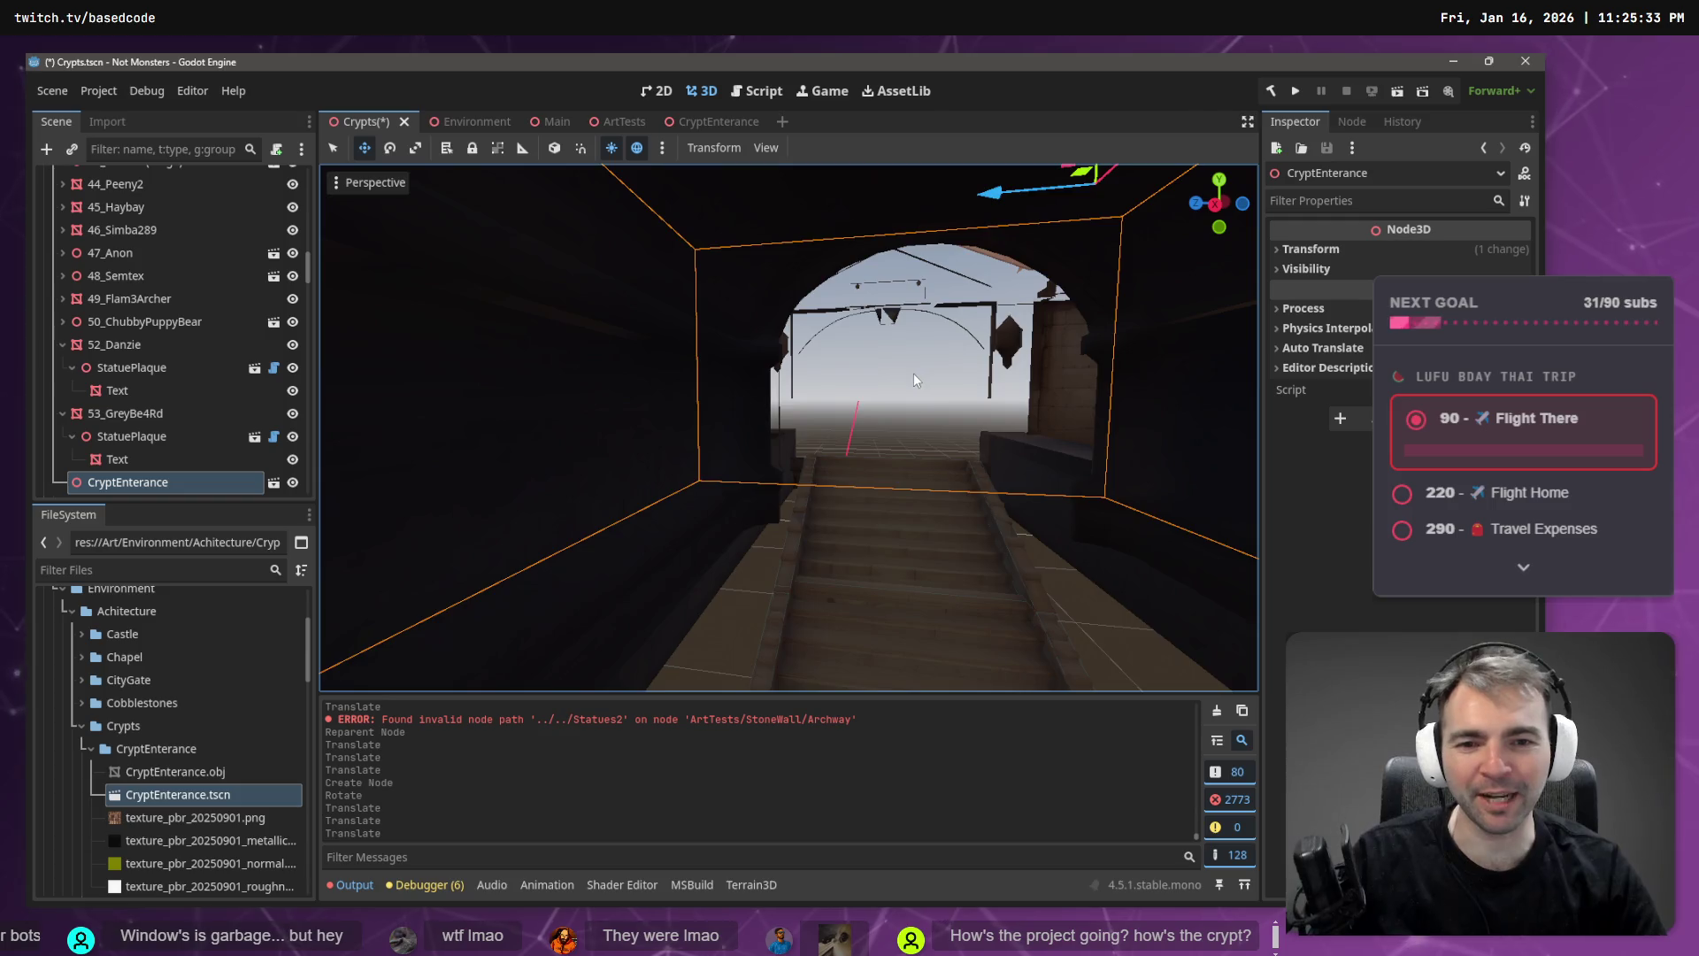
- Shift the crypt entrance about -1 unit along X
scroll(913, 374, up, 5)
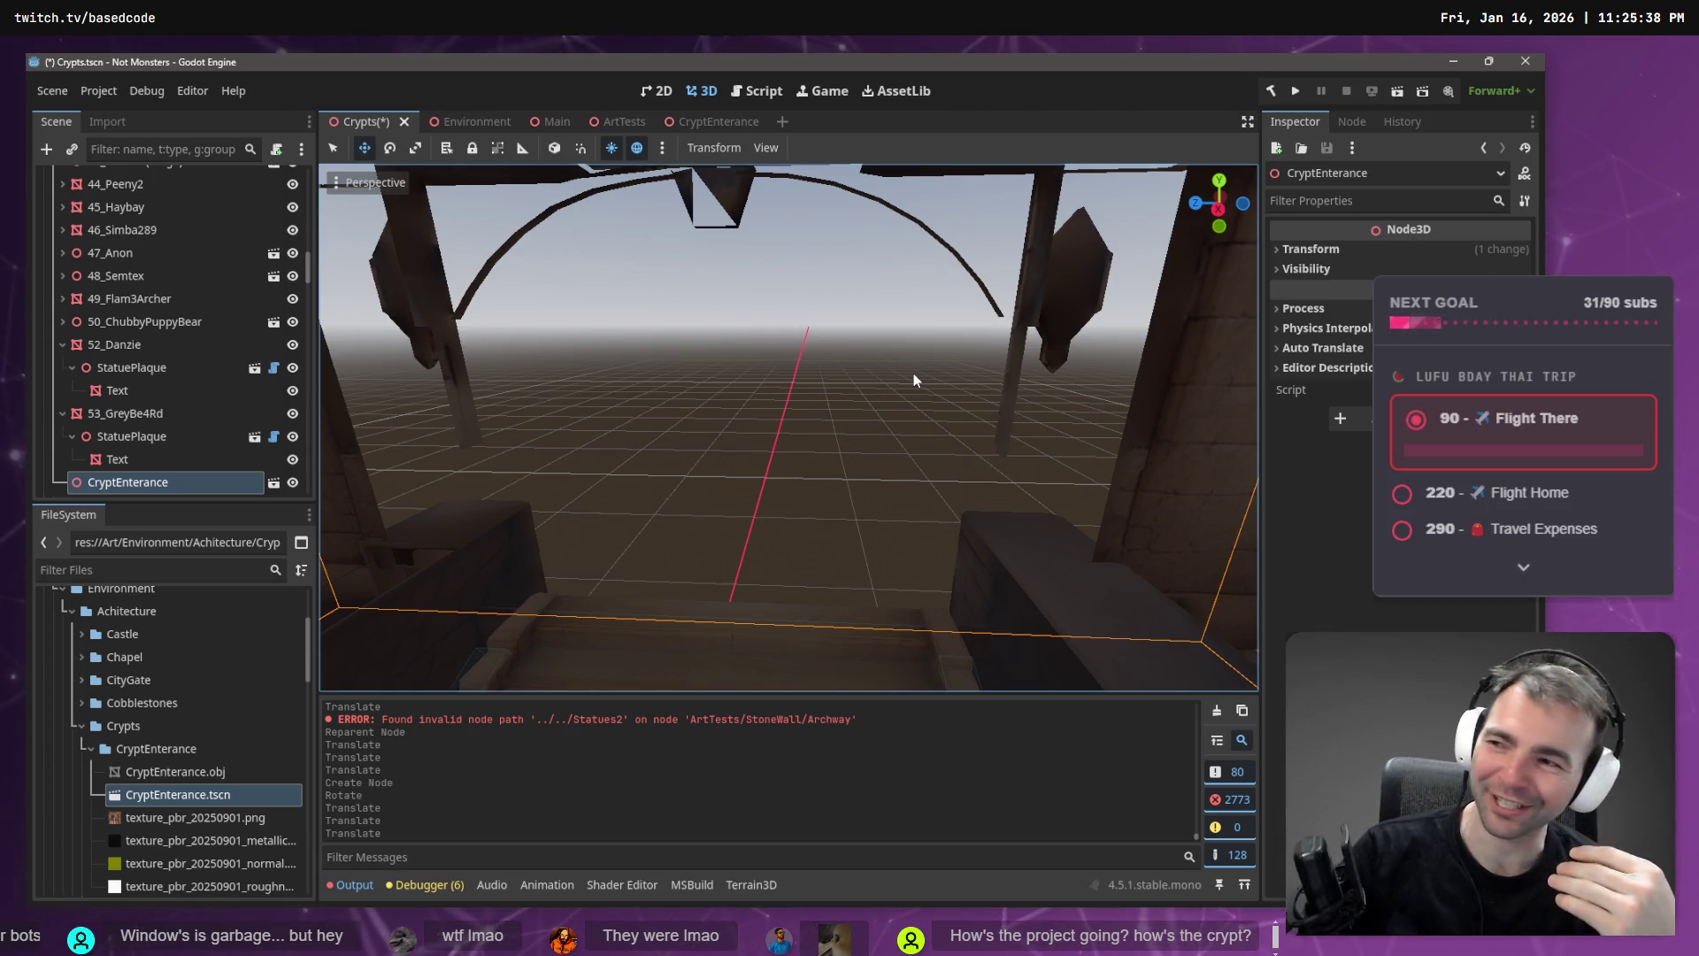
scroll(913, 374, down, 5)
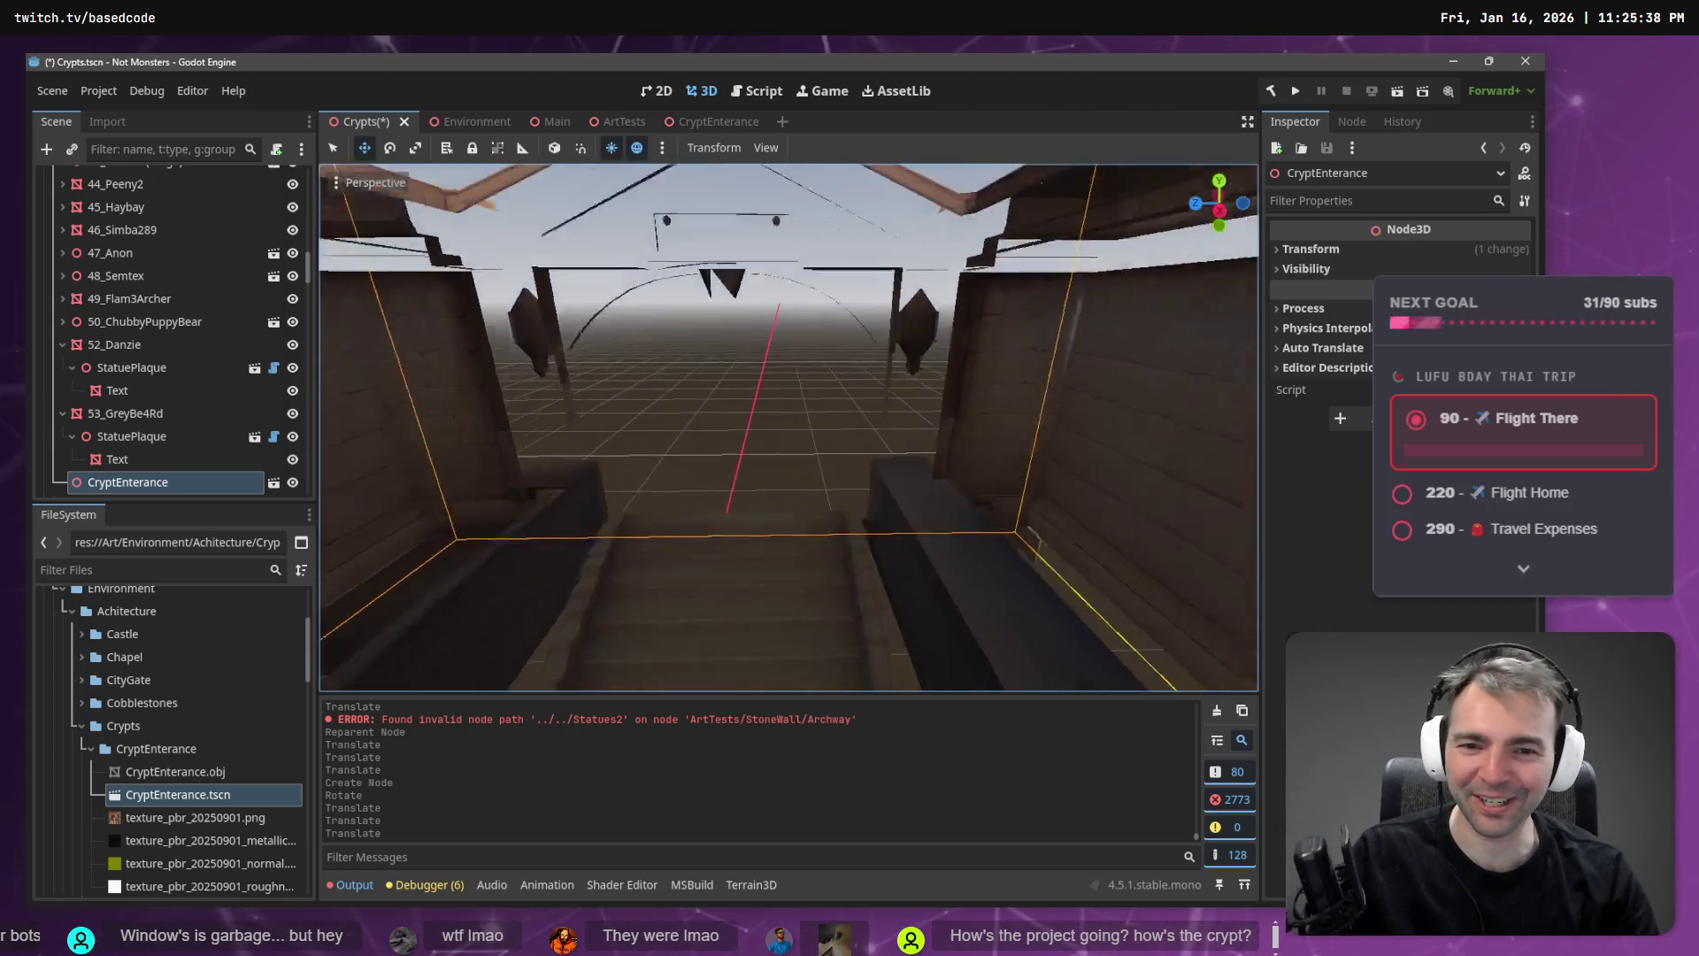
key(f)
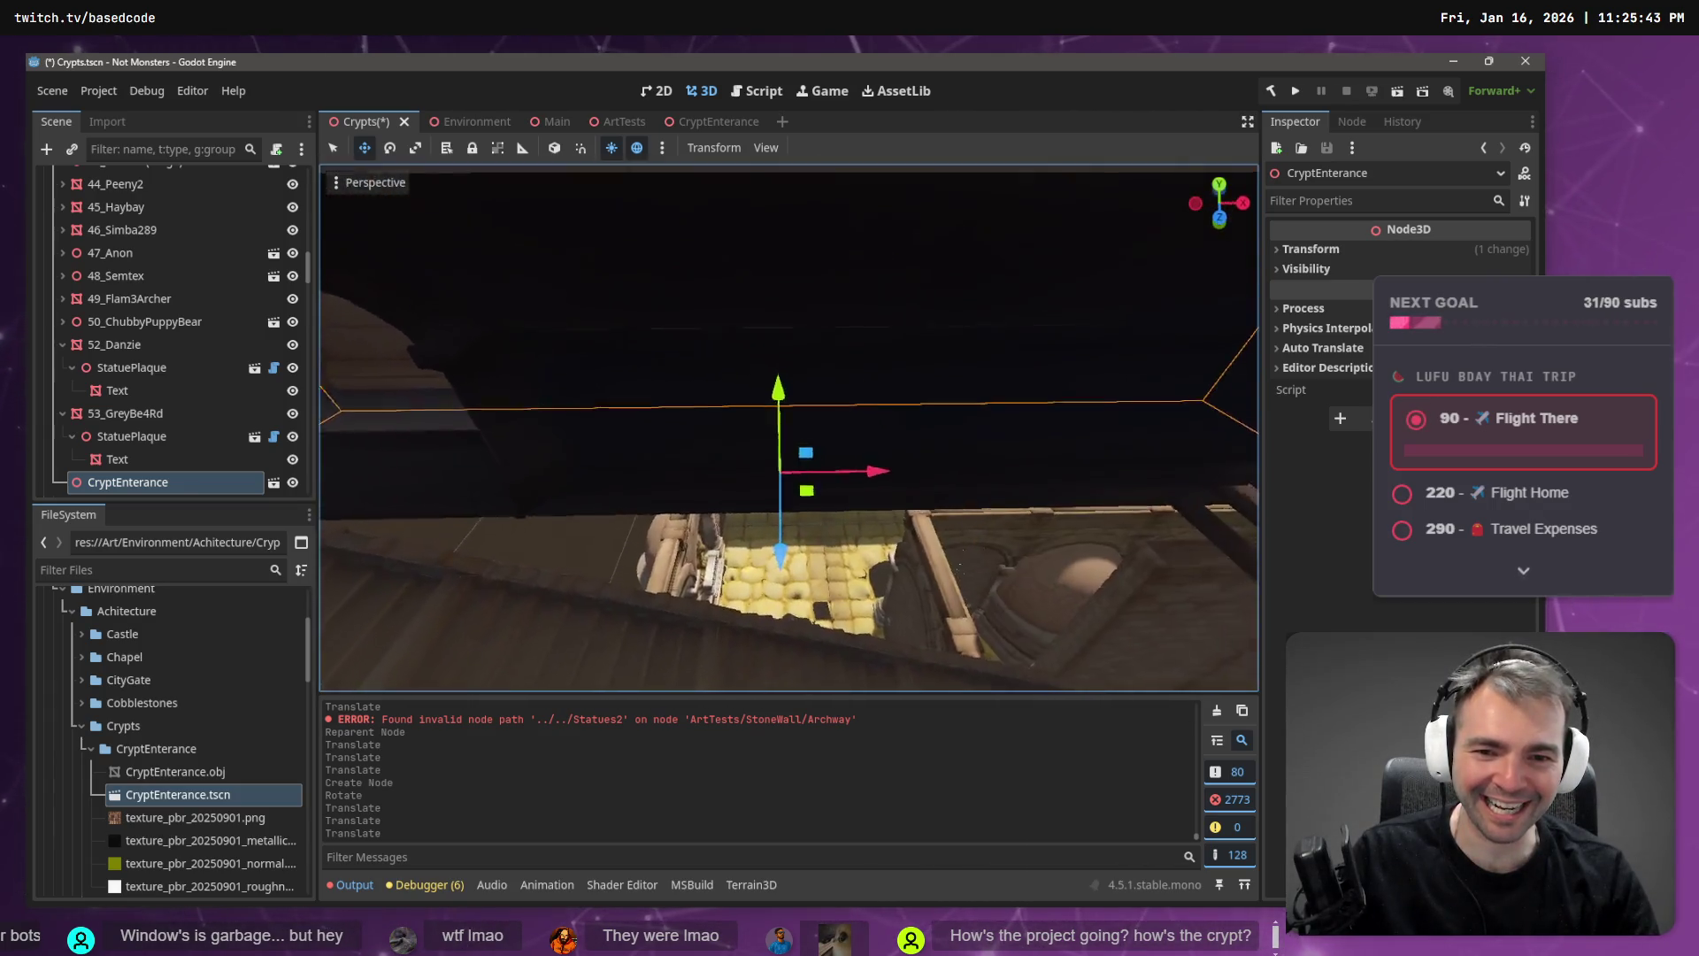
mouse_move(788, 424)
mouse_down()
mouse_move(726, 407)
mouse_move(770, 420)
mouse_up()
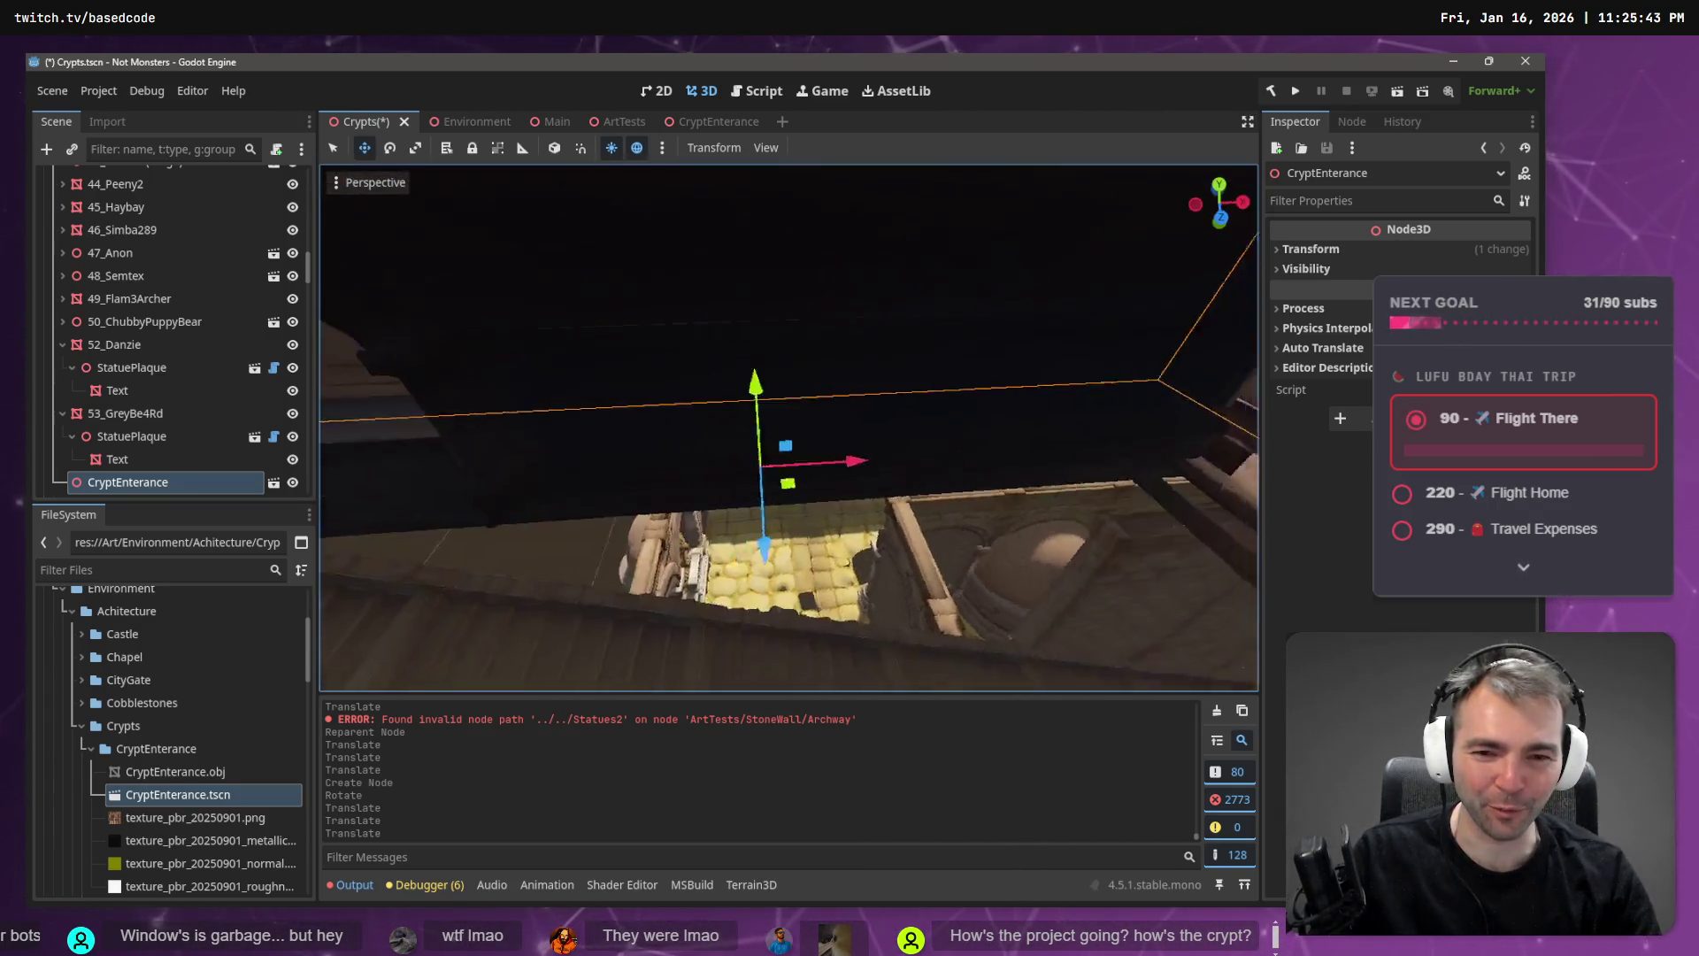
mouse_move(914, 379)
mouse_down()
mouse_move(876, 380)
mouse_move(913, 379)
mouse_up()
mouse_move(766, 436)
mouse_down()
mouse_move(662, 387)
mouse_move(735, 447)
mouse_move(680, 418)
mouse_move(719, 455)
mouse_up()
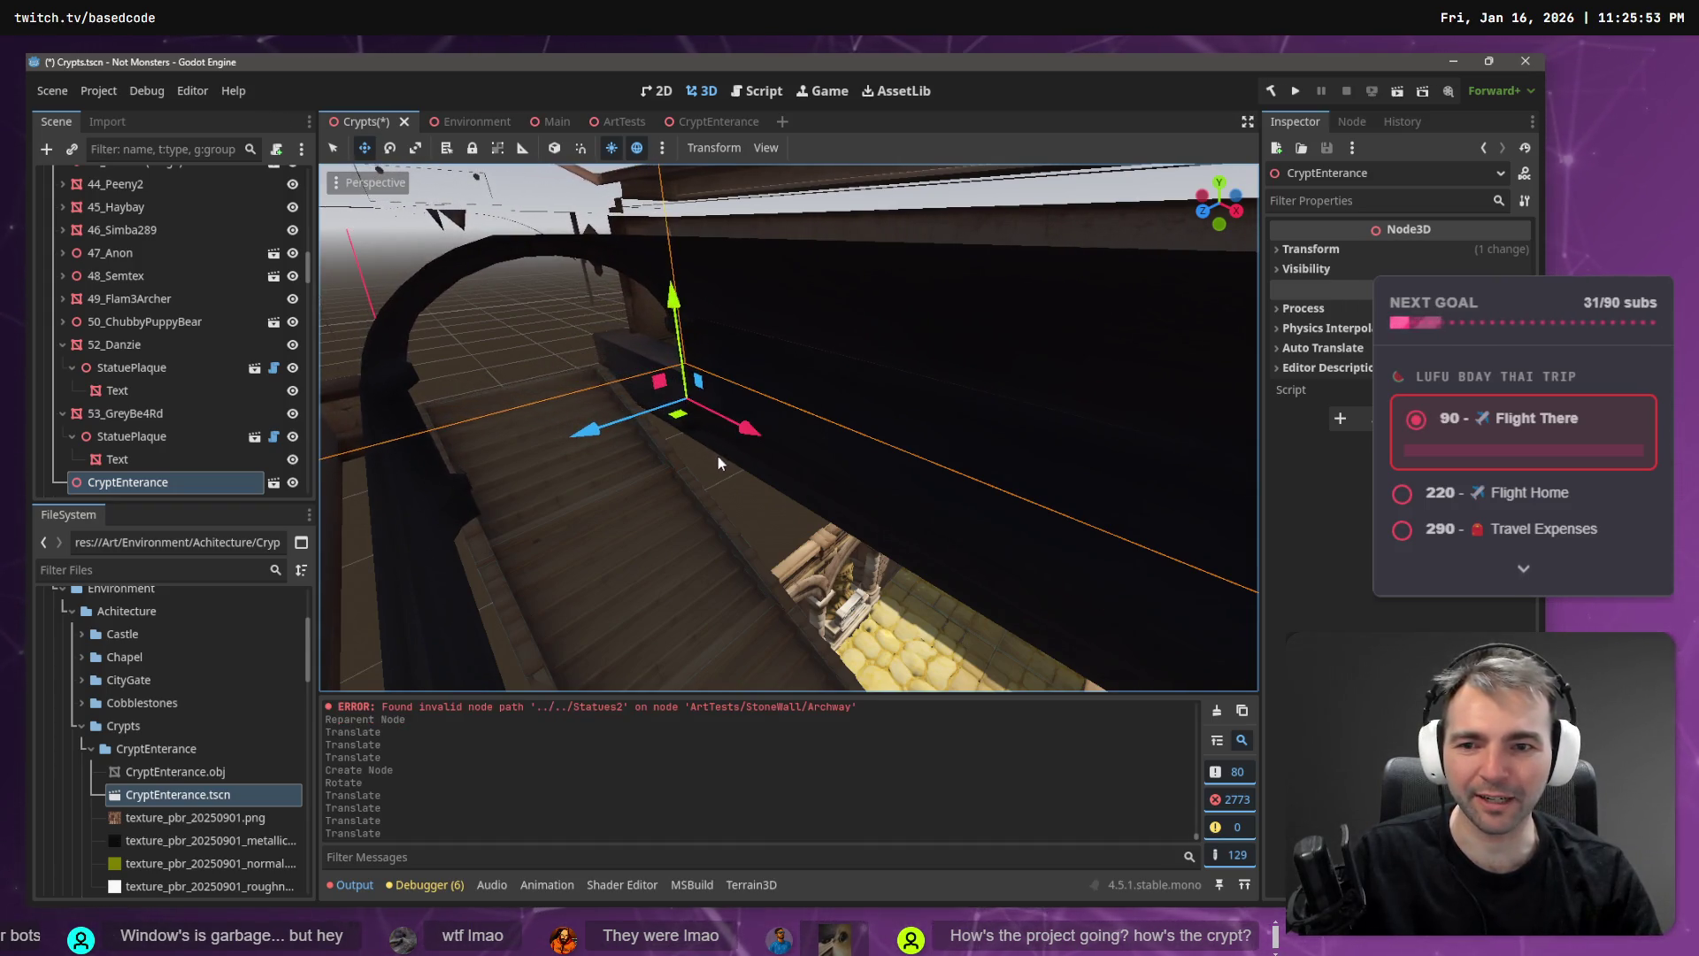
- Reframe the crypt entrance, save Crypts.tscn, and switch to the Environment scene
key(f)
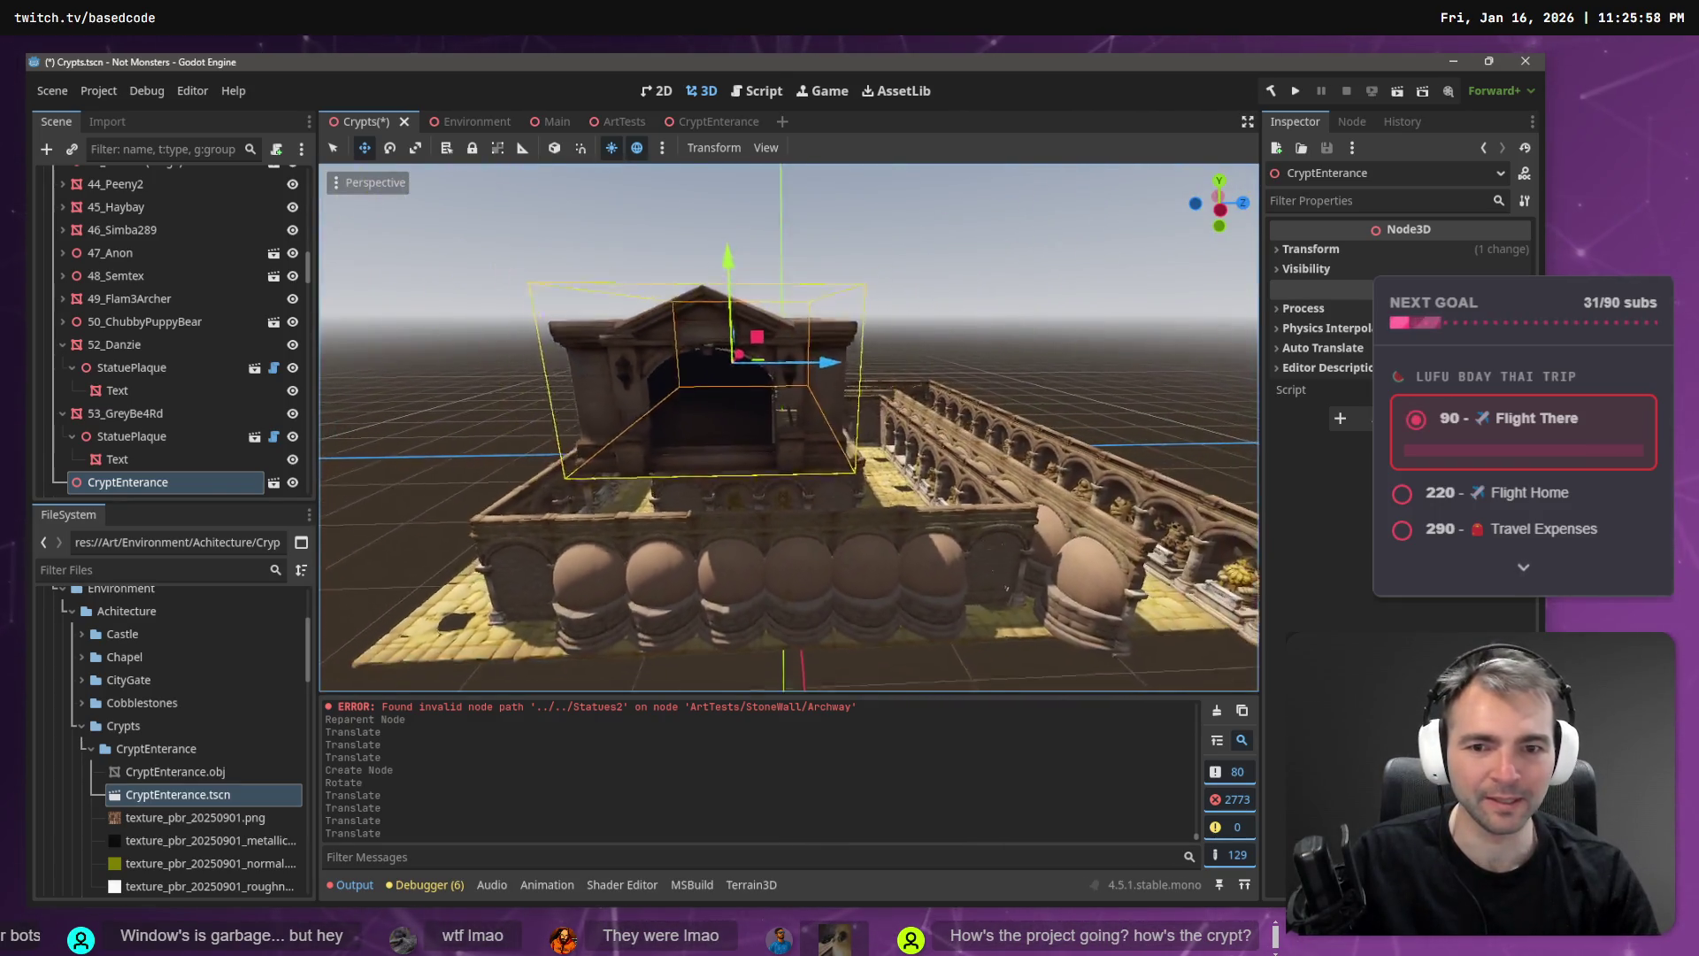
key(ctrl+s)
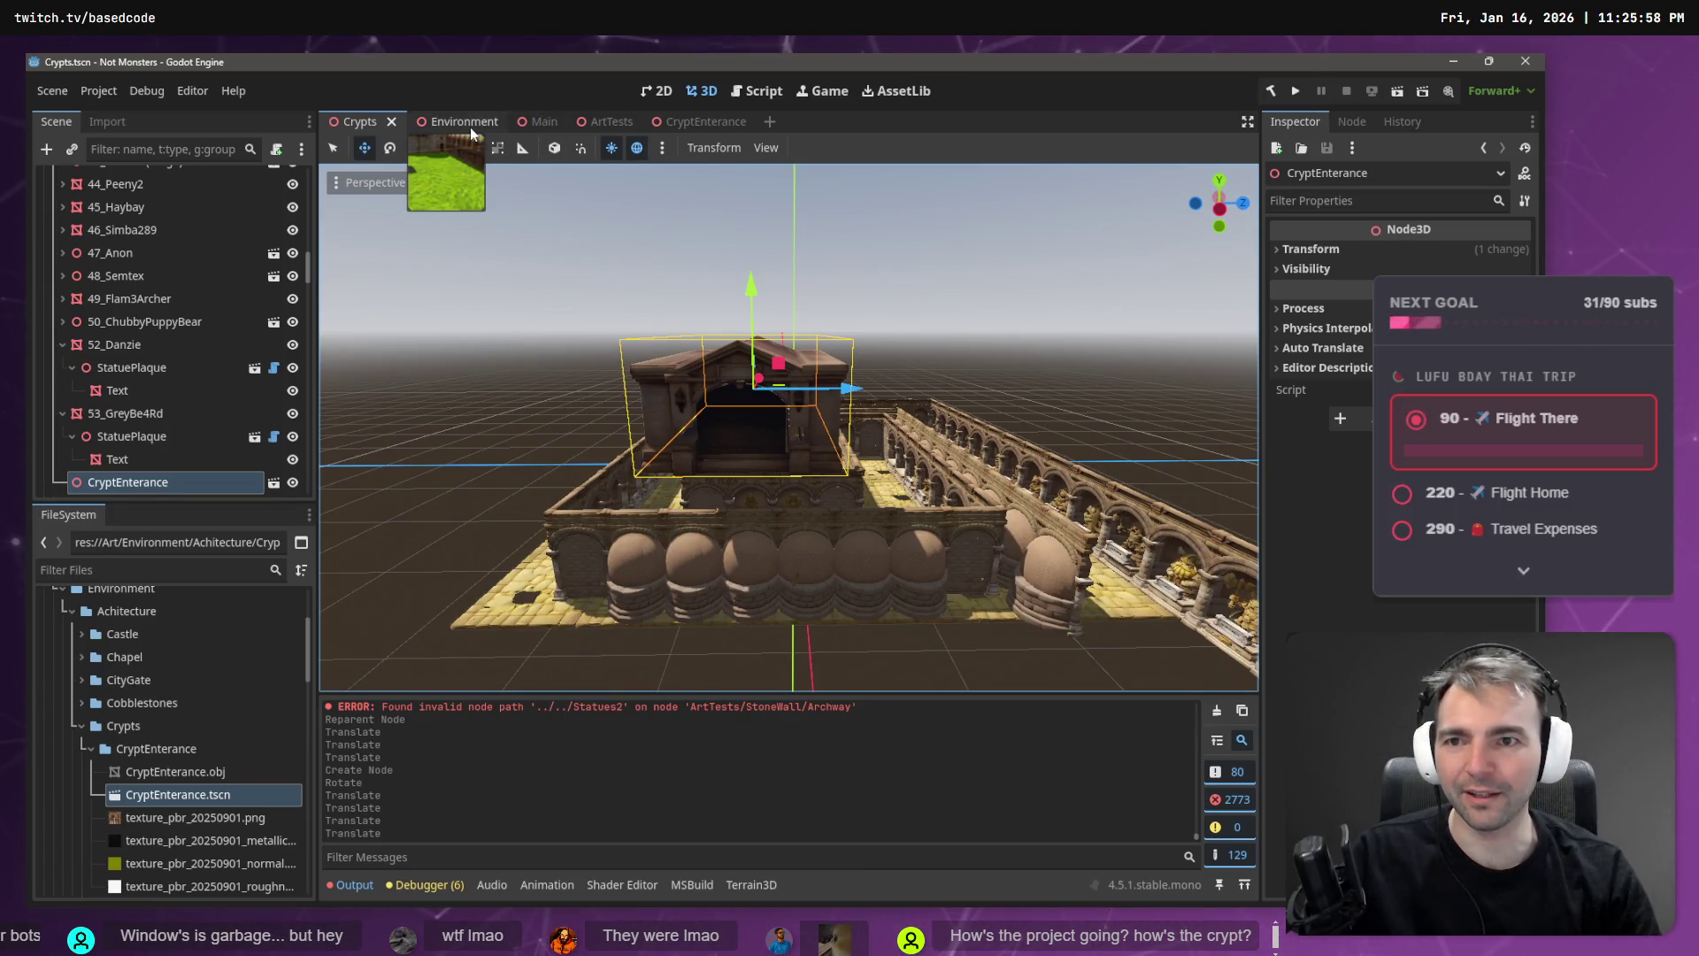
key(ctrl+Tab)
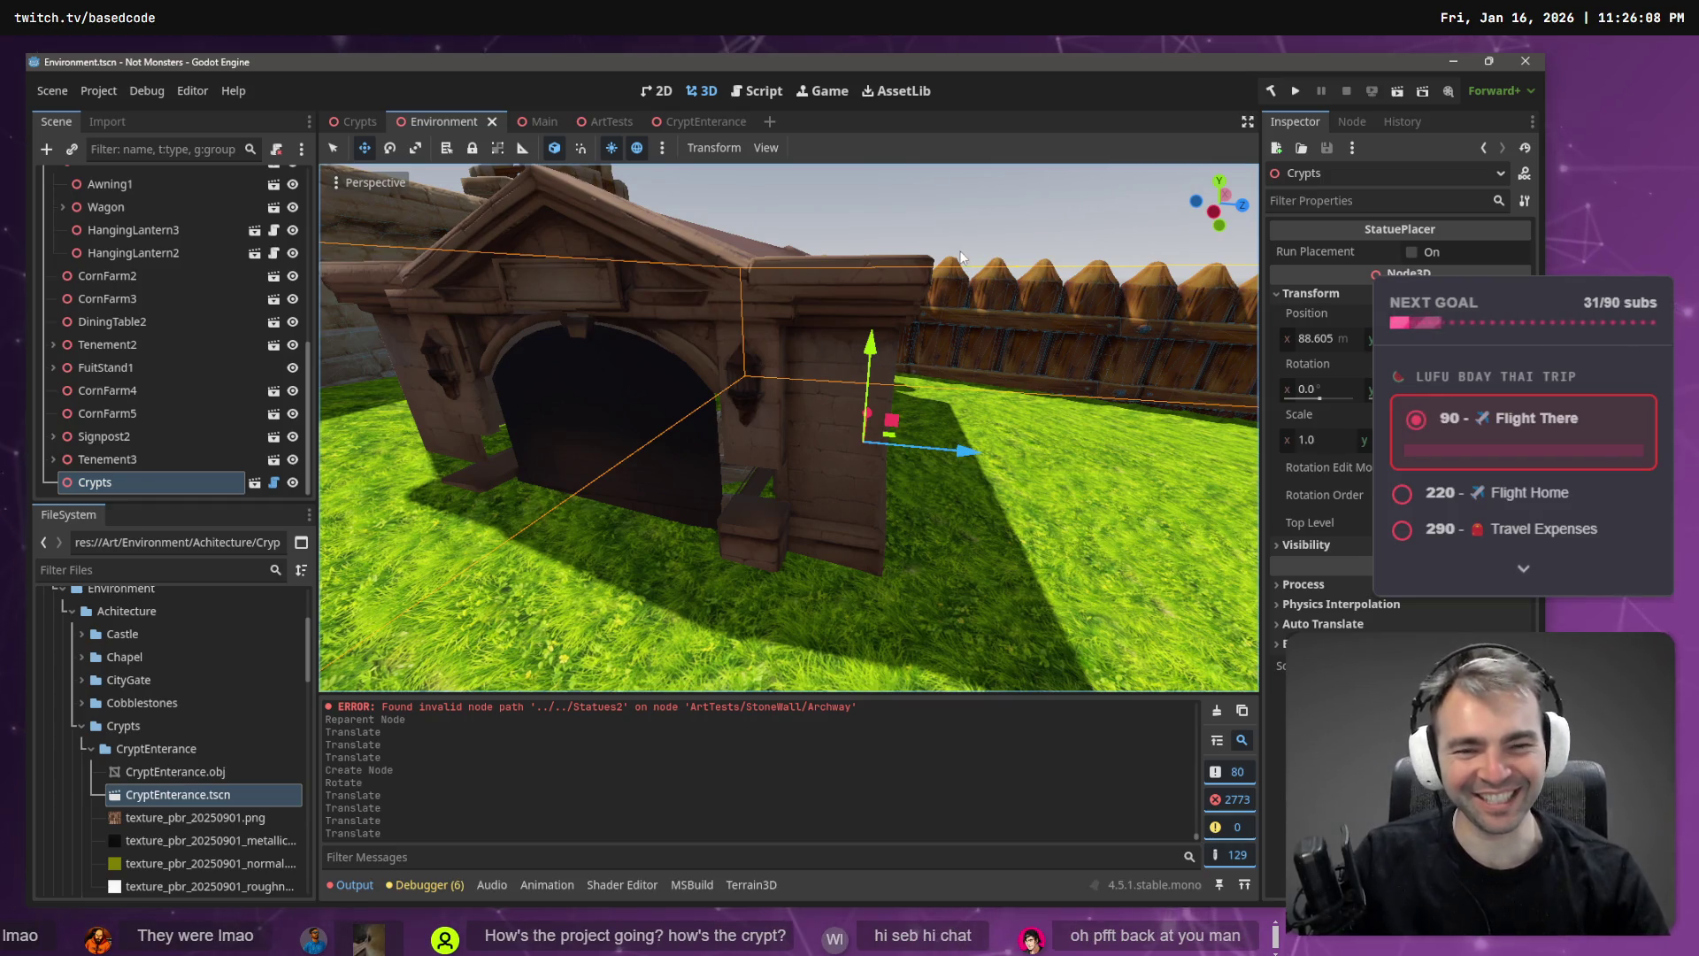
- Deselect the Crypts building and select WallSegment2 in the Environment viewport
click(1001, 200)
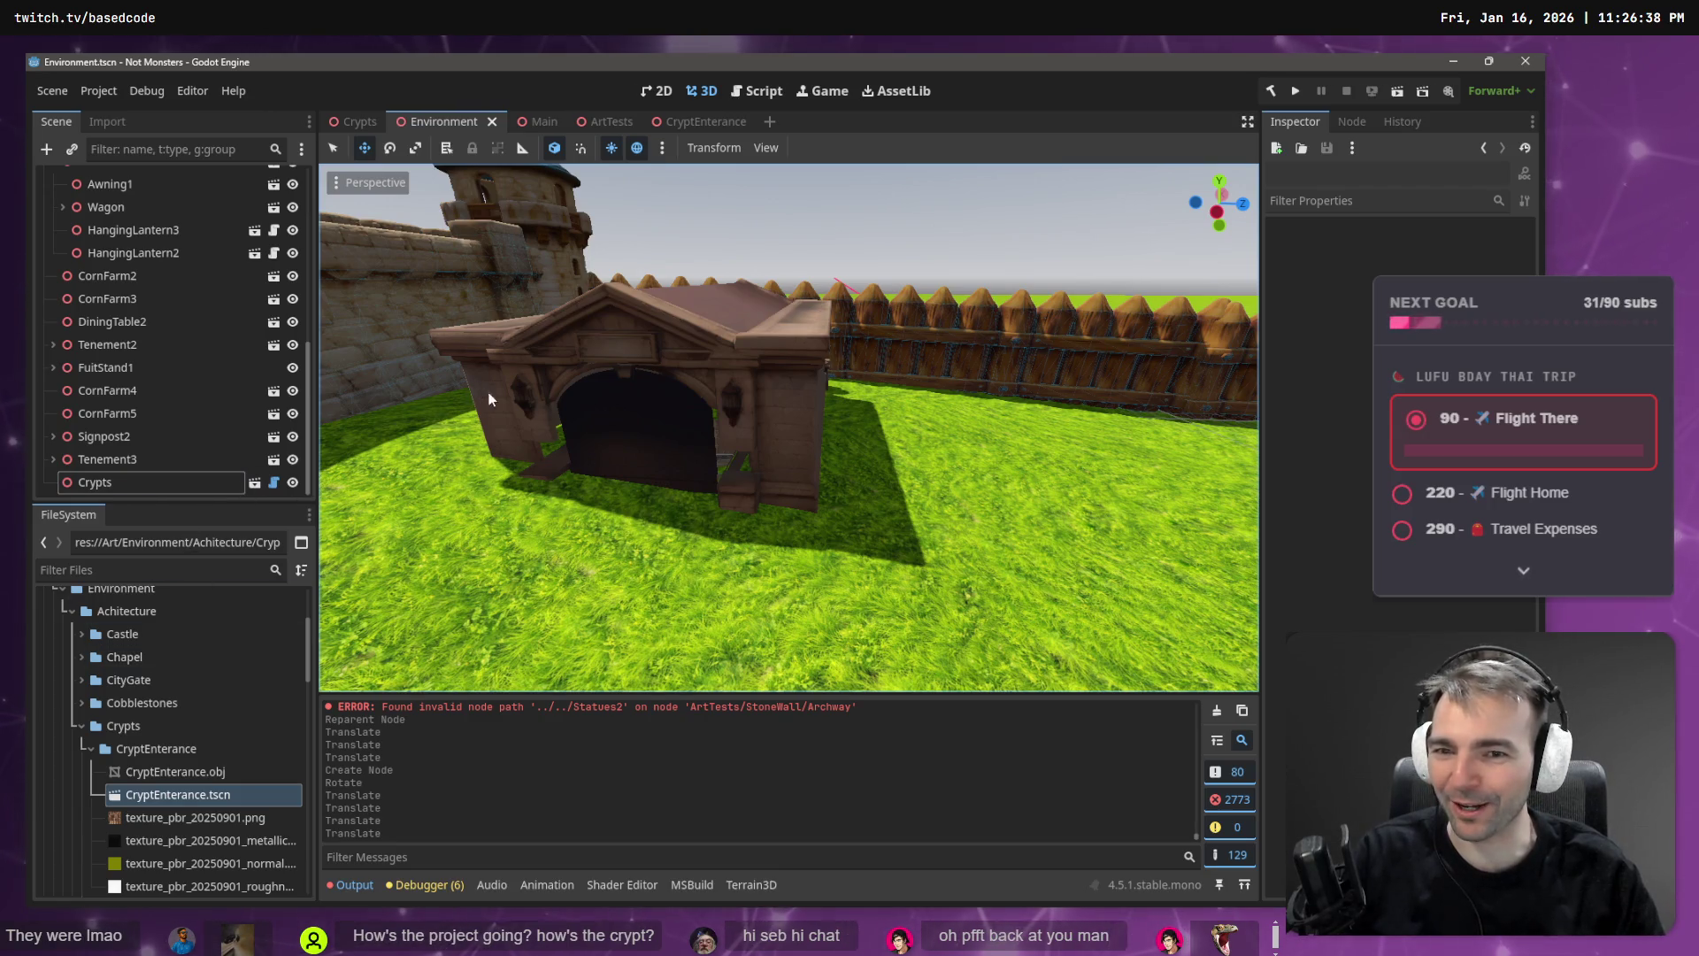
click(986, 497)
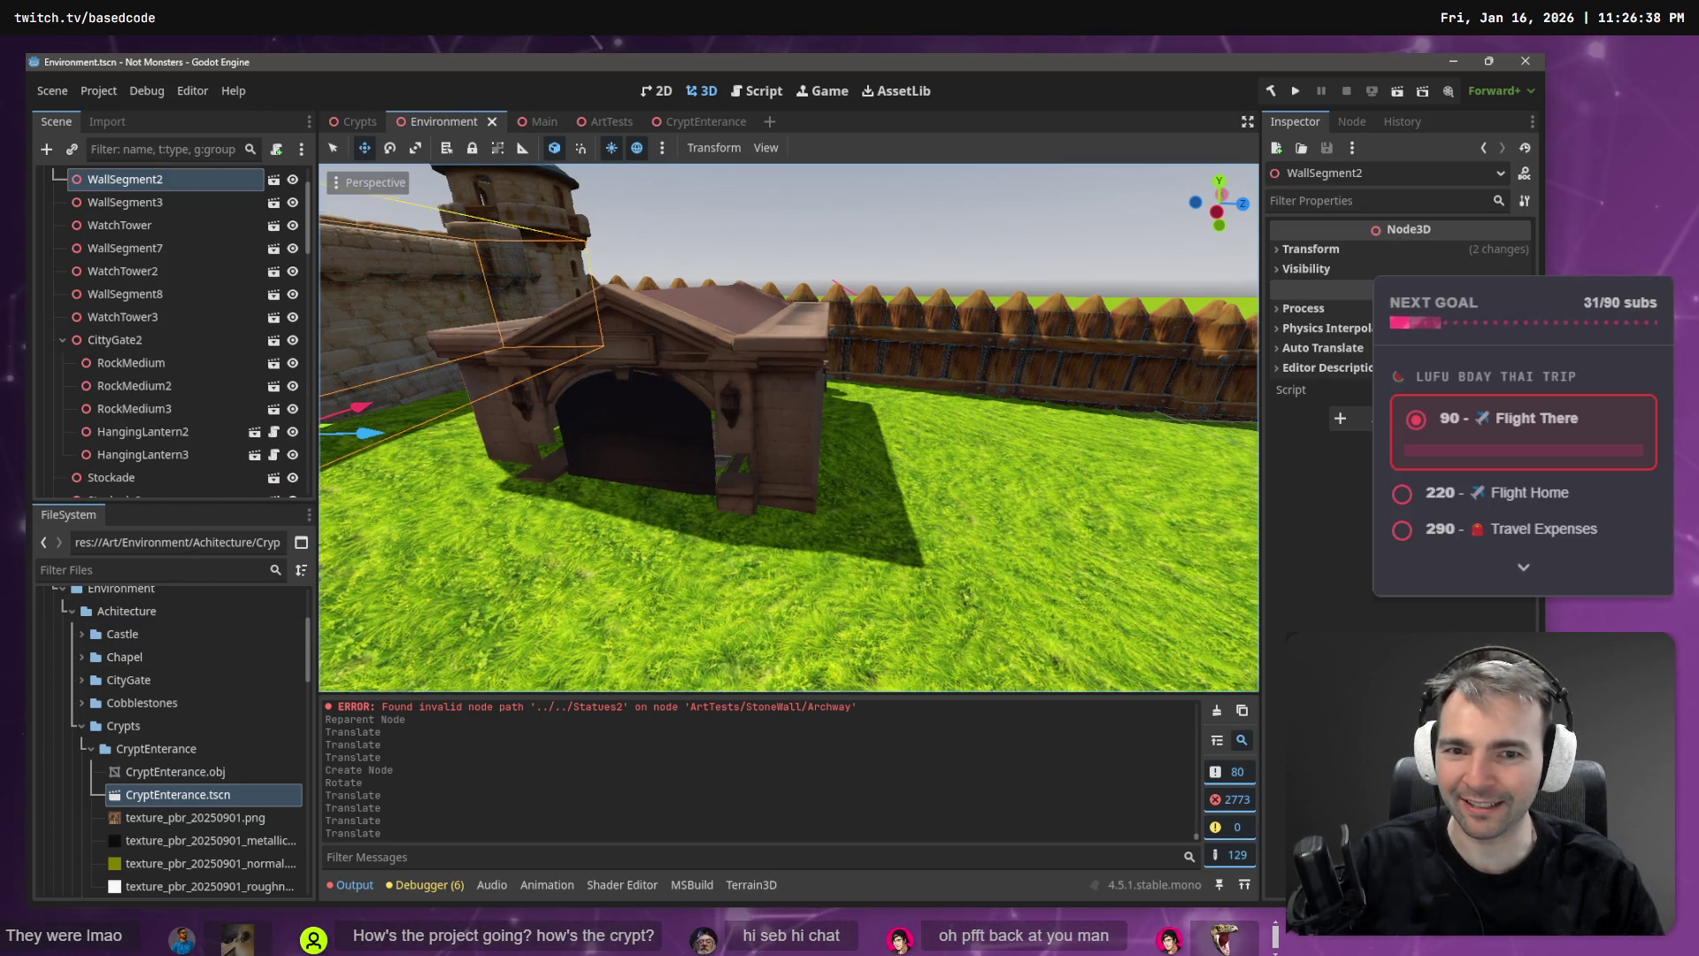
drag(986, 498, 1000, 482)
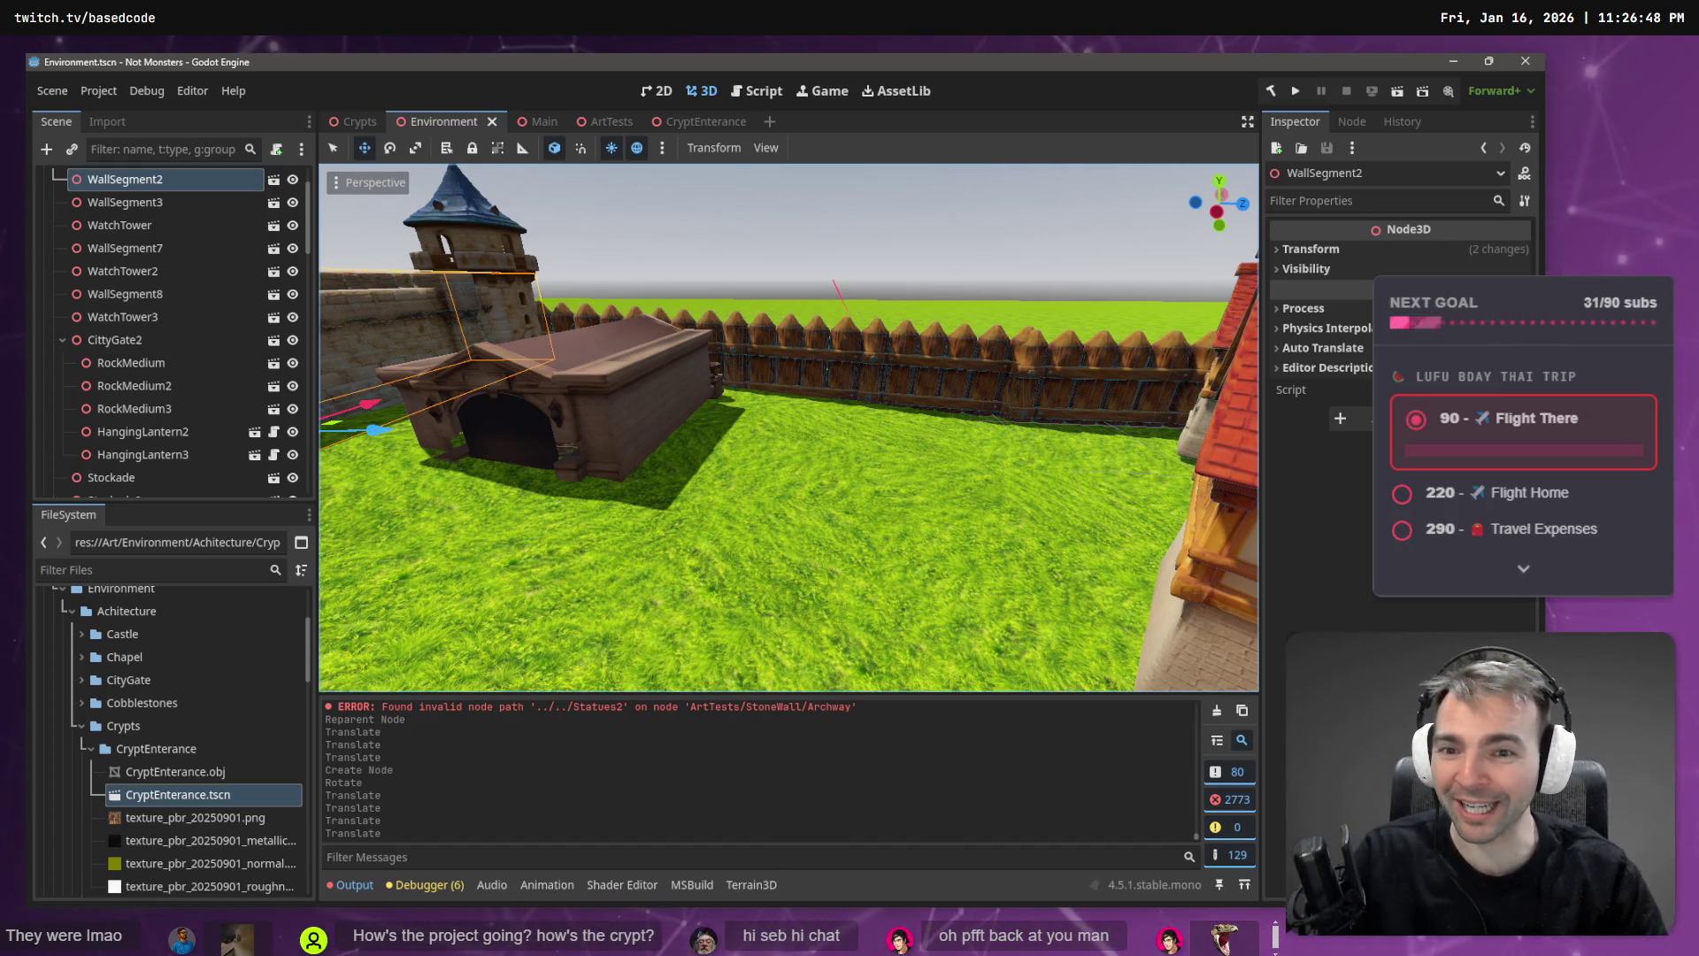
key(w)
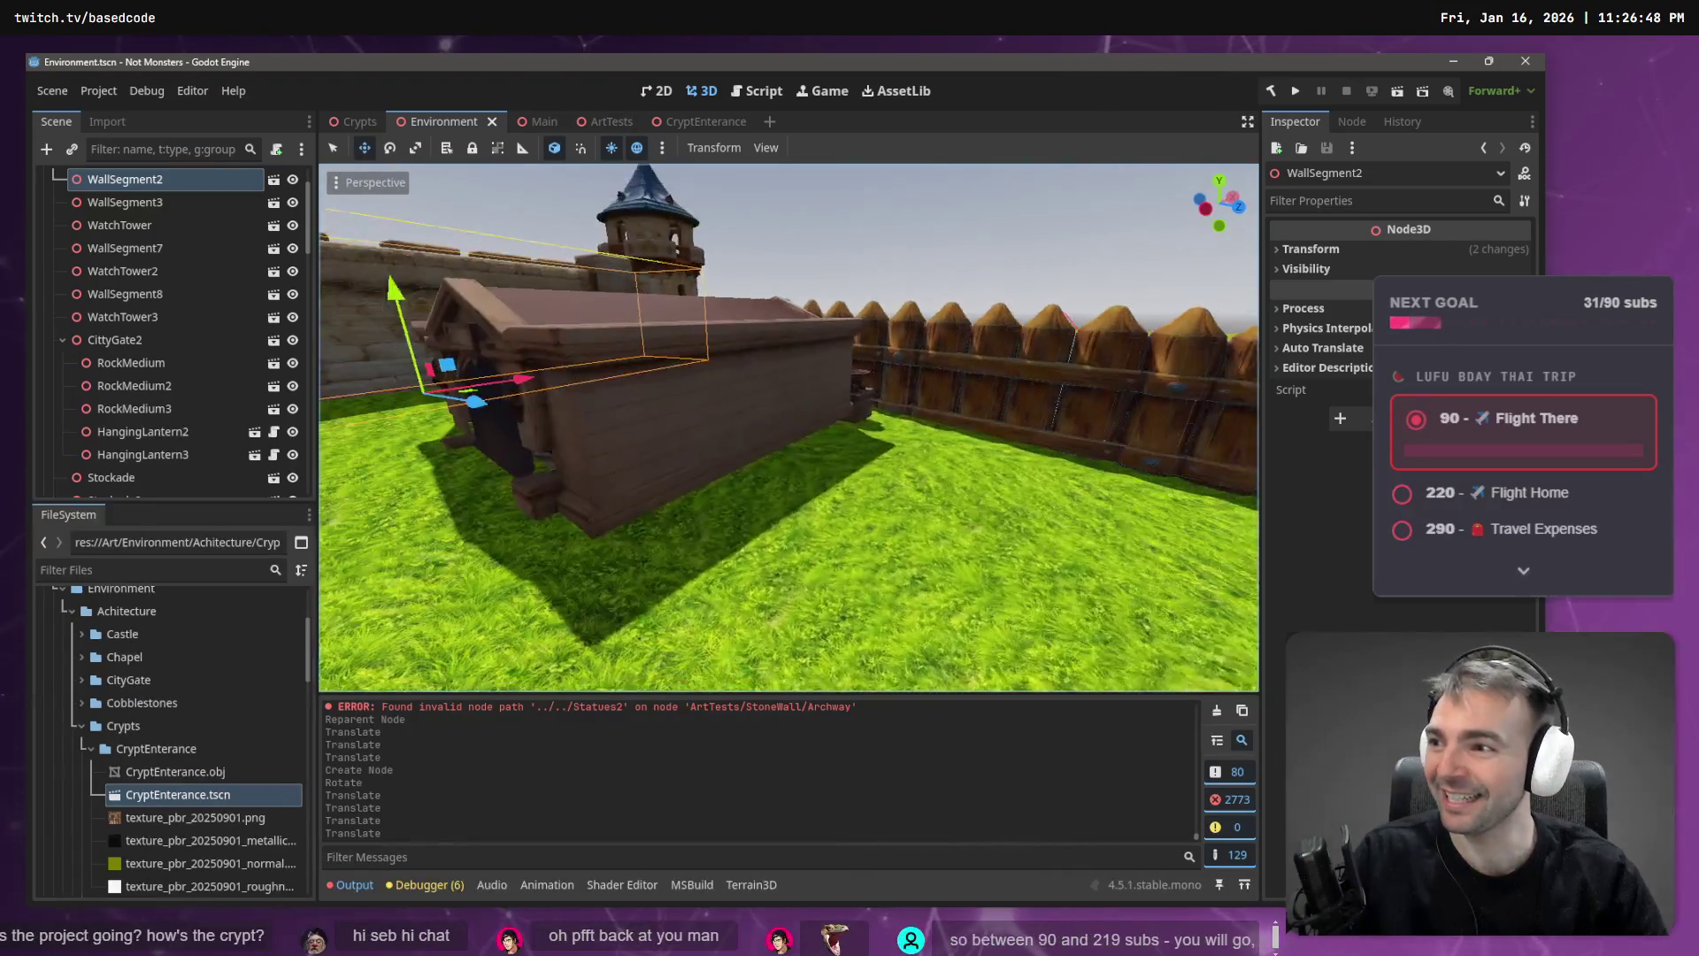
key(s)
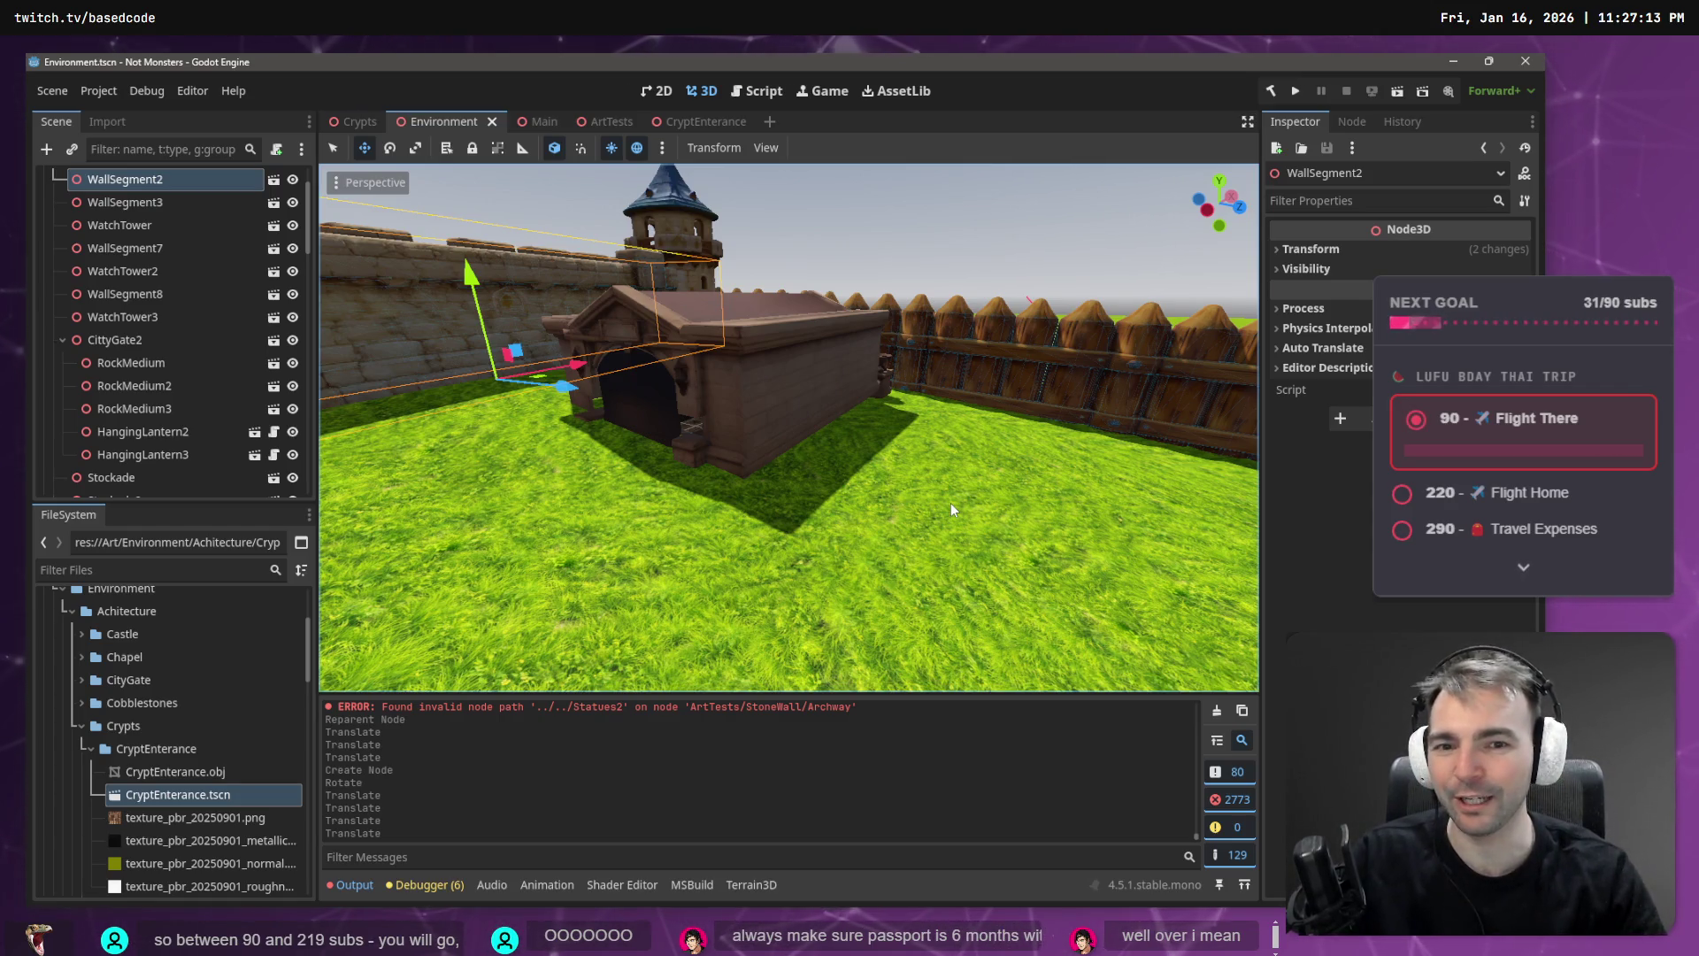
click(960, 501)
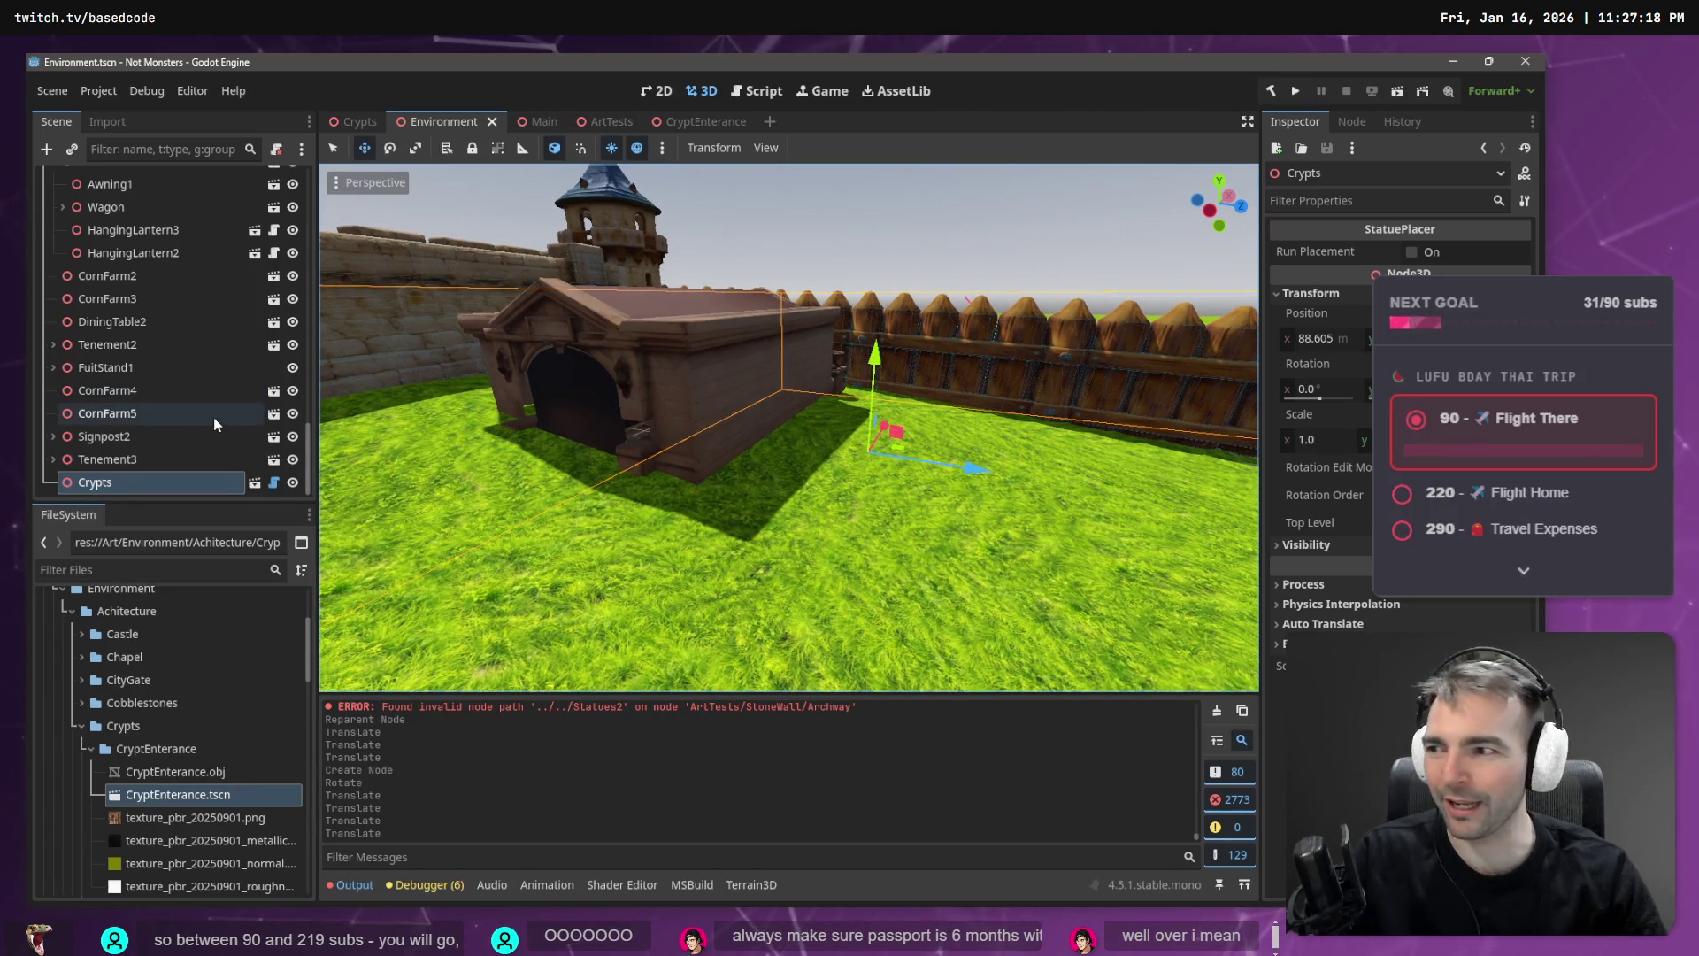
drag(312, 447, 301, 152)
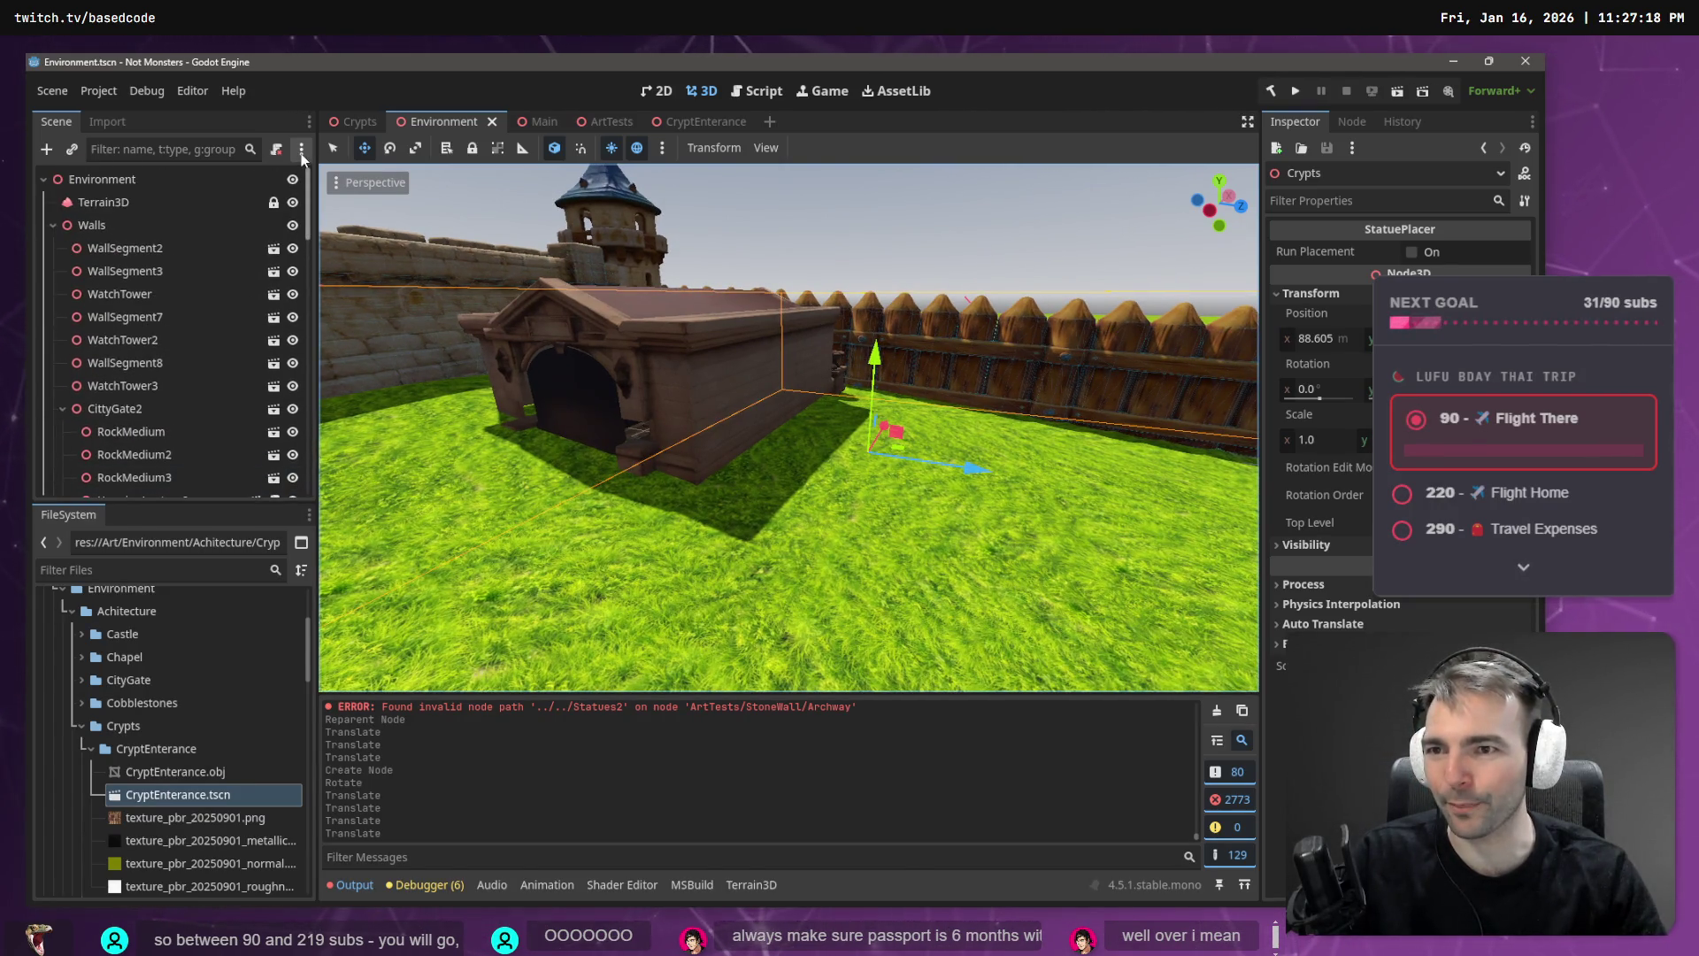
click(194, 200)
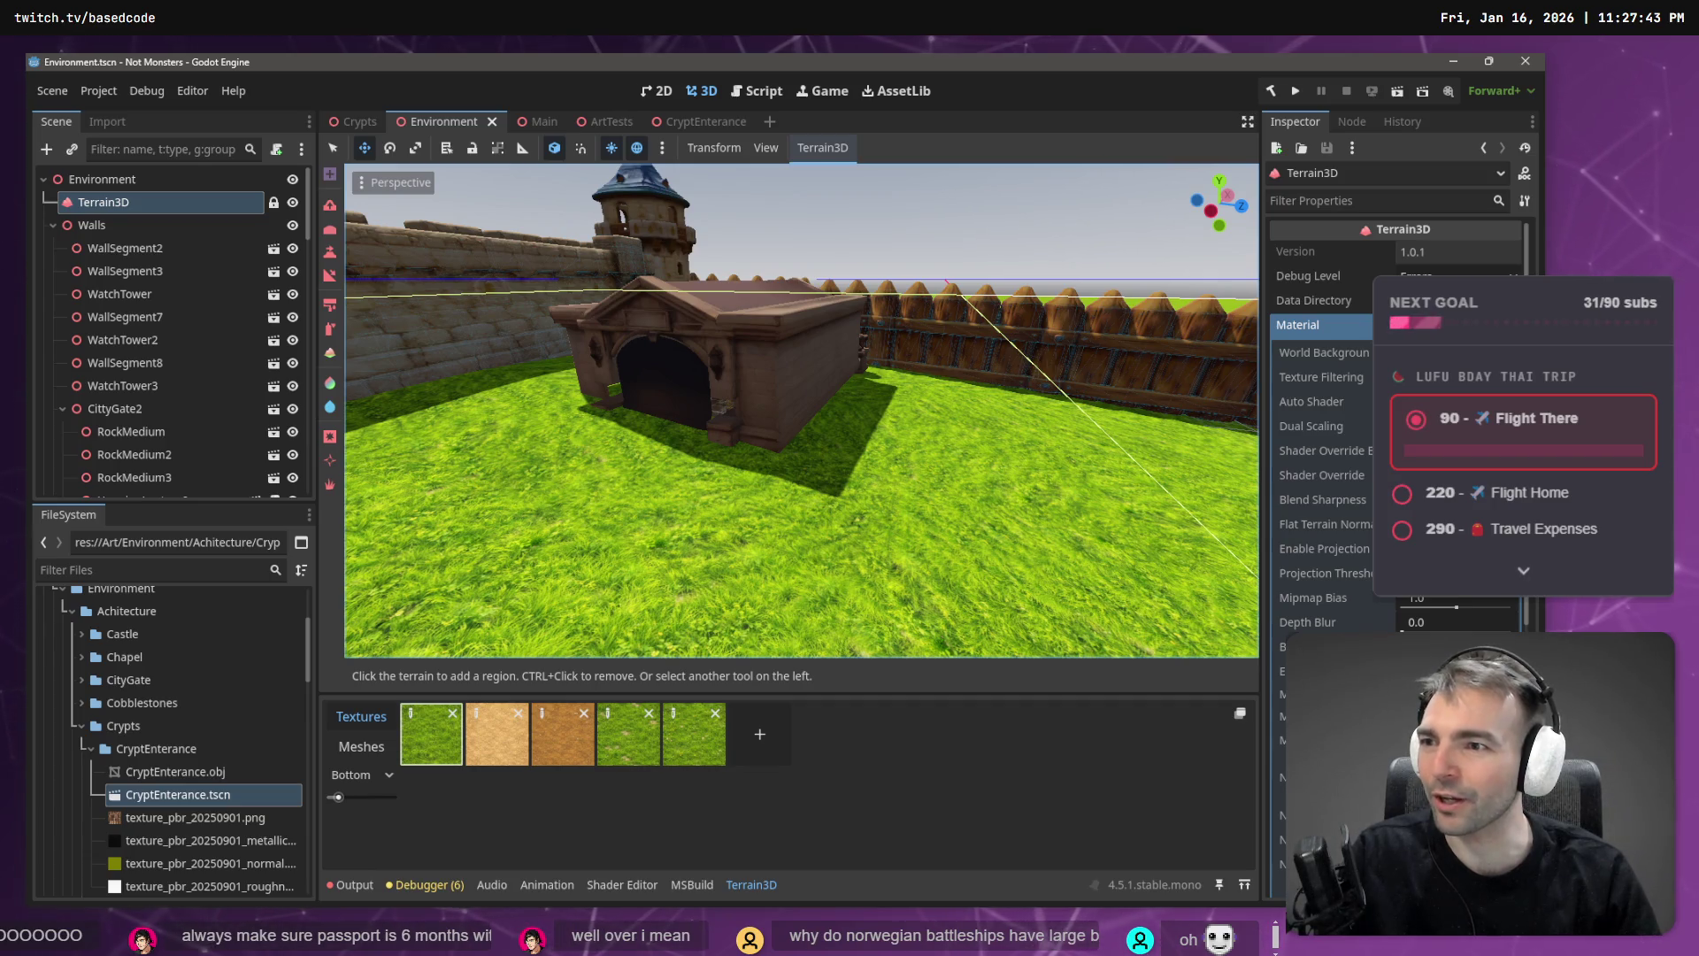
- Select the Terrain3D node to bring up its tools and textures, cancelling the accidental rename
scroll(684, 386, up, 5)
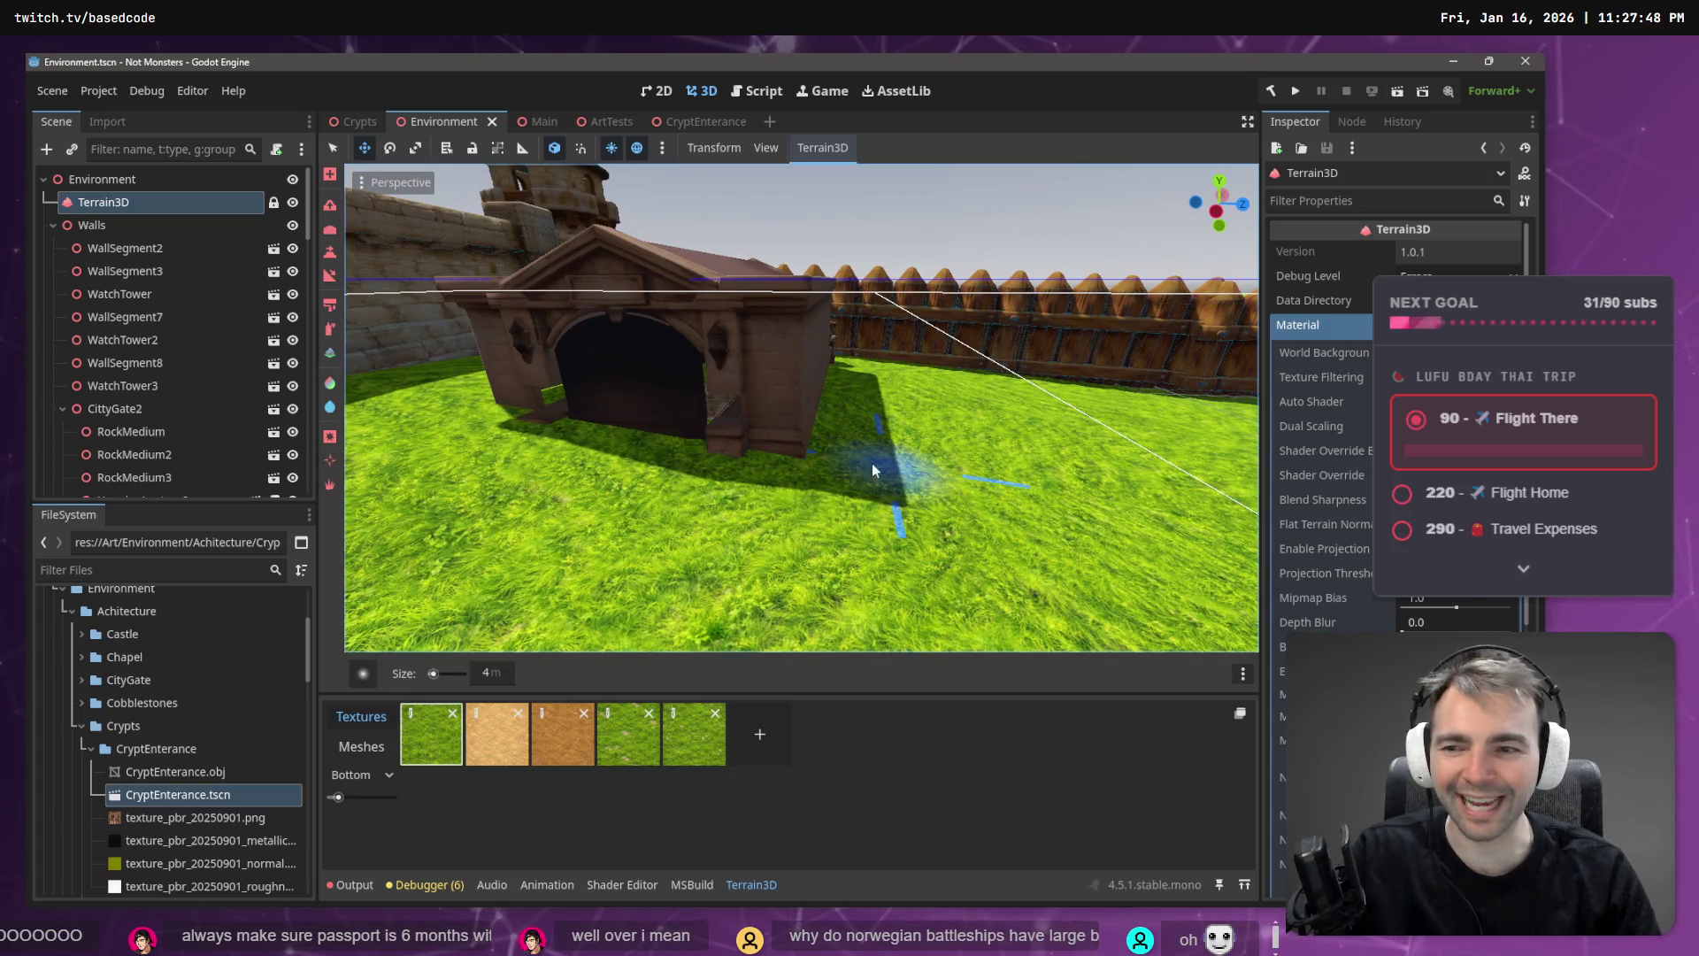
double_click(168, 203)
key(Escape)
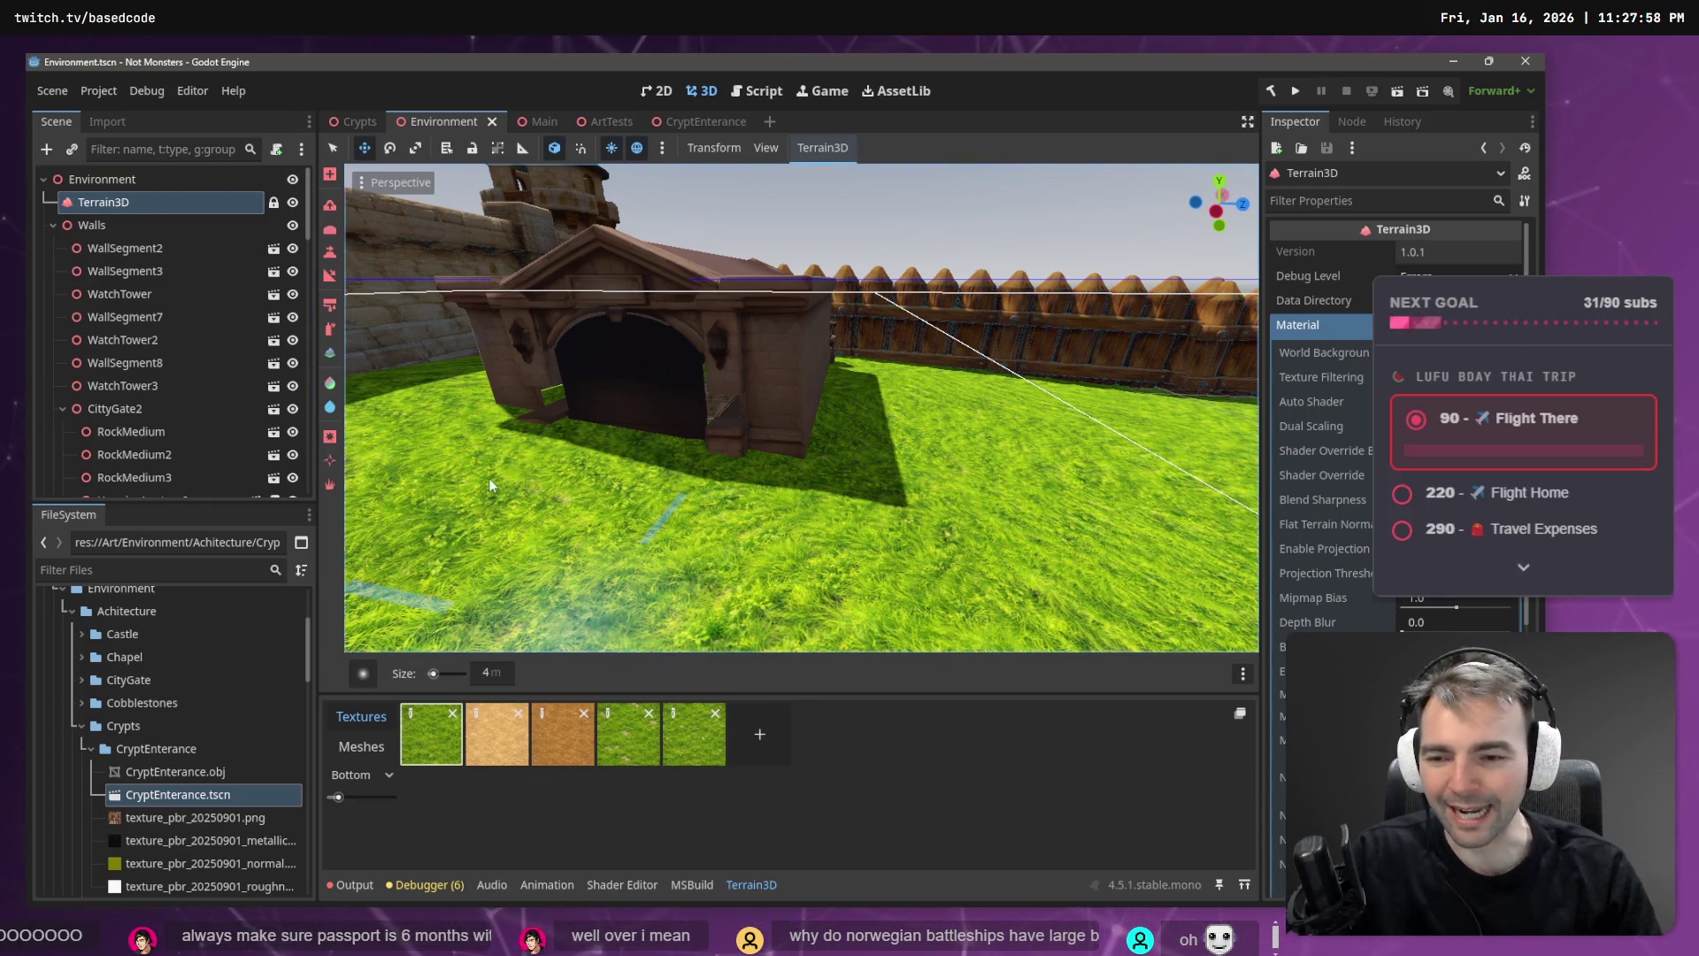
- Sculpt the ground to height 2.2 against the crypt's front and left base
click(331, 252)
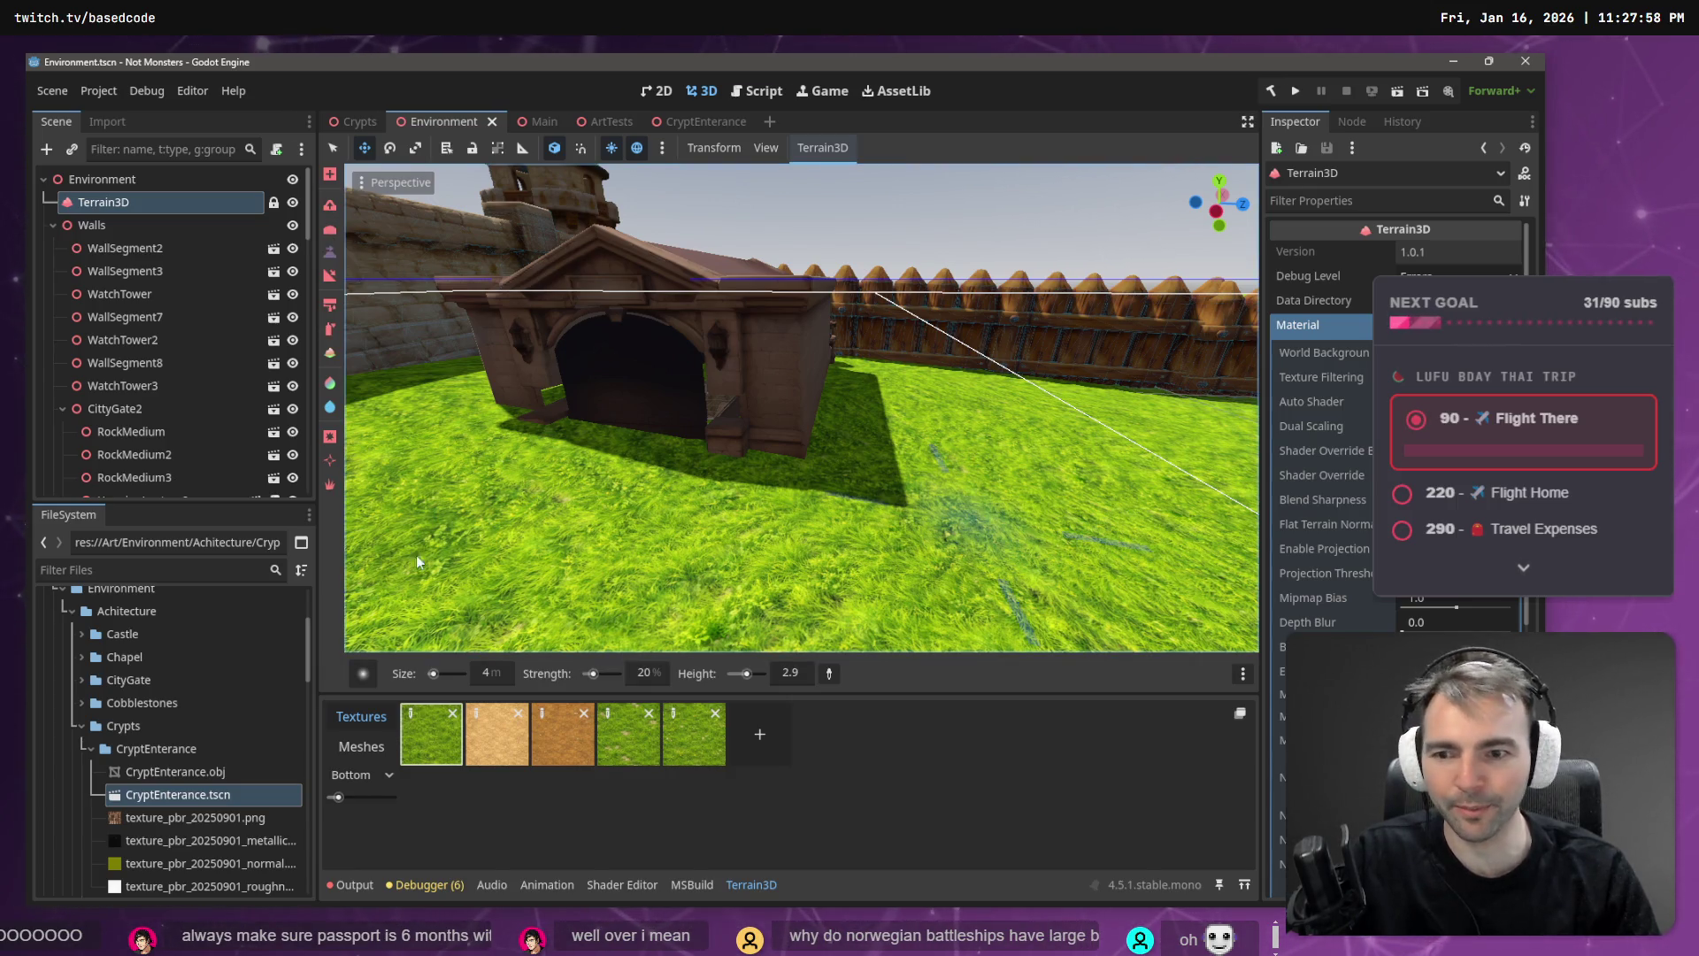
click(830, 674)
click(852, 449)
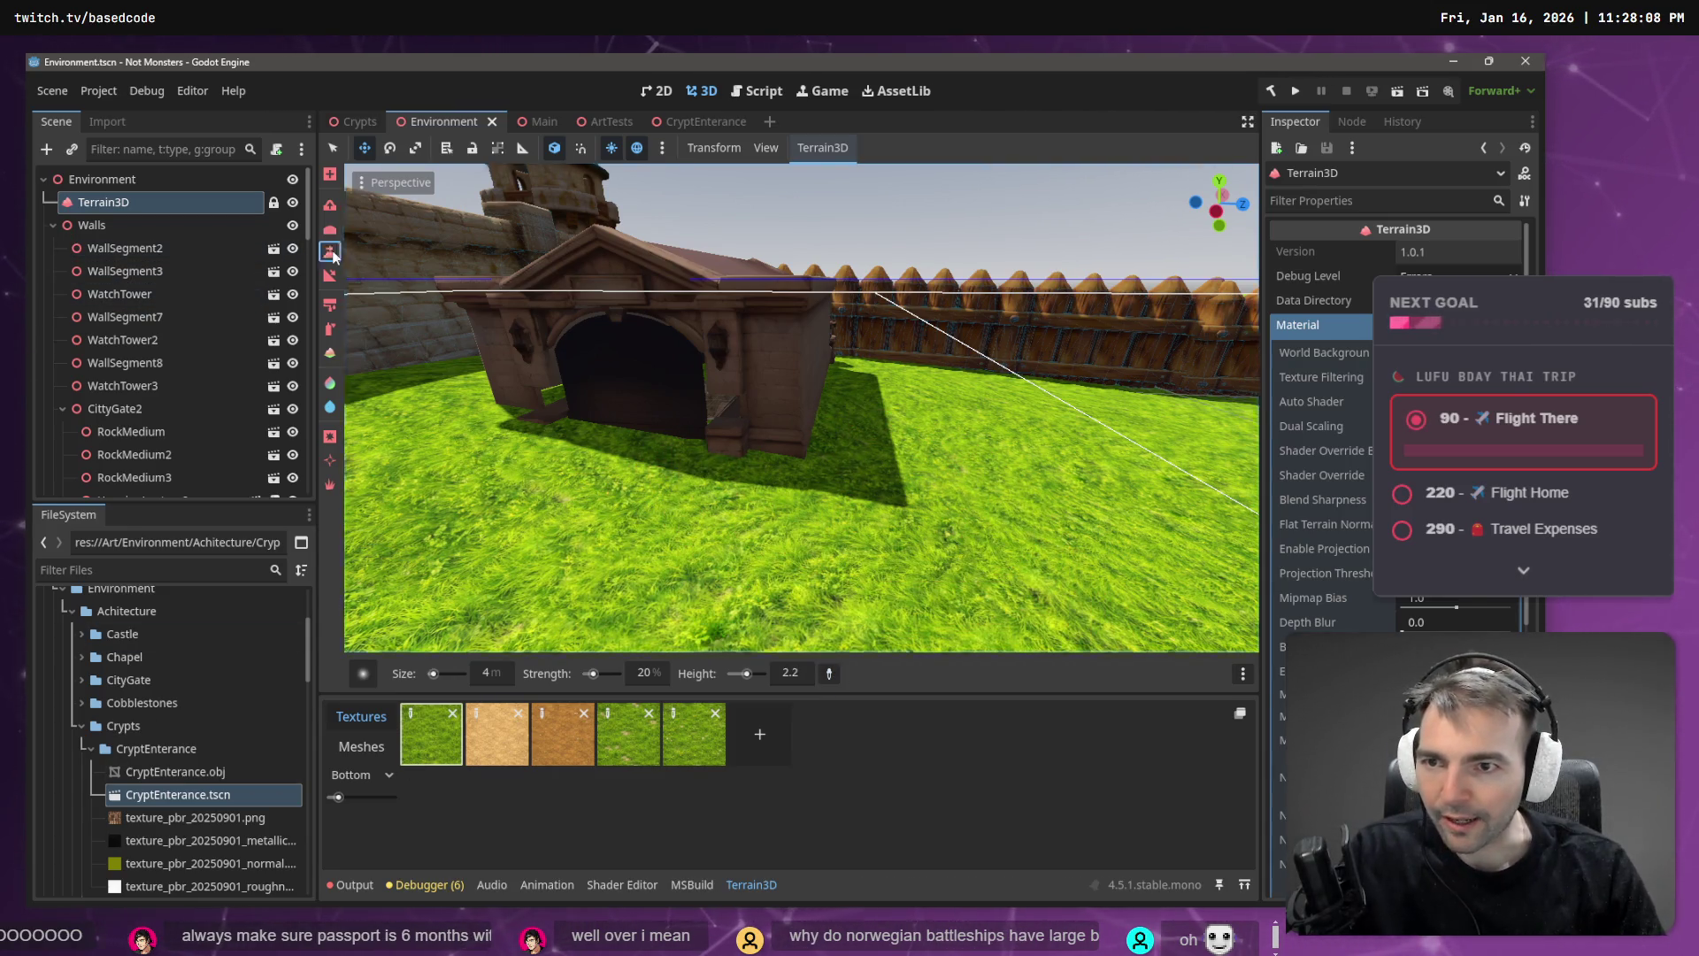
mouse_move(612, 448)
mouse_down()
mouse_move(605, 465)
mouse_move(699, 492)
mouse_move(605, 450)
mouse_move(497, 431)
mouse_move(529, 422)
mouse_move(530, 448)
mouse_up()
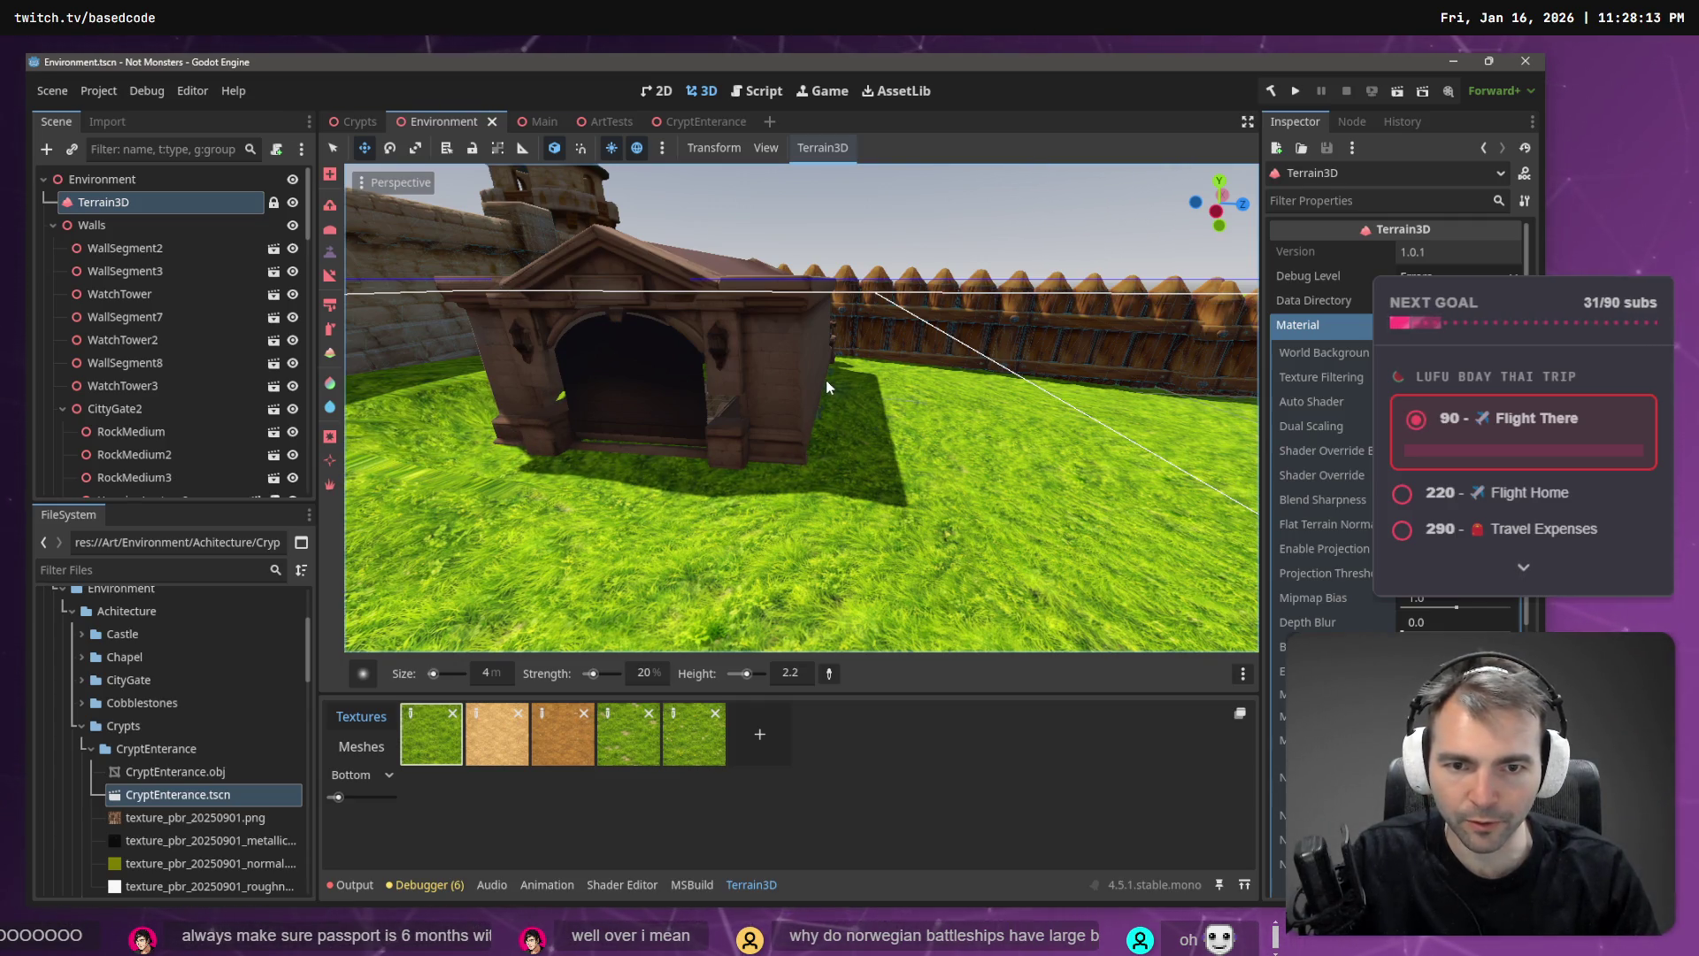
- Fly the view around the crypt front and roof to inspect the raised grass
key(w)
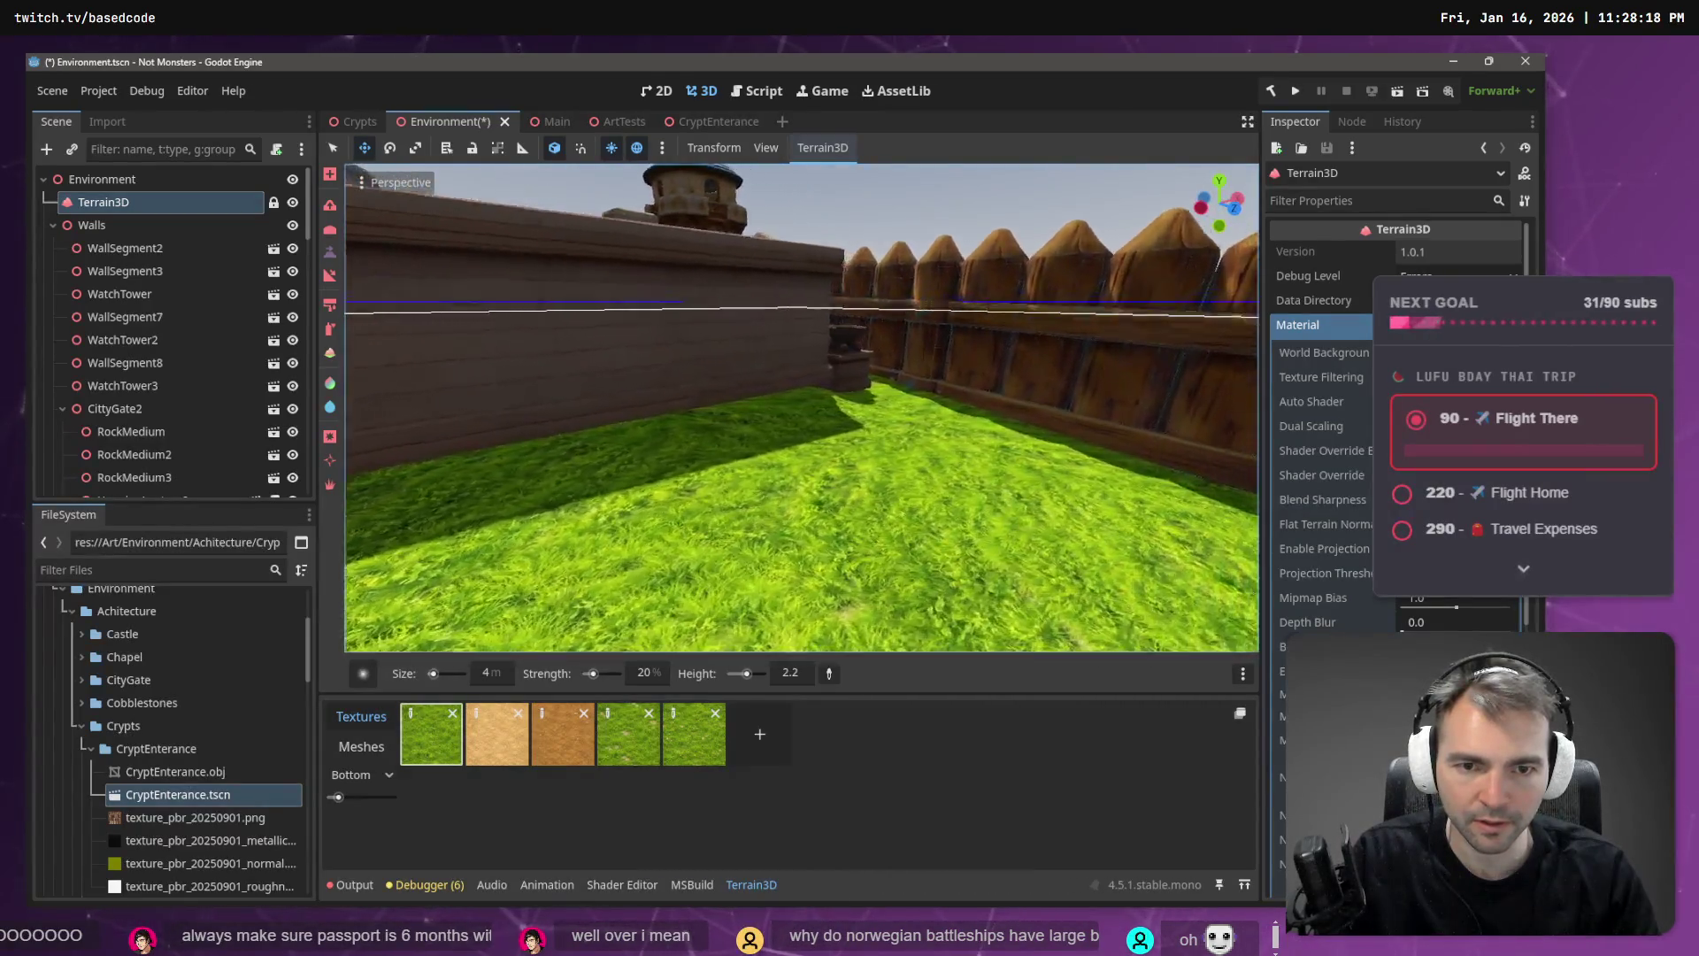
key(s)
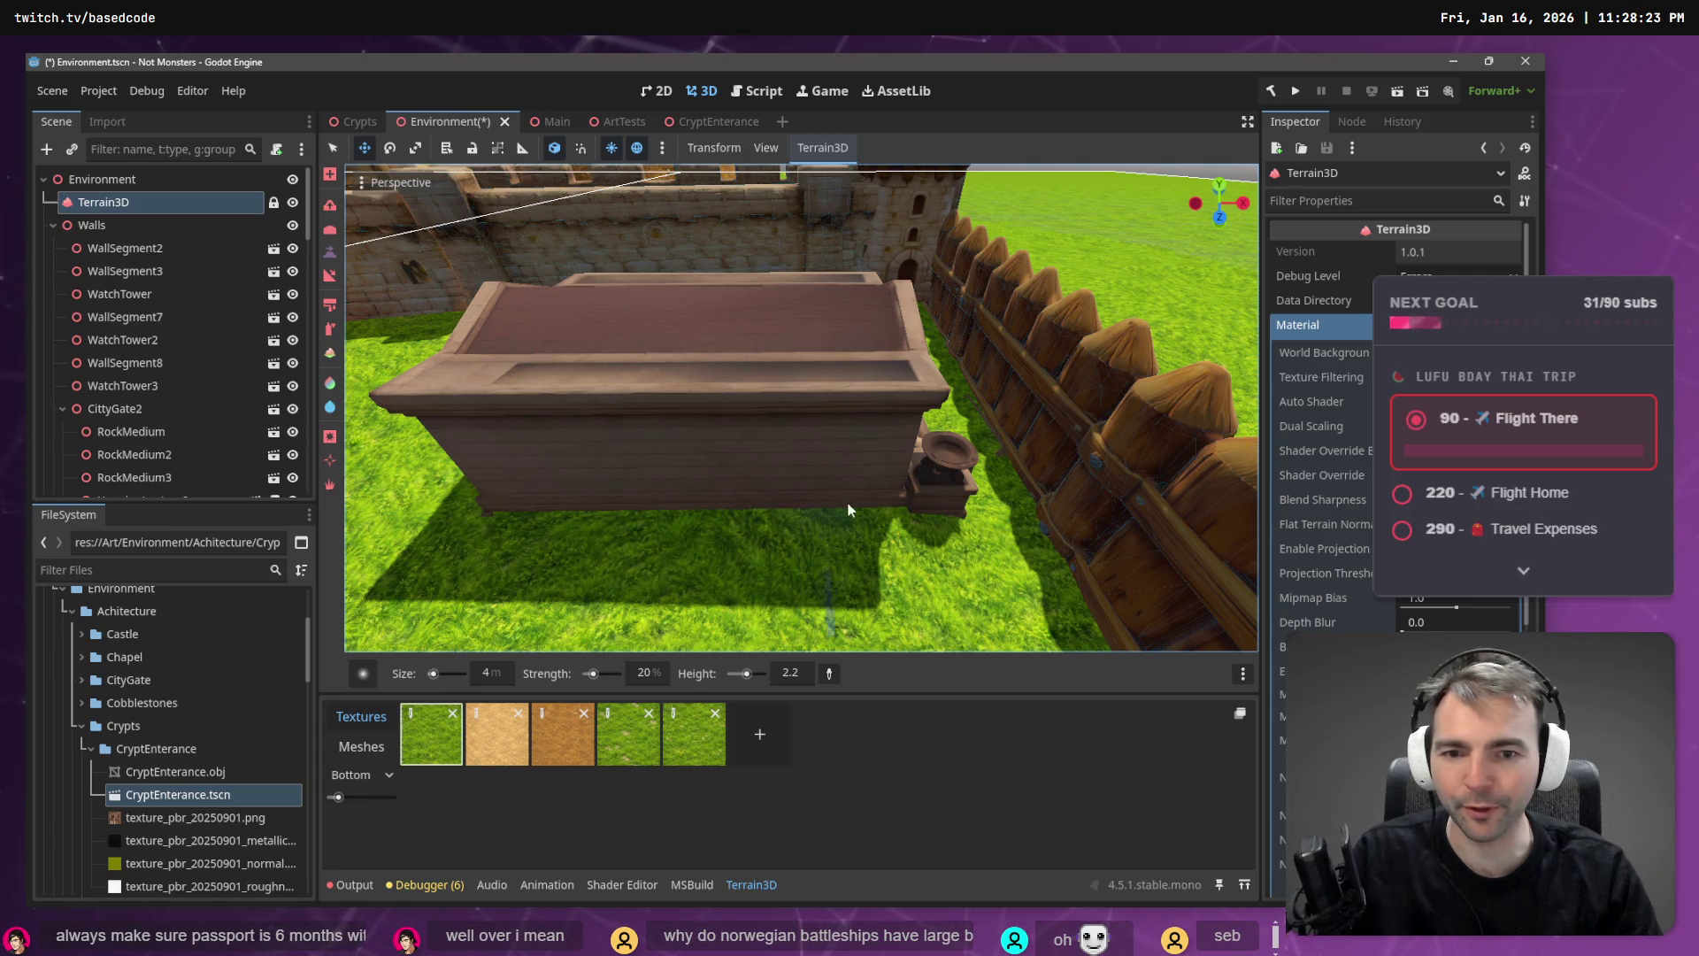
mouse_move(953, 507)
mouse_down()
mouse_move(840, 443)
mouse_move(849, 496)
mouse_move(953, 528)
mouse_up()
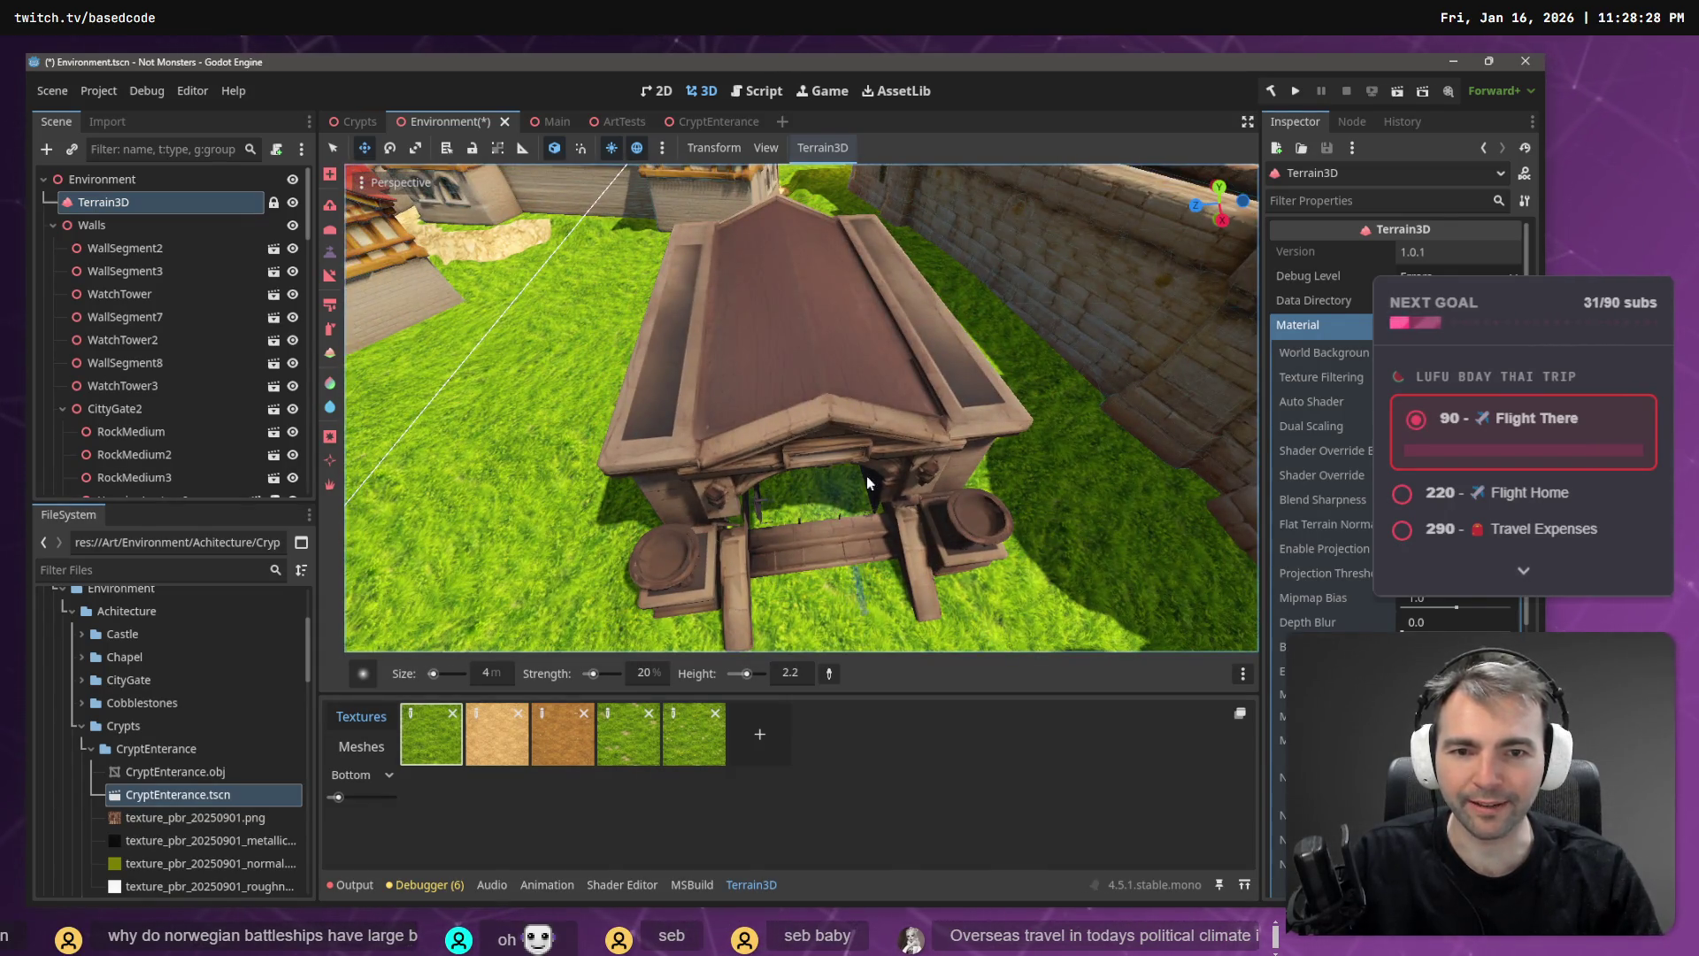
mouse_move(867, 475)
mouse_down()
mouse_move(885, 460)
mouse_move(850, 478)
mouse_move(805, 443)
mouse_move(823, 425)
mouse_move(858, 460)
mouse_move(851, 509)
mouse_up()
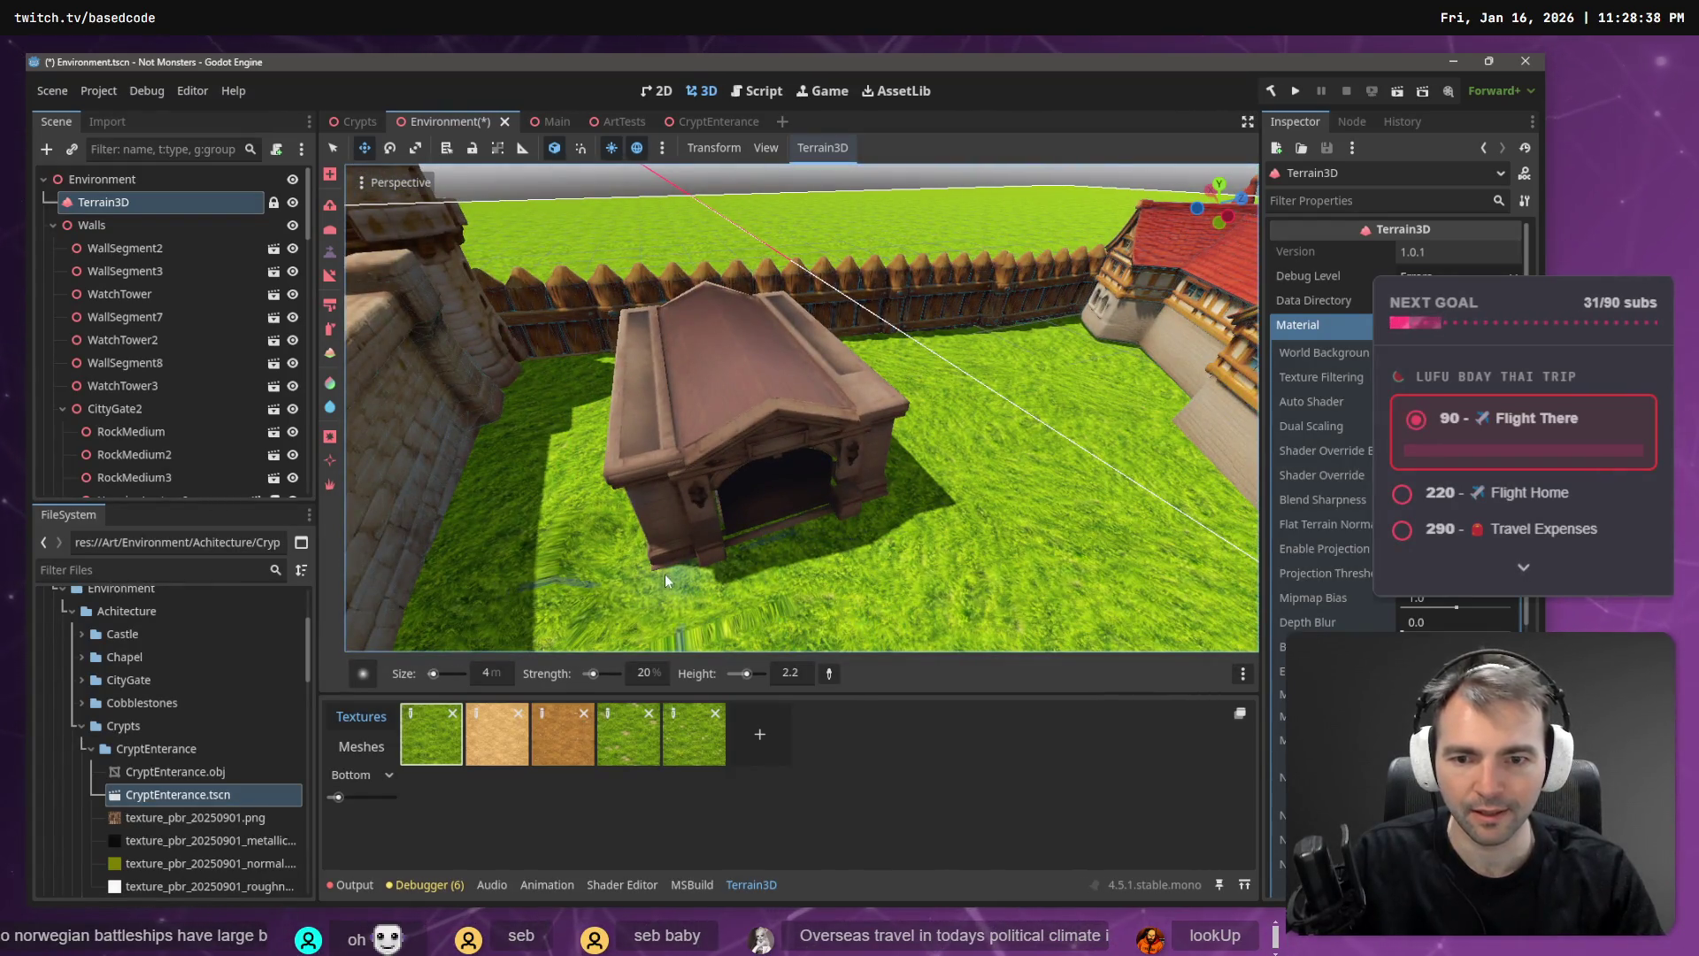
mouse_move(619, 495)
mouse_down()
mouse_move(637, 469)
mouse_move(787, 540)
mouse_up()
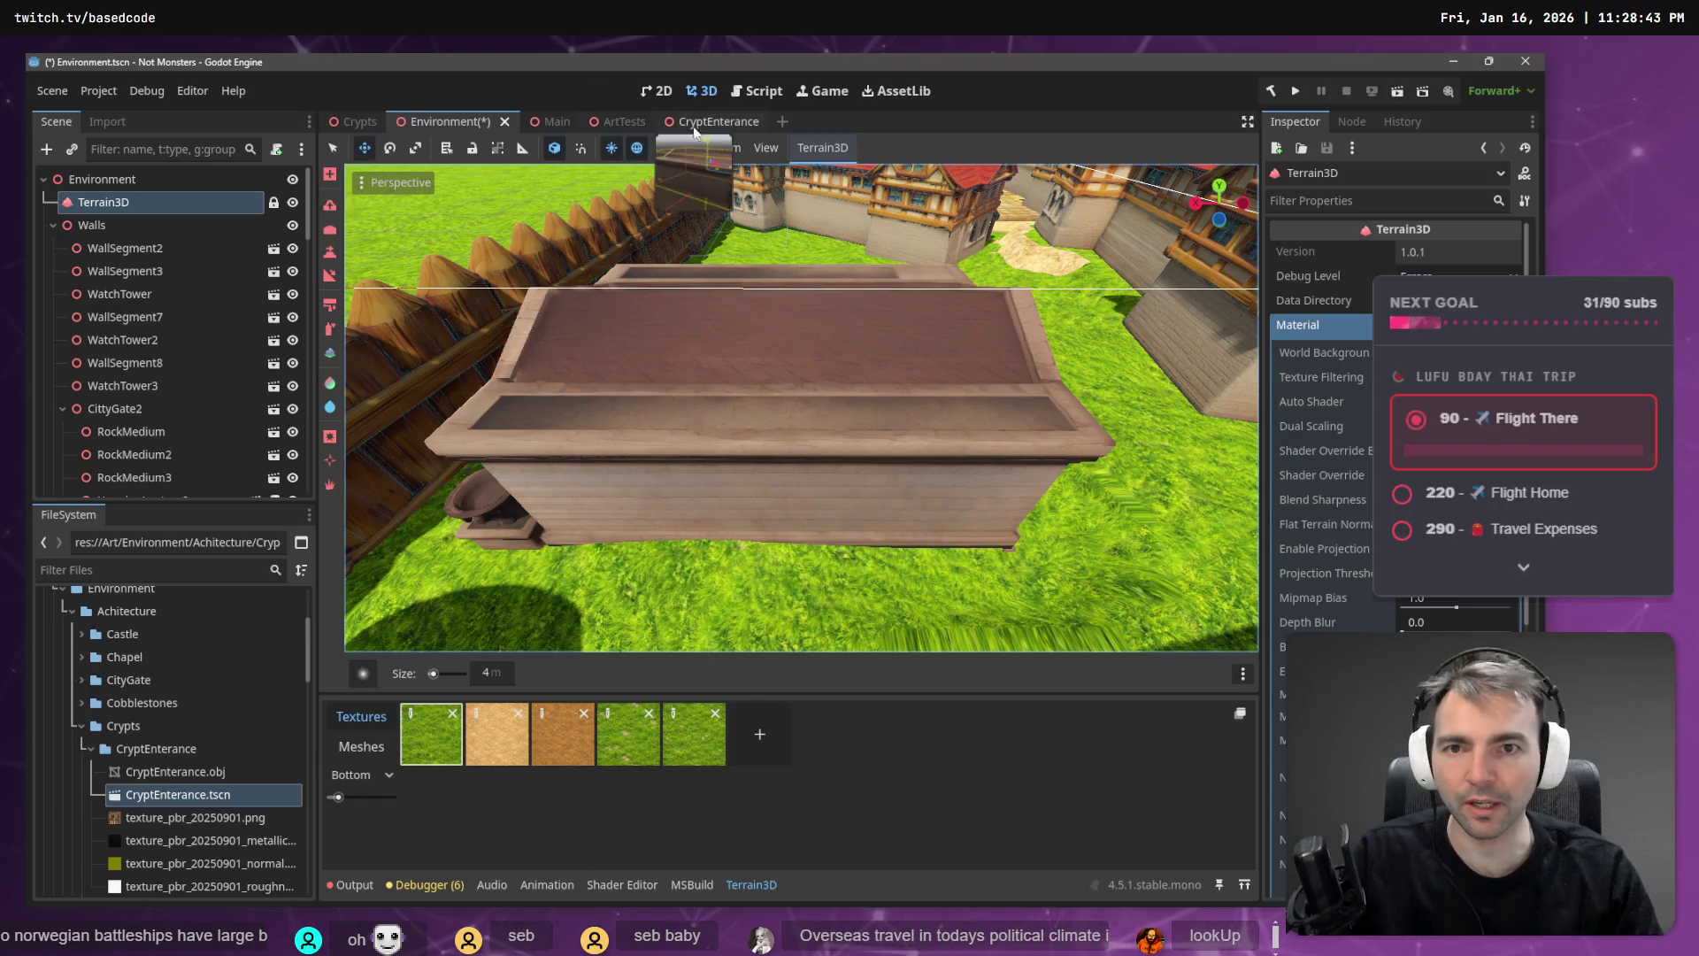
- Rotate the crypt entrance slightly about its vertical axis and save the Crypts scene
click(358, 124)
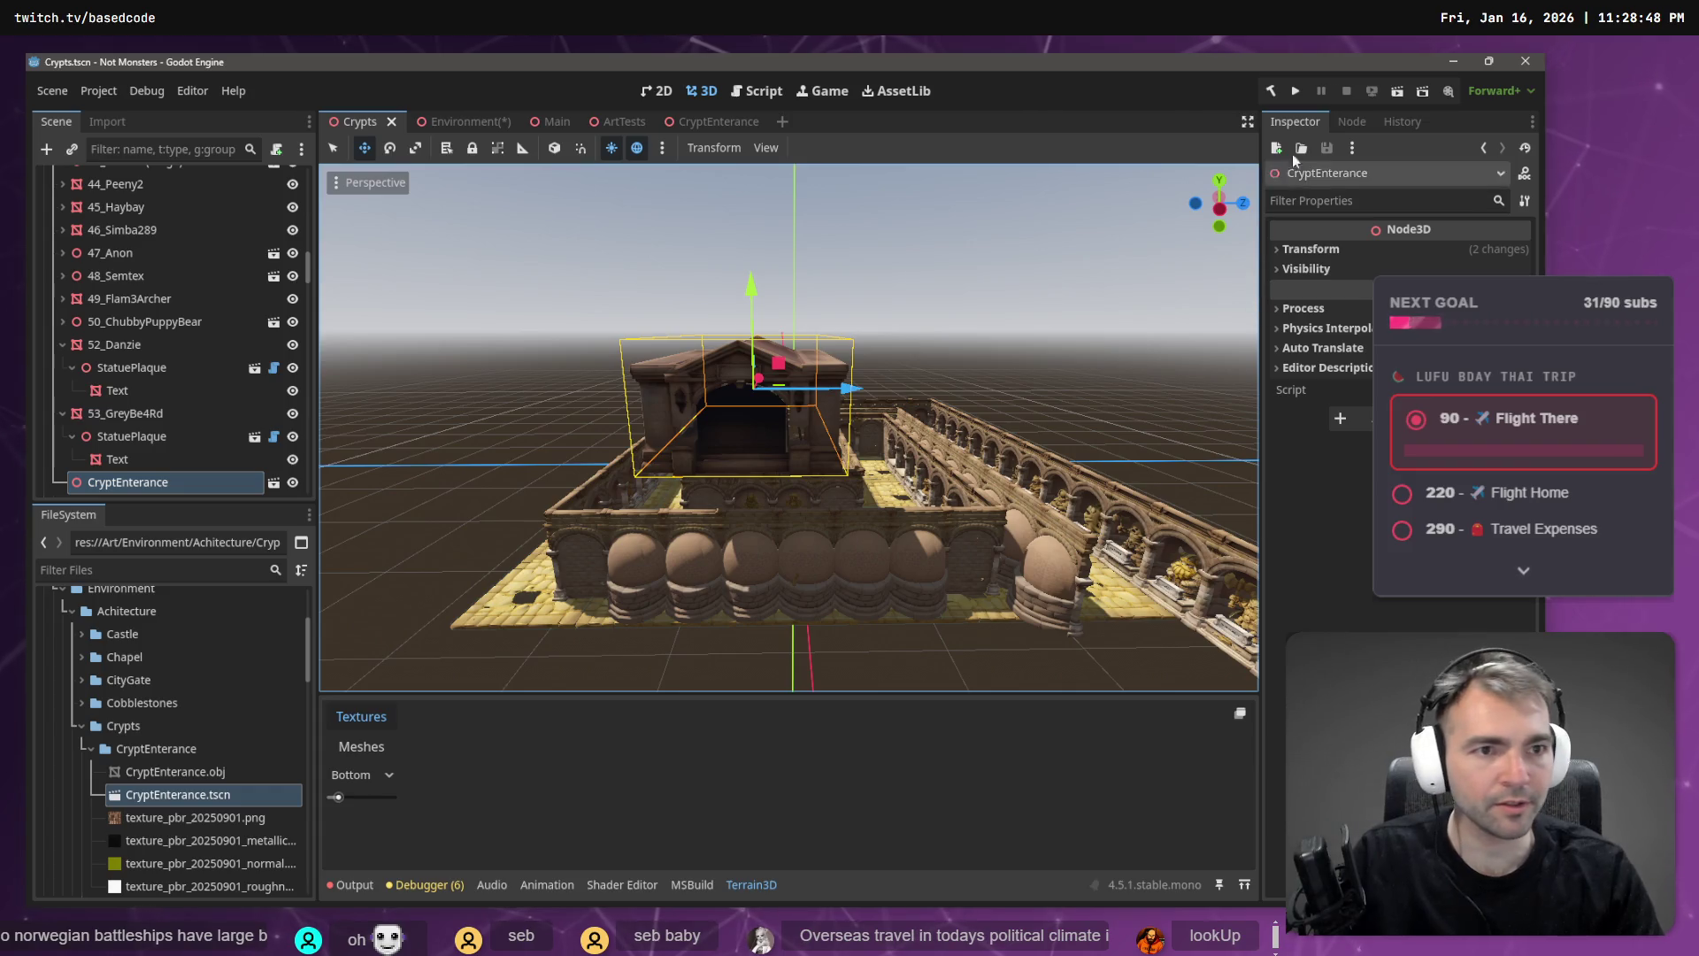
click(1313, 249)
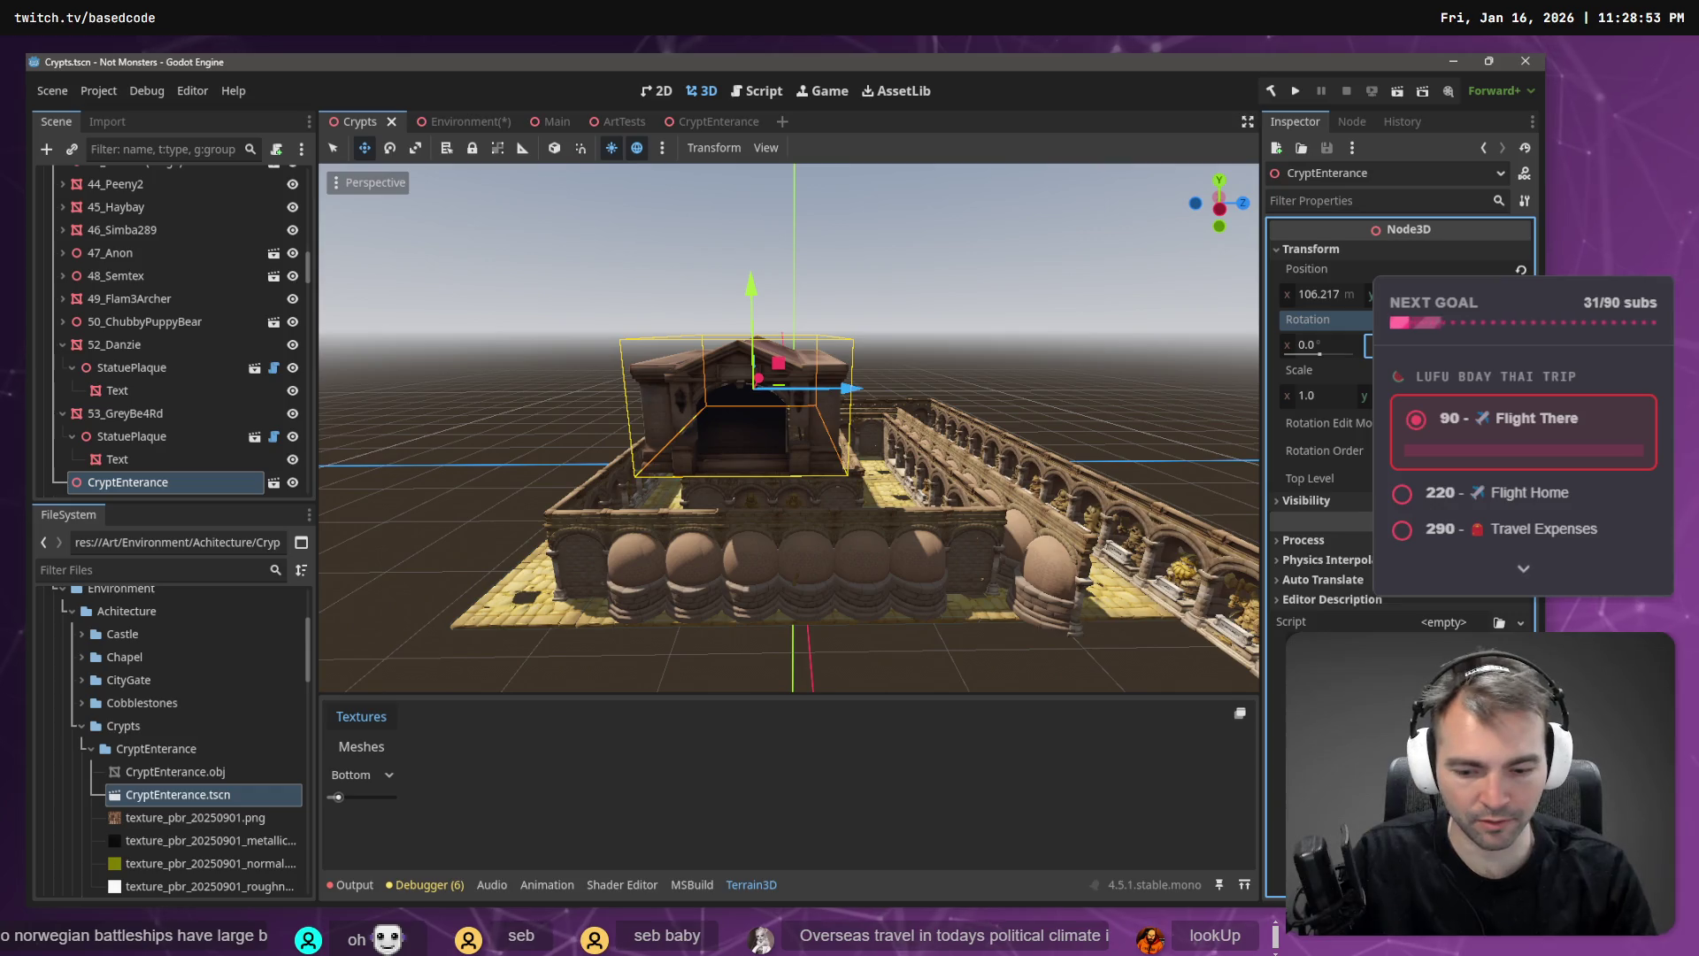
drag(1377, 345, 1394, 345)
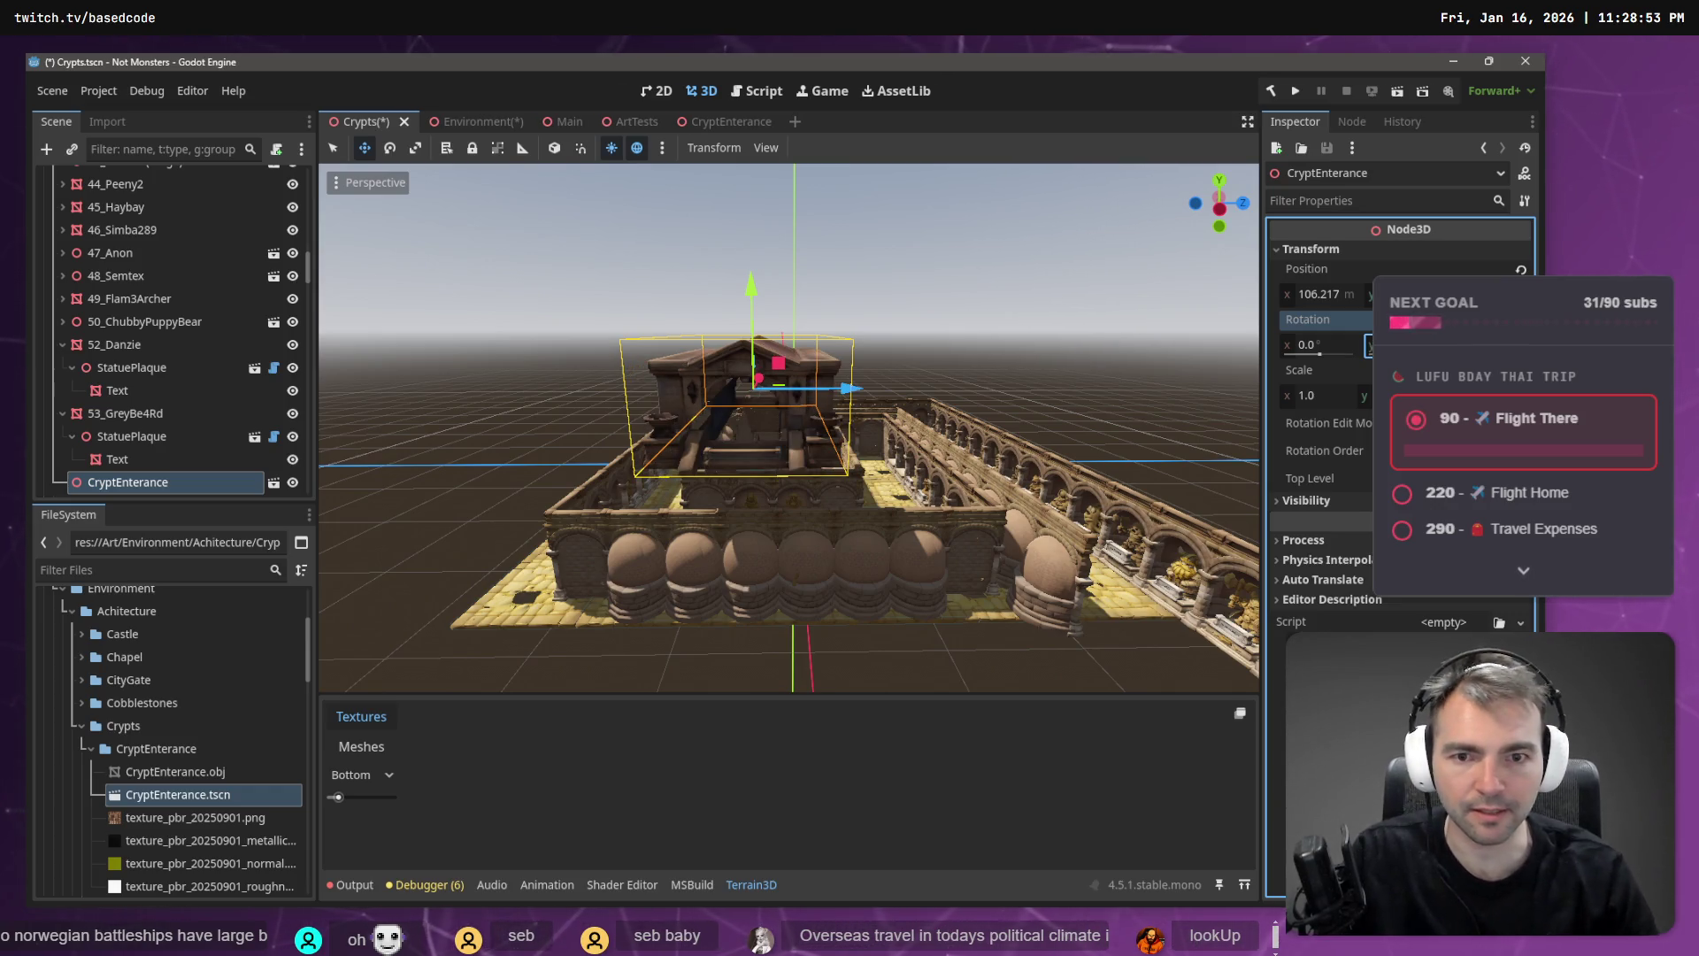
click(963, 276)
key(ctrl+s)
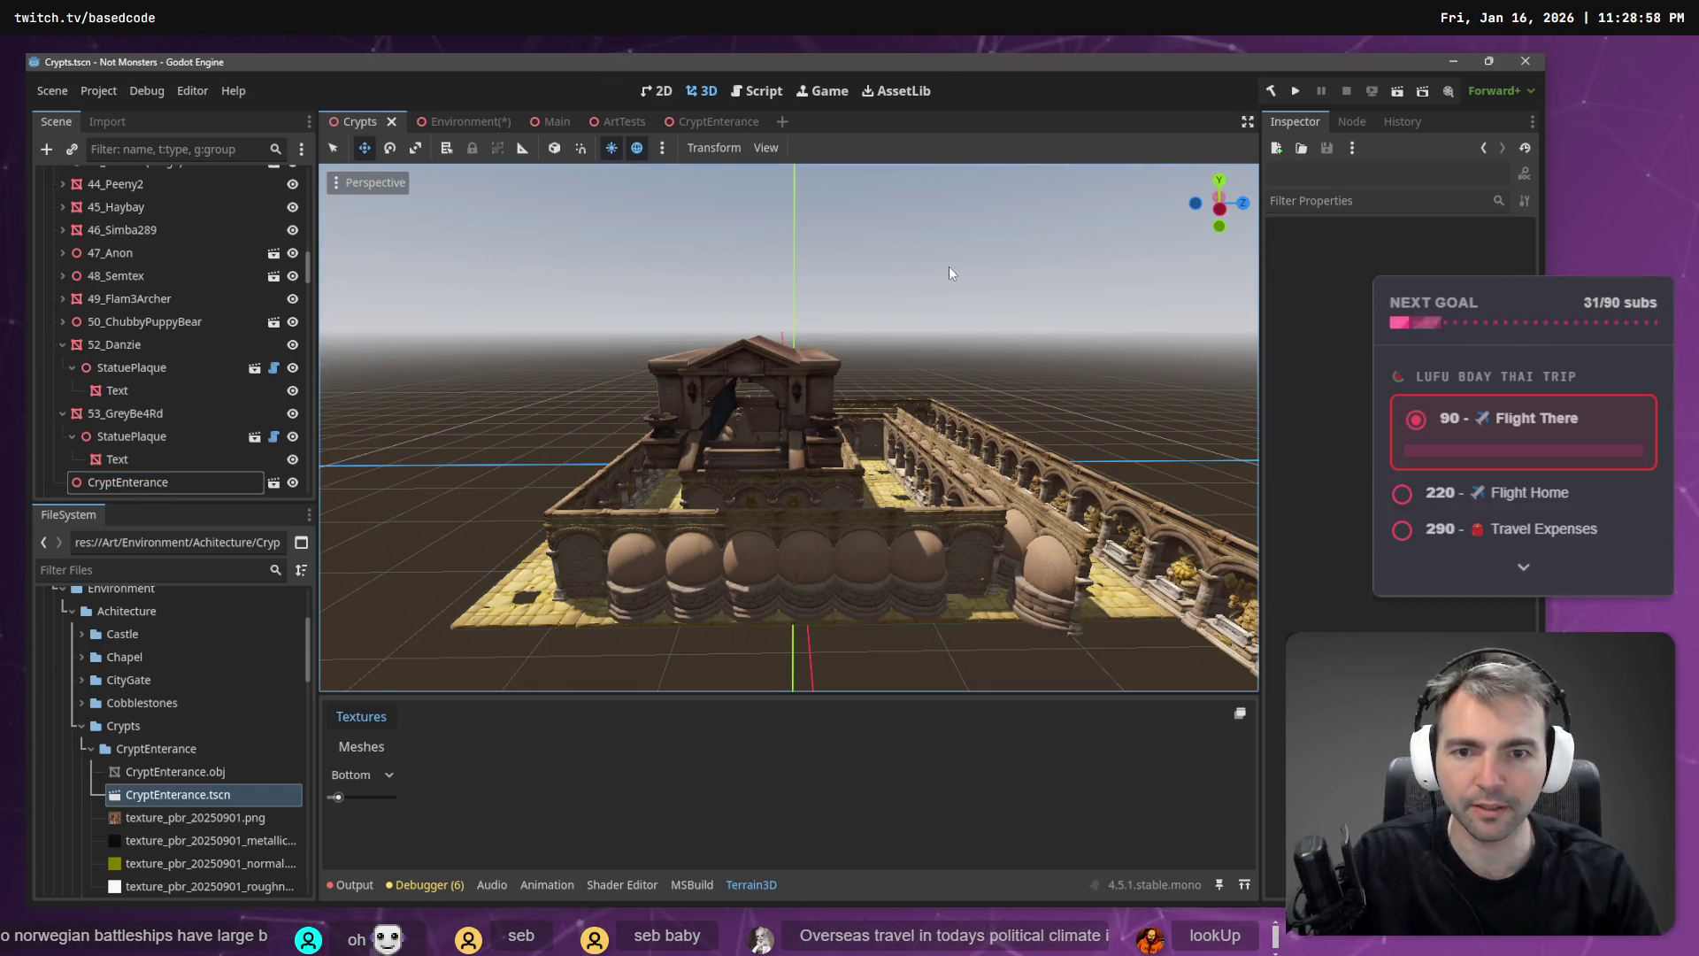
- Inspect the crypt mesh in the CryptEnterance scene, then return to the Environment scene
key(w)
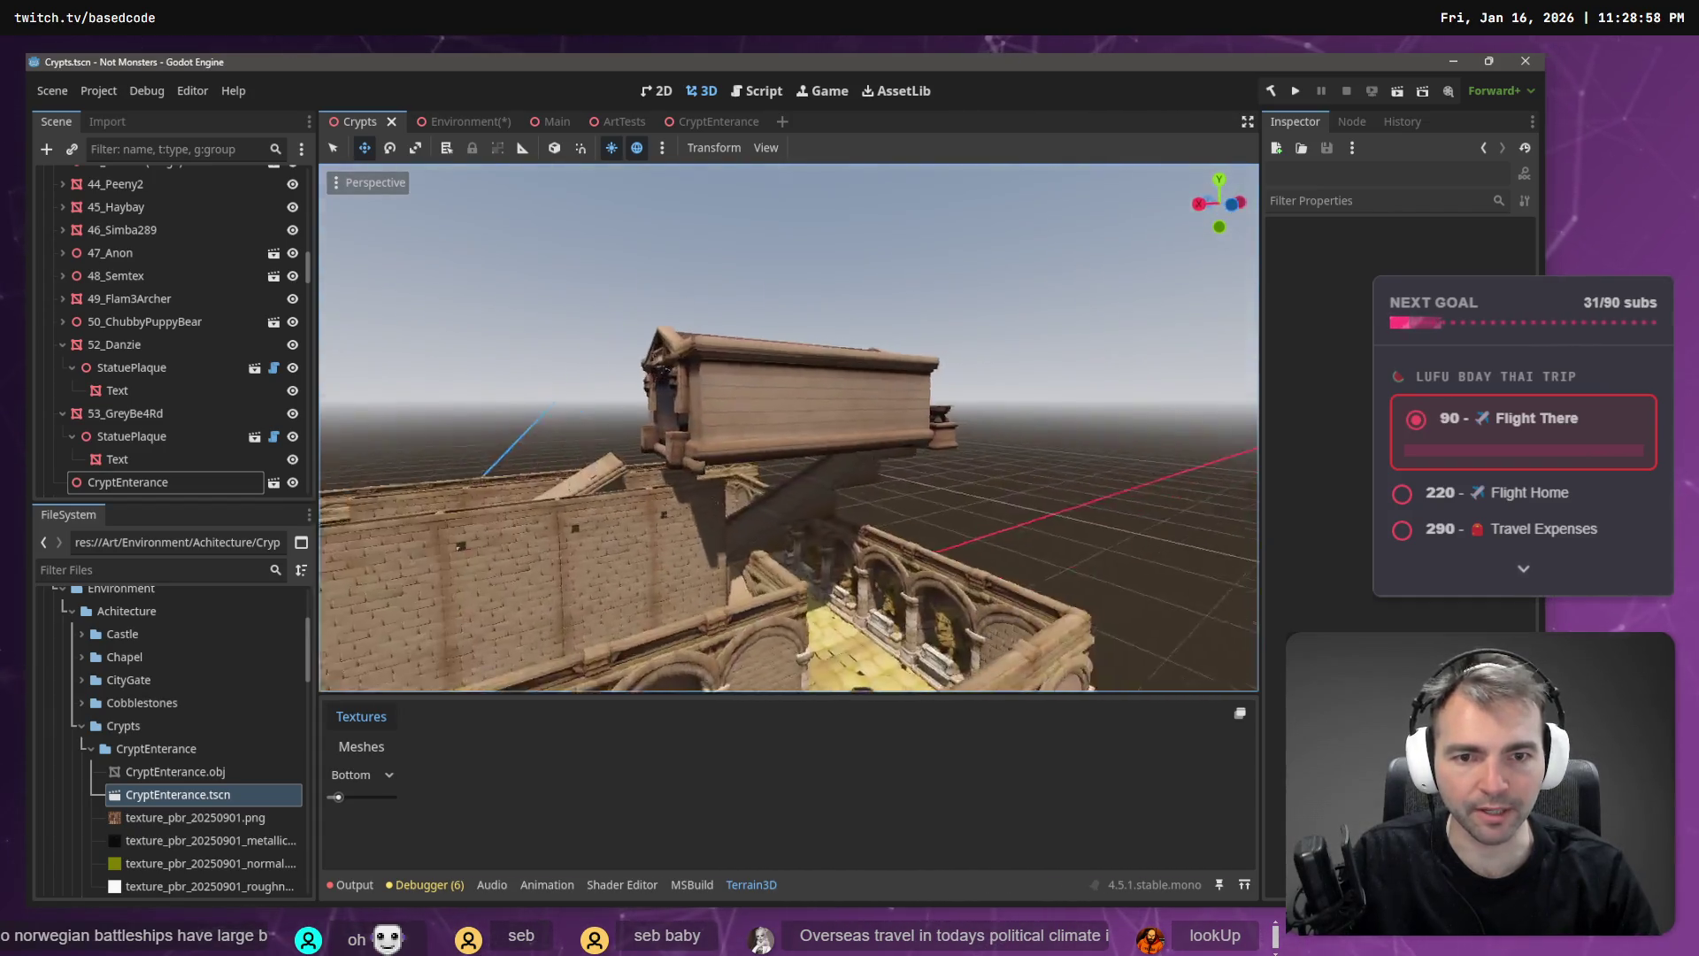
key(d)
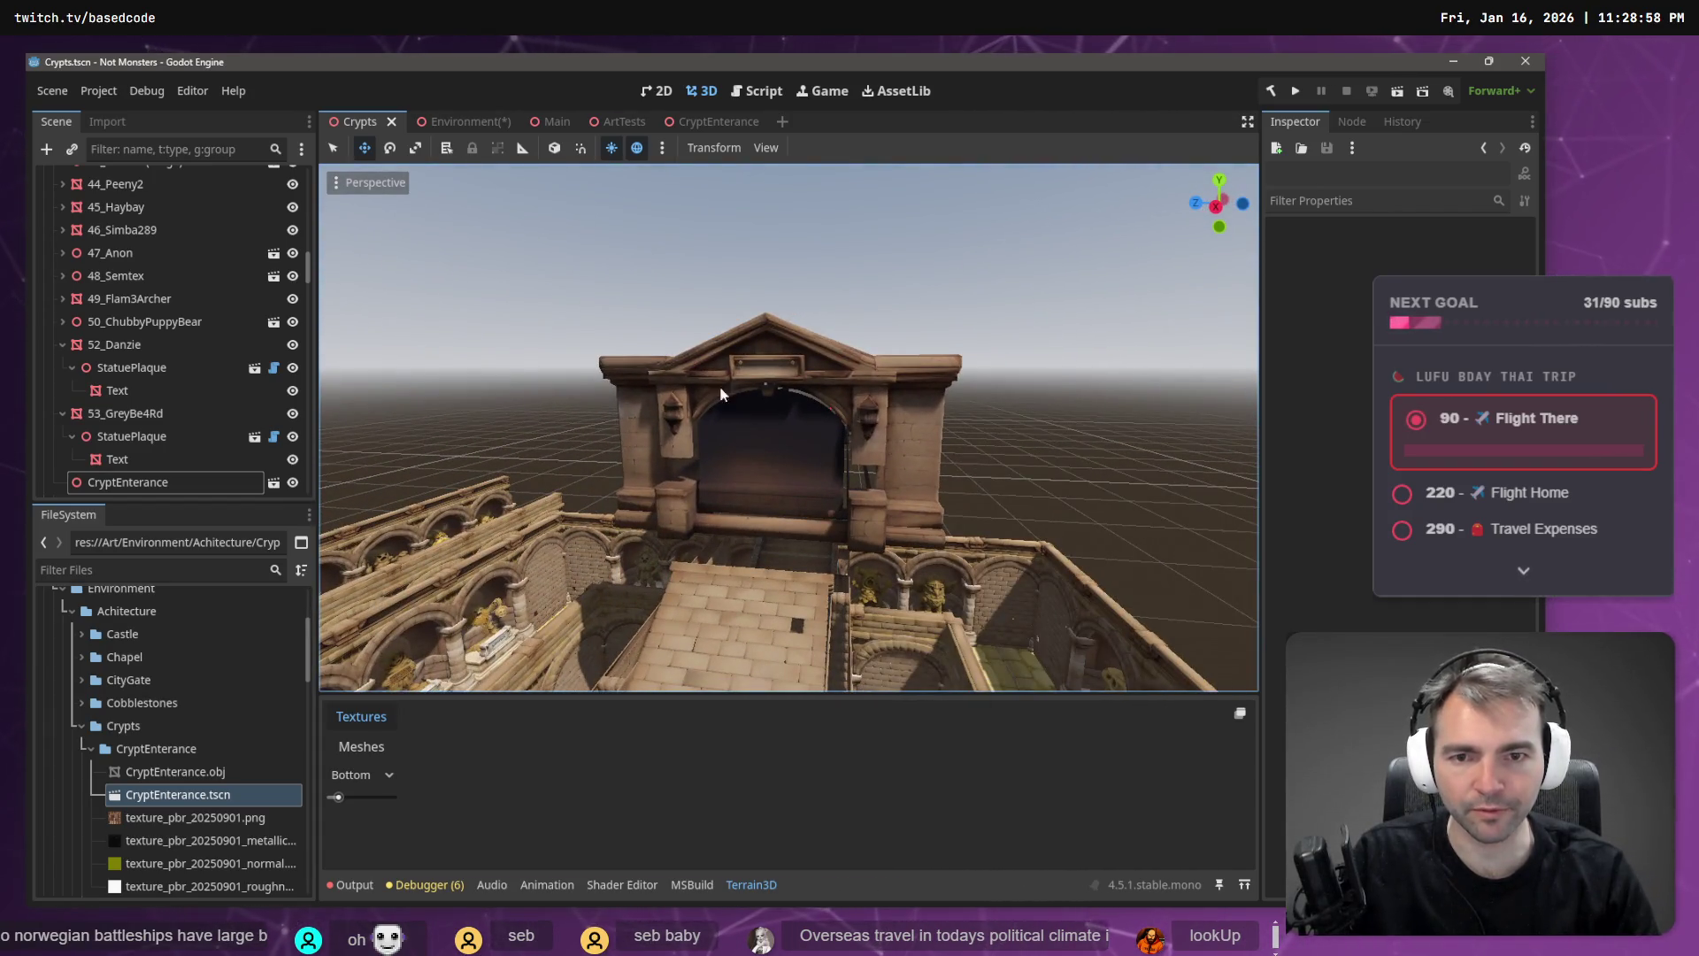
click(716, 121)
key(w)
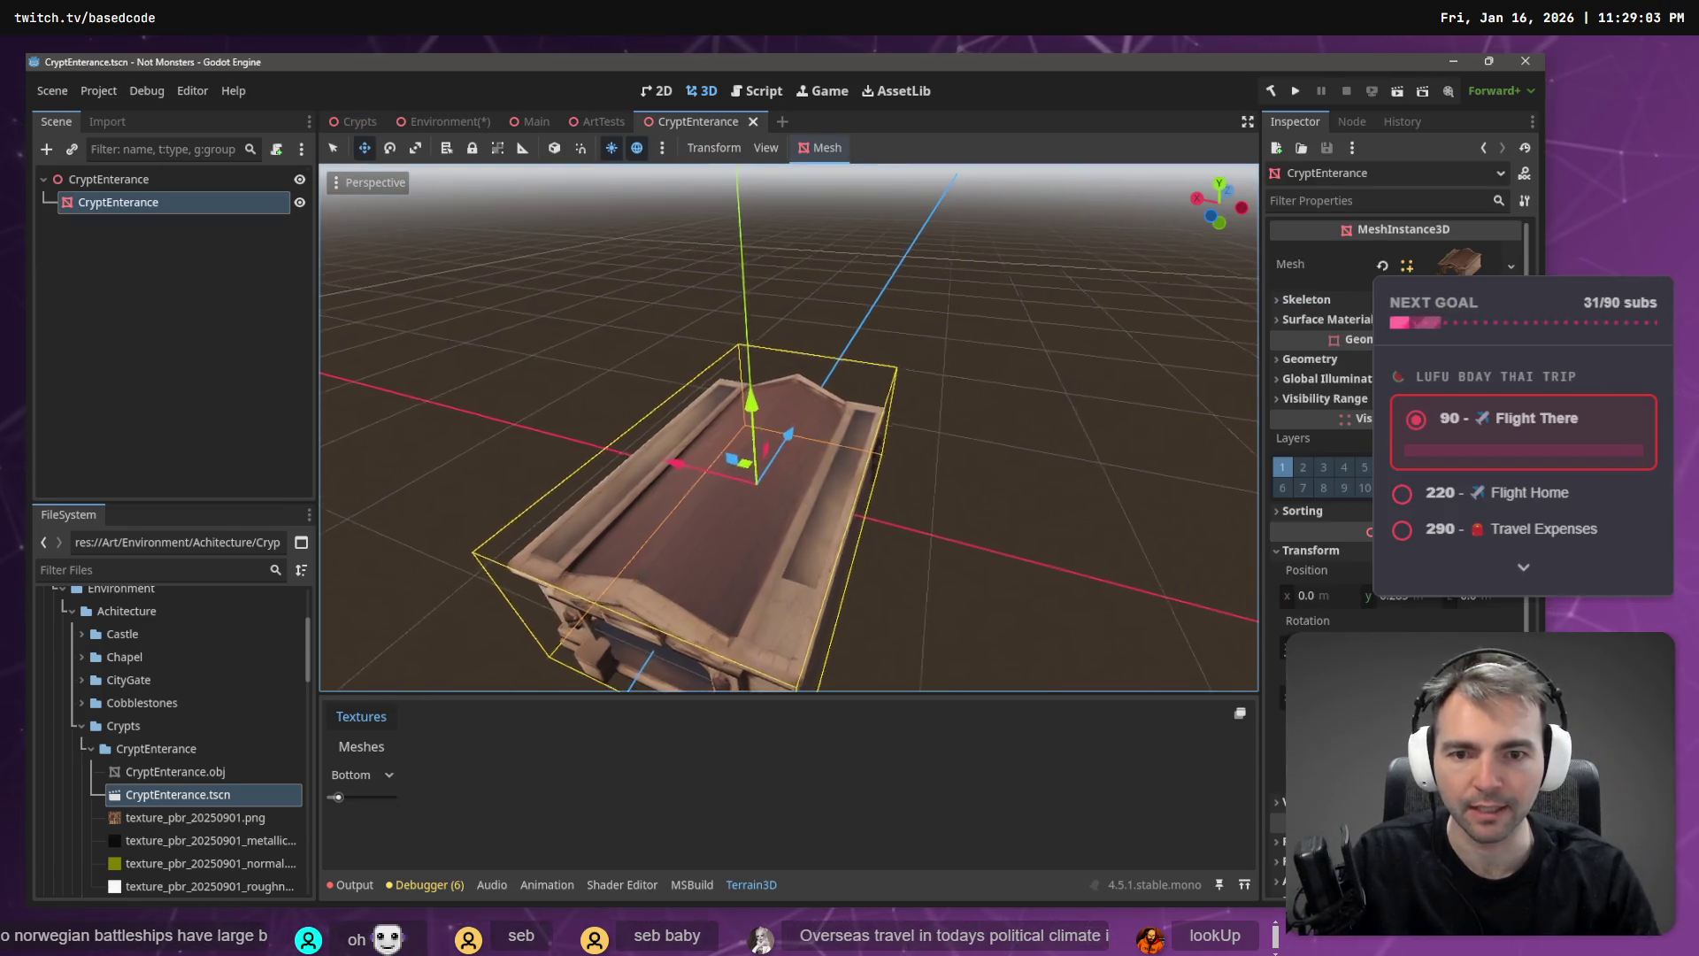
key(s)
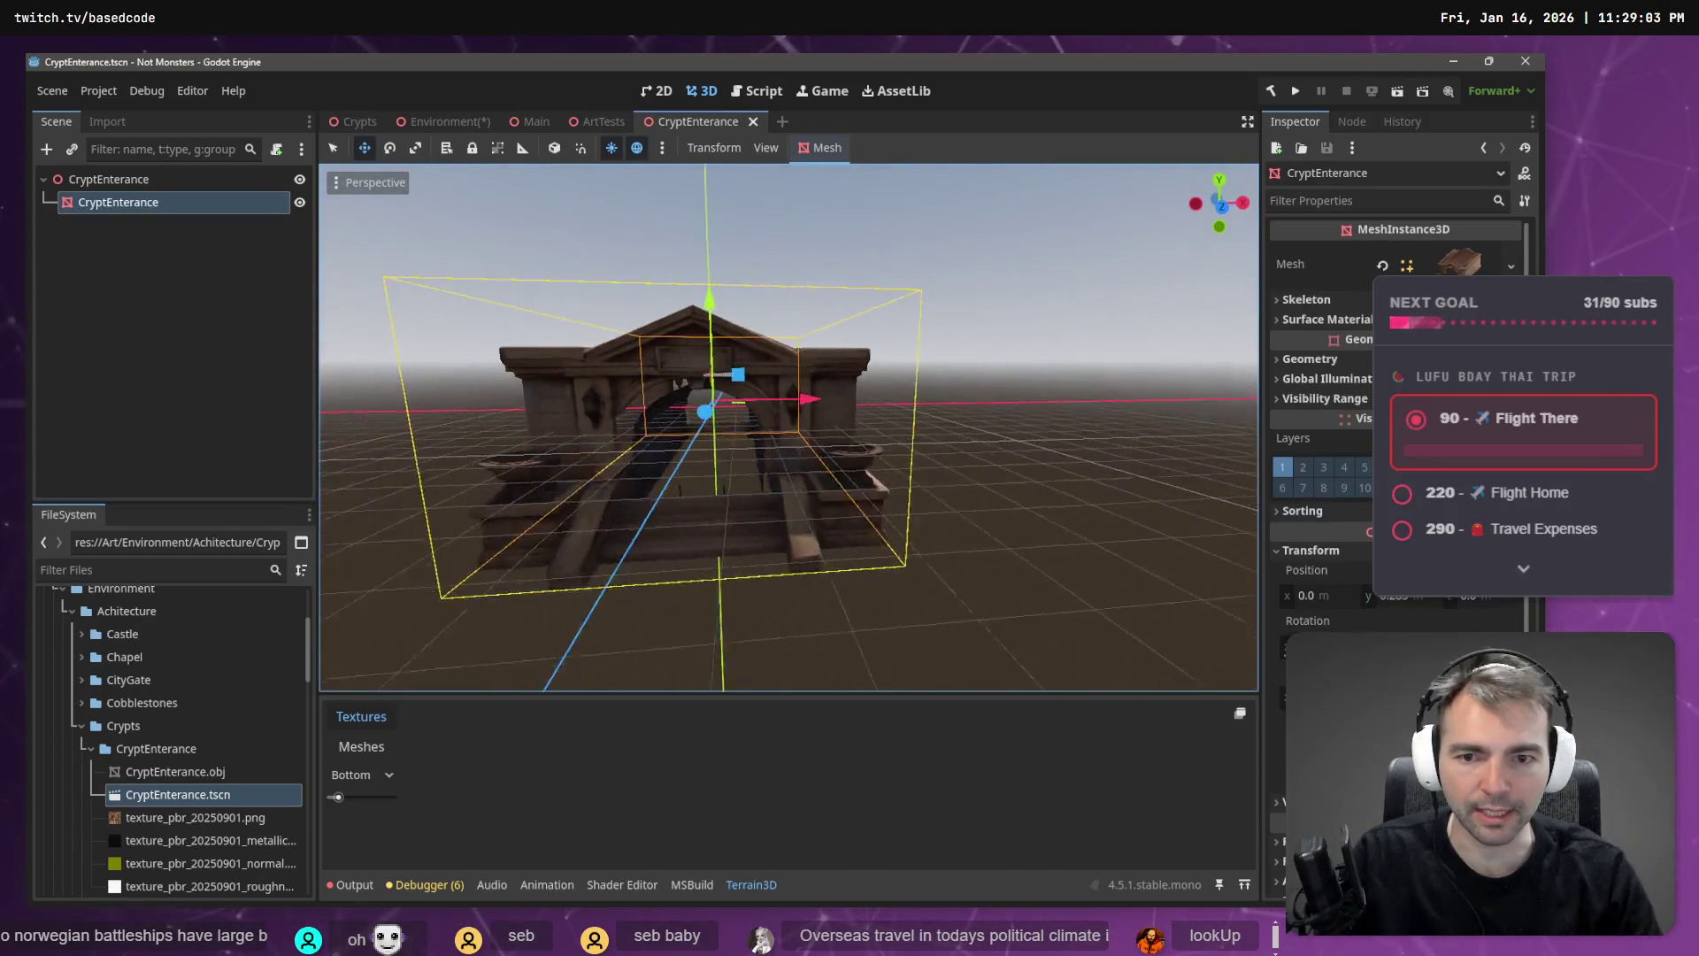
key(w)
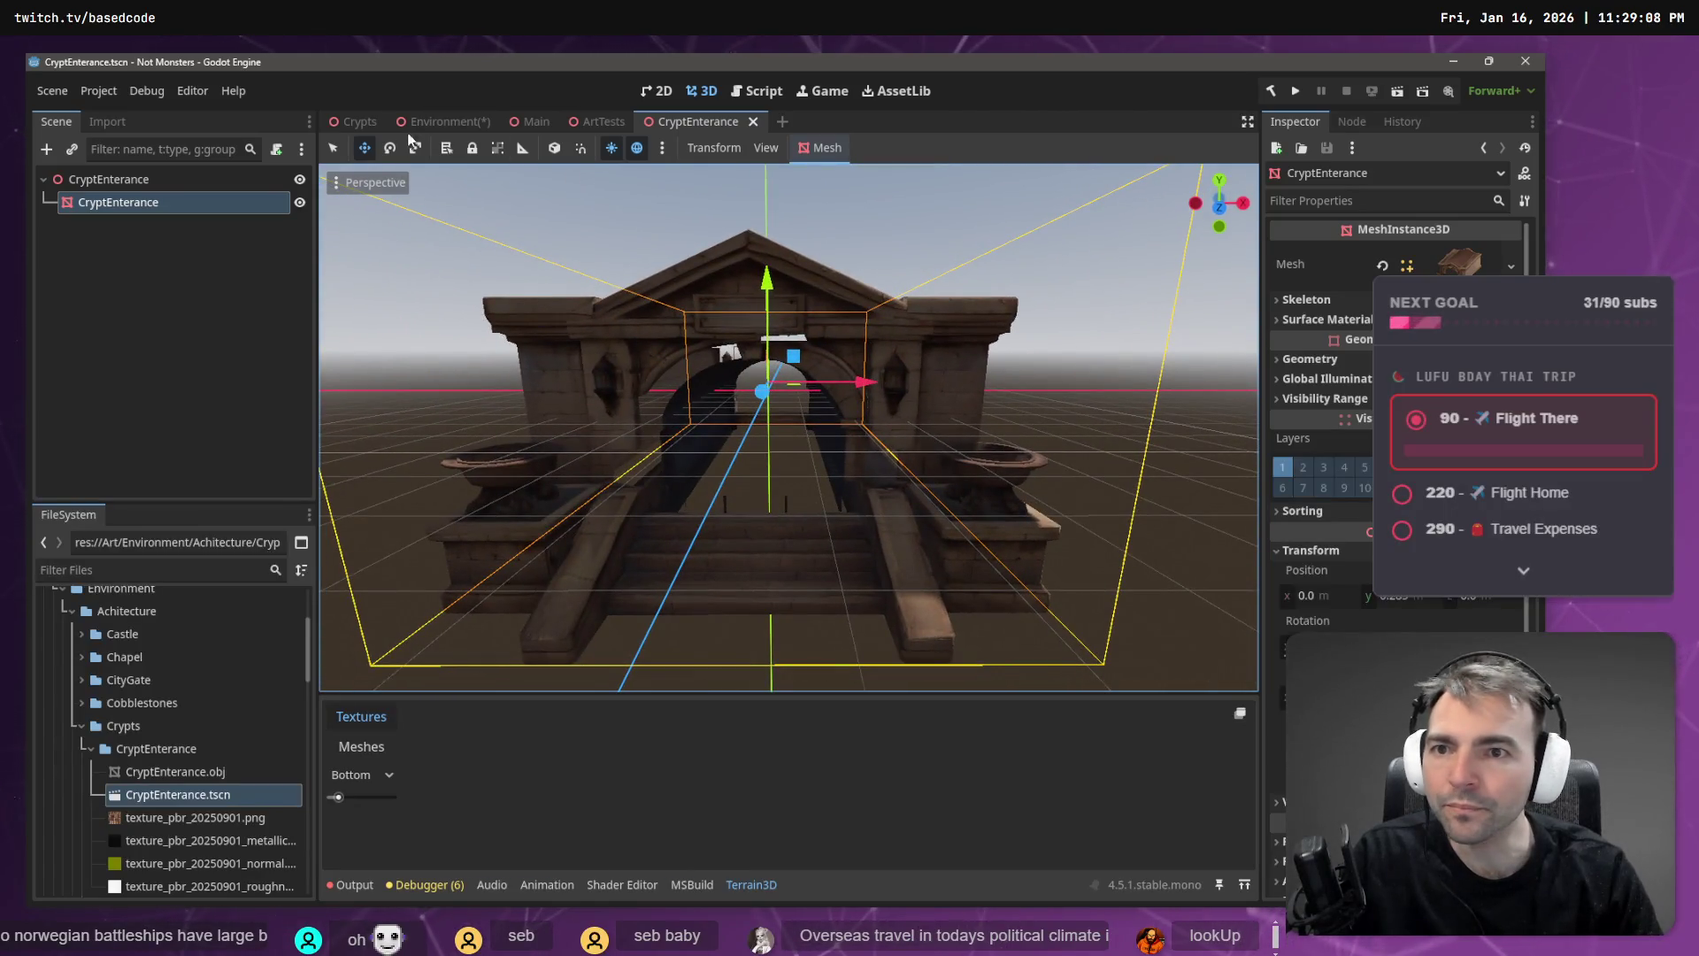
click(443, 122)
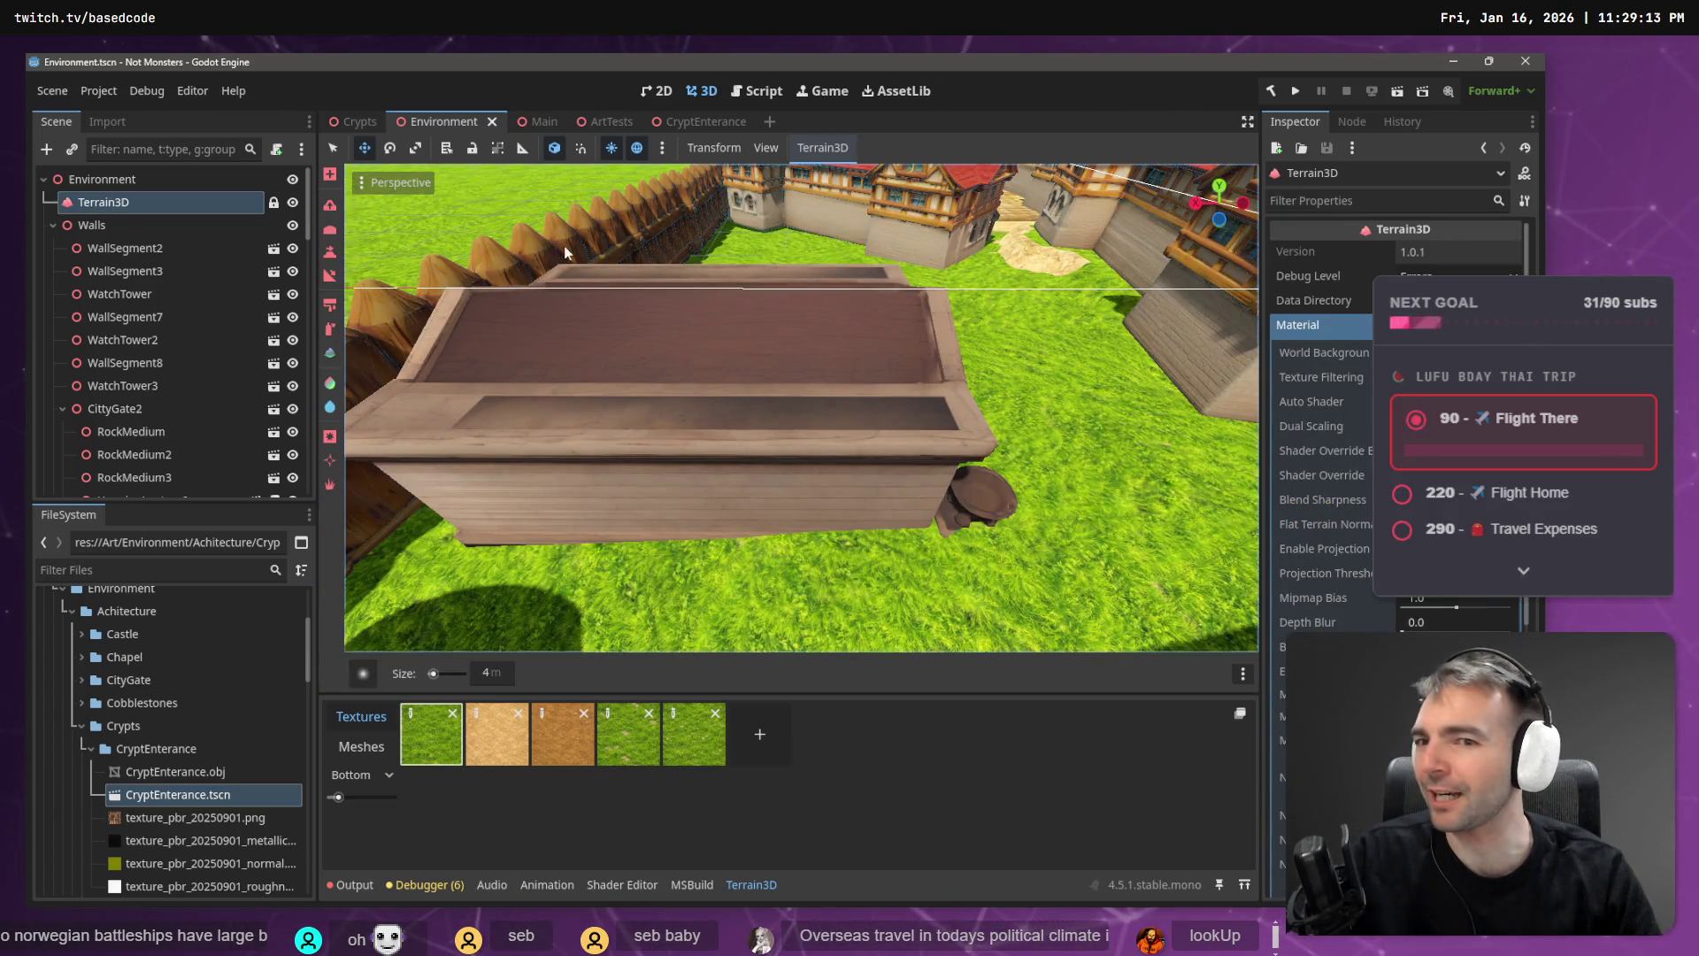
- Fly to the crypt gateway and lower the terrain around its ramp and pedestal
key(w)
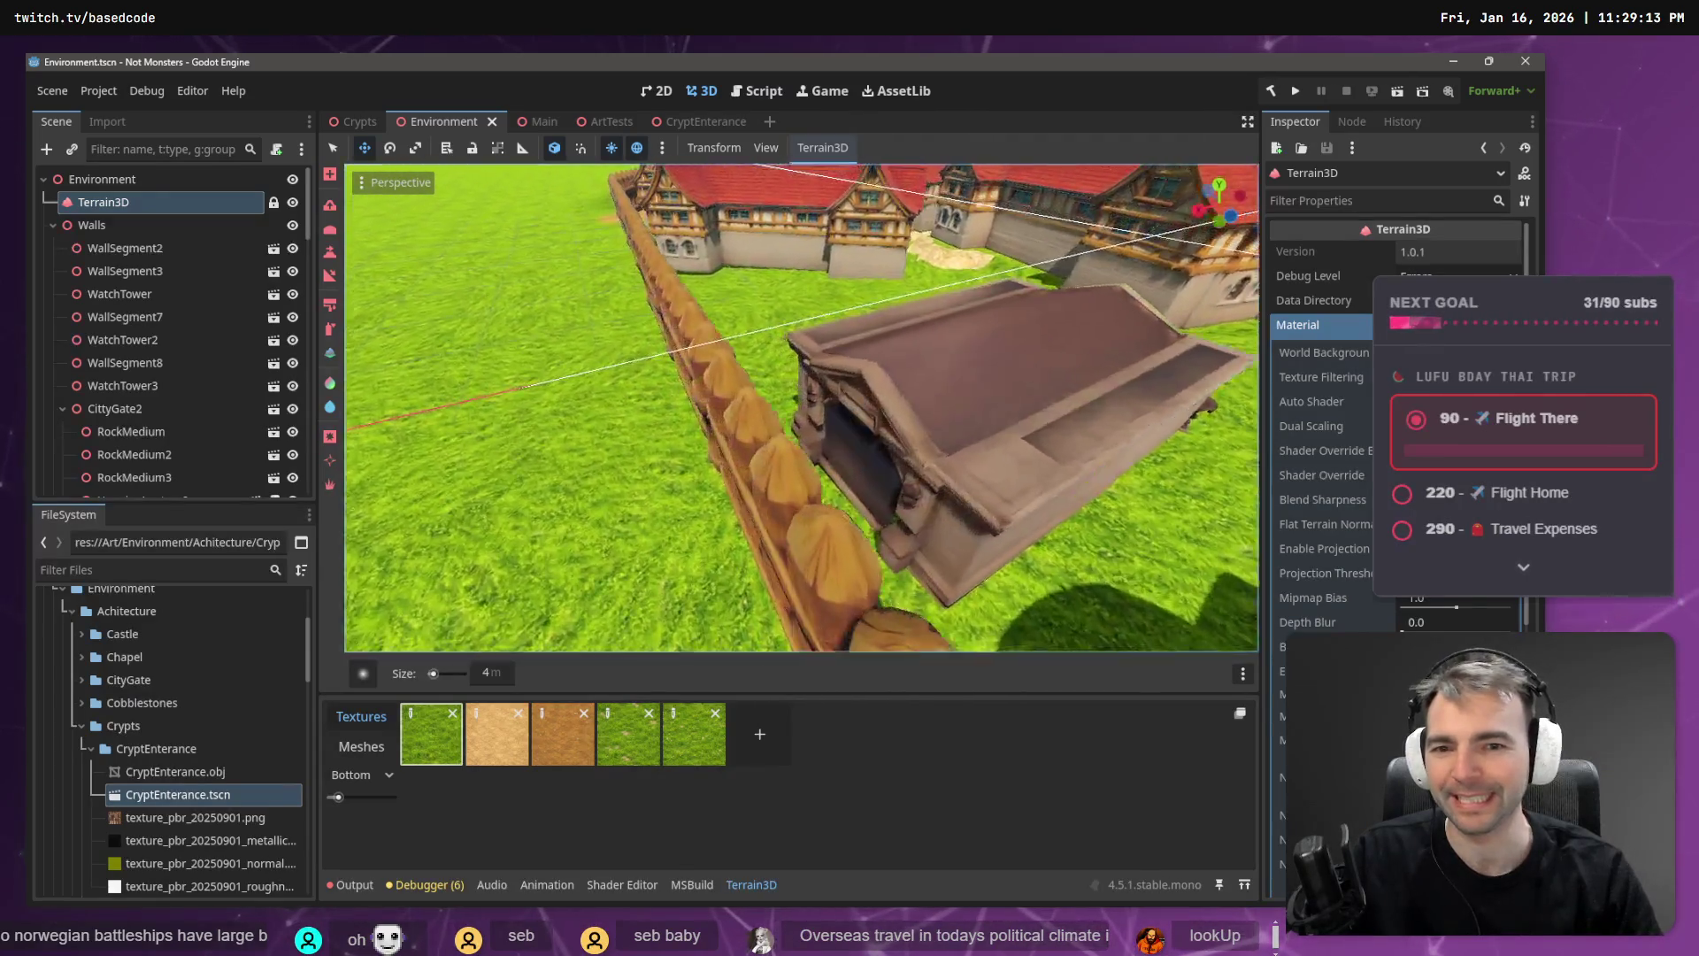
key(s)
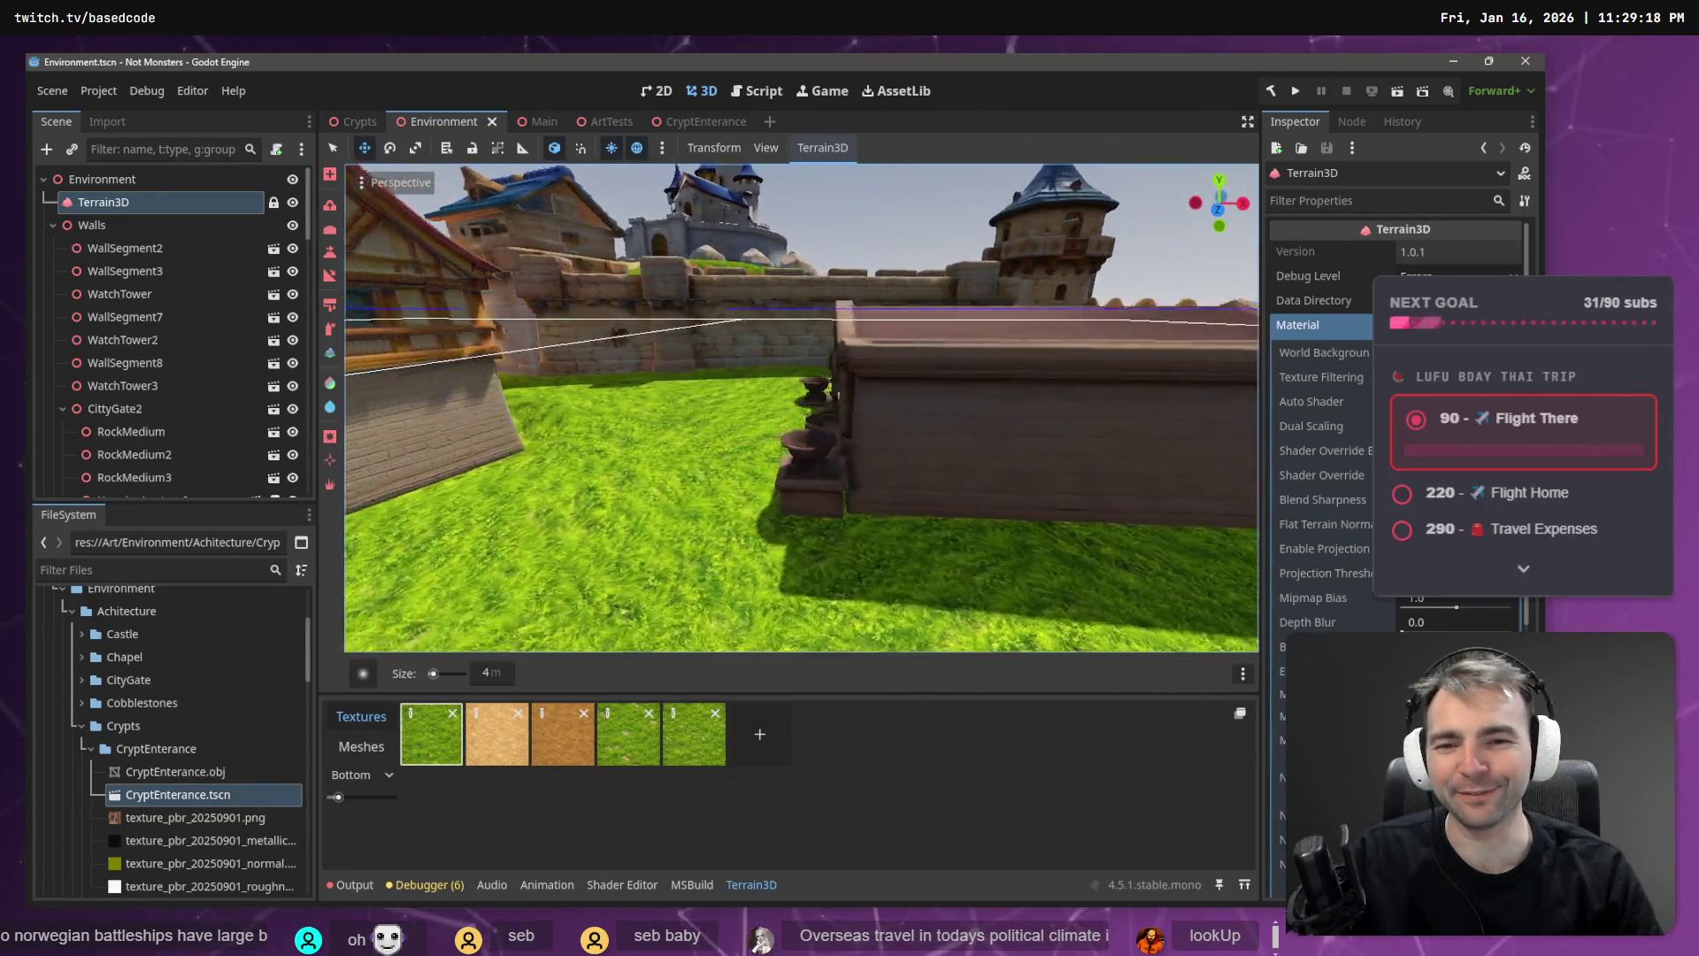
key(w)
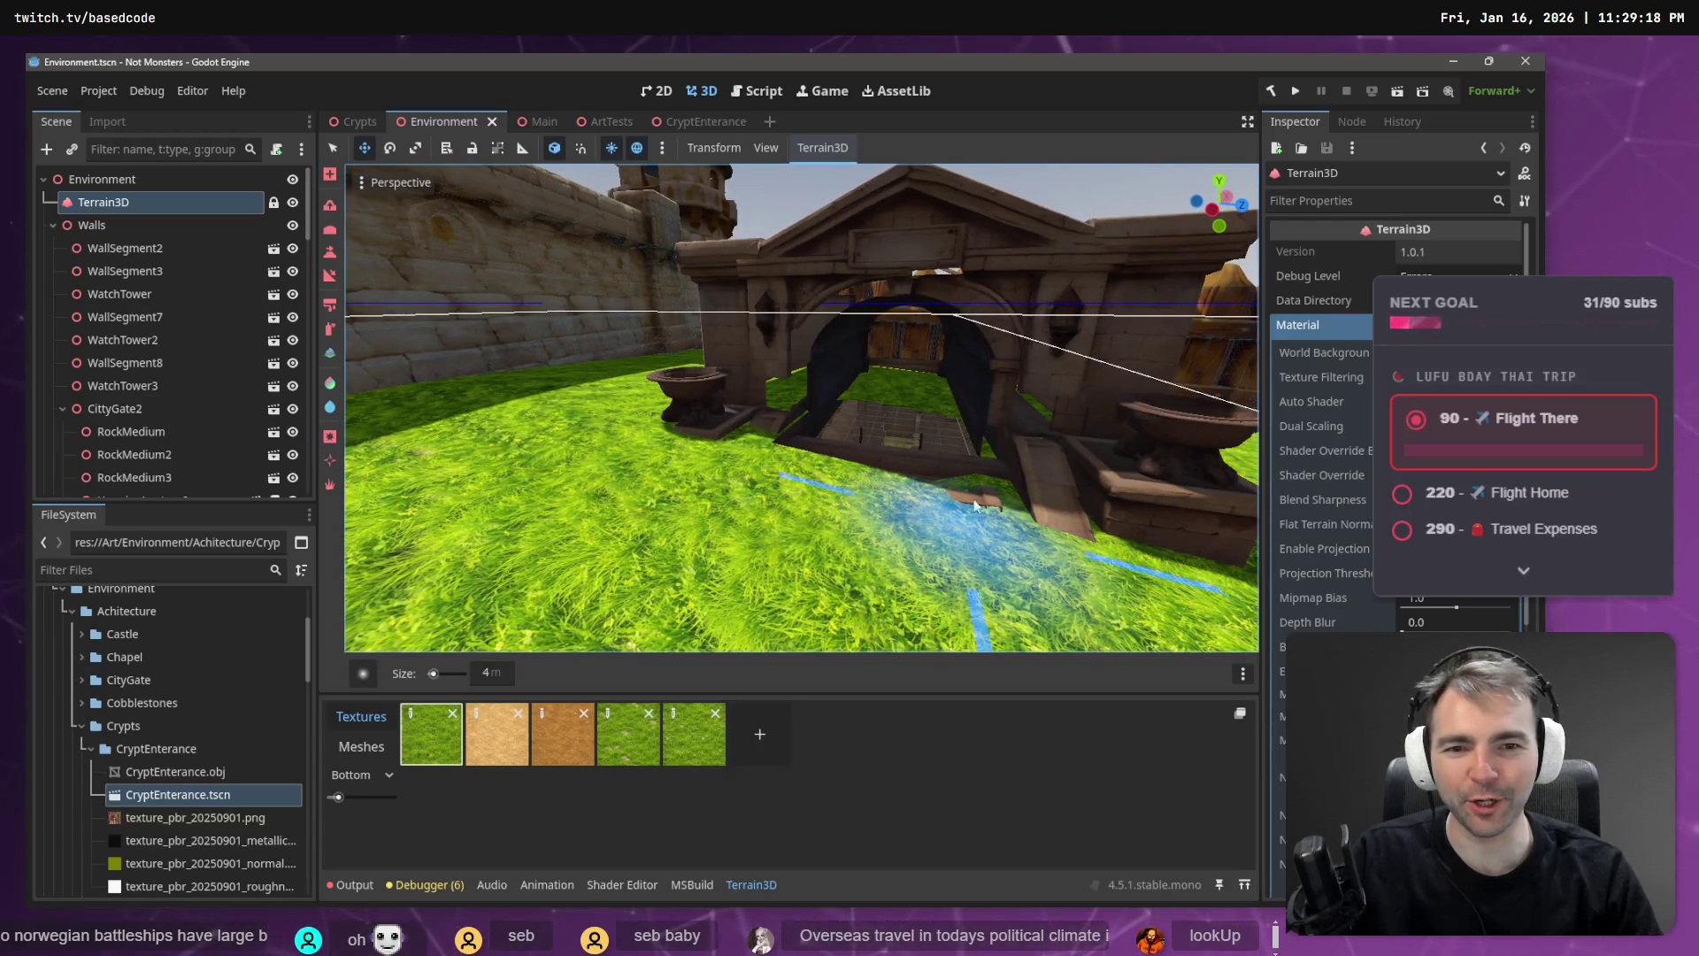
key(d)
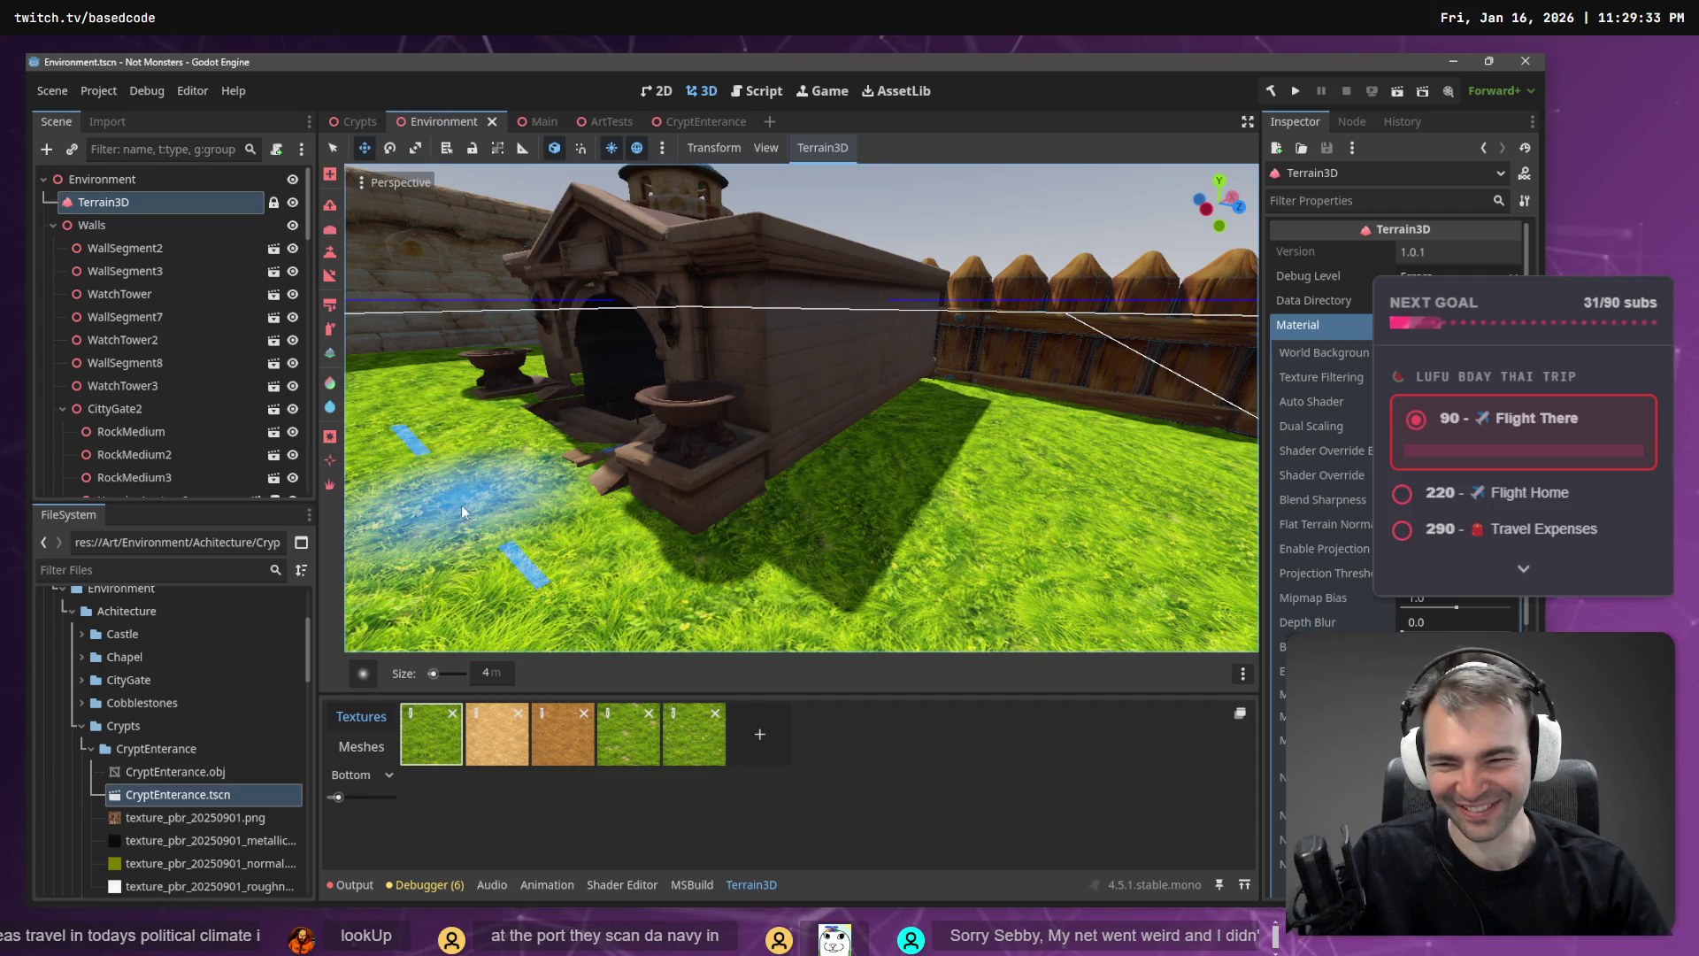
click(363, 672)
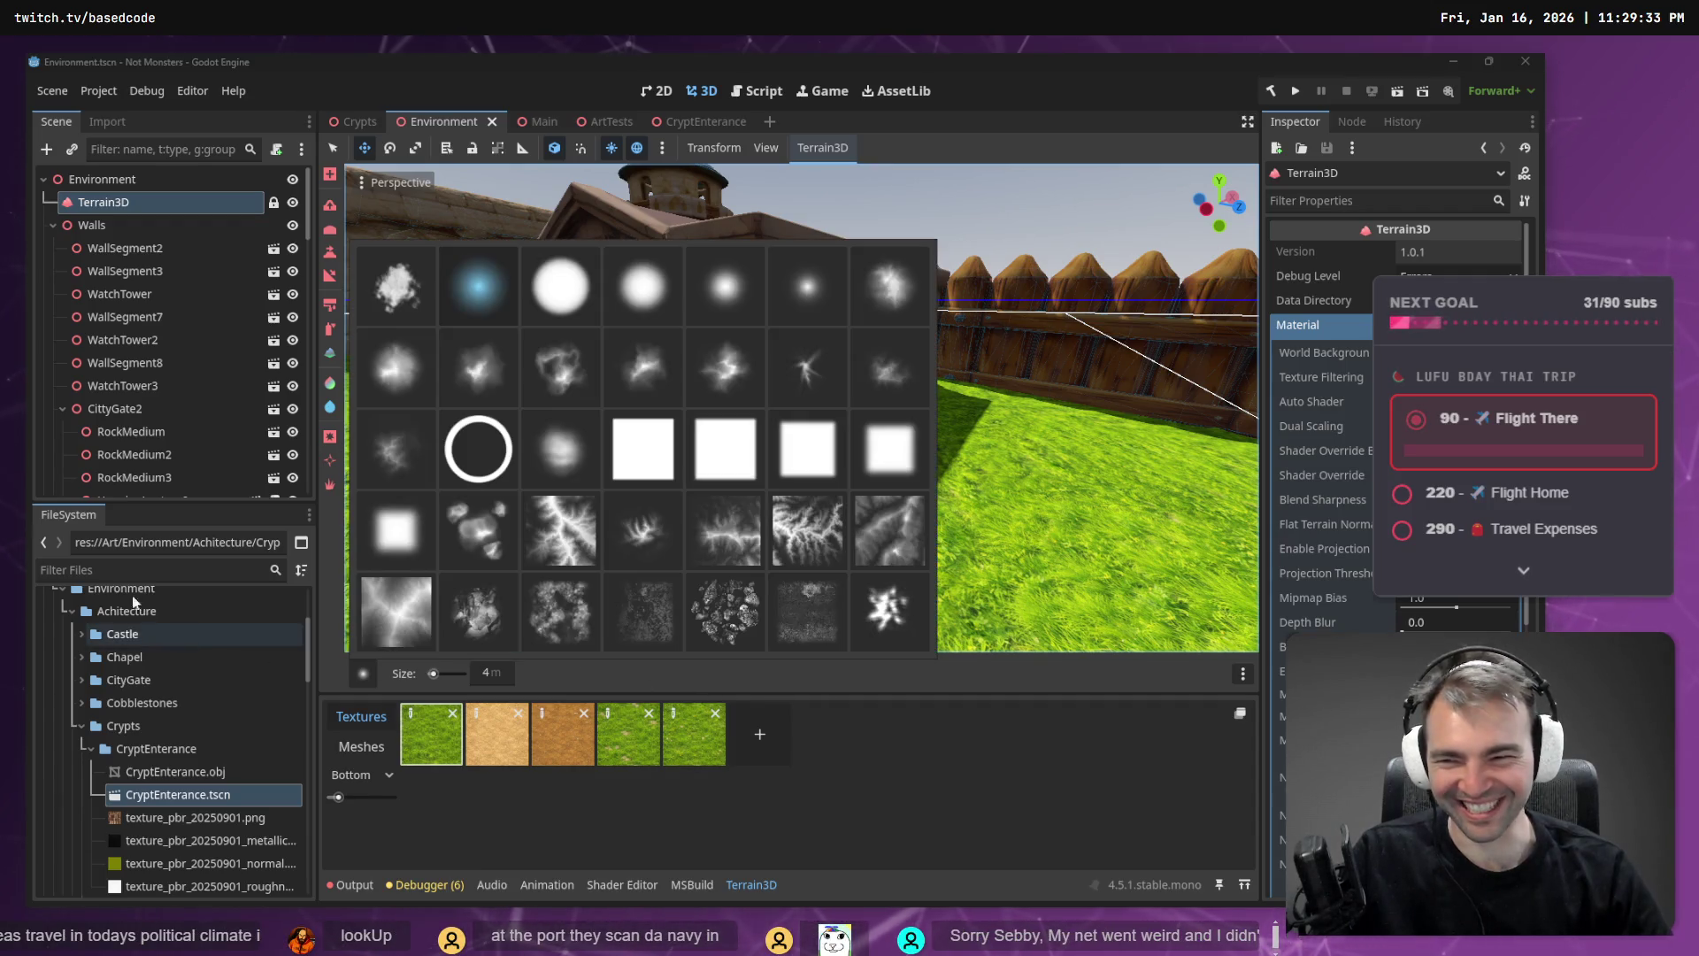
click(331, 262)
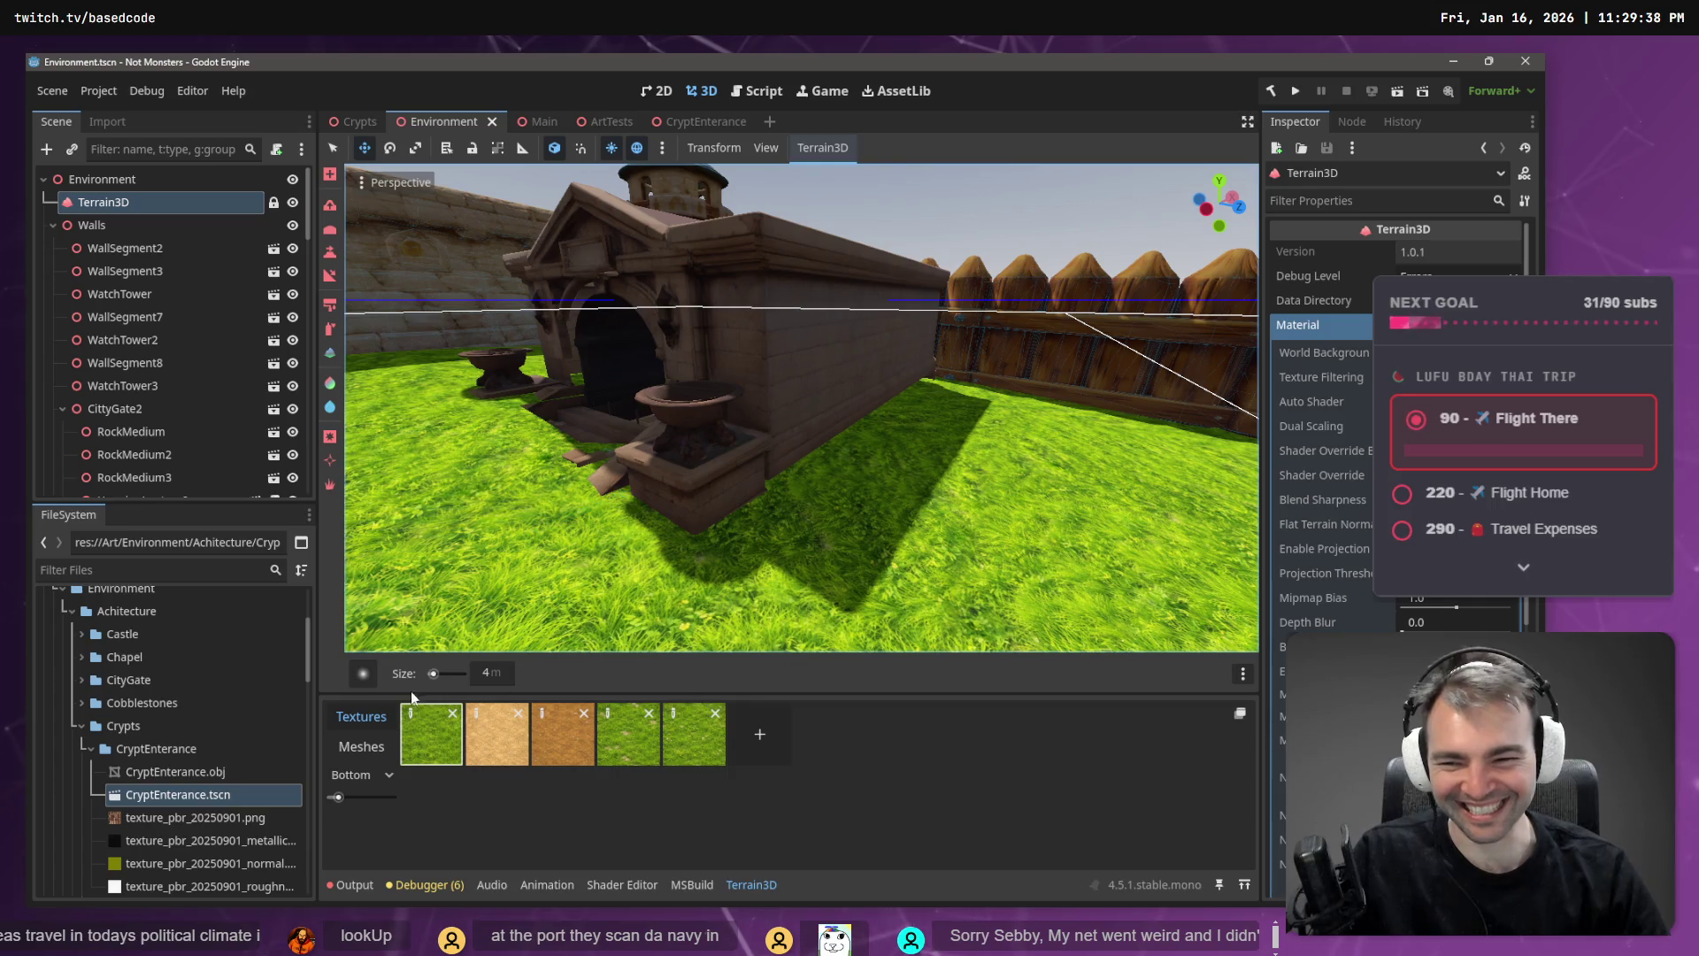
click(330, 252)
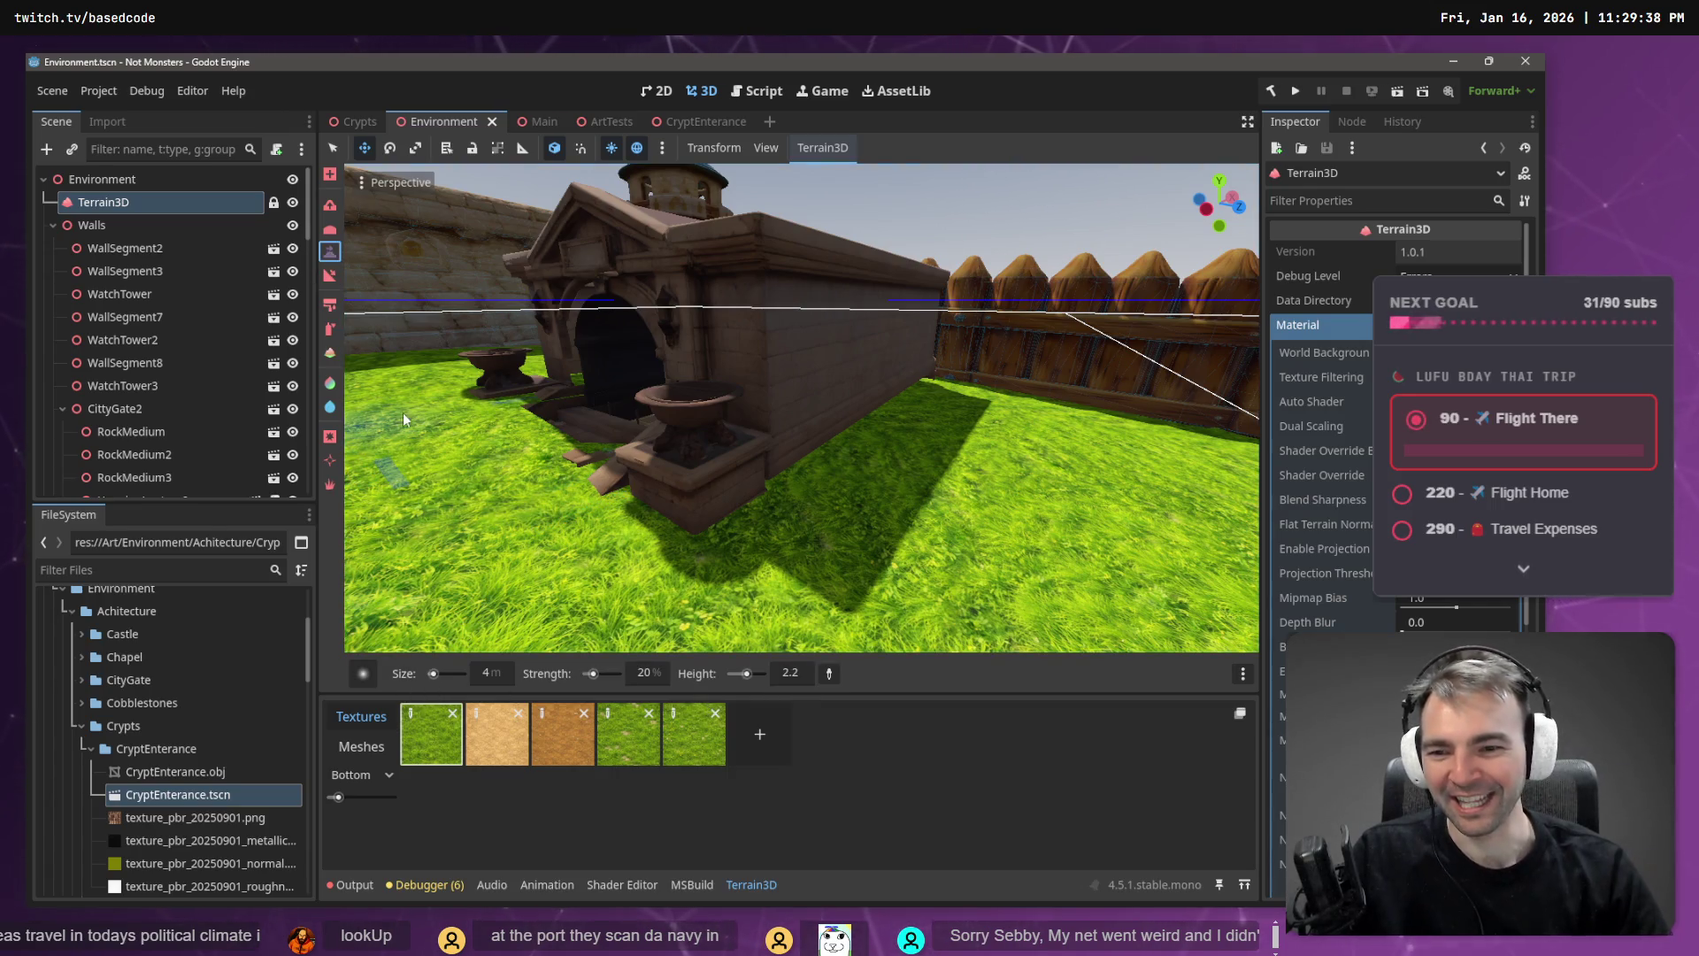
click(780, 492)
mouse_move(772, 497)
mouse_down()
mouse_move(709, 507)
mouse_move(710, 529)
mouse_move(582, 513)
mouse_move(480, 451)
mouse_move(508, 529)
mouse_move(510, 469)
mouse_move(575, 487)
mouse_move(574, 466)
mouse_up()
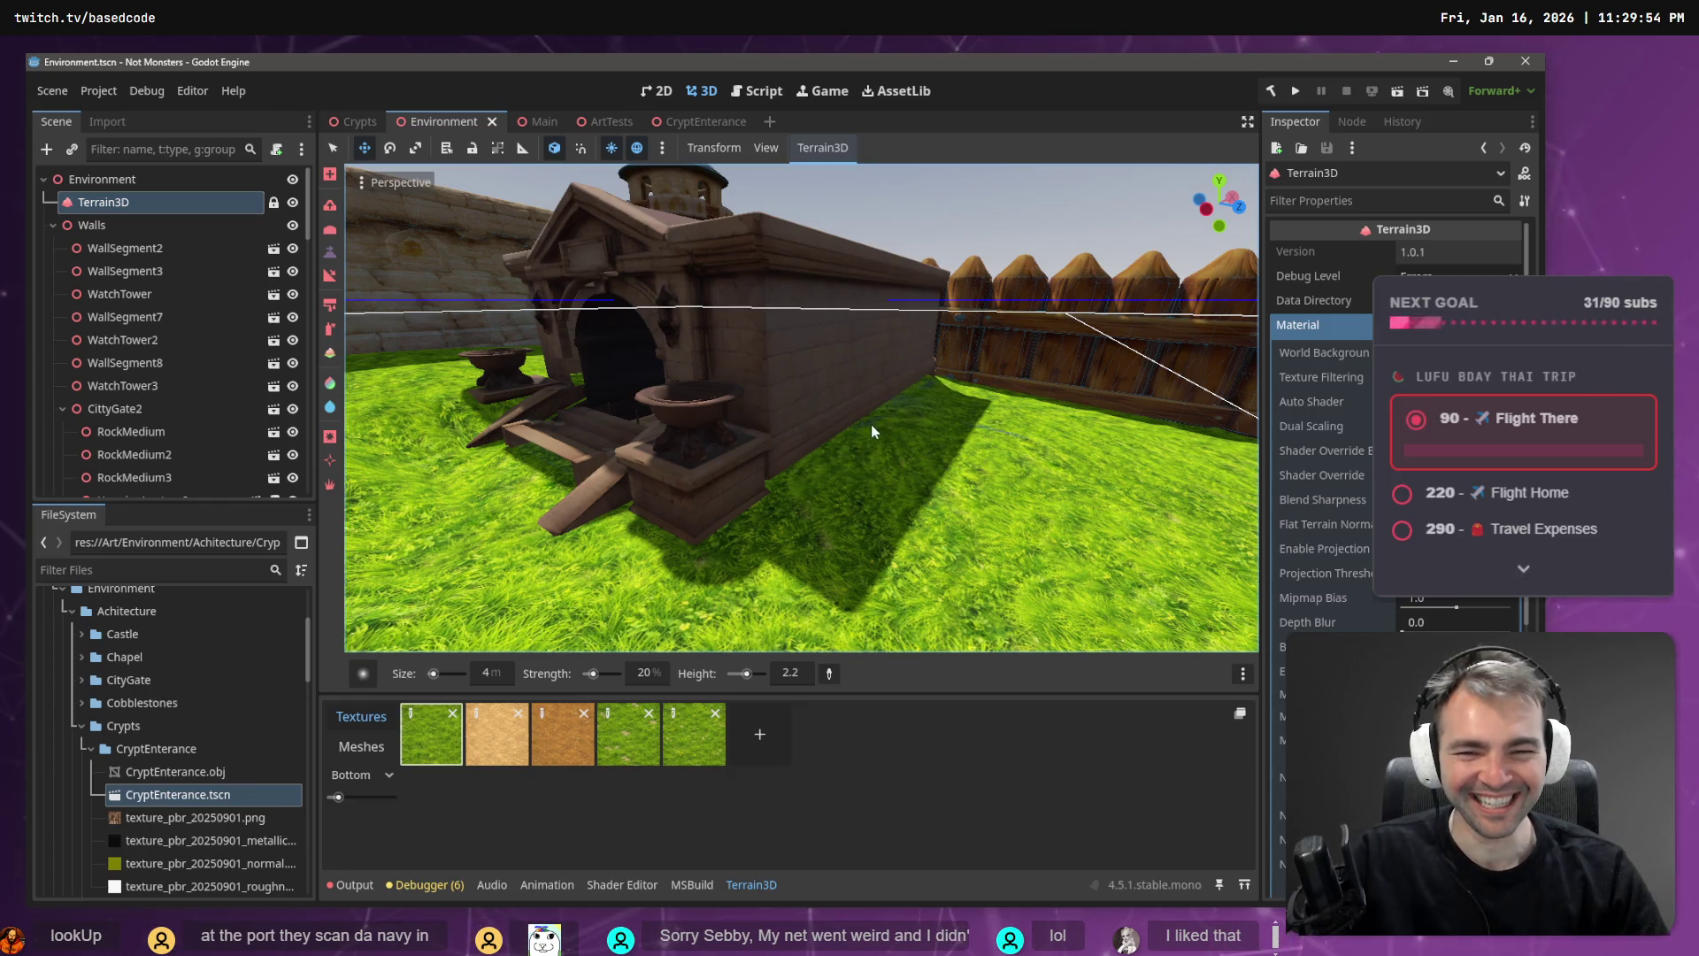
- Try the slope sculpting tool, then go back to height sculpting
scroll(871, 423, up, 3)
scroll(949, 437, down, 3)
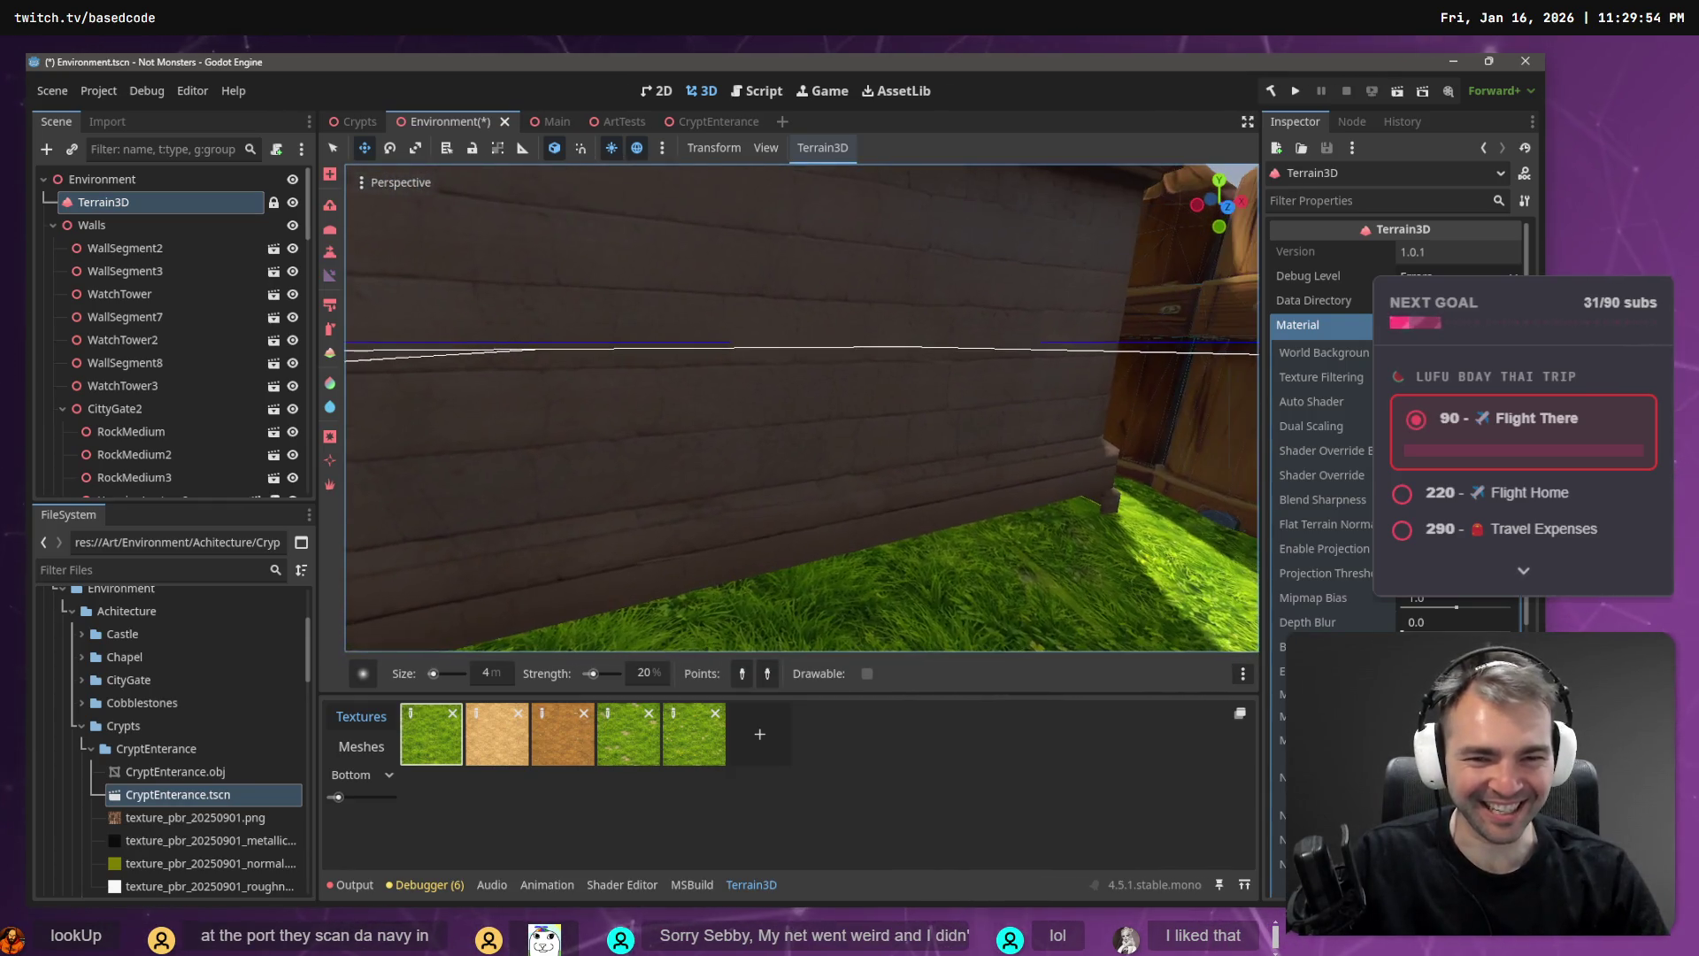
key(s)
scroll(1060, 499, down, 5)
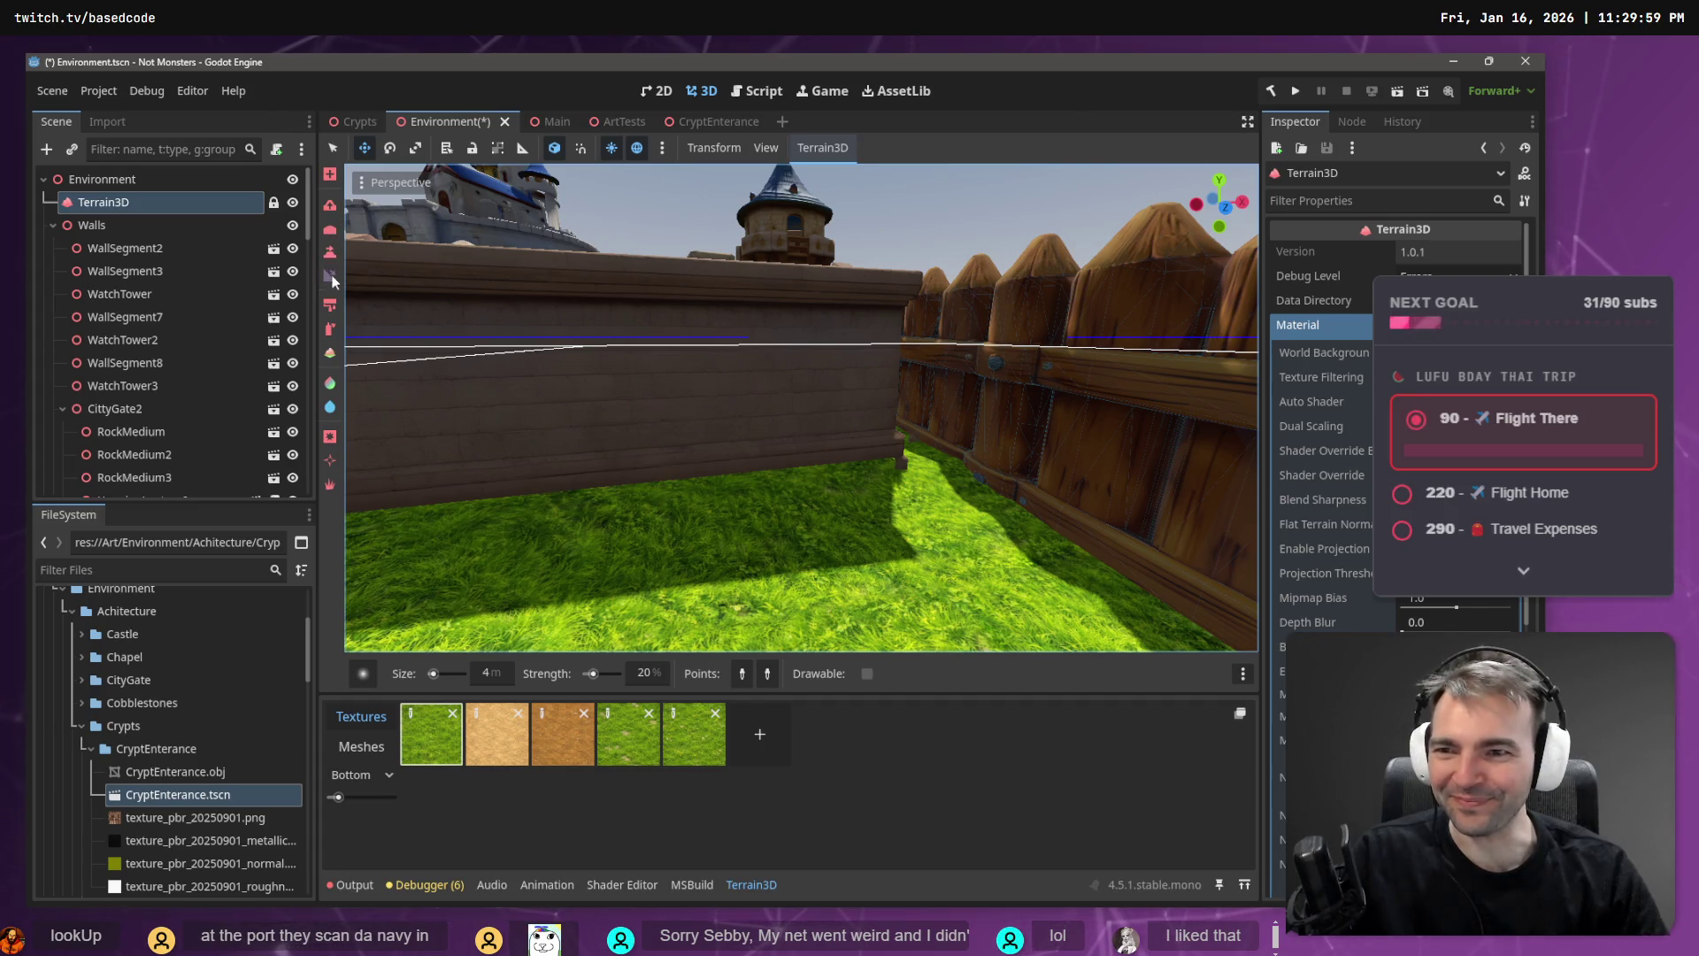
click(331, 232)
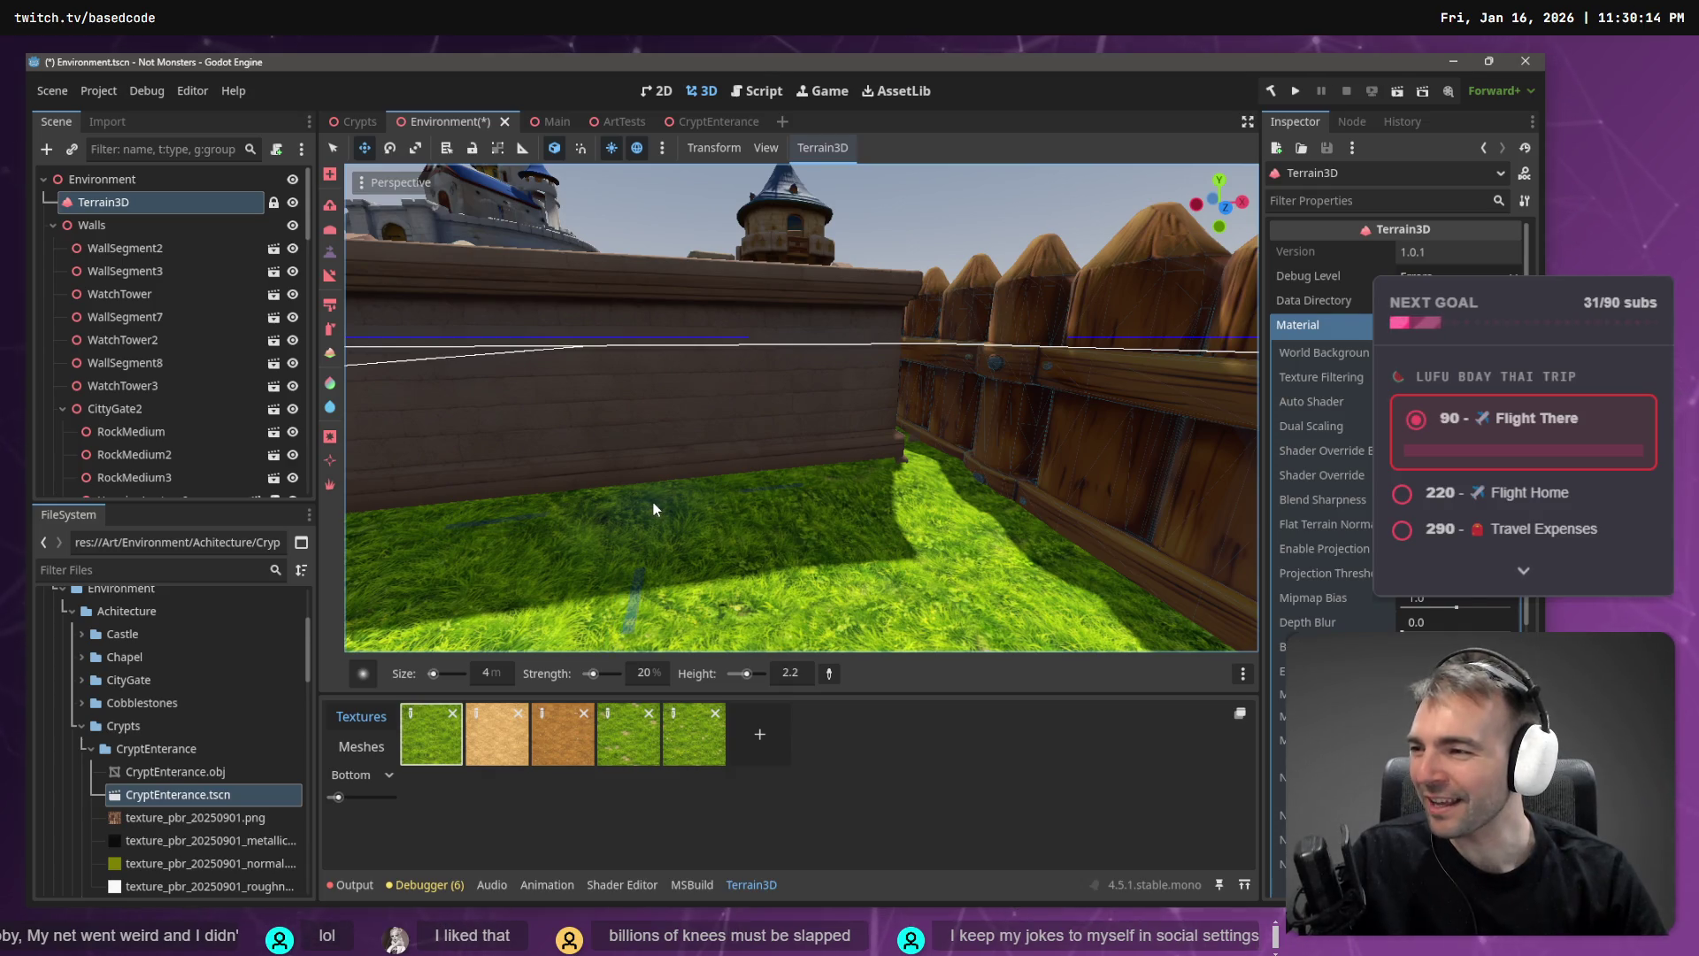
- From a ground-level view along the wall, lower the terrain in front of the crypt ramps
key(w)
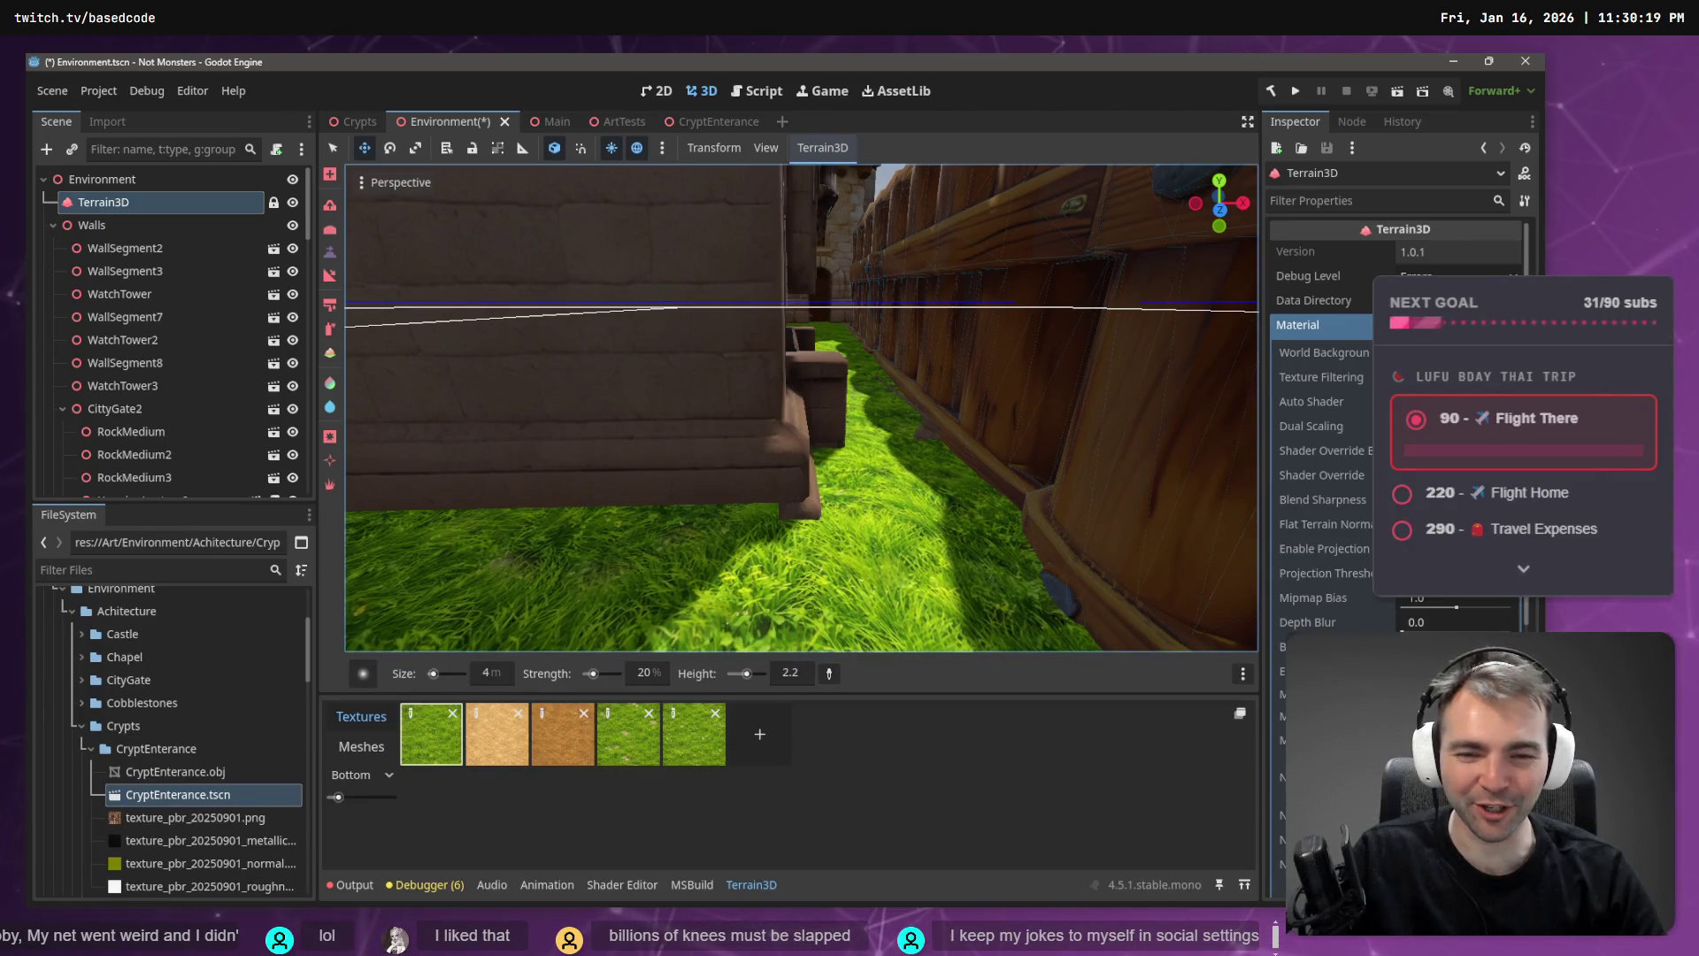
mouse_move(795, 426)
mouse_down()
mouse_move(794, 549)
mouse_move(812, 388)
mouse_up()
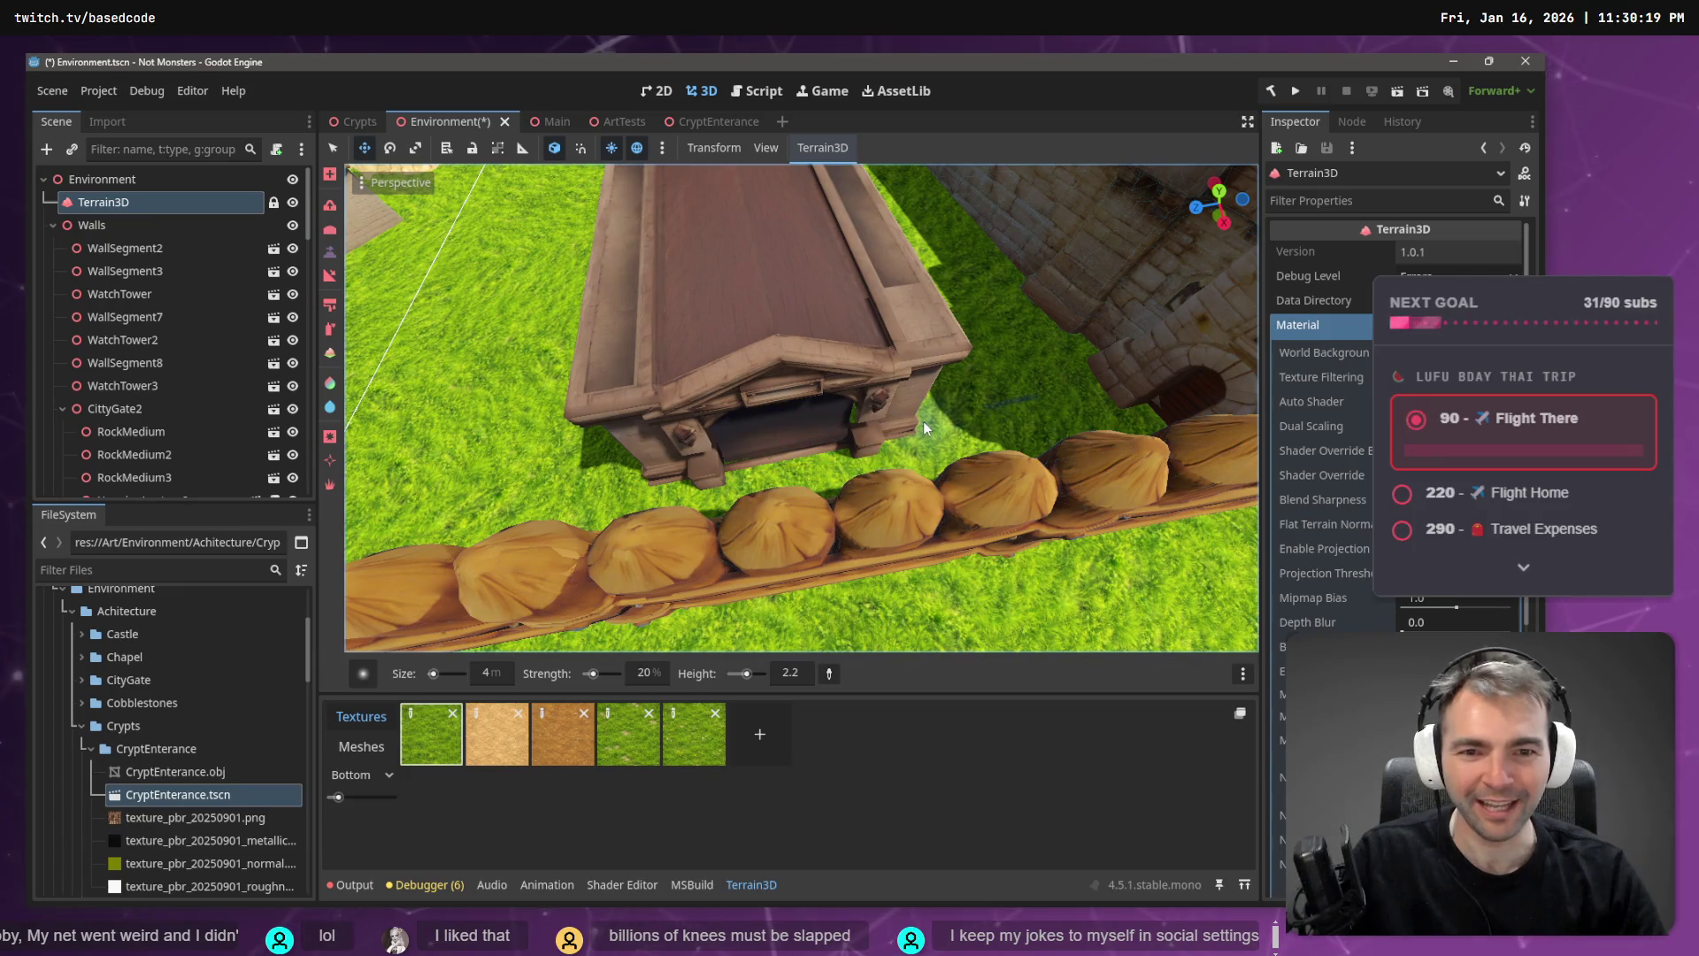
drag(888, 411, 905, 388)
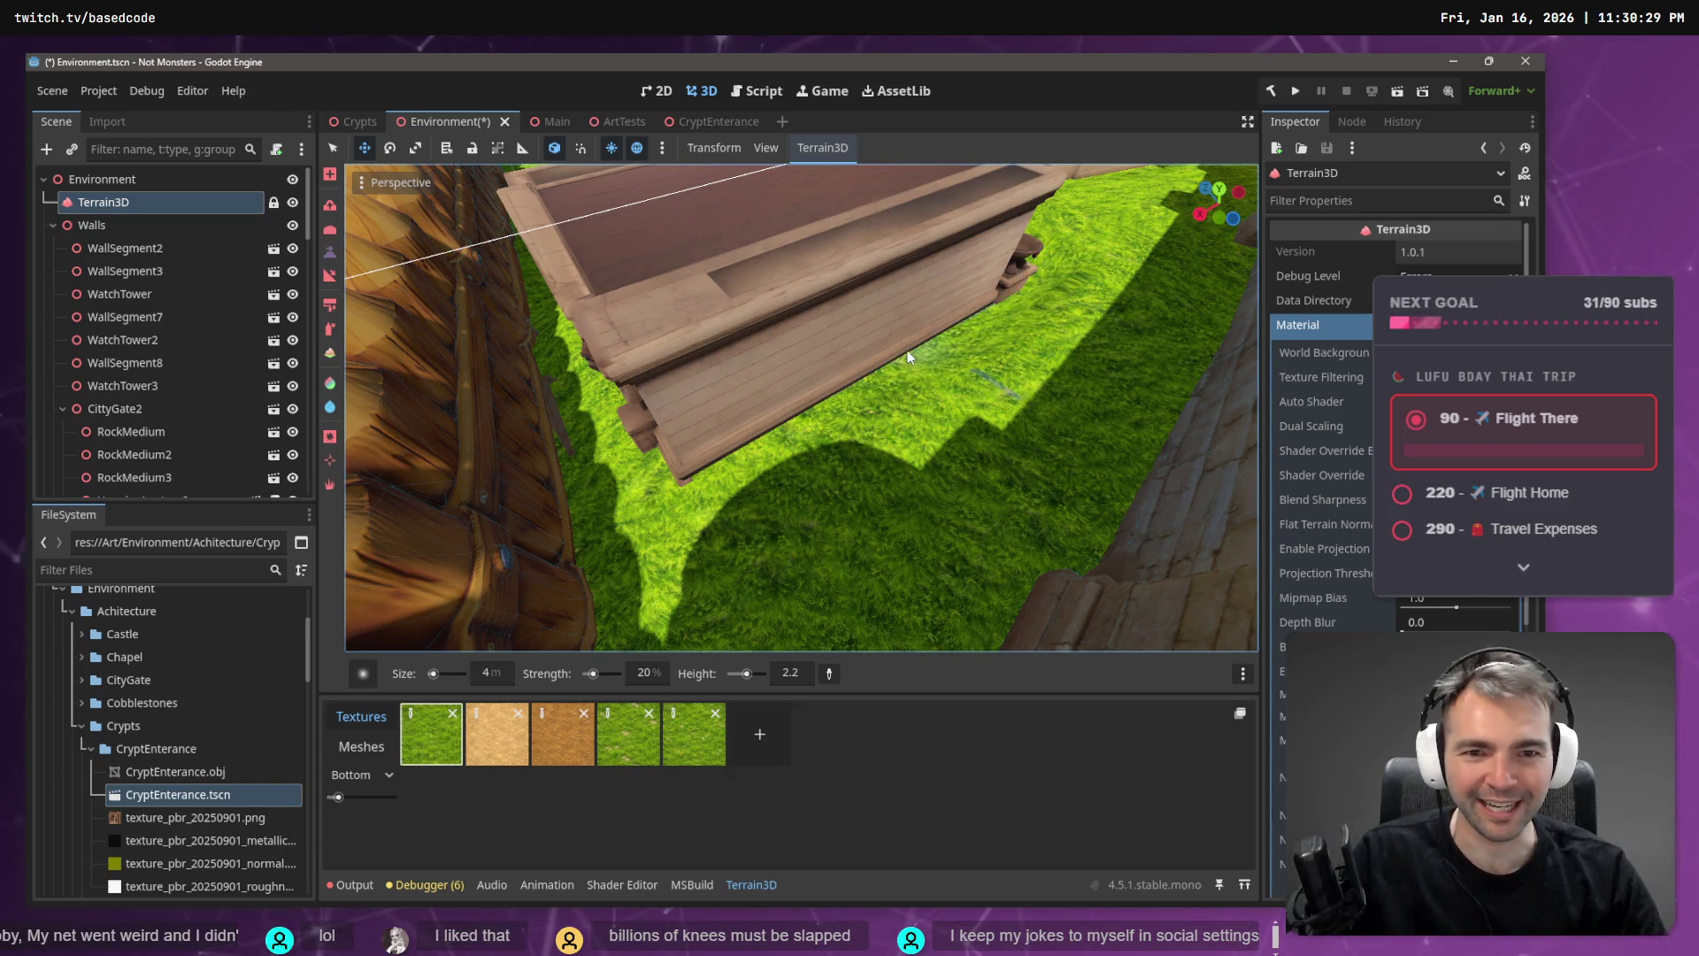
right_click(841, 386)
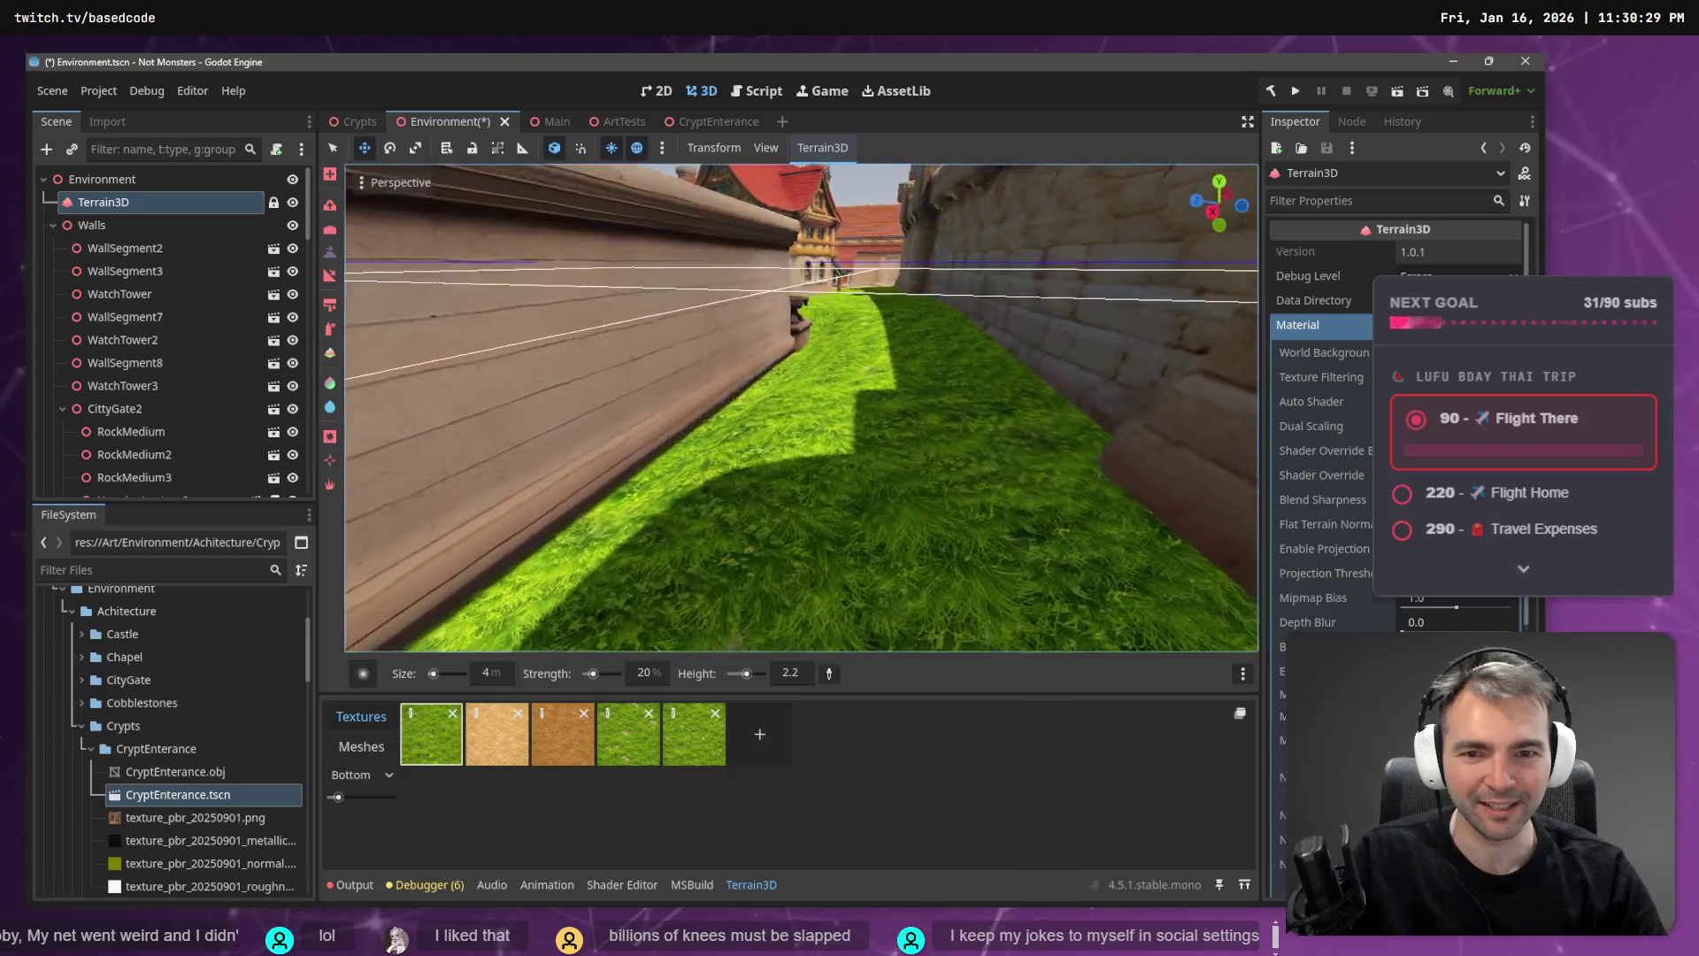
key(s)
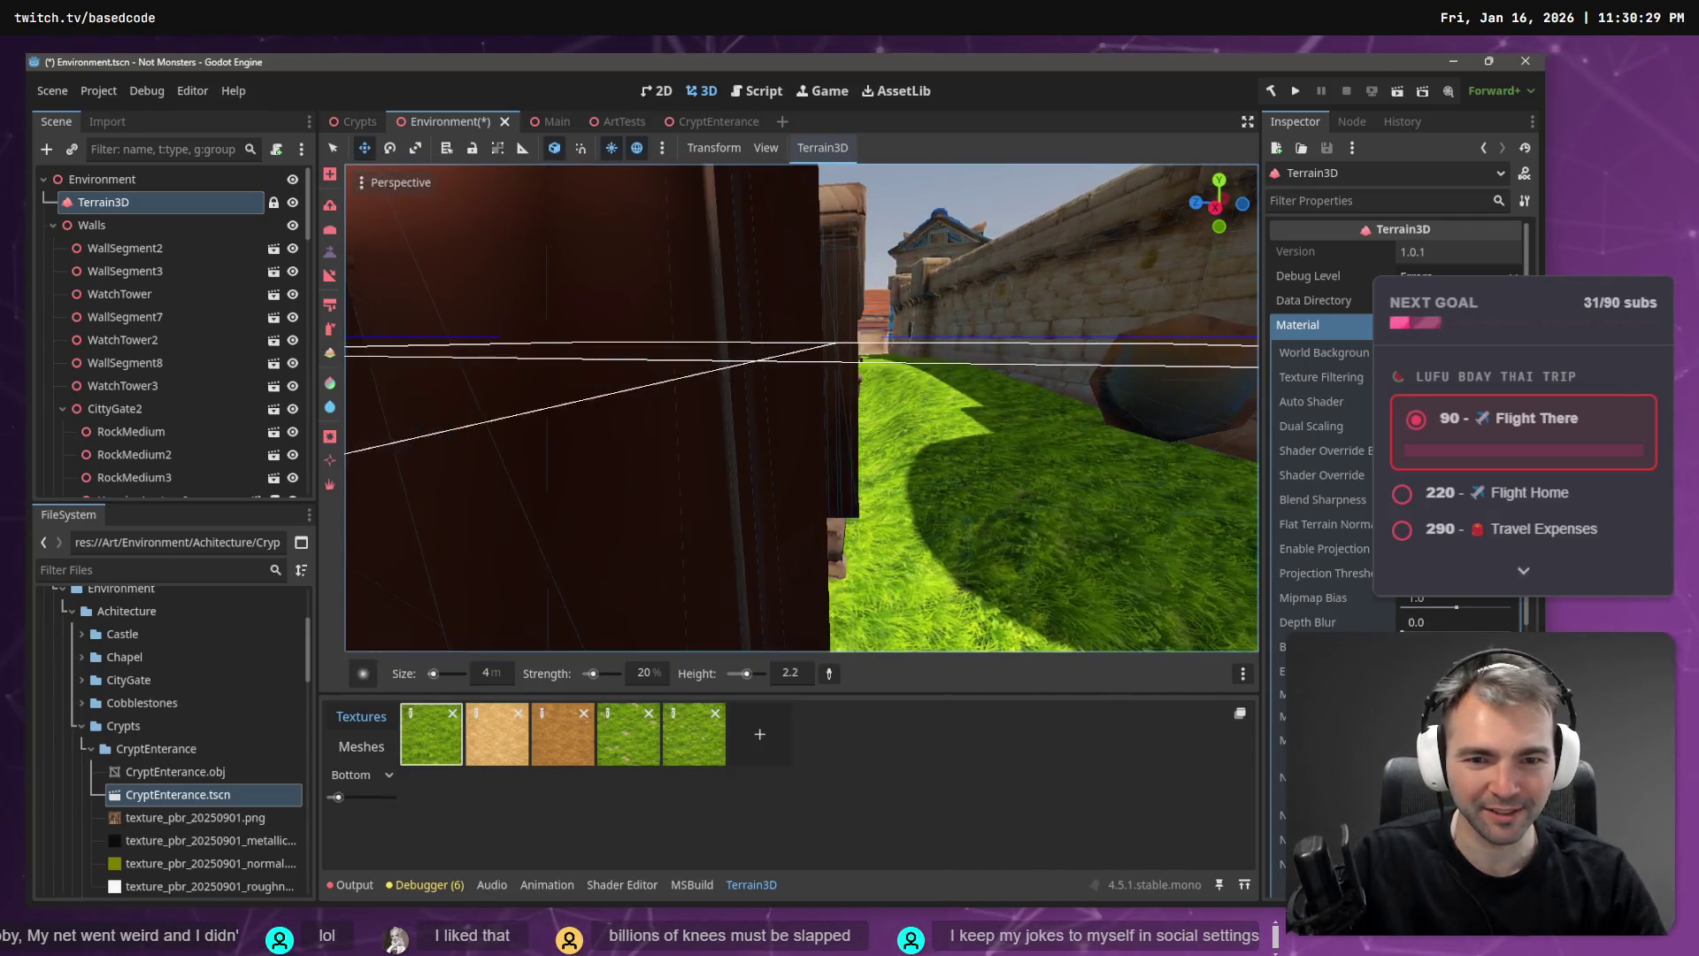
key(w)
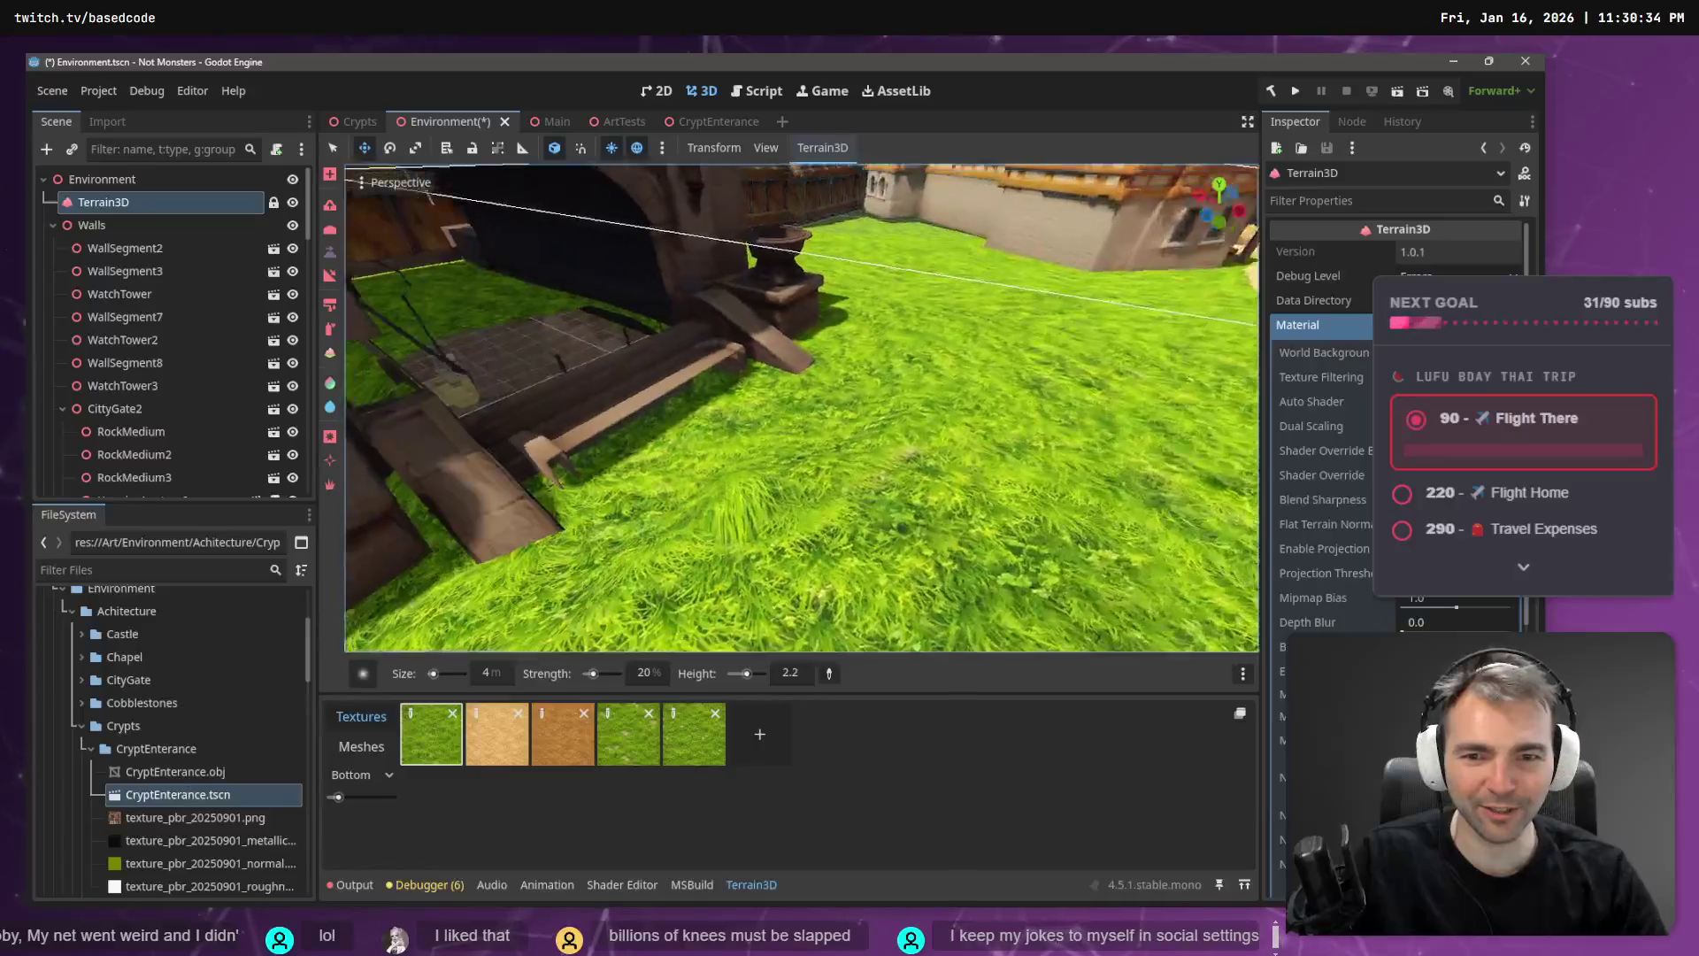
mouse_move(821, 390)
mouse_down()
mouse_move(605, 497)
mouse_move(740, 490)
mouse_move(975, 416)
mouse_move(756, 513)
mouse_move(796, 499)
mouse_up()
- Fly around the crypt, under its arch and over its roof, to check the lowered ground
key(w)
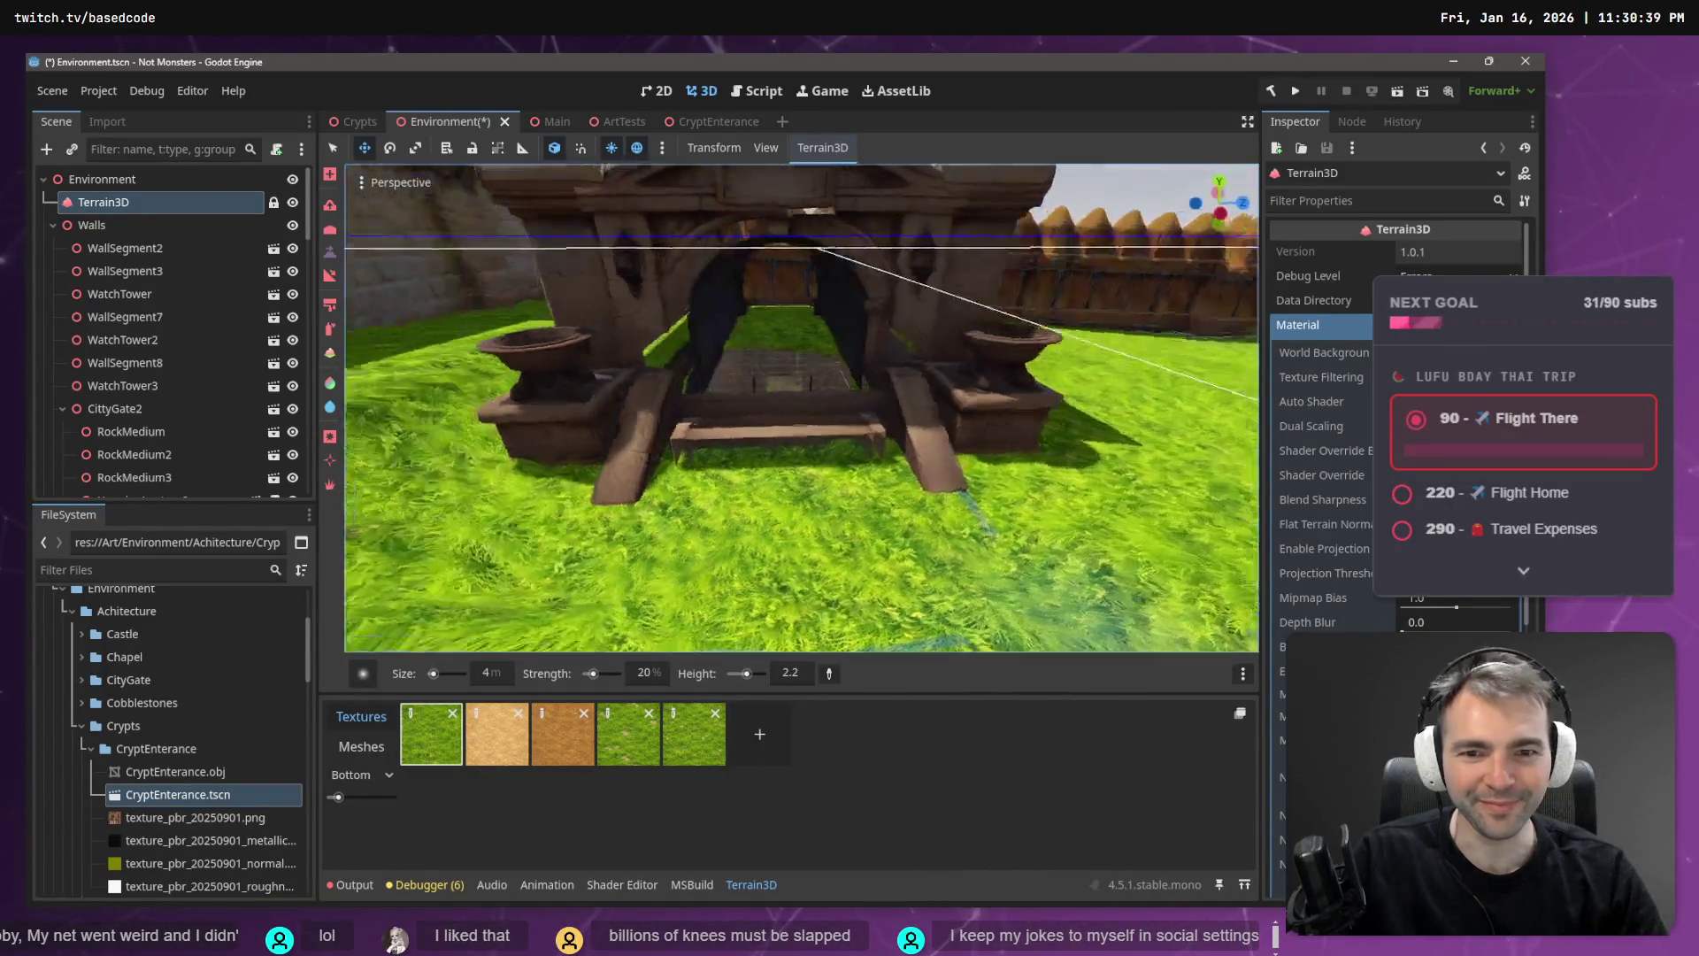
key(s)
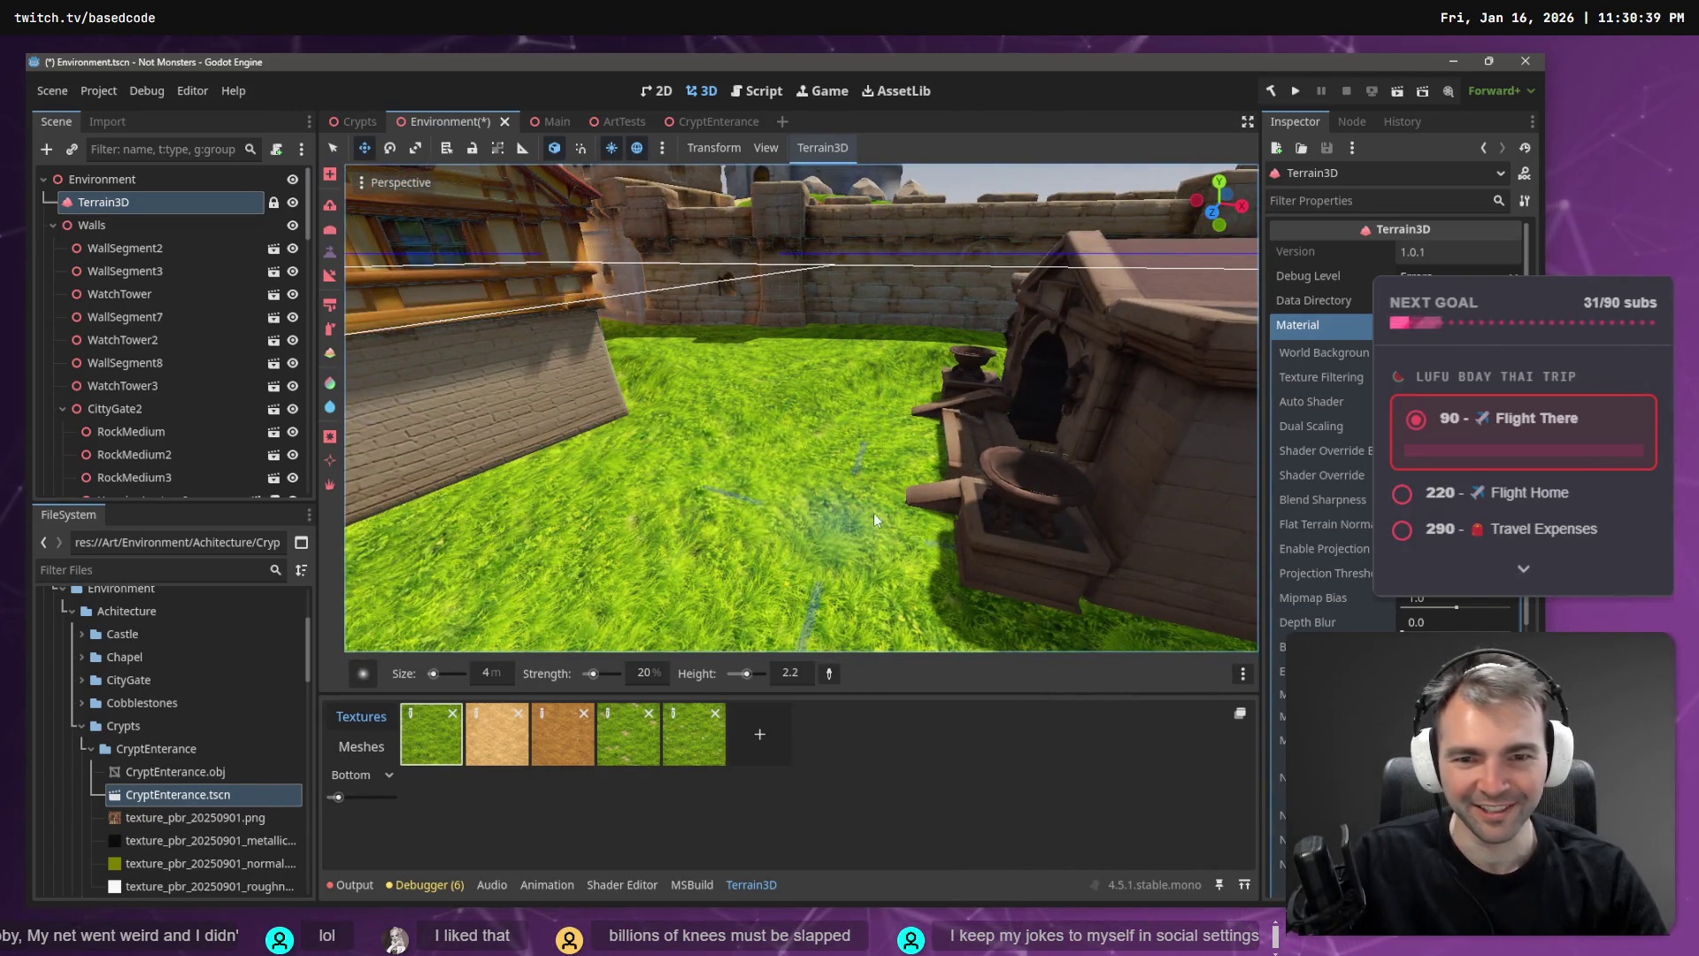
right_click(704, 506)
key(s)
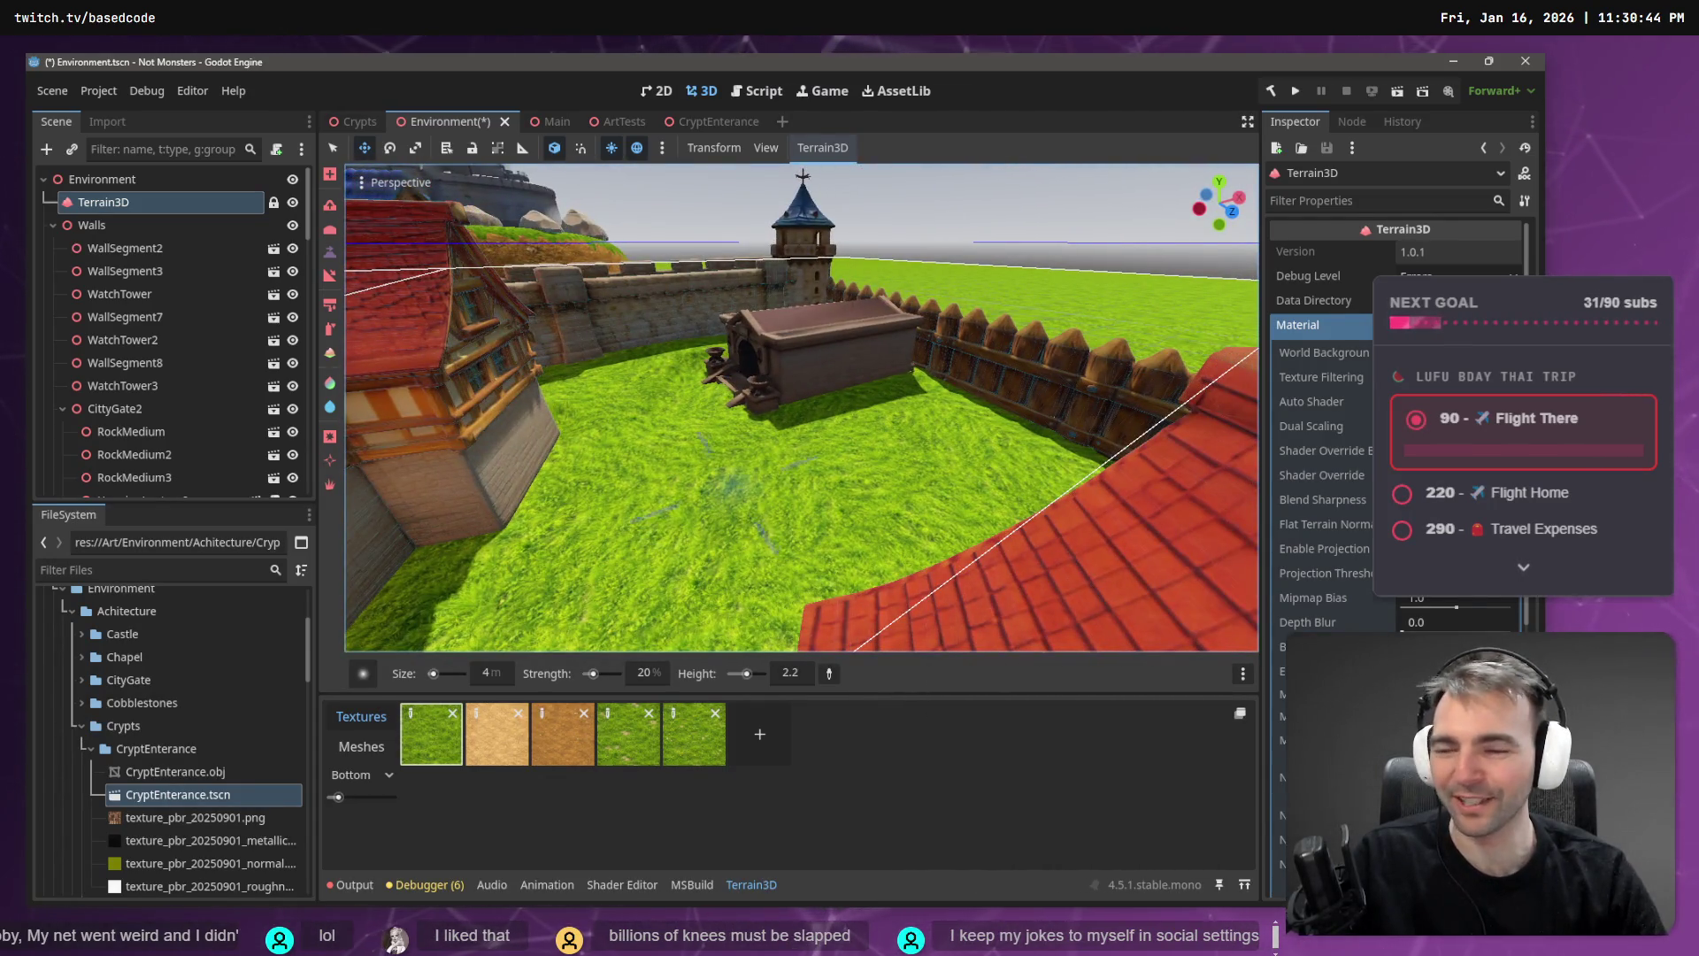
right_click(721, 506)
key(w)
key(d)
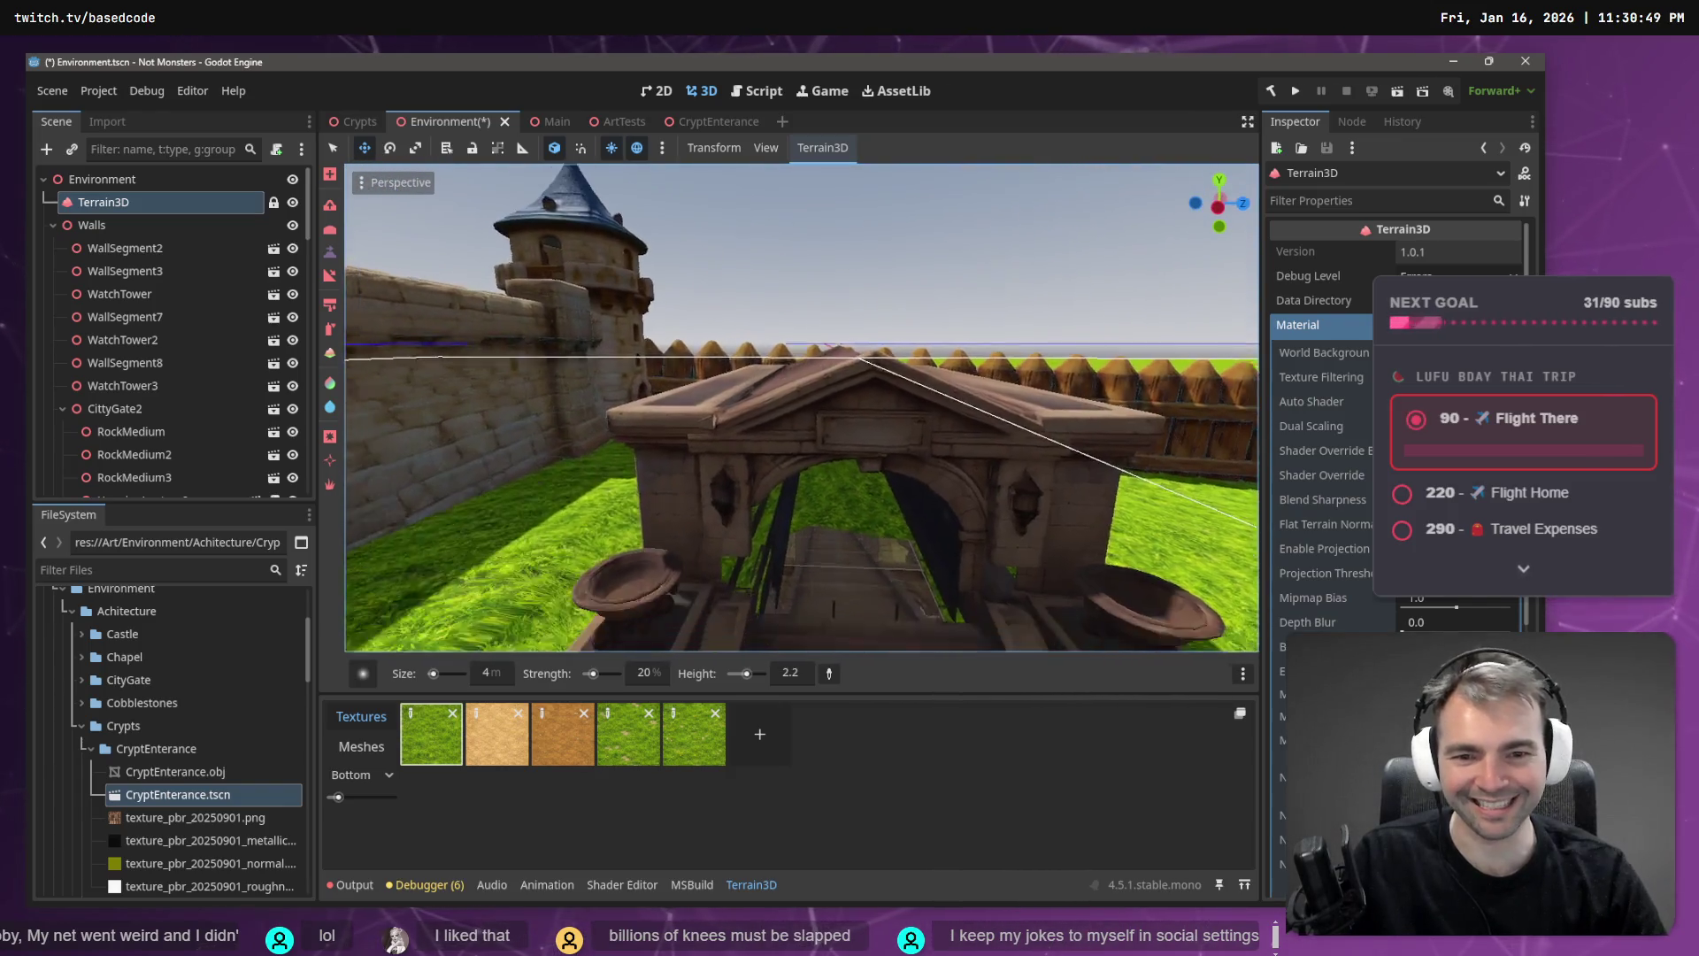
key(s)
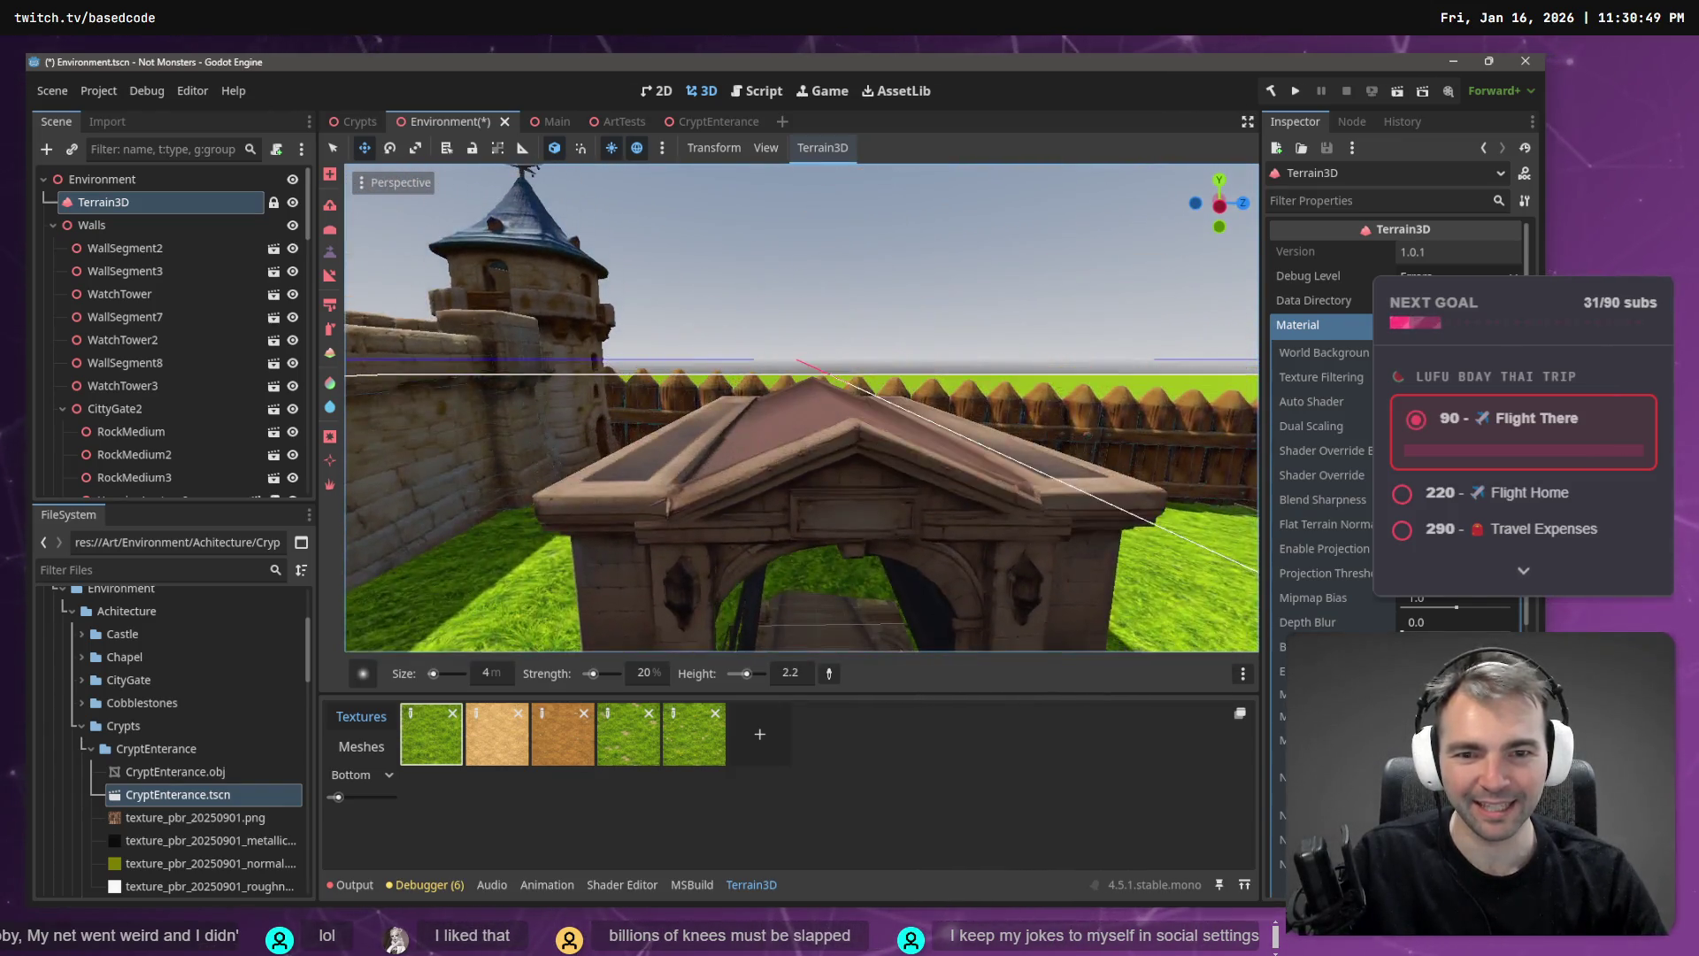
key(w)
key(s)
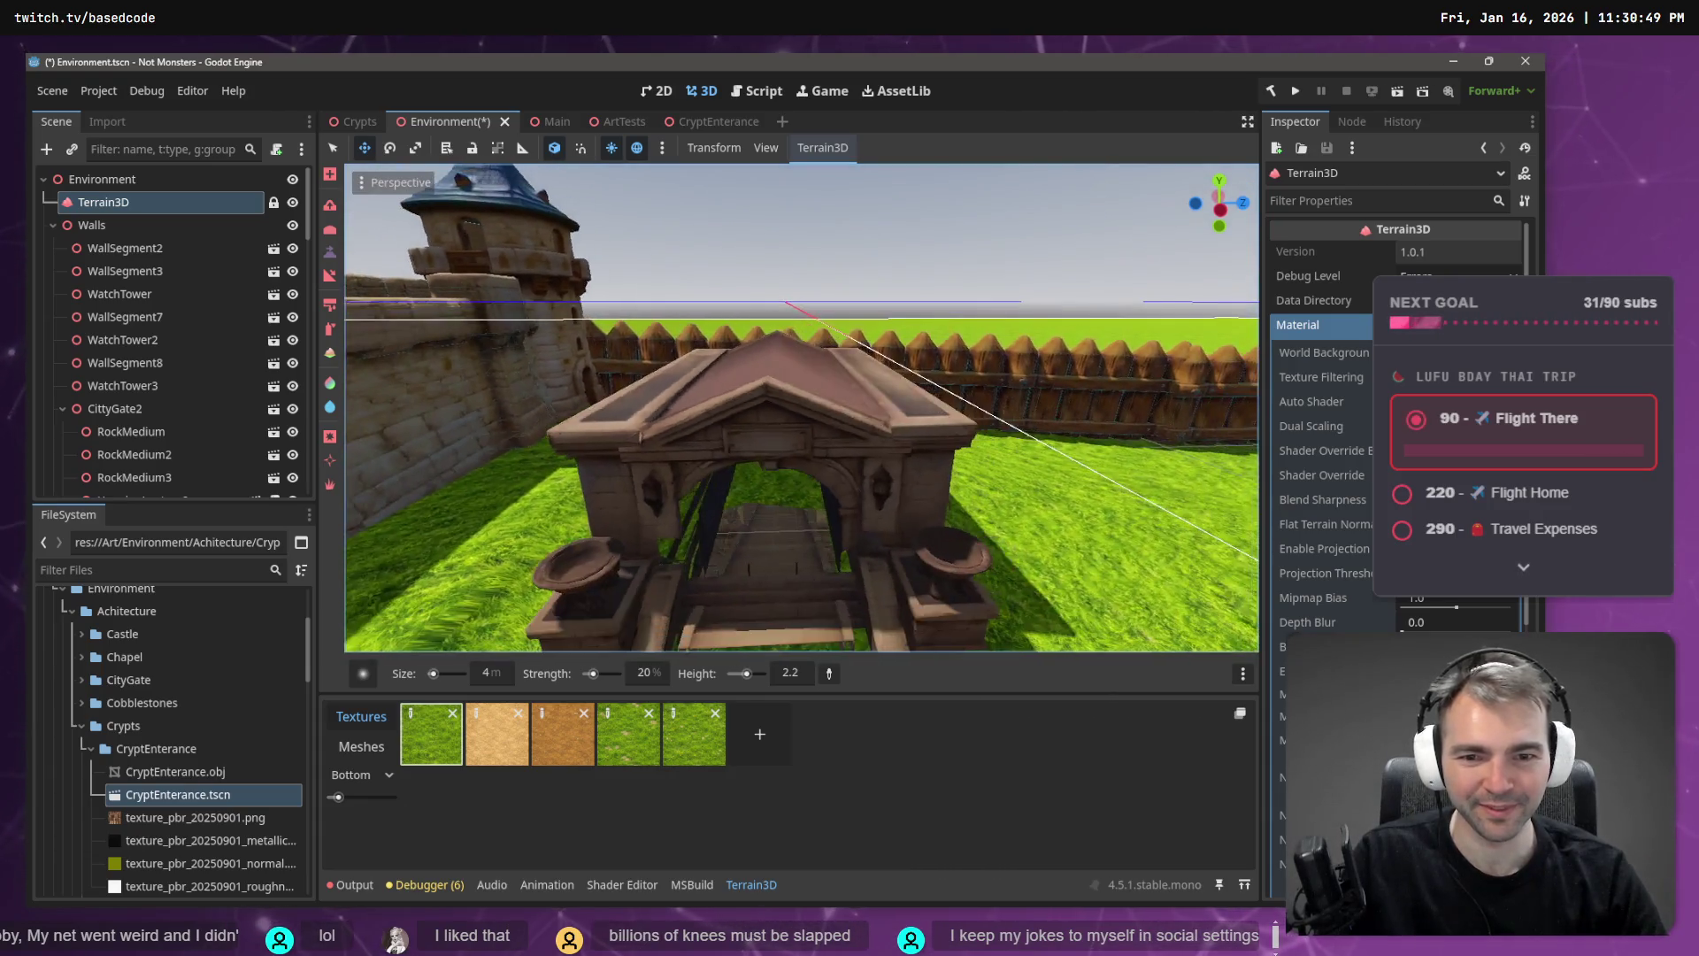
key(w)
key(s)
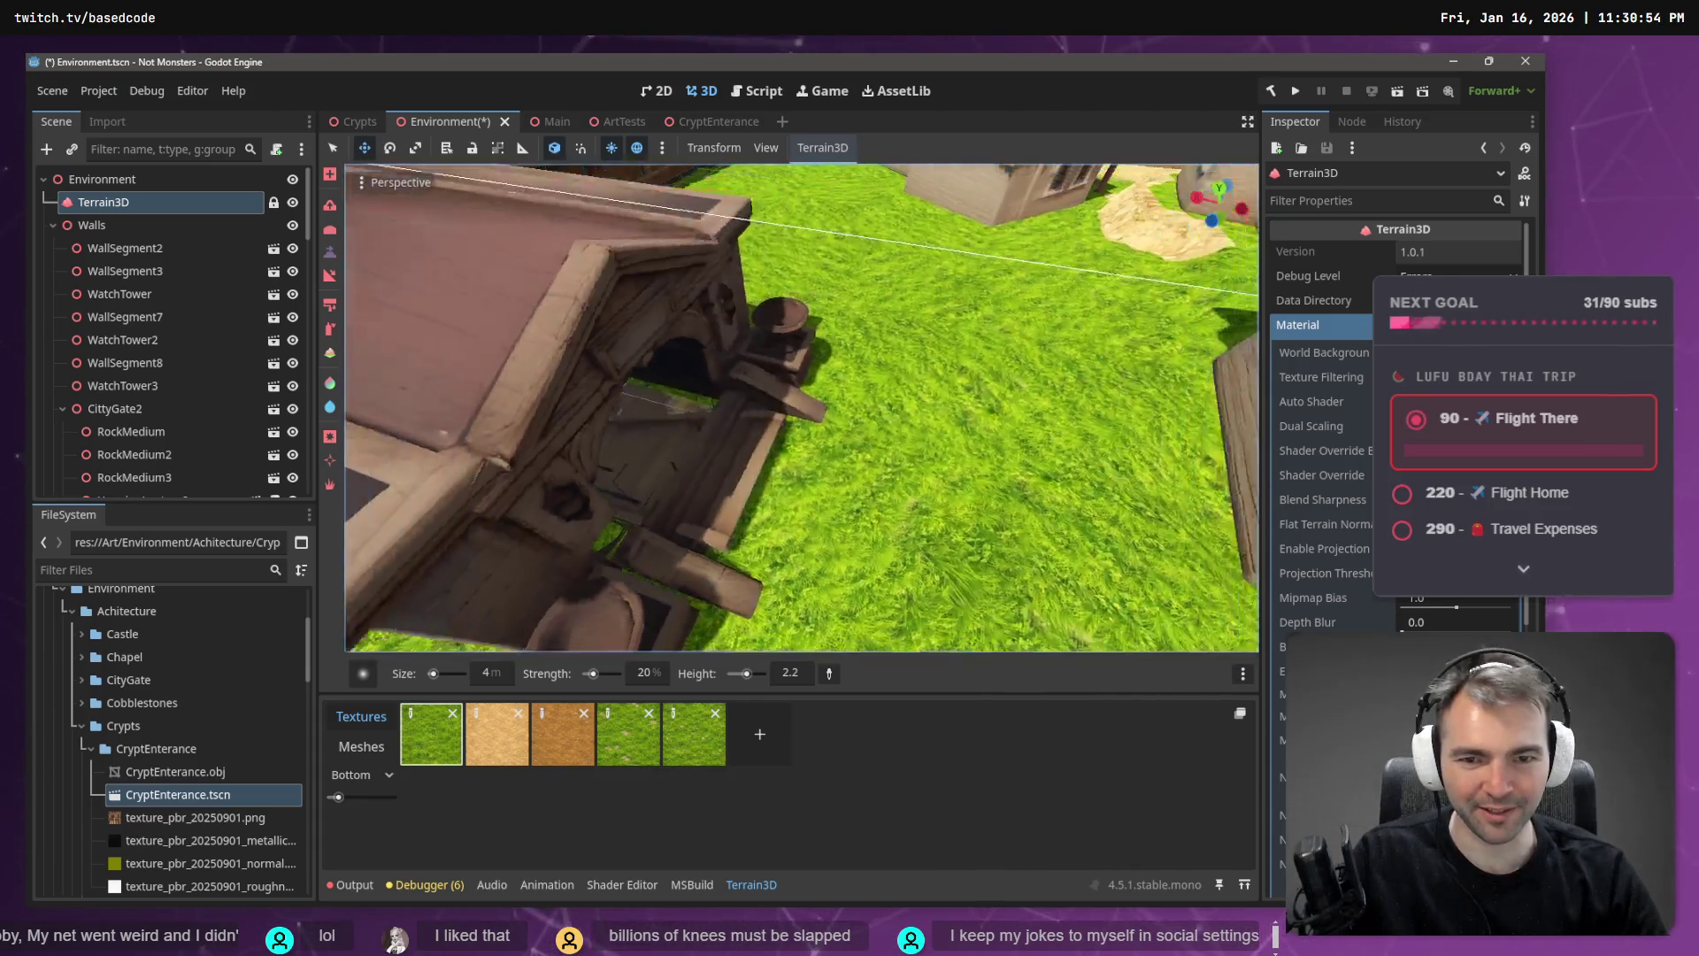
click(708, 124)
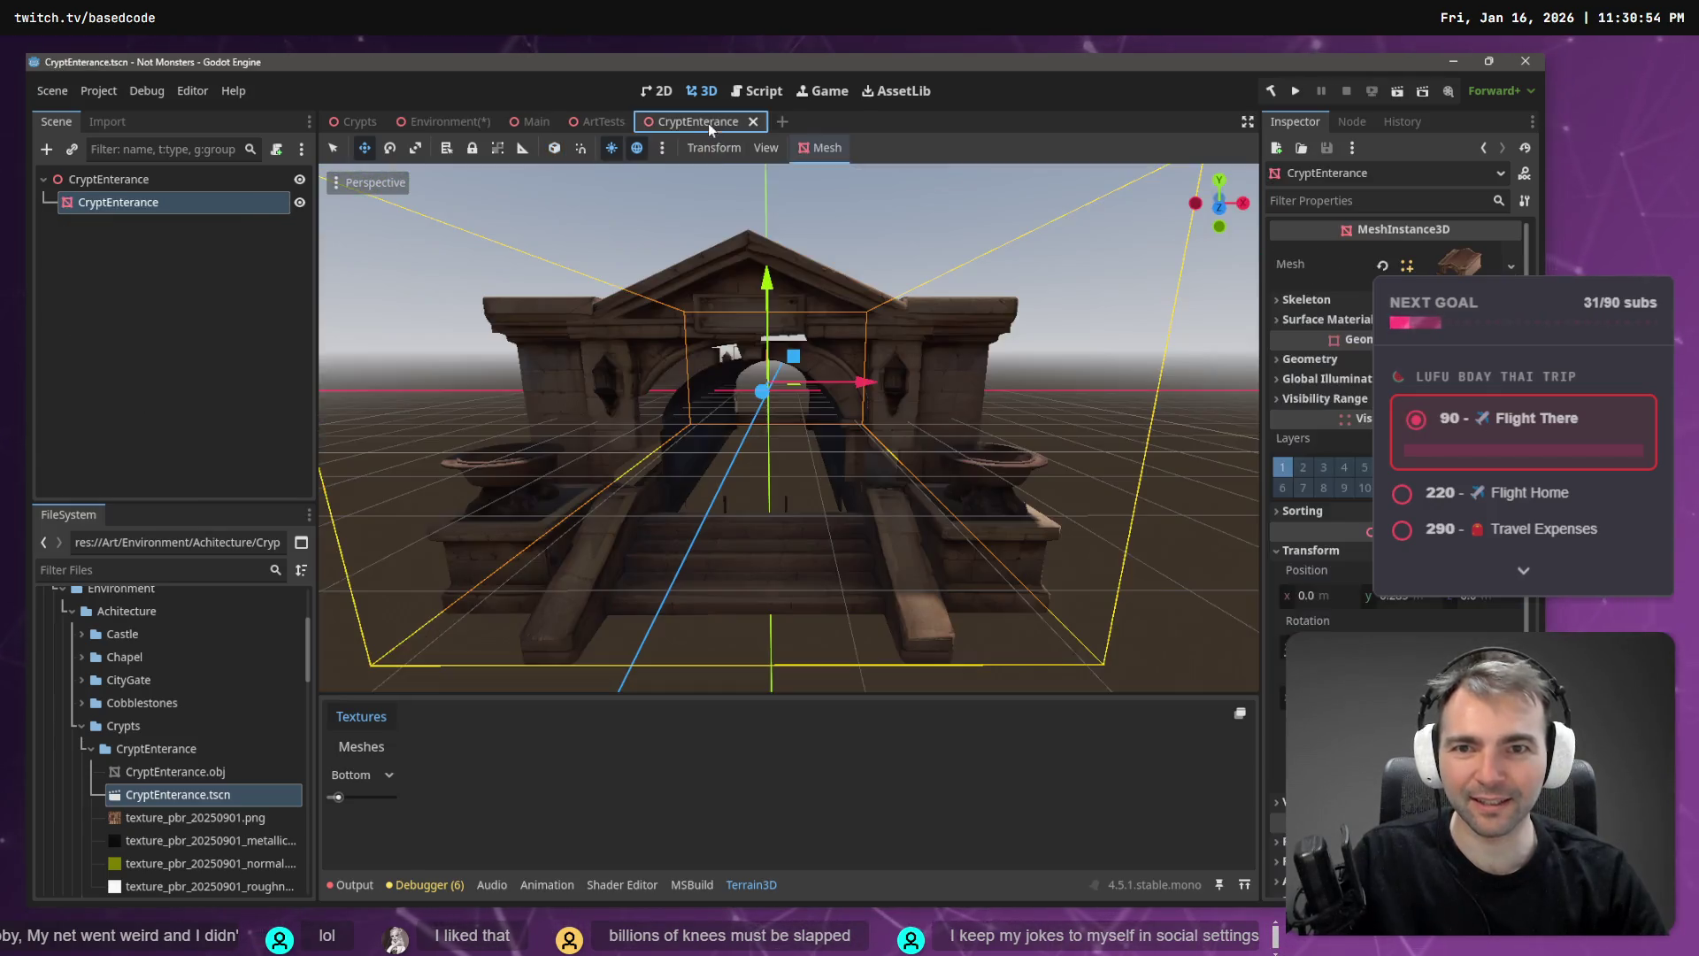
- Fly into the crypt interior in the Crypts scene and back out to see the archway and stairs
key(w)
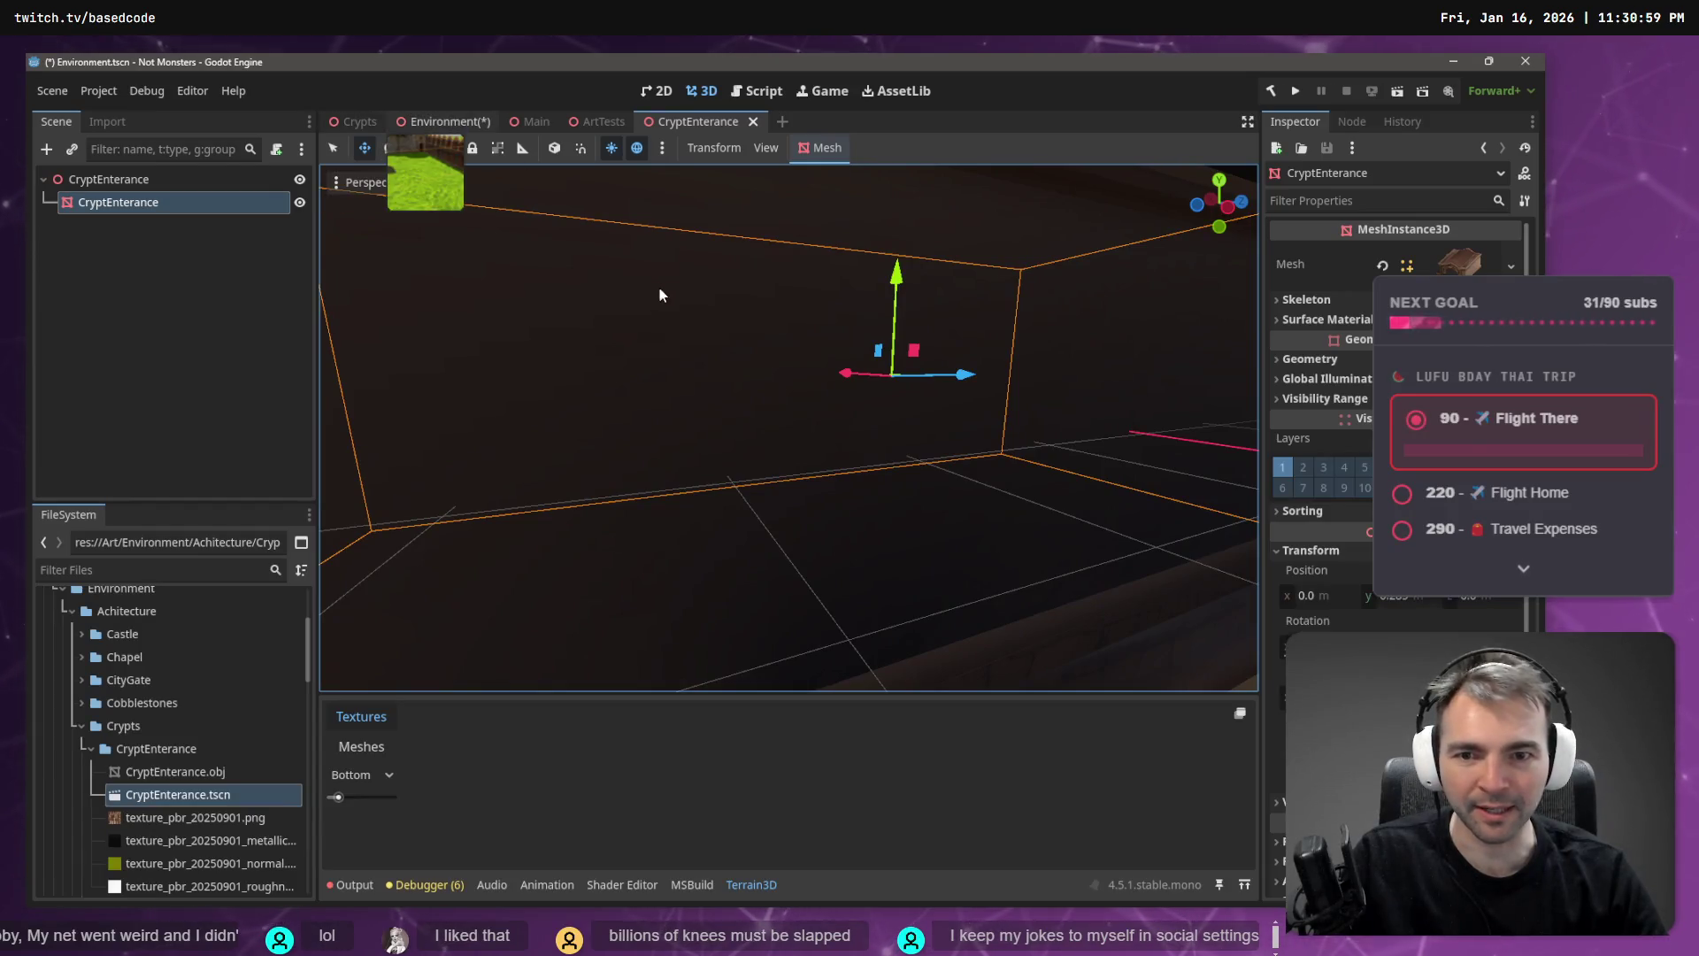
click(438, 123)
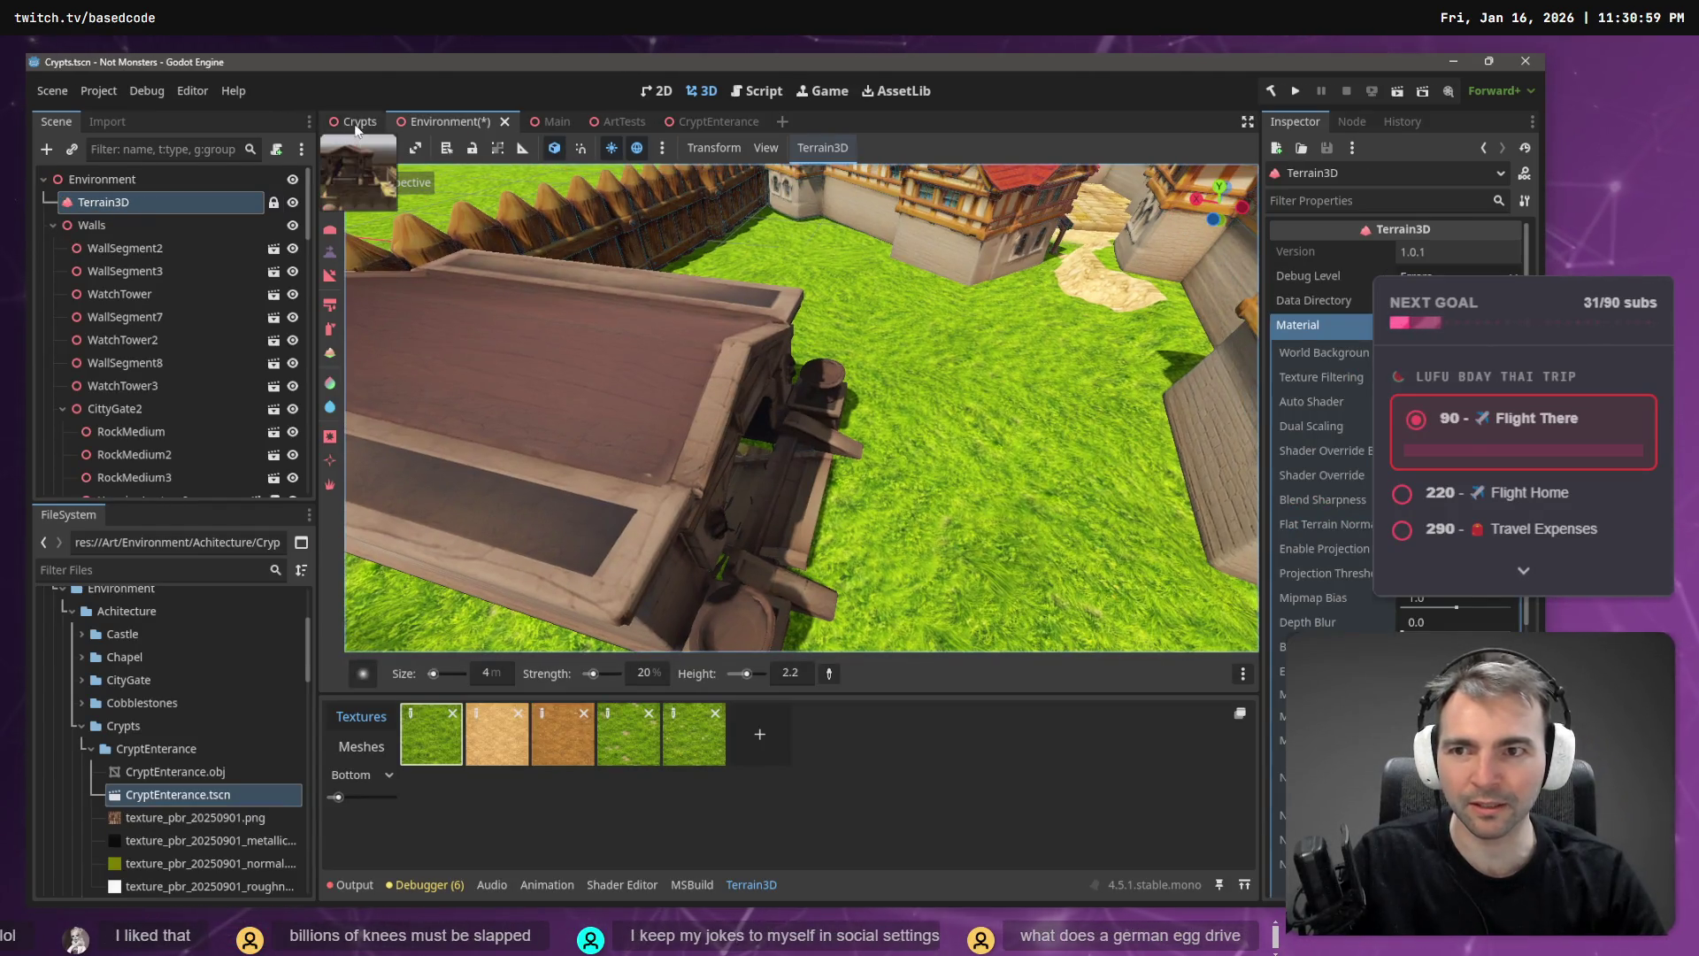
click(358, 122)
key(w)
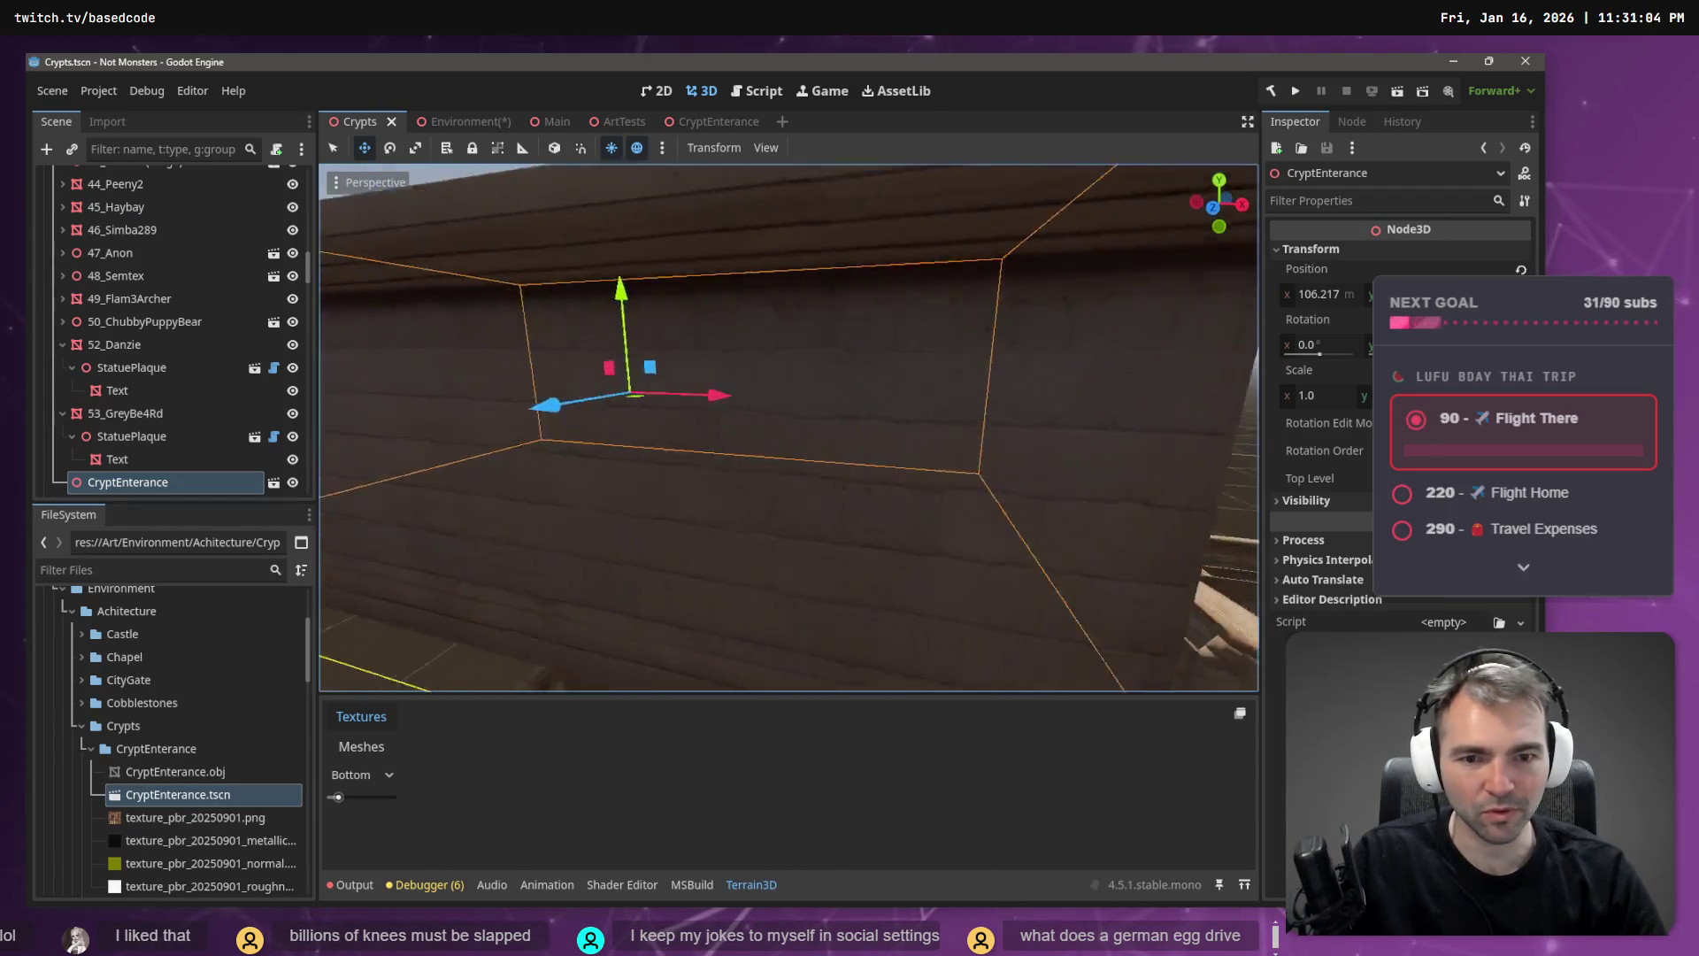
key(s)
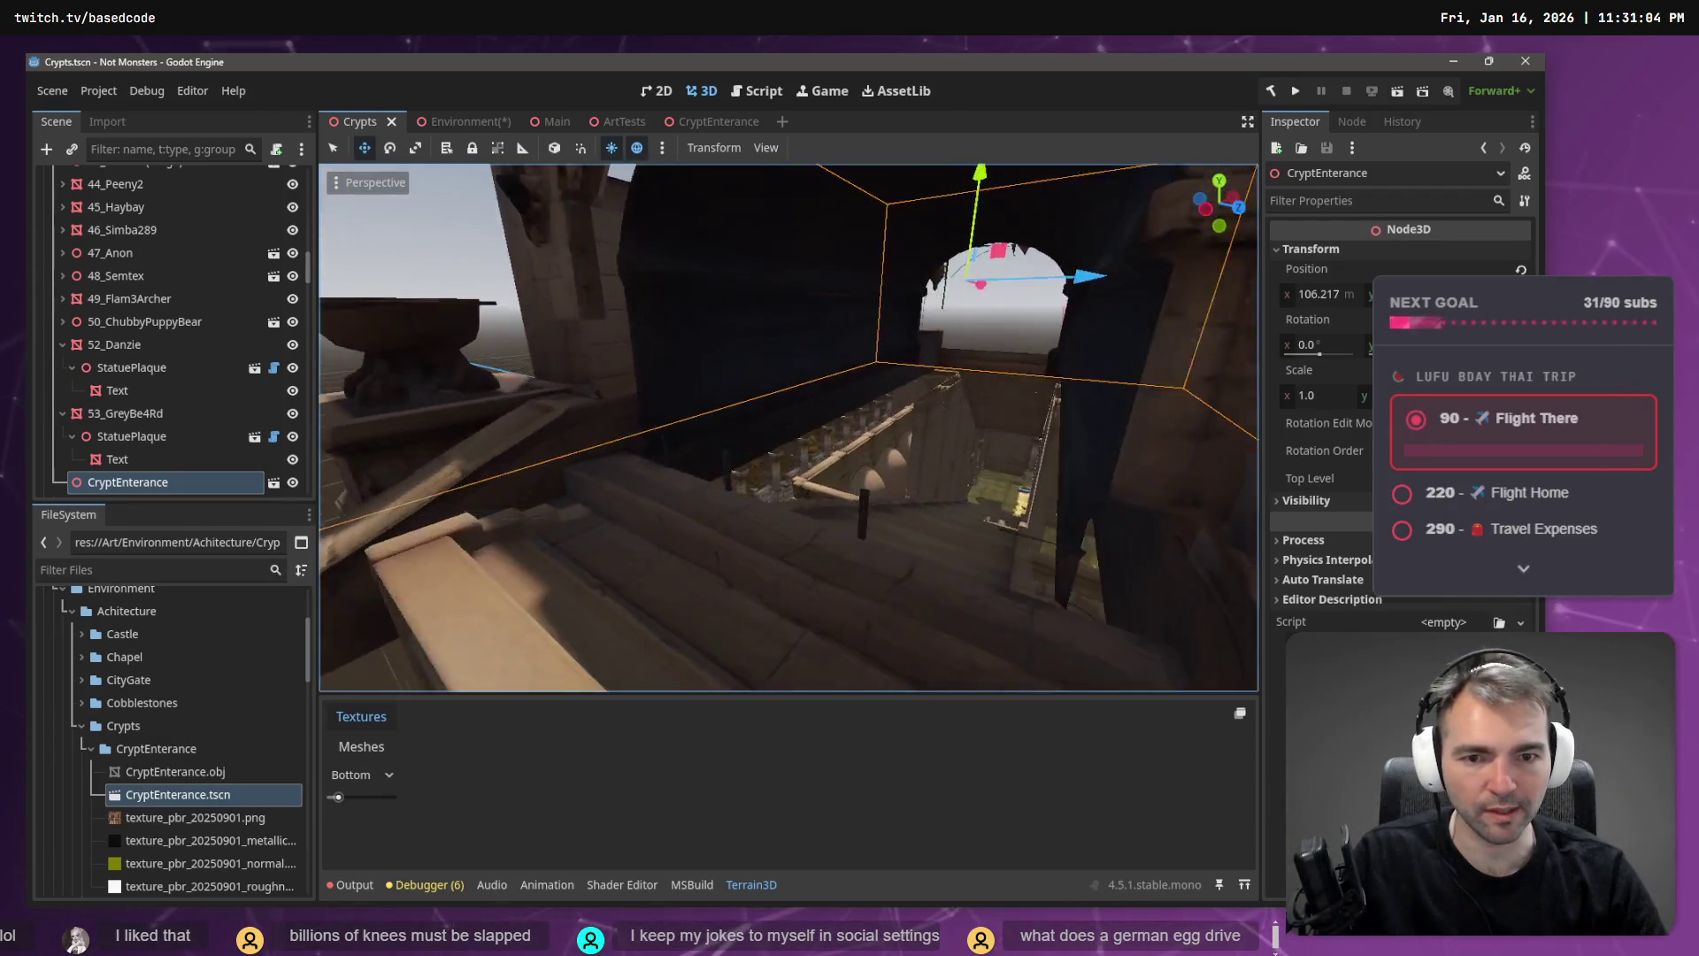
key(s)
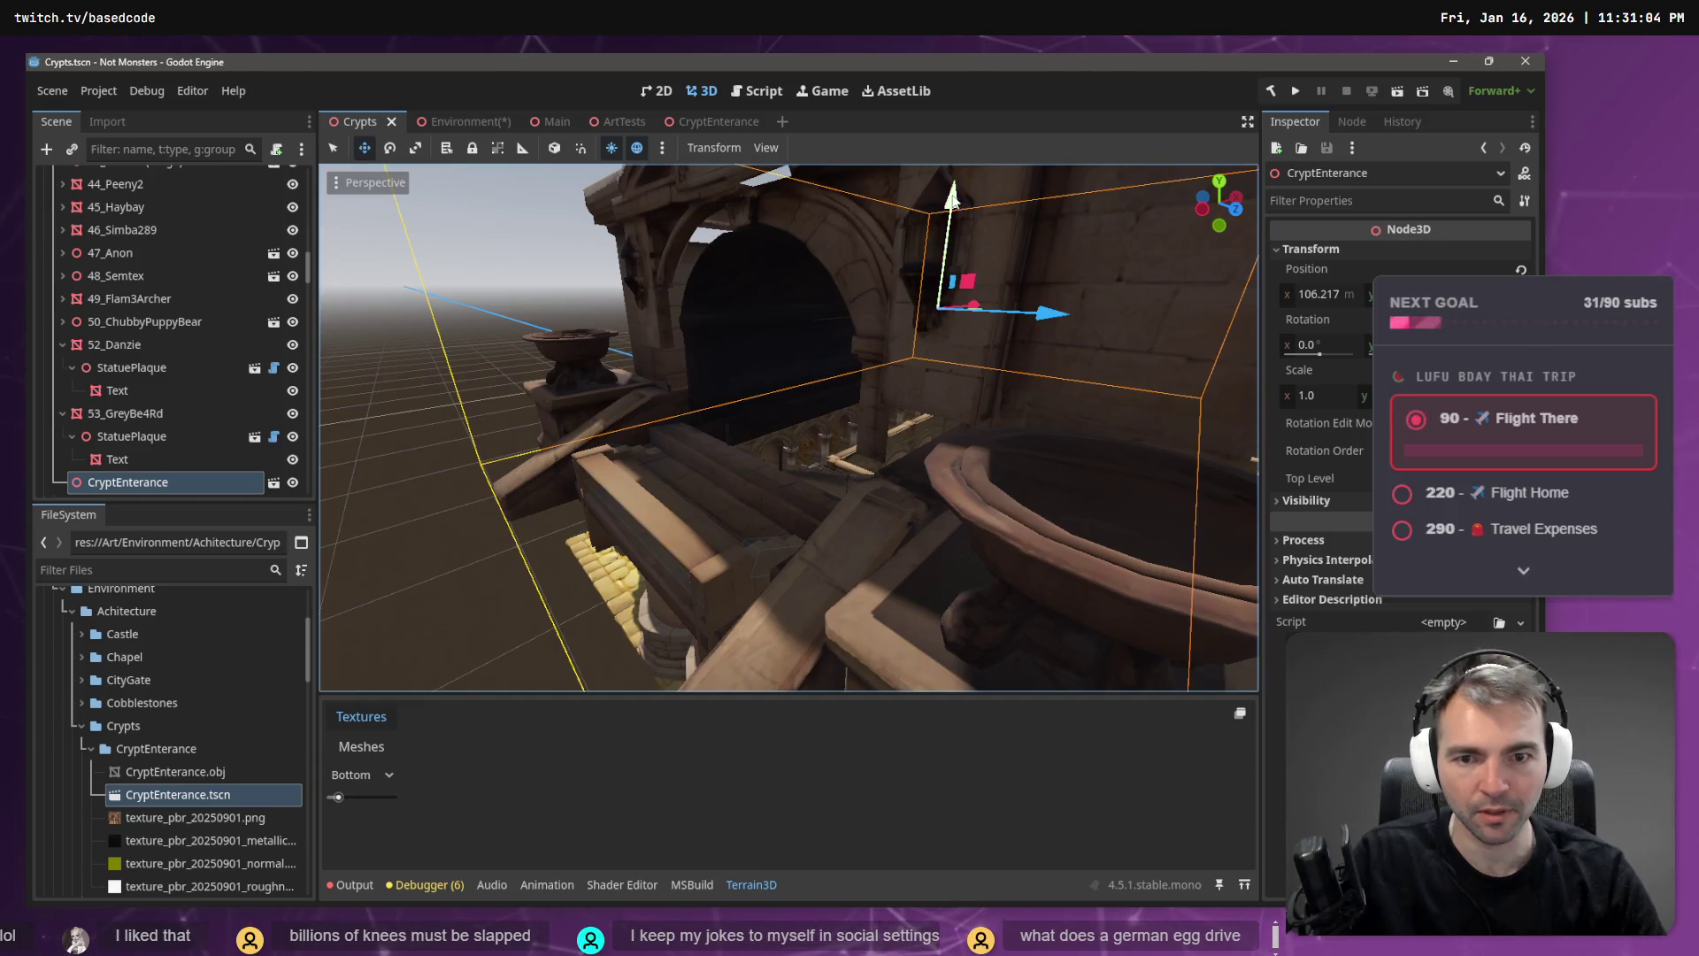
- Shift the crypt entrance about 2 m along X to x 104.21, reframe it and save
mouse_move(953, 200)
mouse_down()
mouse_move(982, 252)
mouse_move(953, 317)
mouse_up()
key(ctrl+z)
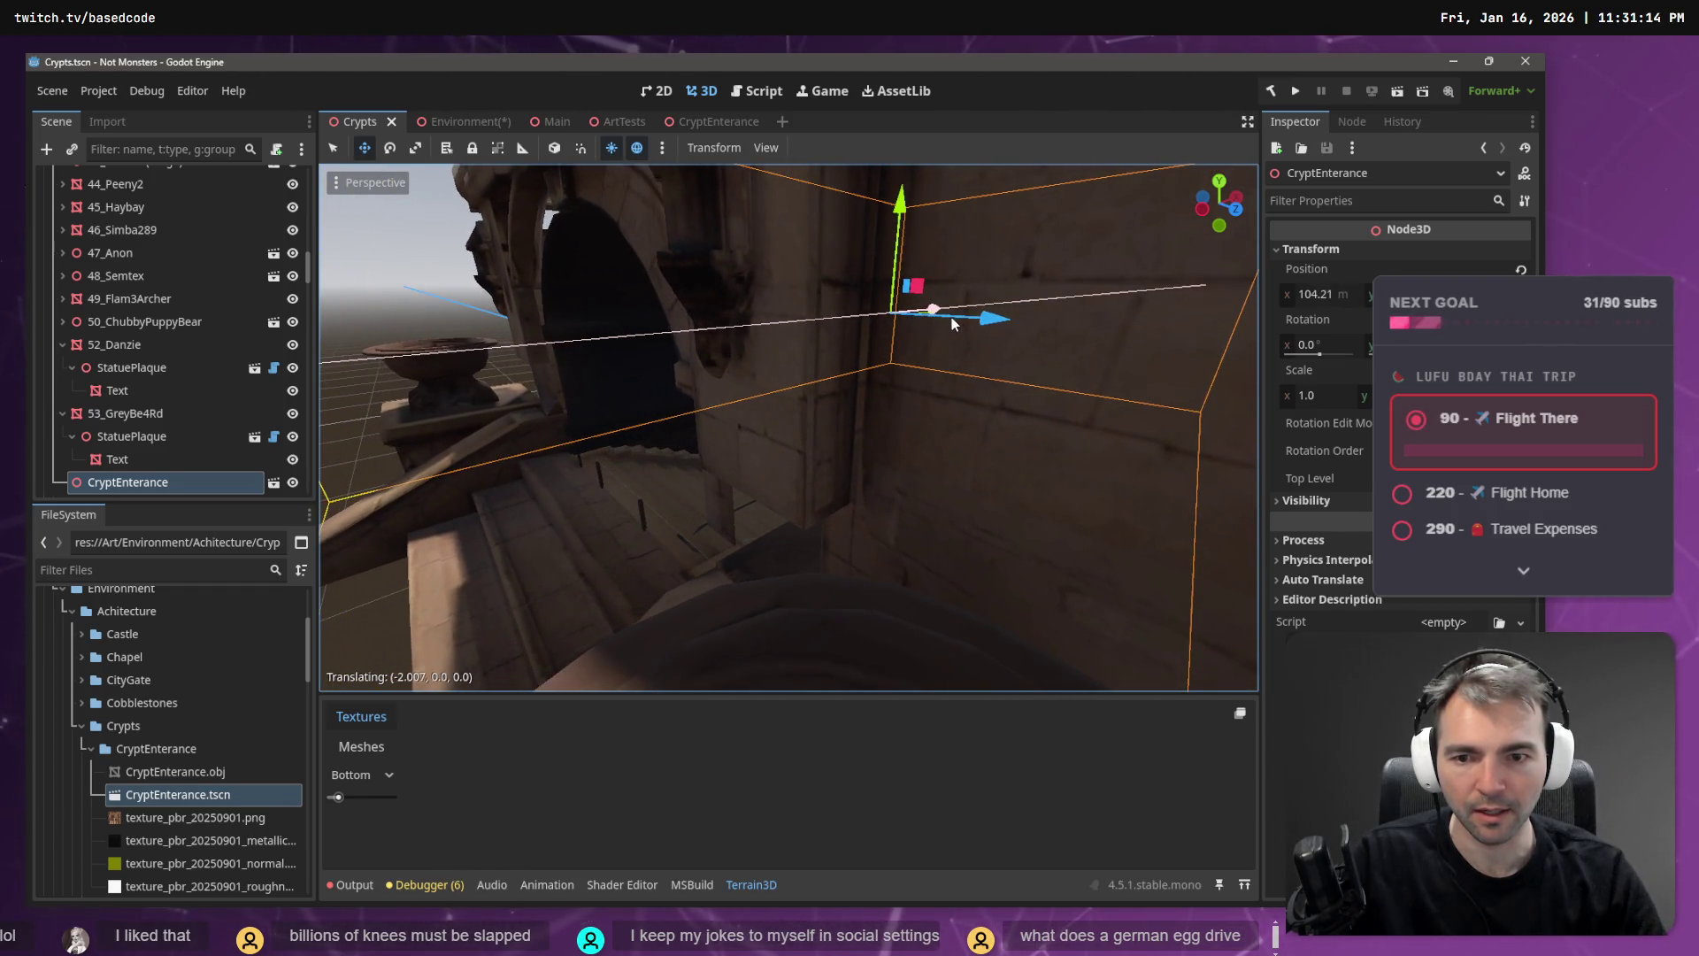
key(f)
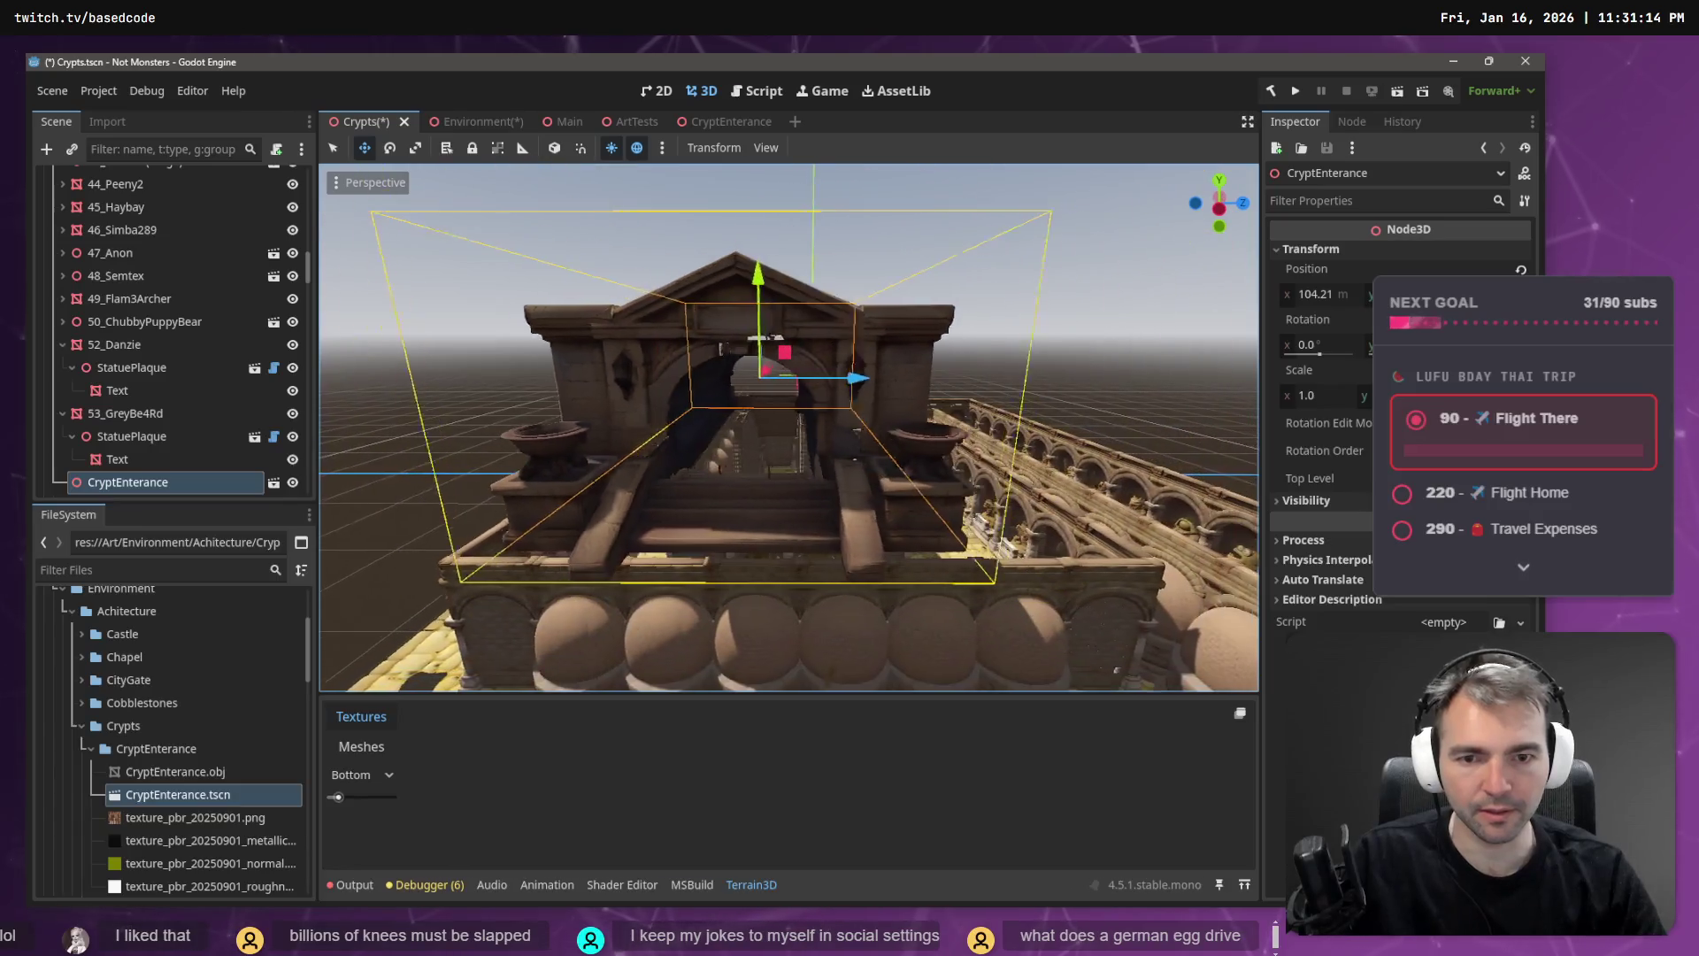
key(ctrl+s)
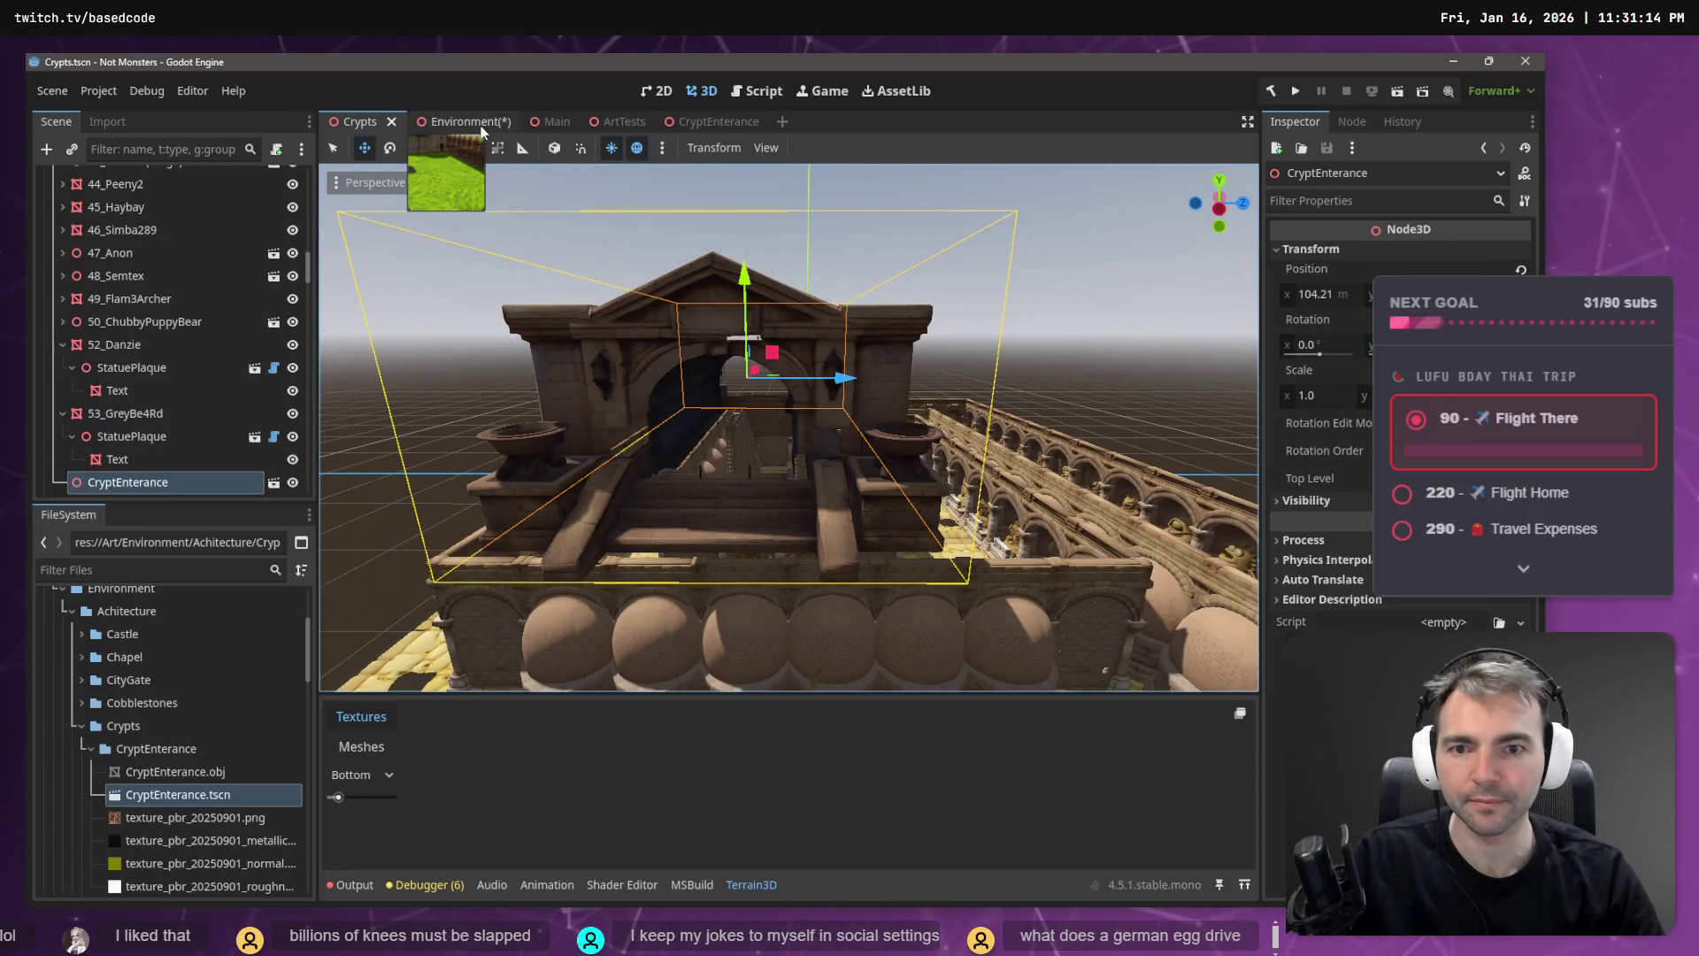
click(482, 129)
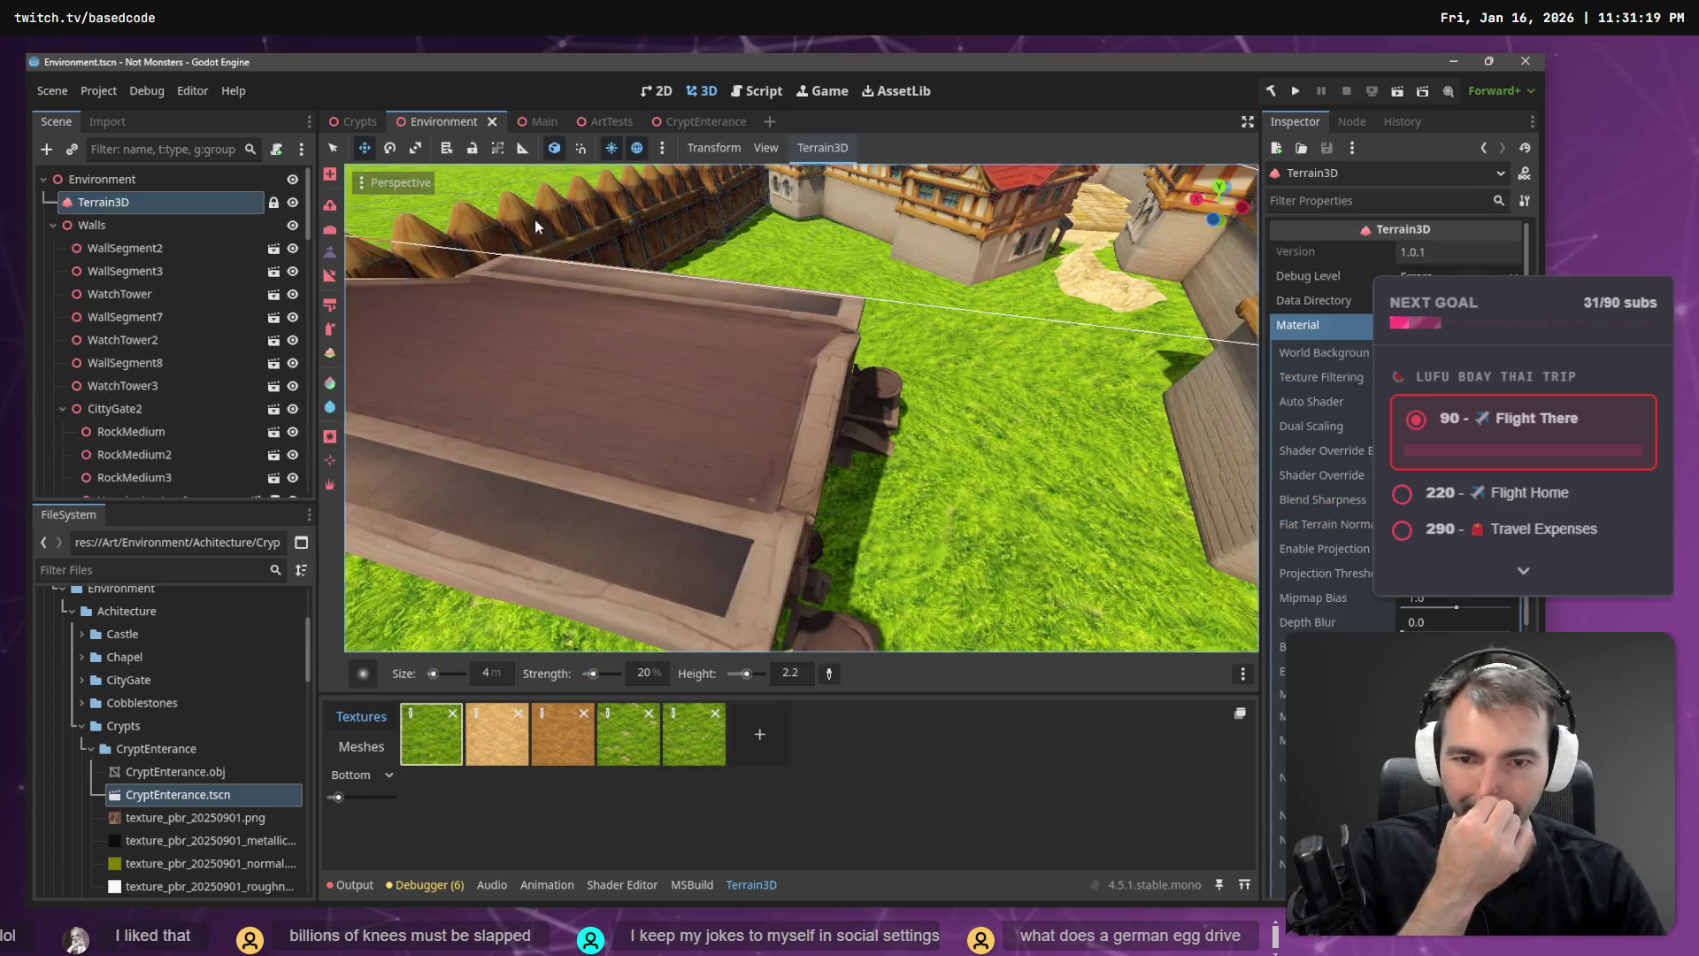
- Save the Environment scene and shift the Crypts group about 3.3 m along Z
mouse_move(917, 379)
mouse_down()
mouse_move(778, 311)
mouse_move(921, 400)
mouse_up()
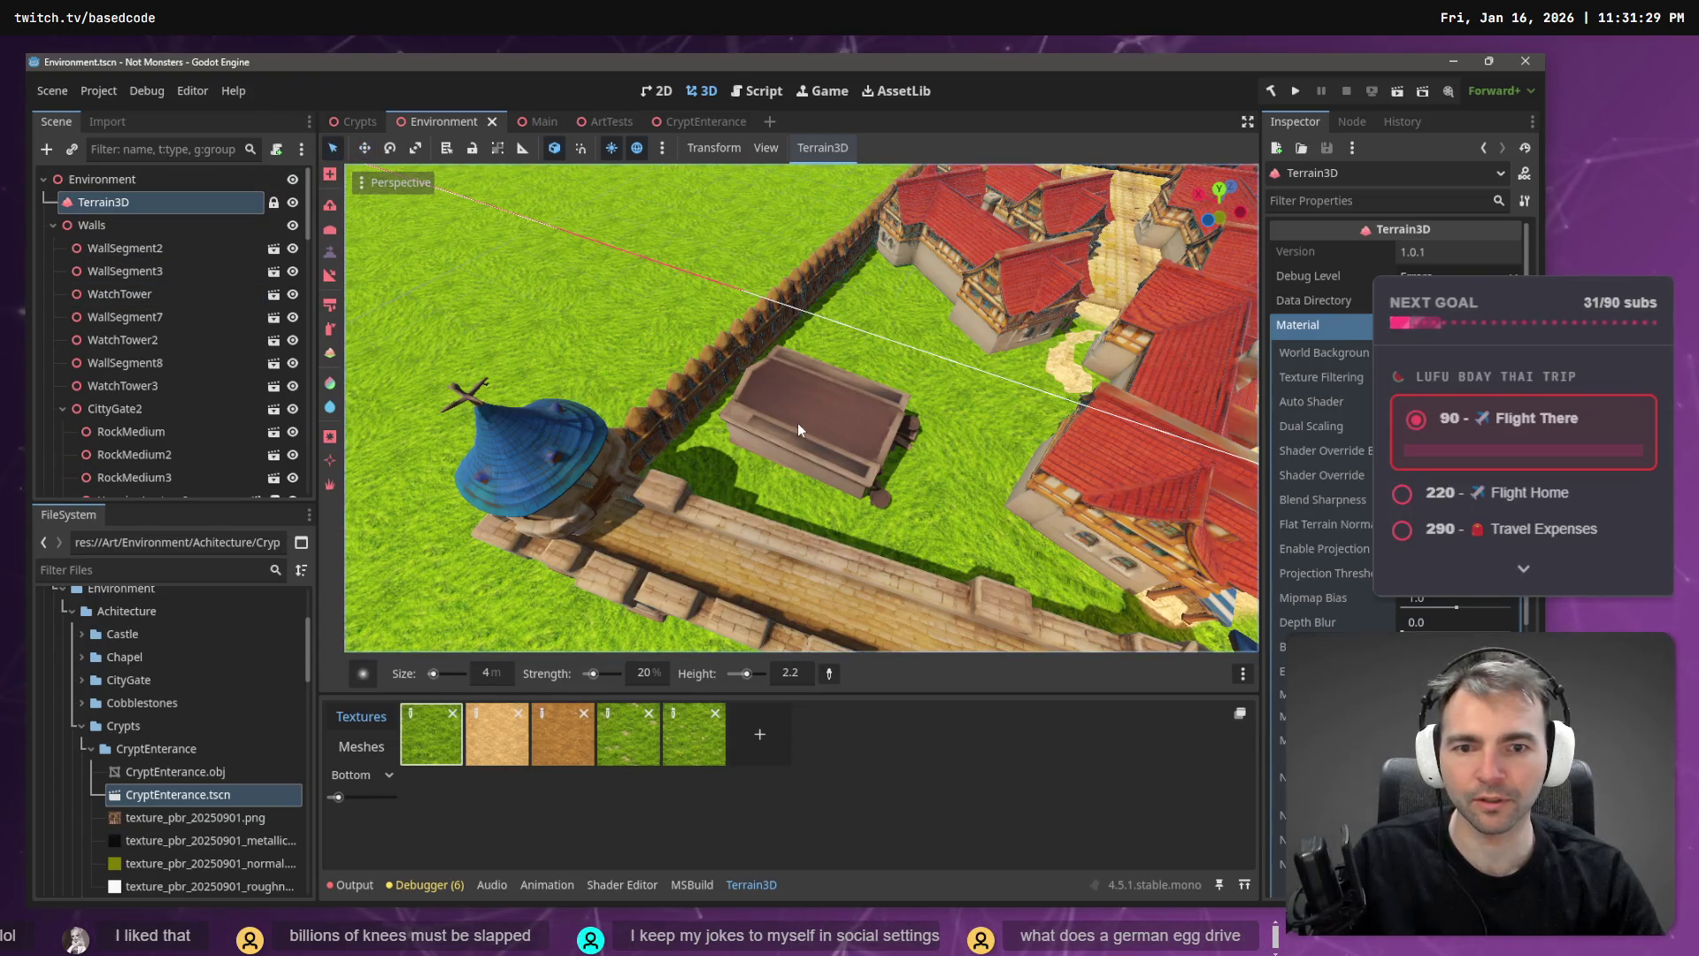
key(ctrl+s)
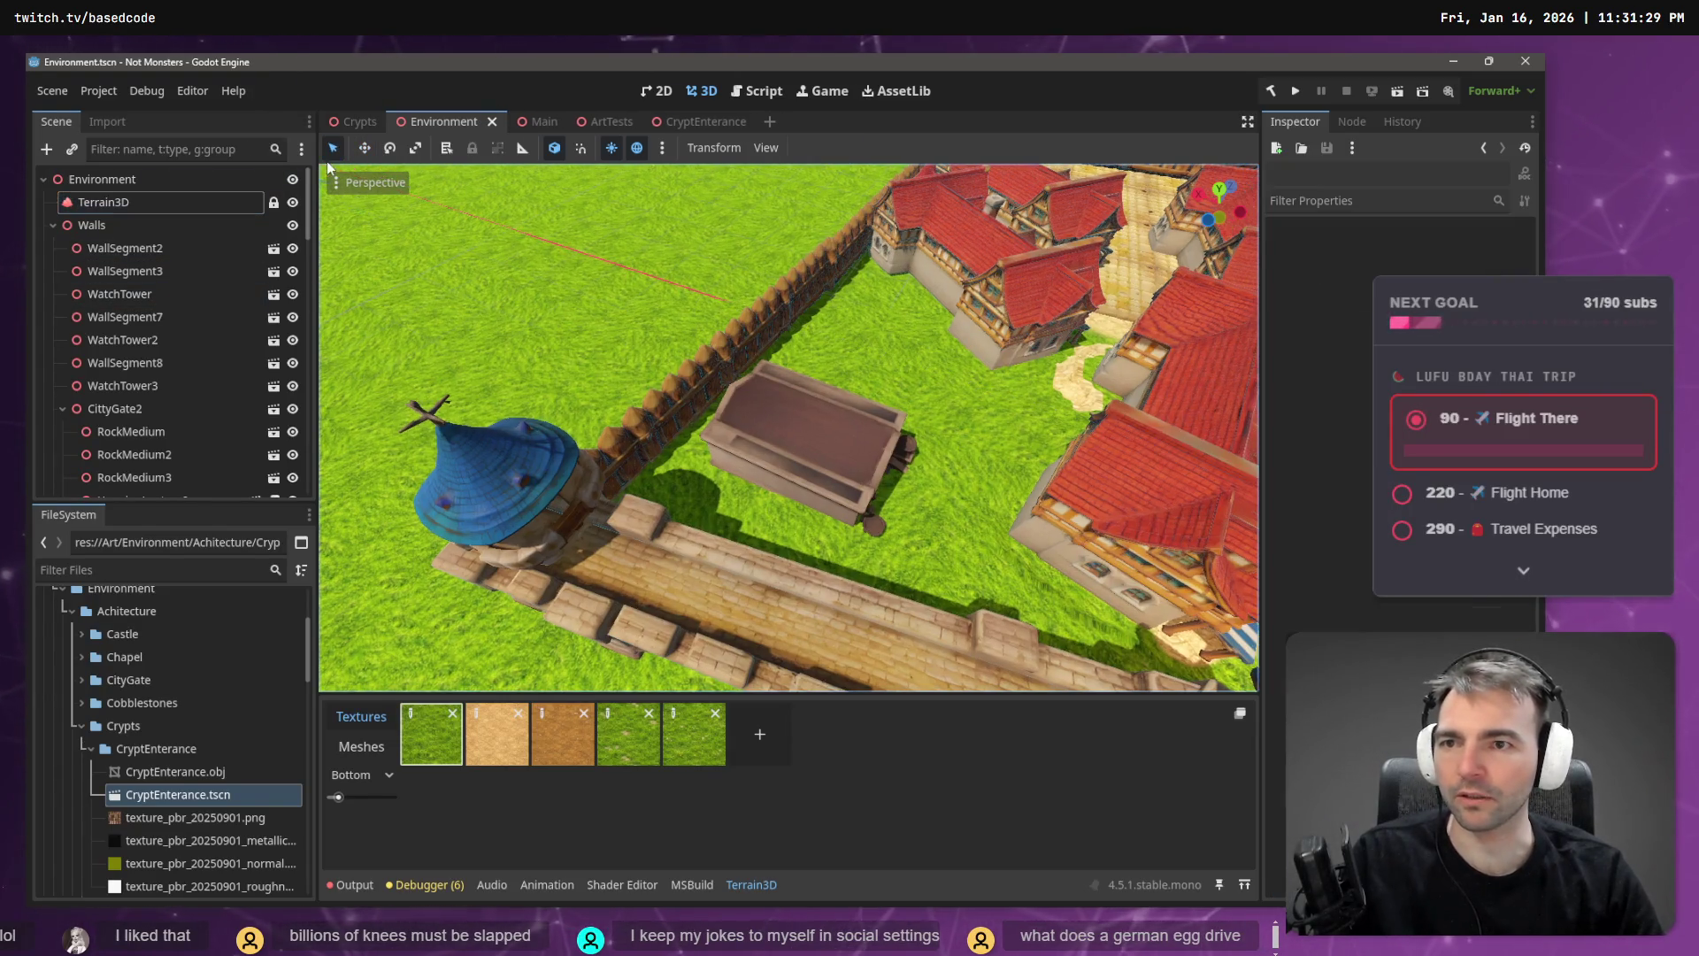
click(874, 437)
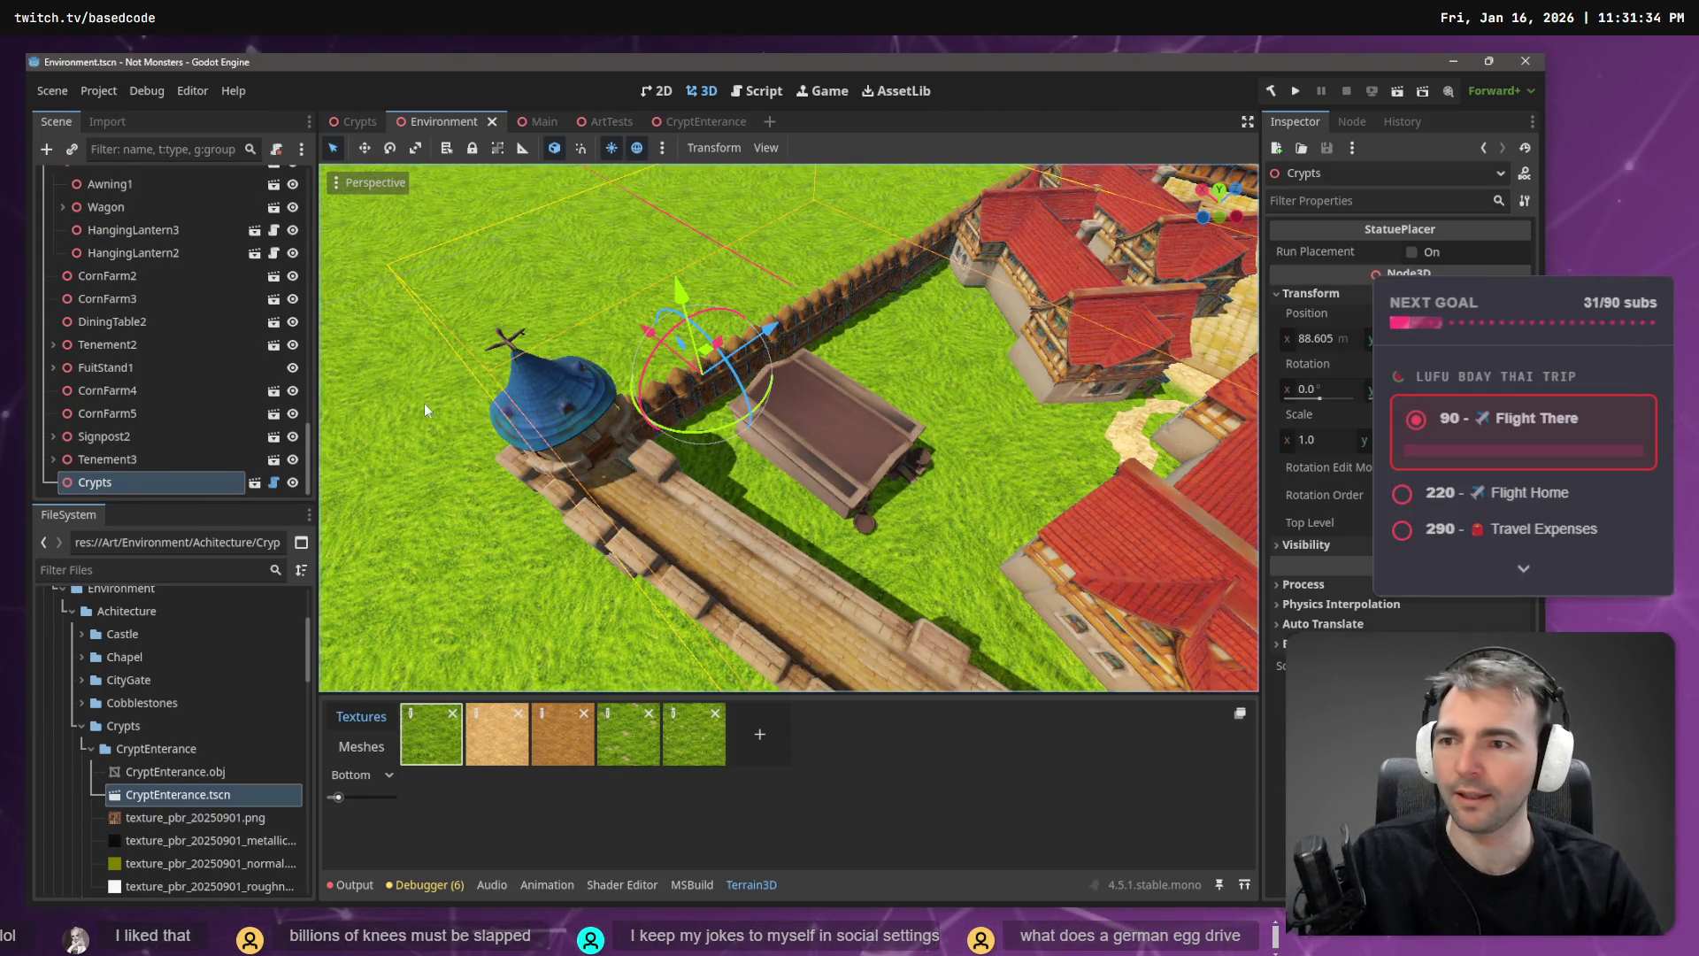
drag(425, 410, 860, 391)
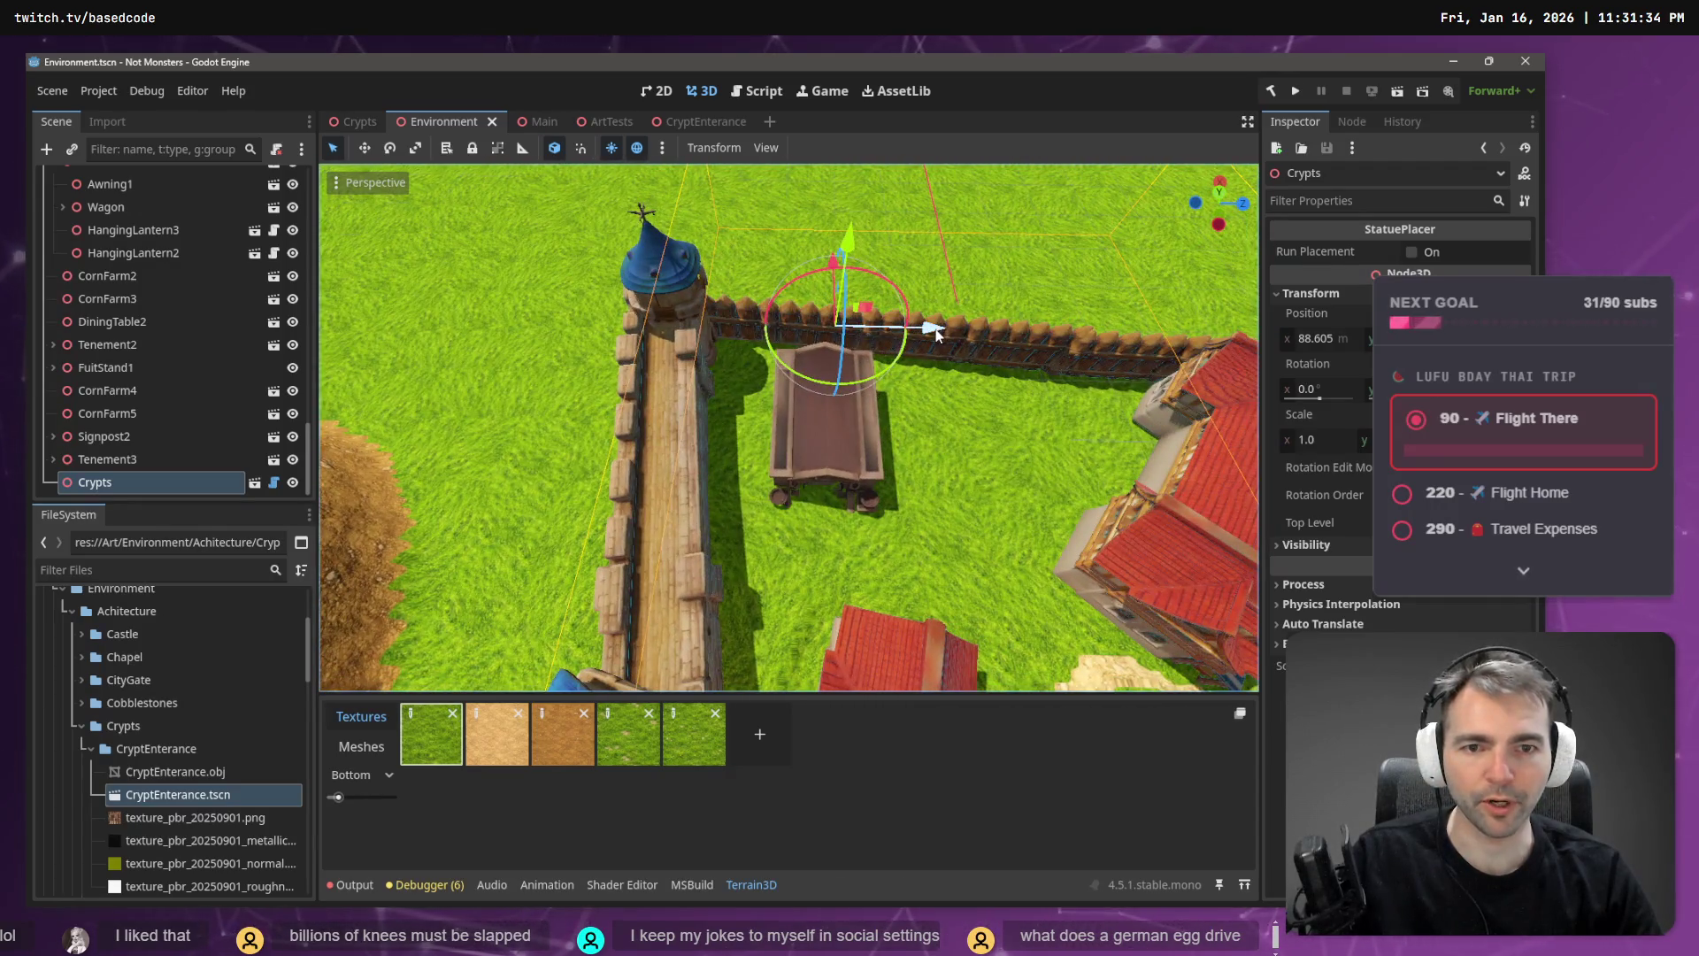
drag(936, 334, 917, 339)
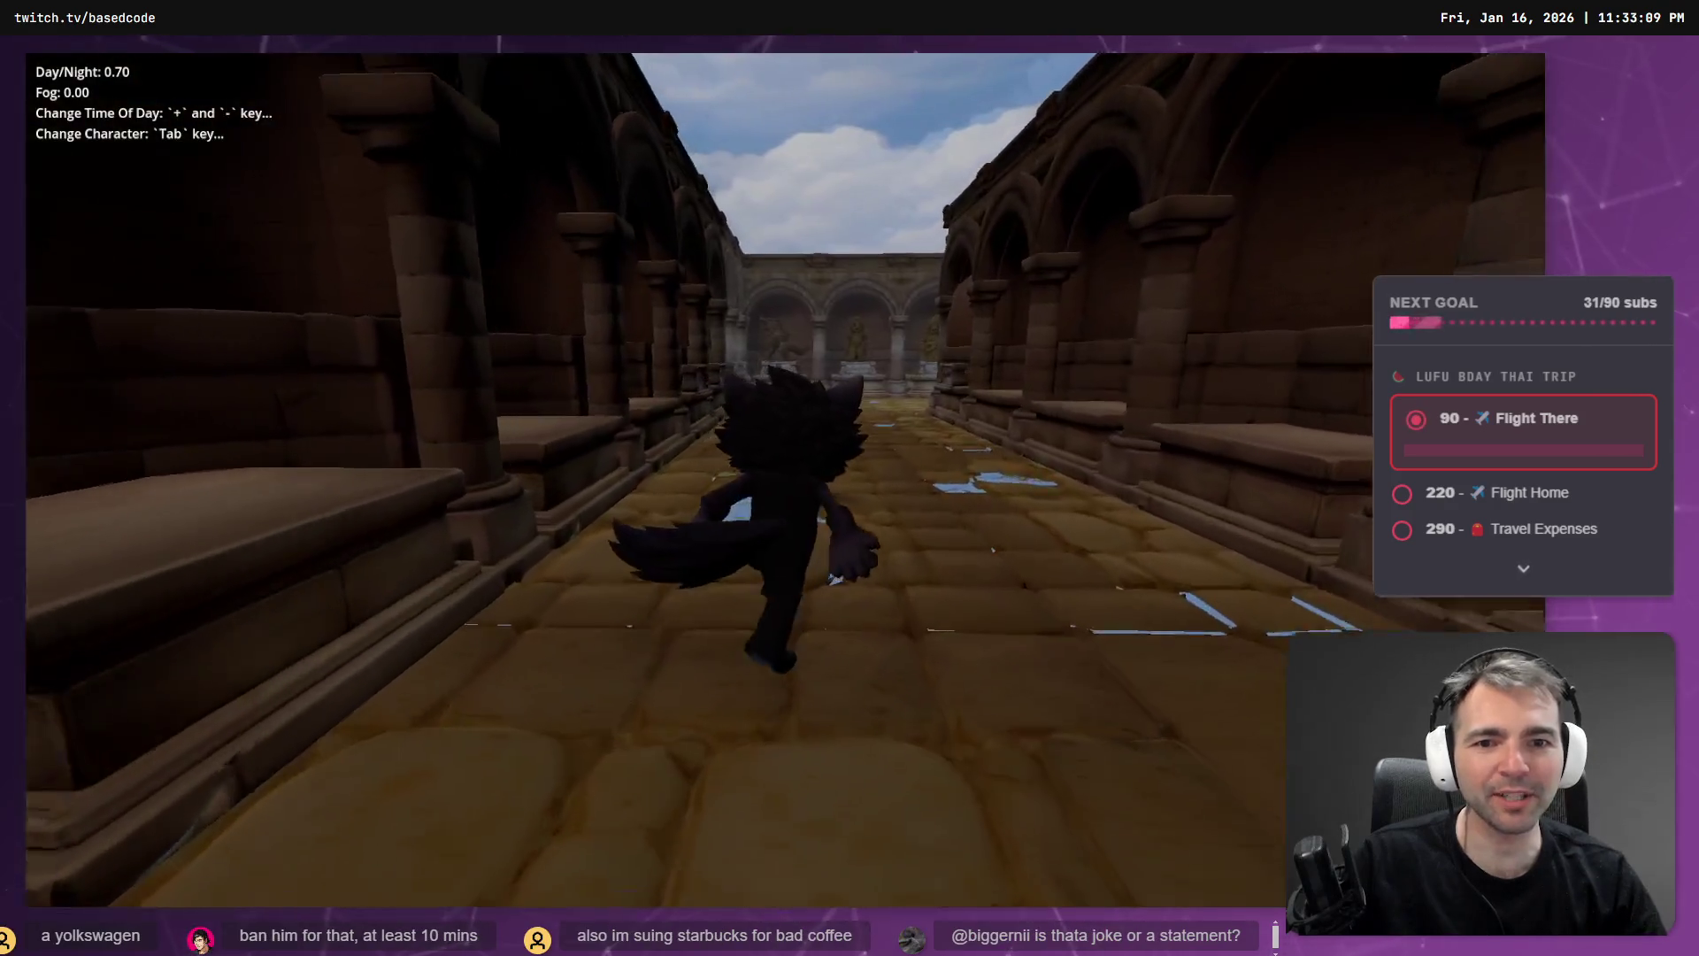
- Run the character through the statue courtyard, long corridor and colonnade, then stop the game
key(w)
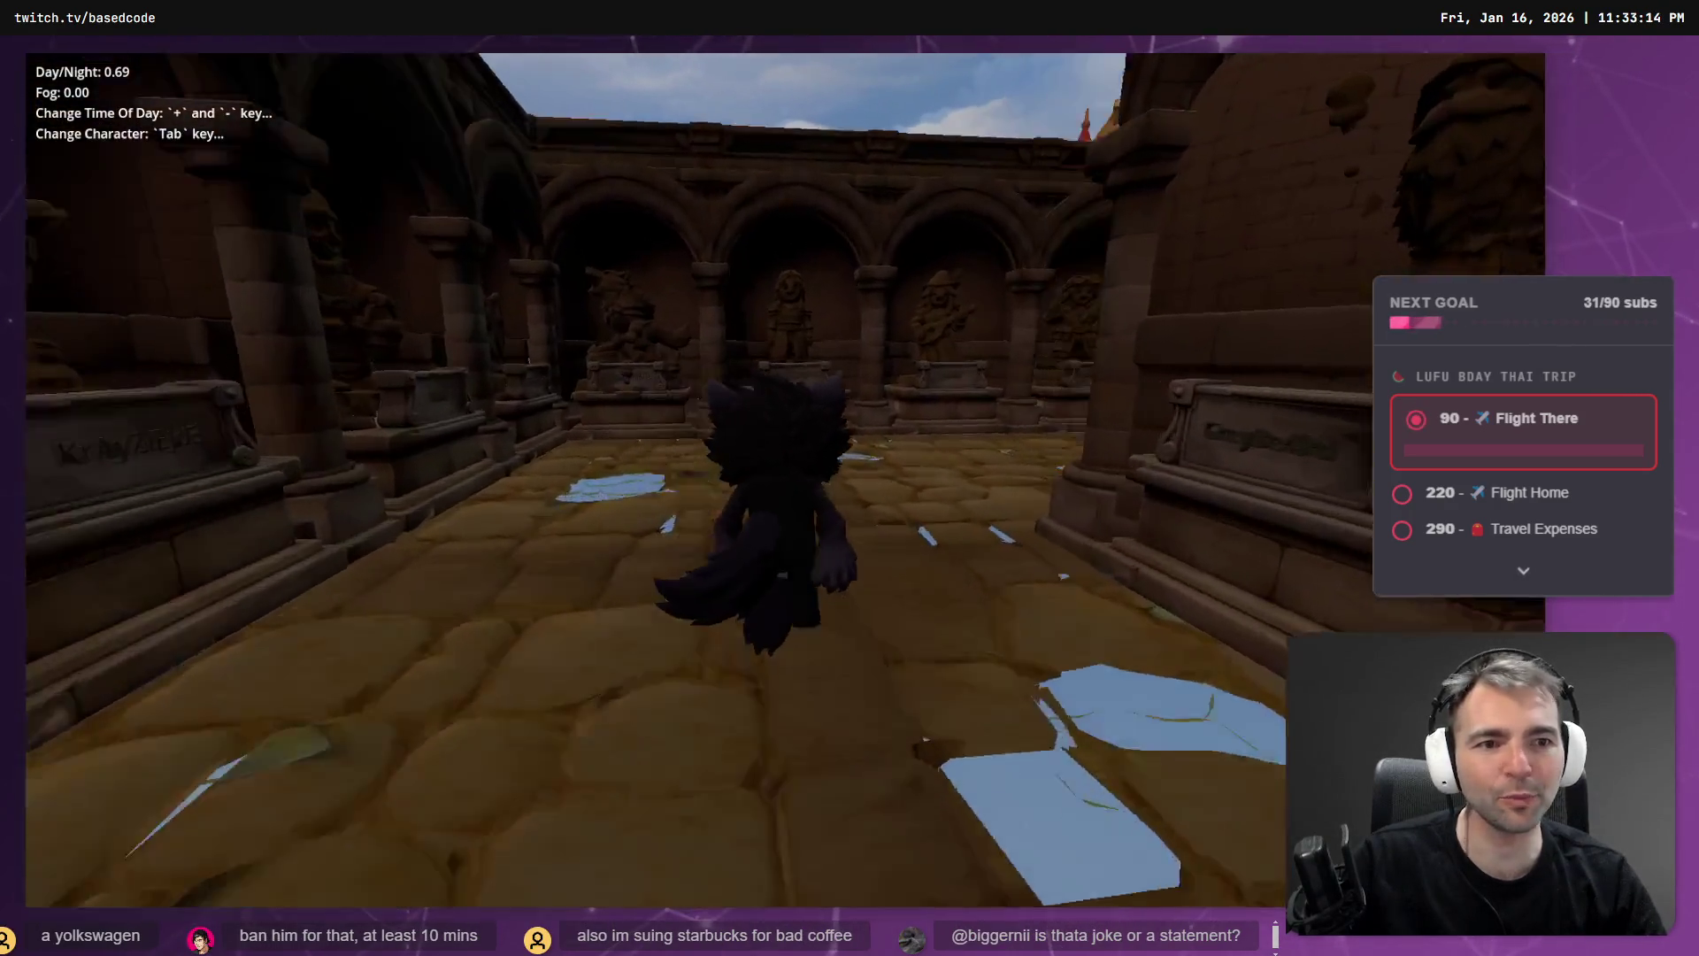
key(w)
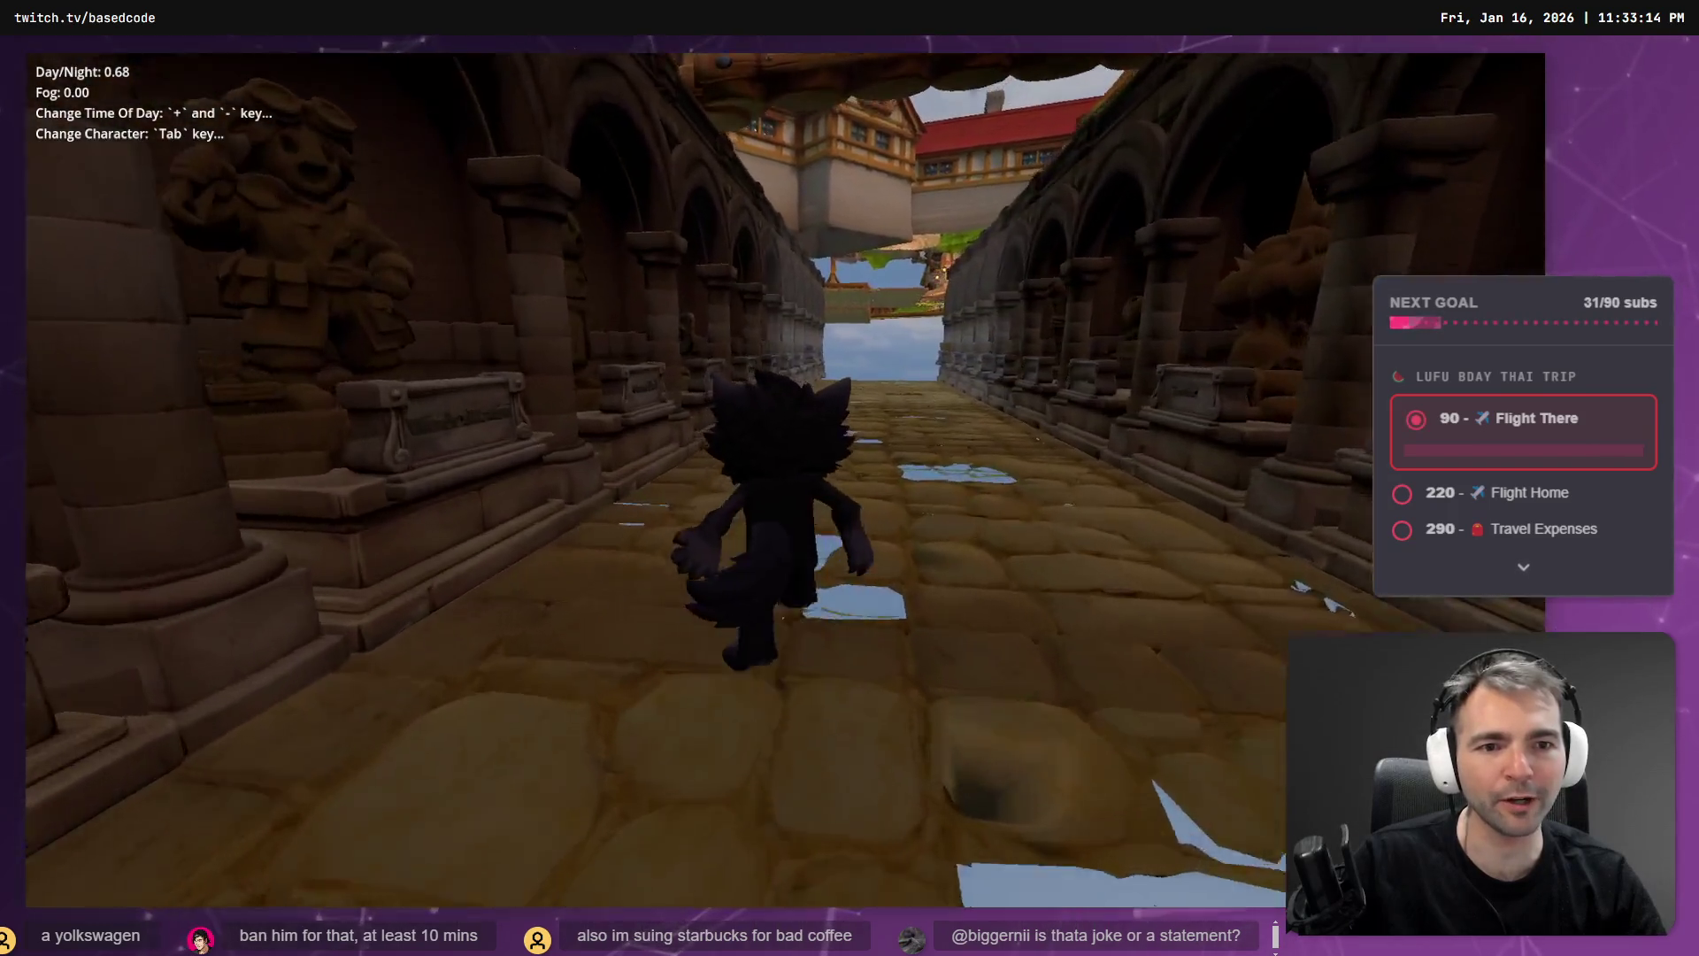
key(w)
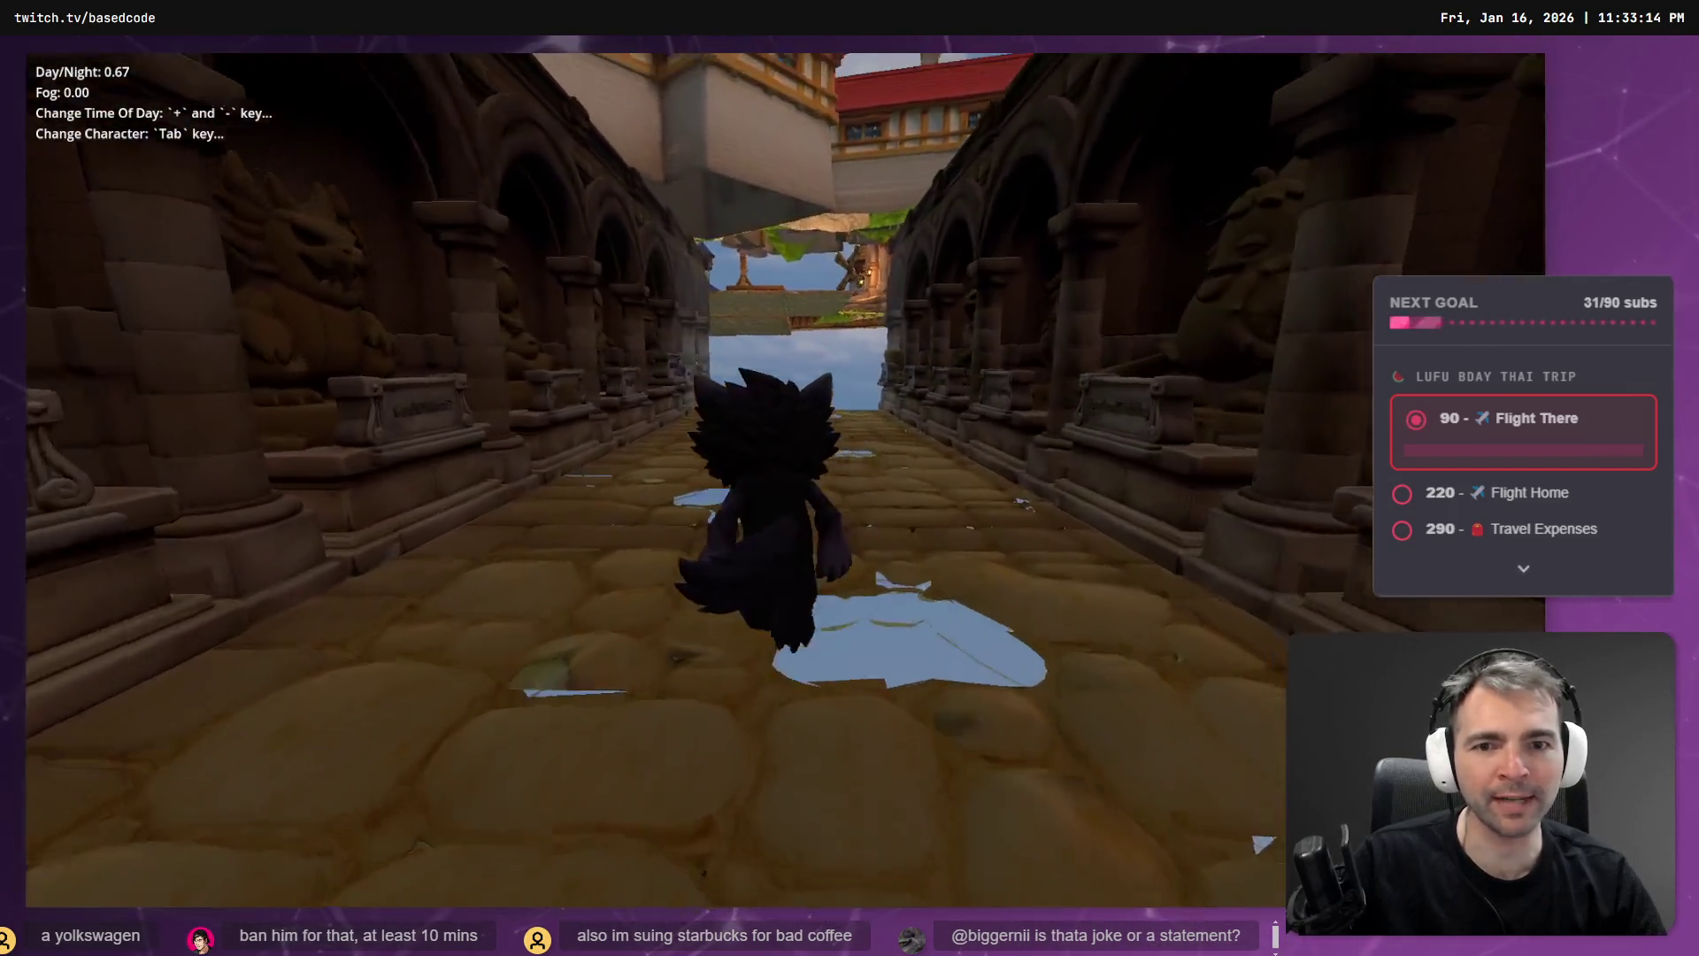
key(w)
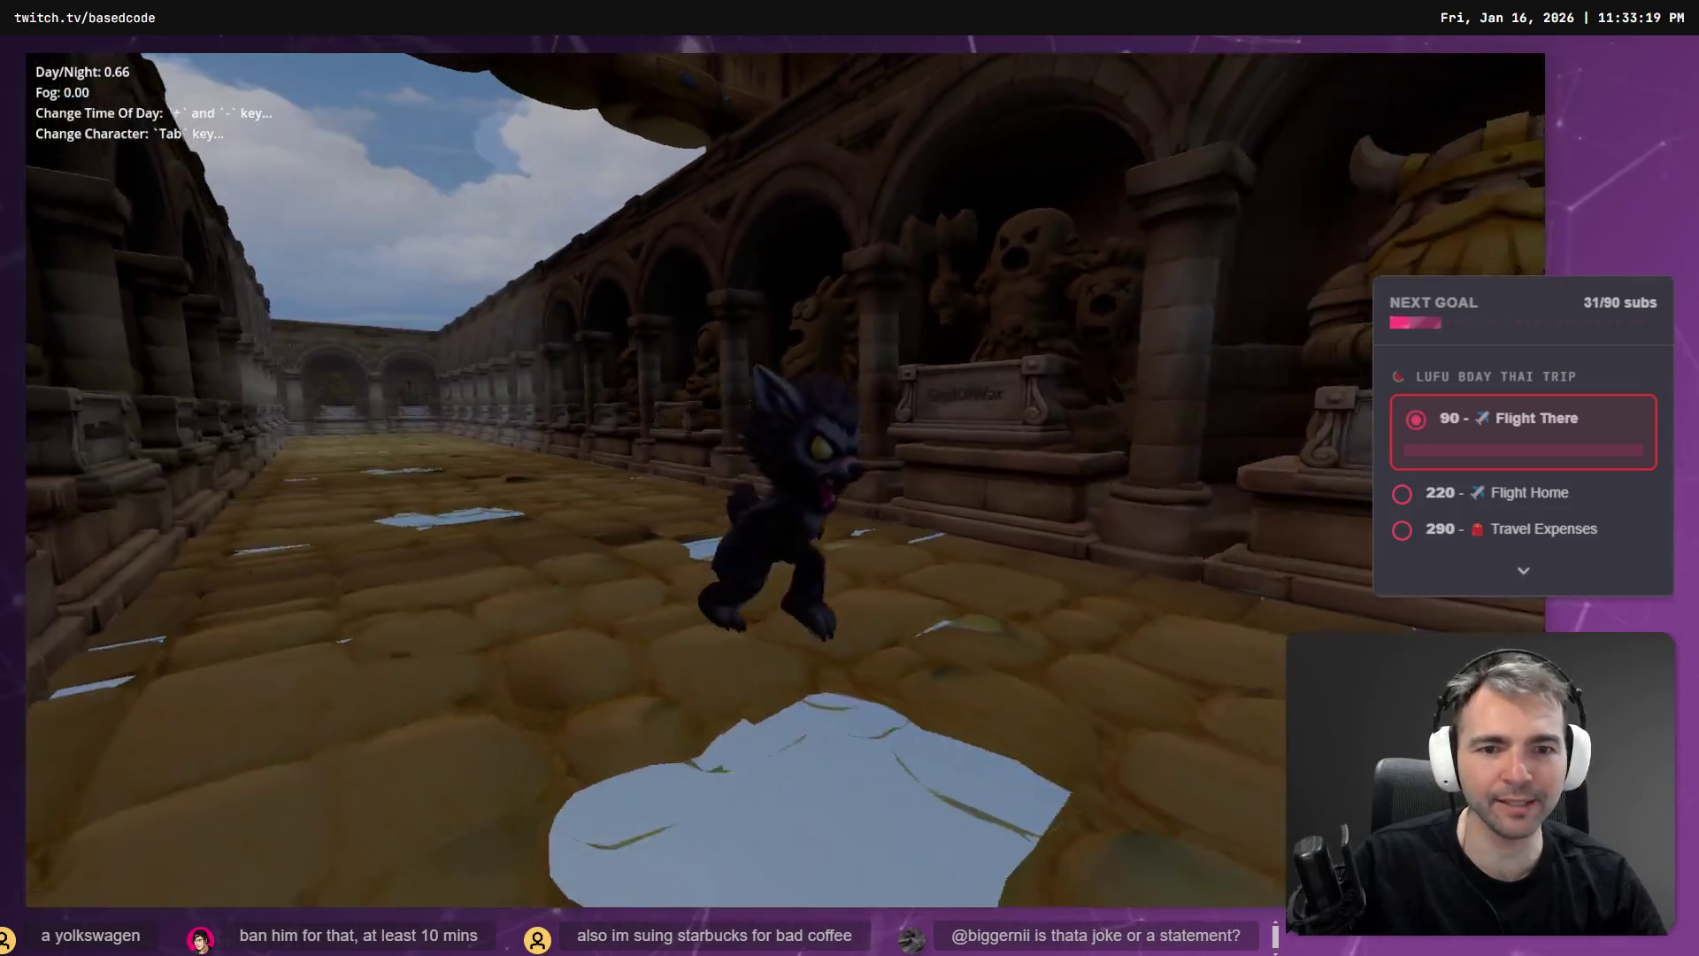
key(w)
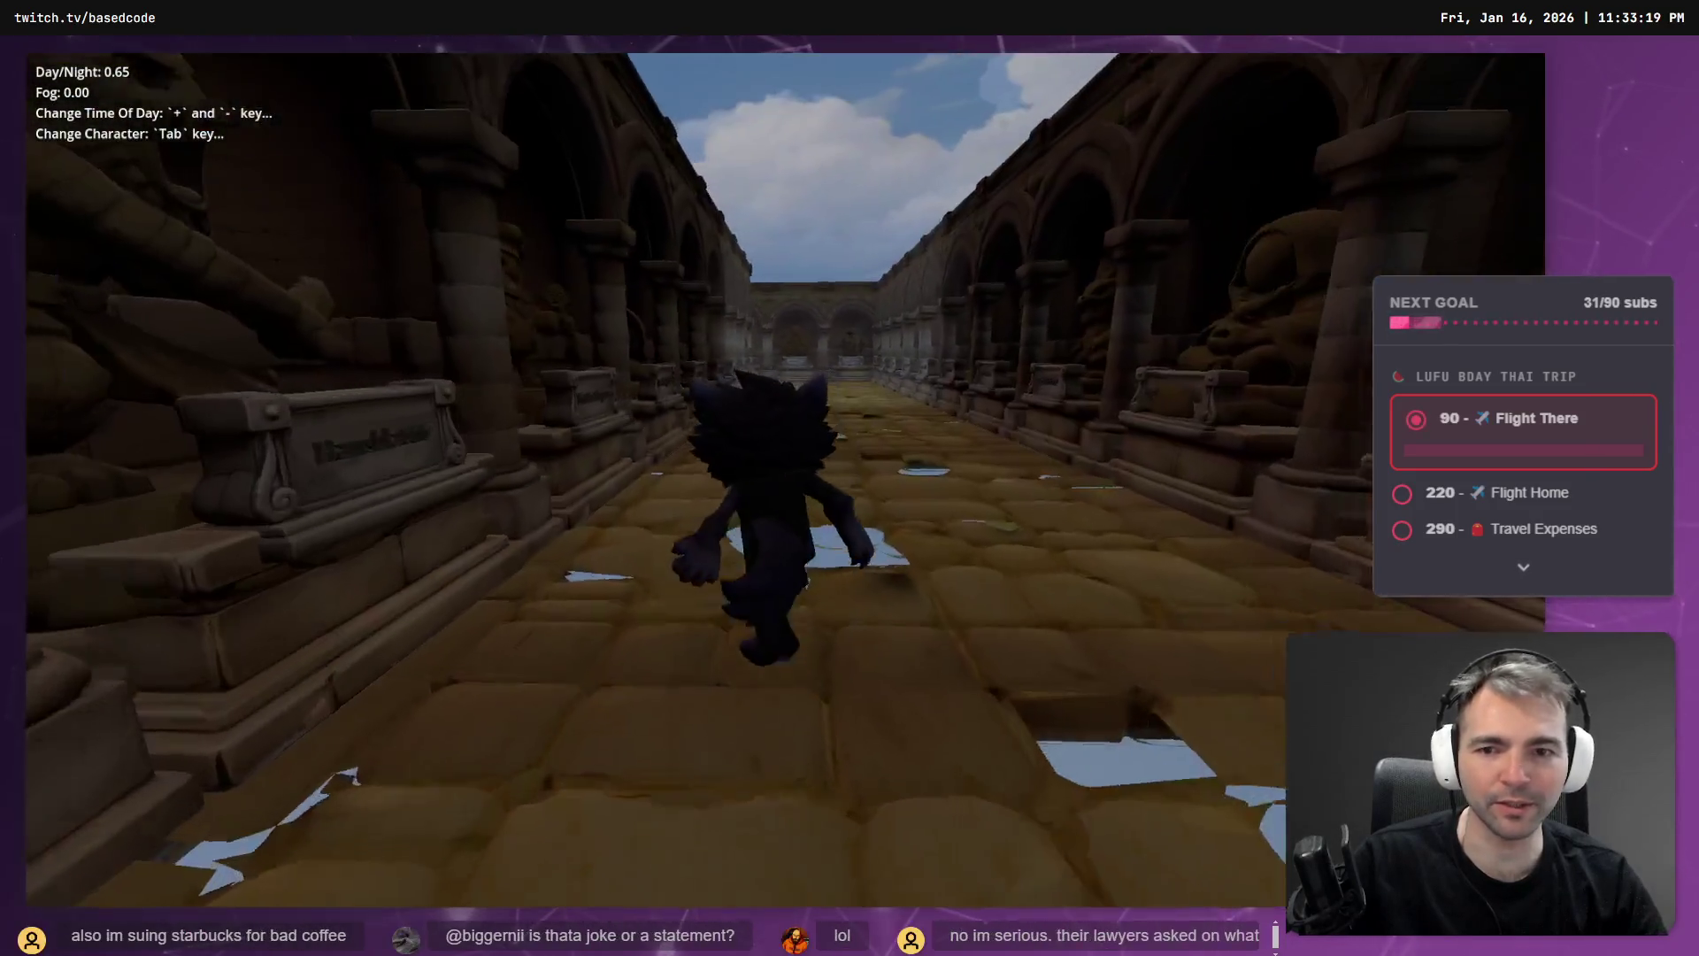
key(w)
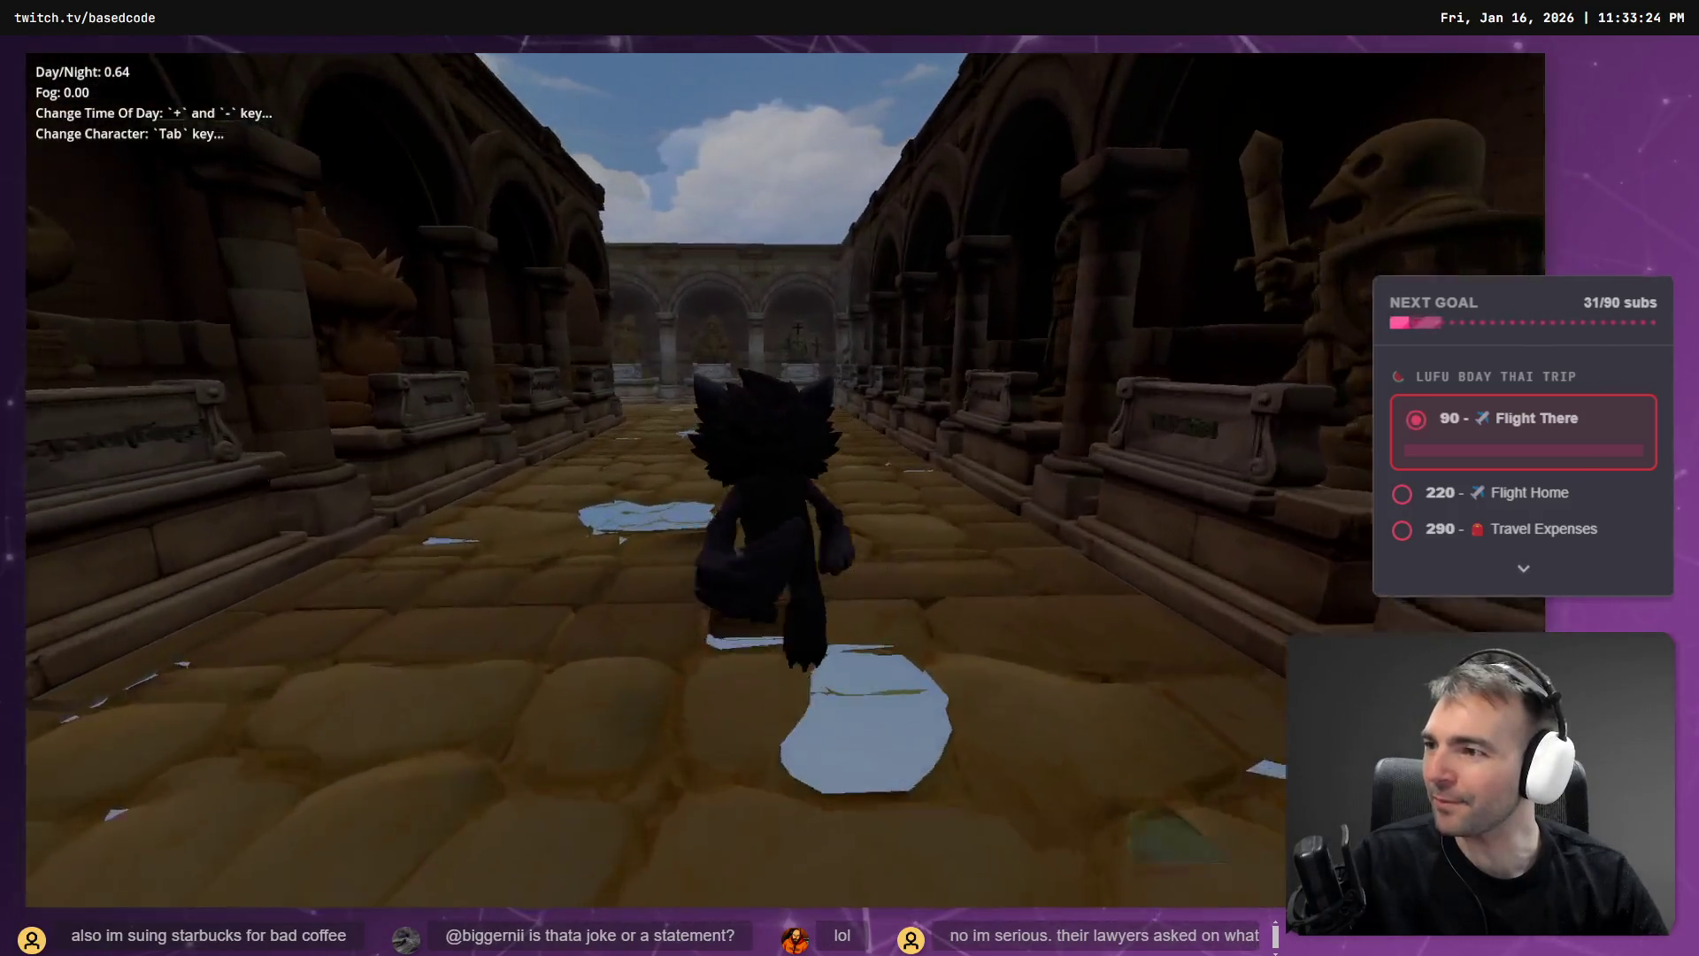
key(w)
key(w)
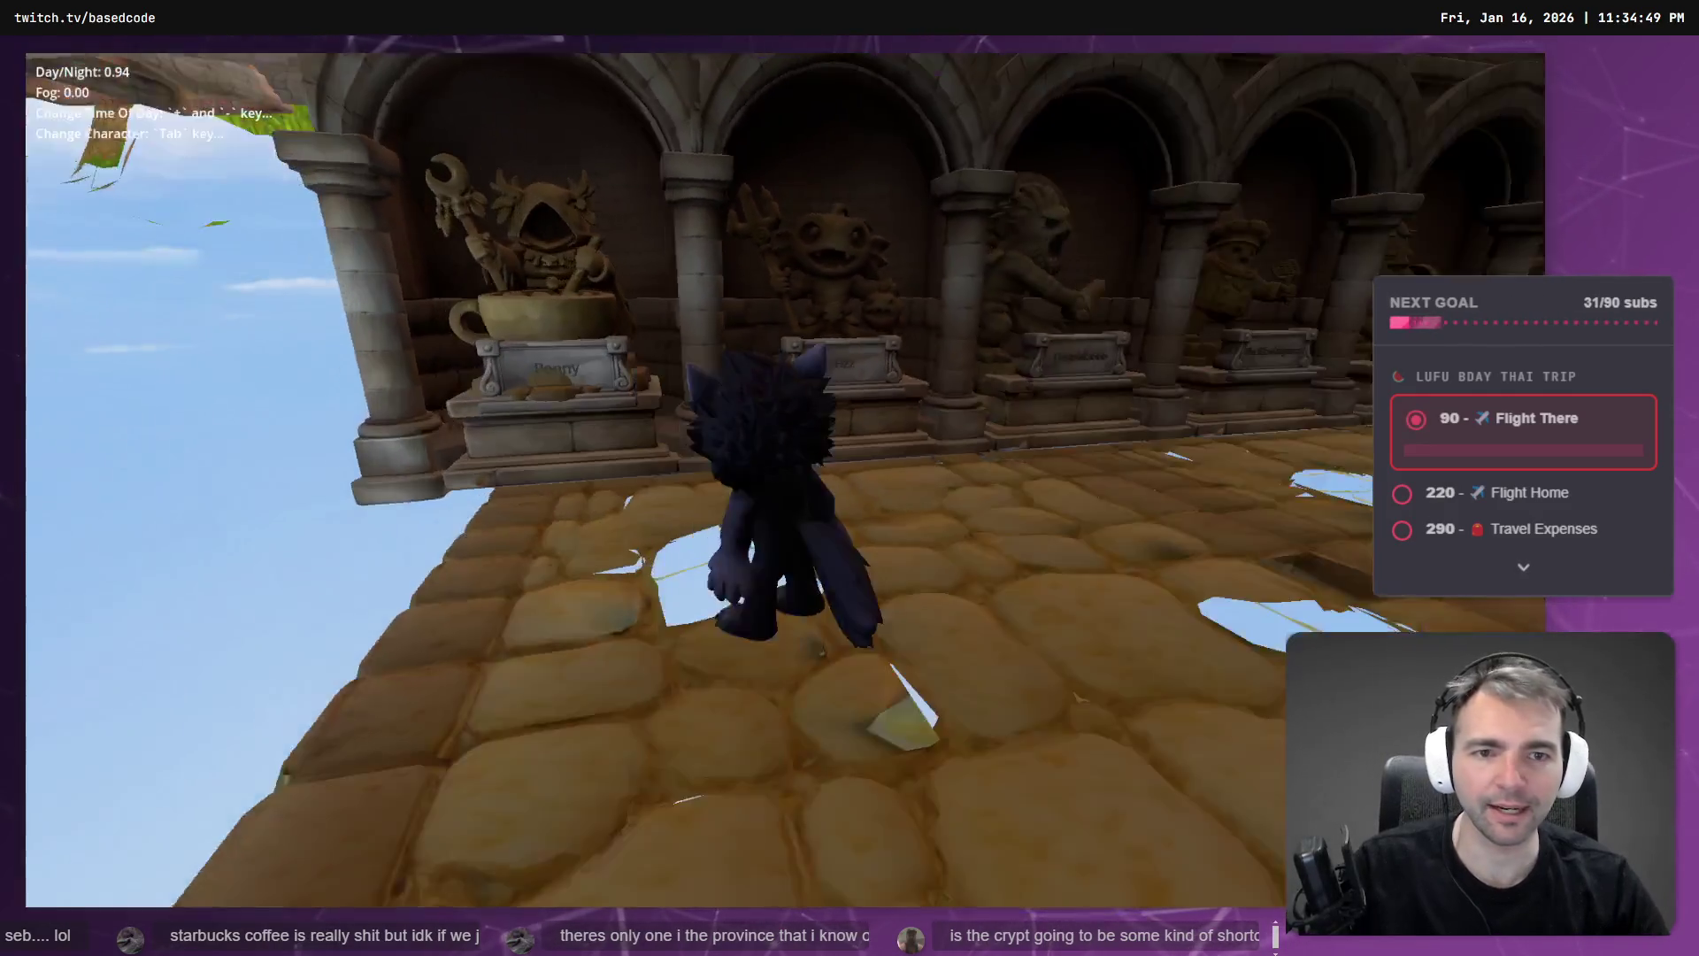
key(Escape)
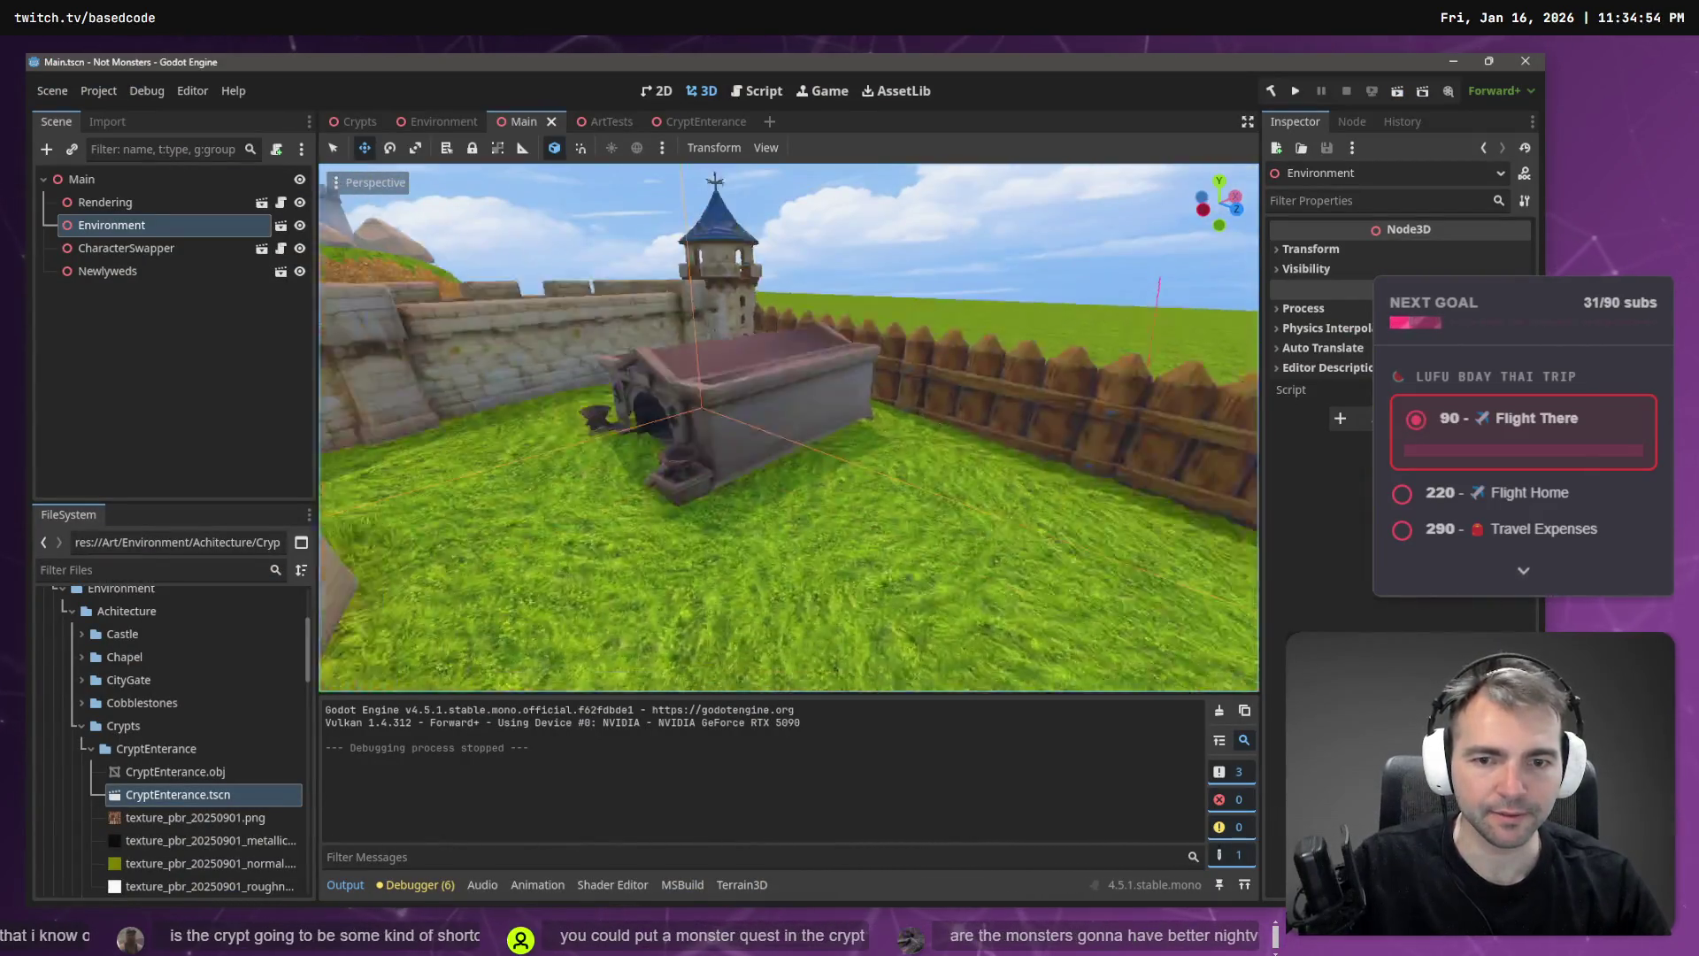
- Fly through the crypt courtyard and corridor, then back out to a front view of the crypt
key(w)
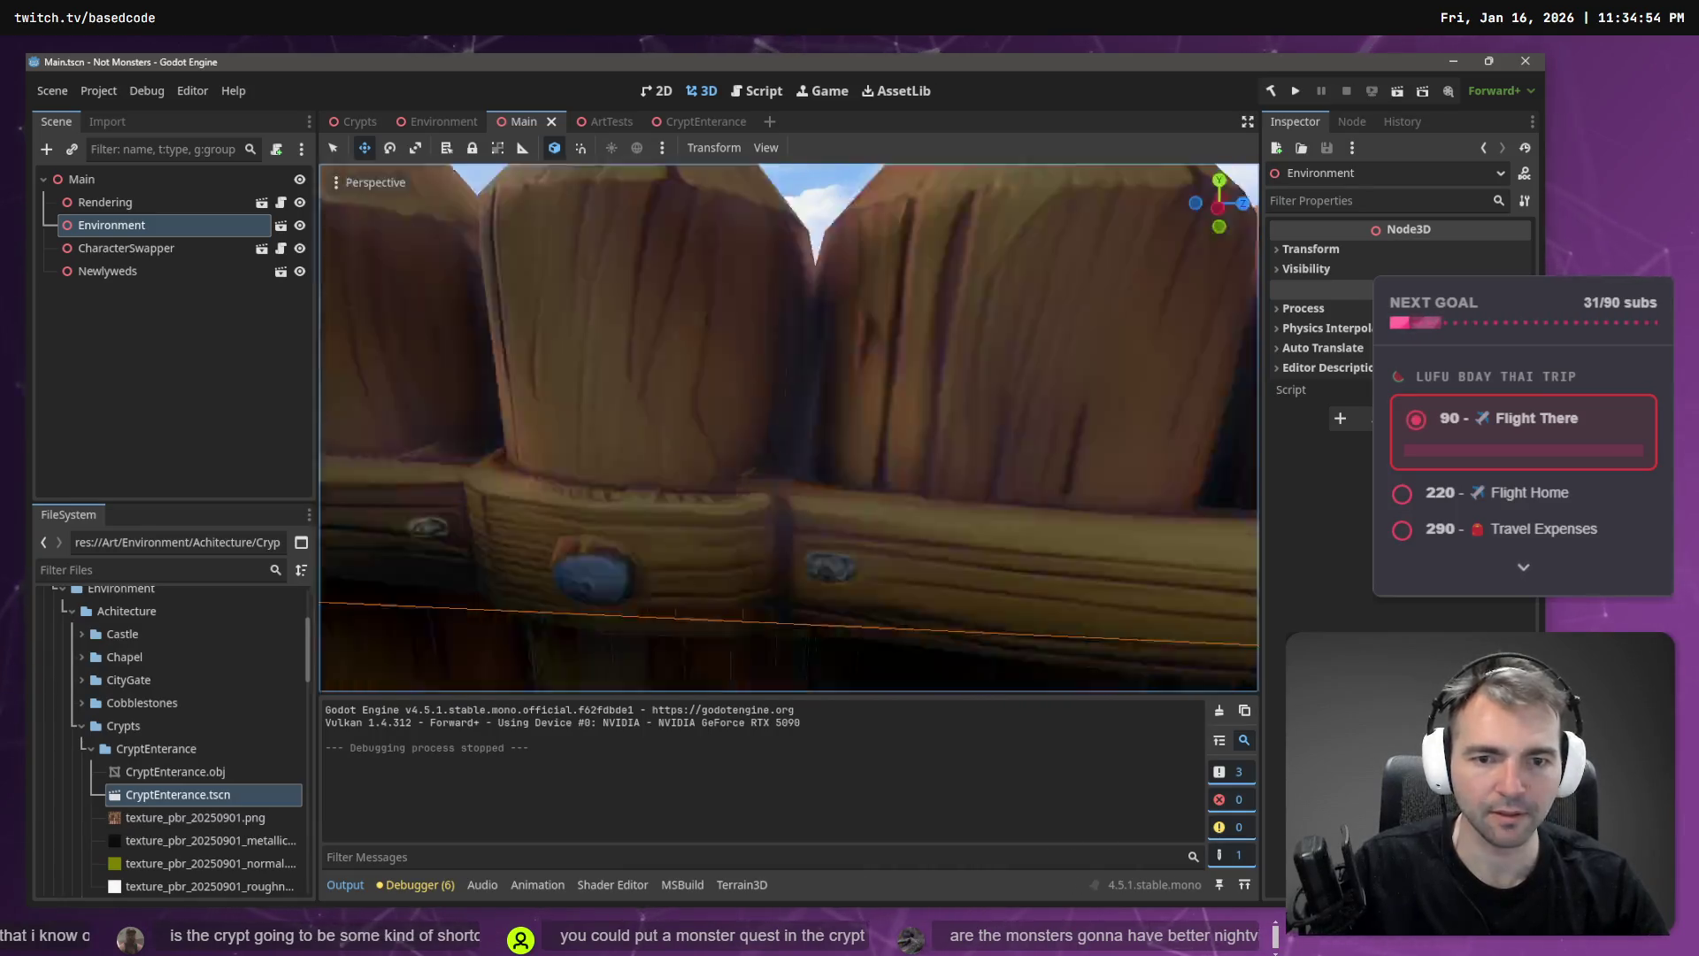
key(s)
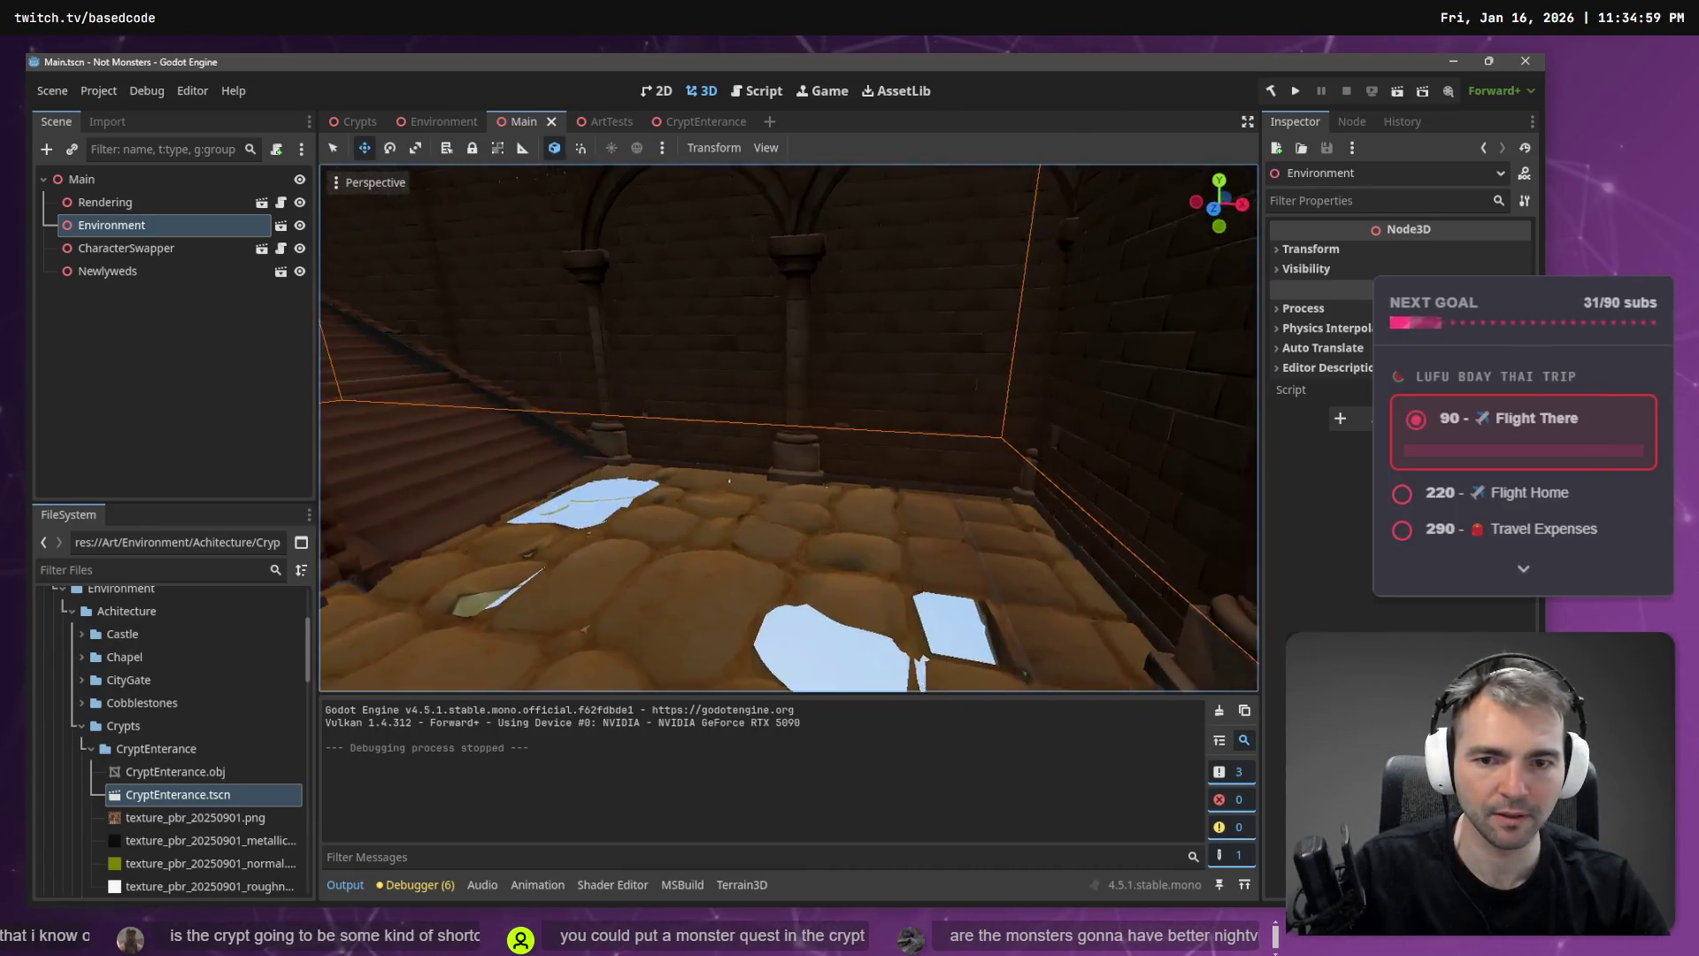
key(s)
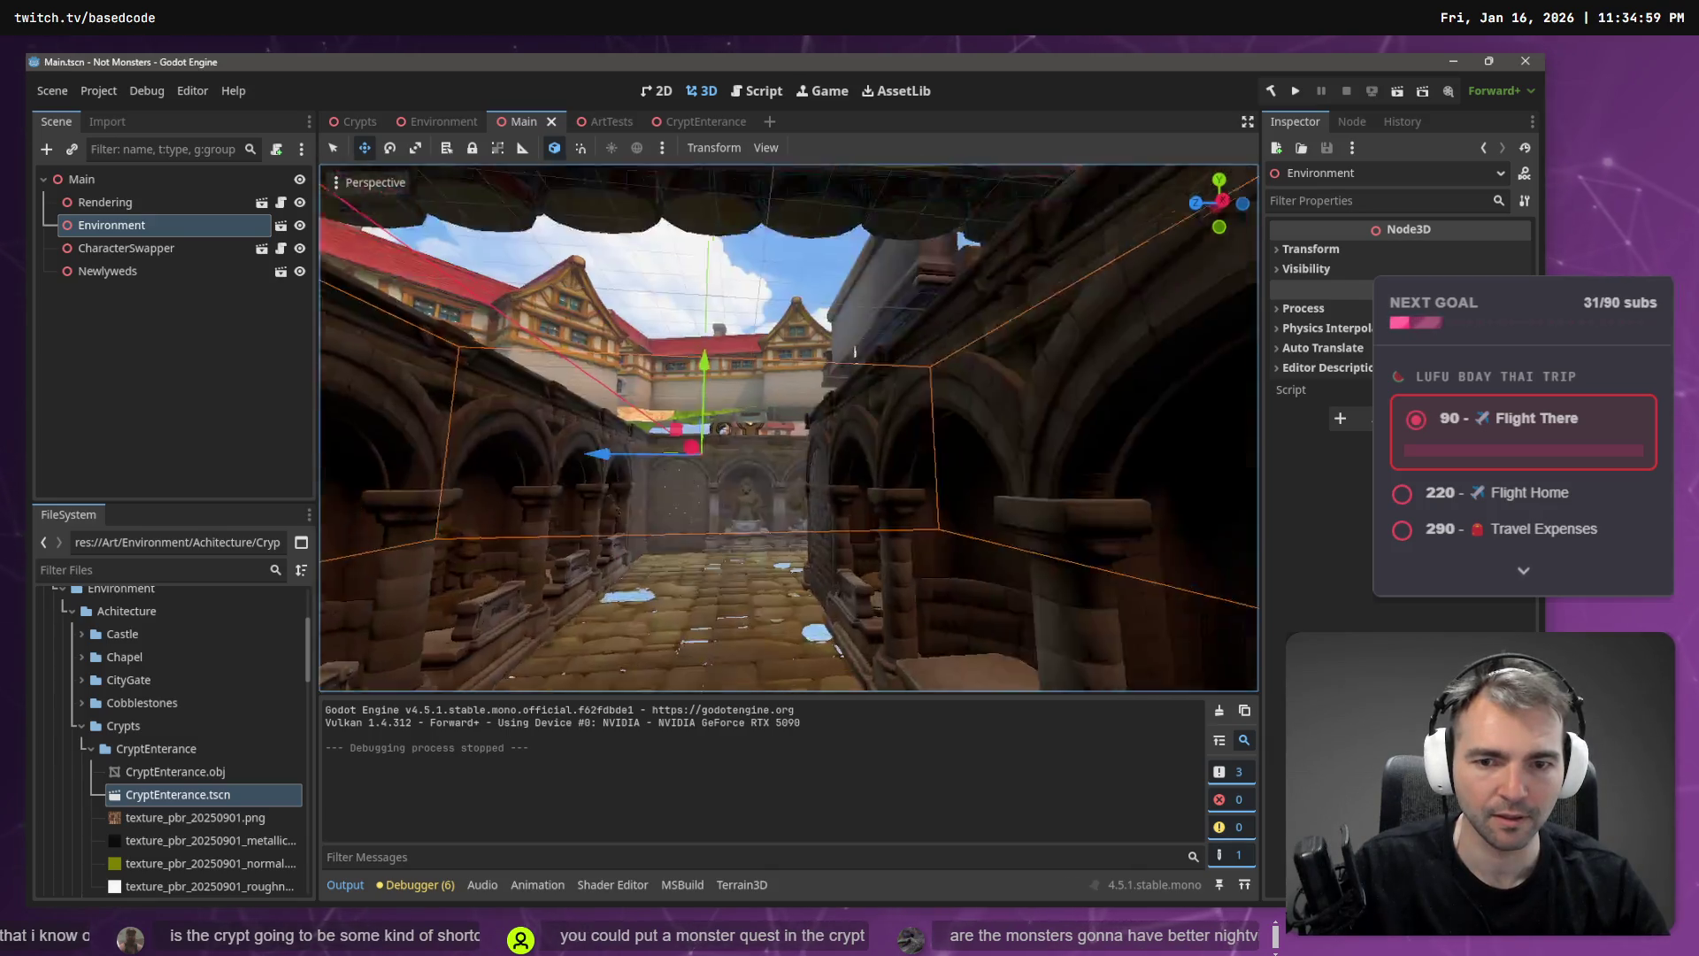
key(w)
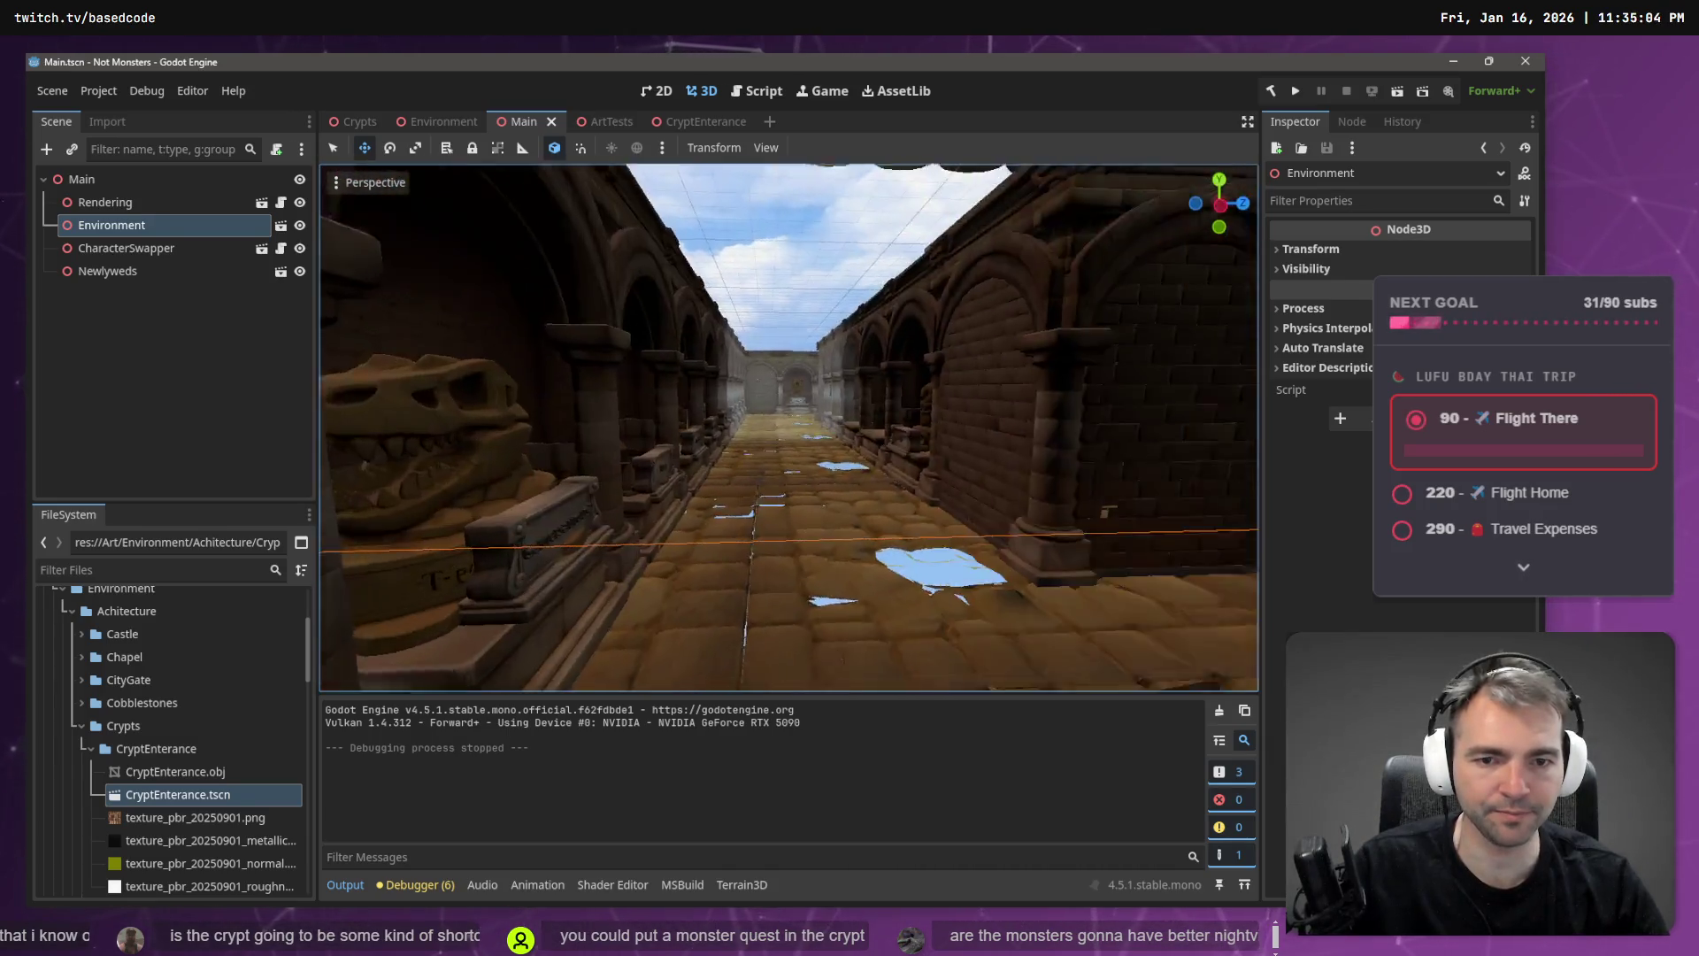
key(w)
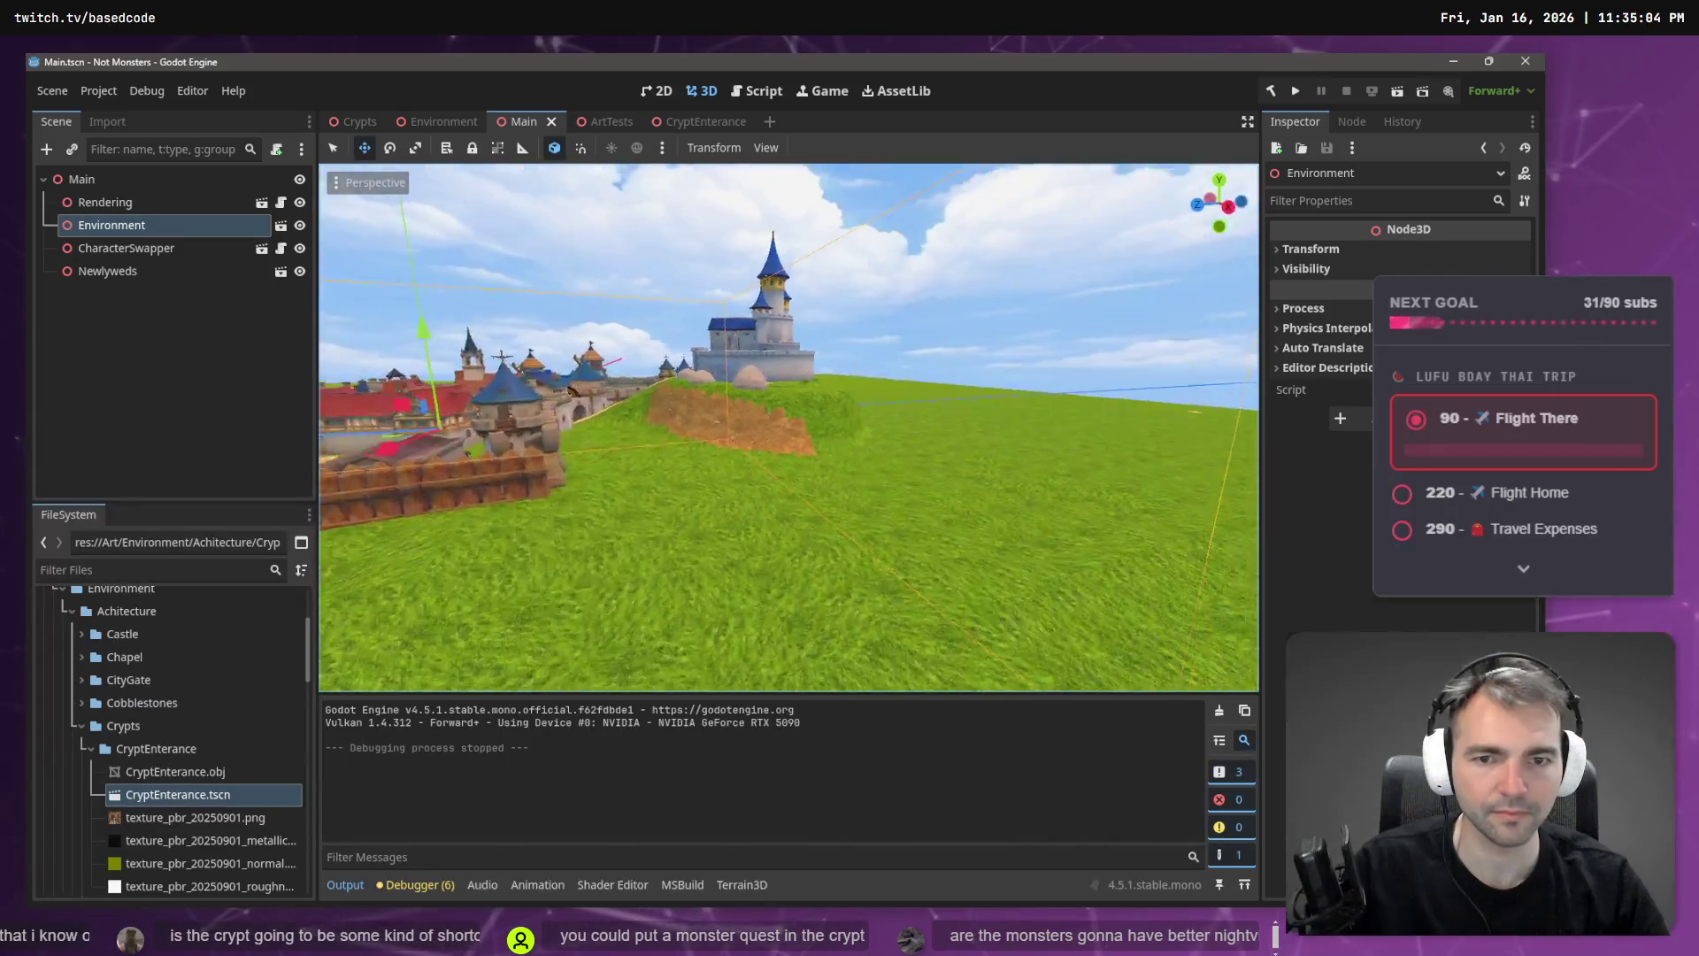
key(w)
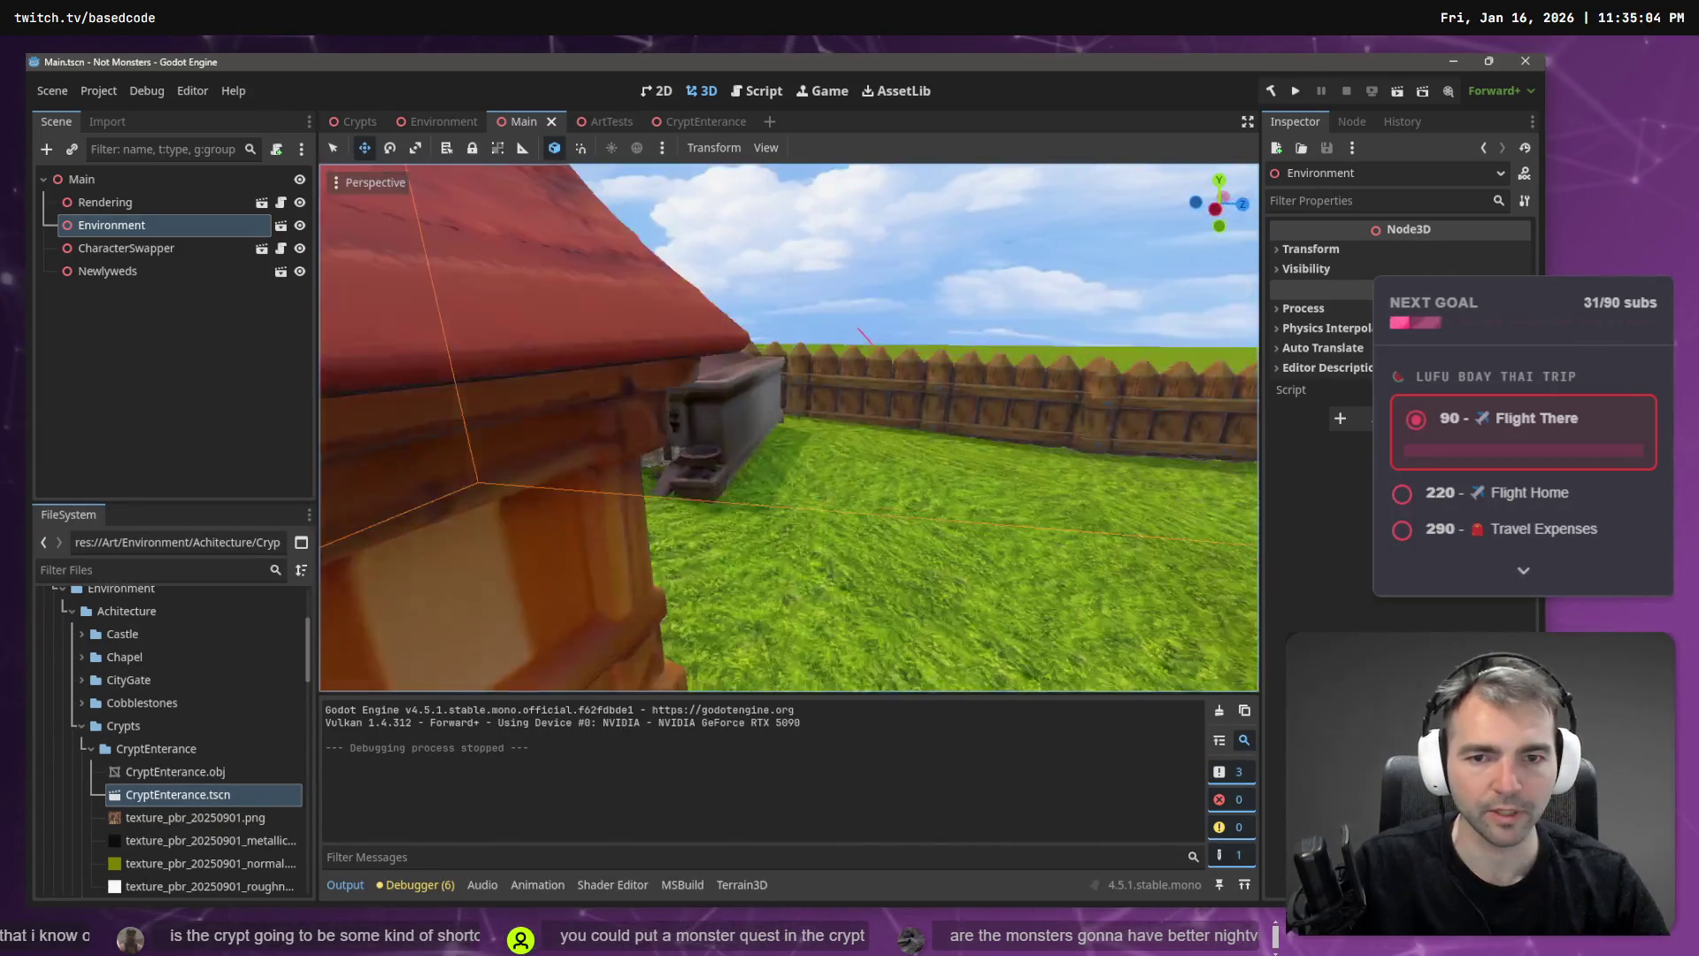
key(w)
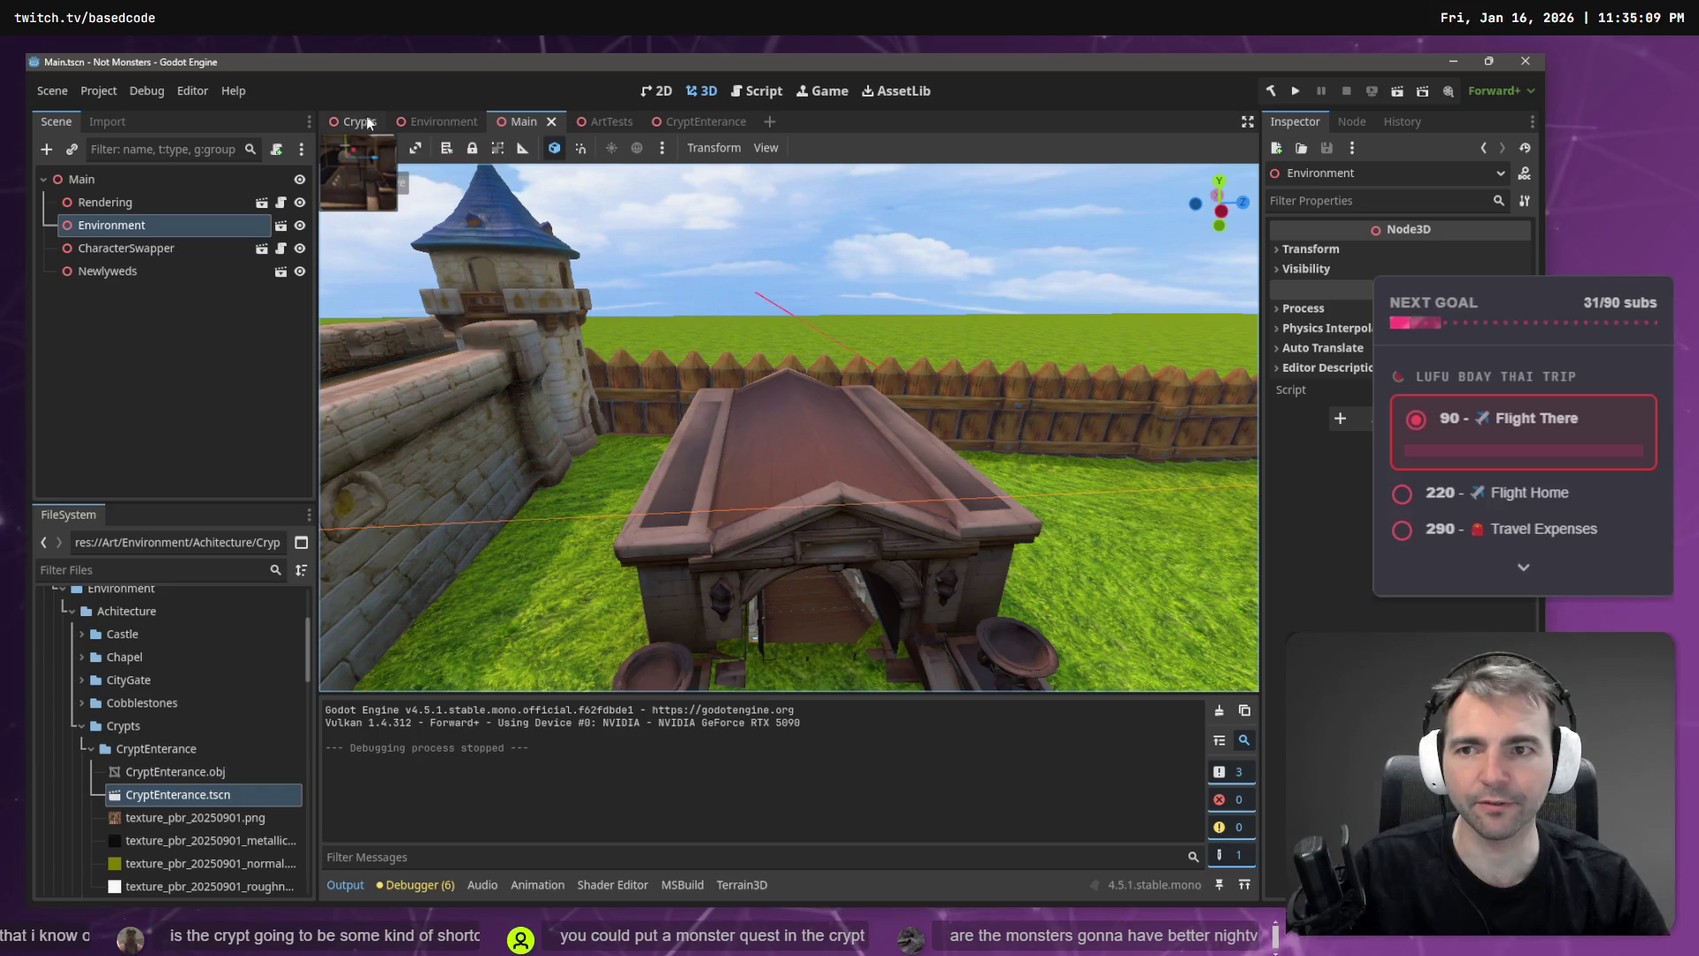
- Check the crypt in the Crypts scene, then fly into and out of its tunnel in Main
click(358, 125)
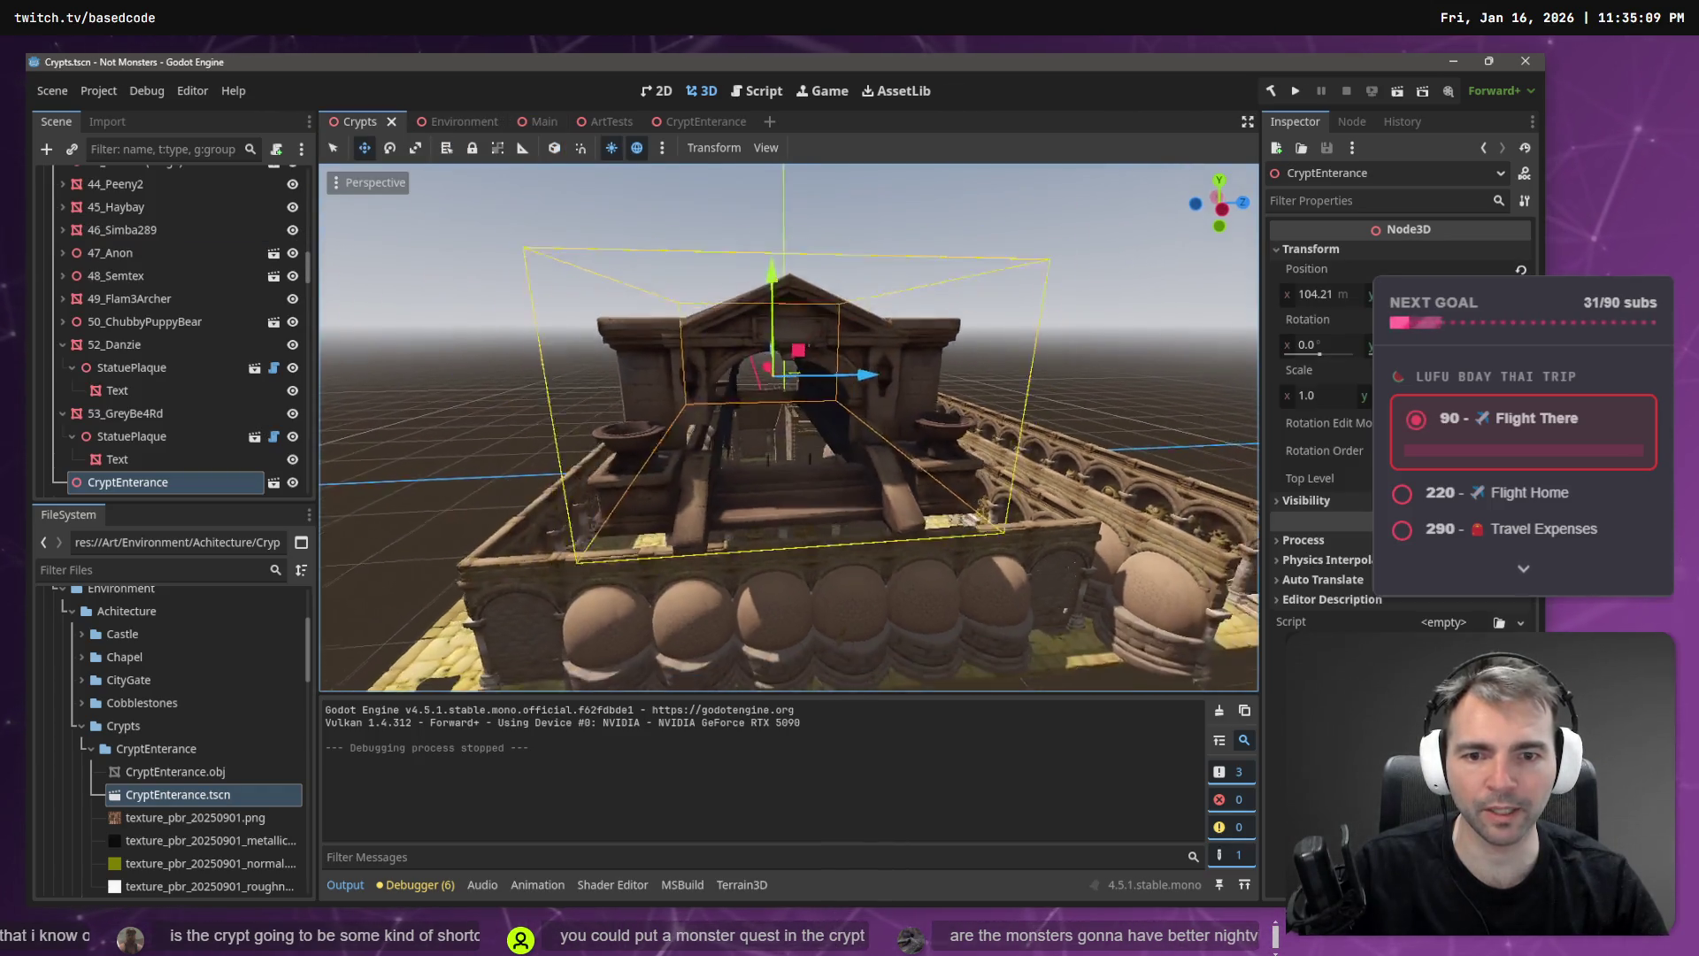
key(w)
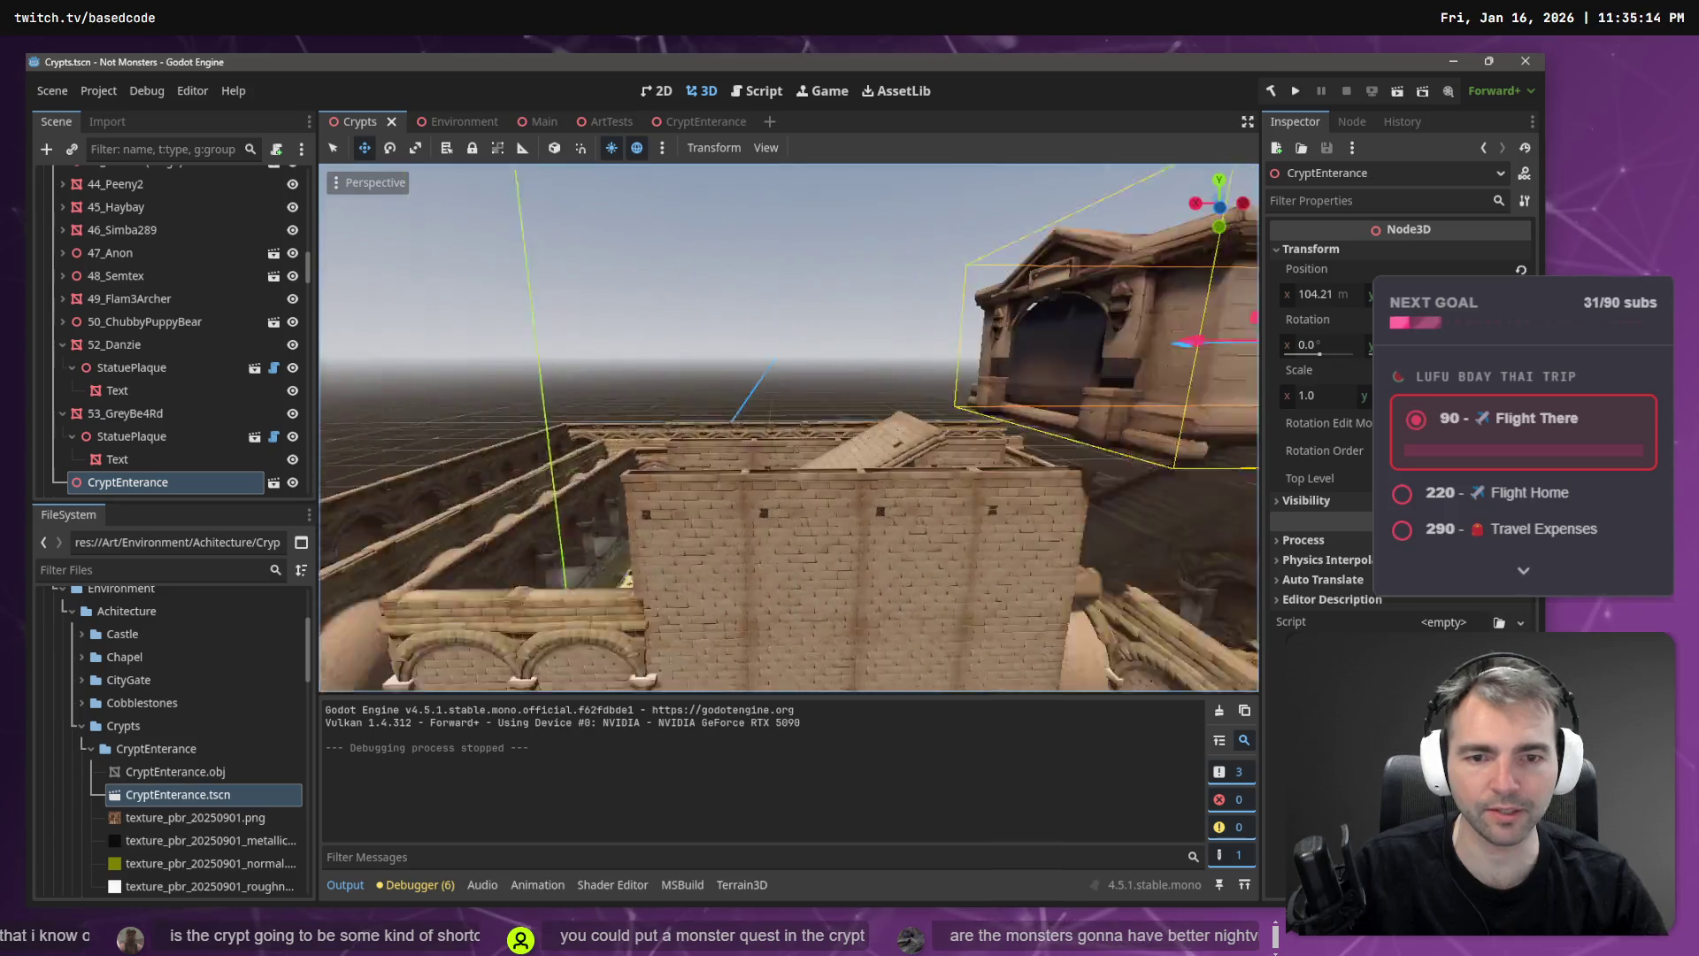
key(a)
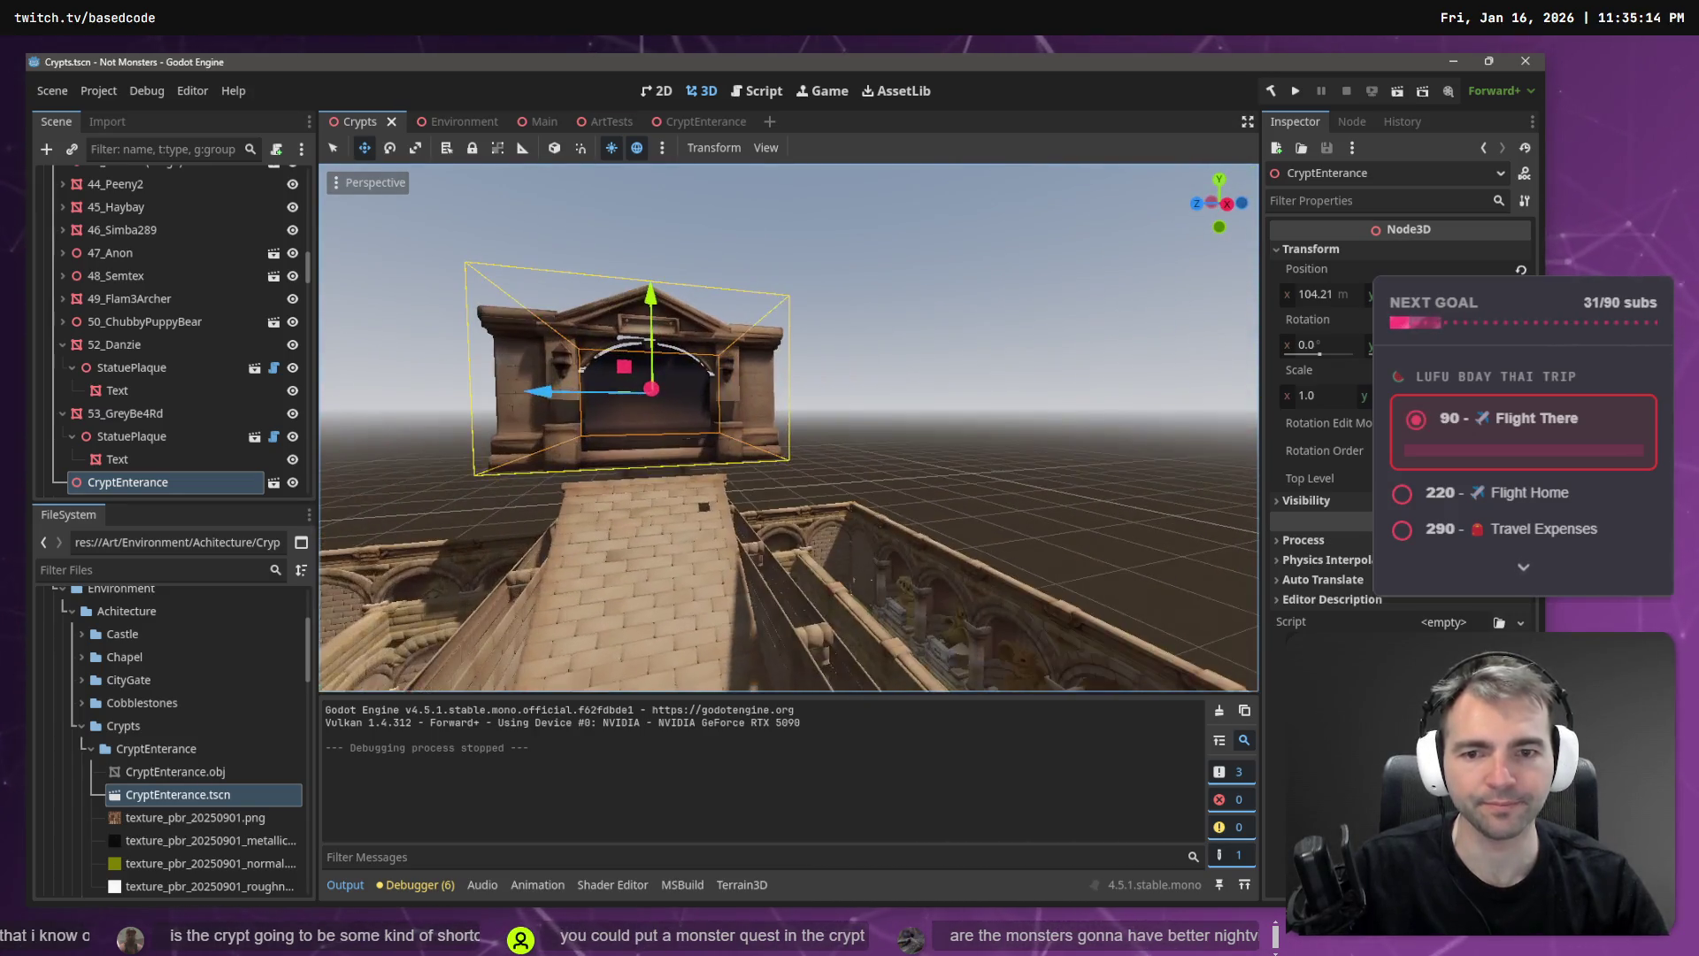
click(545, 124)
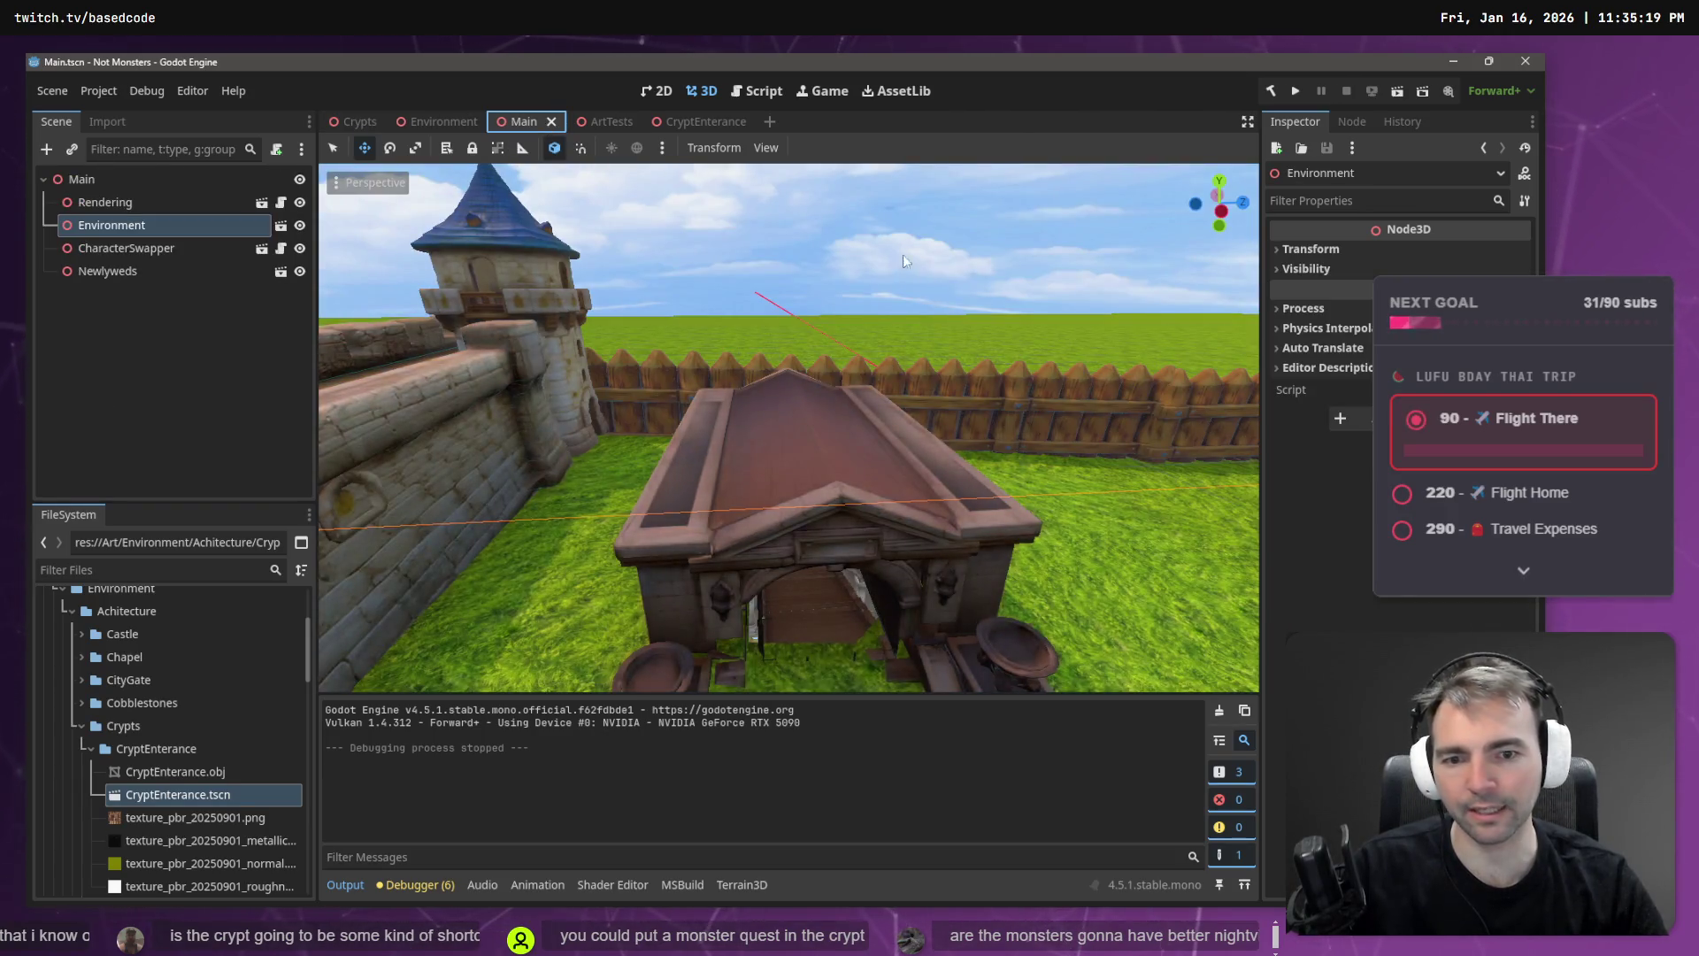
key(w)
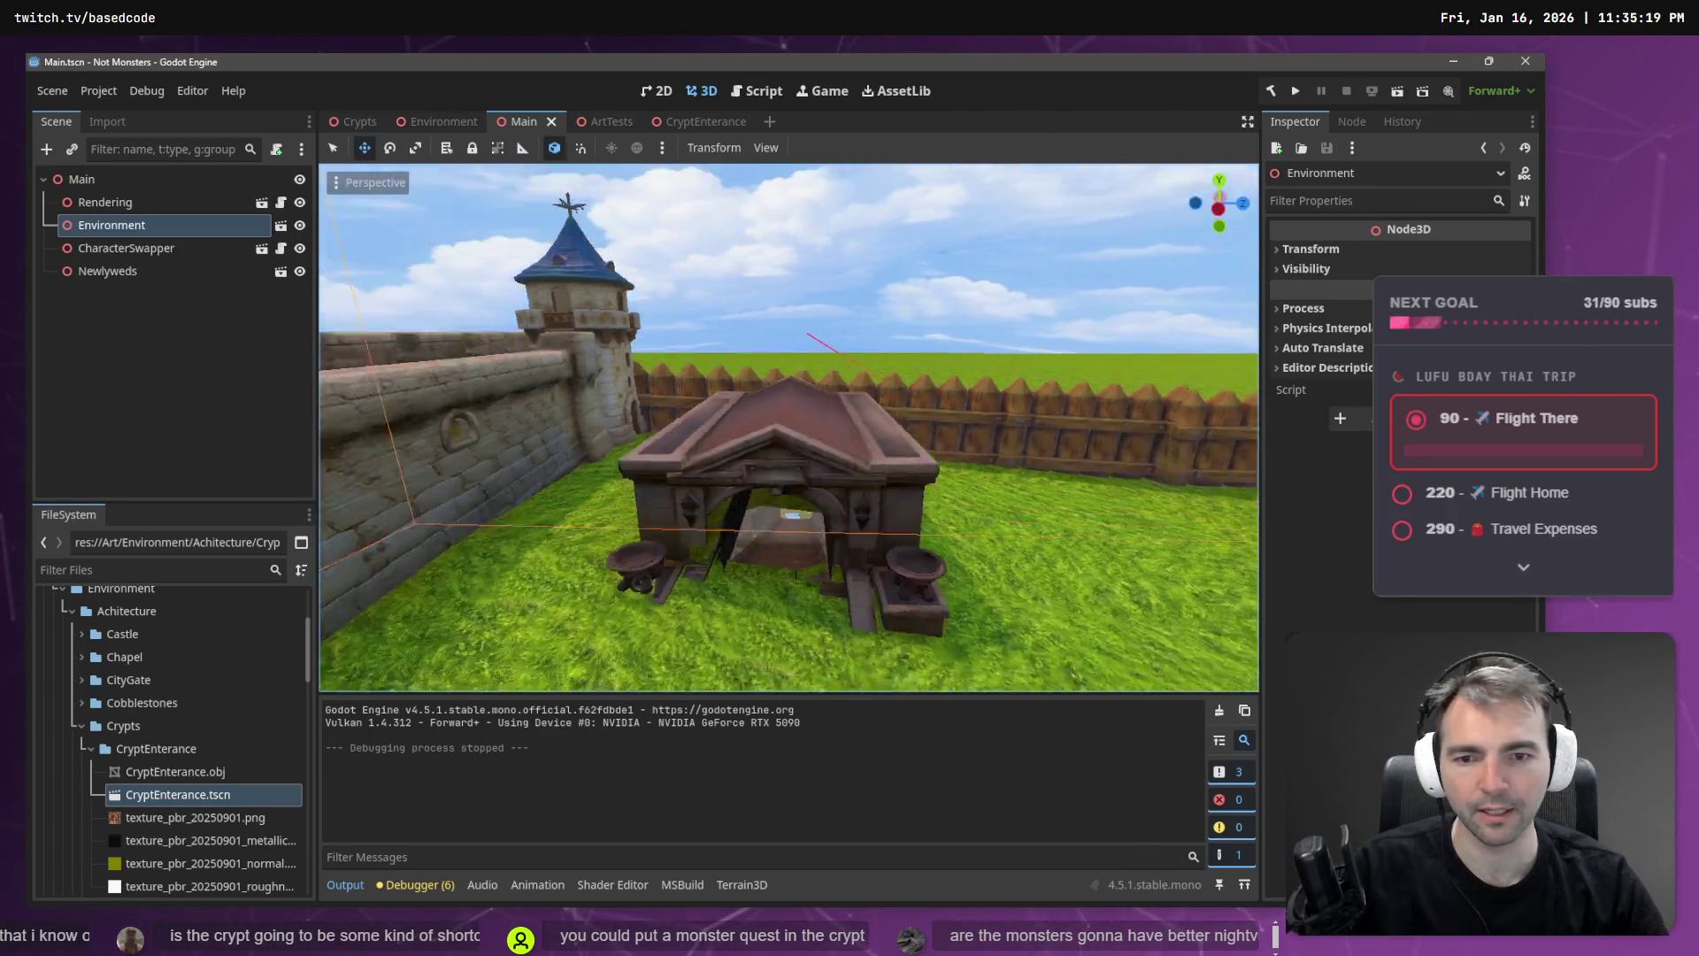
key(w)
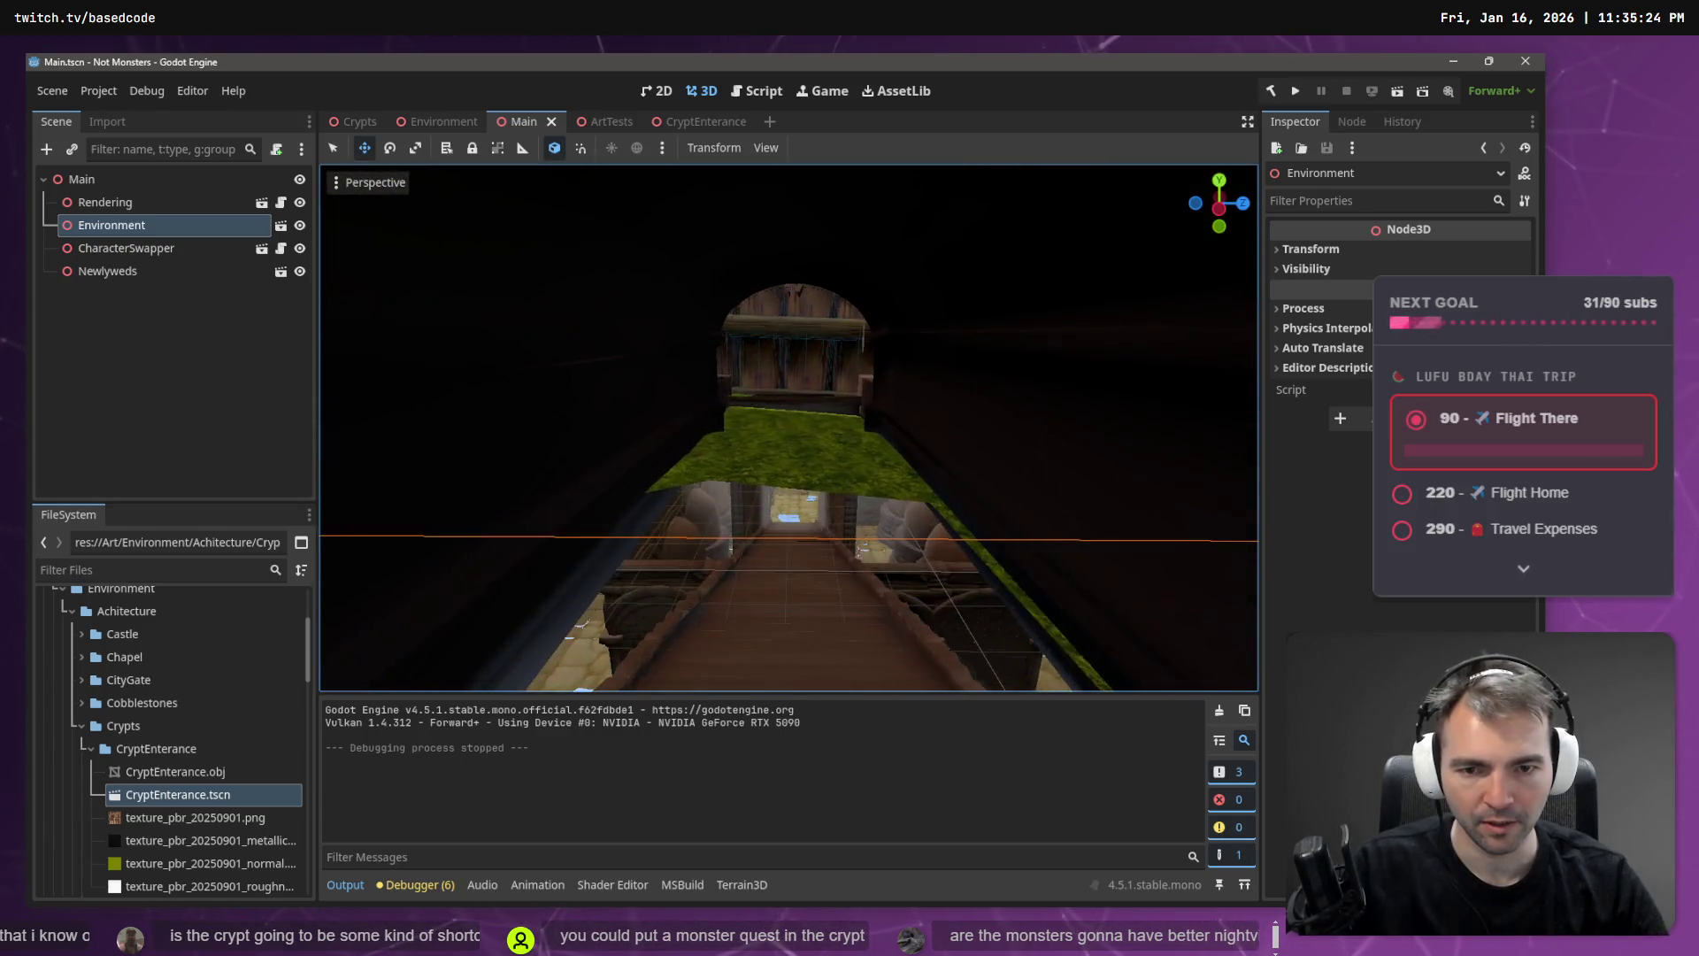
key(s)
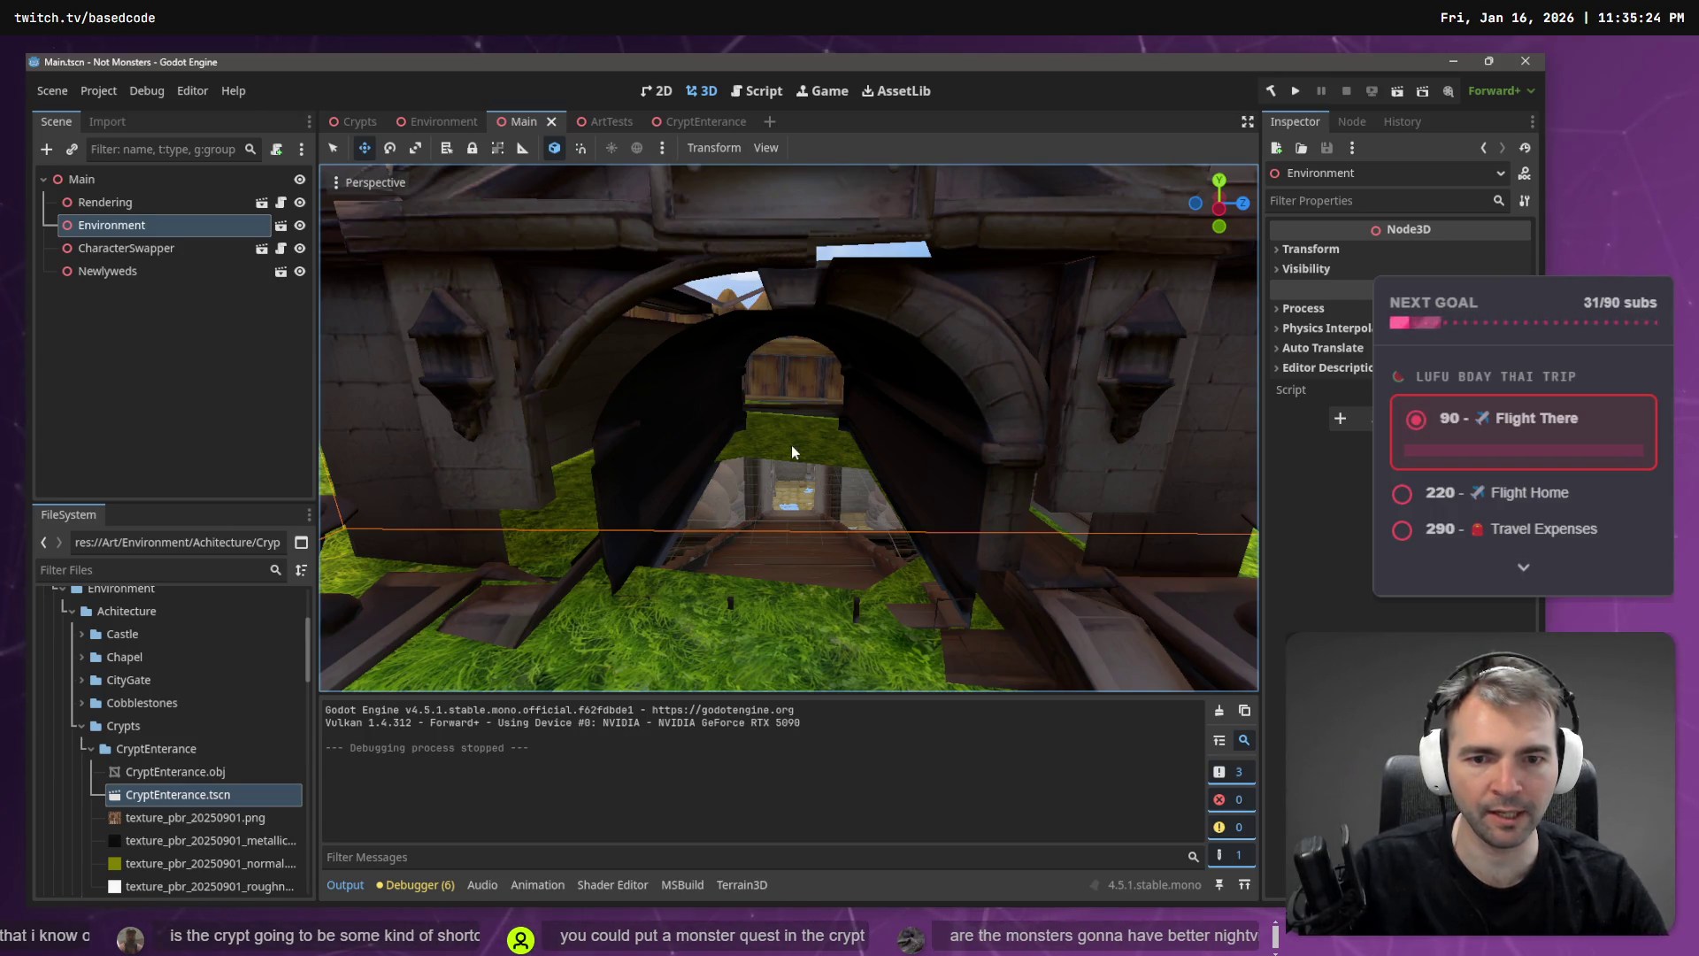
scroll(543, 398, up, 2)
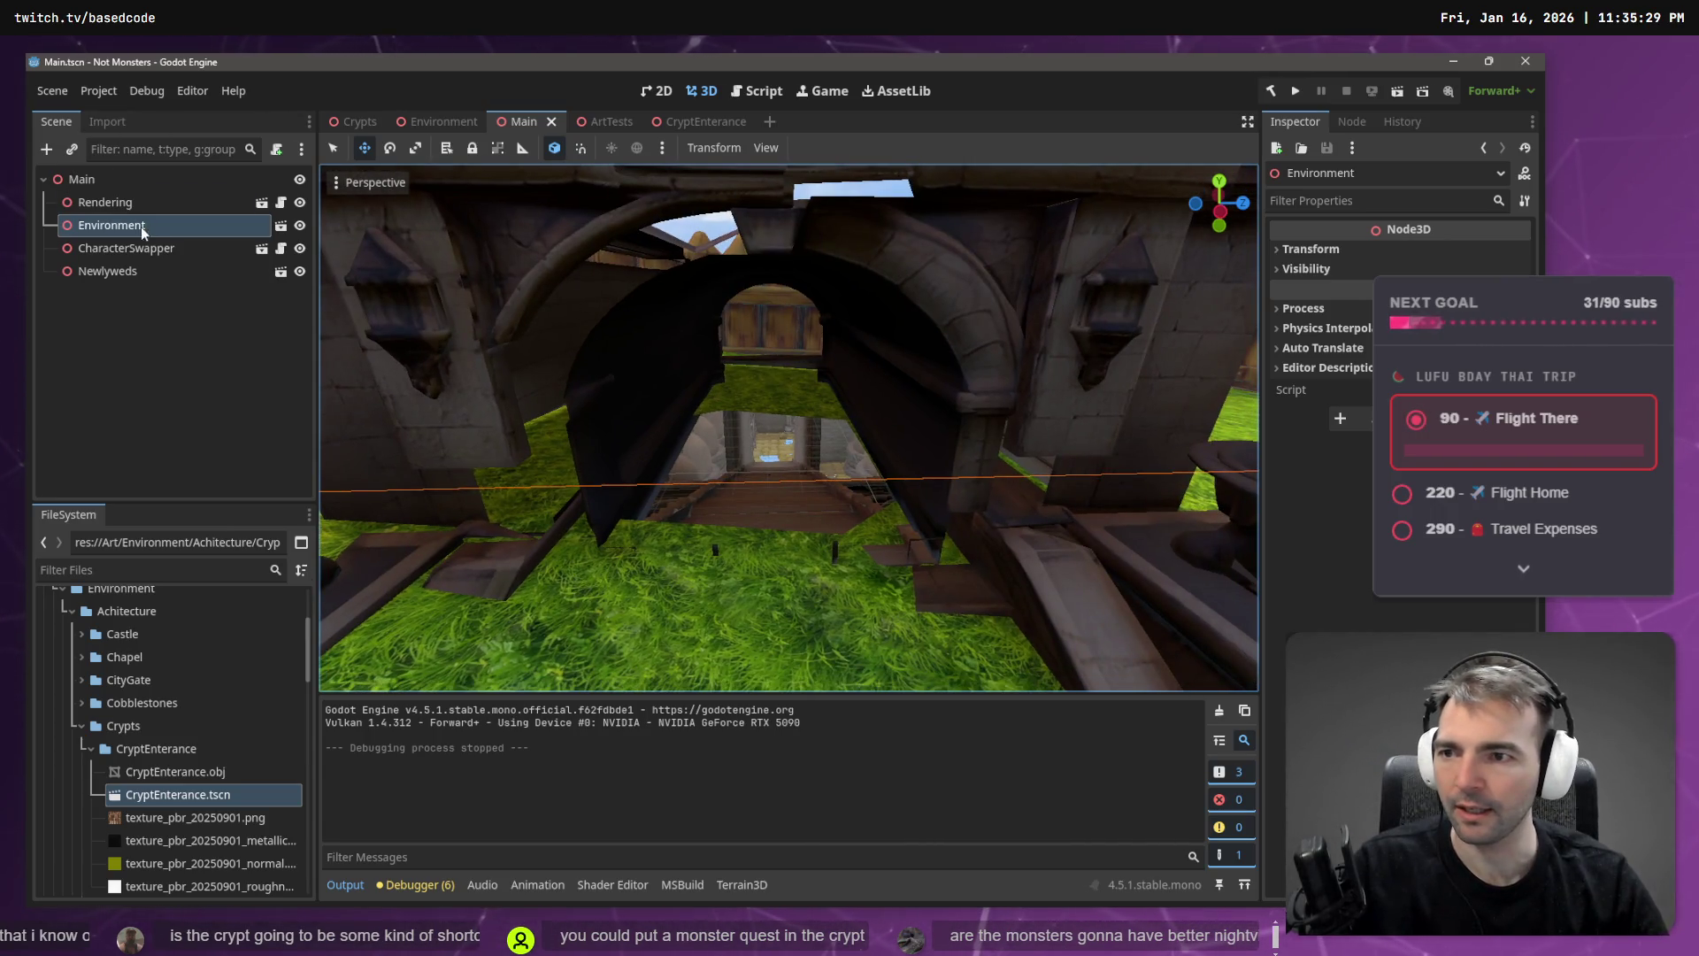
mouse_move(440, 121)
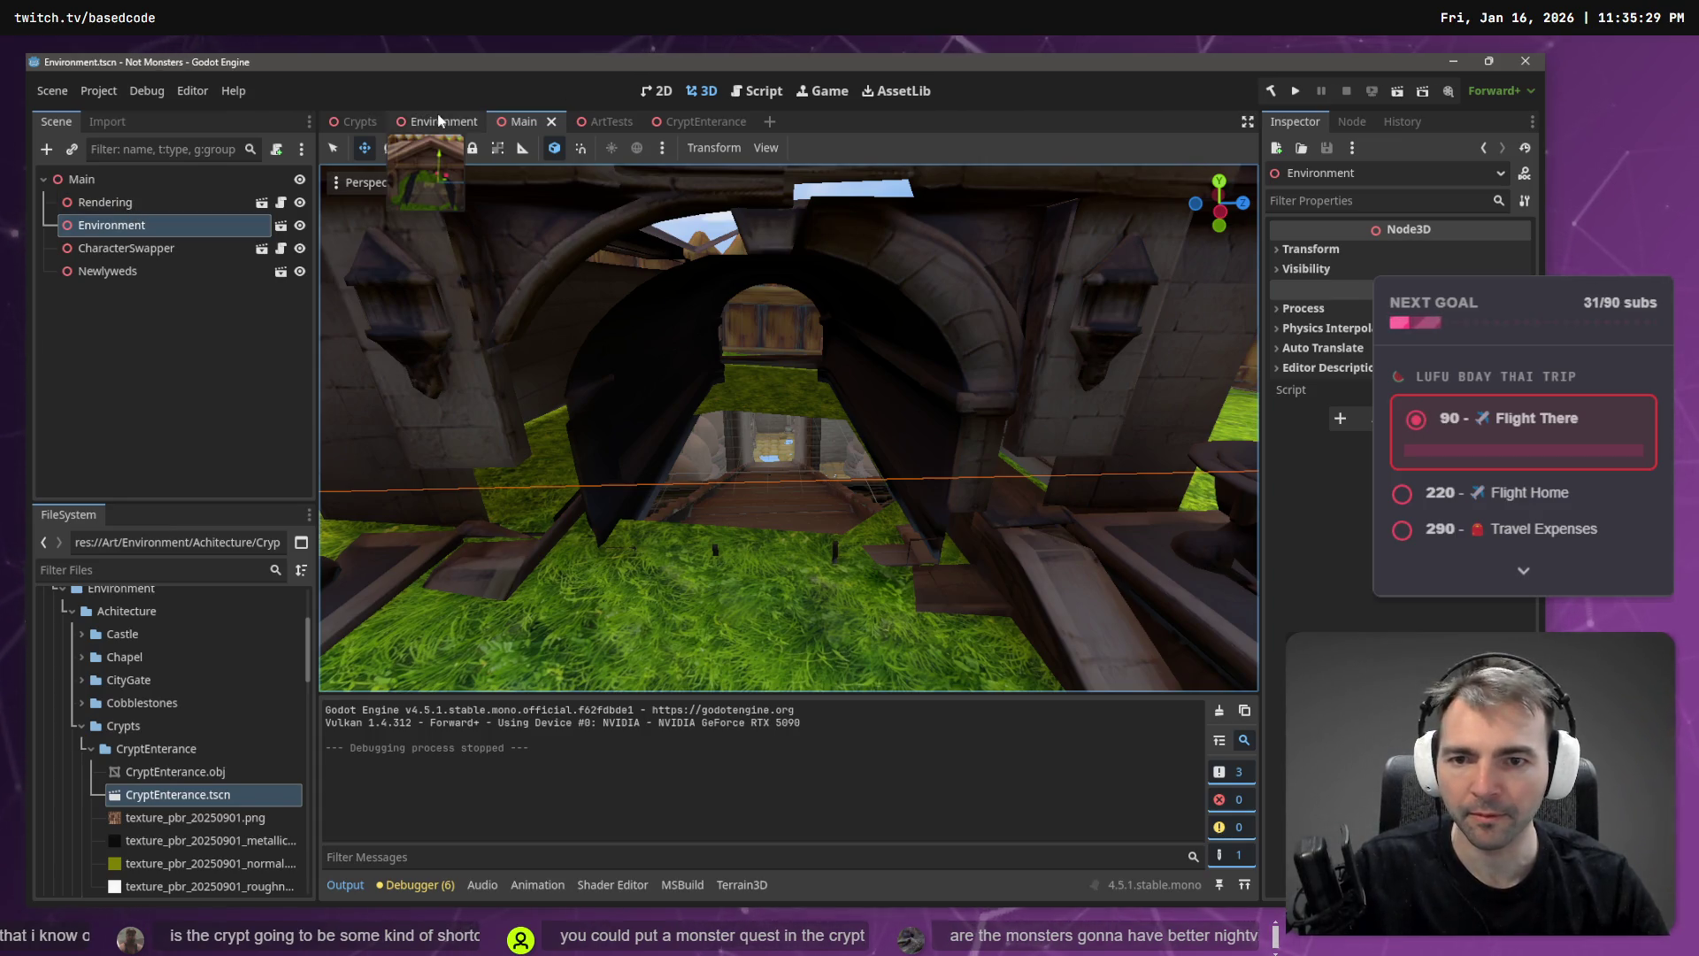
key(ctrl+shift+Tab)
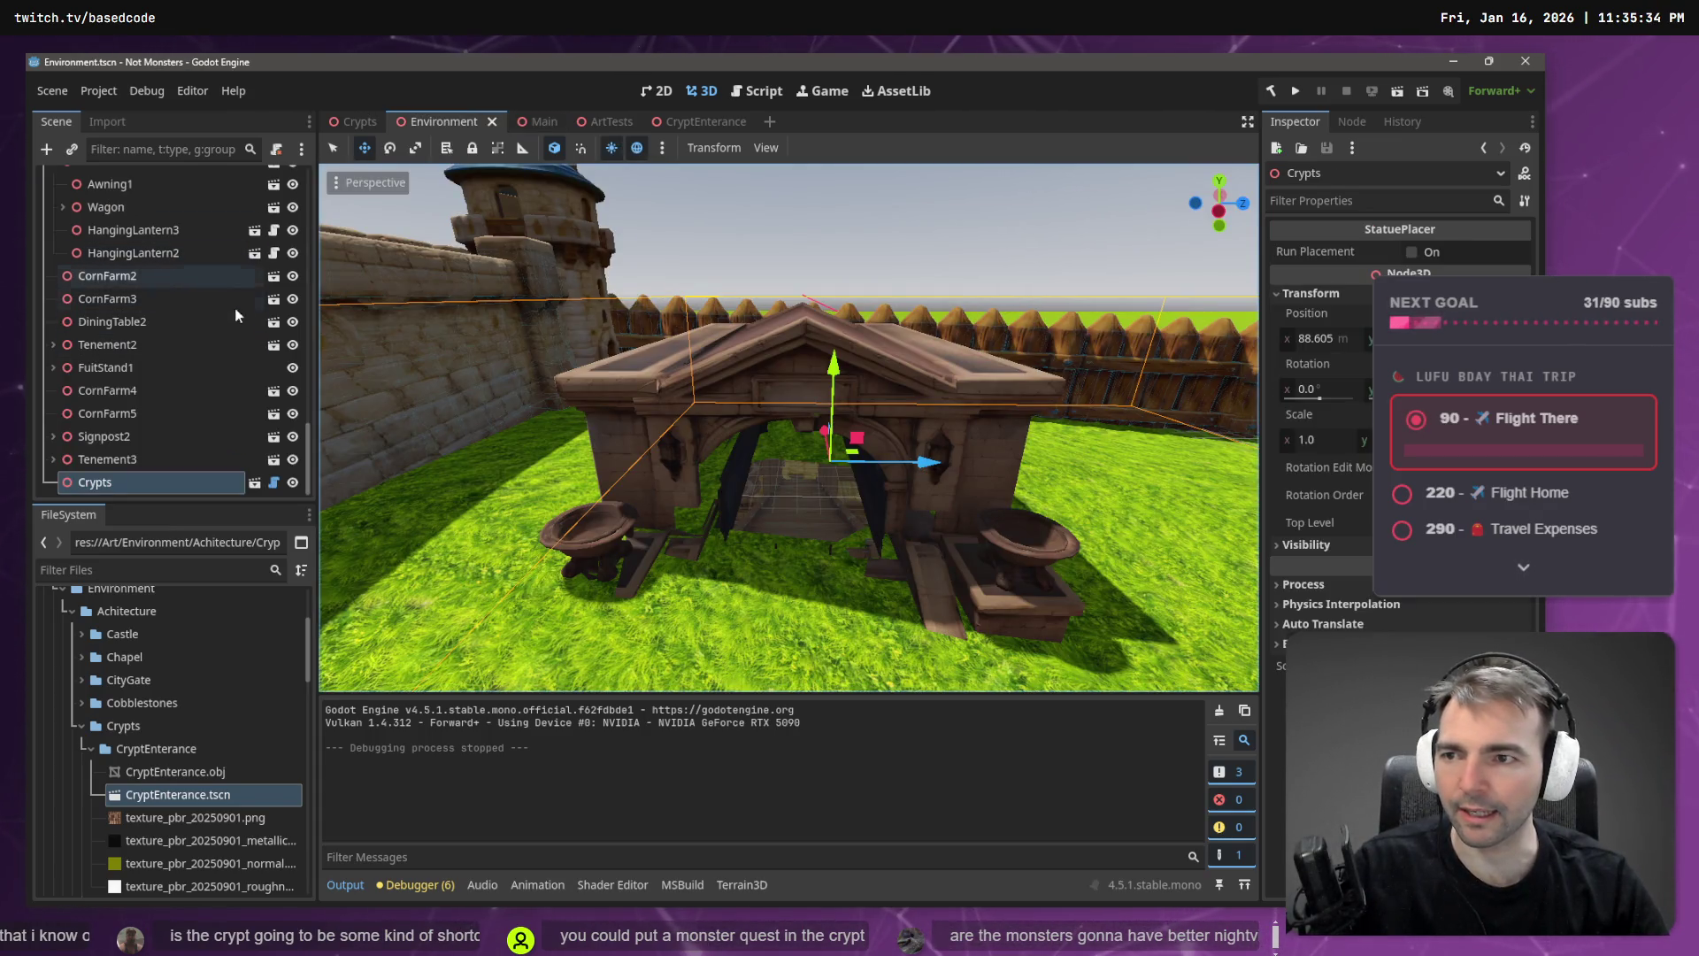
- Select the Terrain3D node in the Scene tree and switch to another terrain tool
scroll(168, 265, up, 10)
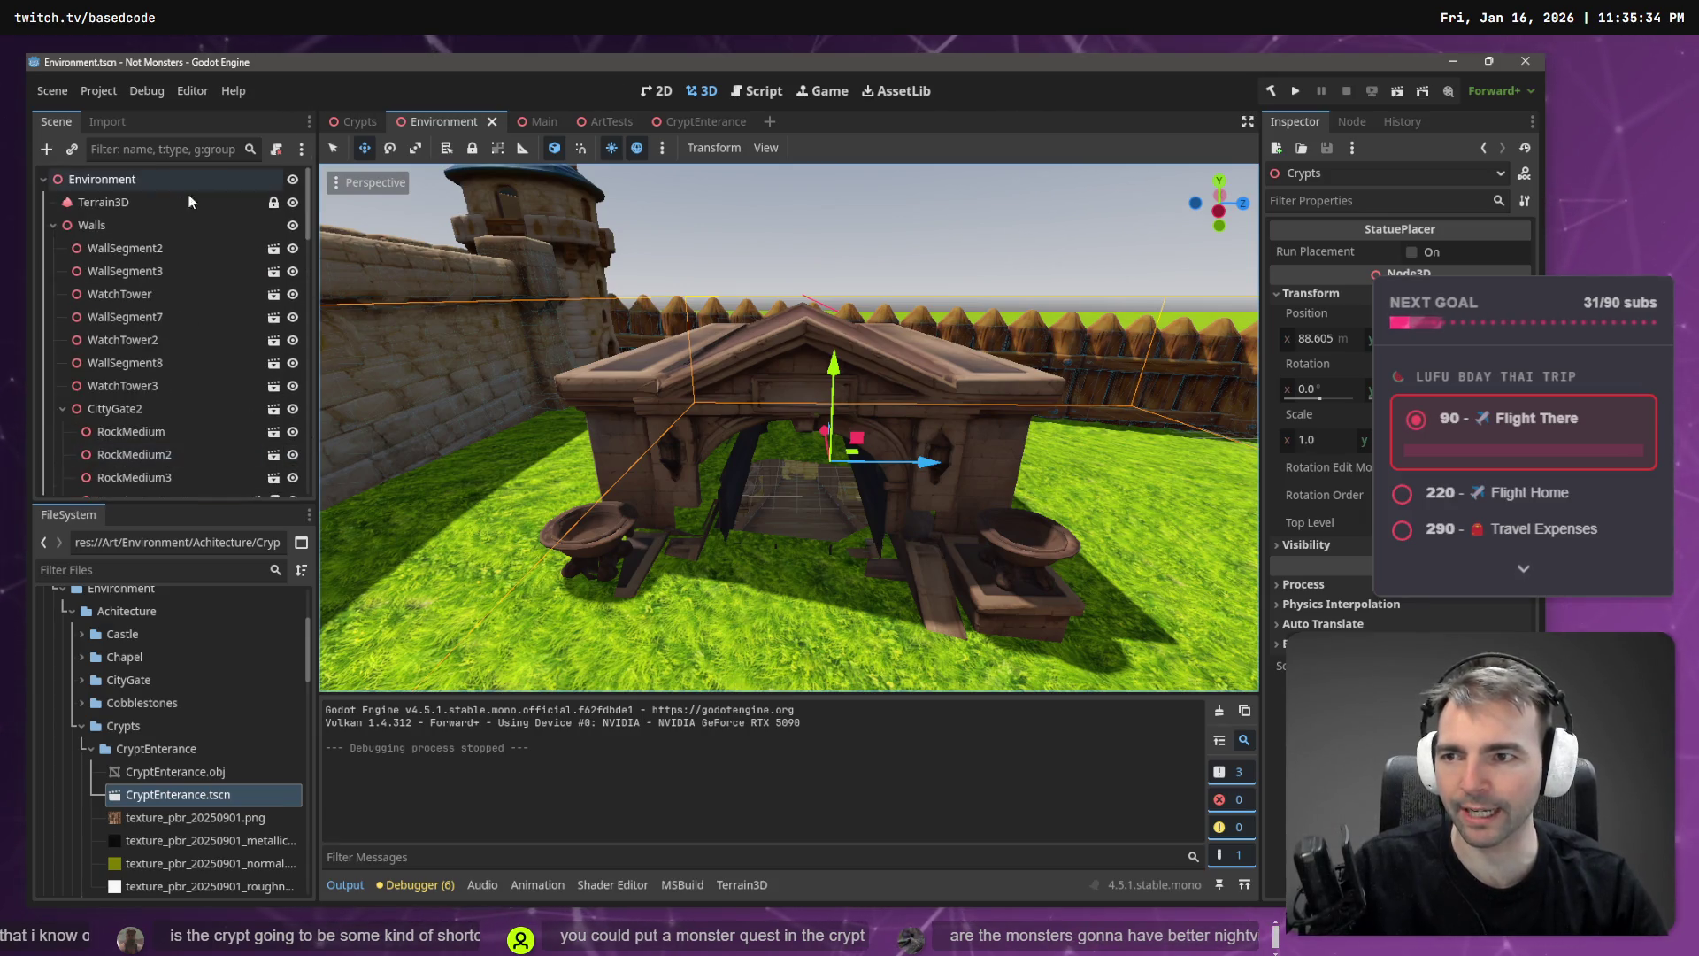
click(160, 208)
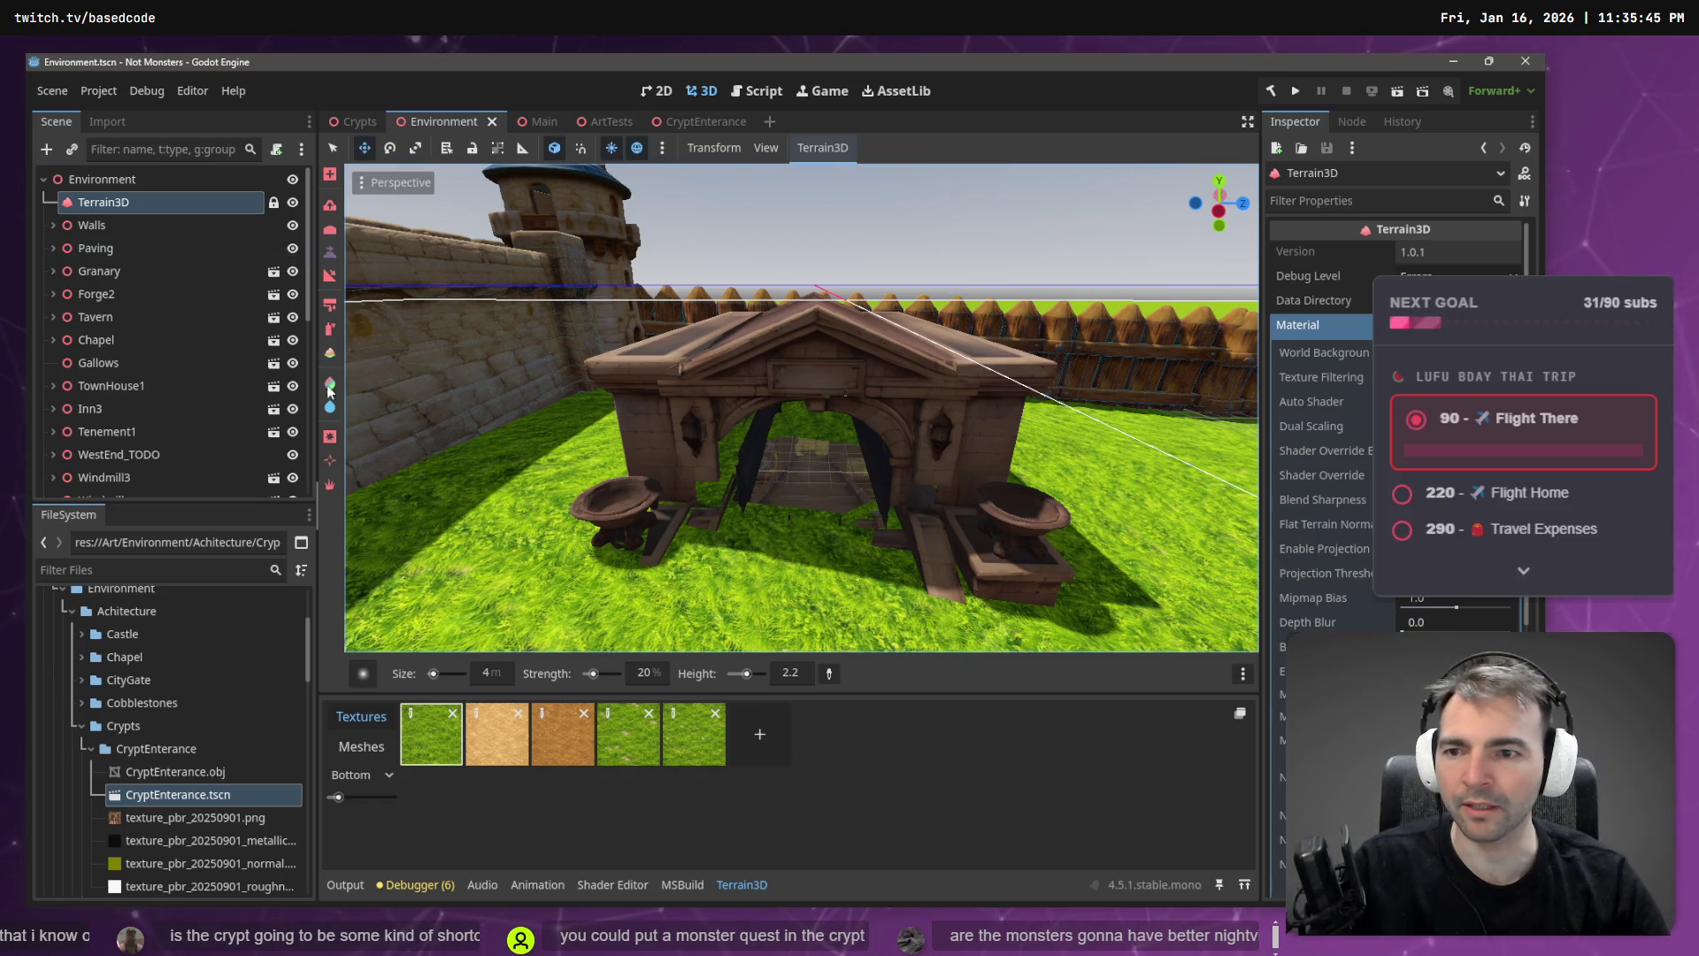
click(328, 438)
- Fly through the crypt archway and back out, then pick the height sculpting tool
key(w)
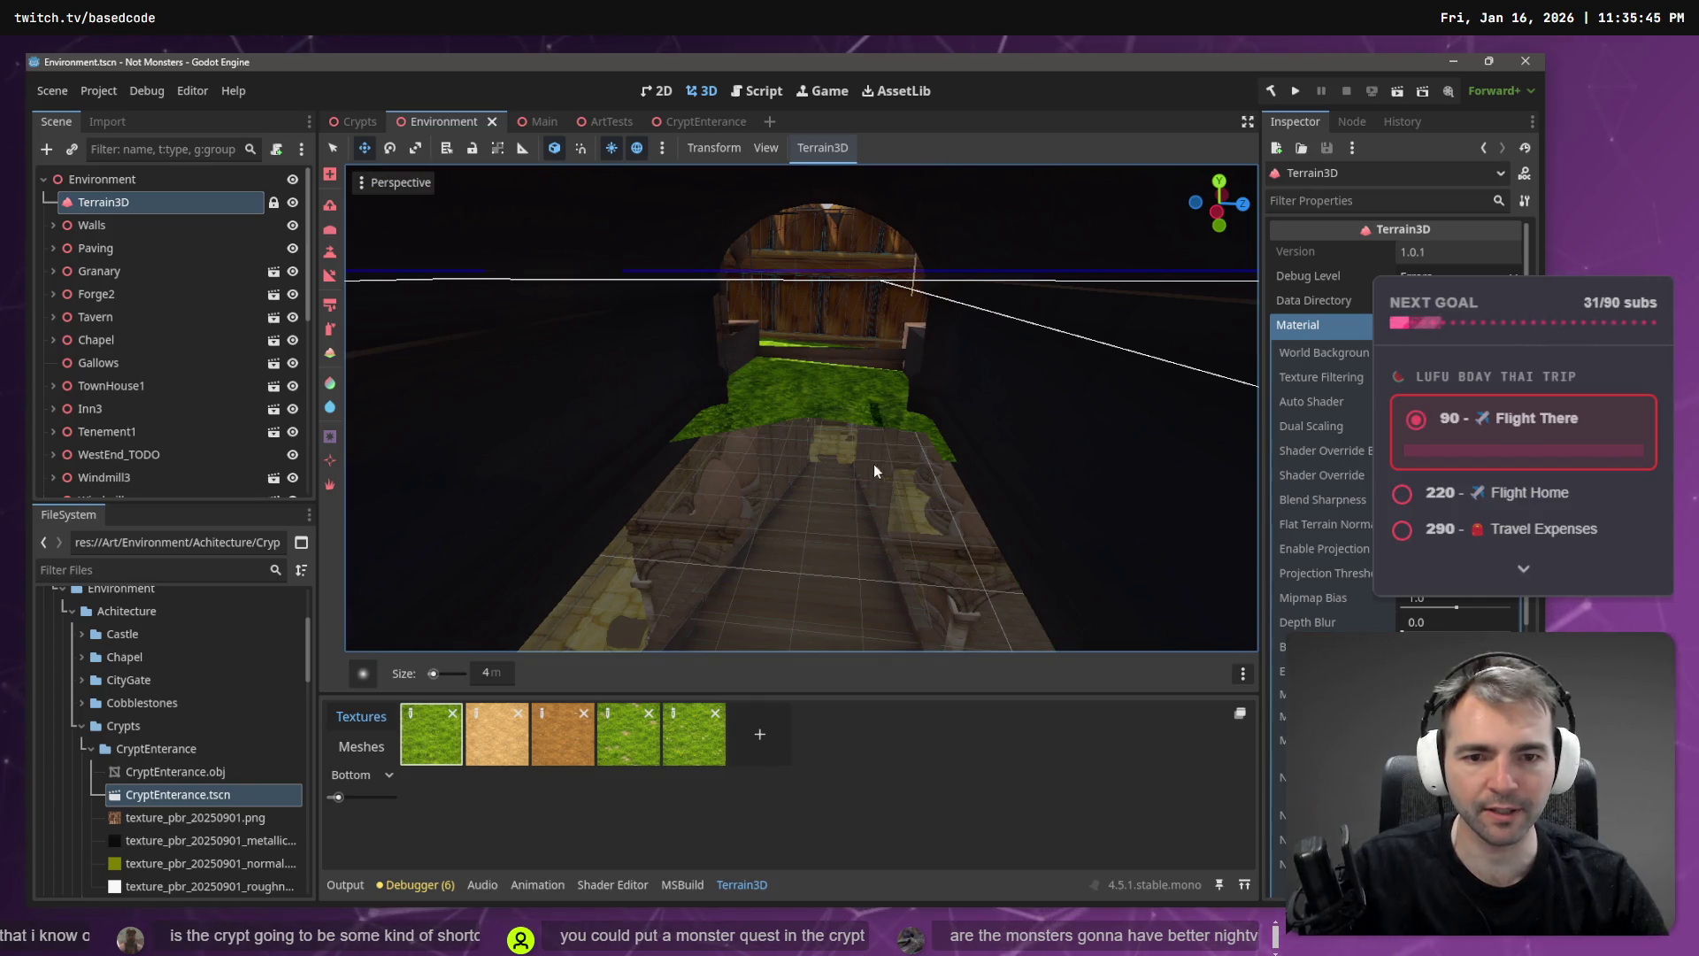
key(w)
key(s)
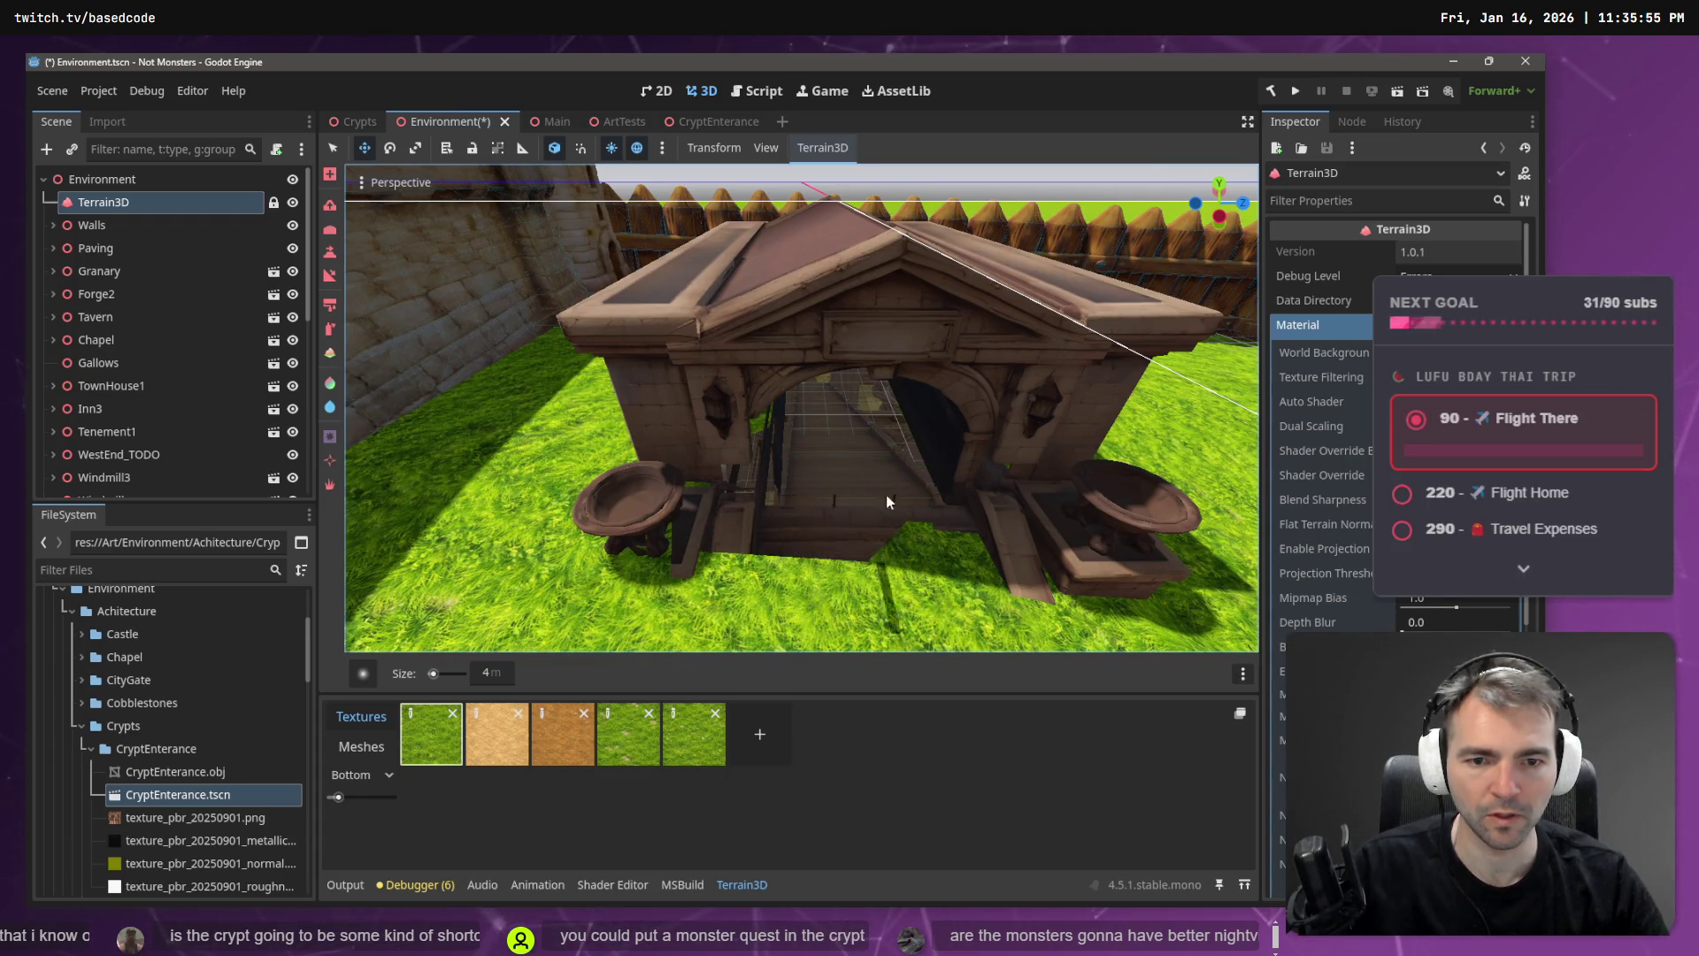
key(w)
key(s)
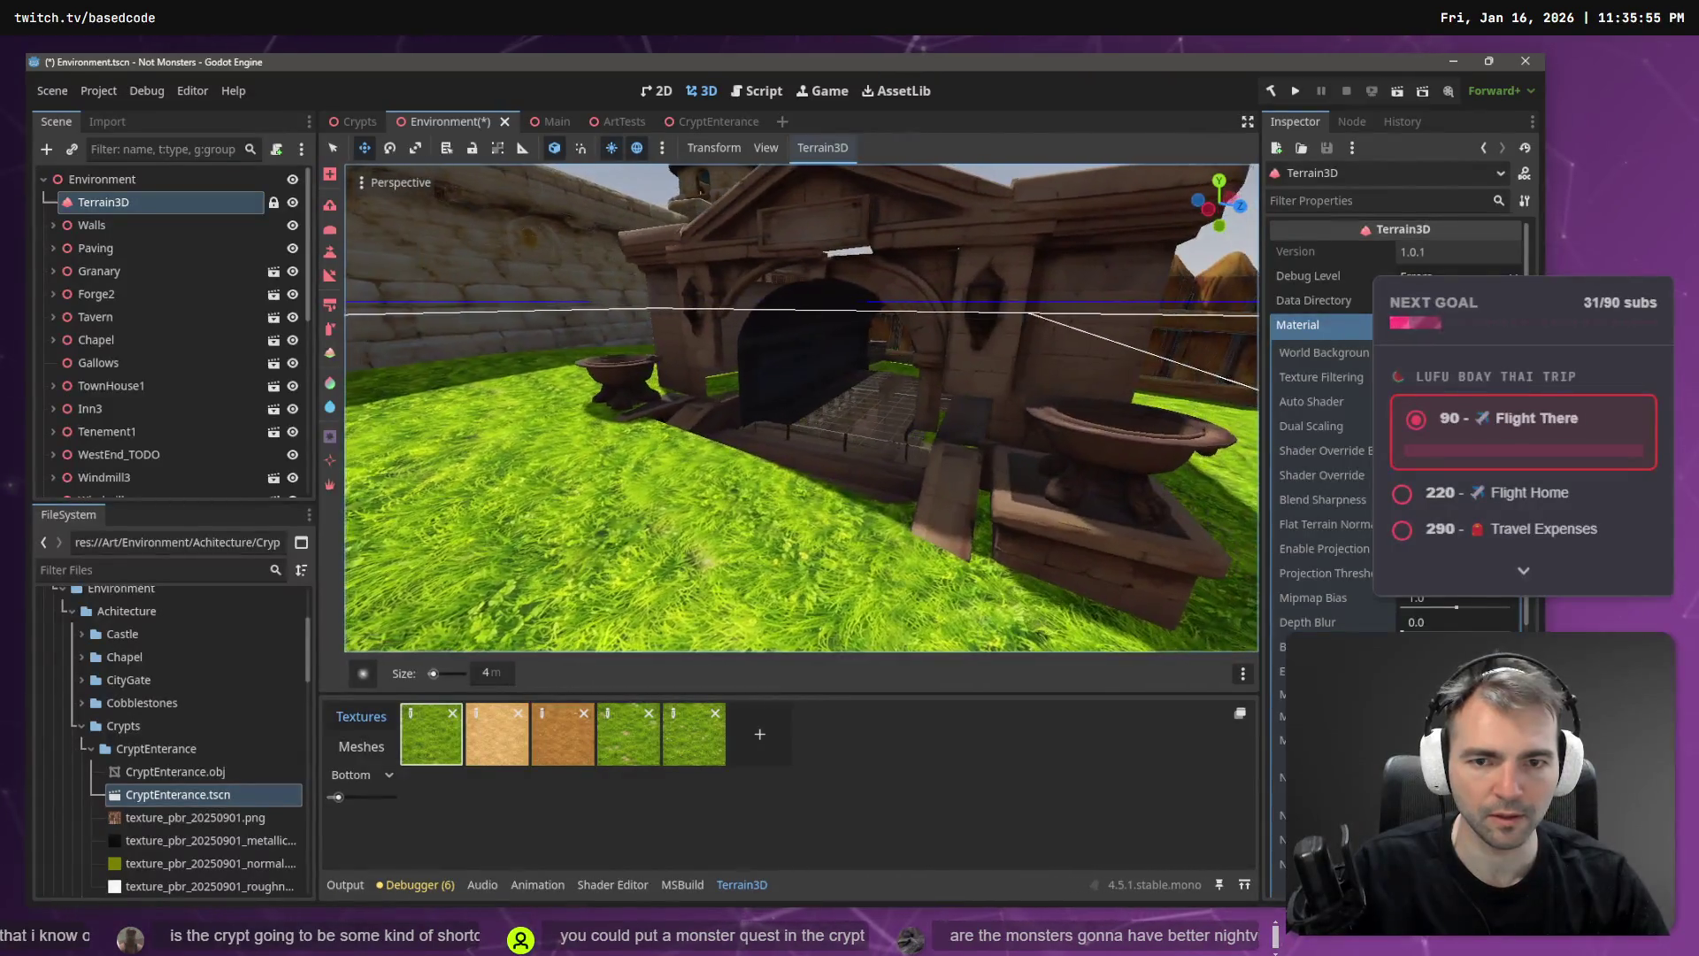
key(s)
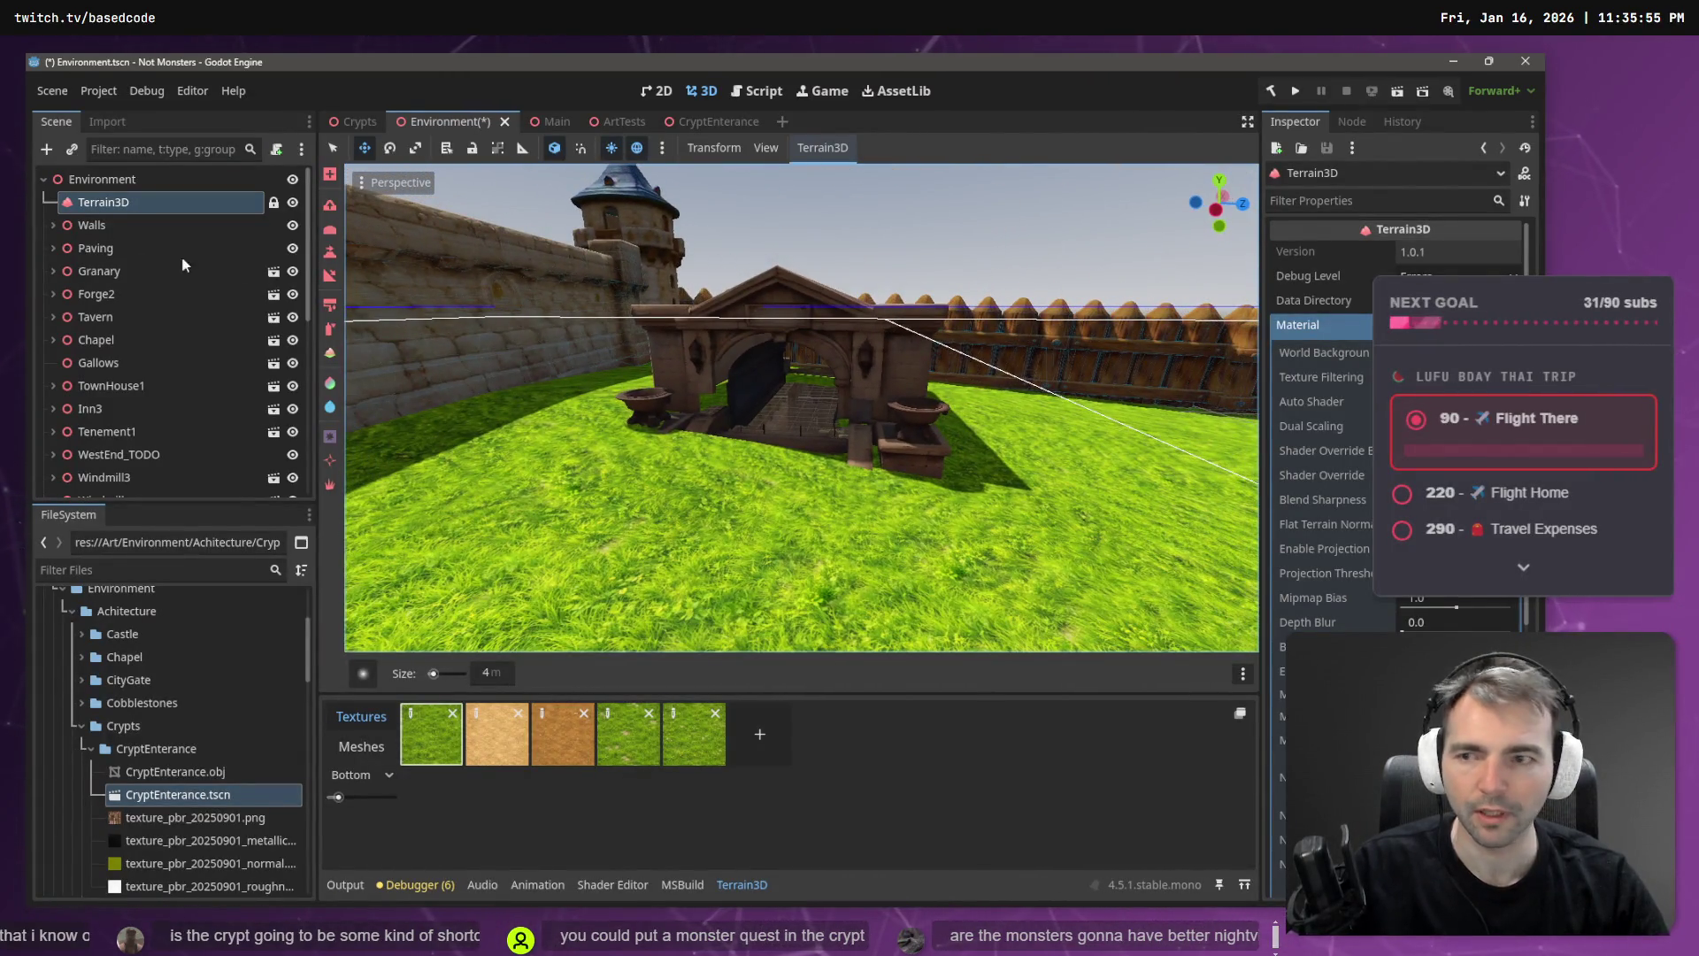
click(329, 254)
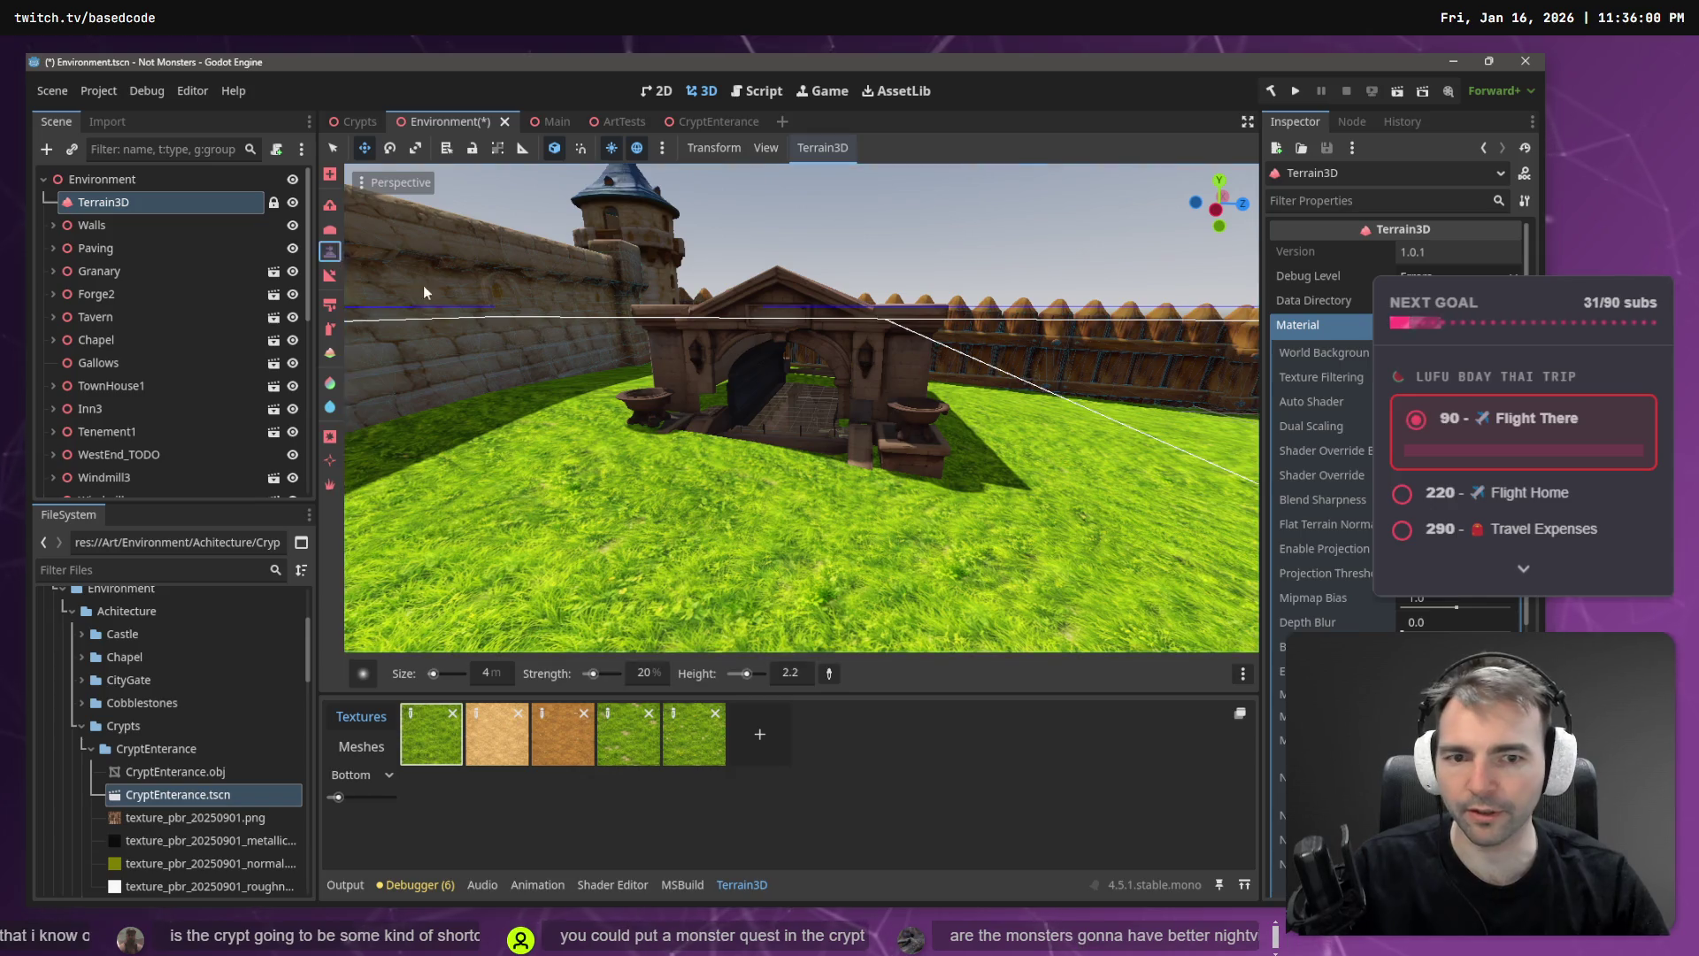
- Reframe the view on the crypt entrance and reselect the terrain height tool
key(w)
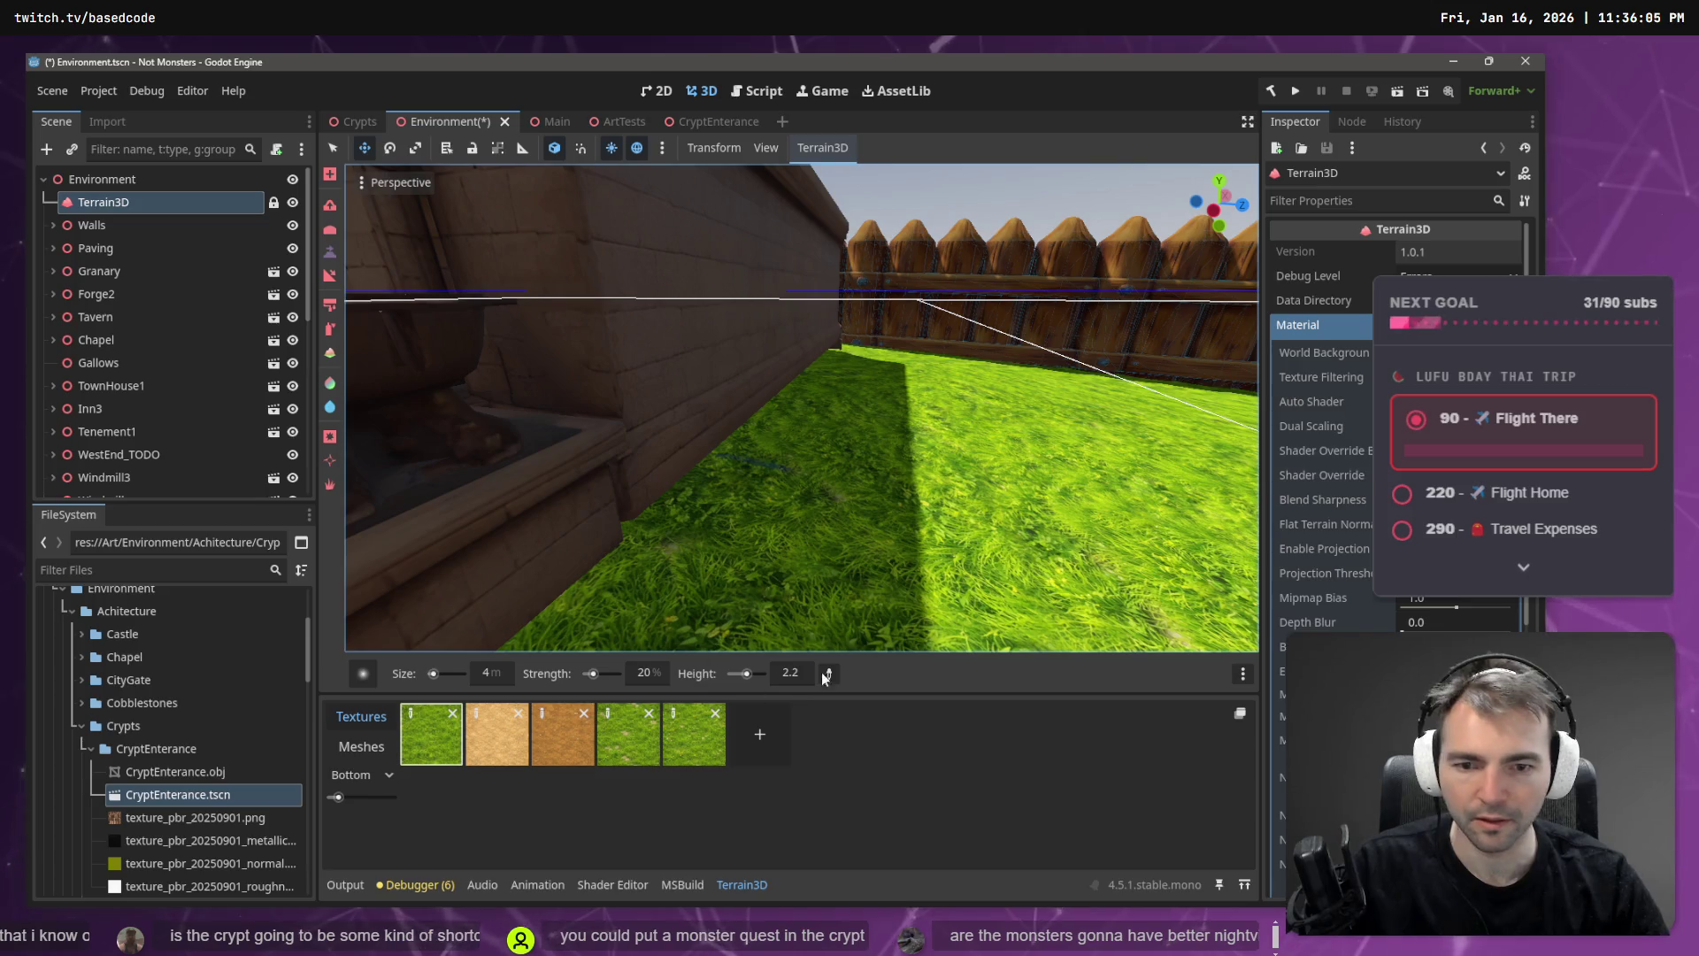
key(n)
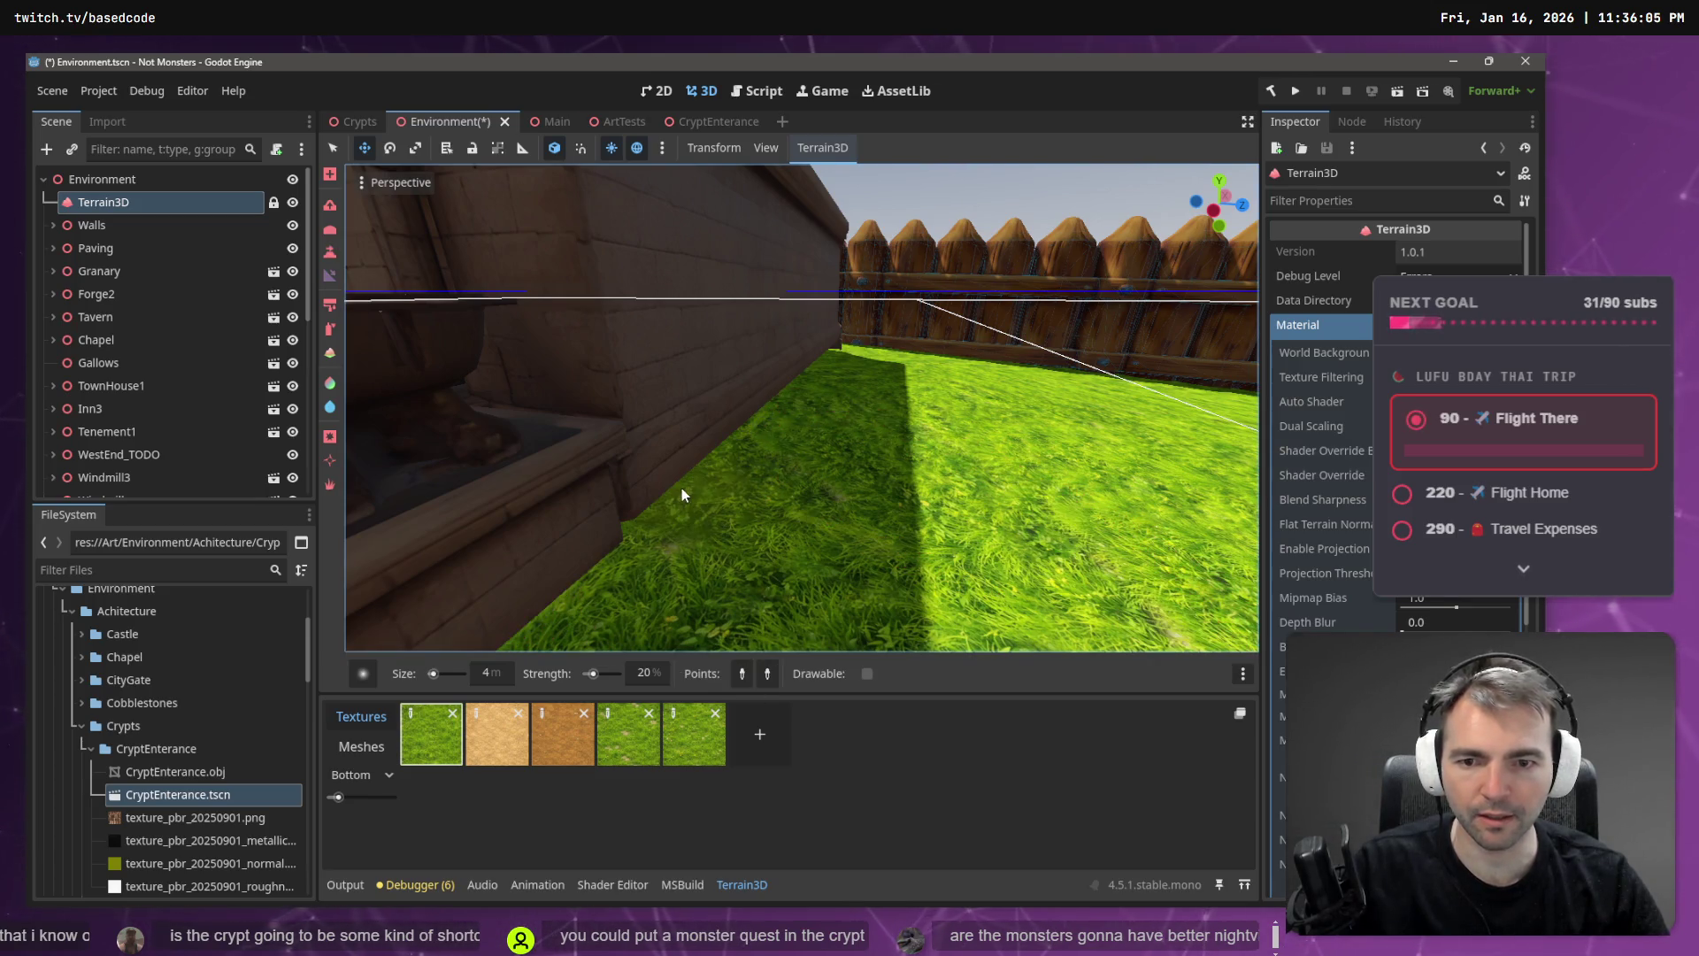
key(s)
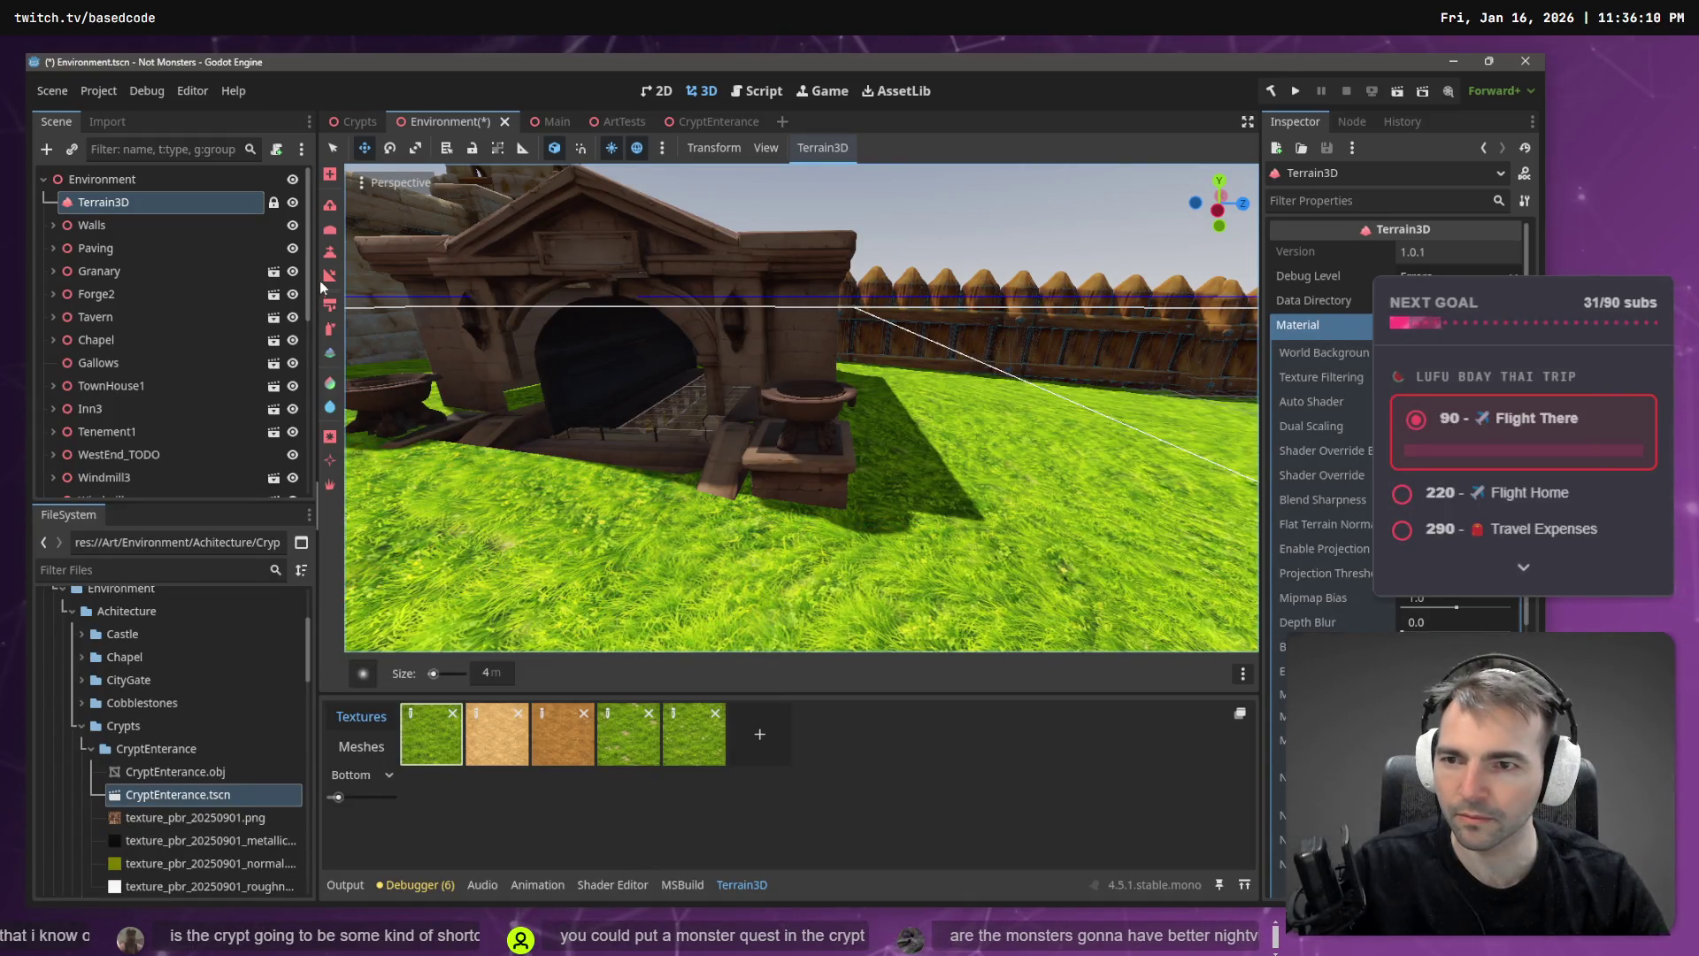
click(333, 253)
- Lower the ground in front of the crypt steps and reshape it around the left base
mouse_move(825, 517)
mouse_down()
mouse_move(639, 476)
mouse_move(448, 486)
mouse_move(660, 566)
mouse_move(819, 536)
mouse_move(816, 584)
mouse_move(725, 455)
mouse_move(851, 511)
mouse_move(761, 466)
mouse_up()
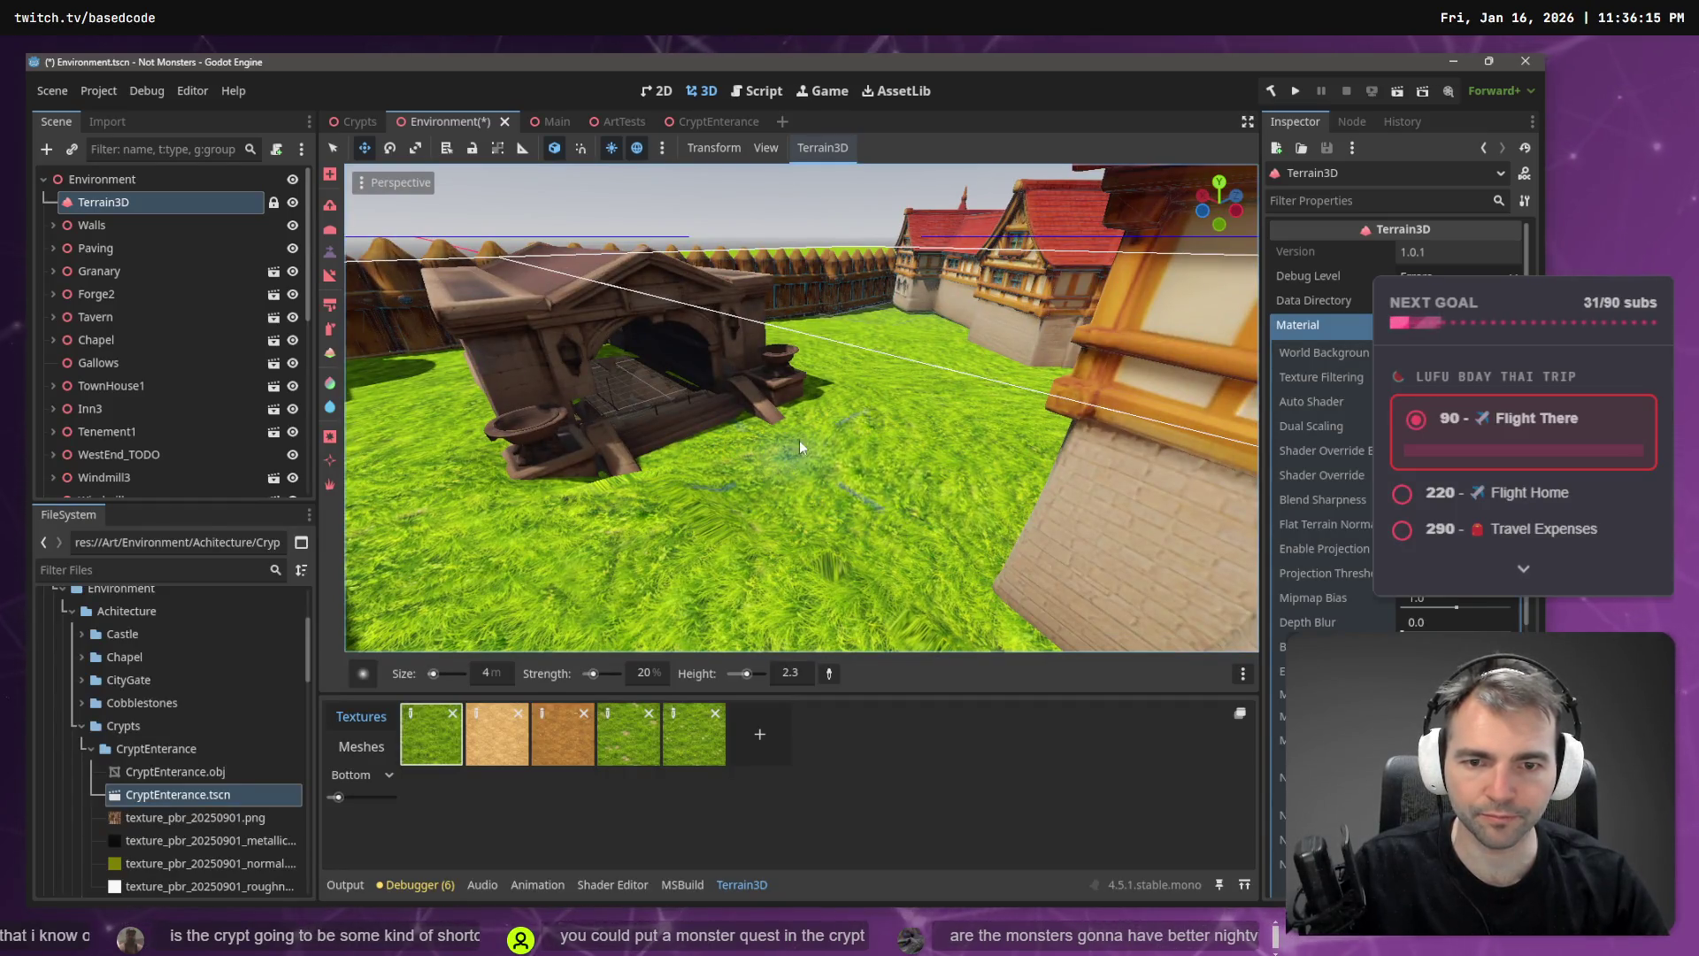
mouse_move(603, 464)
mouse_down()
mouse_move(491, 416)
mouse_move(546, 496)
mouse_move(495, 478)
mouse_move(548, 477)
mouse_move(474, 487)
mouse_move(531, 496)
mouse_move(708, 460)
mouse_move(790, 416)
mouse_move(713, 433)
mouse_up()
drag(538, 457, 864, 422)
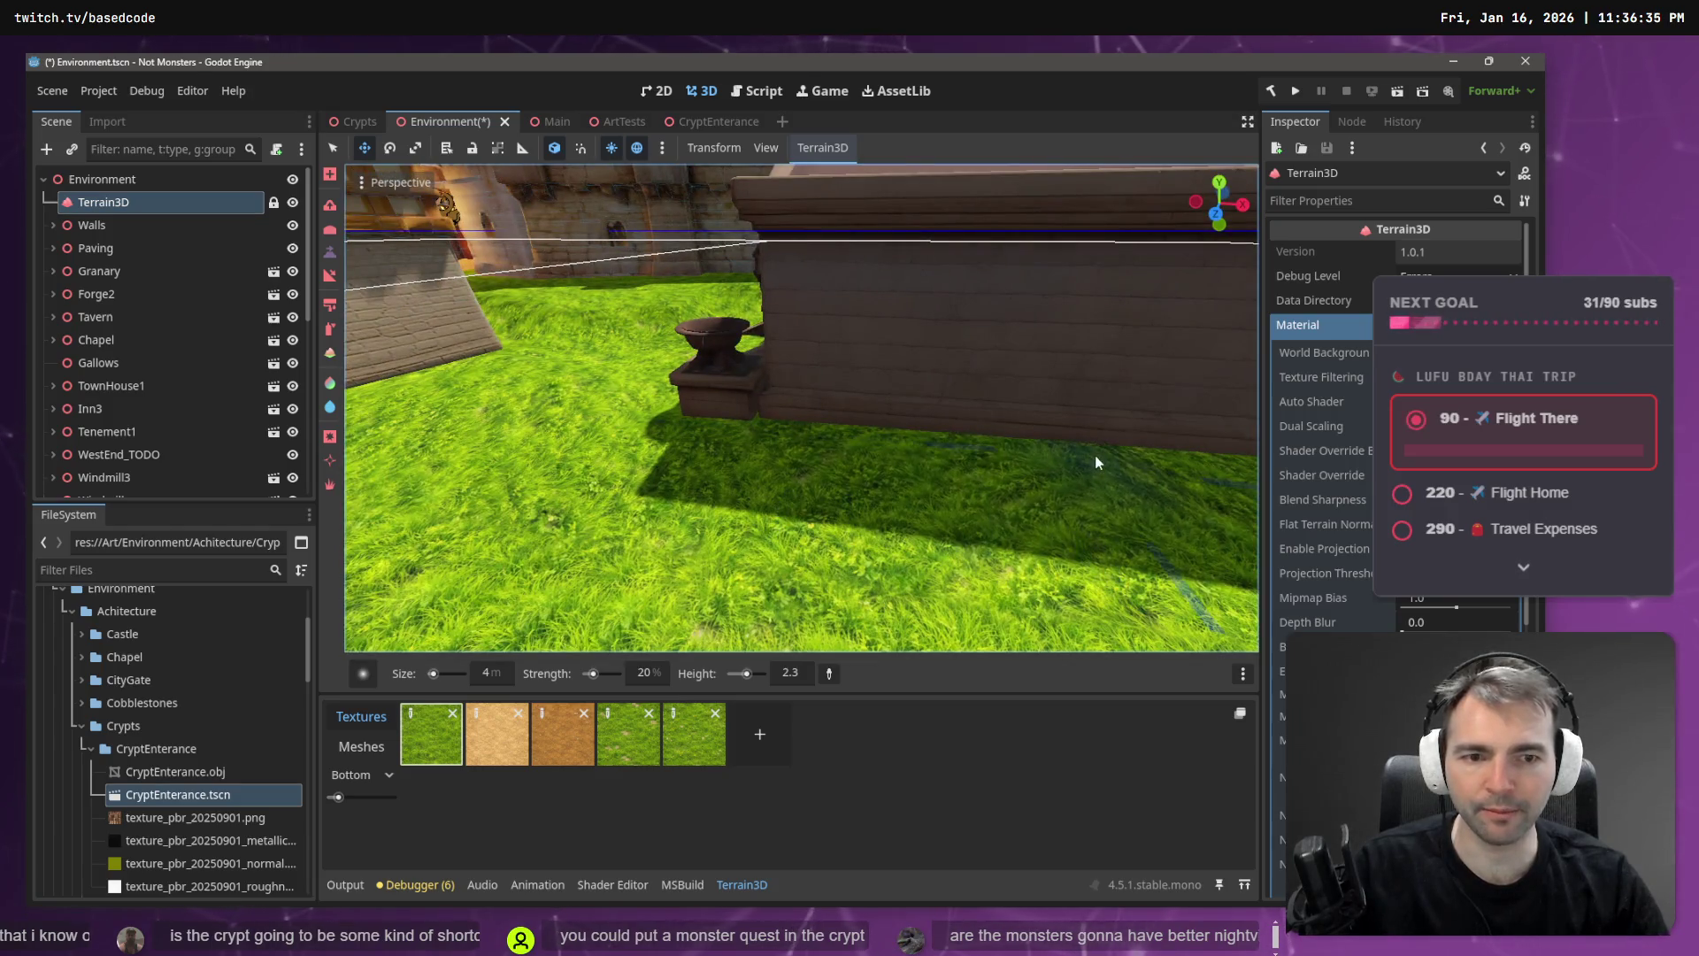
mouse_move(1095, 462)
mouse_down()
mouse_move(1078, 467)
mouse_move(1133, 447)
mouse_move(936, 468)
mouse_up()
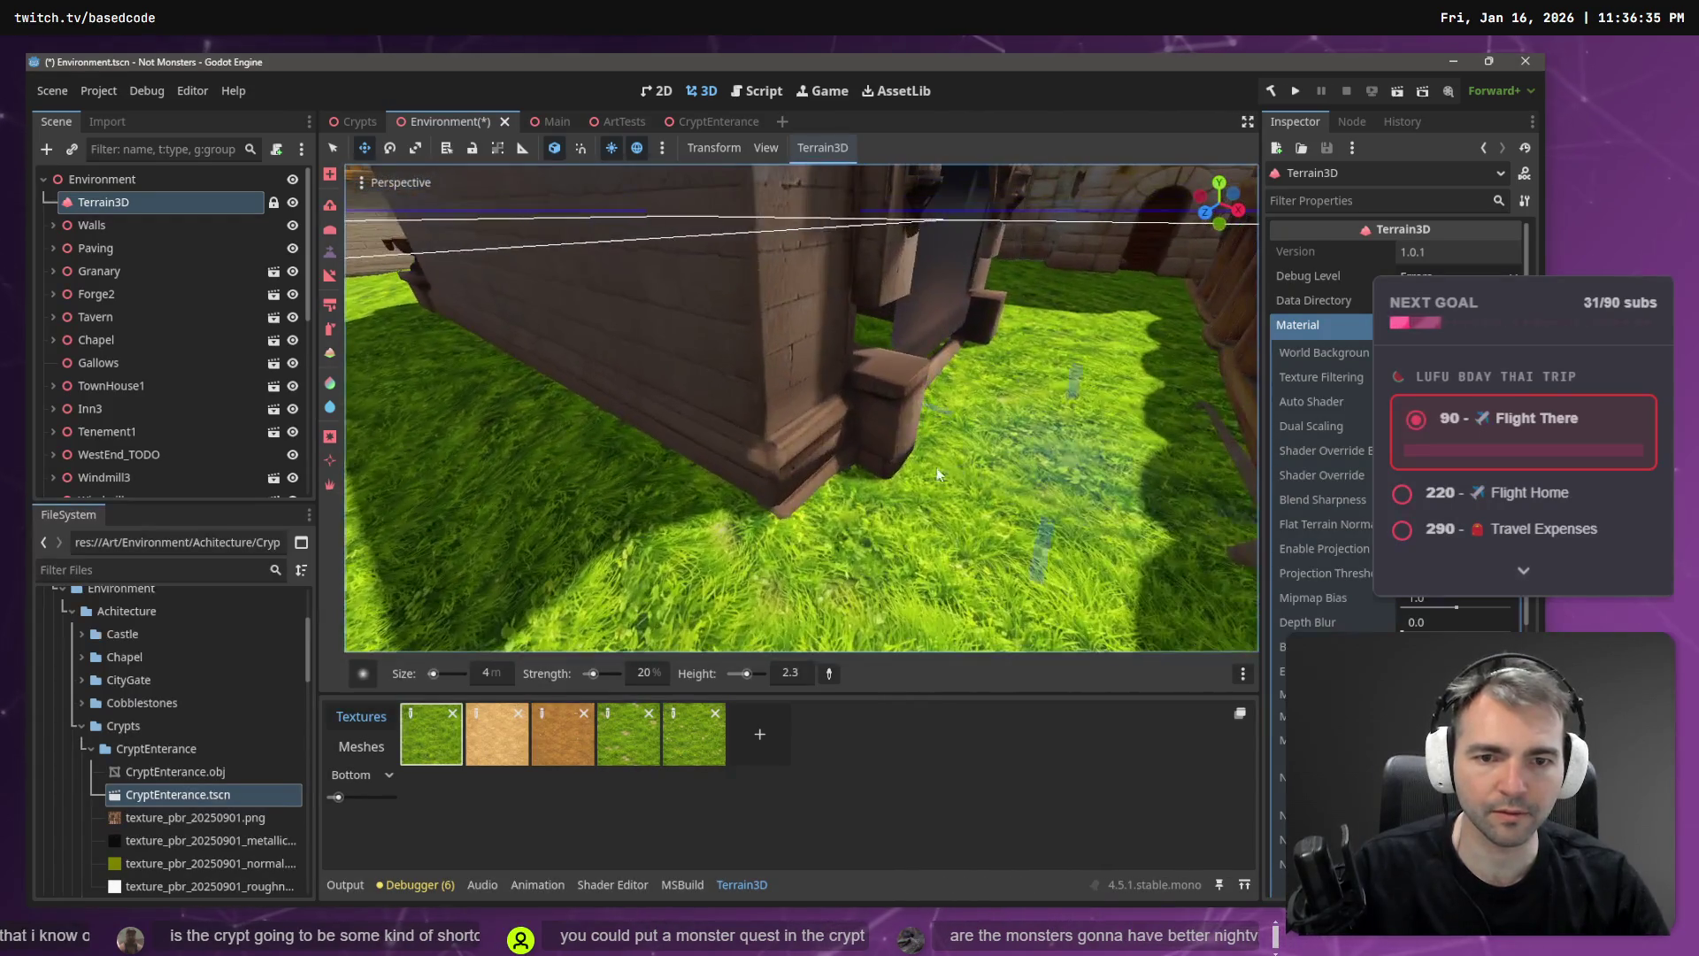
drag(961, 334, 787, 345)
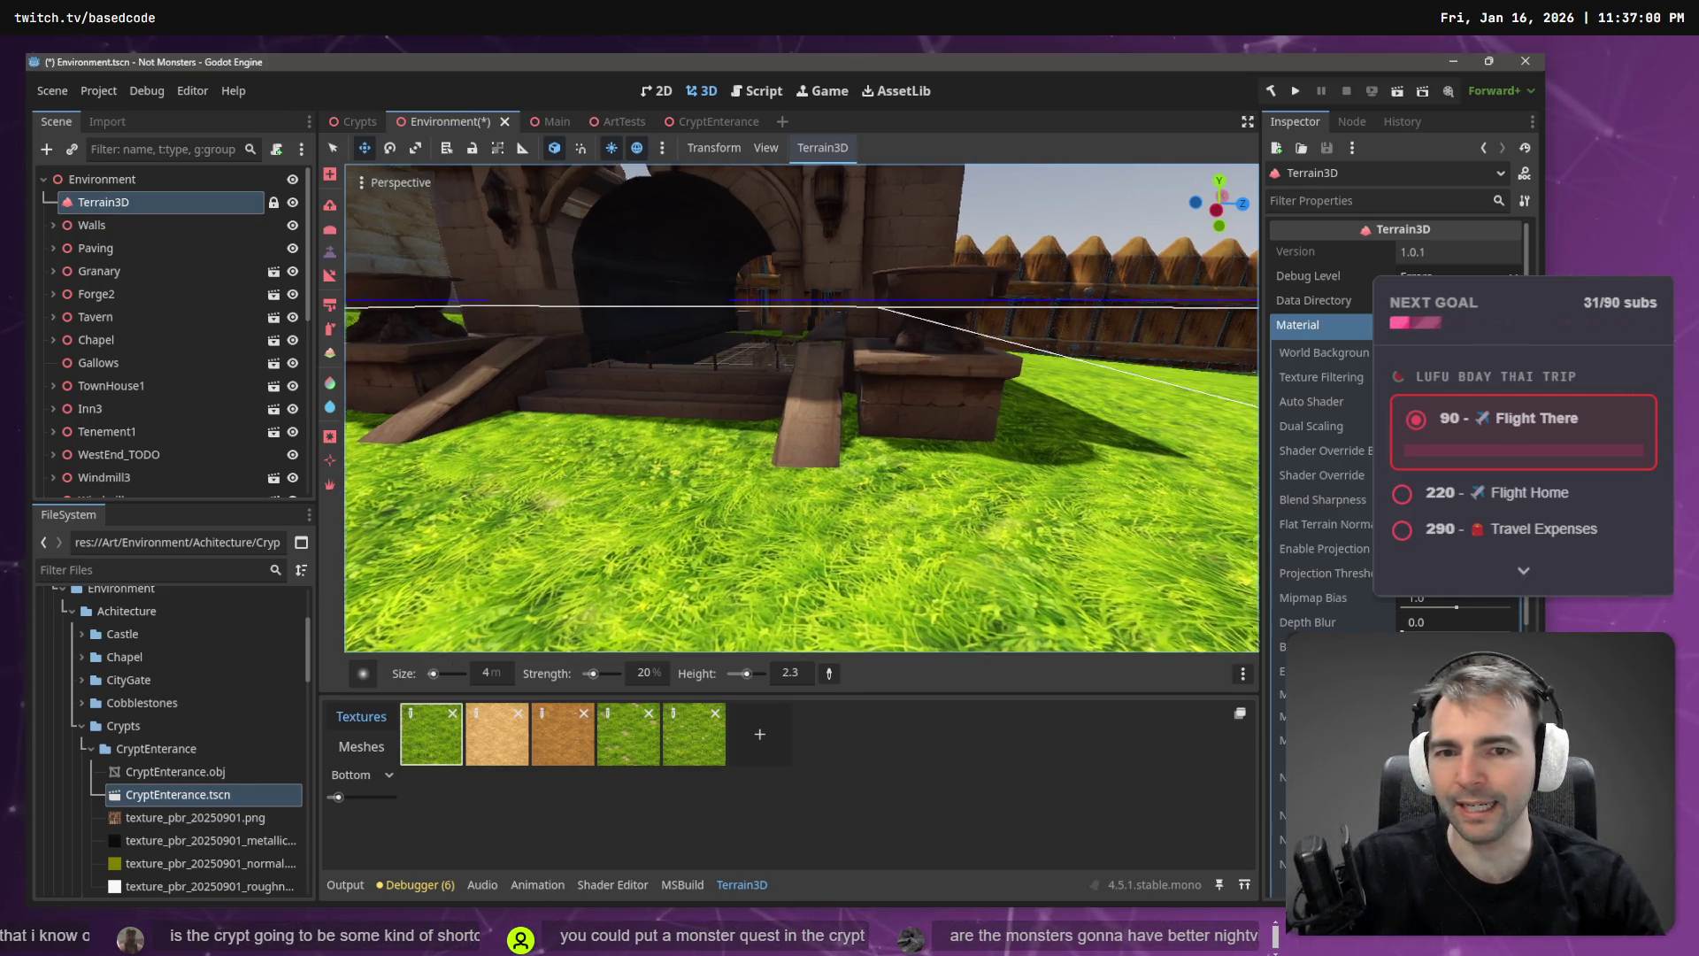
scroll(607, 357, down, 5)
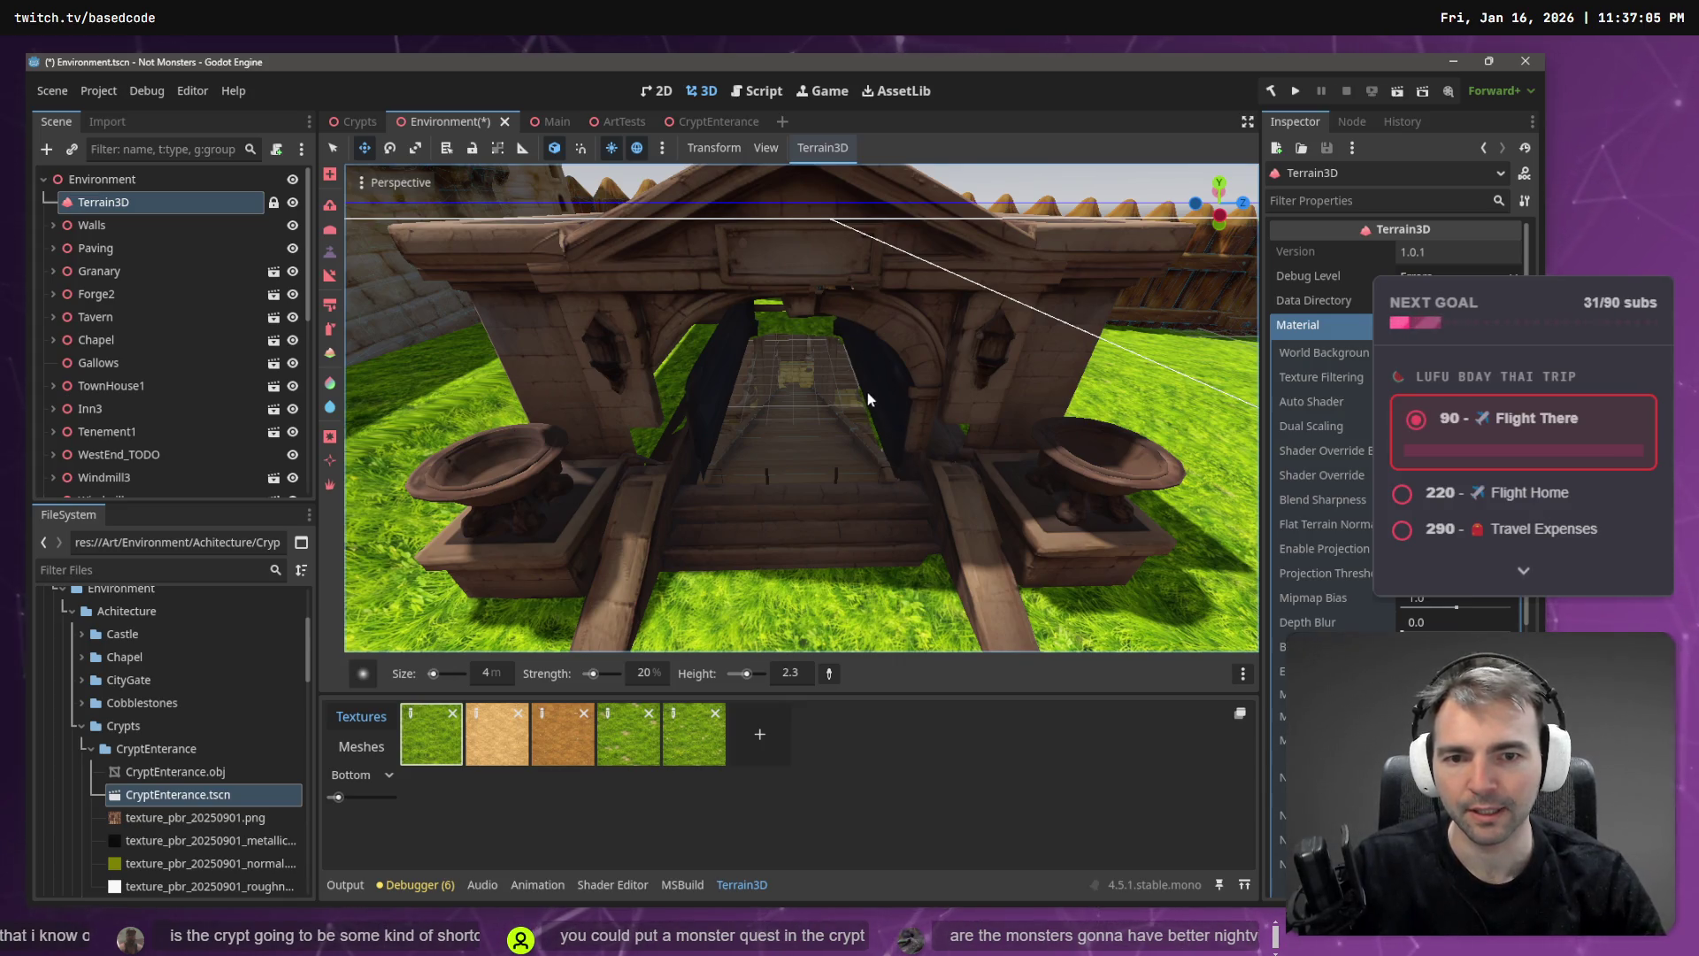
scroll(841, 341, up, 5)
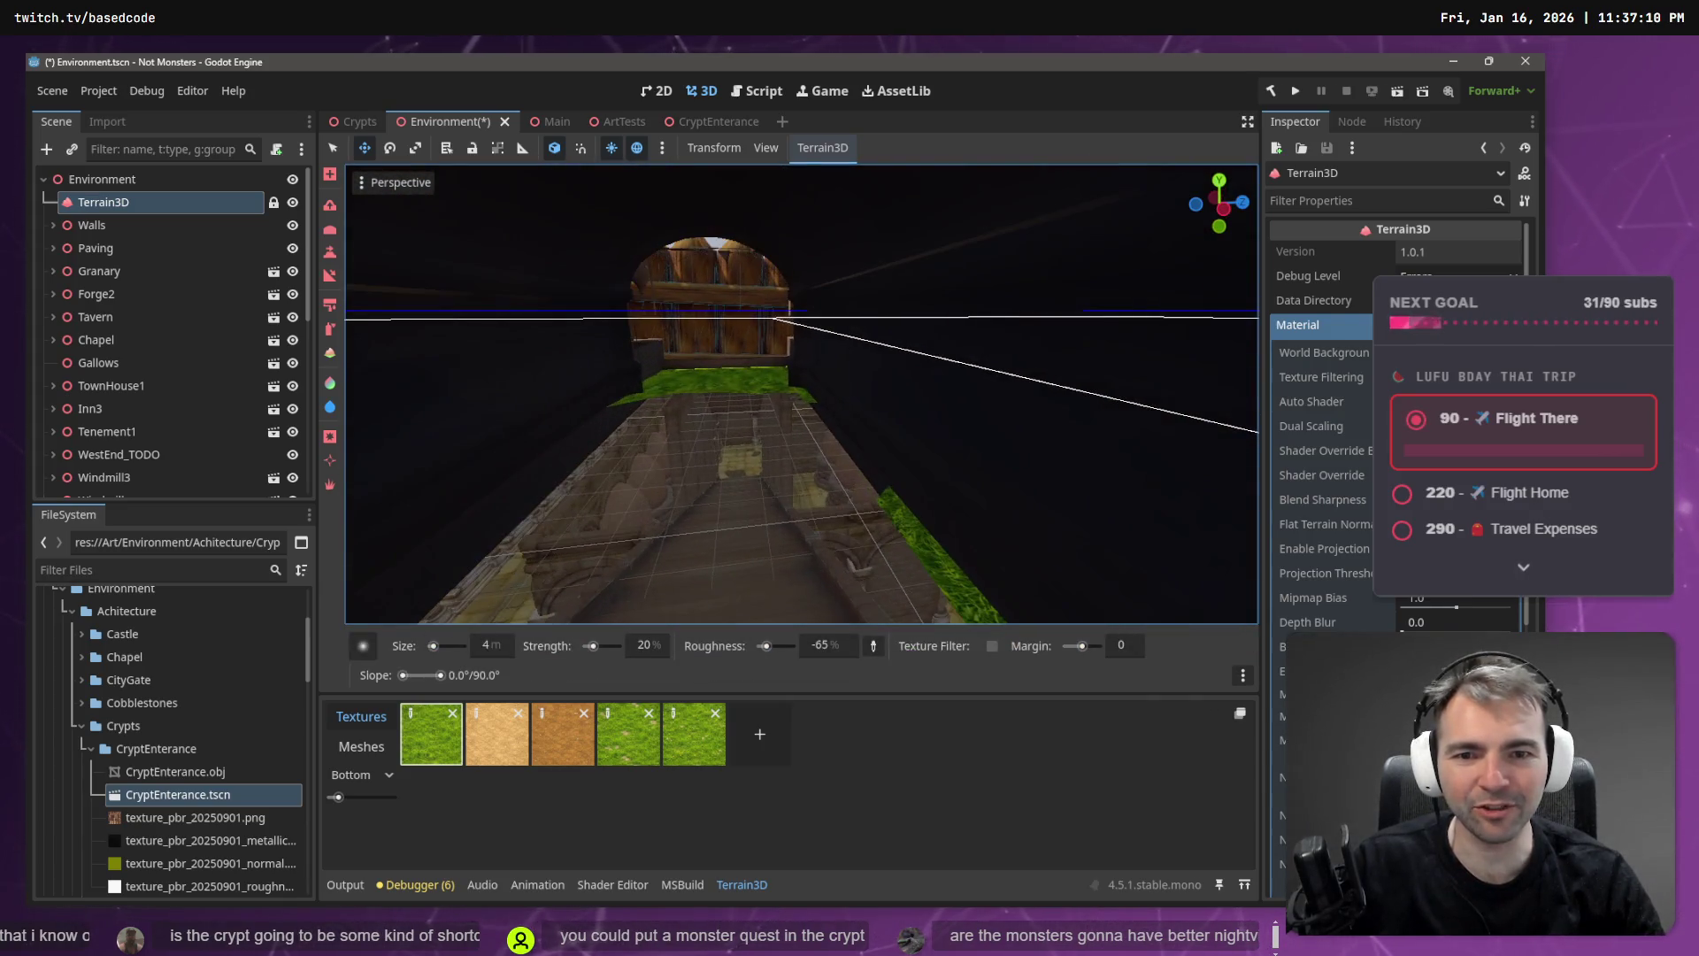
drag(851, 368, 851, 368)
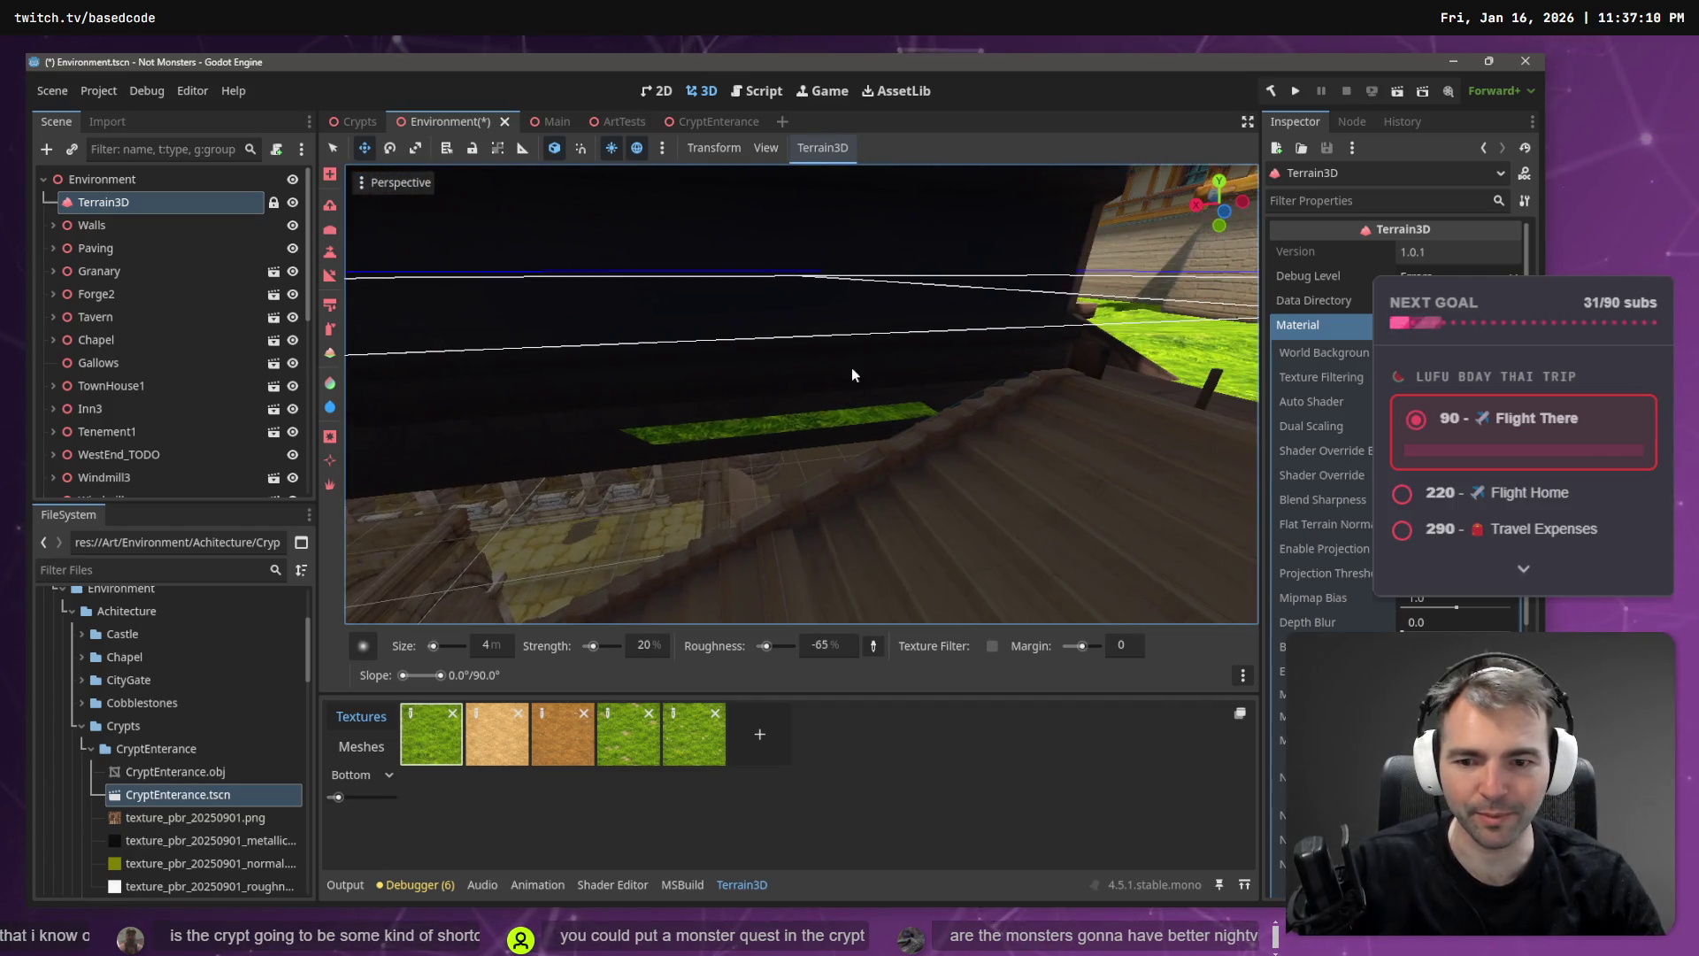
click(334, 438)
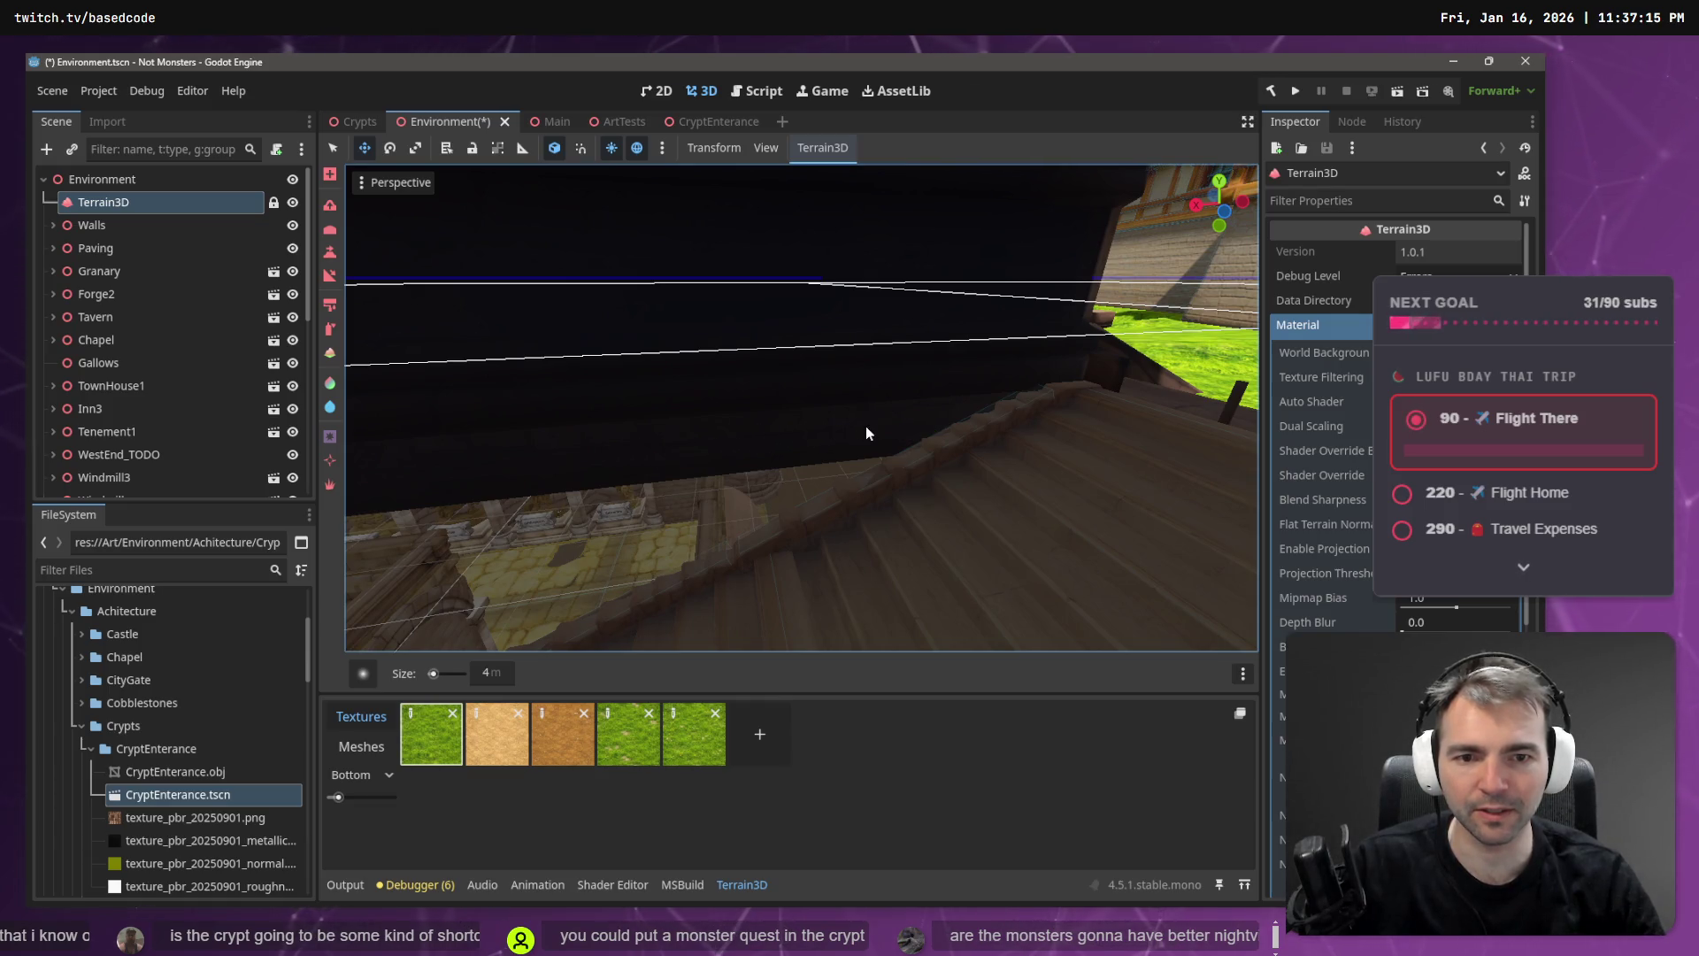
mouse_move(865, 427)
mouse_down()
mouse_move(906, 425)
mouse_move(881, 385)
mouse_up()
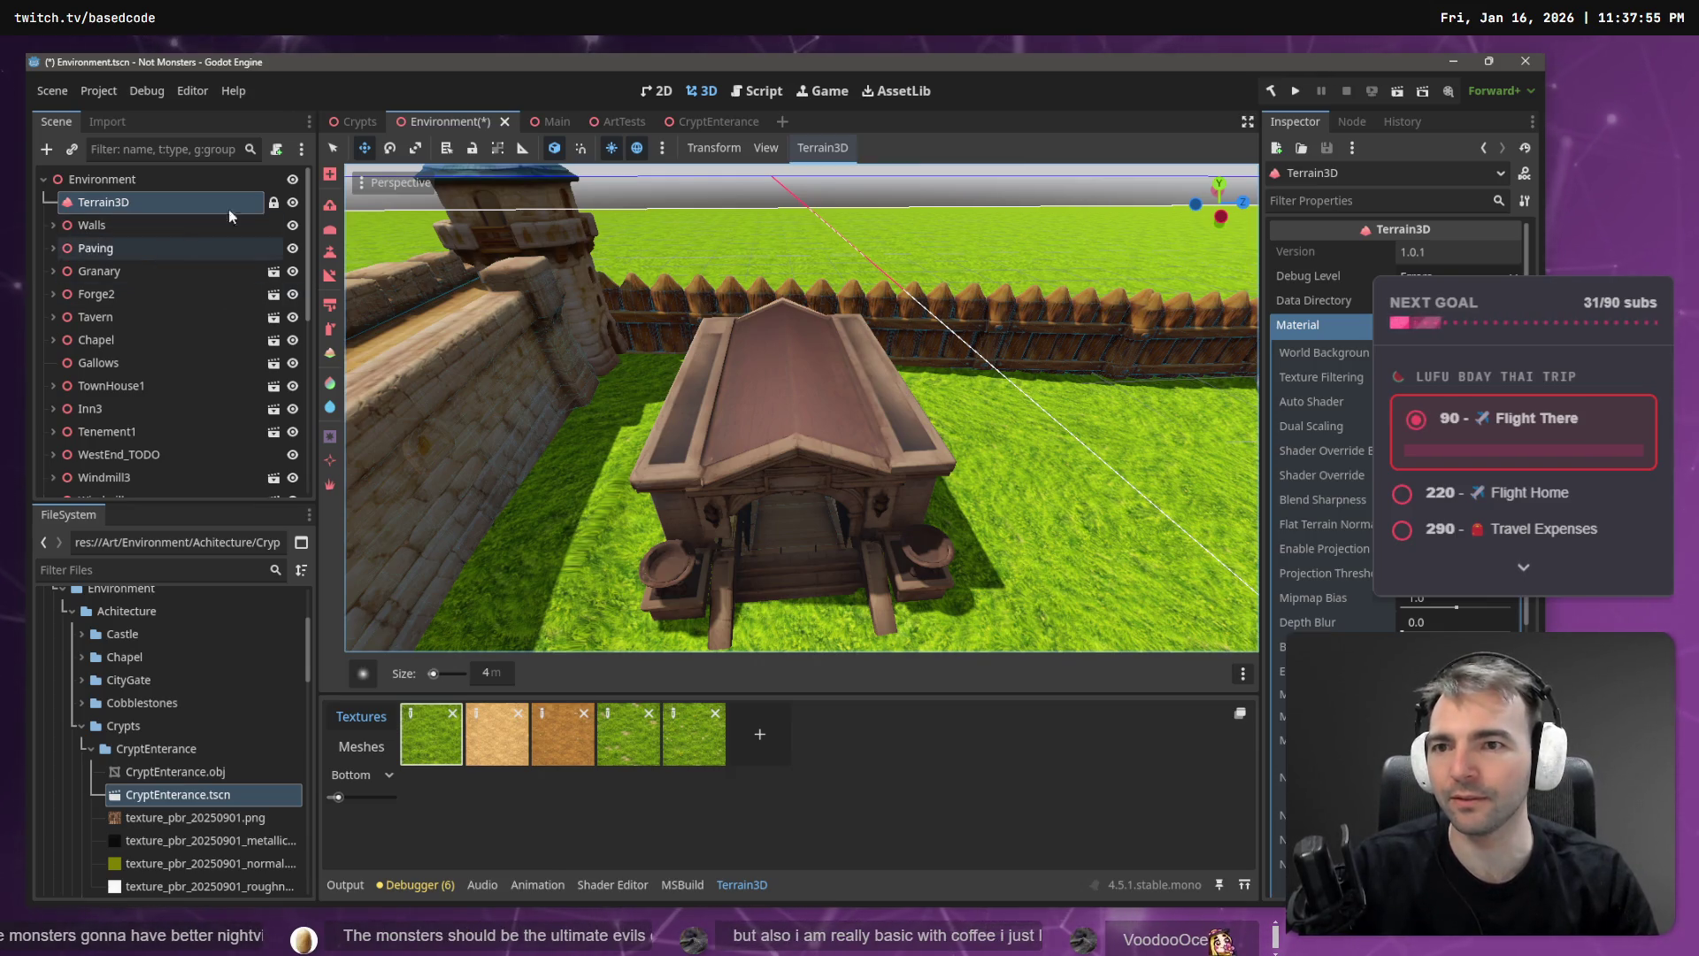
click(333, 147)
key(w)
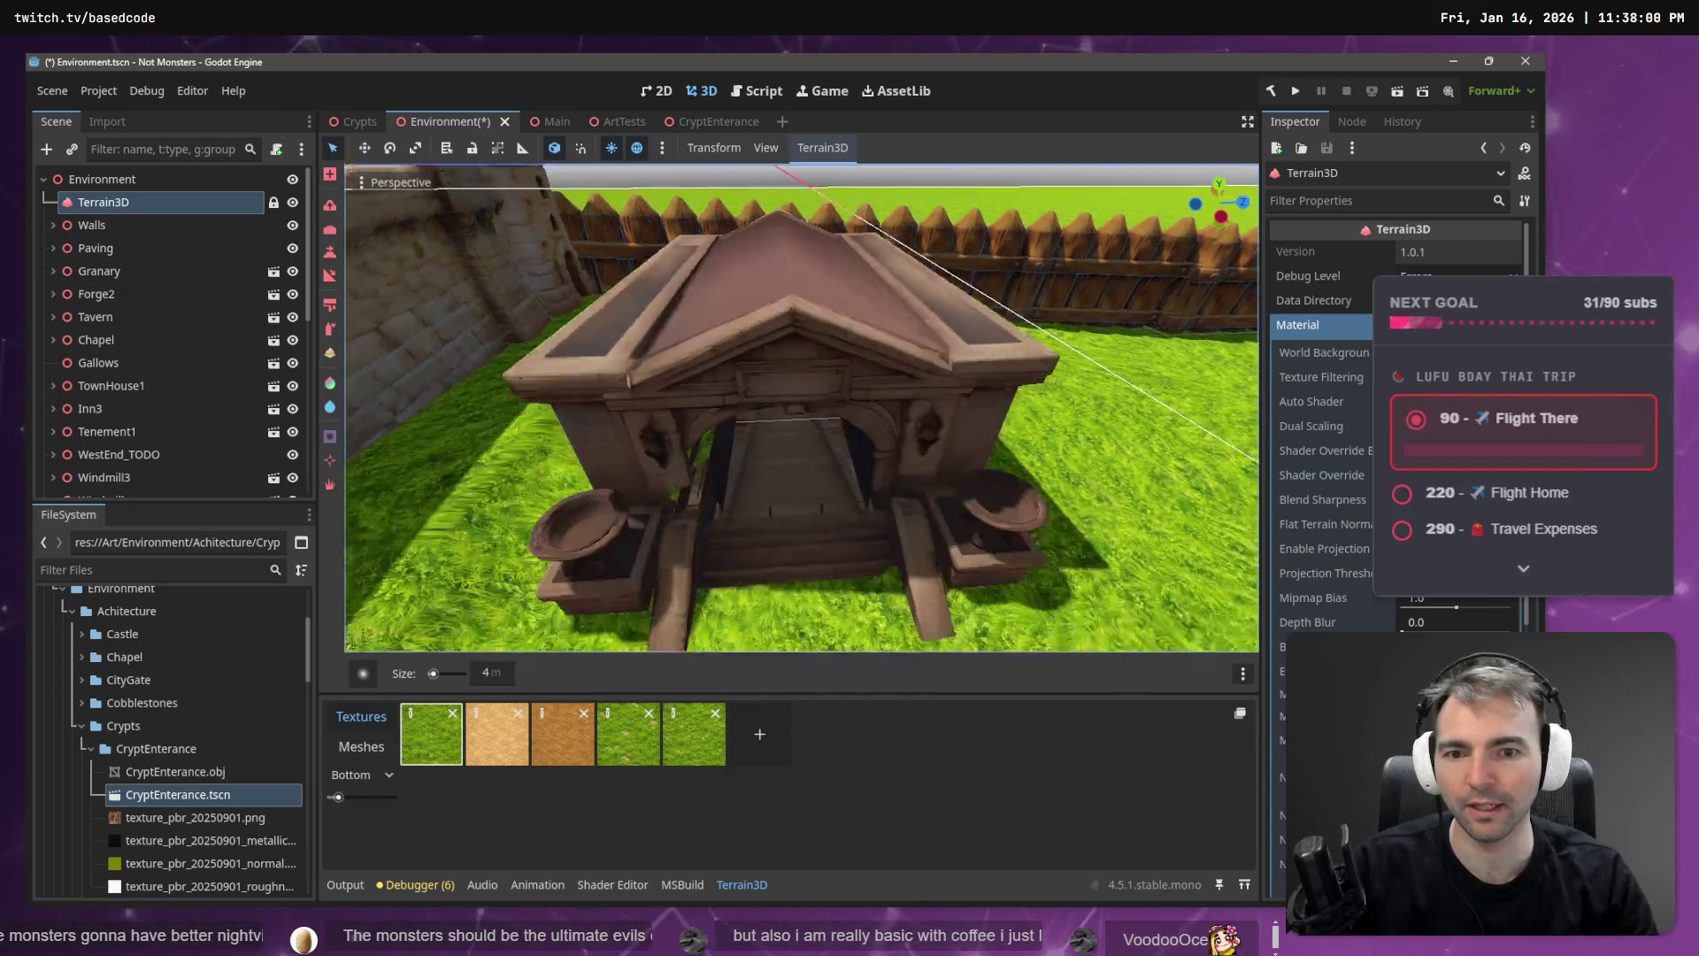
key(w)
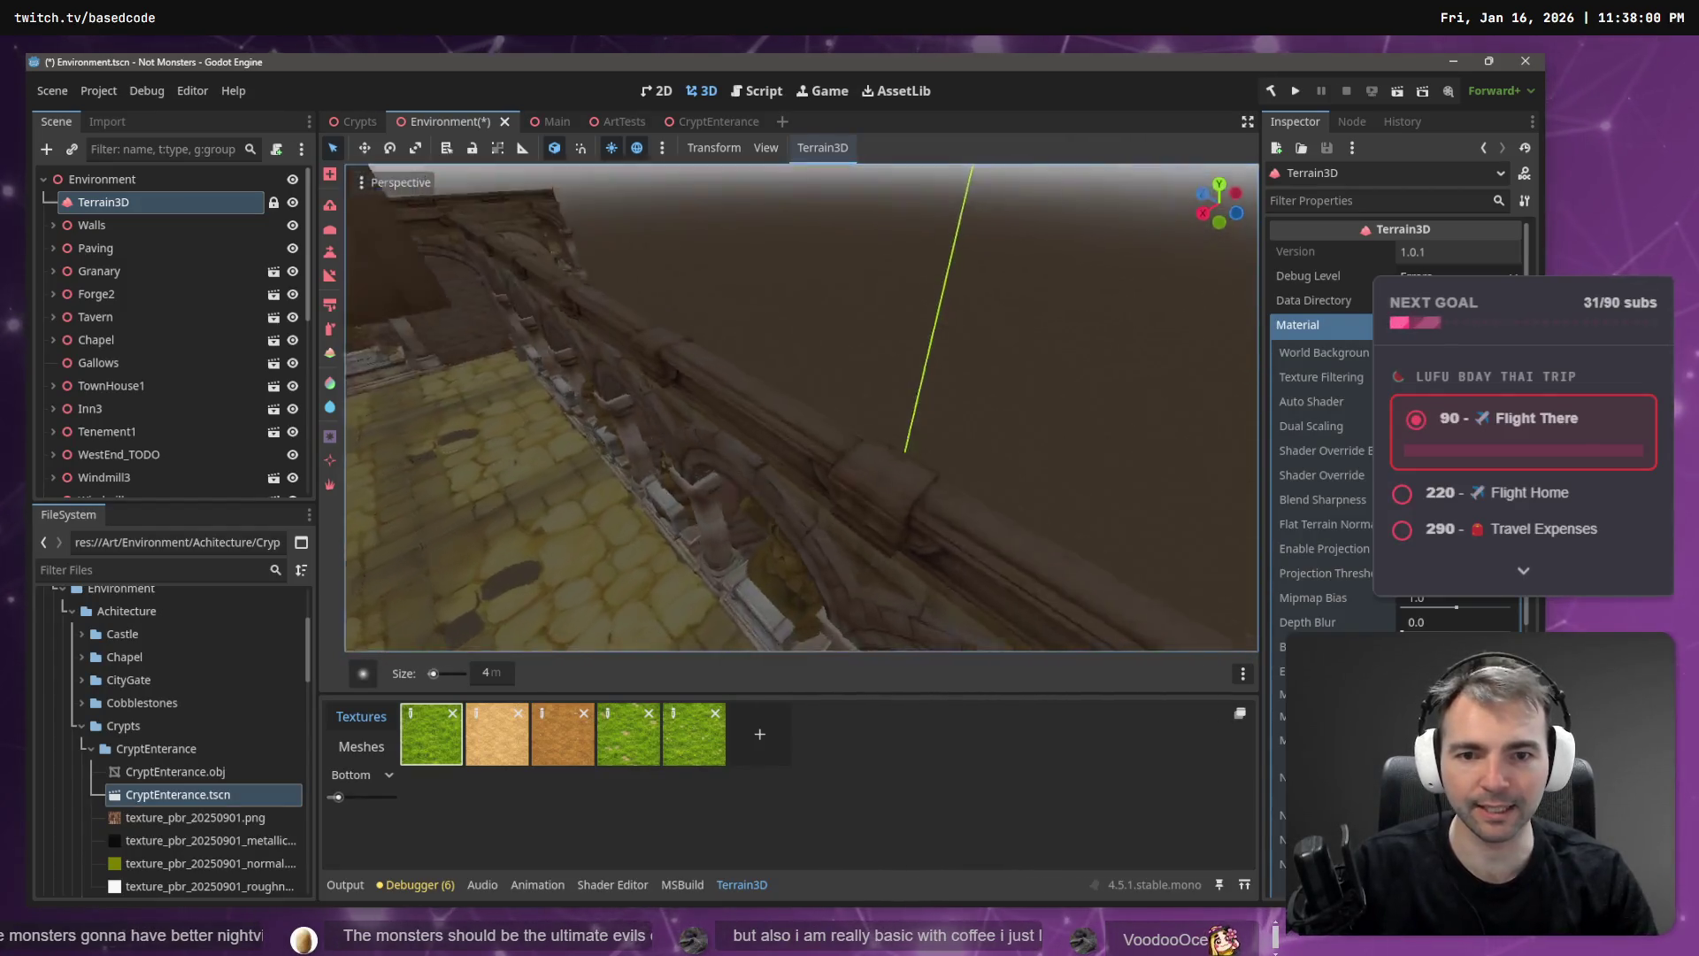
key(w)
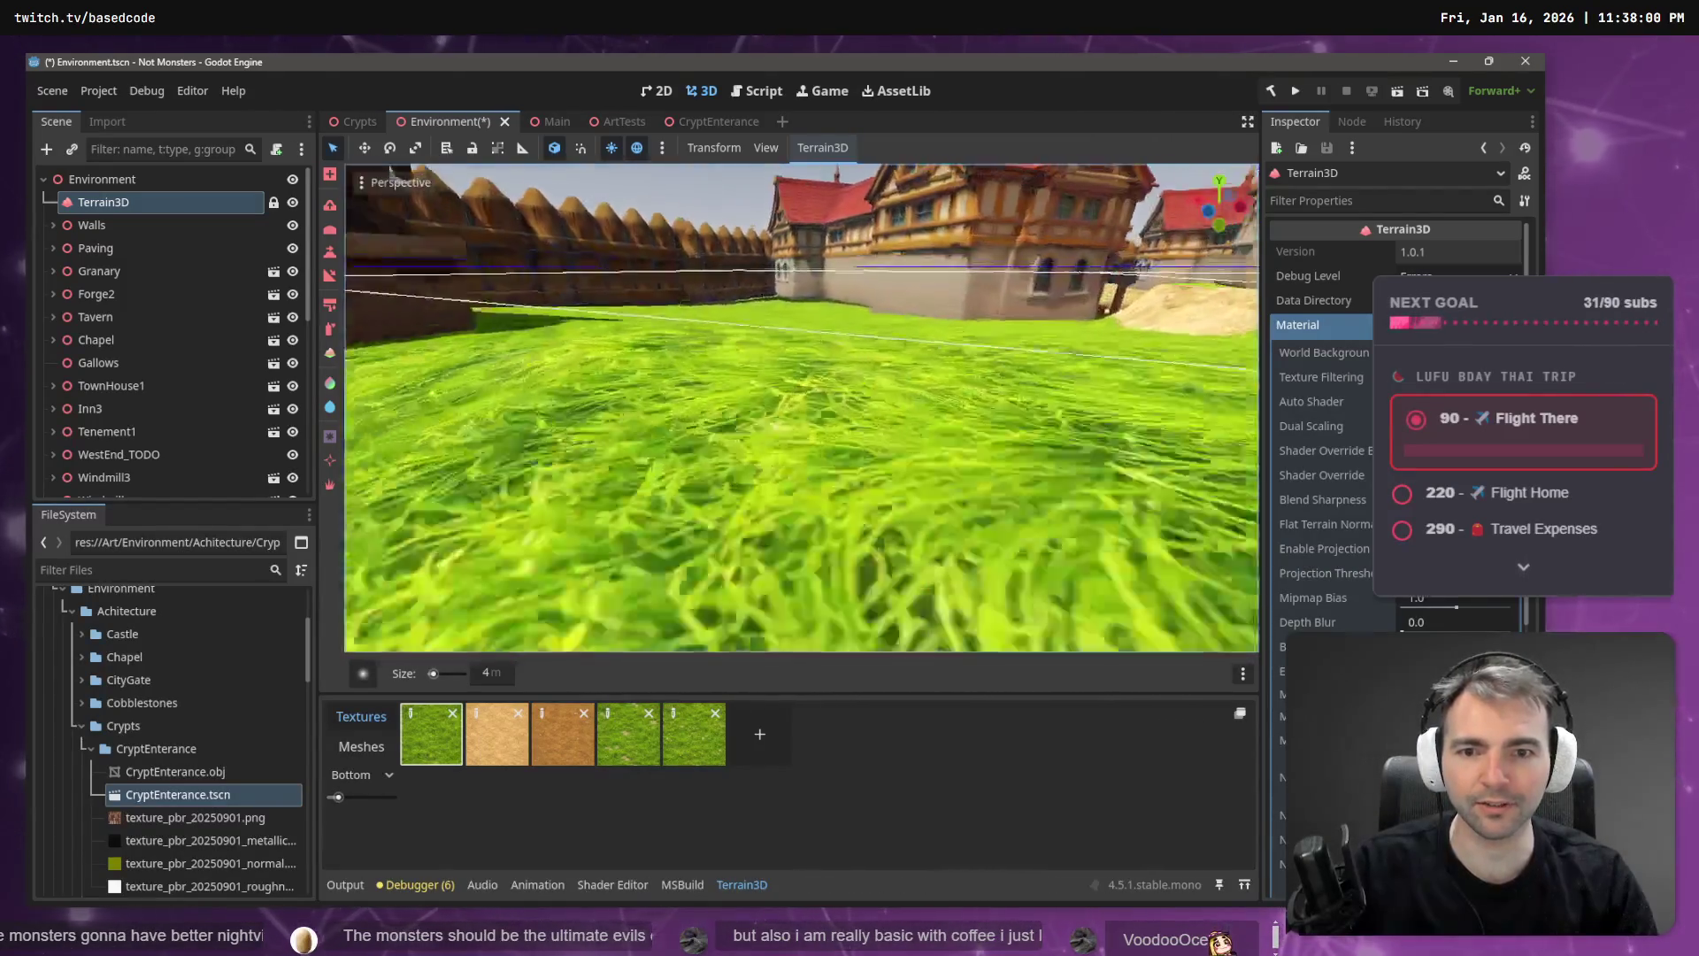
key(w)
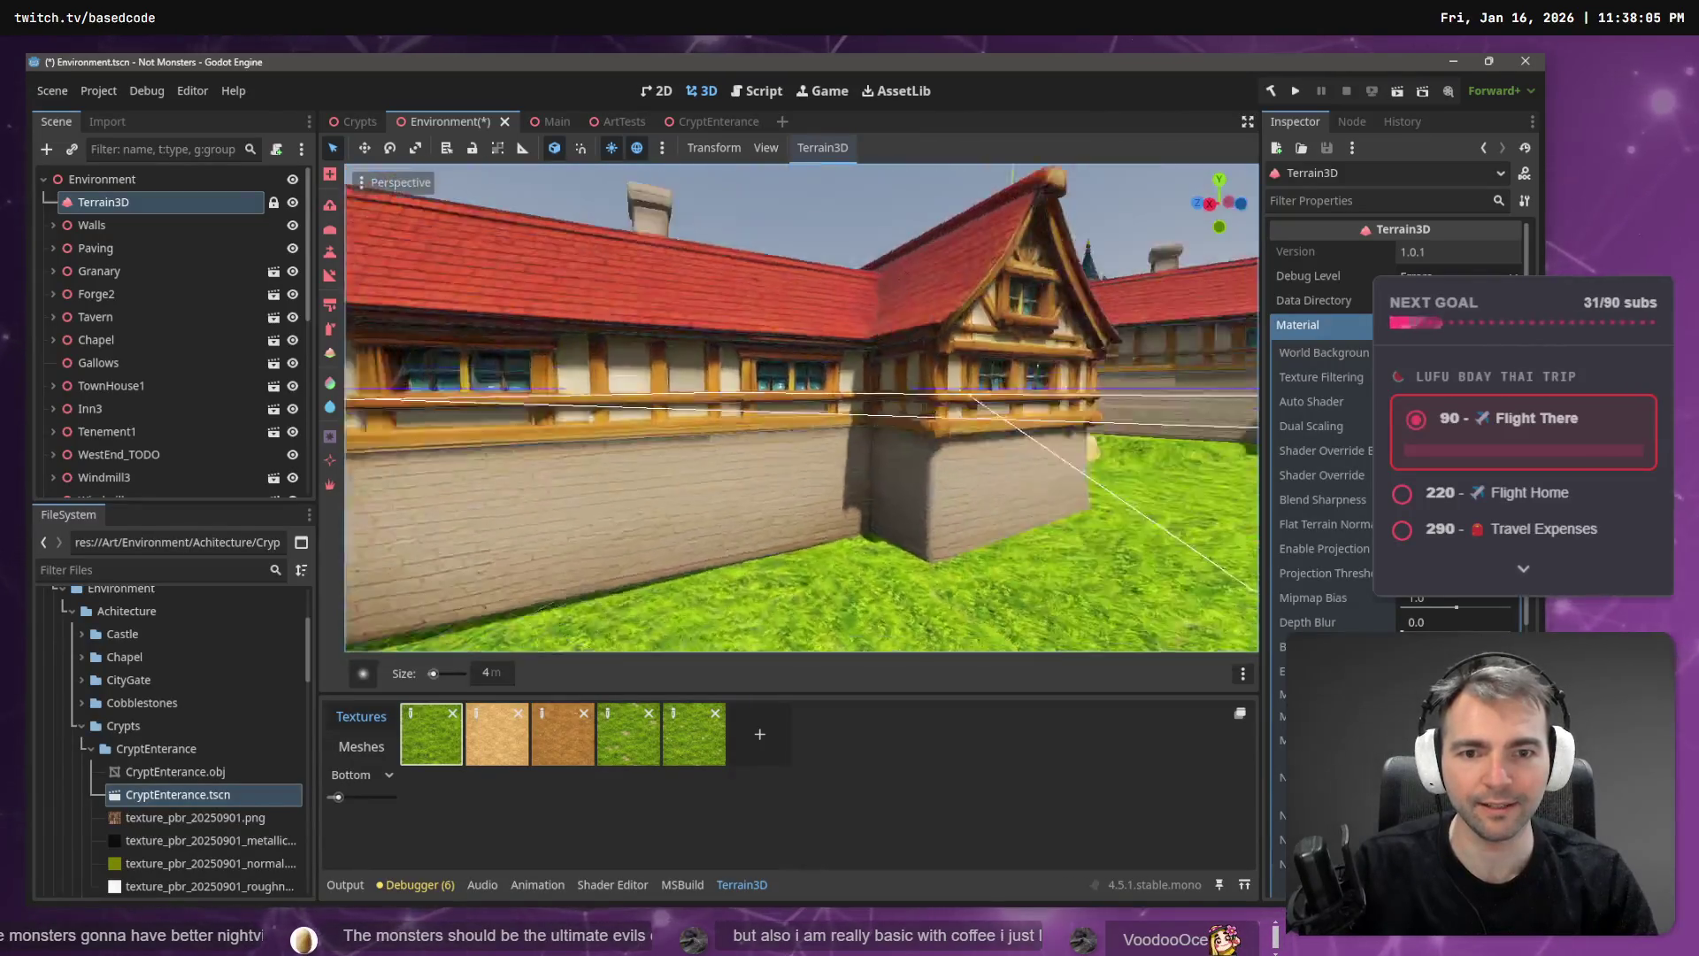
key(w)
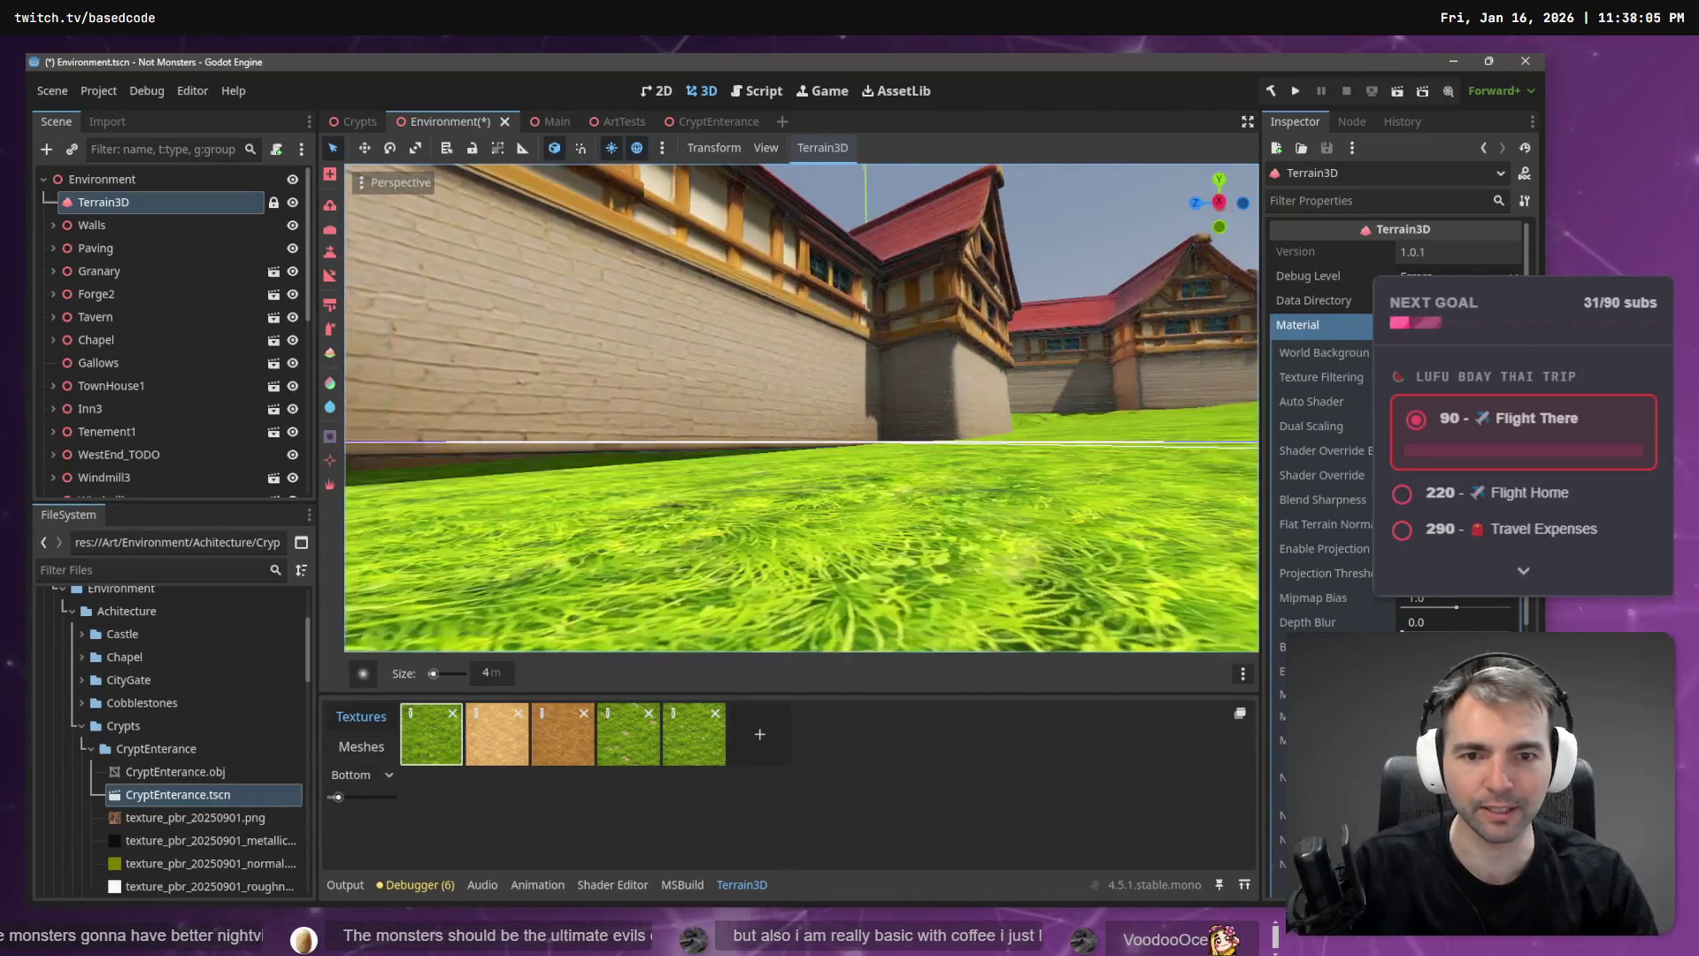
key(w)
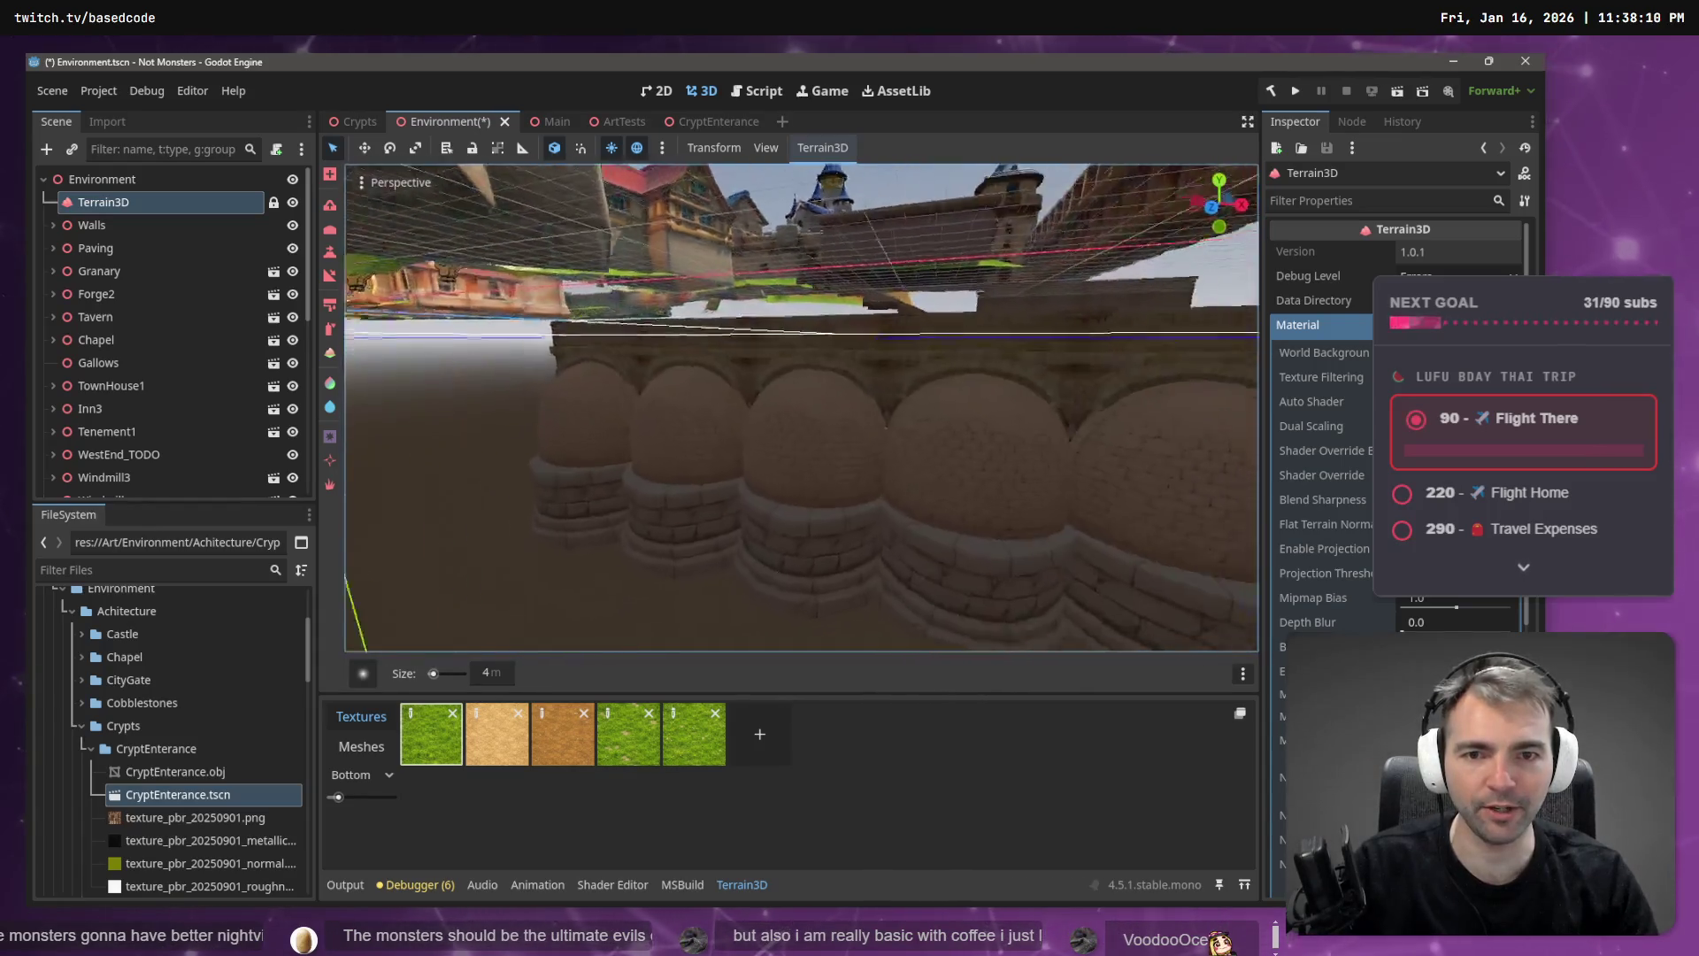
key(w)
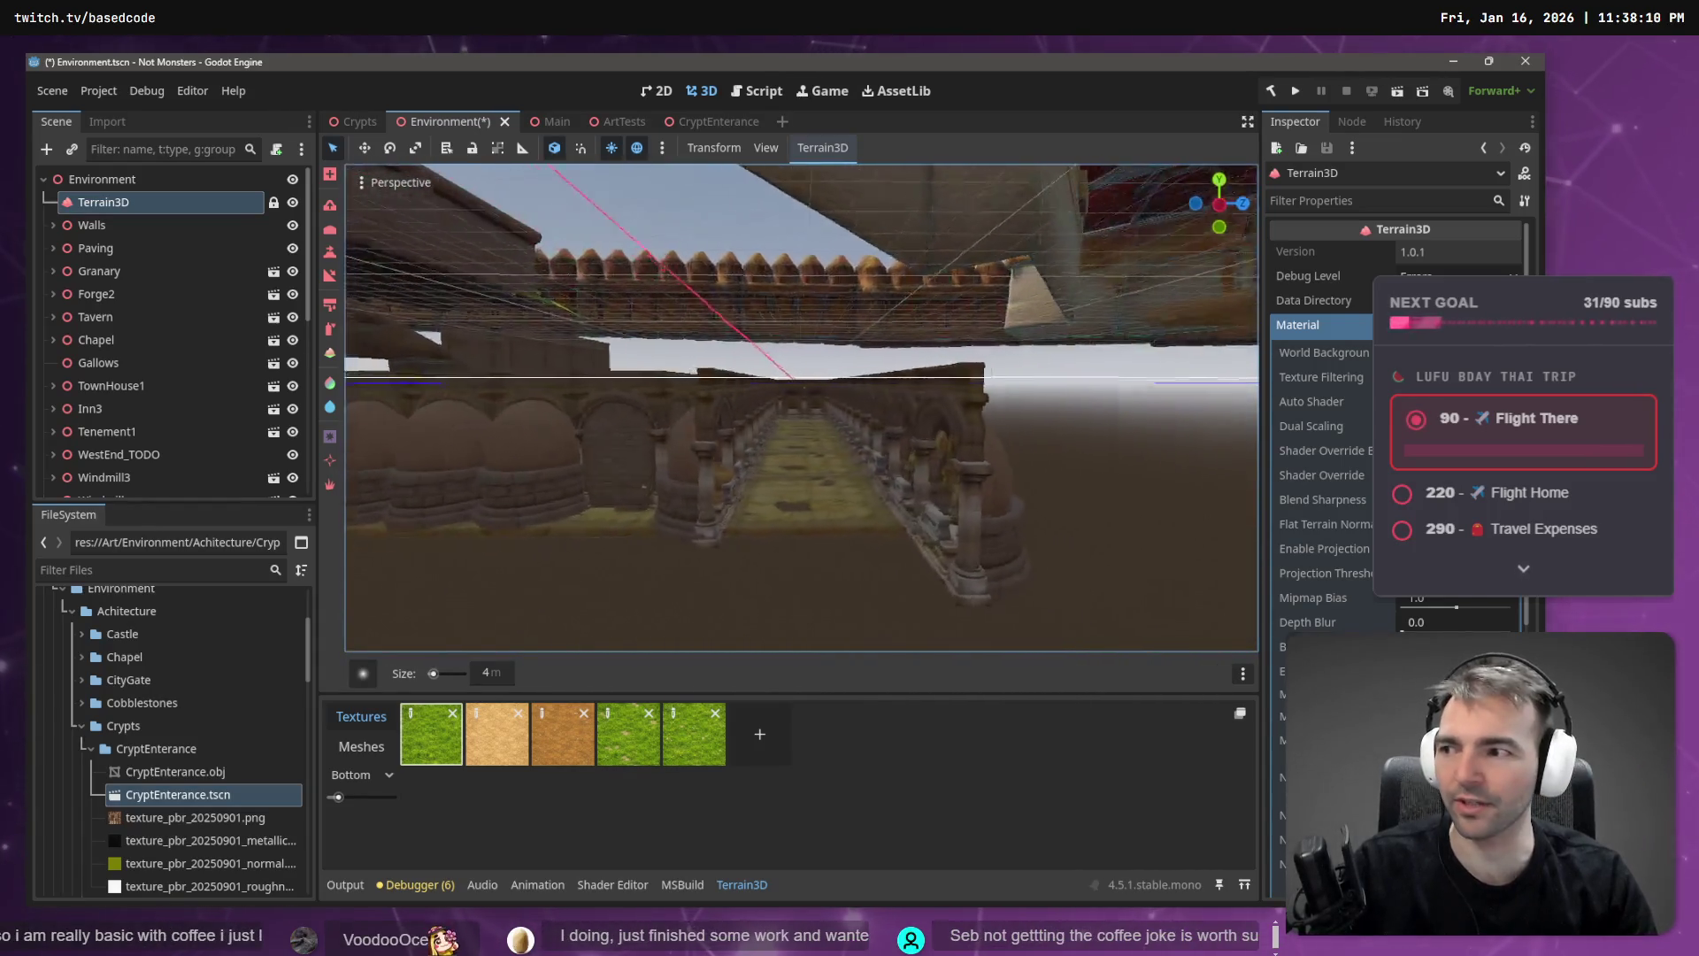
key(w)
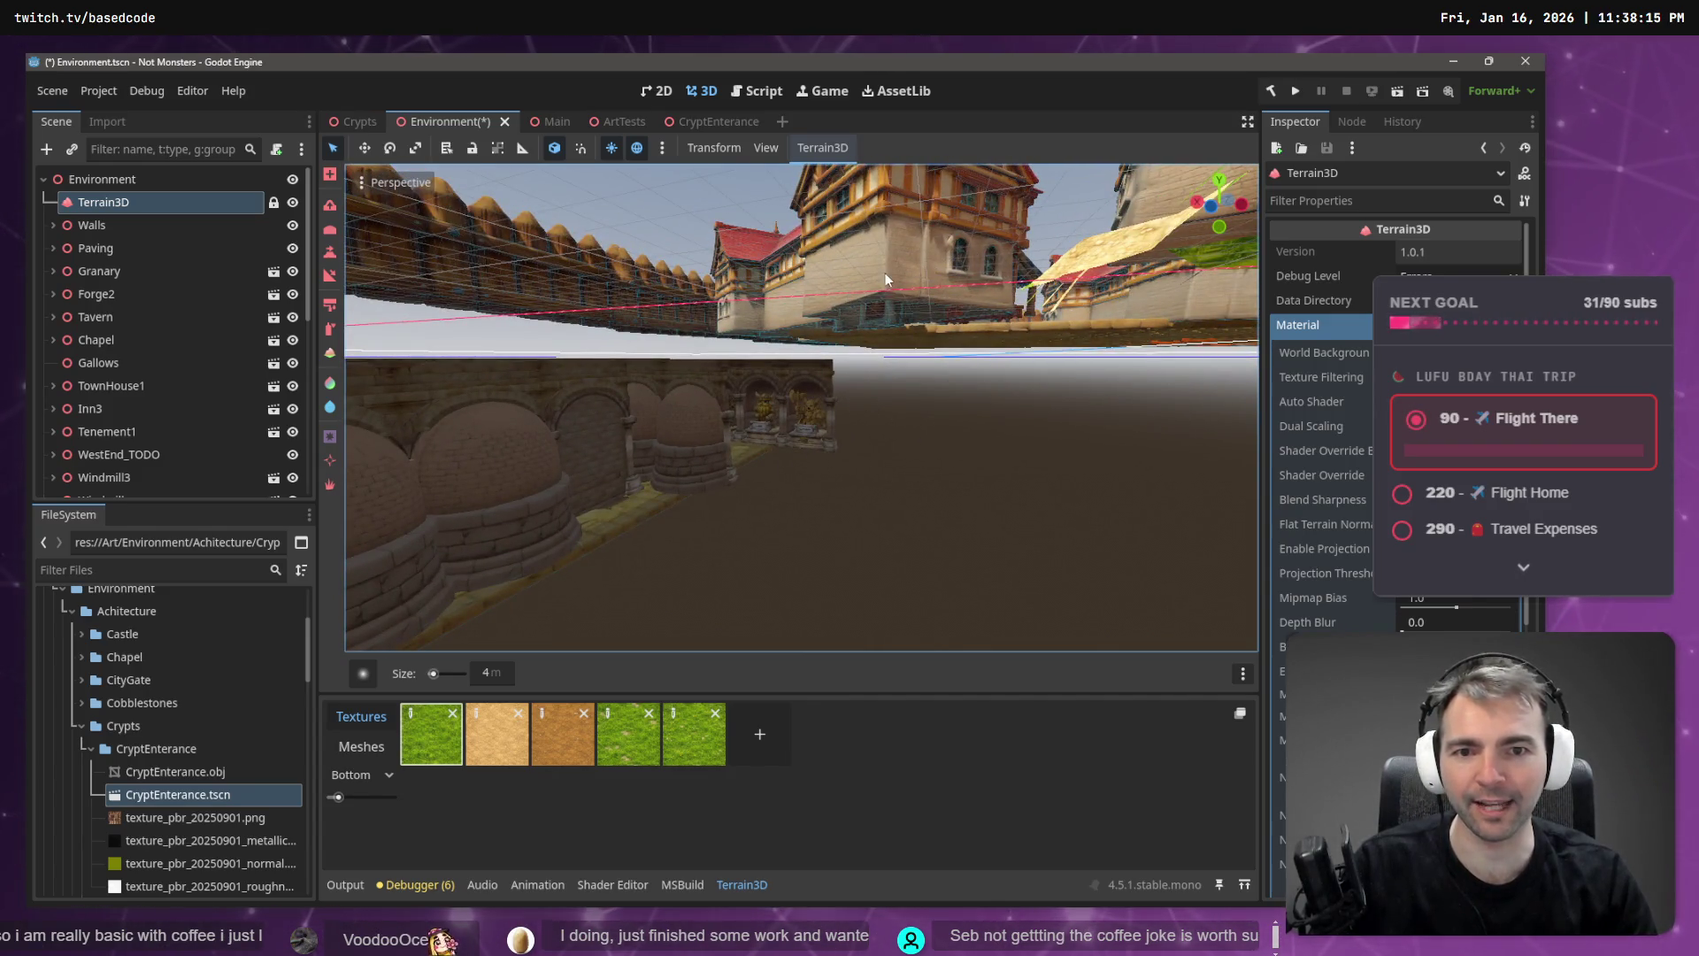
key(w)
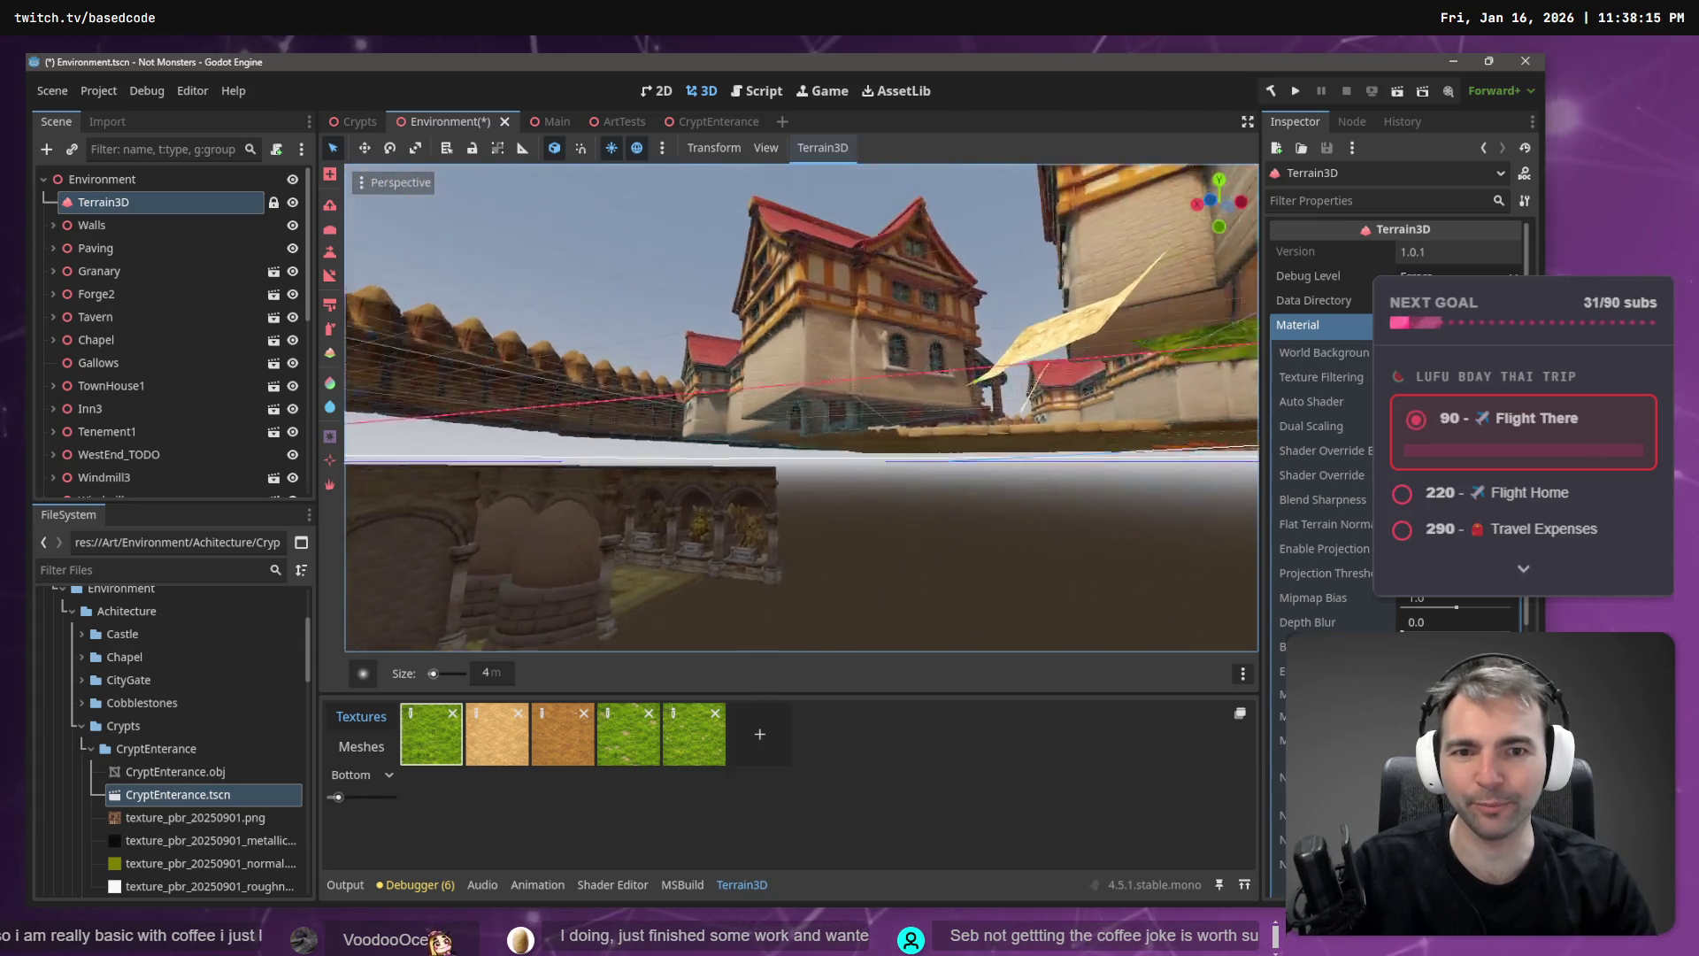
key(w)
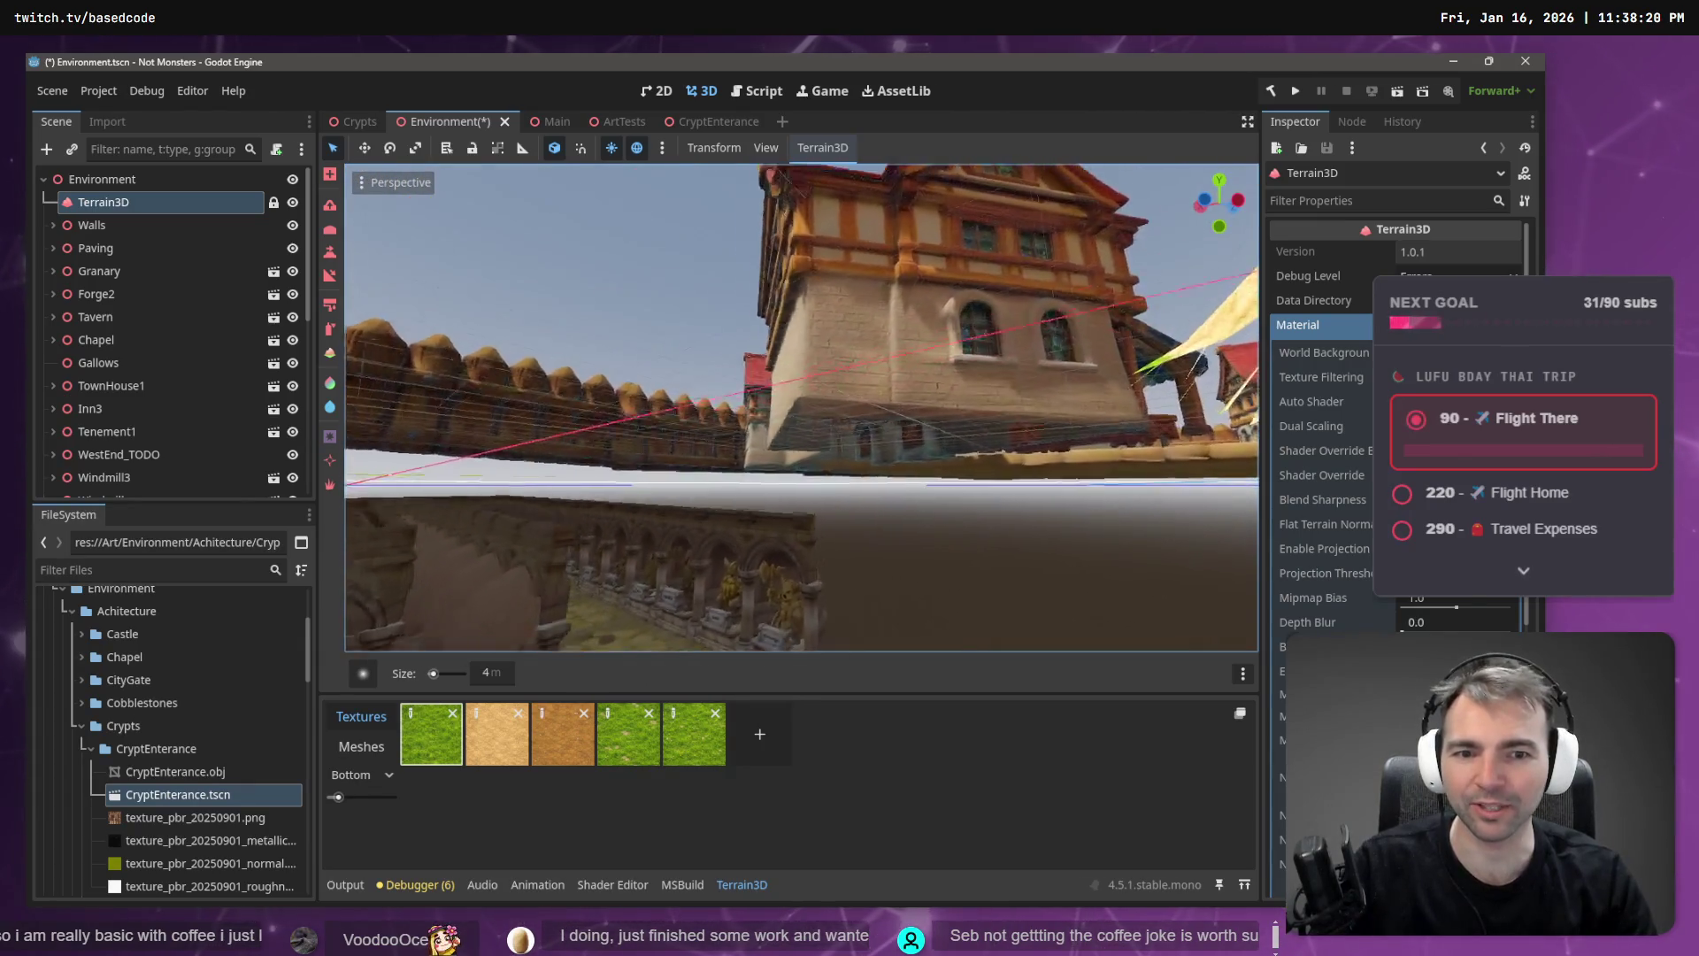
key(w)
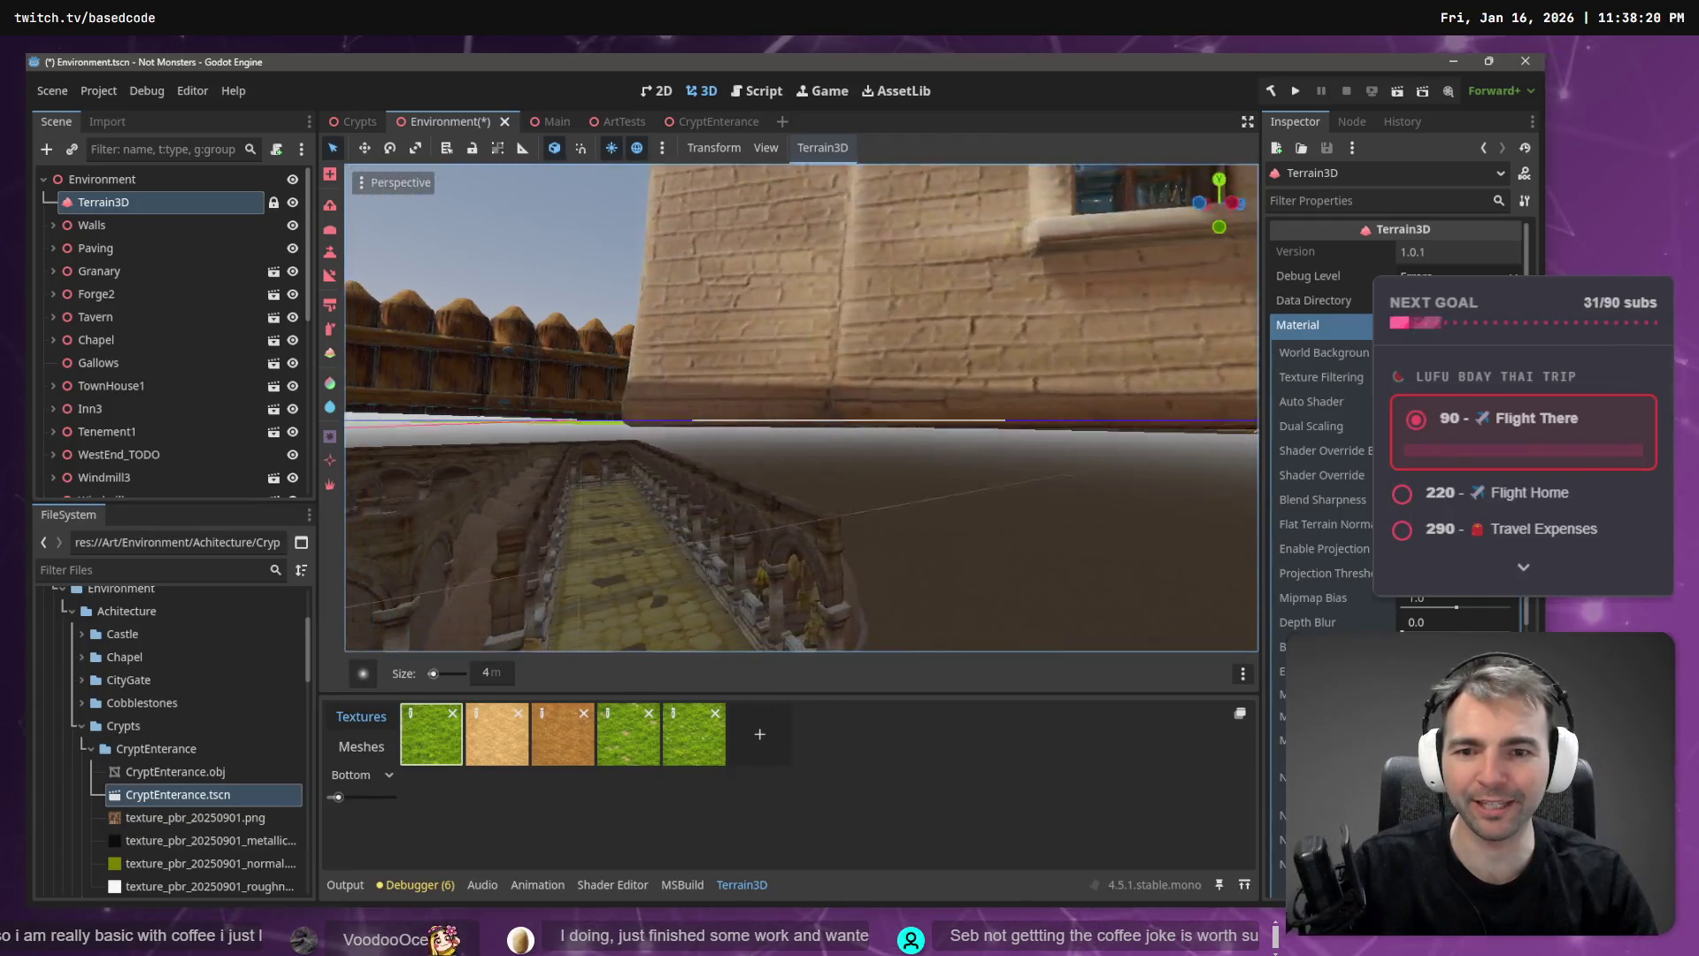
key(w)
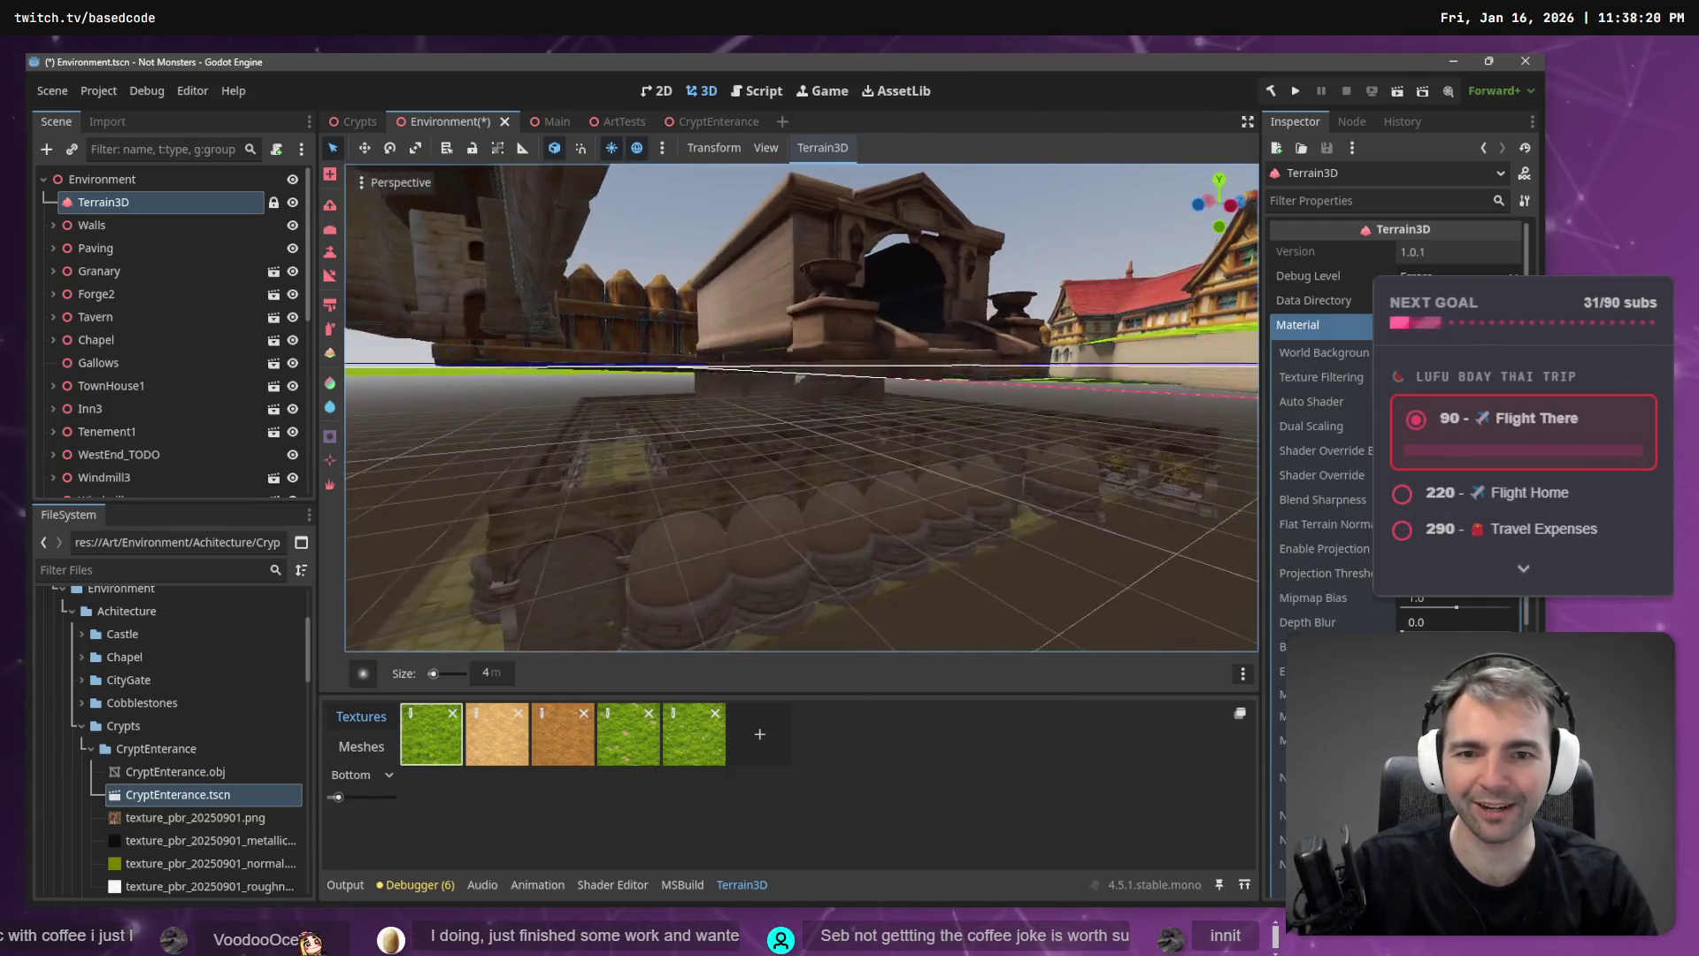
key(w)
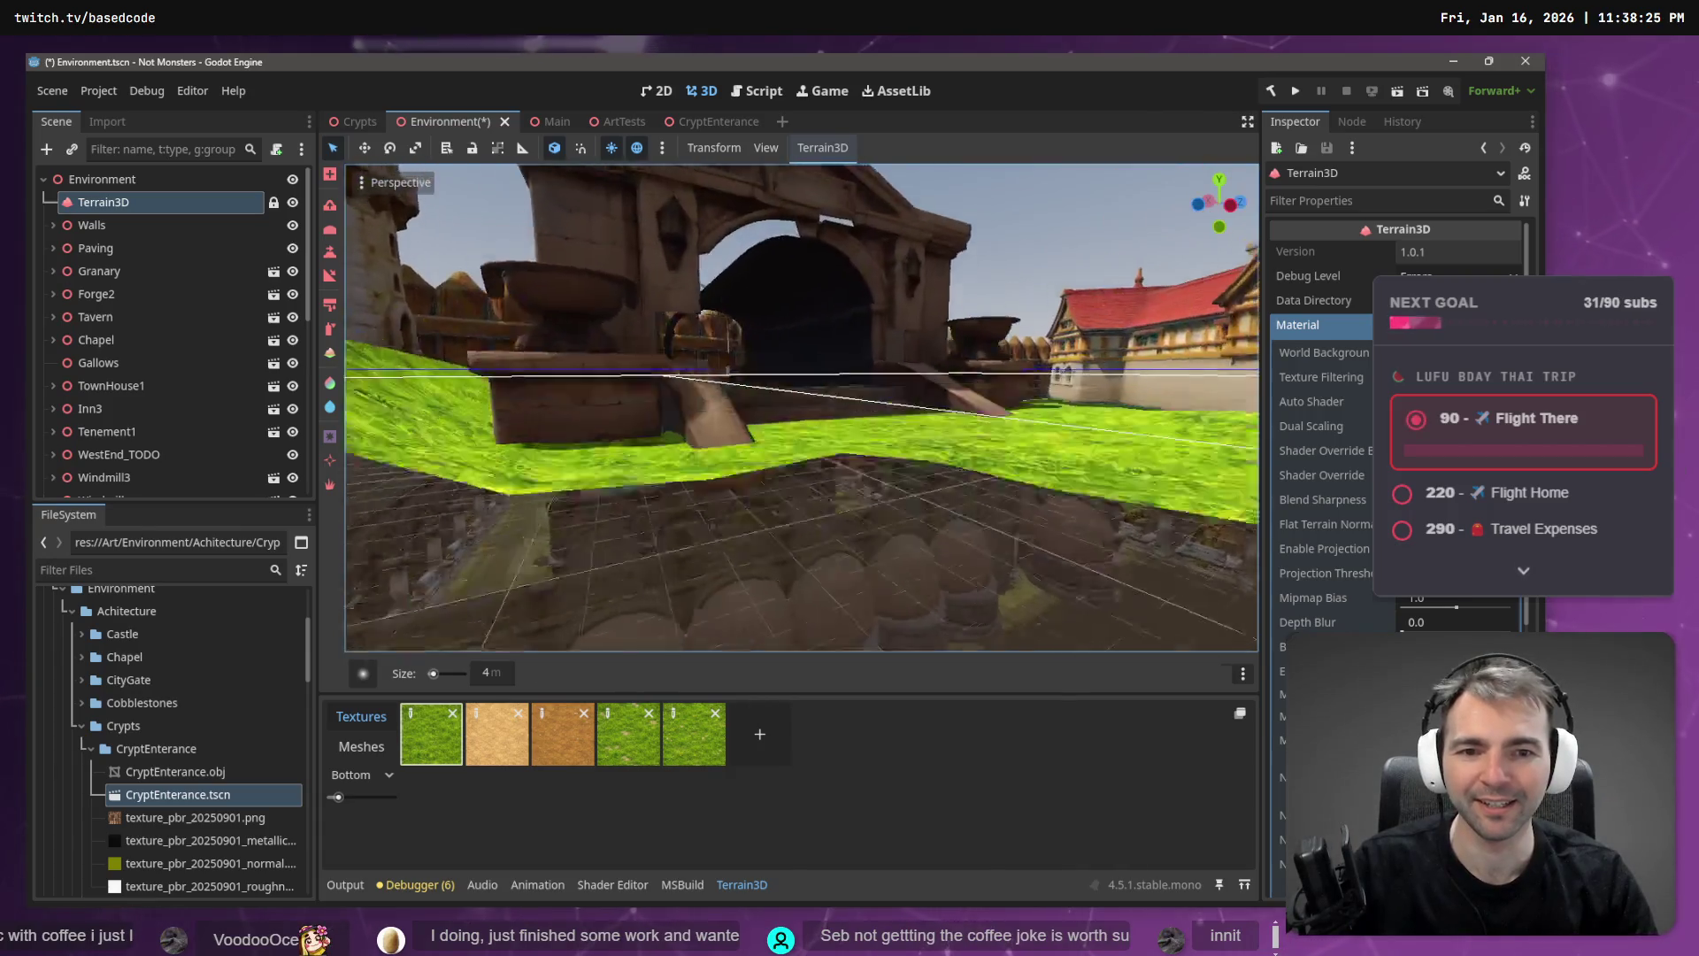
key(e)
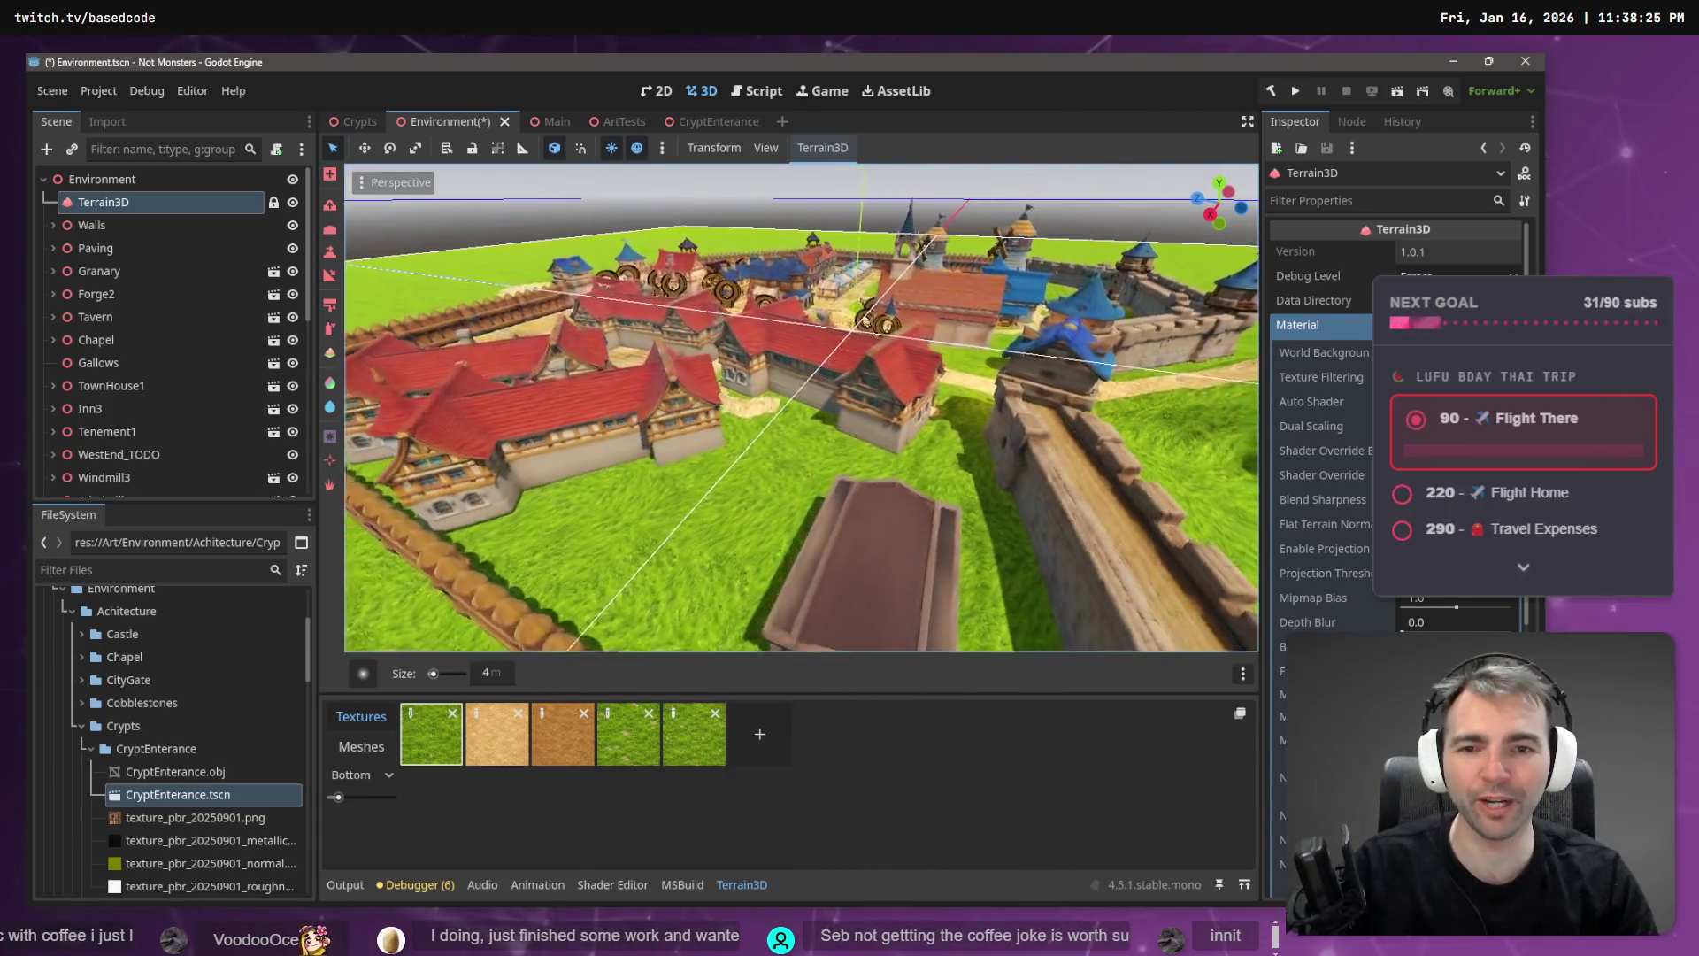
key(w)
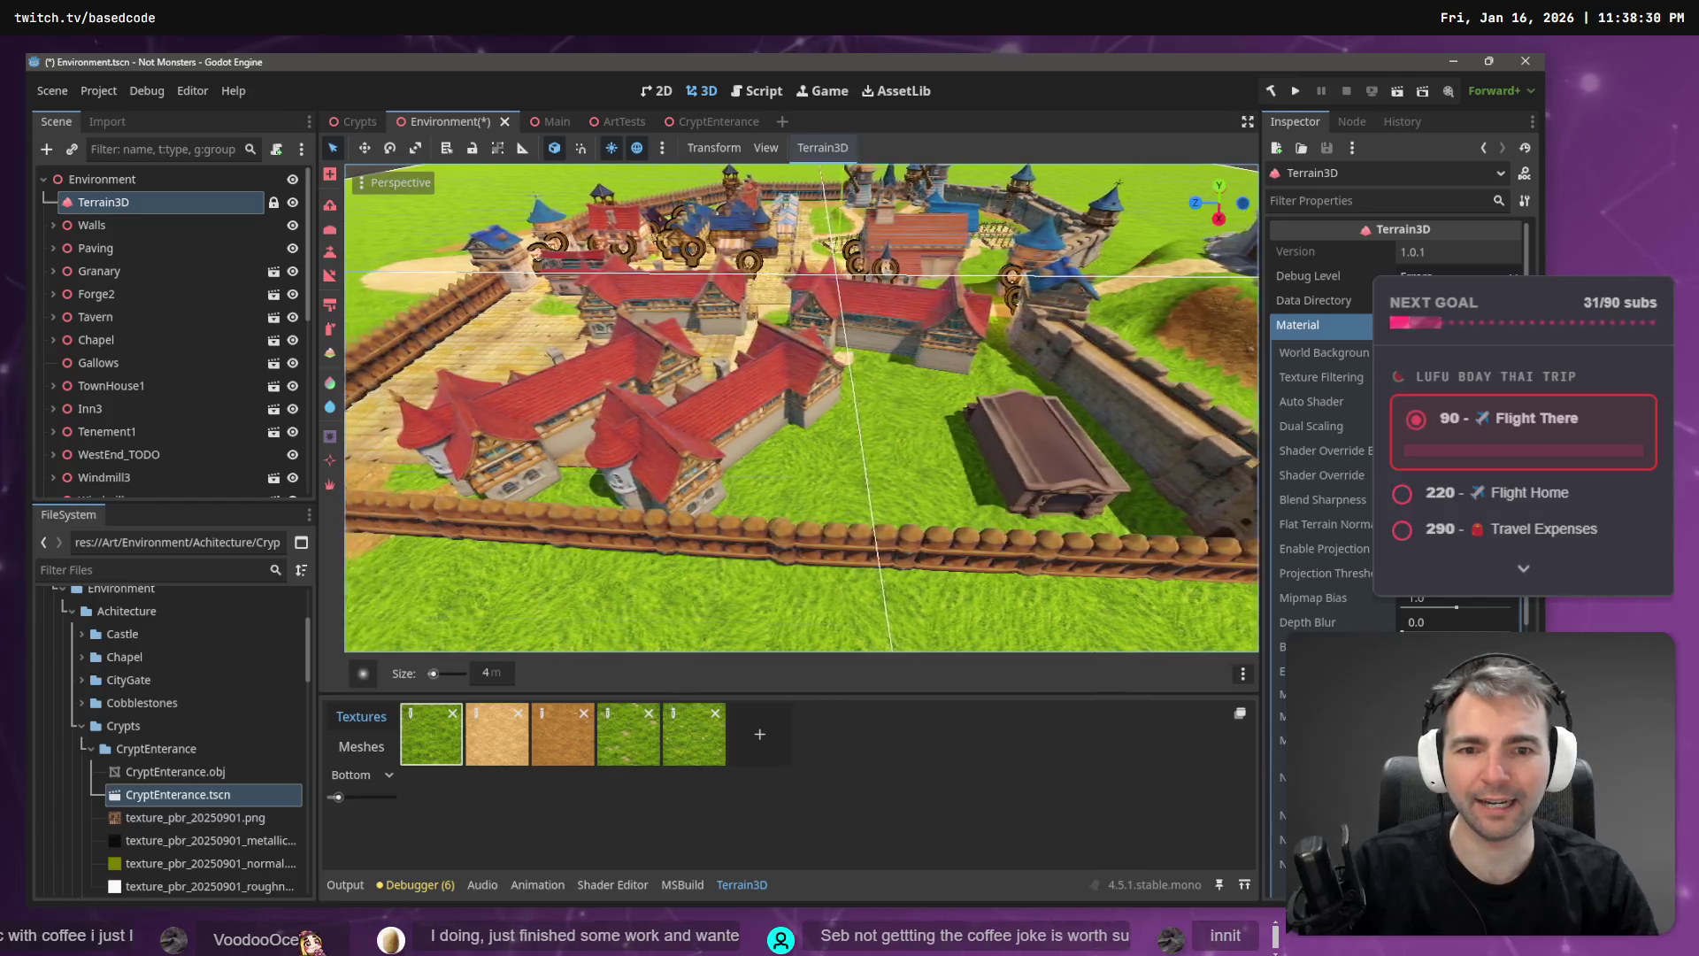
key(w)
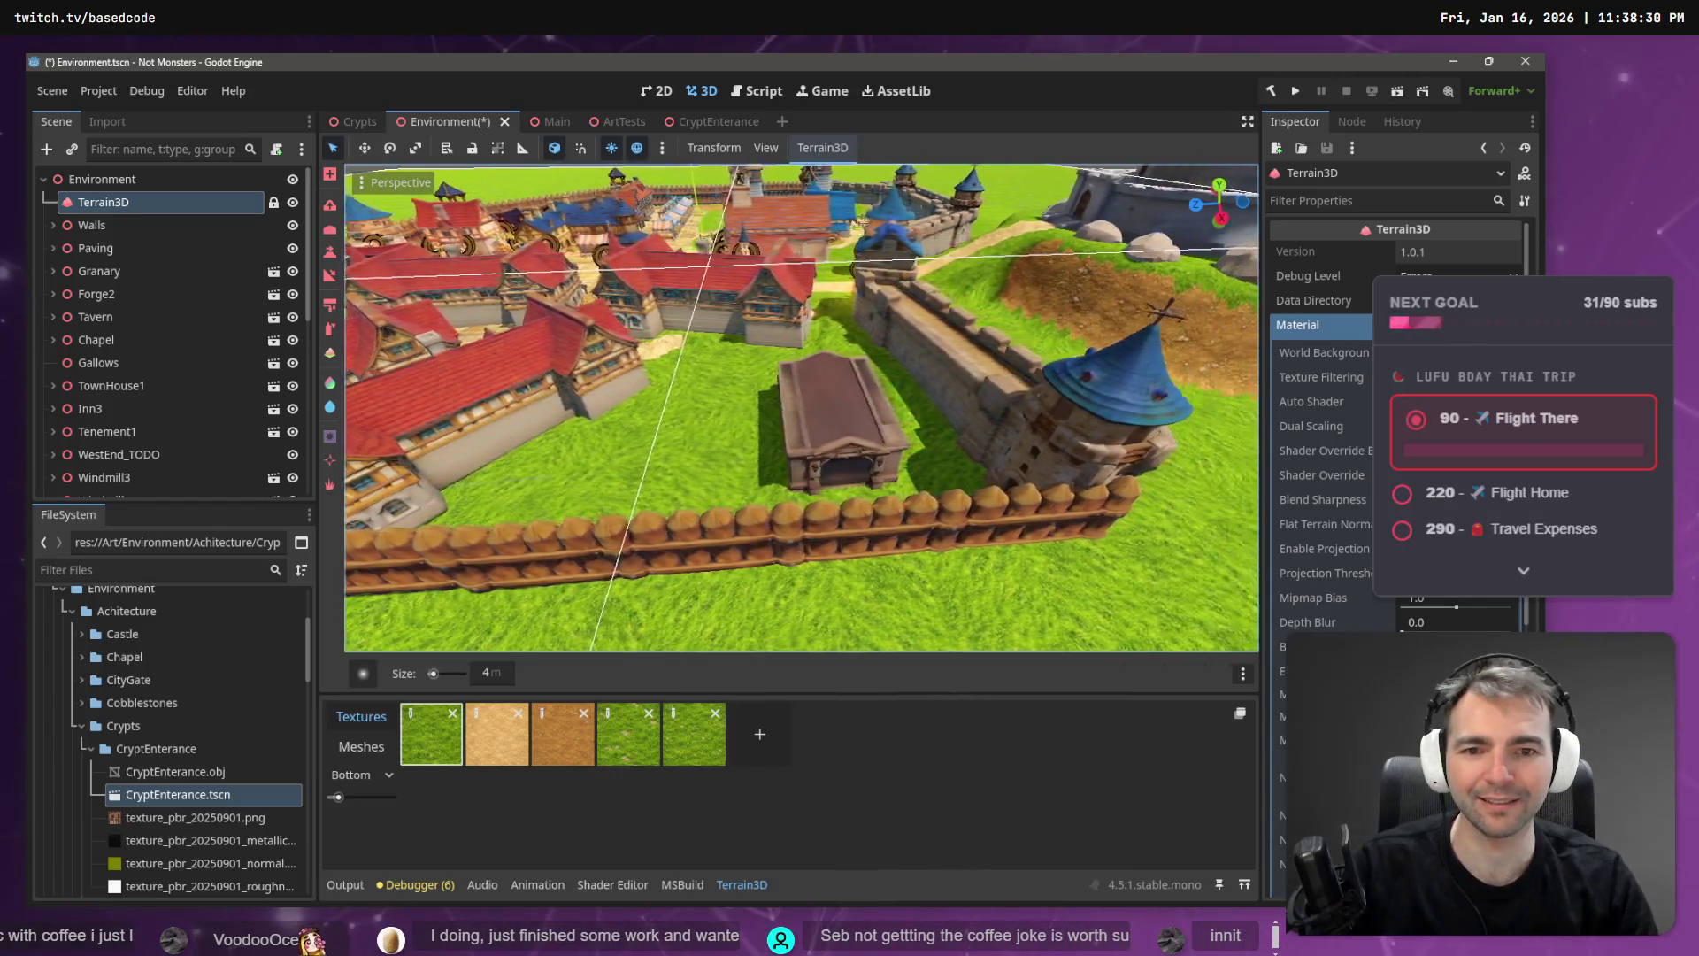
key(d)
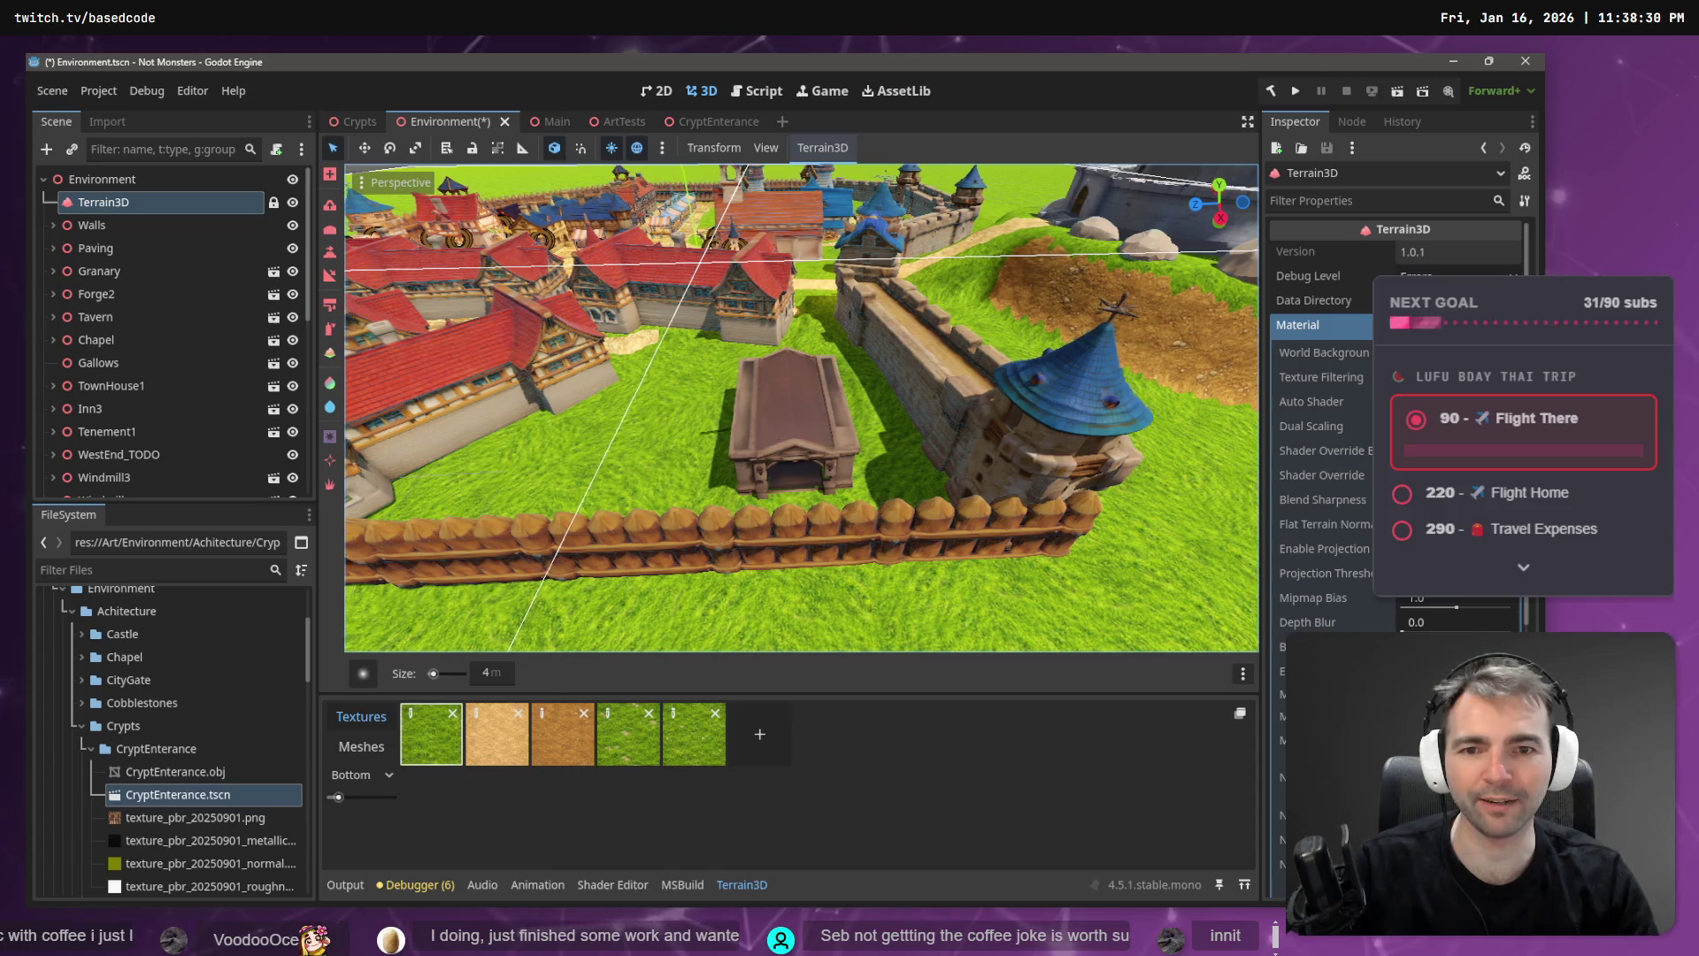
key(q)
key(q)
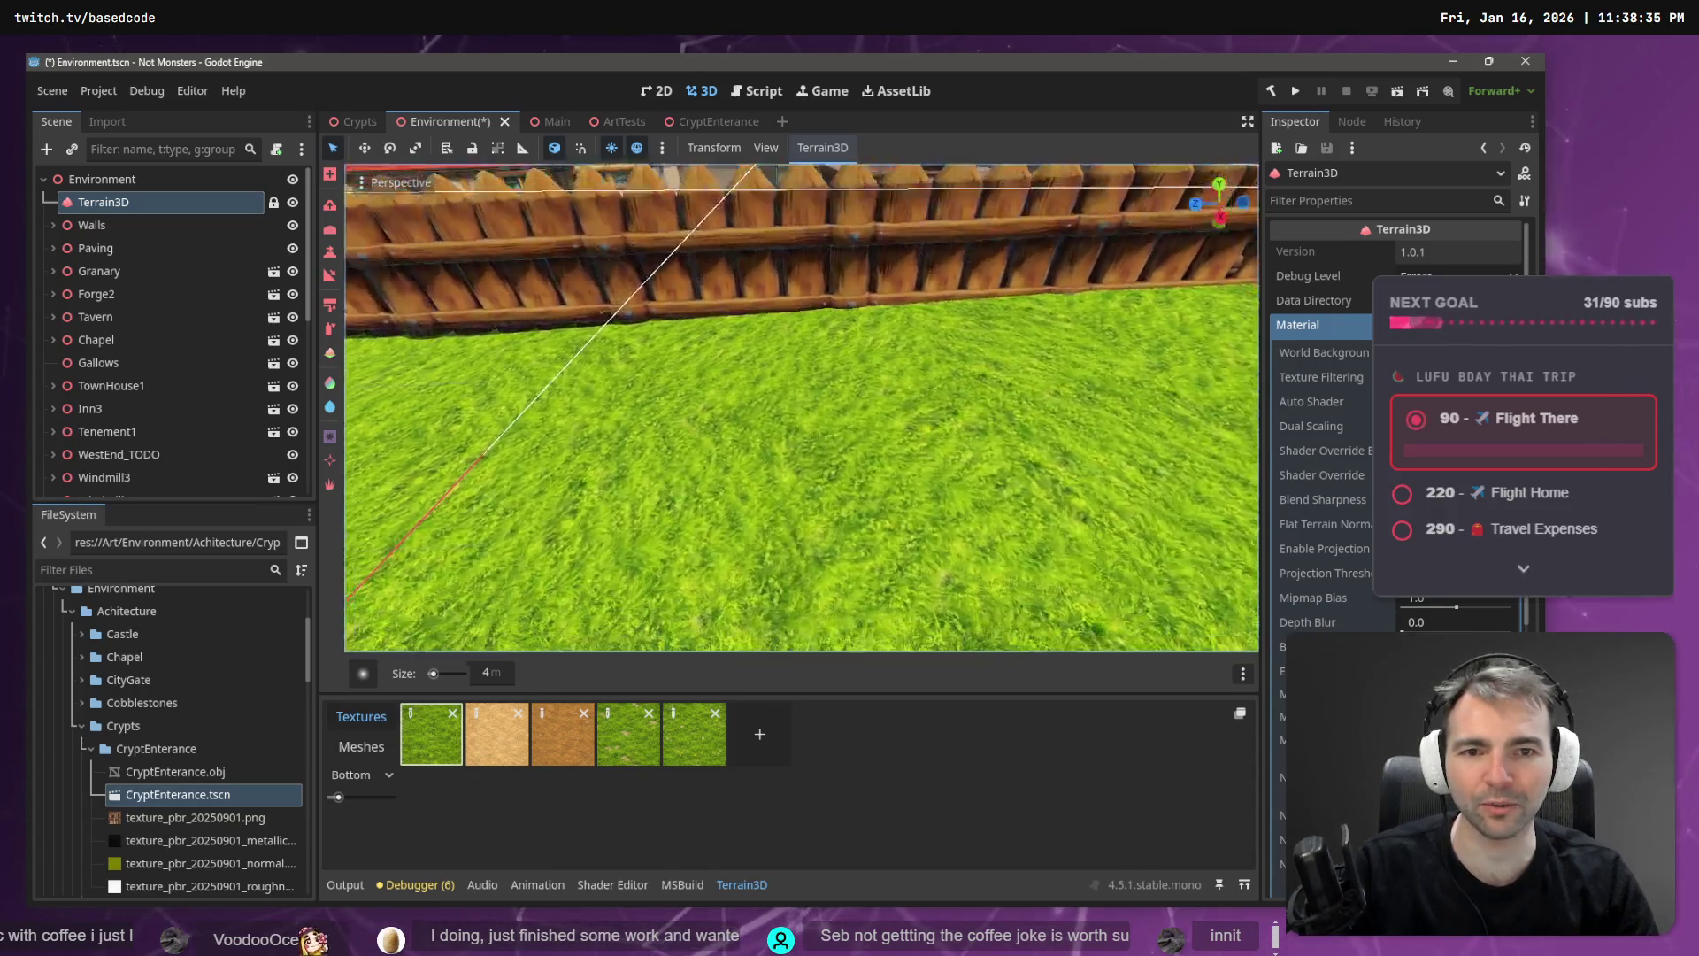
key(e)
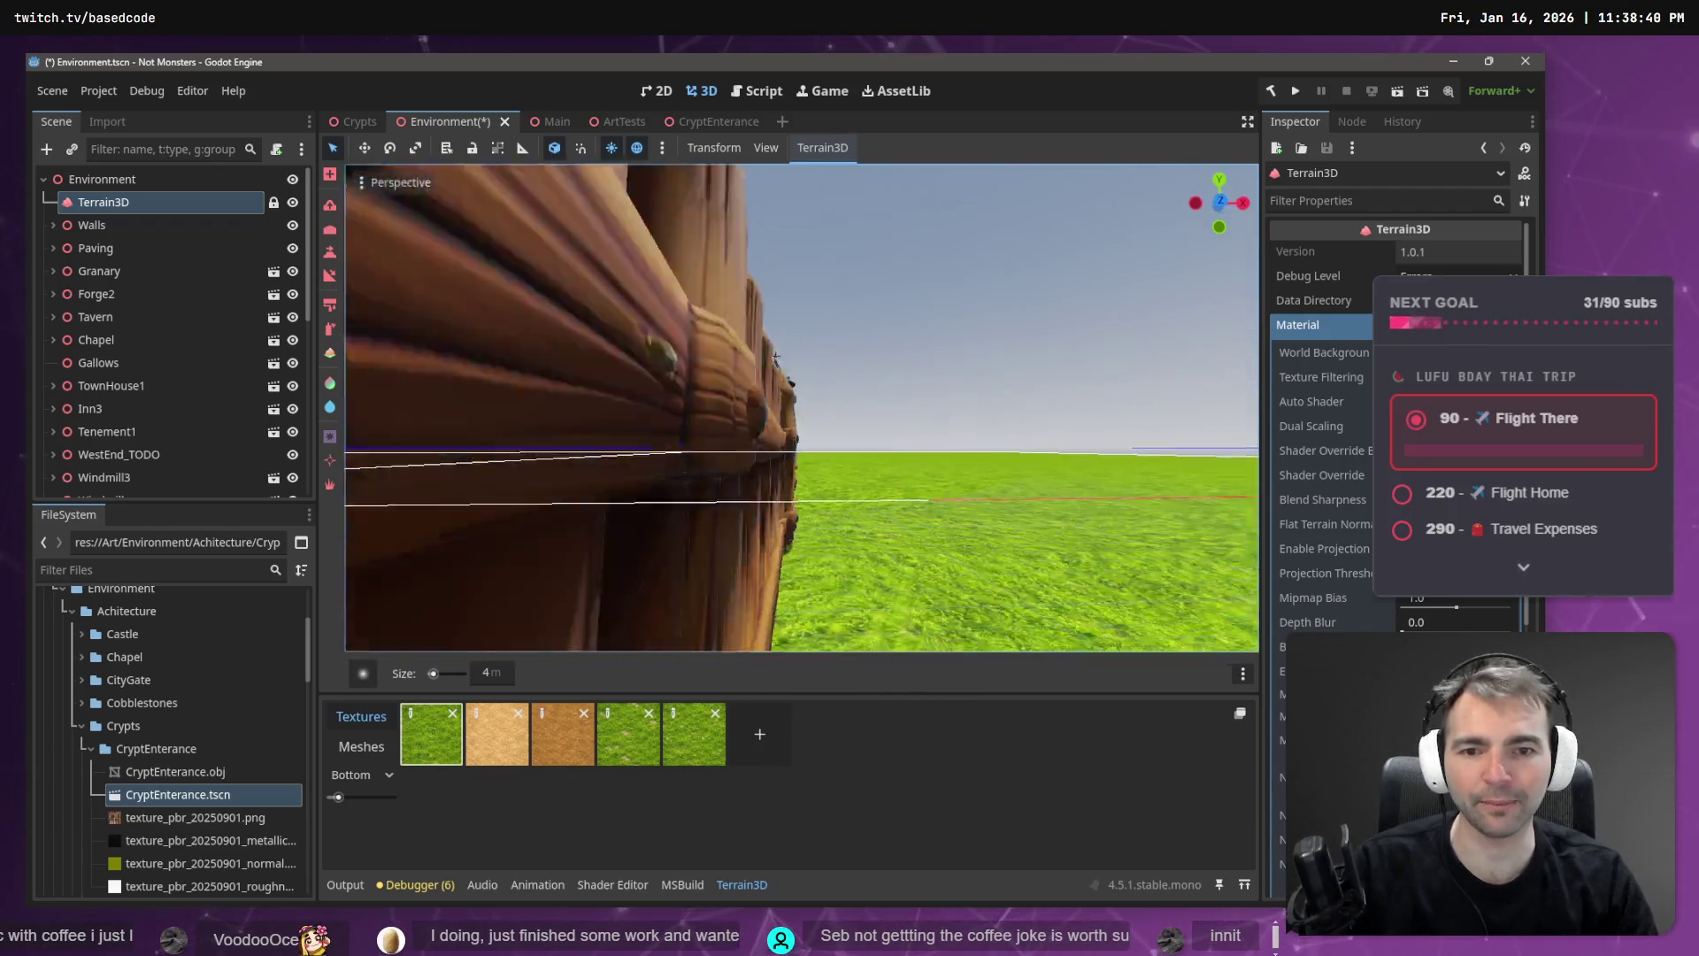
key(e)
key(a)
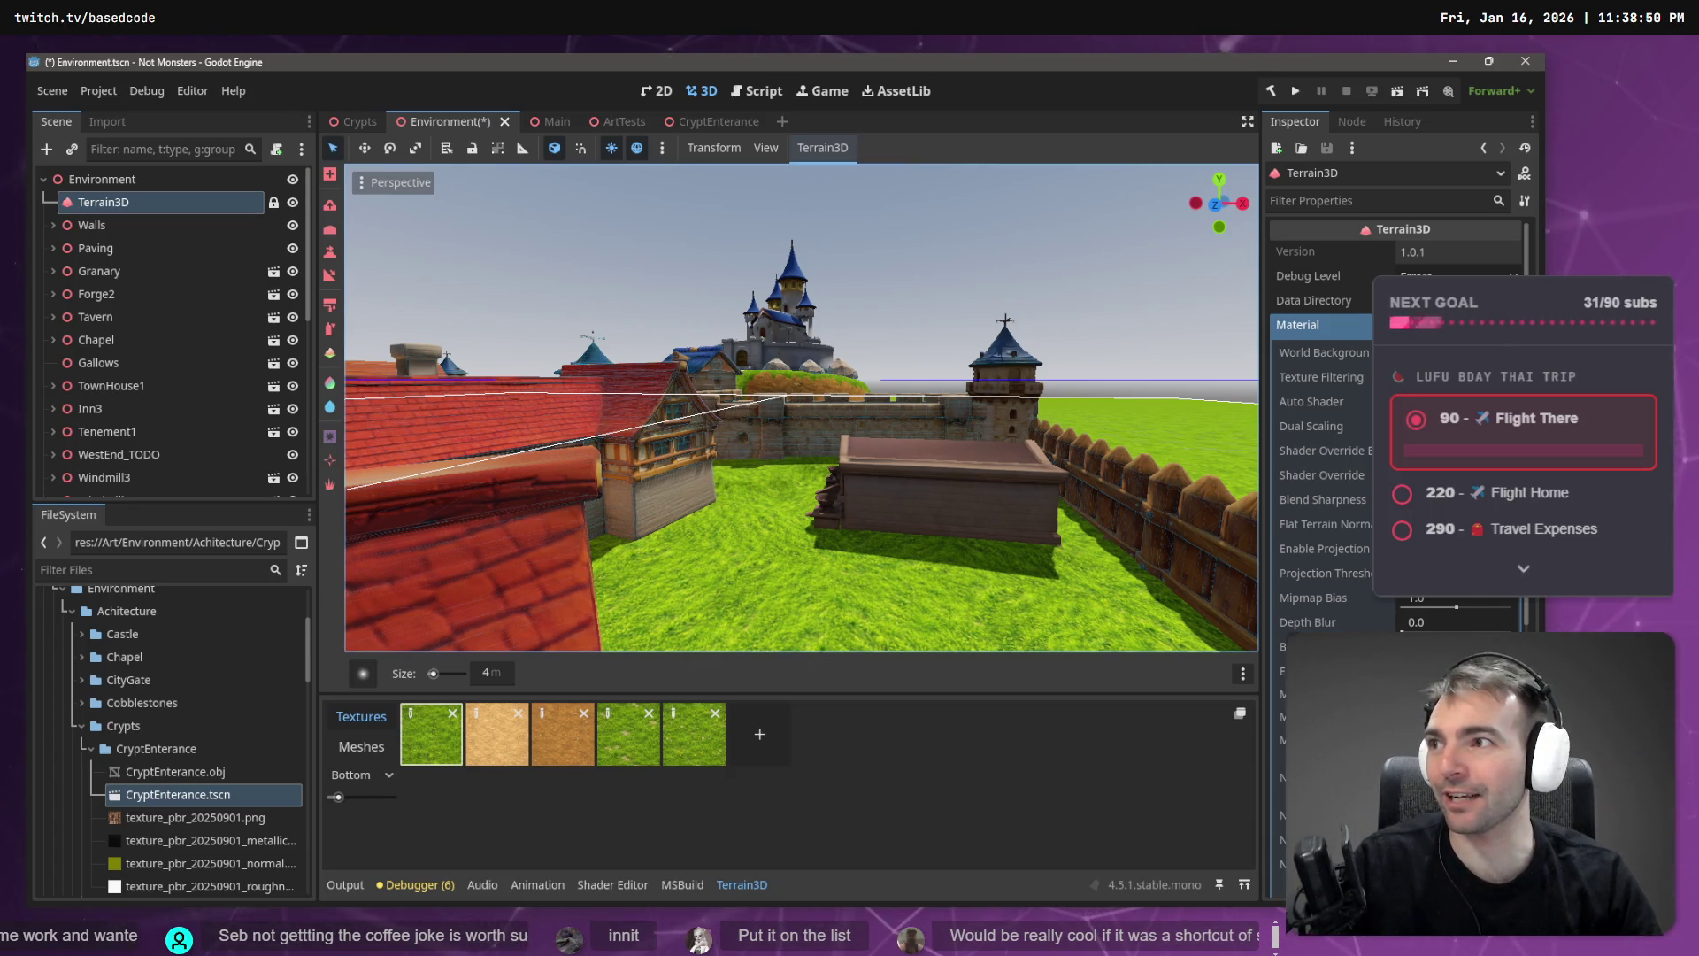
key(w)
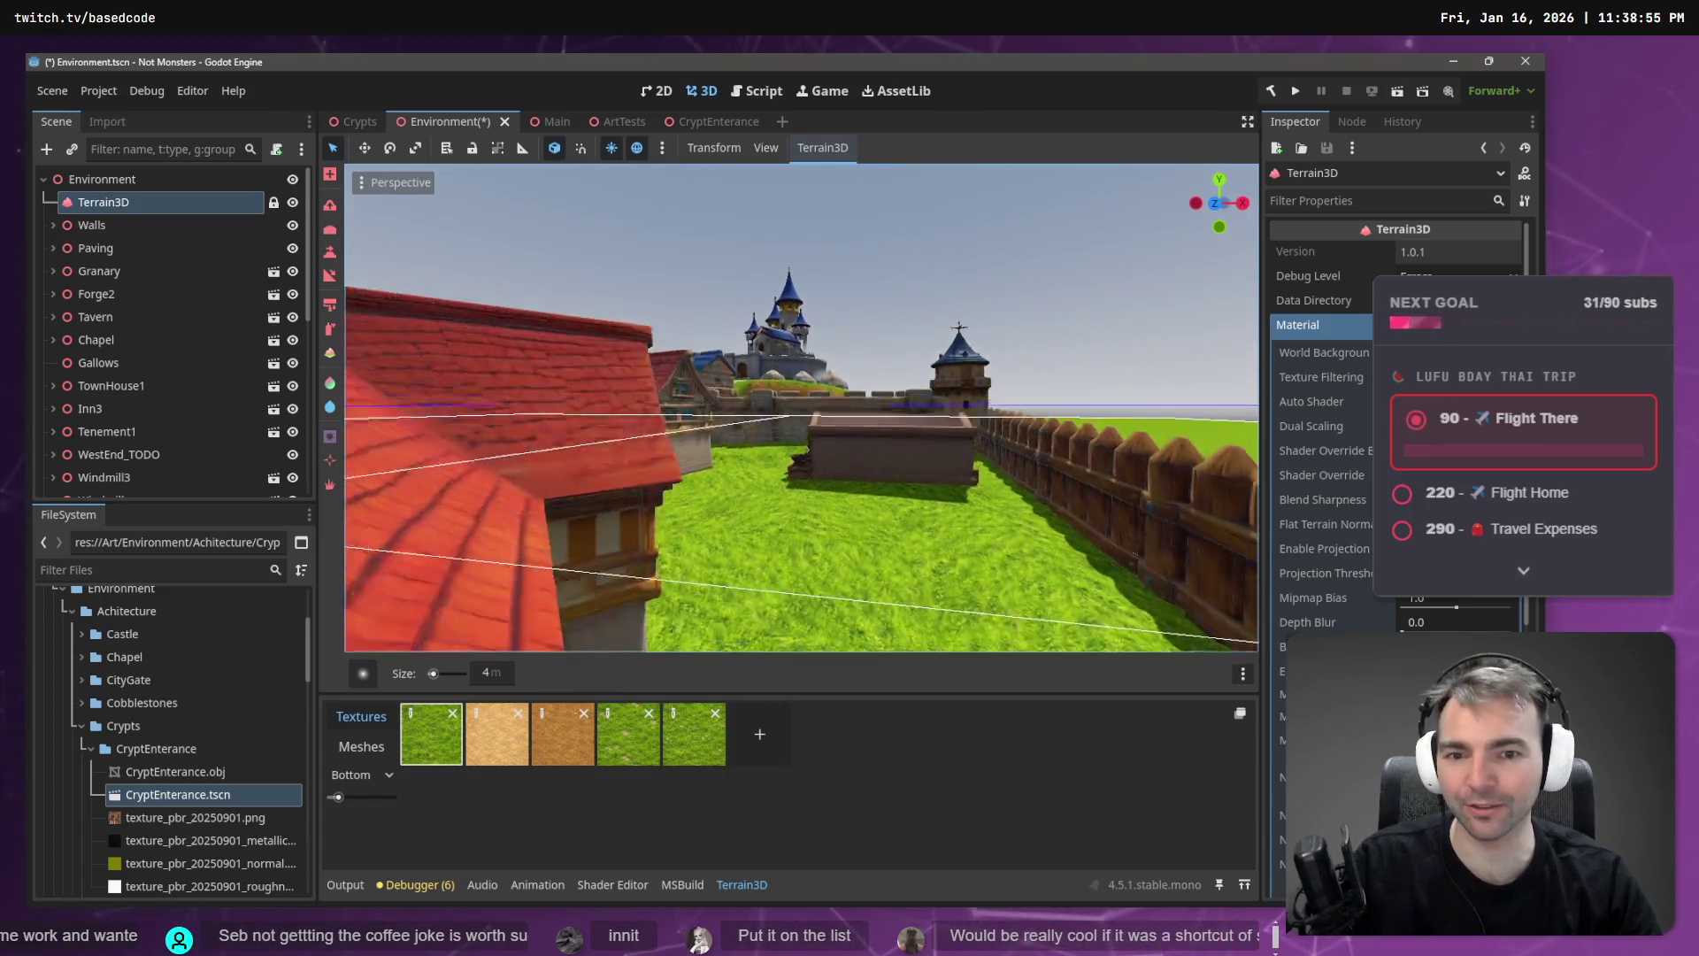
key(s)
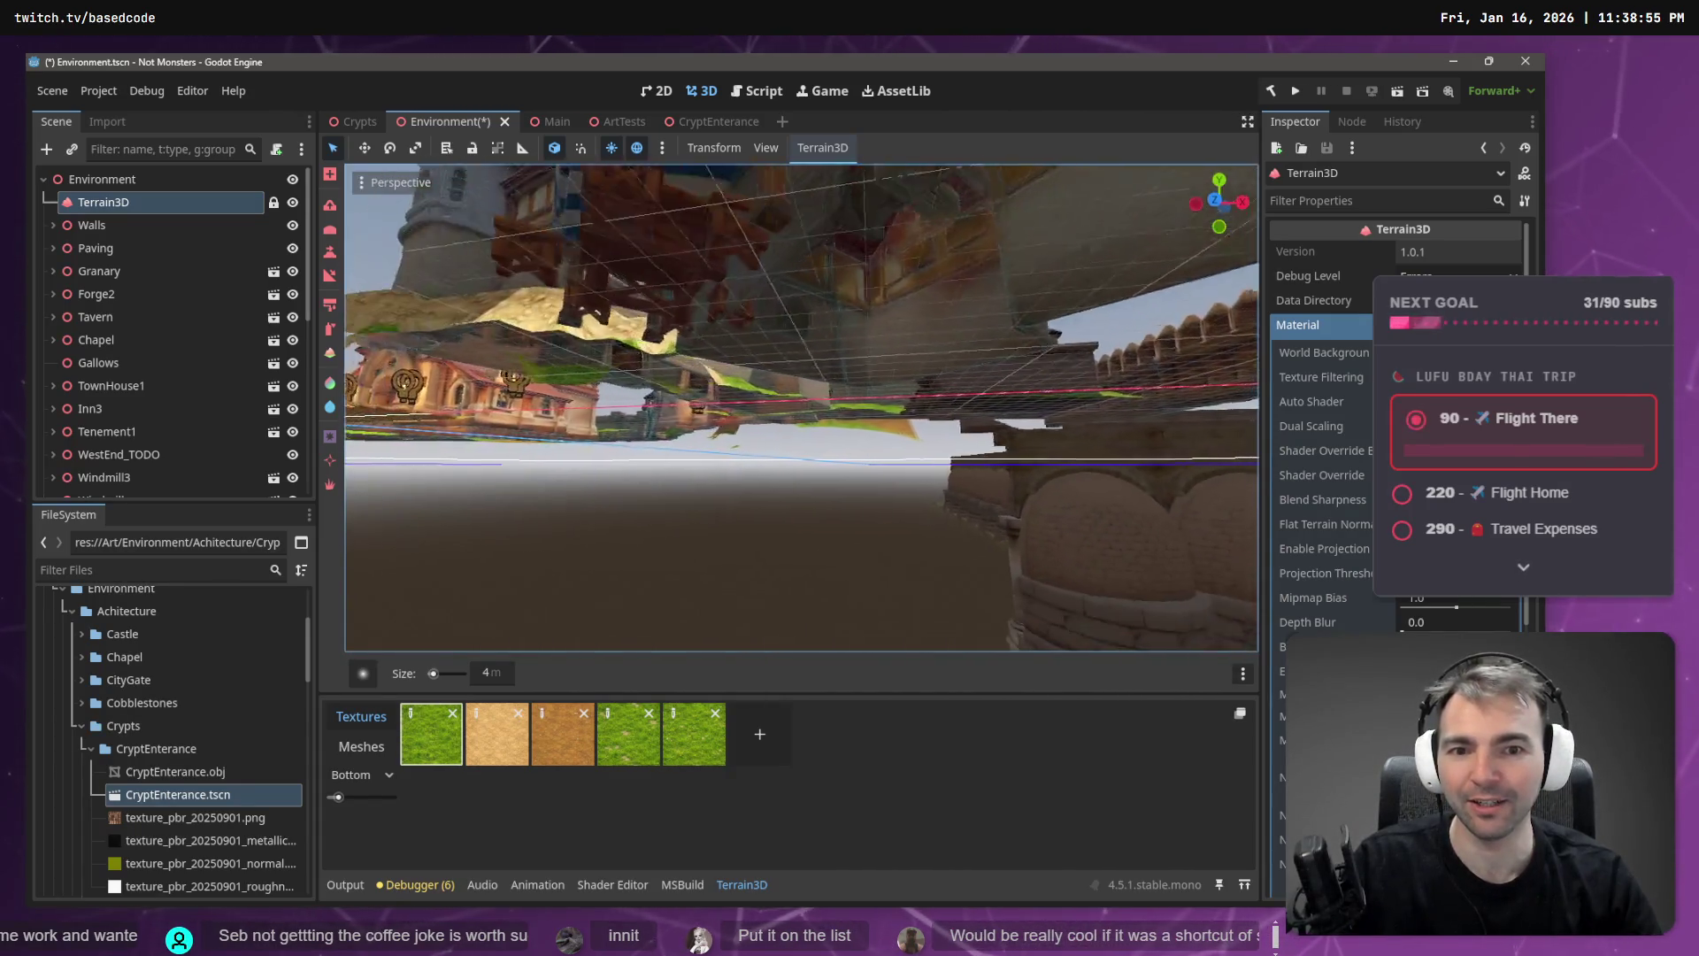
key(e)
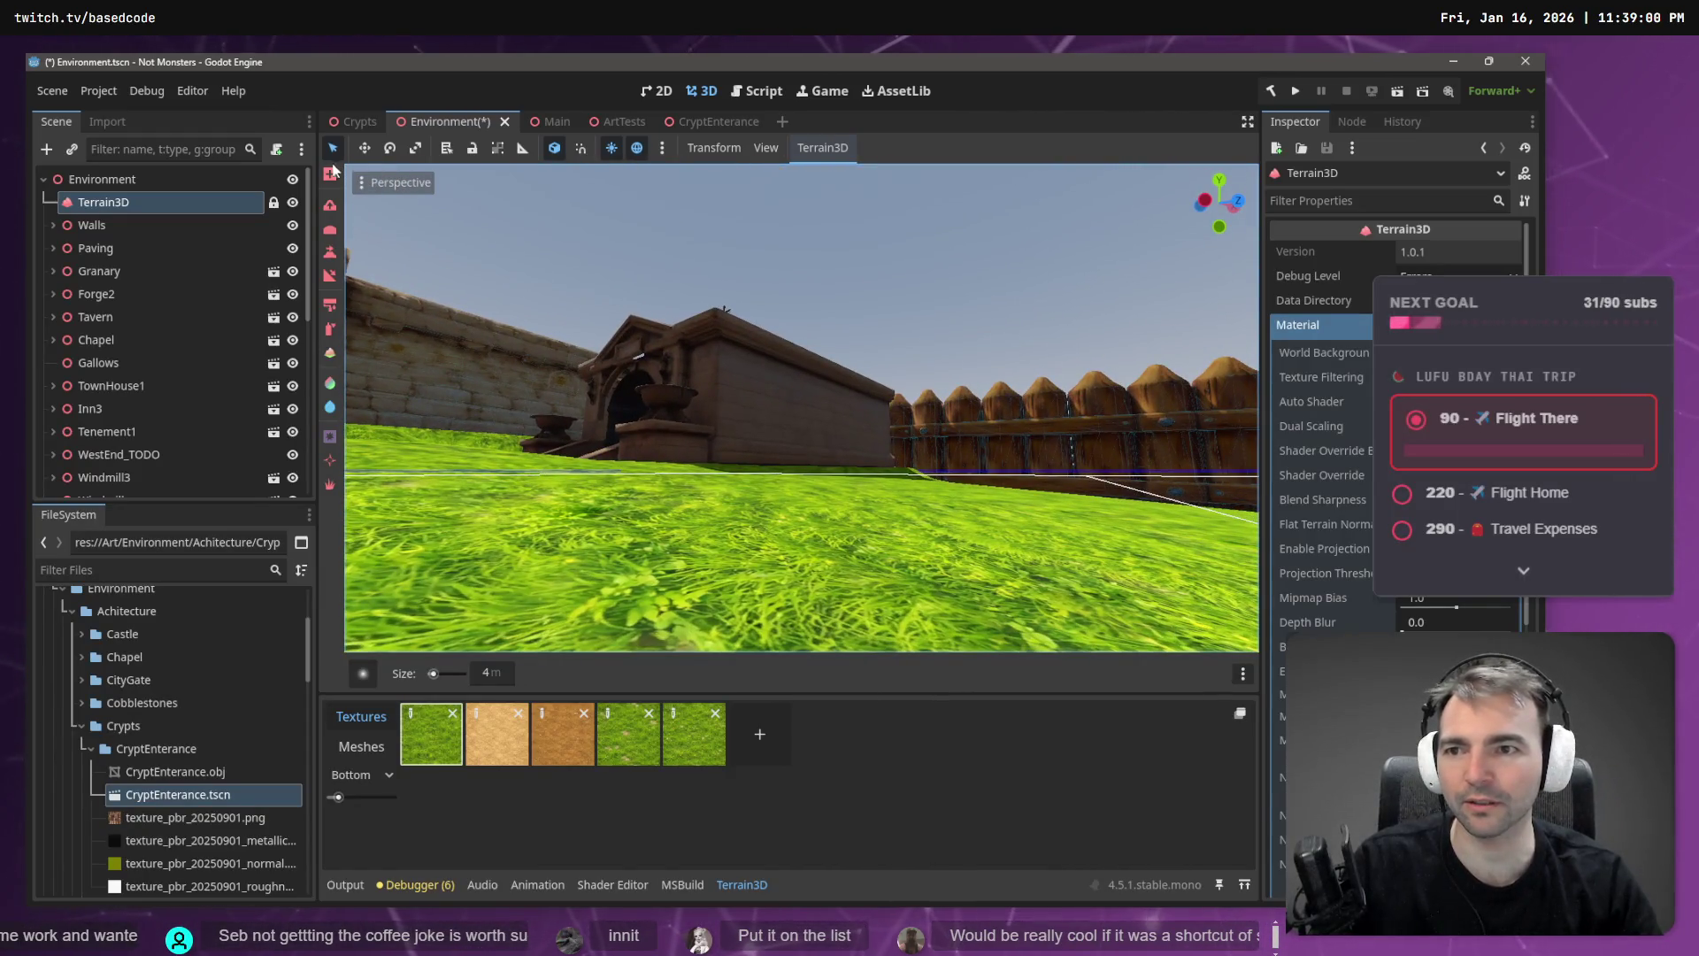
- Select the Crypts node in the Scene tree and frame it in the viewport
click(89, 179)
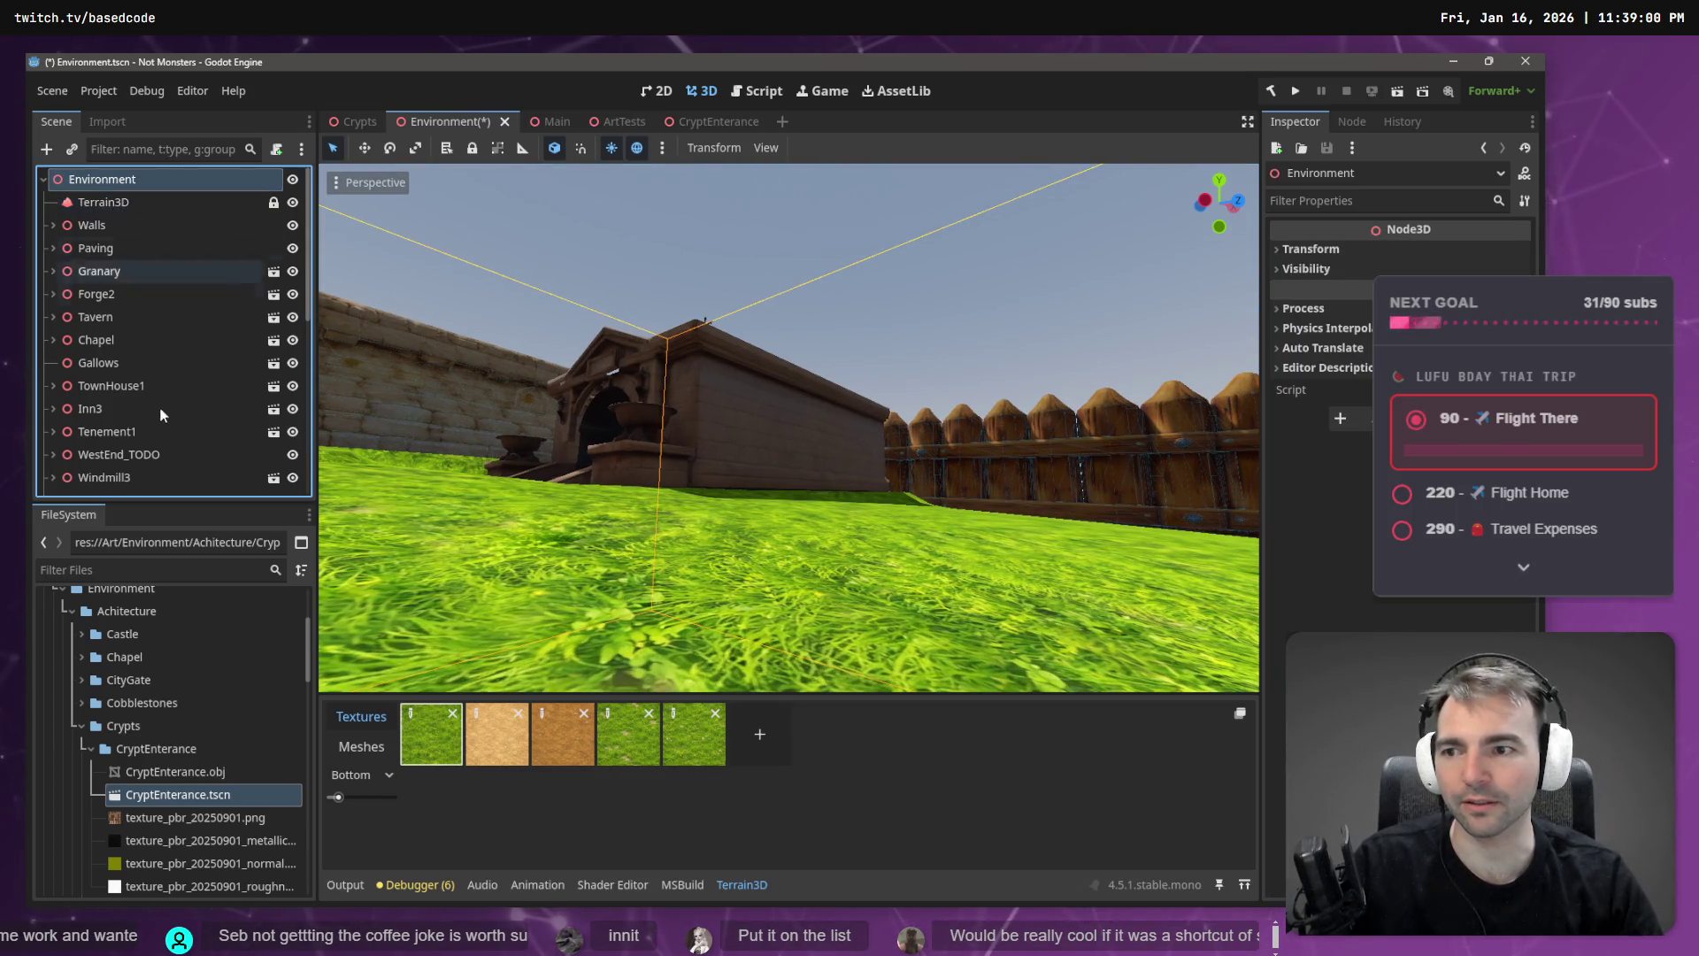
scroll(158, 424, down, 5)
scroll(156, 447, down, 2)
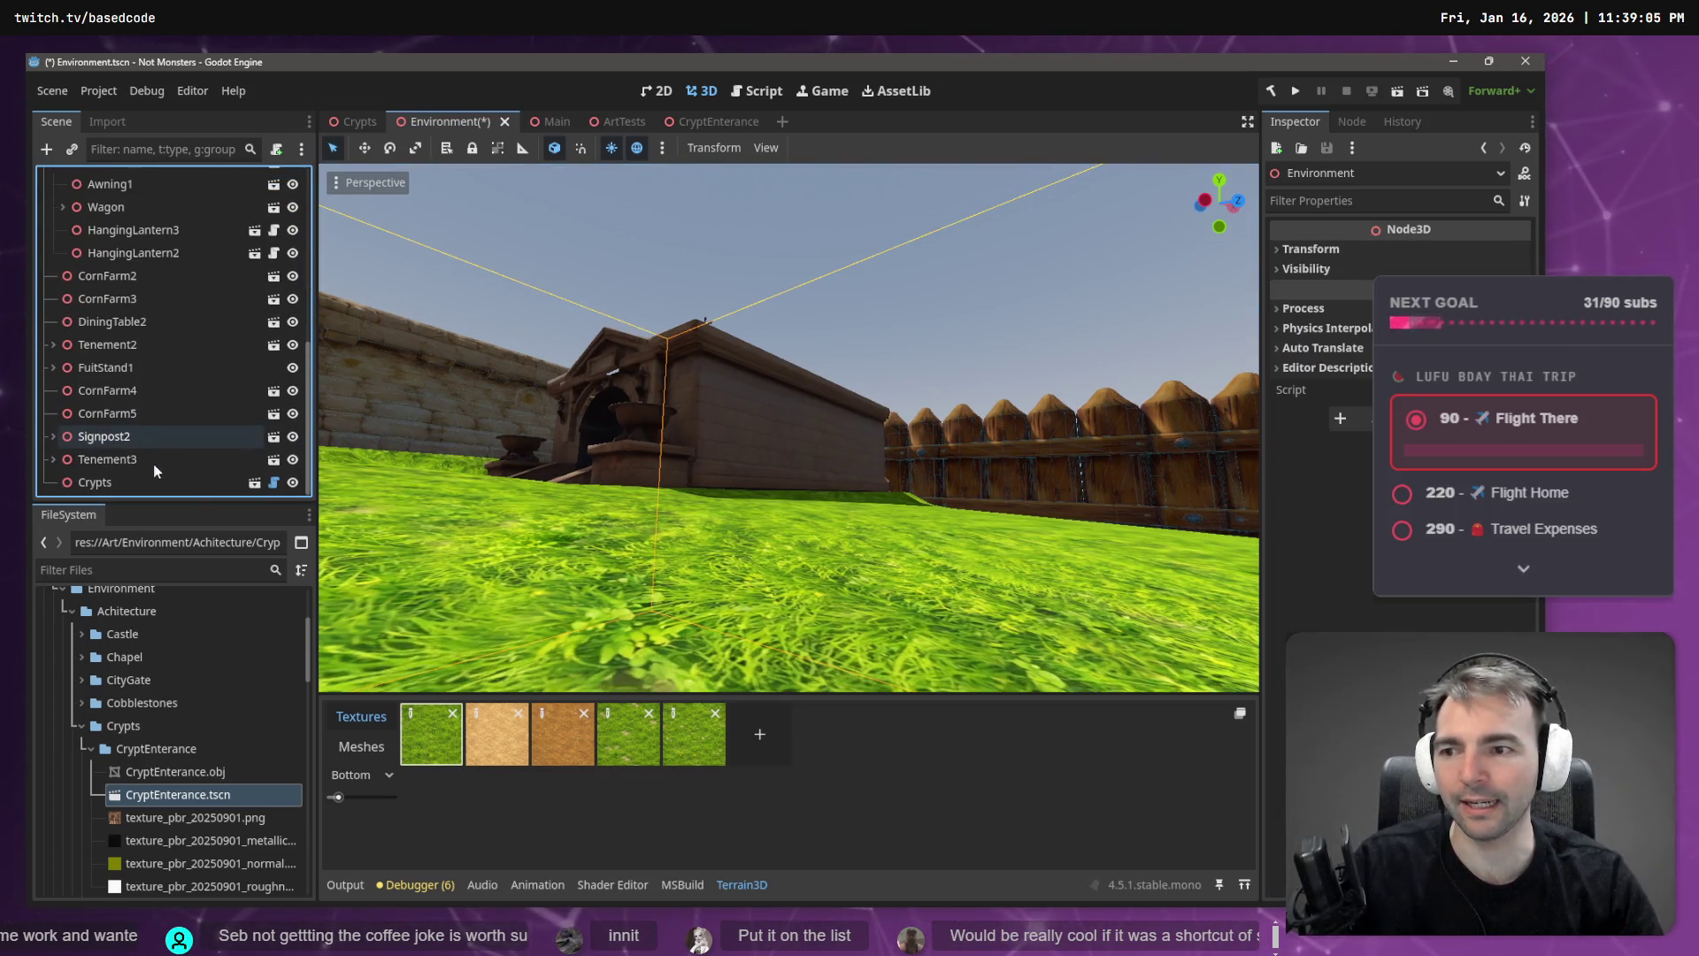
click(94, 483)
double_click(95, 483)
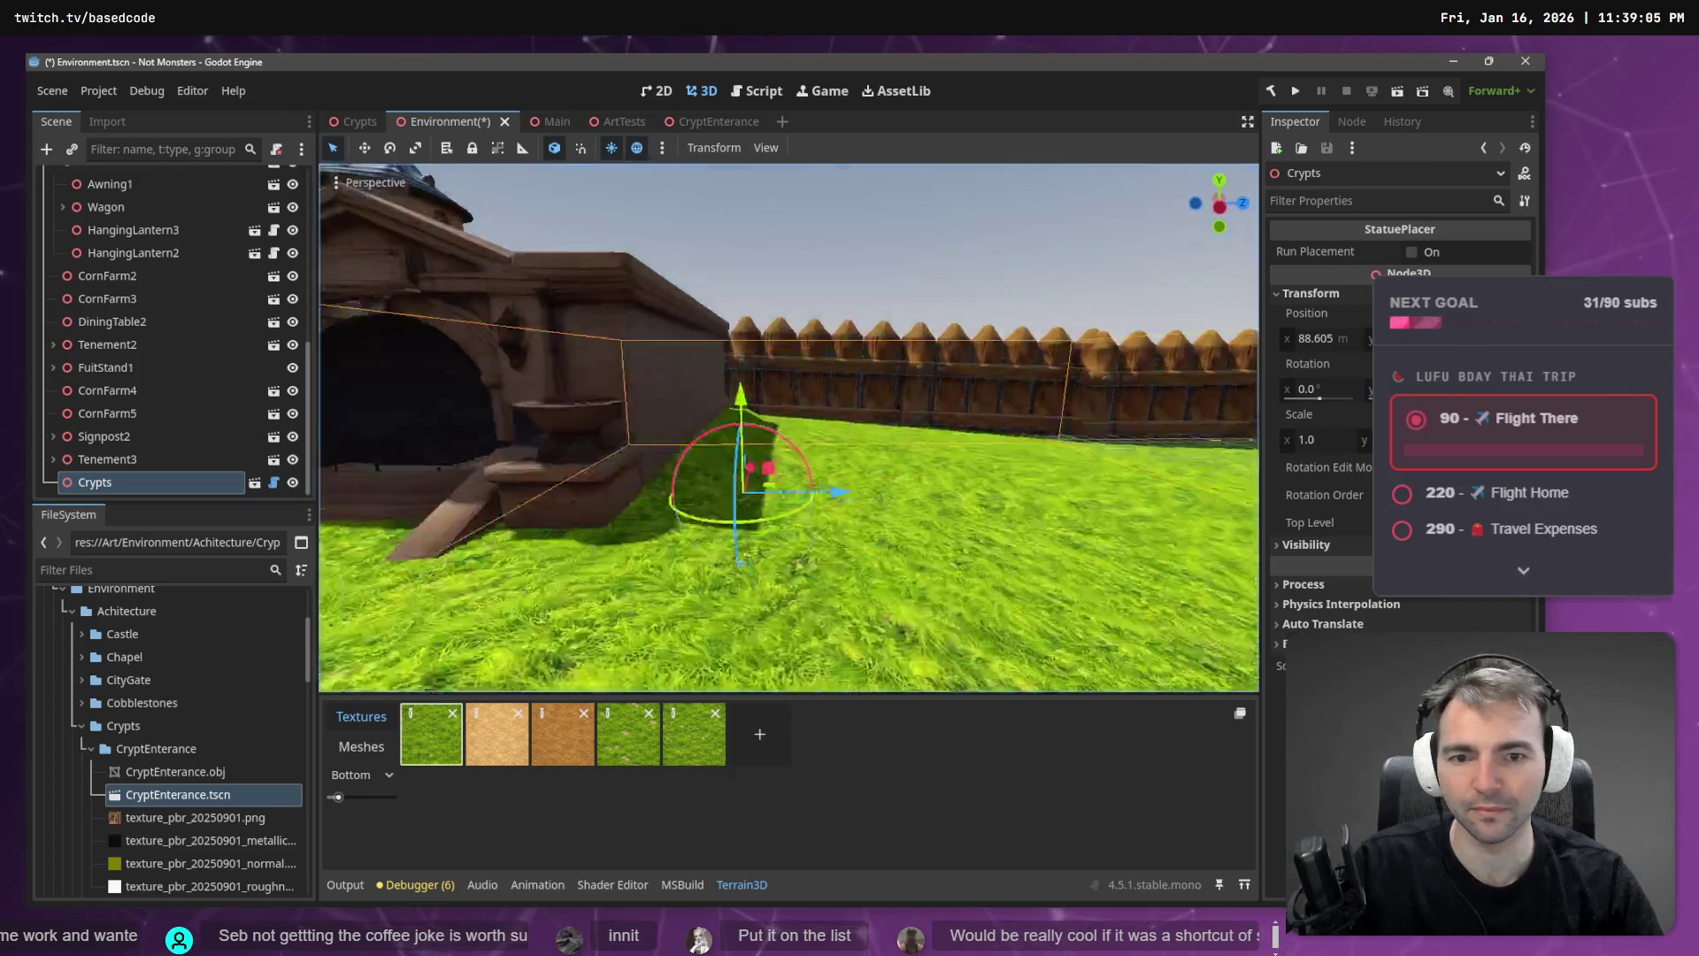
- Rotate the Crypts building and move it off the wall toward the houses, to x 33.466
scroll(761, 442, down, 5)
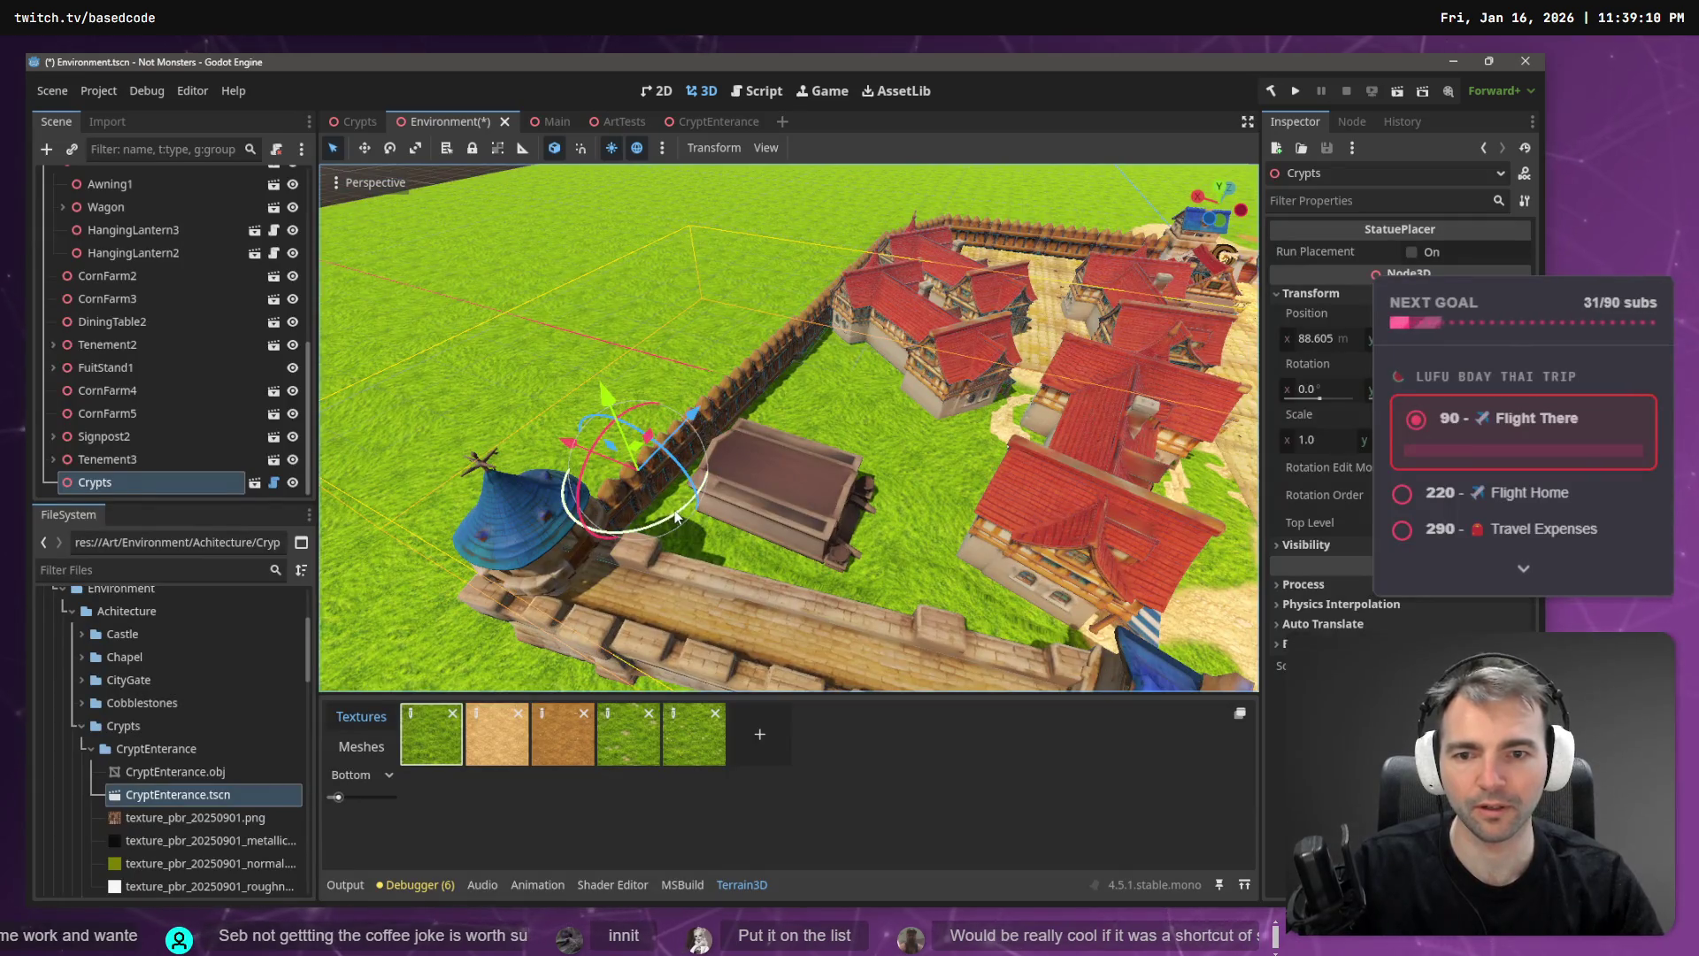
mouse_move(675, 509)
mouse_down()
mouse_move(469, 522)
mouse_move(215, 289)
mouse_move(352, 197)
mouse_move(340, 213)
mouse_up()
key(w)
mouse_move(652, 501)
mouse_down()
mouse_move(966, 624)
mouse_move(1081, 691)
mouse_move(1085, 579)
mouse_up()
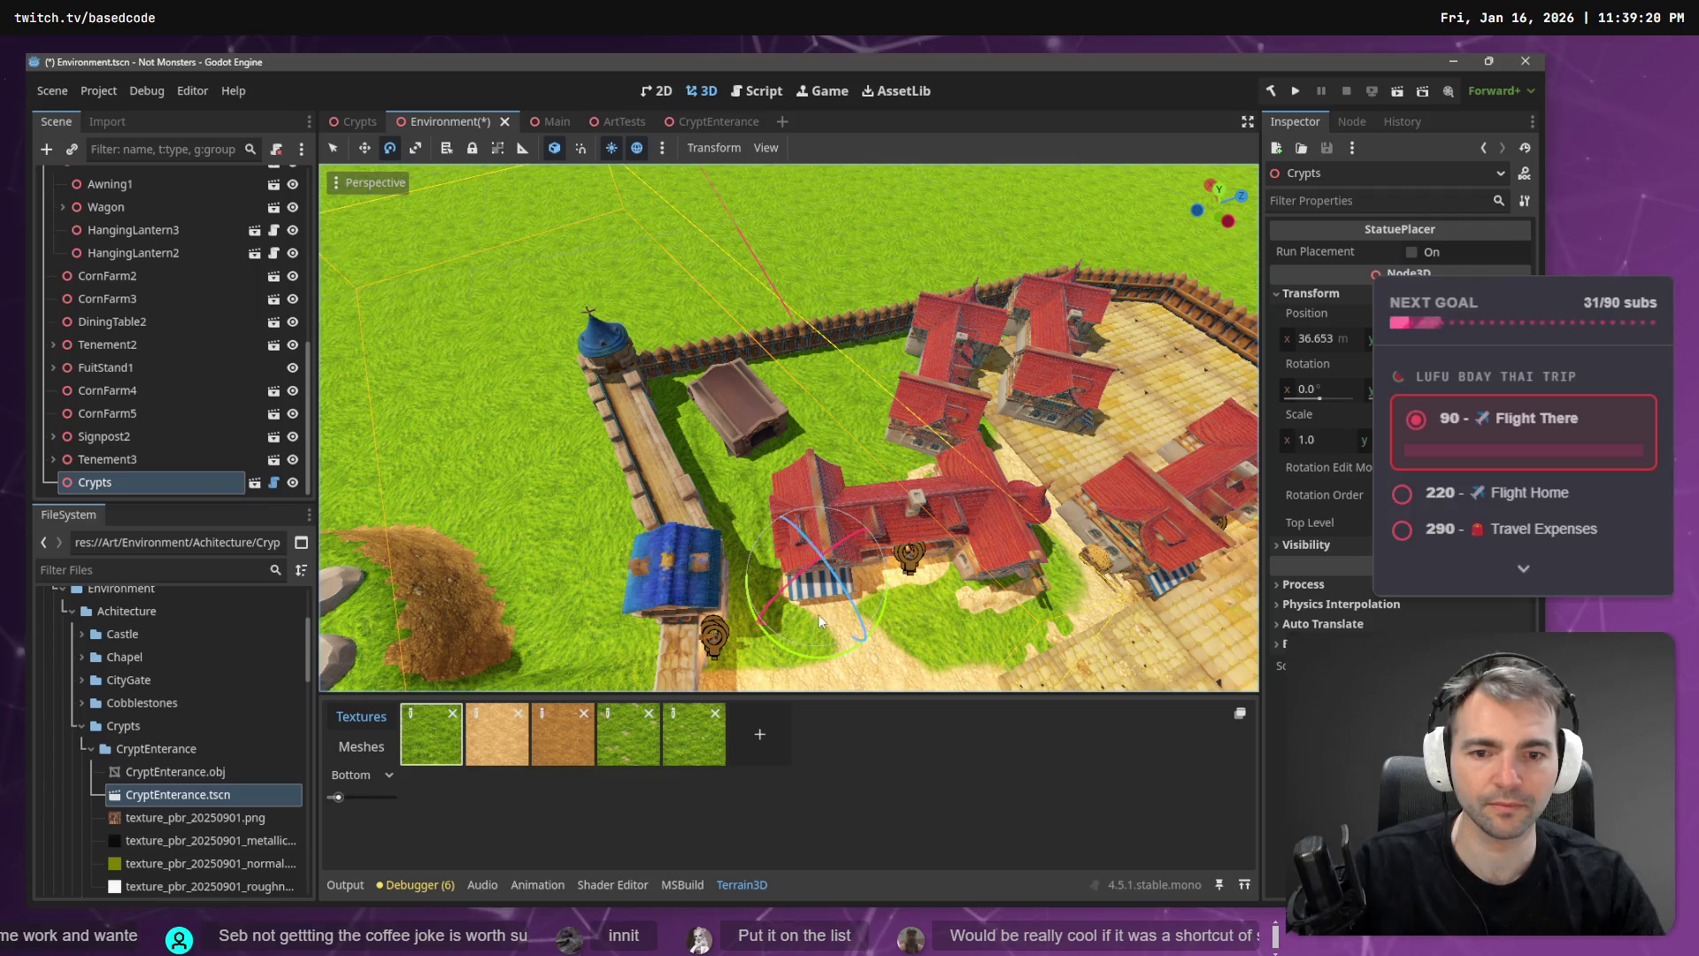
mouse_move(838, 656)
mouse_down()
mouse_move(799, 635)
mouse_move(779, 660)
mouse_up()
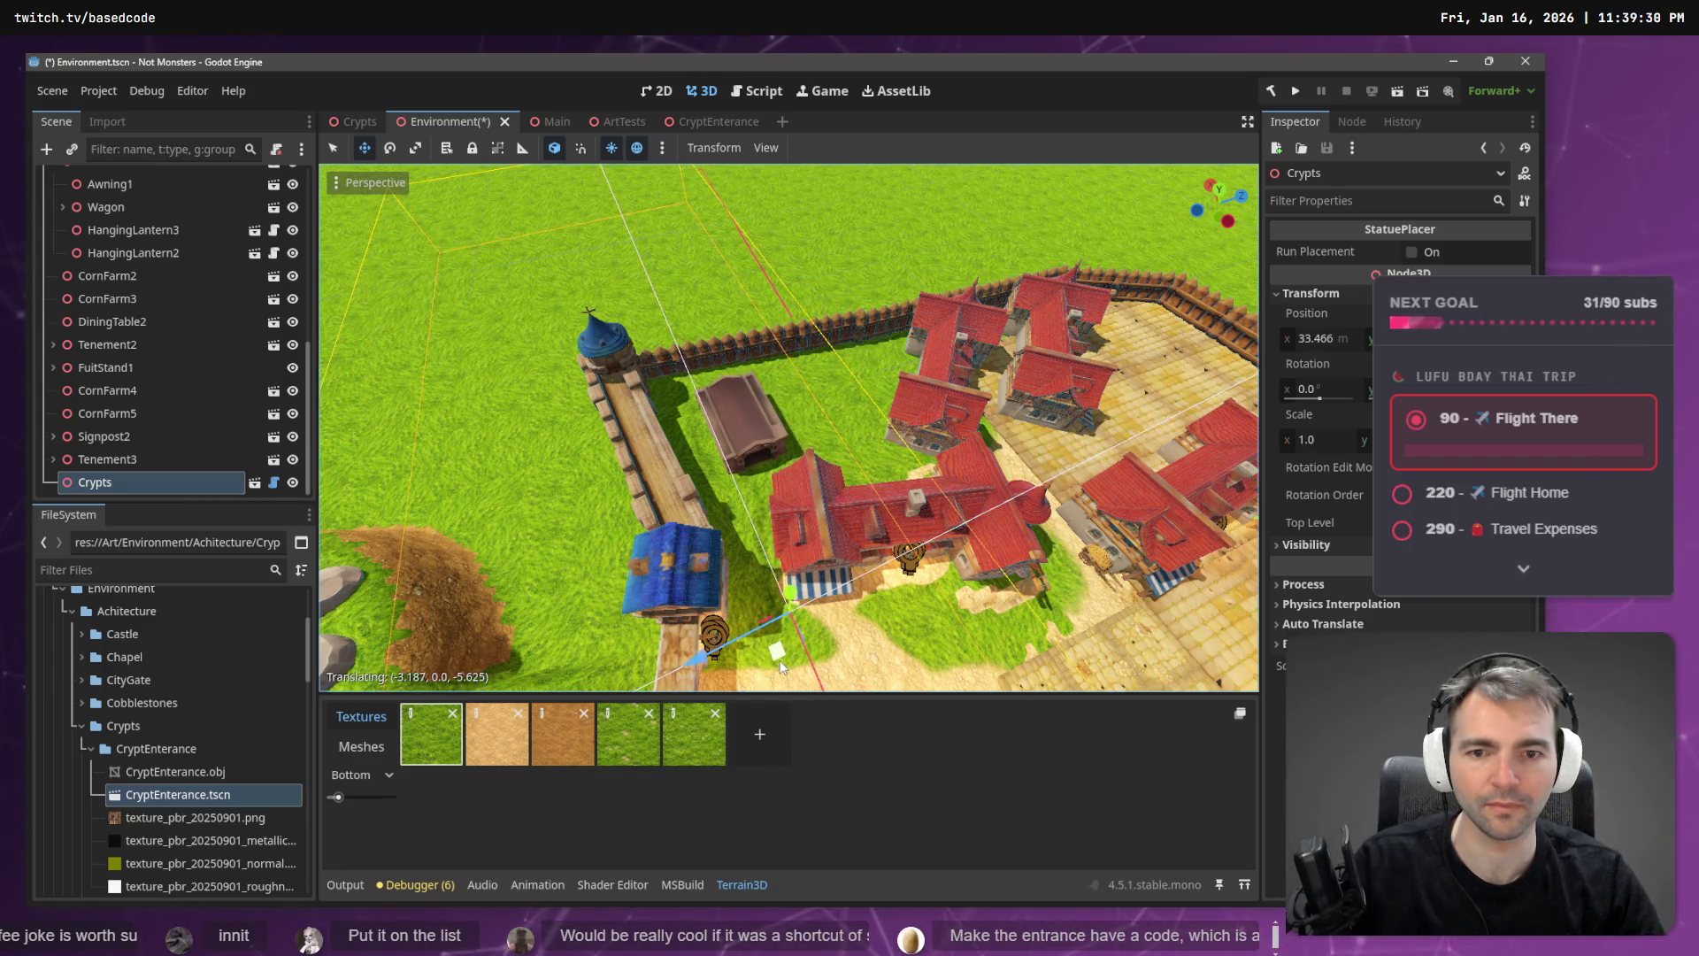
scroll(608, 283, up, 5)
scroll(789, 427, down, 5)
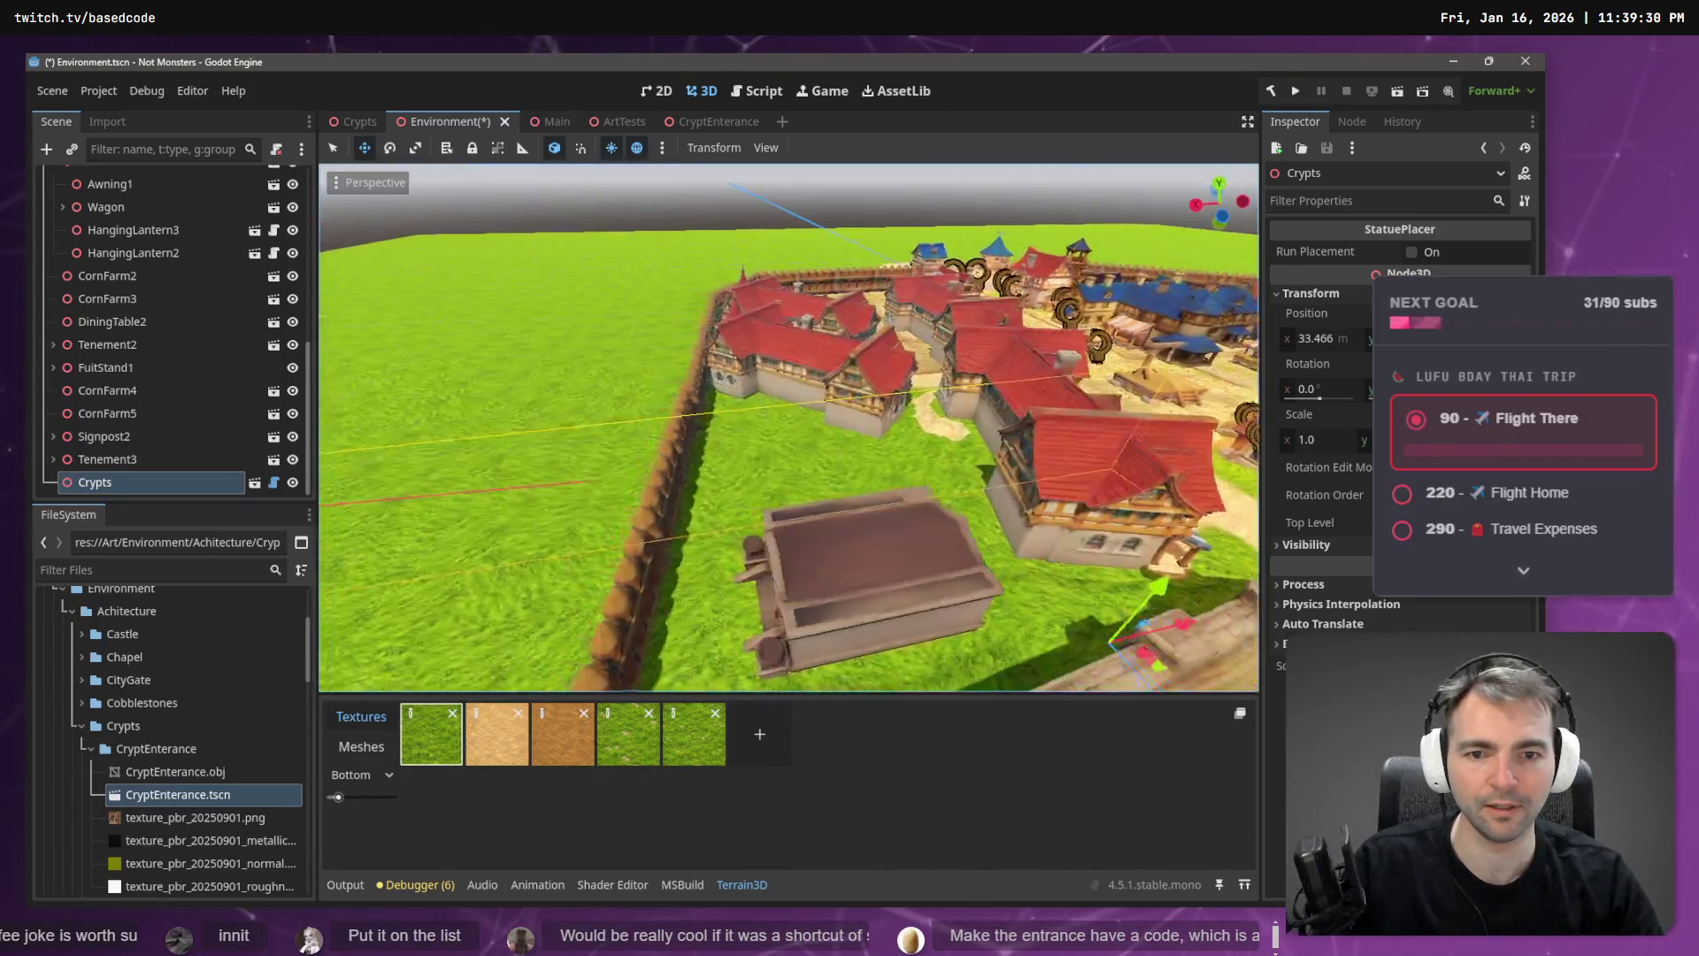
scroll(788, 428, up, 5)
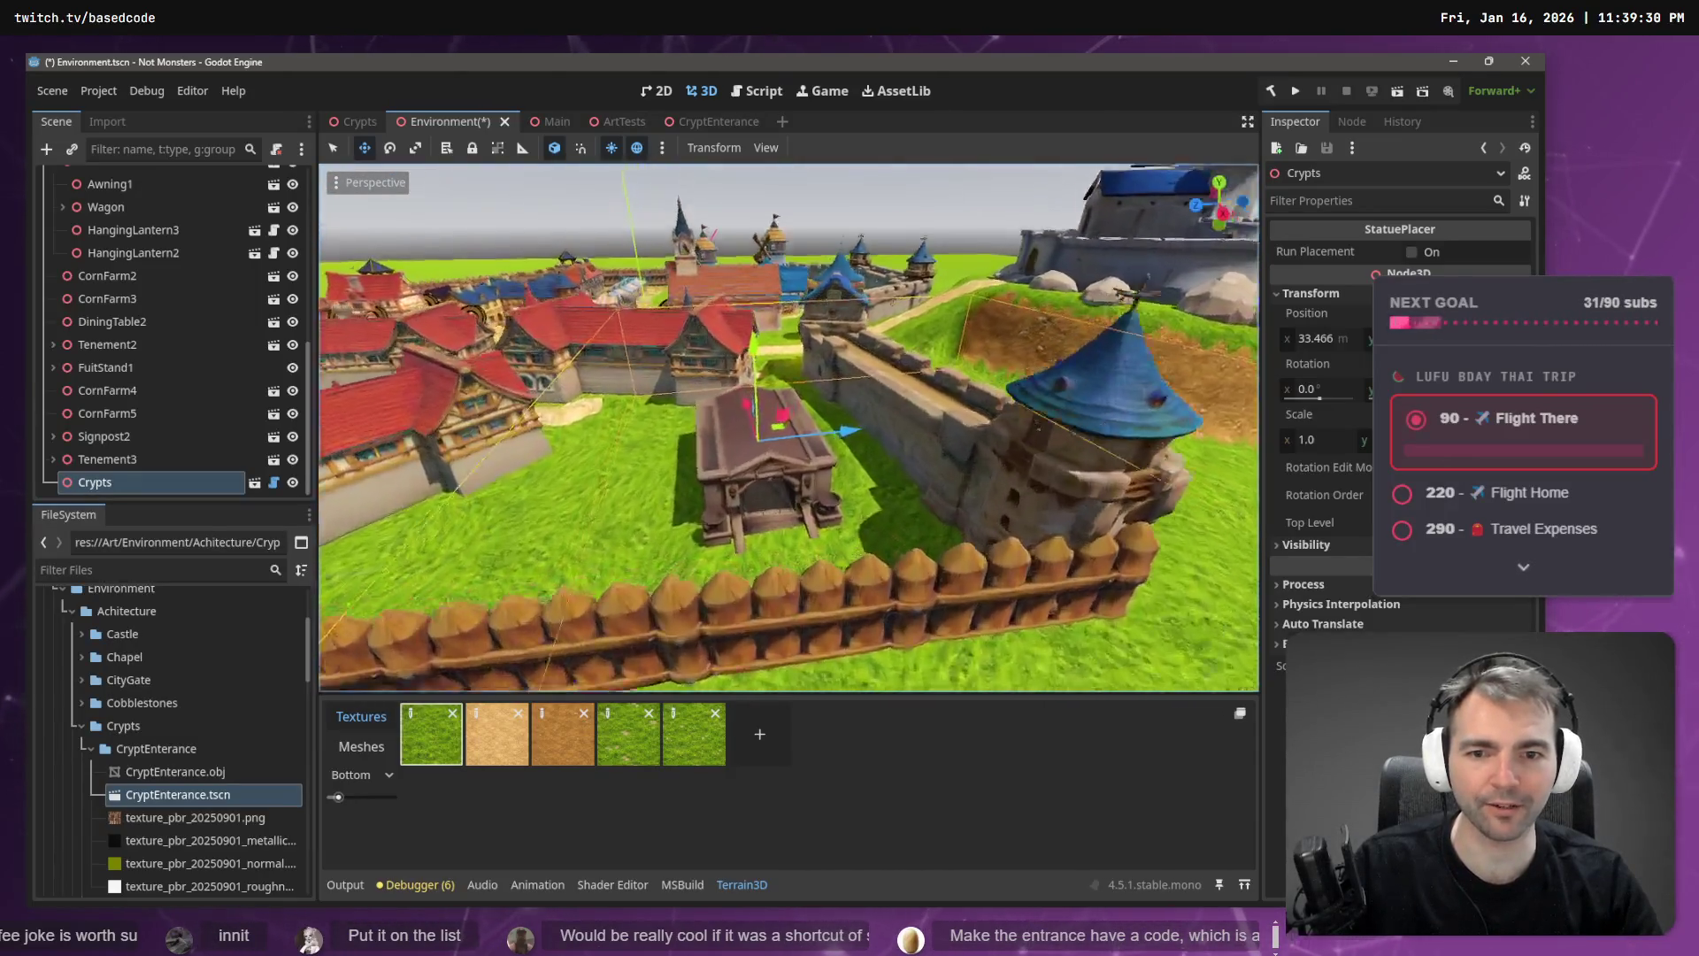
scroll(788, 427, up, 5)
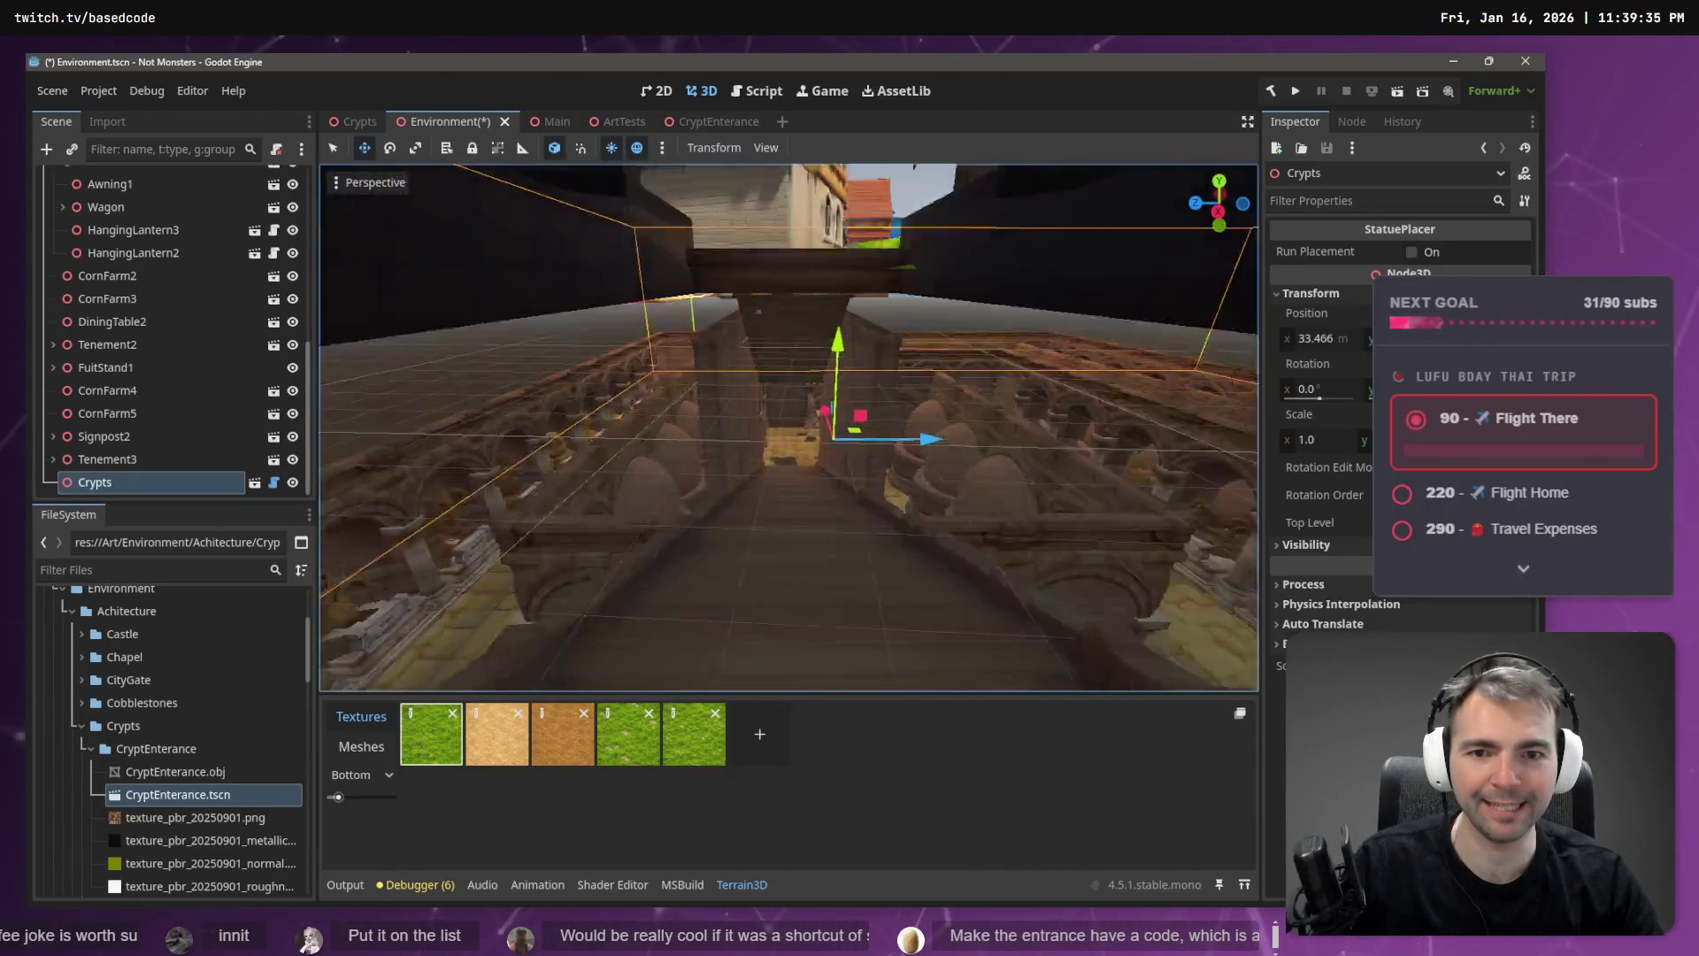
scroll(788, 428, down, 5)
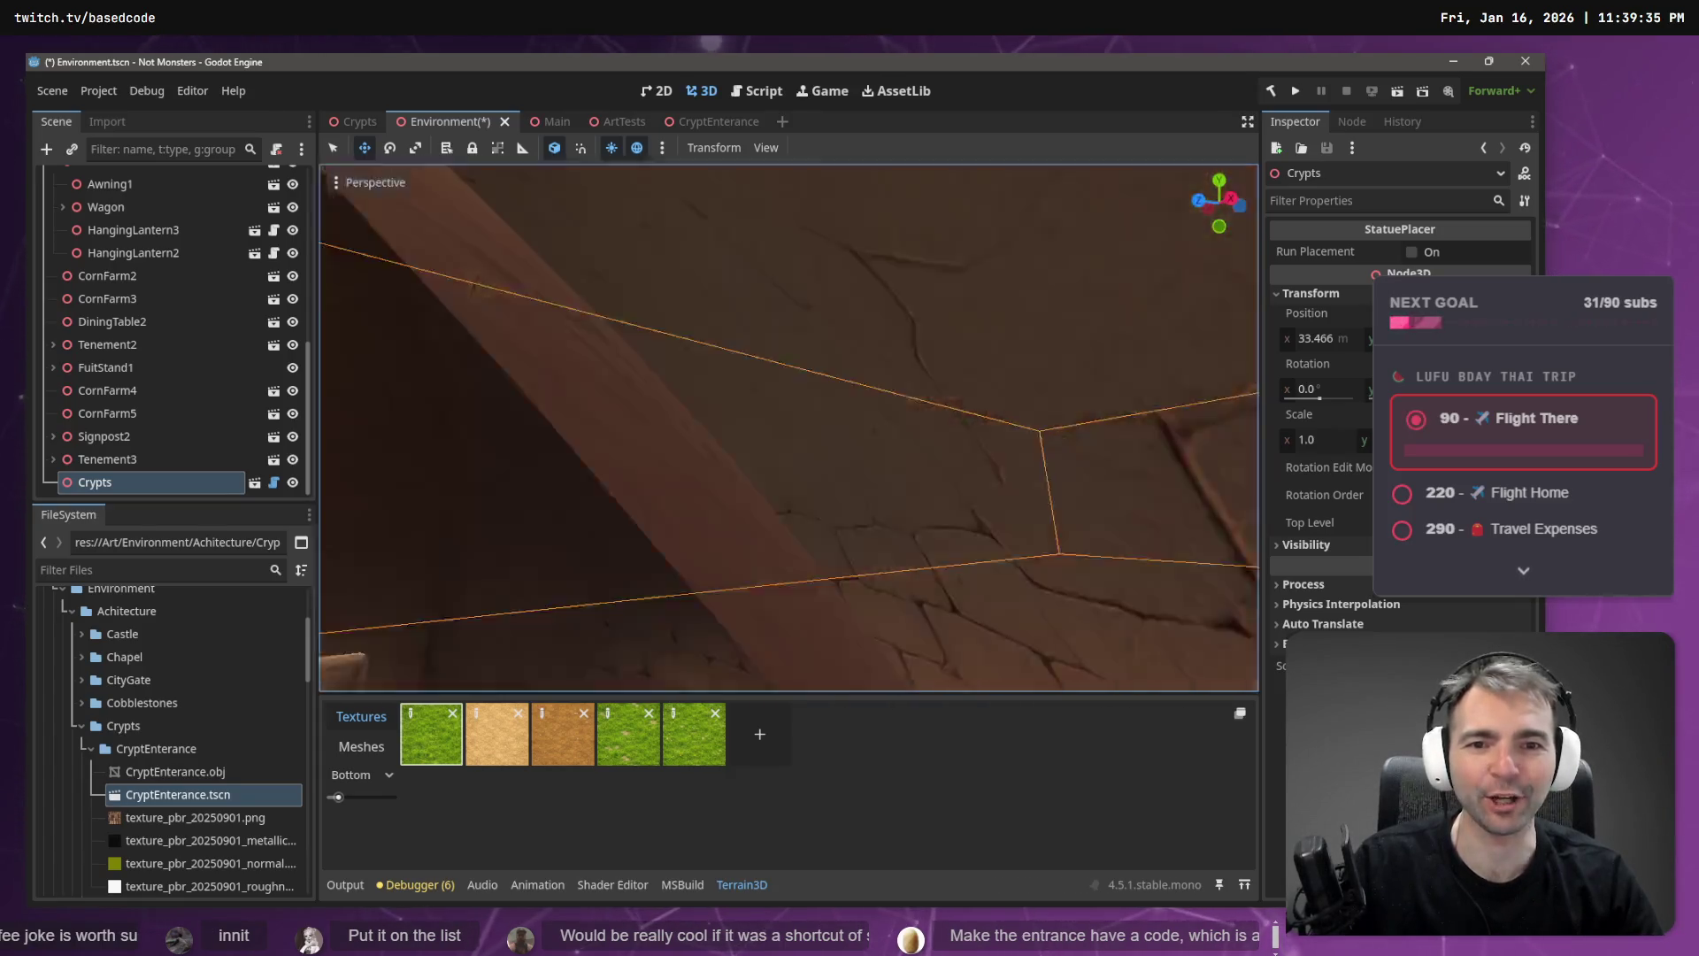
scroll(792, 493, up, 3)
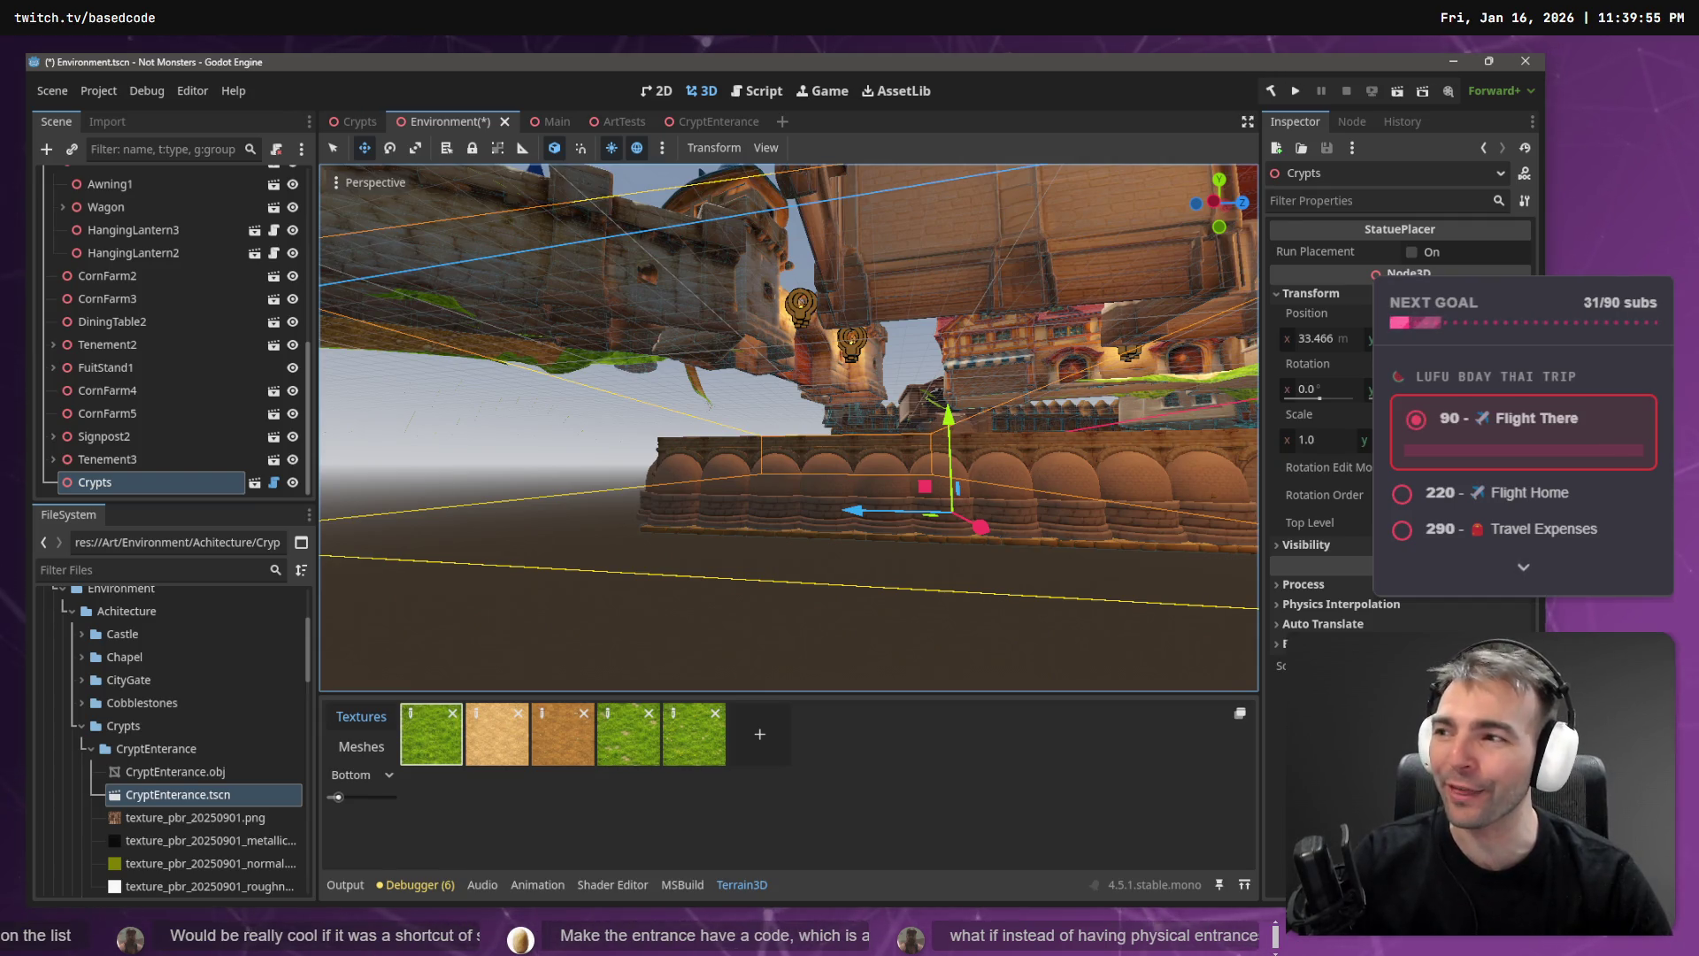
drag(662, 299, 662, 299)
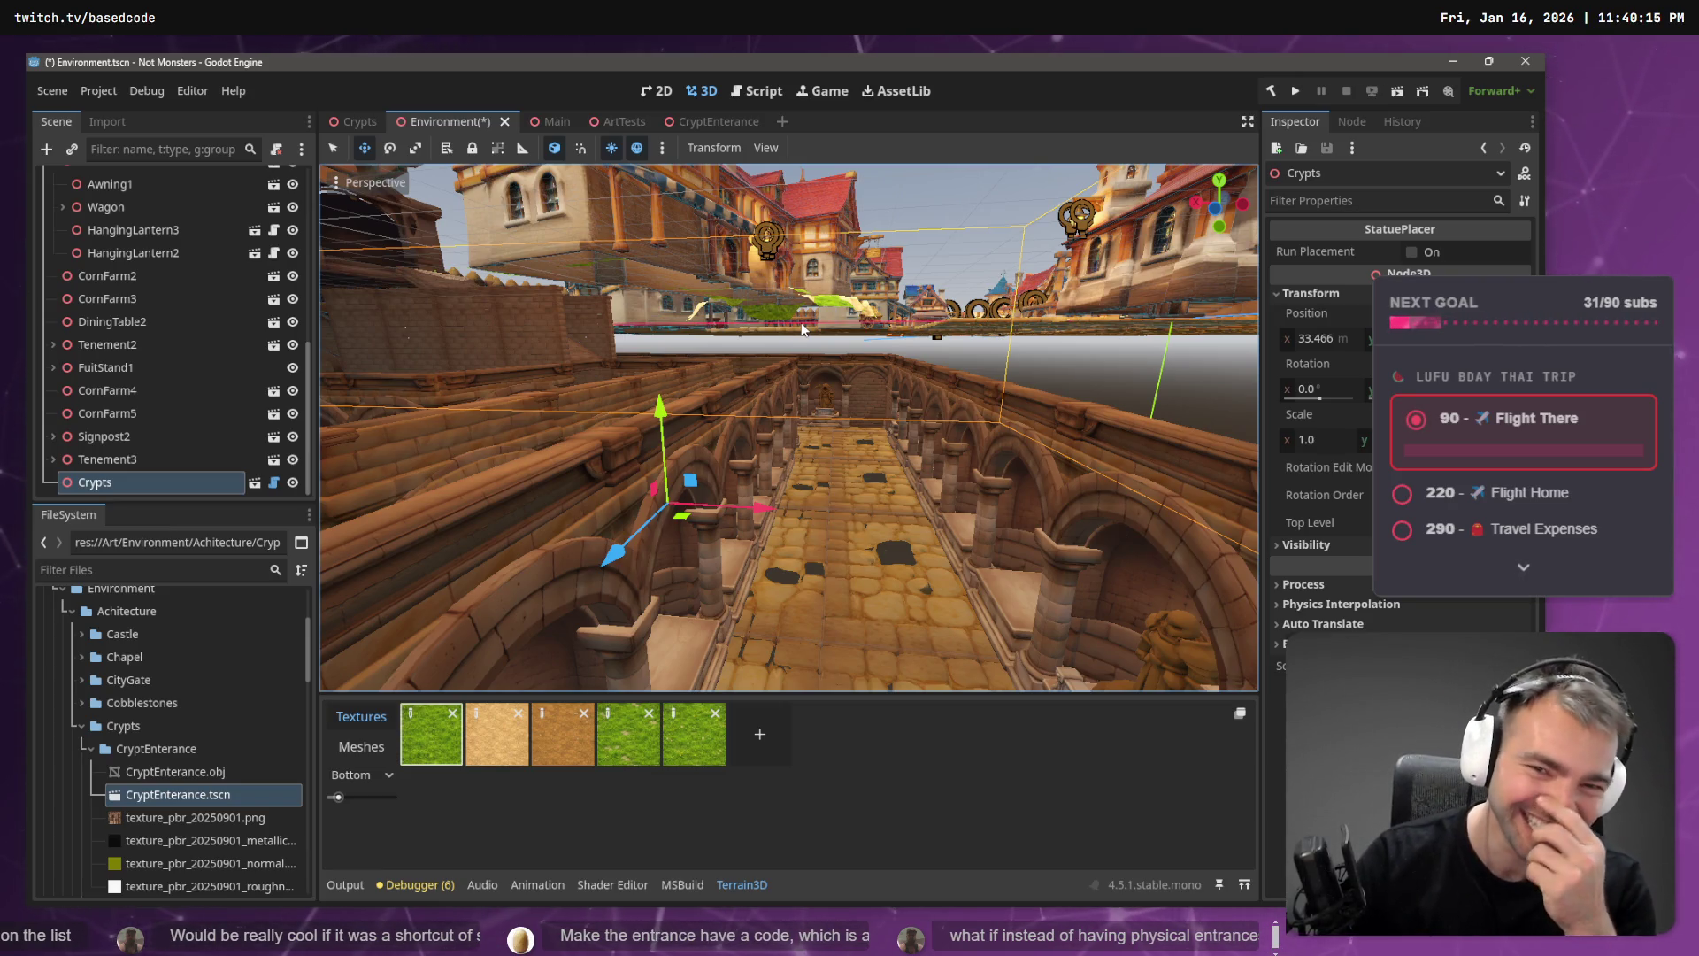
click(1028, 364)
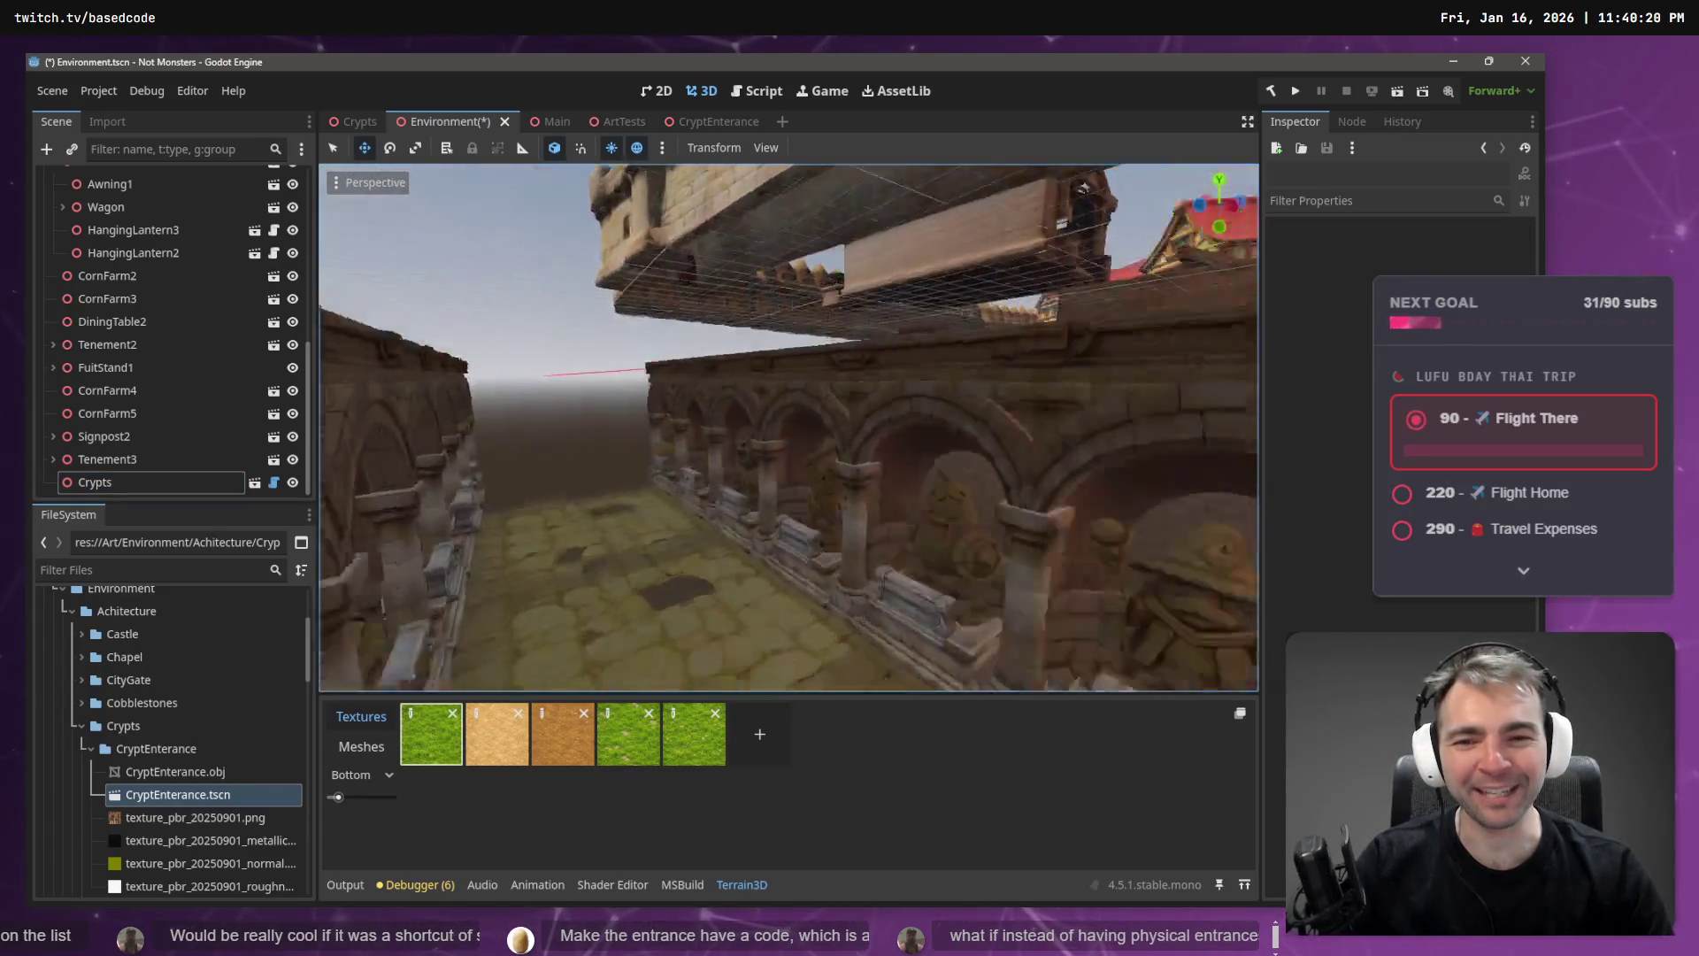
key(s)
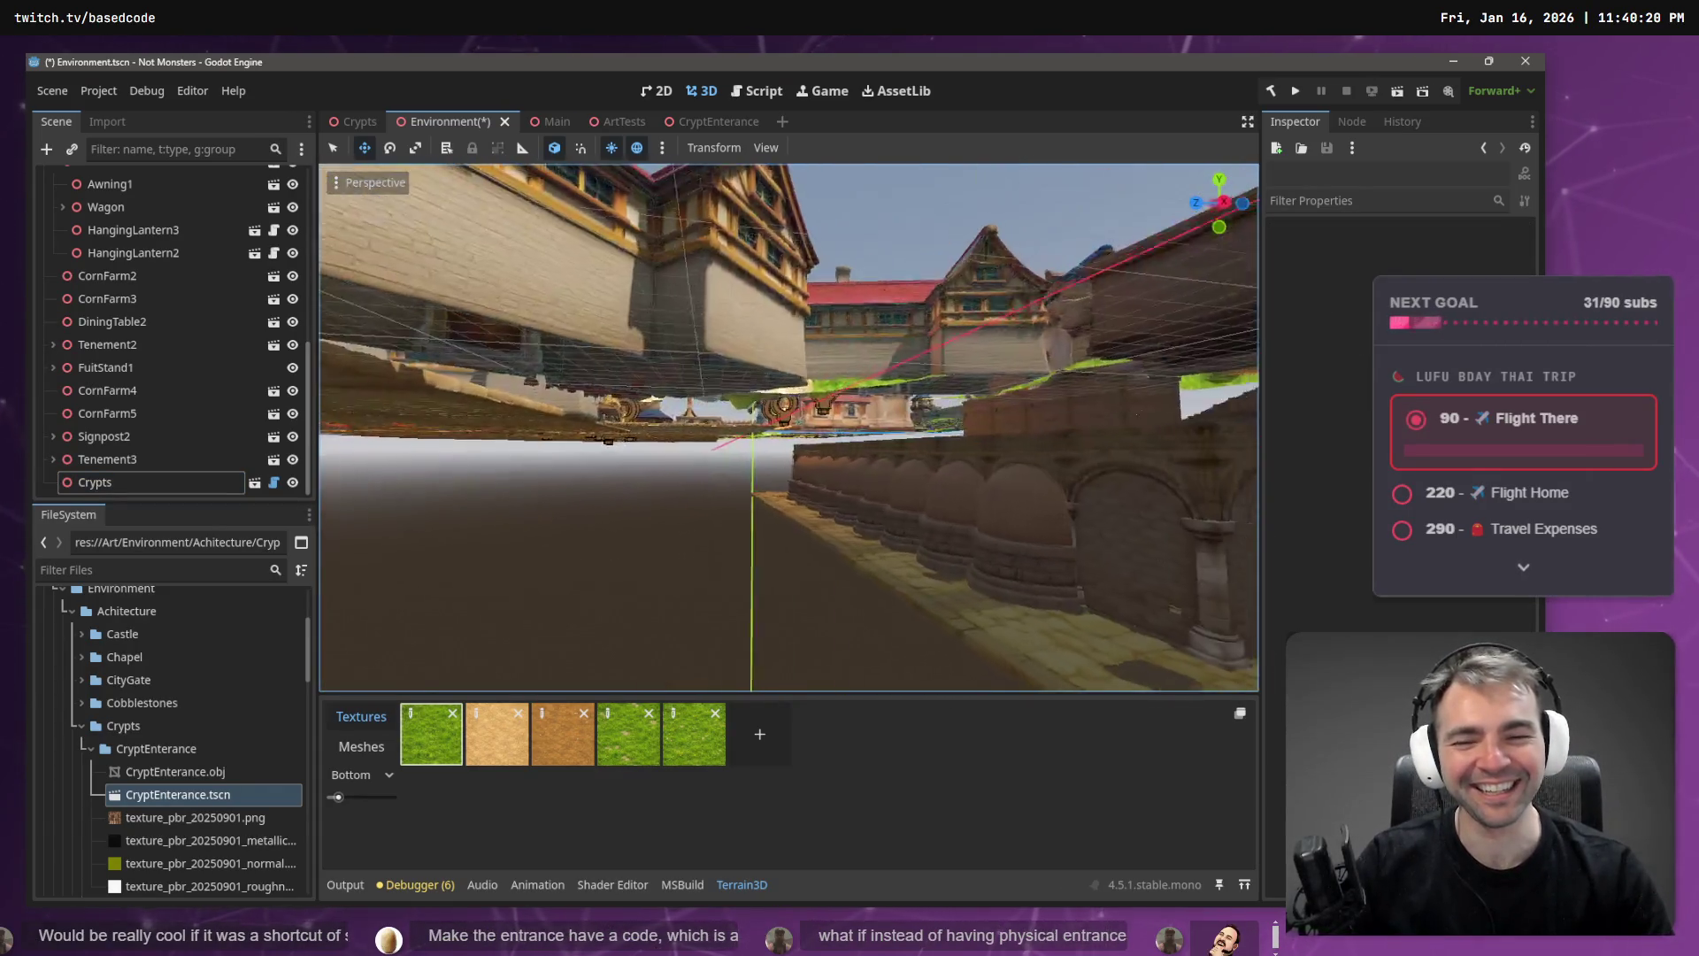
key(w)
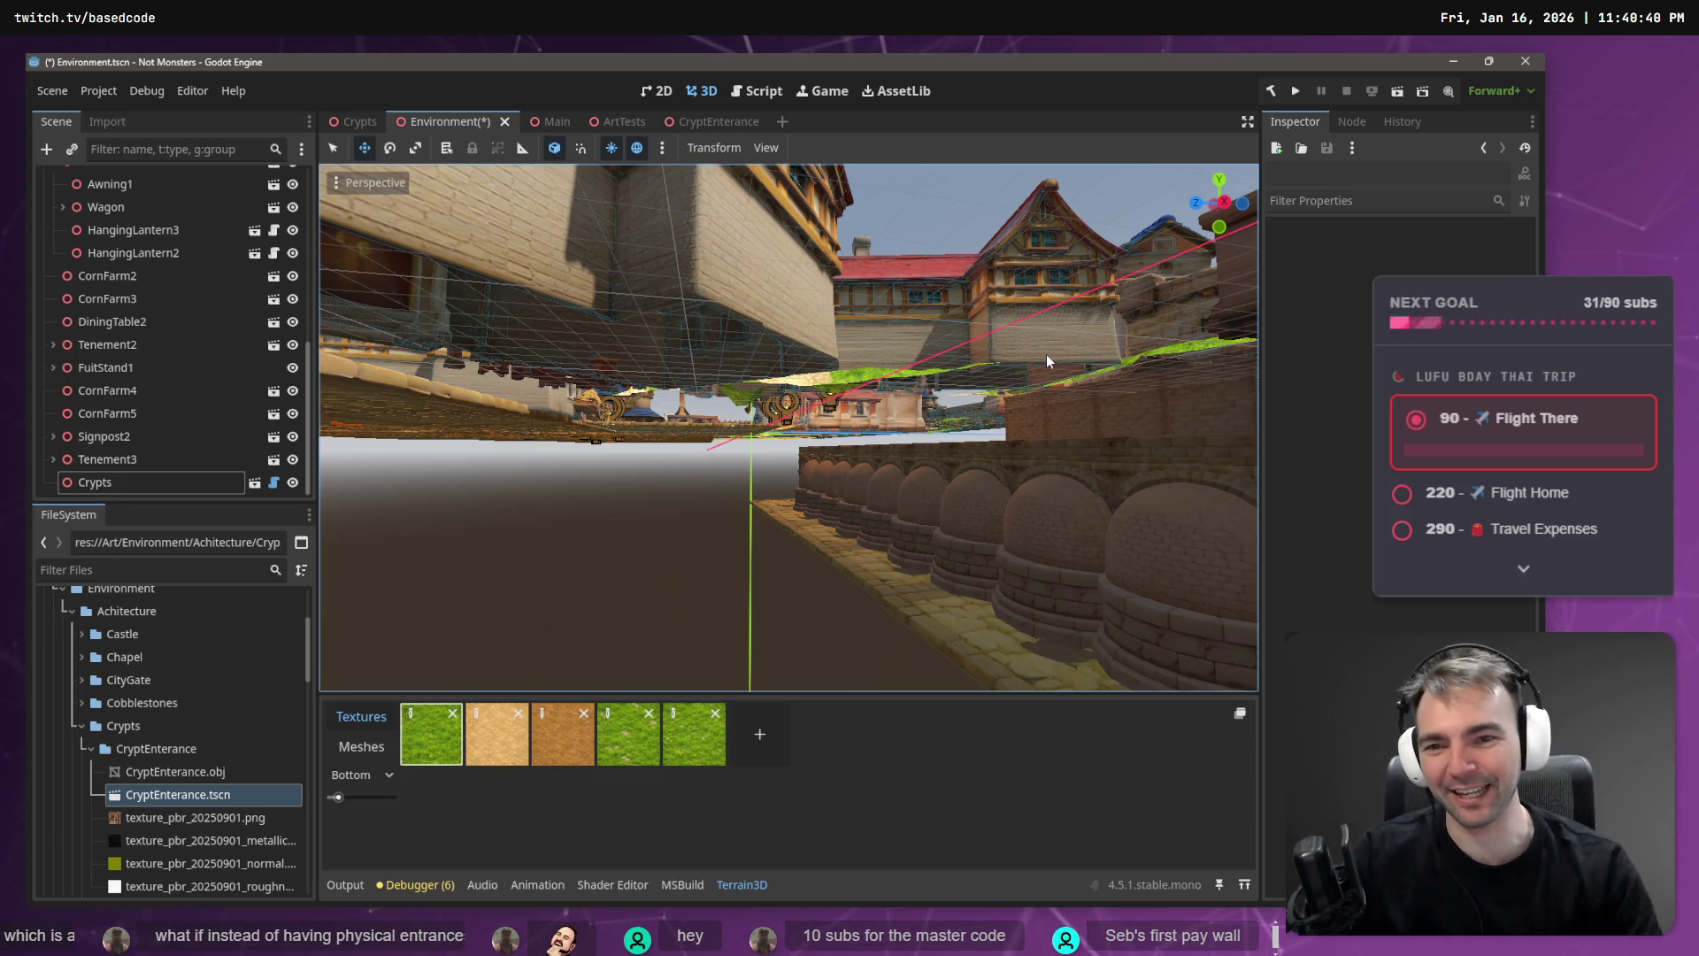
right_click(782, 503)
key(s)
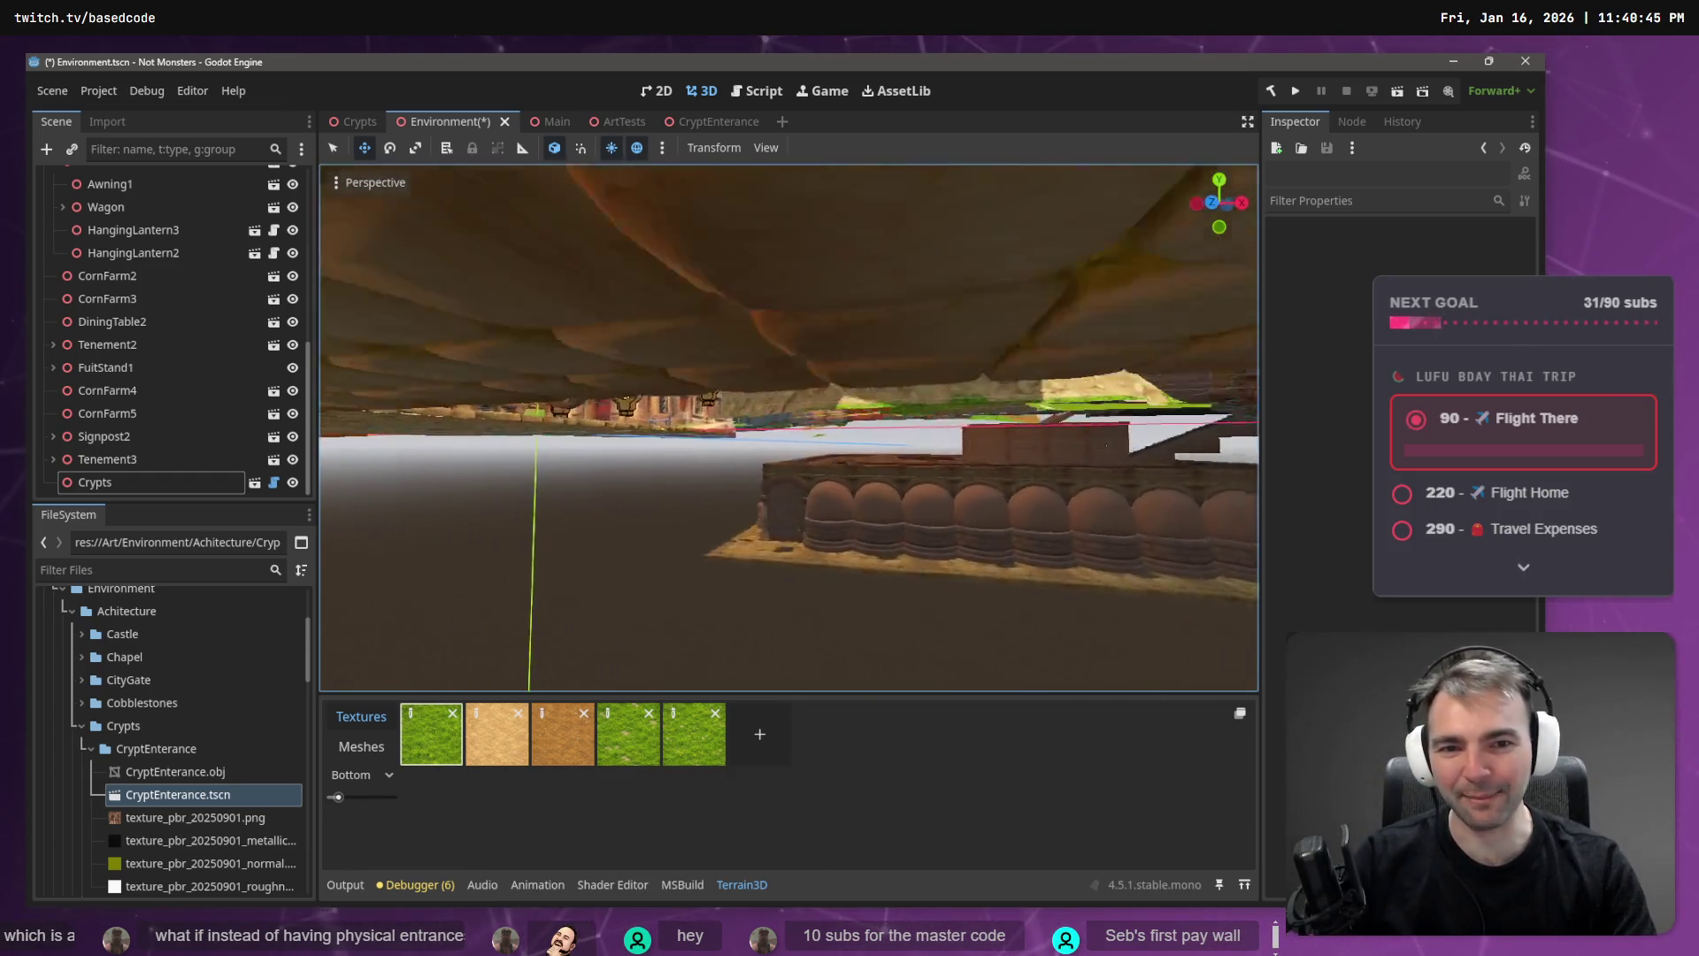
key(s)
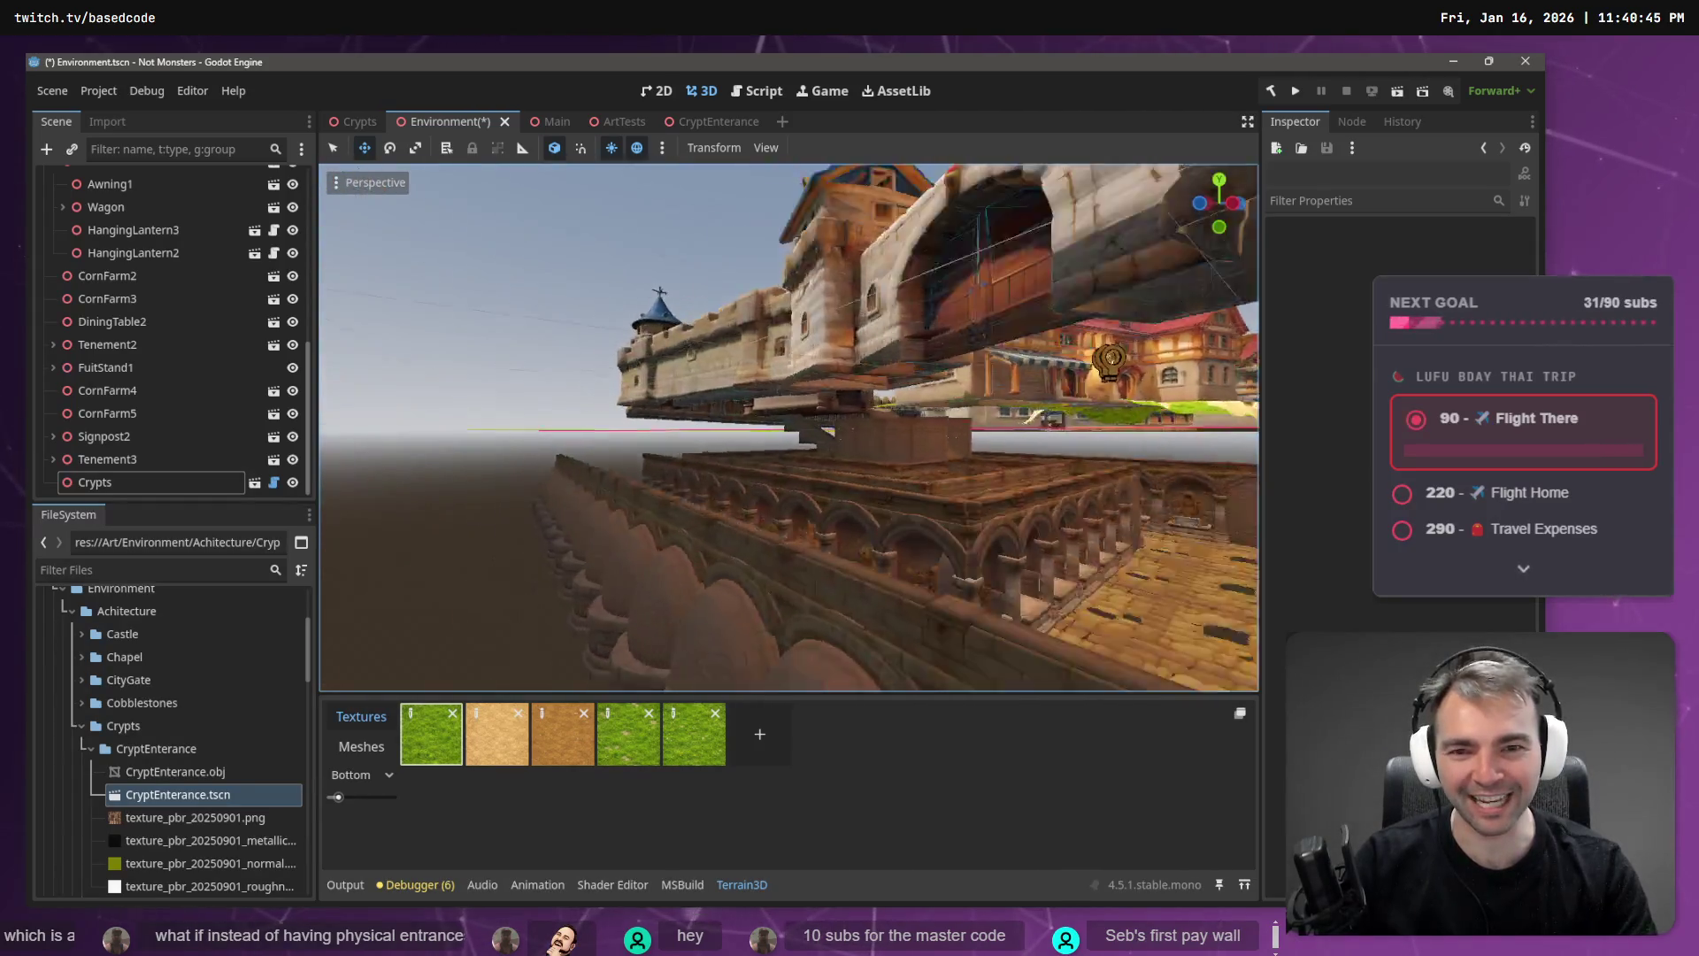
key(w)
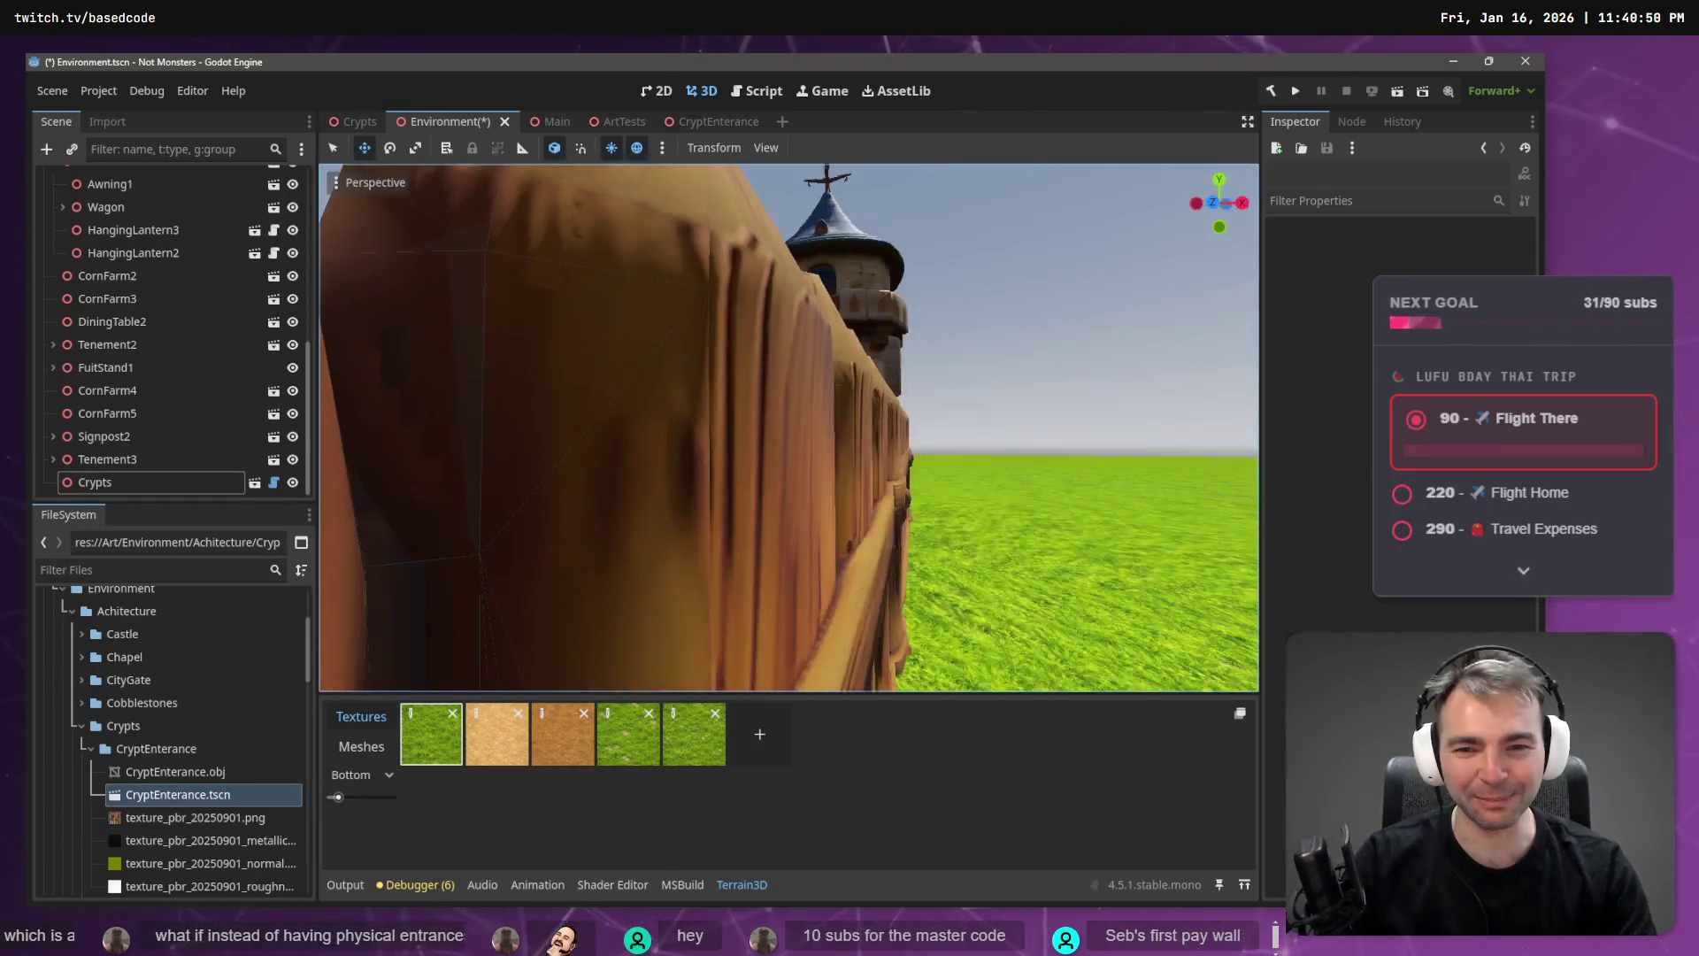
key(w)
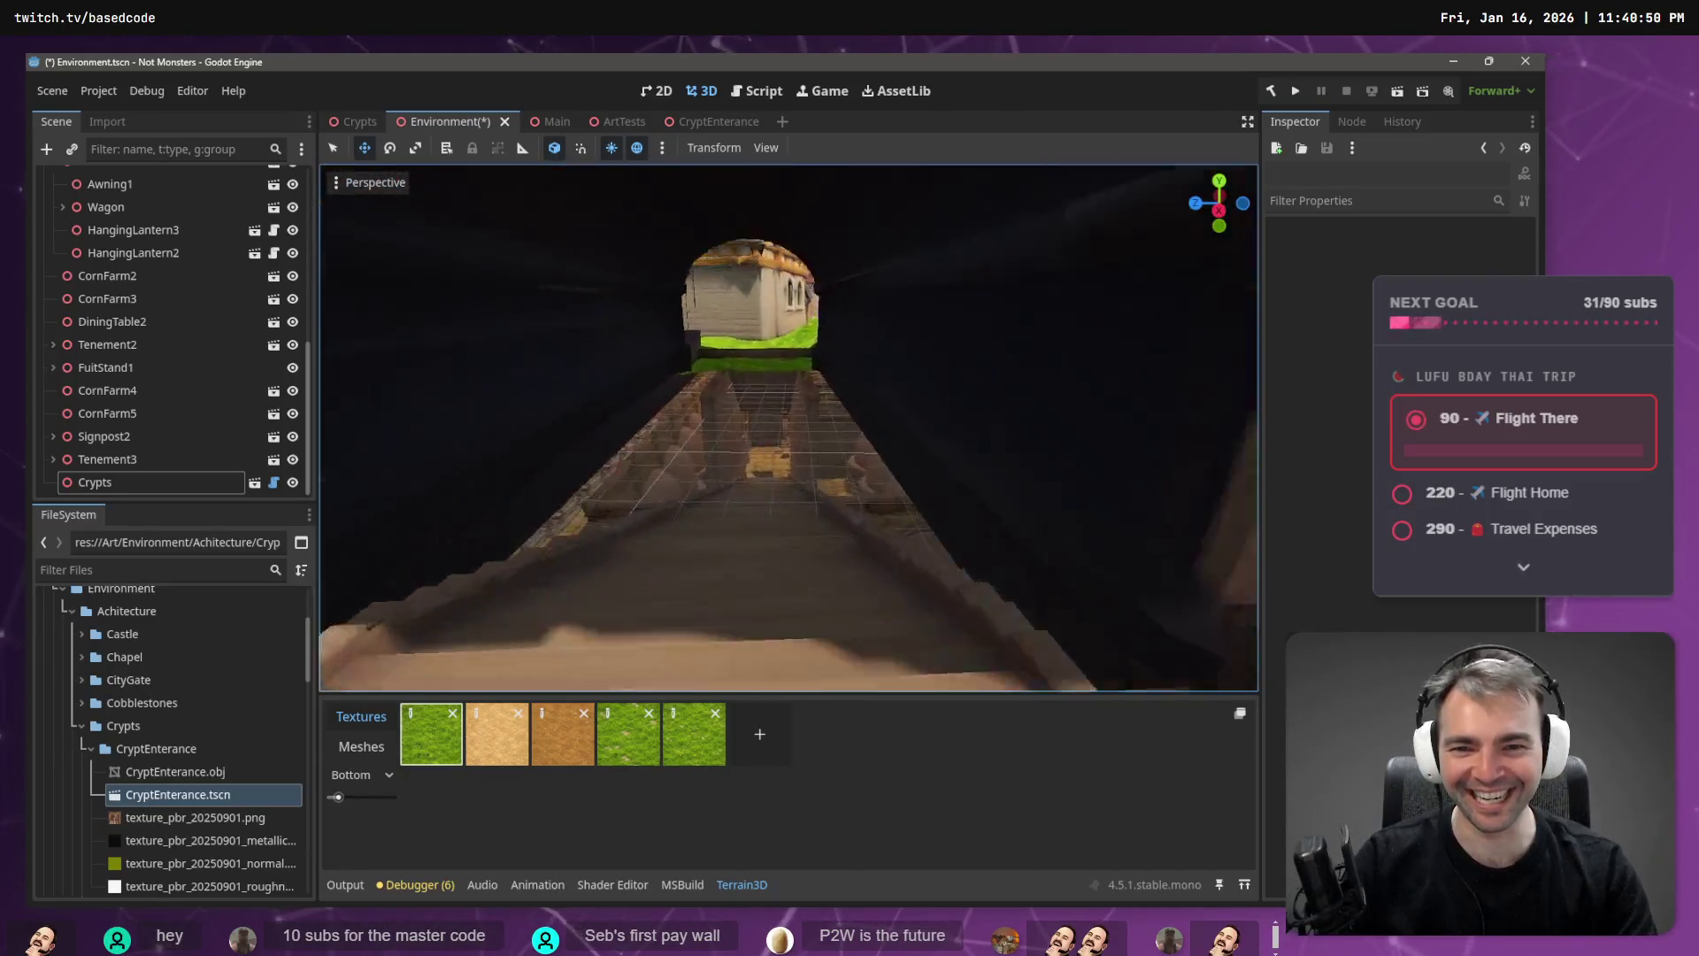
key(w)
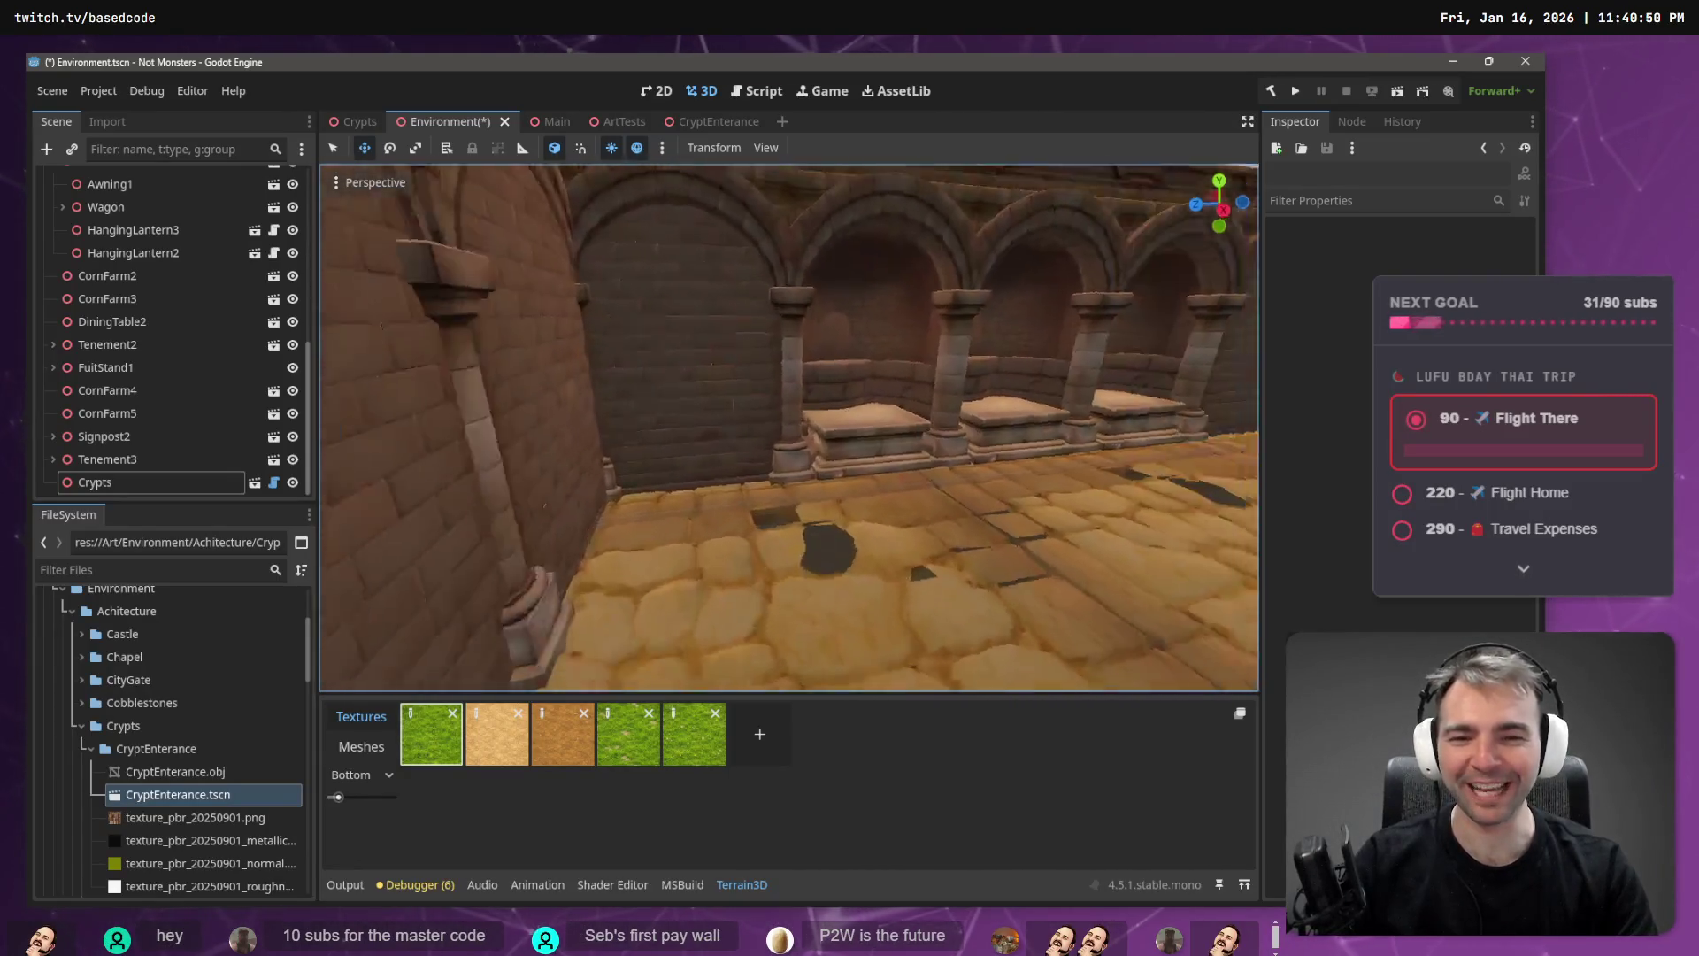
key(w)
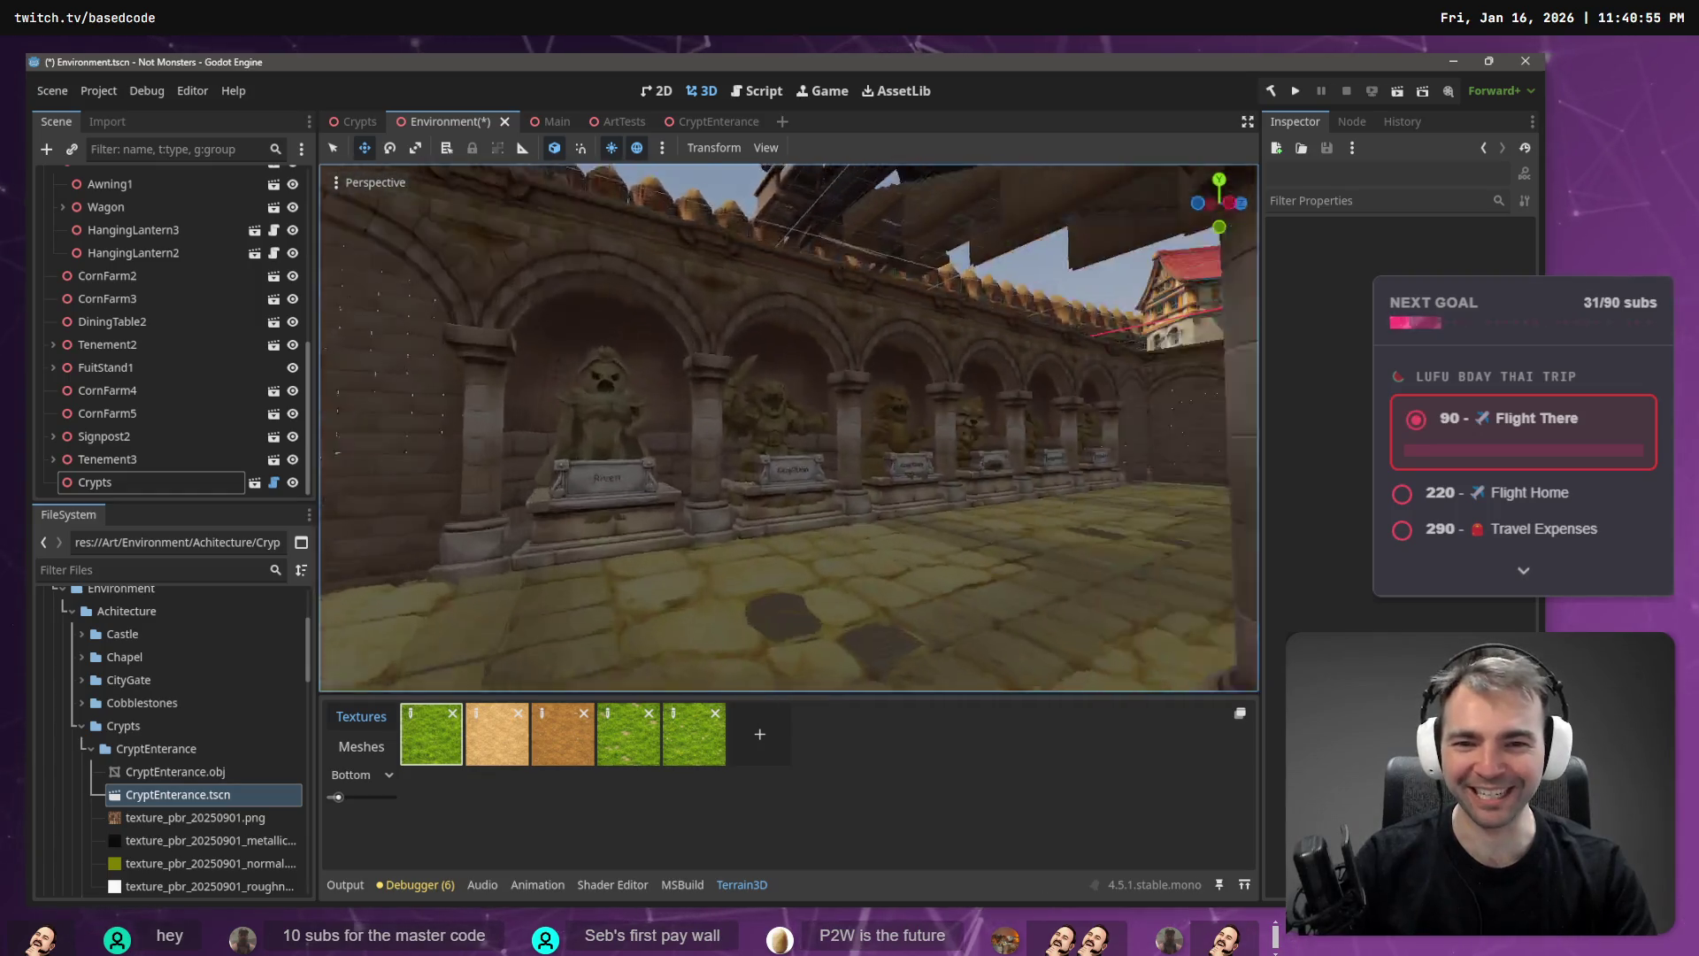
key(w)
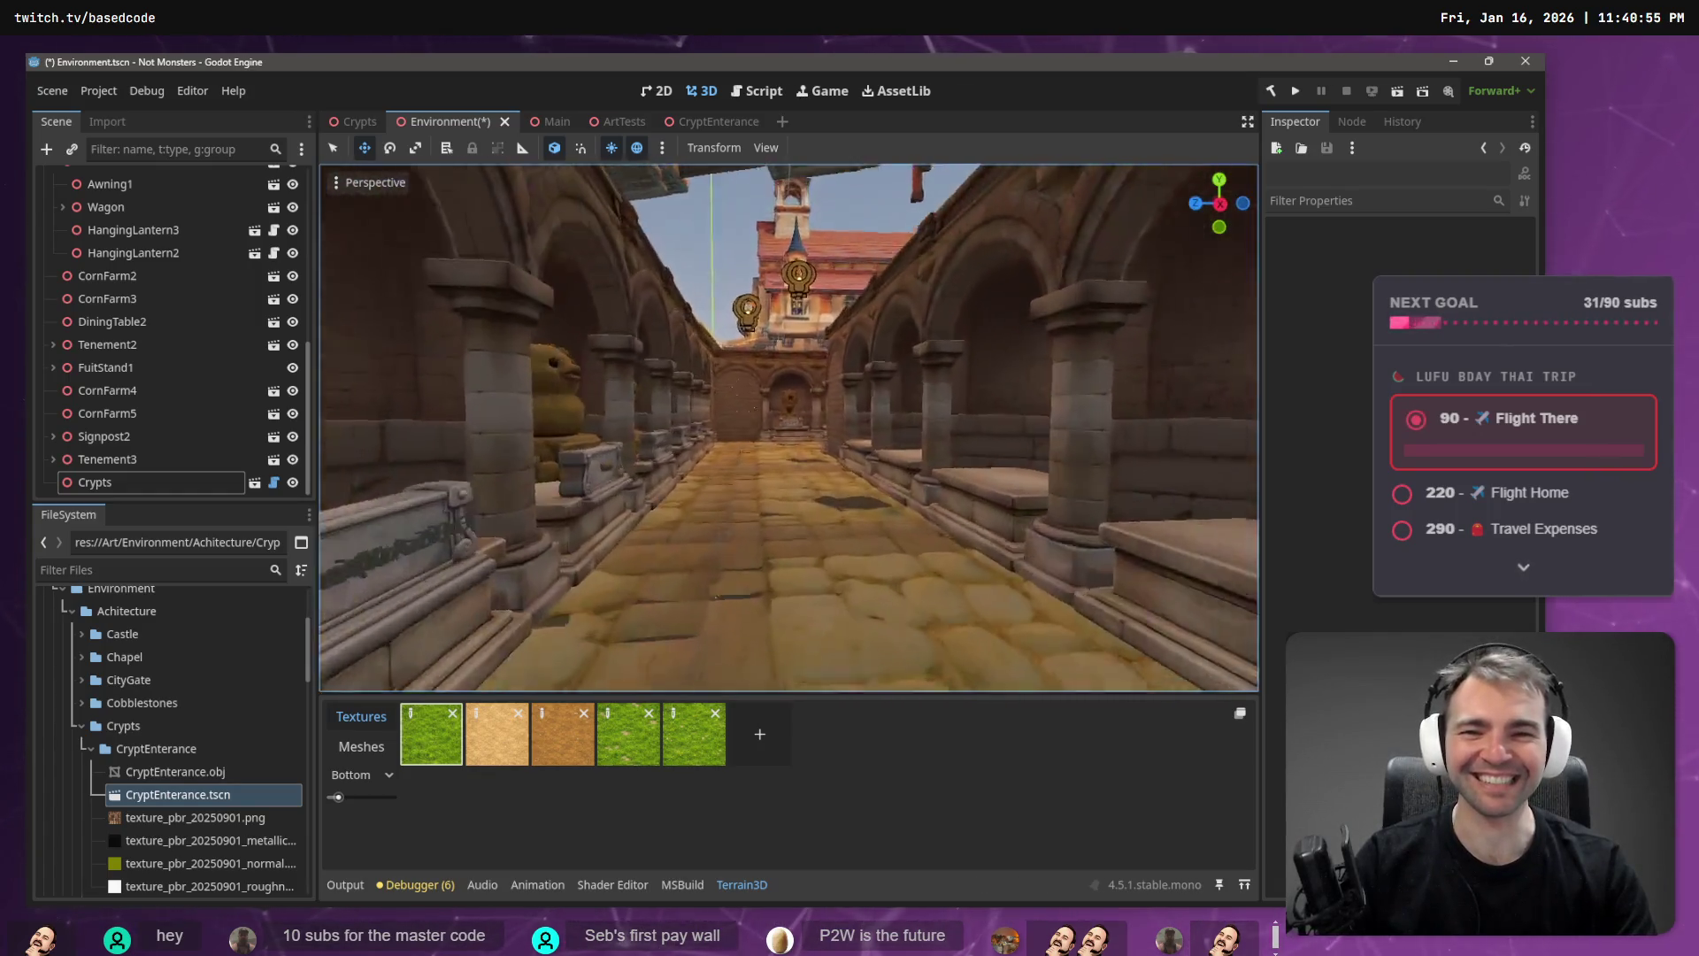
key(w)
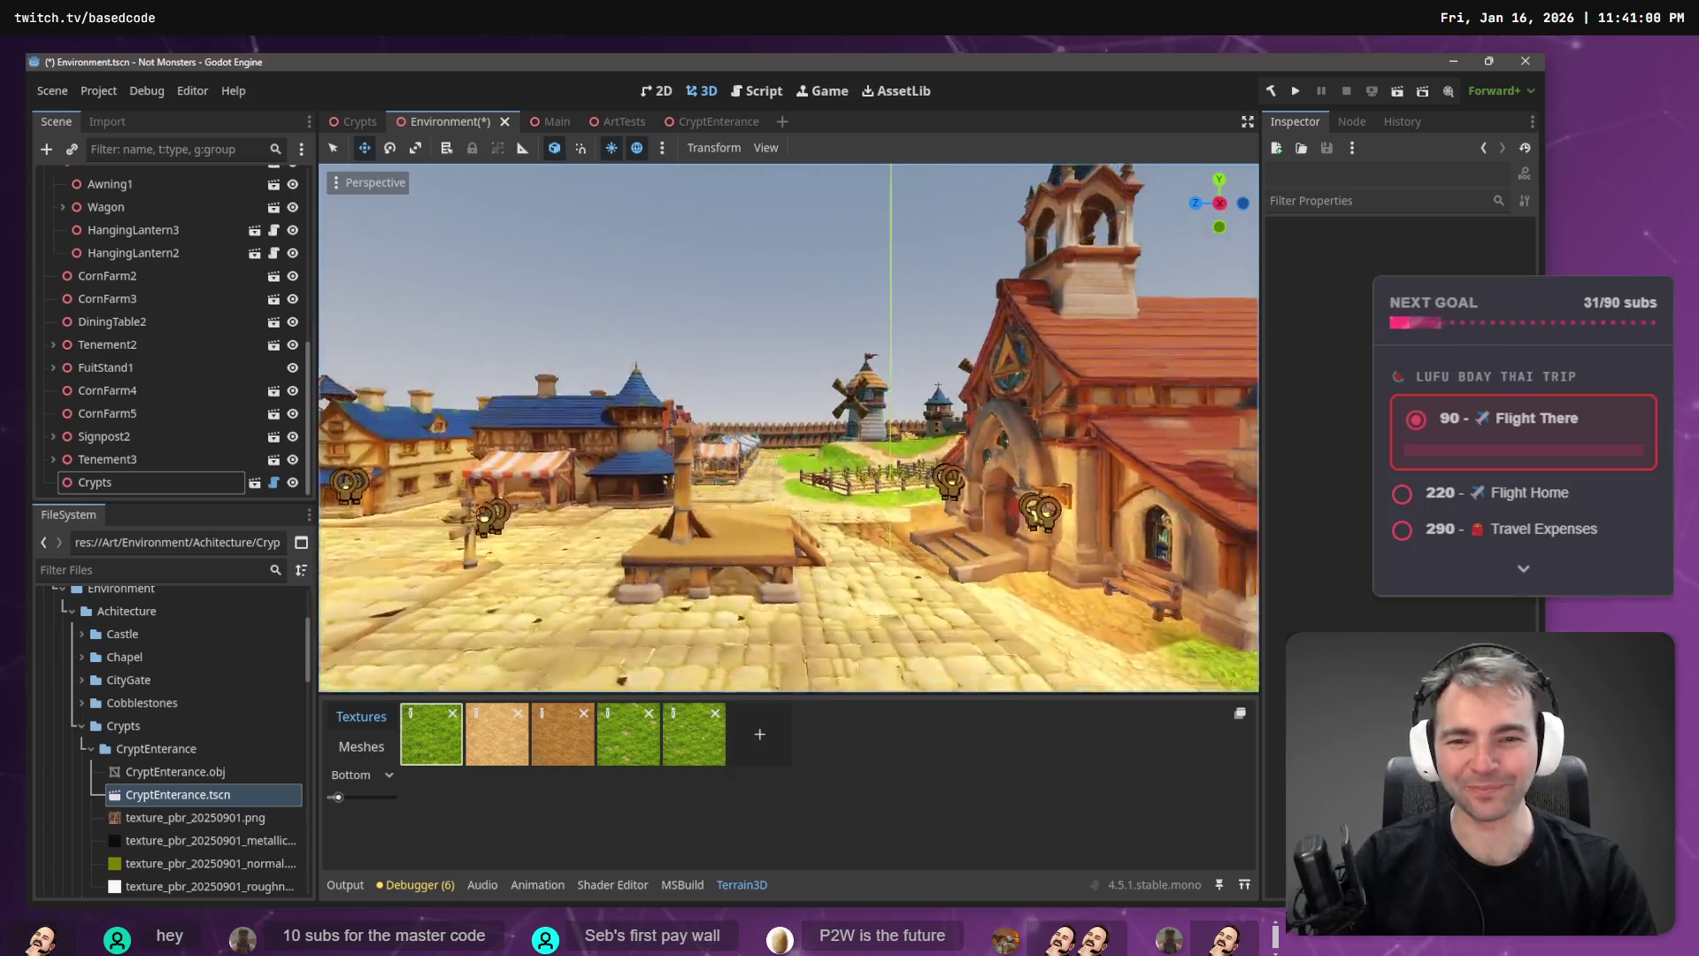
key(w)
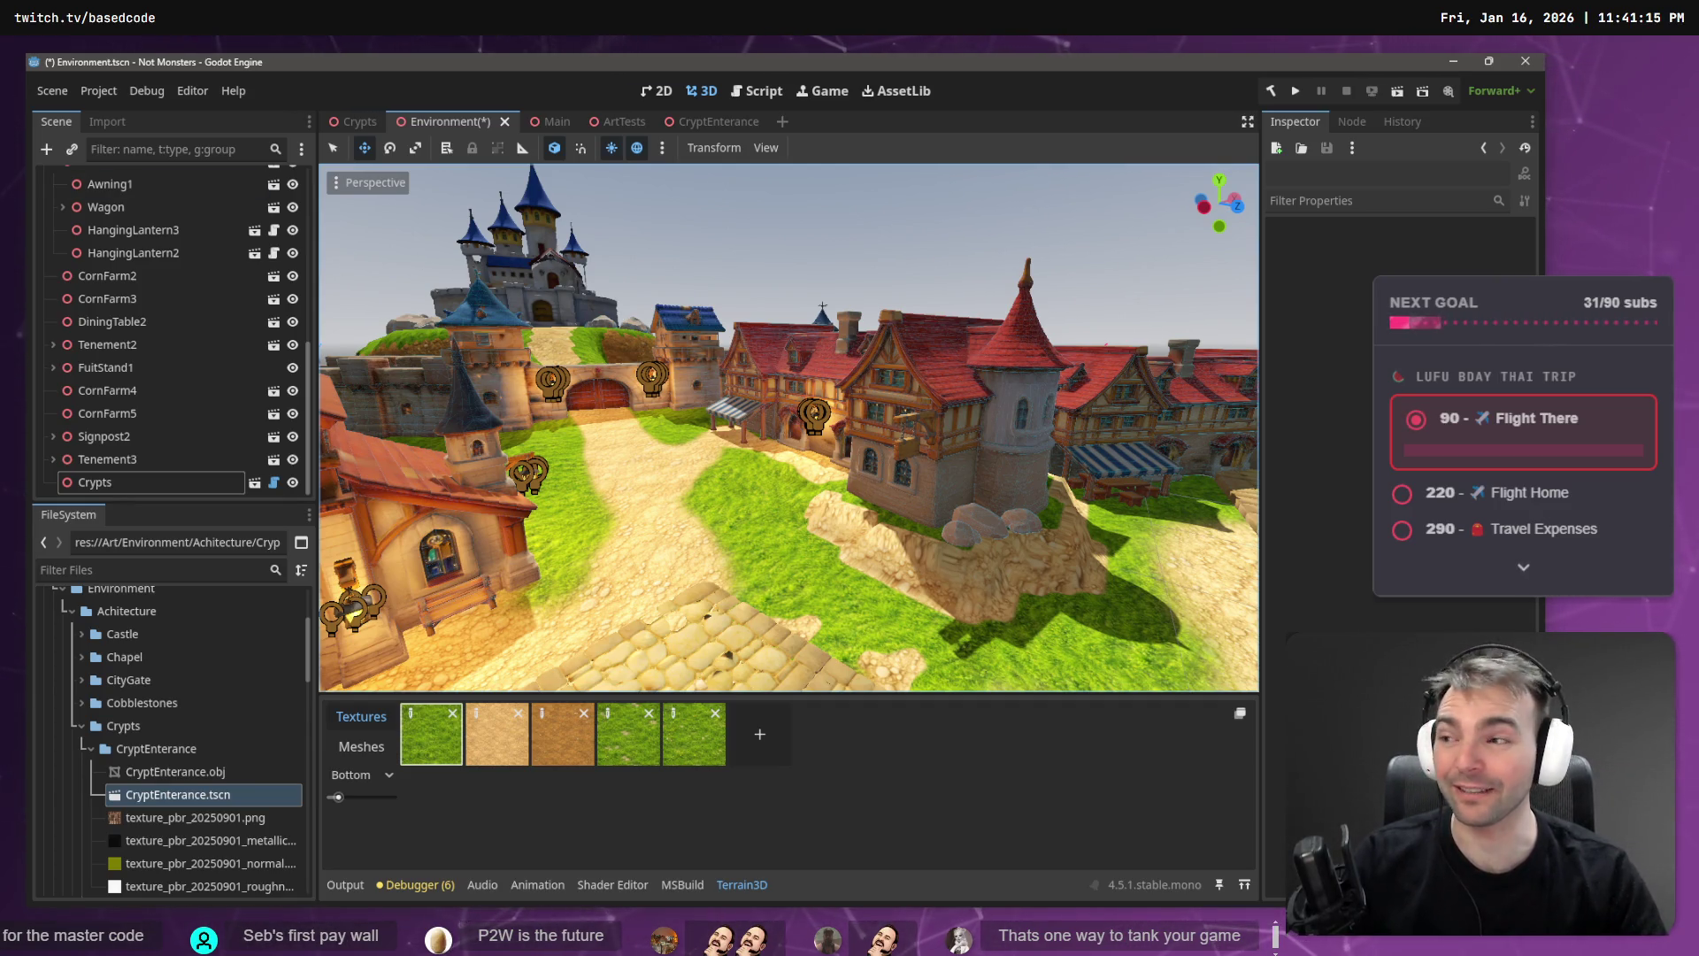
key(w)
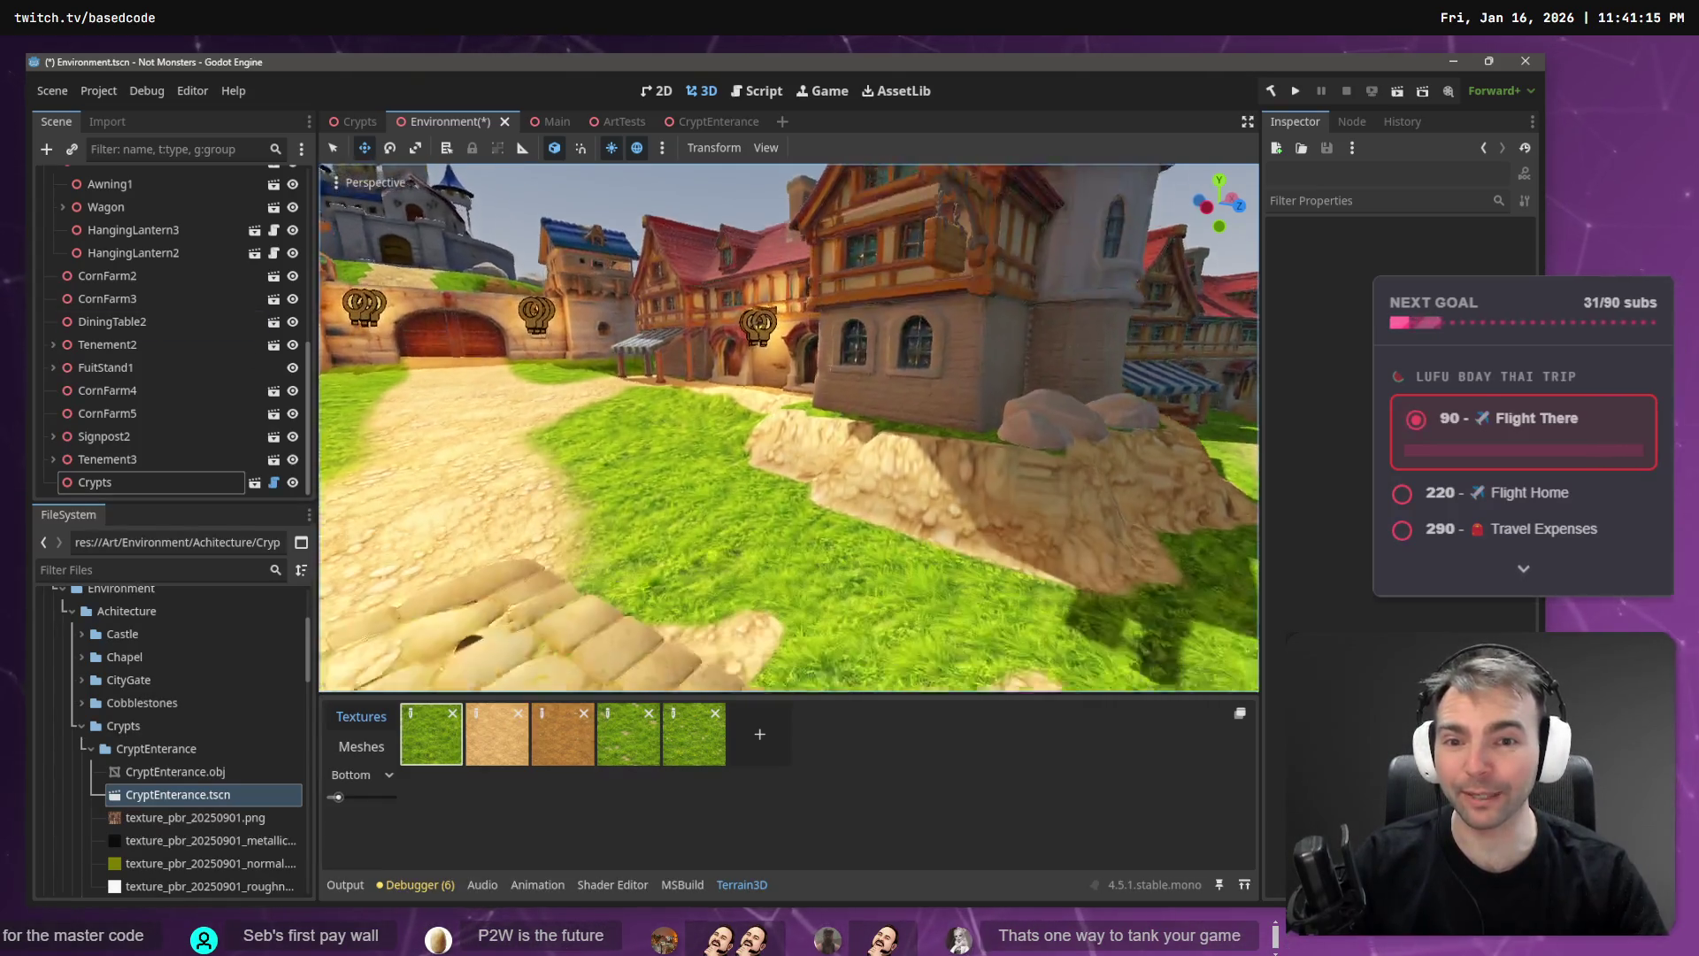
key(s)
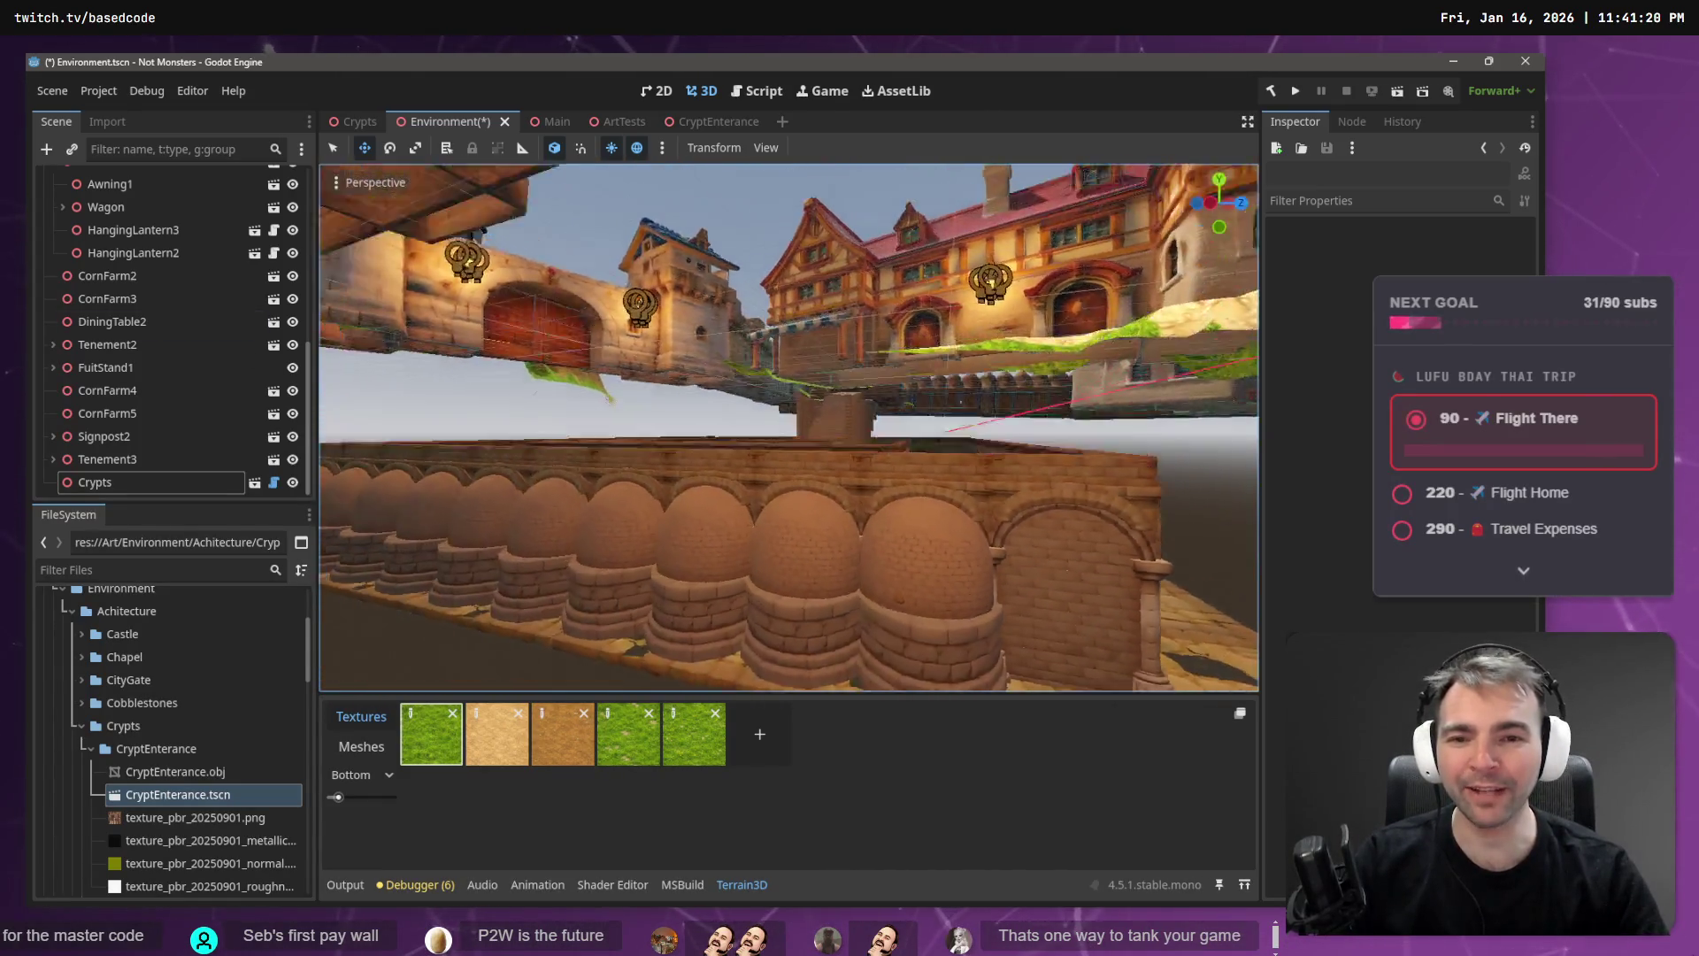
key(q)
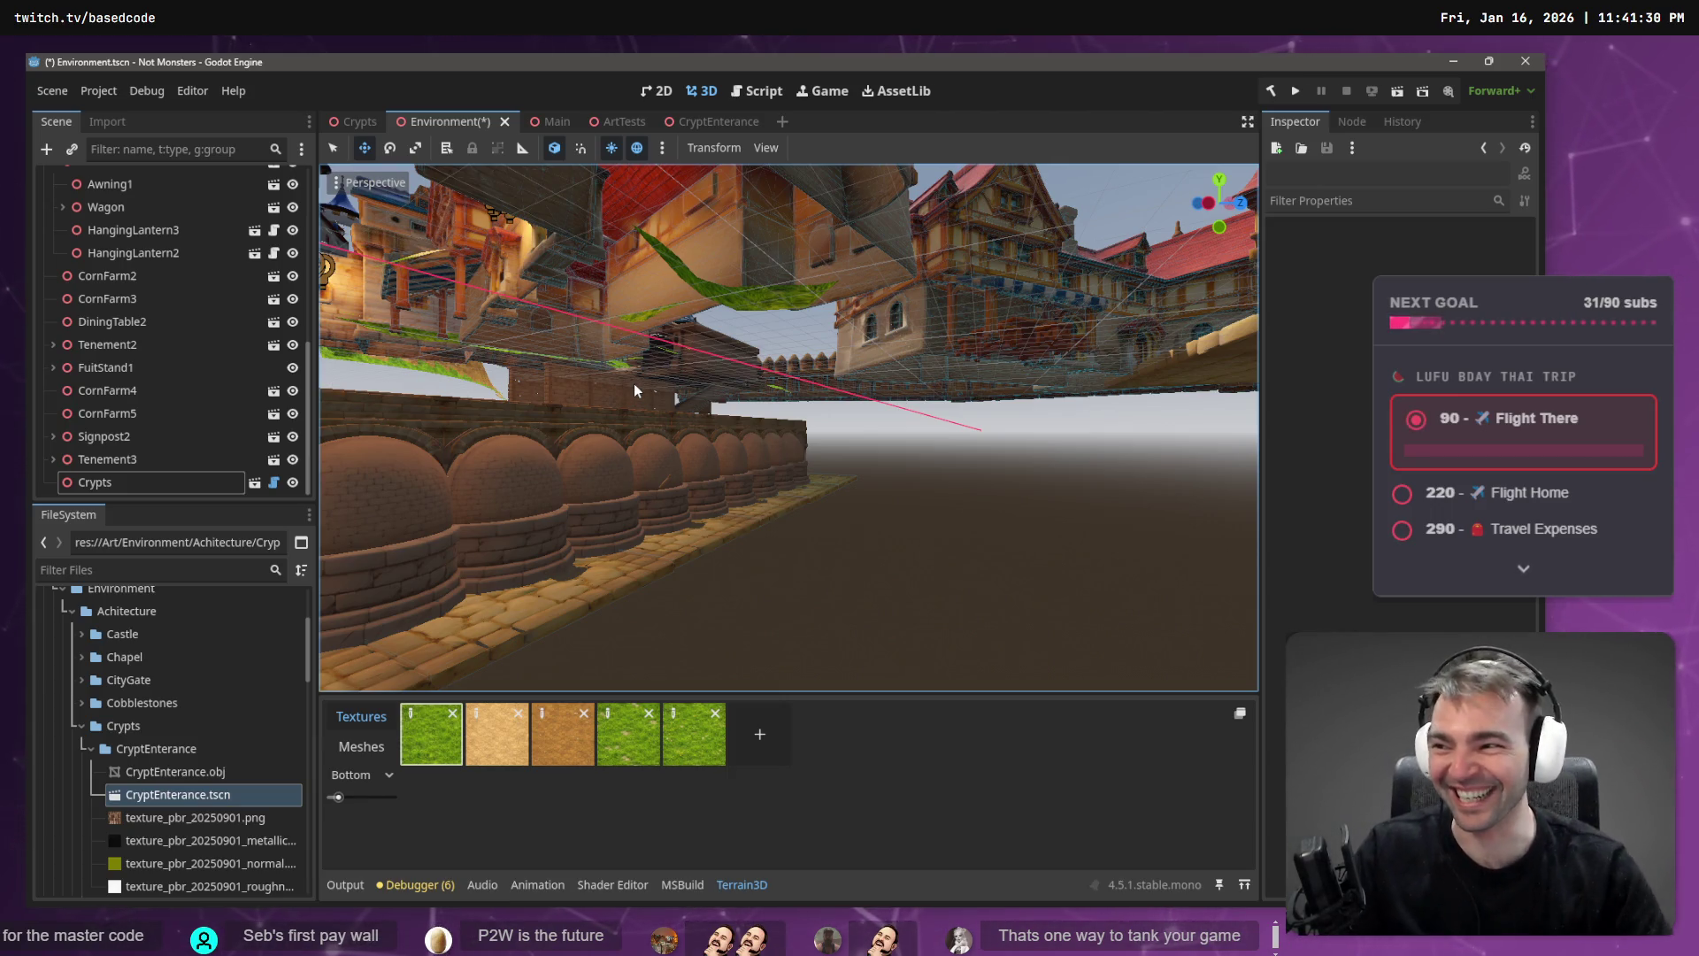
key(e)
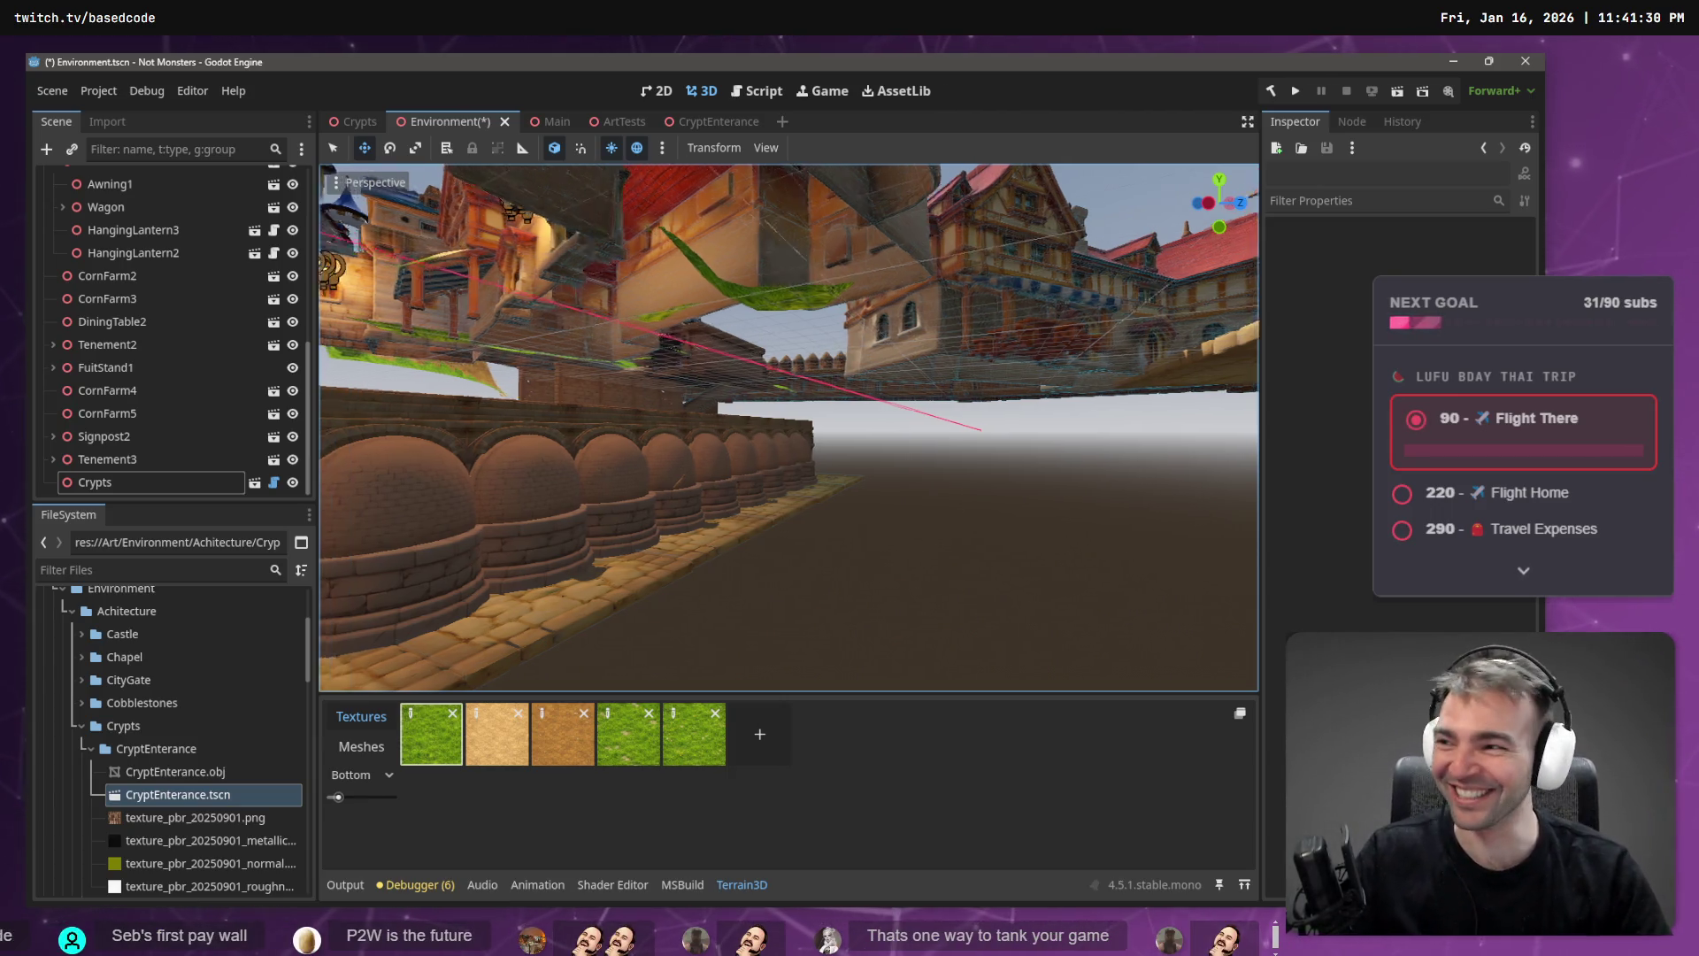
key(w)
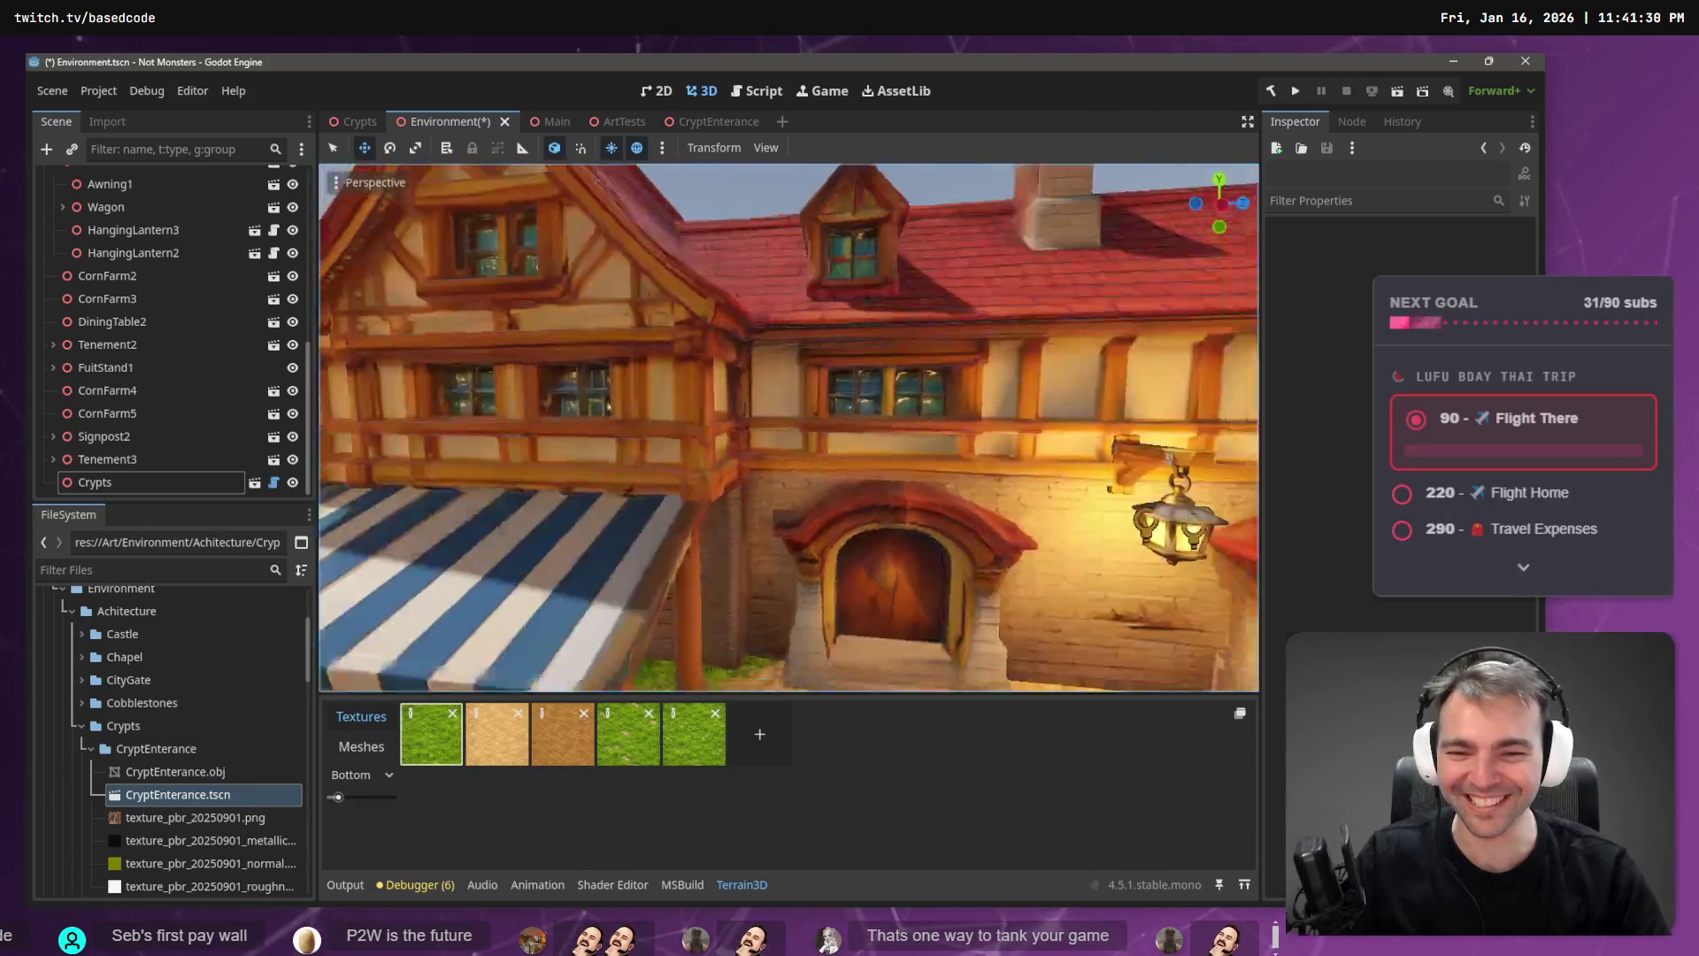
key(w)
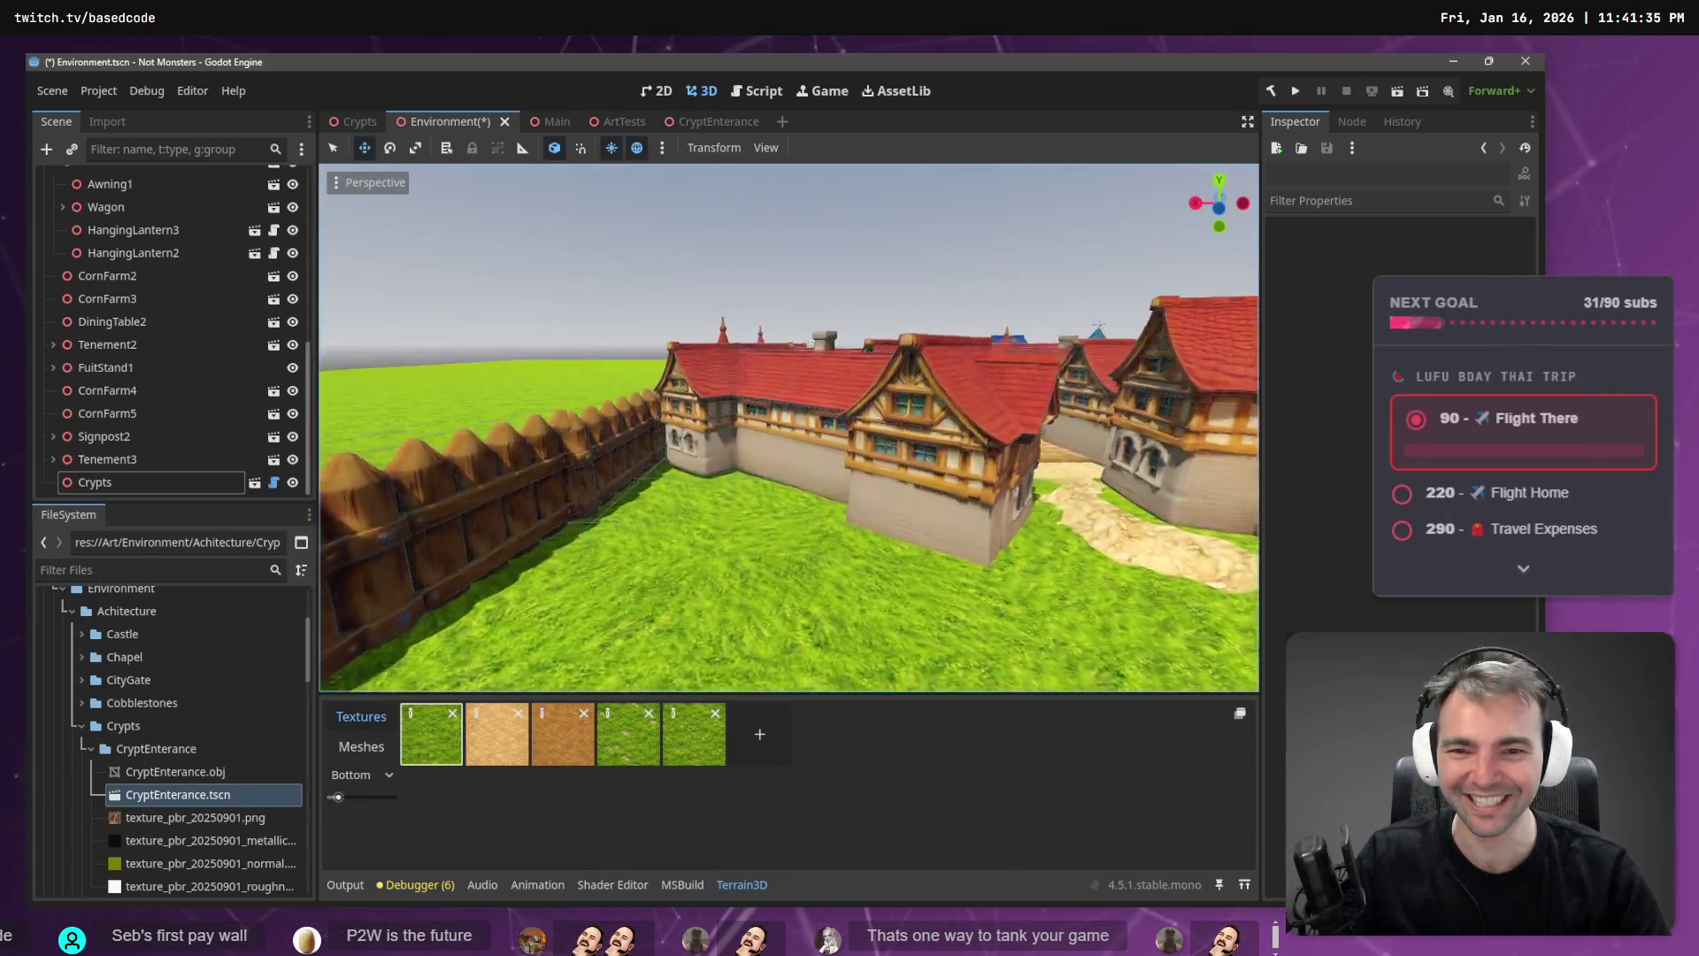
key(w)
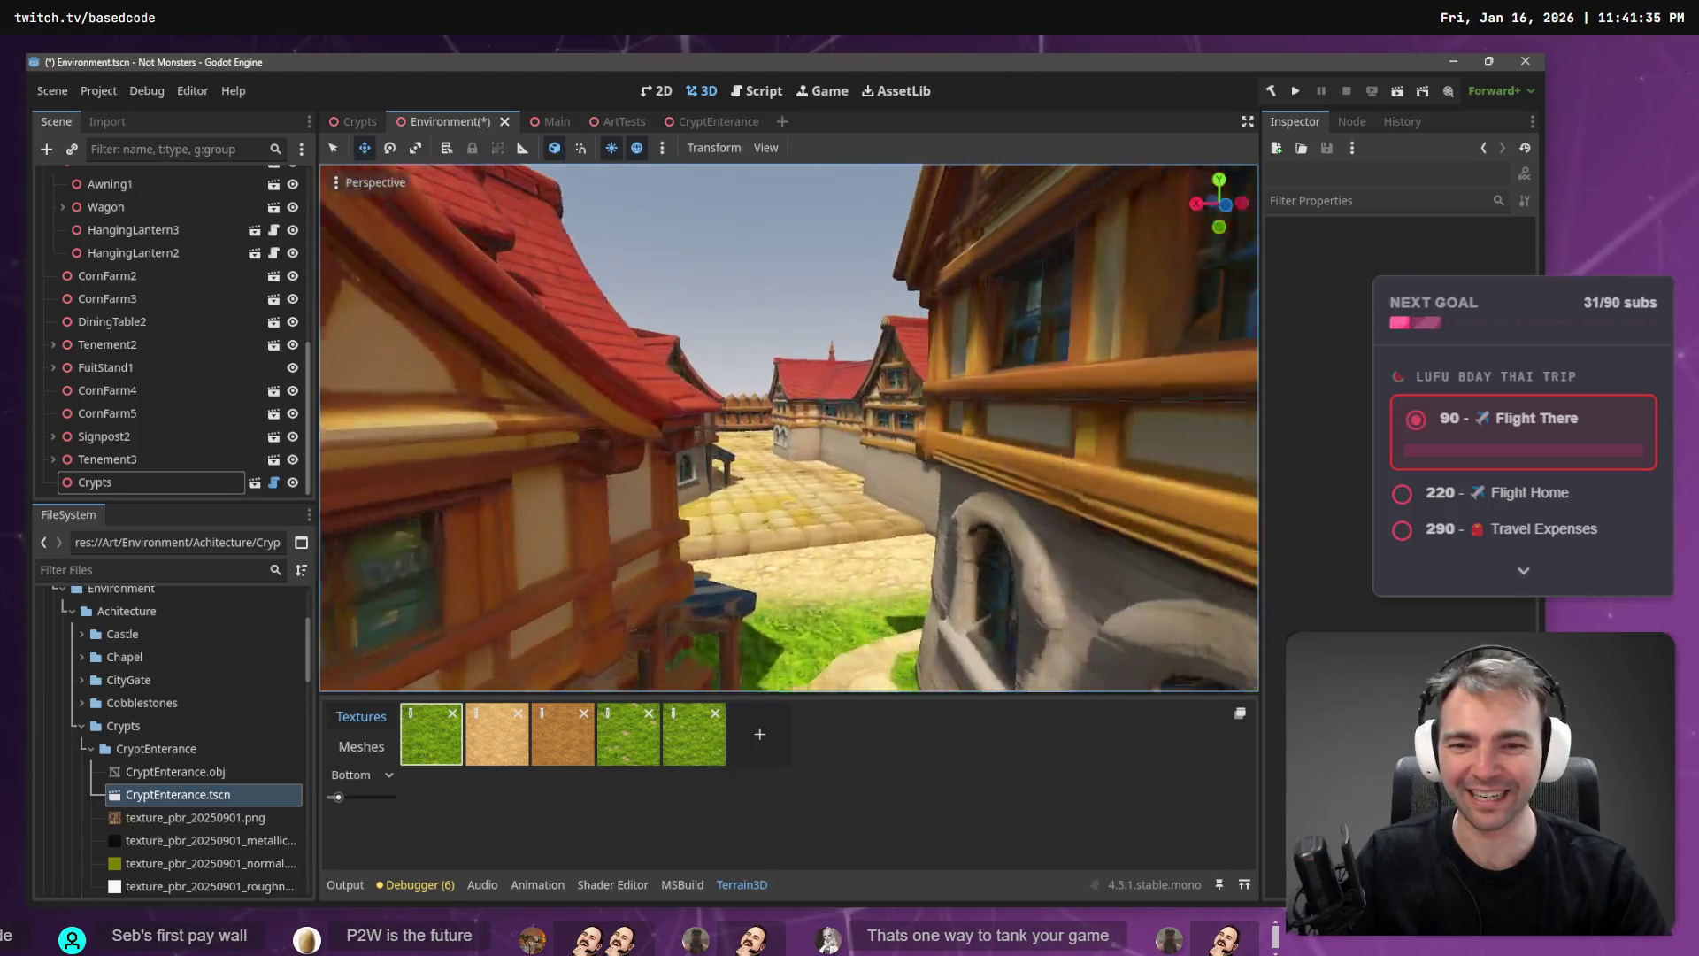
key(w)
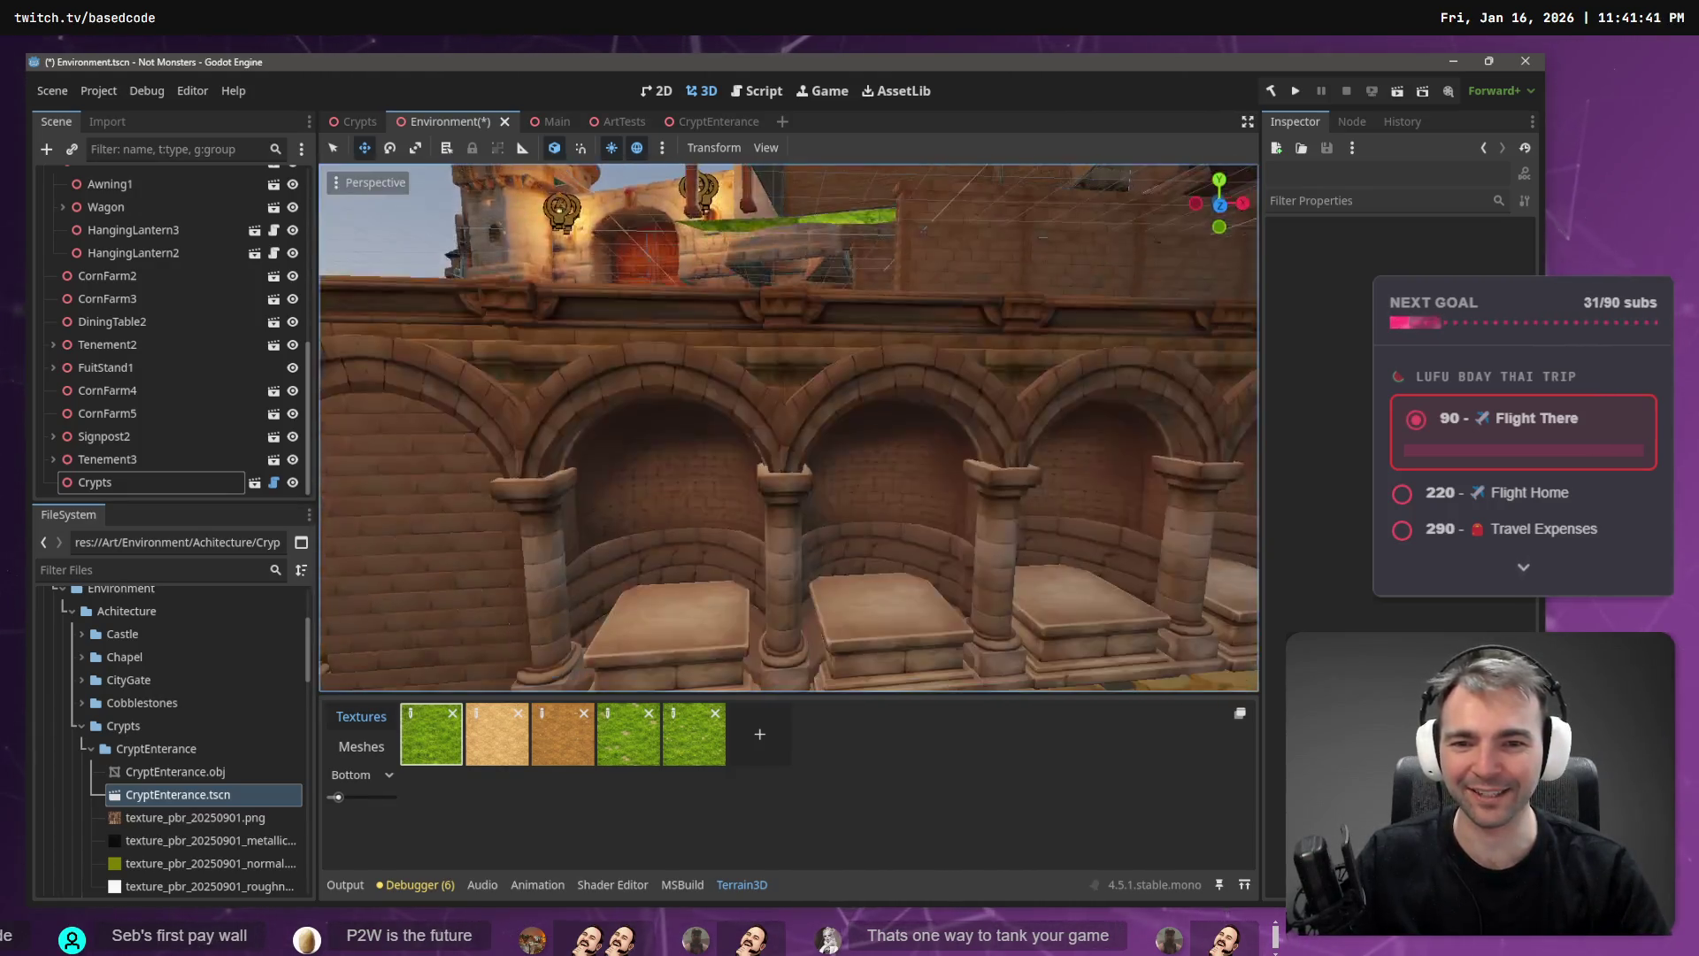
key(w)
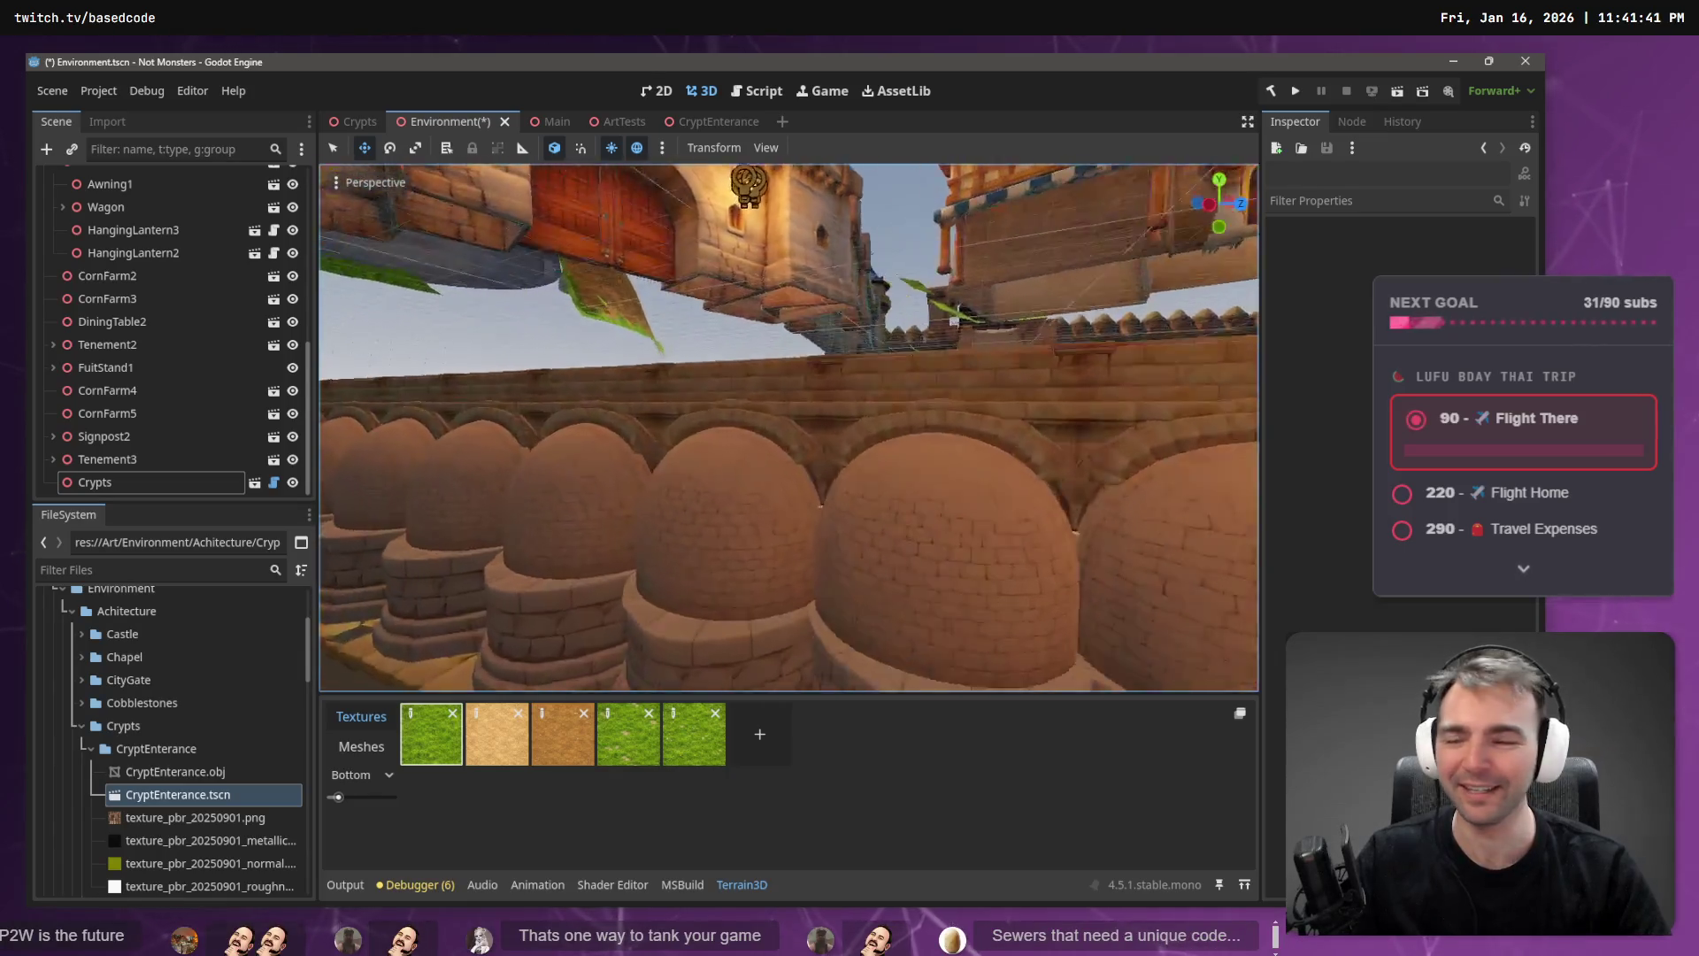
key(w)
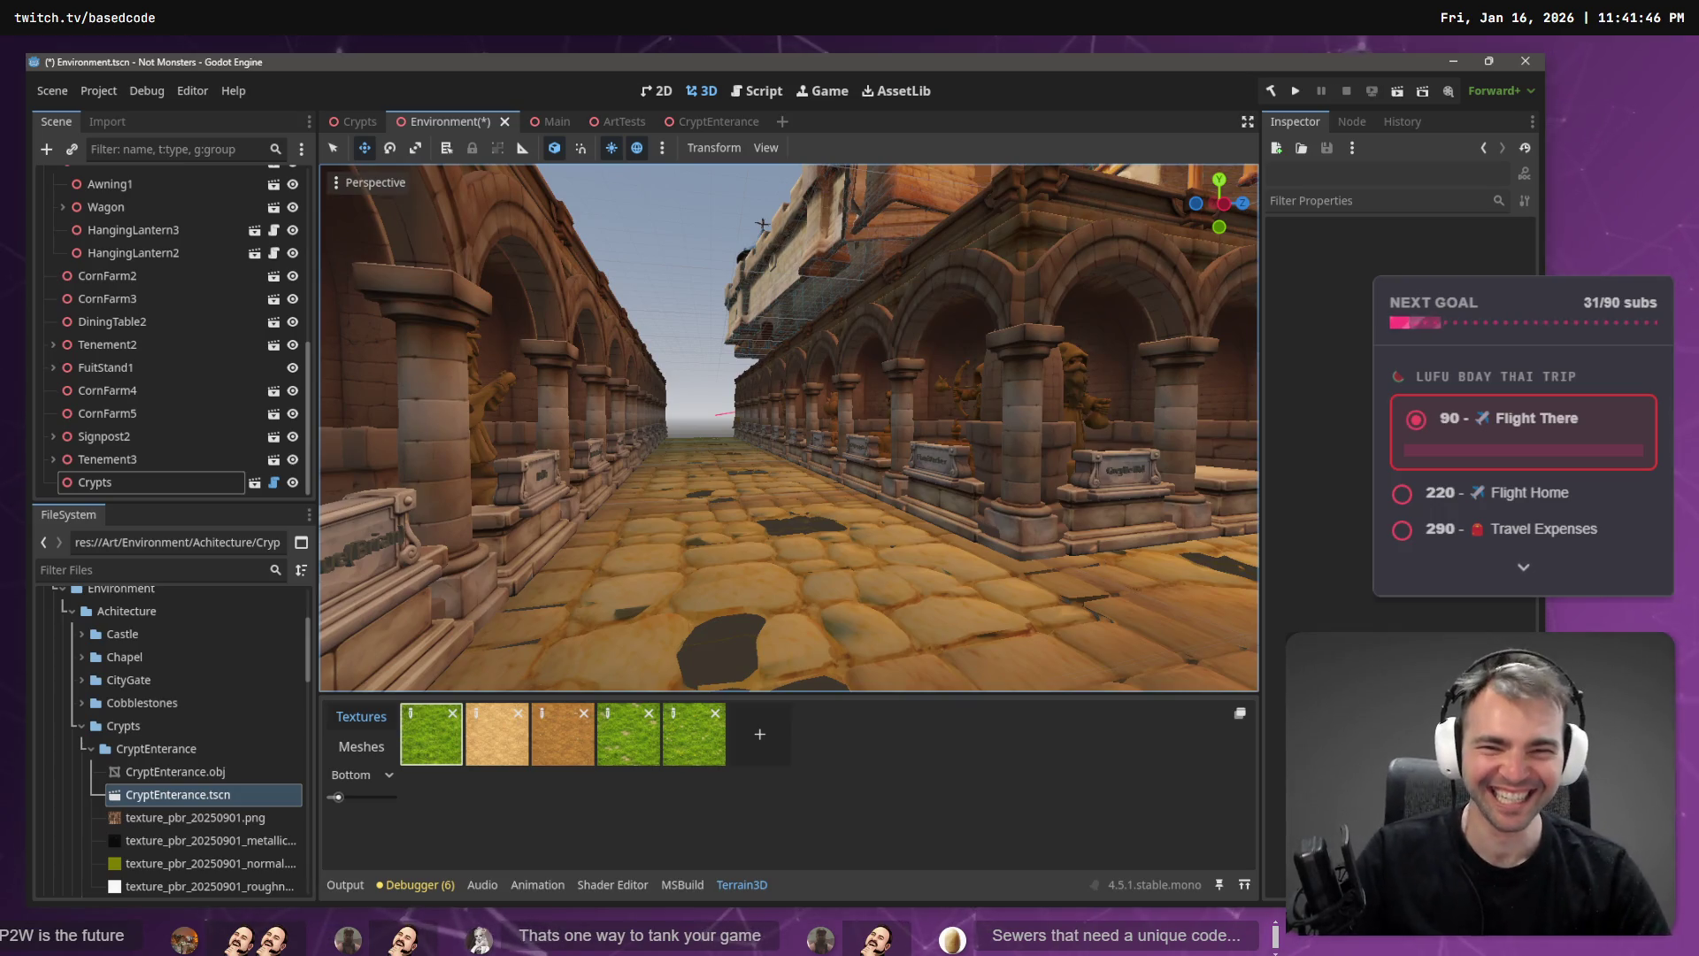
key(w)
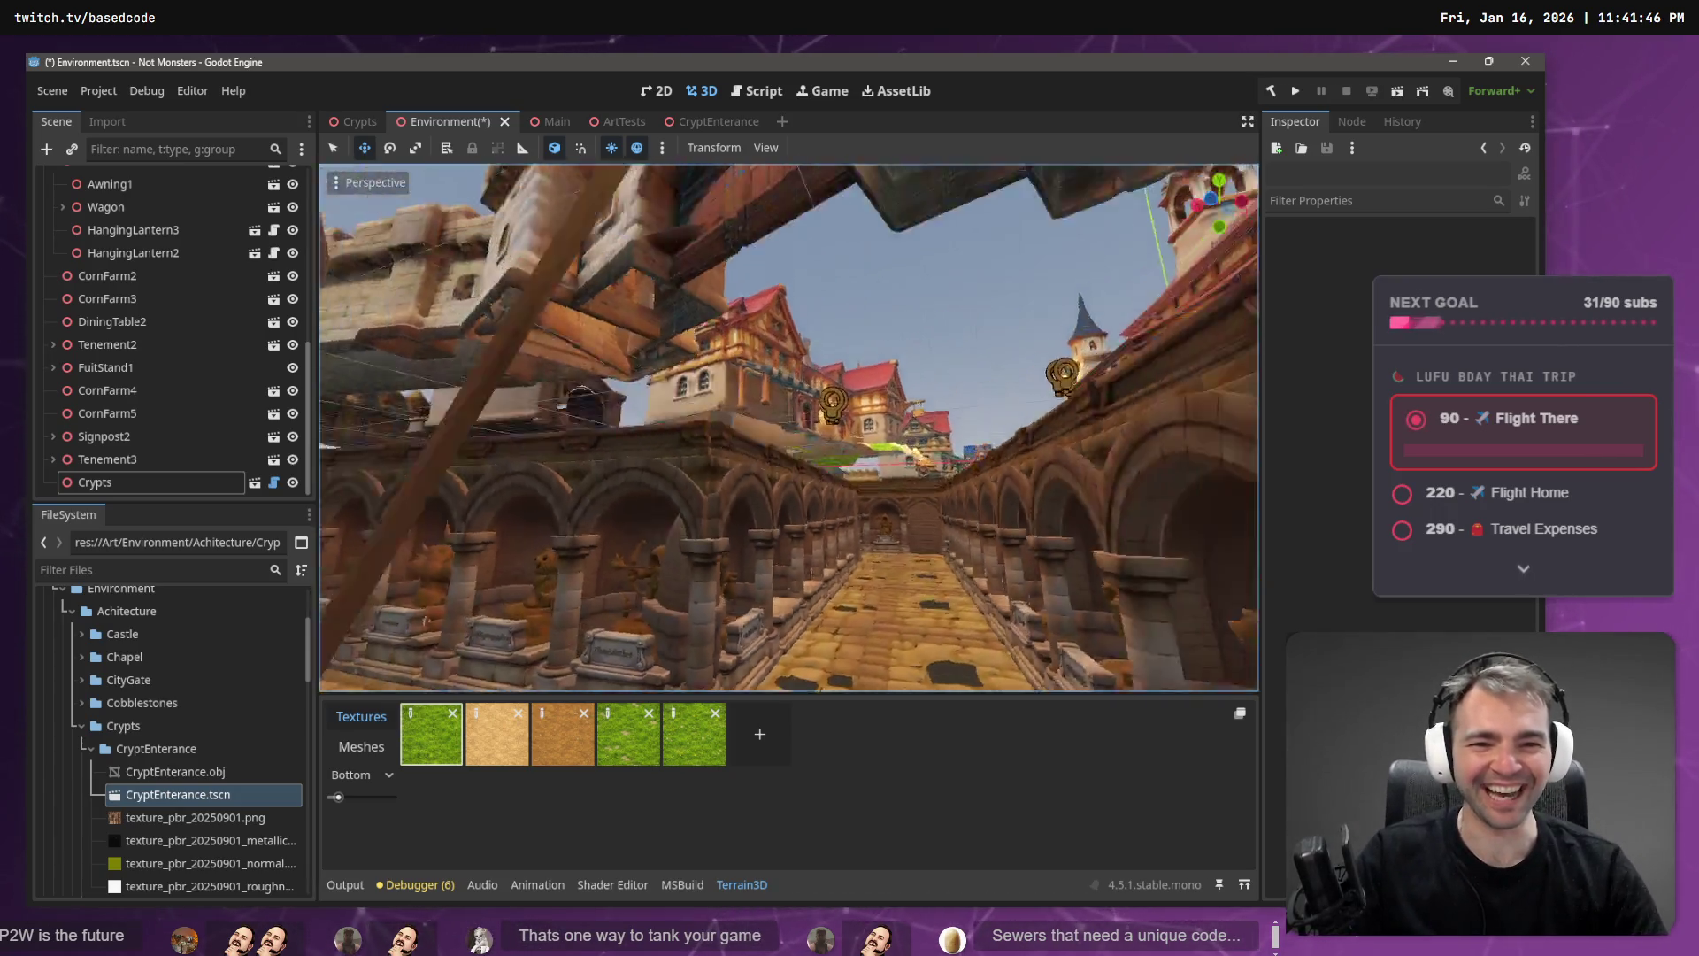
key(w)
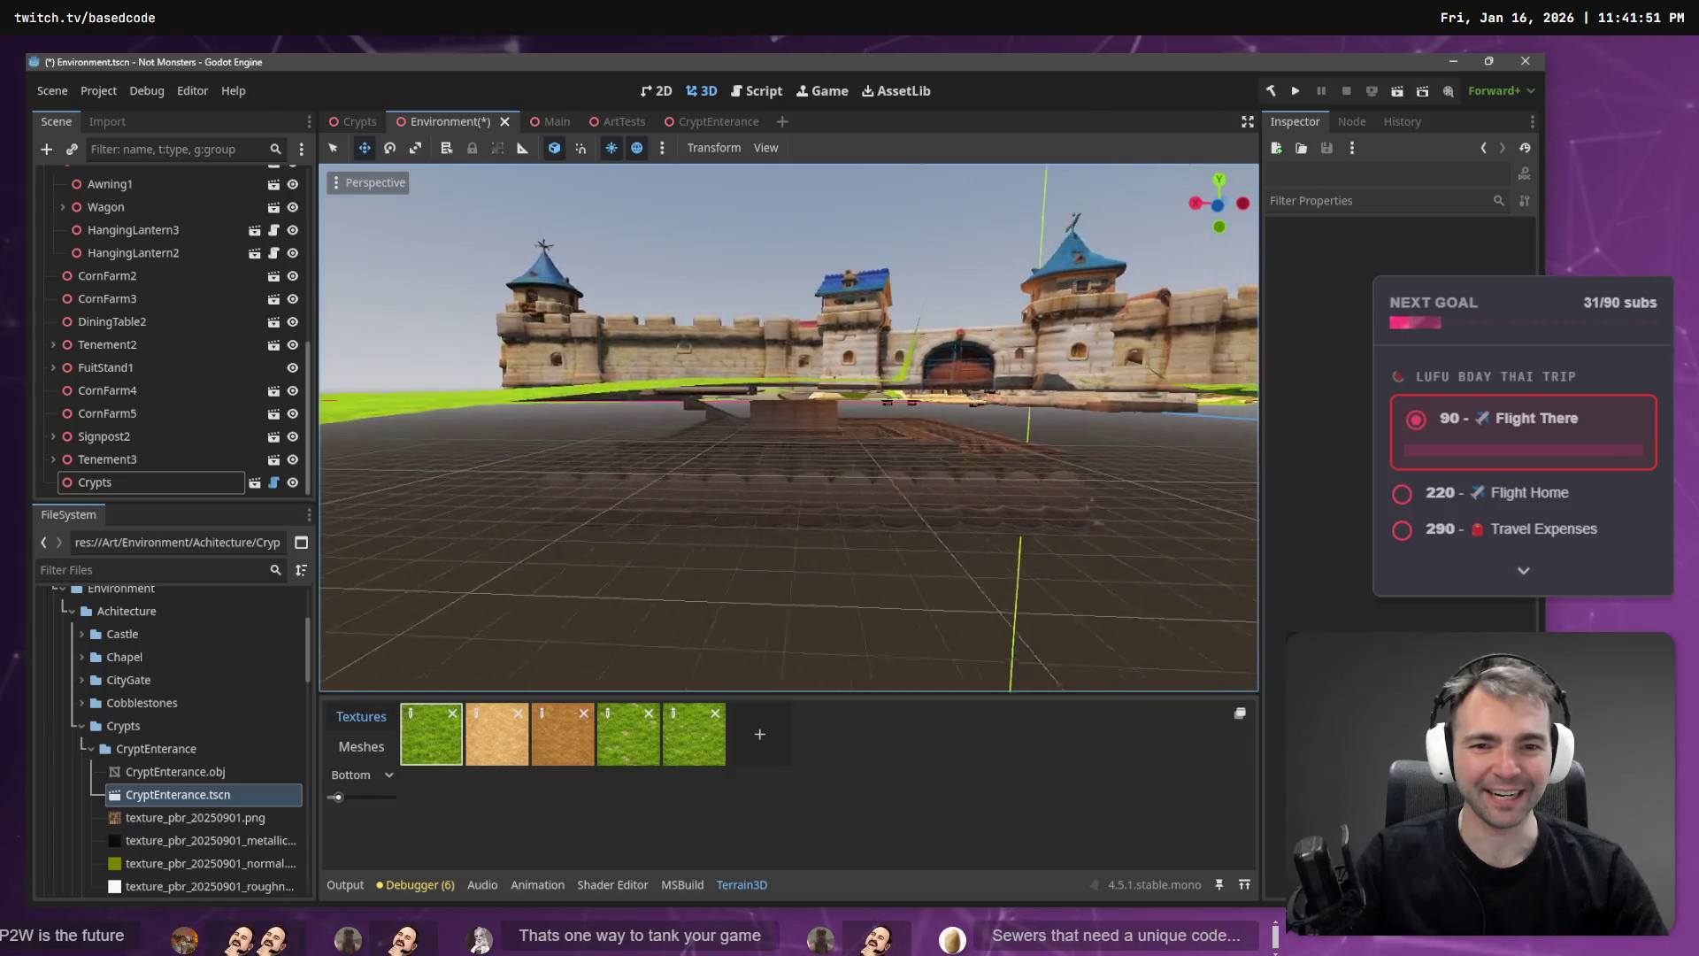
key(w)
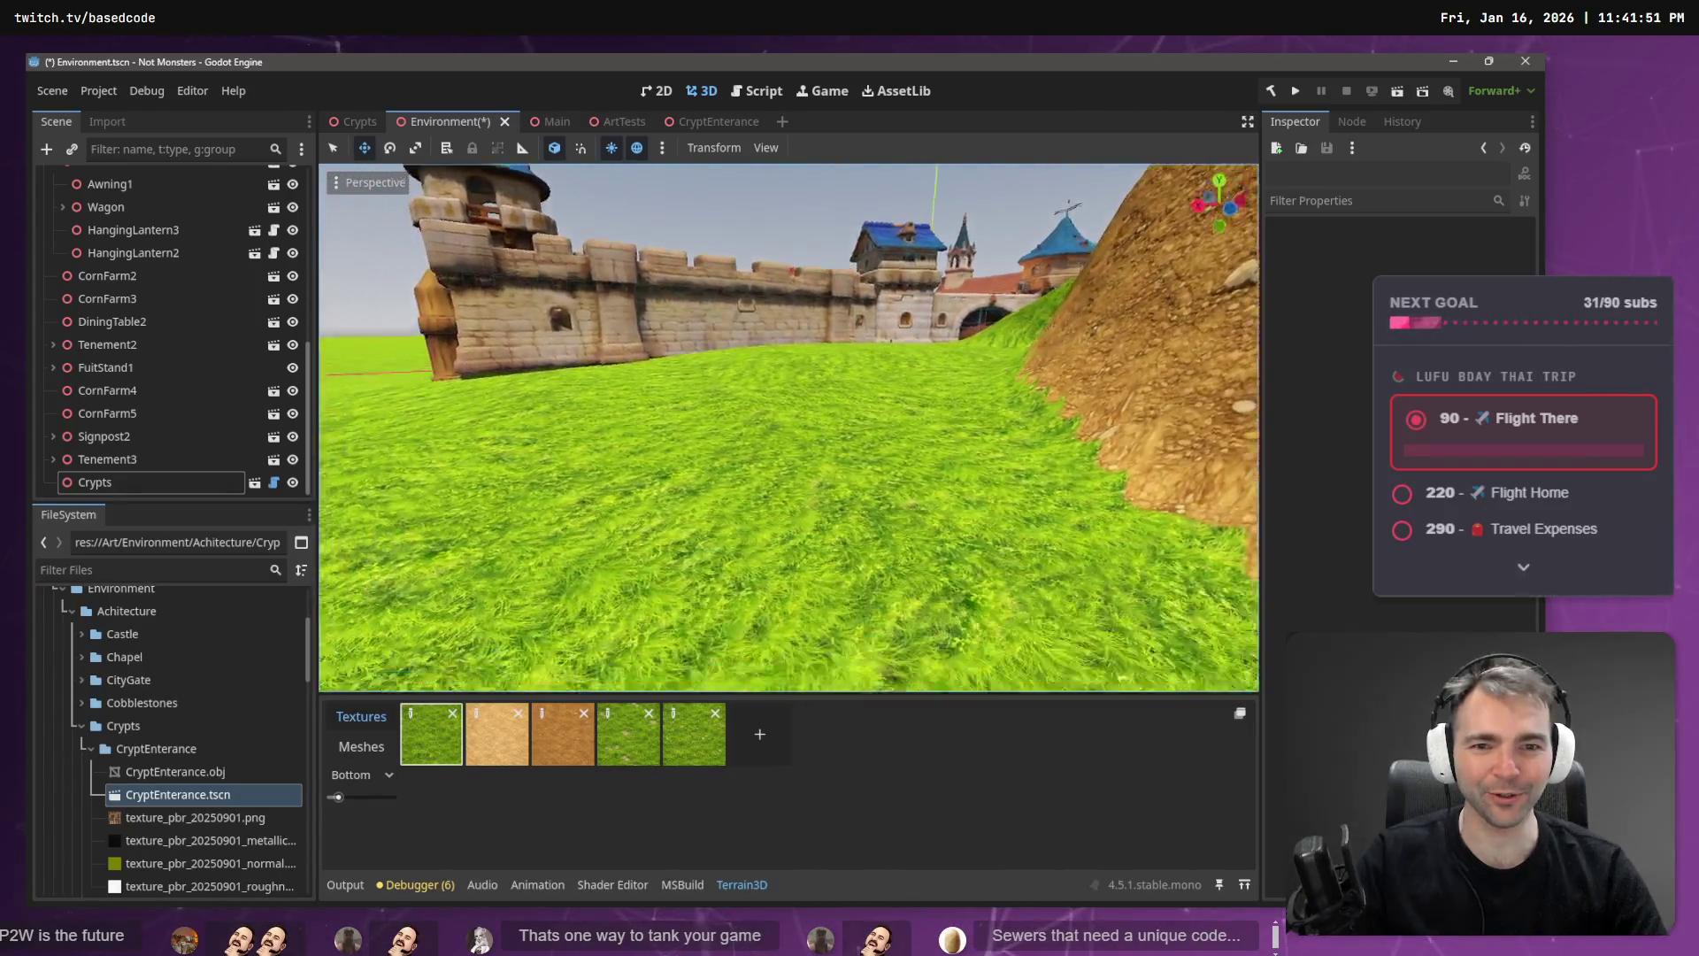
key(w)
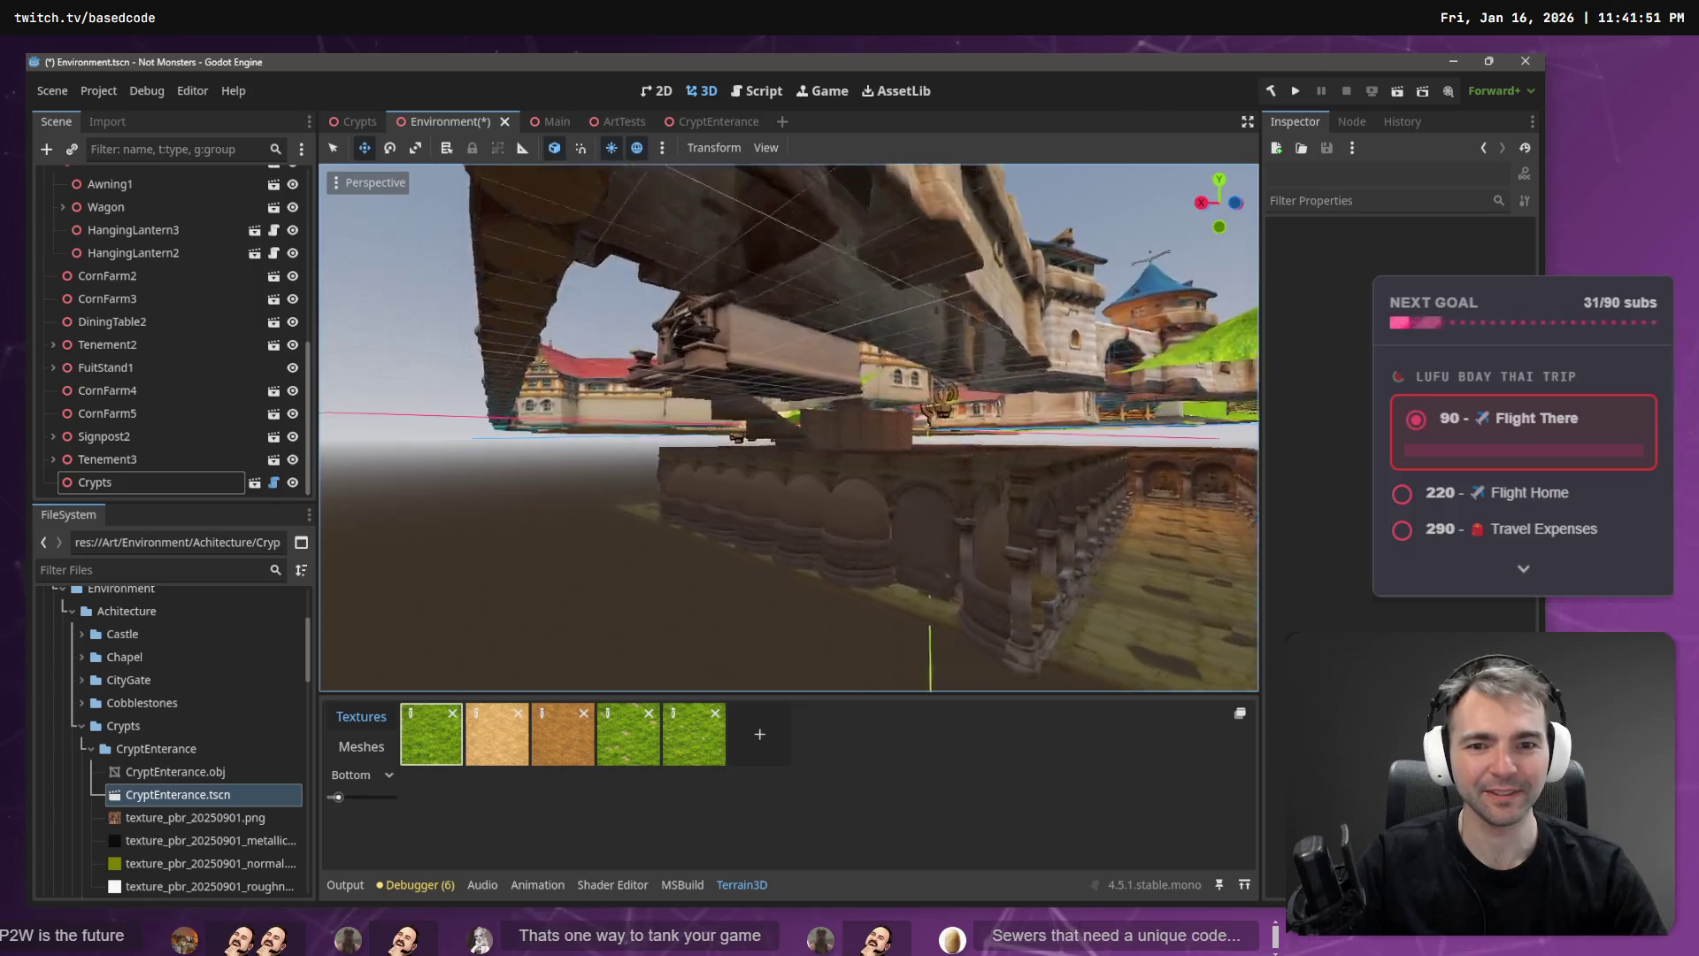
key(w)
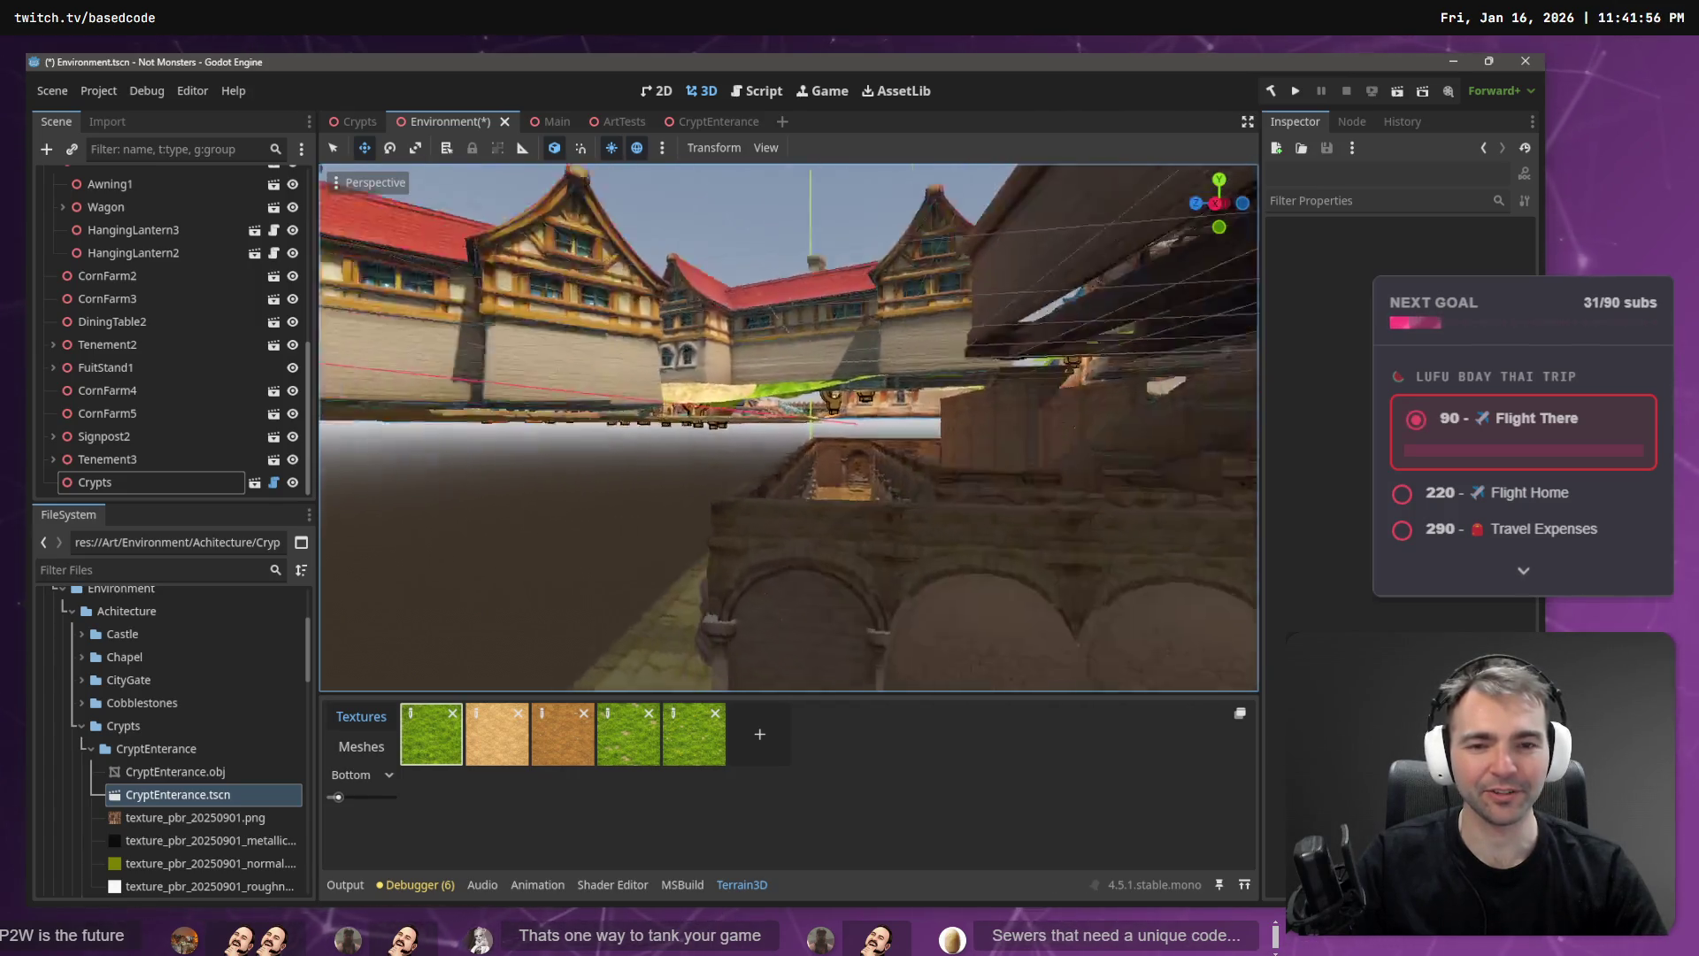
key(e)
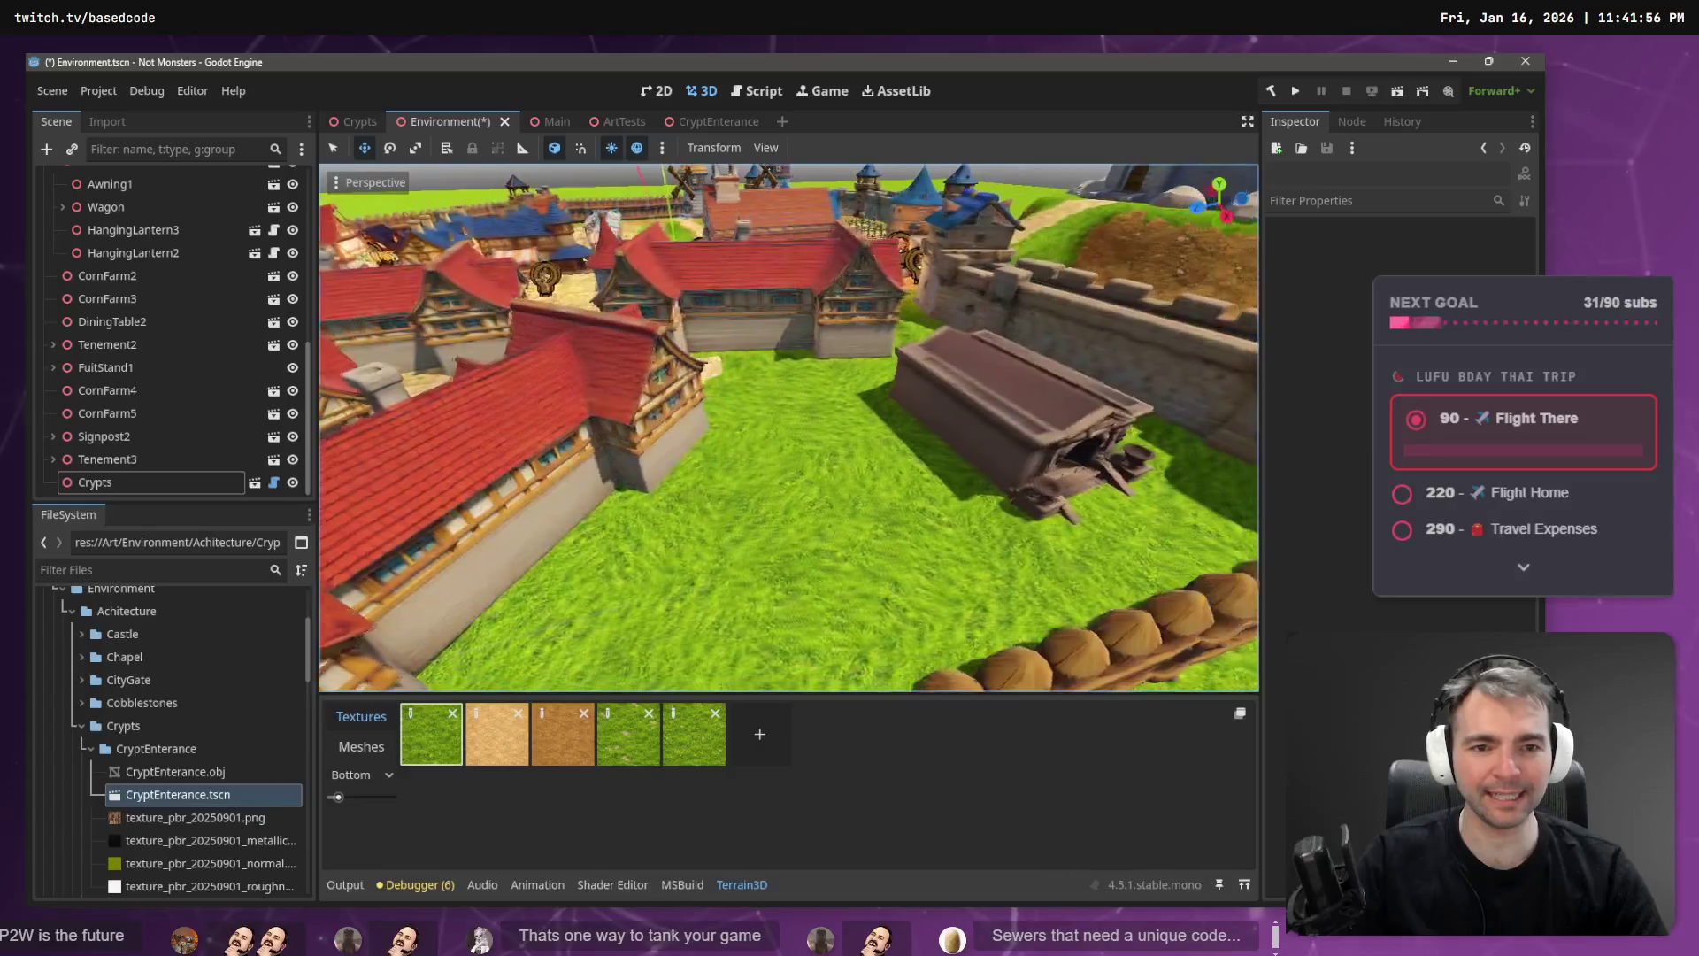
key(w)
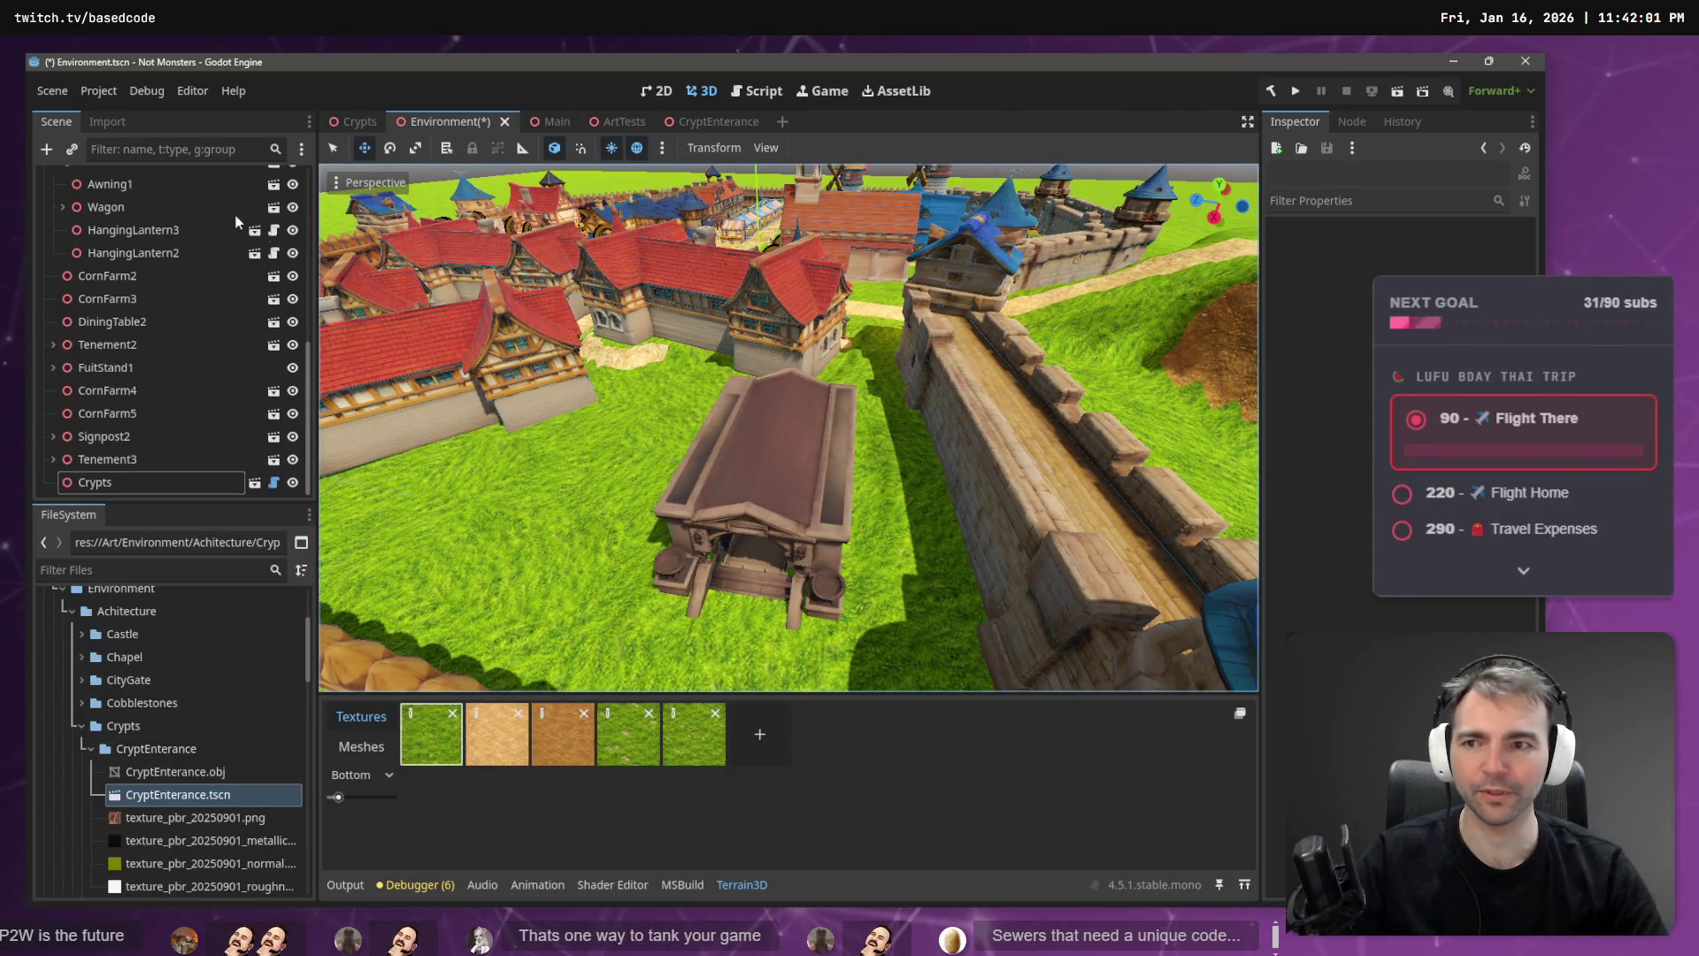
click(333, 148)
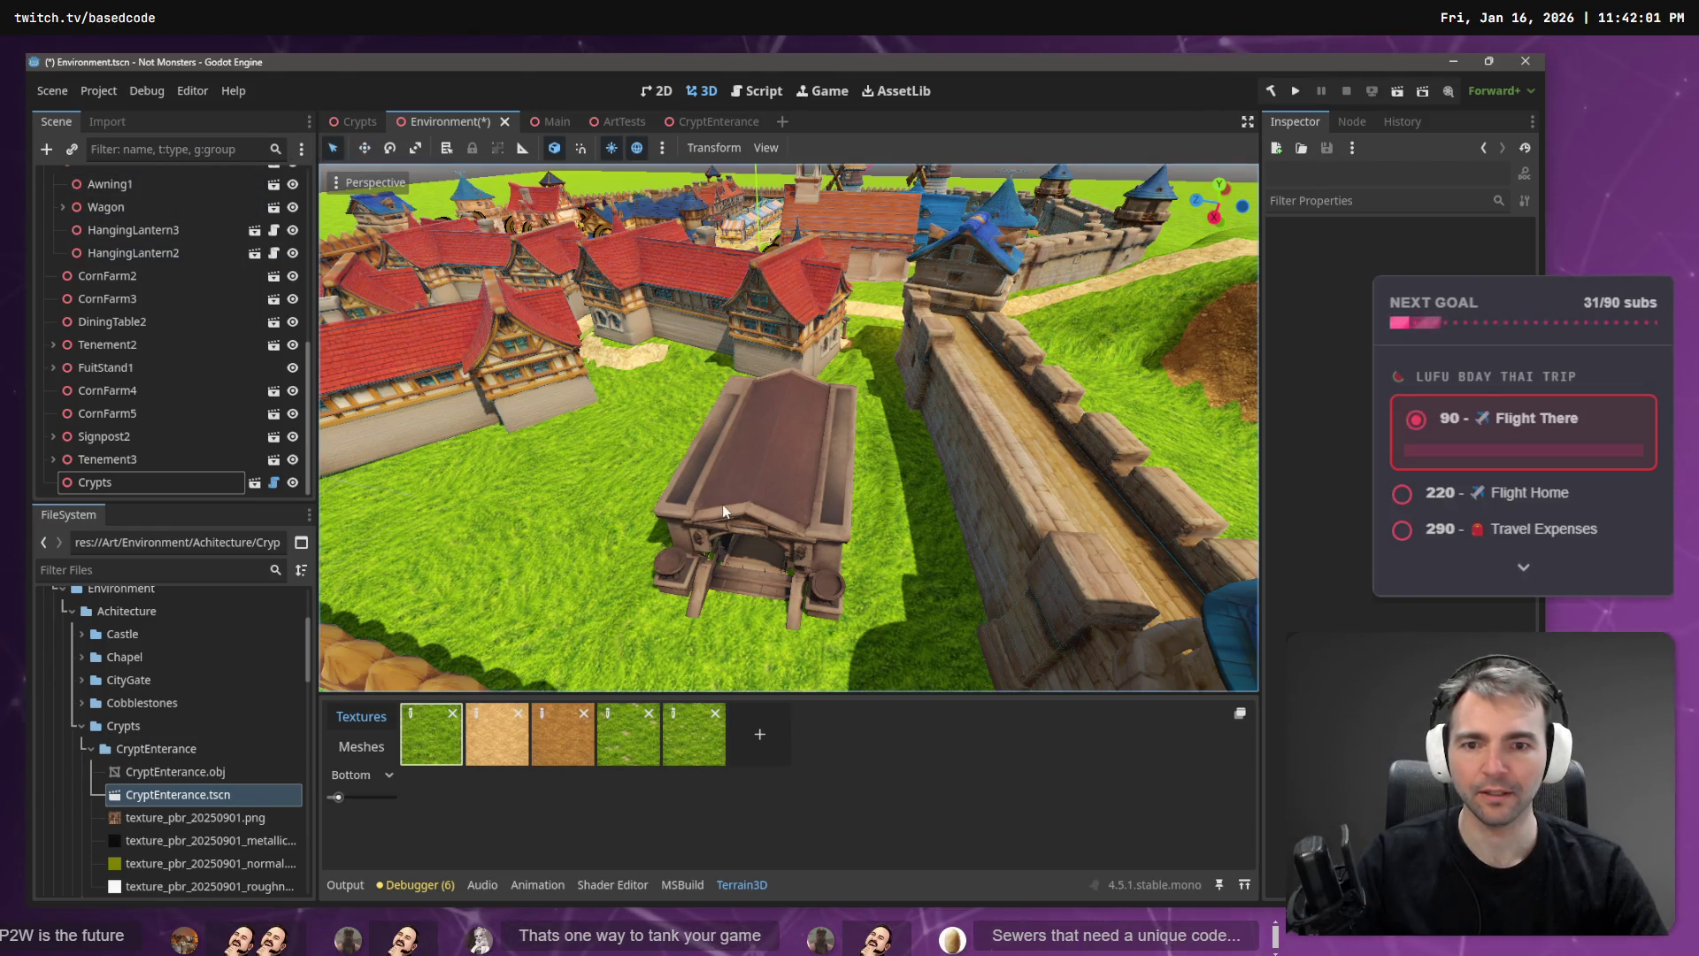
- Select the crypt entrance, slide it along X, and rotate it about 90 degrees
click(753, 461)
key(s)
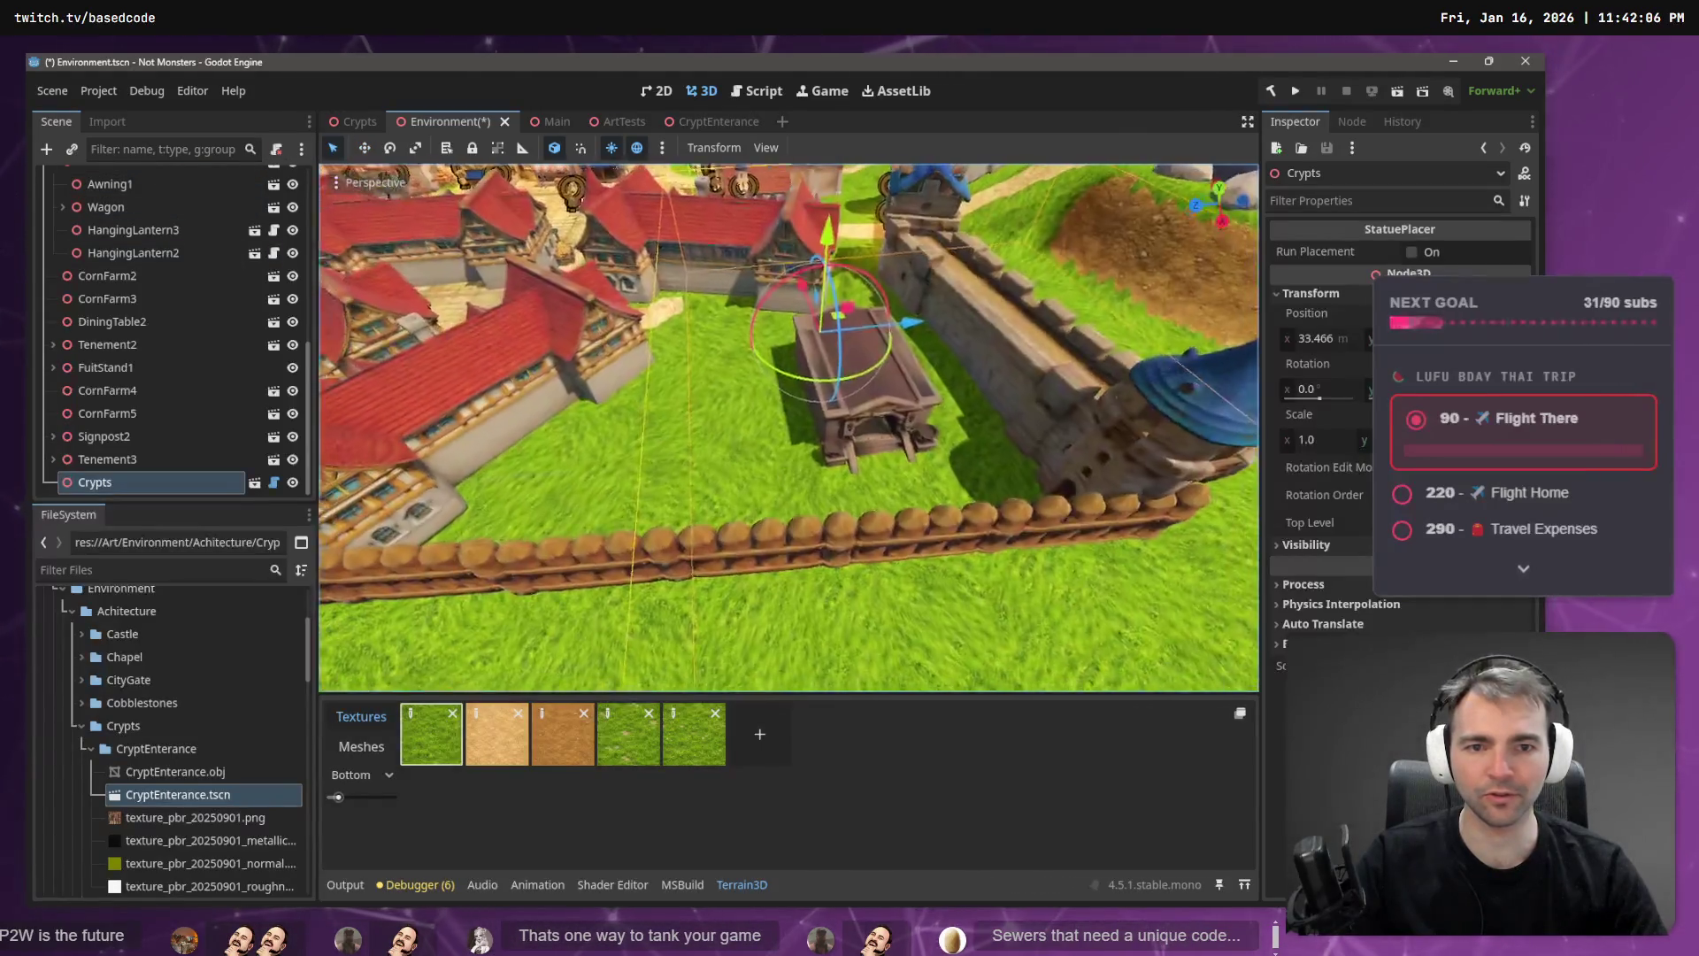
key(w)
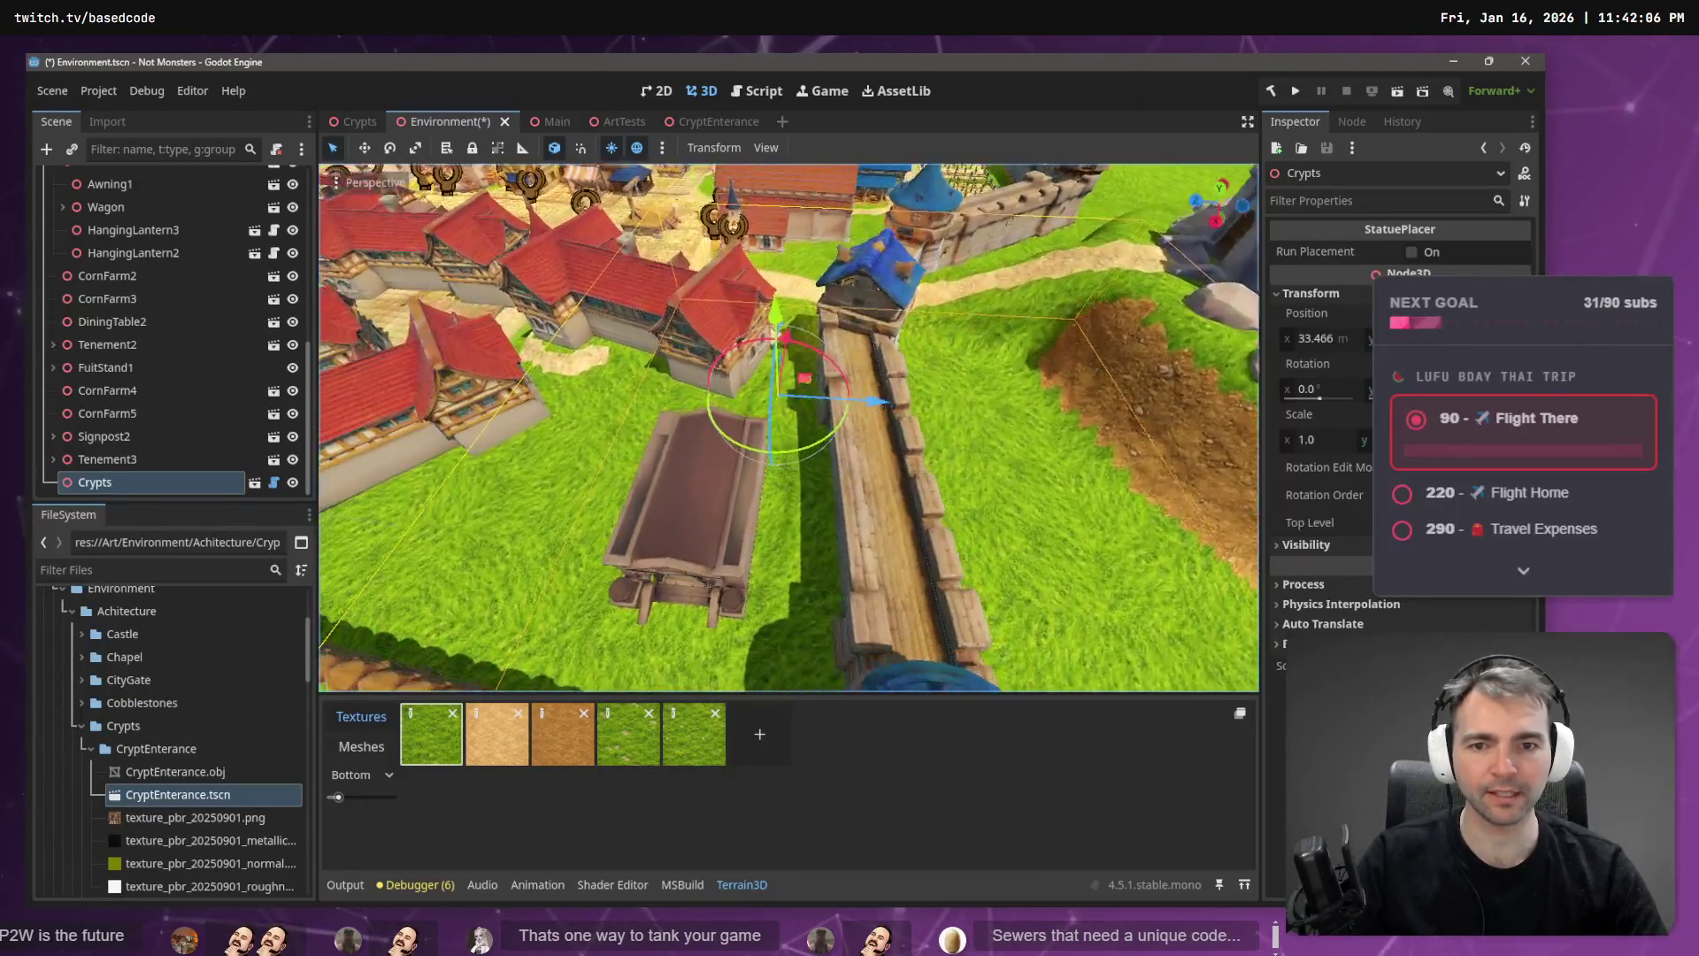
mouse_move(879, 407)
mouse_down()
mouse_move(758, 407)
mouse_move(790, 406)
mouse_up()
key(e)
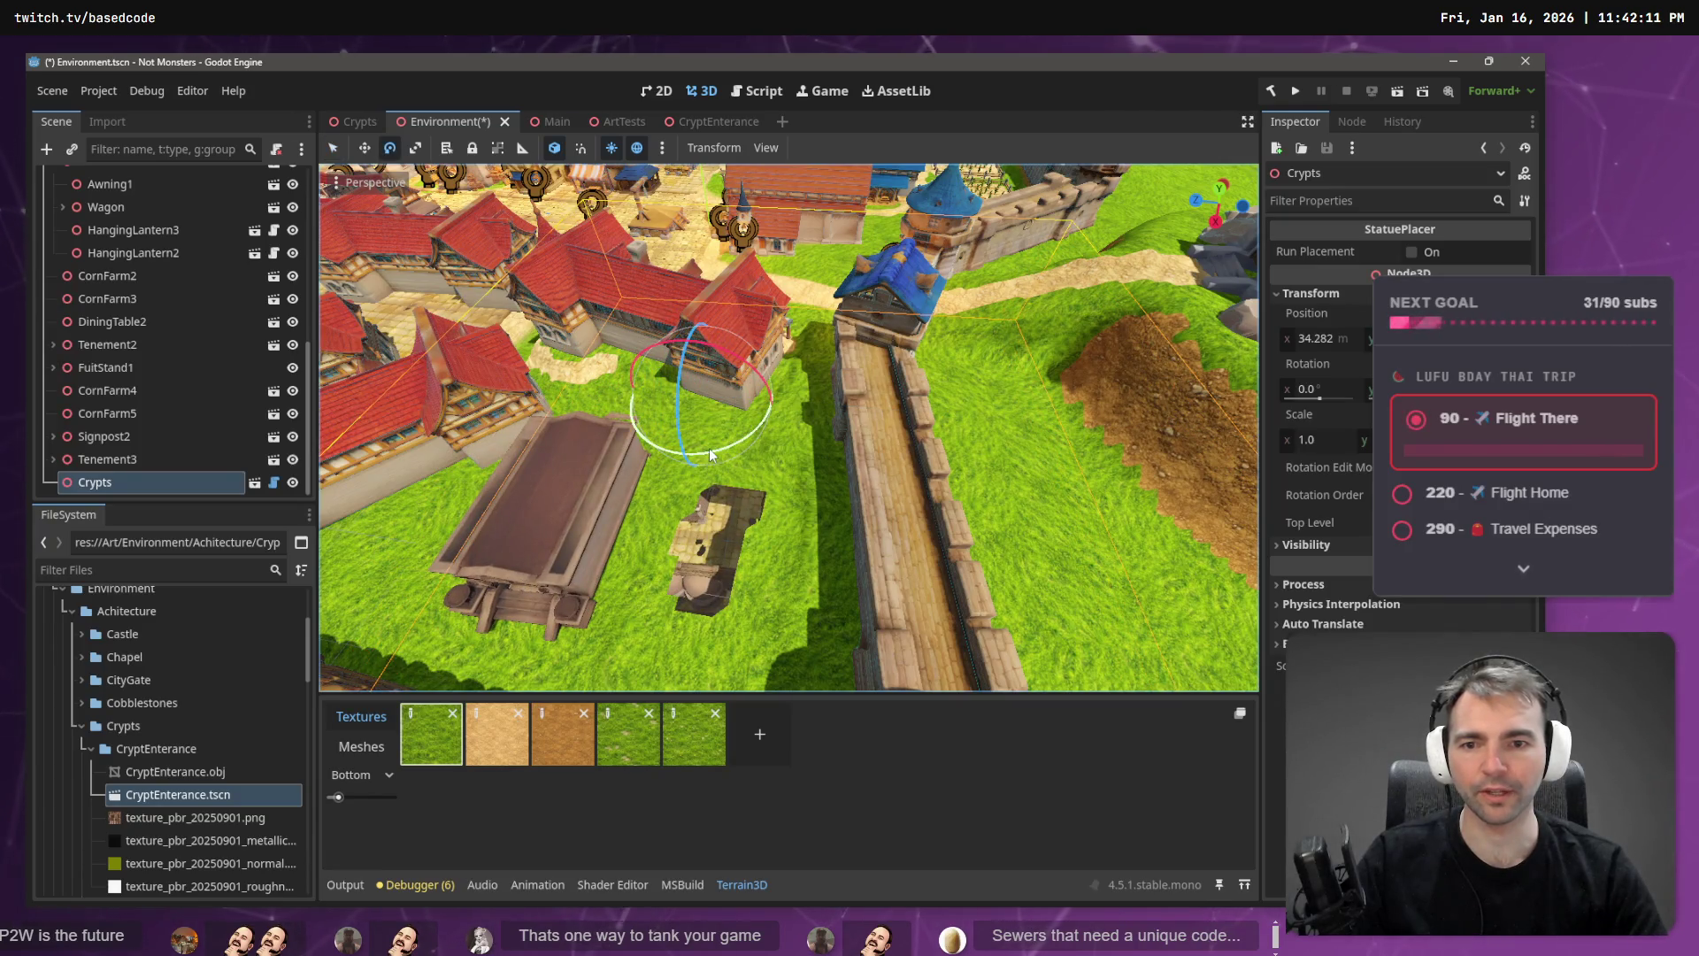
mouse_move(711, 455)
mouse_down()
mouse_move(746, 449)
mouse_move(745, 464)
mouse_up()
- Slide the crypt toward the wall, rotate it about 4 degrees, and settle it at X 33.236
key(w)
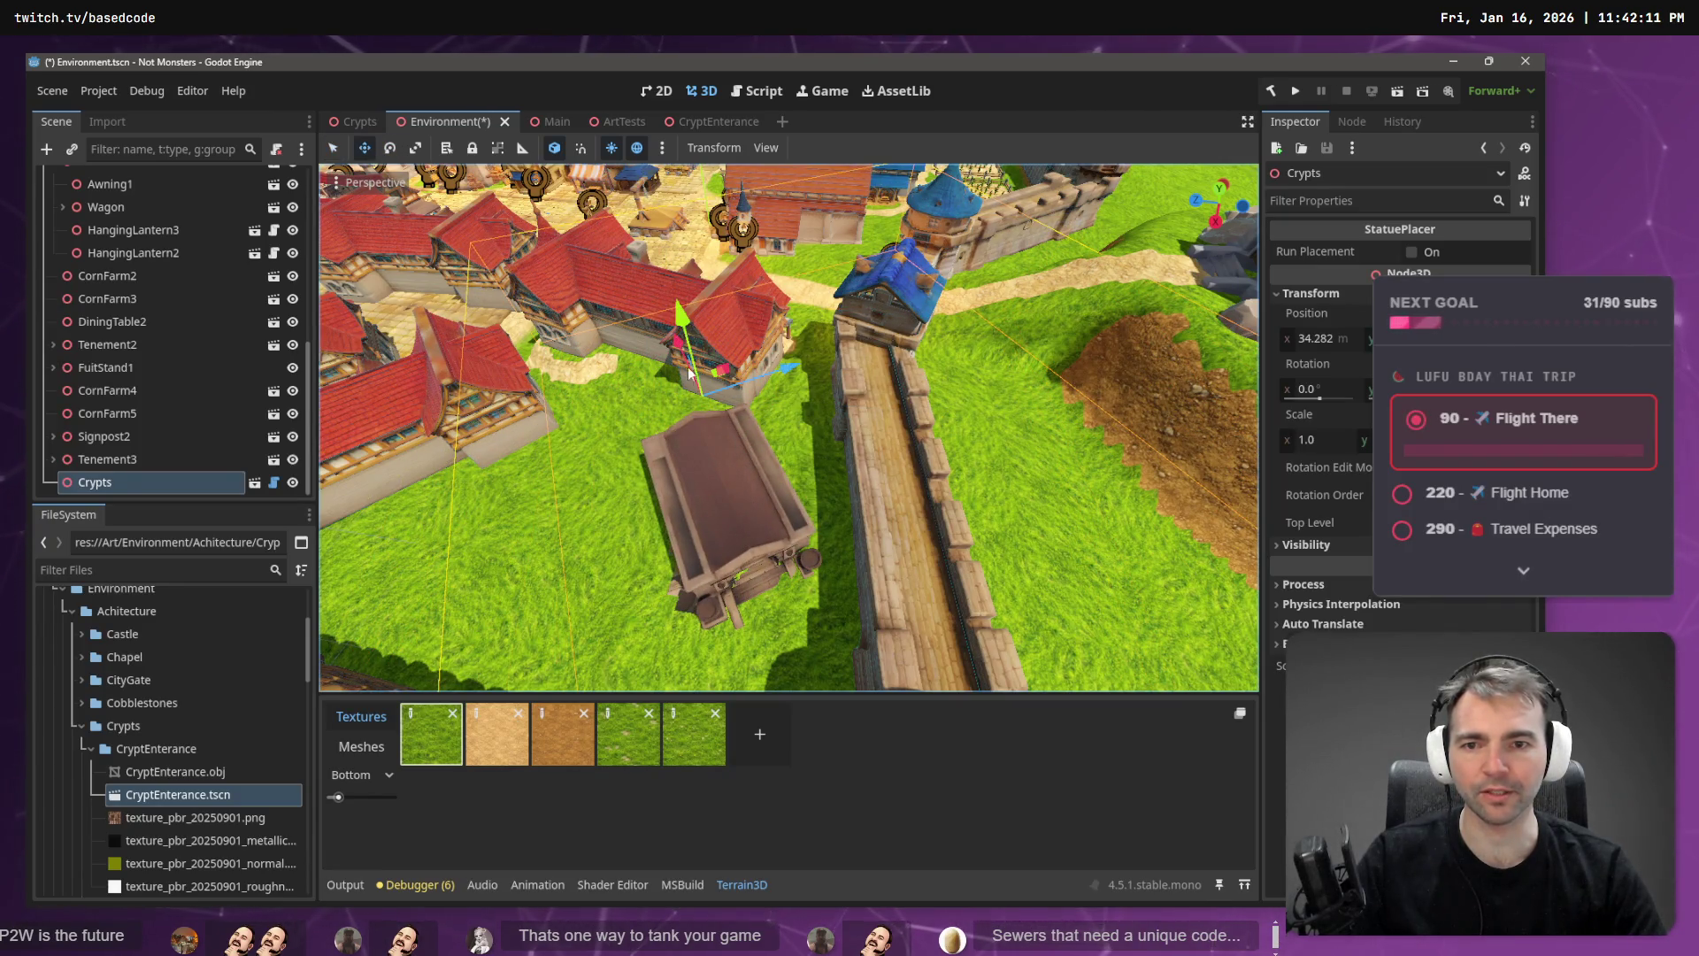
mouse_move(690, 372)
mouse_down()
mouse_move(625, 337)
mouse_move(776, 352)
mouse_move(740, 361)
mouse_move(757, 401)
mouse_move(821, 401)
mouse_up()
key(e)
key(w)
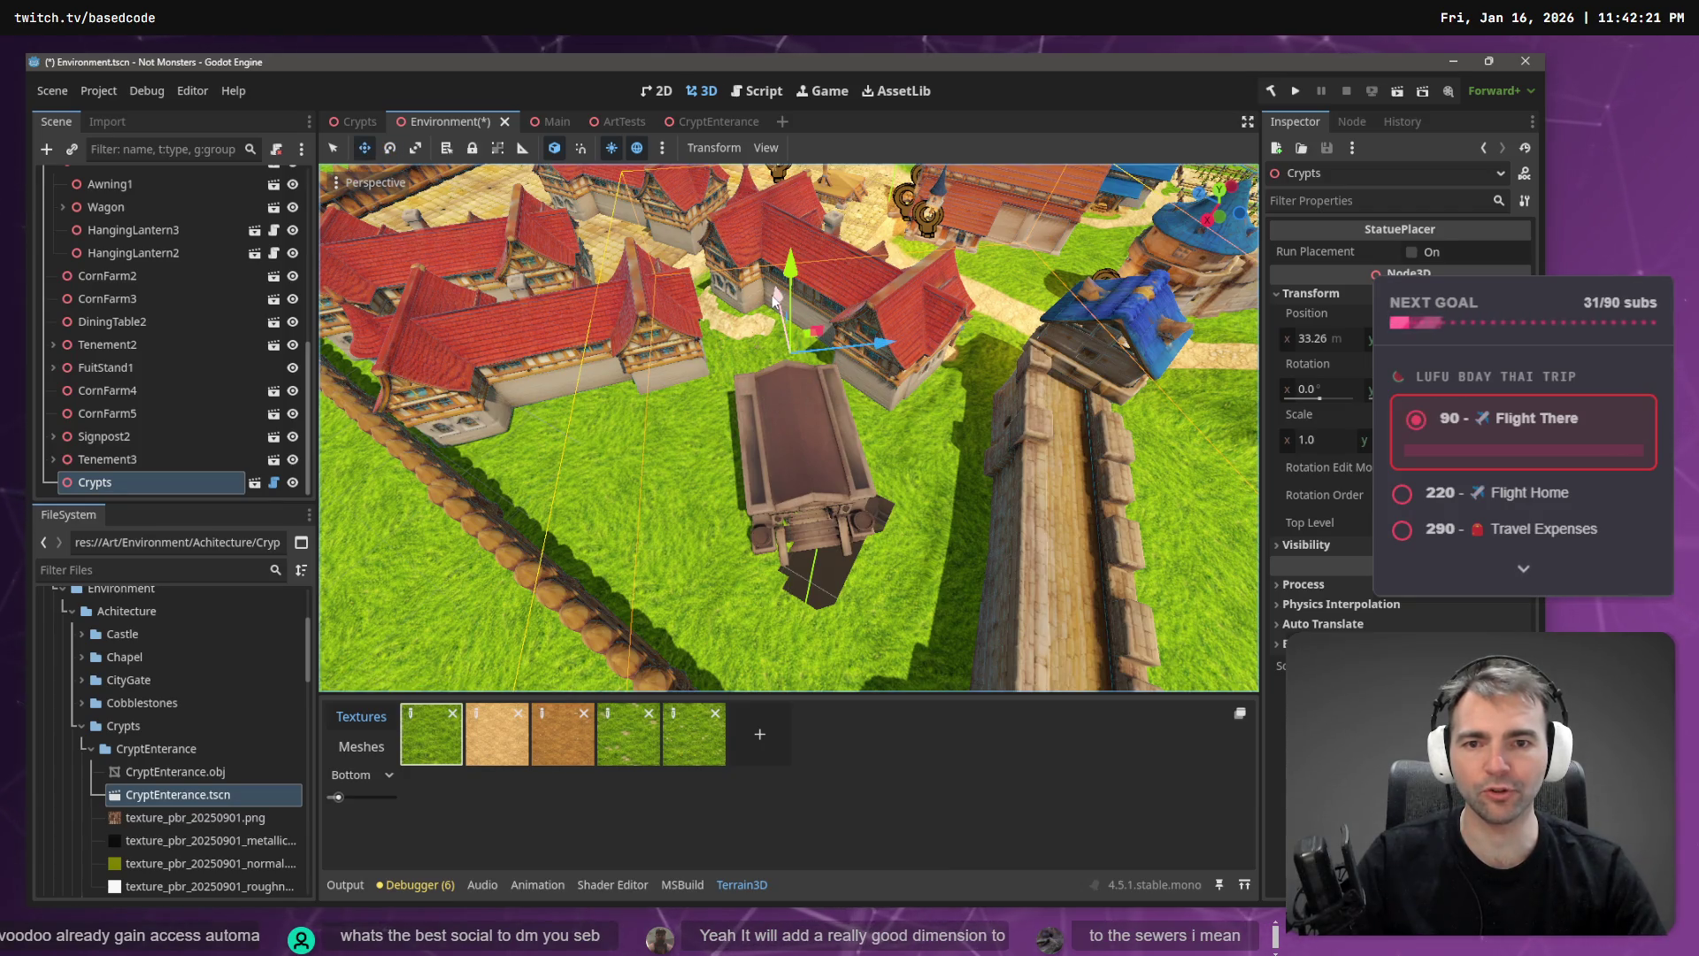
drag(772, 295, 765, 292)
drag(890, 342, 912, 337)
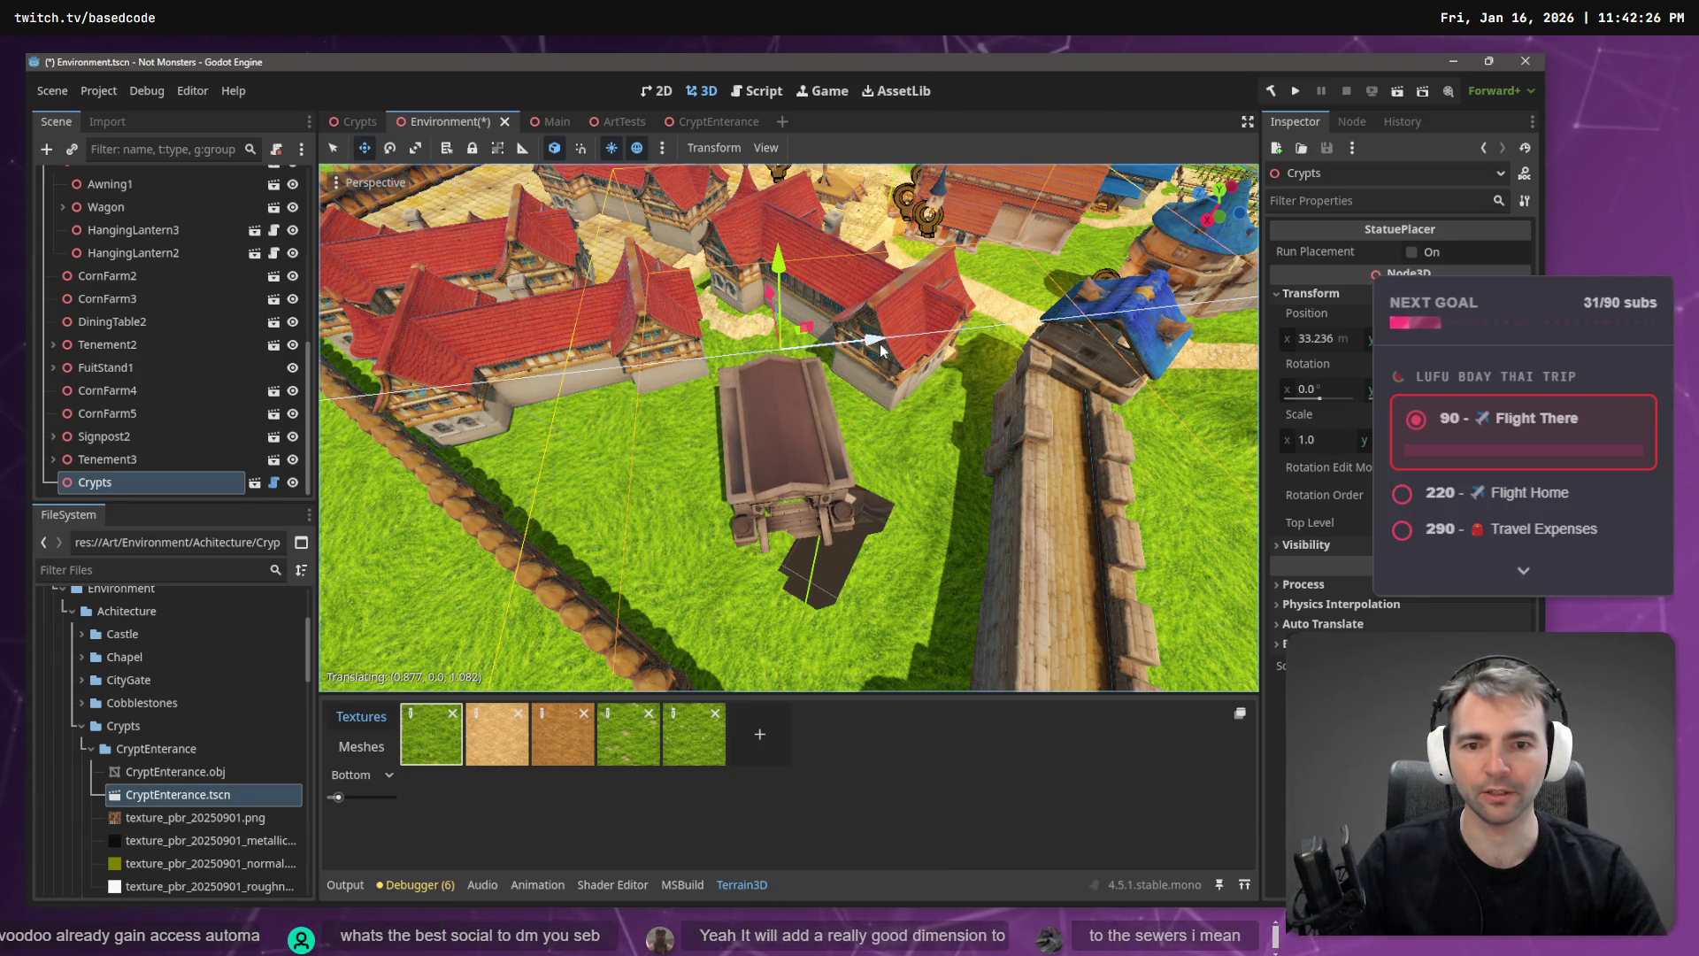
scroll(927, 584, up, 1)
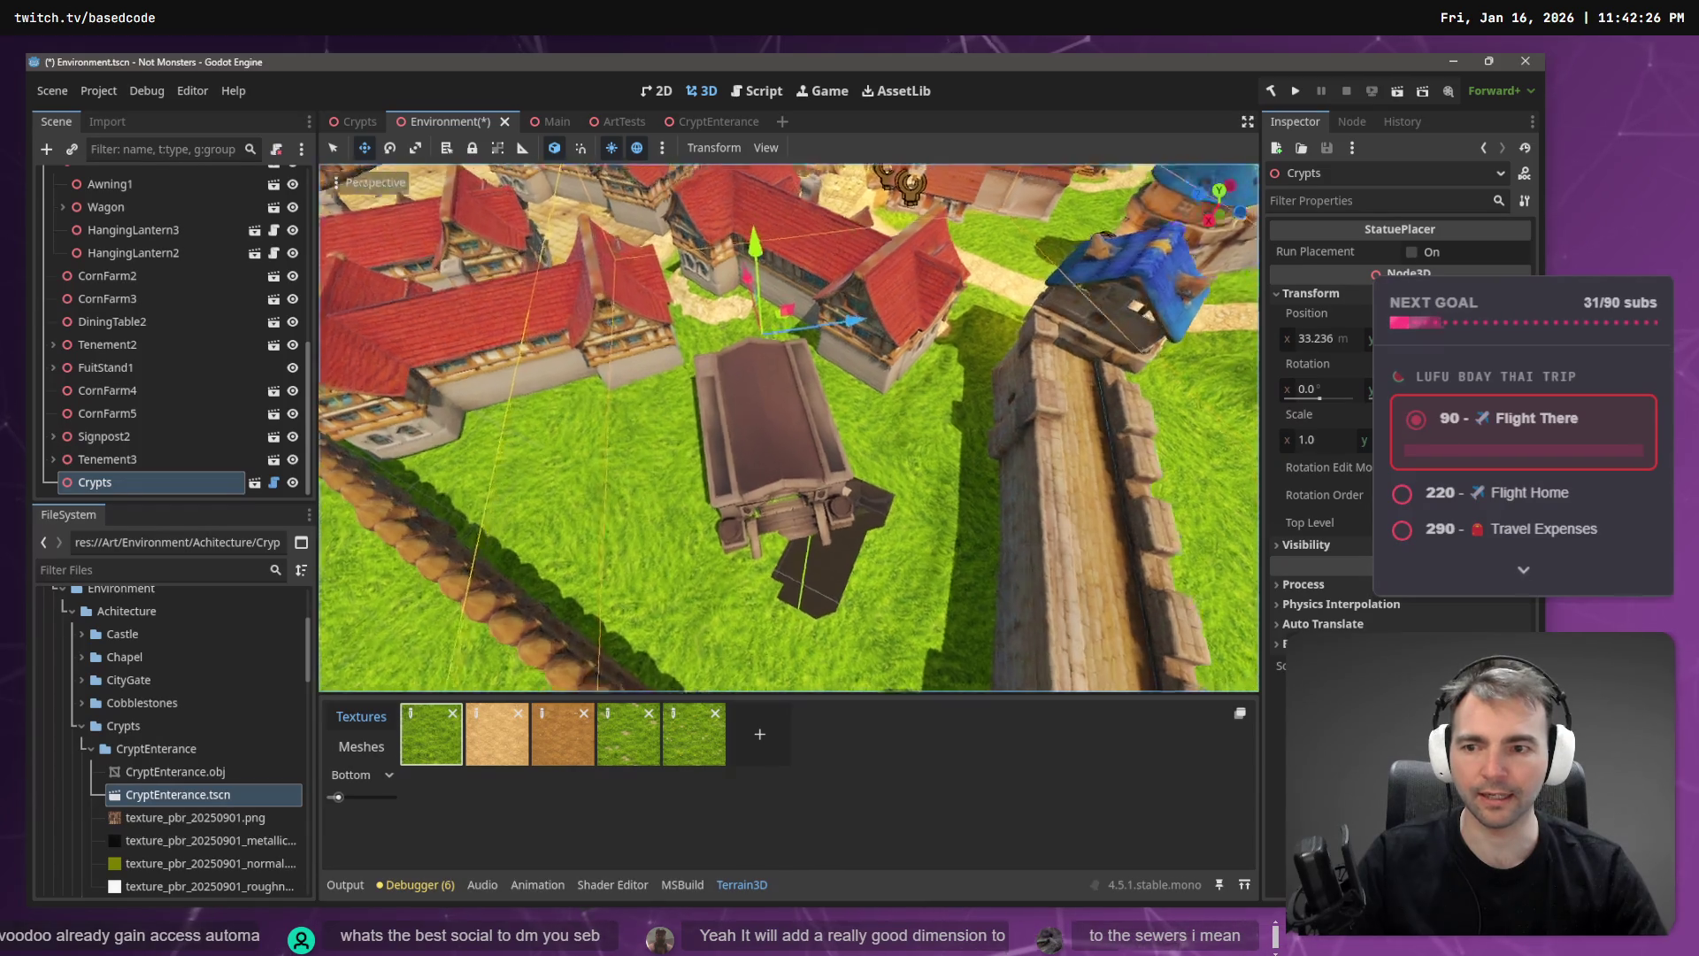
scroll(926, 584, up, 3)
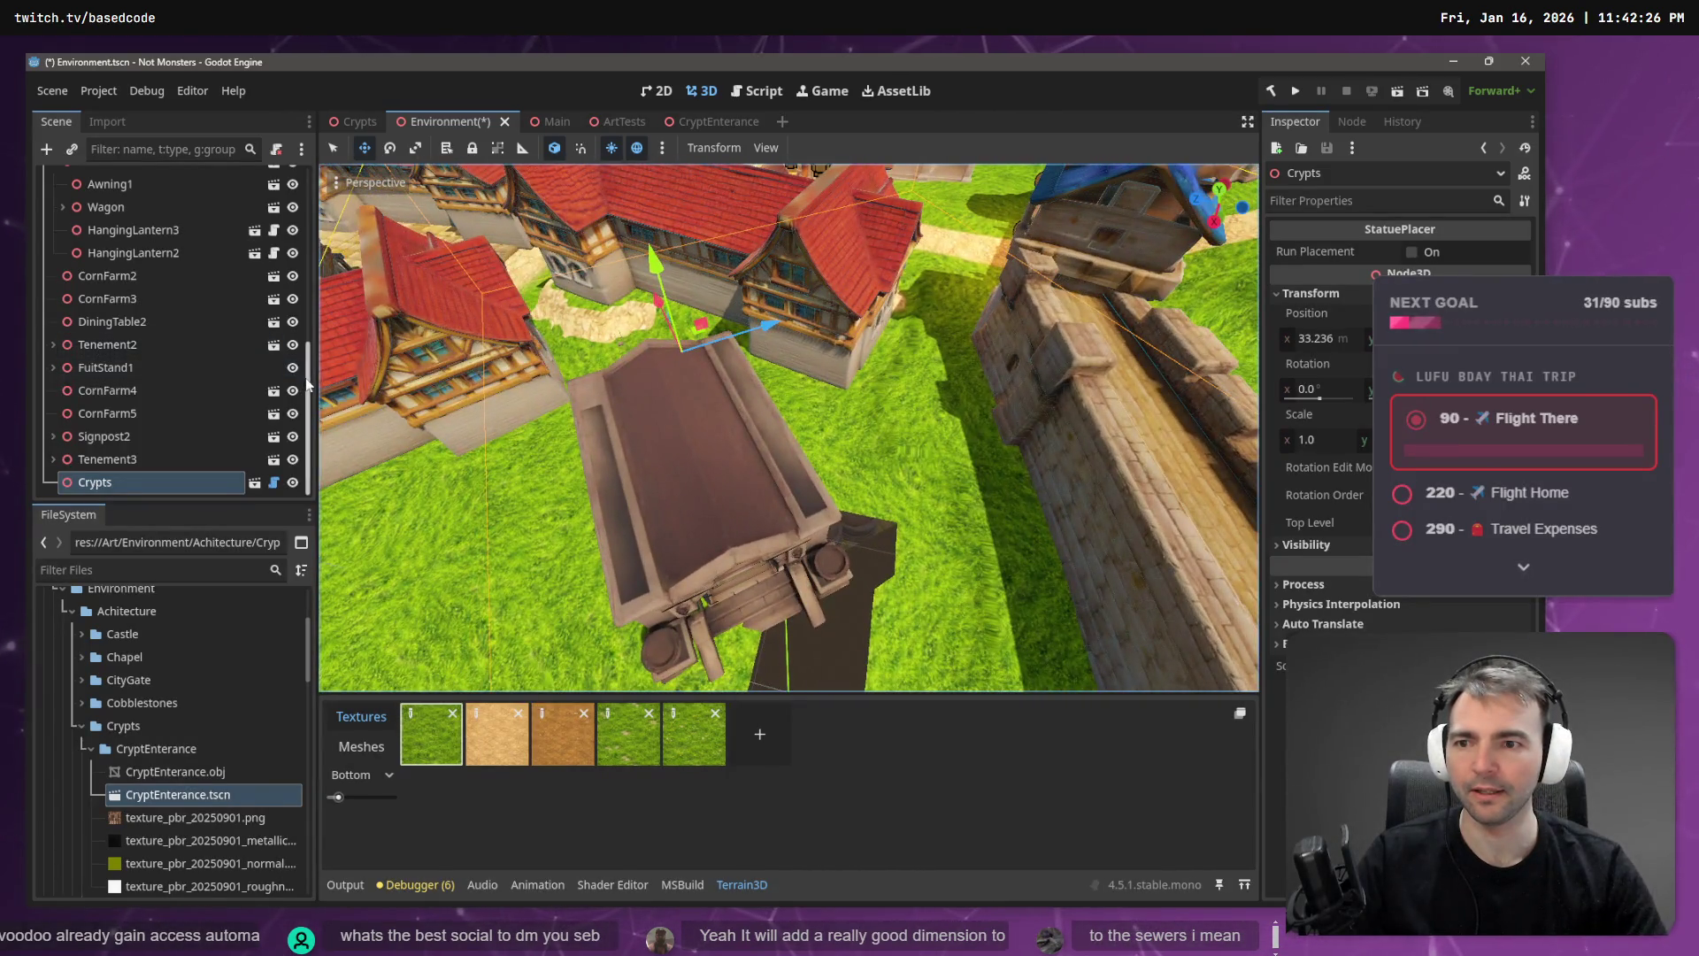
drag(308, 382, 306, 190)
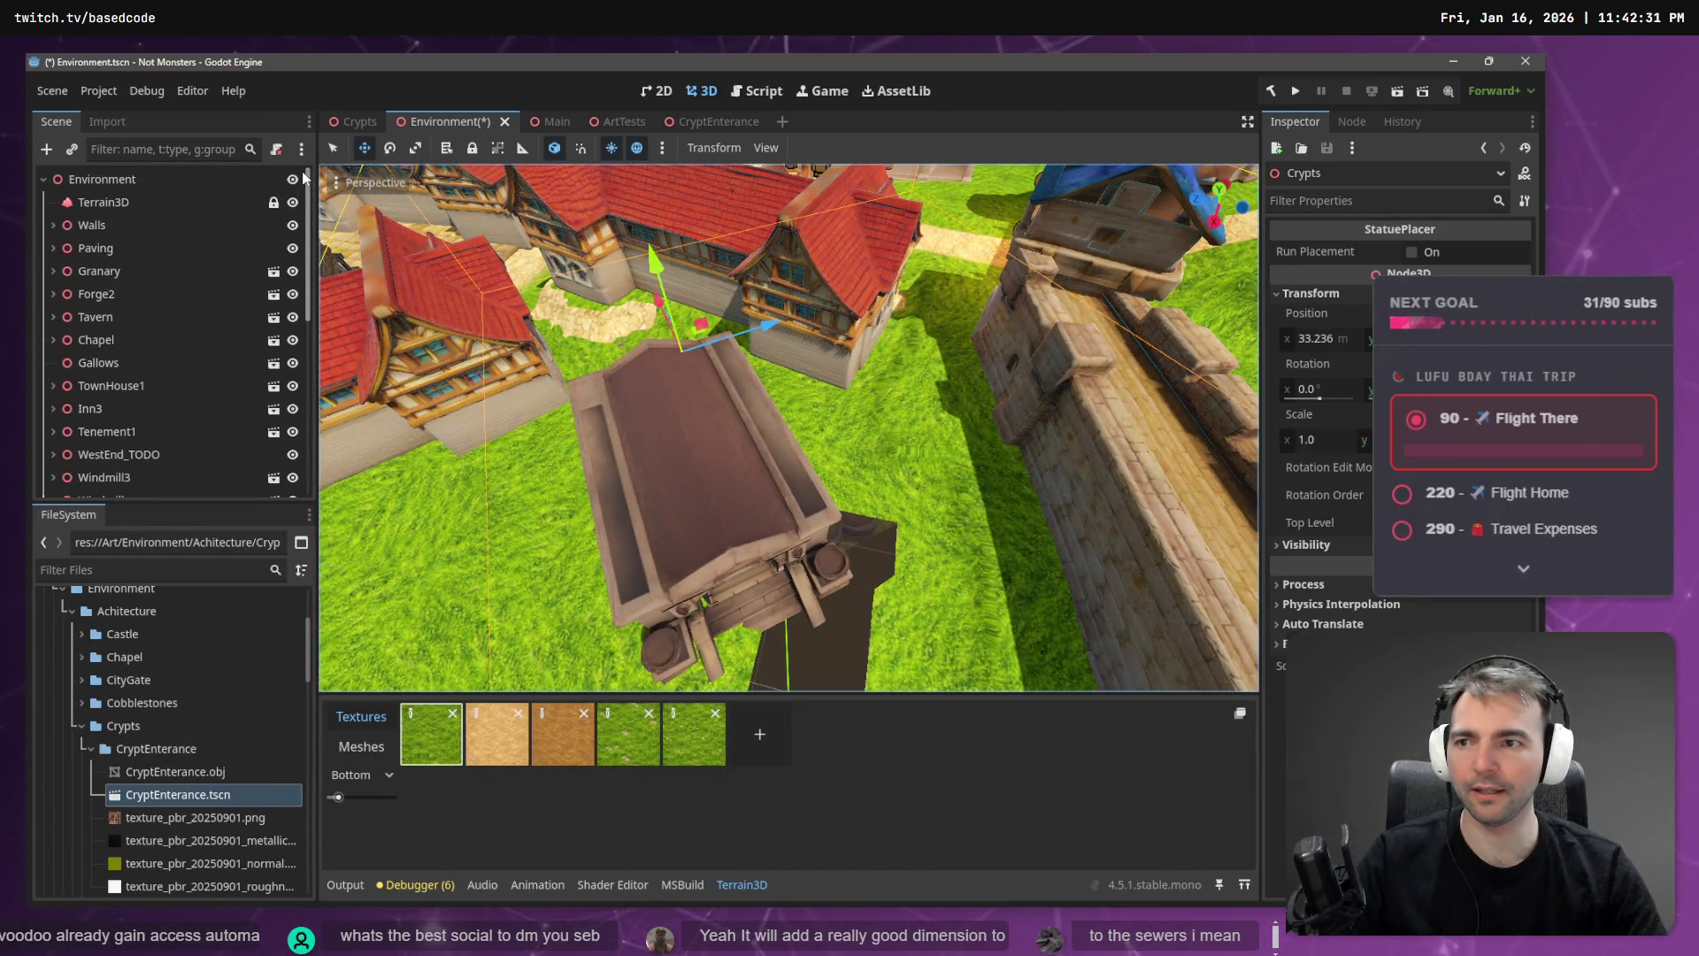
- Select Terrain3D, choose the hole tool, and punch holes in the grass beside the crypt
click(103, 202)
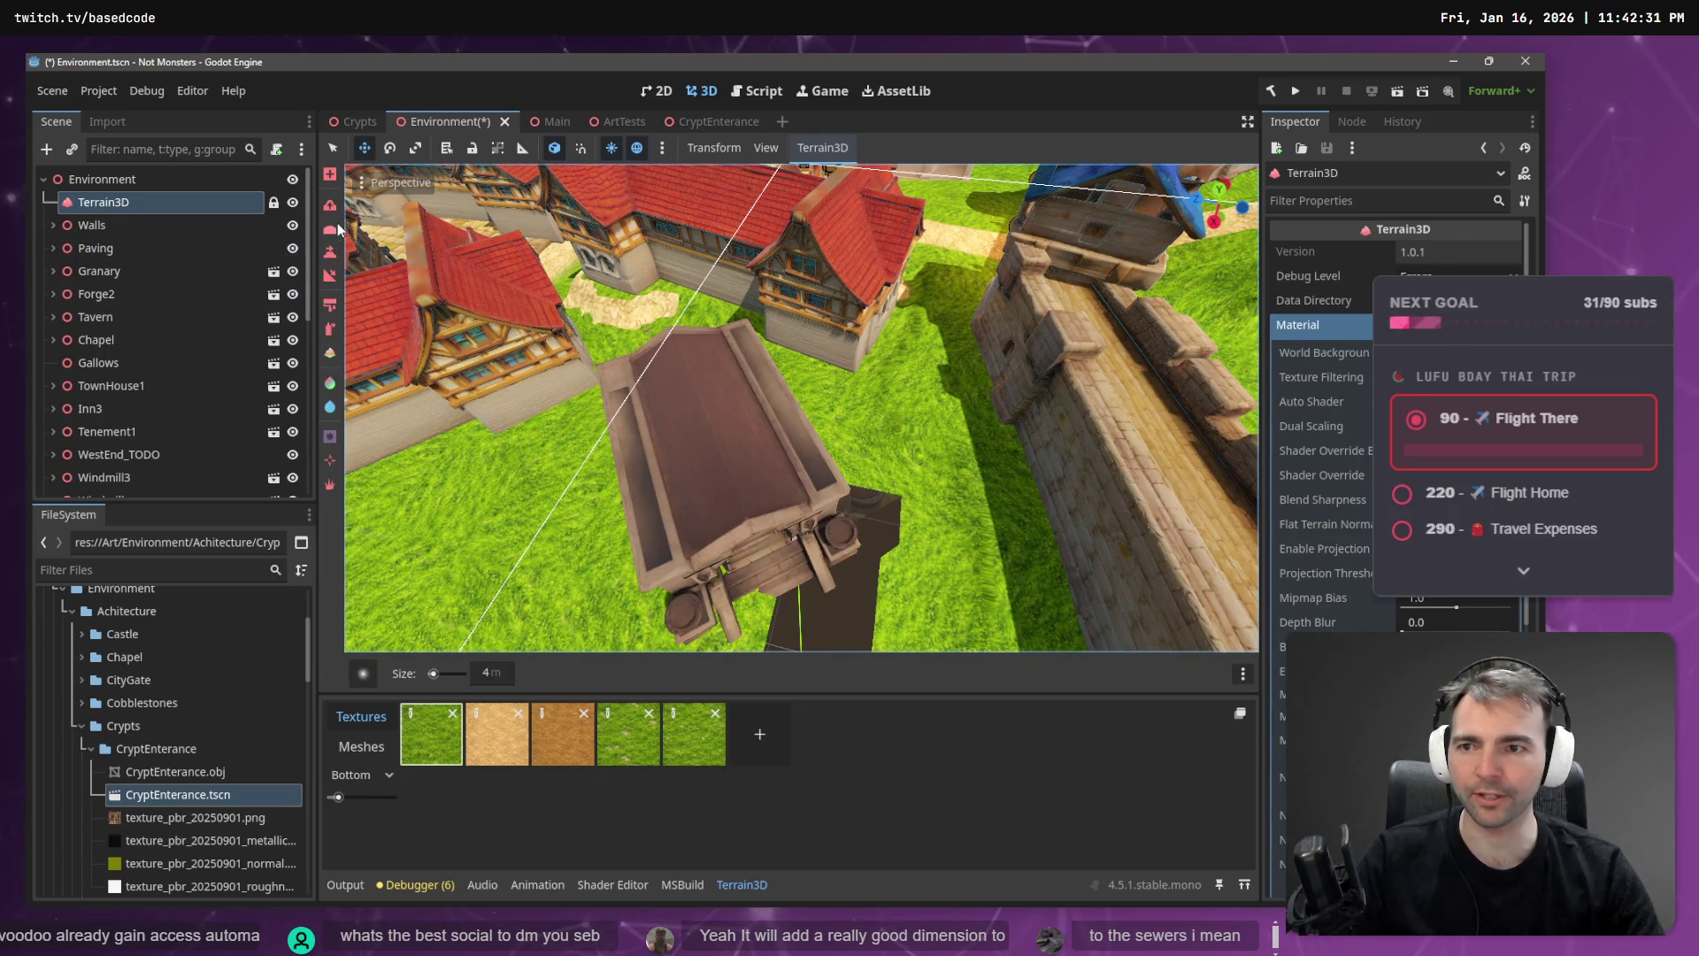
click(327, 448)
click(901, 500)
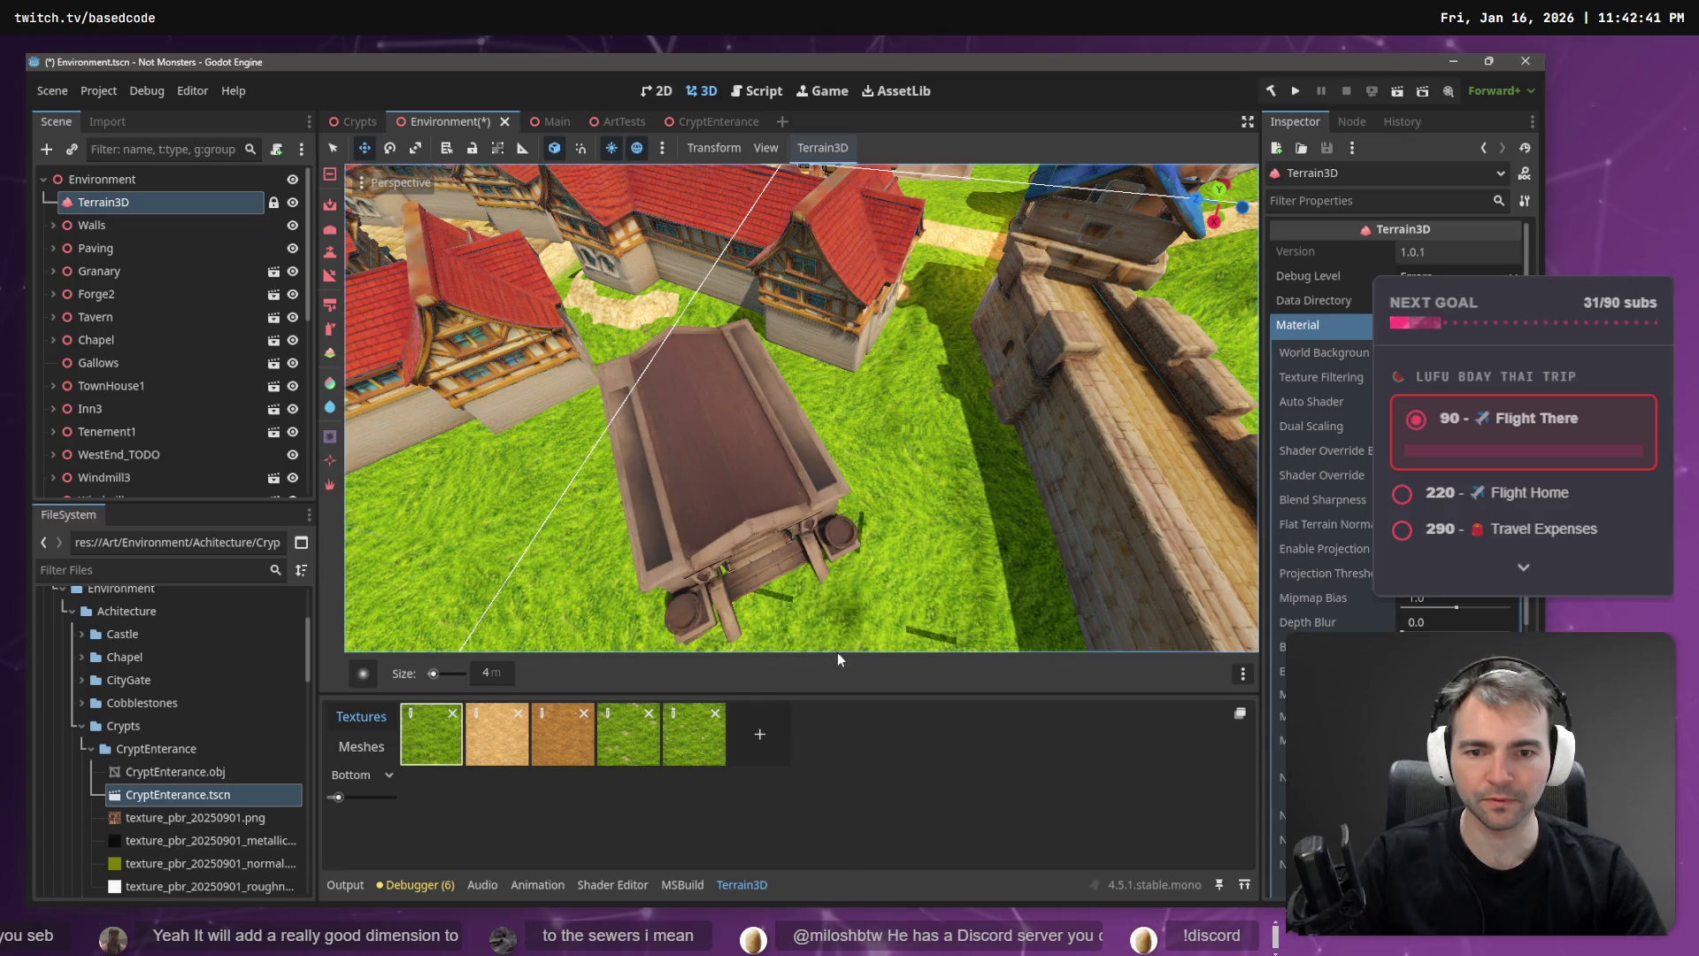
mouse_move(910, 506)
mouse_down()
mouse_move(888, 321)
mouse_move(795, 545)
mouse_move(853, 795)
mouse_up()
- Fly the view down into the grassy crypt corridor
key(w)
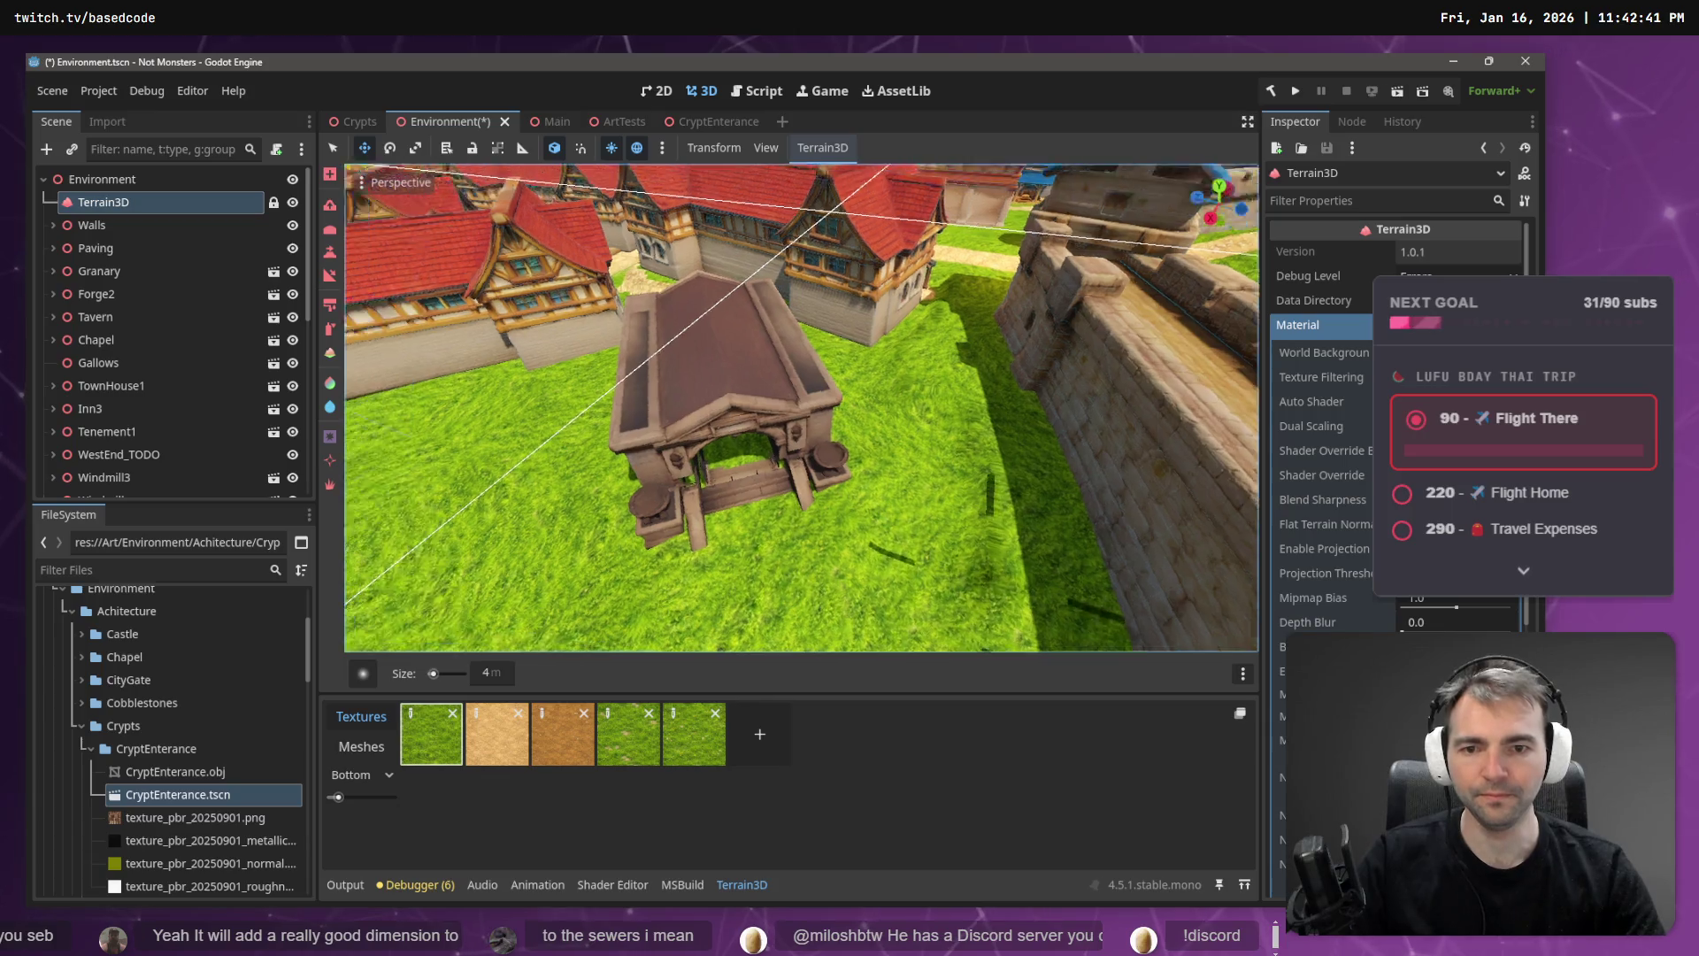
key(w)
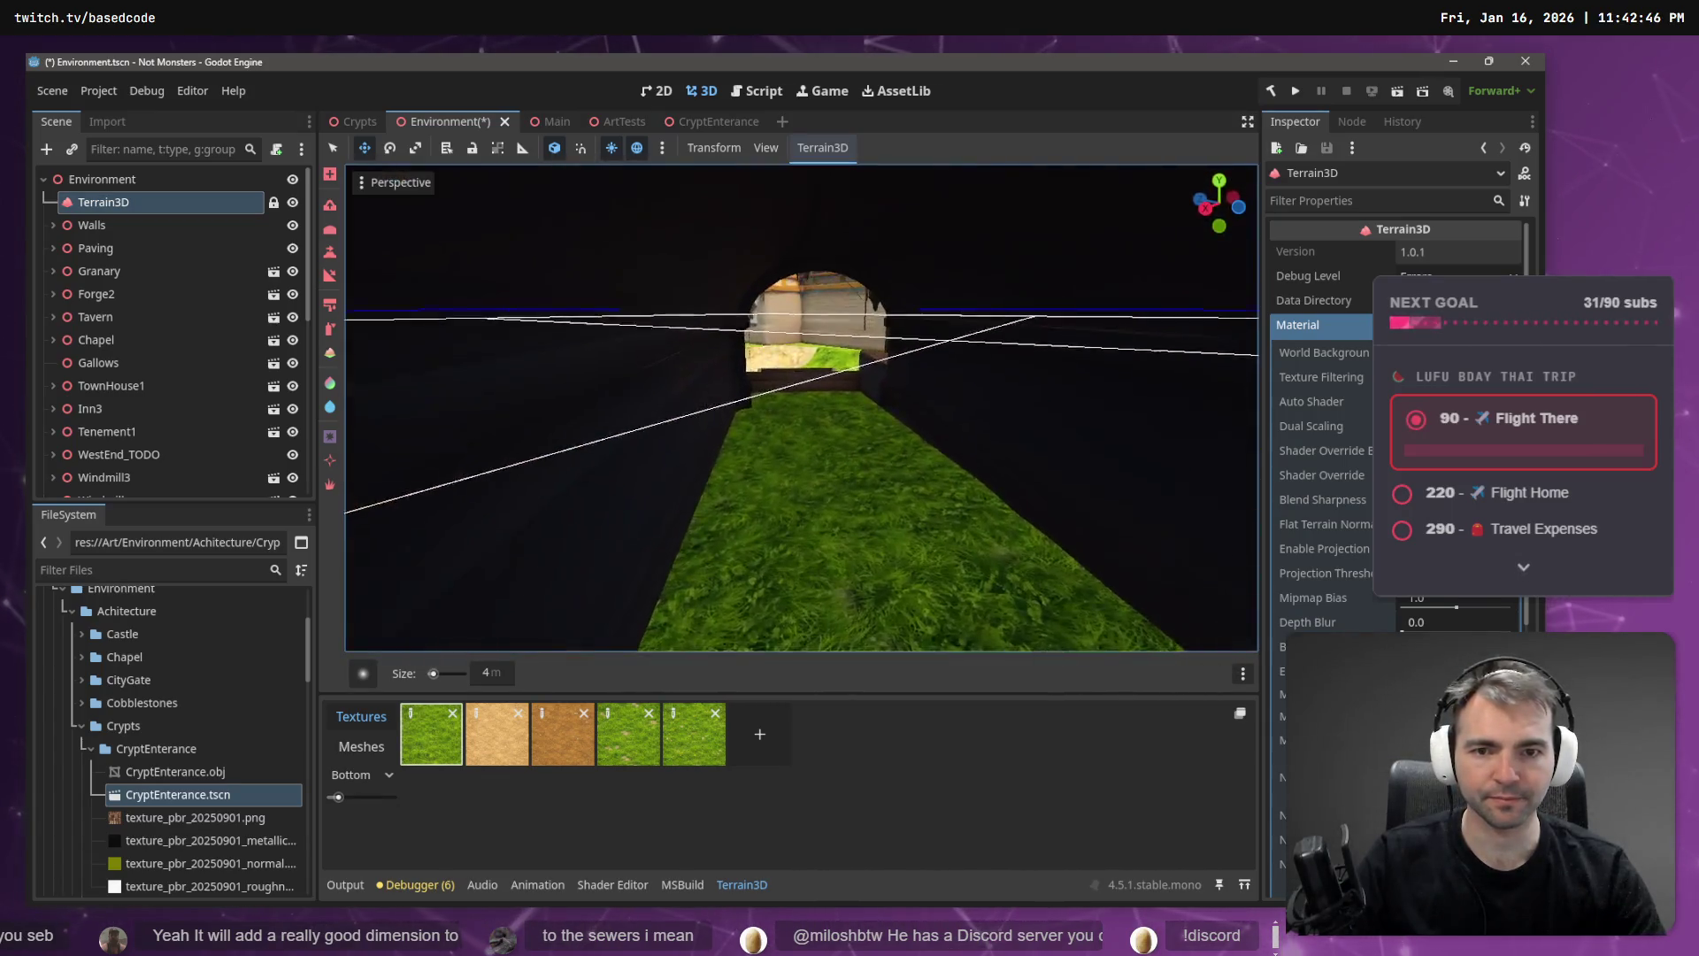
key(s)
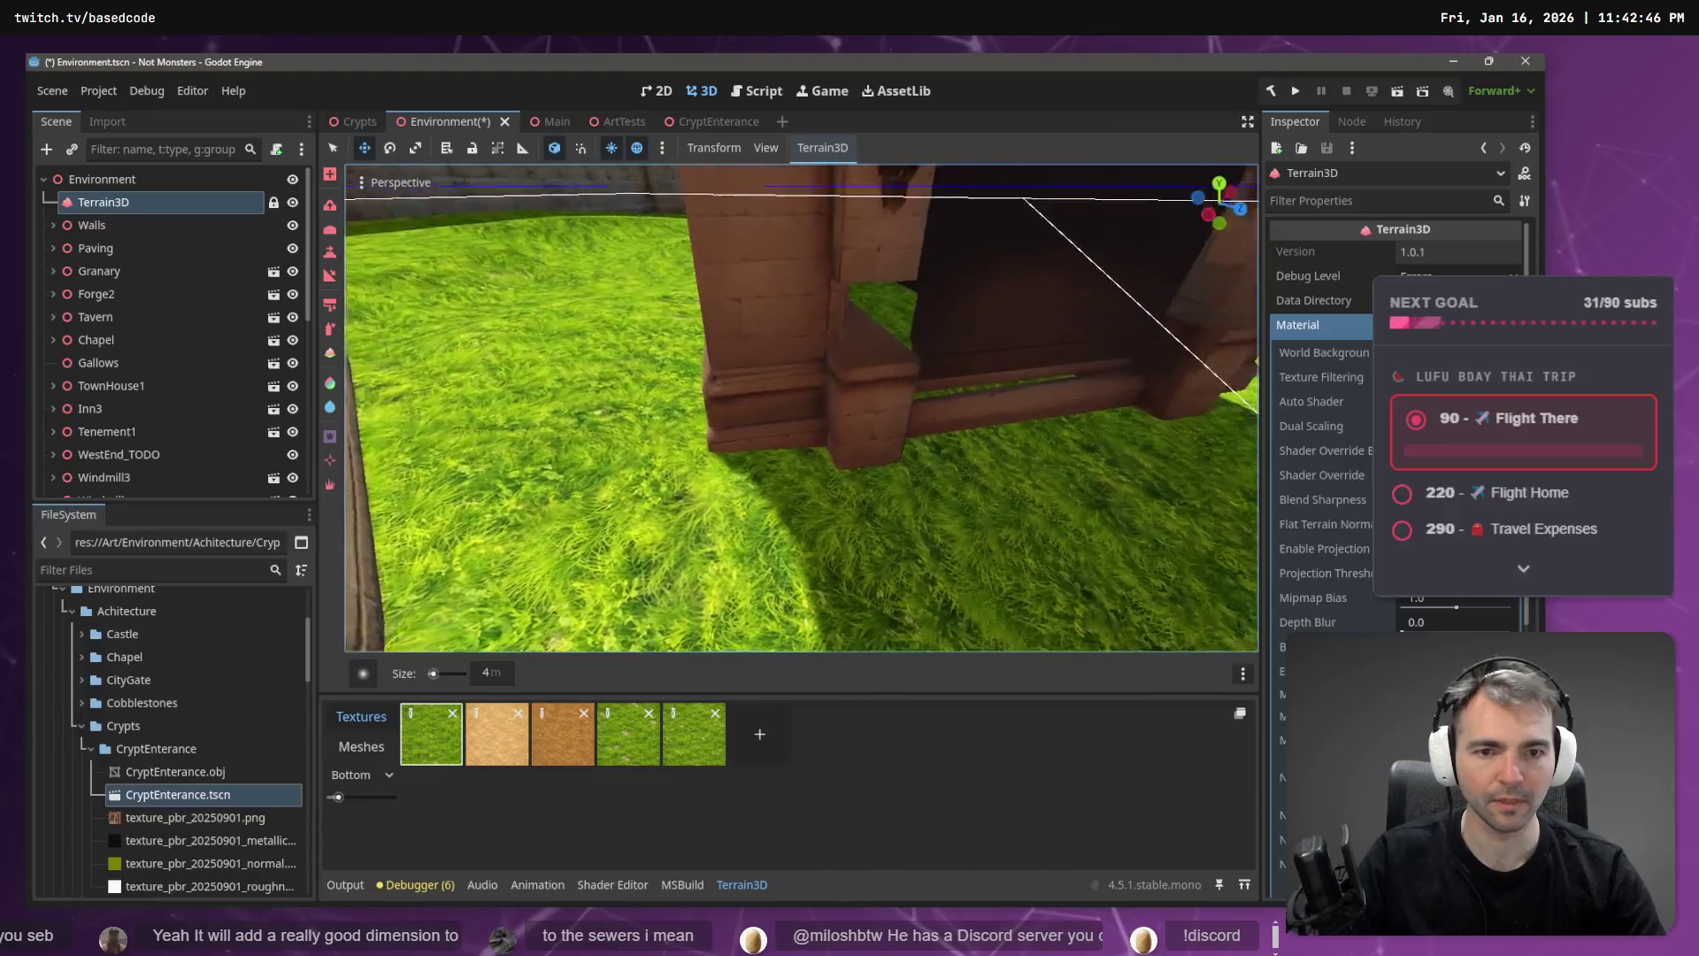
key(w)
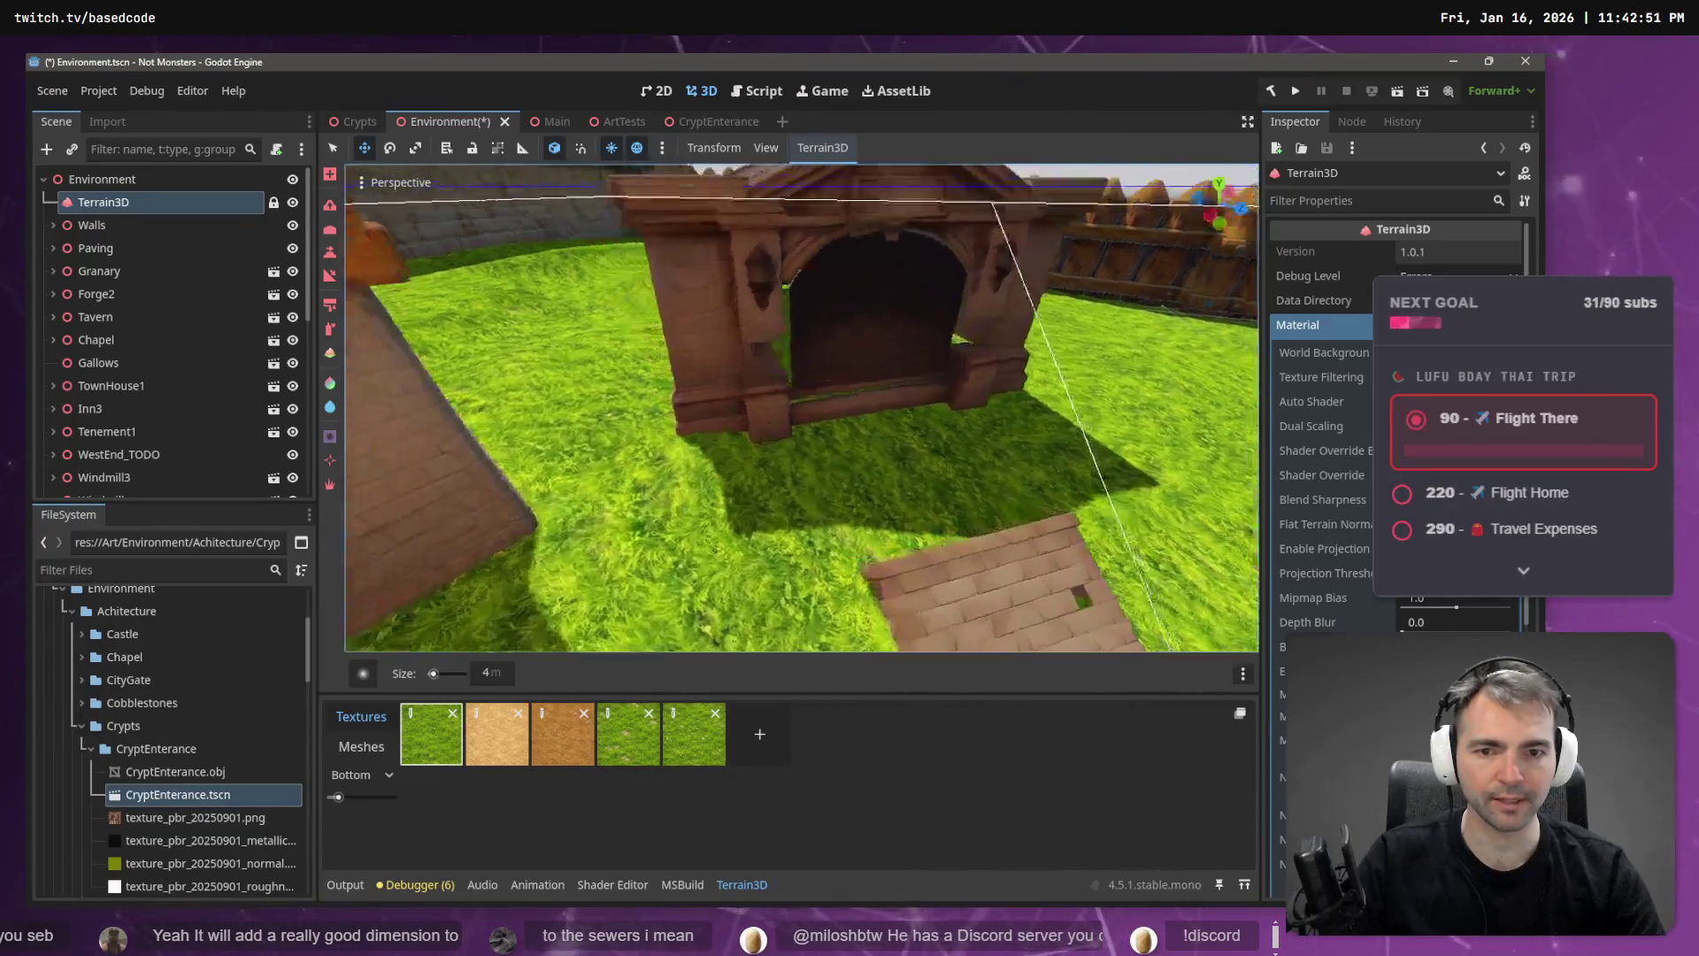
key(w)
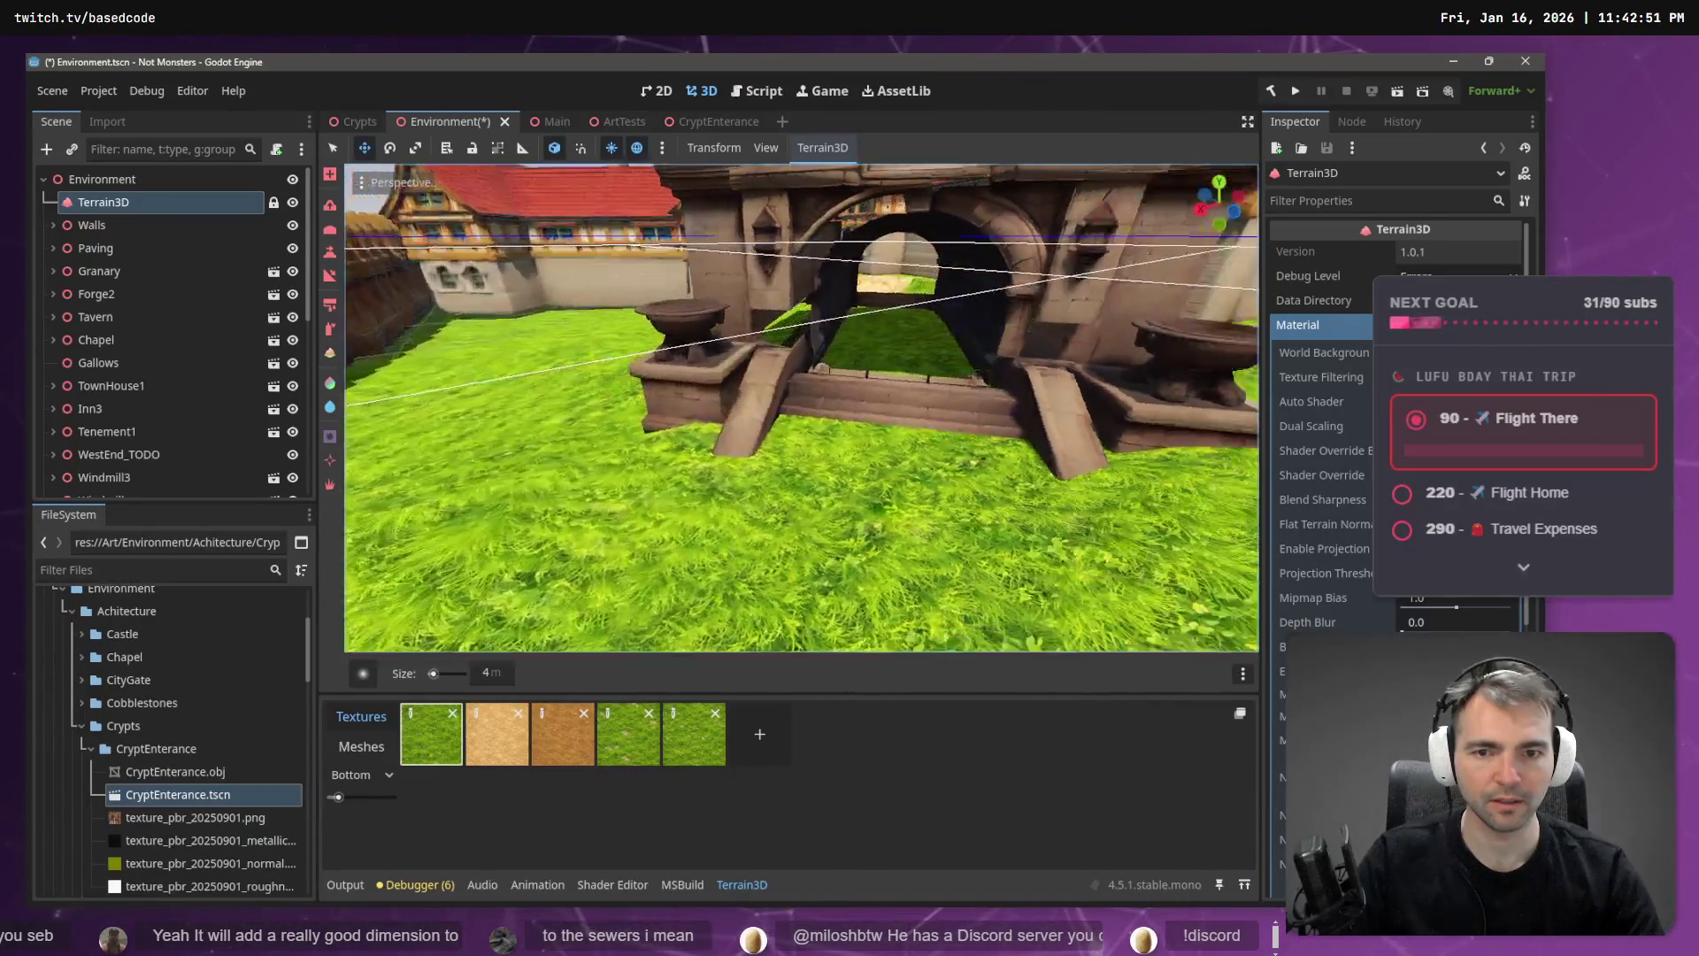
key(w)
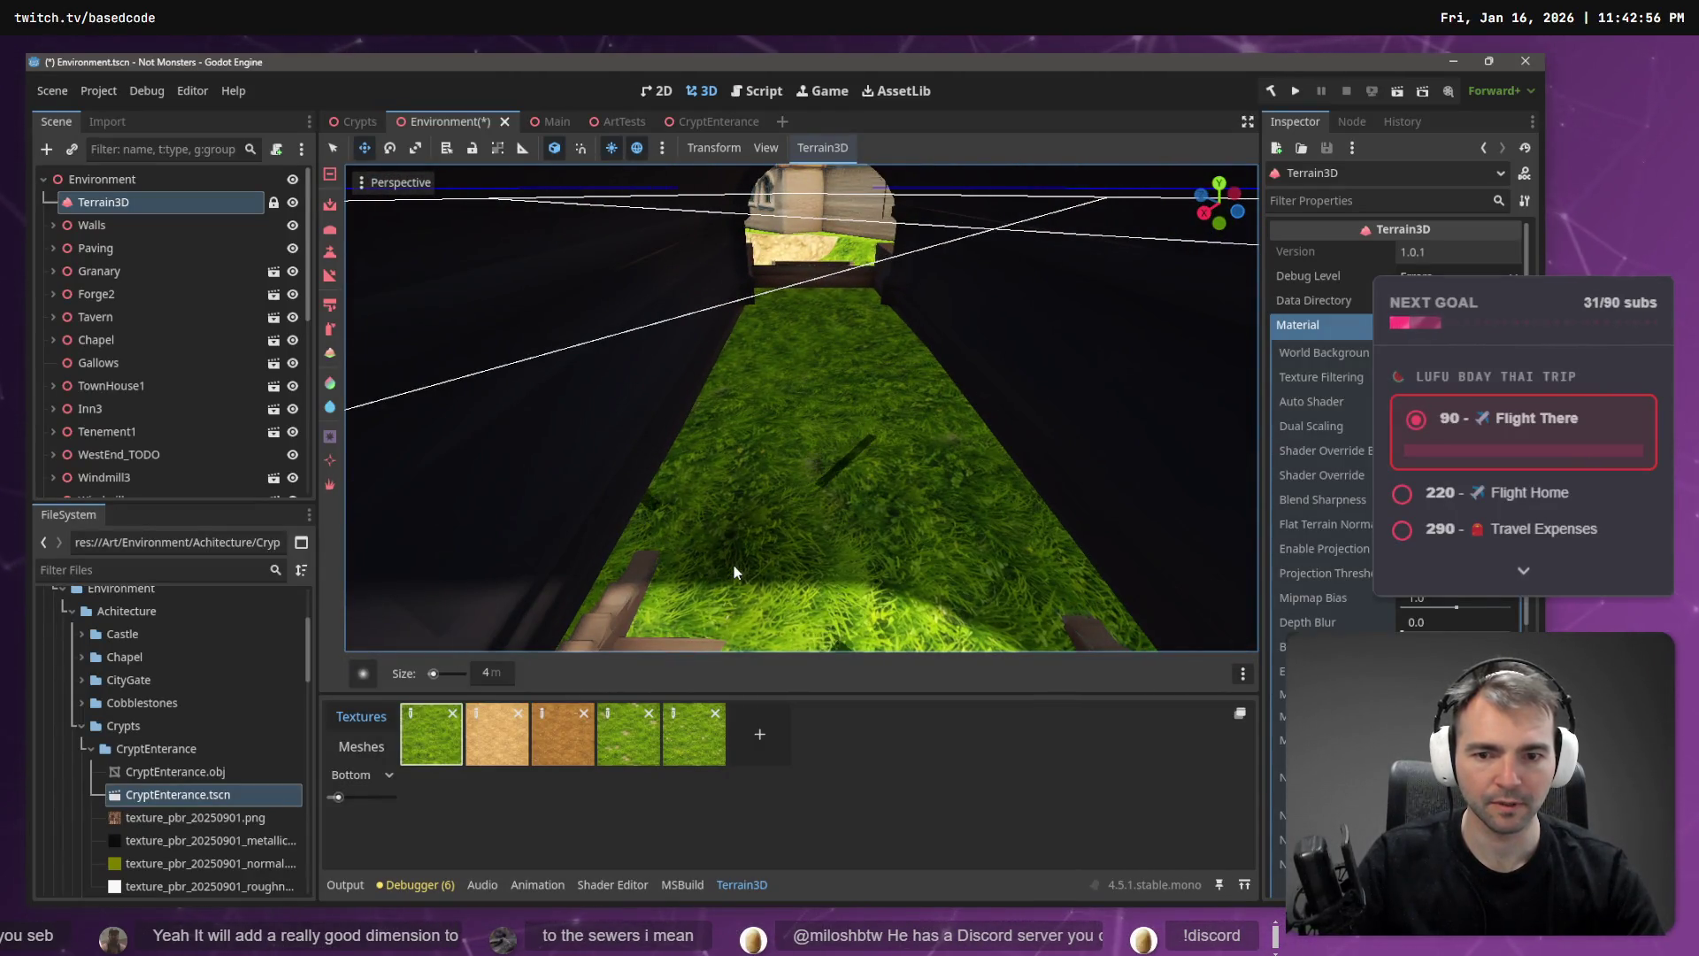
- Cut holes through the grass along the corridor floor and up the stairs
mouse_move(650, 567)
mouse_down()
mouse_move(687, 549)
mouse_move(1012, 595)
mouse_up()
drag(998, 503, 873, 375)
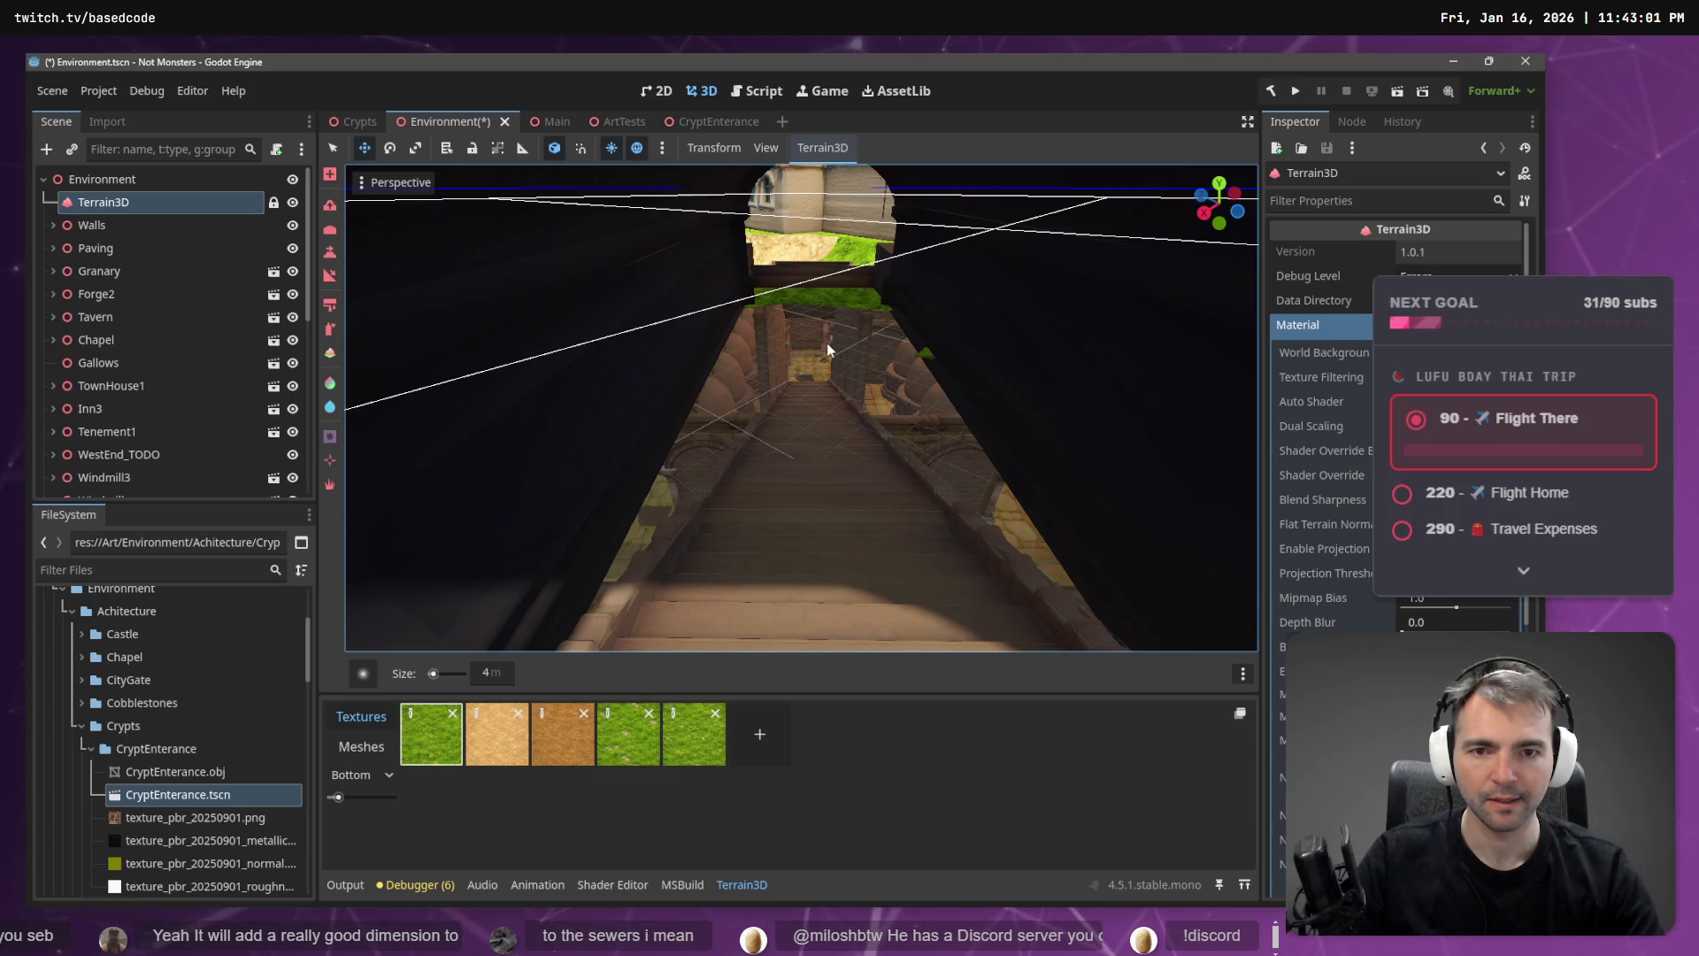
scroll(818, 392, down, 10)
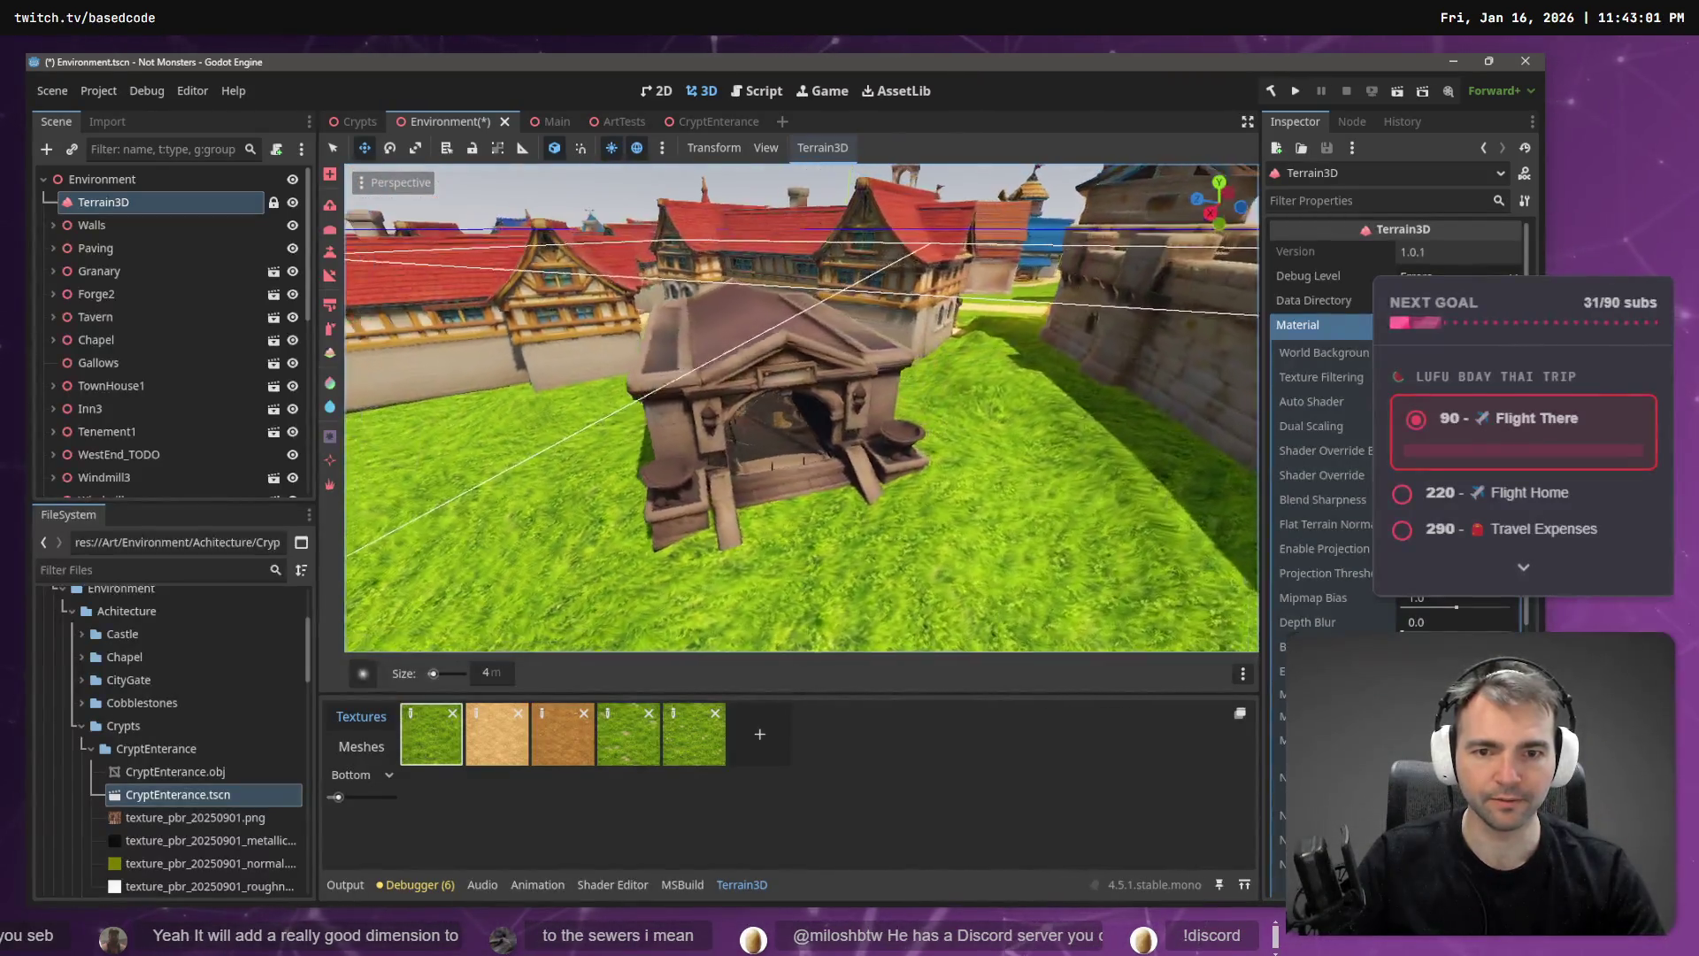
scroll(817, 393, up, 10)
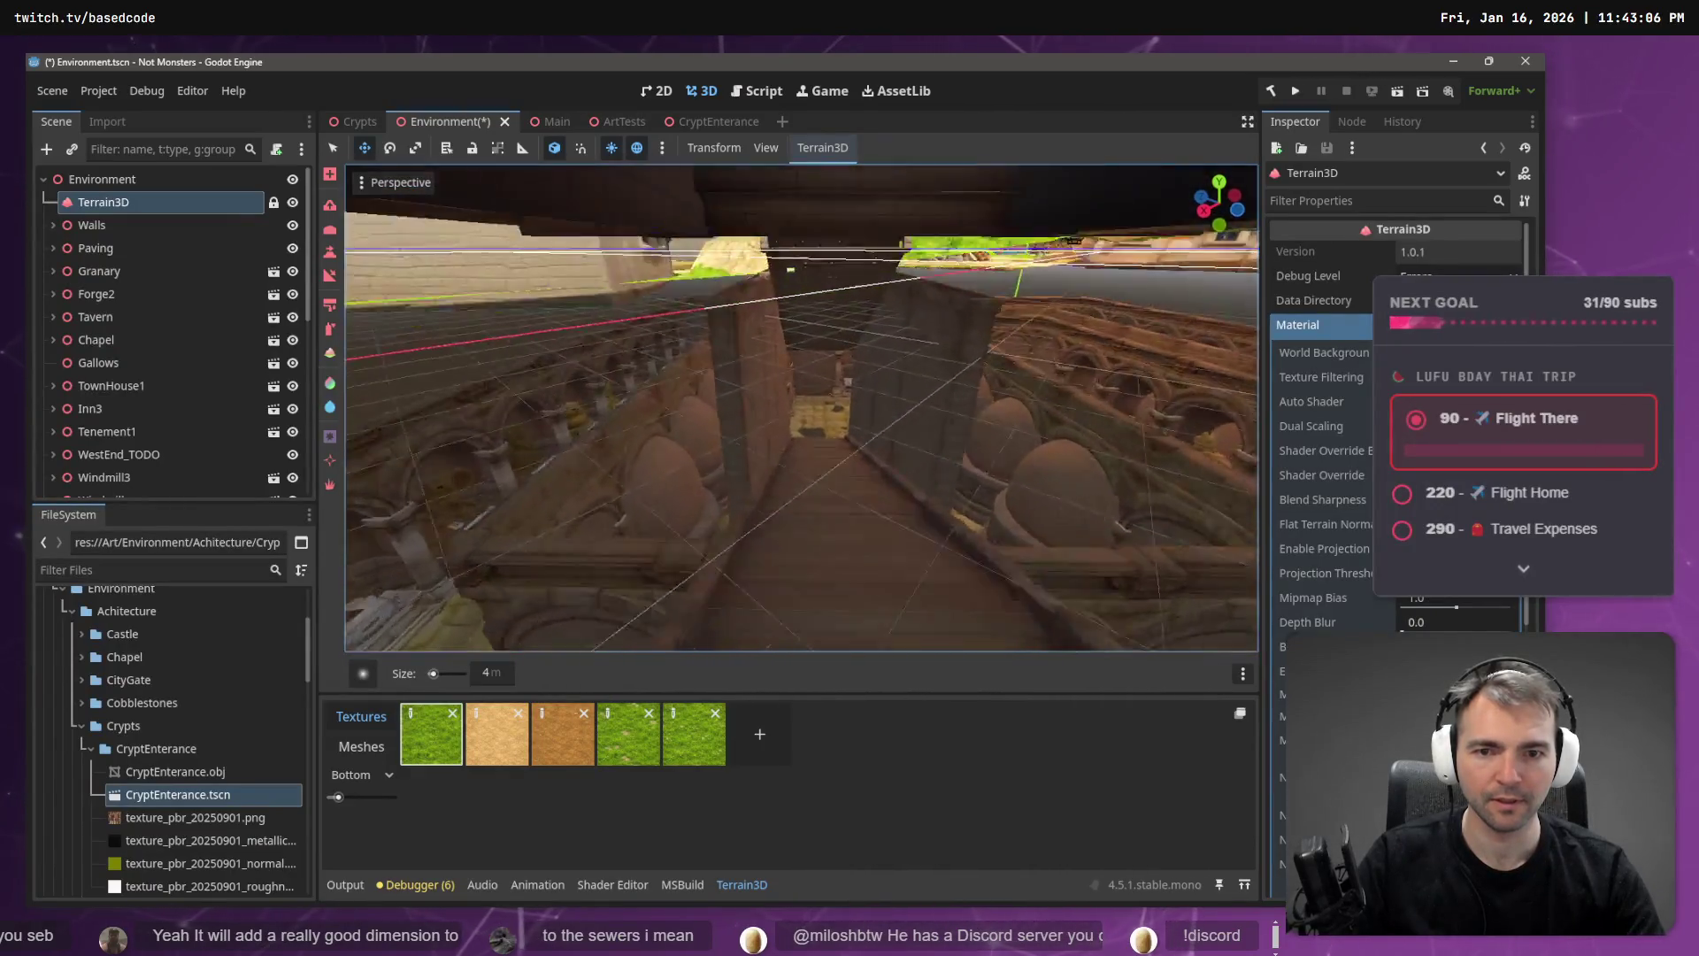
scroll(846, 385, up, 8)
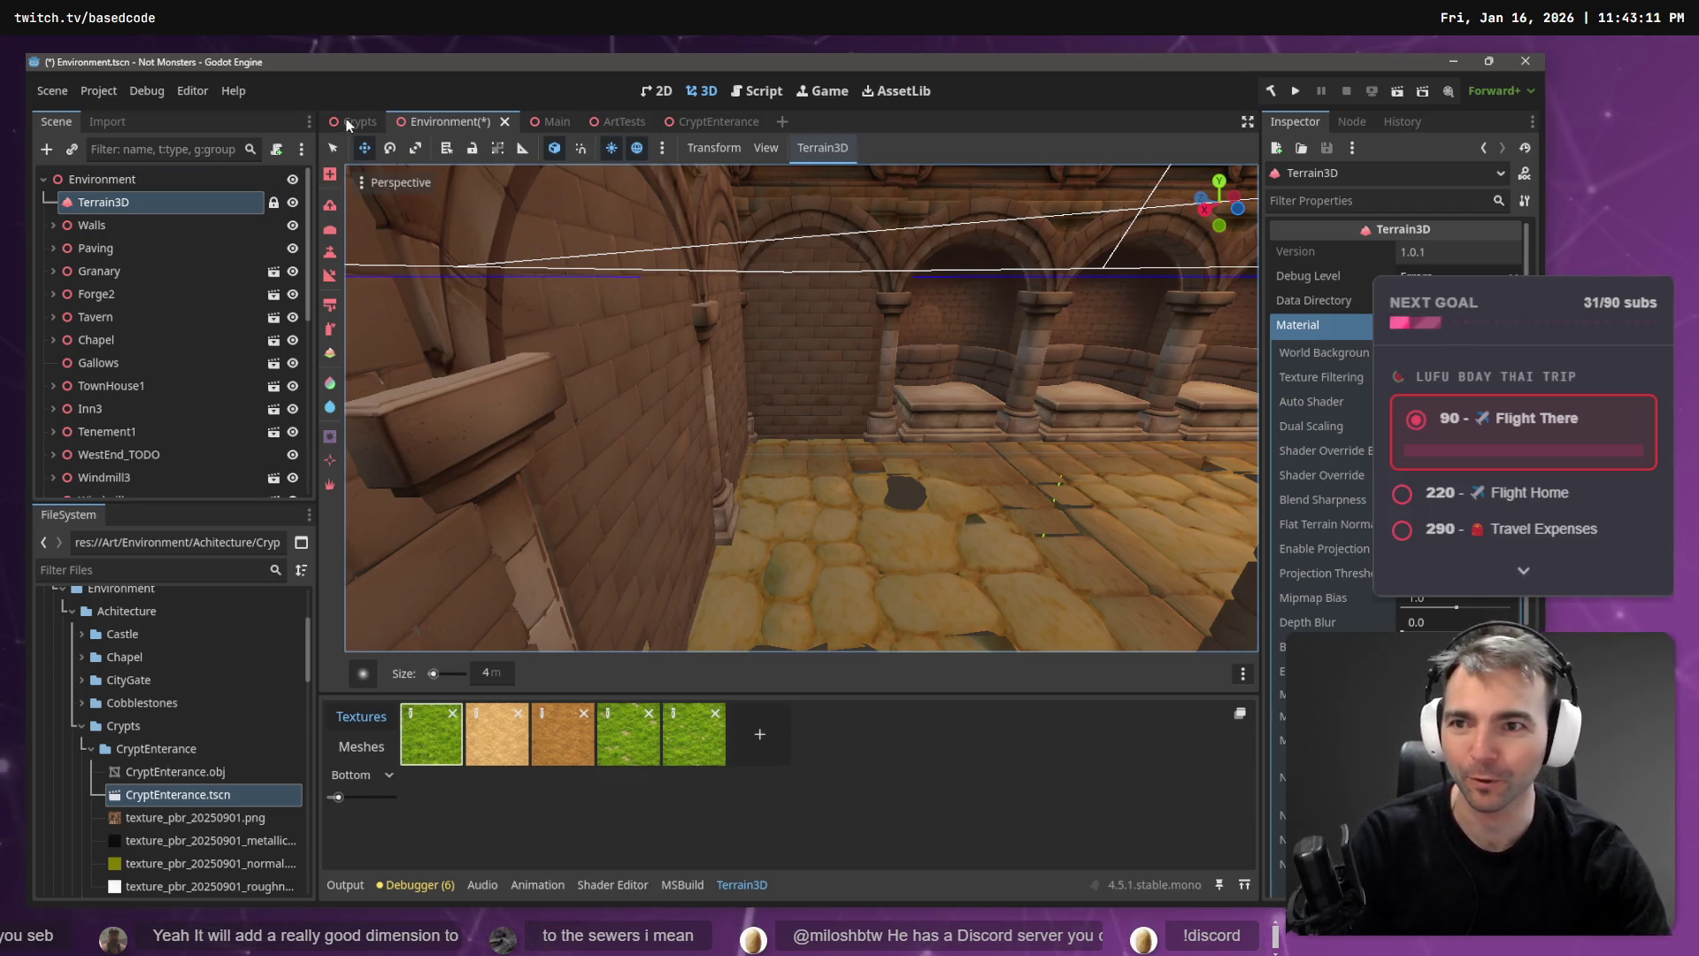
- Glance at the CryptEnterance scene, then save the Environment scene with Ctrl+S
click(708, 122)
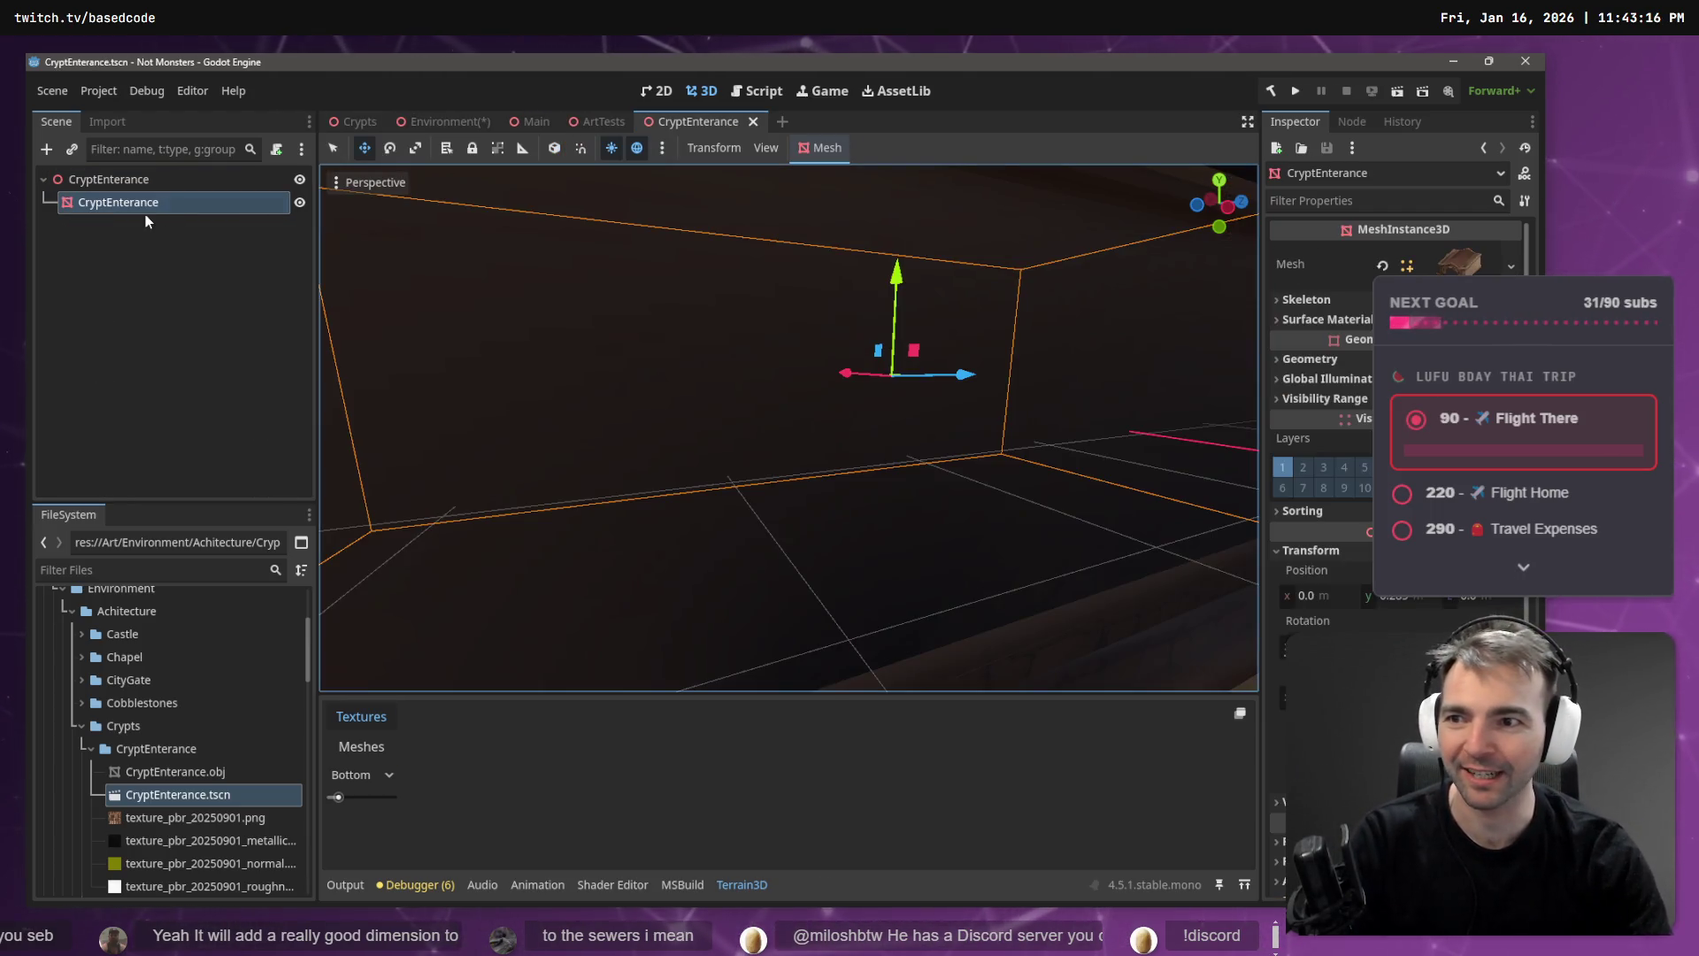
mouse_move(433, 125)
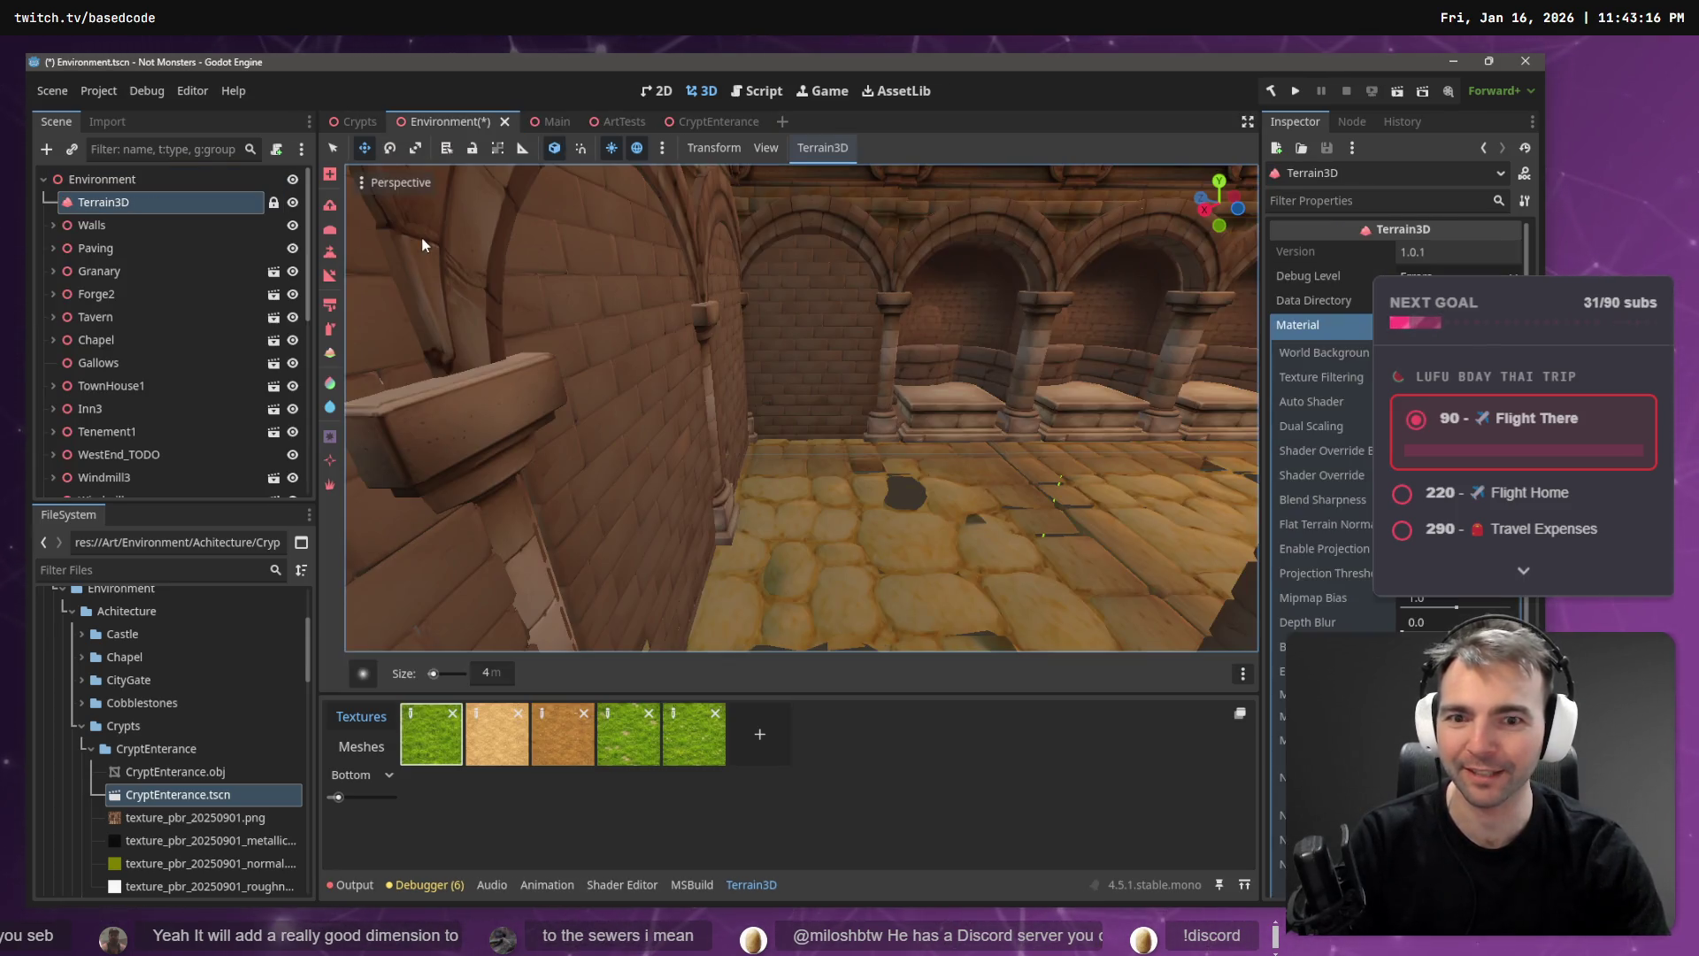
right_click(685, 291)
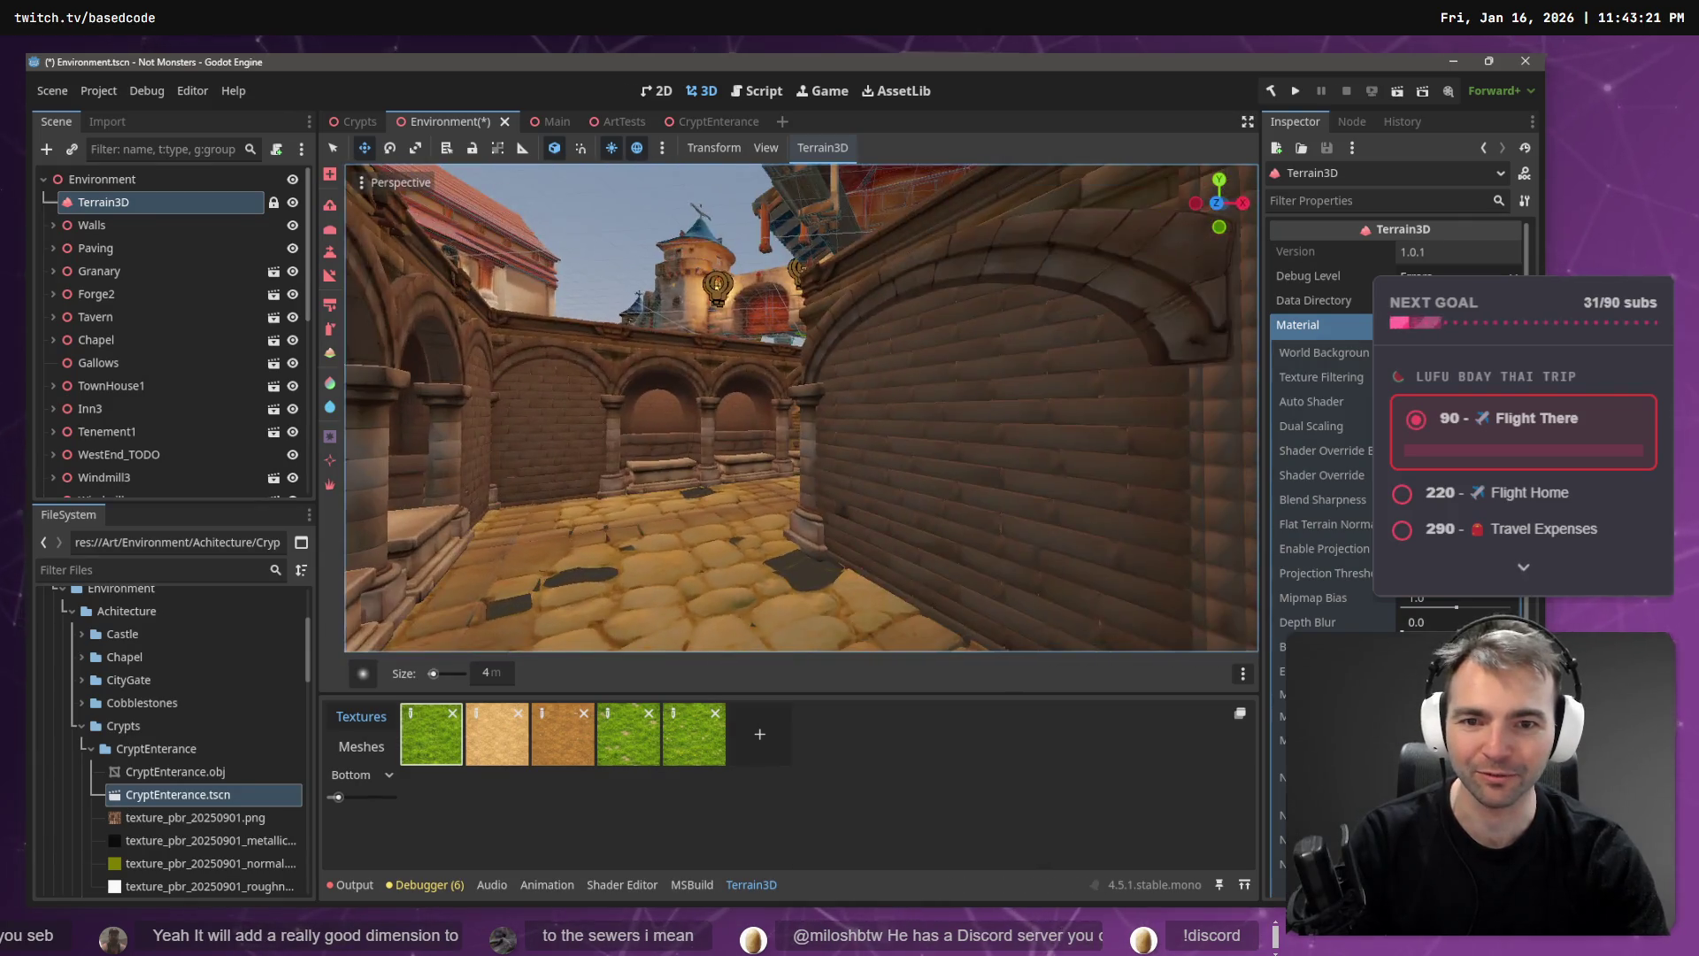
key(ctrl+s)
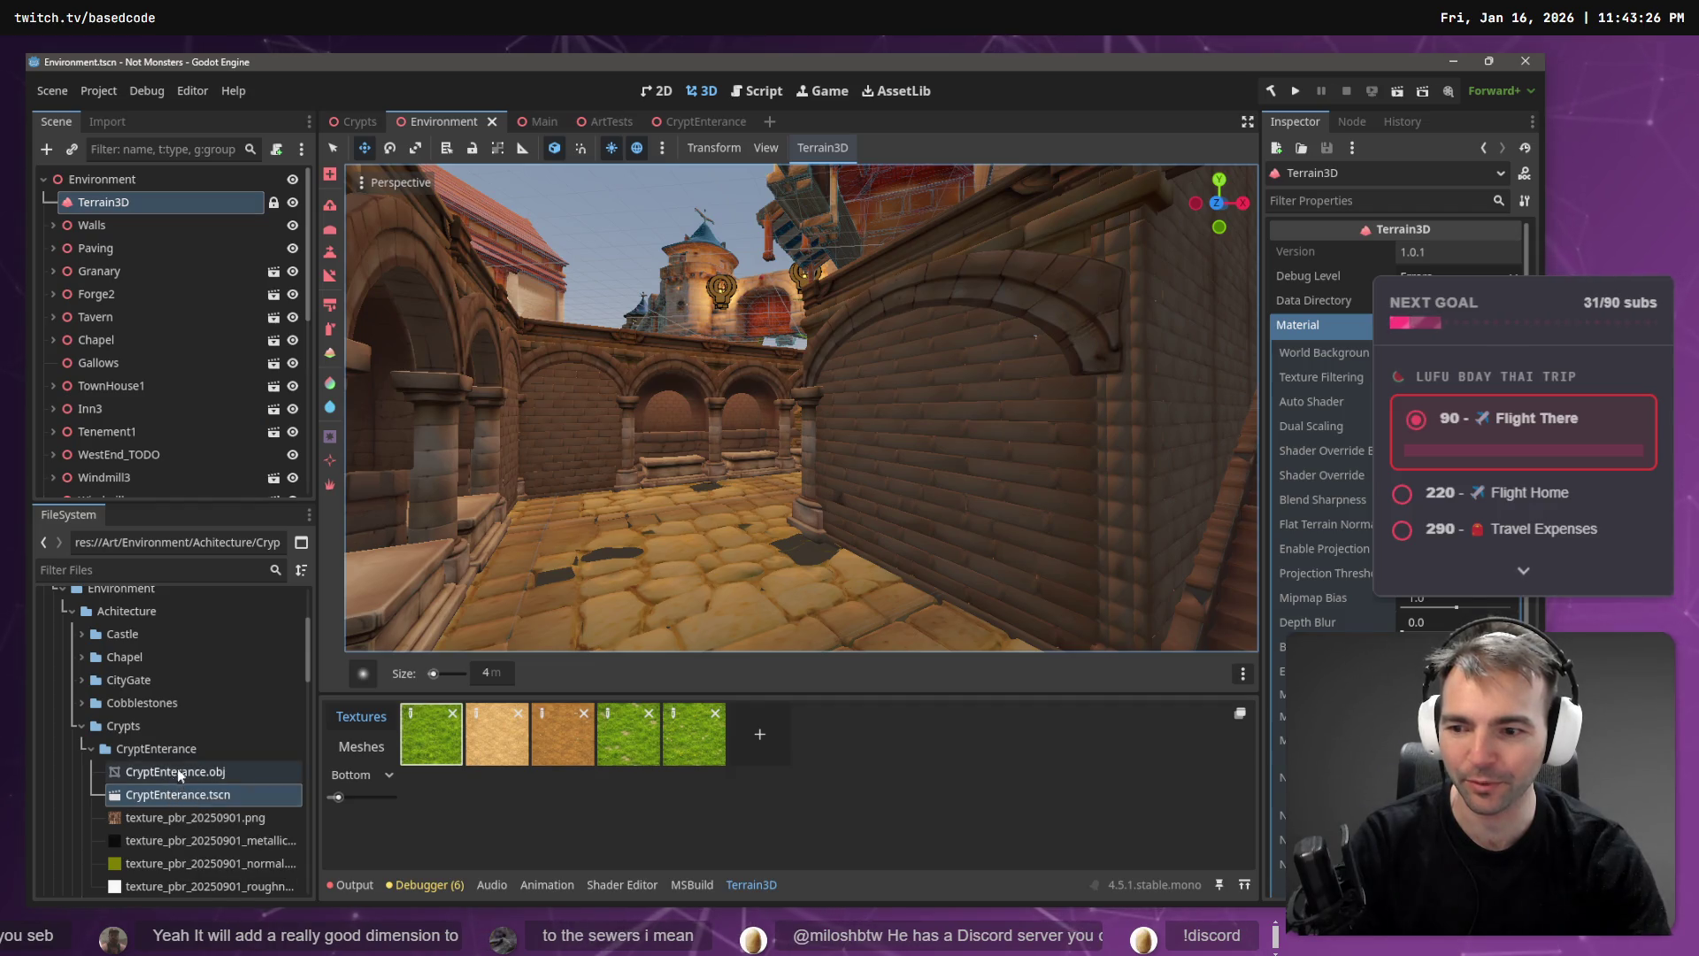
- Collapse the CryptEnterance folder in FileSystem and open the Crypts scene
click(89, 745)
scroll(98, 752, down, 5)
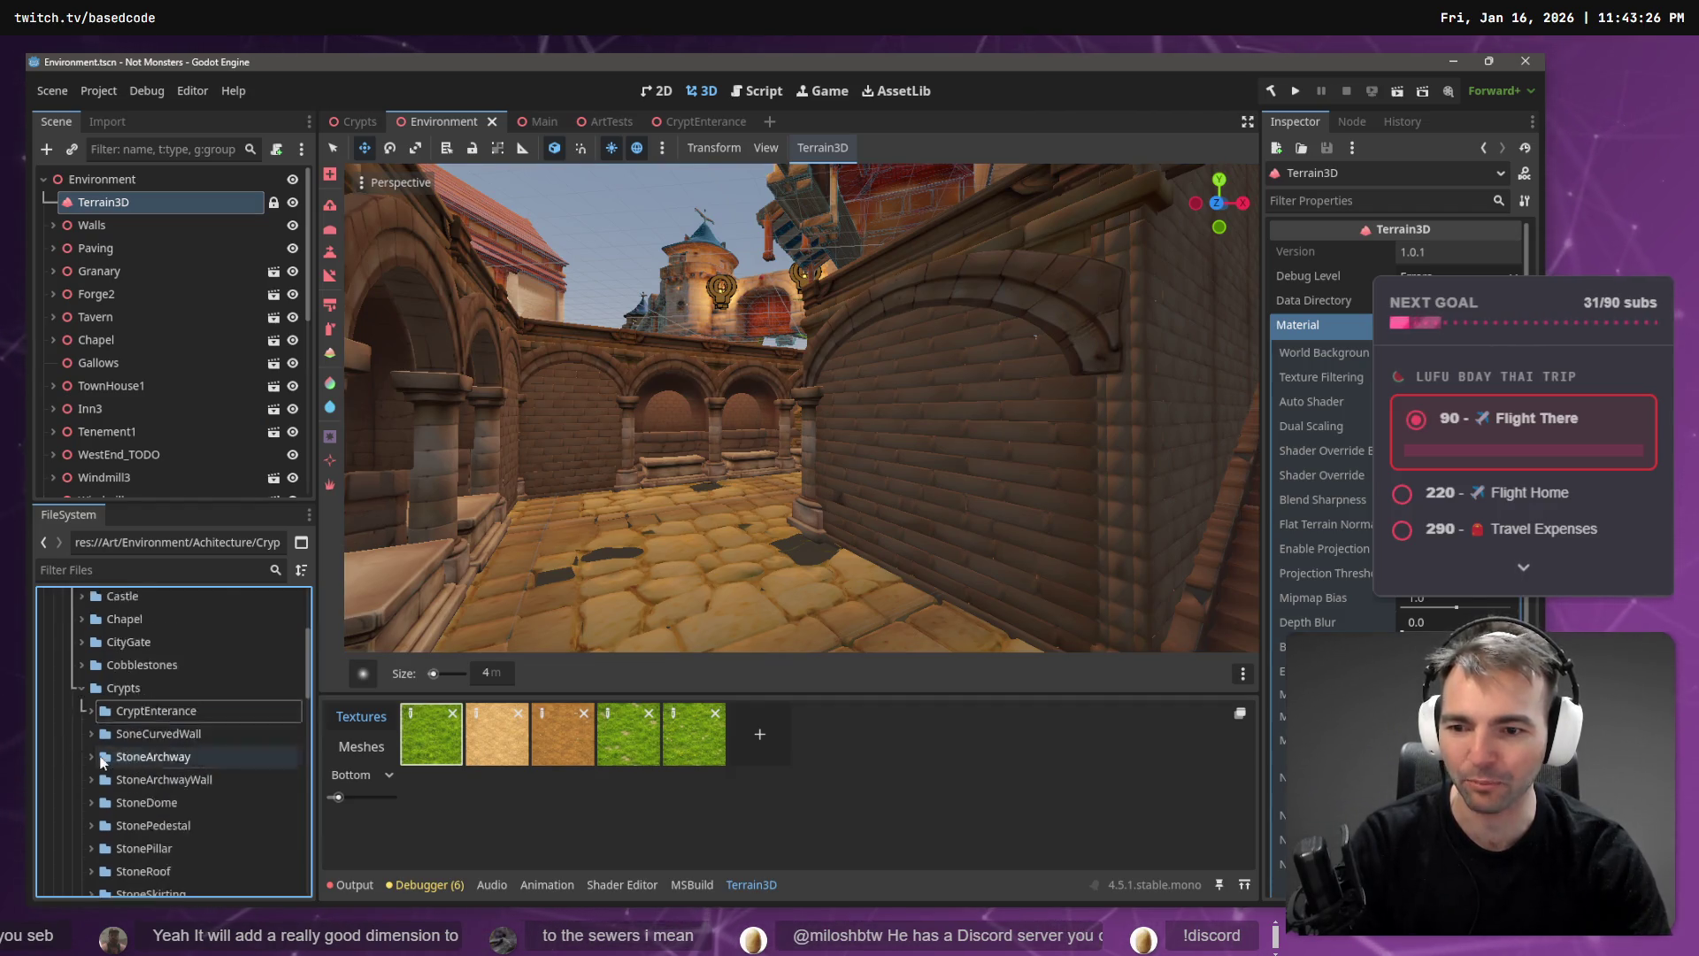
scroll(115, 756, down, 5)
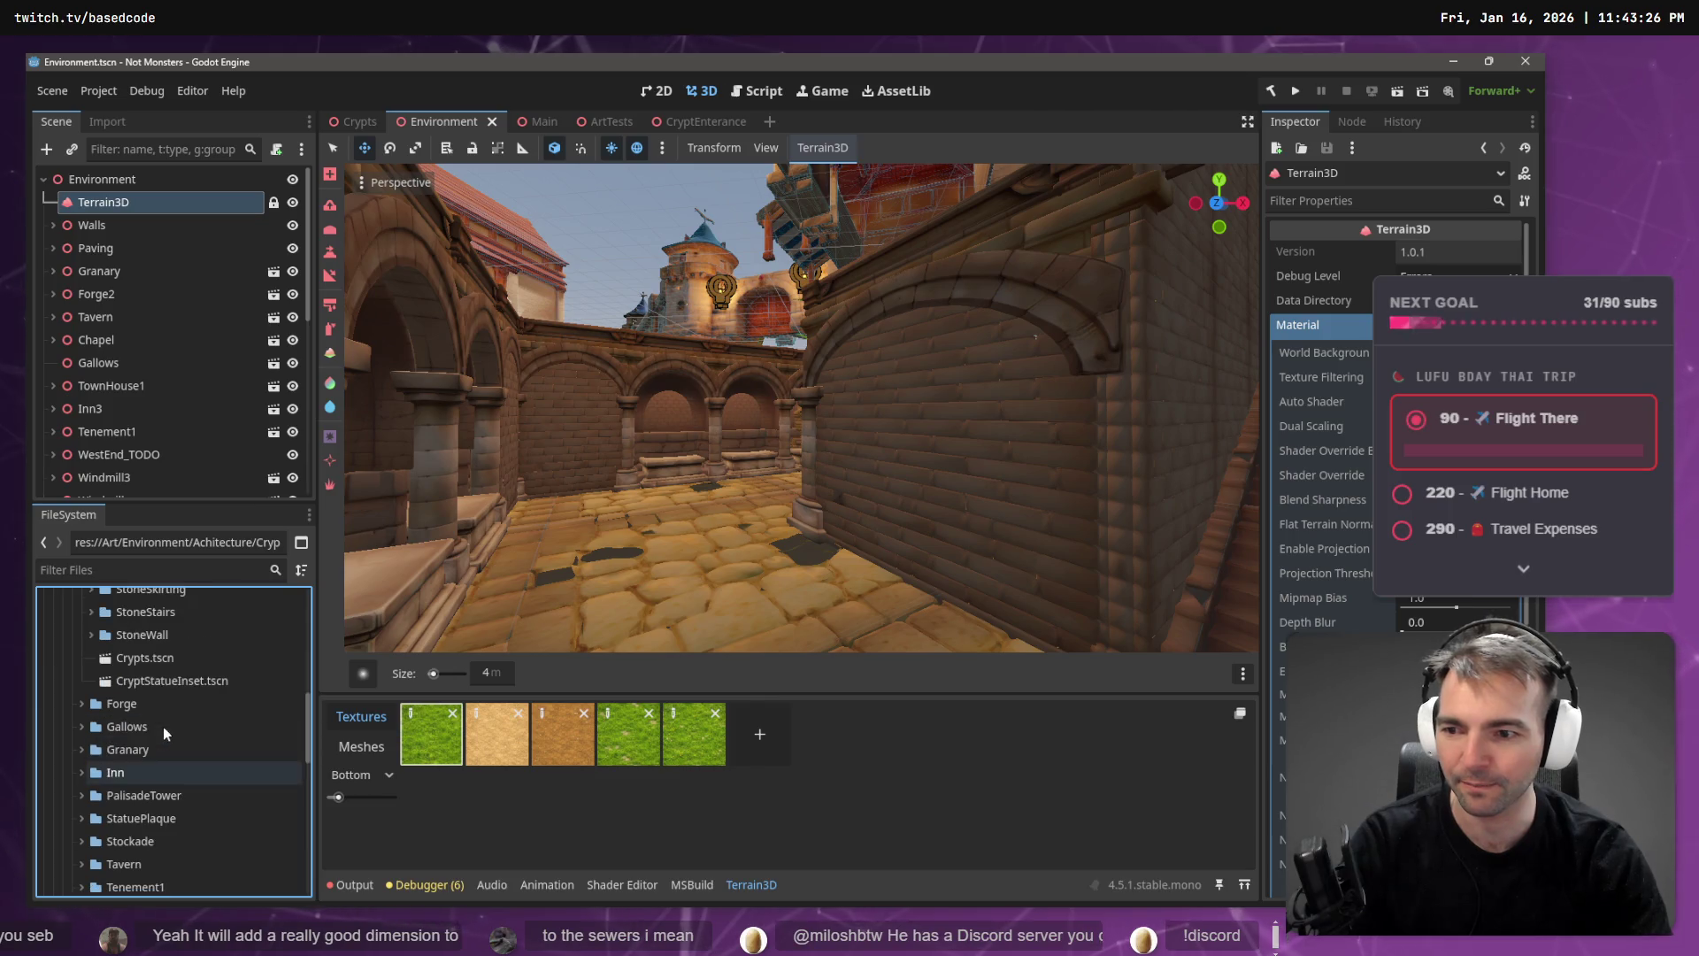
scroll(150, 708, up, 2)
double_click(133, 657)
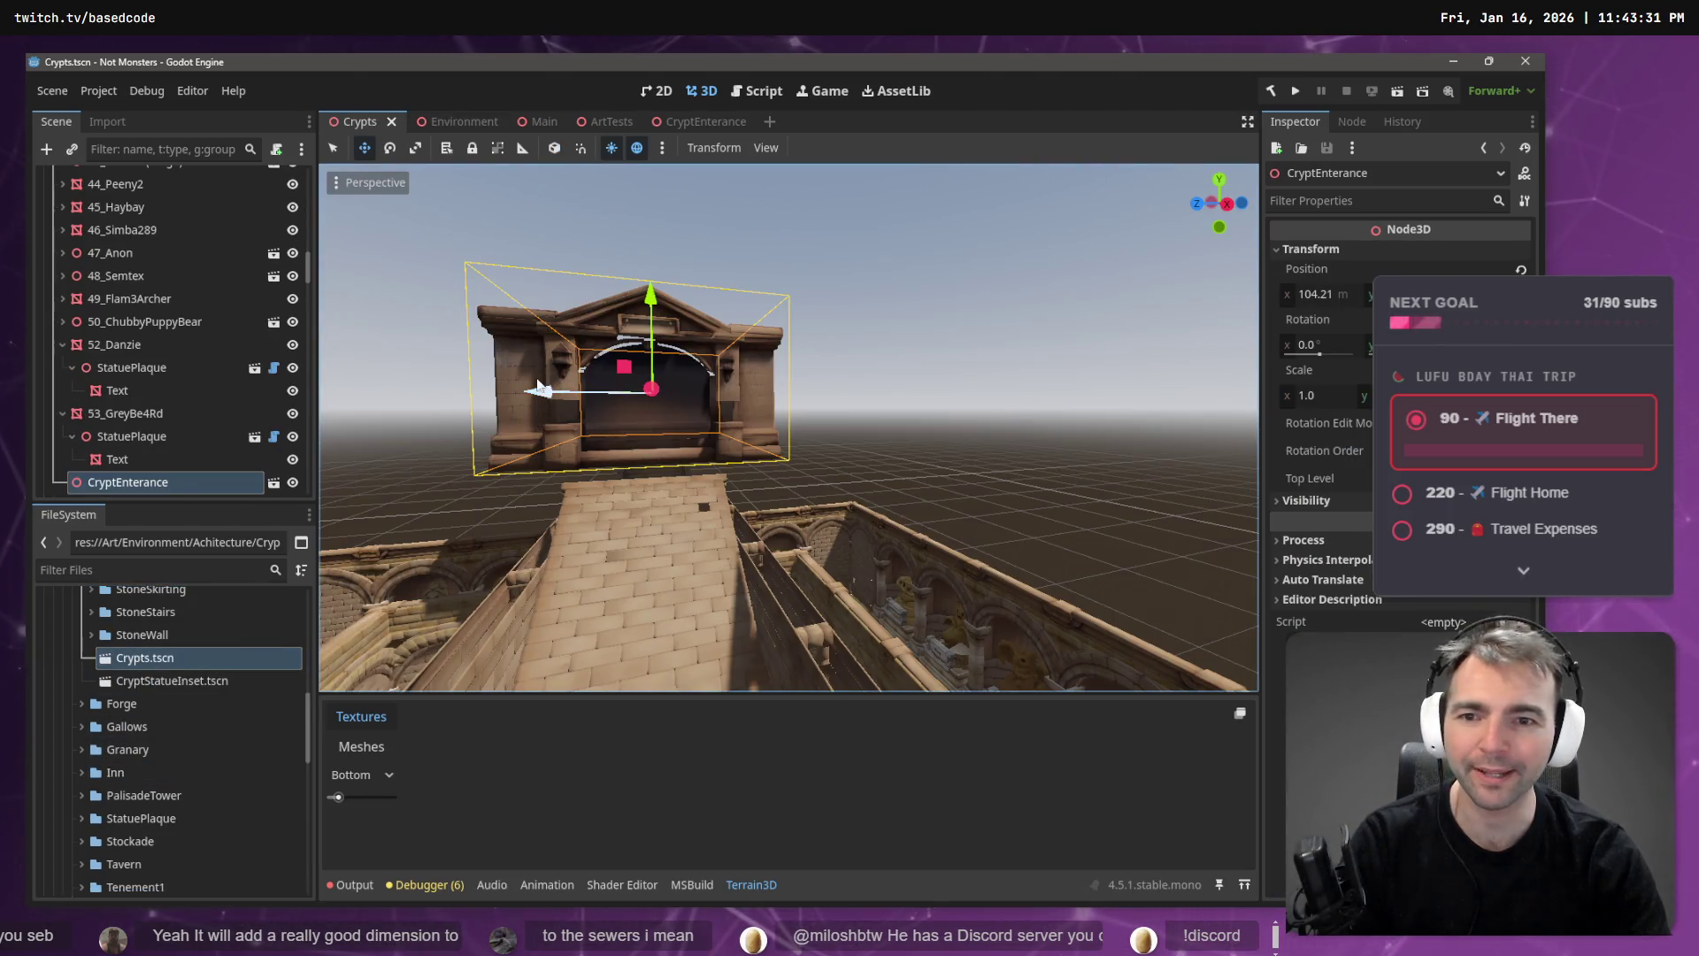
- Run statue placement on the Crypts root node so statues fill the arches, then switch to the browser
drag(304, 265, 303, 172)
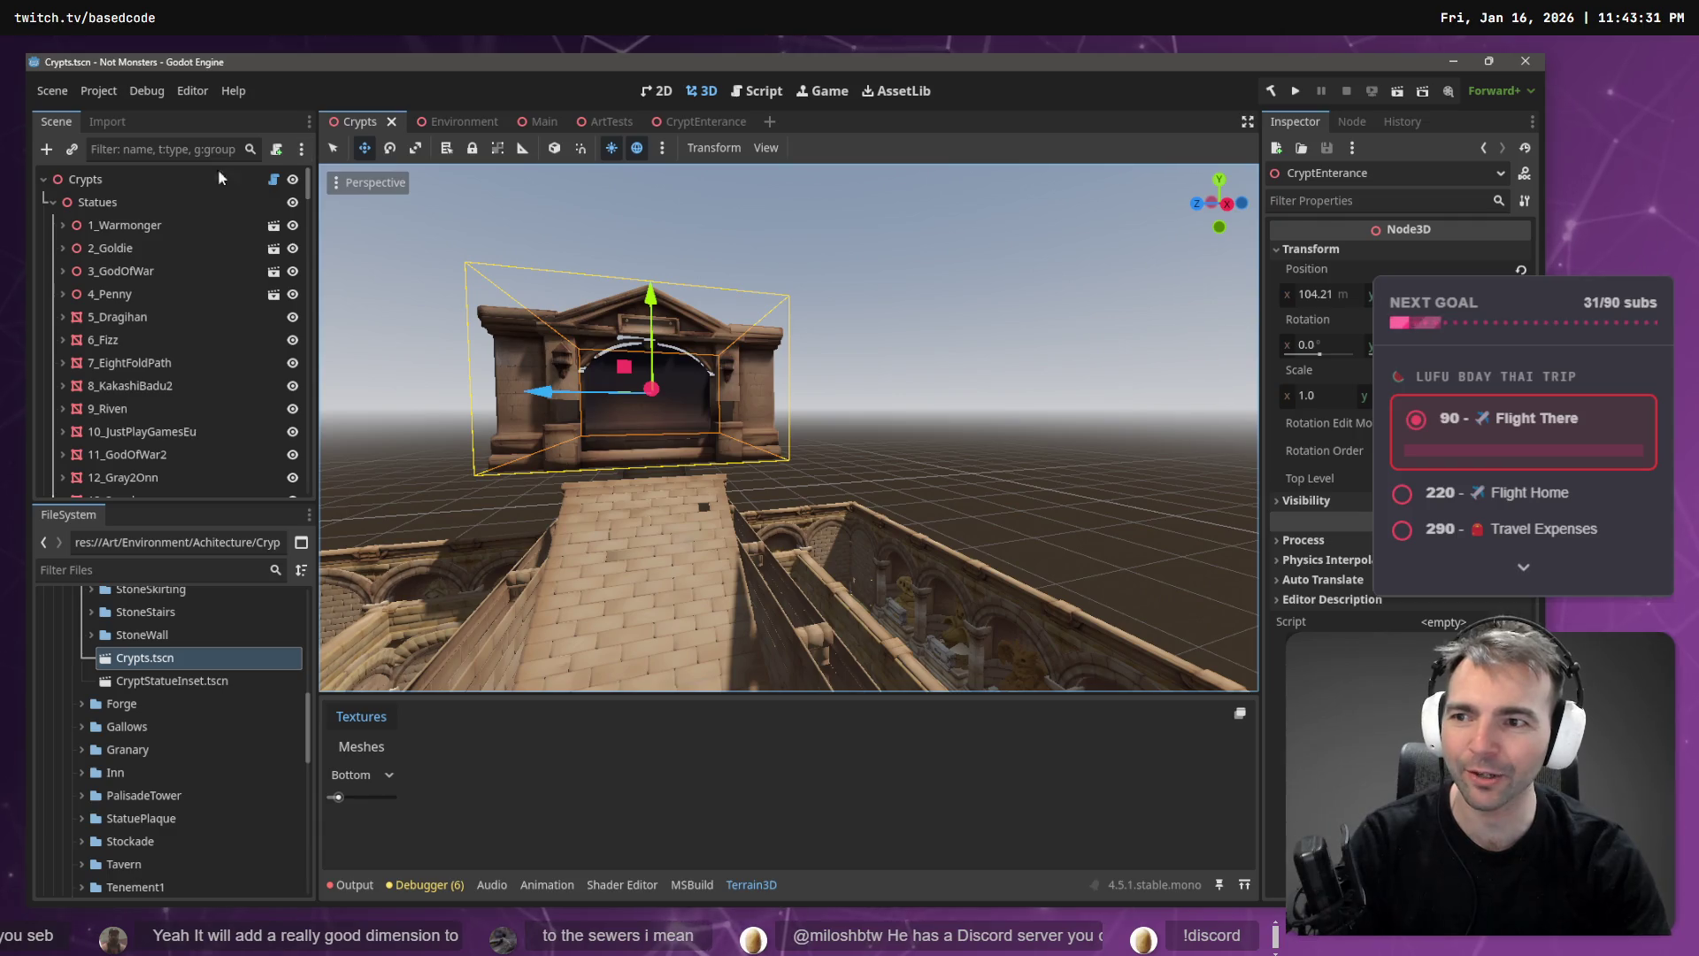
click(103, 181)
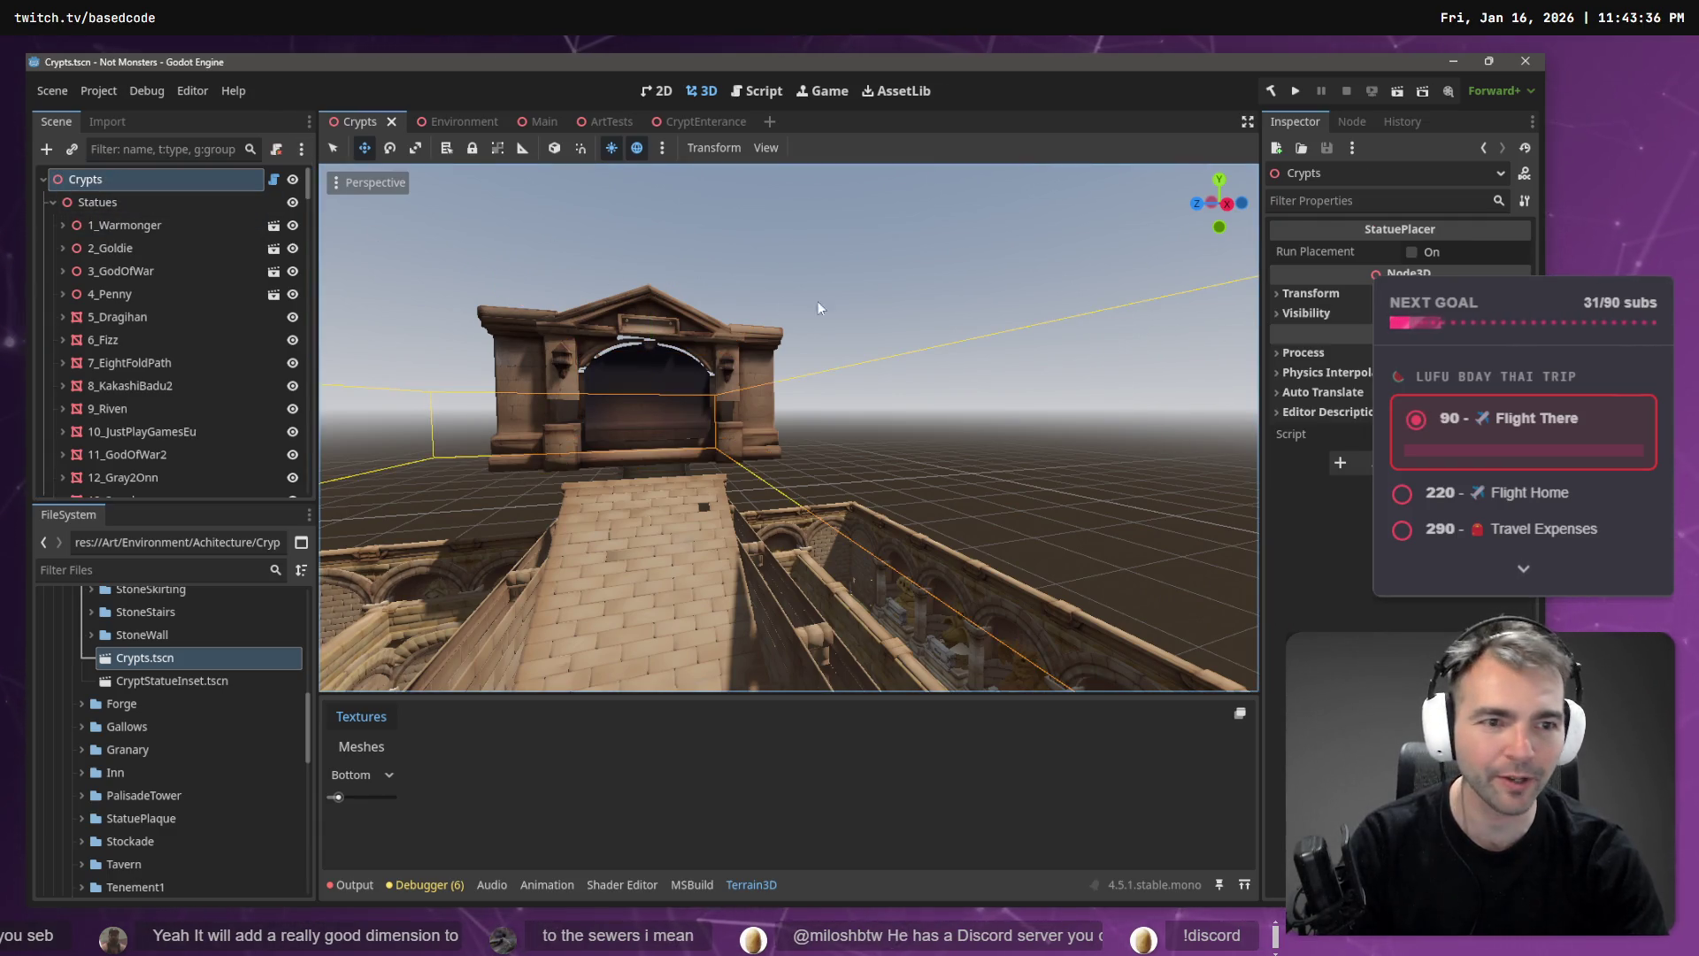
click(1414, 252)
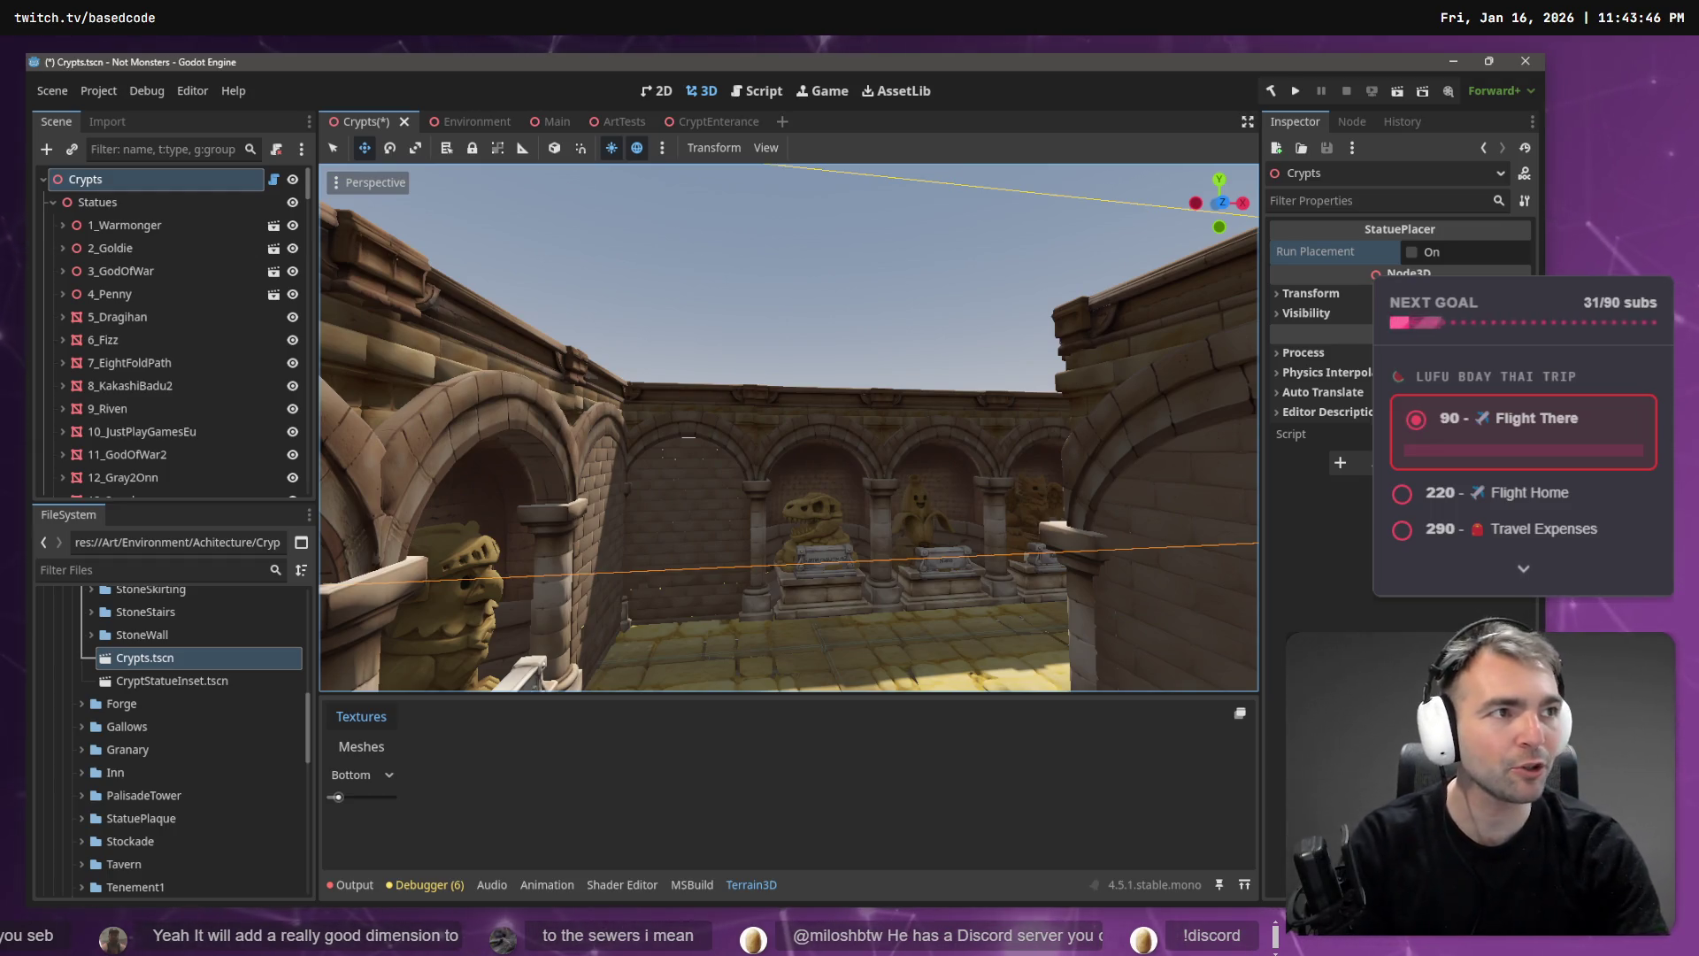
key(alt+Tab)
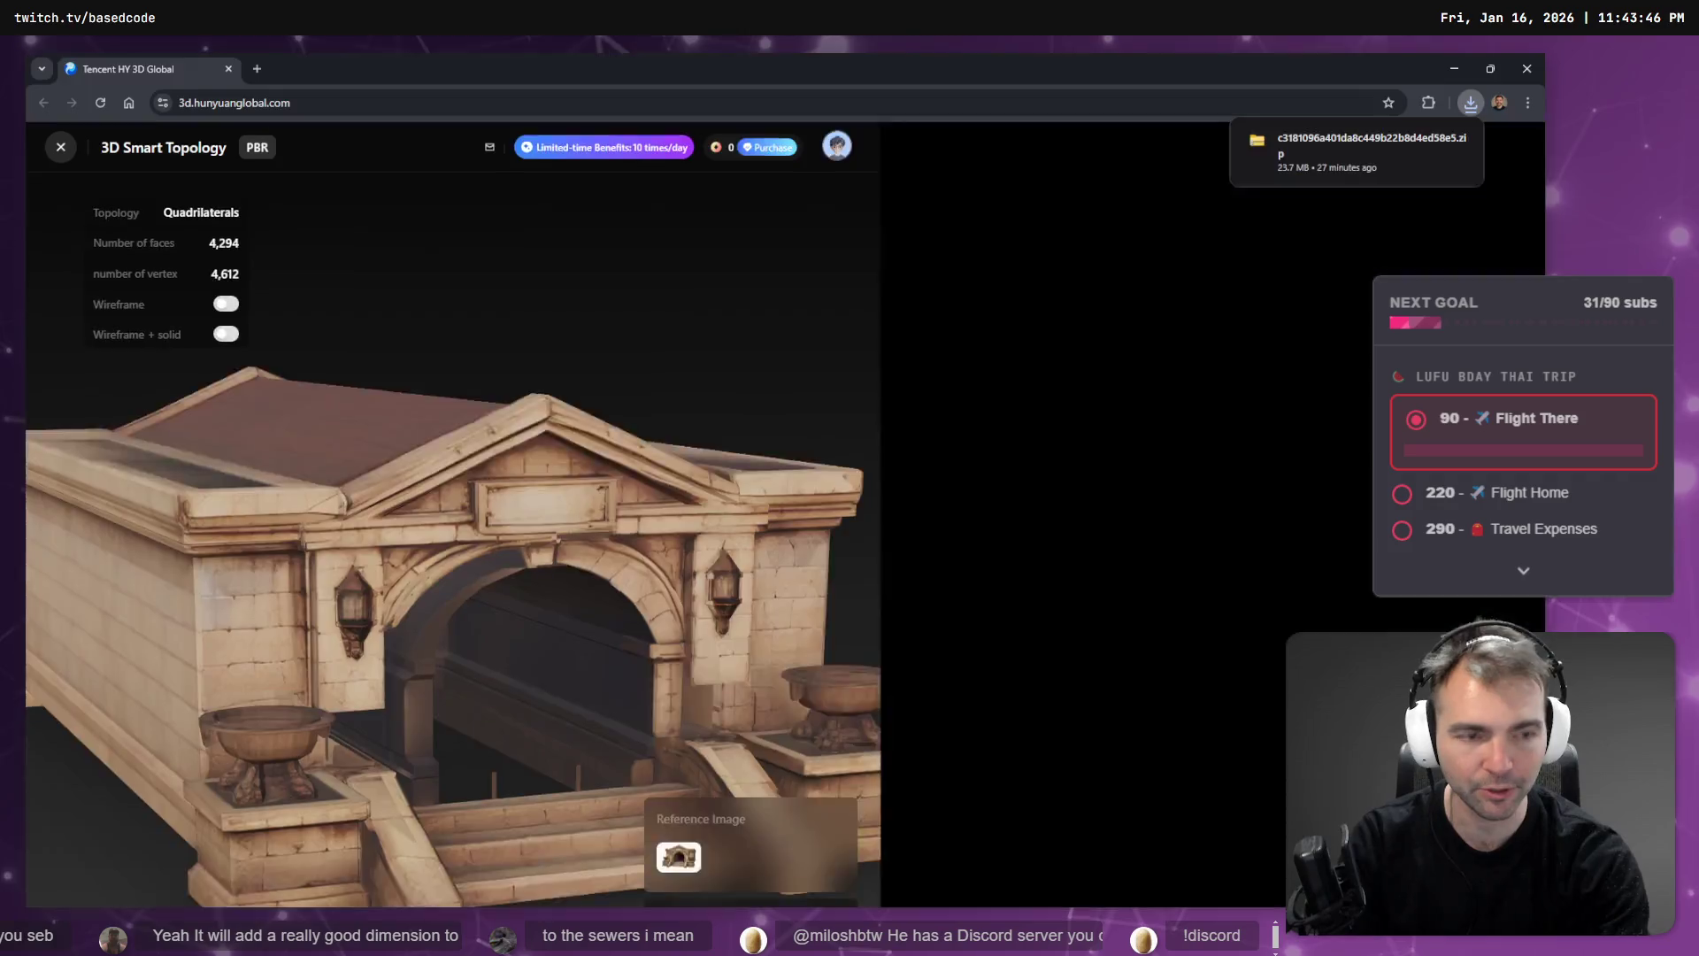
key(F11)
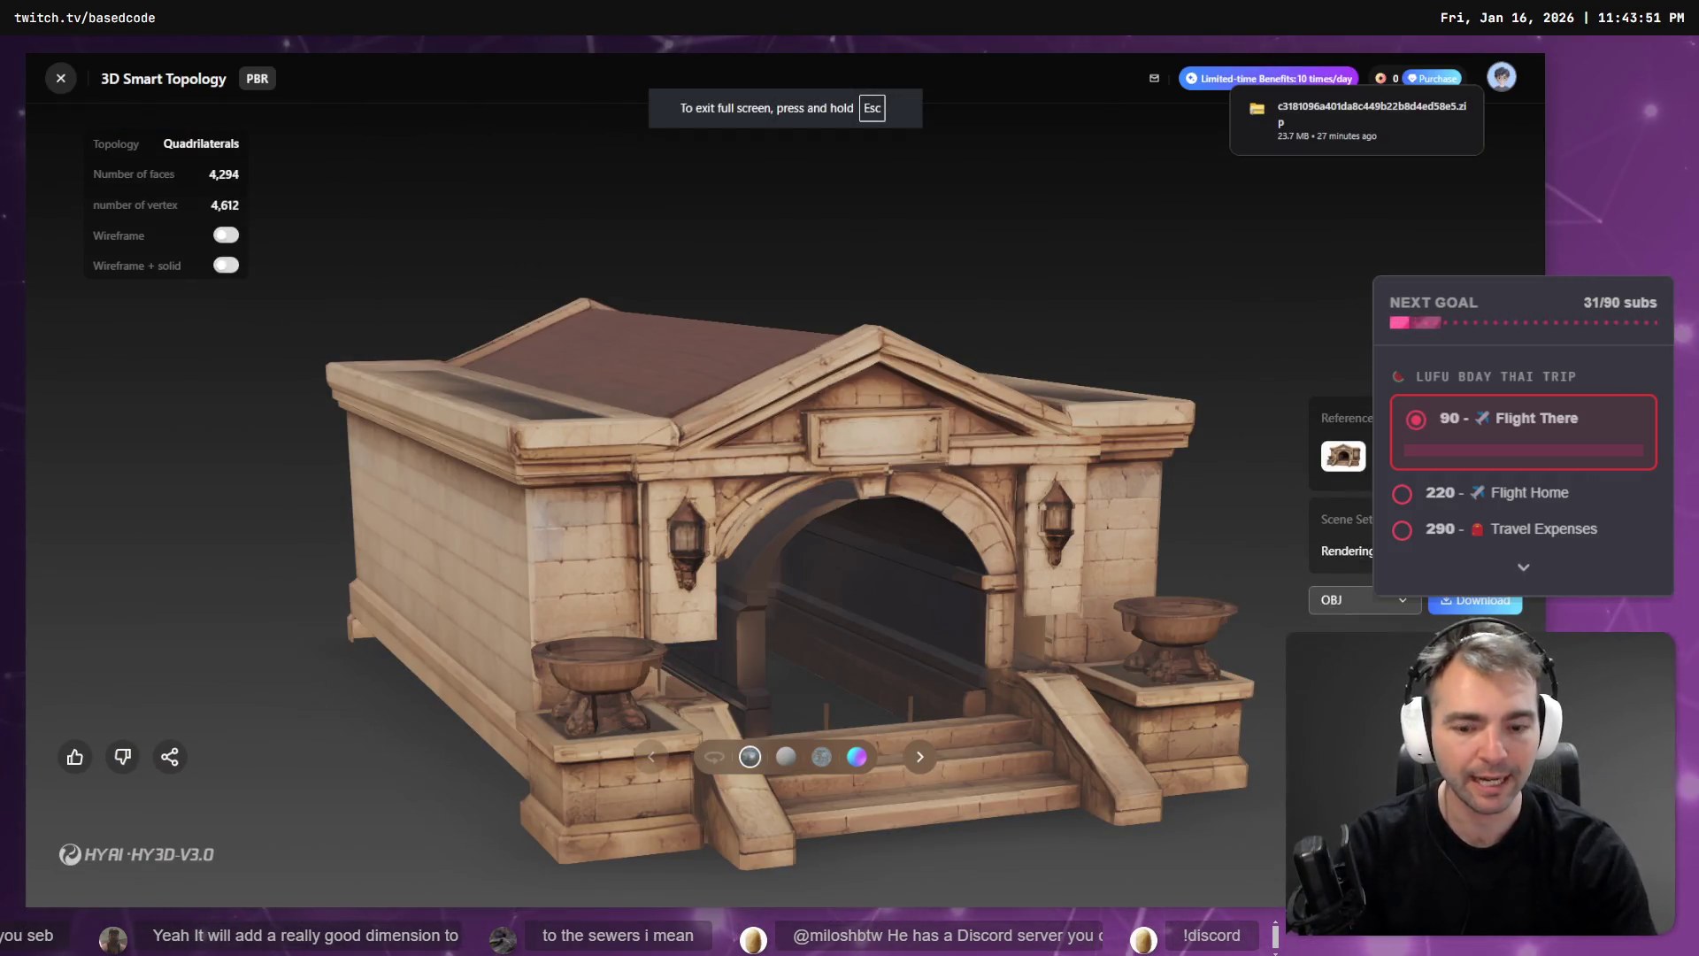
key(F11)
key(alt+Tab)
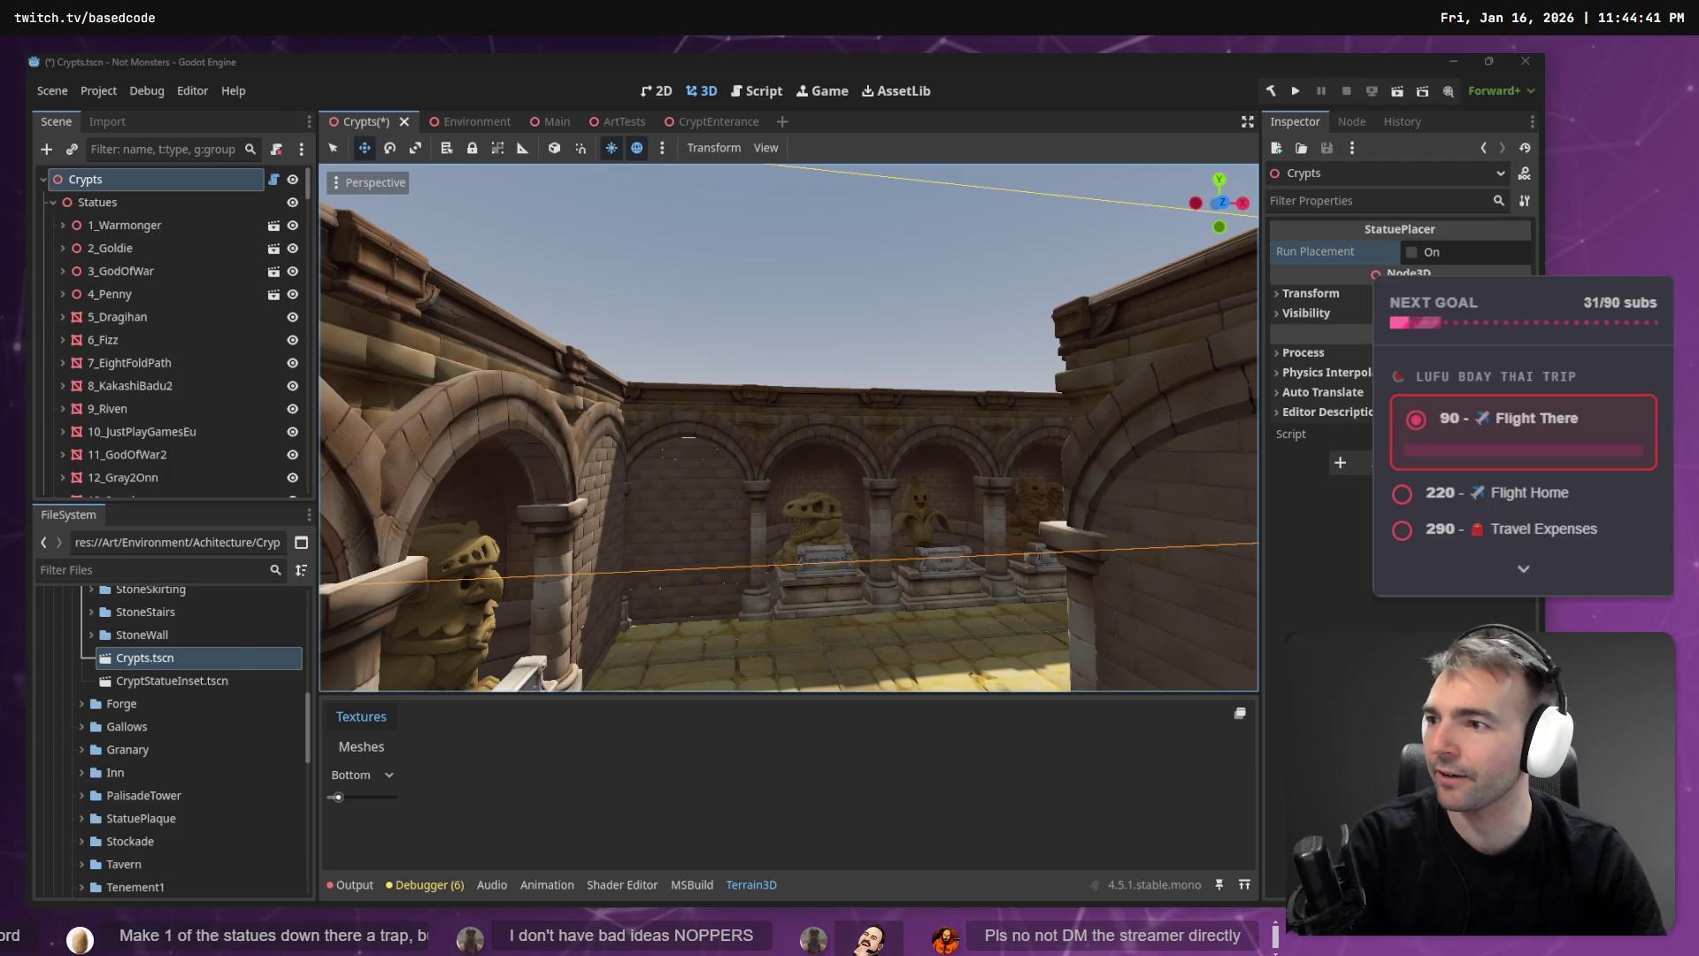
- Fly the camera back out of the crypt corridor and switch to the Environment scene
right_click(667, 390)
key(s)
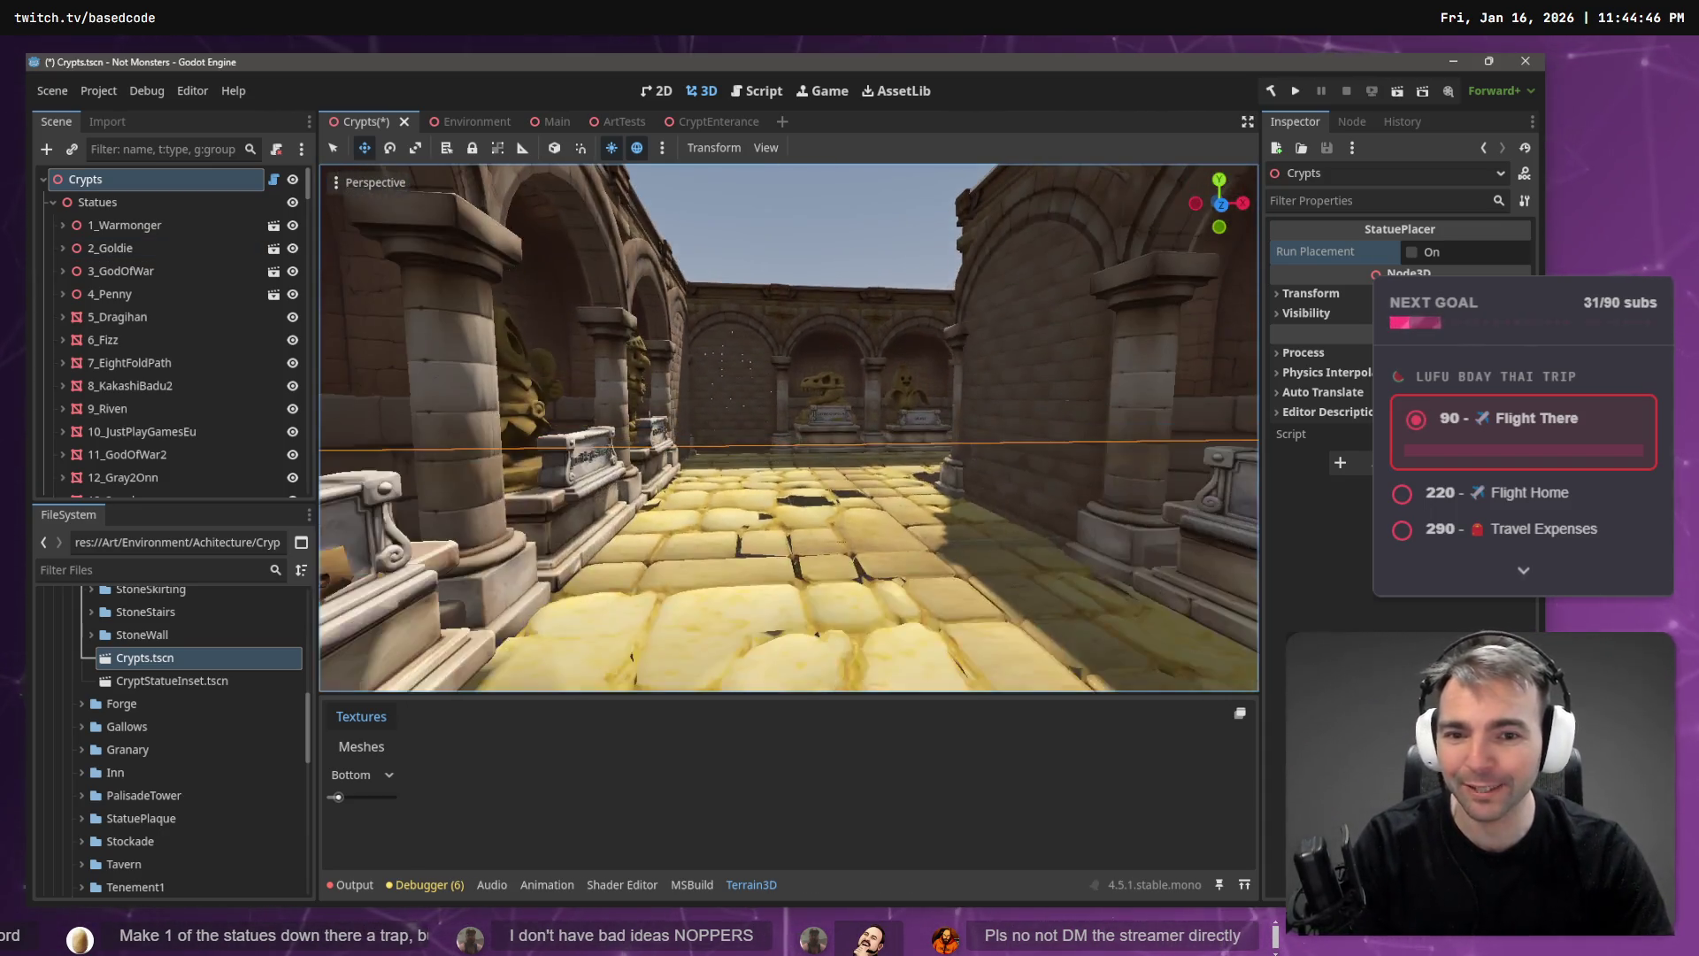
key(a)
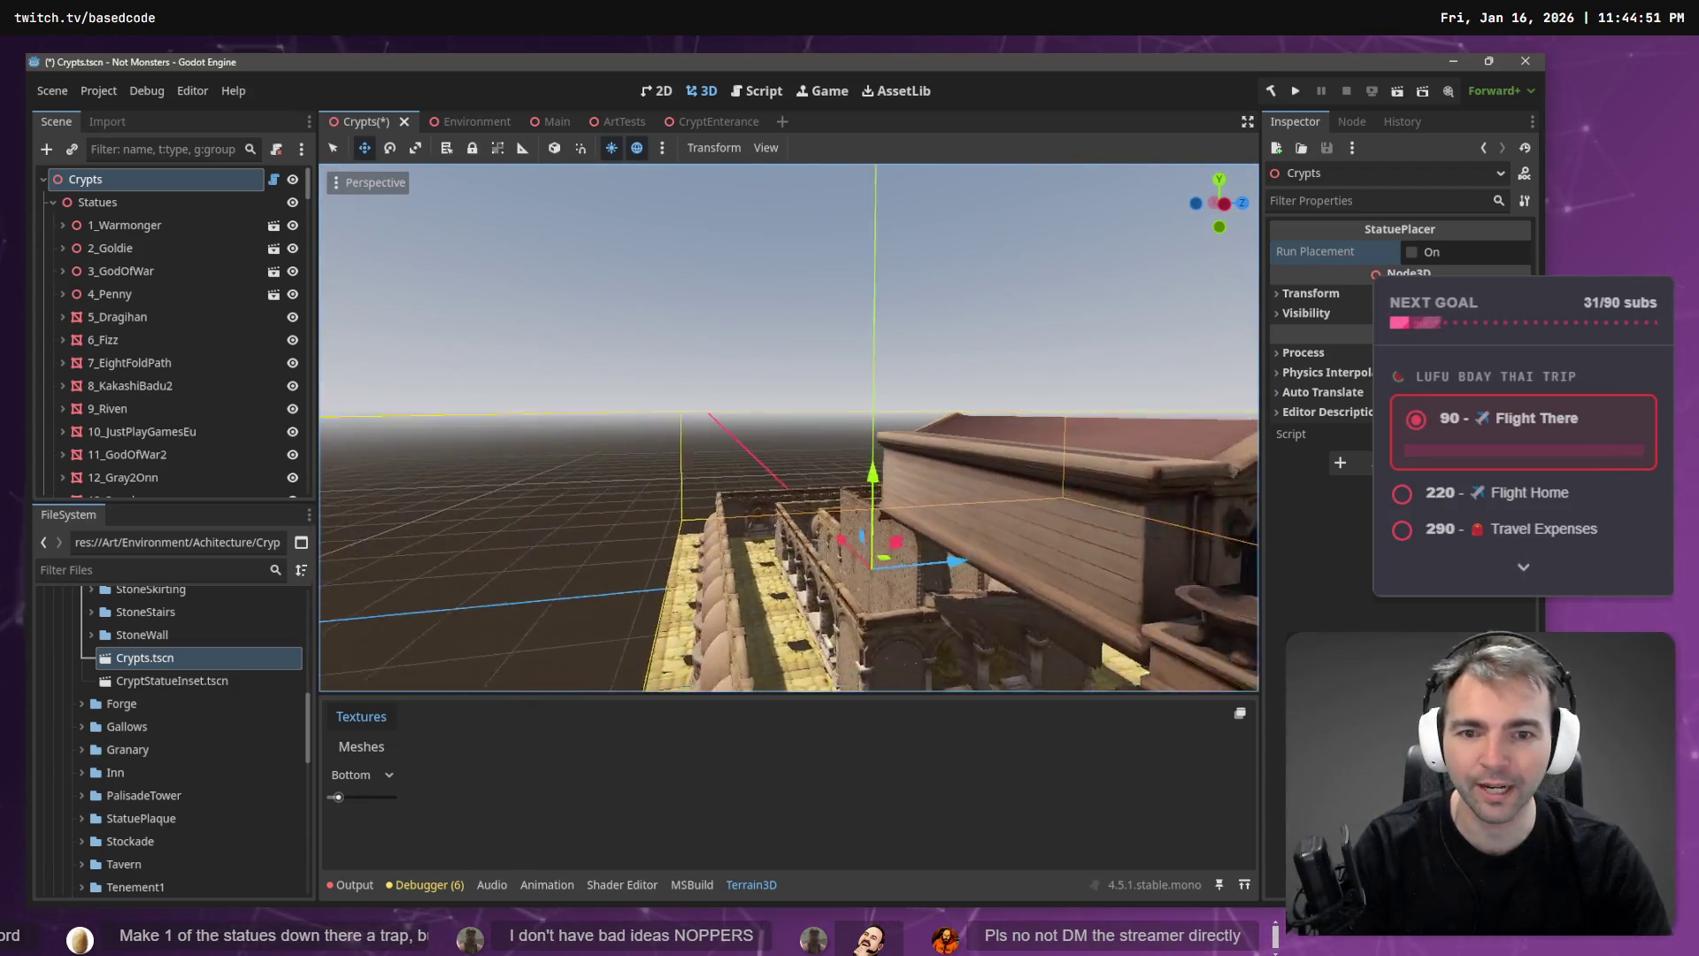
click(469, 117)
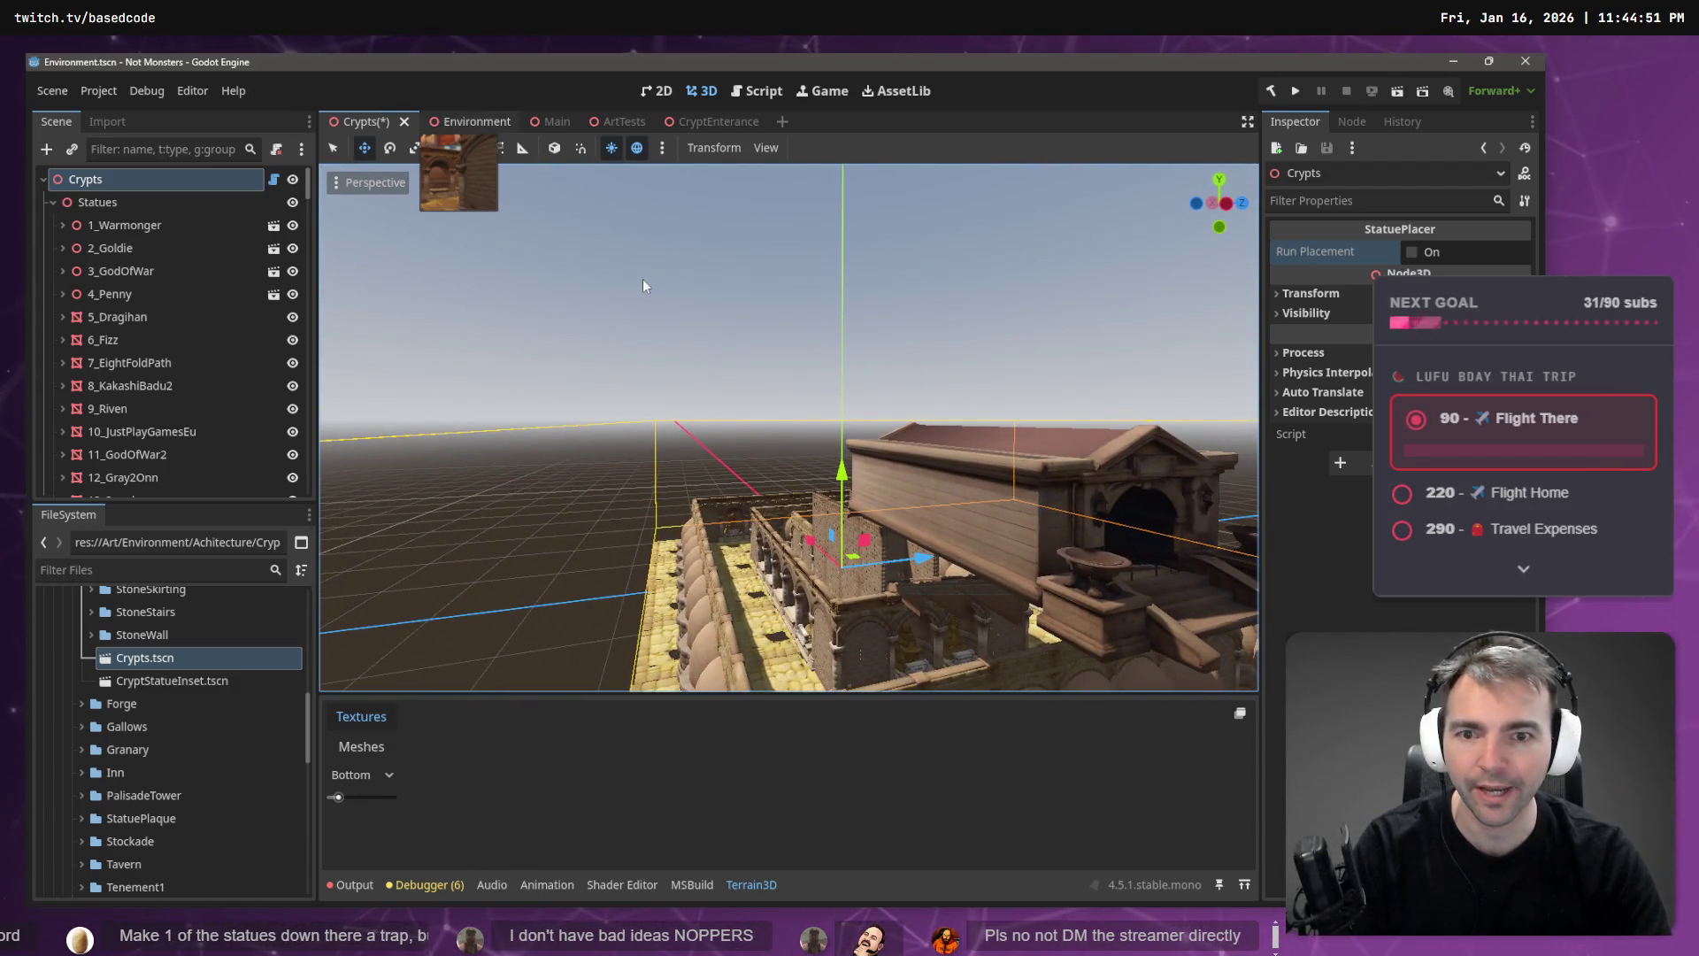
key(w)
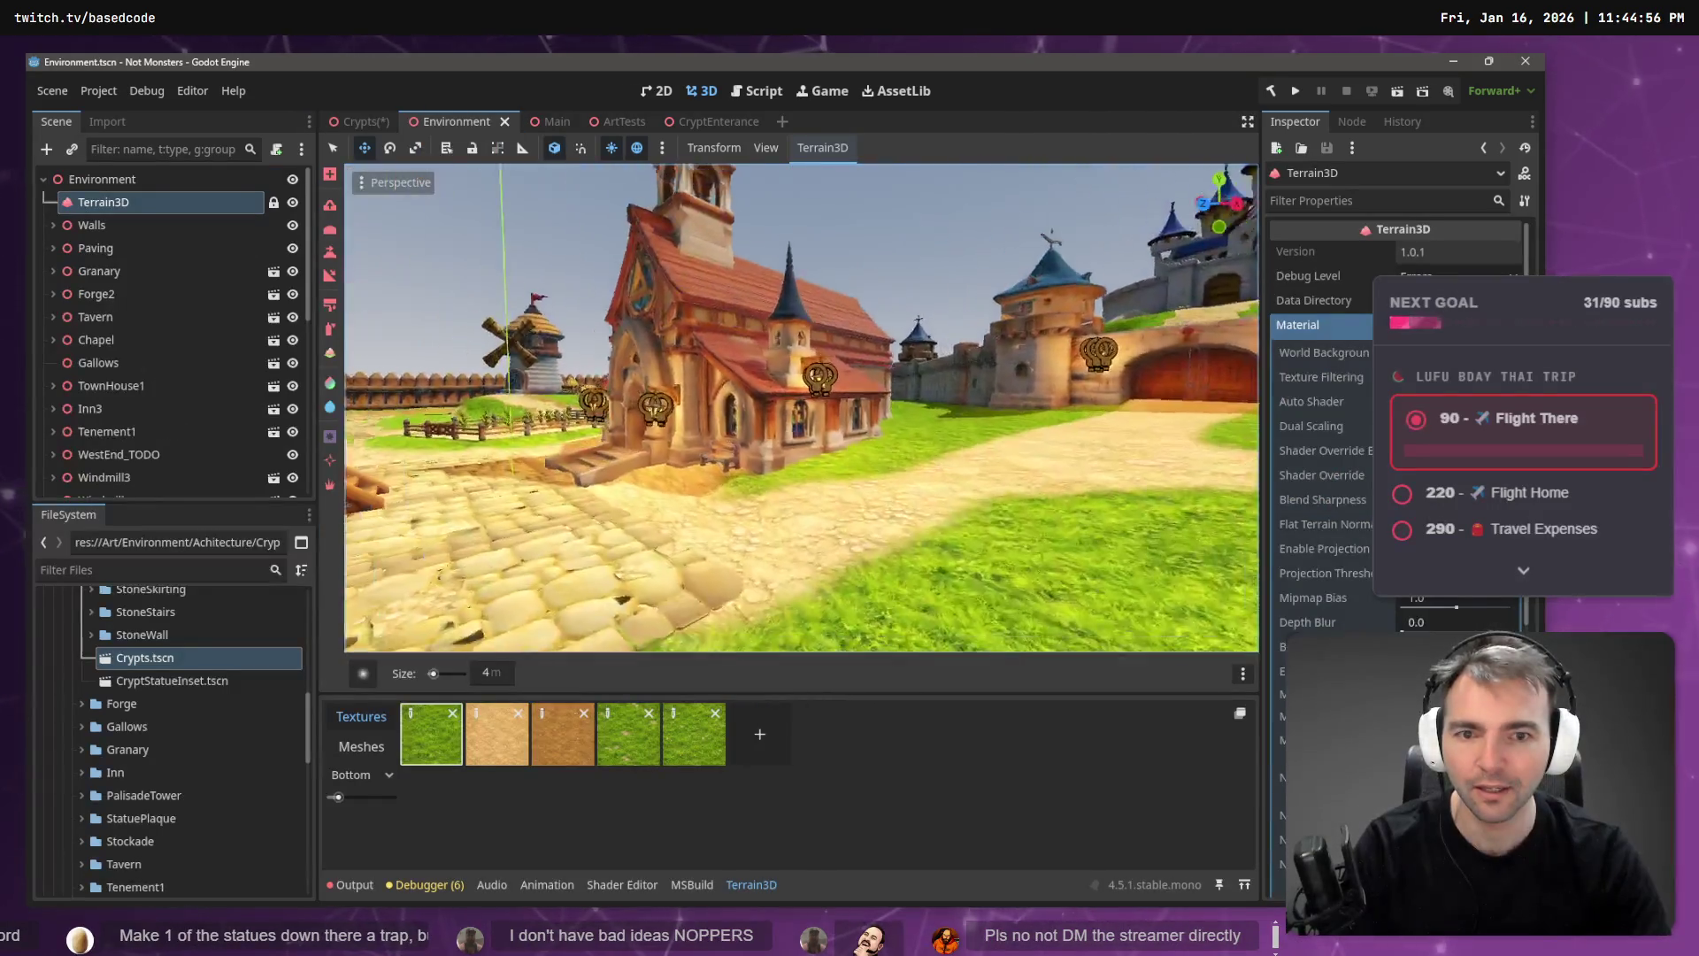
key(w)
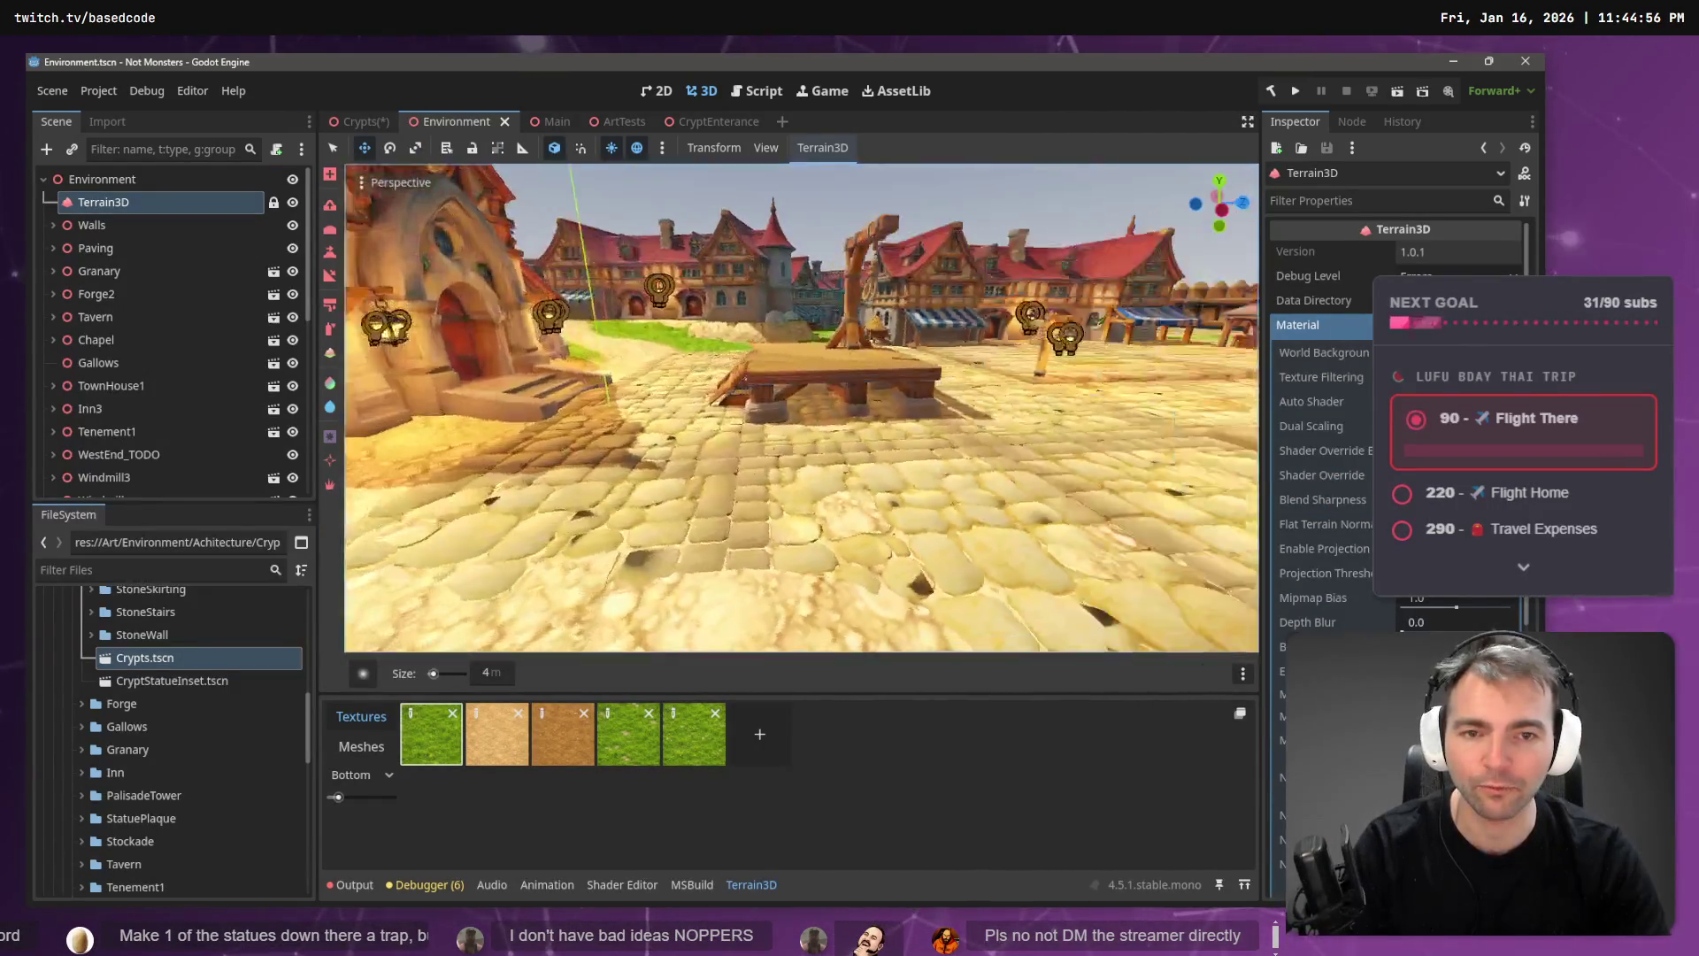
key(w)
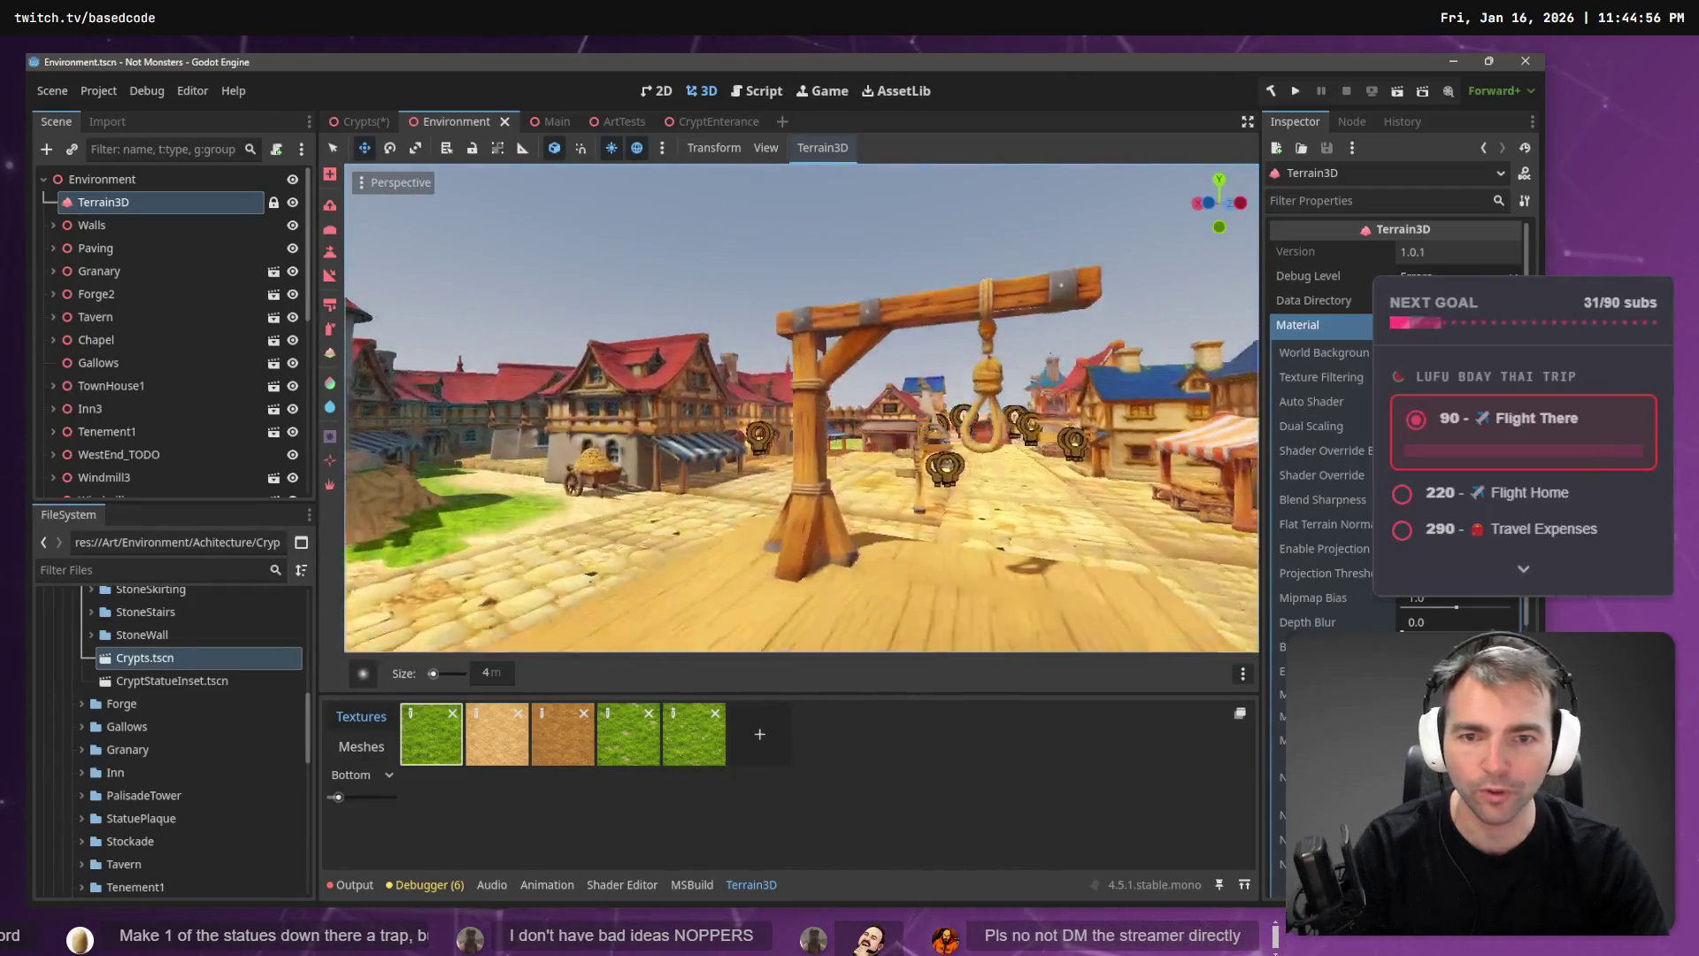
key(w)
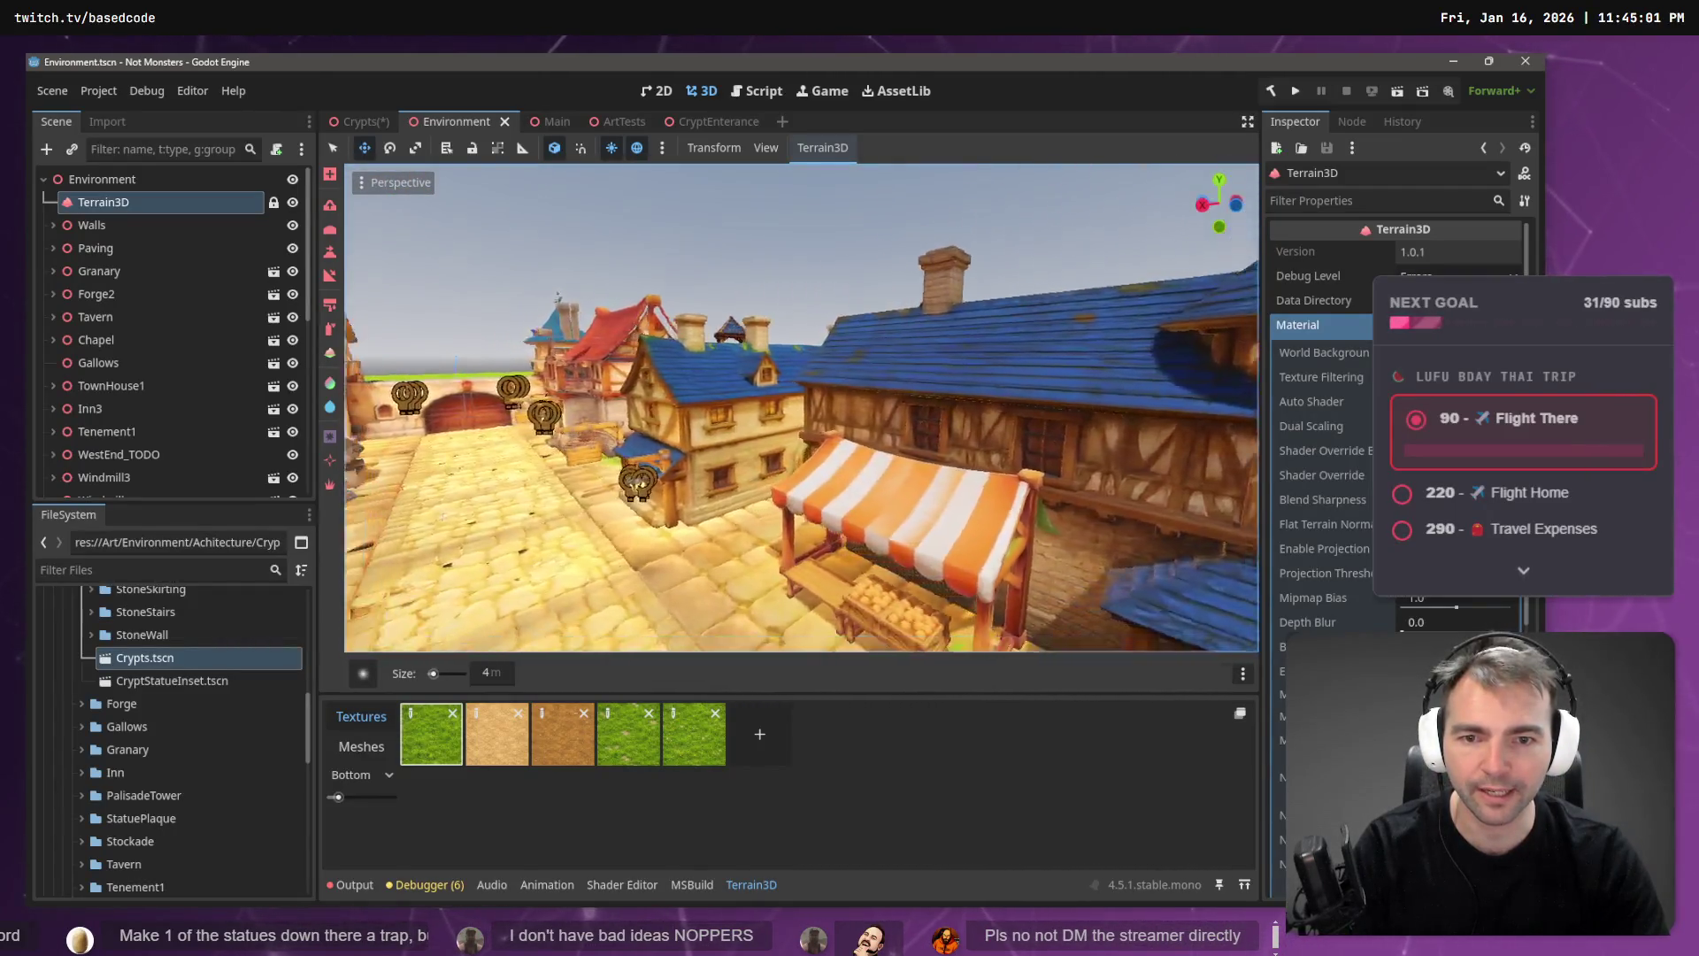
key(s)
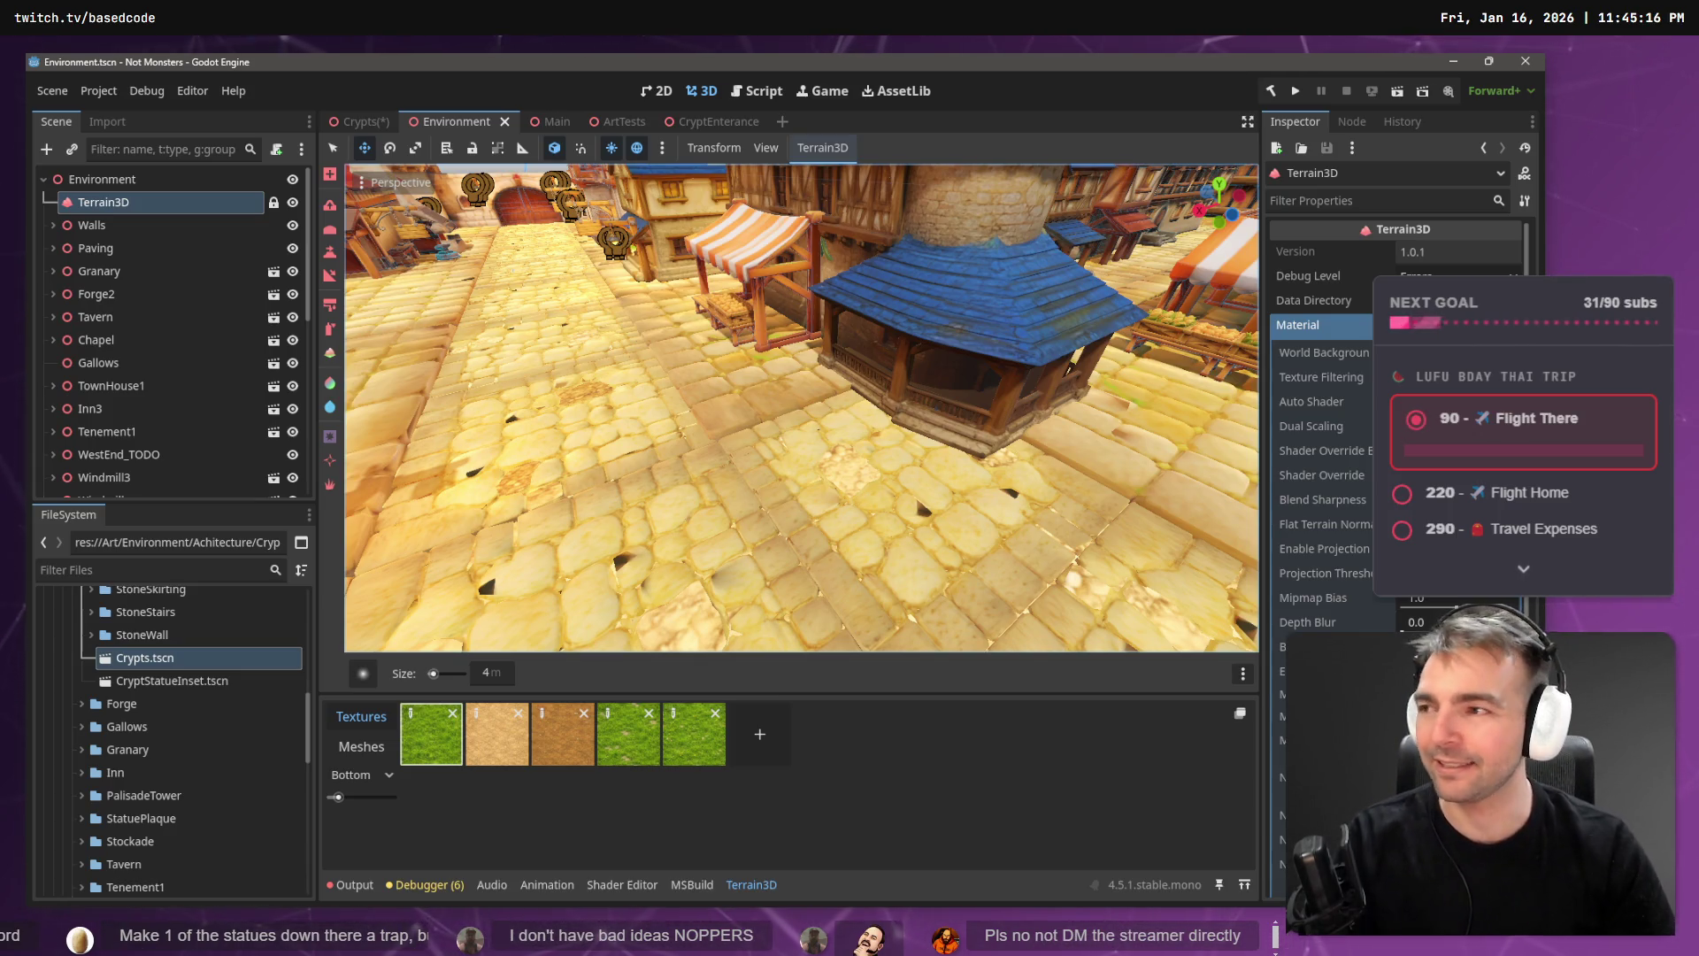
right_click(723, 256)
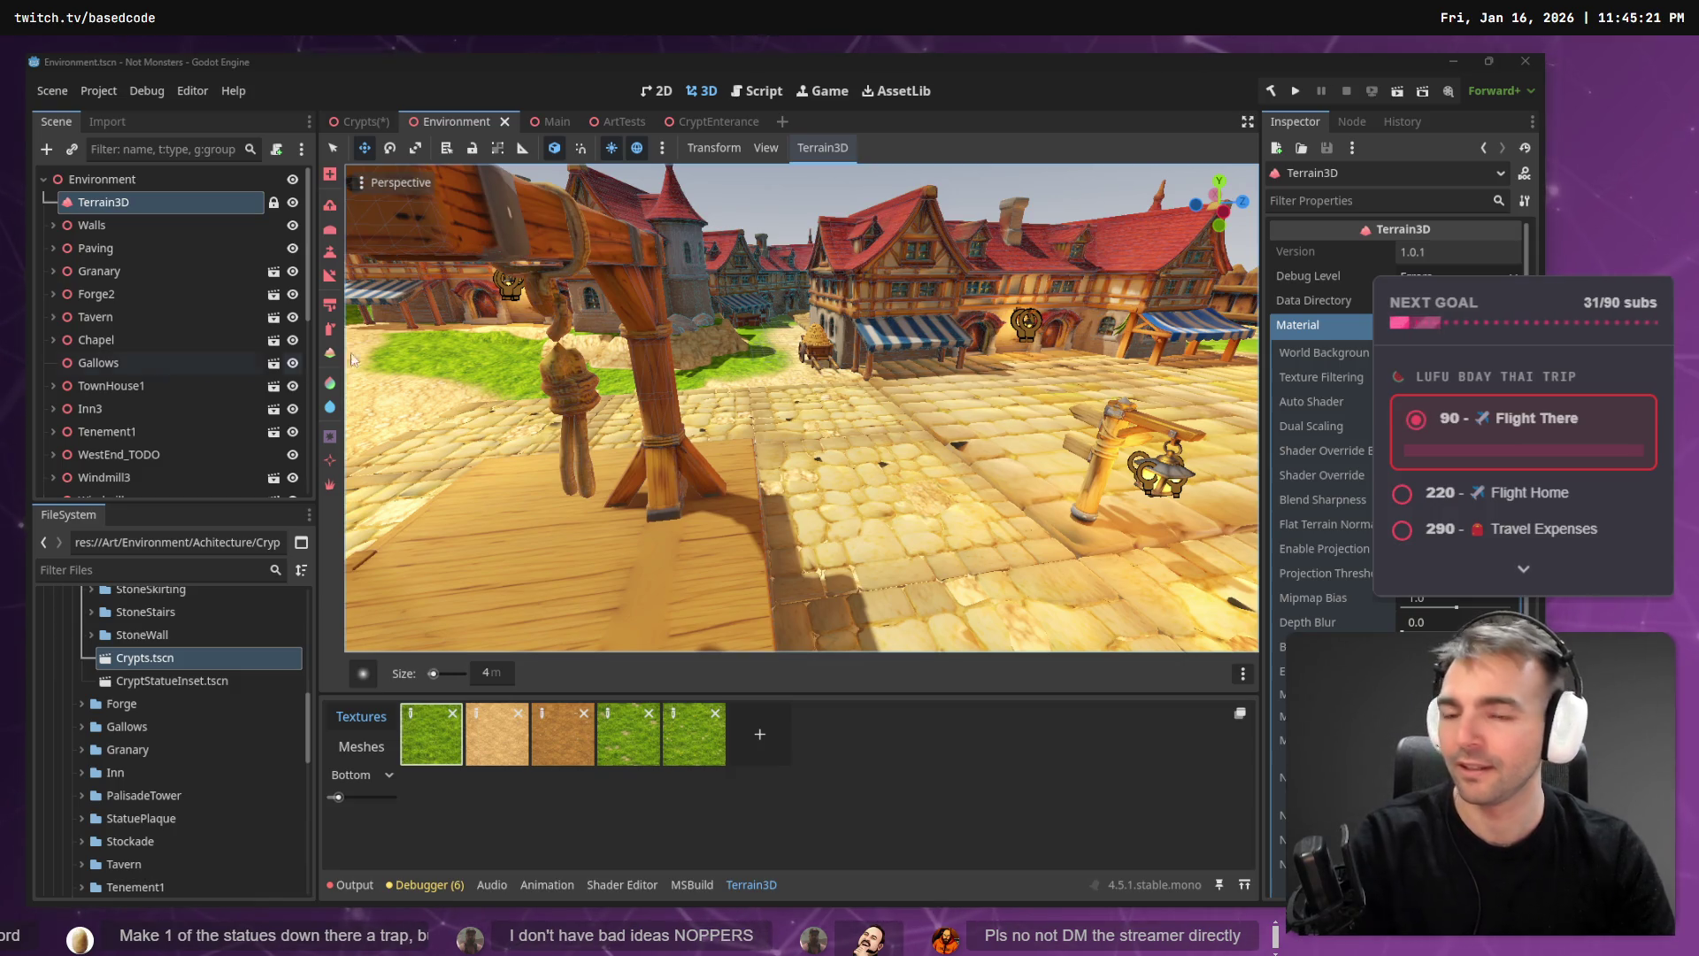
right_click(761, 341)
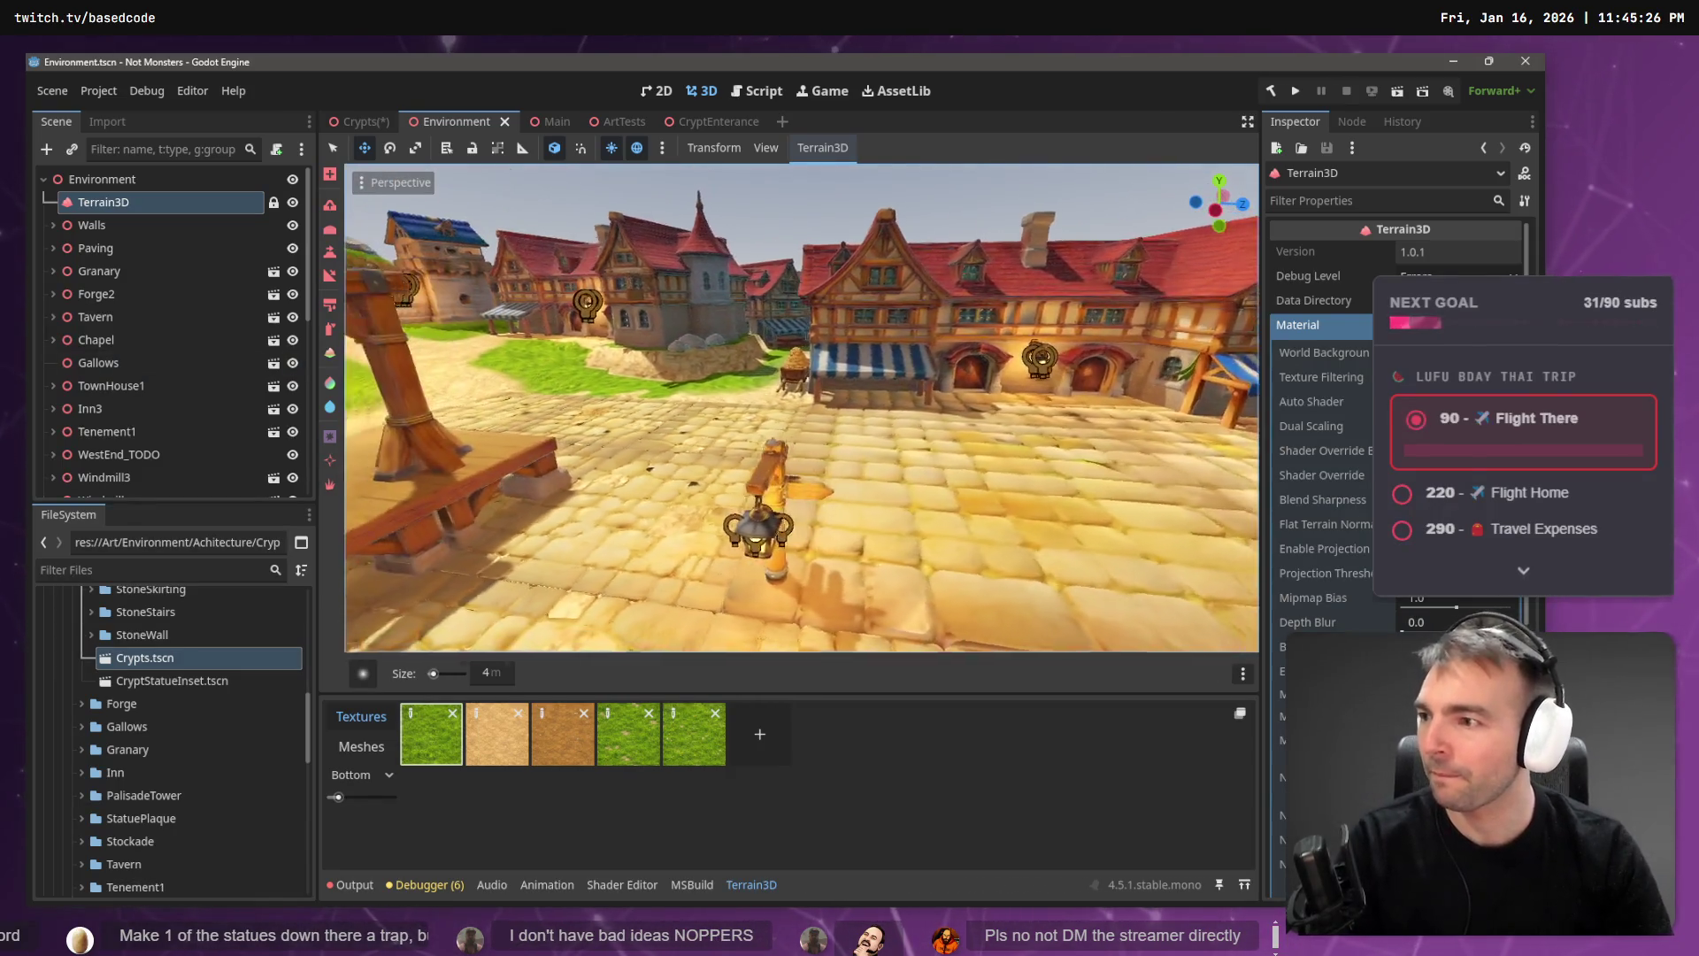
key(s)
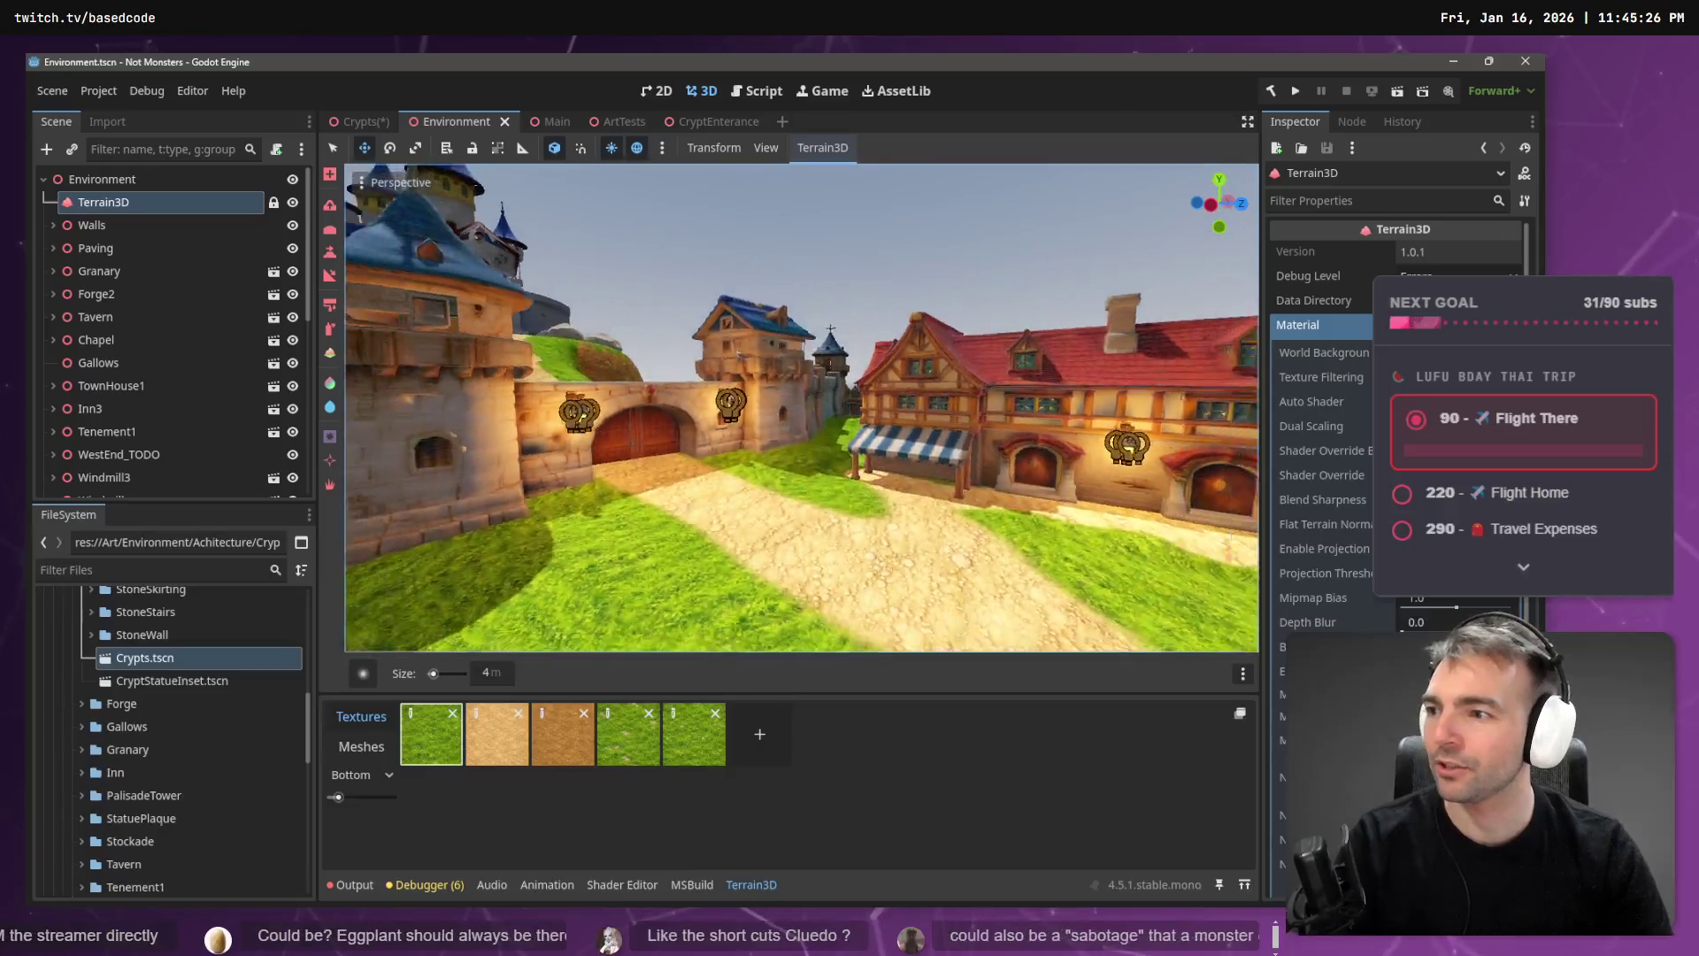
key(s)
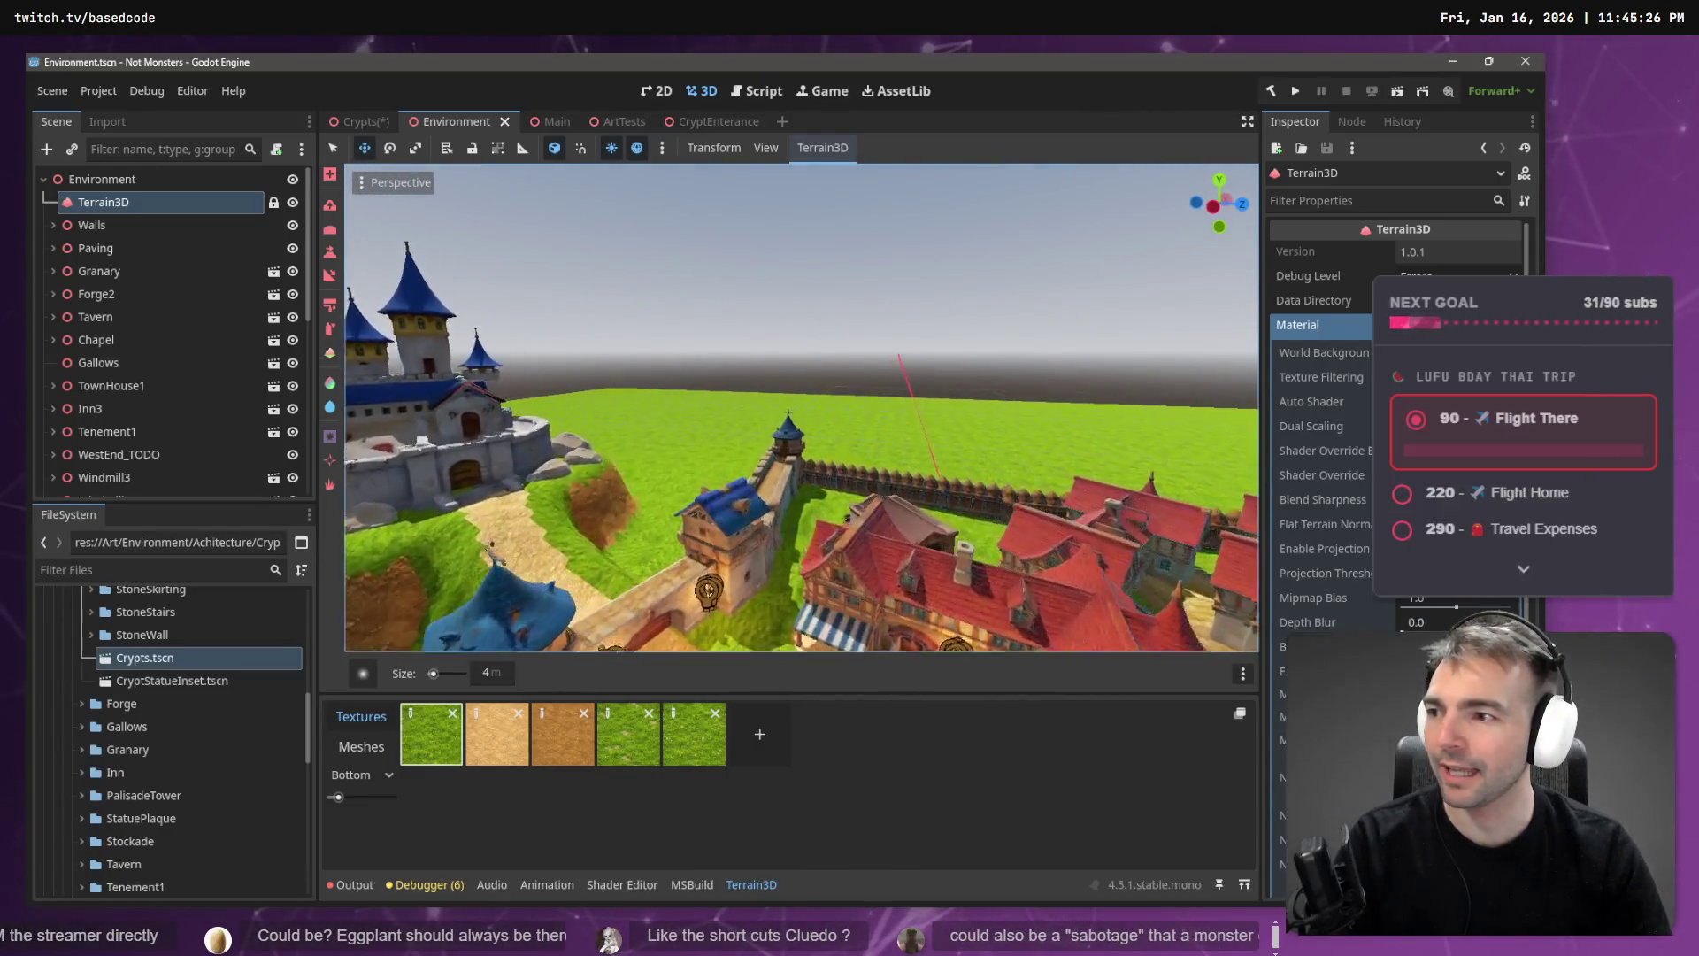
key(w)
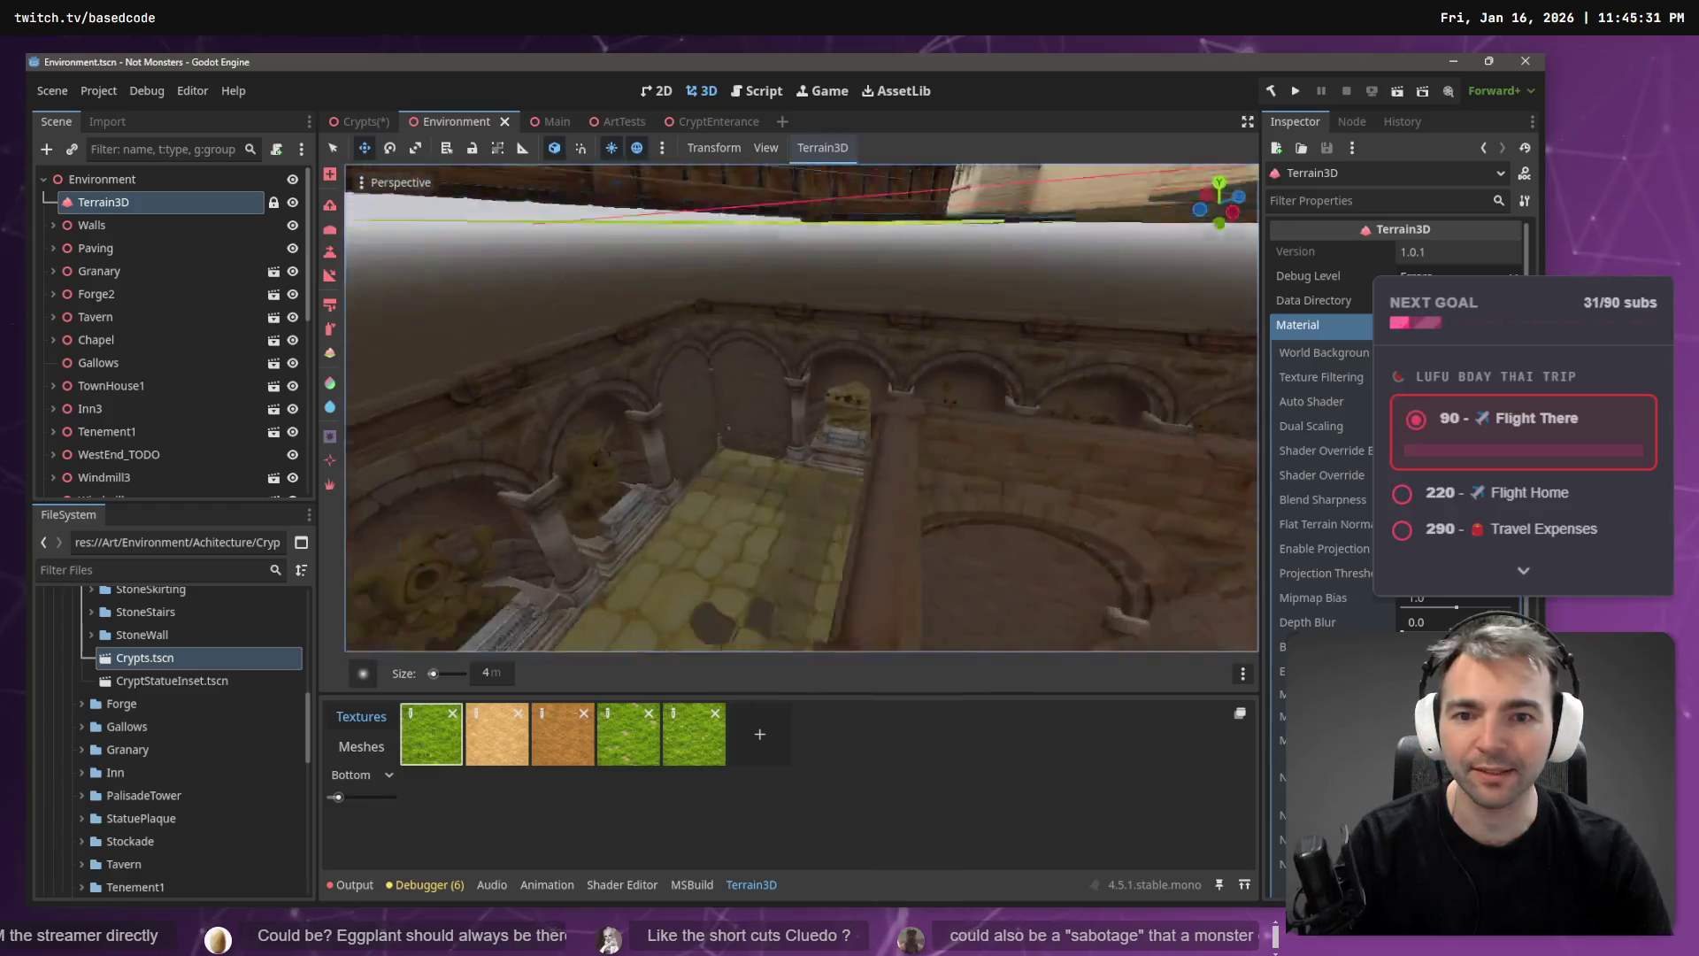
key(w)
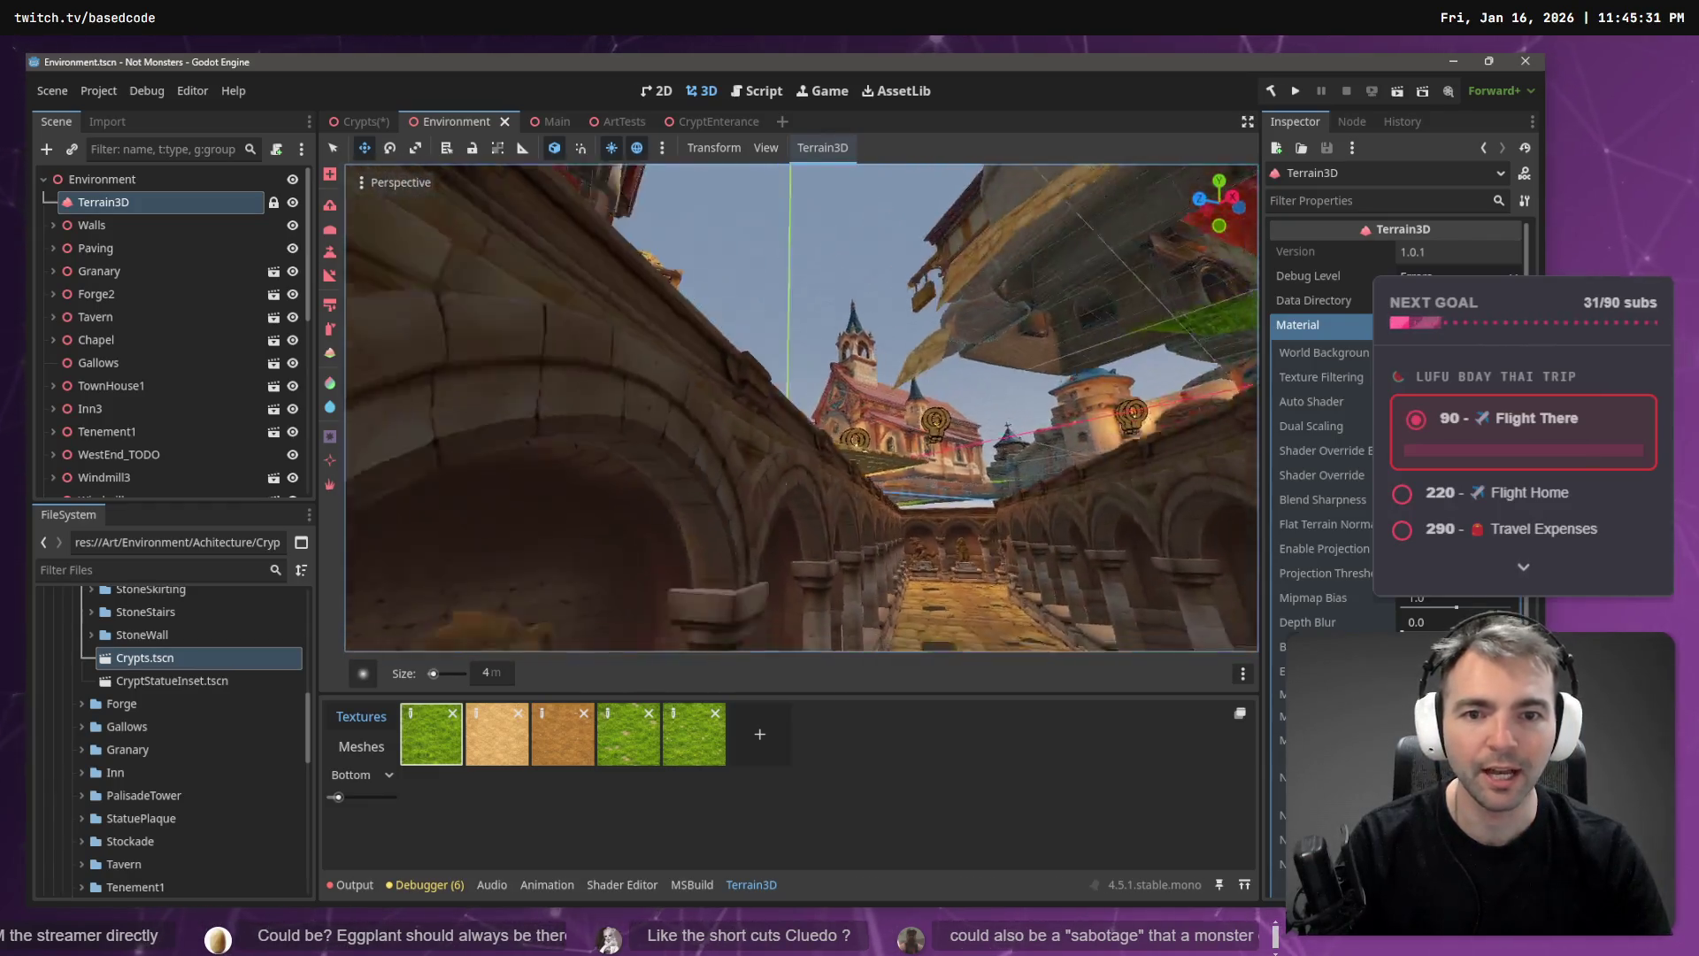
key(w)
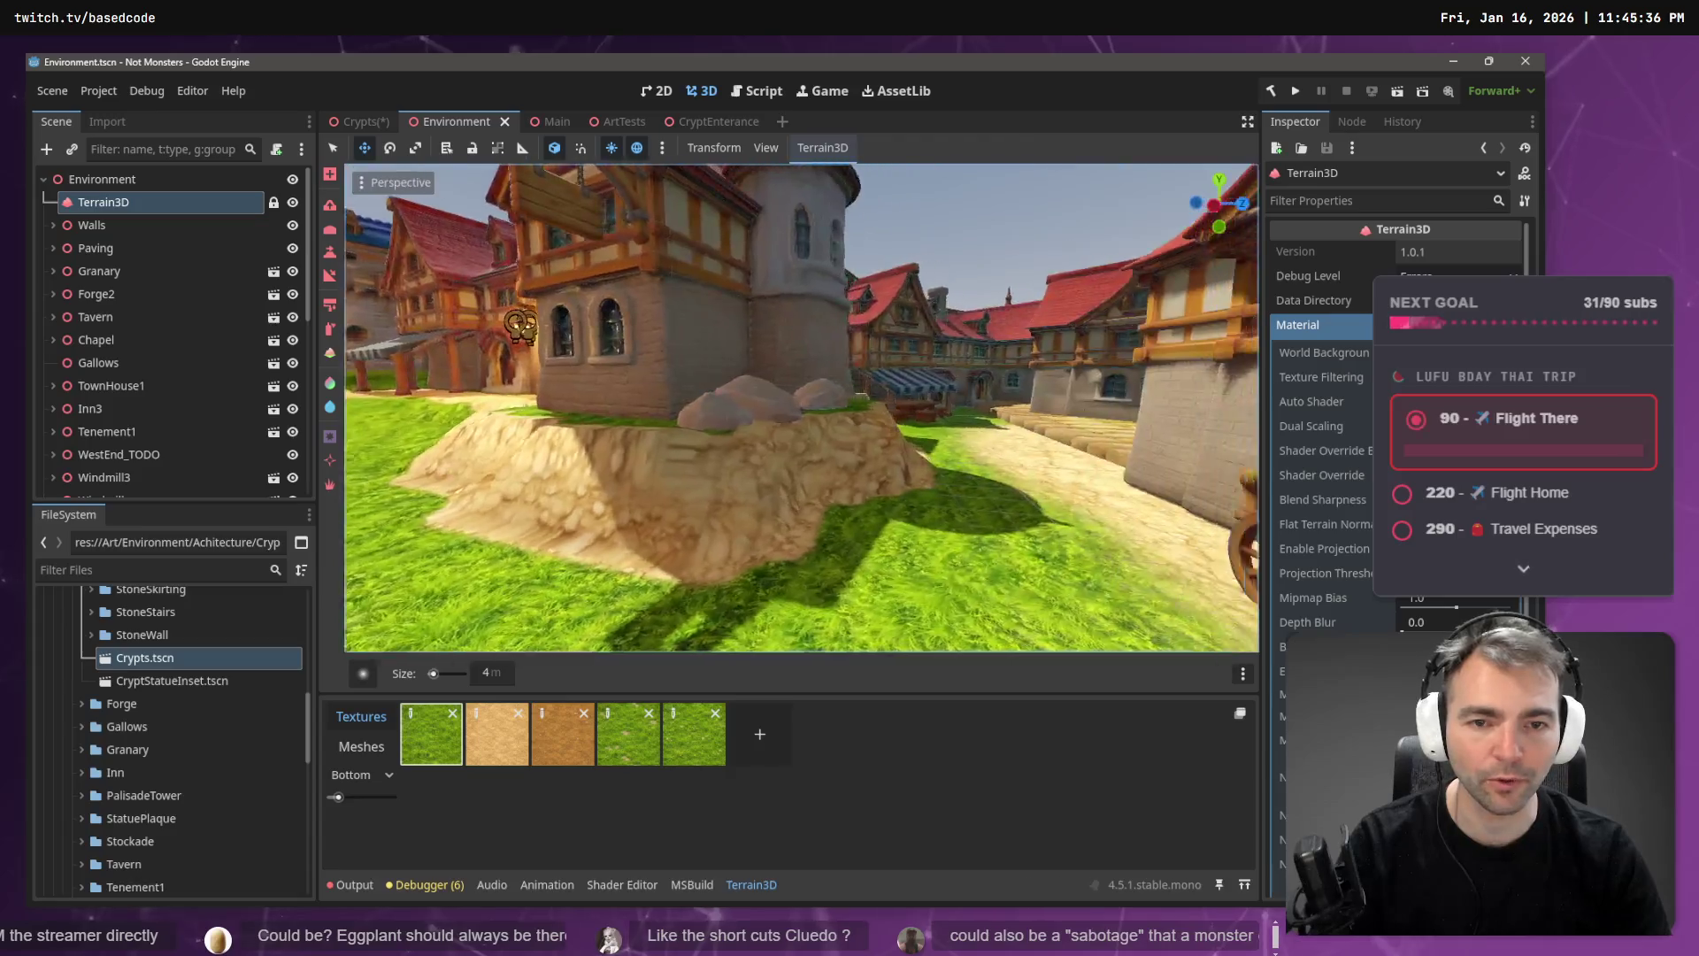
key(w)
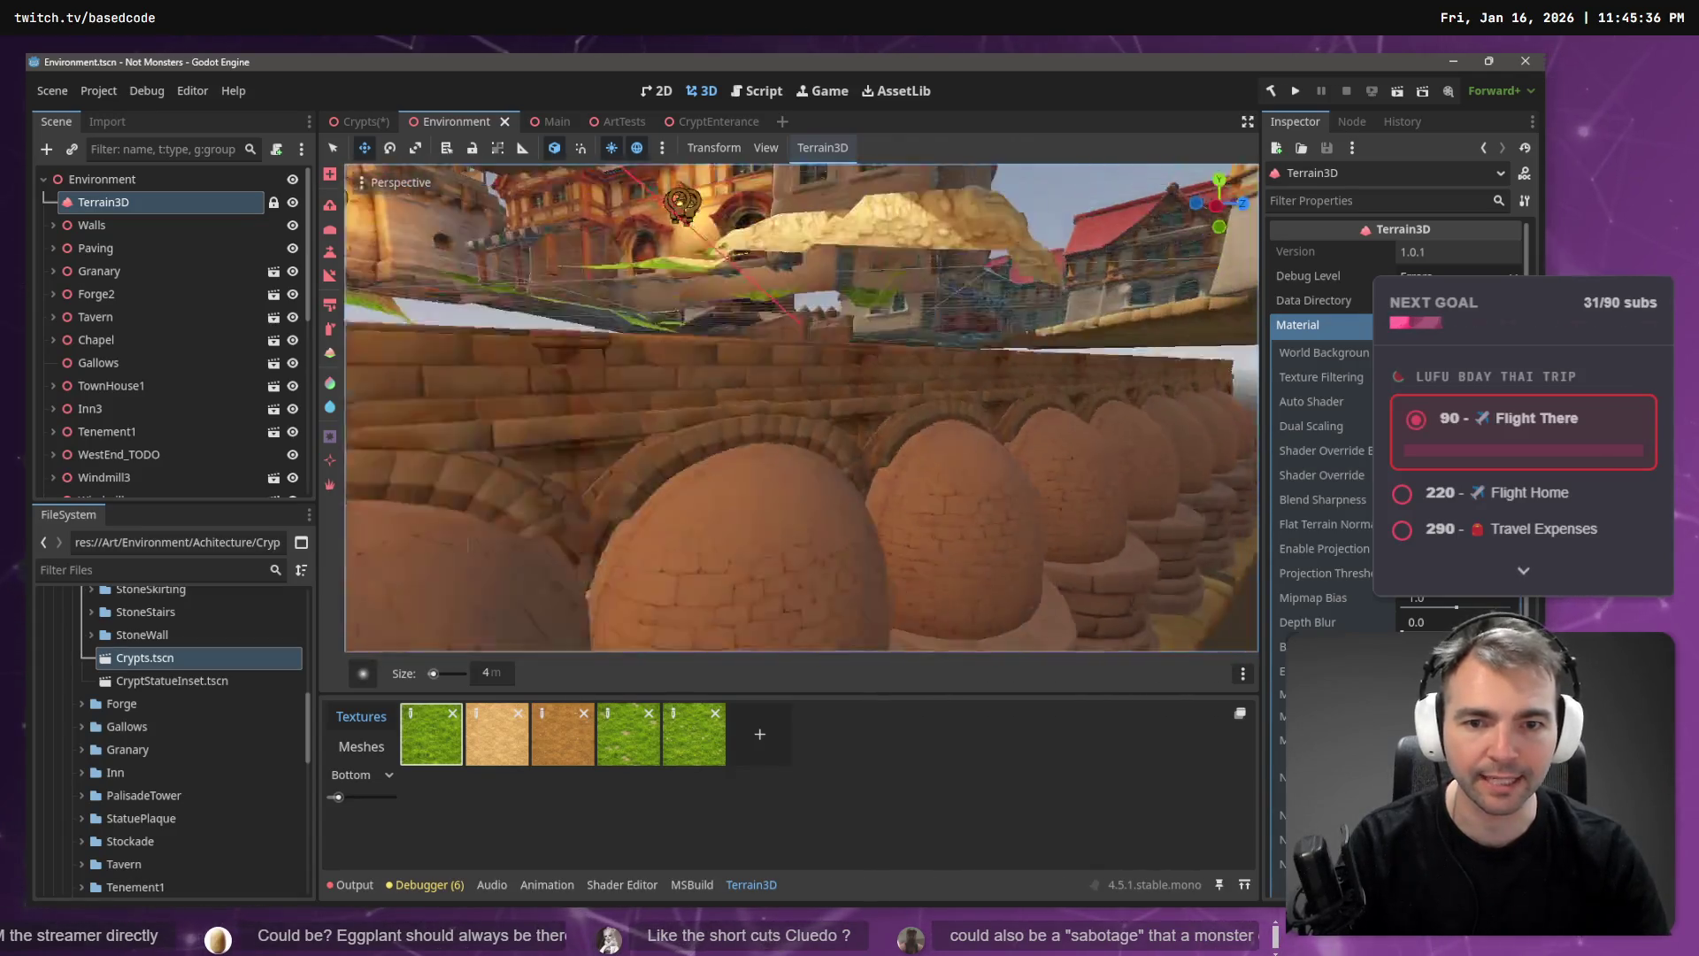
key(s)
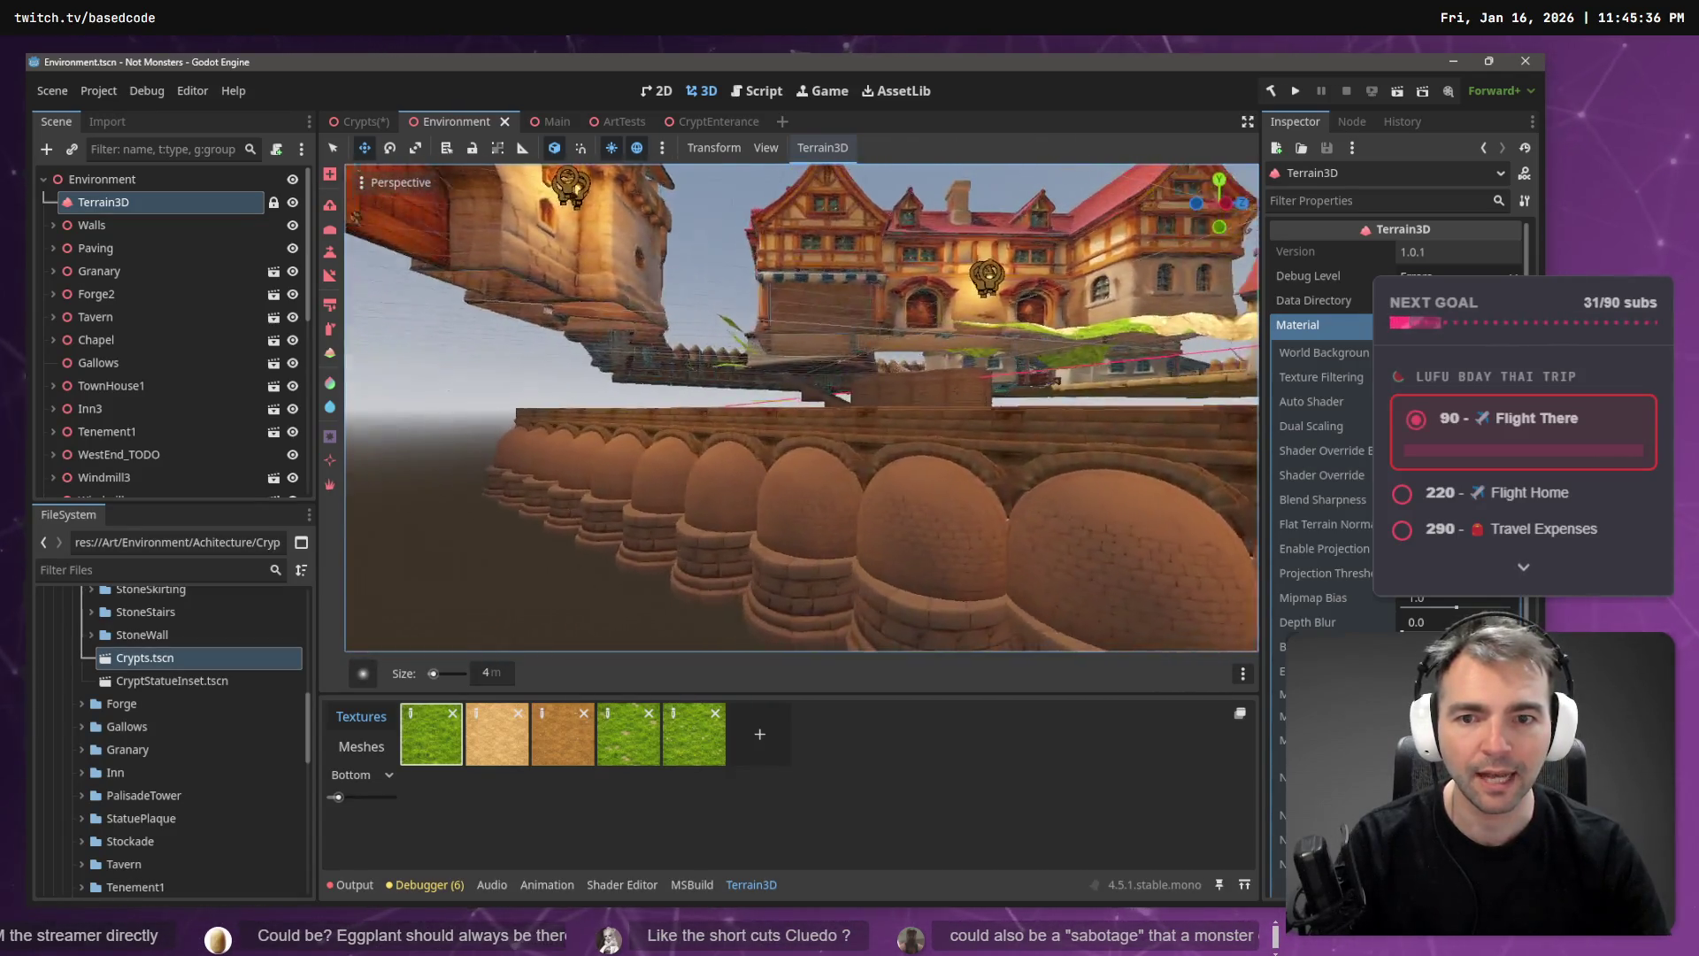
key(s)
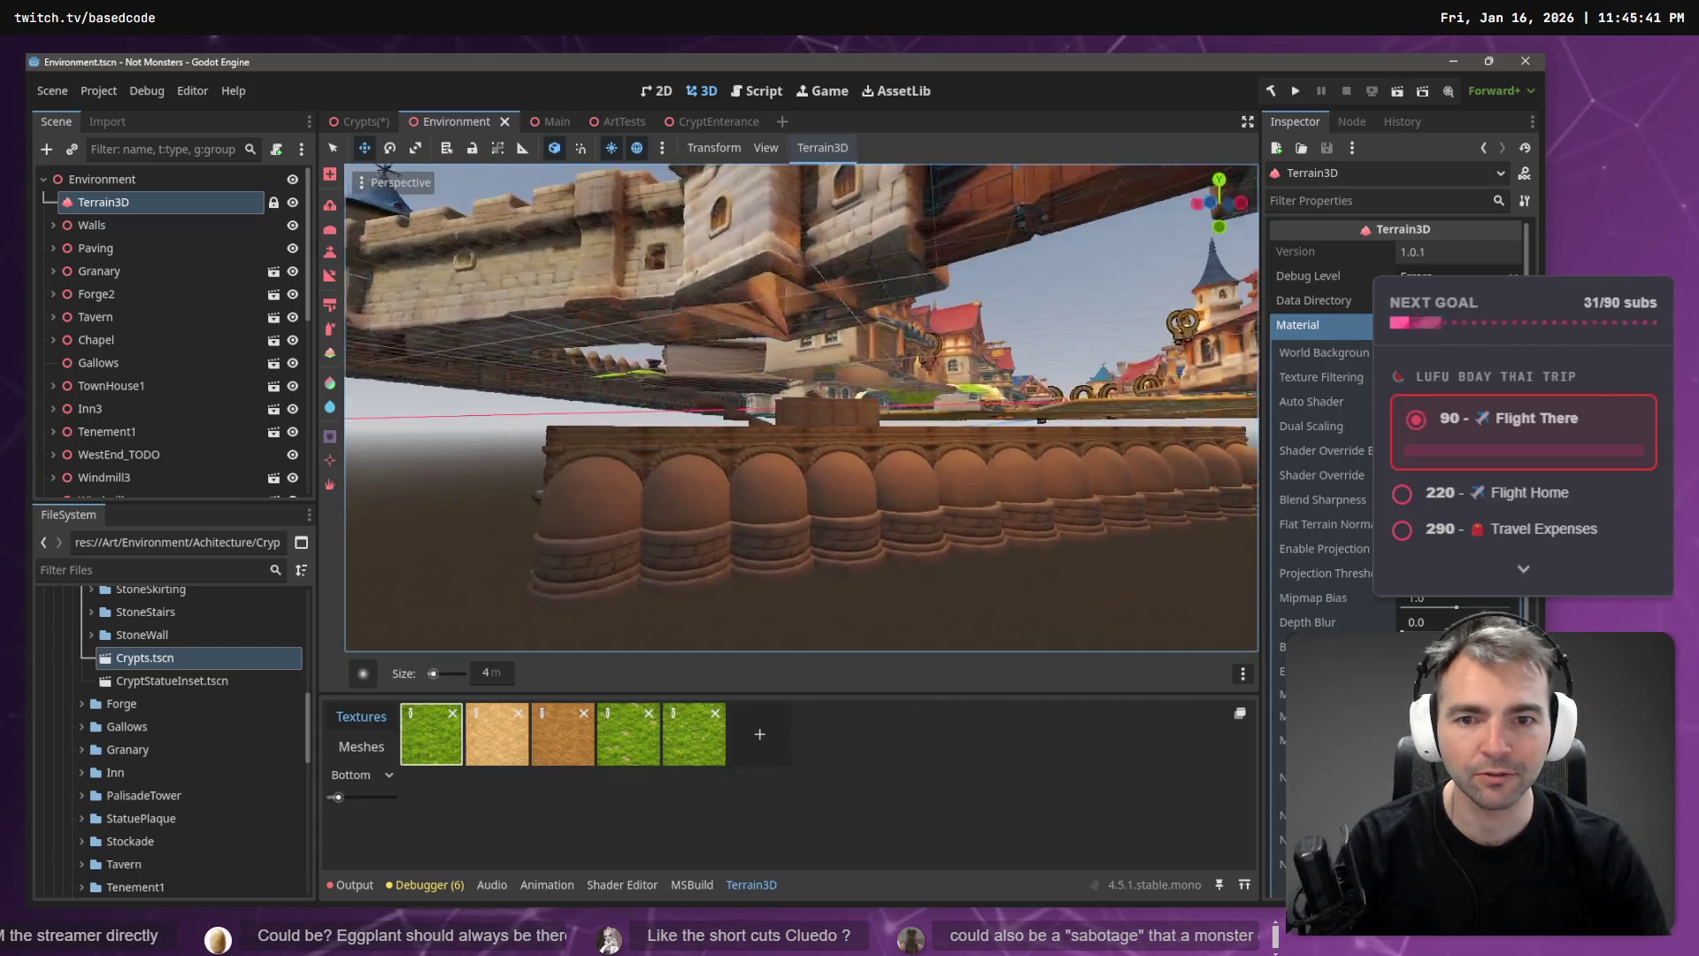
key(d)
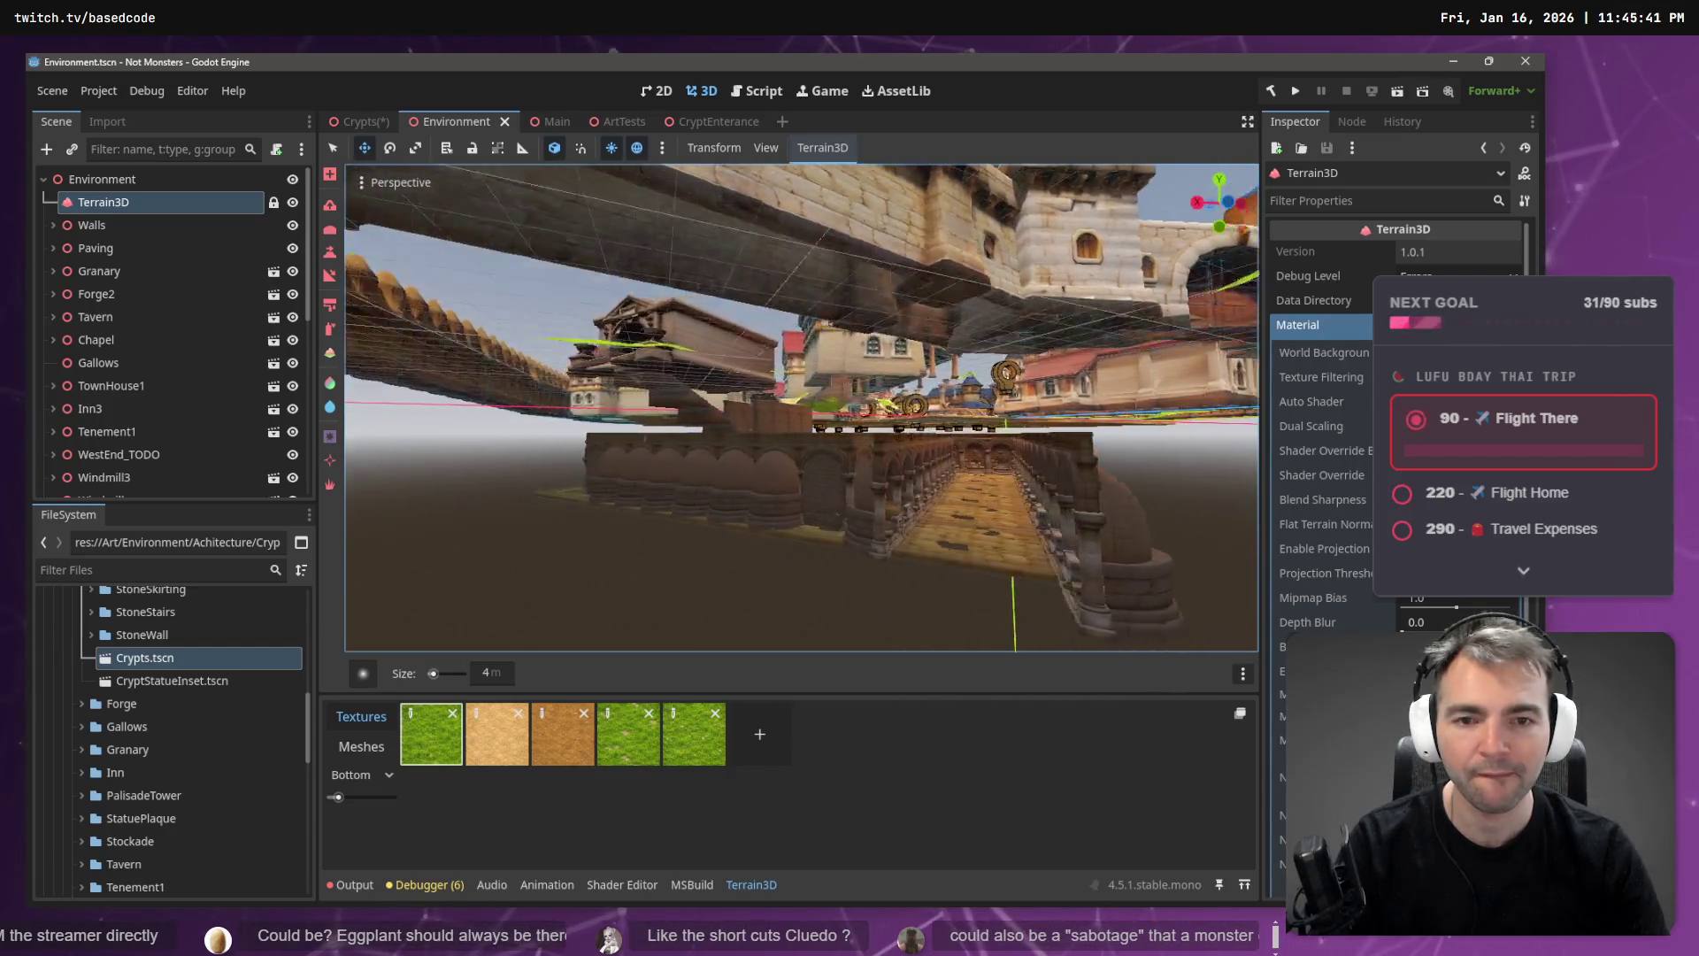
key(w)
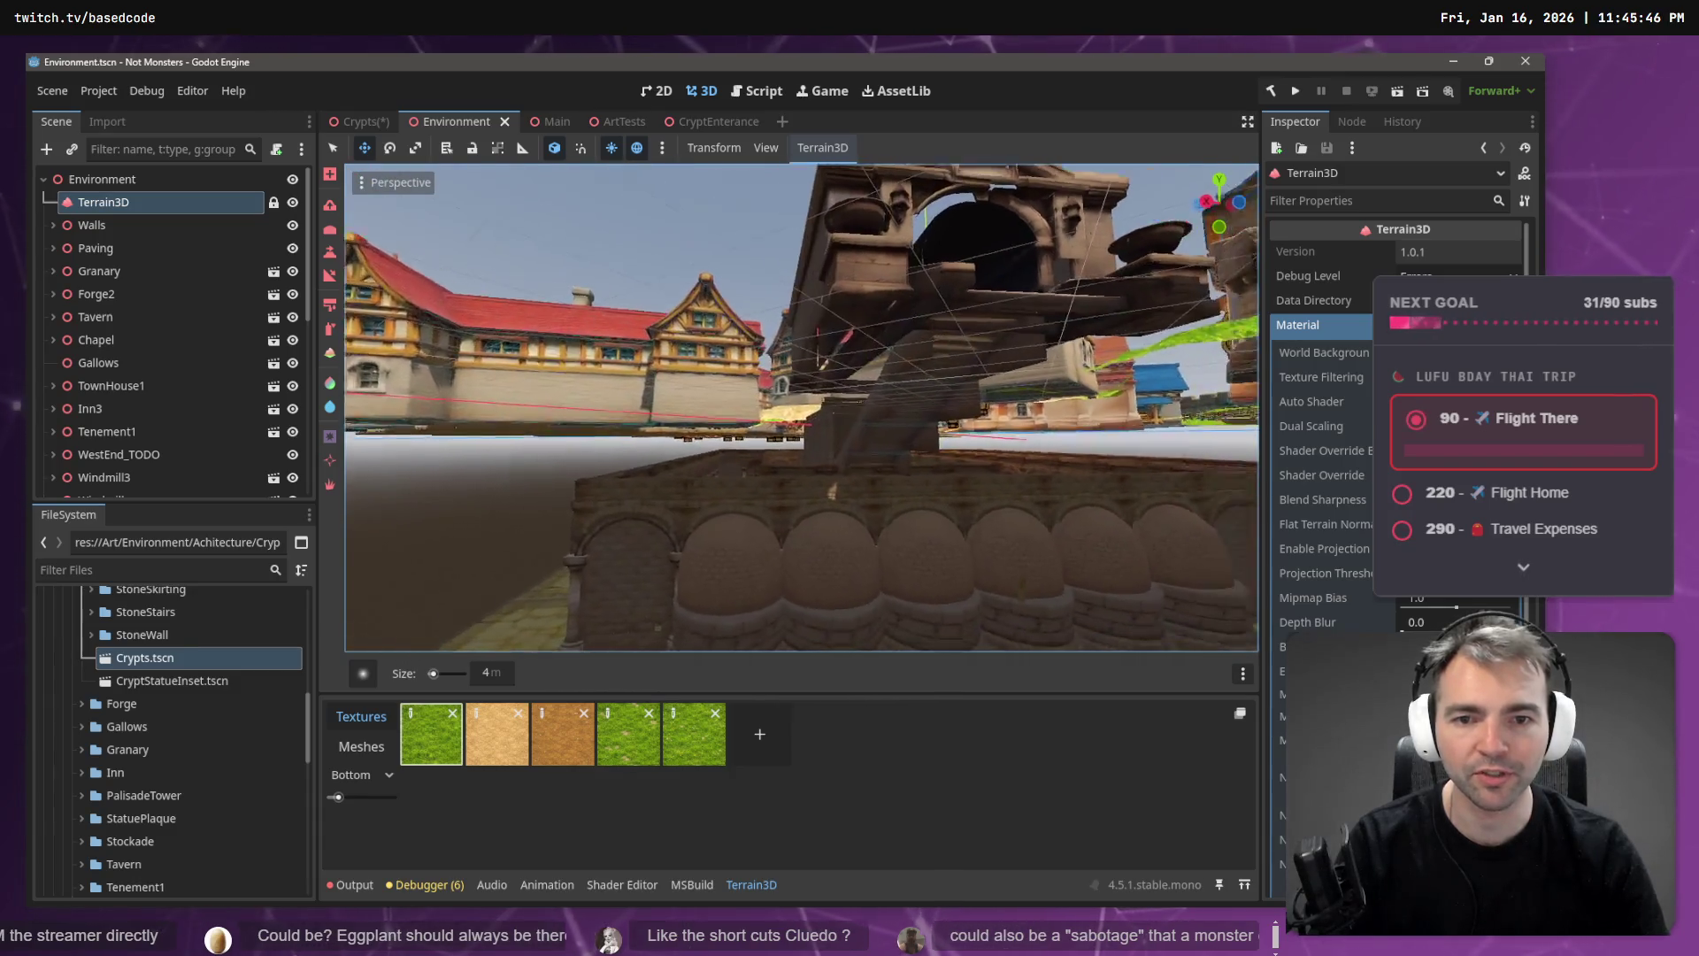
key(a)
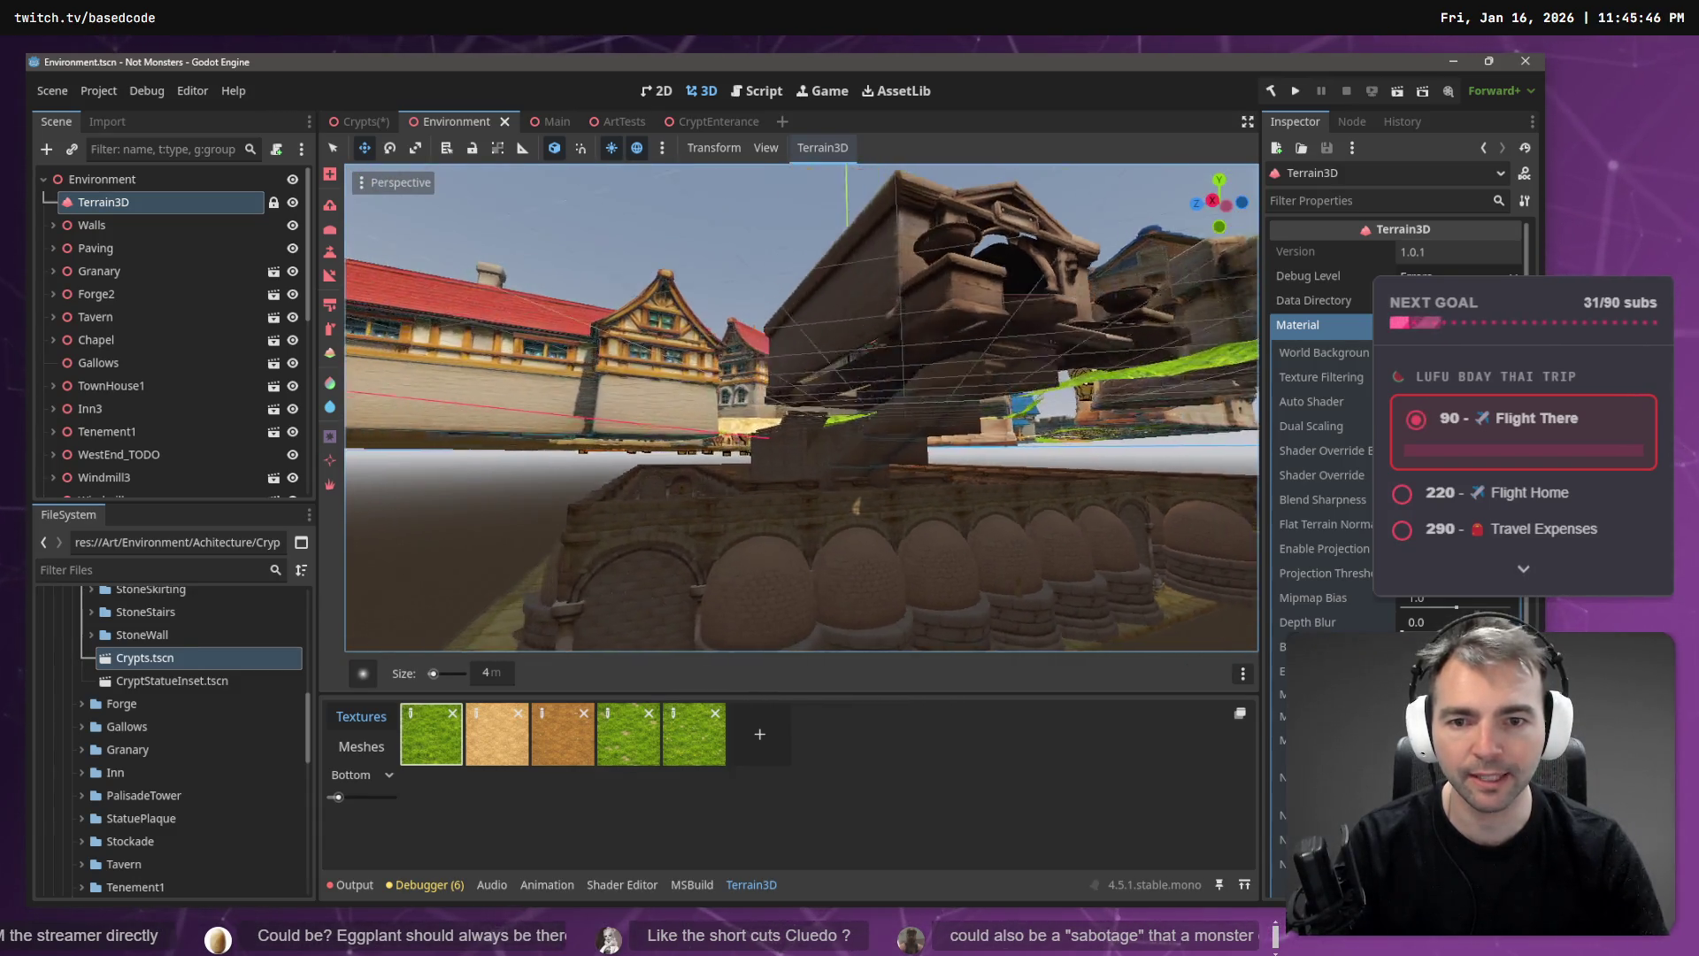
key(w)
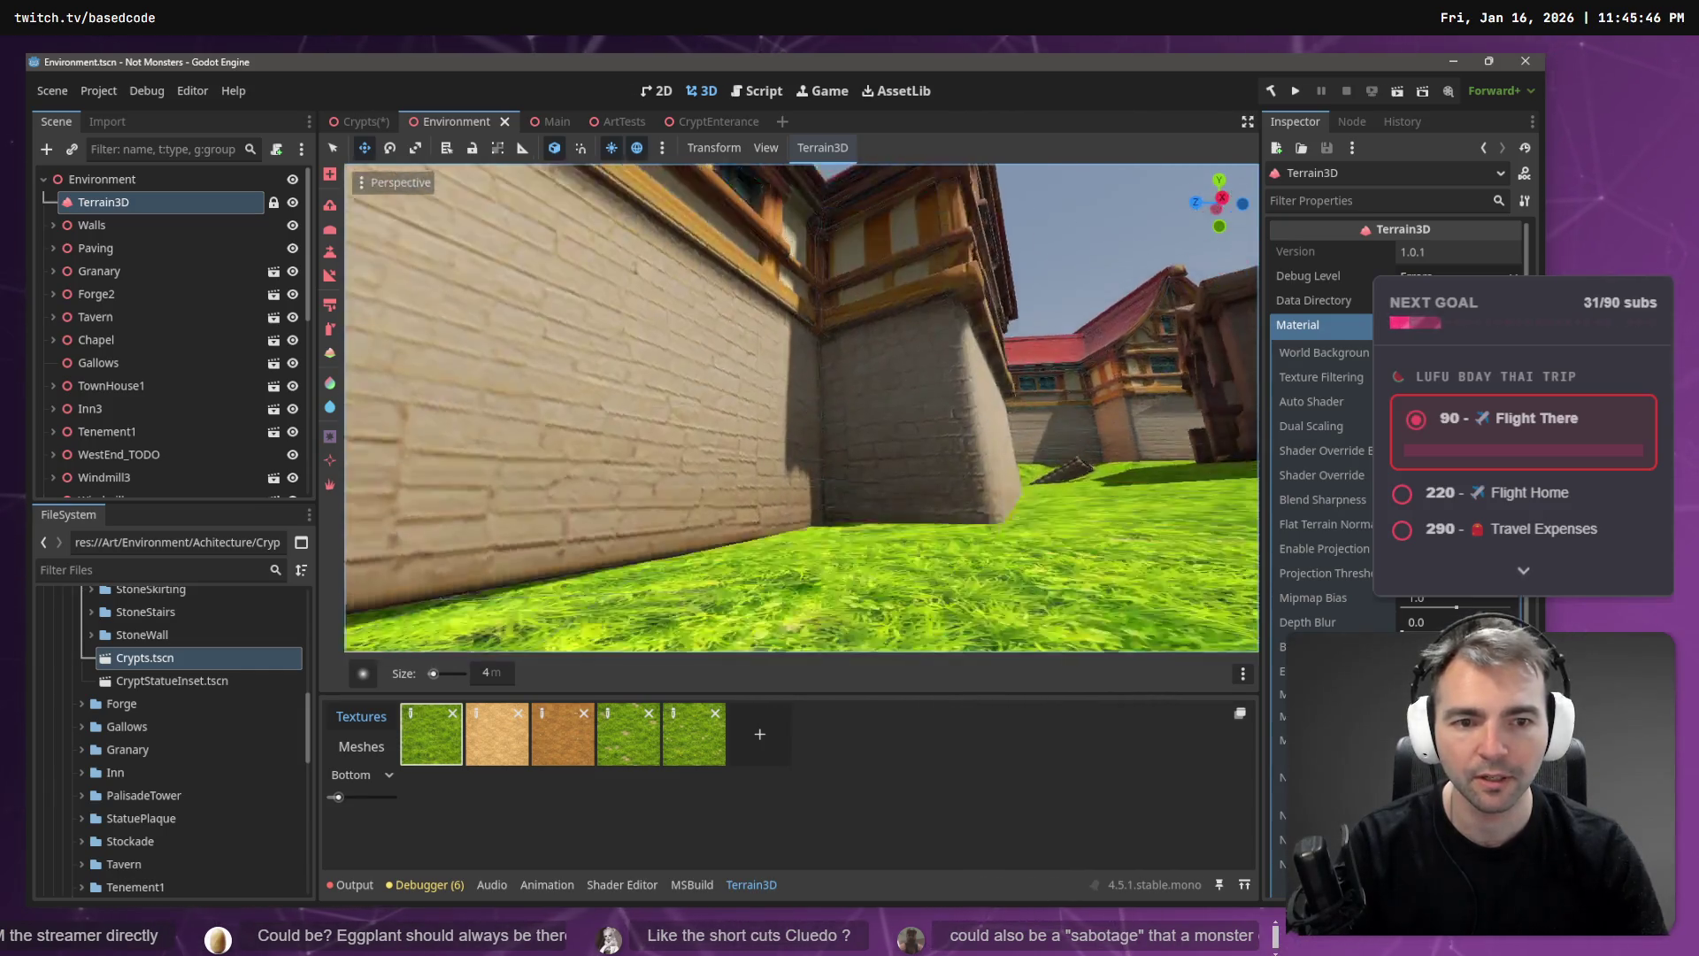
key(s)
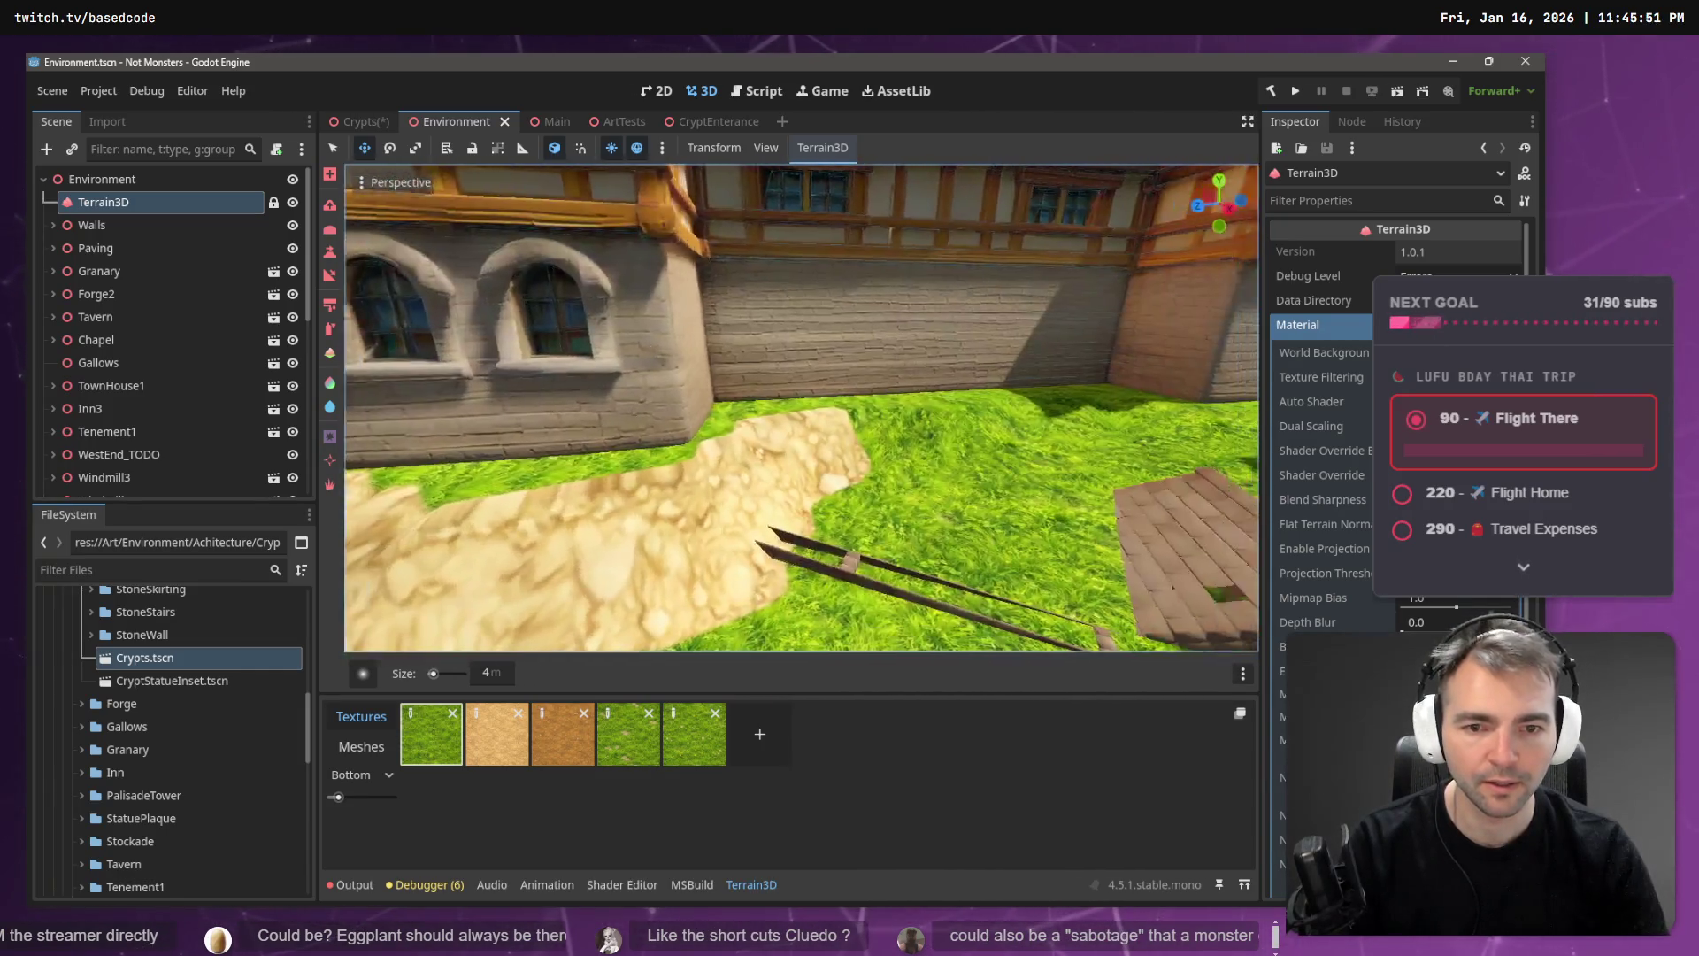
key(d)
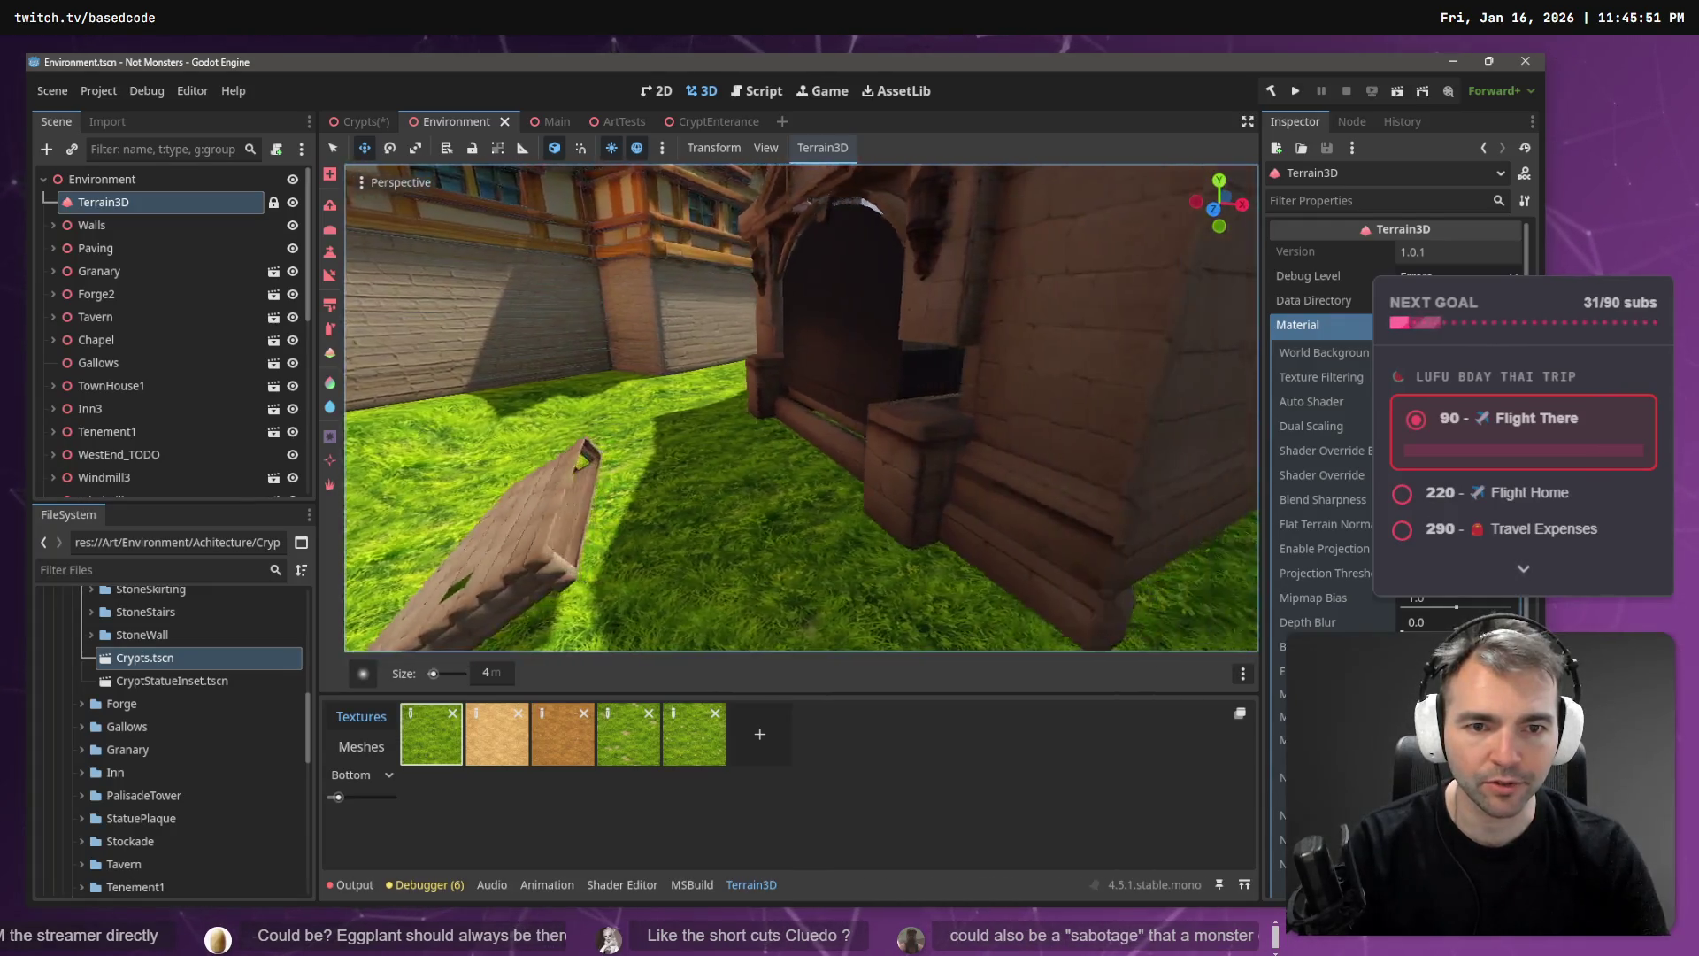
key(s)
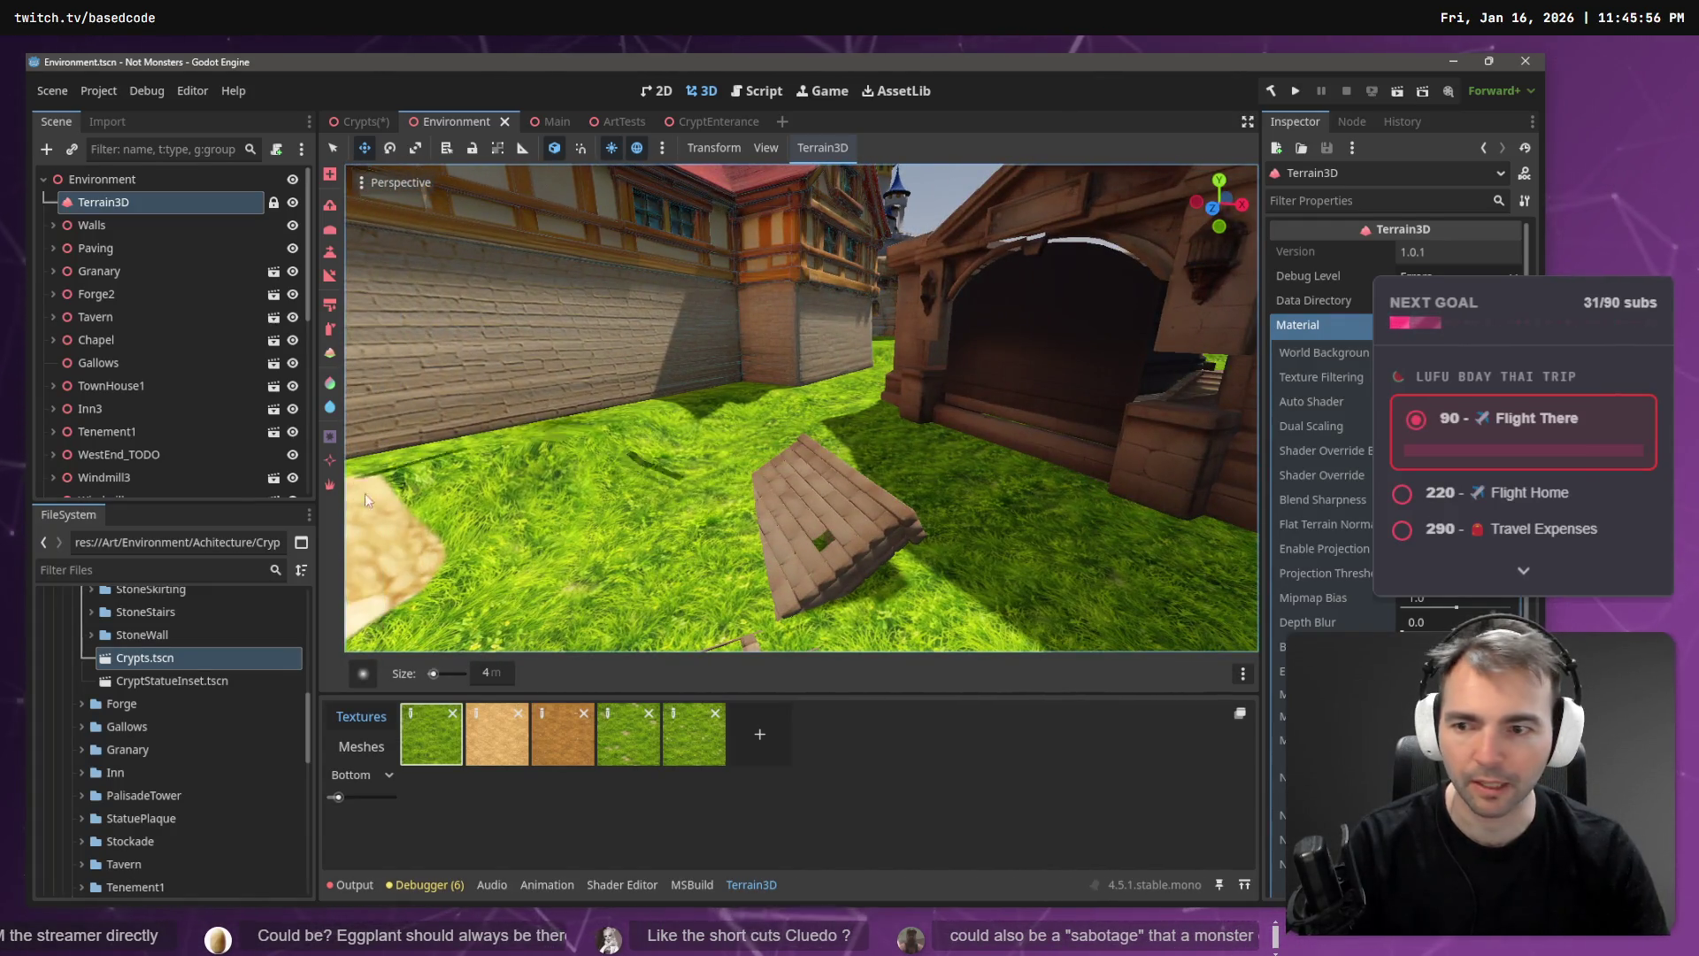
click(330, 252)
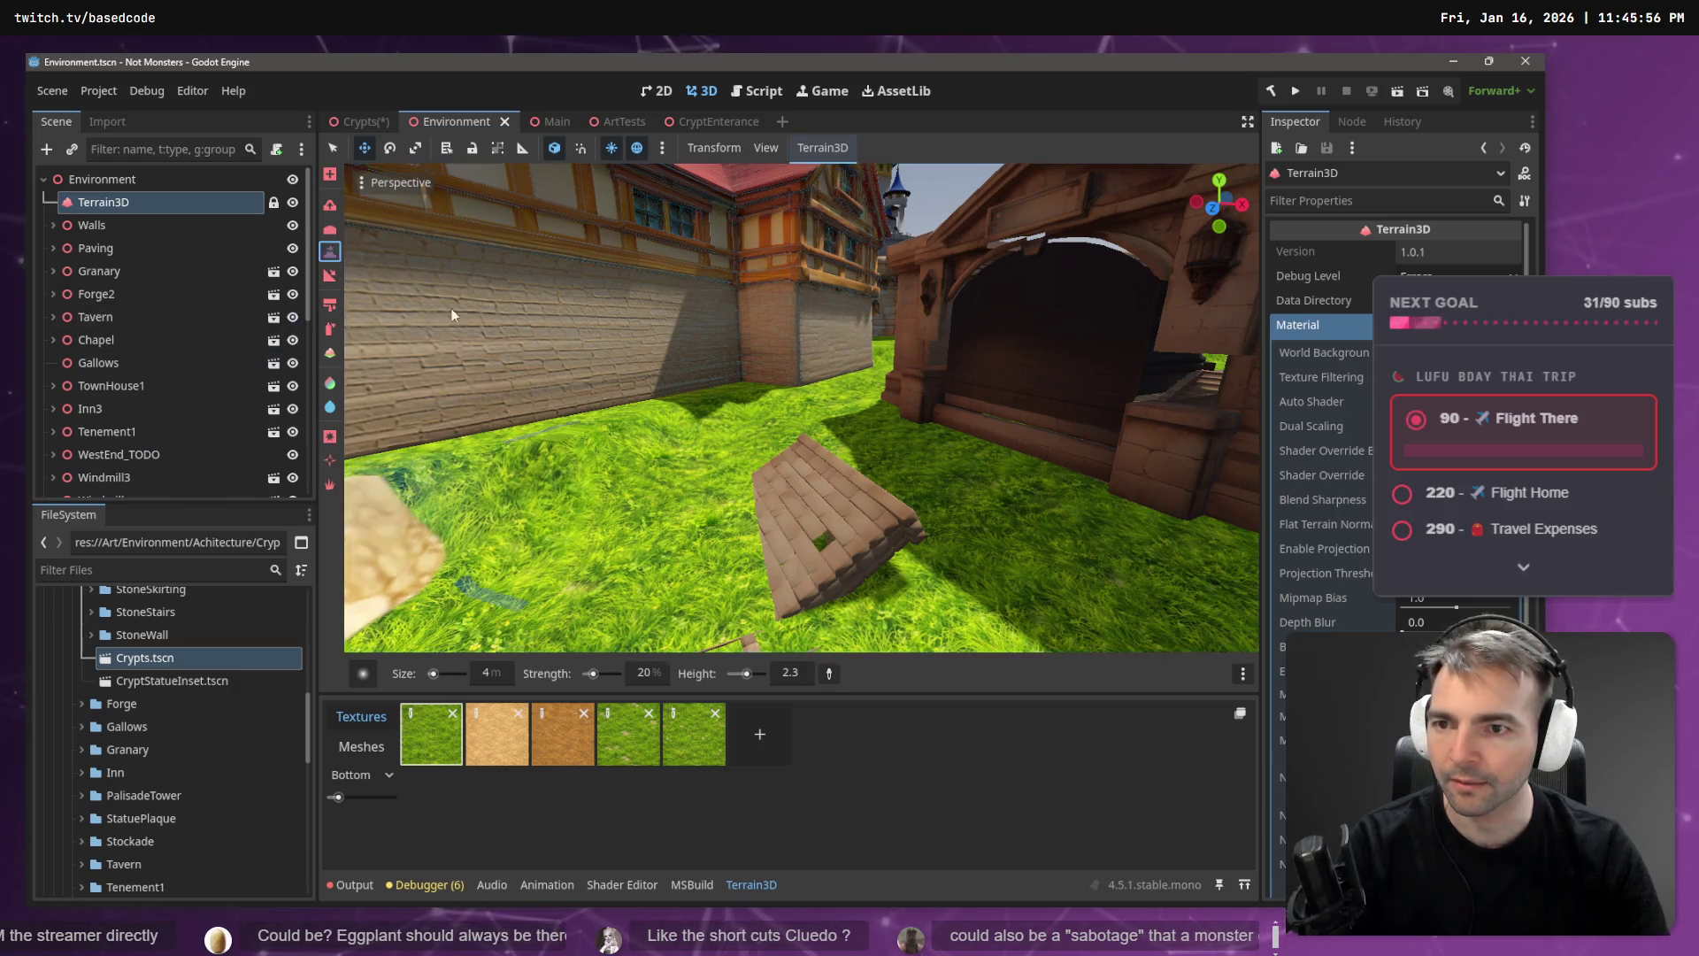
- Raise the grass terrain into a mound along the crypt building's base
click(827, 672)
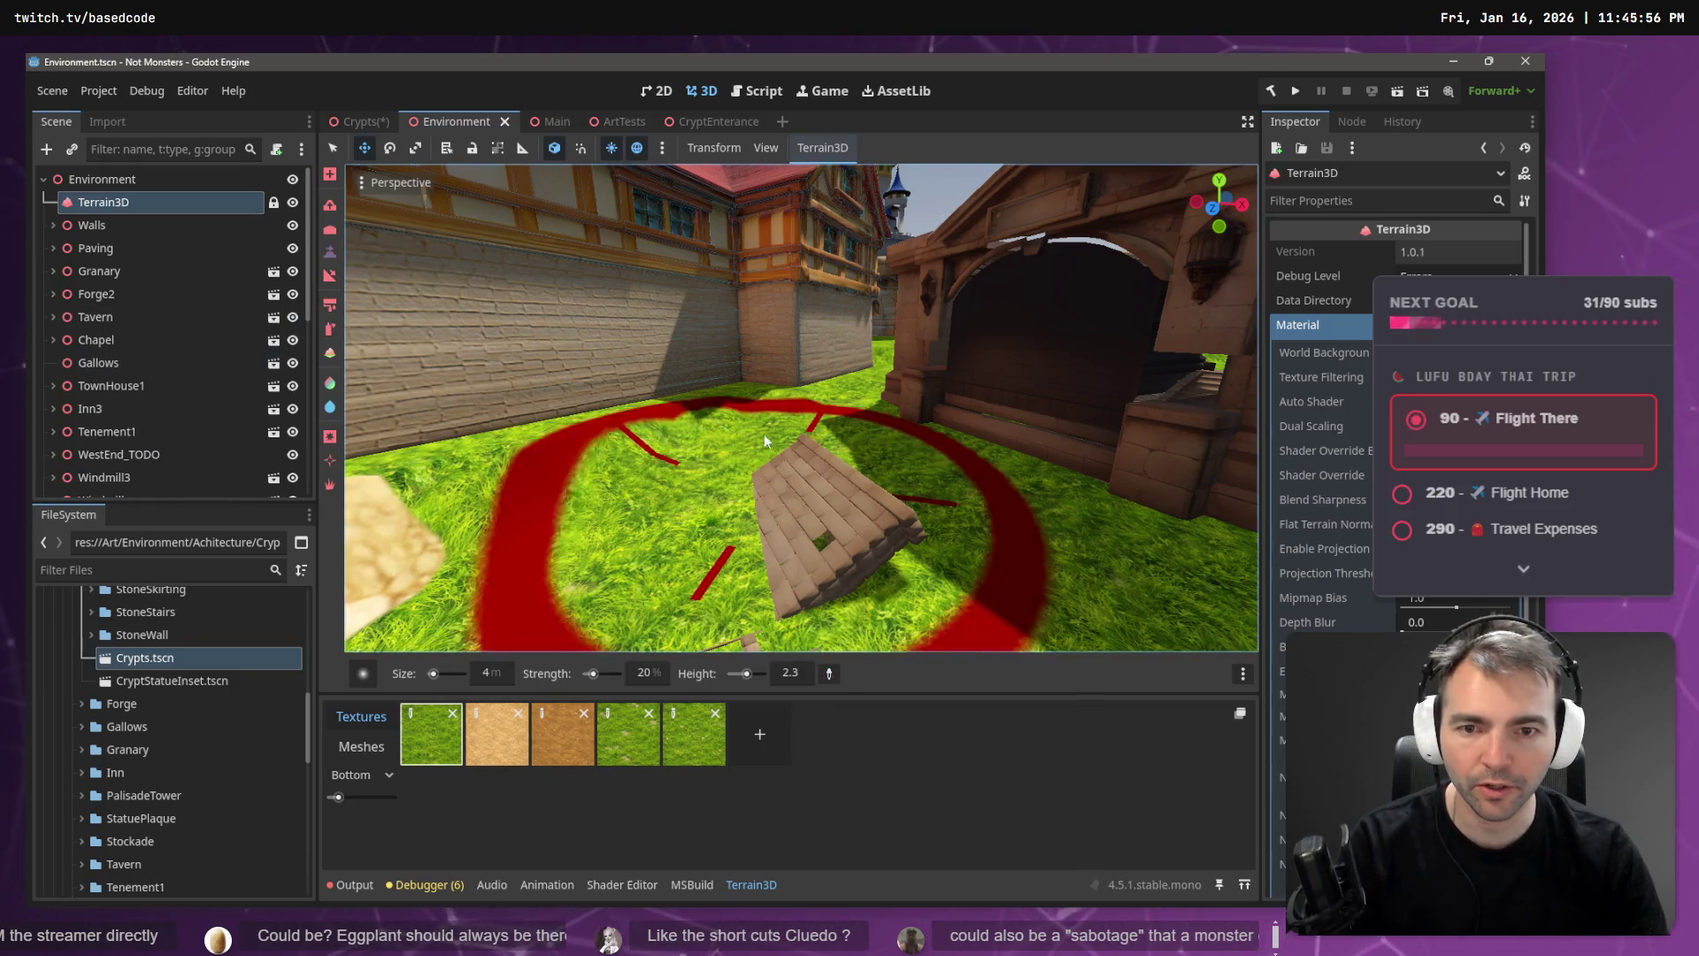
mouse_move(763, 433)
mouse_down()
mouse_move(751, 391)
mouse_move(848, 495)
mouse_move(857, 444)
mouse_move(970, 469)
mouse_move(899, 423)
mouse_move(1089, 486)
mouse_up()
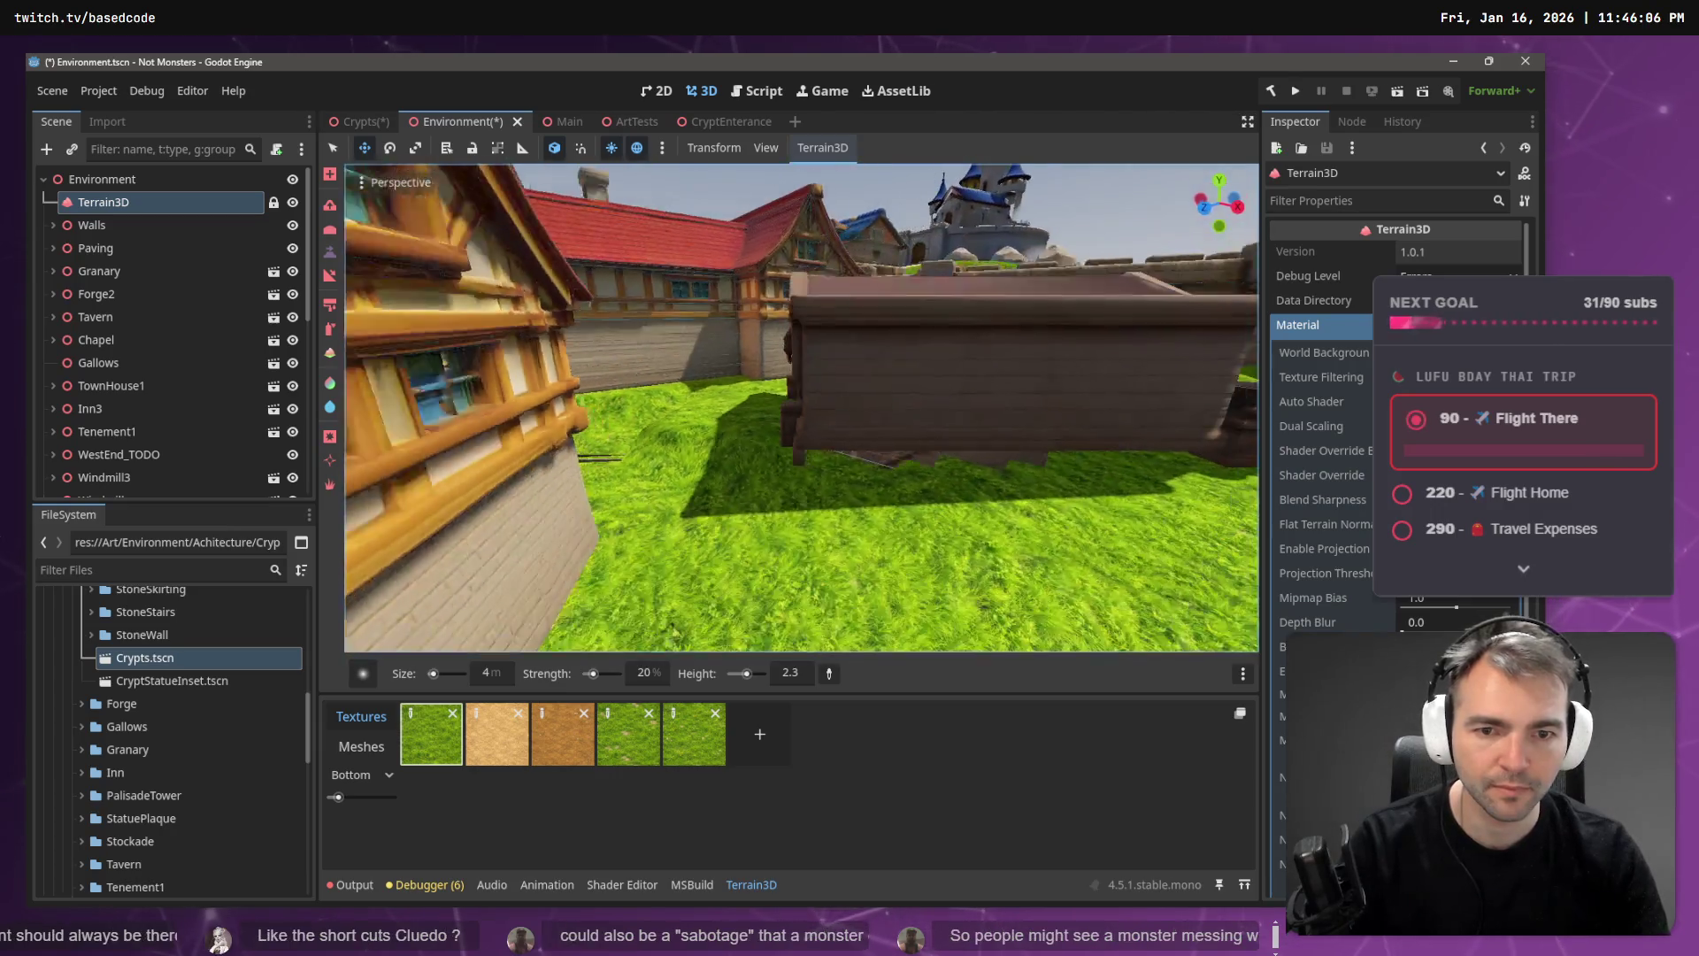
mouse_move(809, 460)
mouse_down()
mouse_move(926, 469)
mouse_move(897, 458)
mouse_up()
drag(1011, 477, 1119, 466)
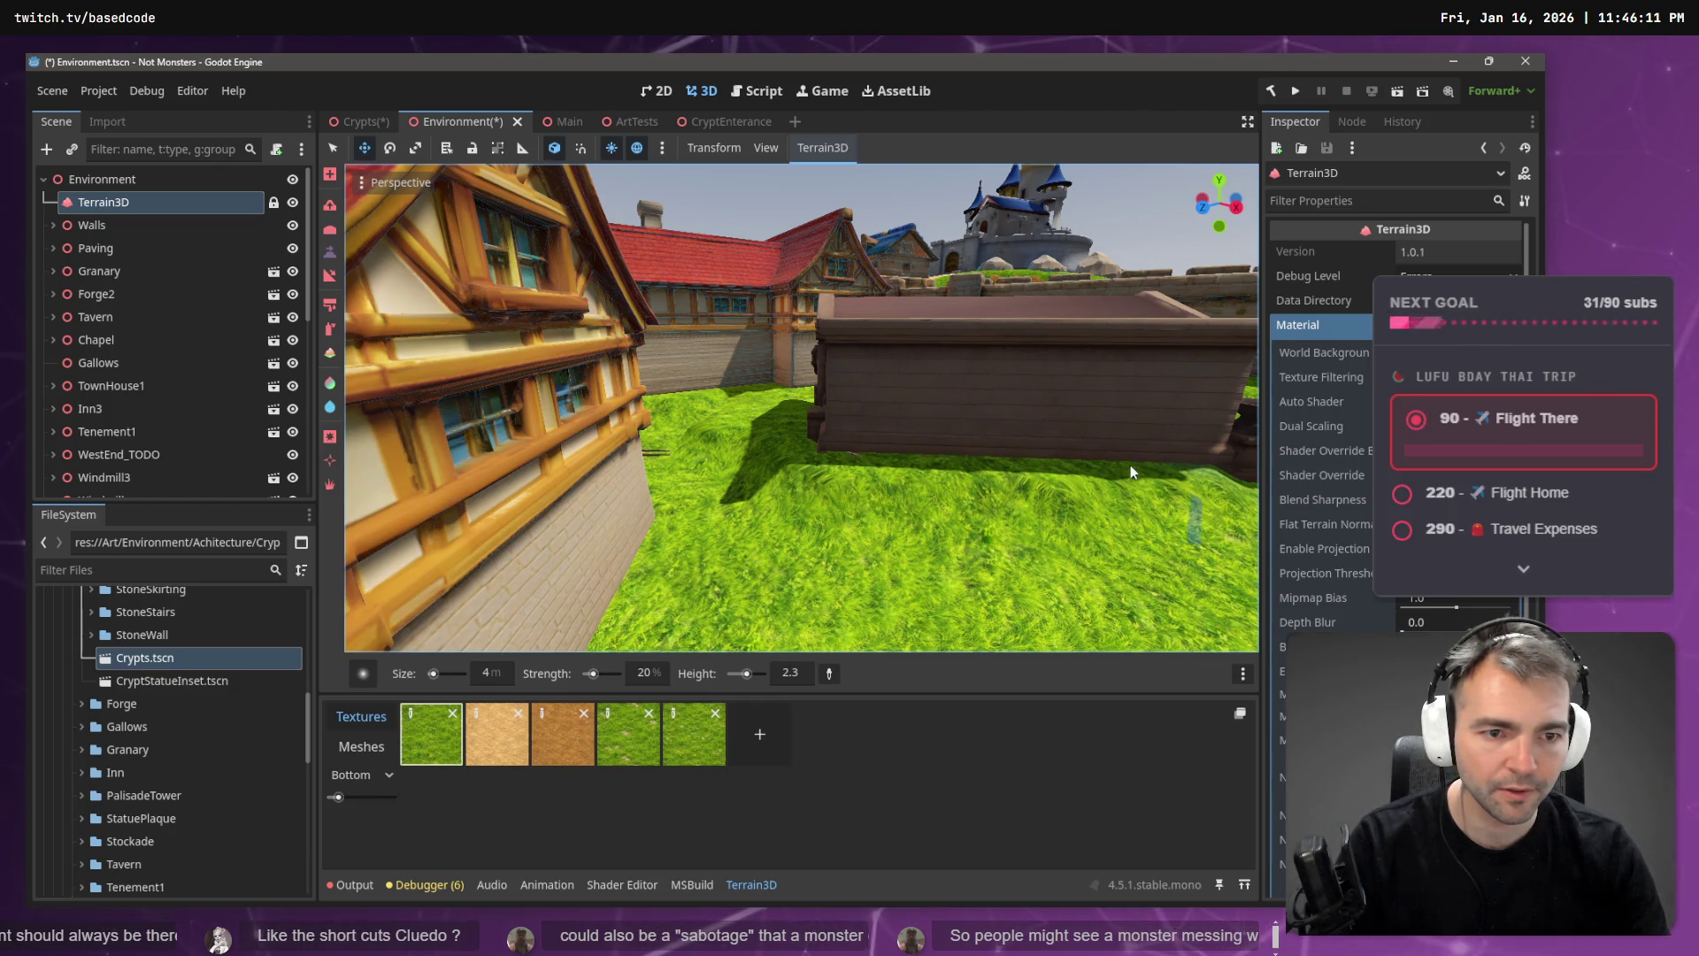
- Smooth the grass along the crypt's side wall and frame the archway
key(a)
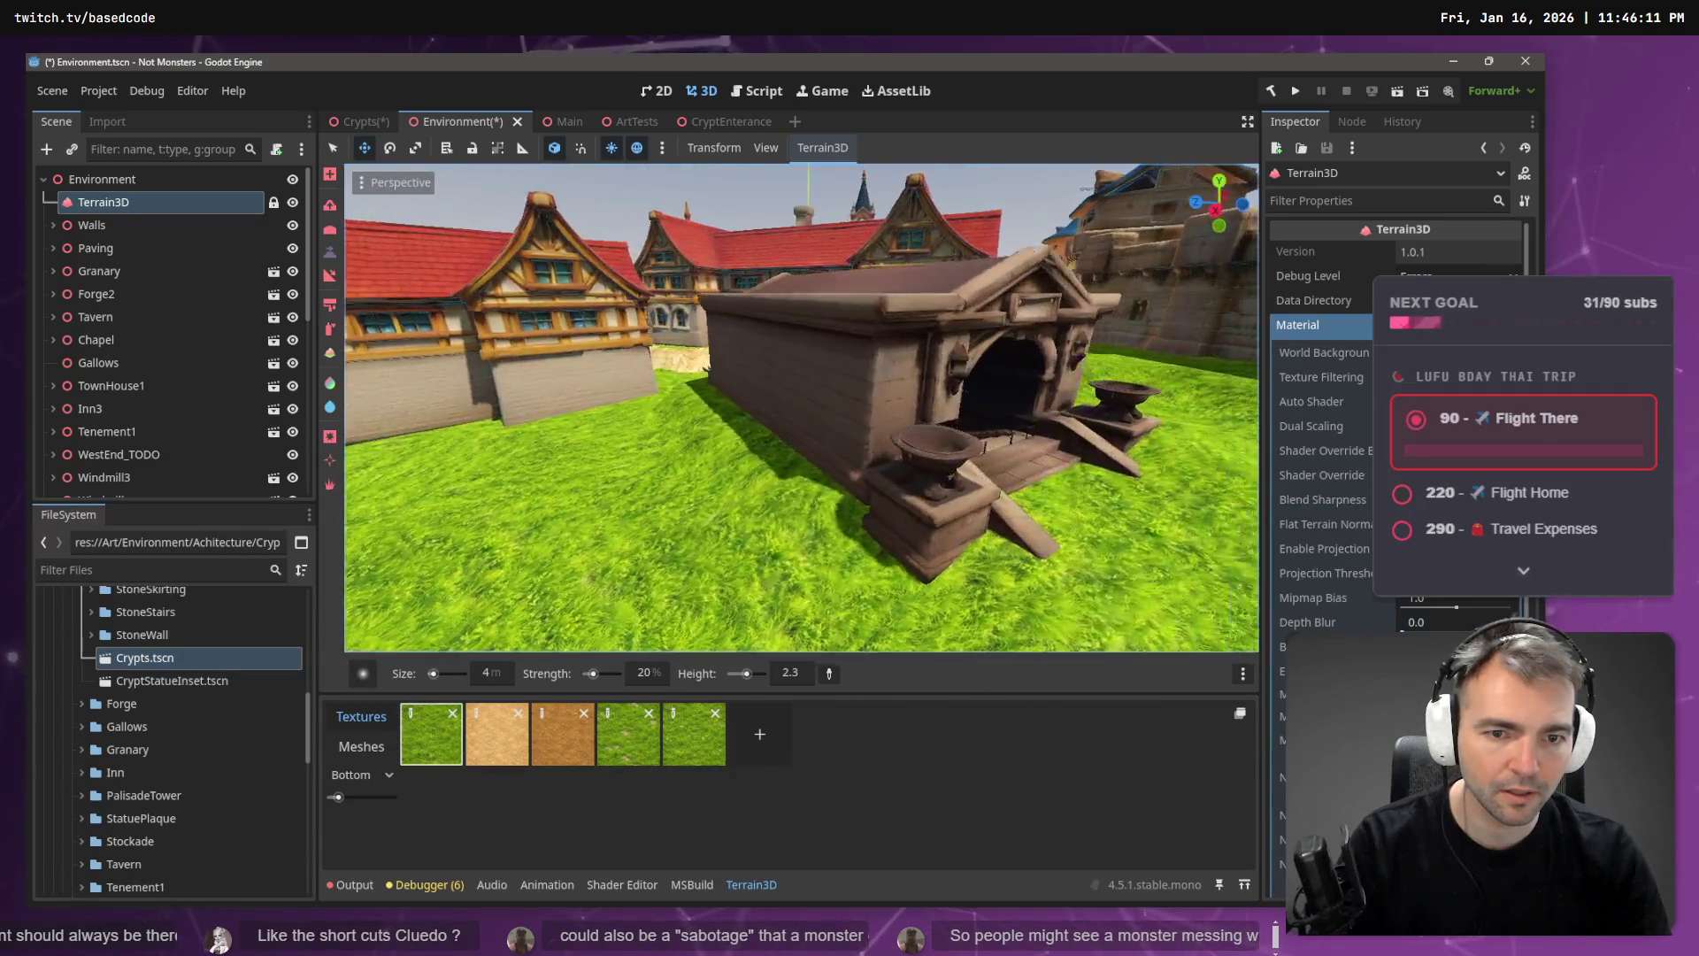
key(w)
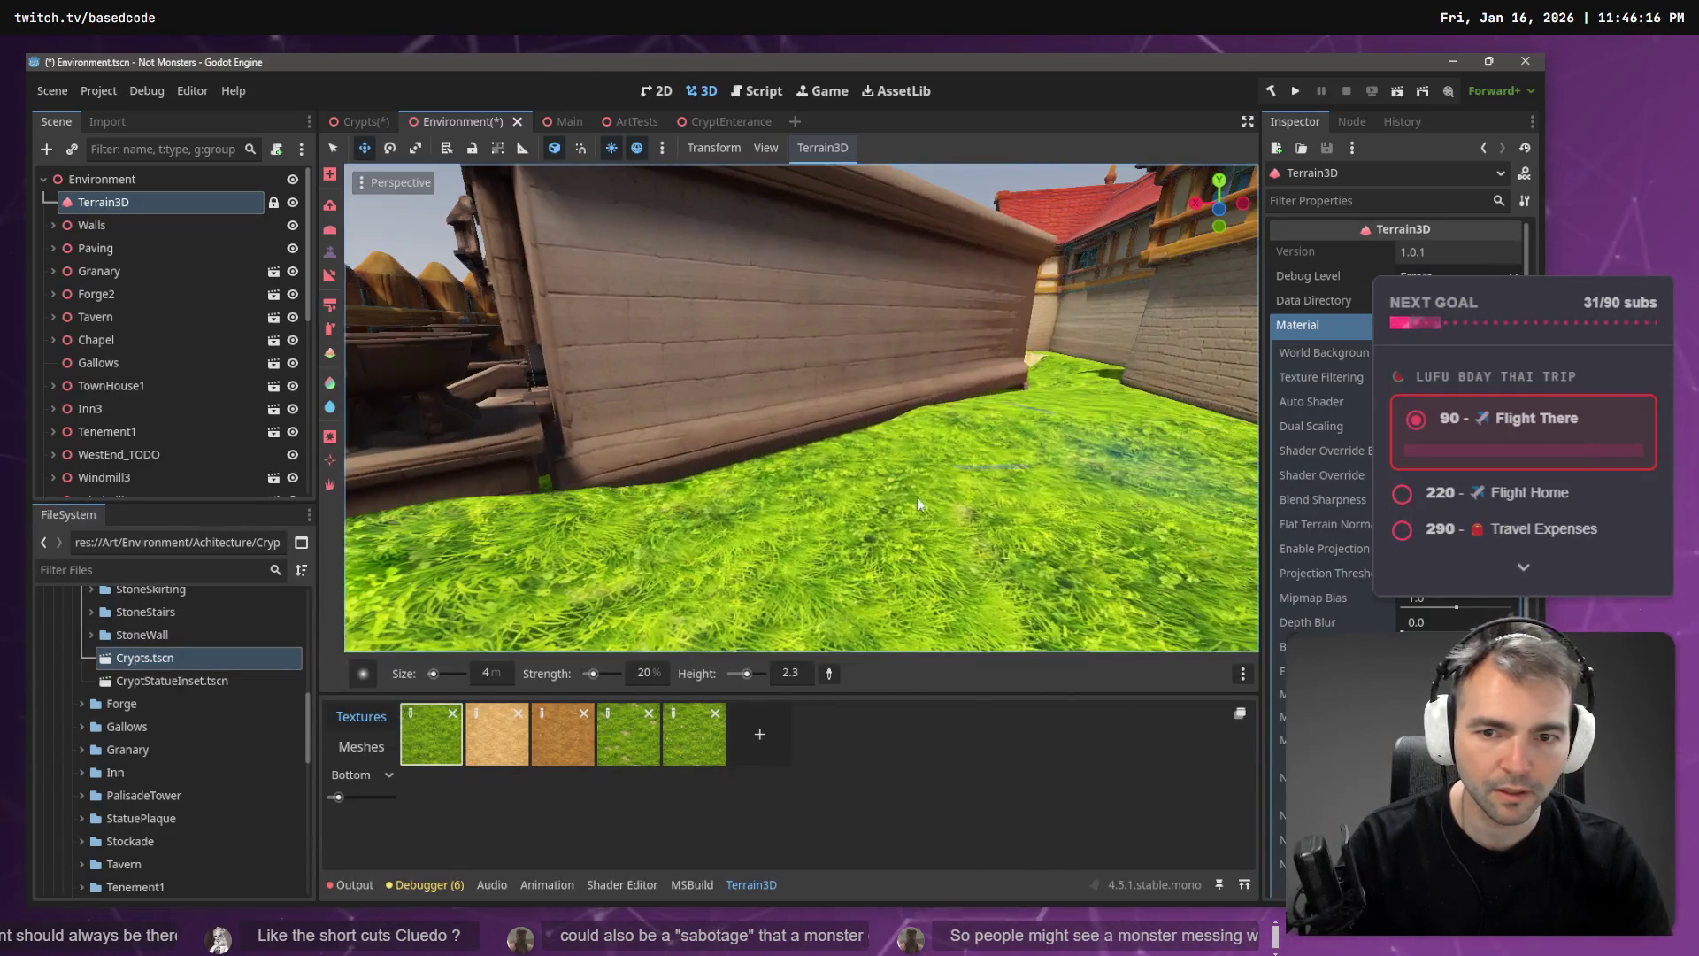
drag(683, 492, 854, 434)
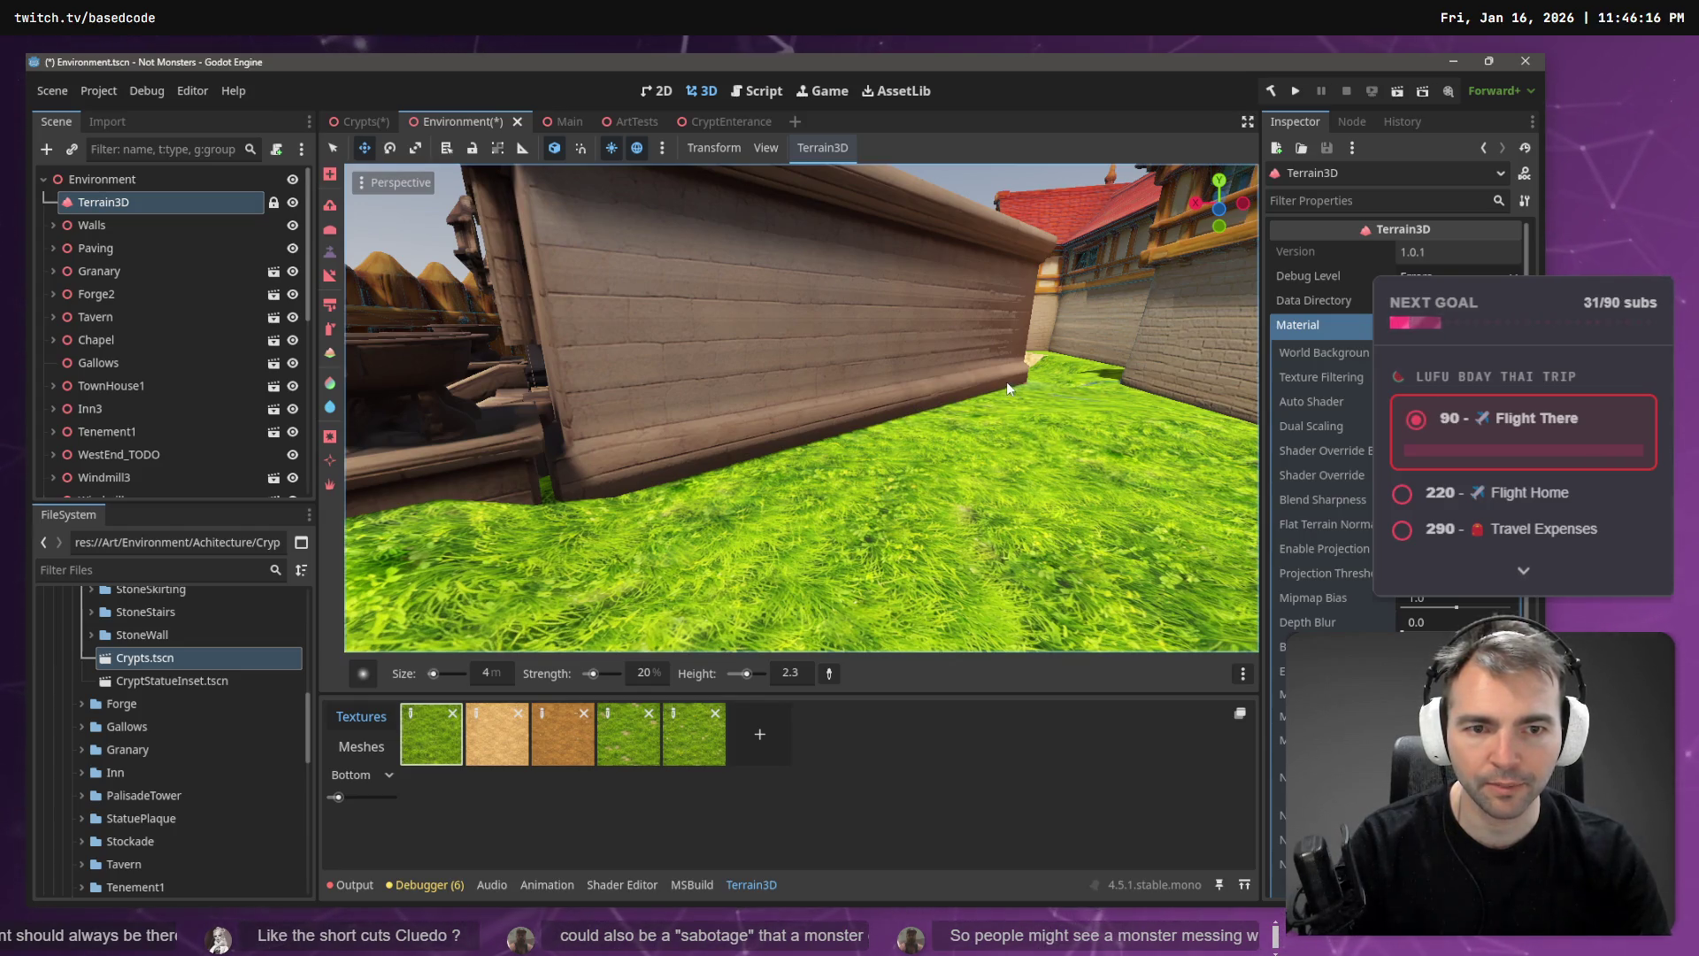
key(s)
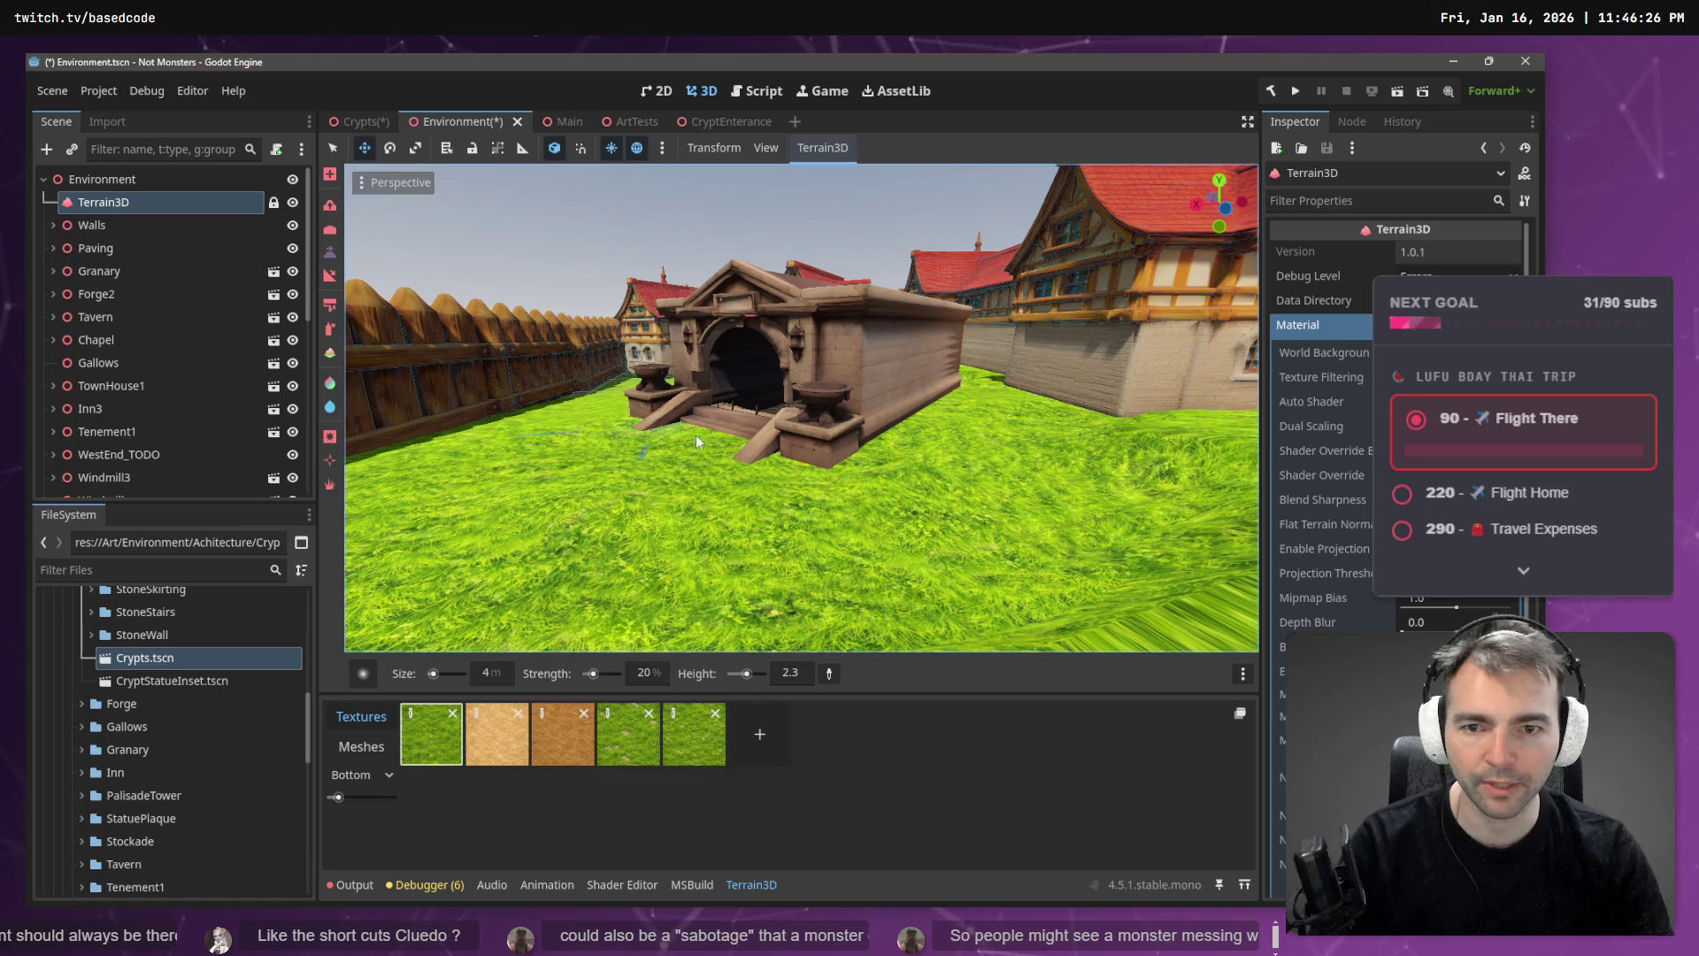
key(w)
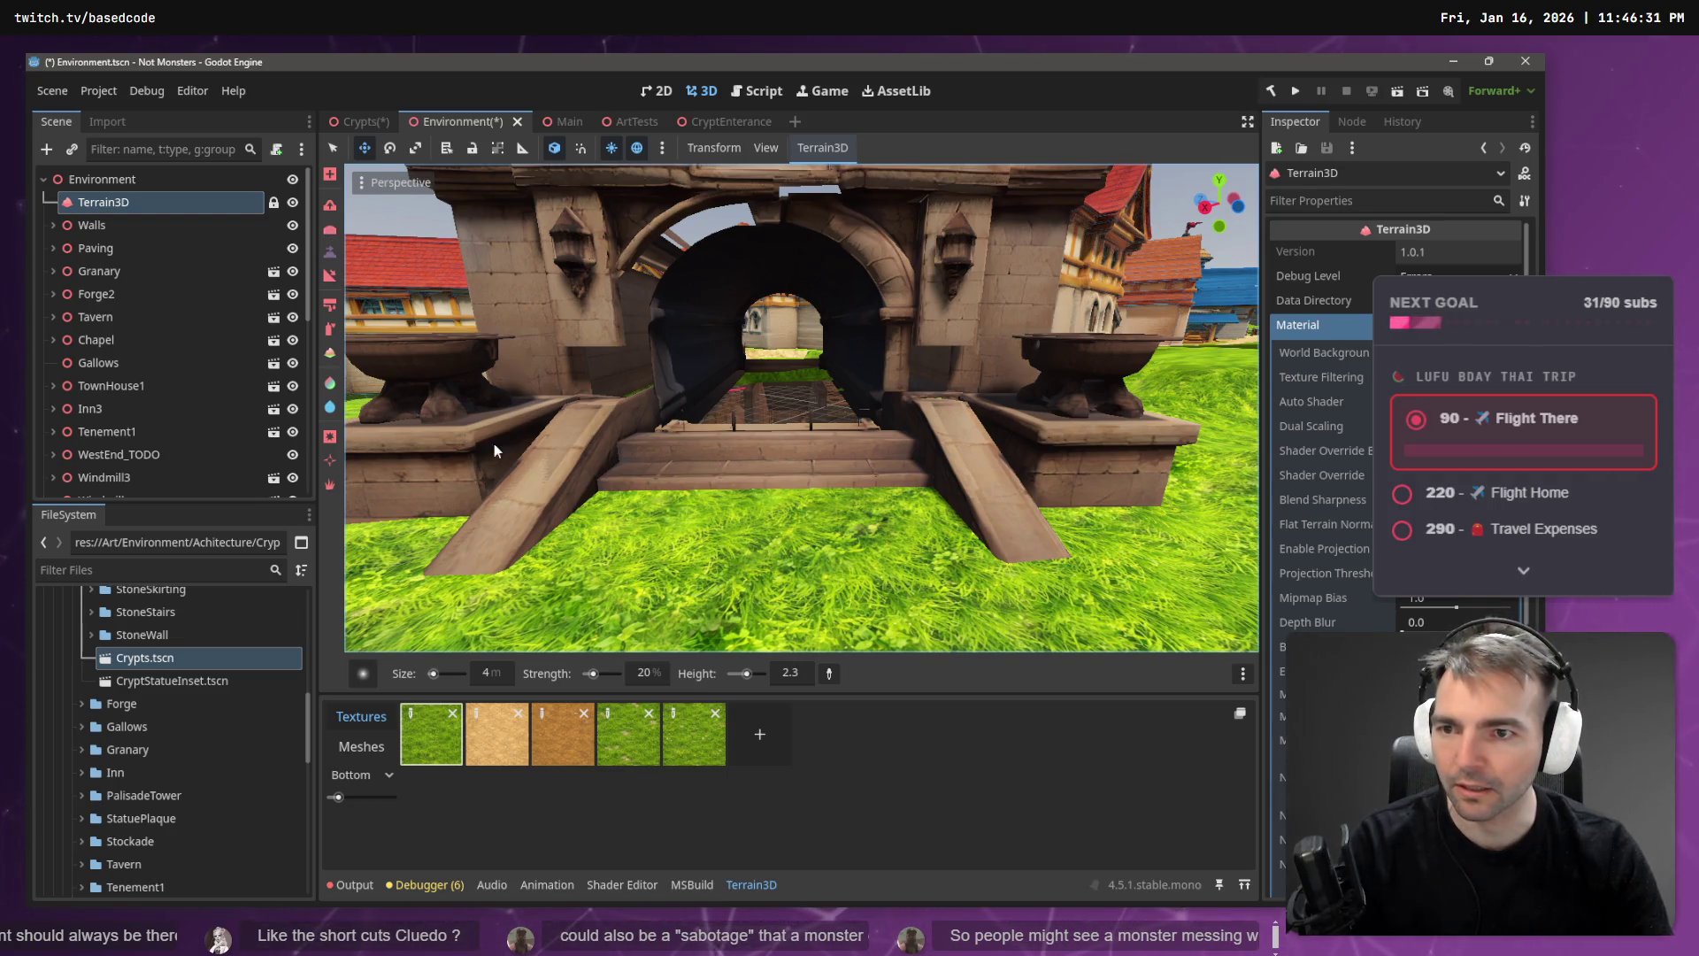
- Paint grass in front of the crypt stairs and set the brush strength to 40%, then fly toward the crypt
mouse_move(630, 503)
mouse_down()
mouse_move(850, 496)
mouse_move(453, 645)
mouse_up()
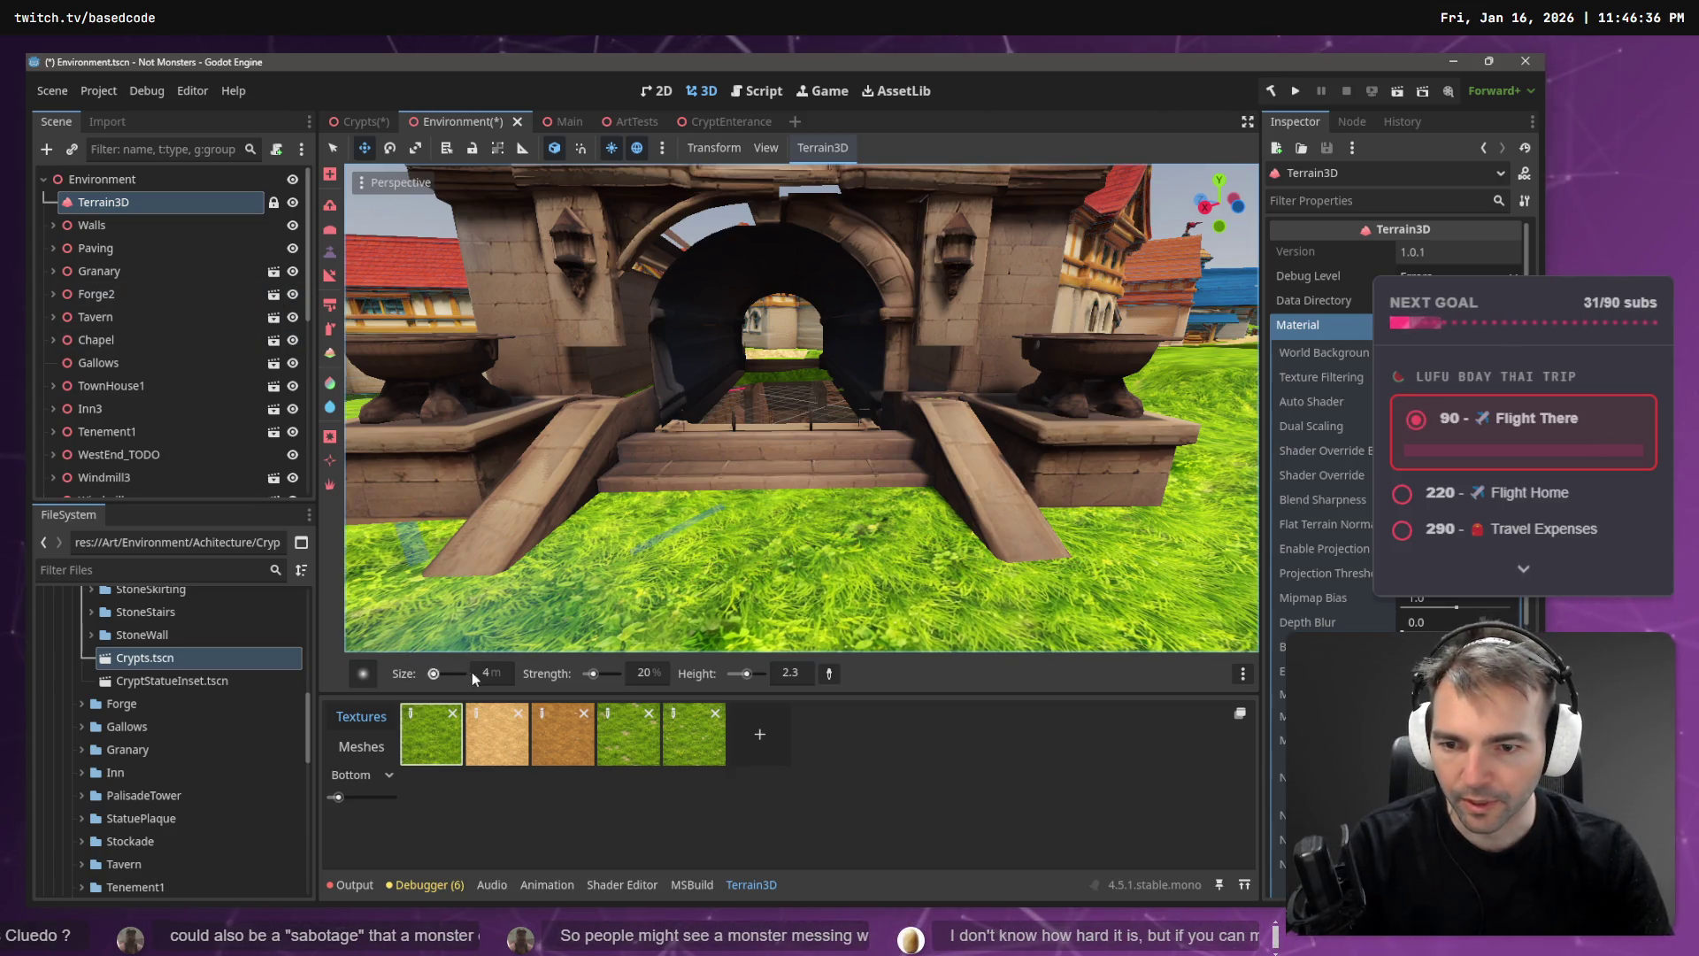
click(643, 675)
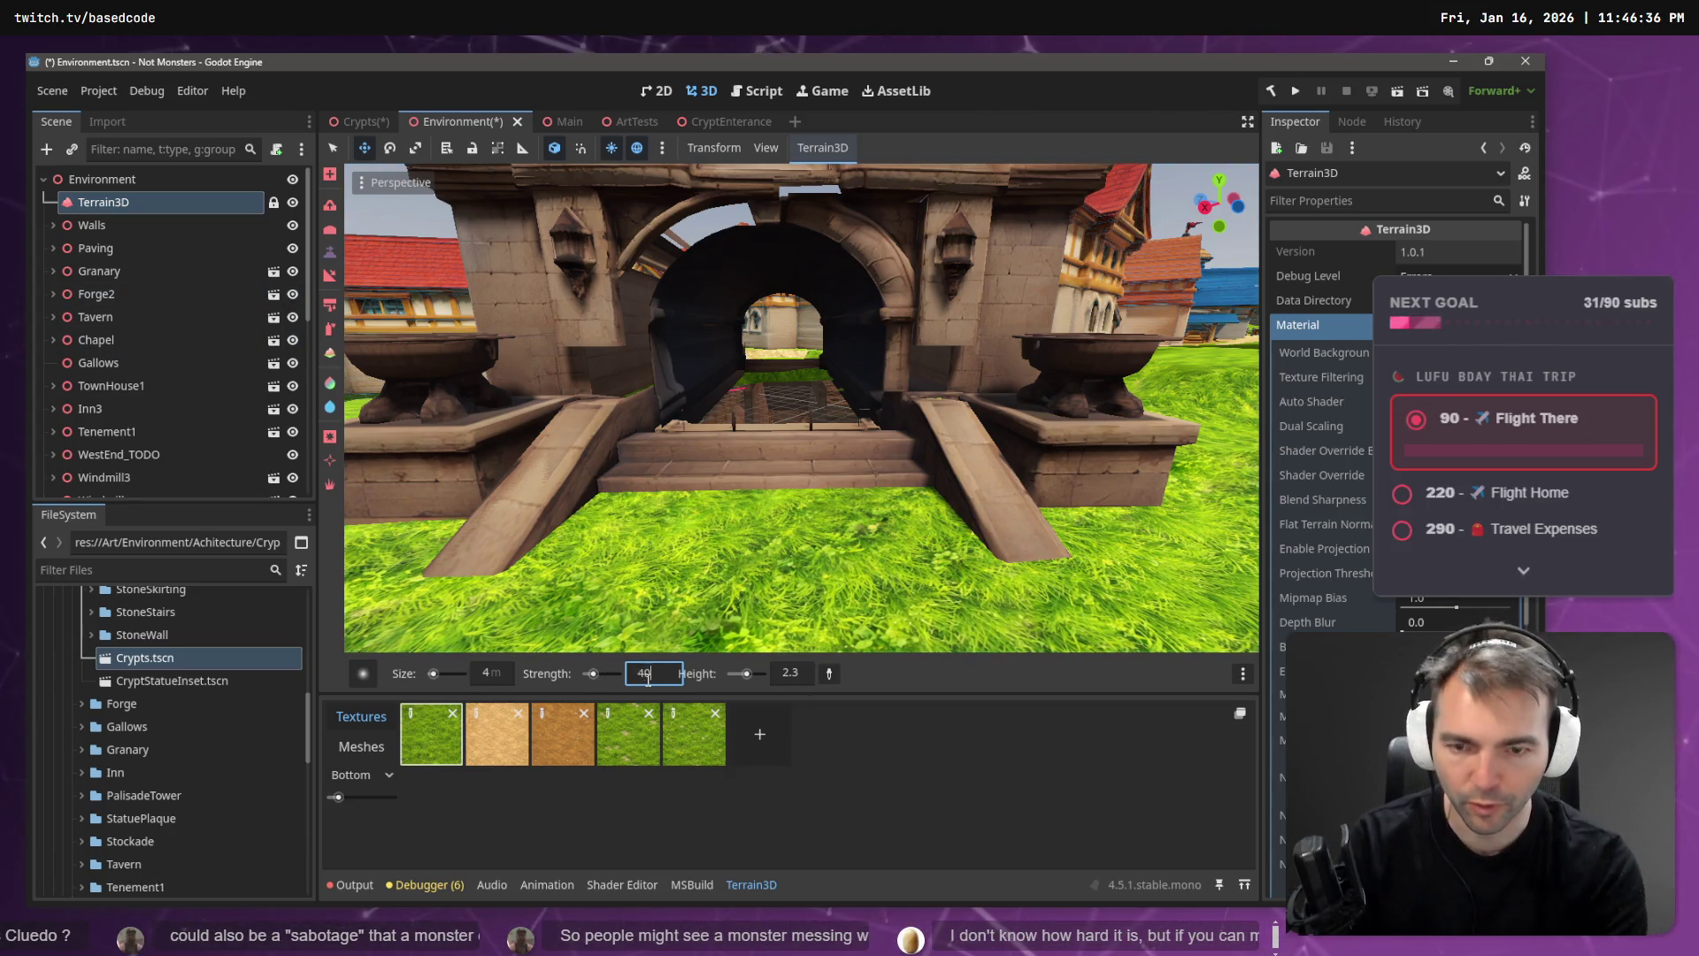
click(648, 679)
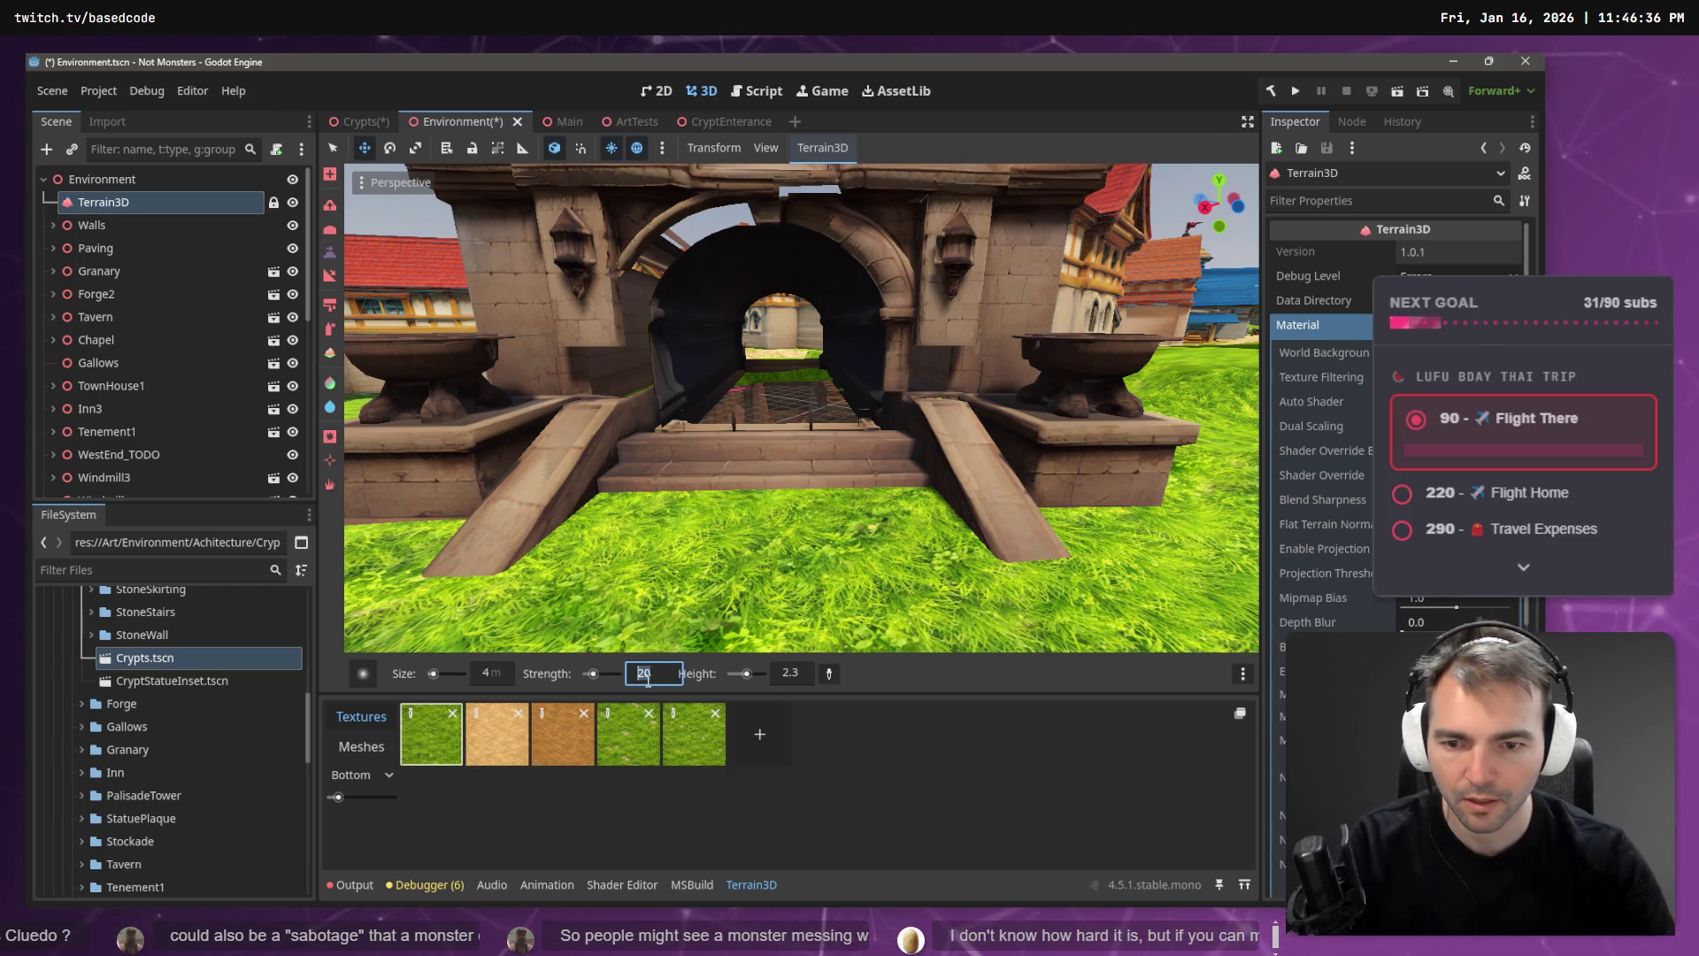
text(40)
key(Return)
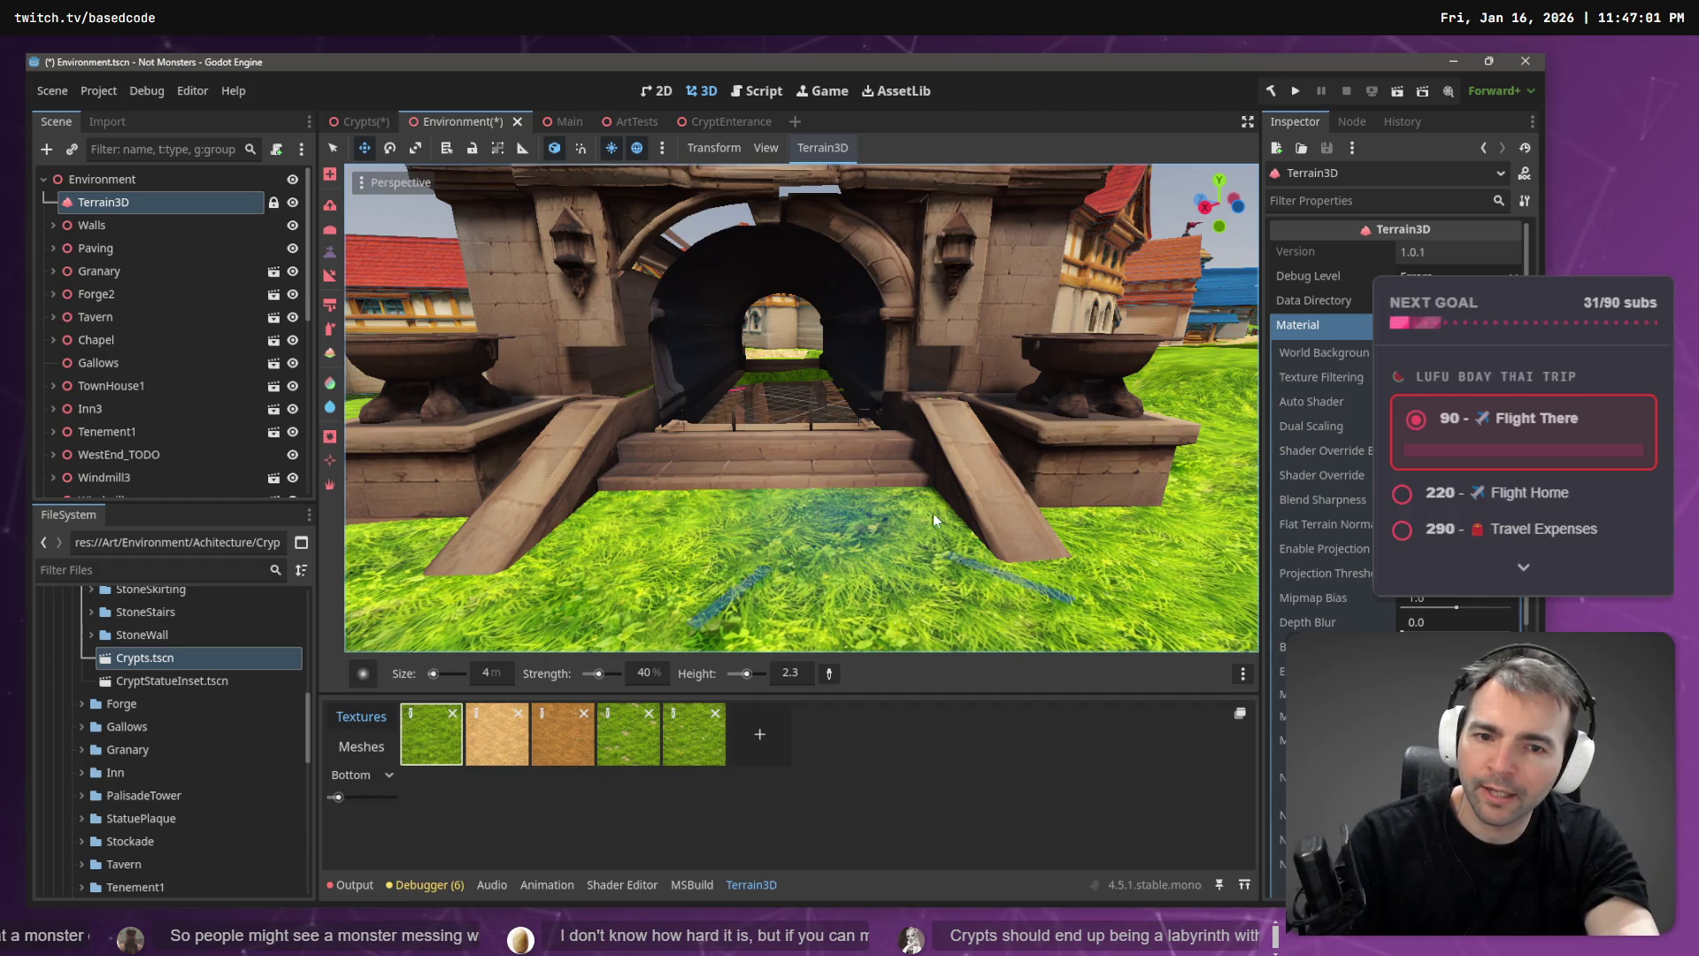
right_click(894, 448)
key(w)
key(w)
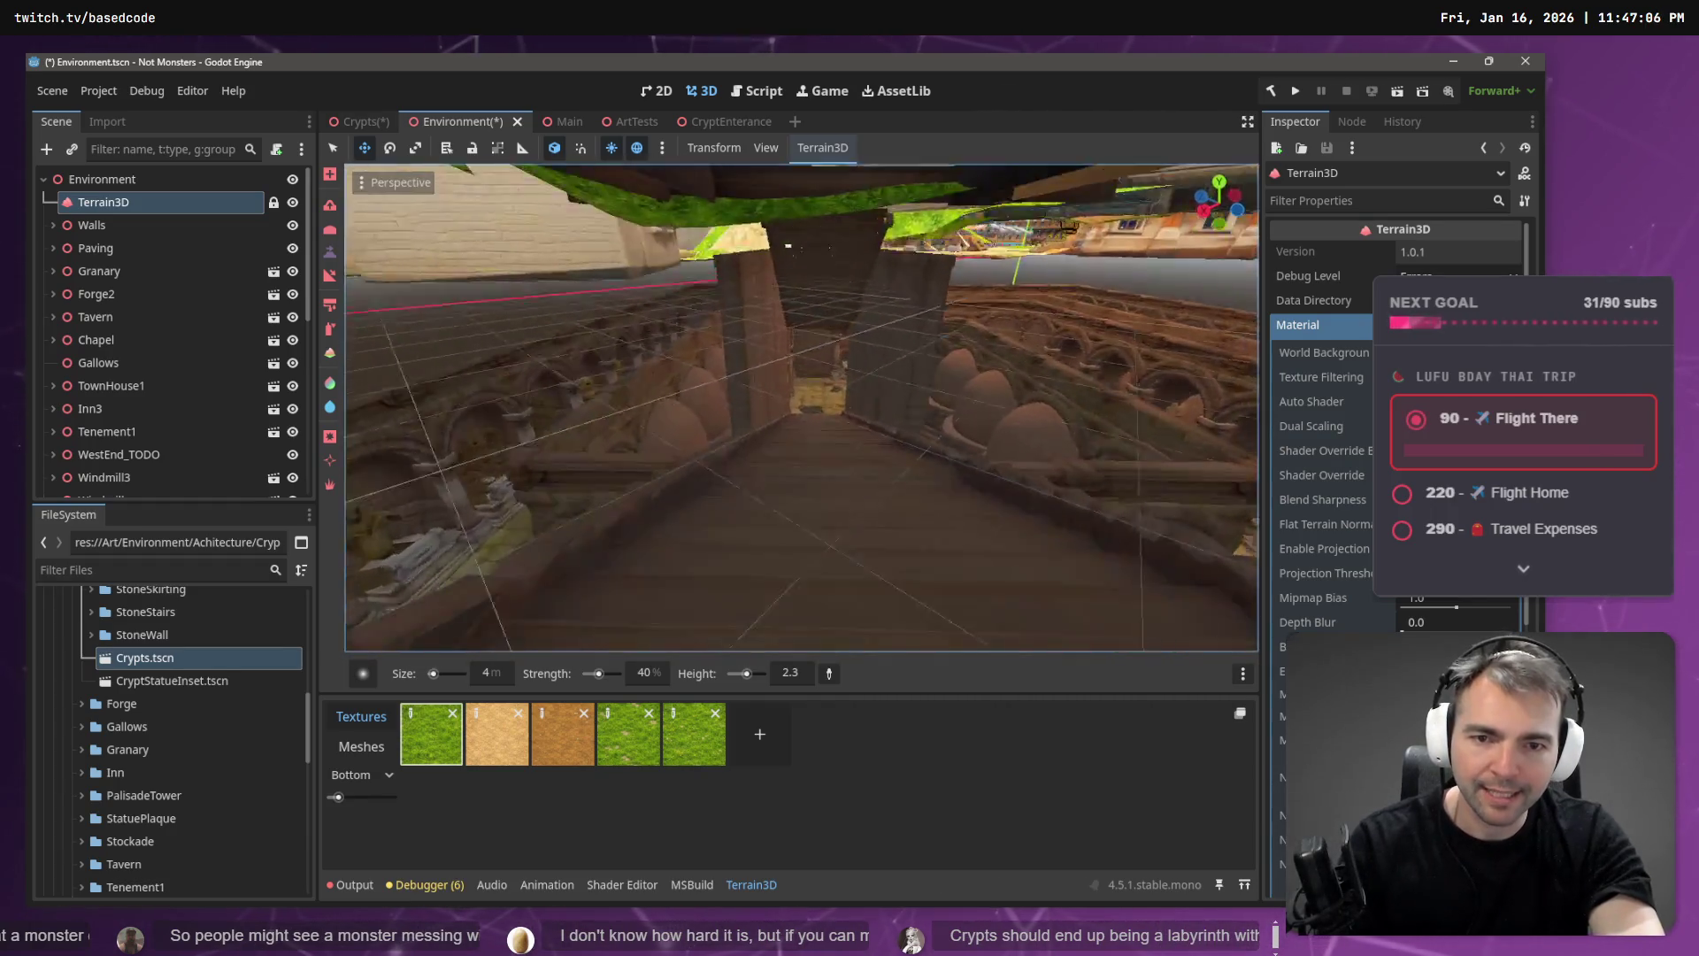
- Fly up out of the crypt, past the town houses and stone path, into the sunken courtyard
key(e)
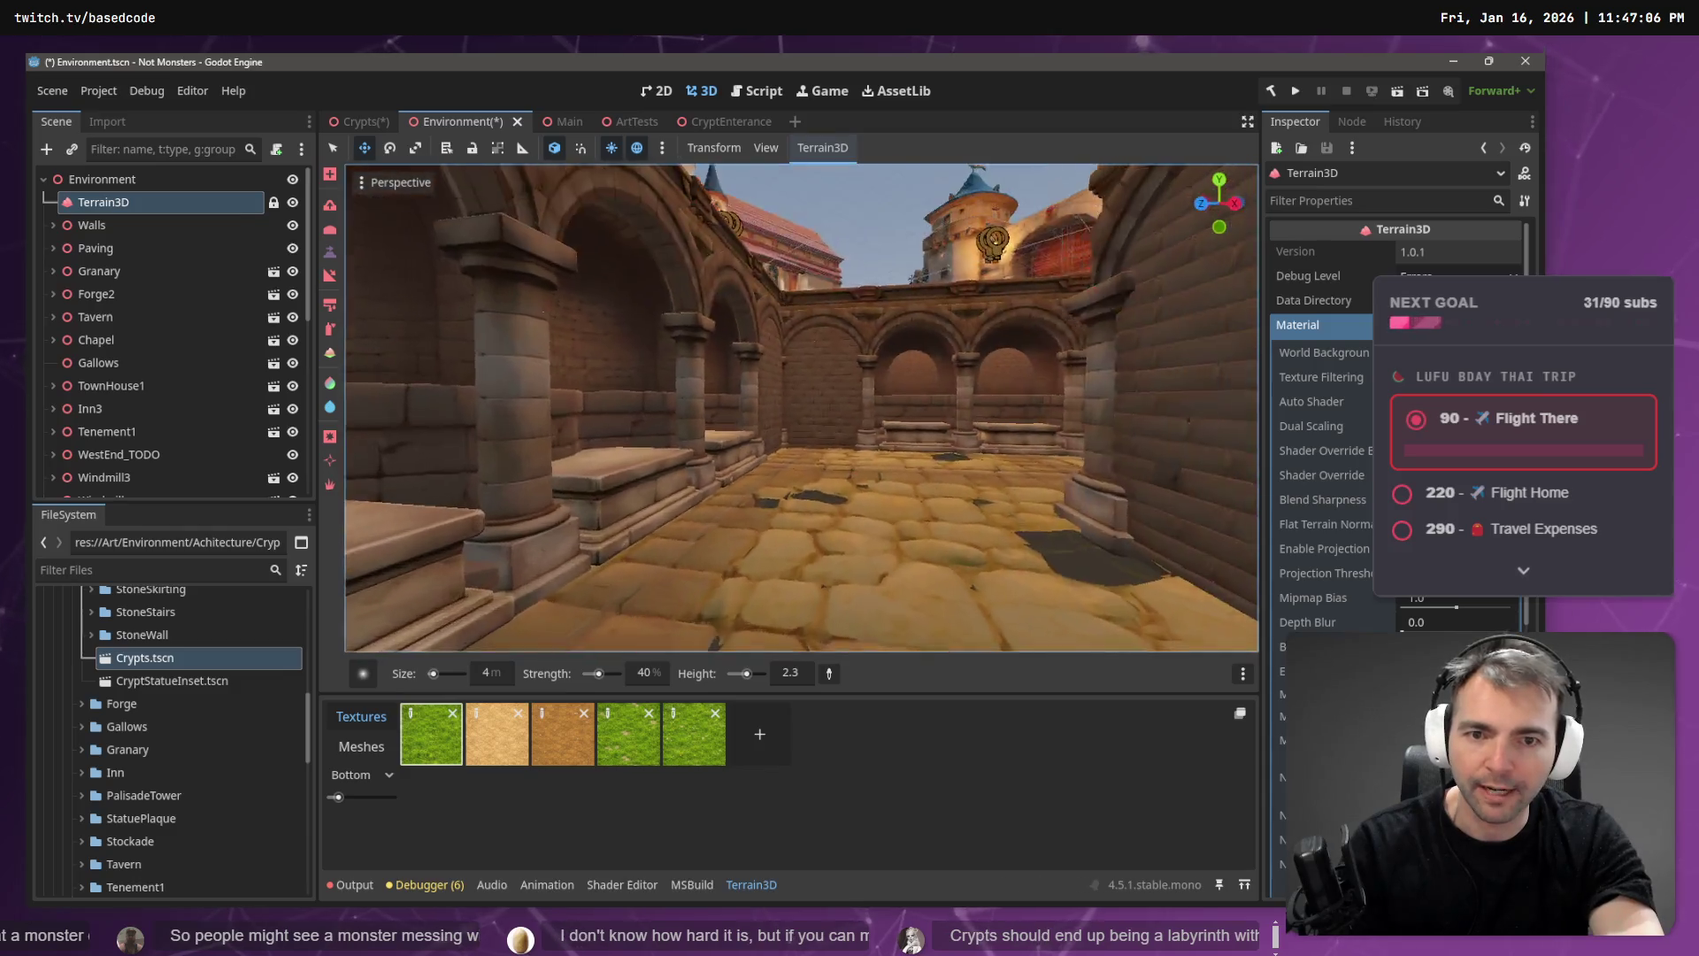
key(e)
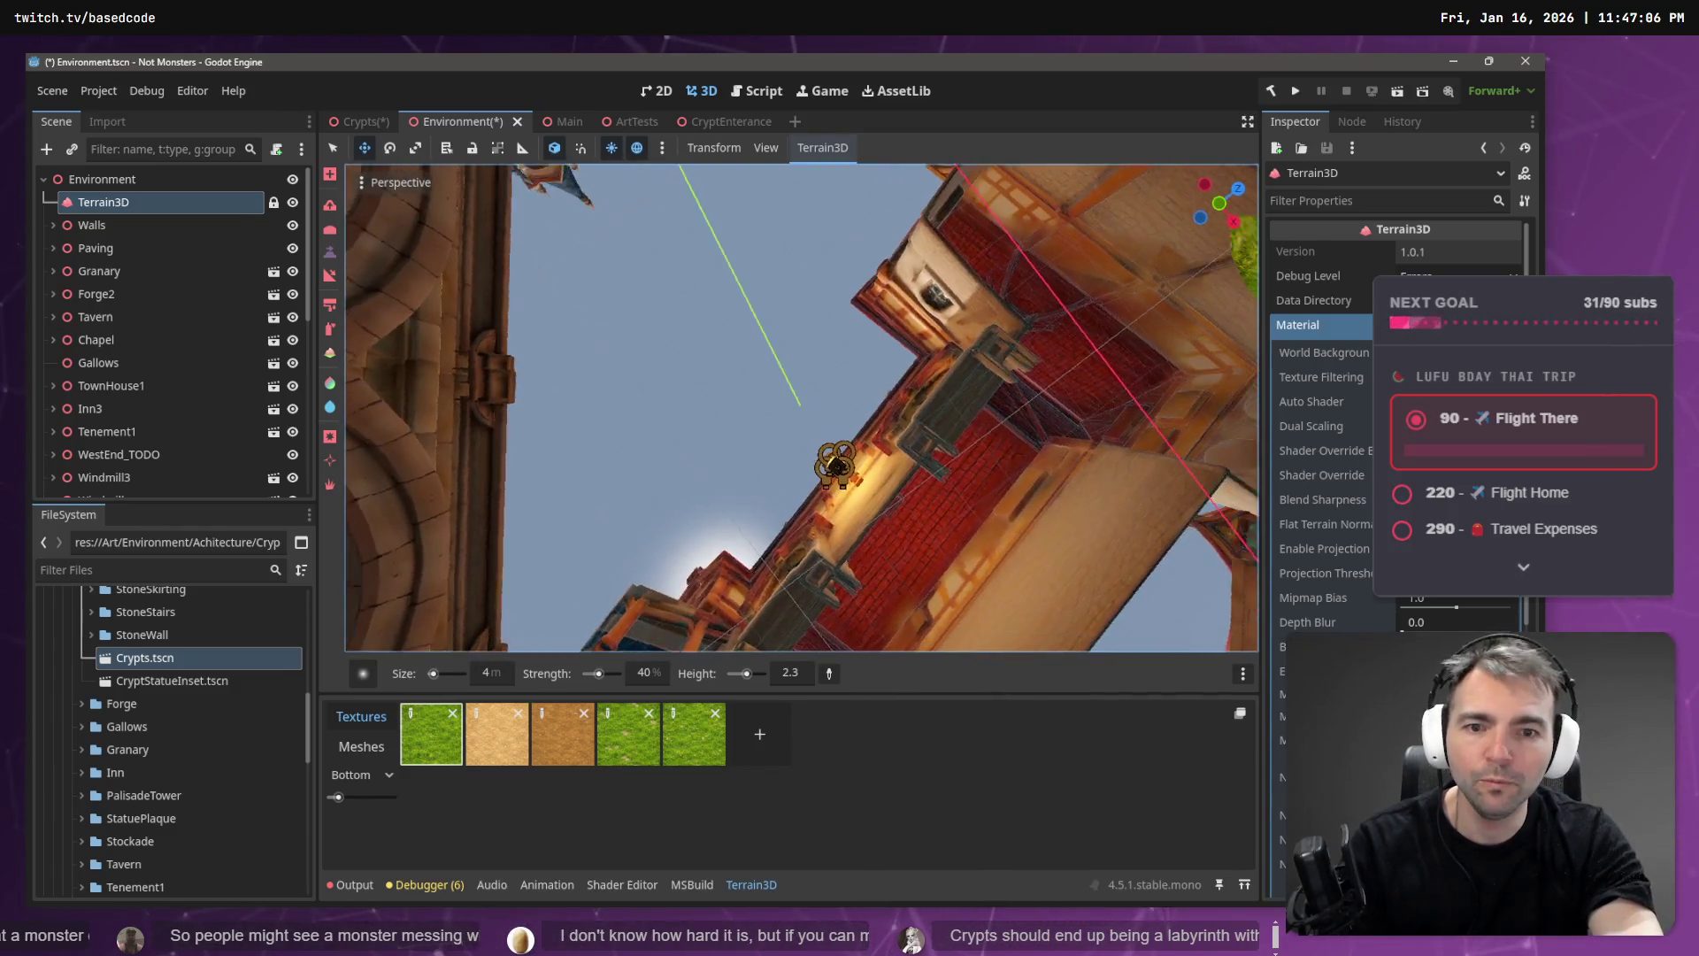
key(w)
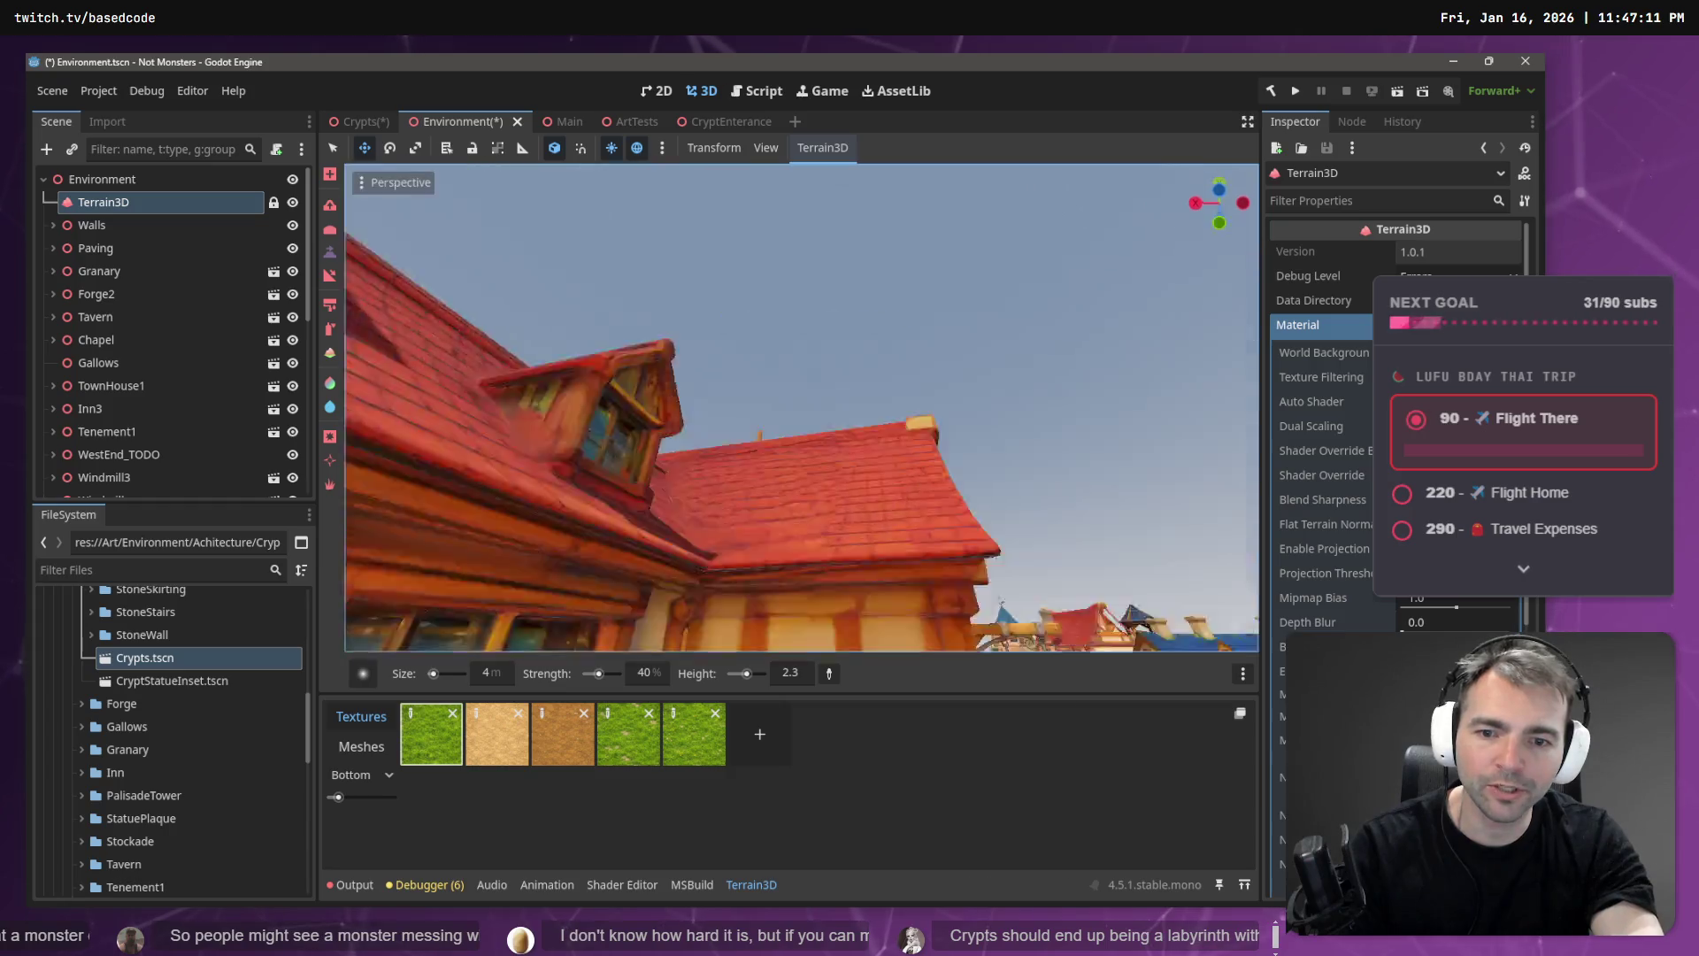
key(w)
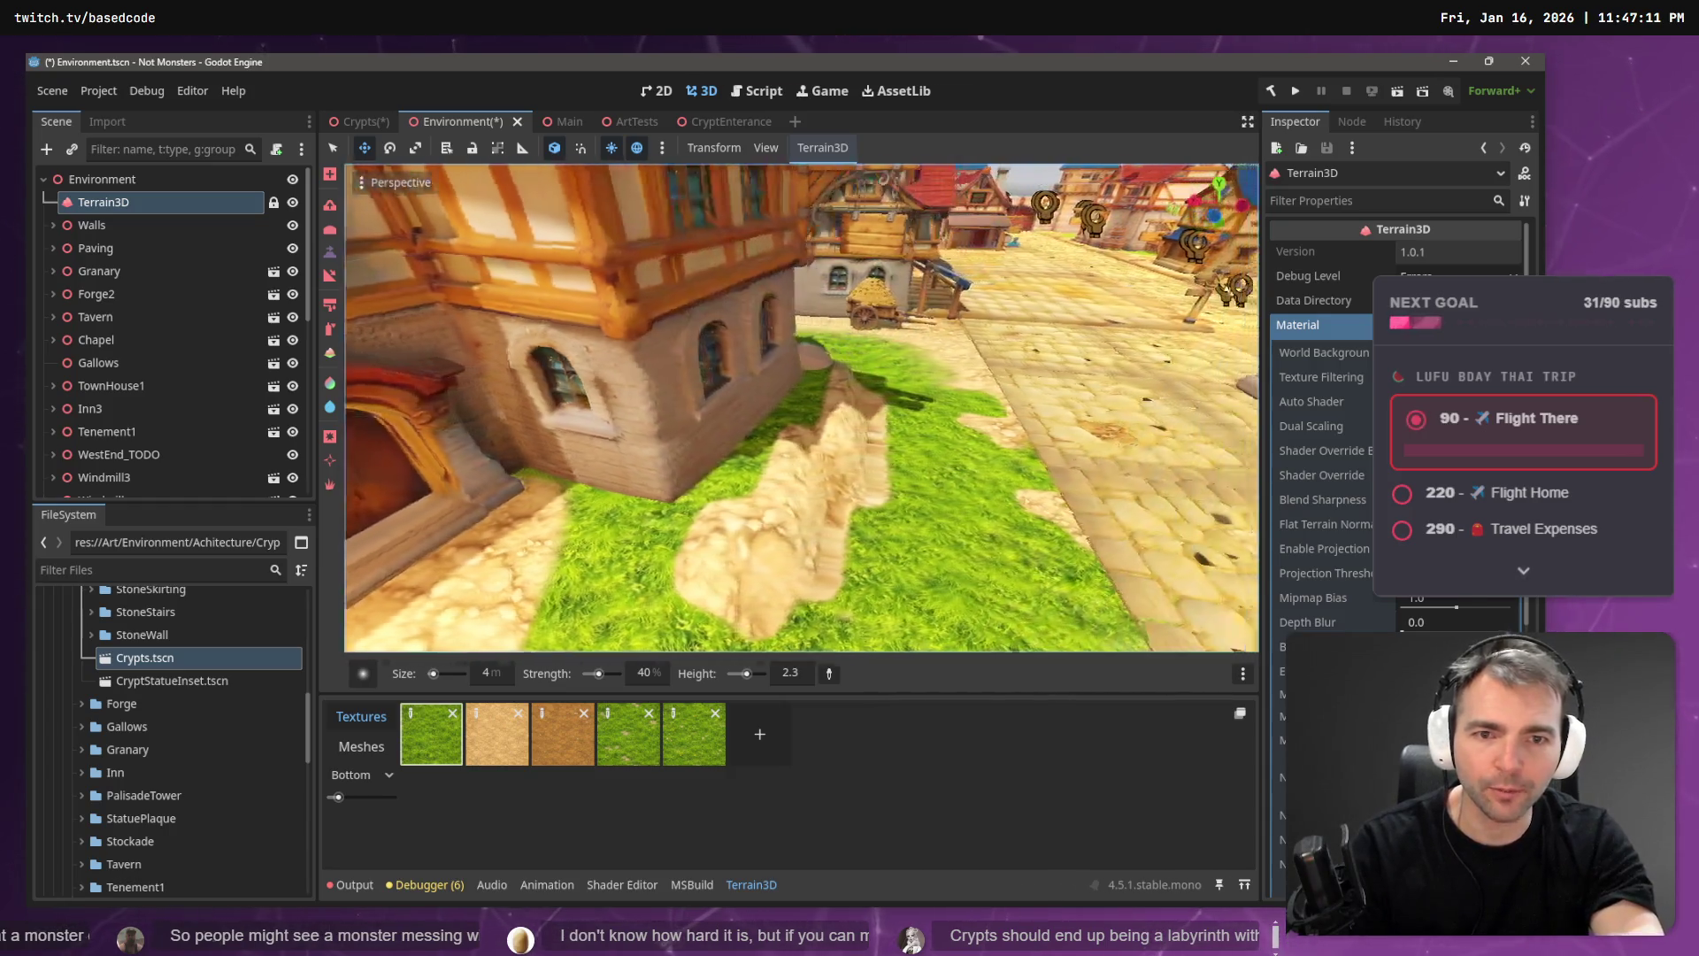
key(w)
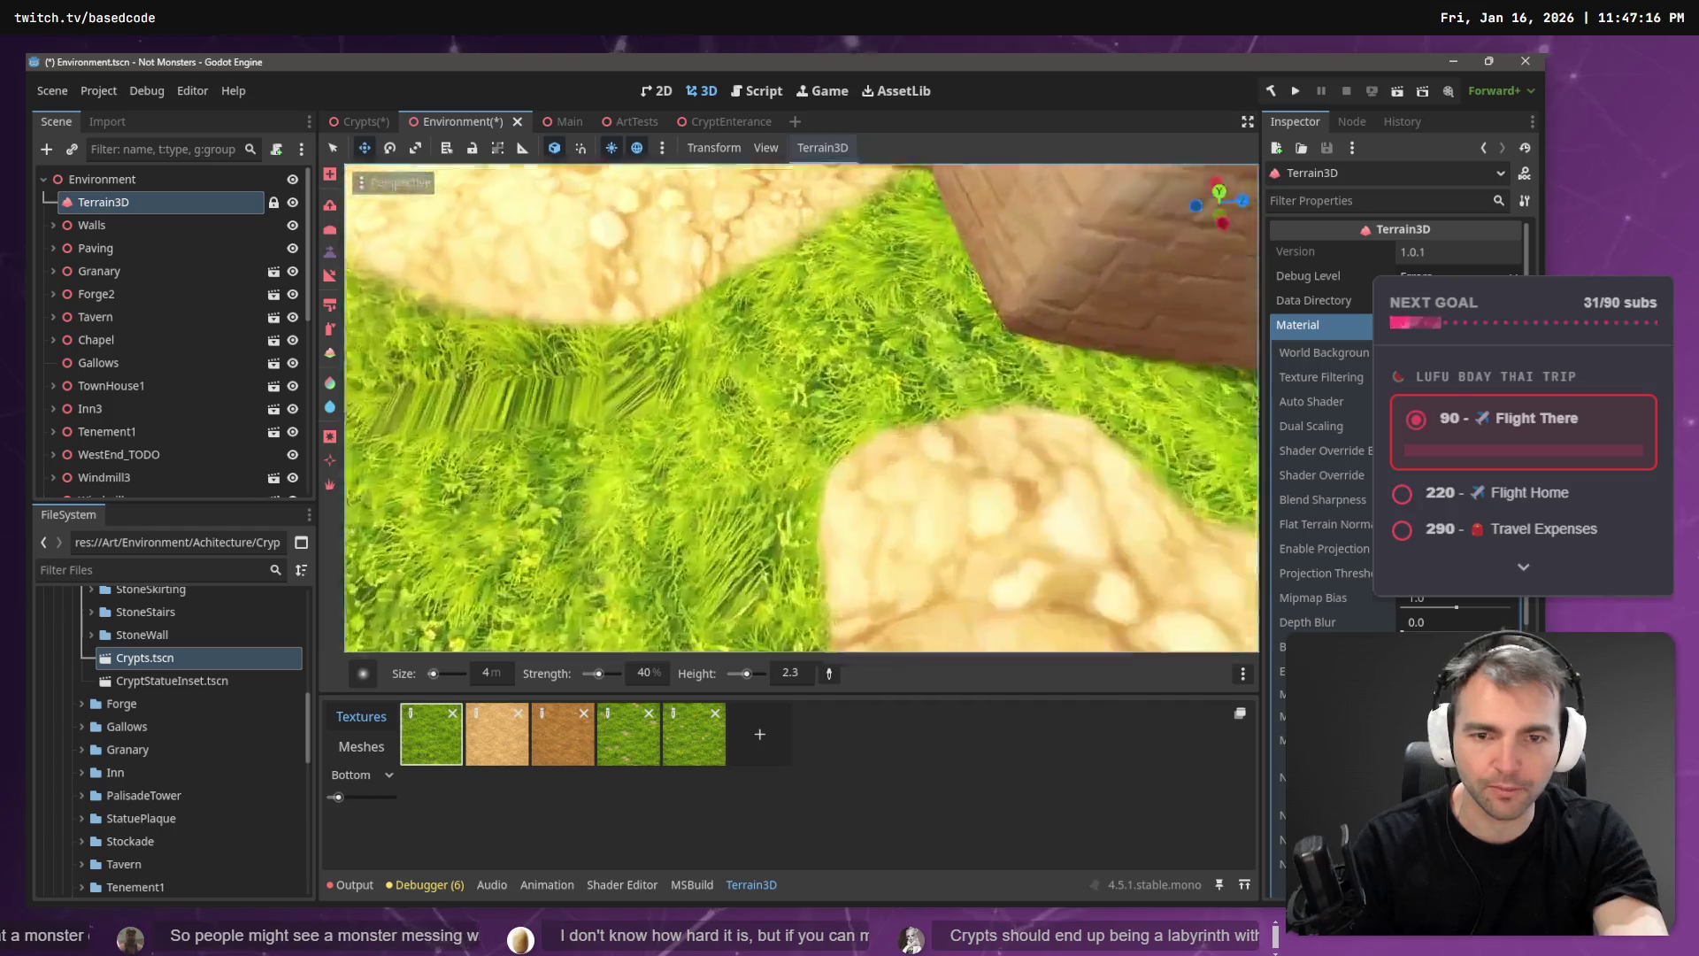
key(w)
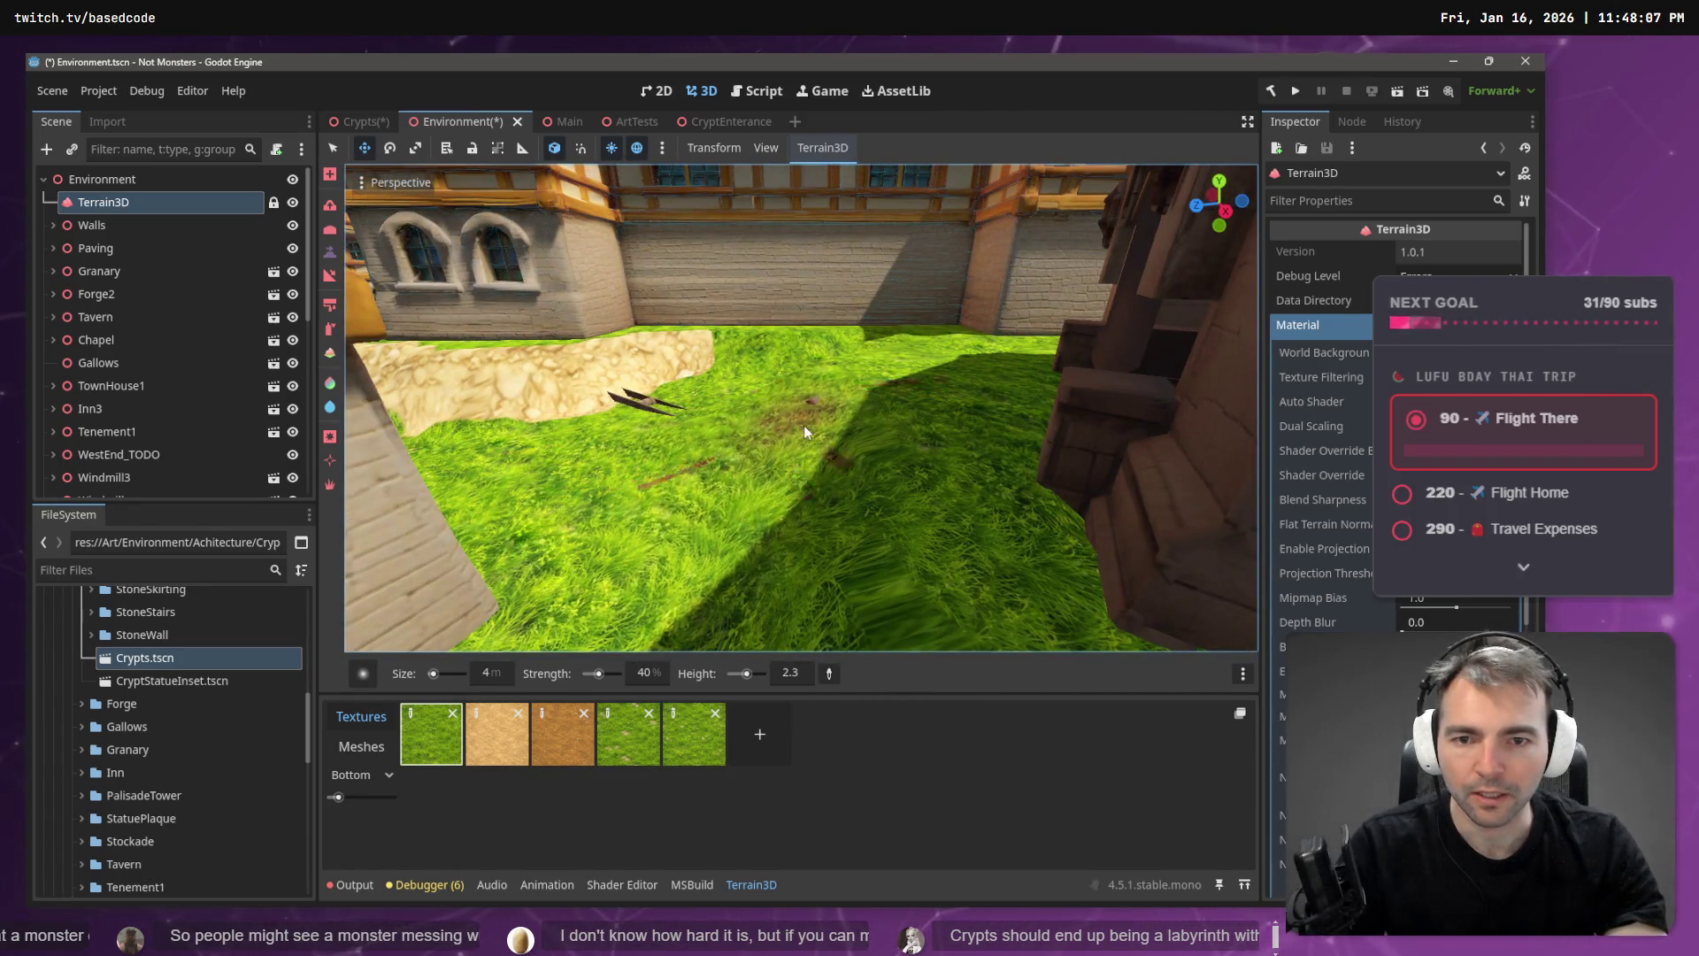
- Repaint the grass along the stone path edge beside the town house
mouse_move(621, 401)
mouse_down()
mouse_move(677, 412)
mouse_move(623, 395)
mouse_move(834, 386)
mouse_move(816, 417)
mouse_move(846, 528)
mouse_move(704, 540)
mouse_move(784, 490)
mouse_move(673, 496)
mouse_move(827, 474)
mouse_up()
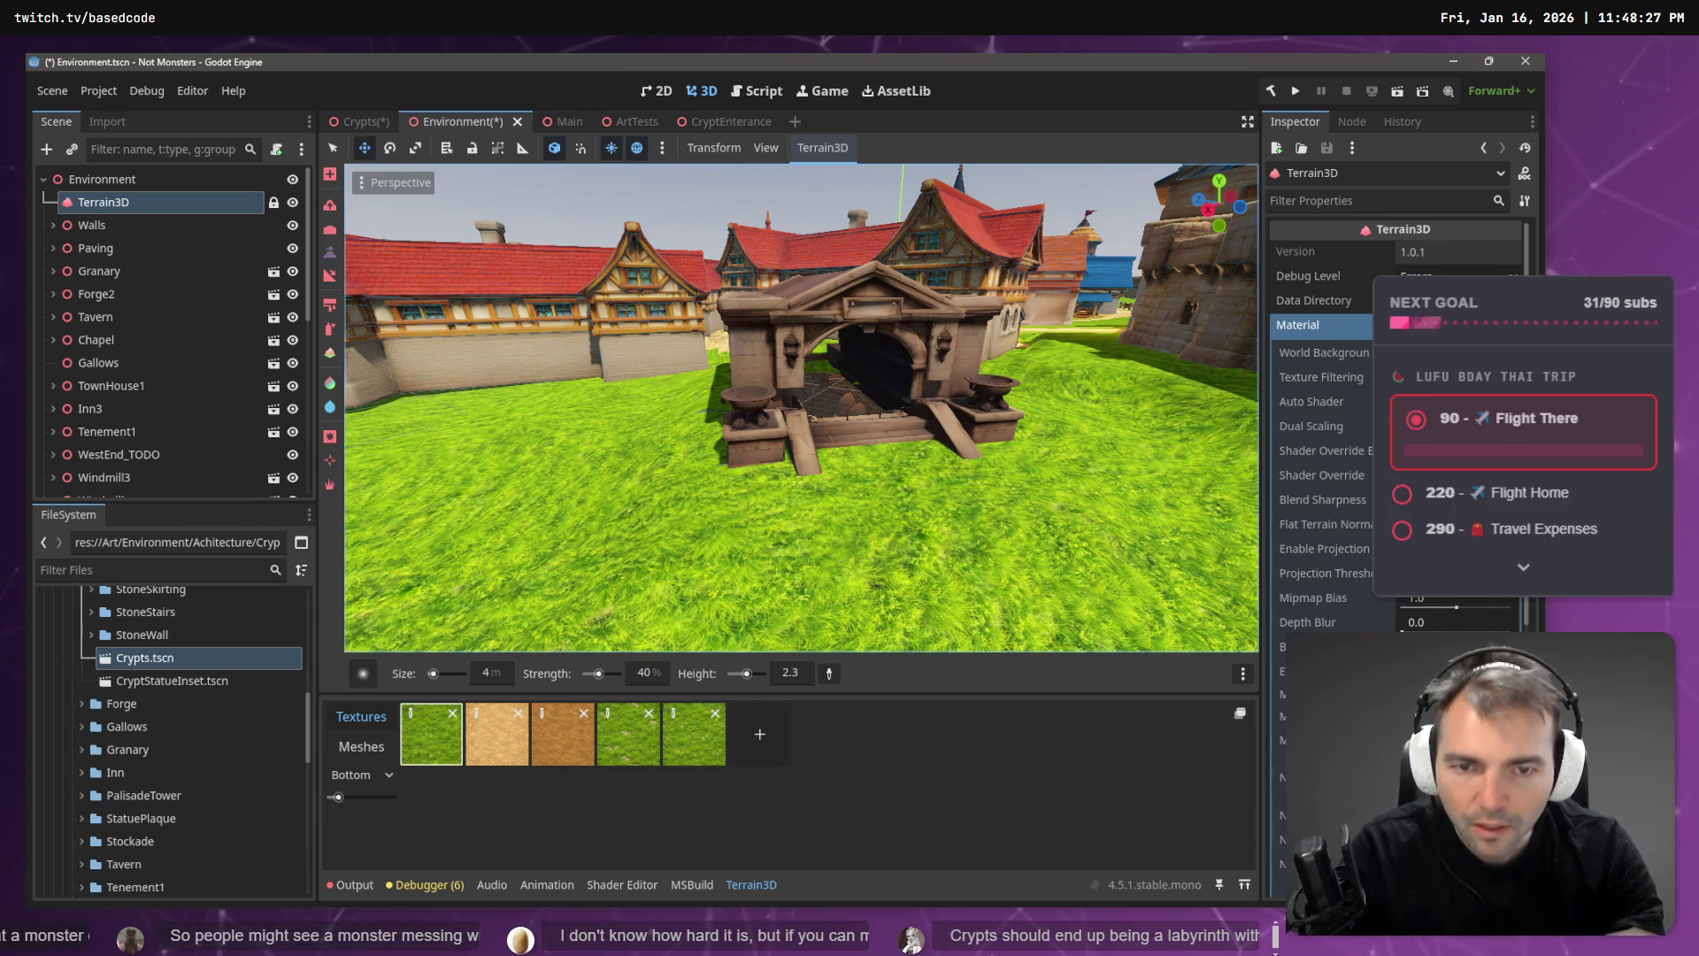
scroll(737, 440, up, 5)
scroll(786, 542, down, 3)
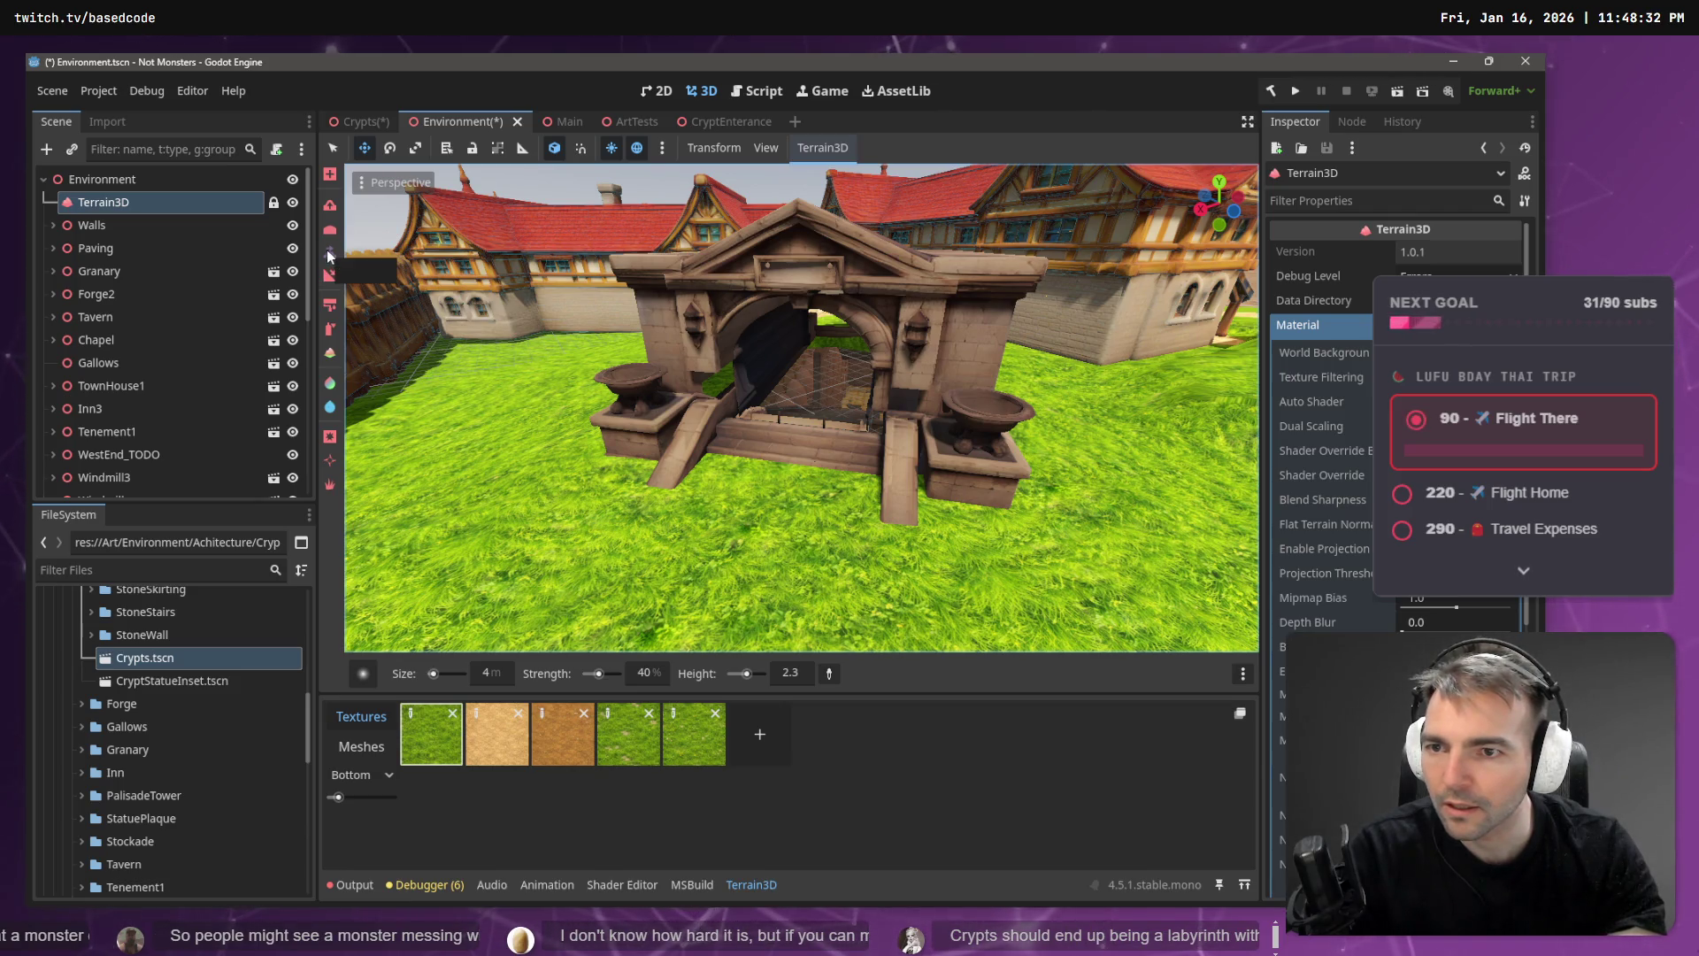
- Lower the ground in front of the crypt stairs with the Ctrl-inverted raise brush
key(ctrl)
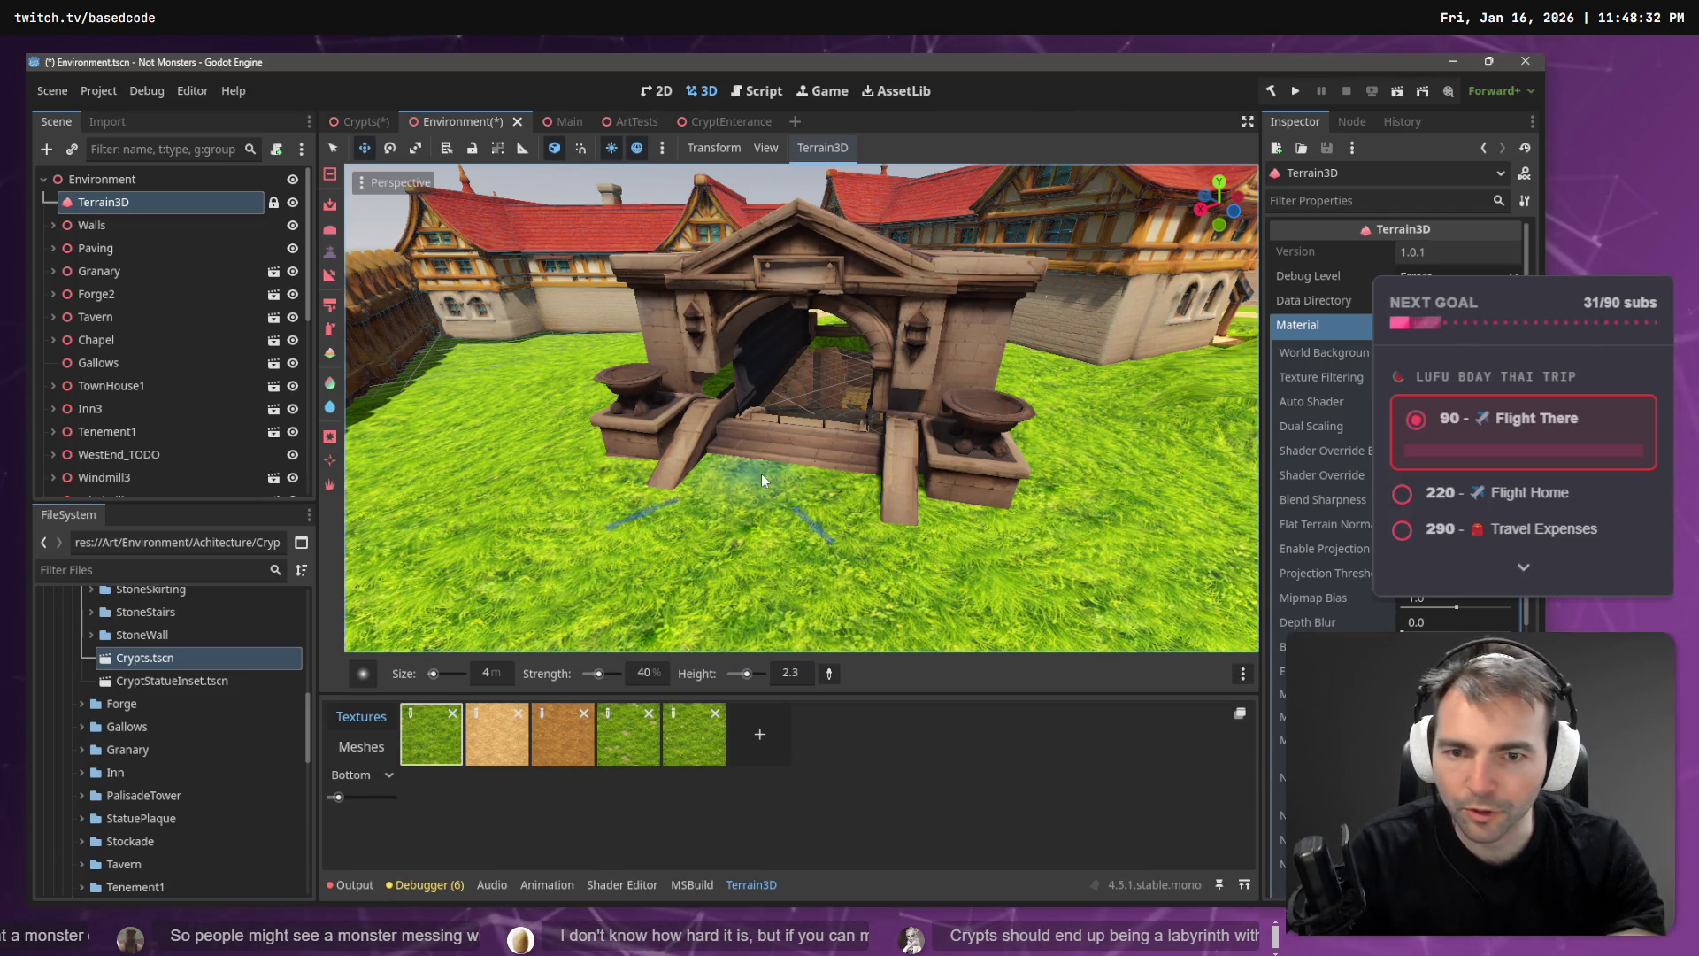
key(ctrl)
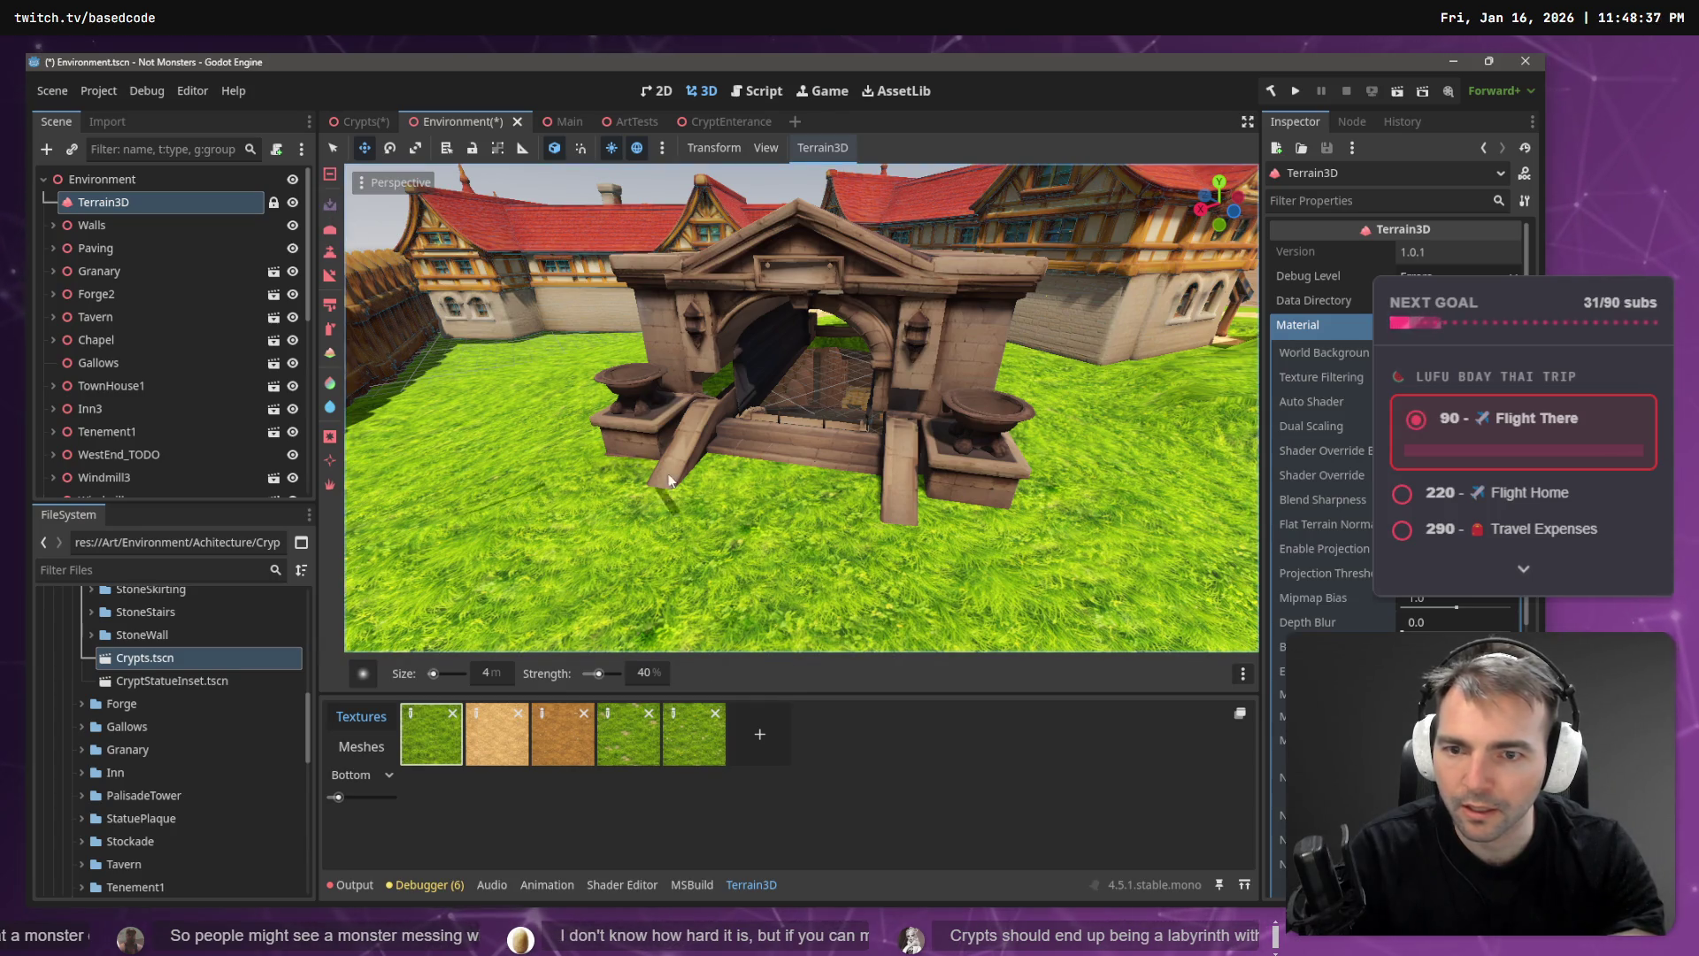
mouse_move(723, 487)
mouse_down()
mouse_move(920, 505)
mouse_move(889, 520)
mouse_move(813, 492)
mouse_move(801, 506)
mouse_move(662, 485)
mouse_move(867, 497)
mouse_move(892, 522)
mouse_move(782, 506)
mouse_up()
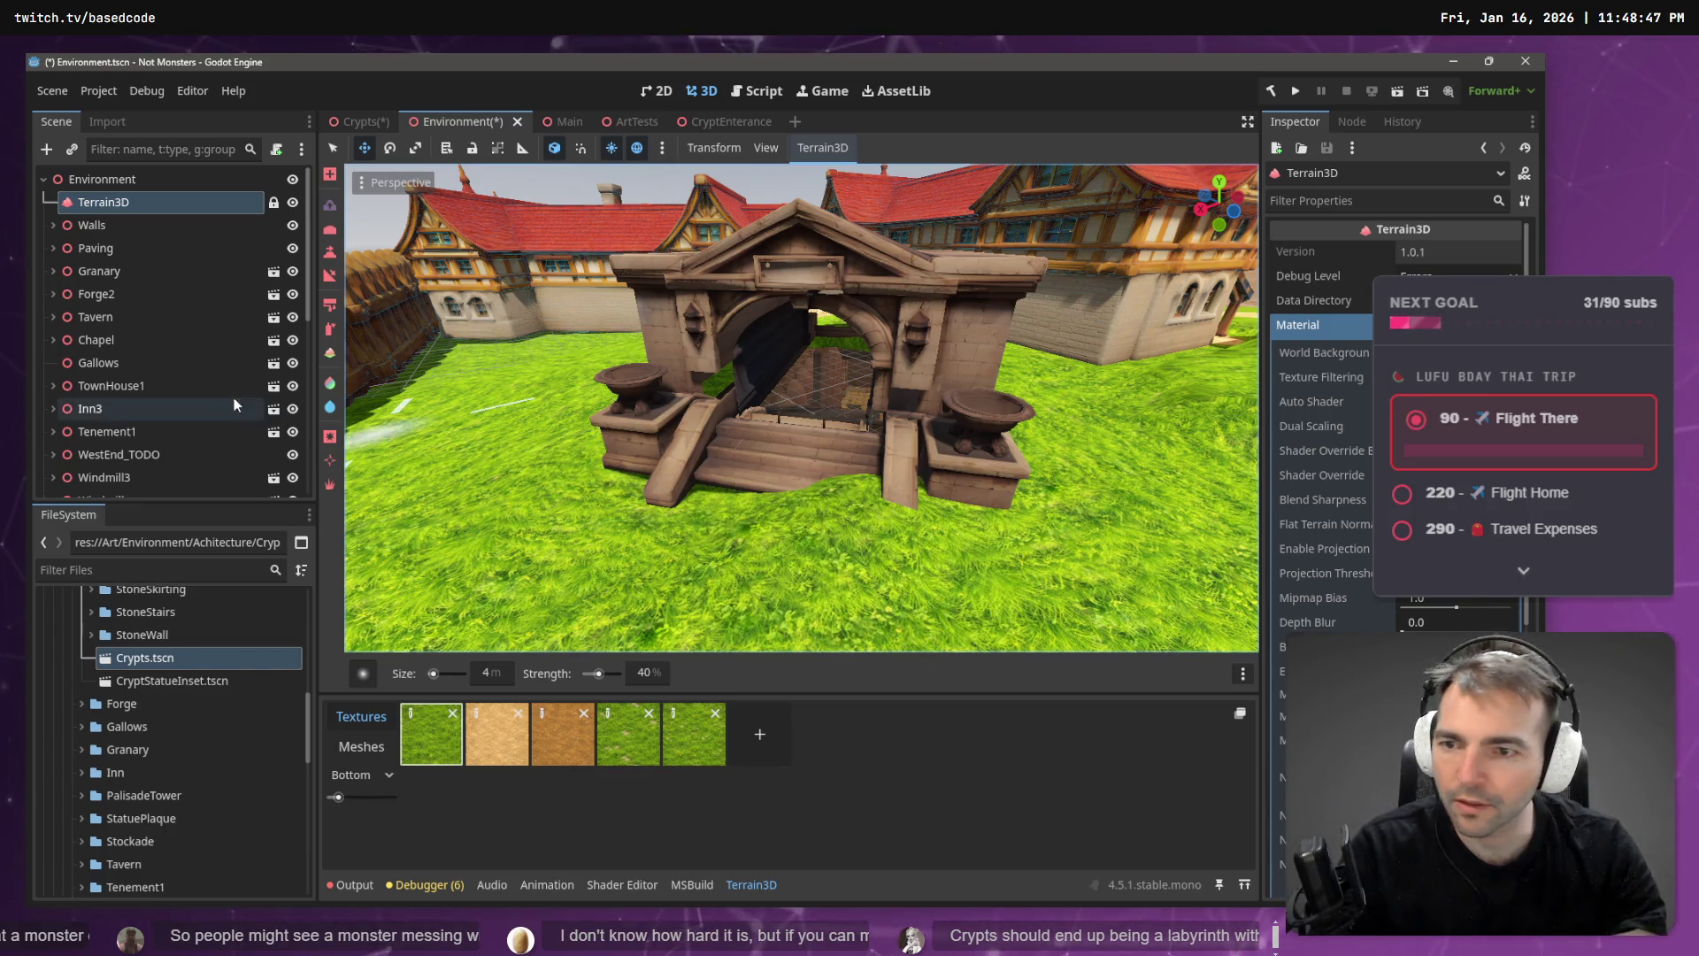
click(331, 256)
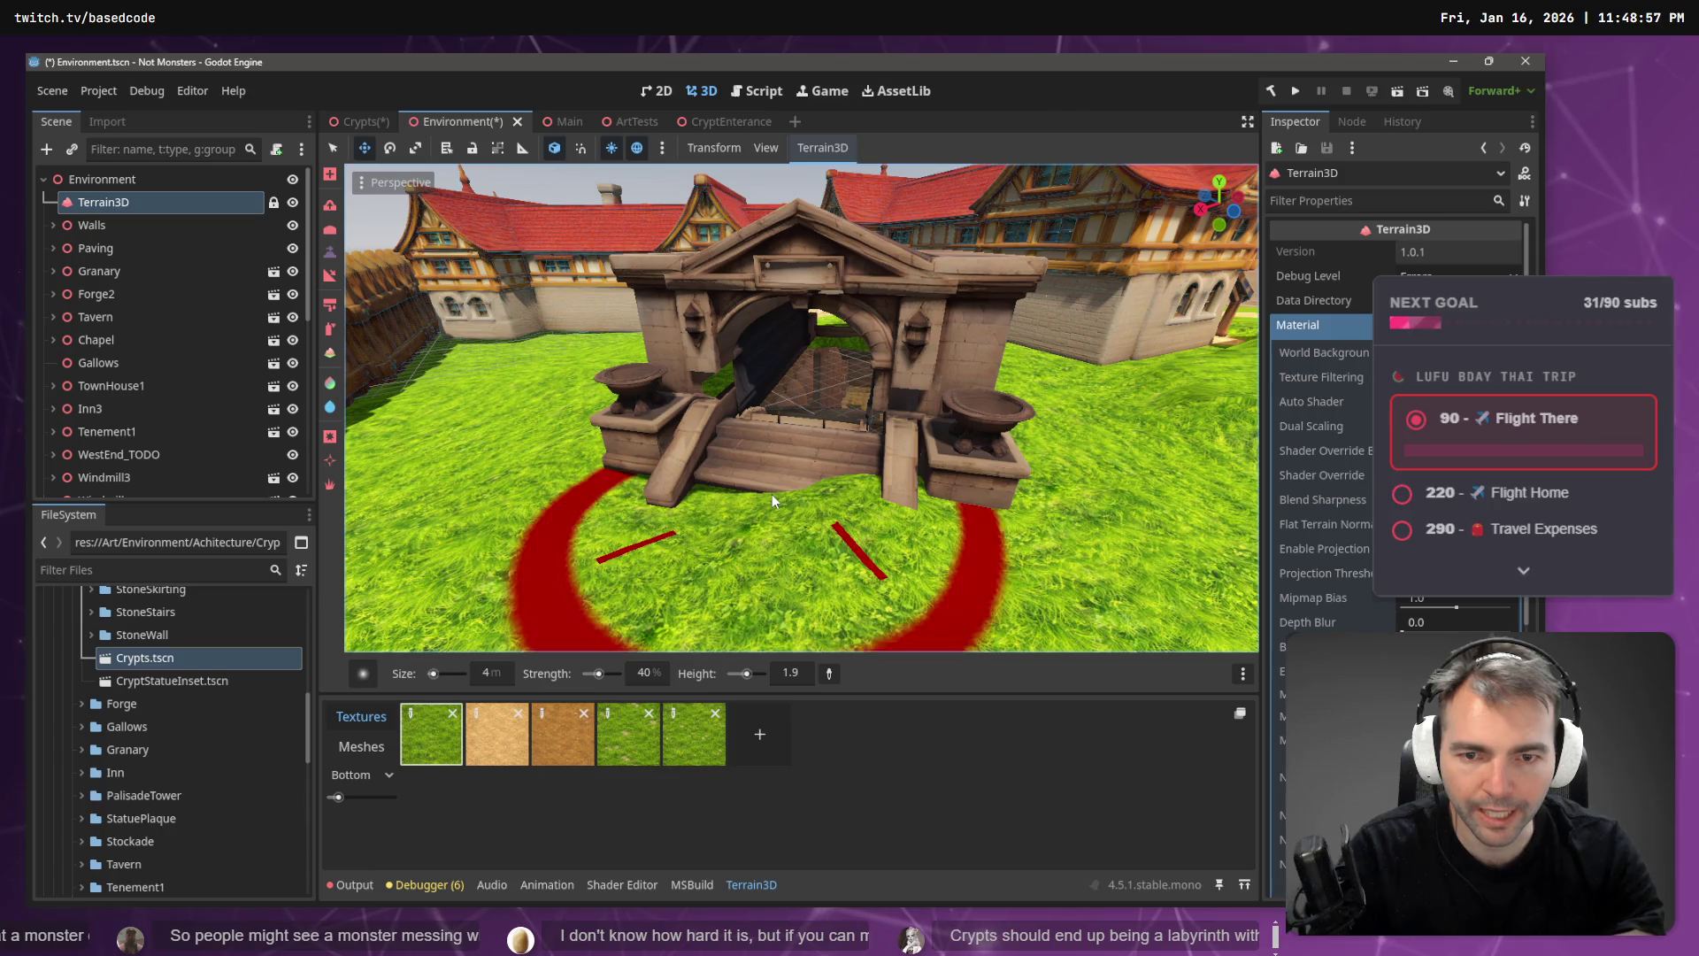
- Sample height 1.9 beside the stairs and flatten the ground around the right ramp, viewing from the side
ctrl+click(699, 493)
drag(699, 491, 984, 543)
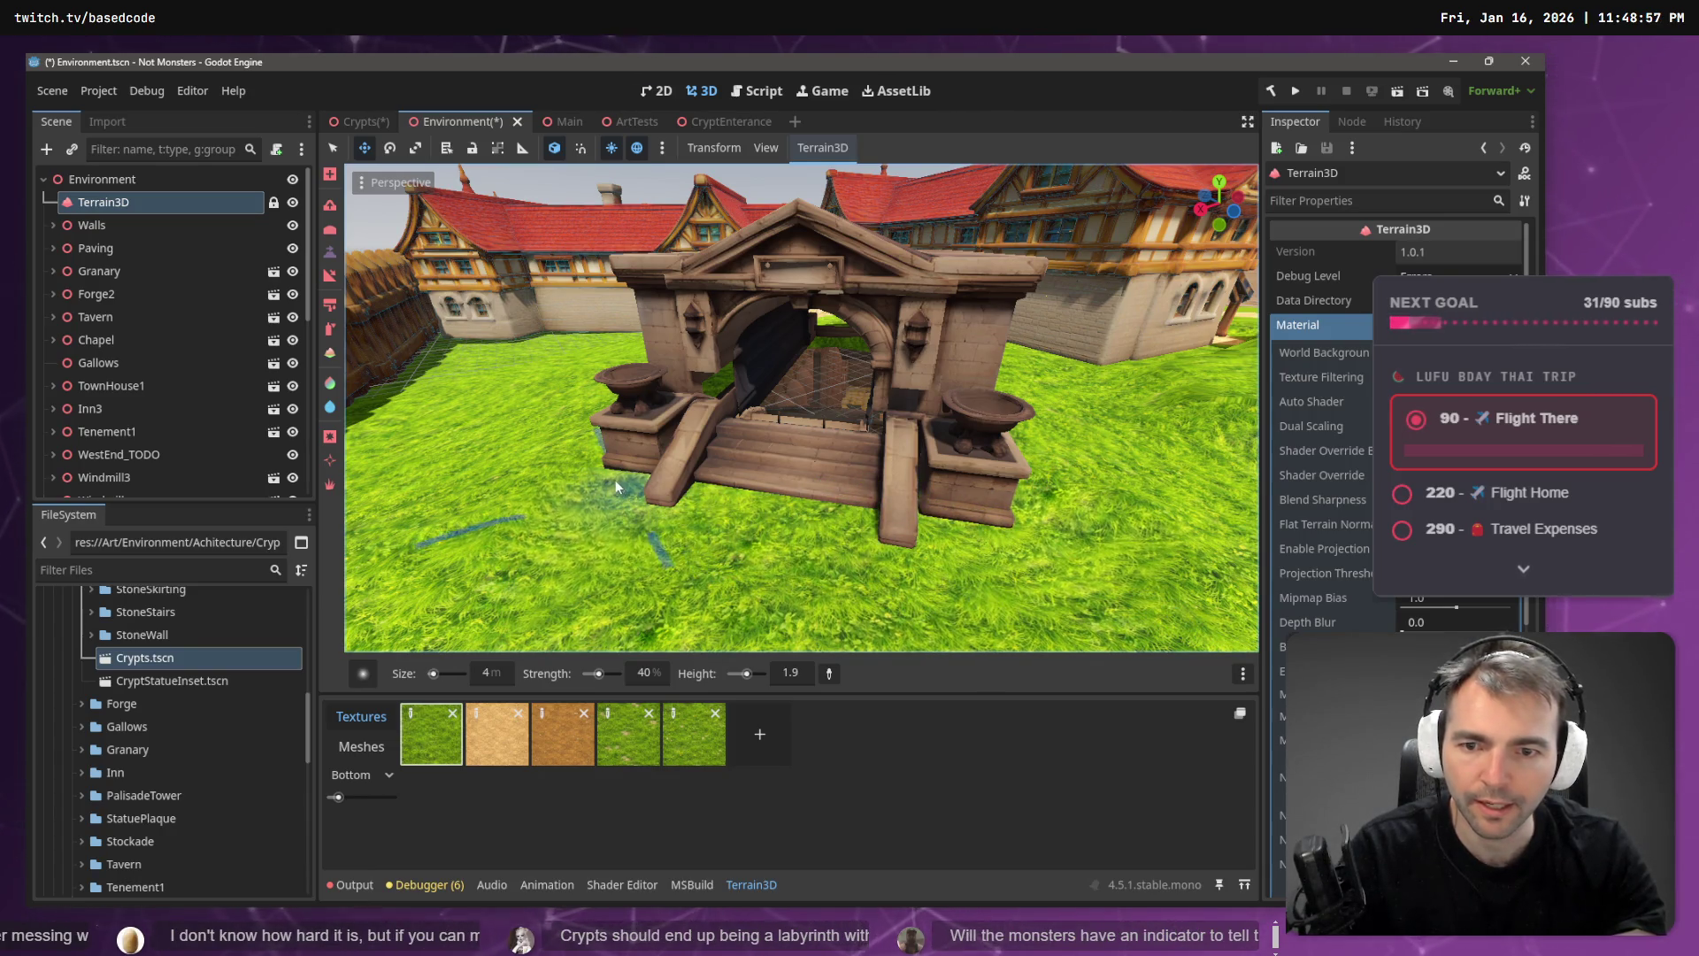
mouse_move(894, 514)
mouse_down()
mouse_move(637, 465)
mouse_move(698, 485)
mouse_move(618, 498)
mouse_up()
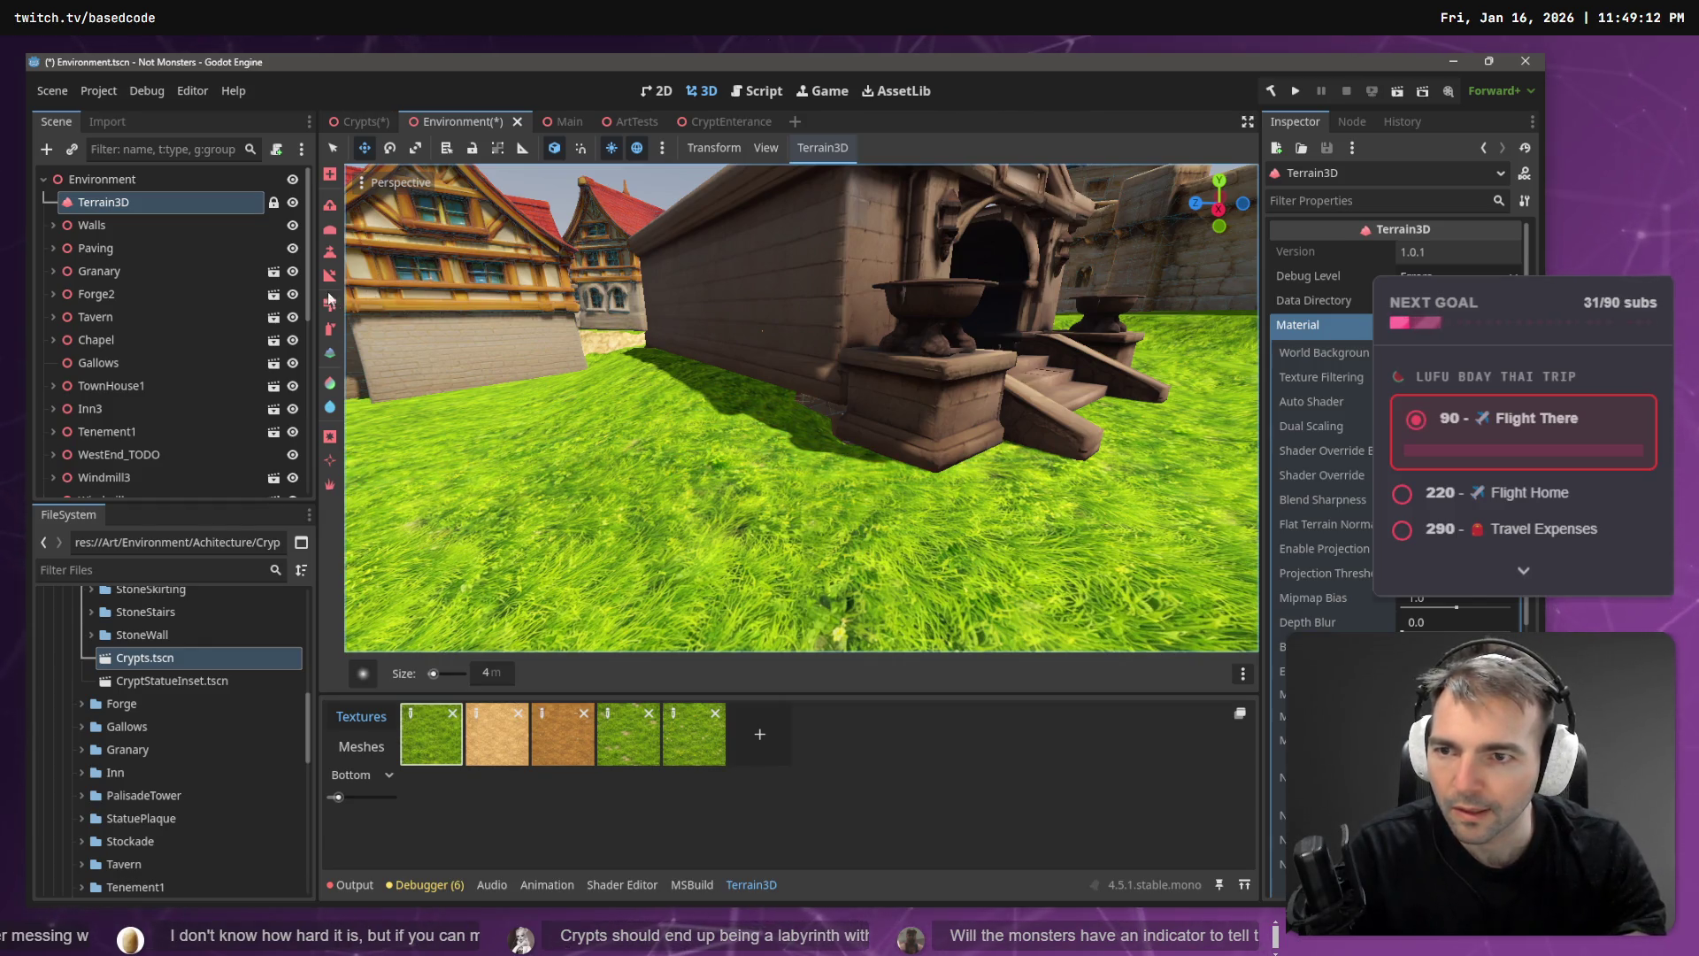
click(329, 251)
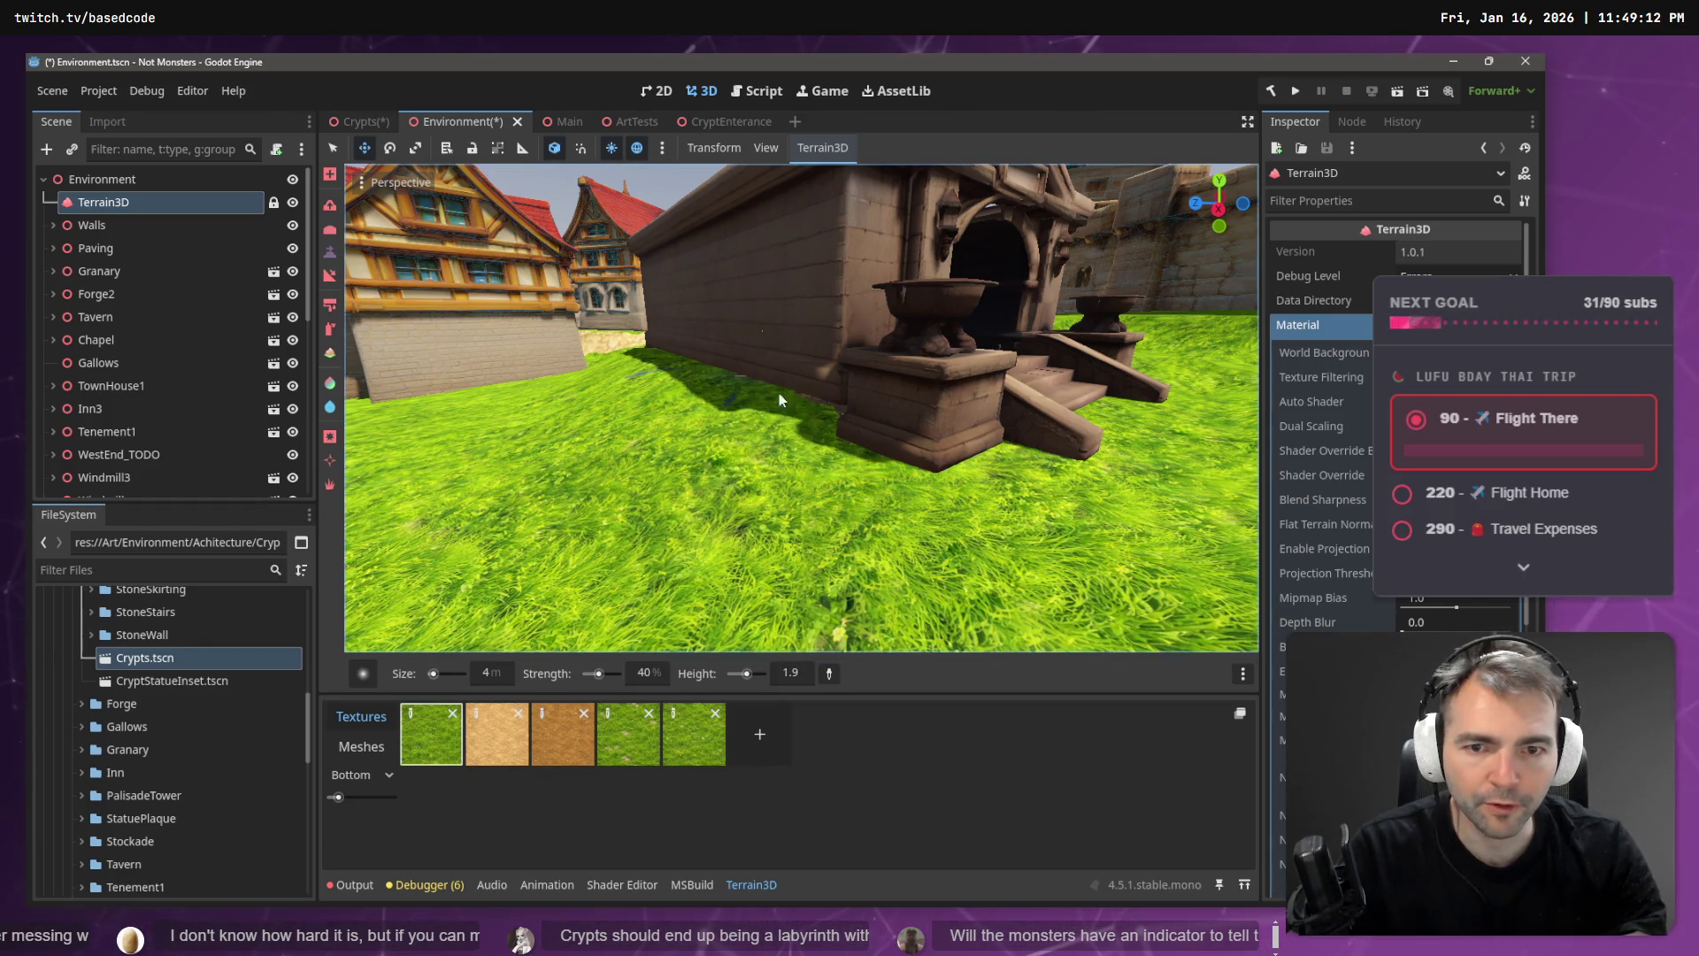
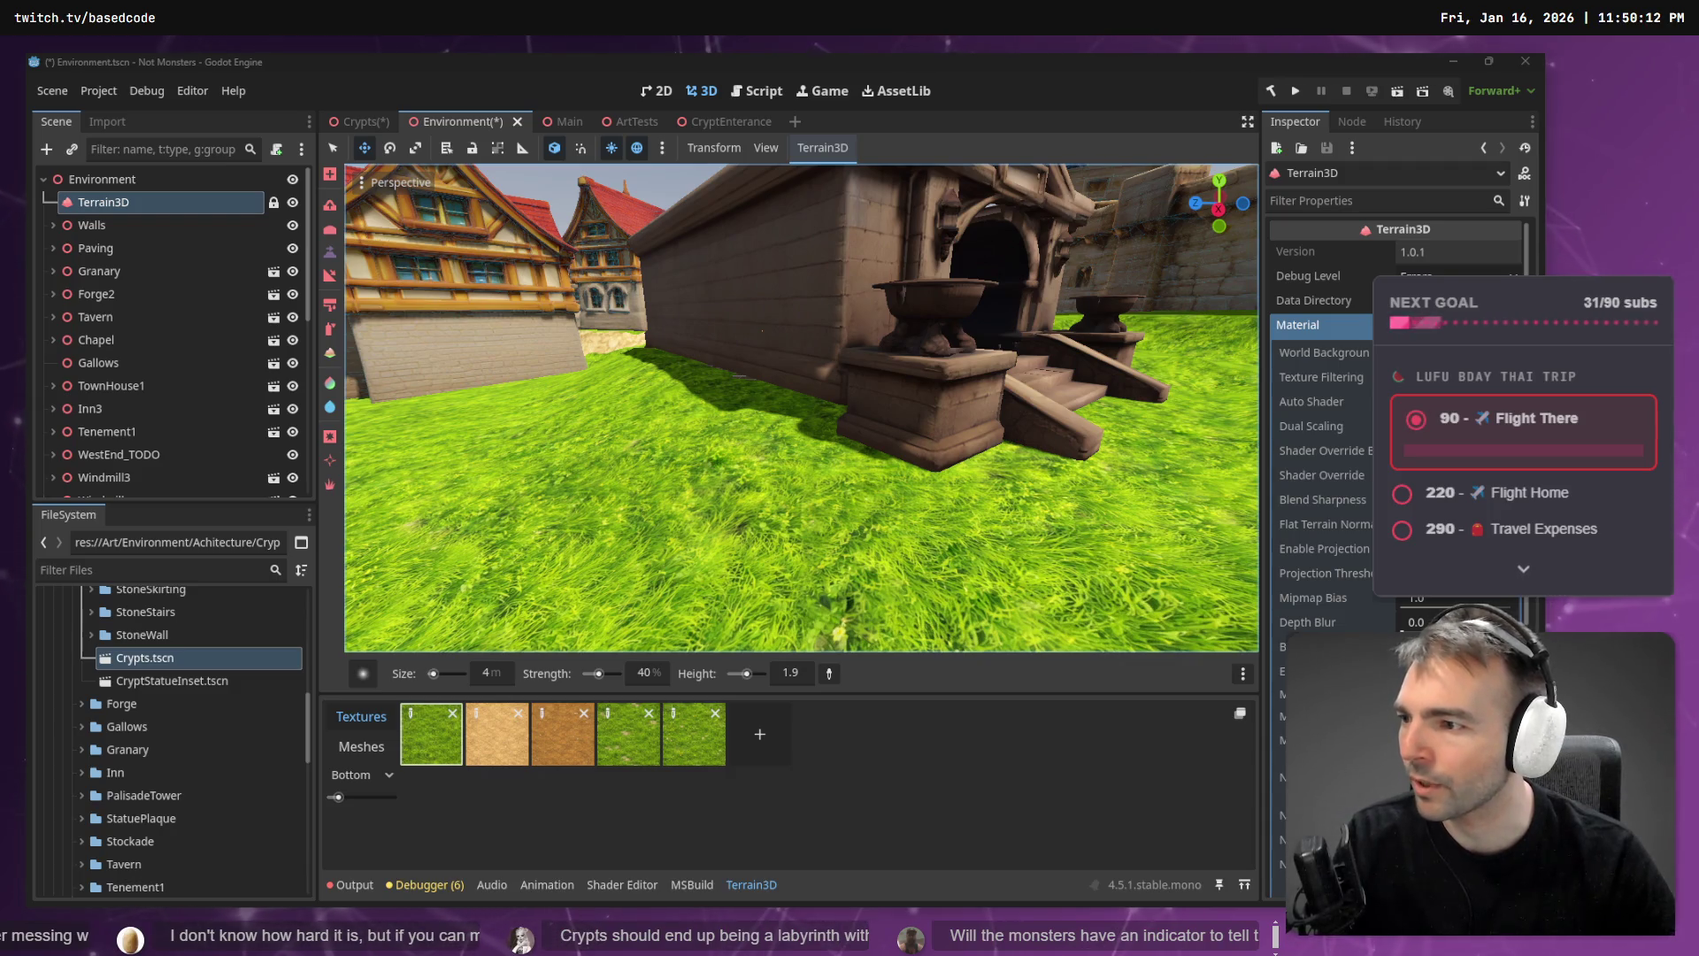
- Fly over the town to the crypt entrance and sculpt a small patch into the grass terrain
key(e)
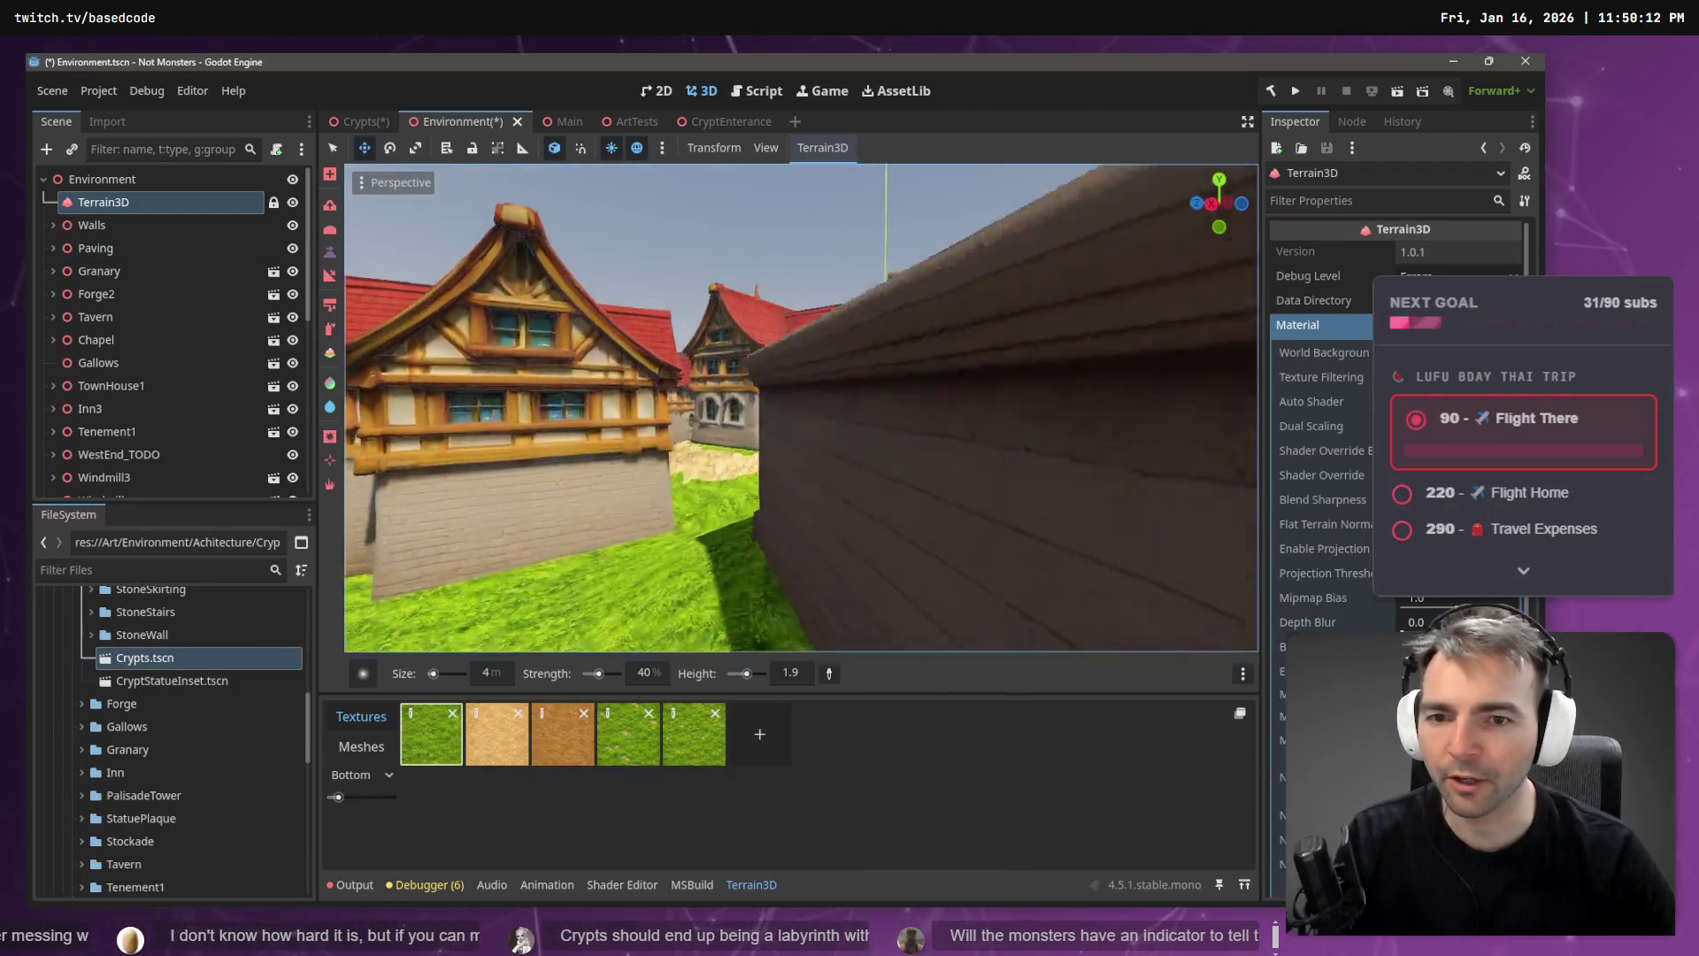
key(w)
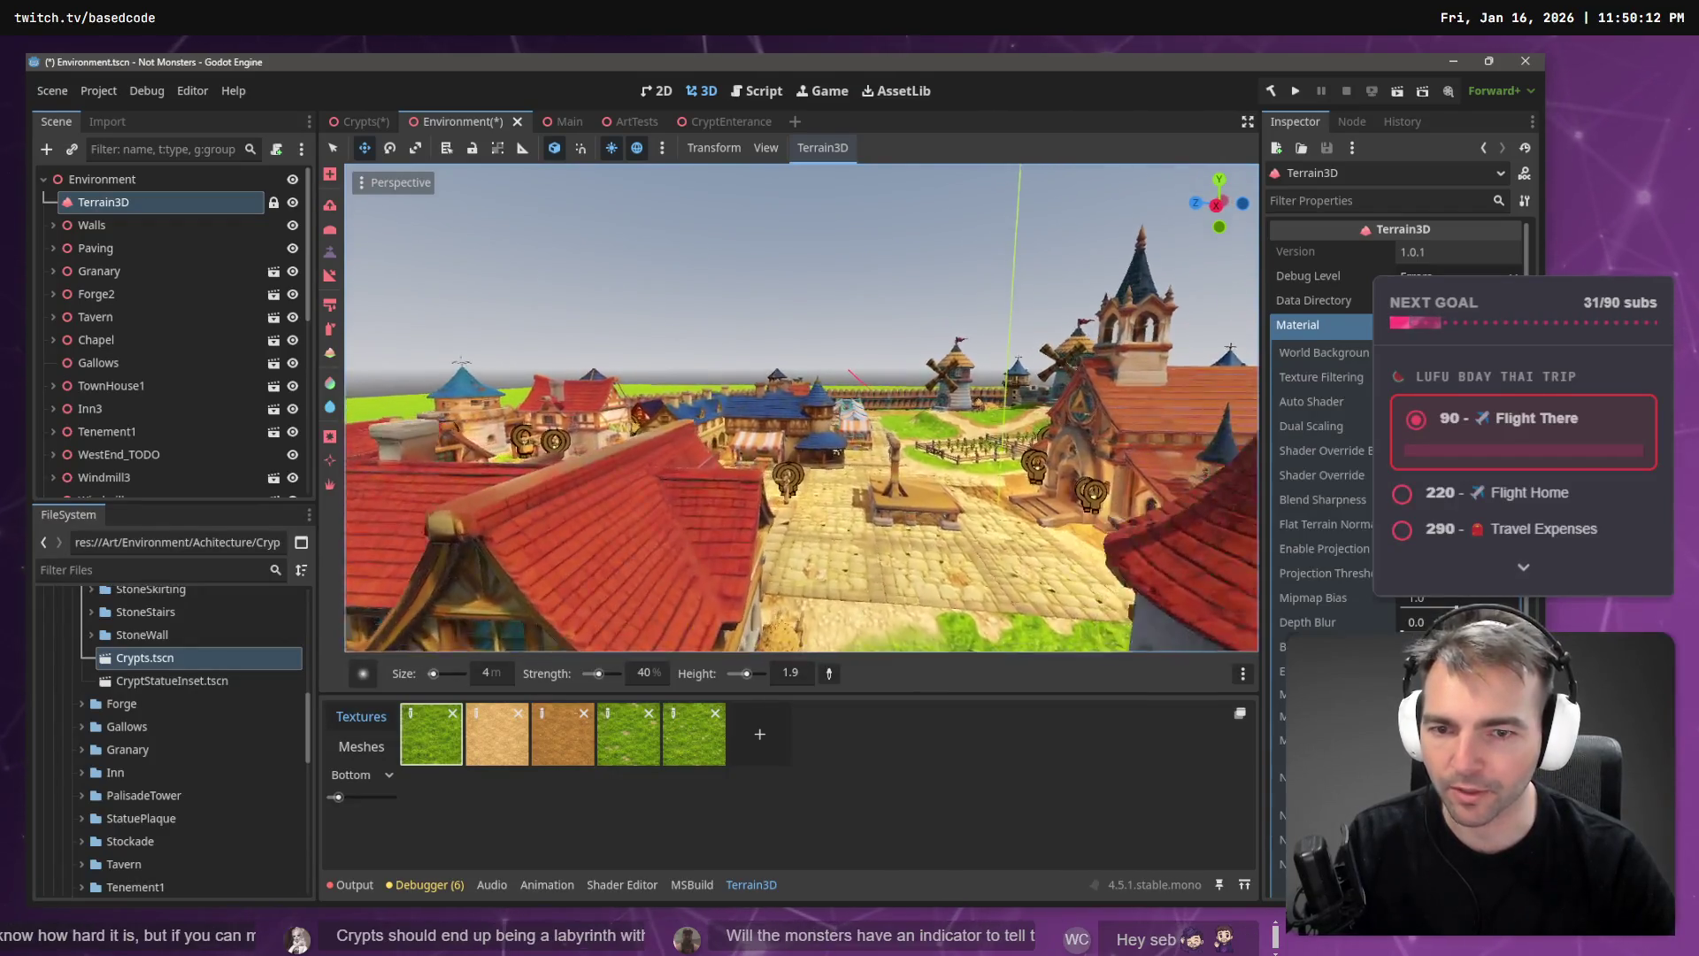
key(w)
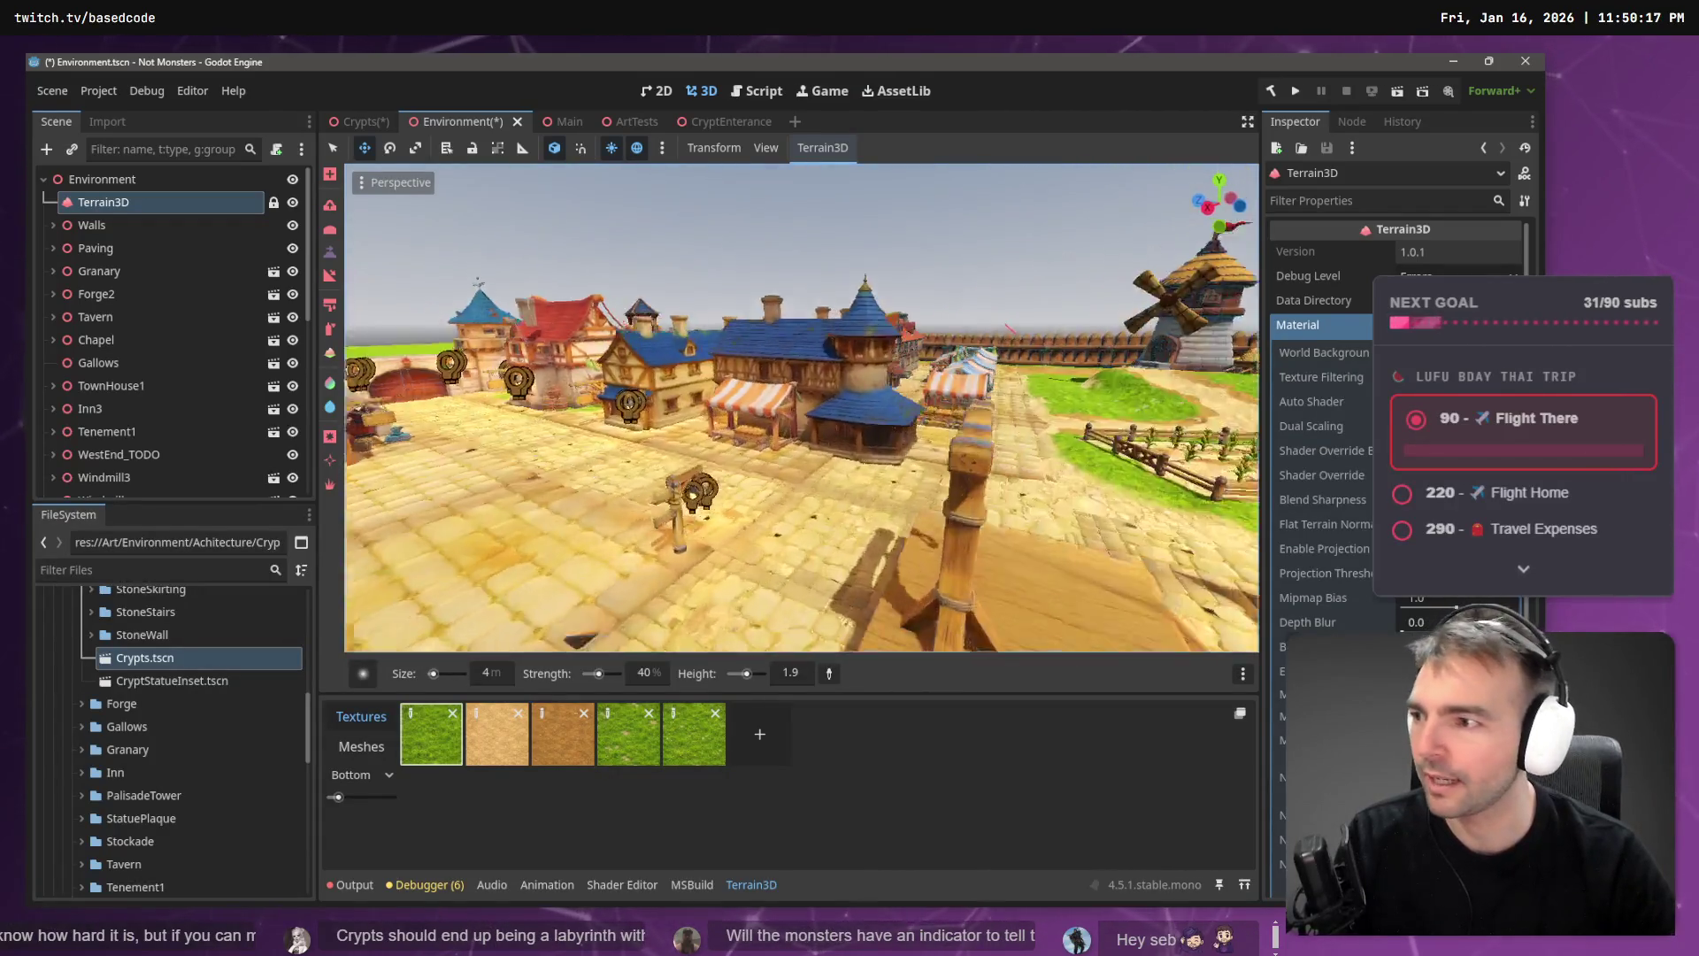
key(w)
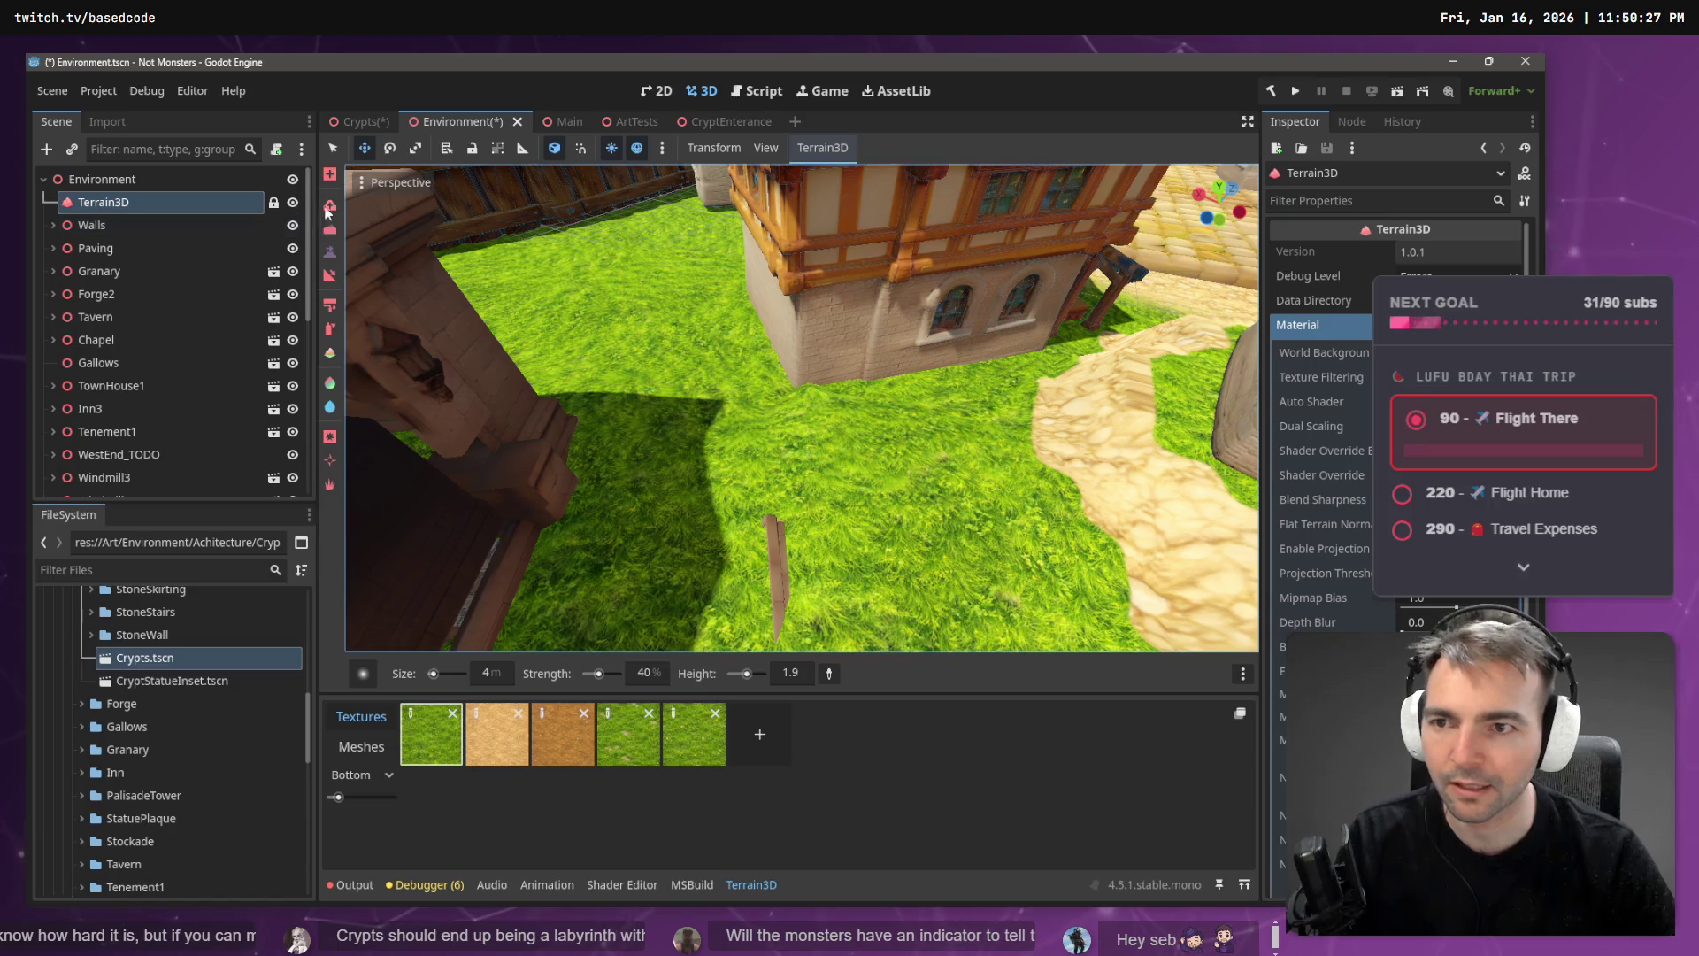
mouse_move(897, 482)
mouse_down()
mouse_move(800, 515)
mouse_move(799, 567)
mouse_move(756, 577)
mouse_up()
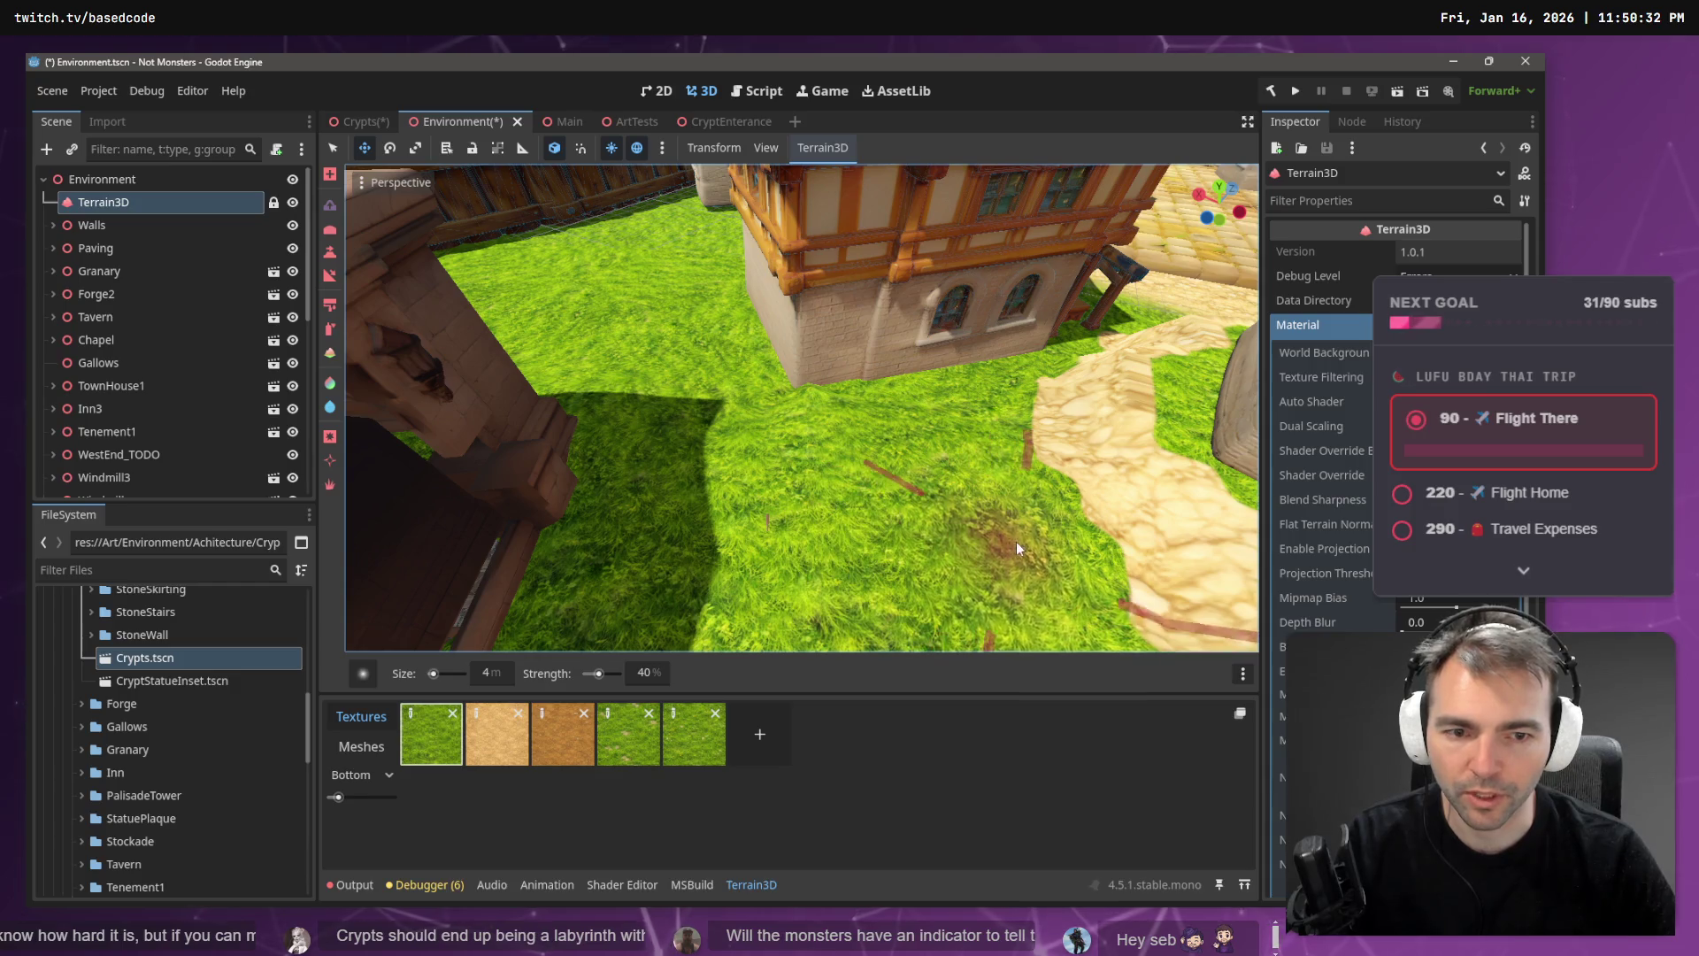
- Fly down beneath the terrain into the crypt, close to the statue alcoves
right_click(1016, 541)
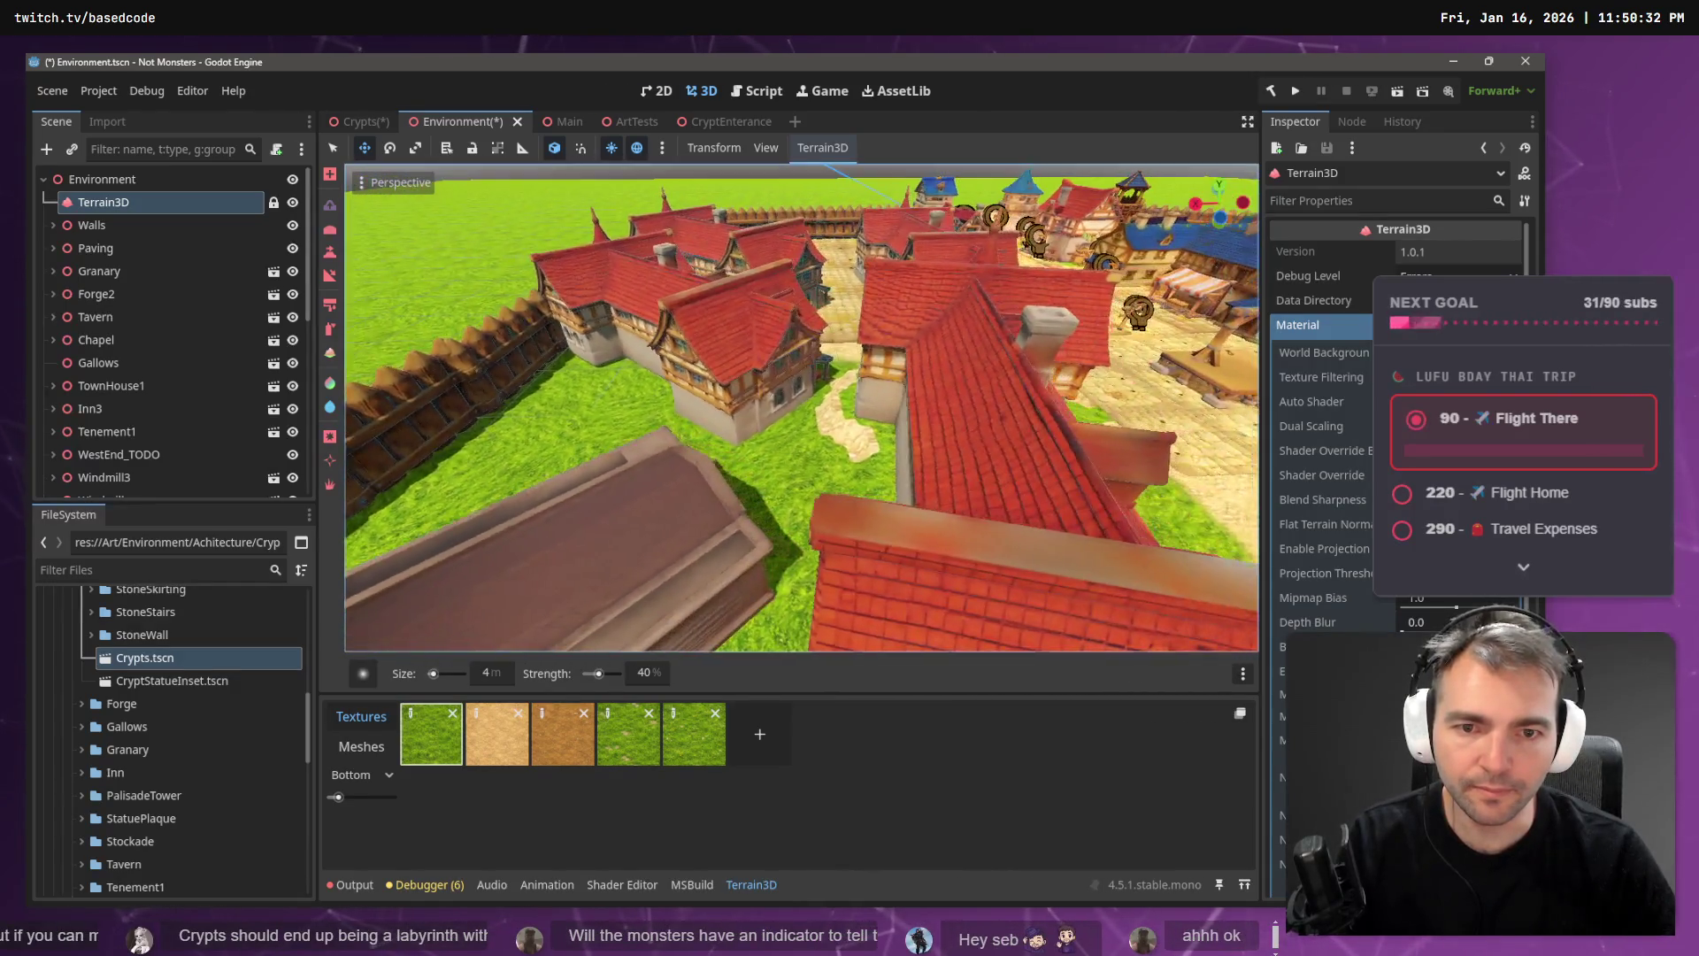
key(s)
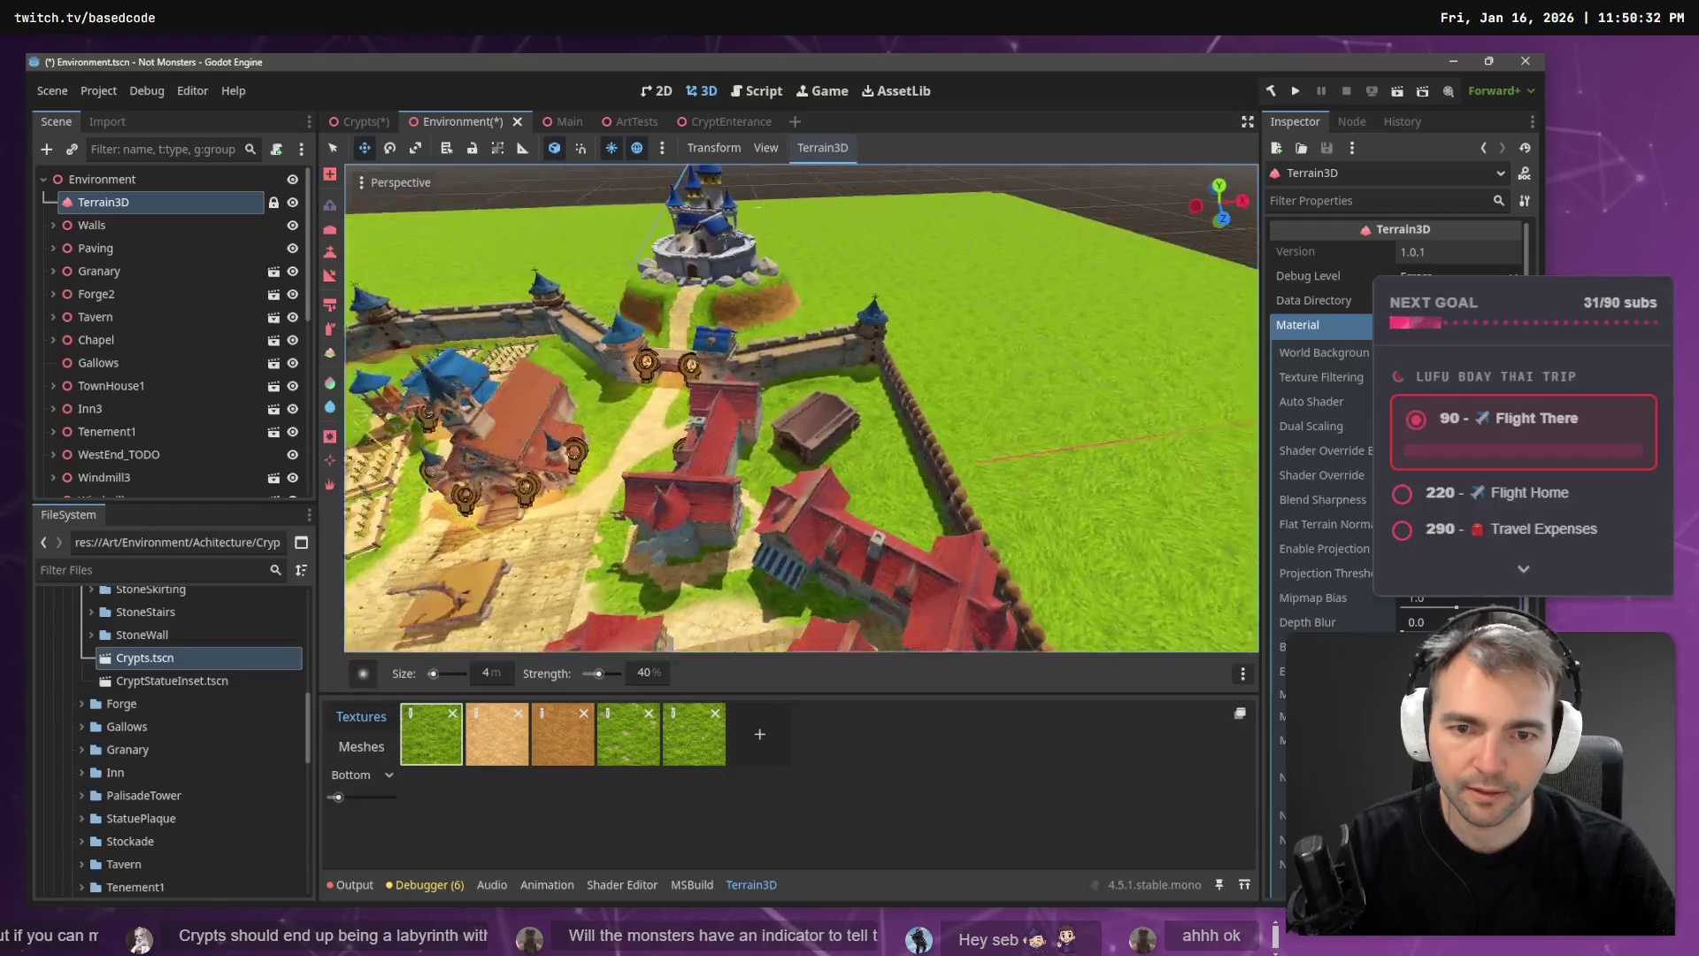
key(w)
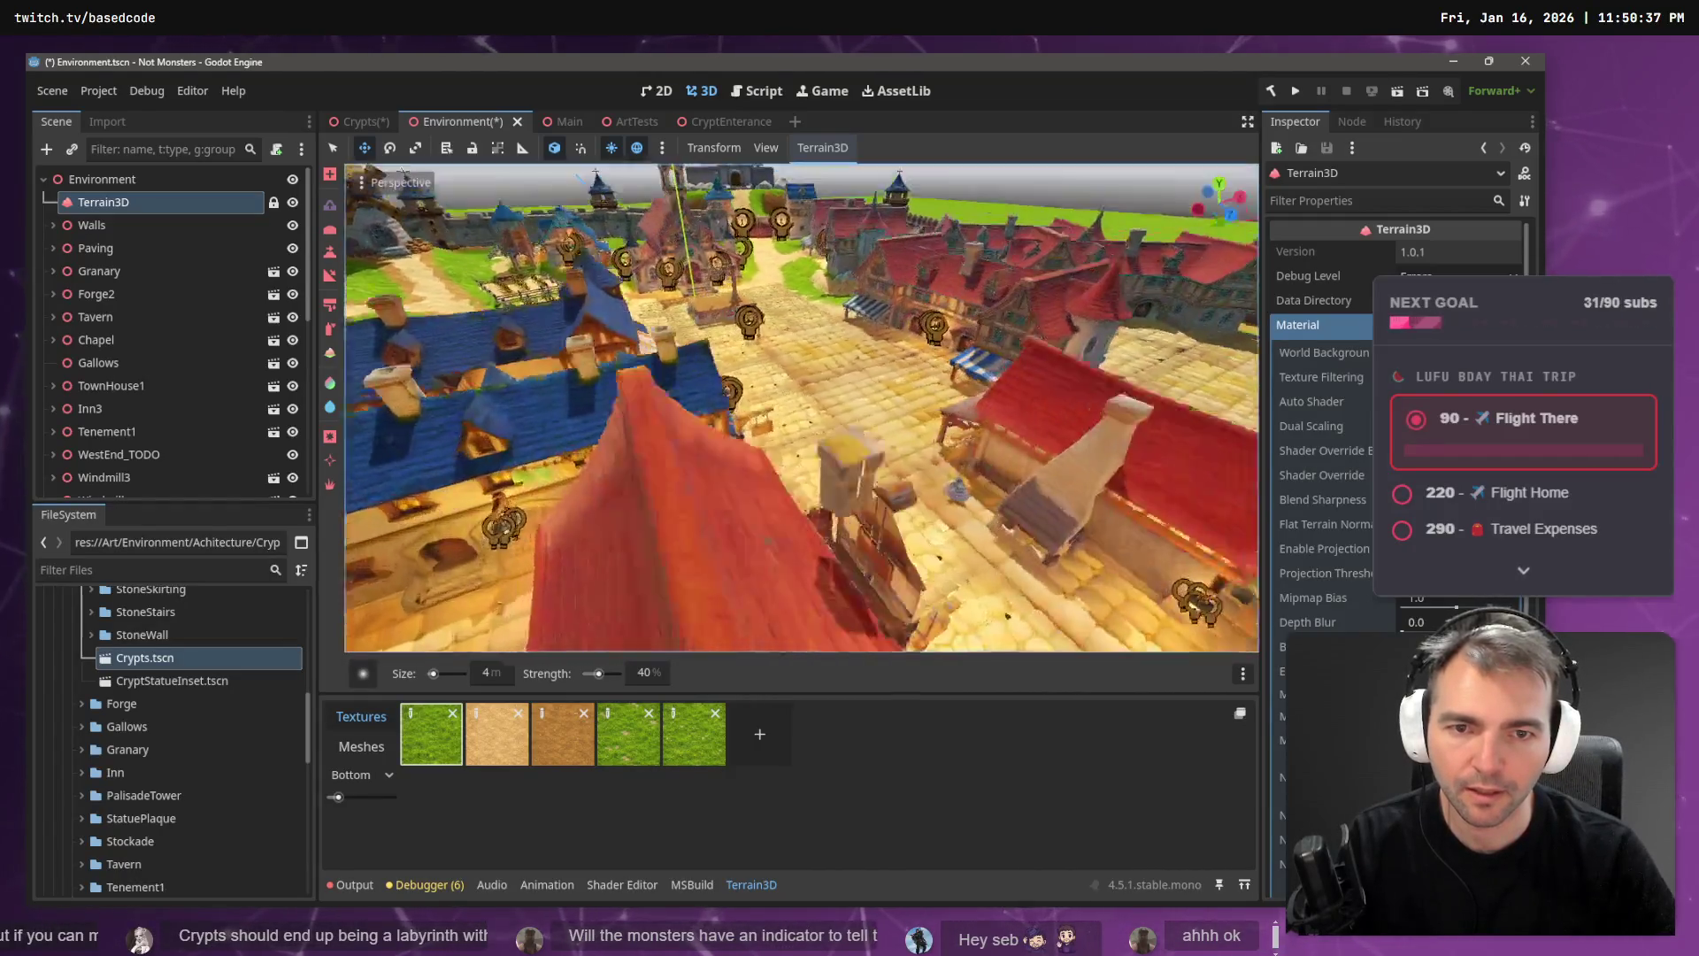
key(w)
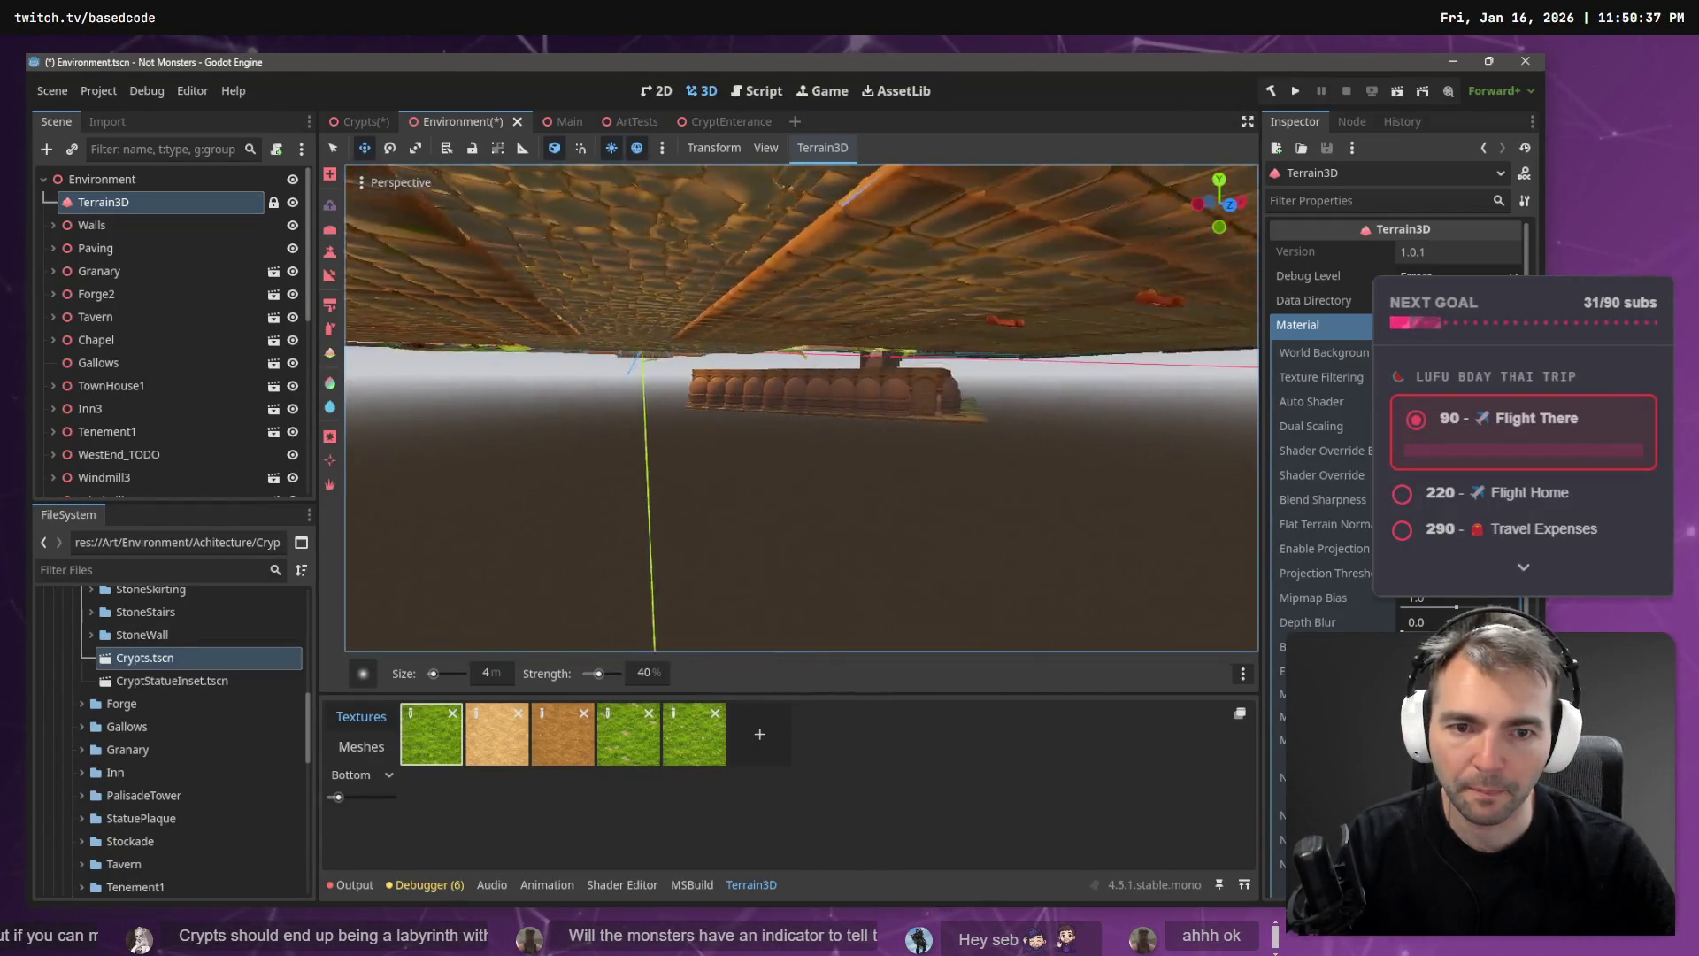
key(w)
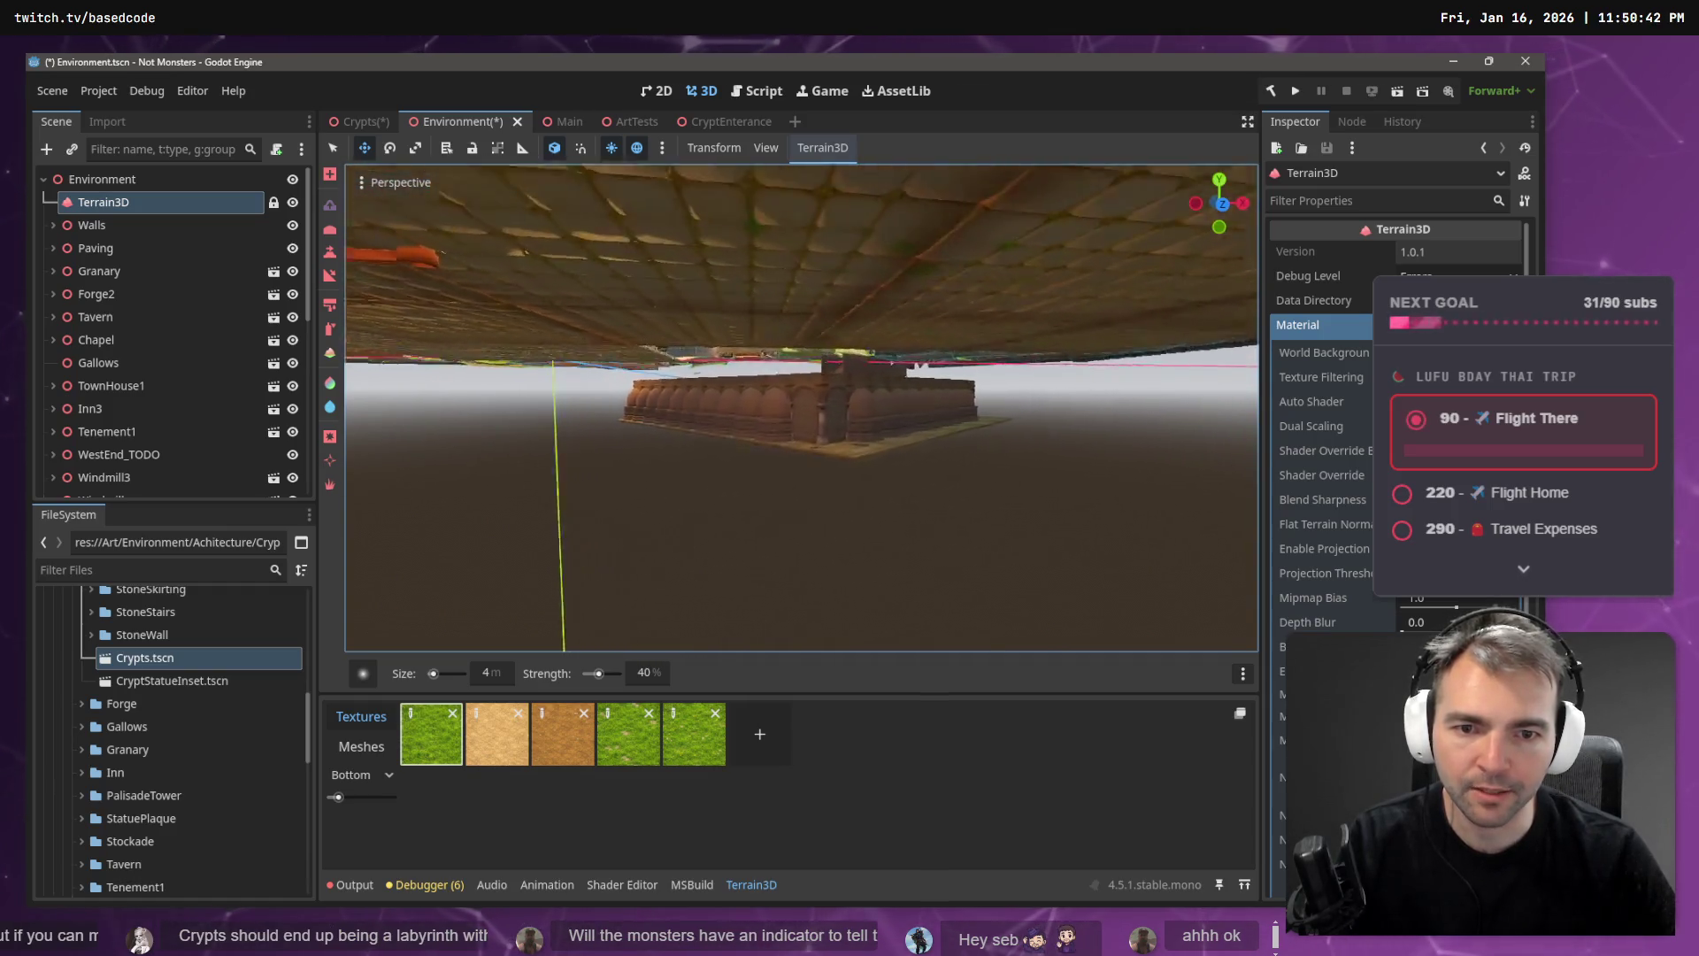
key(w)
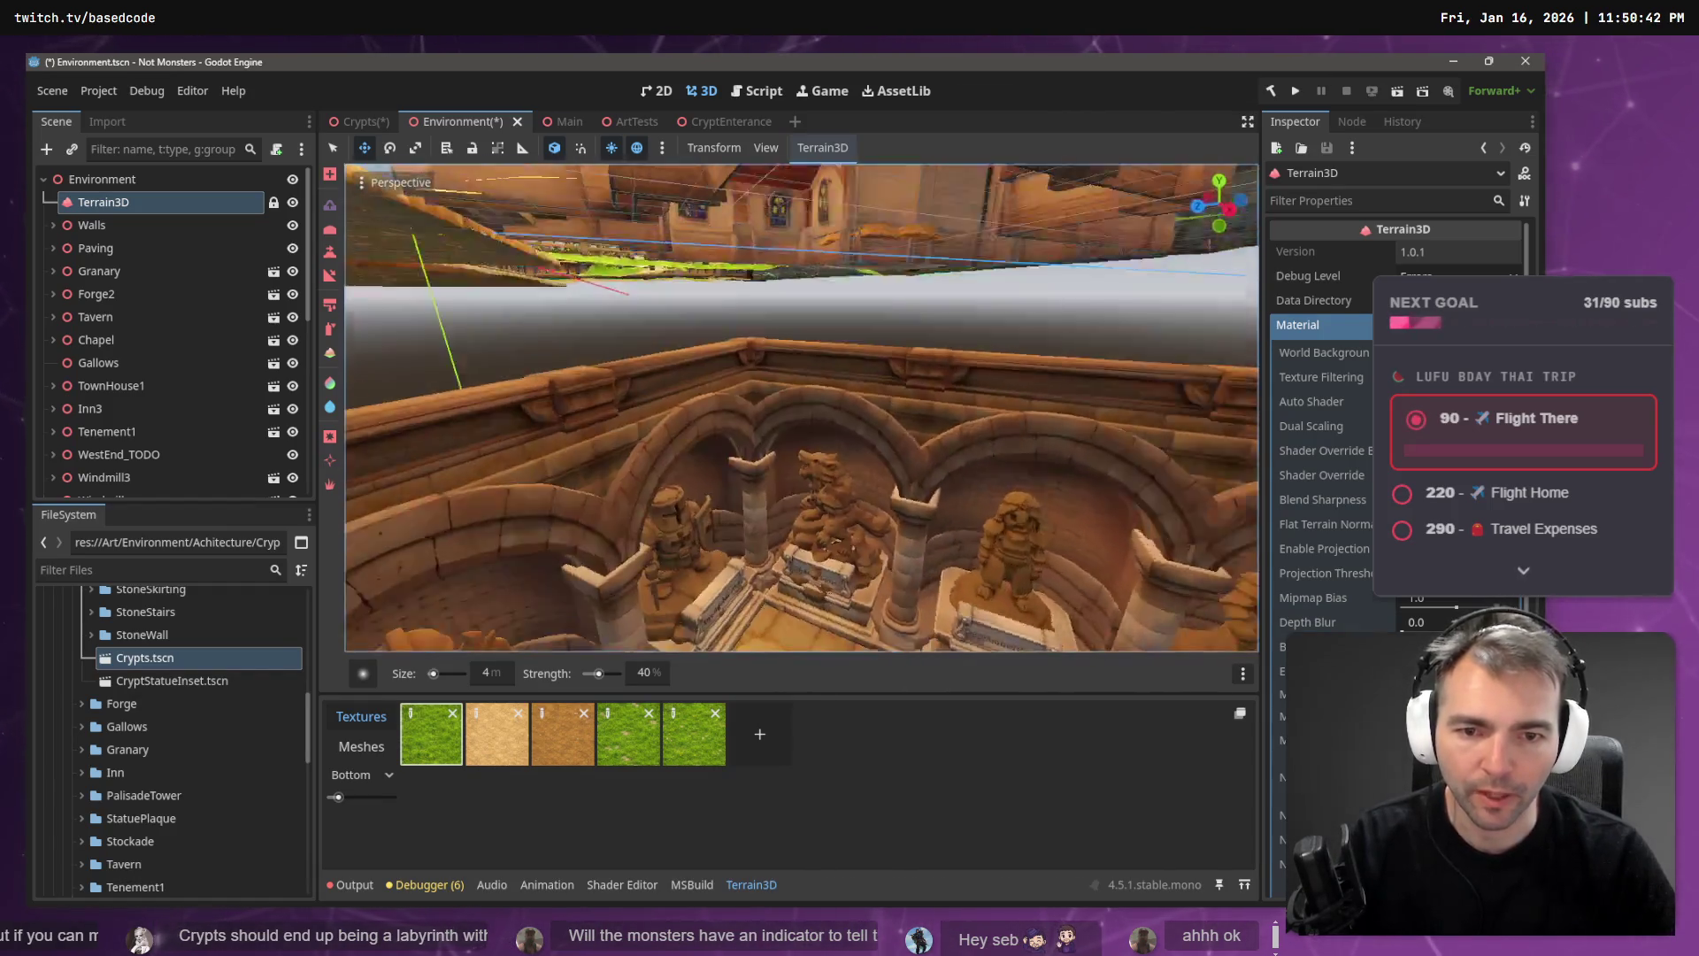
key(w)
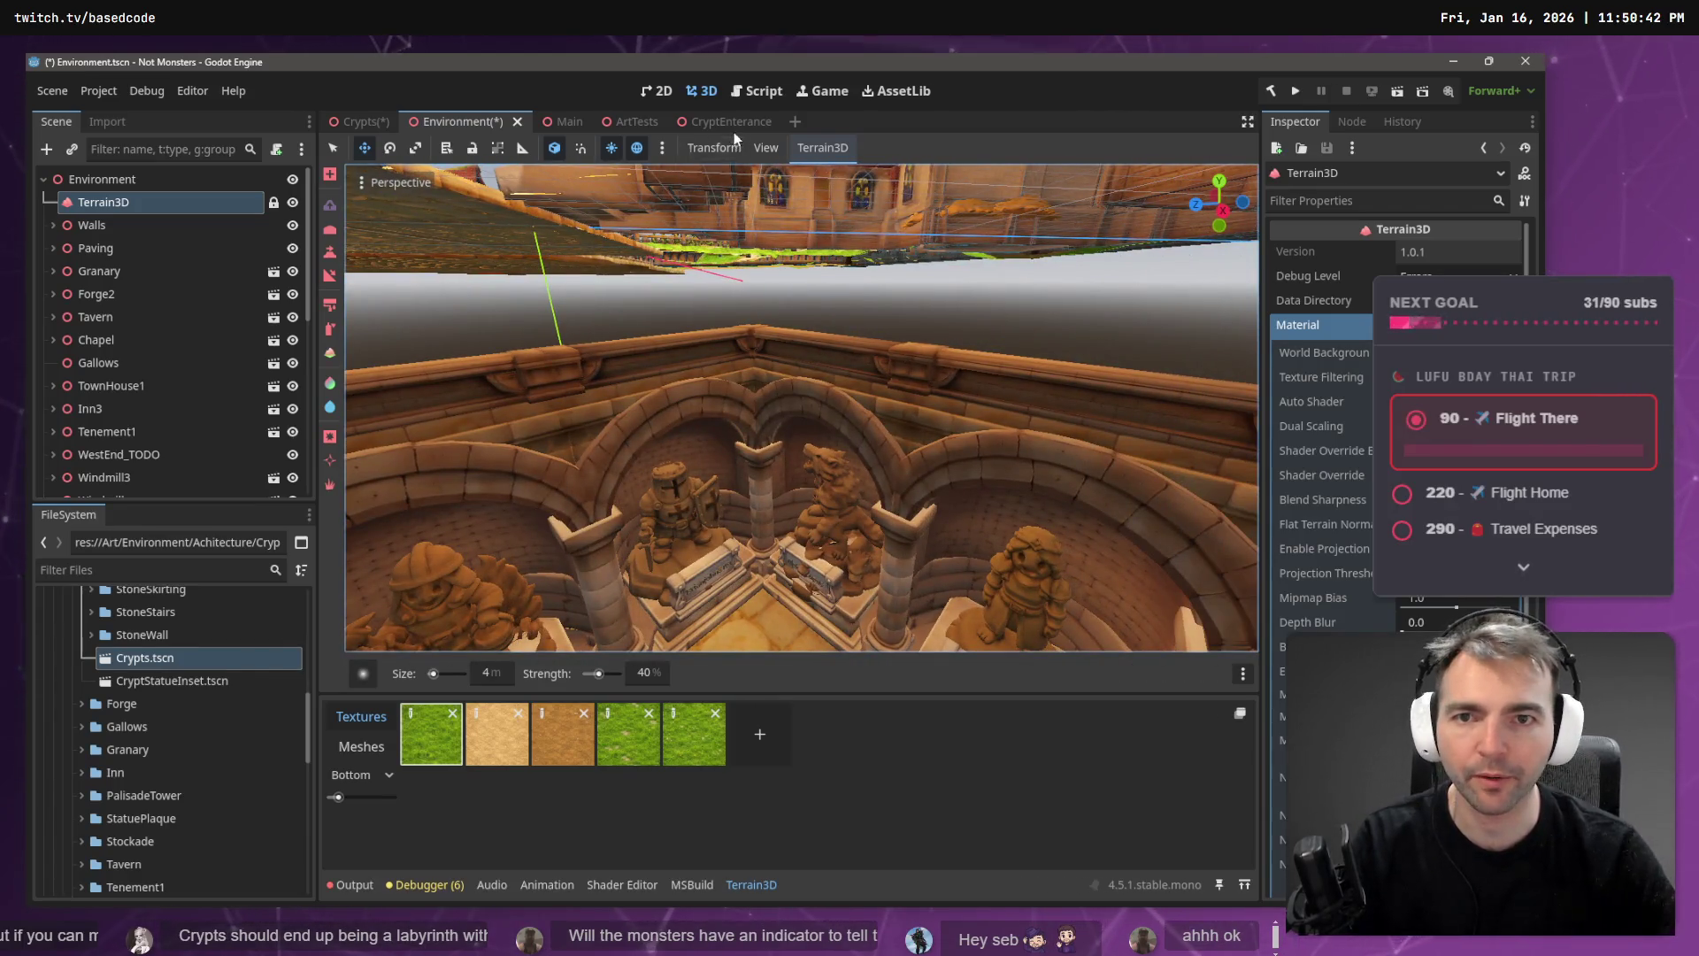
- In the Crypts scene, instance StoneWall.tscn as a child of CryptStatueInset24
click(363, 113)
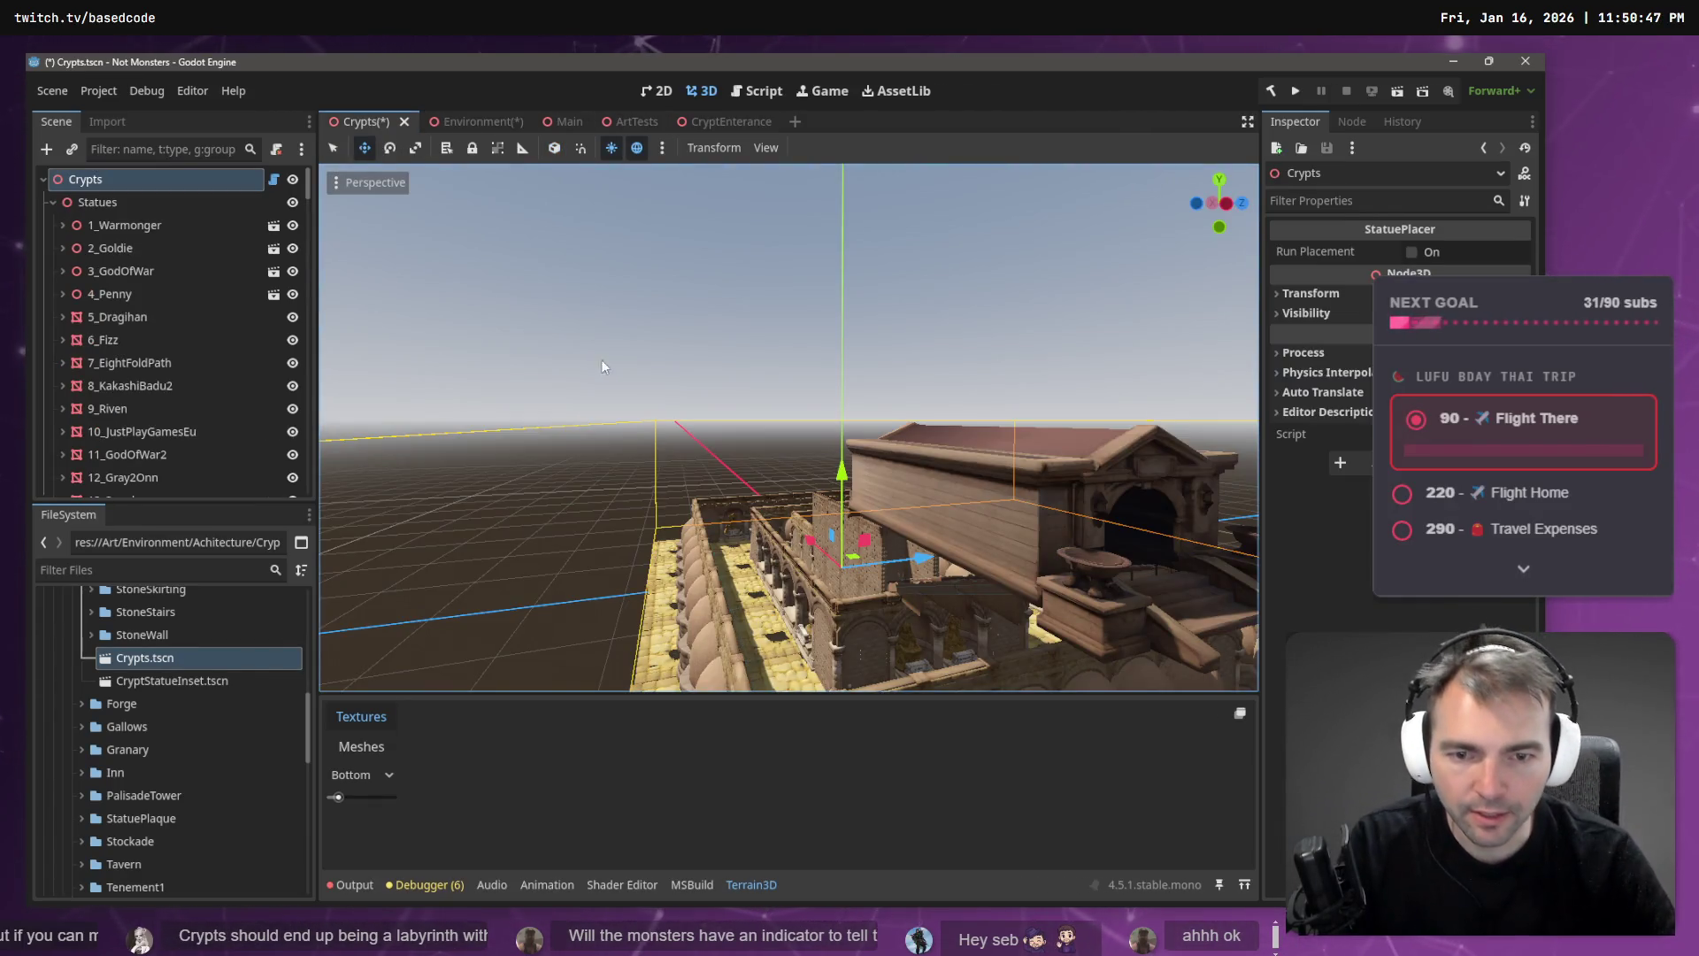
key(s)
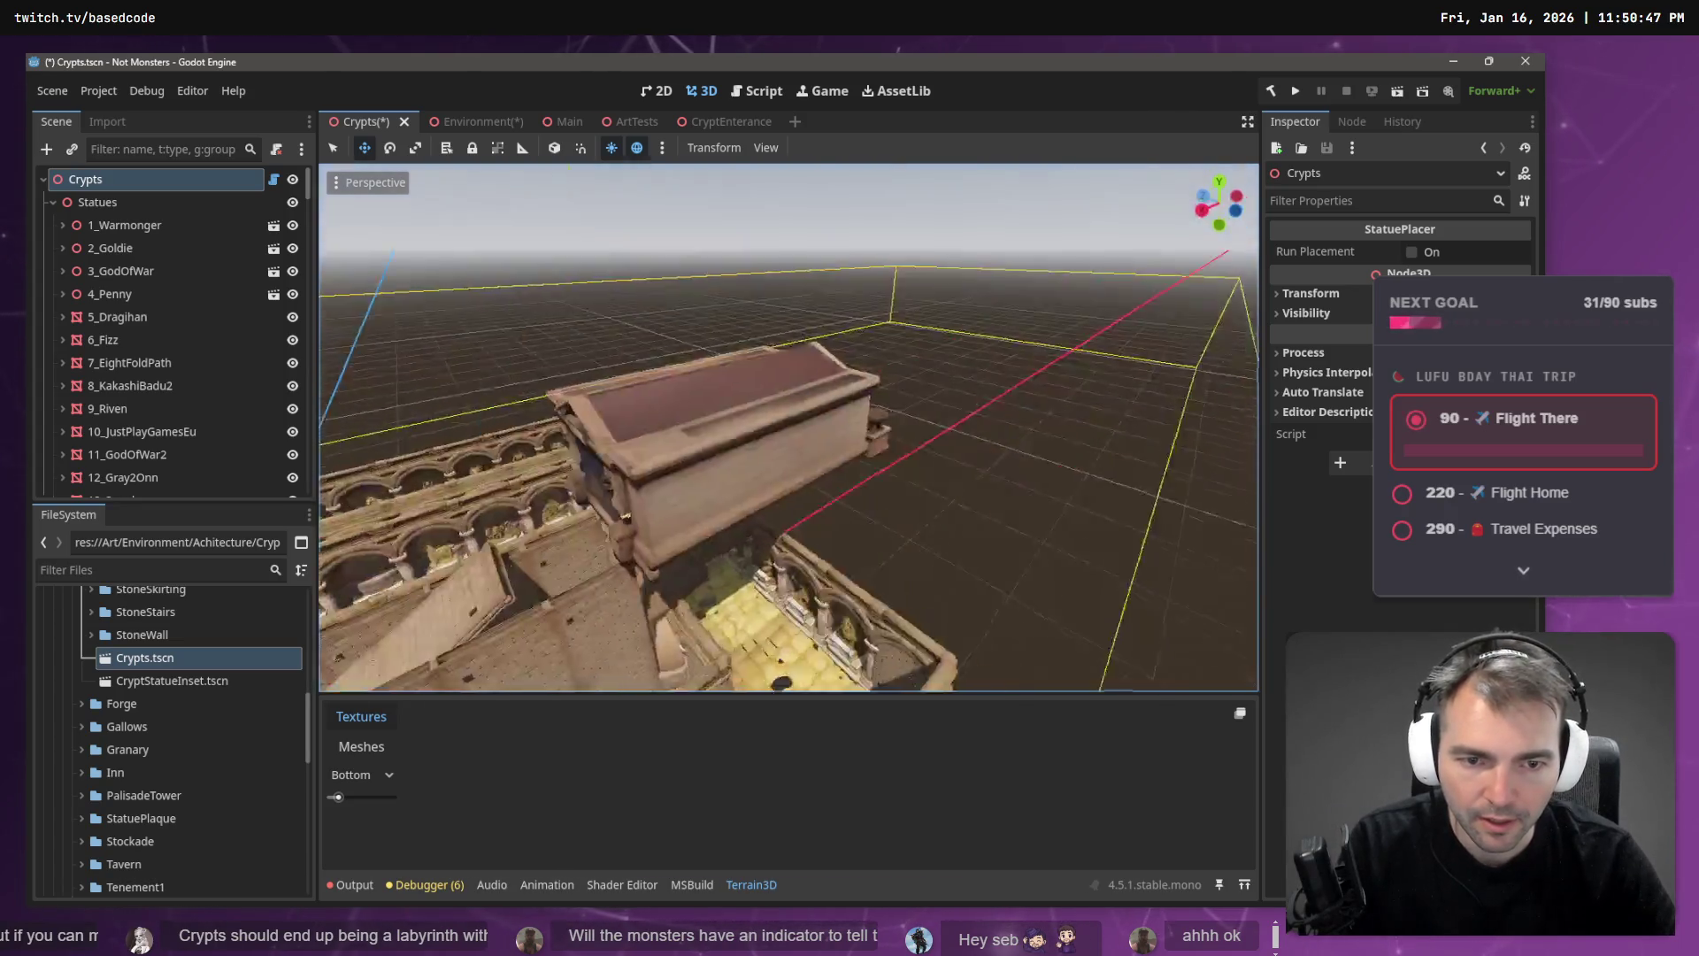
key(w)
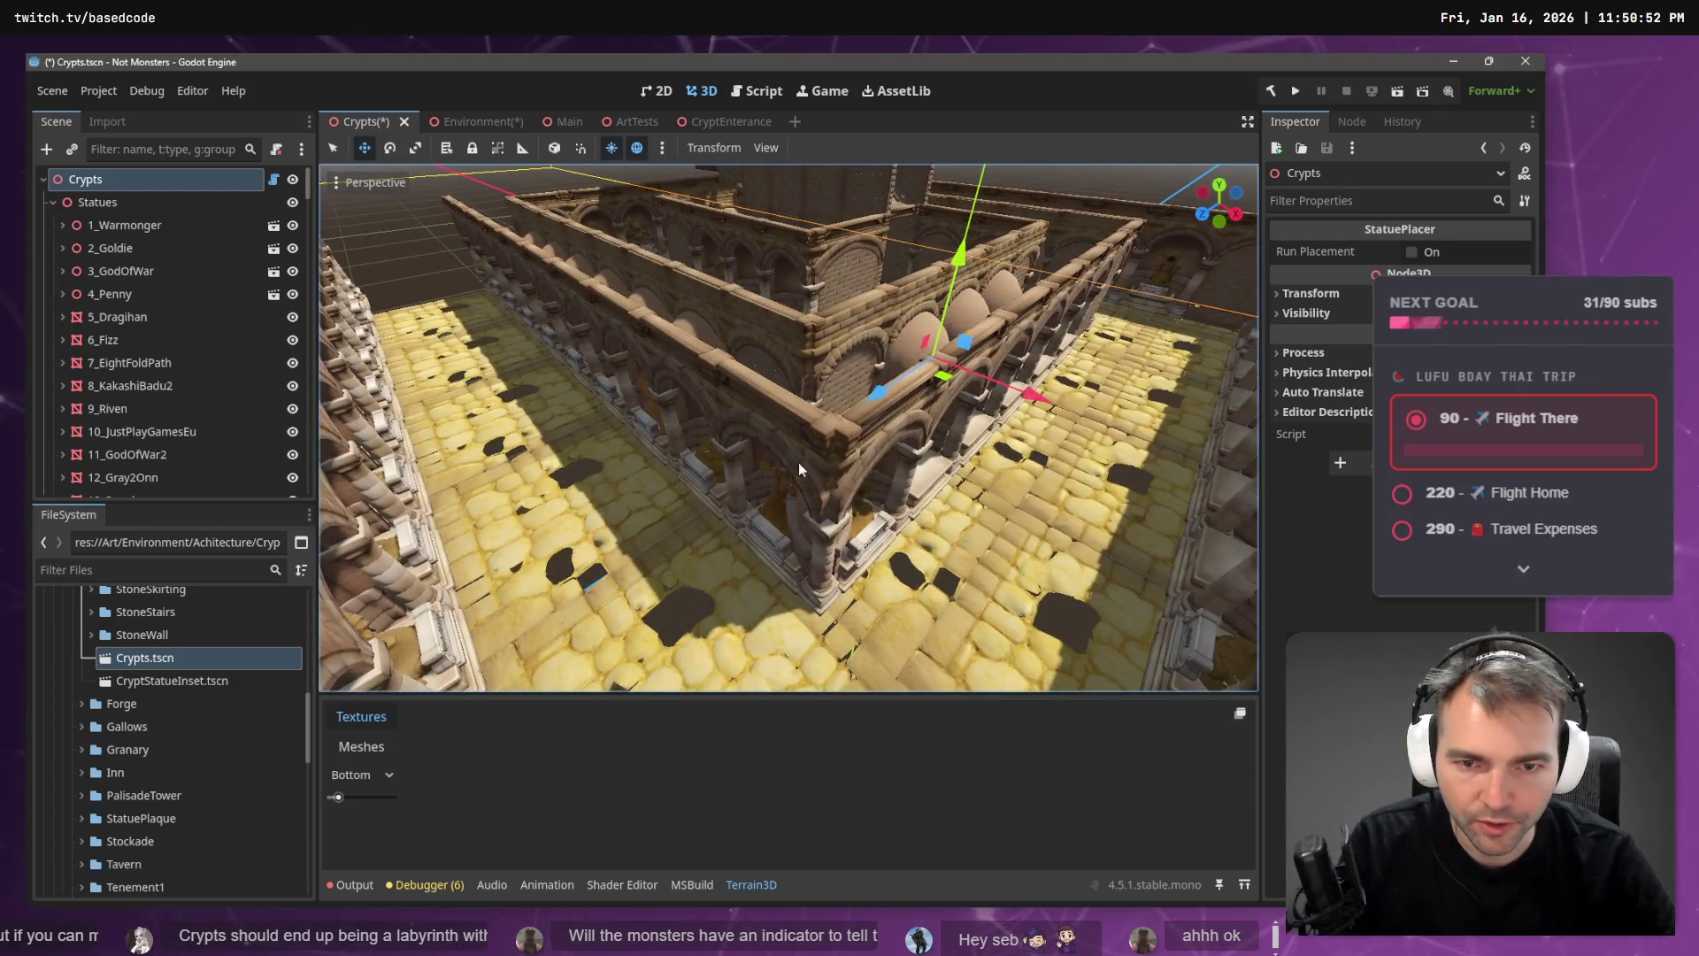
click(885, 449)
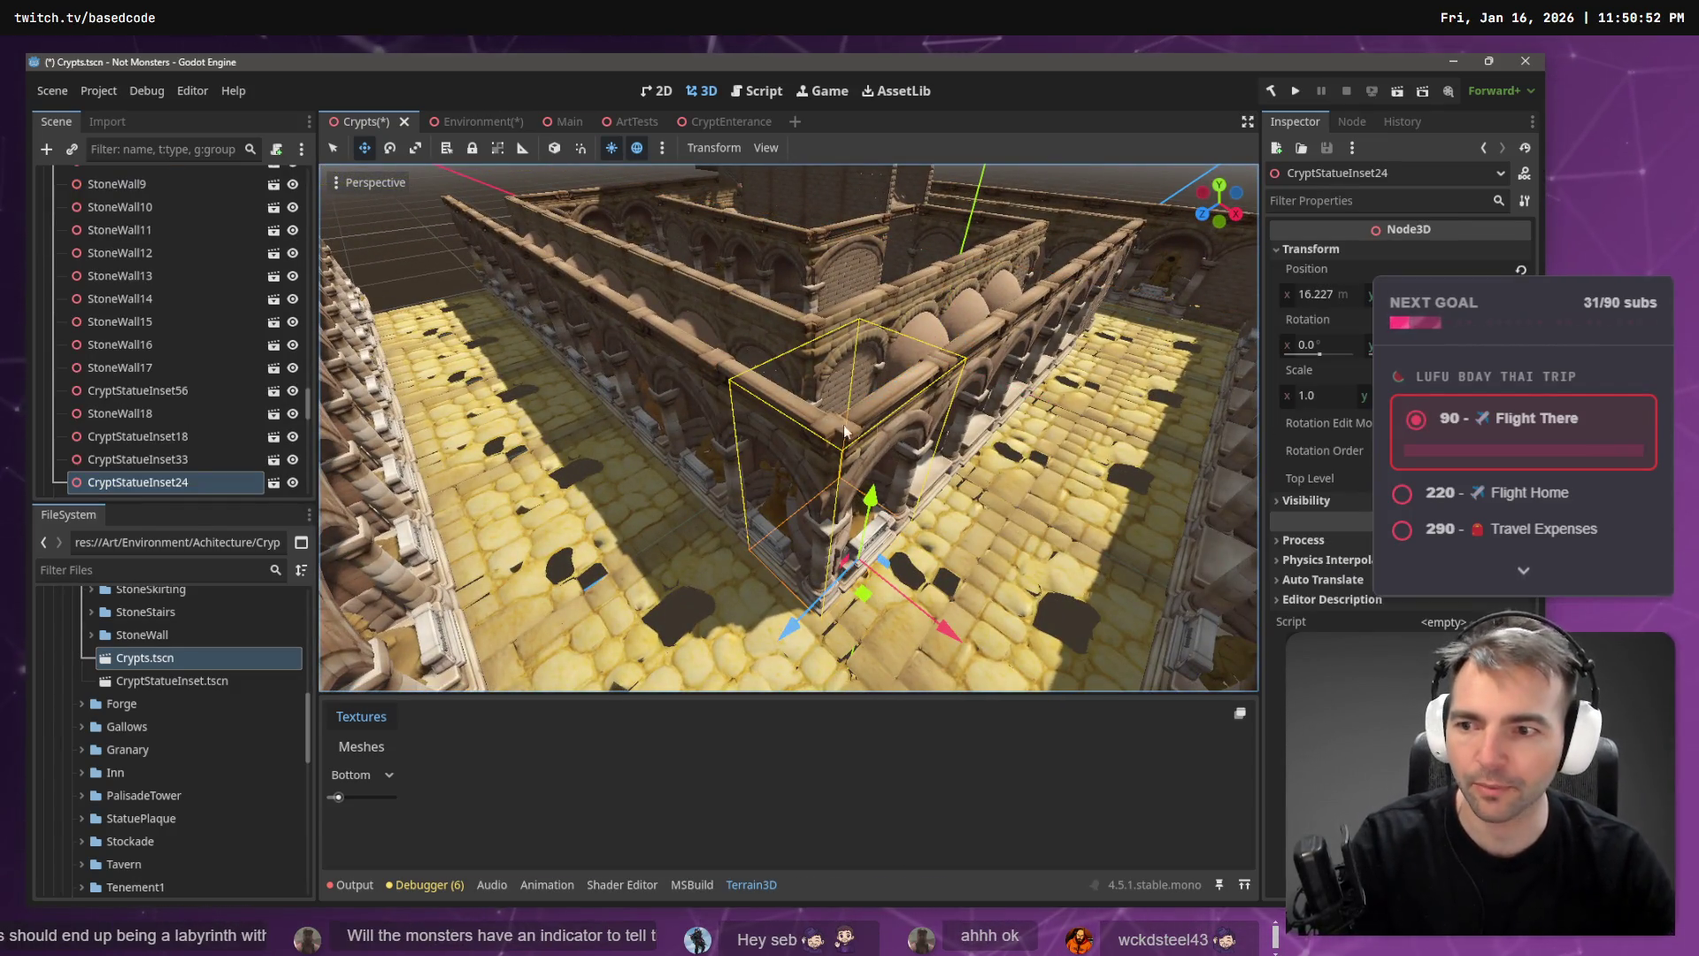
right_click(151, 489)
click(253, 304)
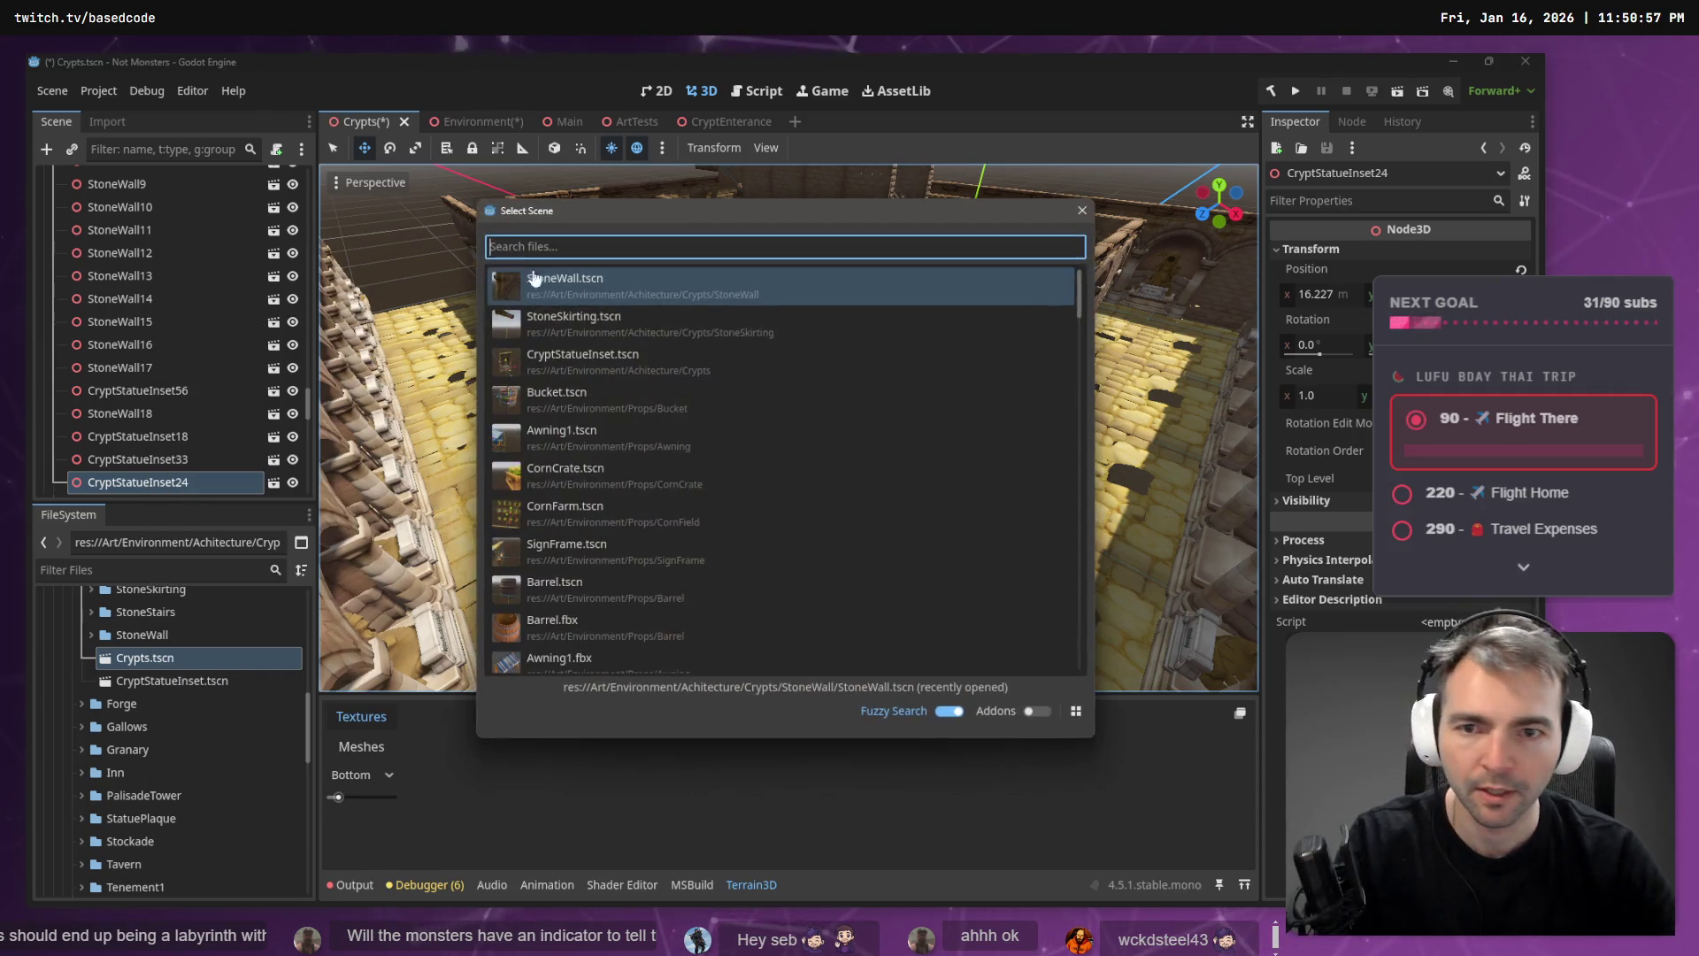
double_click(588, 281)
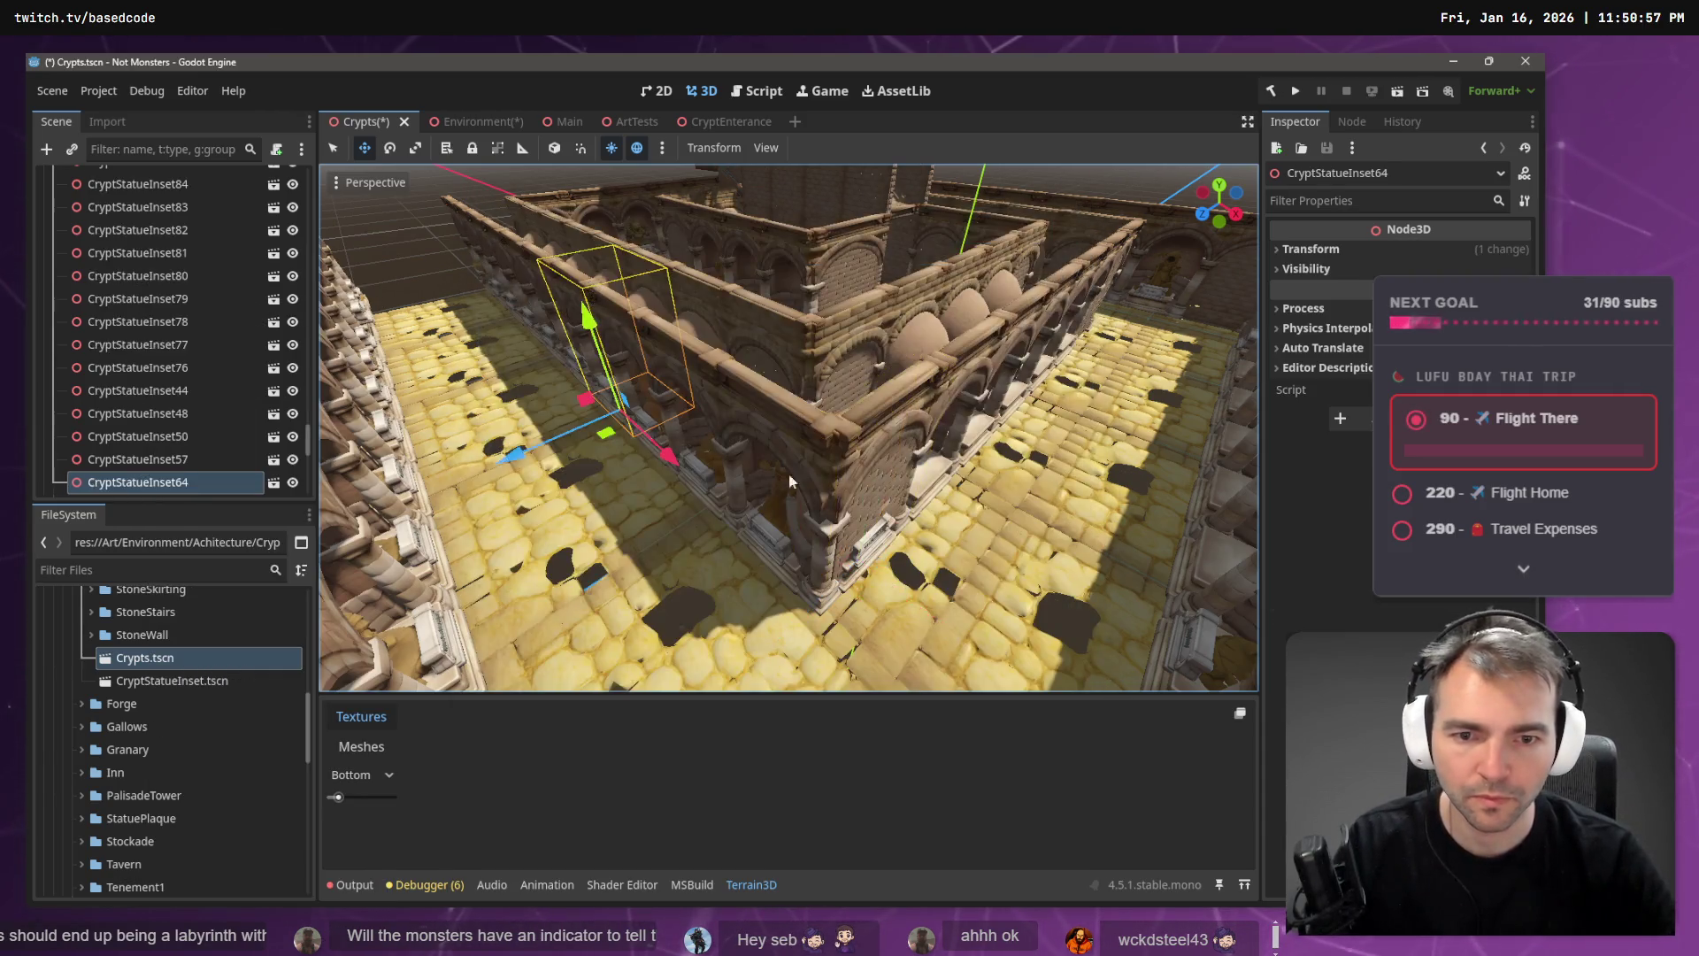
- Instance another StoneWall as a child of CryptStatueInset48
click(799, 469)
right_click(170, 413)
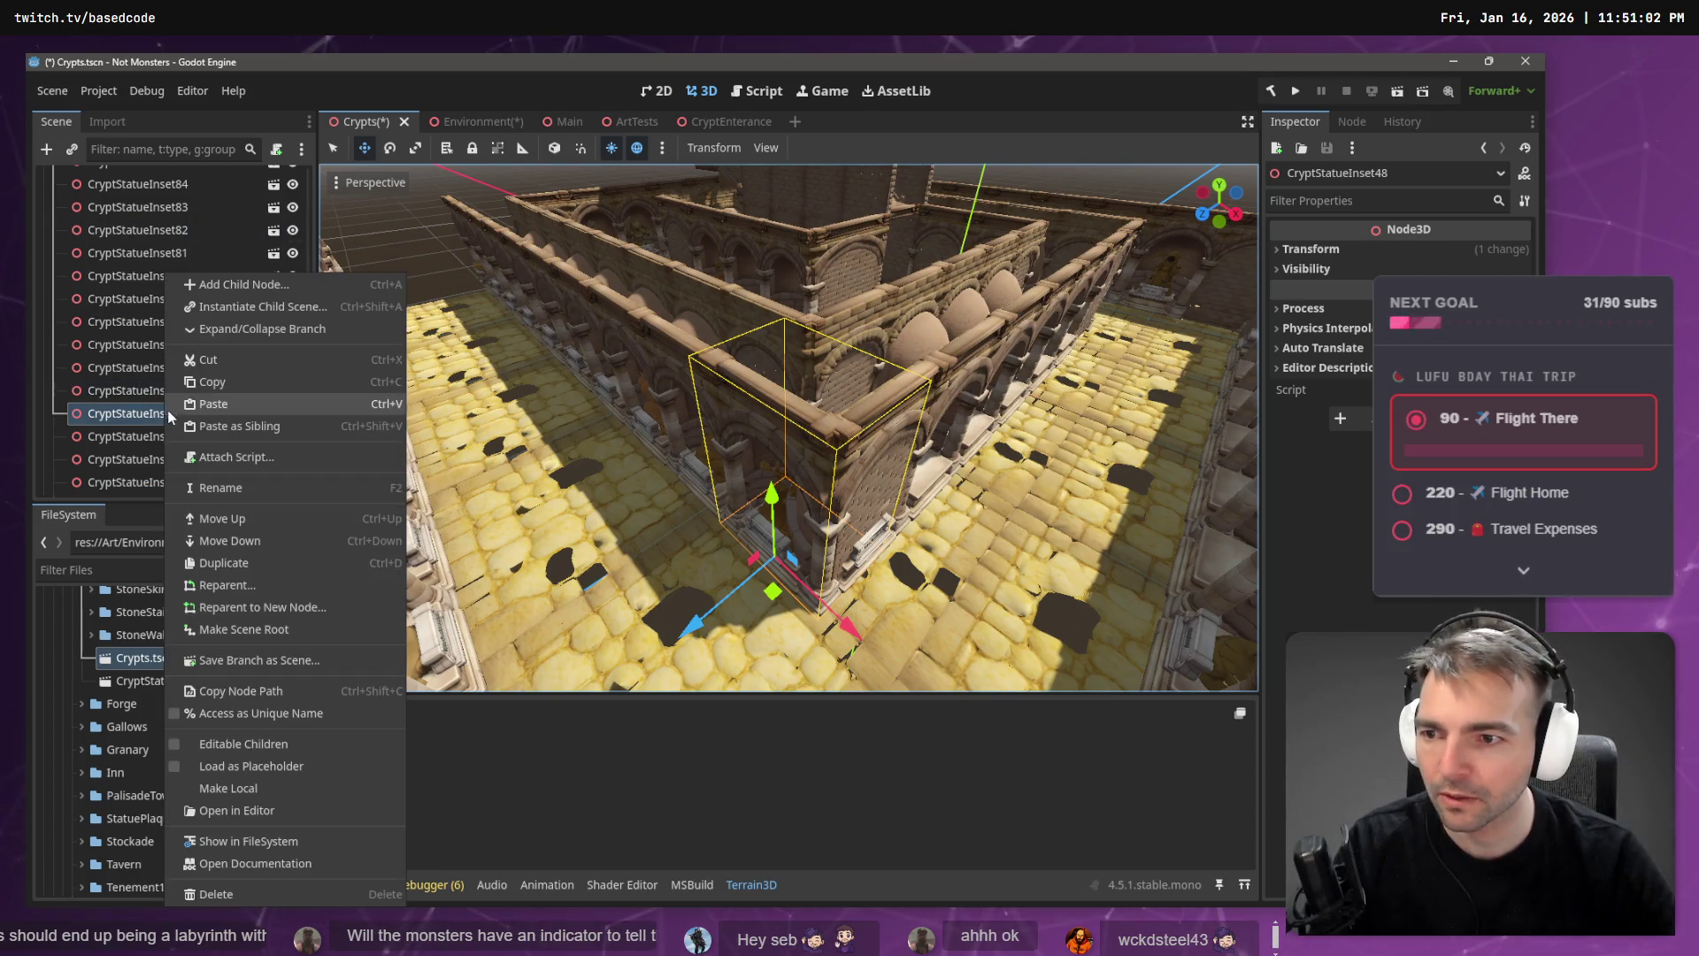
click(232, 307)
double_click(580, 290)
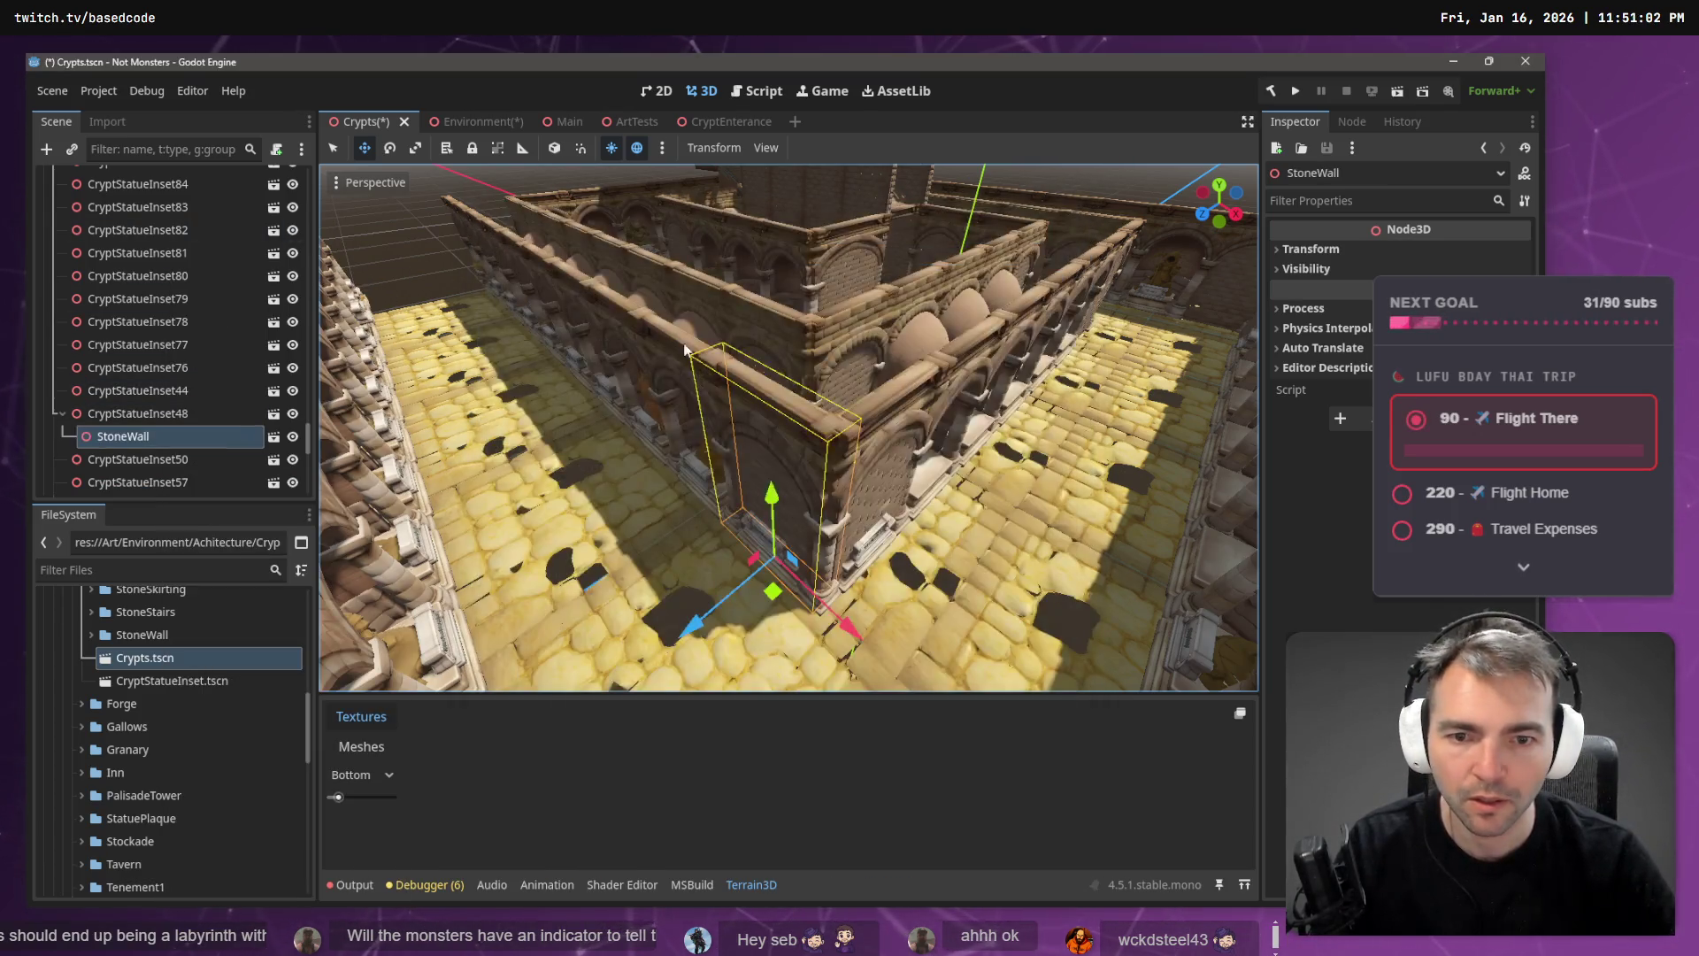
- Add a CryptStatueInset44 under CryptStatueInset41 and instance a StoneWall beneath it
drag(867, 409, 778, 336)
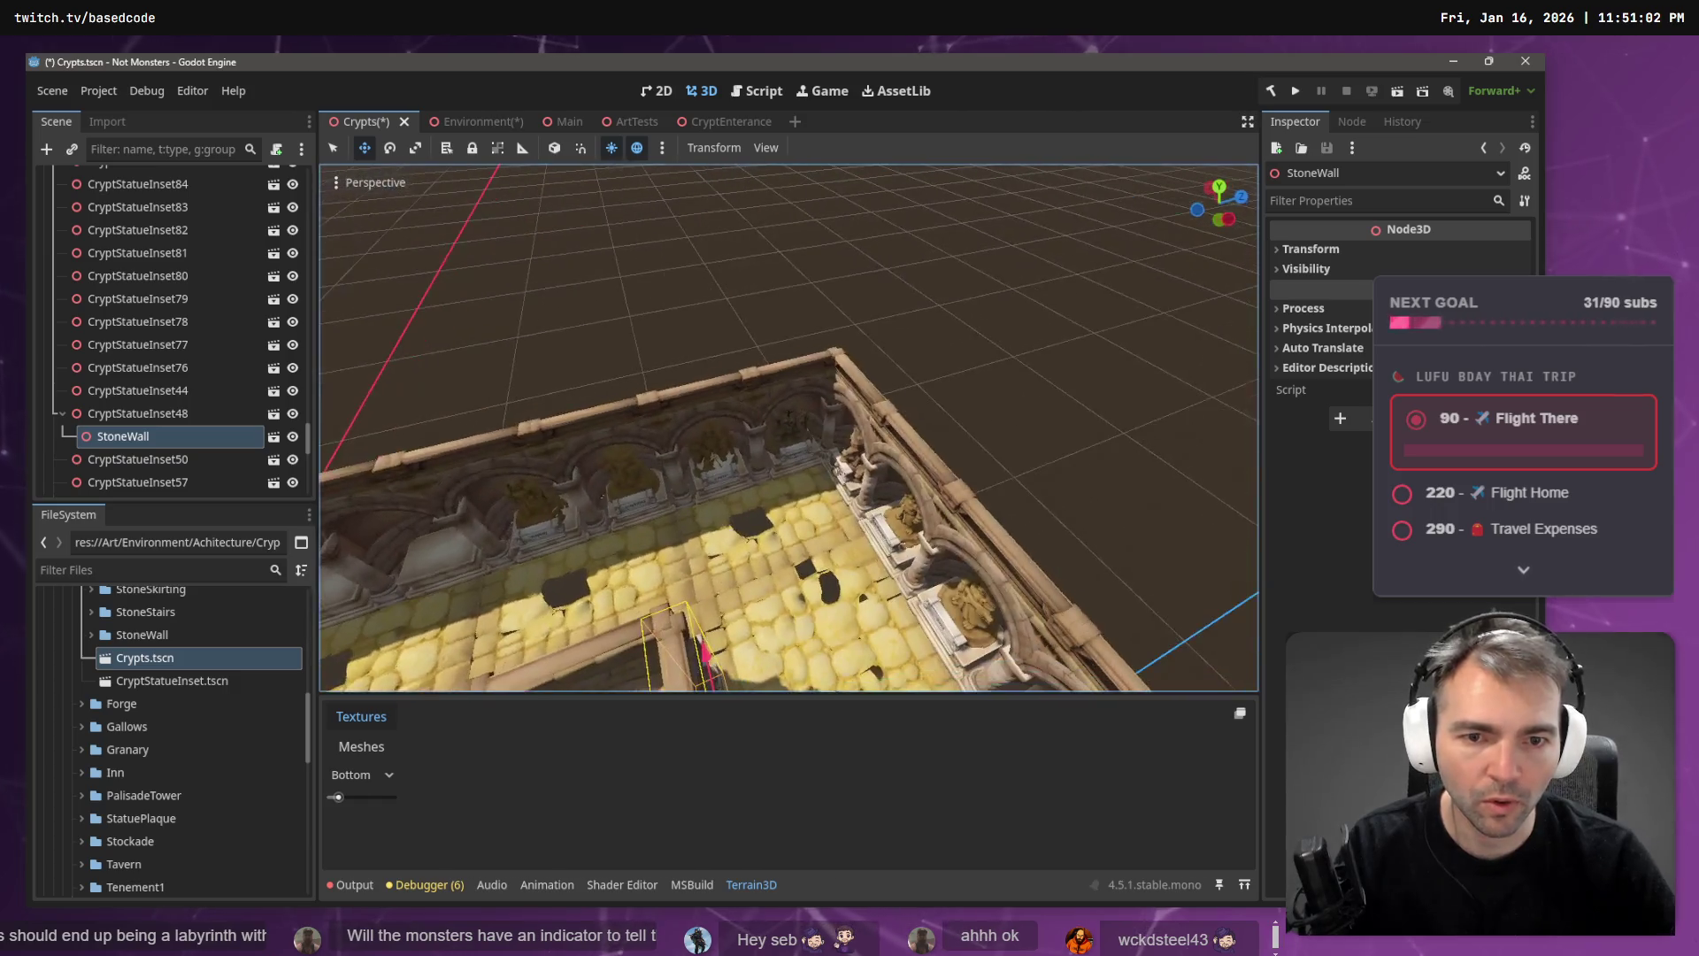
click(818, 390)
right_click(196, 179)
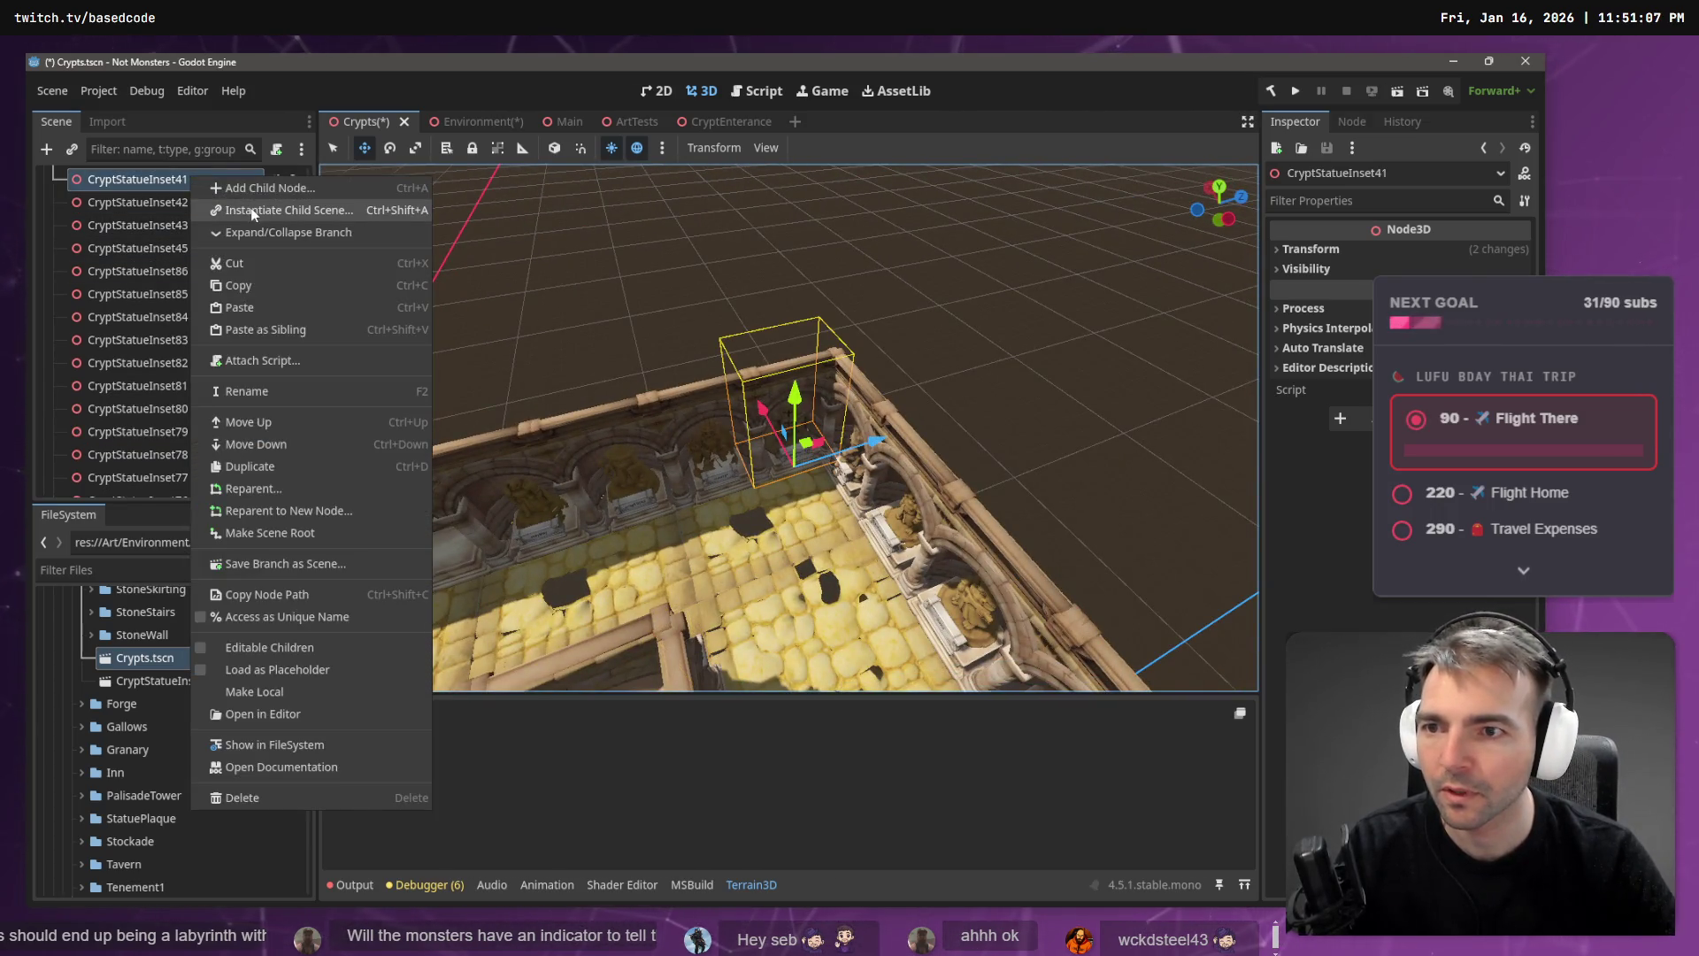
click(254, 213)
double_click(582, 358)
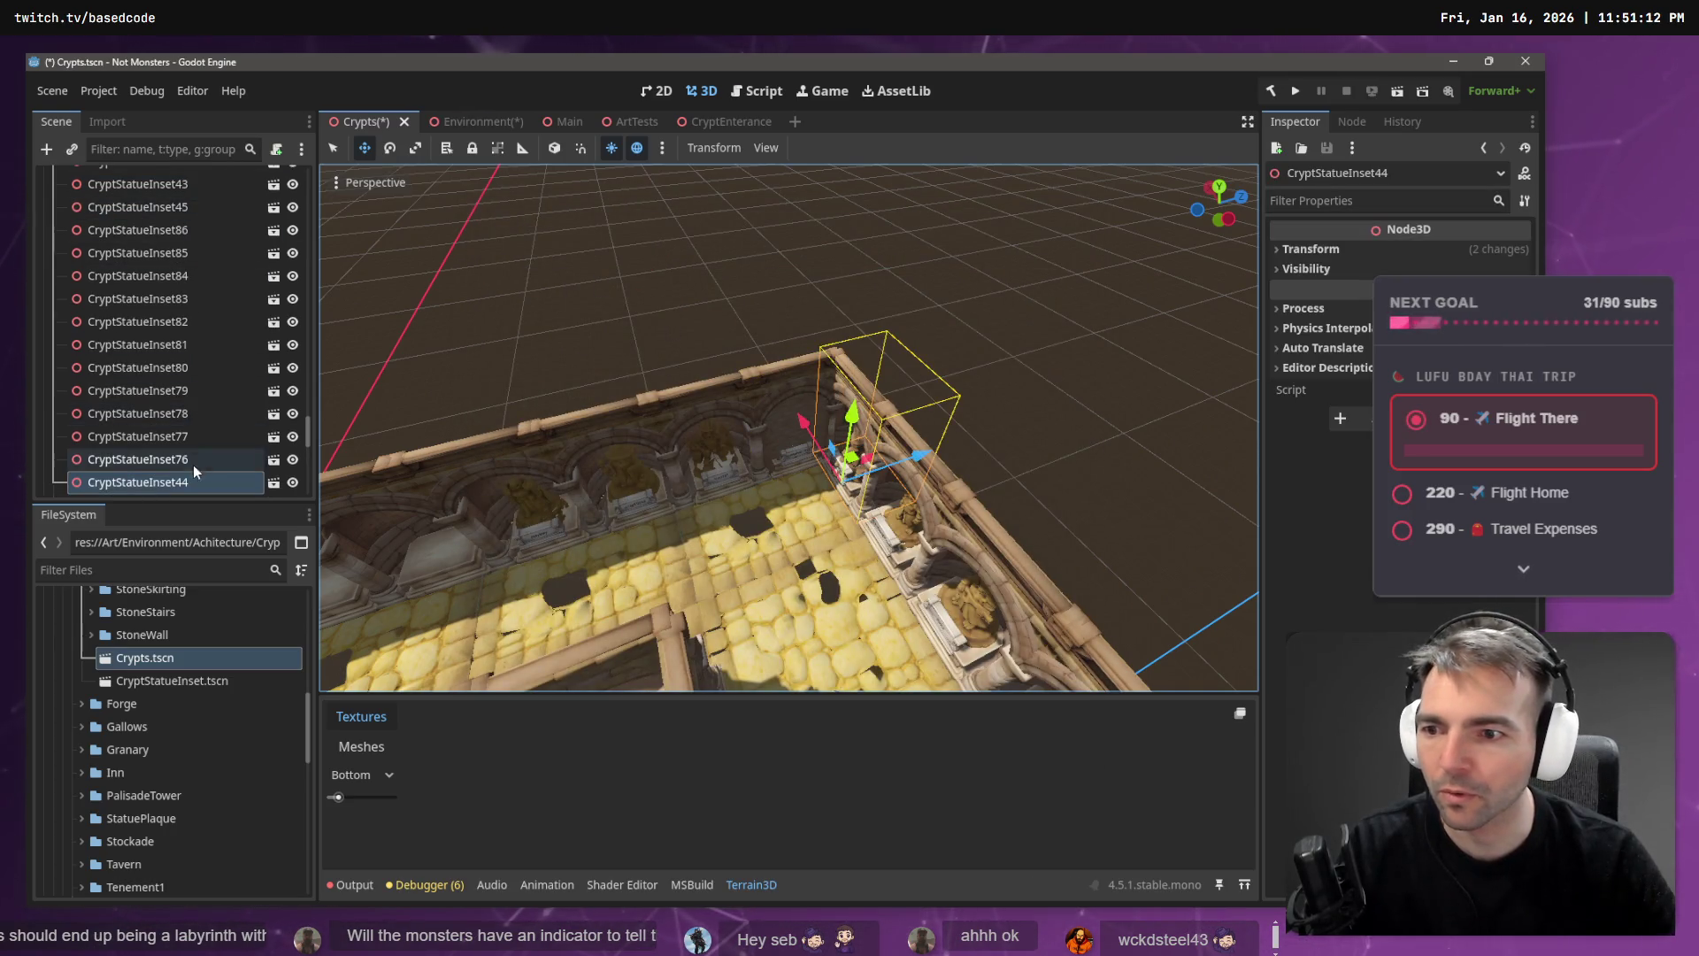
right_click(195, 481)
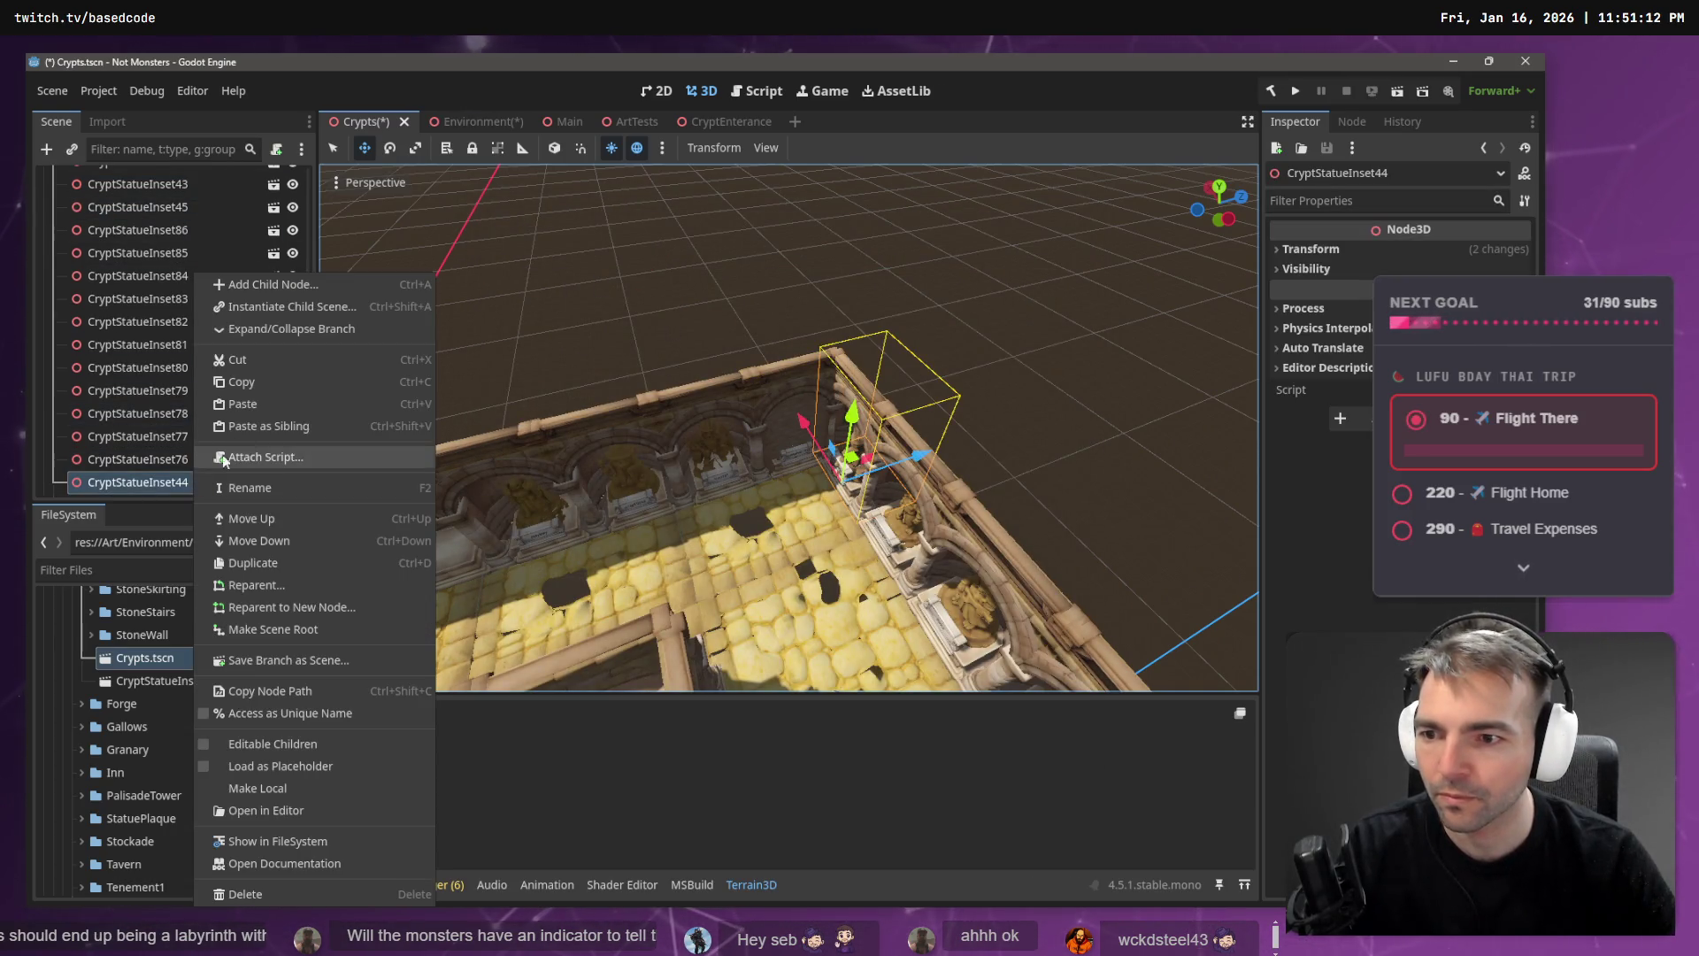
click(282, 306)
double_click(587, 281)
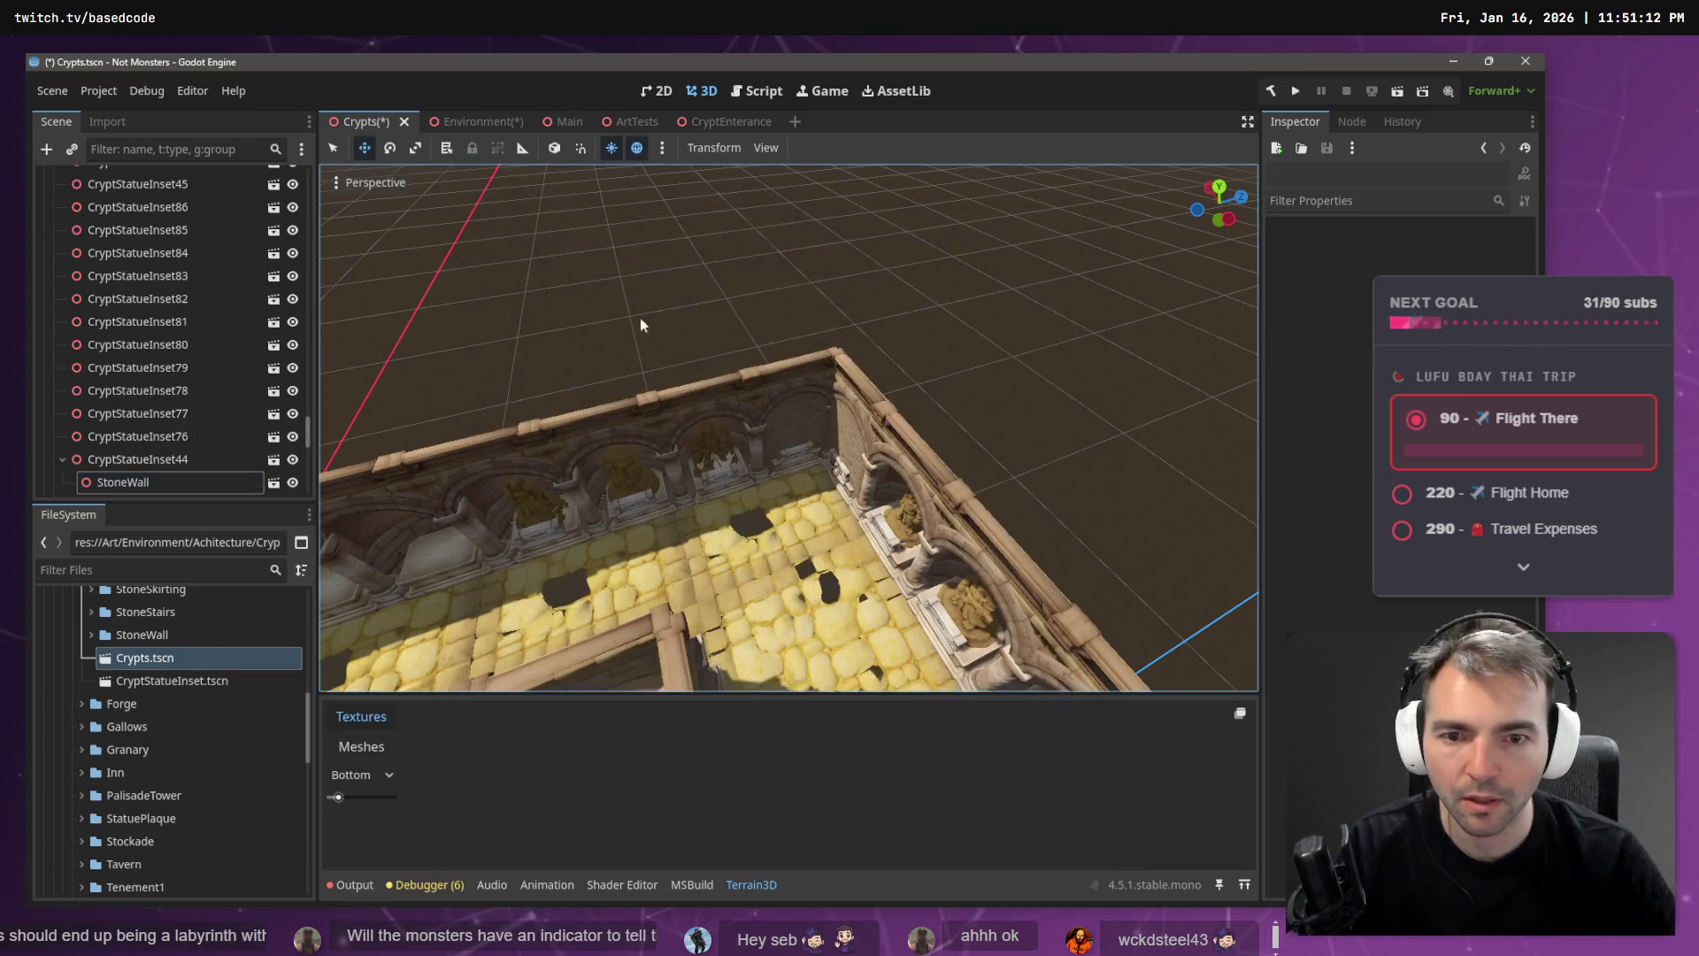
- Delete CryptStatueInset41, then undo the deletion
drag(793, 361, 807, 419)
click(791, 395)
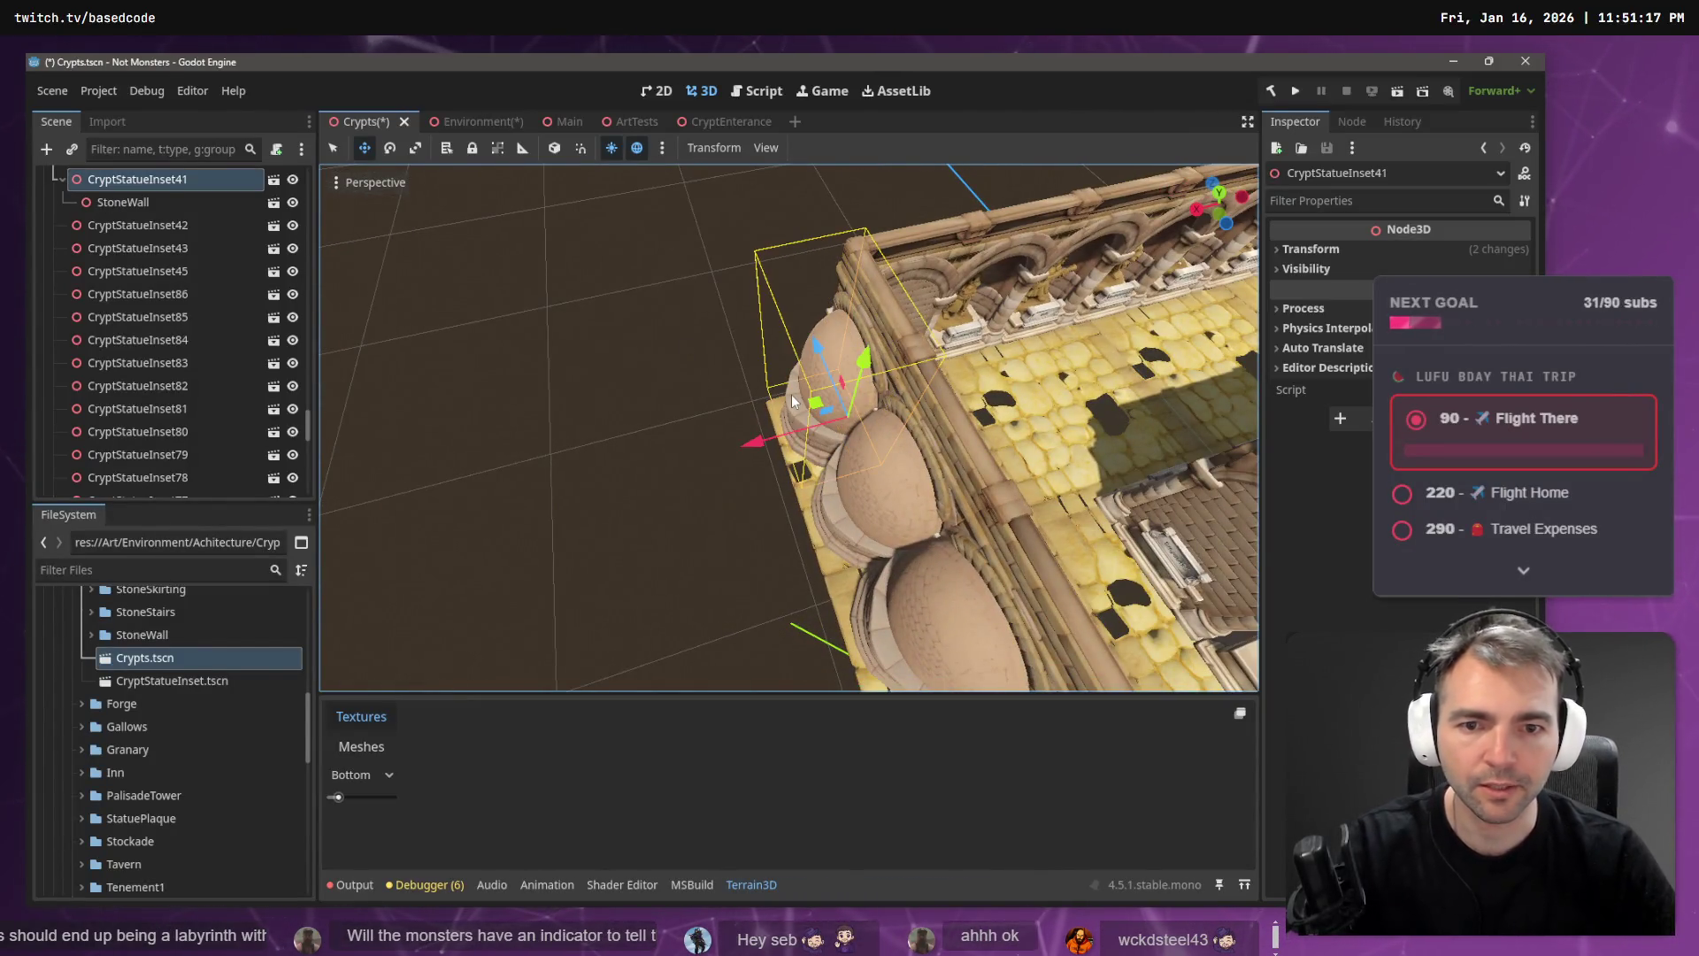
key(Delete)
key(Return)
drag(783, 406, 720, 273)
key(ctrl+z)
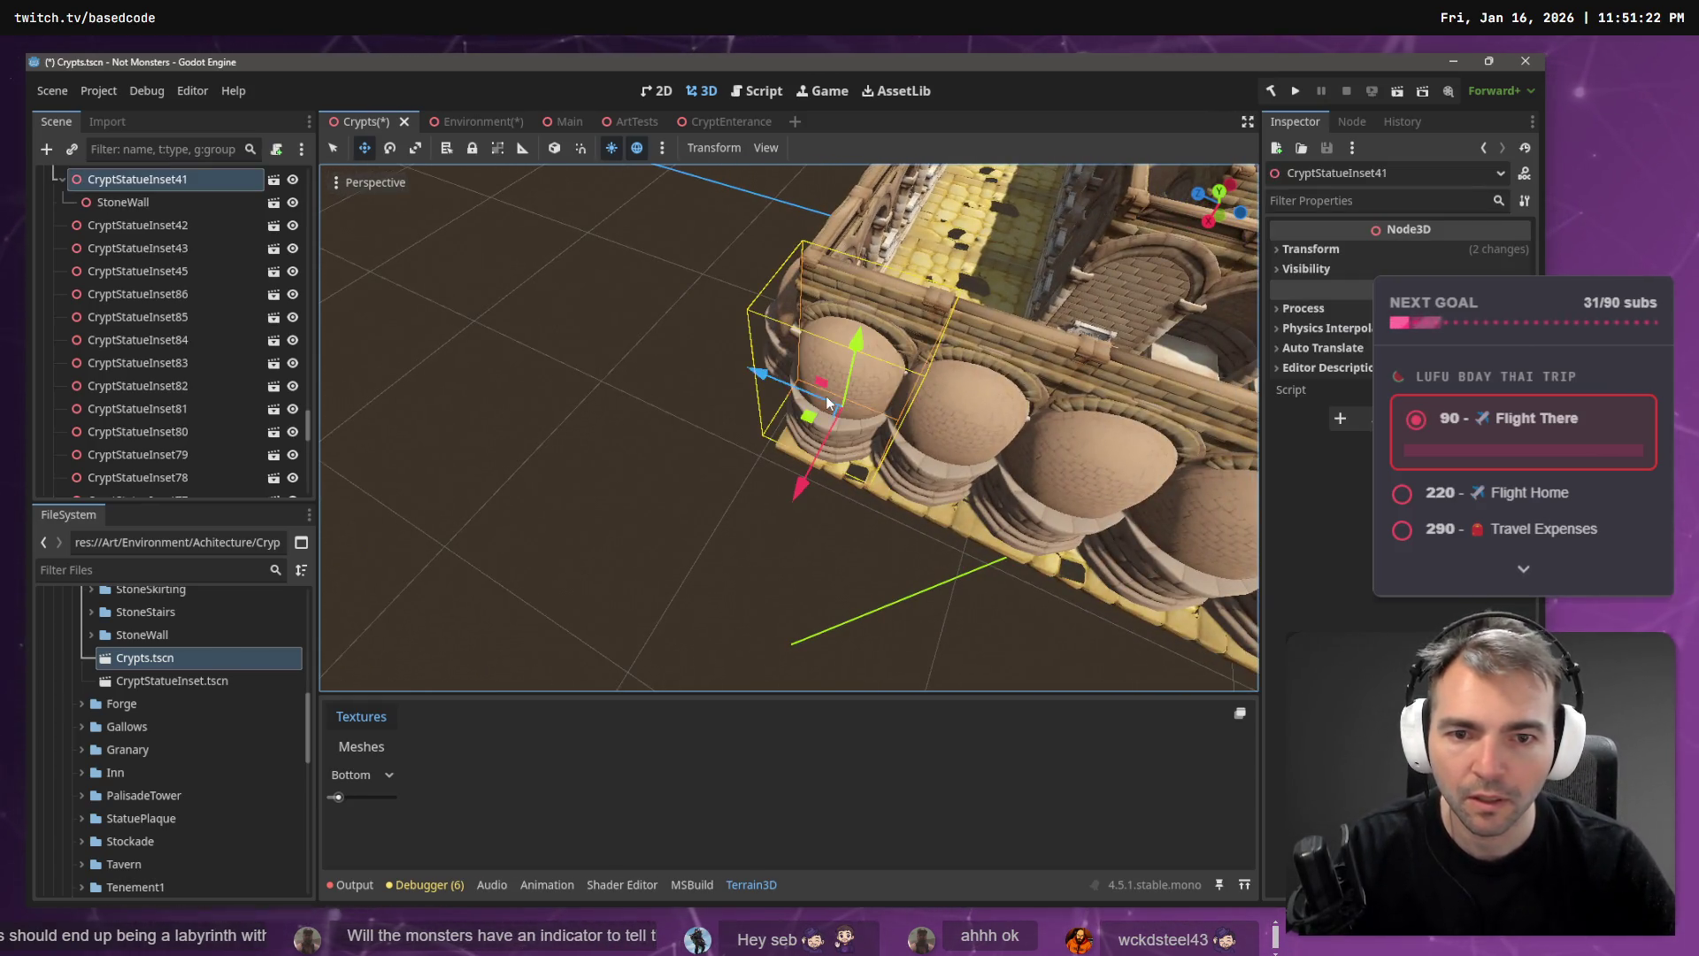
- Drag the StoneWall out of CryptStatueInset24 to the top level as StoneWall20
click(123, 203)
scroll(156, 258, up, 2)
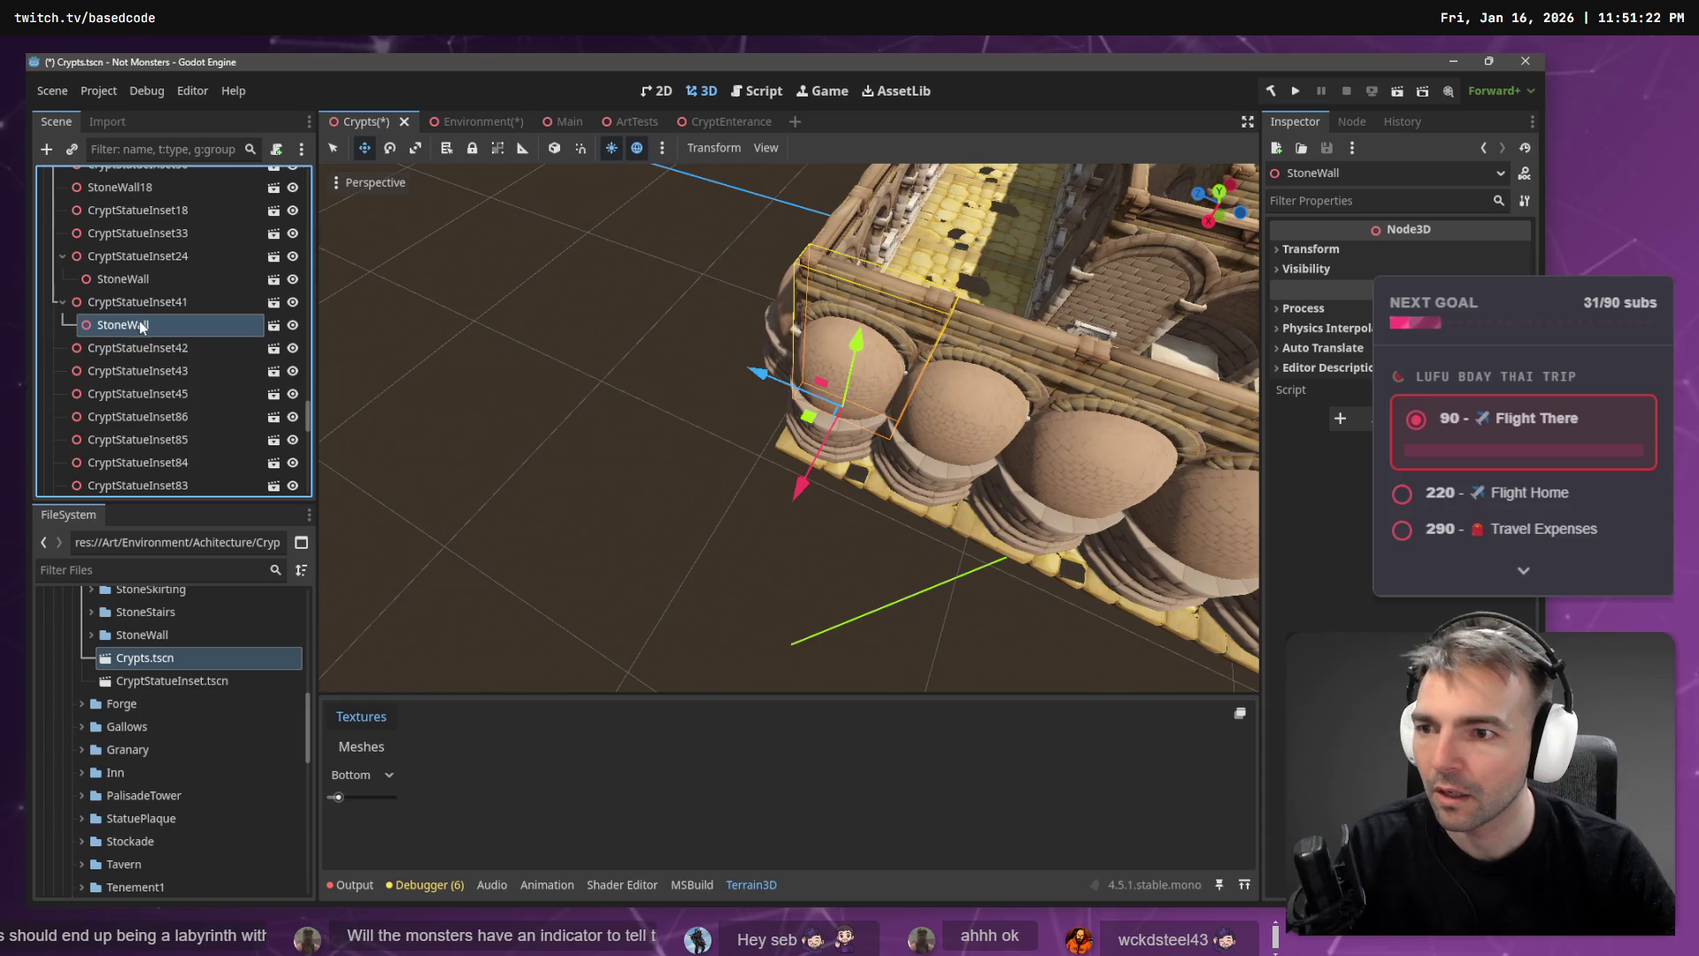
drag(78, 237, 78, 238)
drag(125, 294, 74, 262)
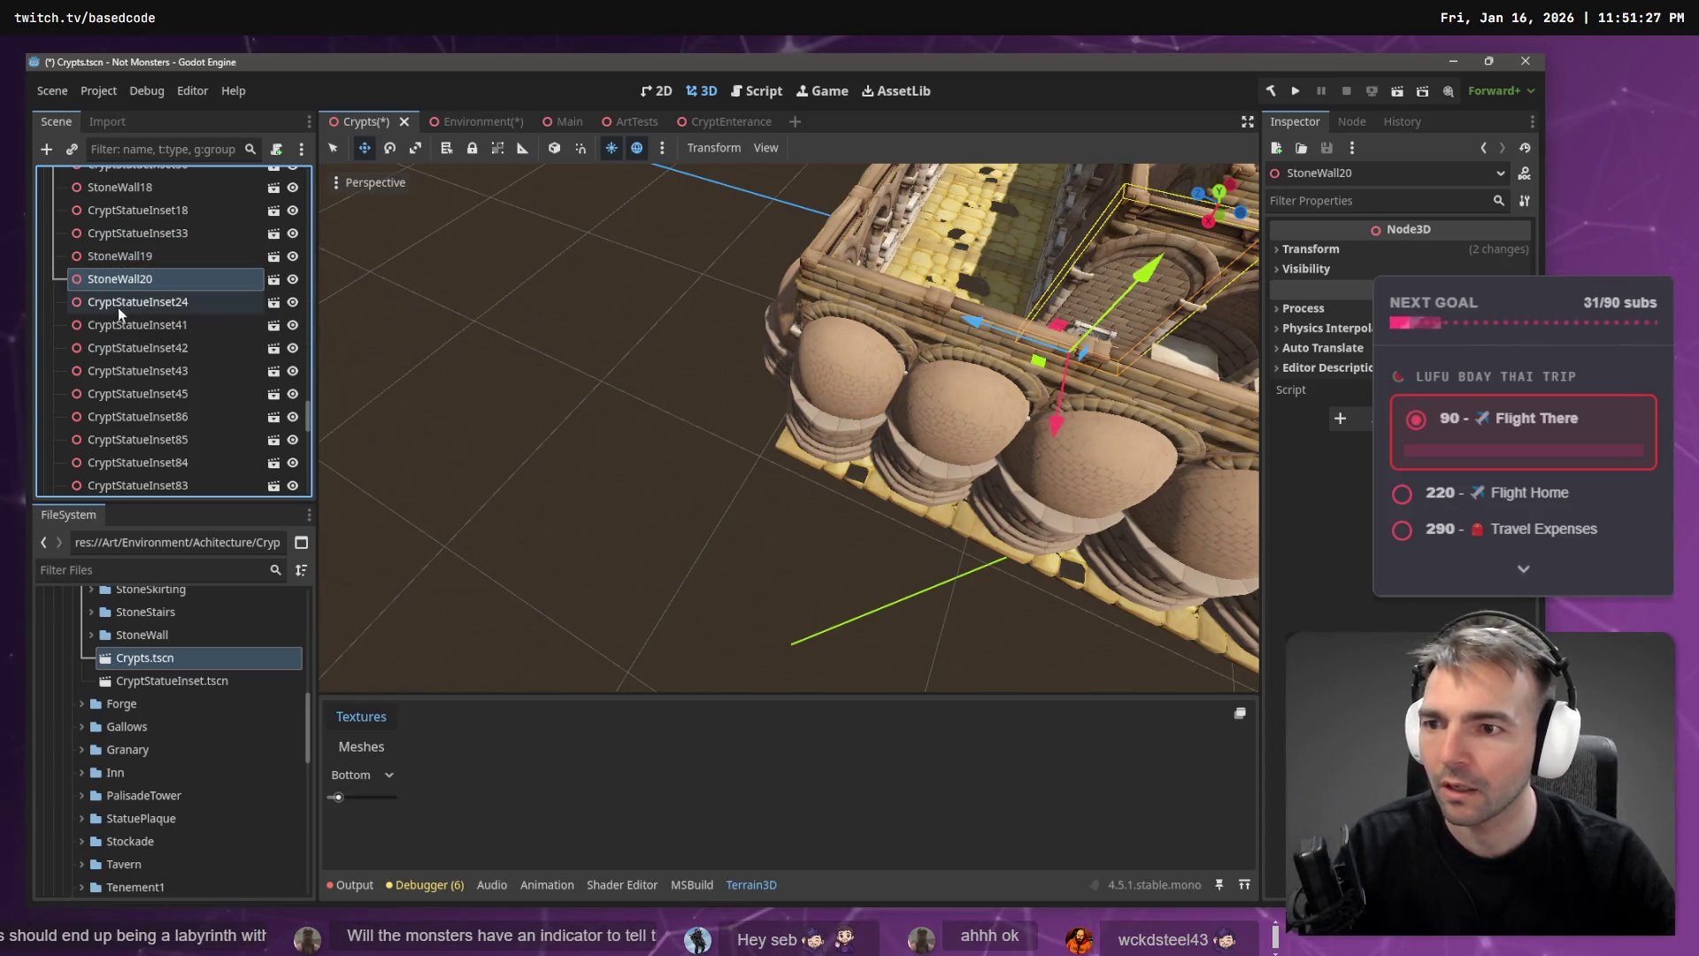
- Delete the selected statue inset nodes, including CryptStatueInset24
click(119, 302)
key(Delete)
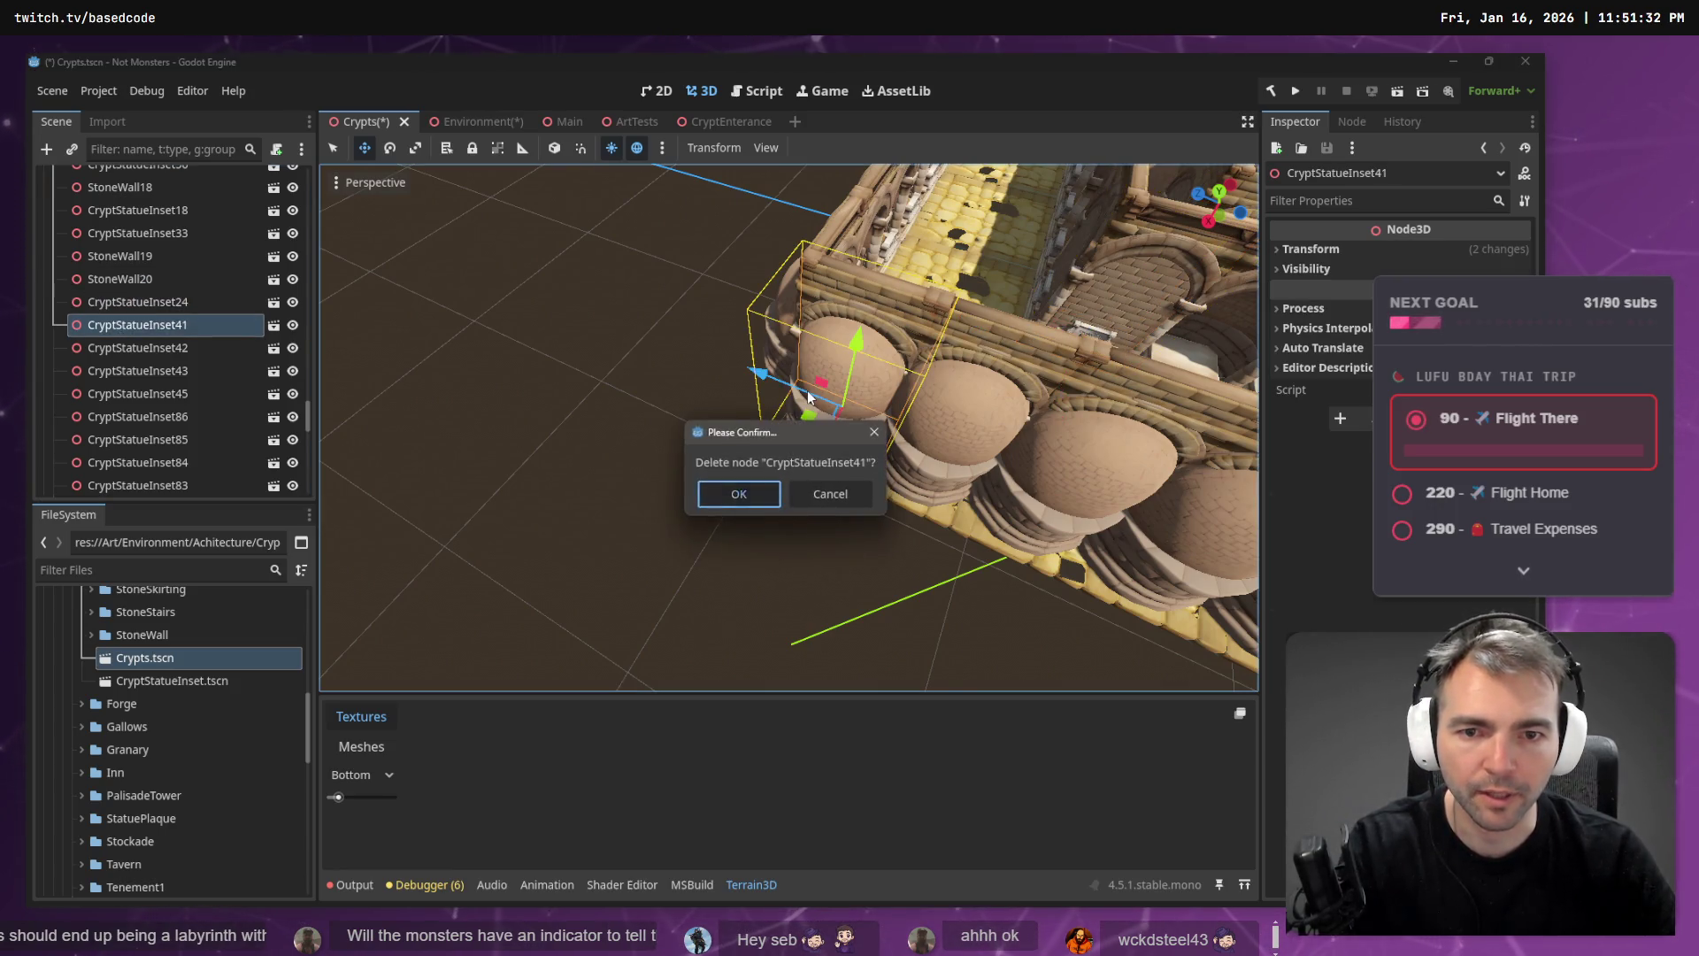
key(Return)
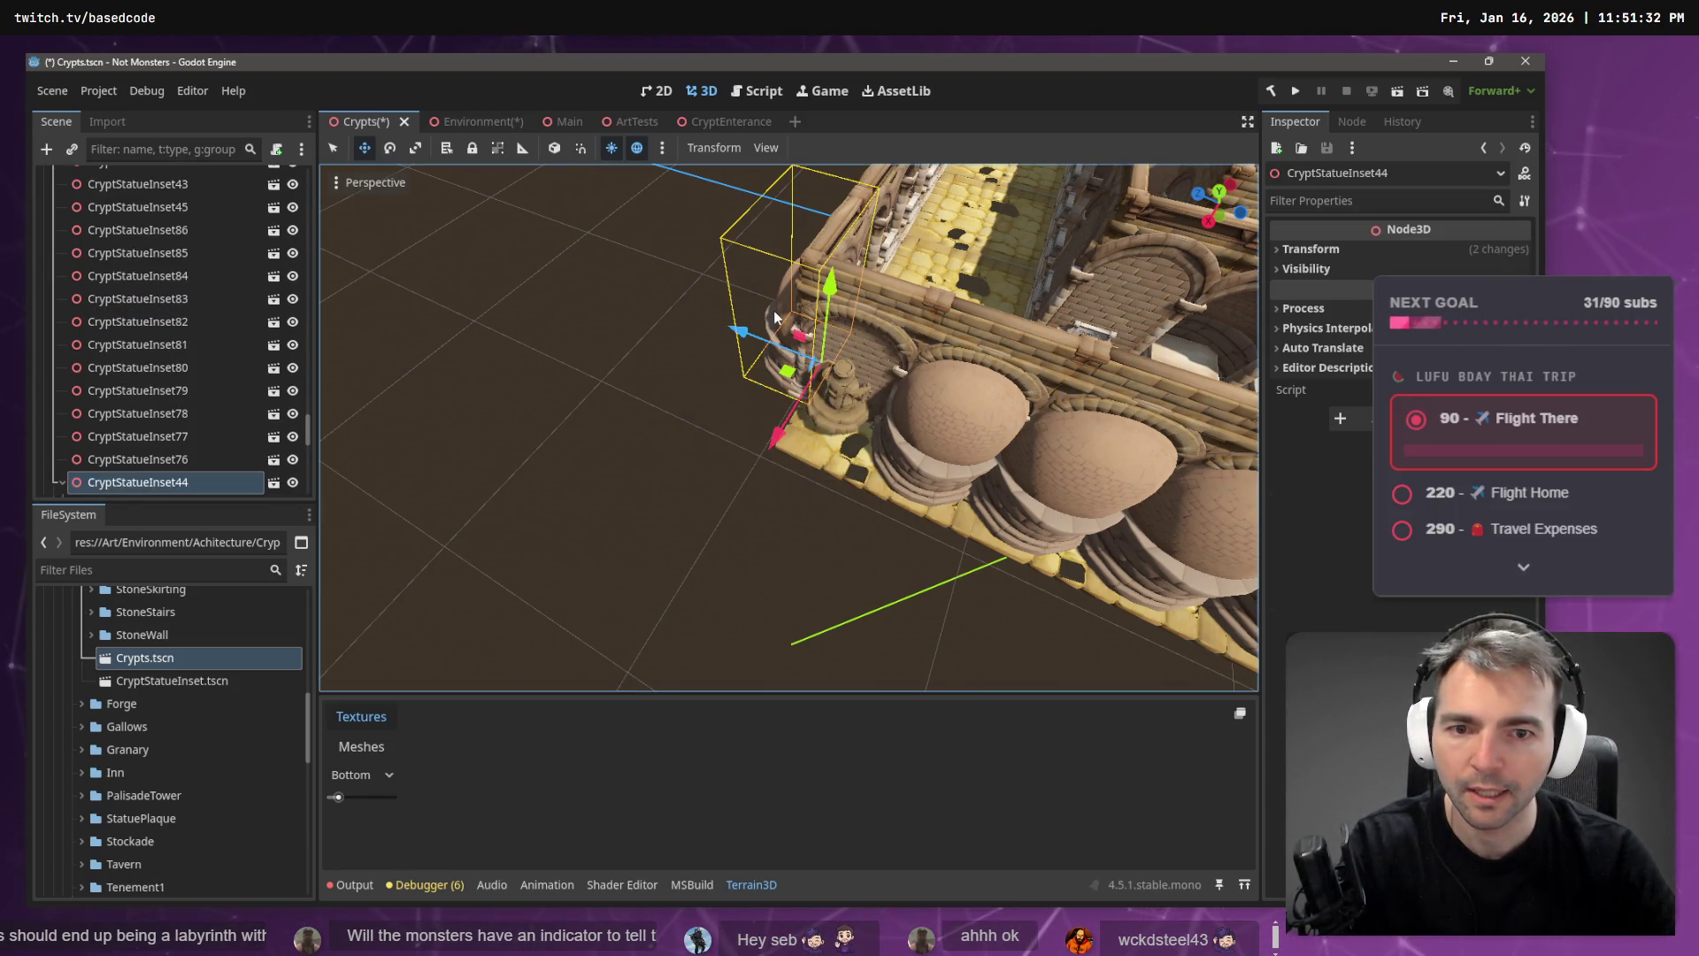
key(Delete)
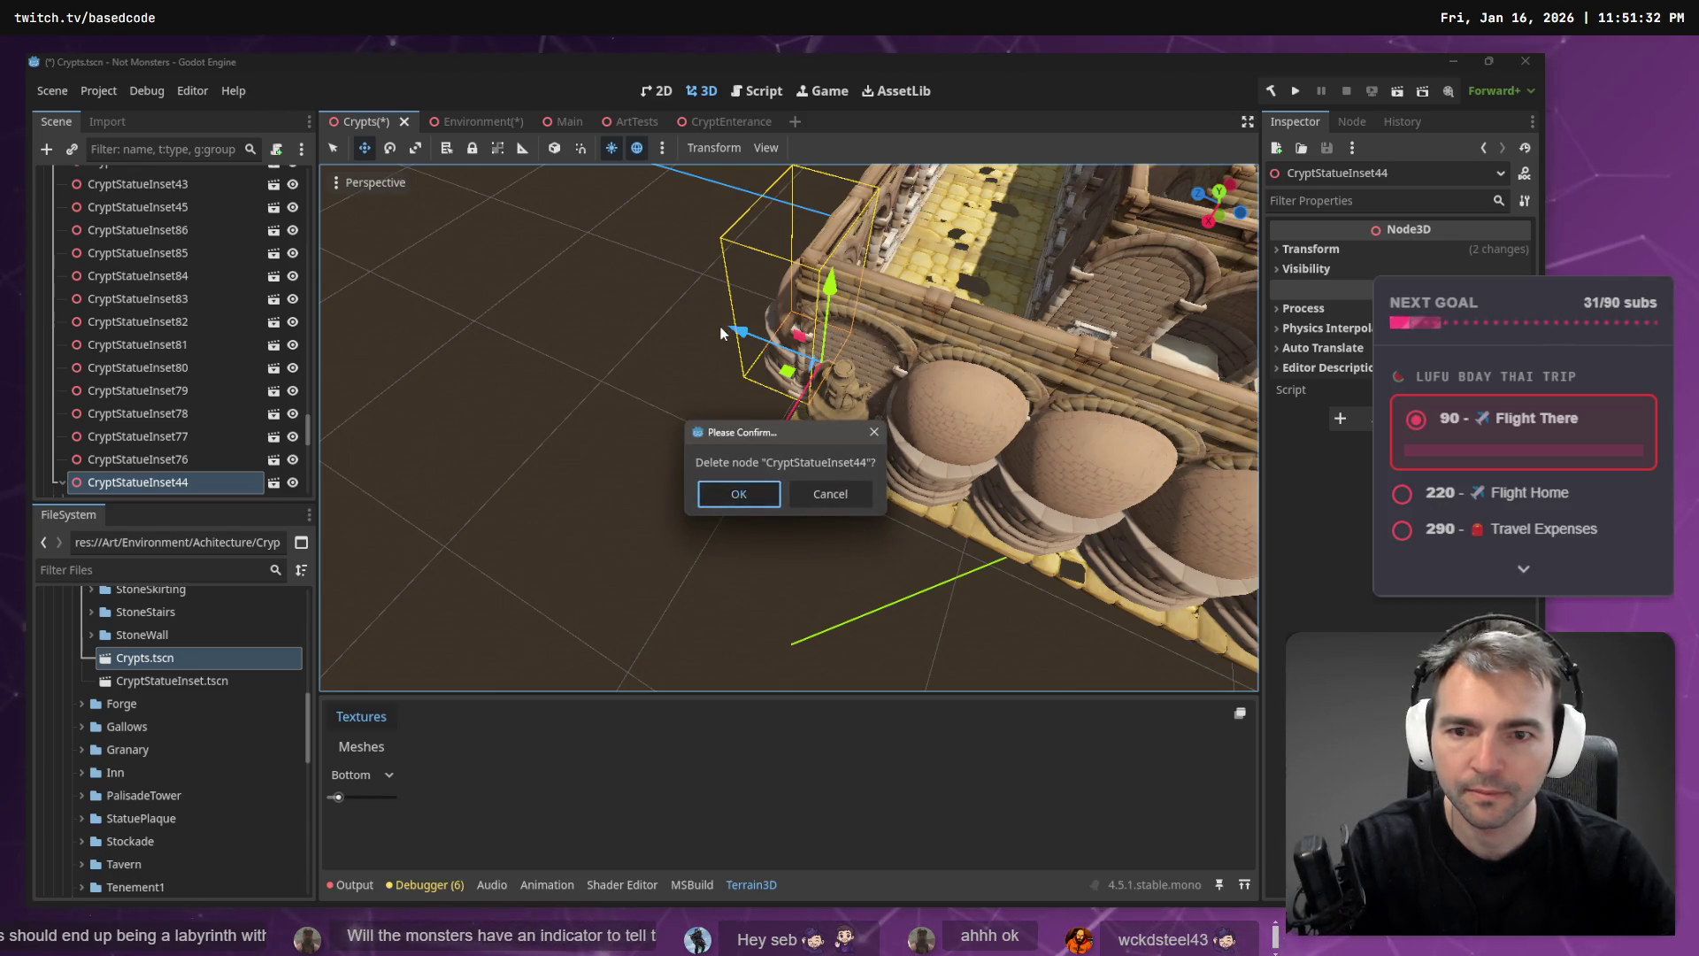
key(Return)
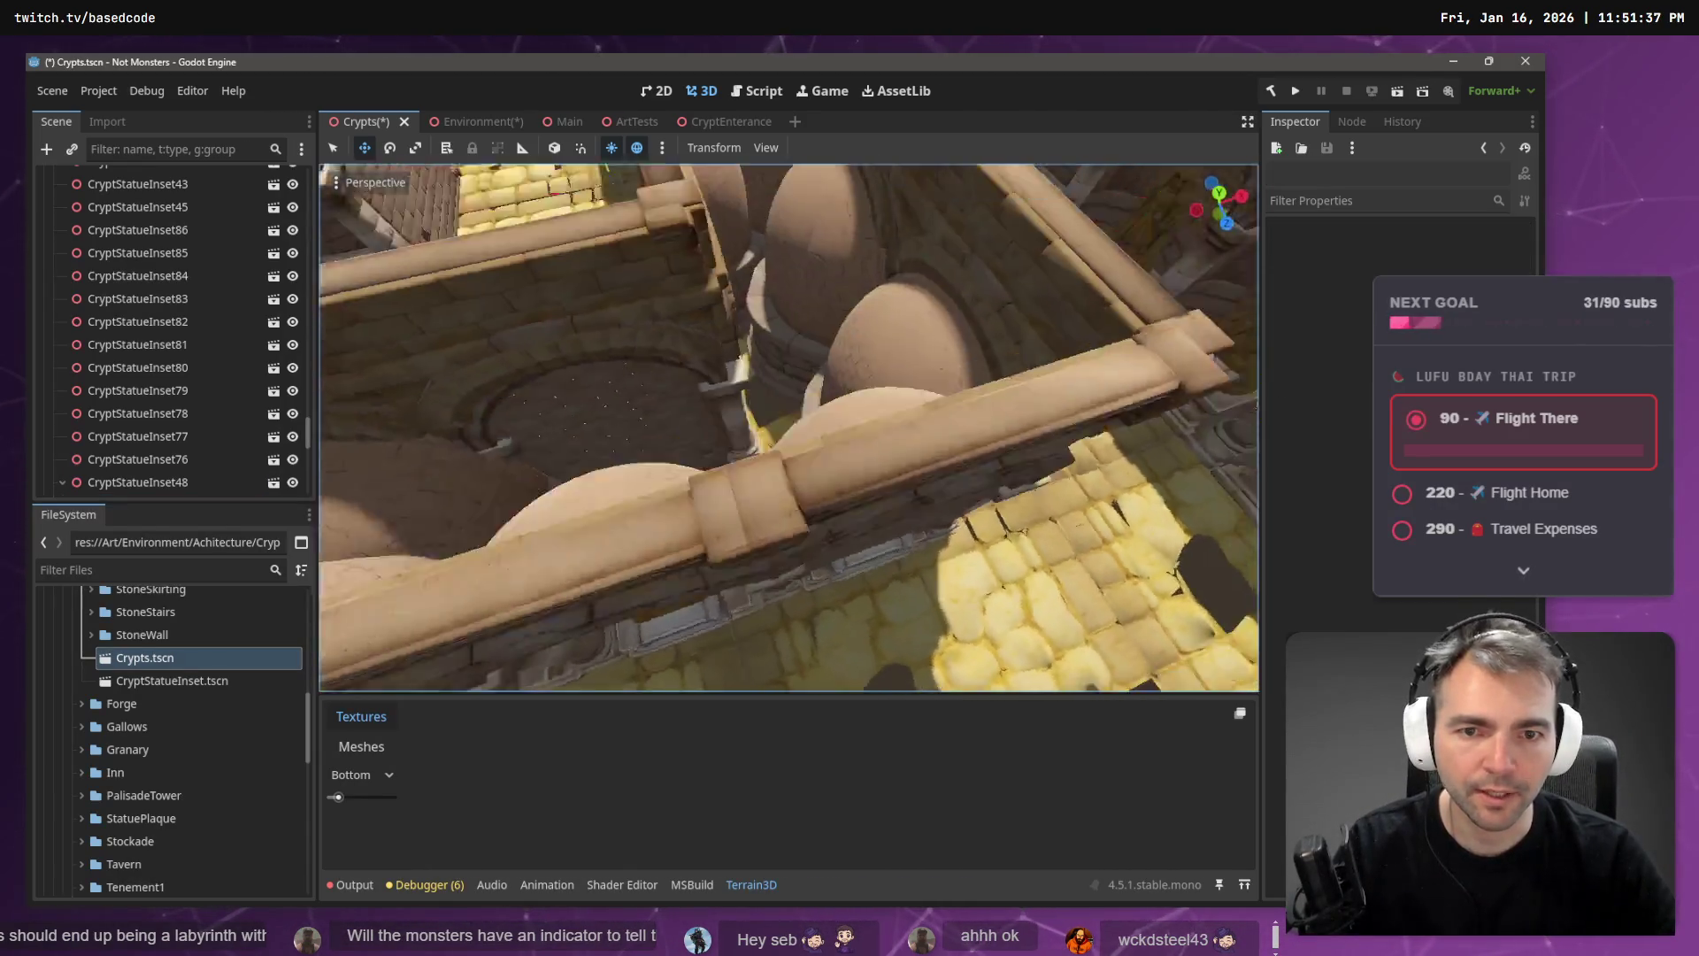
click(825, 476)
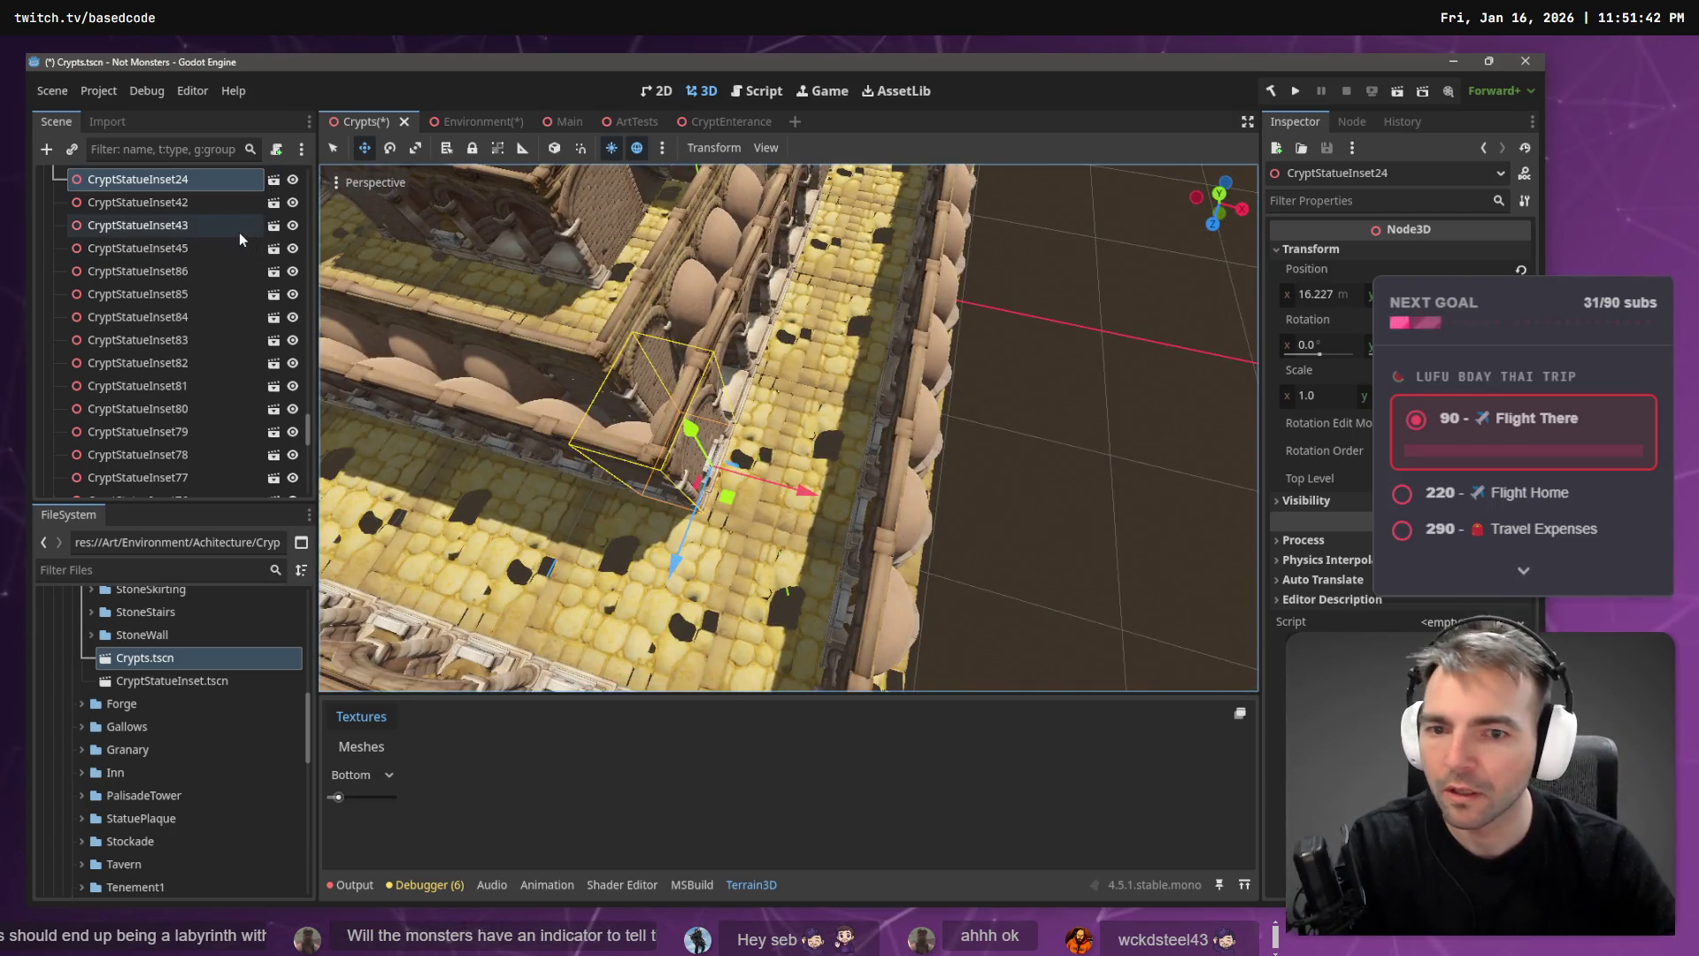
key(Delete)
key(Return)
- Delete CryptStatueInset48 after cancelling a first attempt
click(630, 425)
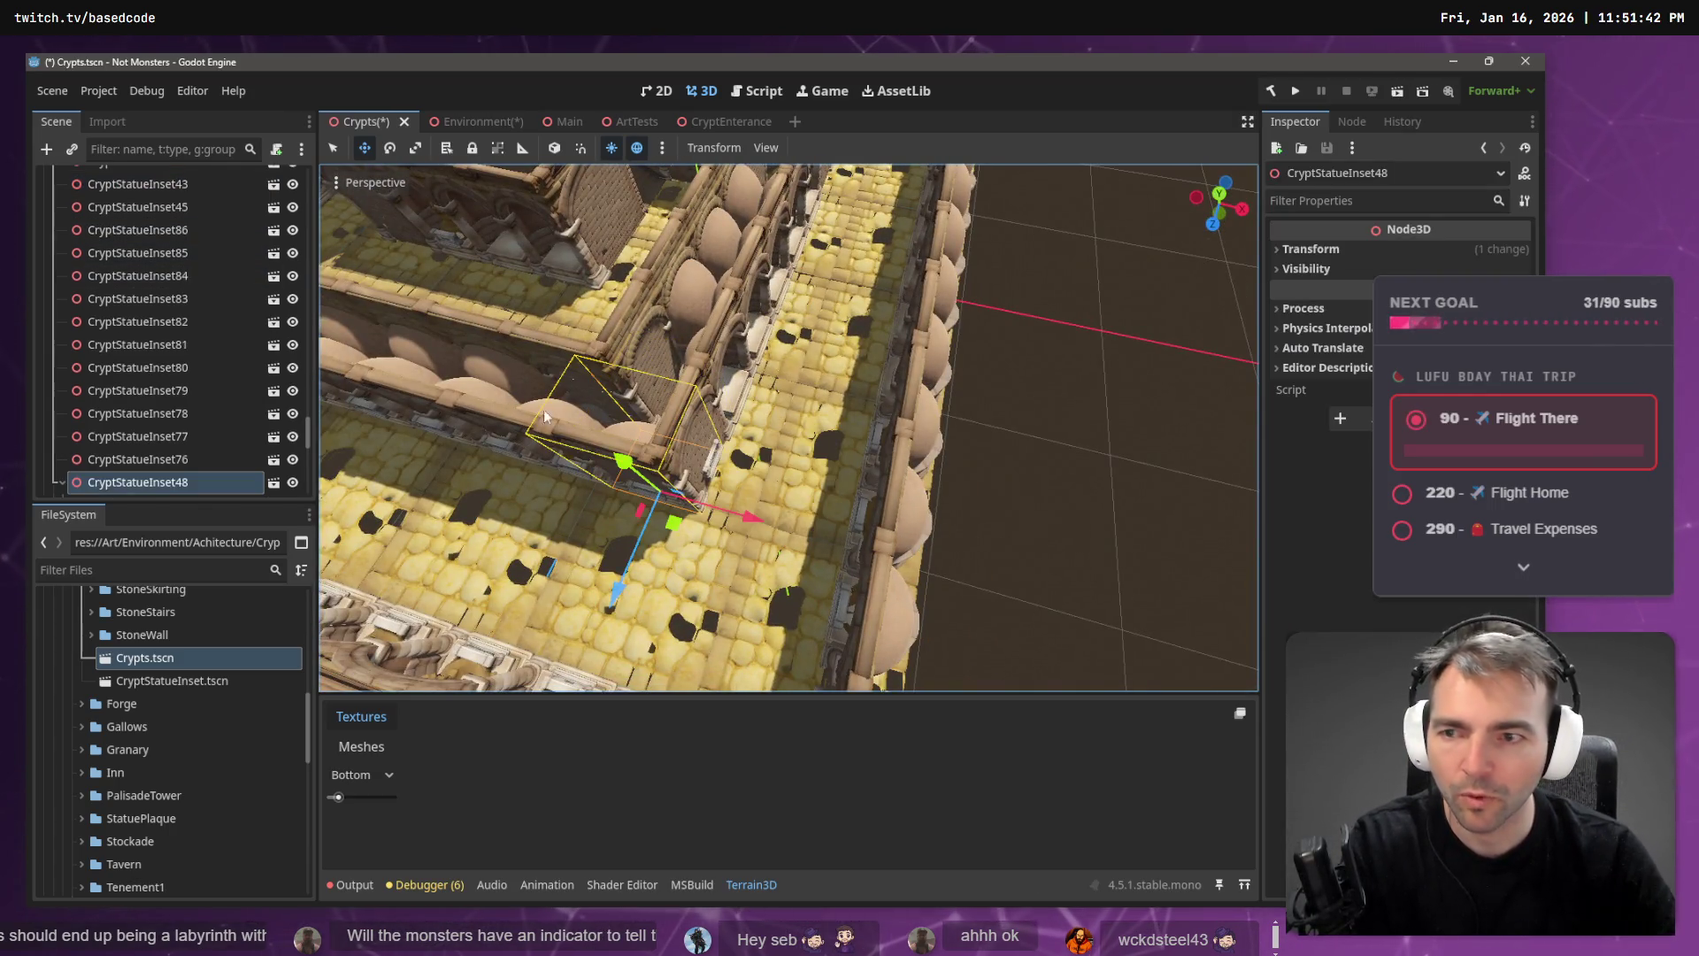
key(Delete)
key(Escape)
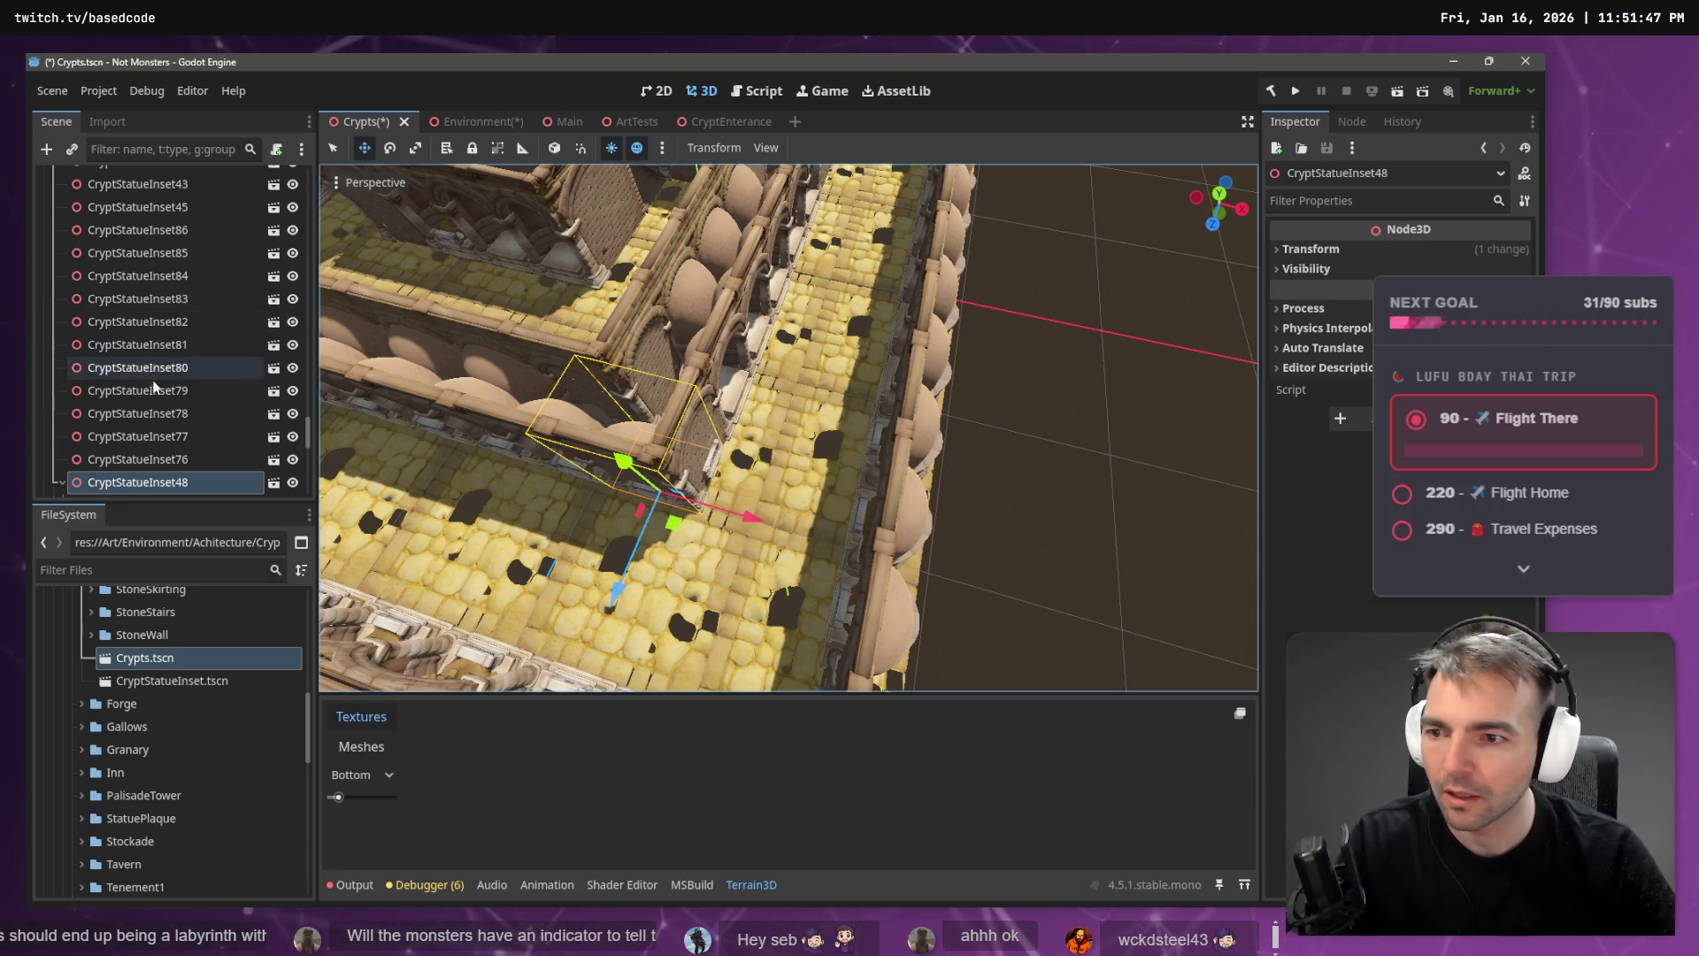
scroll(151, 473, down, 1)
click(125, 467)
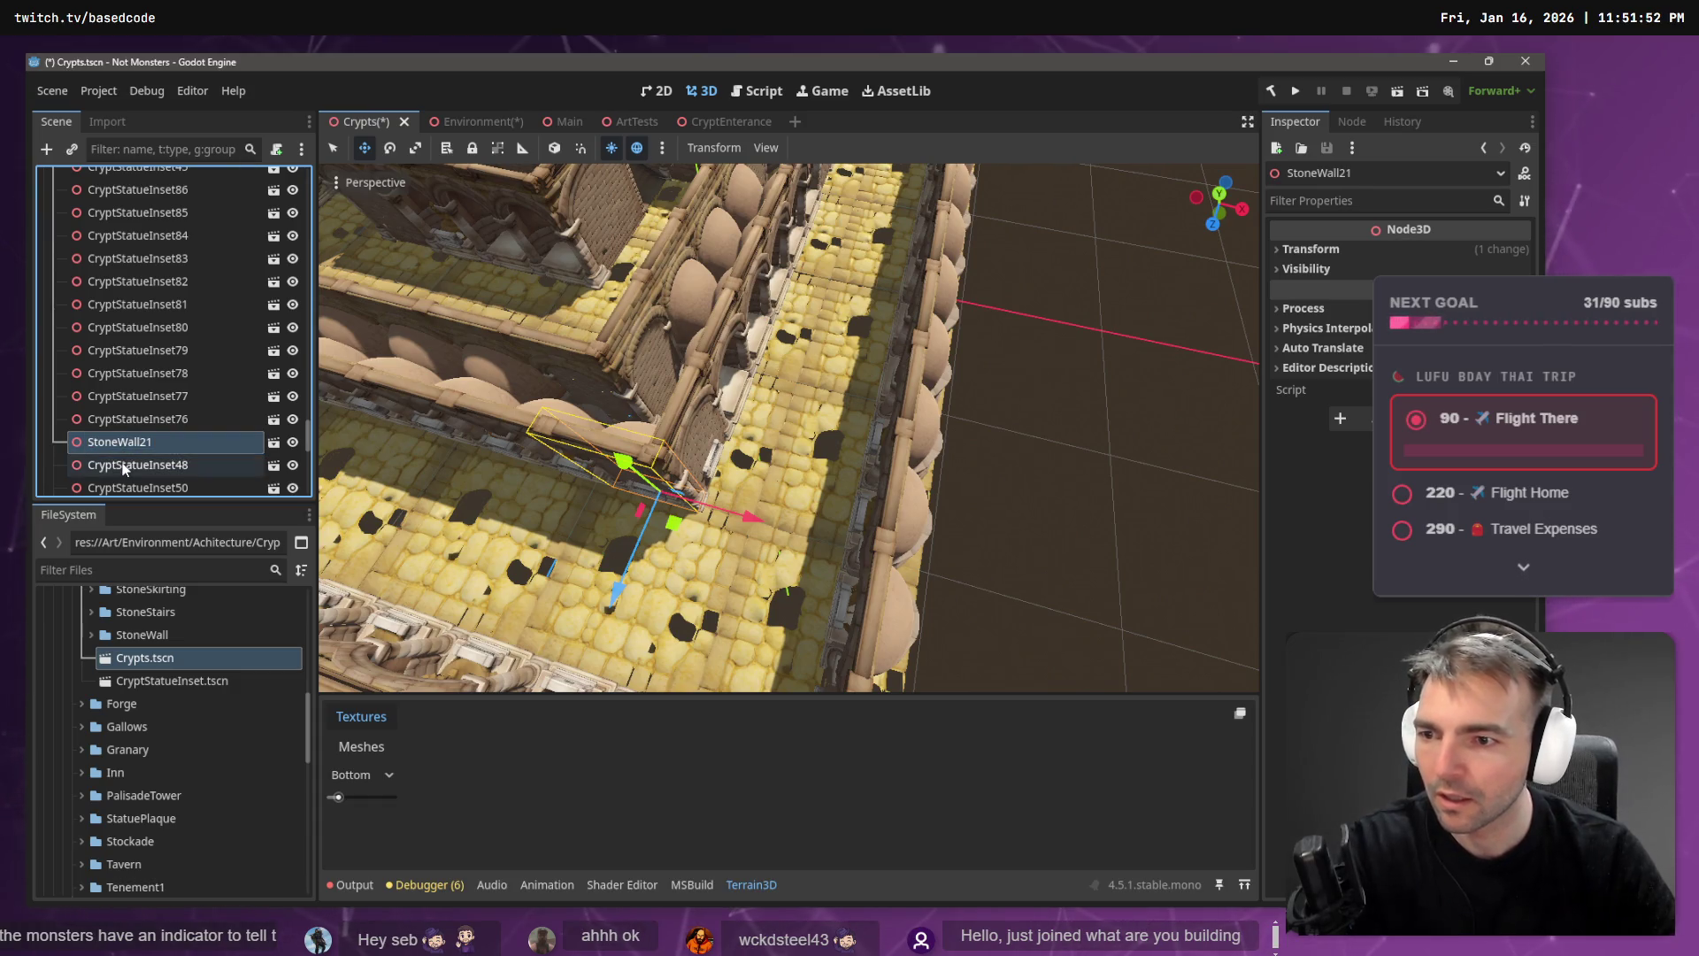
click(125, 467)
key(Delete)
key(Return)
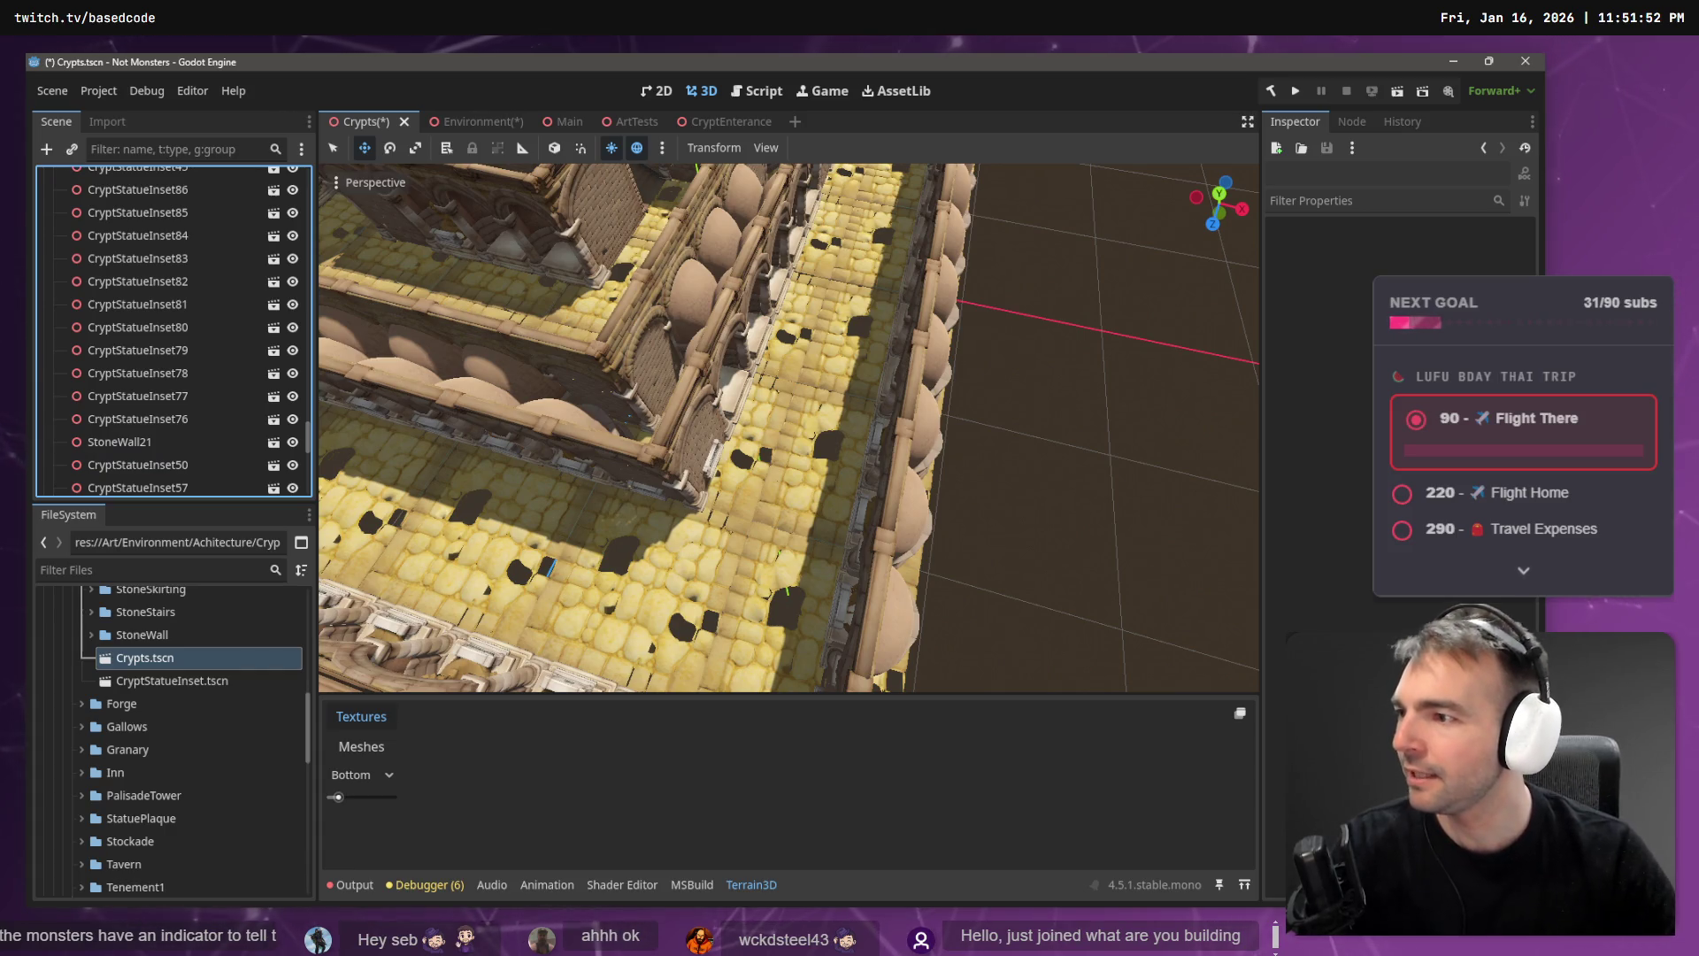
- Undo to restore the deleted CryptStatueInset44 corner piece and select it
right_click(855, 389)
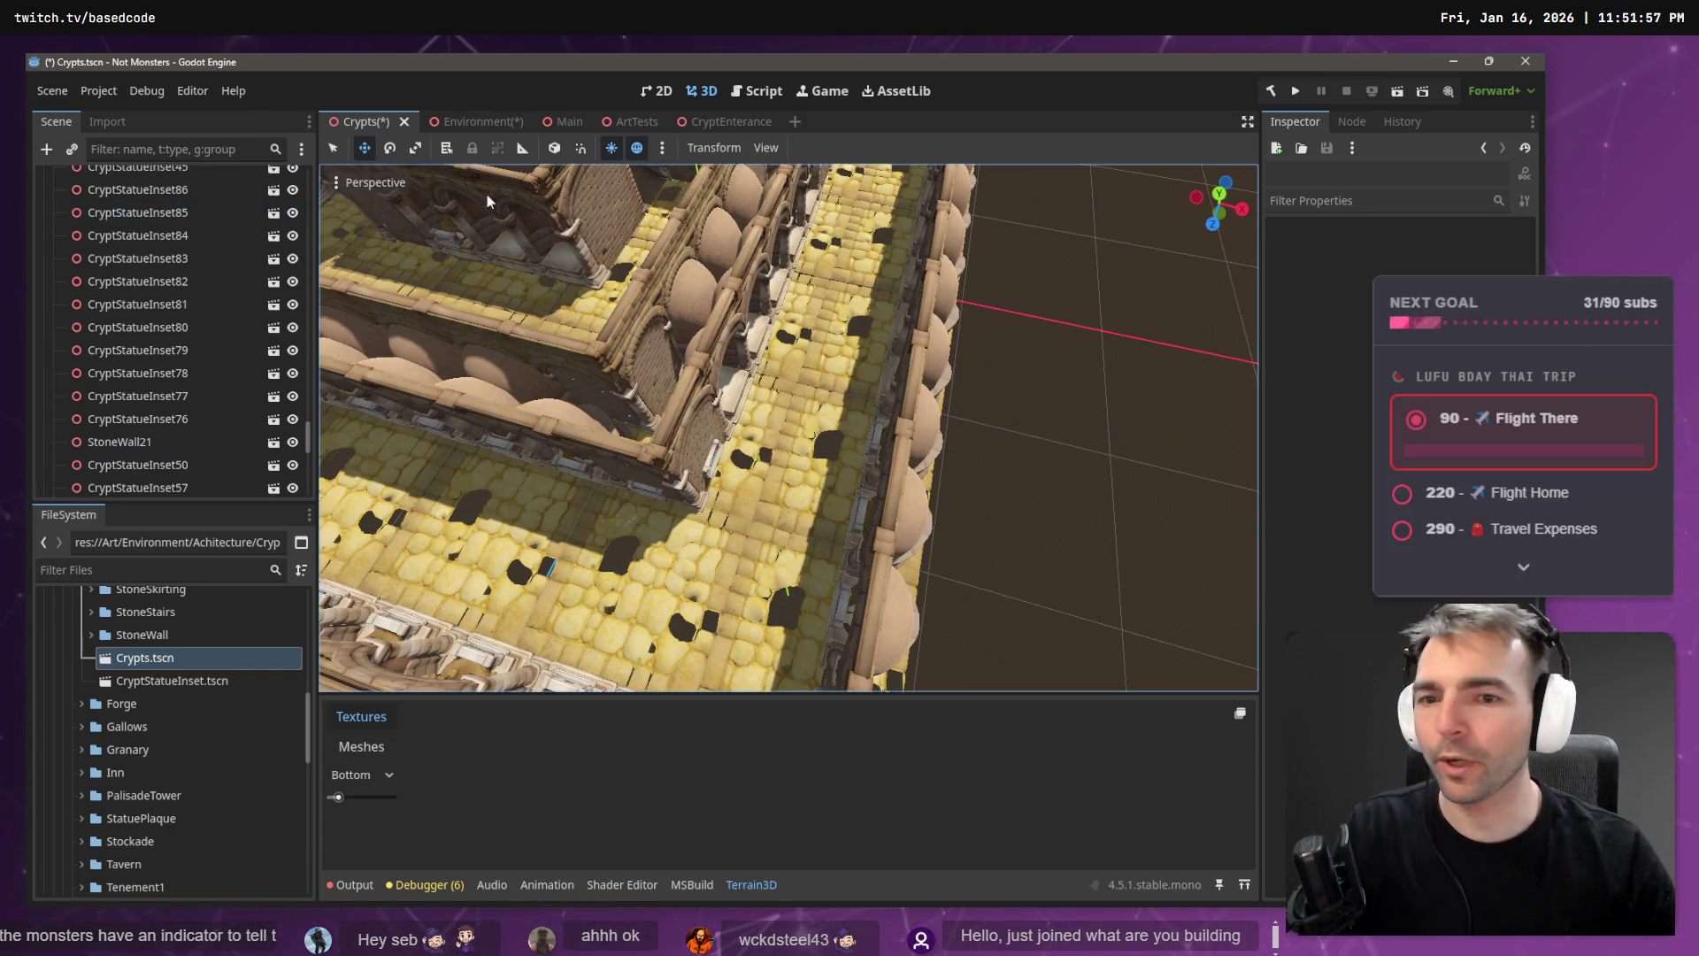
key(s)
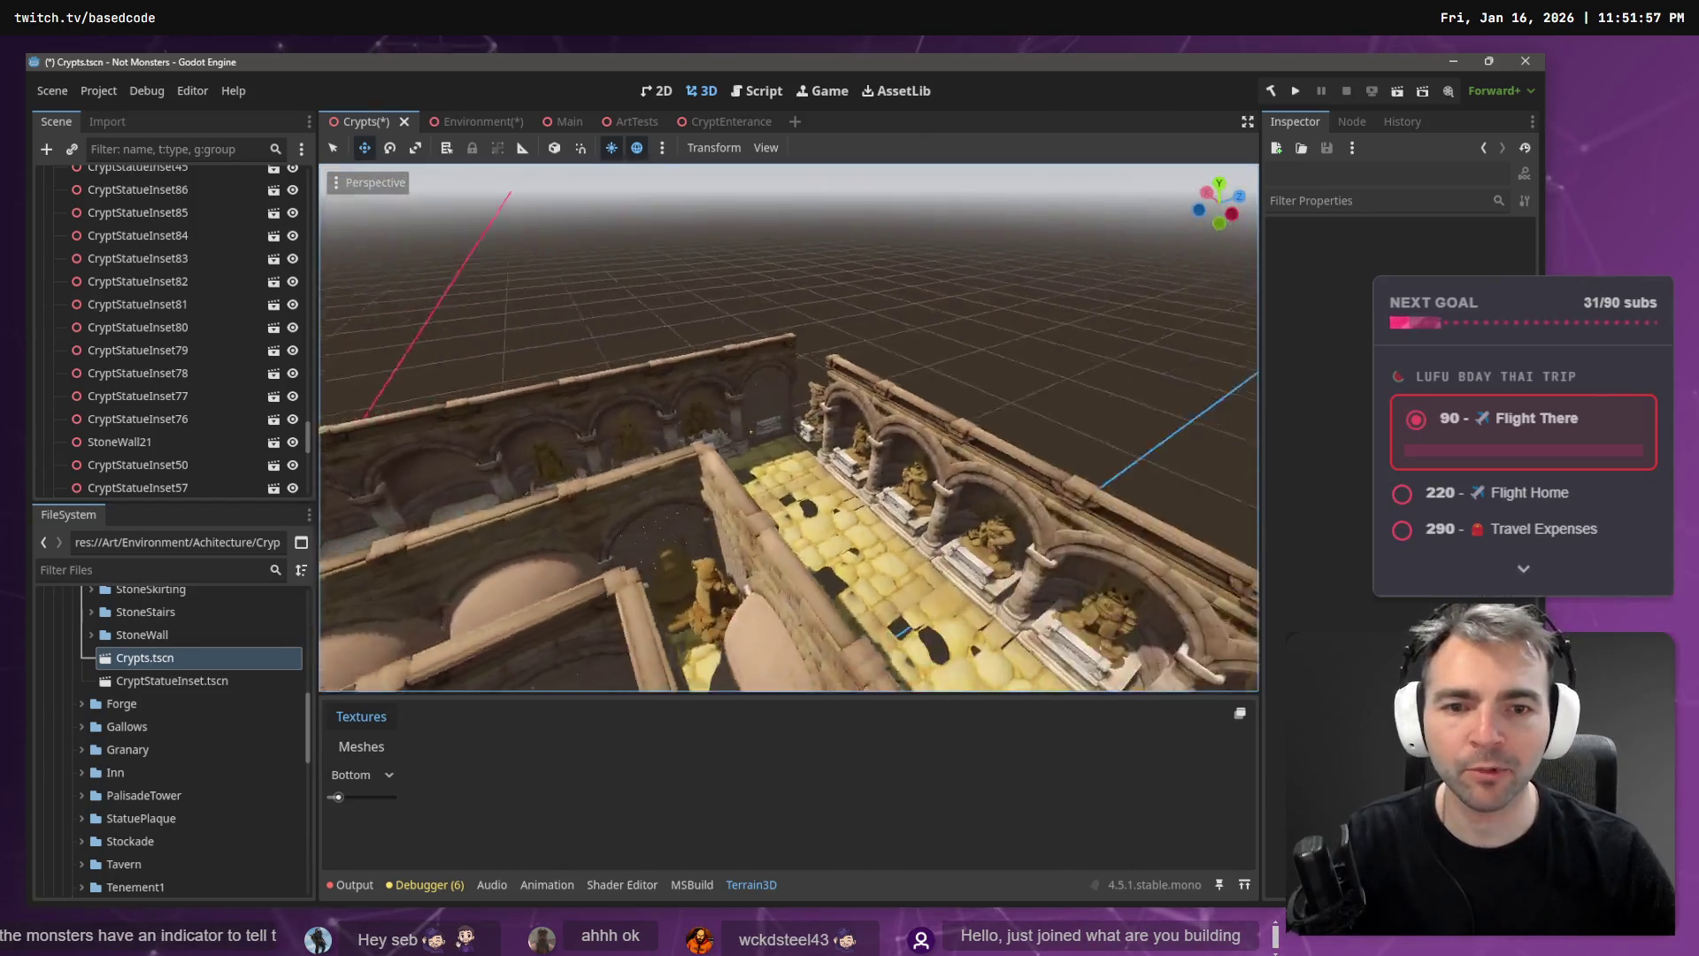
key(w)
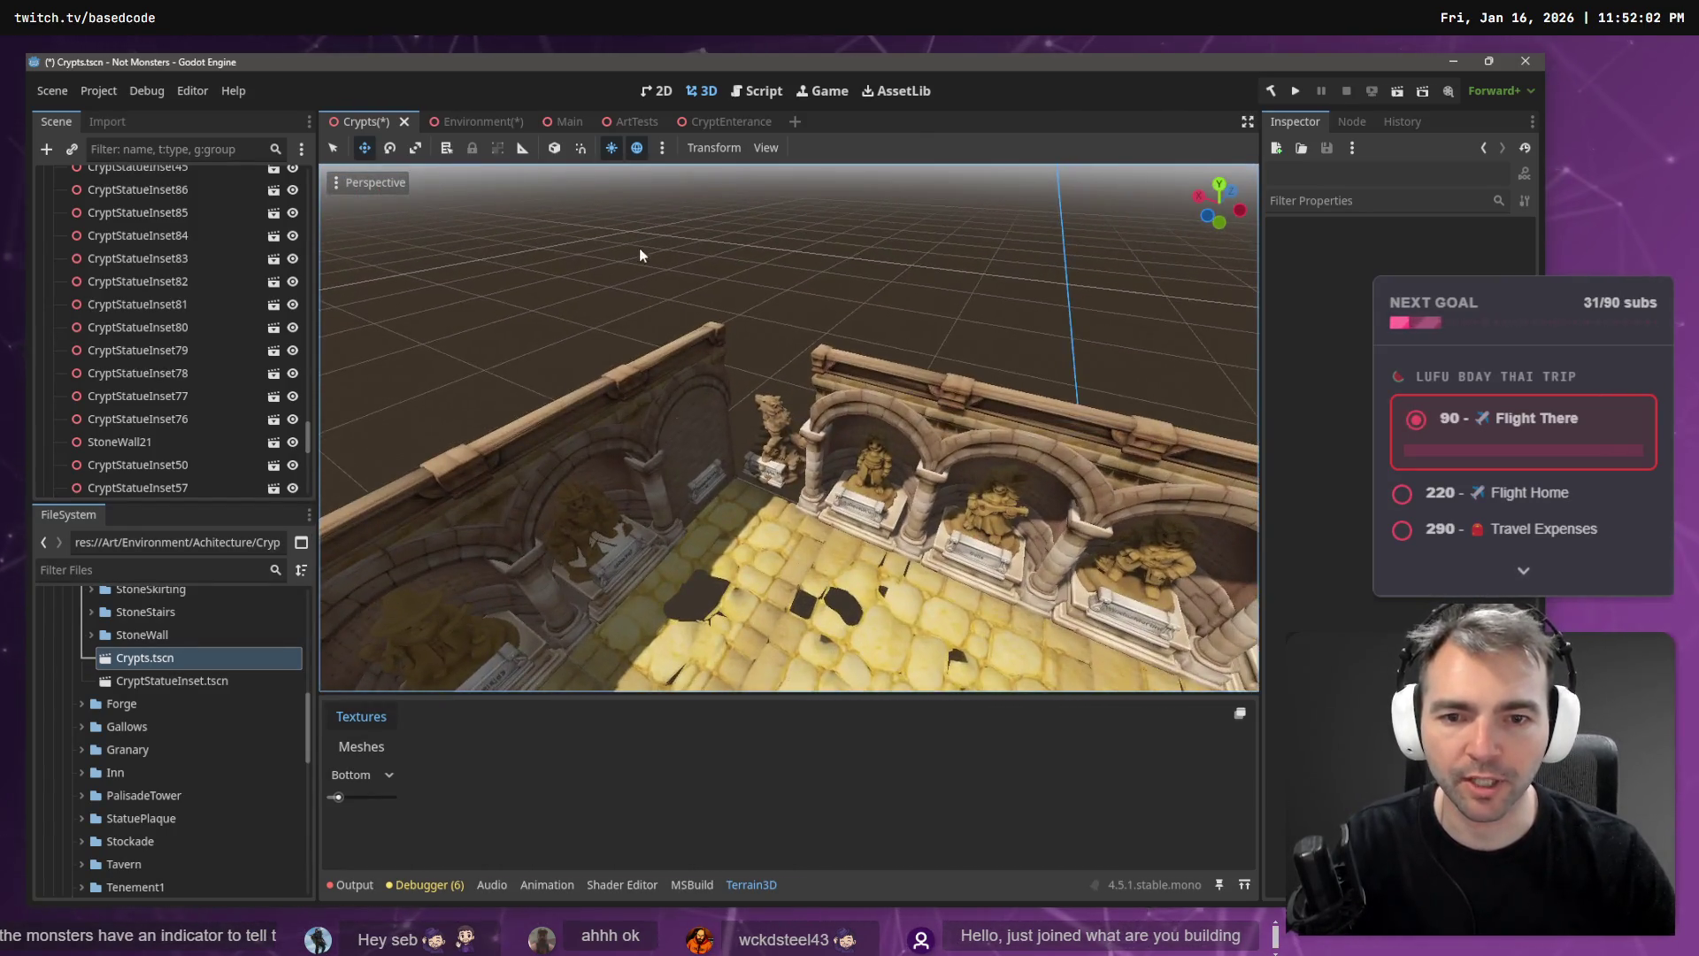
click(713, 312)
key(ctrl+z)
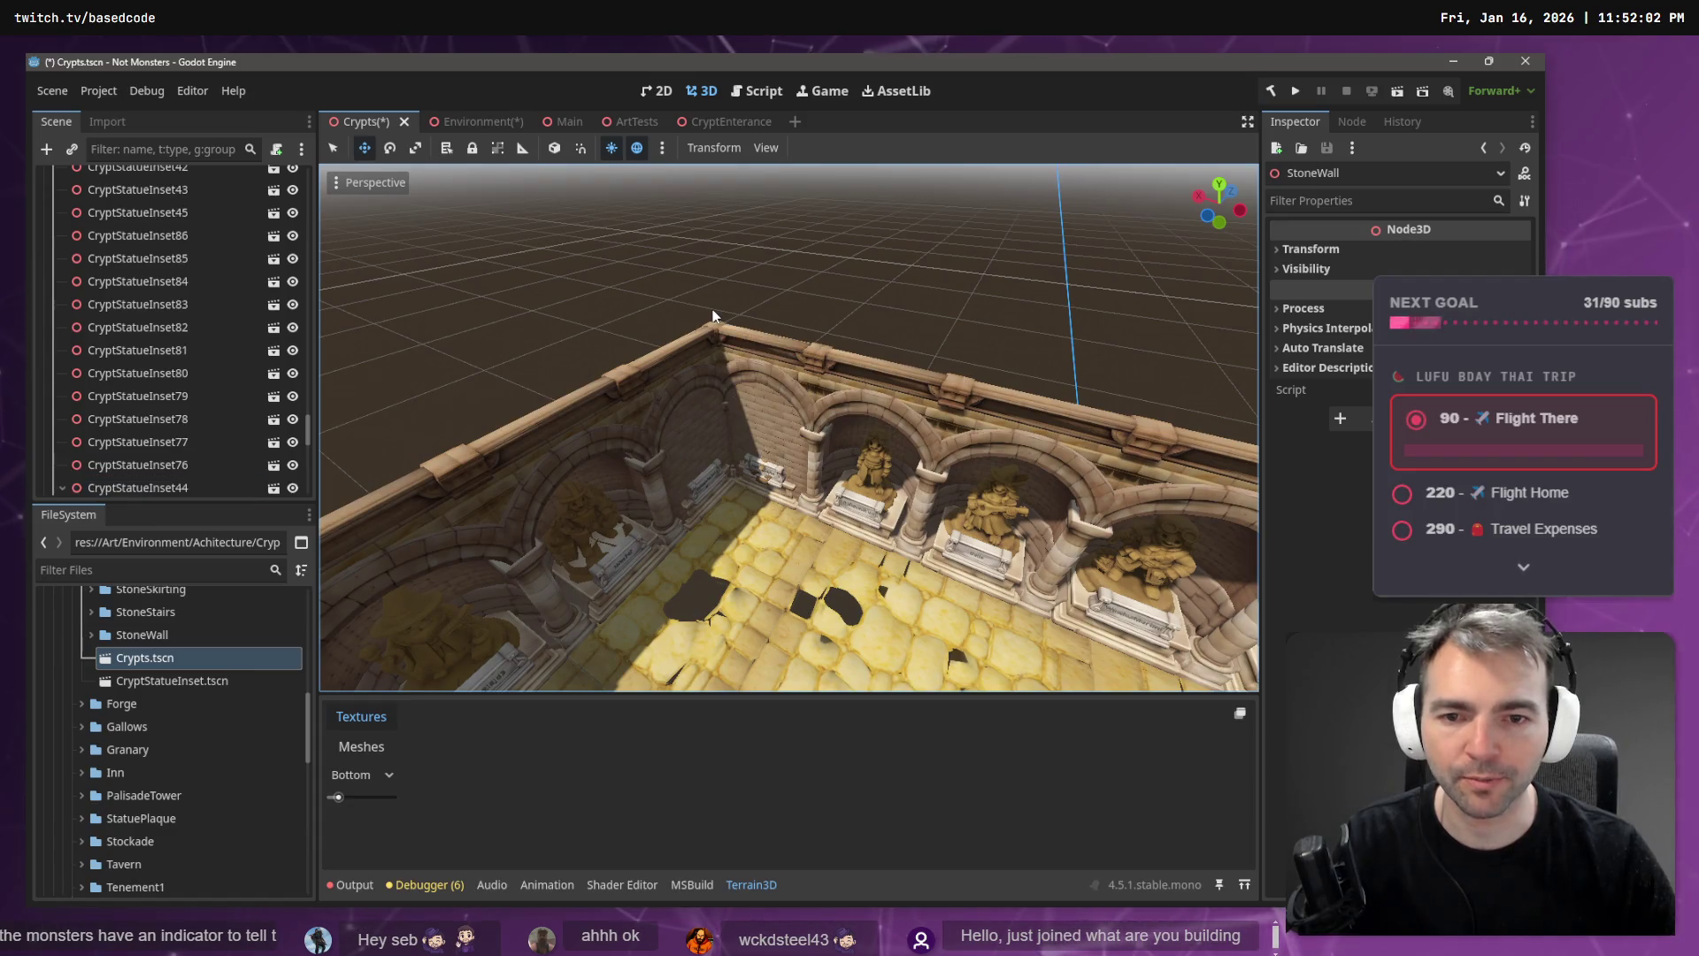
drag(718, 319, 734, 312)
click(763, 348)
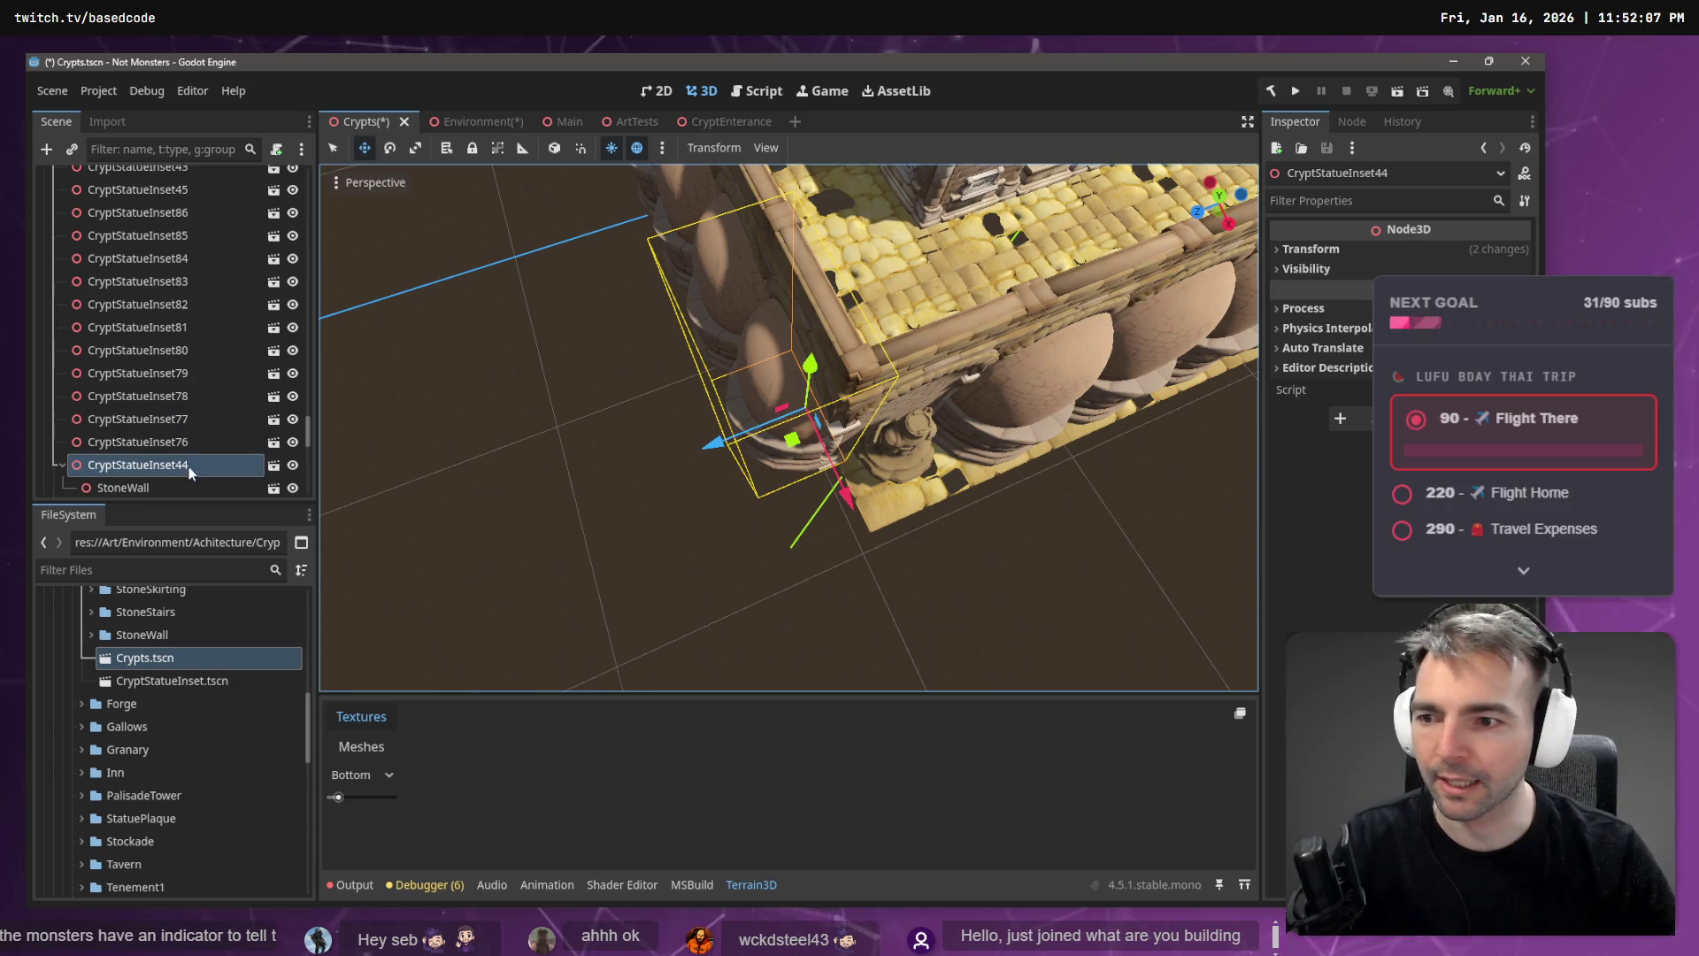
- Move the StoneWall out of CryptStatueInset44 as StoneWall21, then delete the inset
click(145, 487)
drag(125, 484, 124, 460)
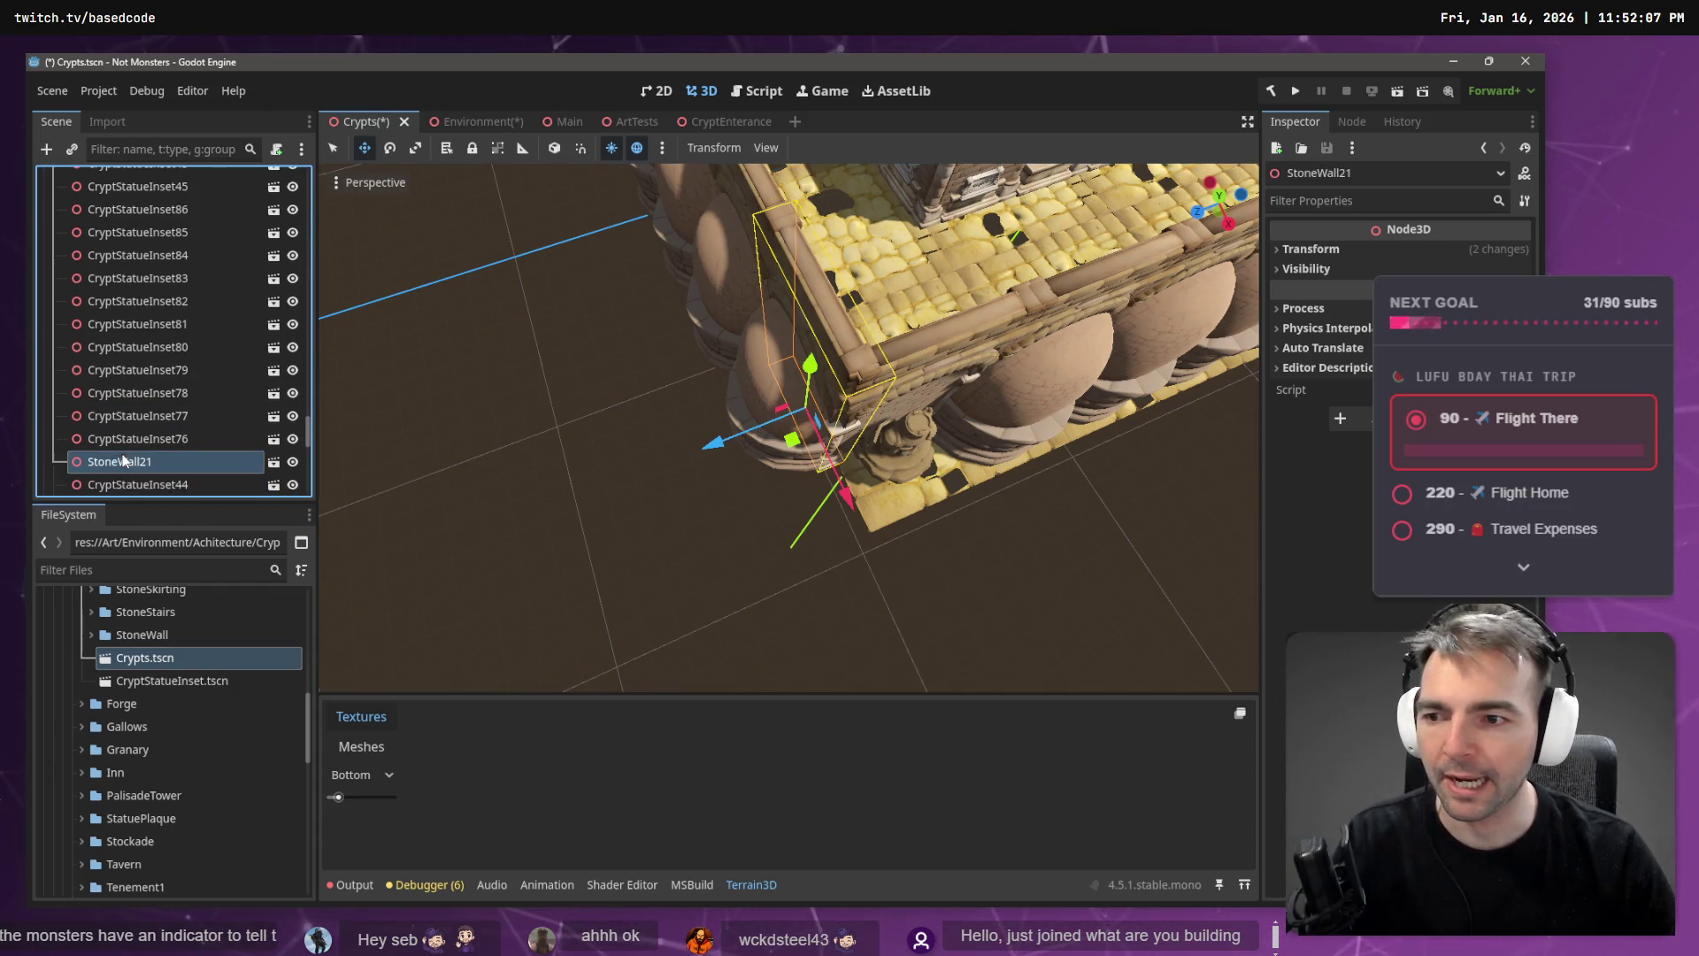
click(127, 484)
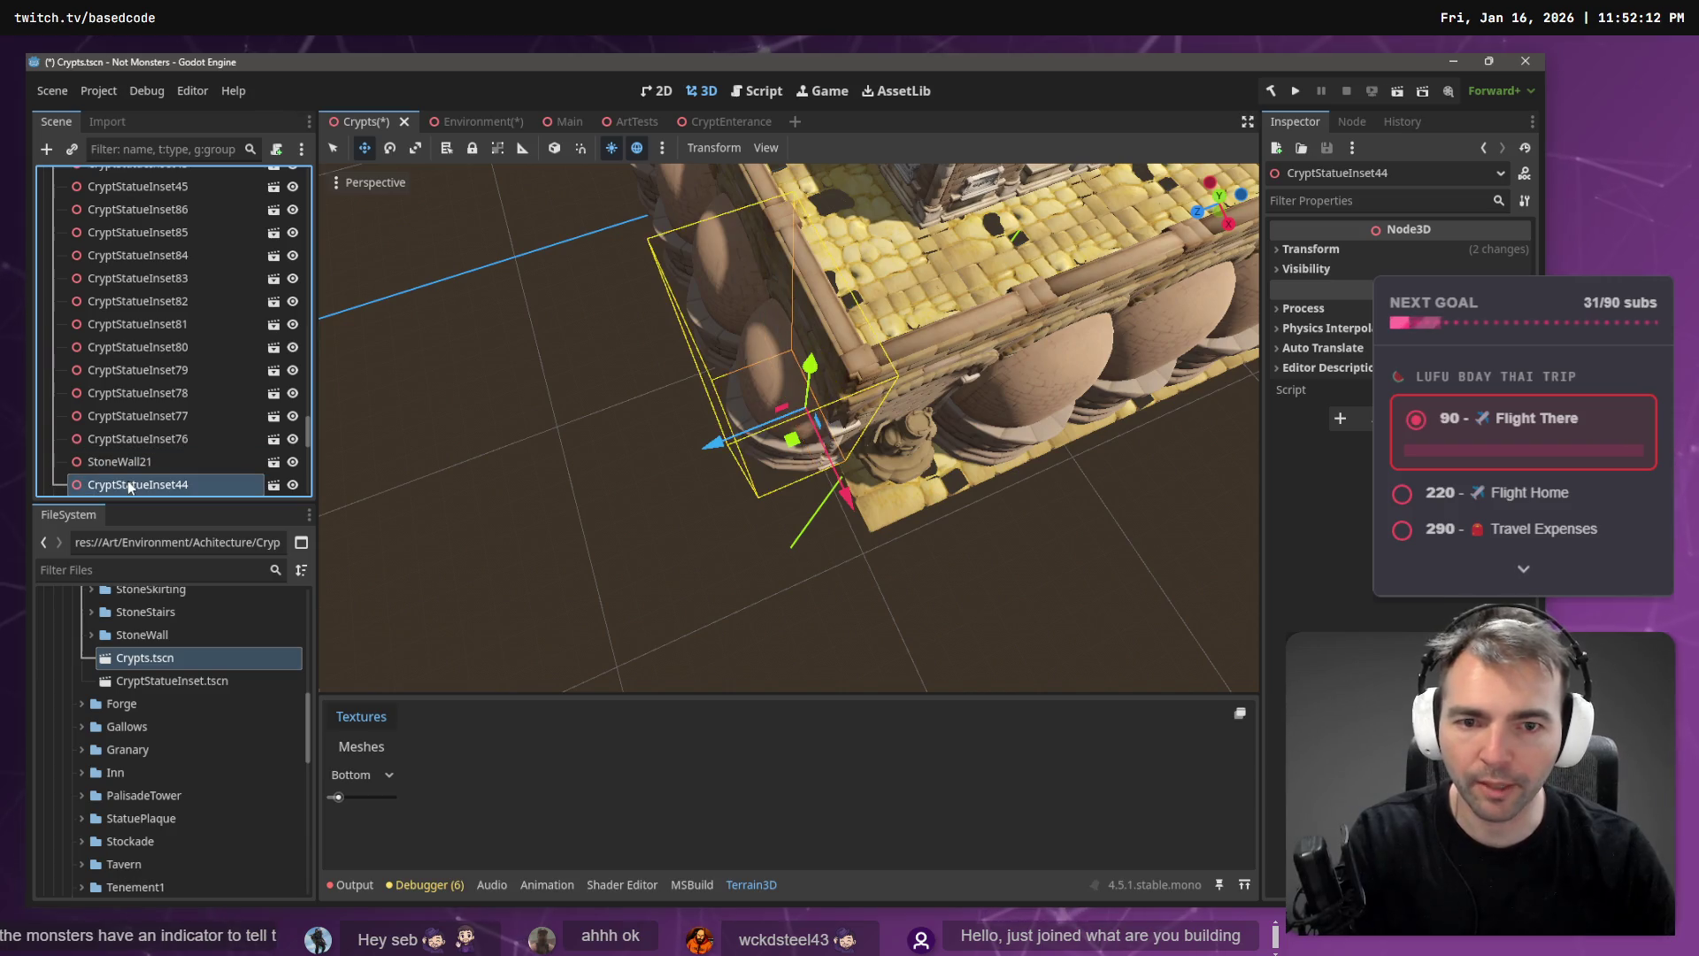
key(Delete)
key(Return)
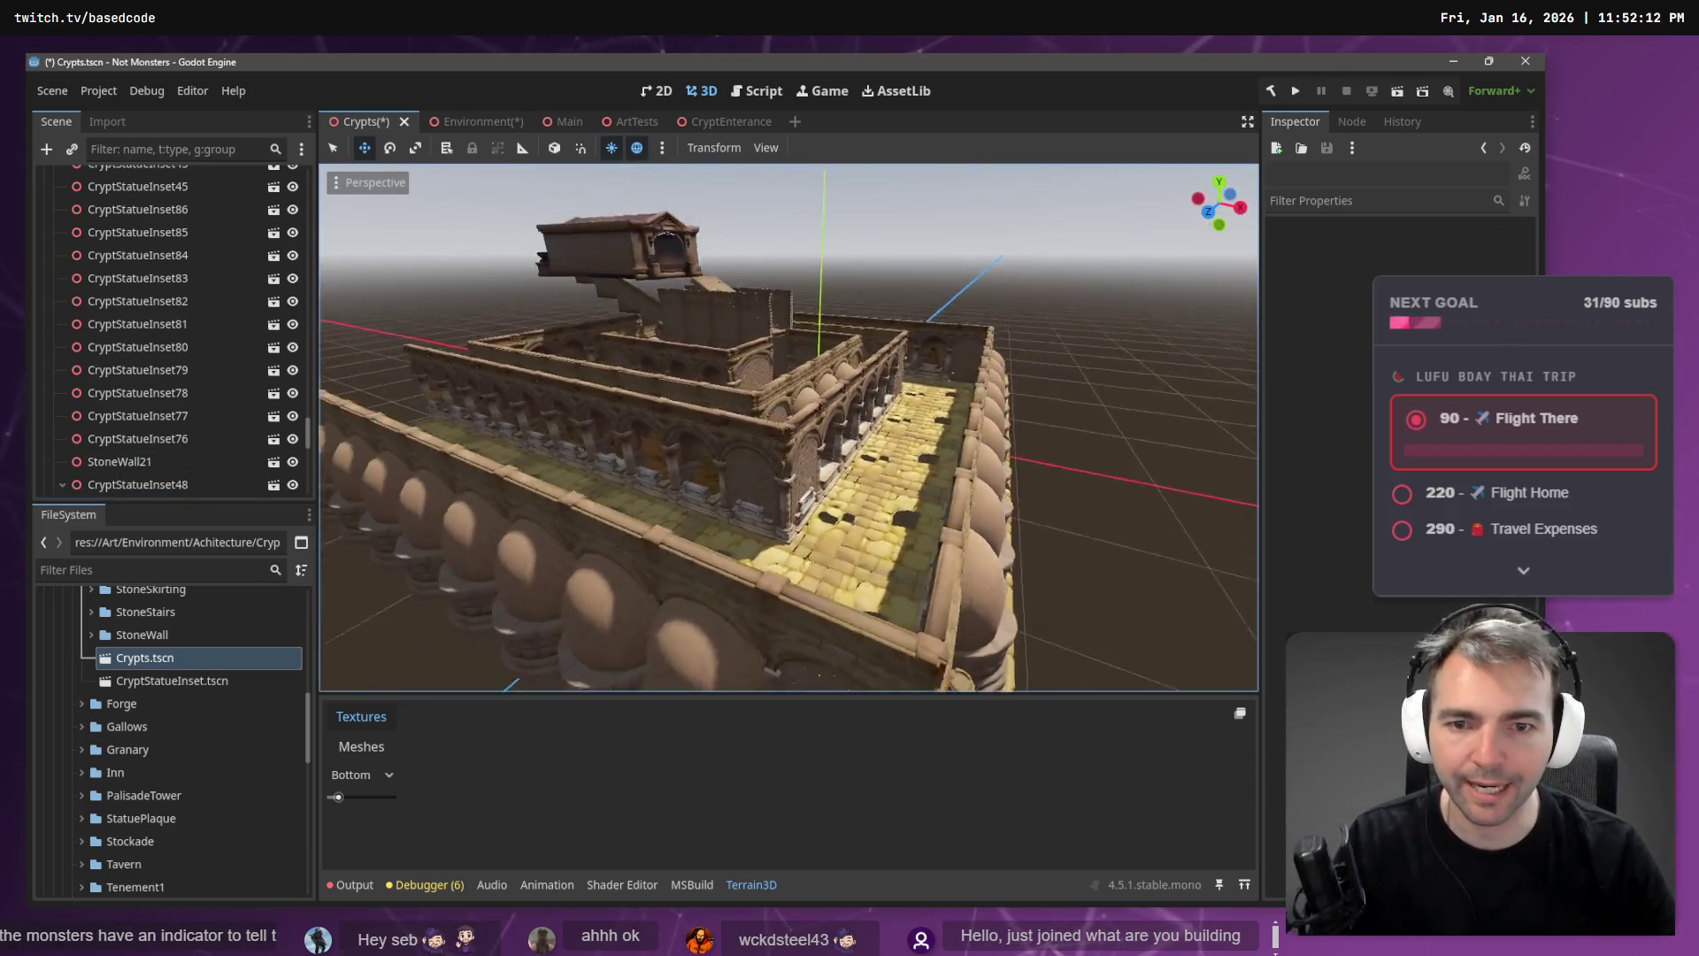
- Delete CryptStatueInset48, keeping its wall as StoneWall31, then select CryptStatueInset24
drag(805, 442, 804, 501)
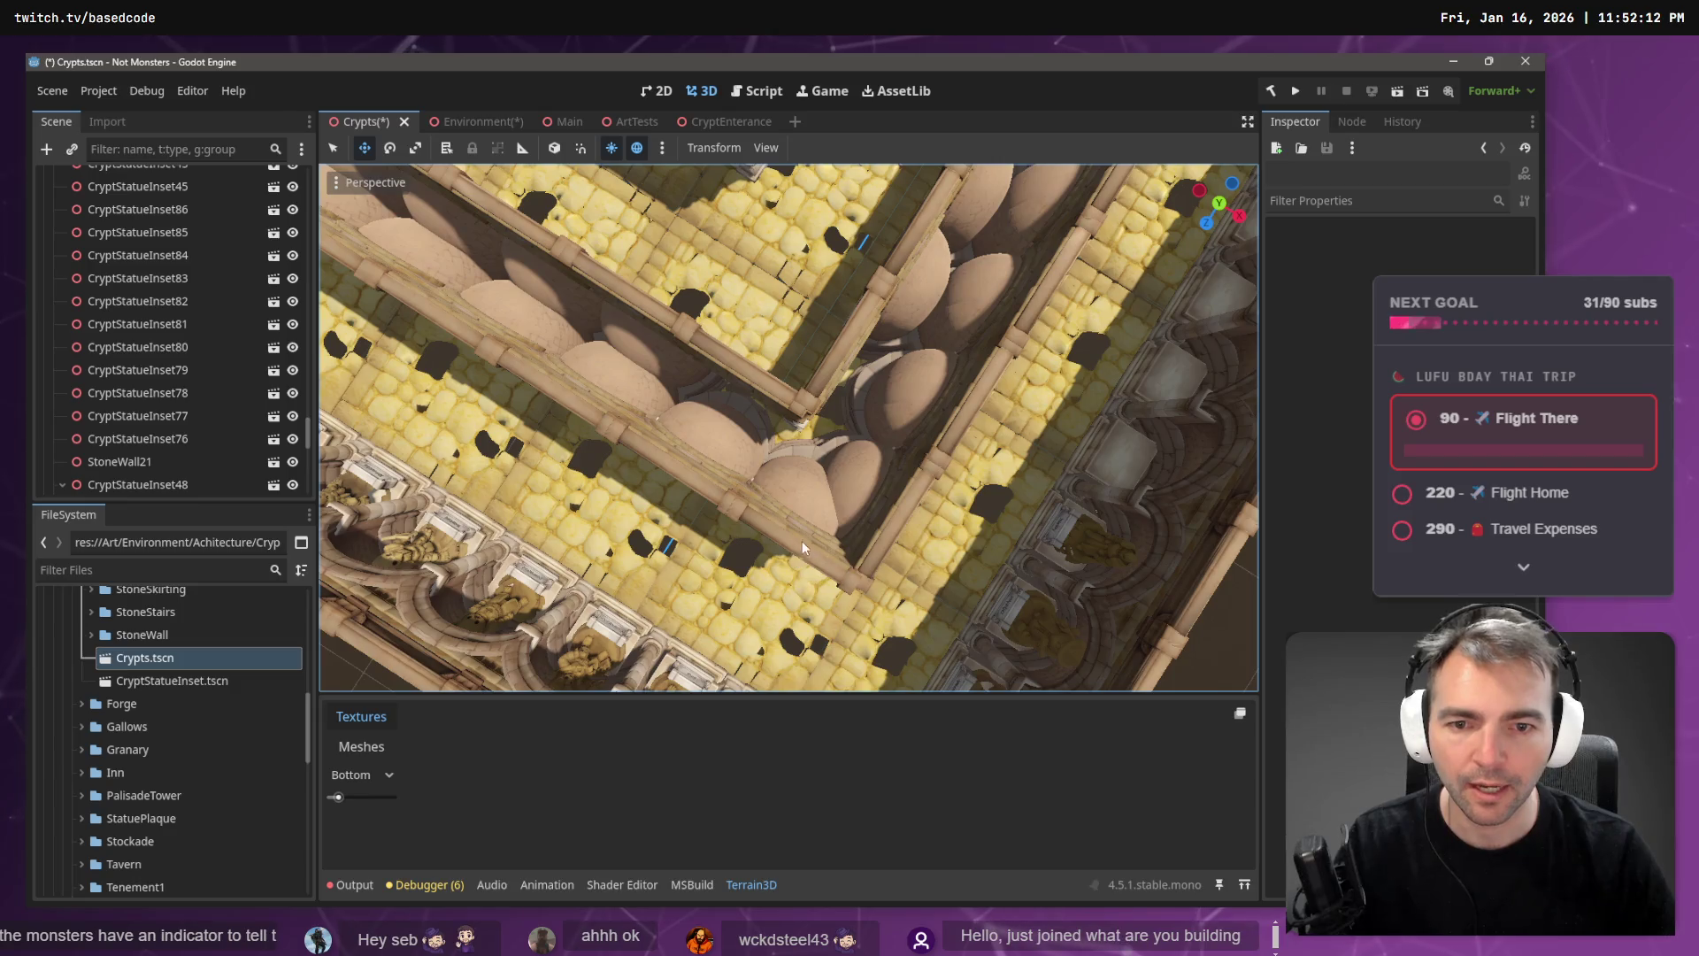
click(793, 485)
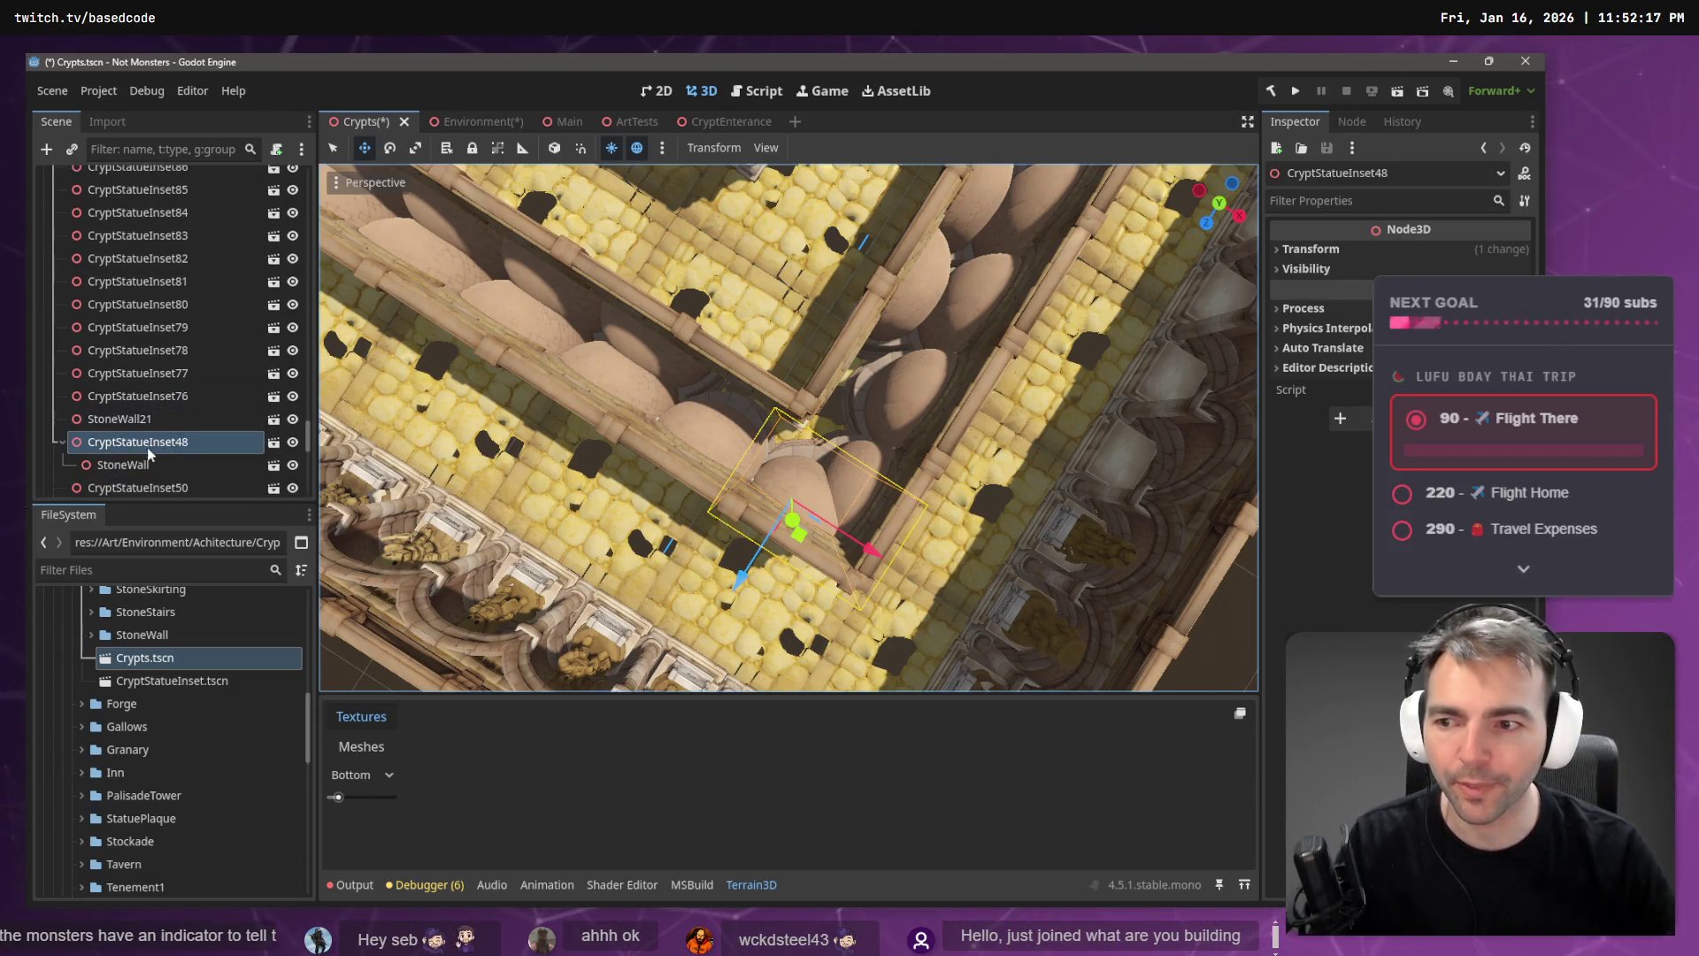
scroll(147, 447, down, 1)
click(147, 465)
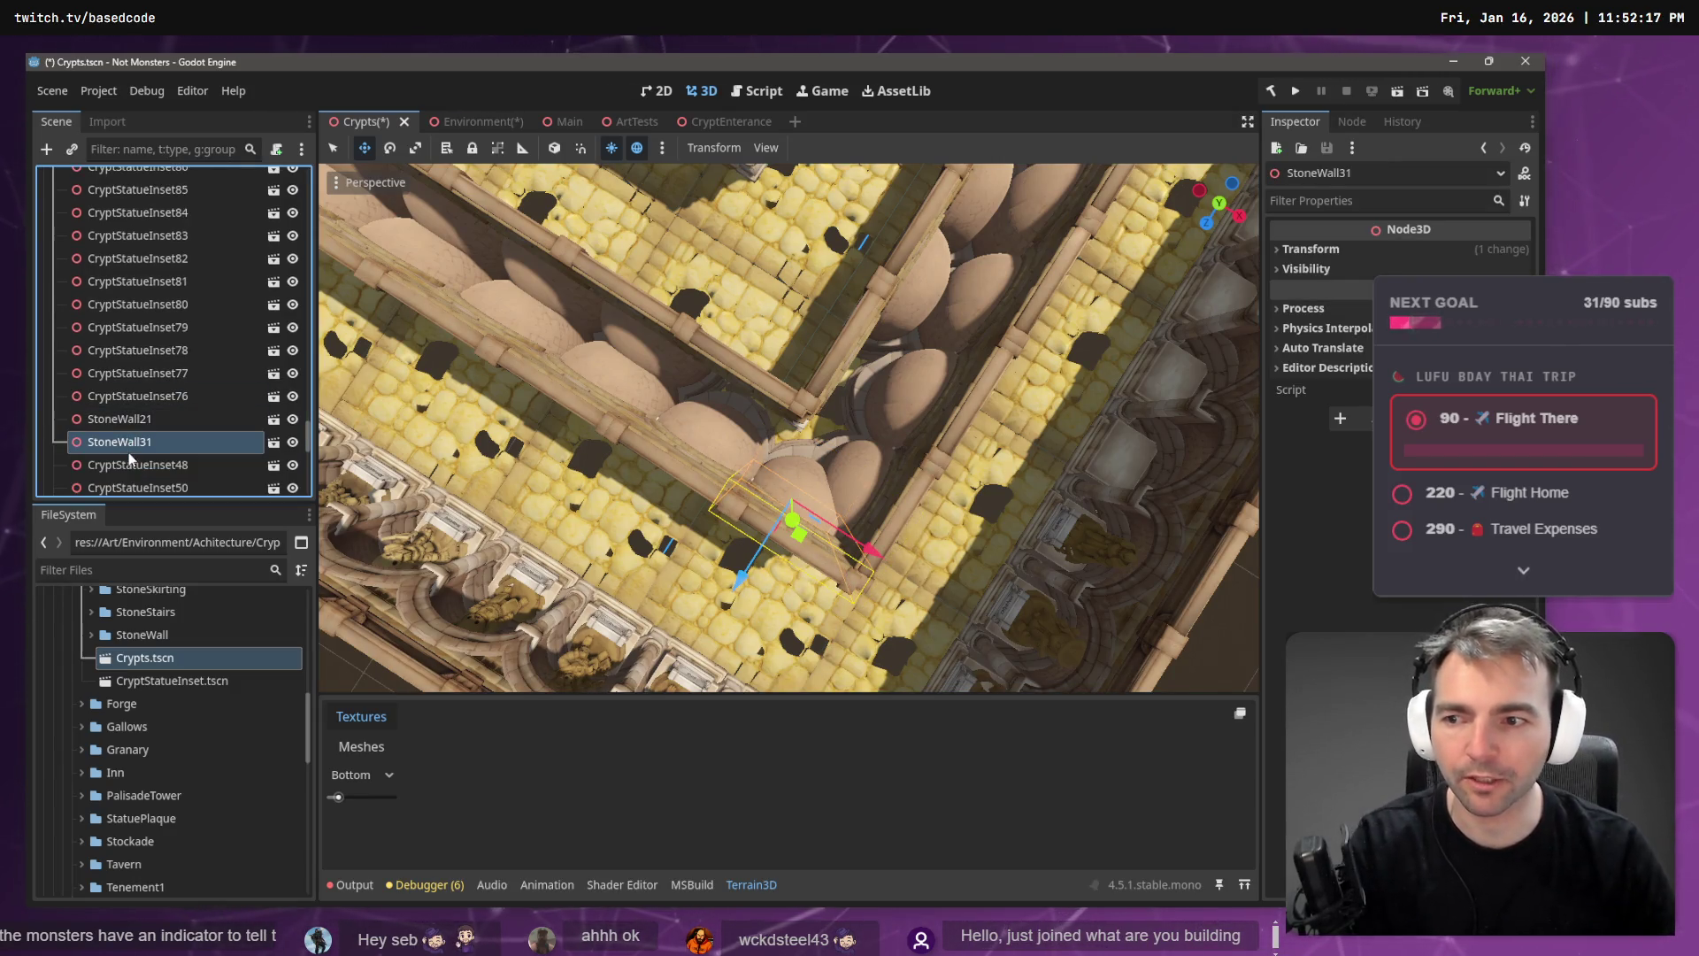
click(129, 461)
key(Delete)
key(Return)
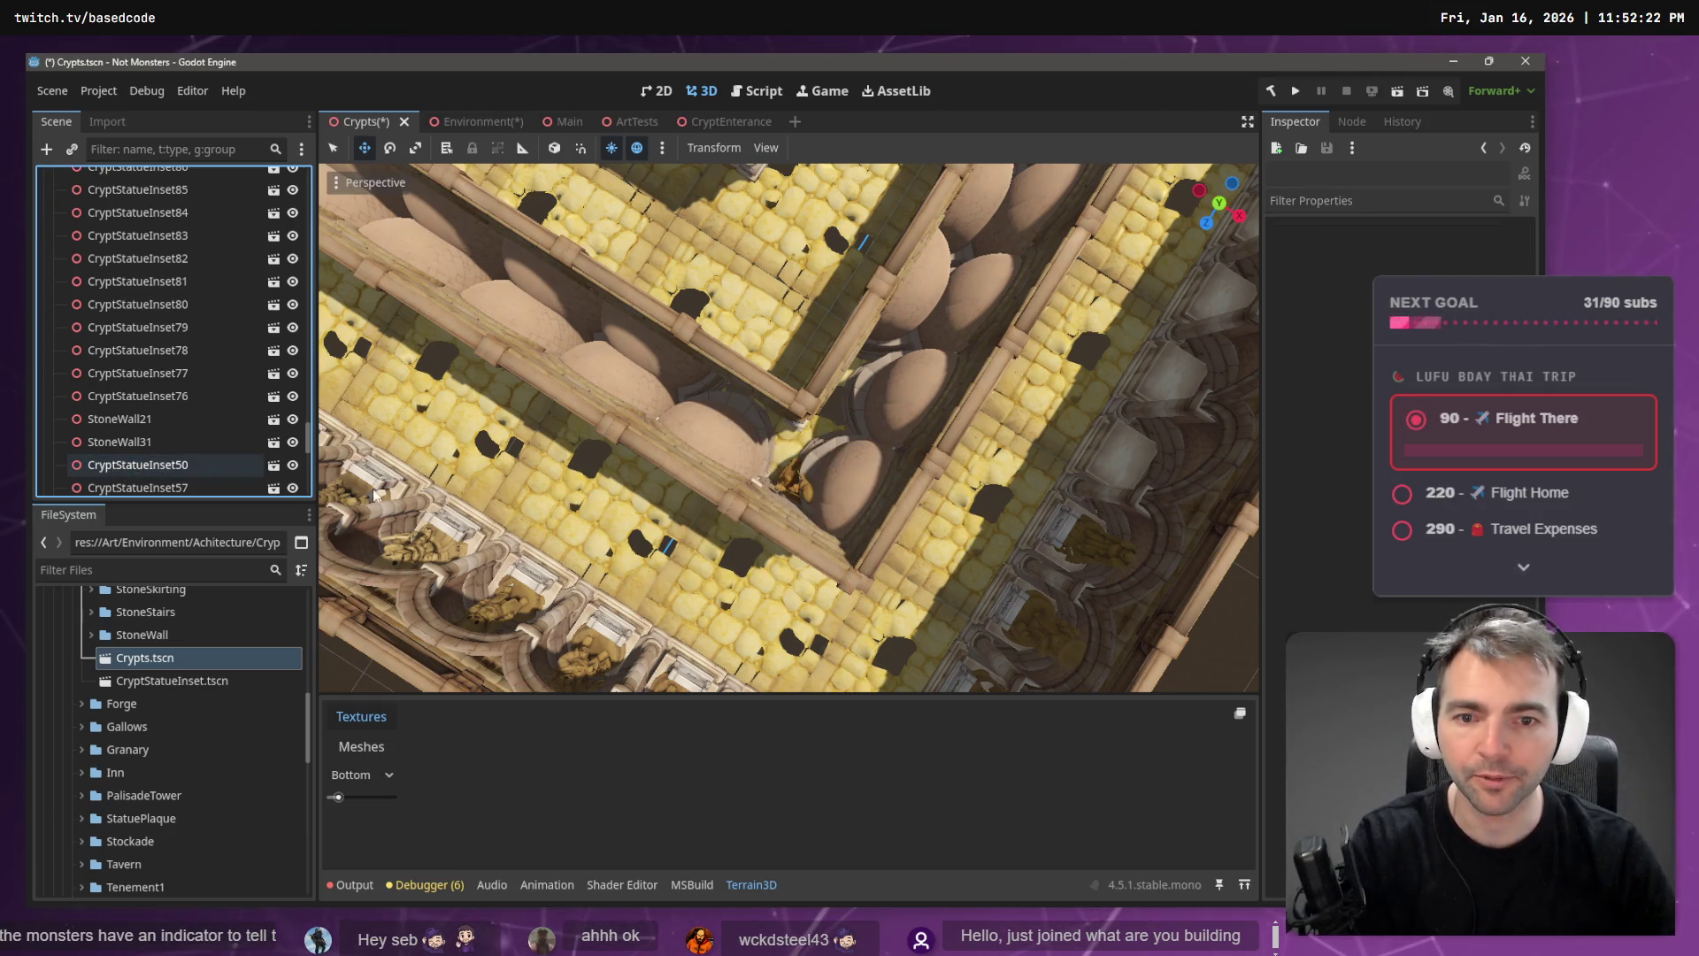
click(839, 454)
scroll(181, 241, up, 1)
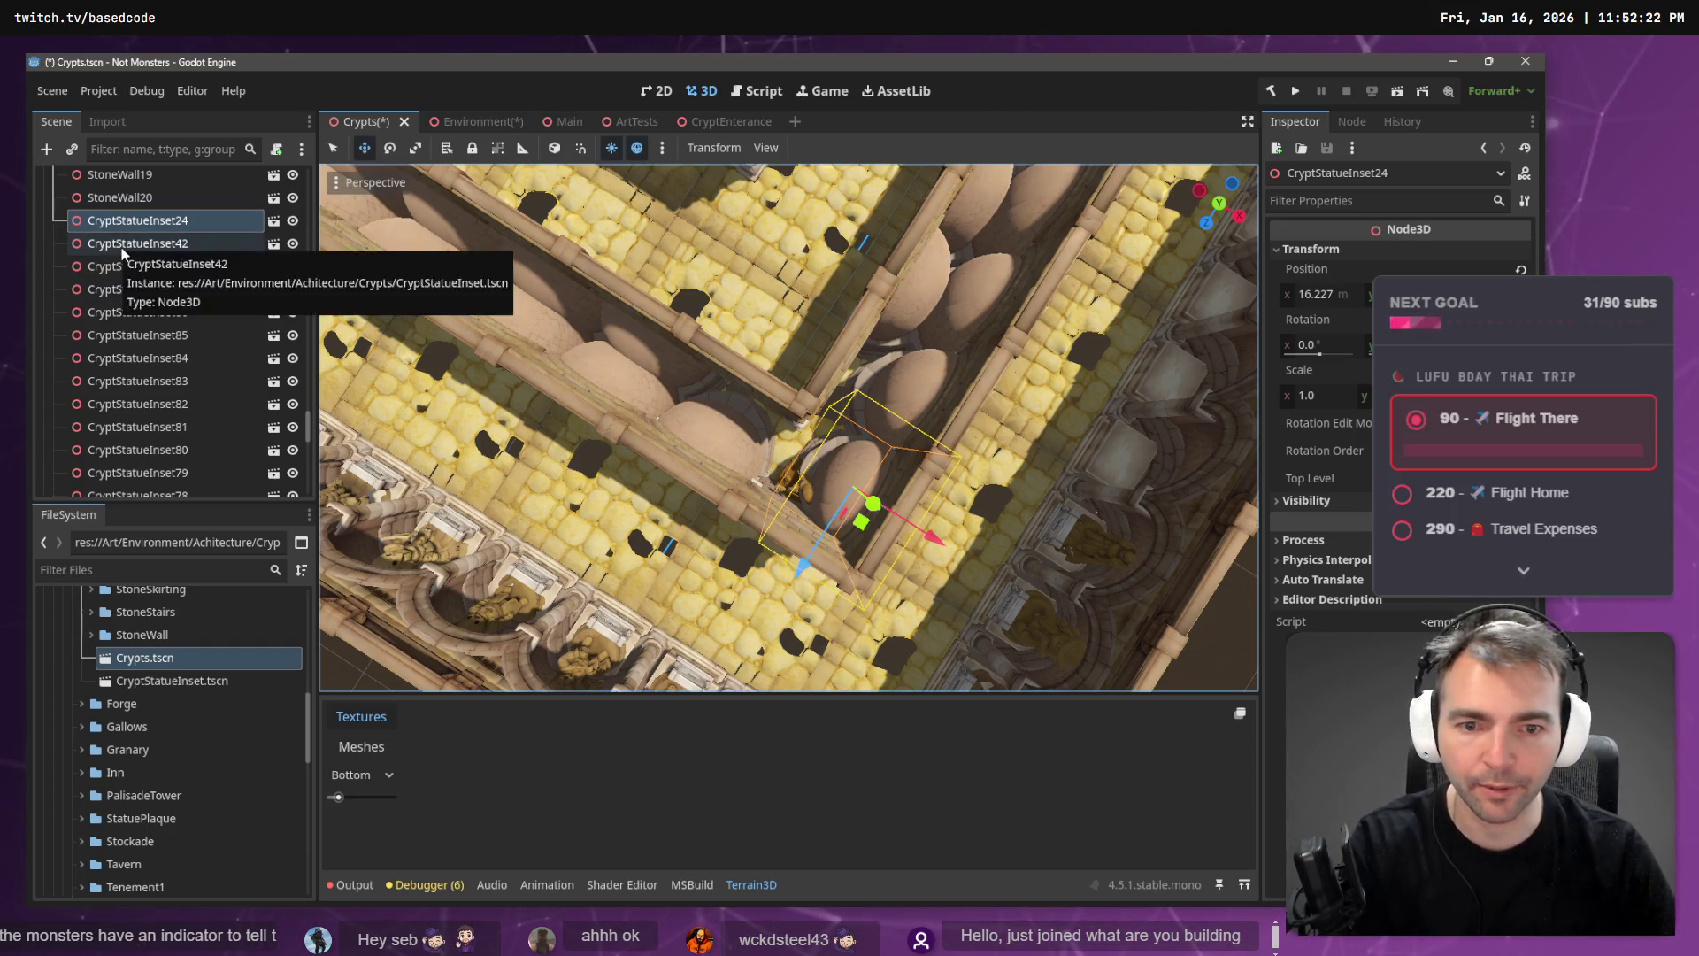
- Delete CryptStatueInset24 and fly down into the arched crypt corridor
key(Delete)
click(738, 495)
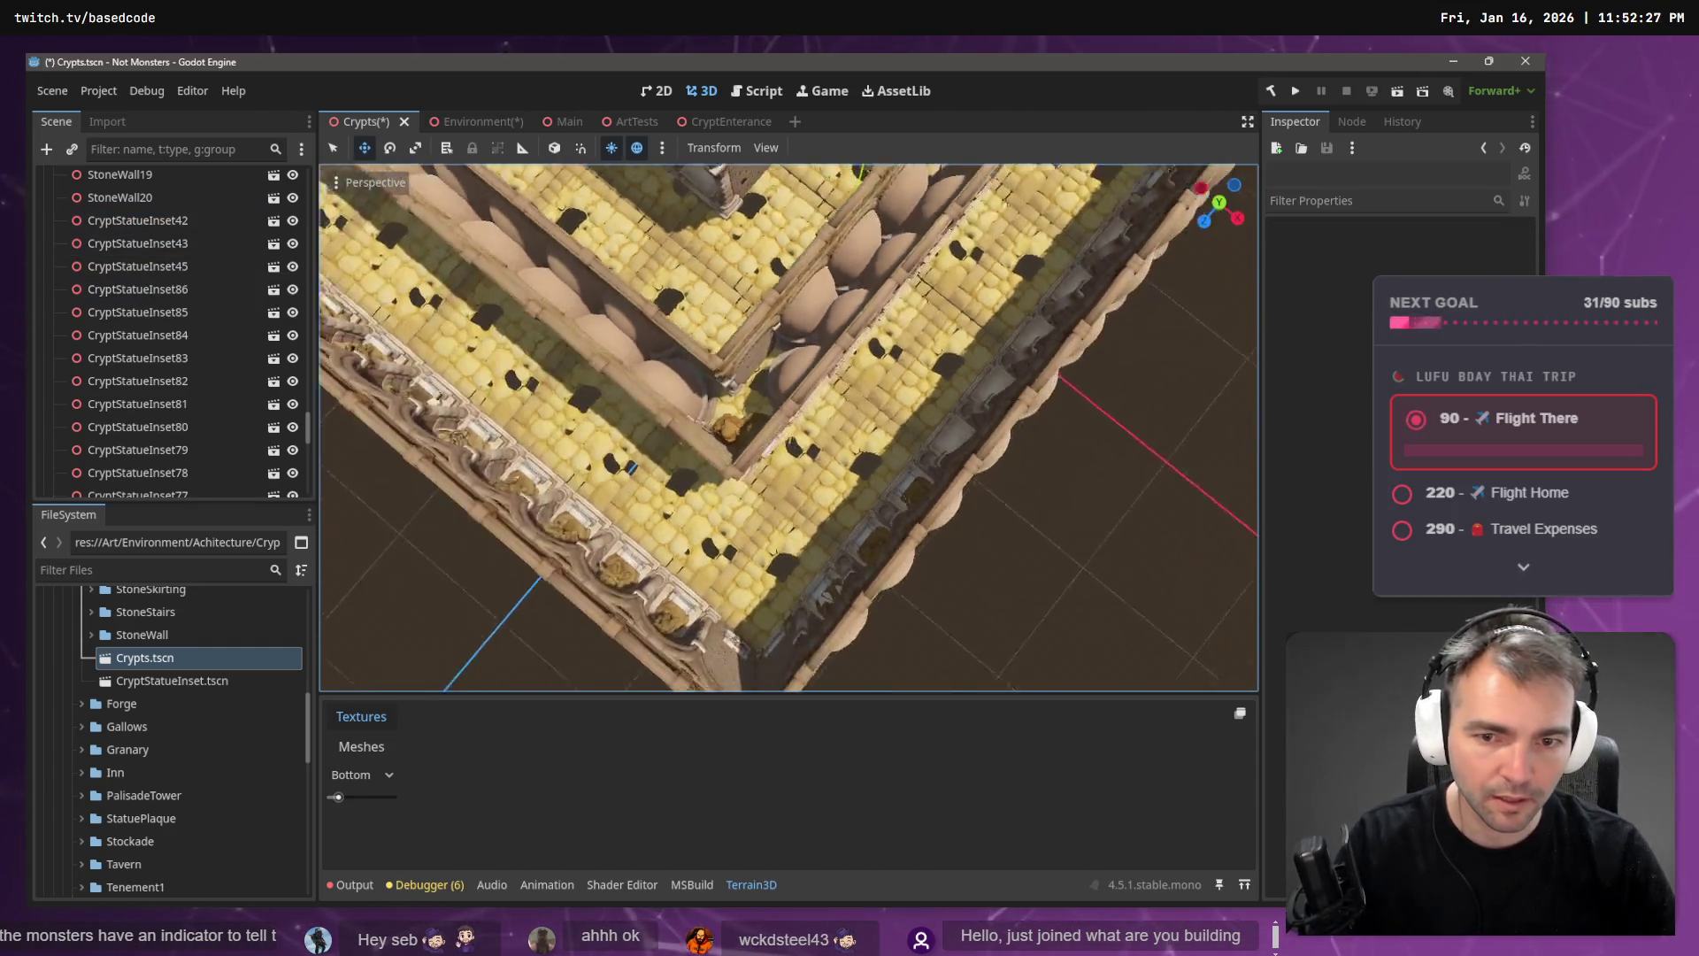
key(w)
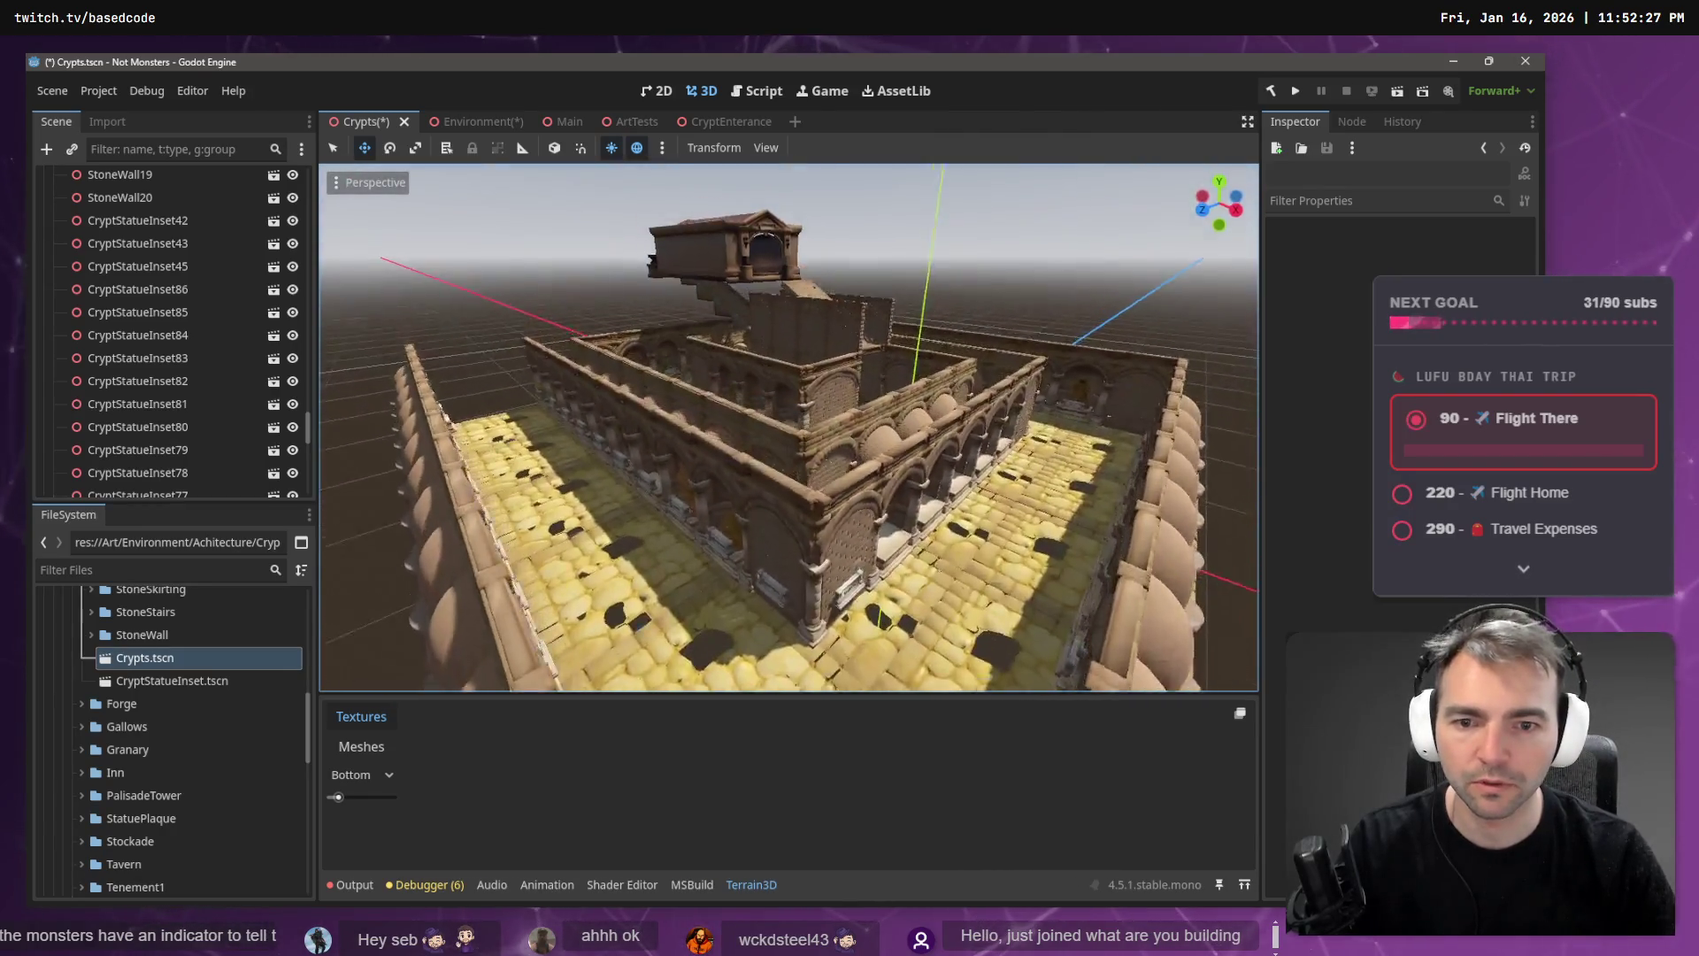
key(w)
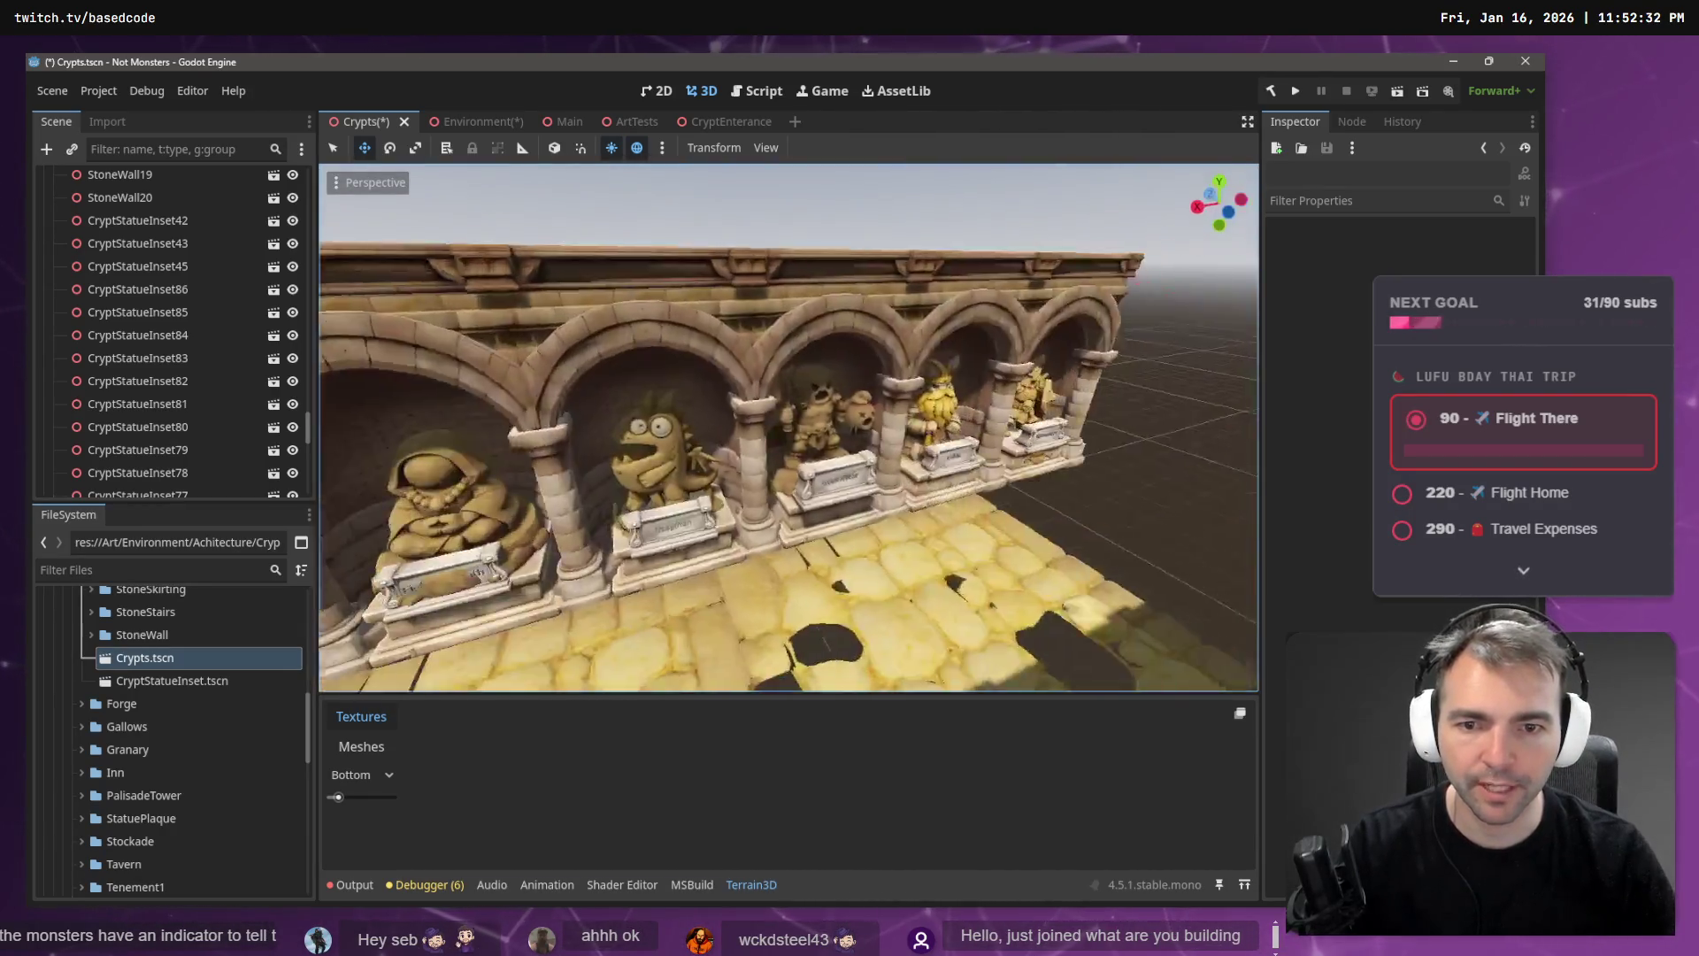
key(w)
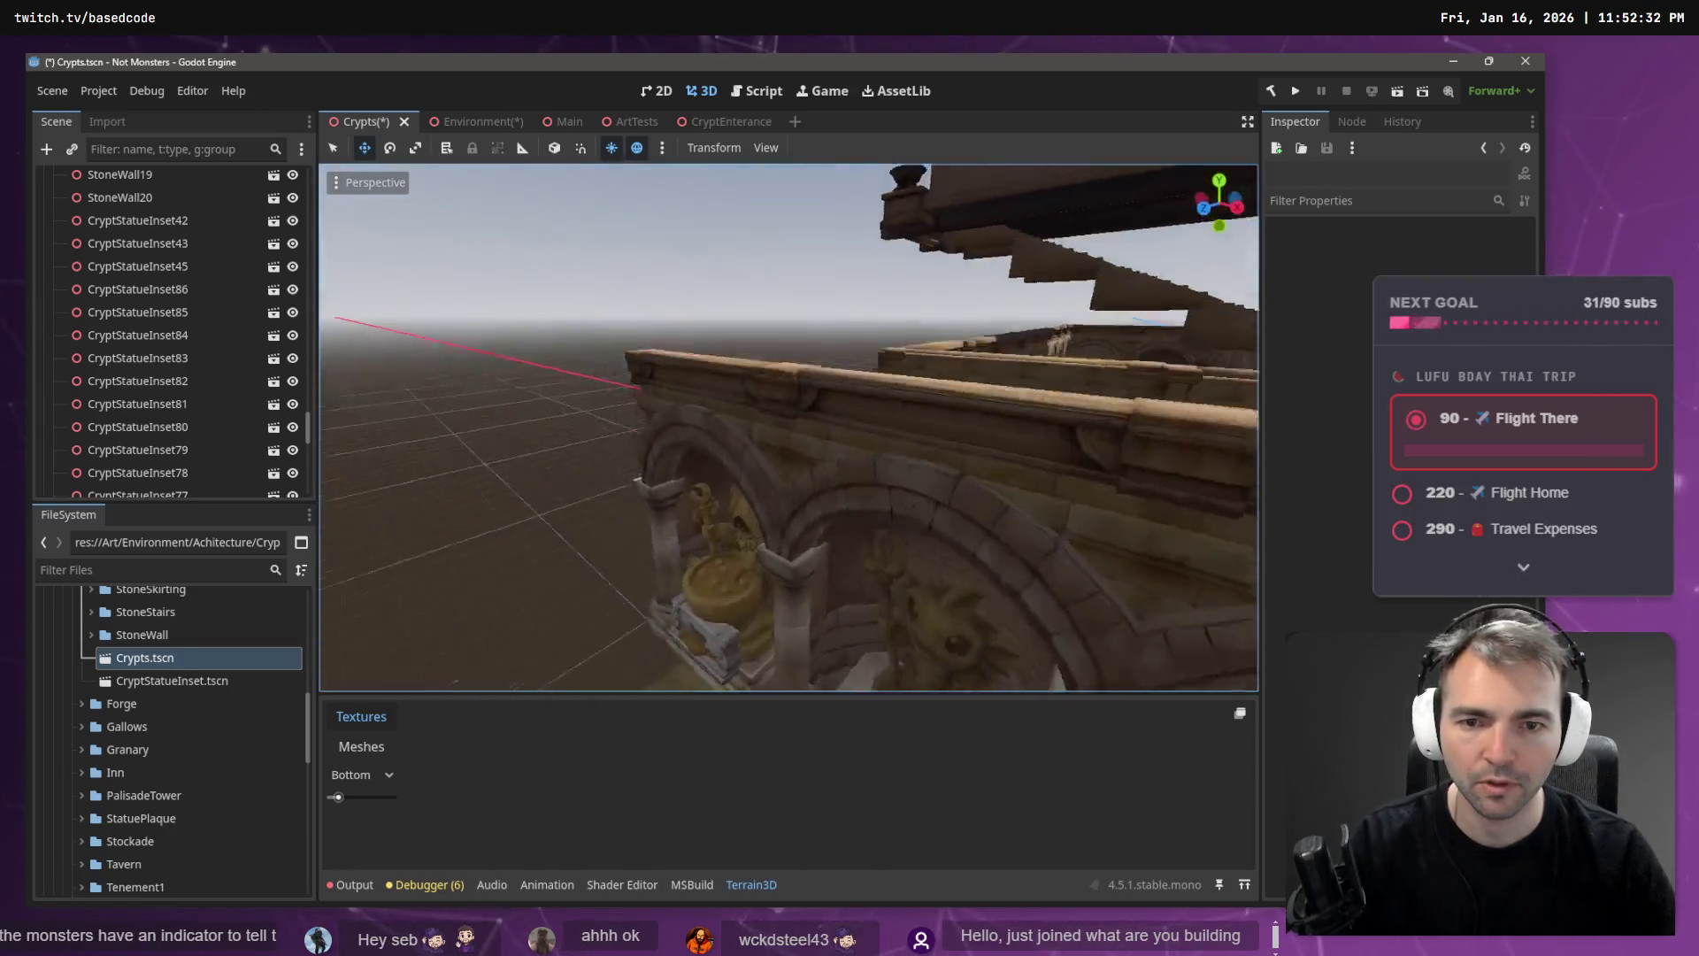
key(w)
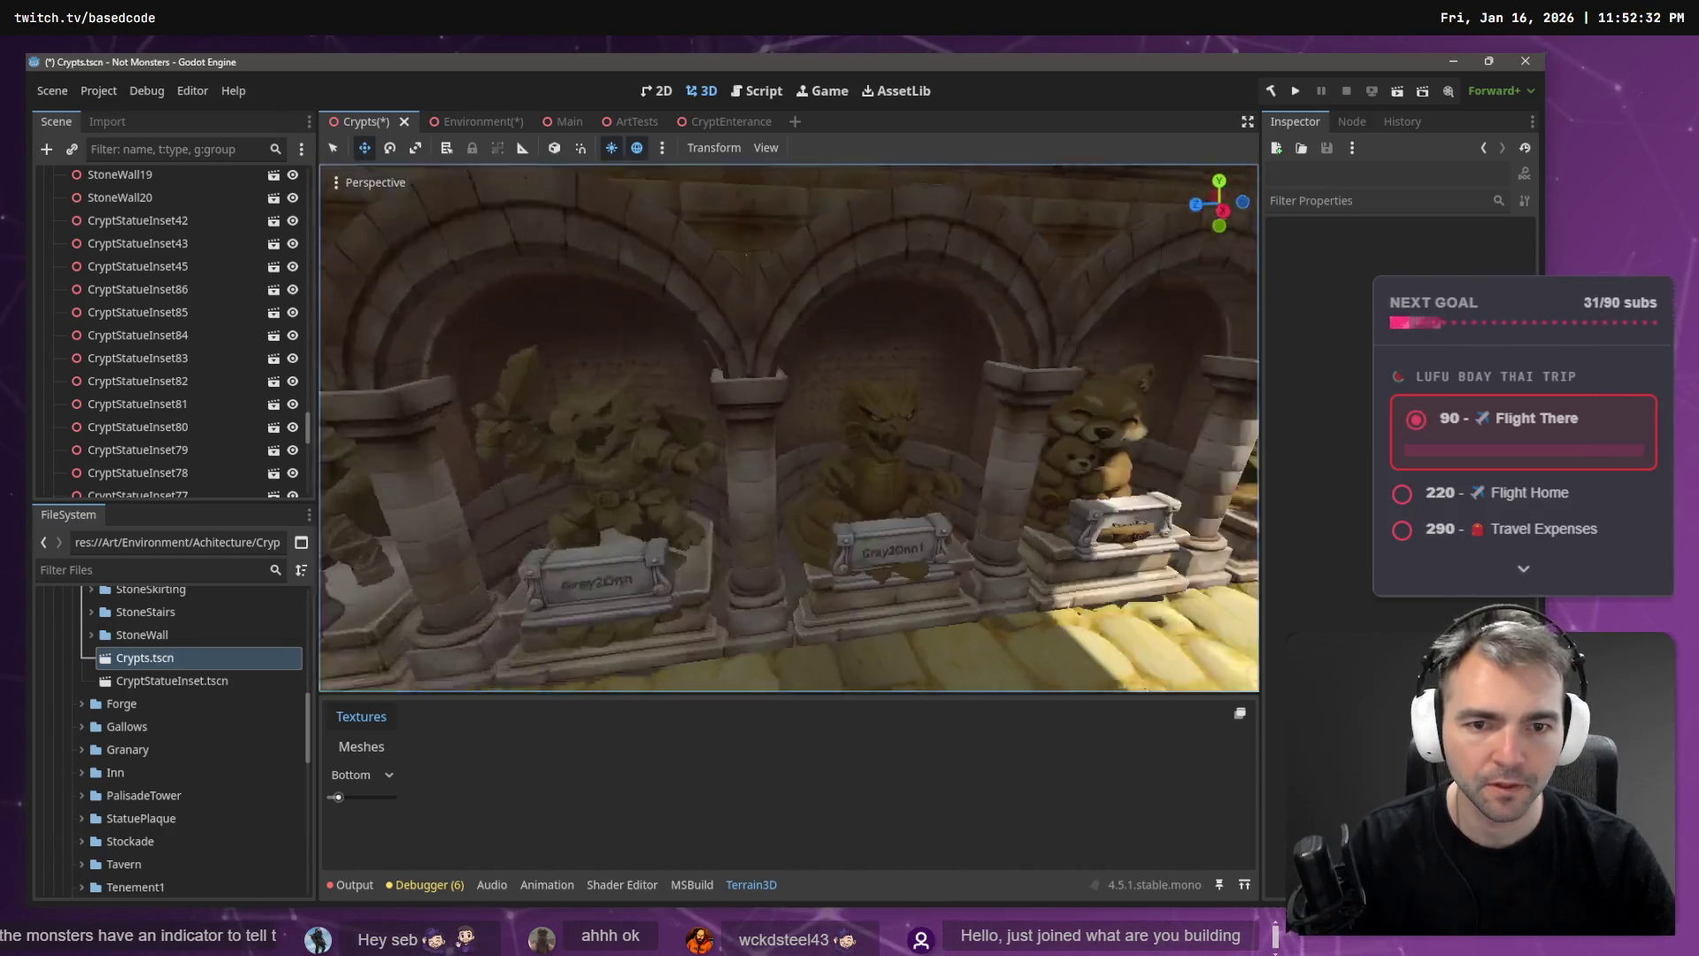
key(w)
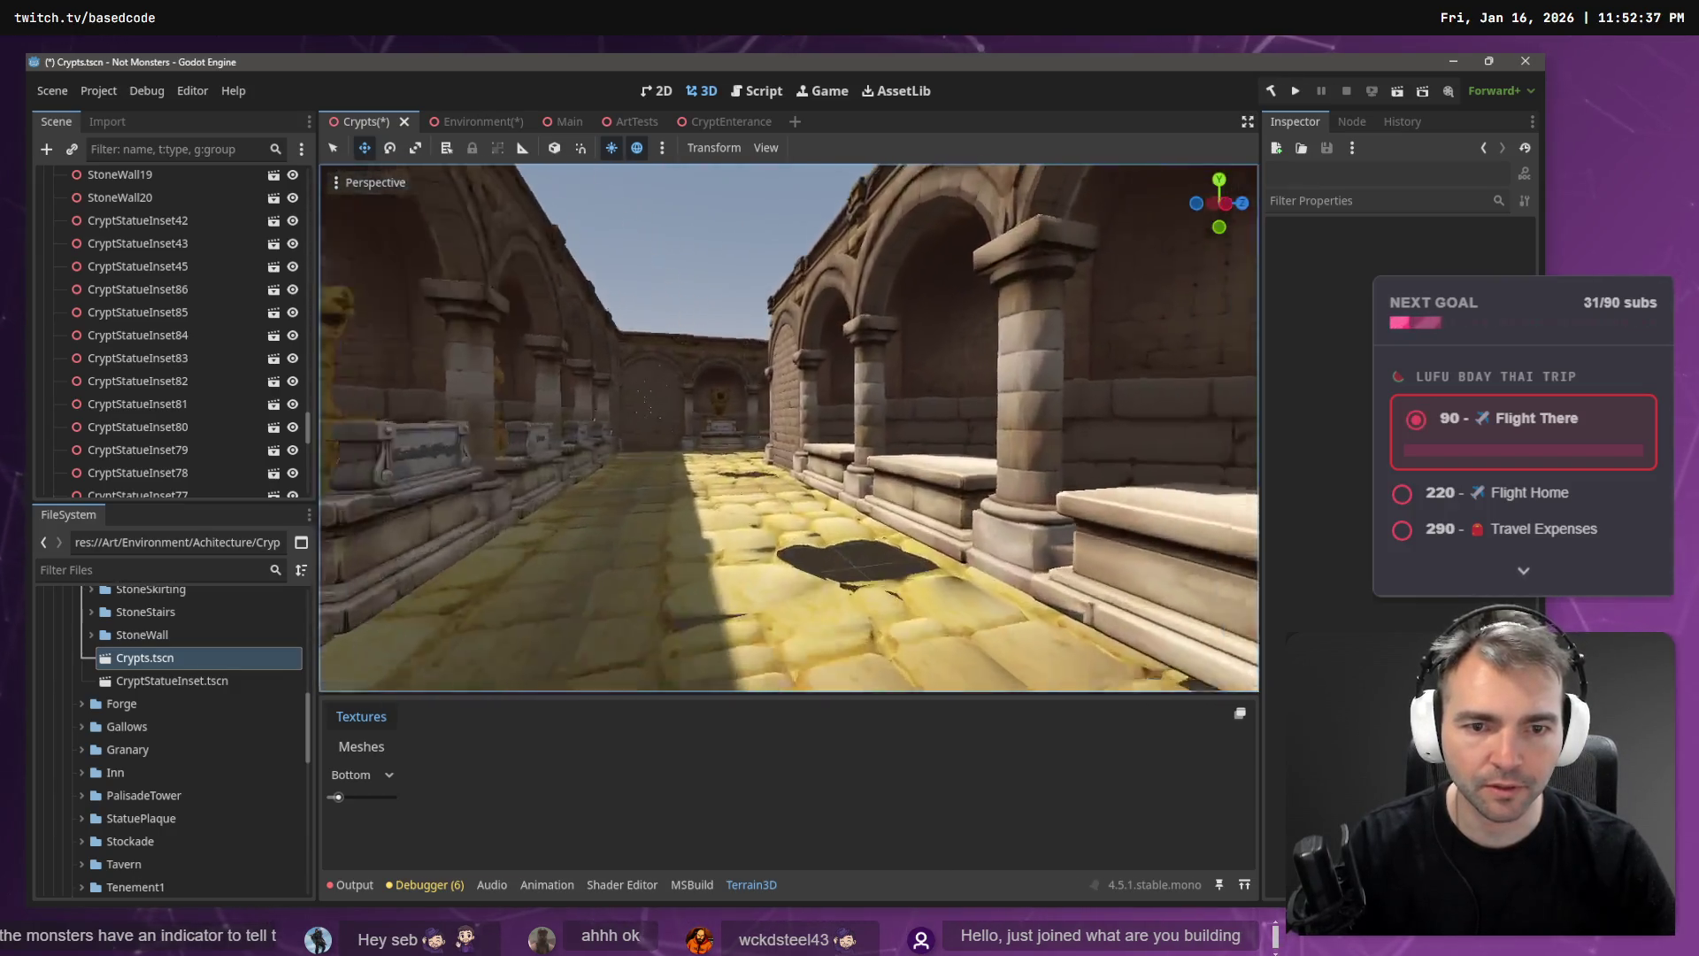
key(w)
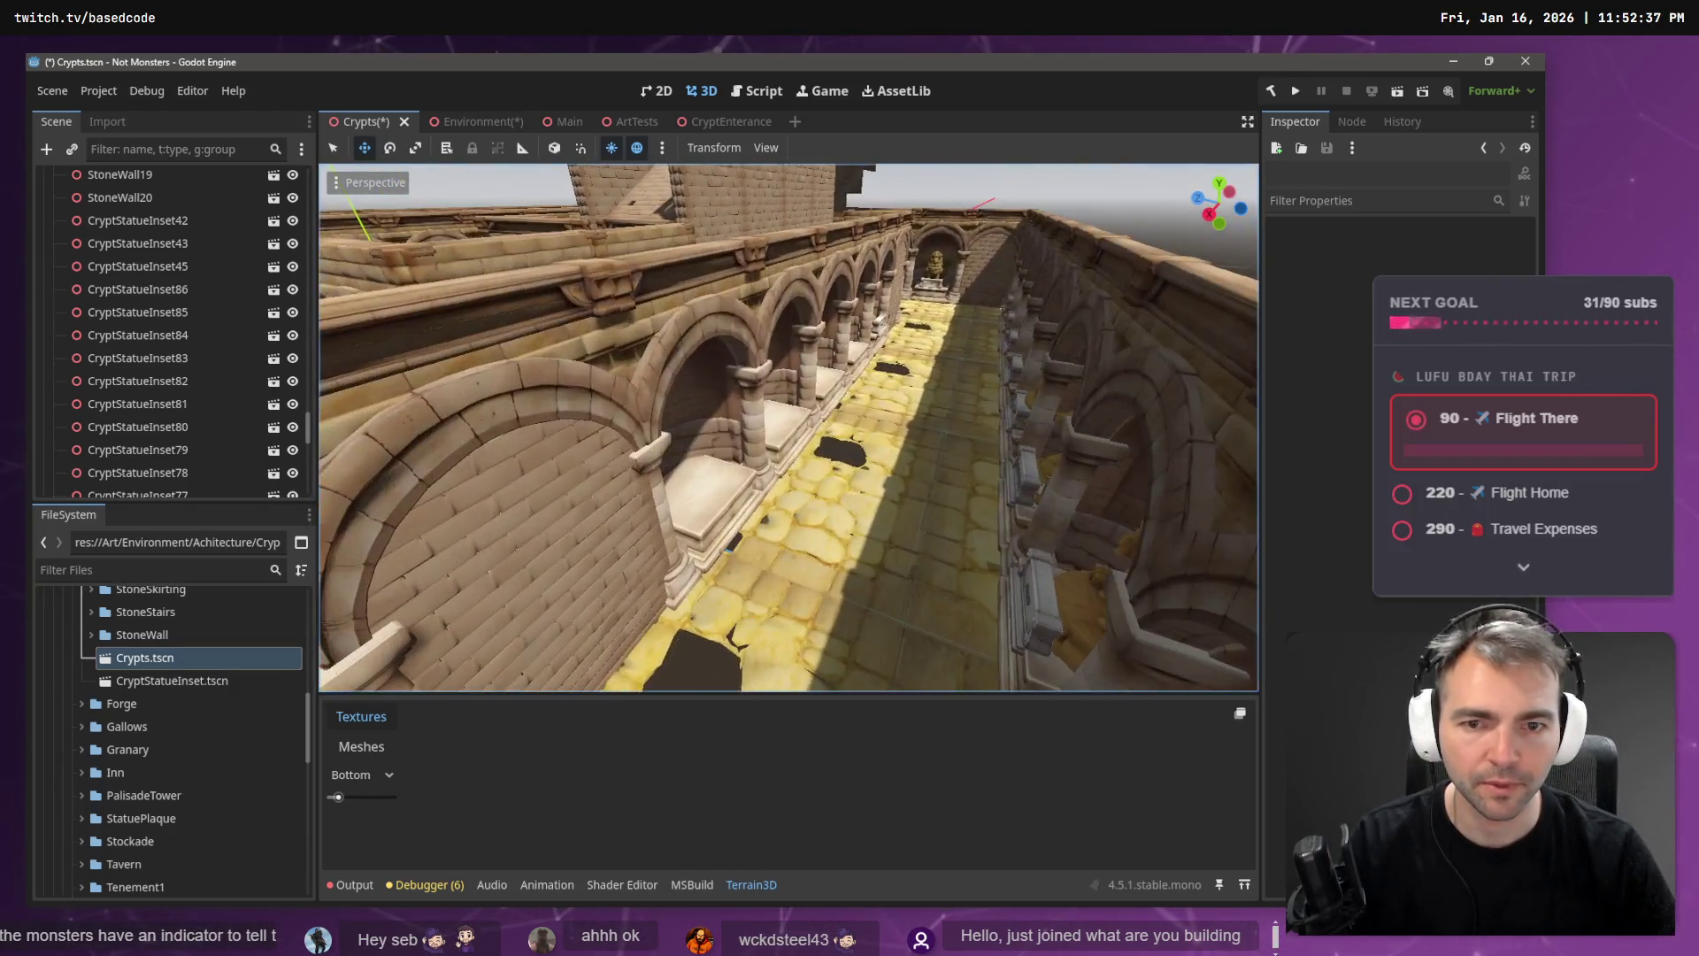
- Select the root Crypts node and rise to an overhead view of the corridors
scroll(309, 429, up, 15)
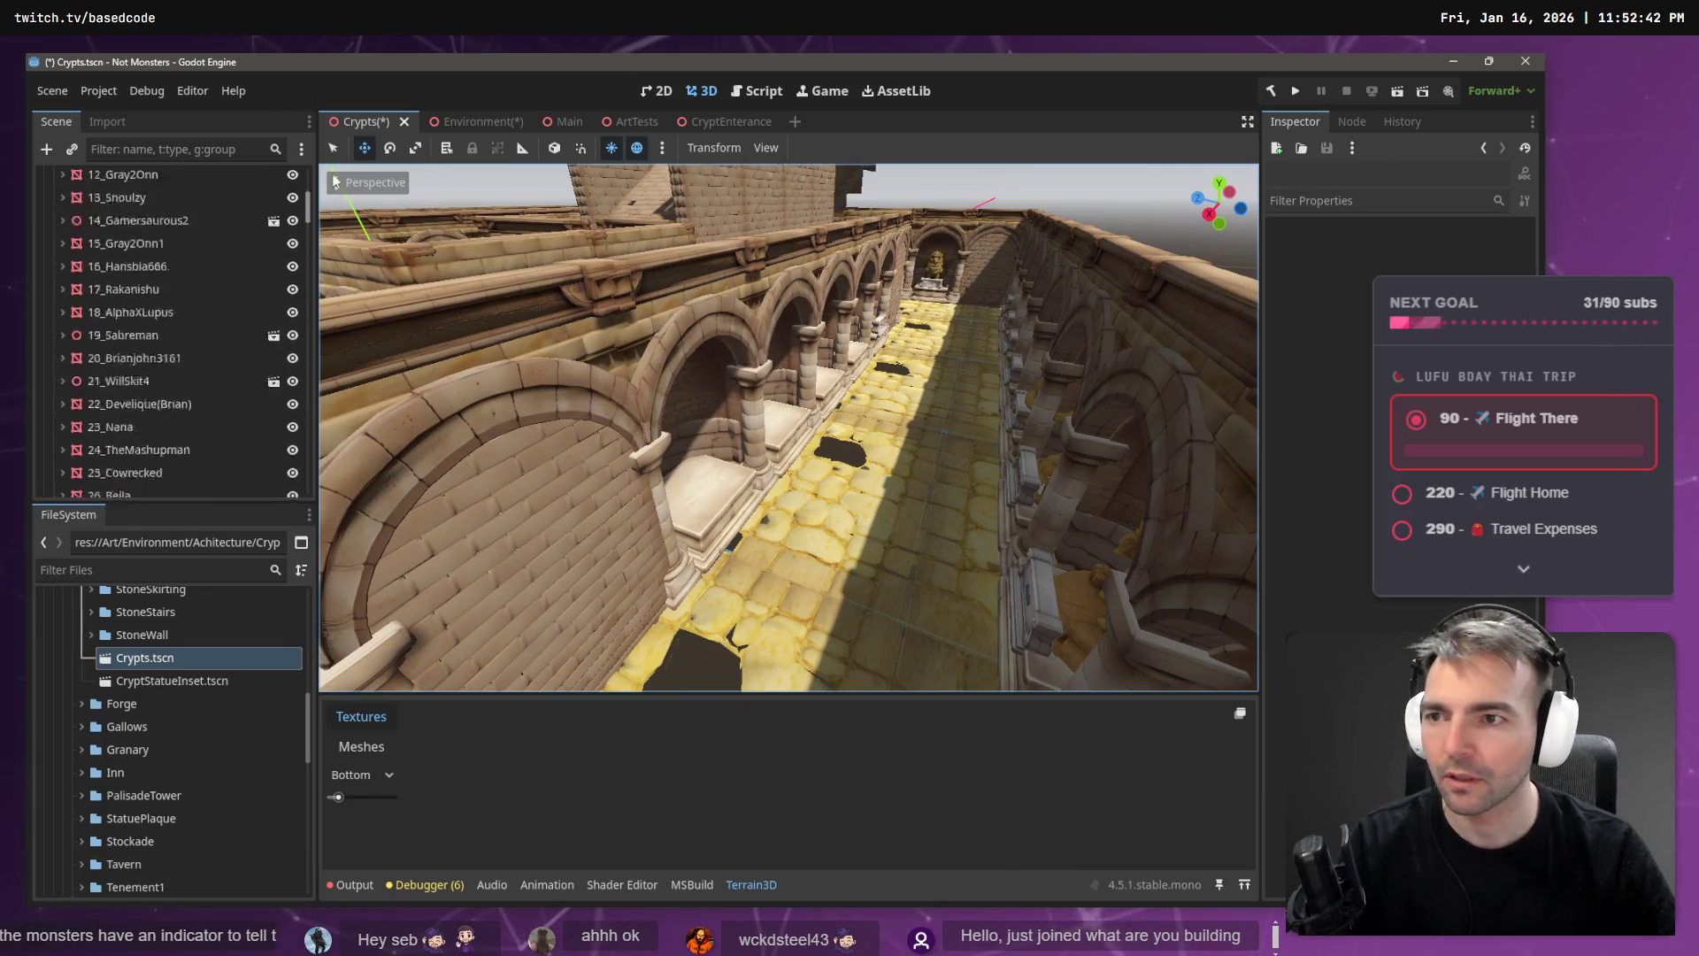
click(134, 173)
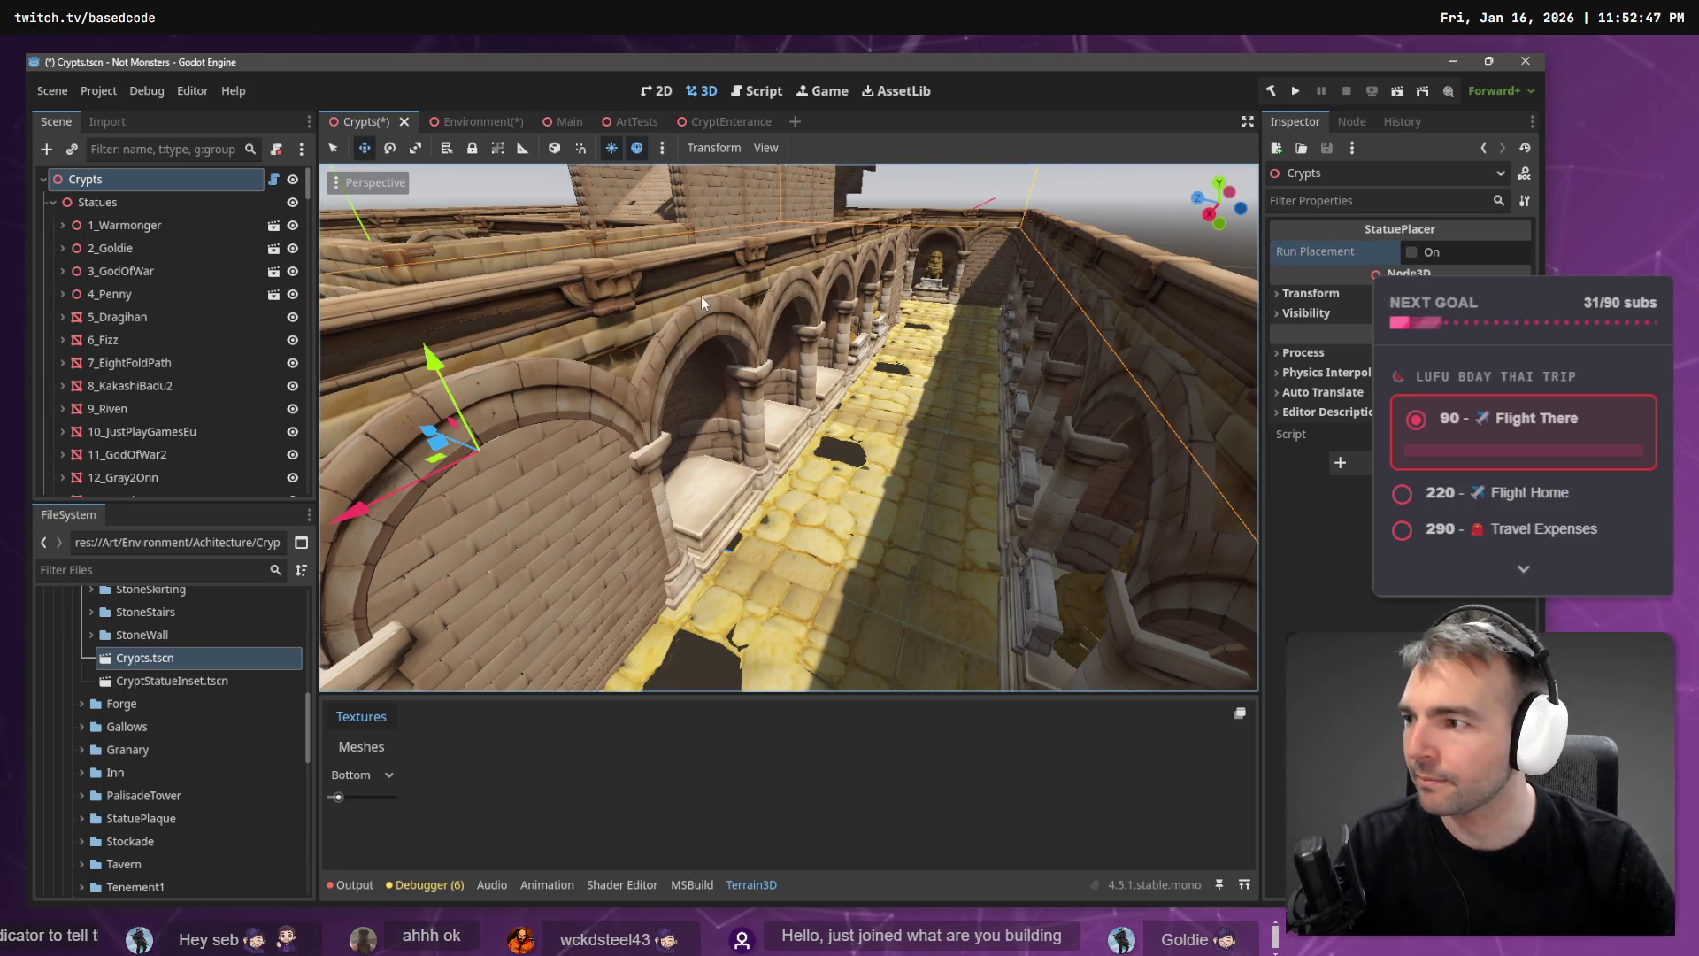
key(s)
key(w)
key(s)
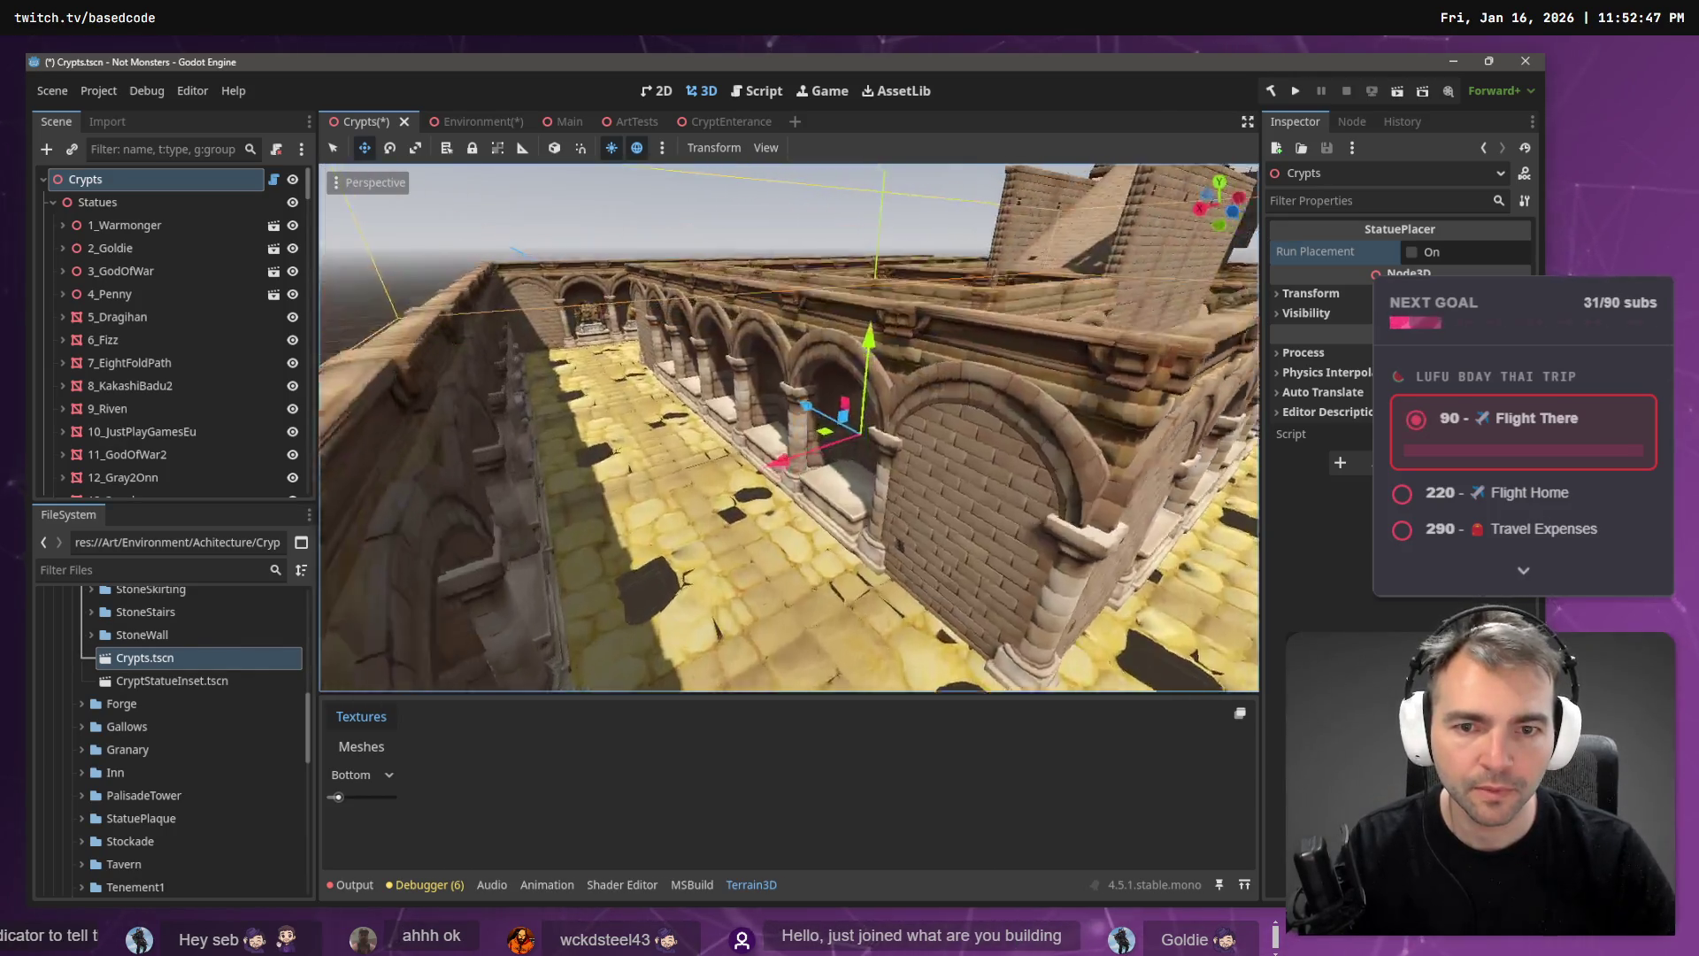
- Fly through the corridor past the statue arcade, collapse Statues, and go to Environment
key(w)
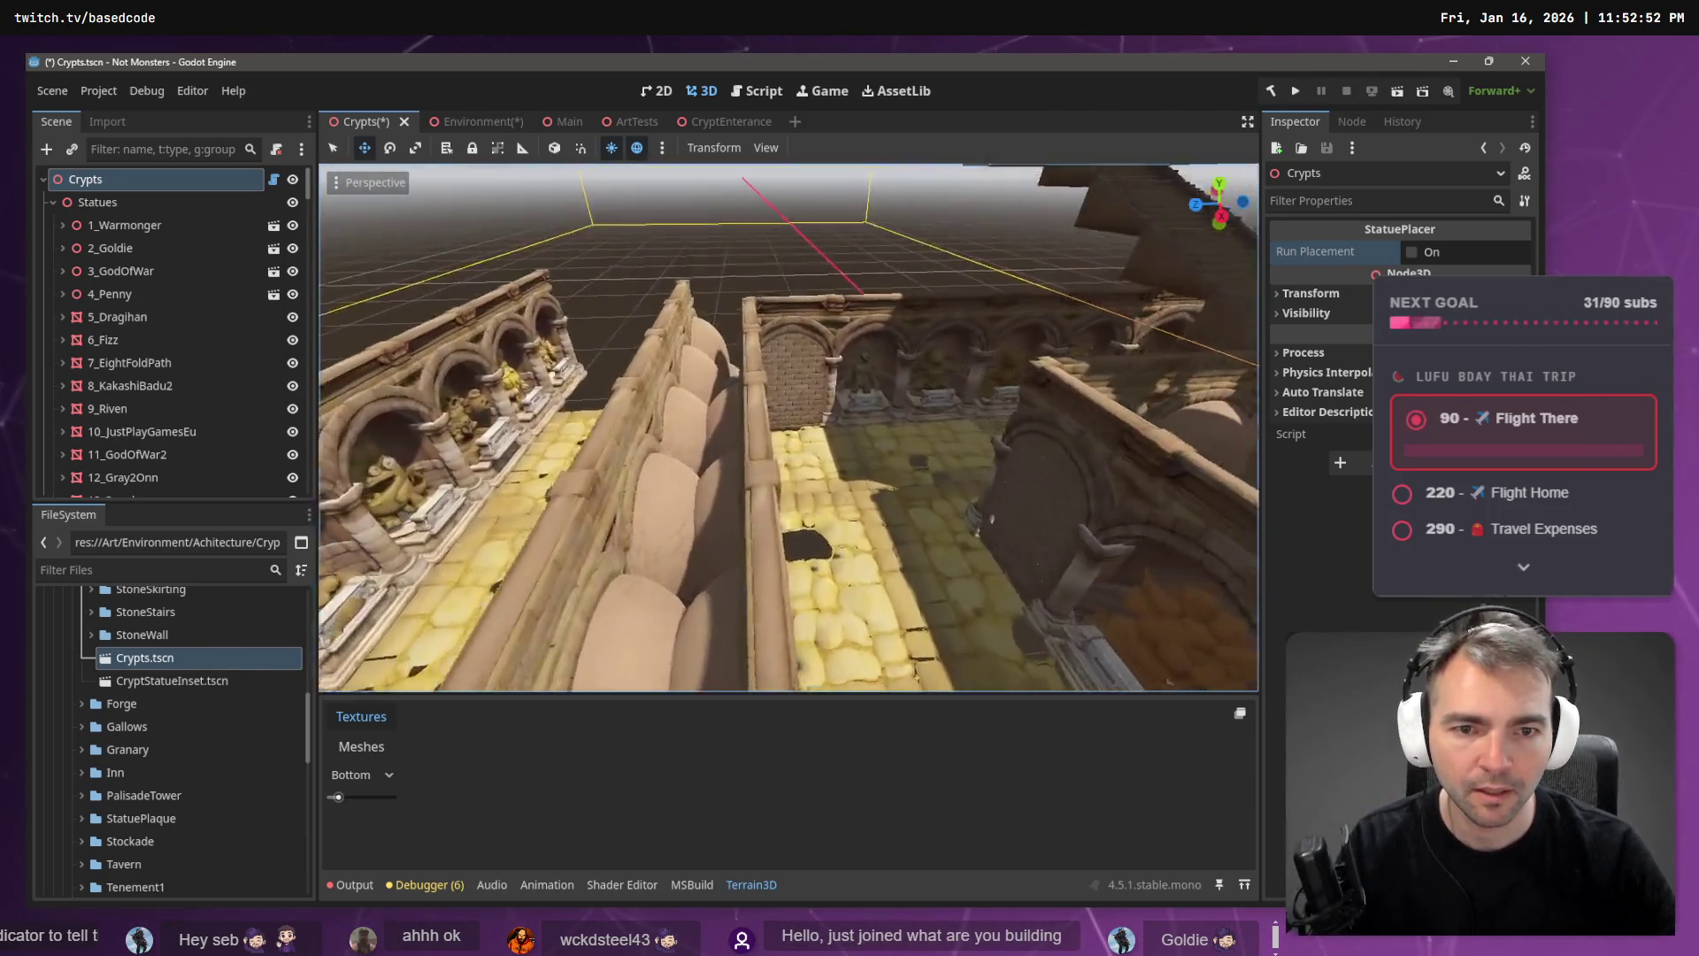
key(w)
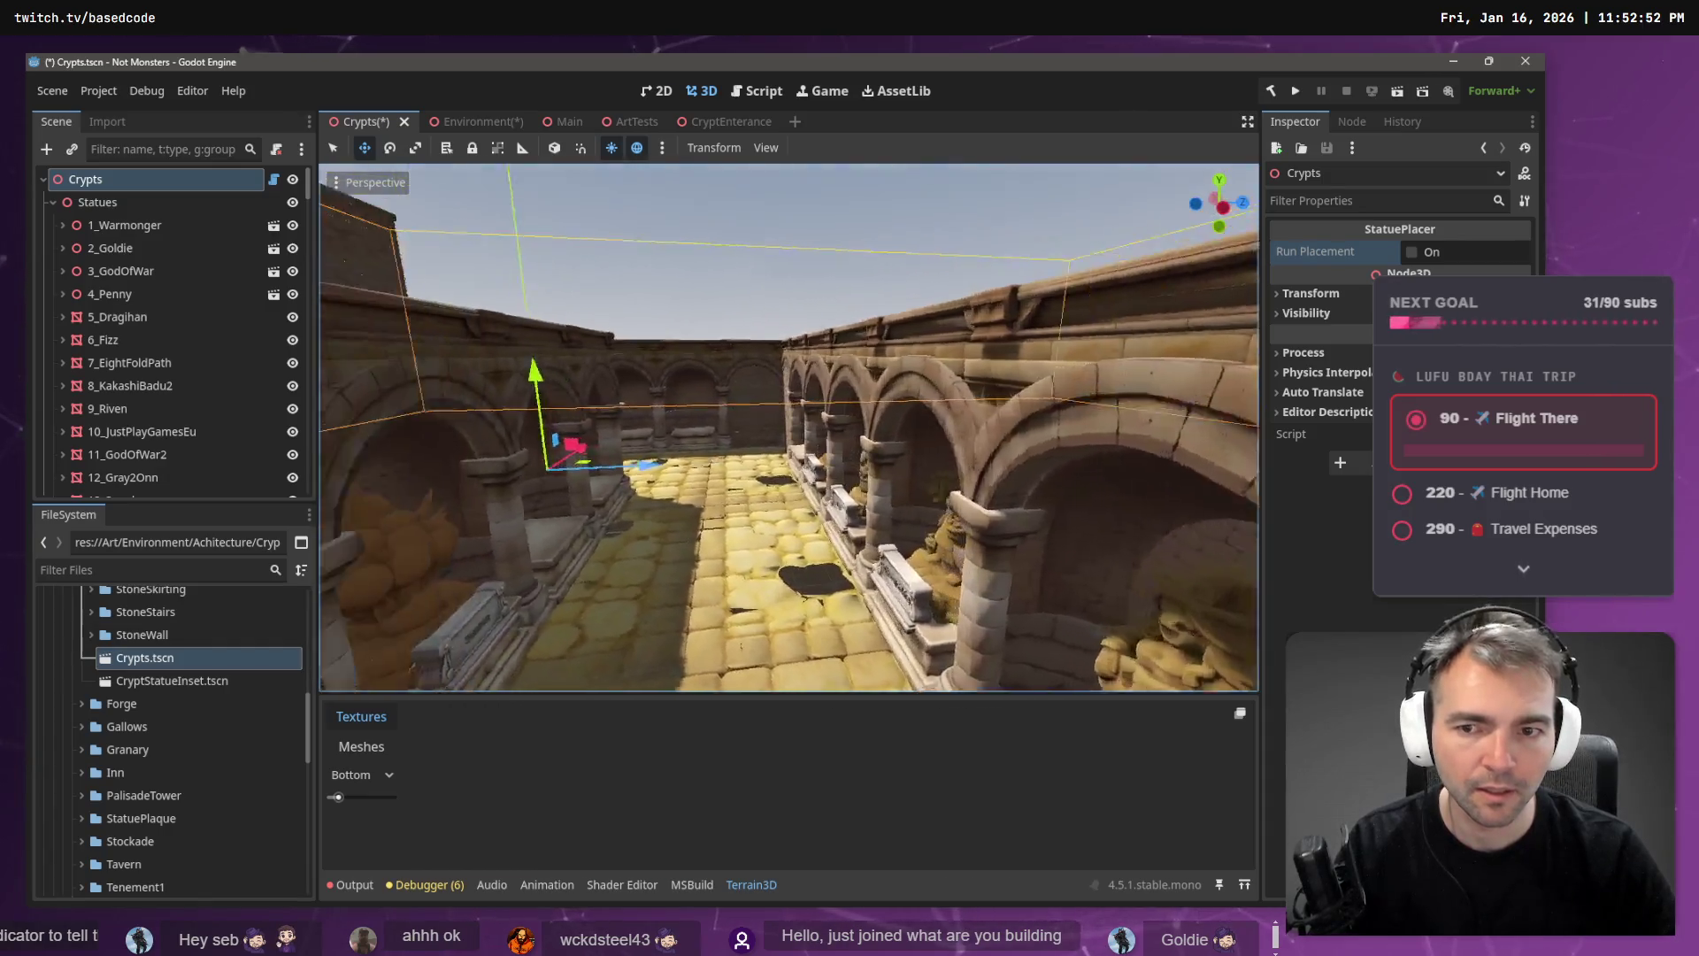
key(w)
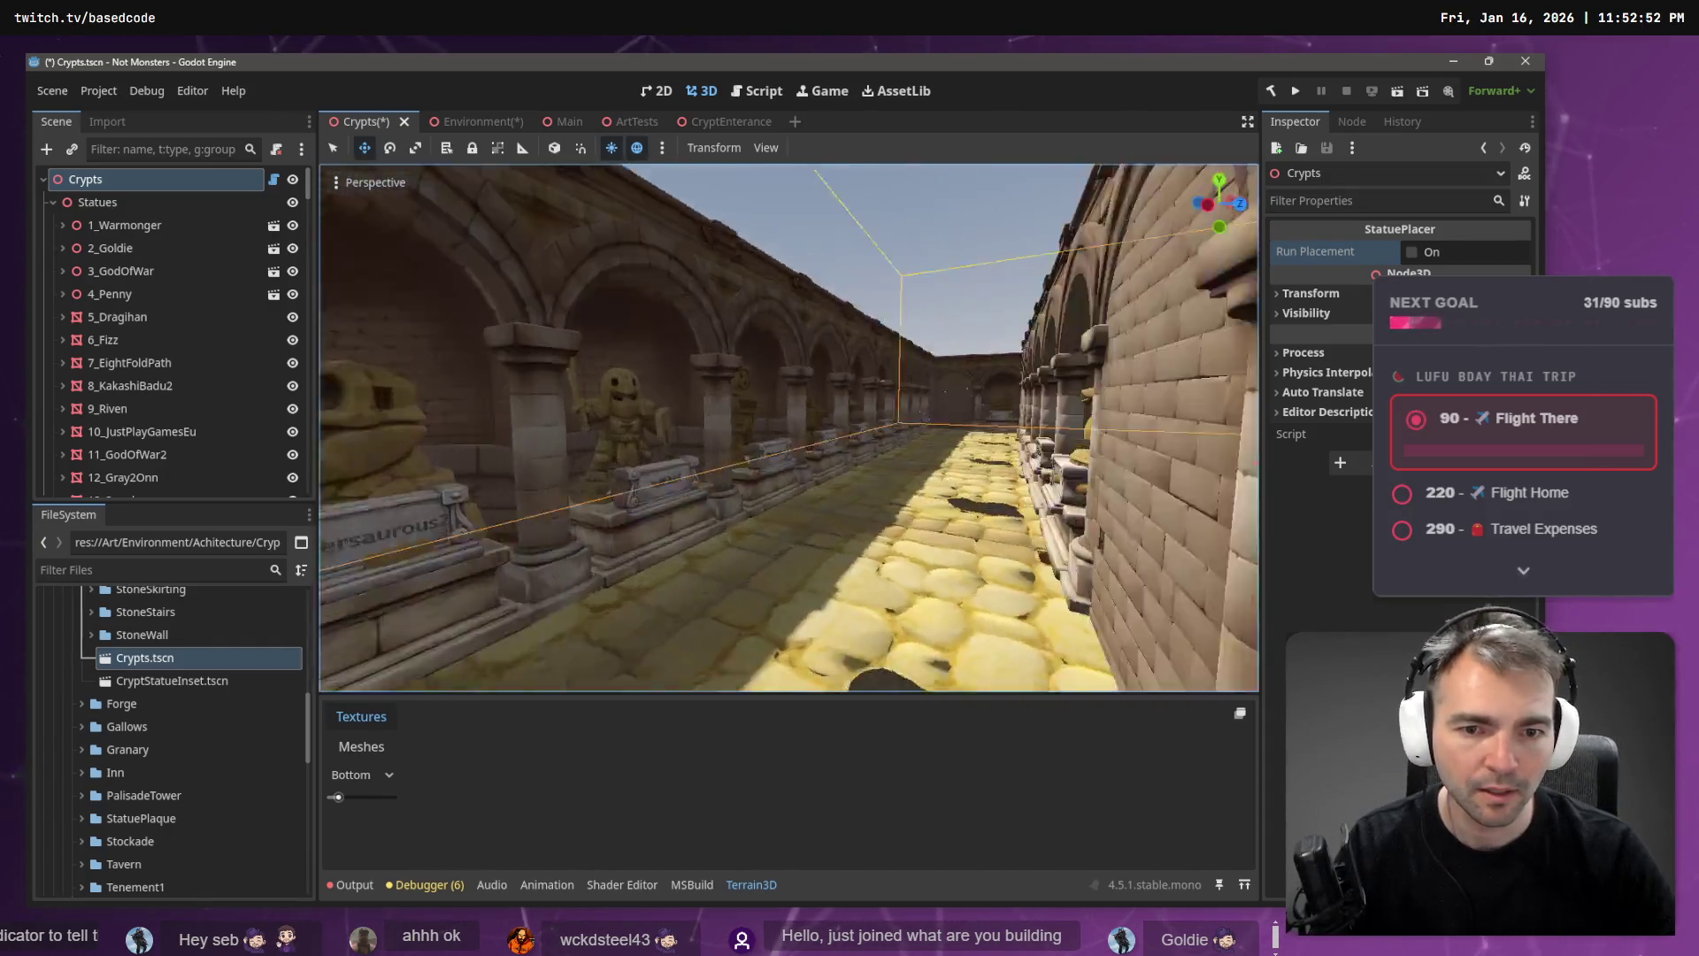
key(w)
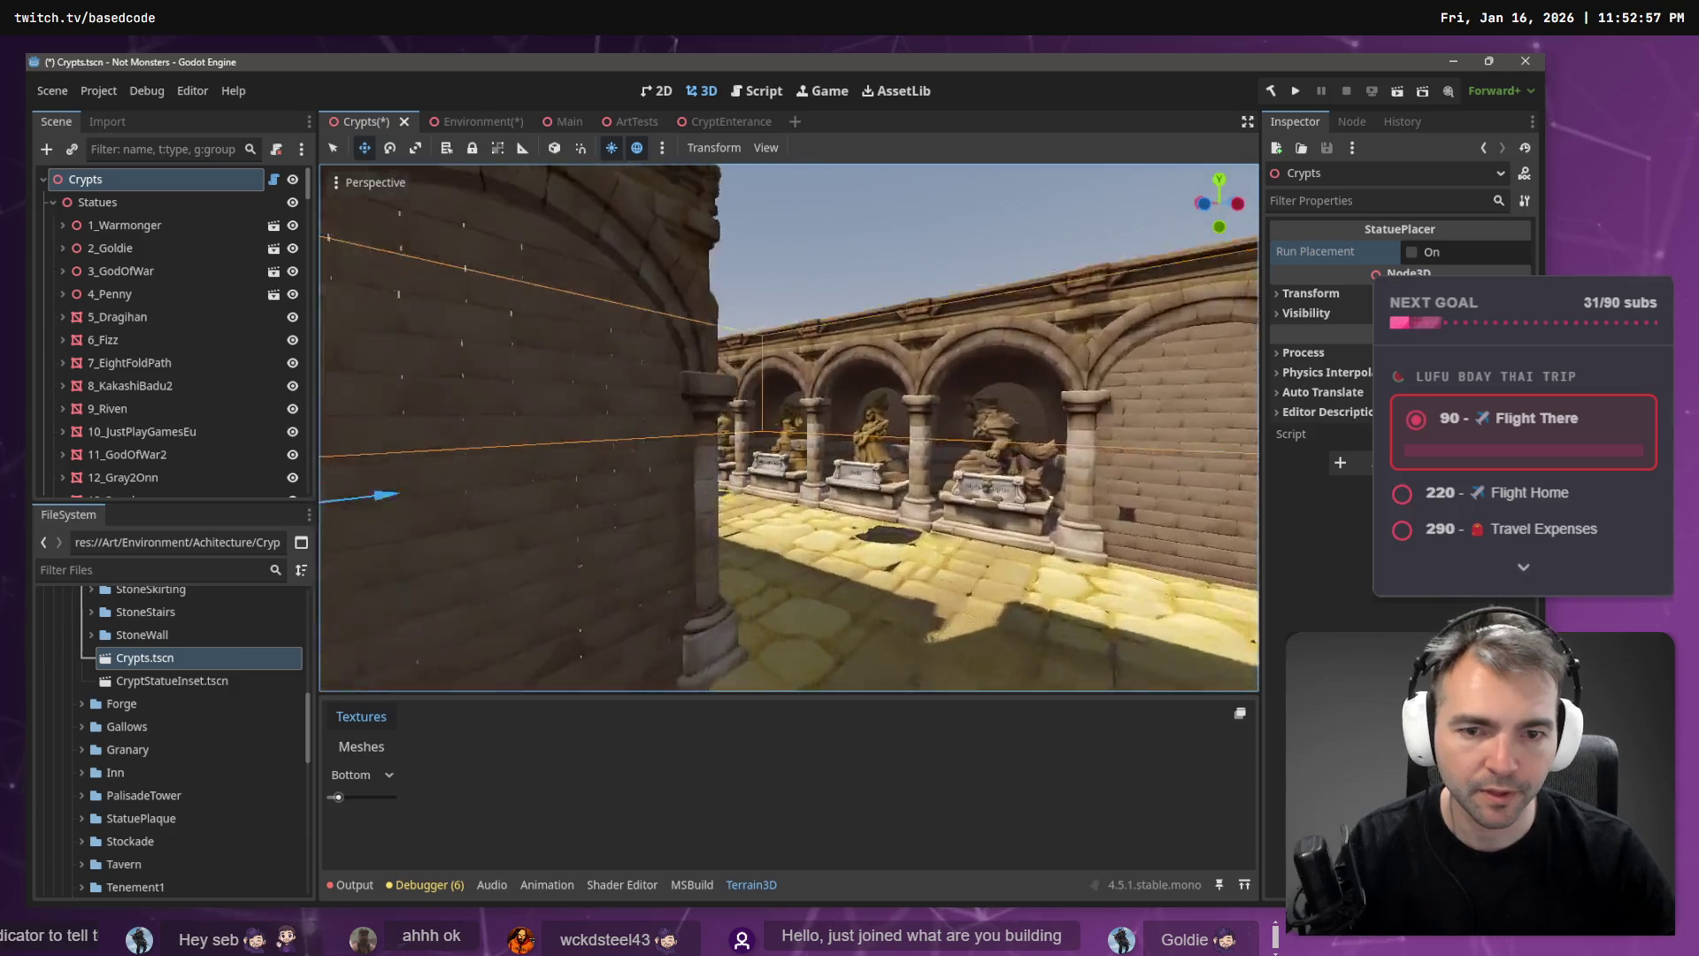
key(w)
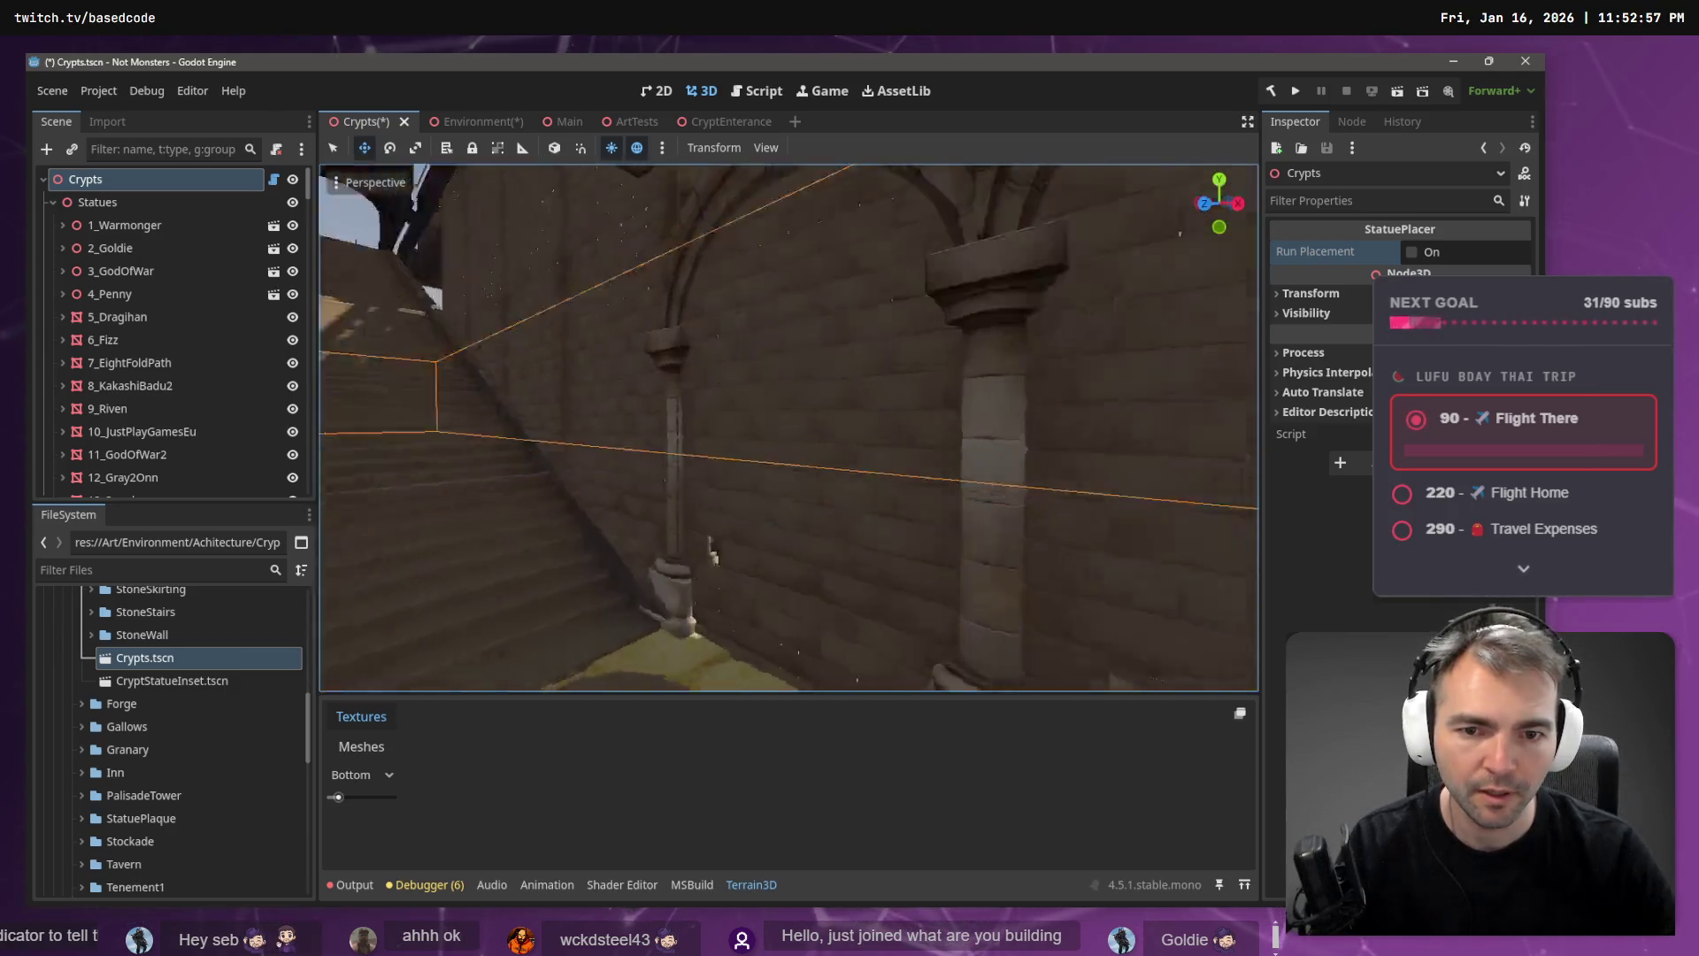
key(w)
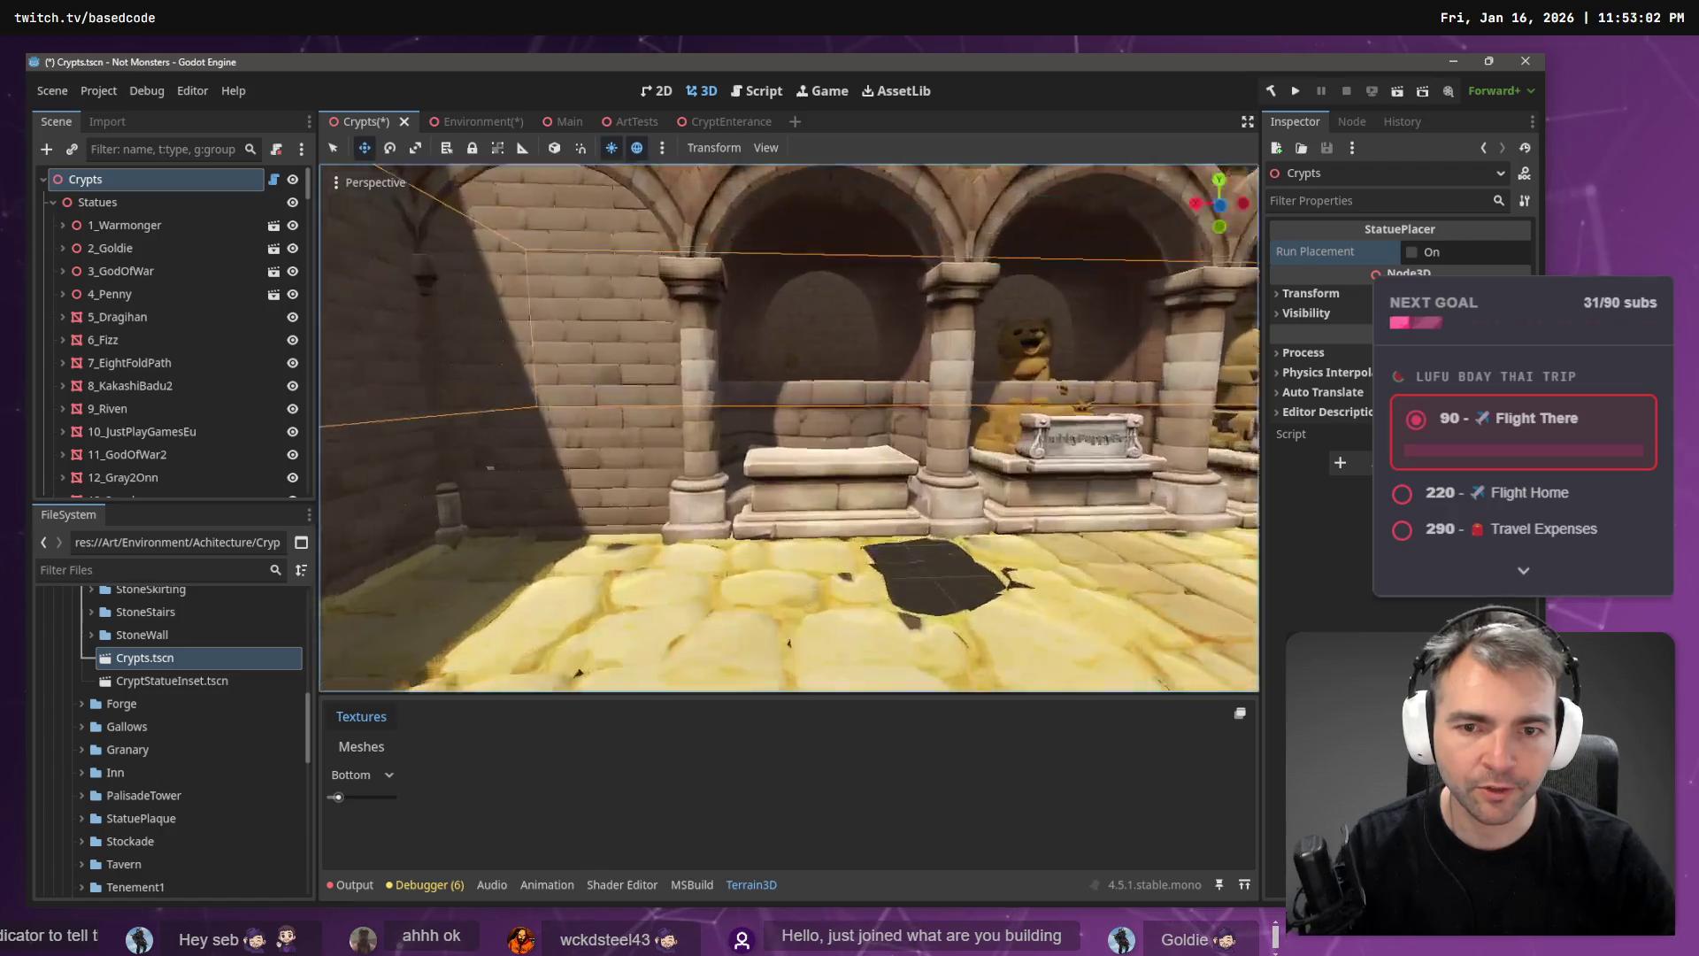
key(w)
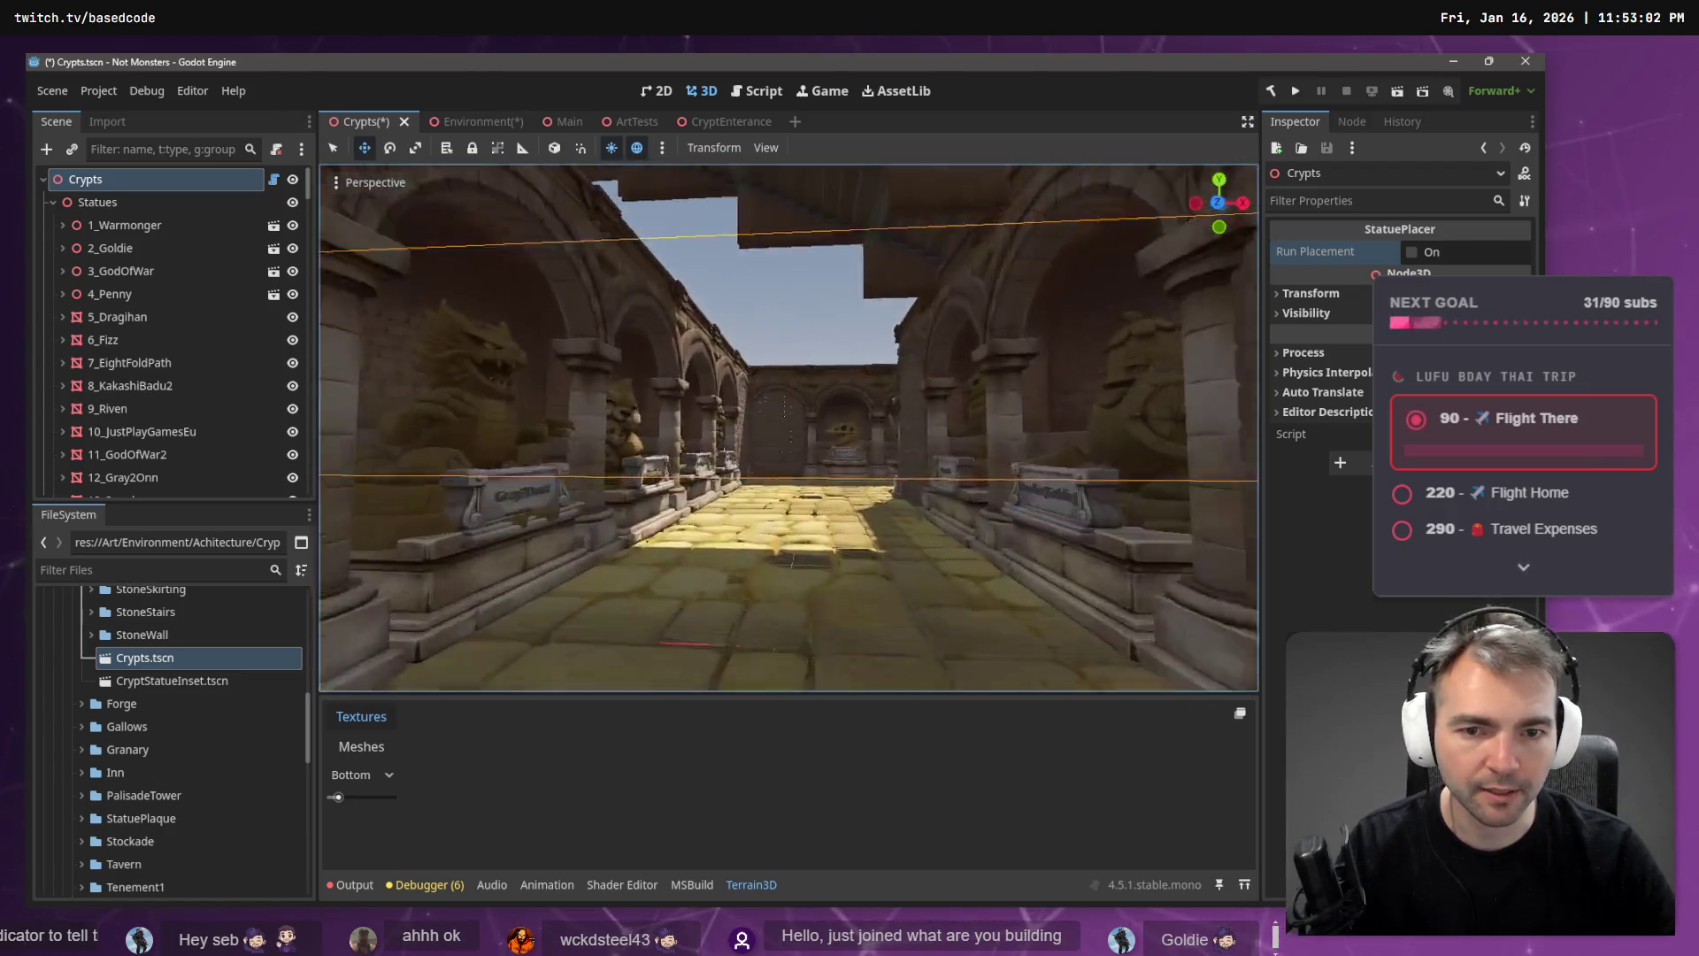
key(w)
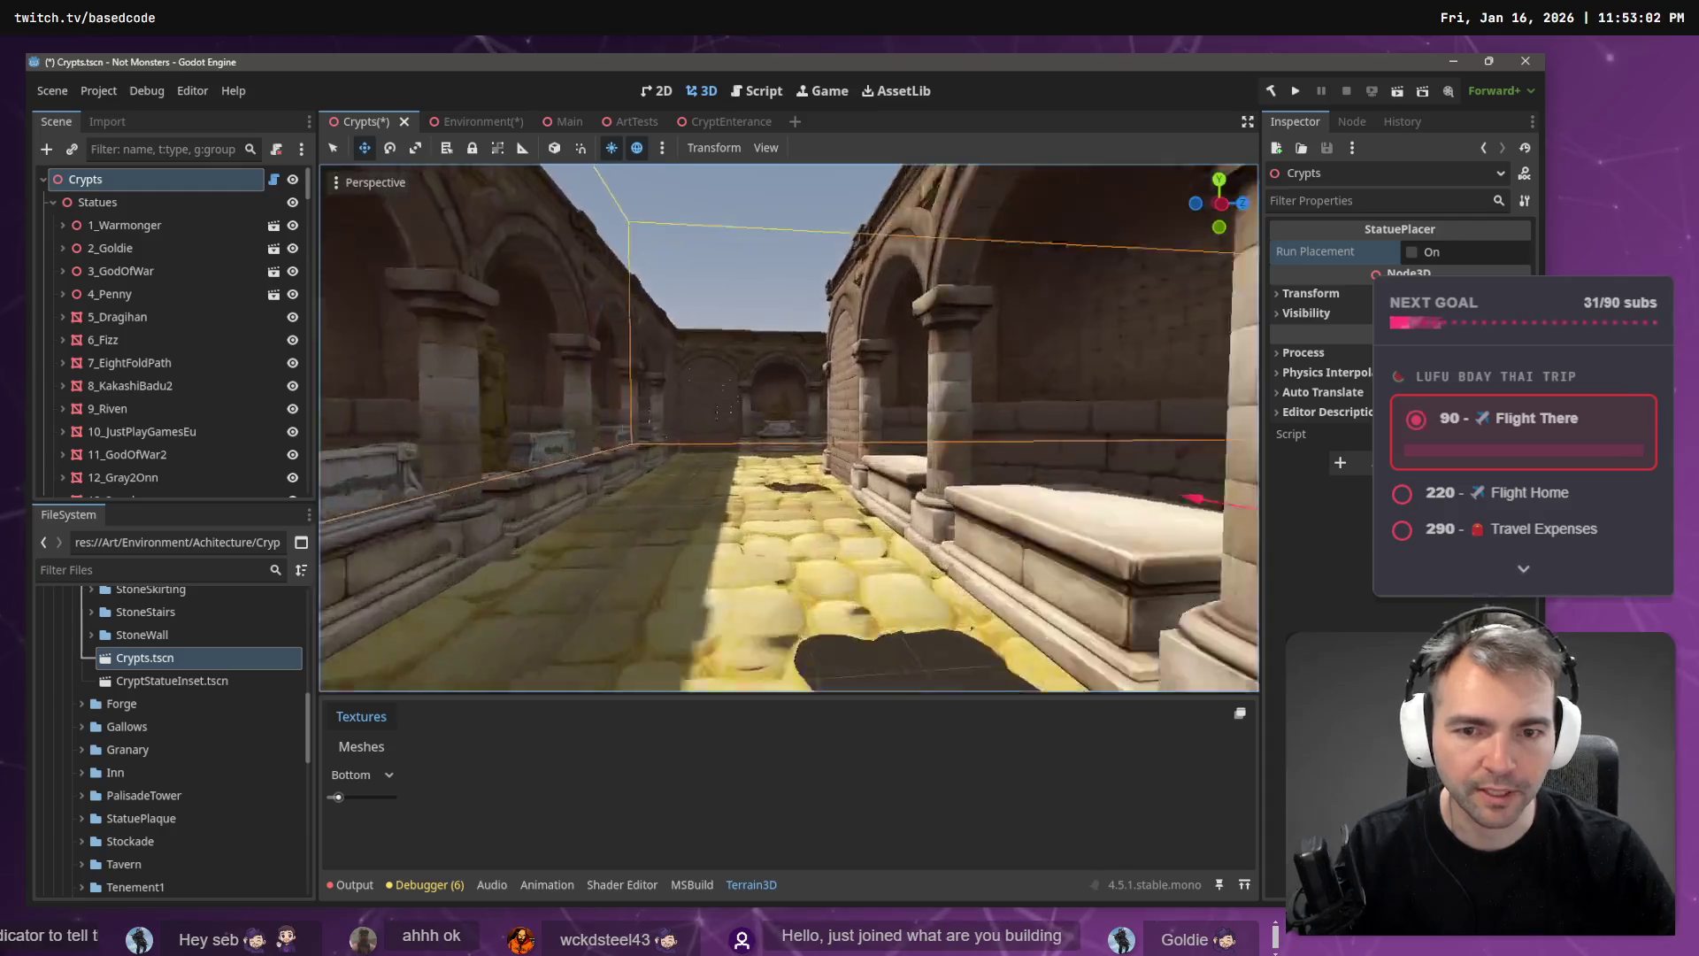
key(s)
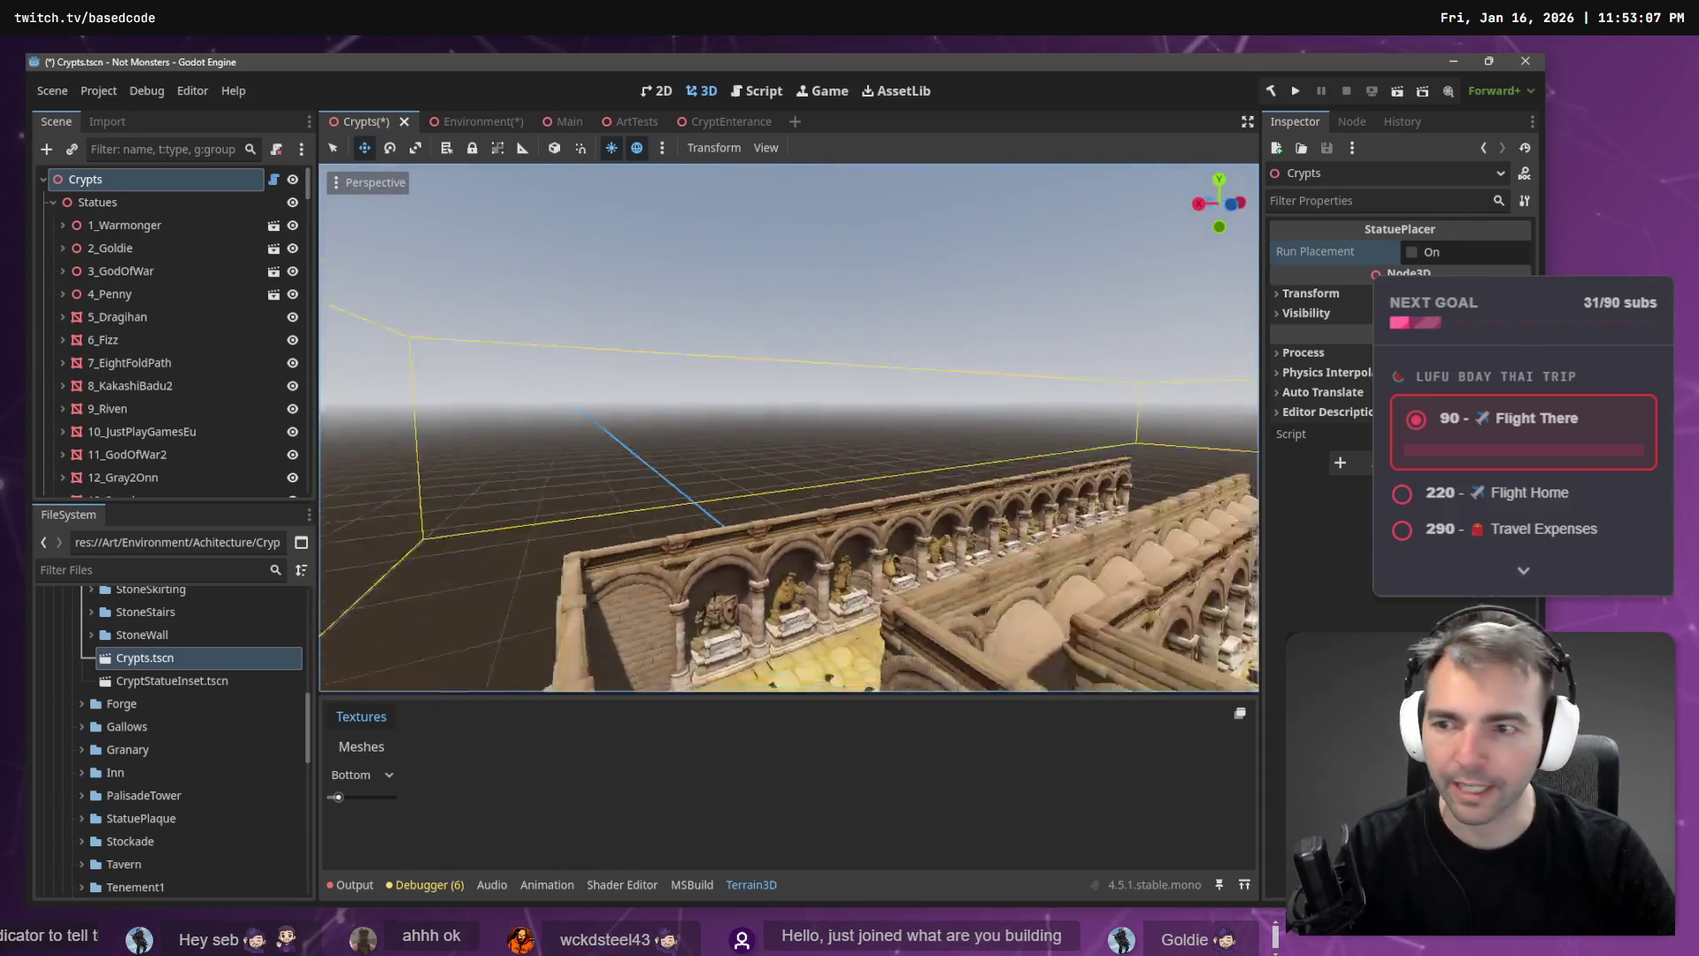
click(52, 203)
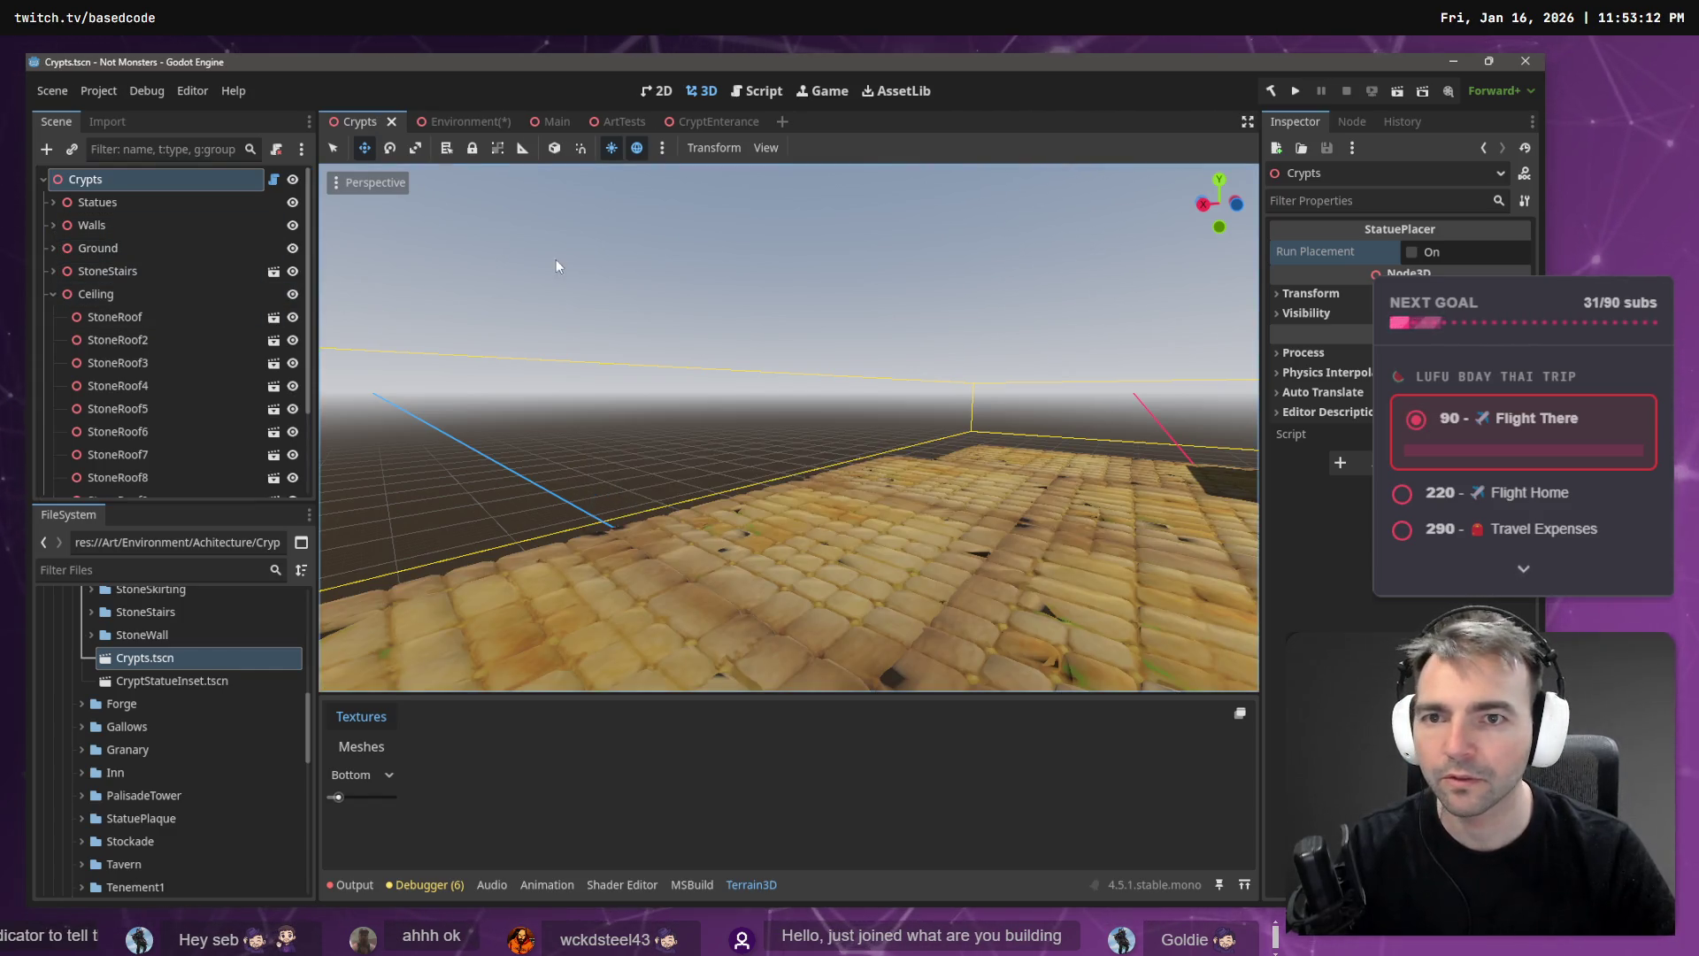
click(453, 117)
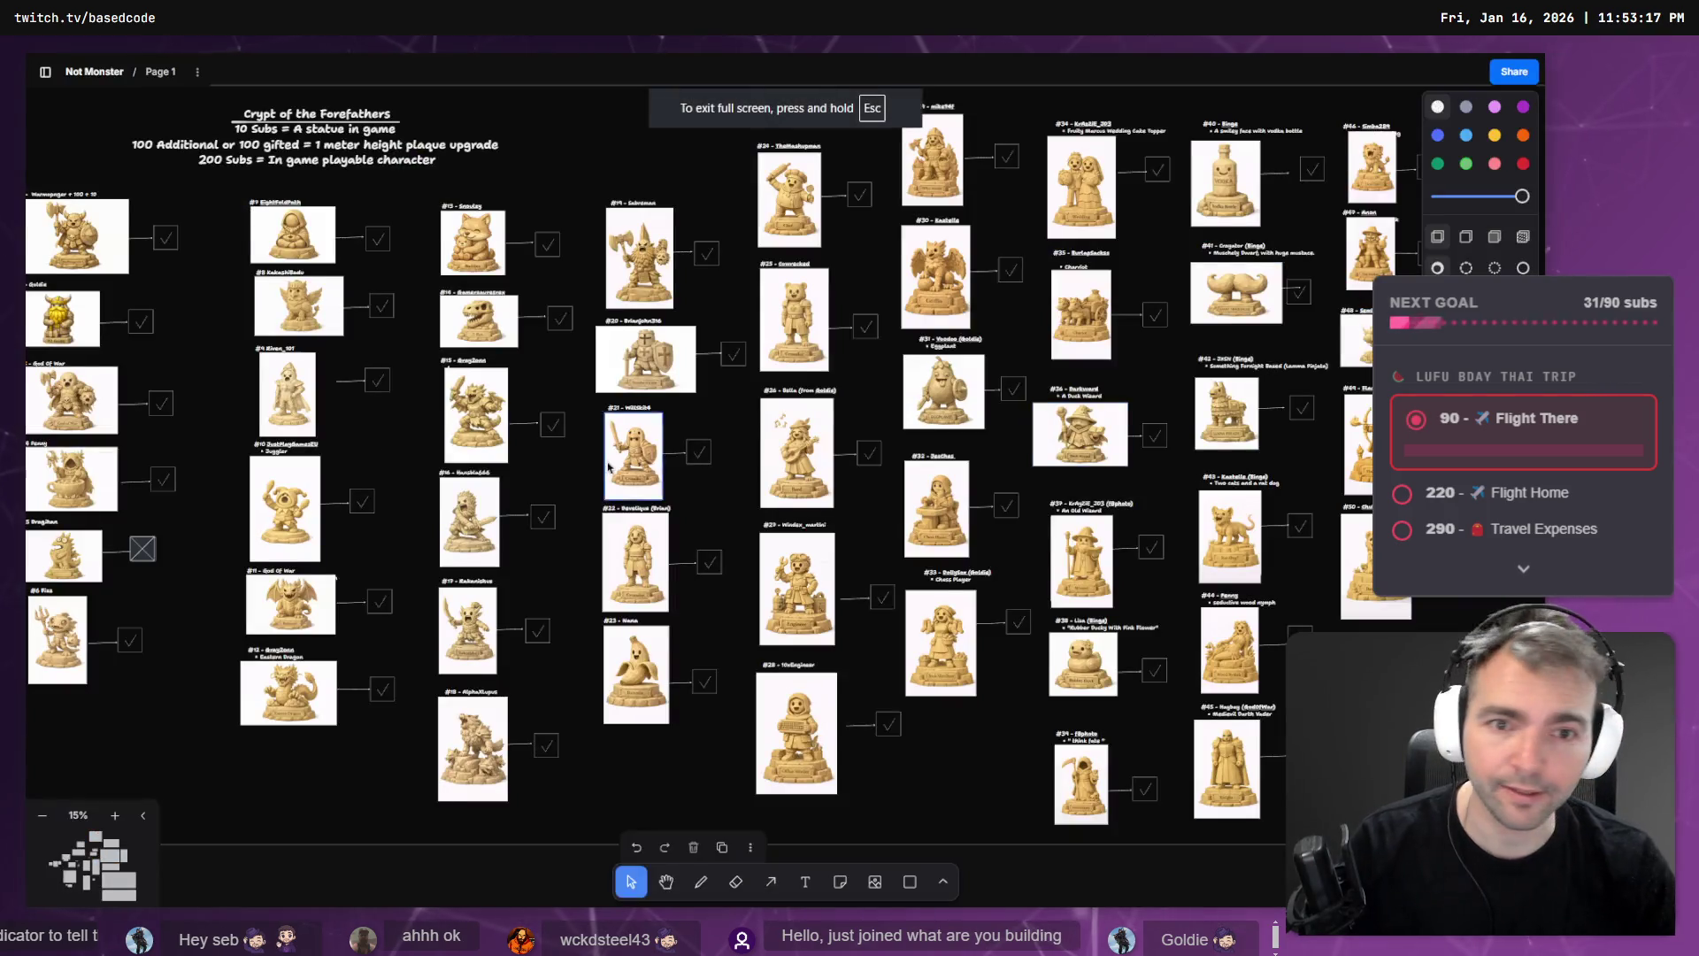
- Zoom the tldraw board onto the Not Monsters key-art image and select it
scroll(1172, 626, down, 10)
click(1257, 659)
key(shift+2)
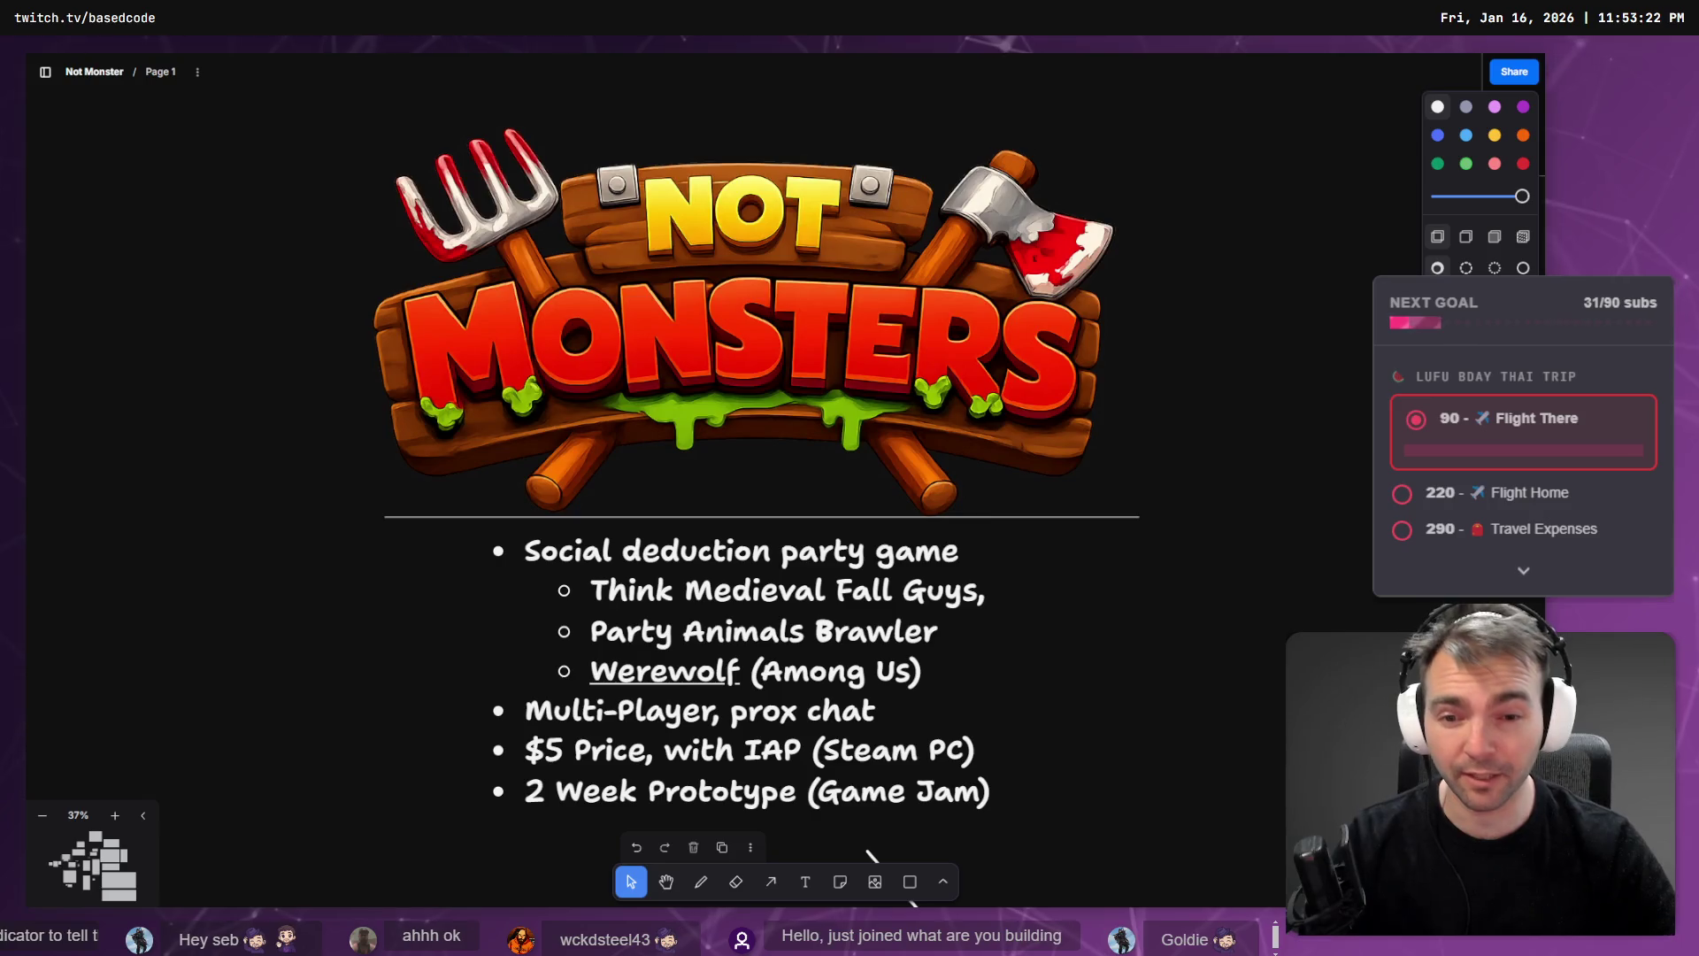
scroll(303, 894, down, 5)
scroll(513, 433, up, 10)
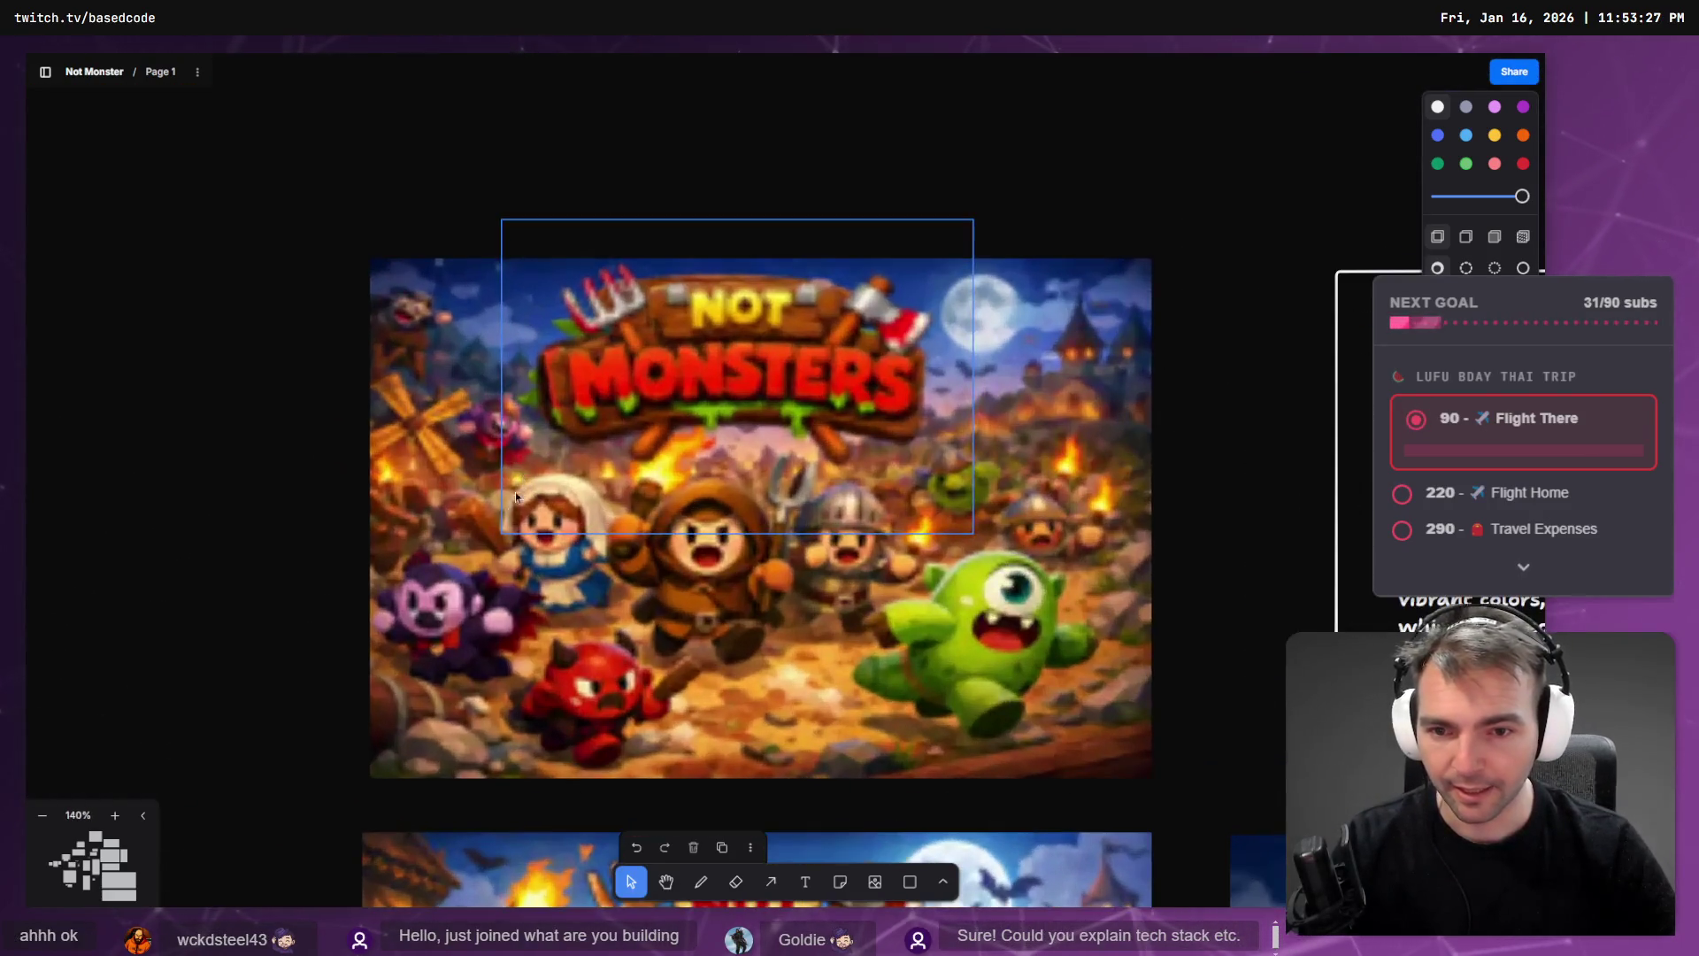
click(515, 491)
scroll(620, 531, down, 3)
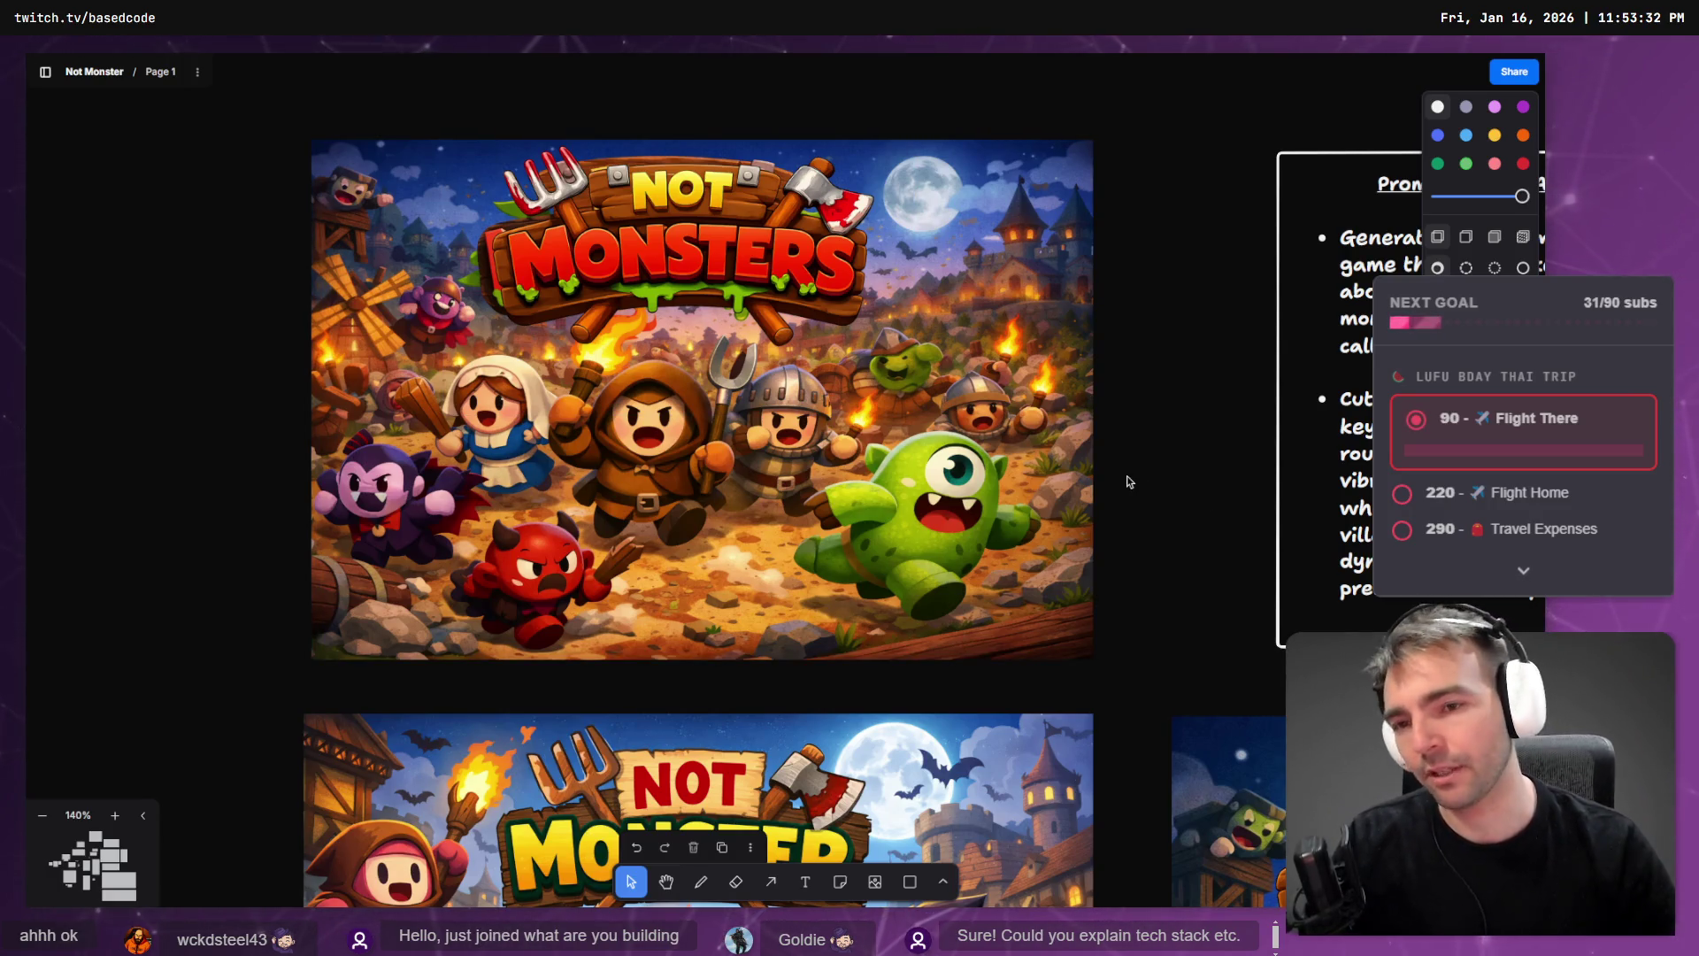
click(582, 490)
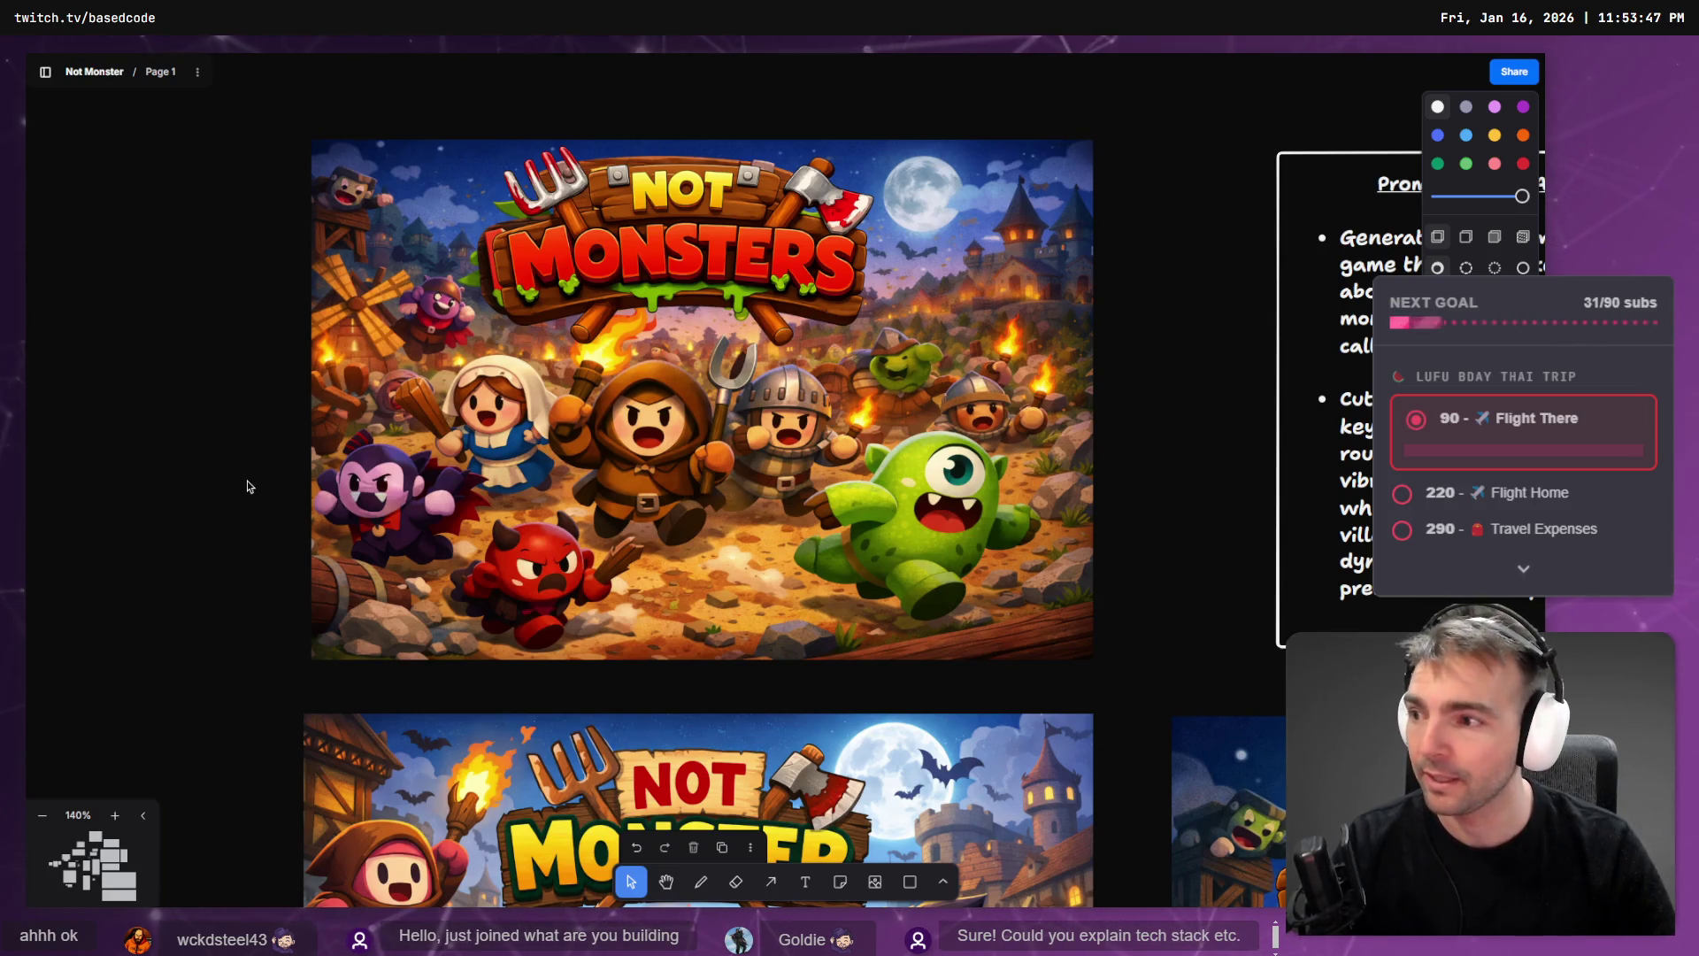
- Zoom out to the Visual Style frame and switch back to Godot
scroll(352, 475, down, 5)
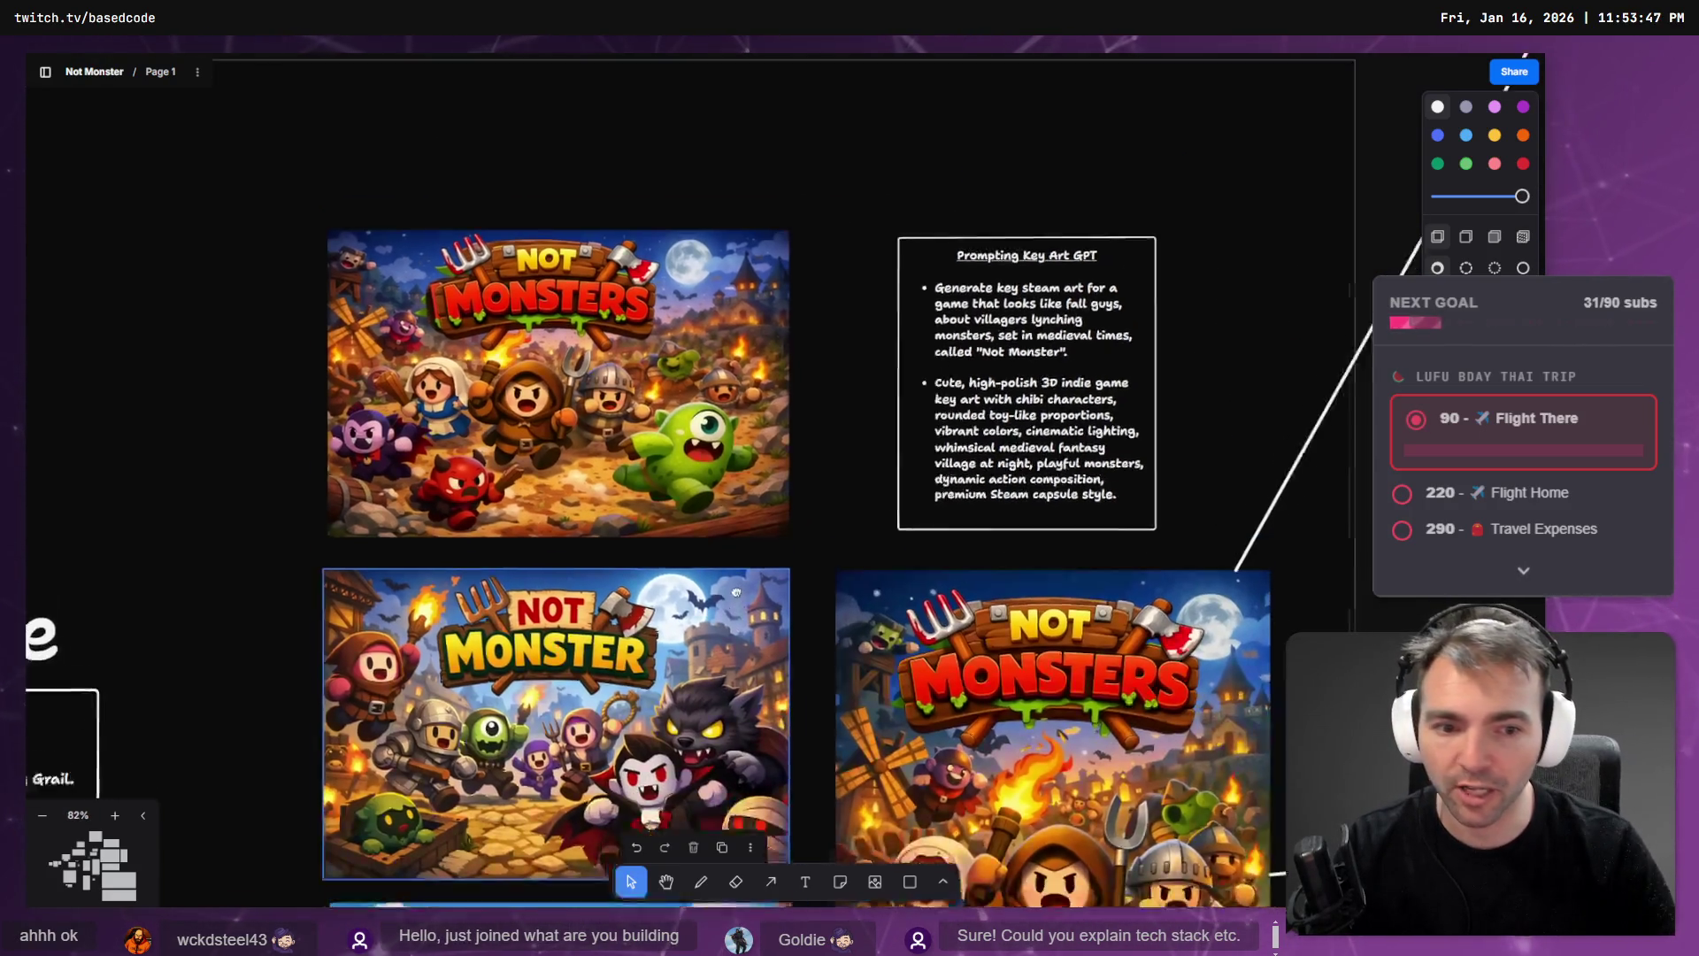
scroll(828, 553, down, 8)
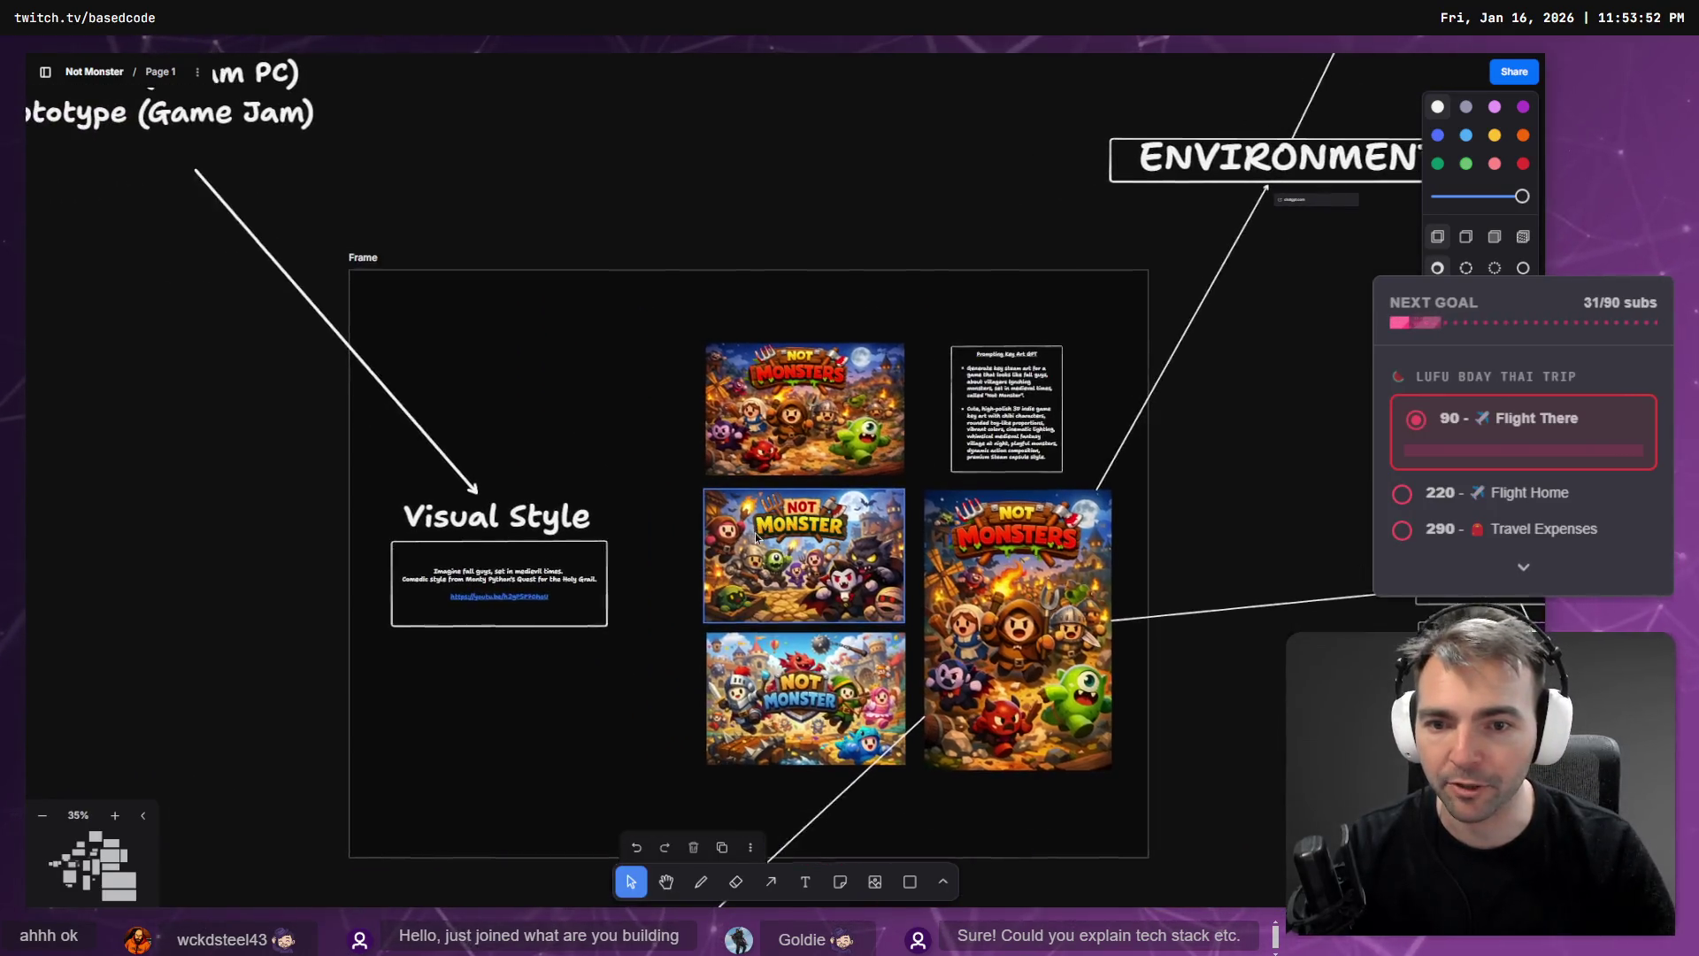
key(alt+Tab)
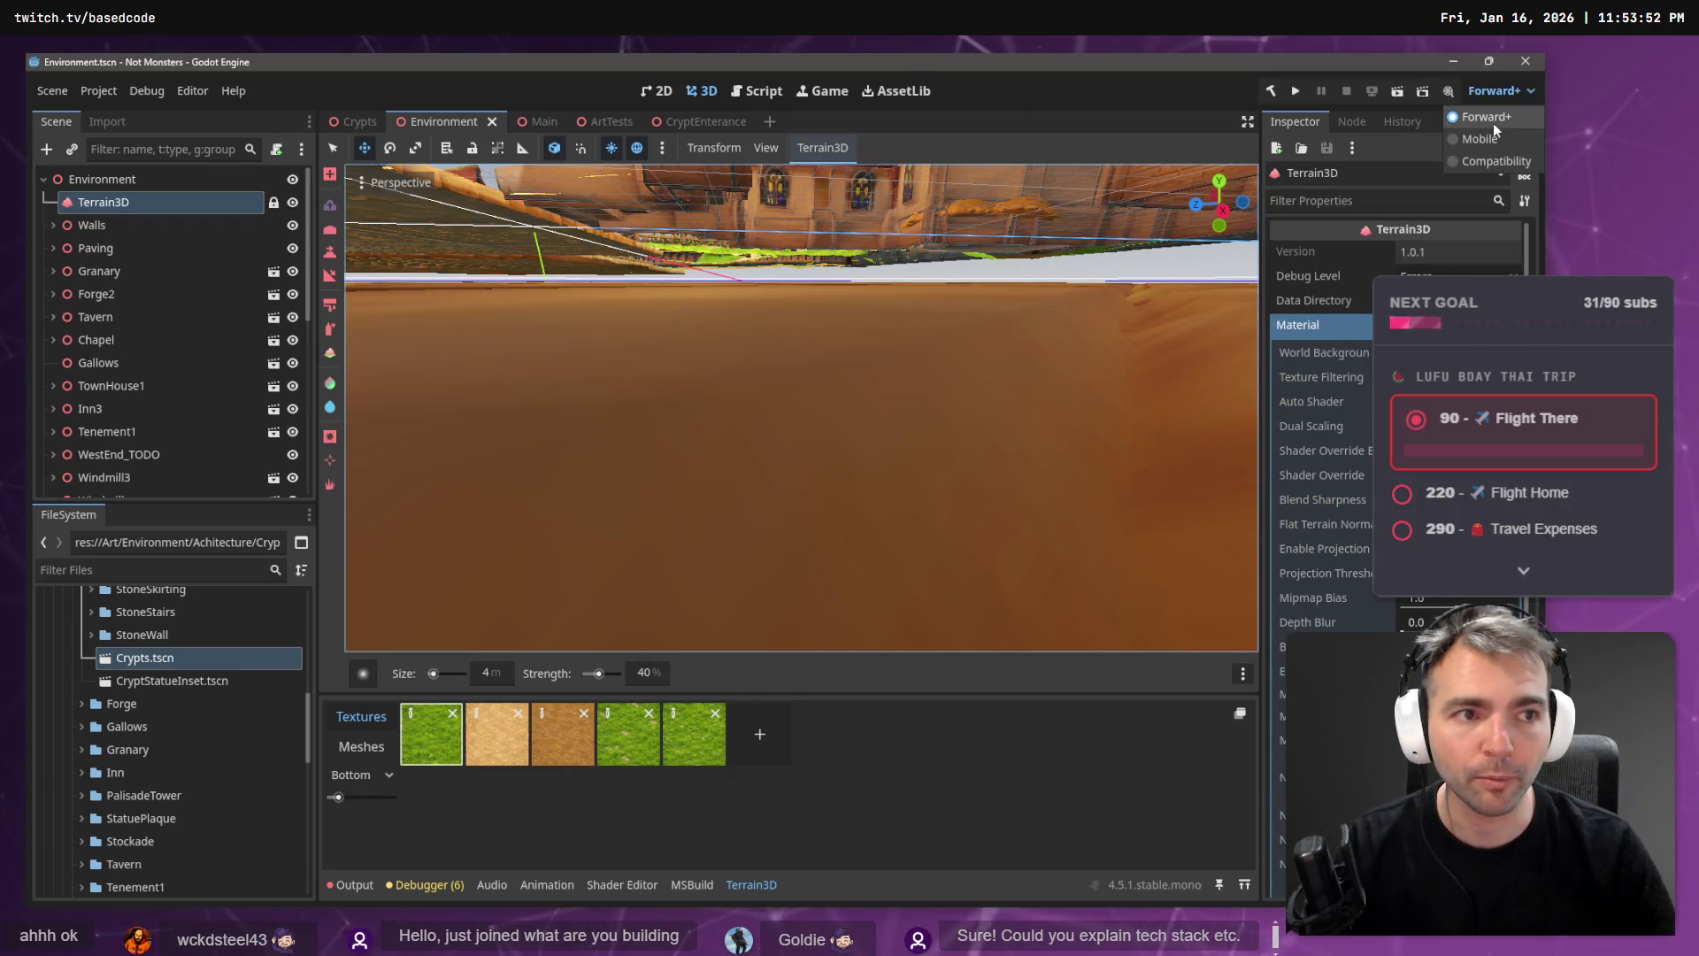
click(1030, 105)
right_click(793, 278)
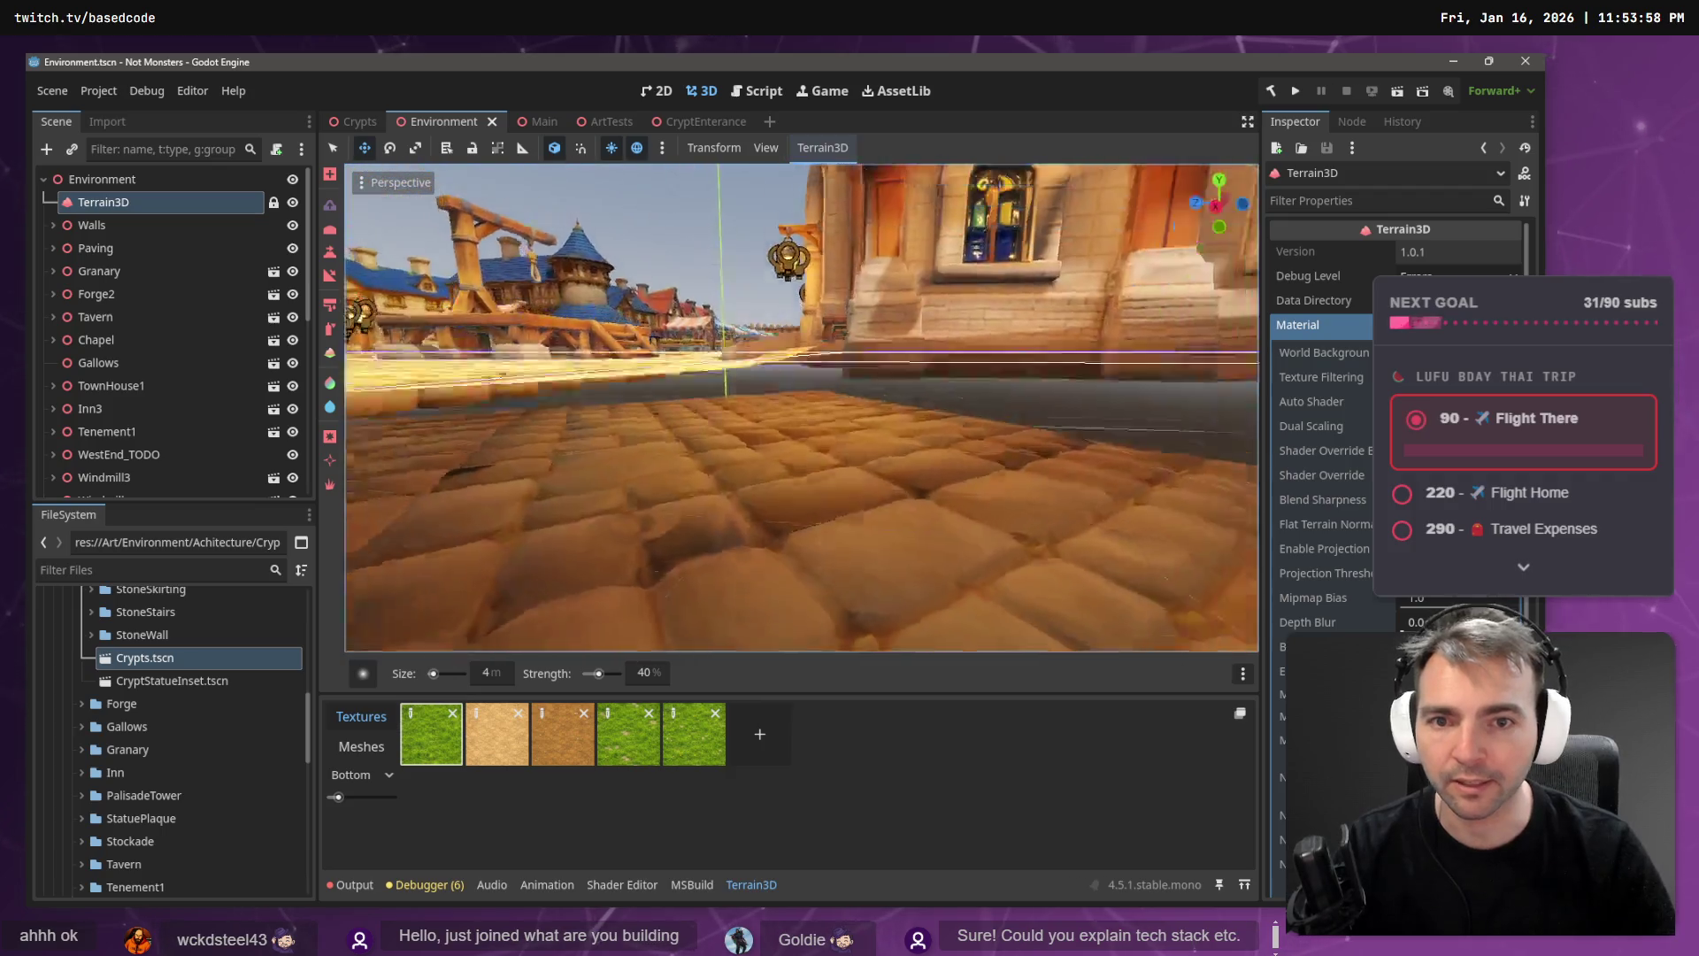
key(w)
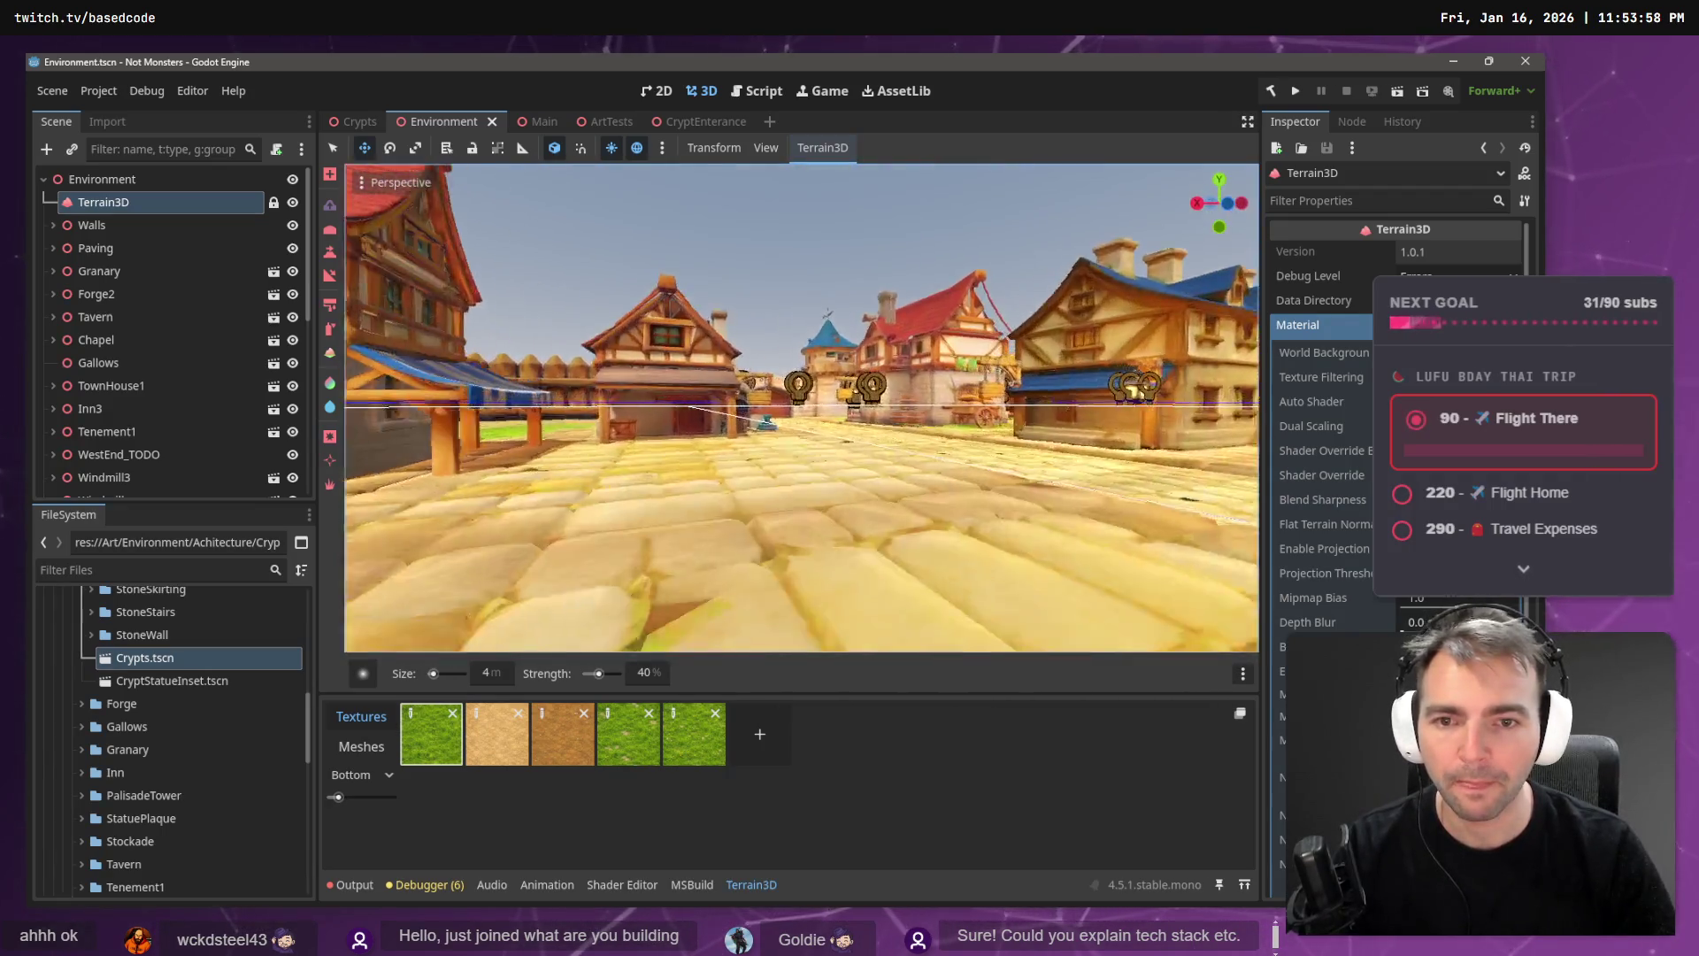
key(w)
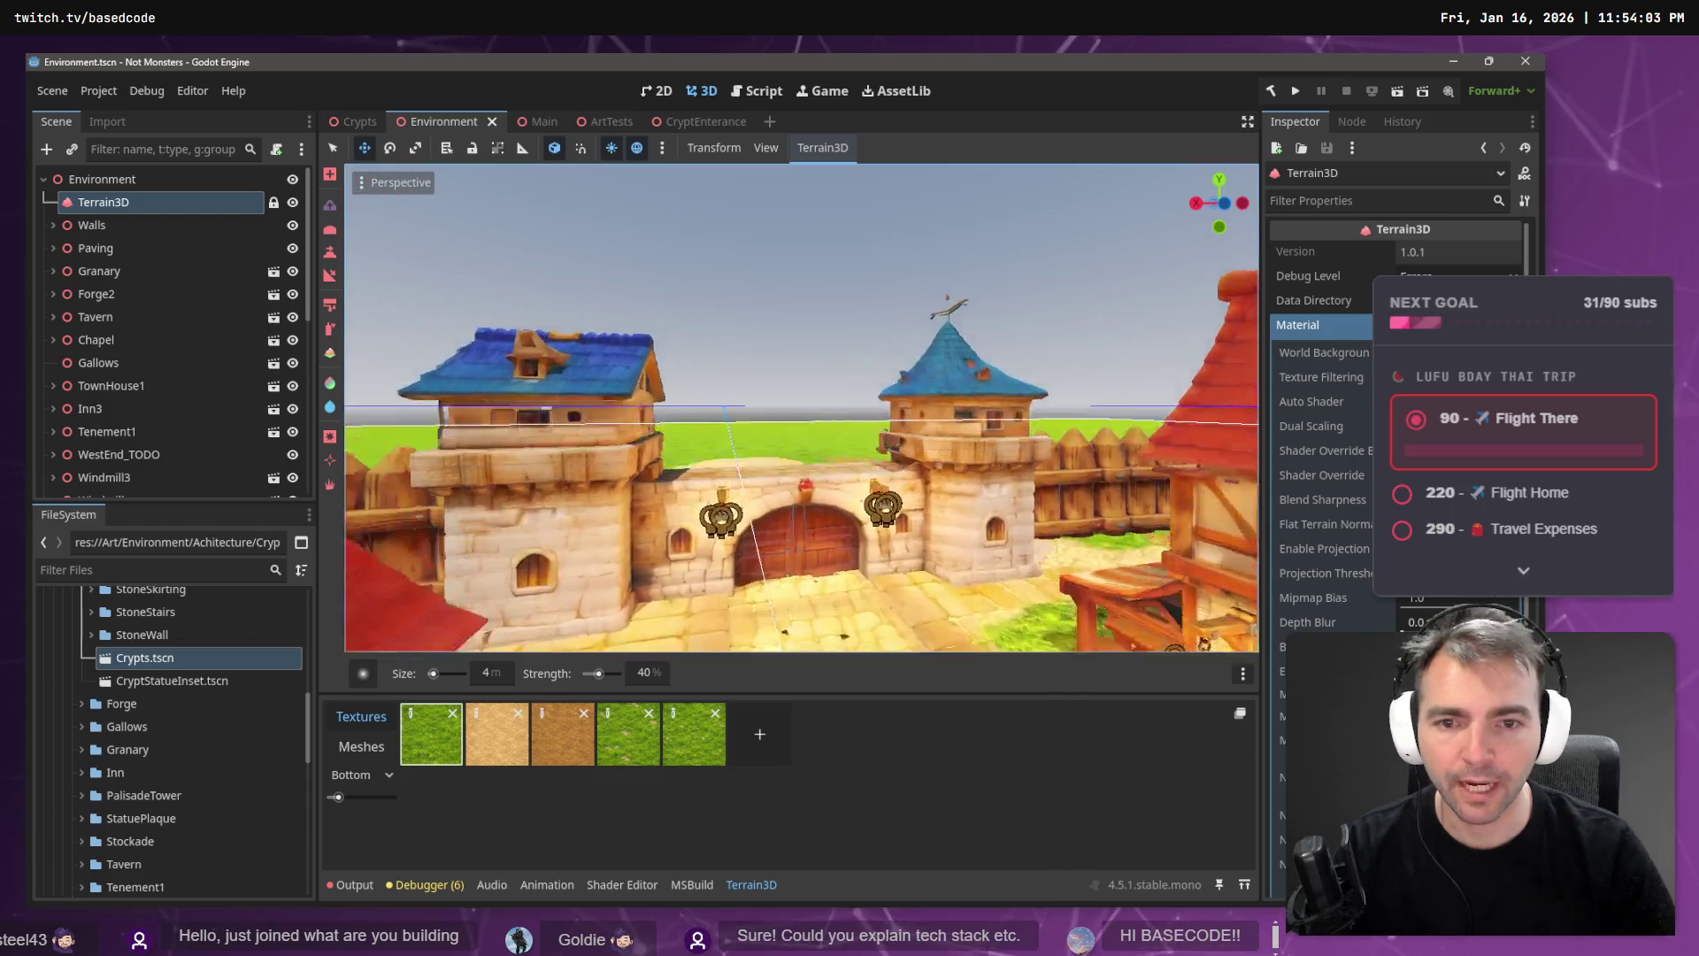
key(w)
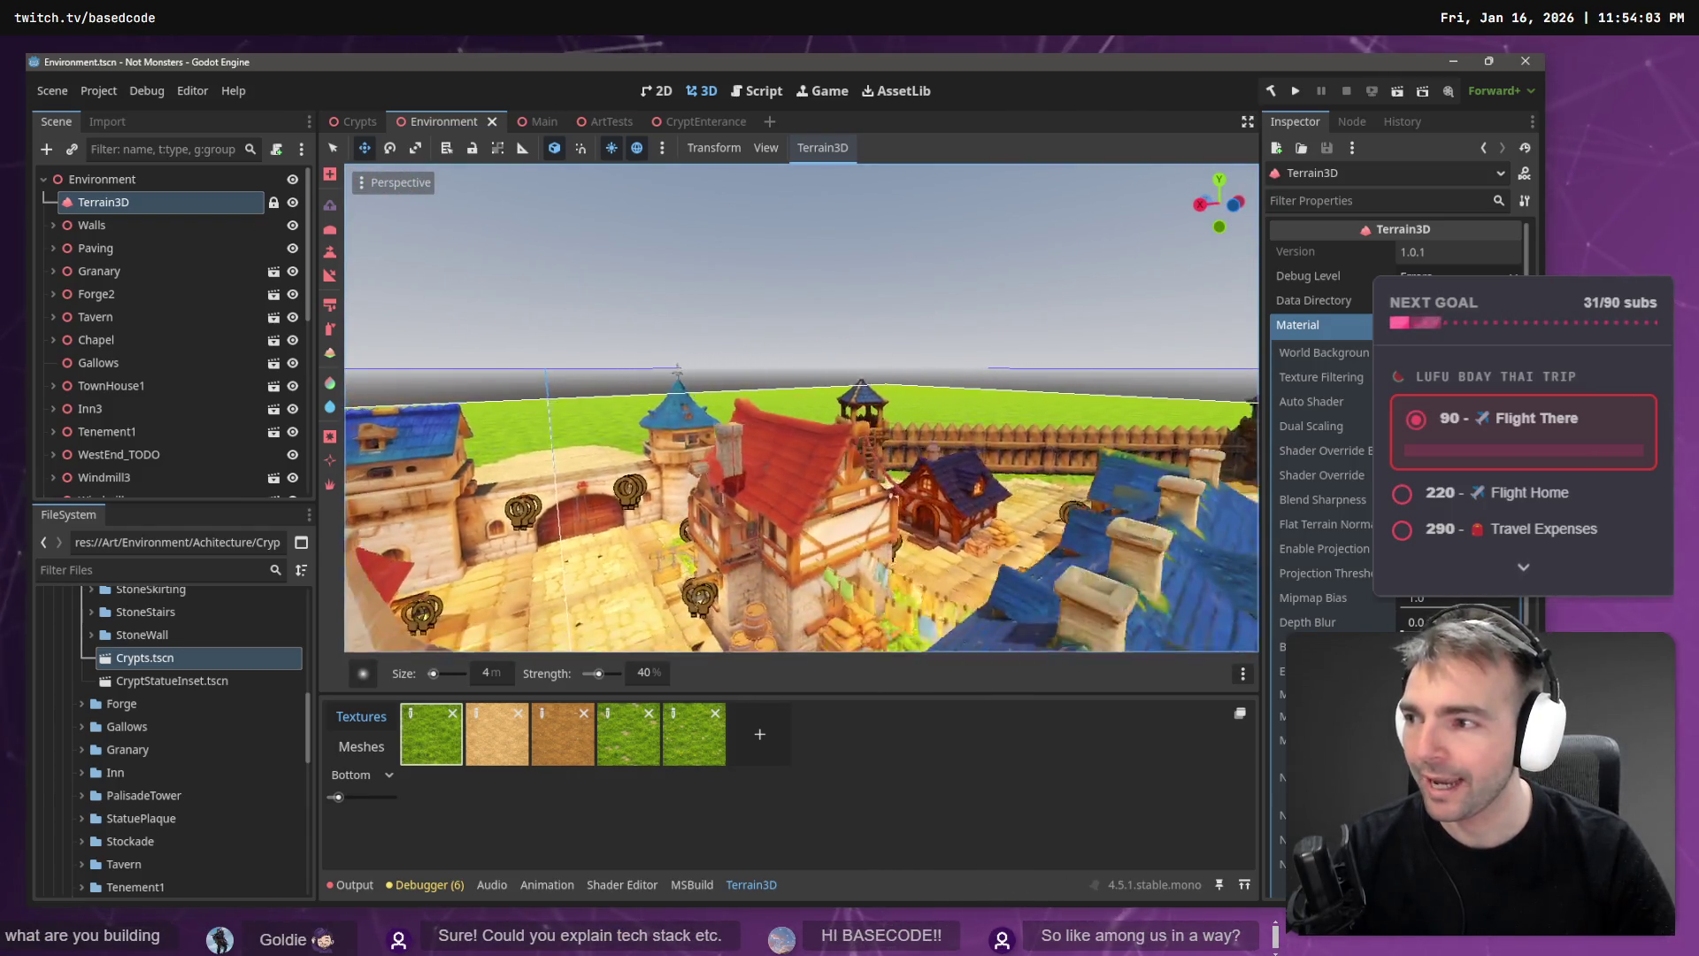
key(w)
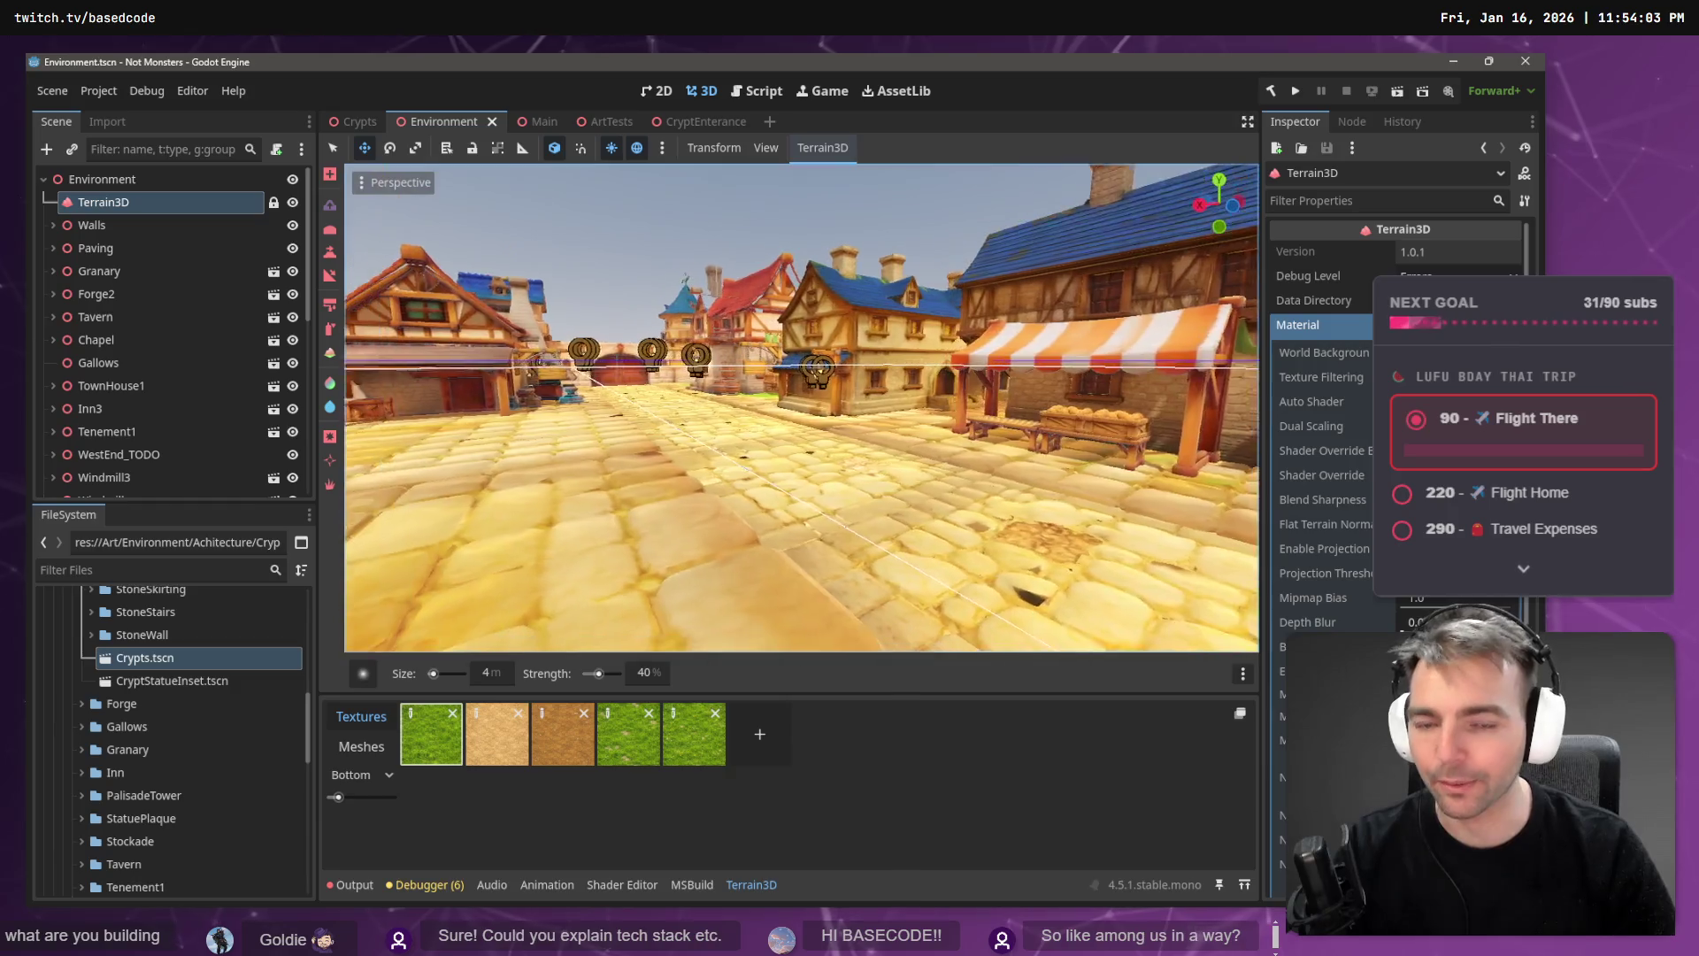
key(alt+Tab)
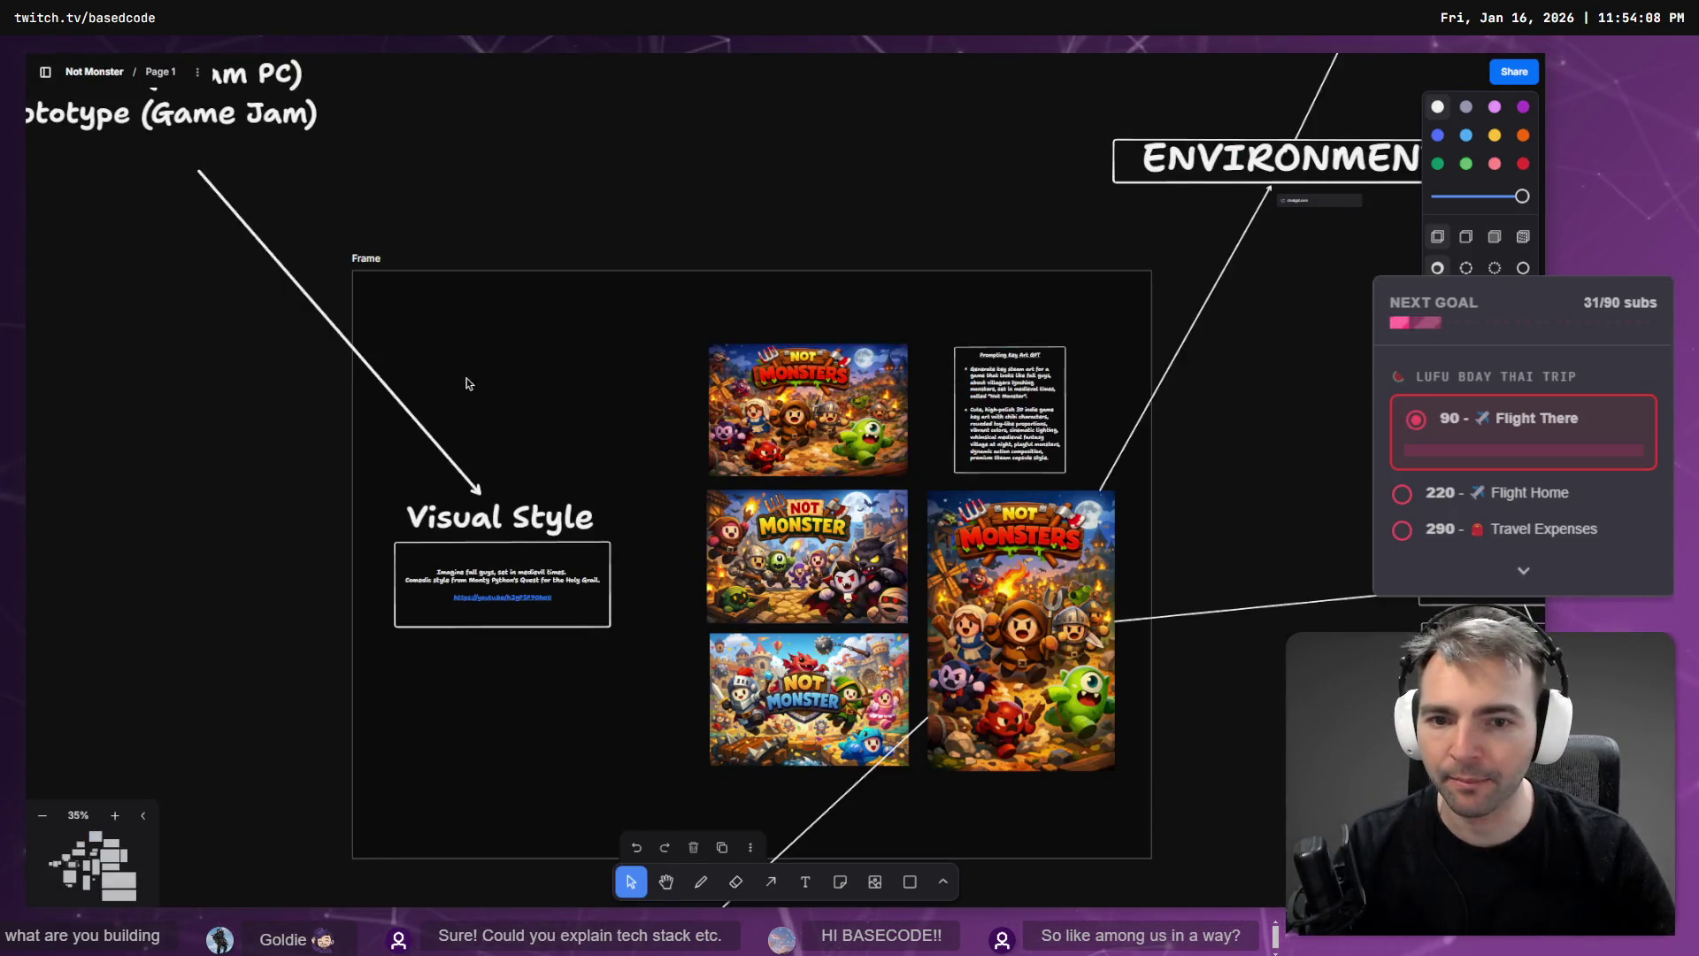
- Zoom to fit the pitch bullet list and select the word Werewolf in it
drag(466, 380, 1079, 601)
click(884, 339)
key(shift+2)
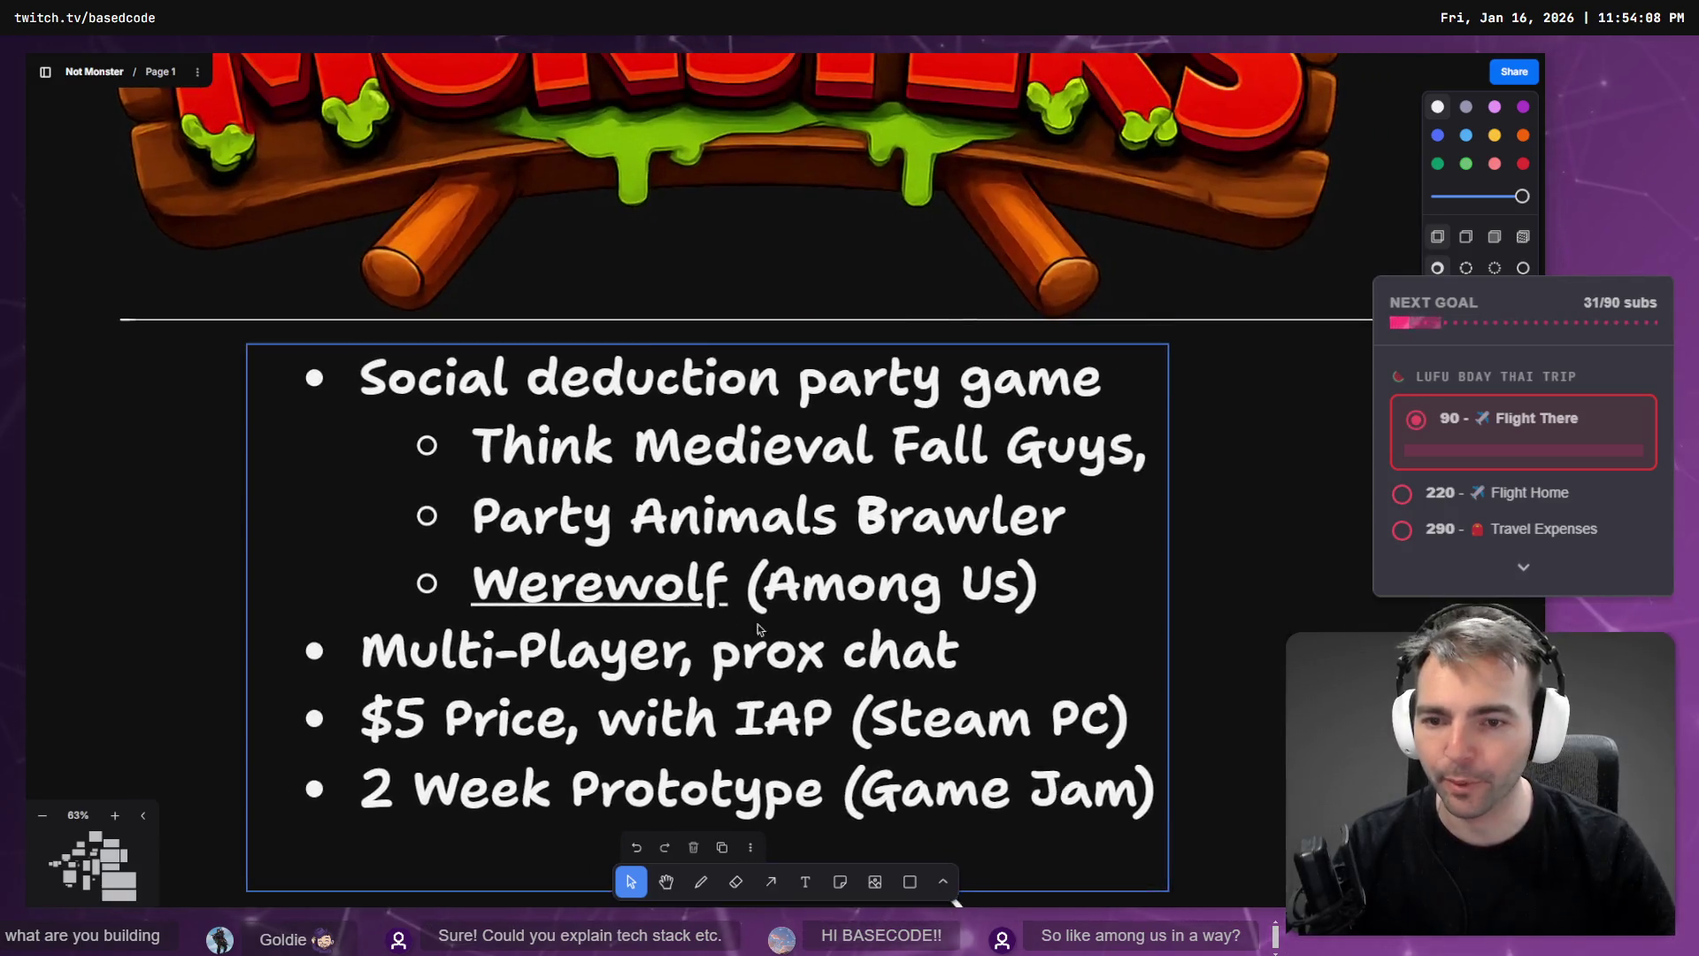
click(590, 587)
double_click(590, 587)
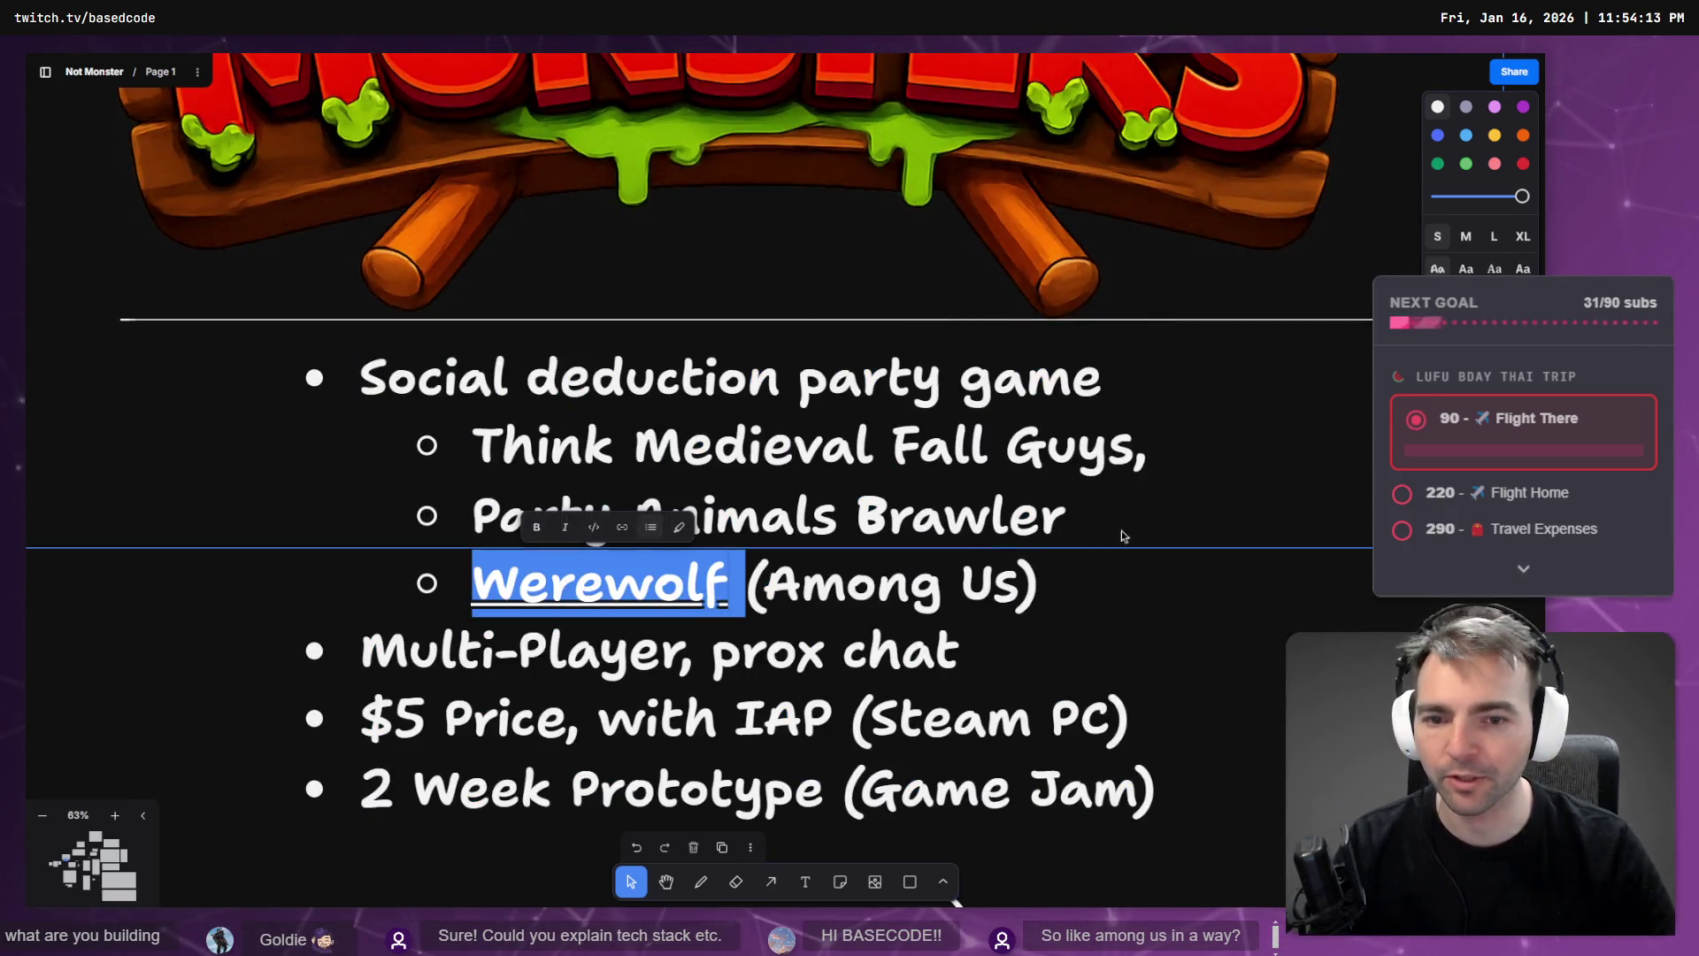
click(1248, 588)
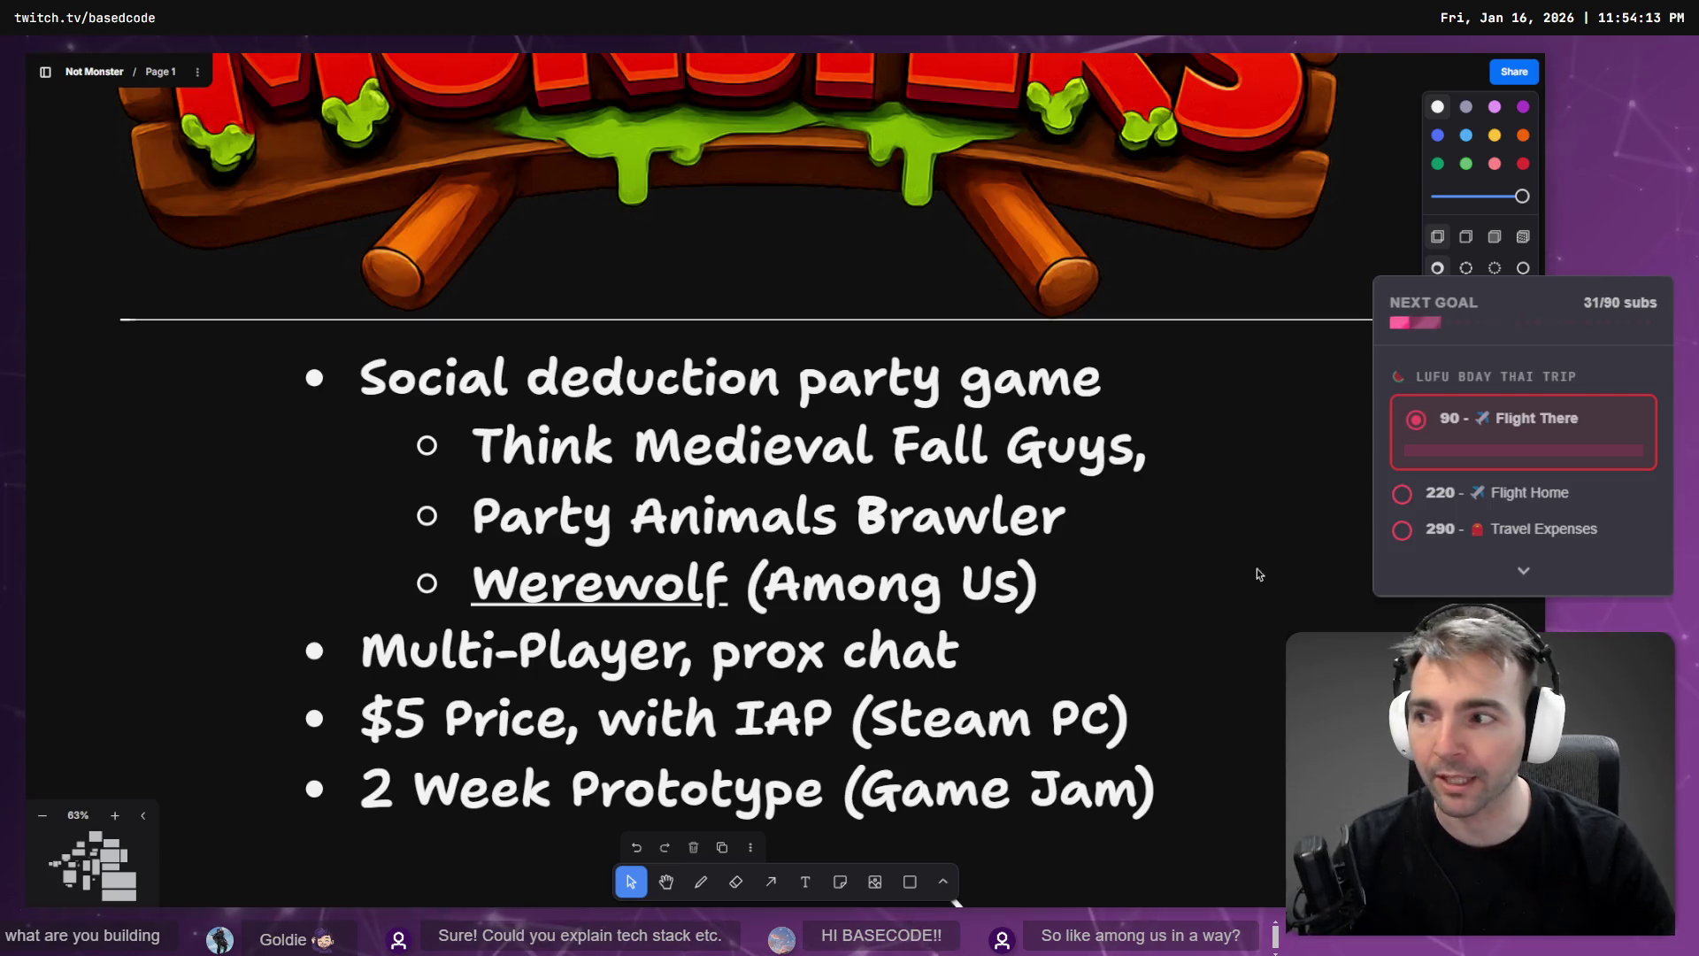
- Select the Not Monsters logo, browse the board, and return to Godot
scroll(1151, 433, down, 5)
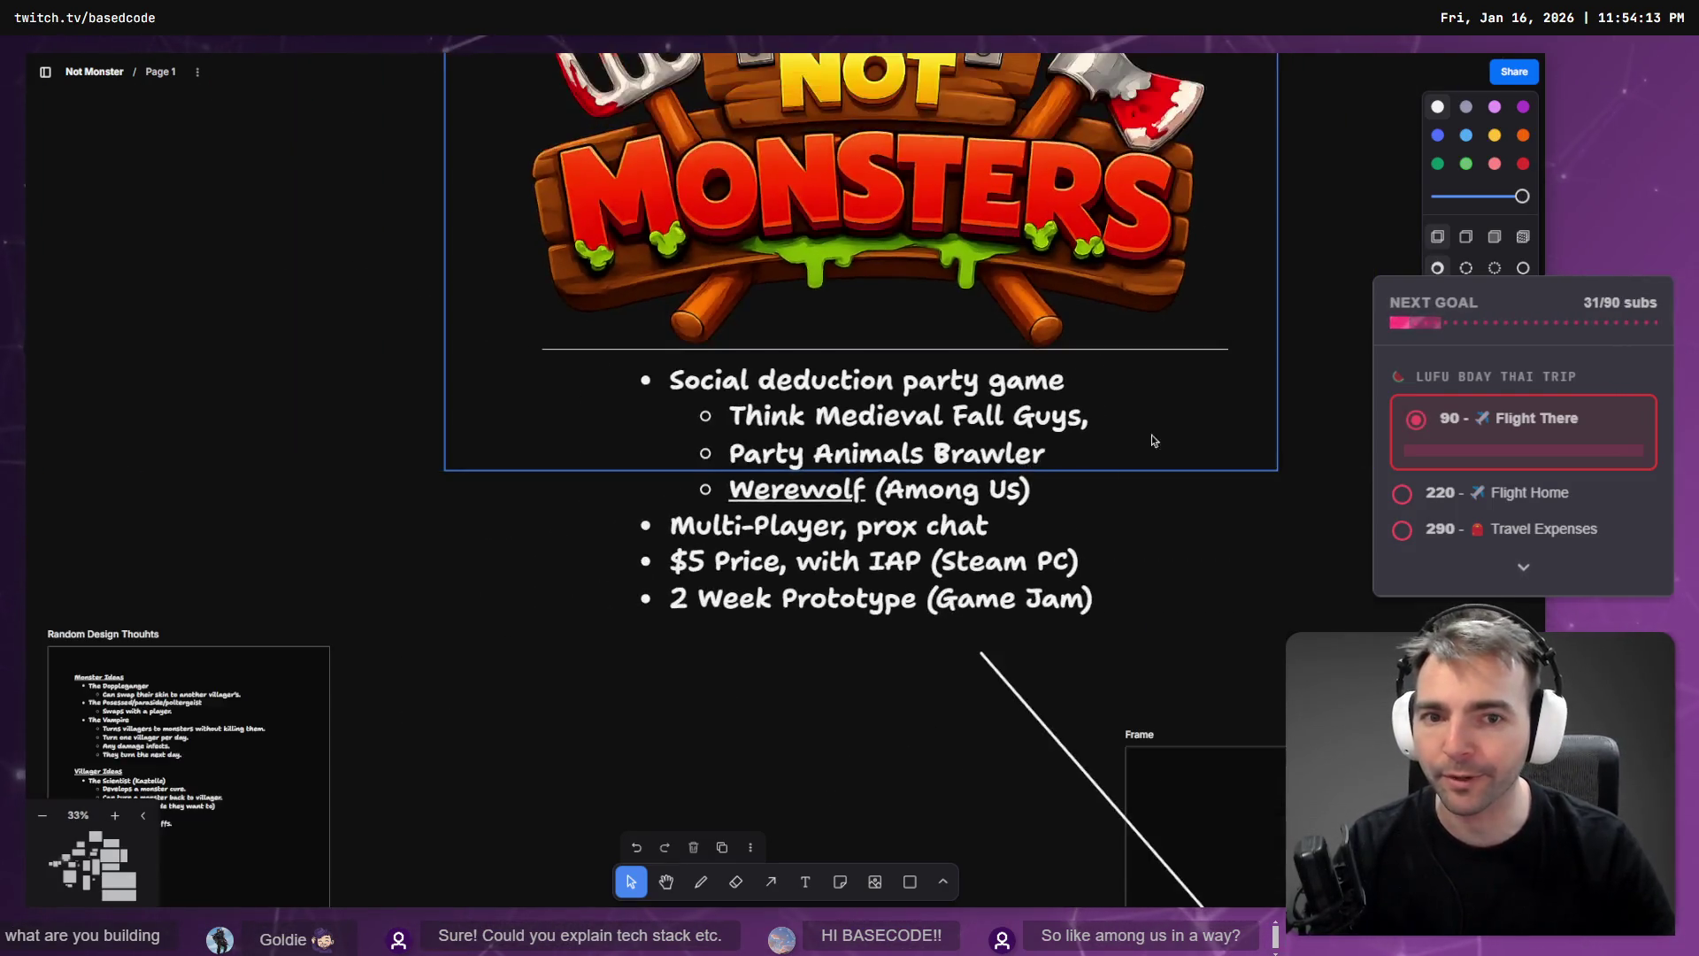
scroll(1153, 440, down, 2)
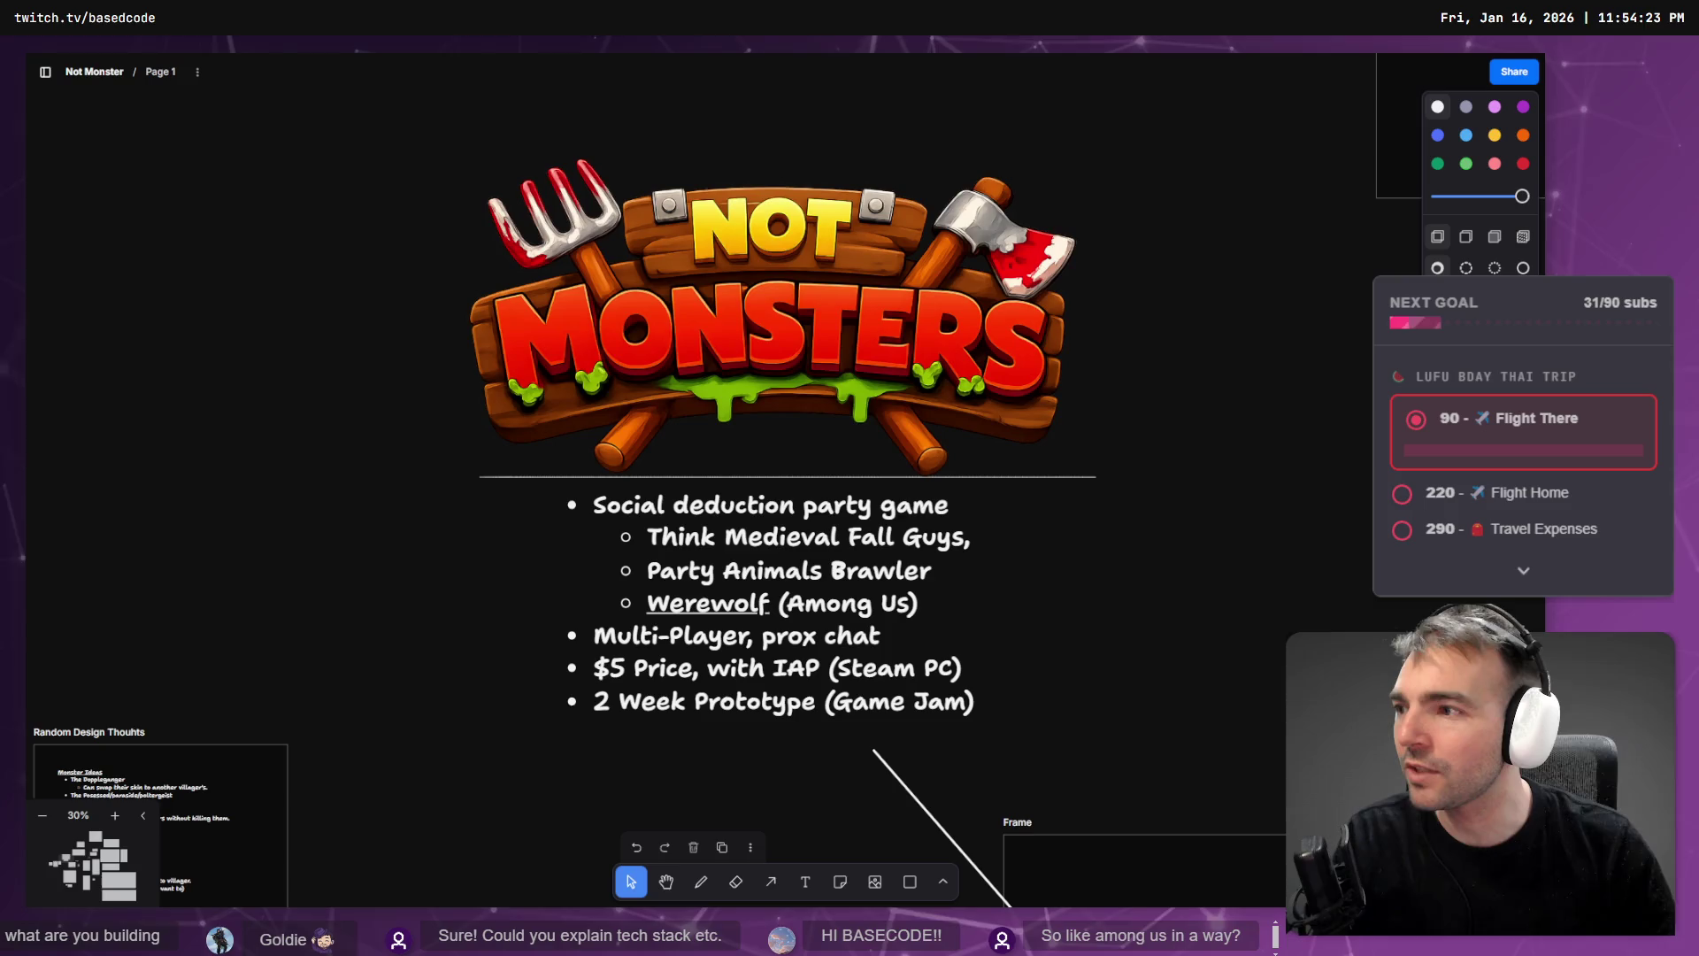
click(393, 235)
right_click(390, 232)
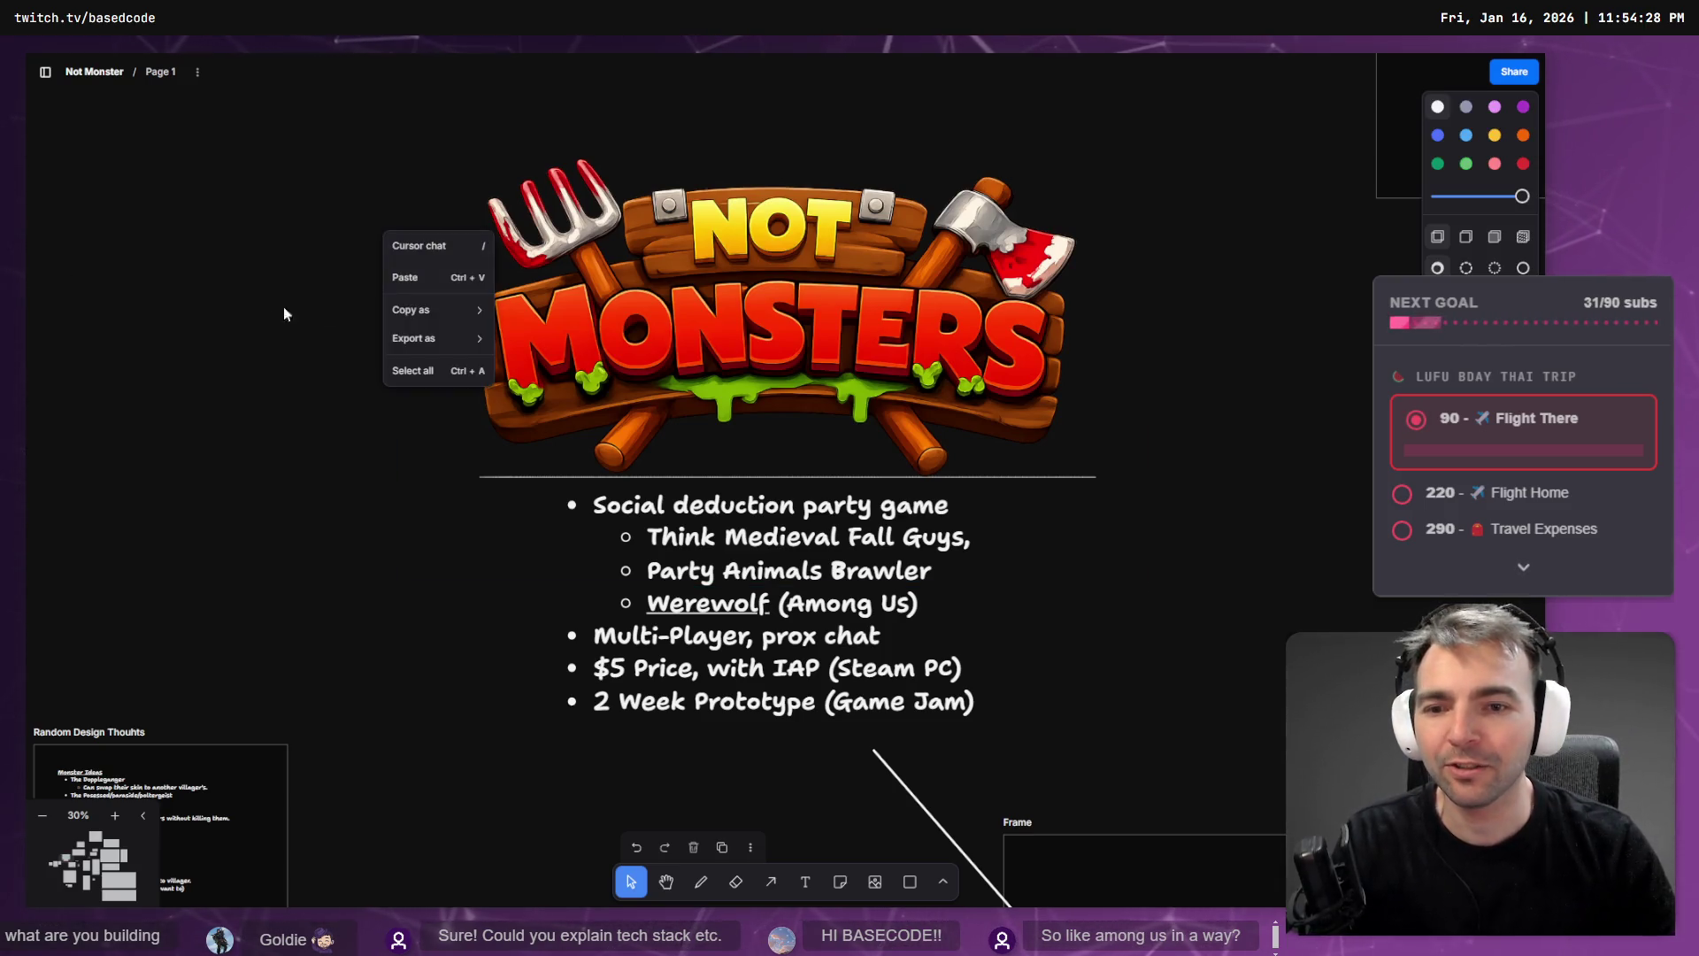
click(261, 315)
scroll(844, 614, down, 5)
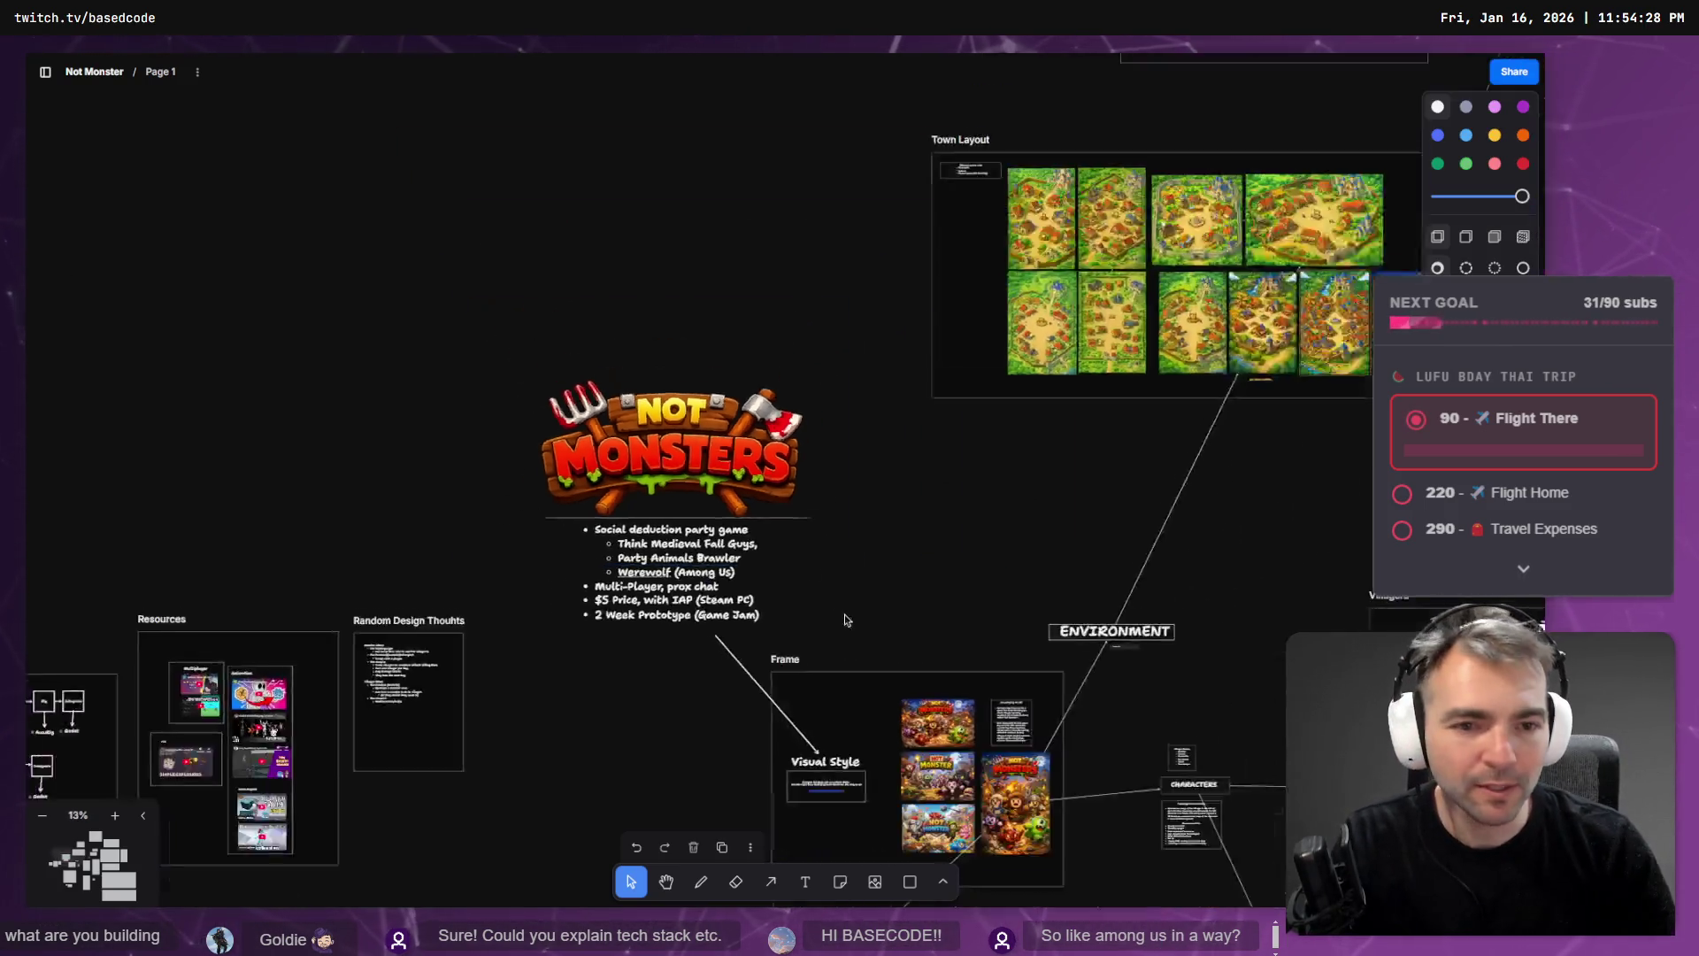
scroll(1071, 495, up, 3)
scroll(1071, 495, up, 2)
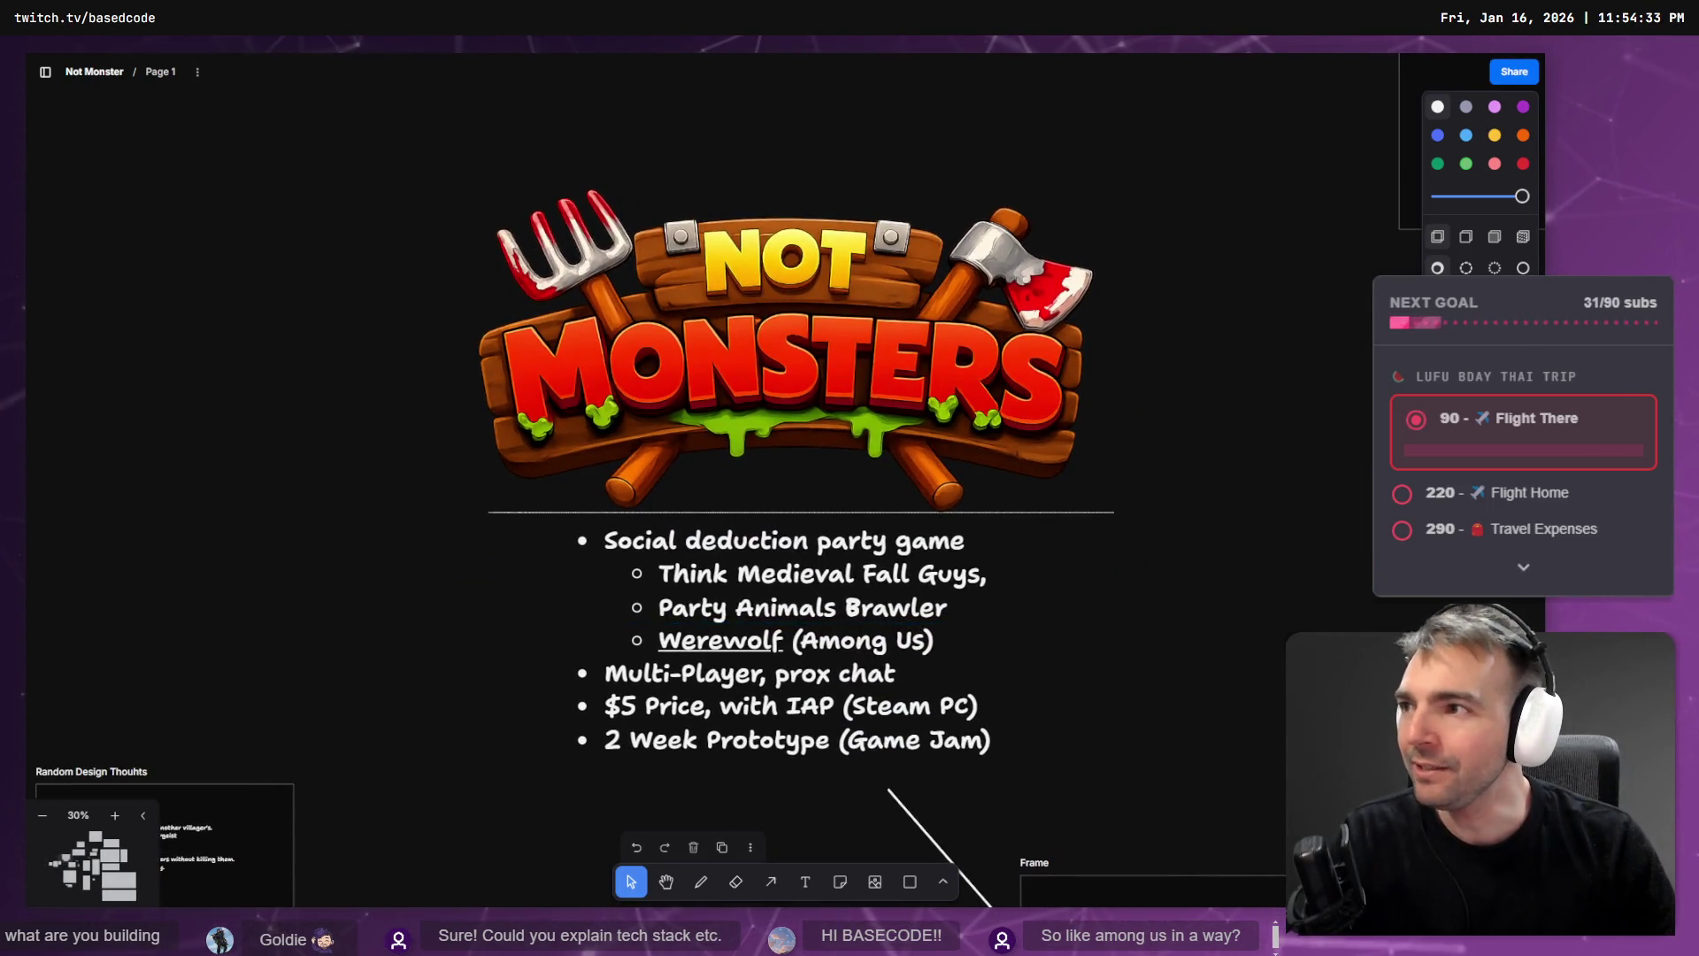
key(alt+Tab)
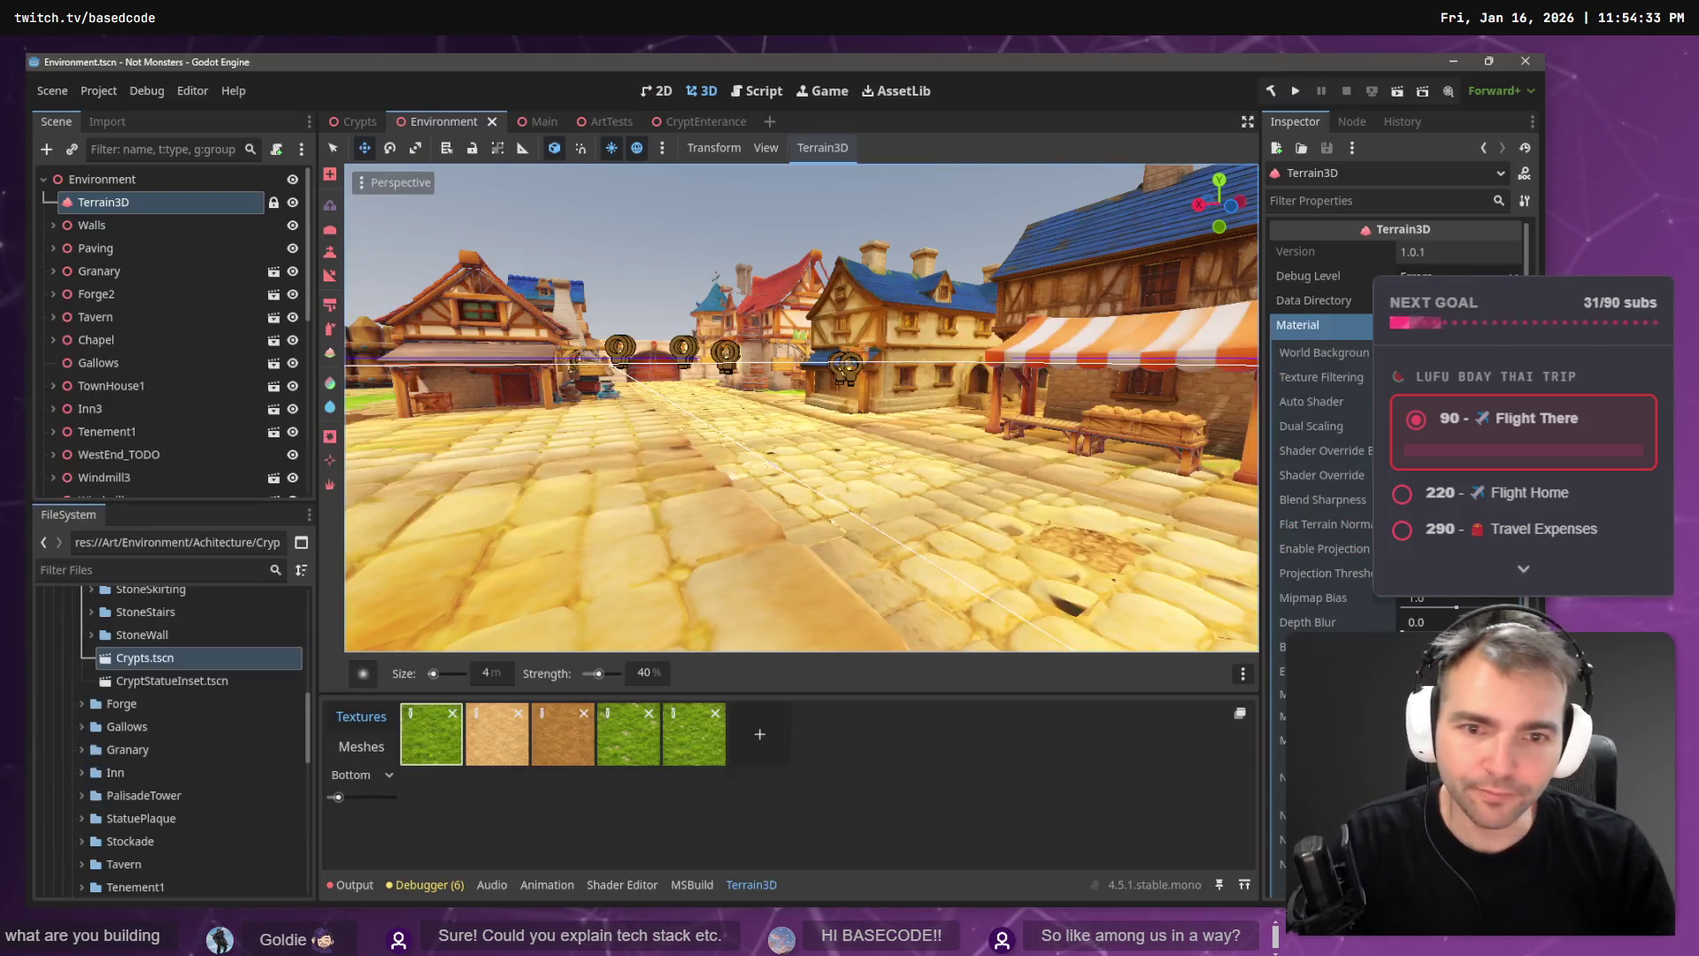
- Fly over the town rooftops into the square facing the castle
key(w)
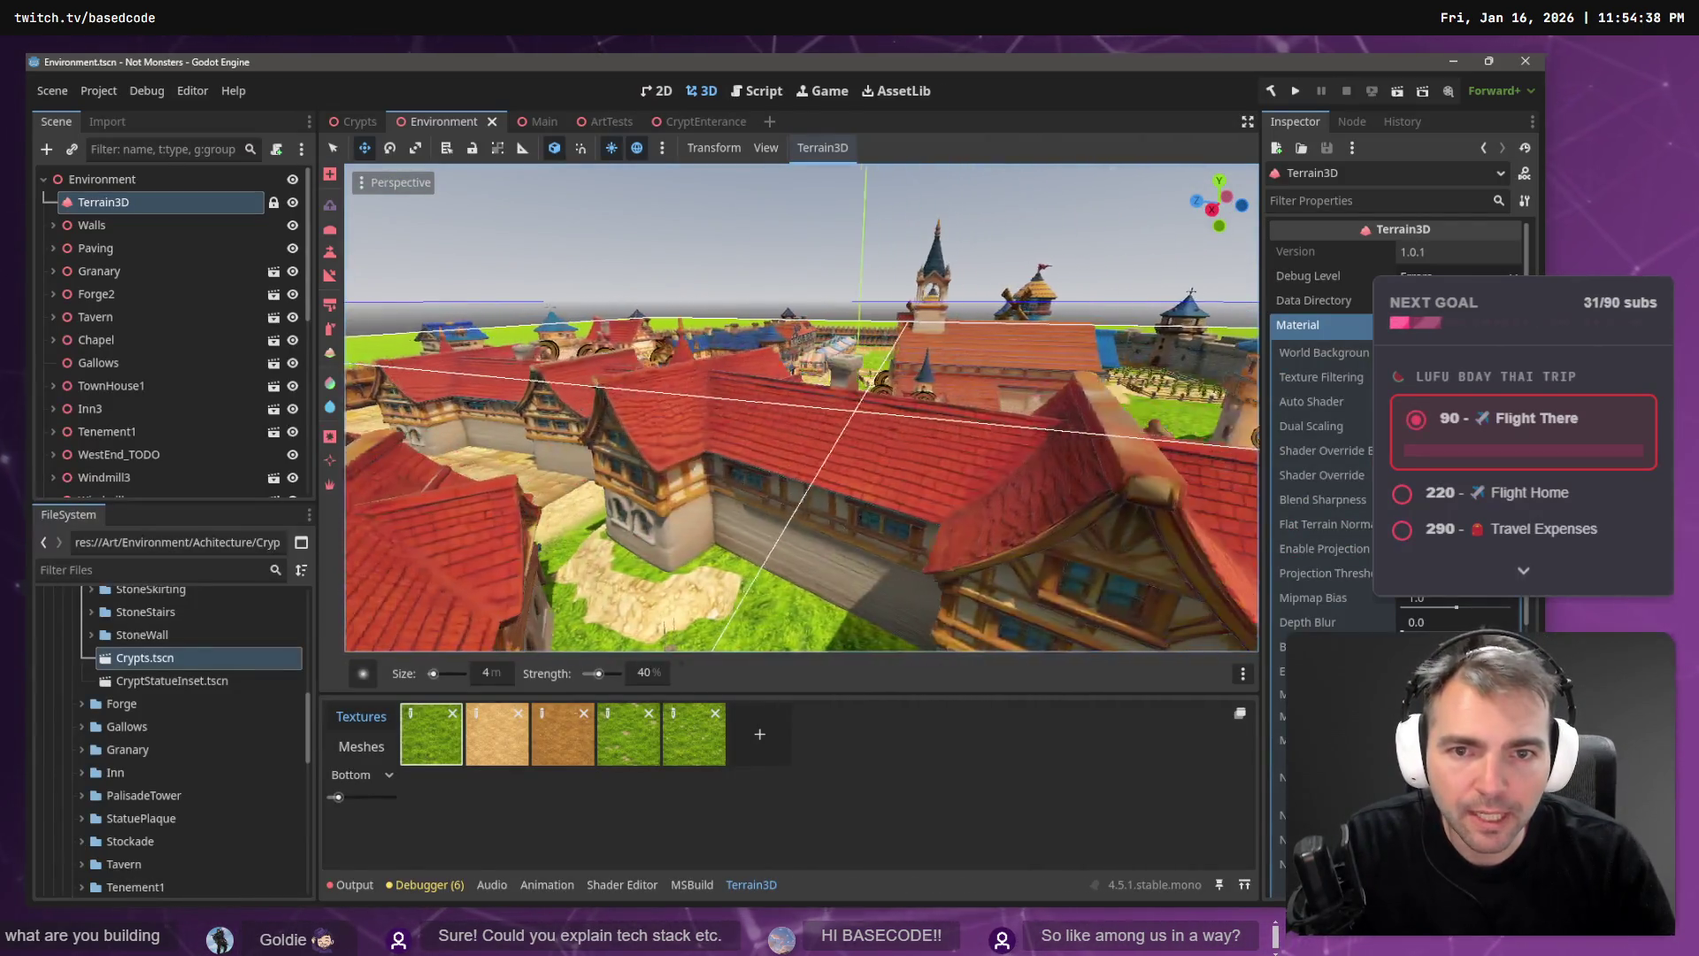
key(s)
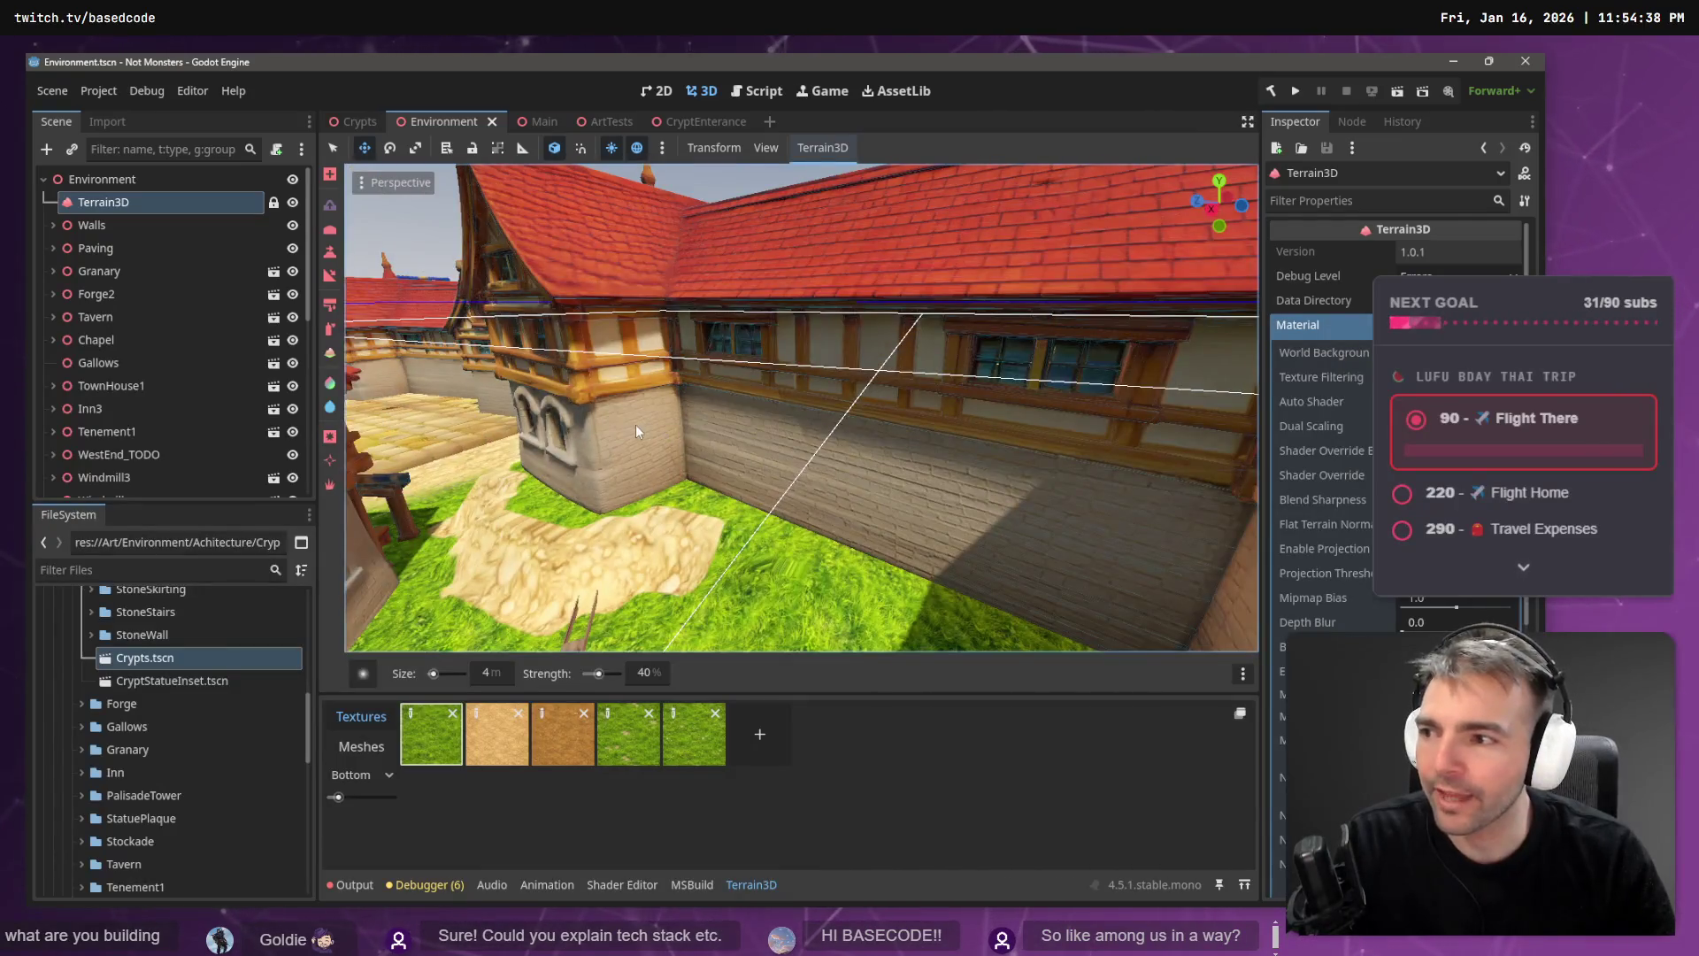
key(w)
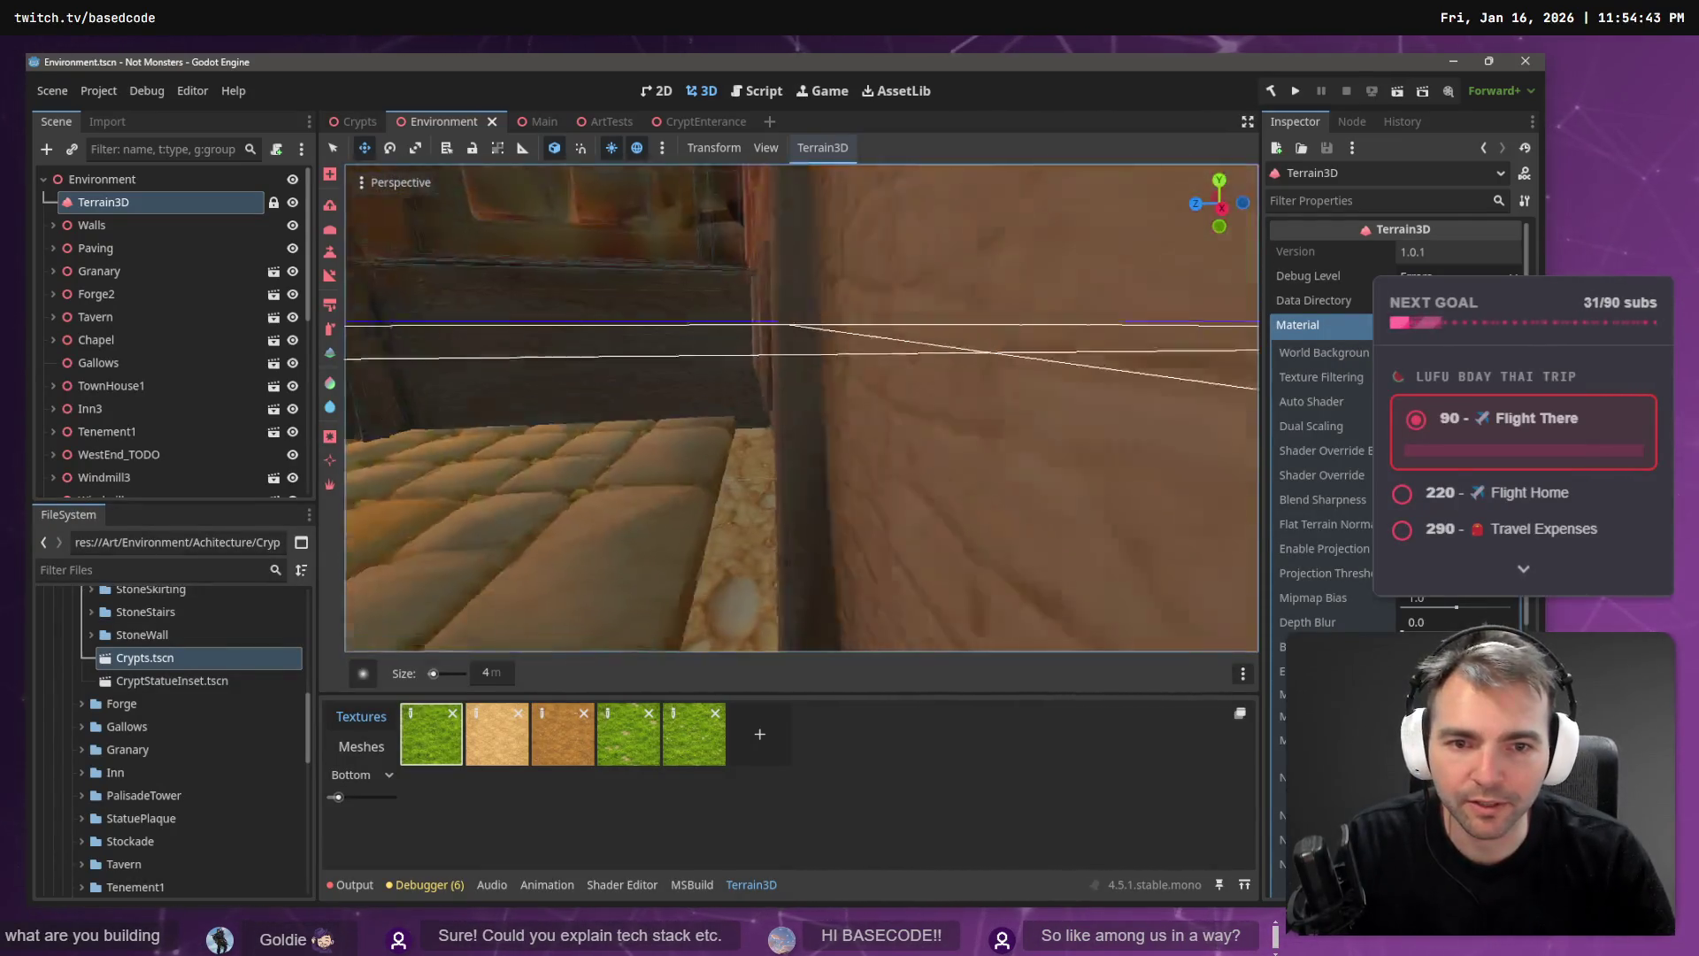
key(s)
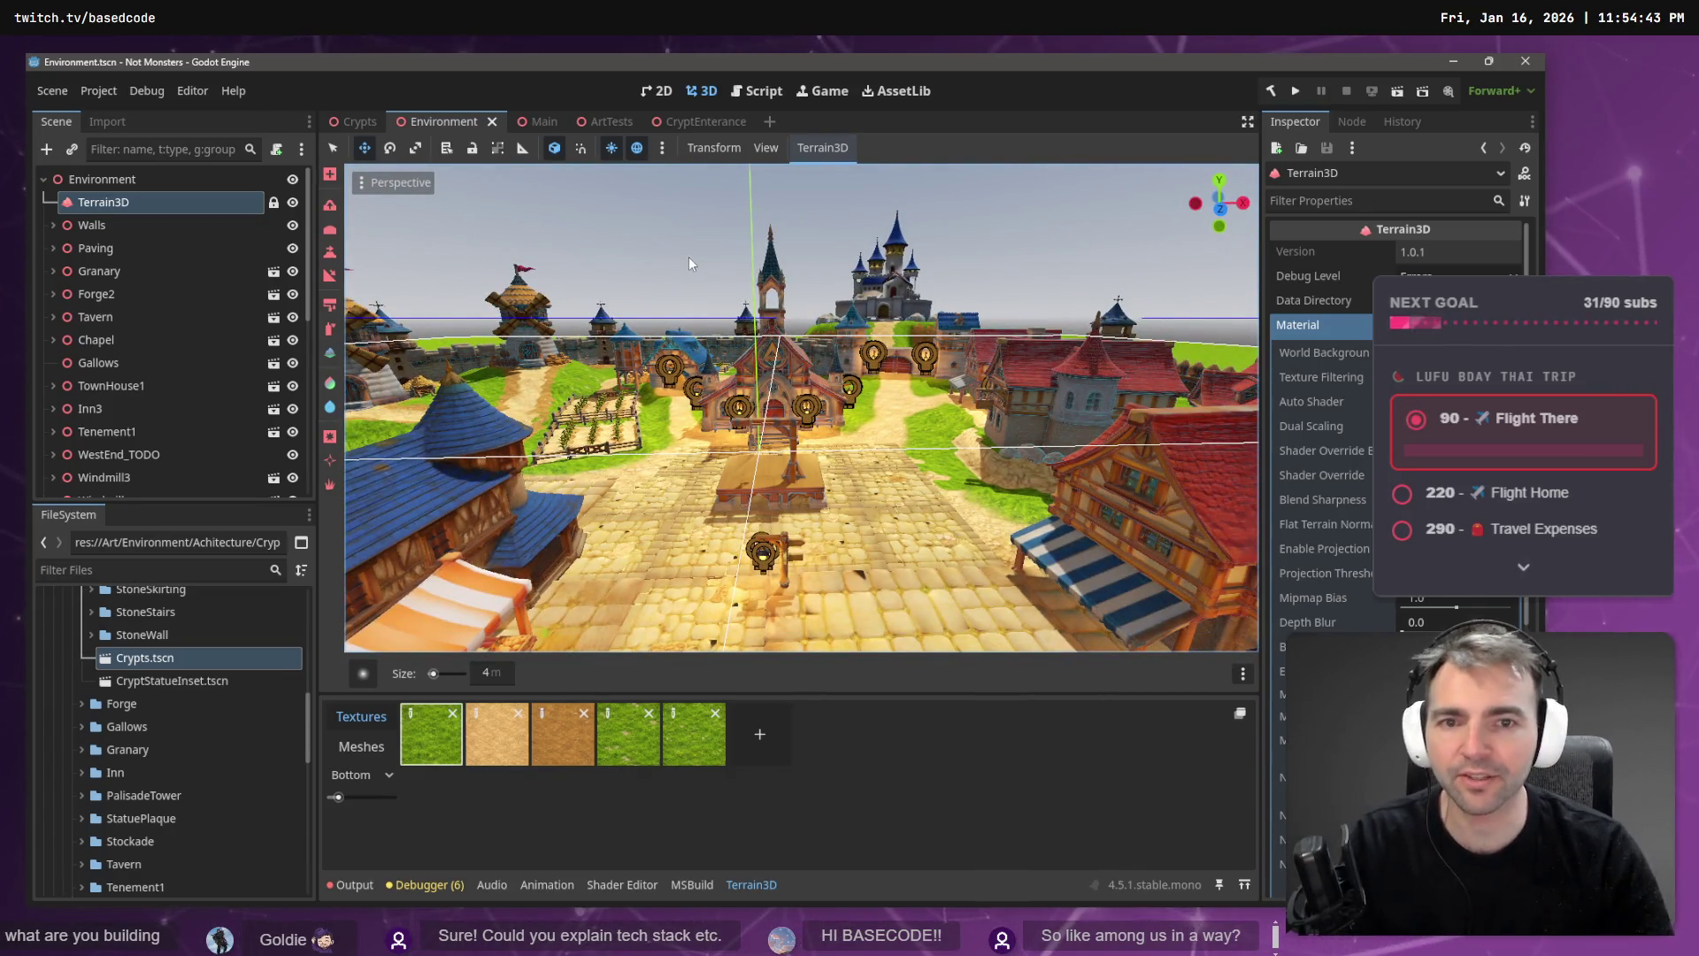
key(d)
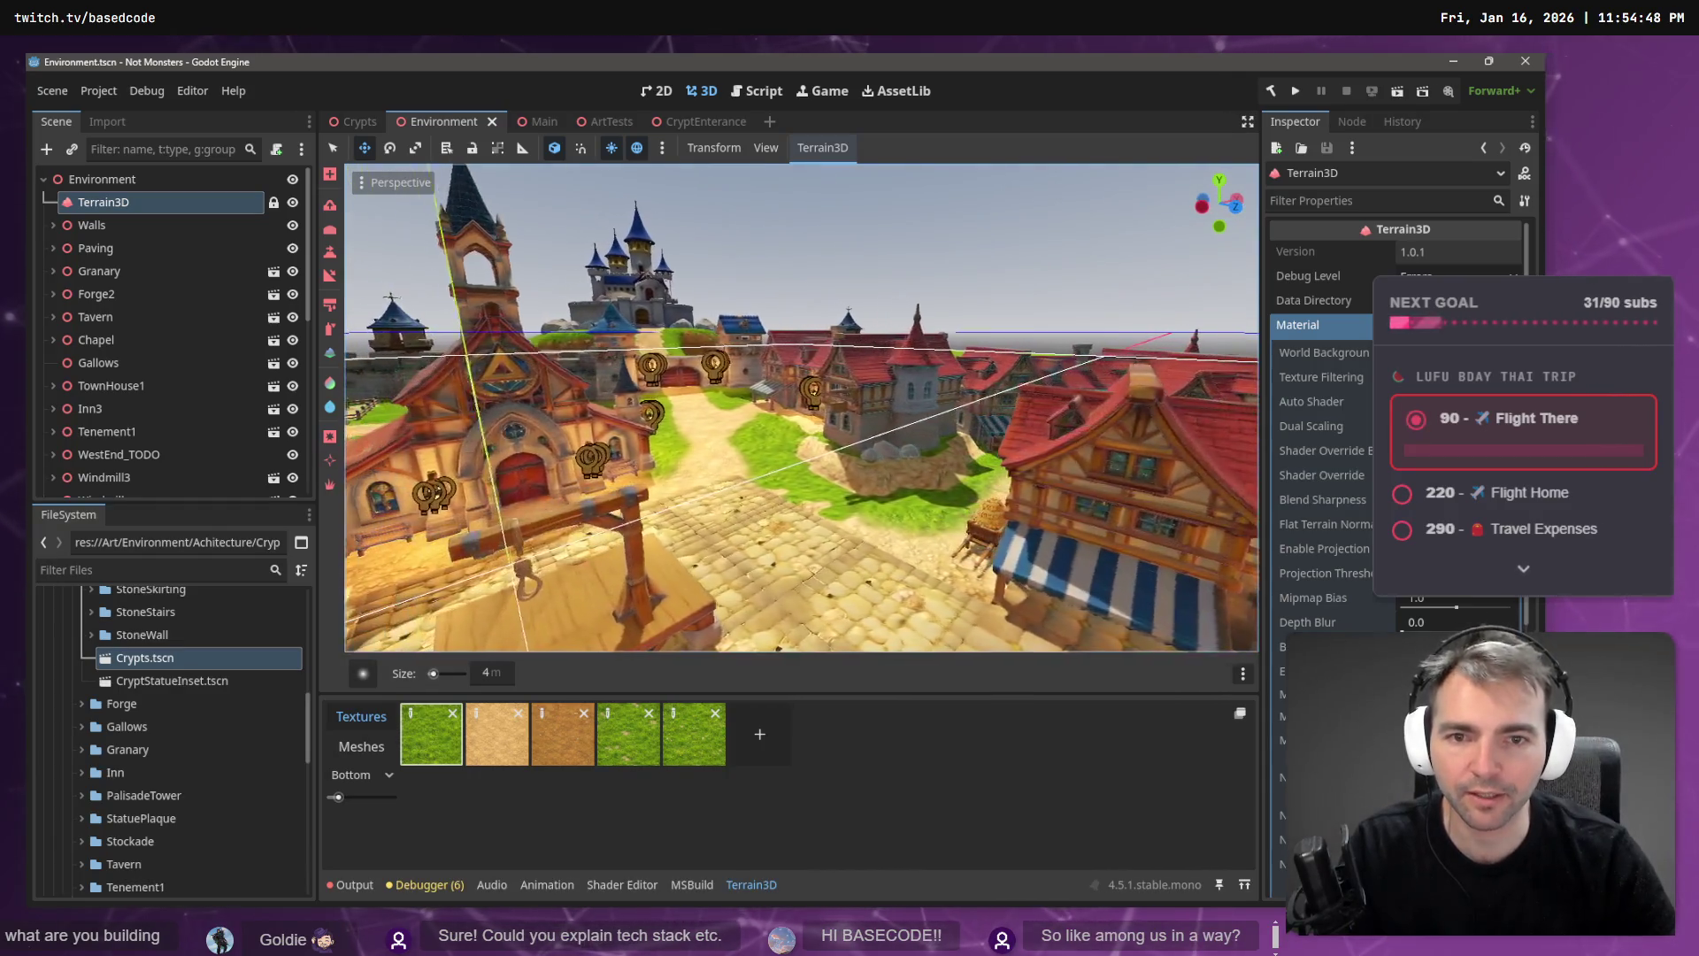
key(w)
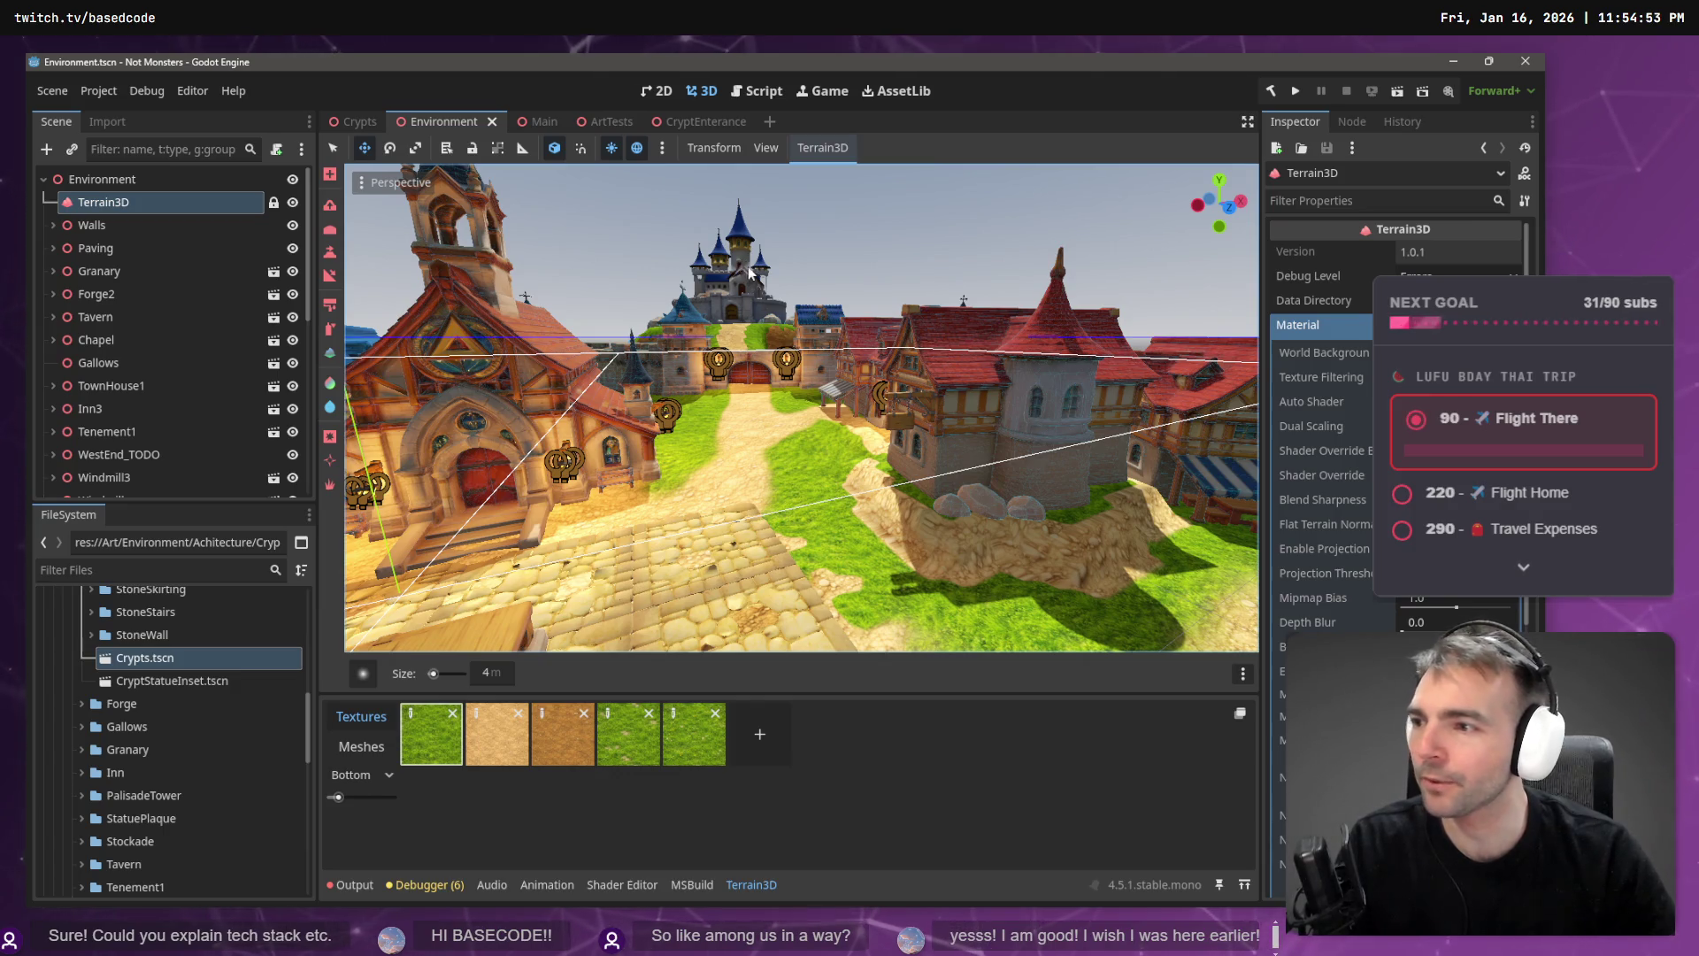
- Fly through the crypt entrance archway down the stairs, then switch to the Crypts scene
key(d)
key(w)
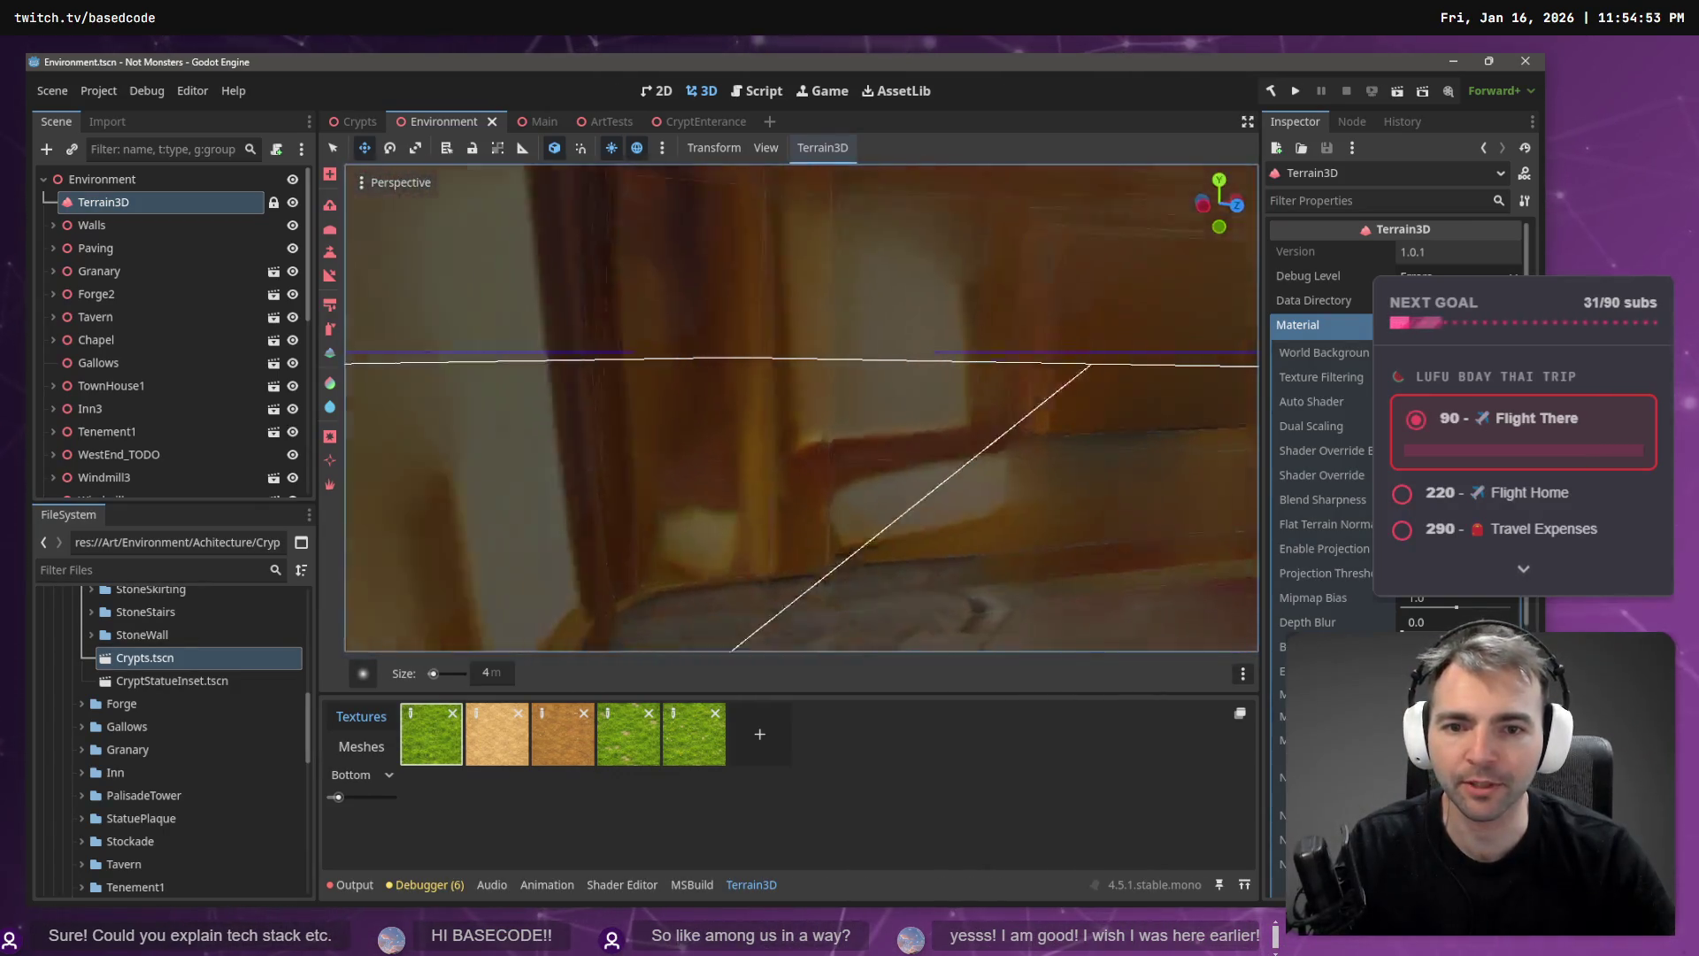
key(w)
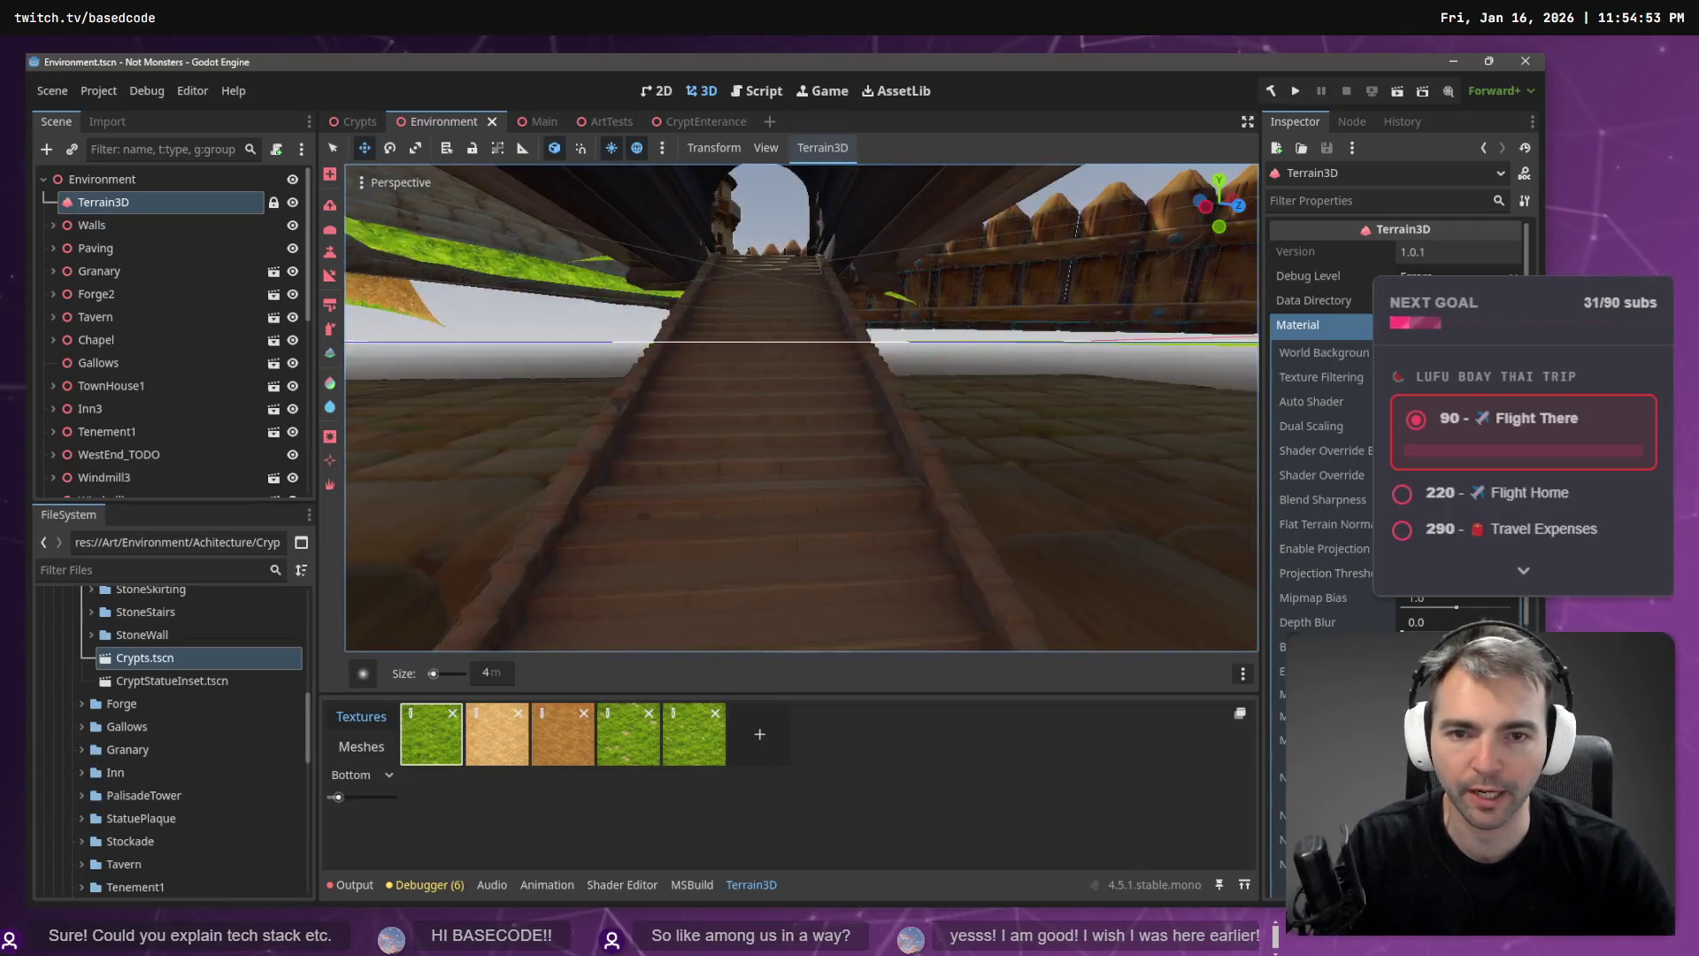
key(w)
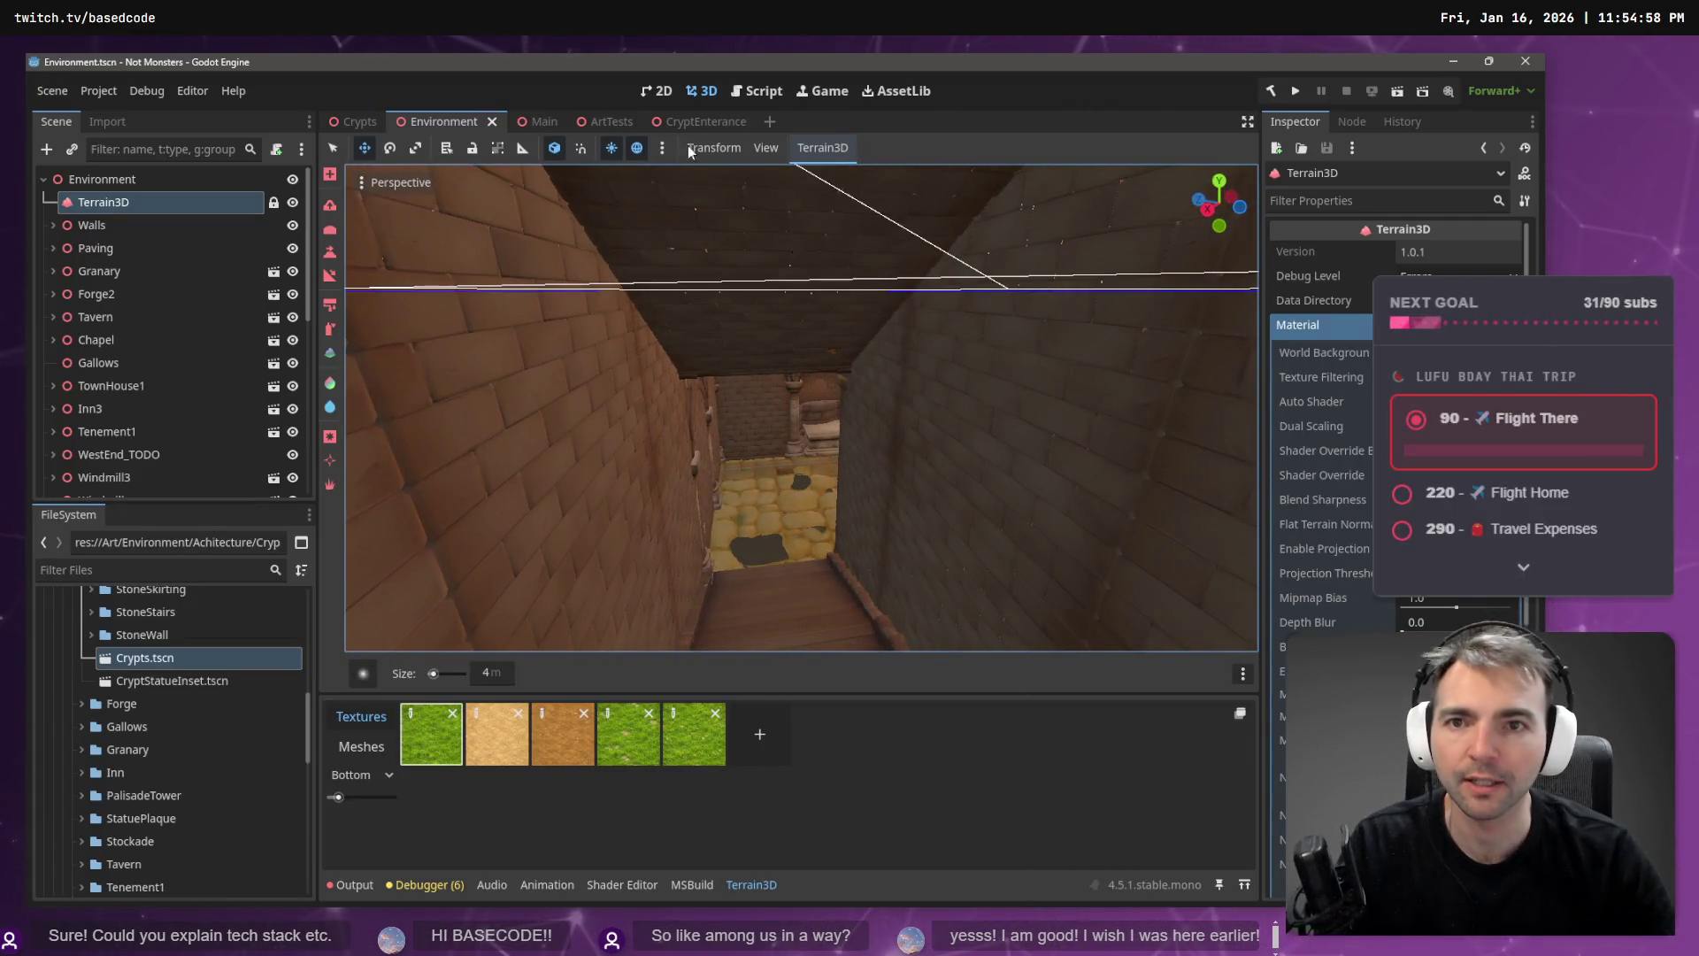
click(353, 123)
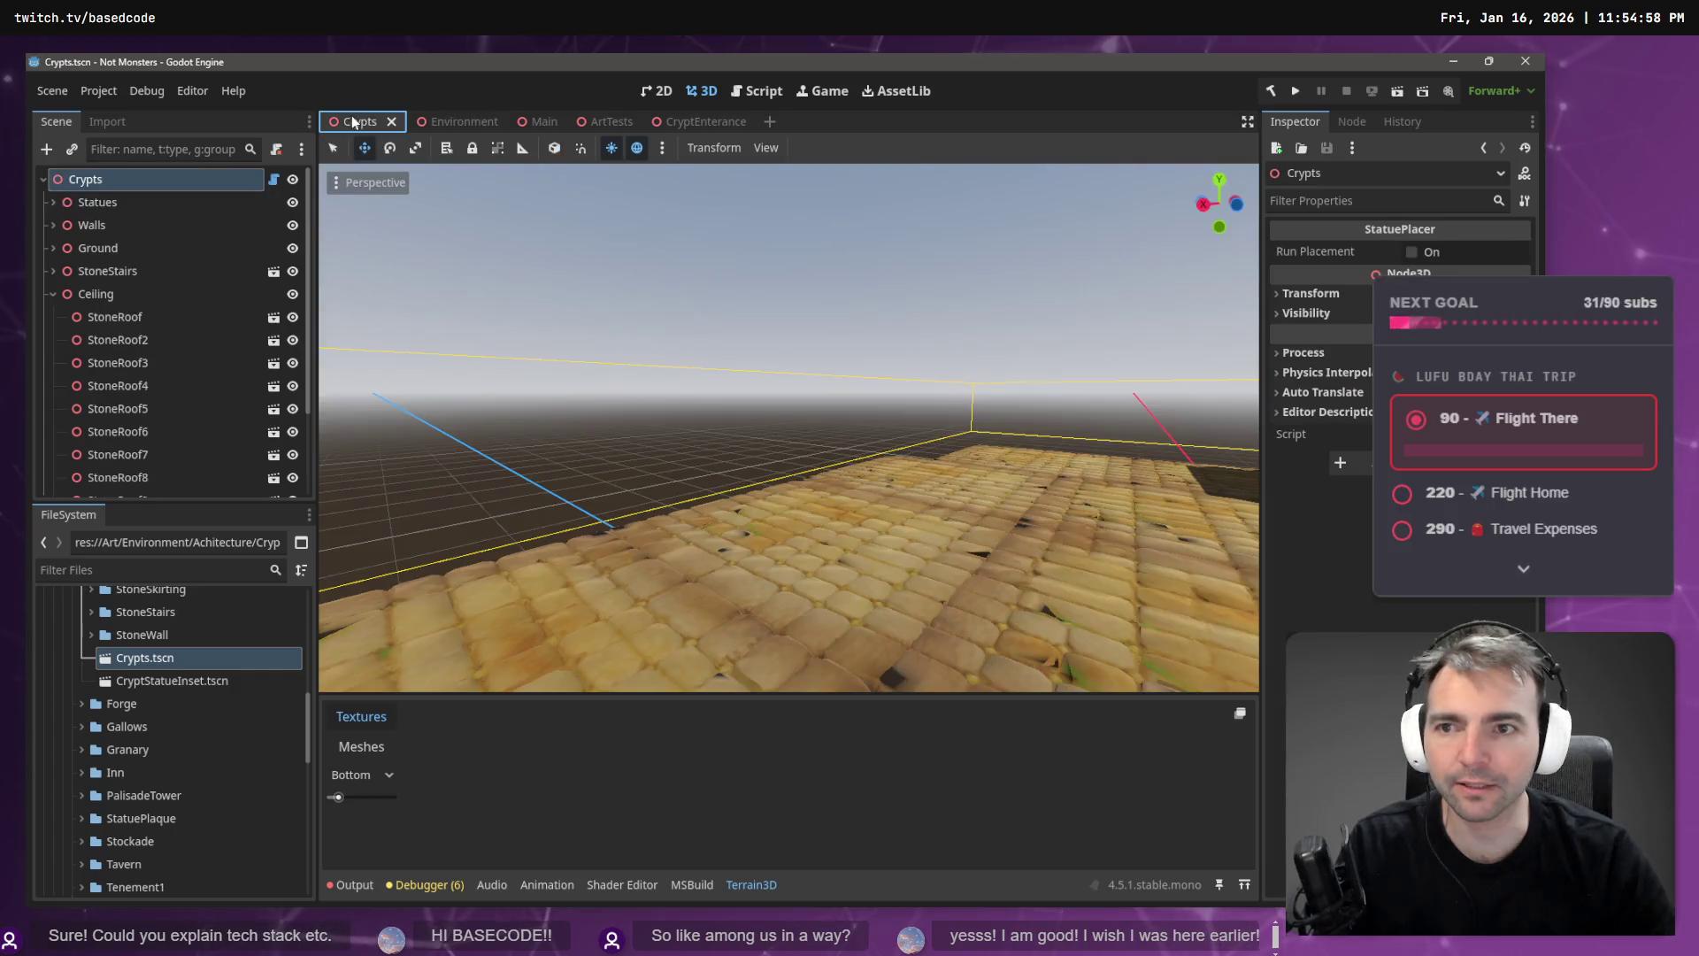
key(w)
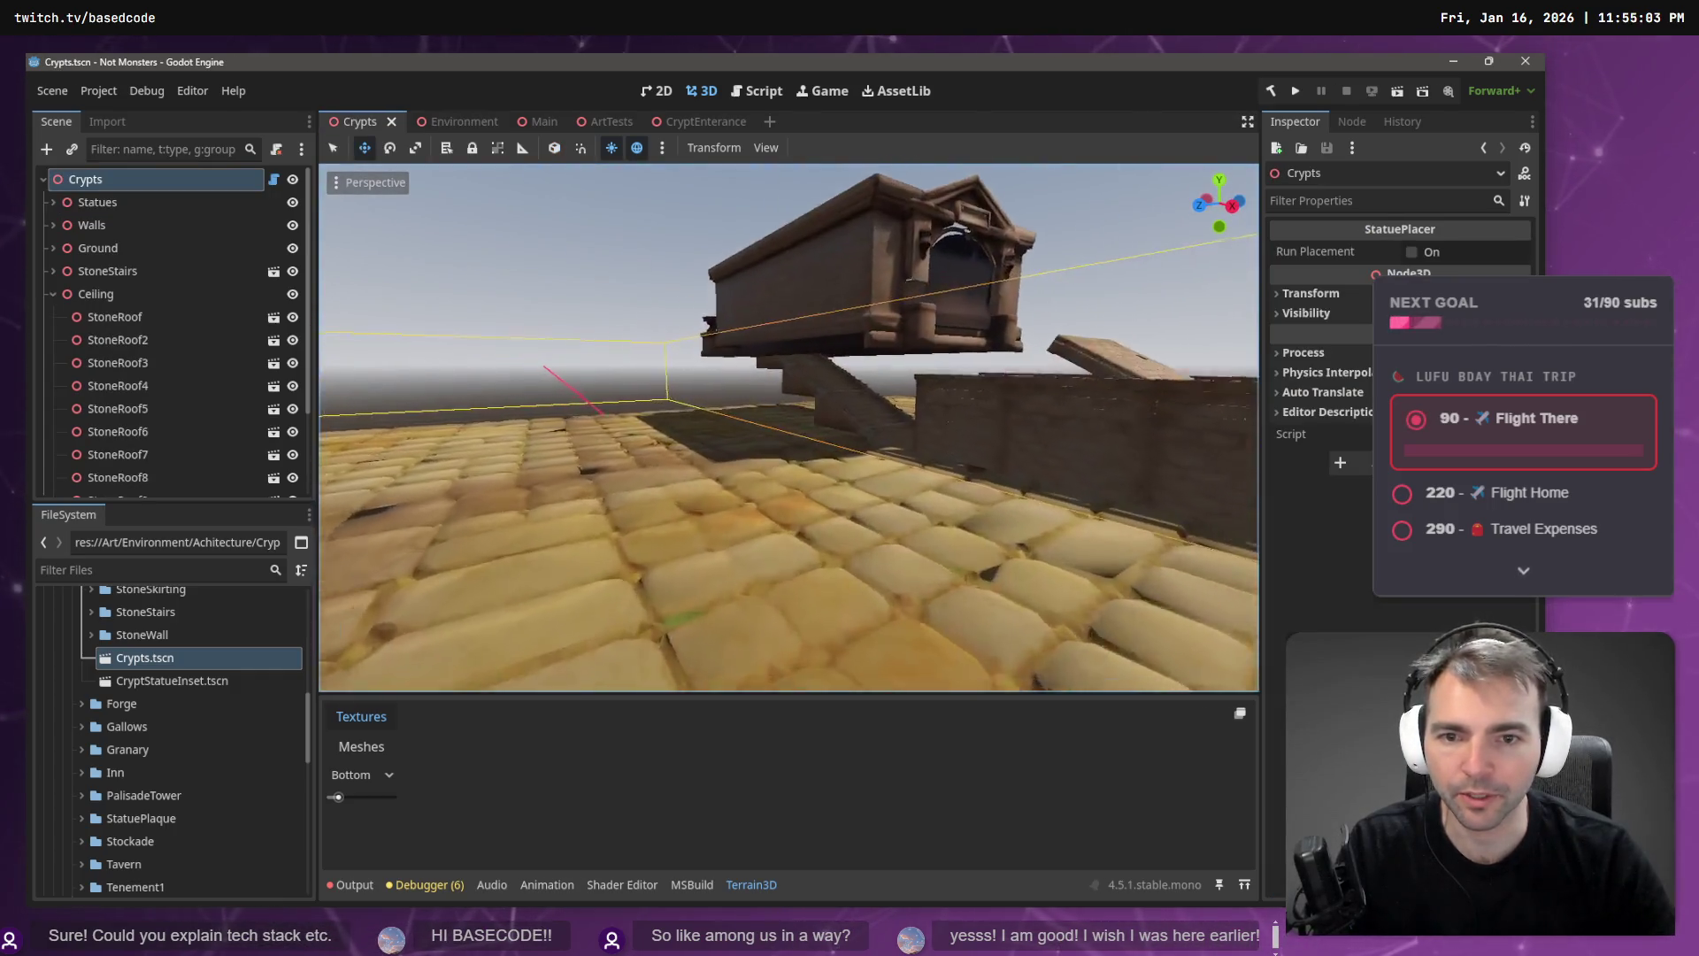
key(w)
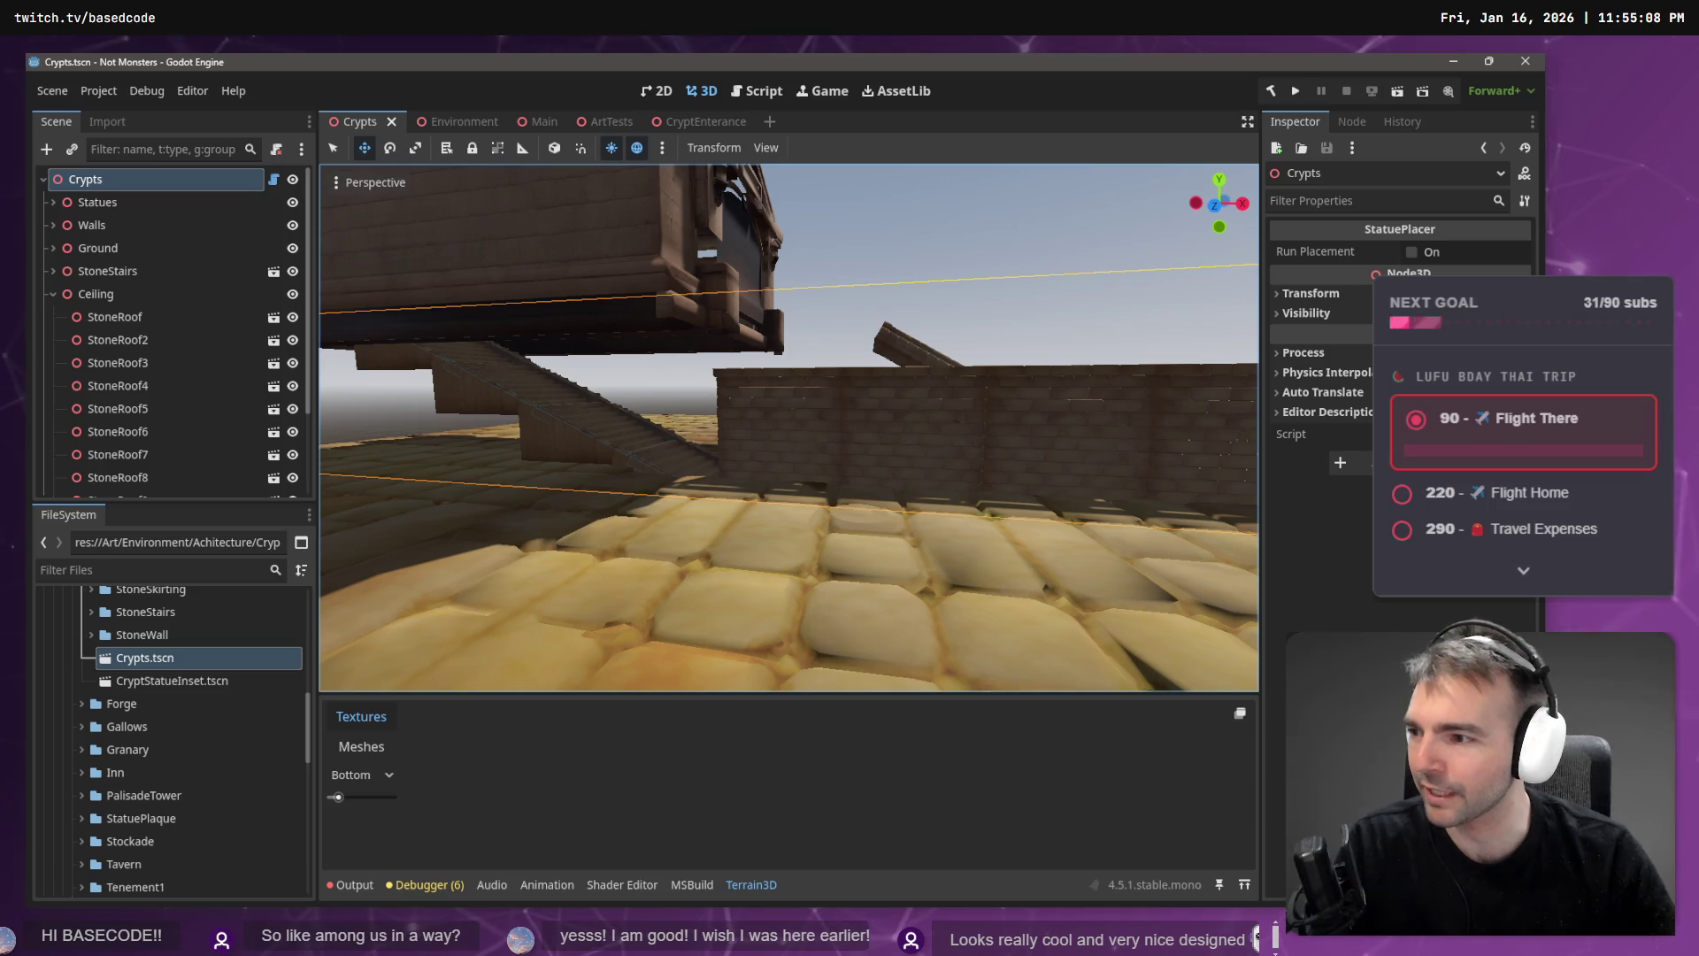
click(814, 404)
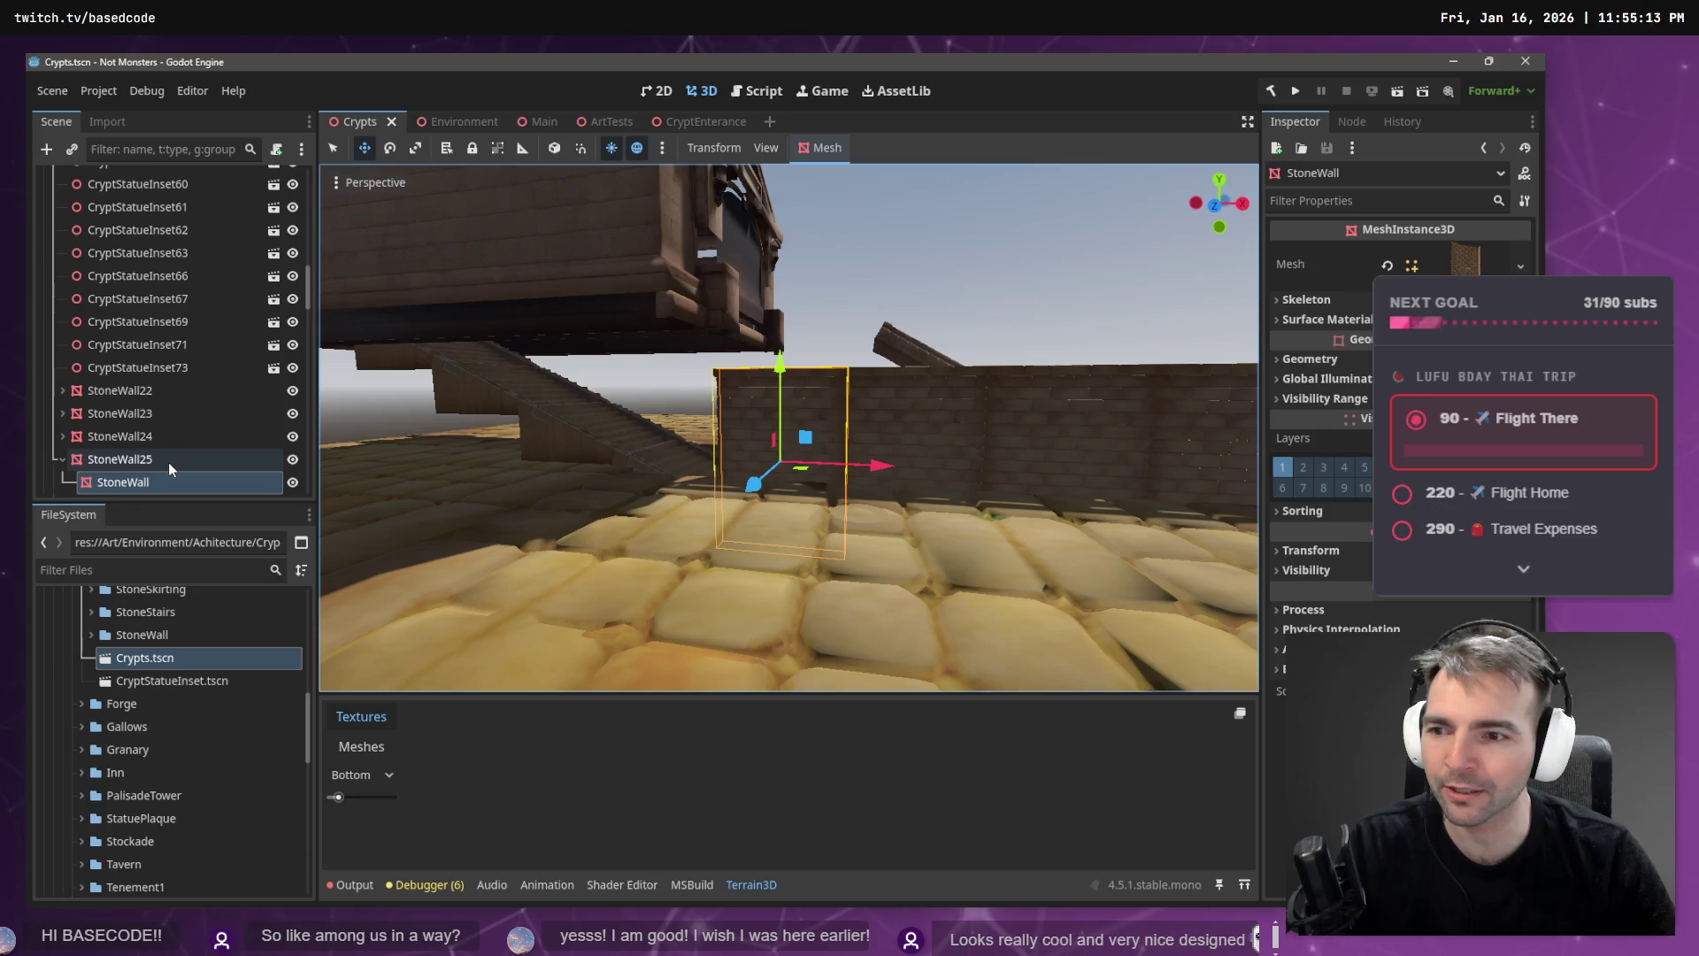
scroll(163, 463, down, 2)
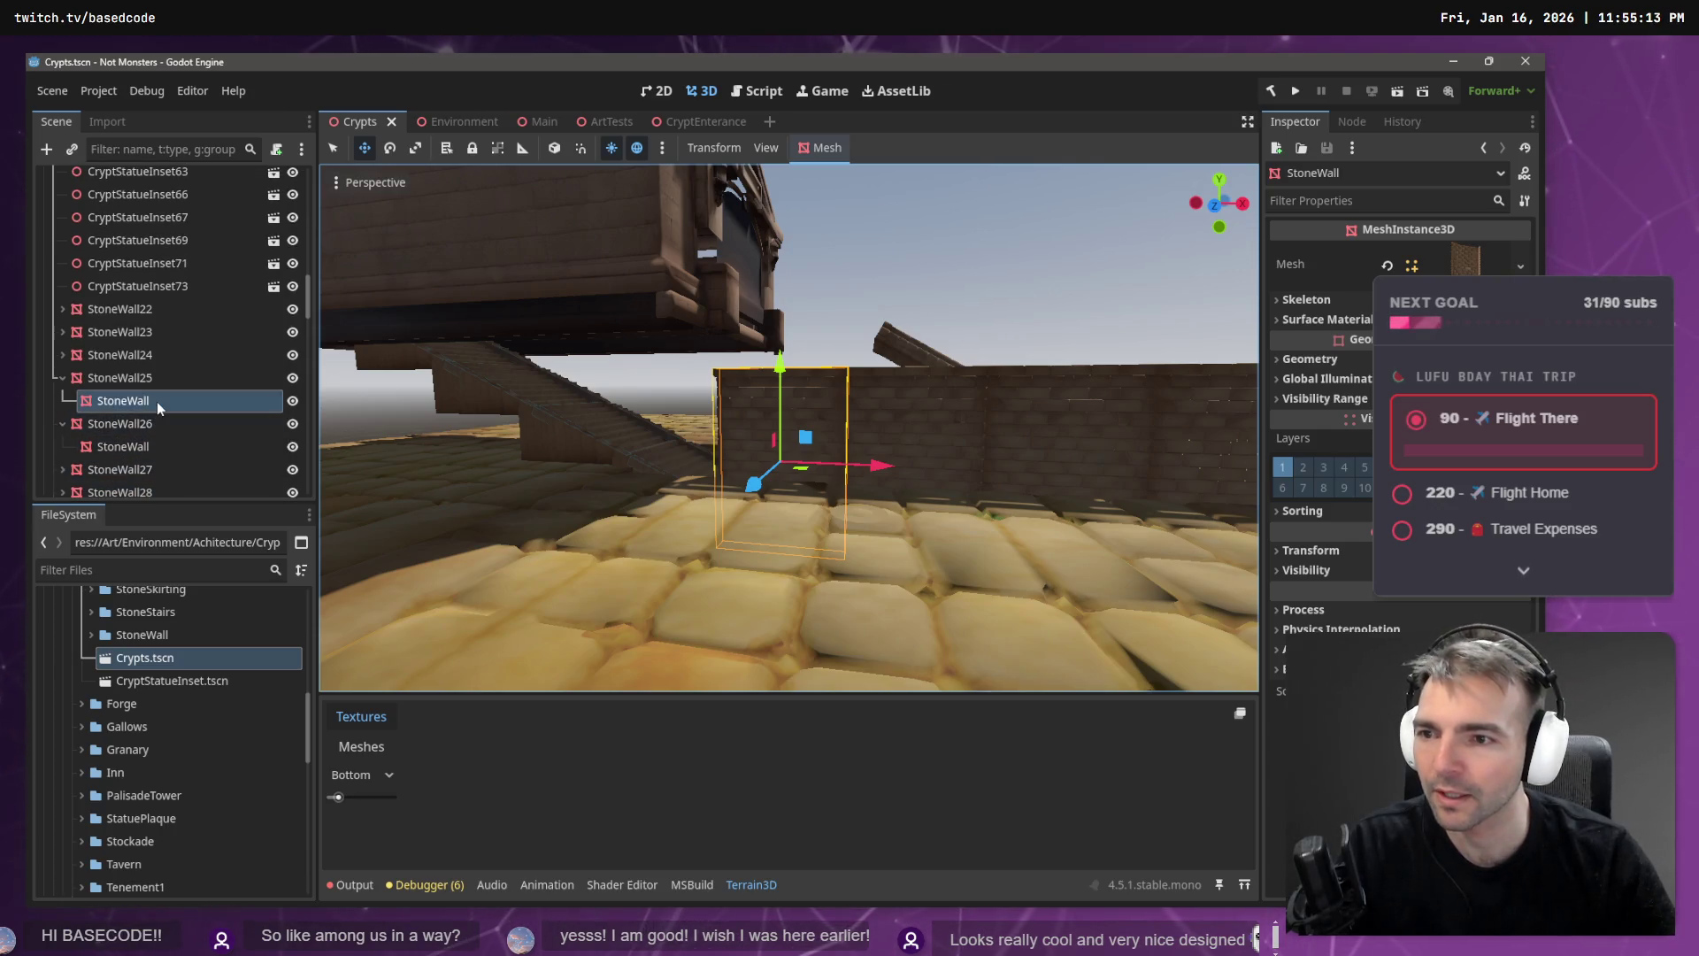
click(551, 462)
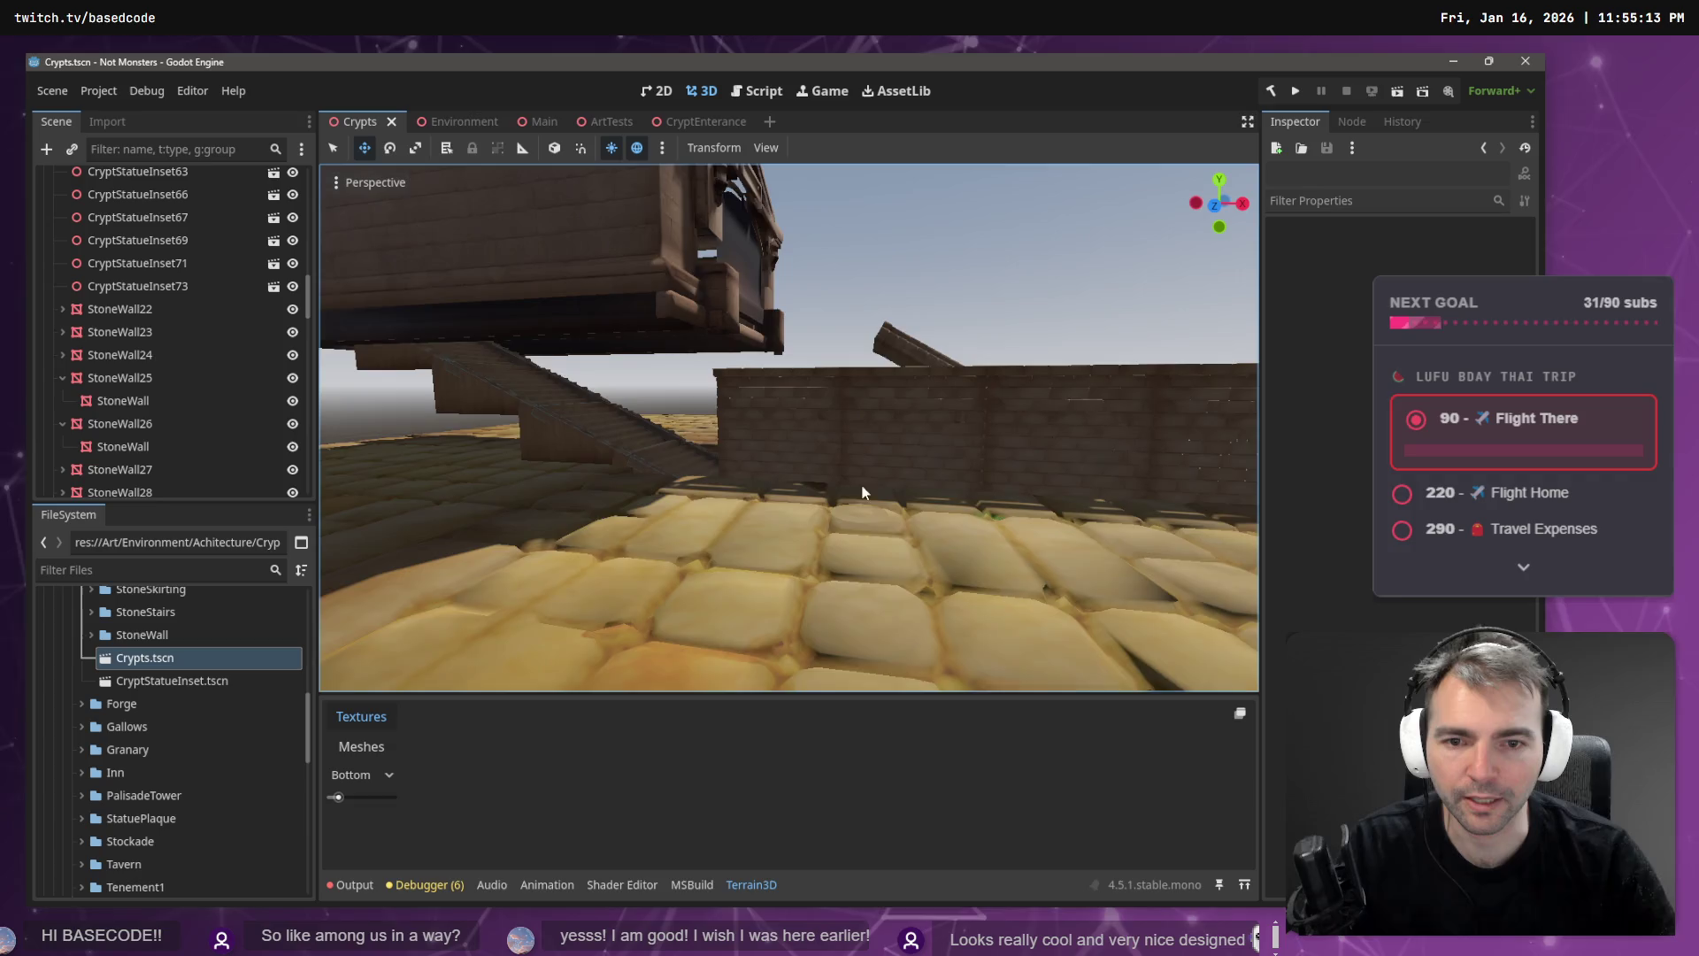
key(w)
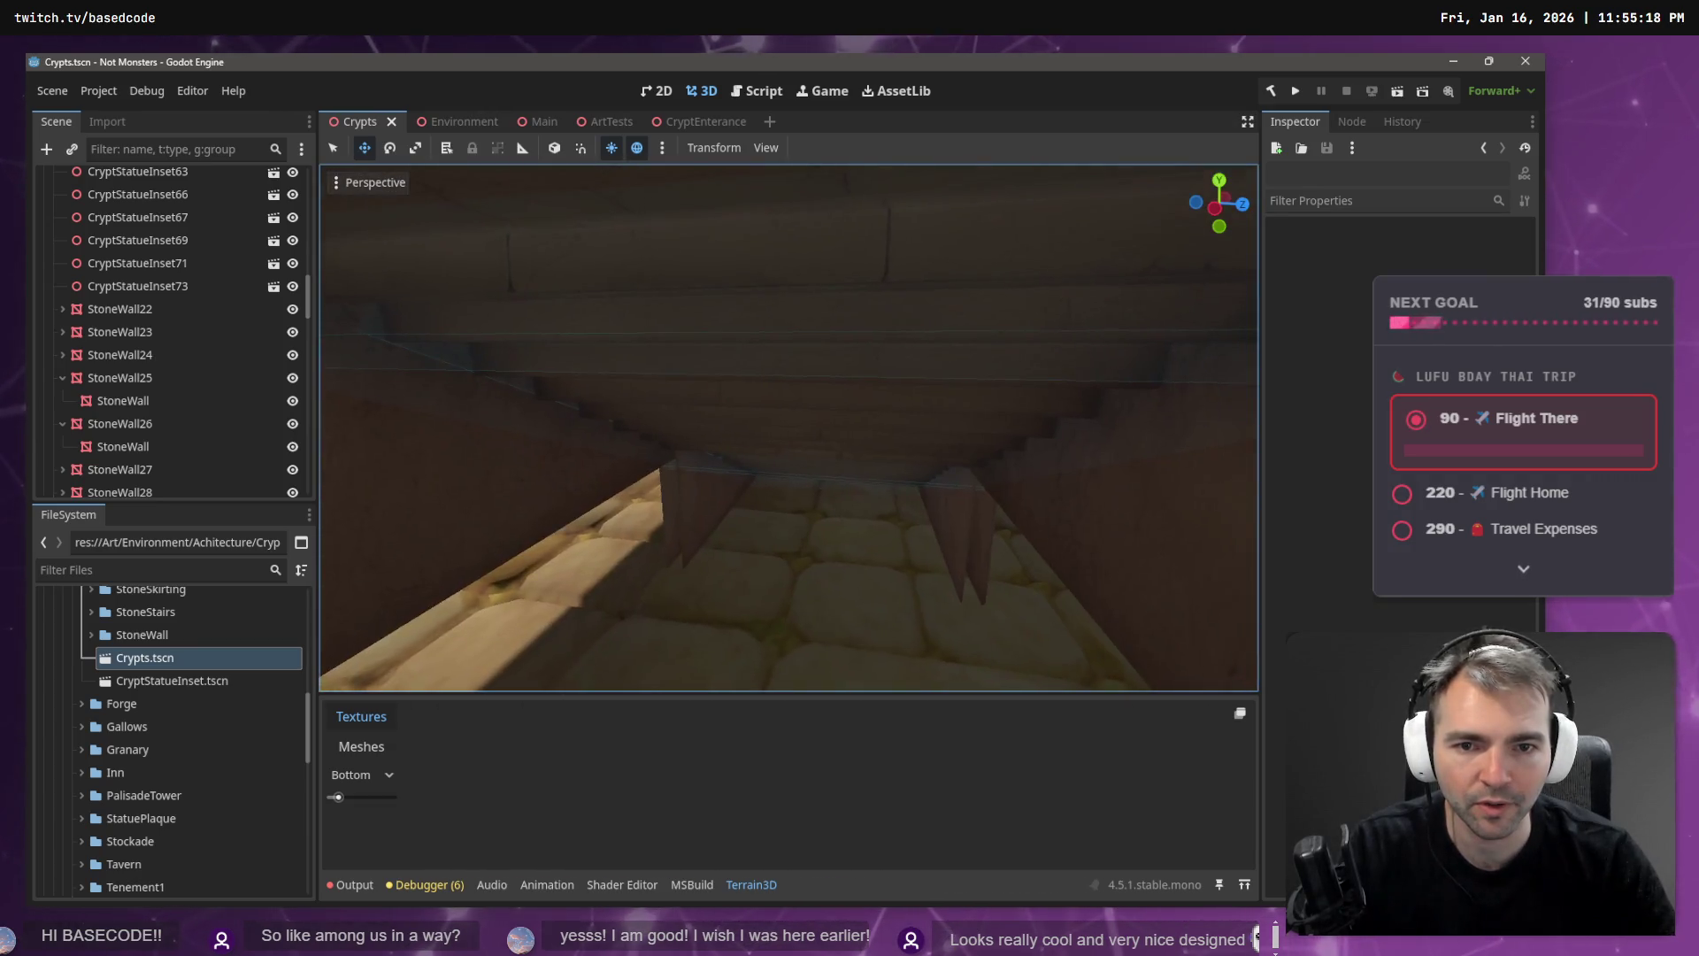
click(812, 485)
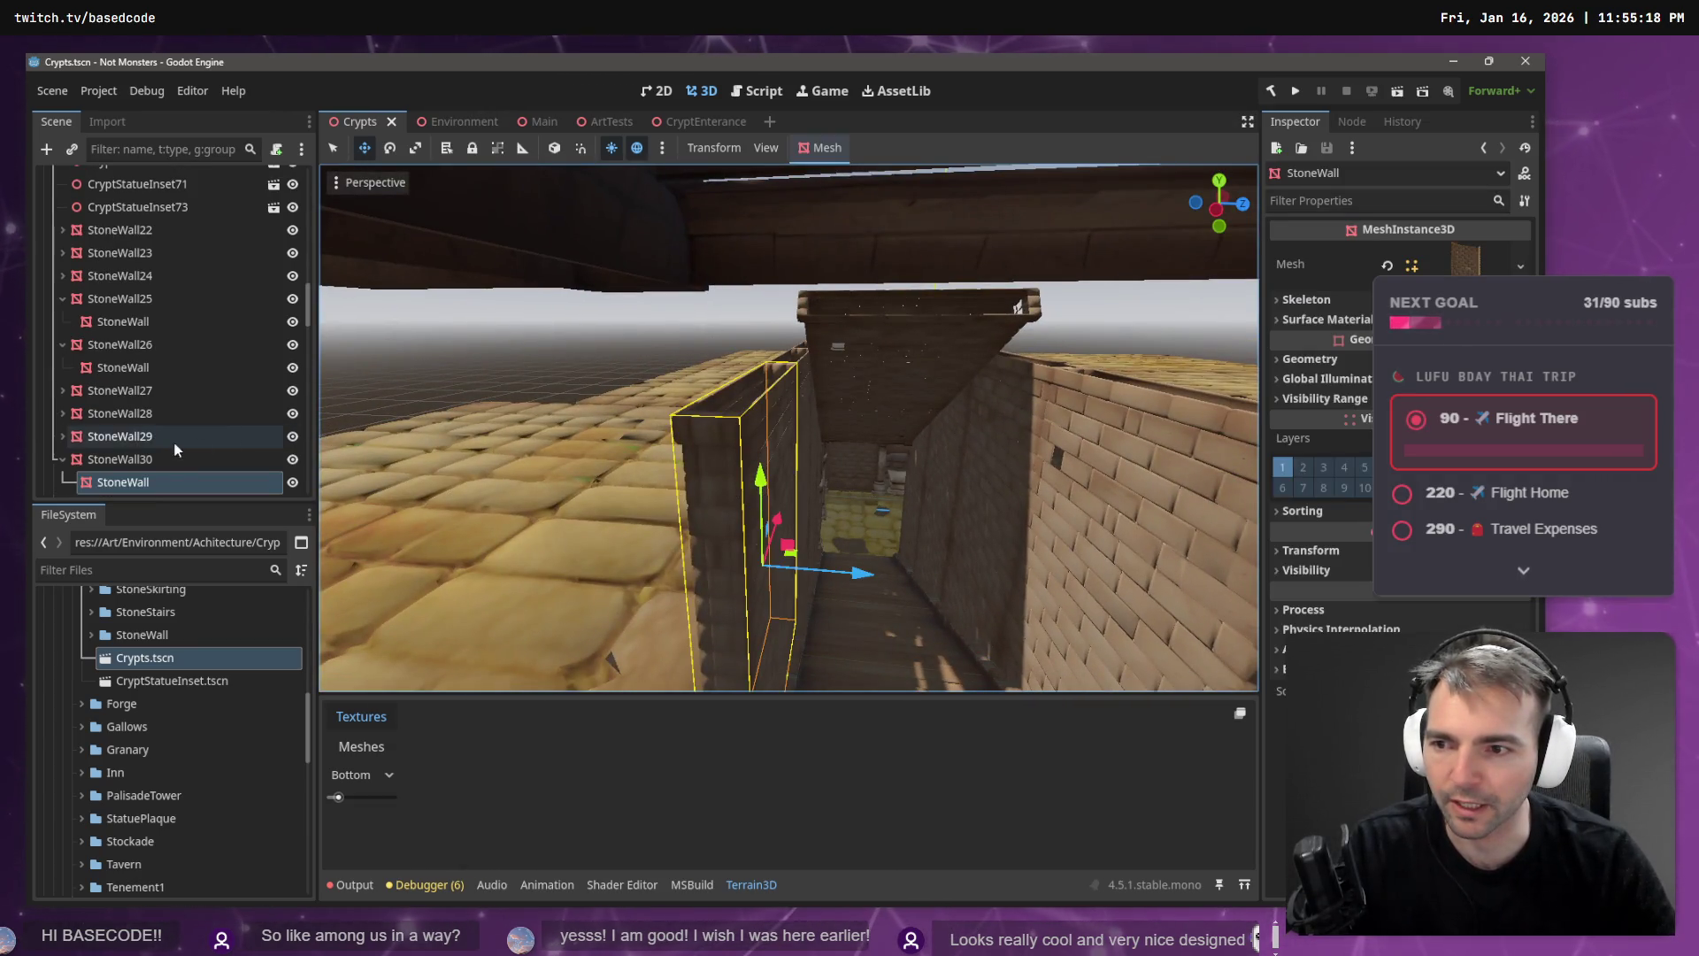
- Paste a wall copy into the Walls group as StoneWall32, undoing a wrongly nested paste first
double_click(131, 469)
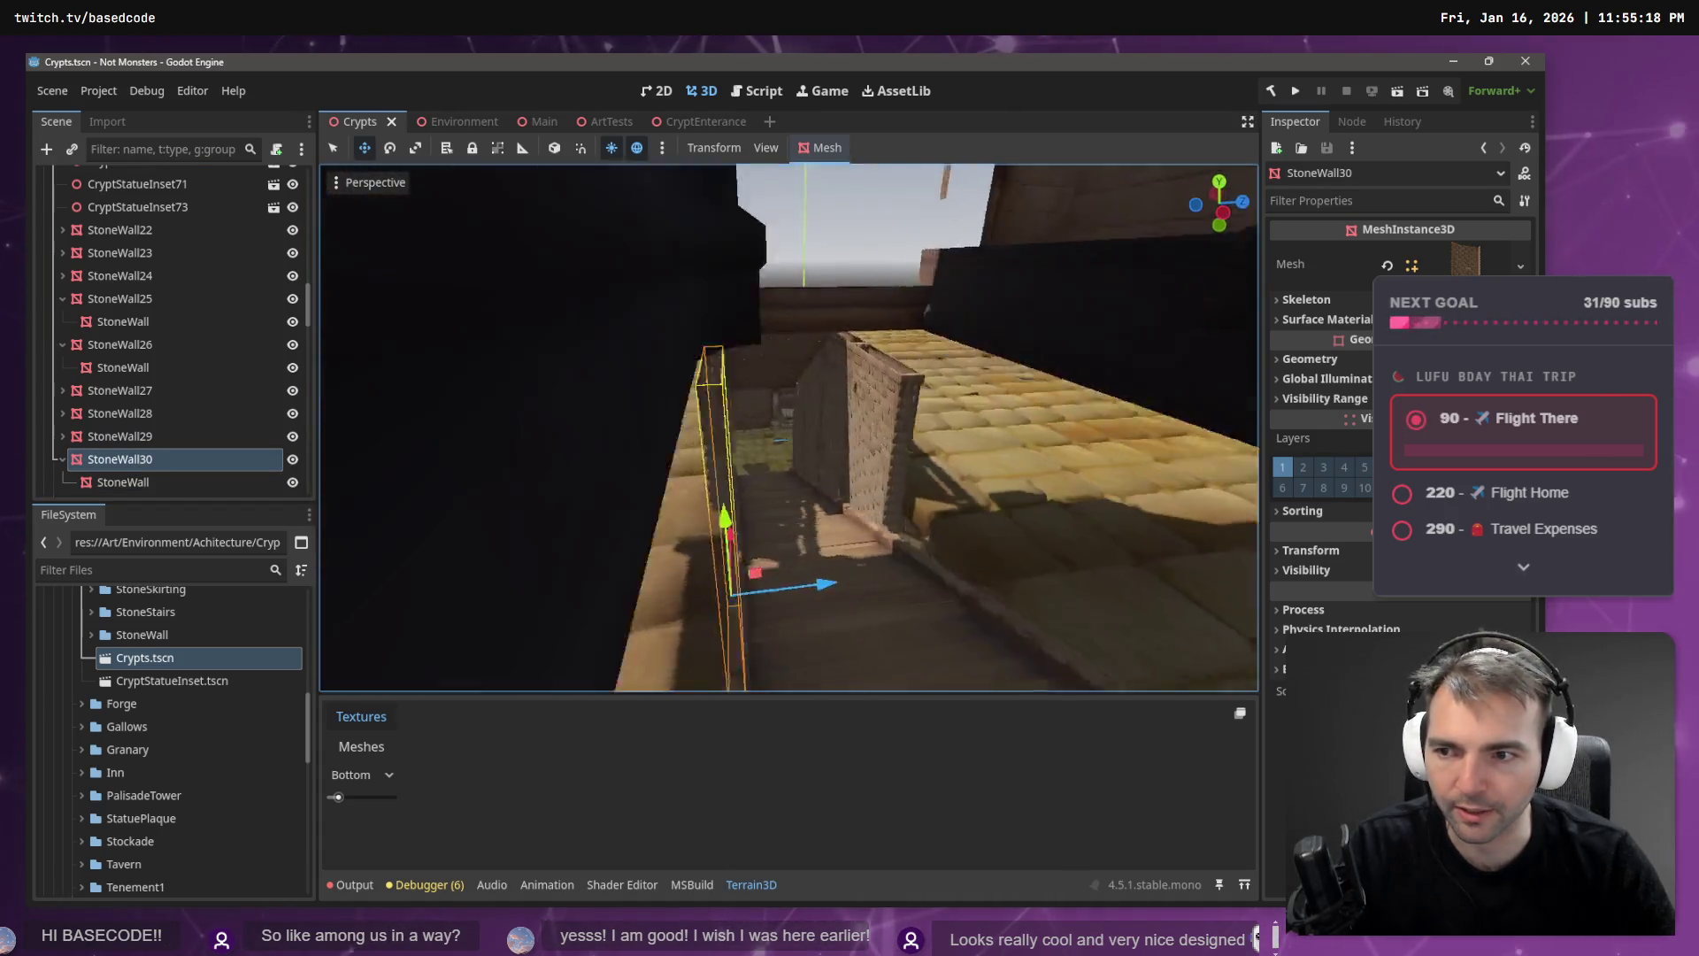
drag(850, 521, 923, 521)
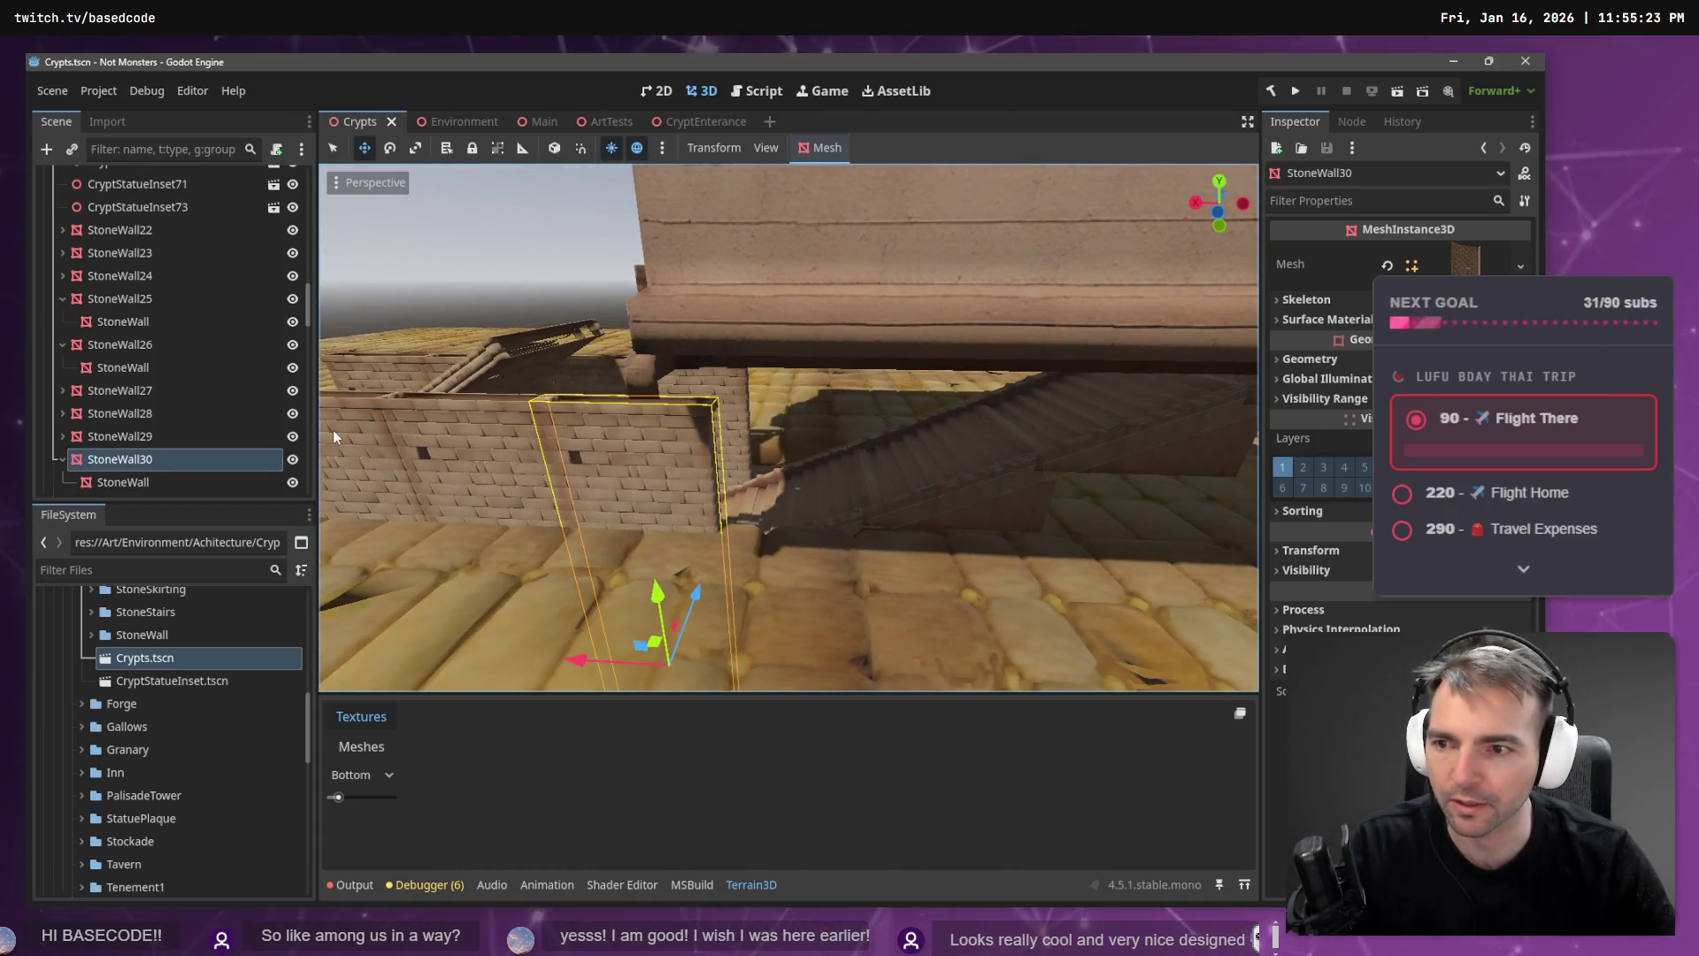
key(ctrl+v)
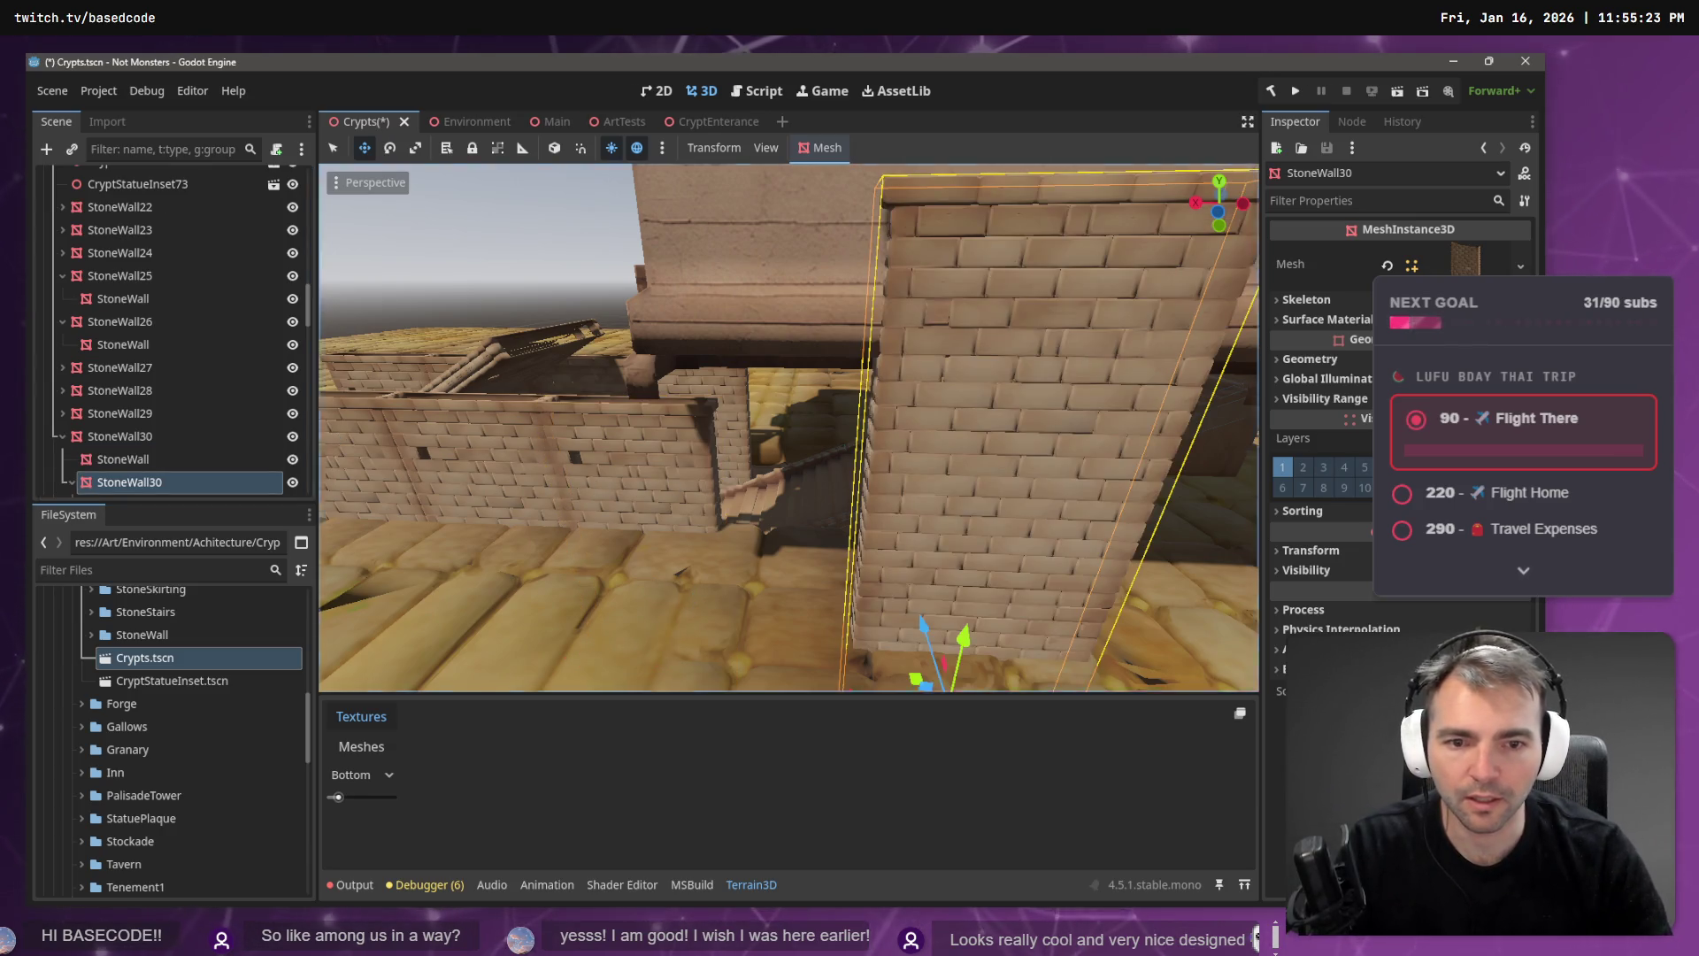
key(ctrl+z)
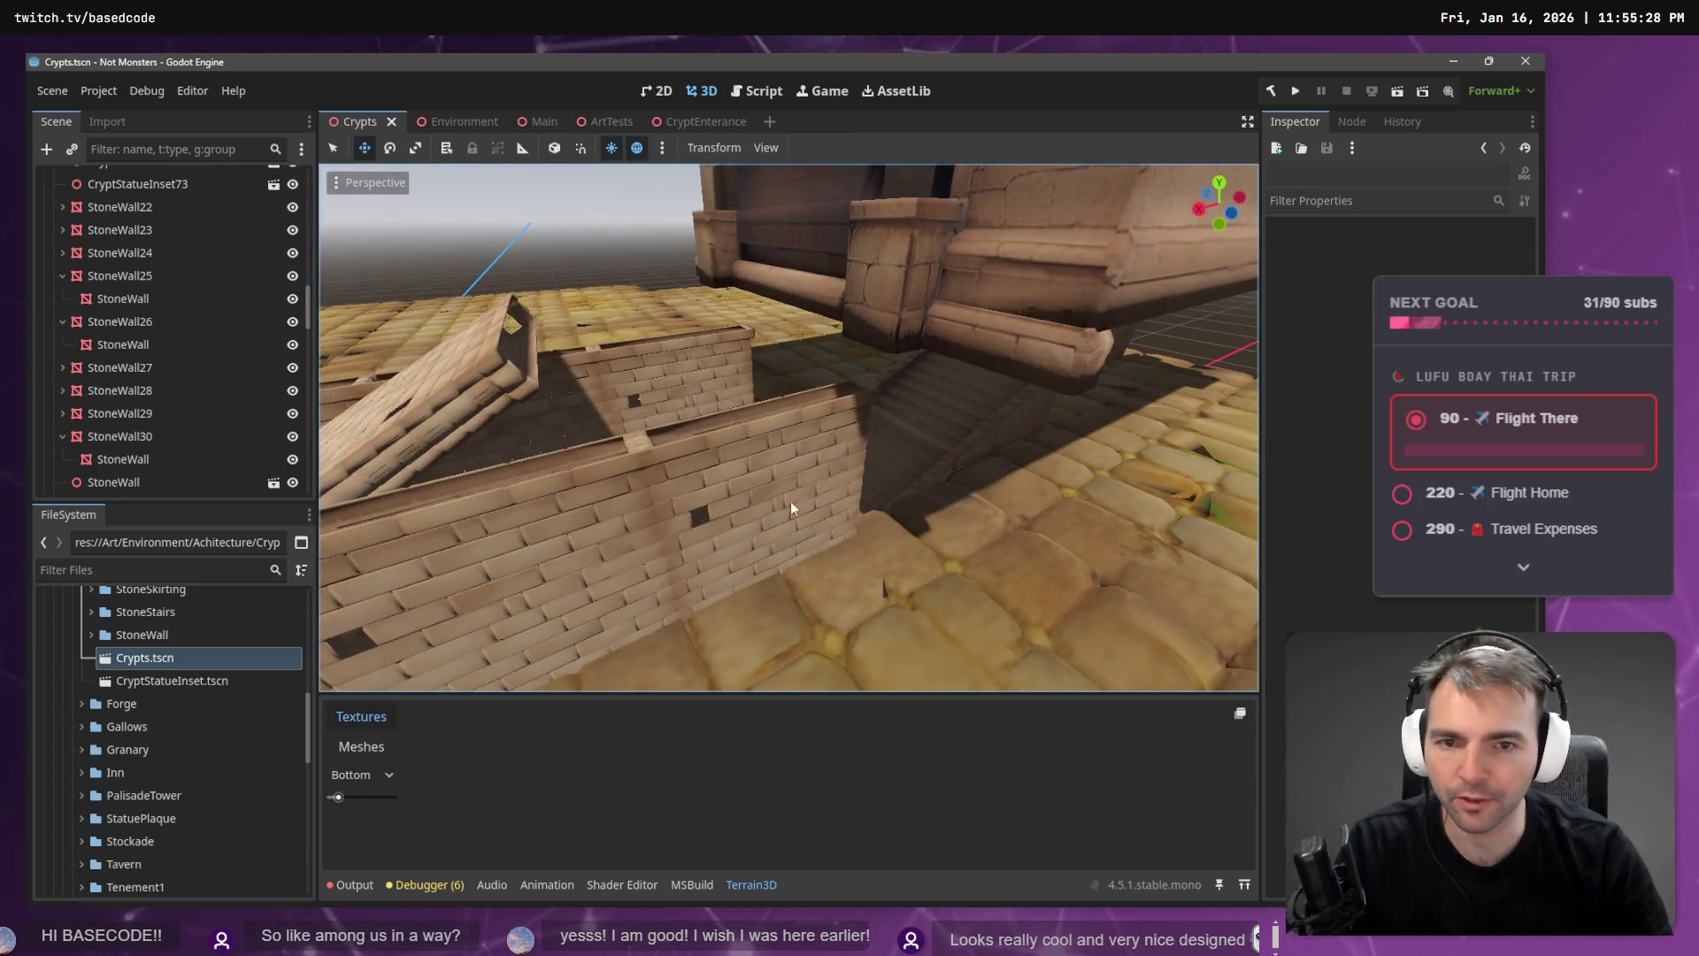
click(790, 501)
click(177, 443)
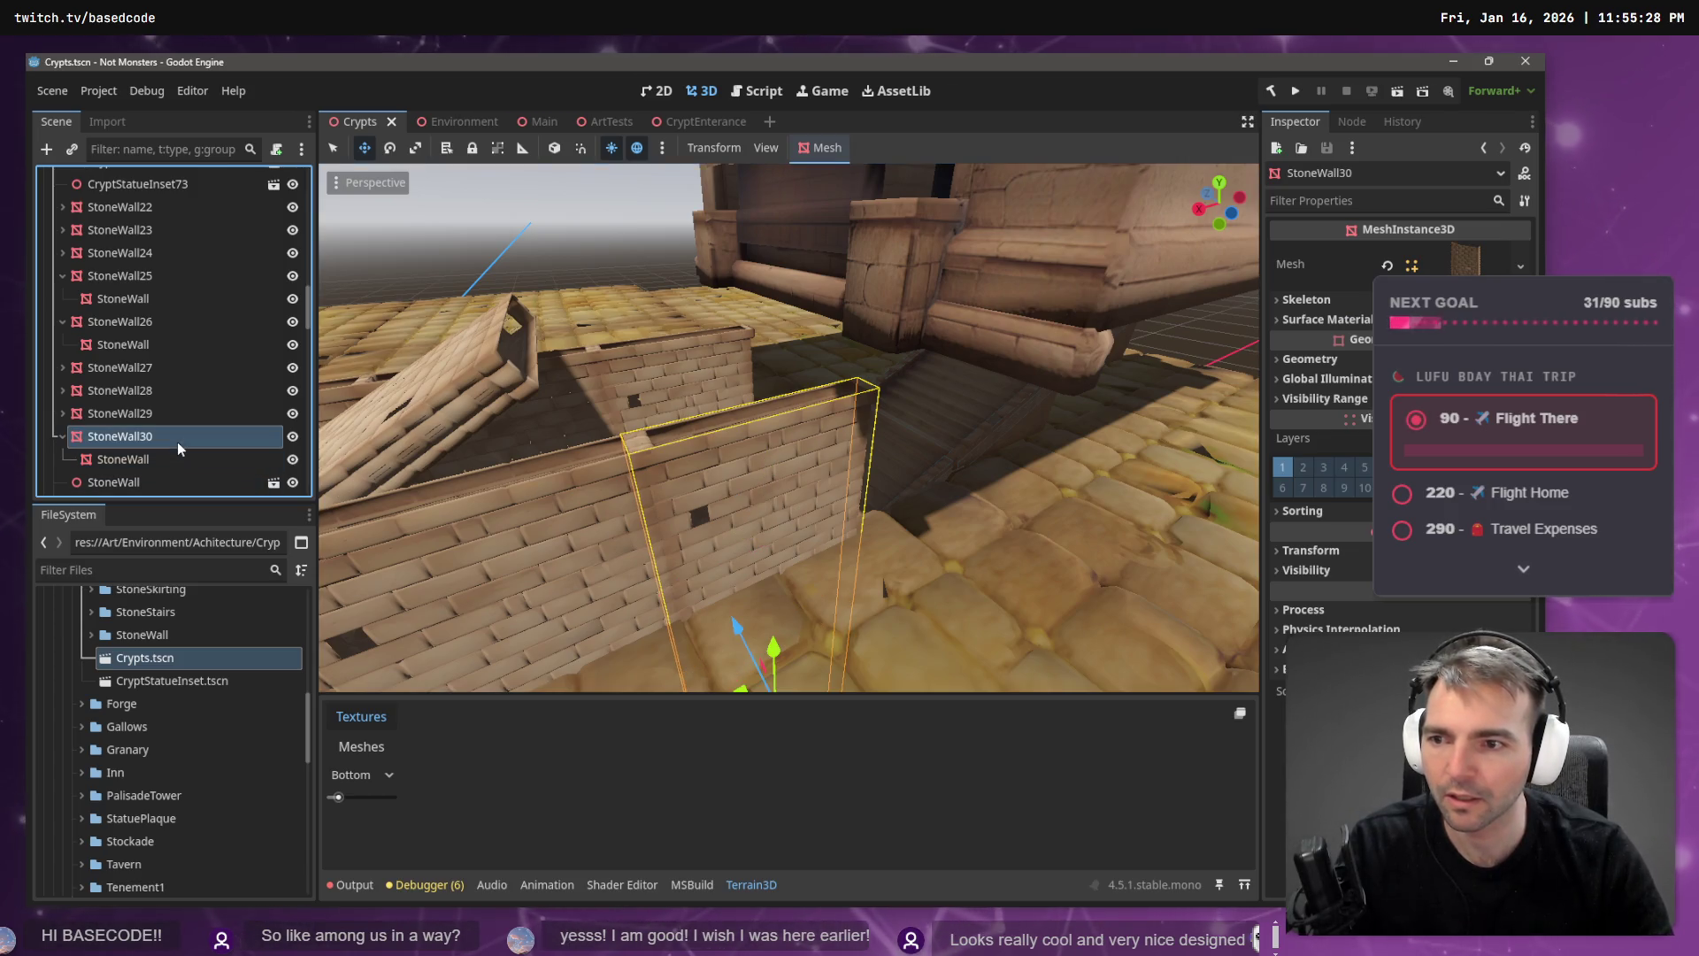
key(Left)
key(Left)
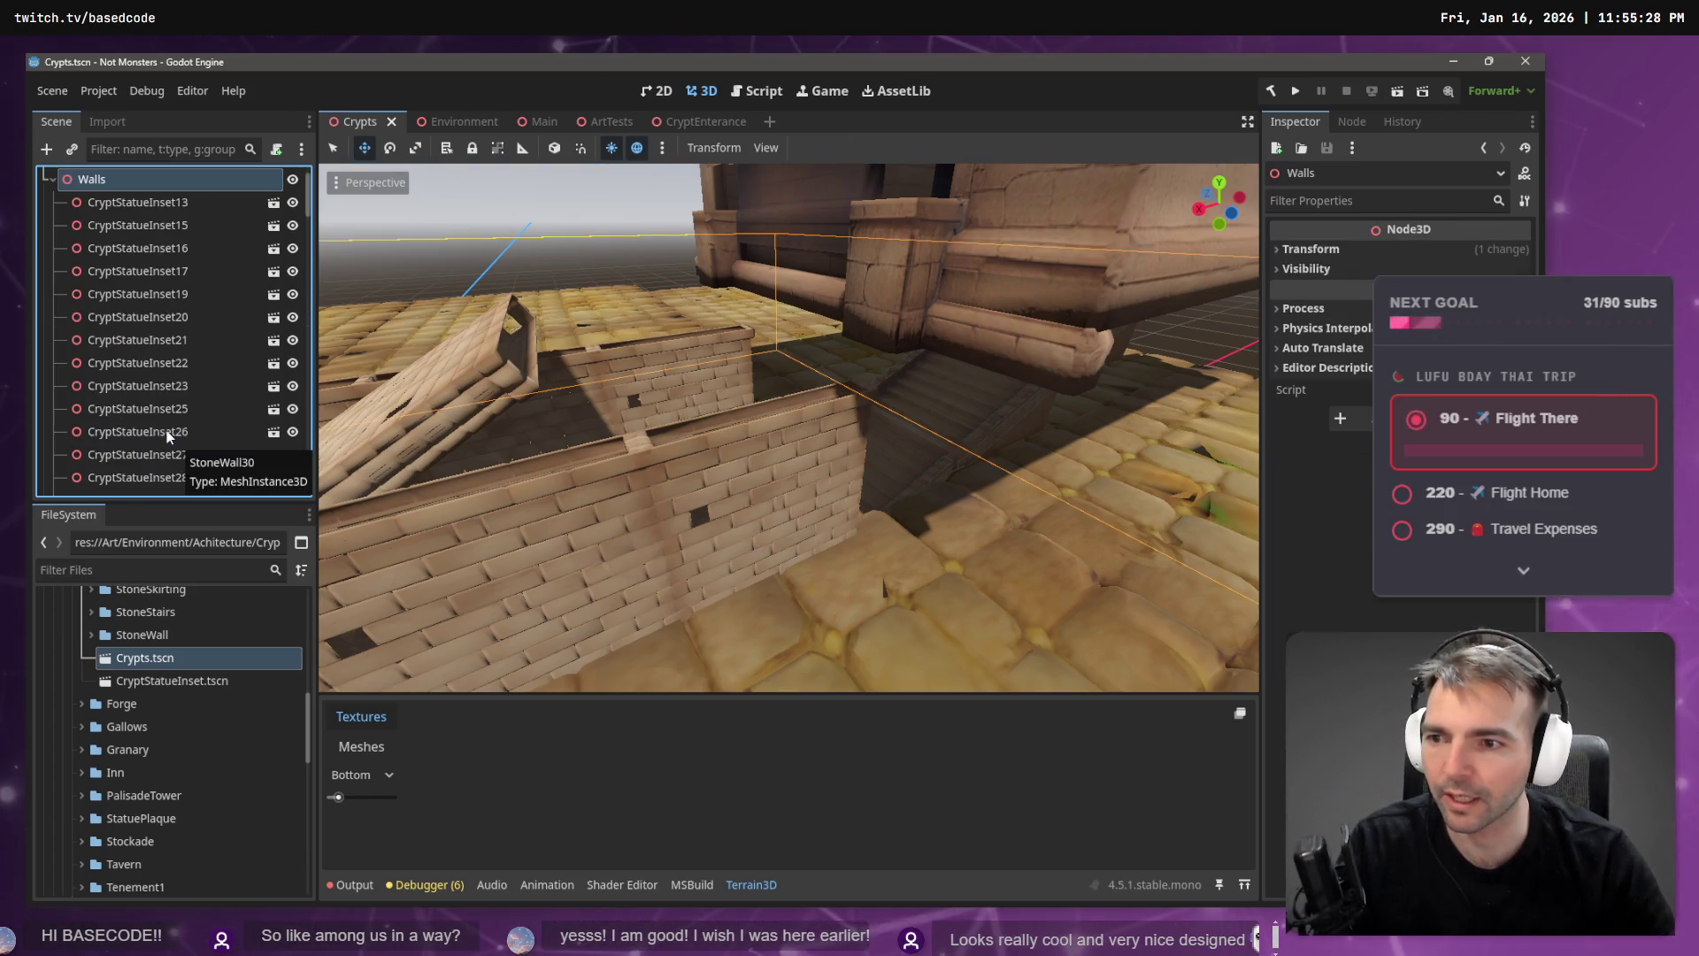
key(ctrl+v)
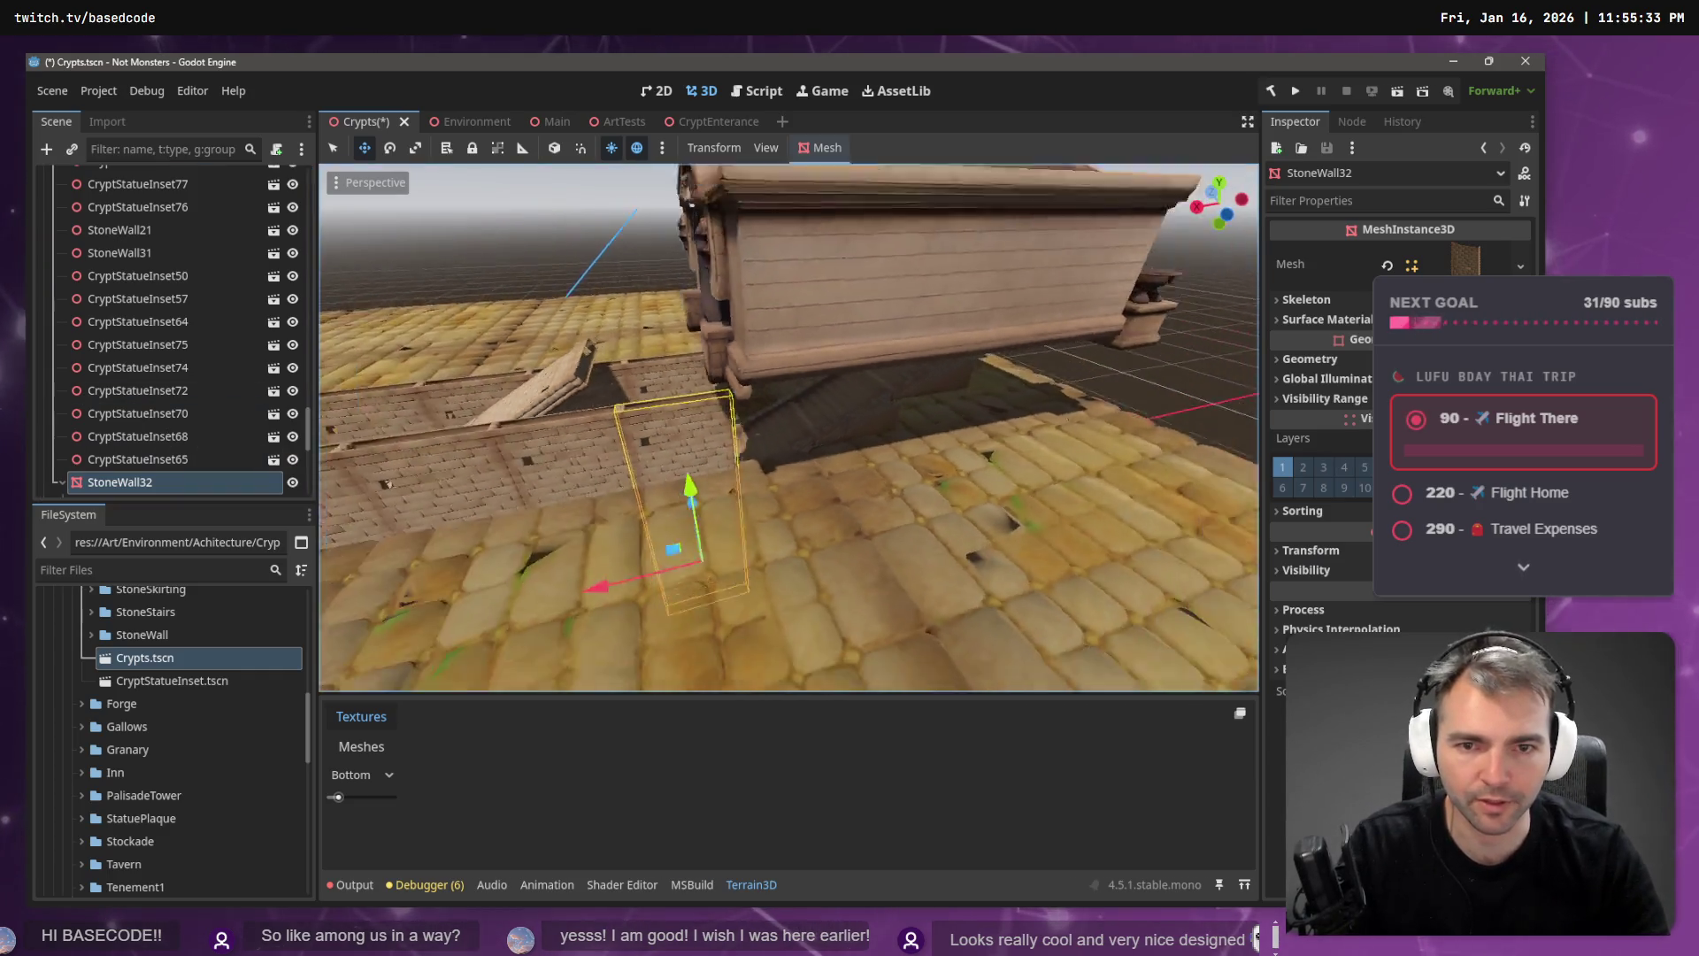
- Slide StoneWall32 about 3.4 units along X
scroll(821, 528, down, 2)
drag(613, 579, 688, 577)
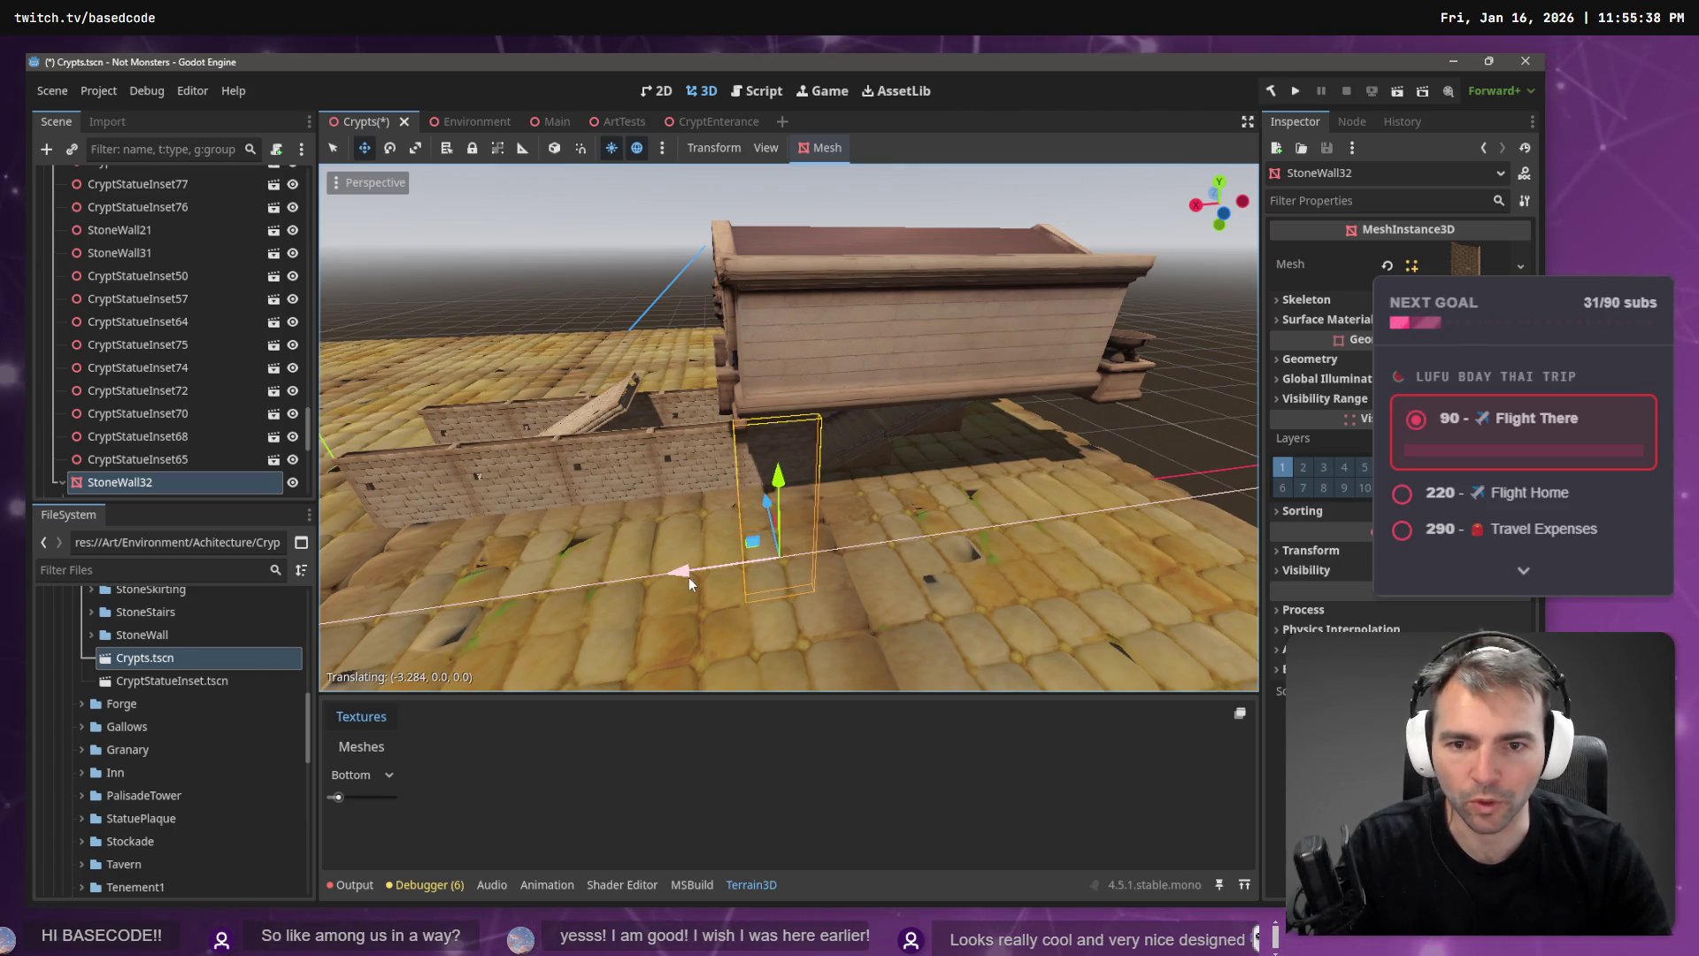
scroll(689, 577, up, 2)
scroll(730, 550, up, 5)
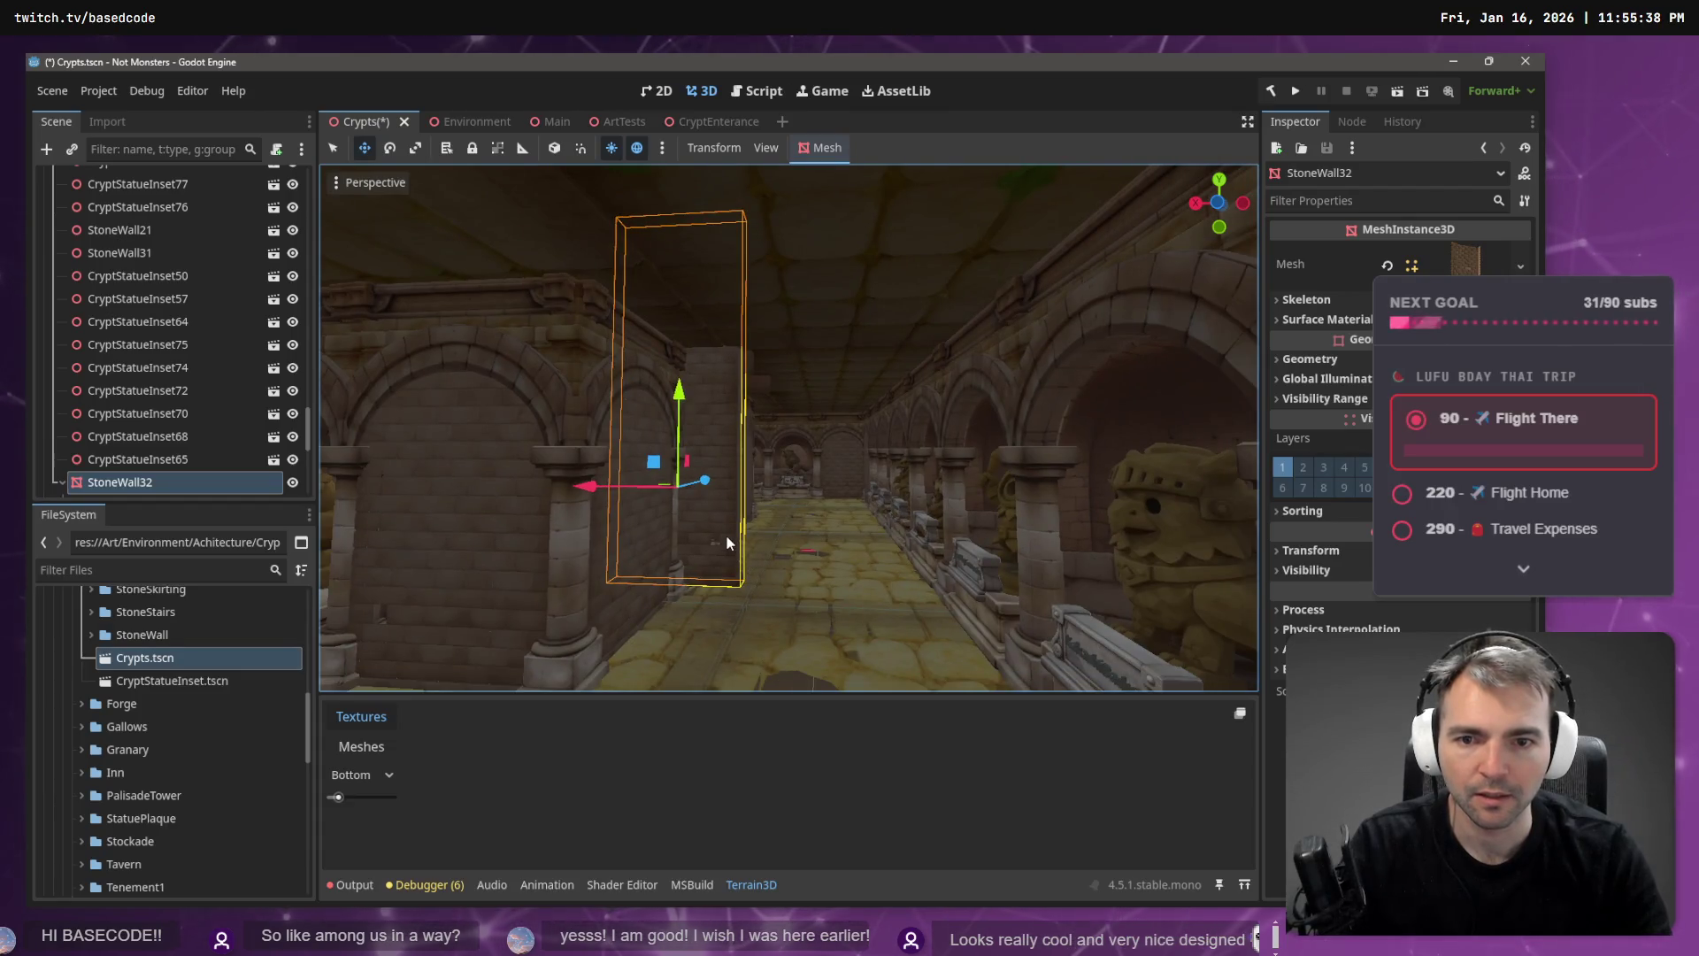
scroll(159, 425, down, 2)
- Frame StoneWall32's inner StoneWall mesh and fly the view down toward the stairs
click(100, 424)
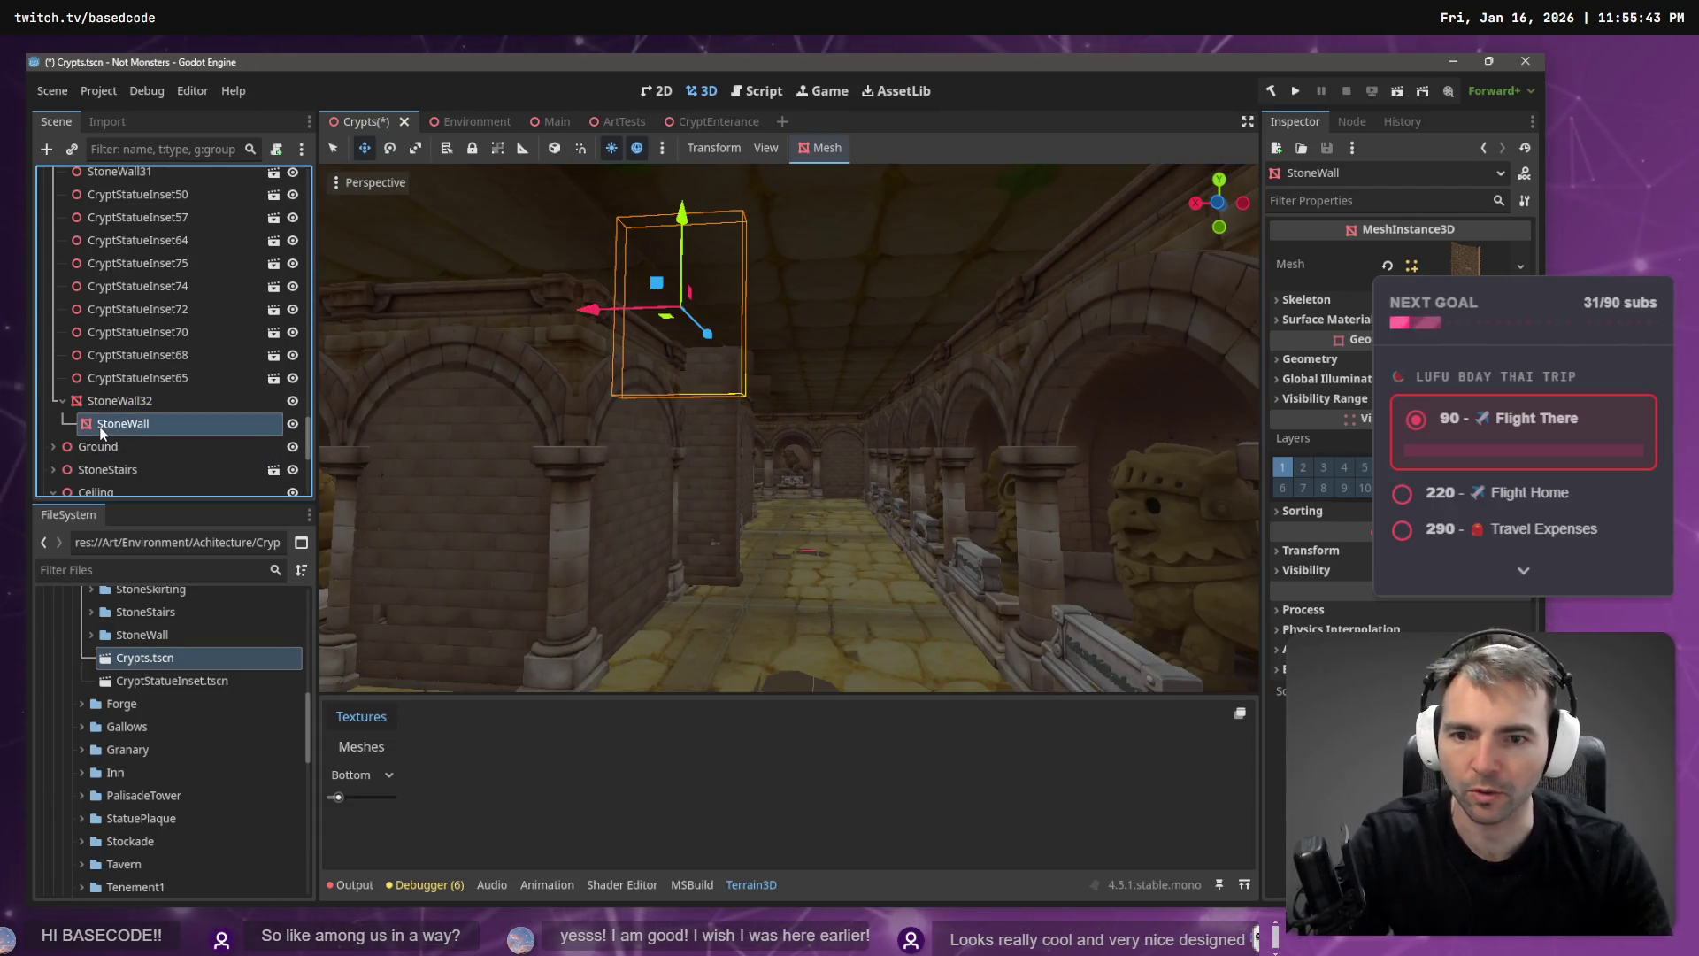
key(f)
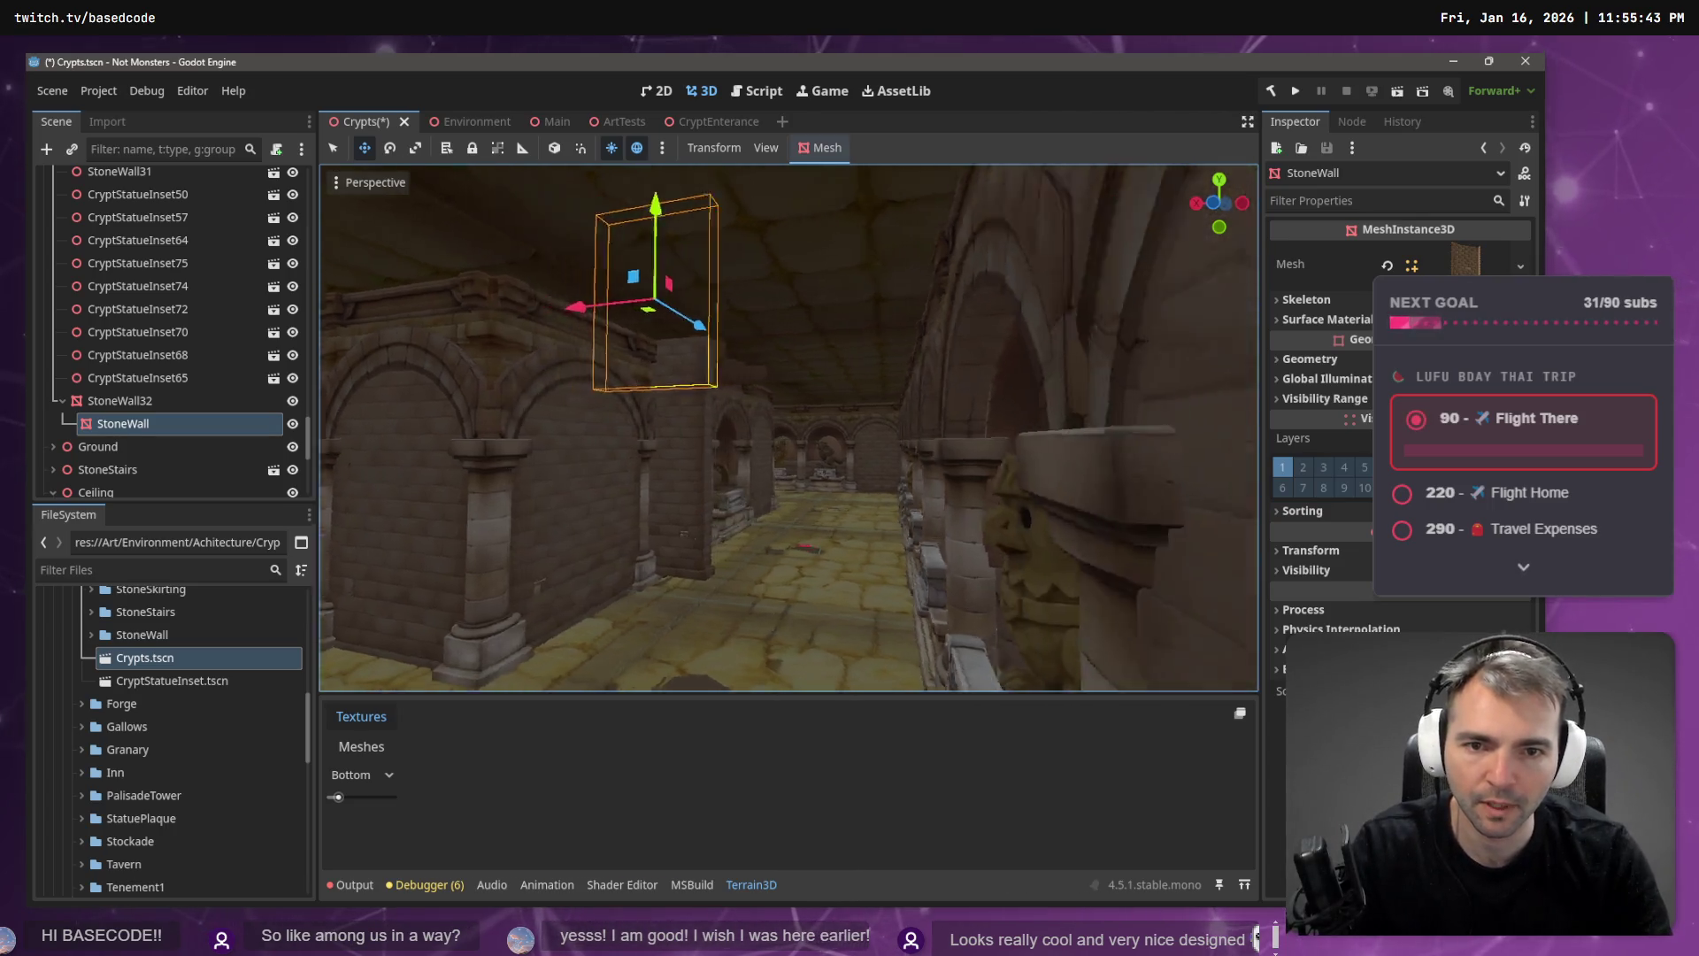
scroll(788, 425, down, 3)
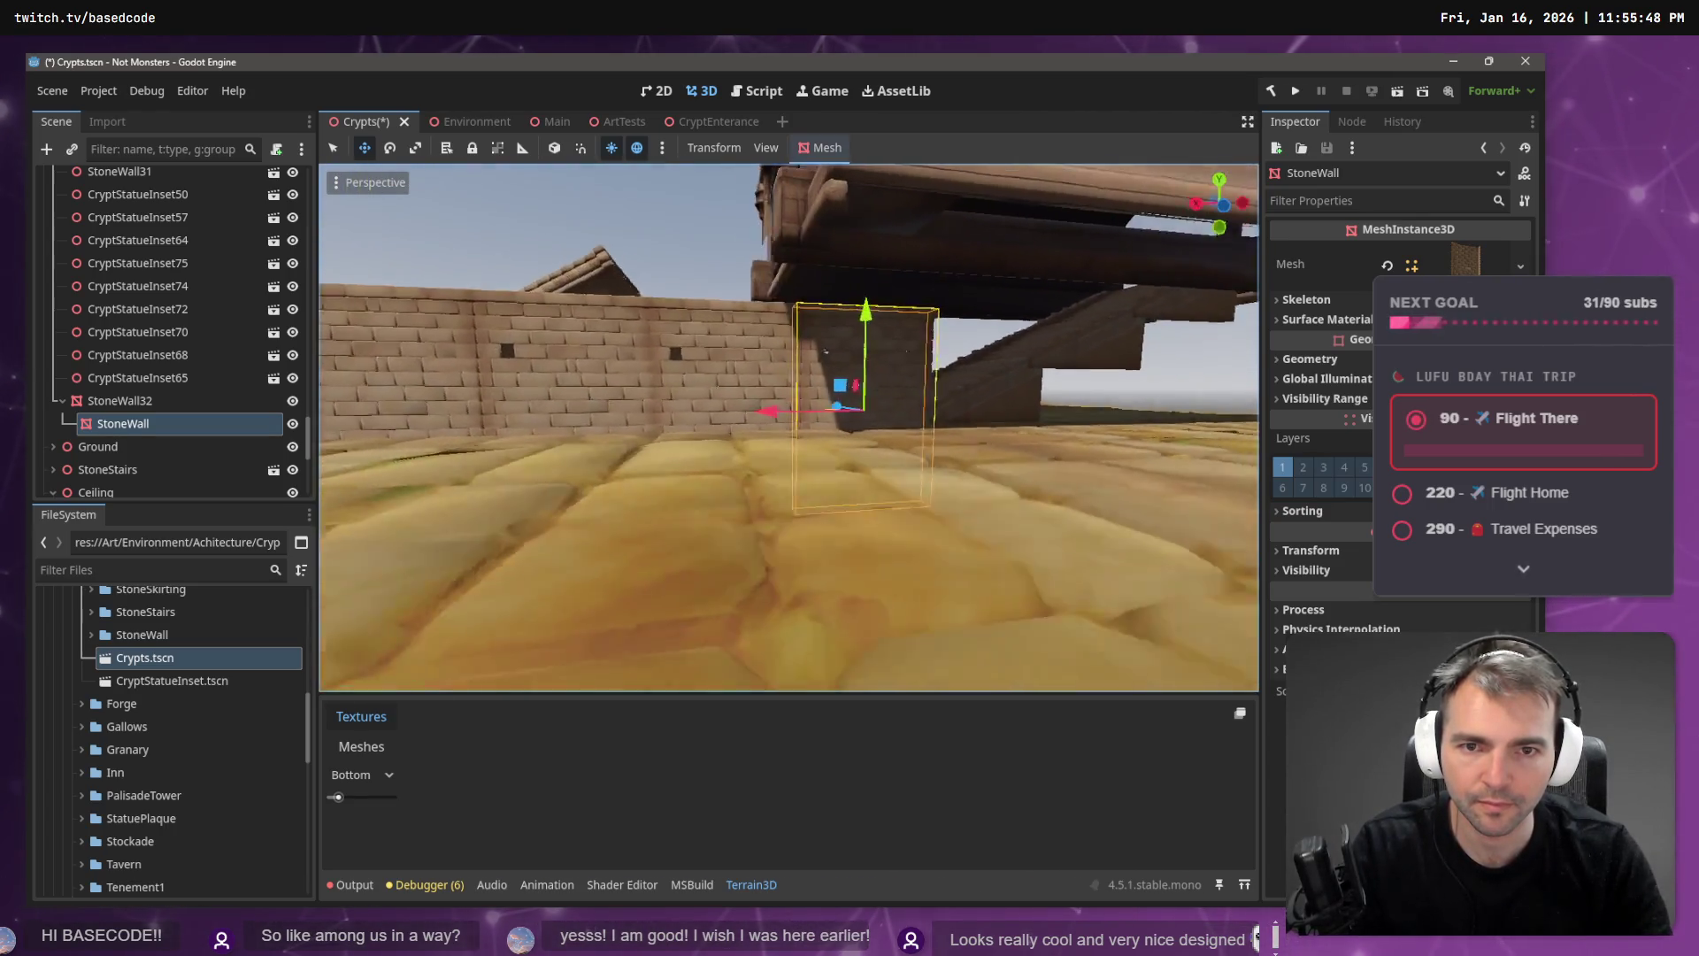
key(w)
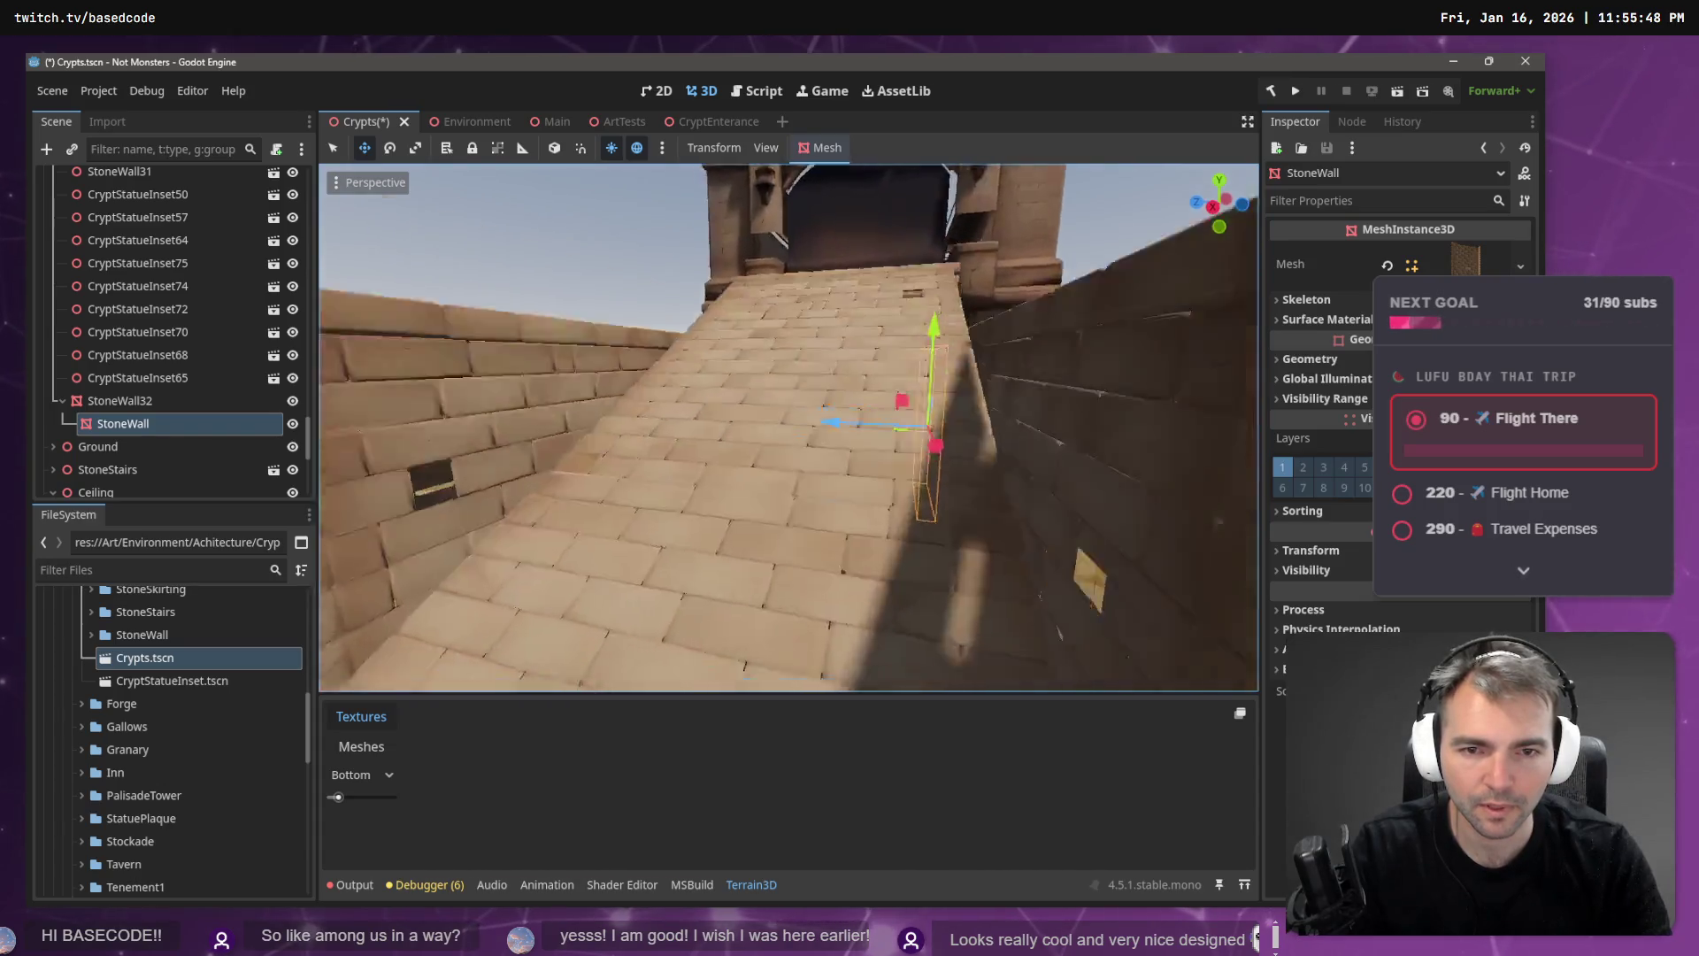
key(s)
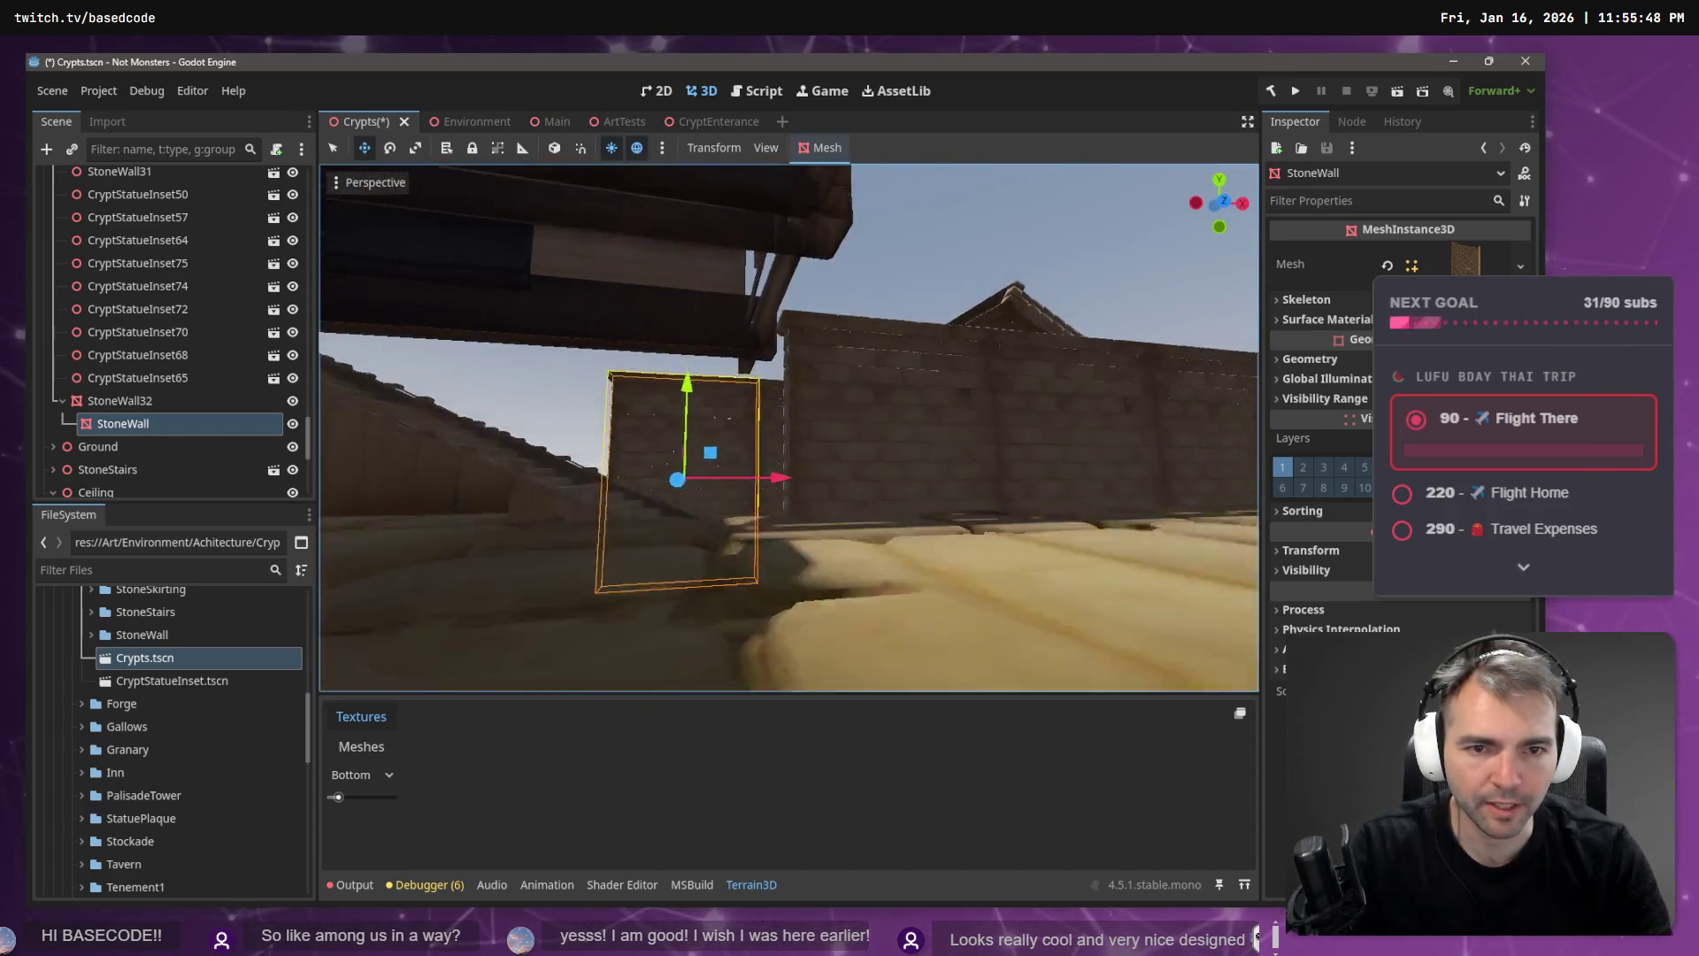
key(s)
click(827, 559)
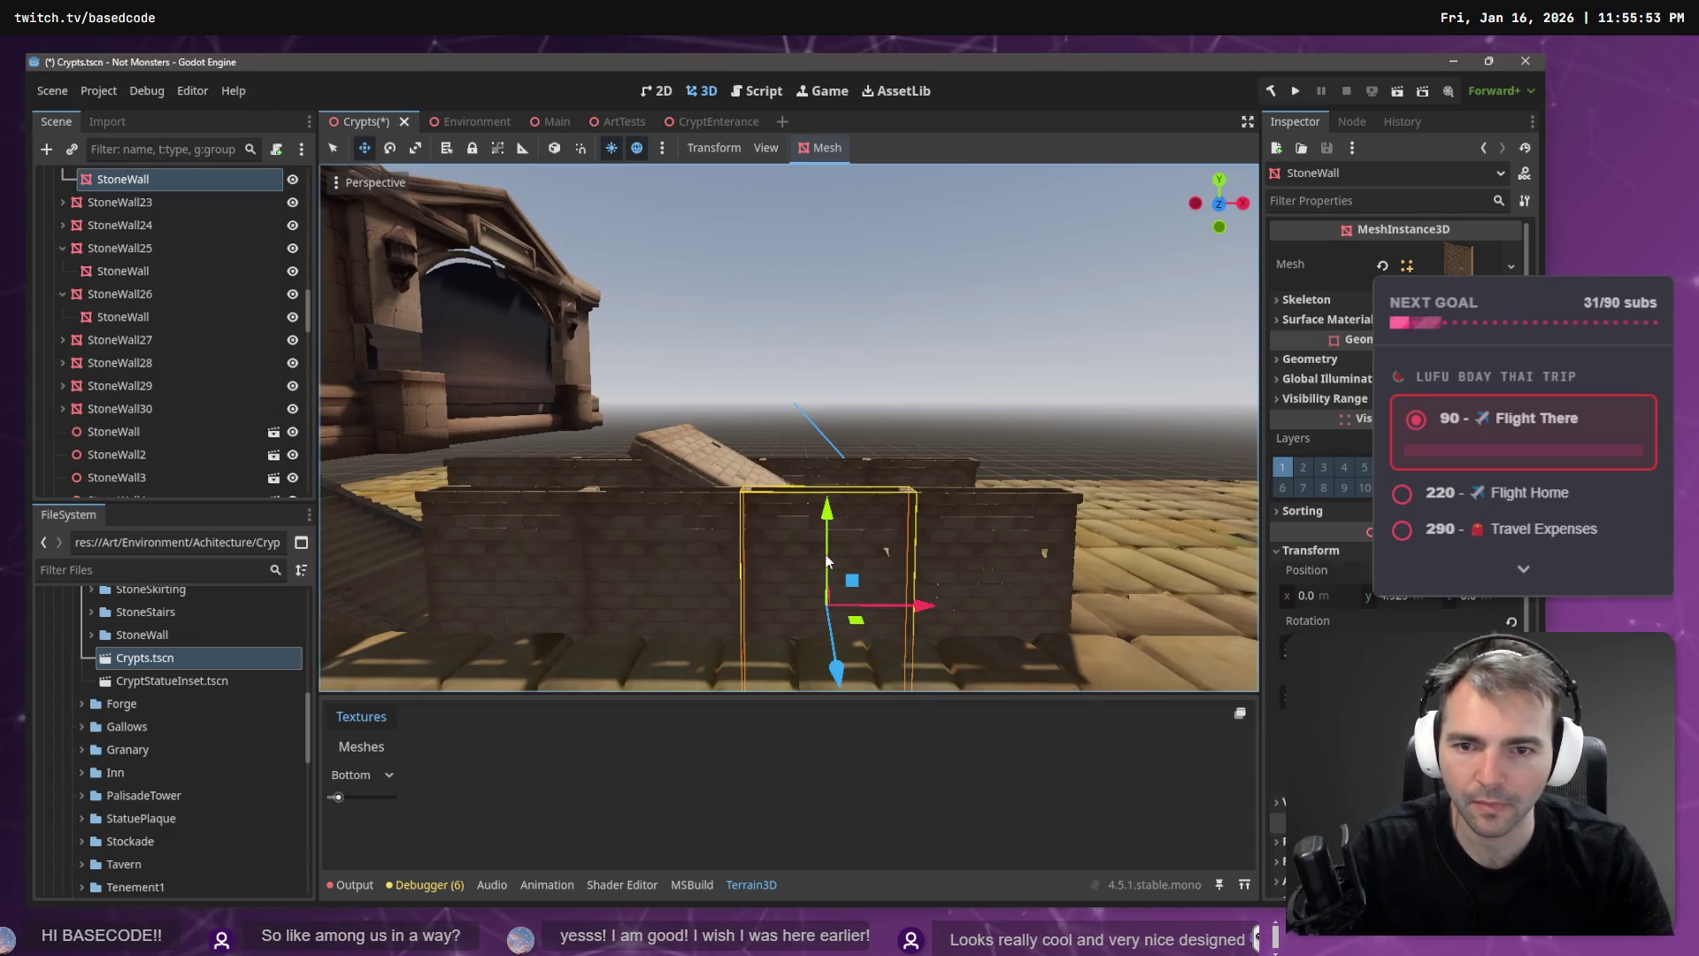
- Delete the extra child StoneWall piece from the stair corridor walls
key(w)
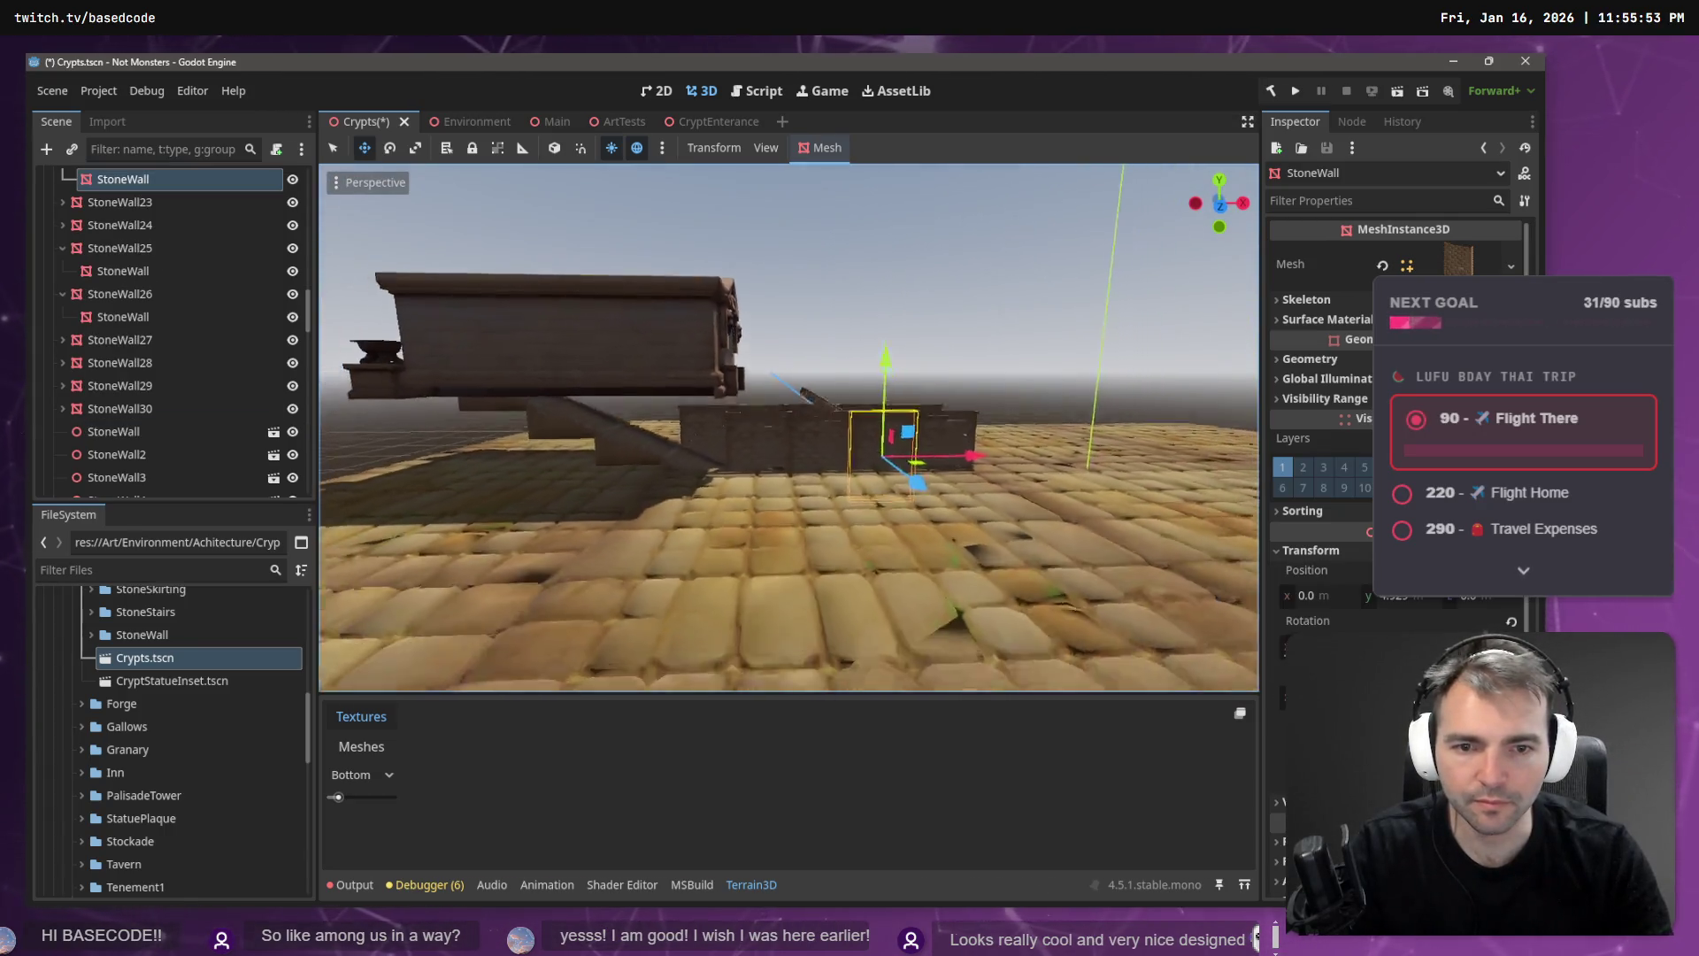
key(w)
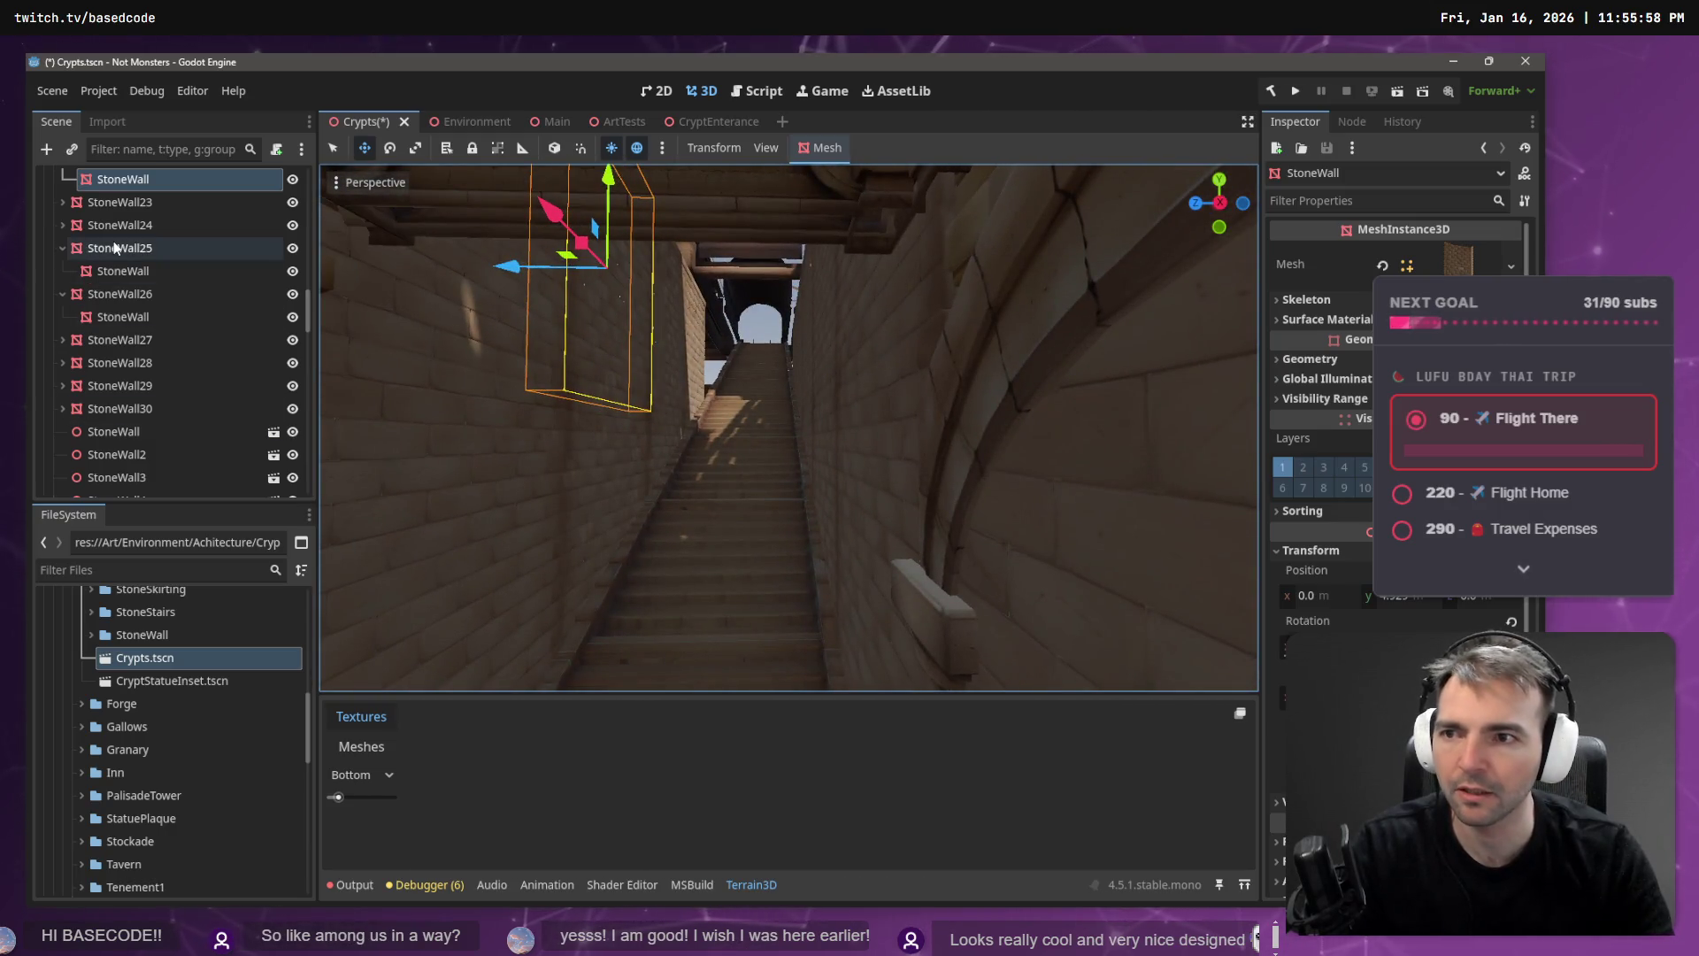
click(114, 241)
key(s)
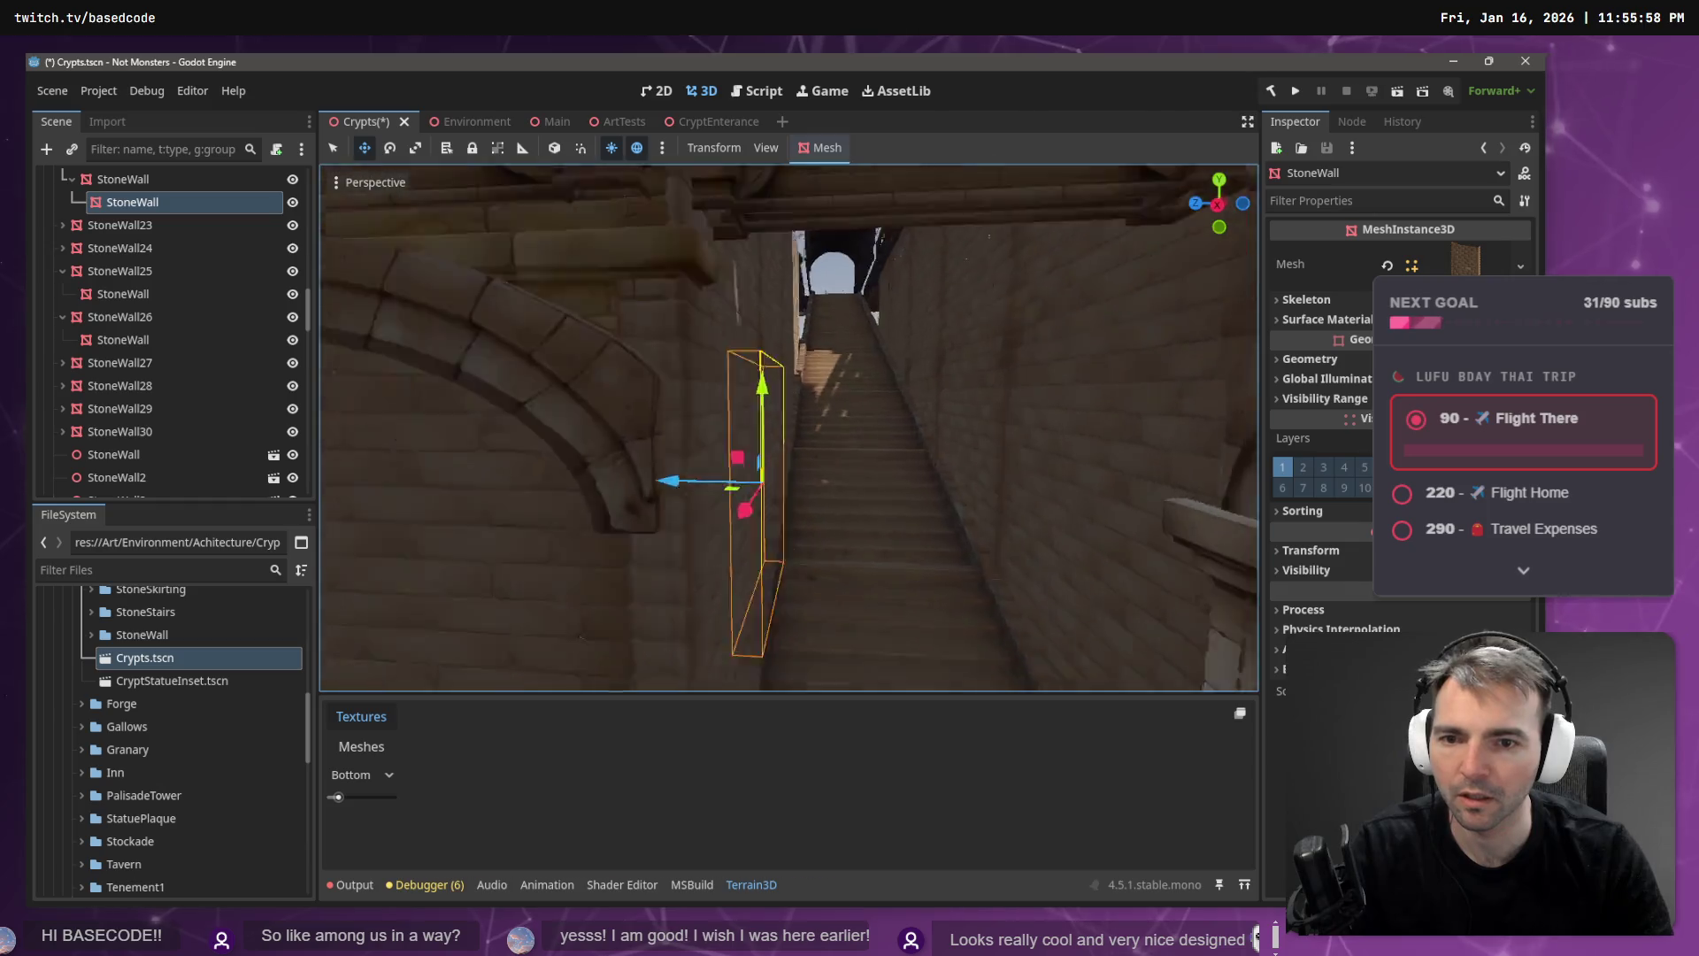
key(a)
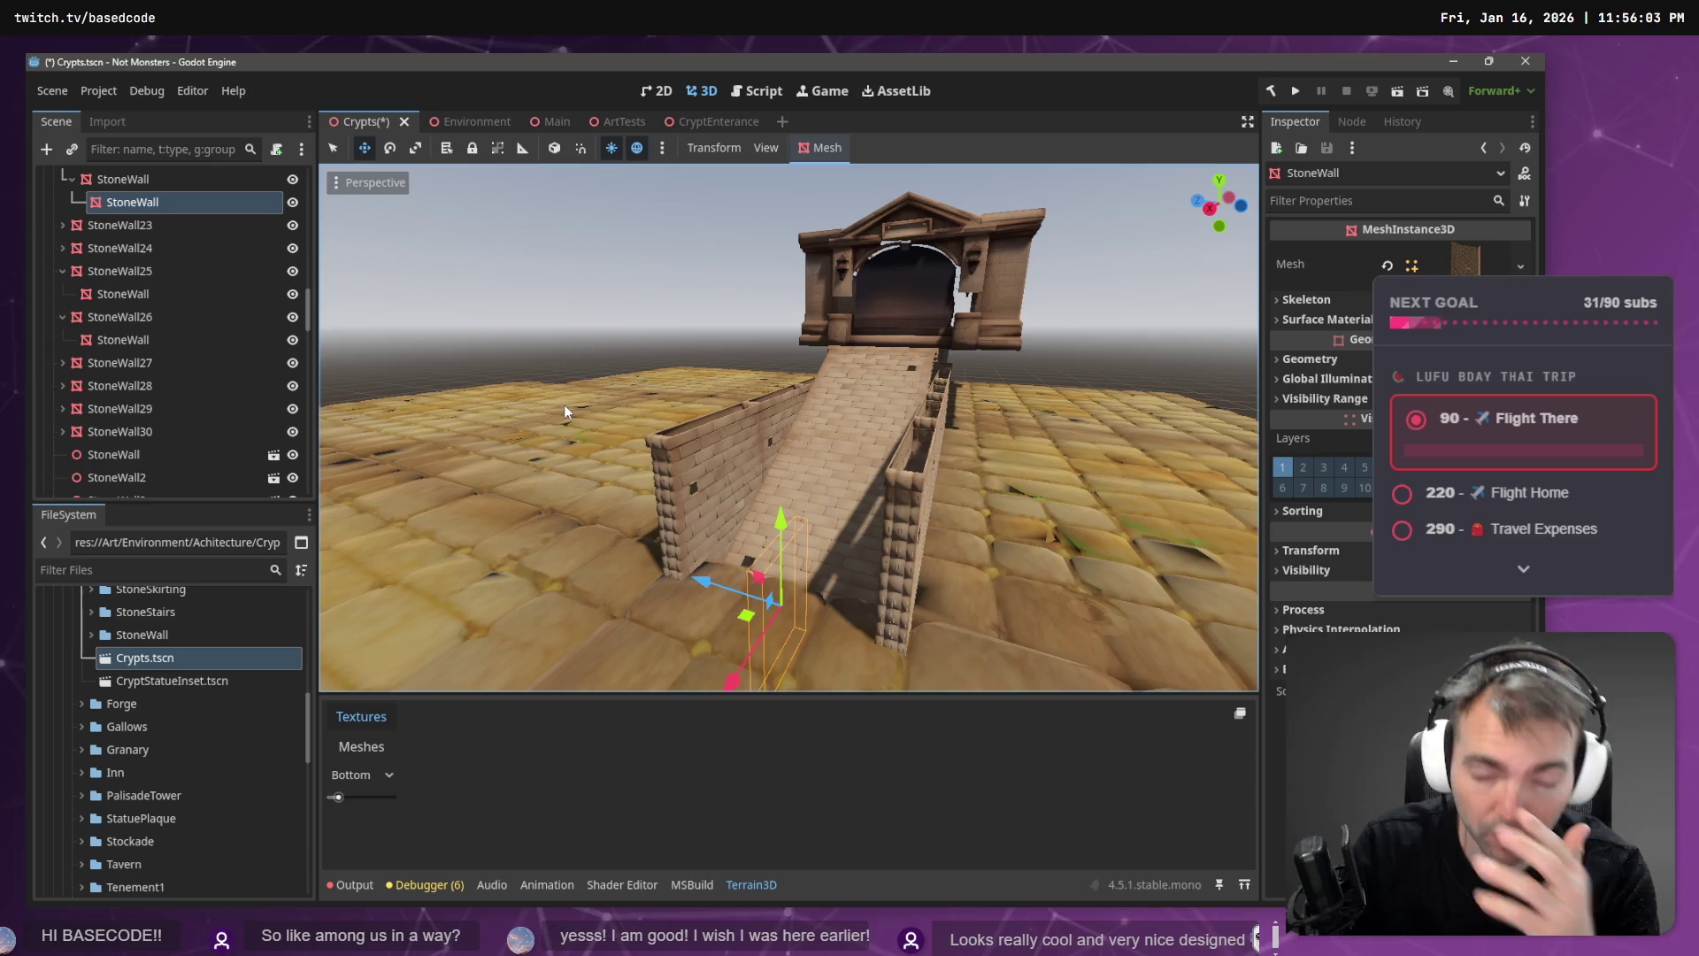
key(Delete)
- Select the StoneWall piece nested under StoneWall22 in the stair corridor
click(775, 426)
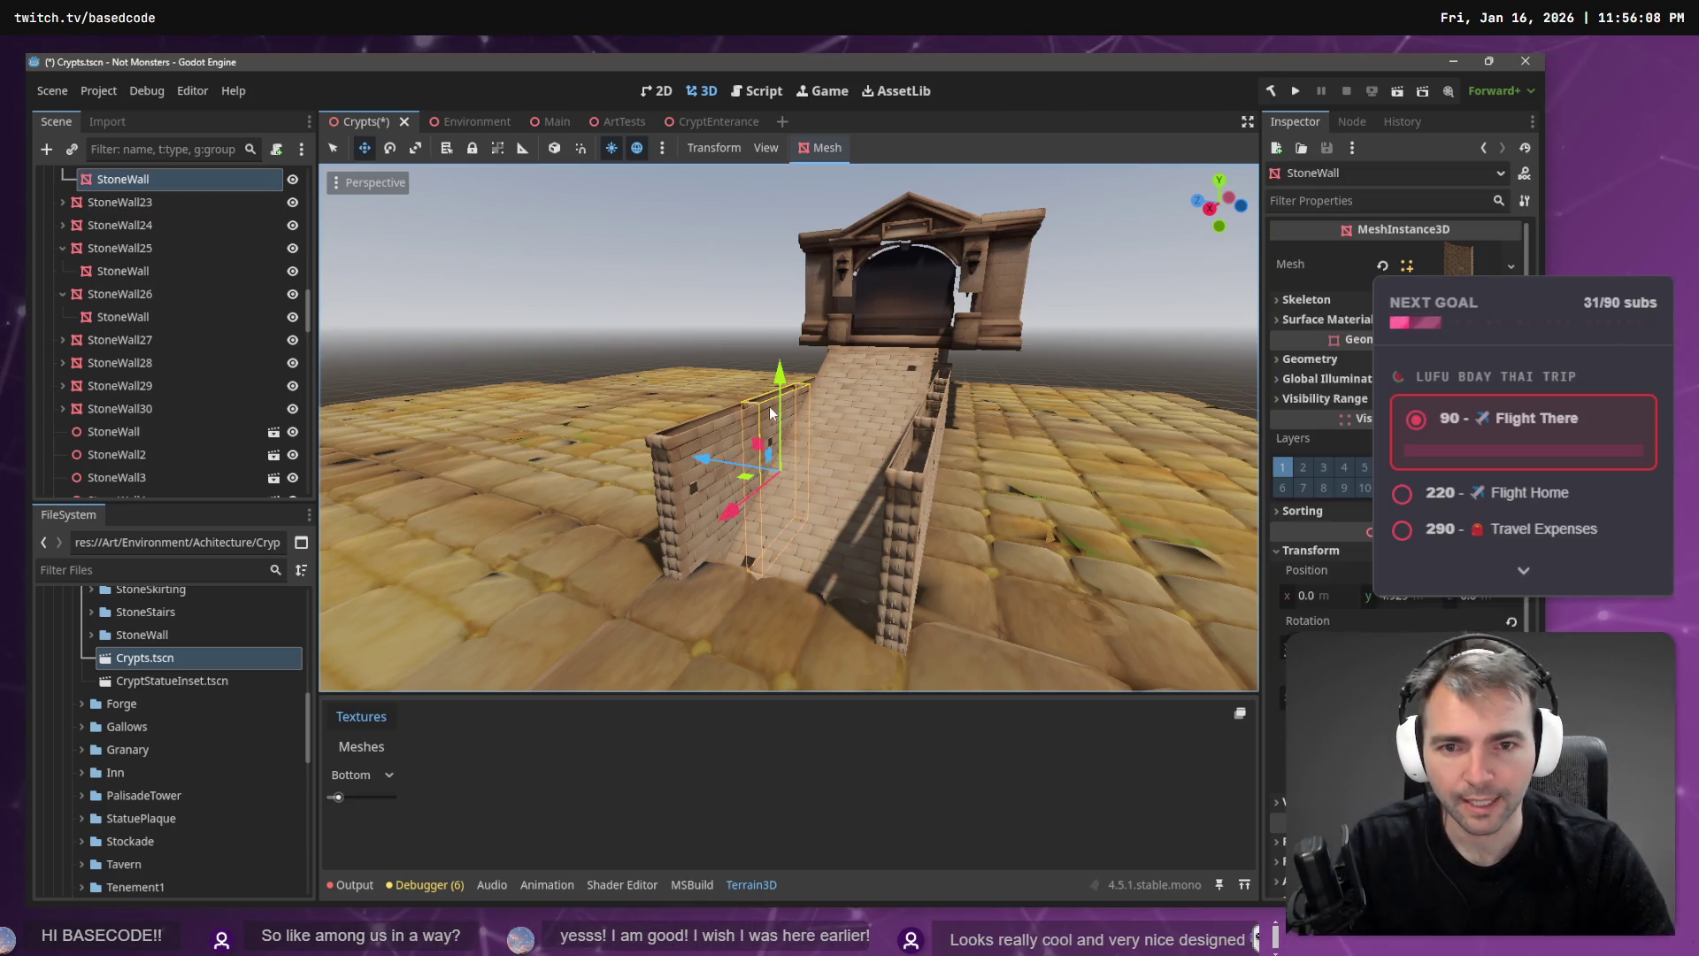
key(f)
key(w)
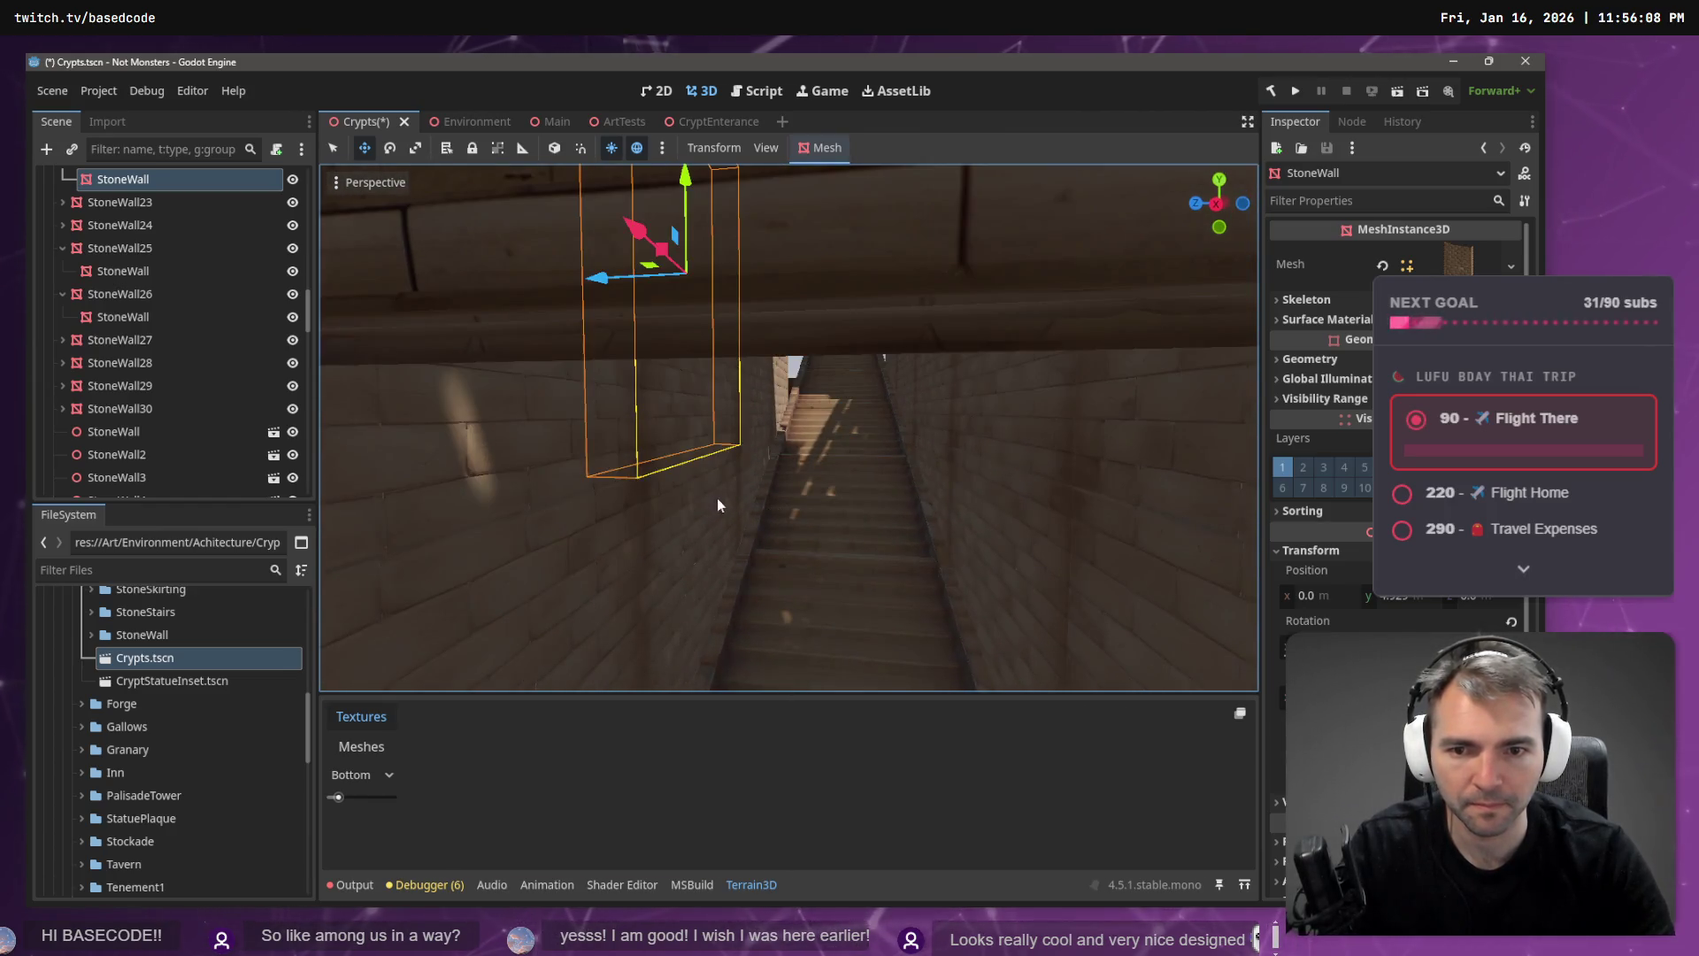
click(716, 498)
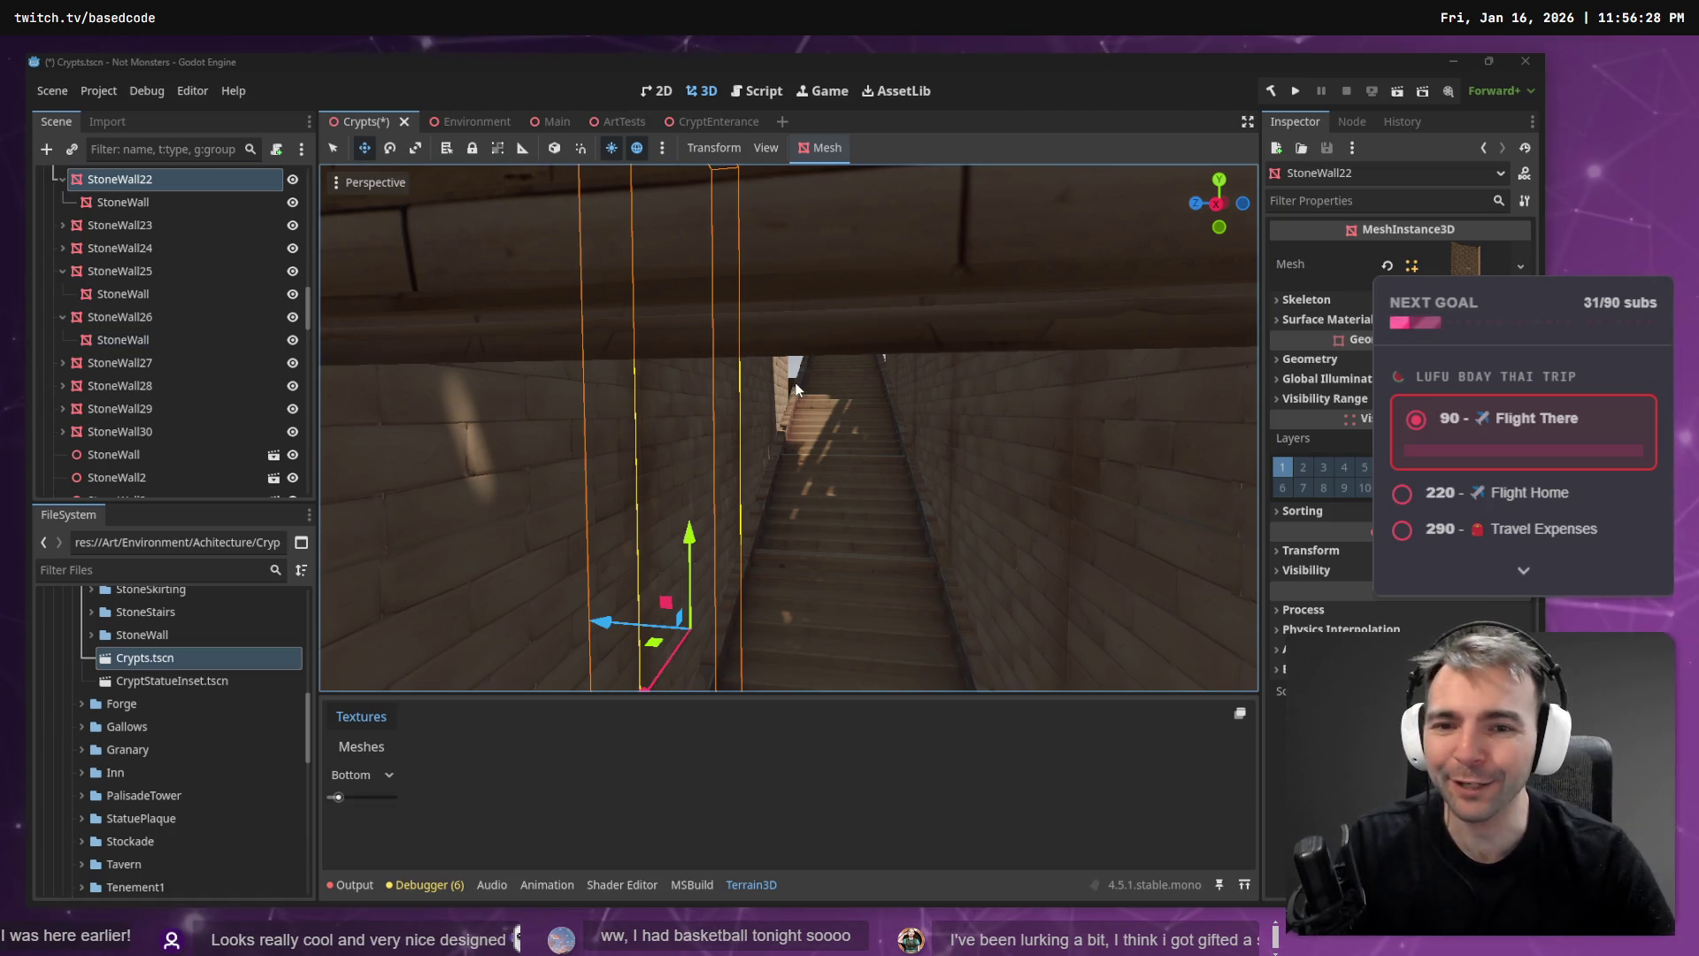
drag(397, 307, 531, 283)
click(702, 492)
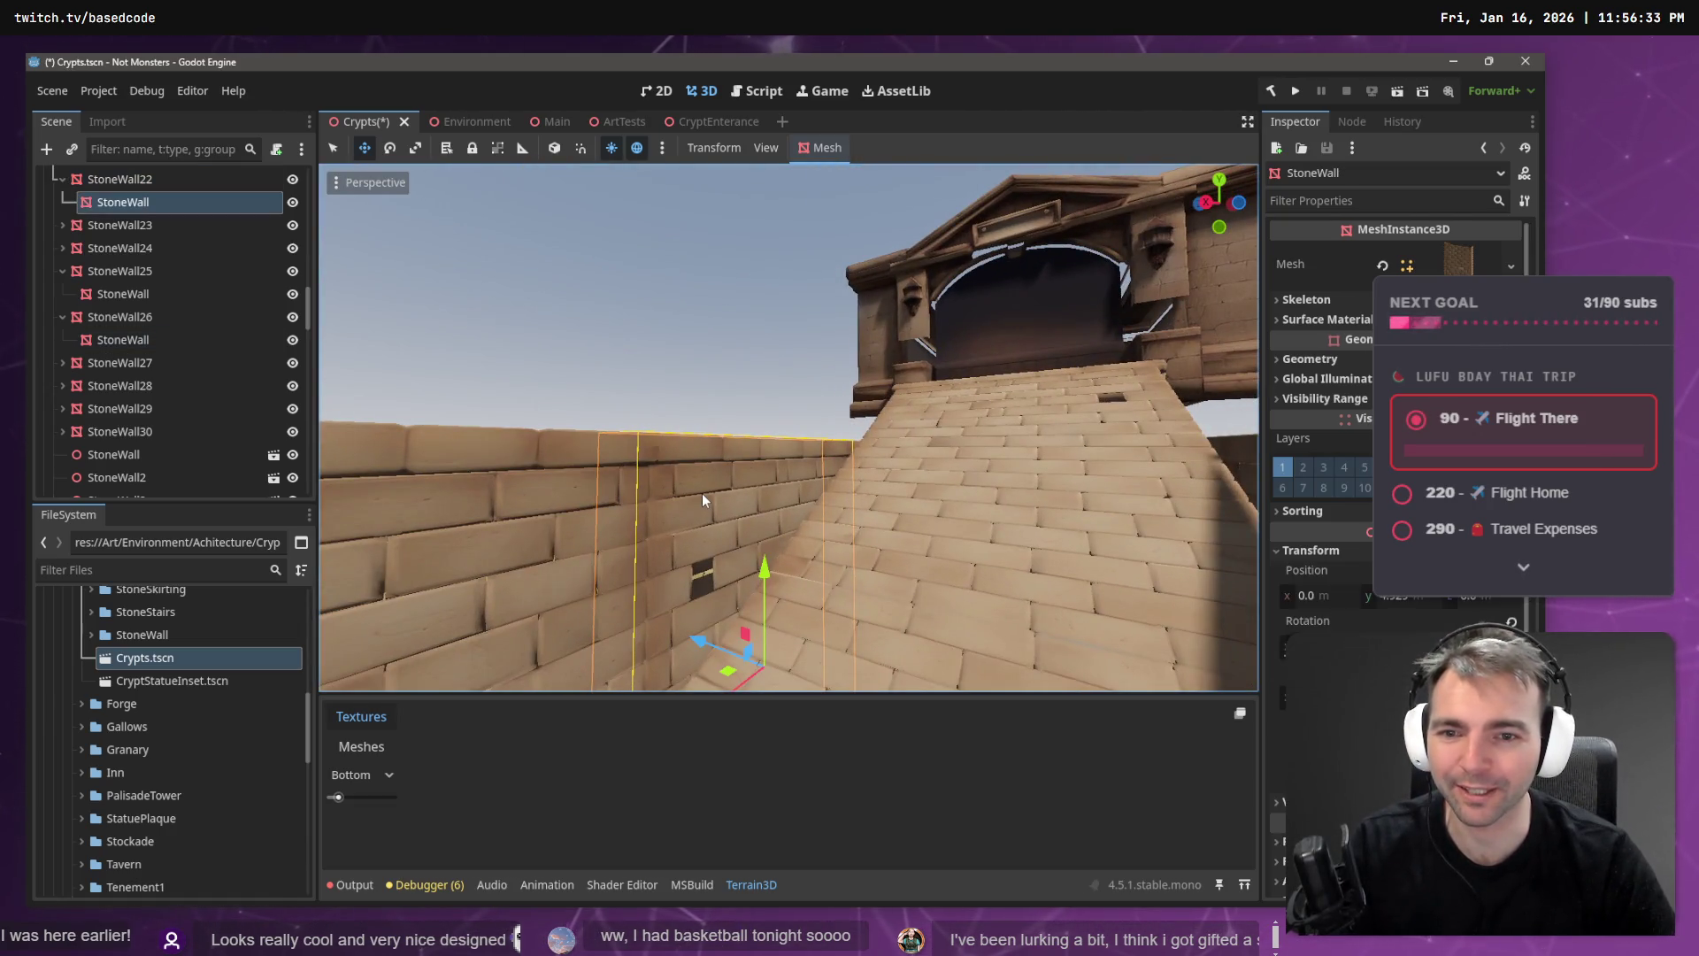
- Duplicate StoneWall22's wall piece and raise the copy about 6 m upward
key(f)
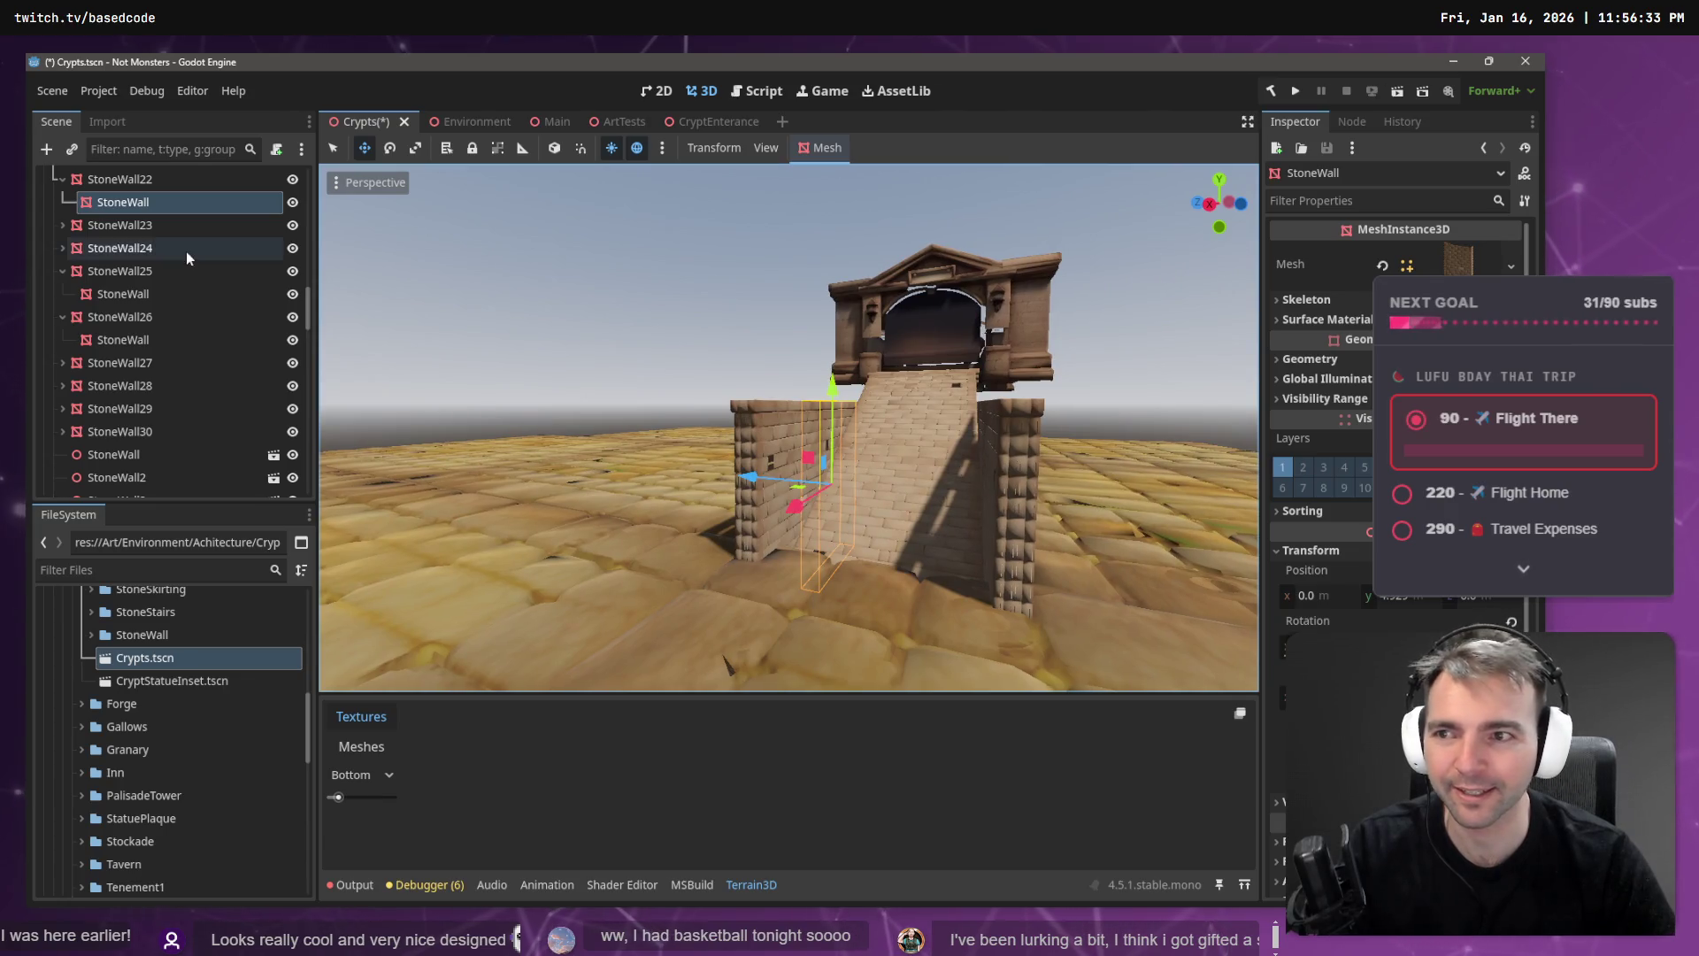
key(ctrl+v)
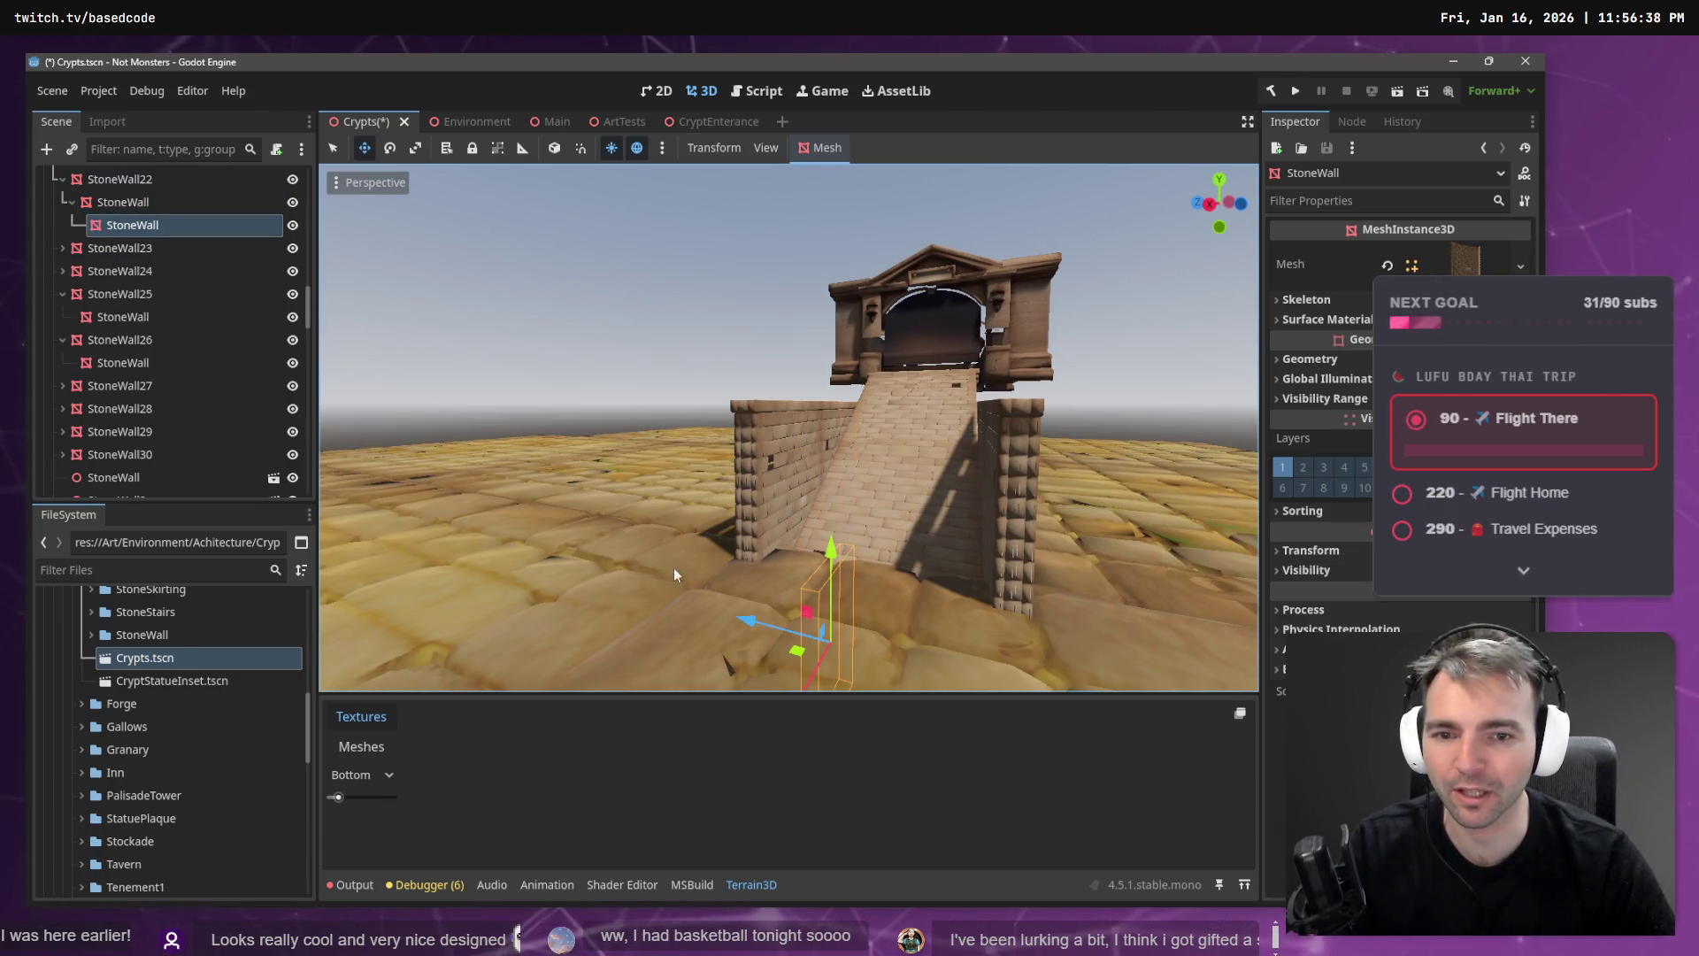
mouse_move(831, 556)
mouse_down()
mouse_move(807, 363)
mouse_move(815, 228)
mouse_up()
scroll(815, 228, up, 5)
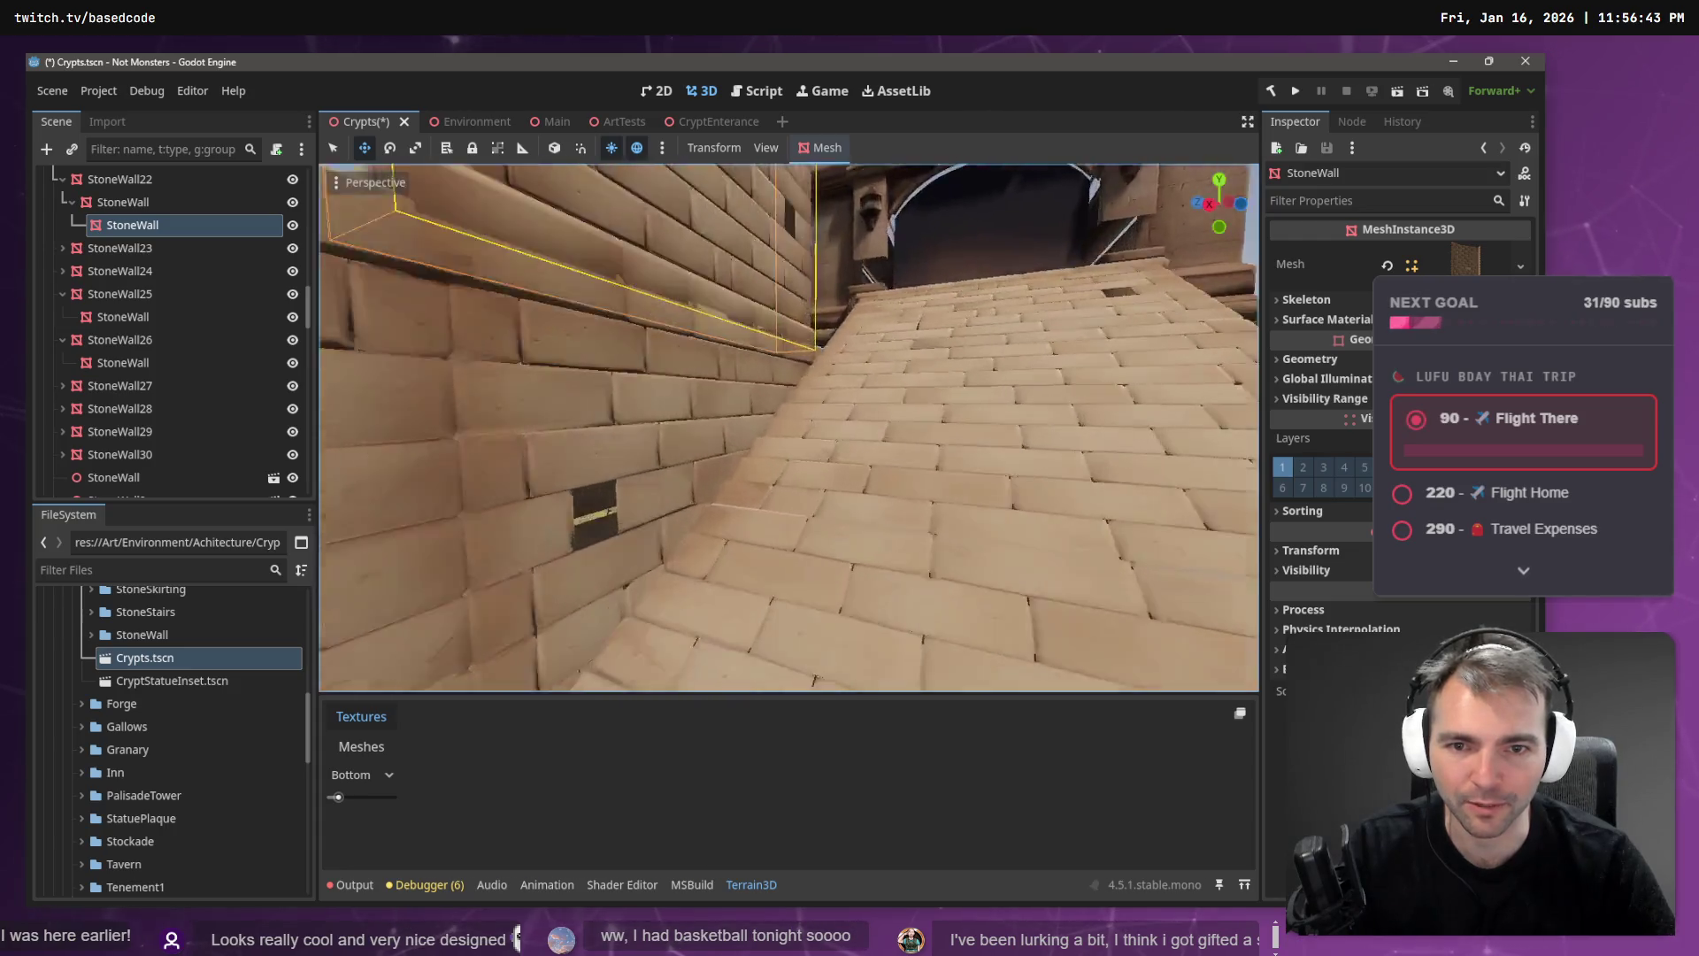
scroll(815, 228, down, 5)
key(e)
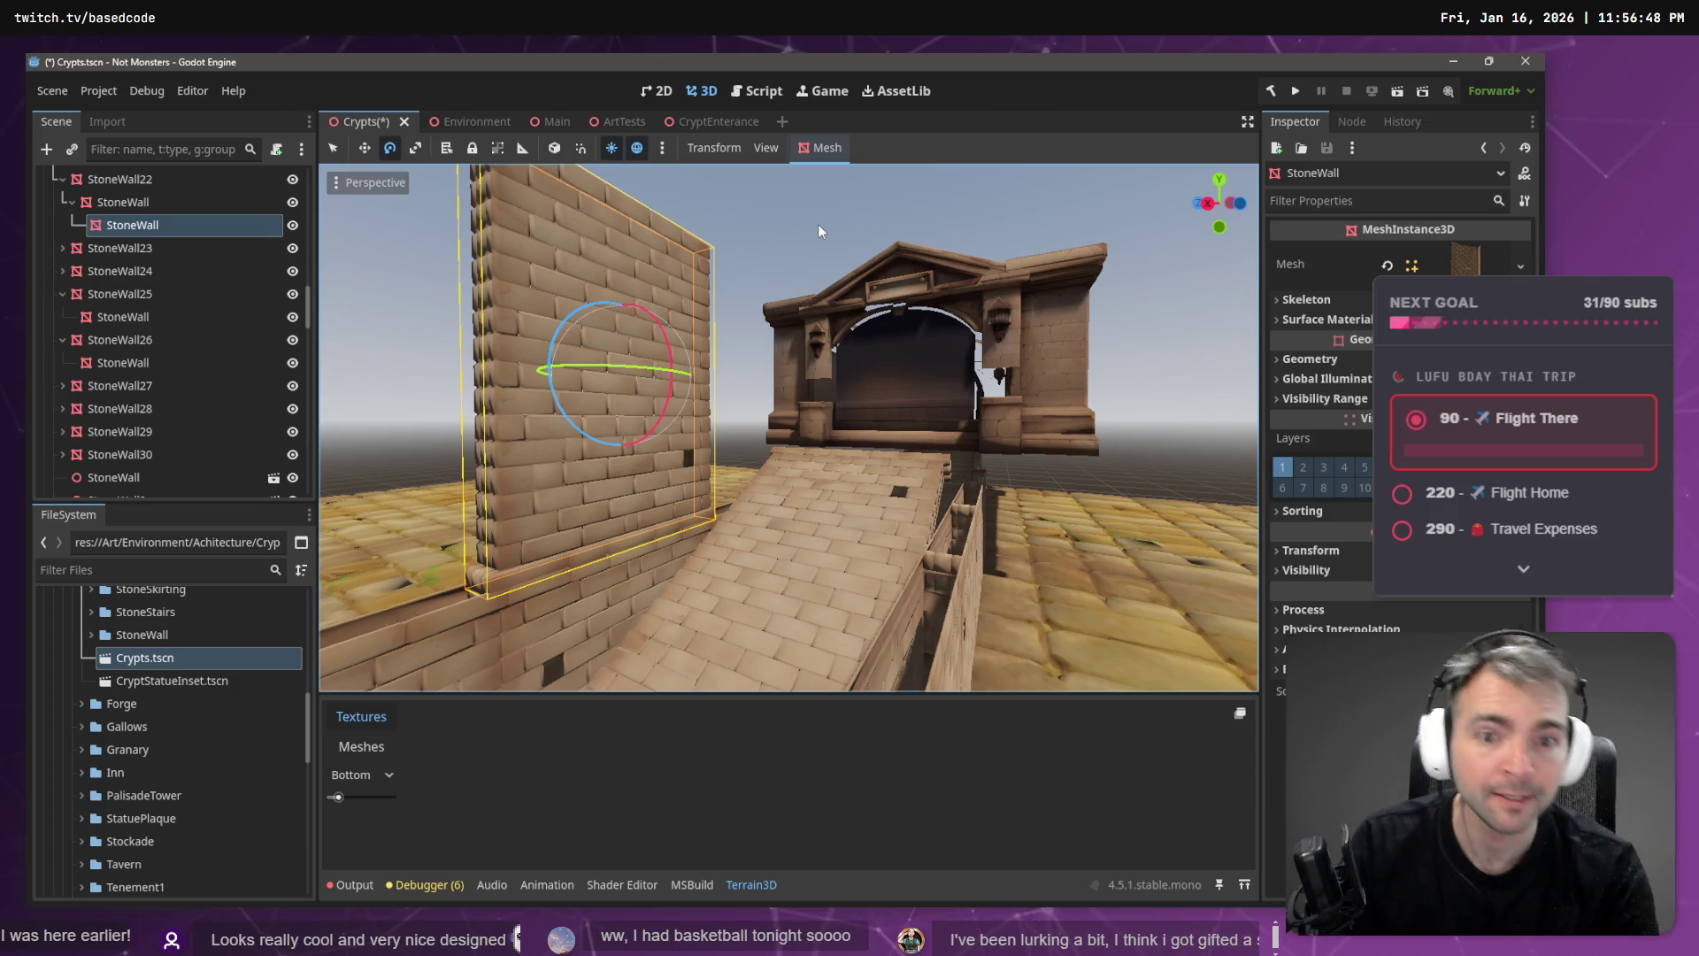
- Select StoneWall22 and switch to scaling it
key(s)
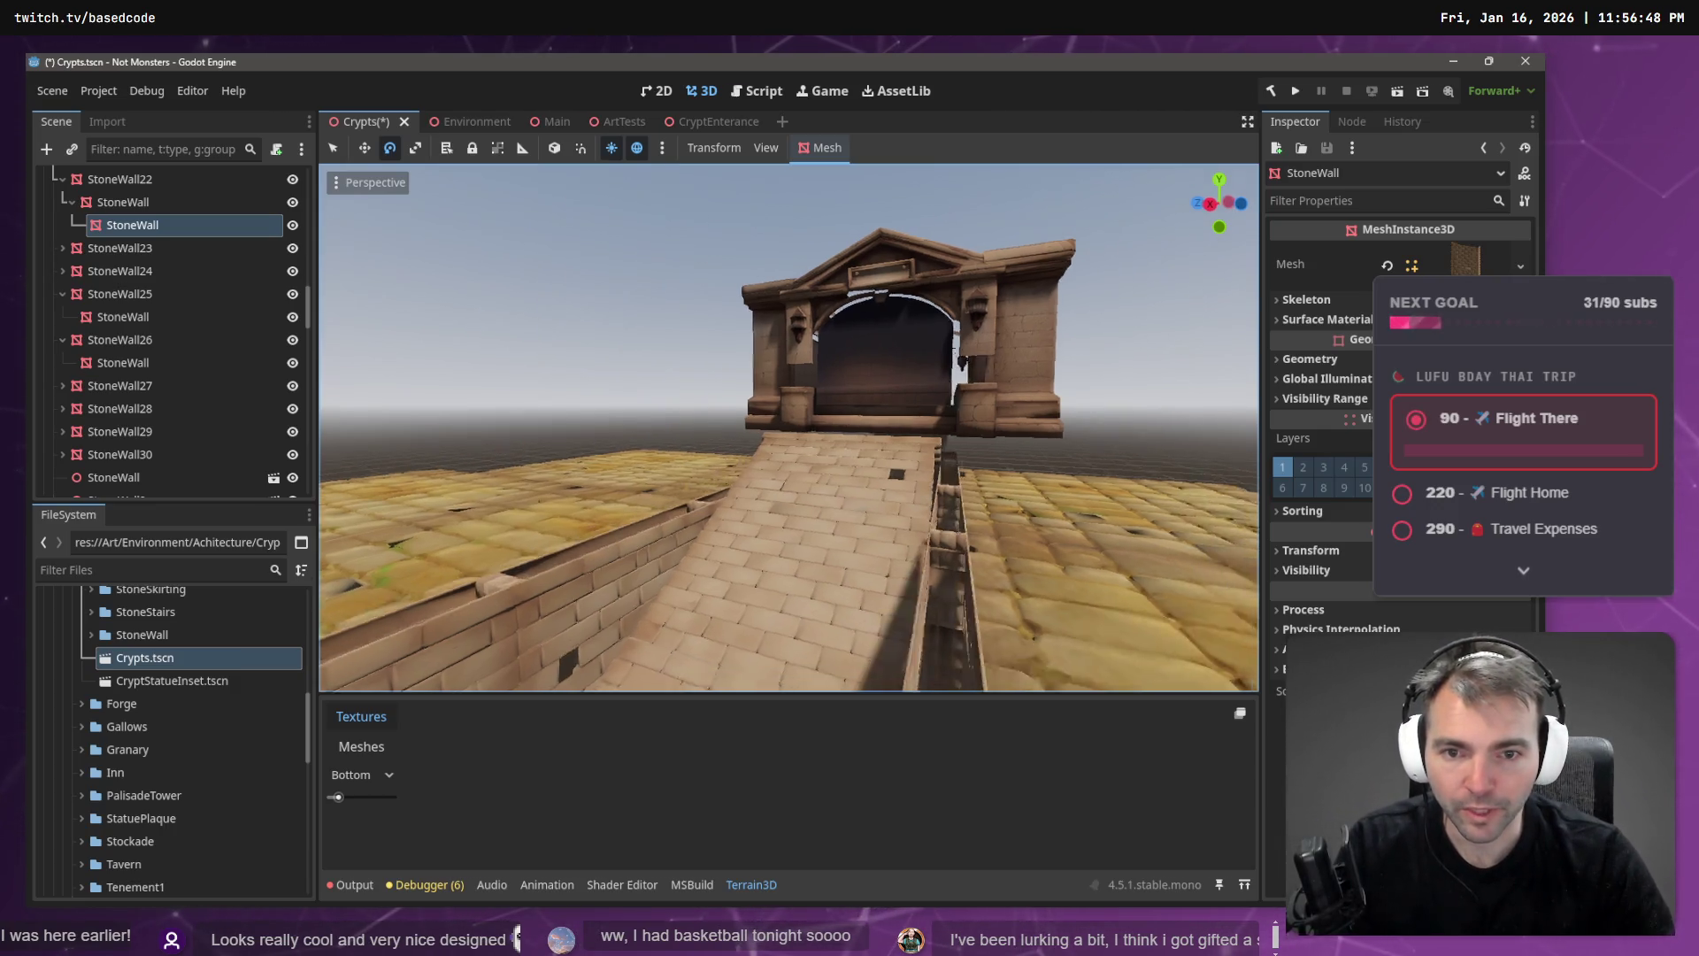
key(s)
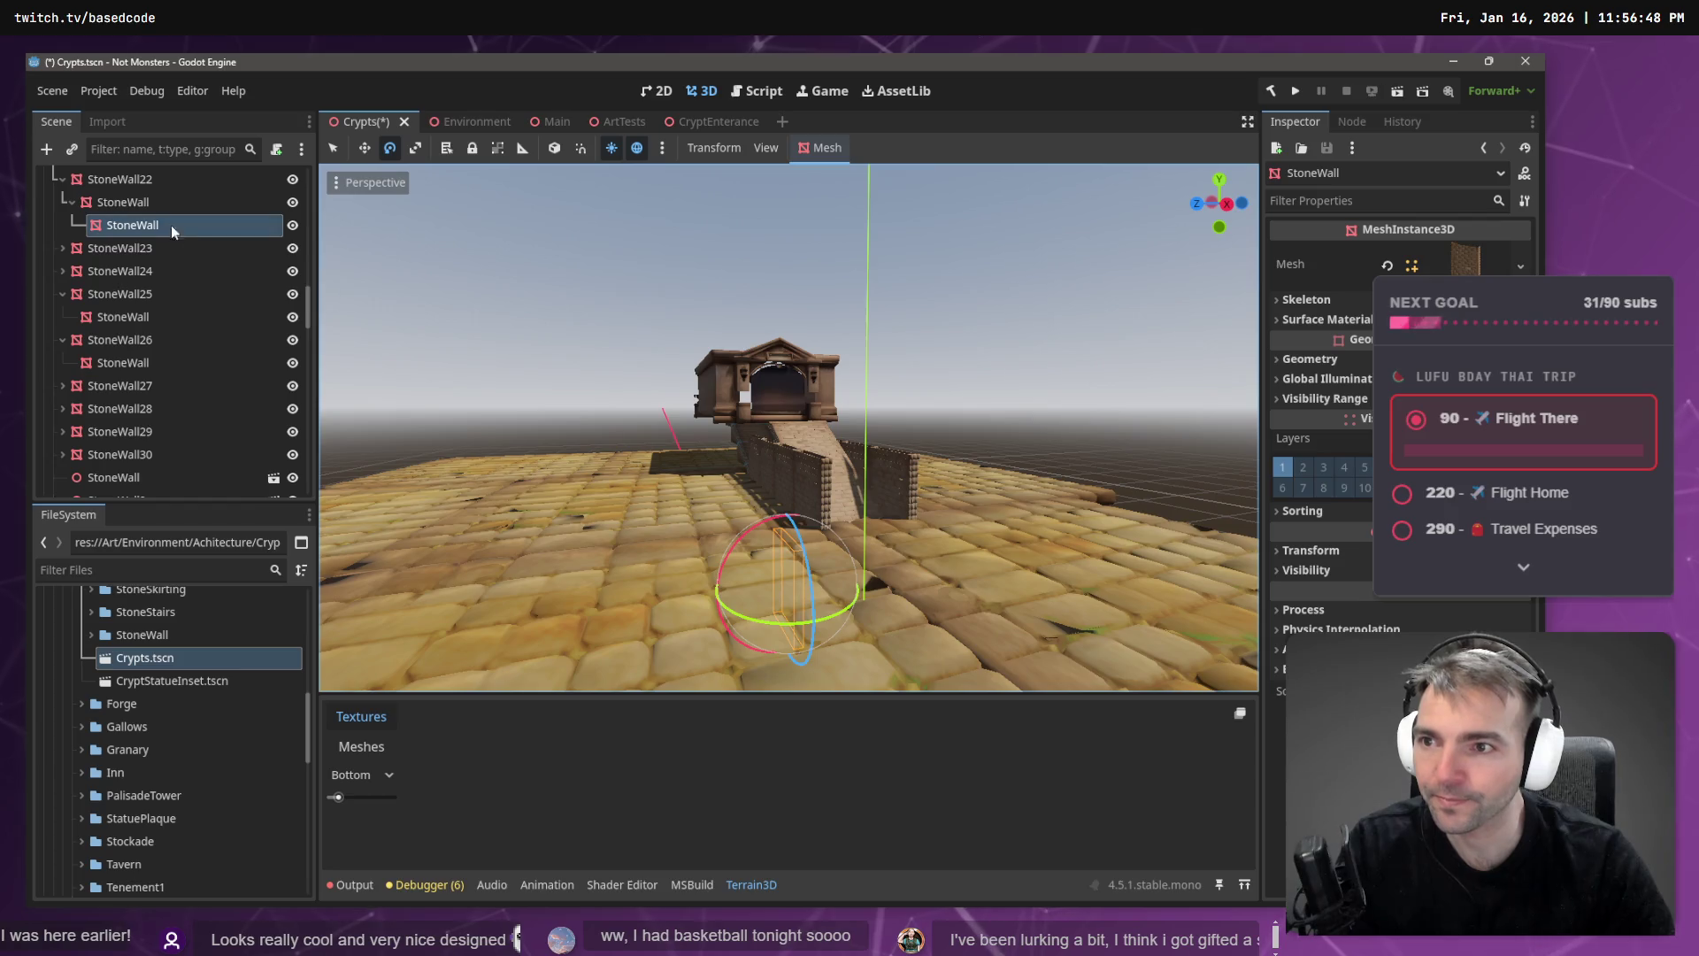
click(129, 183)
key(r)
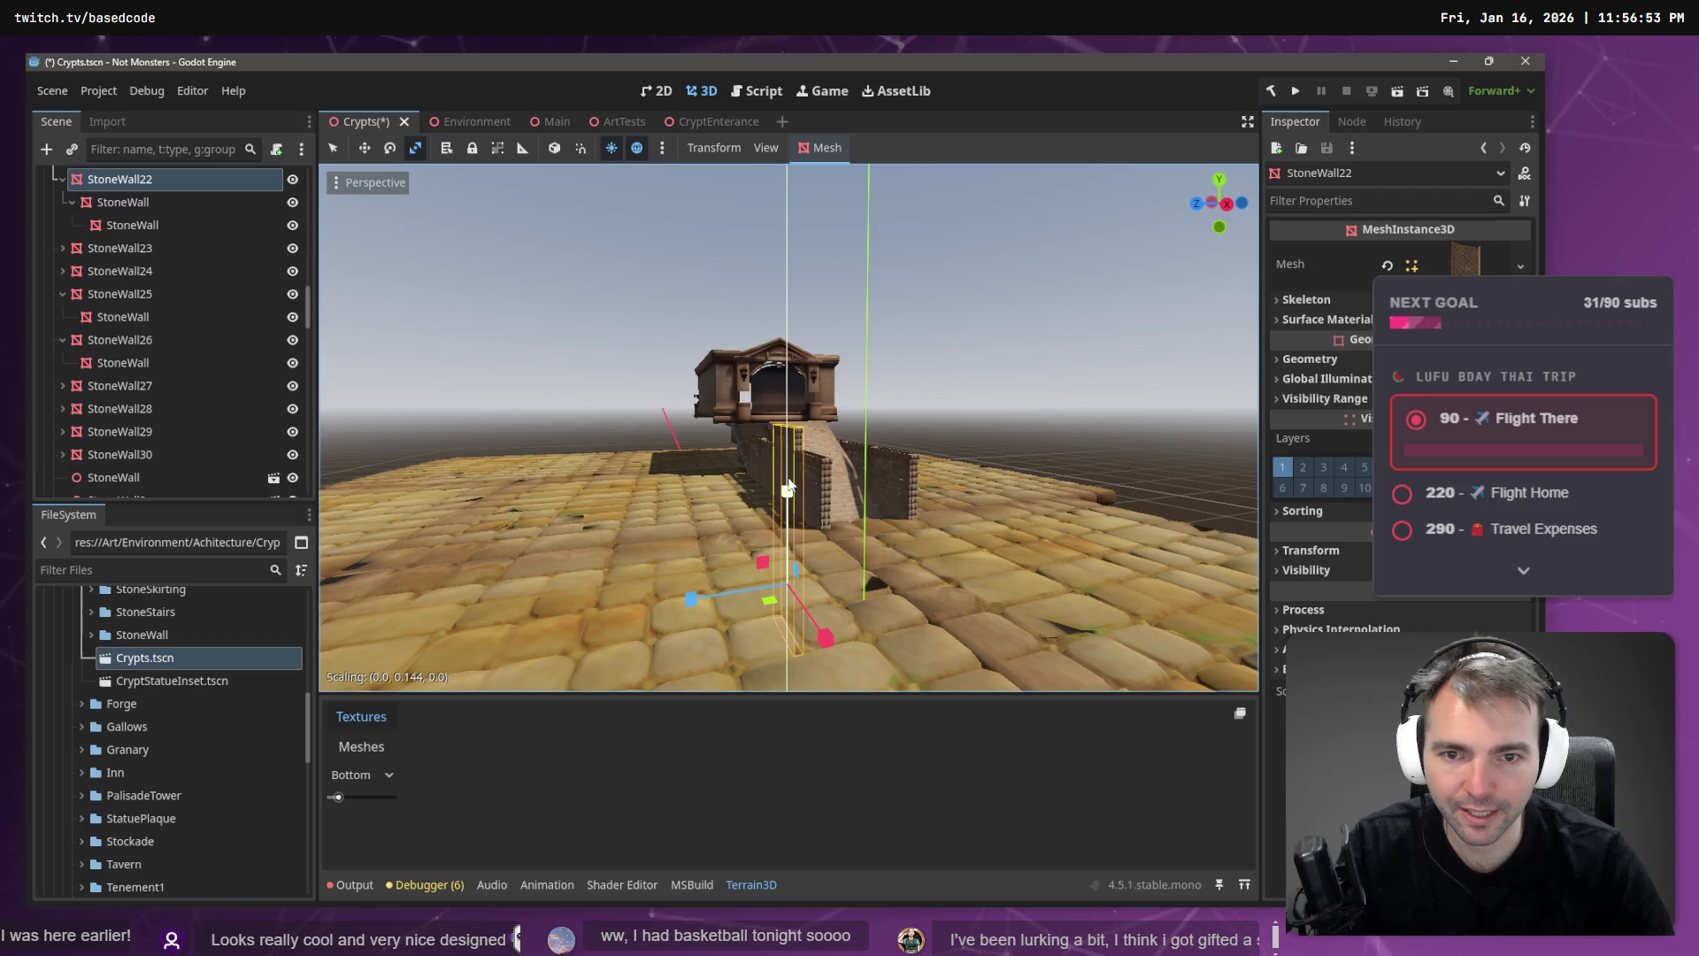
- Collapse the StoneWall22, StoneWall25 and StoneWall26 branches in the Scene dock
click(62, 180)
click(62, 248)
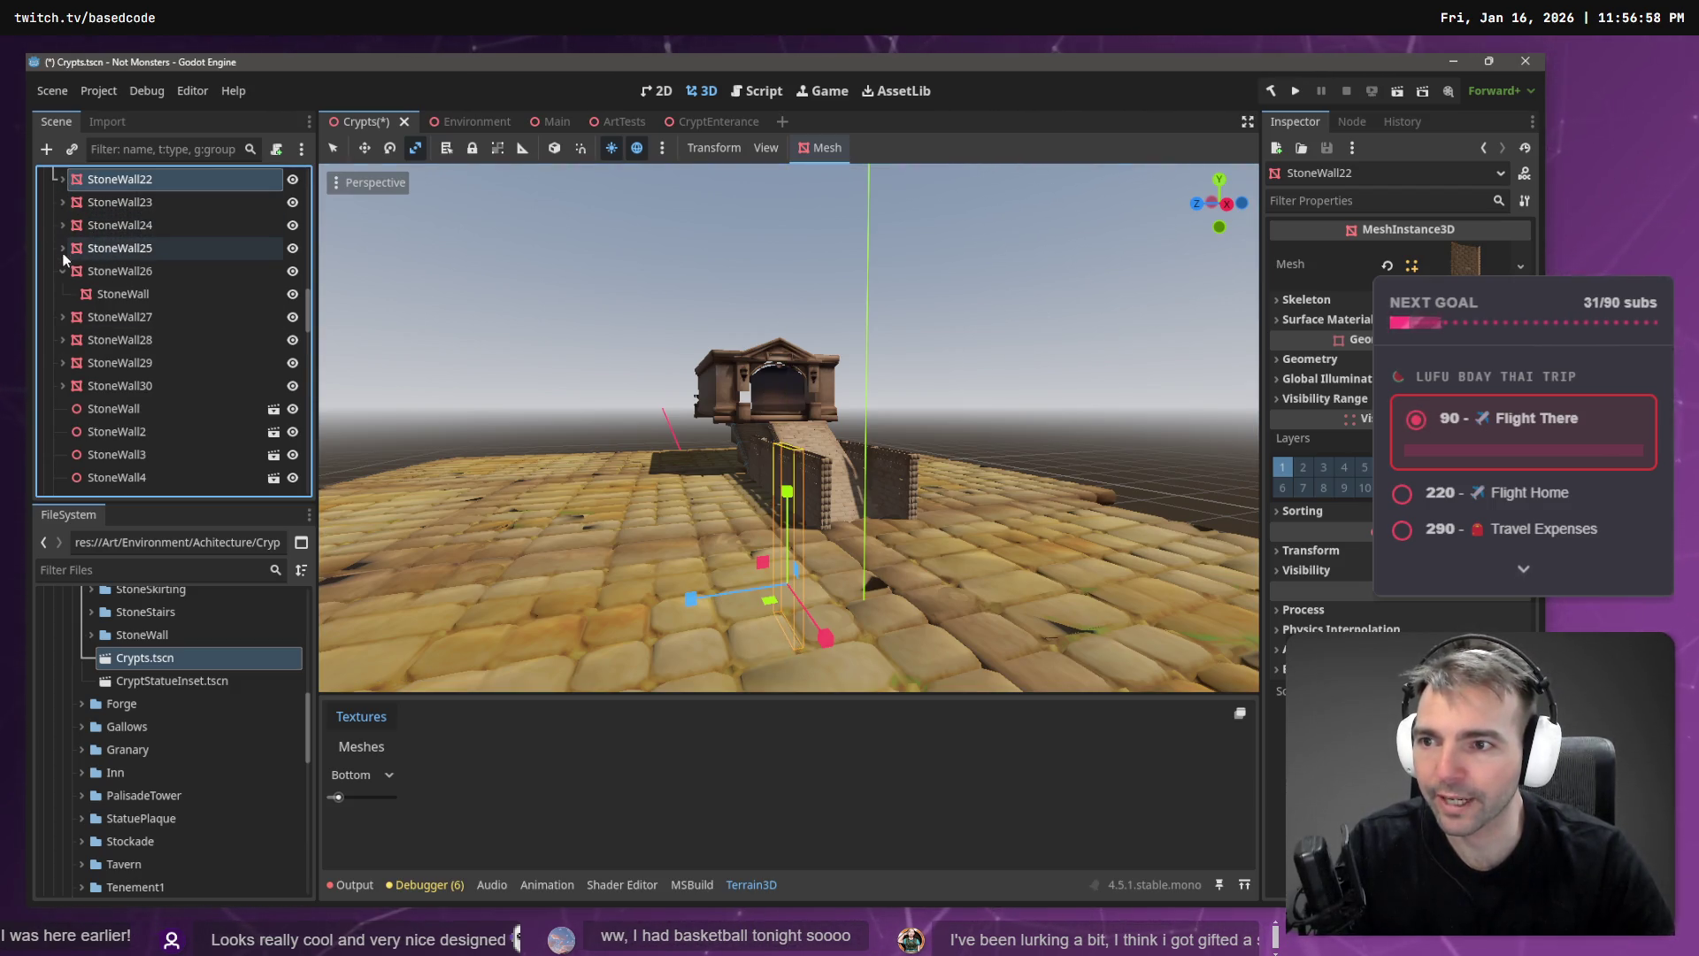
click(62, 271)
click(146, 276)
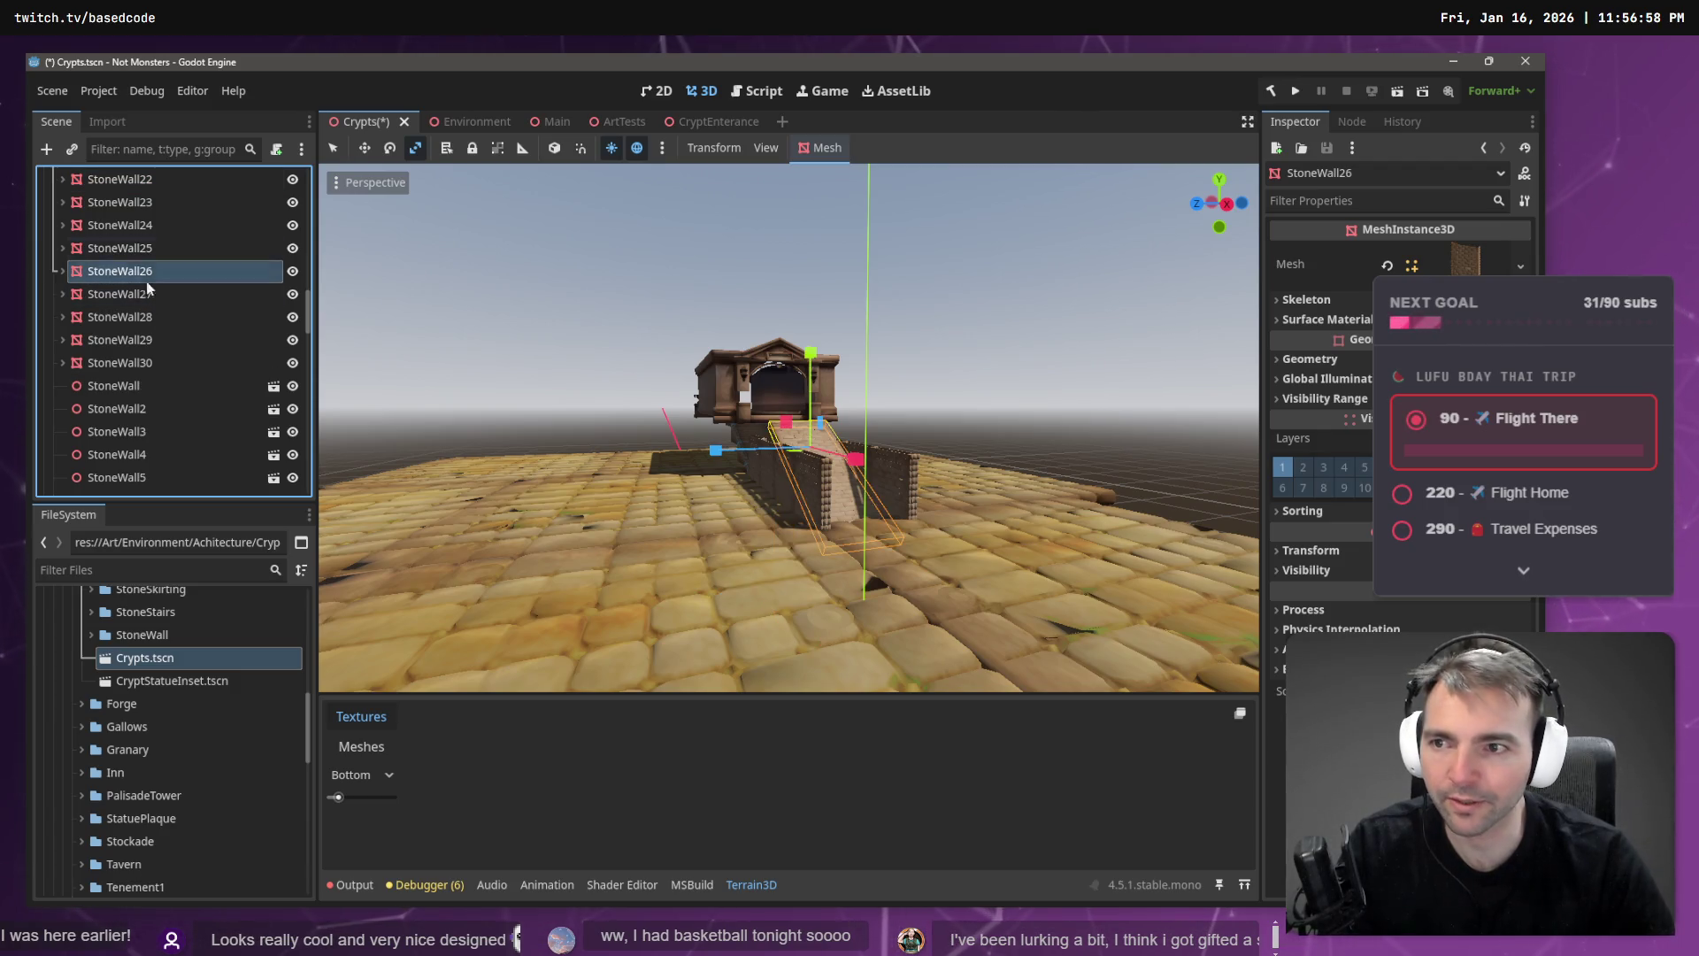
scroll(177, 318, up, 3)
- Multi-select StoneWall22–25 and StoneWall27–30, skipping StoneWall26
click(161, 305)
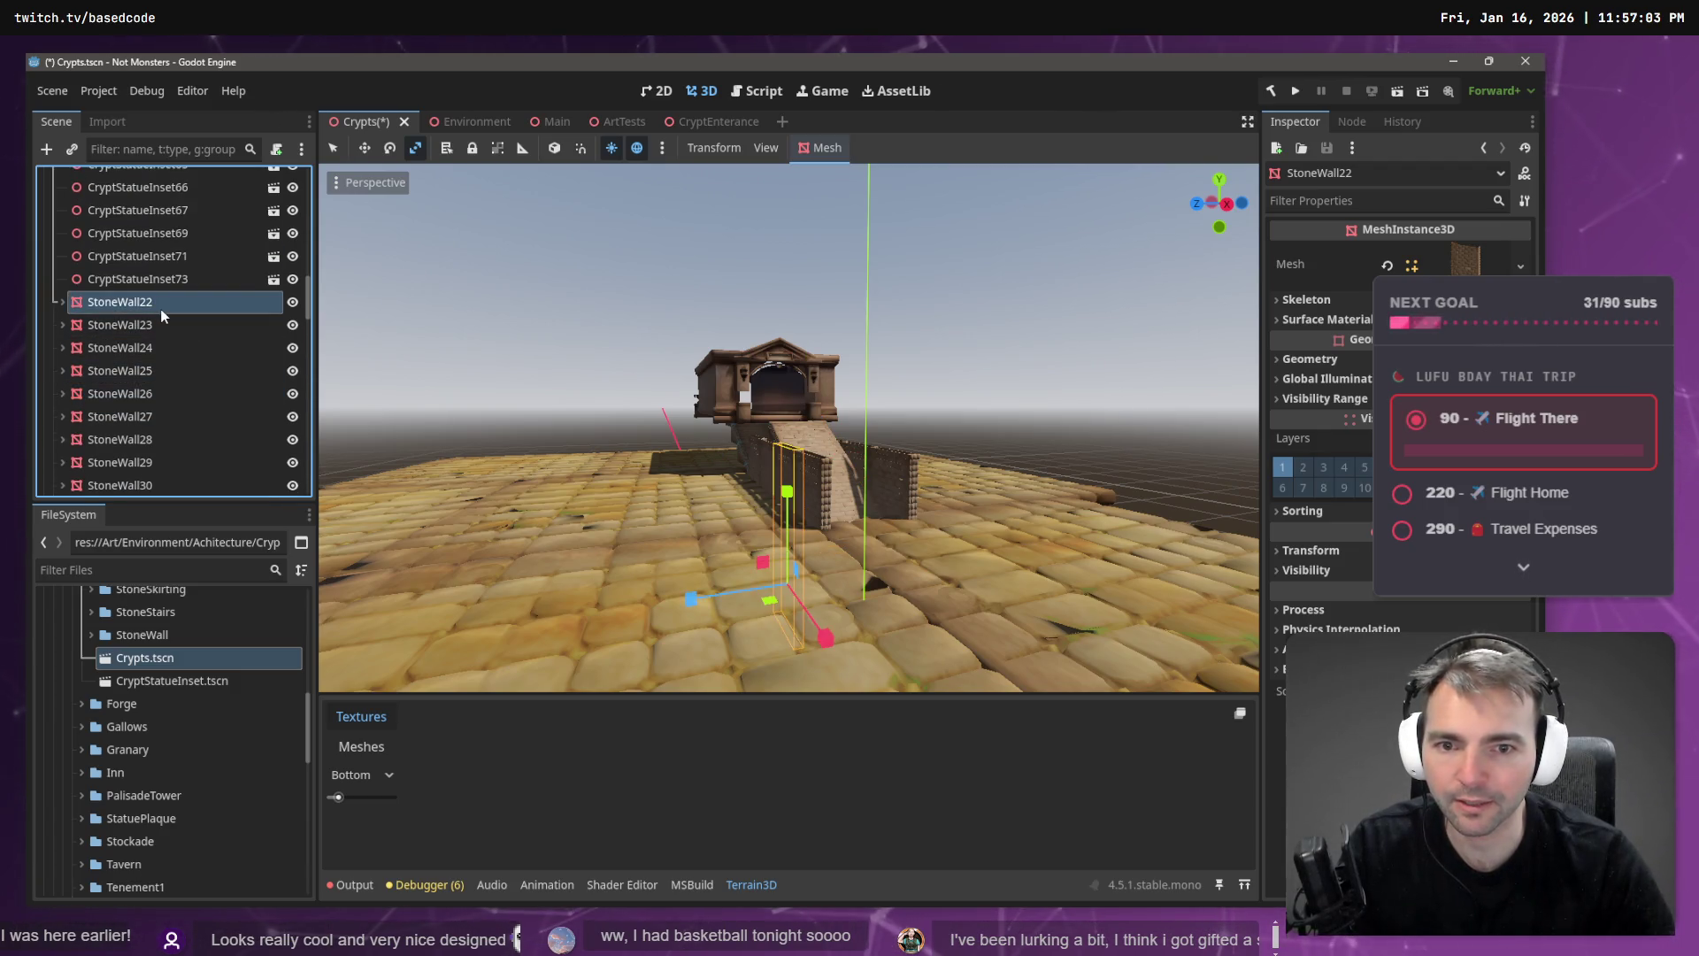
shift+click(159, 324)
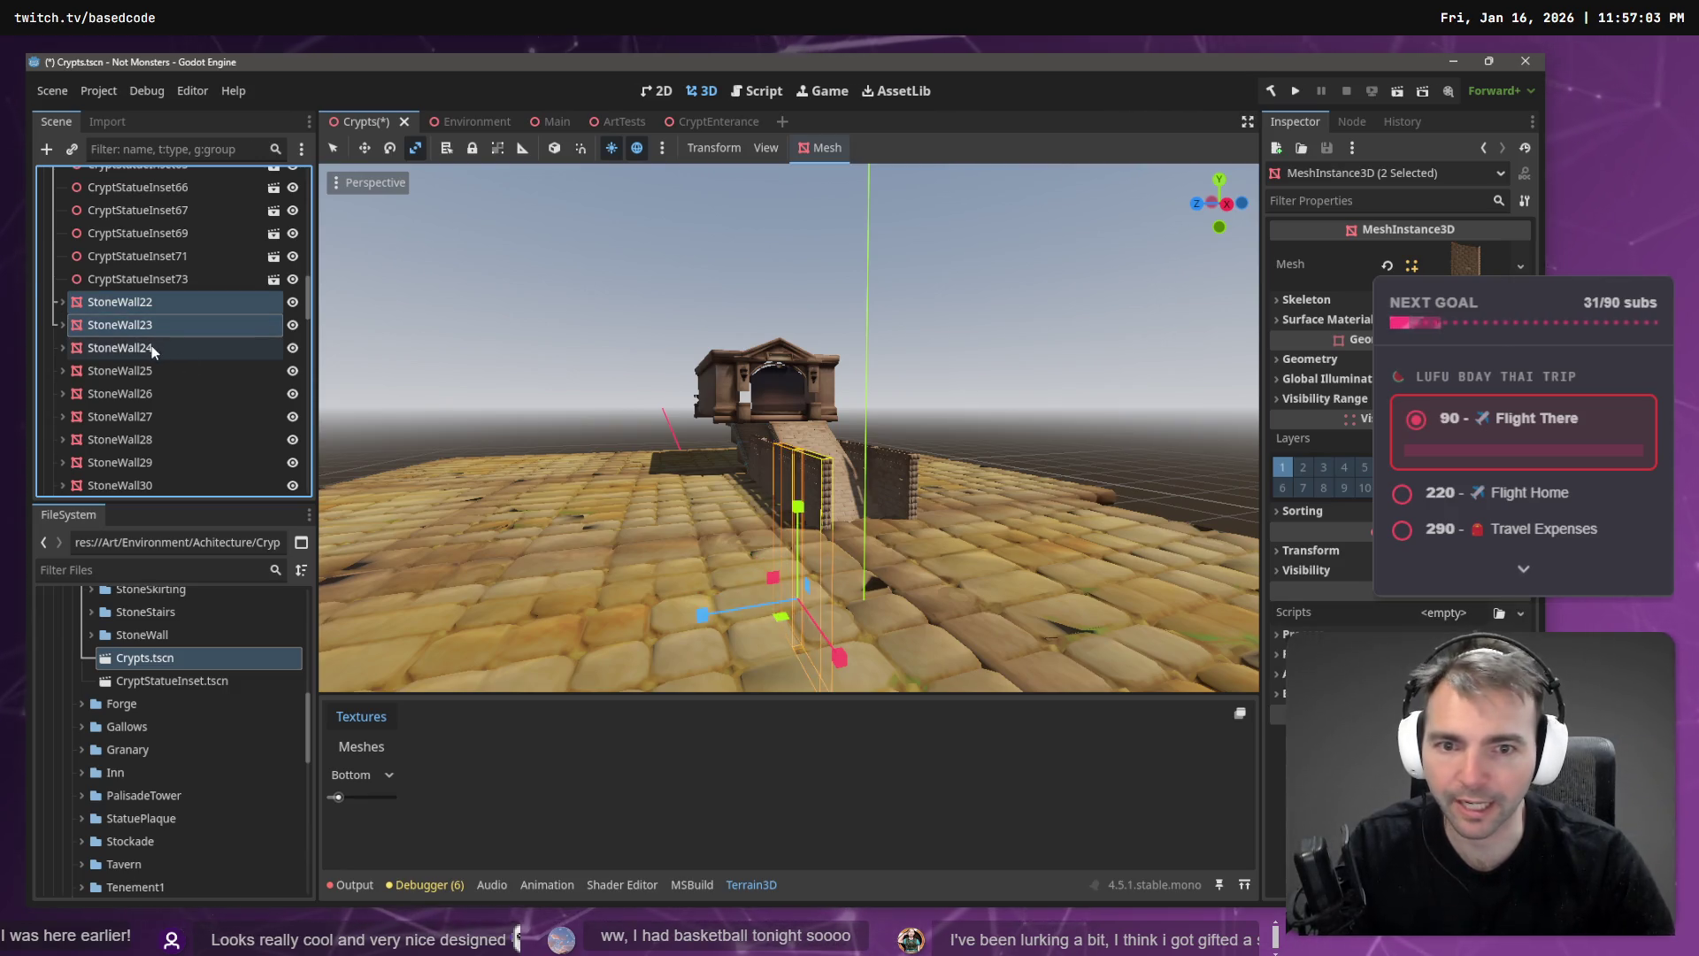
shift+click(152, 347)
shift+click(145, 372)
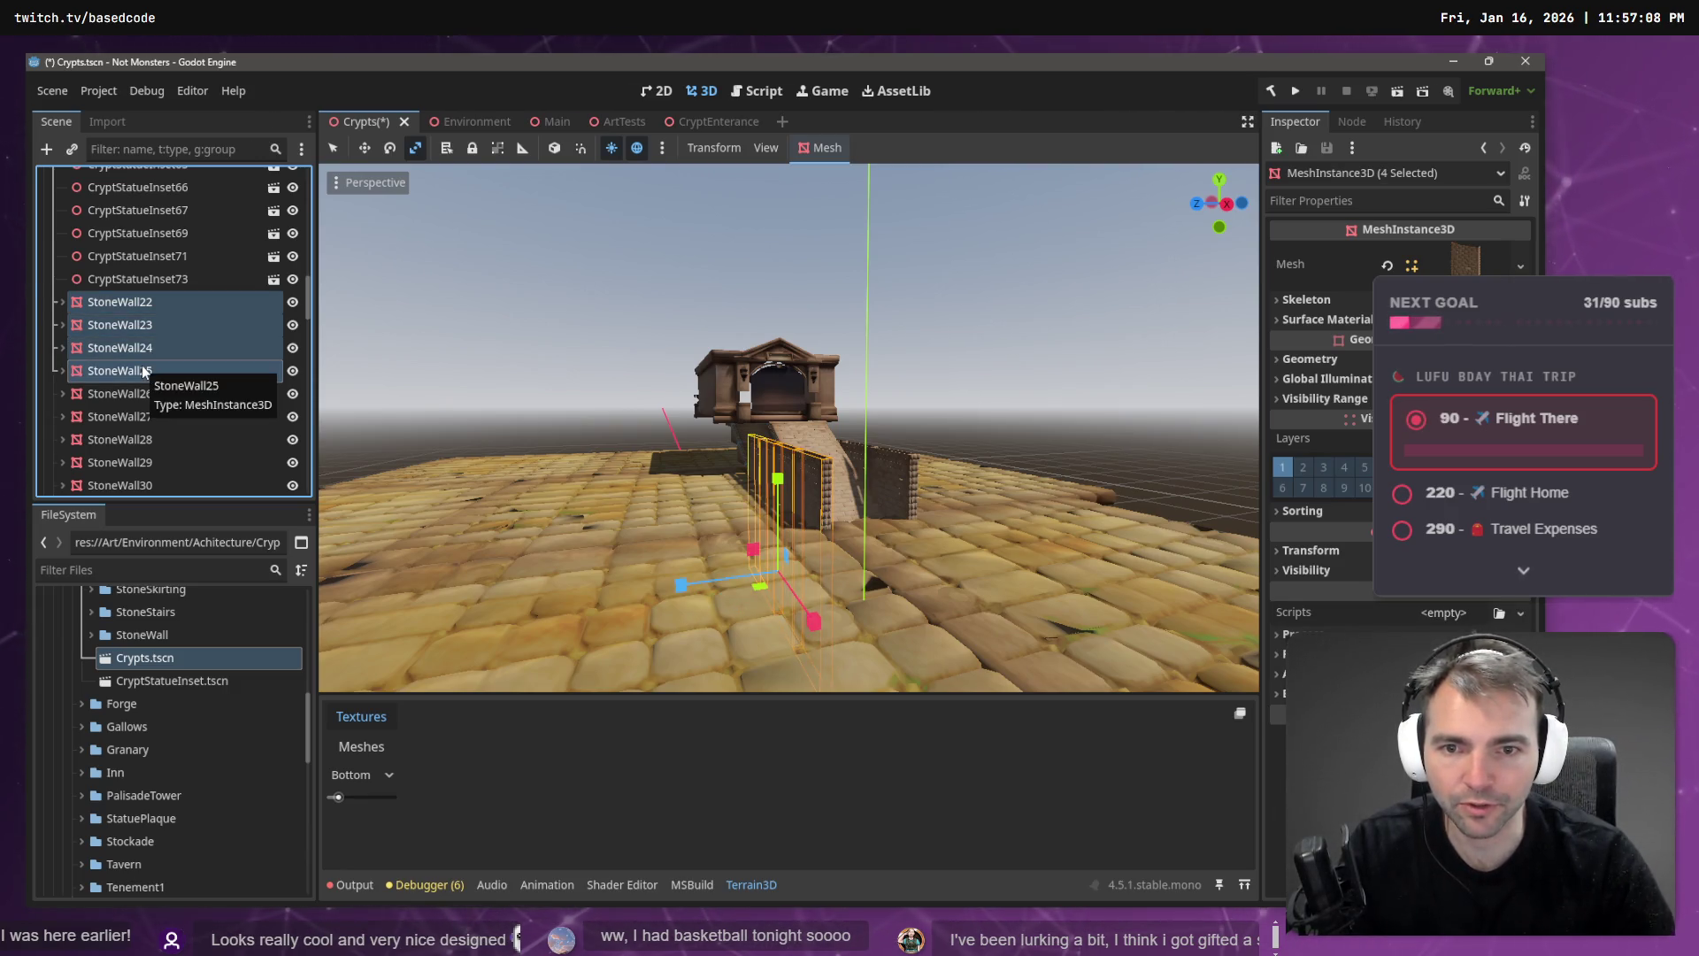
ctrl+click(132, 415)
ctrl+click(134, 440)
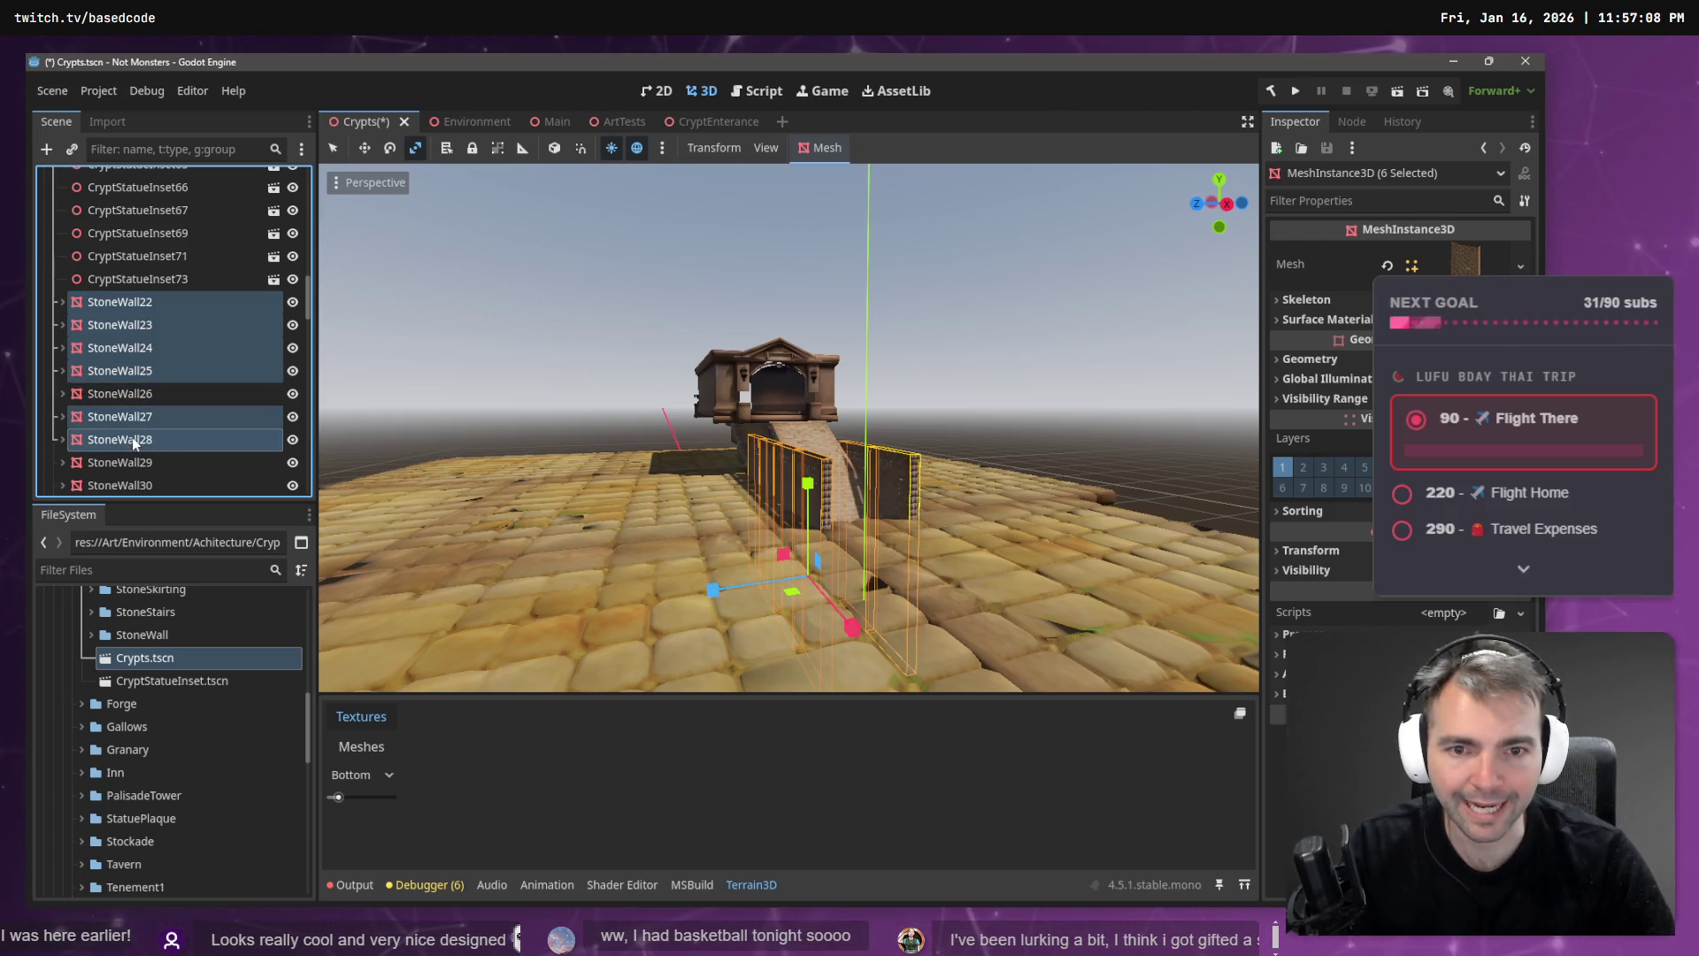
mouse_move(787, 424)
mouse_down()
mouse_move(734, 424)
mouse_move(736, 401)
mouse_up()
ctrl+click(198, 464)
ctrl+click(164, 486)
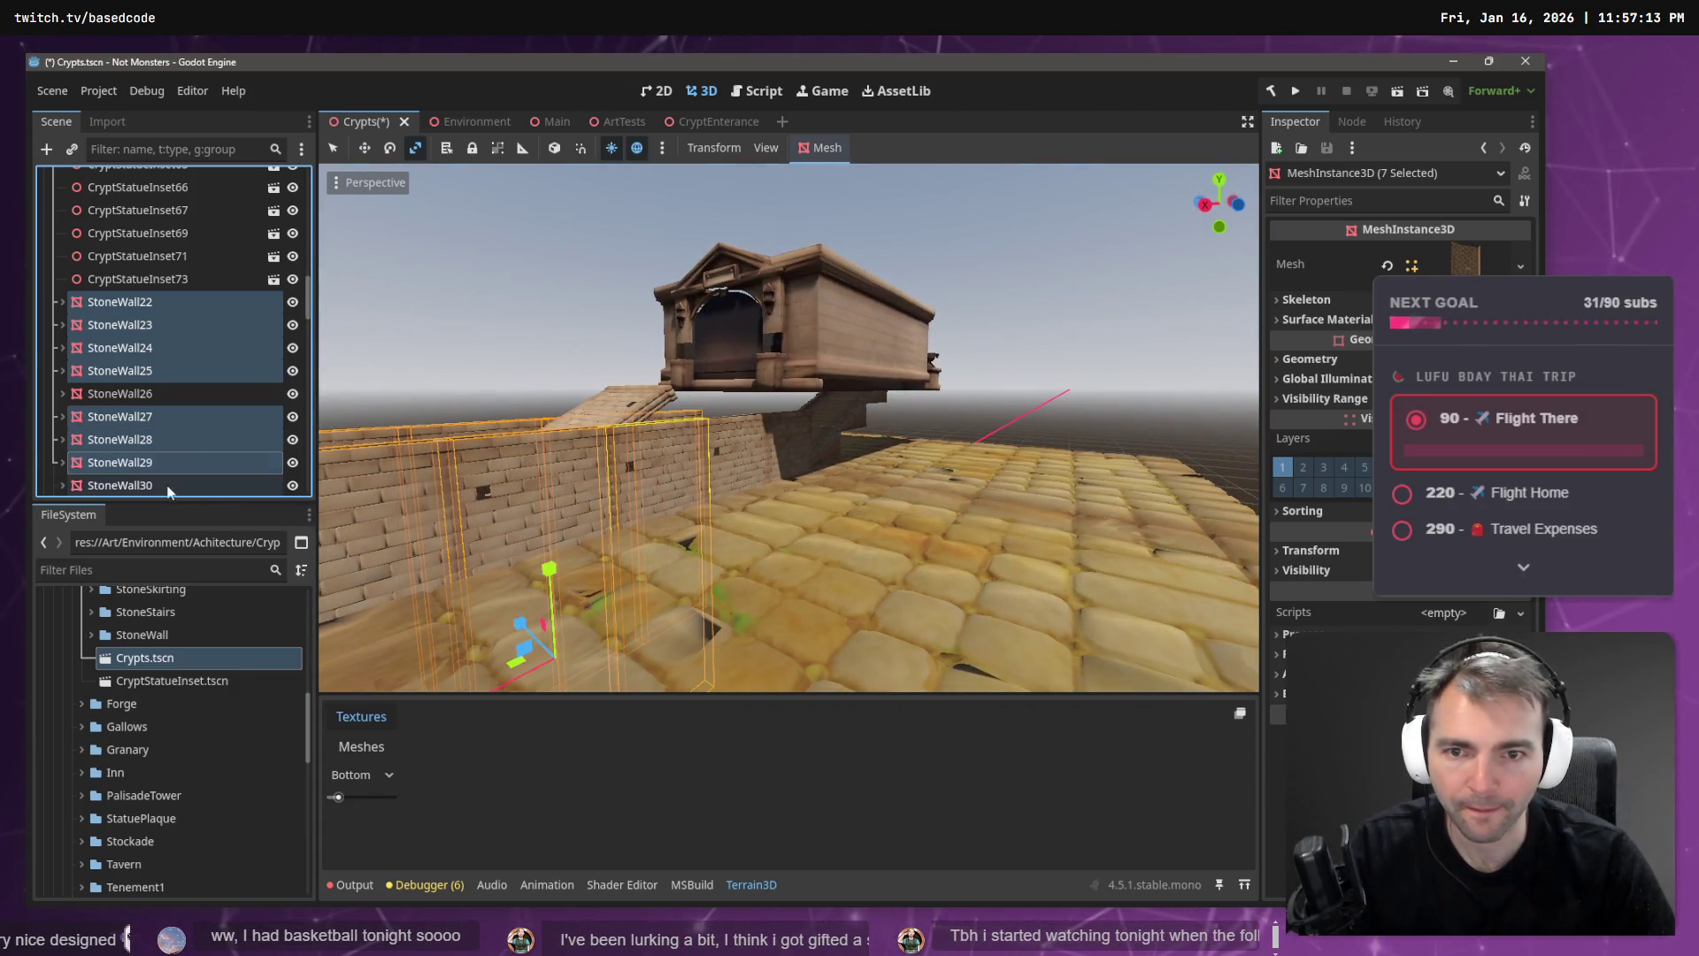
scroll(163, 465, down, 3)
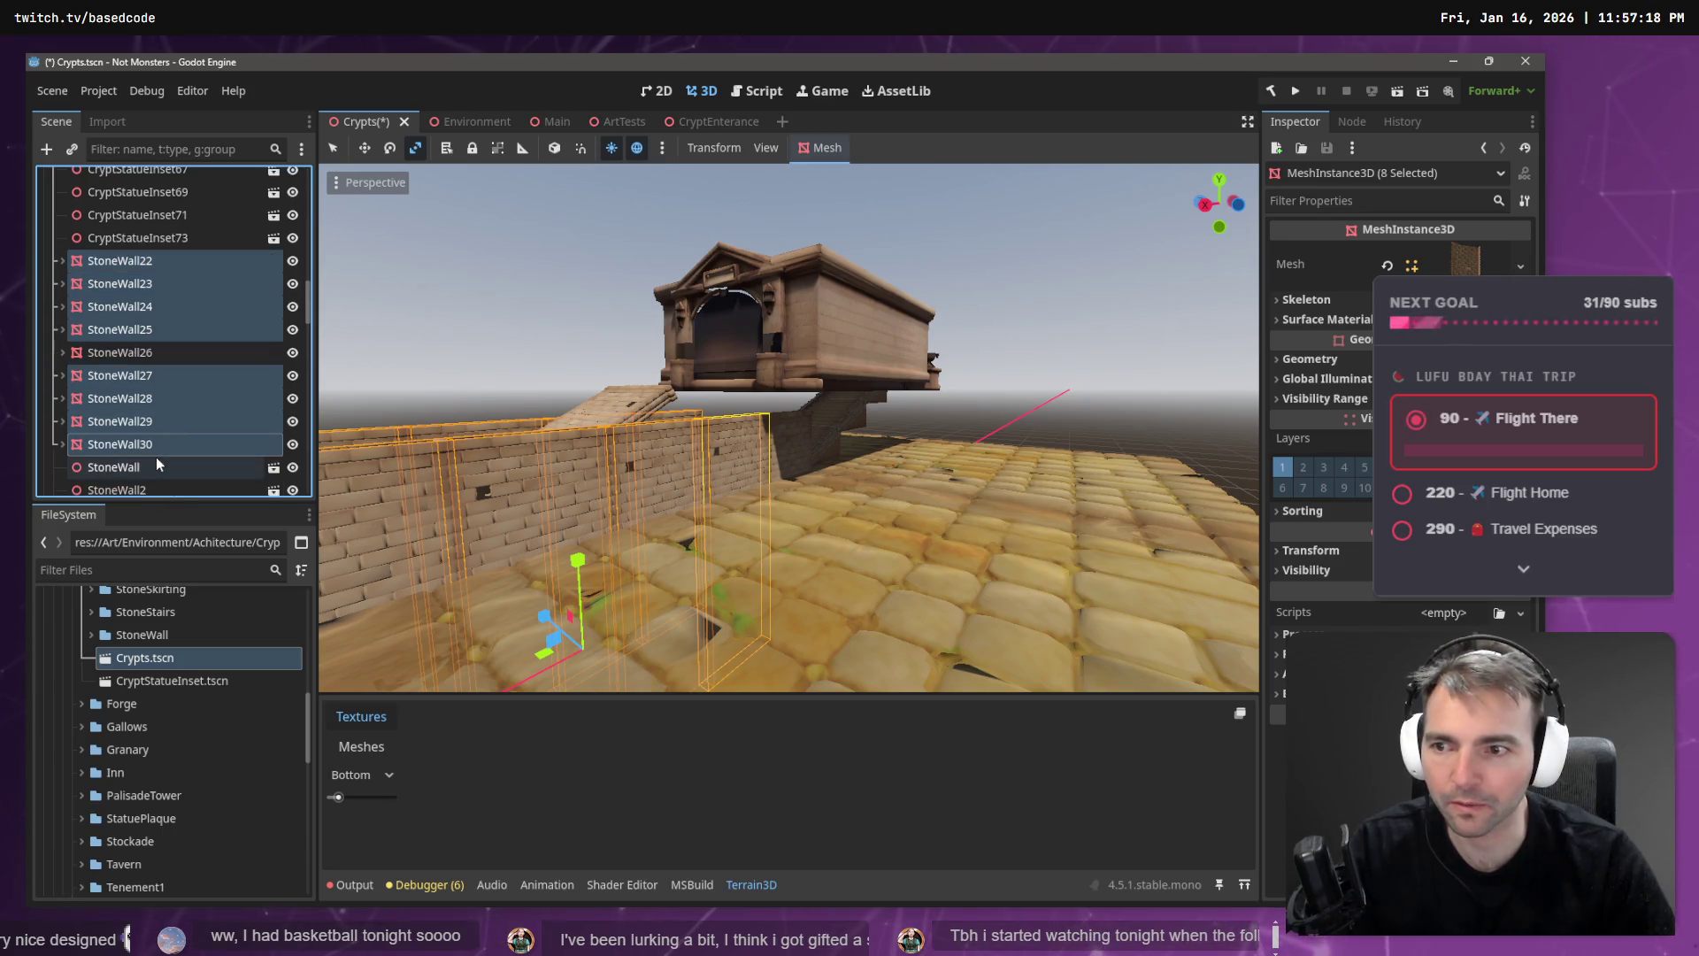
scroll(189, 395, down, 6)
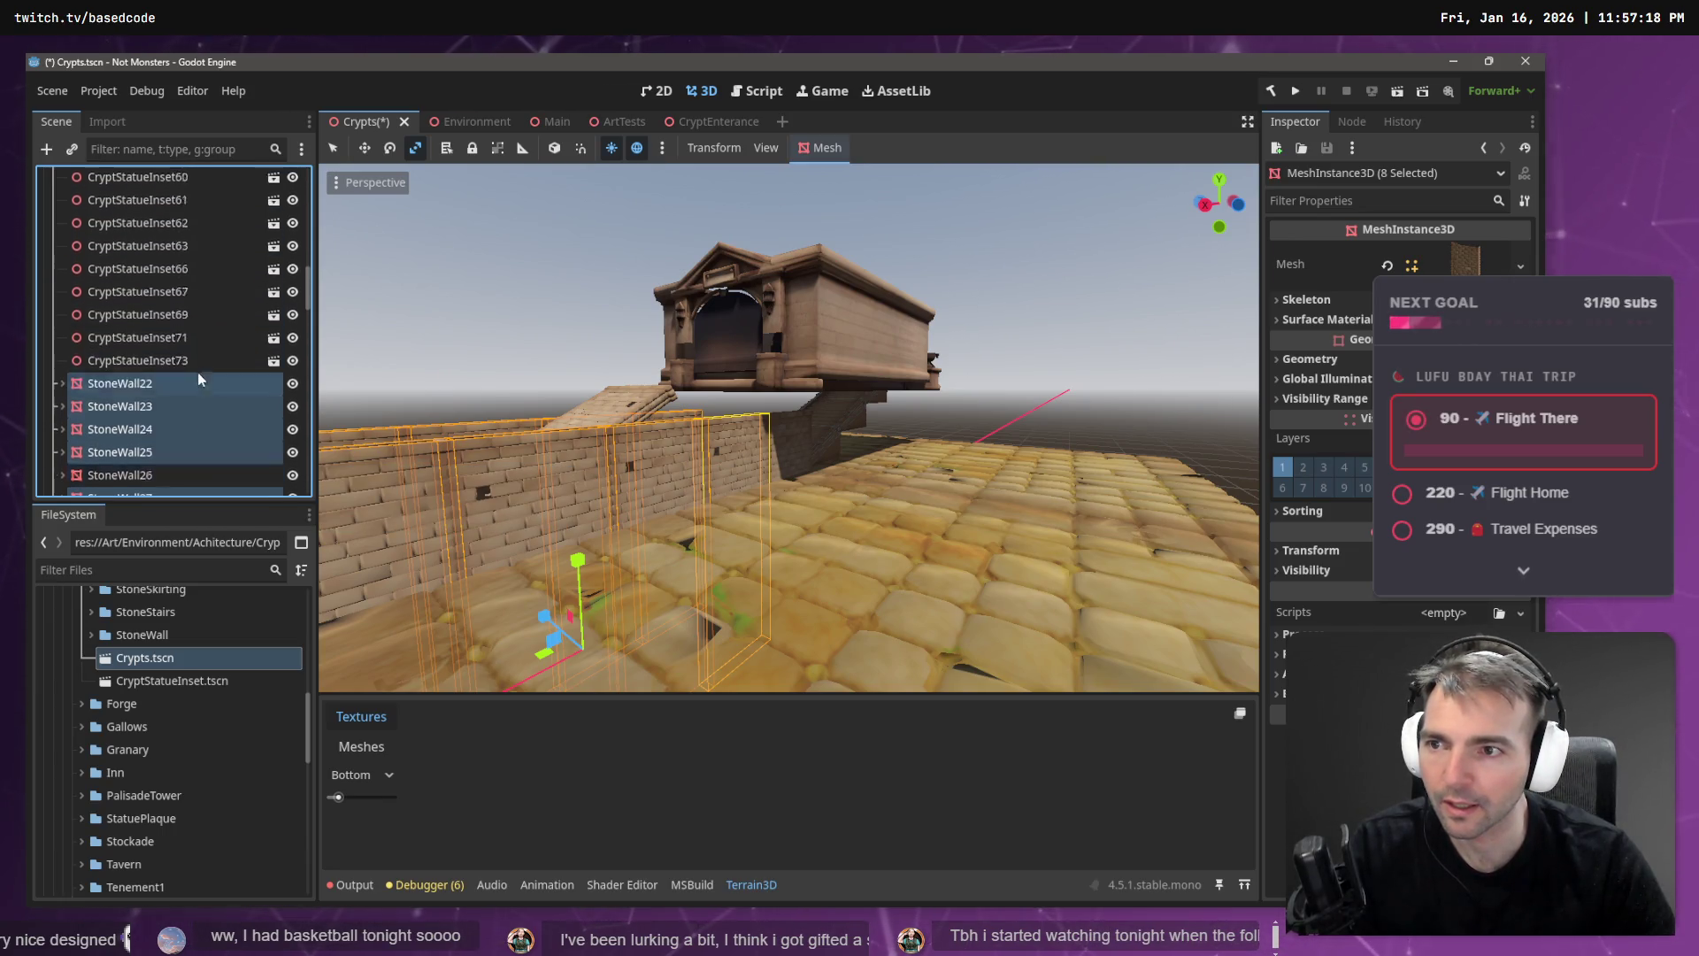
scroll(199, 378, up, 3)
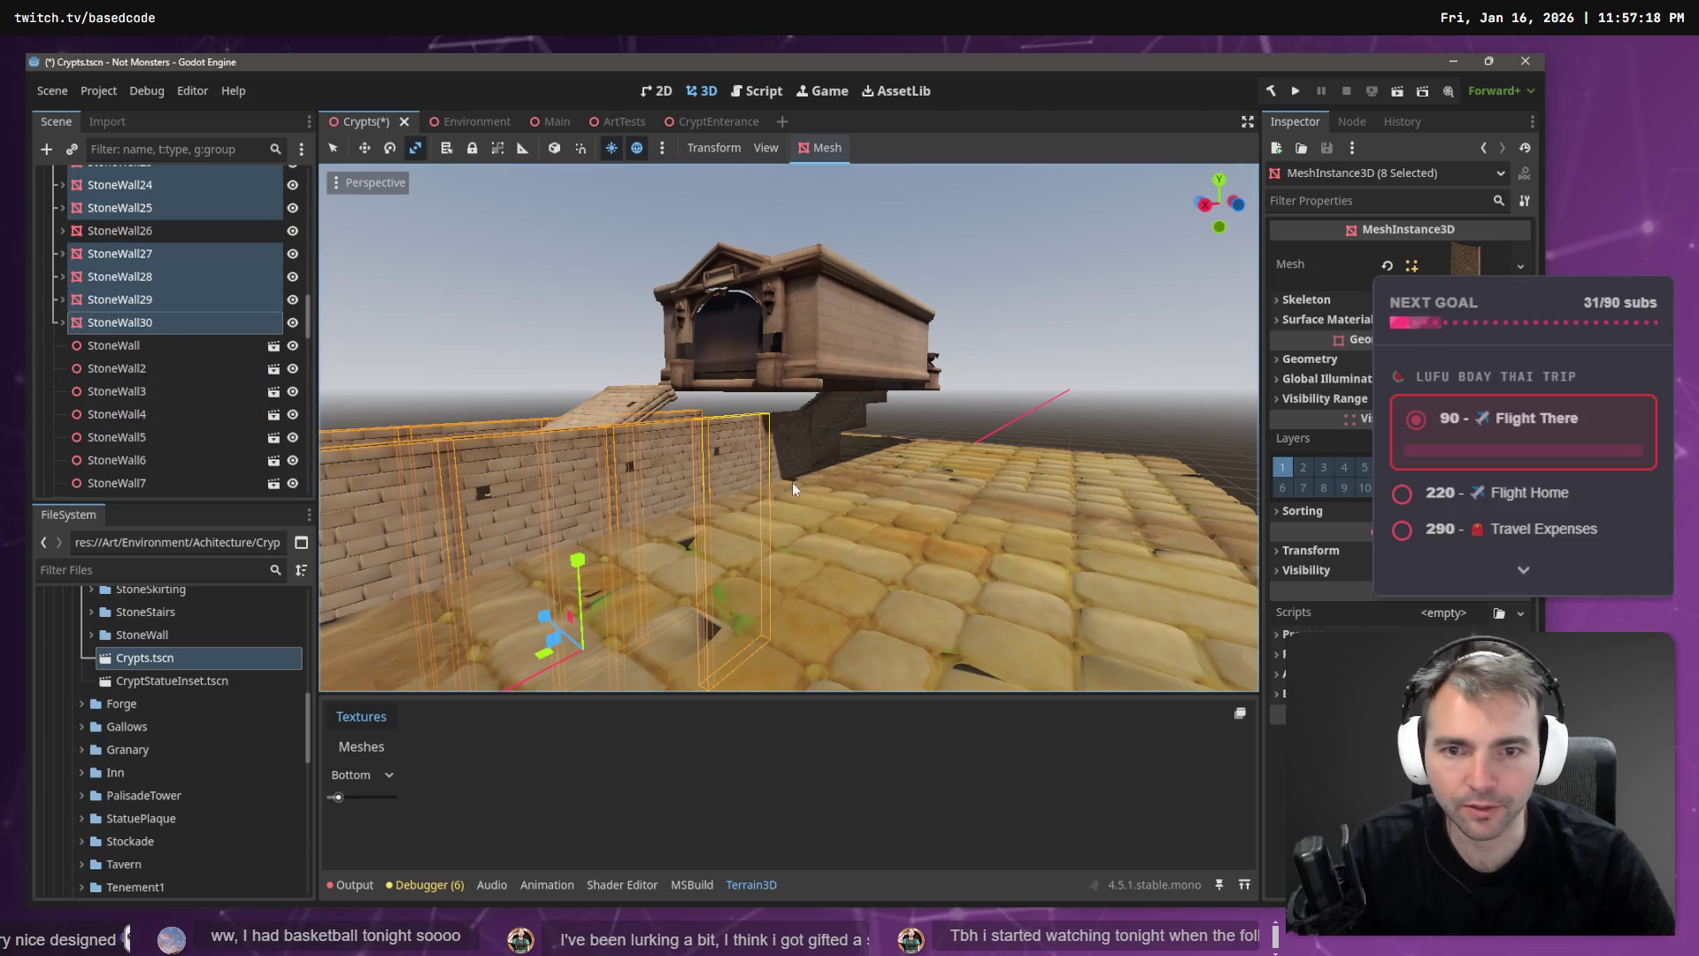
click(799, 432)
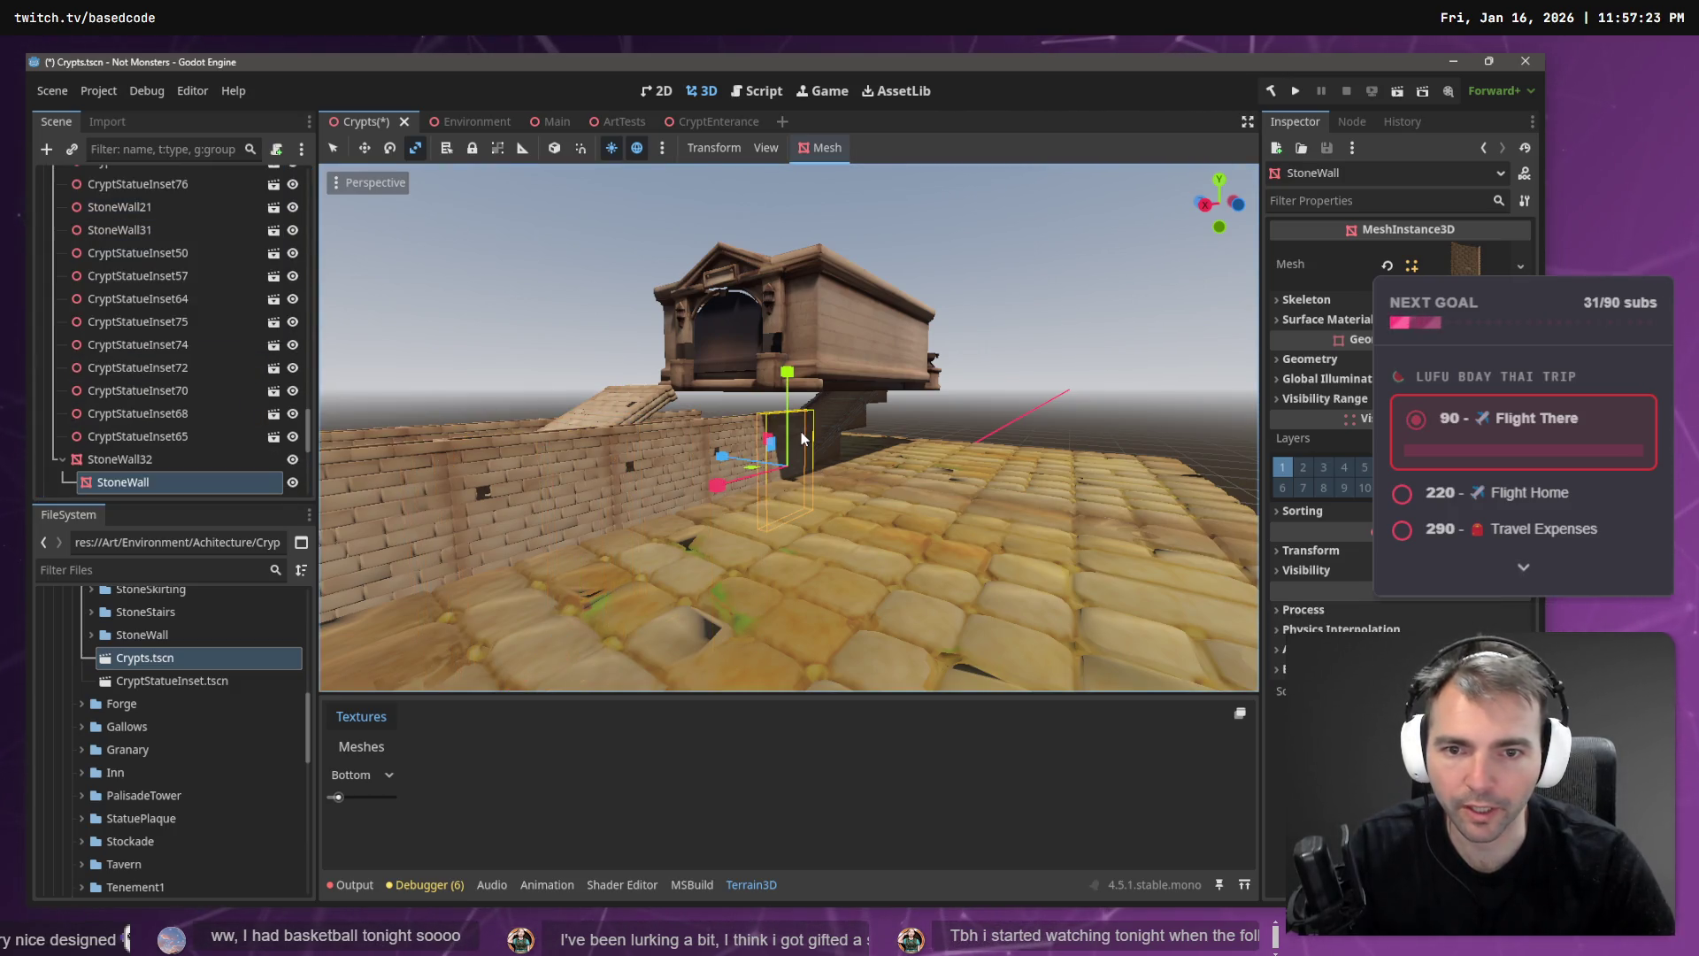
- Start reparenting StoneWall32 under Walls, then close the Reparent Node window
click(145, 462)
right_click(128, 462)
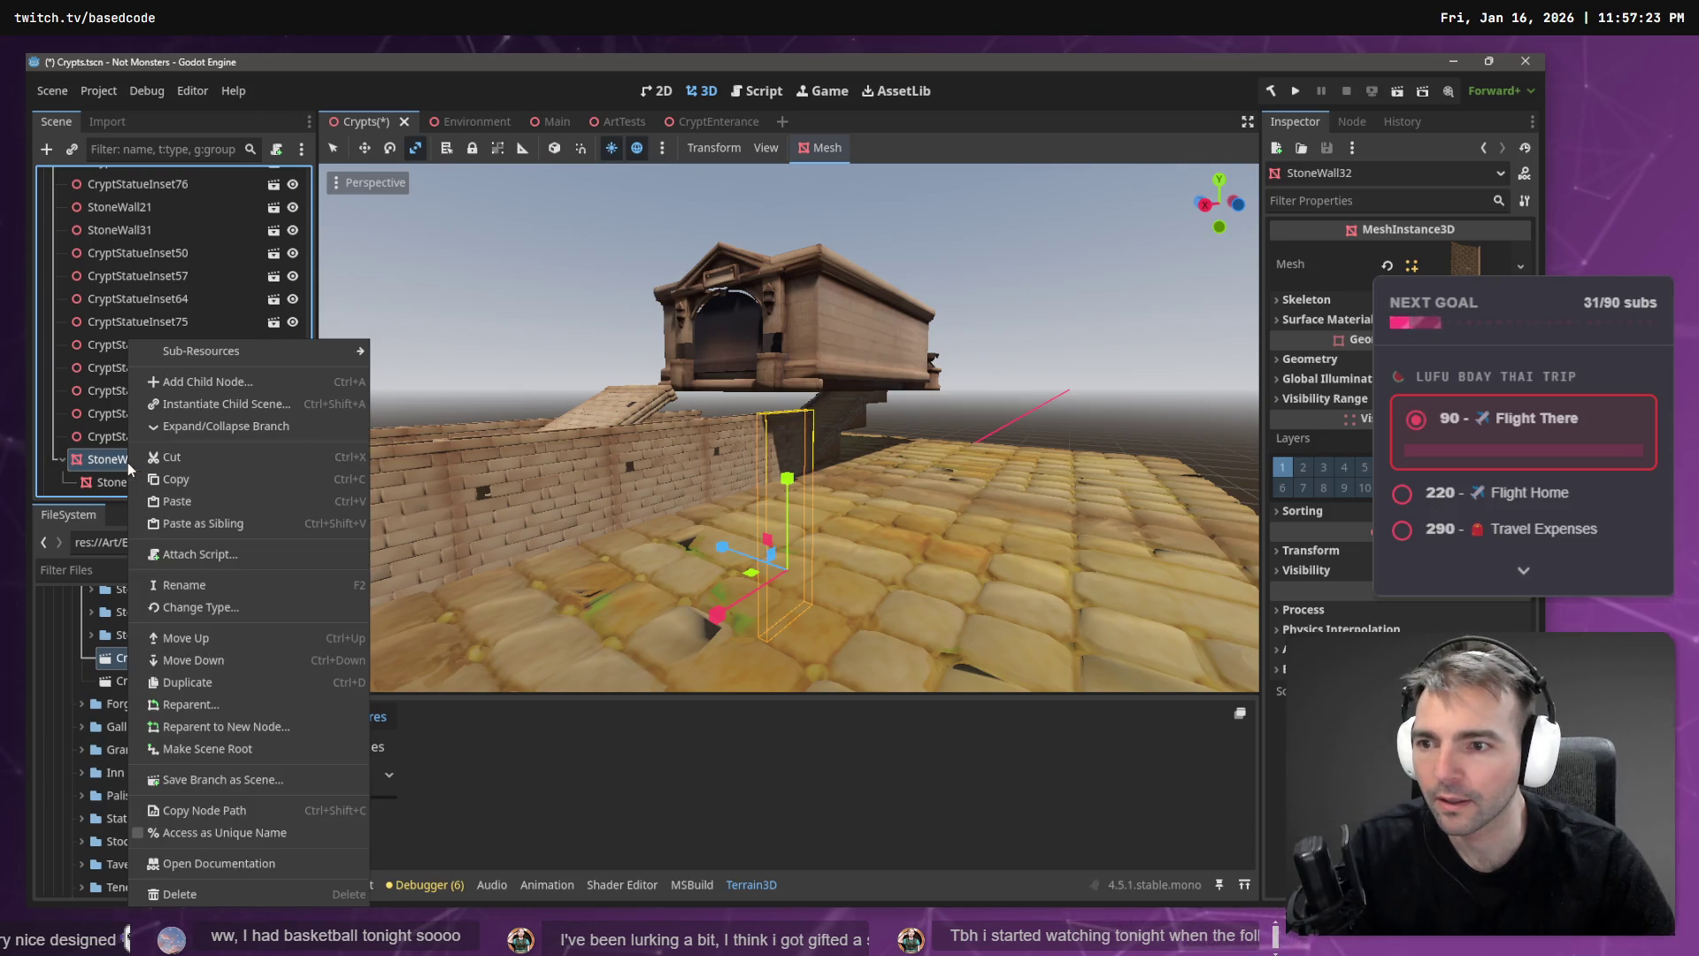
click(225, 705)
click(673, 273)
click(710, 297)
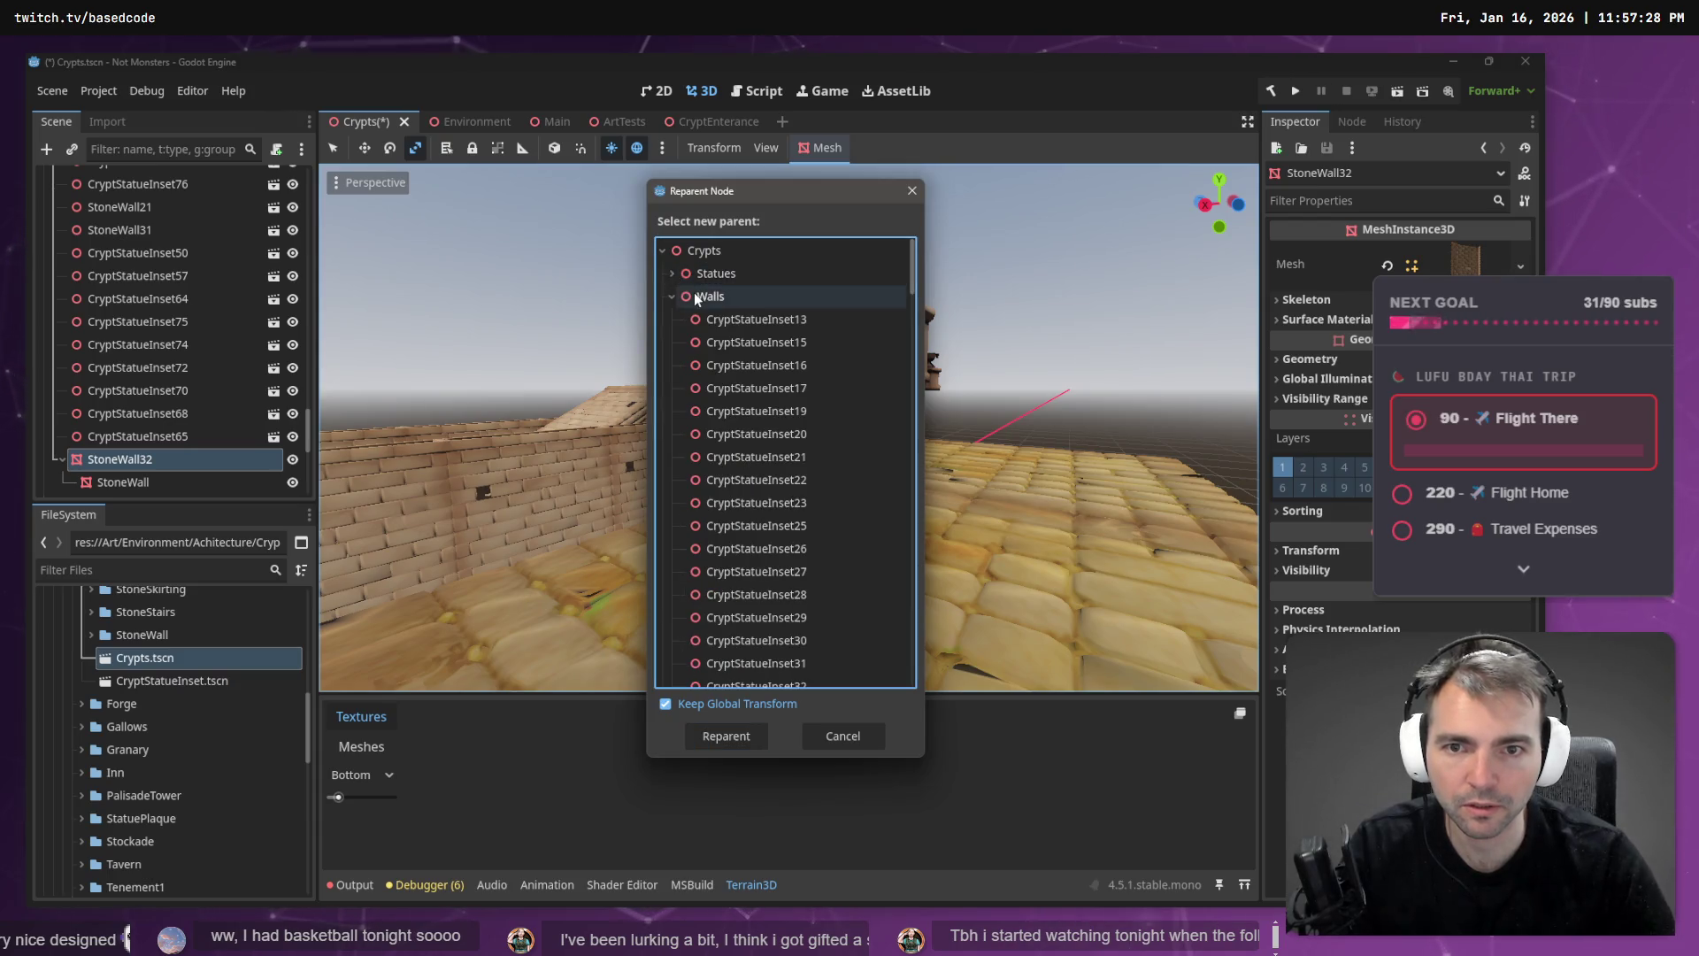
click(726, 736)
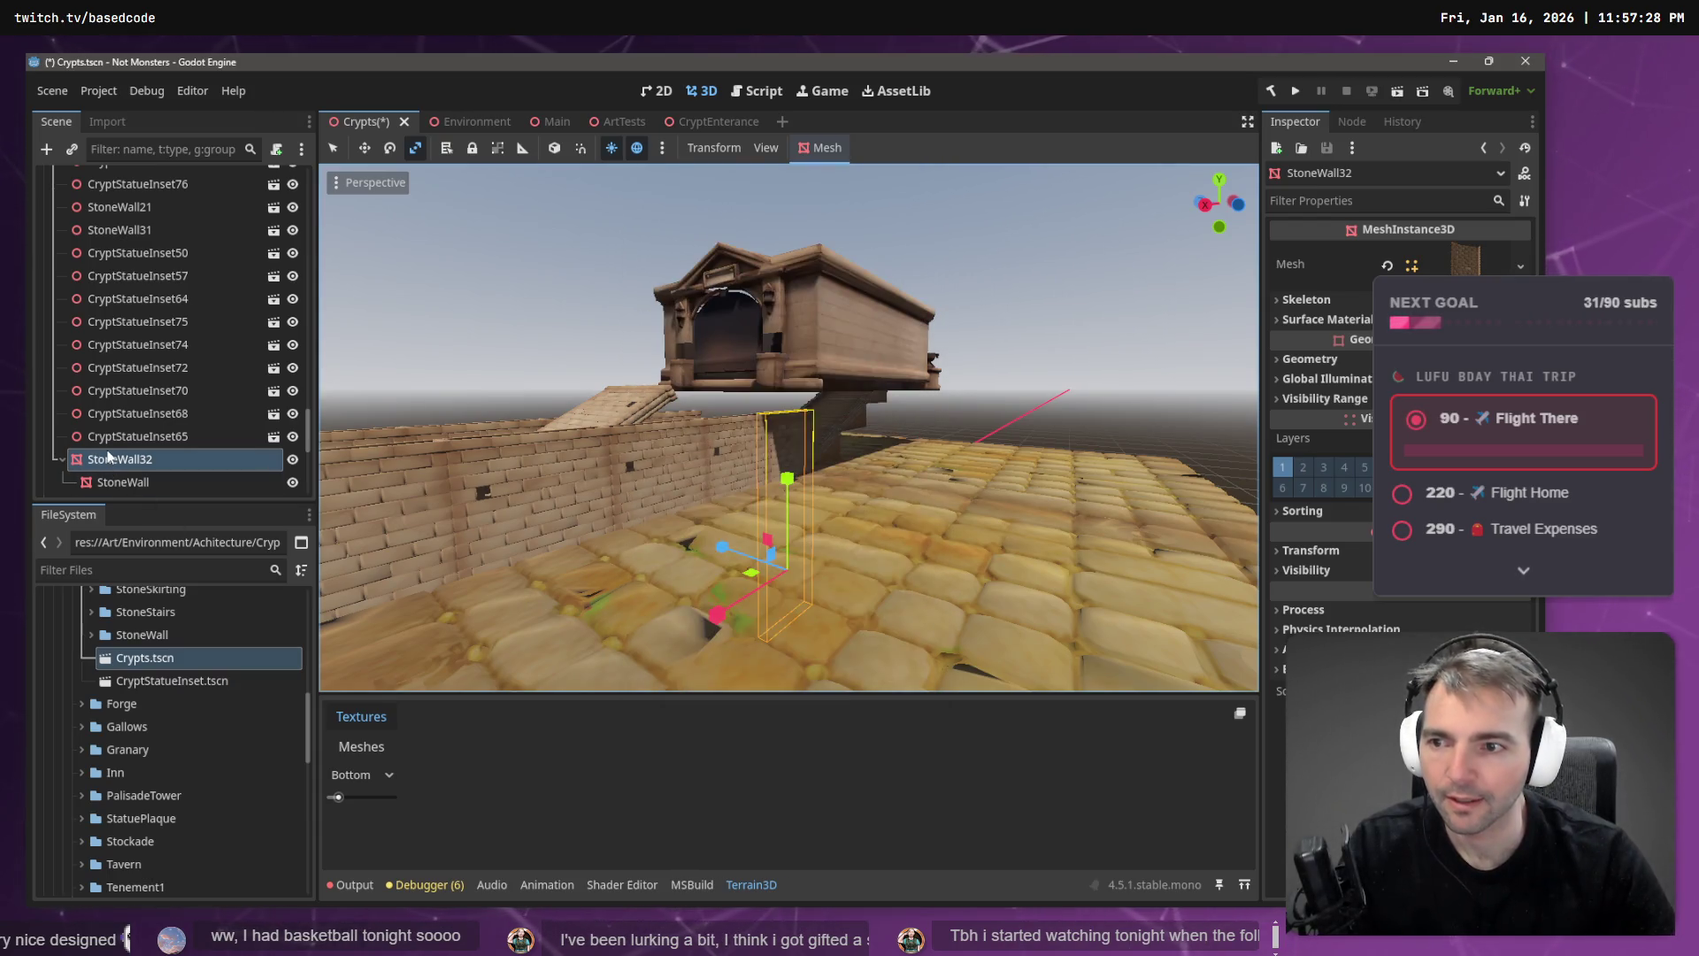
- Drag StoneWall32 up among the other stone walls in the Scene tree
scroll(124, 389, up, 10)
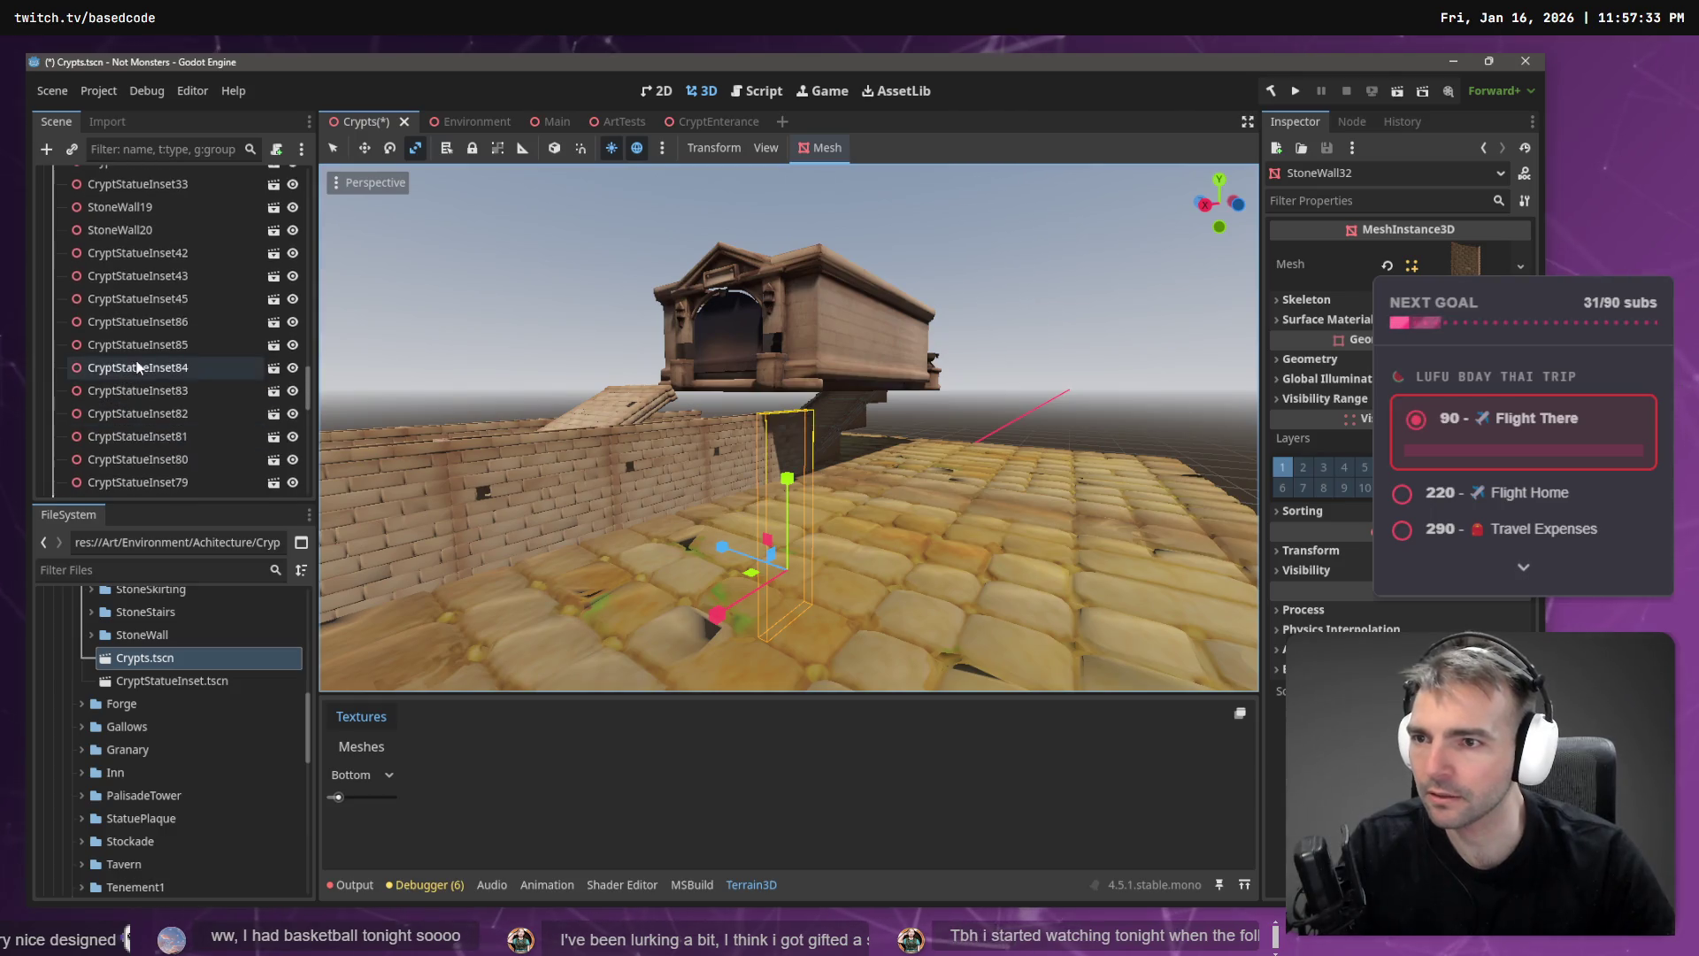
scroll(149, 352, up, 5)
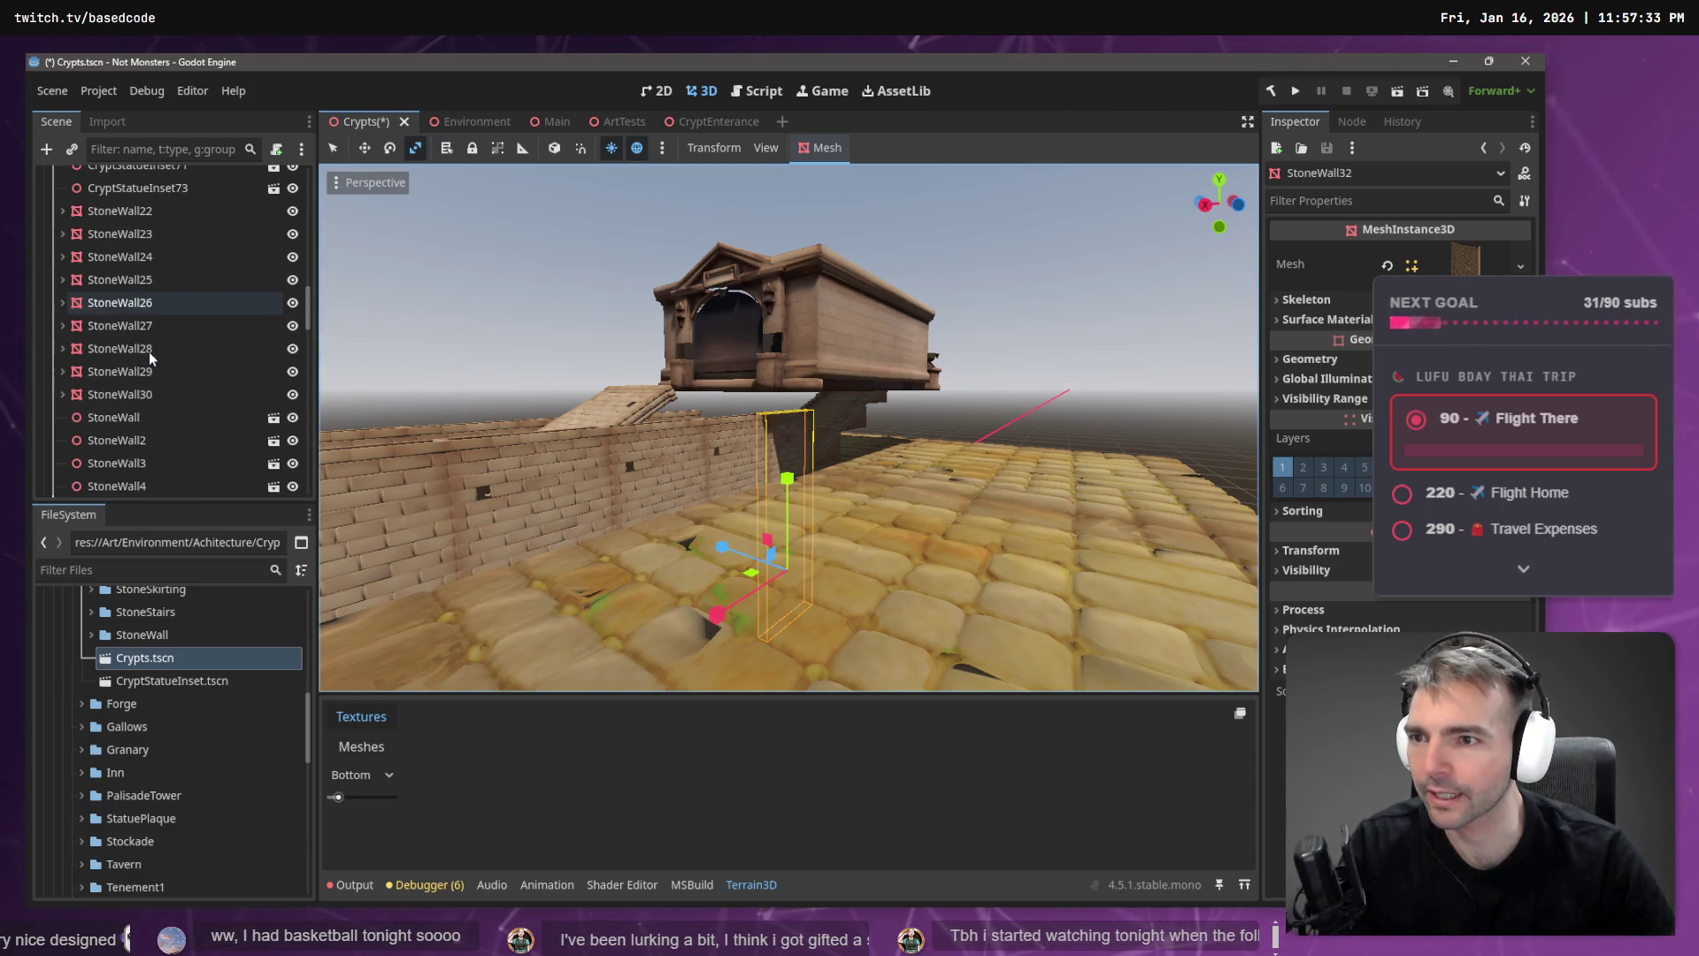
scroll(115, 407, down, 10)
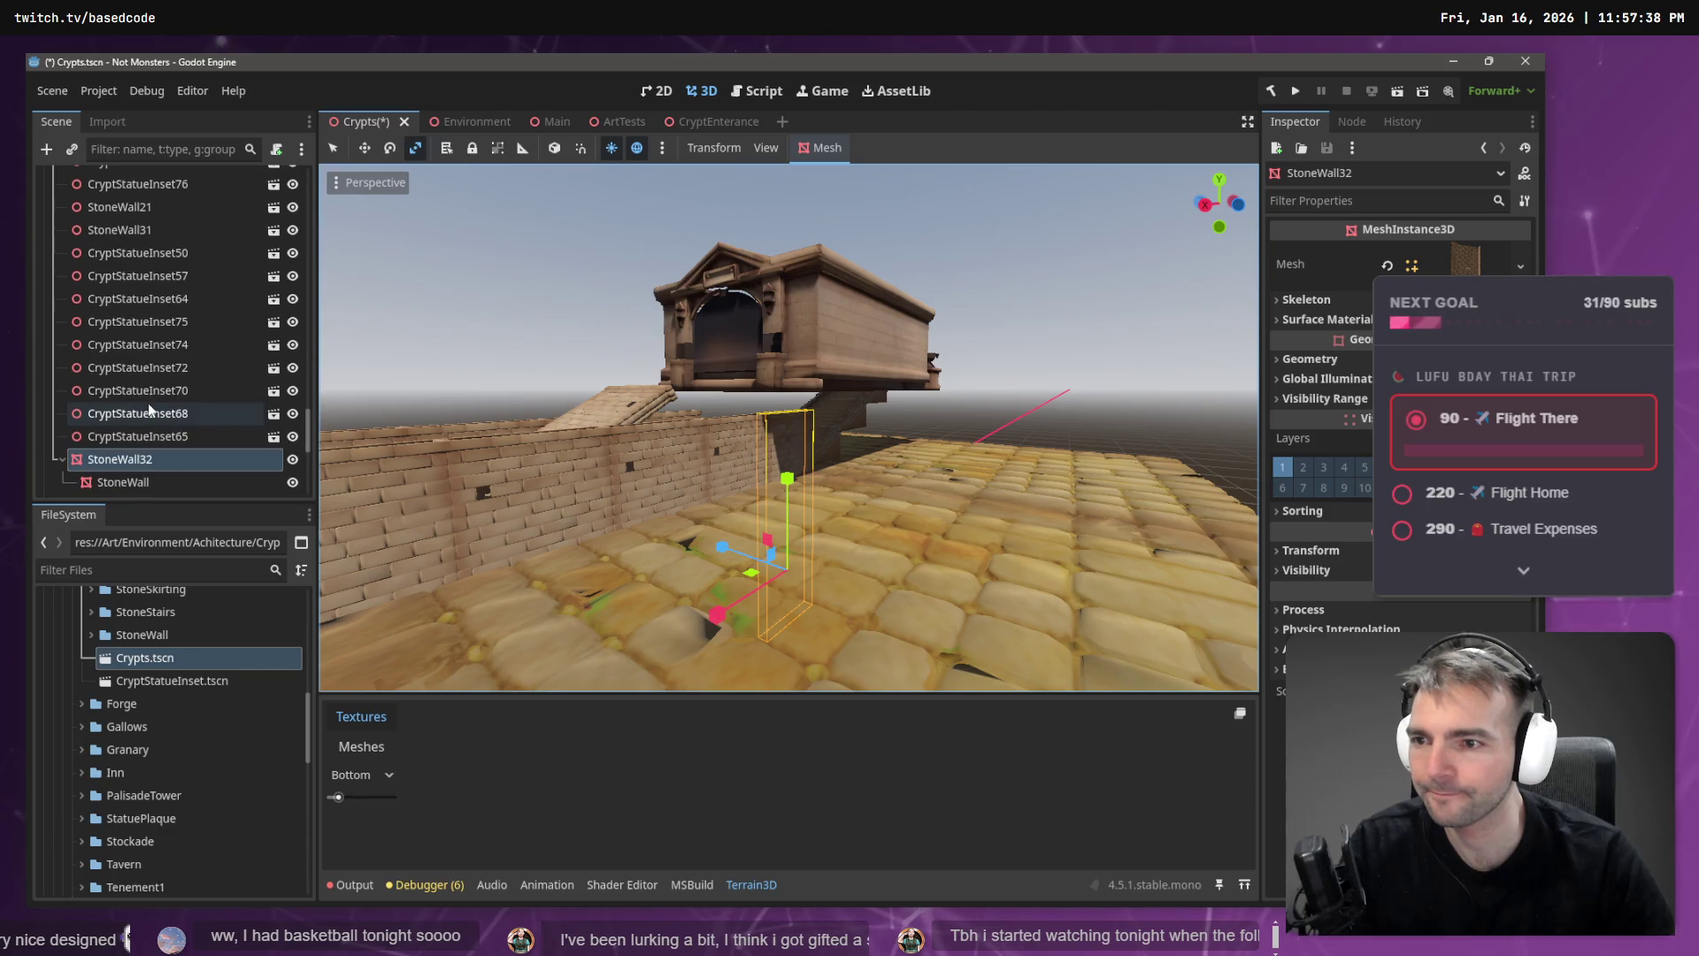
mouse_move(124, 462)
mouse_down()
mouse_move(151, 303)
mouse_move(124, 338)
mouse_move(112, 289)
mouse_up()
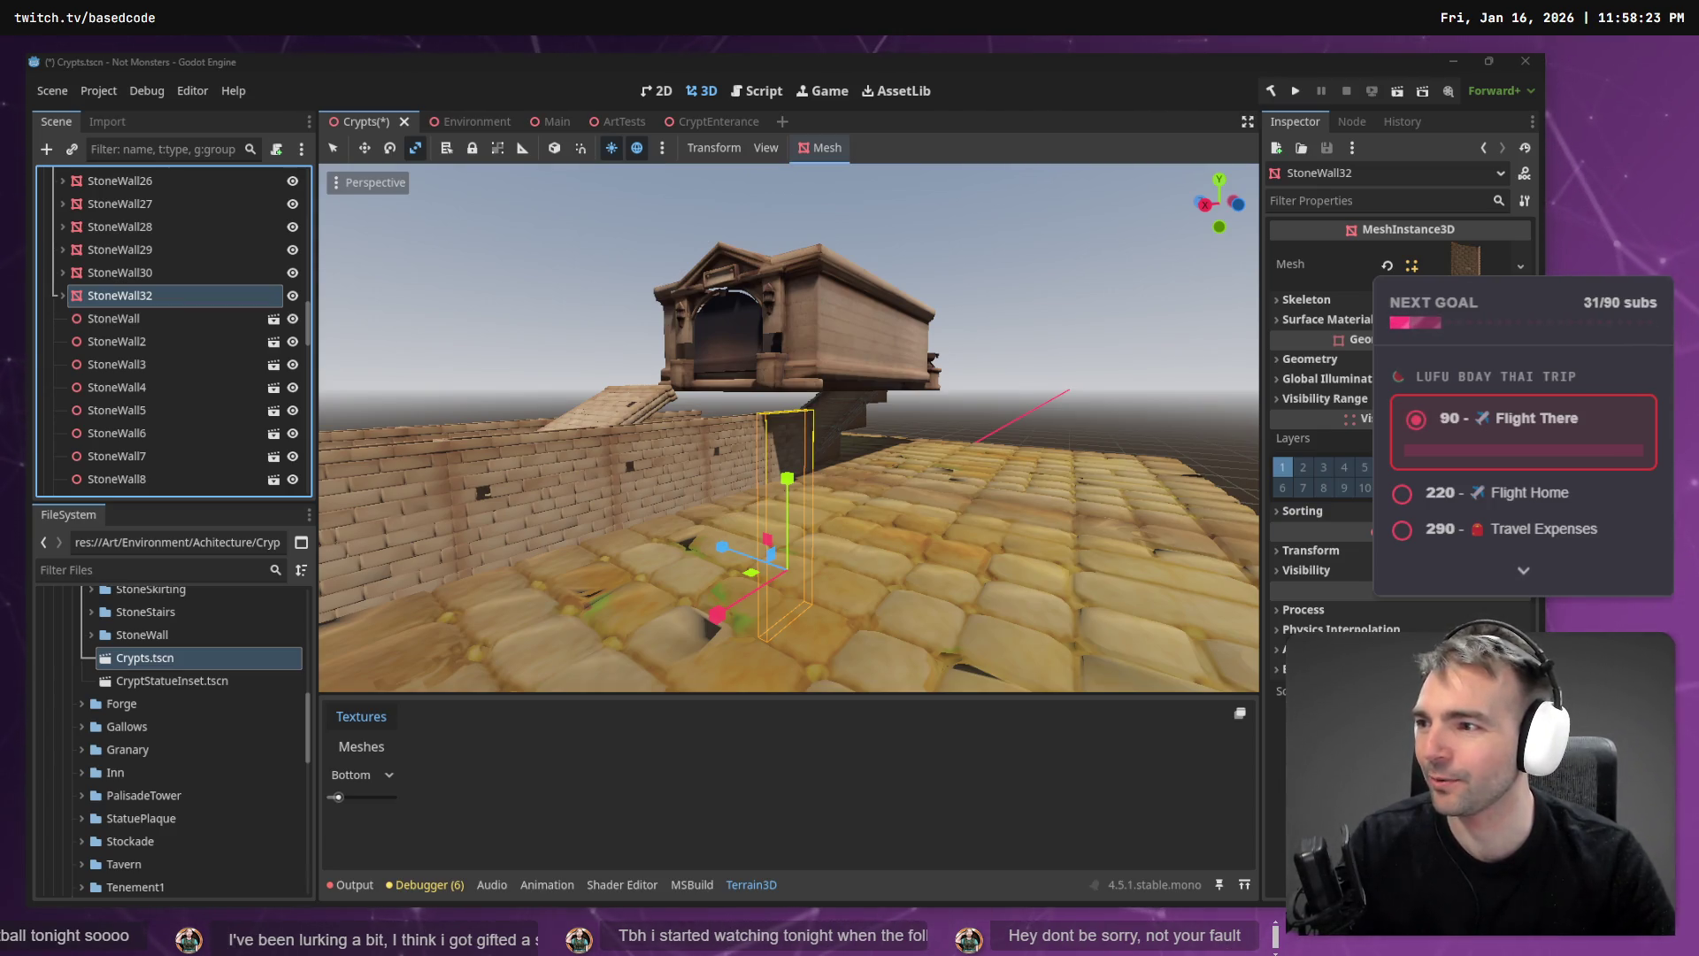
- Multi-select the stairway walls StoneWall22 through StoneWall32, leaving out StoneWall26
scroll(586, 264, up, 5)
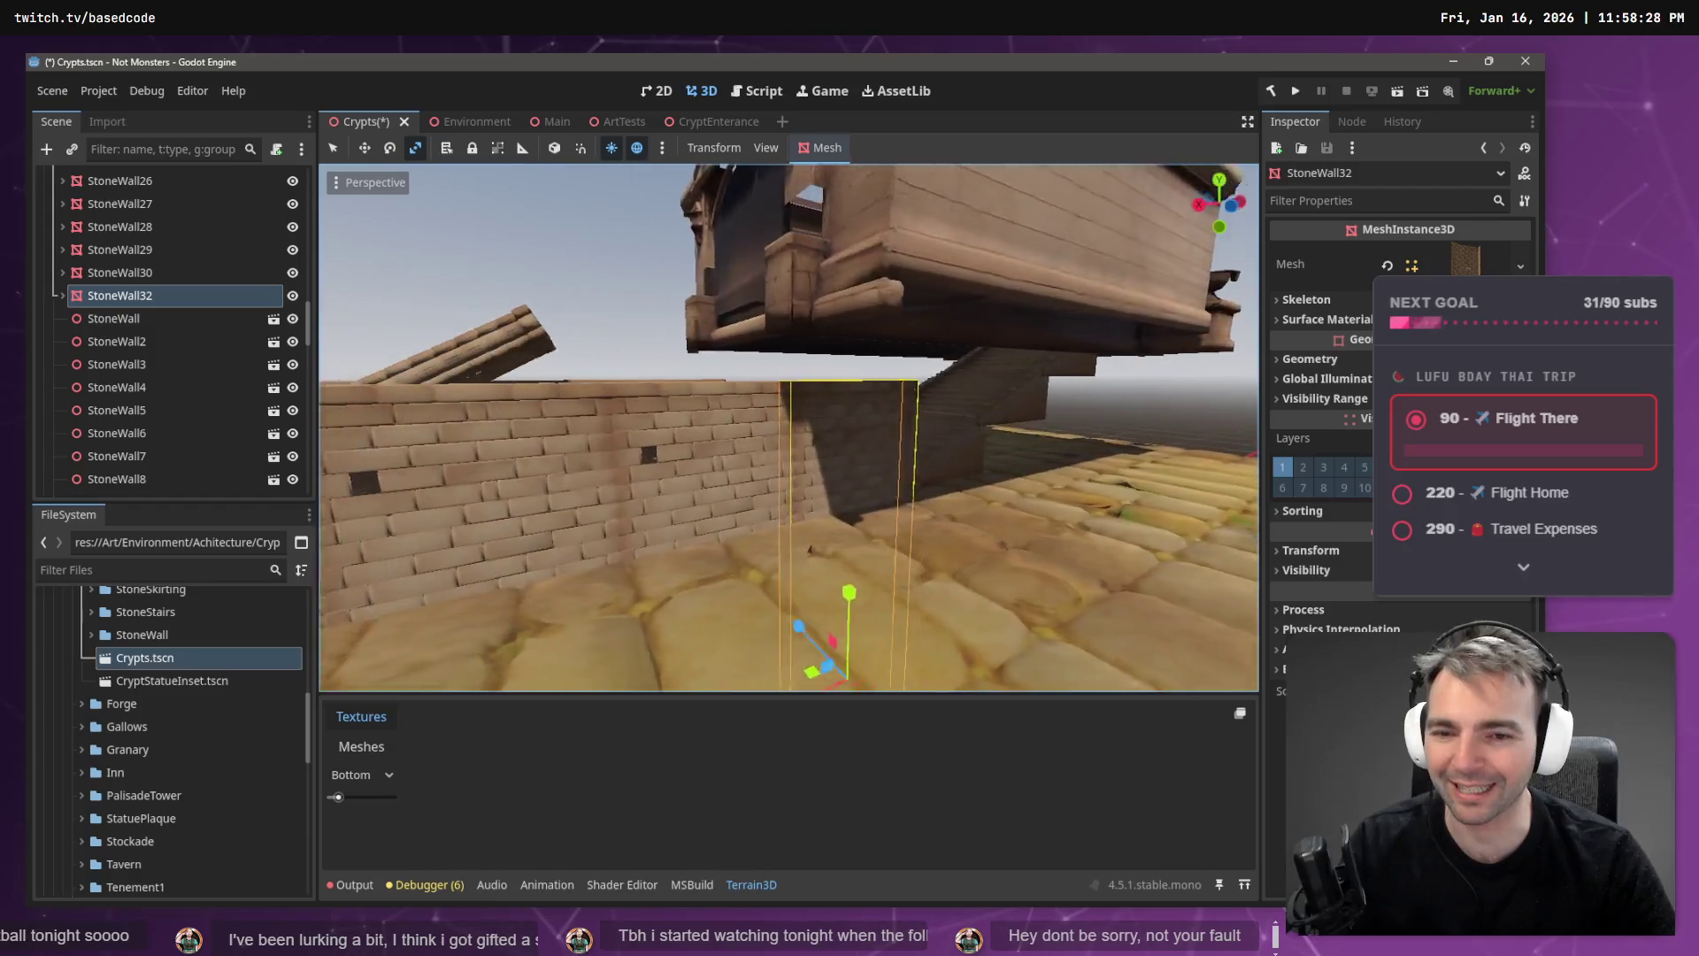
scroll(788, 424, down, 5)
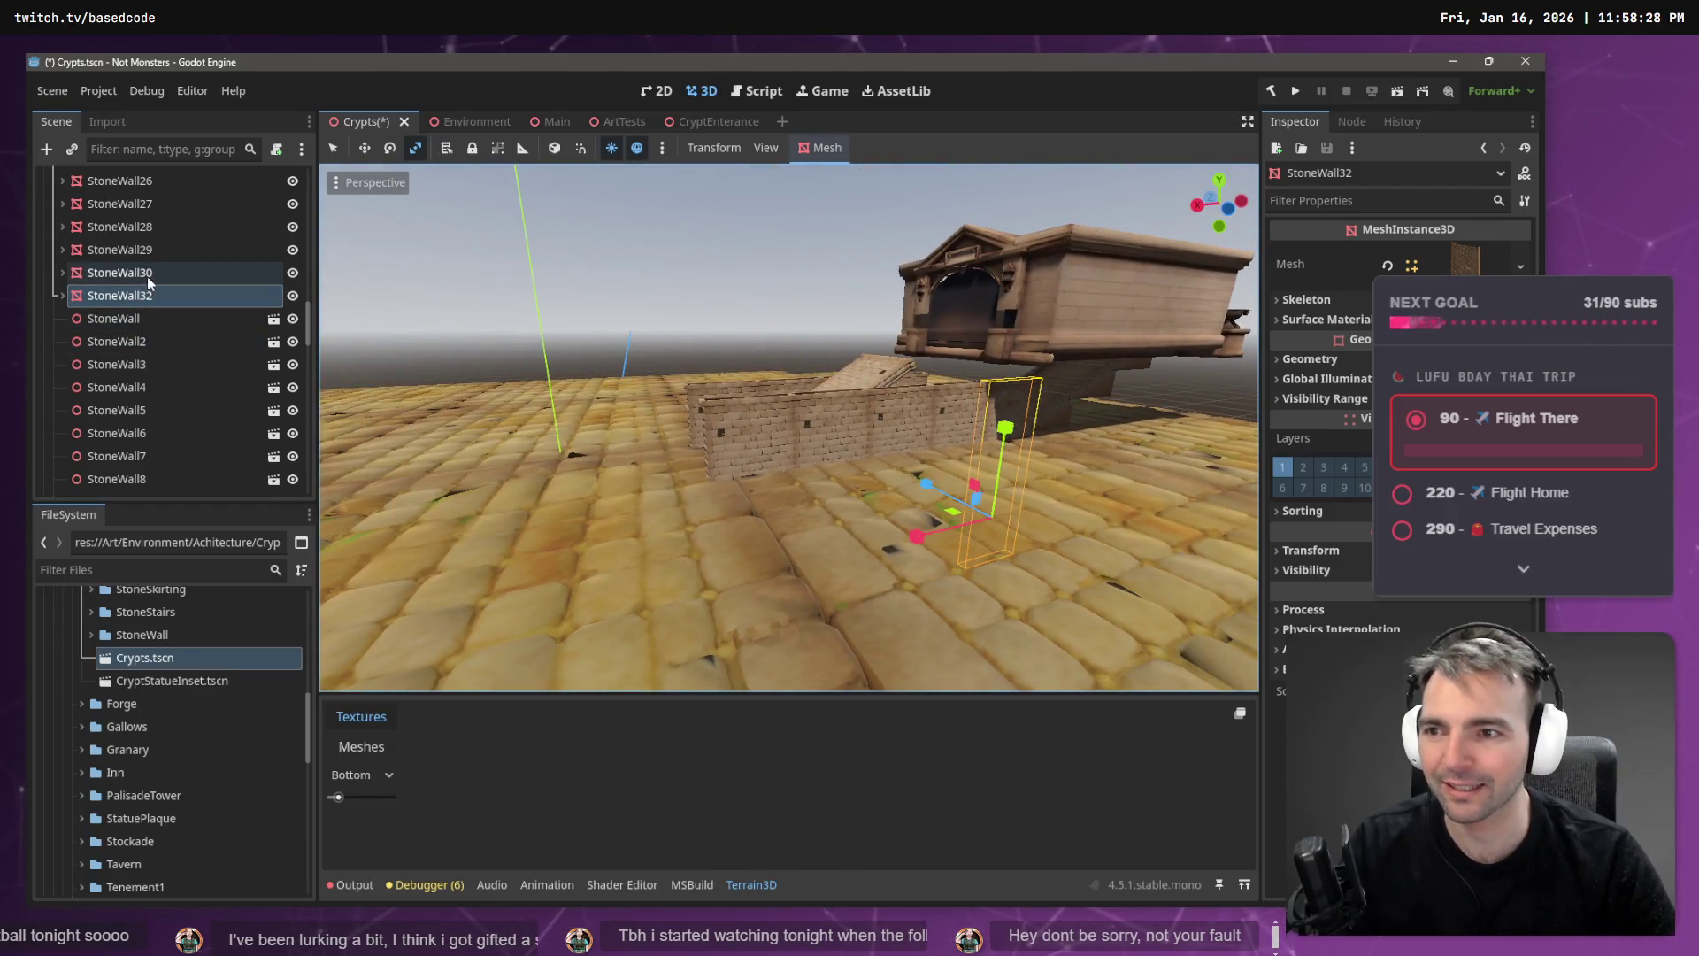
shift+click(147, 274)
shift+click(141, 253)
shift+click(142, 226)
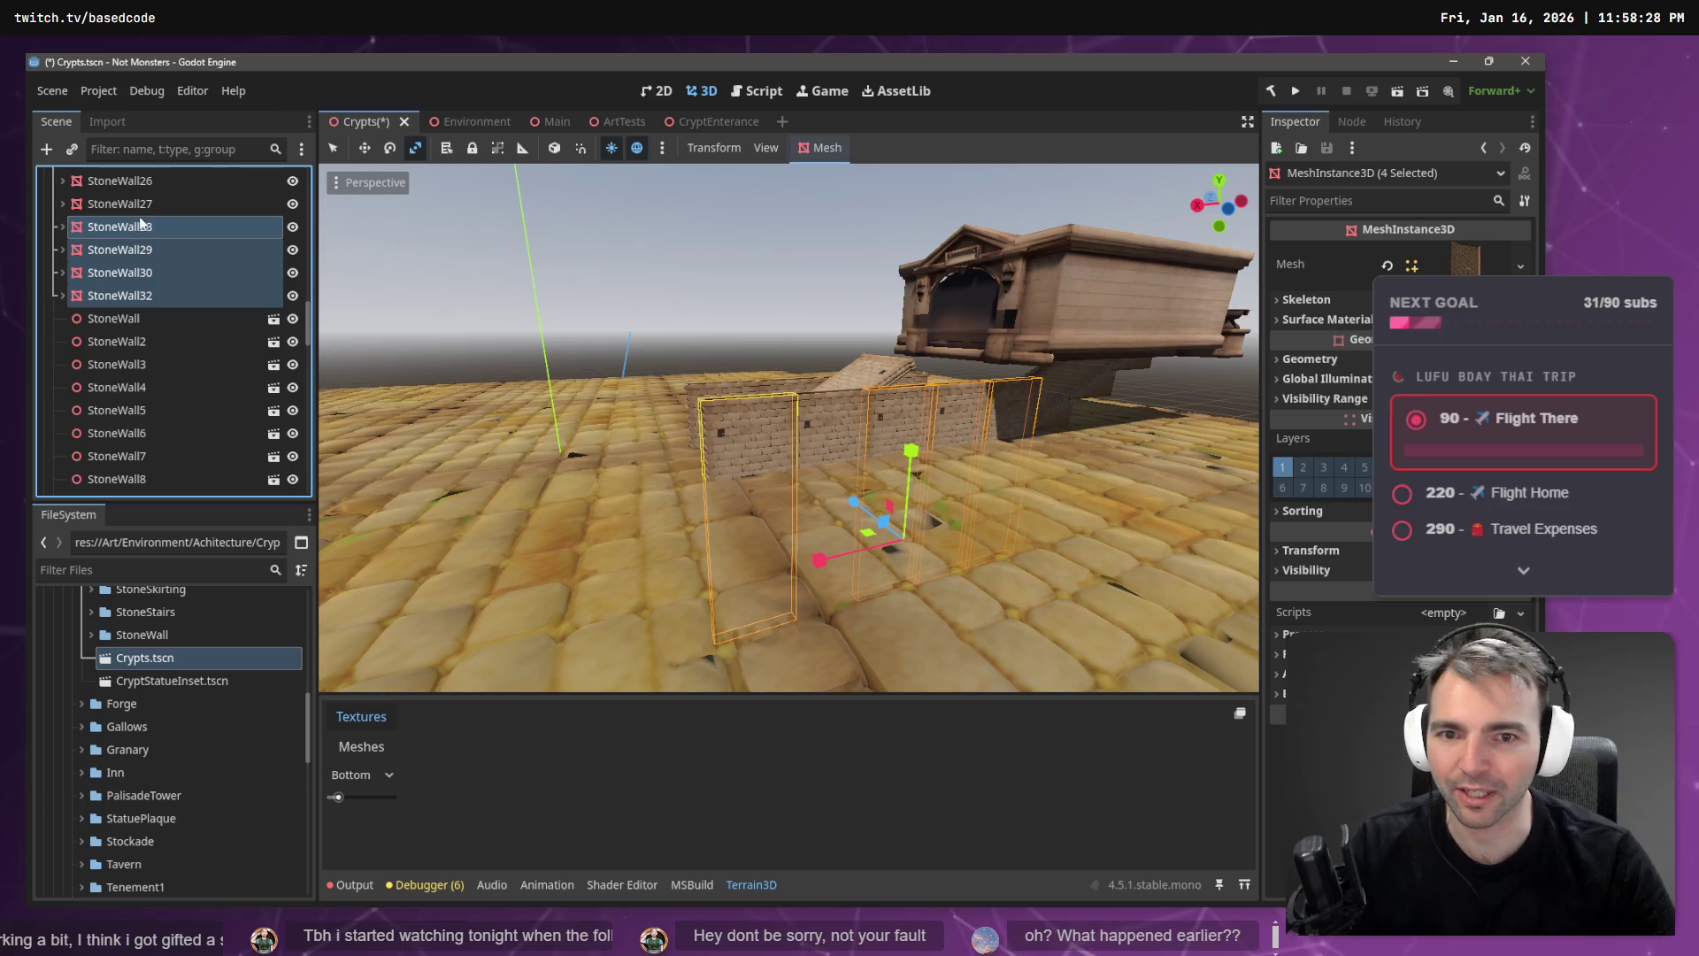
ctrl+click(142, 226)
ctrl+click(147, 205)
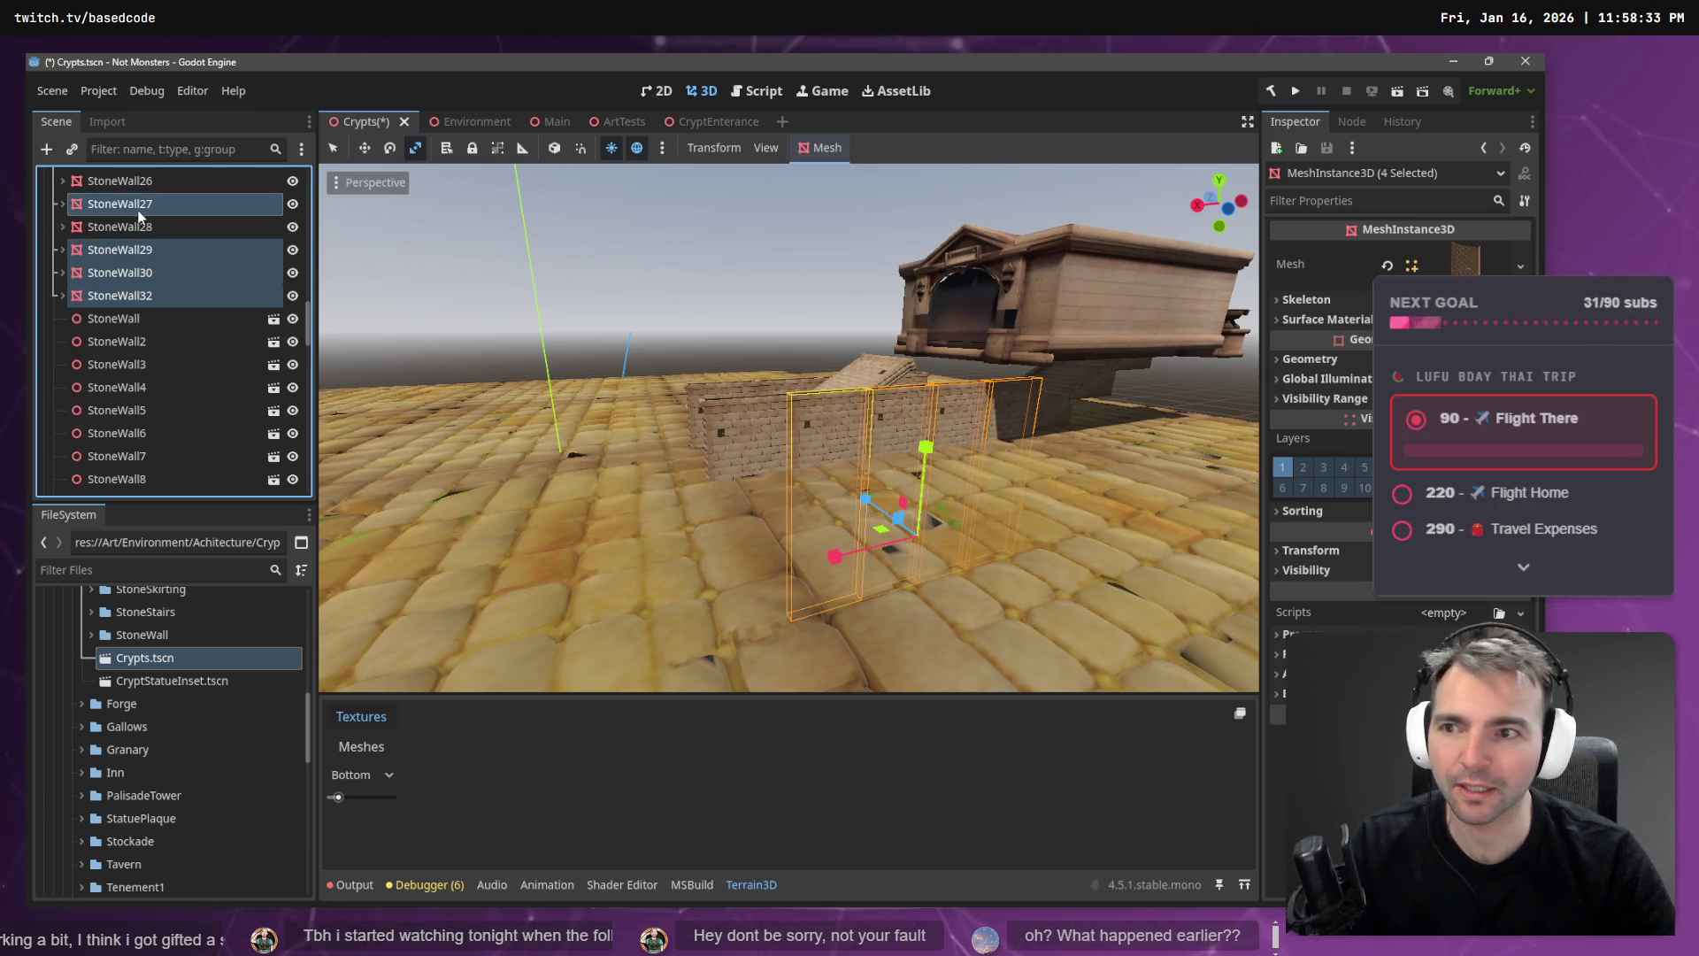
ctrl+click(150, 228)
scroll(161, 230, up, 3)
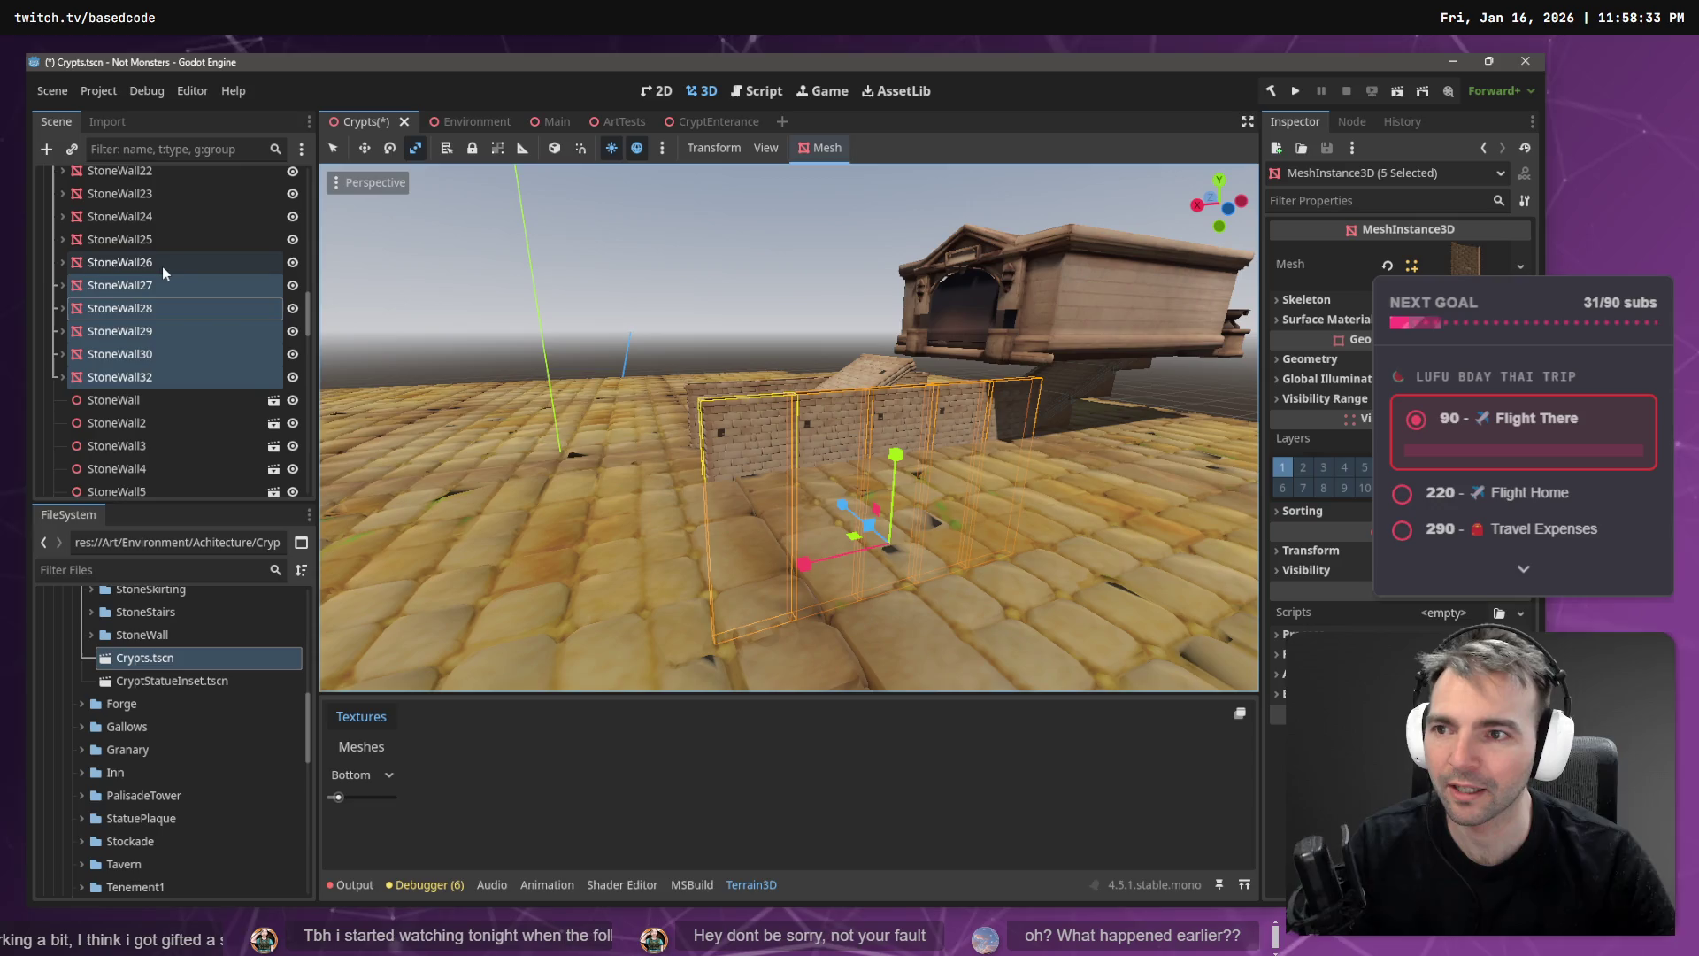
ctrl+click(162, 264)
ctrl+click(168, 242)
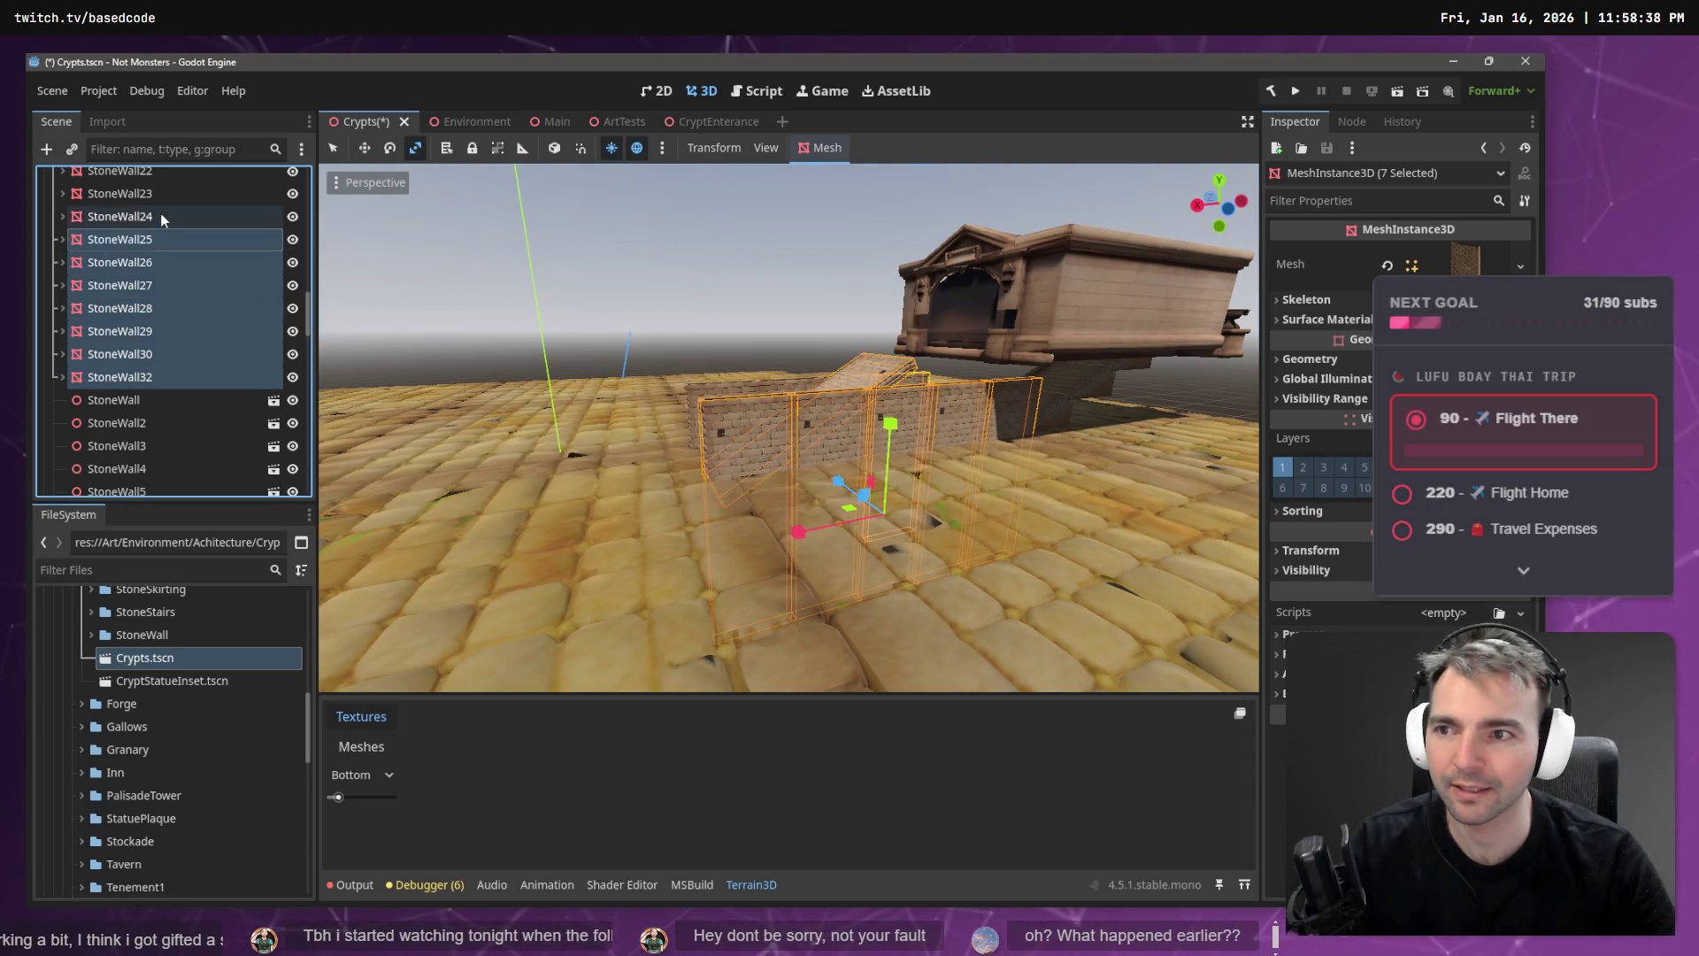
ctrl+click(161, 216)
ctrl+click(159, 262)
ctrl+click(157, 195)
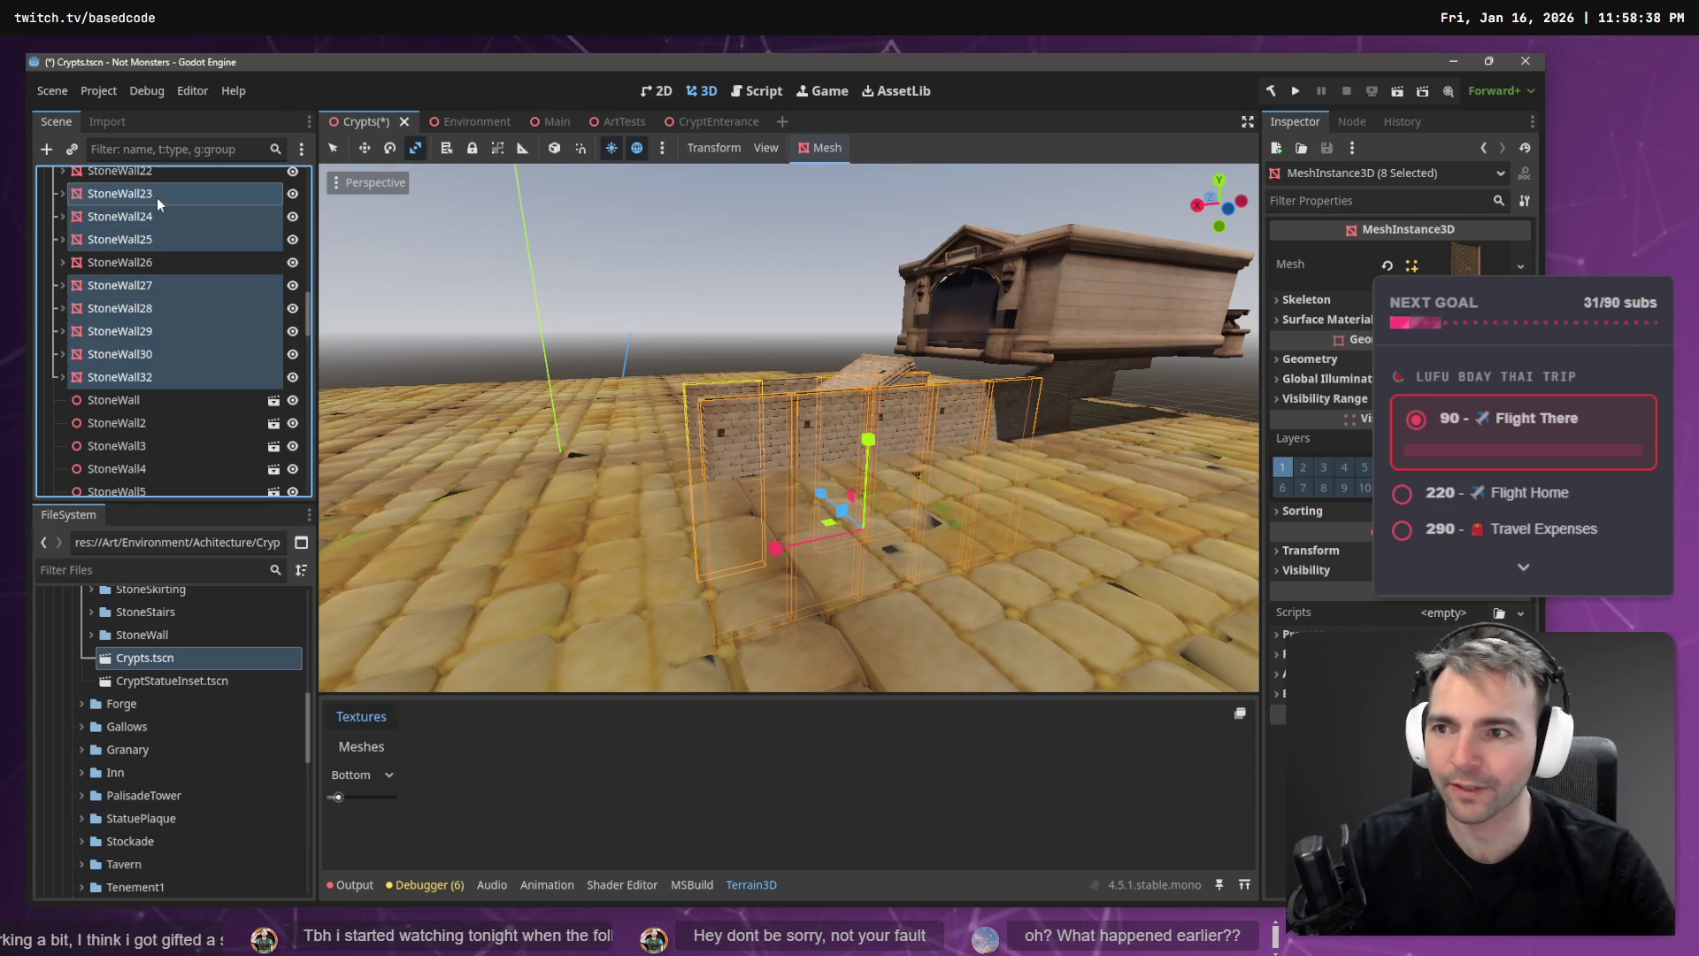
scroll(156, 193, up, 2)
ctrl+click(152, 210)
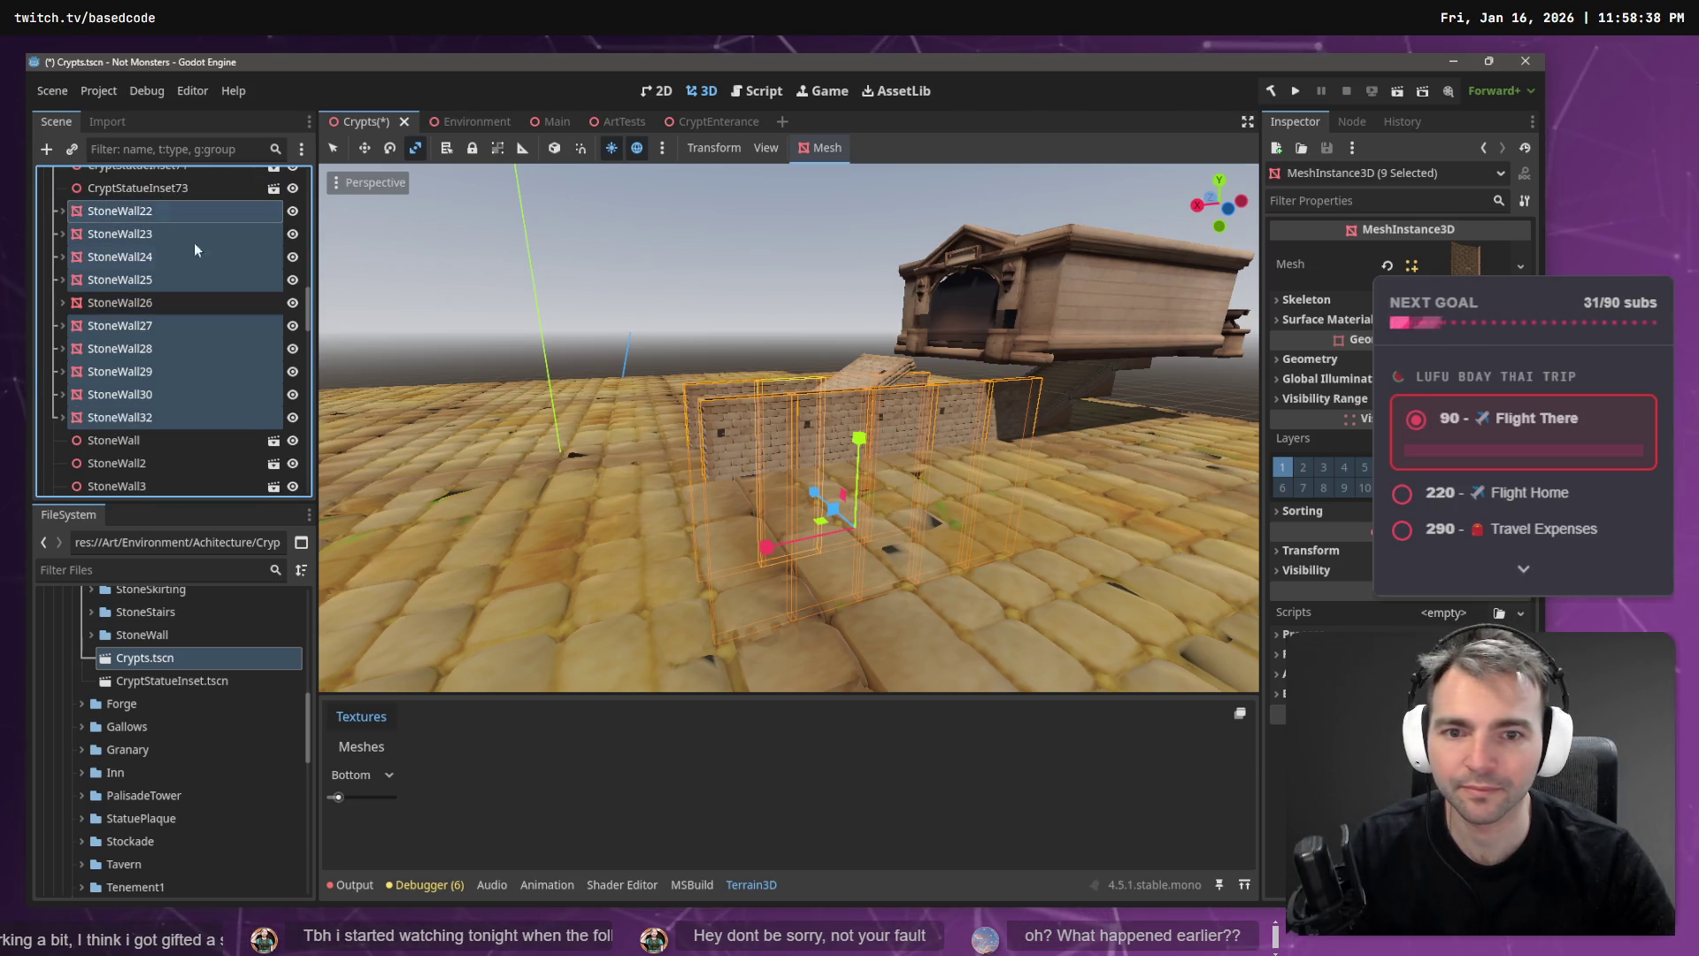
- Stretch the selected walls about 0.143 taller along Y
key(w)
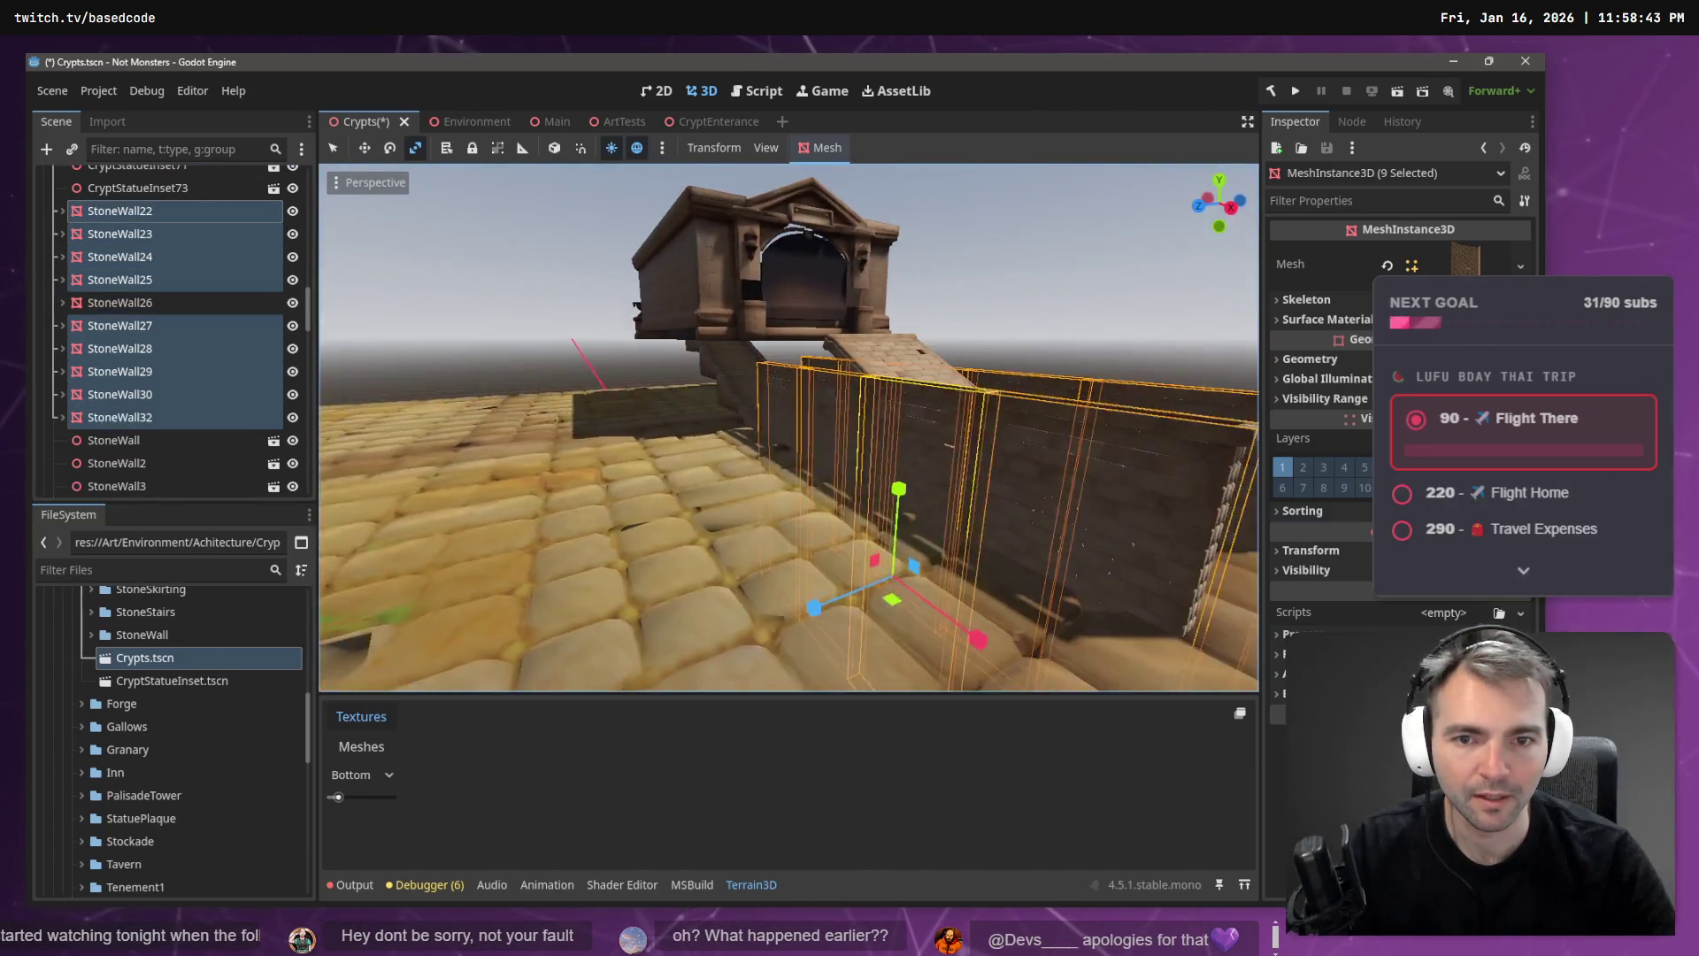
key(w)
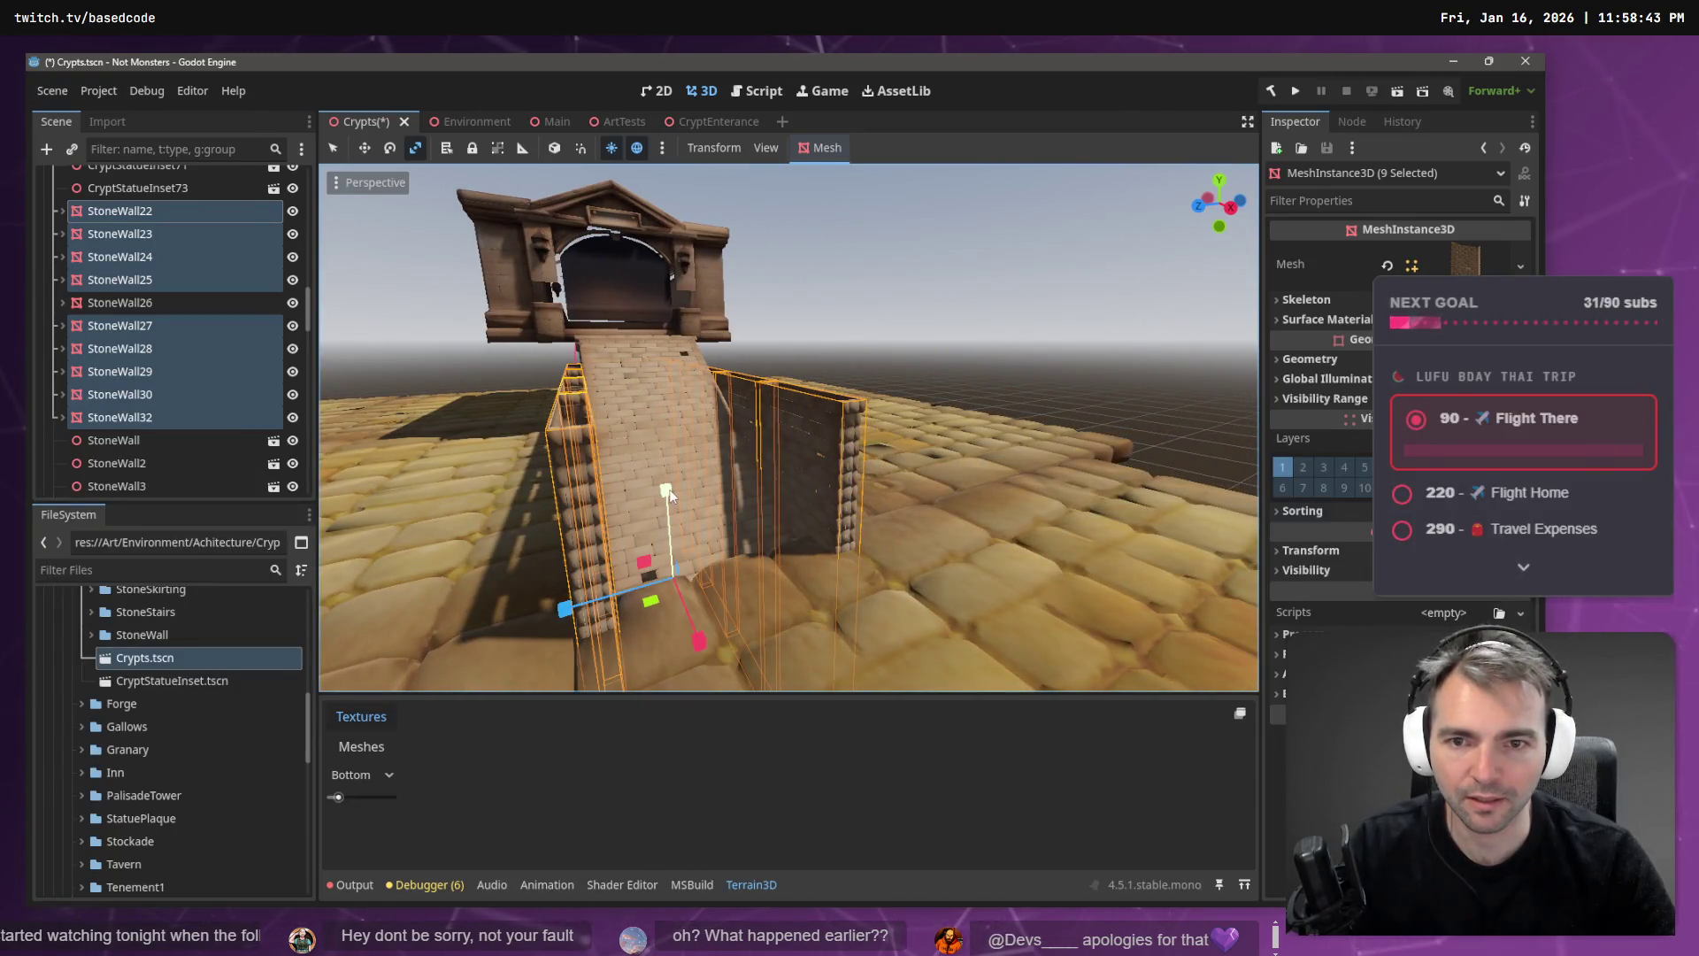
drag(668, 494, 667, 475)
key(w)
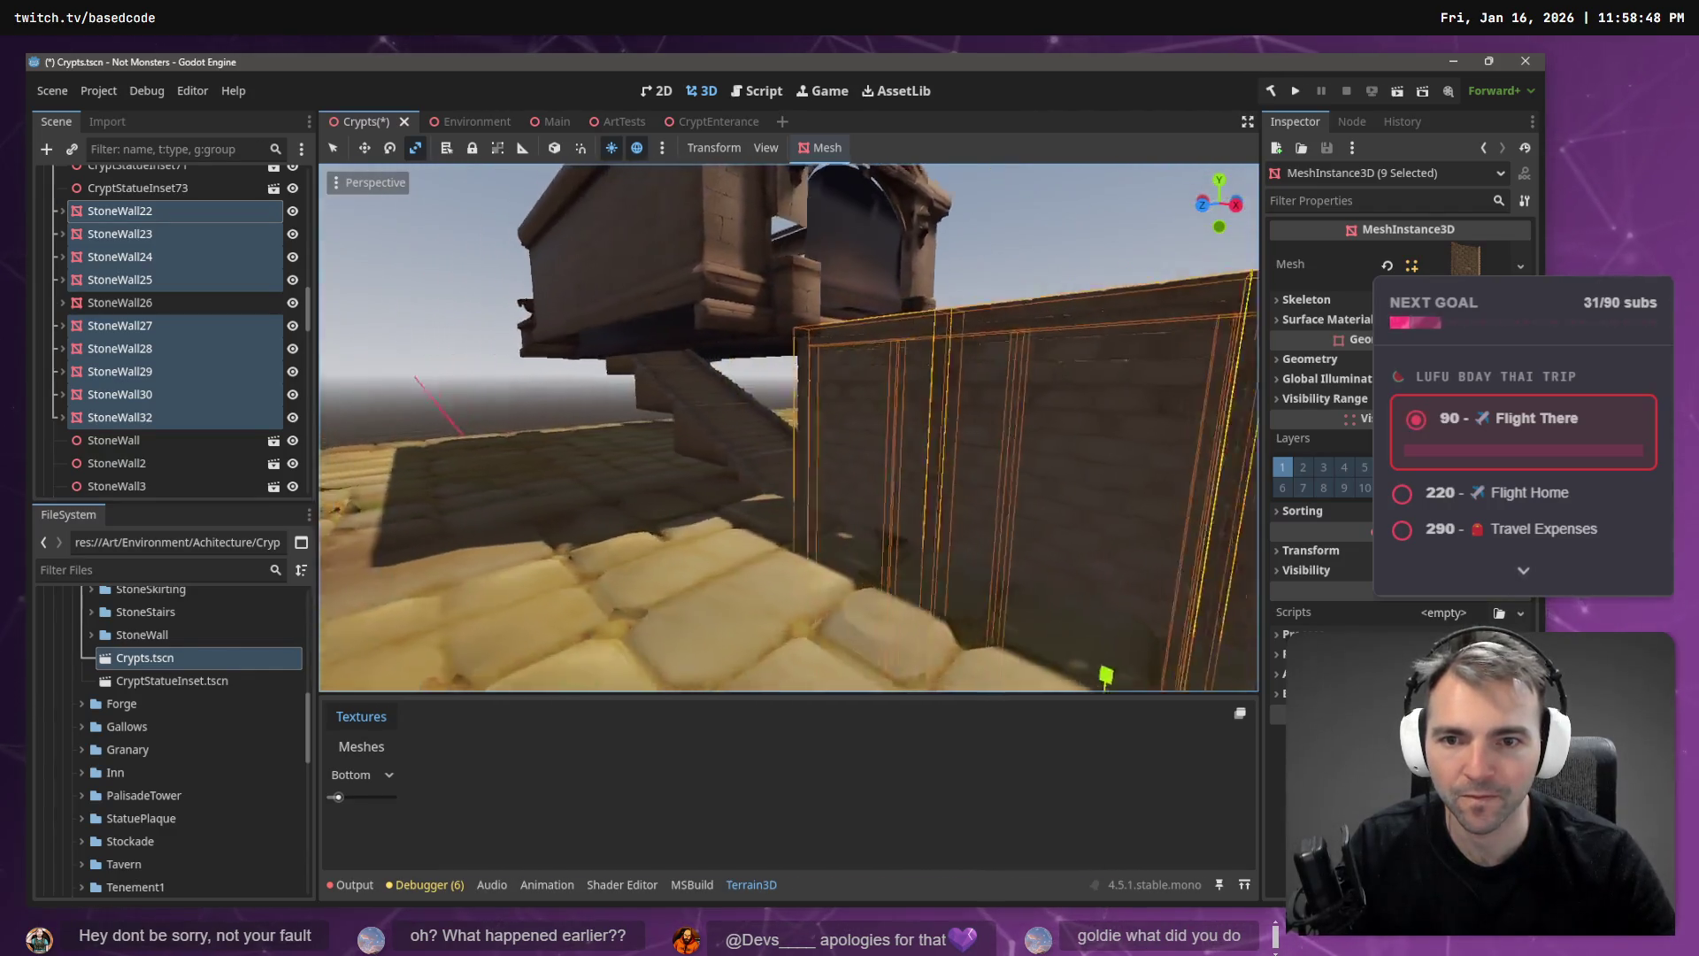
key(w)
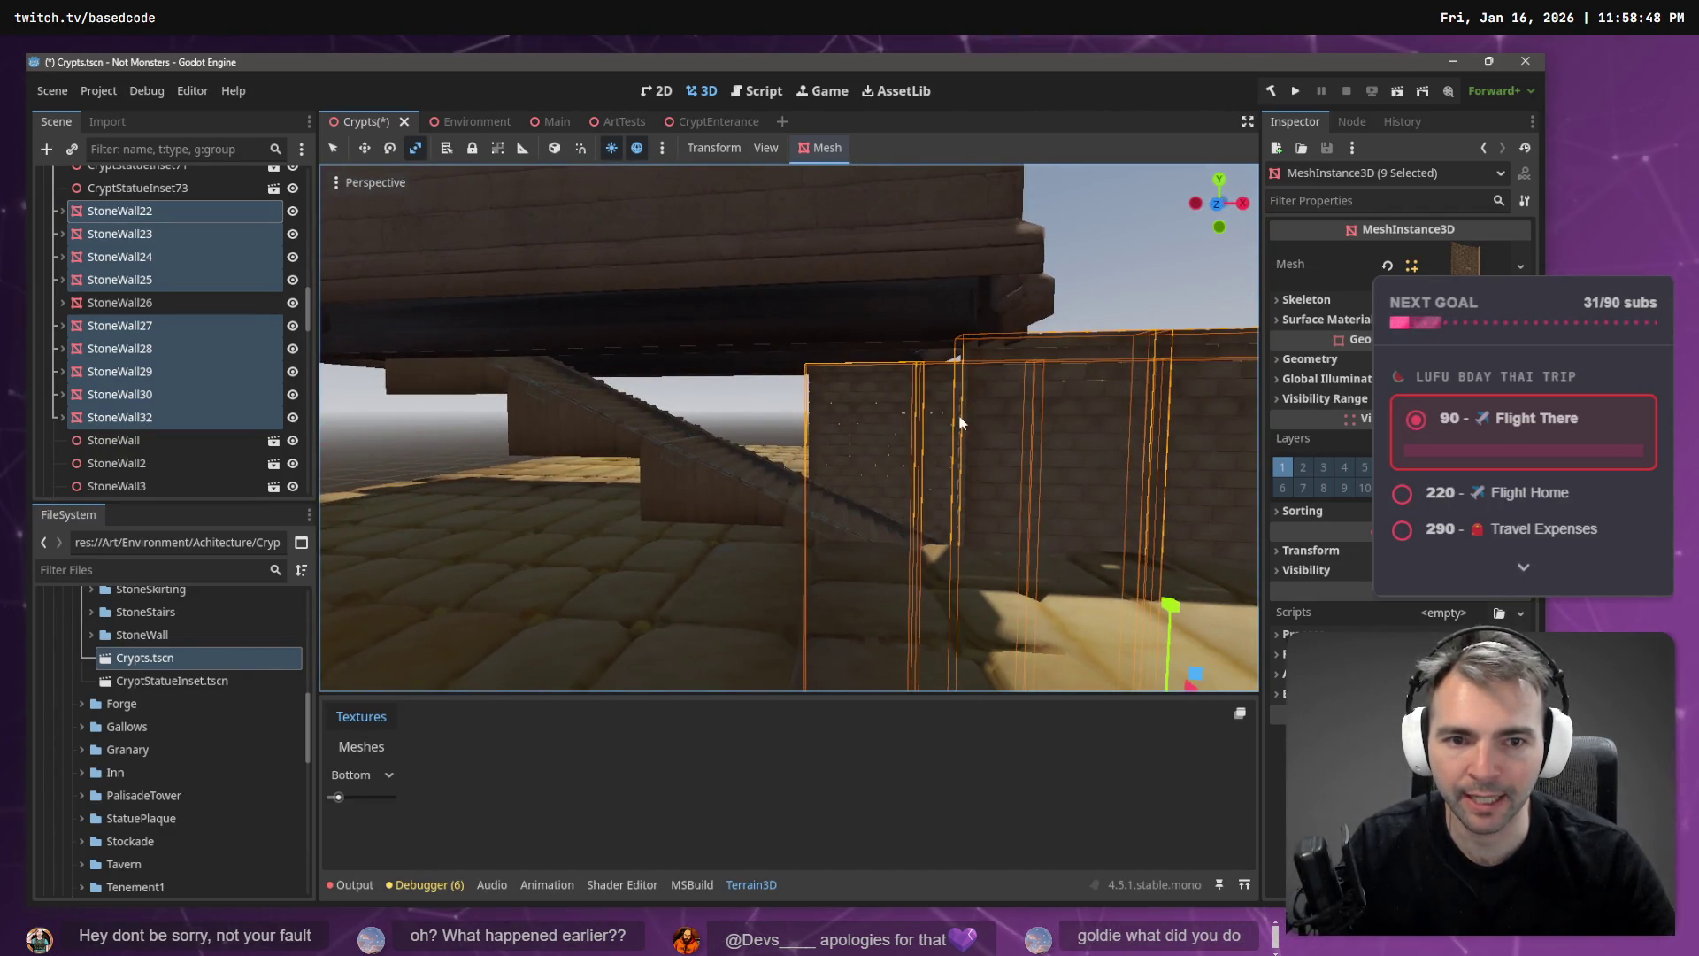
click(976, 420)
- Drag the StoneWall33 wall piece to sit right after StoneWall32 in the Scene tree
click(861, 433)
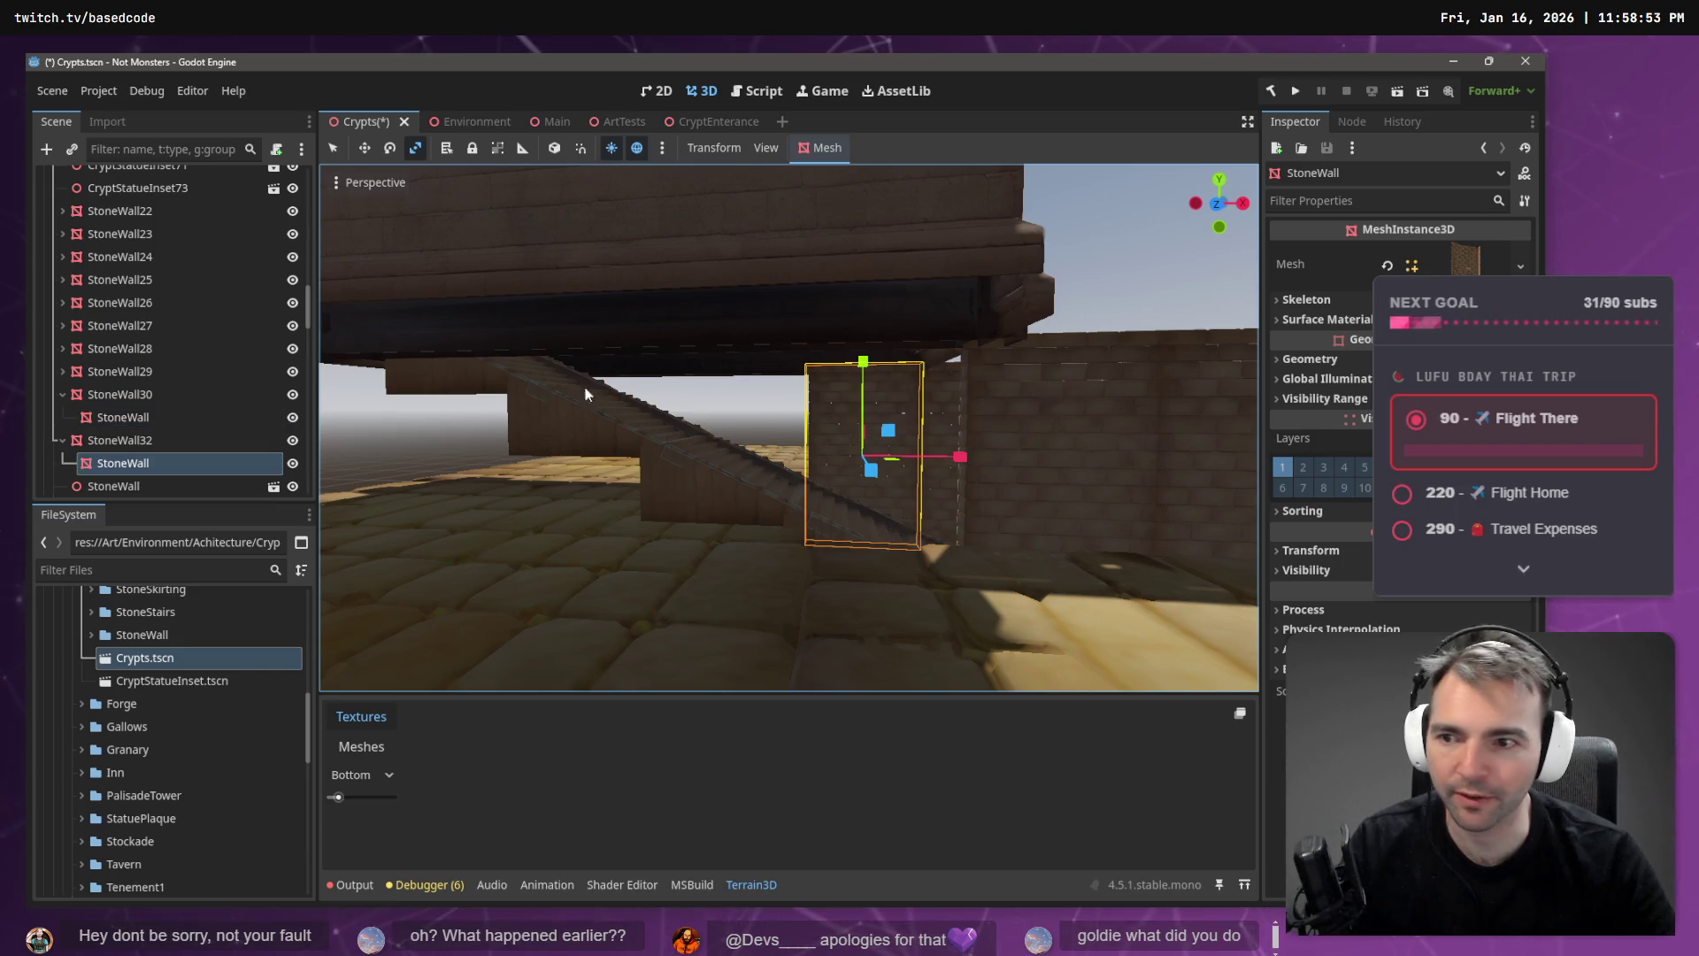
click(61, 441)
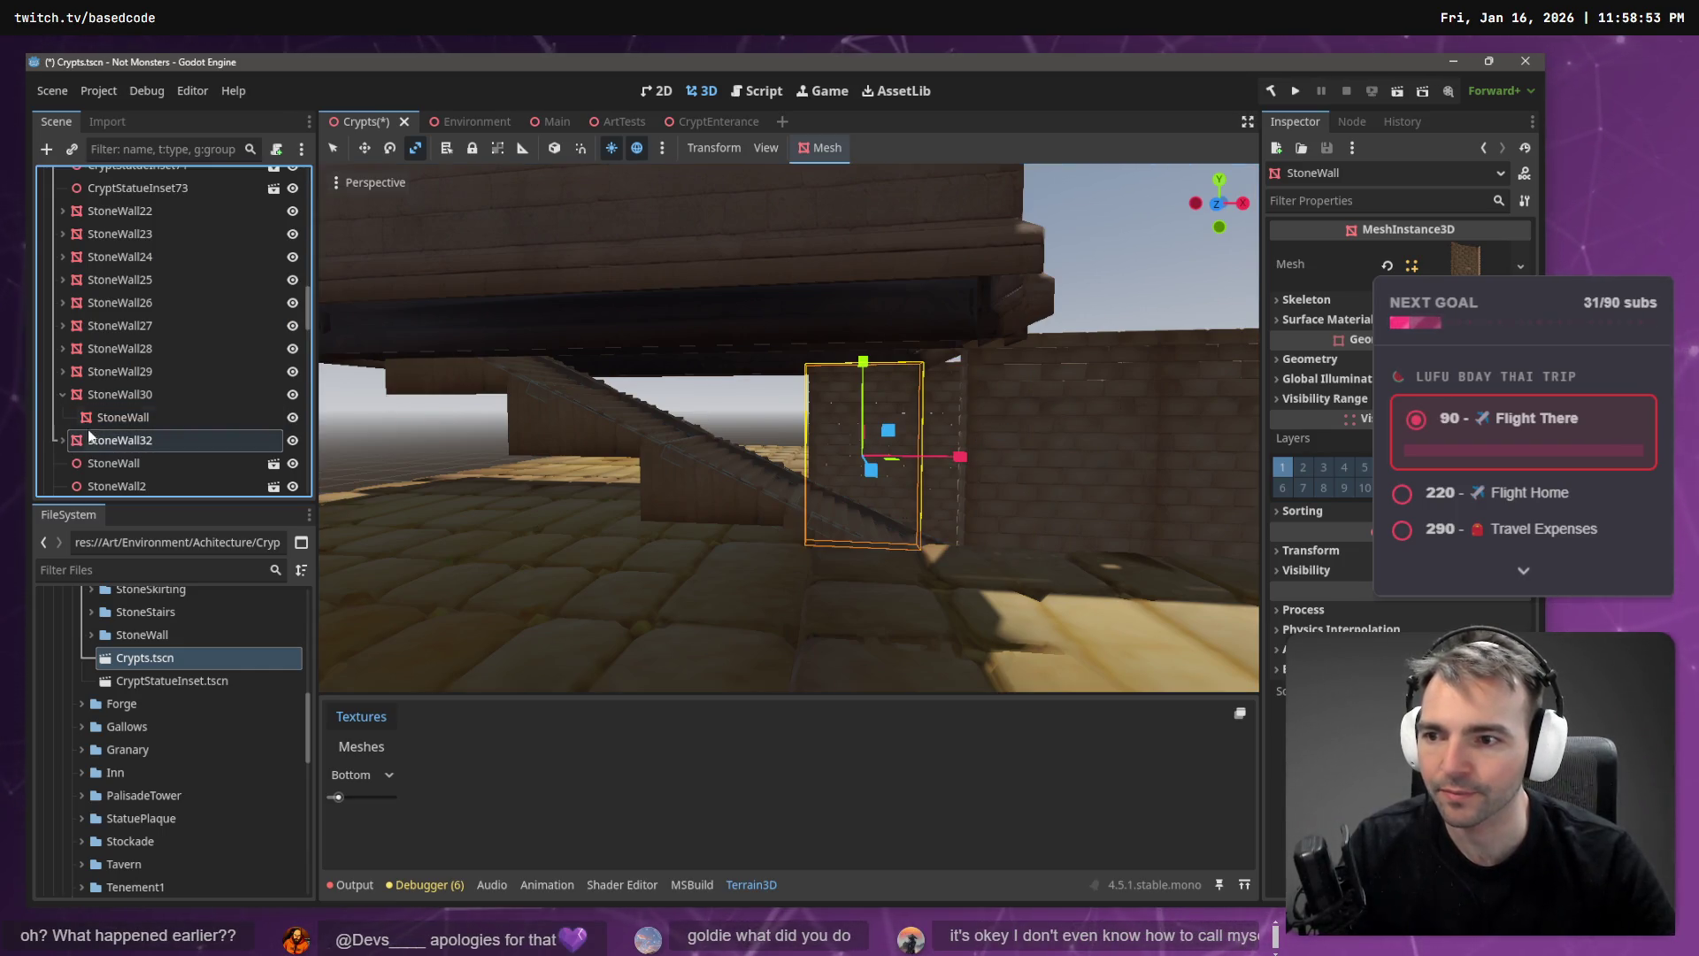
click(78, 448)
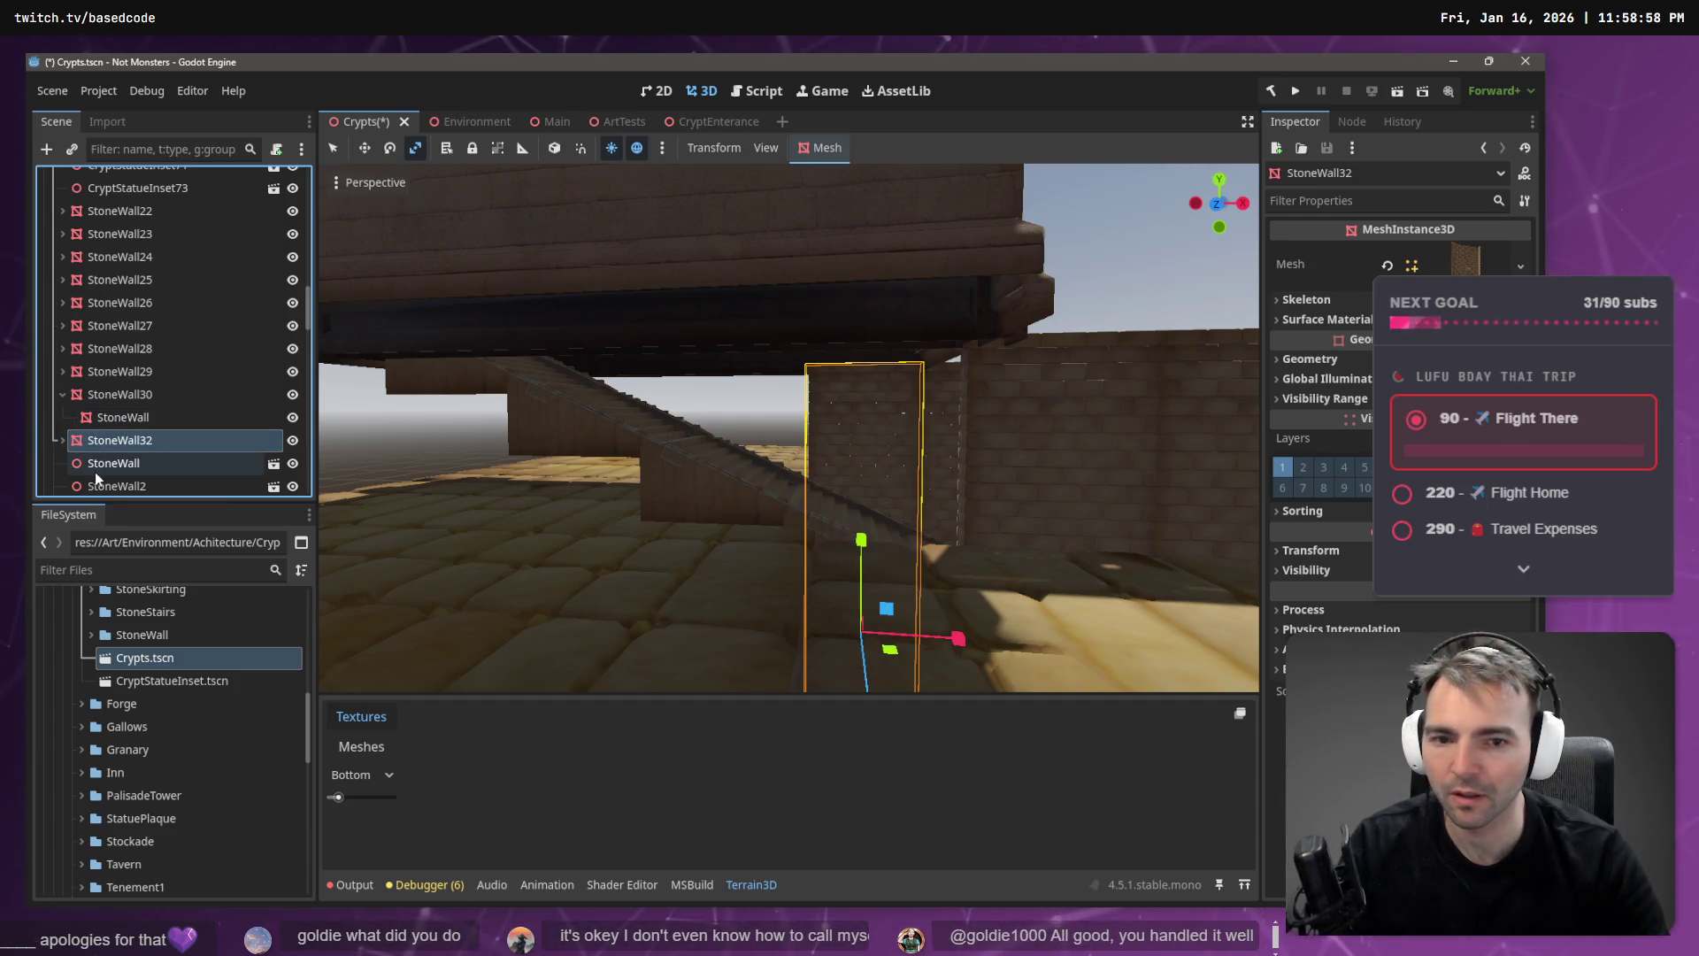
key(Left)
click(125, 448)
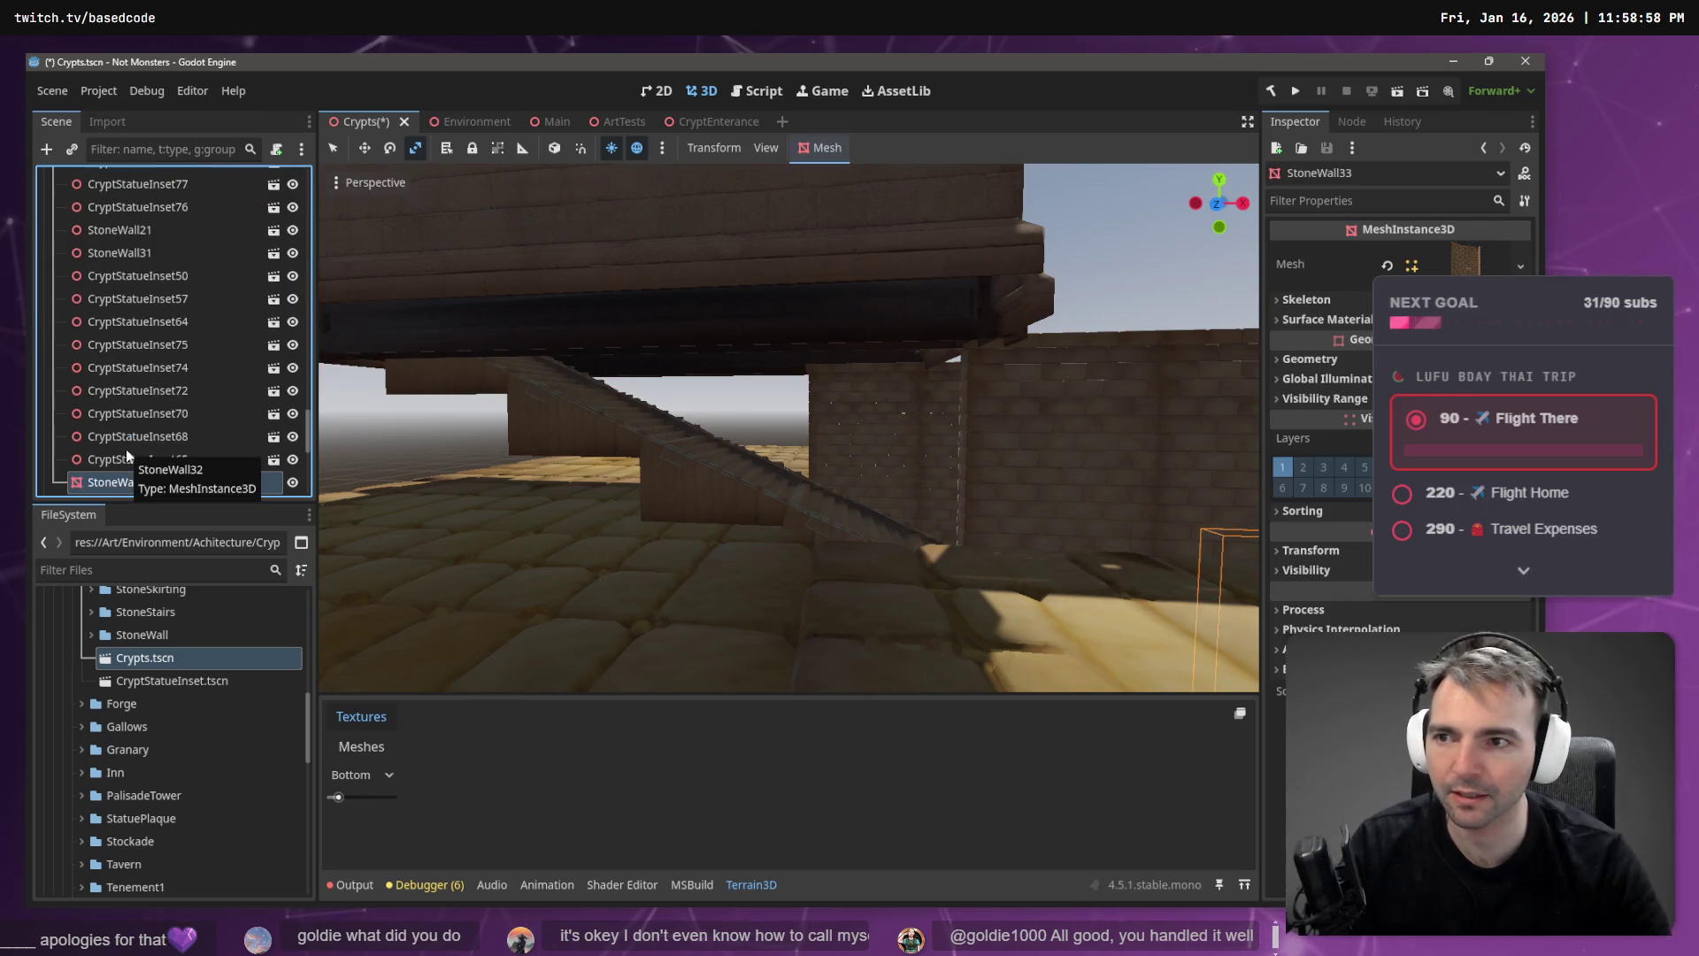
scroll(147, 447, down, 2)
mouse_move(136, 283)
mouse_down()
mouse_move(163, 288)
mouse_move(160, 317)
mouse_move(160, 288)
mouse_move(120, 306)
mouse_up()
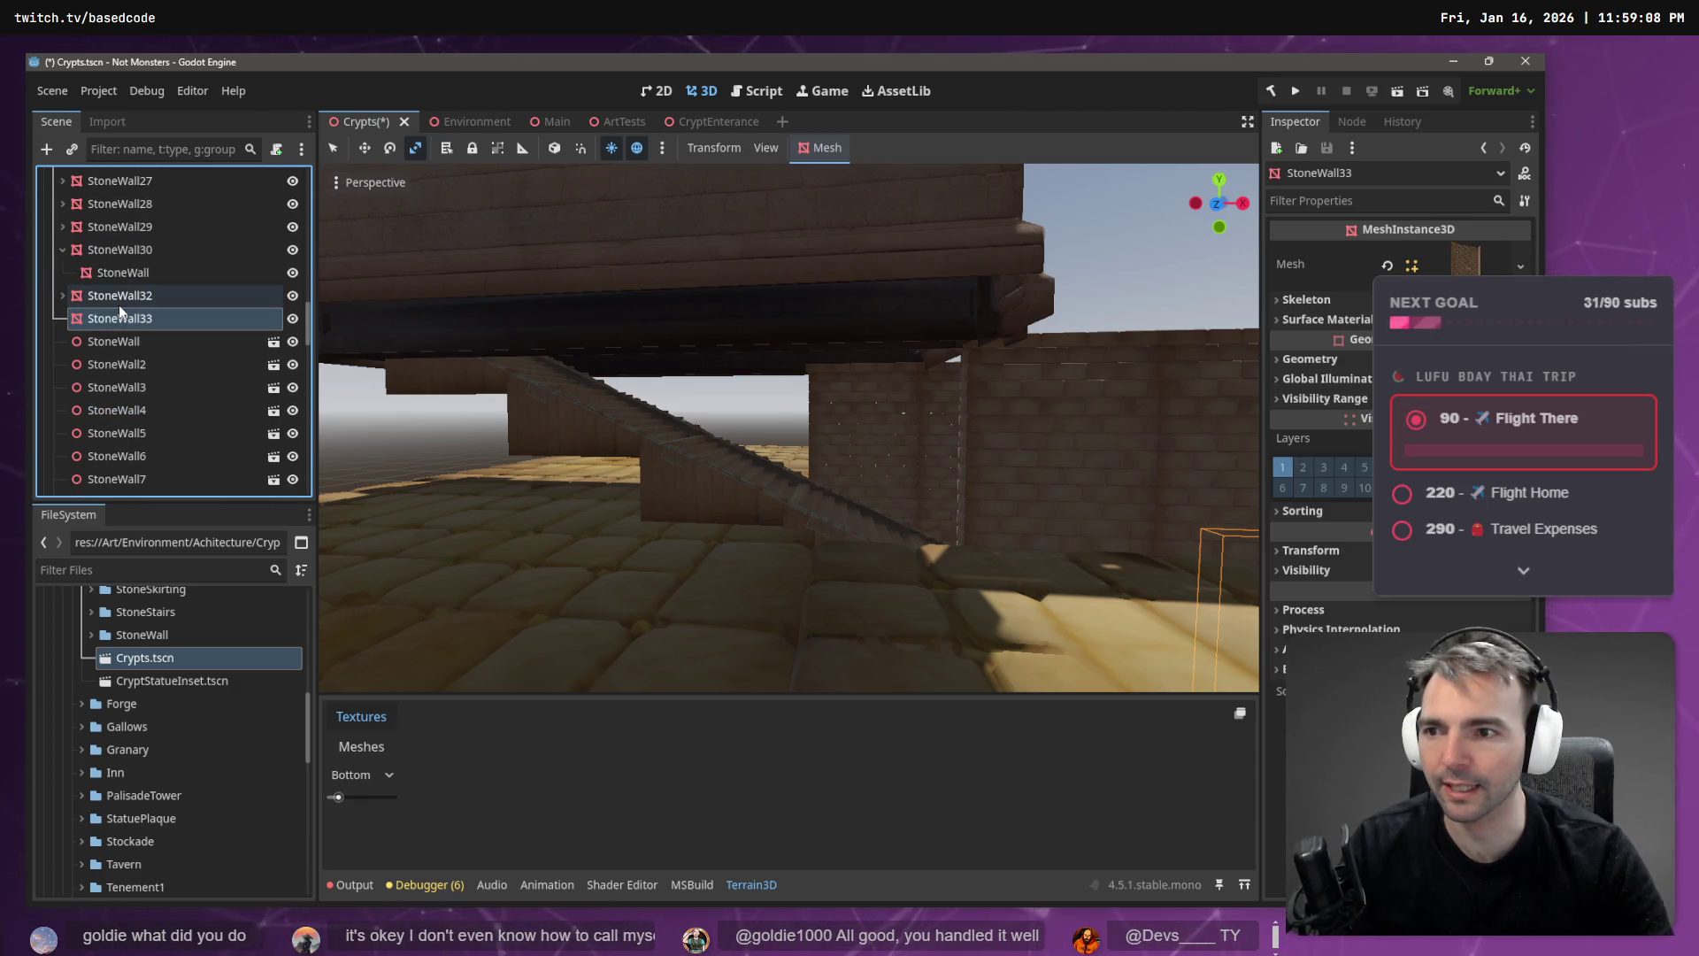
- Collapse StoneWall30's child and confirm StoneWall33 follows StoneWall32, keeping its name
click(64, 251)
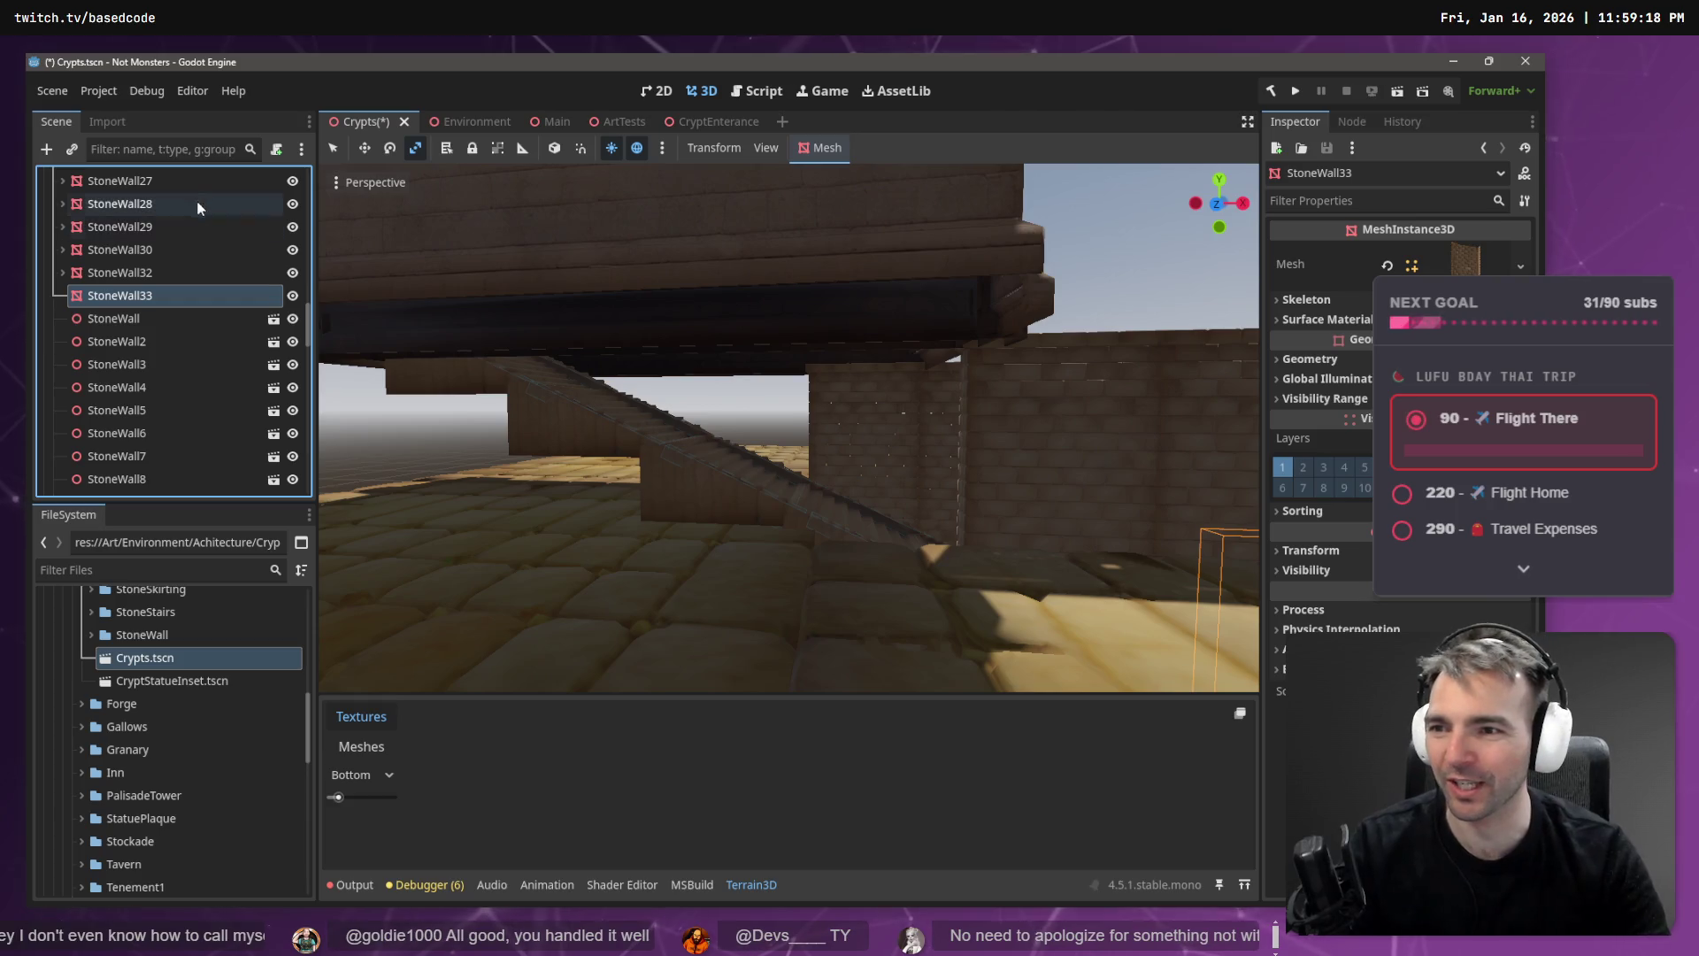
double_click(141, 295)
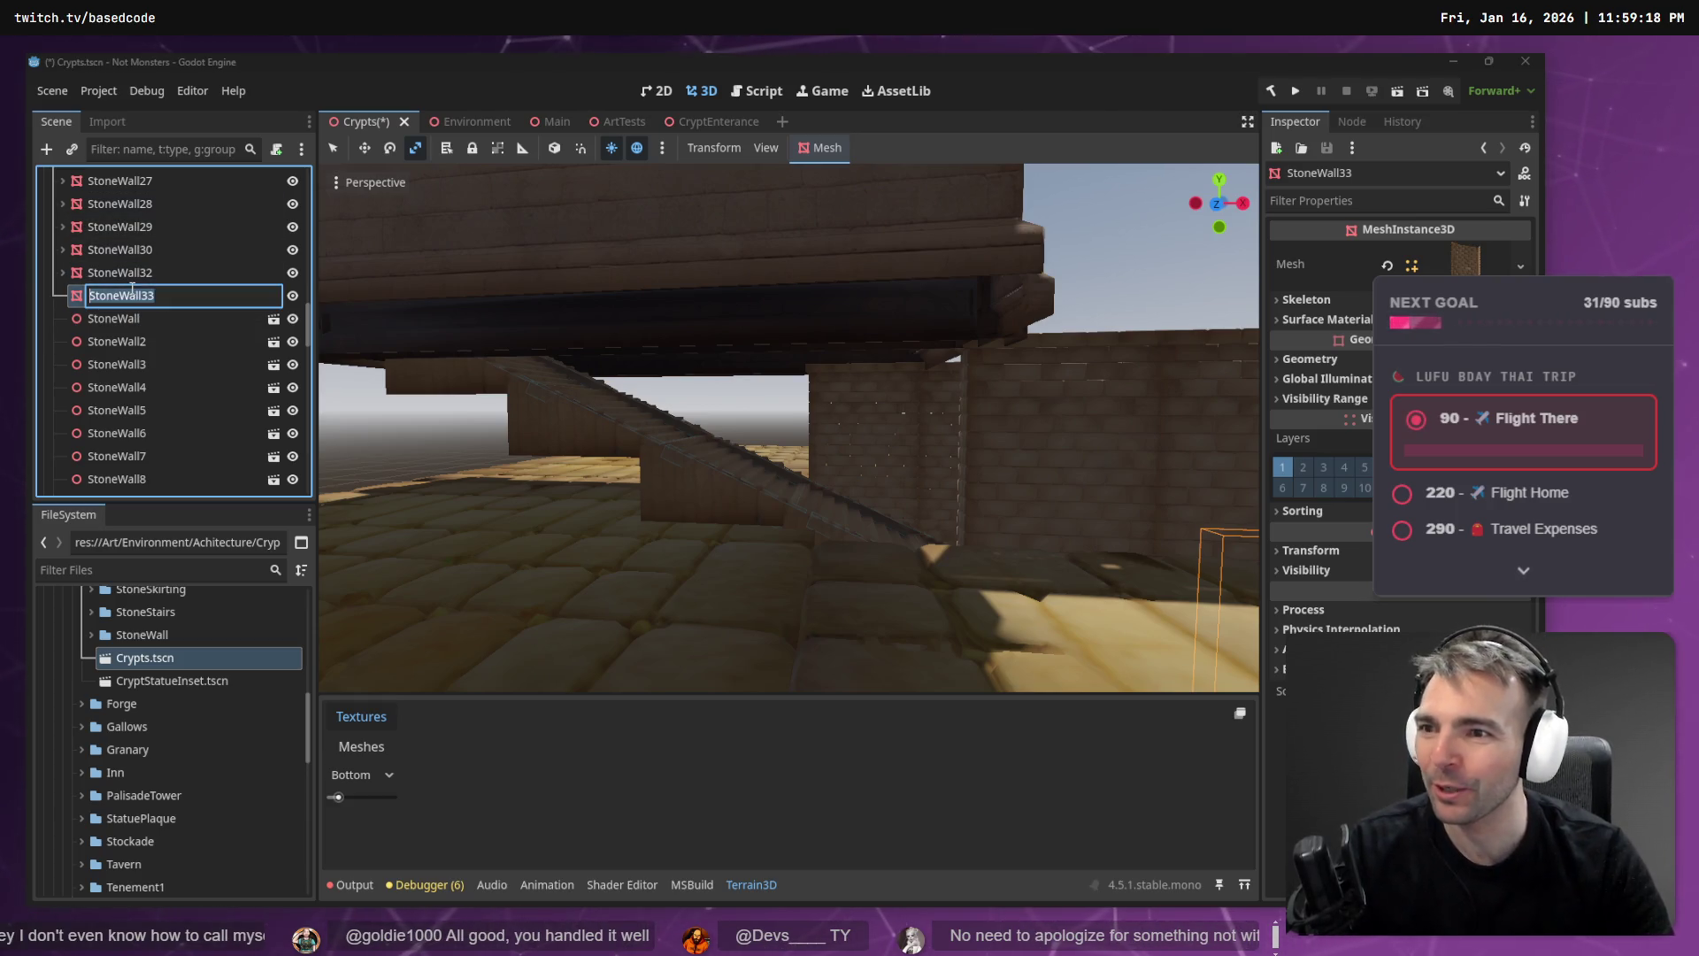
key(Escape)
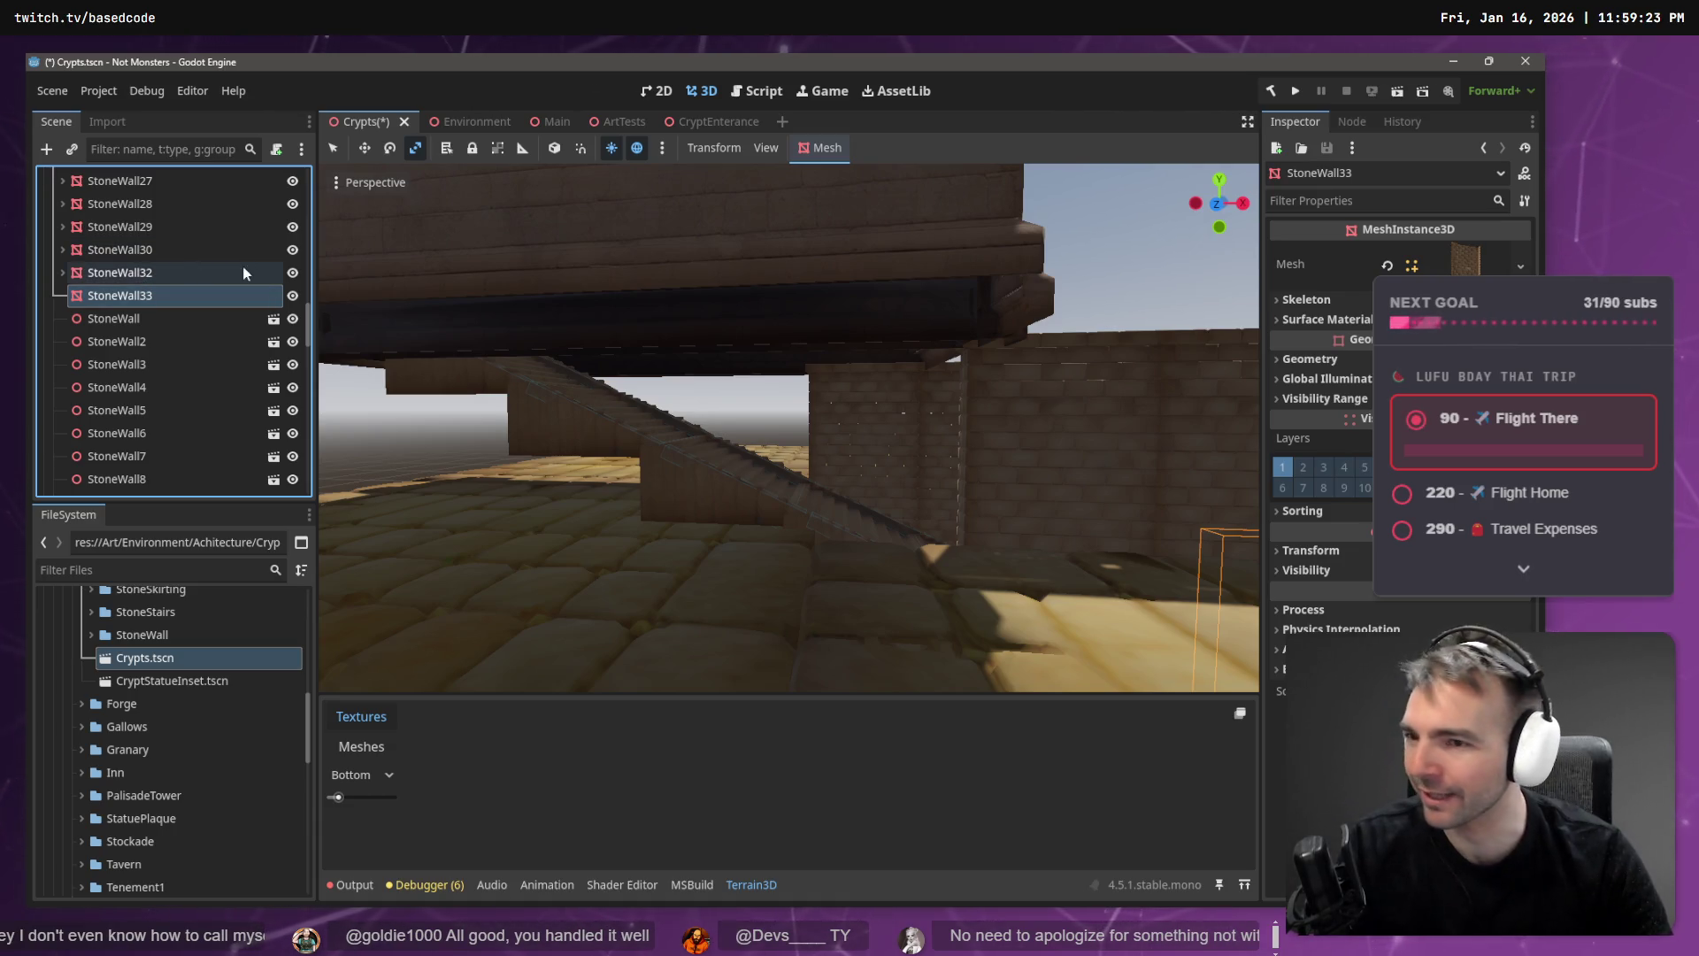
click(165, 276)
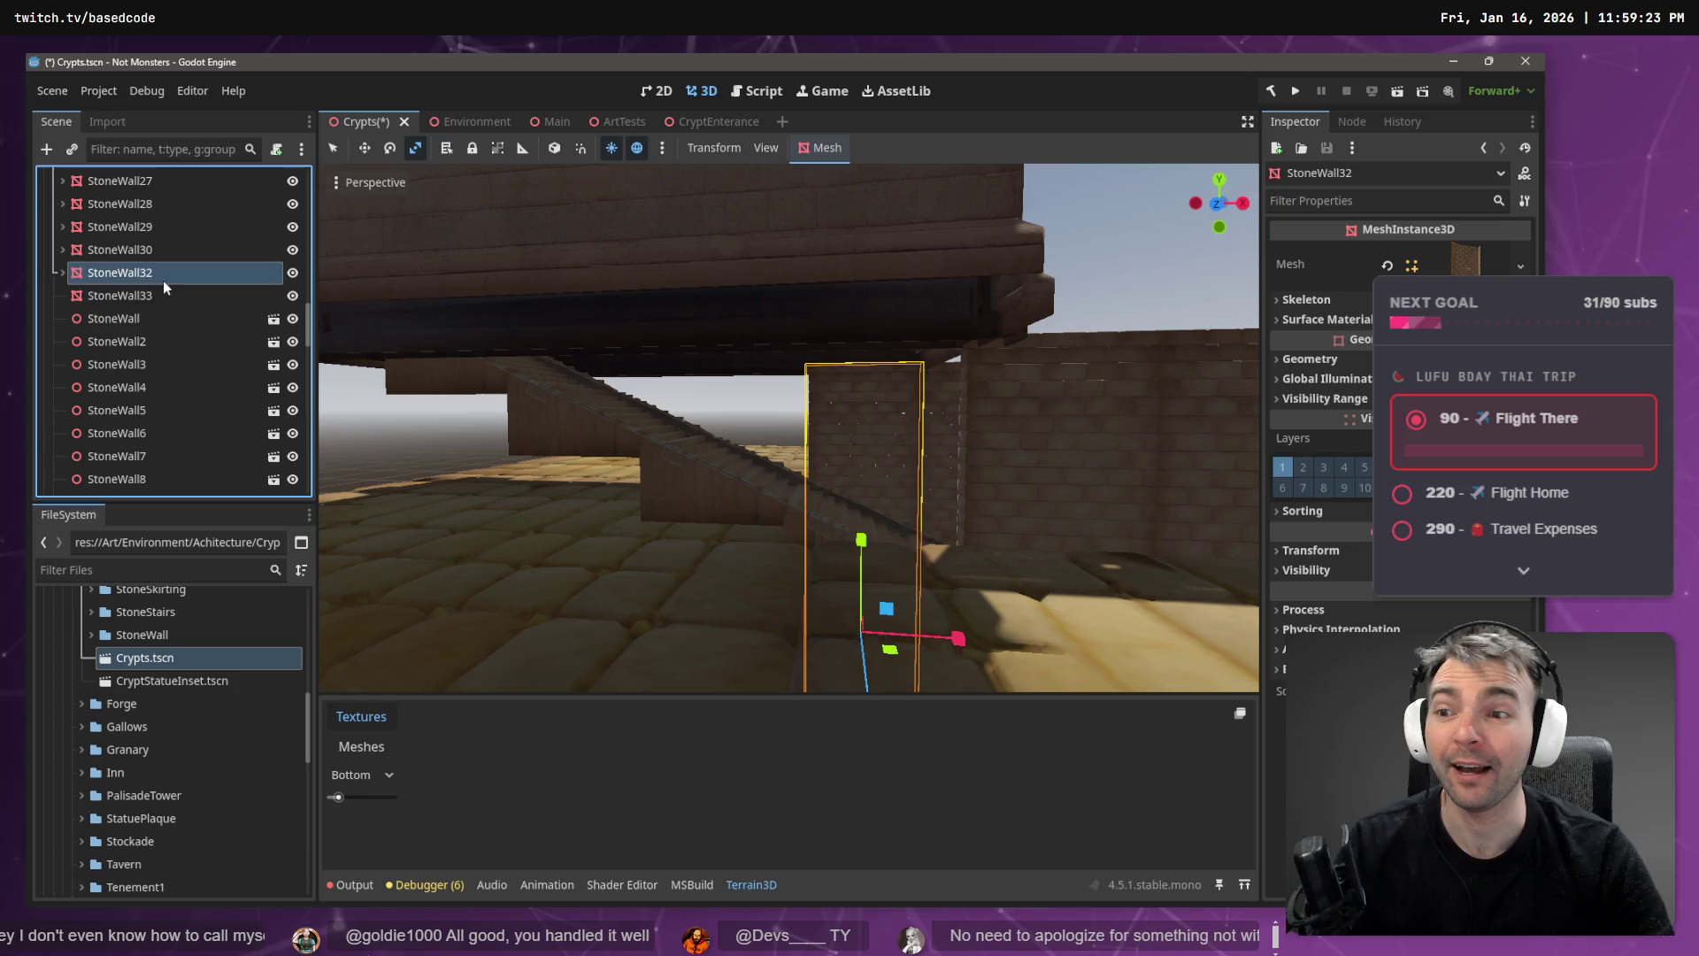
click(168, 292)
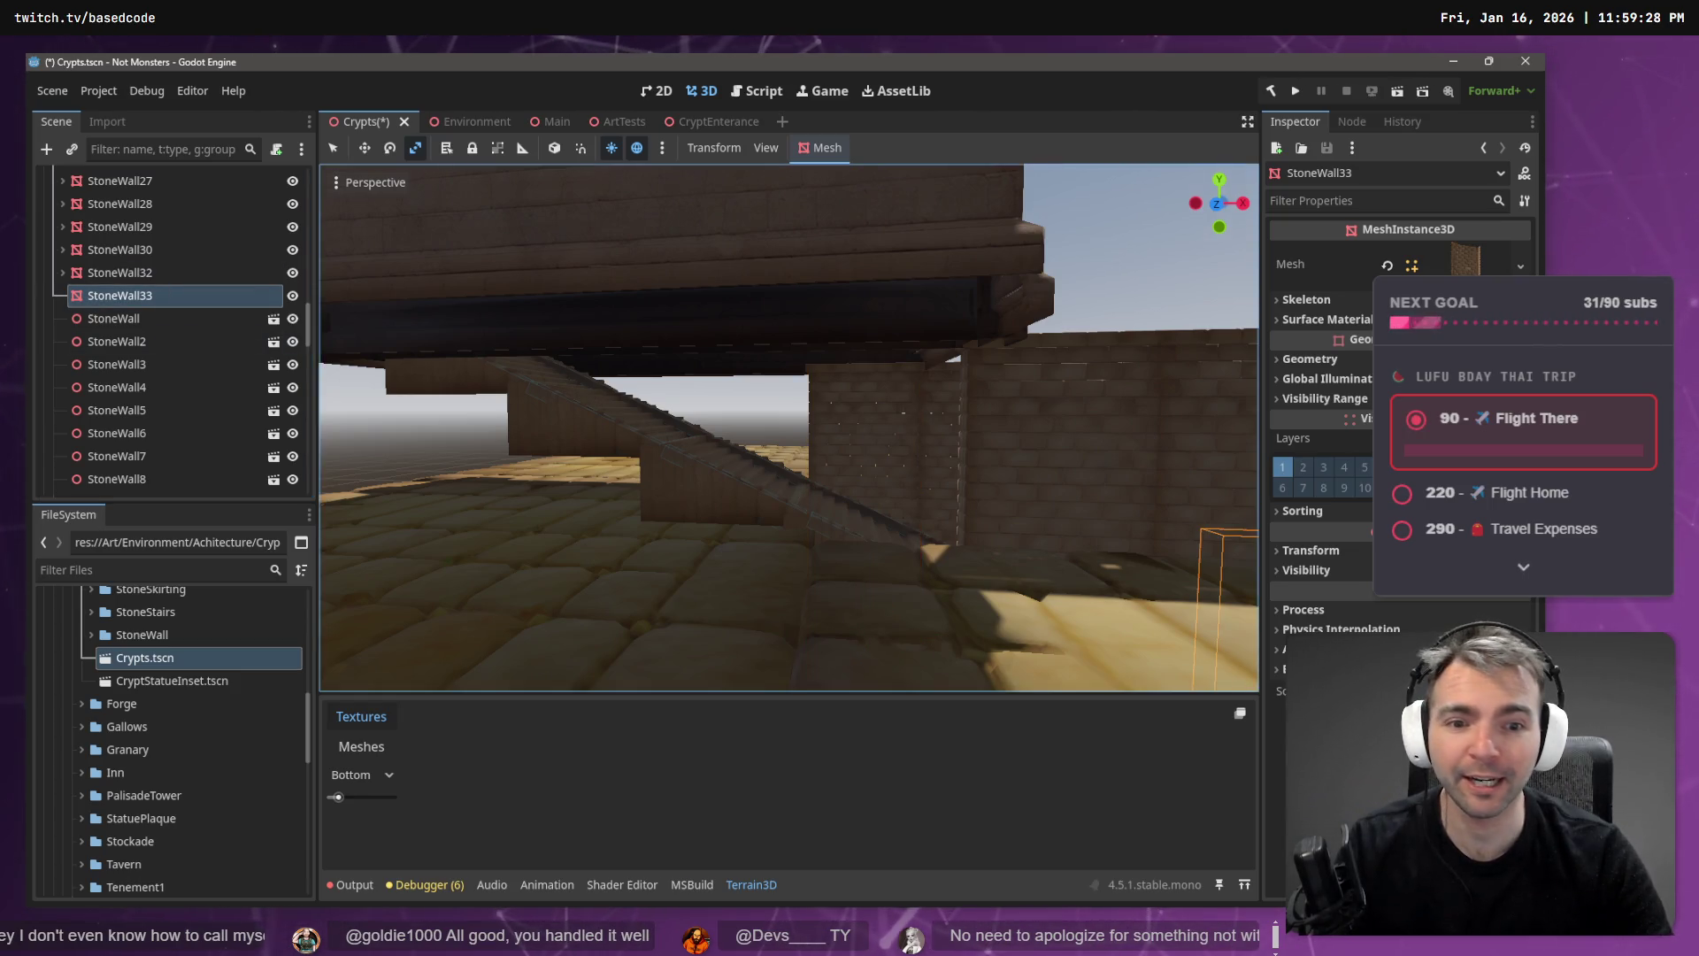
- Move StoneWall33 about 12 units along X, 4 units up and 2.5 units along Z
key(w)
key(f)
drag(1029, 471, 744, 421)
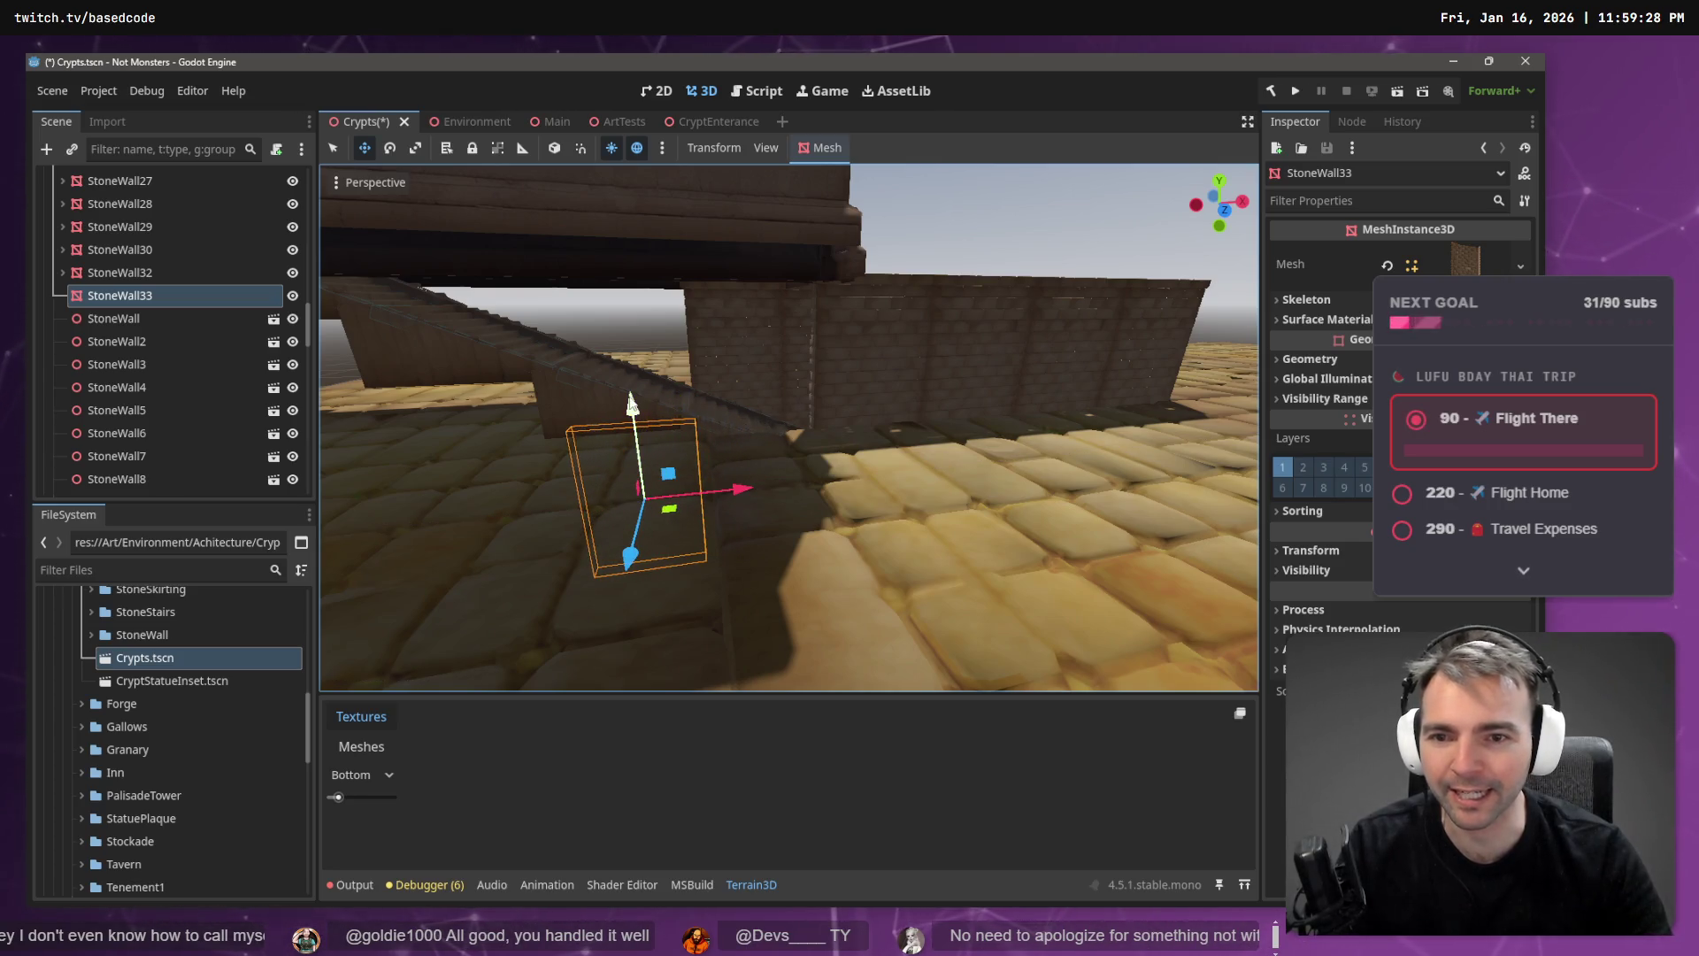
drag(645, 405, 618, 247)
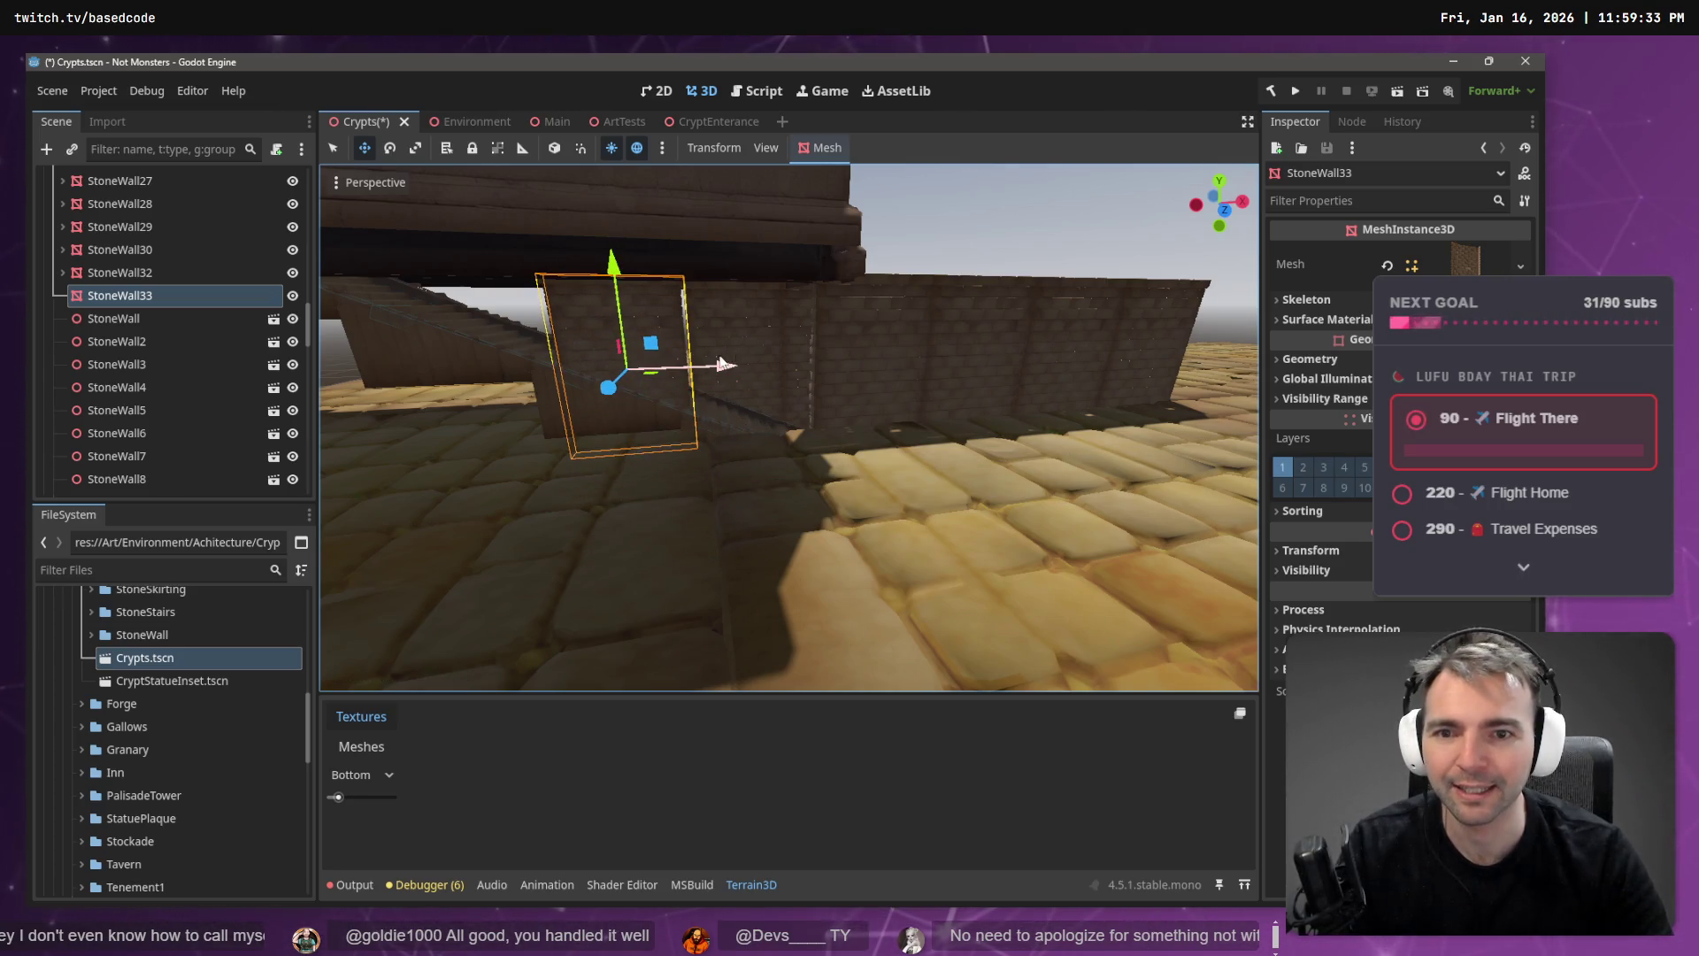
drag(722, 364, 720, 357)
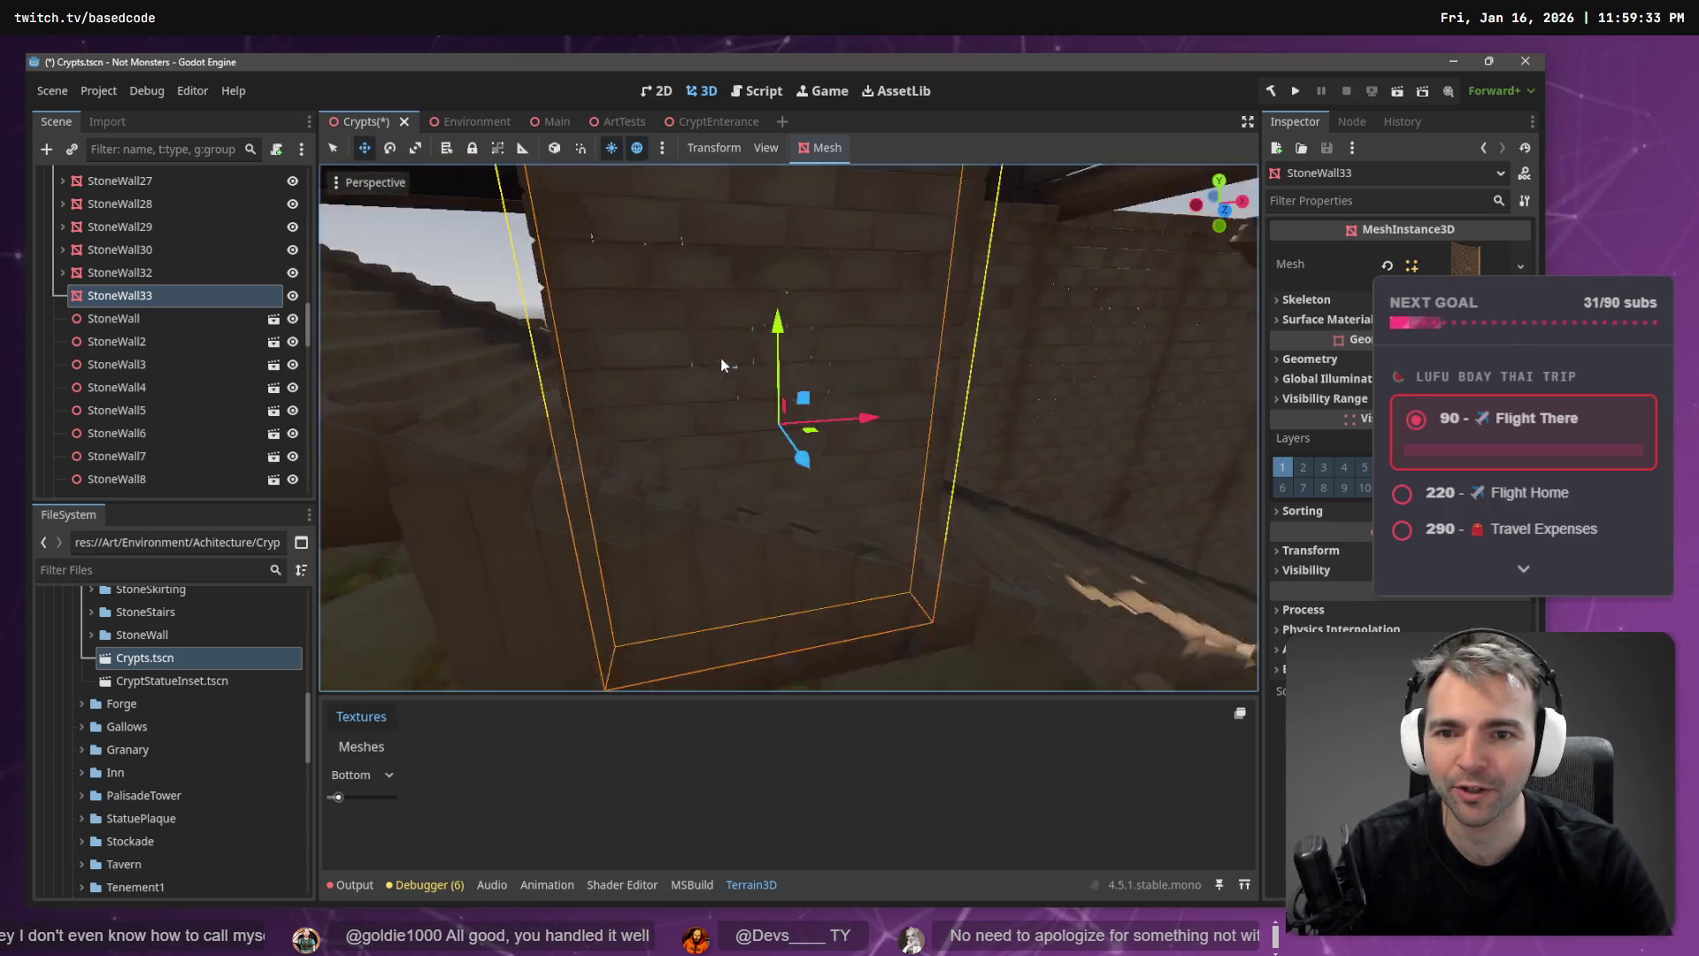
drag(854, 342, 854, 341)
mouse_move(972, 418)
mouse_down()
mouse_move(868, 449)
mouse_move(729, 427)
mouse_up()
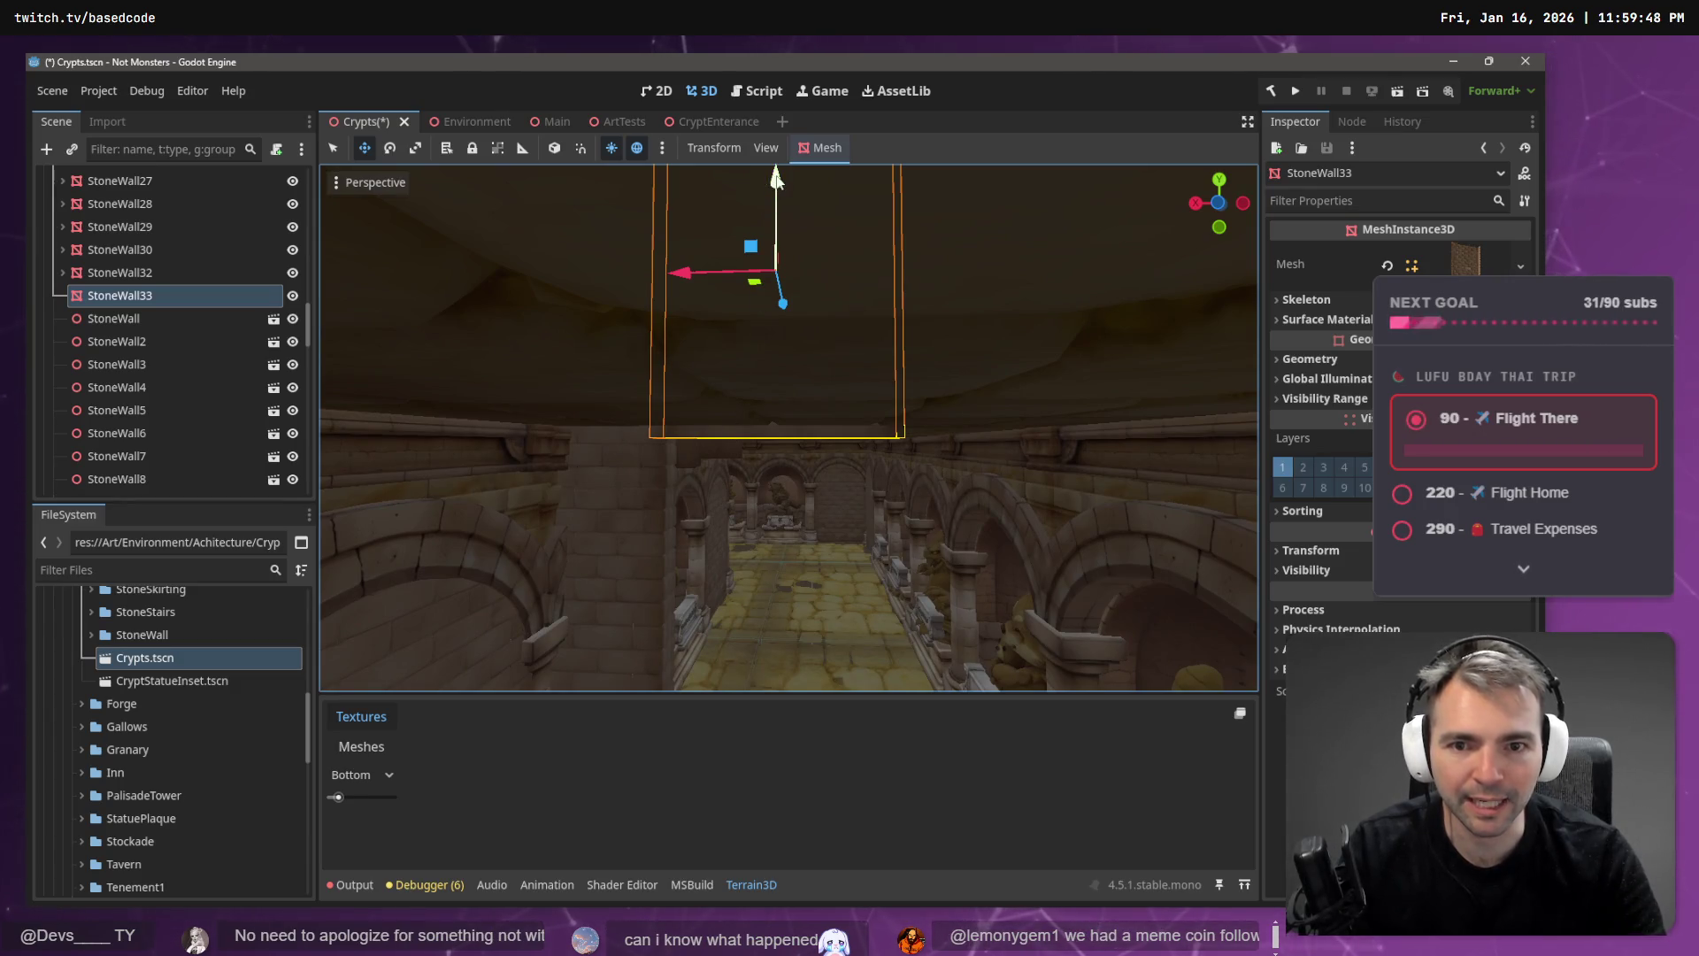
drag(776, 180, 776, 169)
drag(776, 170, 776, 170)
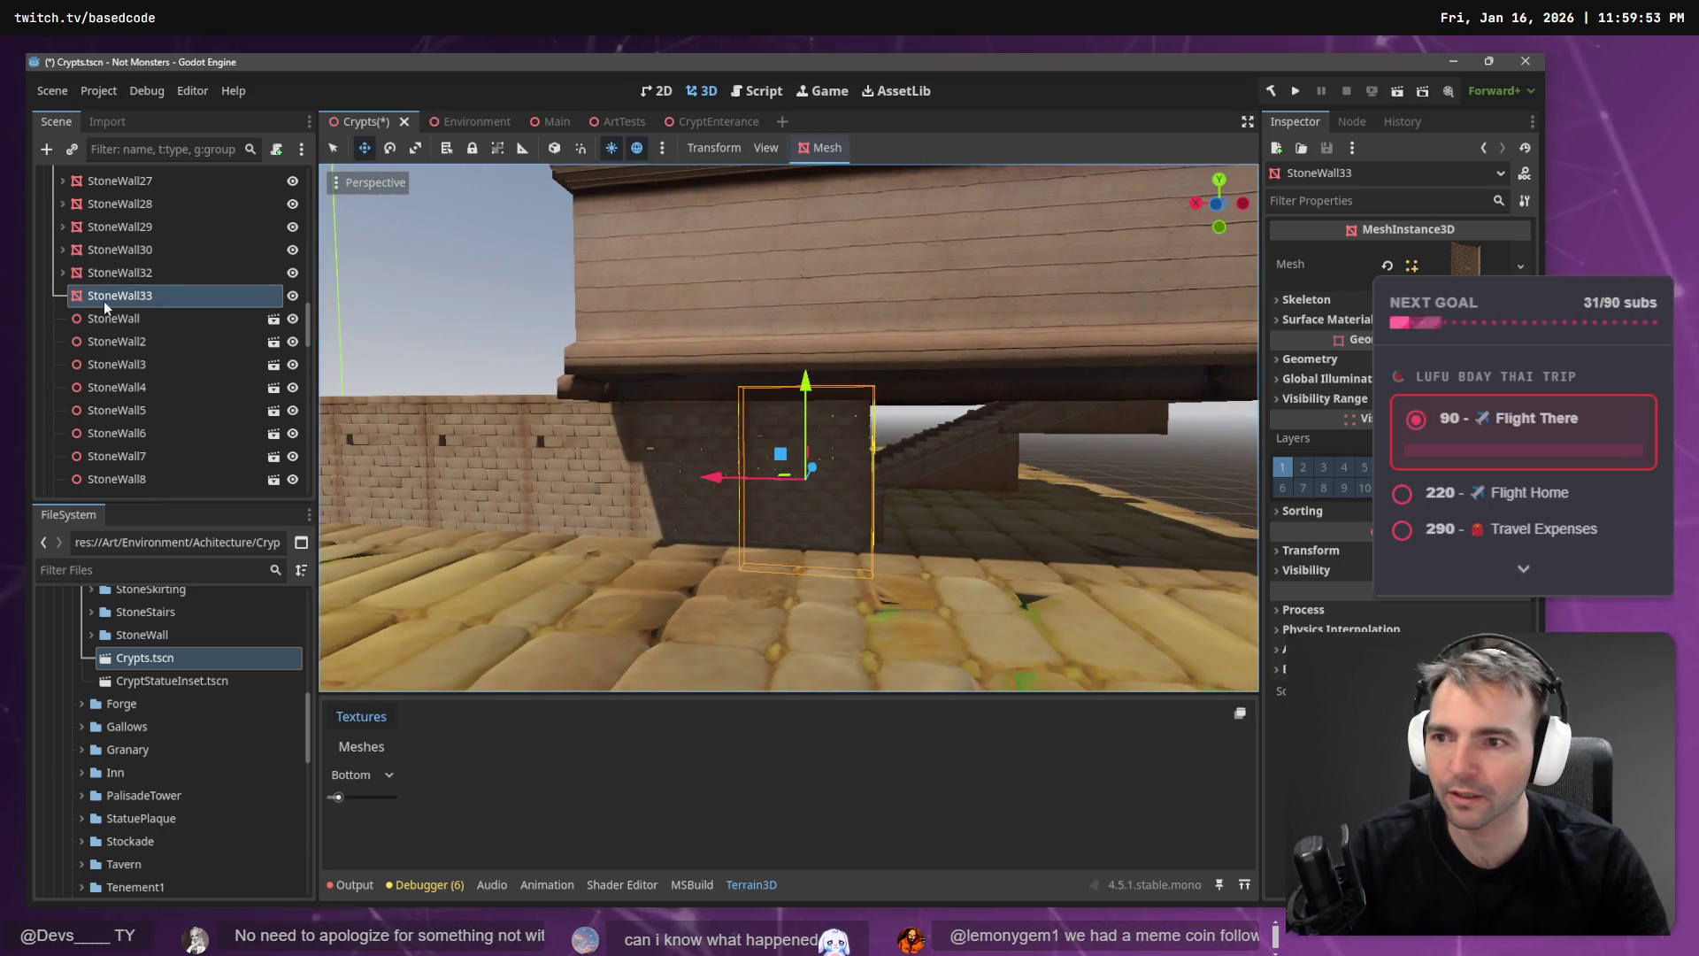
scroll(131, 297, up, 3)
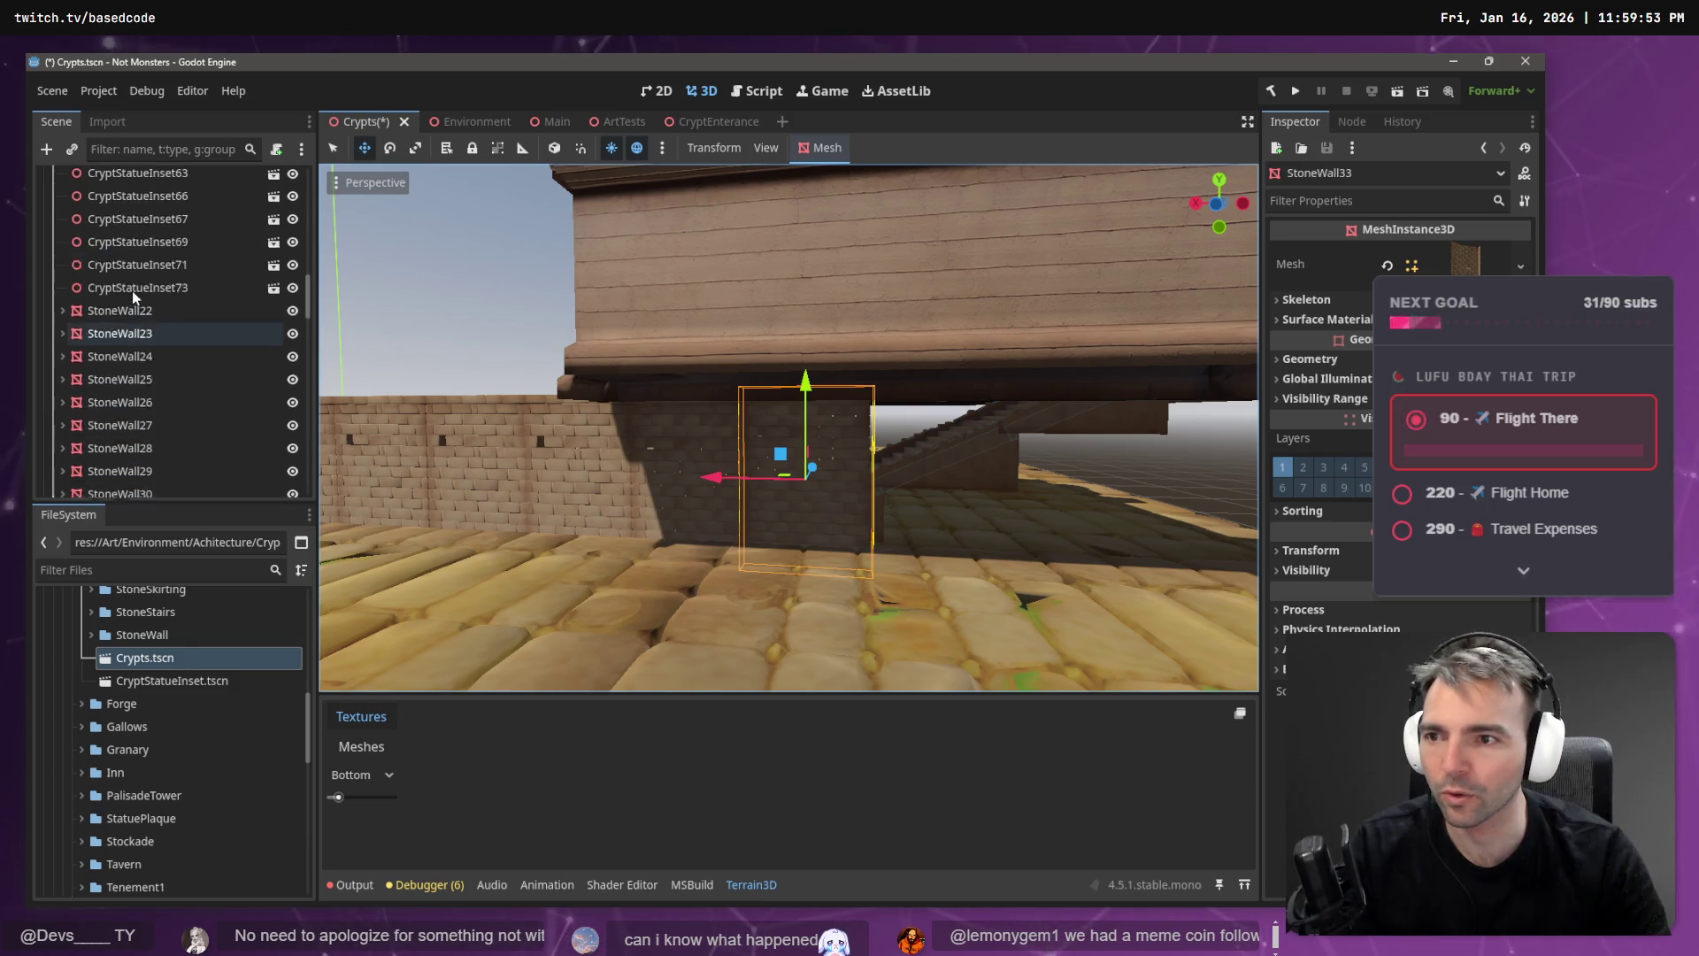
- Select StoneWall22 through StoneWall33 together in the Scene dock
shift+click(119, 380)
mouse_move(120, 381)
mouse_down()
mouse_move(144, 438)
mouse_move(123, 312)
mouse_up()
scroll(143, 433, down, 5)
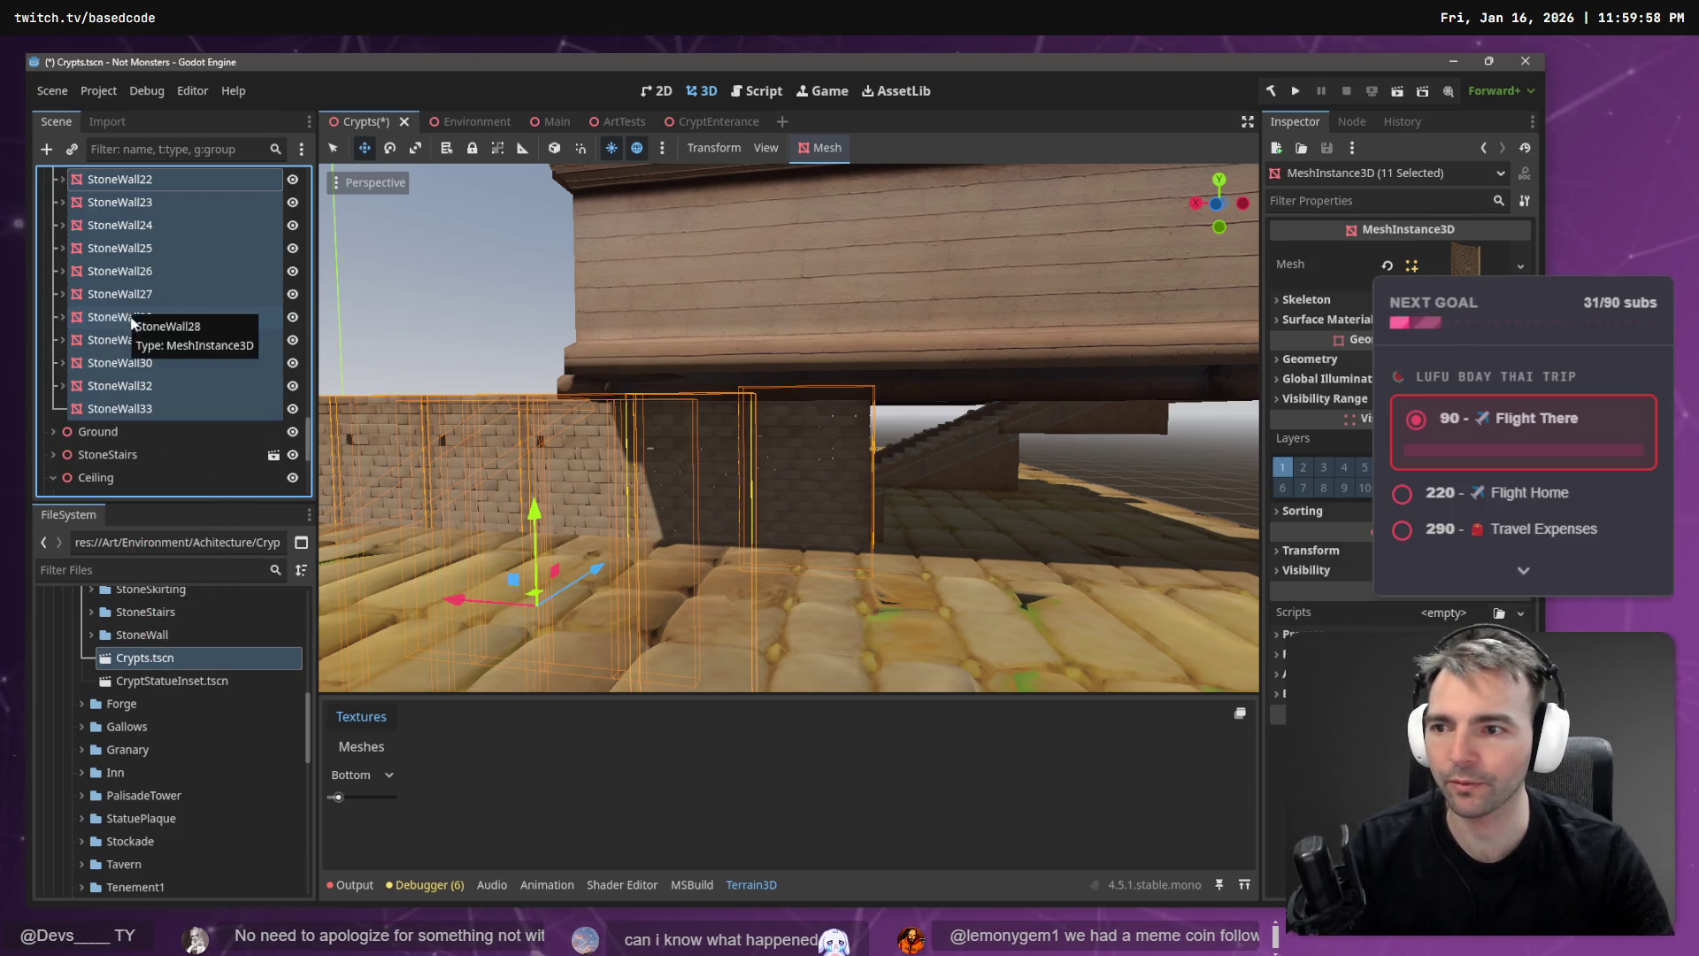
click(135, 409)
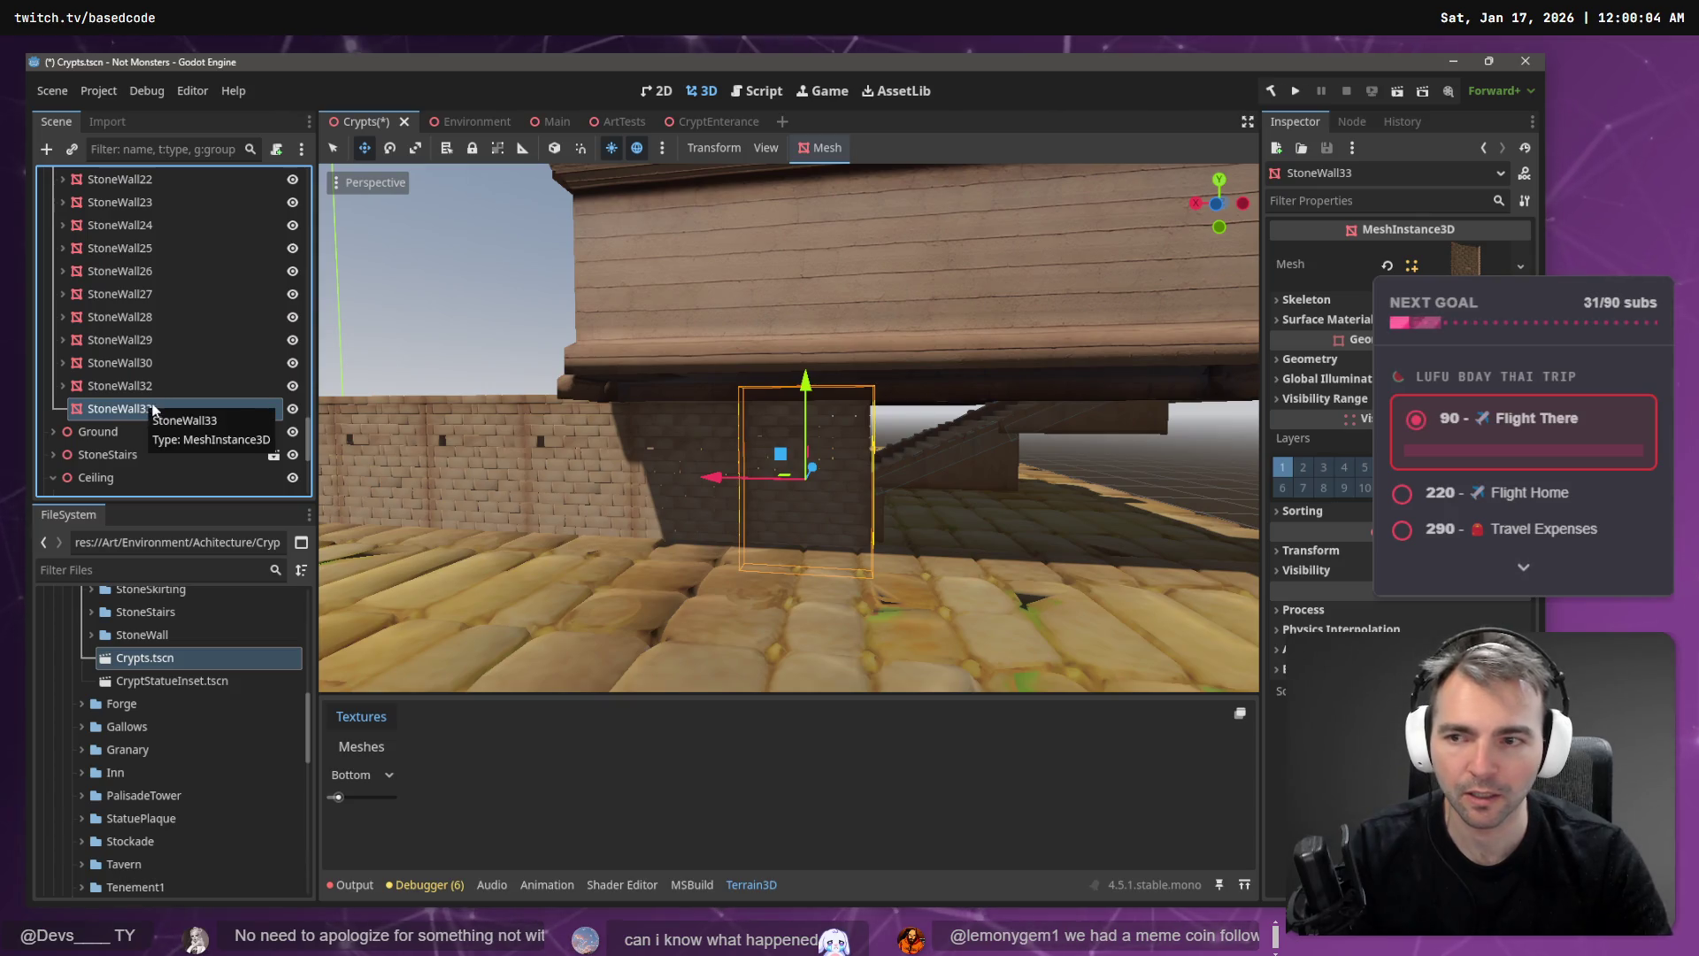
- Duplicate StoneWall33 and move the copy along the X axis into a new position
key(Left)
key(End)
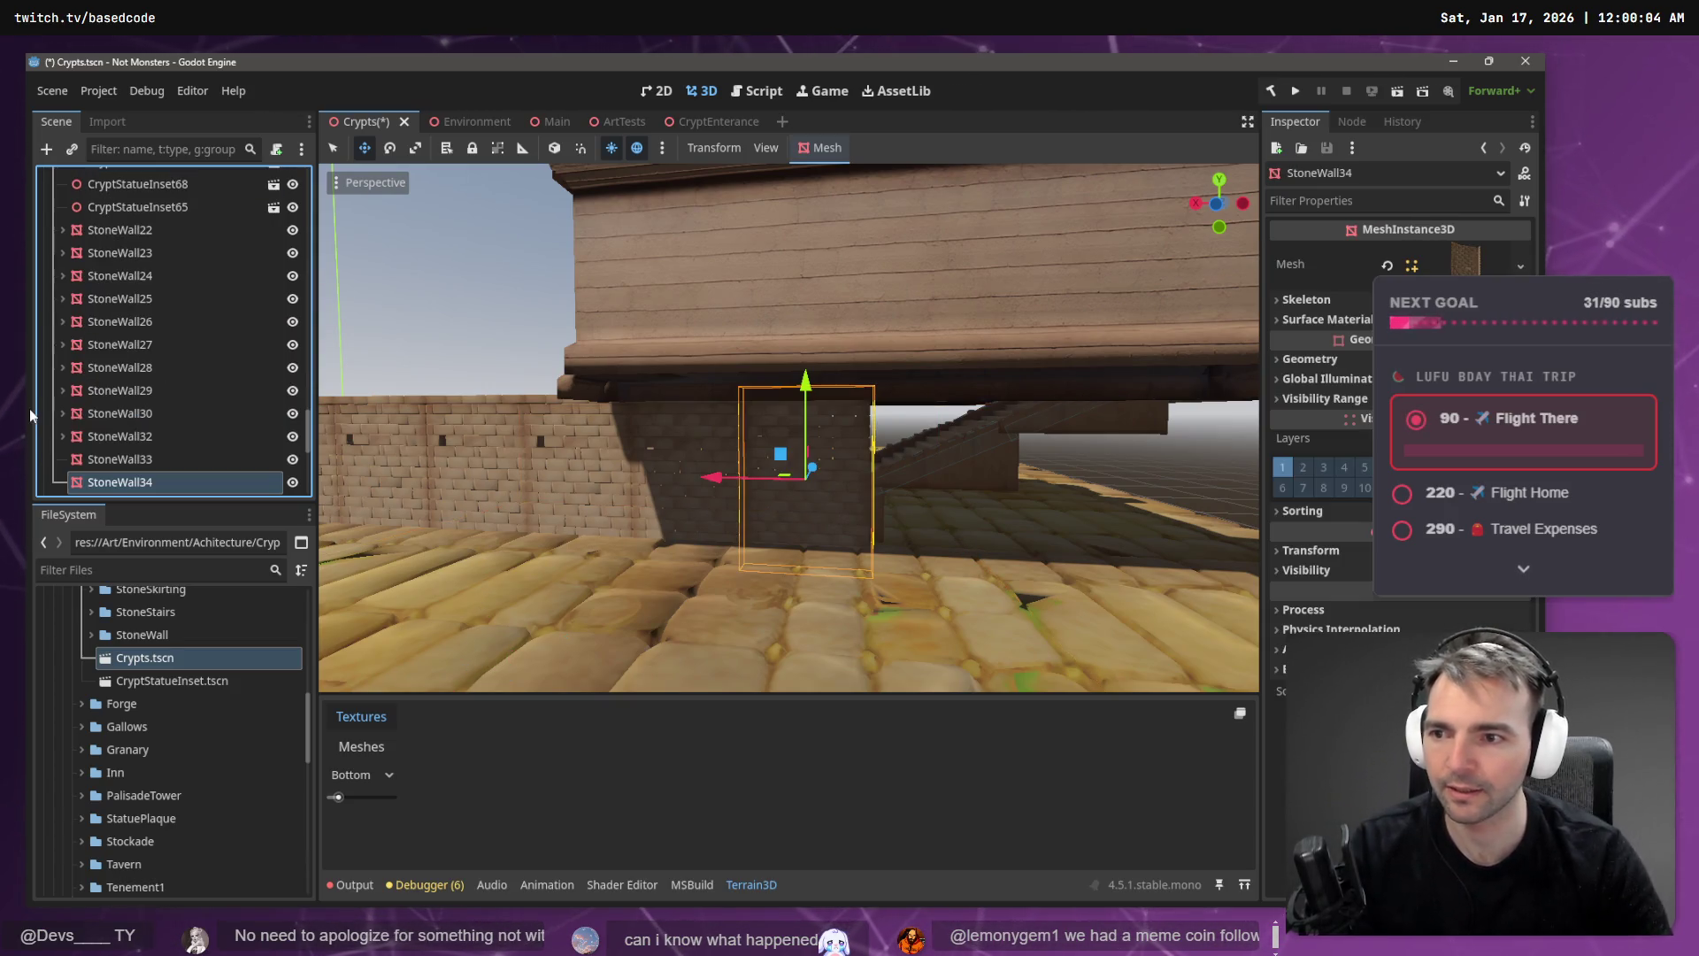
key(g)
key(x)
mouse_move(842, 501)
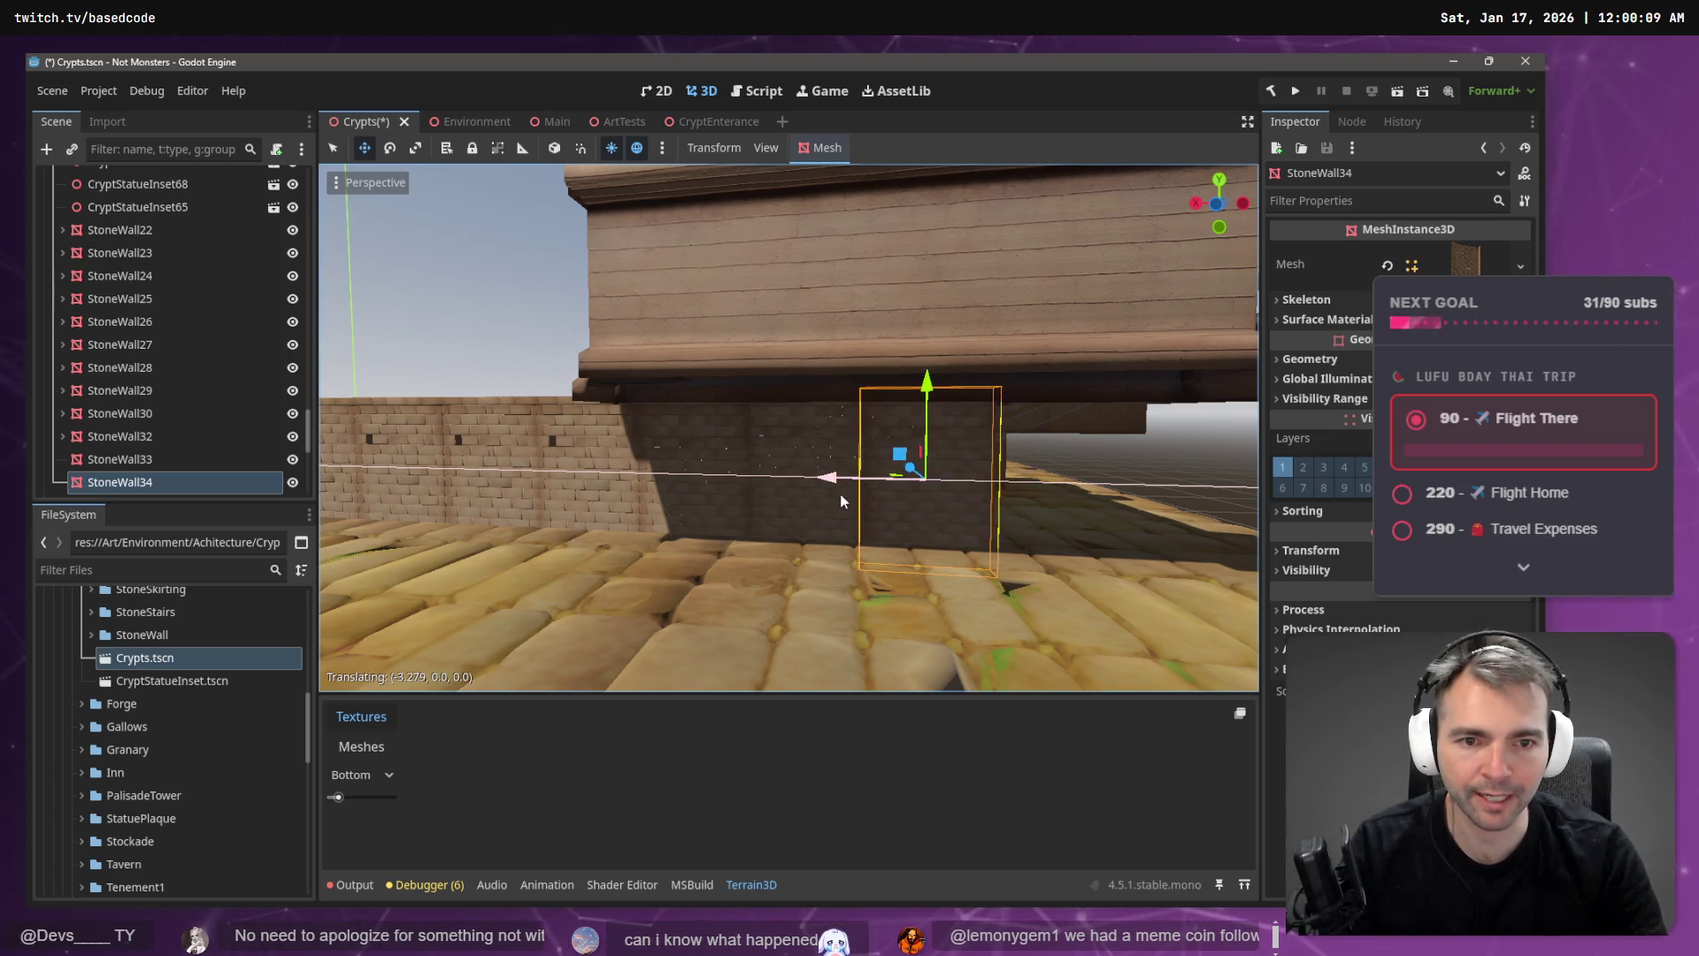
click(841, 501)
- Nest the new StoneWall34 under StoneWall33 in the scene tree
scroll(841, 501, down, 5)
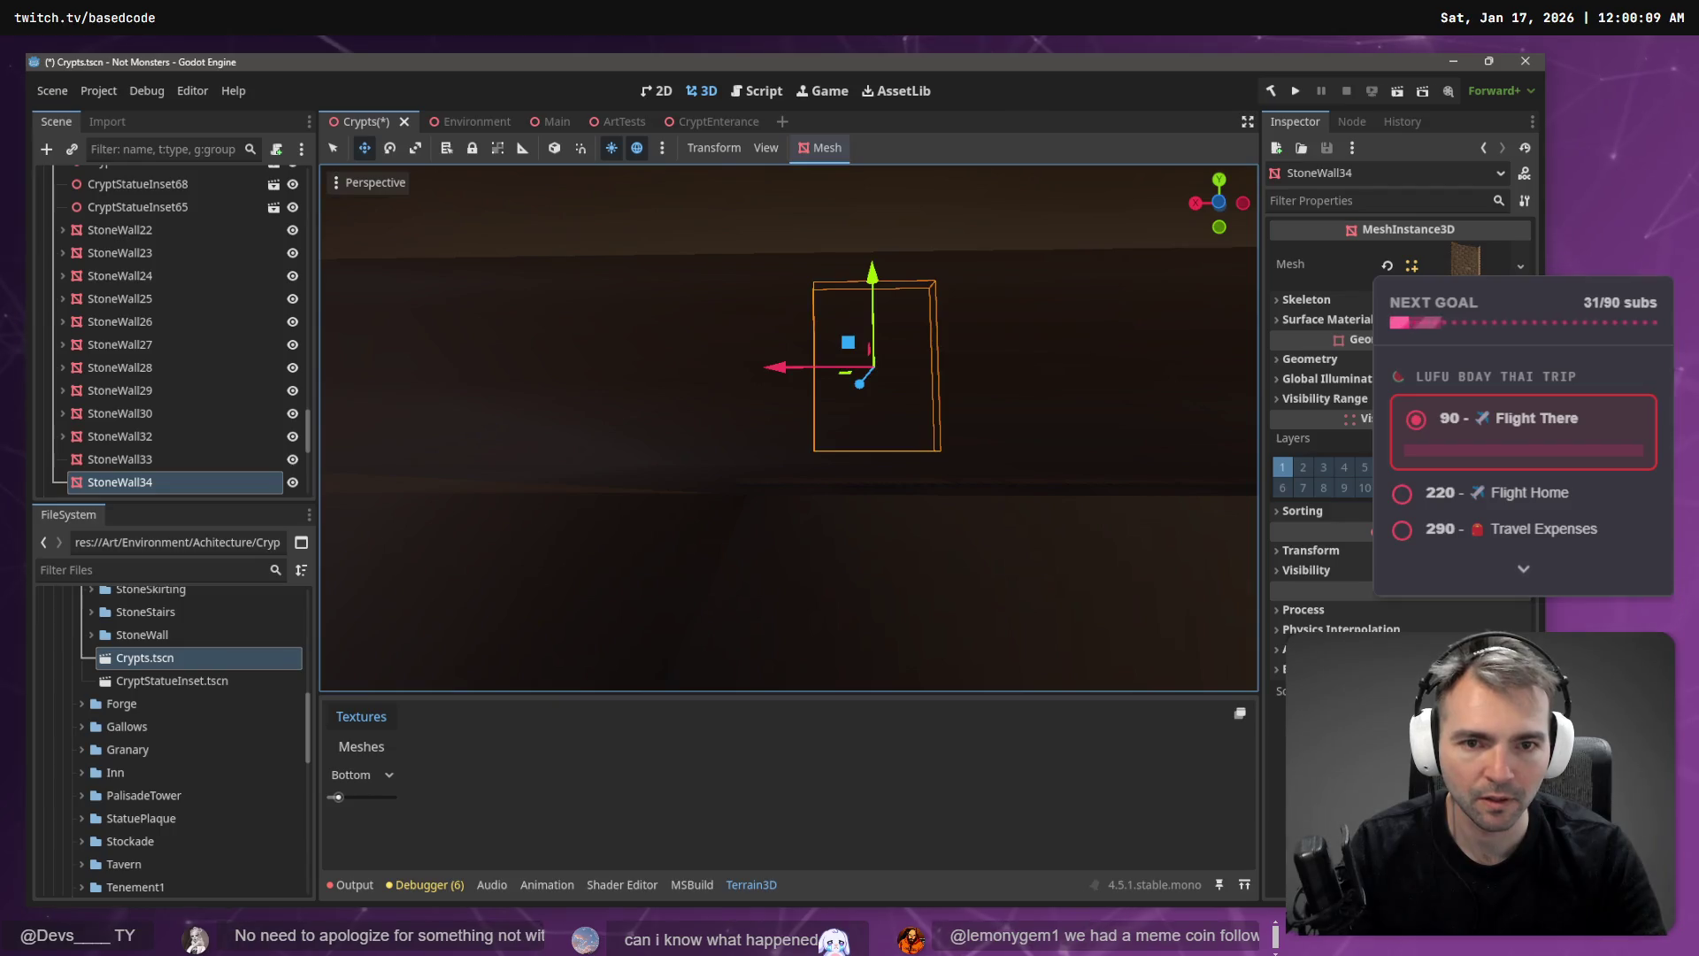
scroll(788, 425, up, 5)
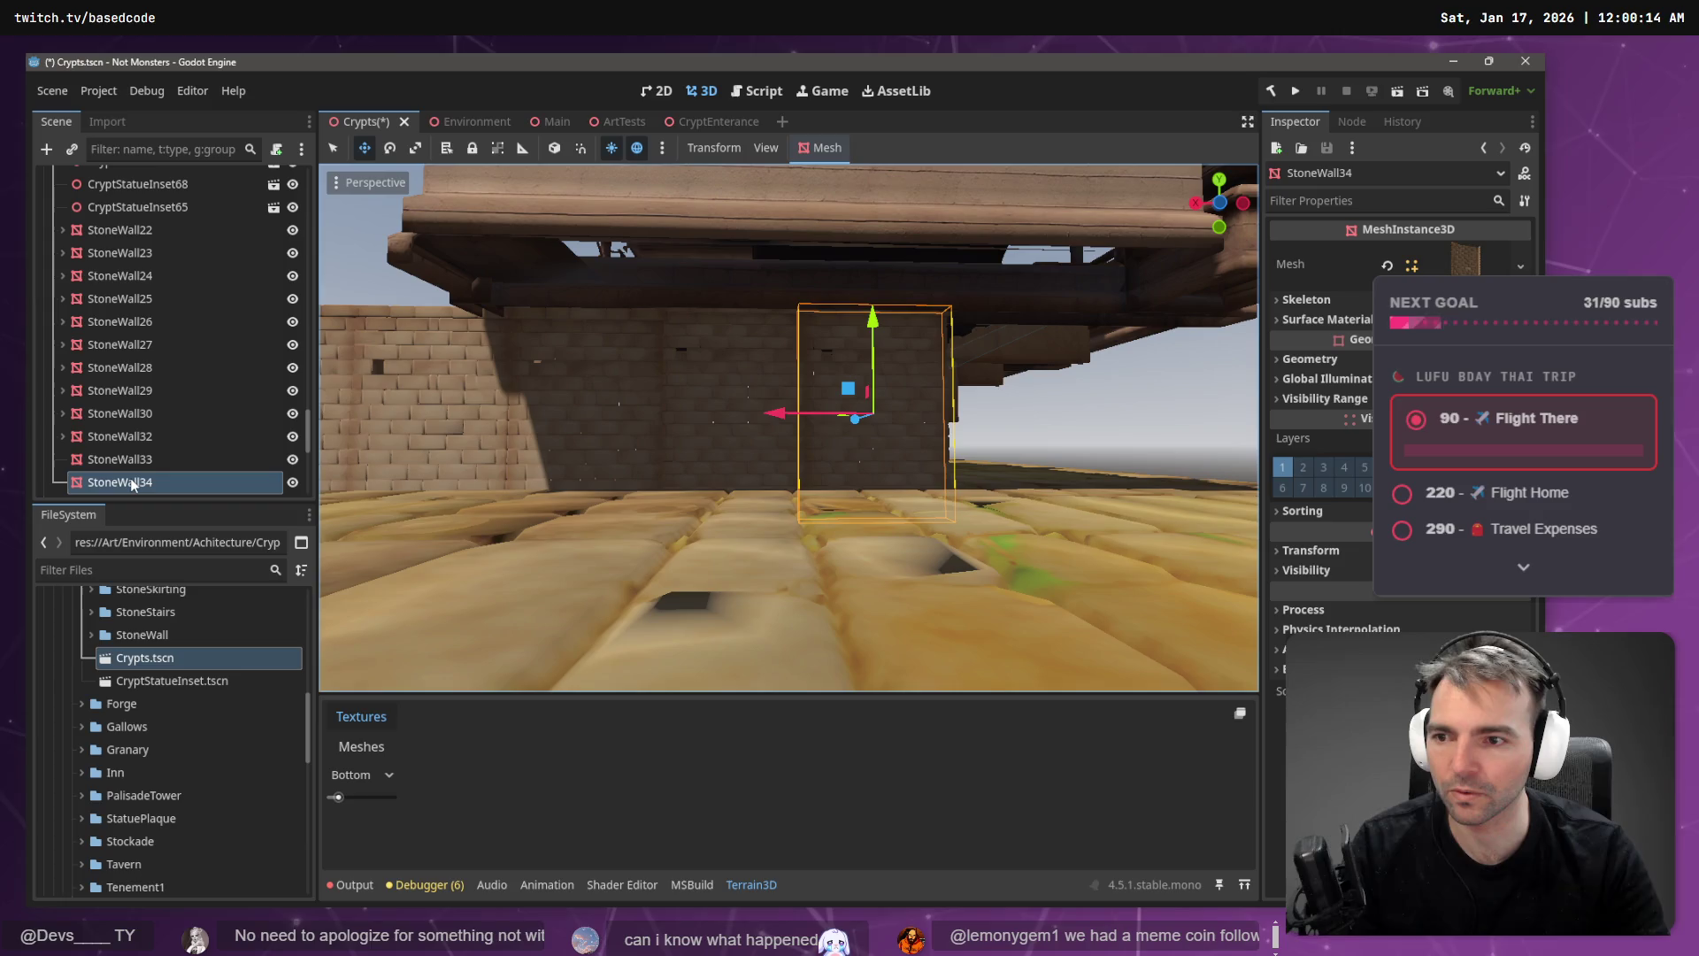
drag(152, 477, 133, 450)
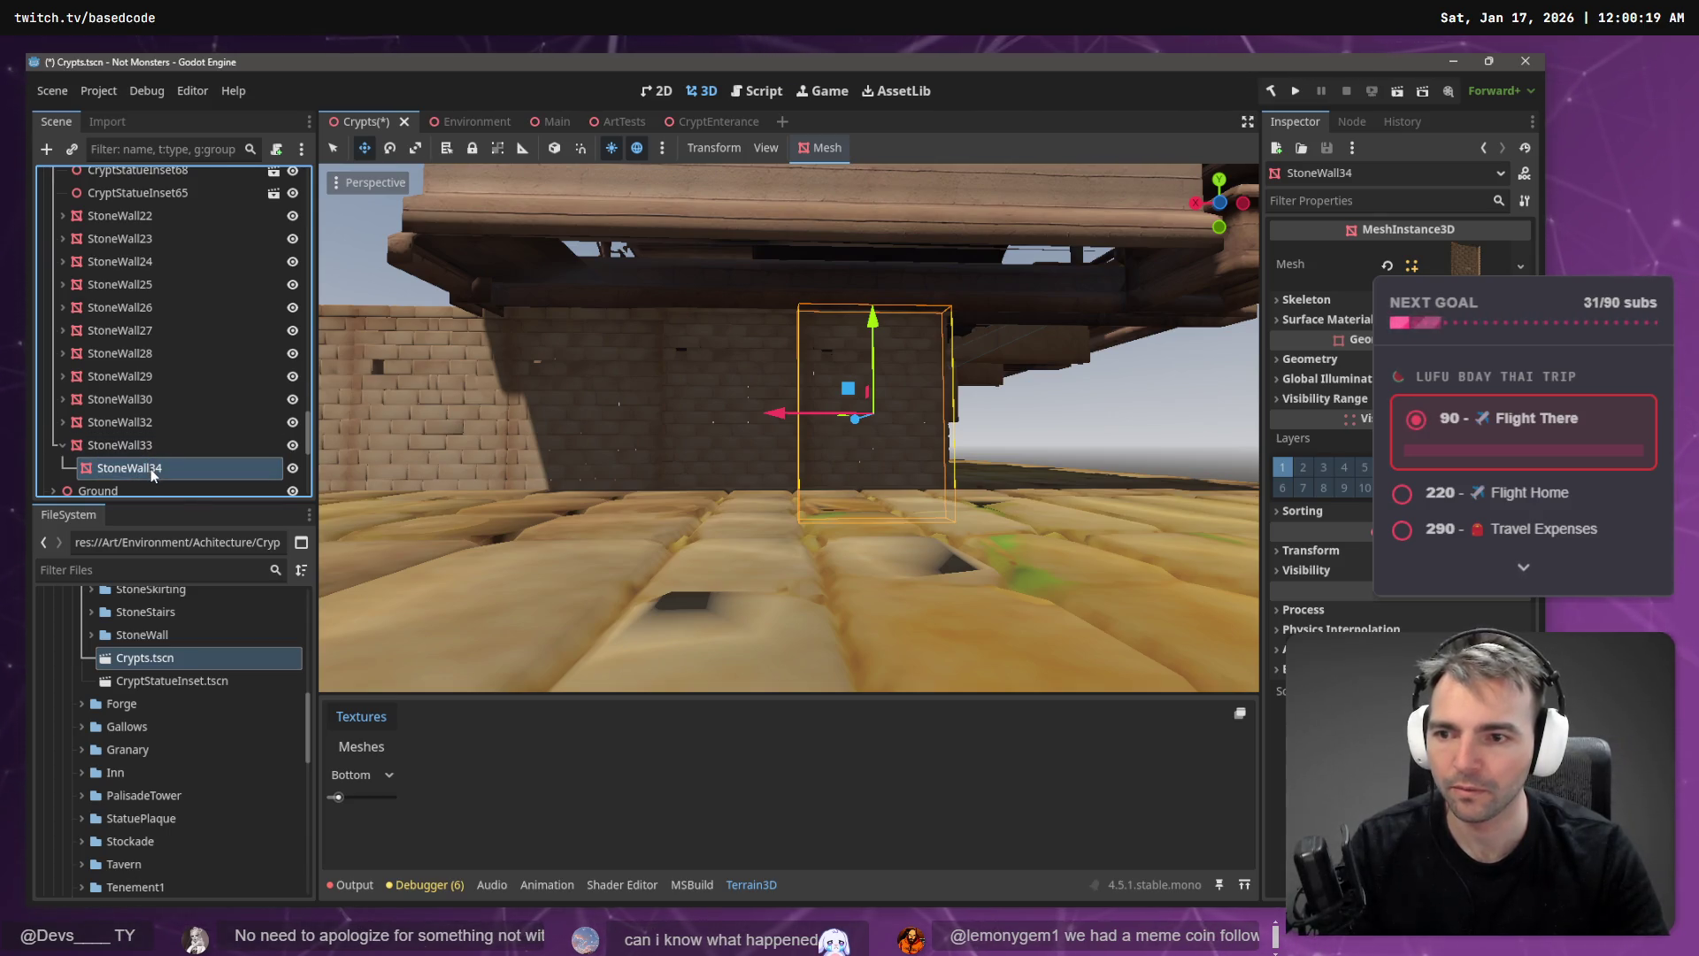
- Duplicate the nested wall, then delete it and undo the deletion while checking the gaps
key(ctrl+d)
key(ctrl+d)
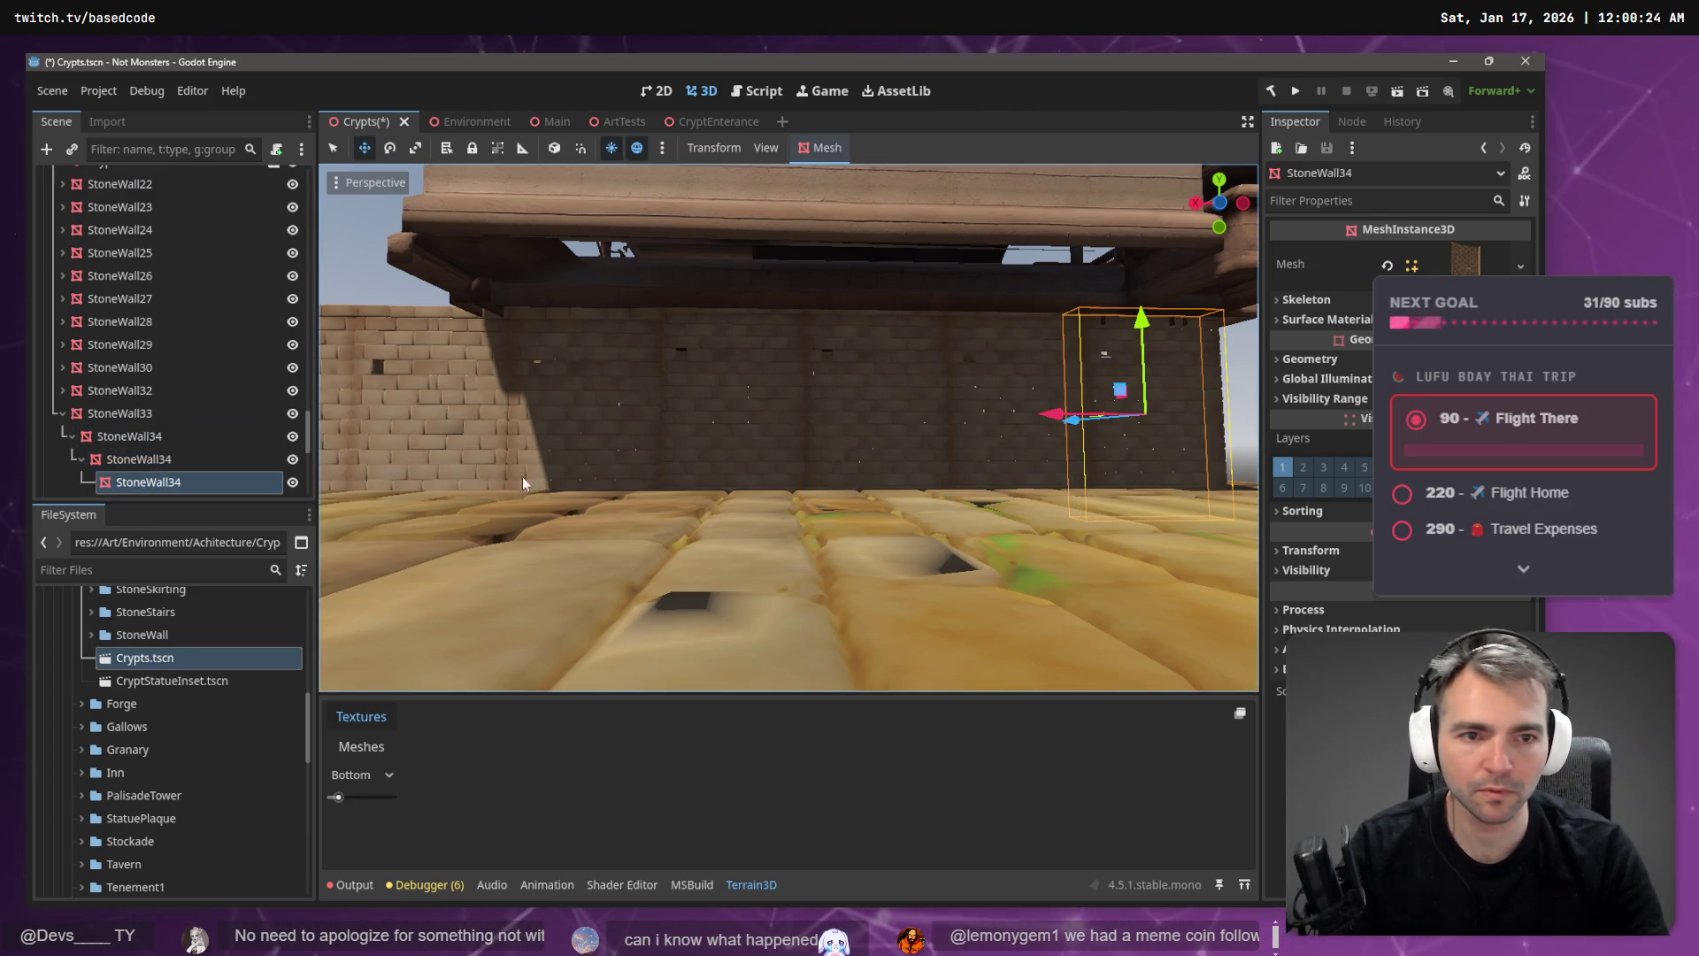
key(s)
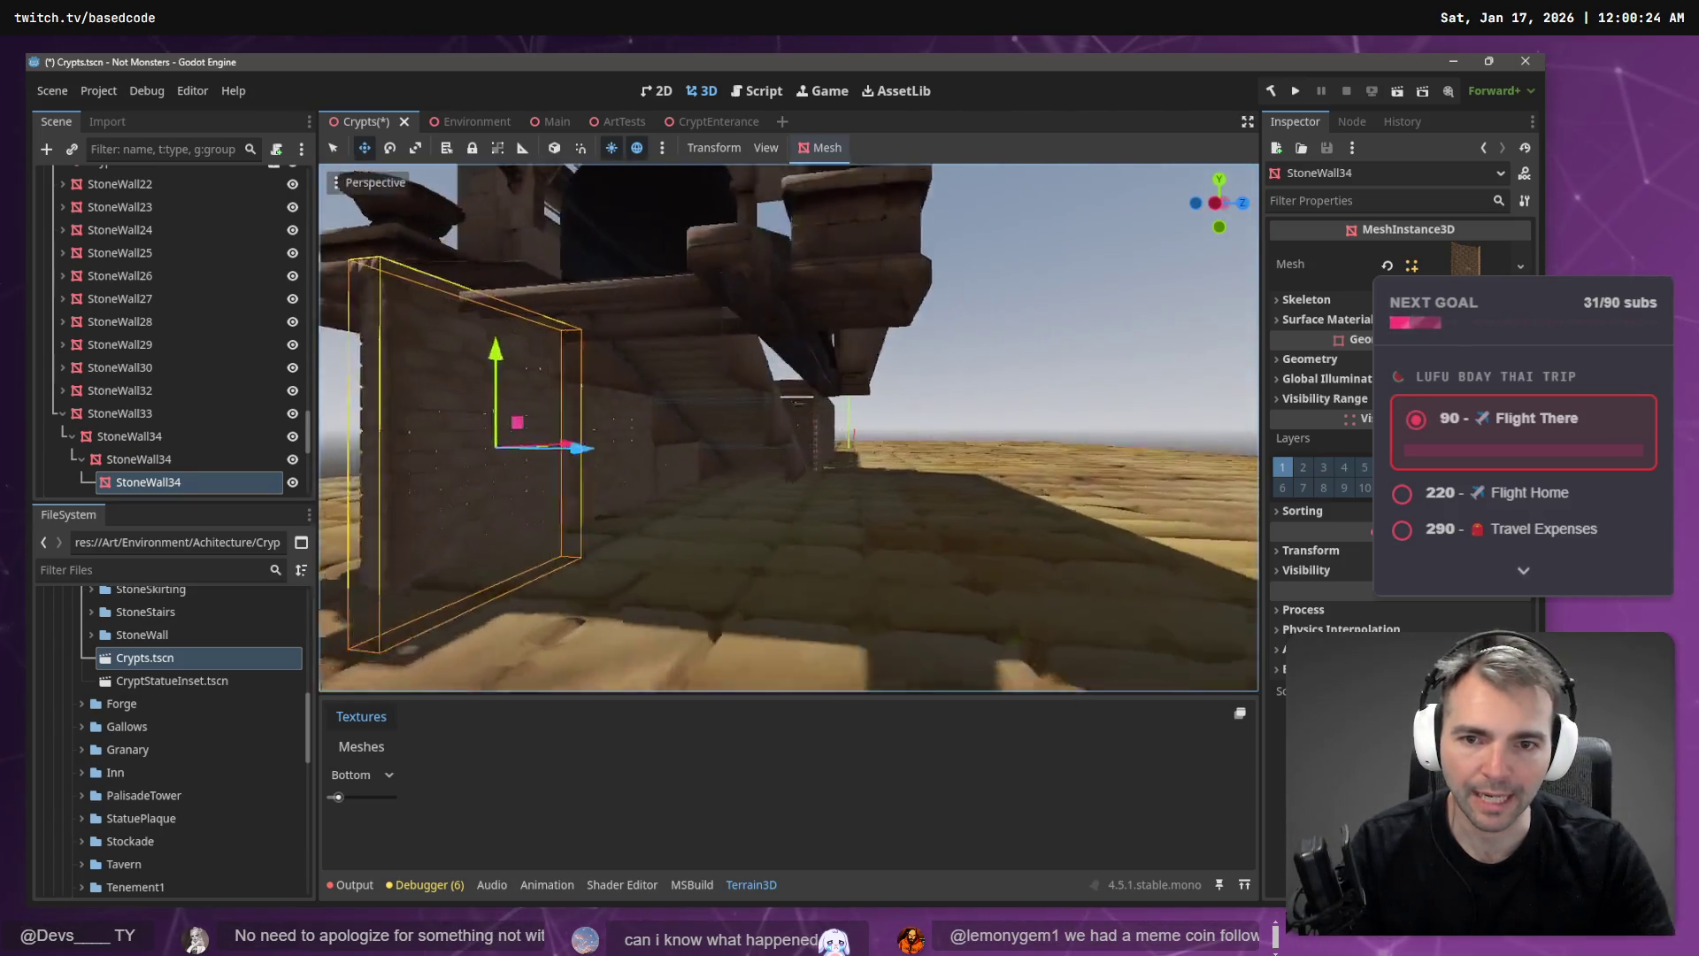
key(w)
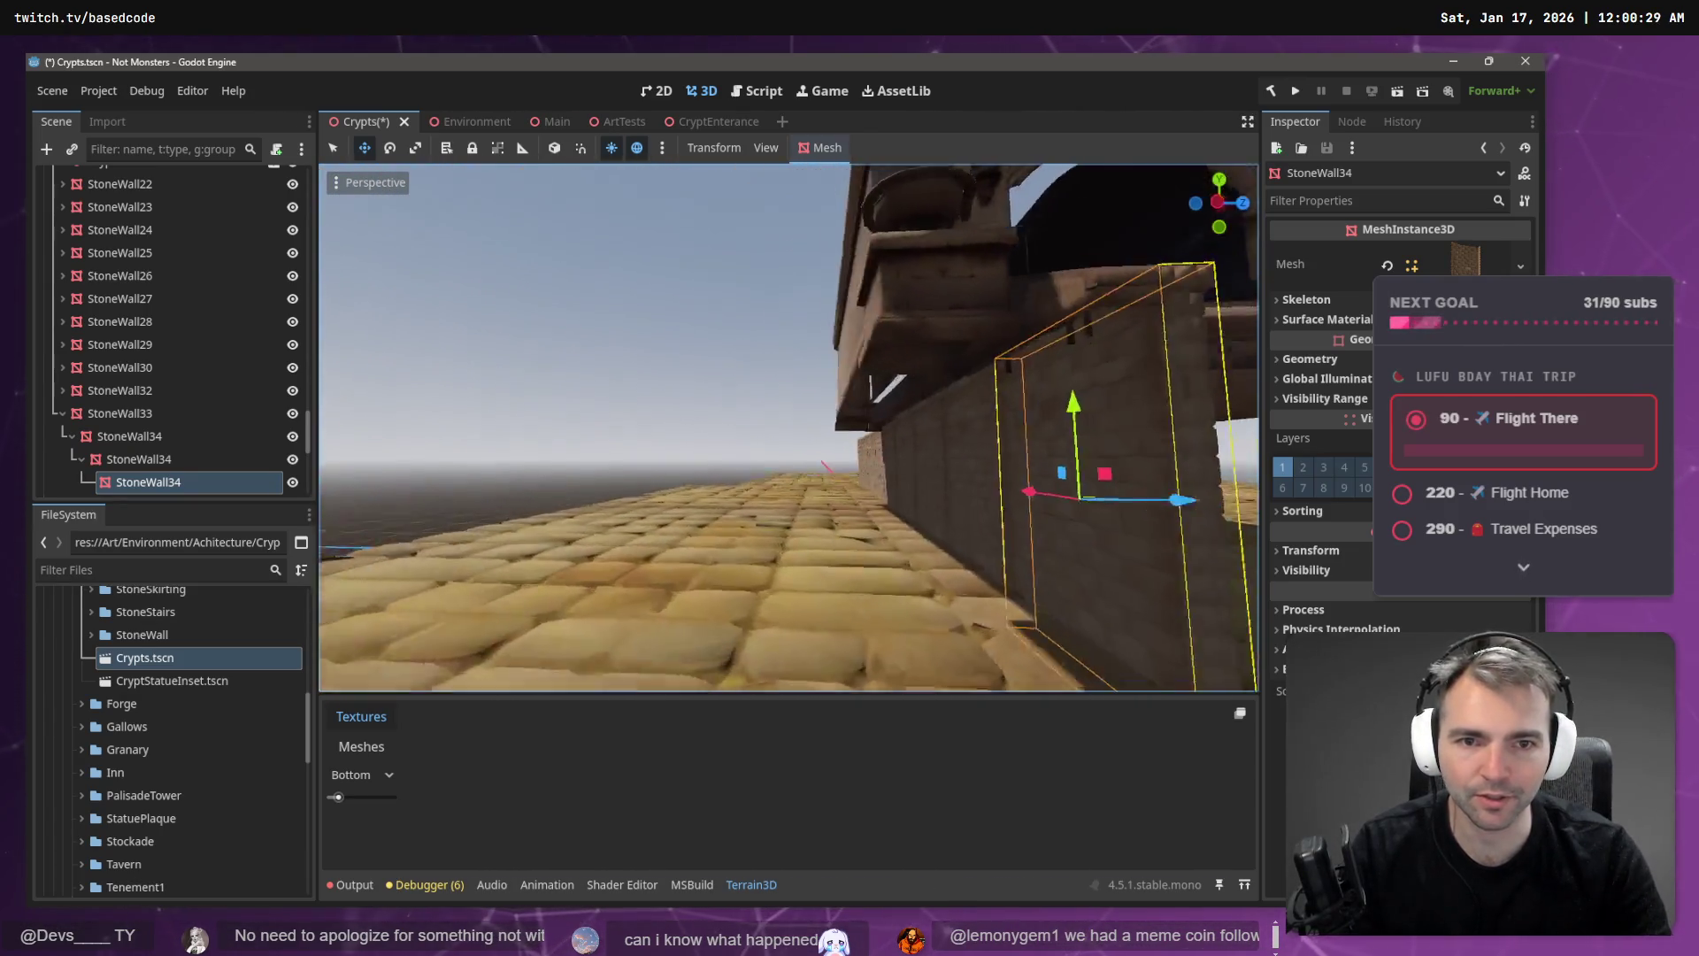
key(Delete)
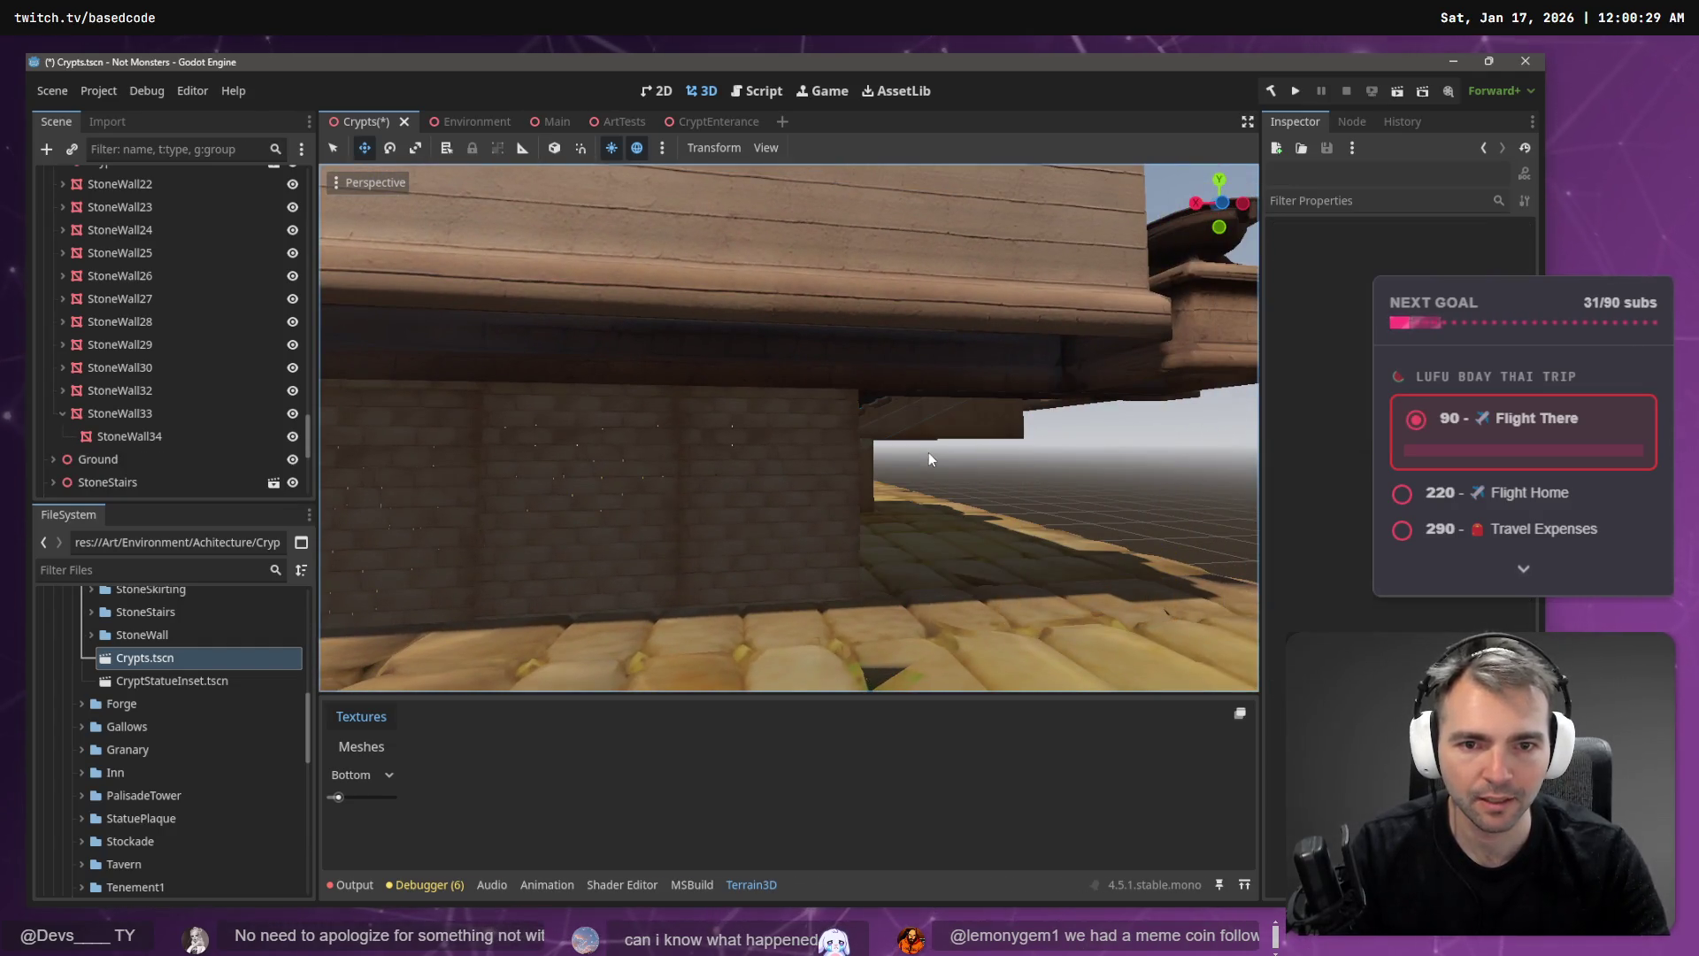
key(ctrl+z)
key(s)
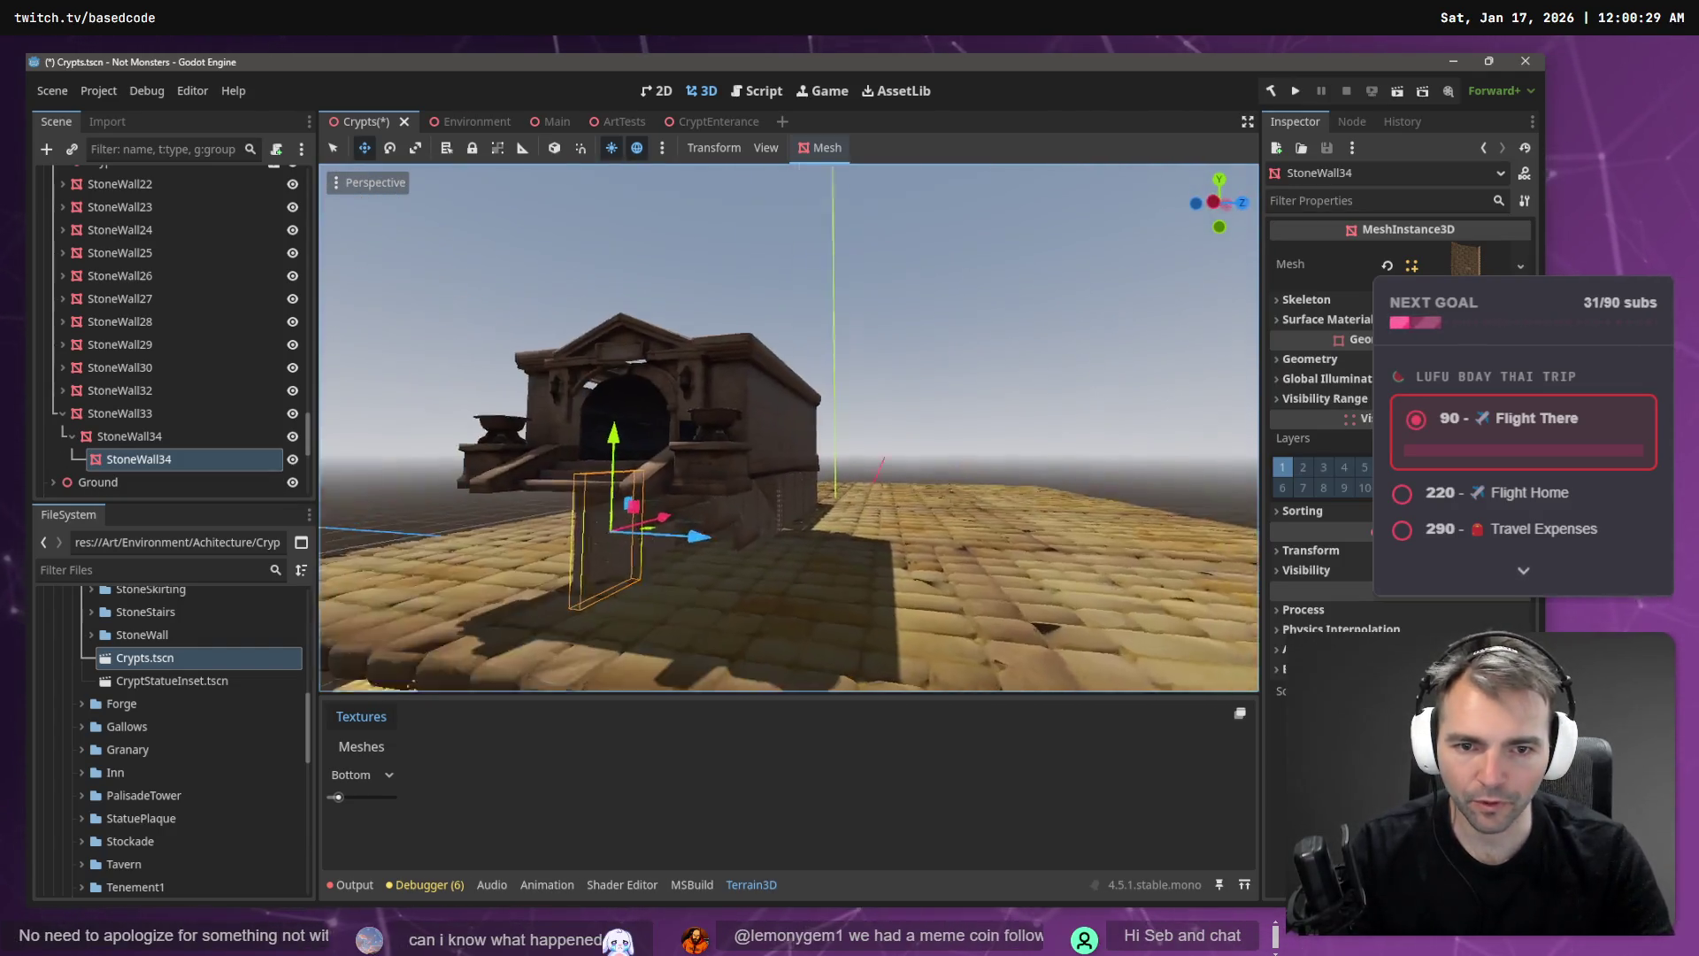
key(a)
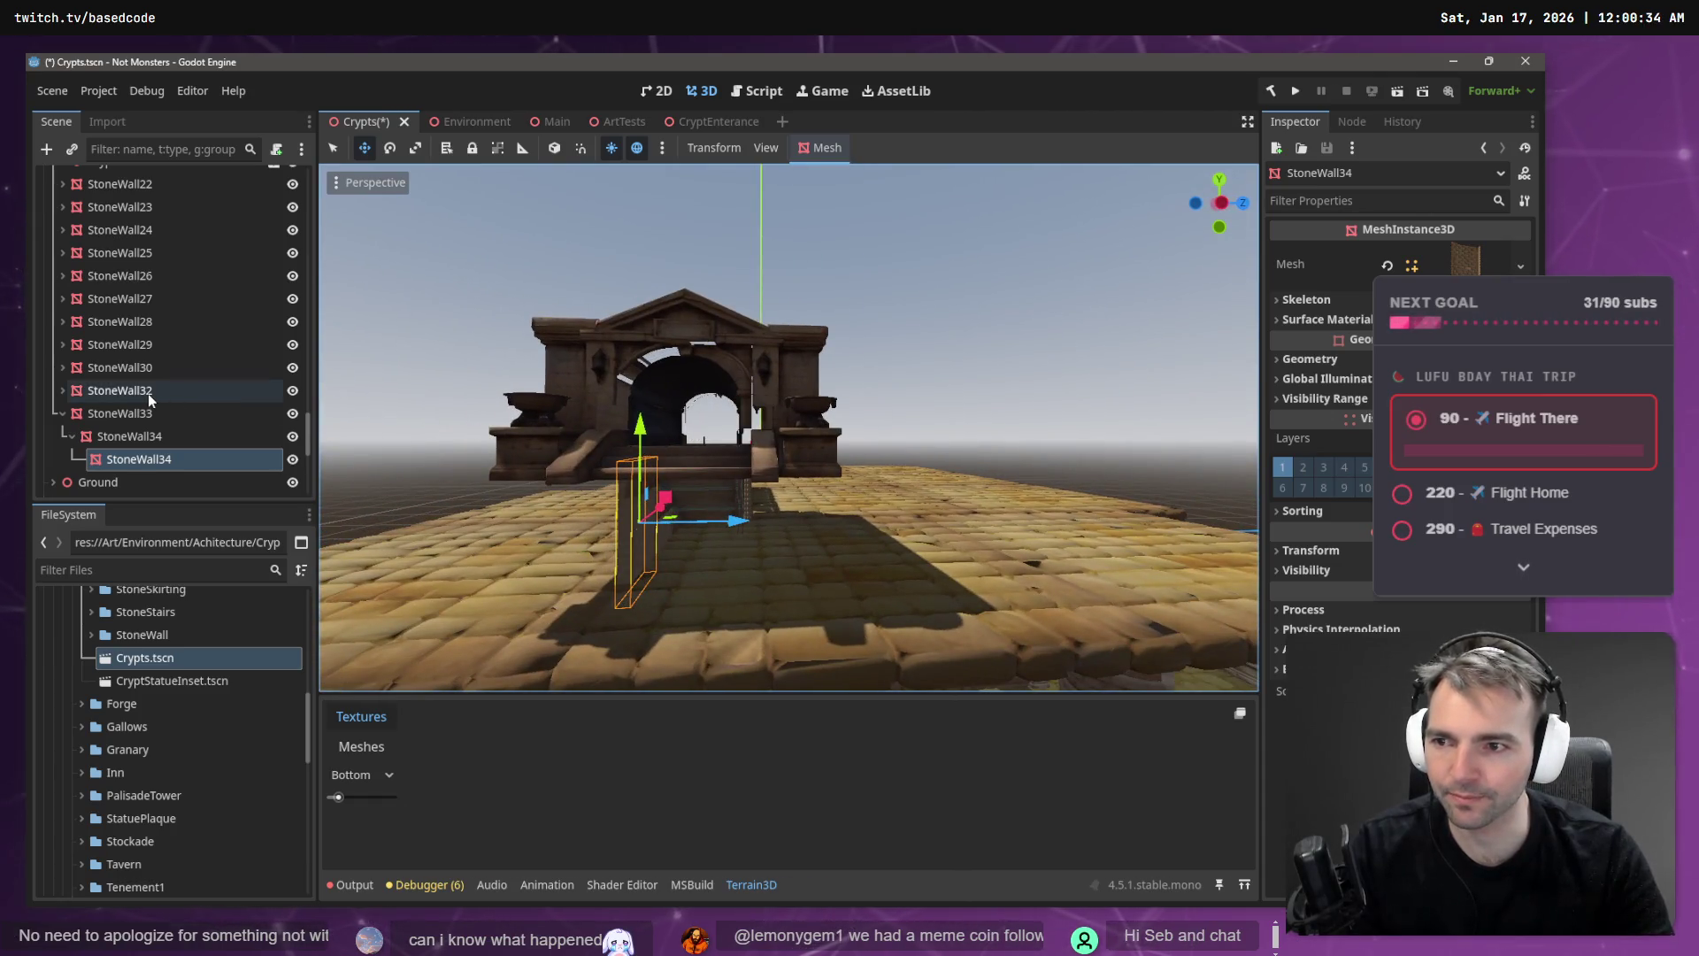
- Select only StoneWall33 and collapse it to hide its child walls
shift+click(147, 395)
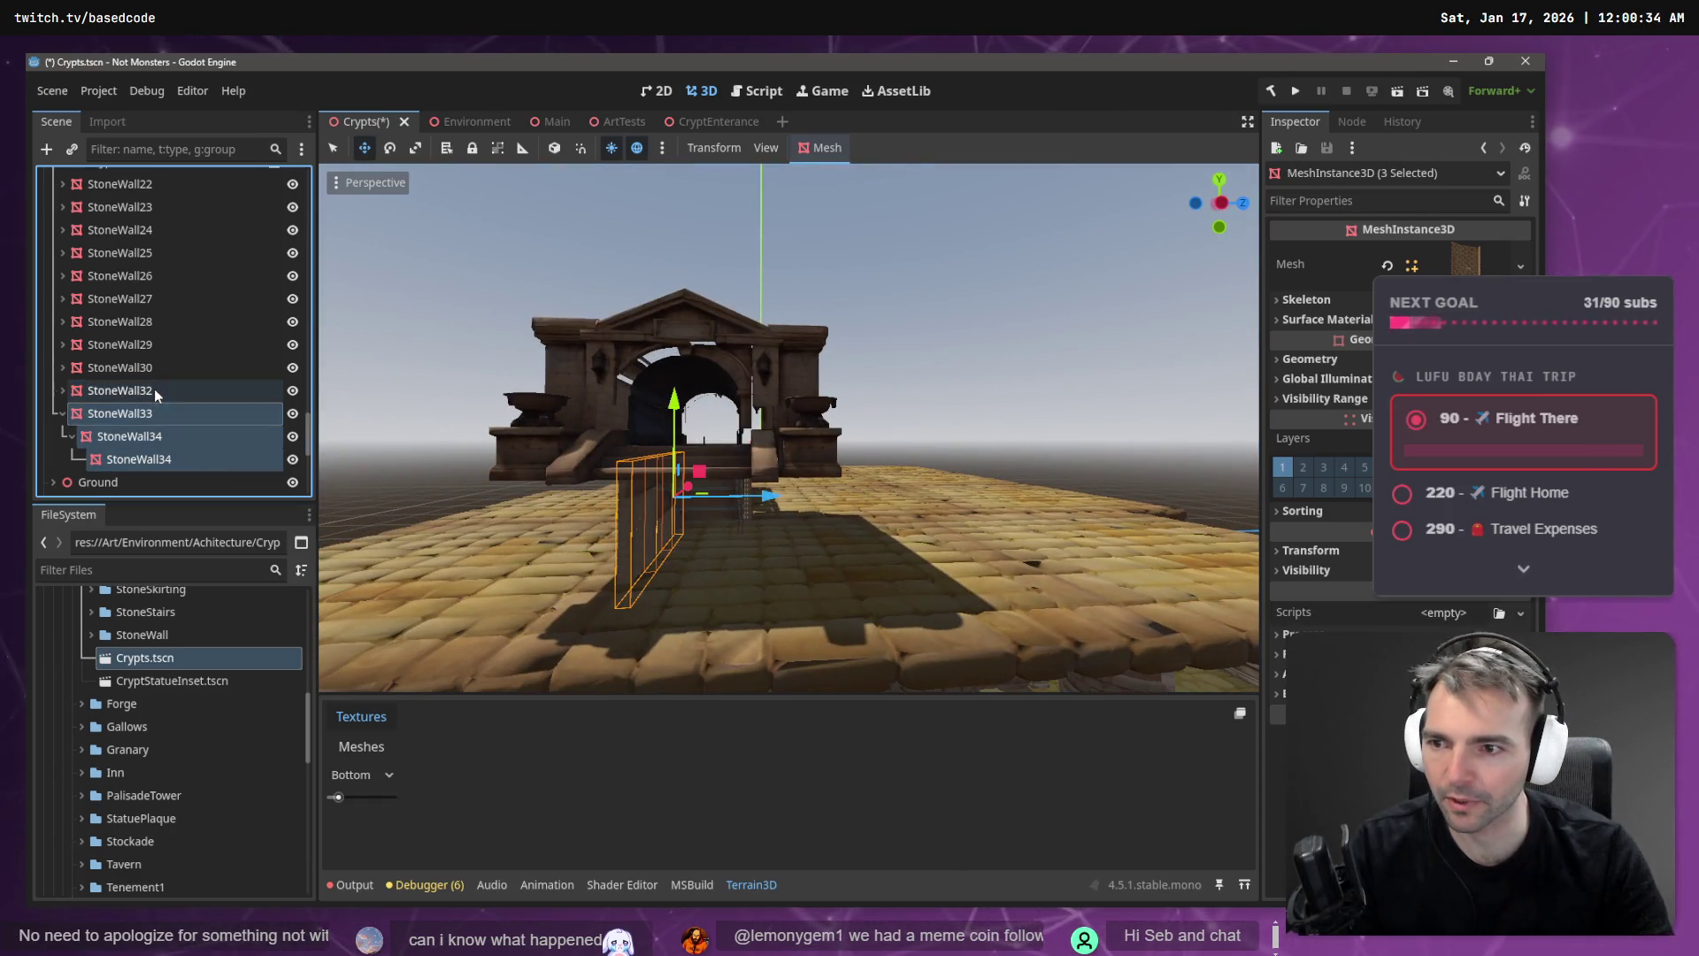
ctrl+click(154, 389)
key(a)
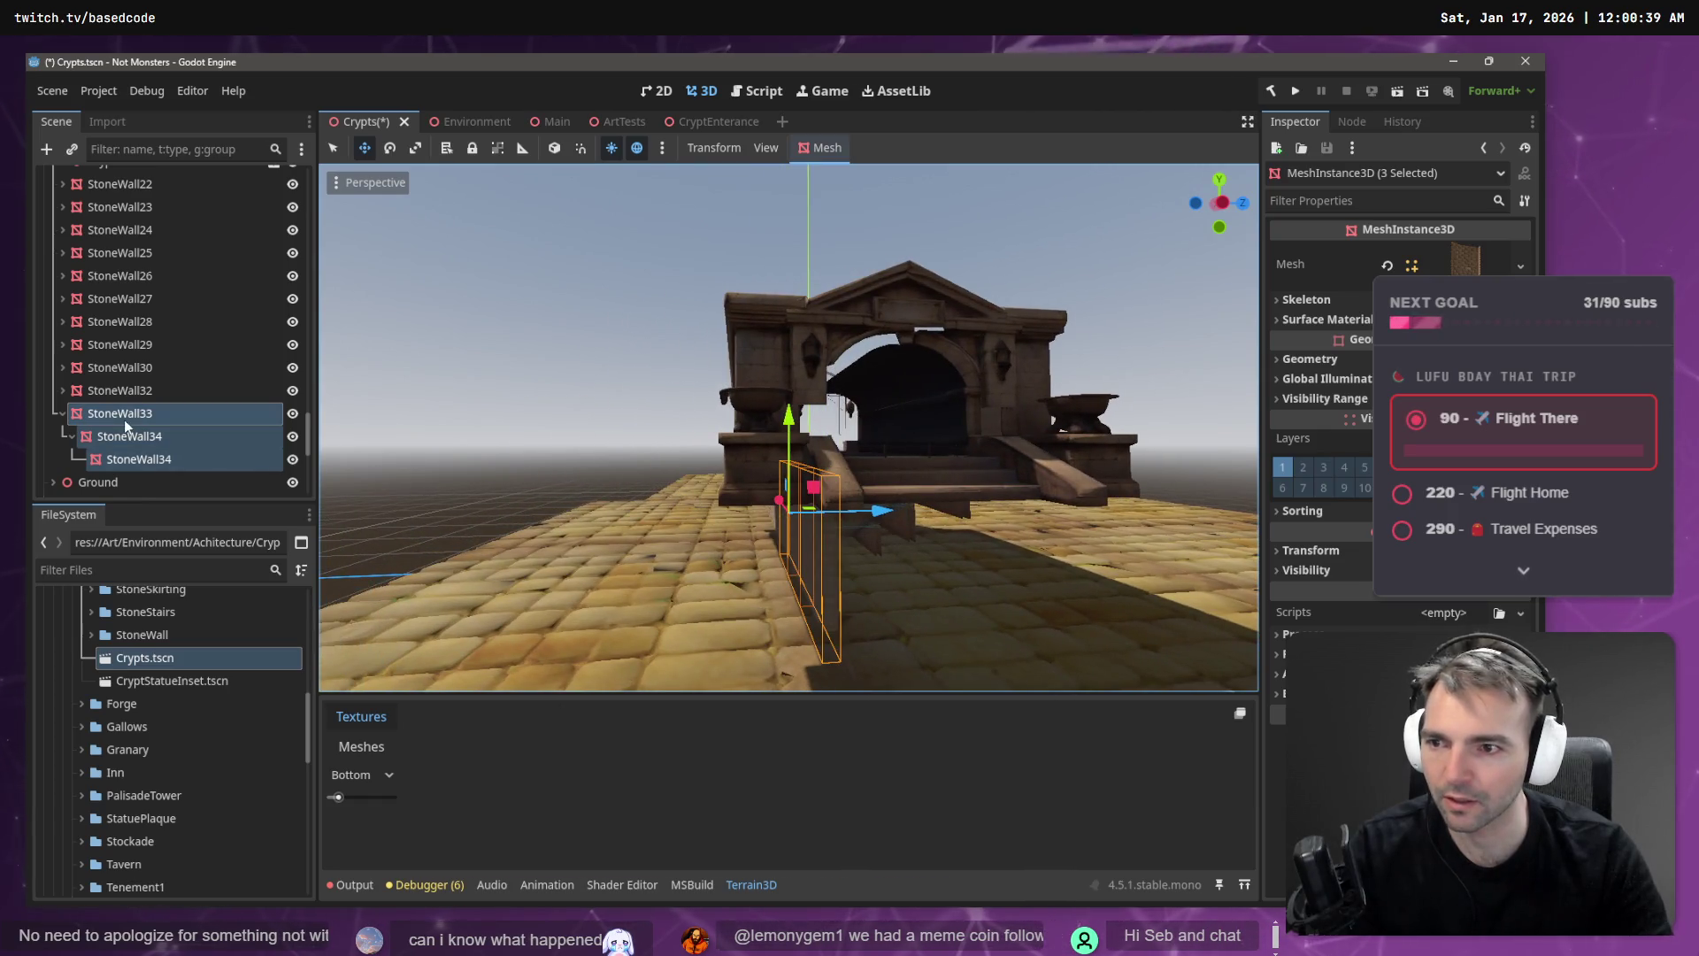
click(114, 416)
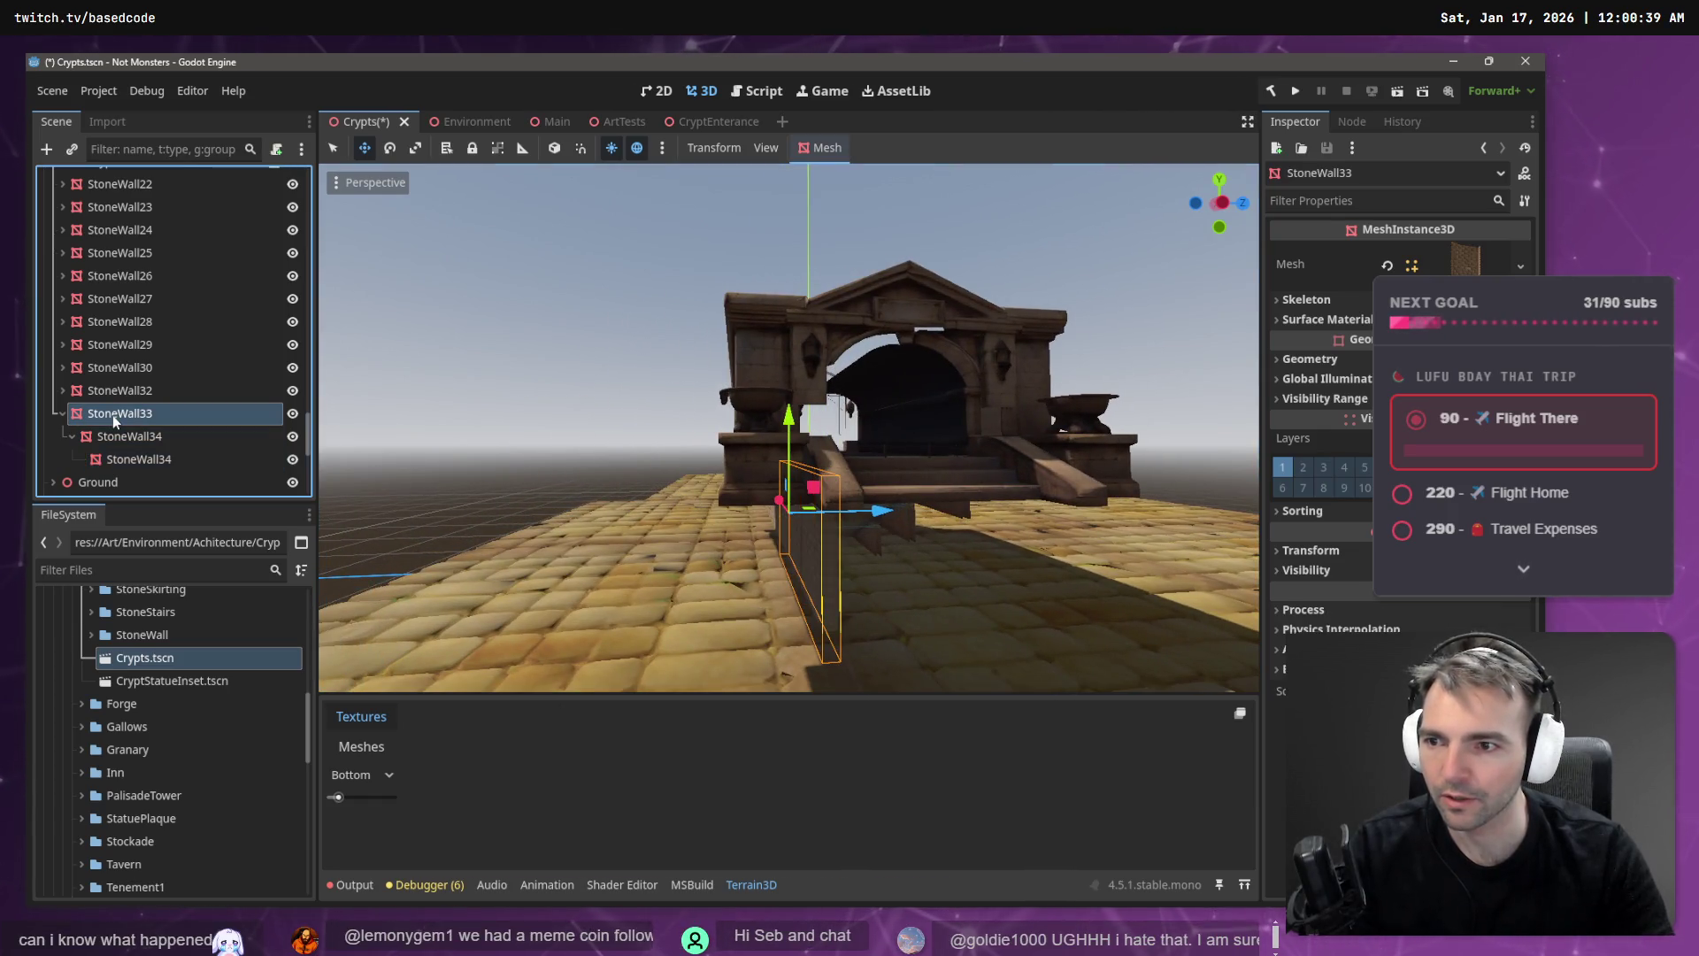
click(62, 413)
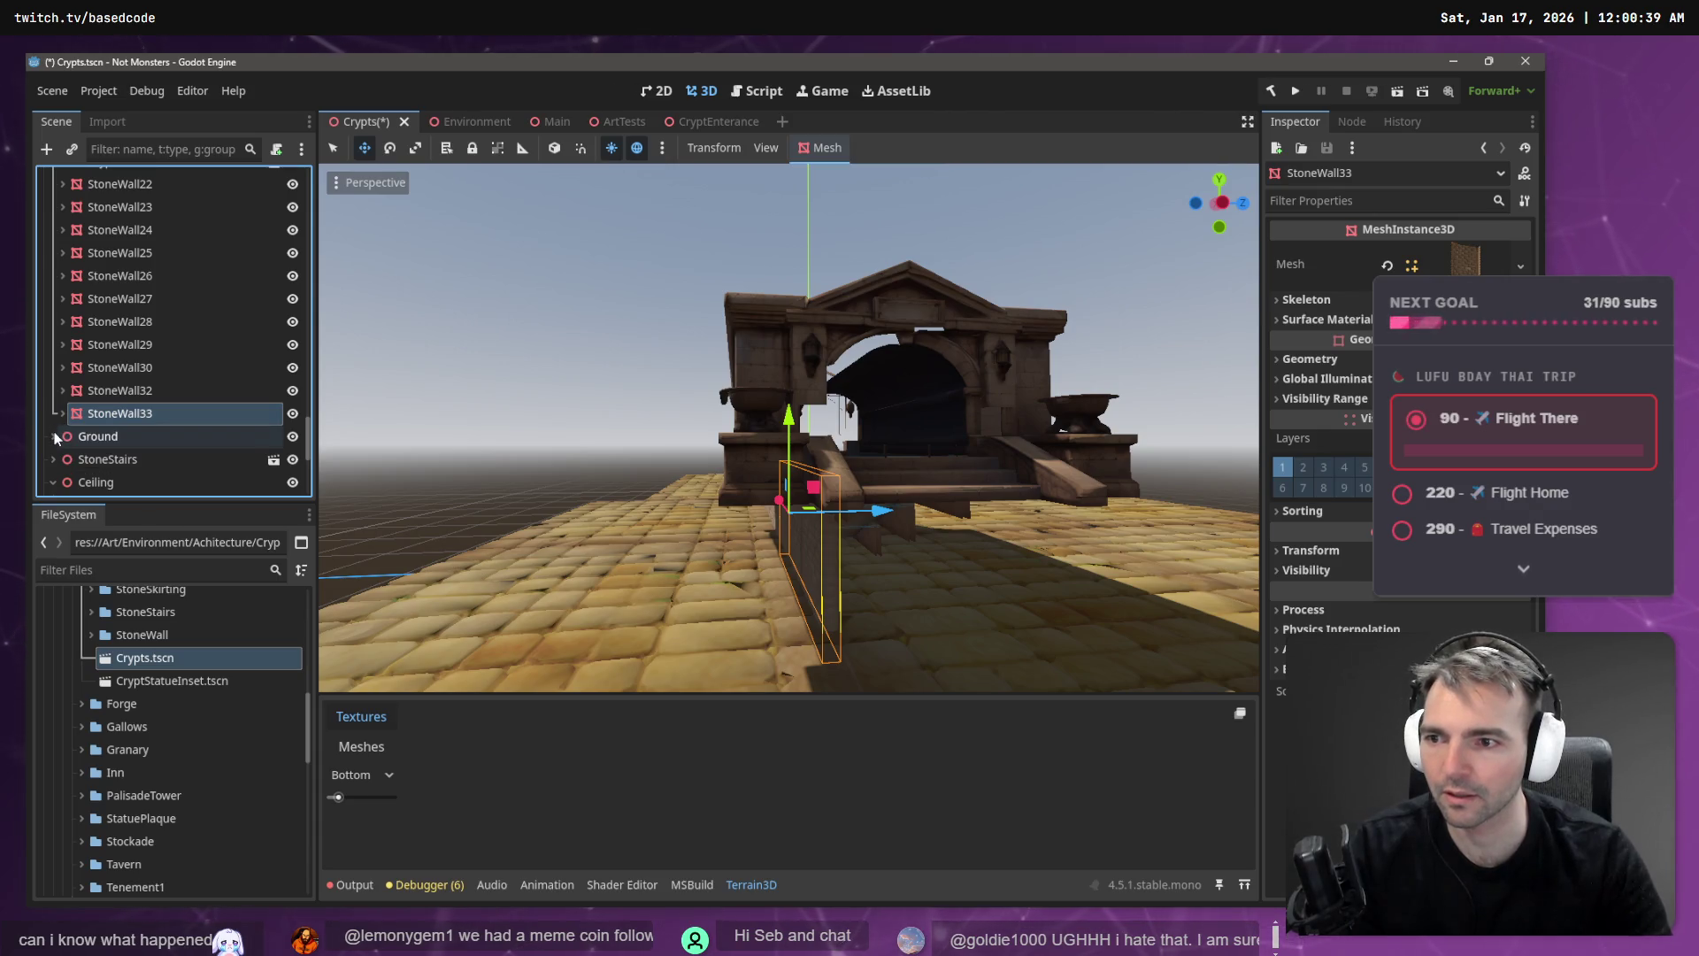
- Duplicate StoneWall33 again and slide the copy along Z until it closes the gap
key(ctrl+d)
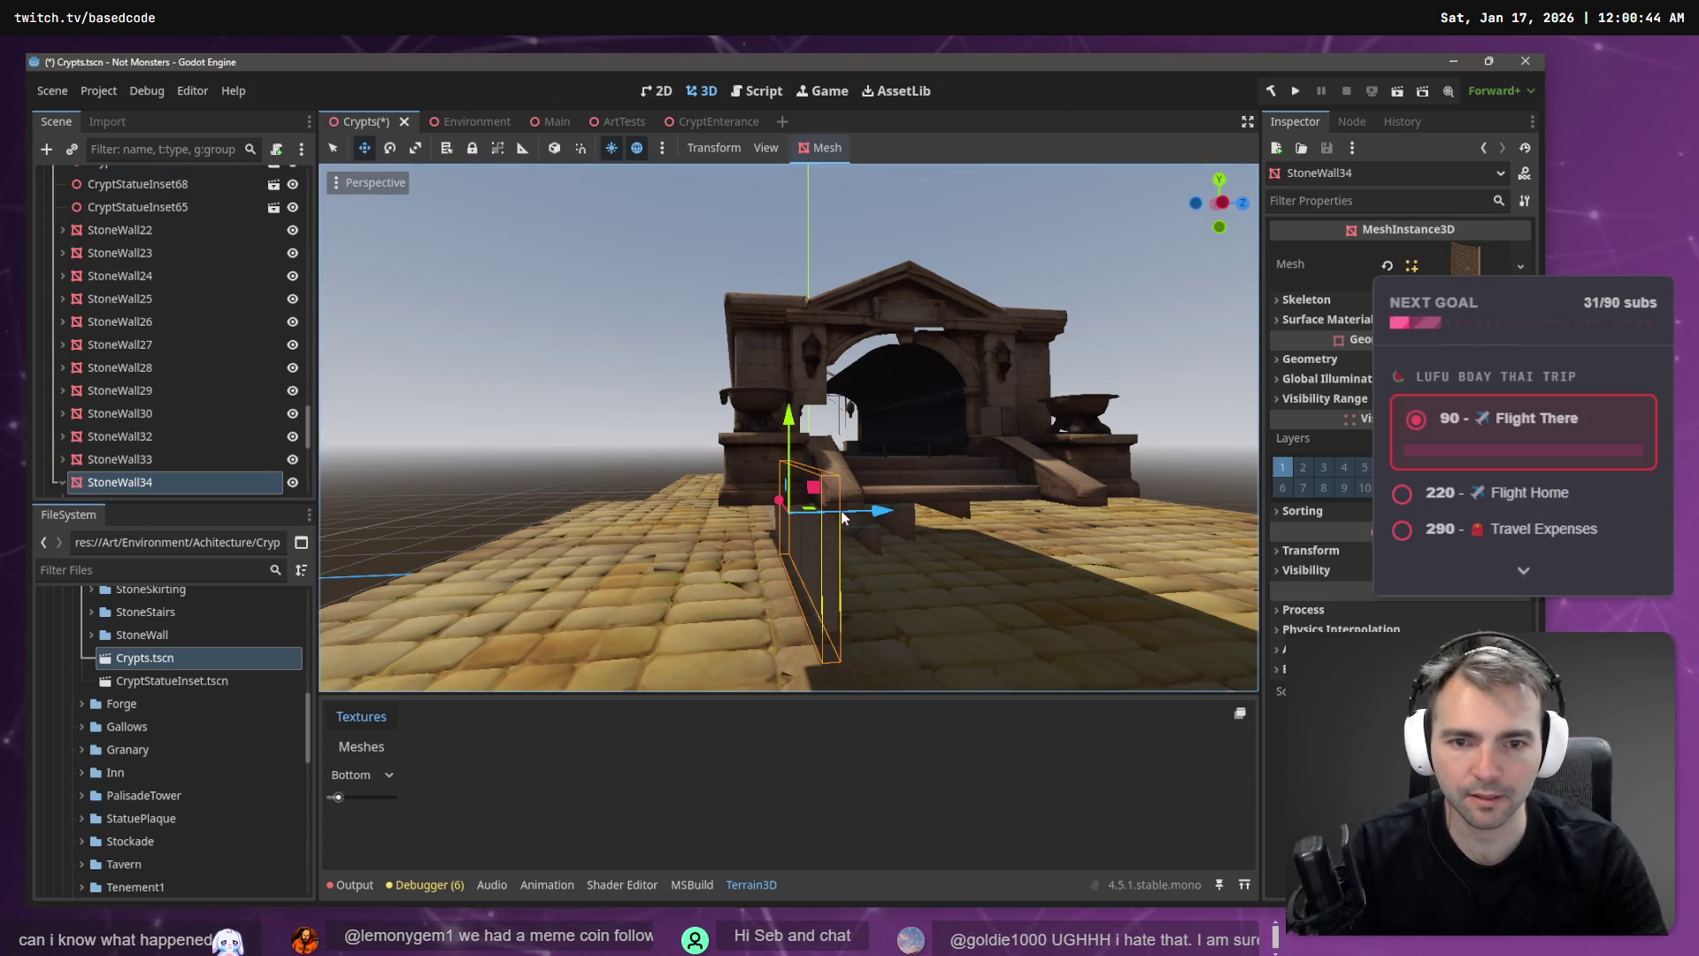
mouse_move(842, 519)
mouse_down()
mouse_move(1014, 522)
mouse_move(989, 539)
mouse_up()
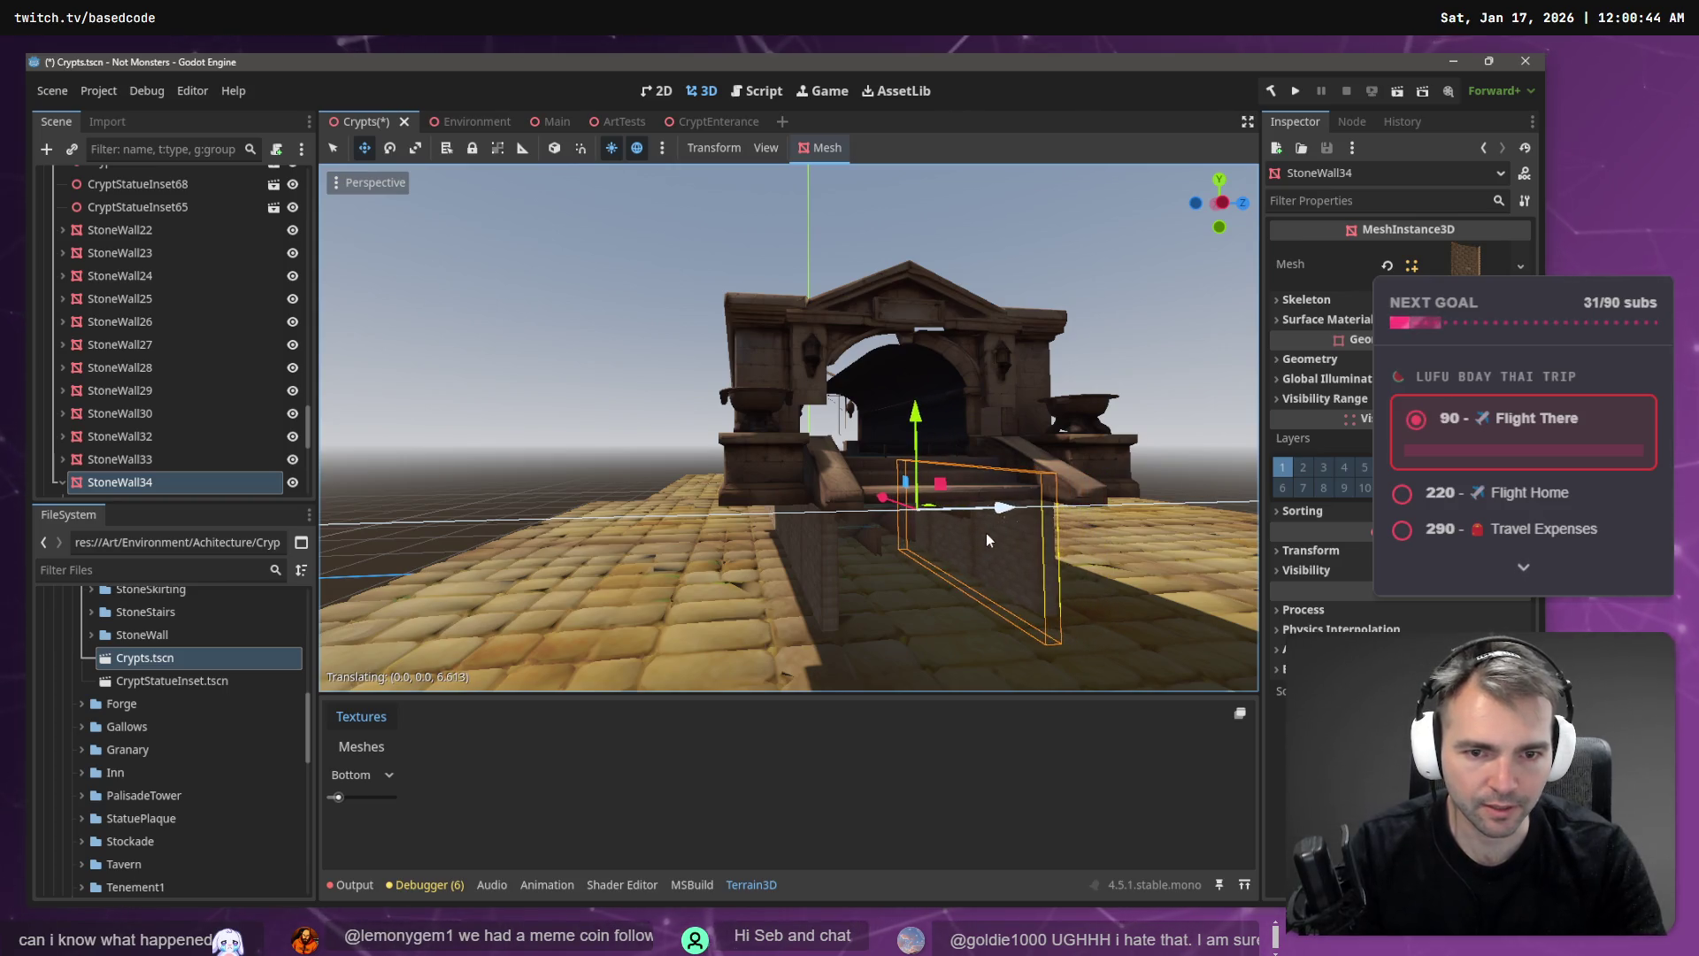
right_click(986, 533)
key(w)
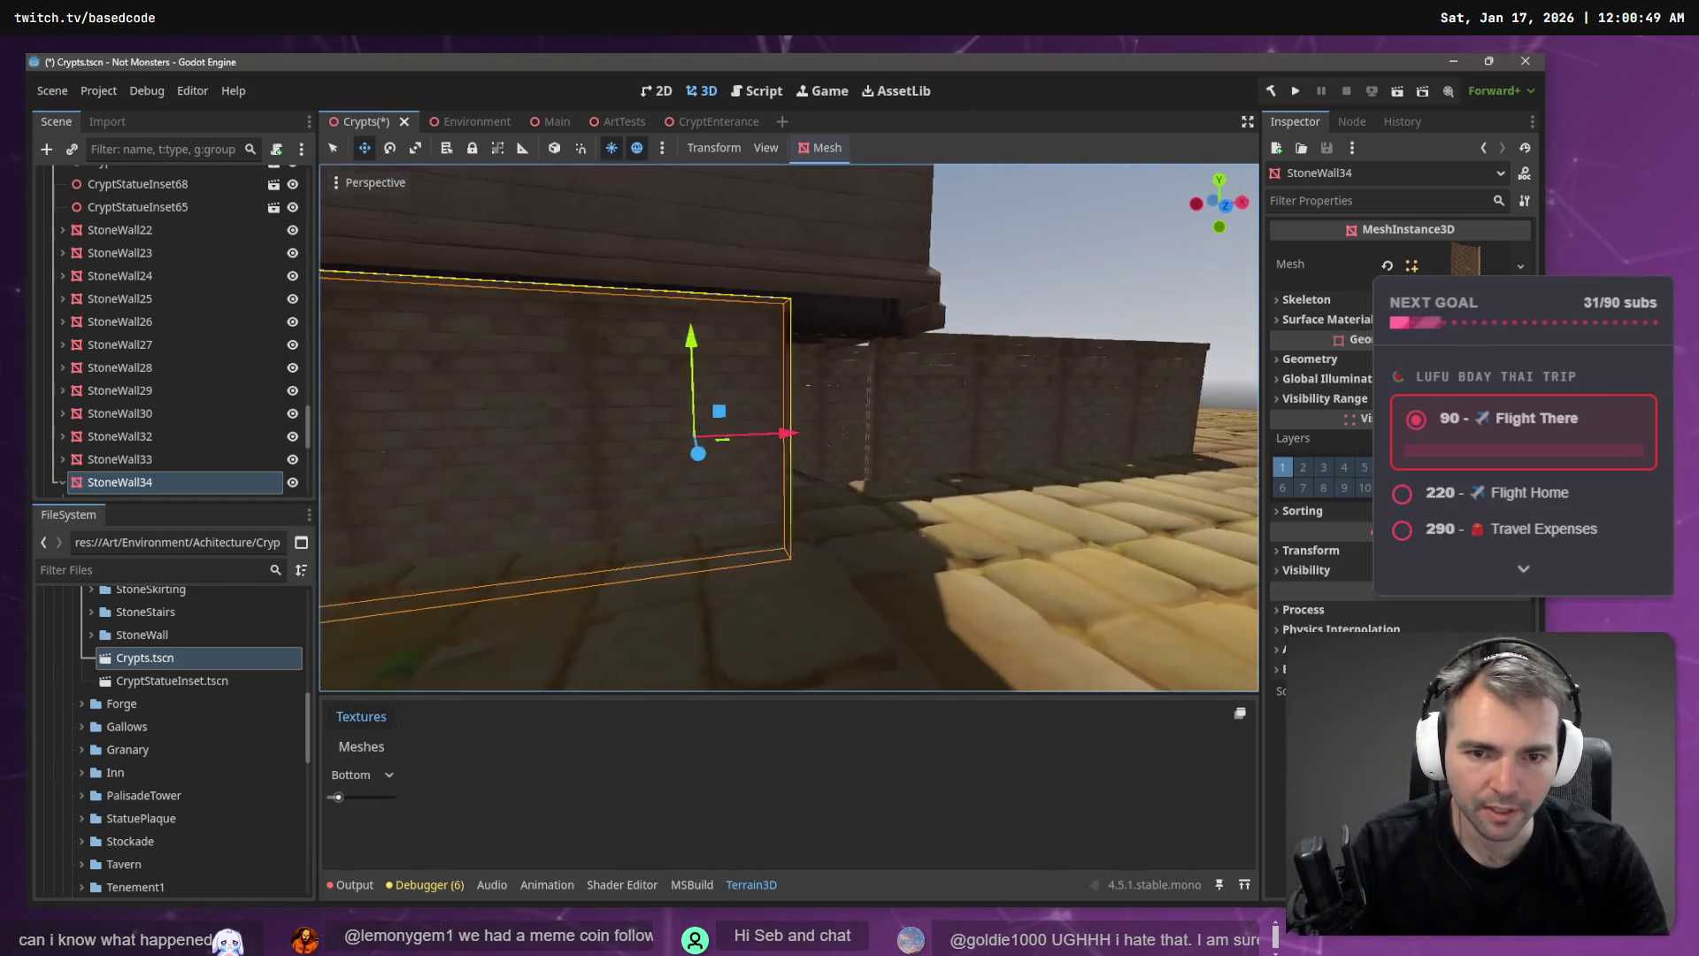
key(d)
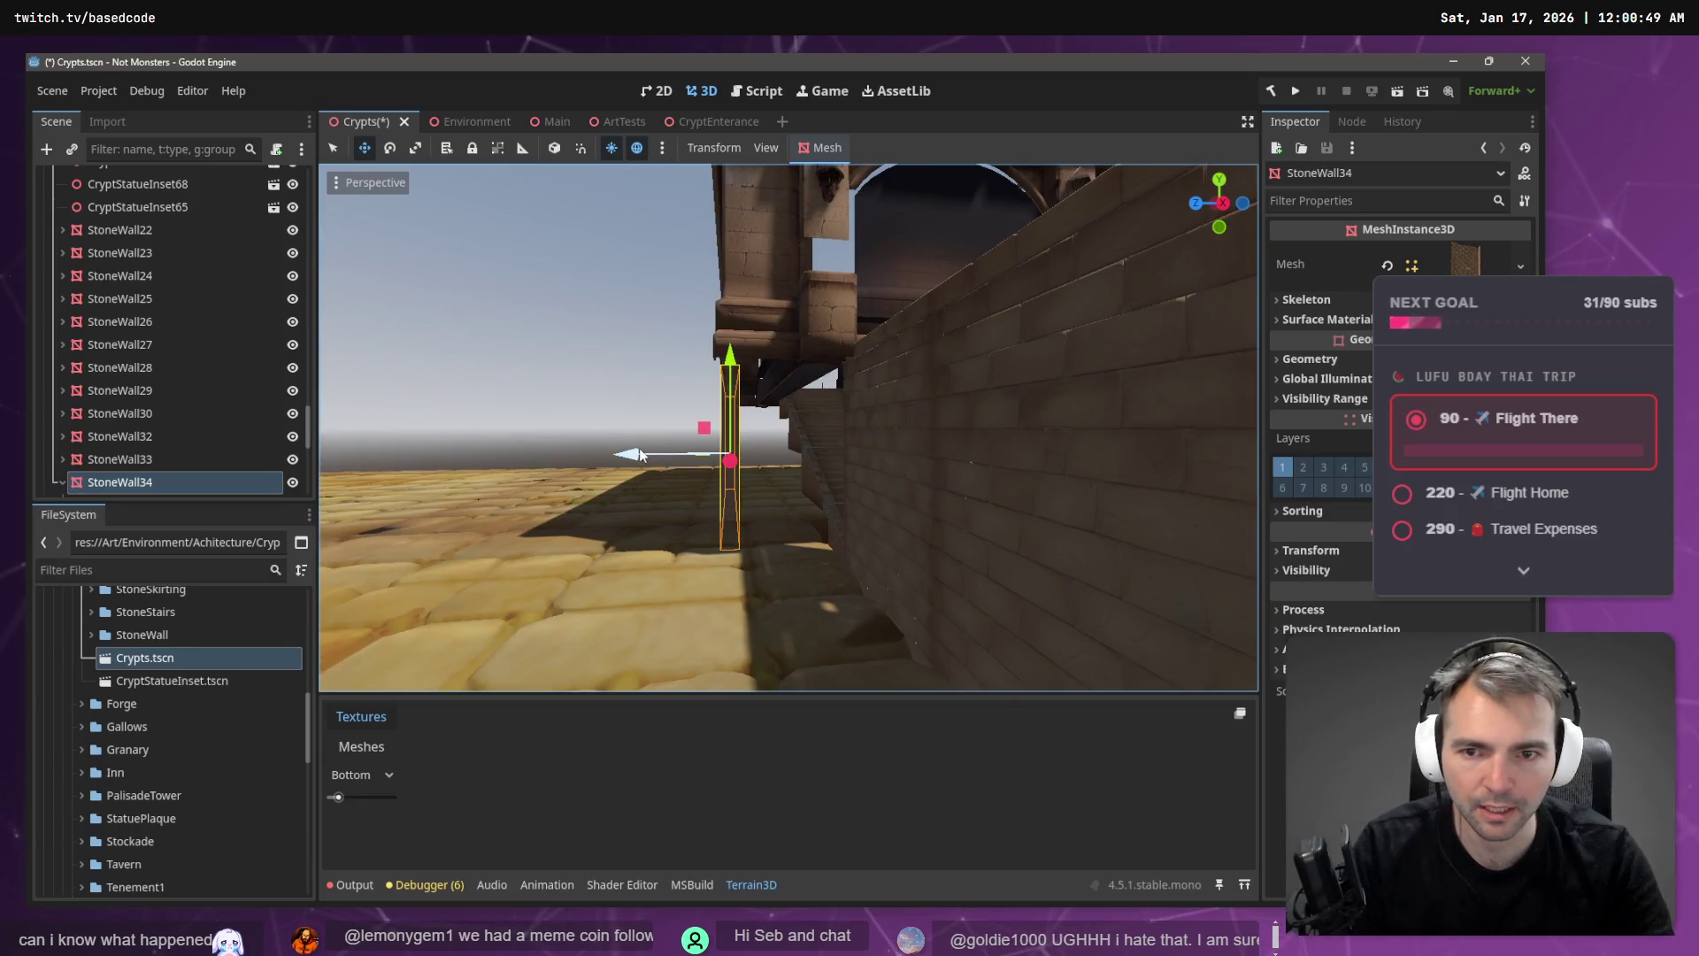
drag(640, 455, 719, 464)
right_click(720, 464)
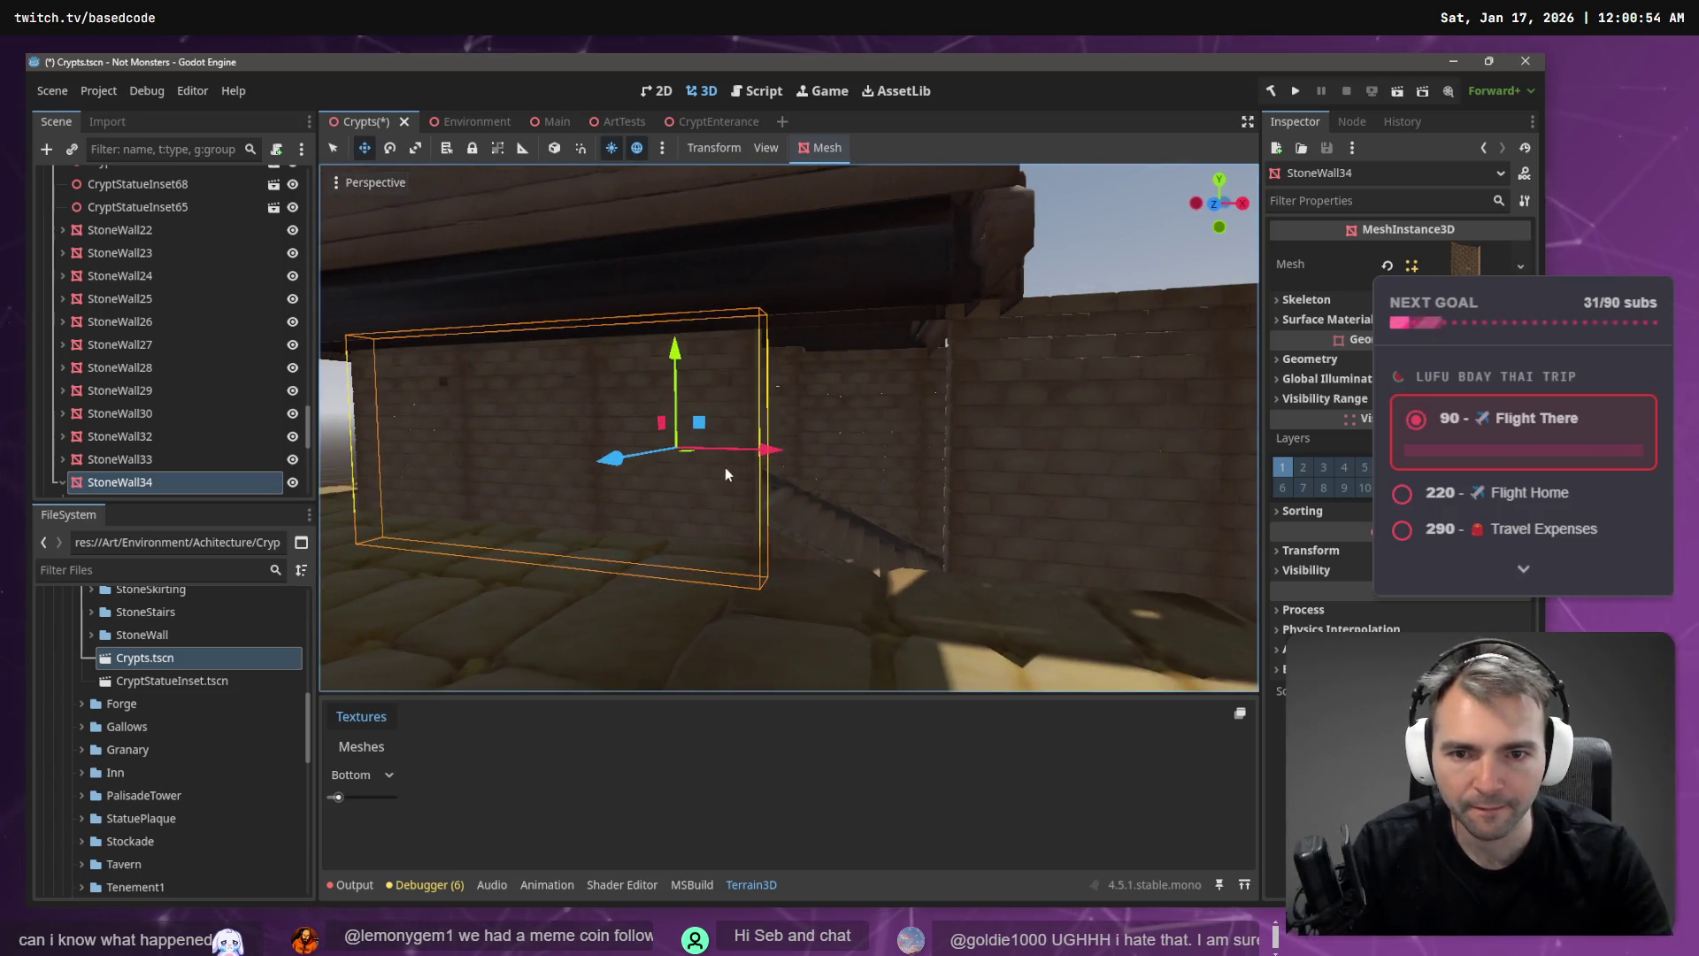
click(874, 430)
right_click(874, 430)
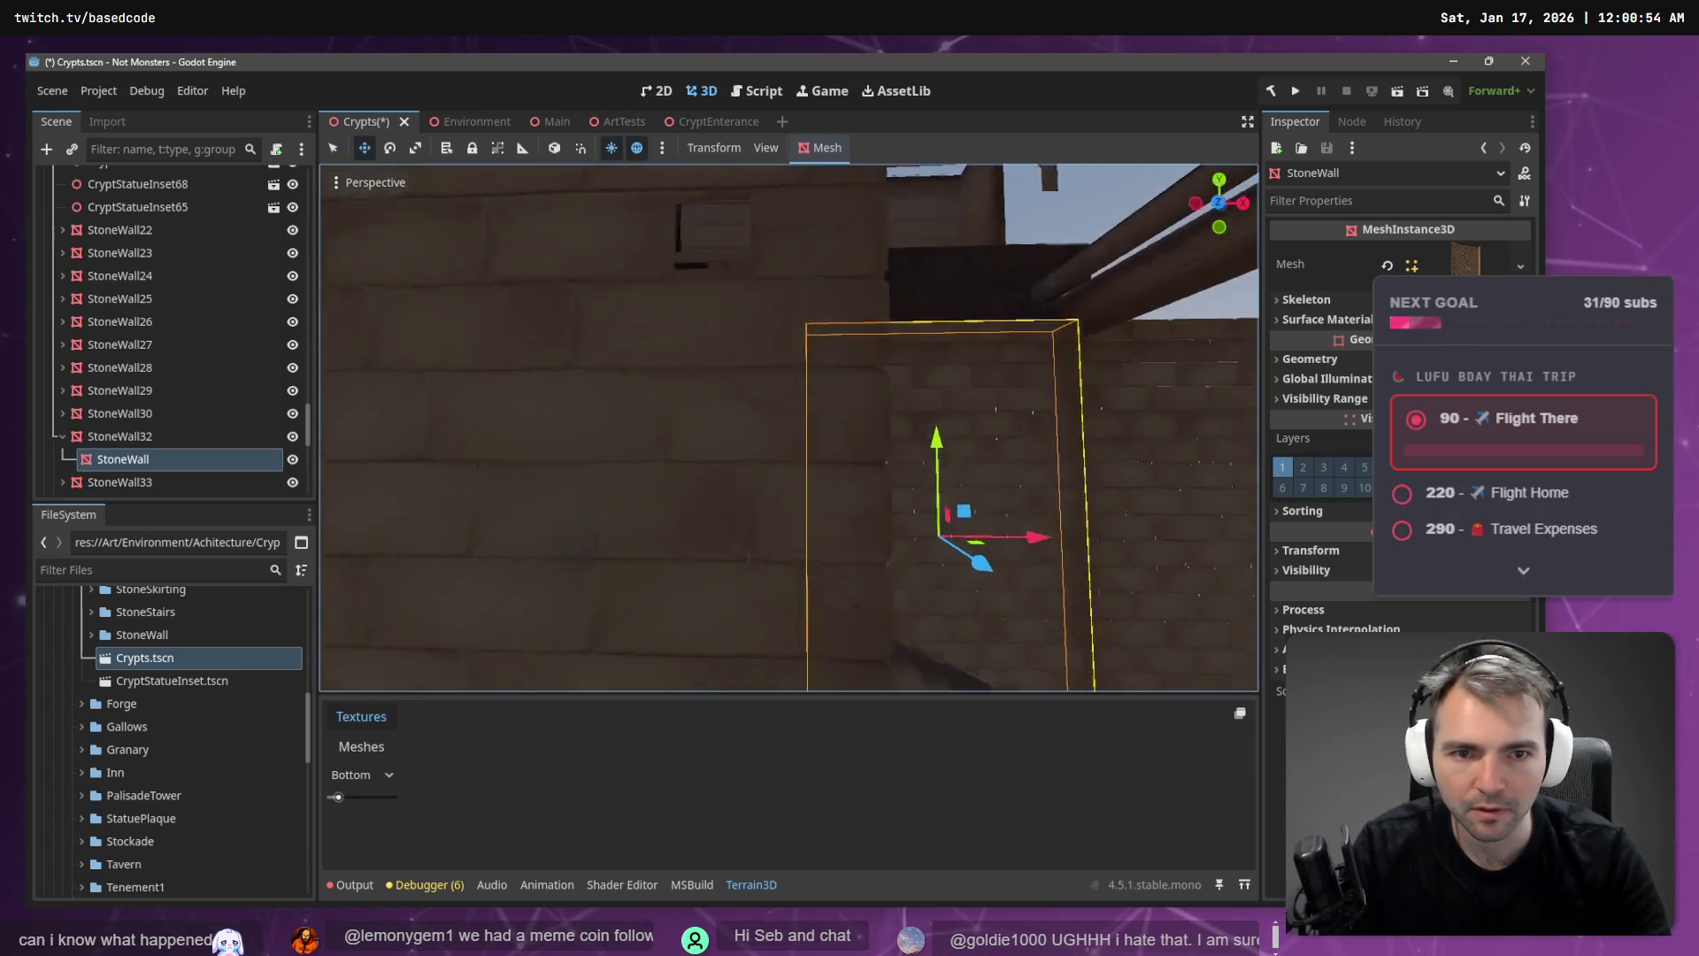
key(s)
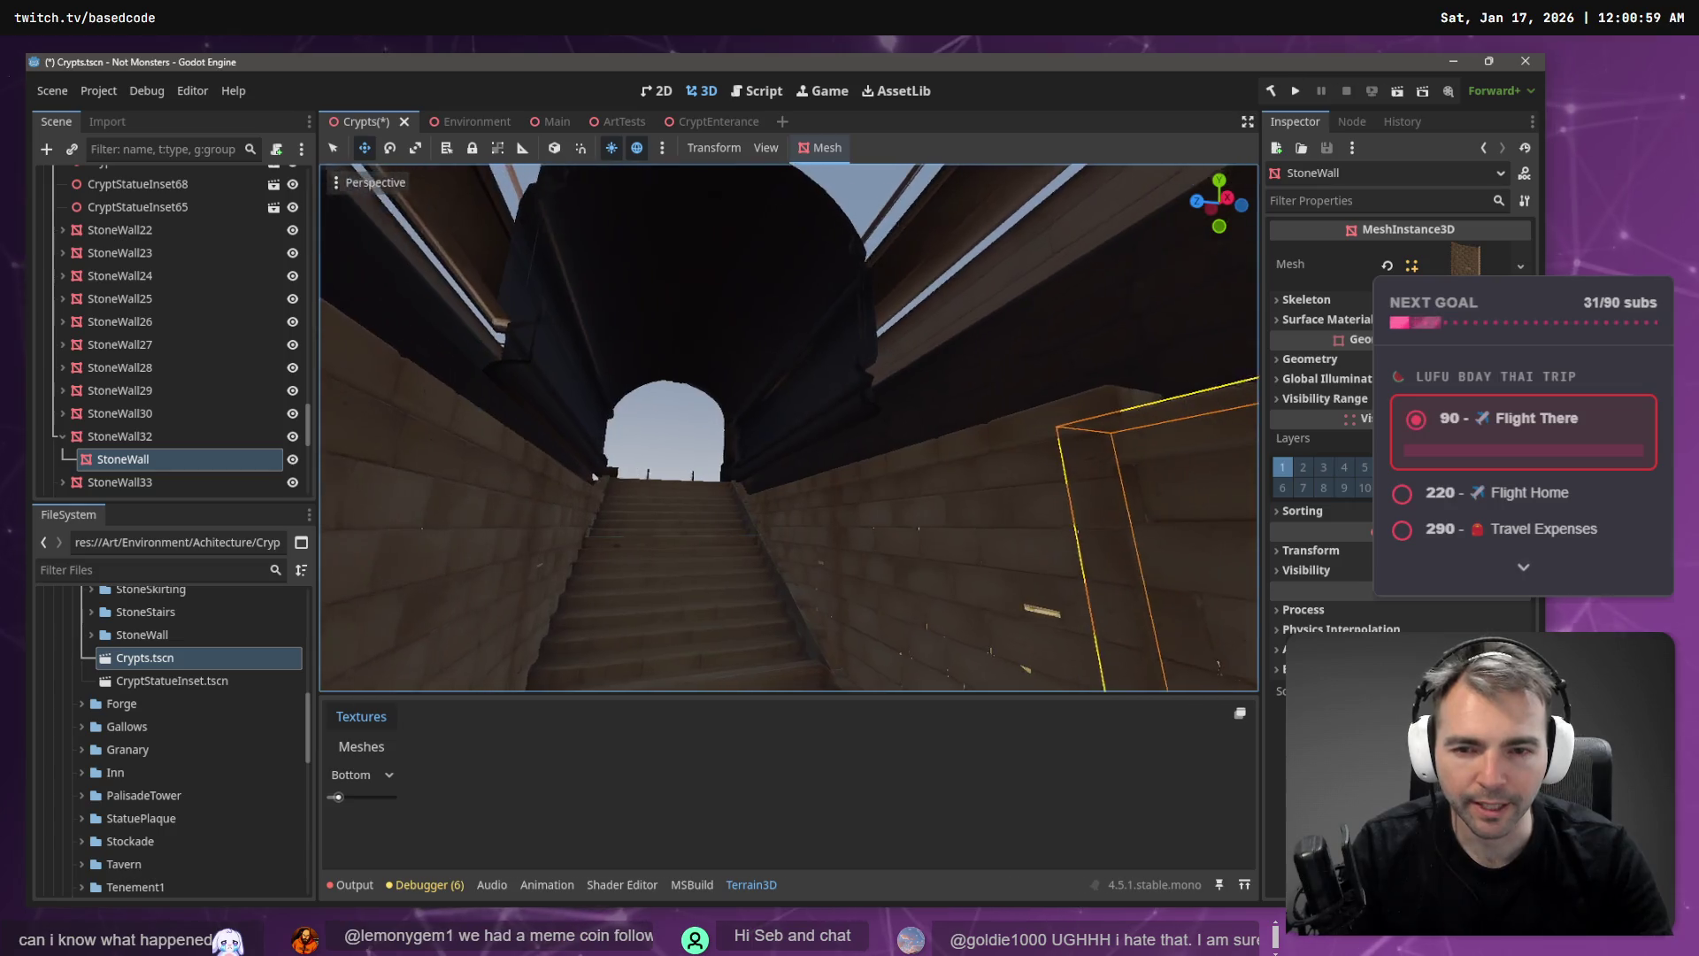
key(w)
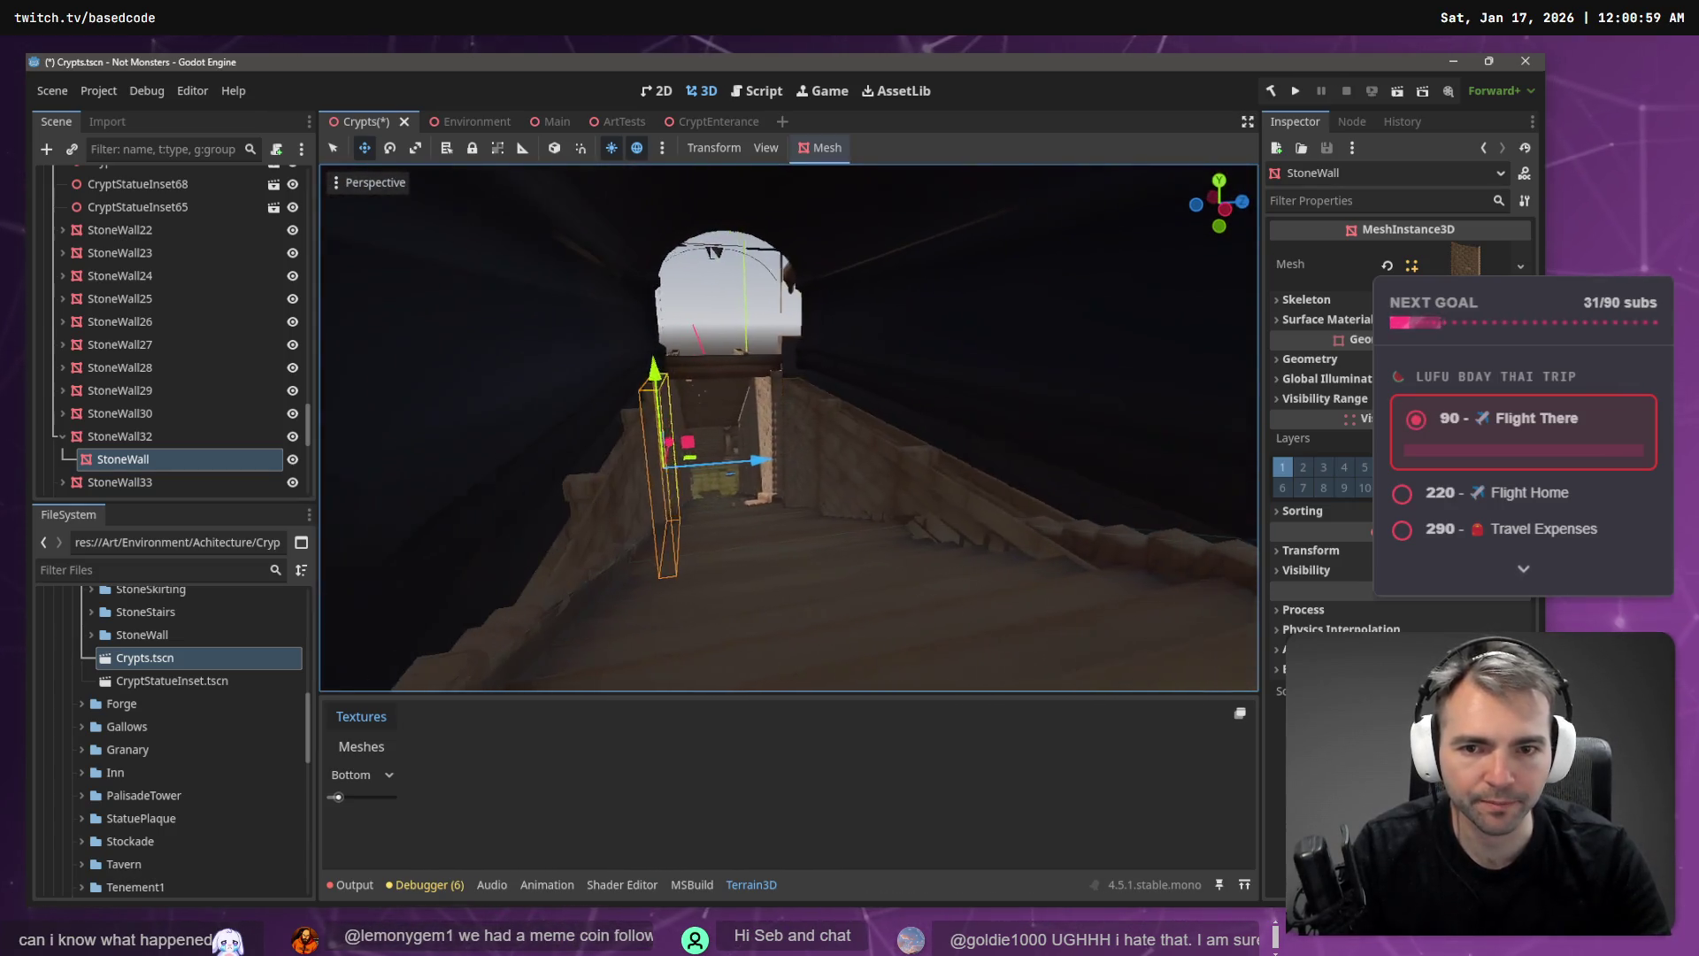
key(w)
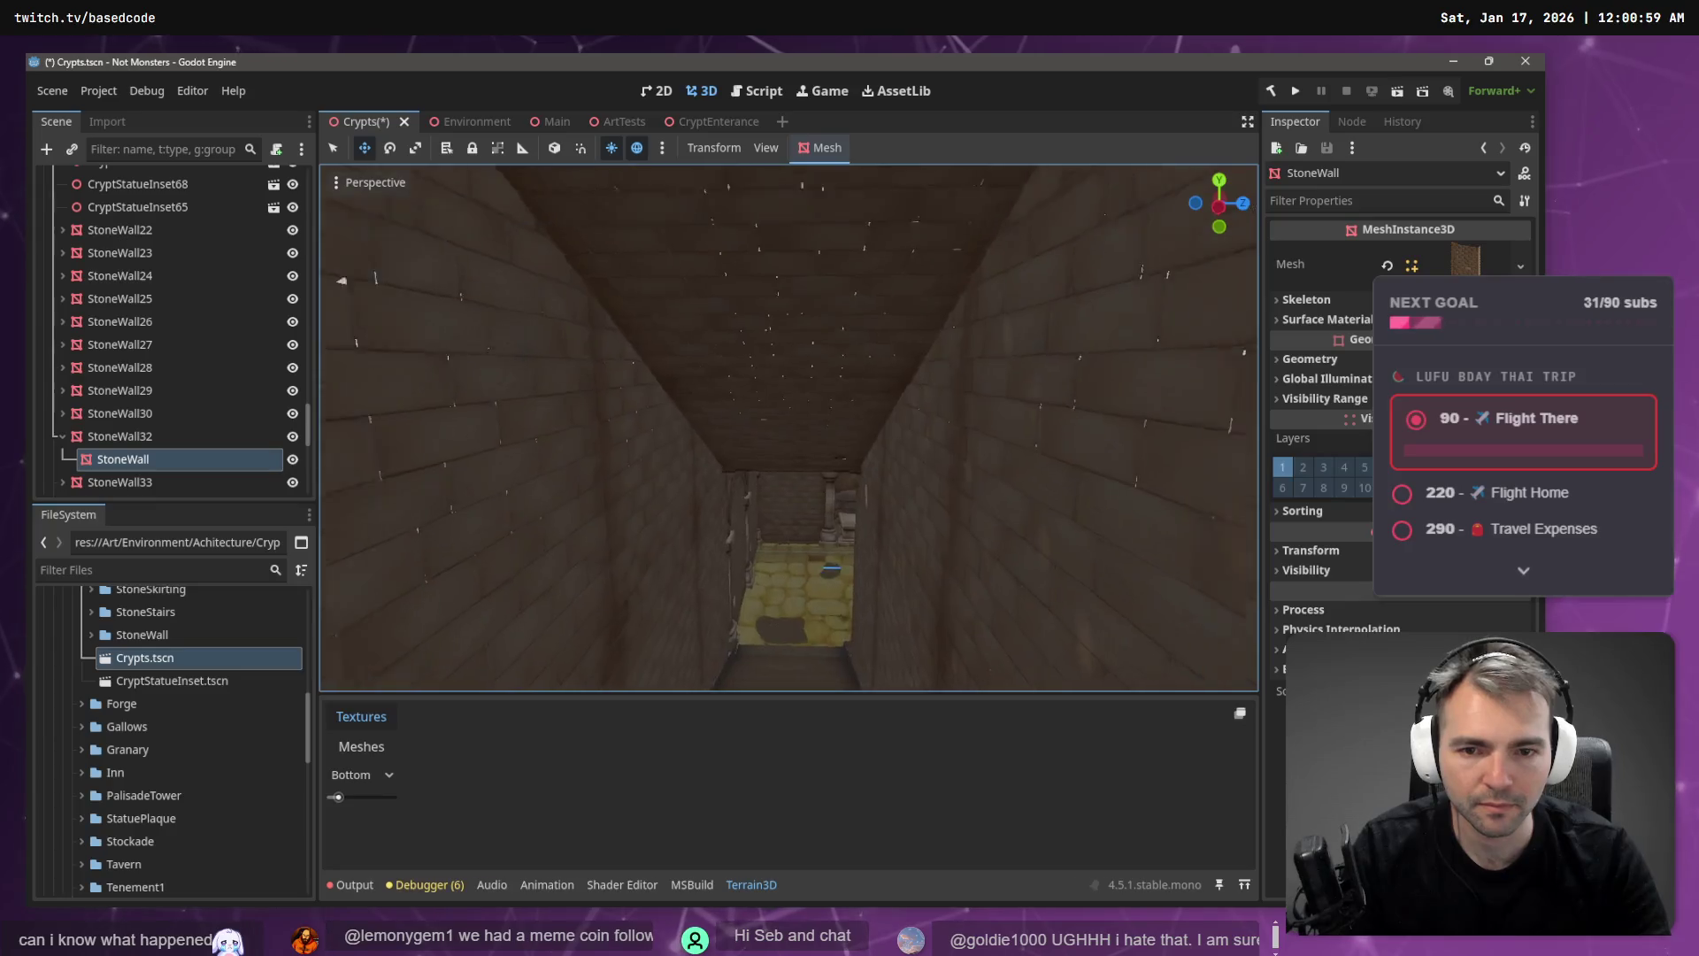
key(w)
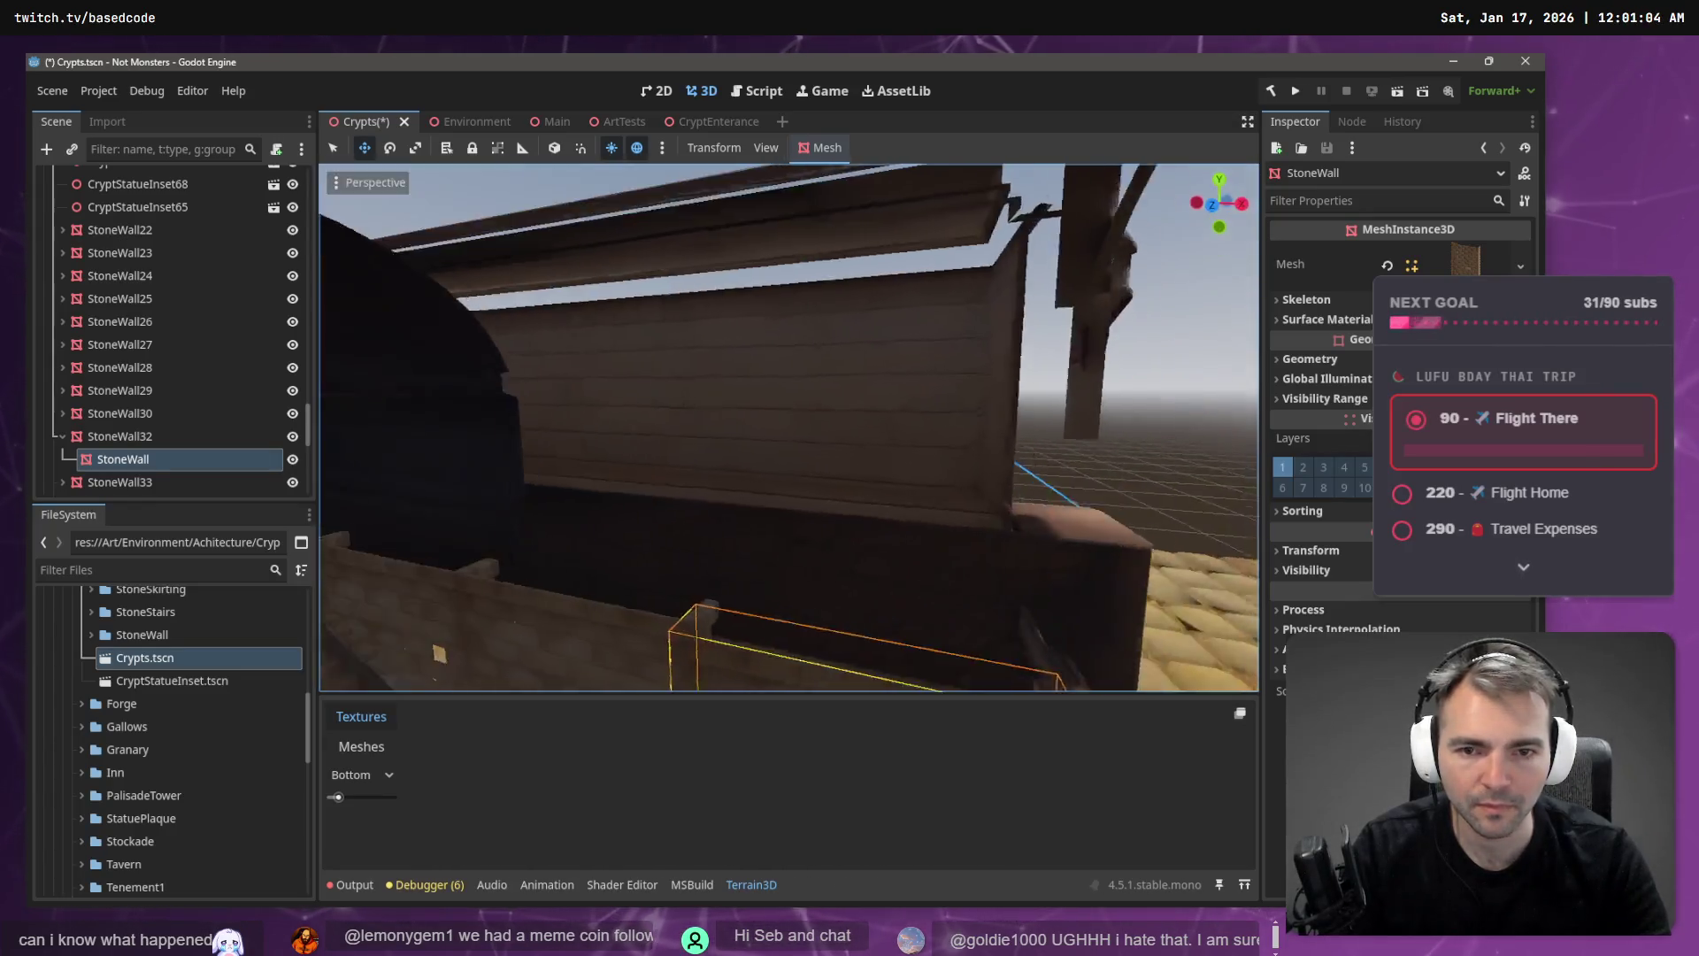
key(s)
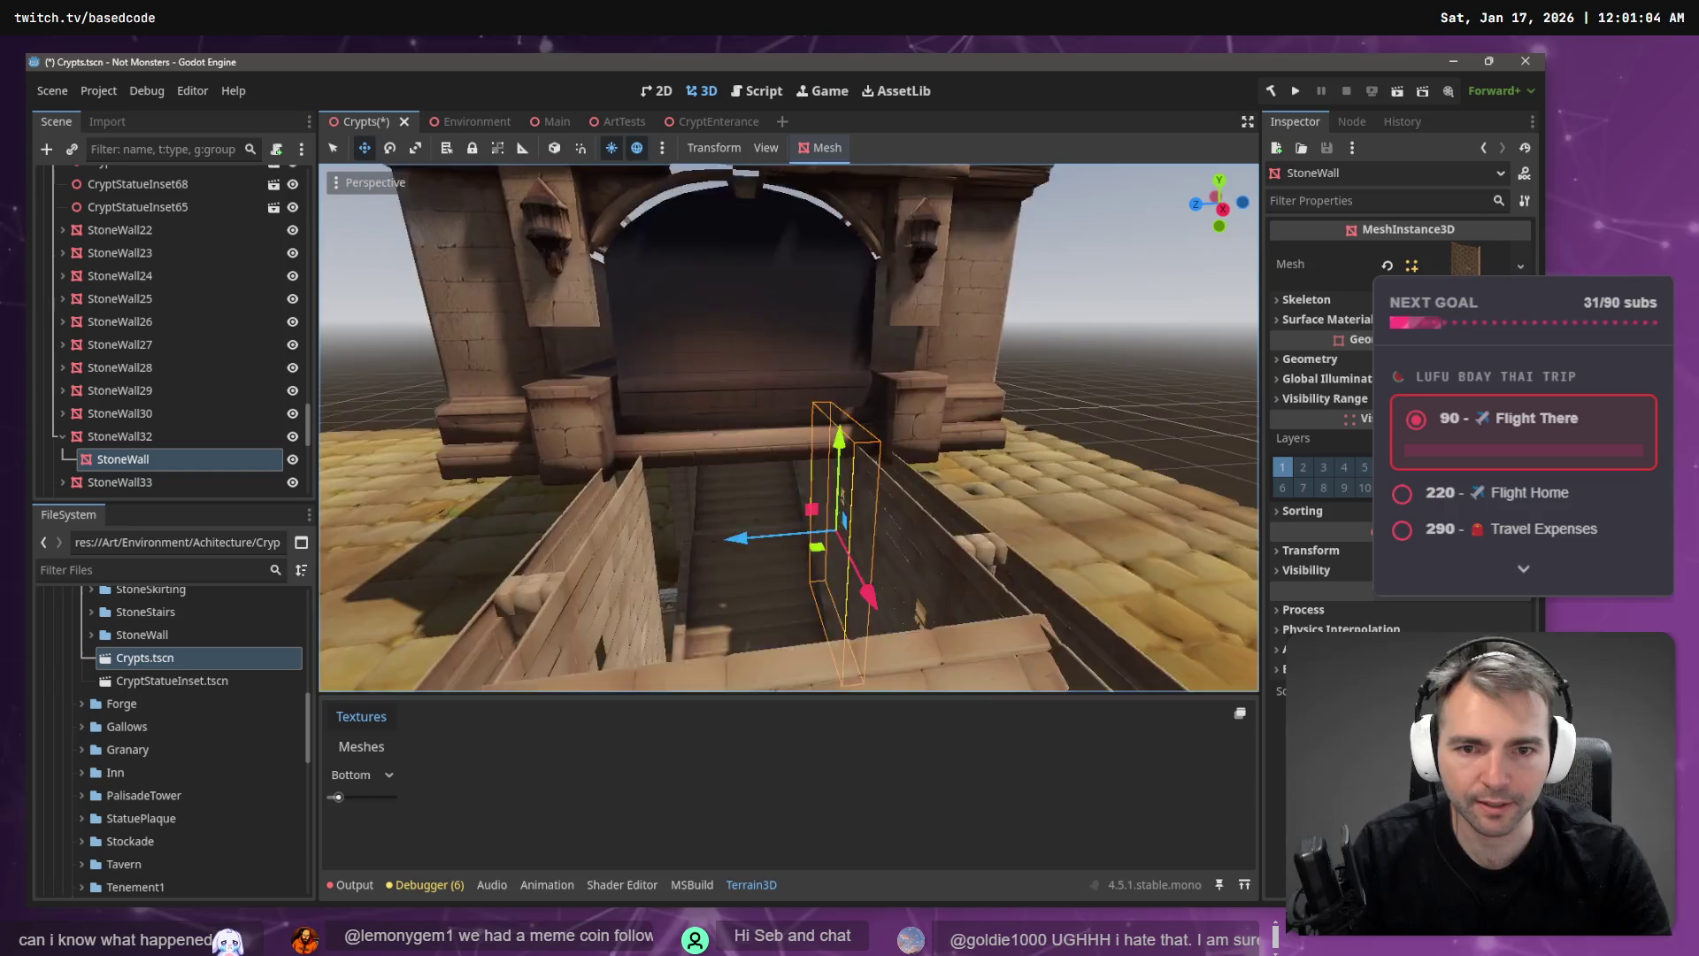
key(w)
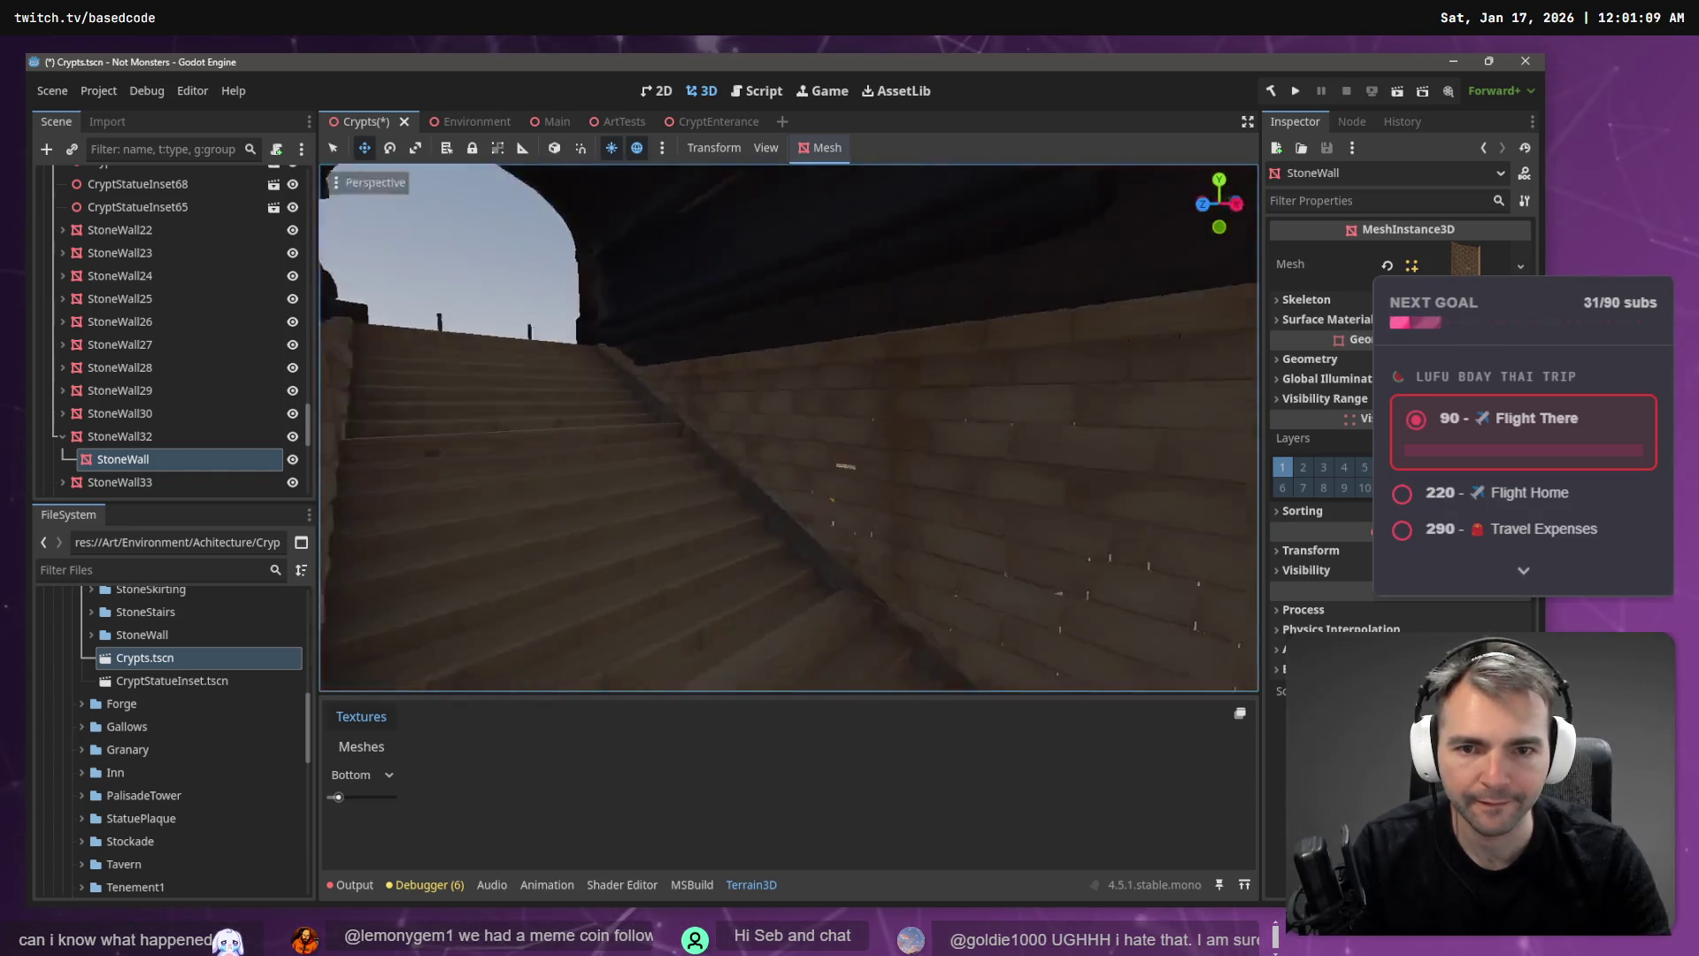
key(w)
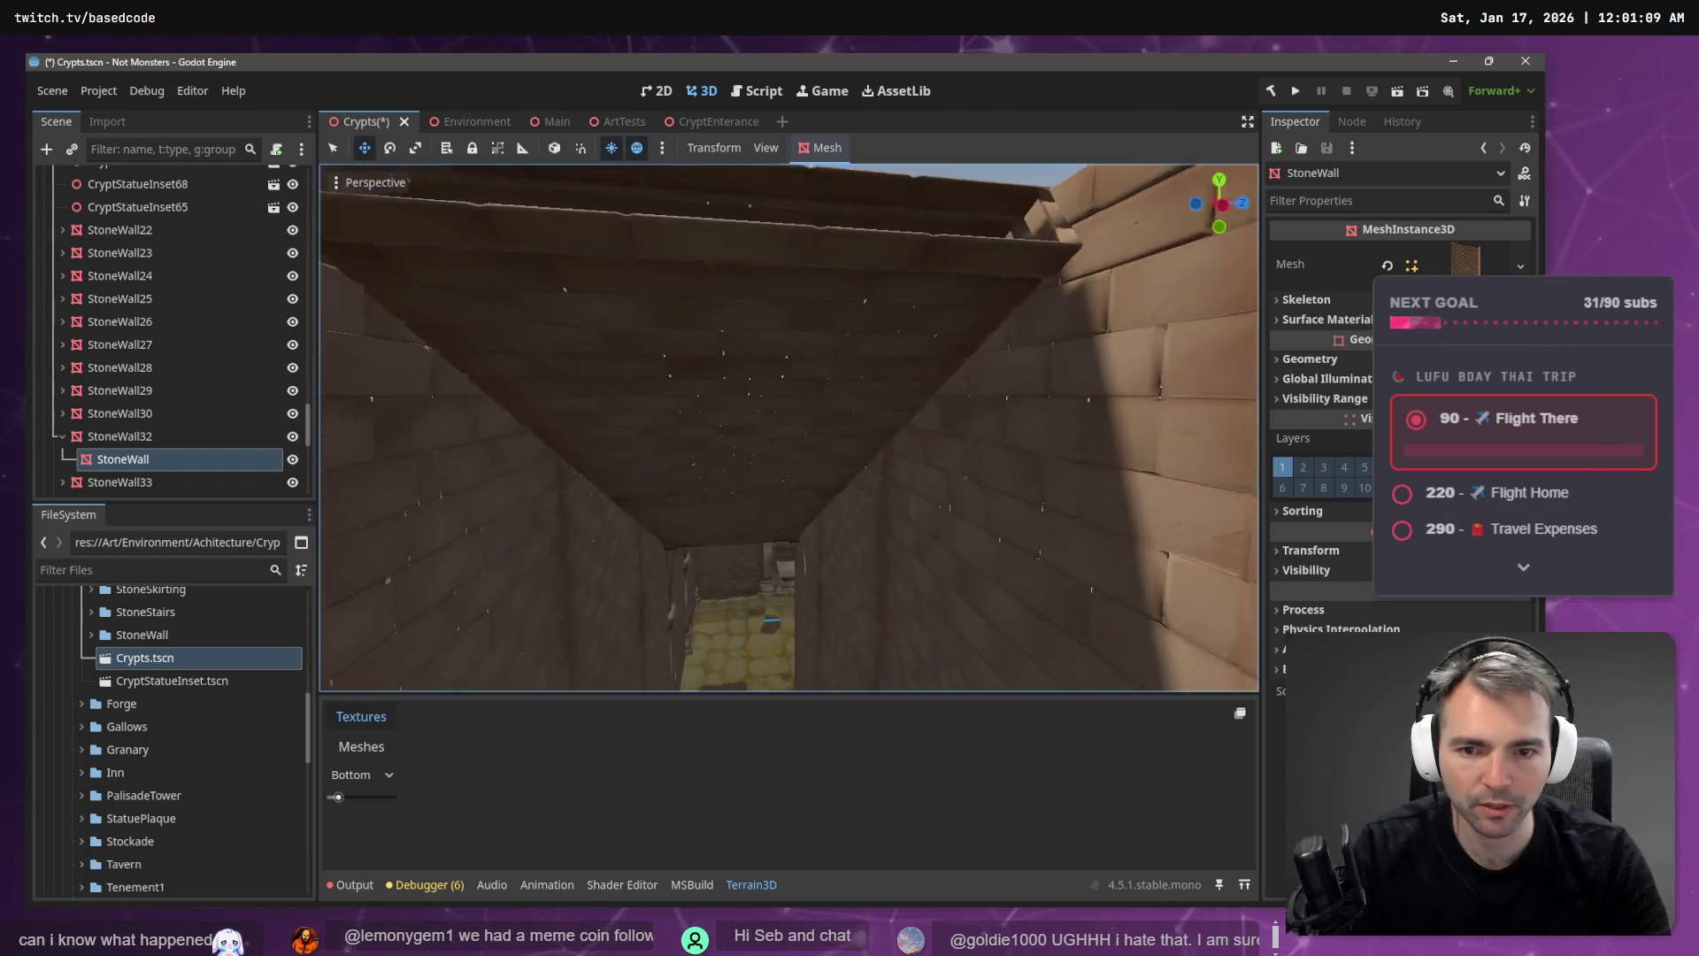
key(w)
key(w)
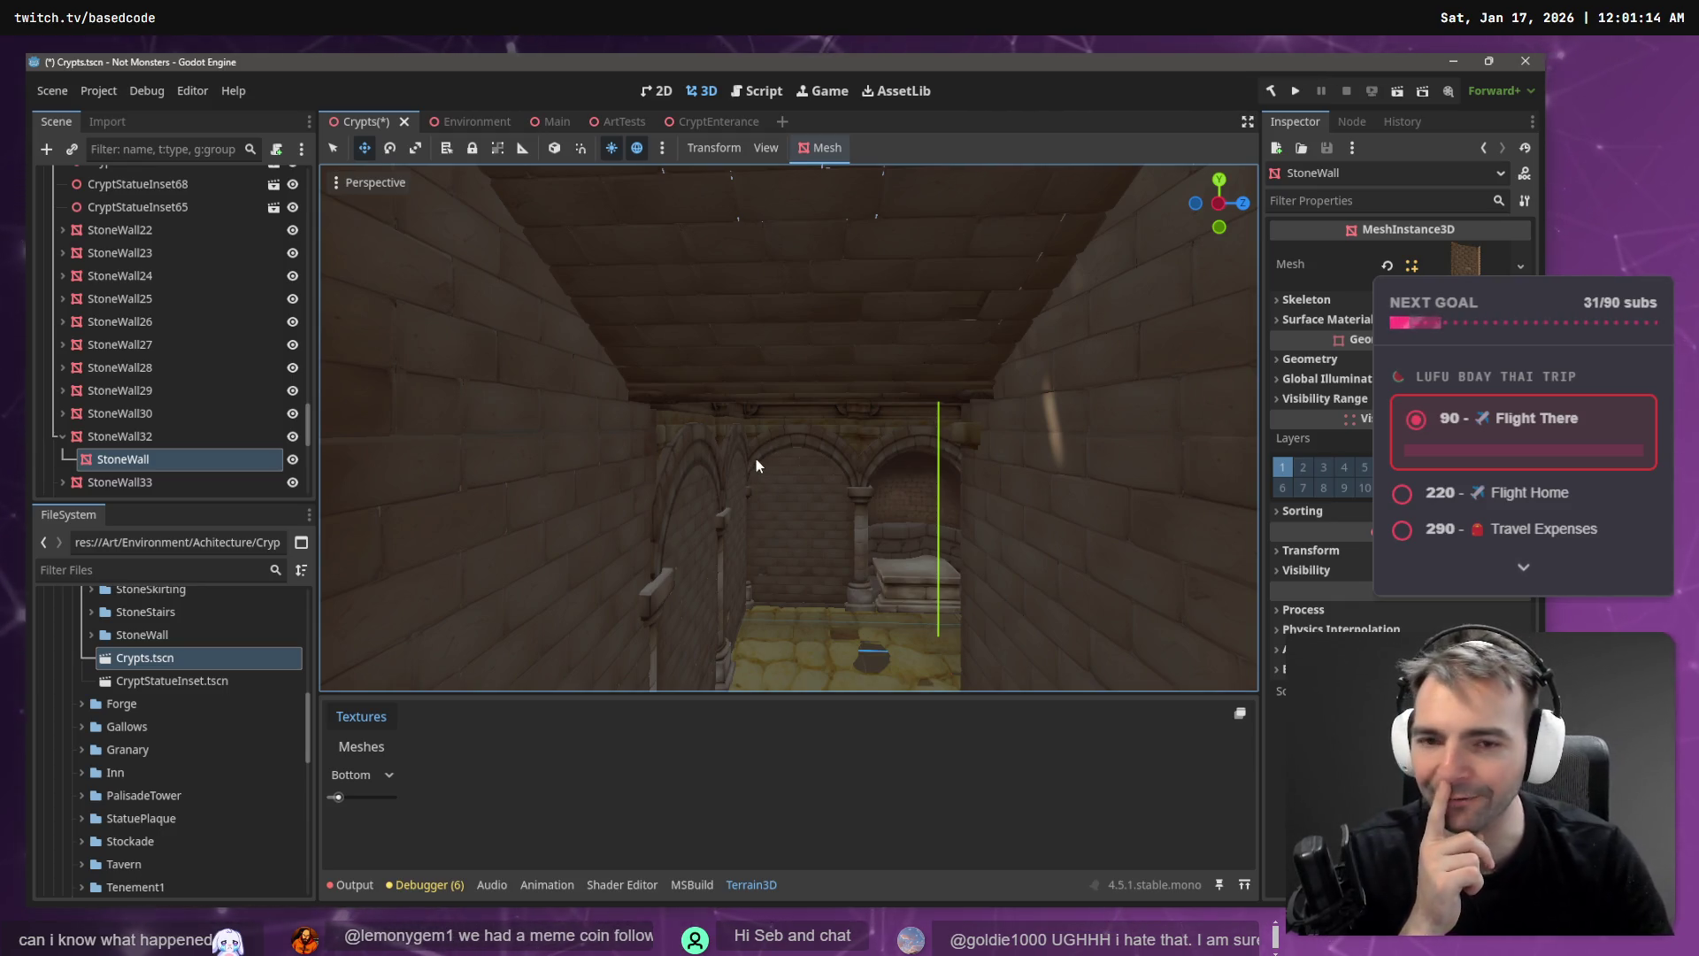
key(s)
key(w)
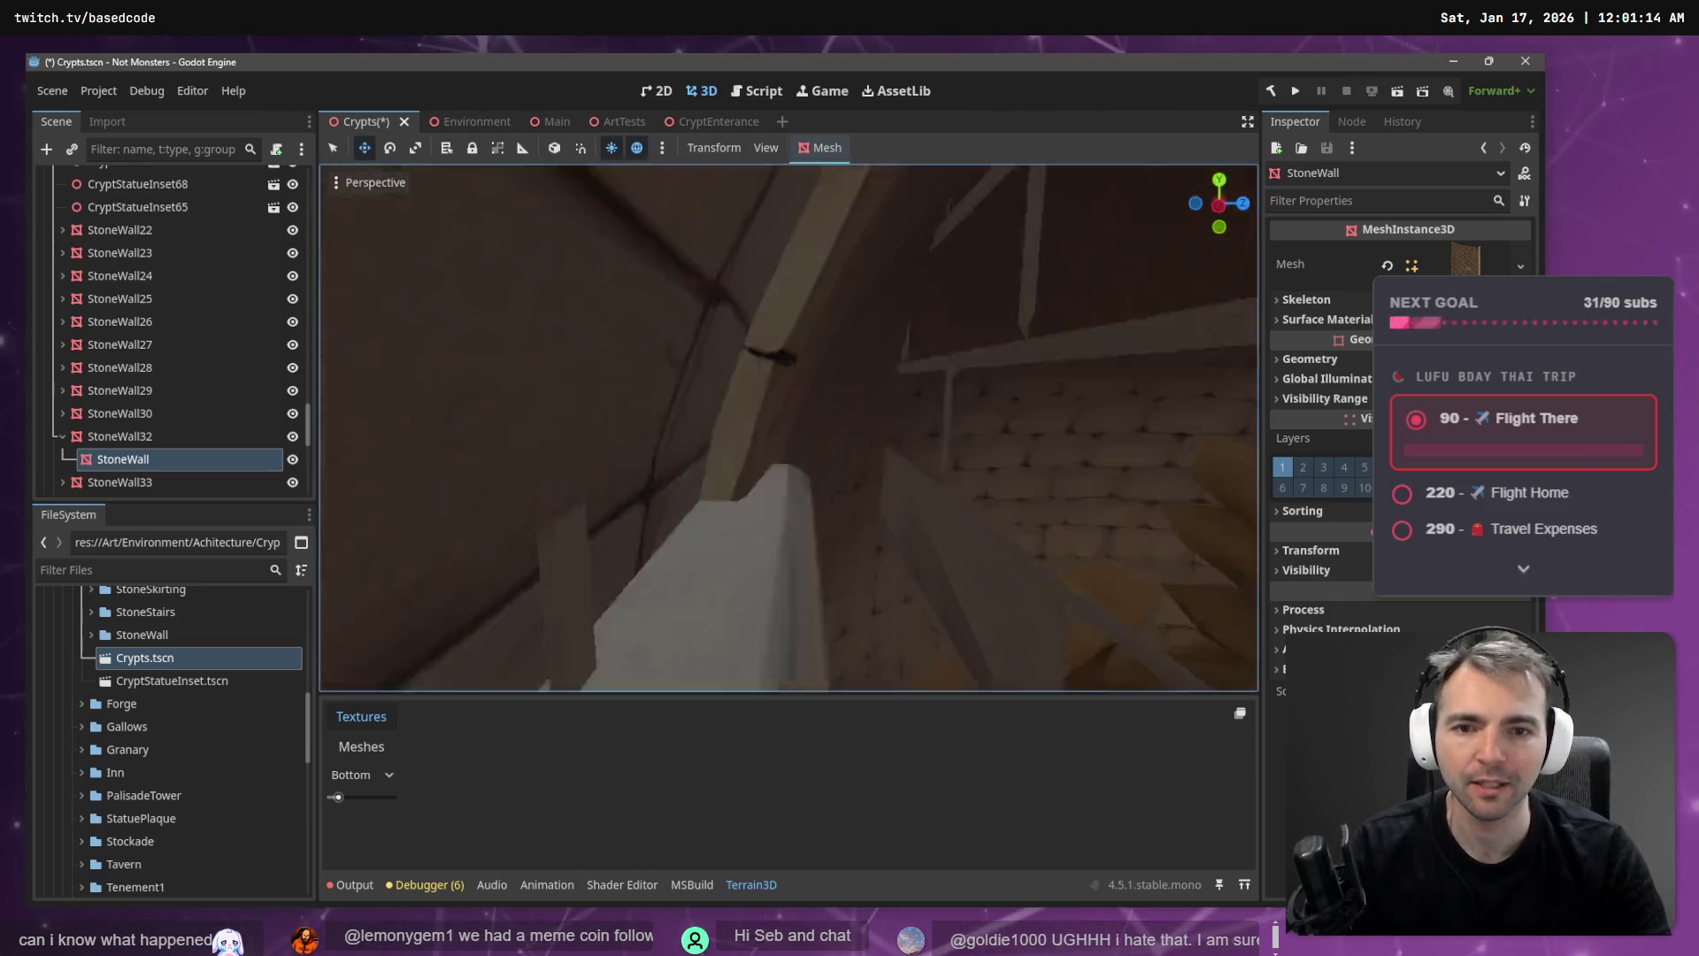
key(s)
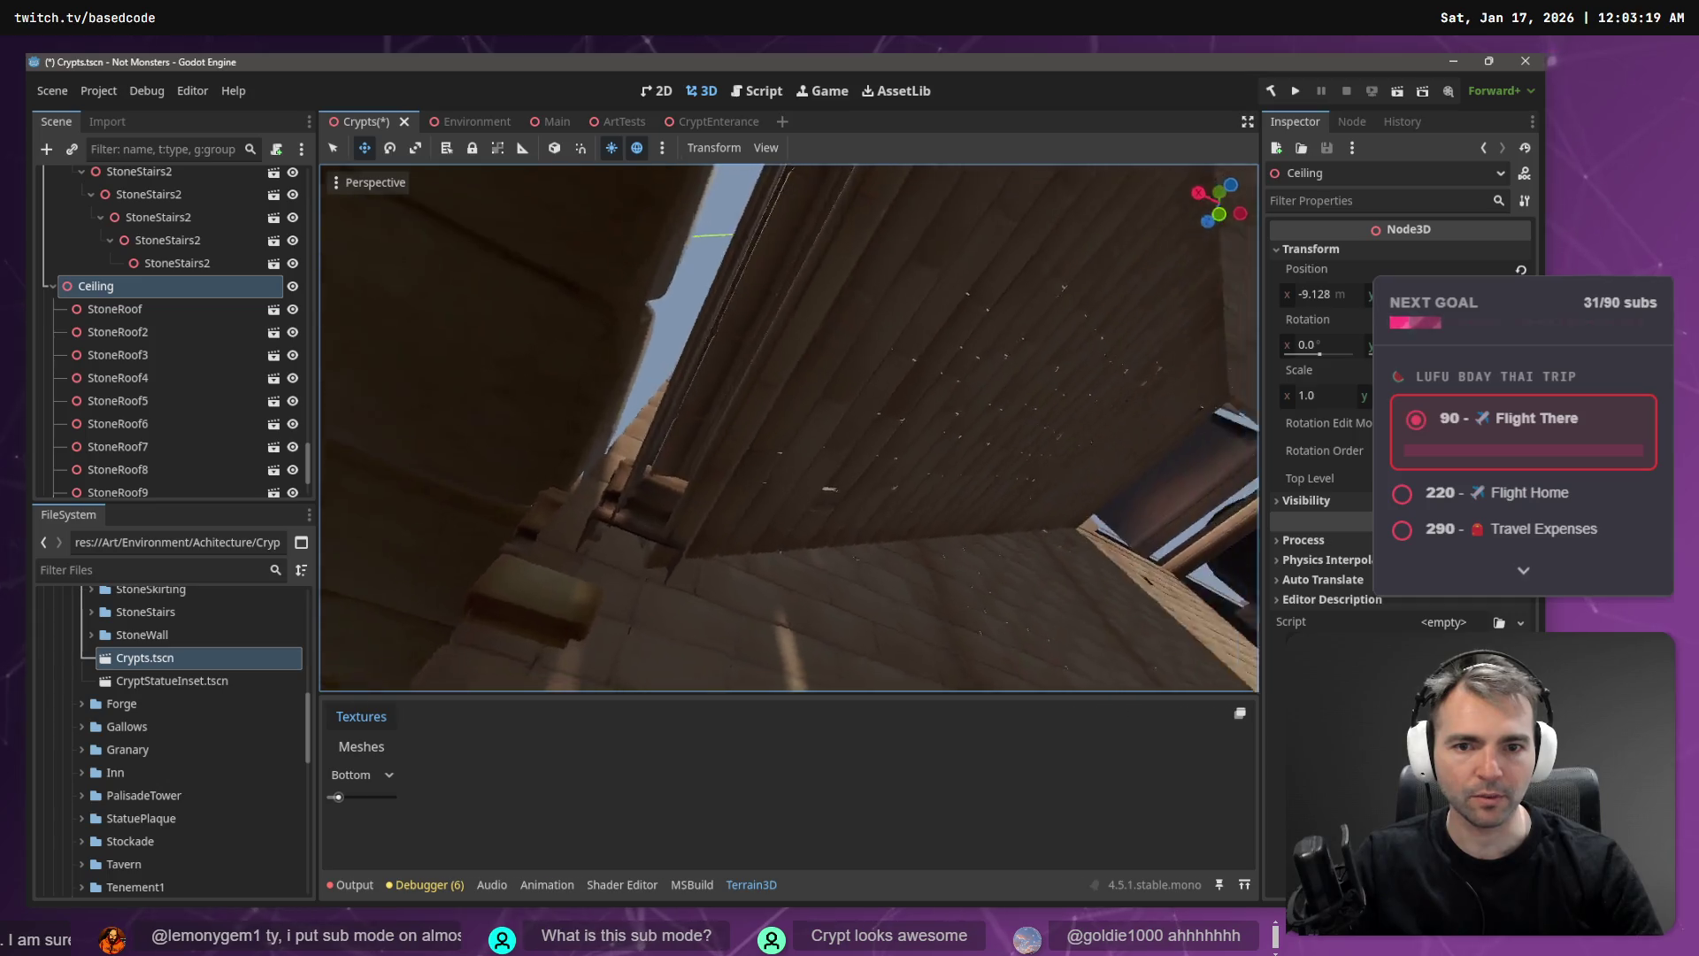
click(870, 428)
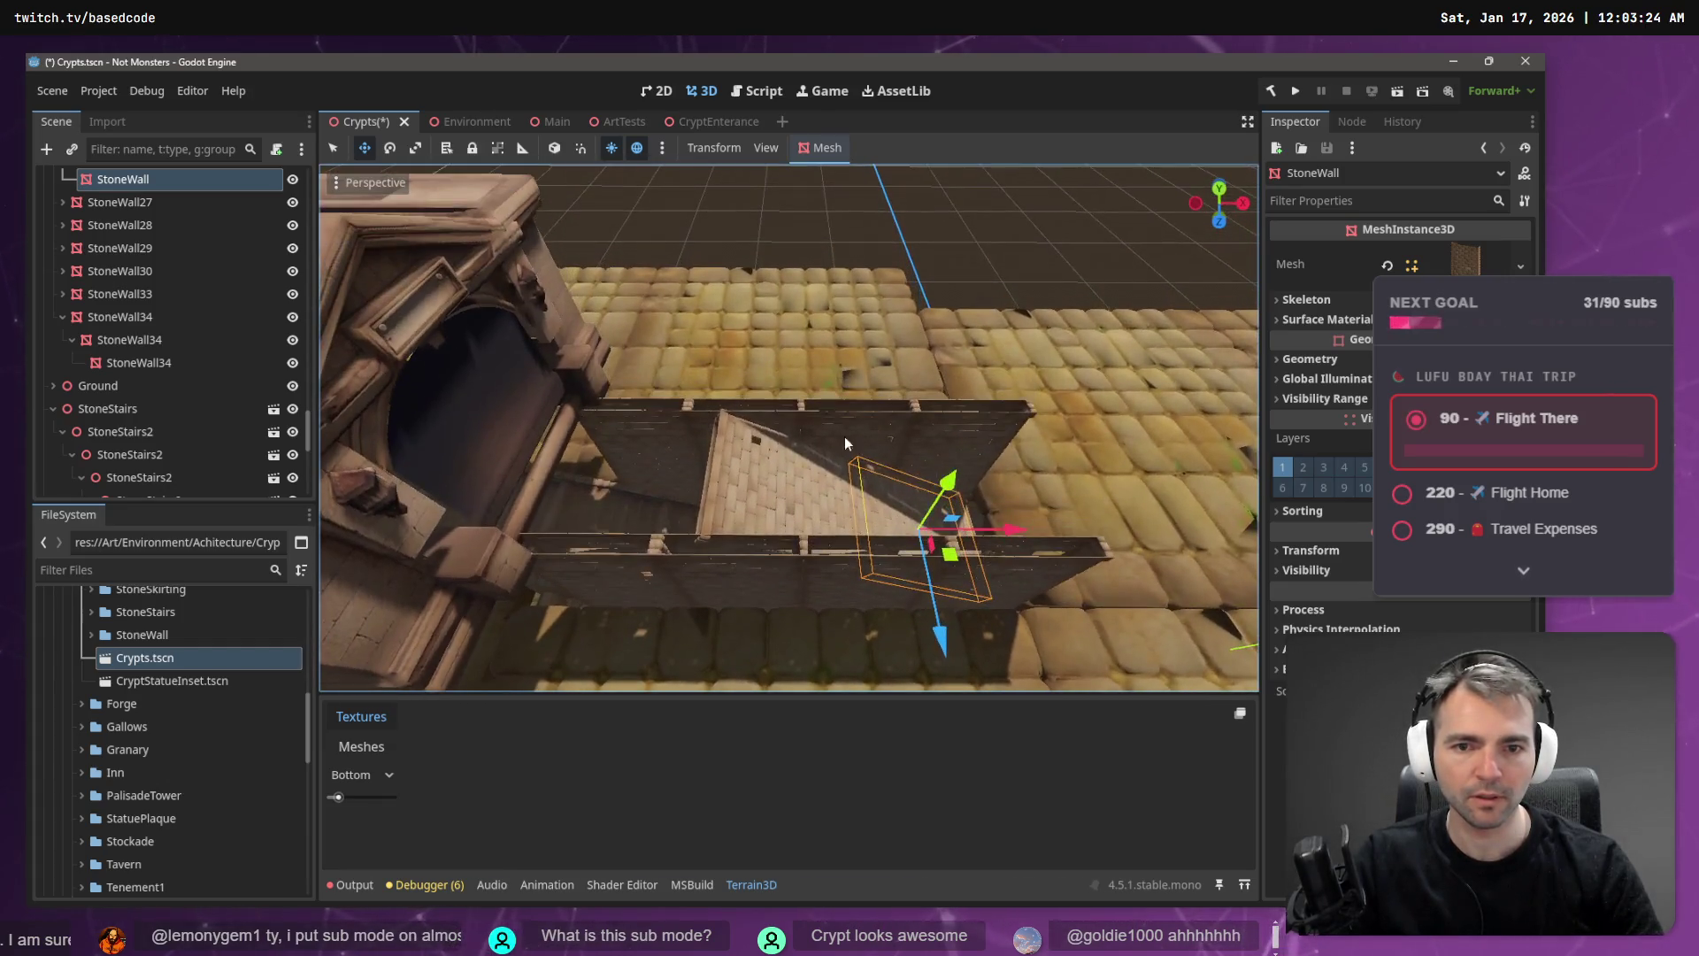
- Slide StoneWall26 along X against the stair wall, check it in freelook, then nudge it back
click(752, 483)
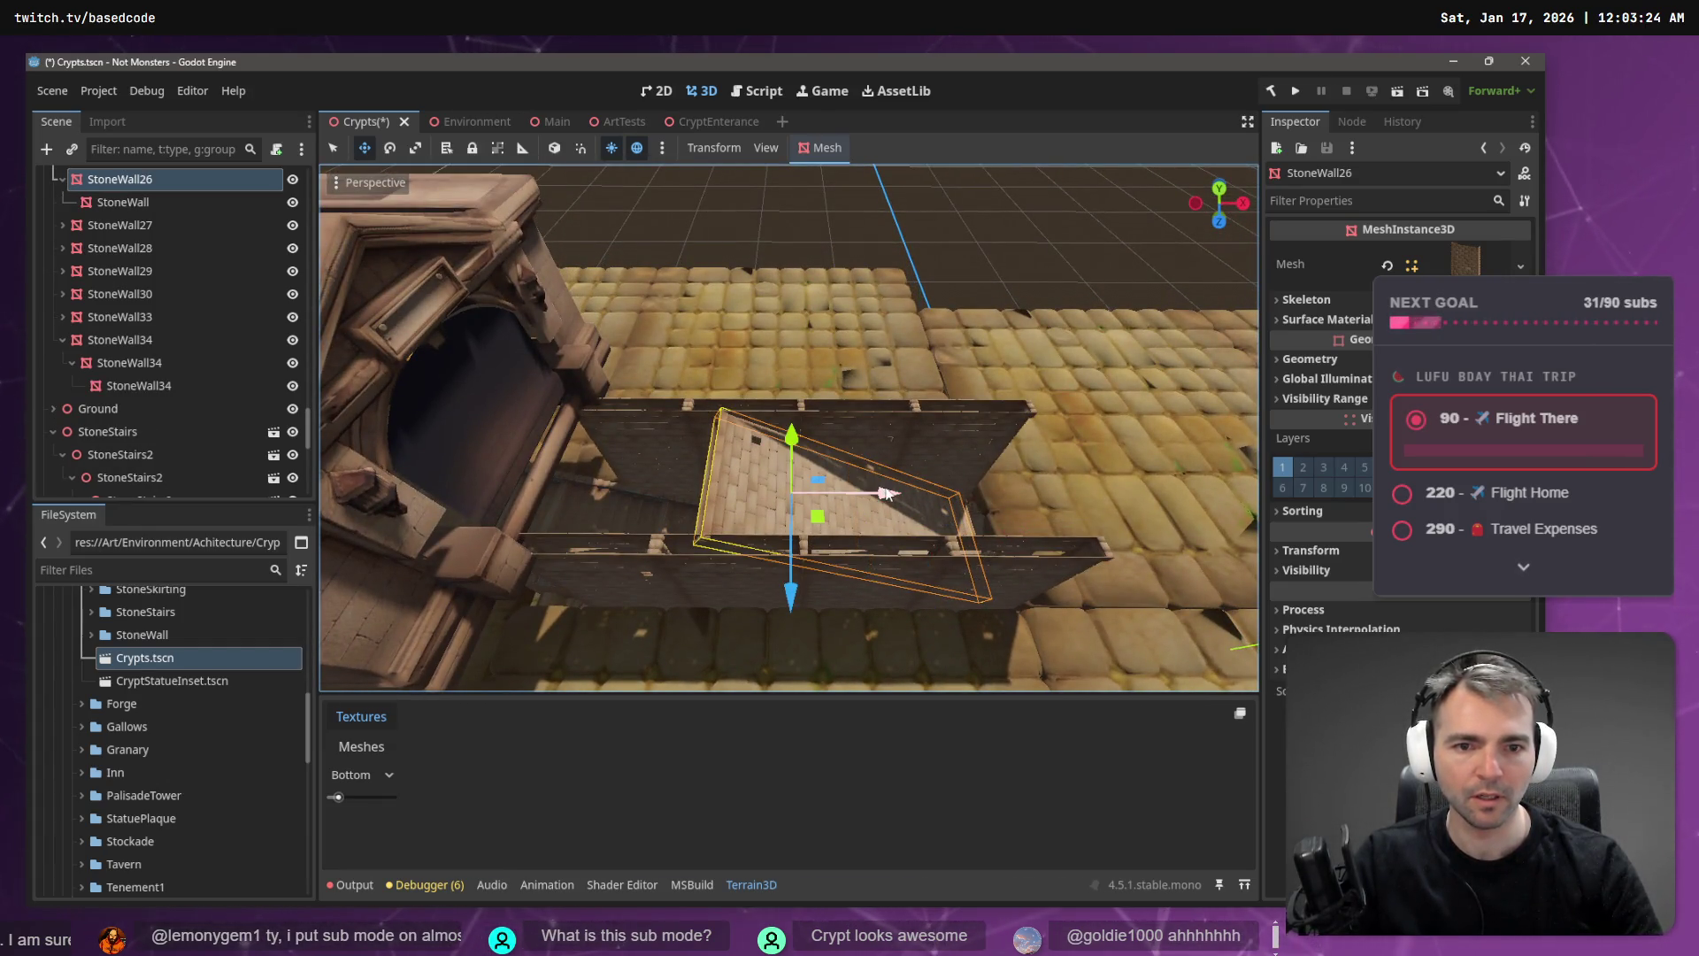
drag(886, 493, 927, 492)
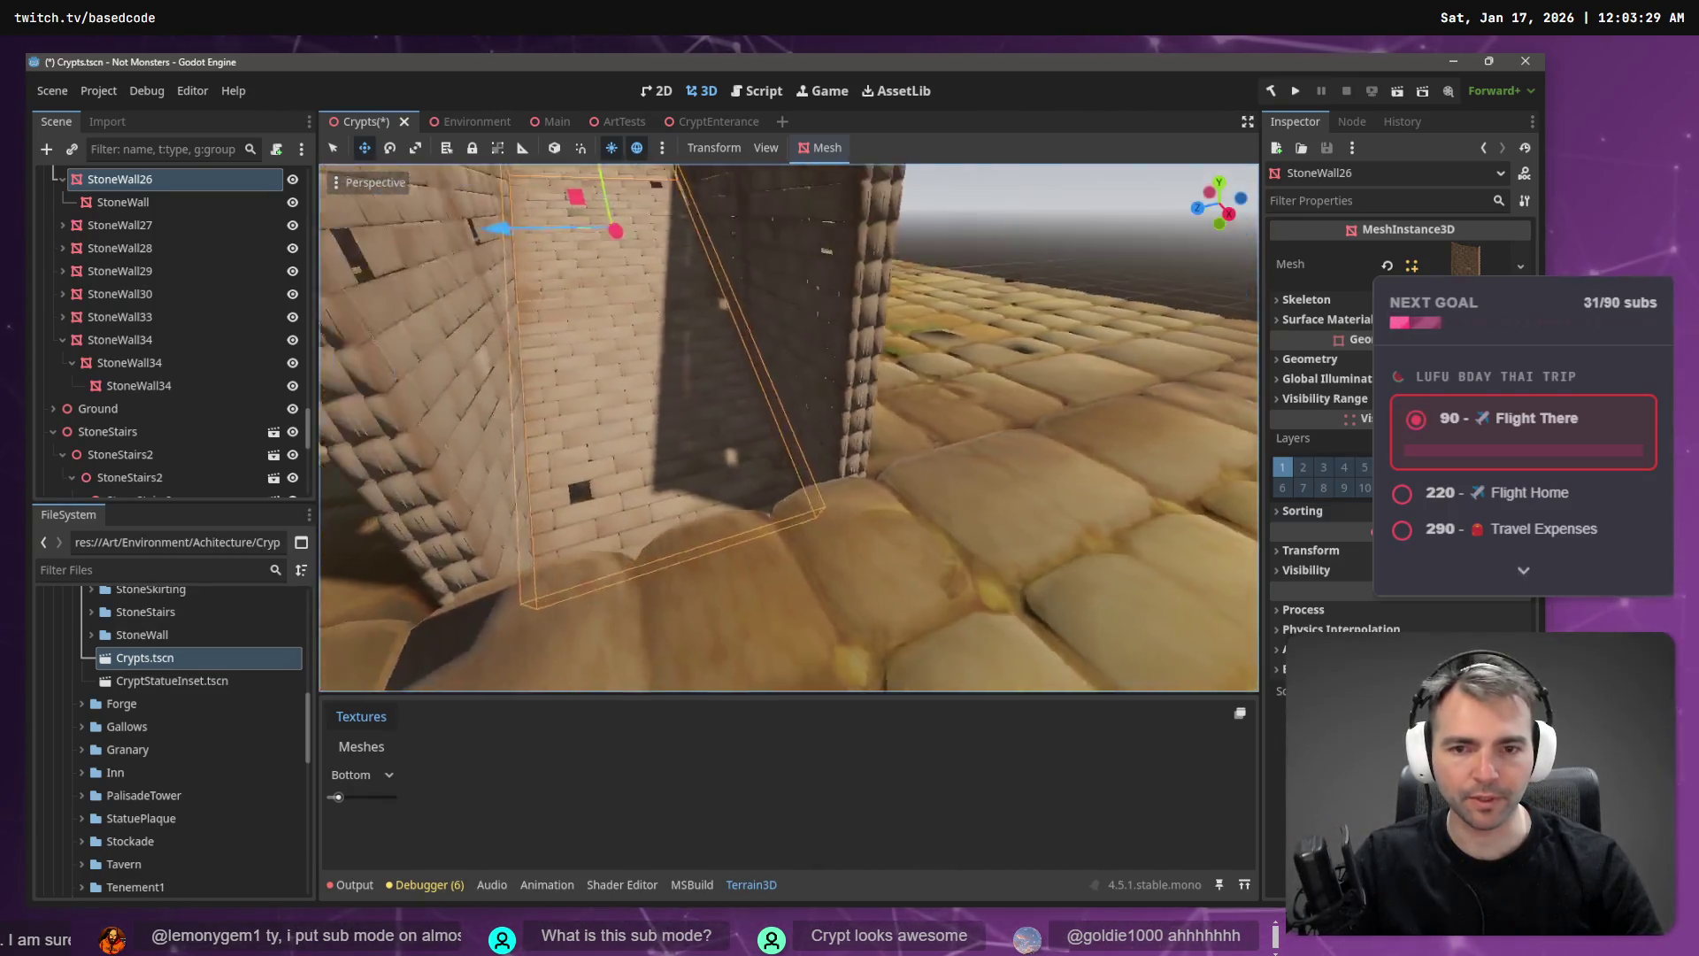
key(w)
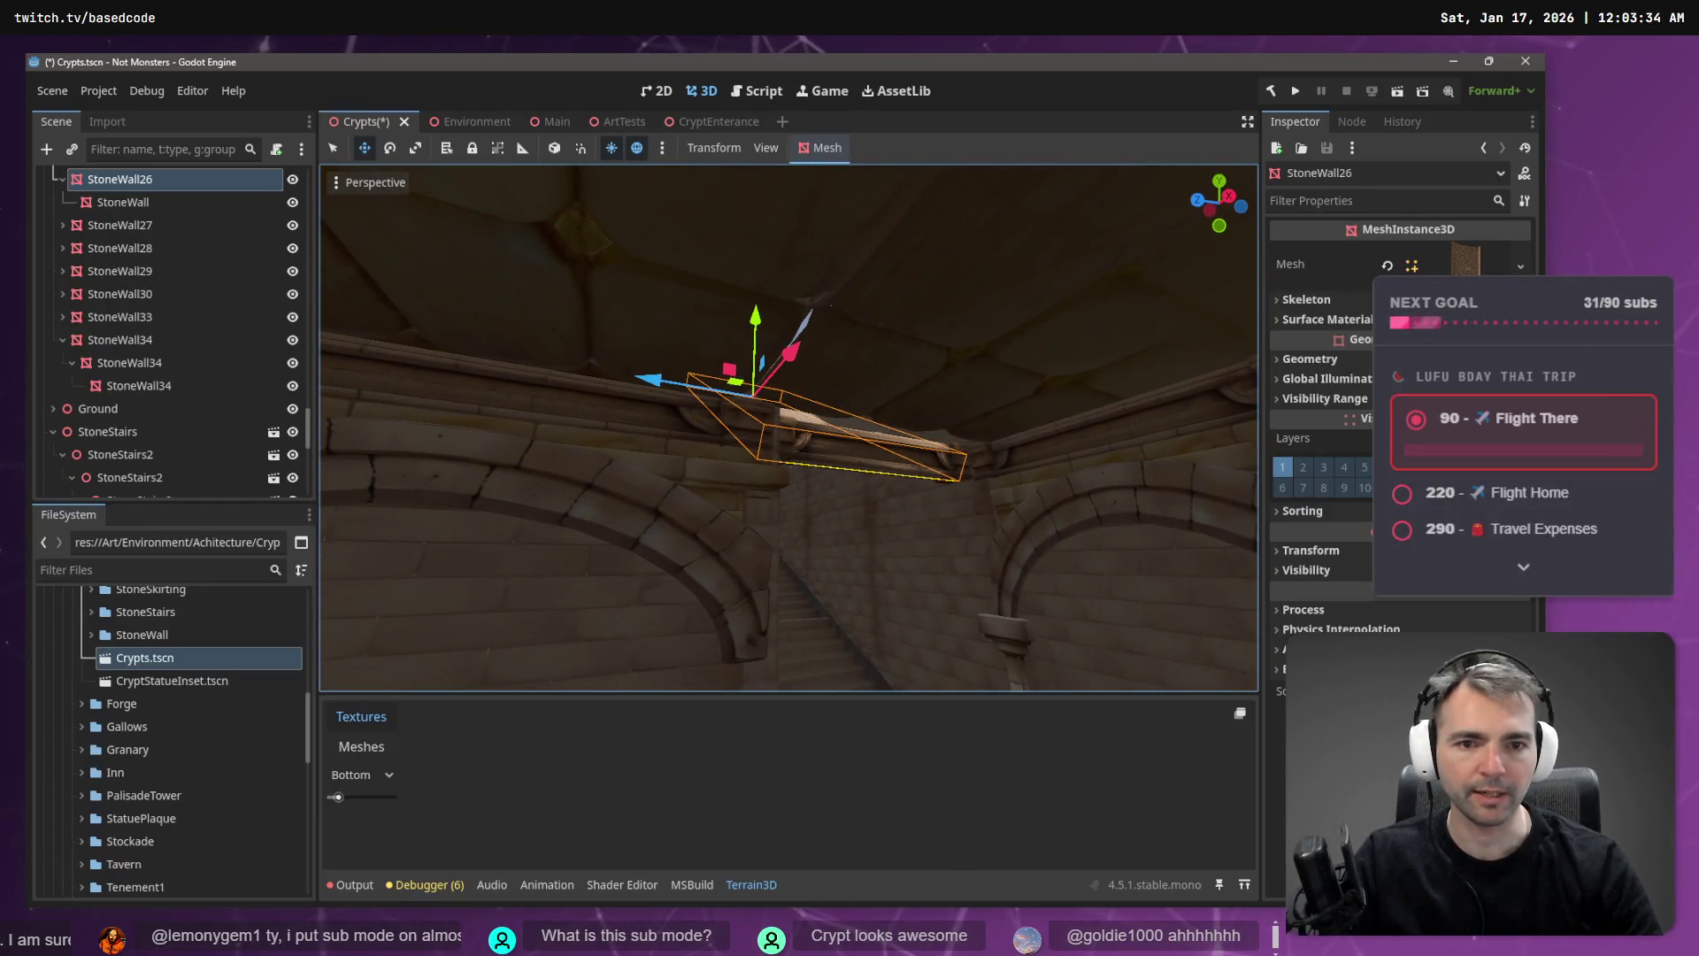
key(s)
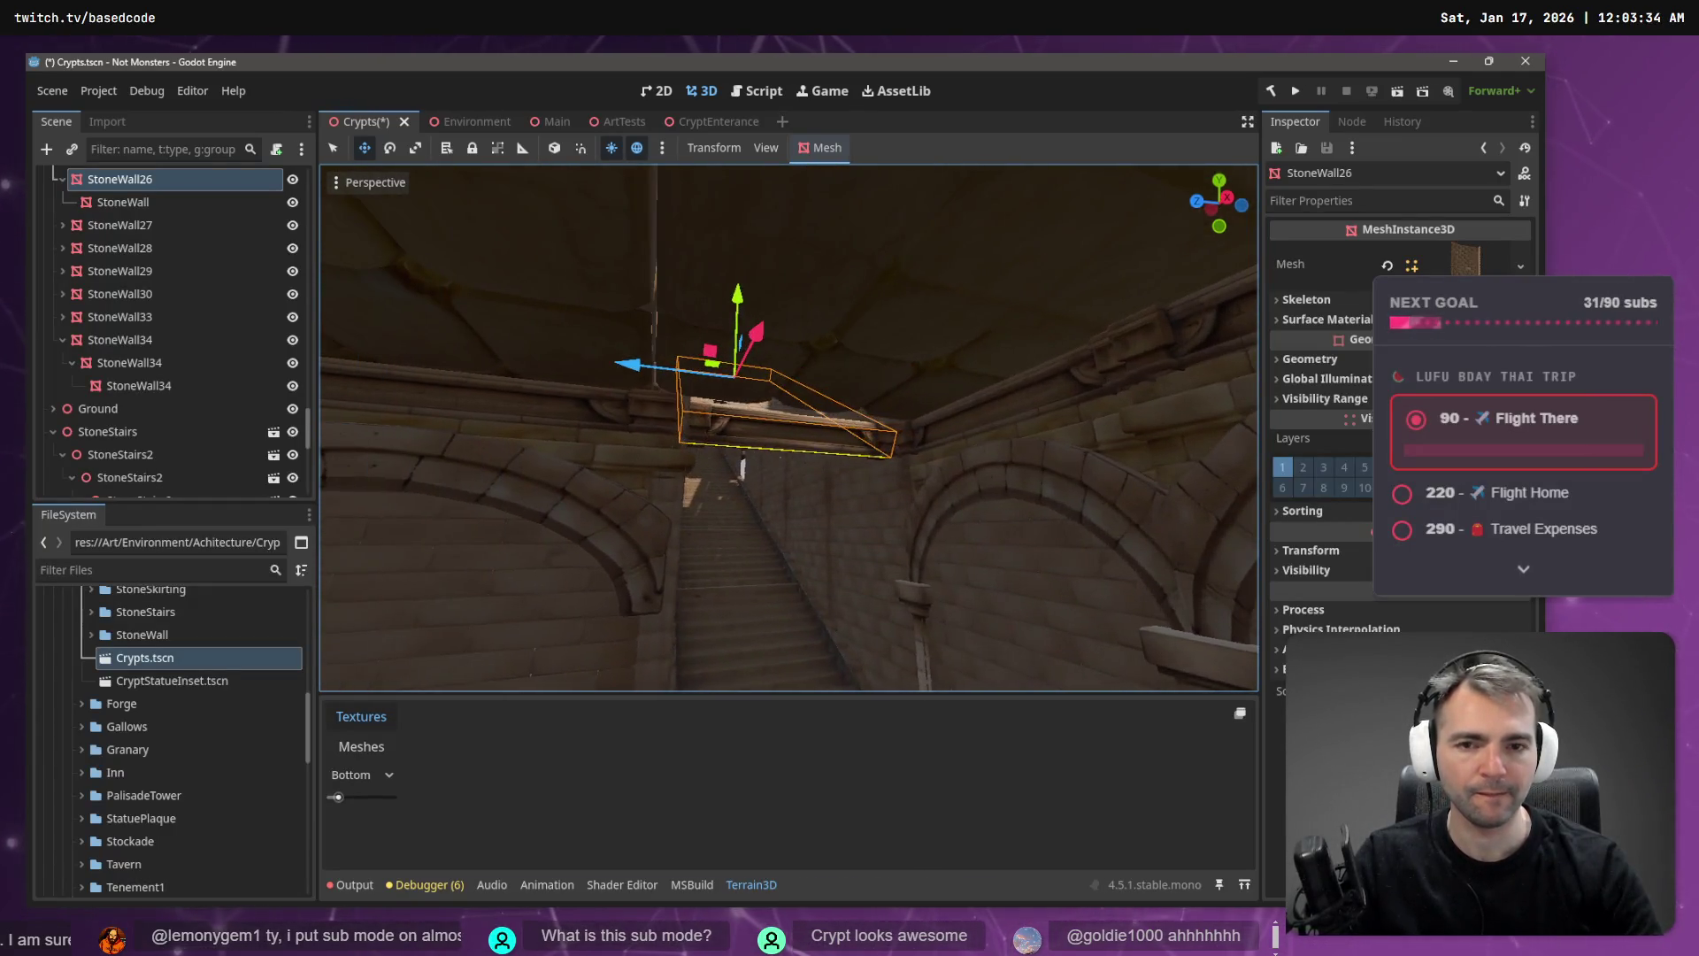
key(d)
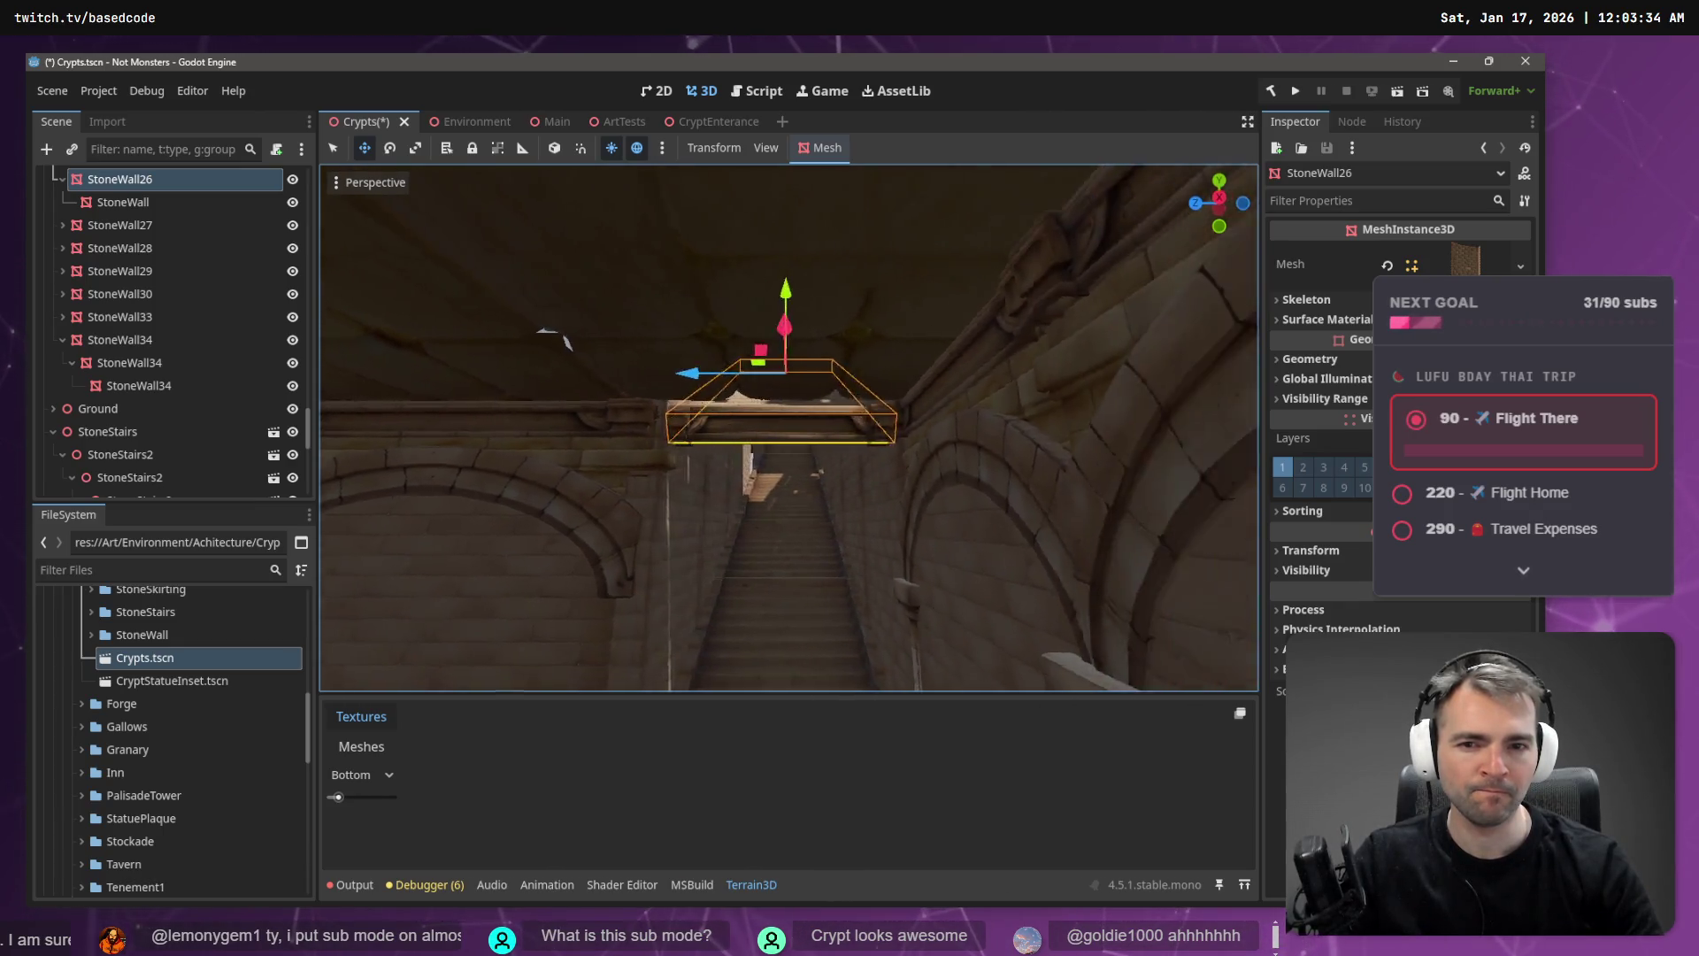
key(e)
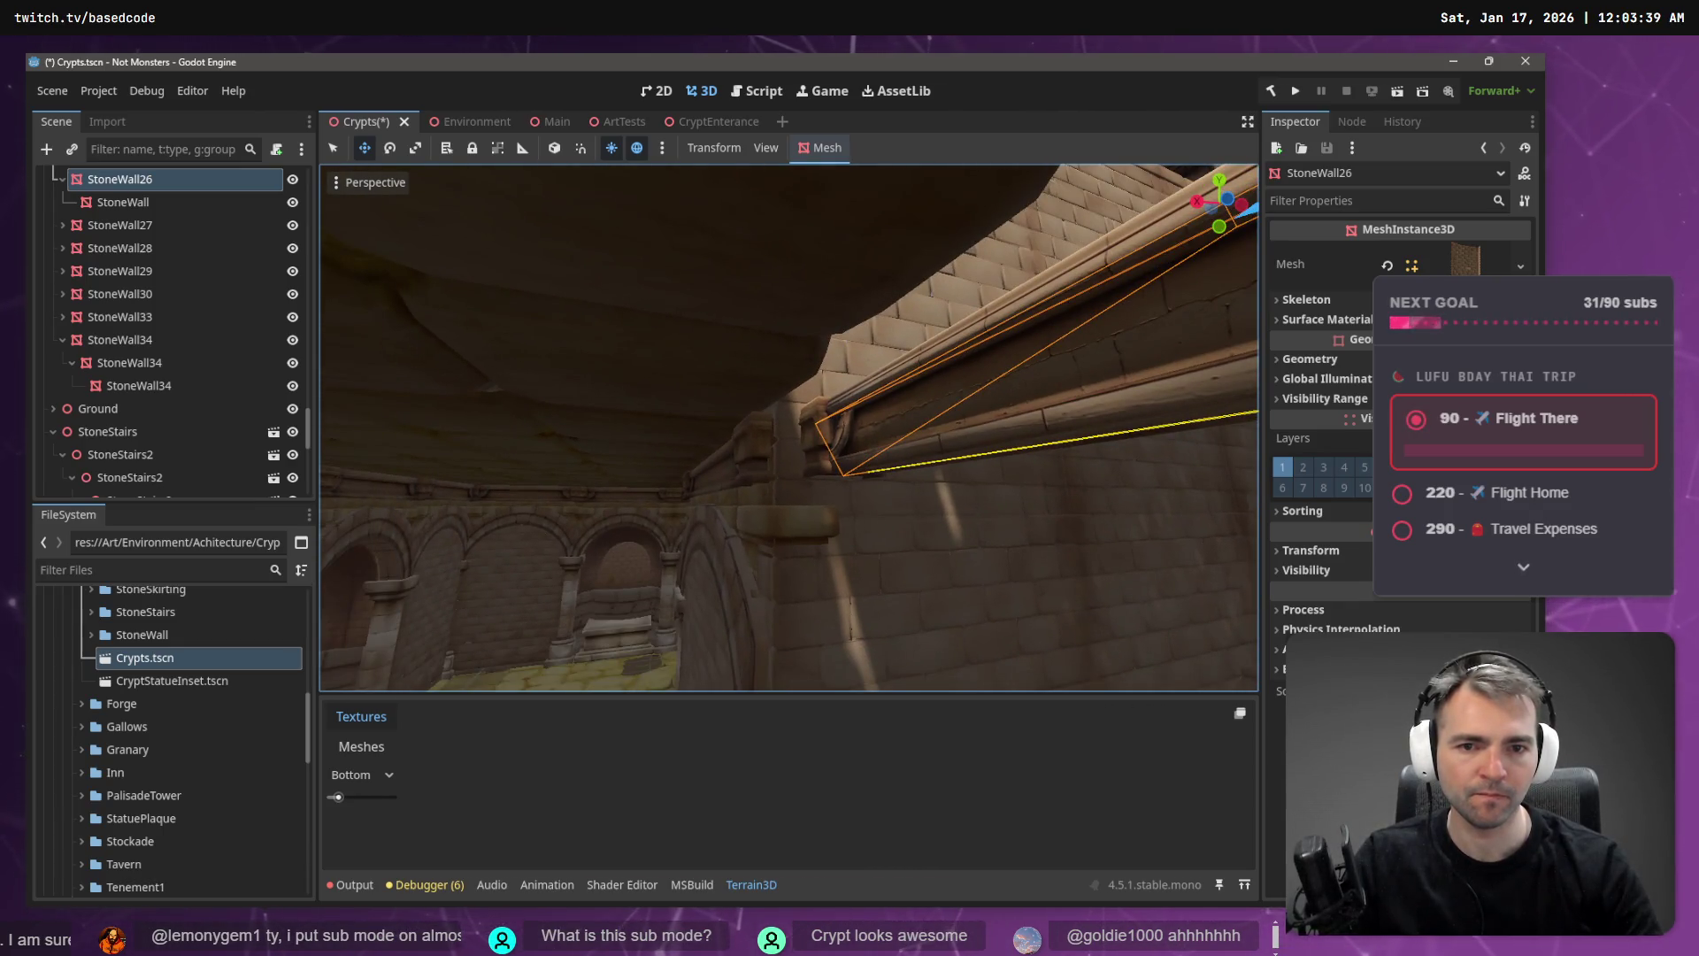
key(w)
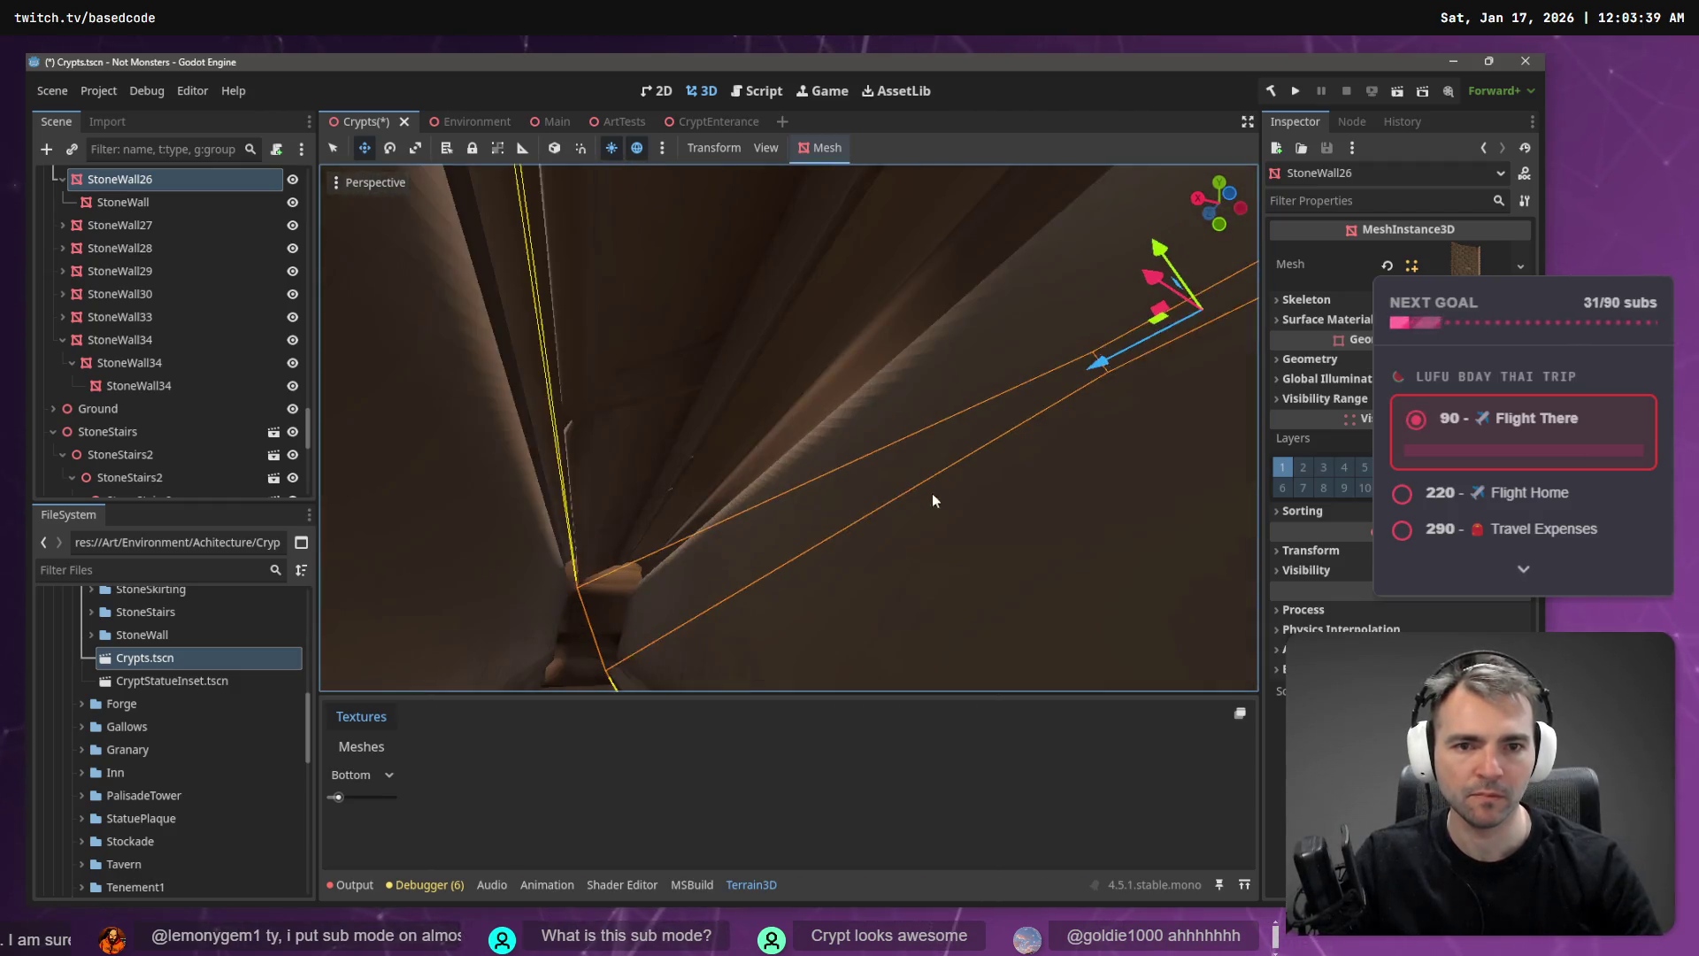
key(s)
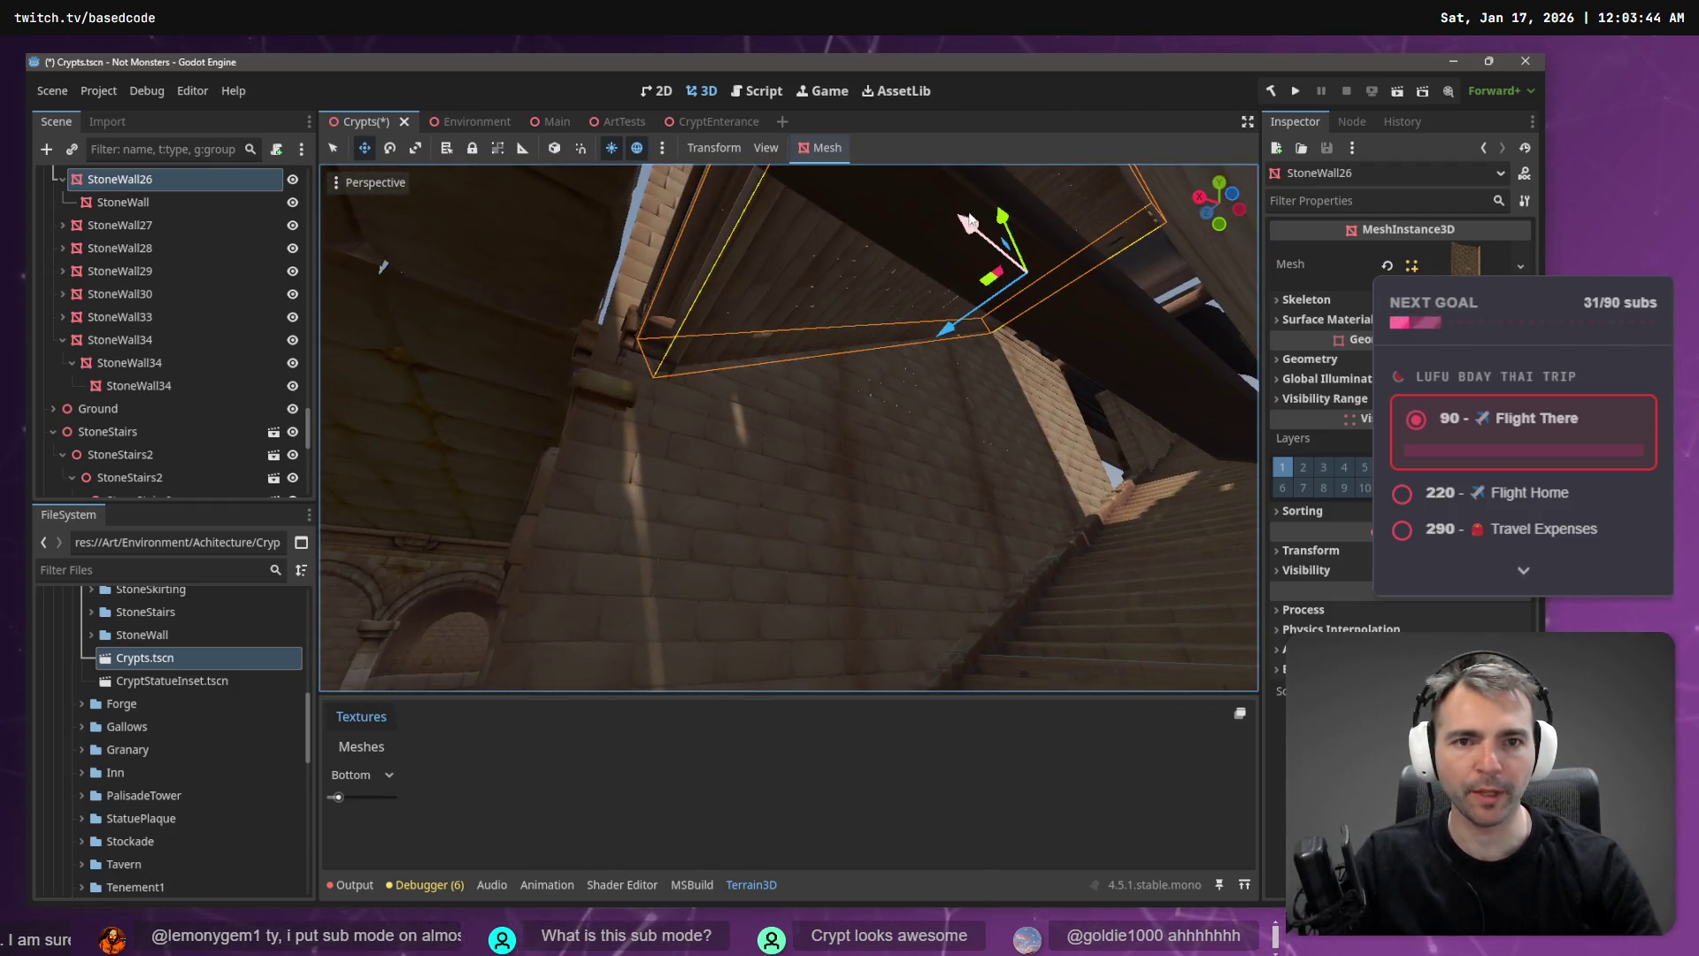
drag(967, 220, 938, 214)
click(672, 360)
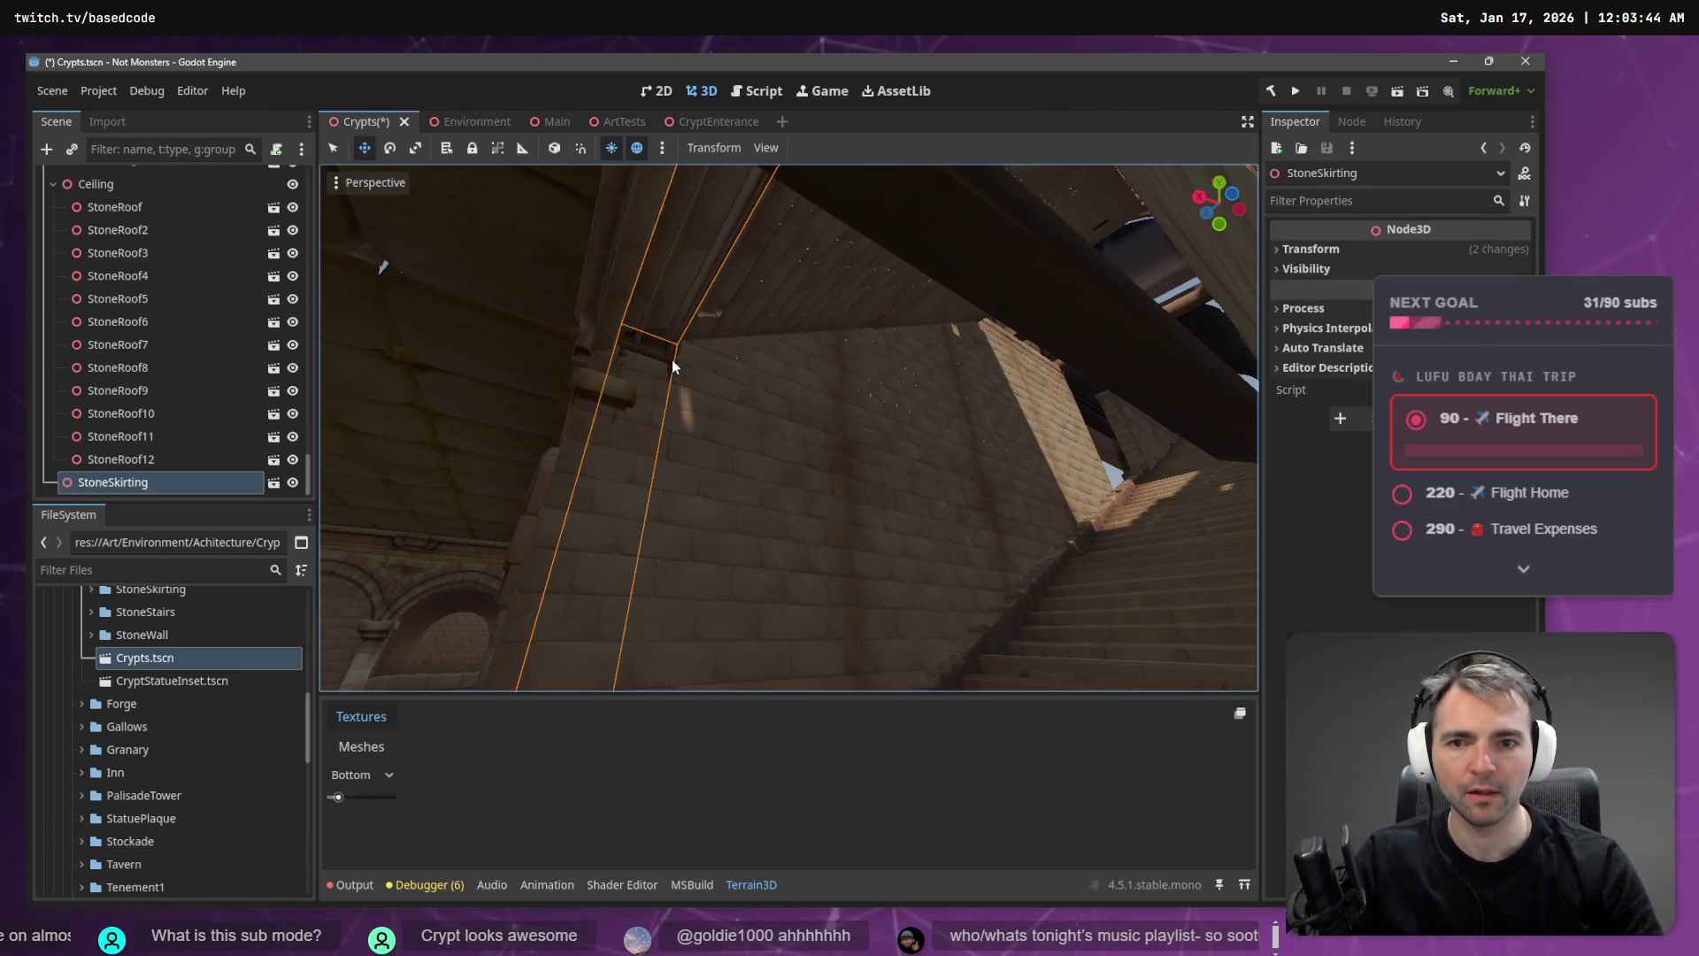
- Delete the StoneSkirting piece from the stair passage and confirm
key(w)
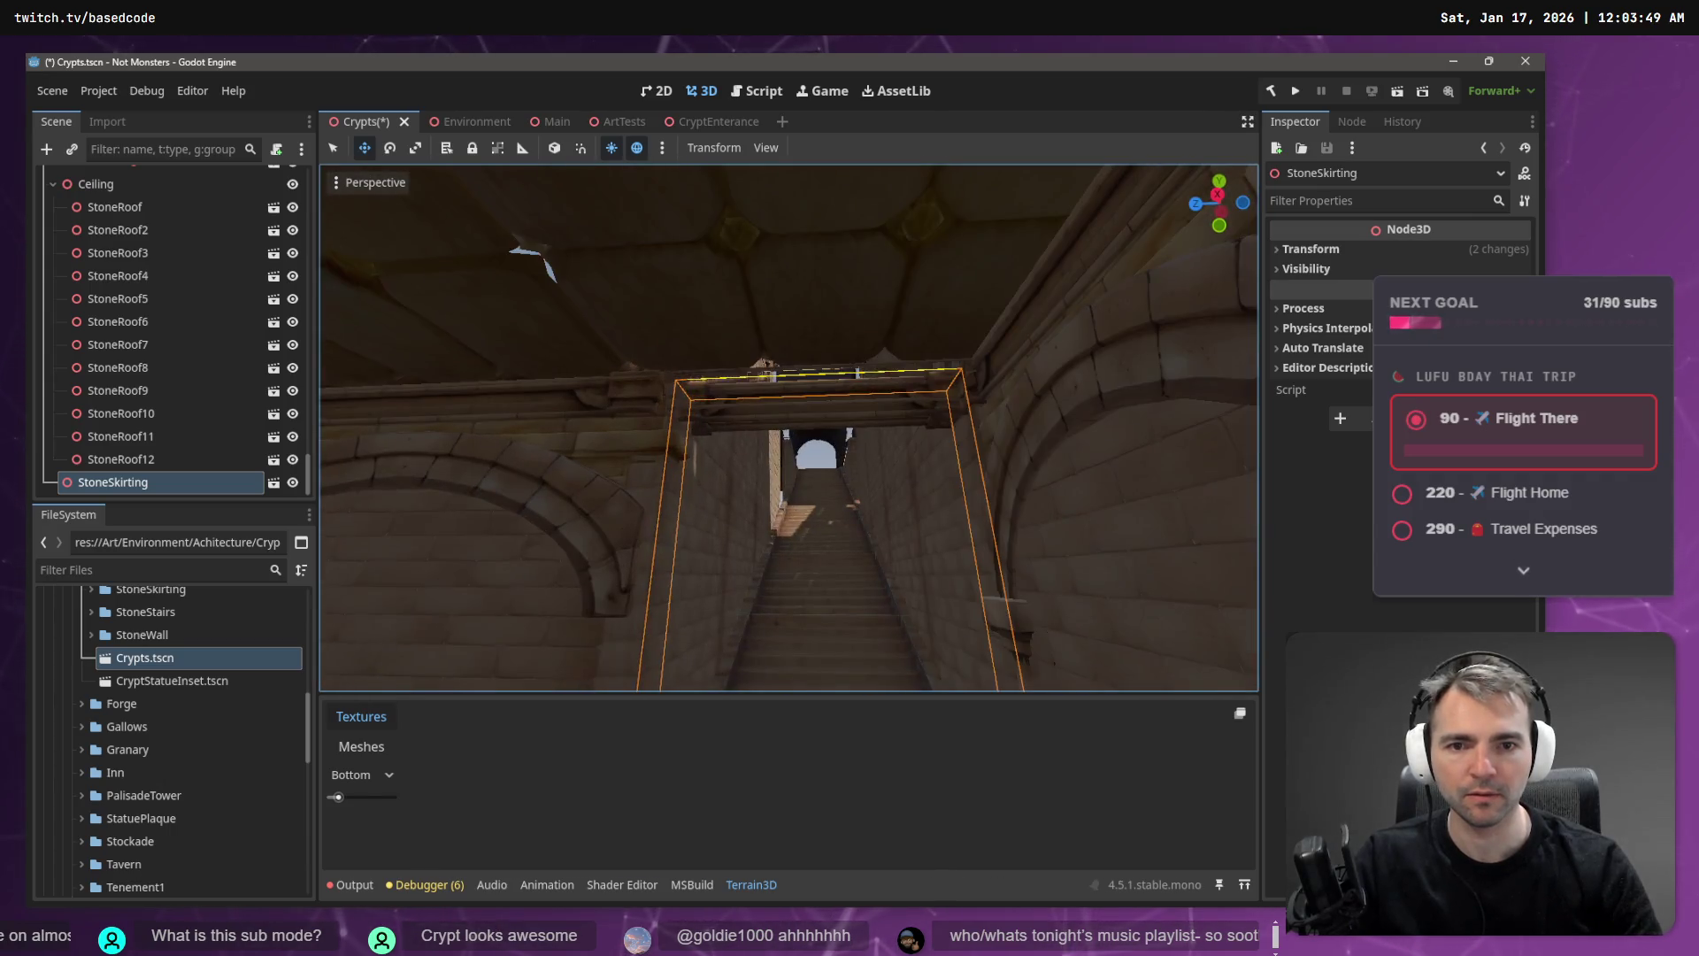
key(Delete)
key(Return)
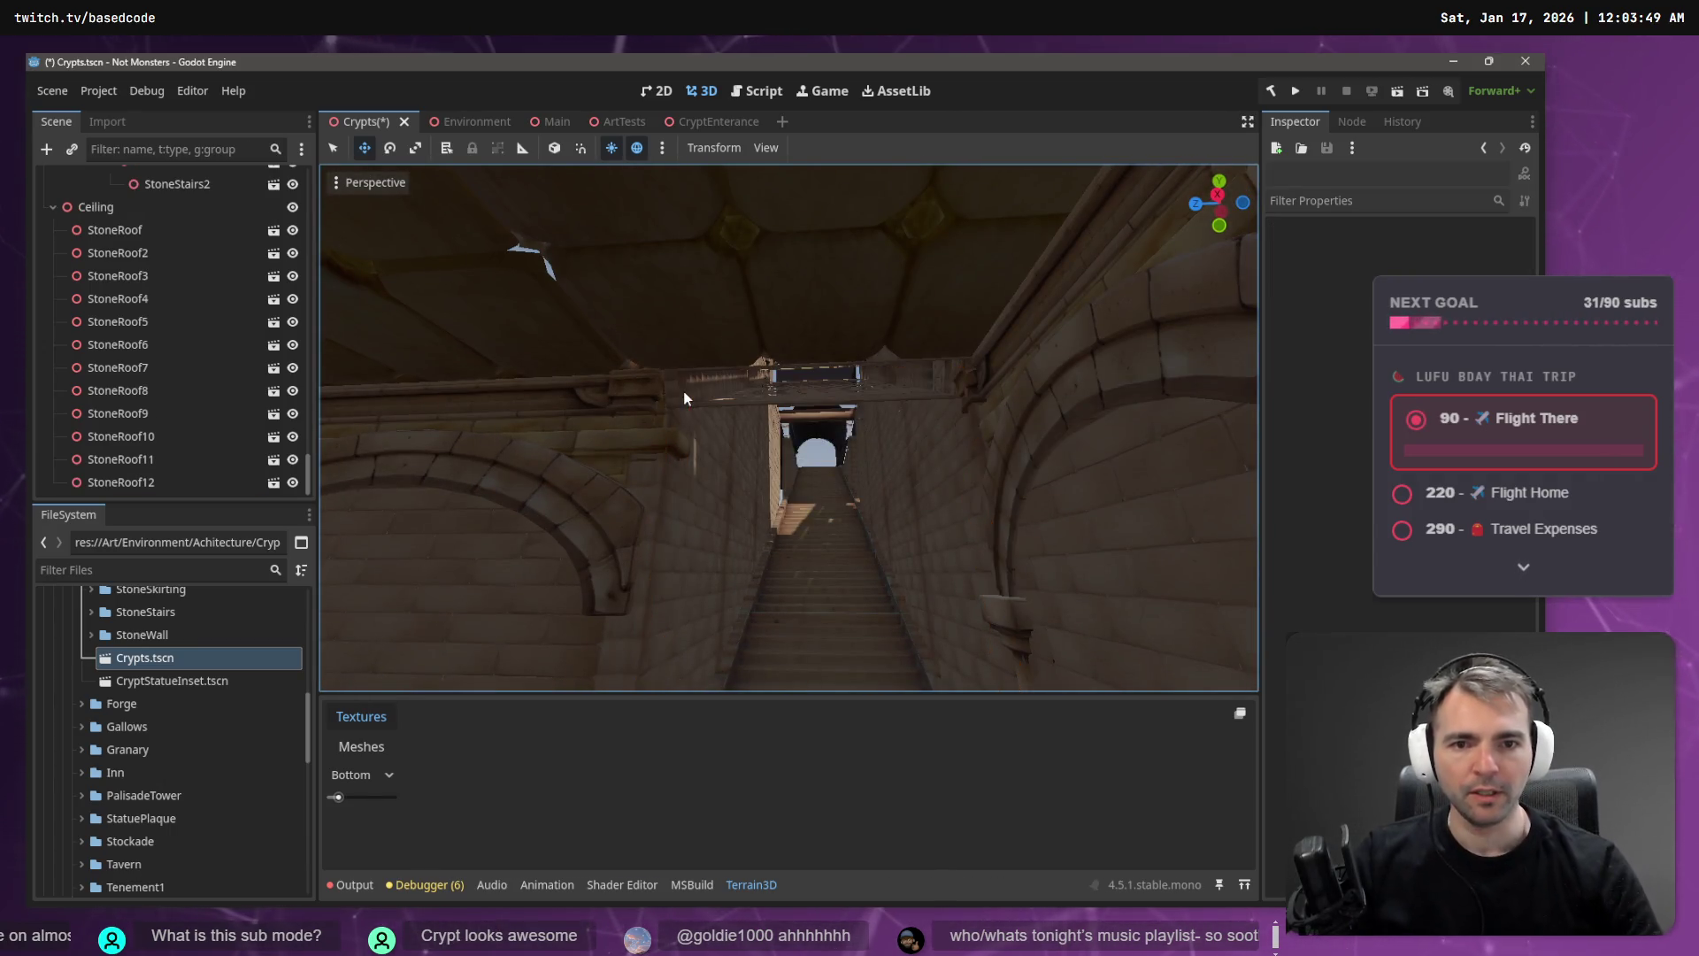
- Fly through the statue-lined crypt corridors and out to an overview of the crypt roof
key(w)
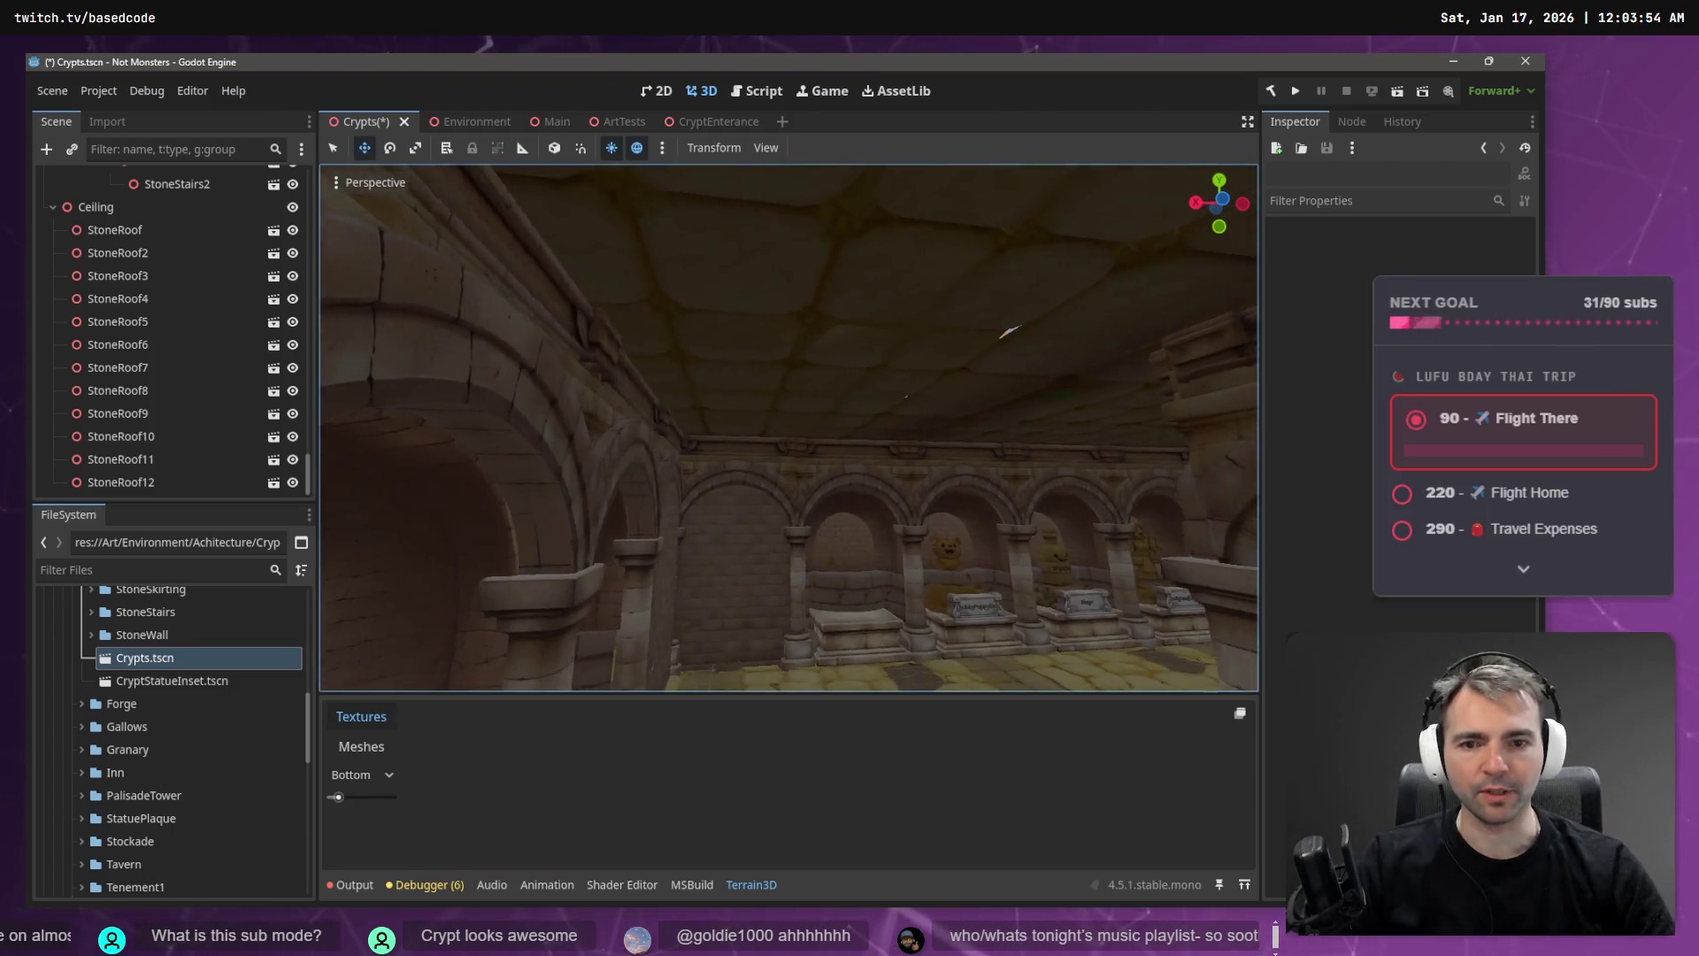
key(w)
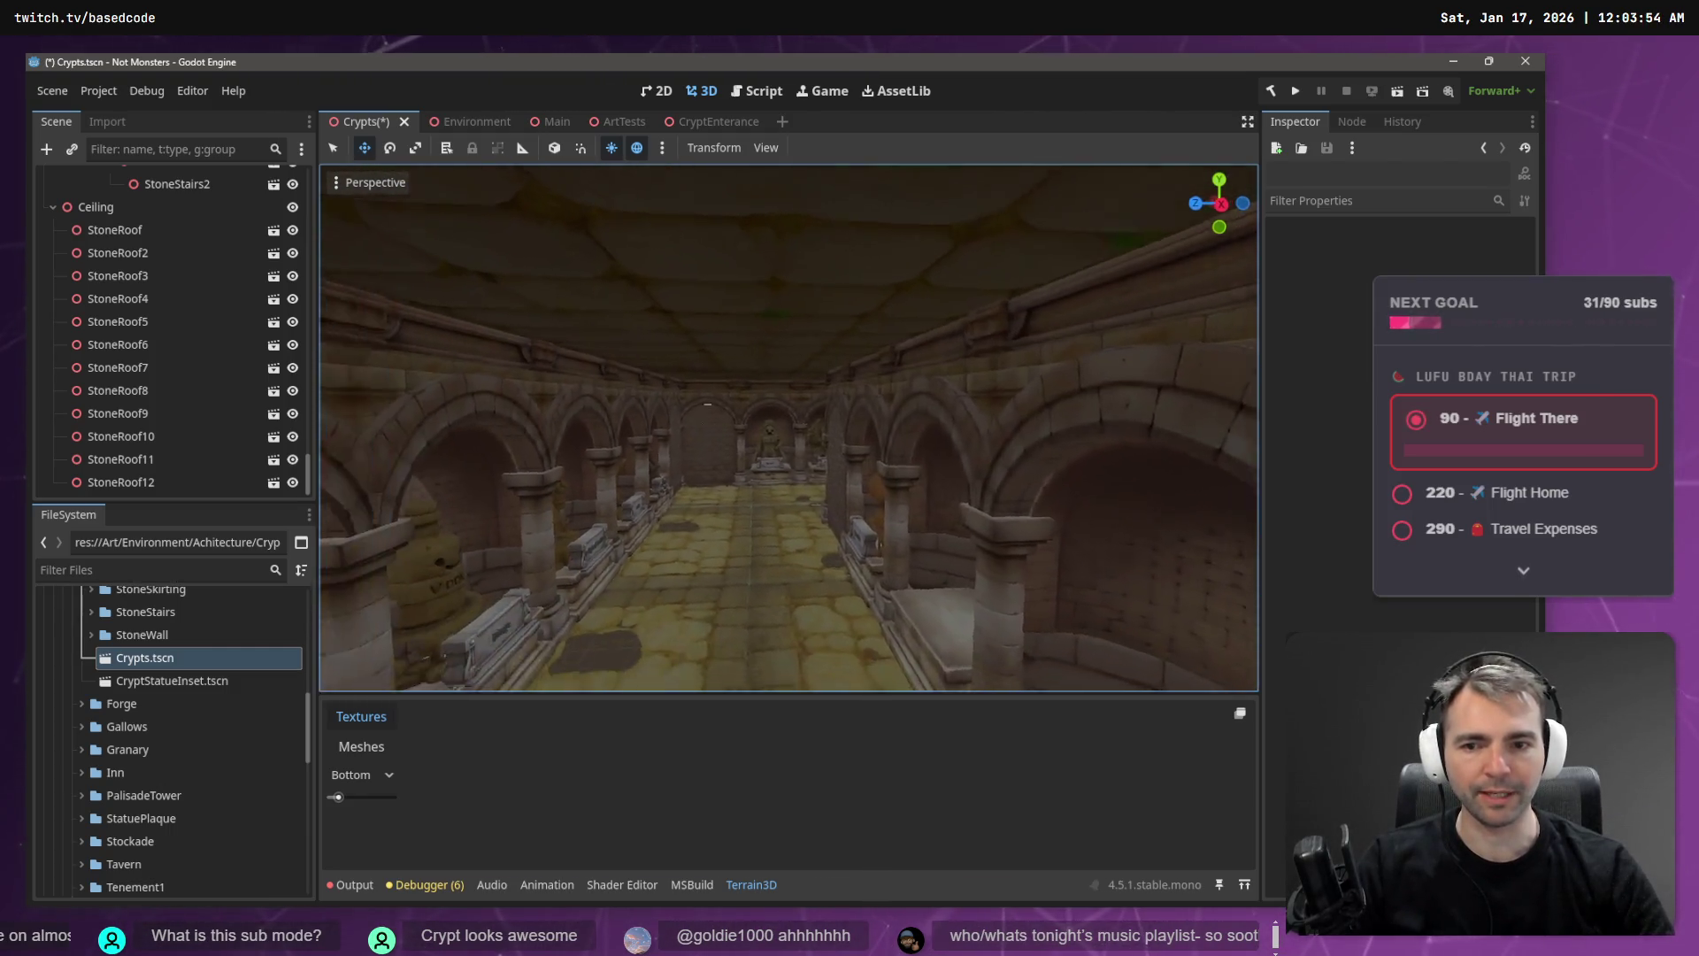
key(w)
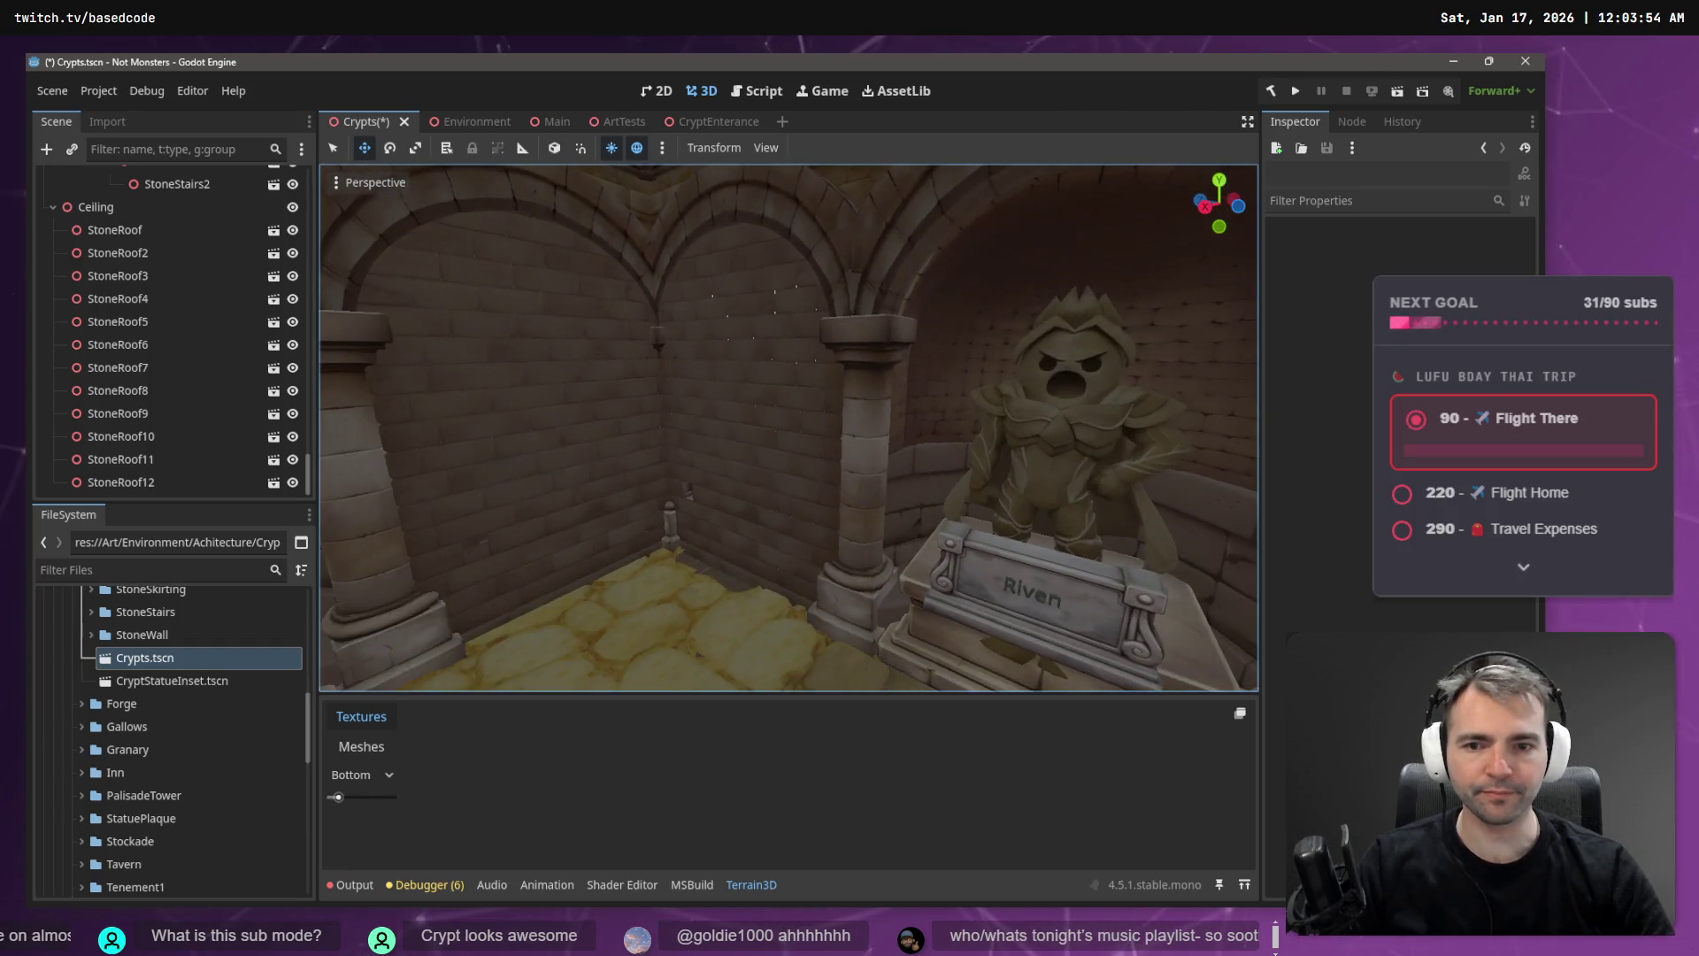
key(w)
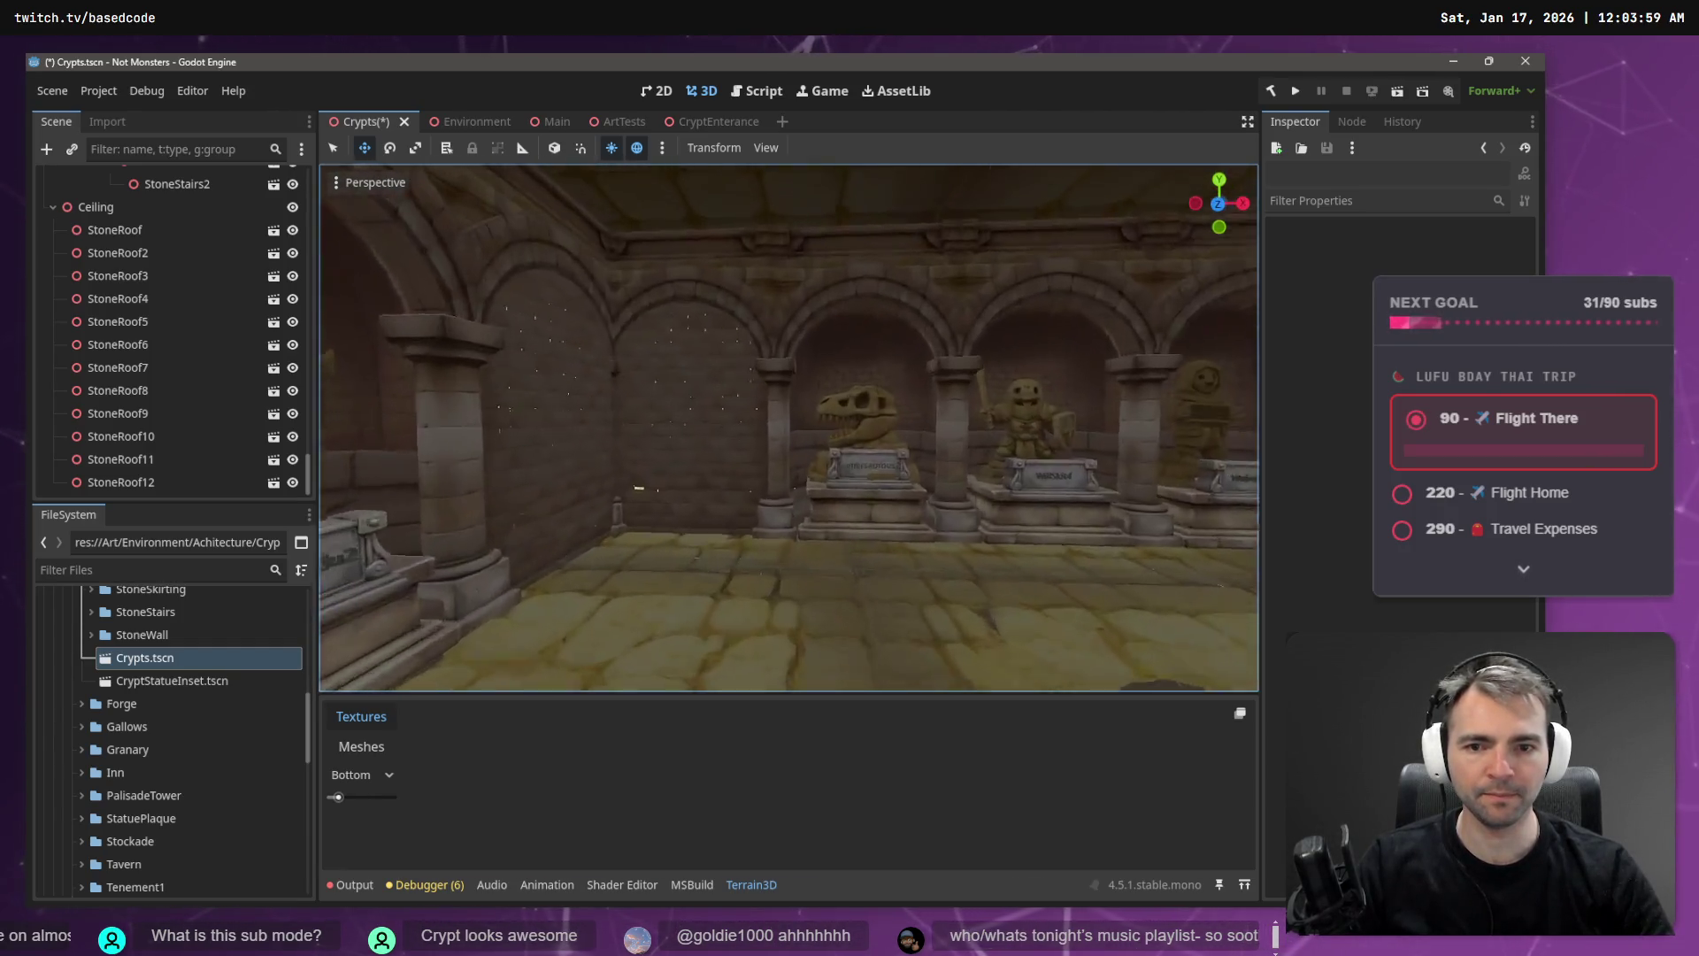
key(w)
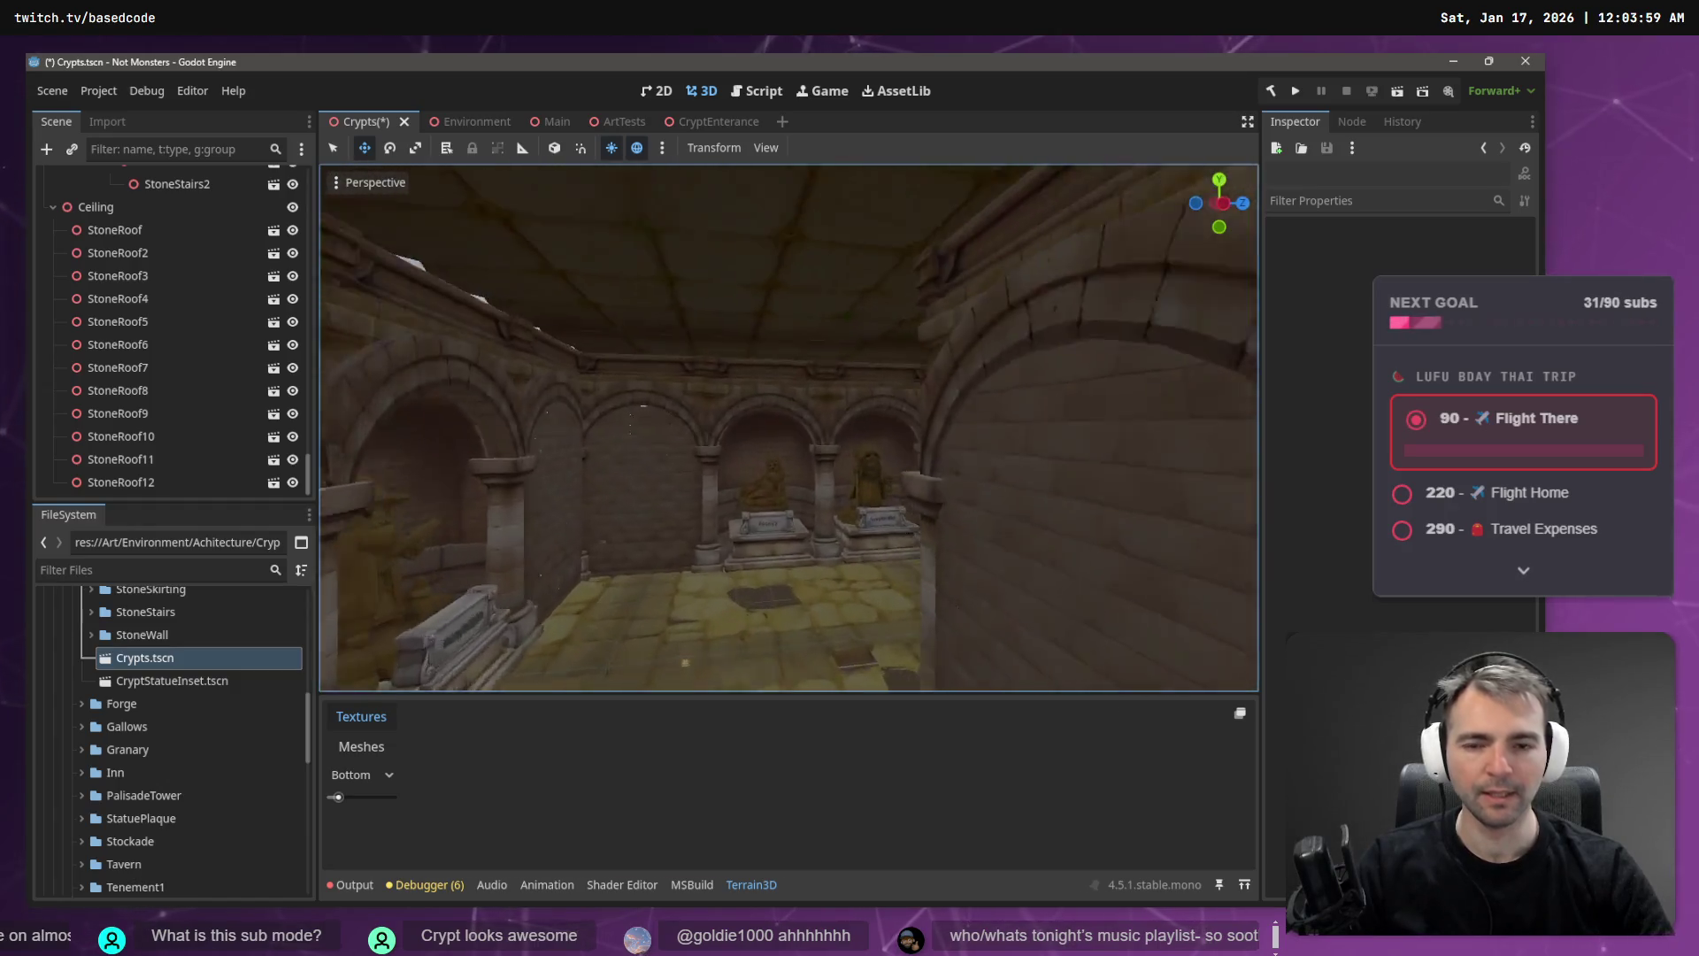
key(w)
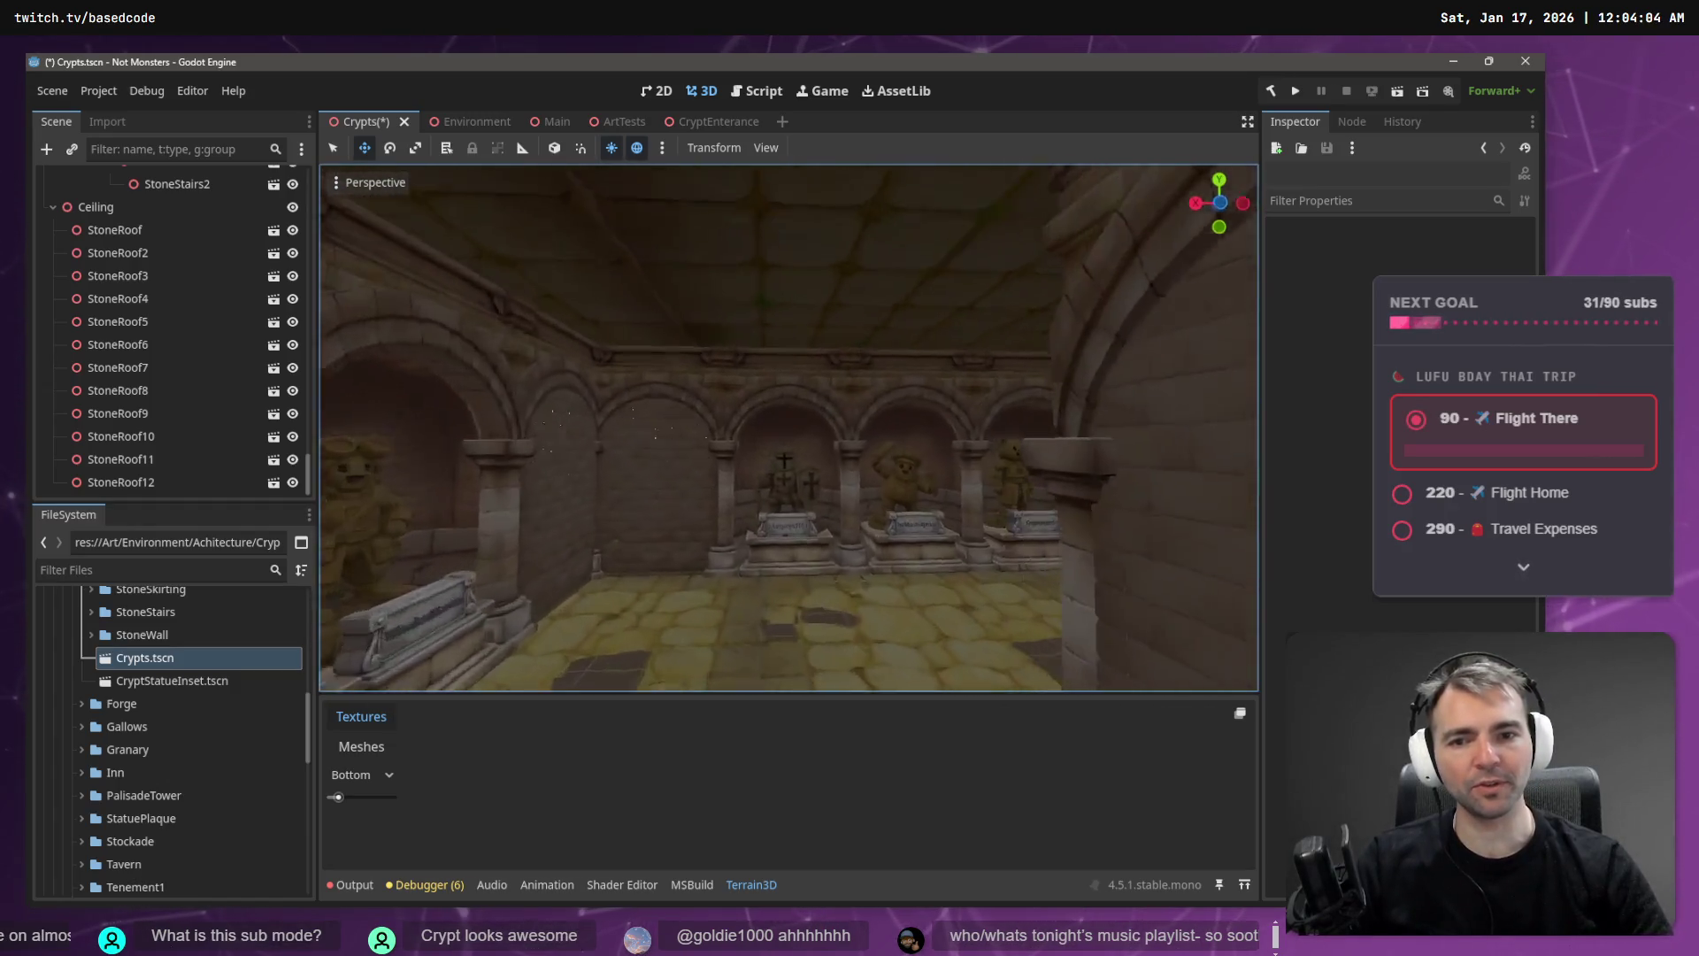
key(w)
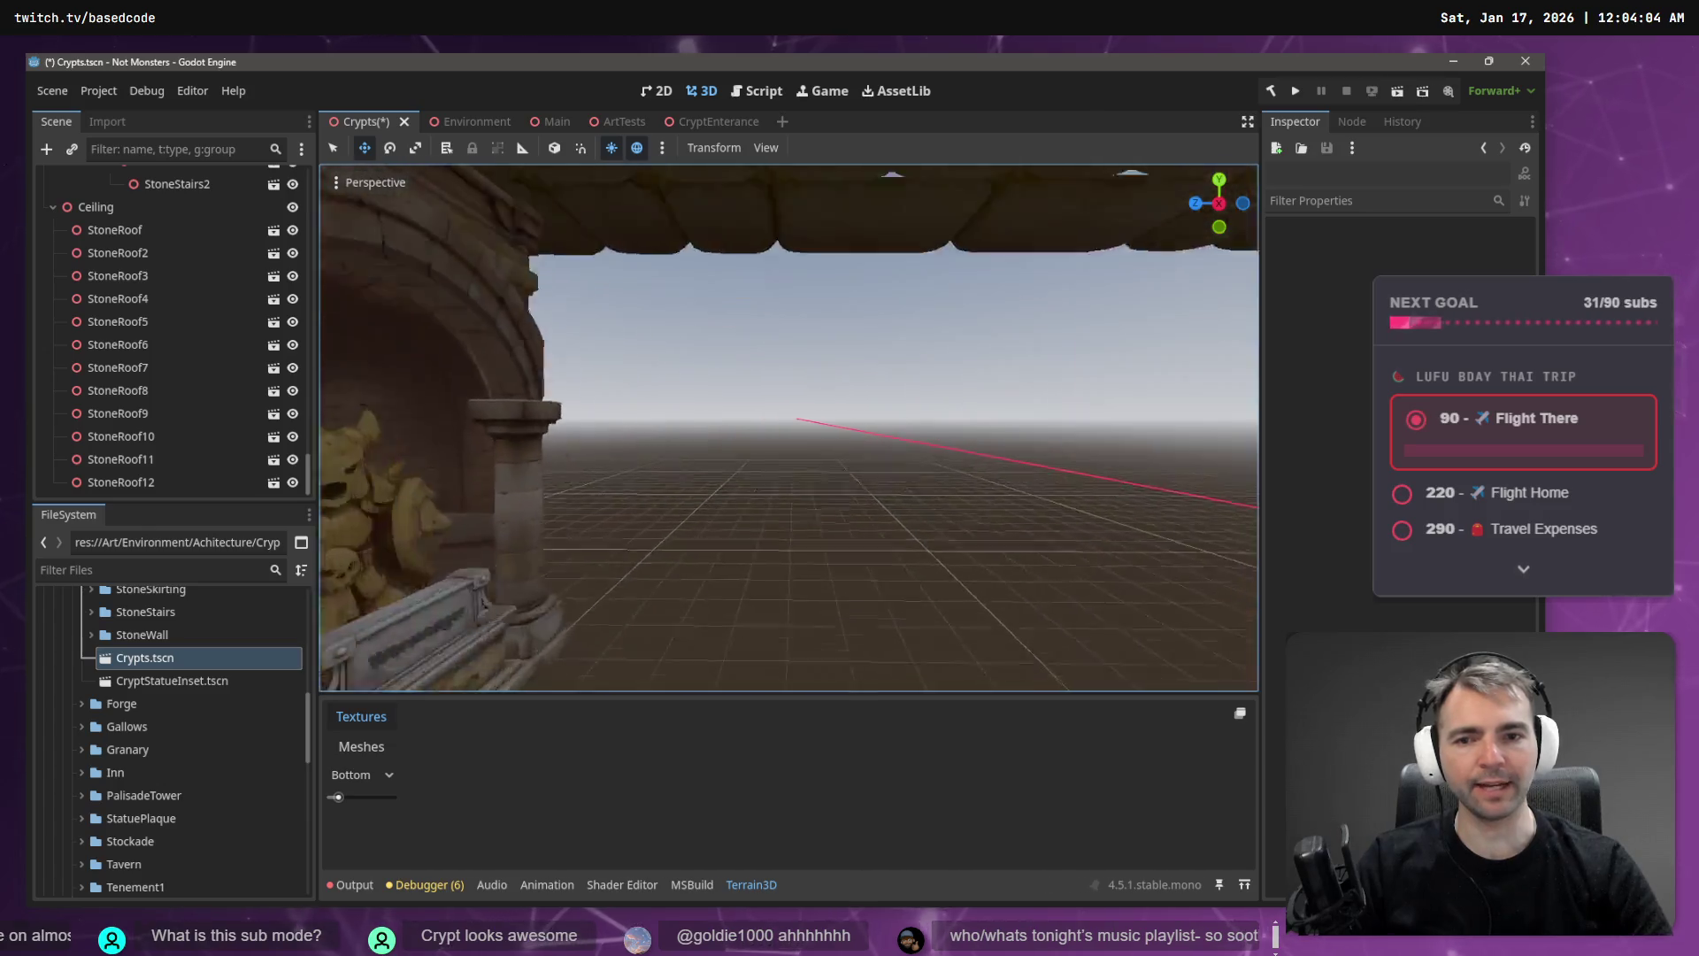
key(w)
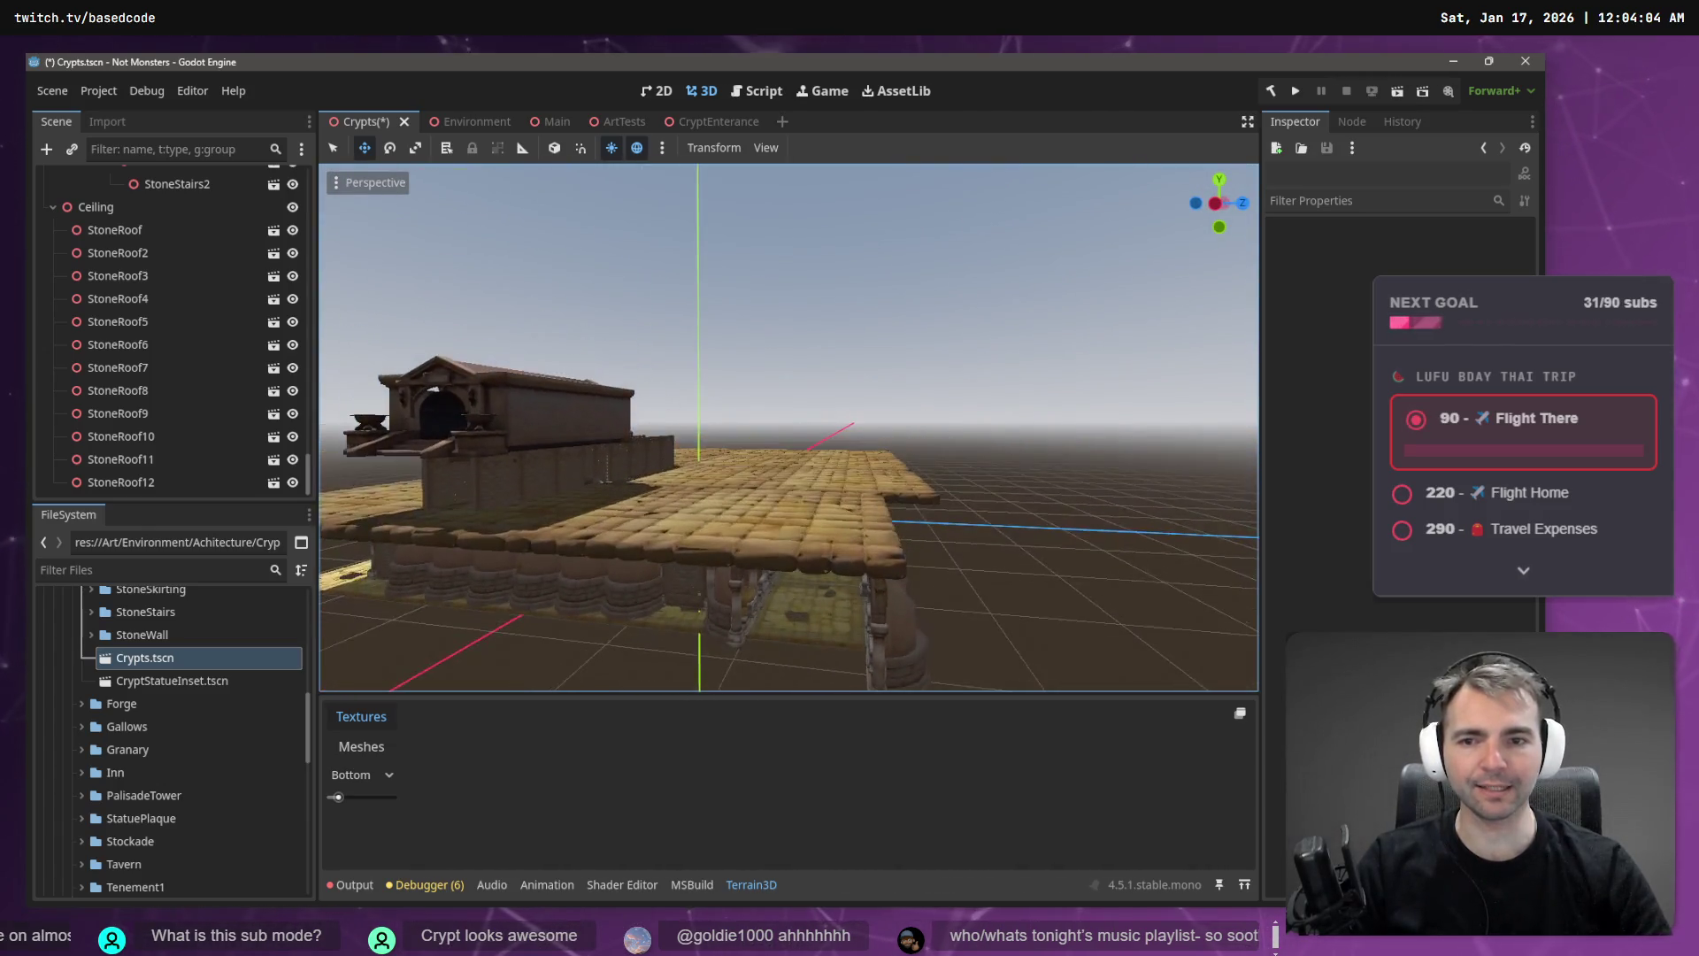
key(s)
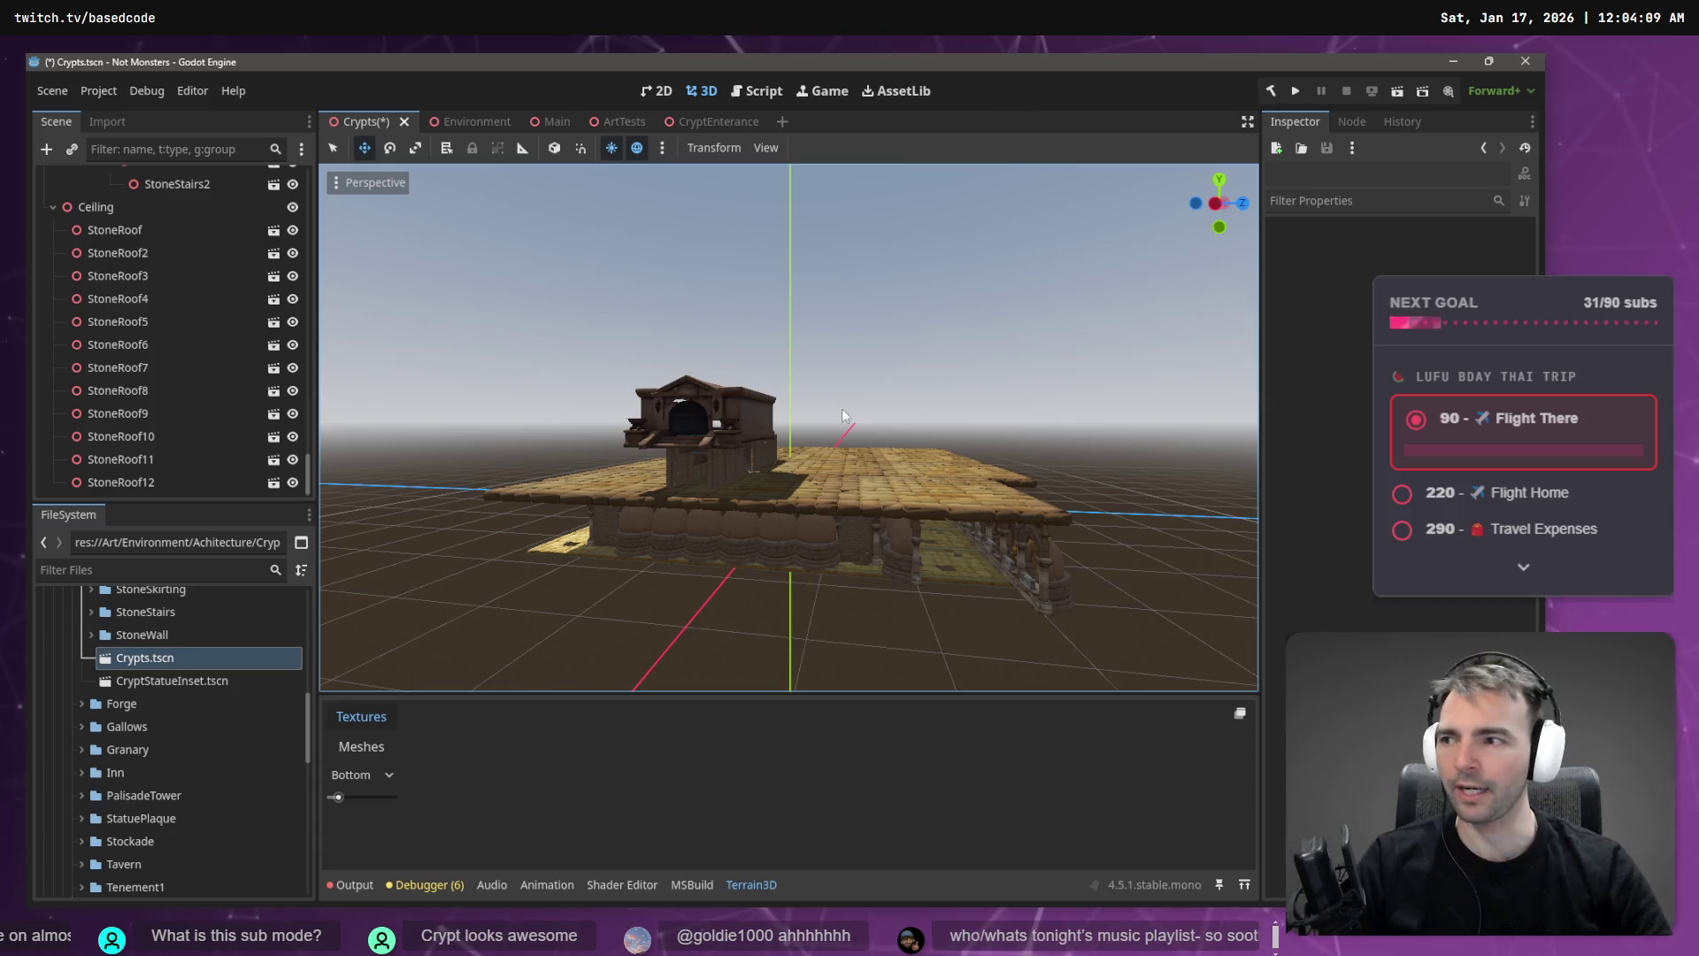
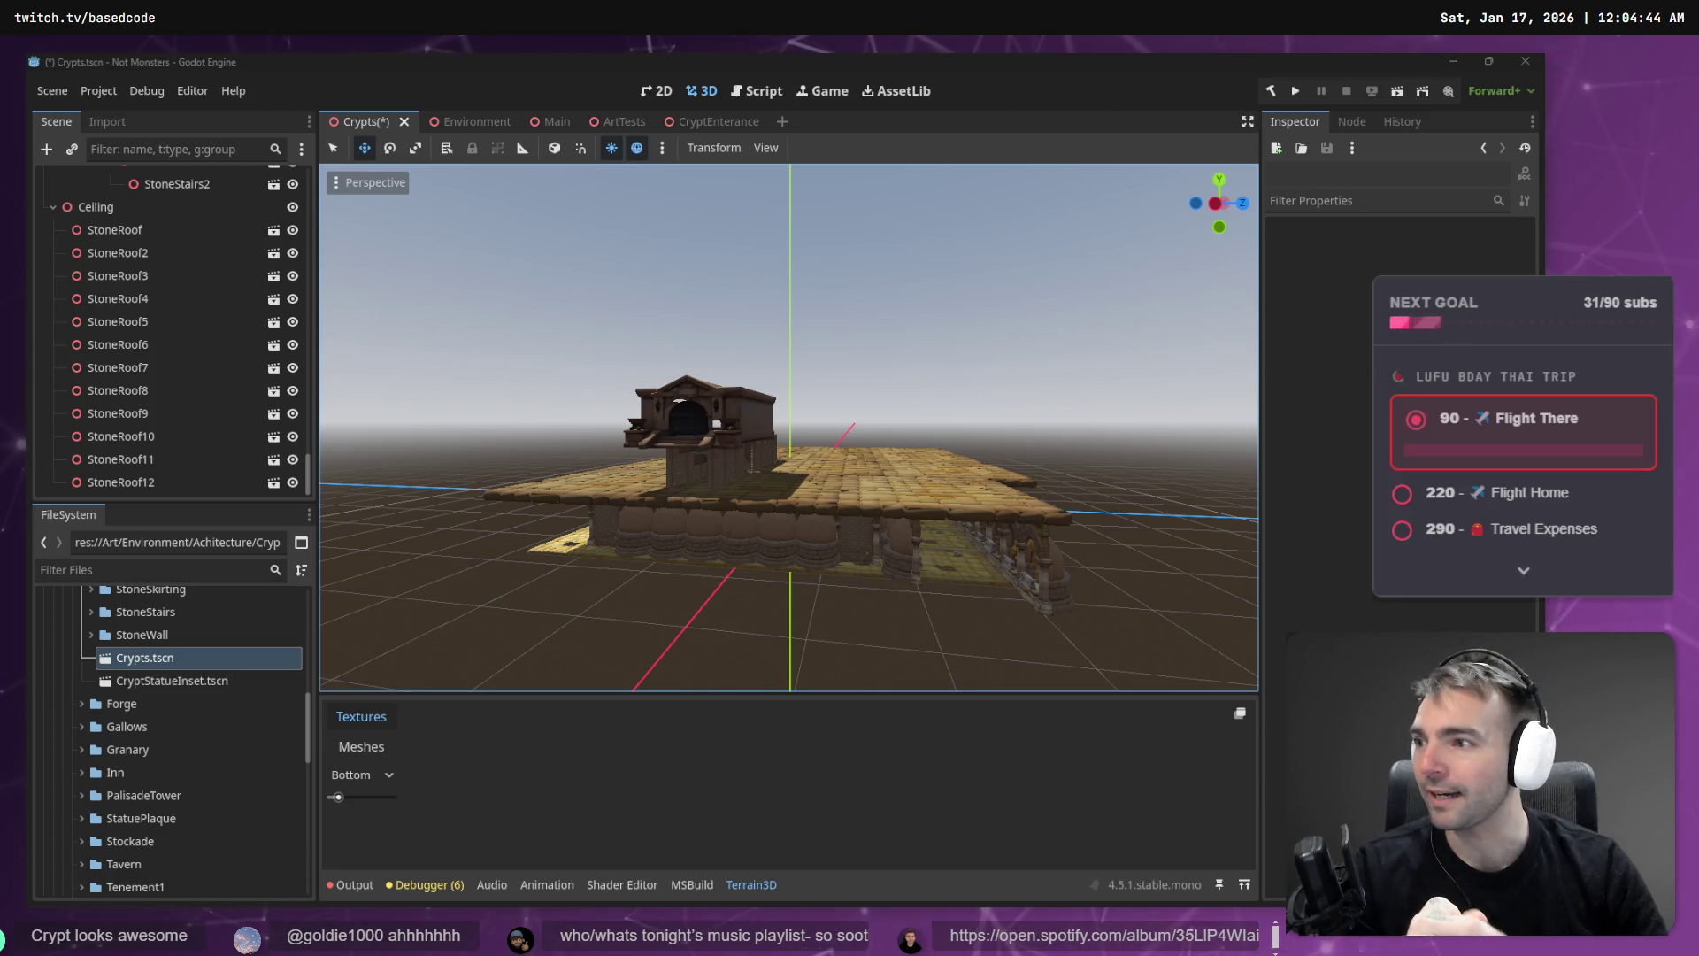
- Select StoneWall33 at the crypt wall and slide it left along X
key(w)
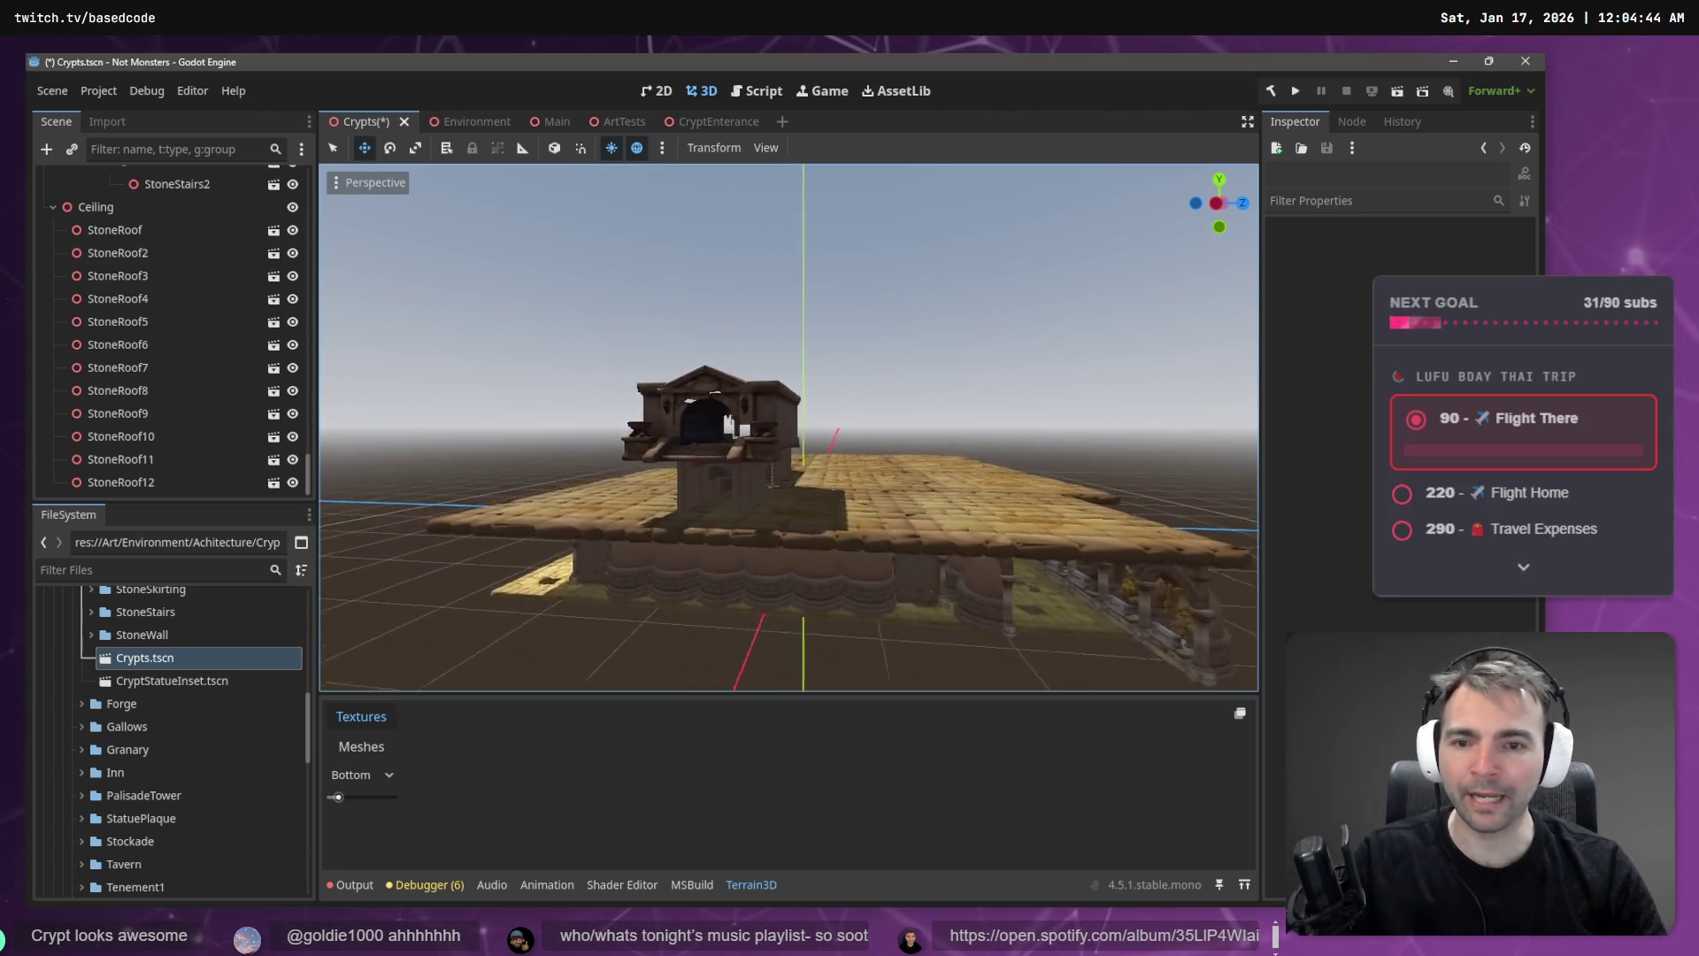
key(w)
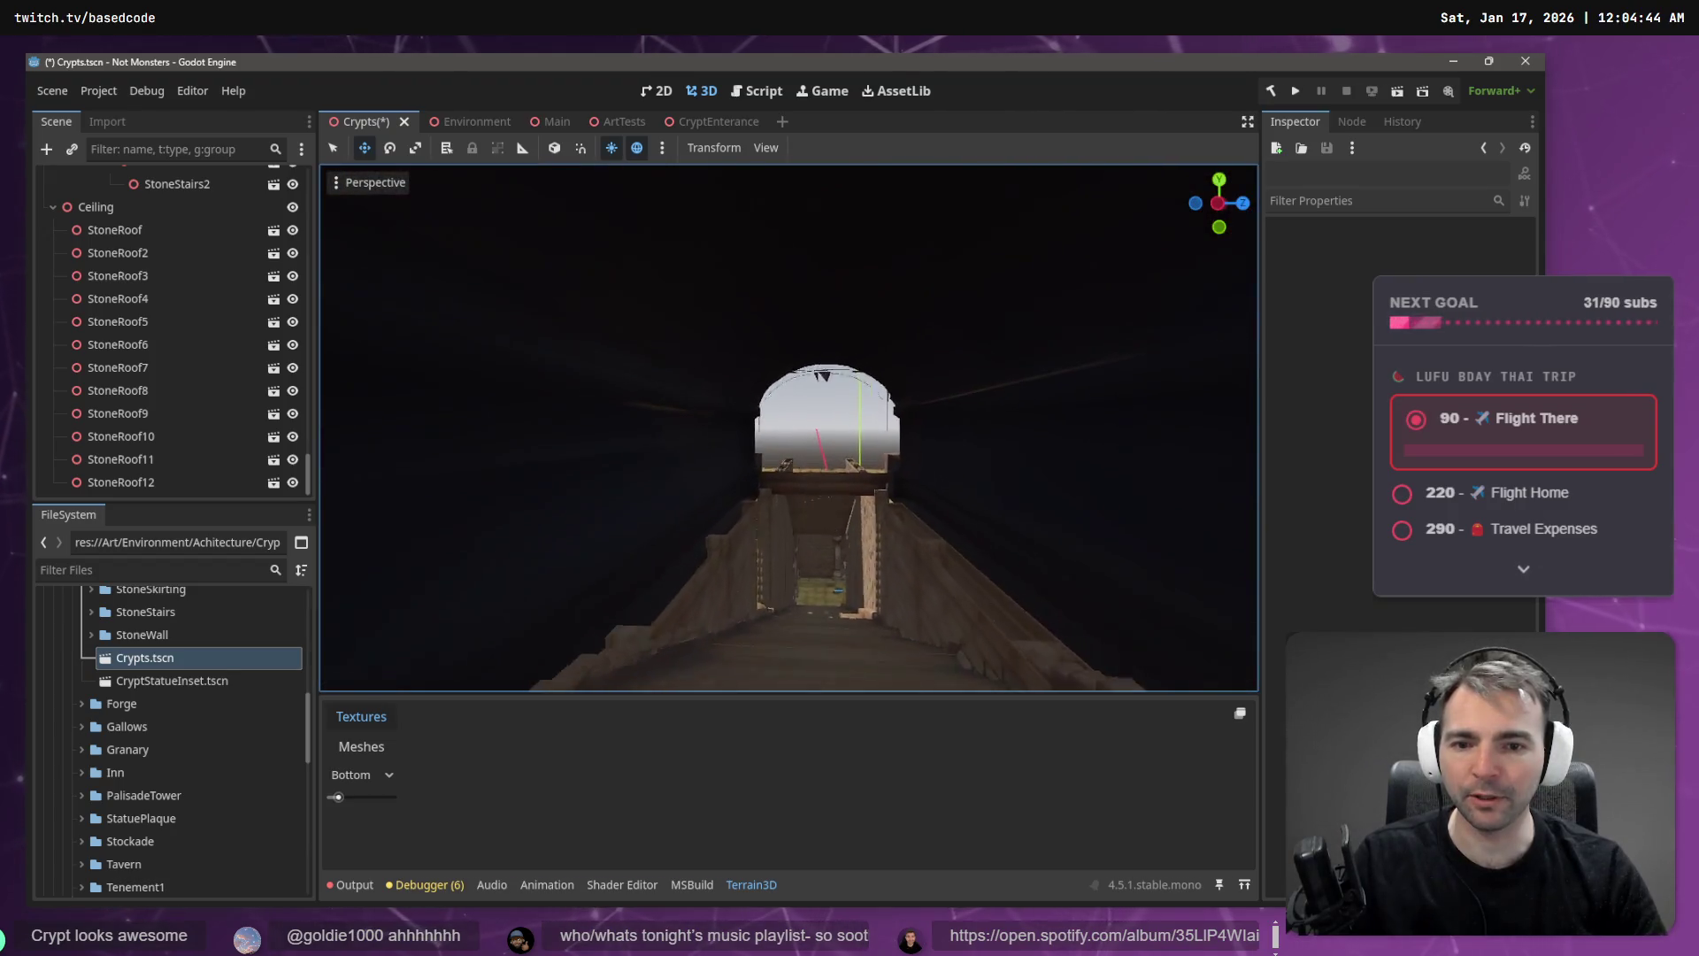
key(s)
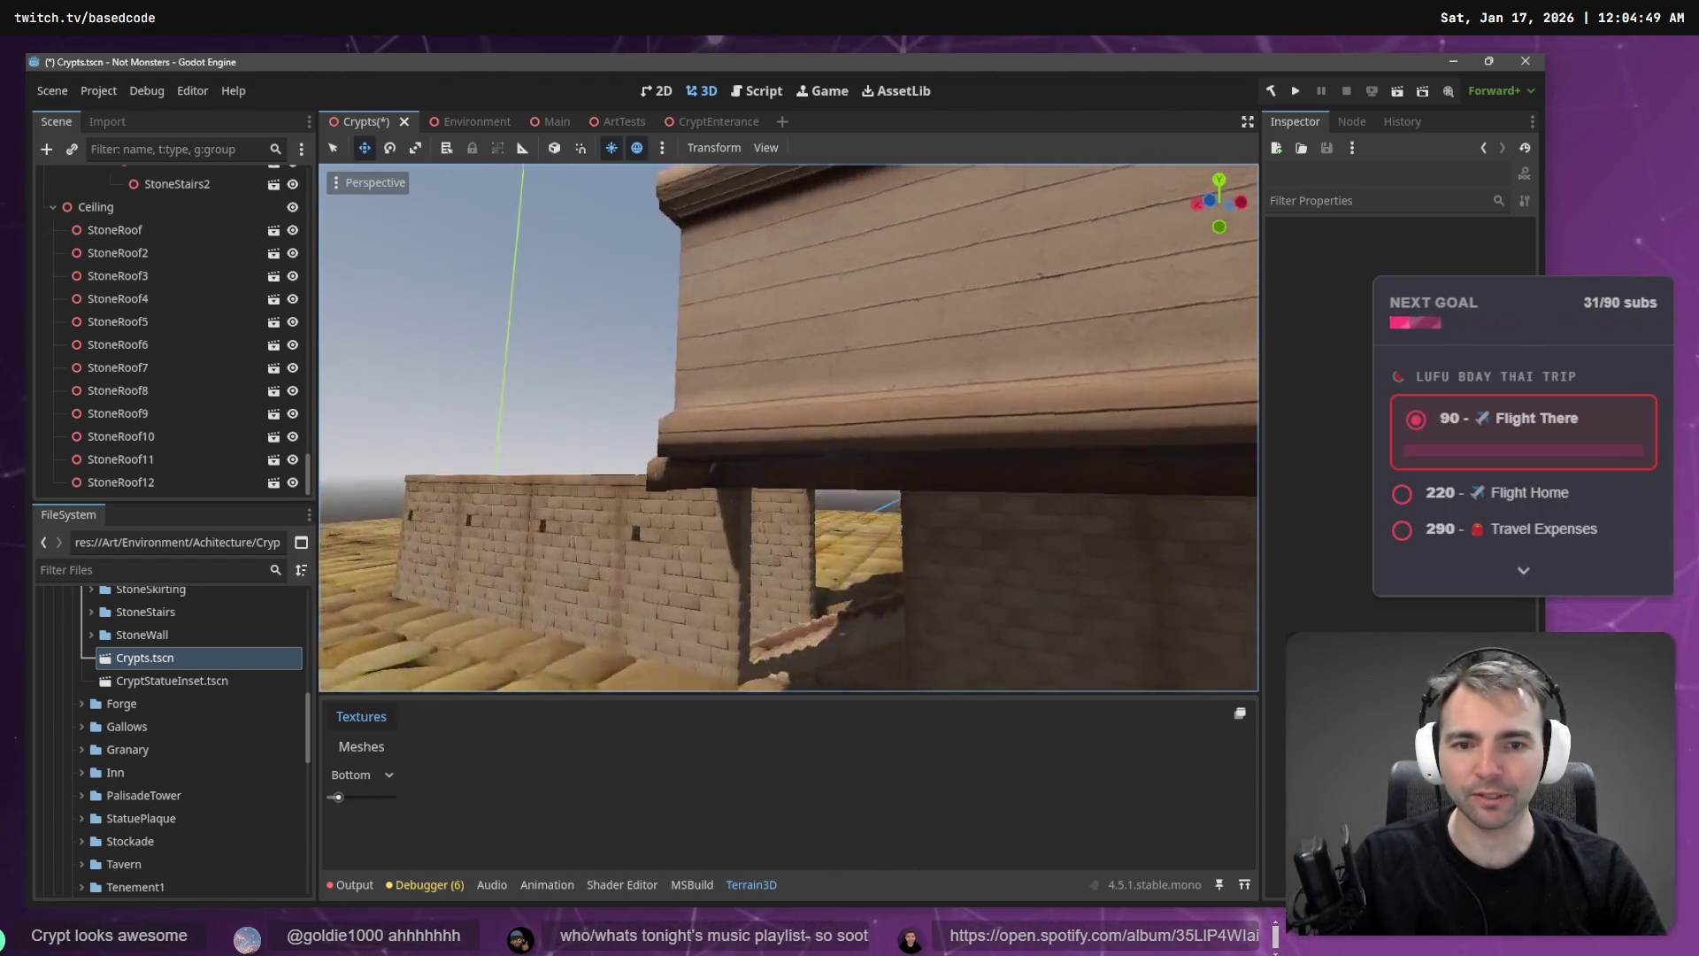
key(w)
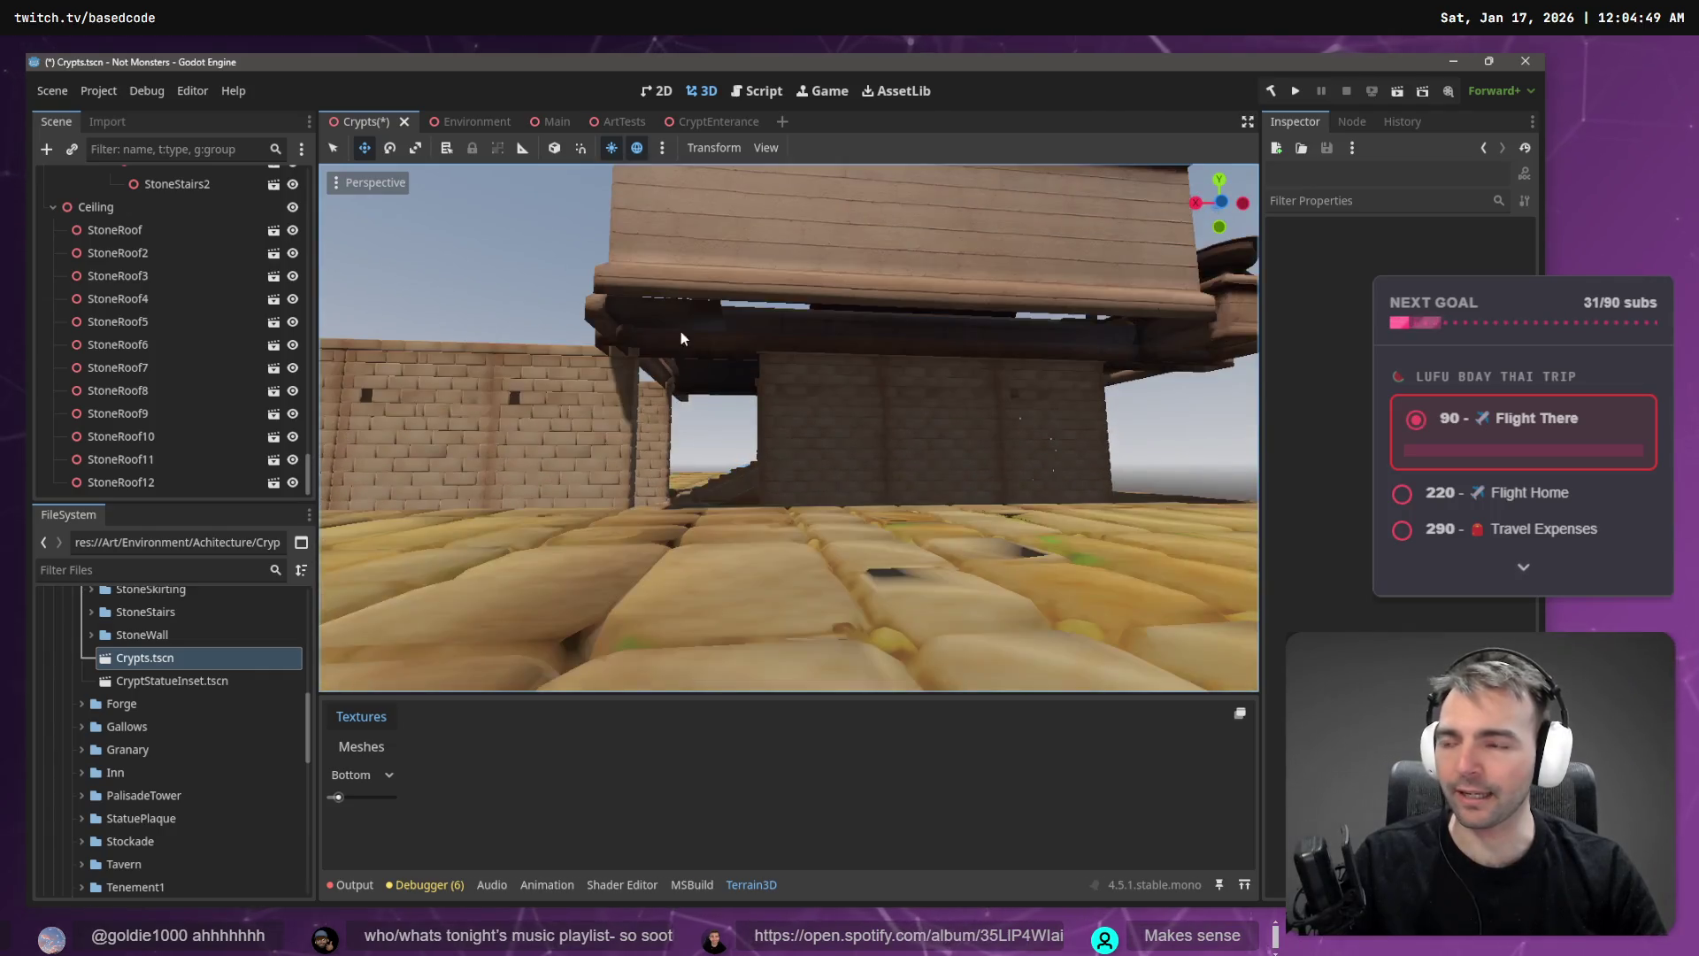
click(842, 433)
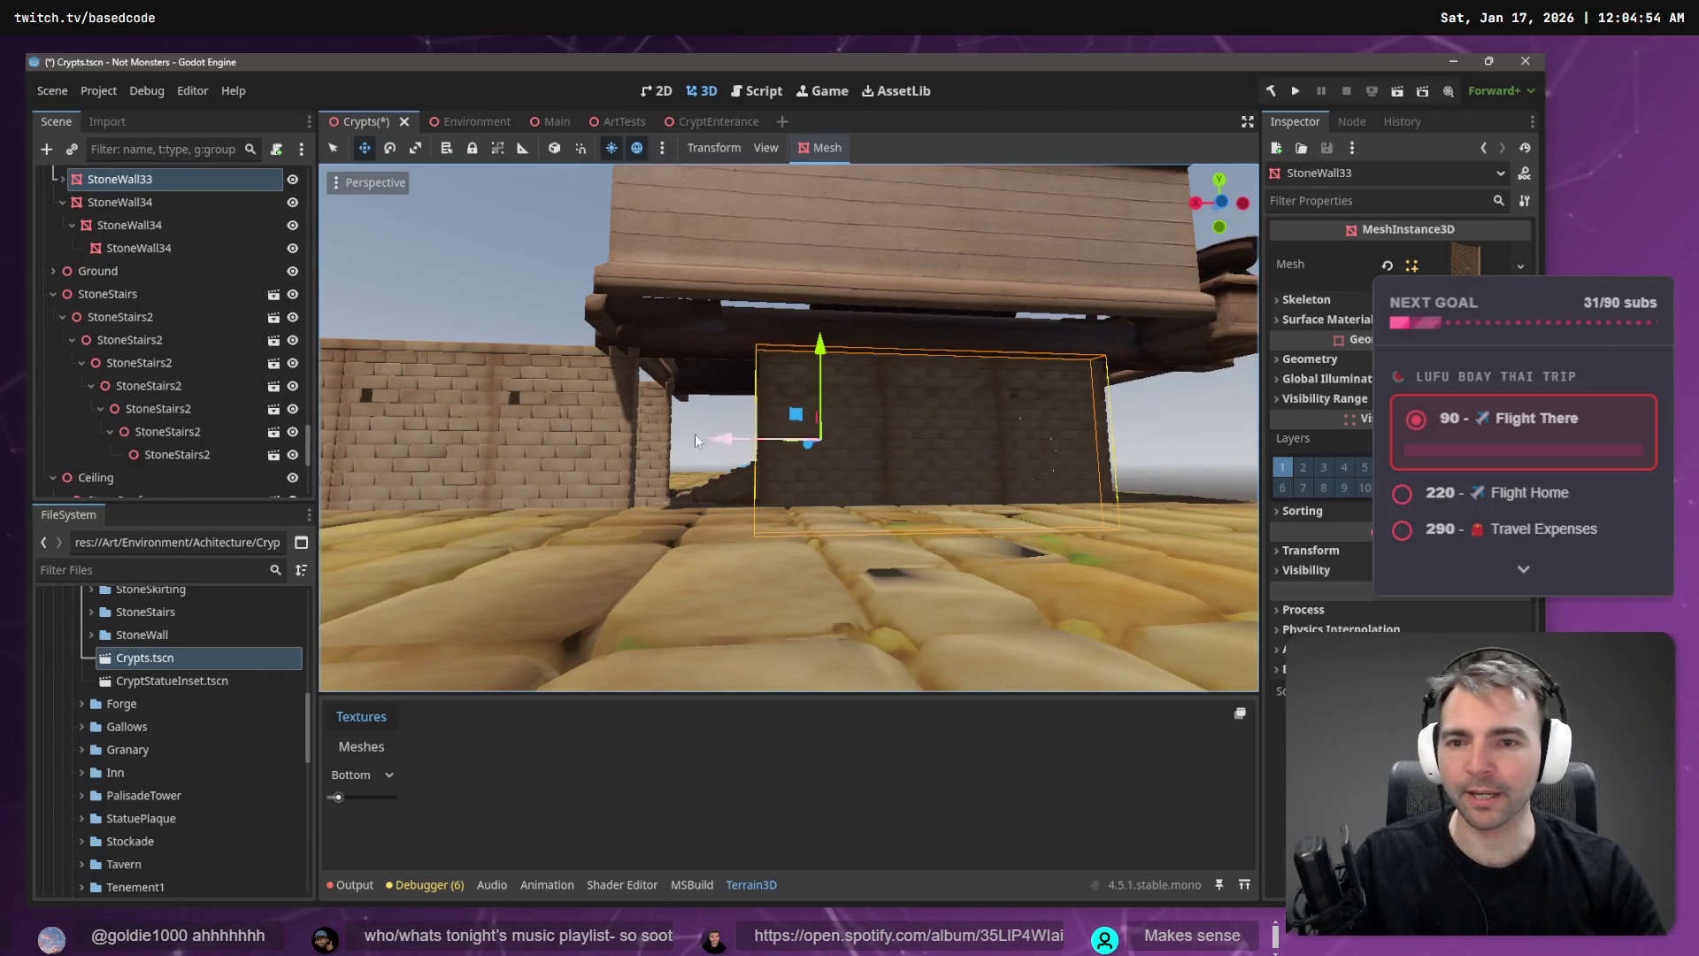
drag(731, 442, 607, 470)
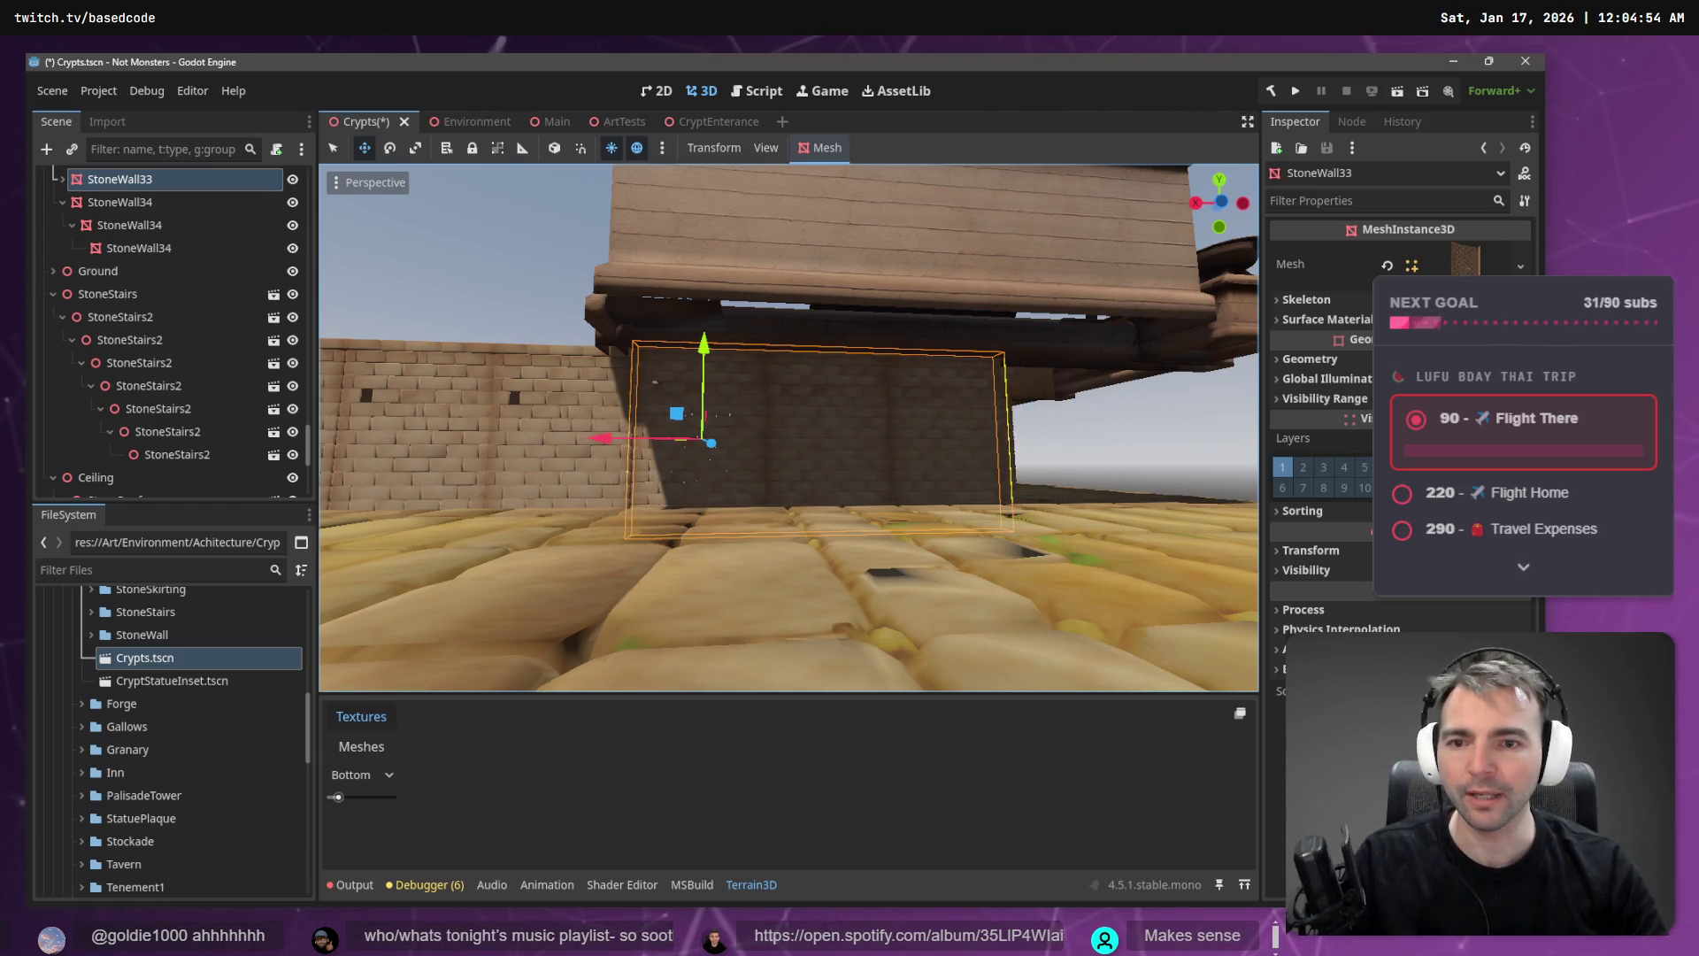
- Lower StoneWall33 slightly along Y against the crypt
key(w)
key(a)
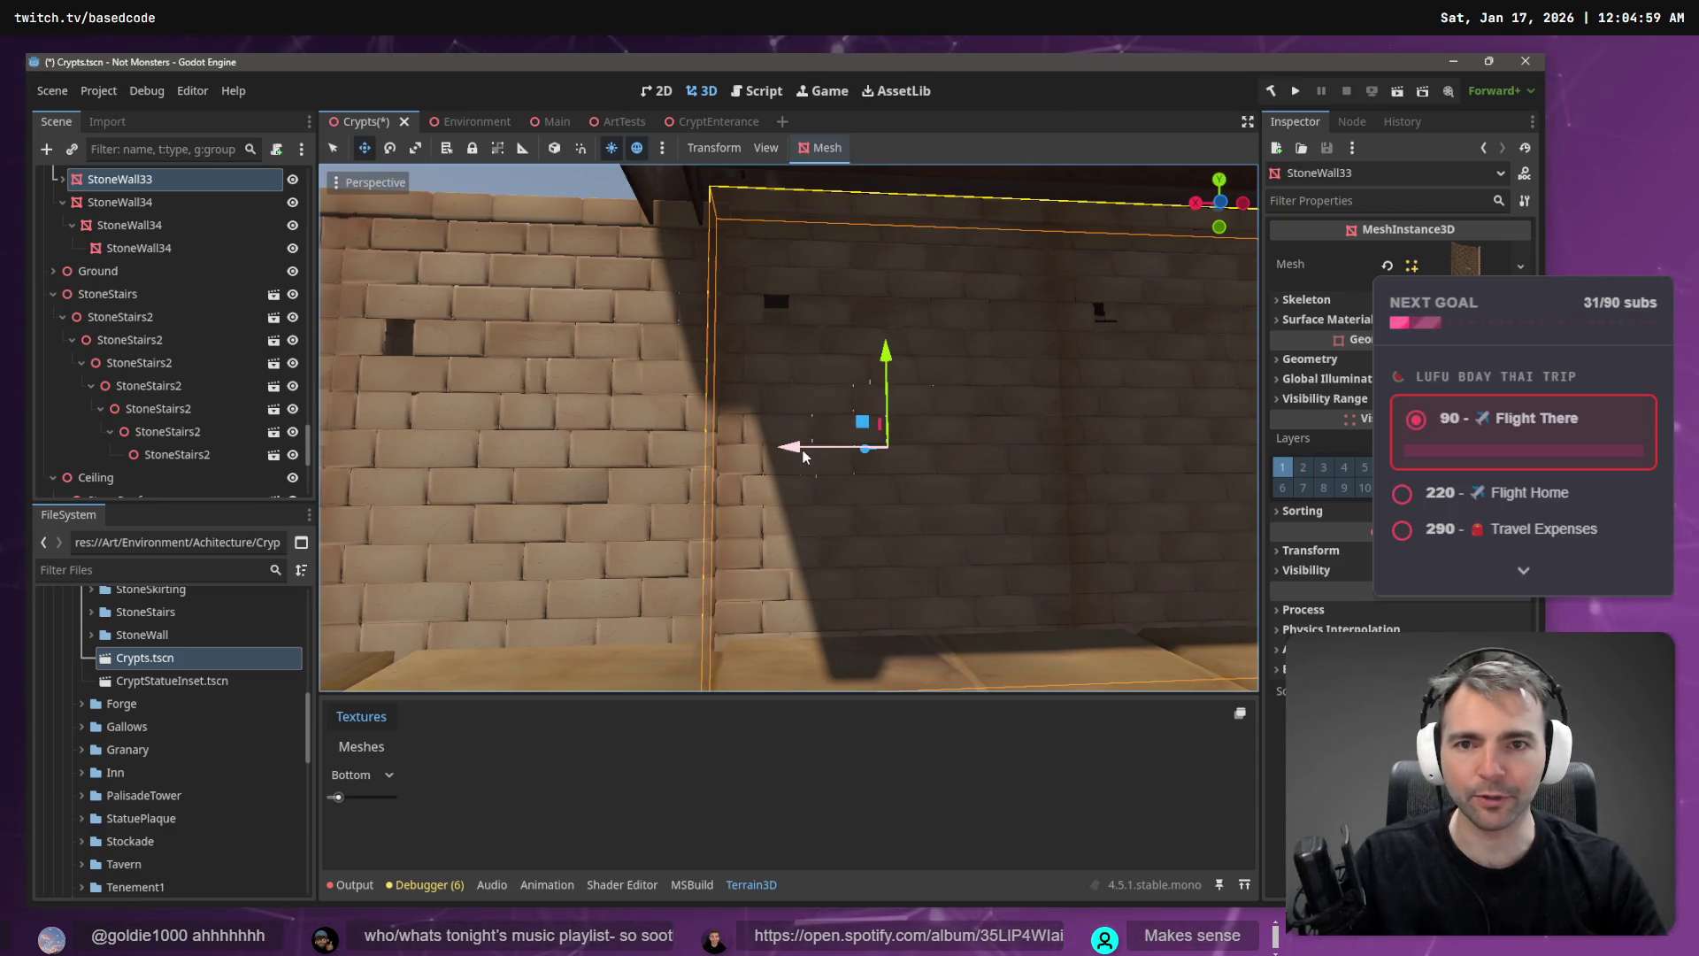
key(e)
key(s)
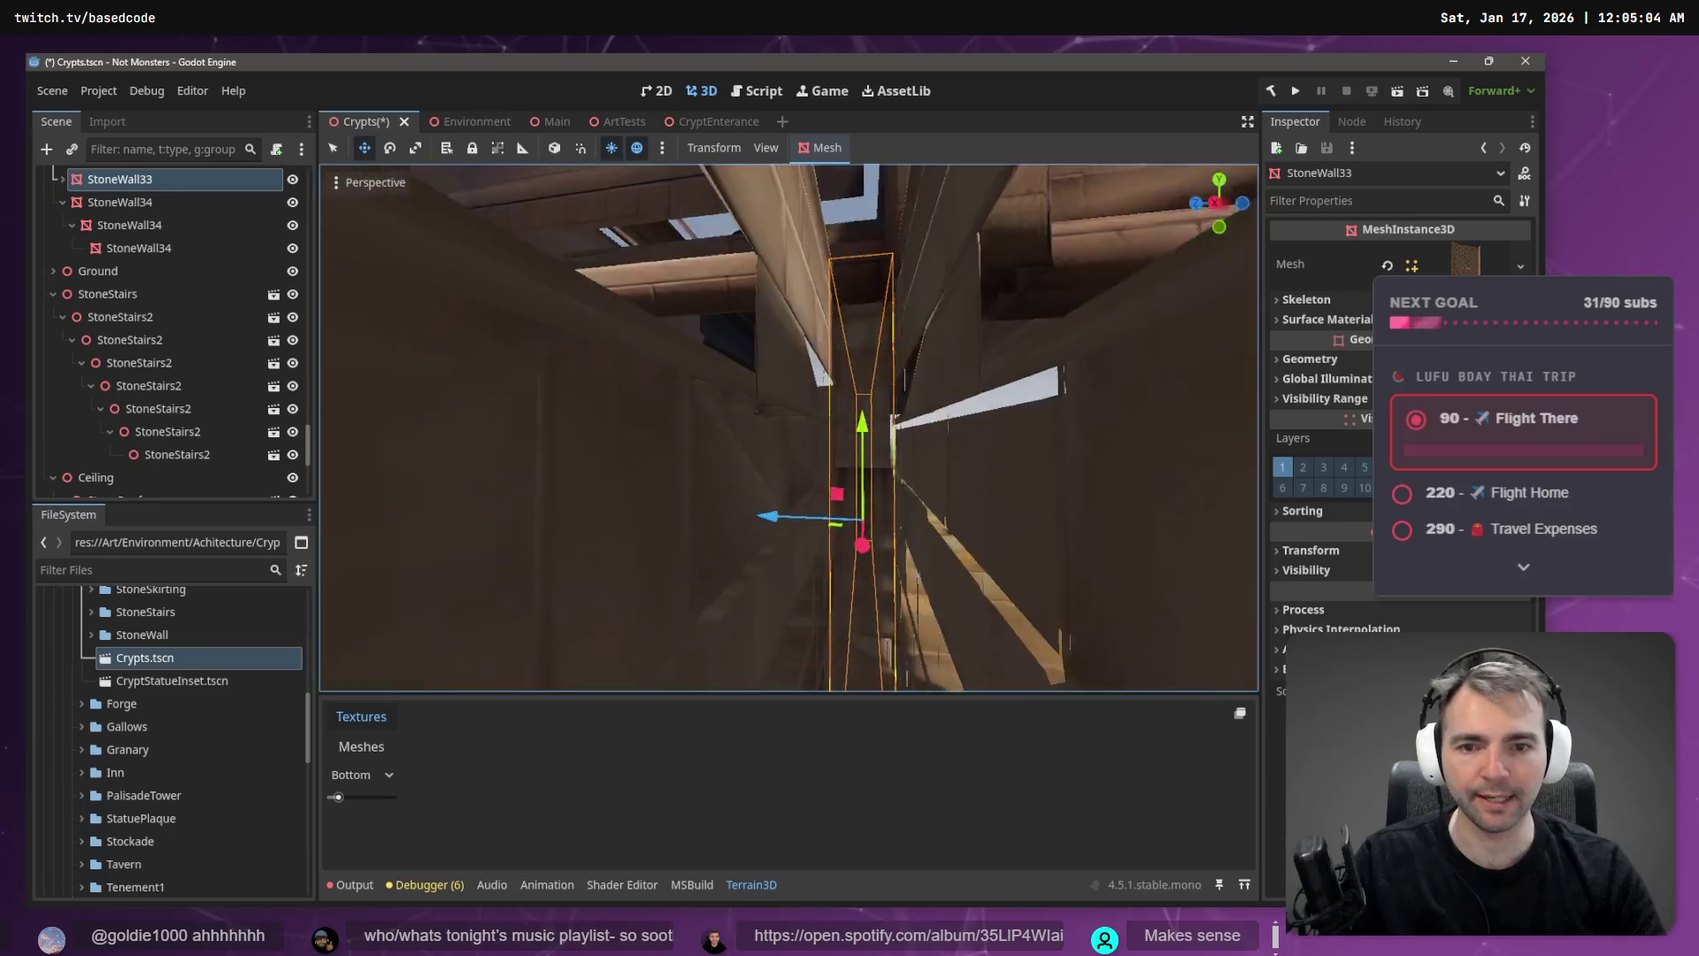
key(w)
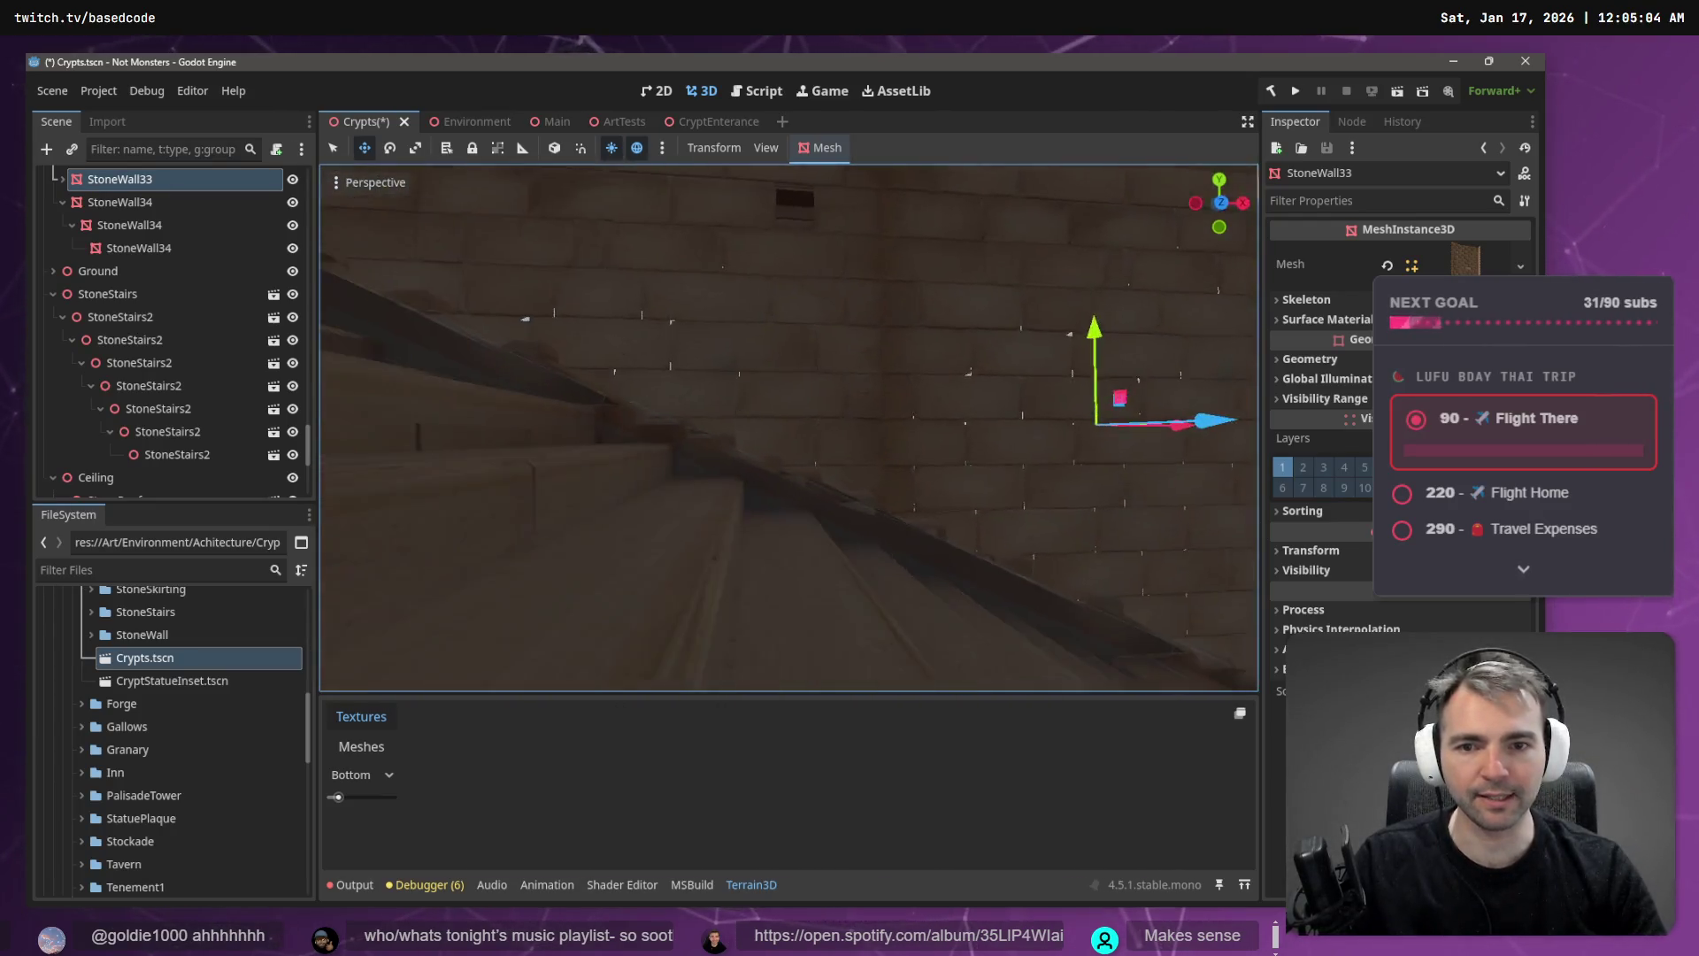
key(w)
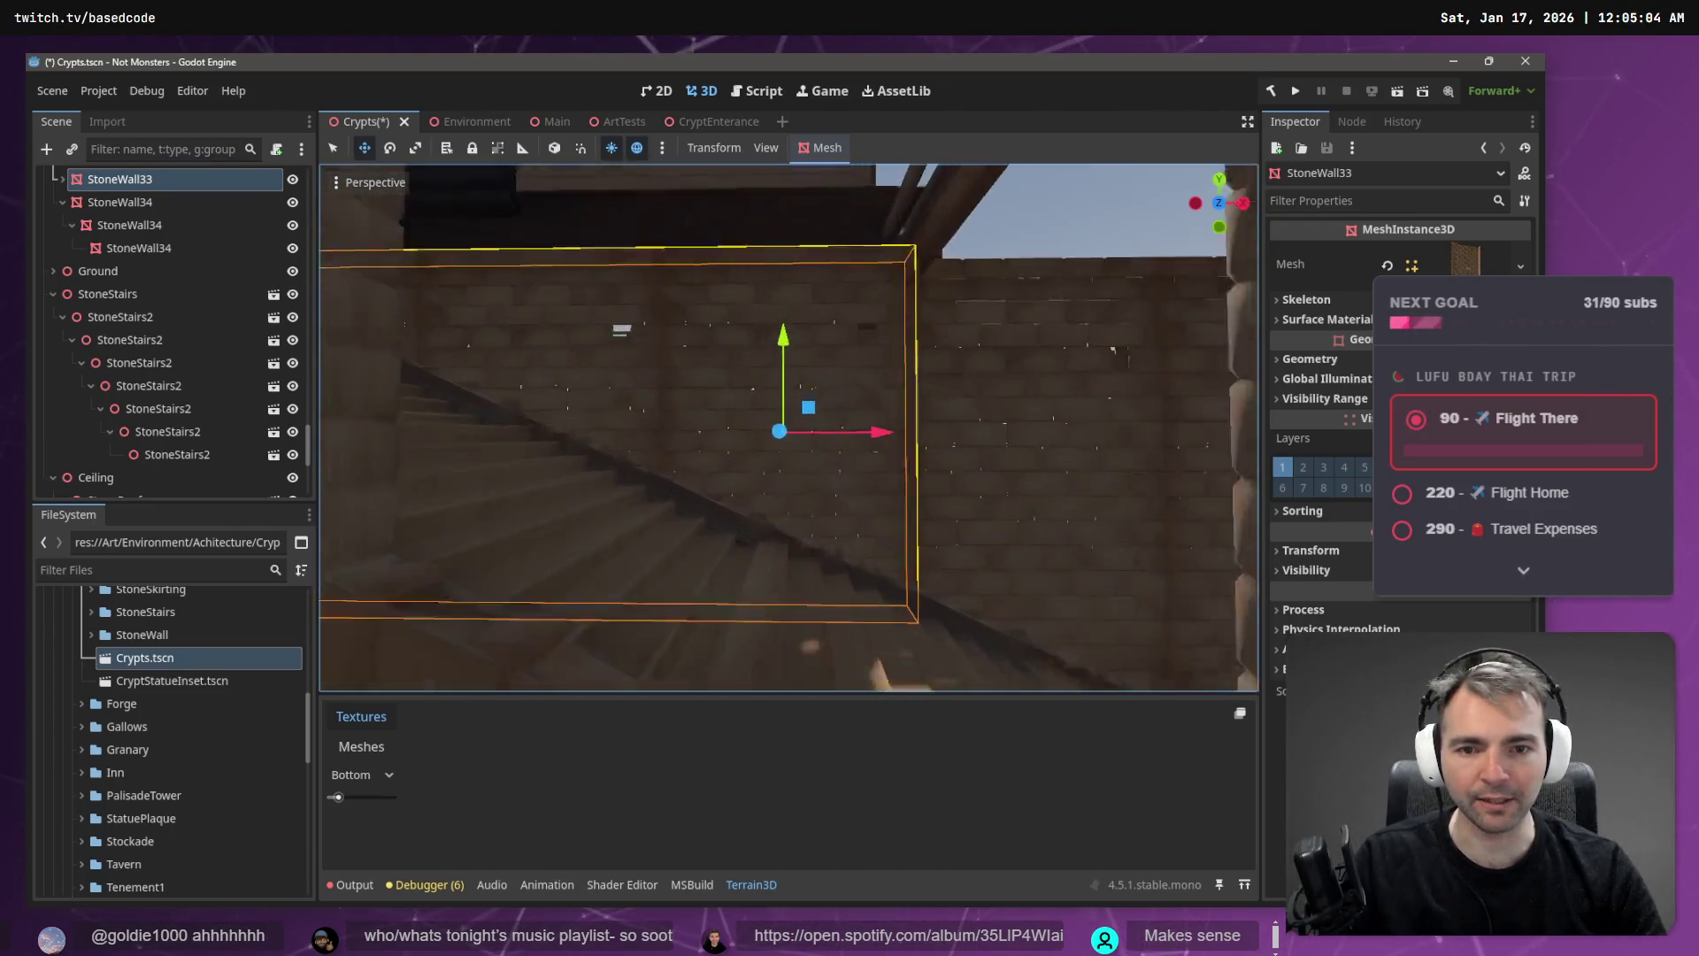
mouse_move(786, 381)
mouse_down()
mouse_move(788, 432)
mouse_move(788, 386)
mouse_up()
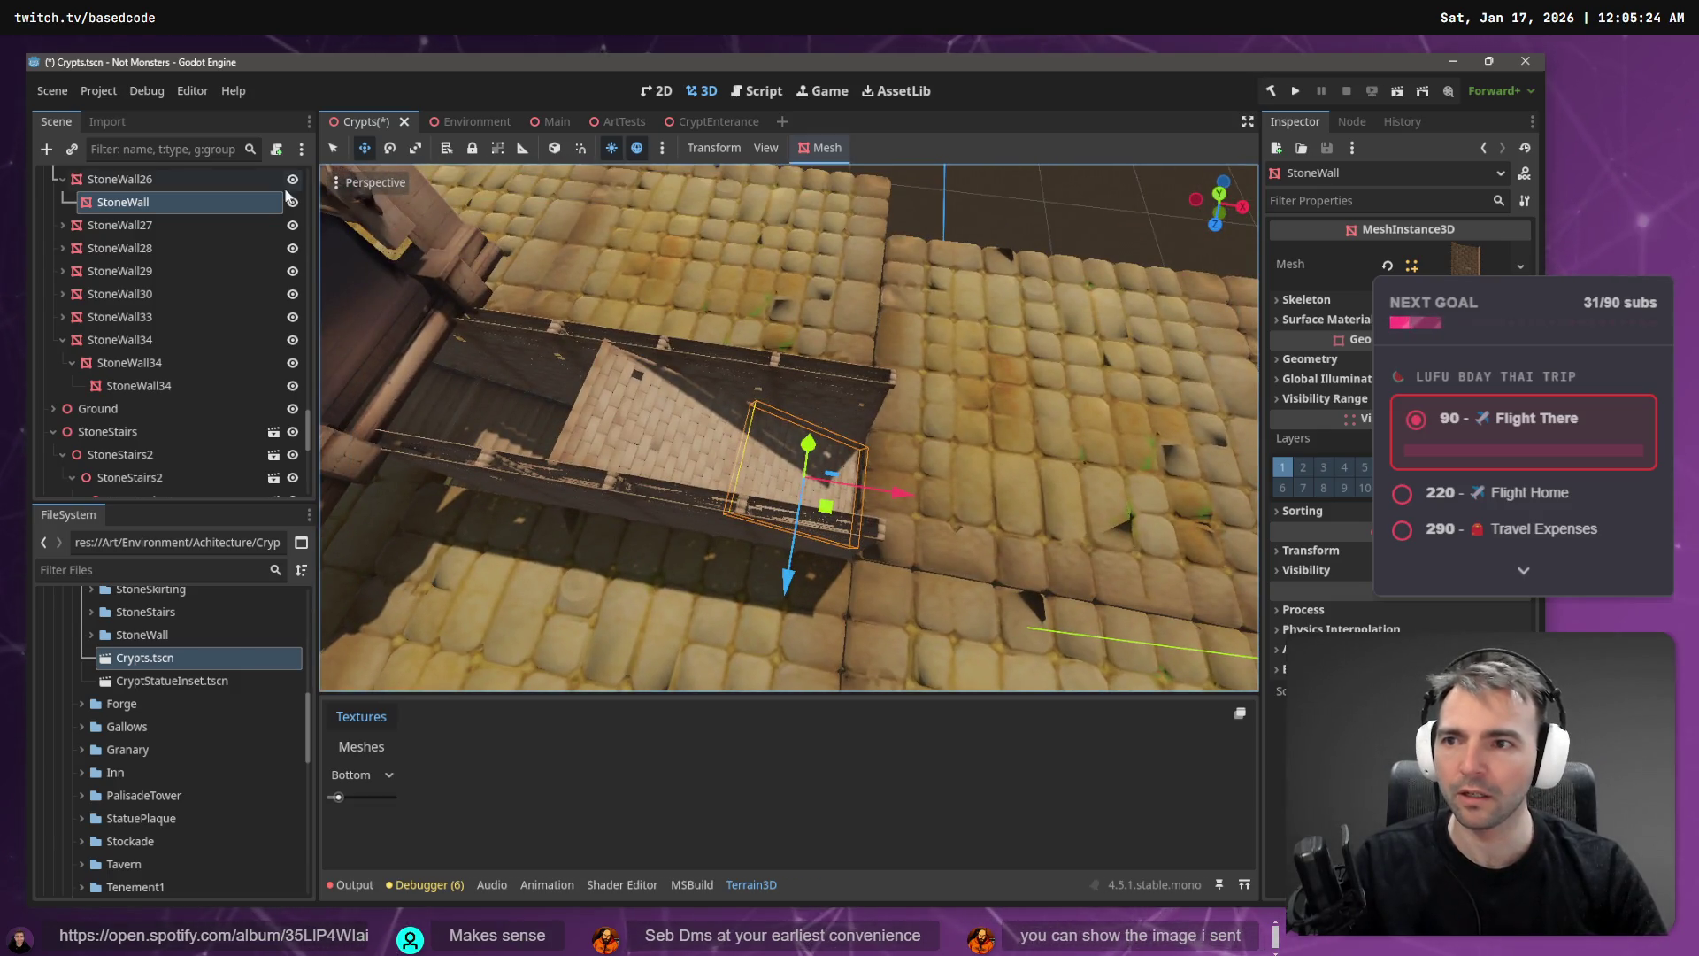
- Duplicate a StoneWall piece and slide it up the stair slope using Local Space
key(ctrl+v)
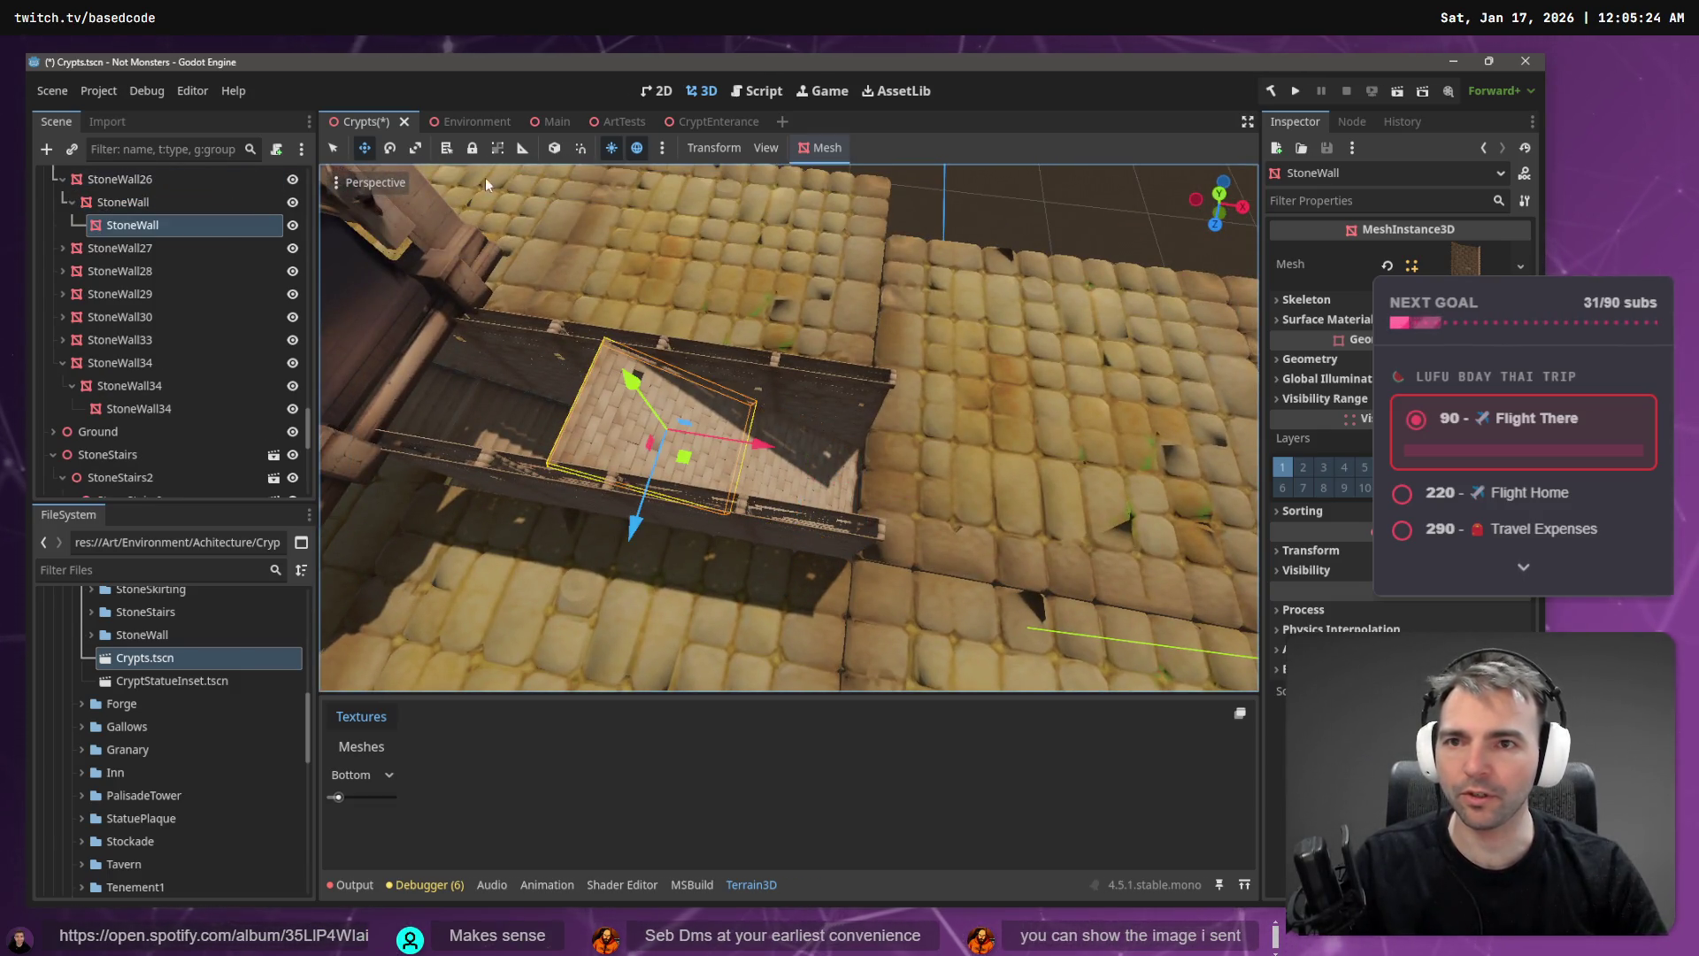
click(554, 149)
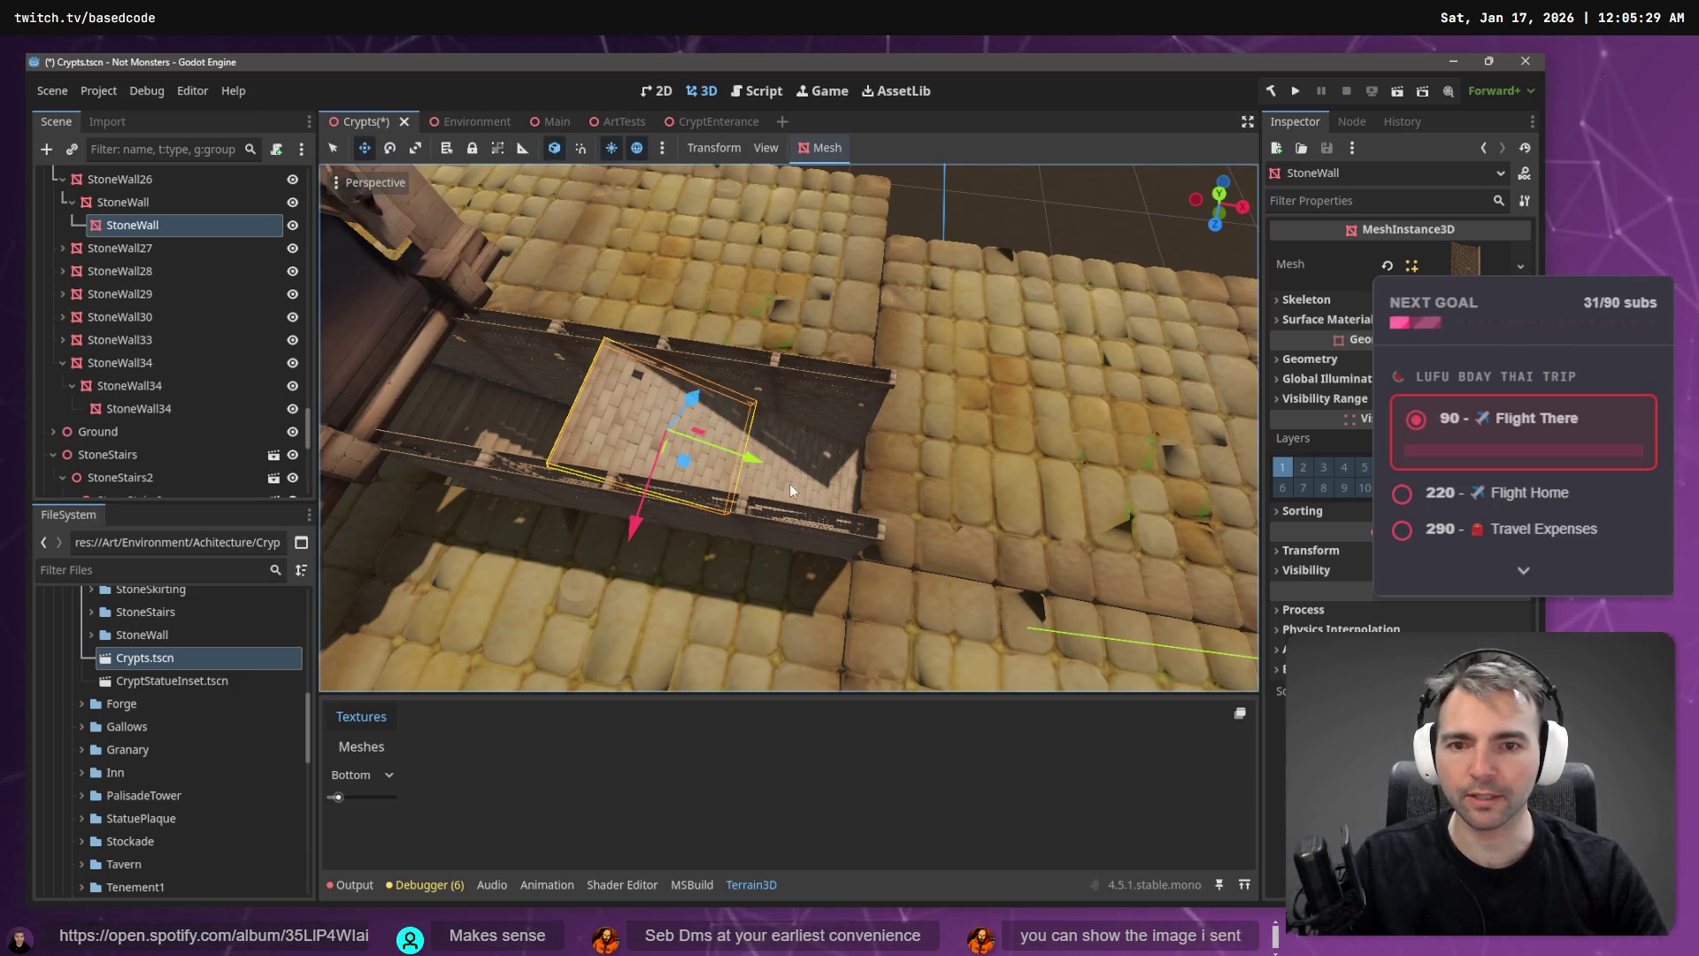
mouse_move(693, 437)
mouse_down()
mouse_move(577, 405)
mouse_move(591, 401)
mouse_move(230, 413)
mouse_up()
click(570, 409)
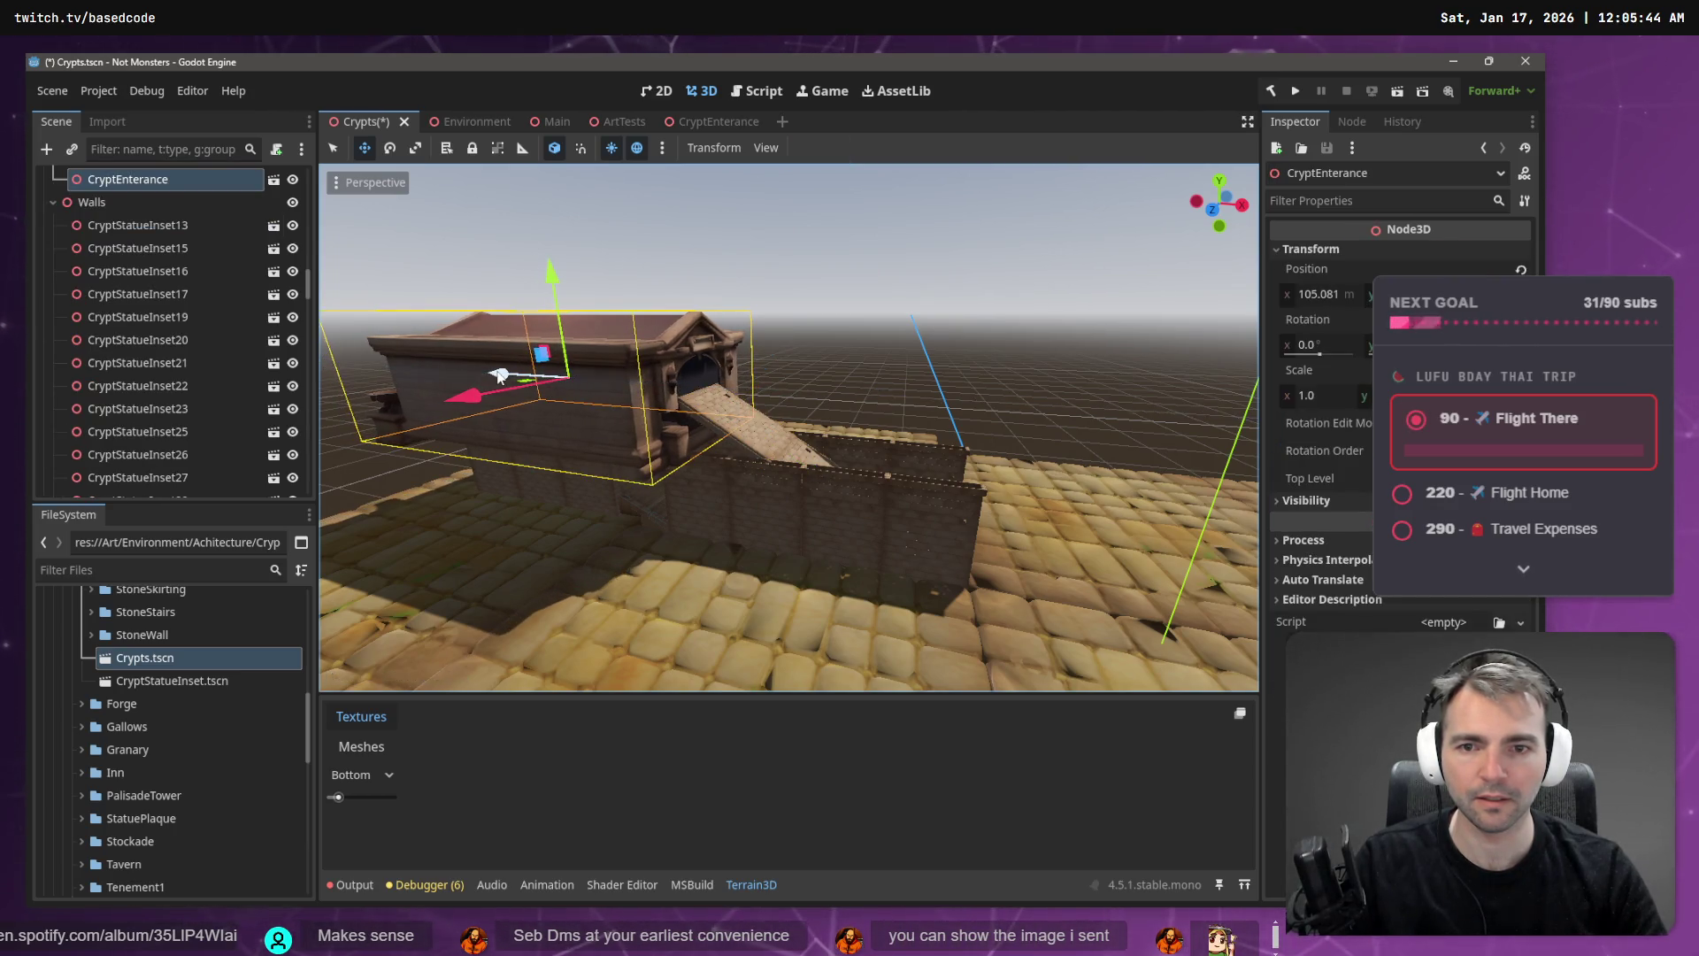
- Select the StoneWall34 brick wall and slide it sideways along X
mouse_move(500, 375)
mouse_down()
mouse_move(358, 382)
mouse_move(712, 473)
mouse_move(770, 400)
mouse_move(800, 405)
mouse_move(774, 406)
mouse_move(670, 494)
mouse_move(699, 494)
mouse_up()
click(969, 463)
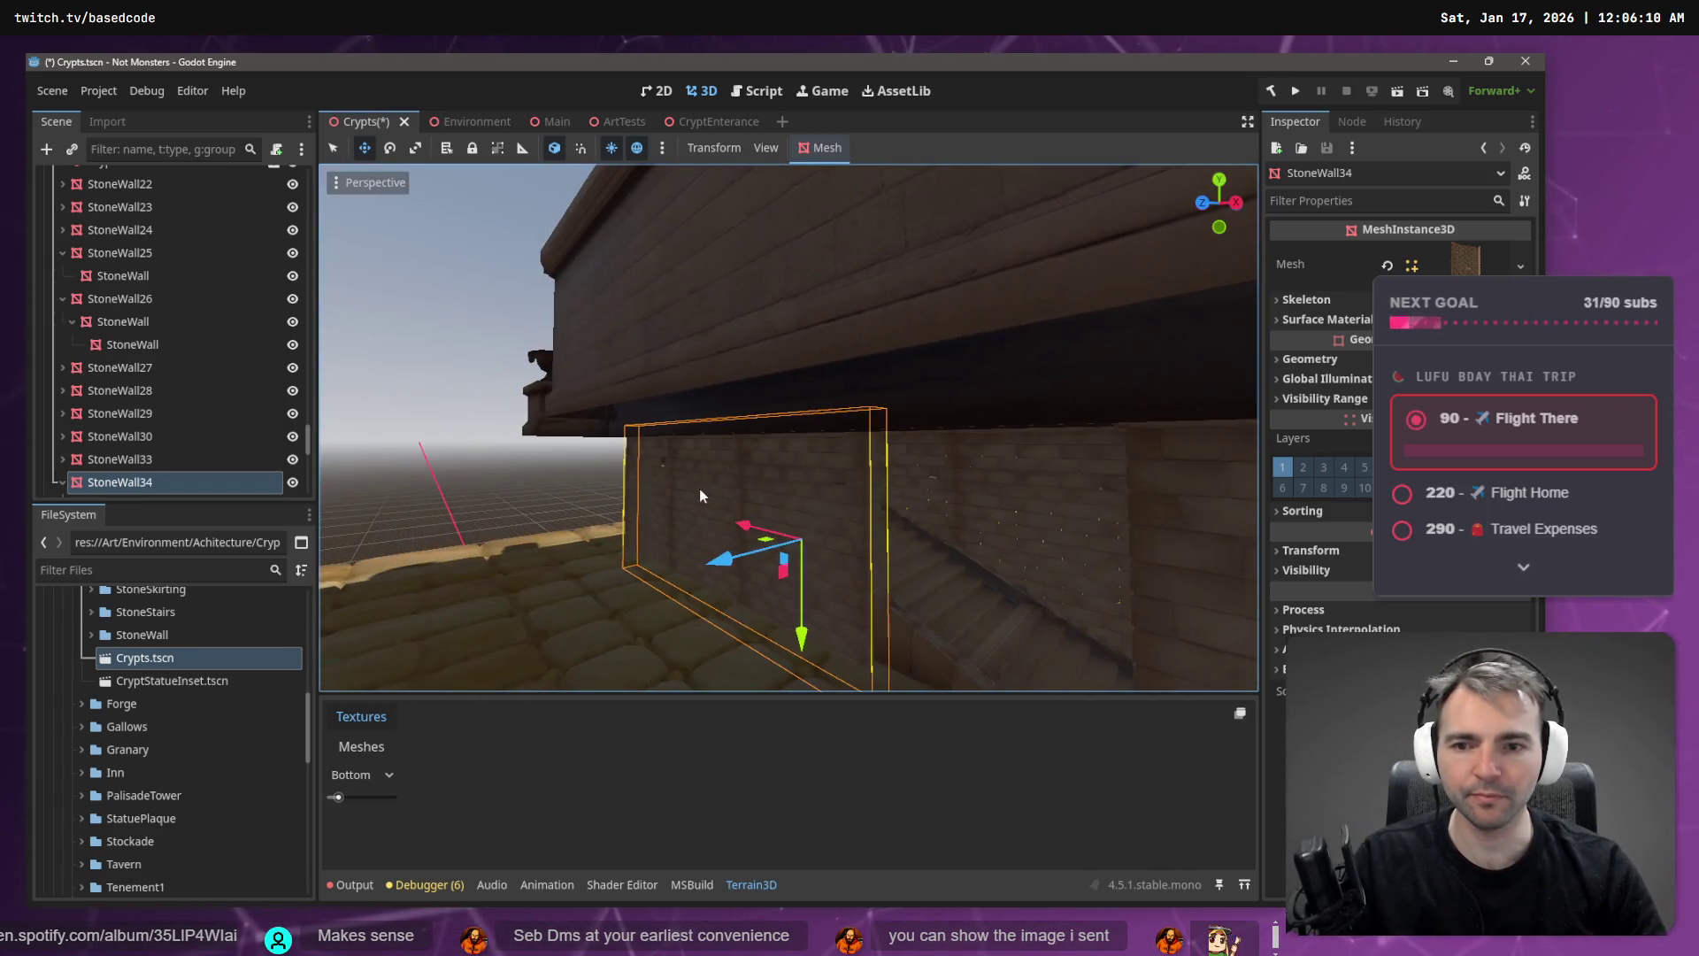
click(891, 530)
drag(867, 507, 946, 518)
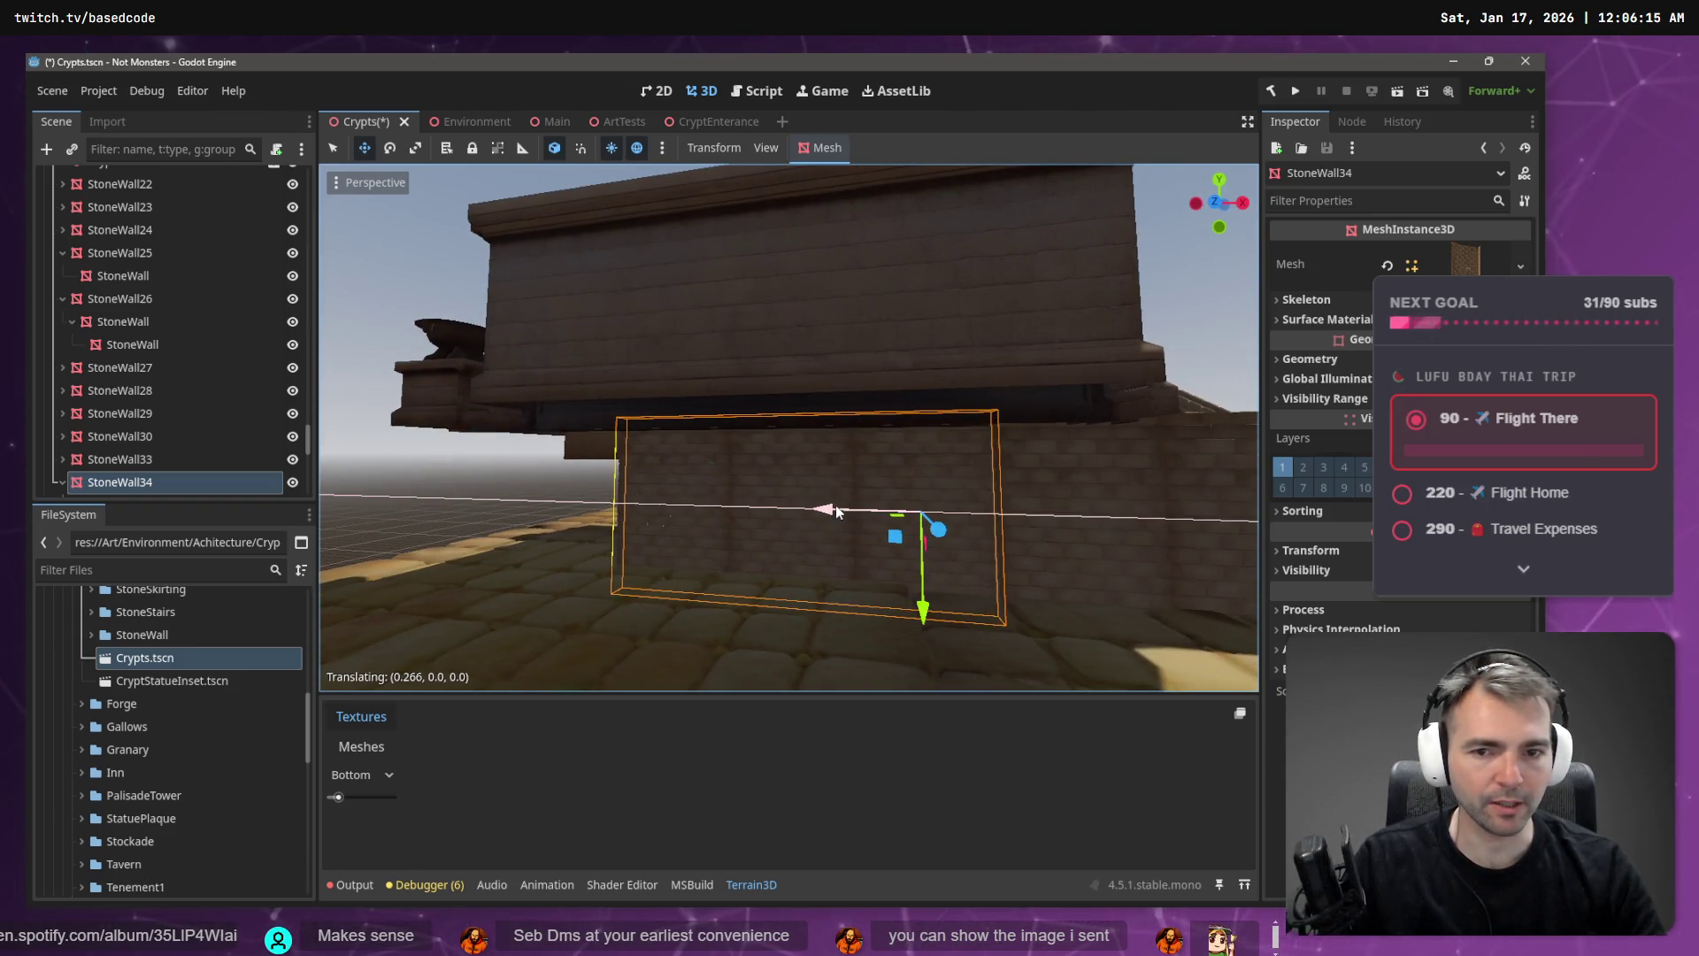
- Delete the innermost nested StoneWall34 piece and save Crypts.tscn
key(Right)
key(Down)
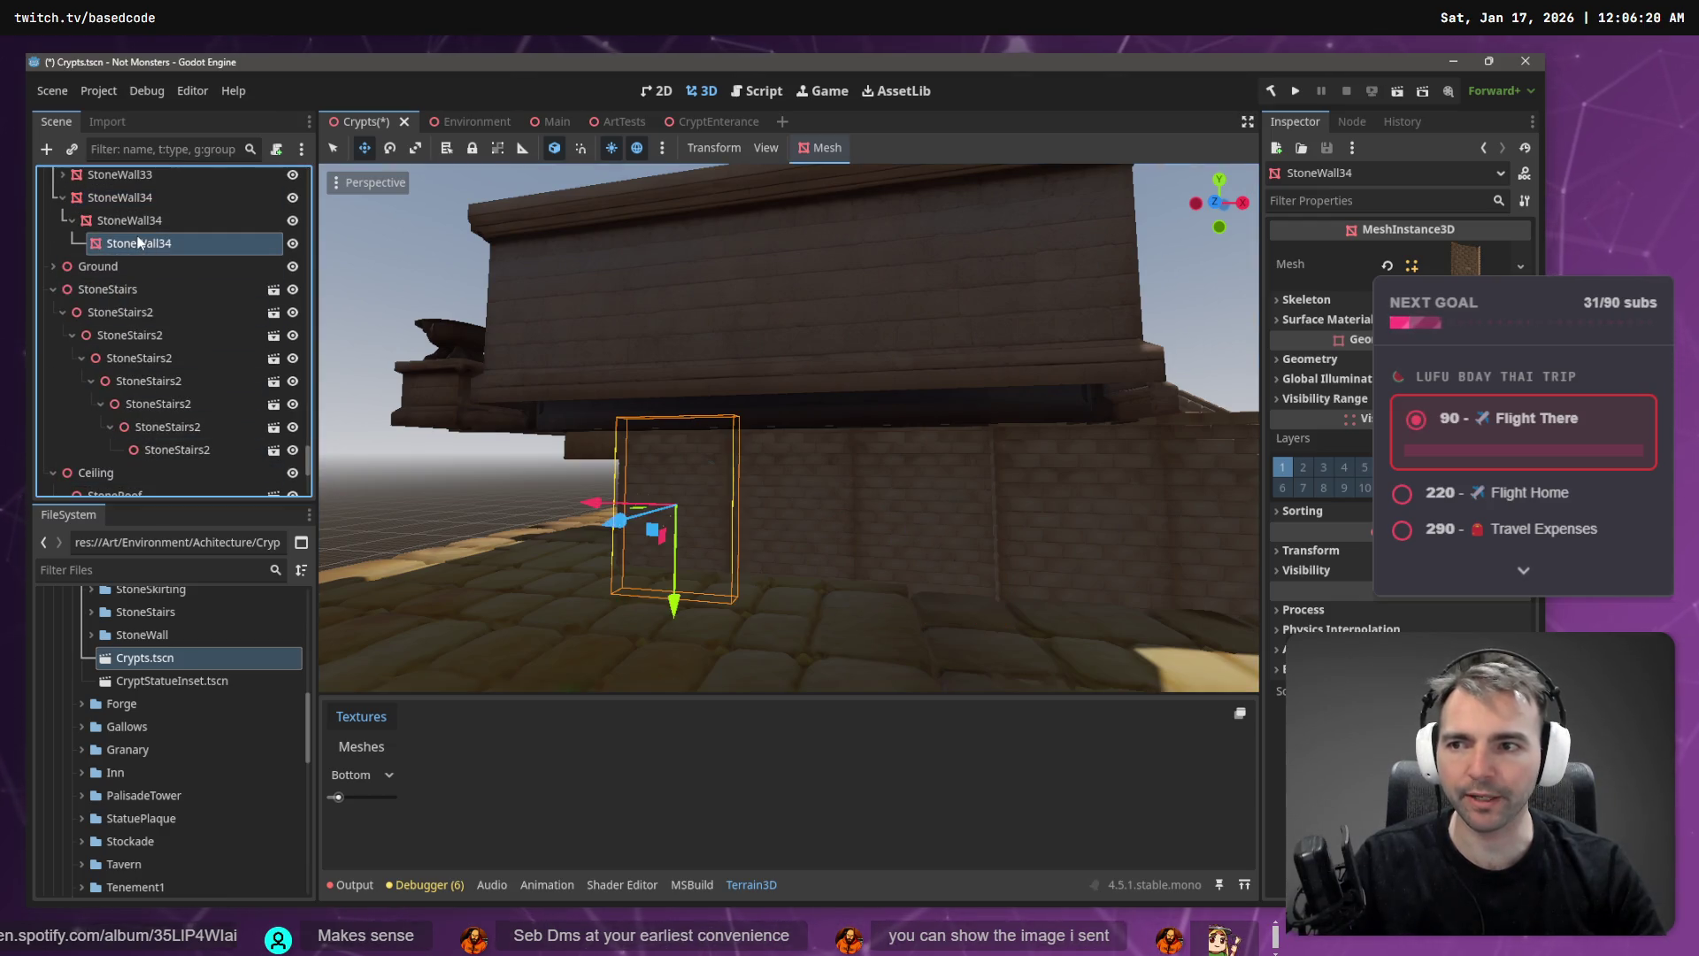
key(Down)
drag(867, 507, 867, 507)
drag(564, 452, 576, 444)
key(Delete)
key(ctrl+s)
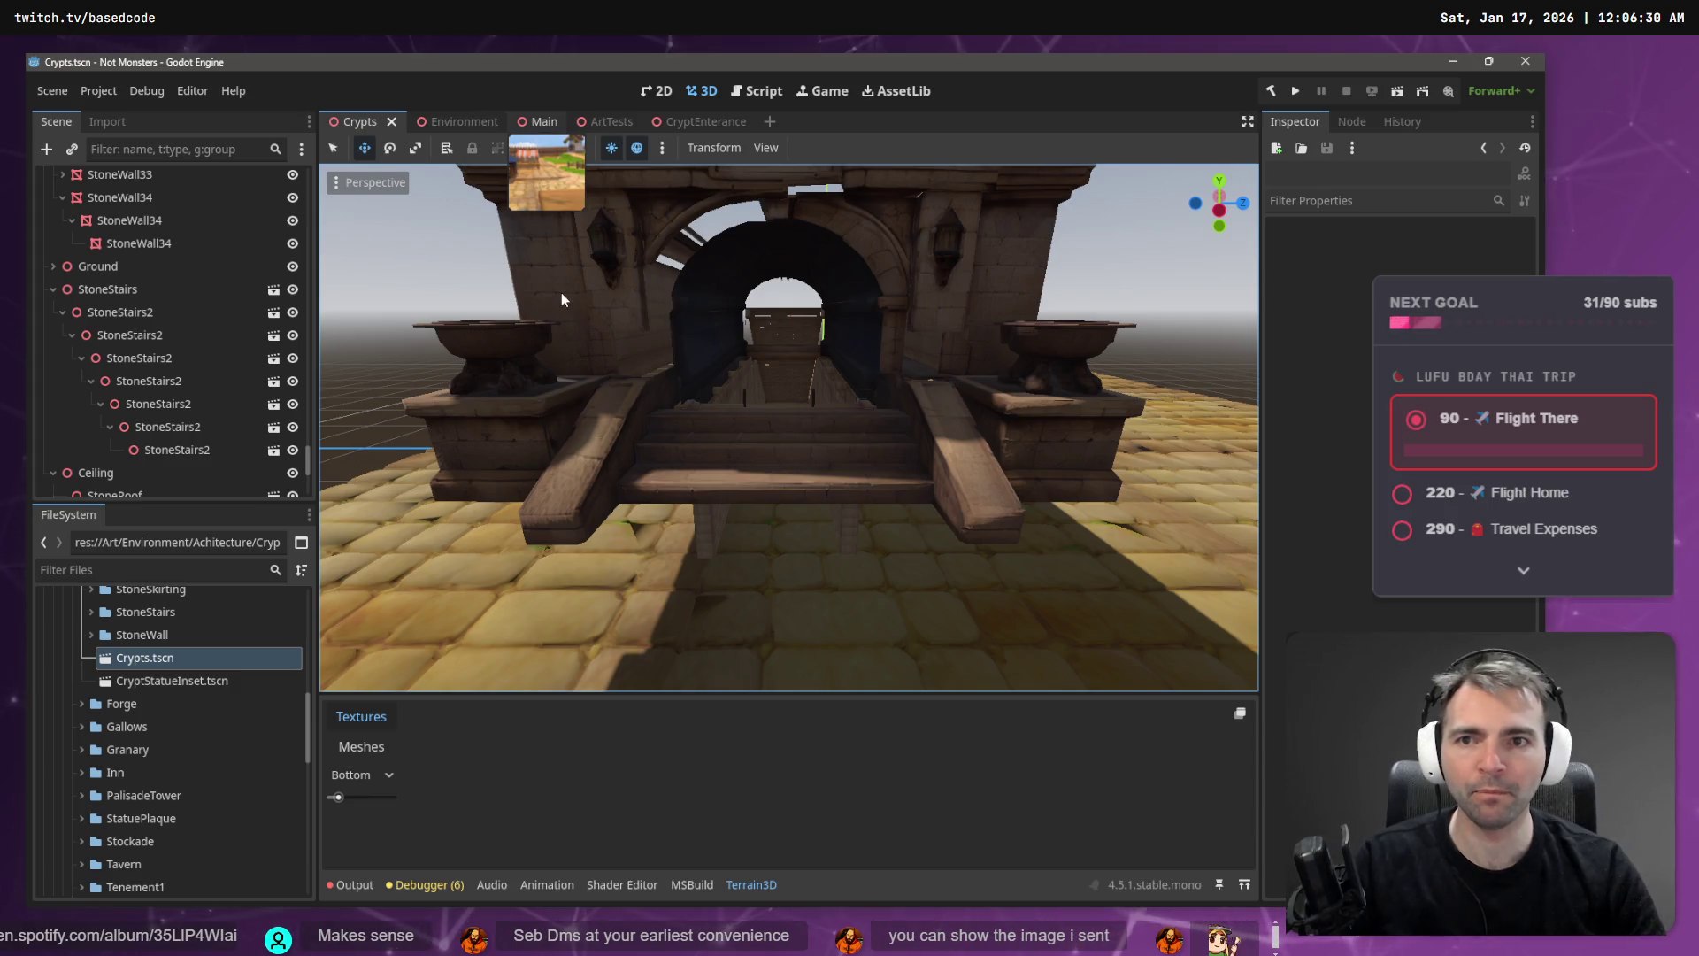
- Switch to the Main scene and run the project with F5
click(534, 129)
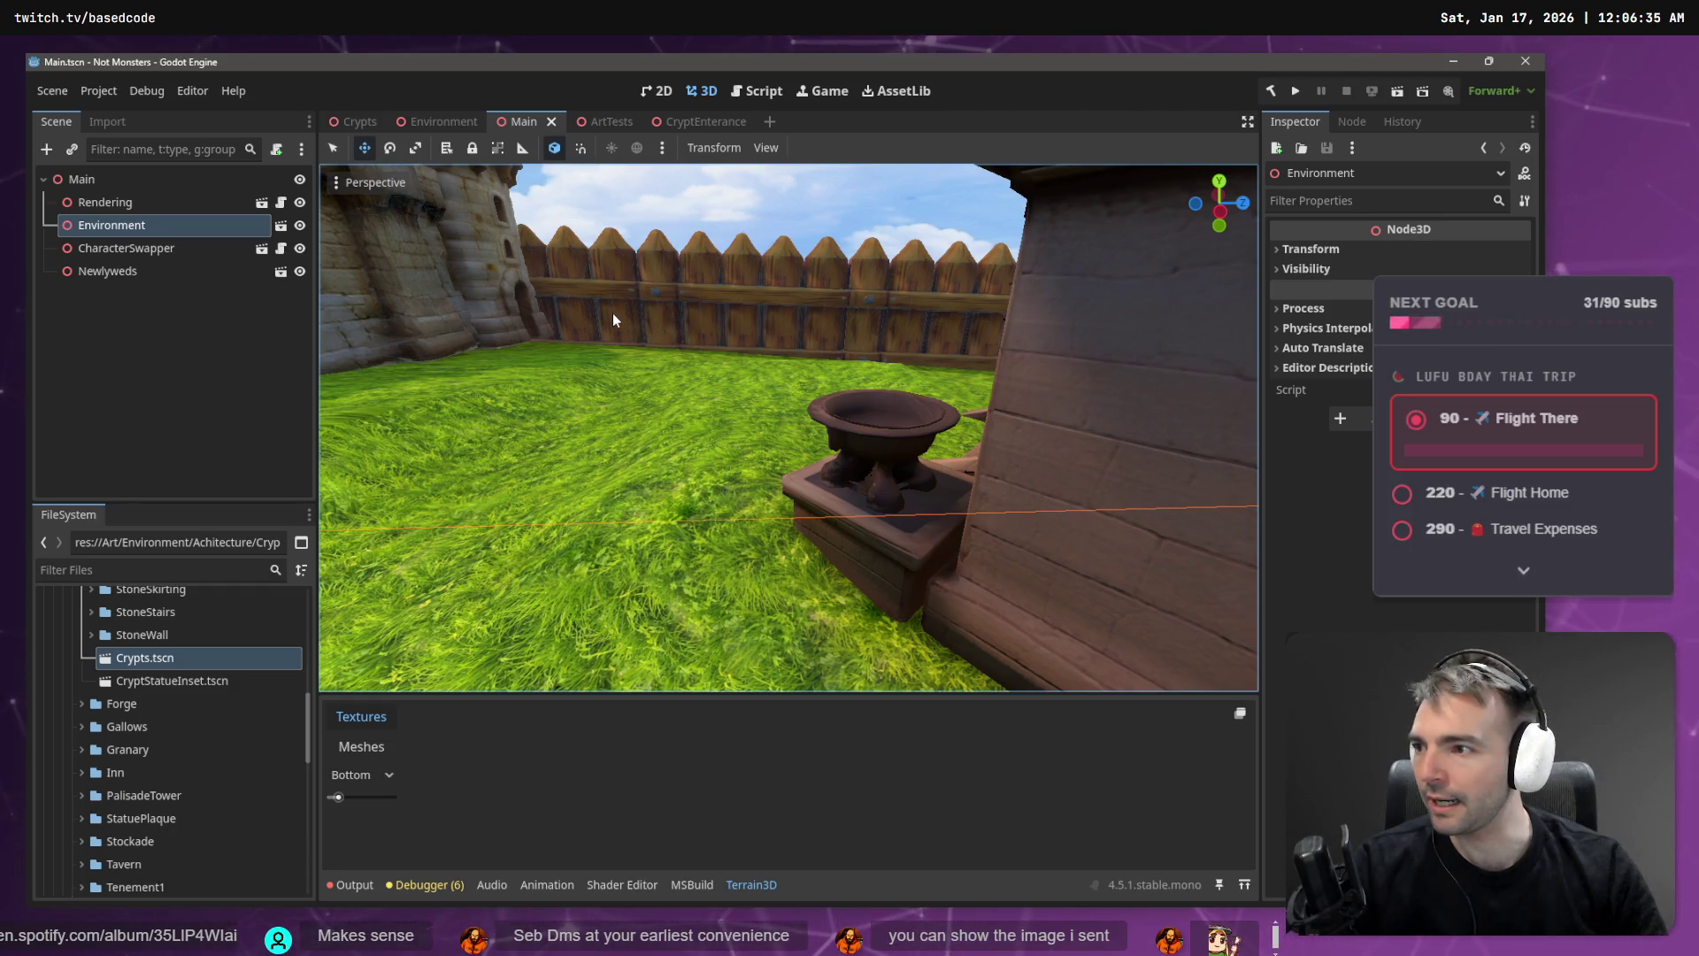
key(F5)
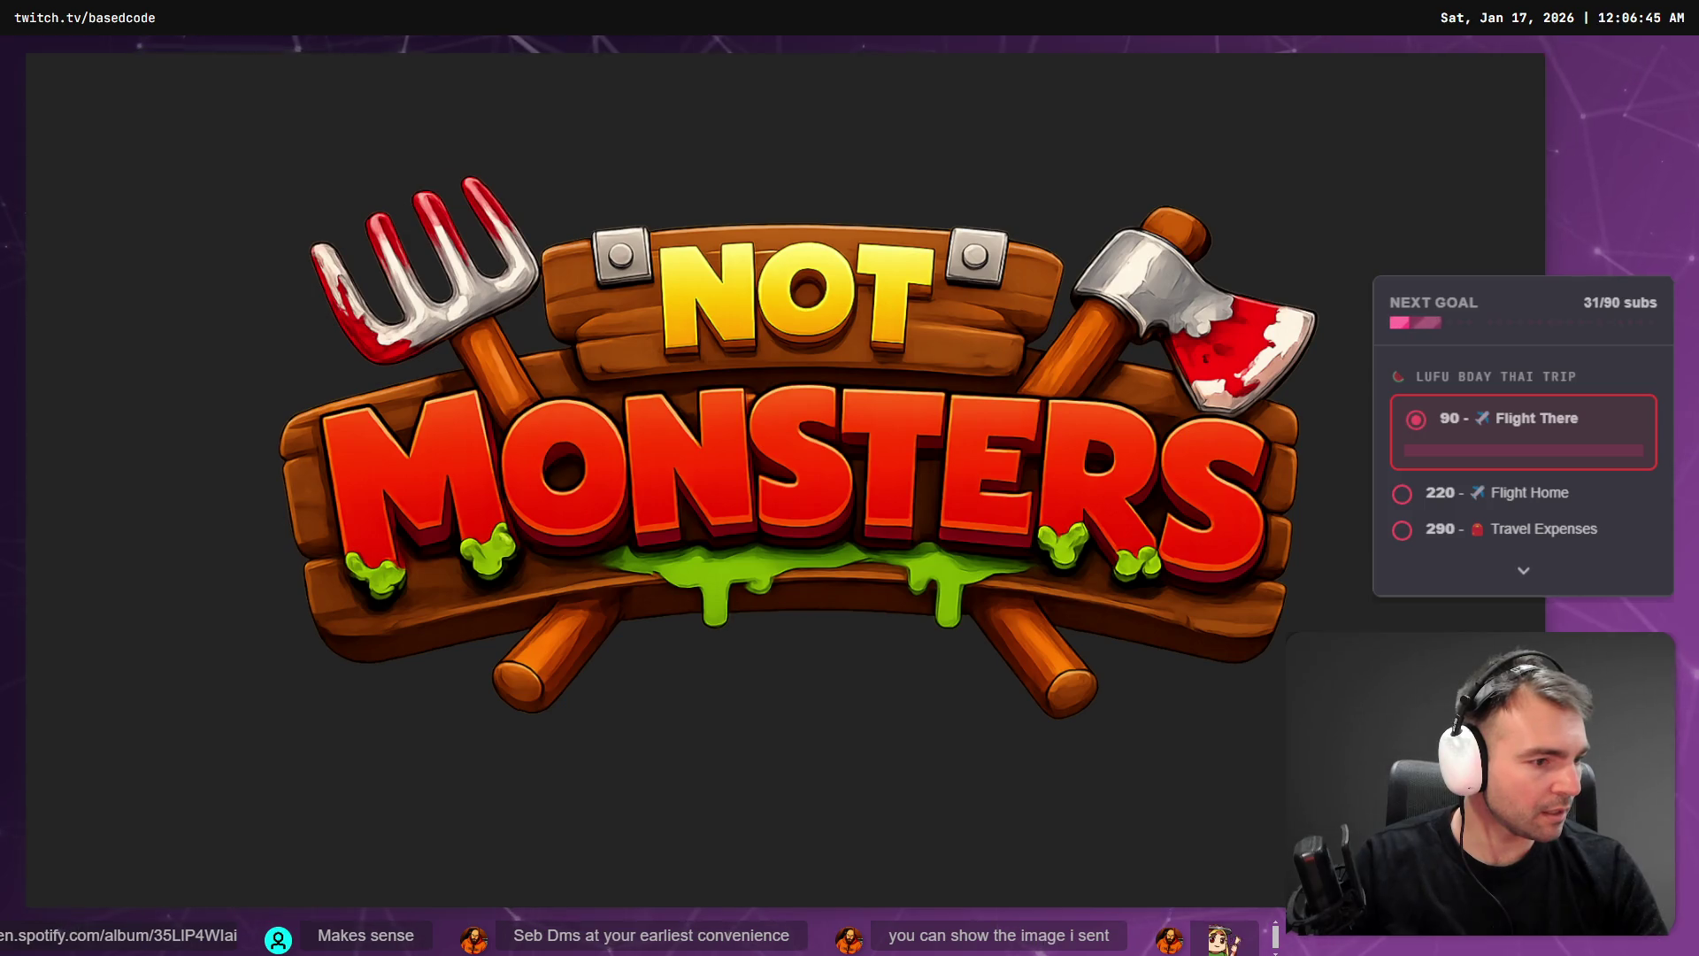
- Run the werewolf down the village street toward the castle gate, jumping once
key(d)
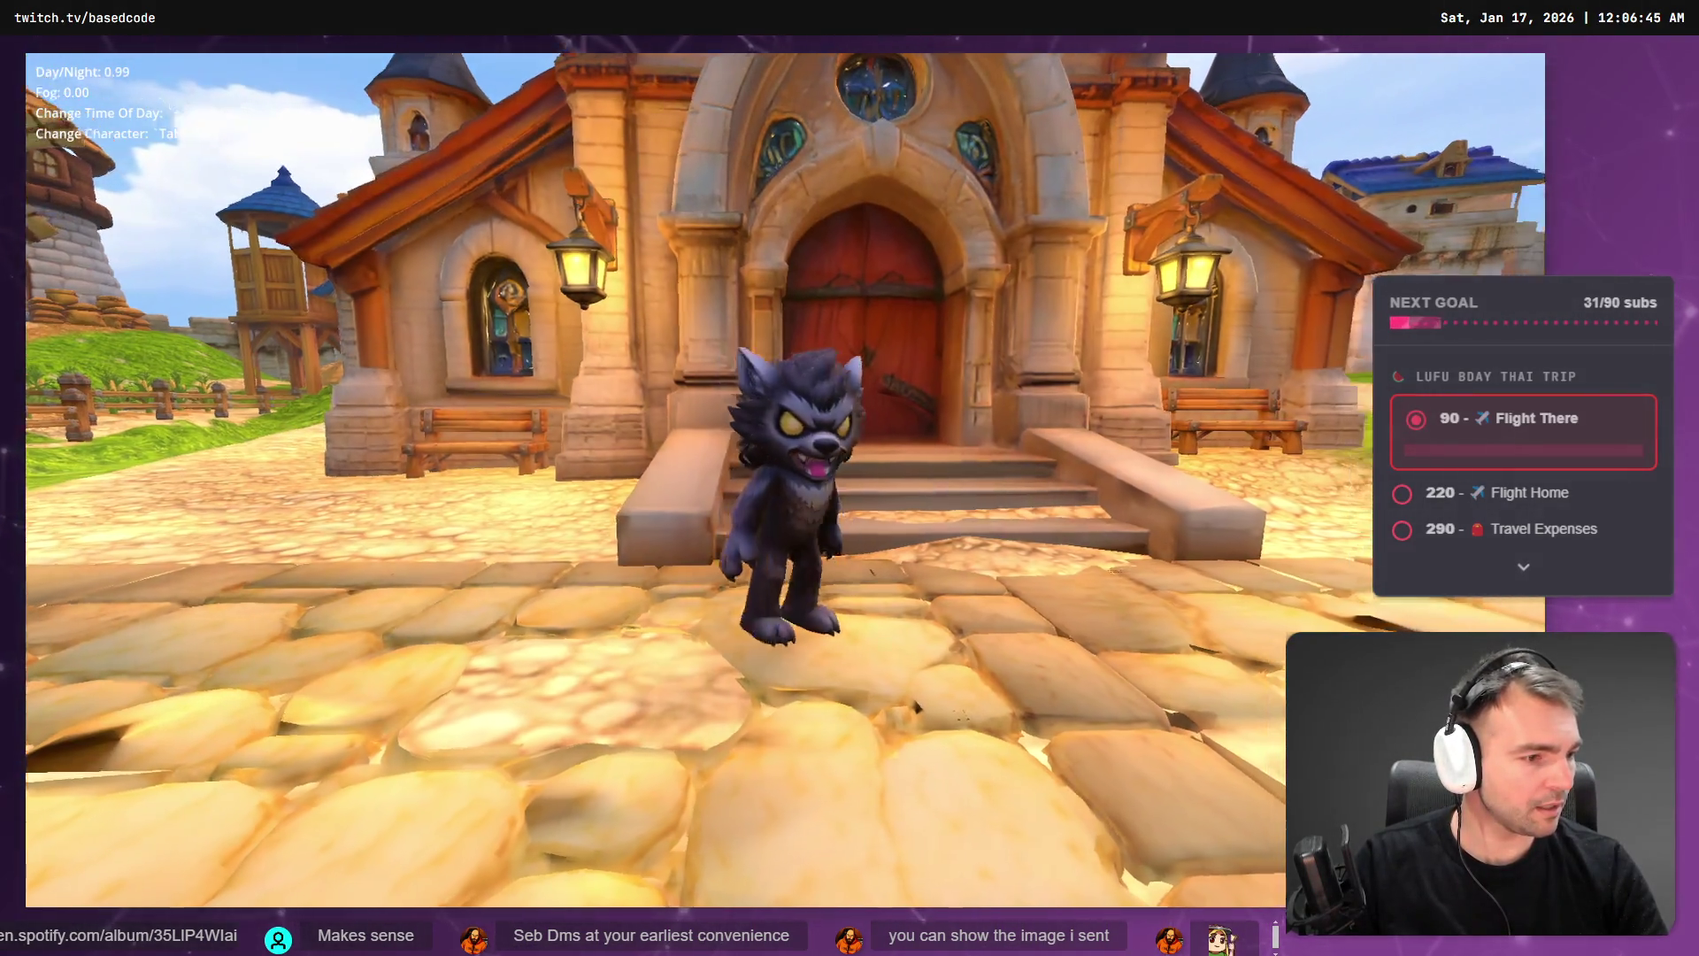
key(s)
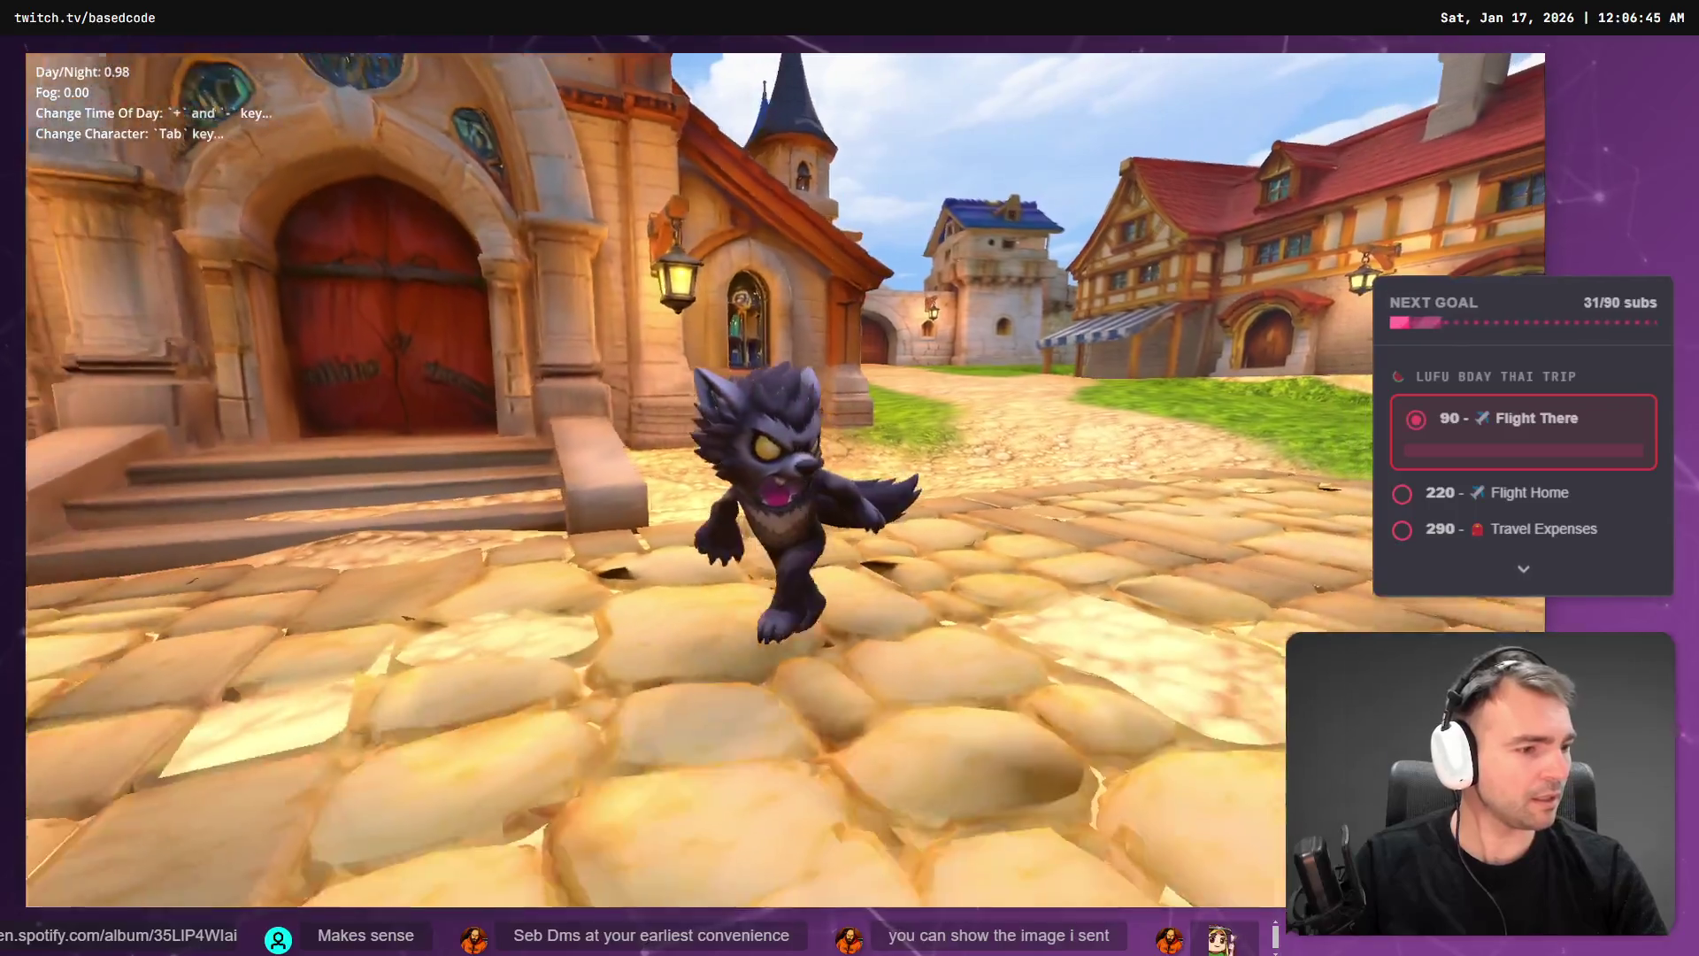
key(w)
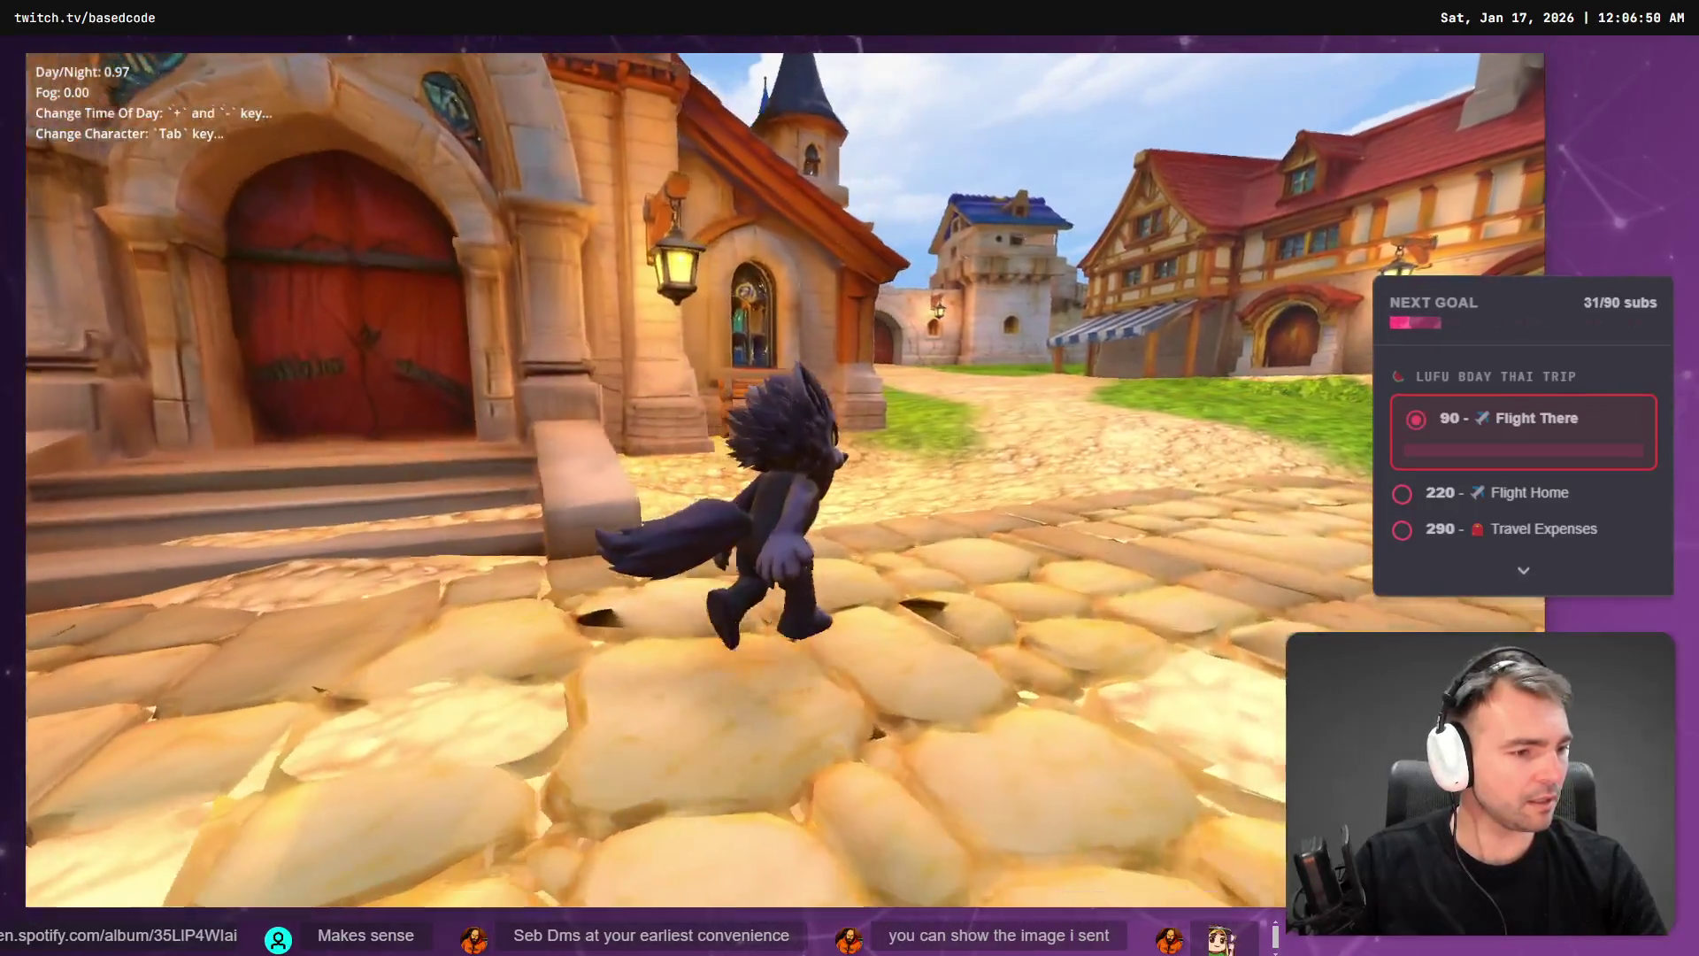
key(a)
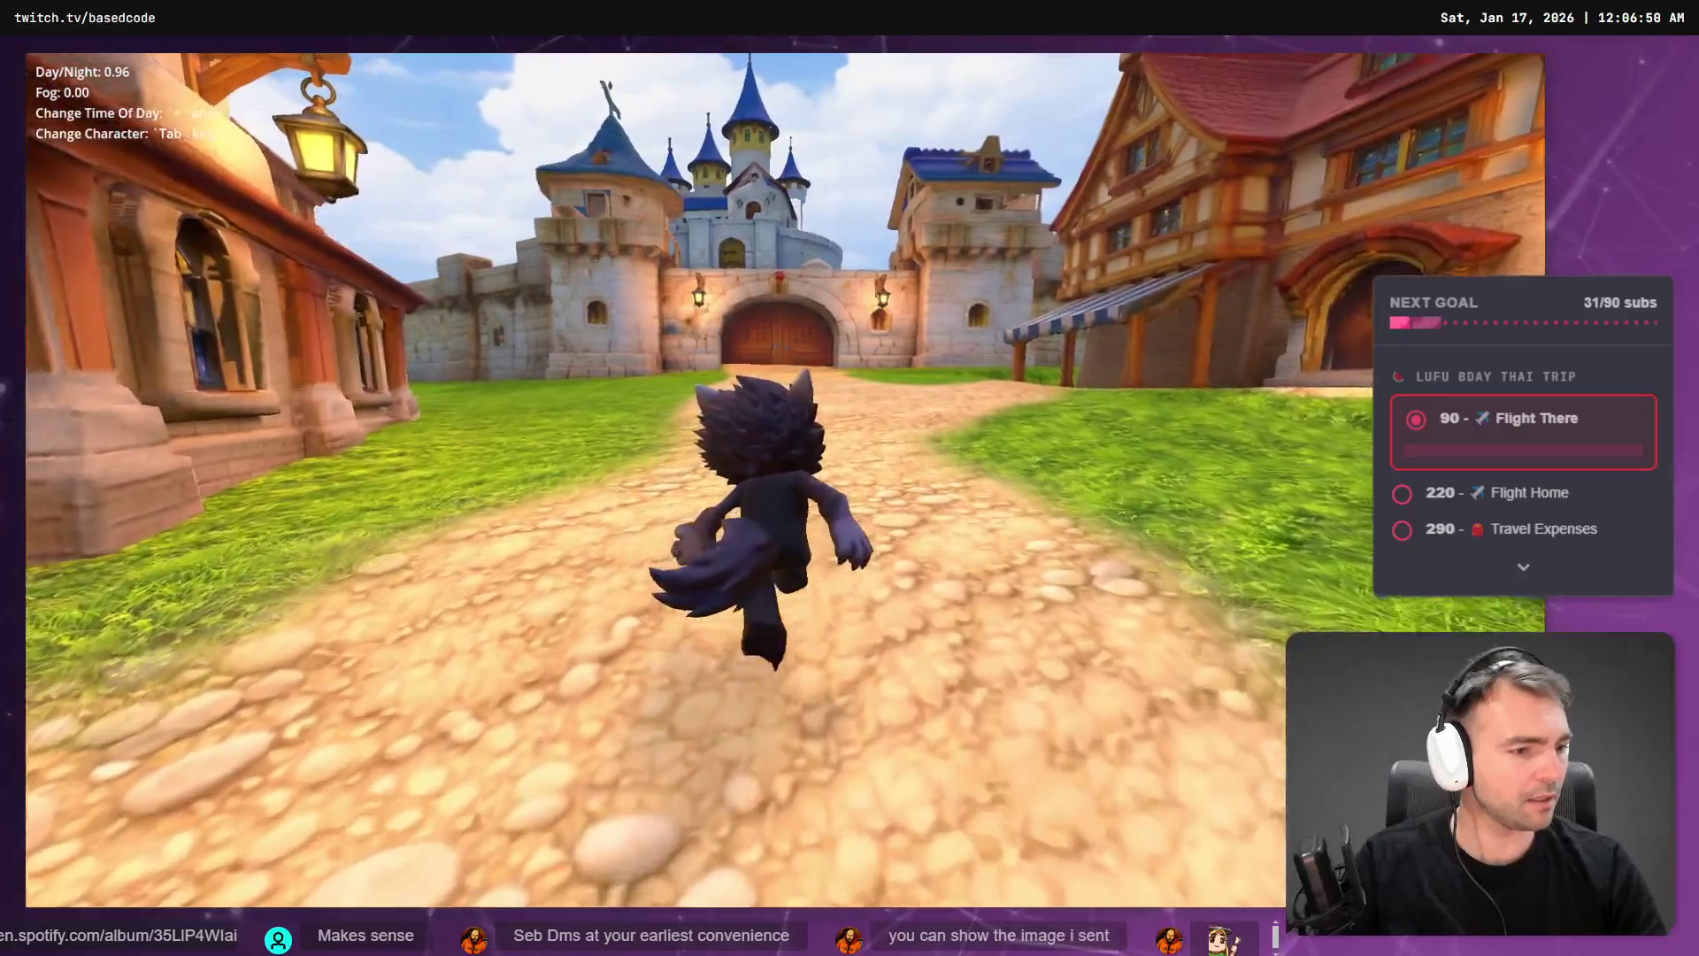
key(space)
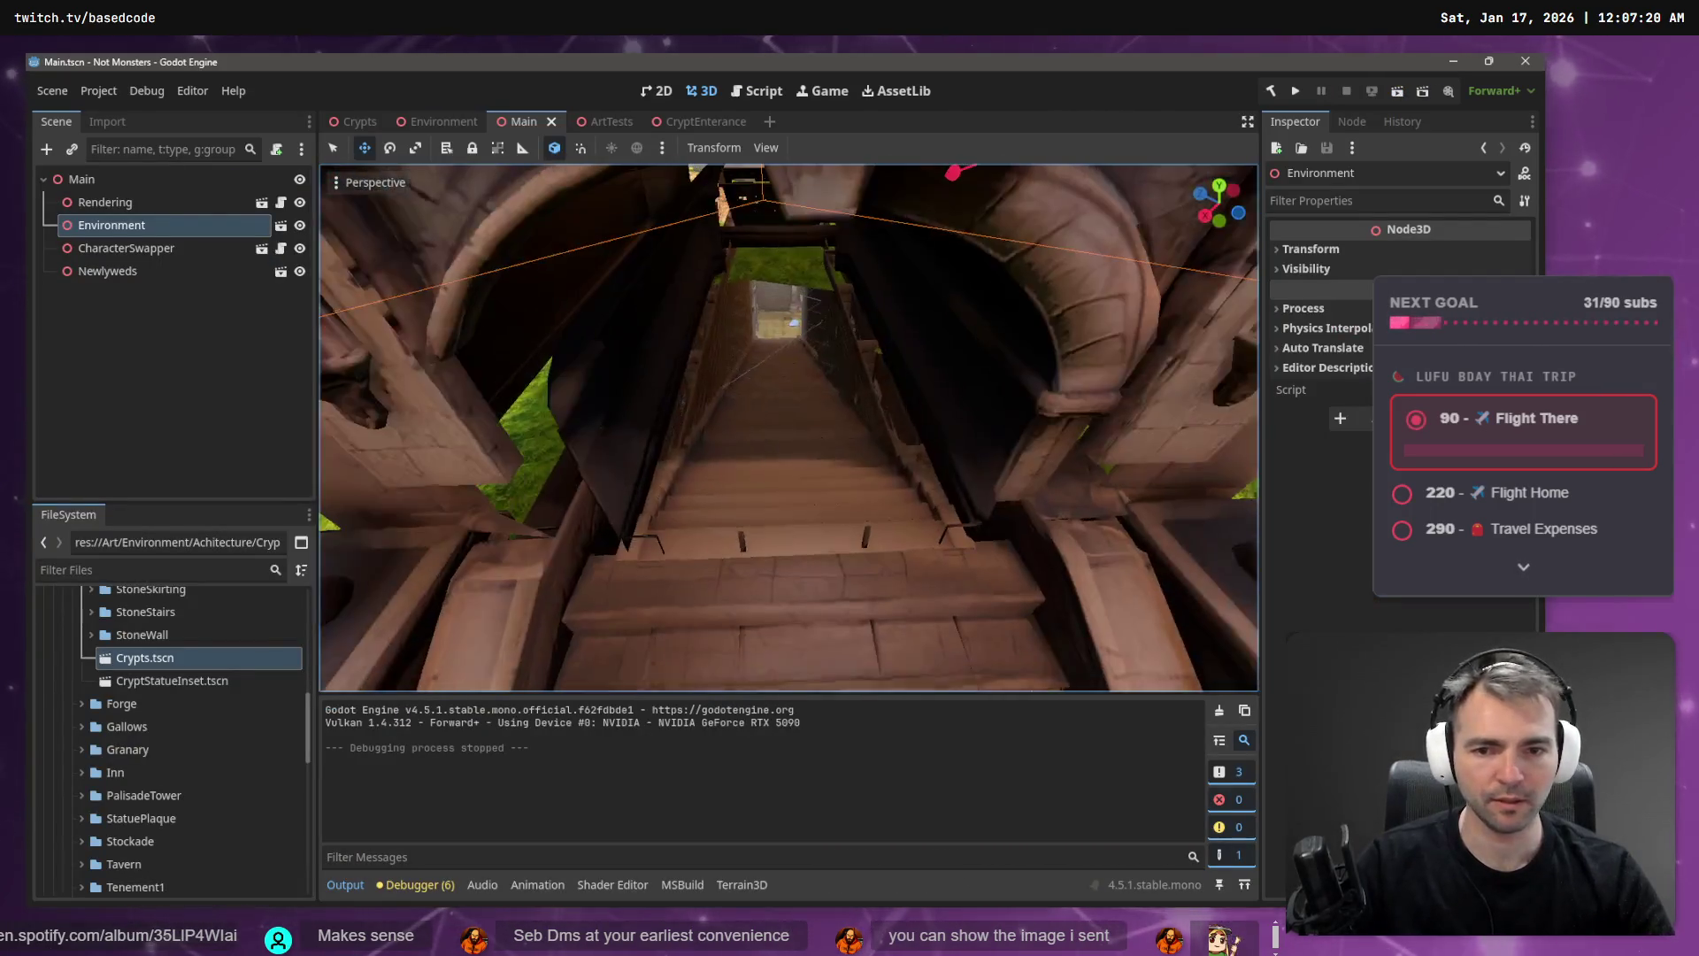
- Undo an accidental move, then inspect and close the CryptEnterance scene
drag(744, 501, 750, 517)
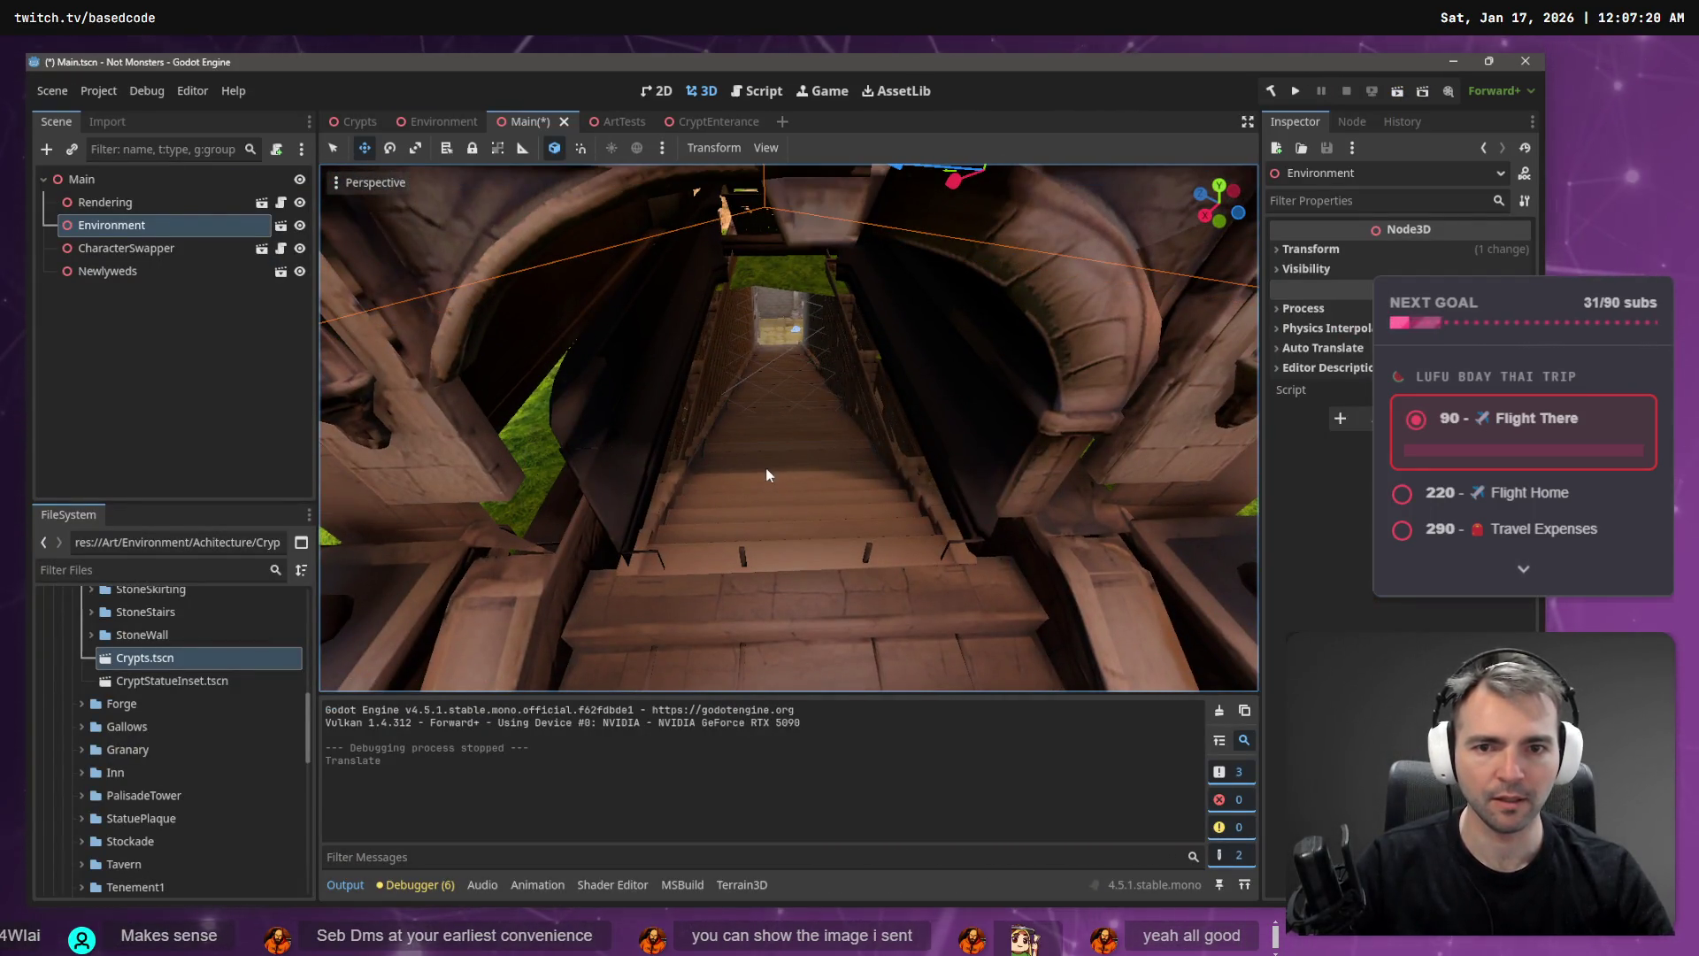
key(ctrl+z)
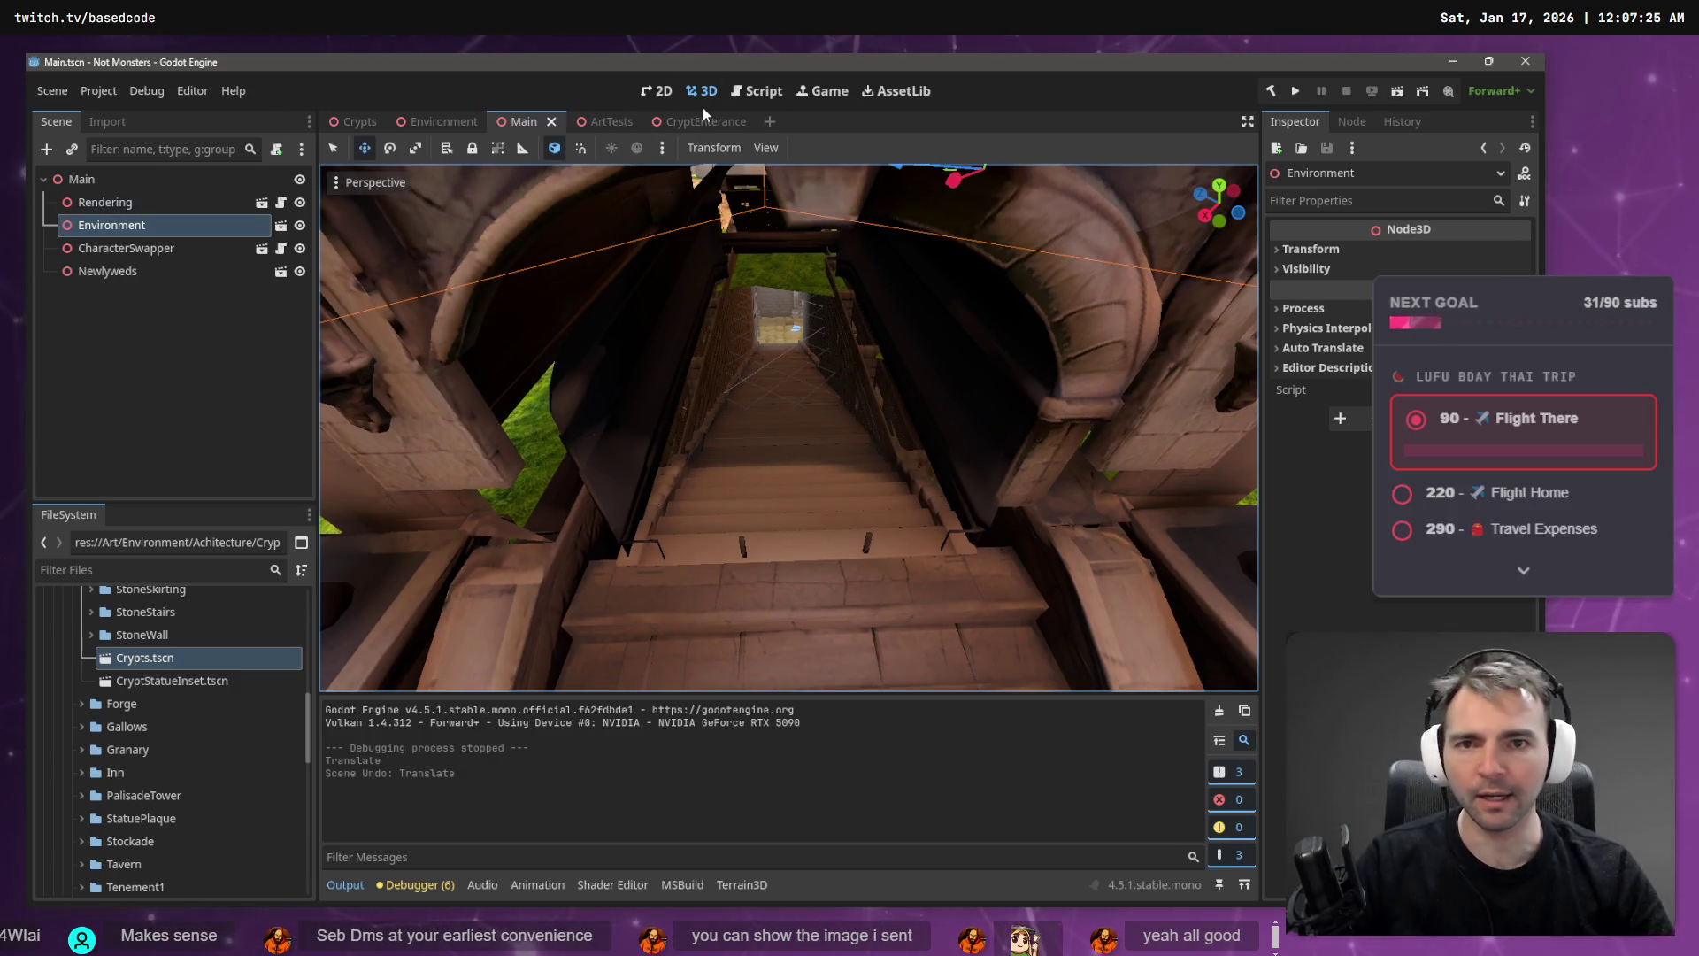
click(708, 121)
drag(826, 326, 767, 414)
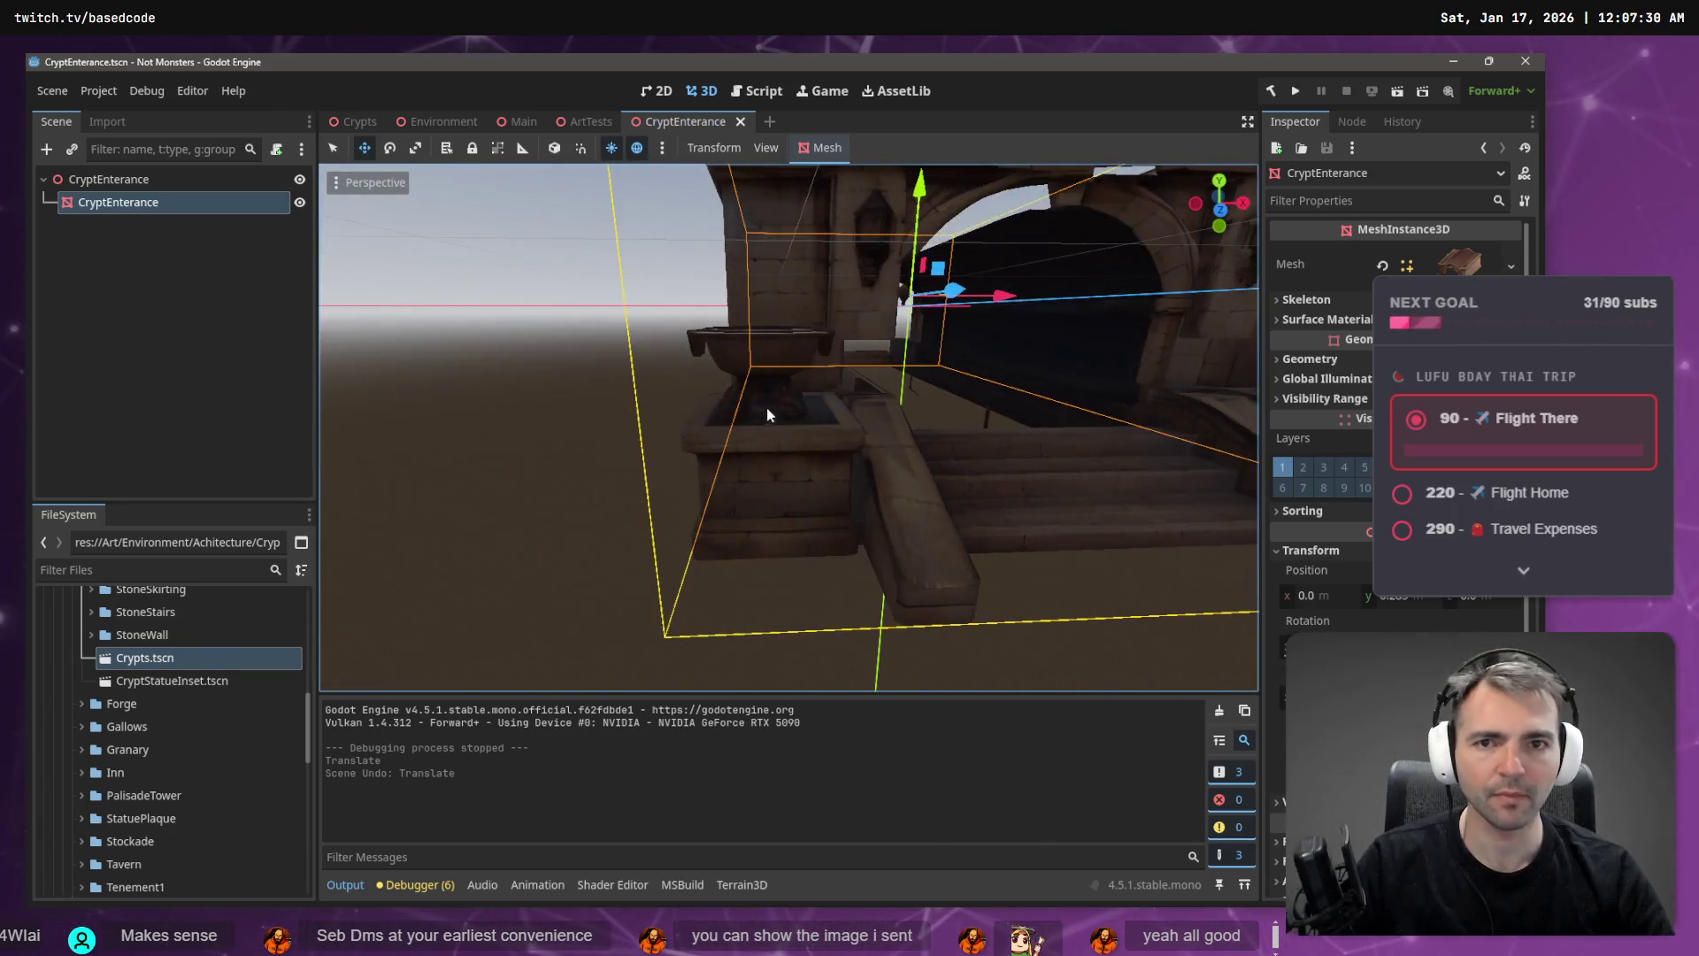
middle_click(656, 125)
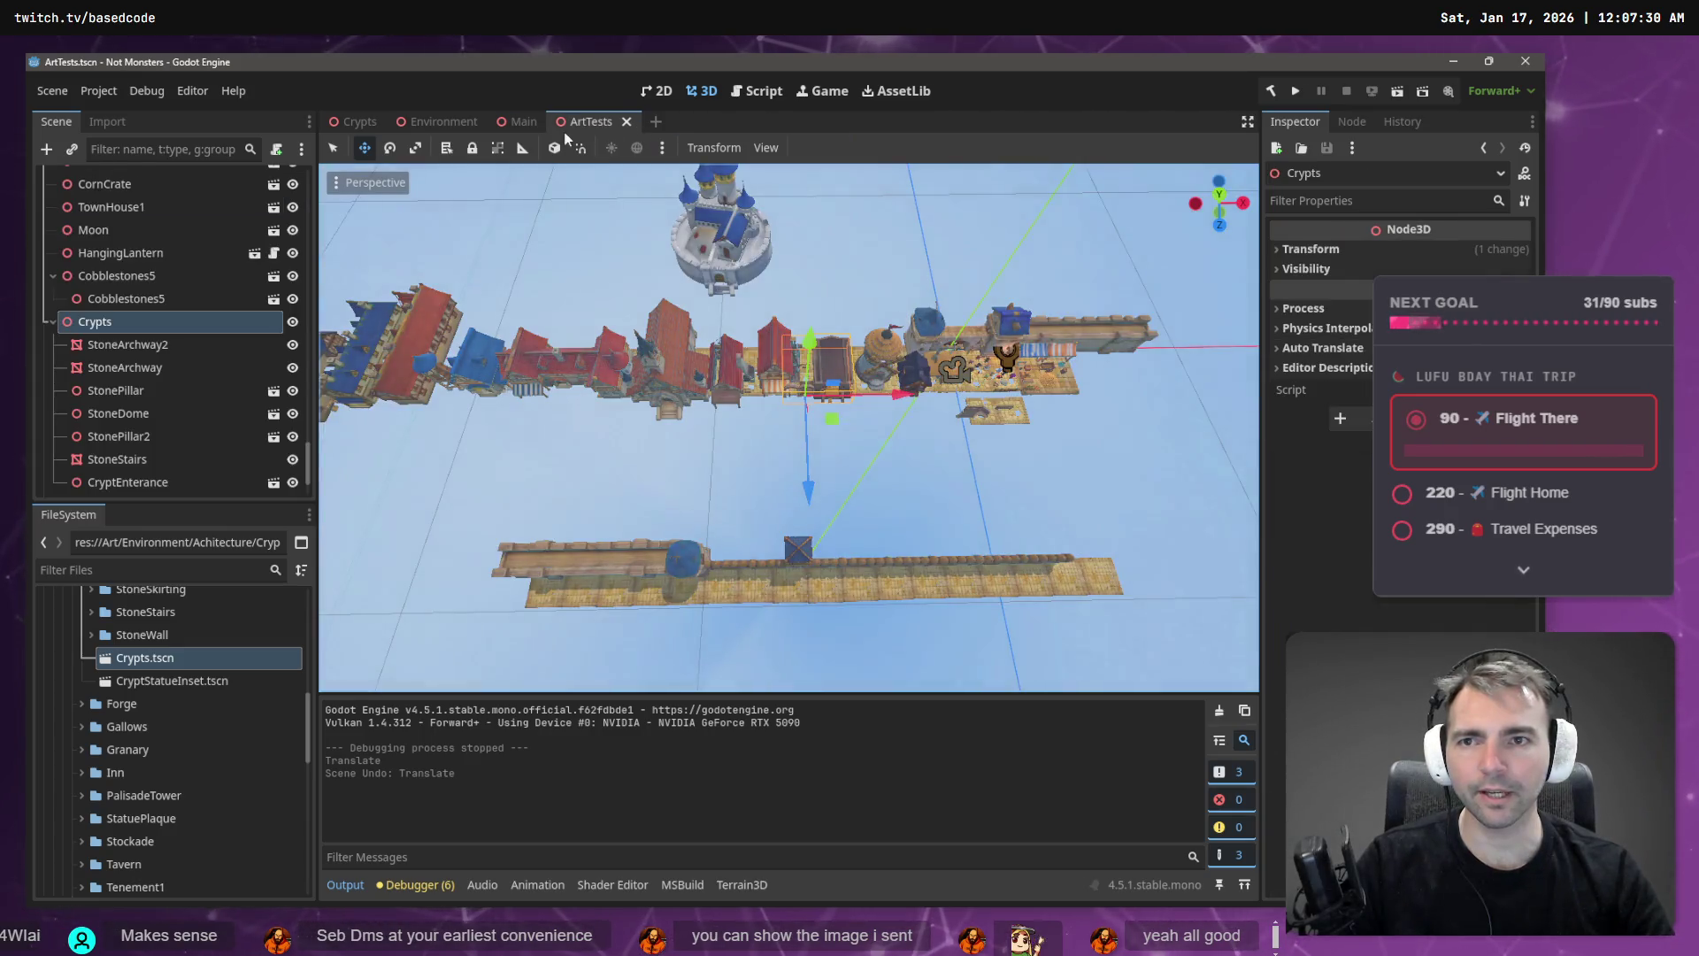
- Select the crypt in the Environment scene and open the Crypts scene for editing
click(426, 122)
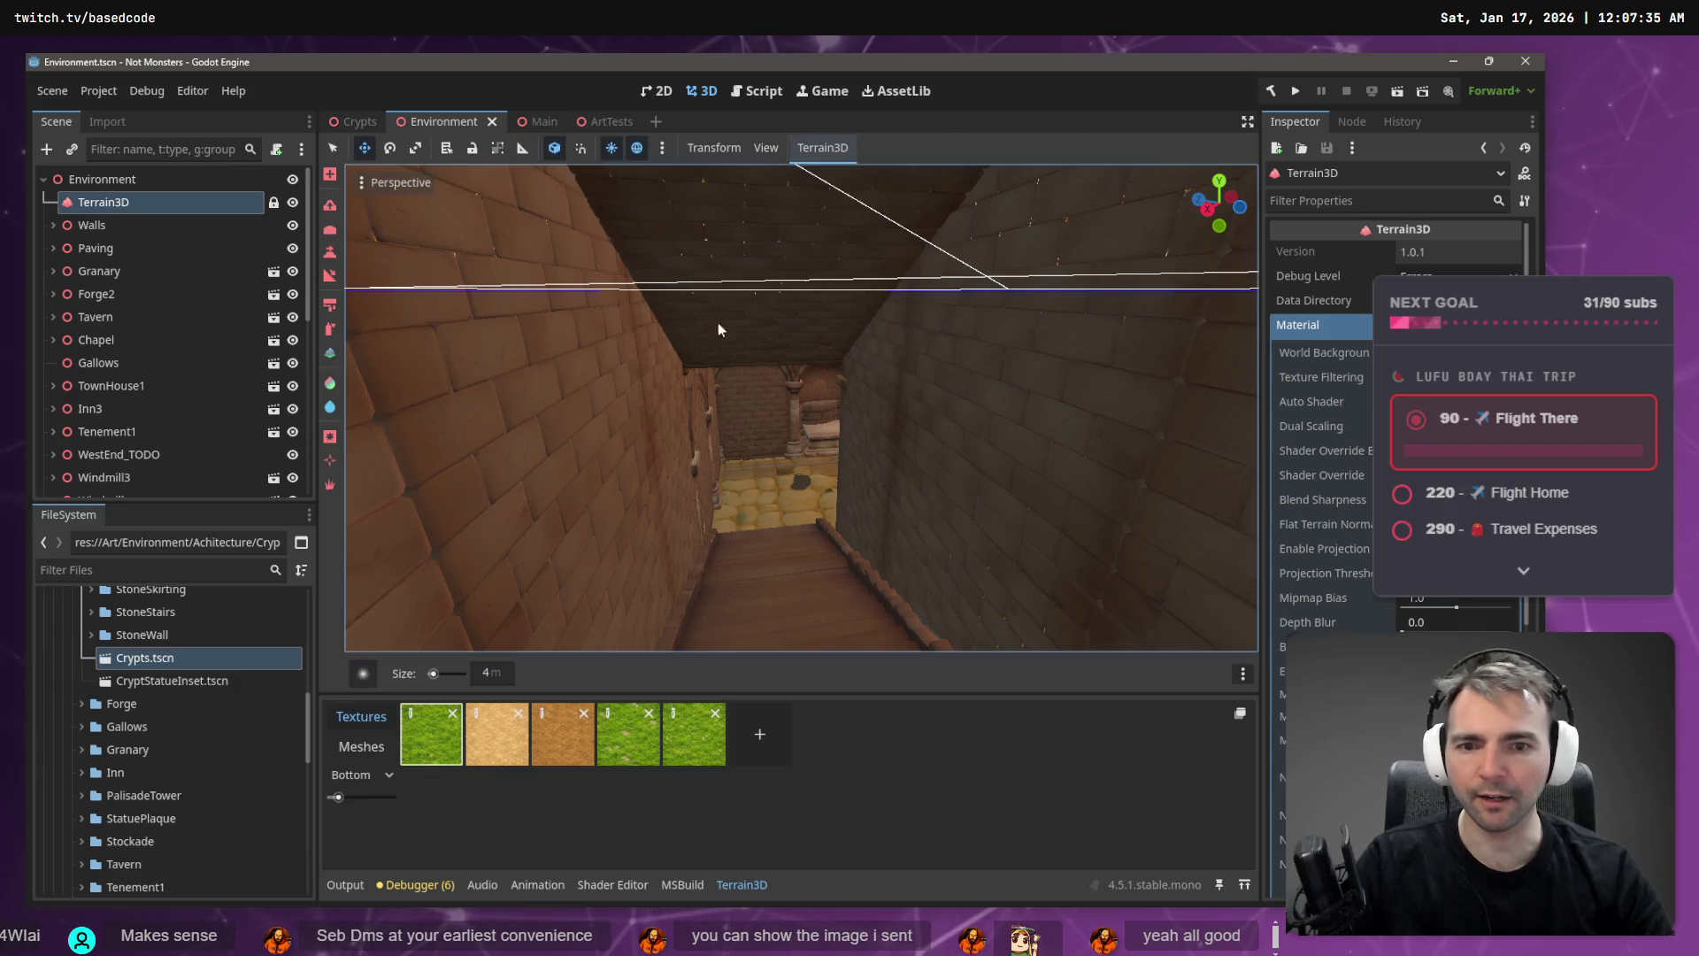
mouse_move(718, 324)
mouse_down()
mouse_move(799, 516)
mouse_move(776, 554)
mouse_move(549, 487)
mouse_move(667, 527)
mouse_move(619, 513)
mouse_up()
click(750, 470)
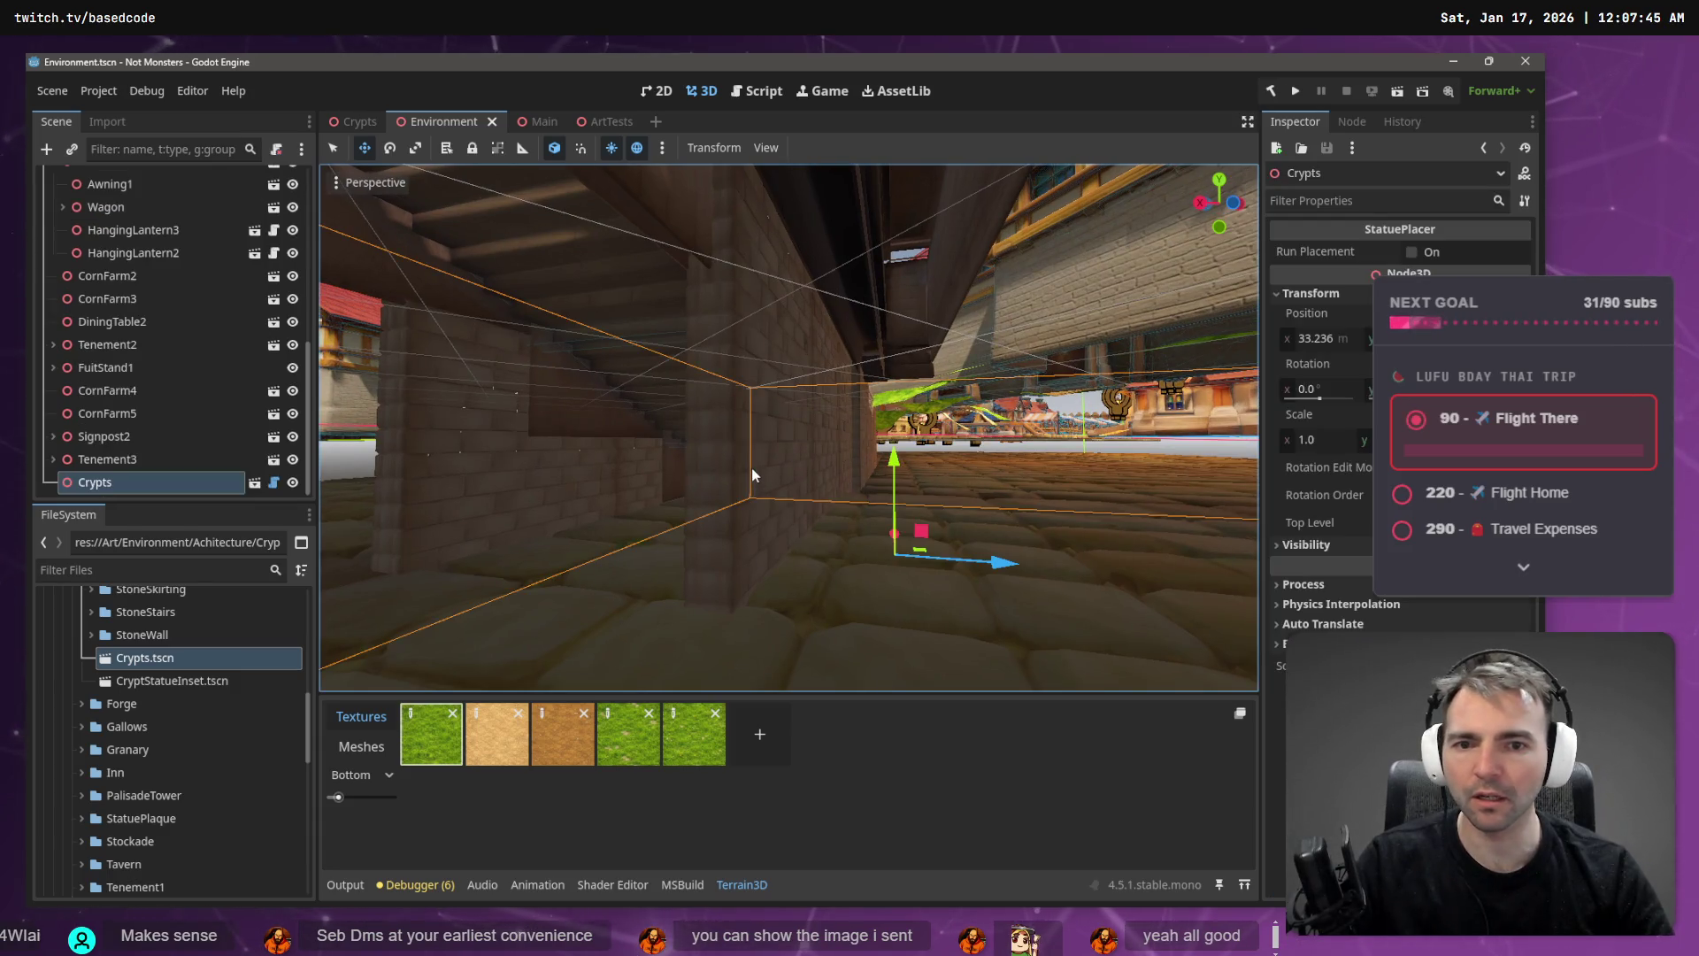
click(345, 124)
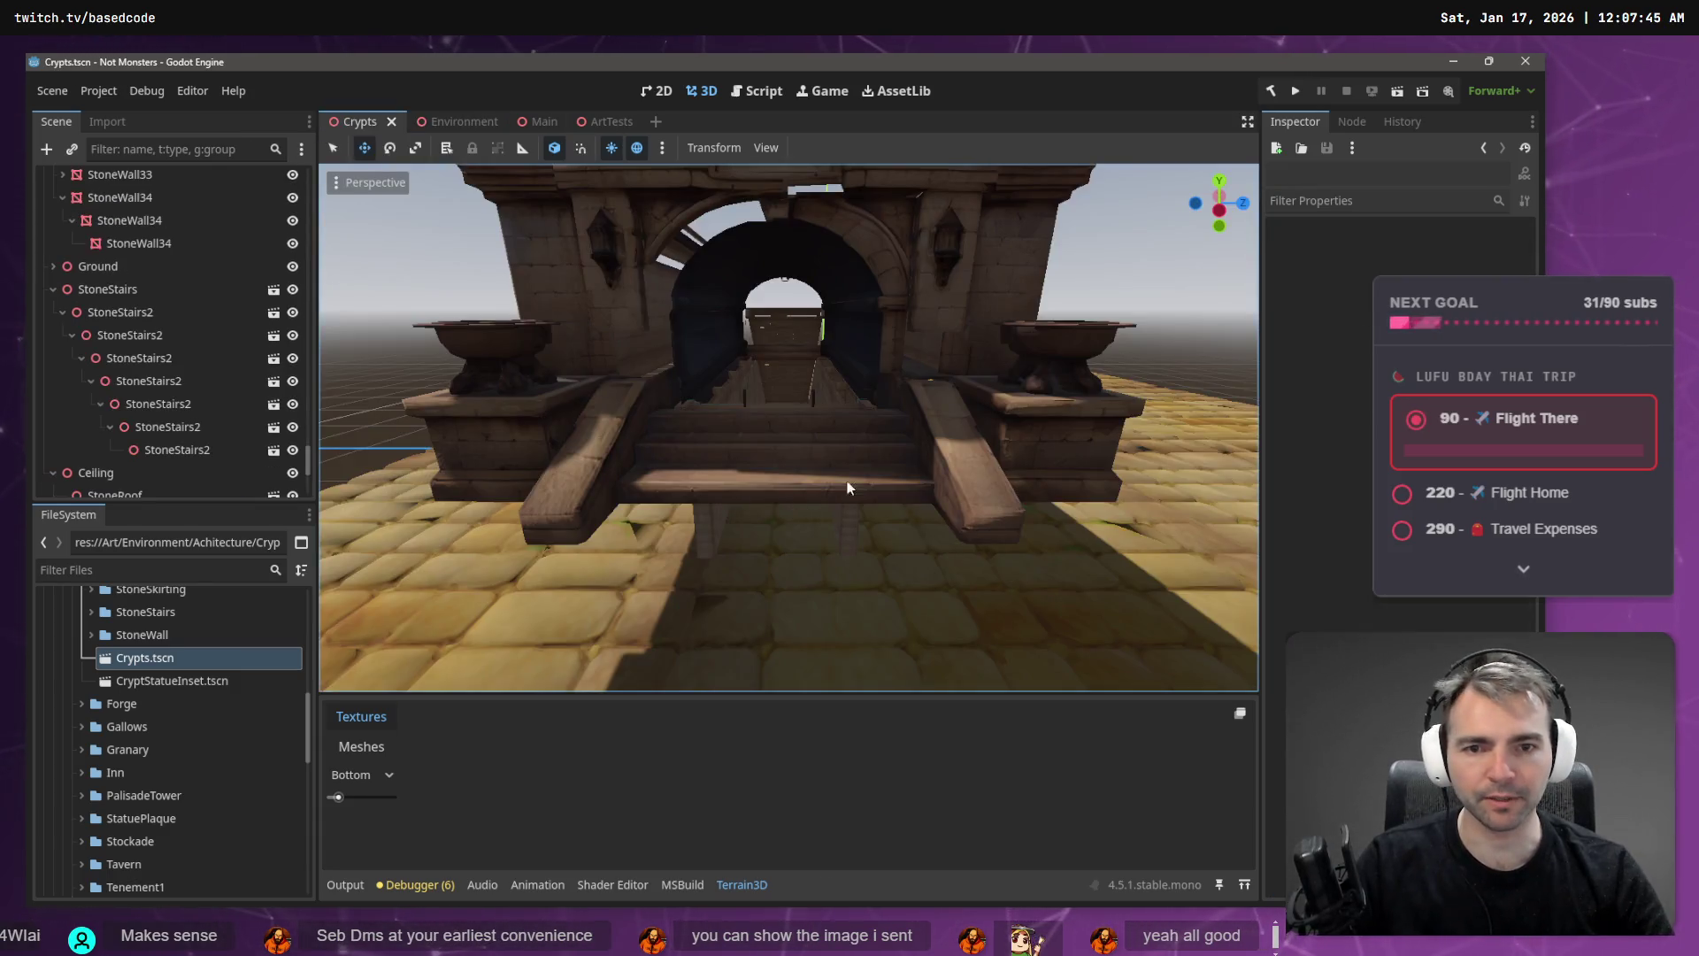
- Nudge StoneWall34 slightly to close the corridor gap and save the scene
key(w)
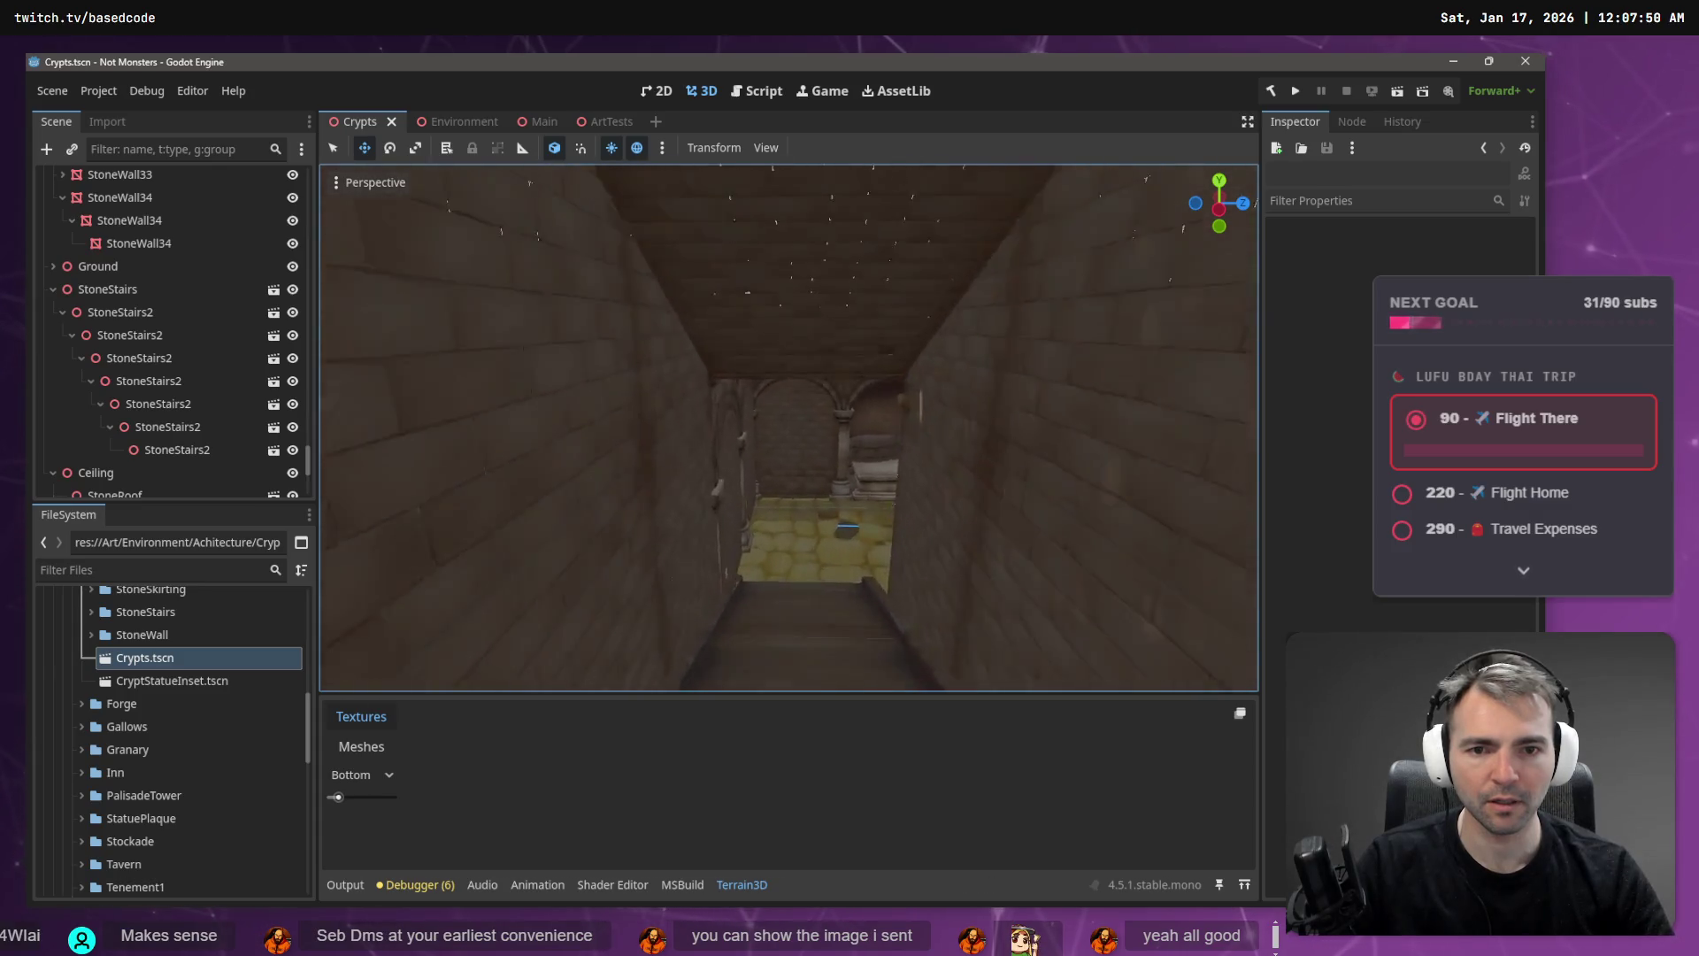
key(s)
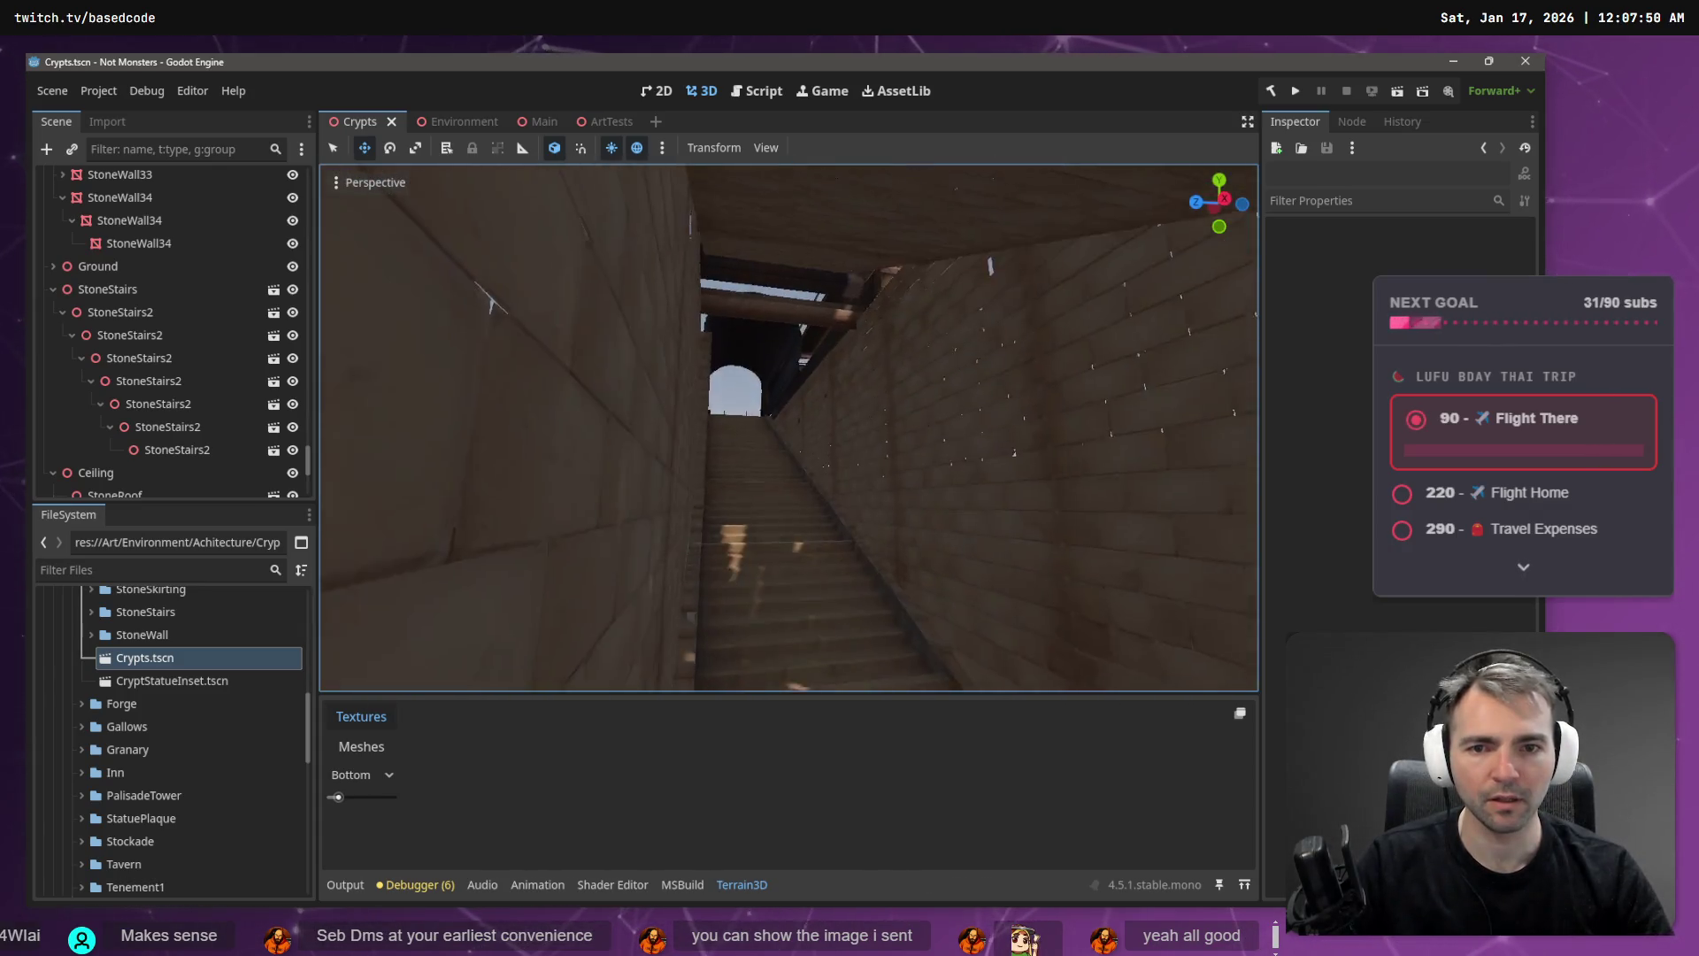
click(738, 453)
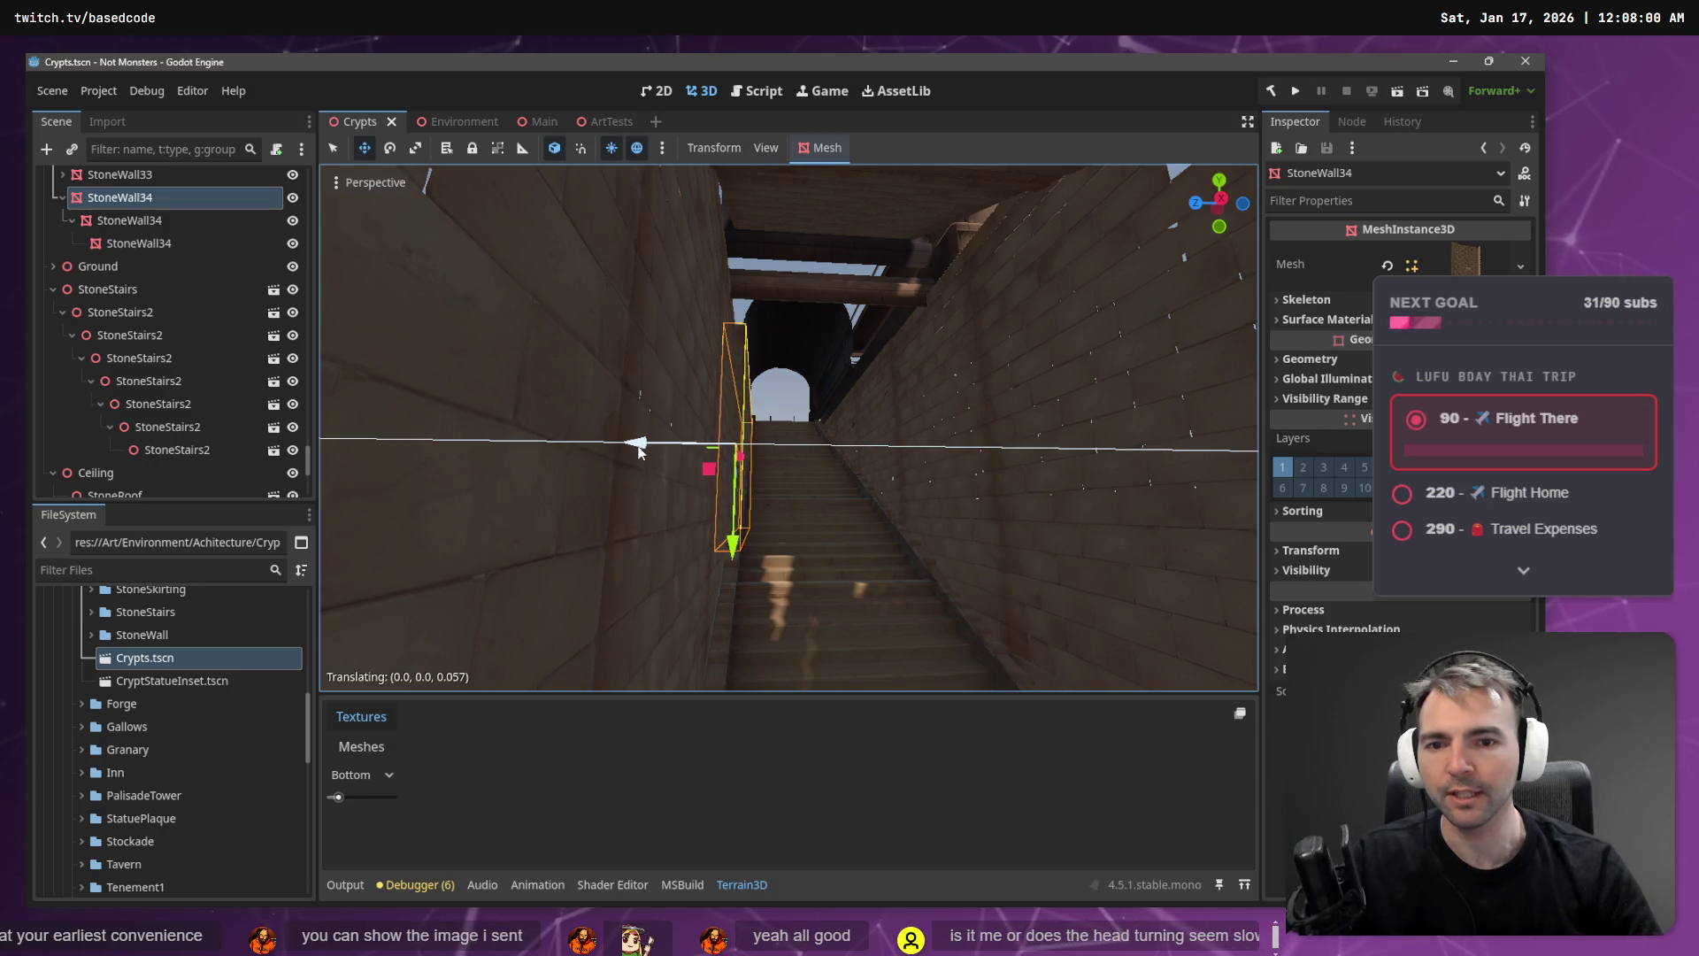
drag(638, 453, 646, 451)
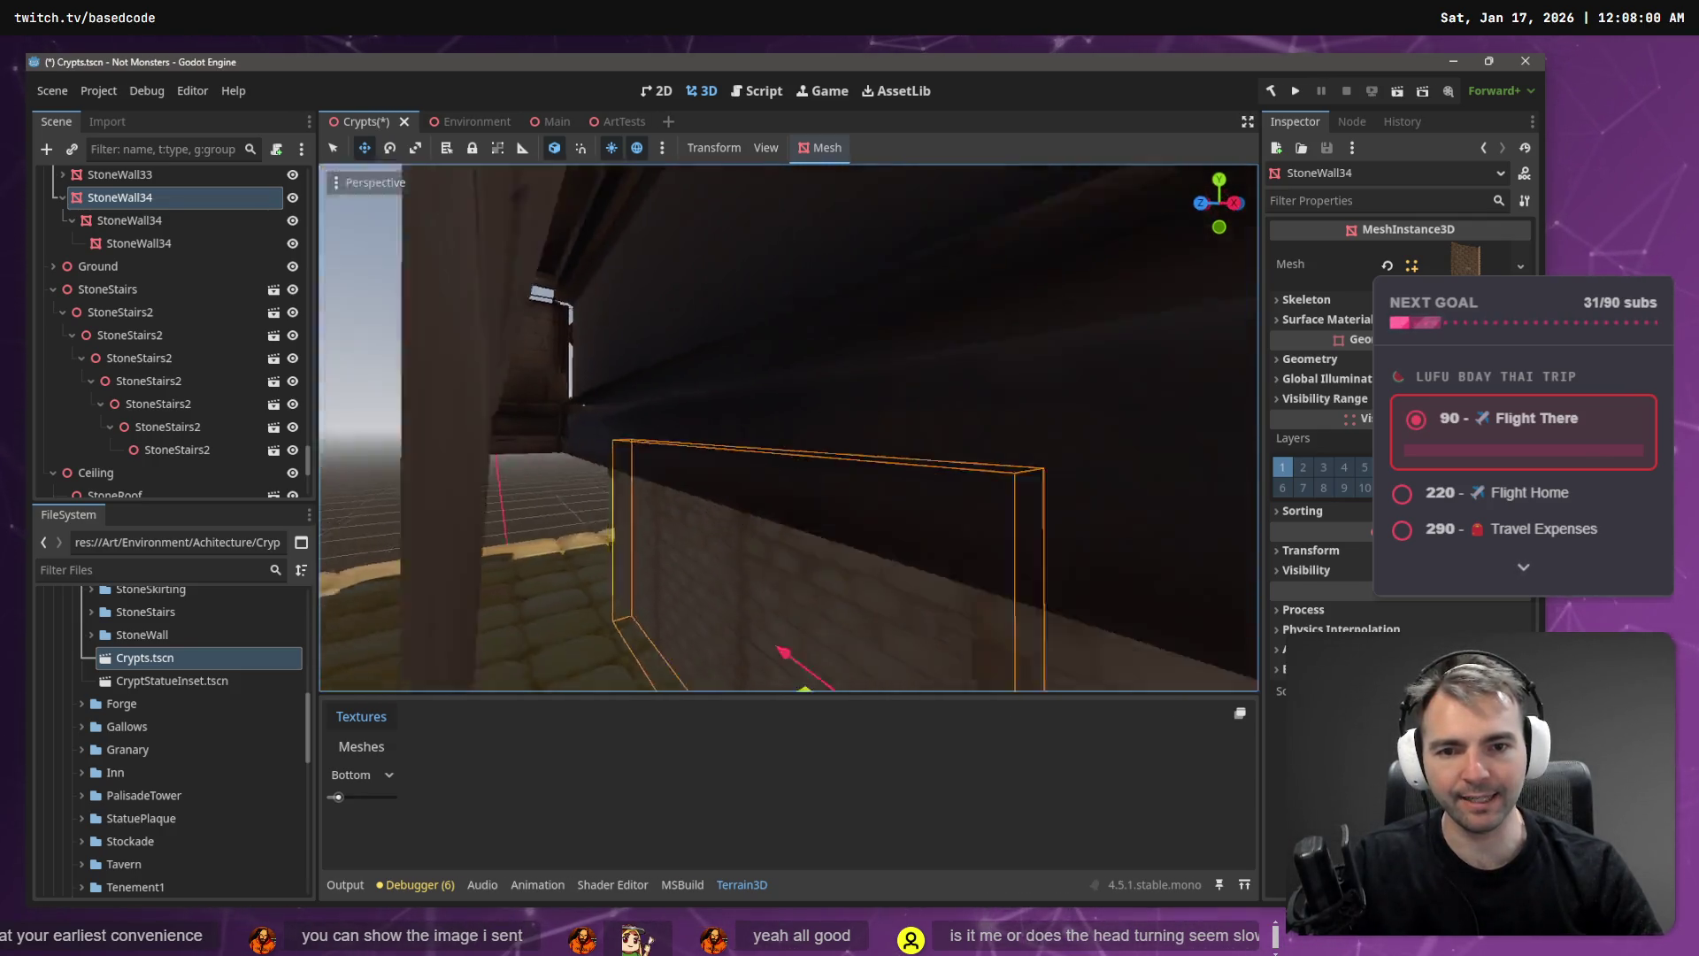
key(a)
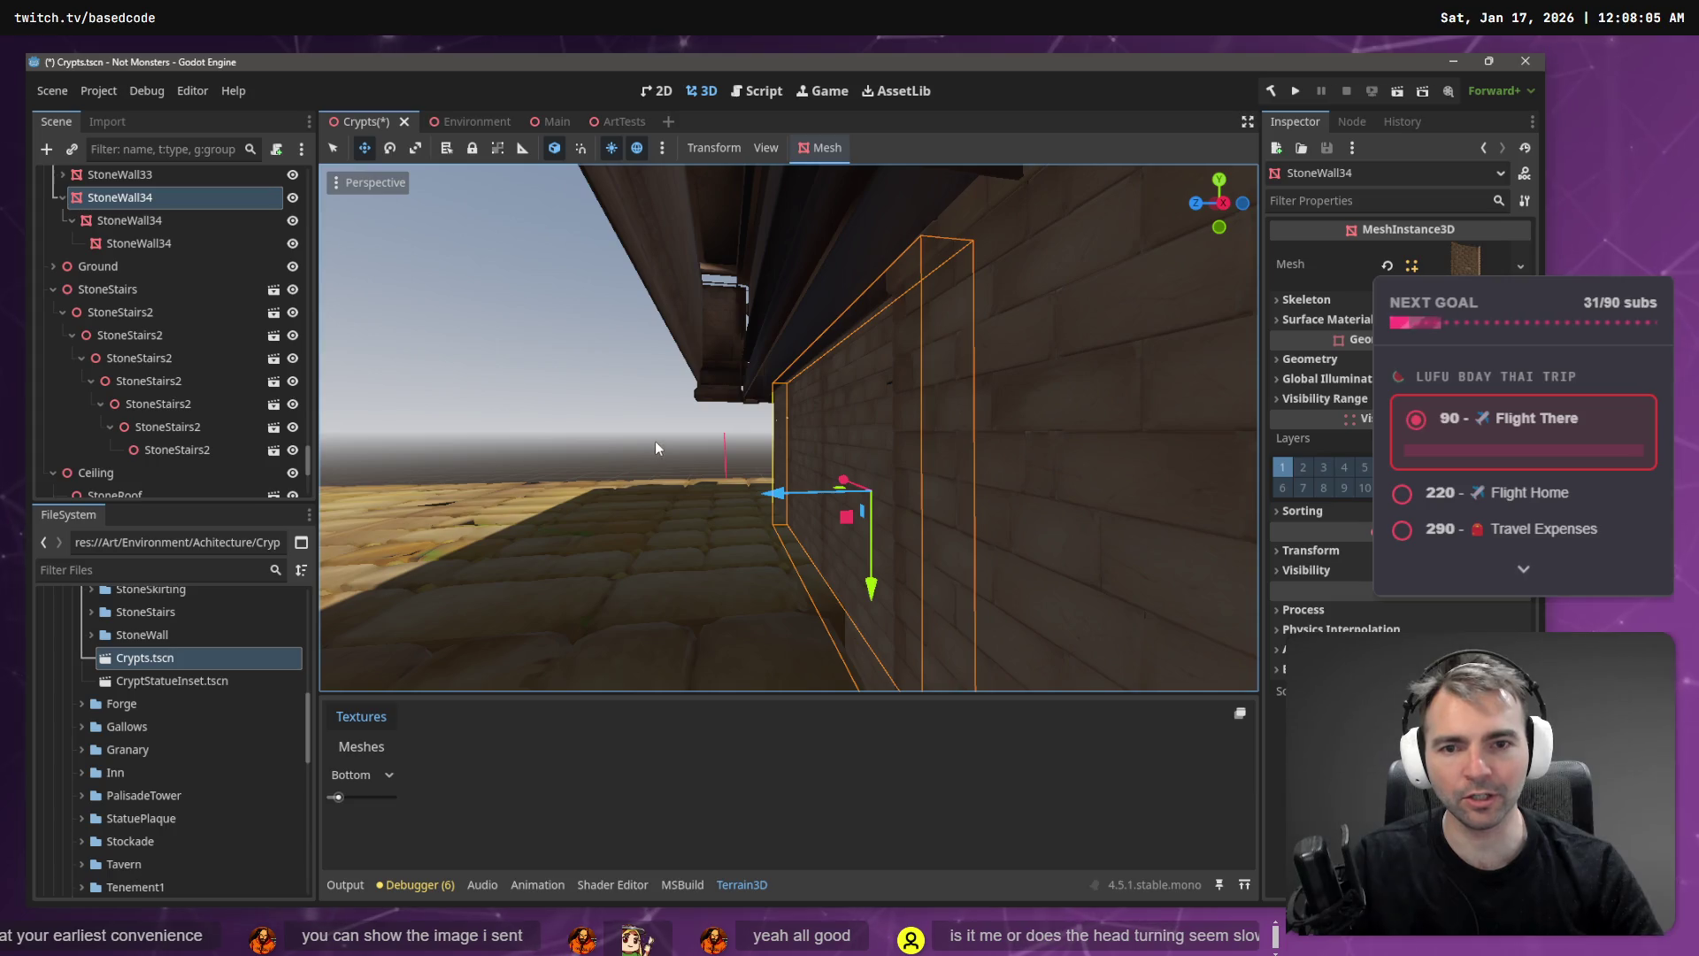
key(ctrl+s)
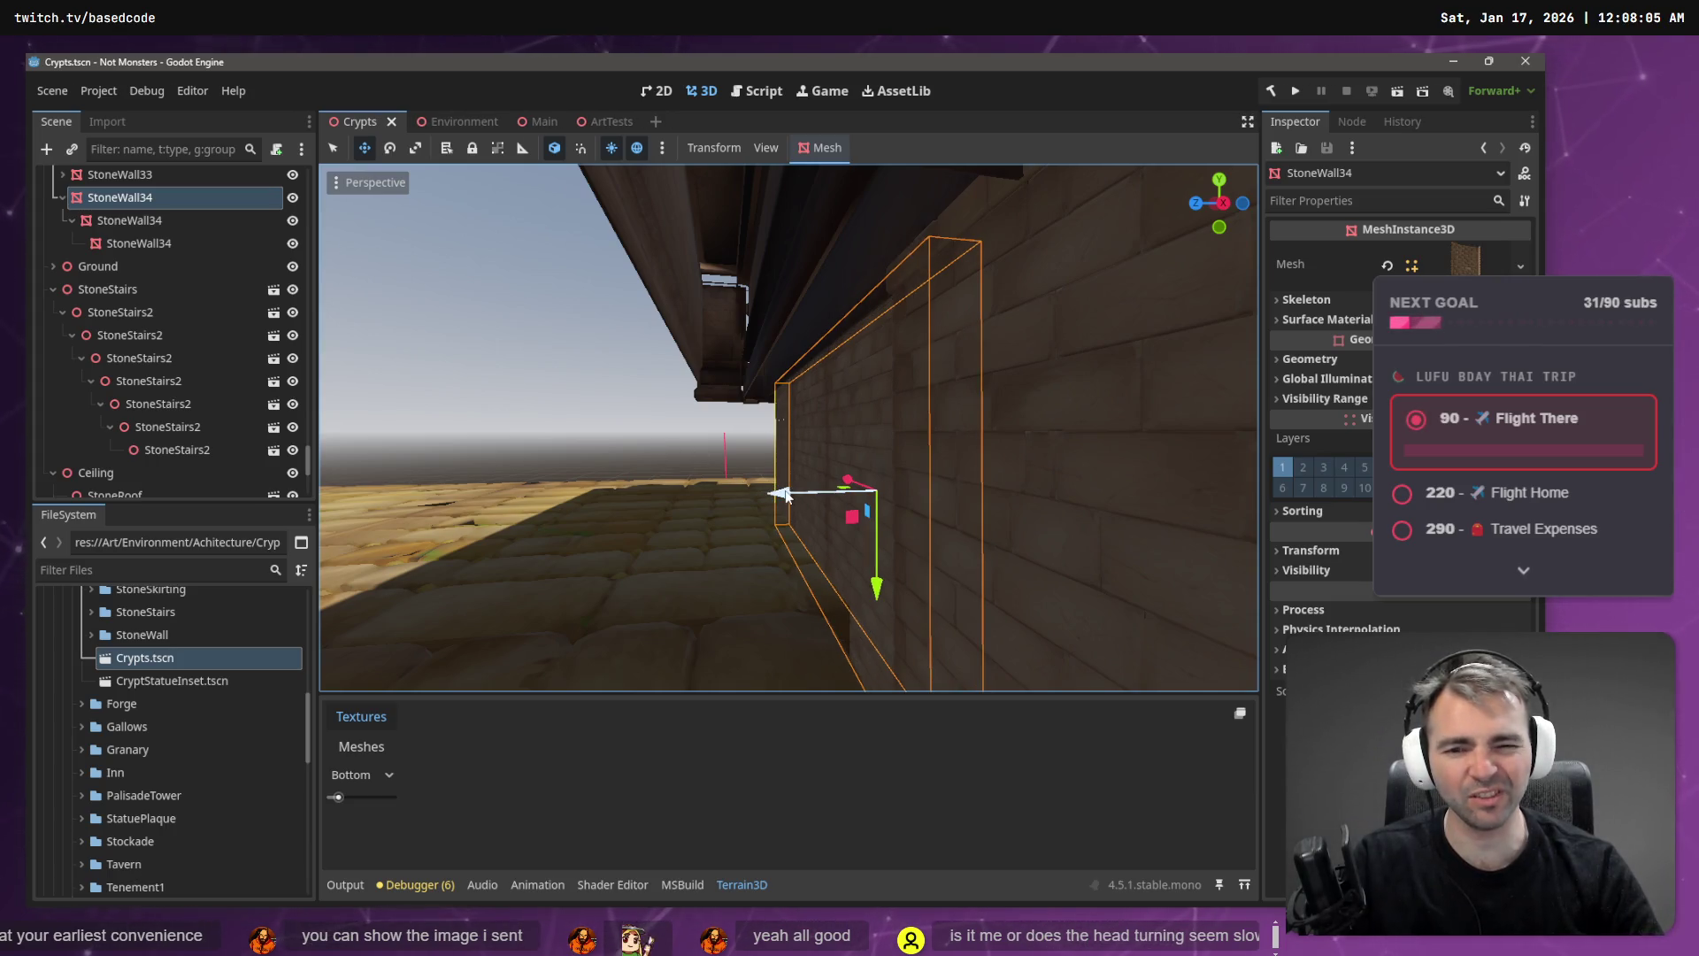
- Push StoneWall34 further along its depth axis to Z 0.228 and save Crypts.tscn
drag(786, 496, 810, 497)
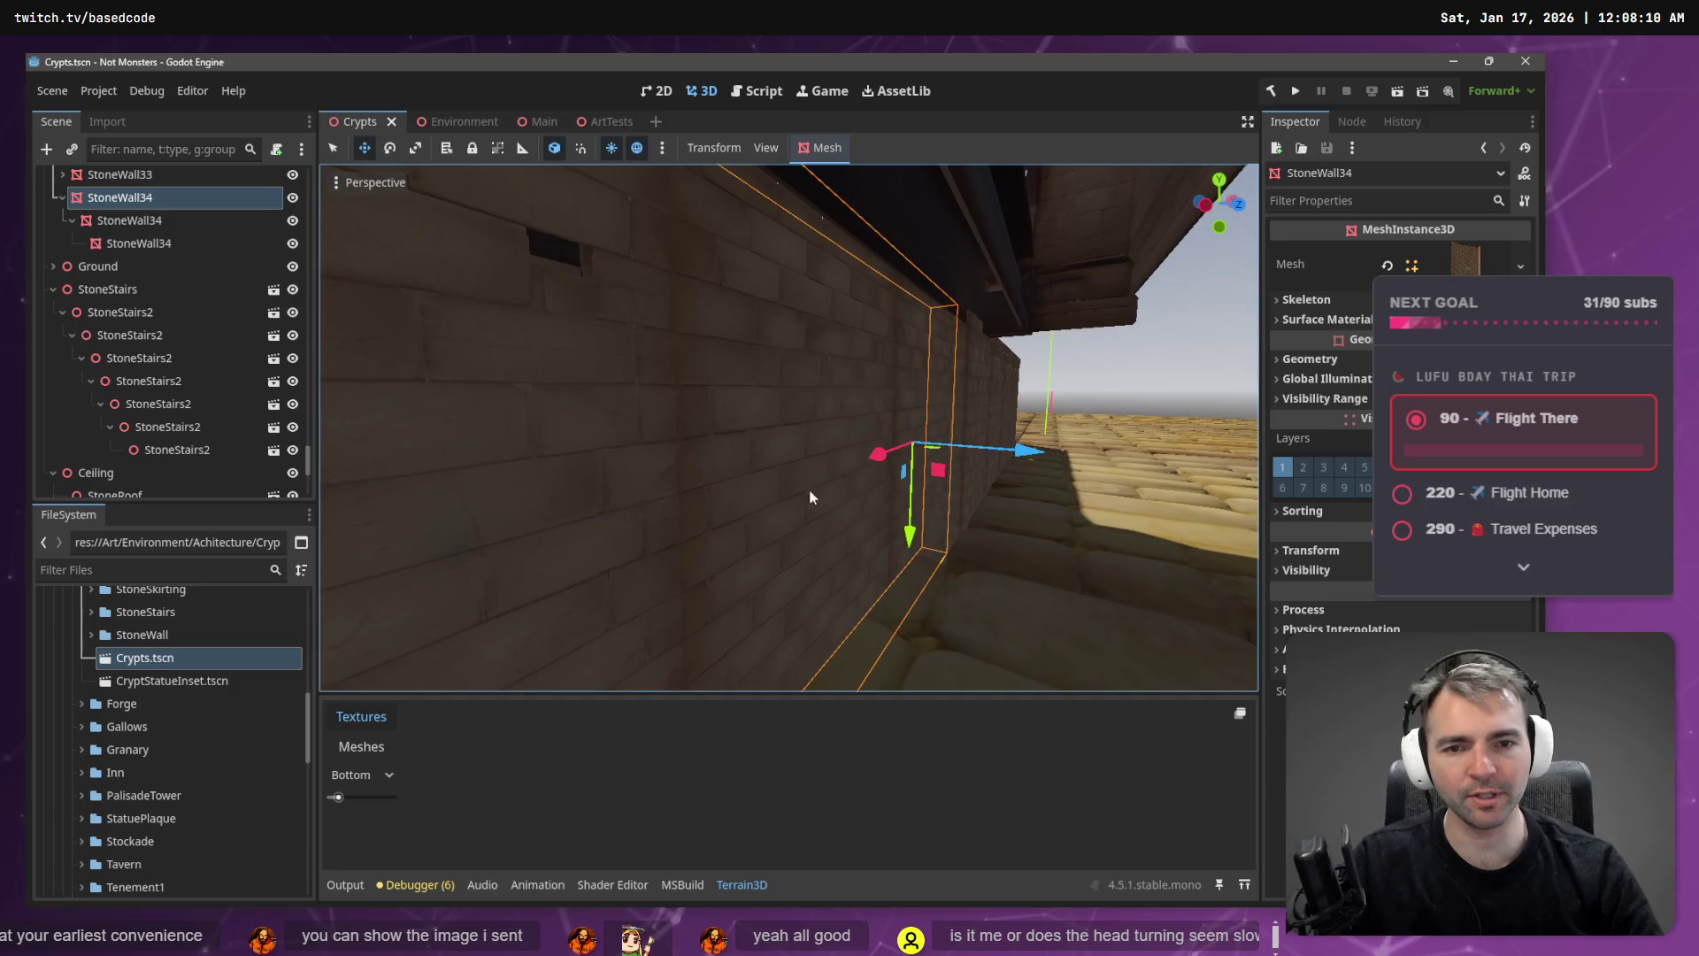
drag(1031, 453, 1055, 463)
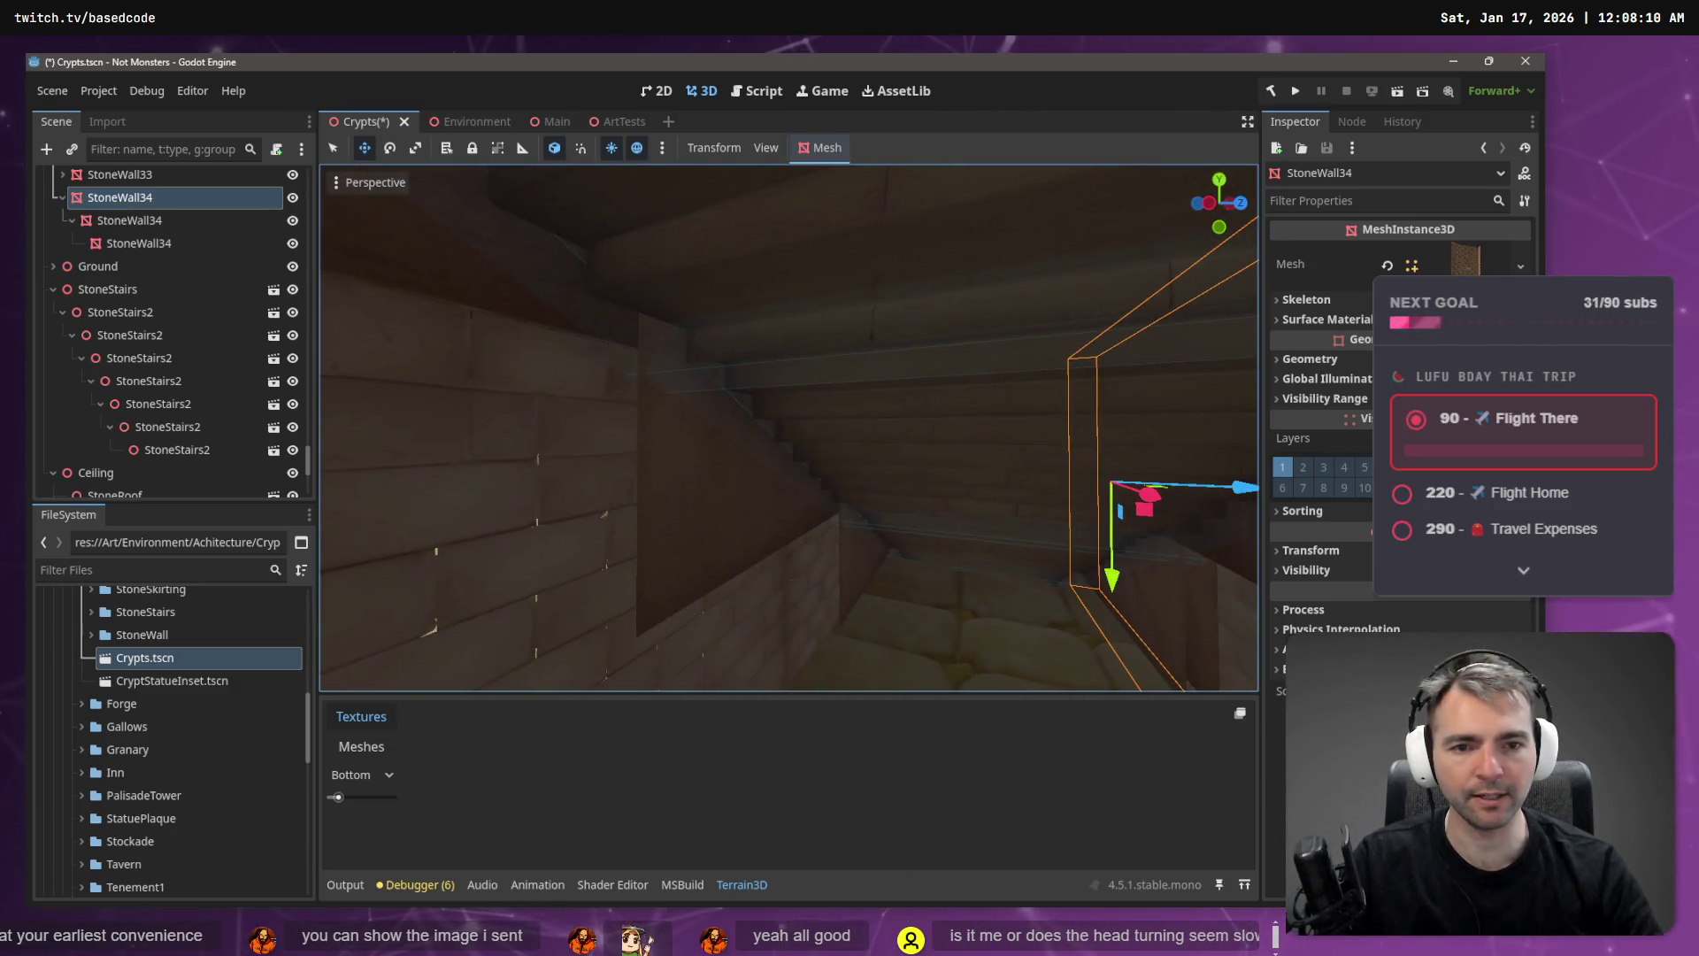
drag(788, 425, 831, 435)
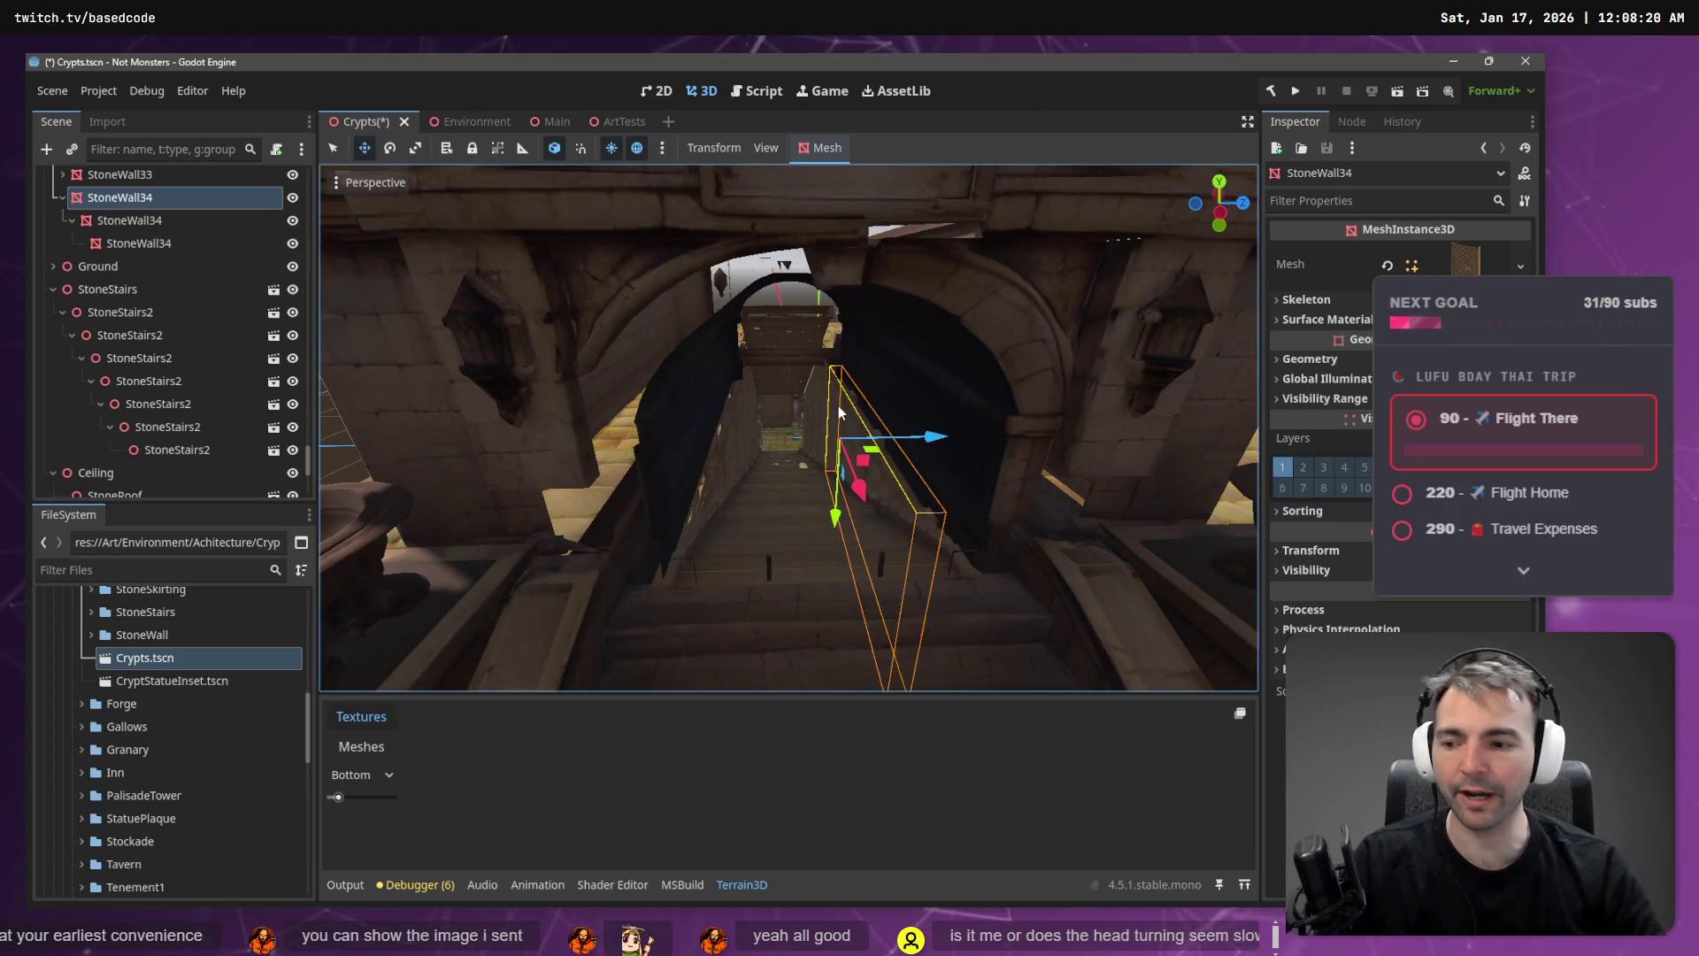
drag(724, 379, 704, 370)
click(617, 202)
key(ctrl+s)
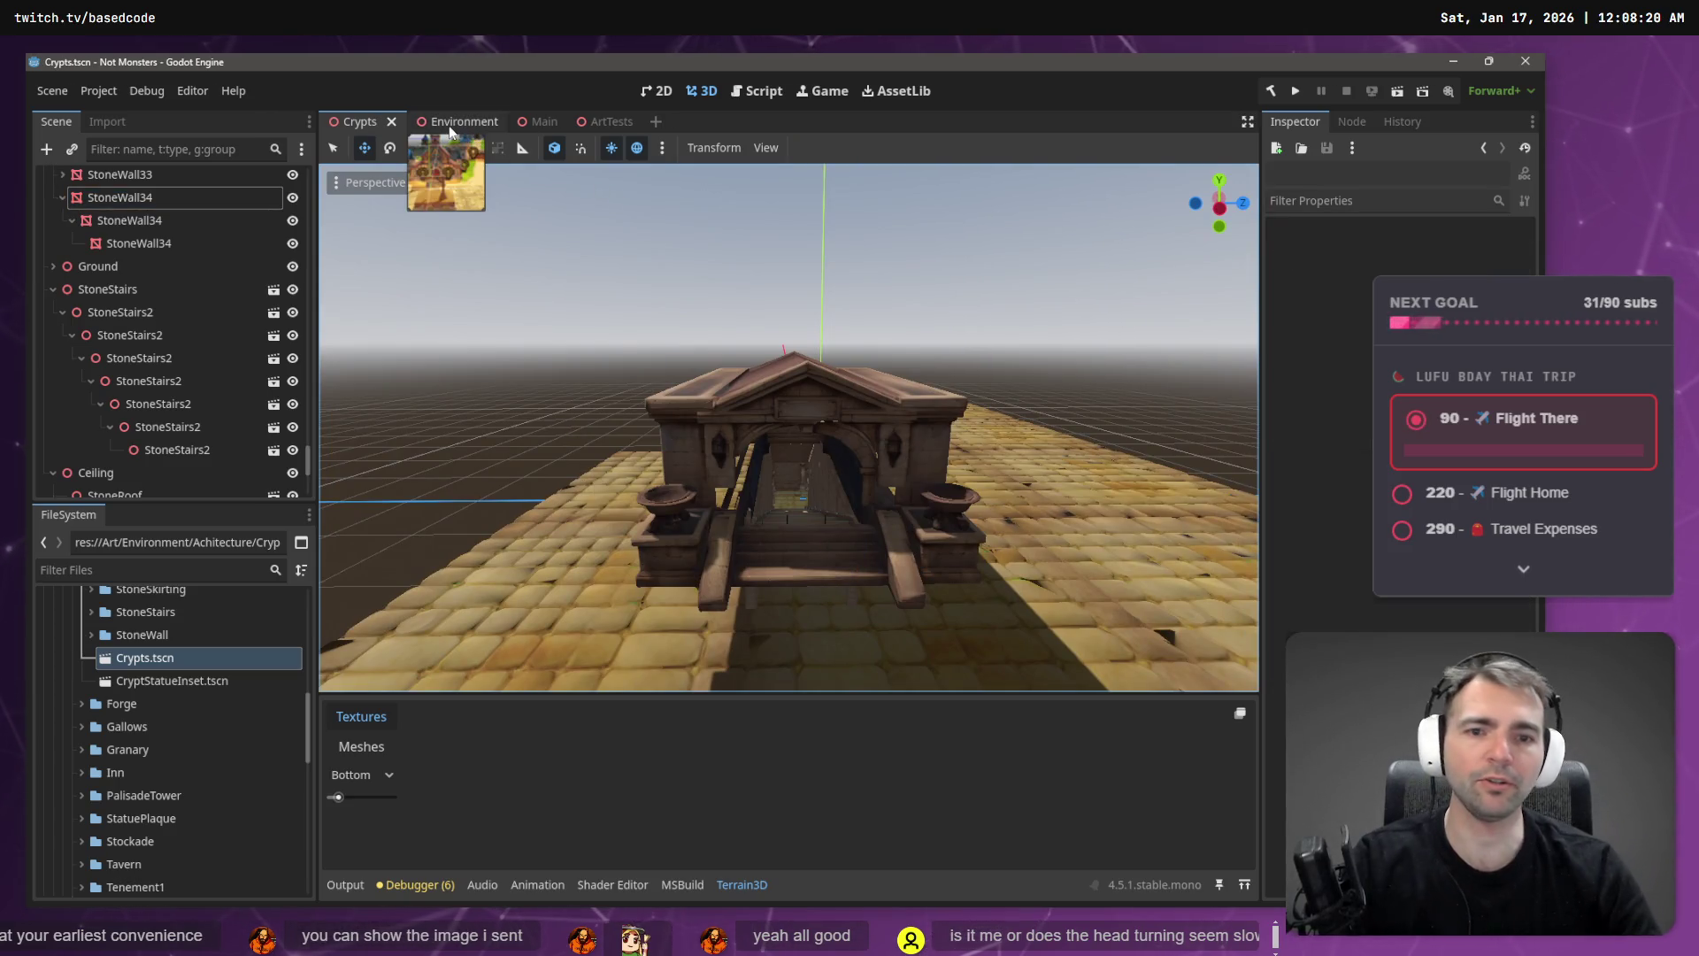
- Frame and fly through the crypt entrance in the Environment village scene, then return to Crypts
click(449, 125)
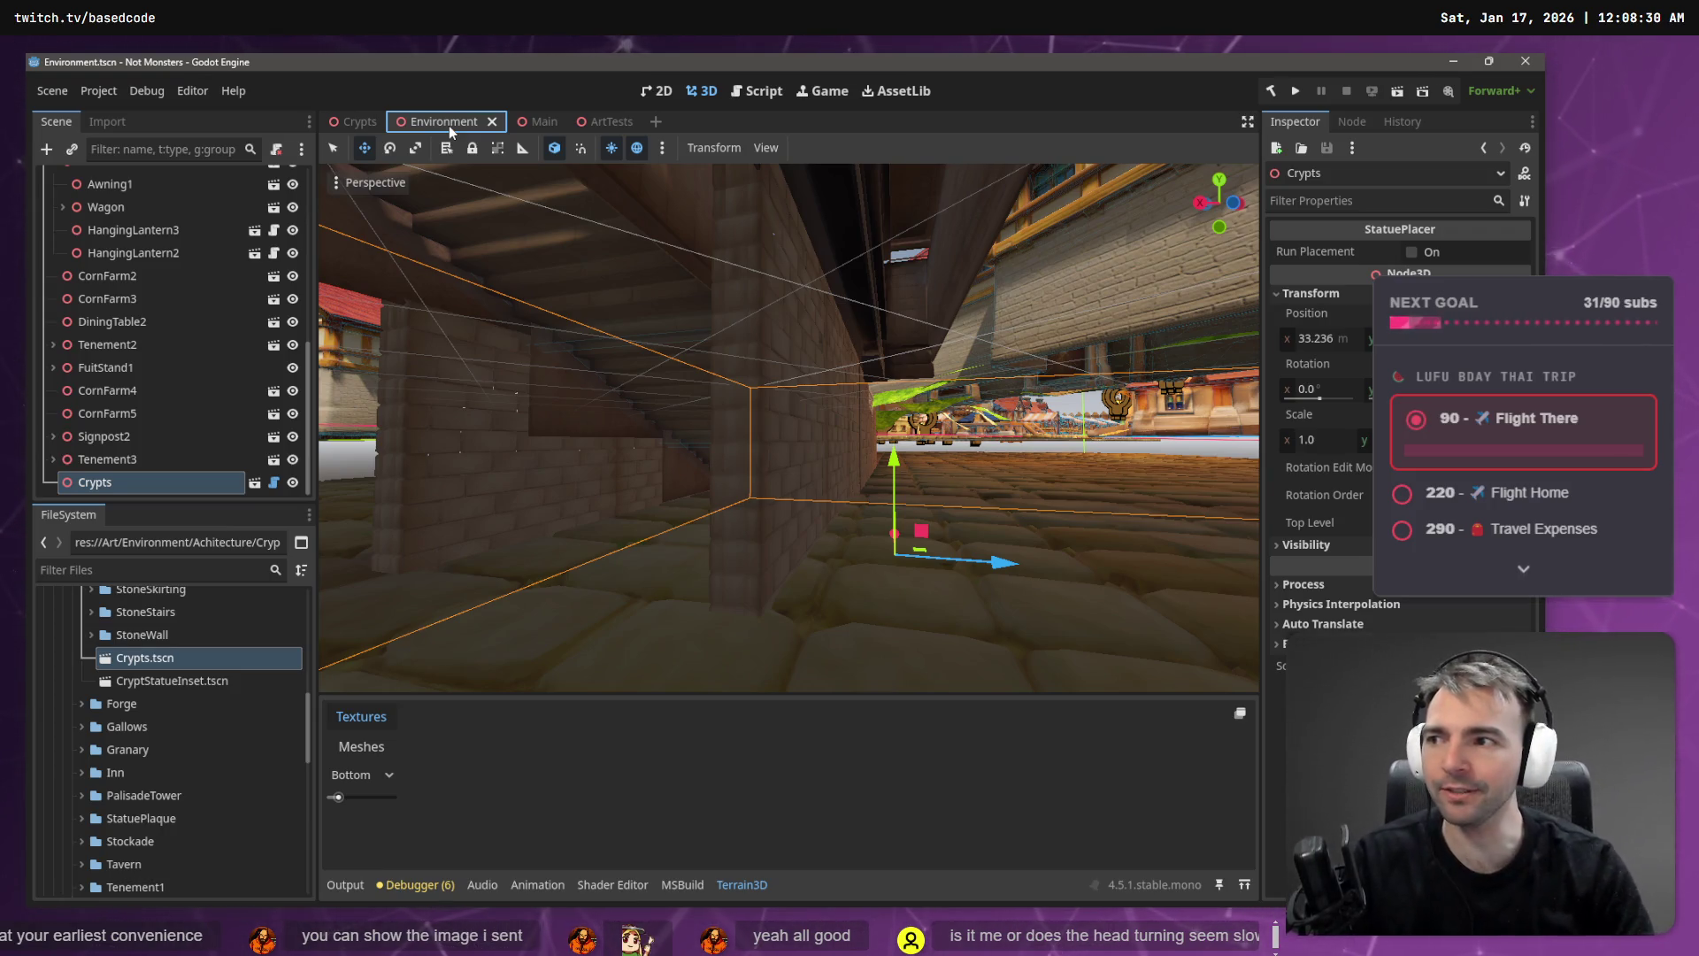
key(f)
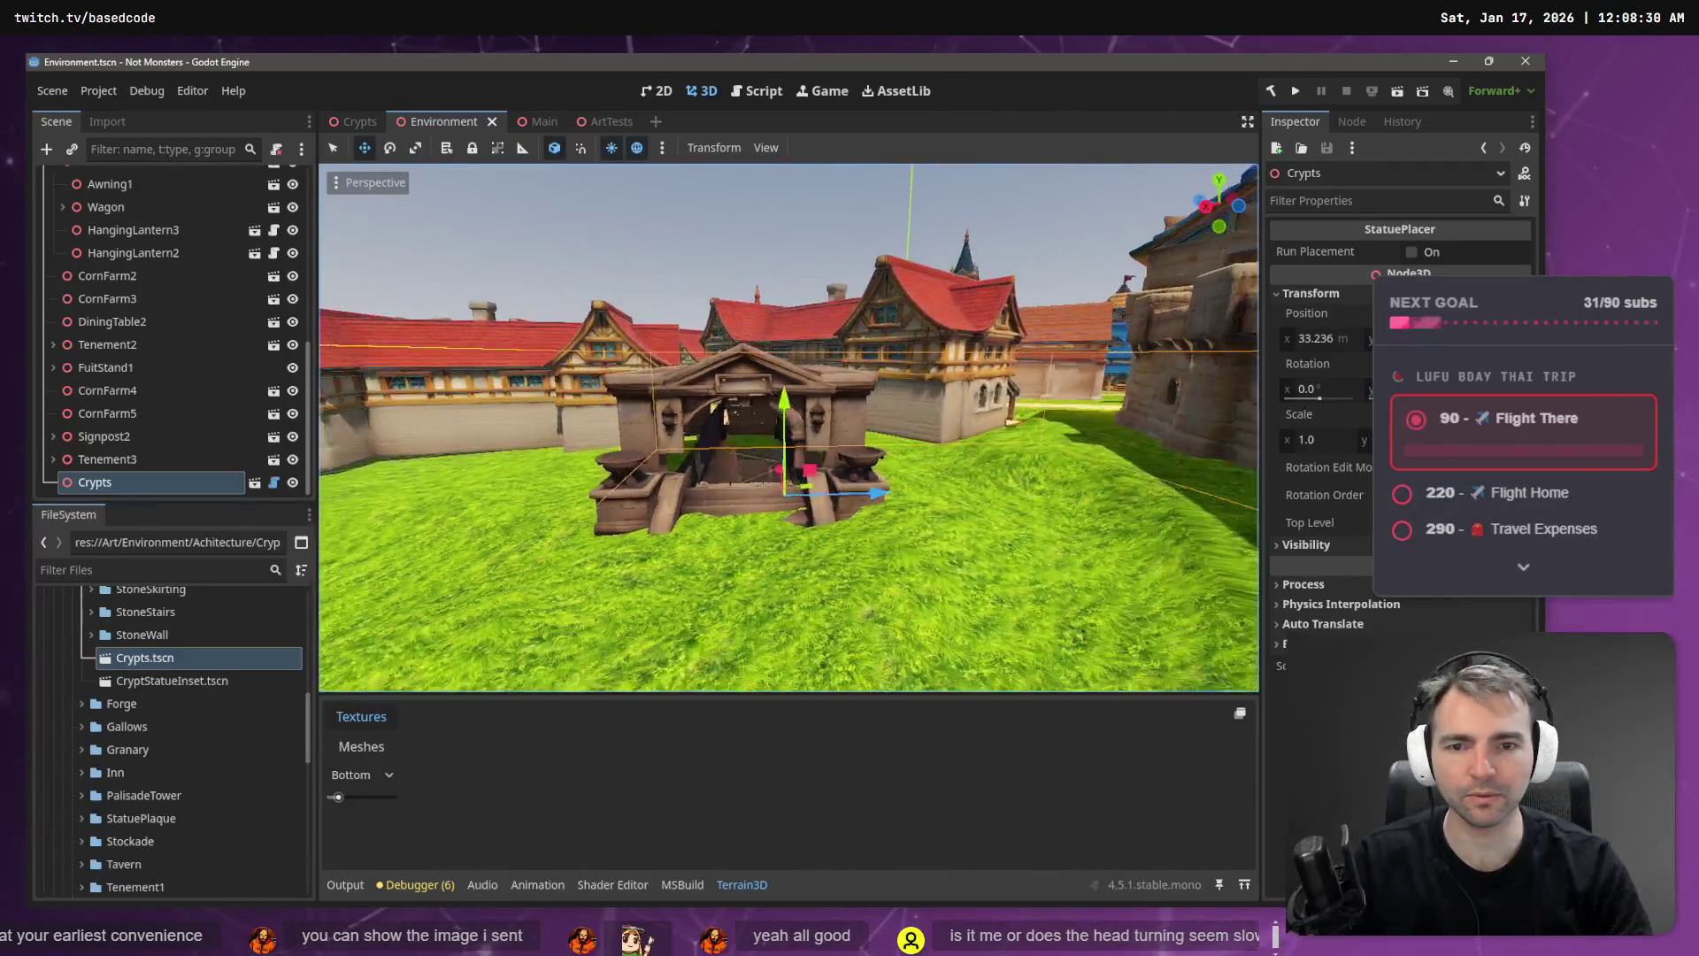
key(w)
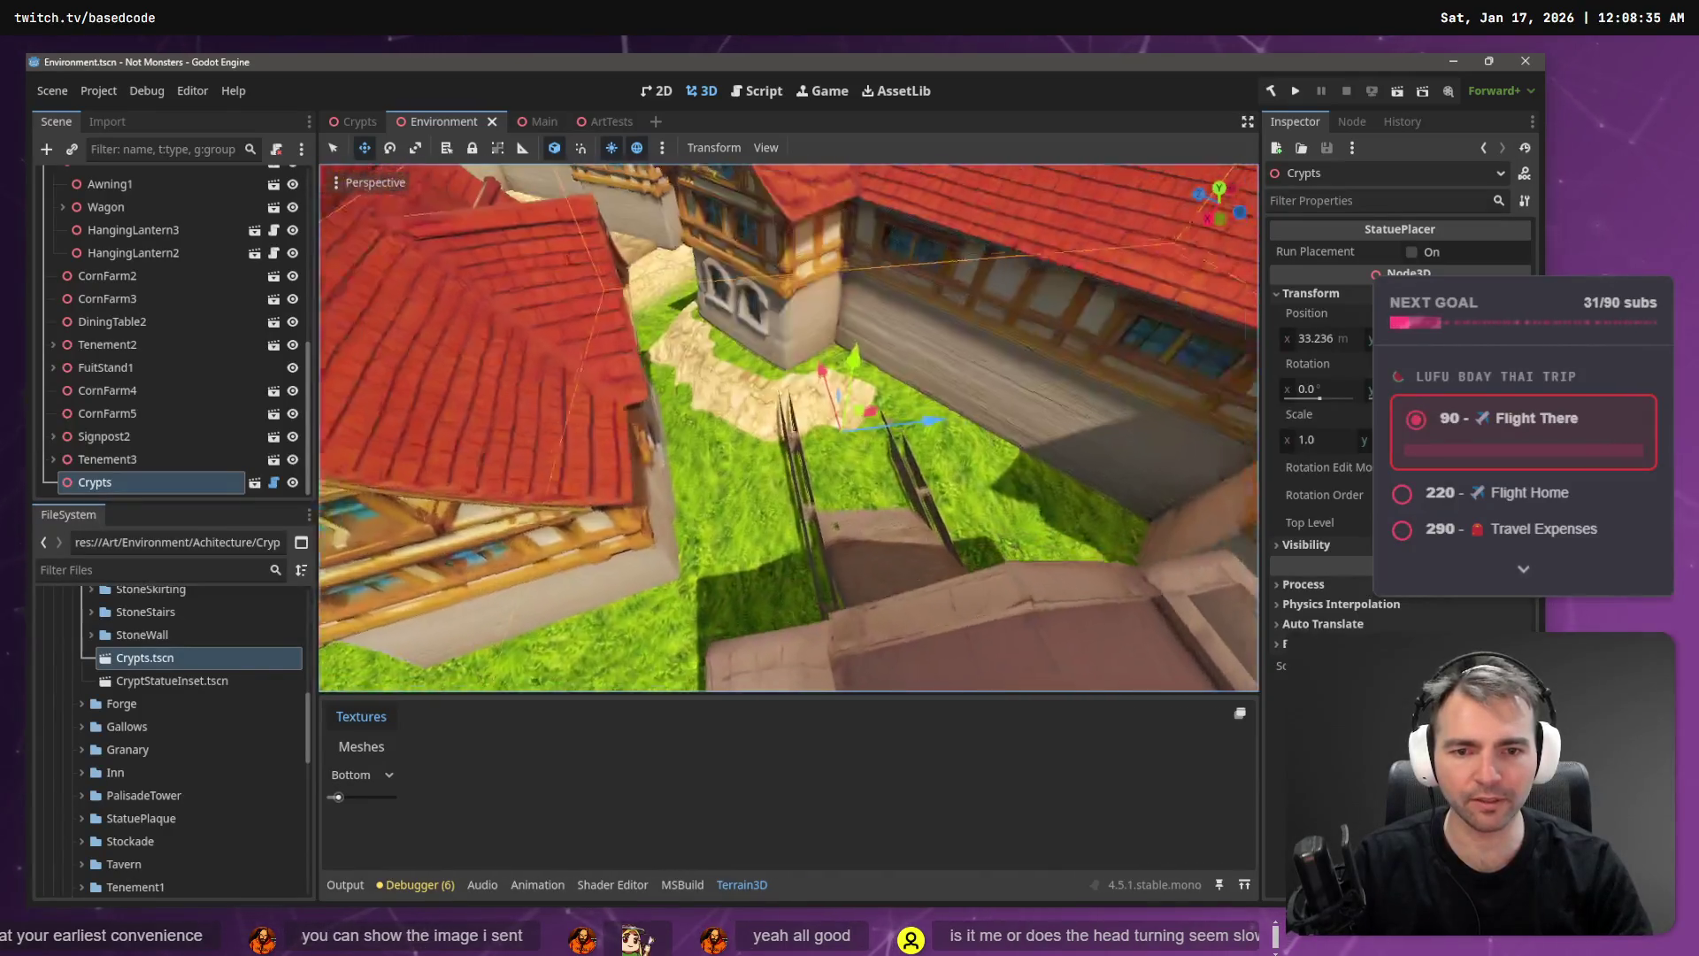
key(w)
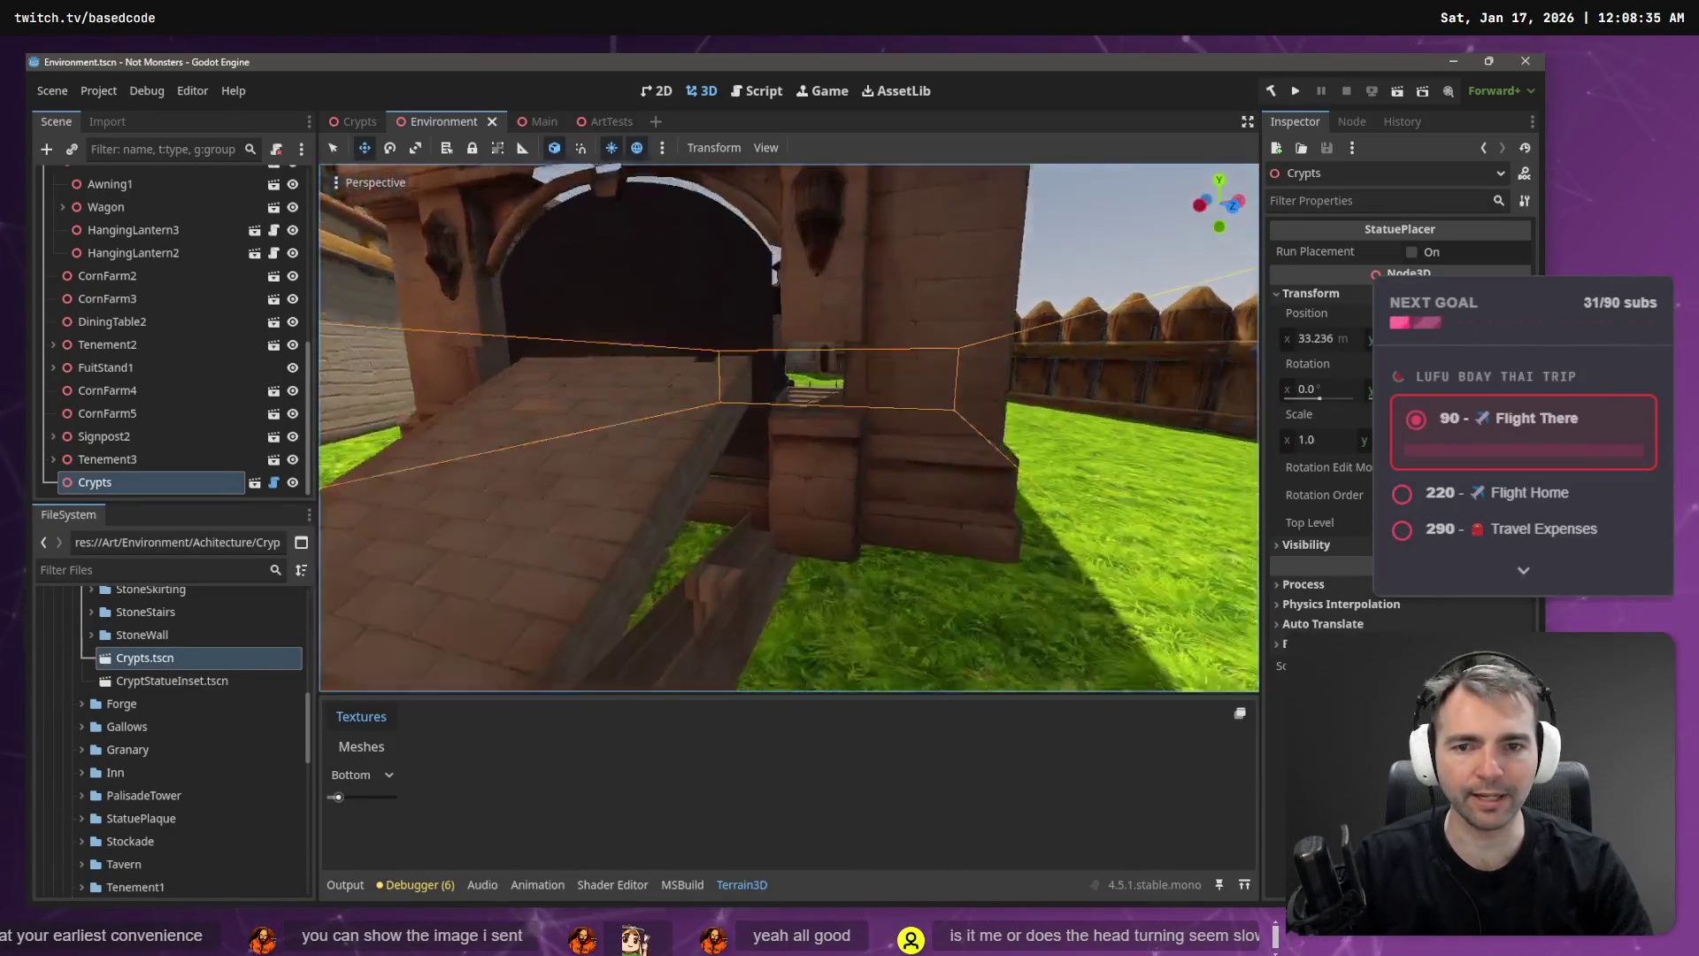
key(s)
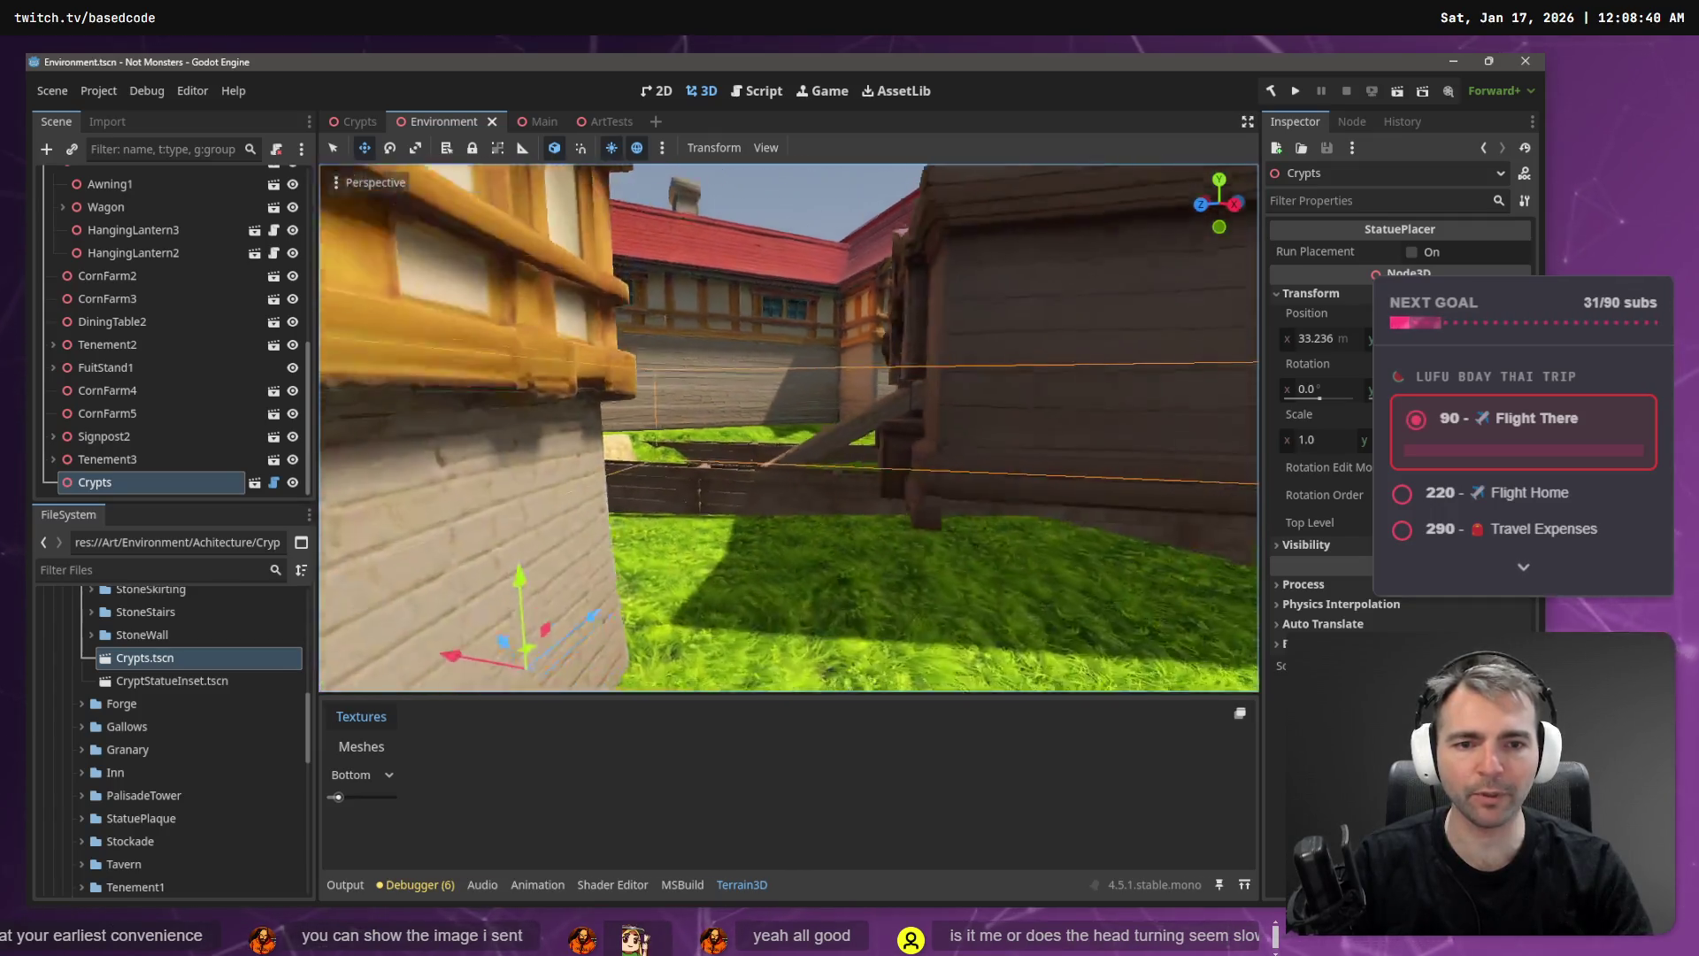
key(w)
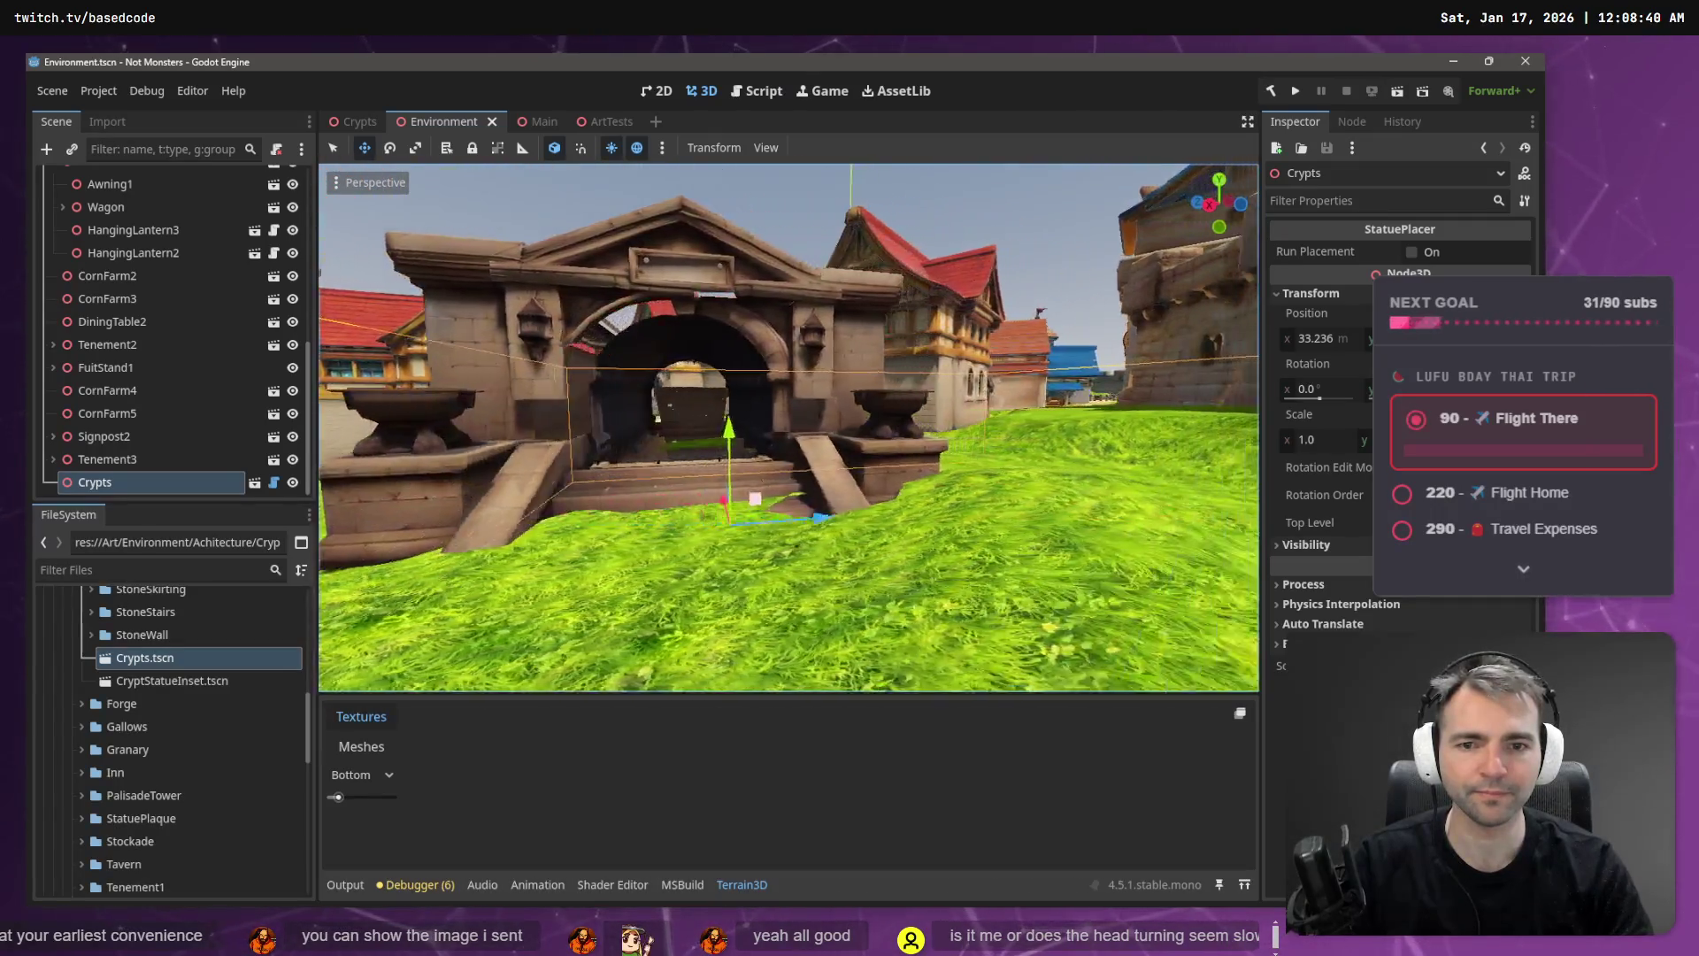
key(s)
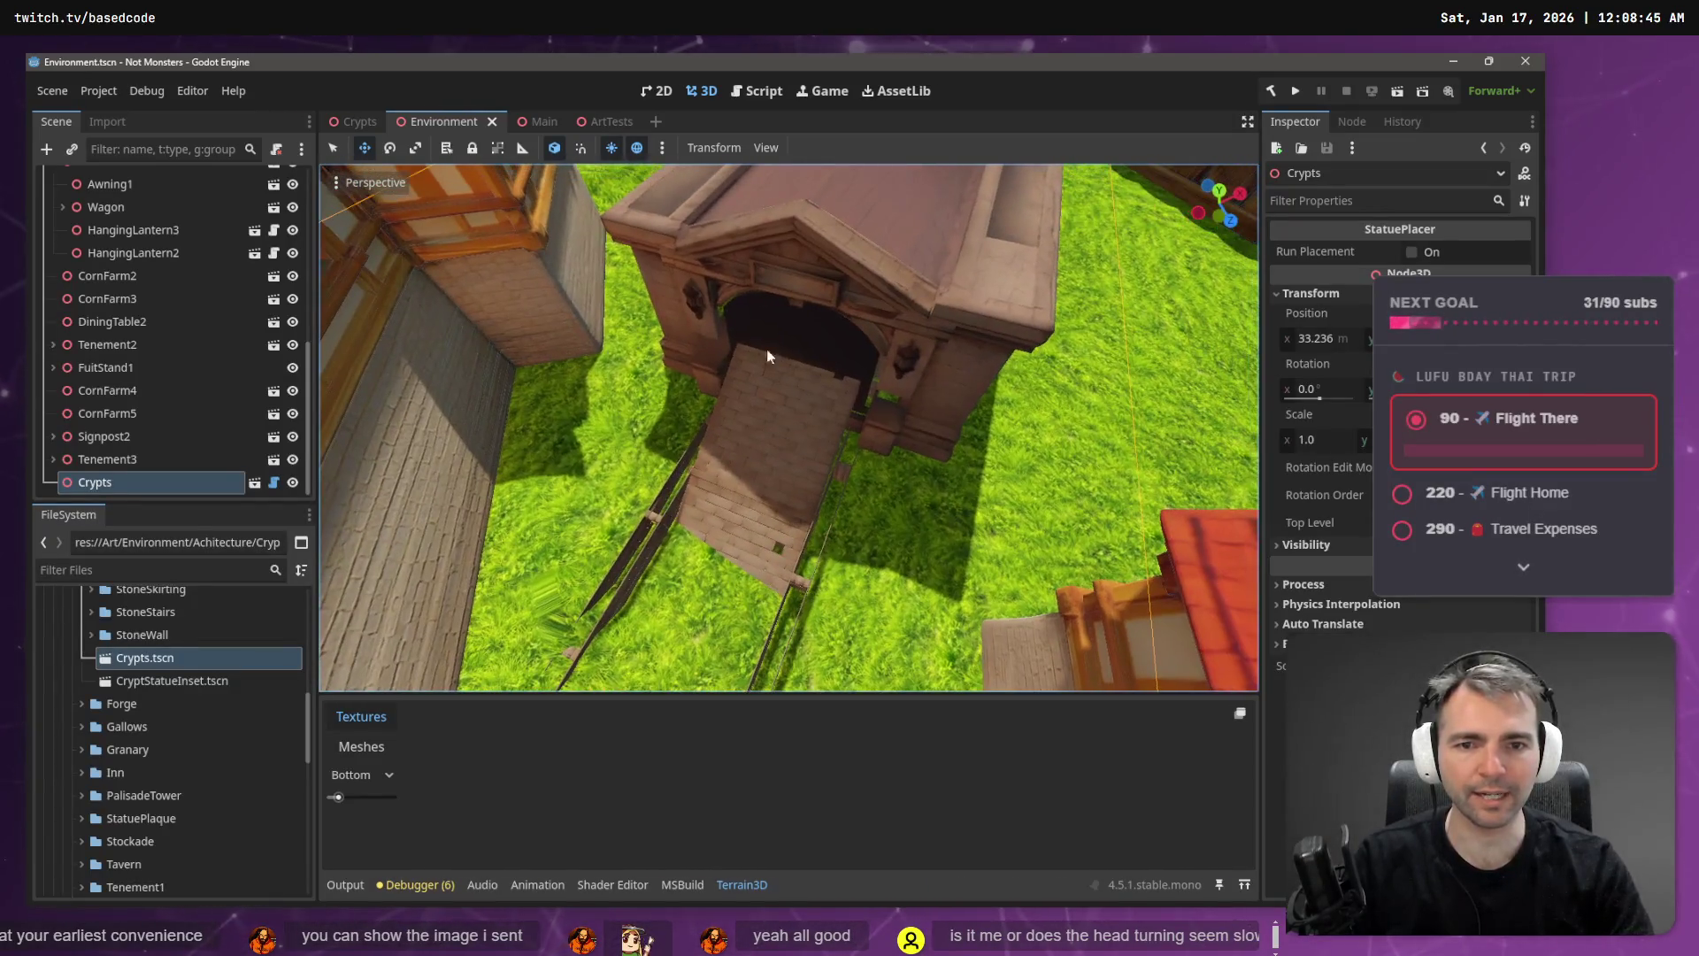
click(360, 121)
- Select the stone wall under StoneWall28 and inspect it from inside and outside the crypt
key(w)
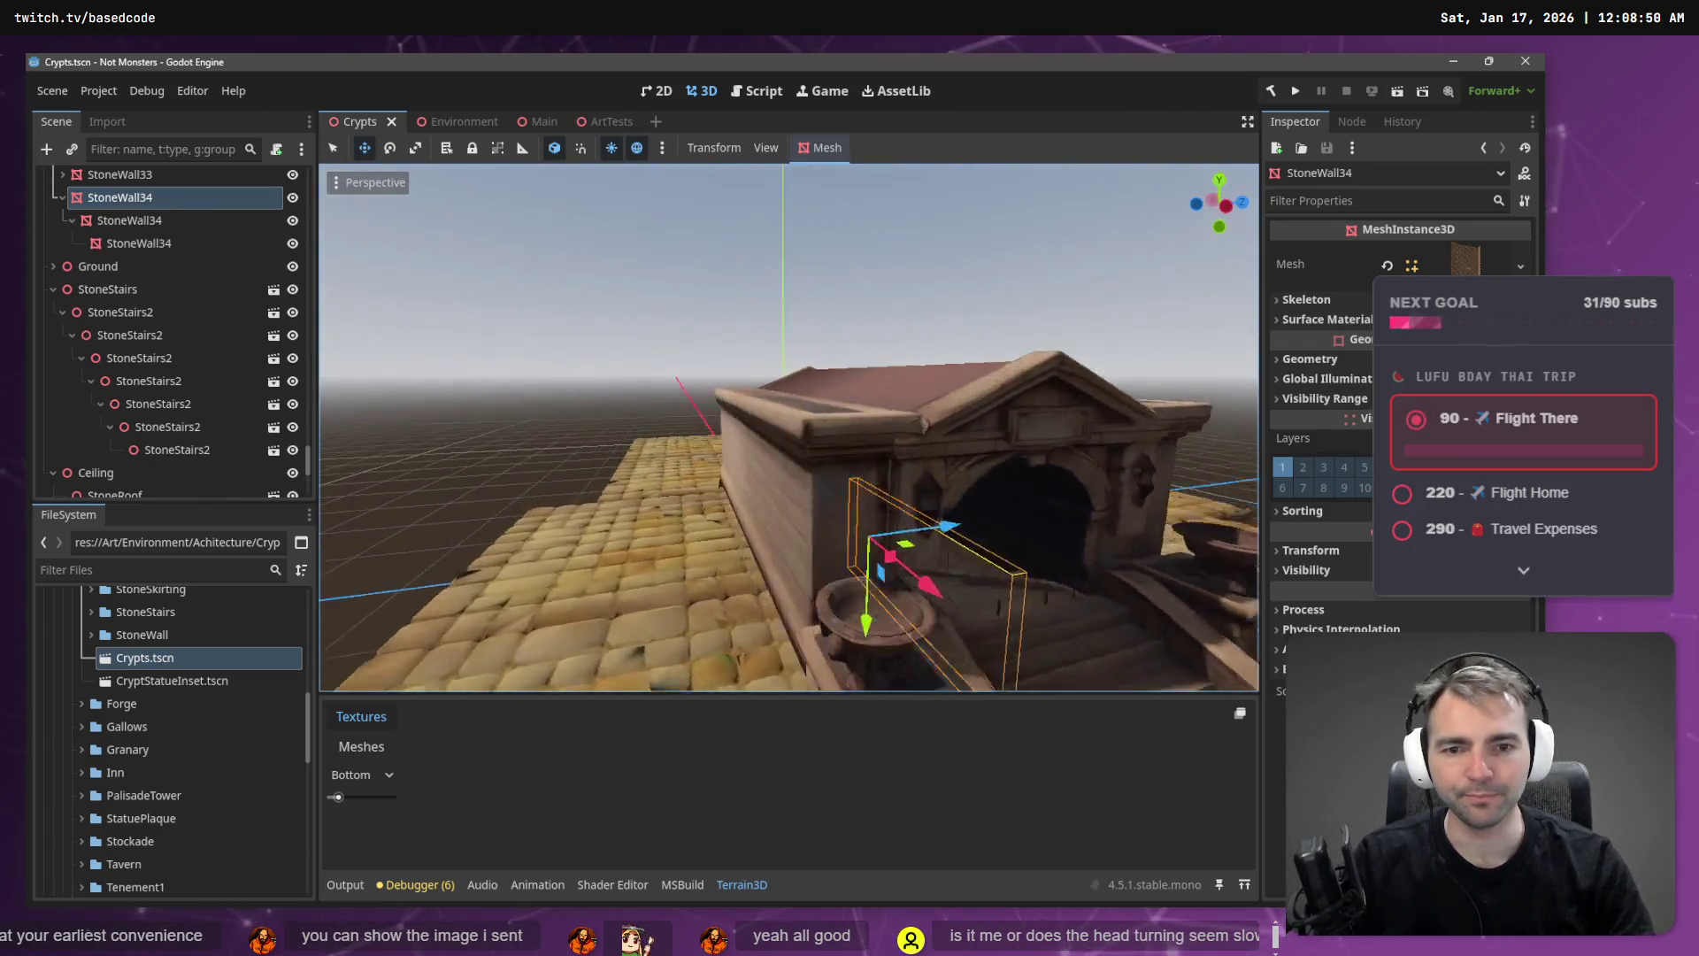
key(f)
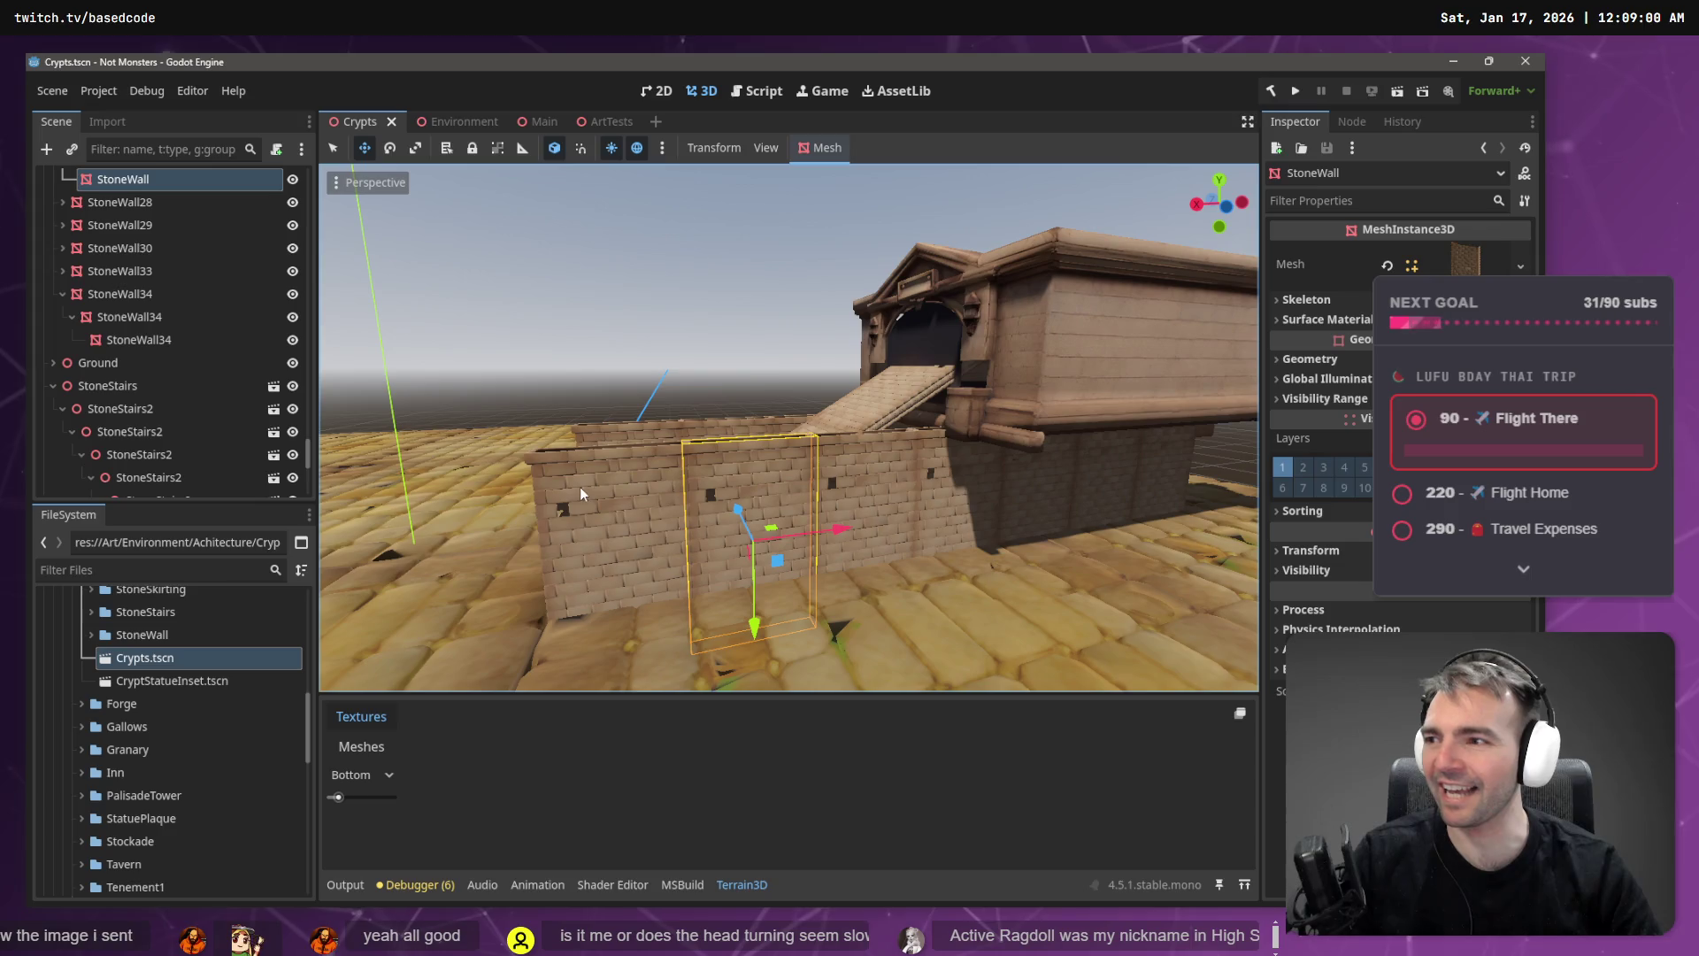
click(609, 502)
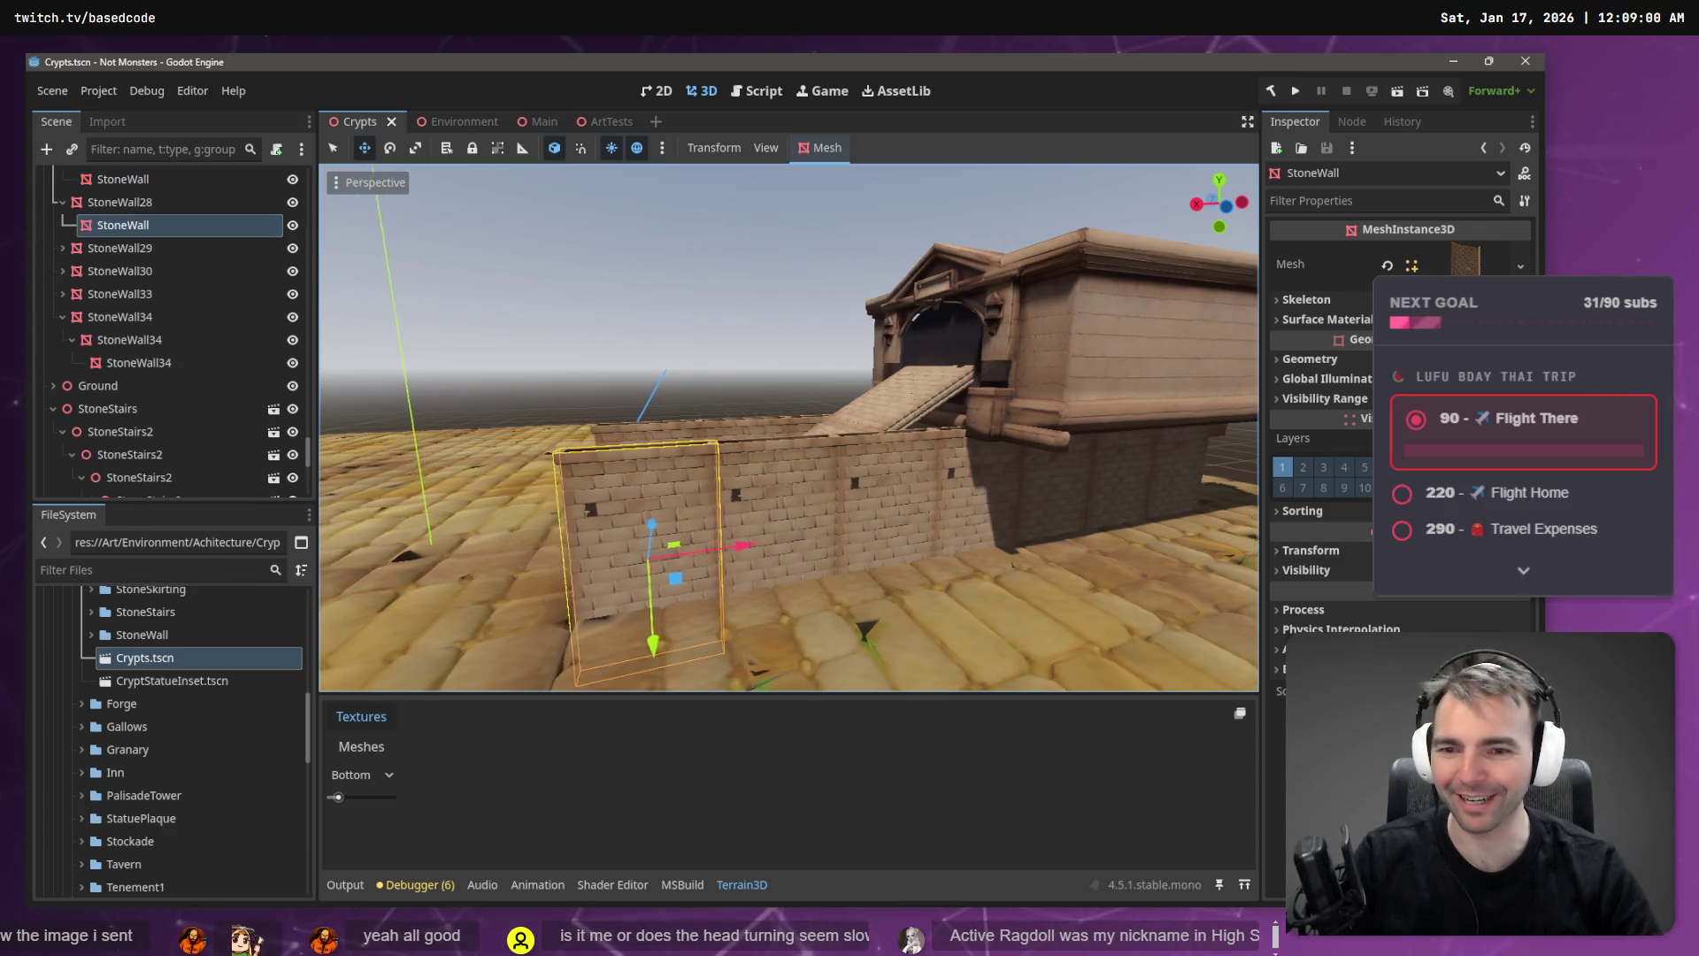
key(f)
key(w)
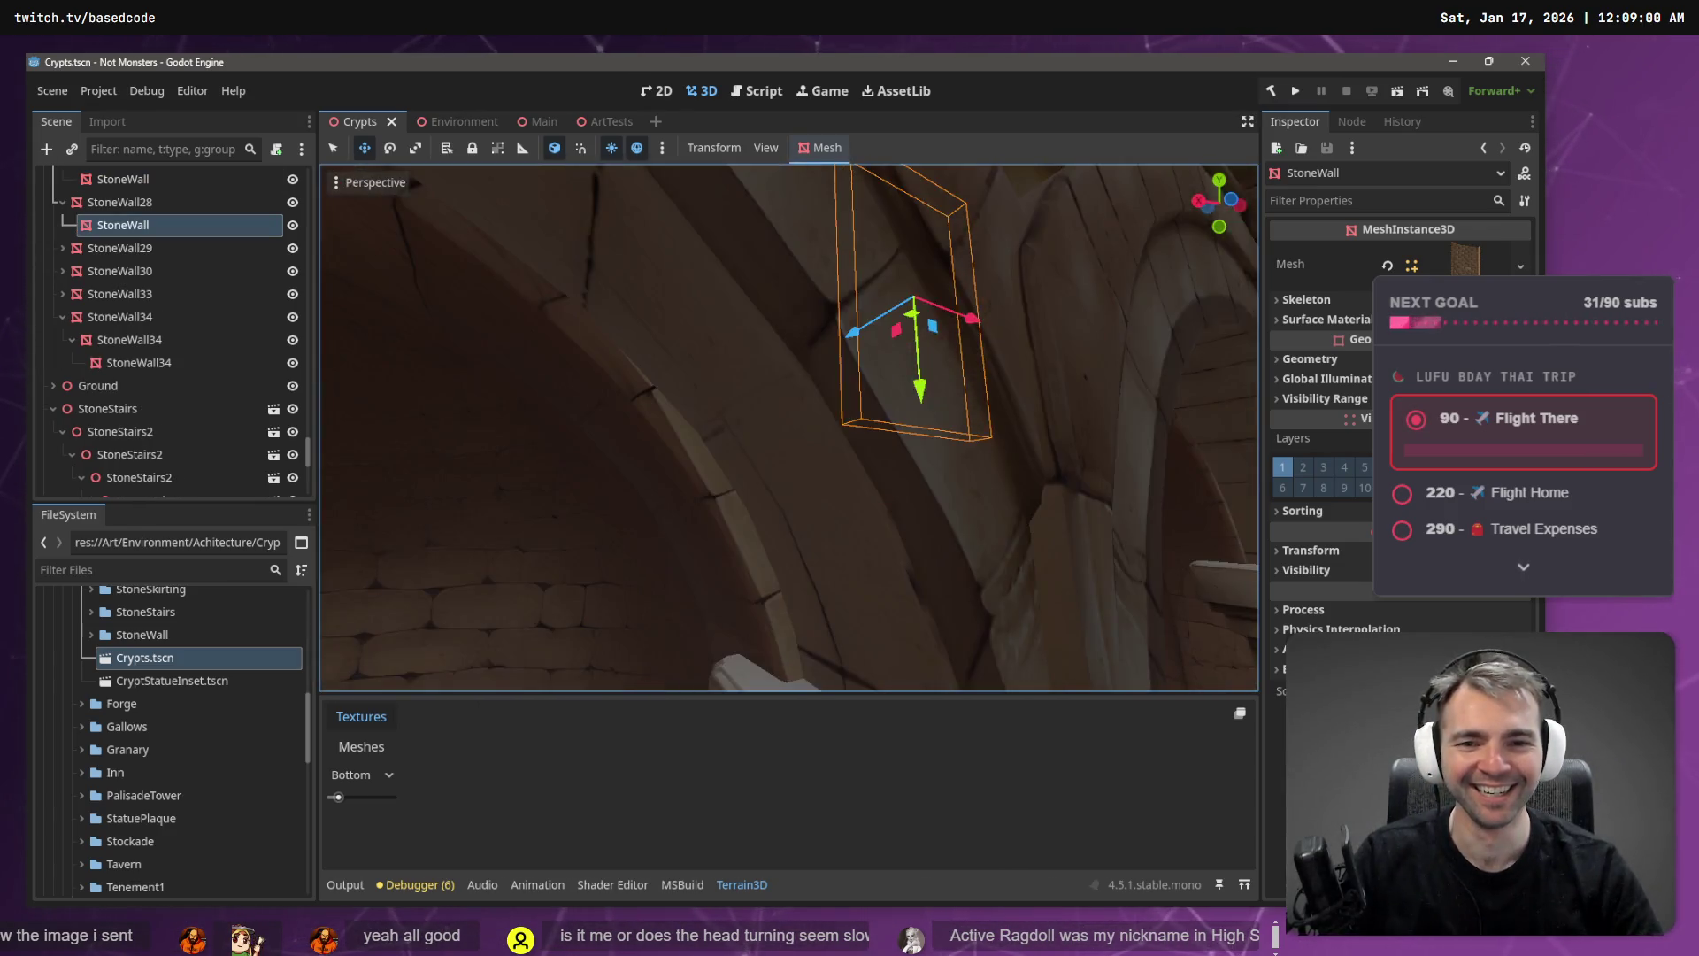
key(s)
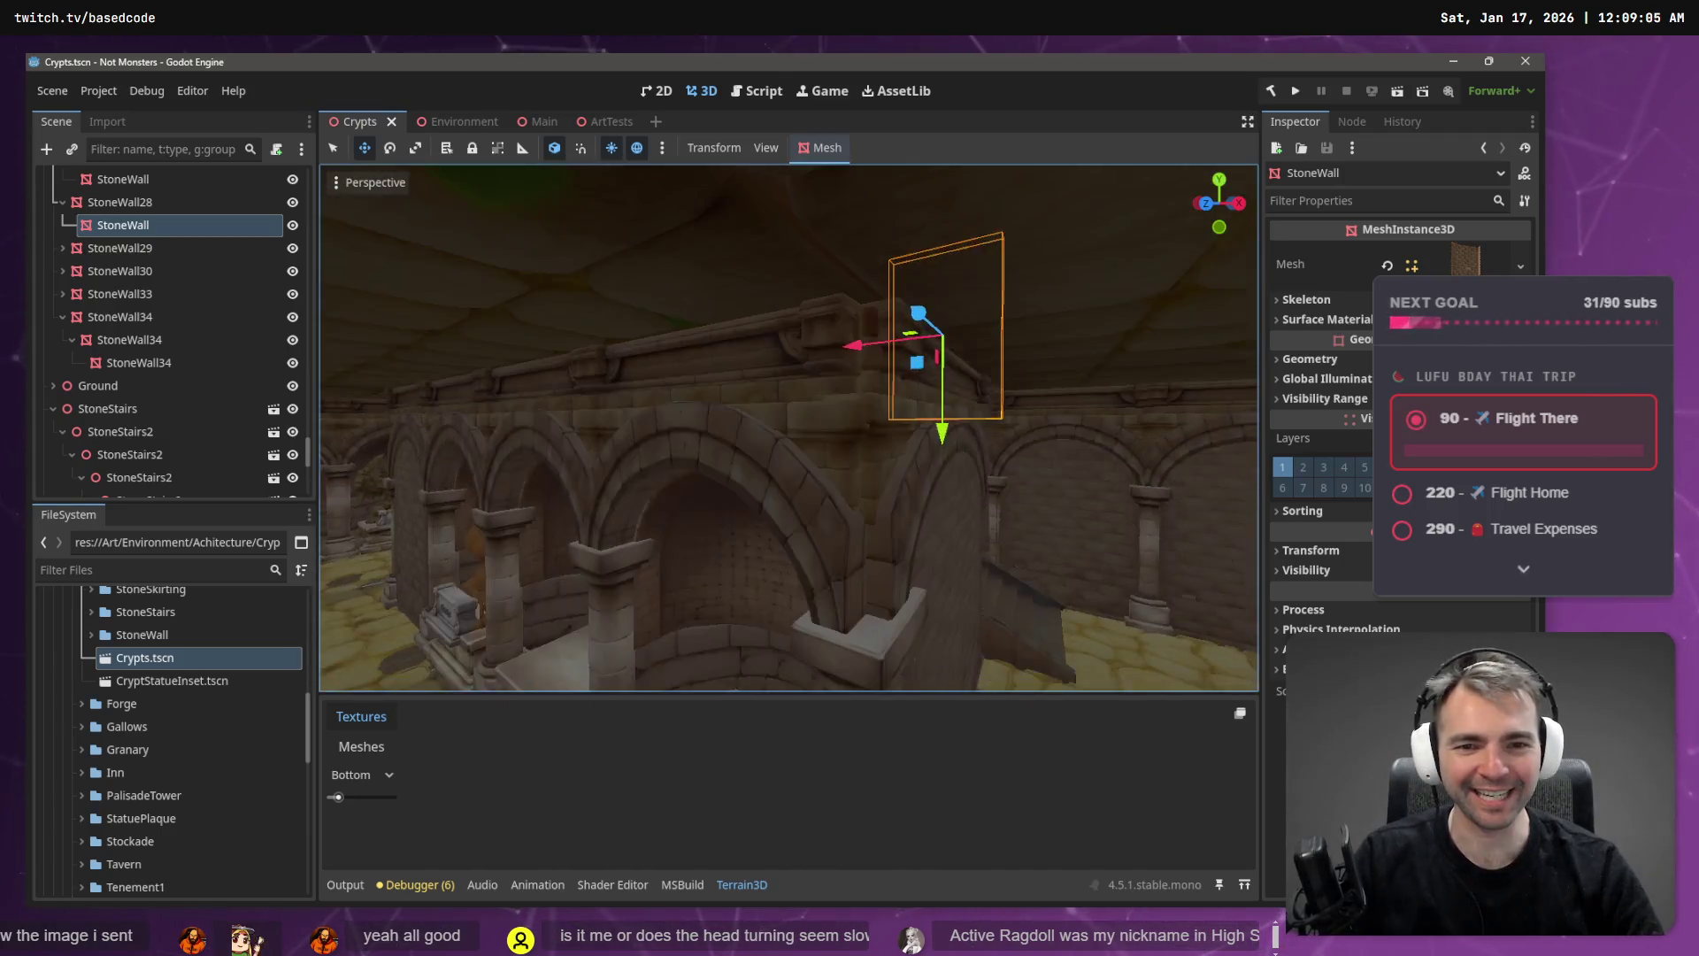
key(w)
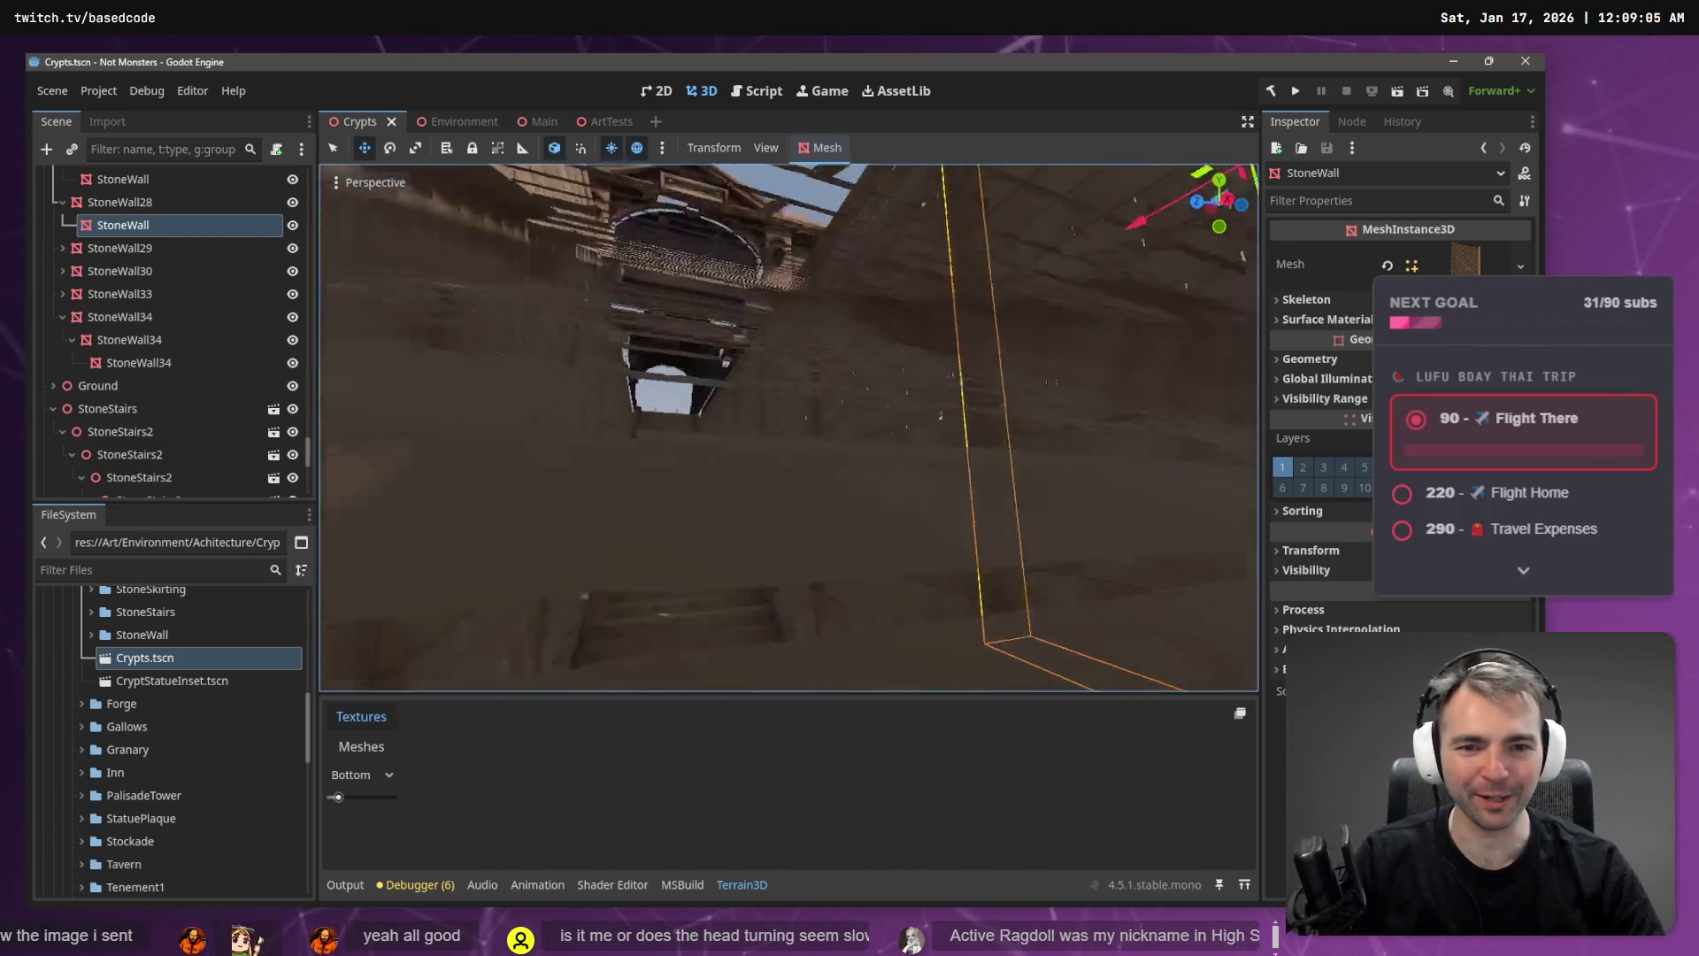
key(s)
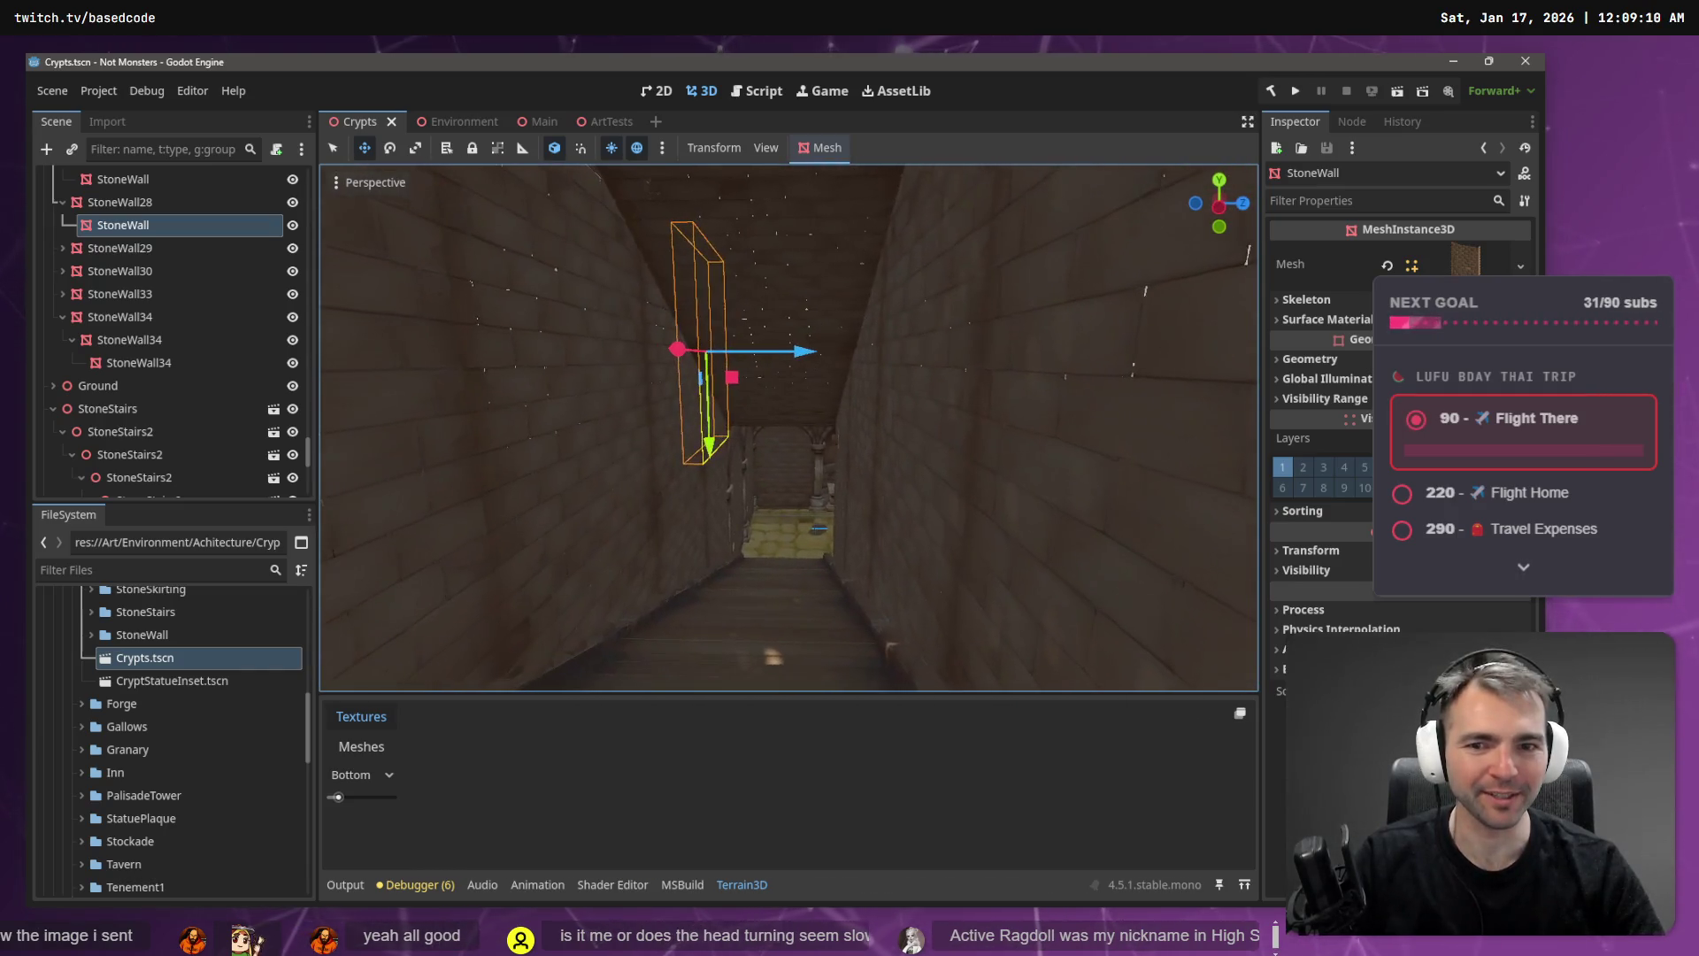
key(w)
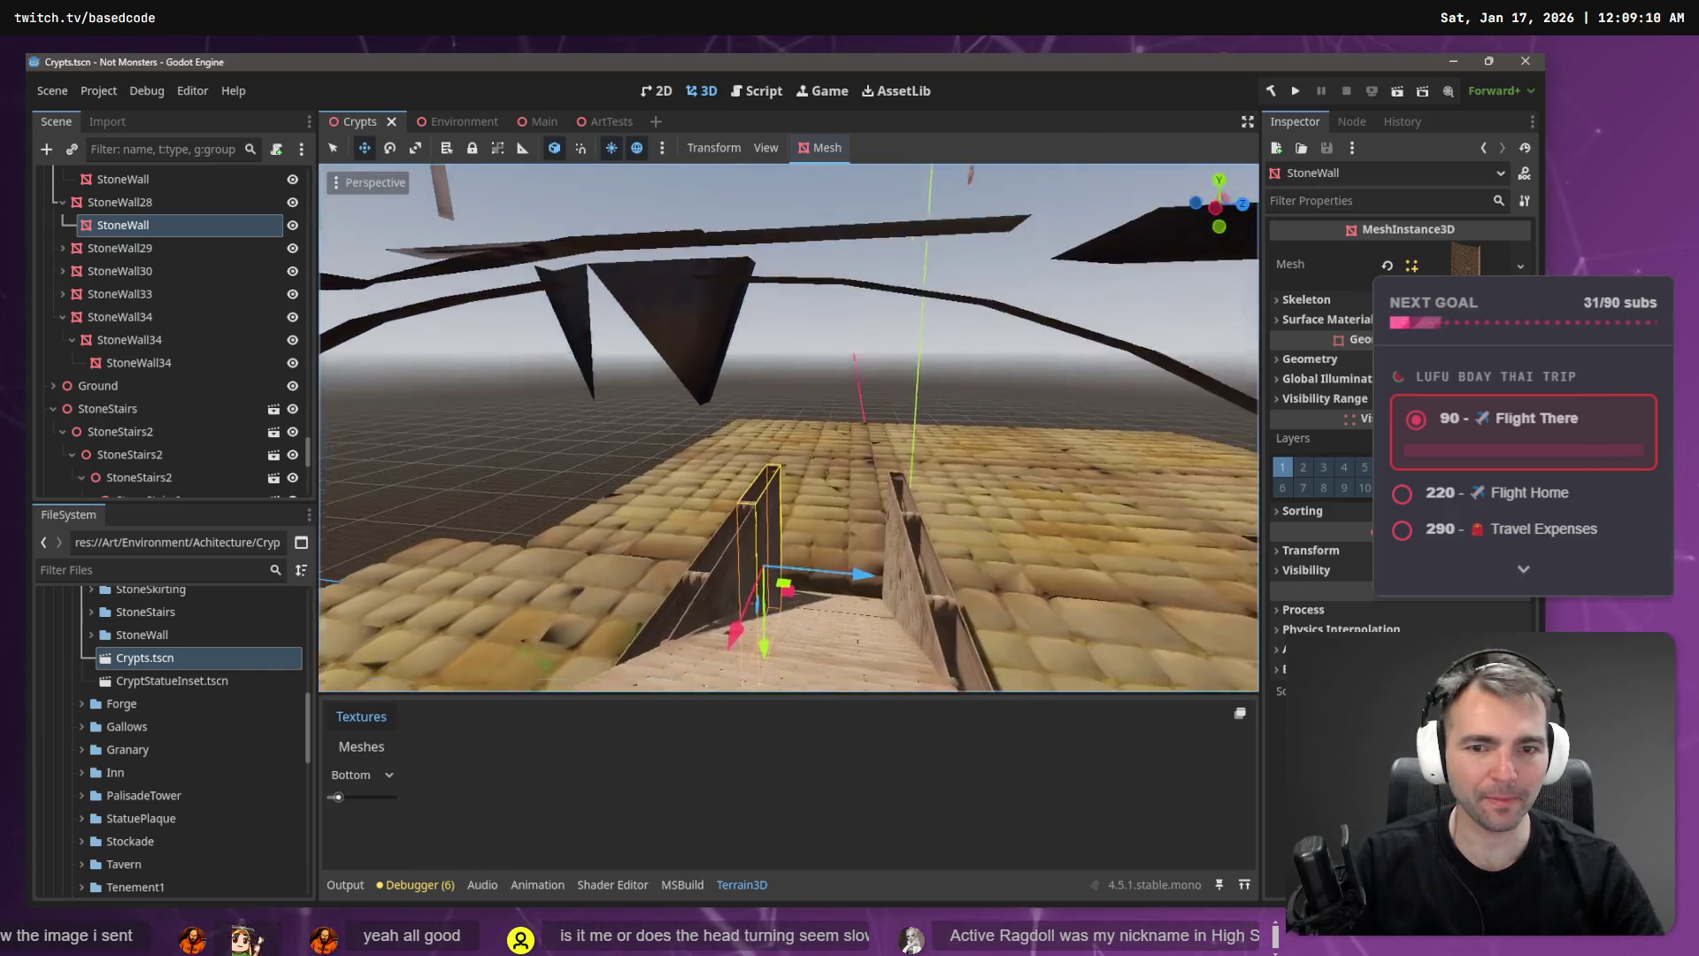
key(s)
key(w)
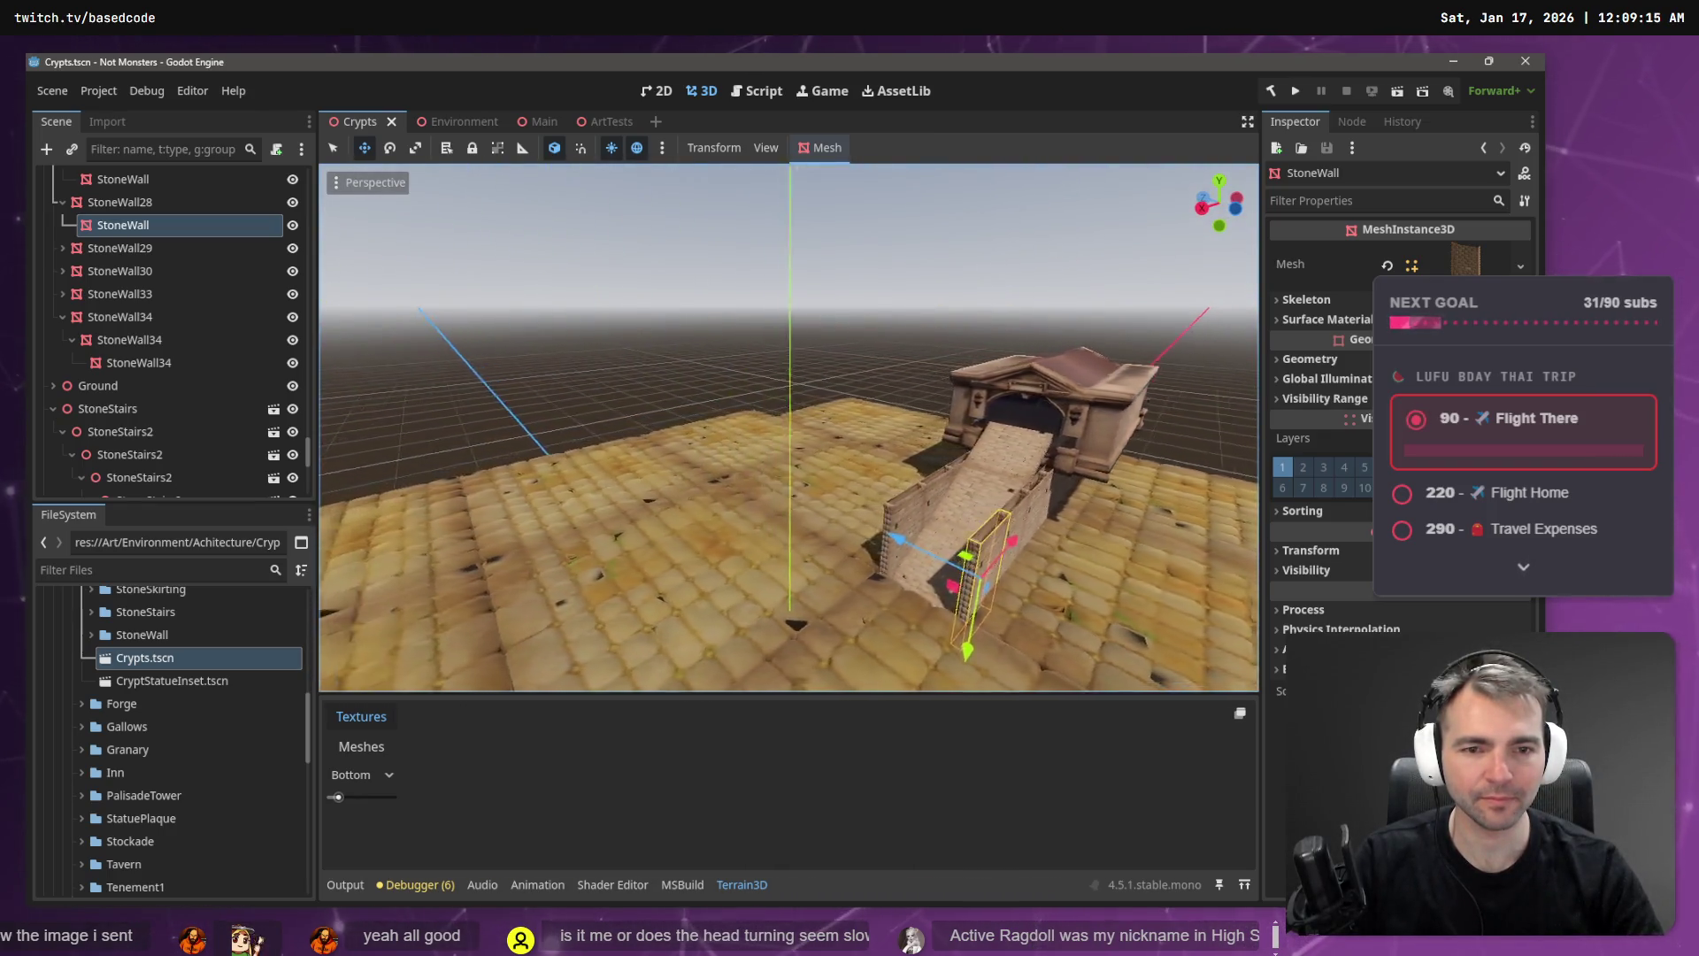
key(w)
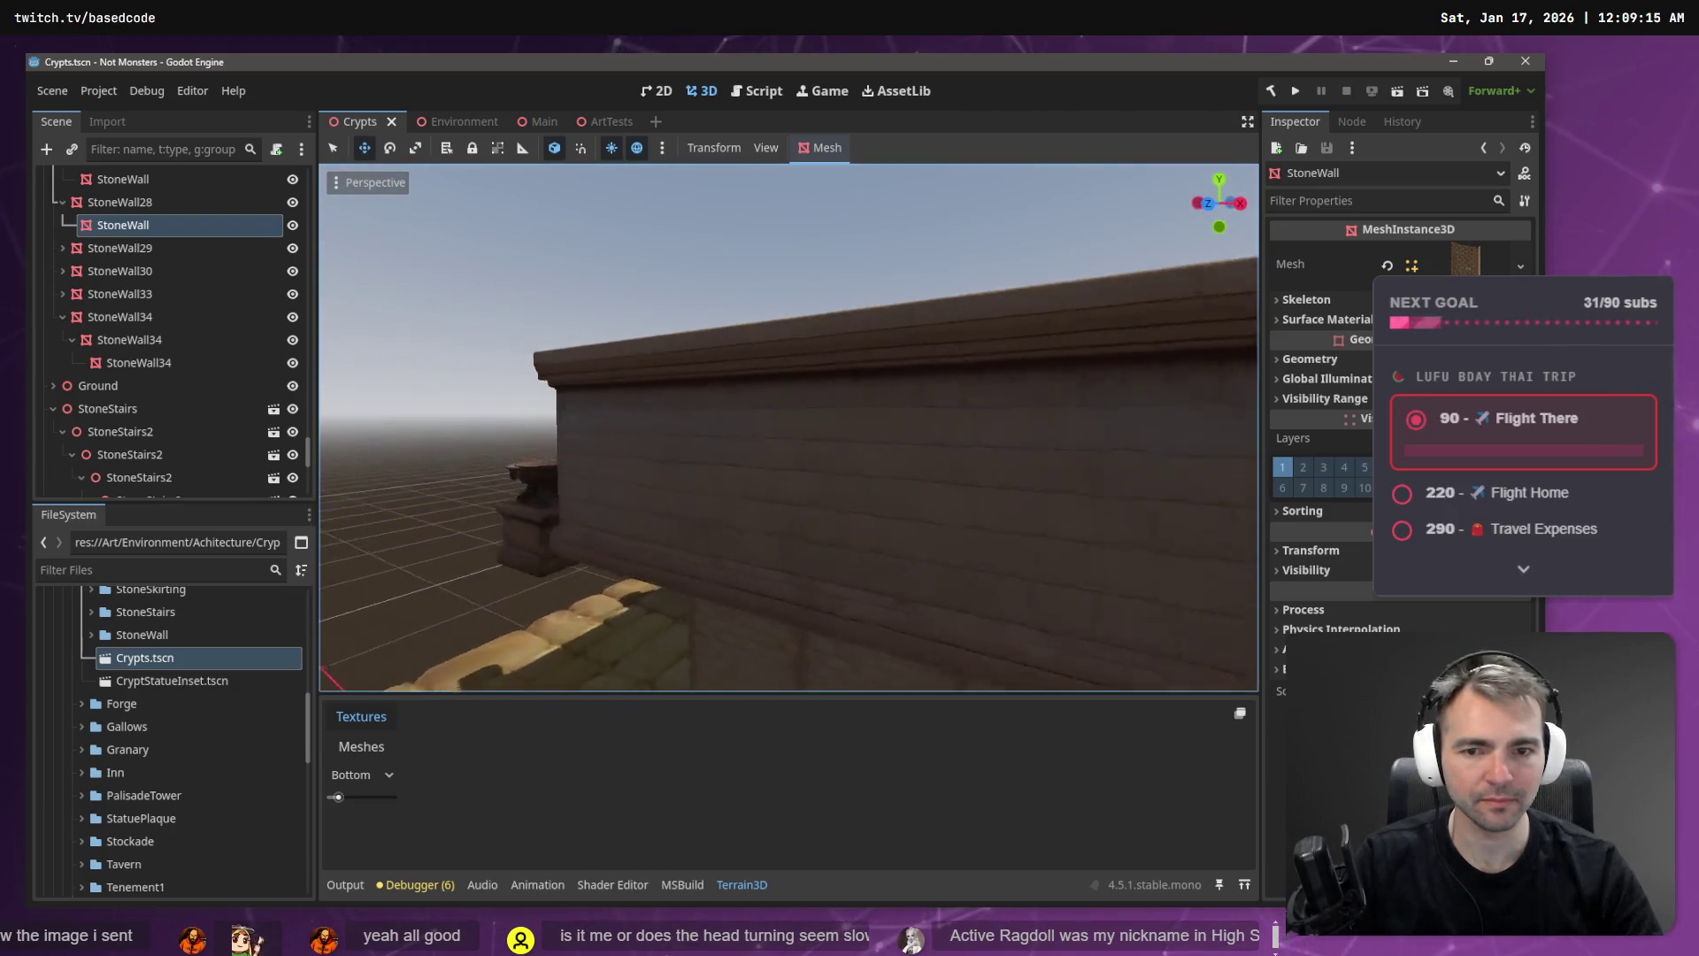
- Select the crypt entrance group and shift it along X to 105.94
key(w)
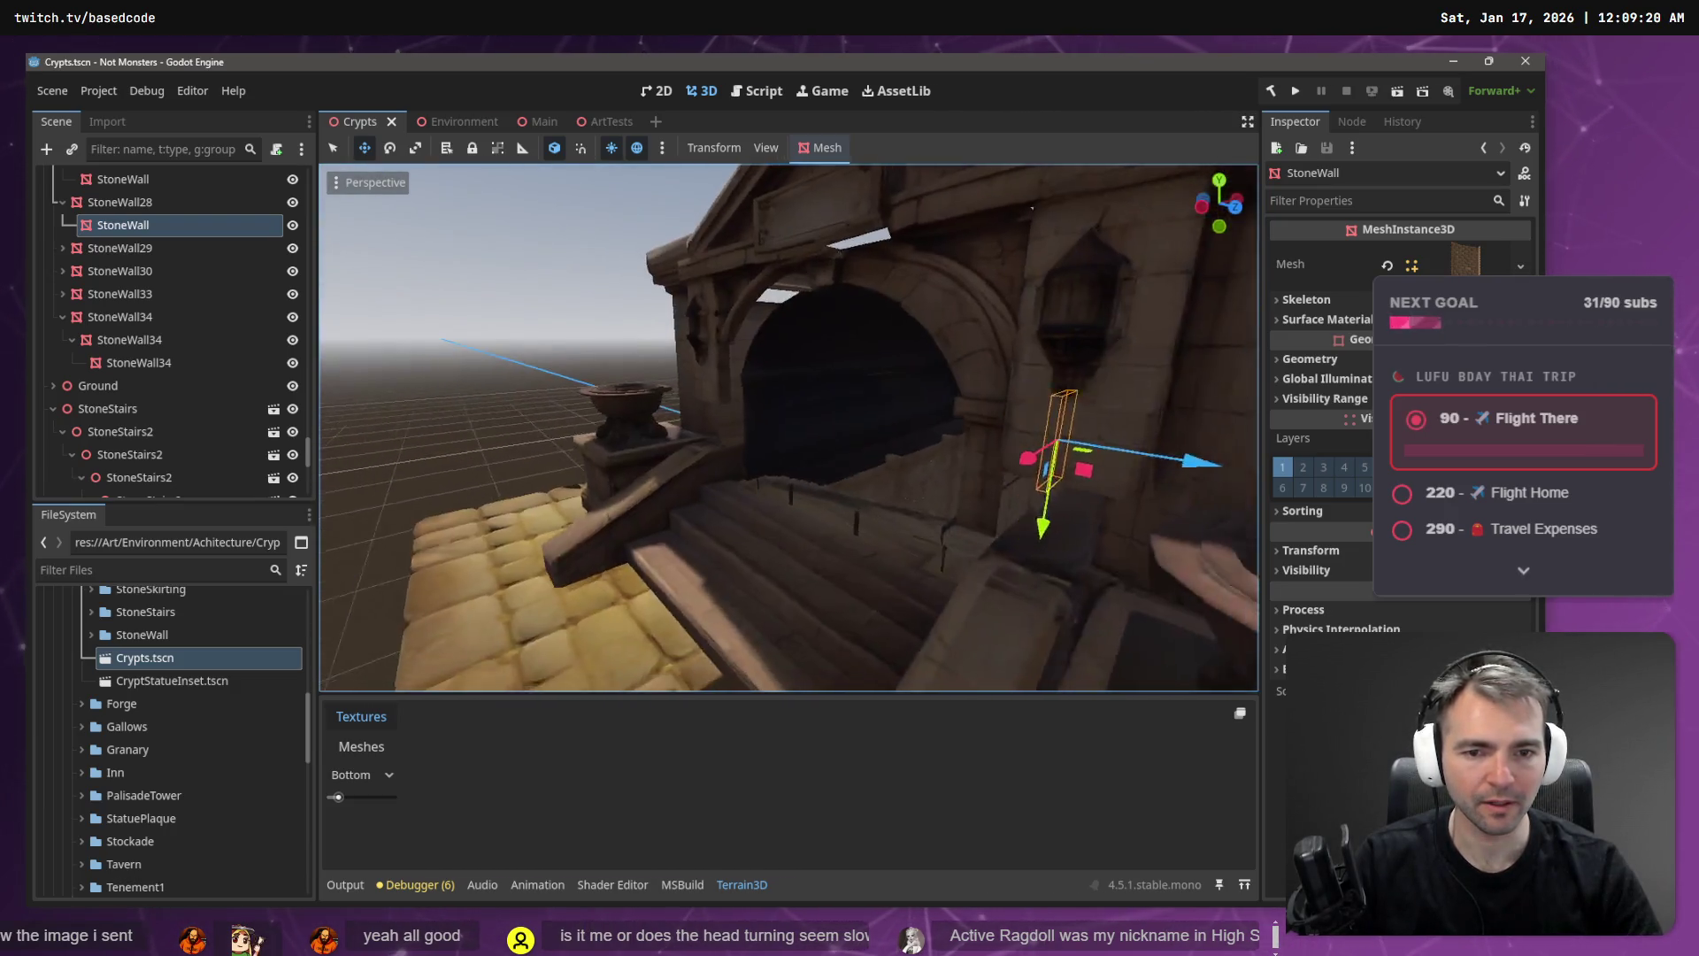
key(s)
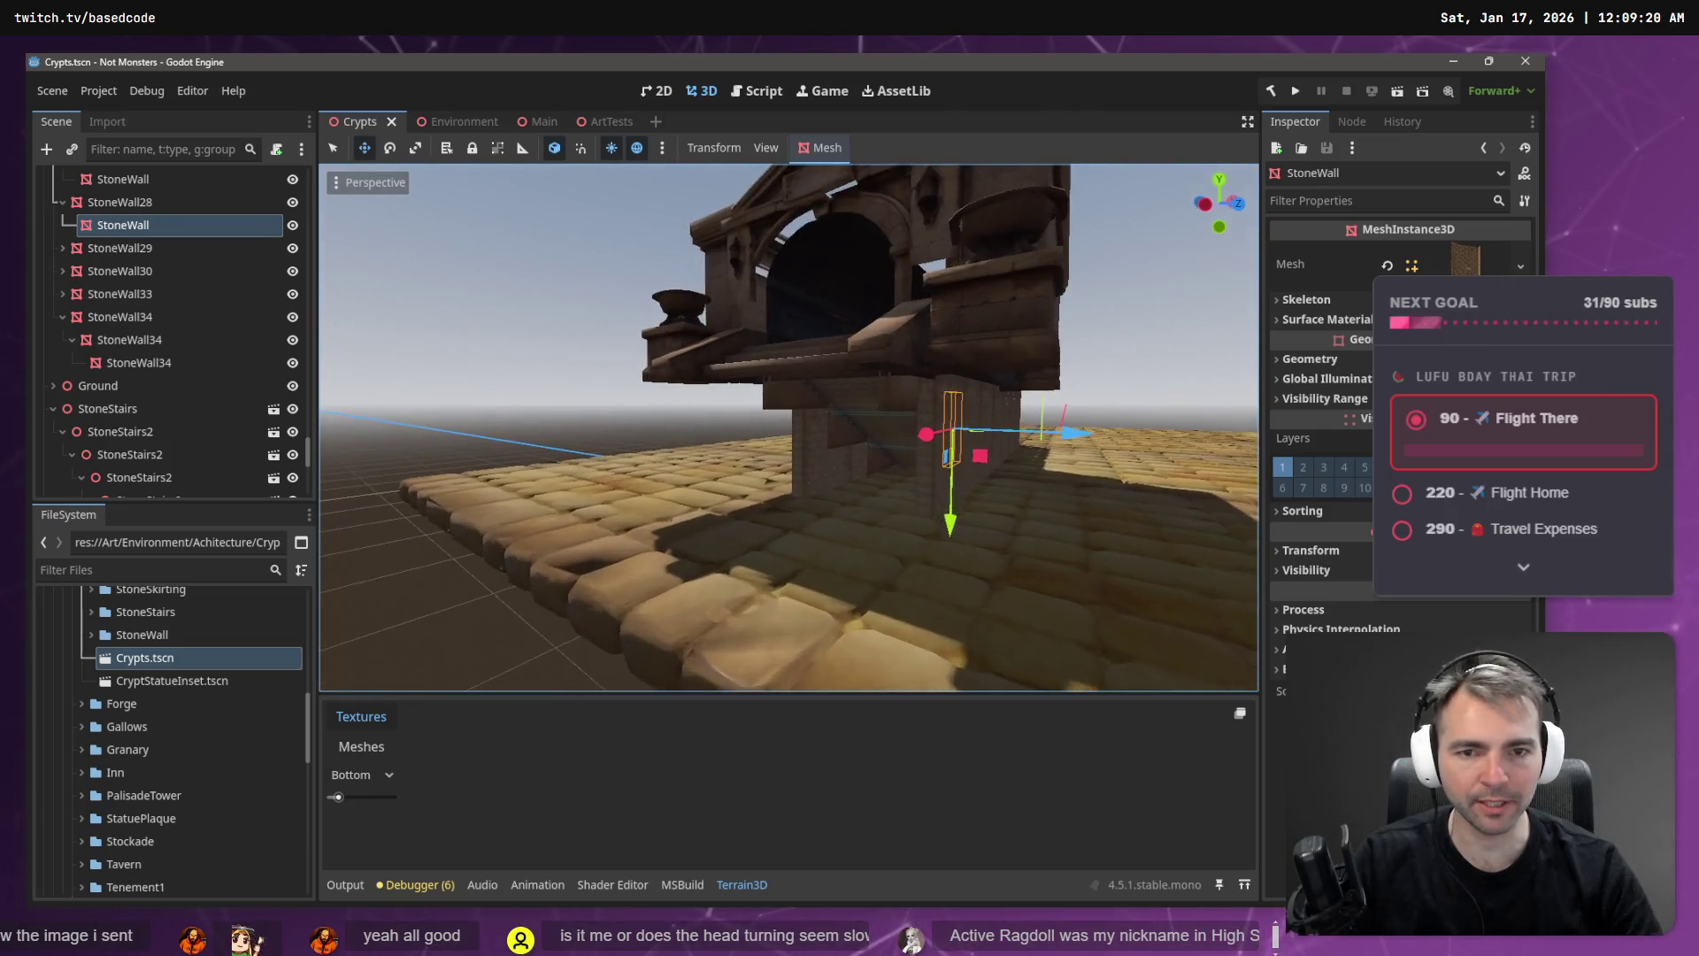
key(w)
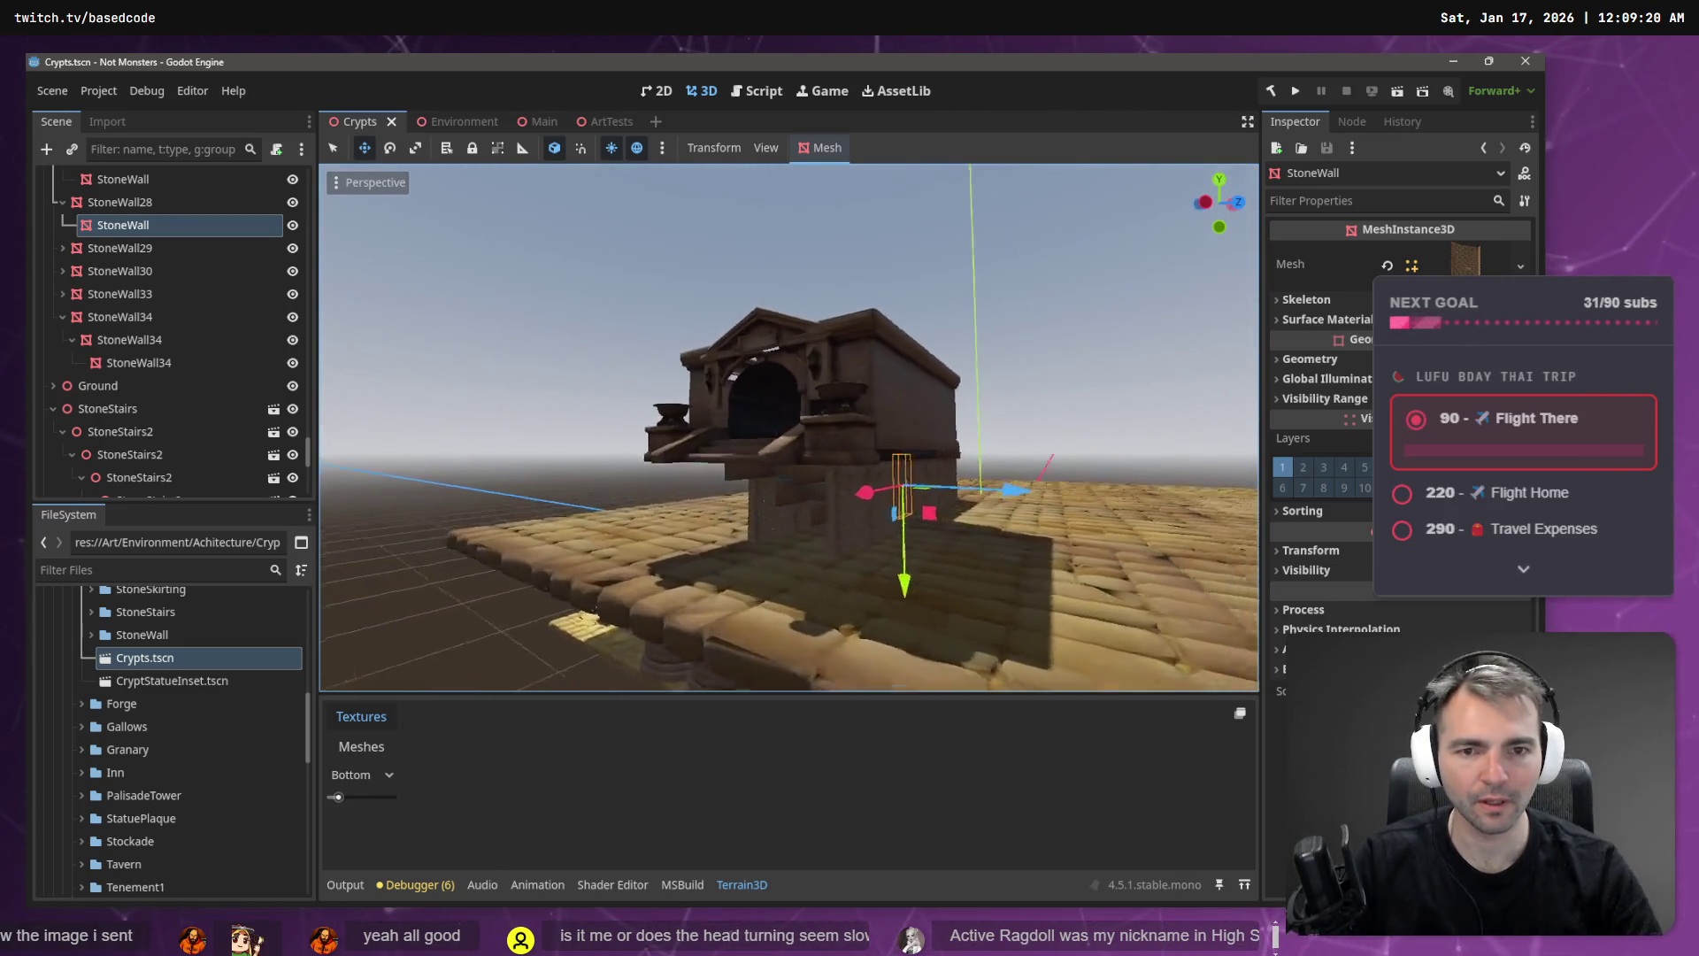
key(w)
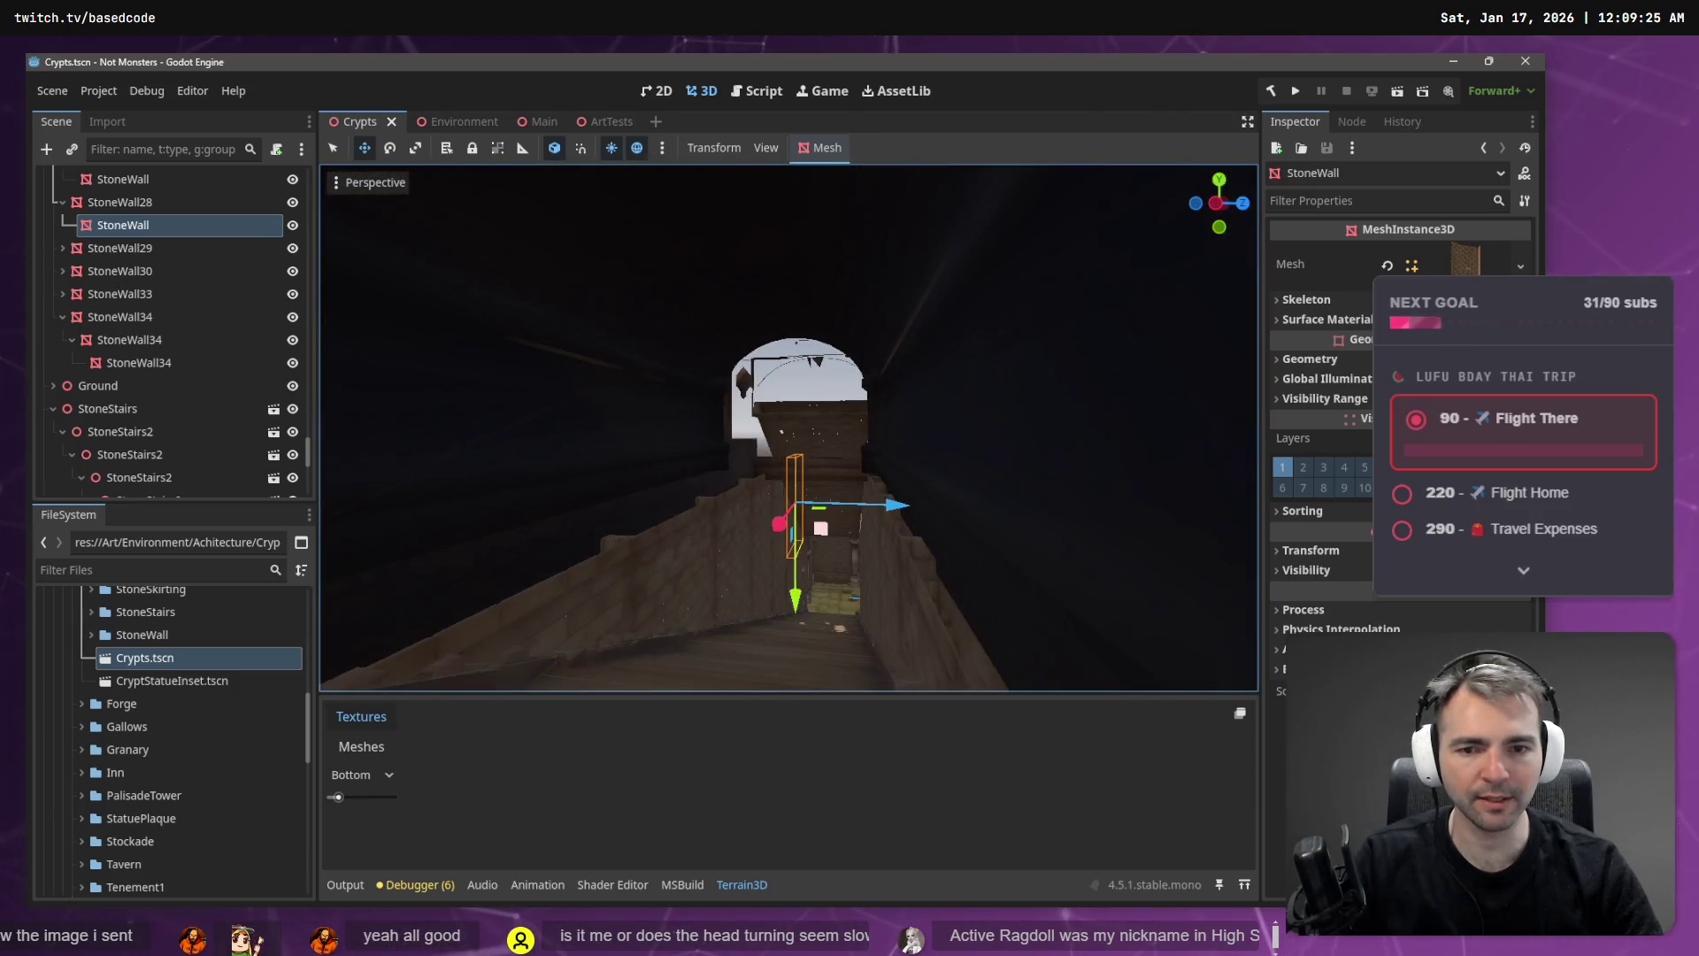
key(s)
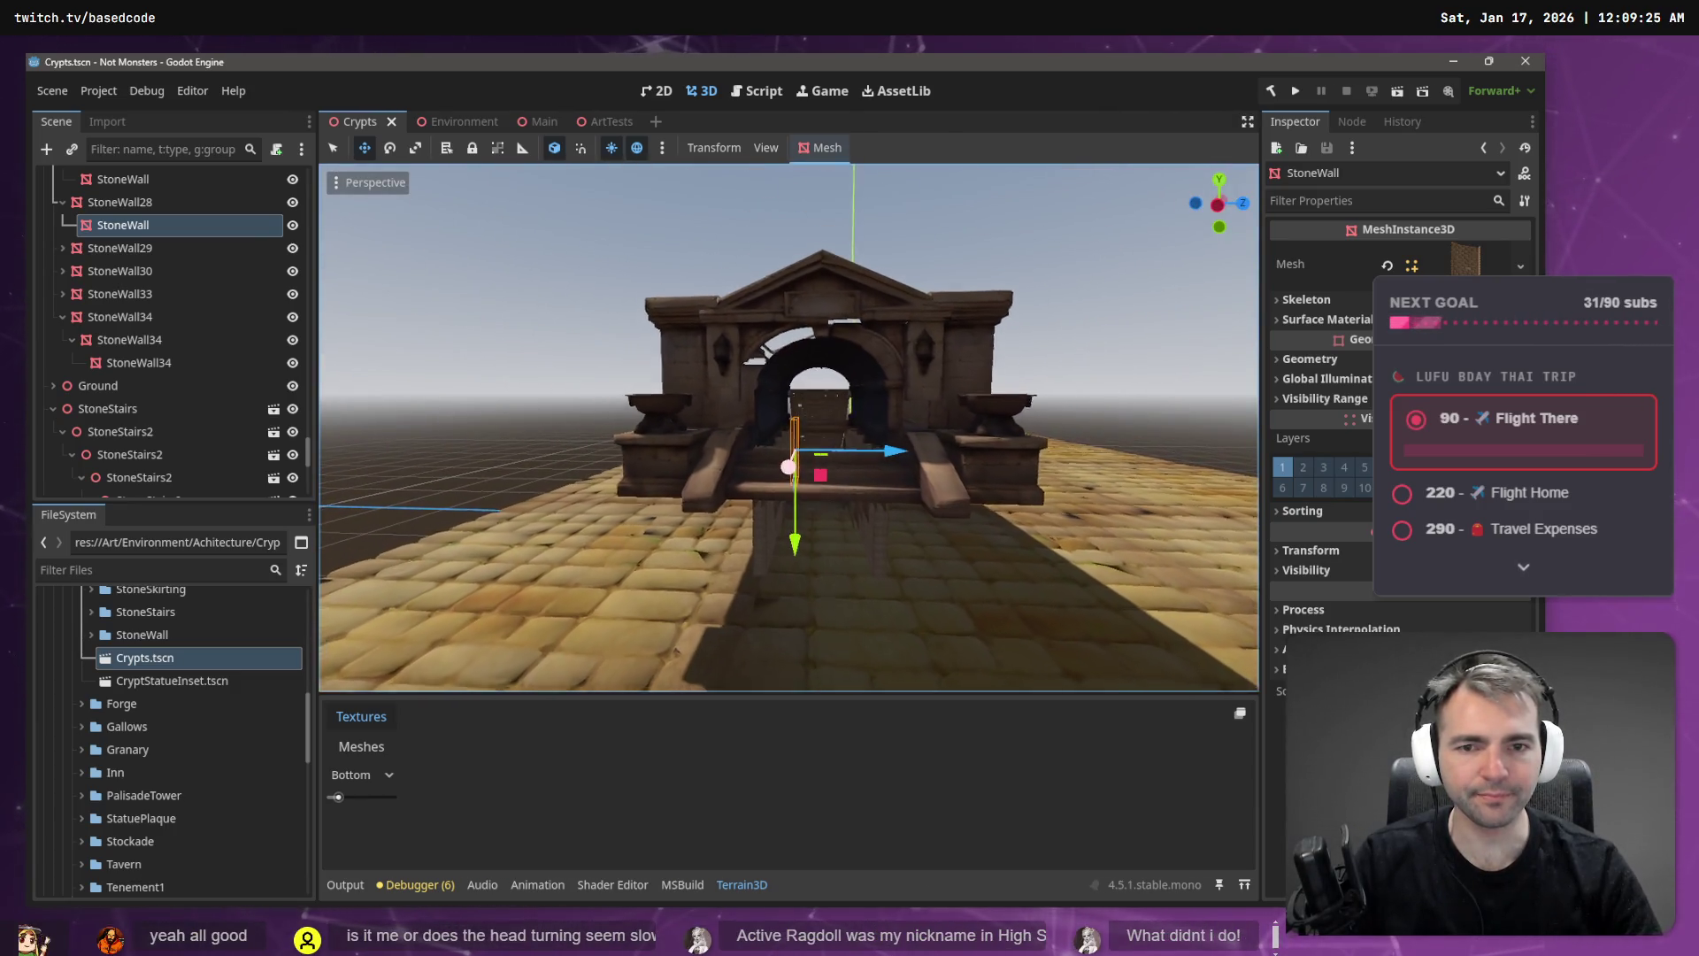
key(a)
key(s)
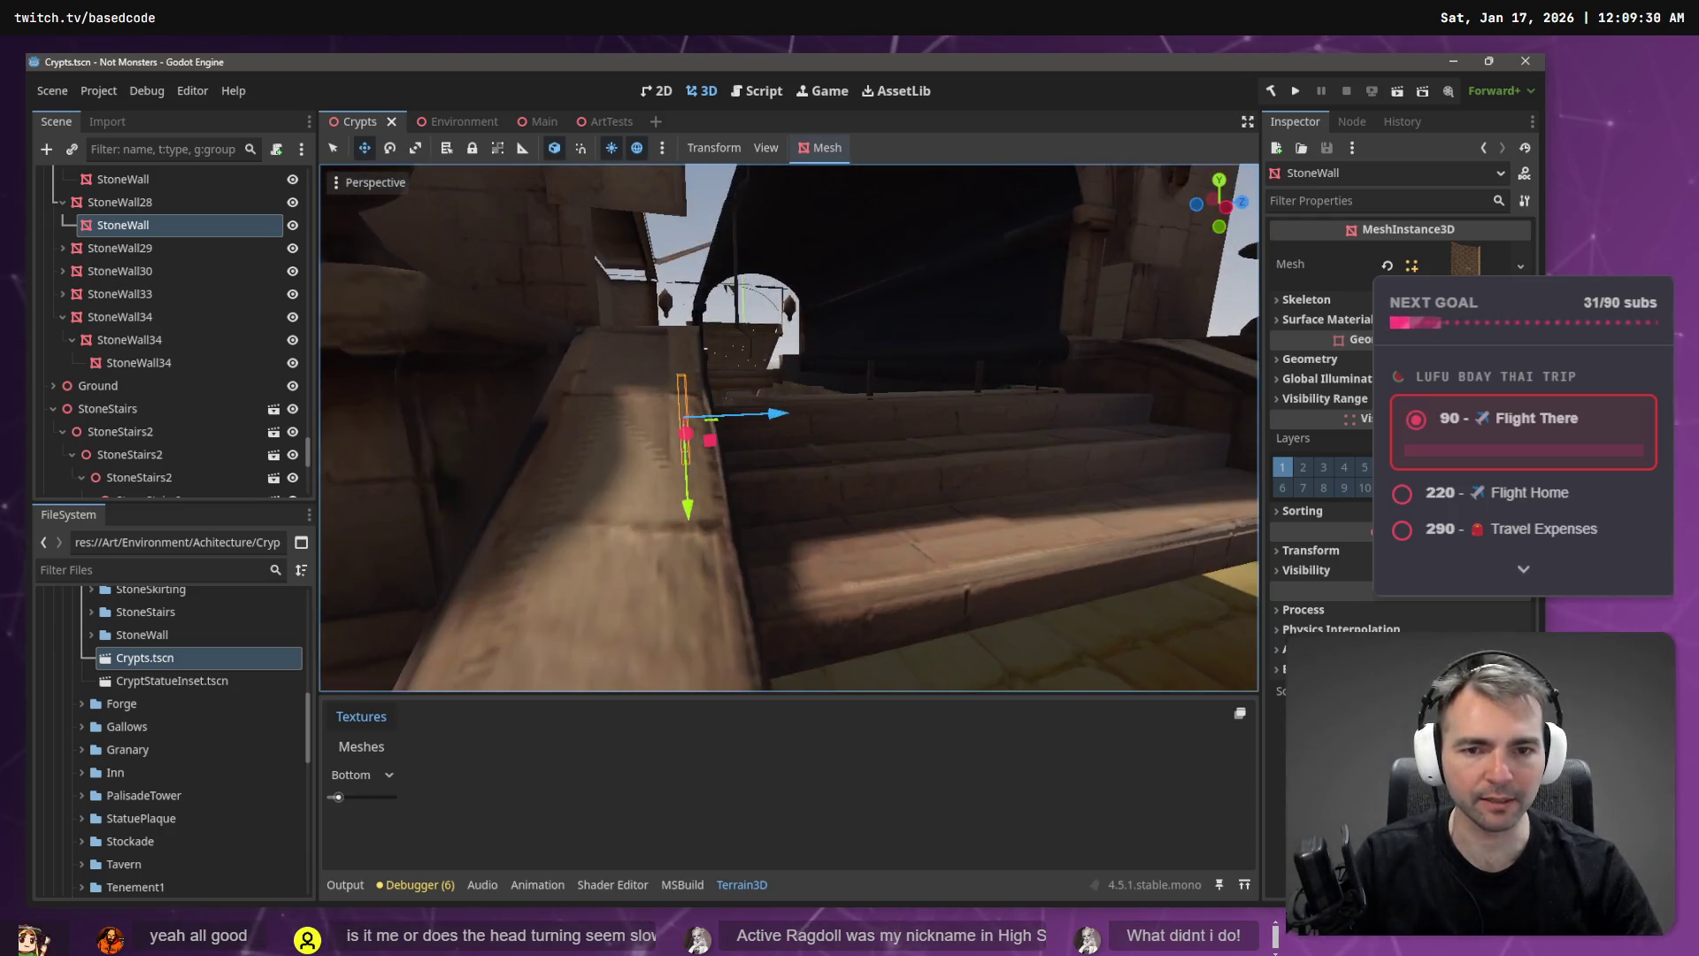
key(e)
click(615, 464)
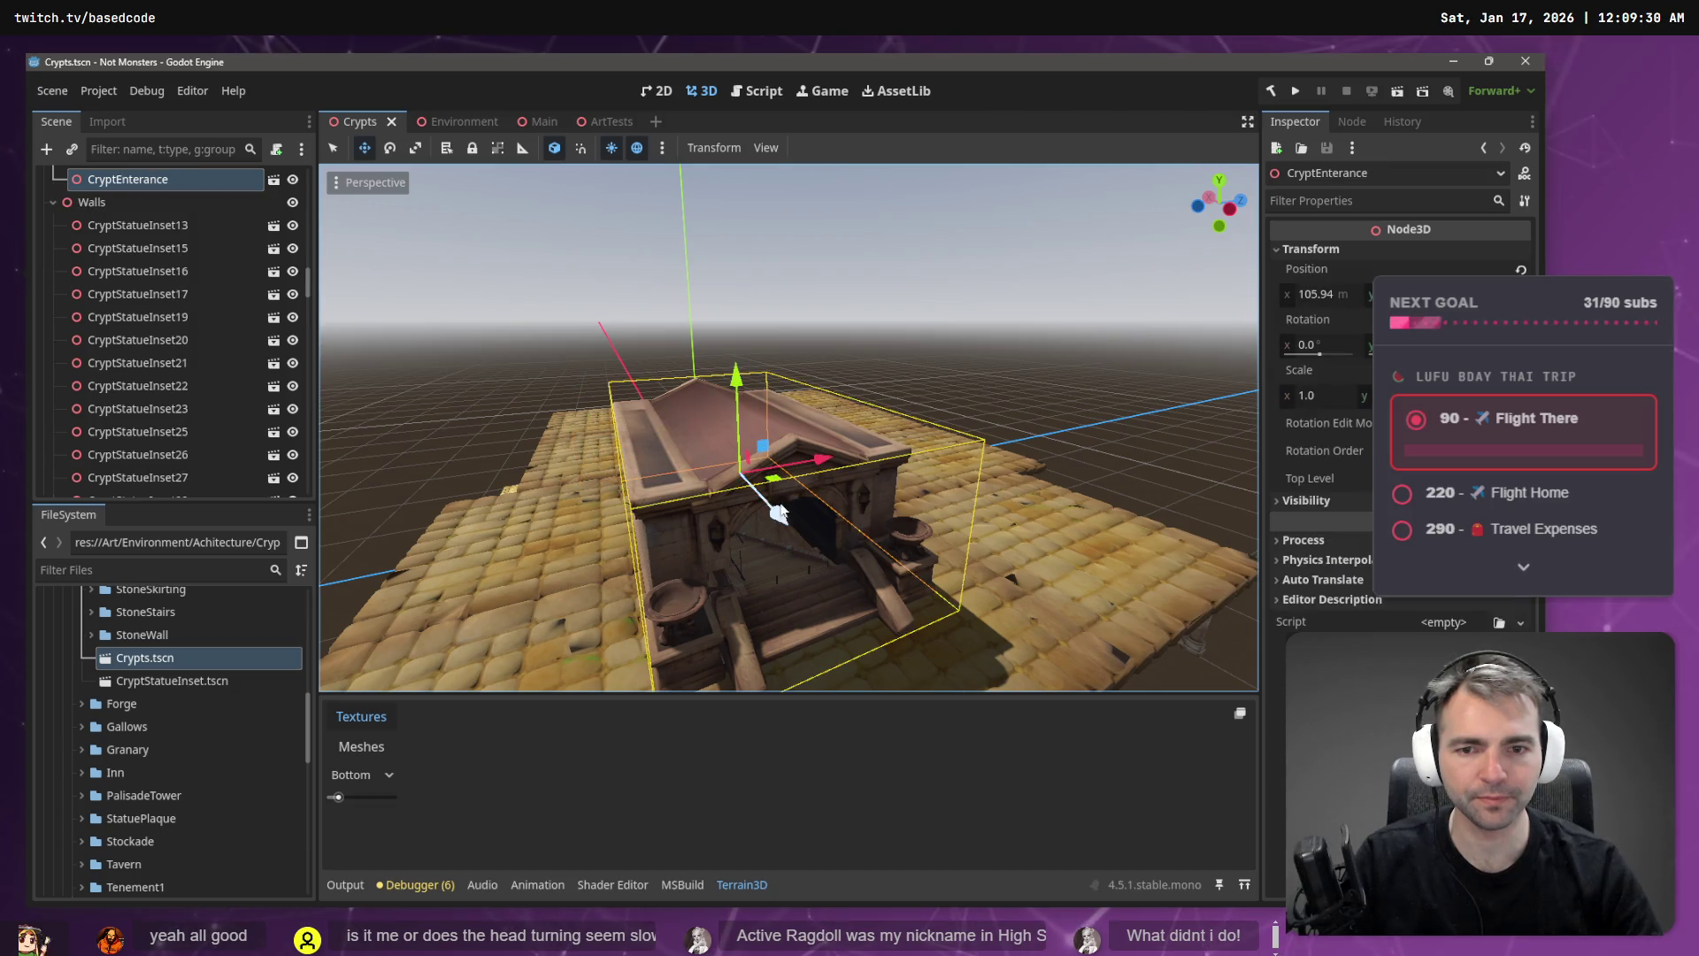
drag(766, 512, 763, 474)
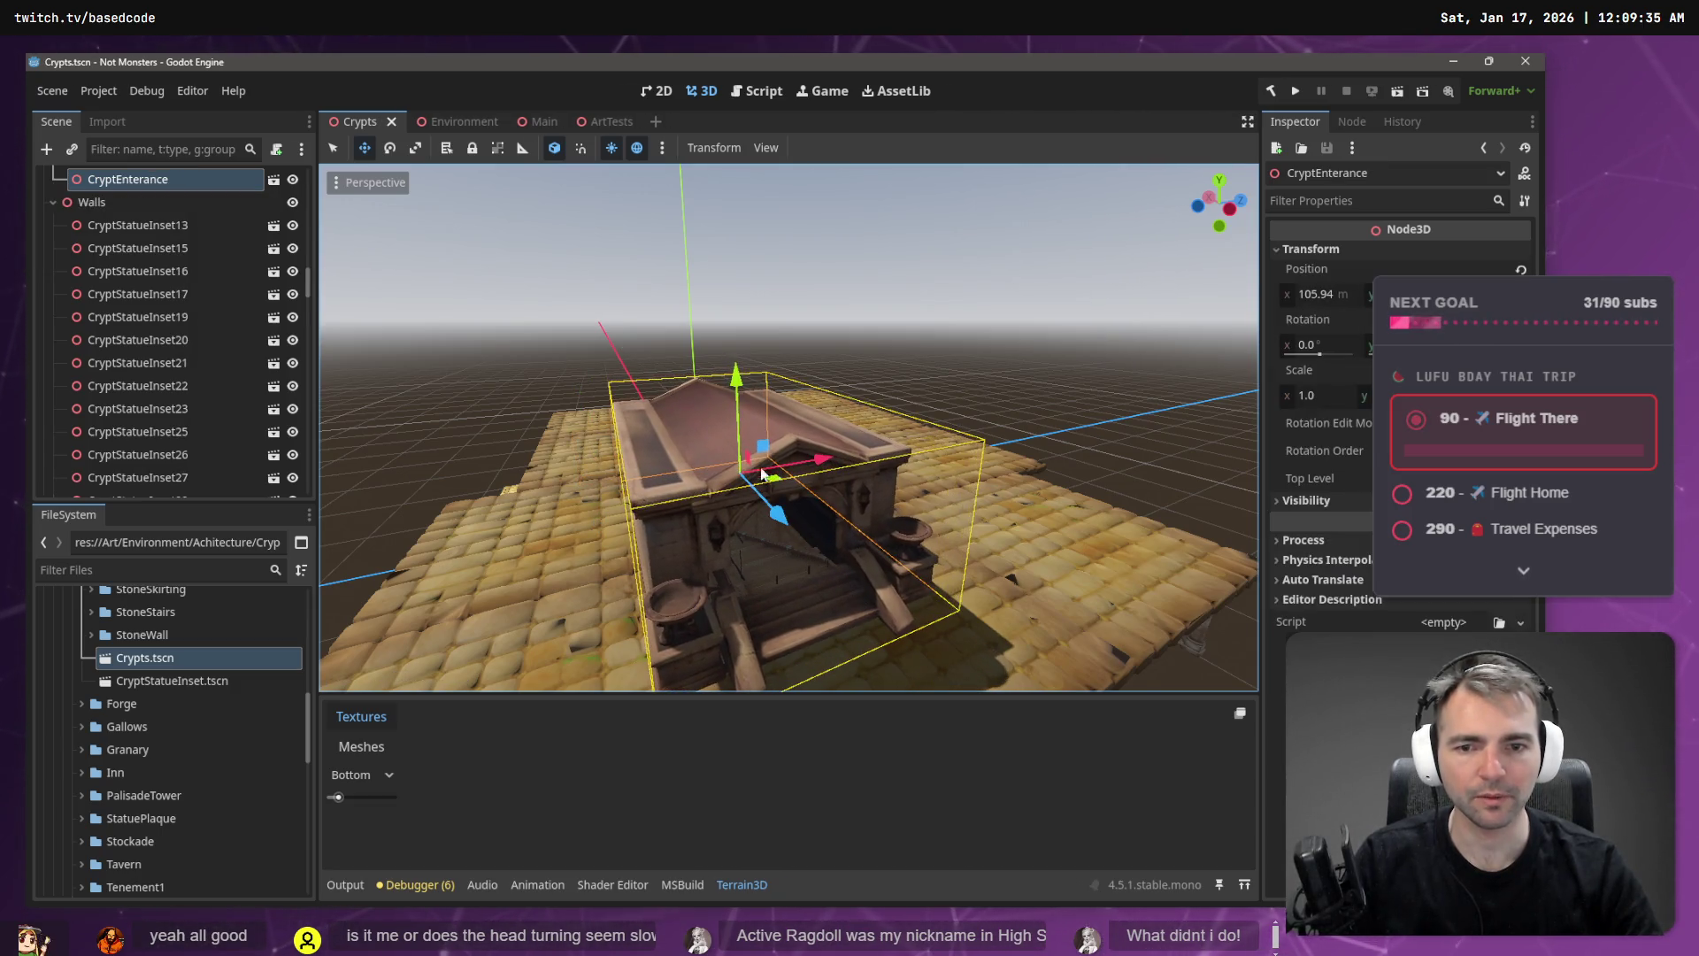
click(453, 122)
key(f)
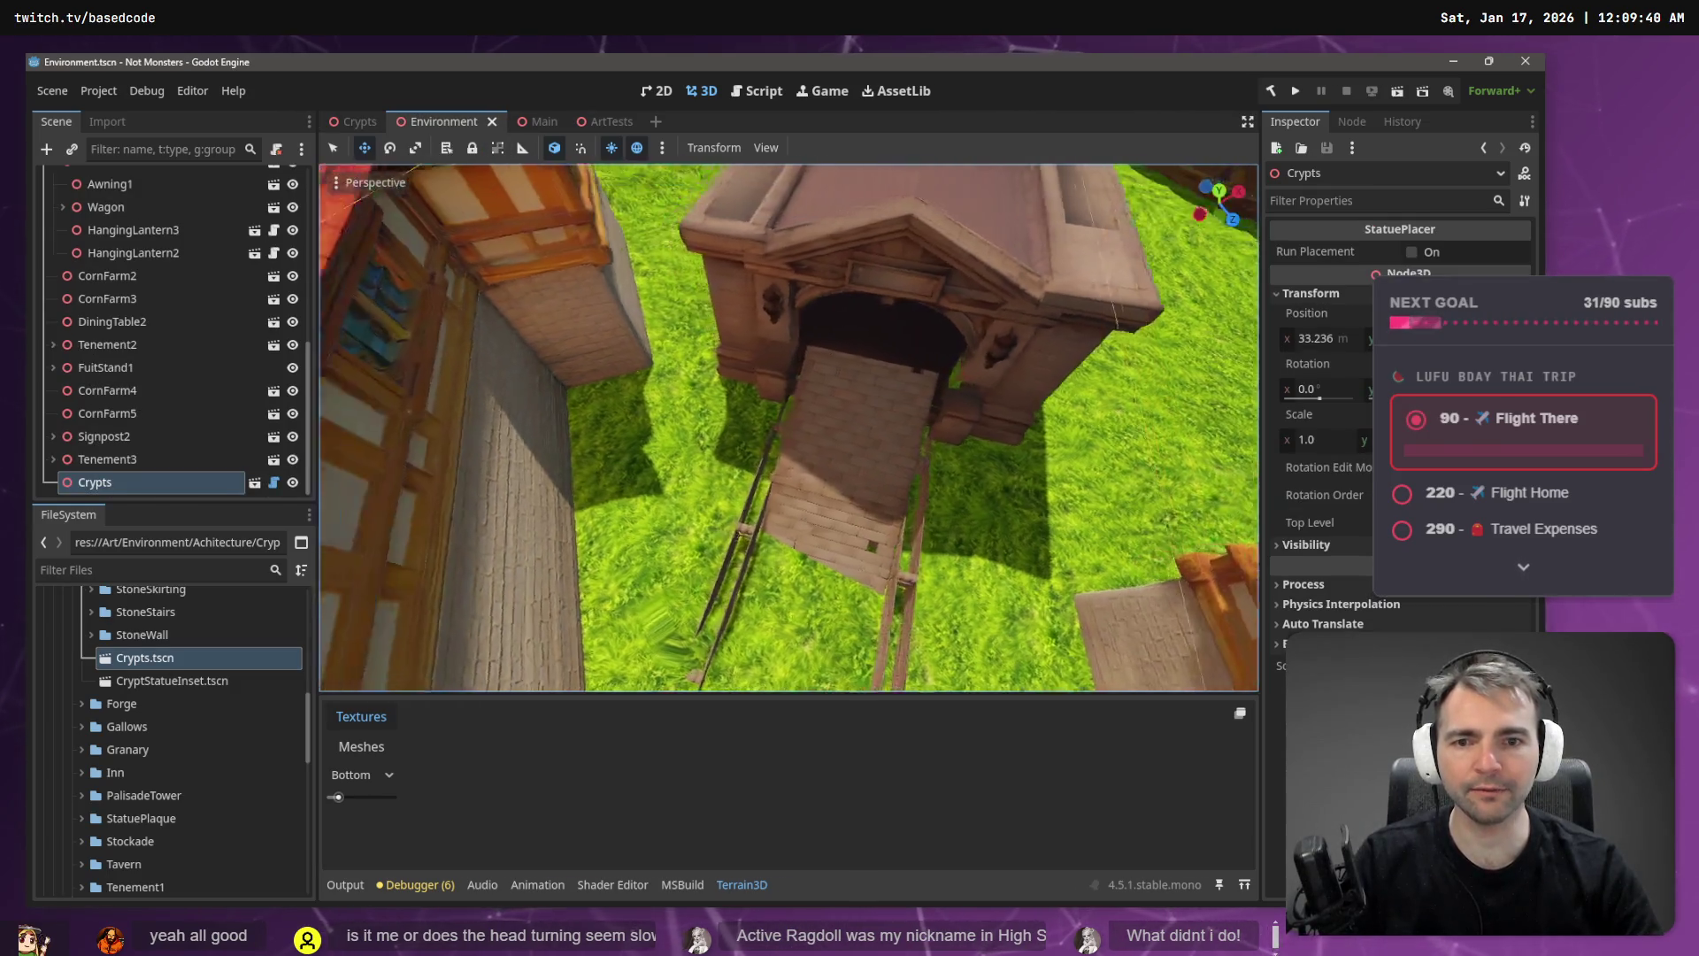
drag(788, 425, 851, 433)
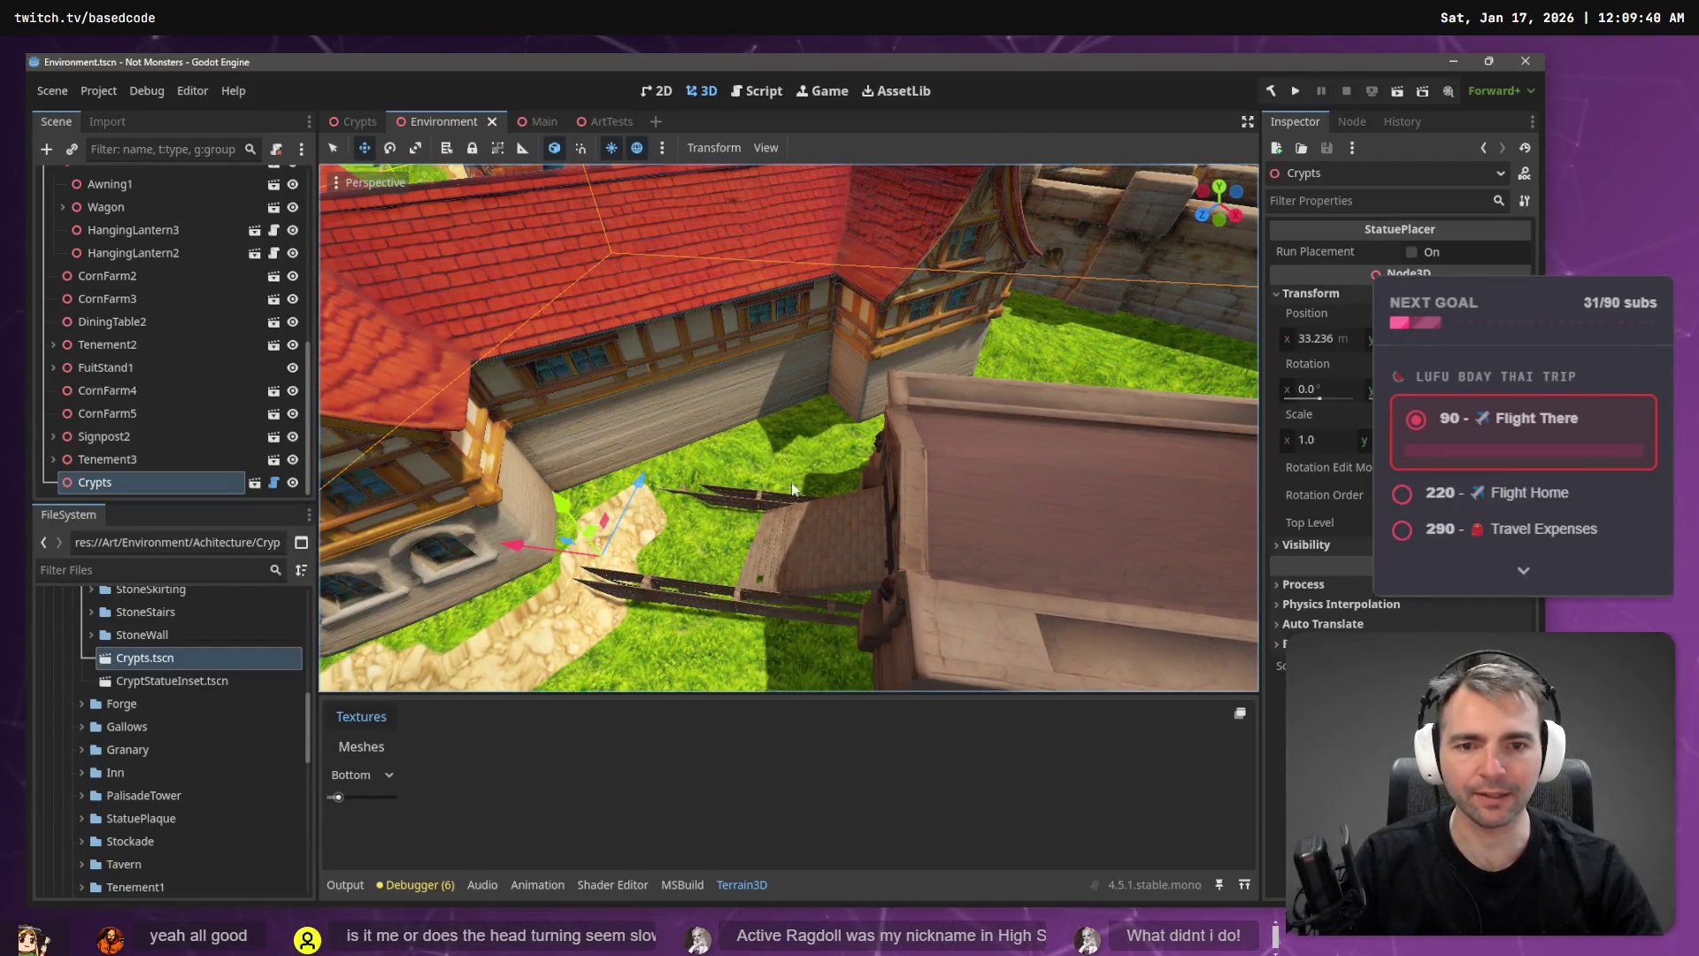
scroll(759, 529, down, 10)
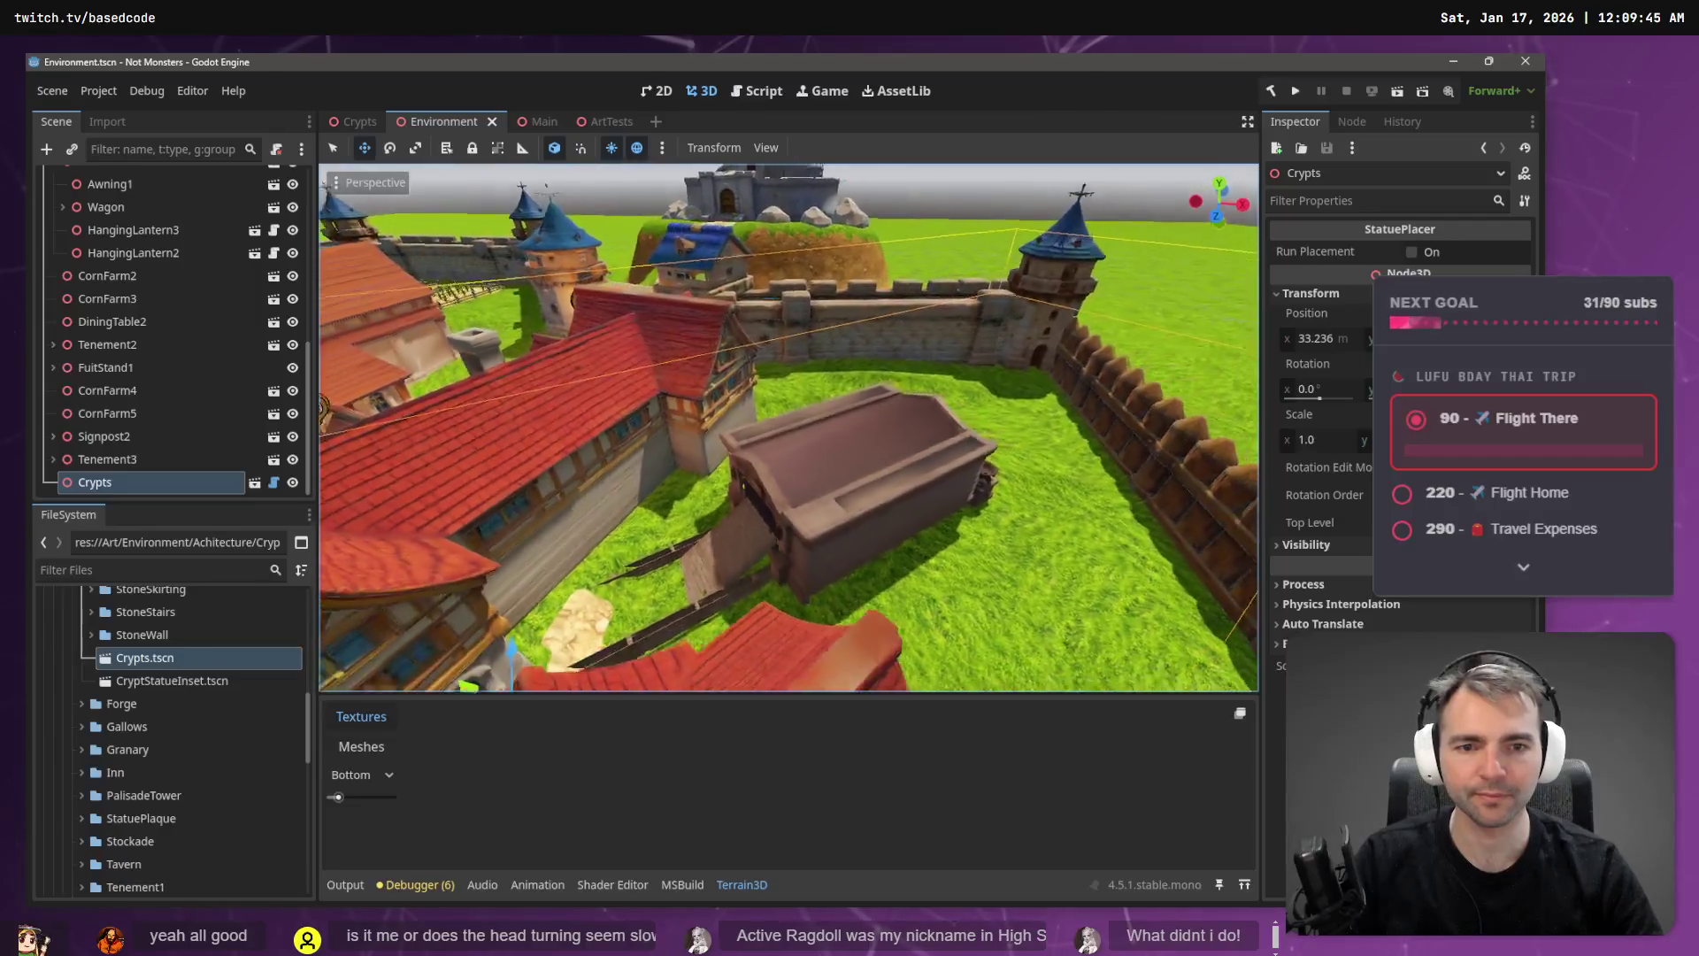
key(w)
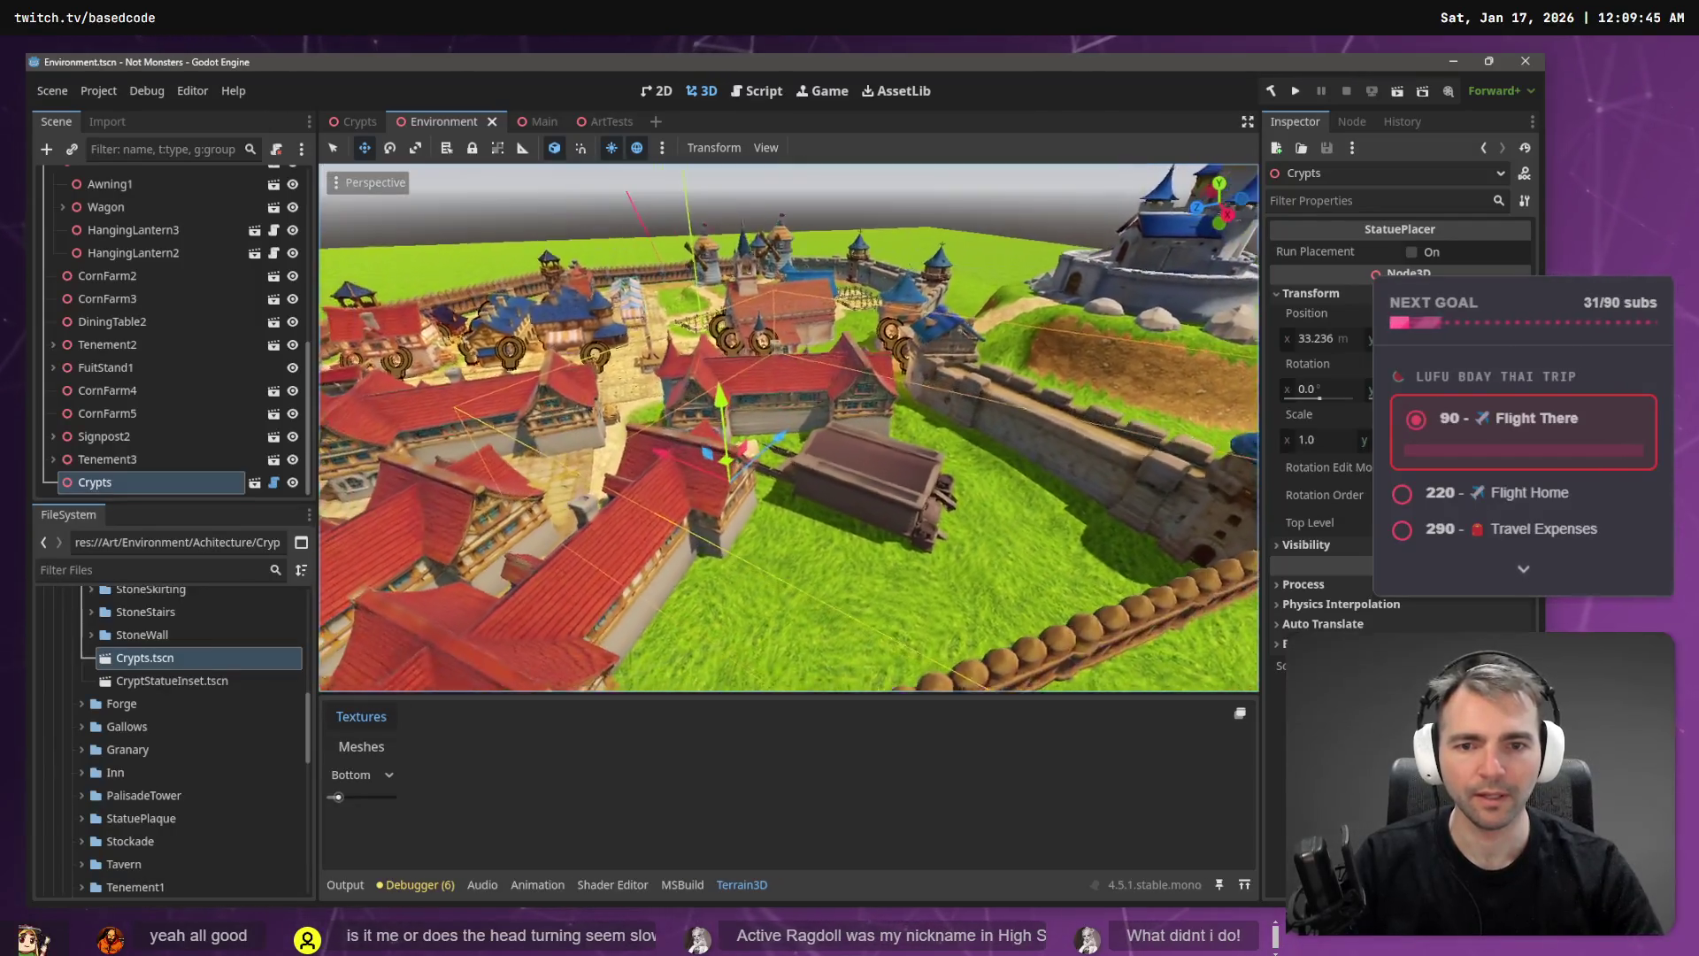
key(w)
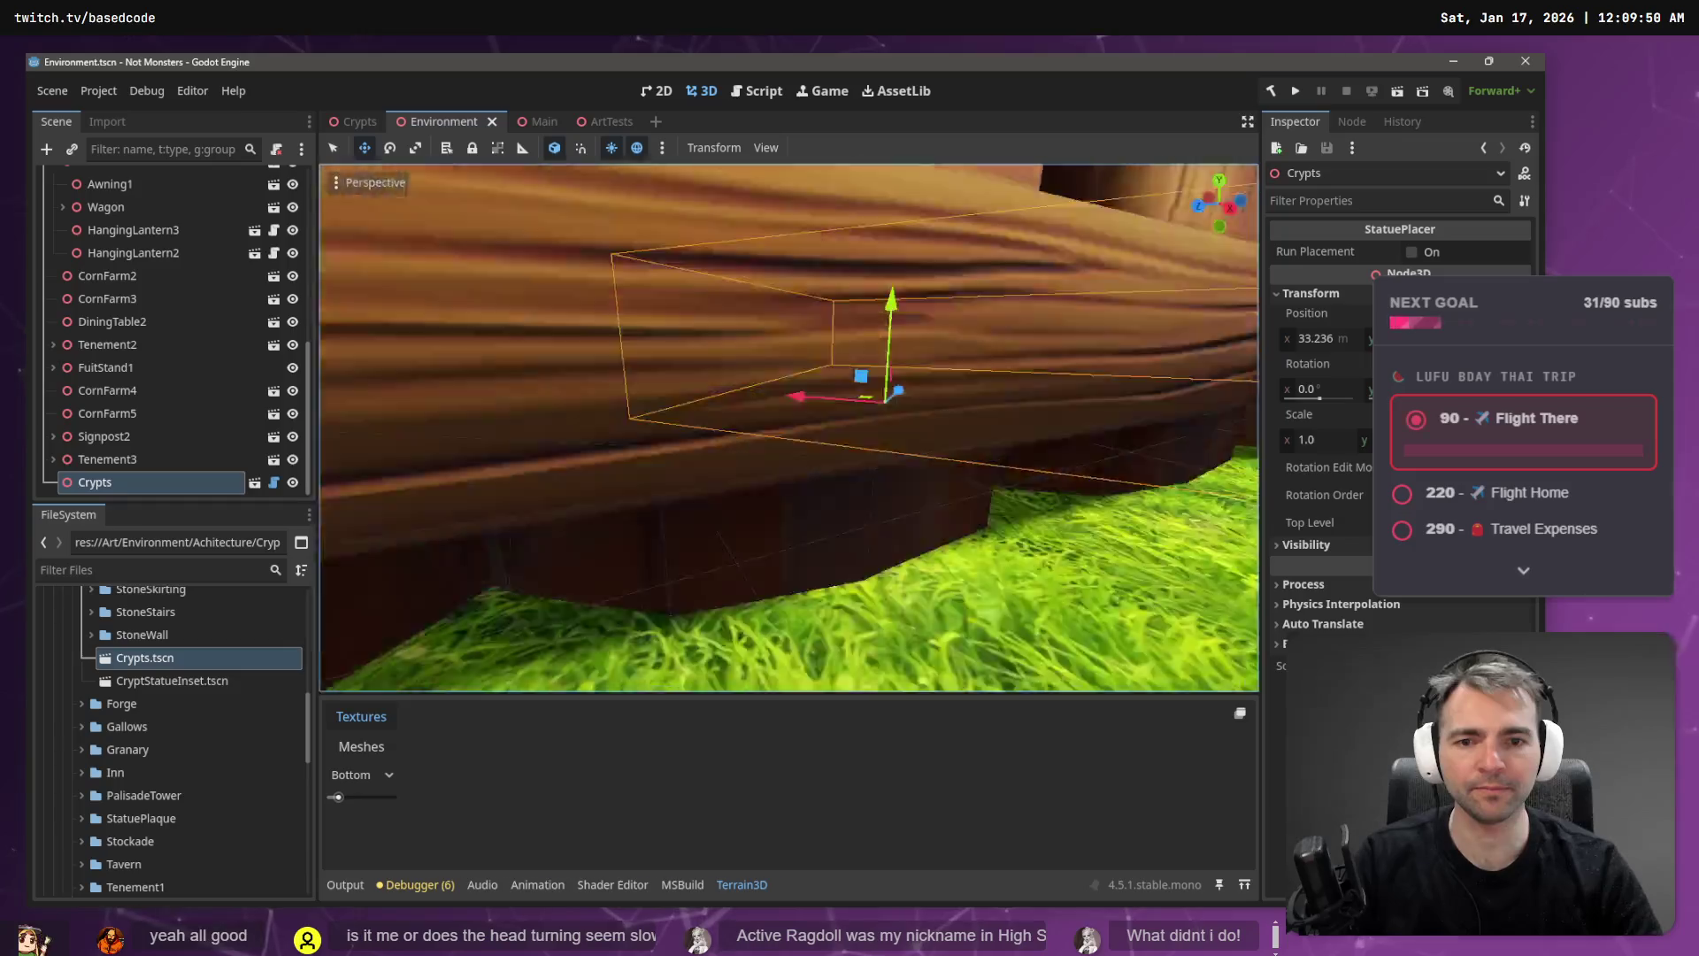
key(d)
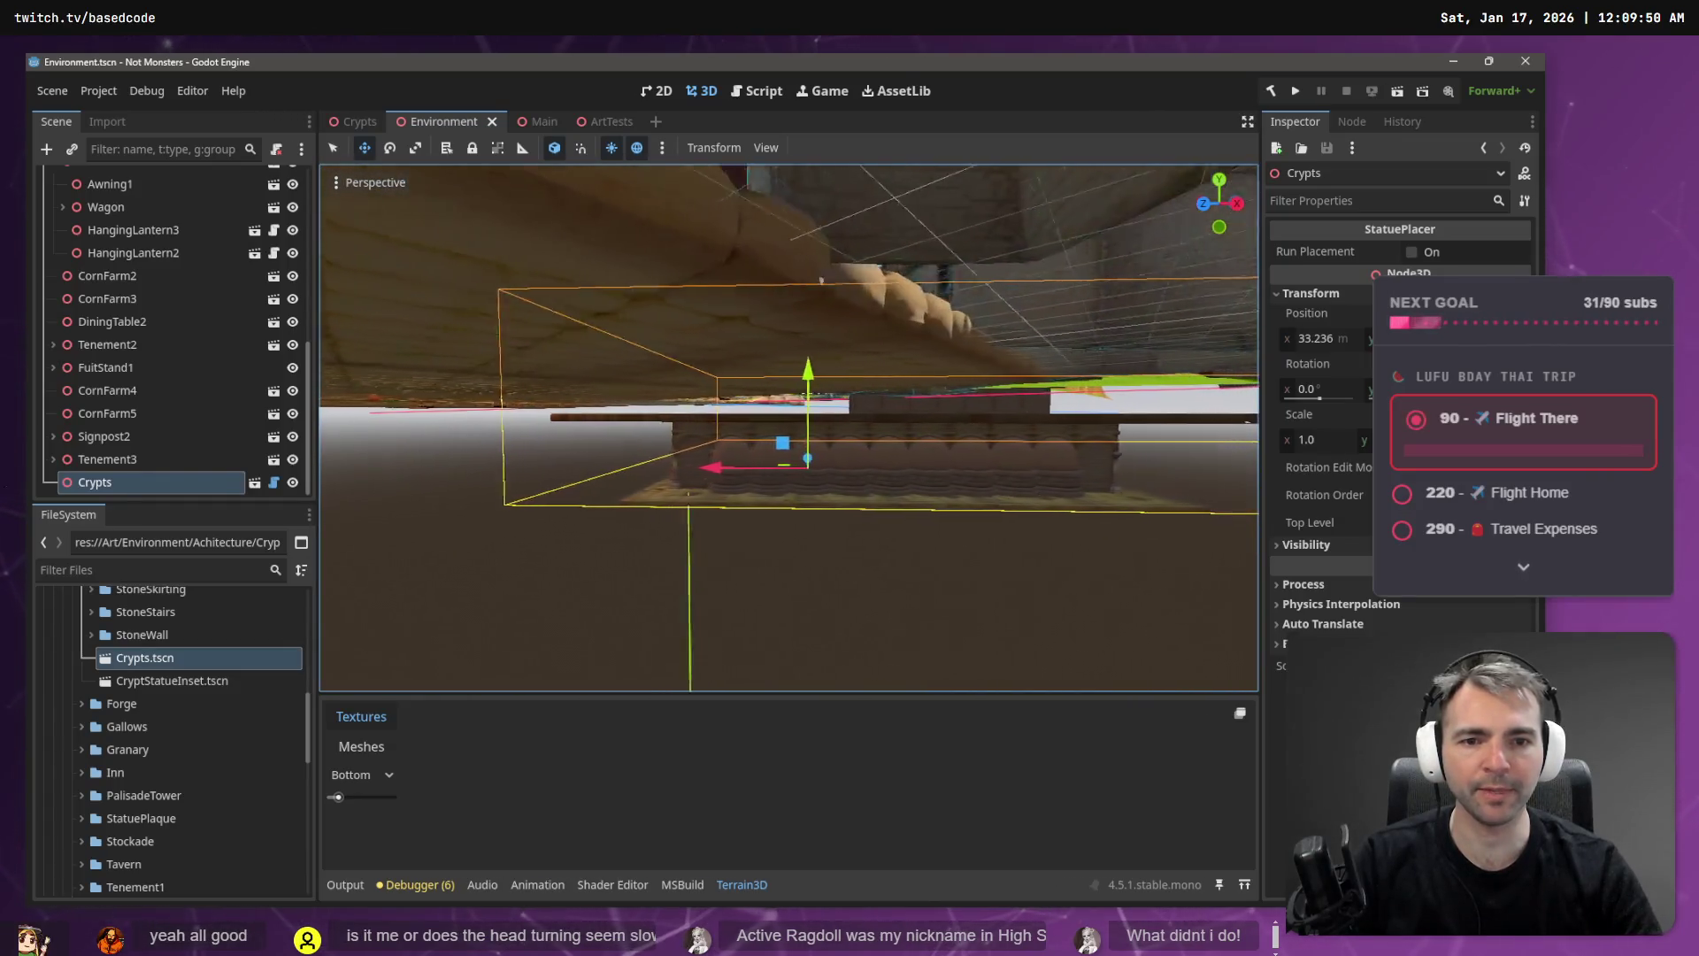
key(a)
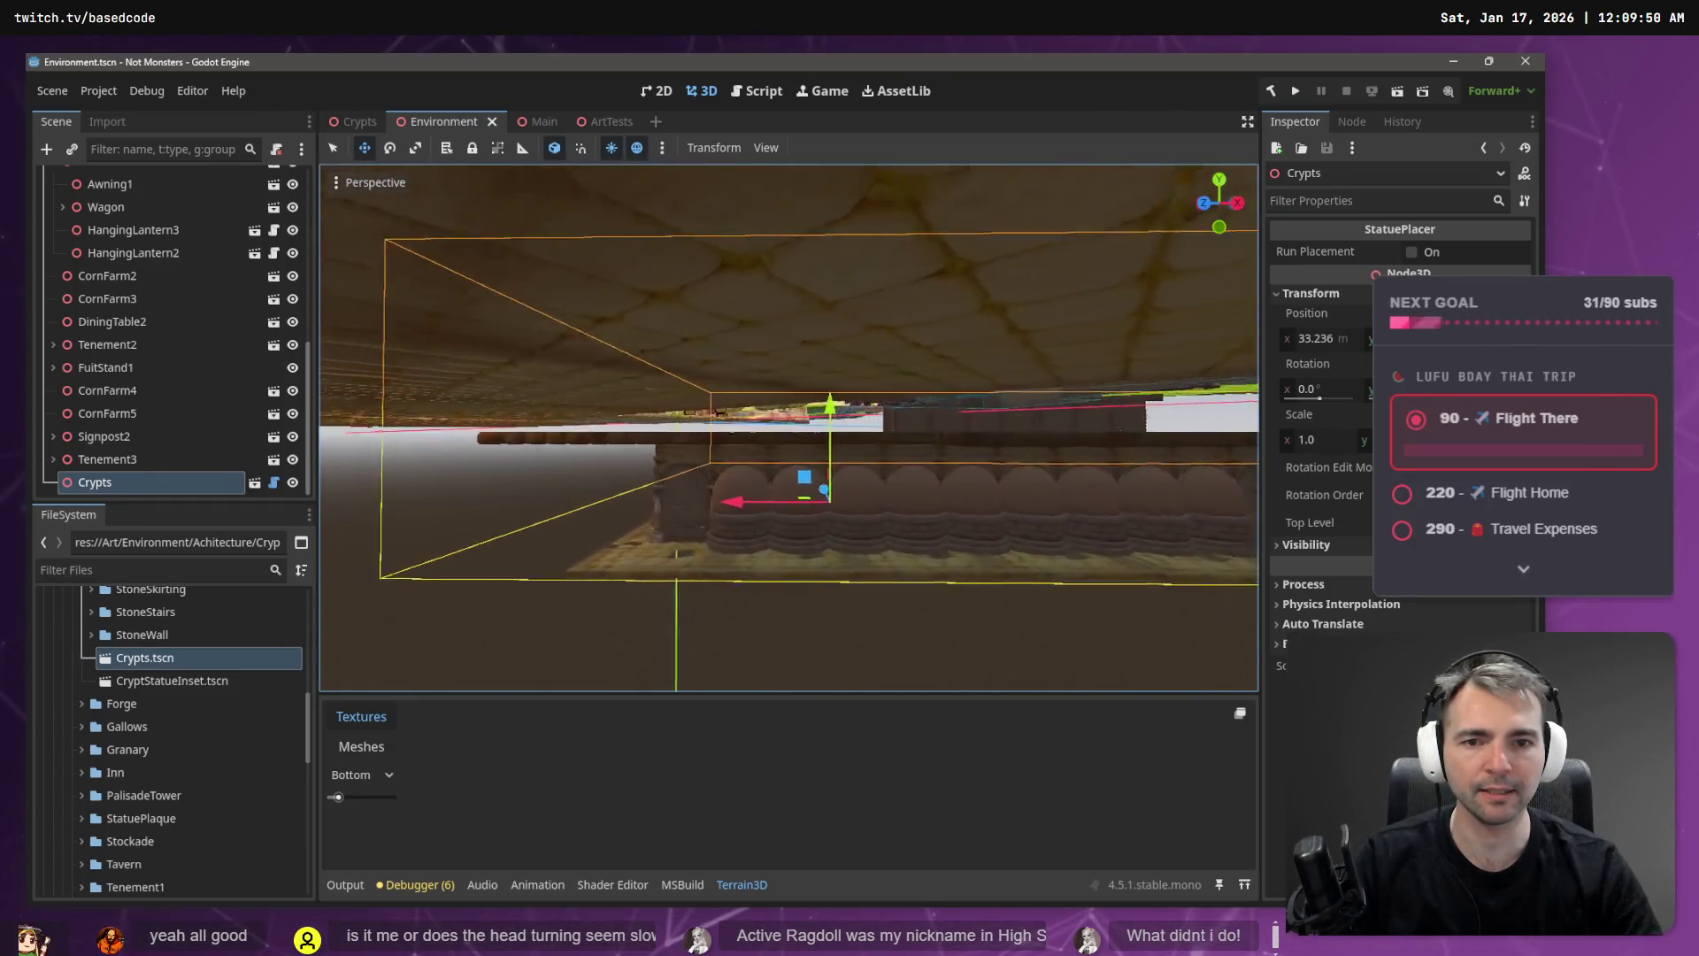
key(a)
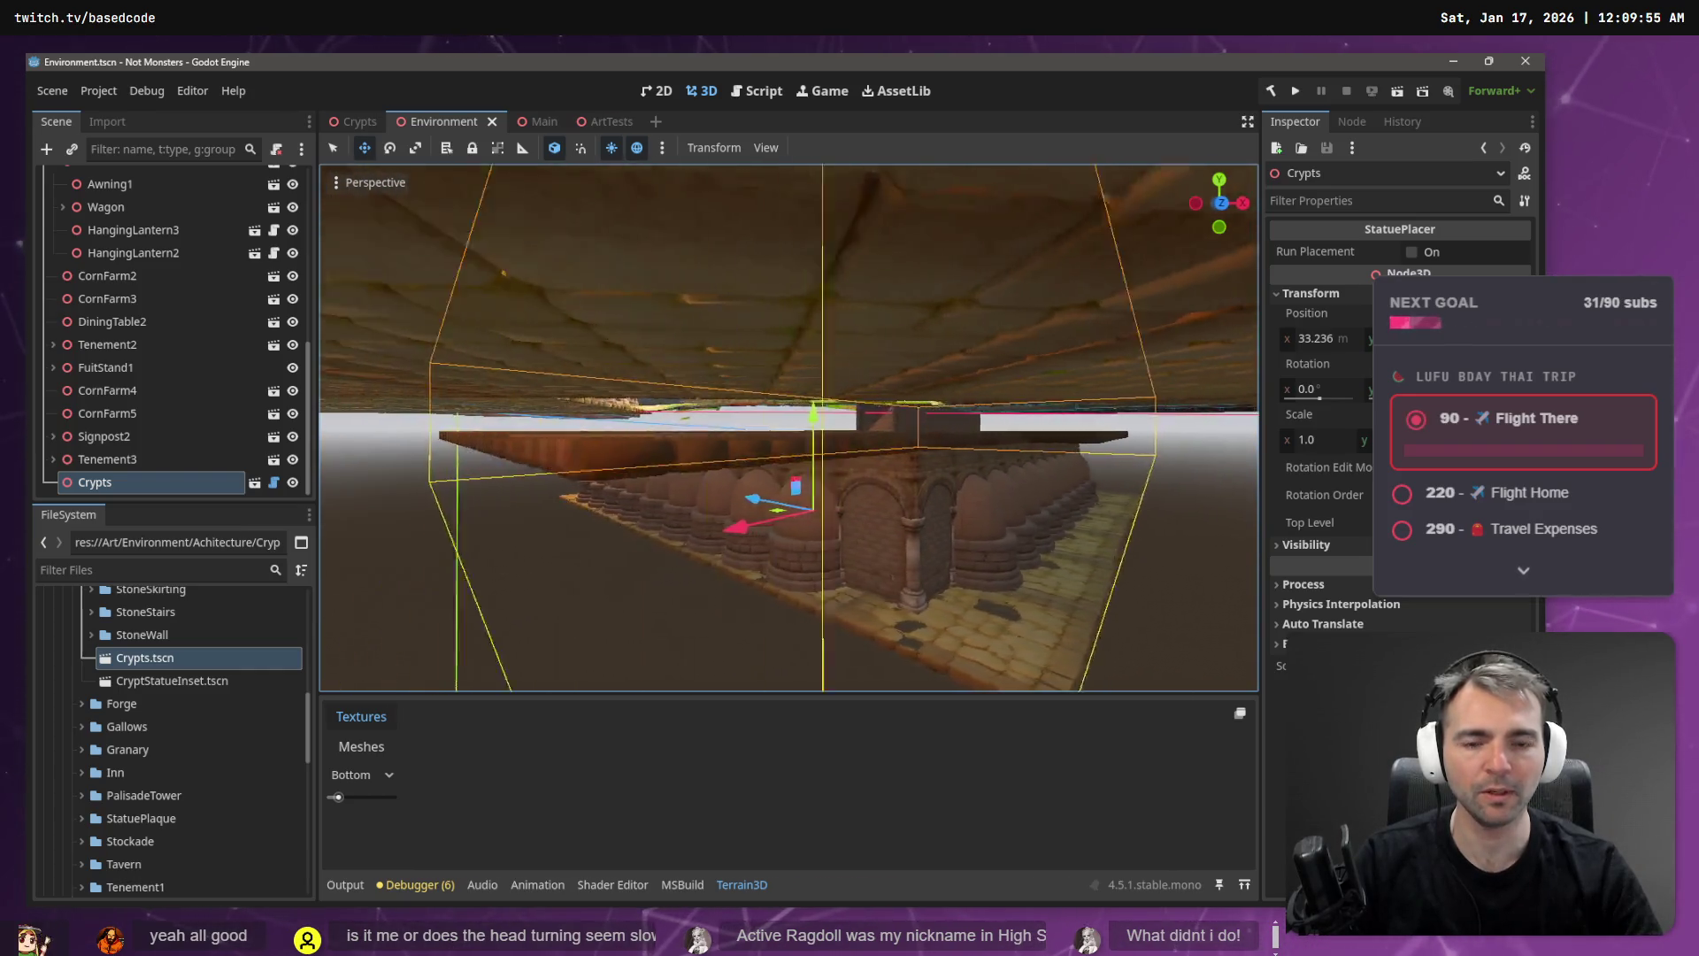
key(s)
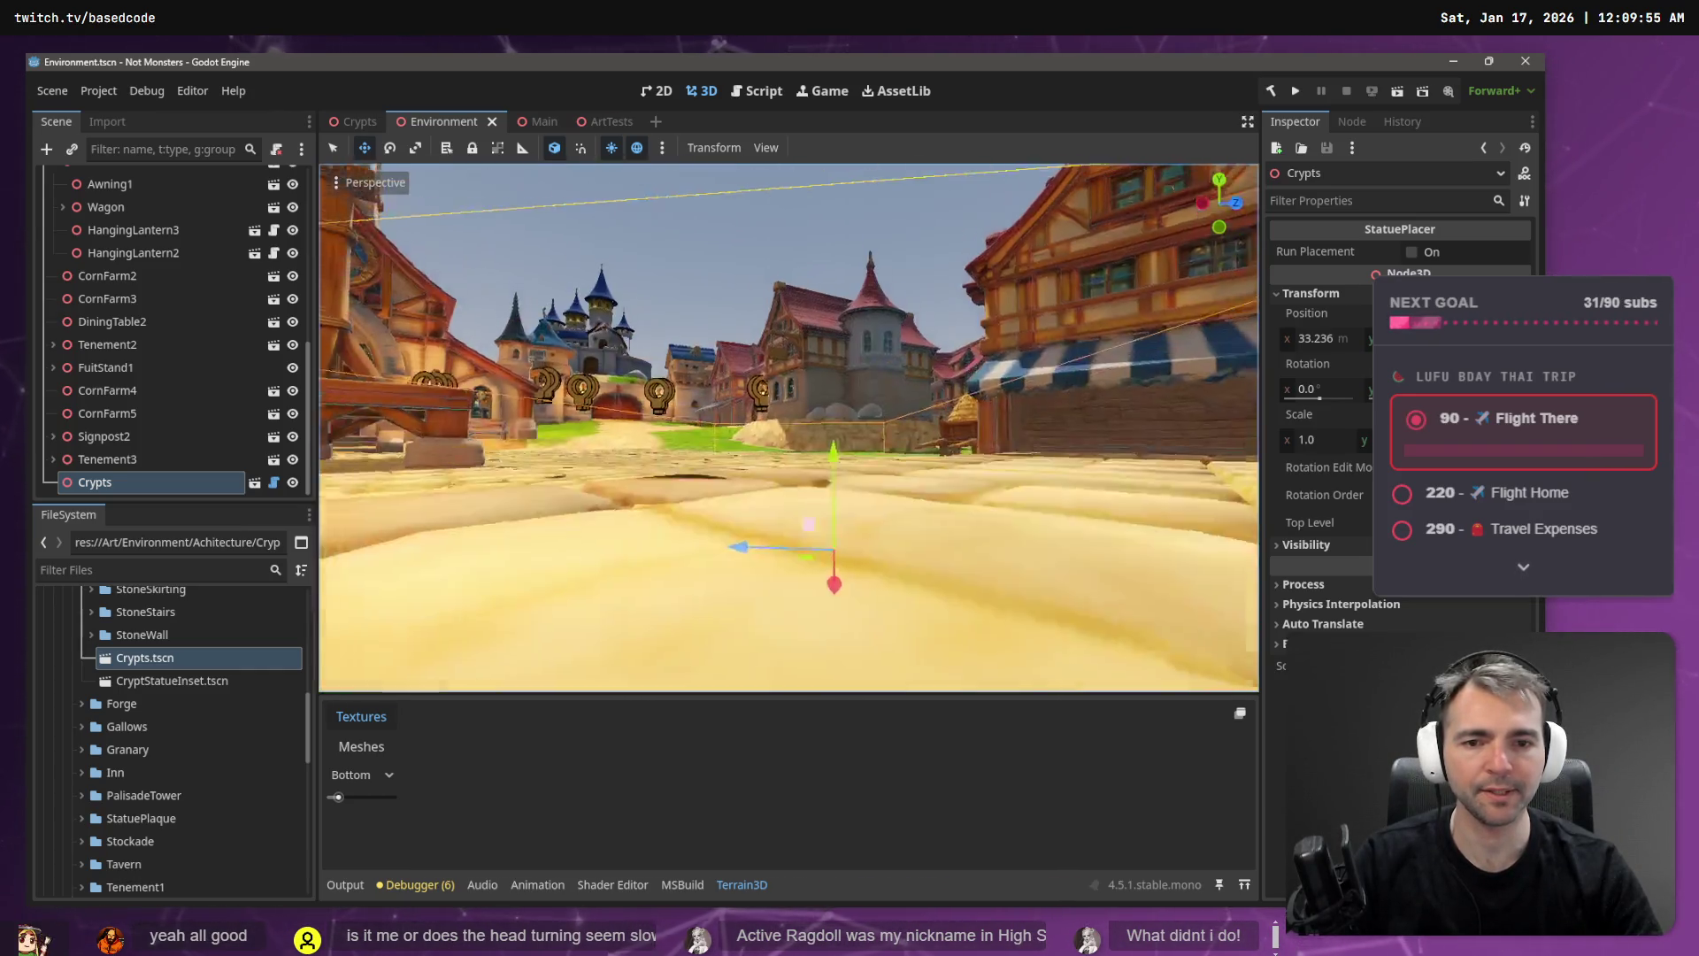
key(w)
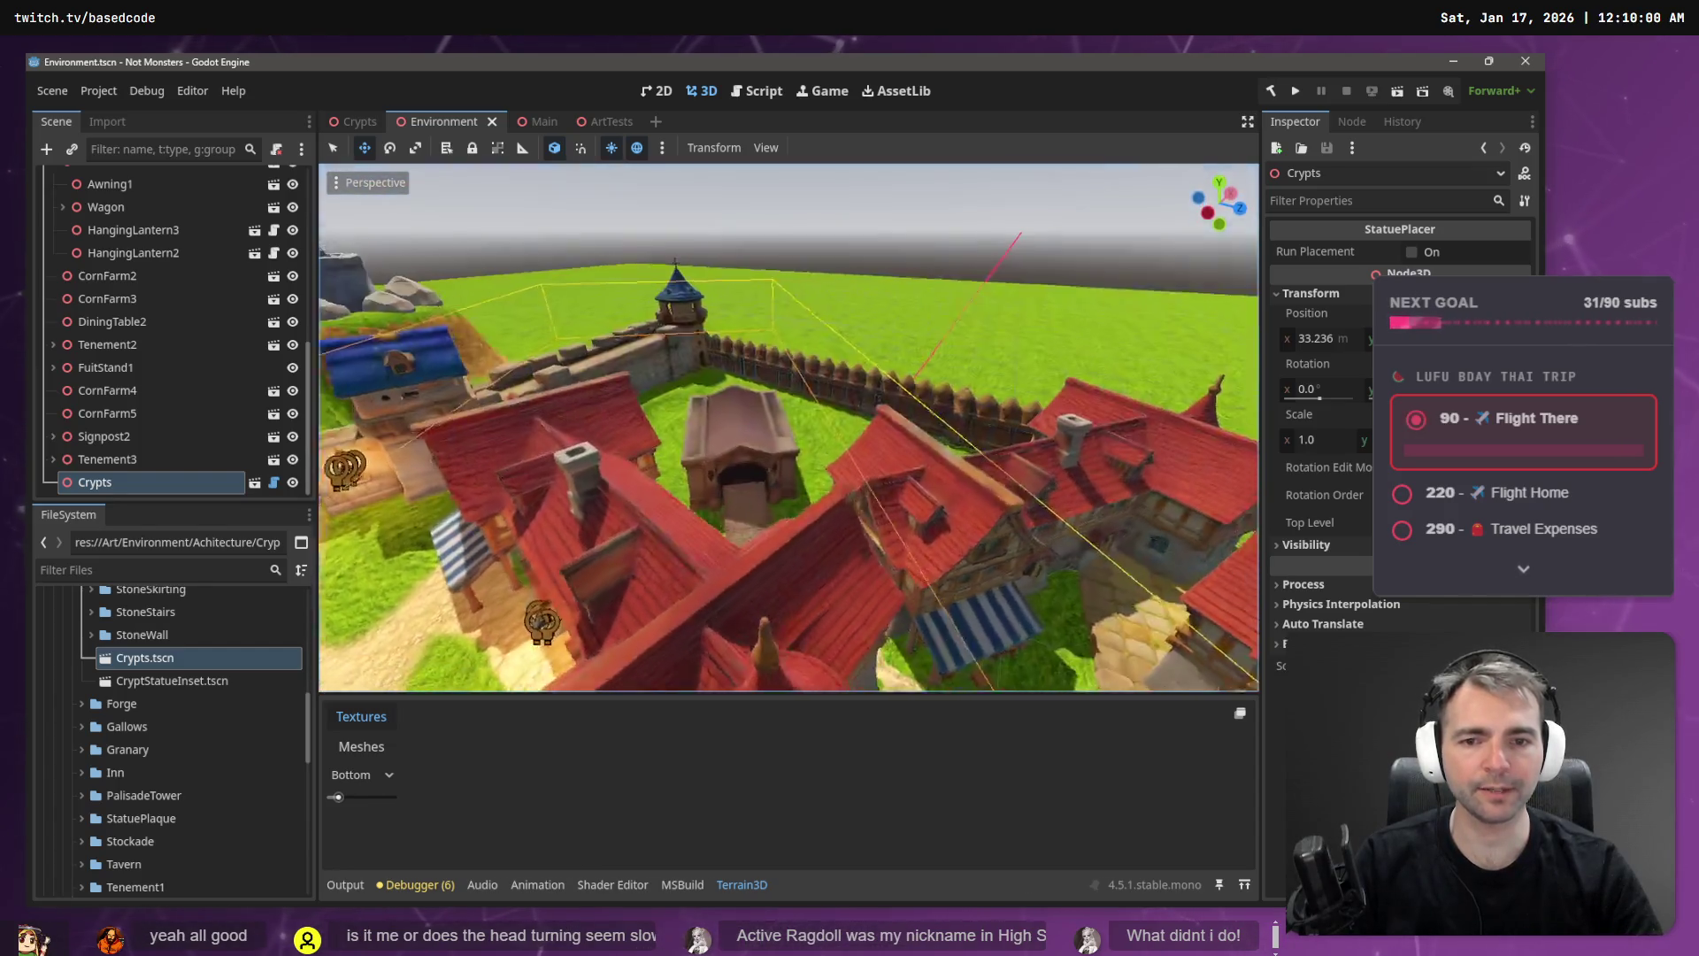
key(d)
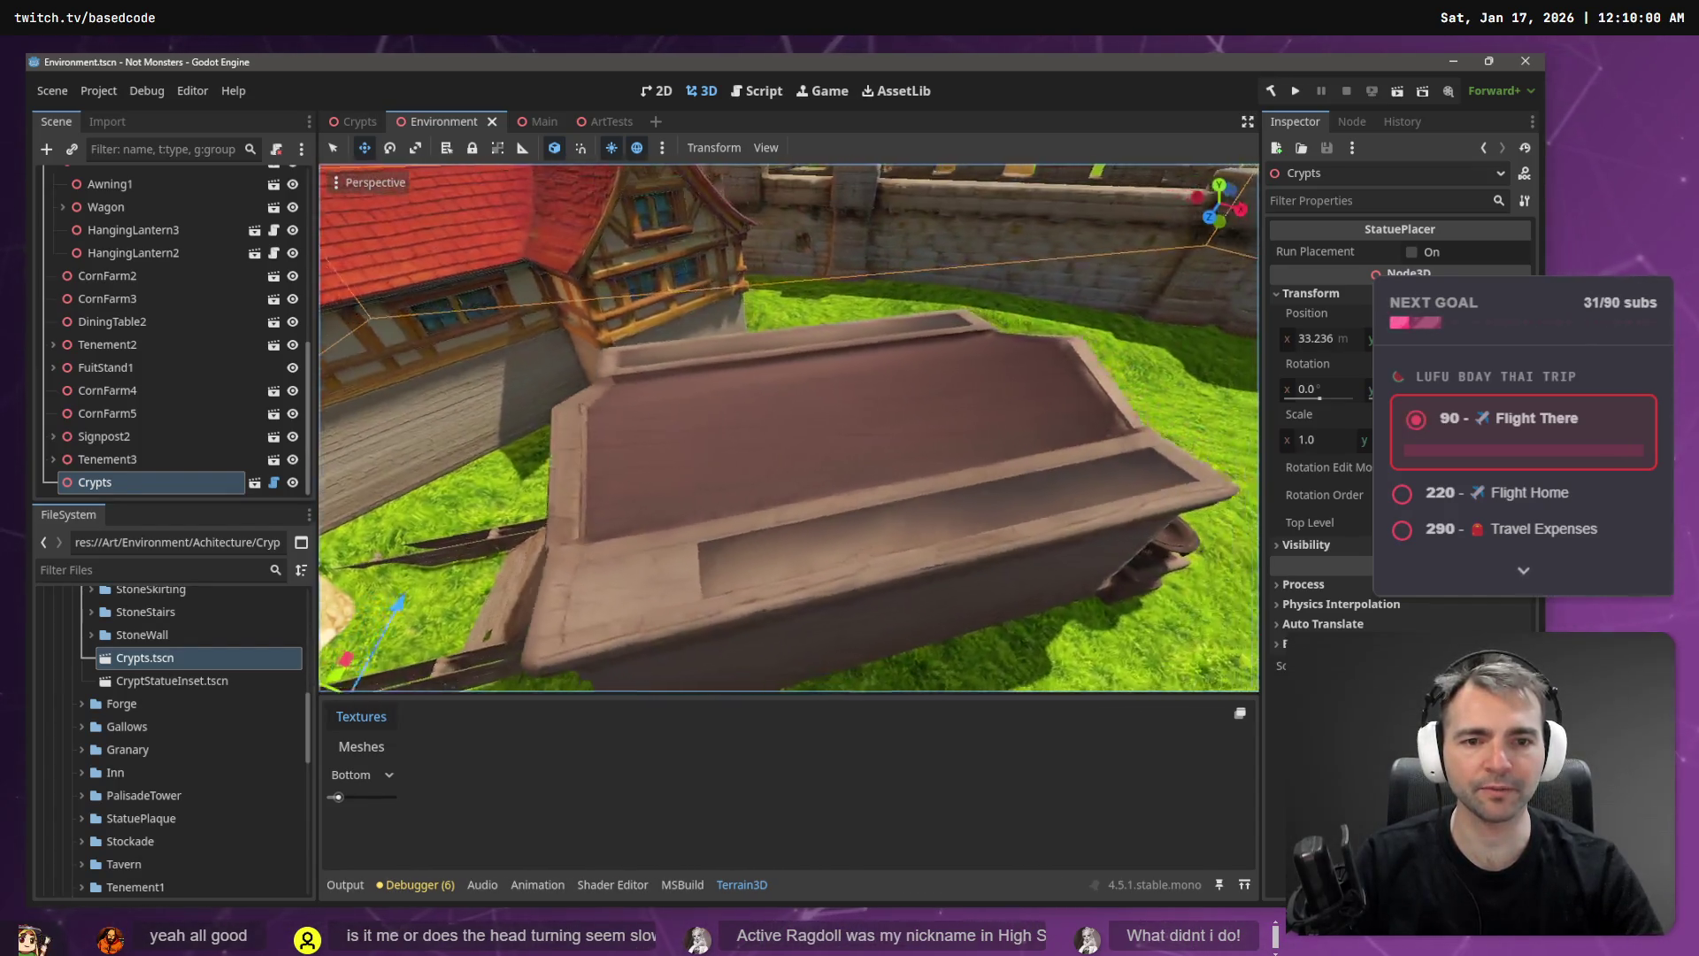
key(w)
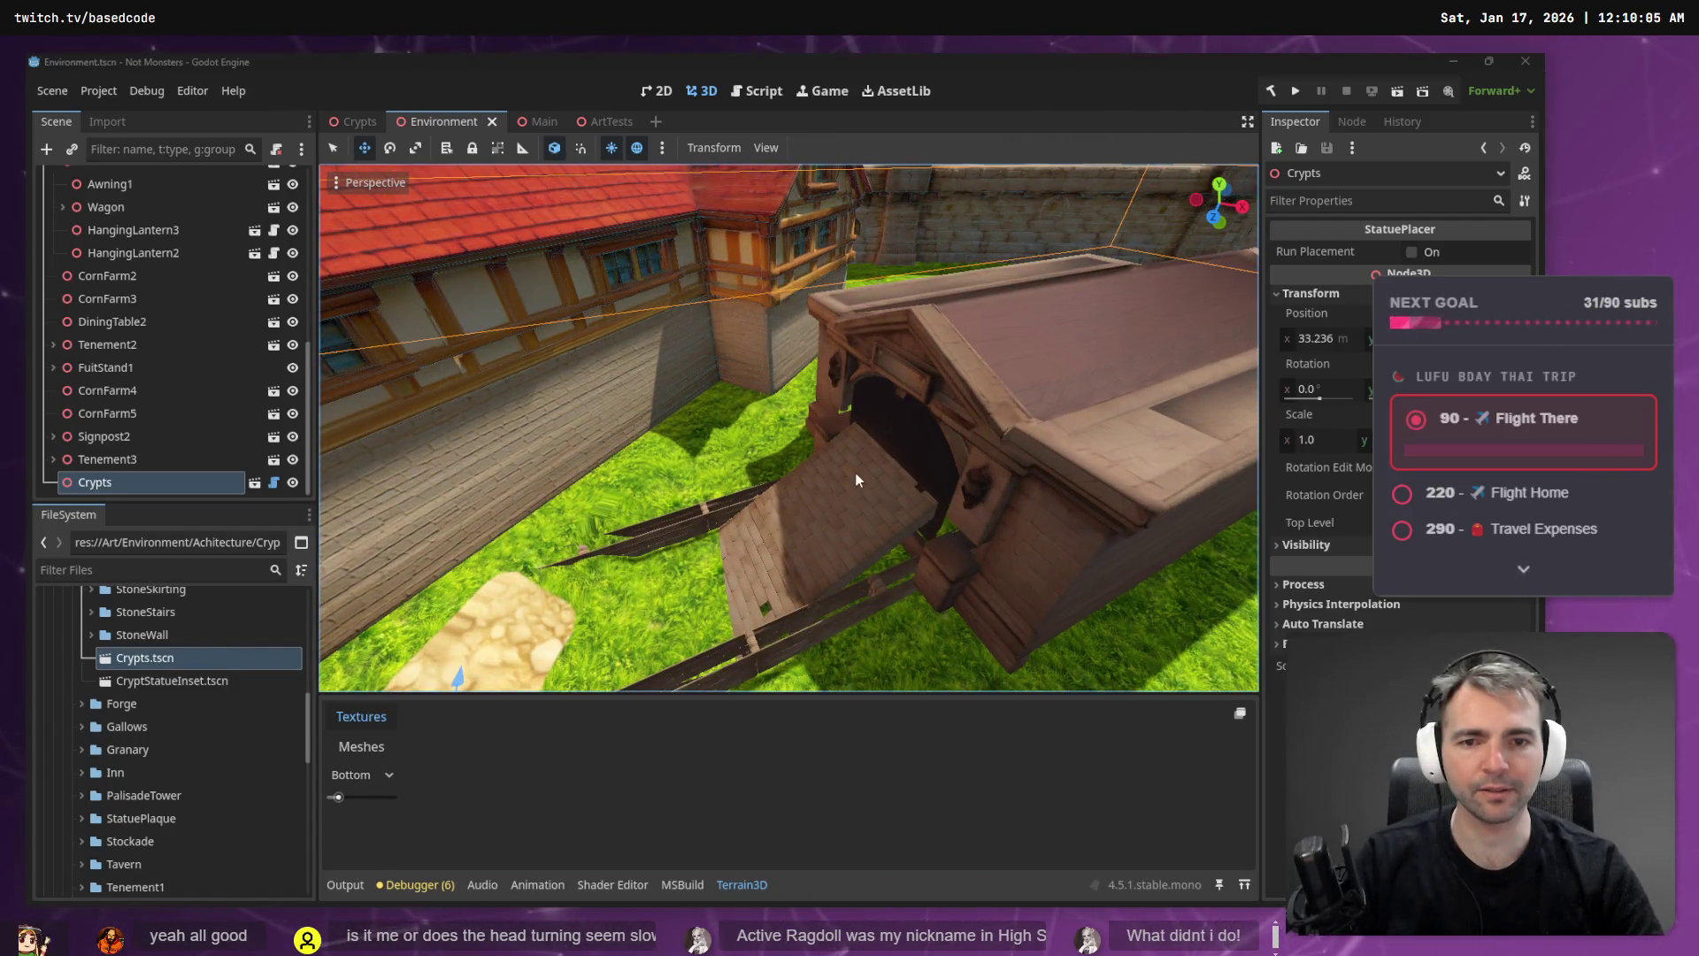
click(363, 124)
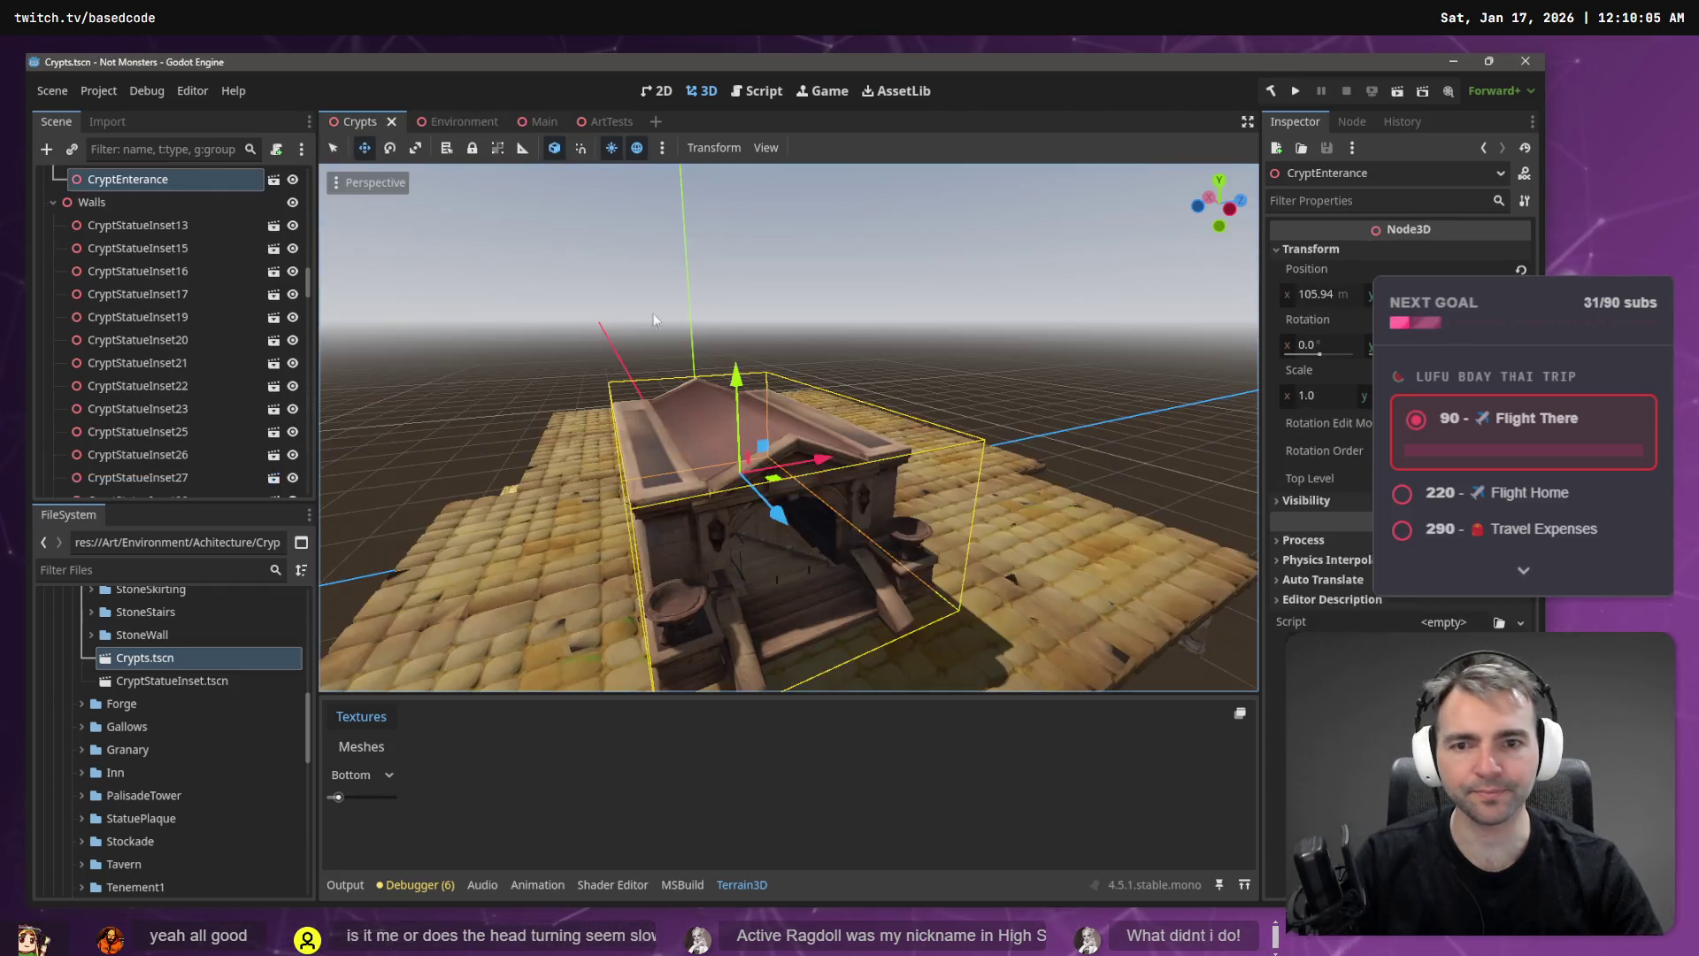
- Lower the sloped StoneWall26 slab along the stairwell and check its fit from several angles
key(s)
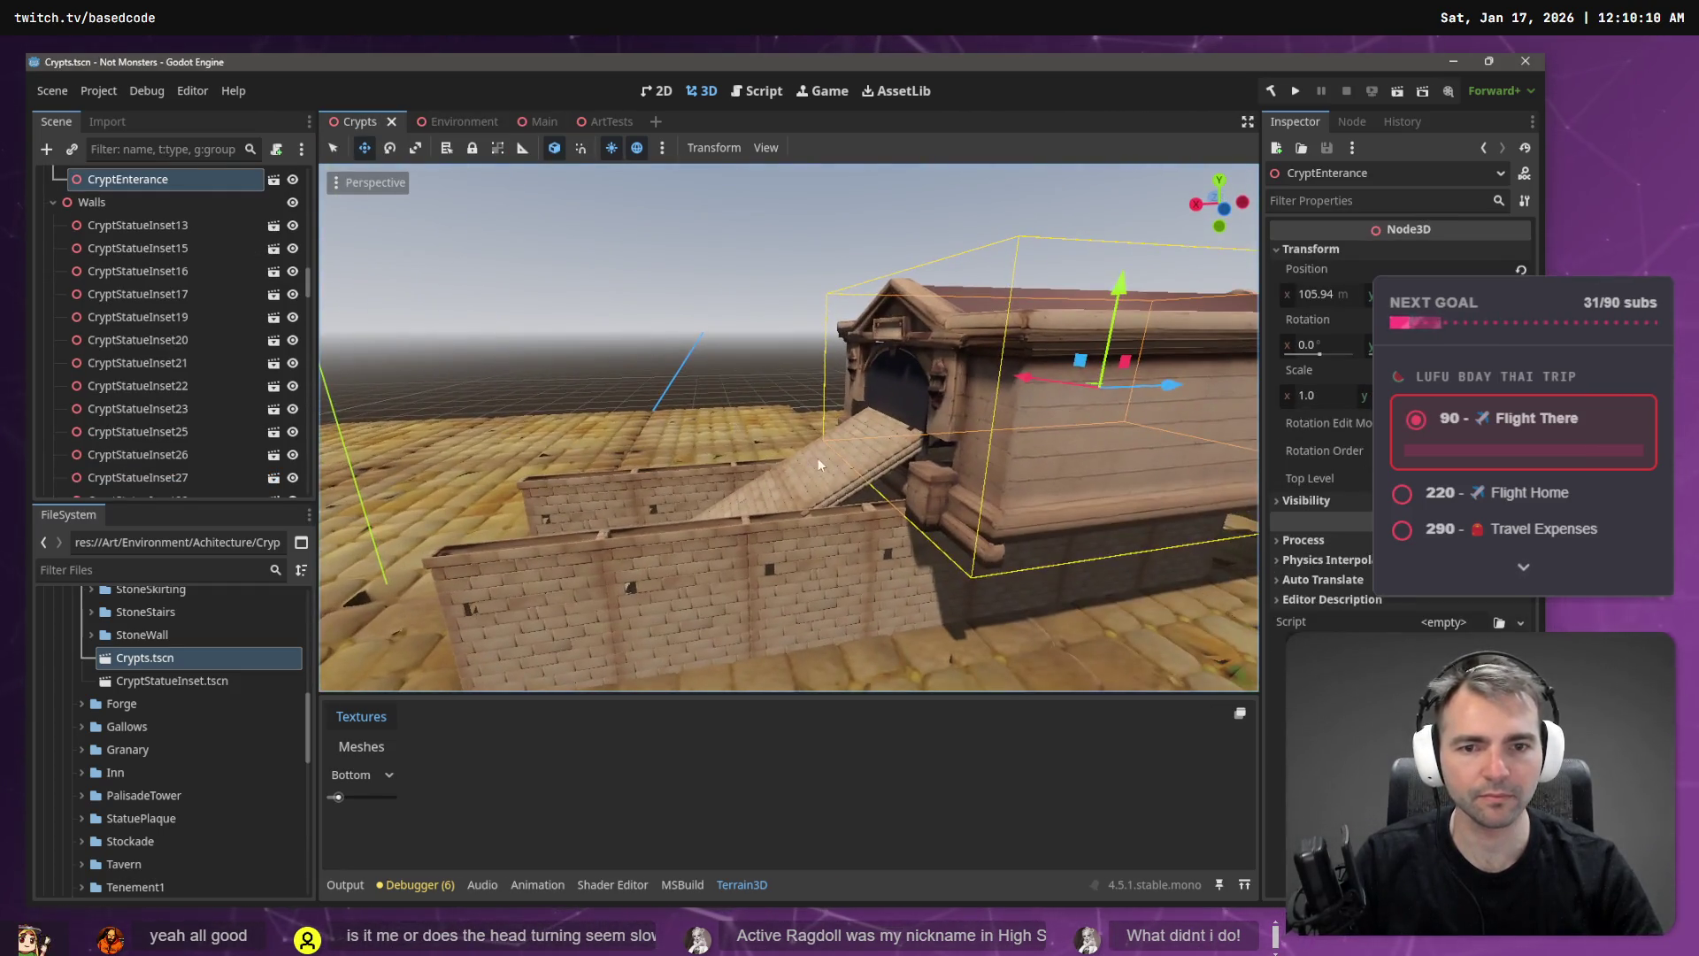
key(s)
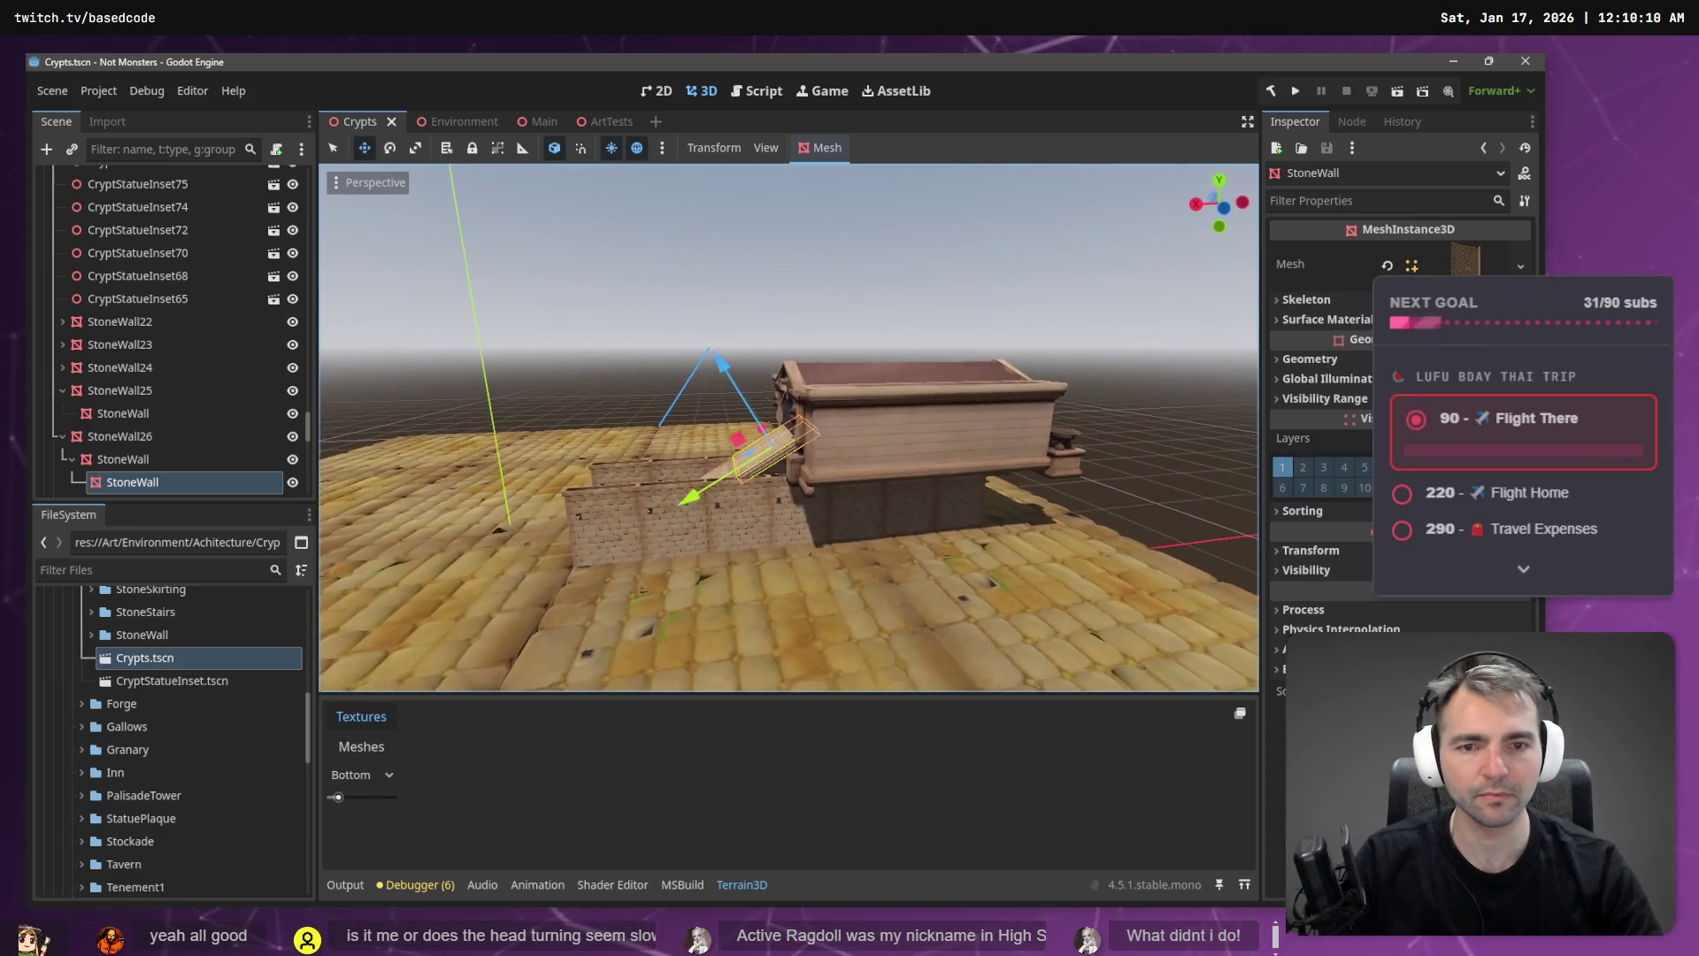
key(w)
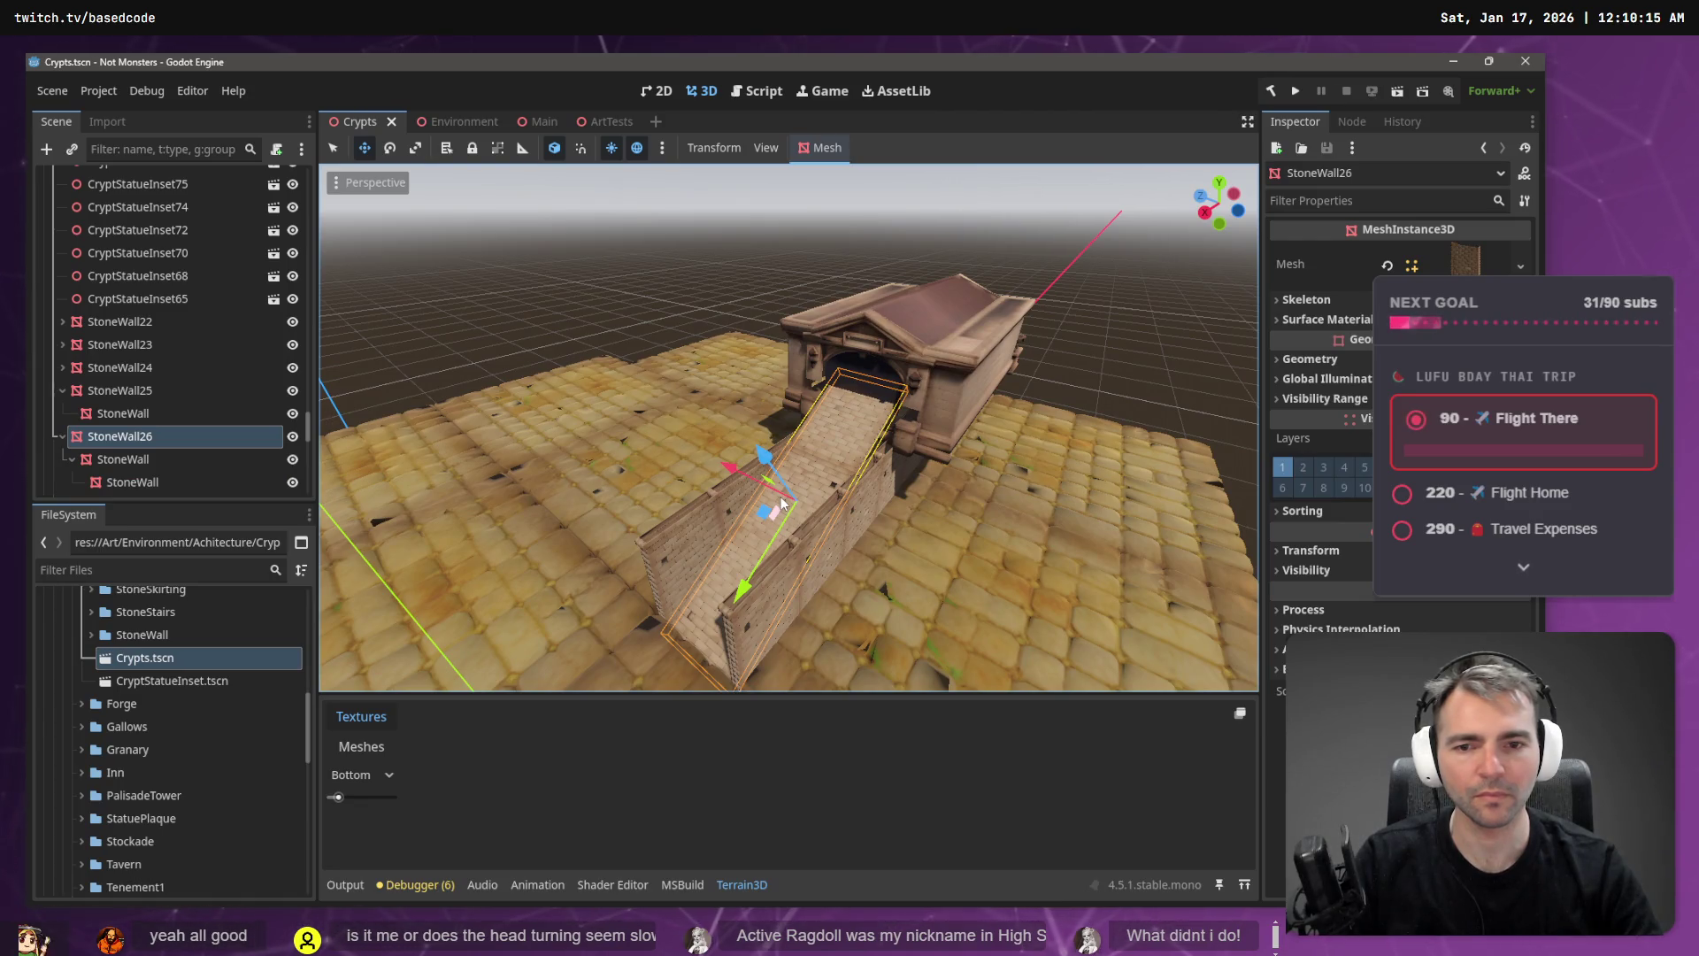
key(w)
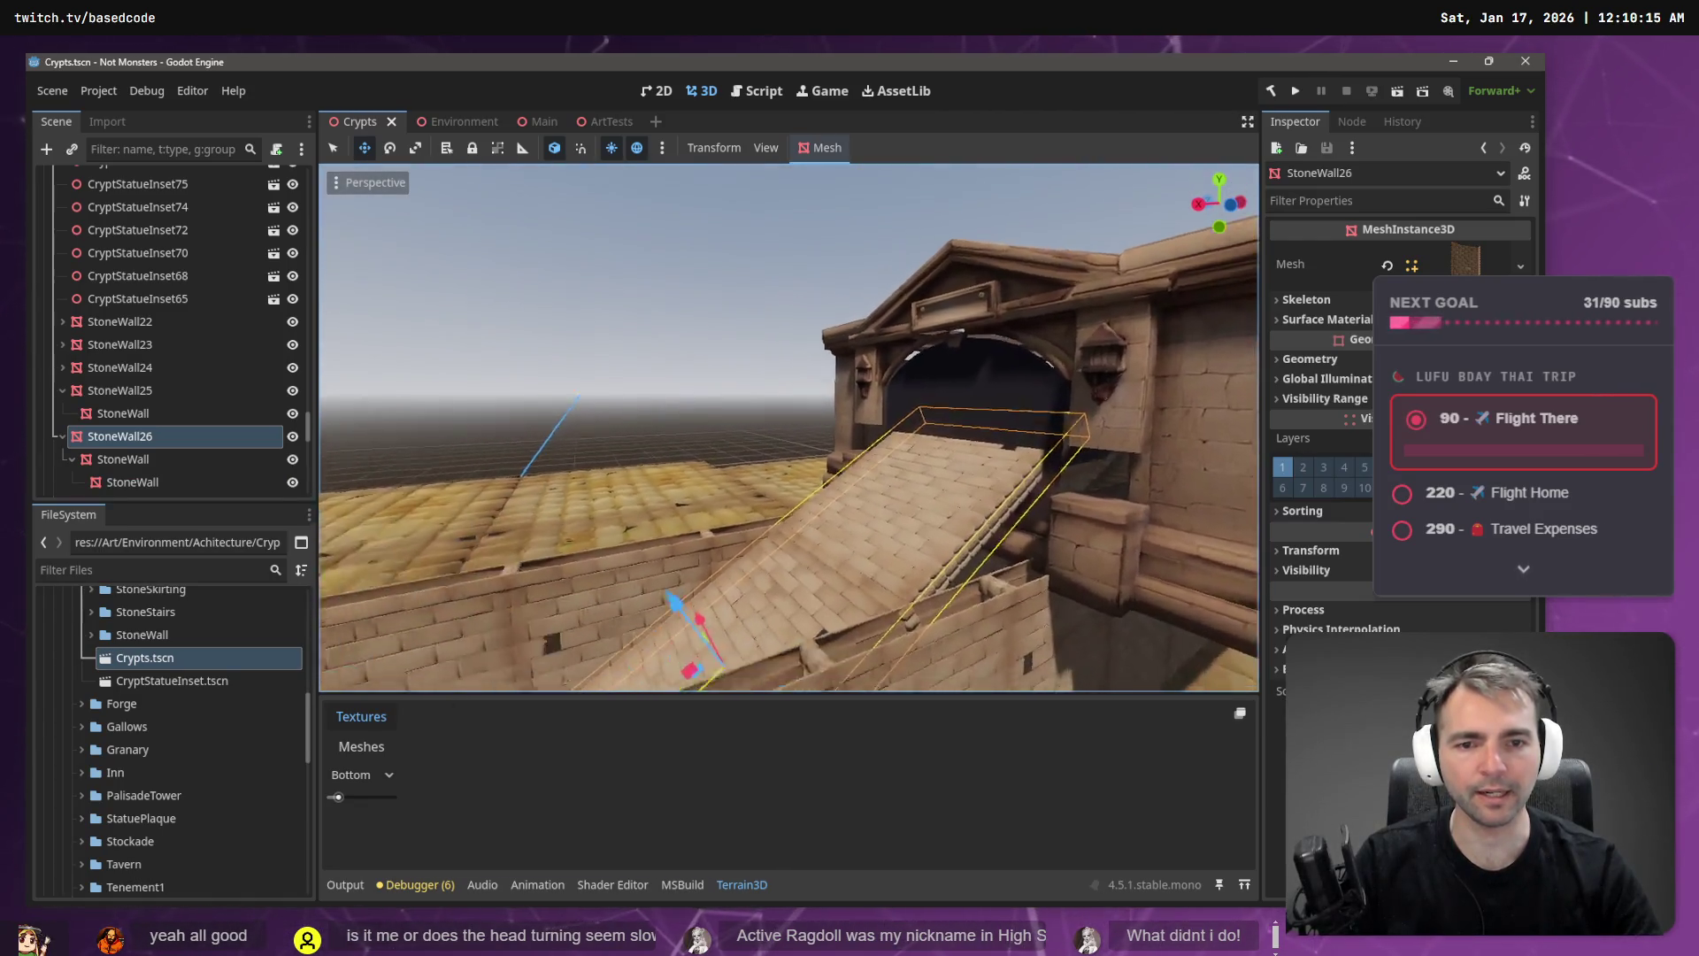
key(w)
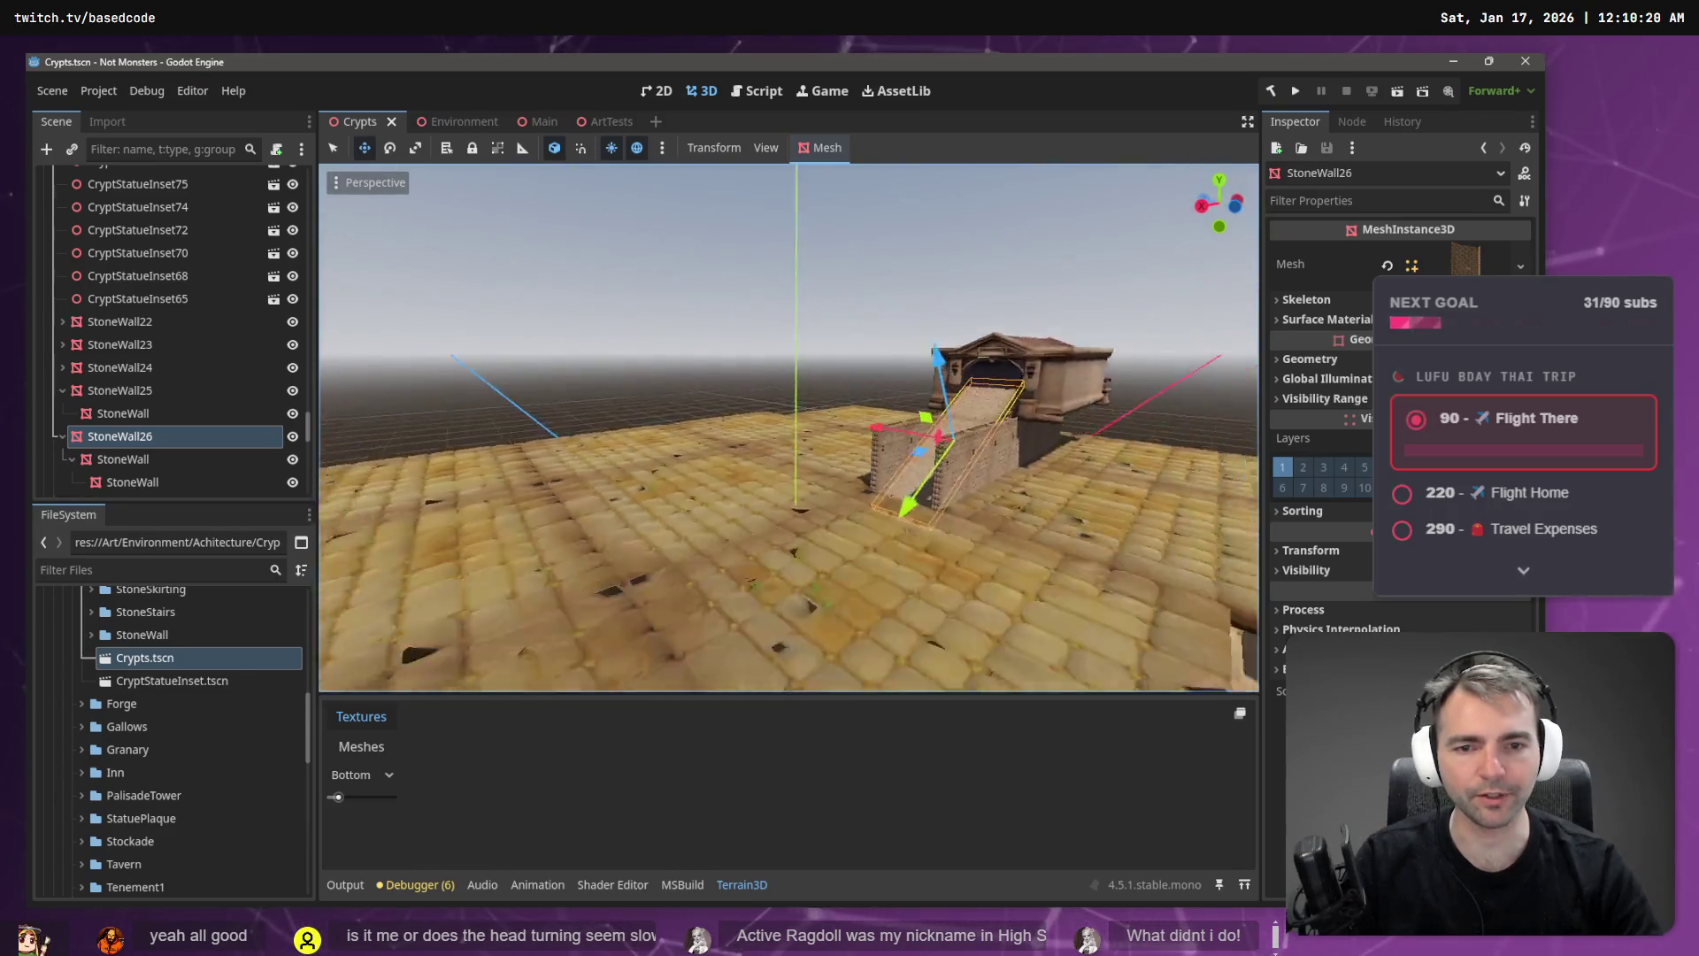
key(w)
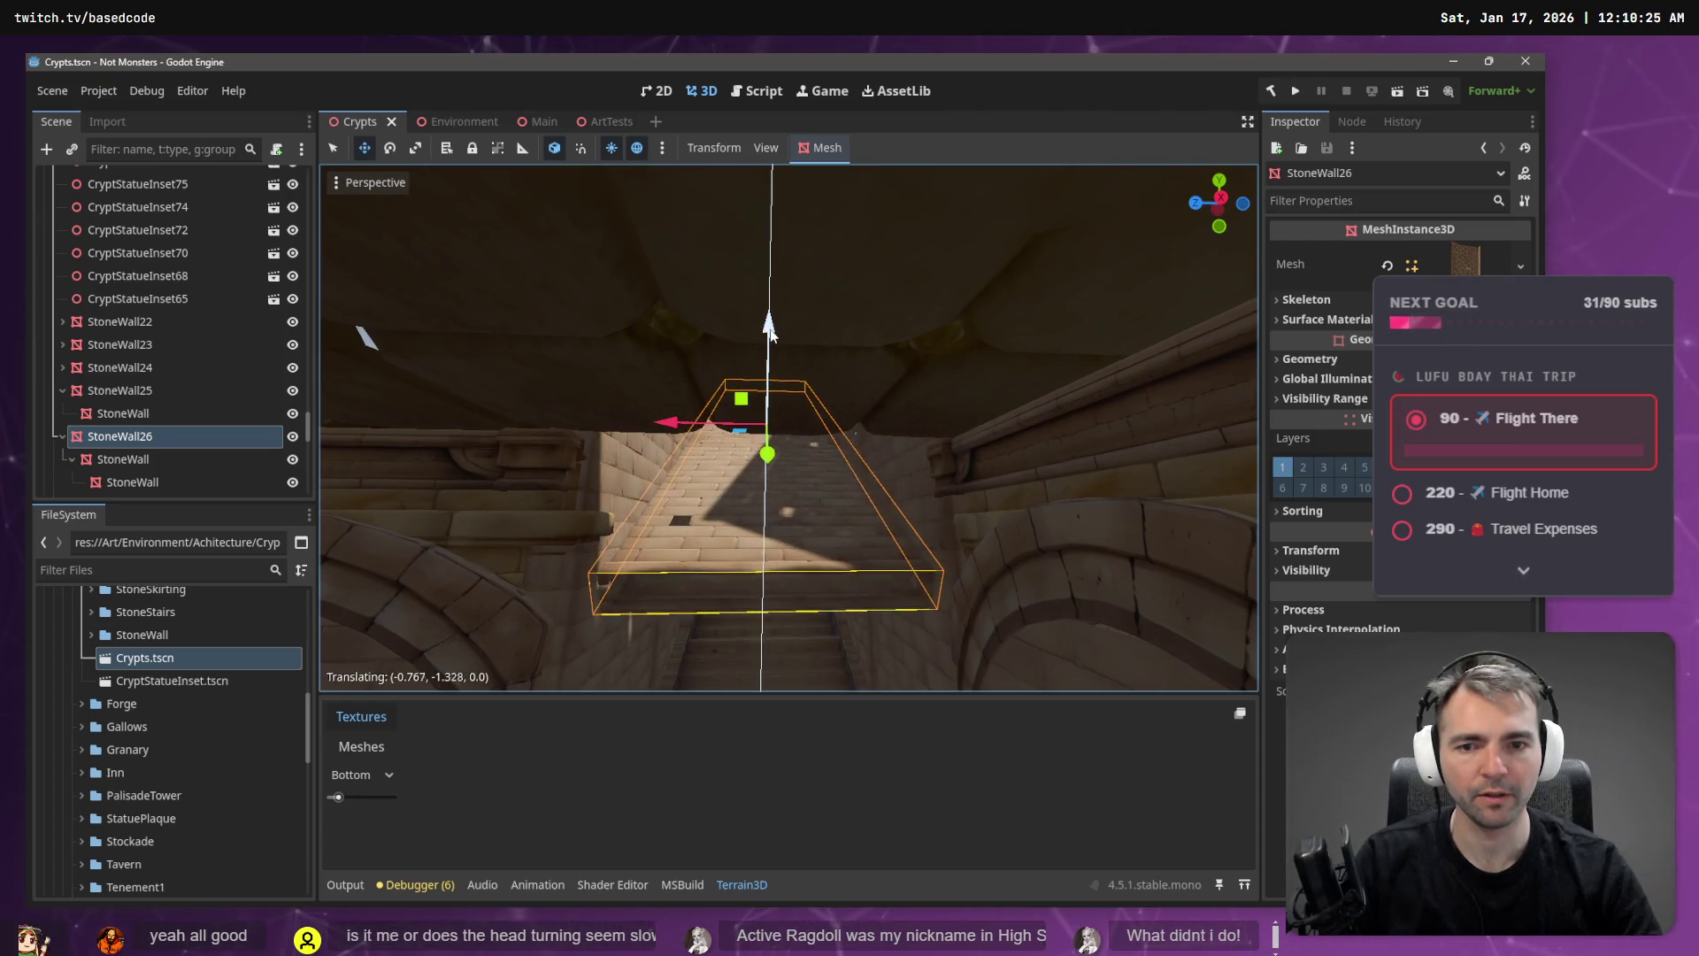
key(w)
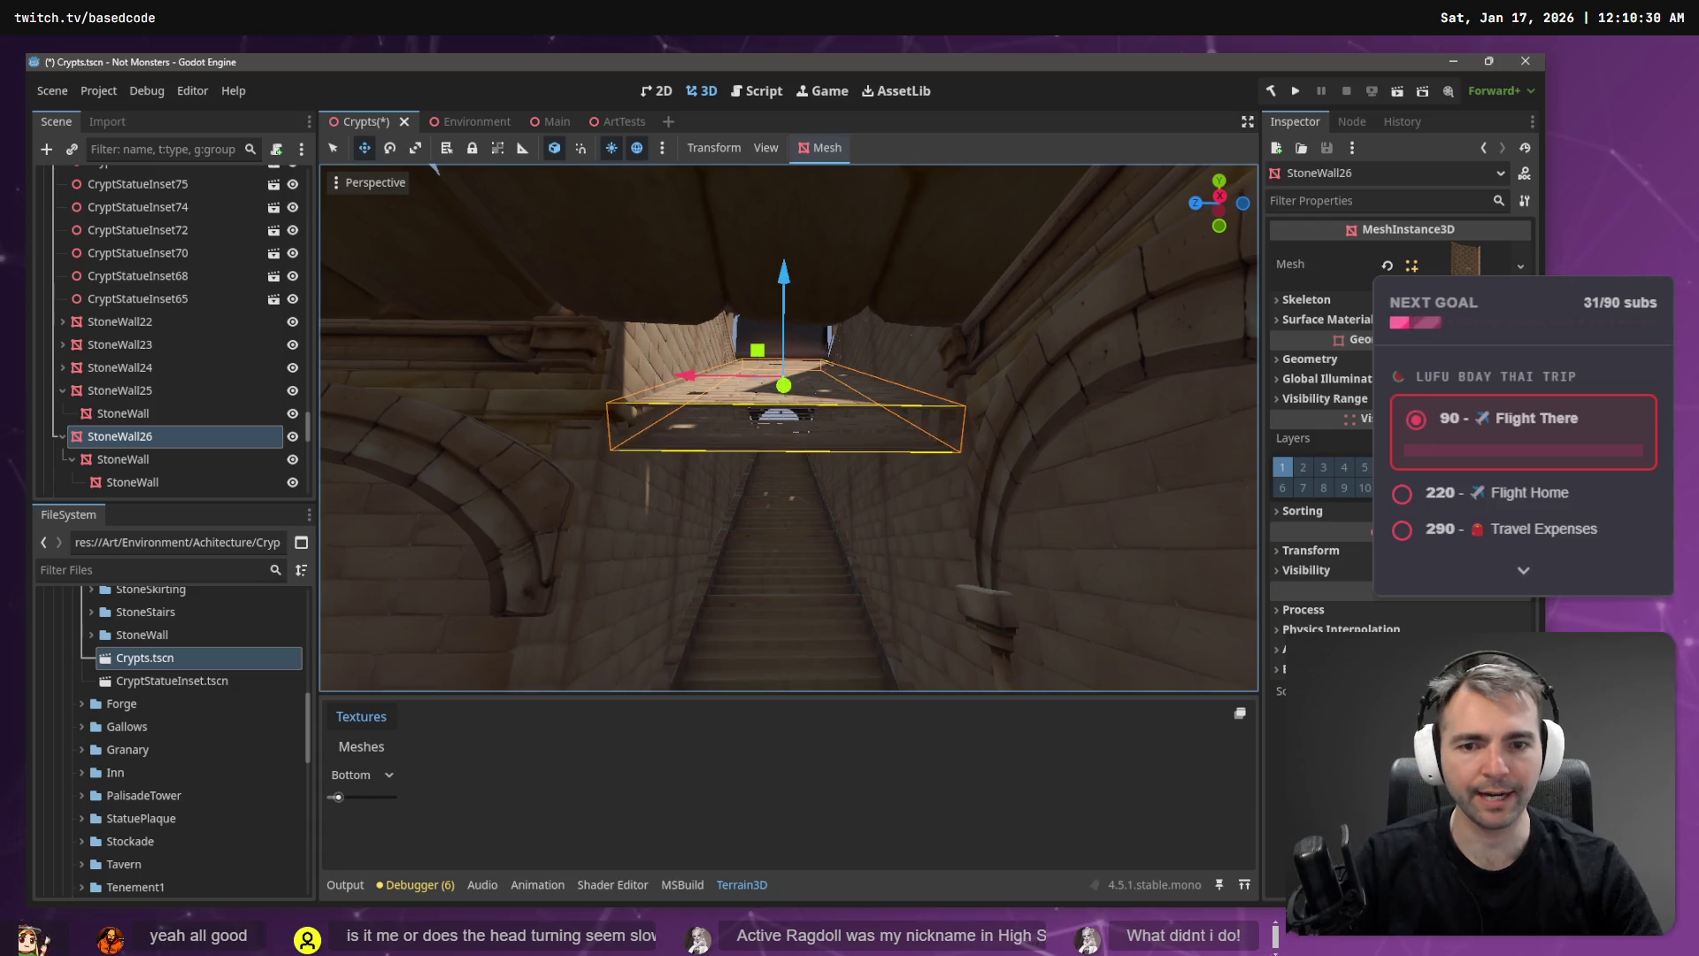
key(w)
key(s)
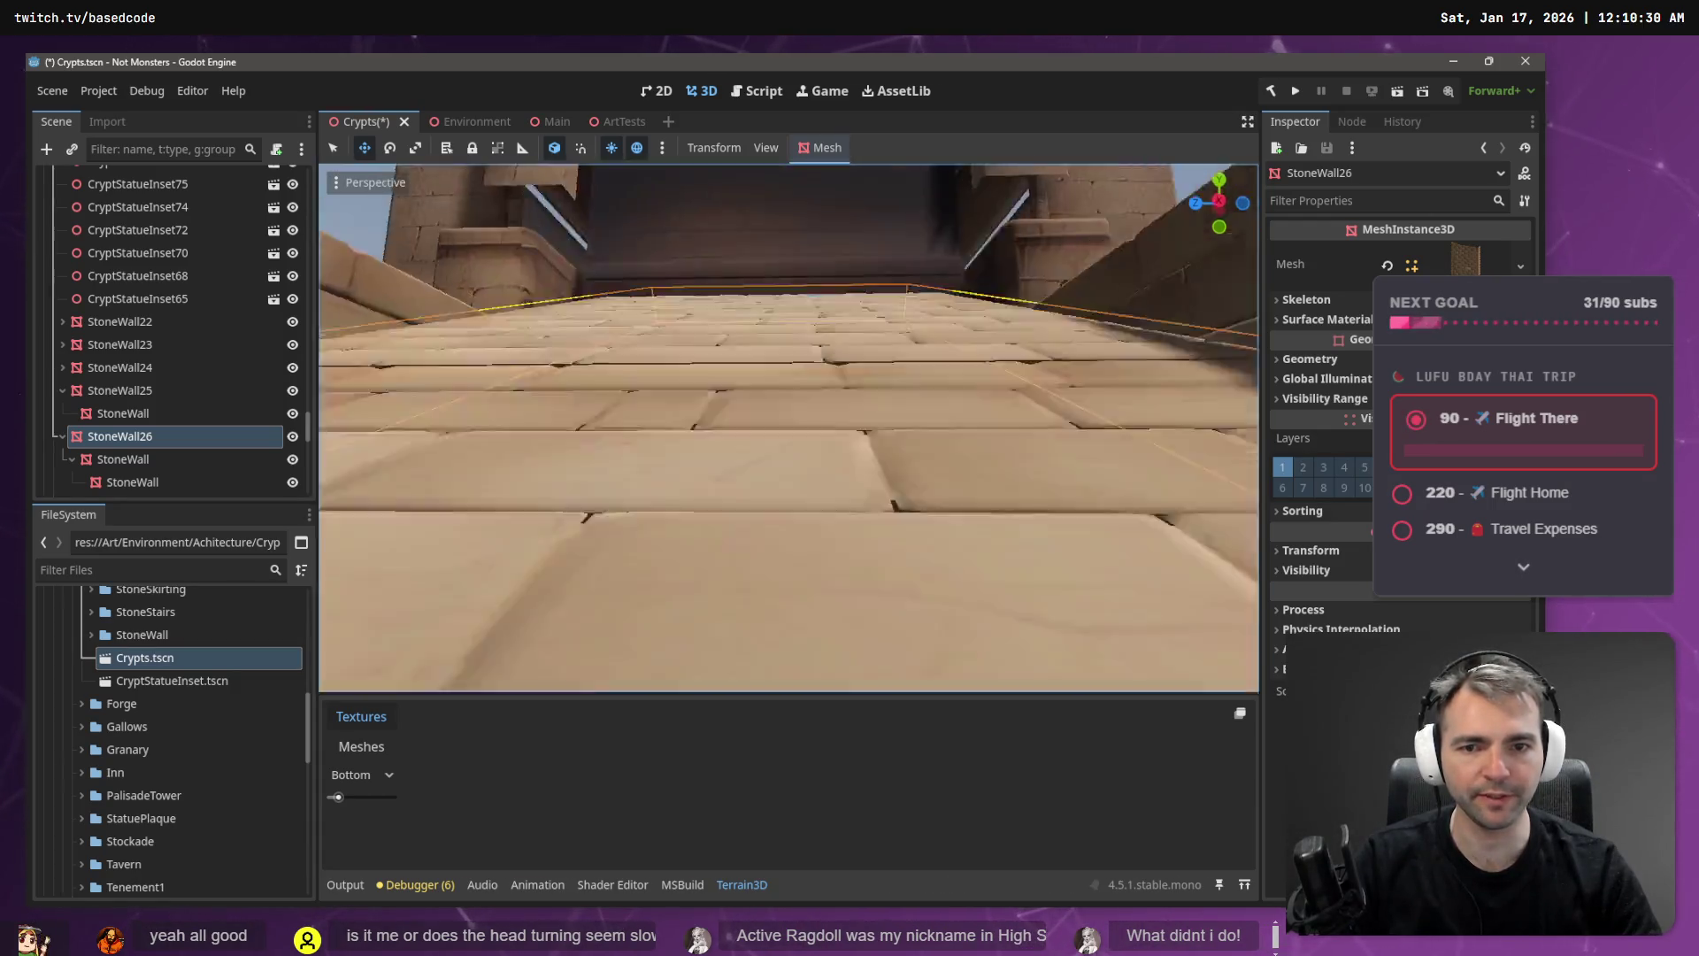
key(s)
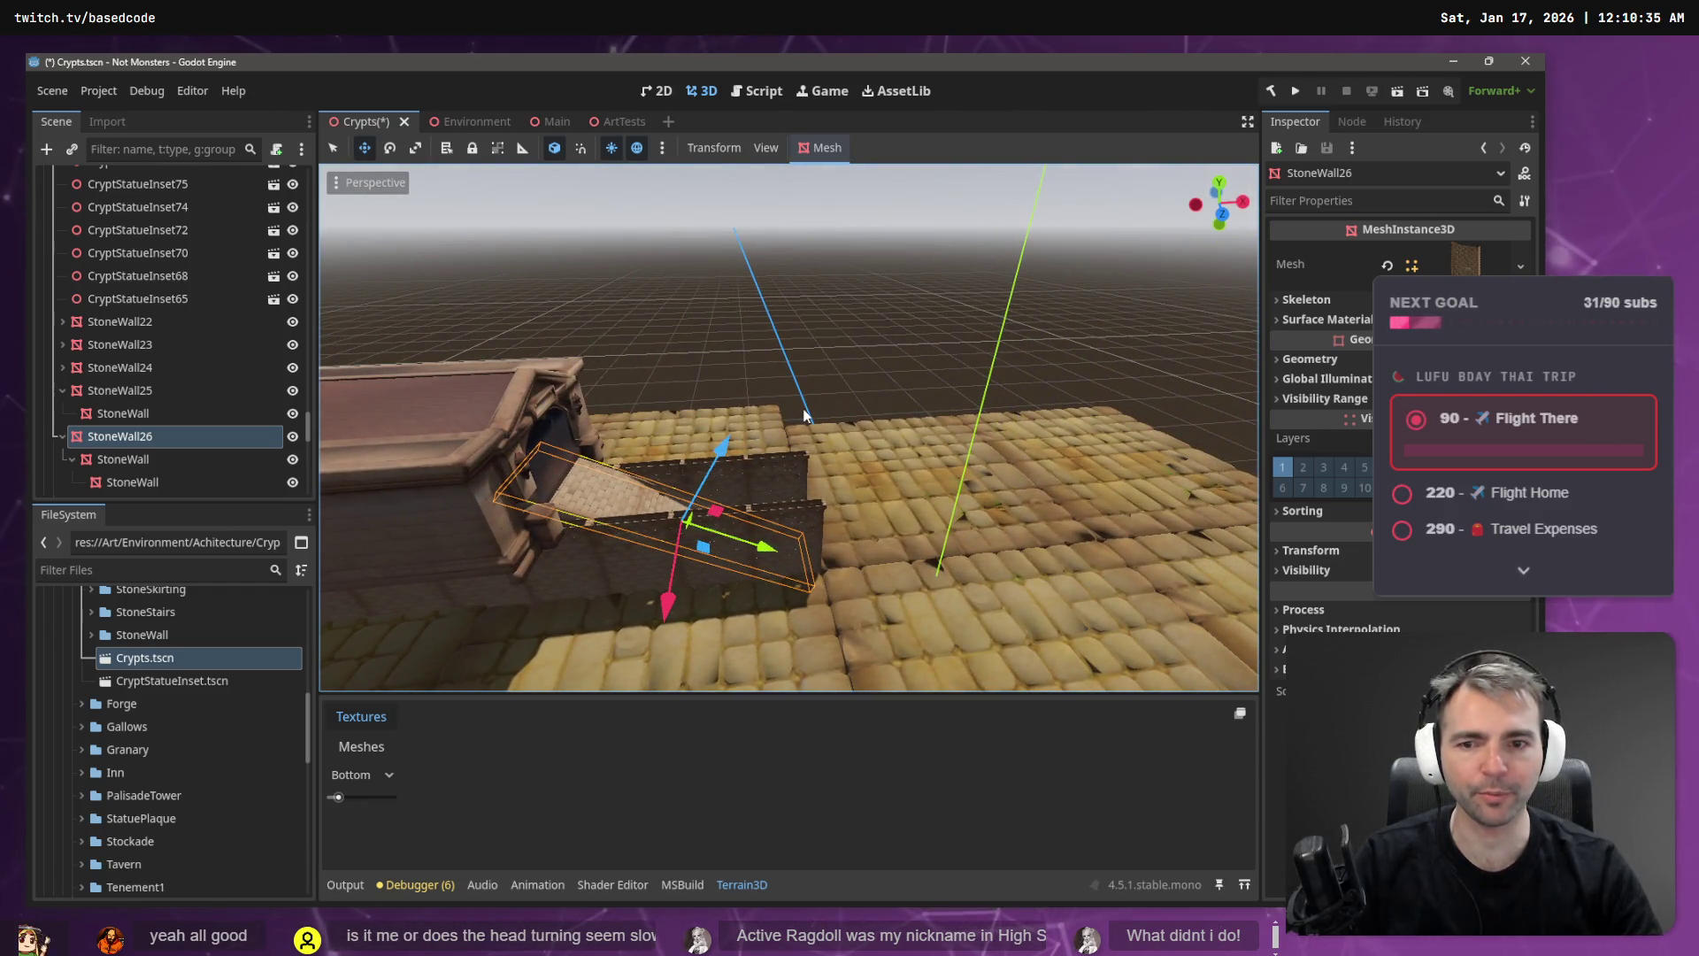
- Delete the extra StoneWall piece under StoneWall23
key(w)
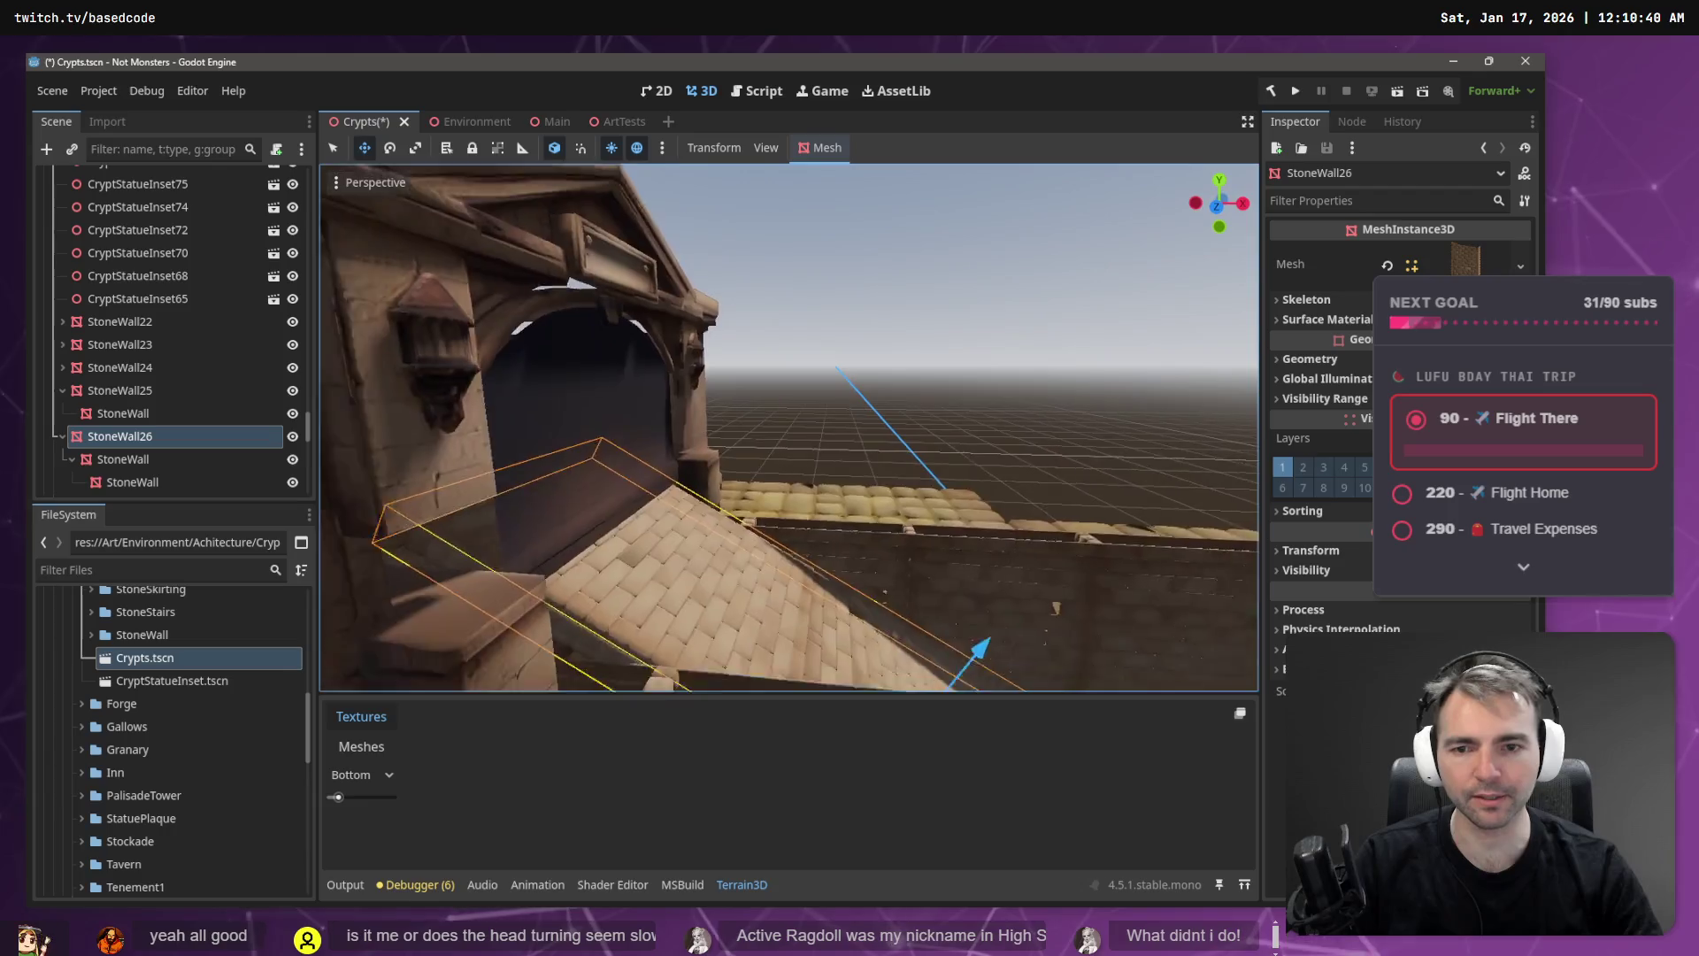
key(w)
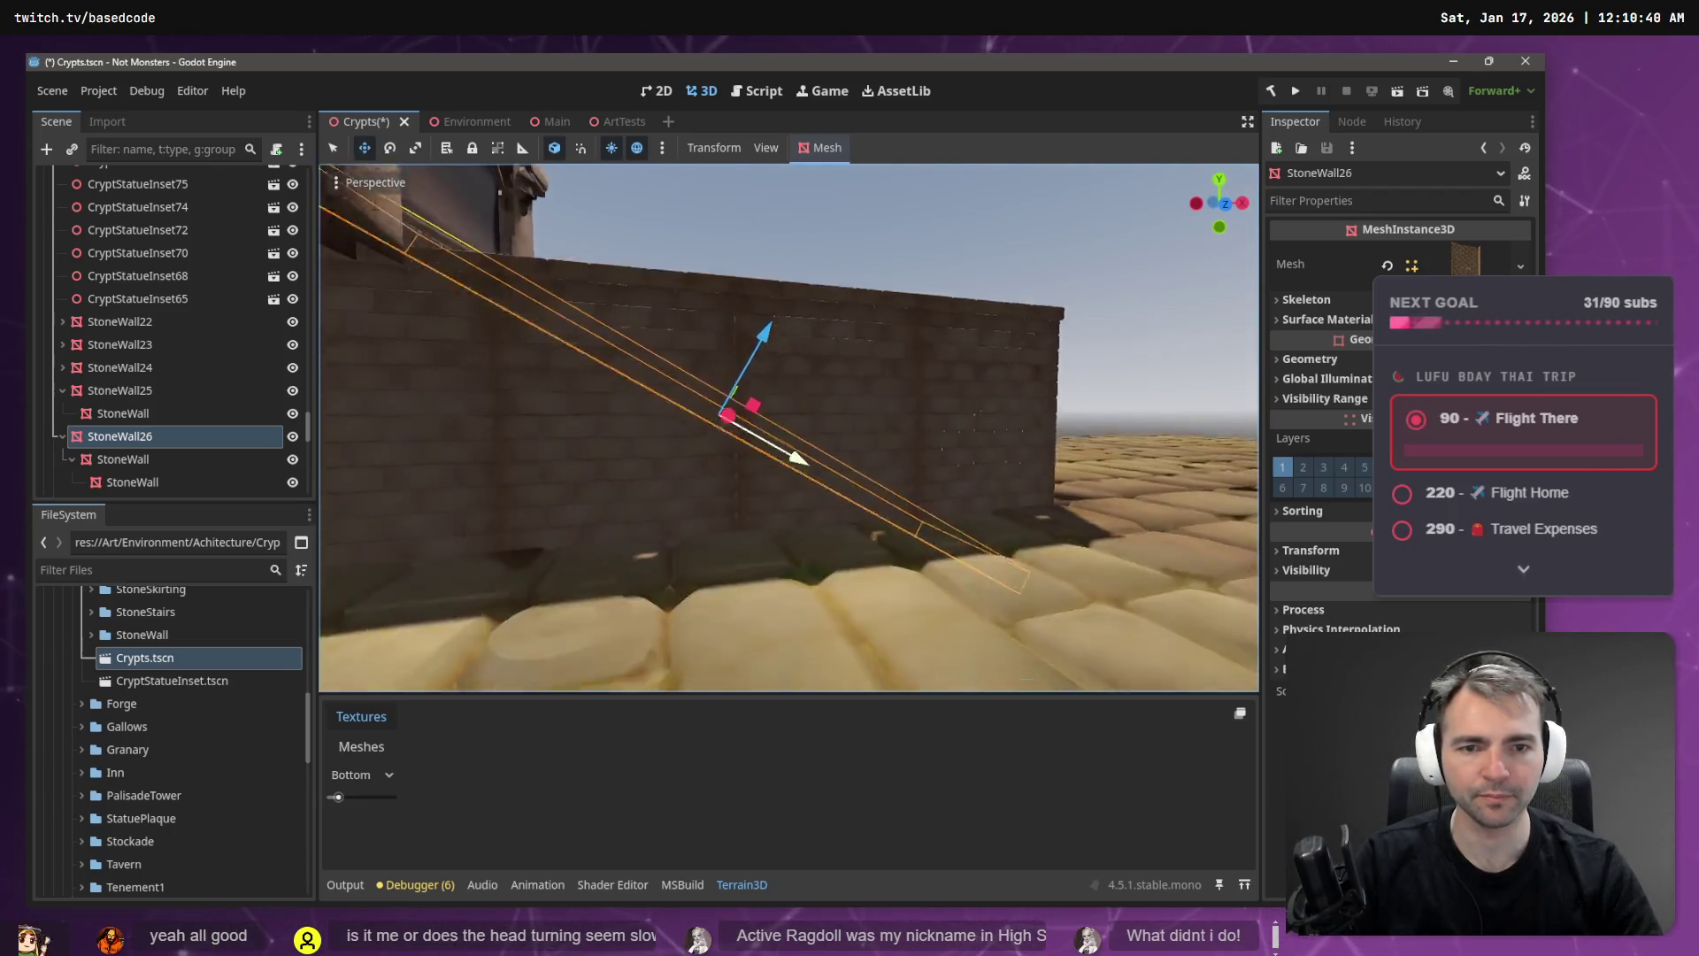
key(s)
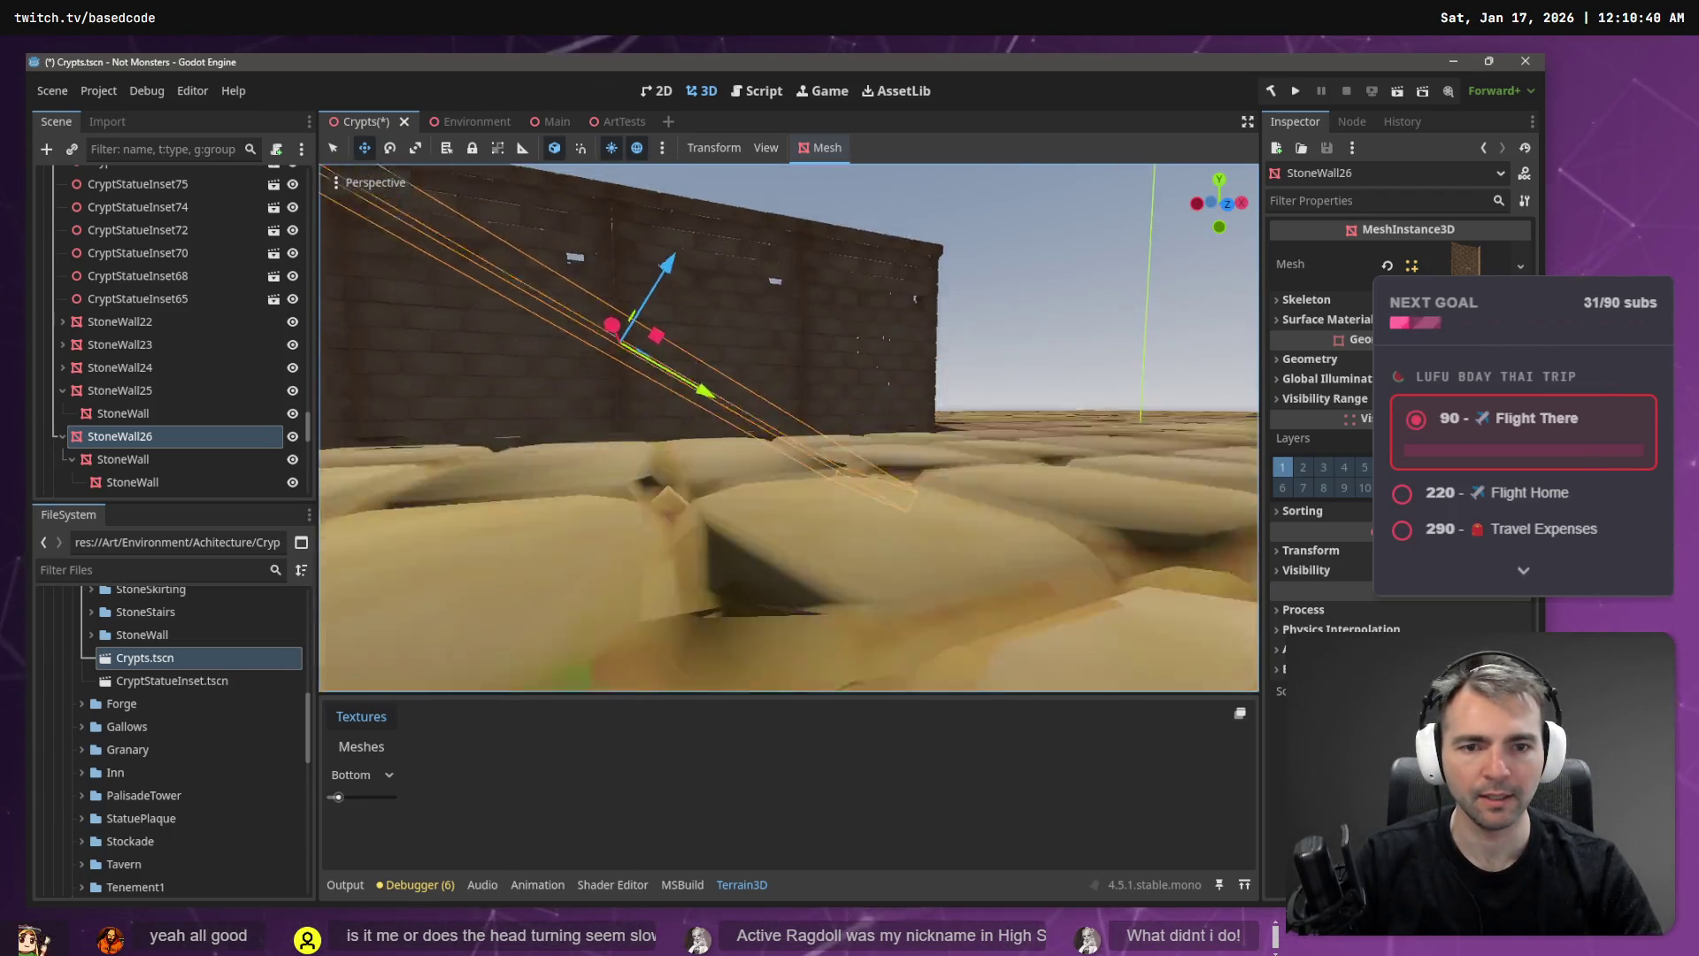
click(876, 448)
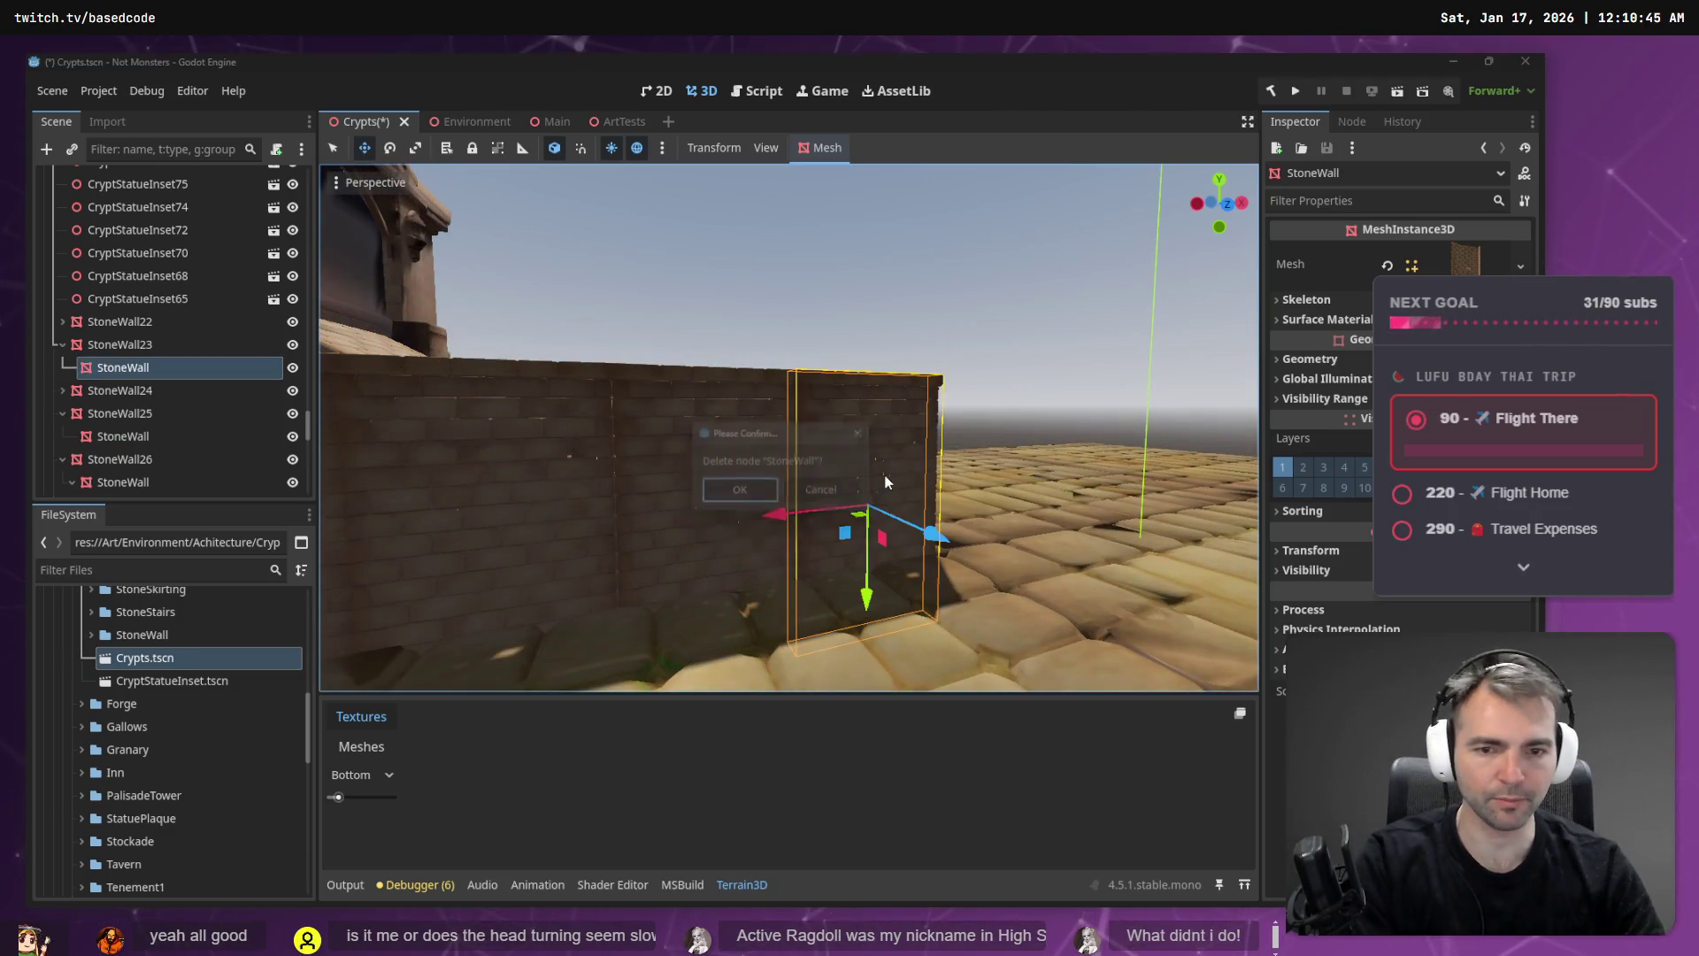
click(738, 493)
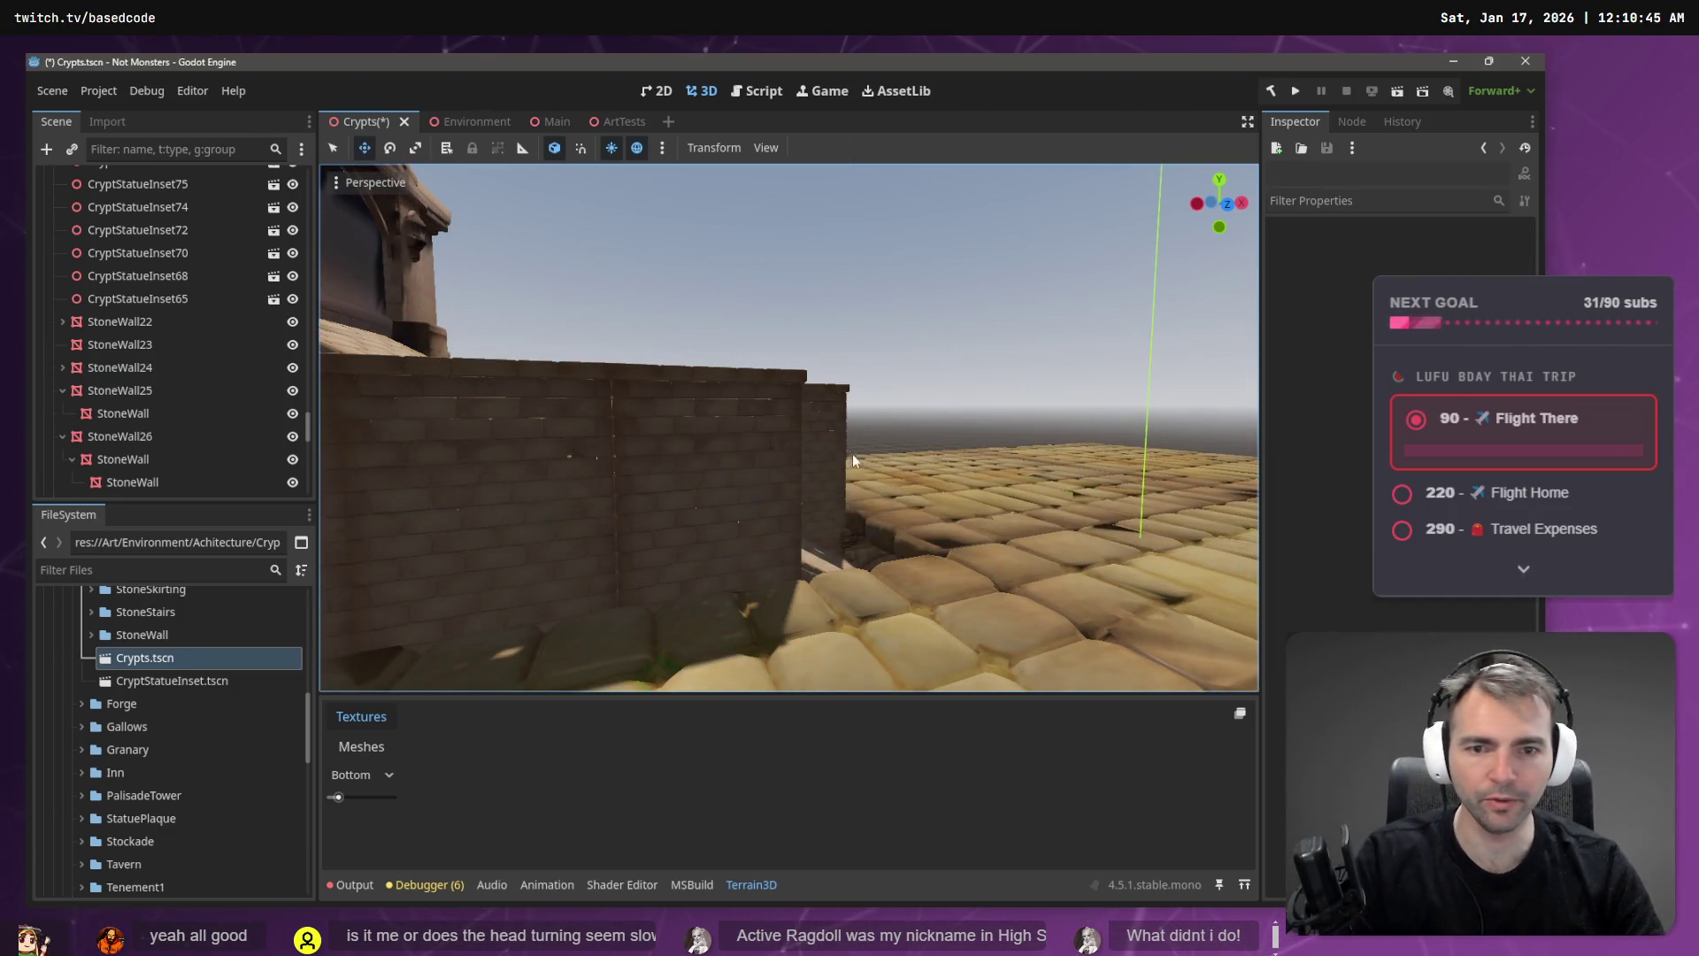
key(w)
- Delete the leftover wall piece under StoneWall28, then select the piece inside StoneWall22
click(703, 465)
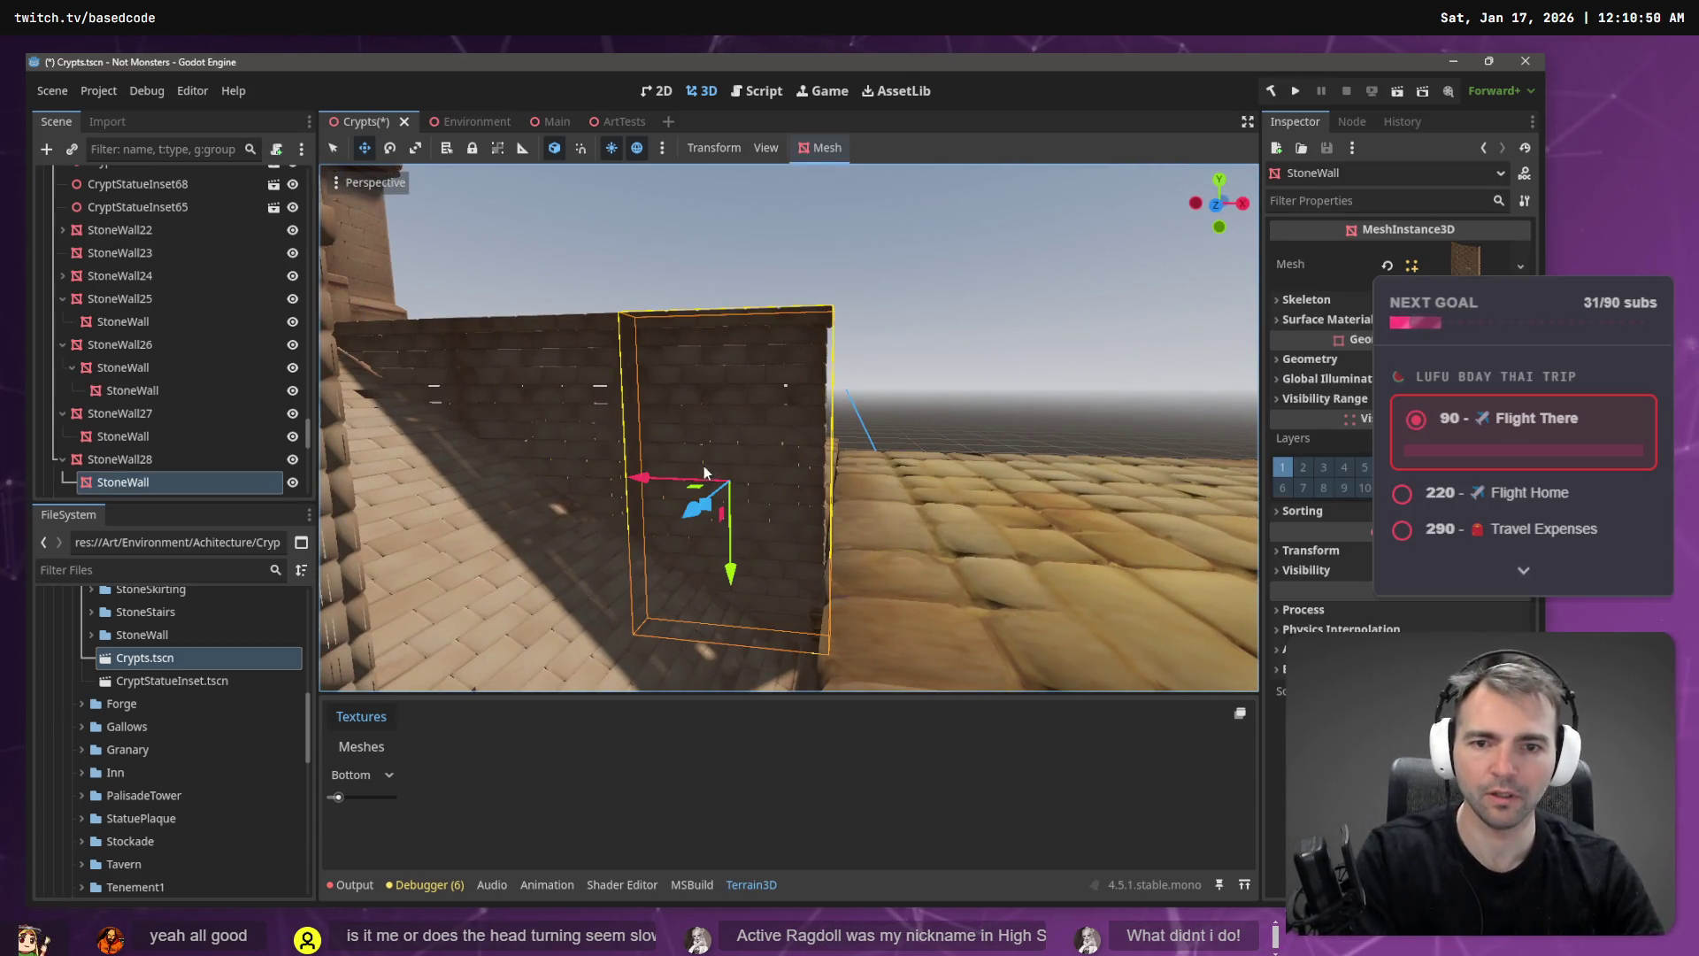
key(Delete)
click(739, 495)
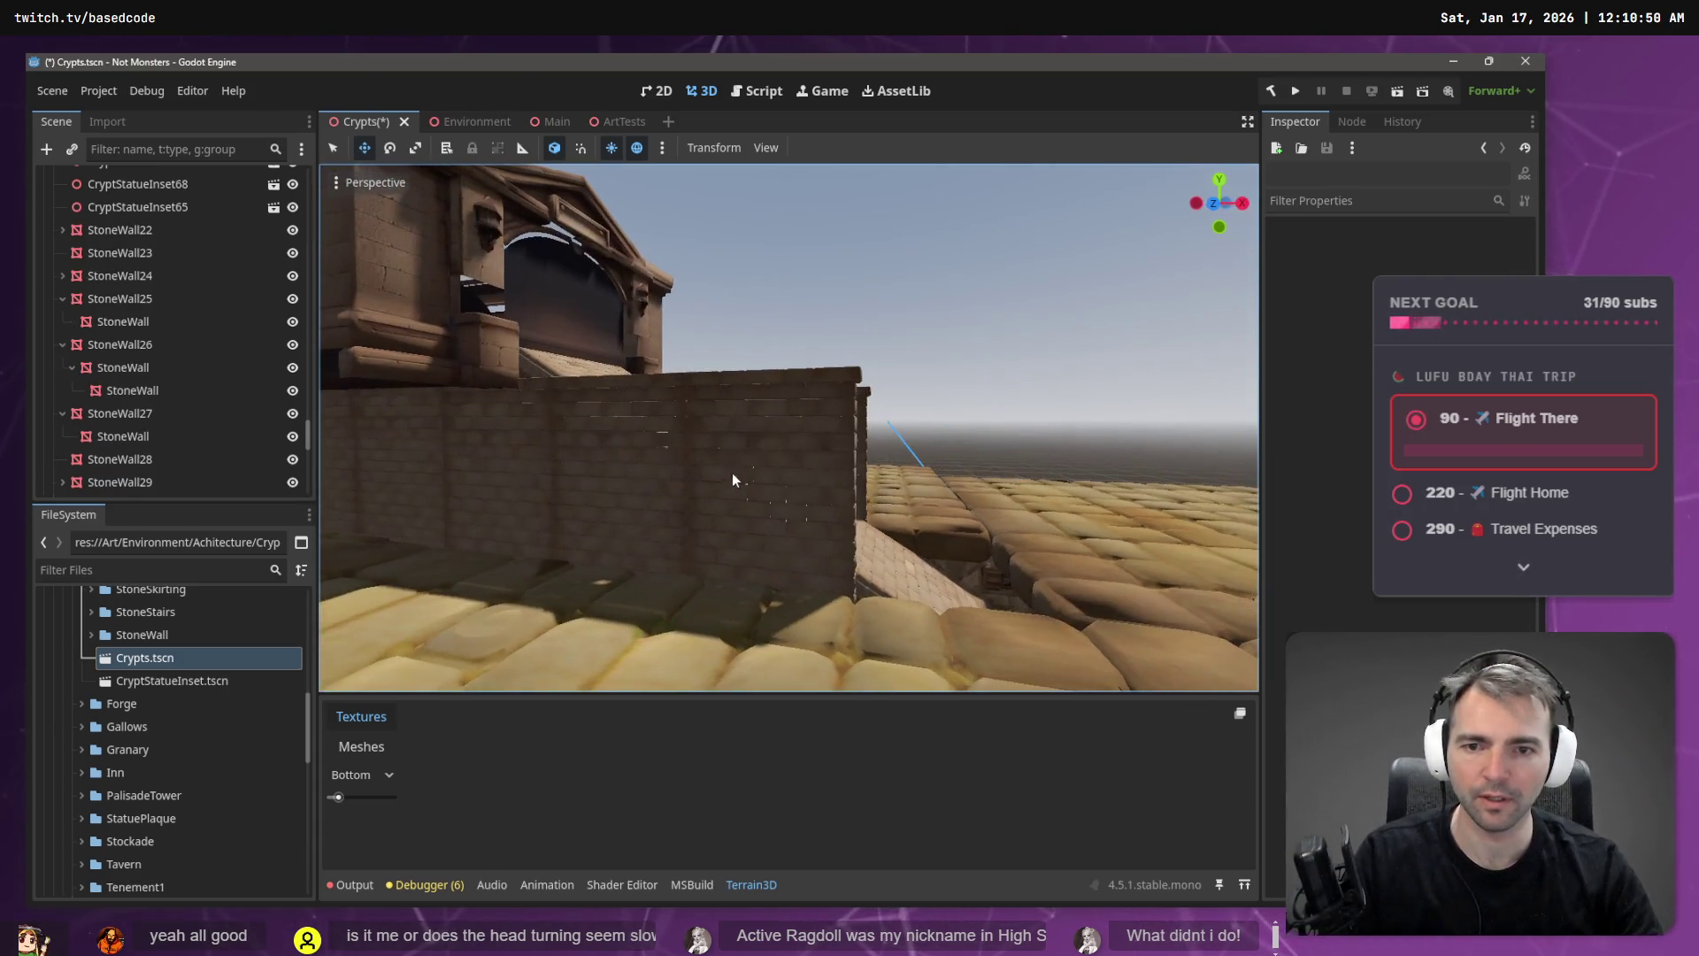
click(761, 464)
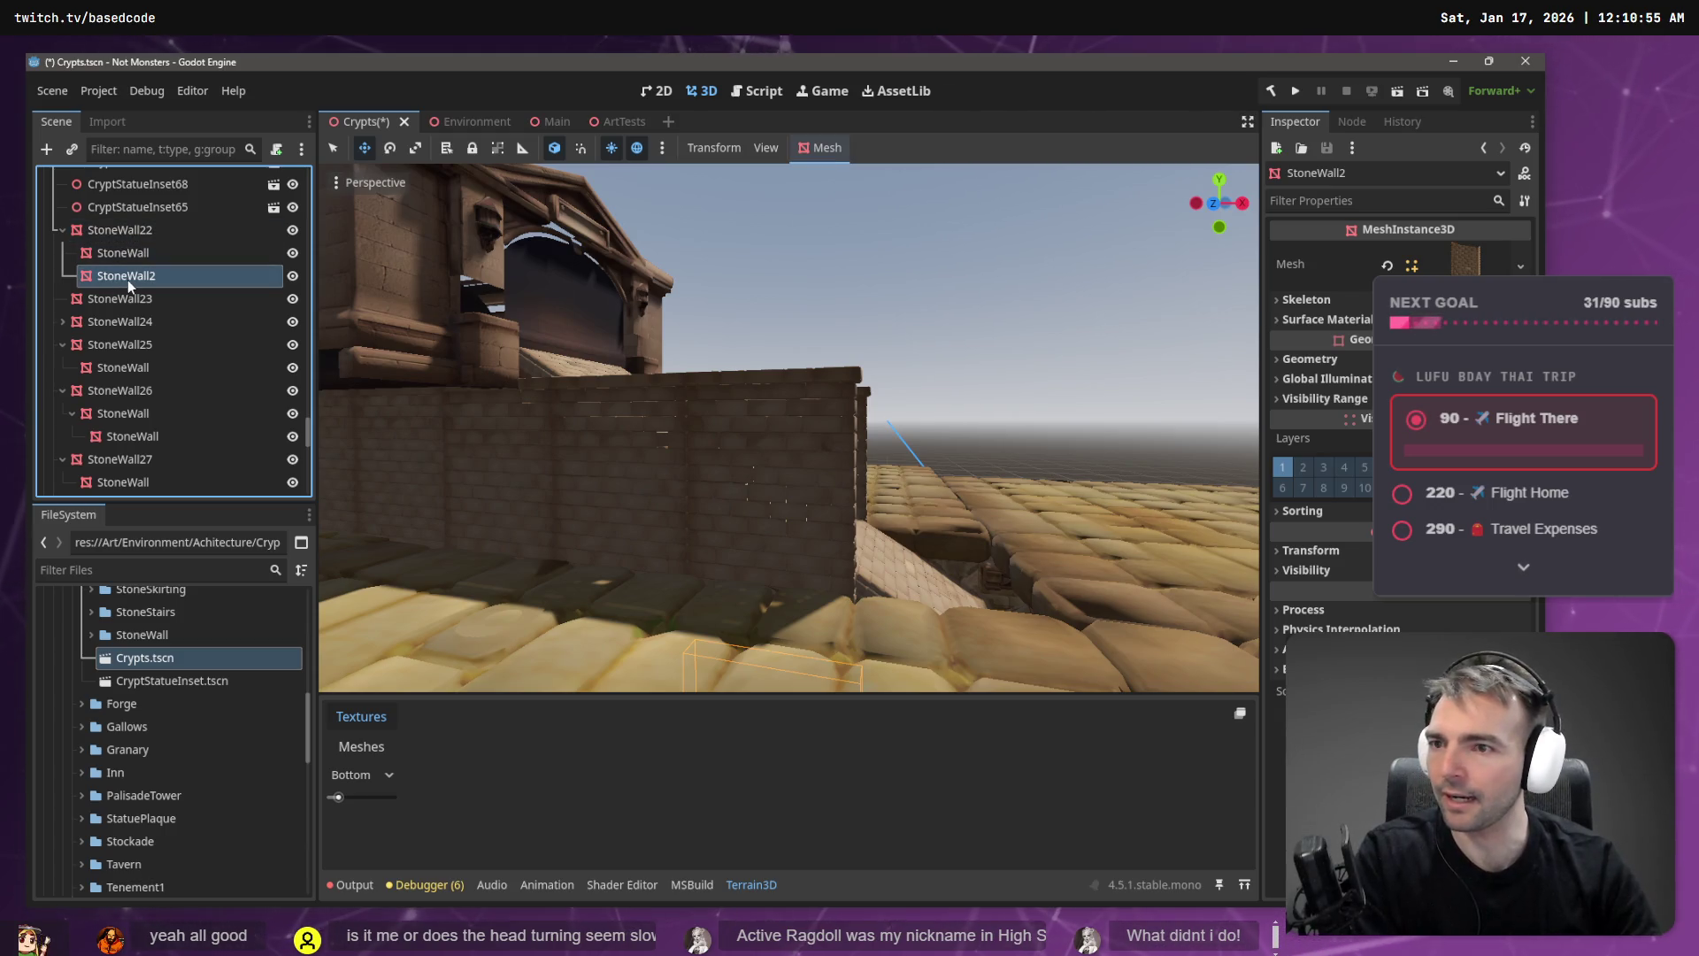
- Delete the extra StoneWall pieces nested under StoneWall22 and StoneWall27, then fly into the crypt
click(131, 253)
key(Delete)
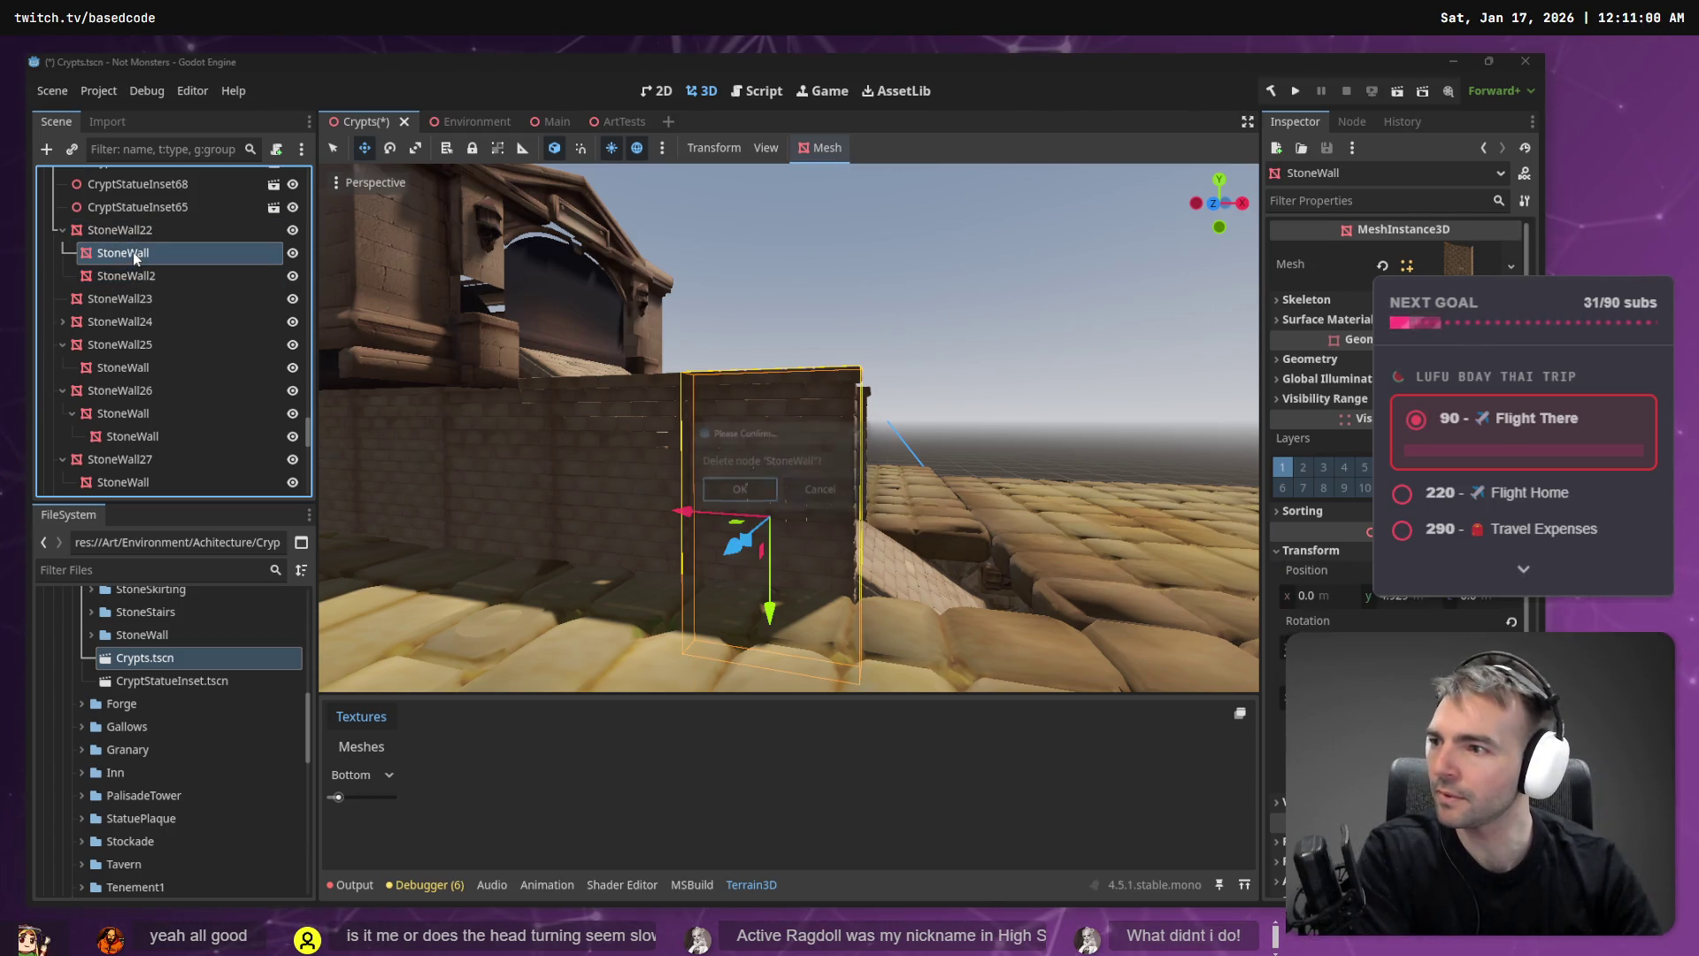
key(Return)
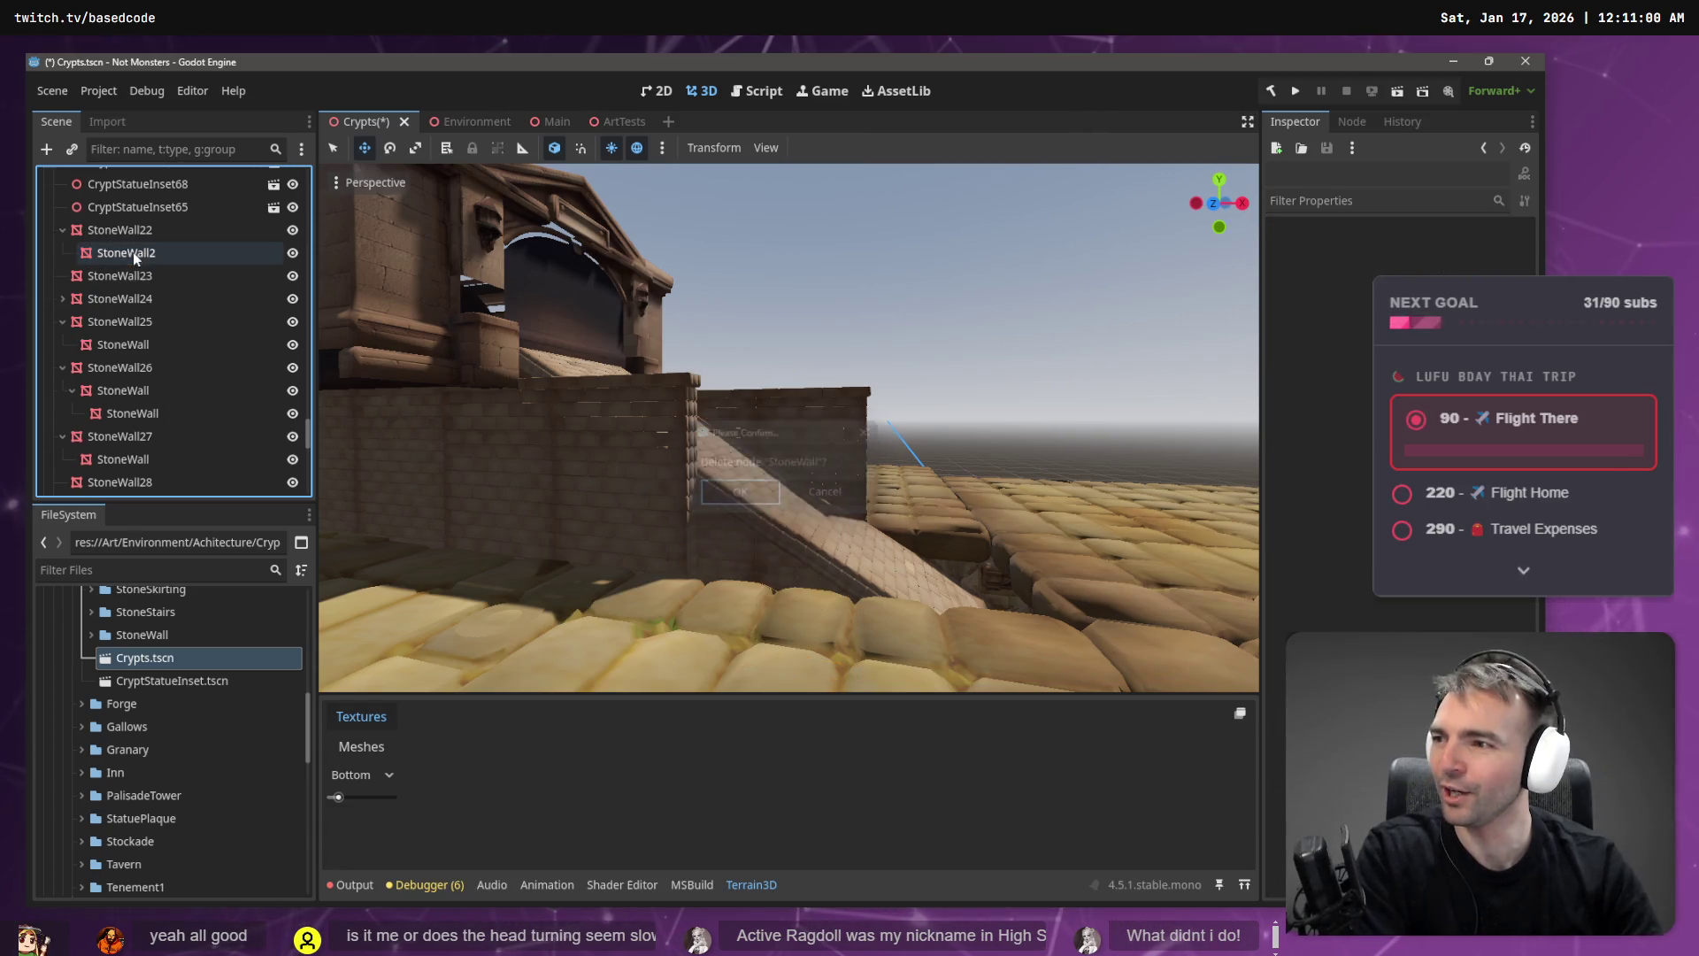
click(843, 421)
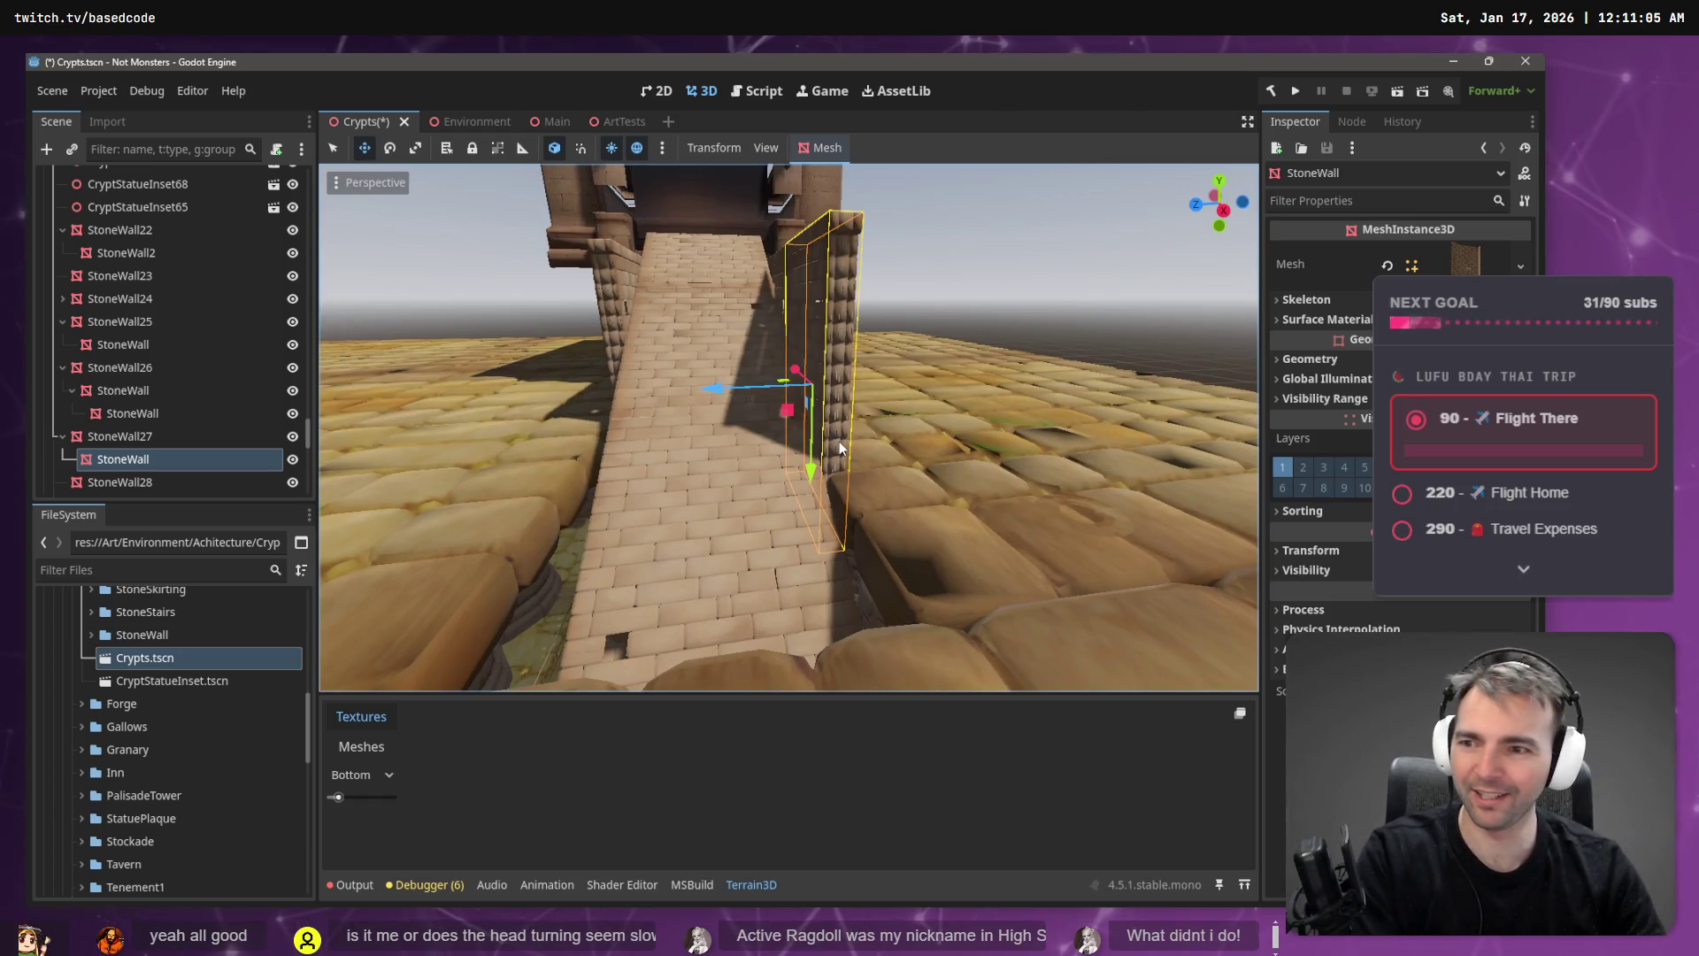
key(Delete)
key(Return)
key(w)
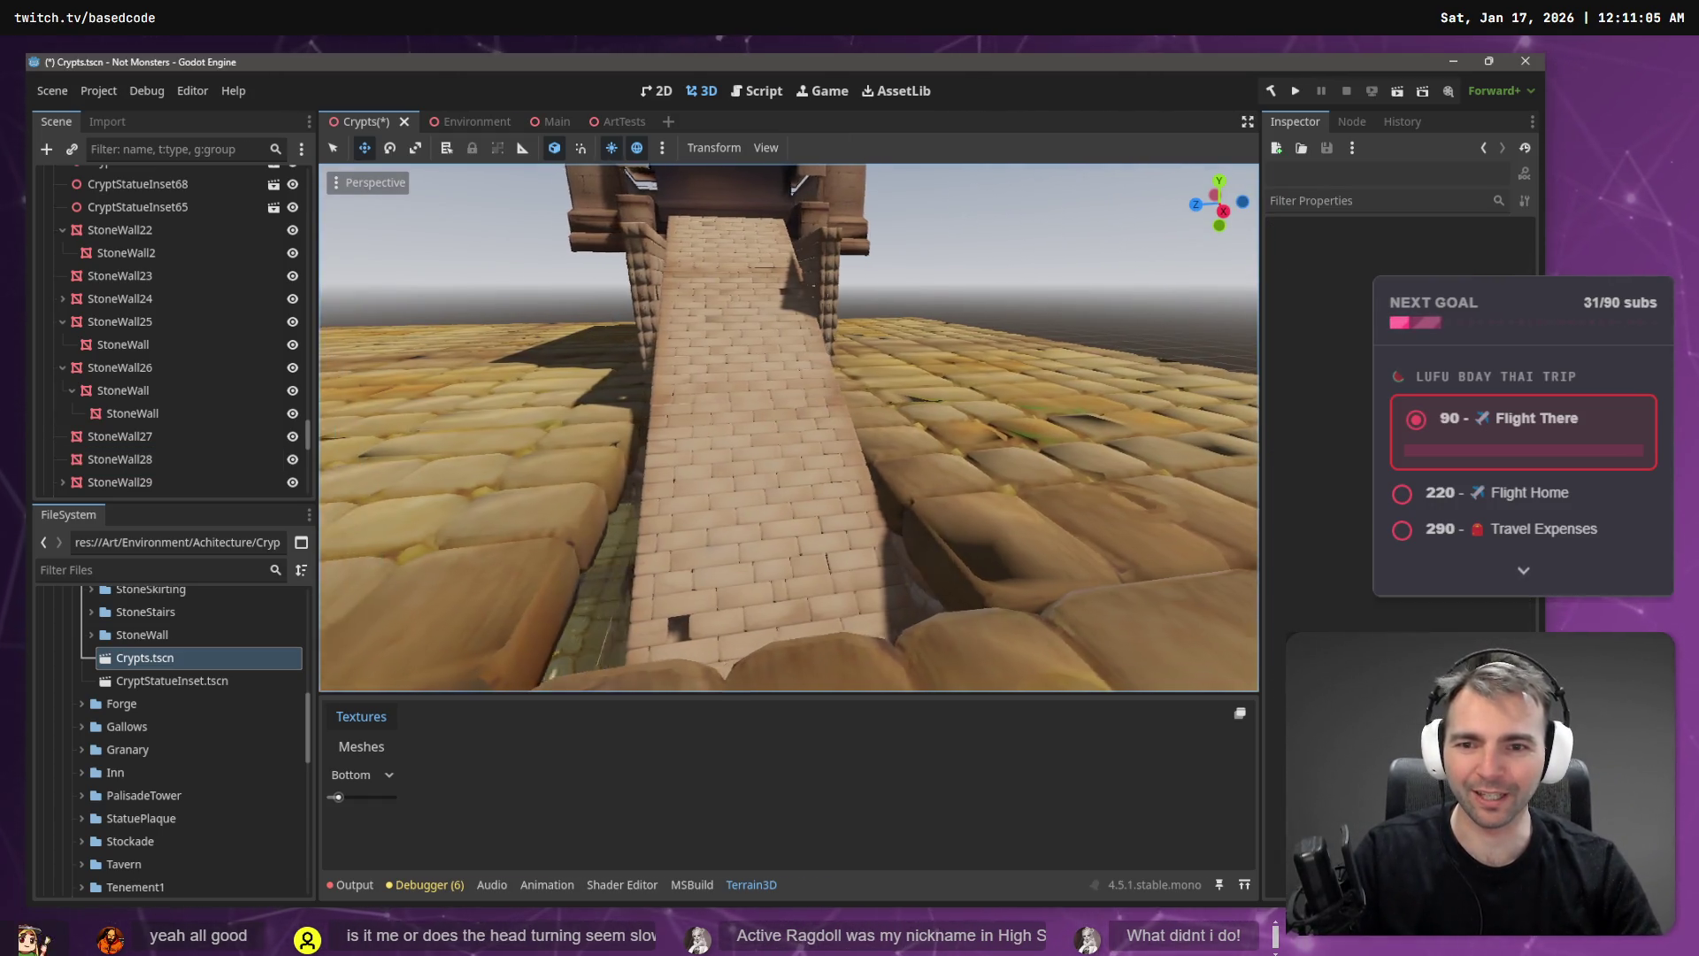
key(w)
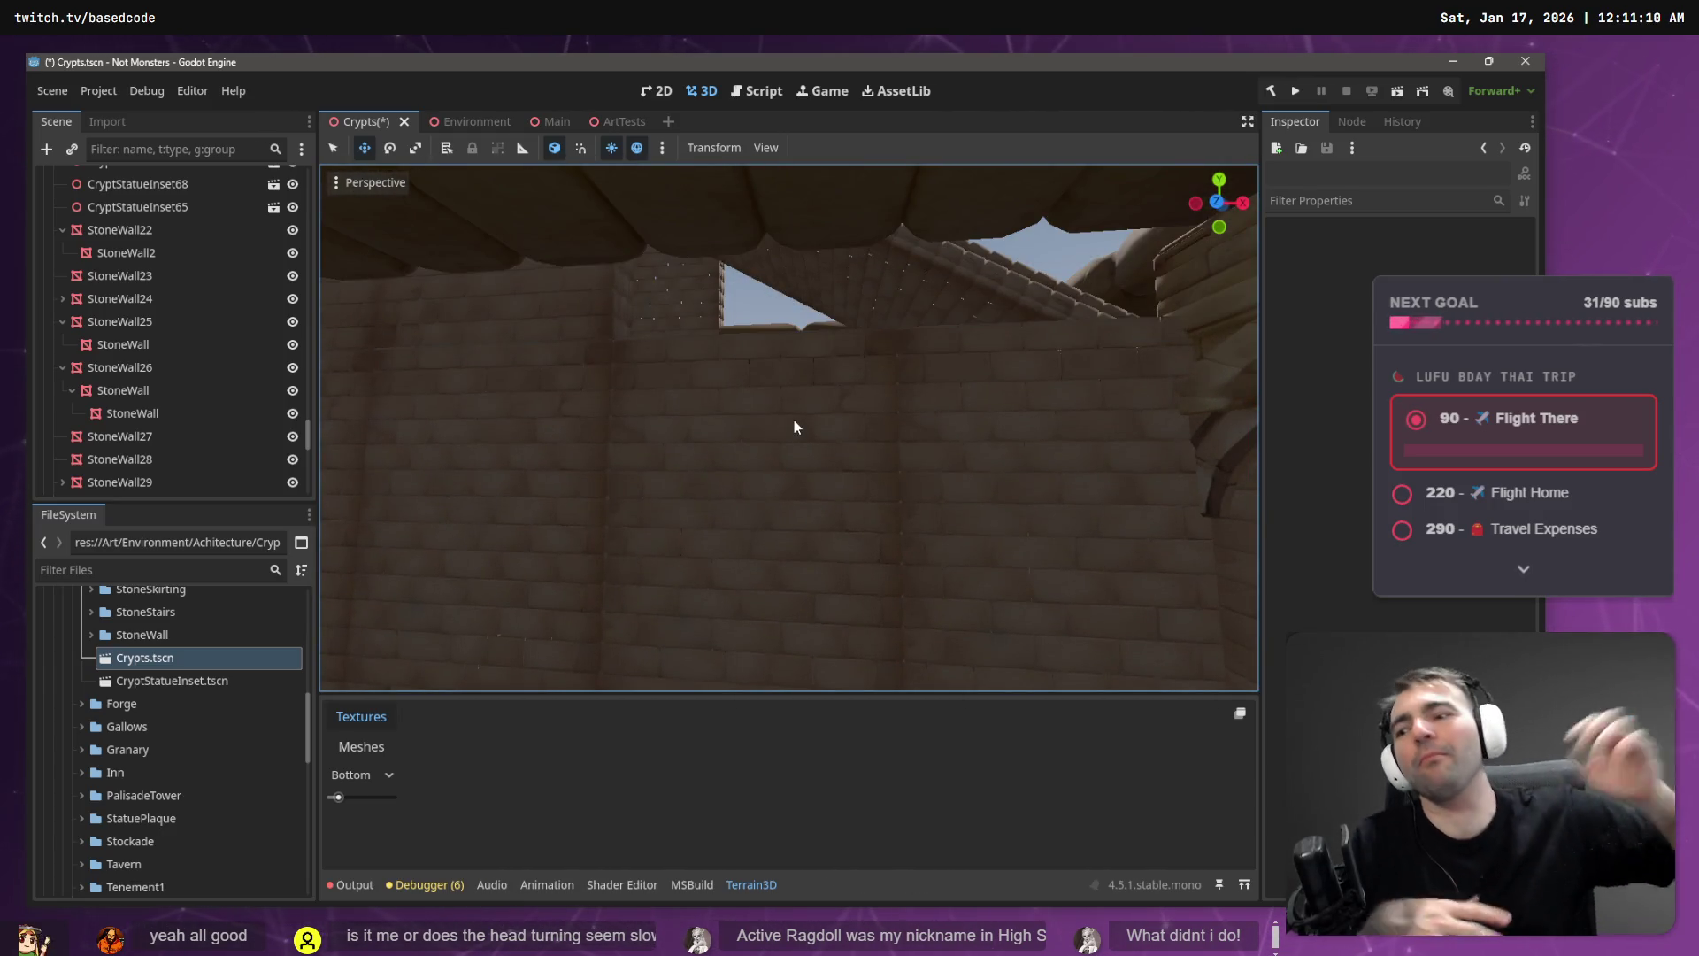
- Scale the selected StoneWall2 and StoneWall23 pieces taller along Y
click(799, 471)
key(w)
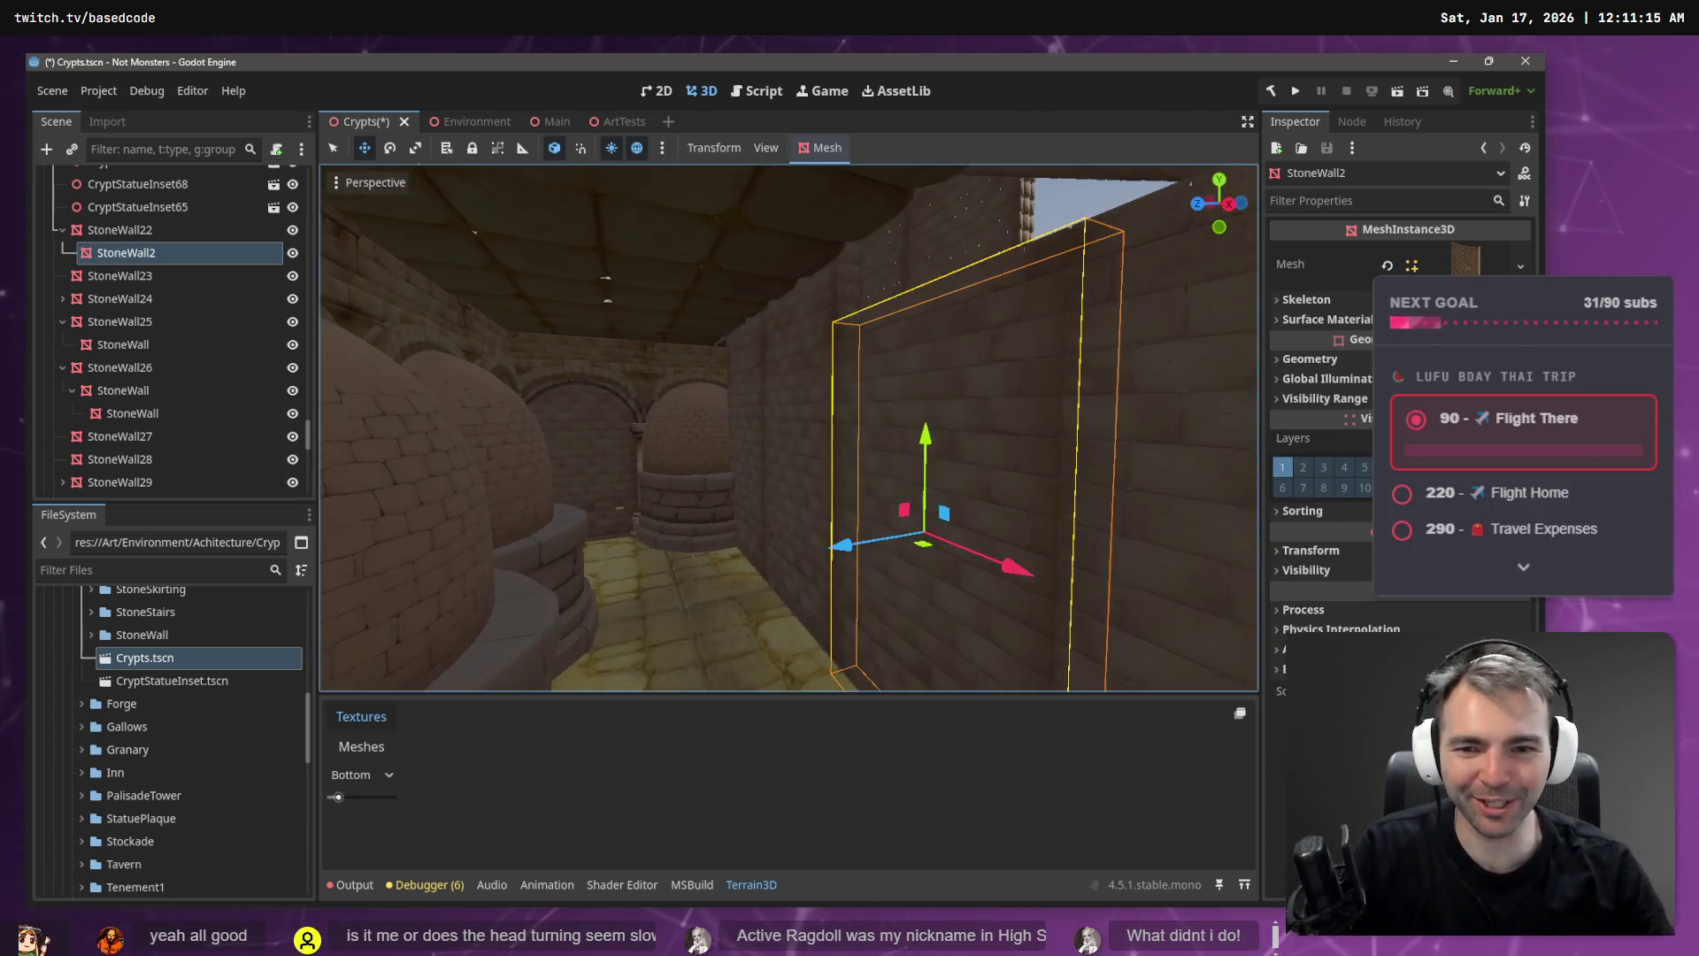
key(w)
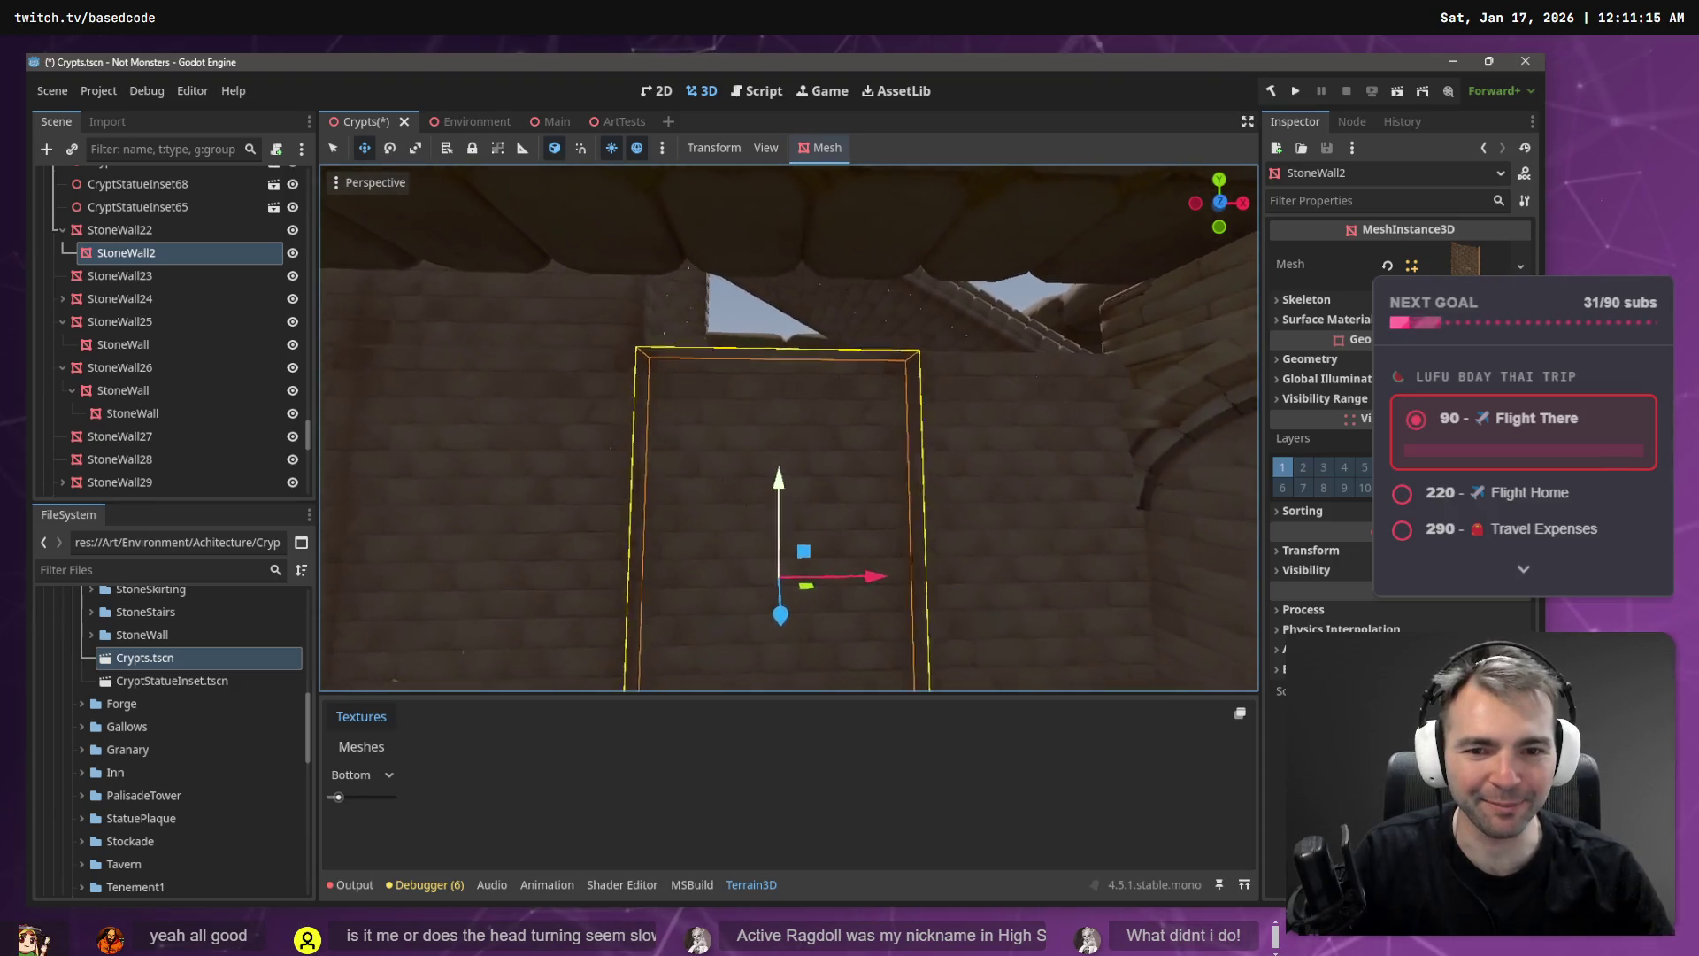
key(a)
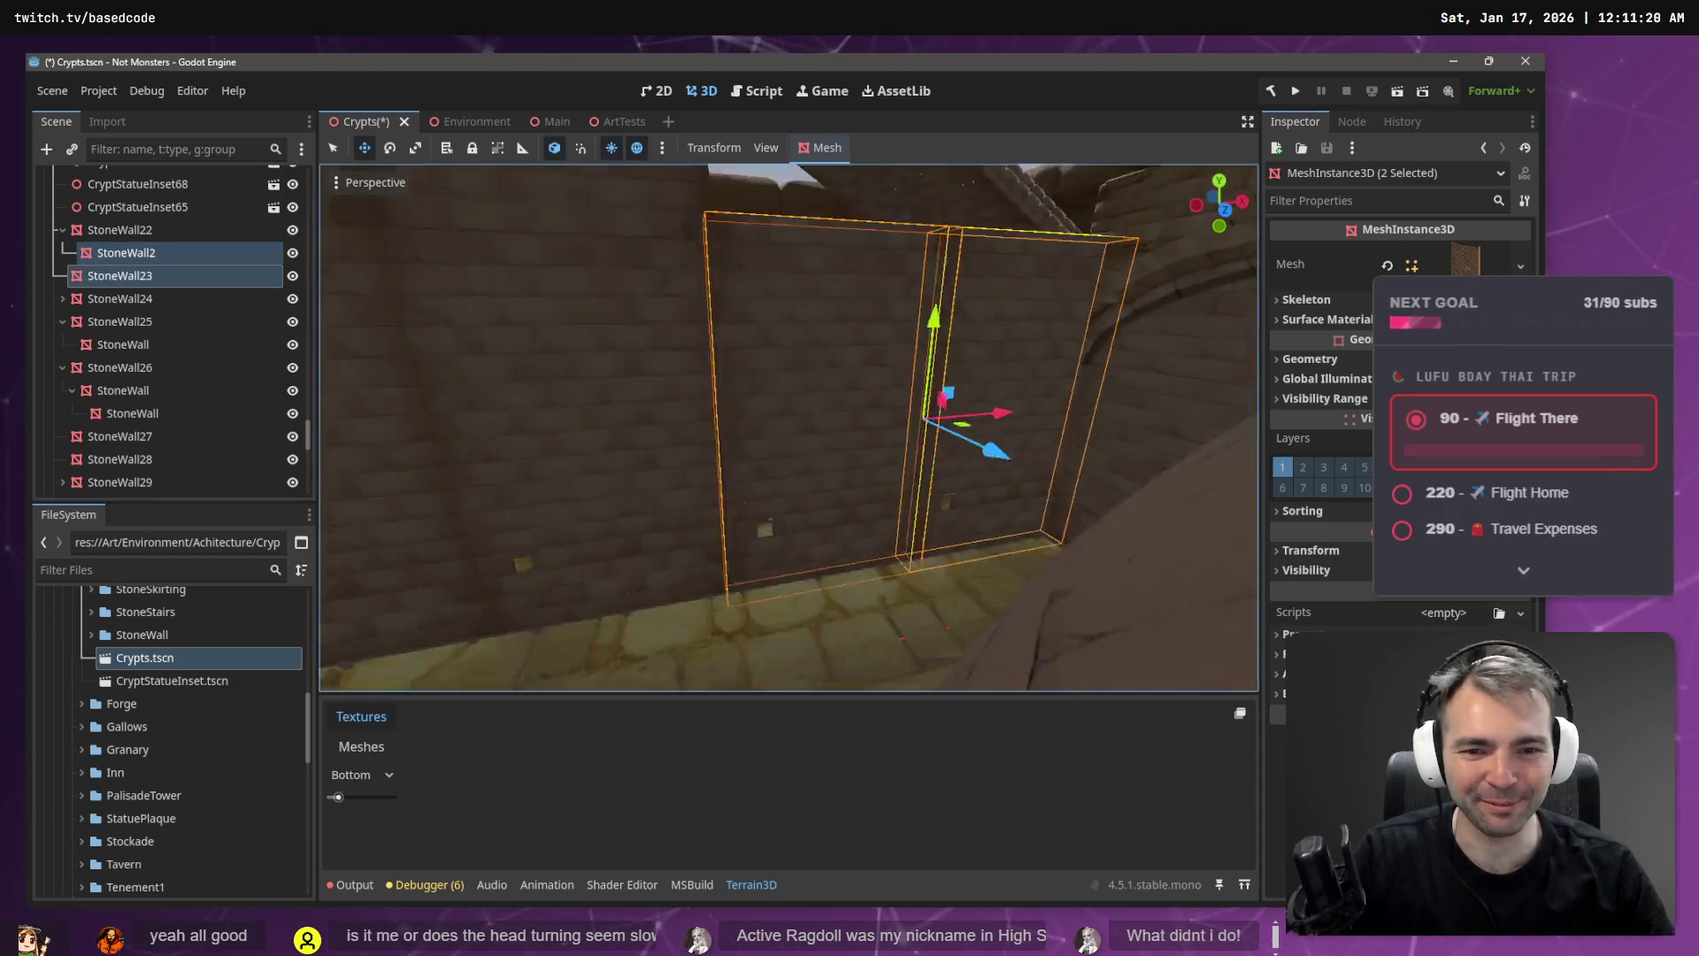
key(r)
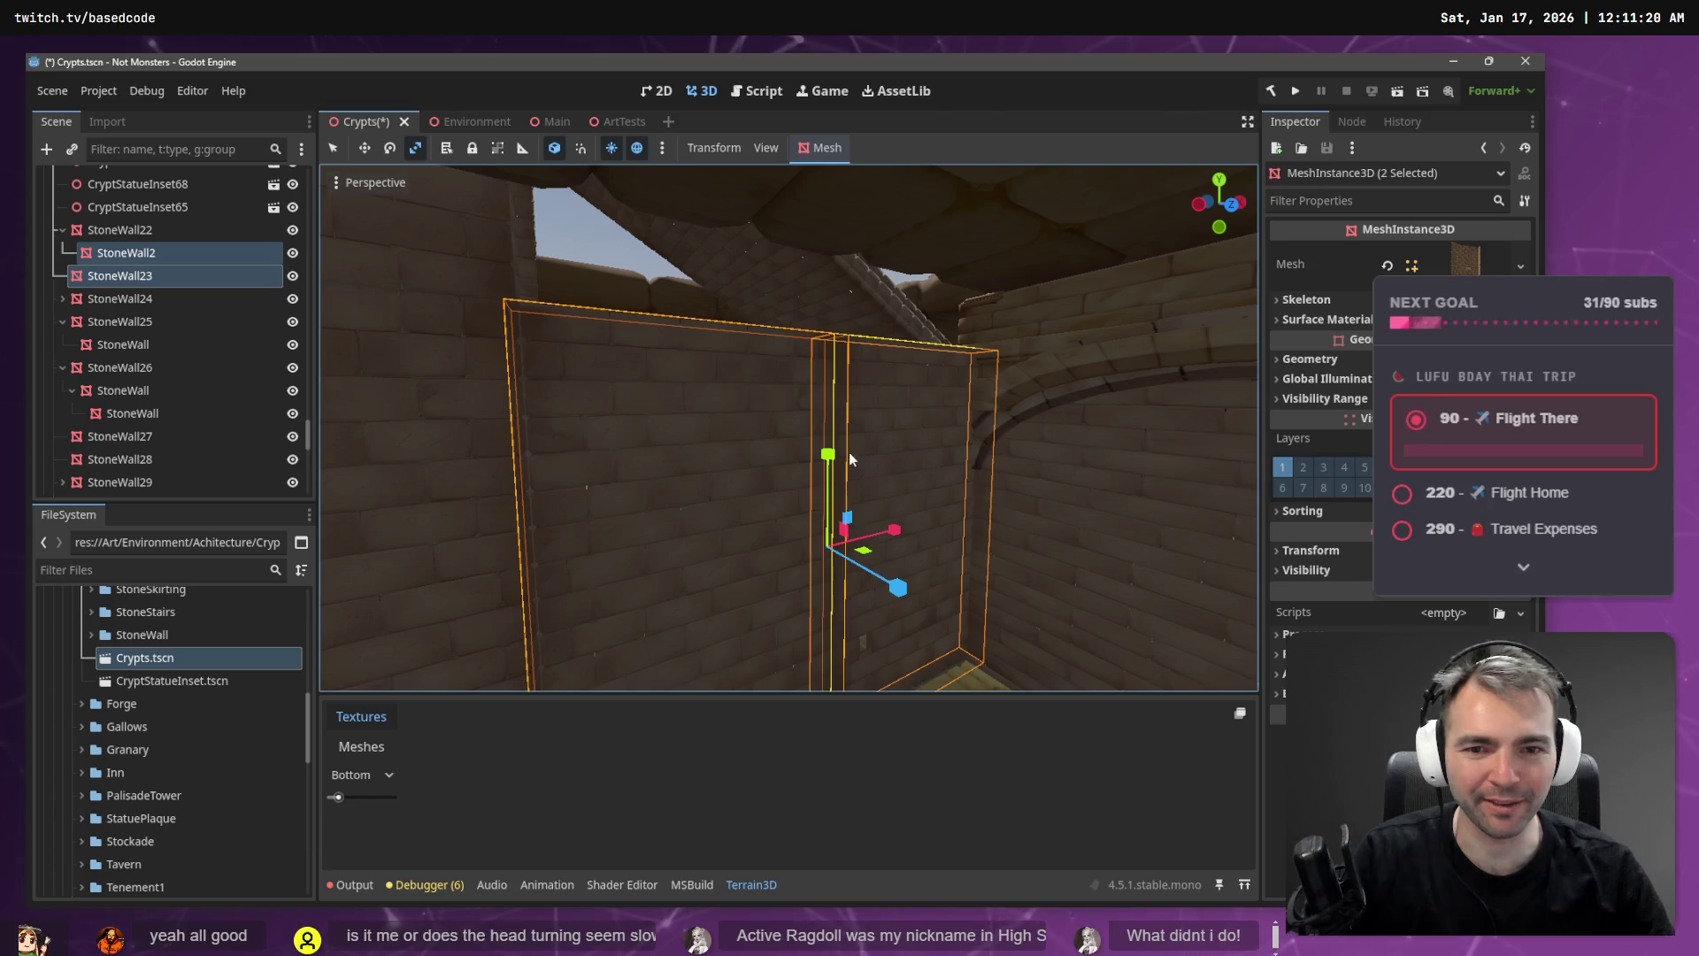
drag(828, 453, 835, 390)
key(s)
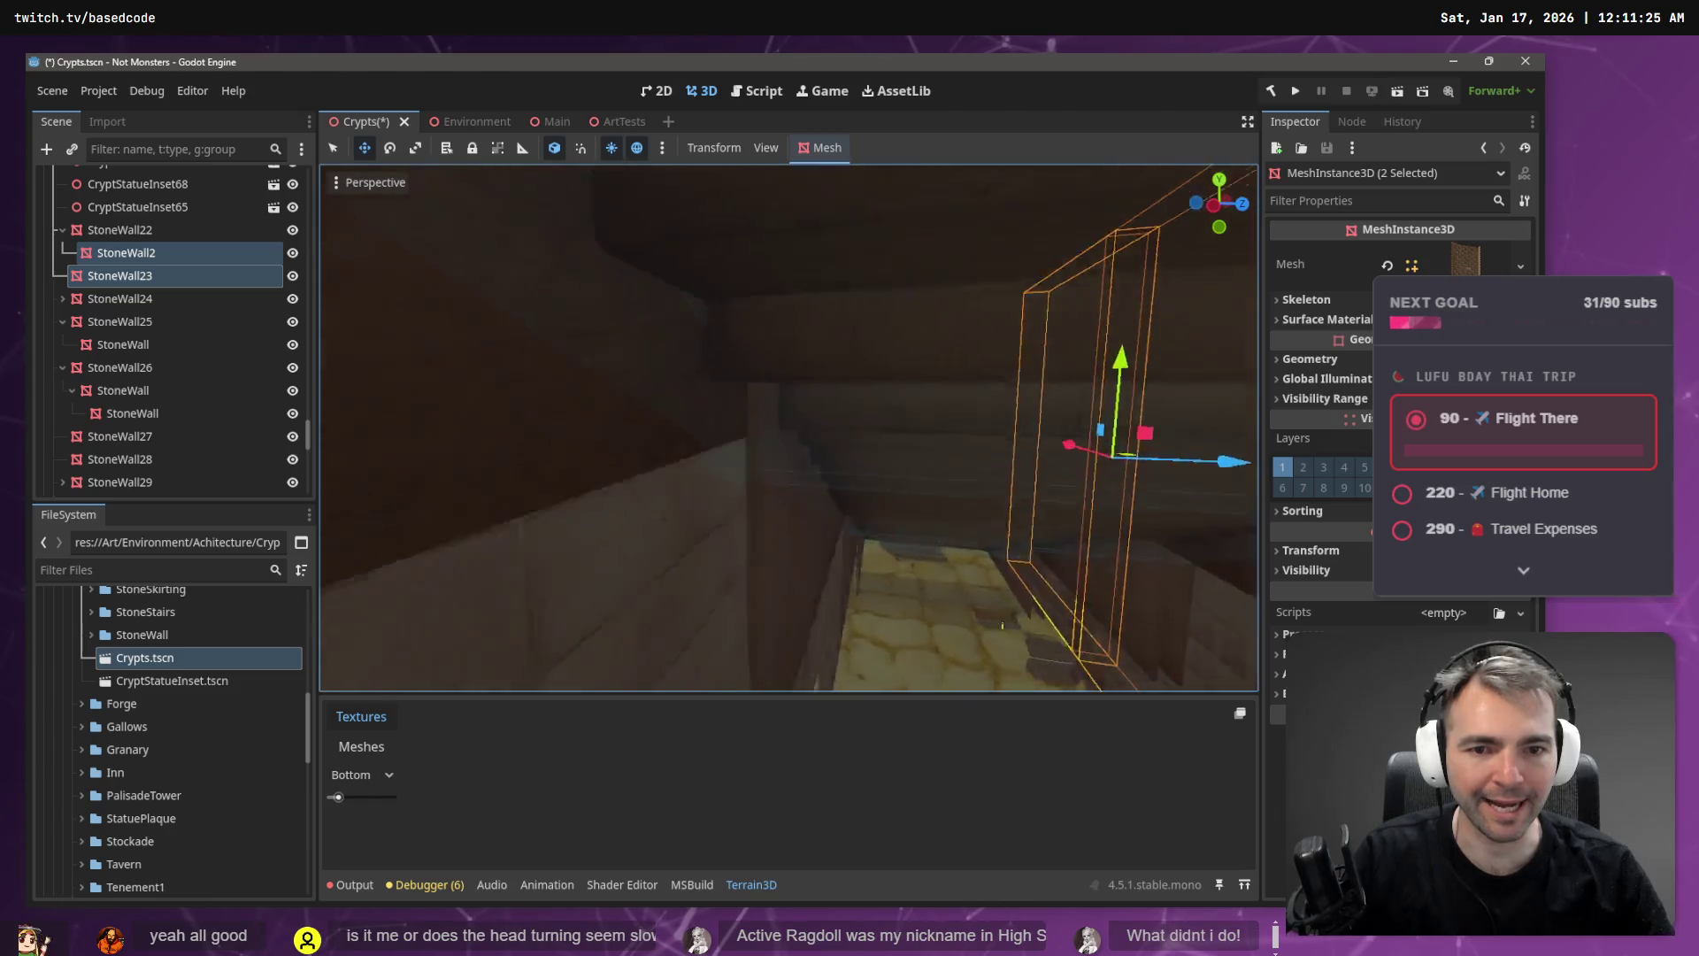
key(w)
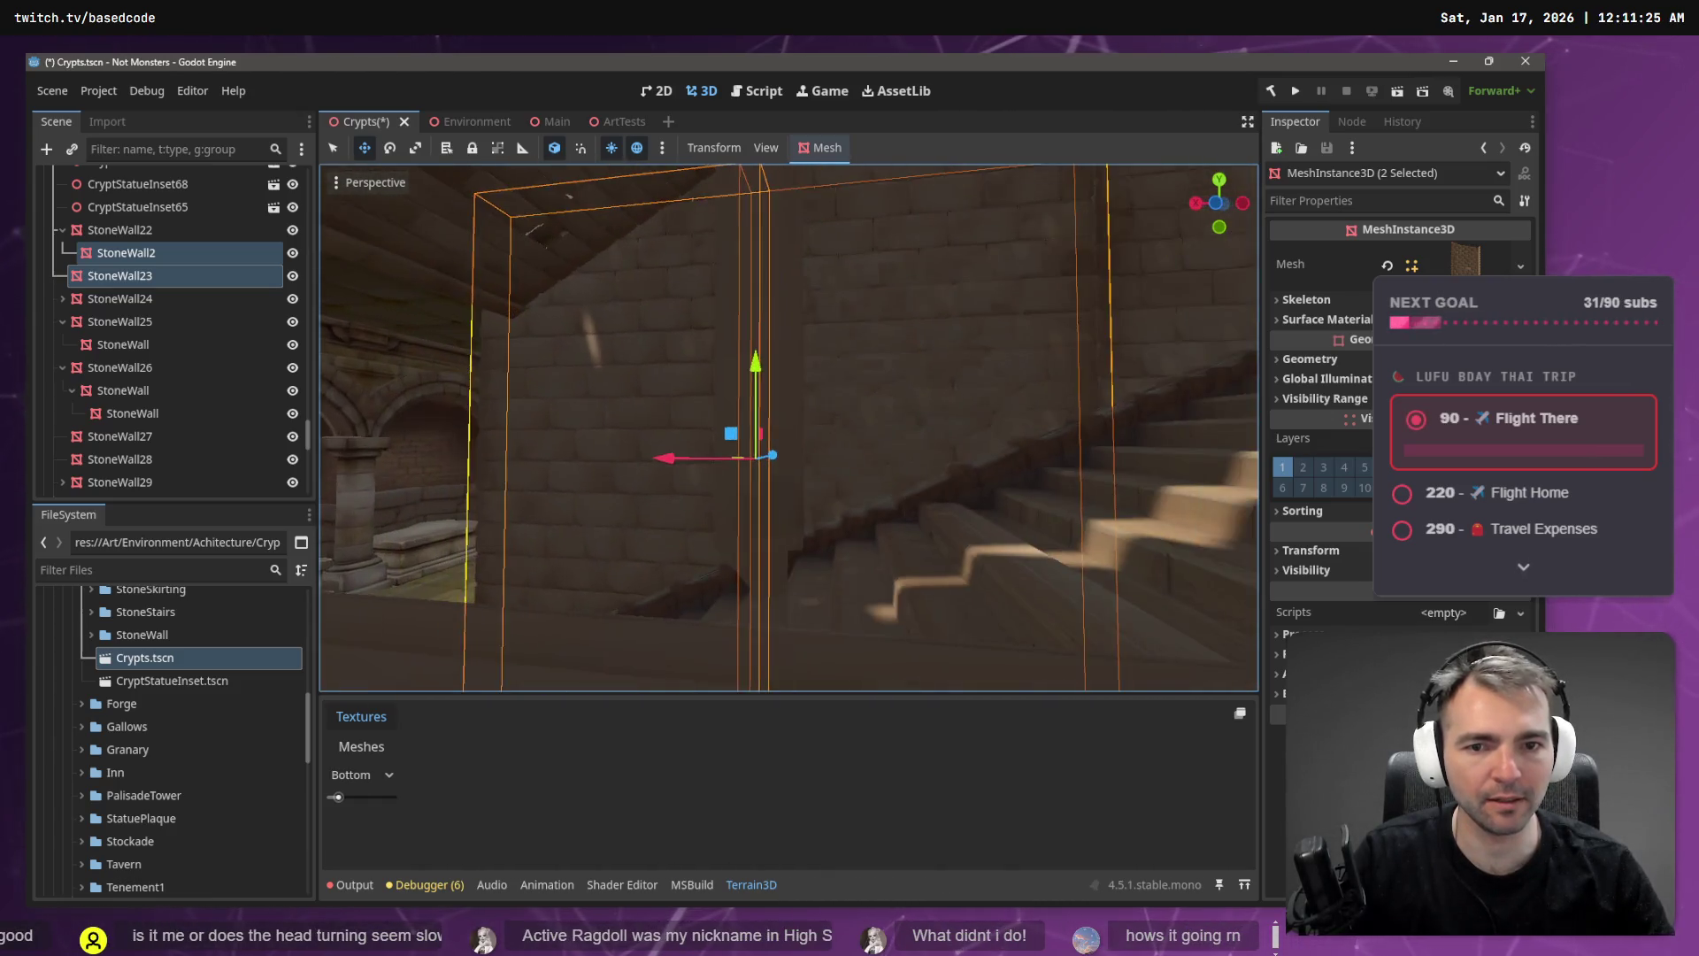
- Frame StoneWall22 and delete a selected wall piece inside the crypt
click(773, 481)
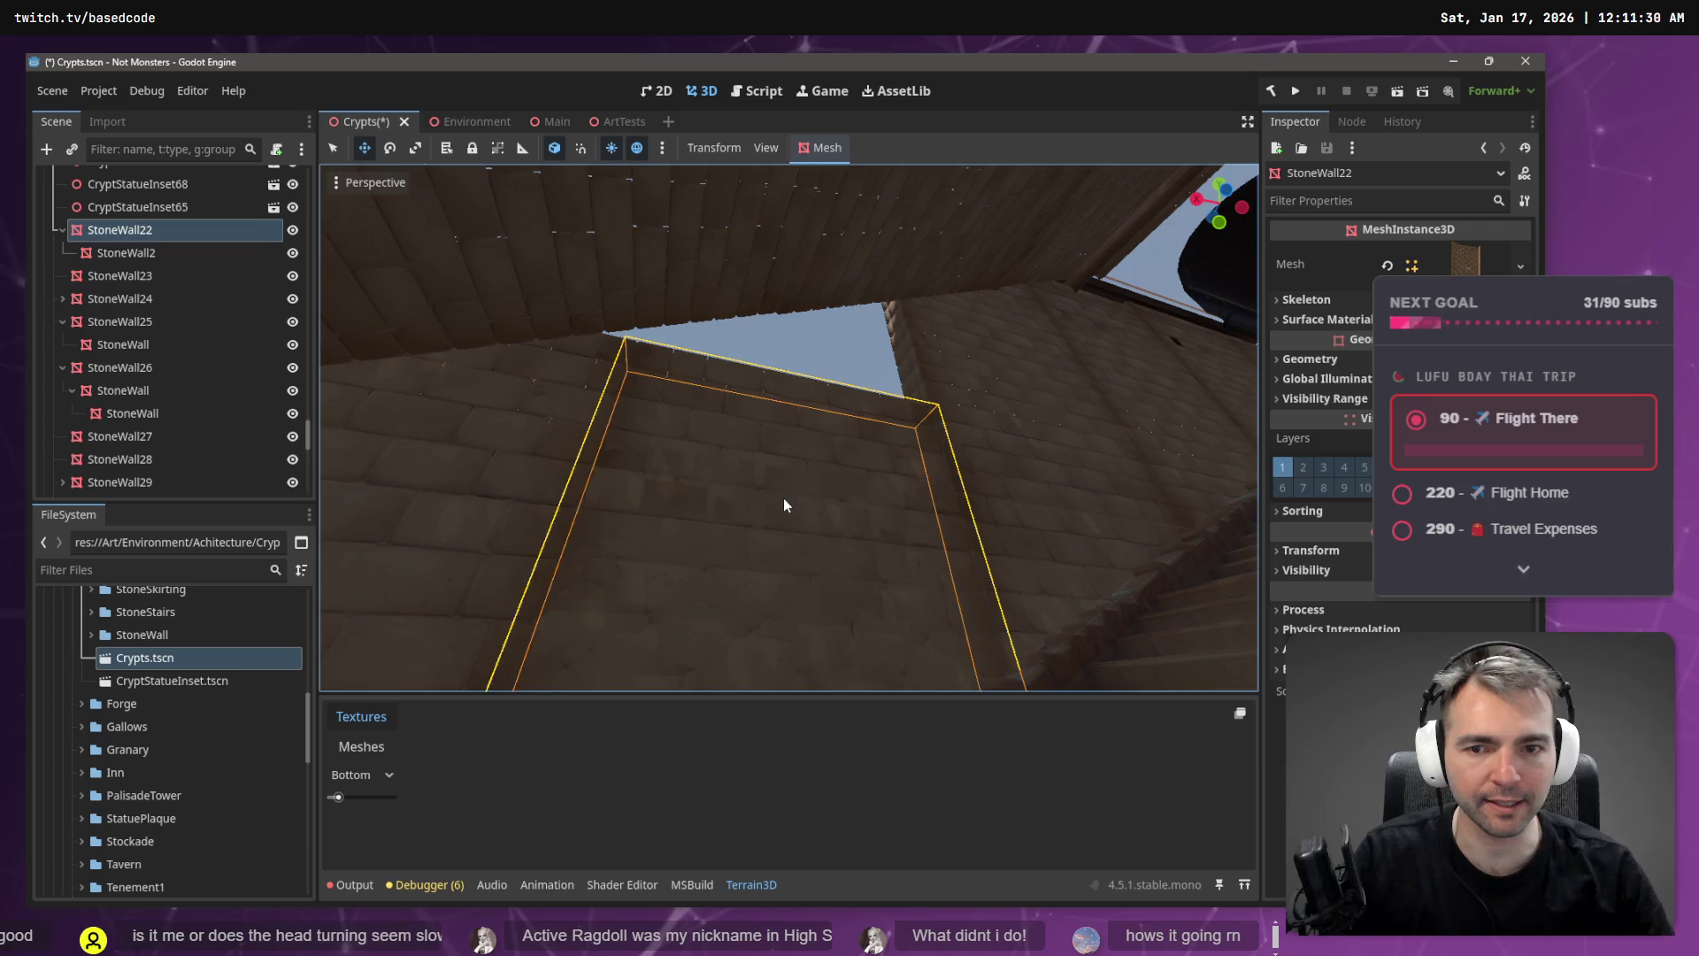
key(f)
key(s)
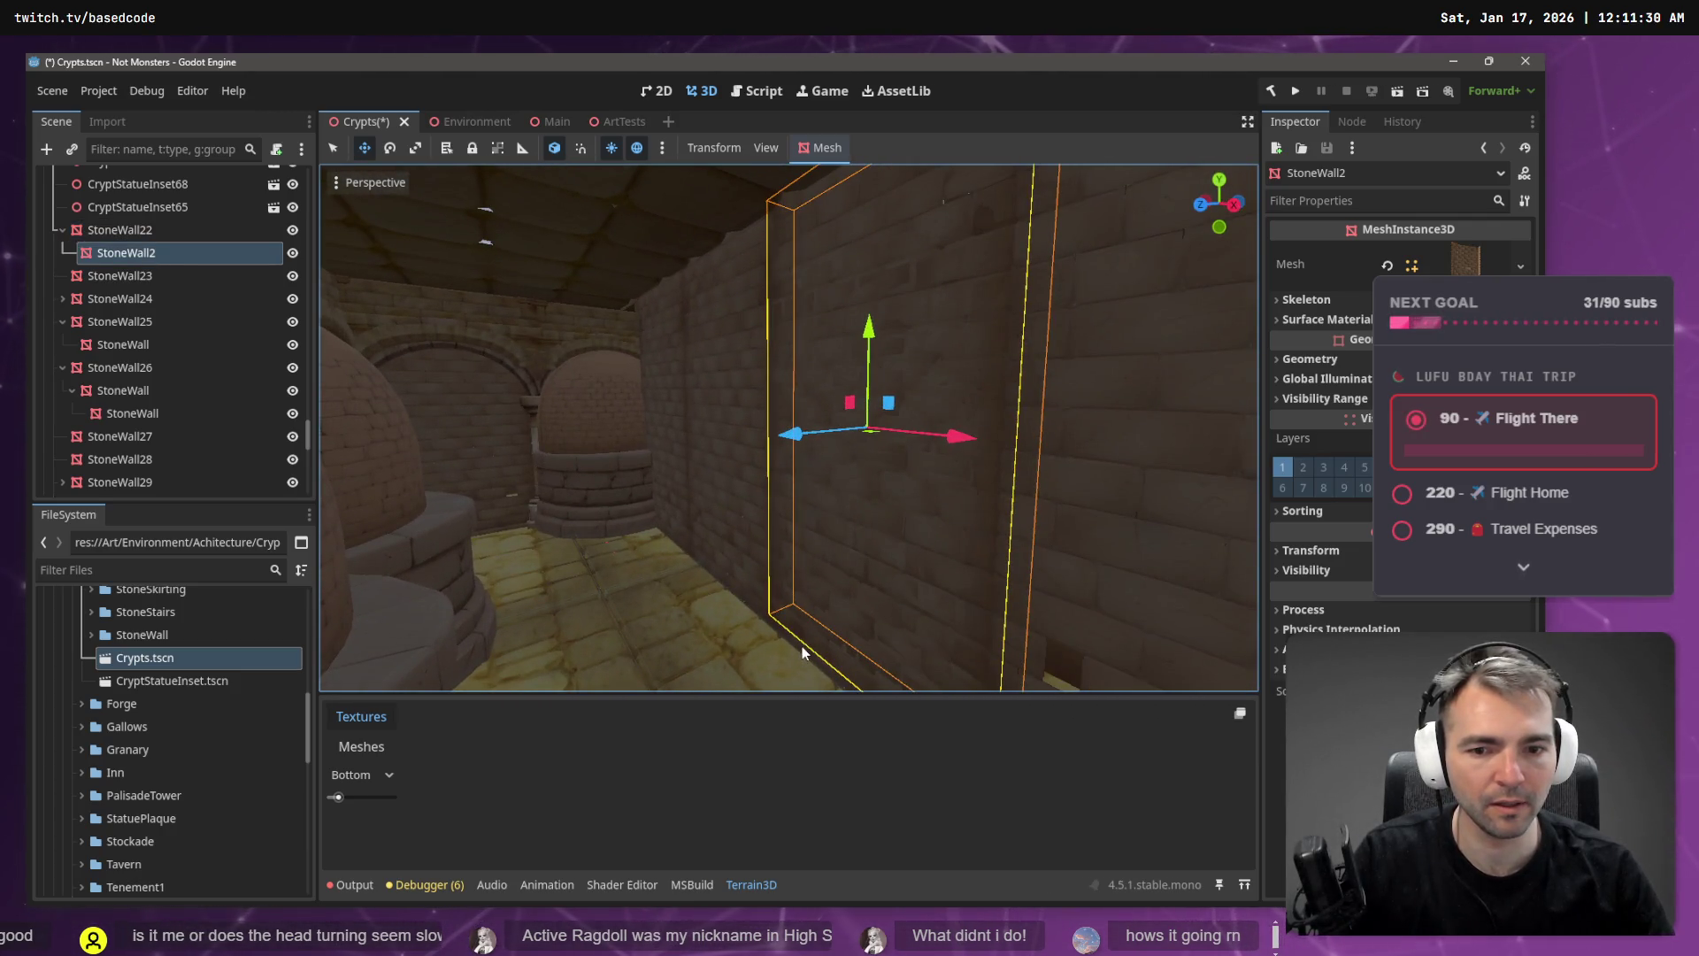
click(801, 646)
key(Delete)
key(Return)
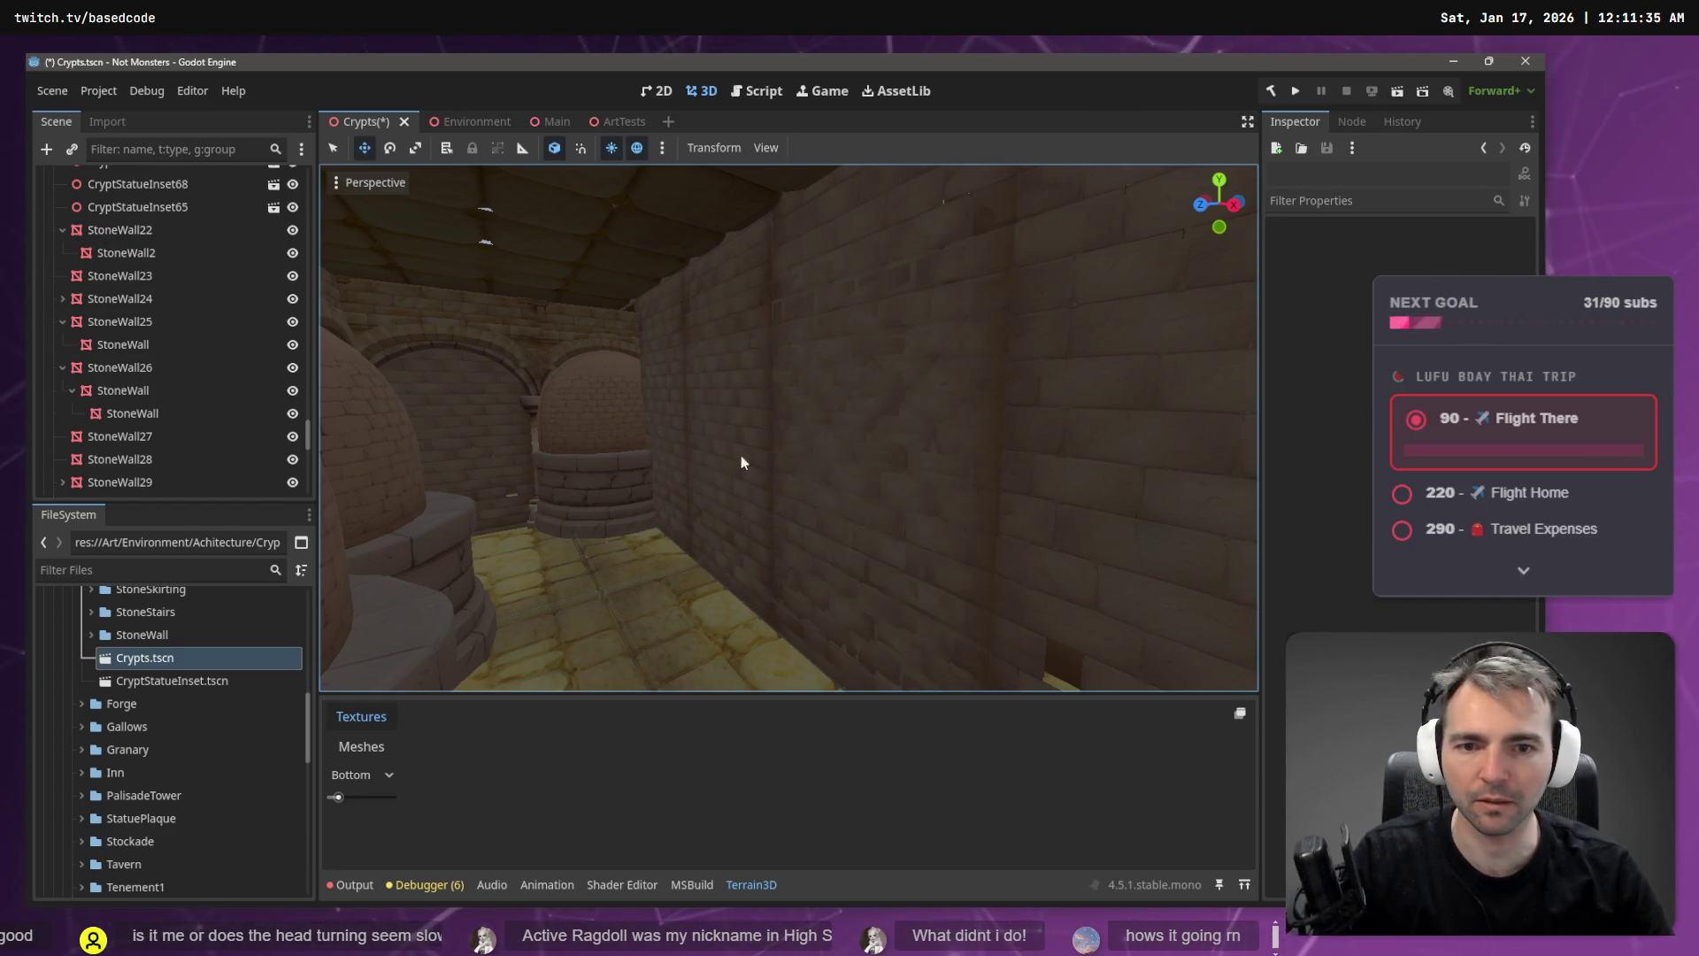
click(800, 447)
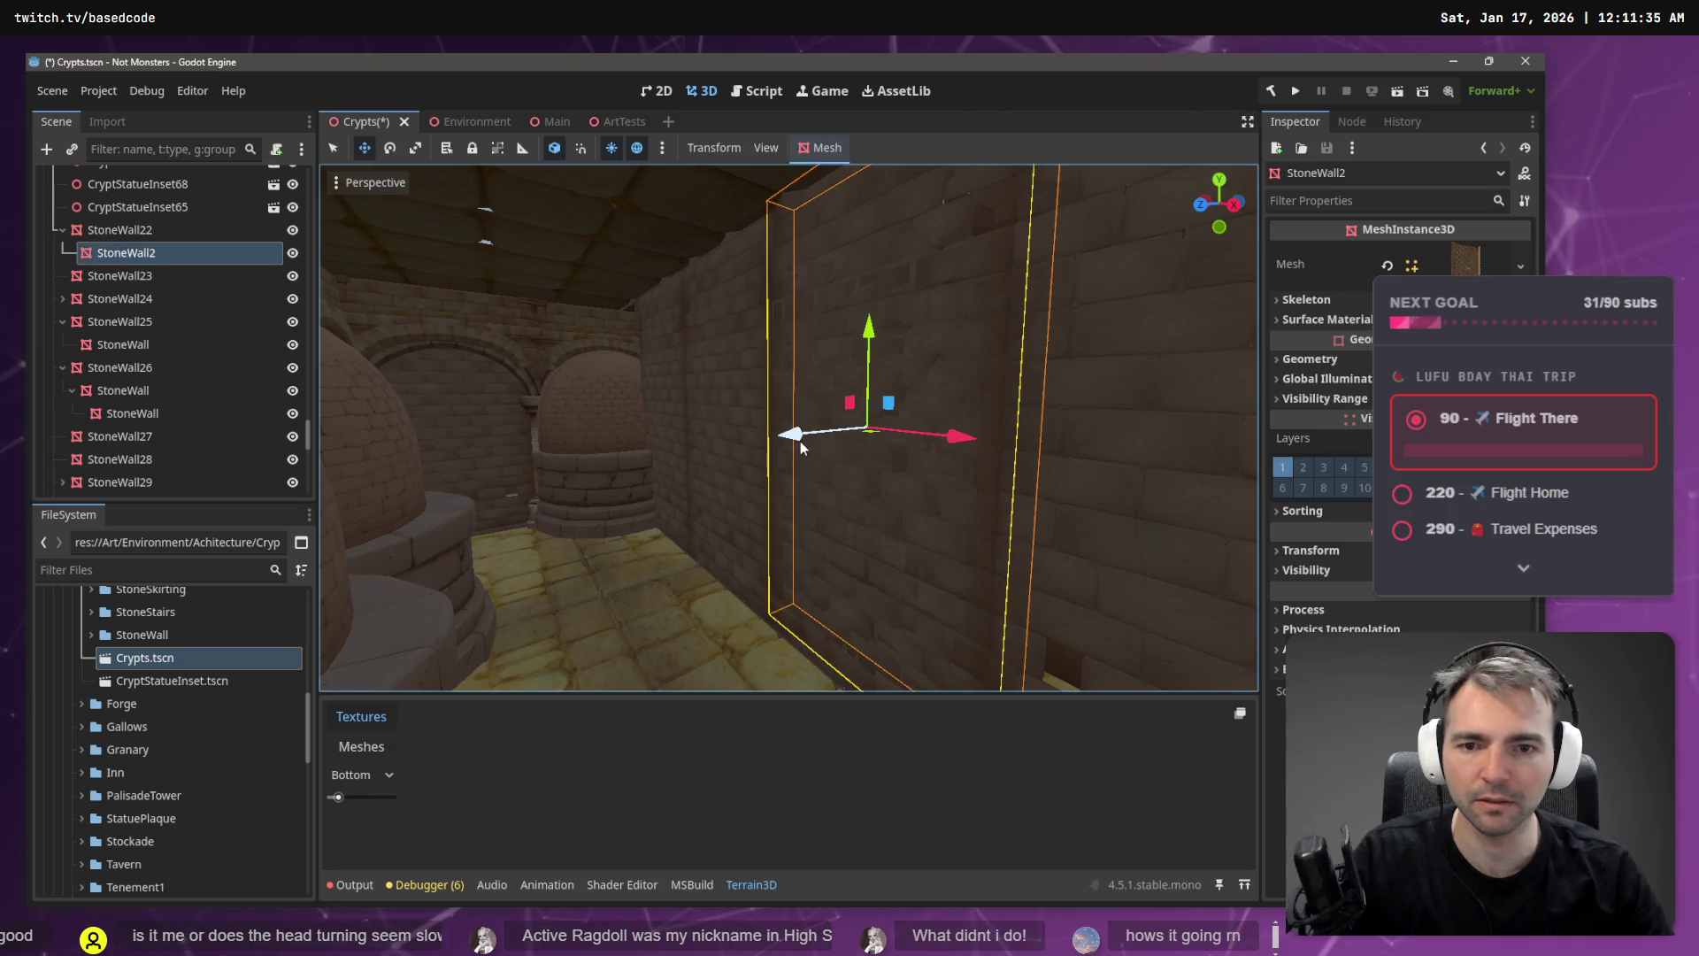
- Delete the StoneWall22 node and select the remaining StoneWall32 piece near the staircase
click(119, 249)
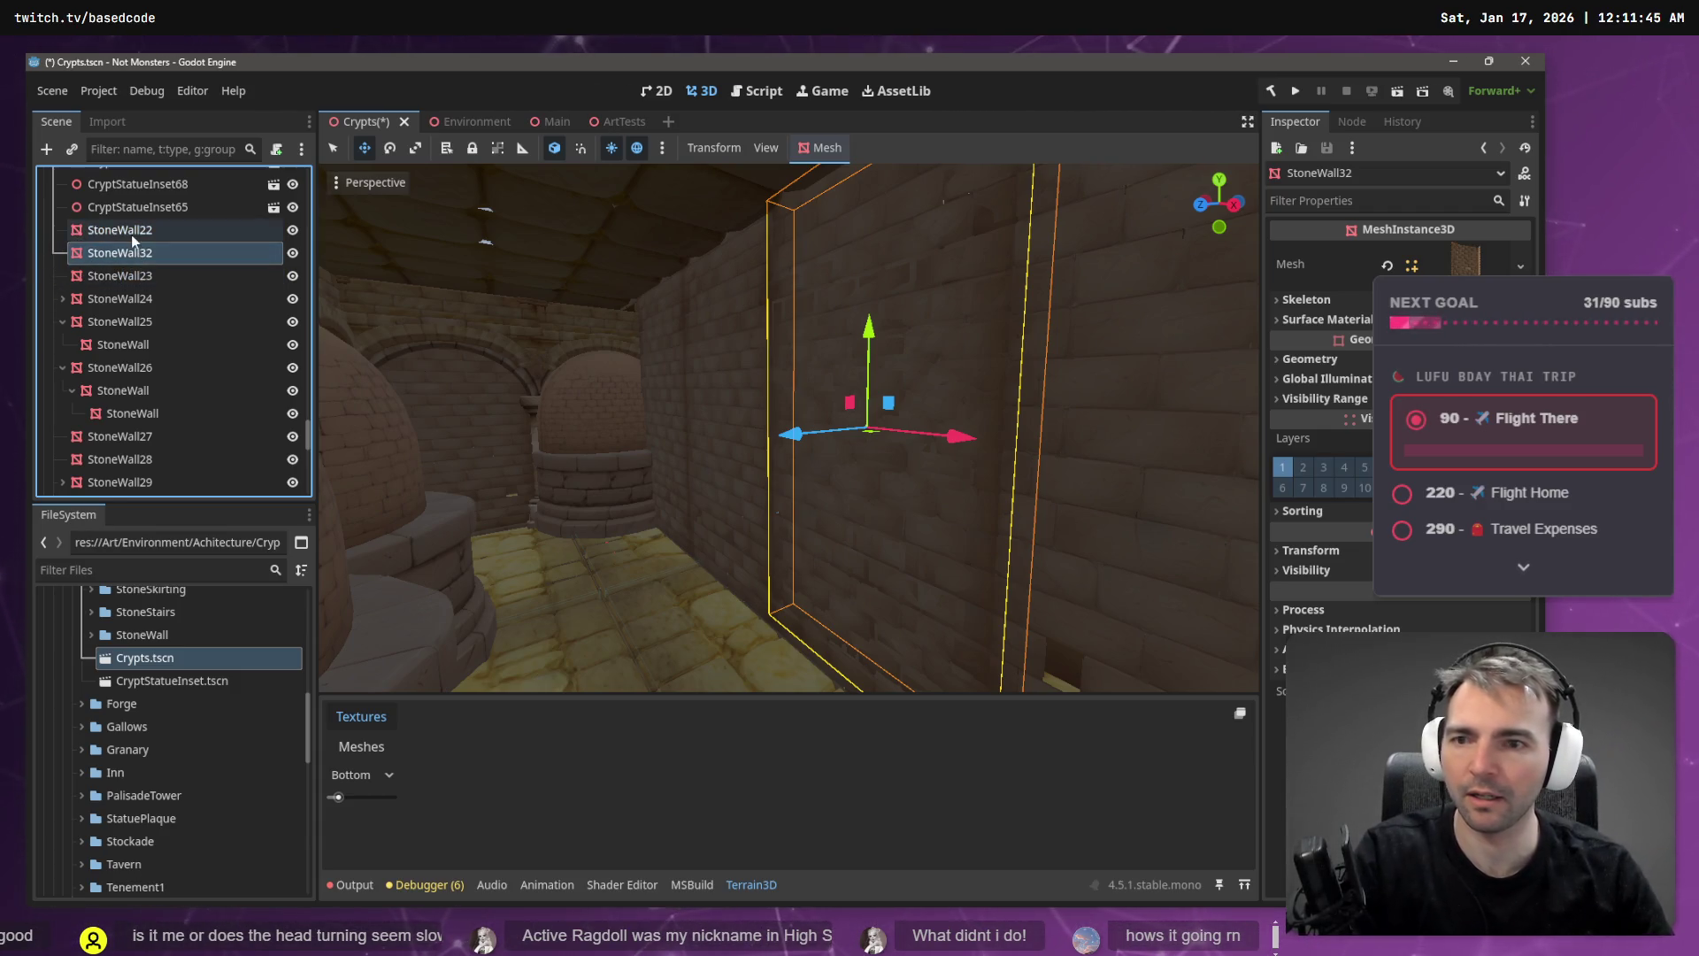
key(Delete)
key(Return)
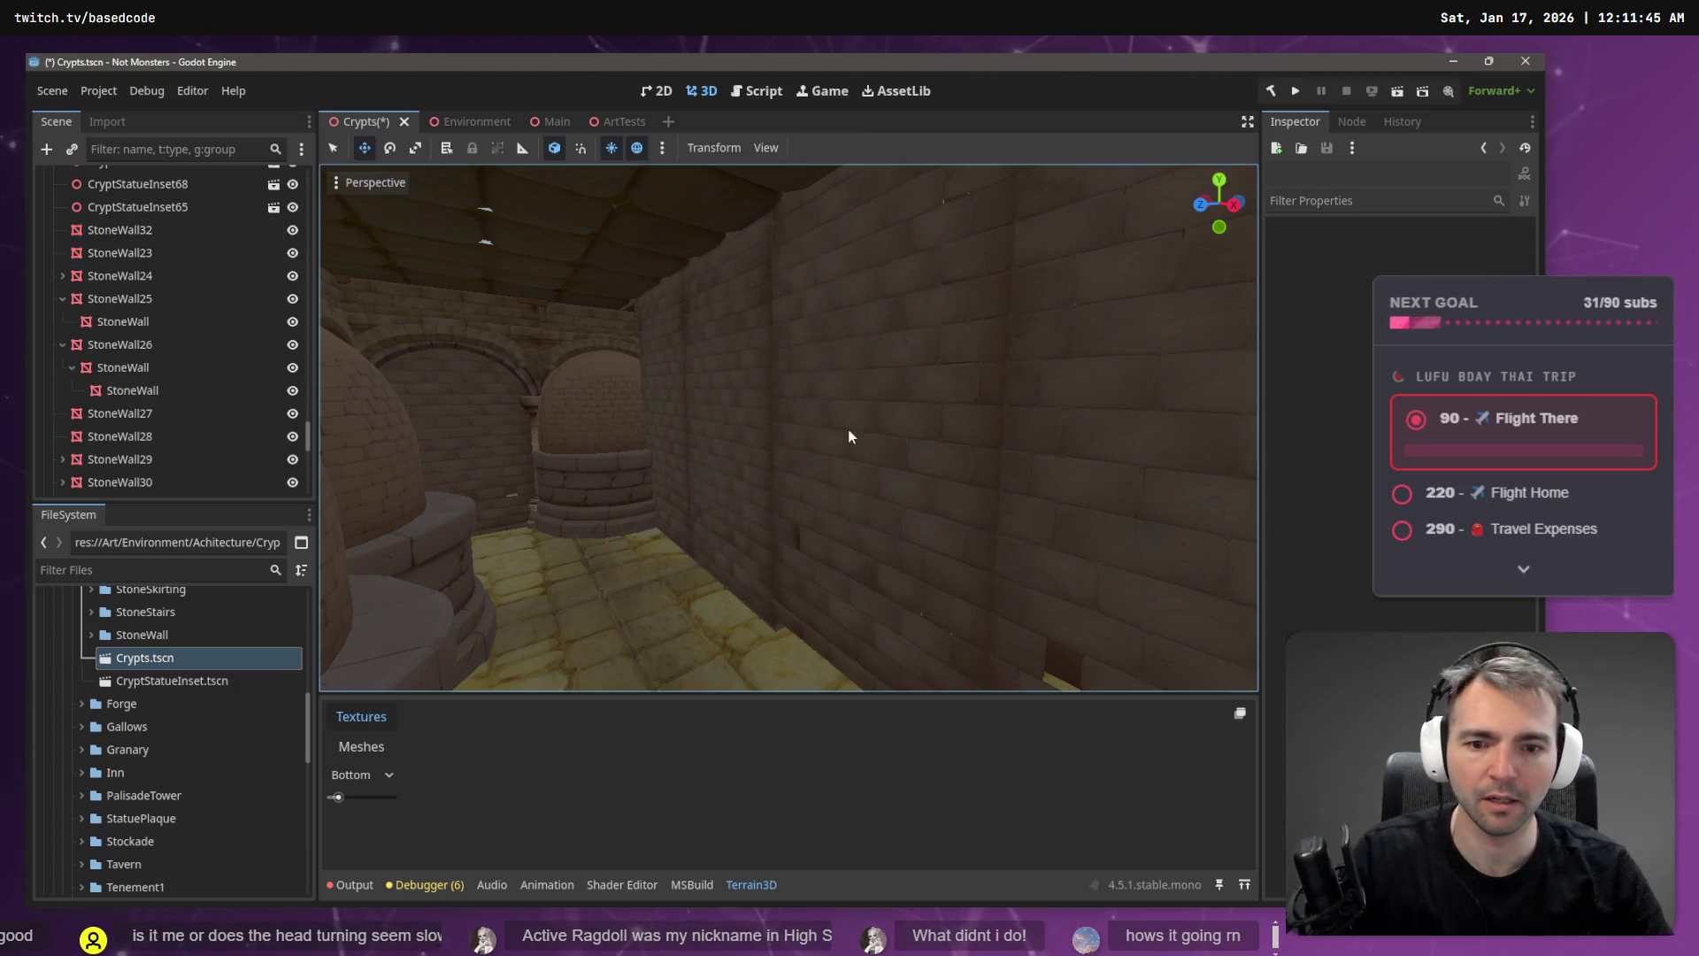
click(863, 425)
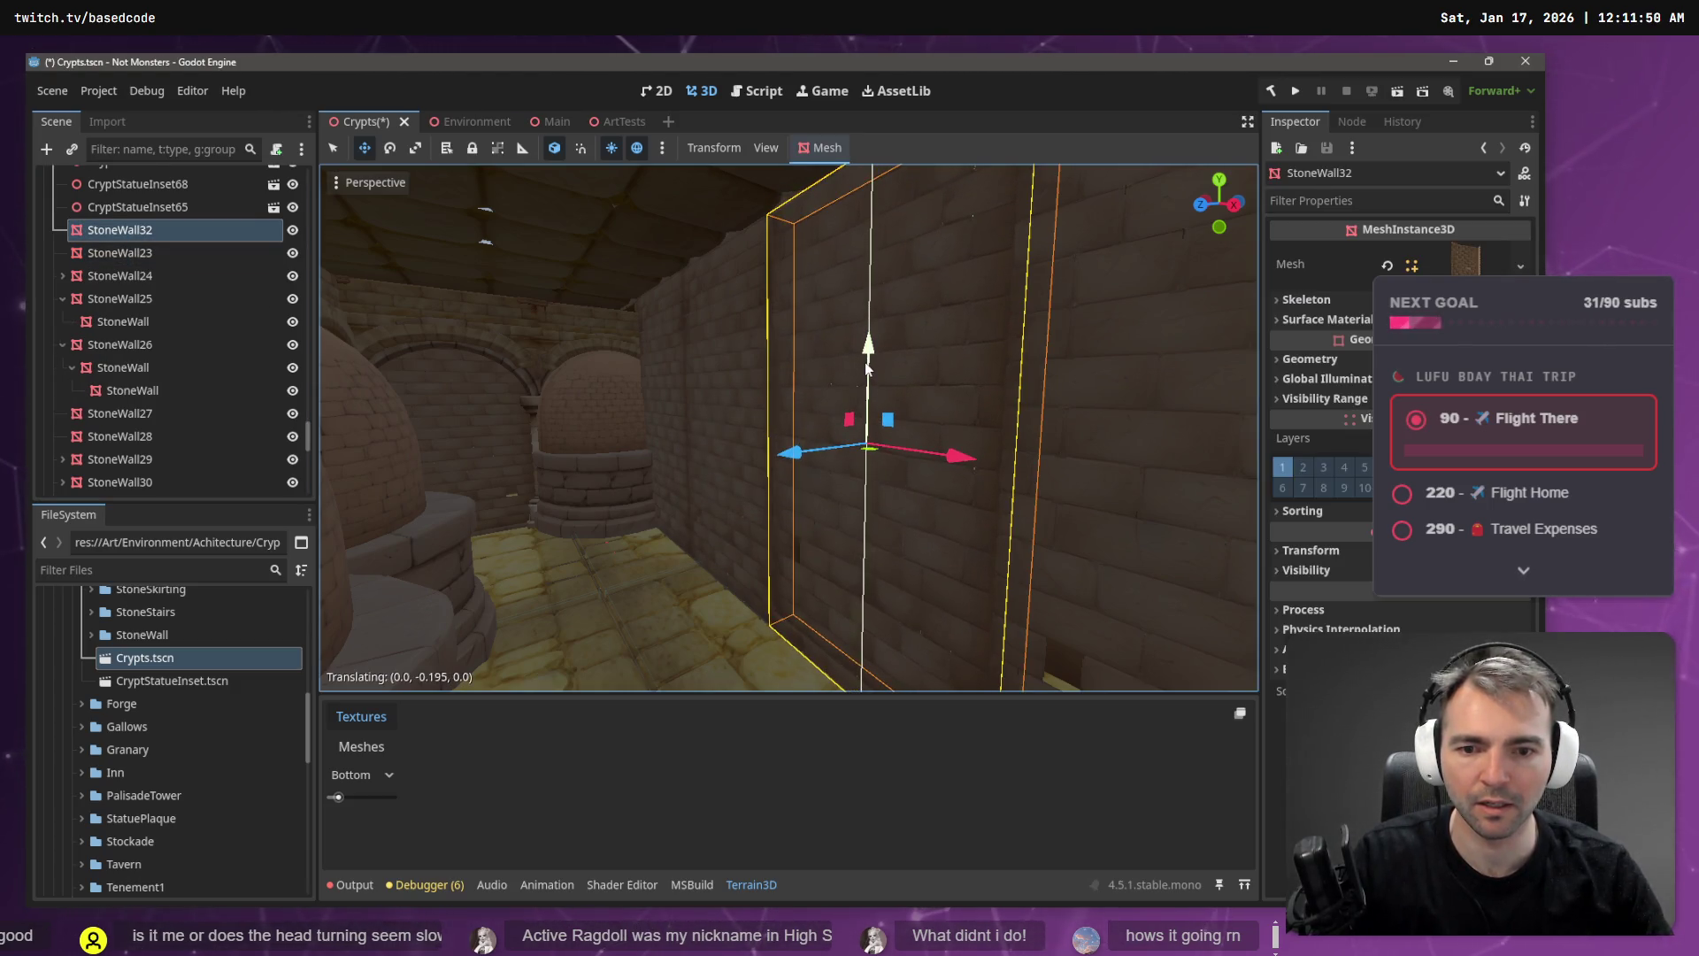
key(w)
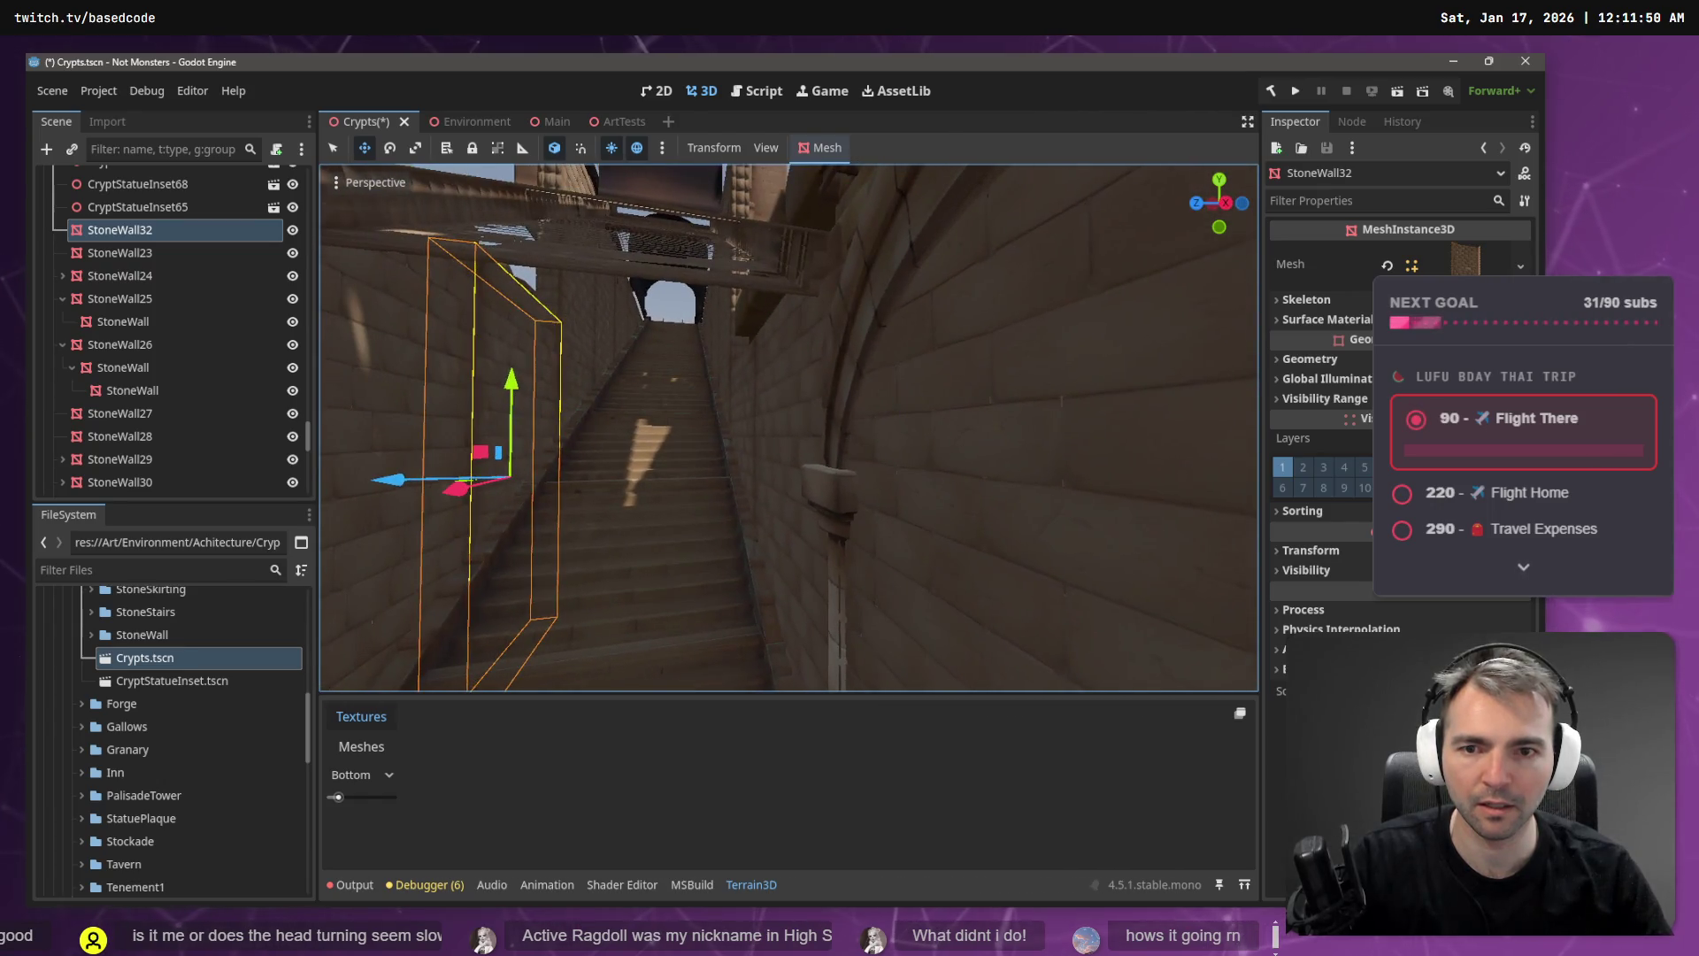
key(w)
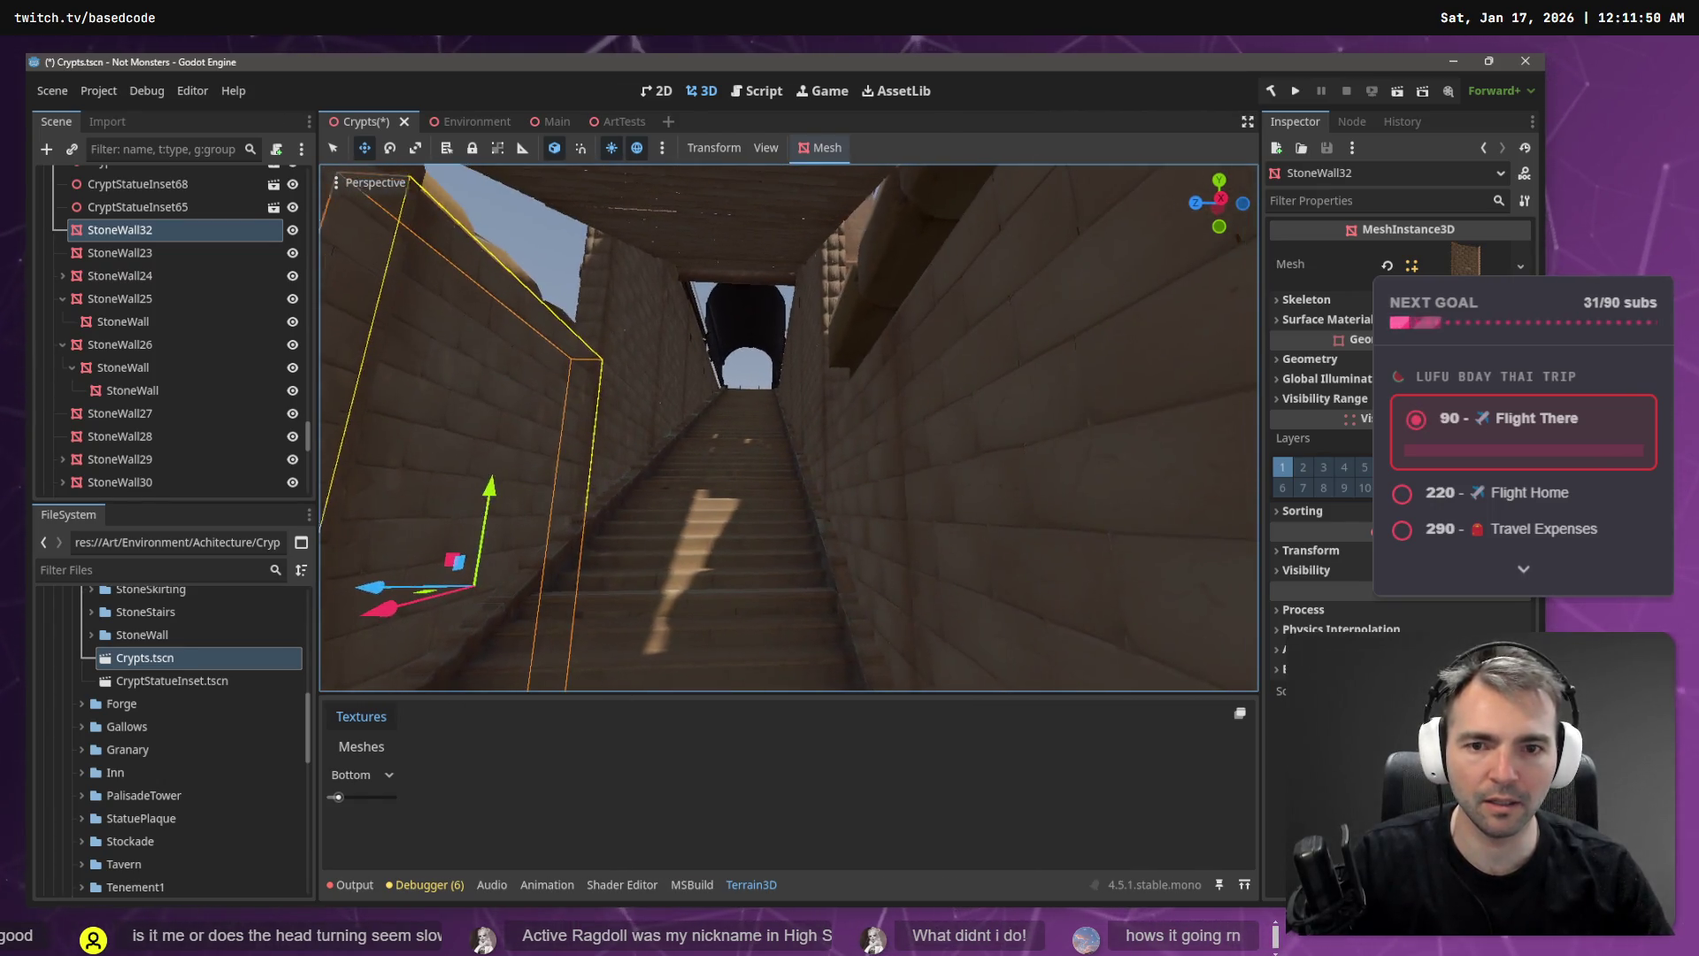
key(s)
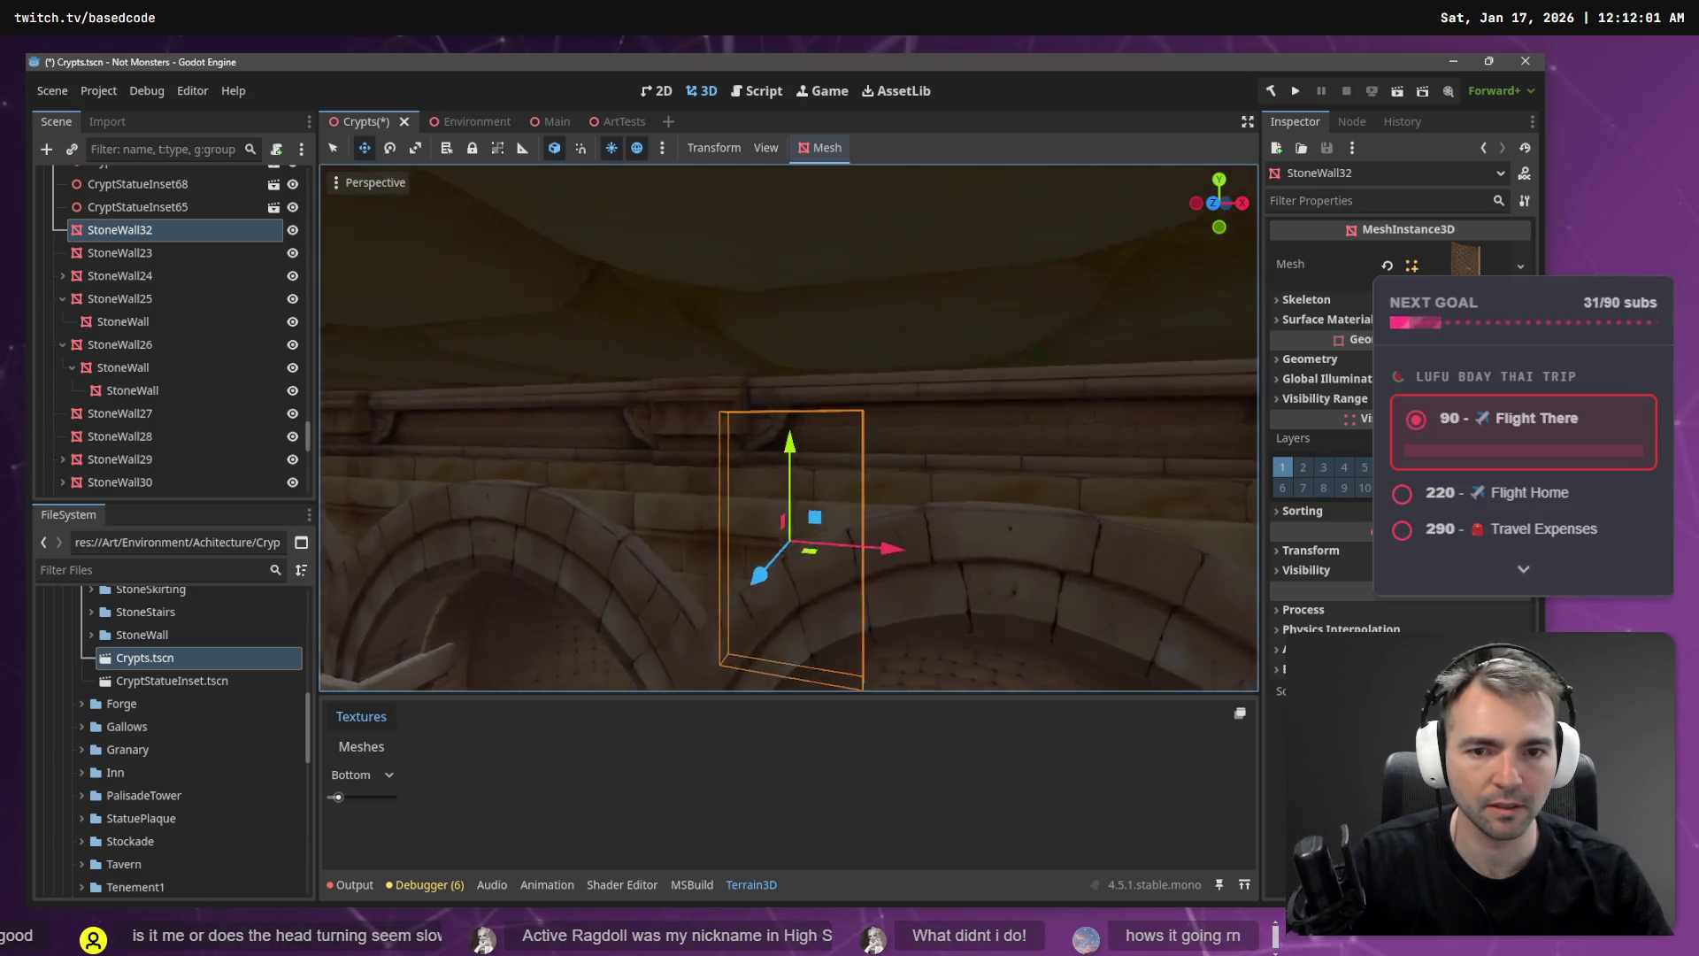
- Raise StoneWall32 along its height
key(r)
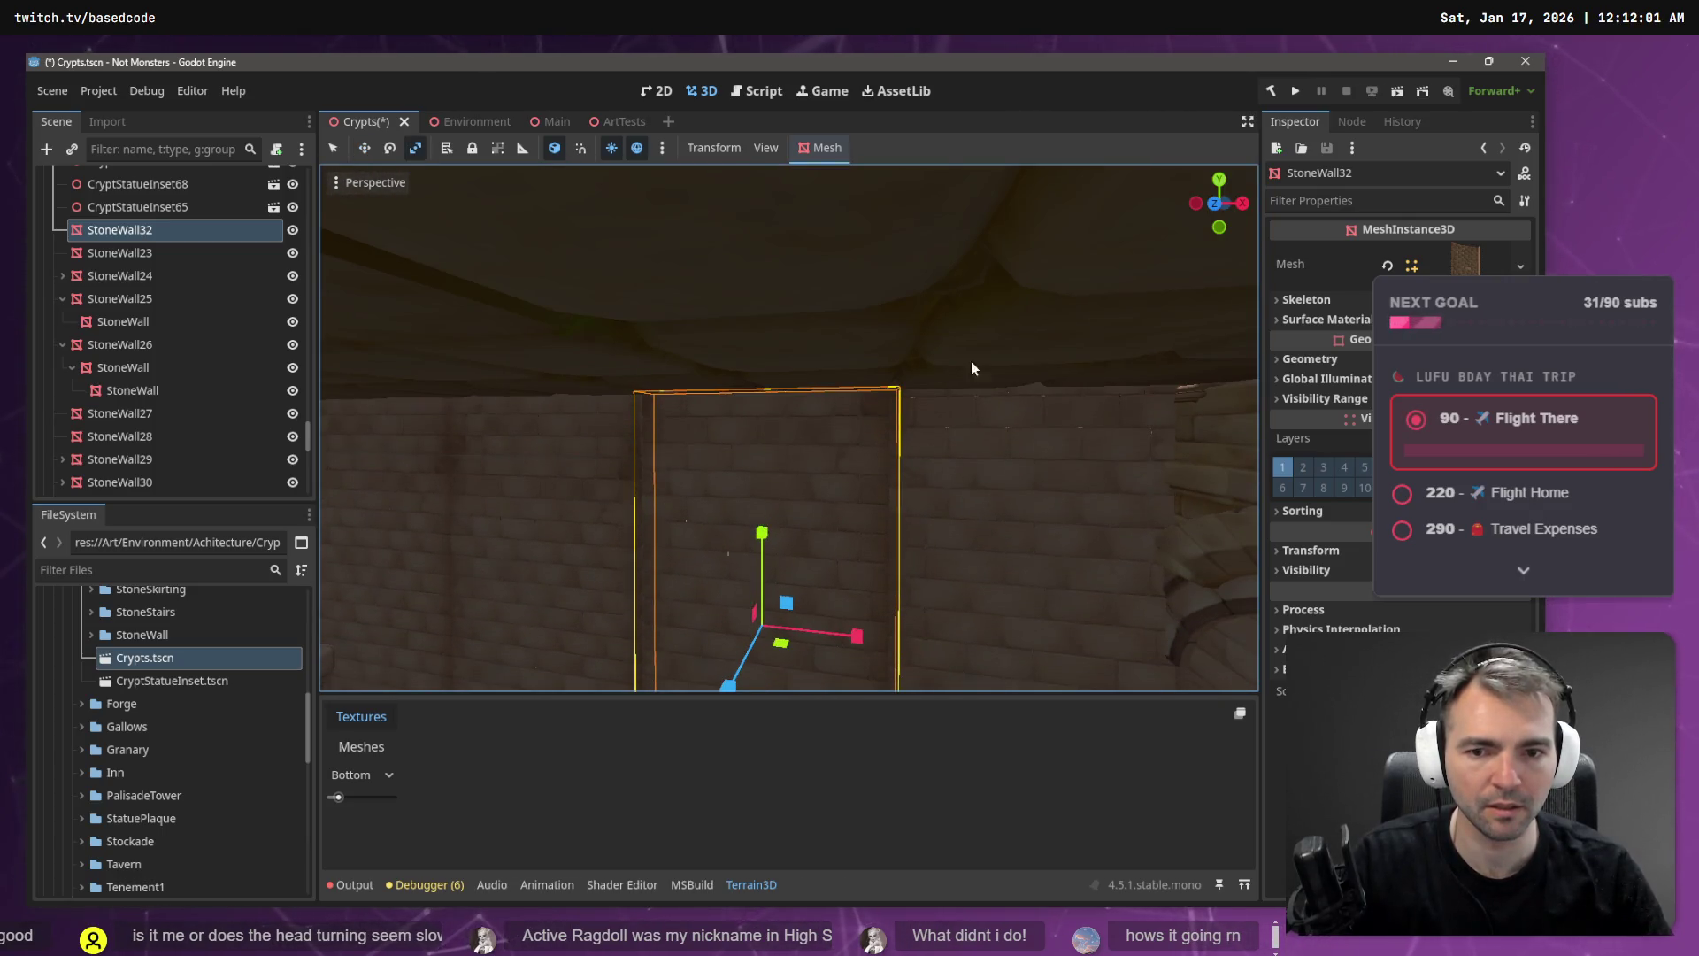
key(w)
drag(772, 496, 723, 412)
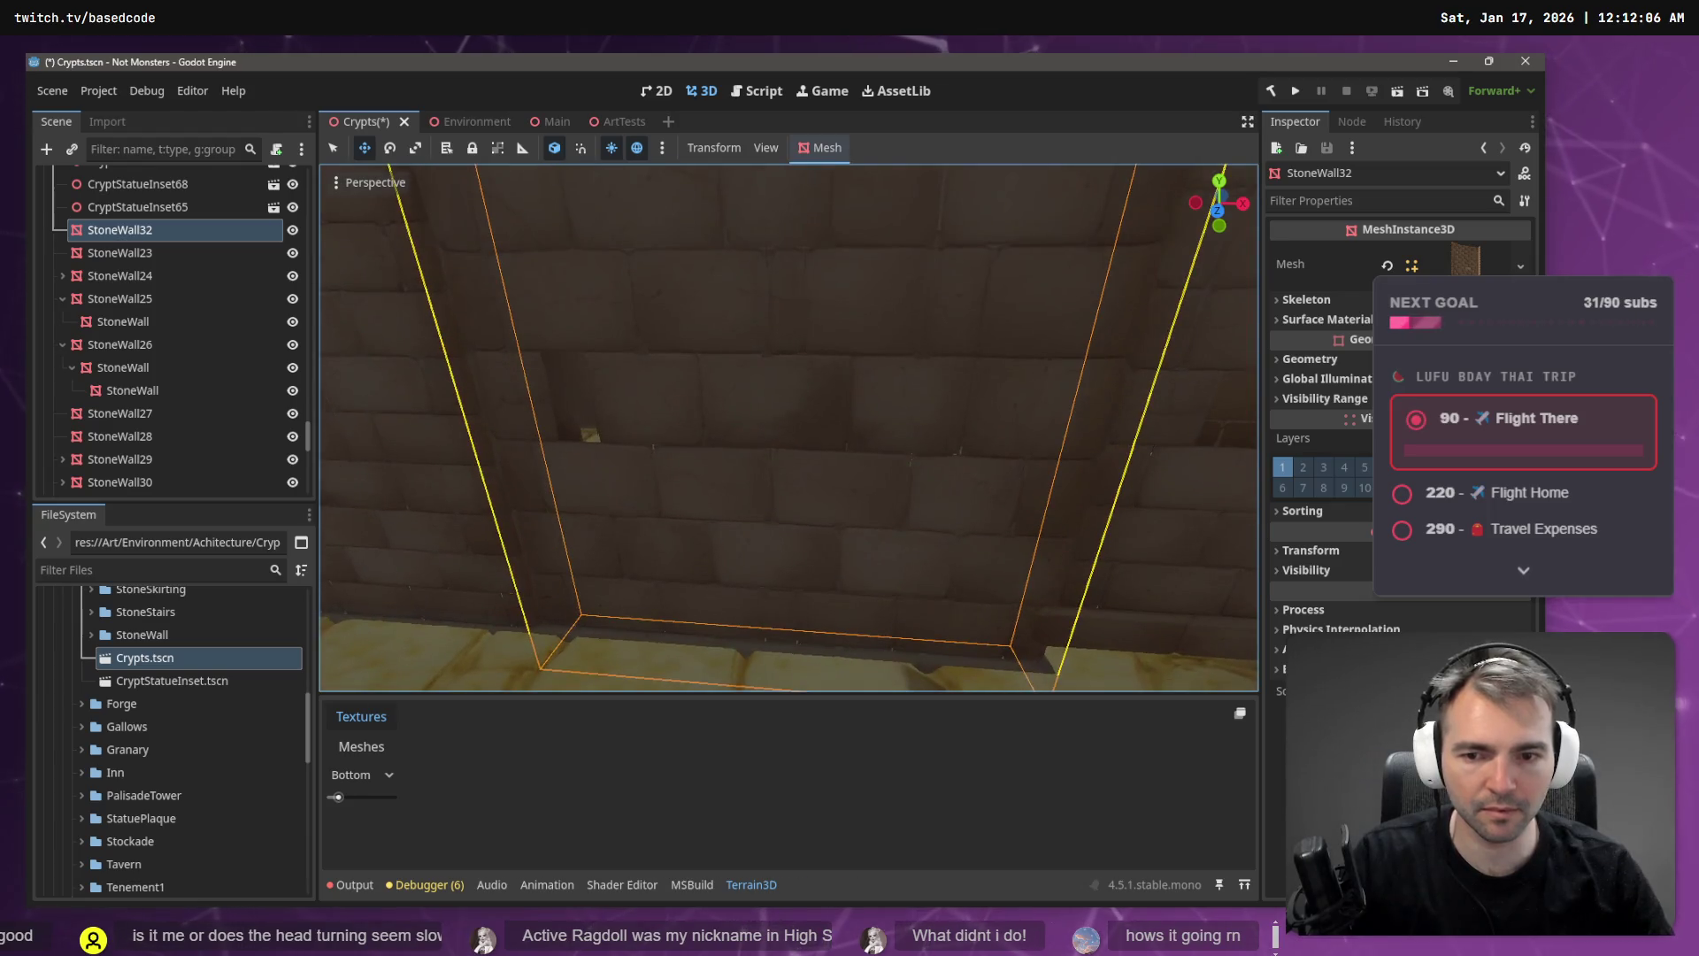
scroll(736, 415, down, 3)
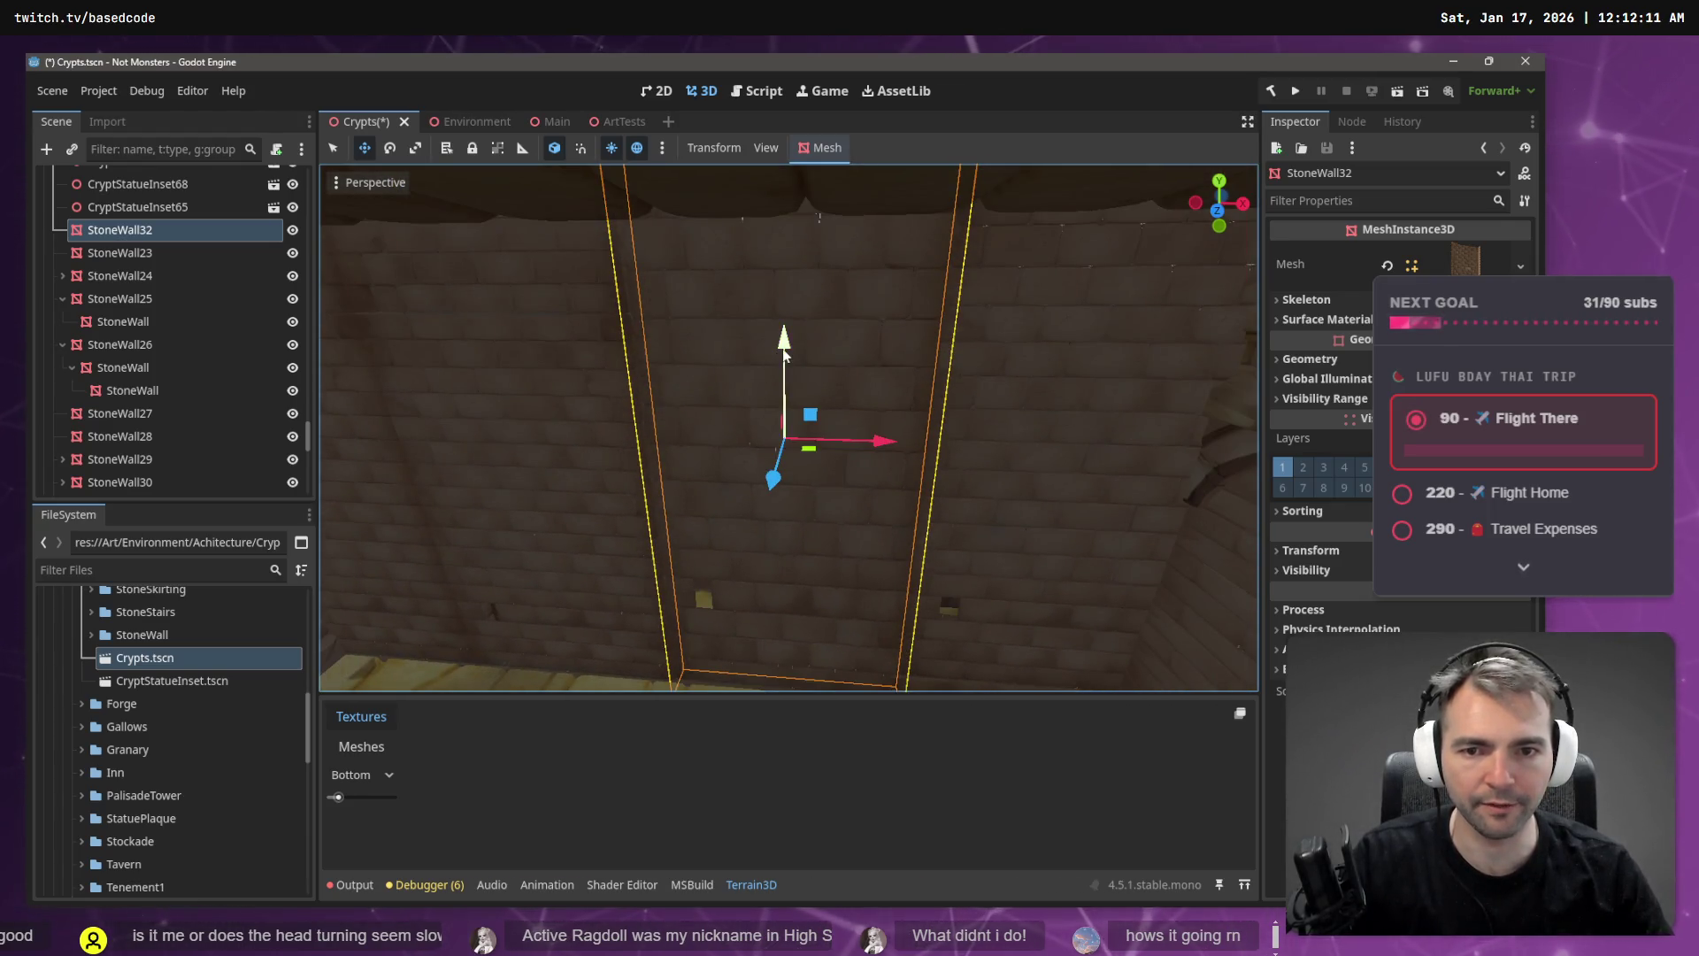
drag(737, 415, 737, 415)
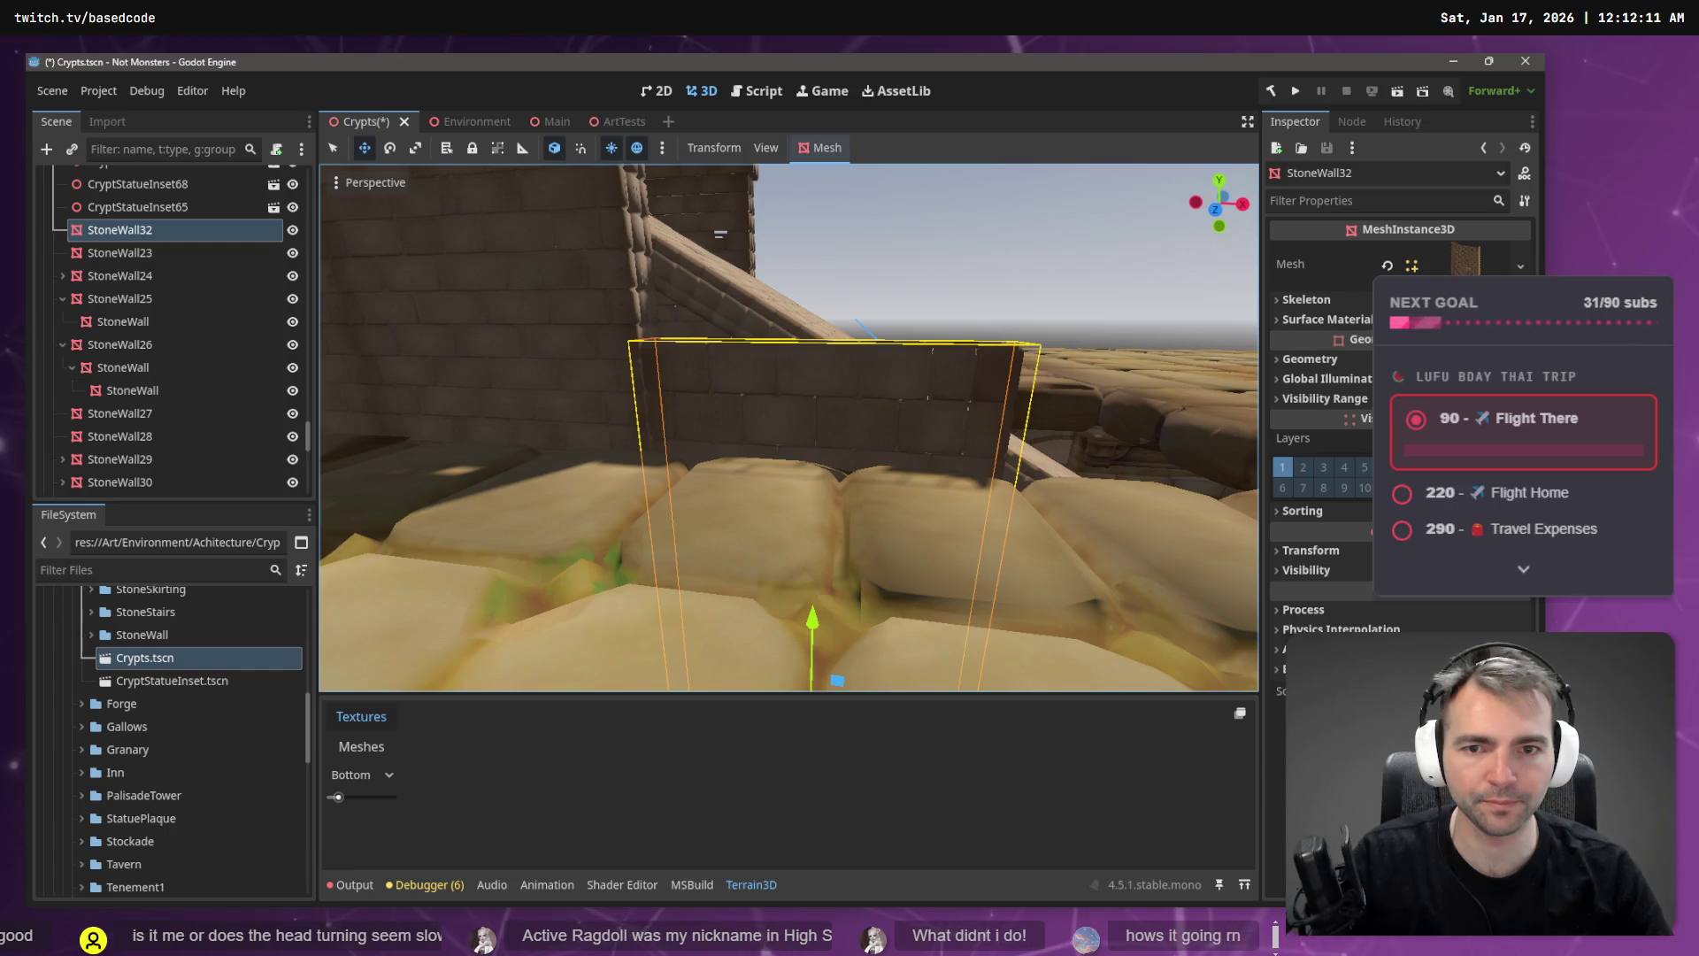
drag(784, 361, 784, 361)
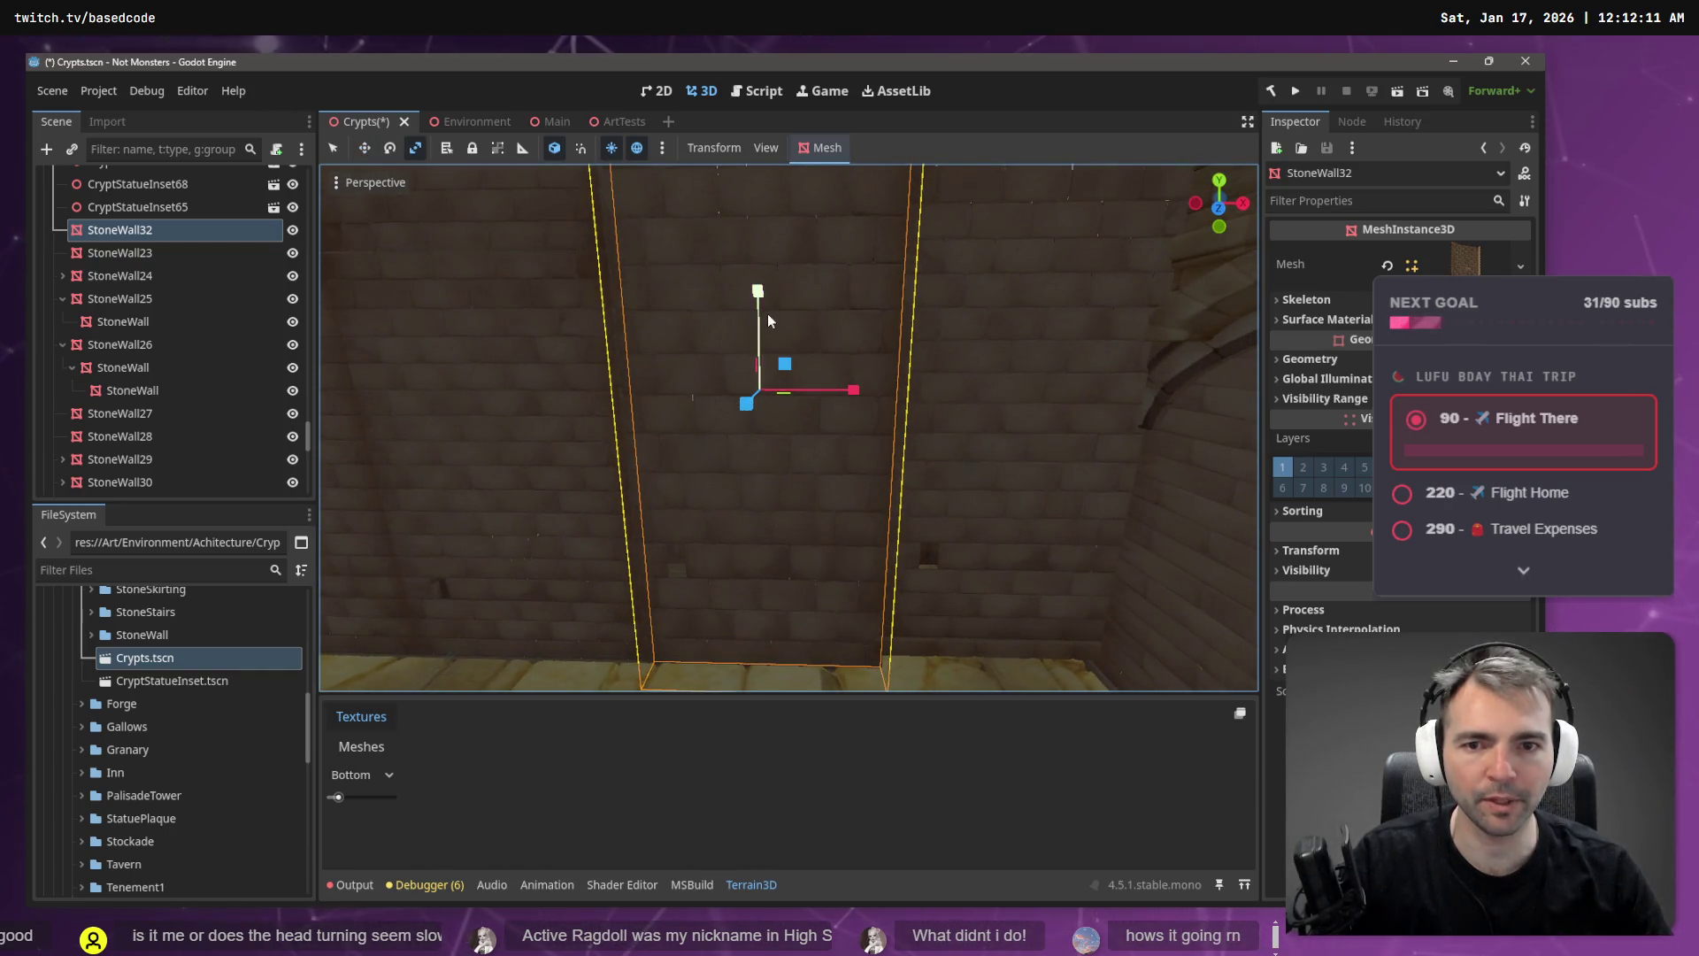
- Rescale StoneWall32 slightly taller to line the corridor, then deselect it
key(w)
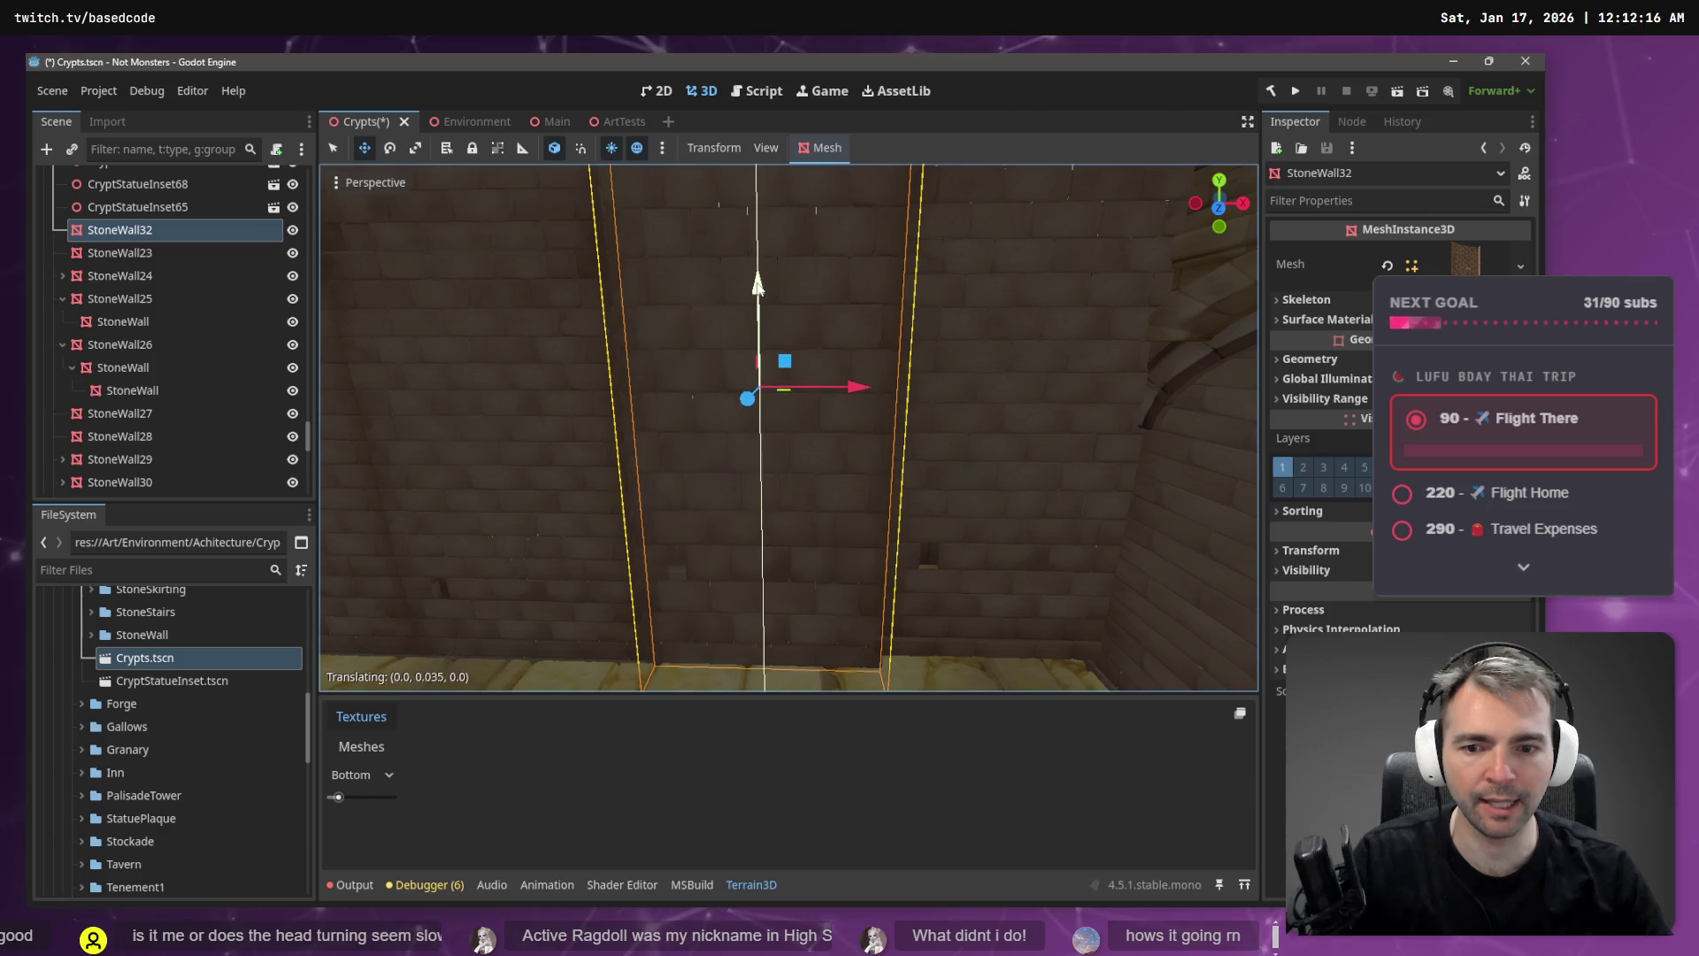
drag(758, 279, 774, 292)
key(r)
key(w)
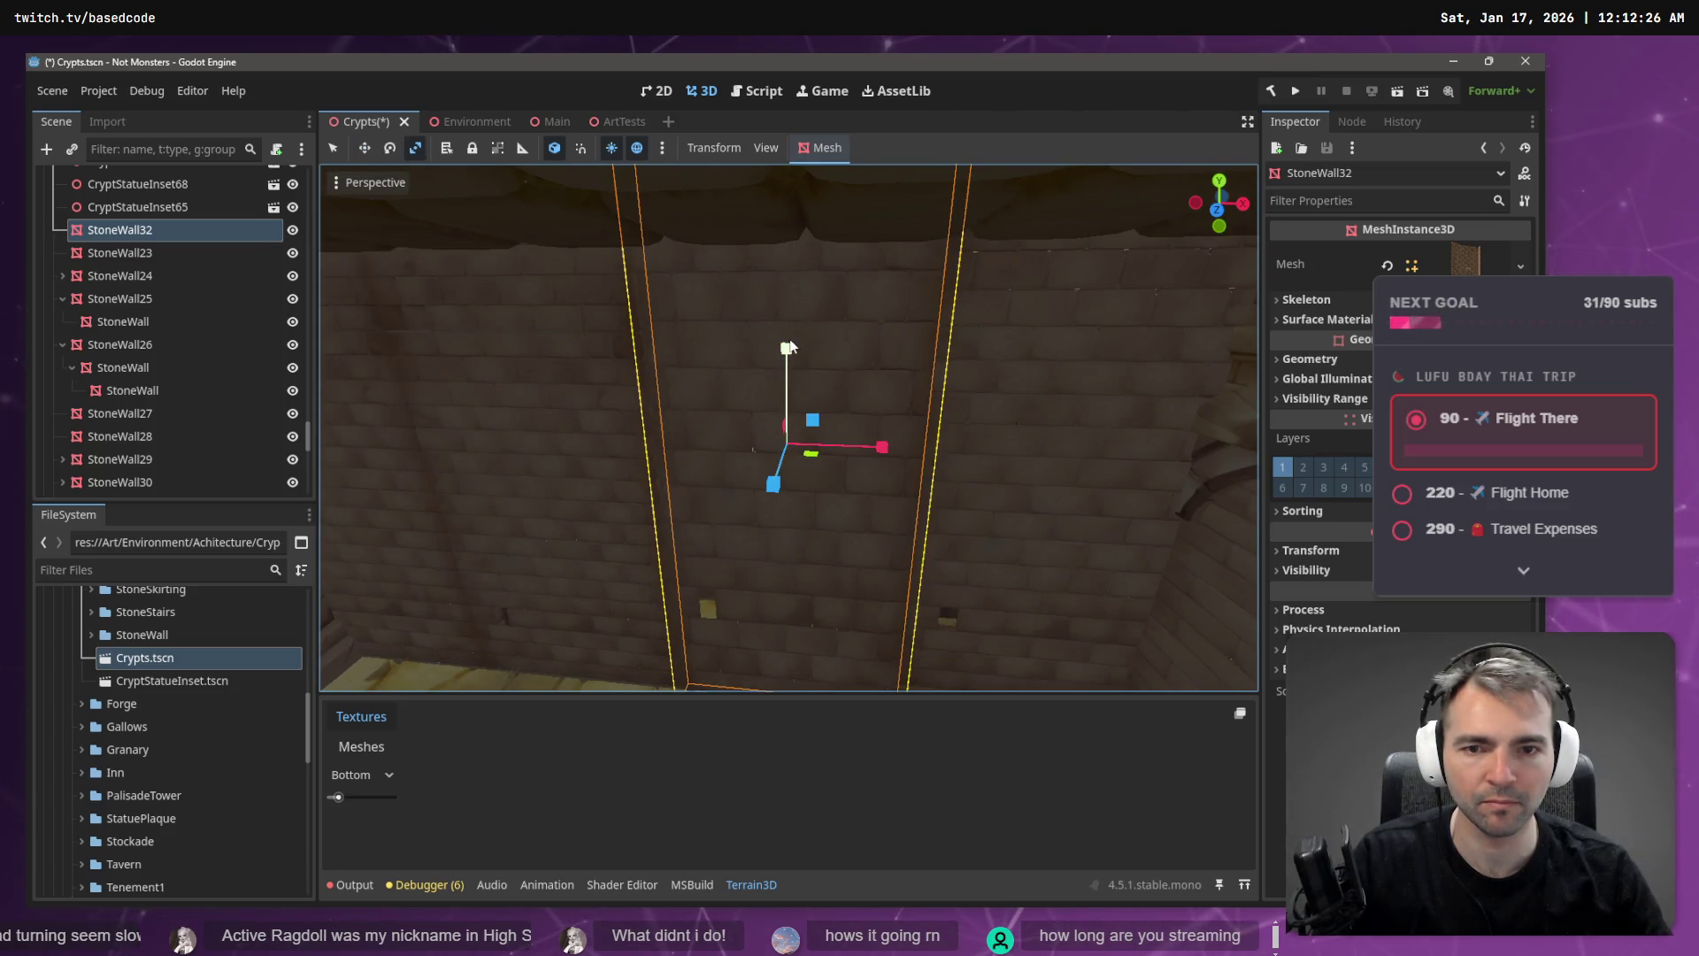
drag(788, 341, 789, 341)
drag(749, 410, 749, 410)
click(630, 370)
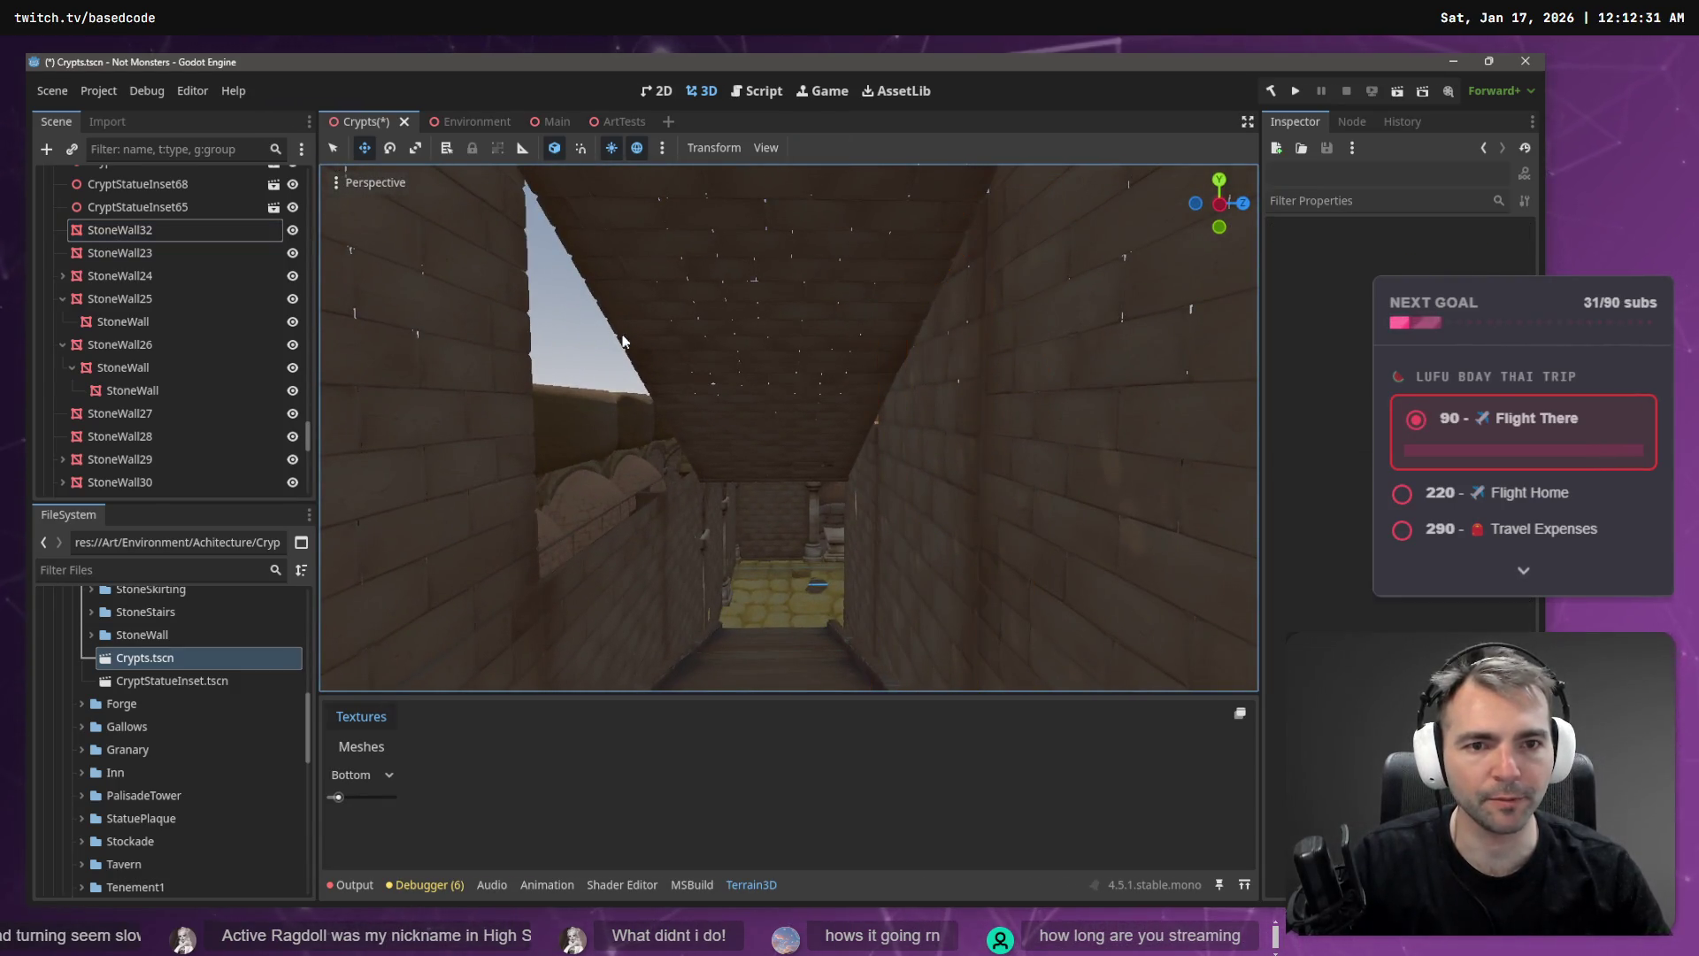
- Delete StoneWall27 and StoneWall28 from the corridor
drag(630, 369, 630, 370)
drag(917, 446, 917, 446)
click(917, 446)
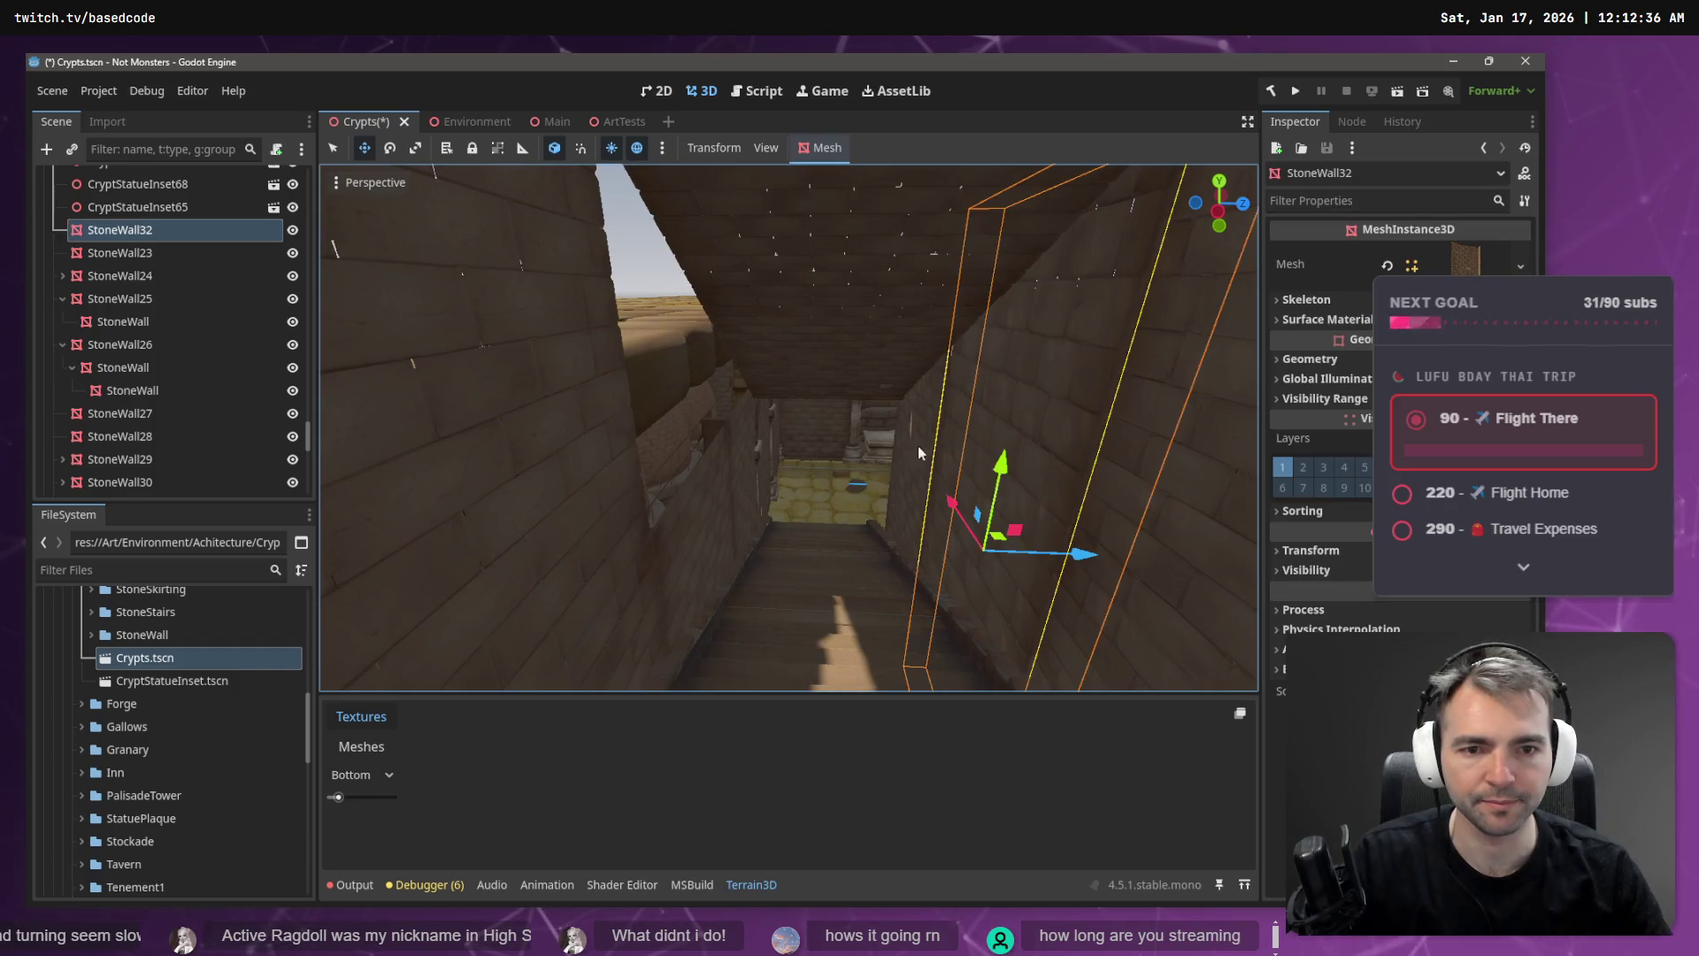
click(721, 490)
scroll(774, 460, up, 2)
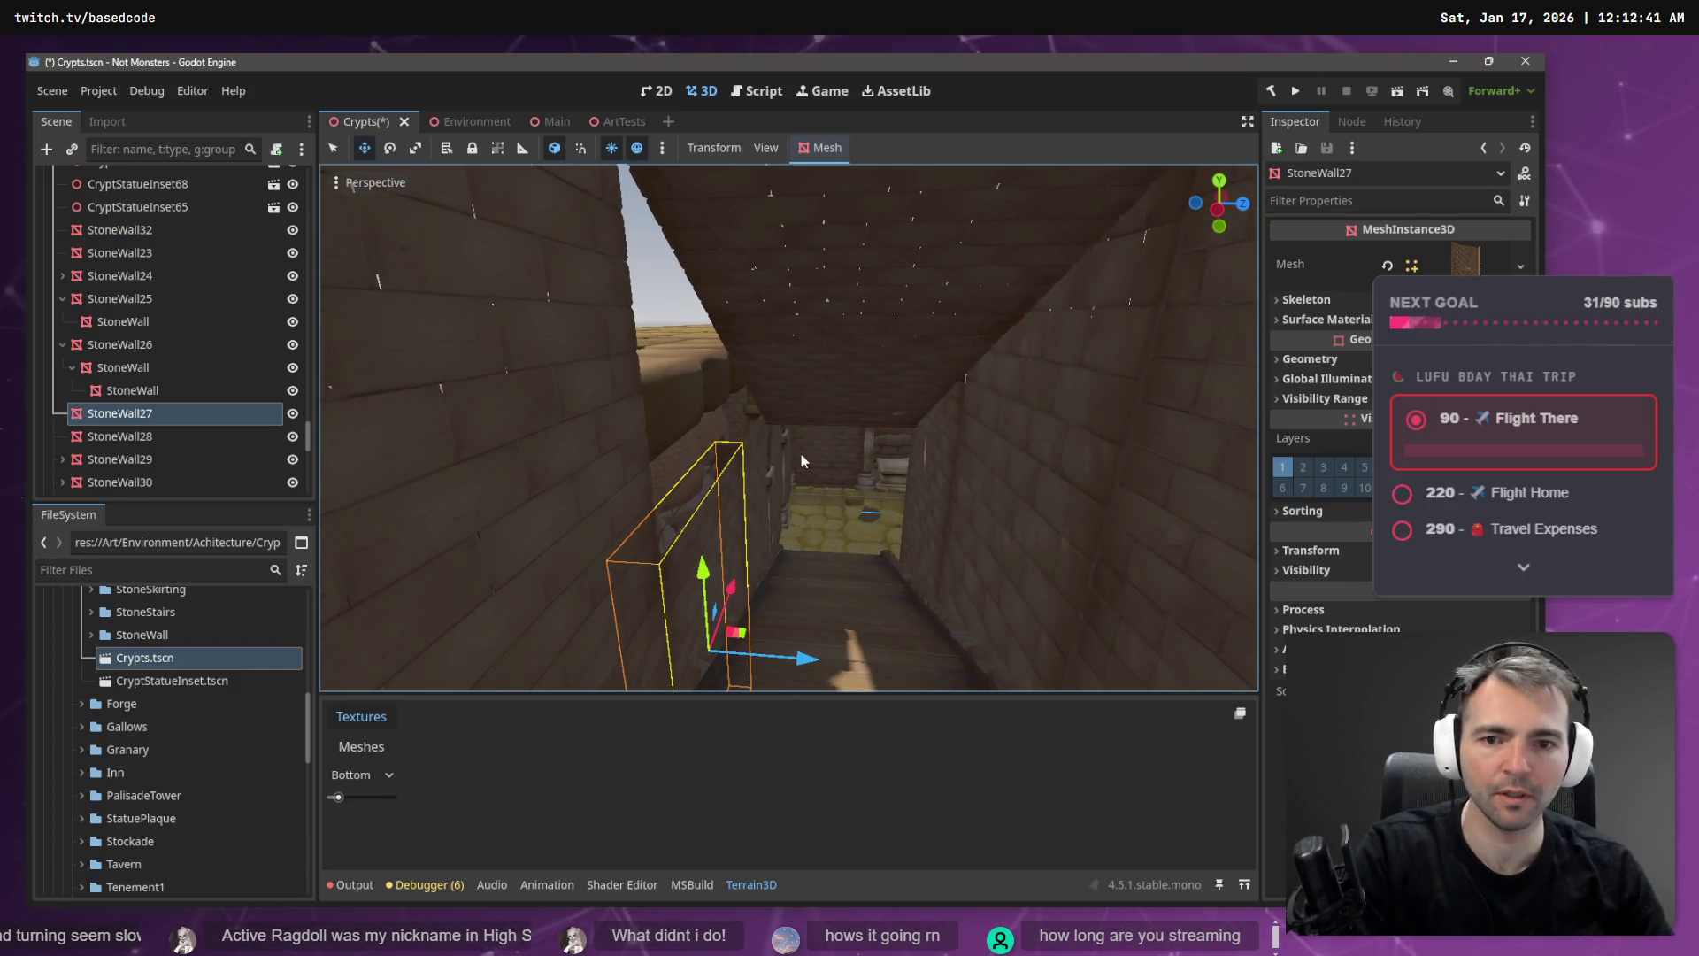
key(Delete)
key(Return)
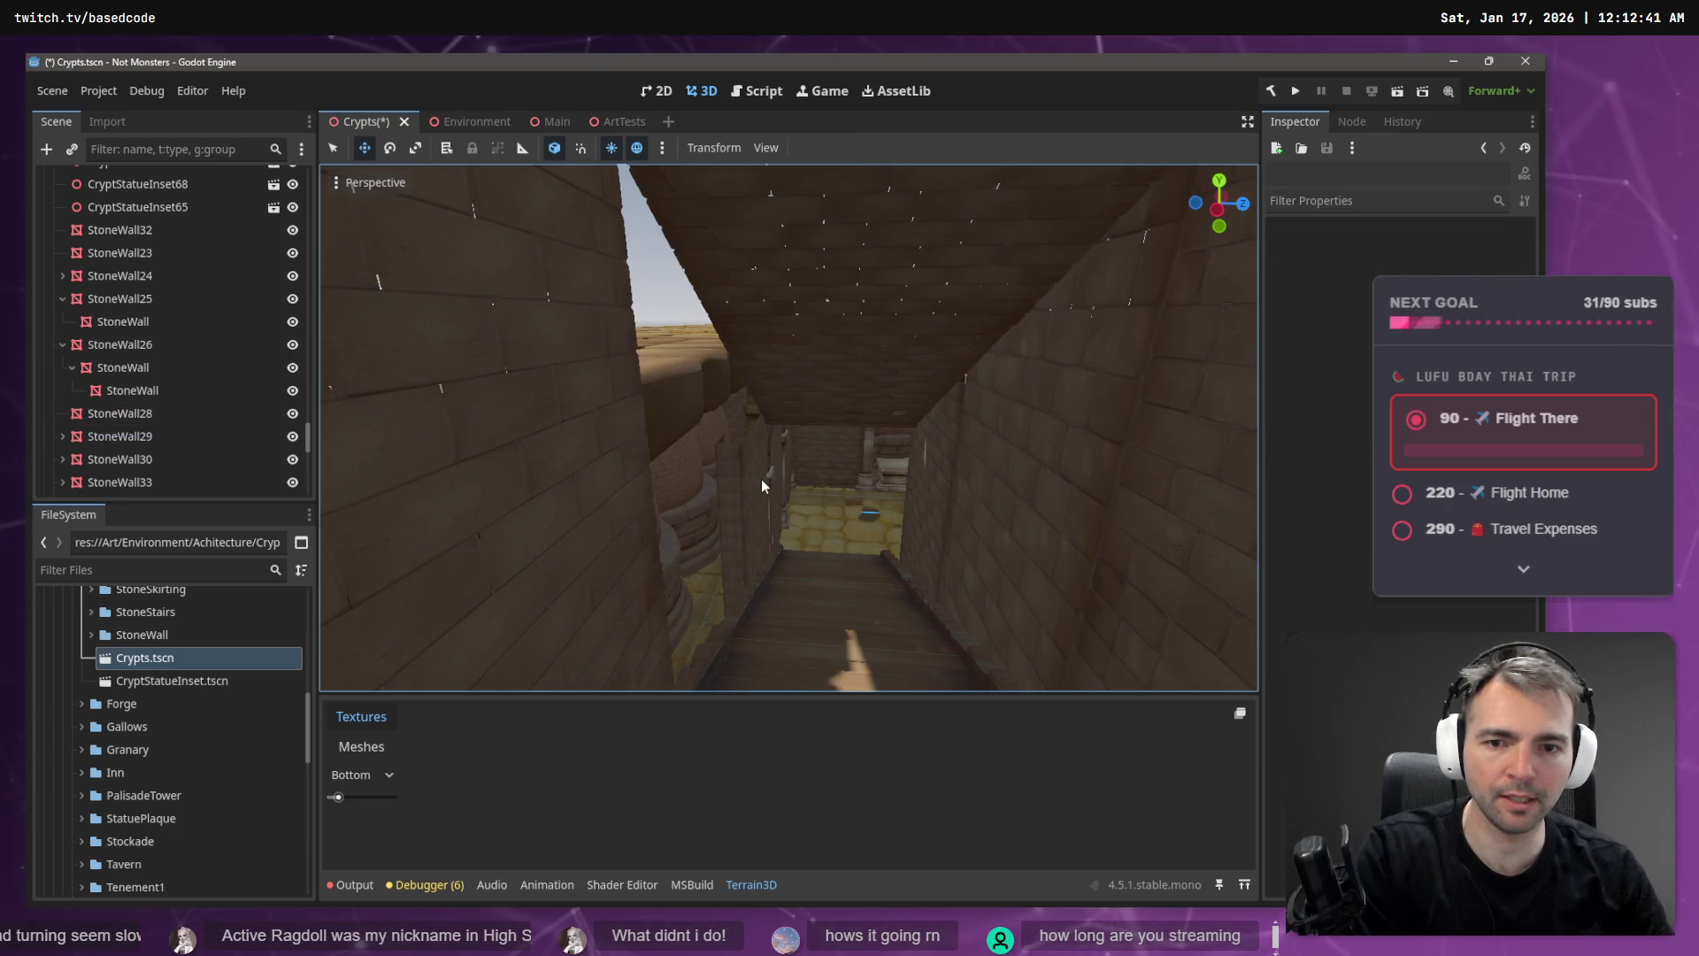
click(761, 485)
key(Delete)
key(Return)
- Shift StoneWall35 and another corridor wall 5 units along Z
click(947, 456)
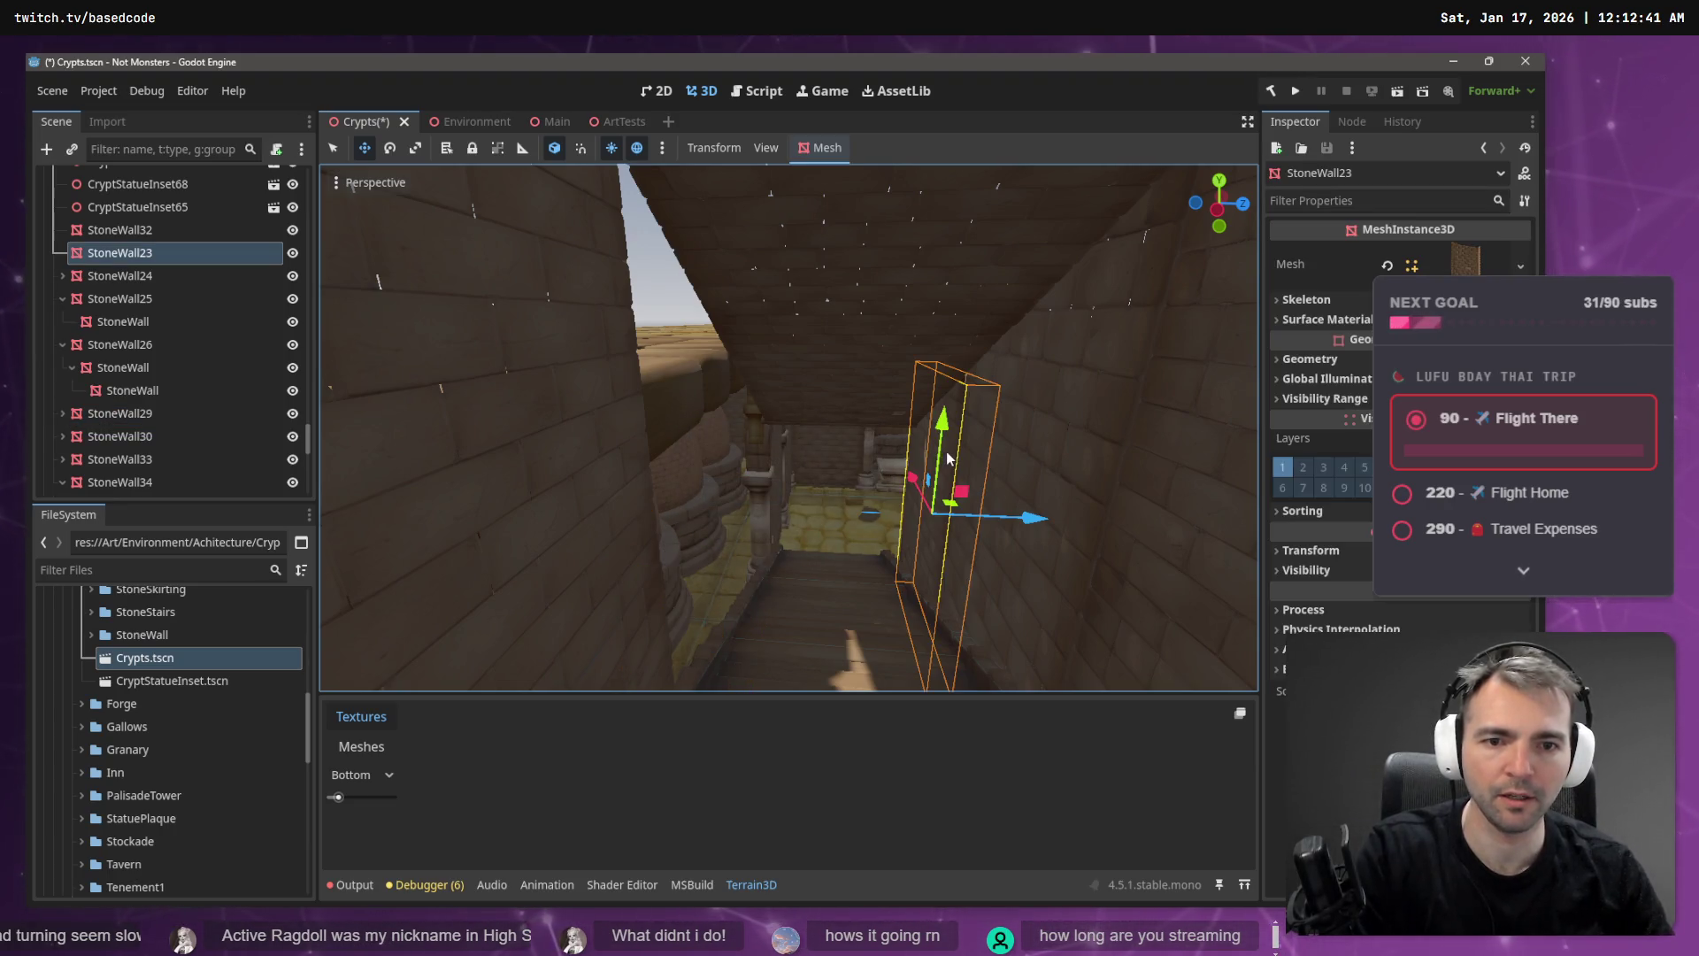
shift+click(1063, 446)
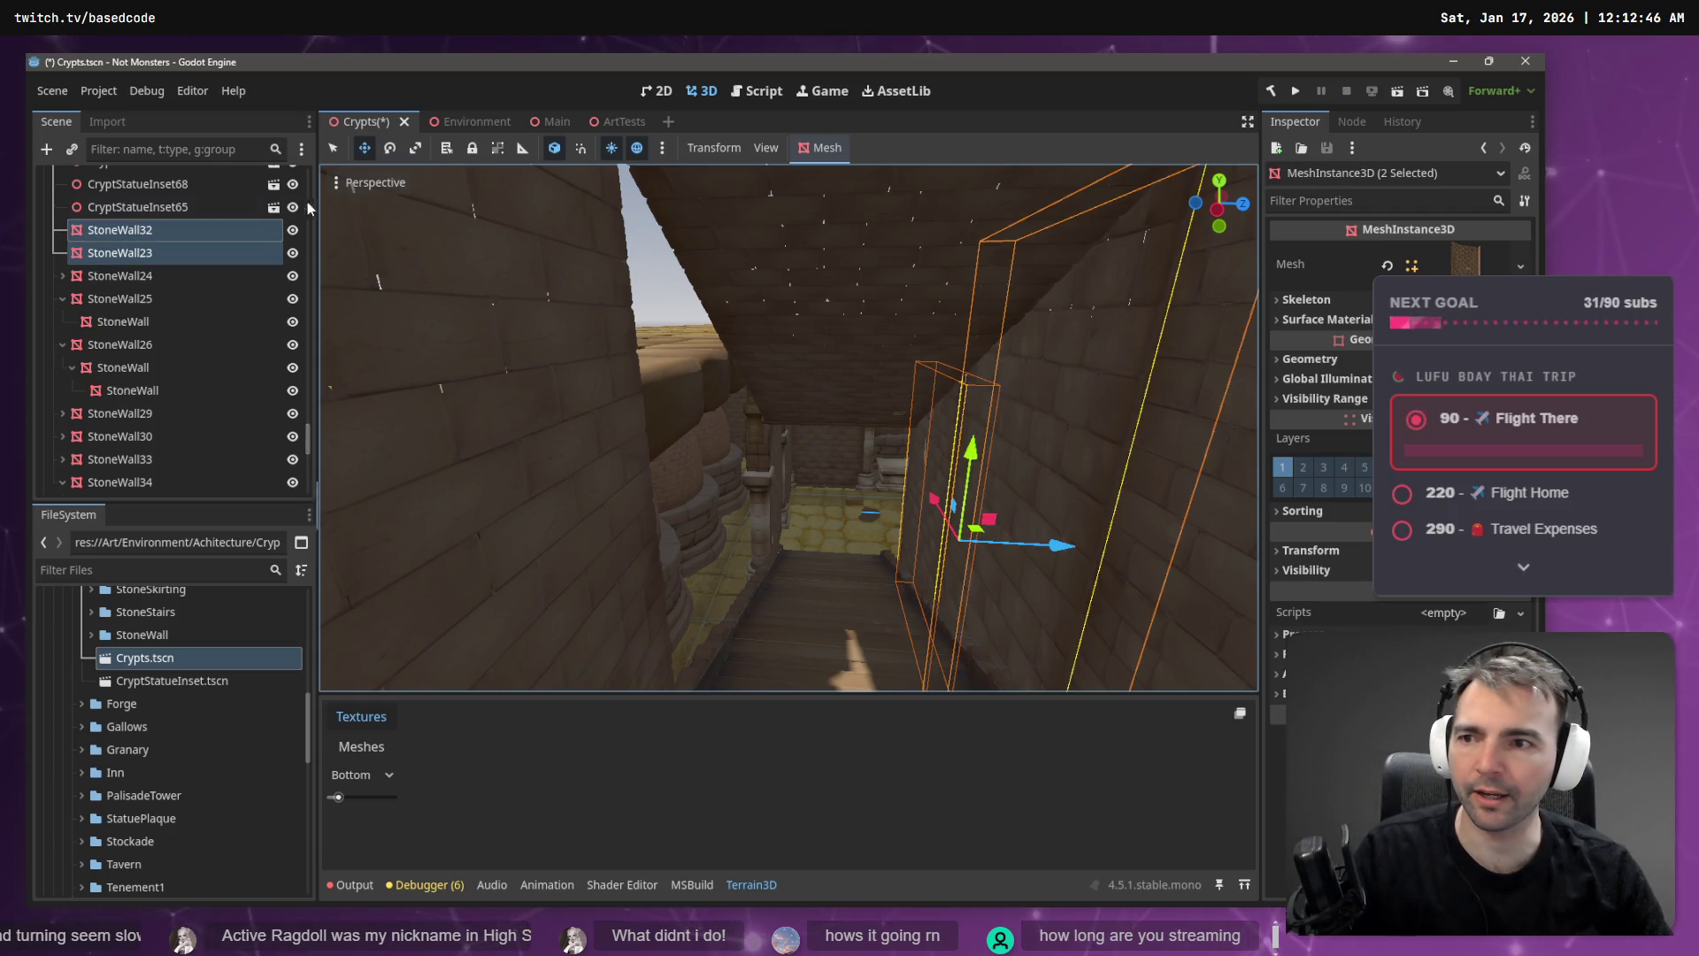
key(Escape)
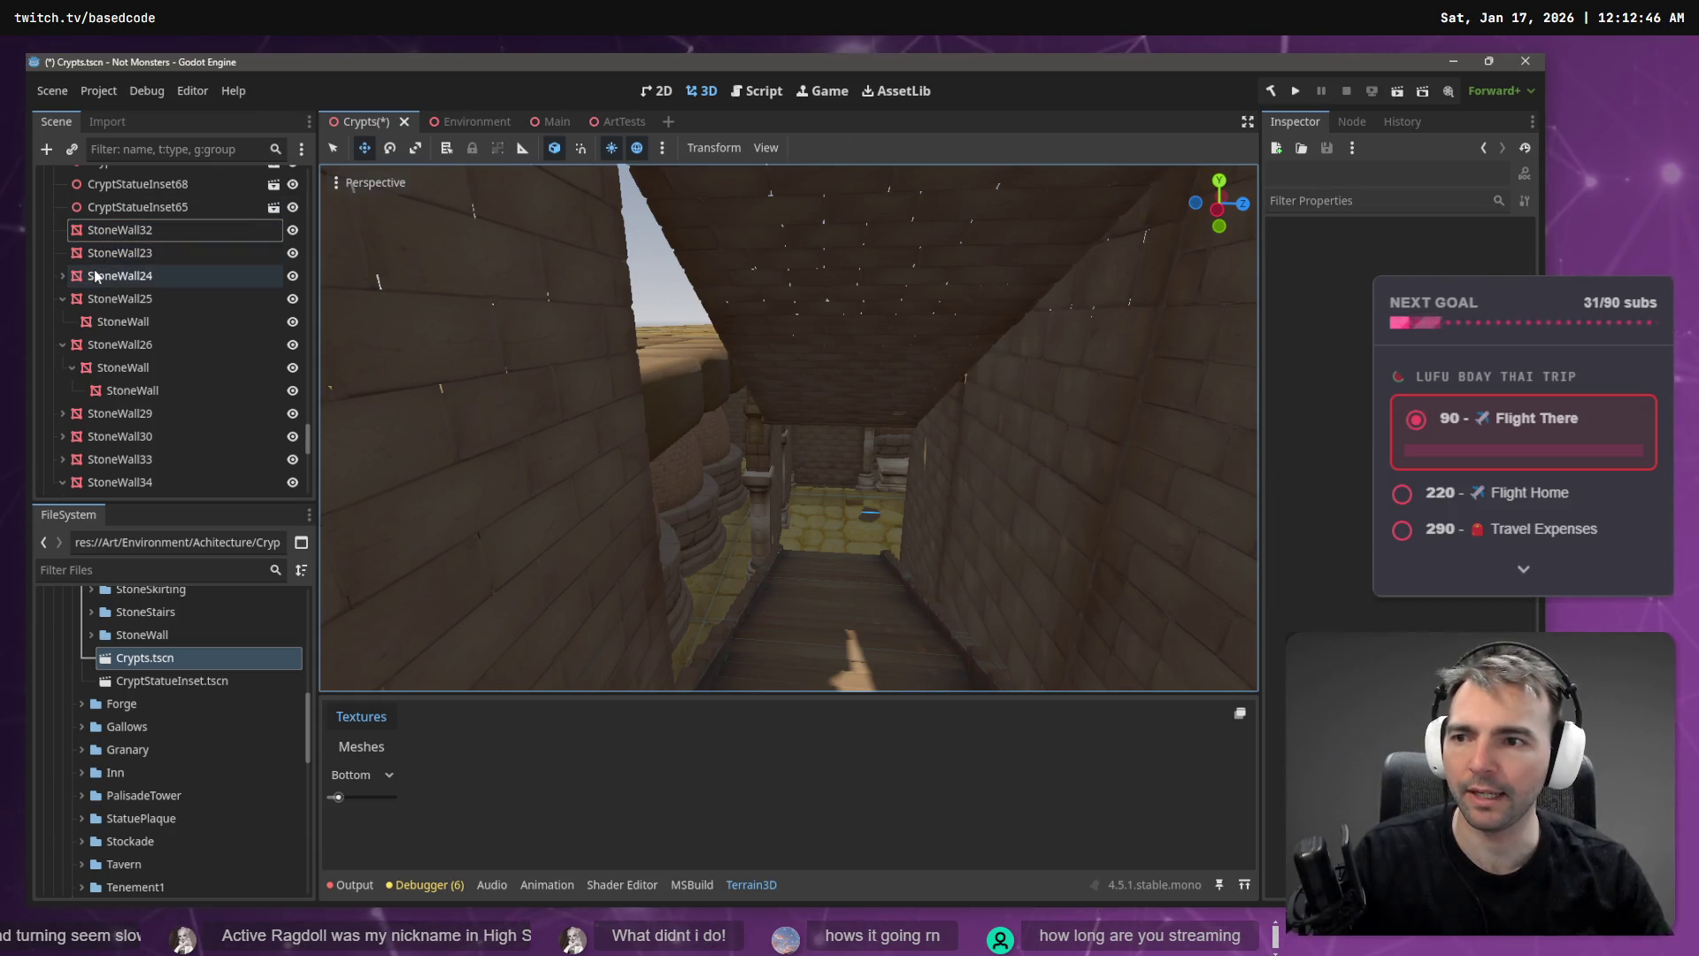
click(93, 277)
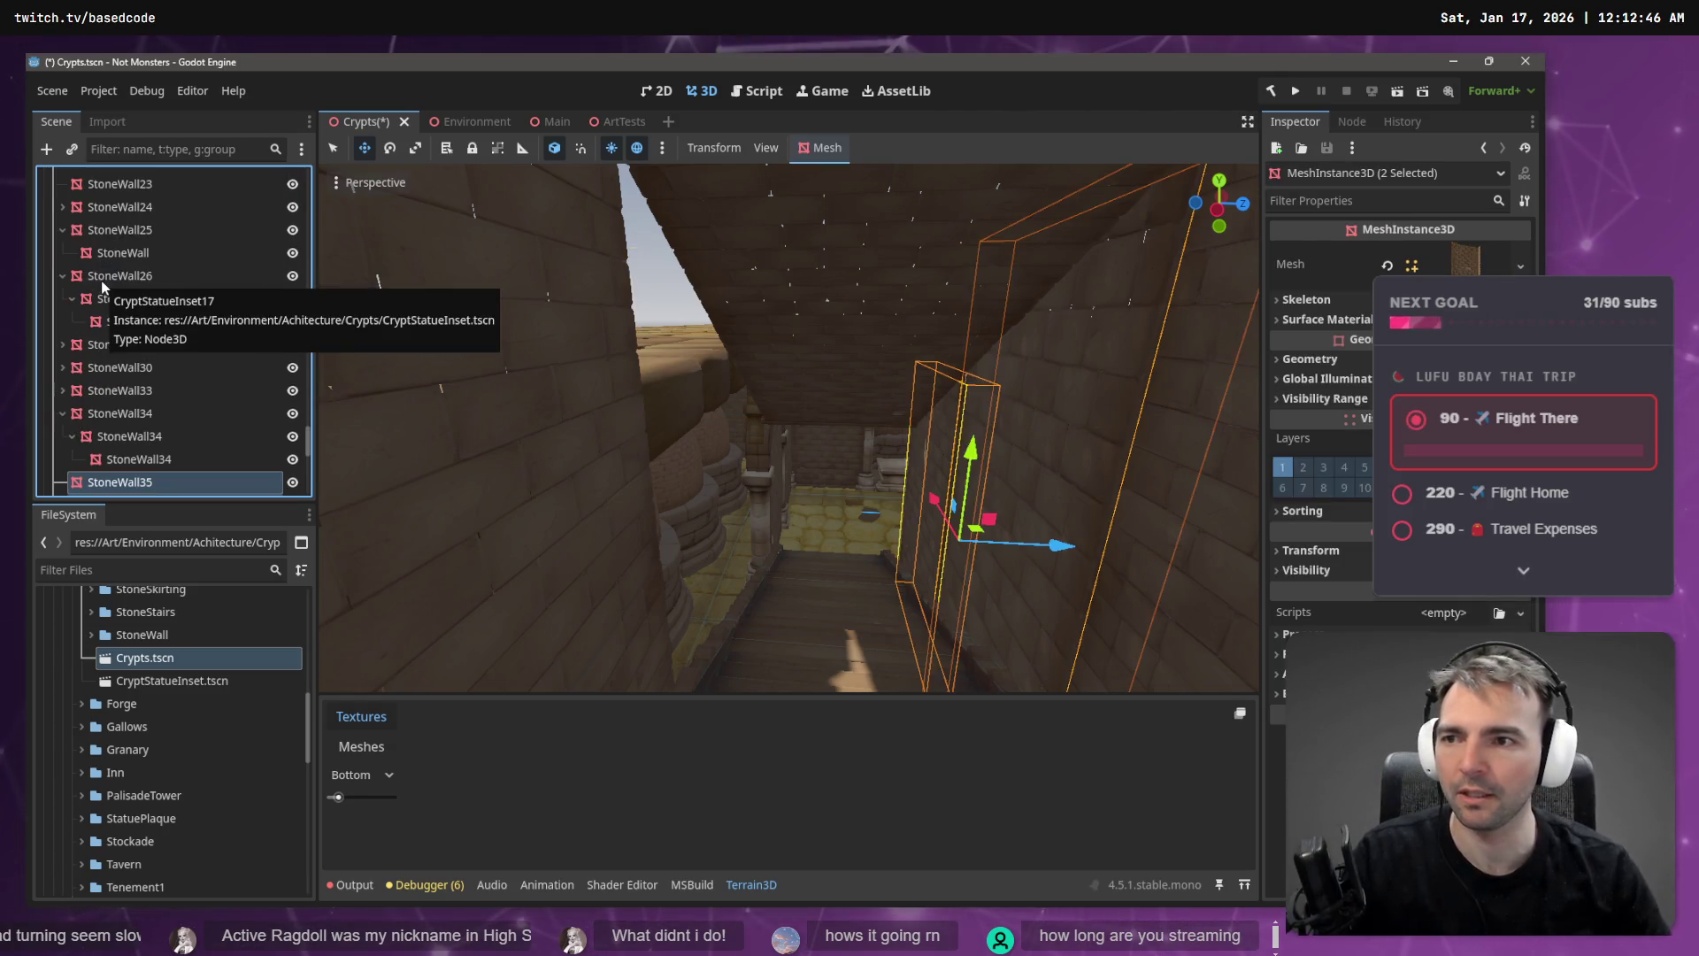
mouse_move(1058, 544)
mouse_down()
mouse_move(768, 544)
mouse_move(810, 543)
mouse_move(825, 495)
mouse_move(841, 497)
mouse_up()
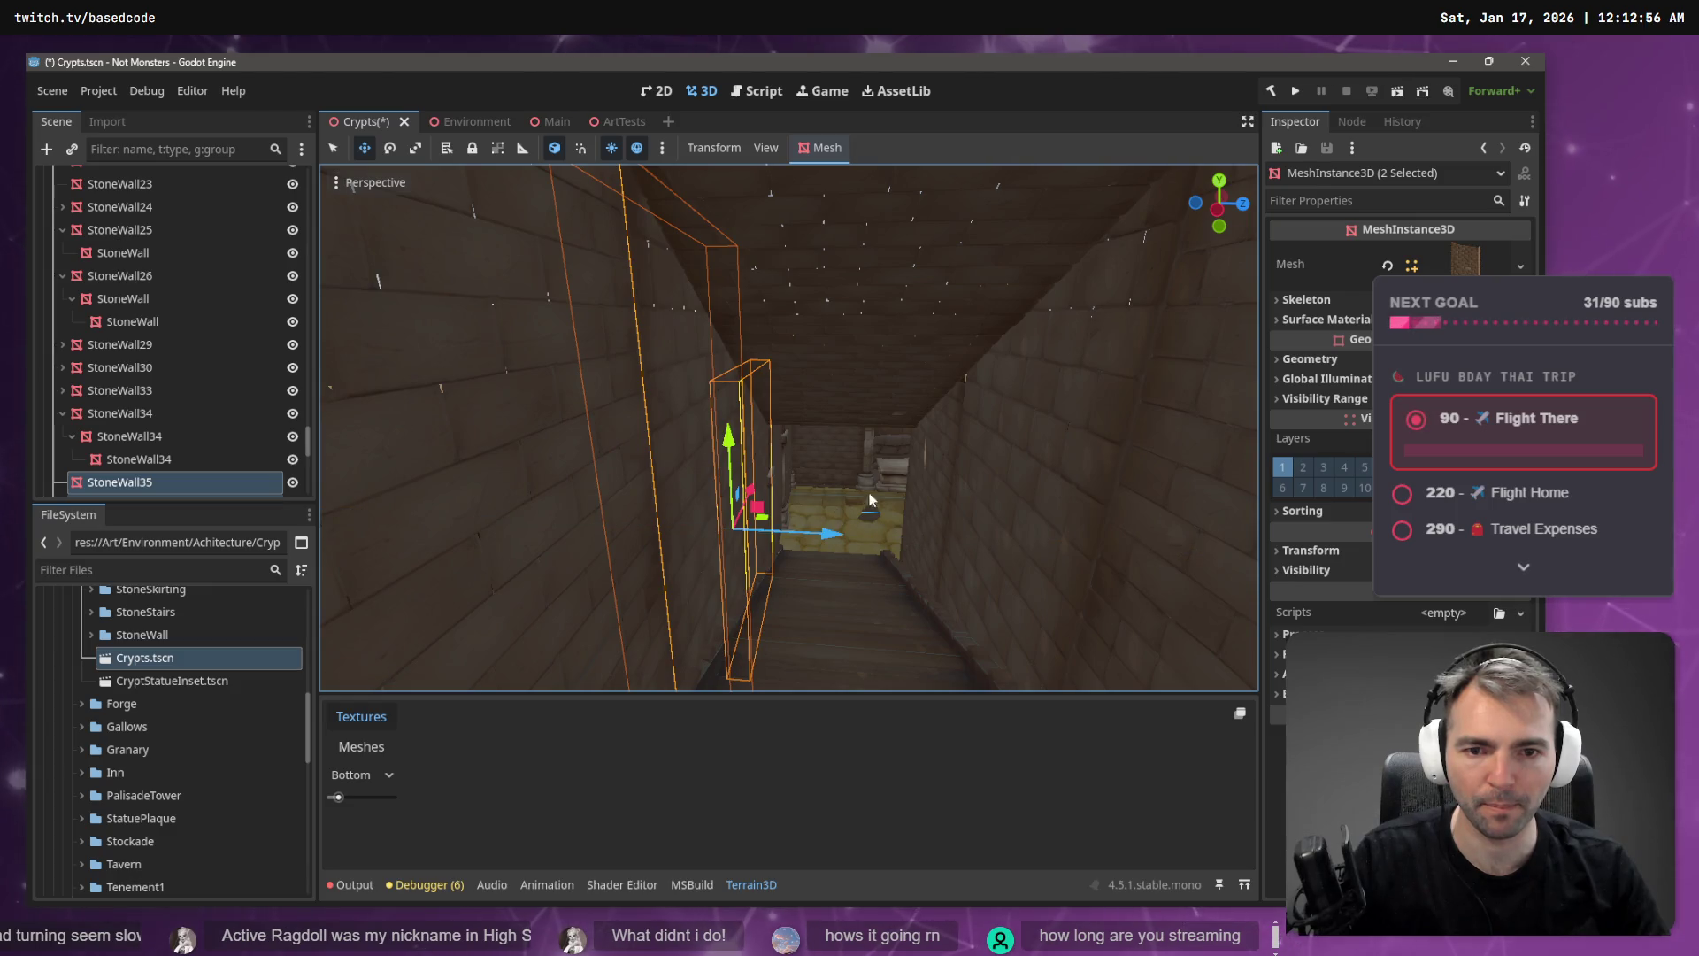
click(870, 500)
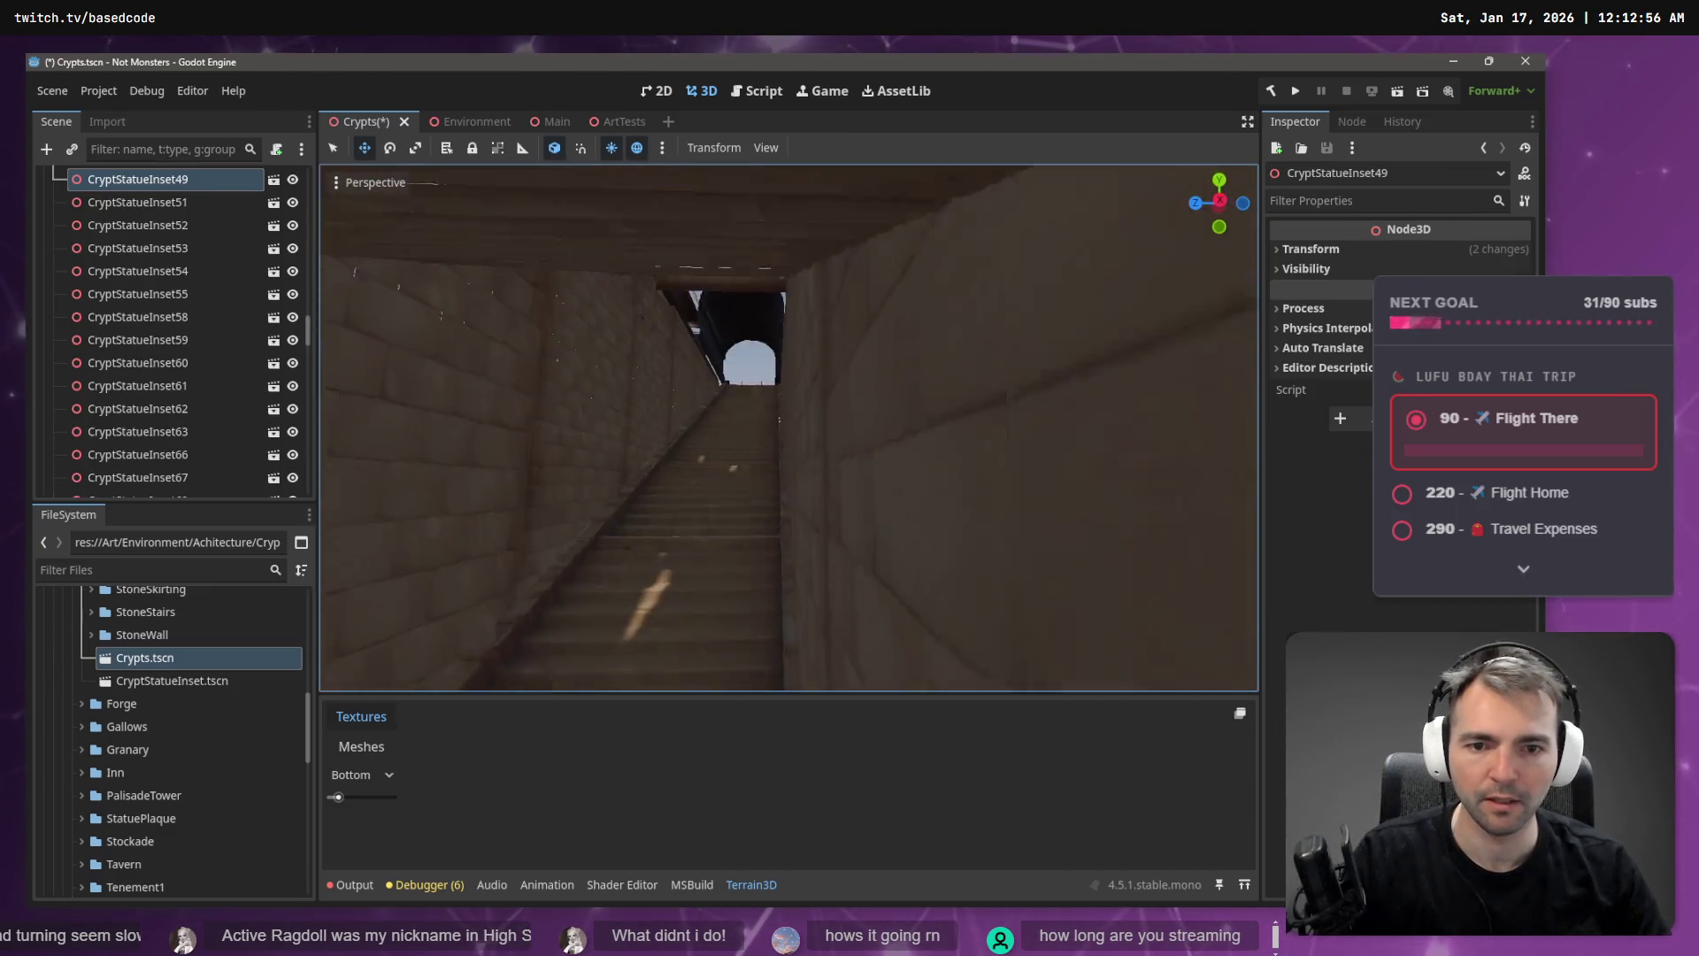
- Frame the statue inset, save the Crypts scene, and switch to the Environment scene
key(w)
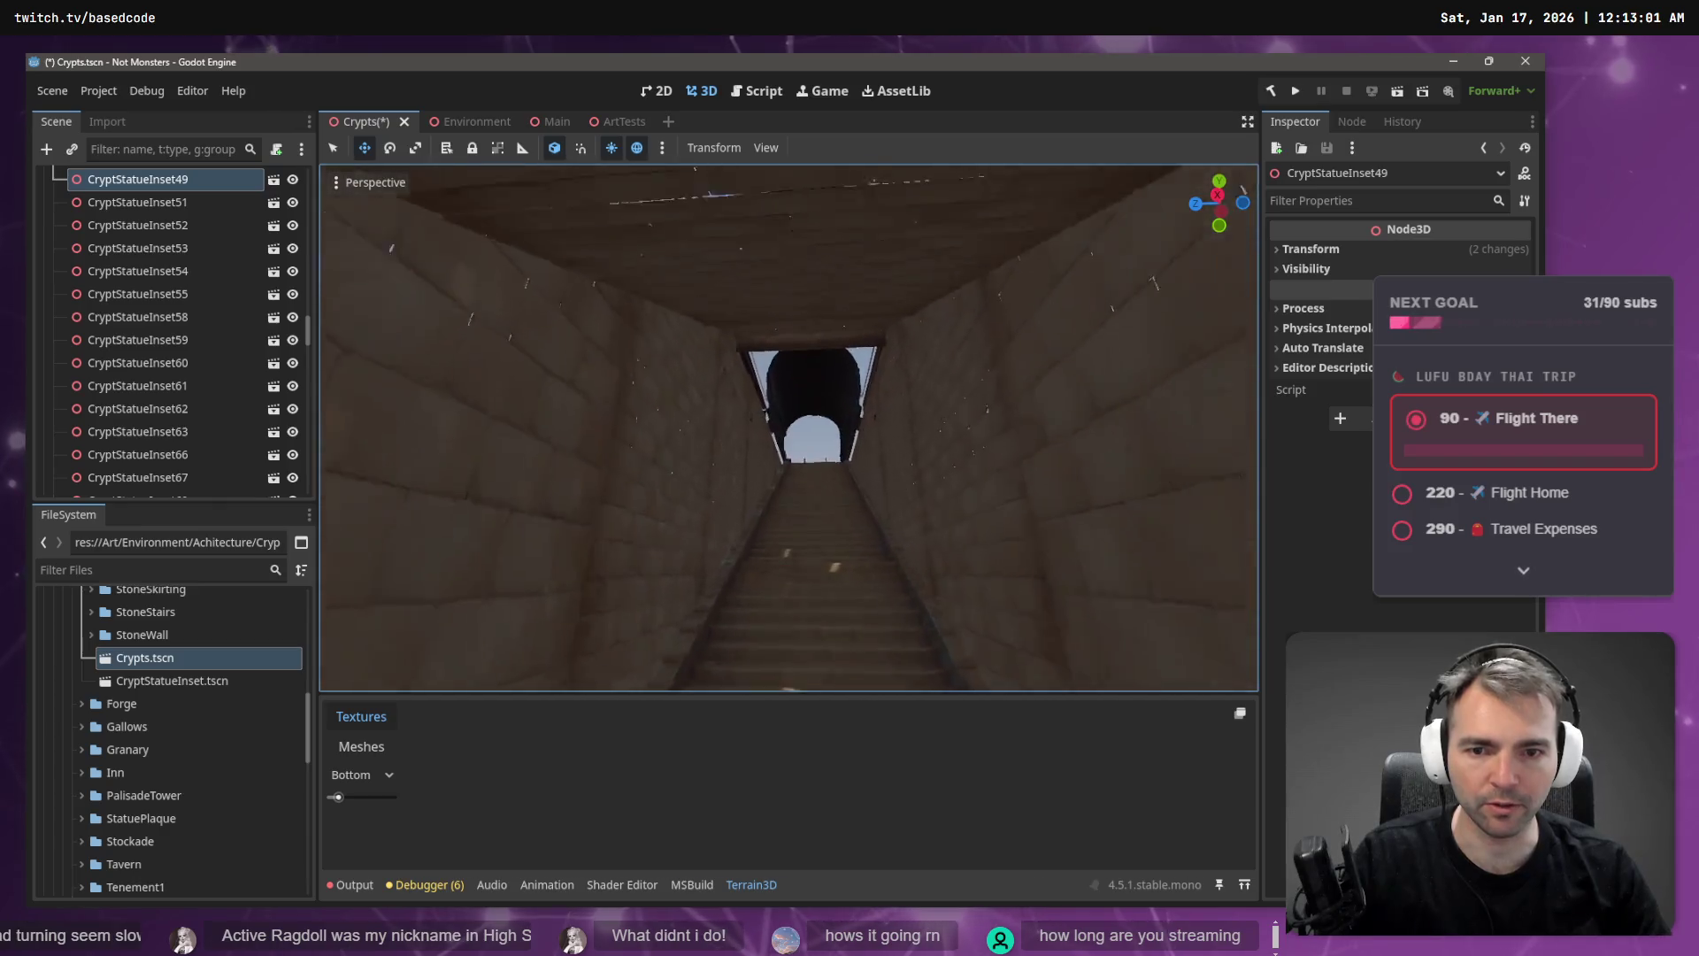
key(w)
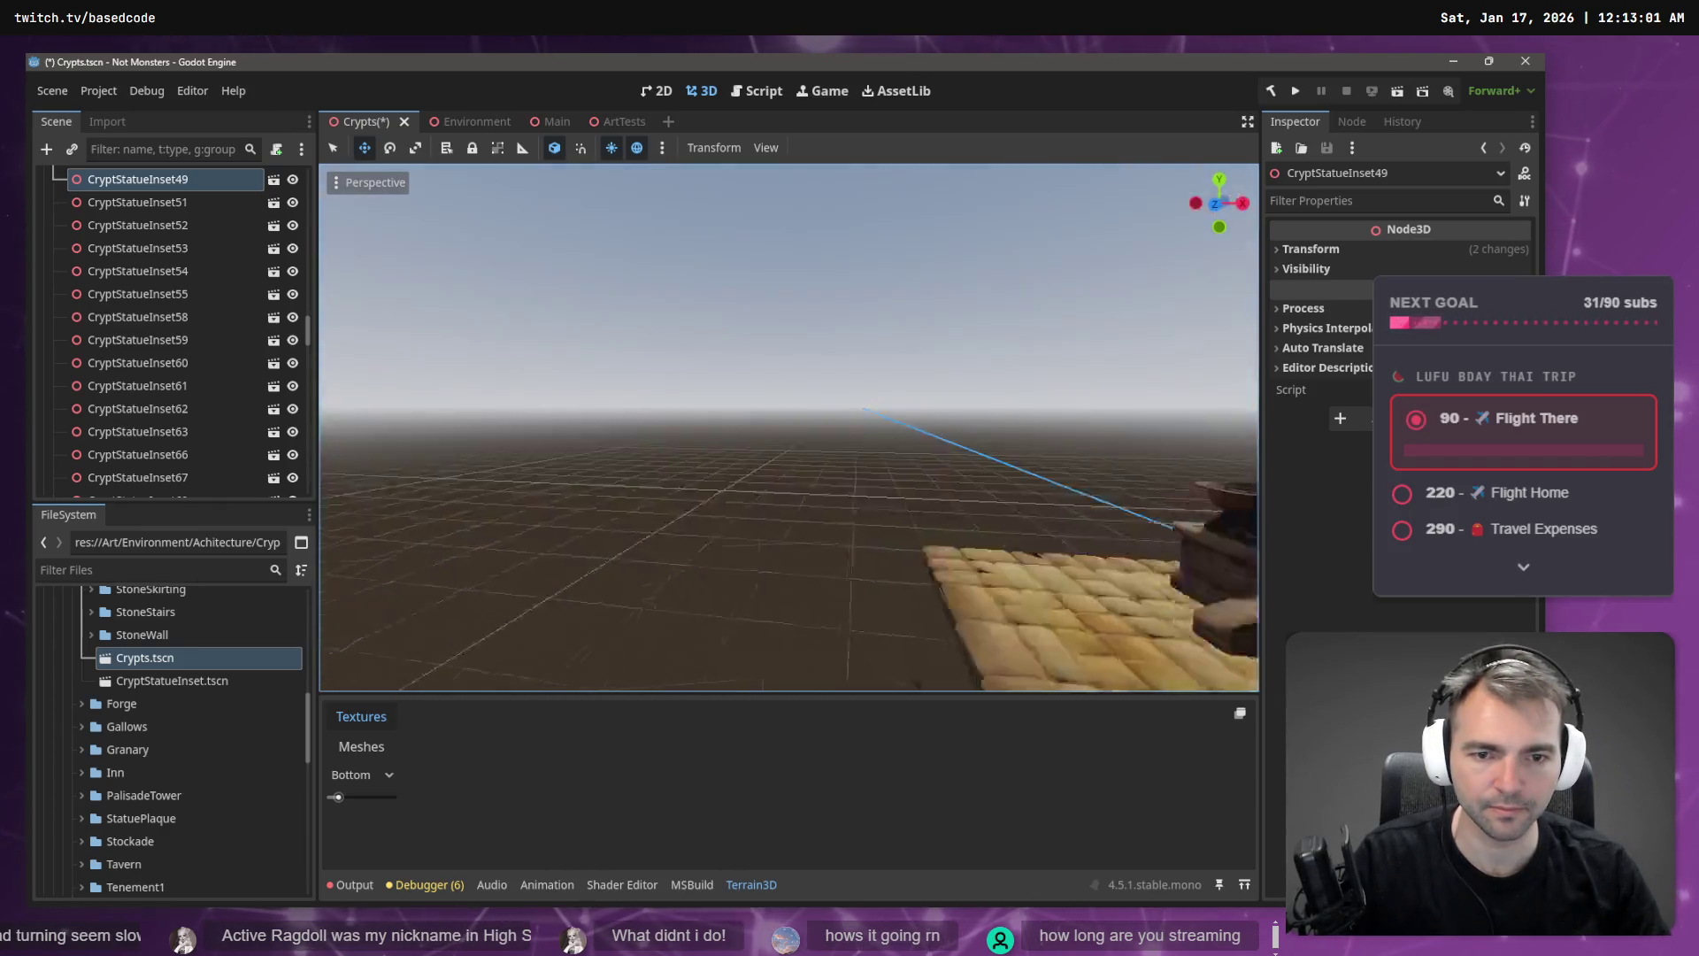
key(f)
key(ctrl+s)
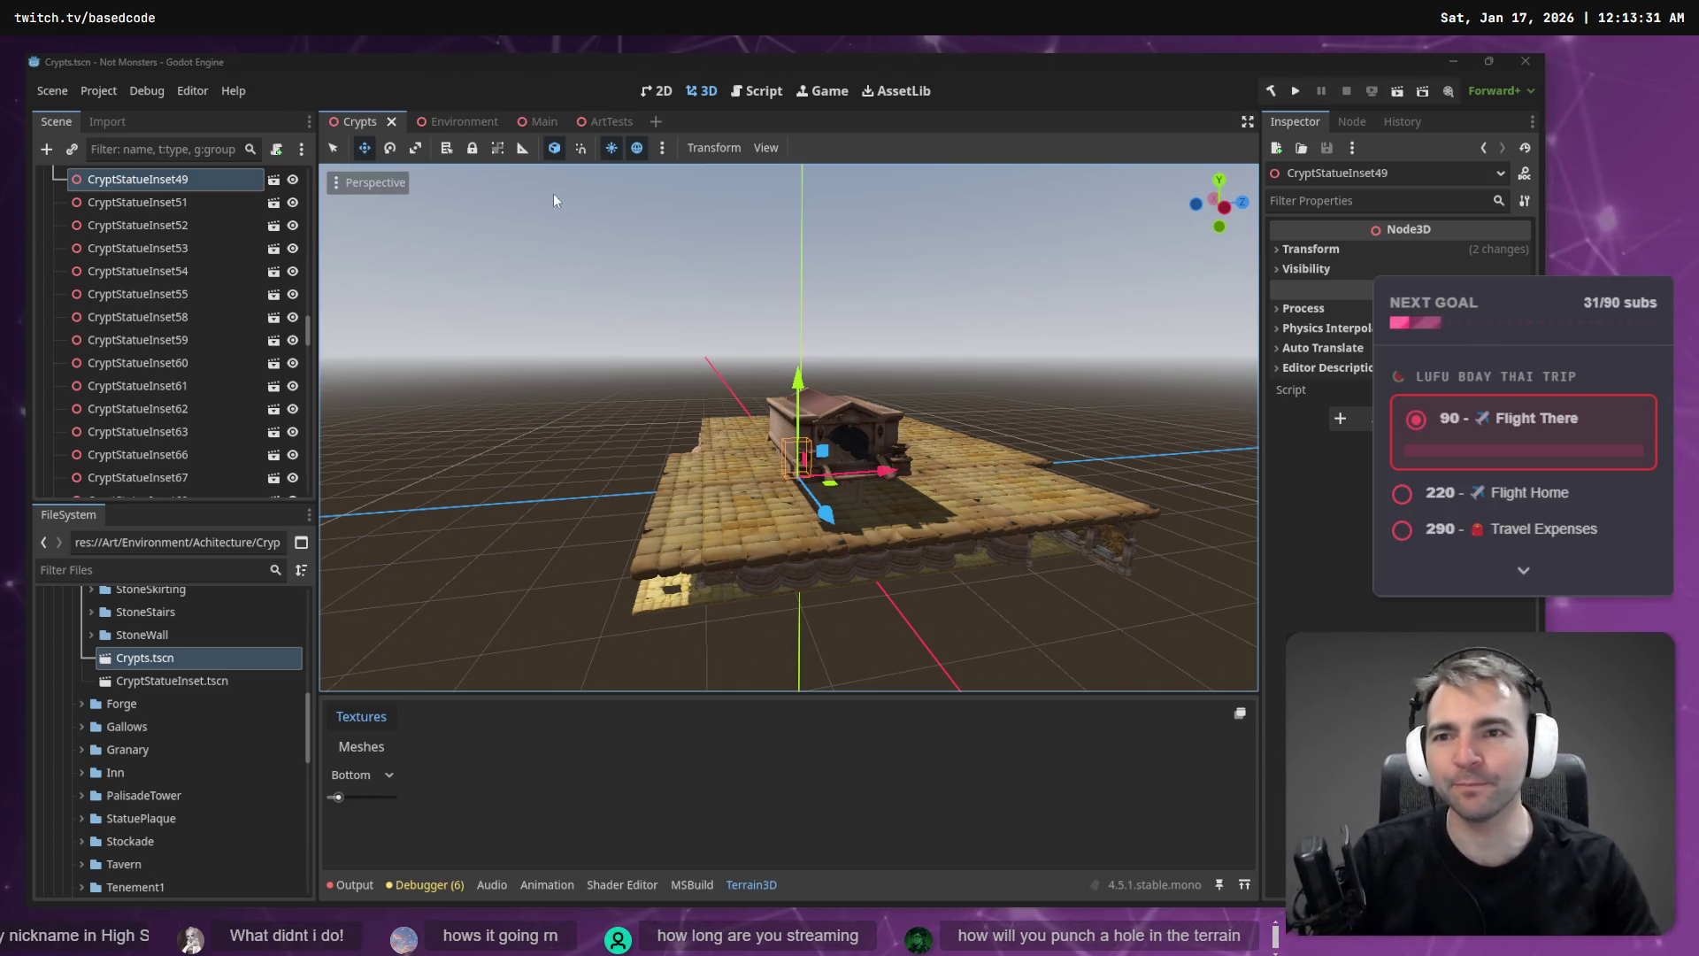
click(447, 126)
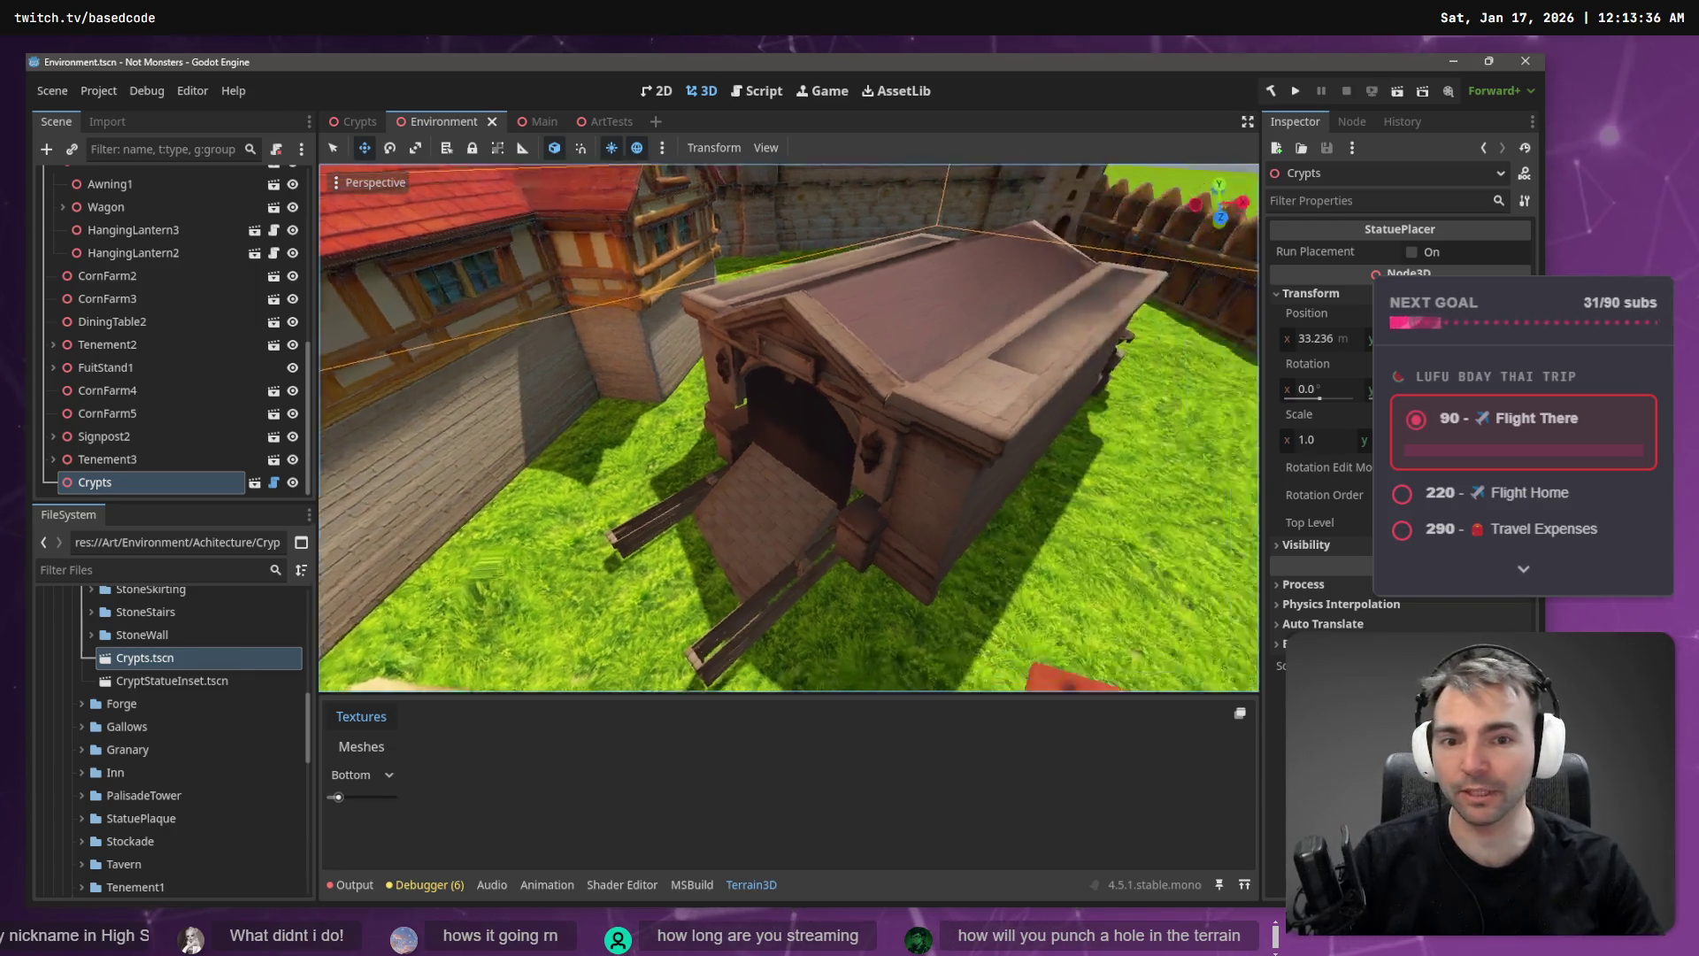
- Use the Terrain3D Hole tool to cut away grass over the crypt's wooden stair deck
key(f)
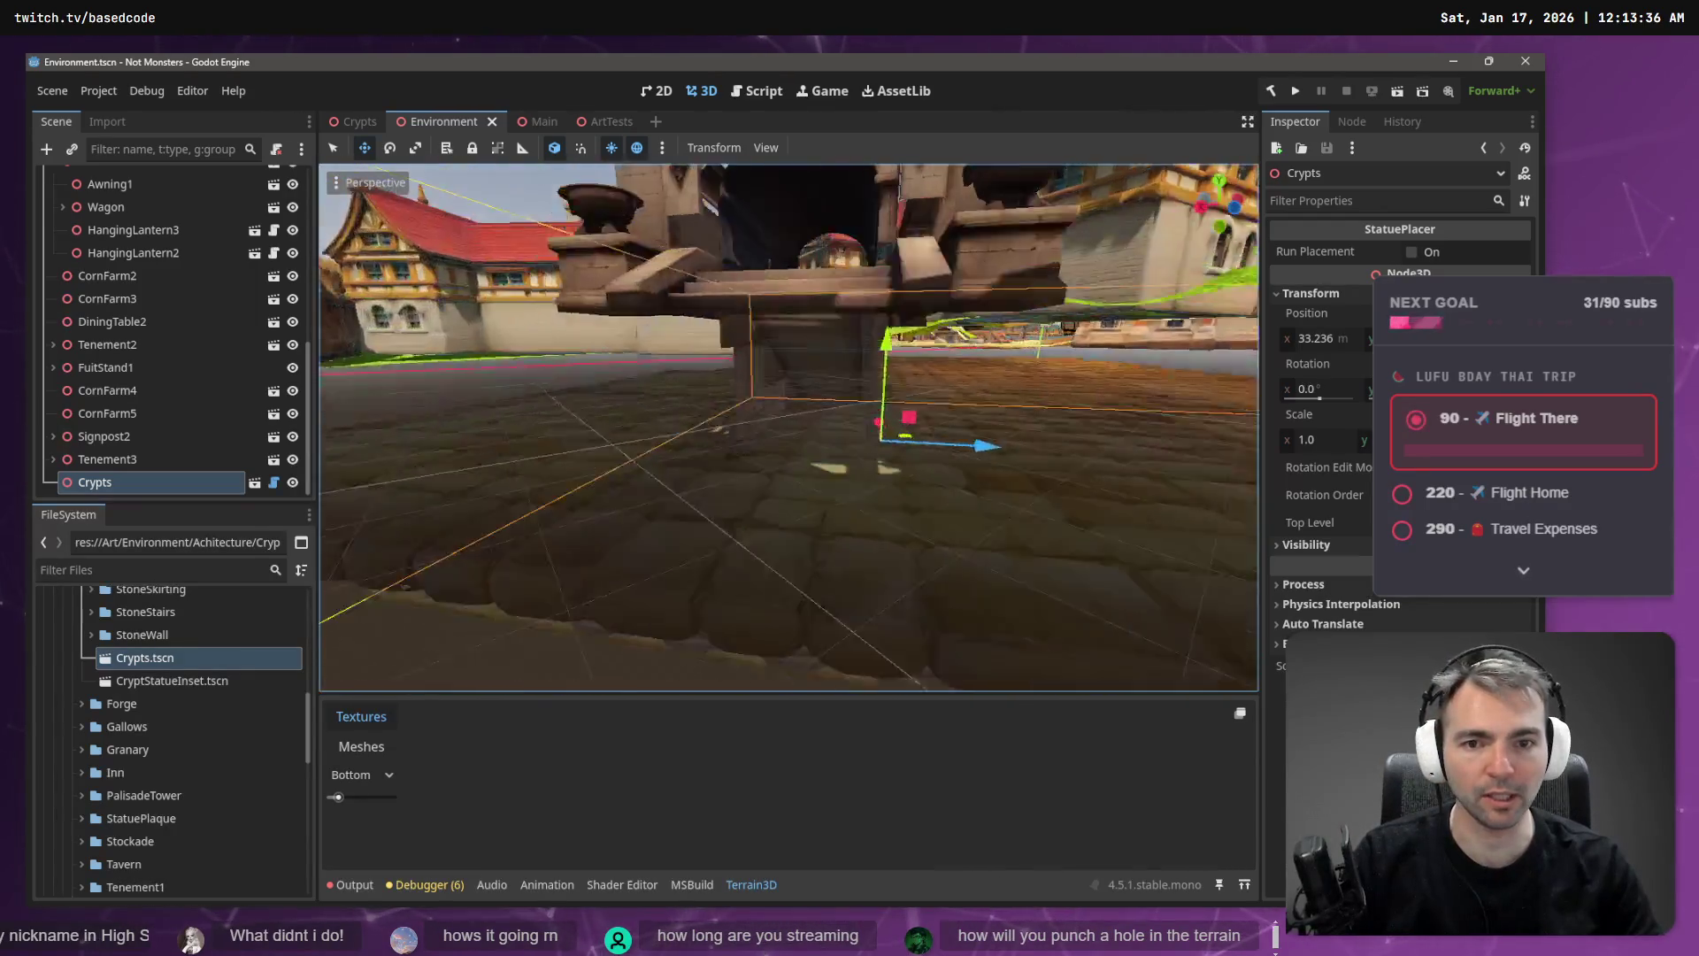
scroll(787, 425, up, 5)
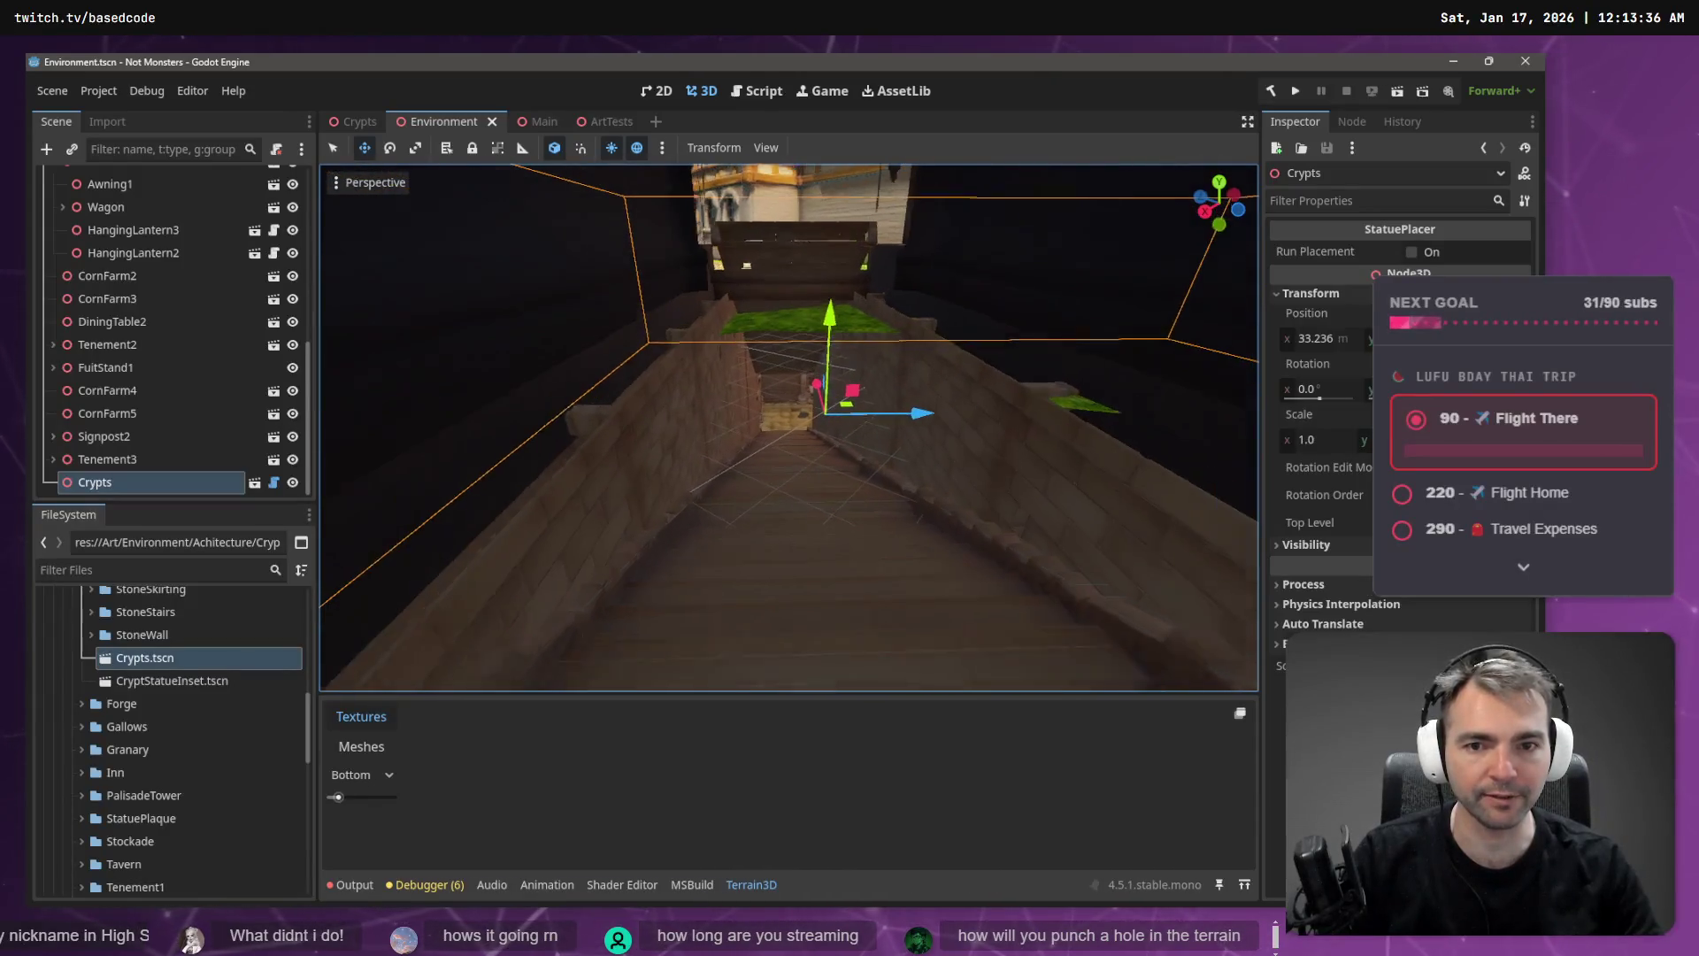
scroll(762, 446, down, 4)
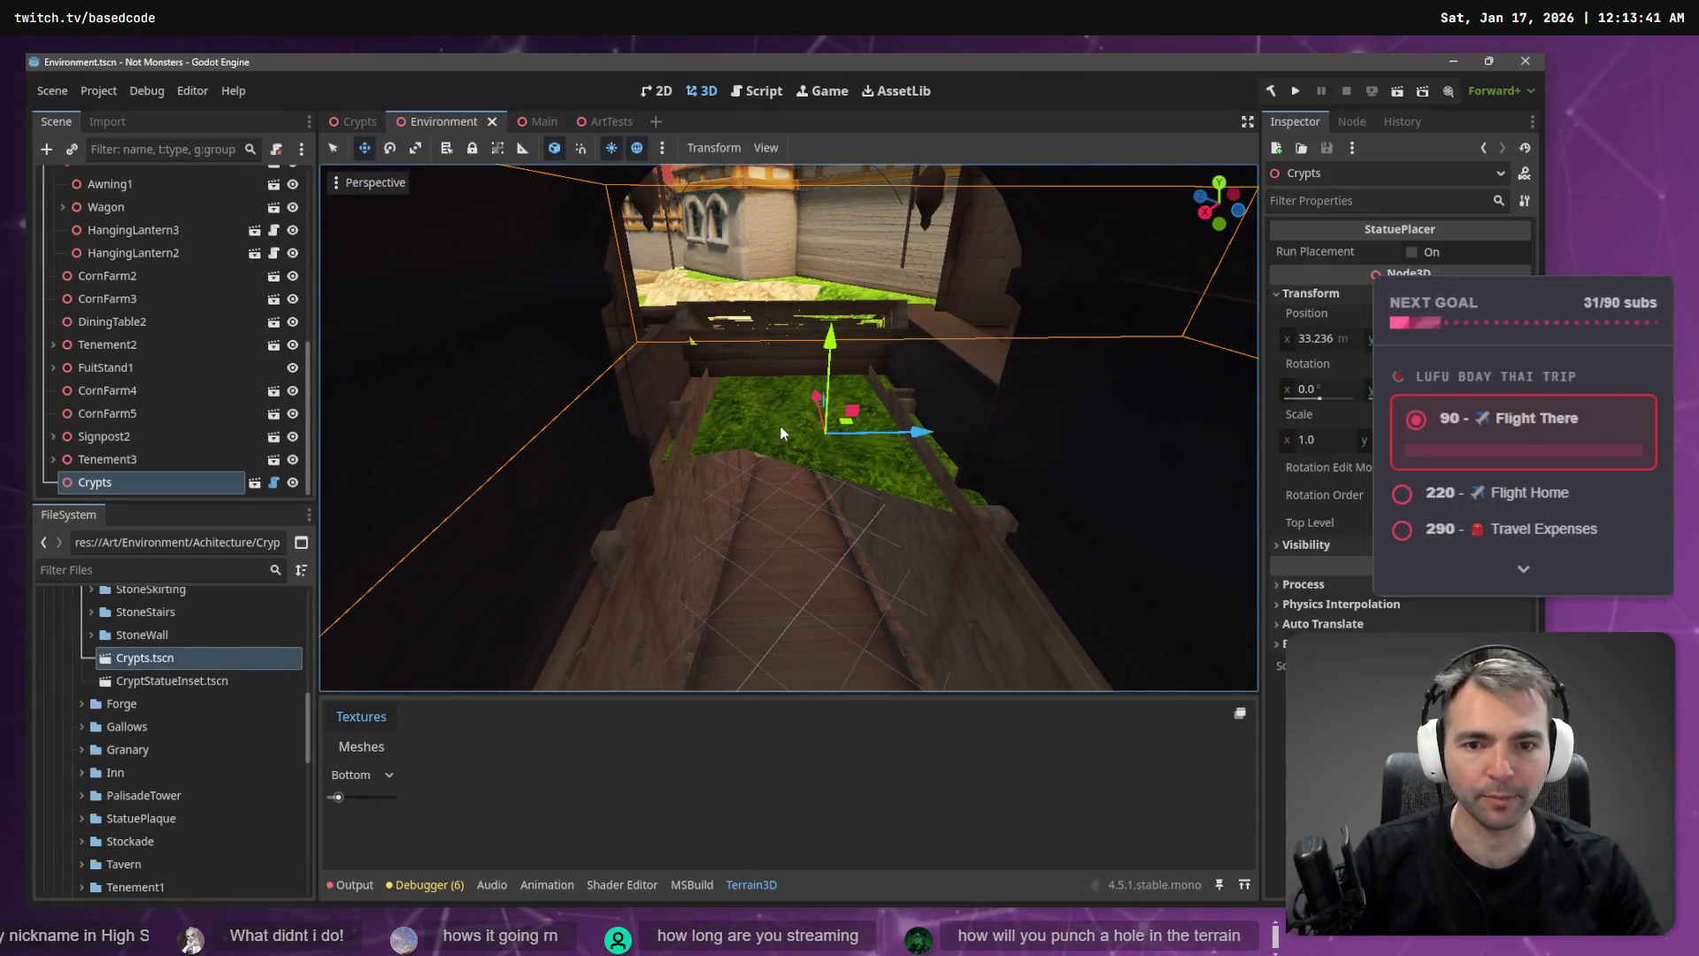
drag(303, 362, 298, 159)
click(104, 202)
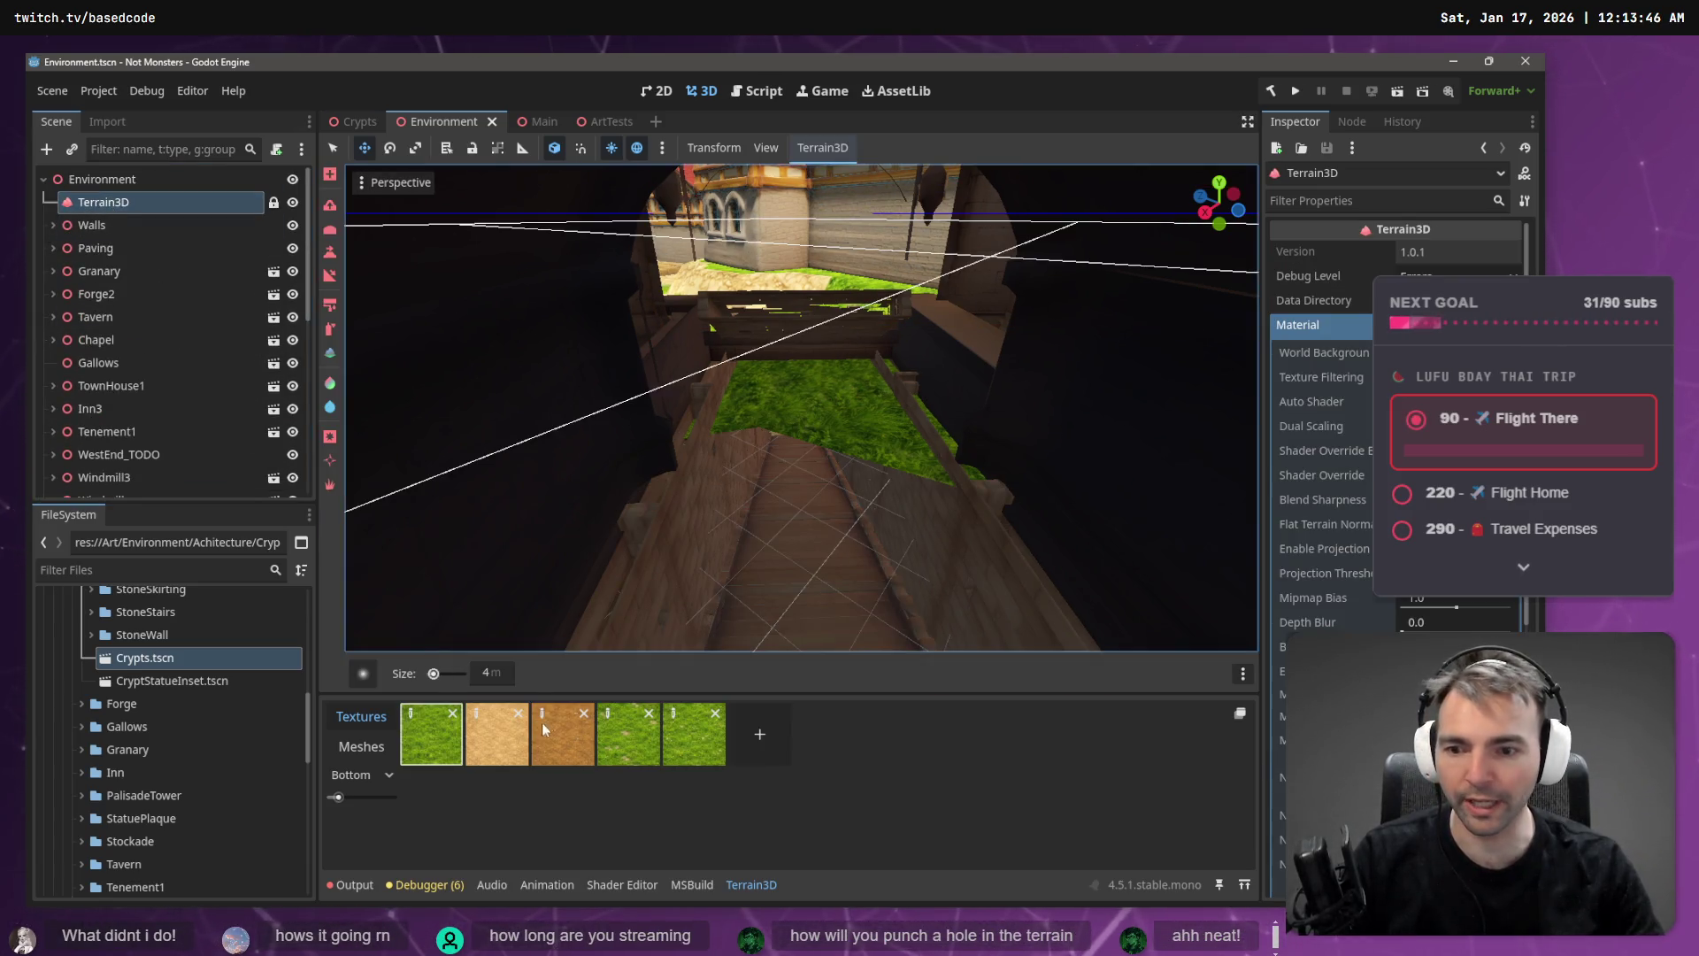
click(332, 439)
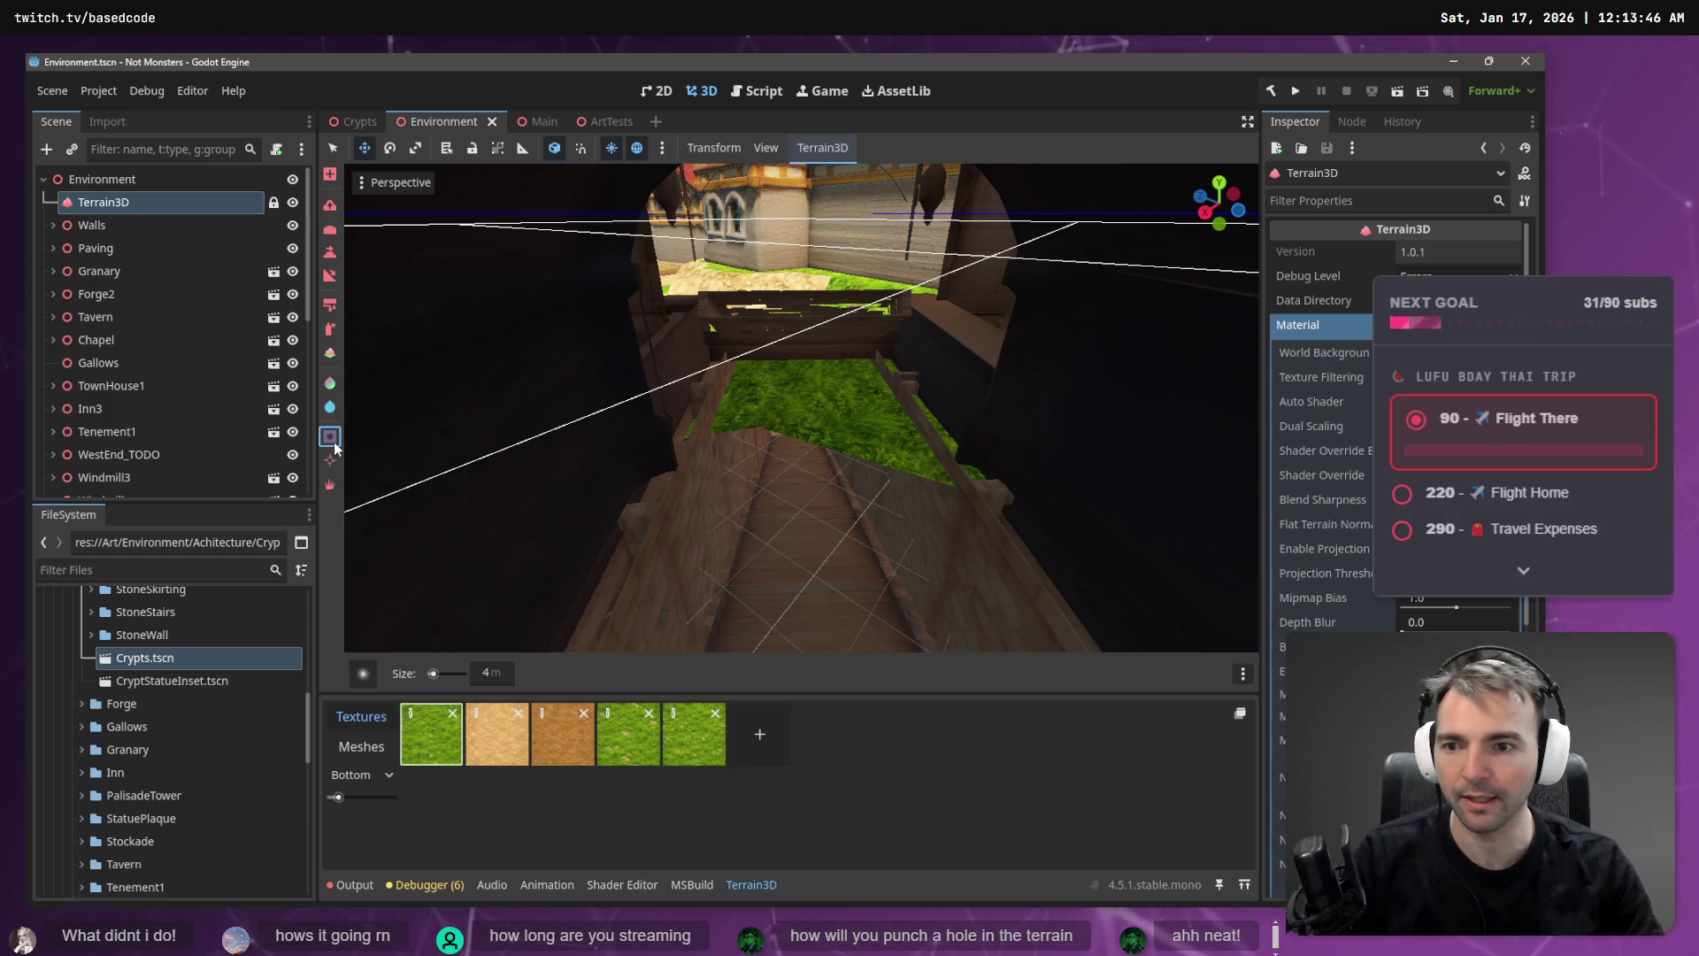
click(877, 446)
mouse_move(880, 454)
mouse_down()
mouse_move(902, 473)
mouse_move(929, 465)
mouse_up()
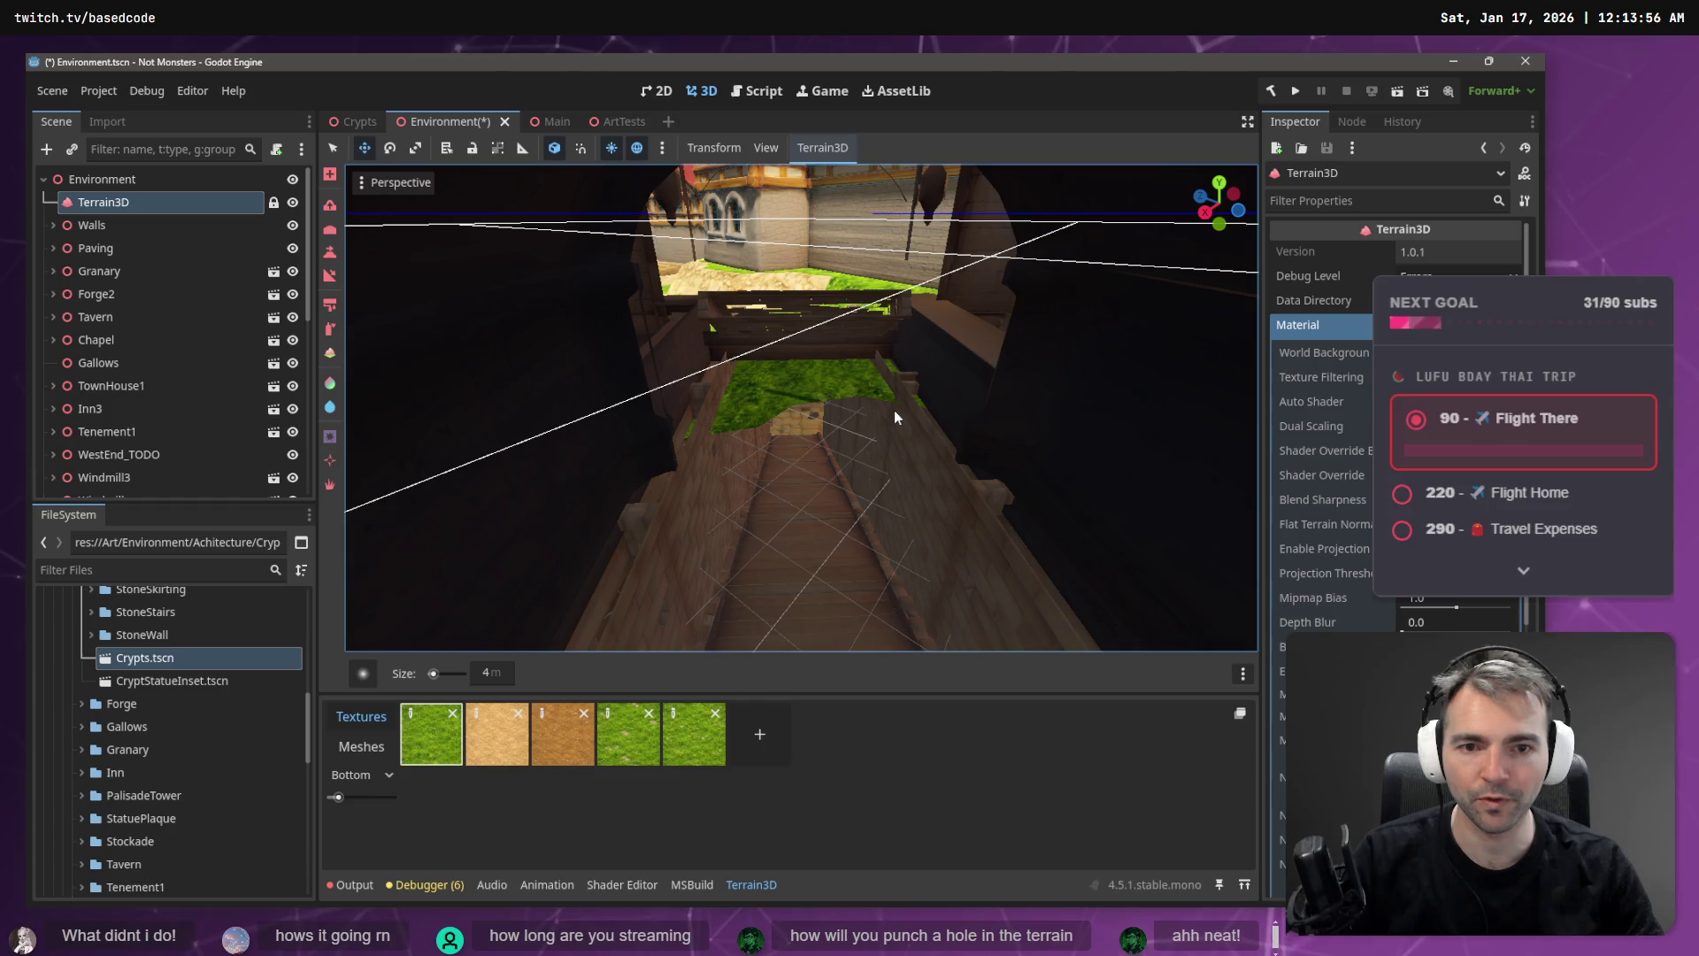
drag(859, 366, 790, 379)
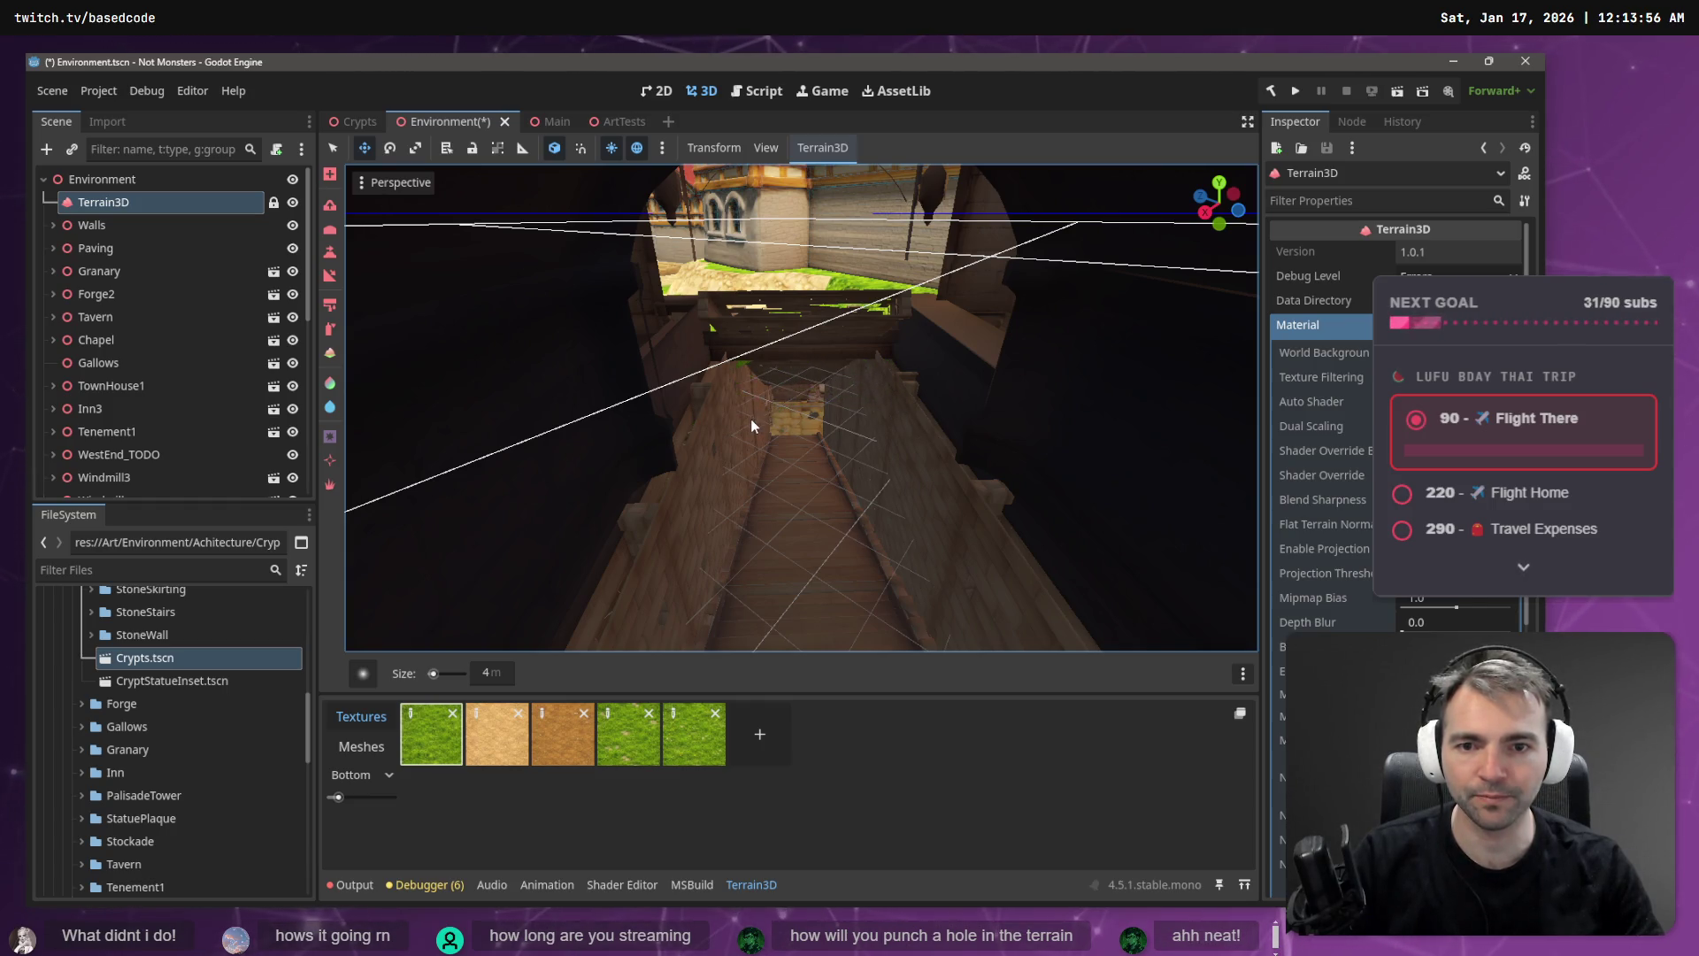
scroll(743, 365, down, 8)
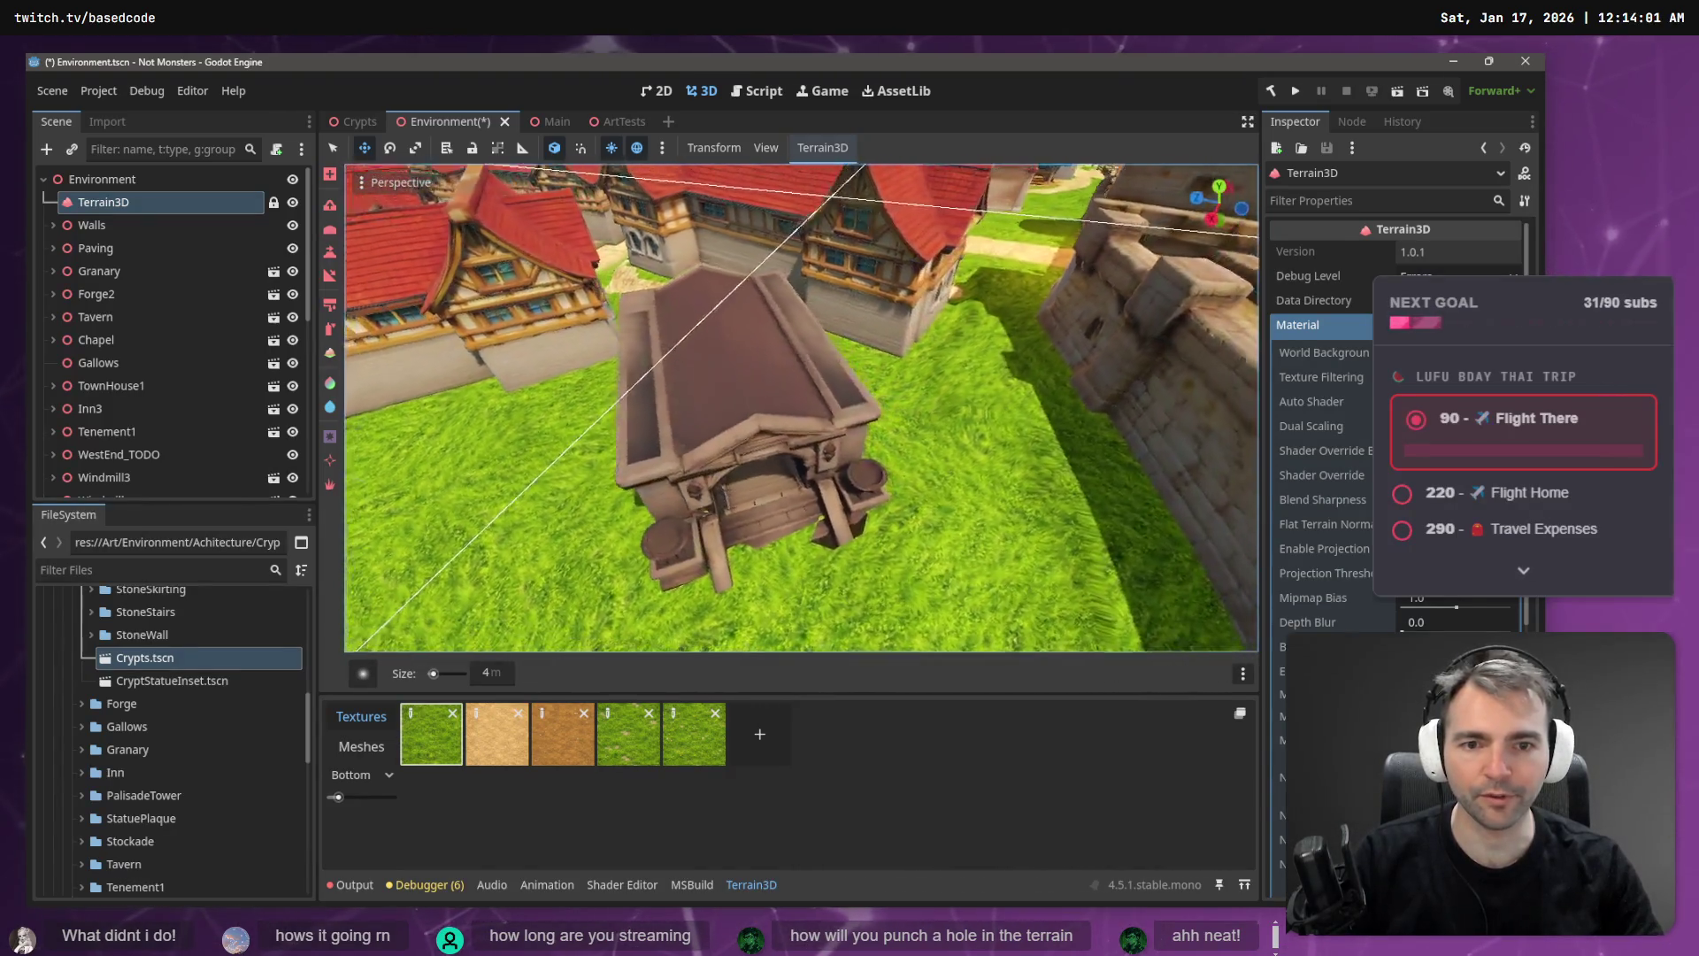
- Pick the brown Dirt texture and paint it along the crypt's front base
click(496, 734)
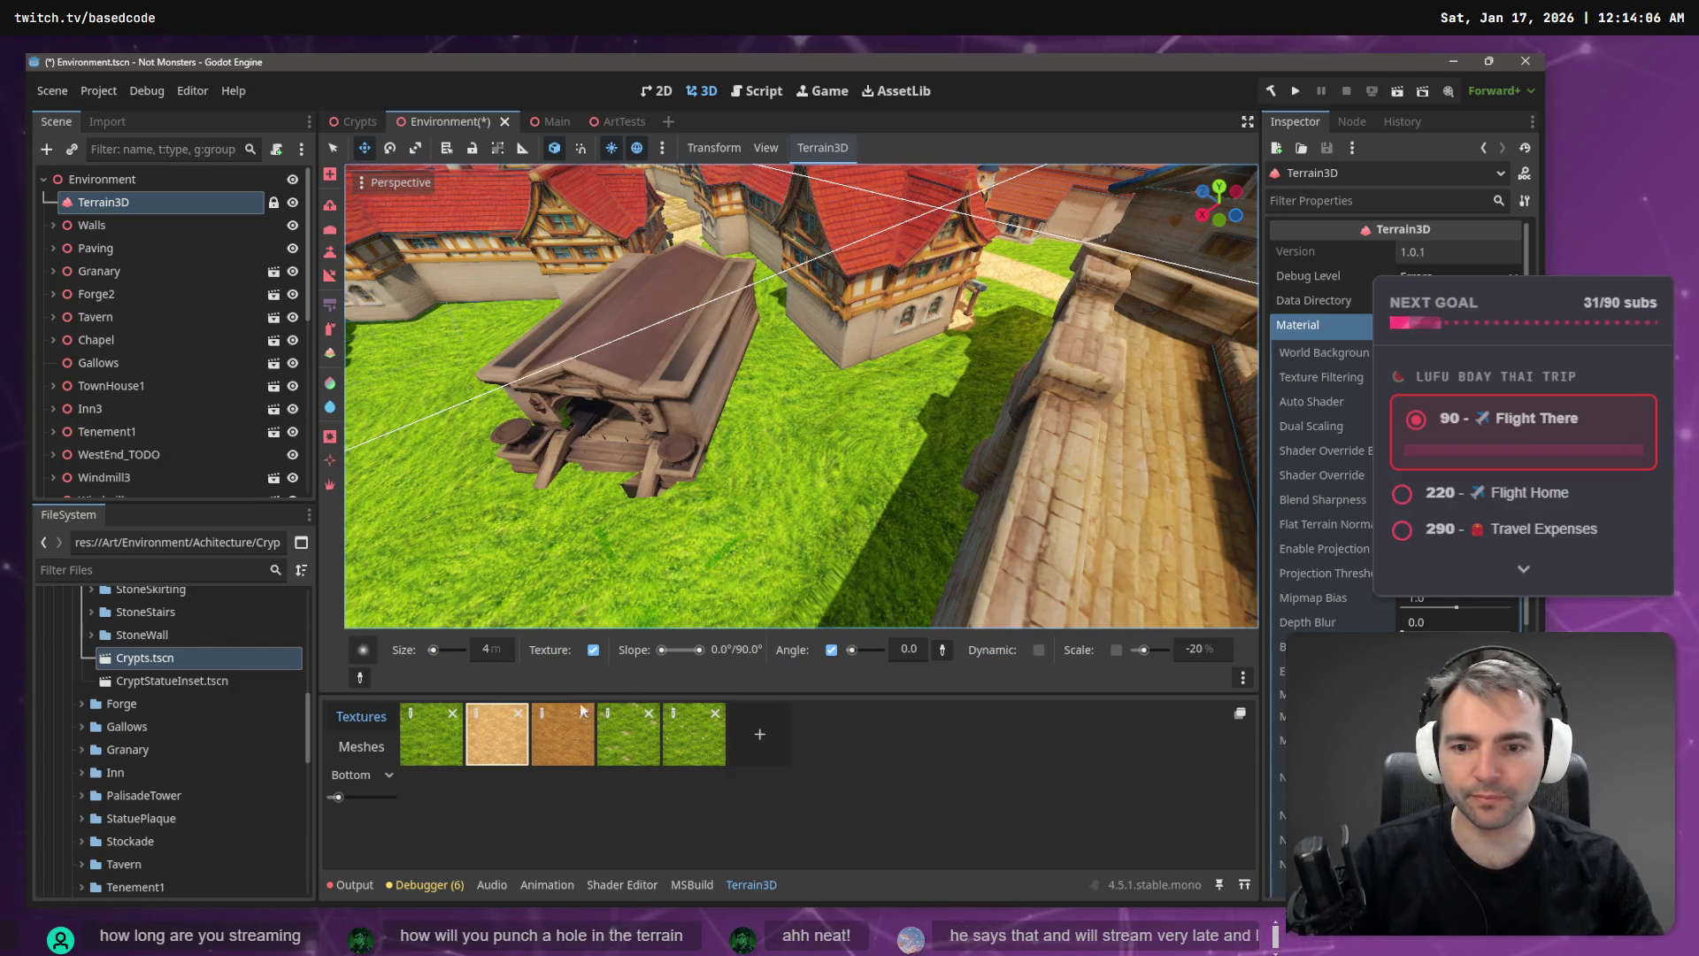
click(565, 736)
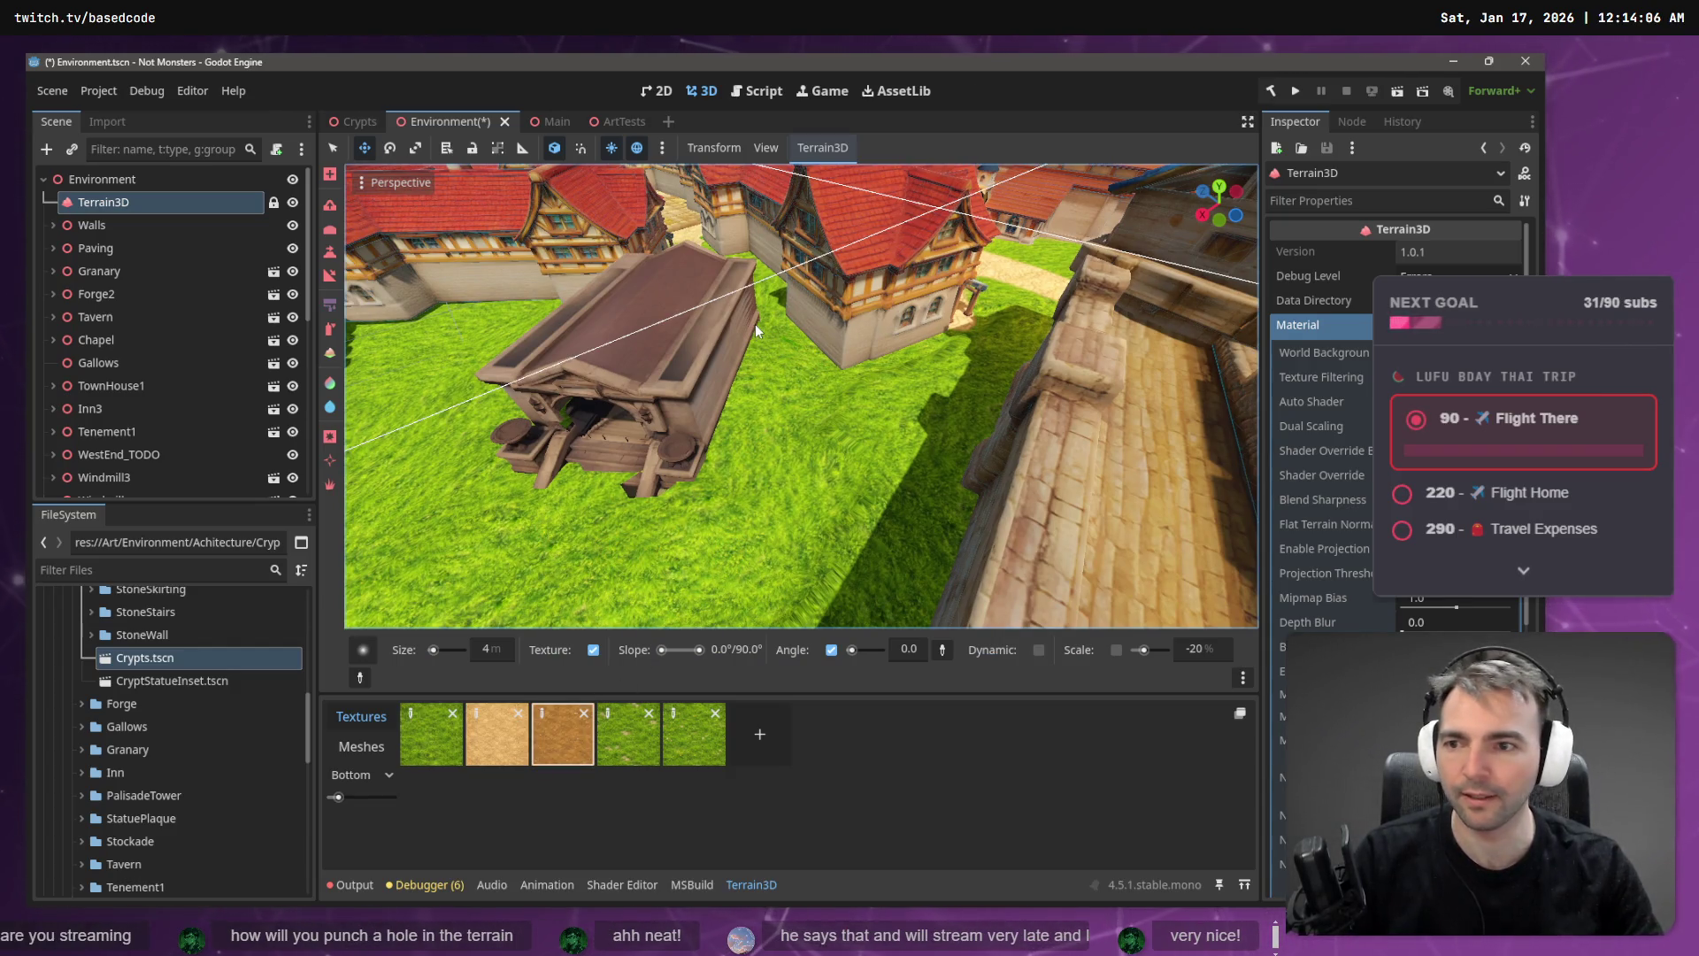
drag(699, 478, 621, 470)
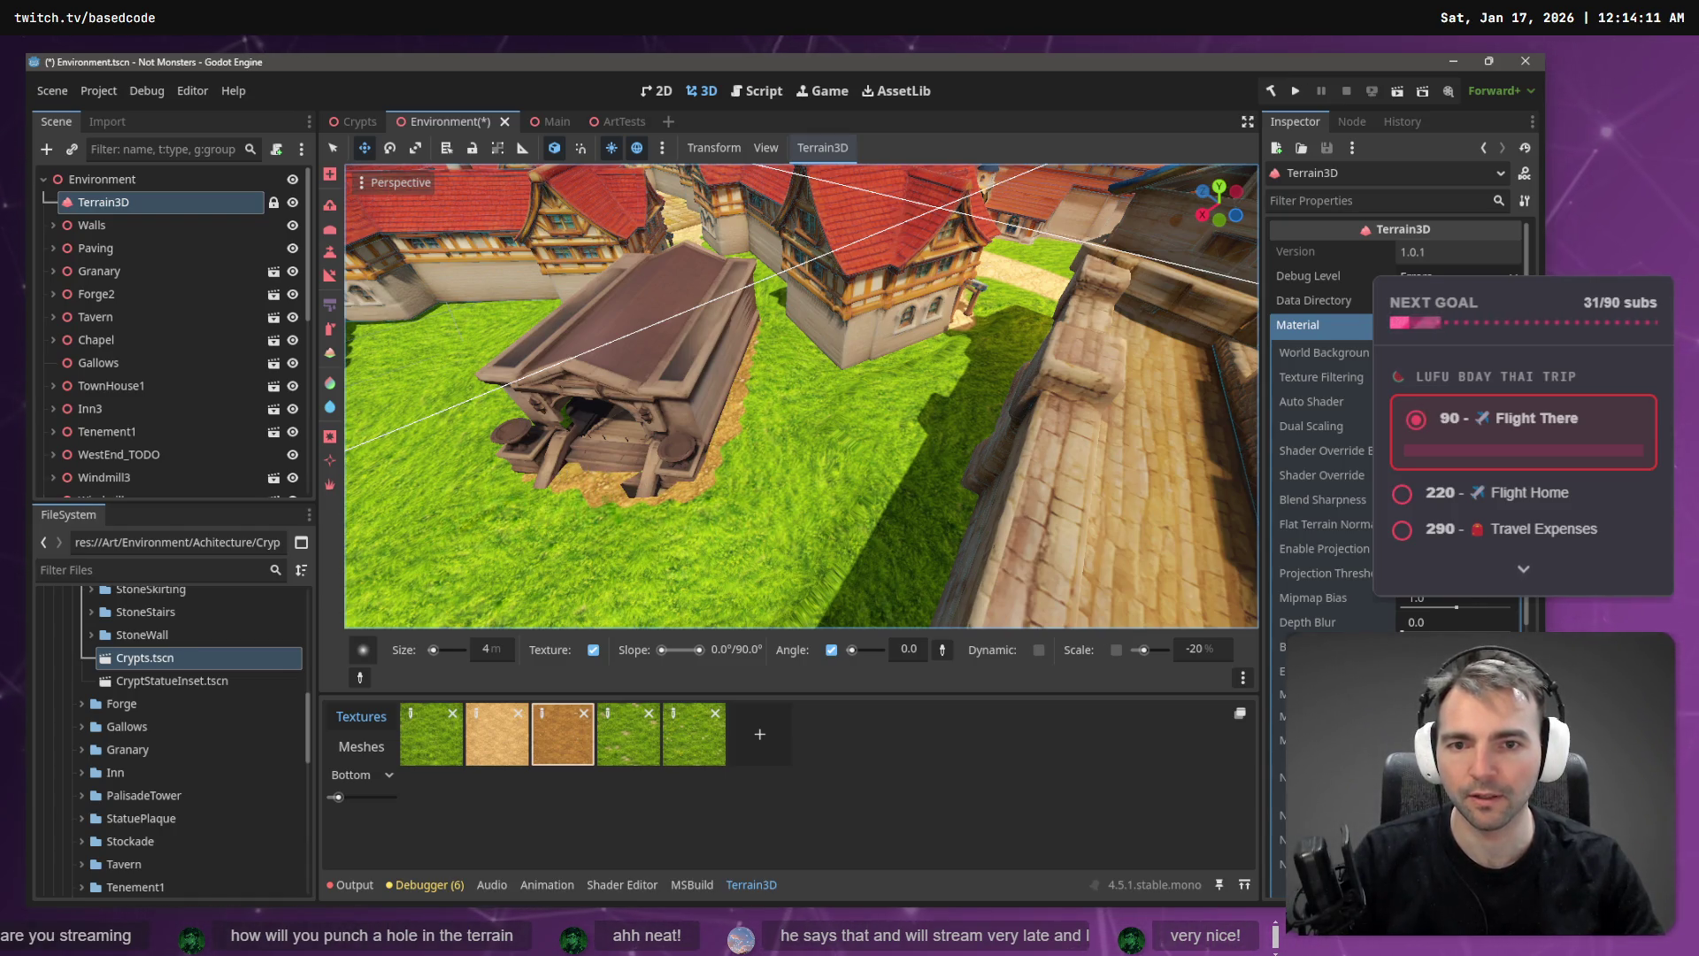
mouse_move(458, 522)
mouse_down()
mouse_move(345, 522)
mouse_move(601, 460)
mouse_up()
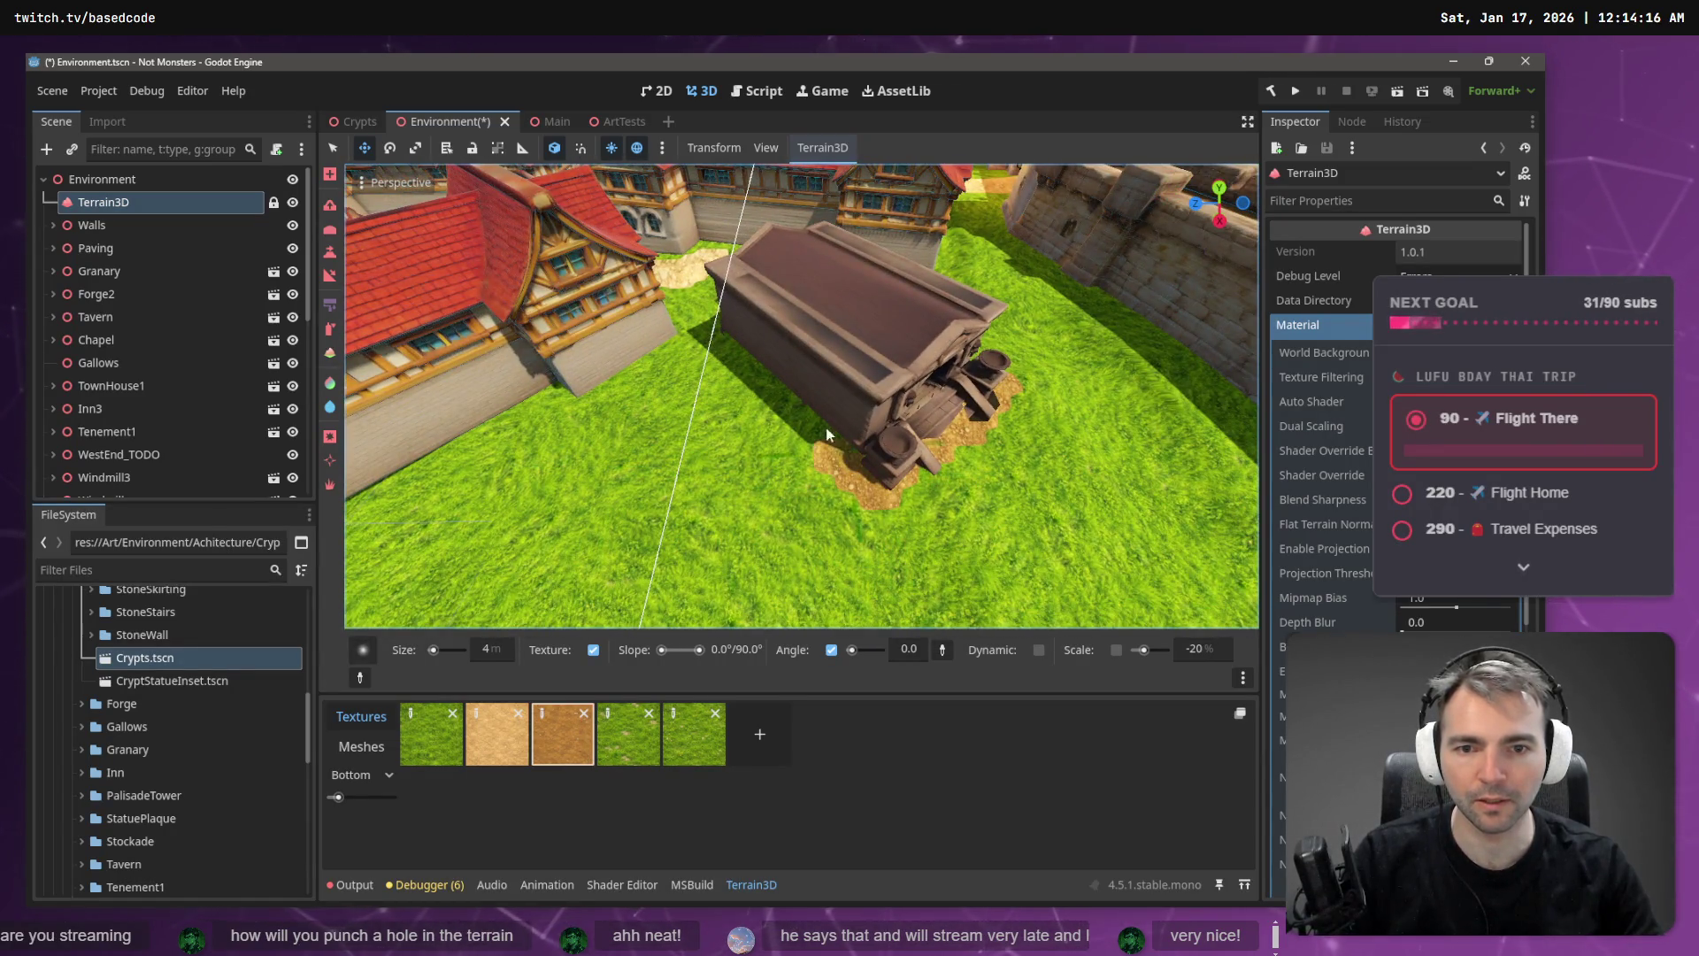
drag(724, 317, 892, 488)
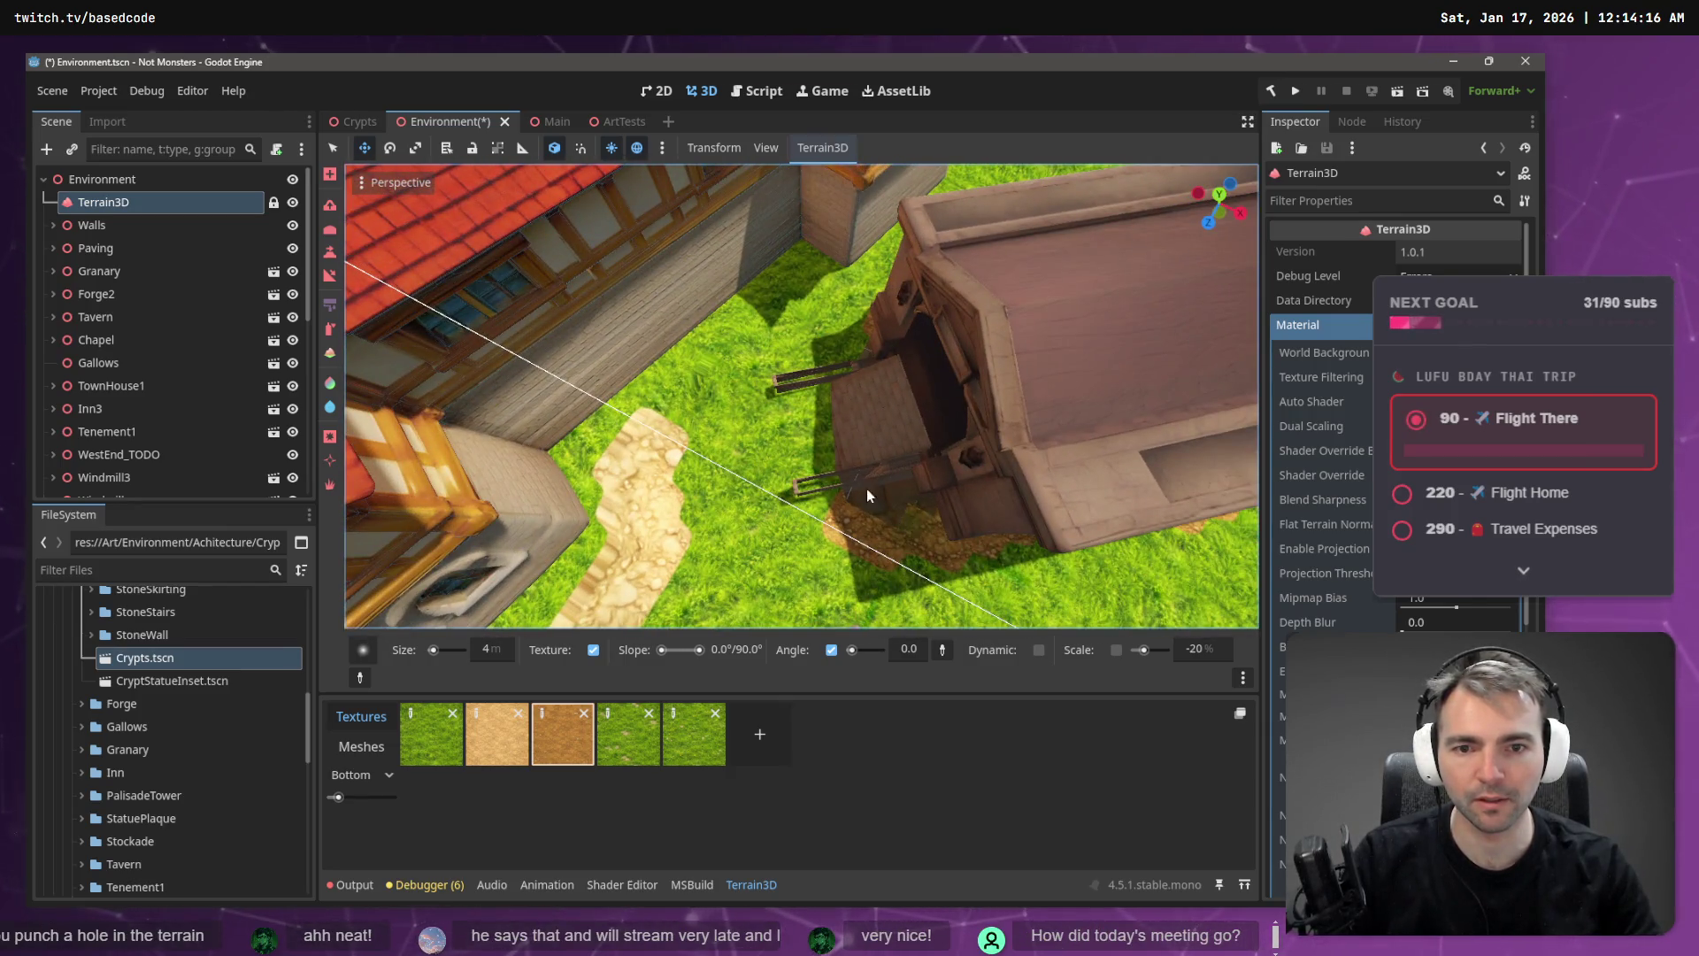
scroll(855, 450, down, 10)
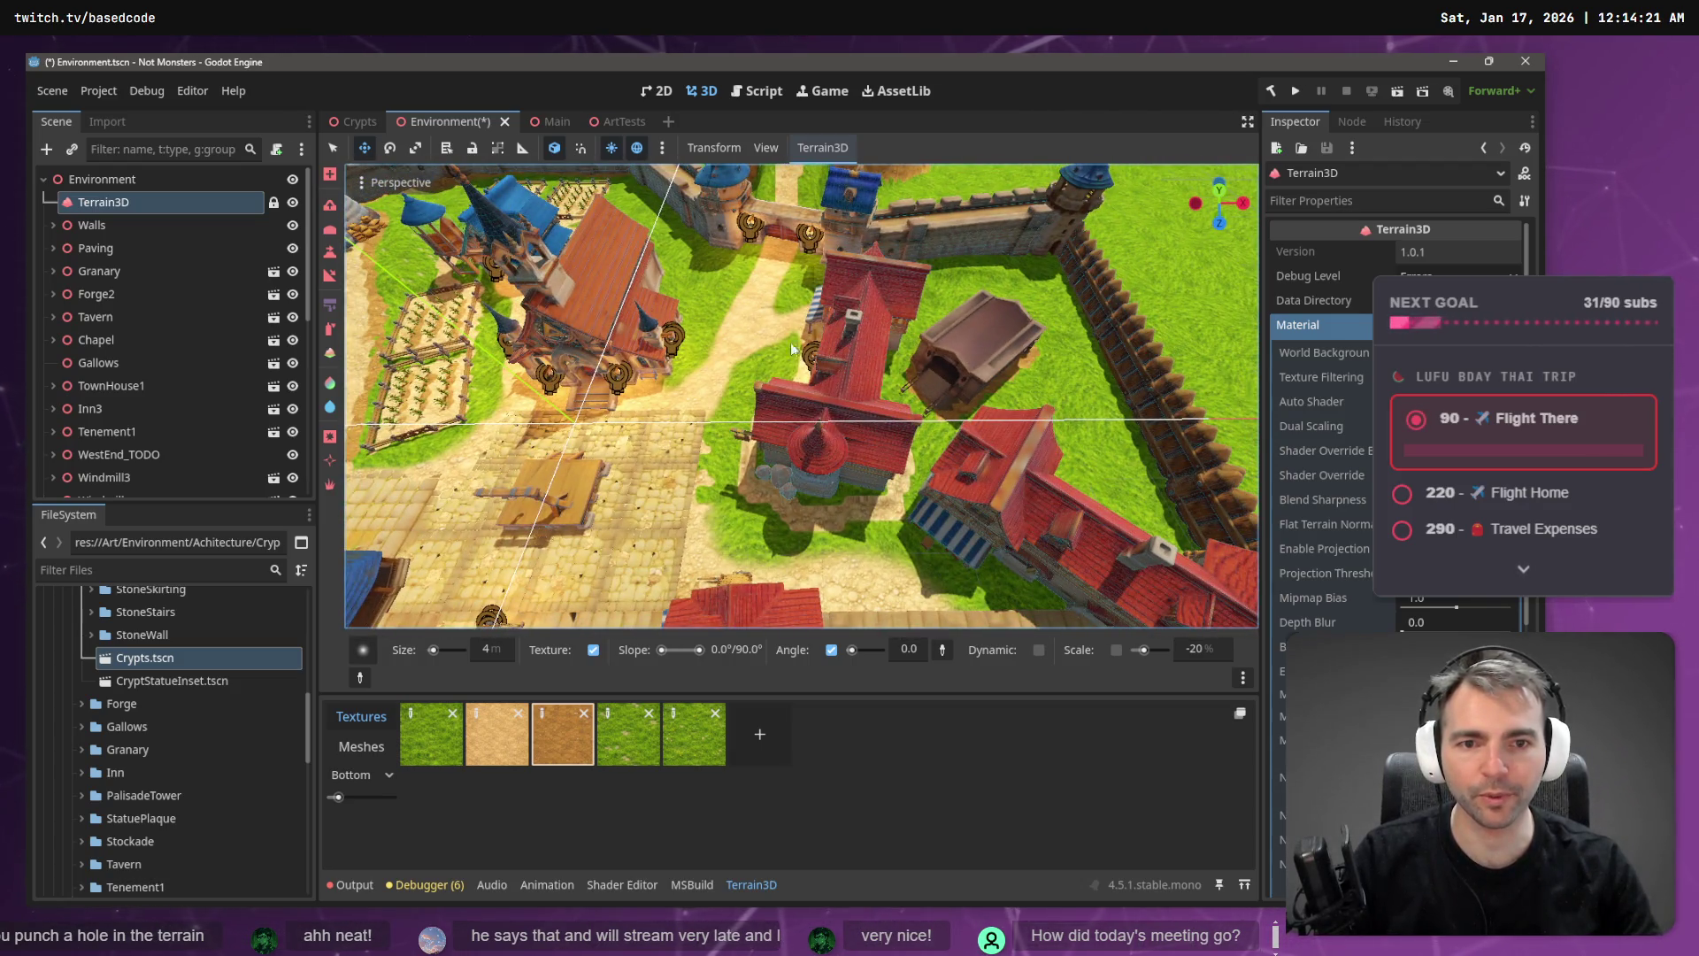
- Orbit and fly over the town to inspect the crypt's roof, ramp and surroundings
mouse_move(792, 349)
mouse_down()
mouse_move(934, 349)
mouse_move(1031, 378)
mouse_up()
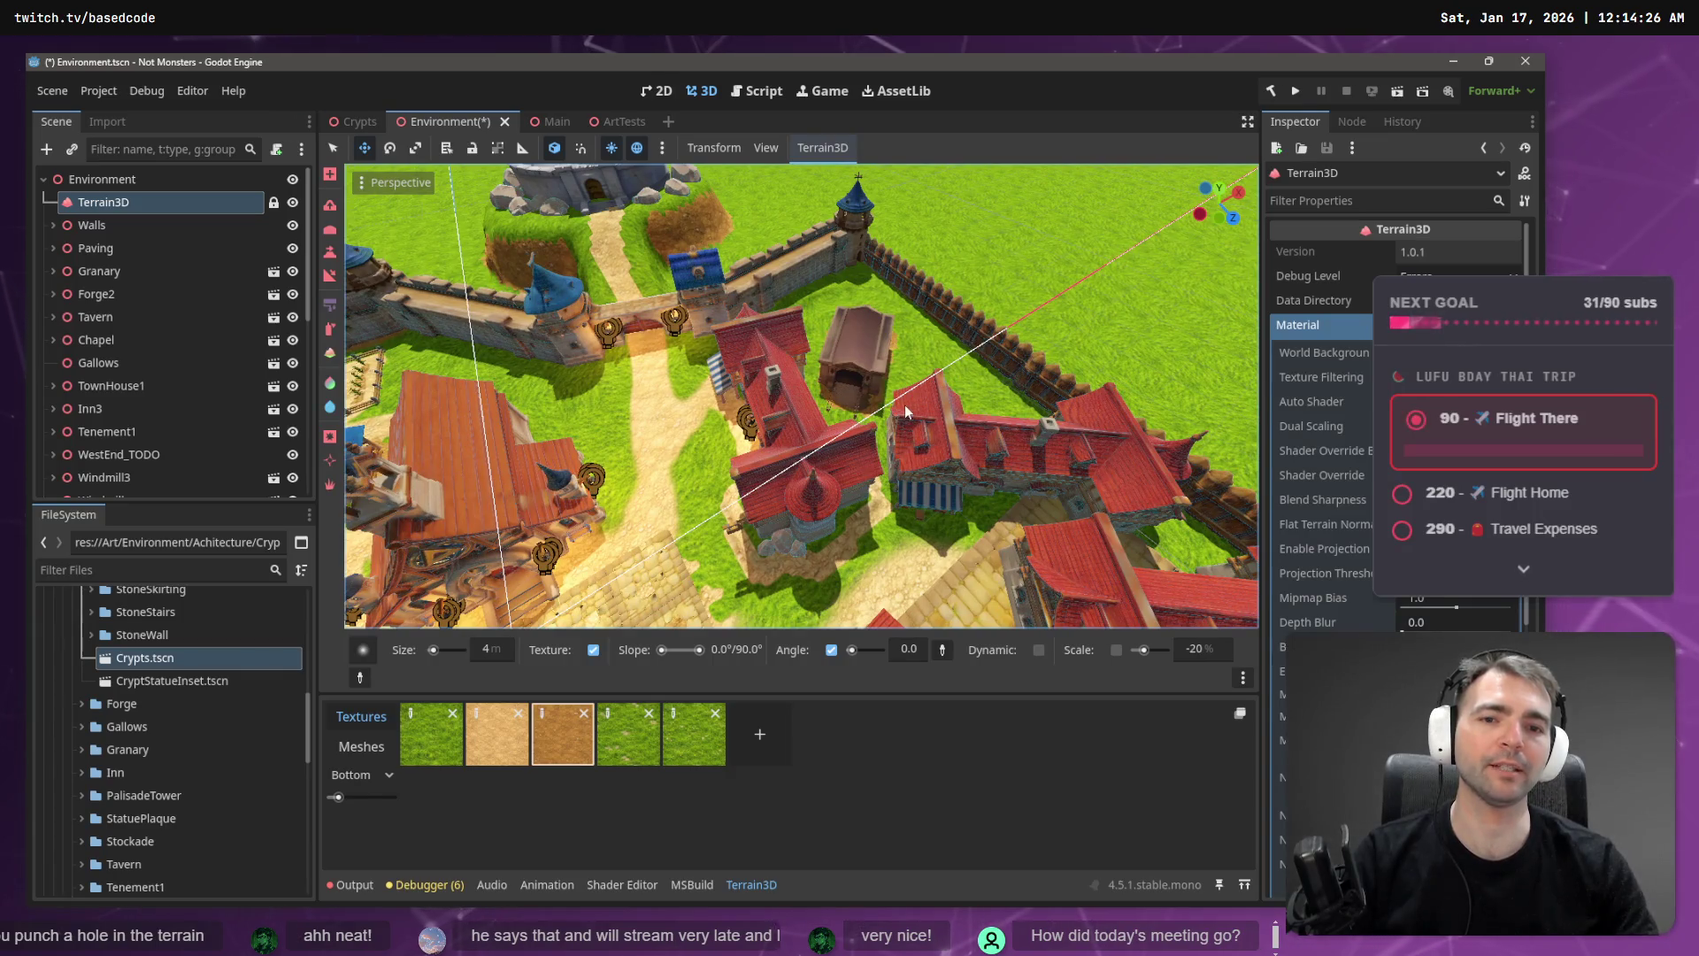
drag(906, 411, 867, 372)
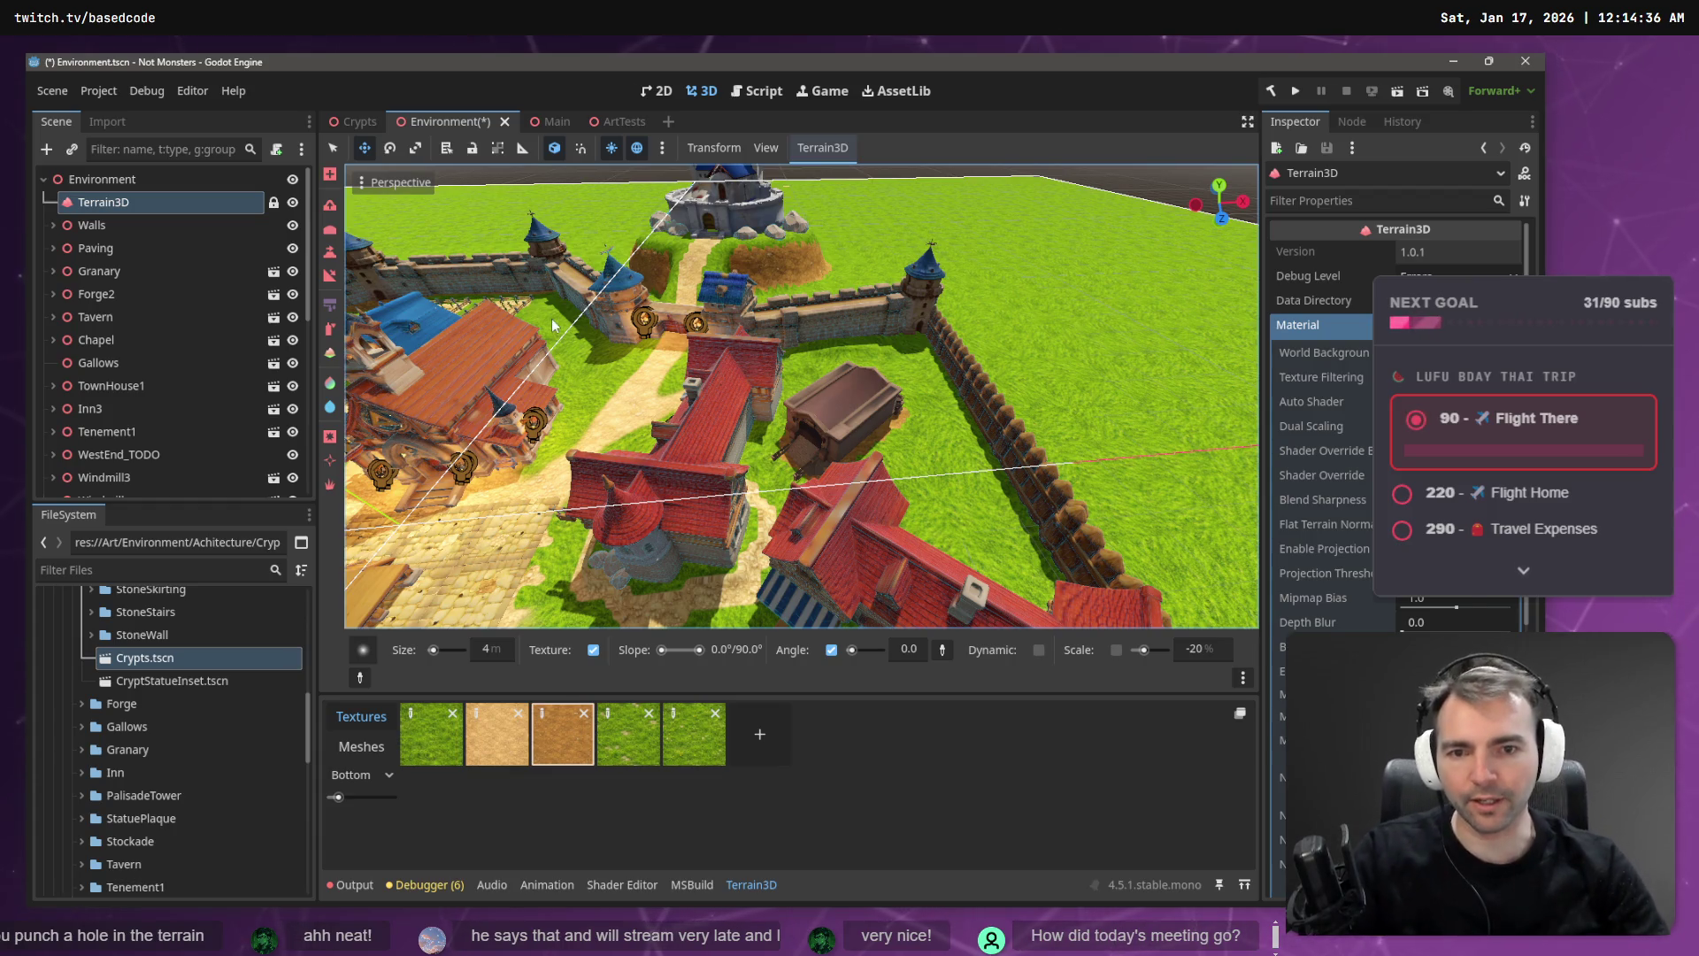
scroll(851, 433, up, 1)
key(w)
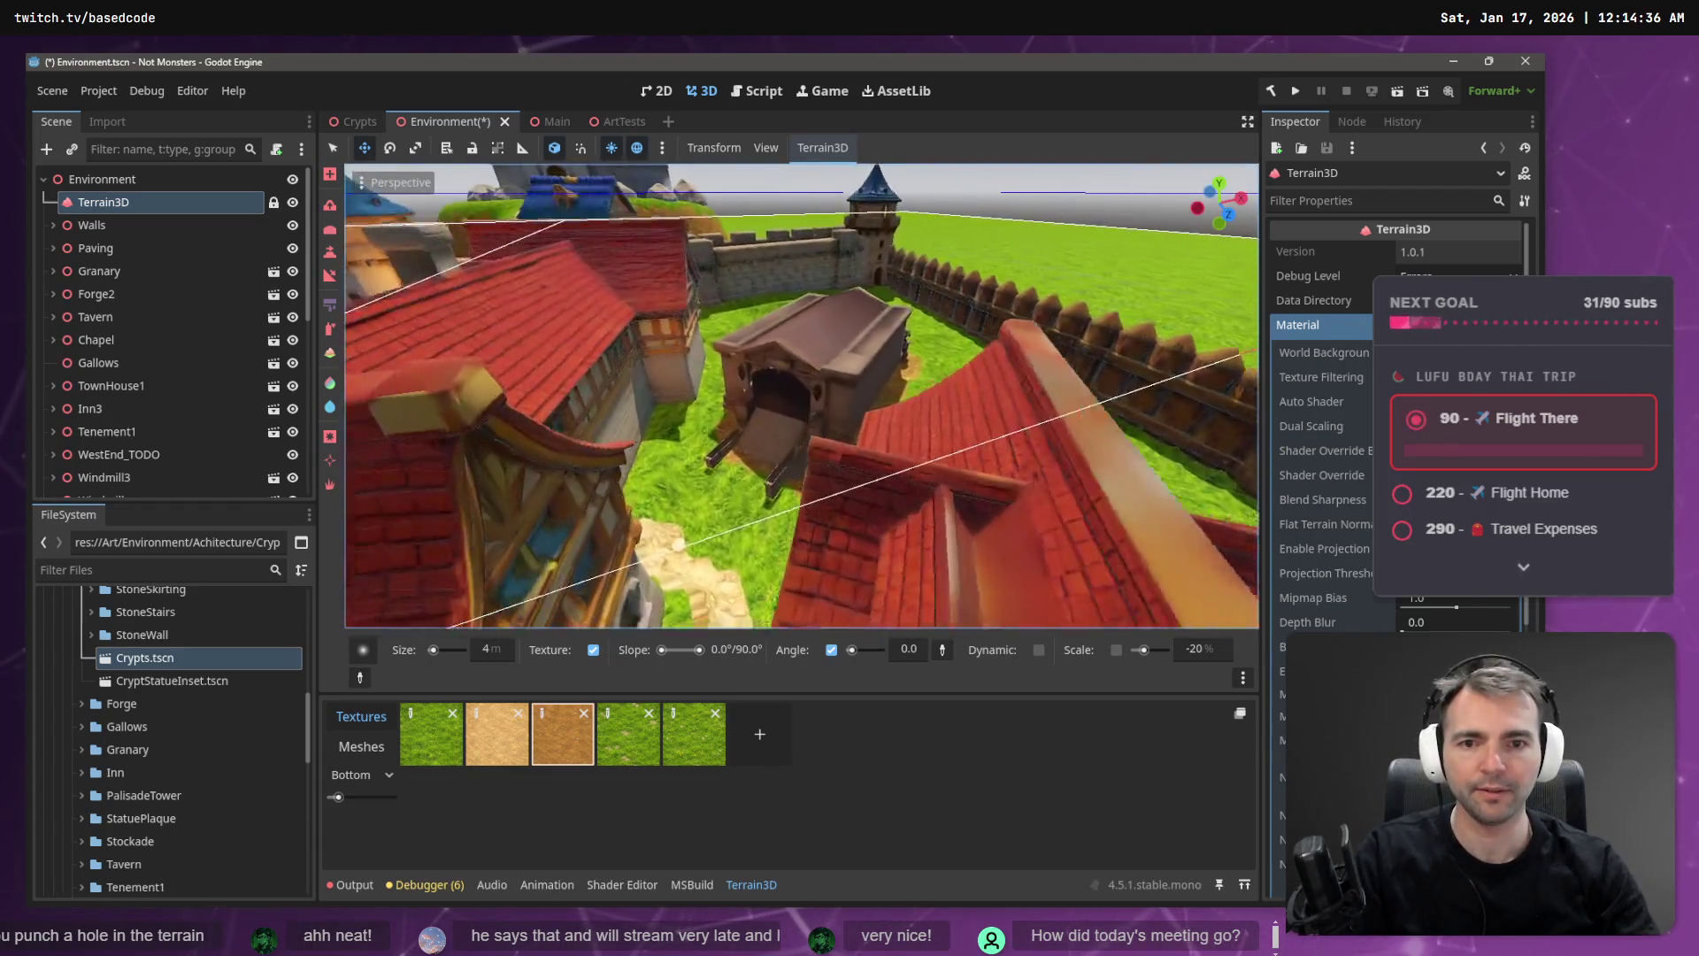
key(w)
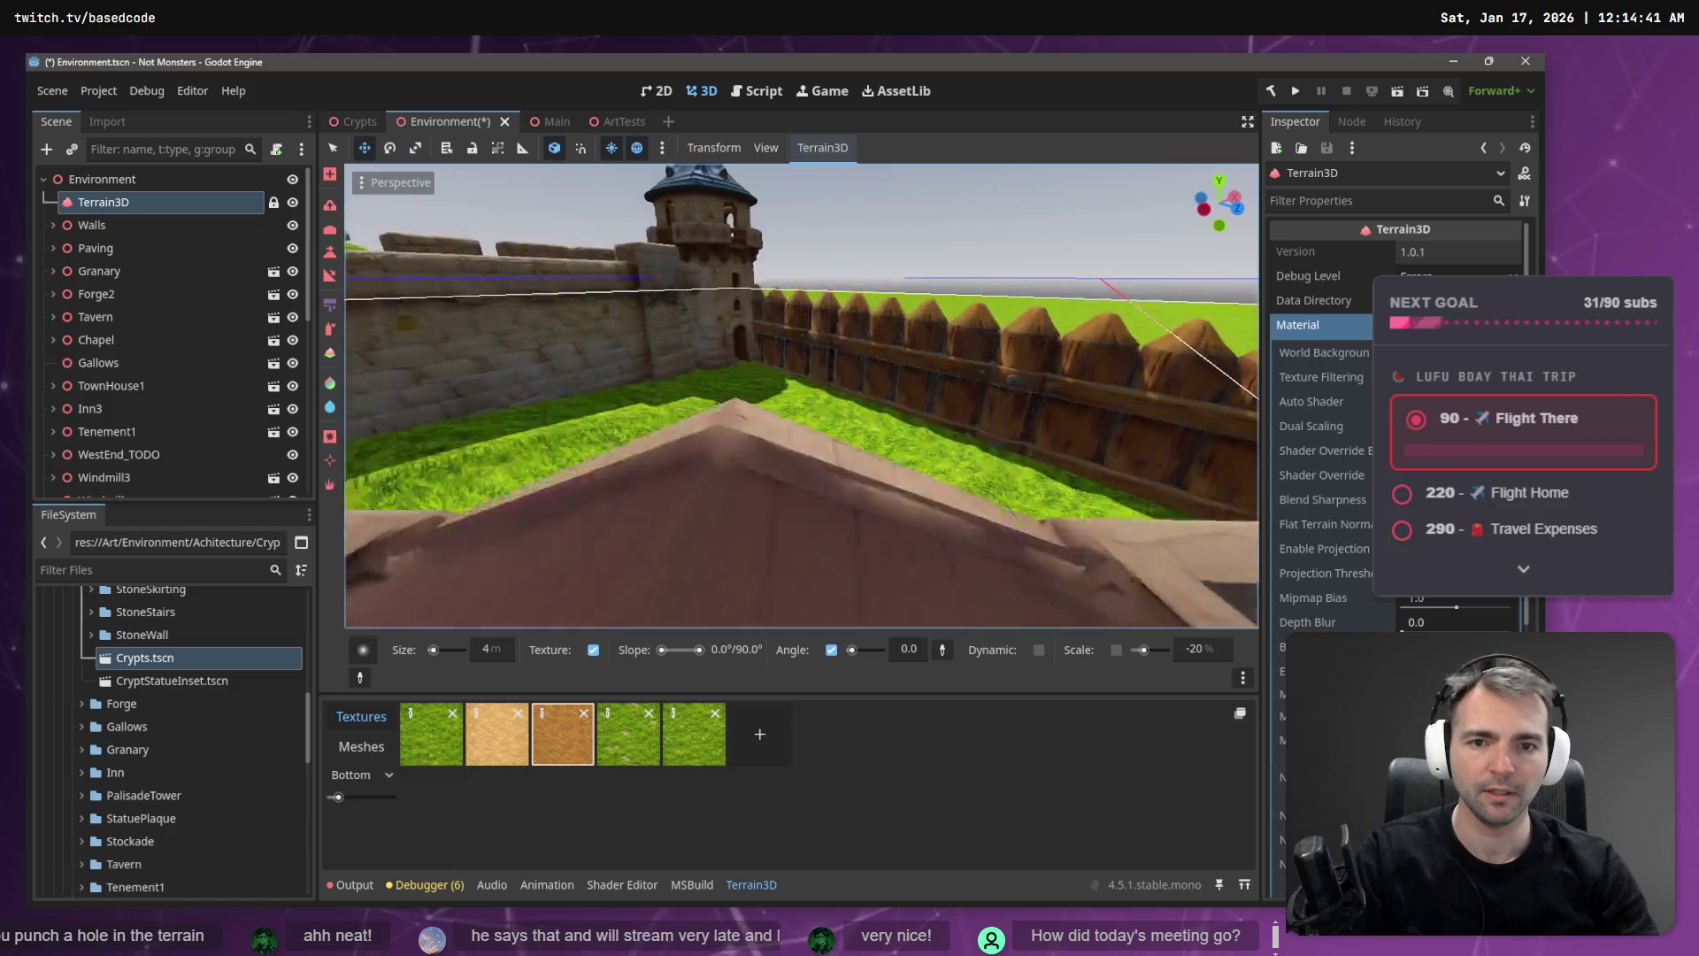
key(s)
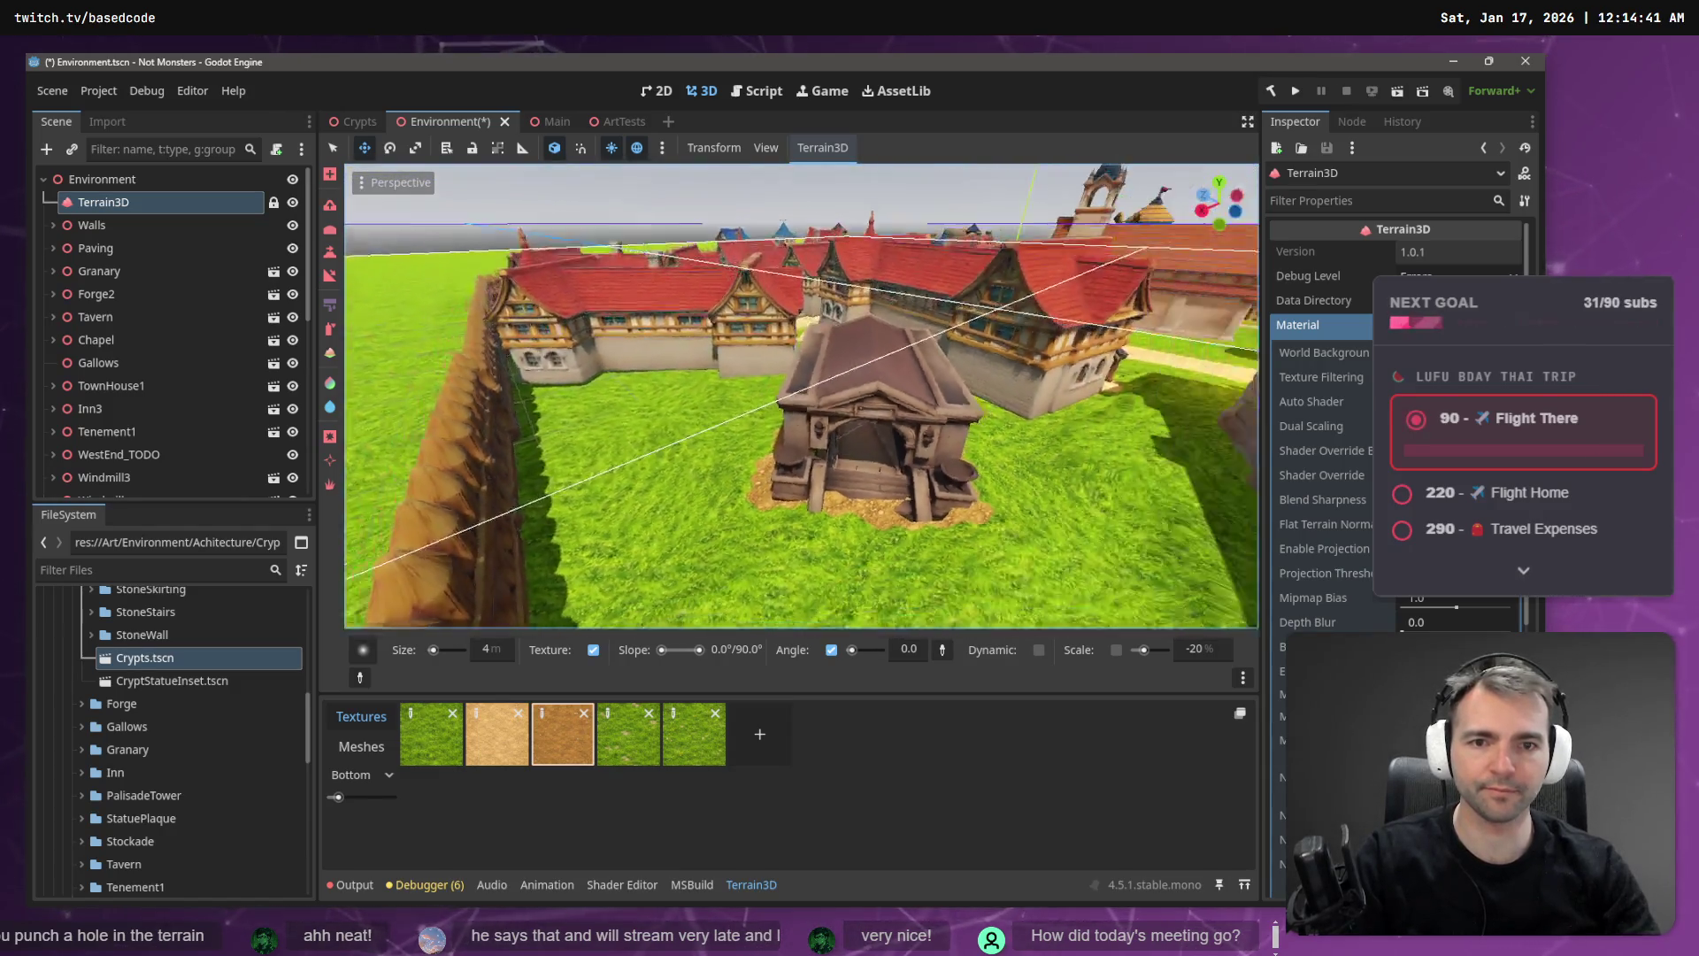
key(w)
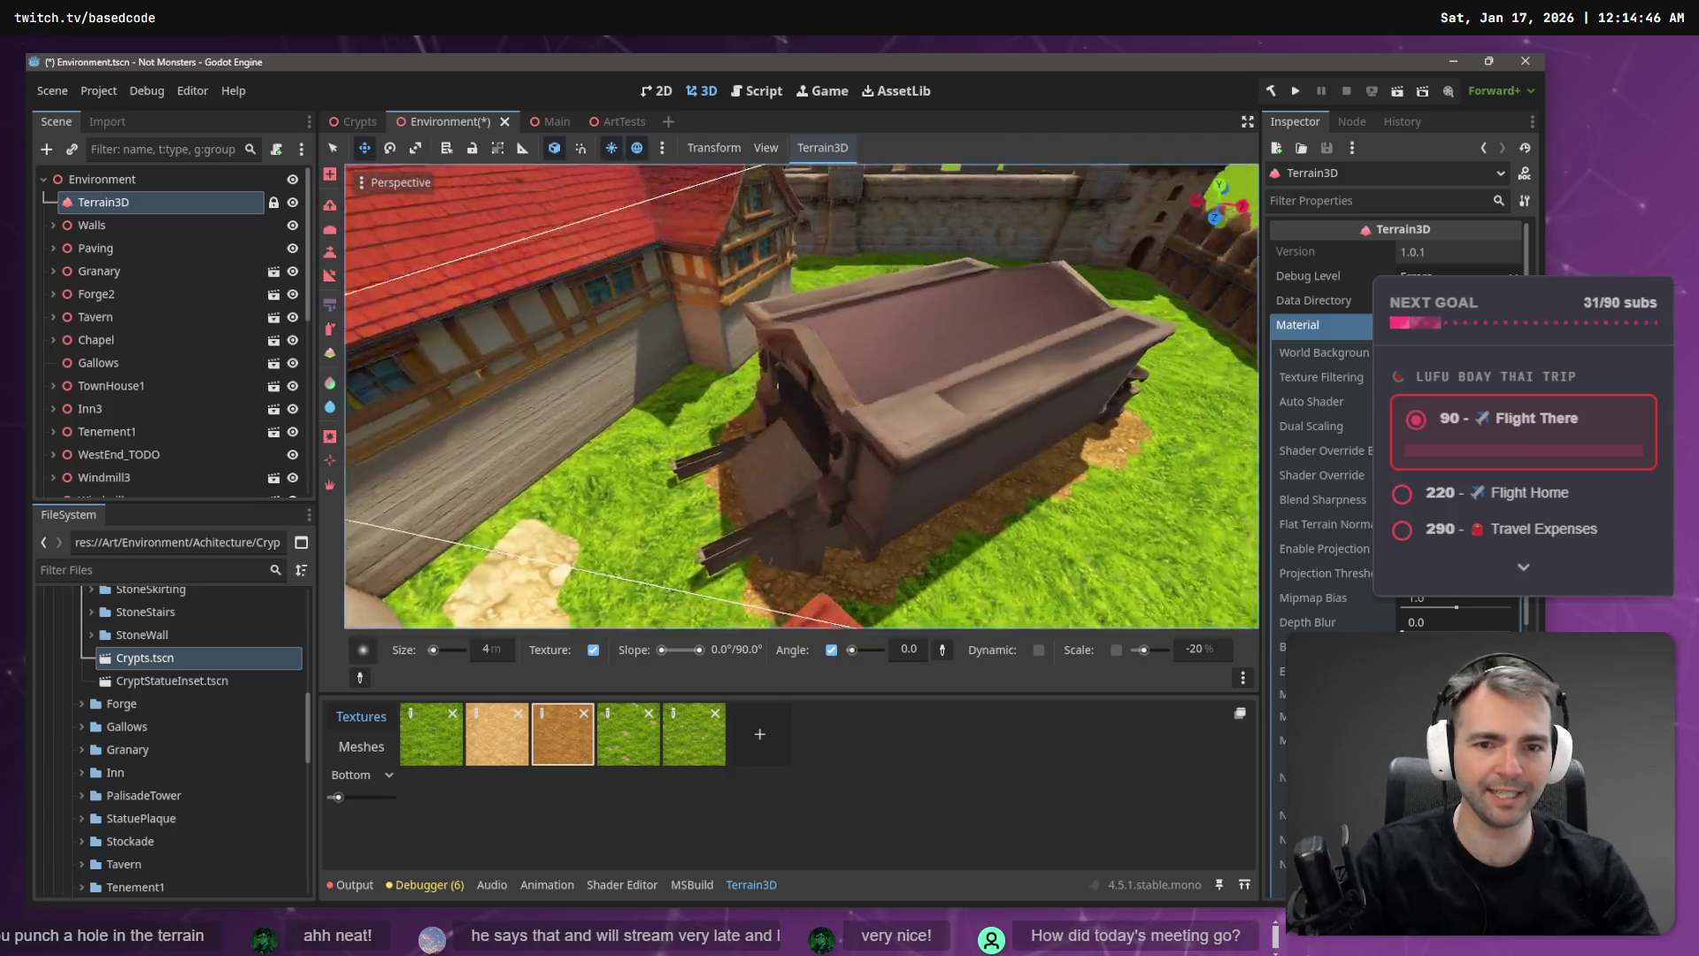
key(s)
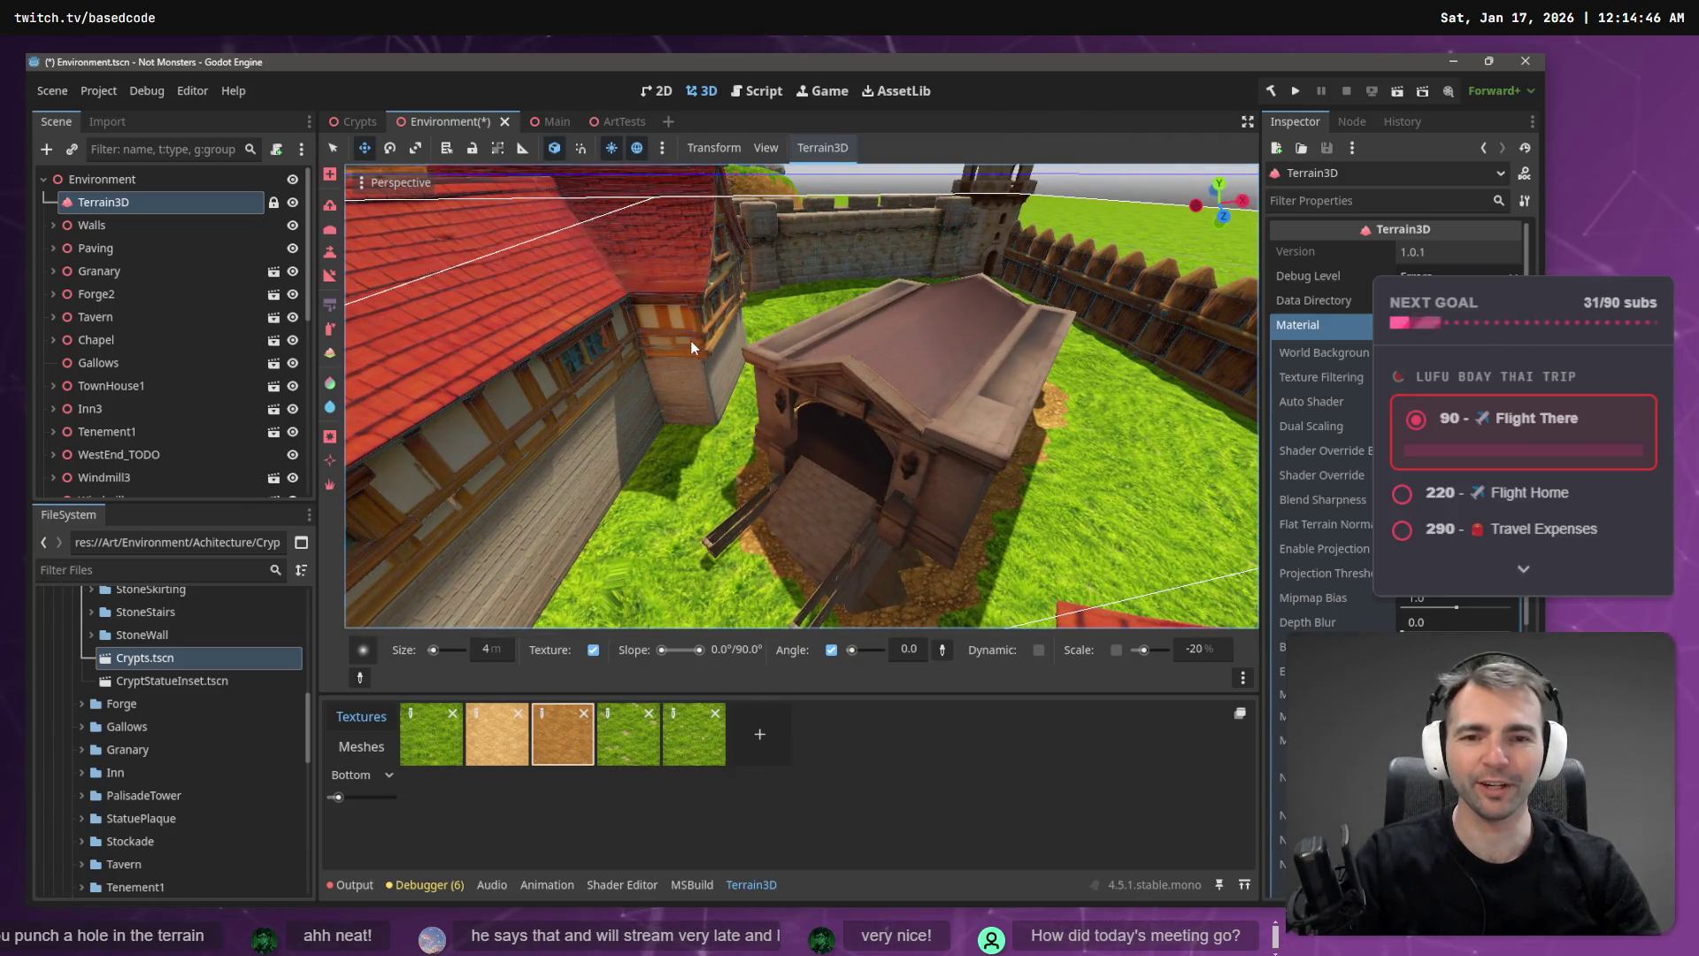
key(s)
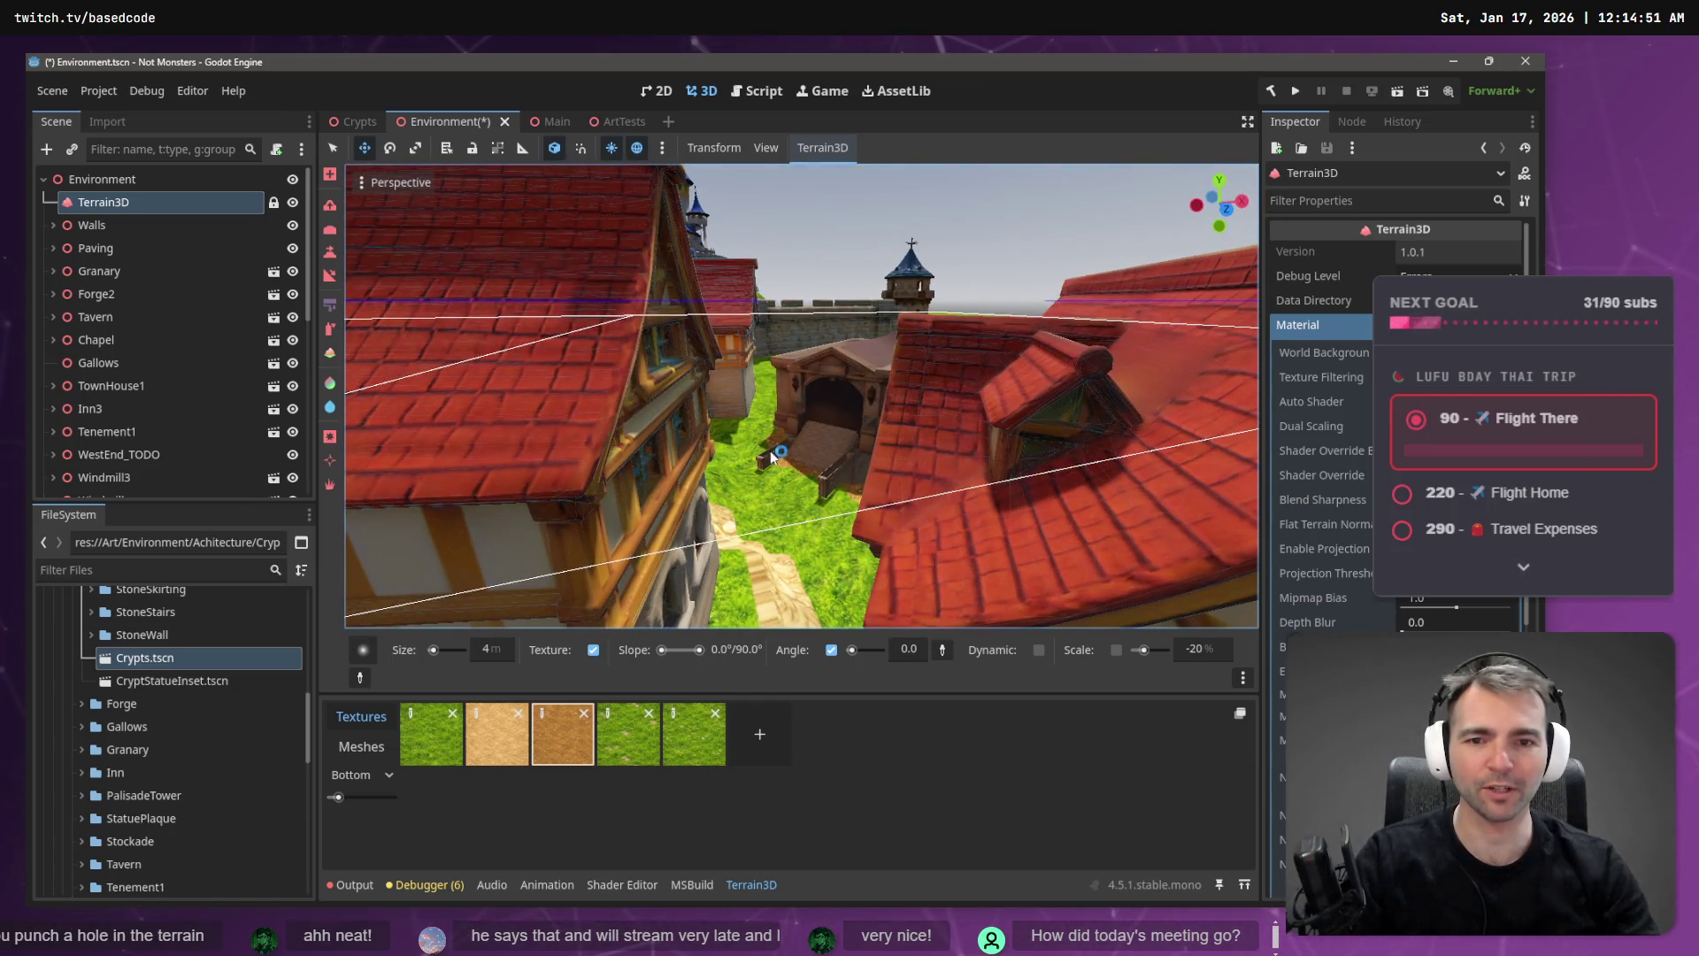
- Fly through the crypt entrance, passage and pillared hall, then save Environment.tscn
key(w)
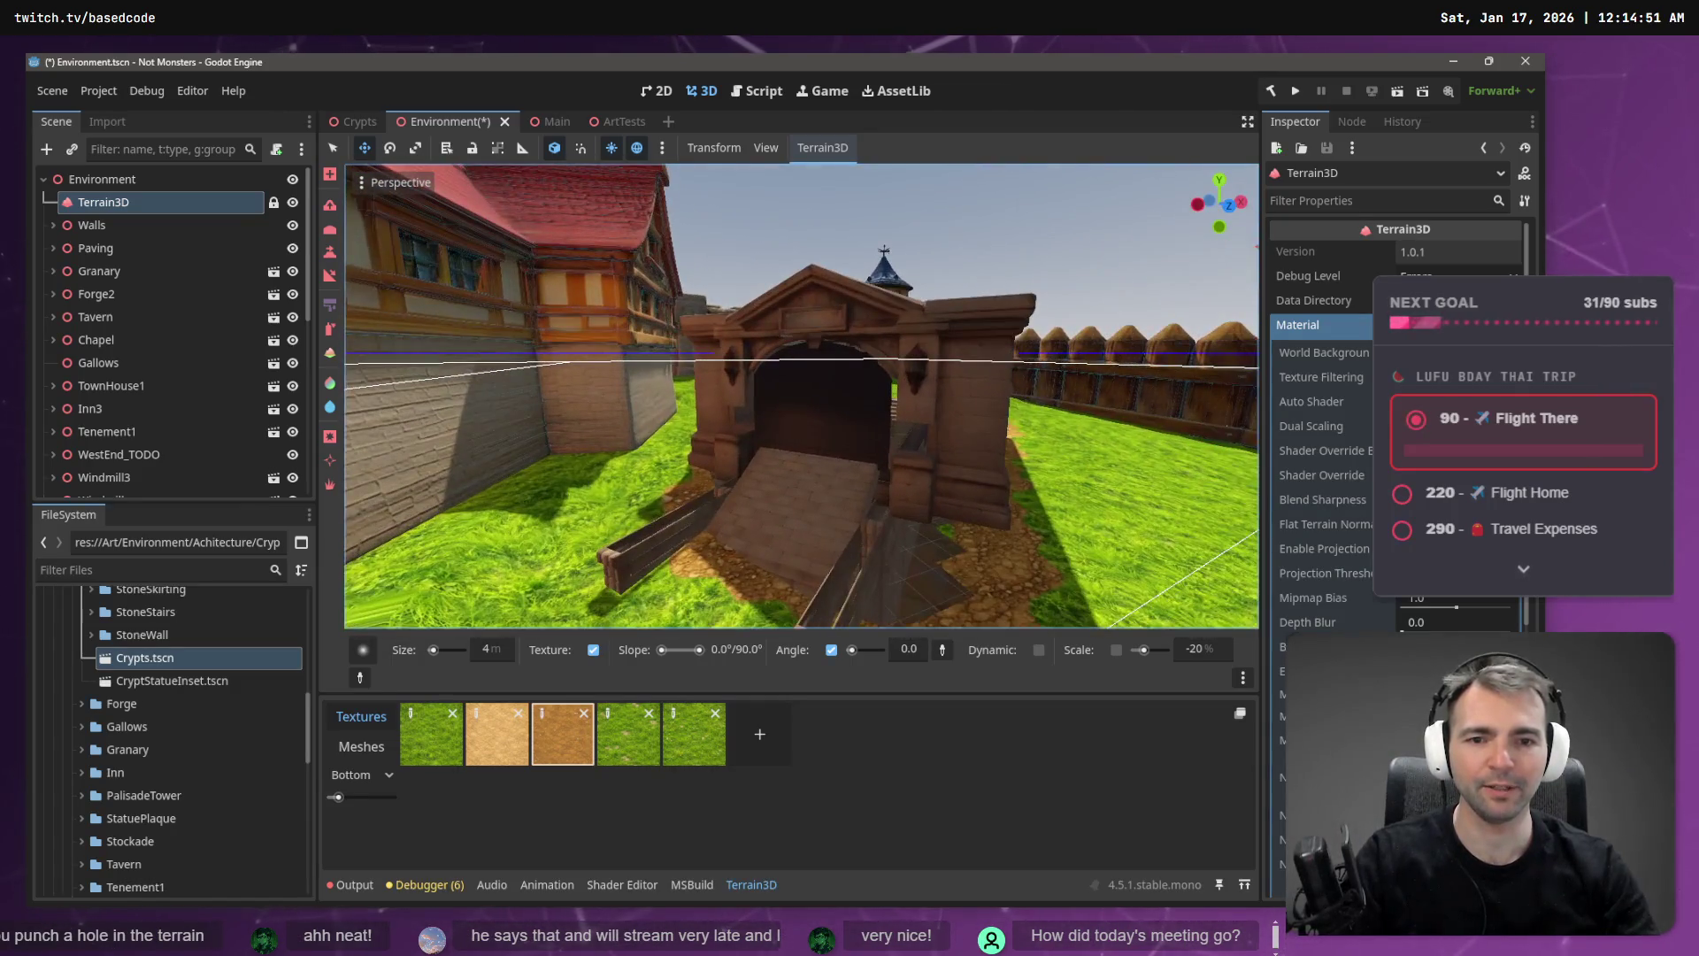
key(w)
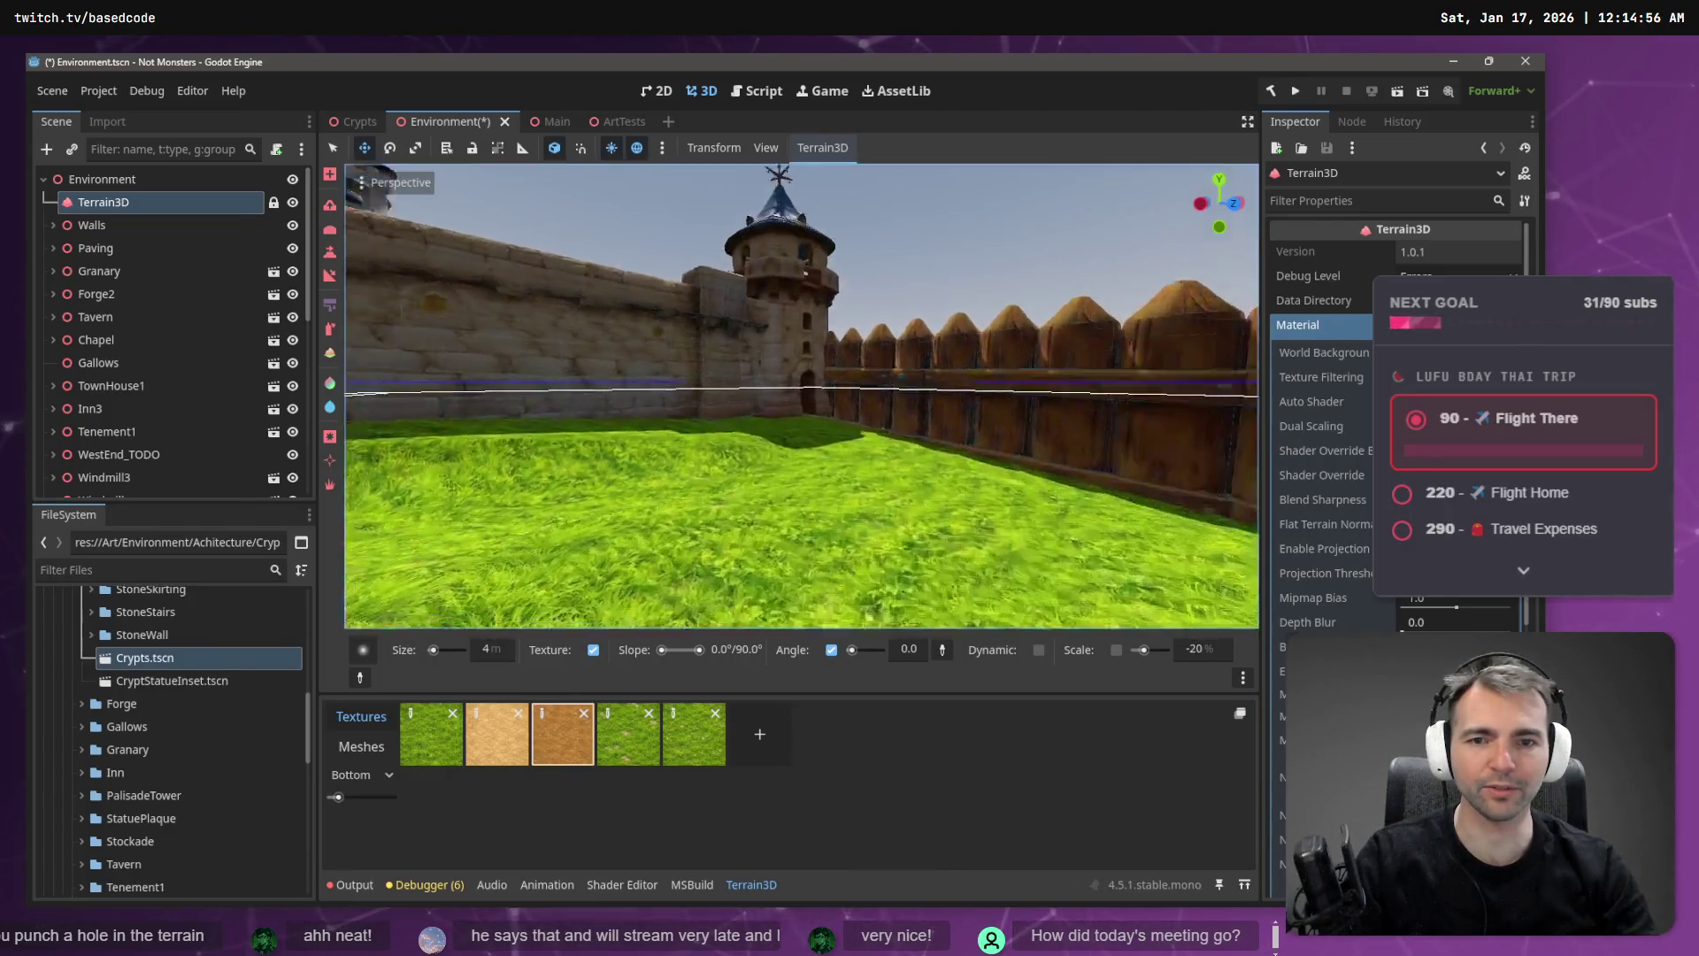
key(w)
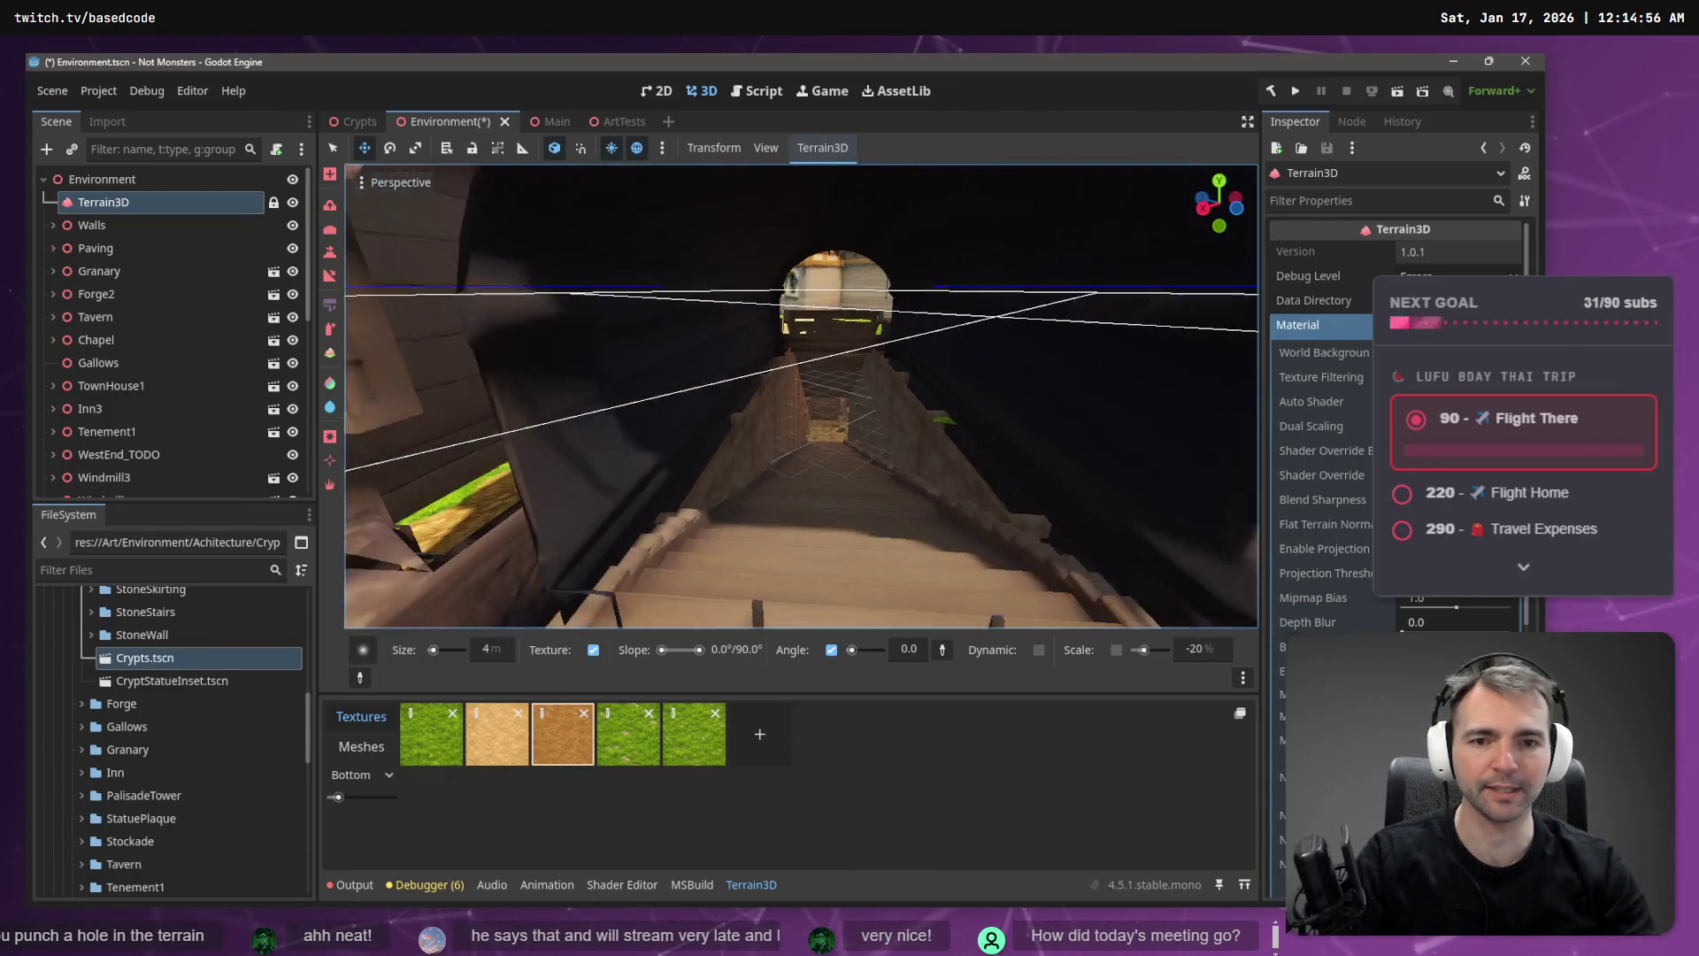
key(w)
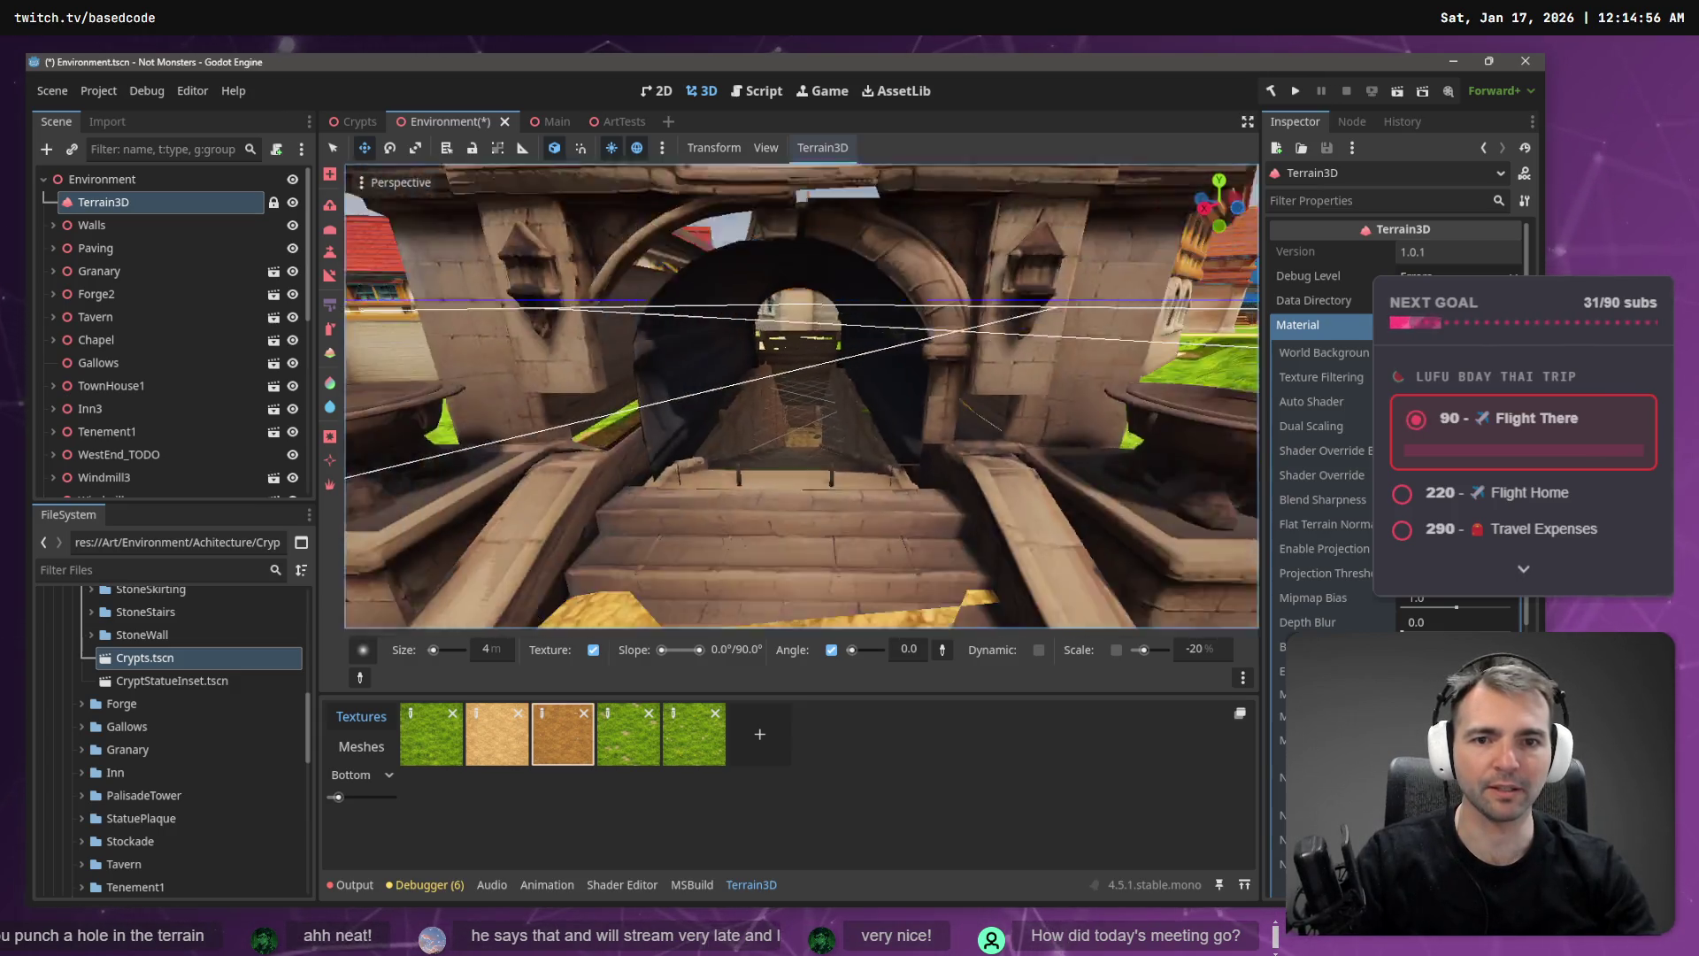
key(w)
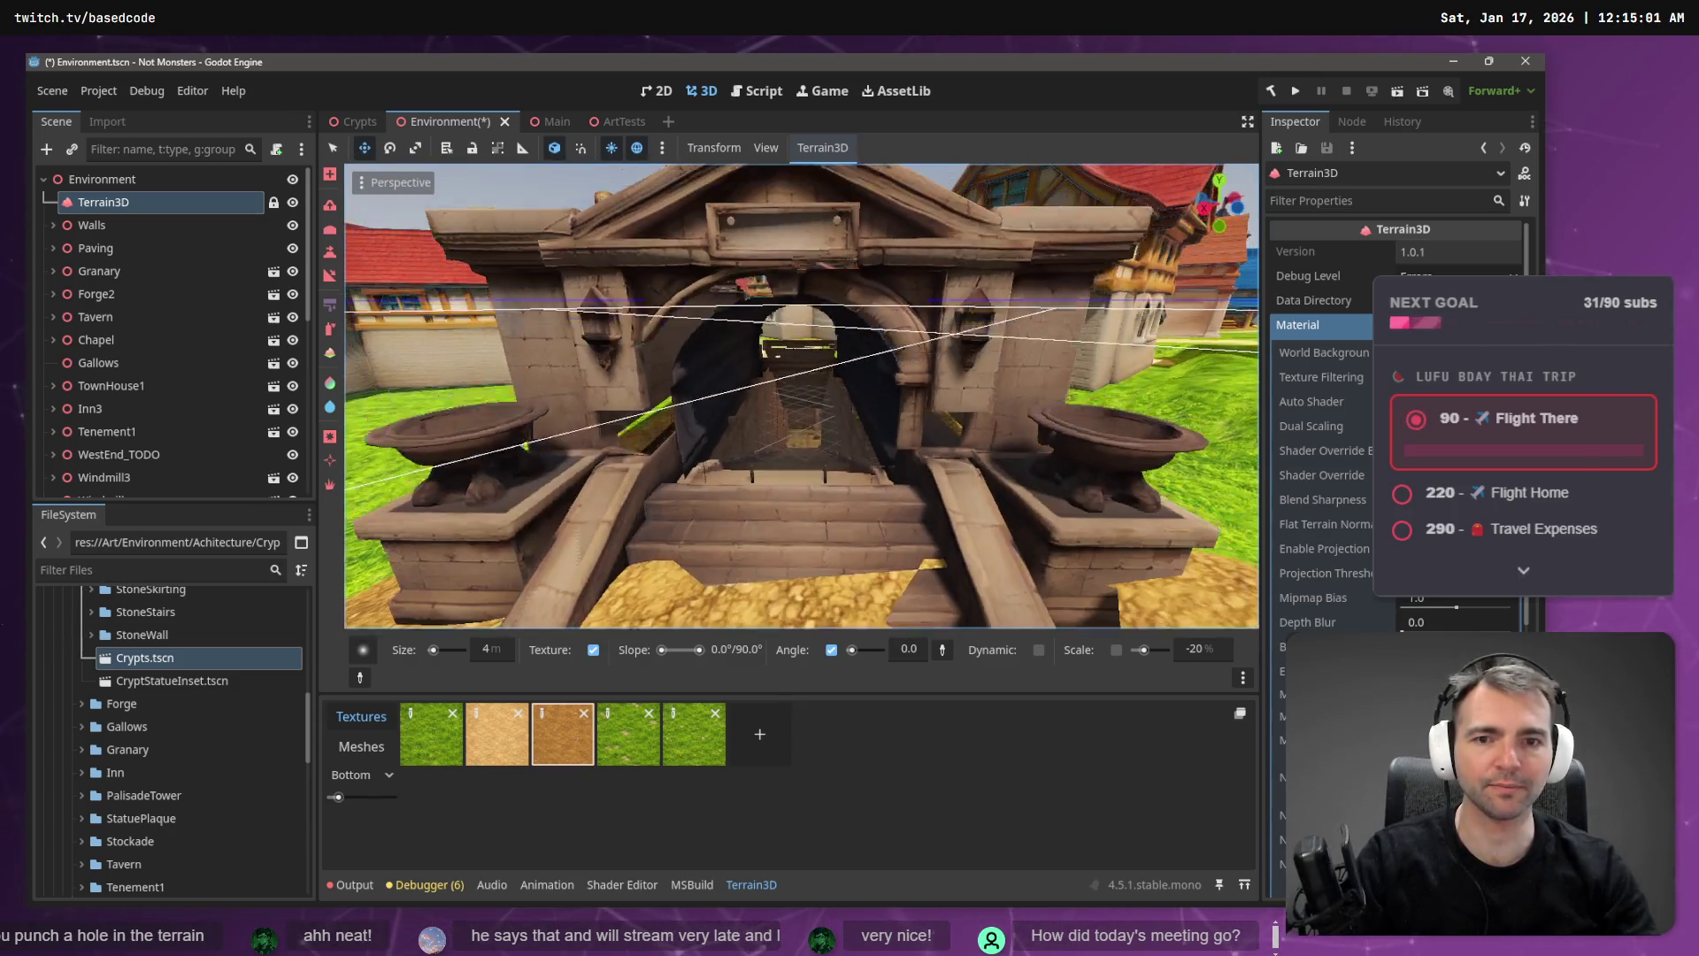
key(w)
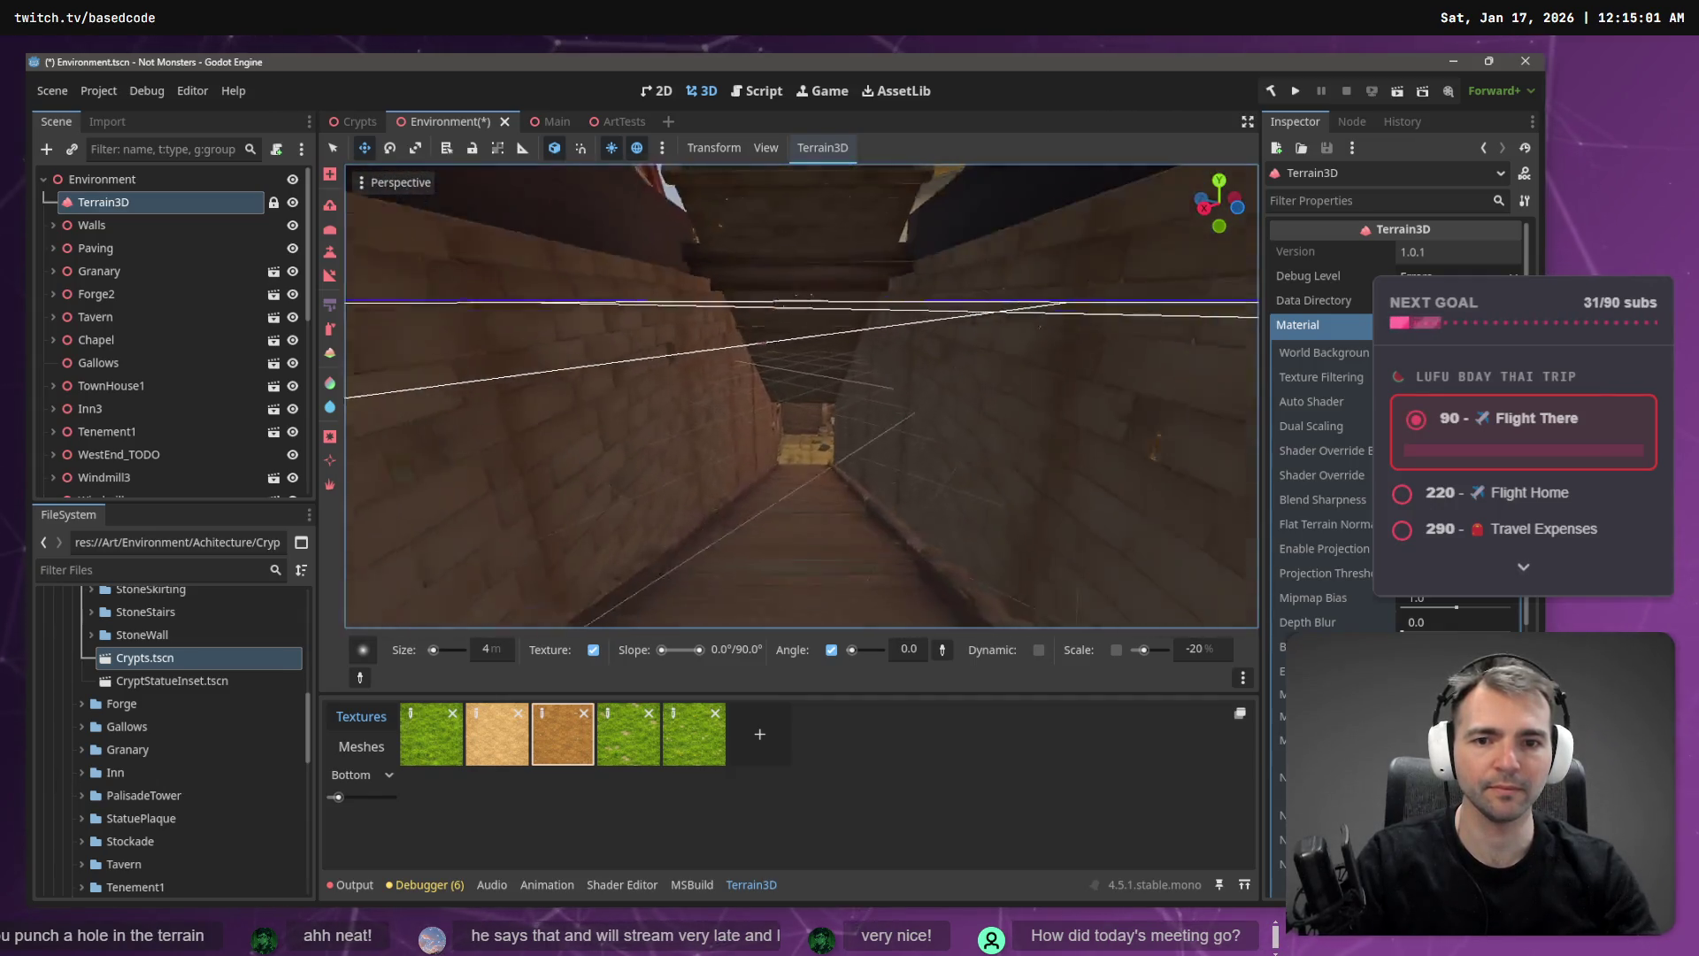
key(w)
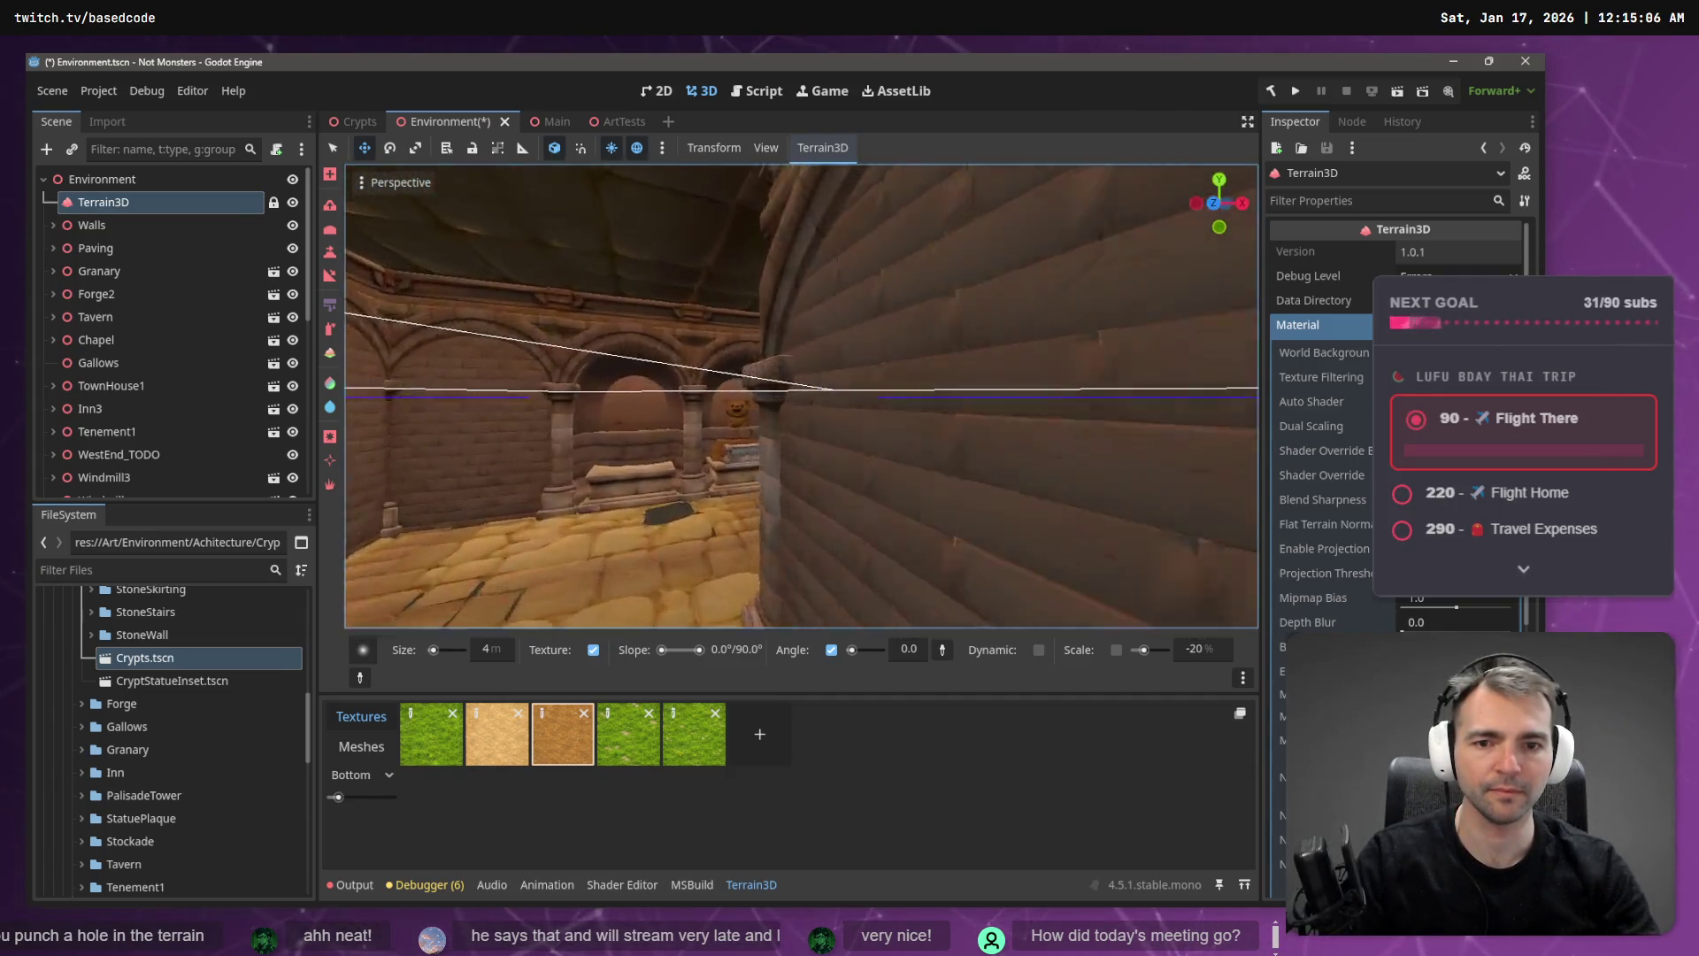
drag(728, 475, 776, 208)
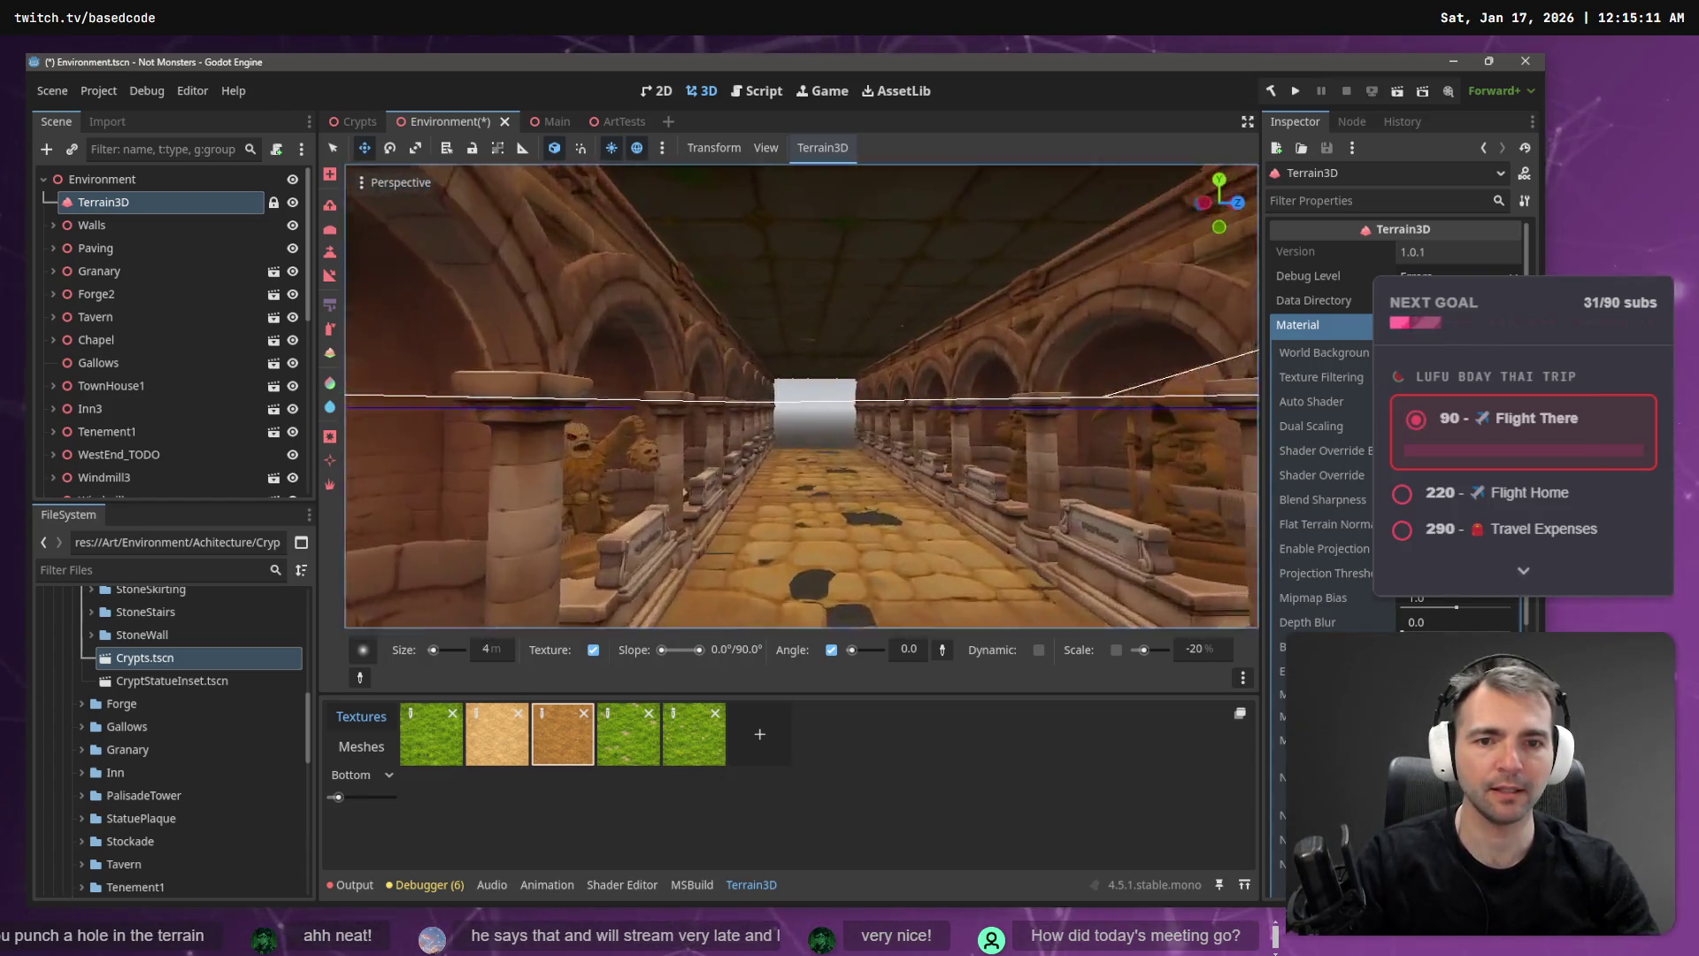
key(w)
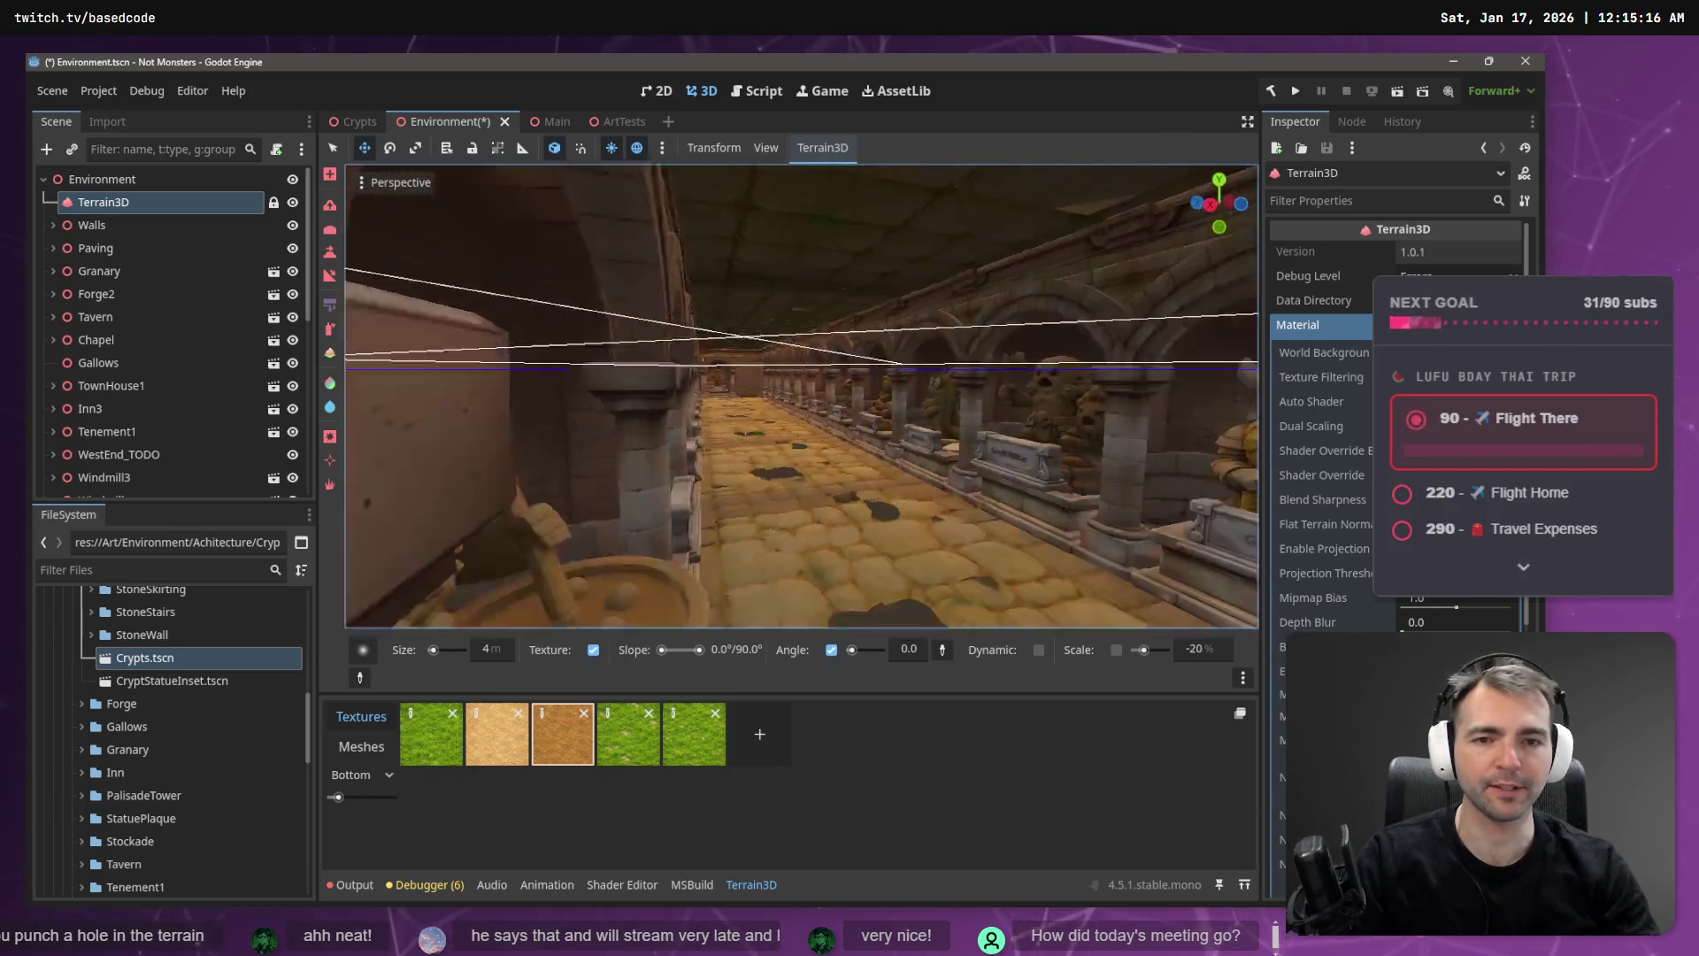
key(w)
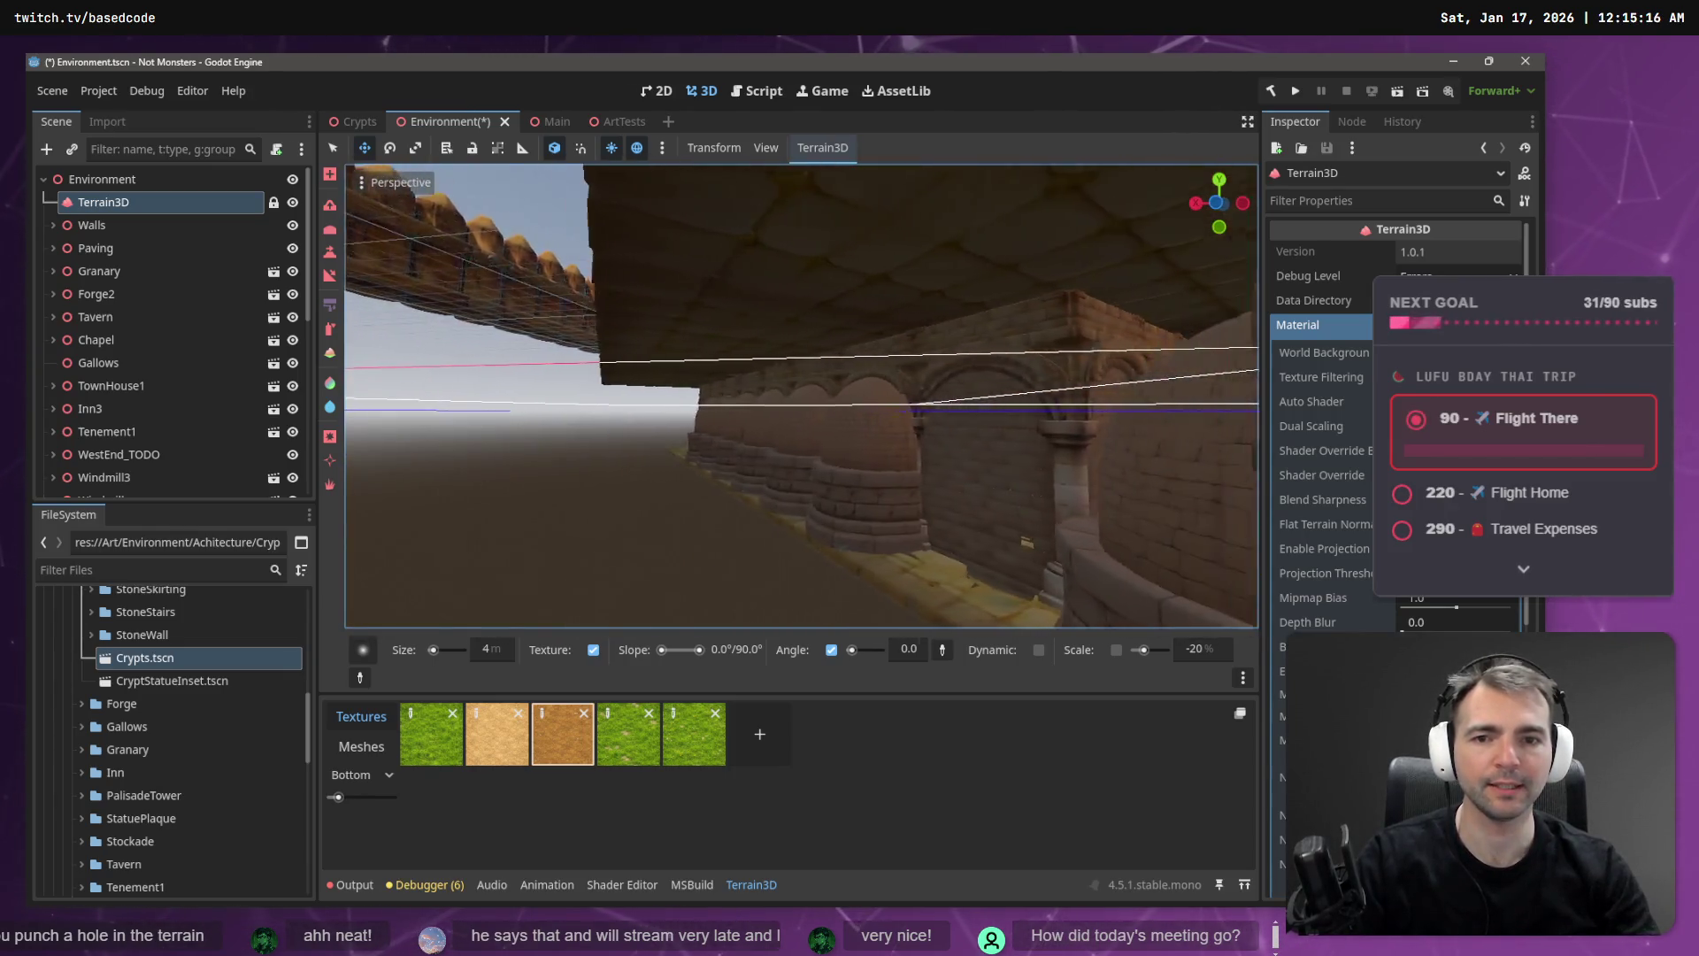
key(w)
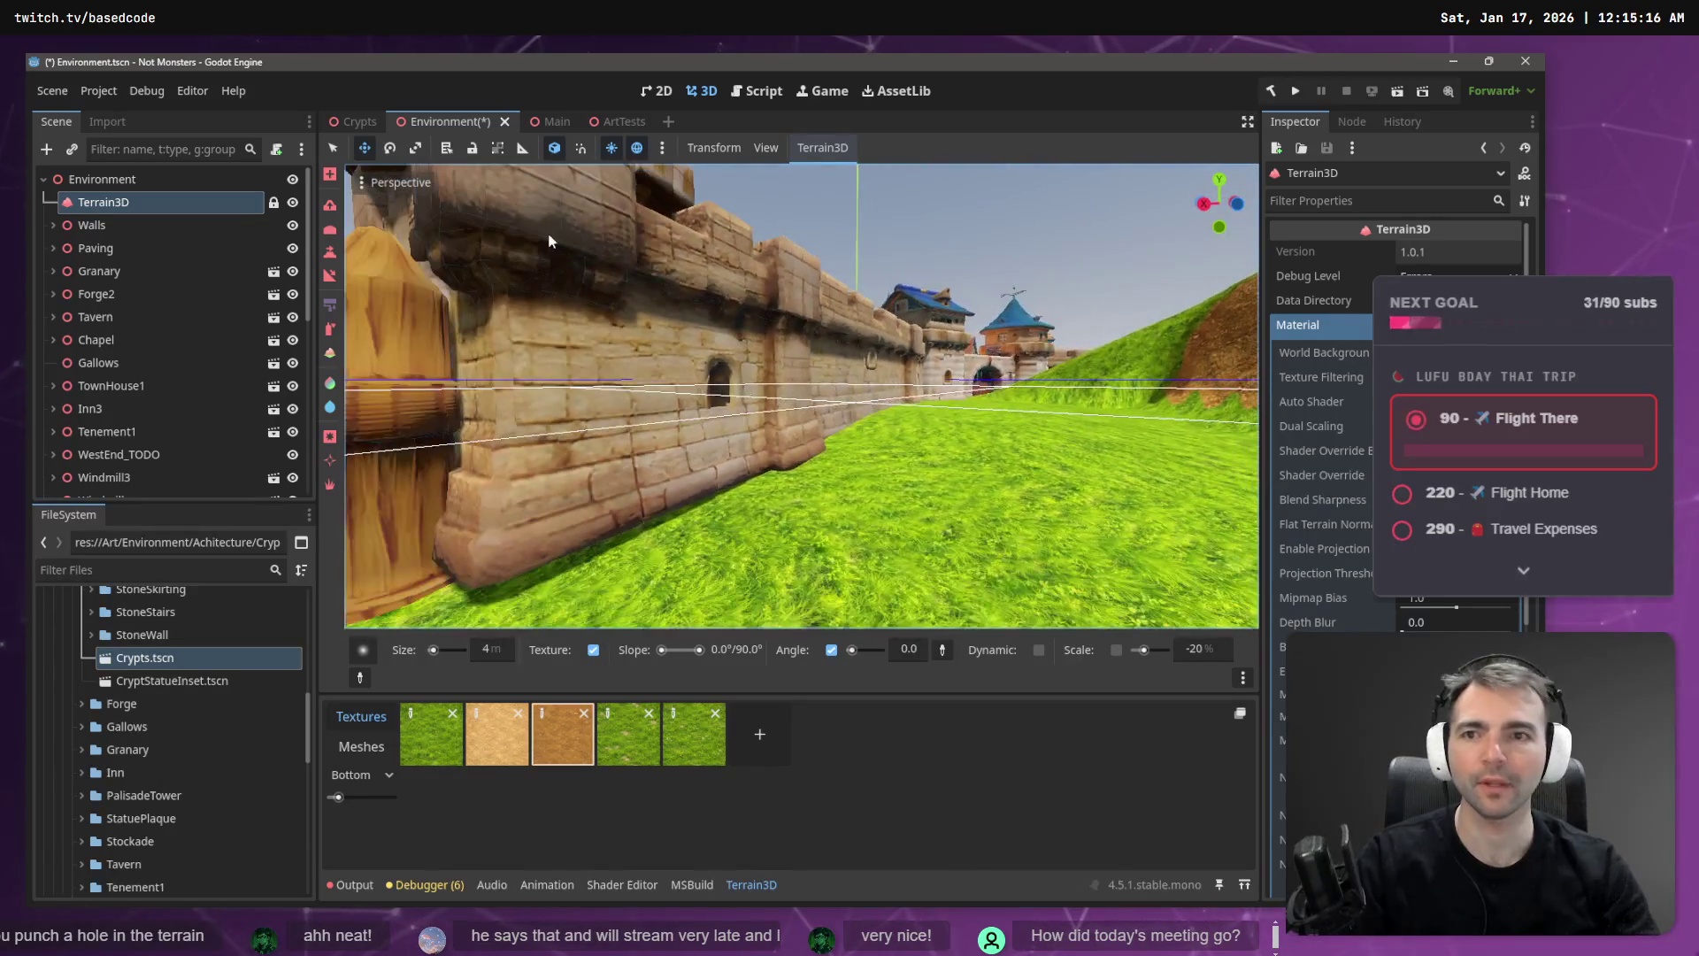
key(ctrl+s)
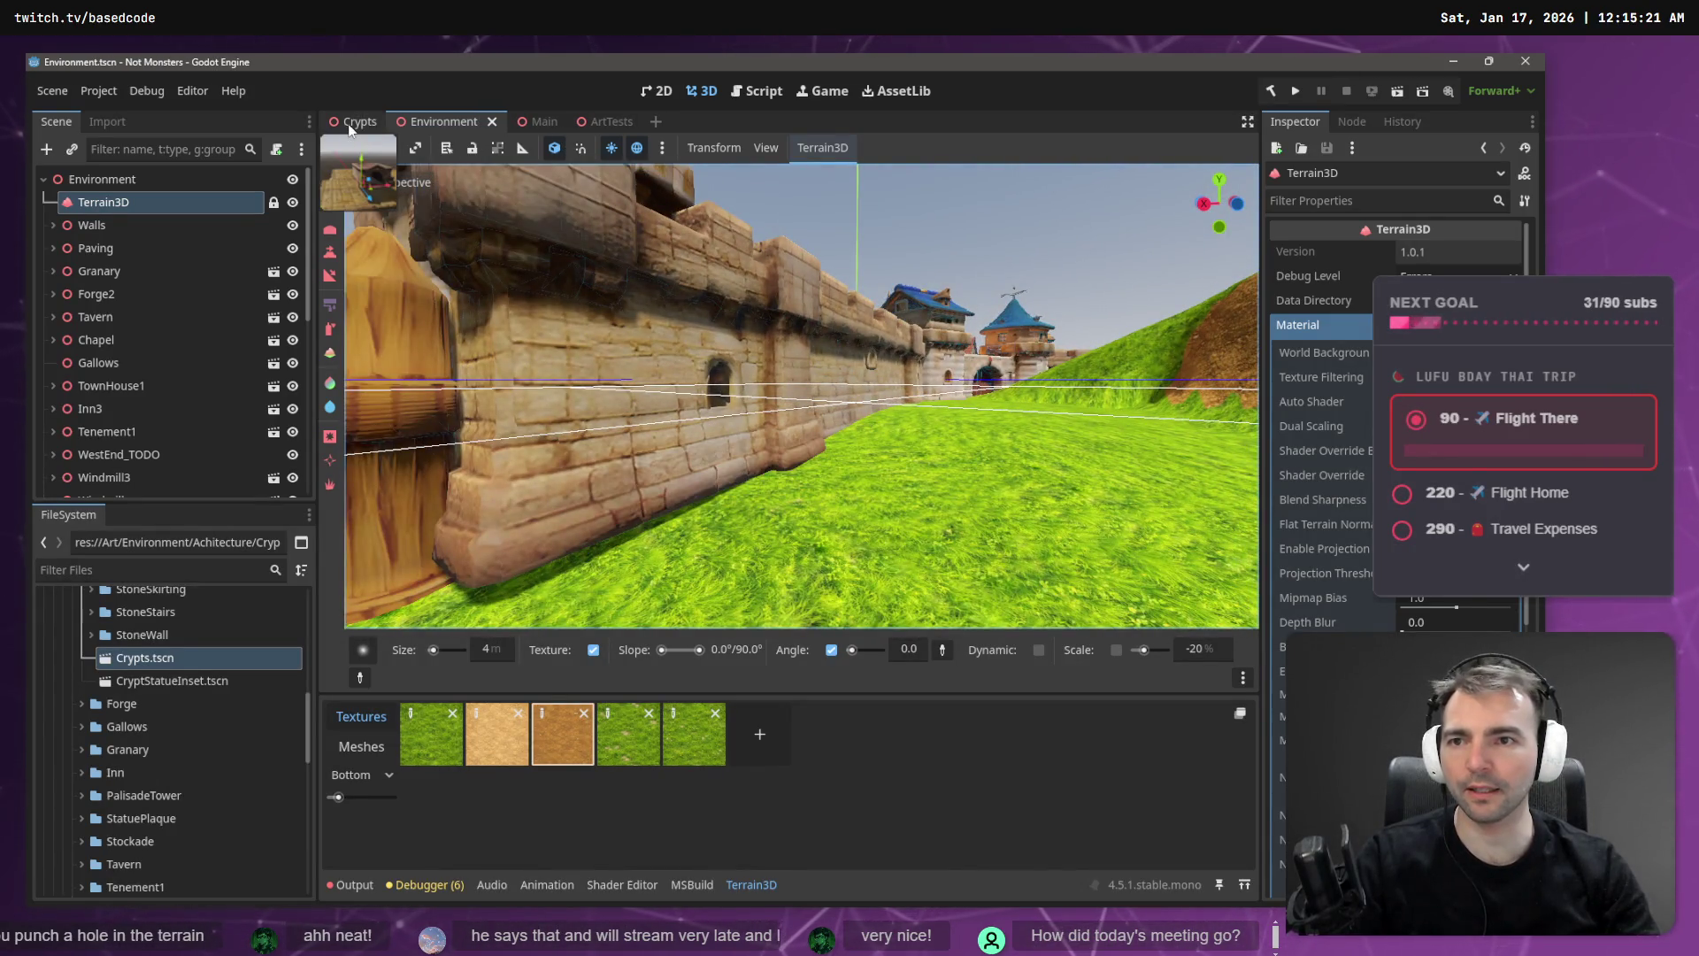
- In the Crypts scene, collapse the Statues, StoneStairs and Ceiling groups
click(351, 127)
click(487, 387)
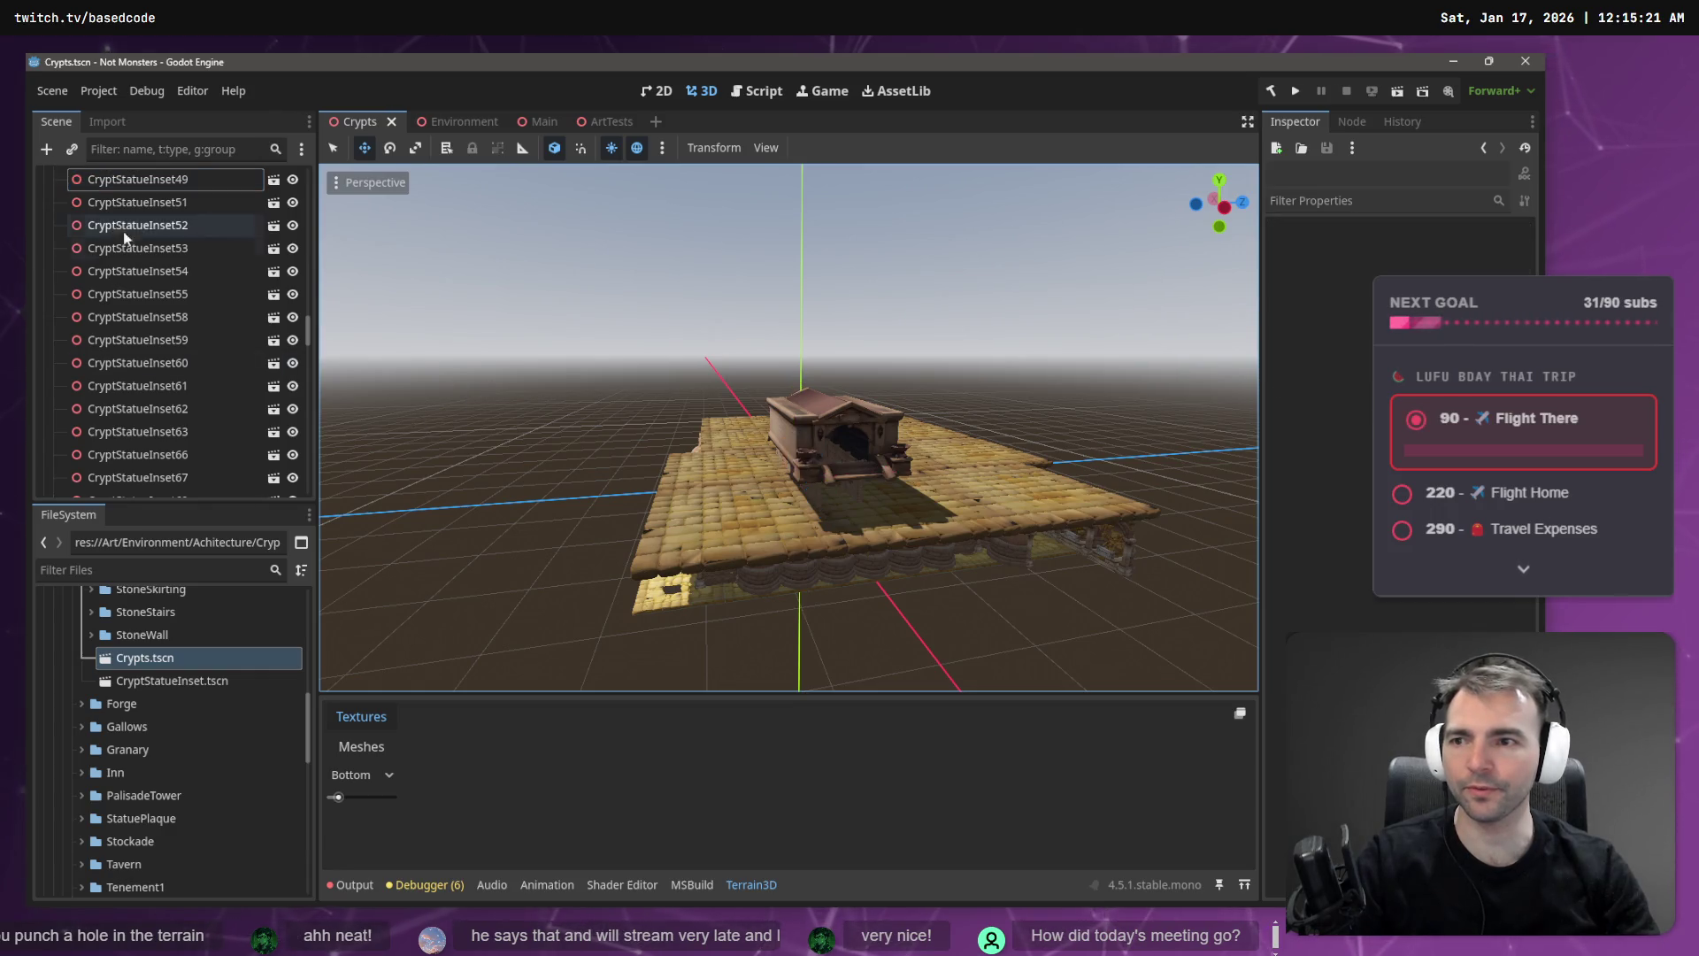
scroll(306, 336, up, 15)
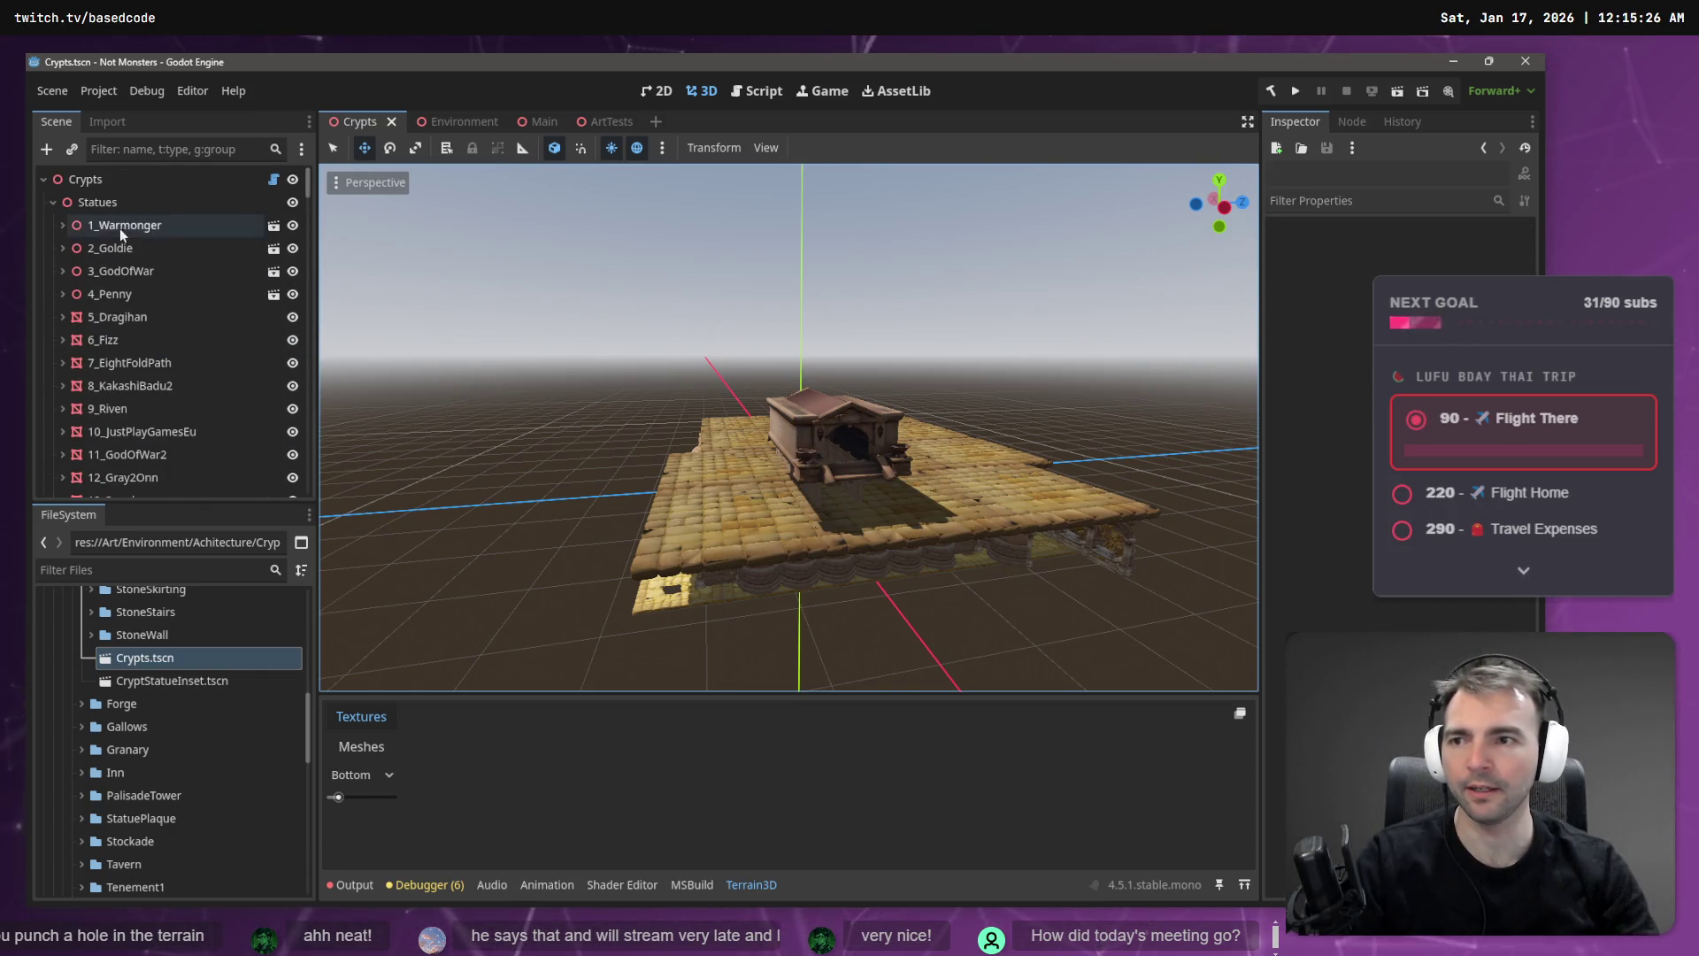
click(52, 201)
click(53, 271)
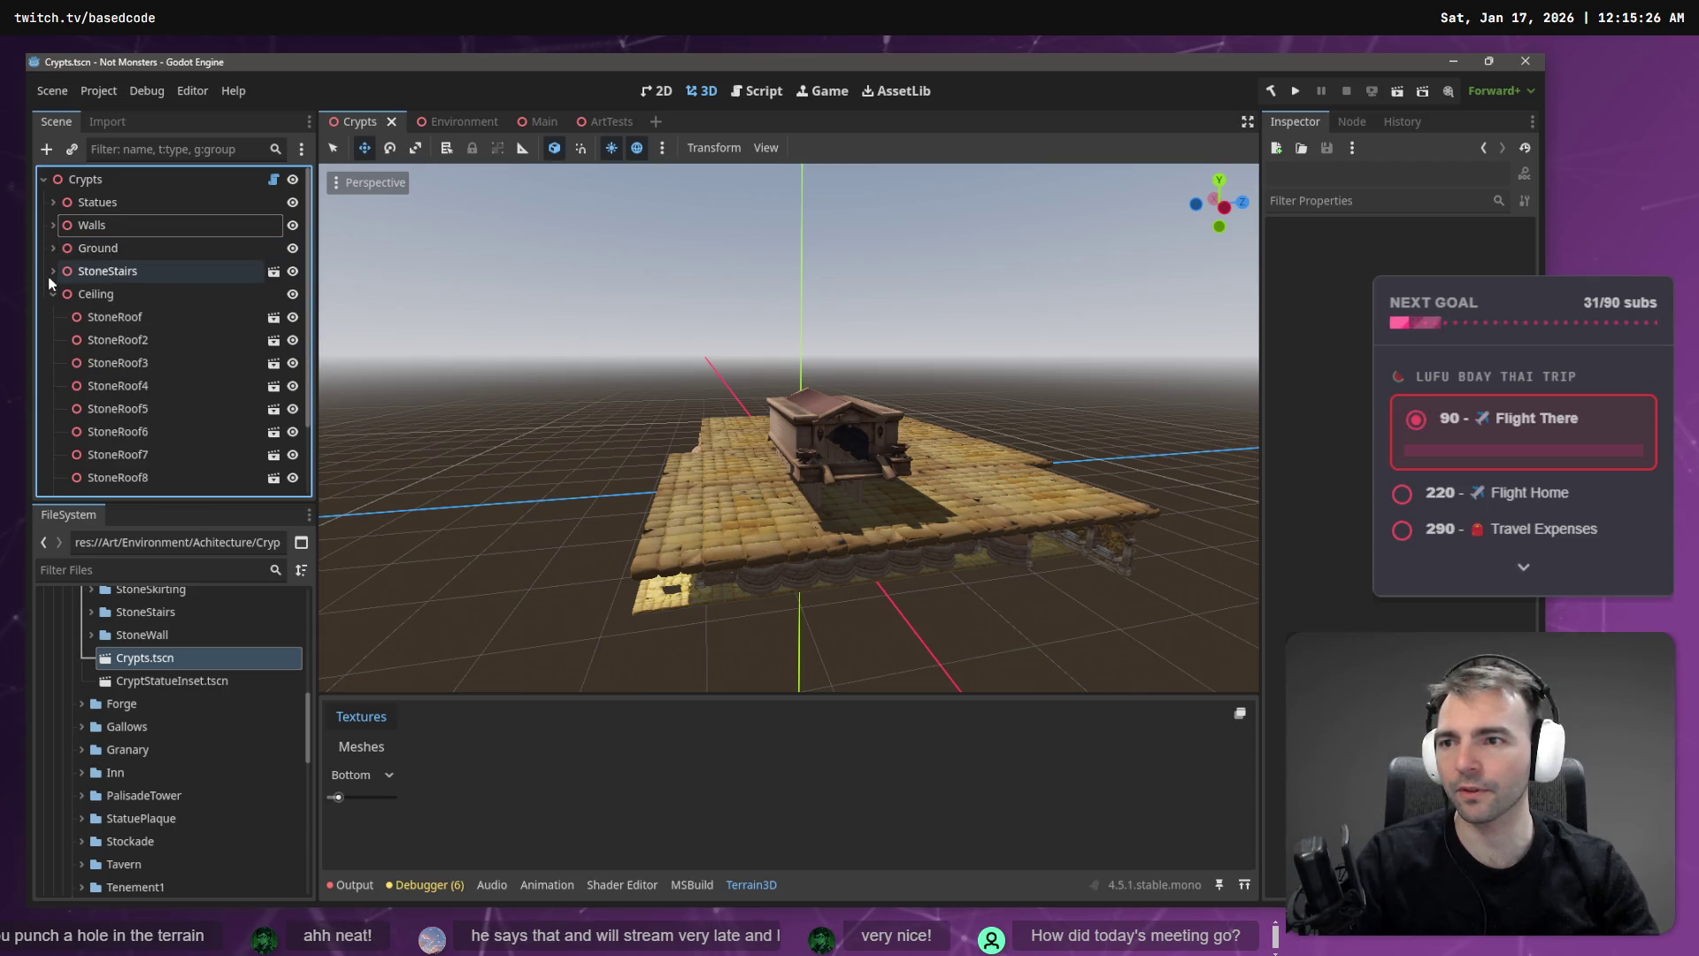
click(53, 293)
- Add a Node3D child under the Crypts root and rename it Blackouts
right_click(99, 179)
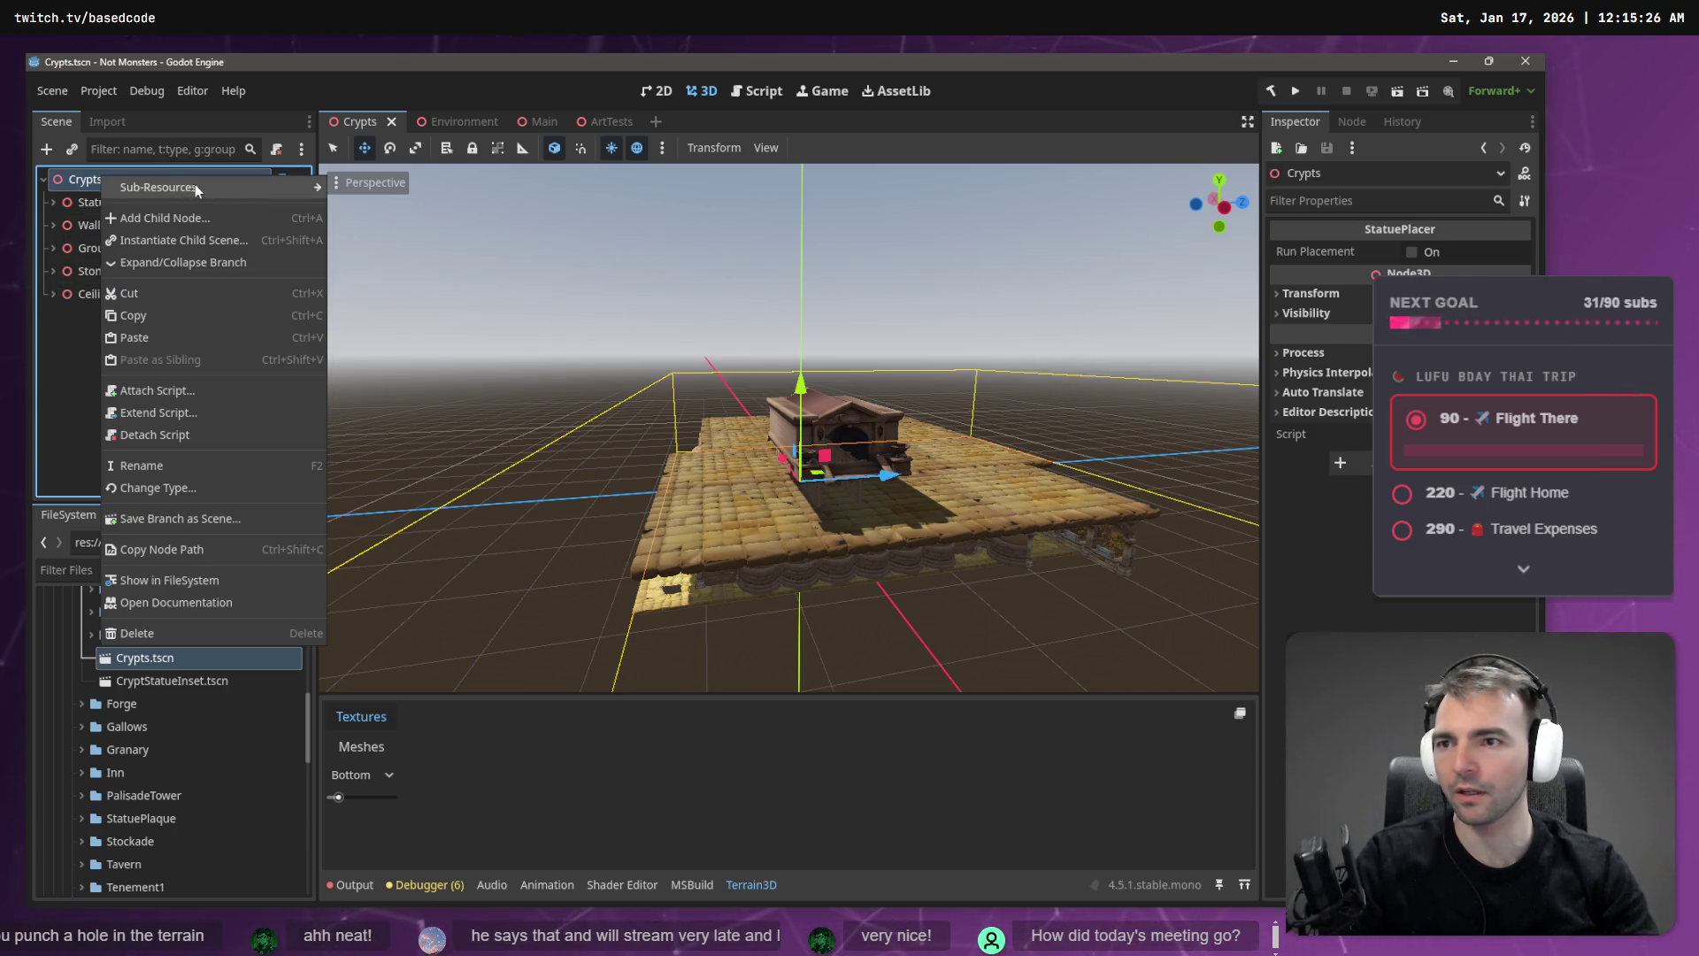
click(216, 218)
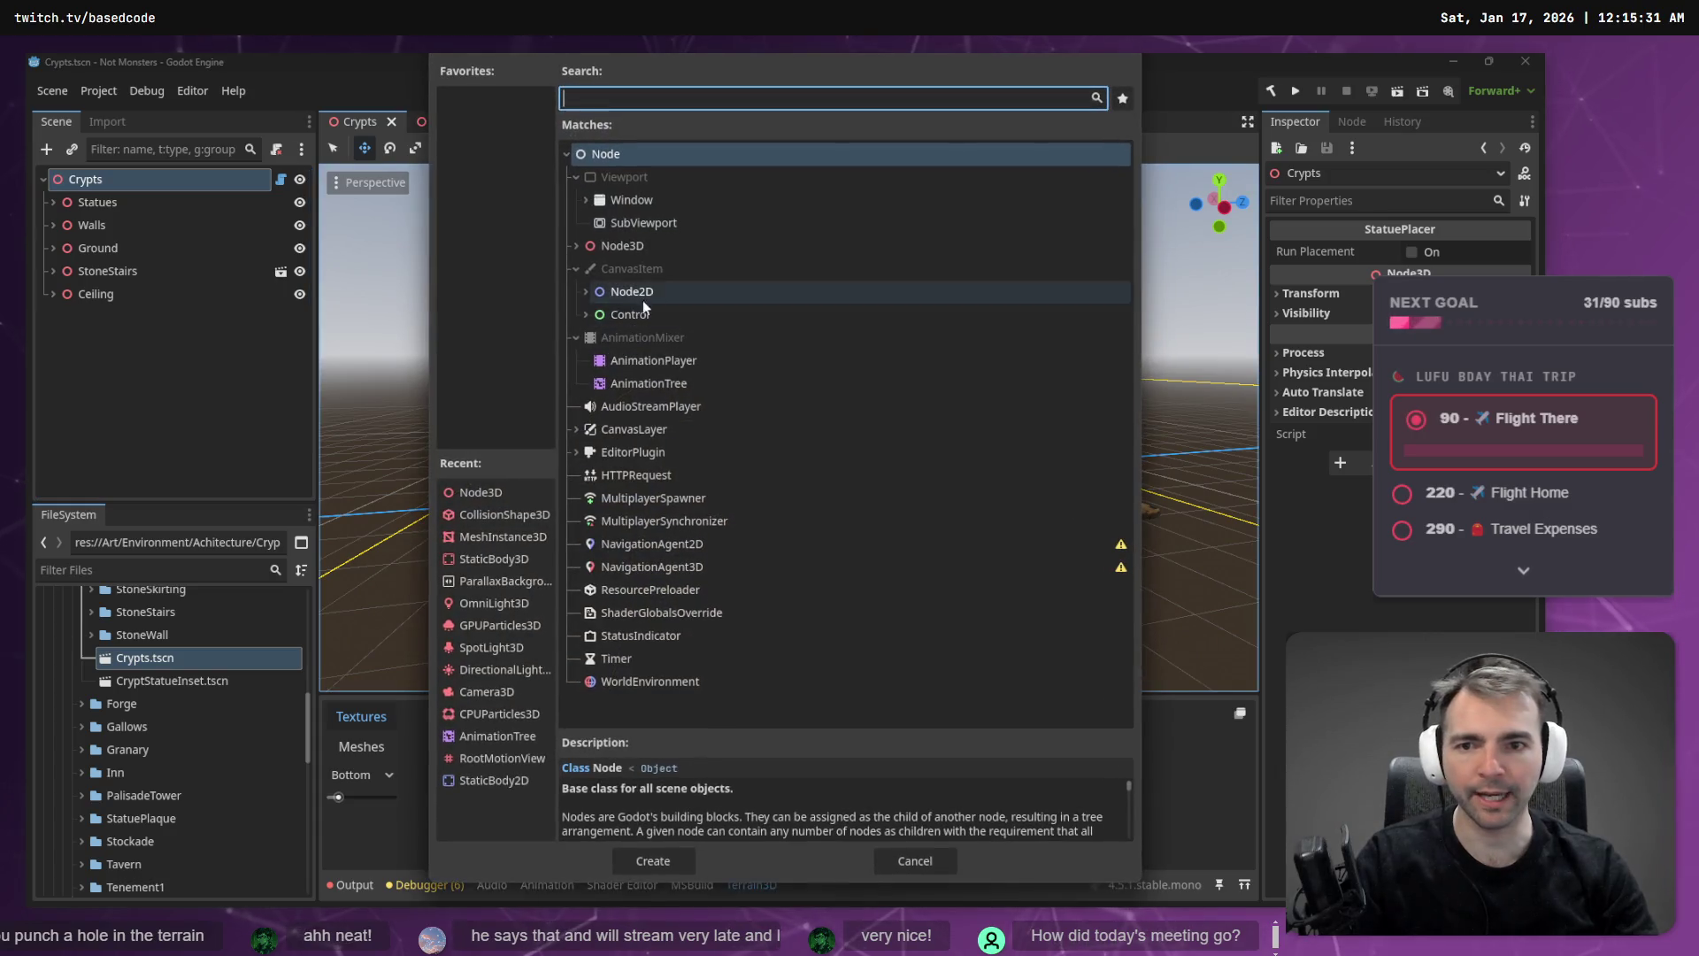
click(632, 253)
click(609, 105)
text(Bl;a)
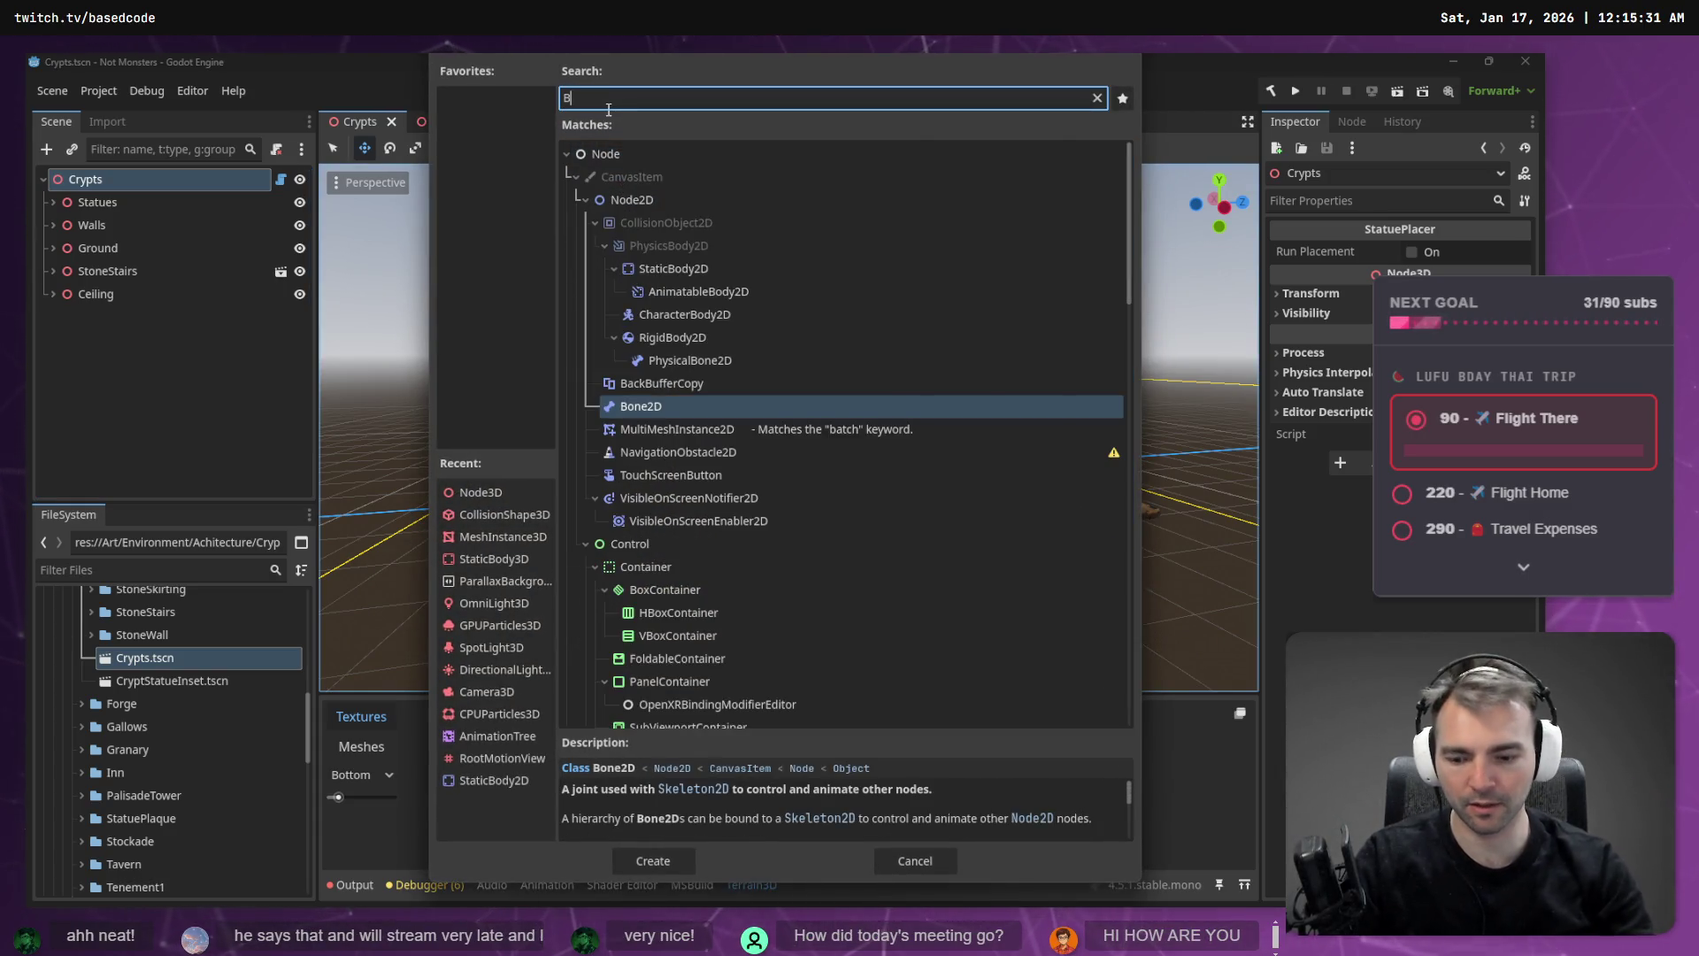
key(BackSpace)
key(BackSpace)
key(BackSpace)
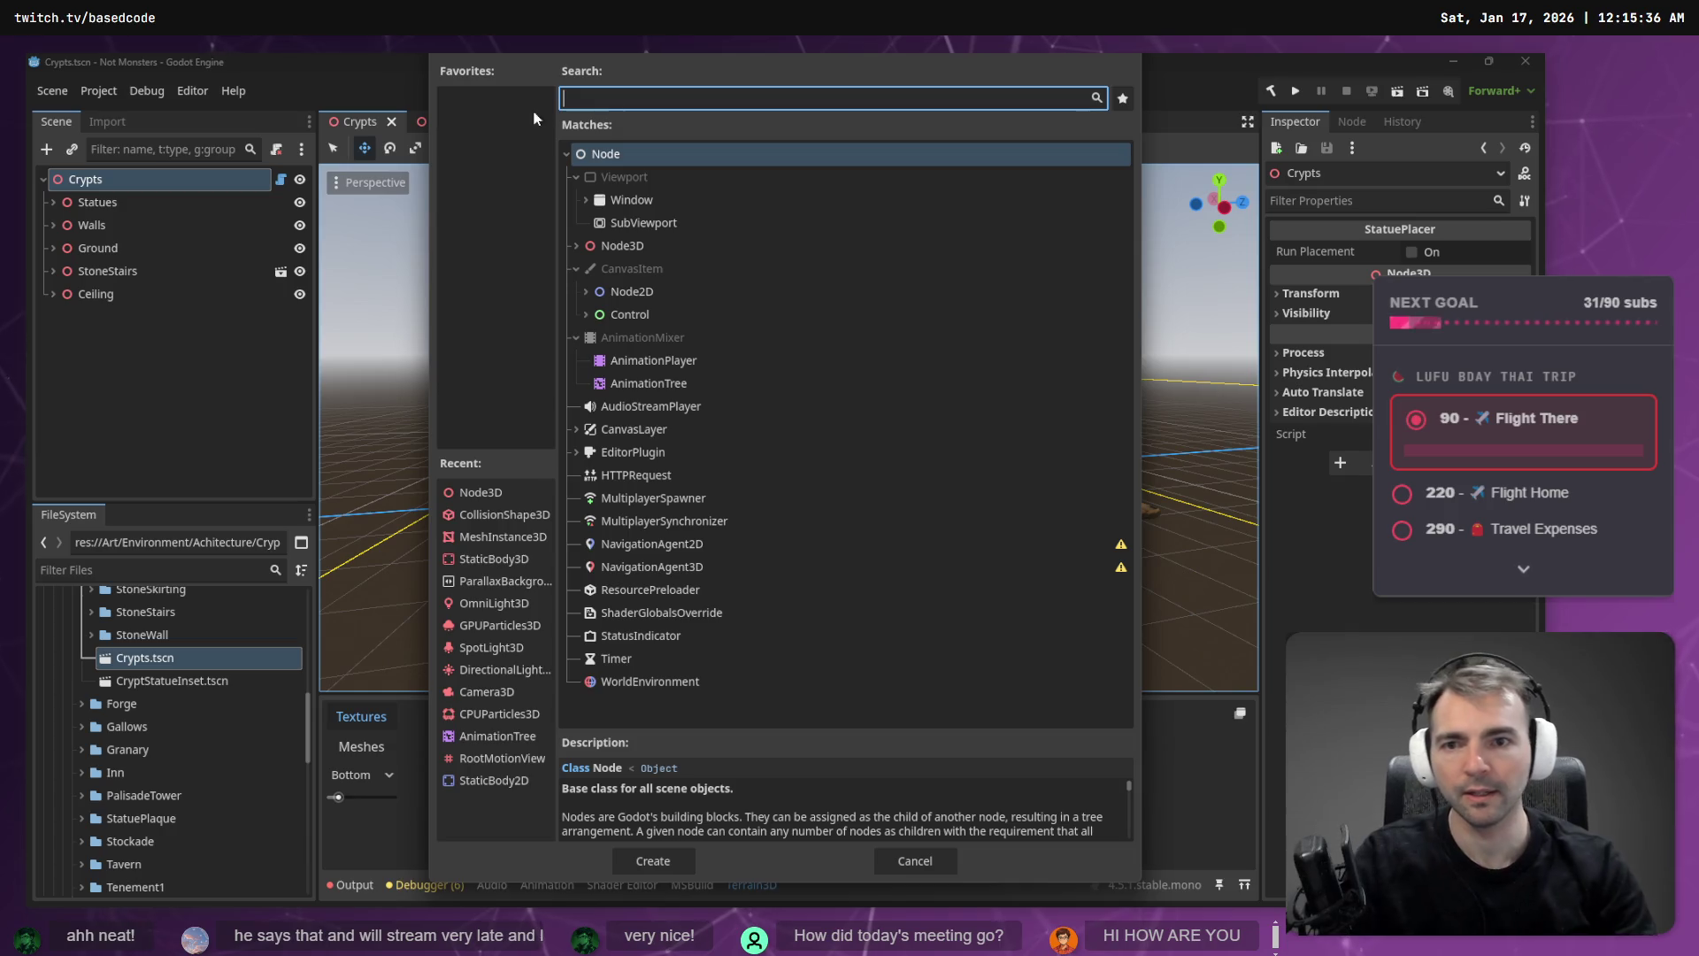
key(Down)
key(Down)
key(Down)
key(Return)
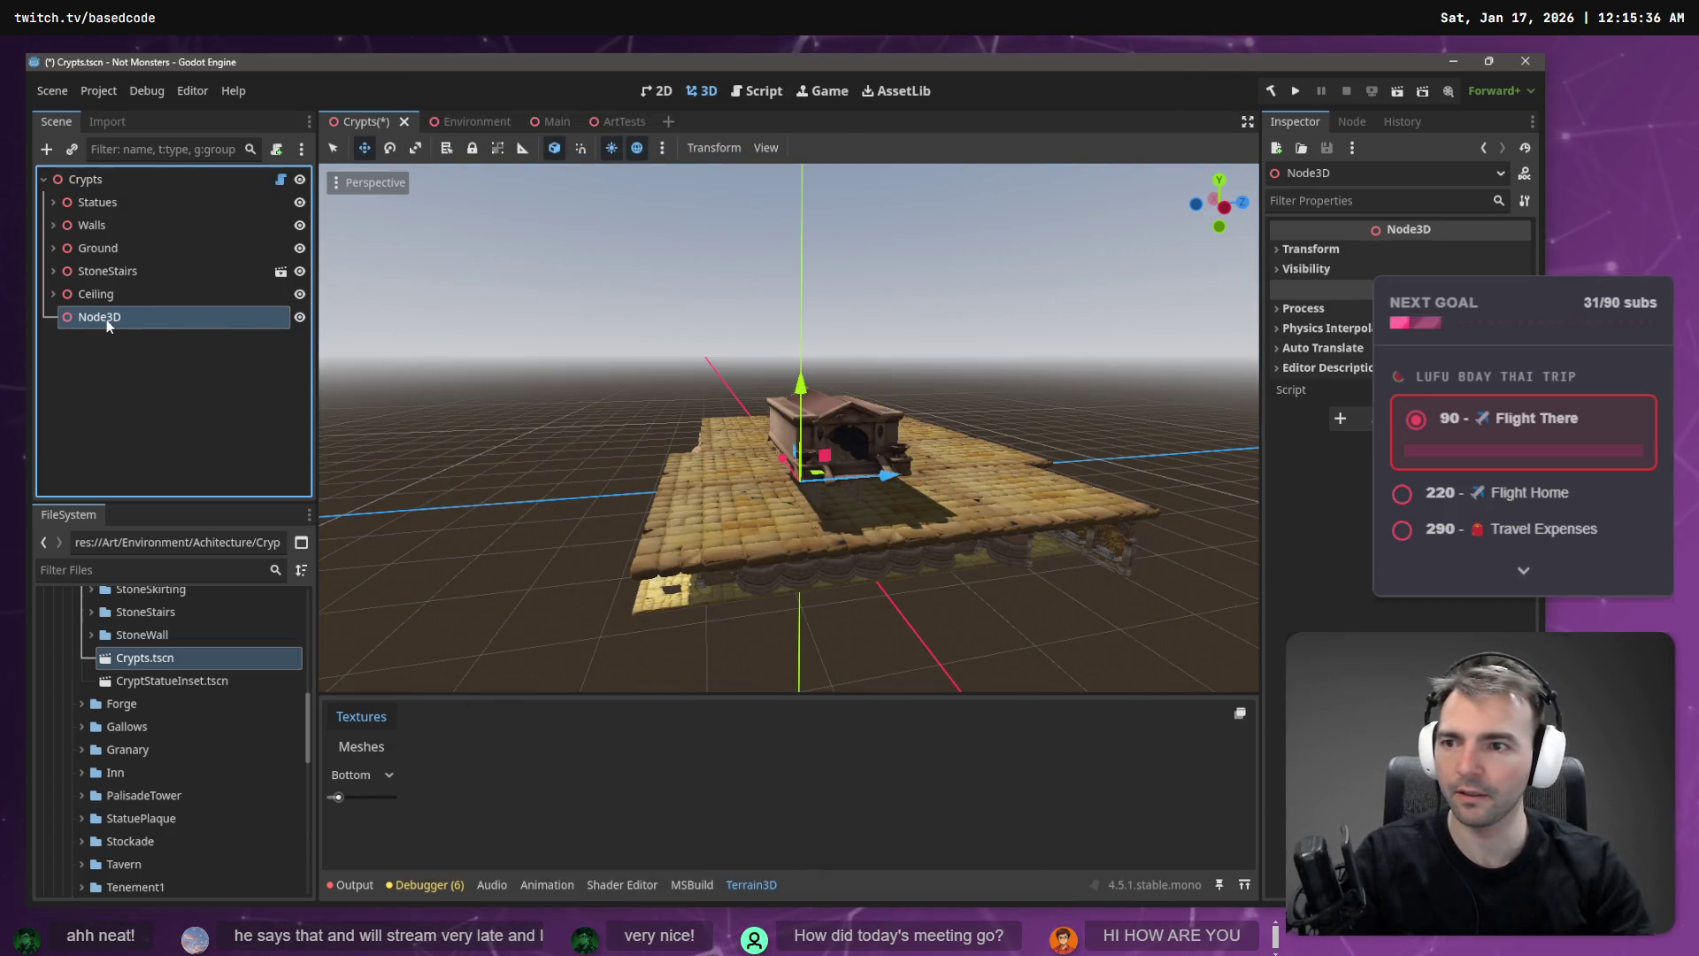
double_click(106, 321)
text(Blackouts)
key(Return)
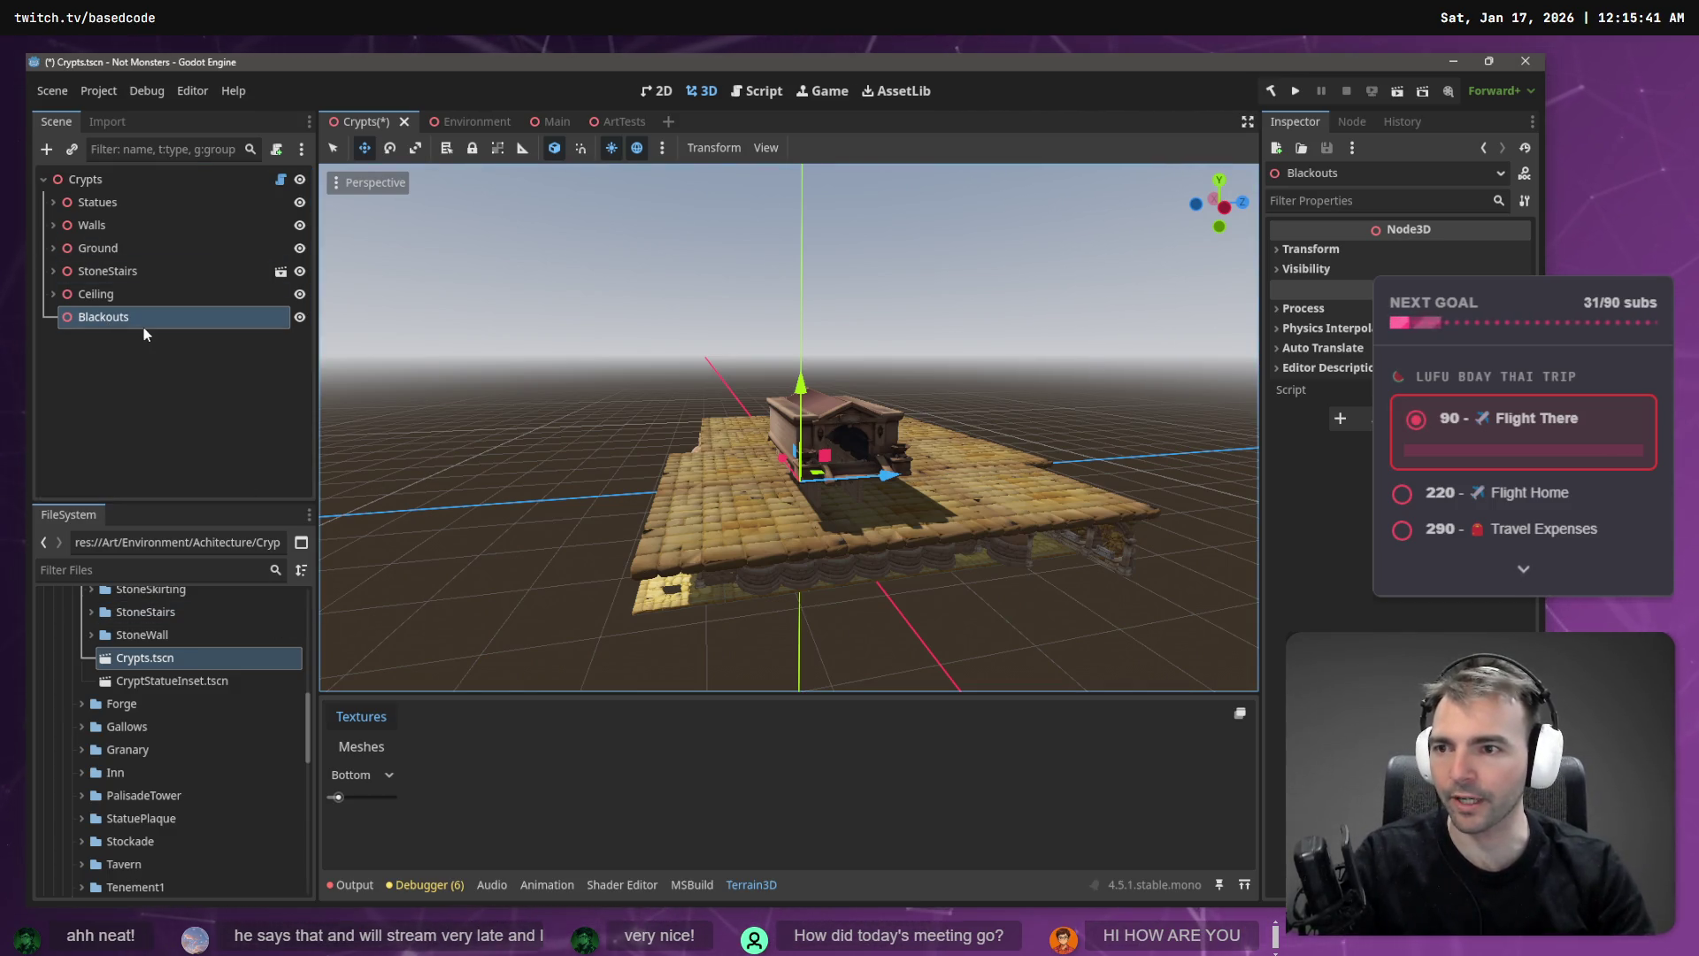
- Start adding a child node under Blackouts, searching for Mesh
right_click(148, 320)
click(210, 332)
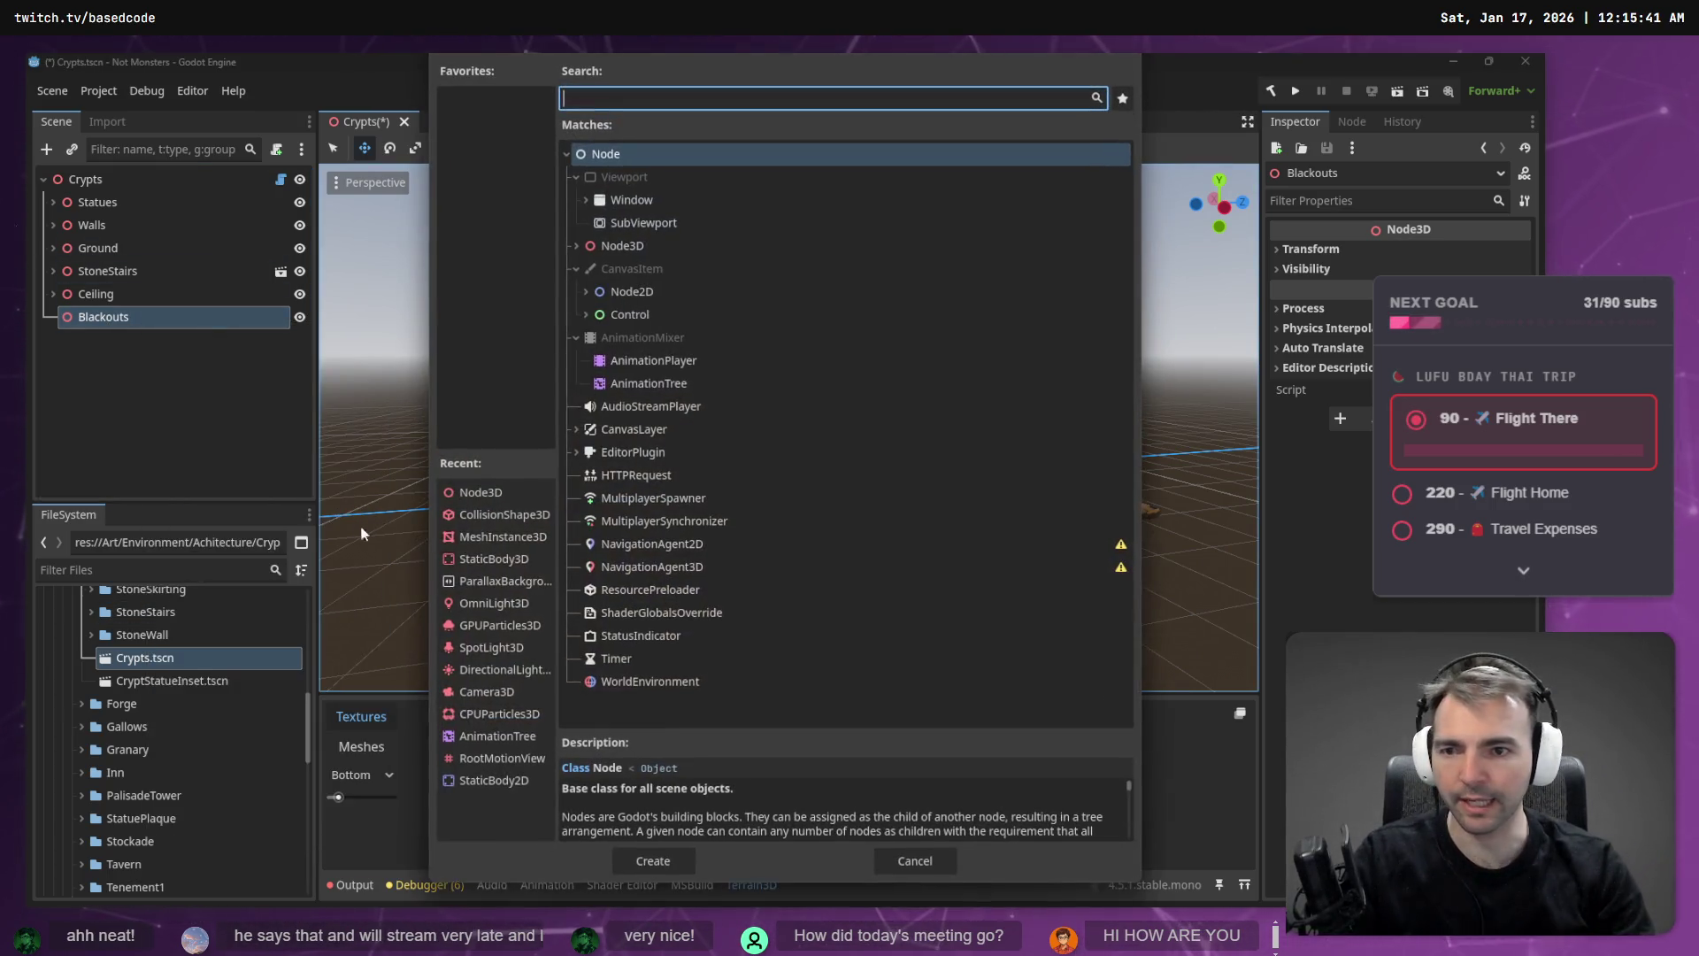
text(Me)
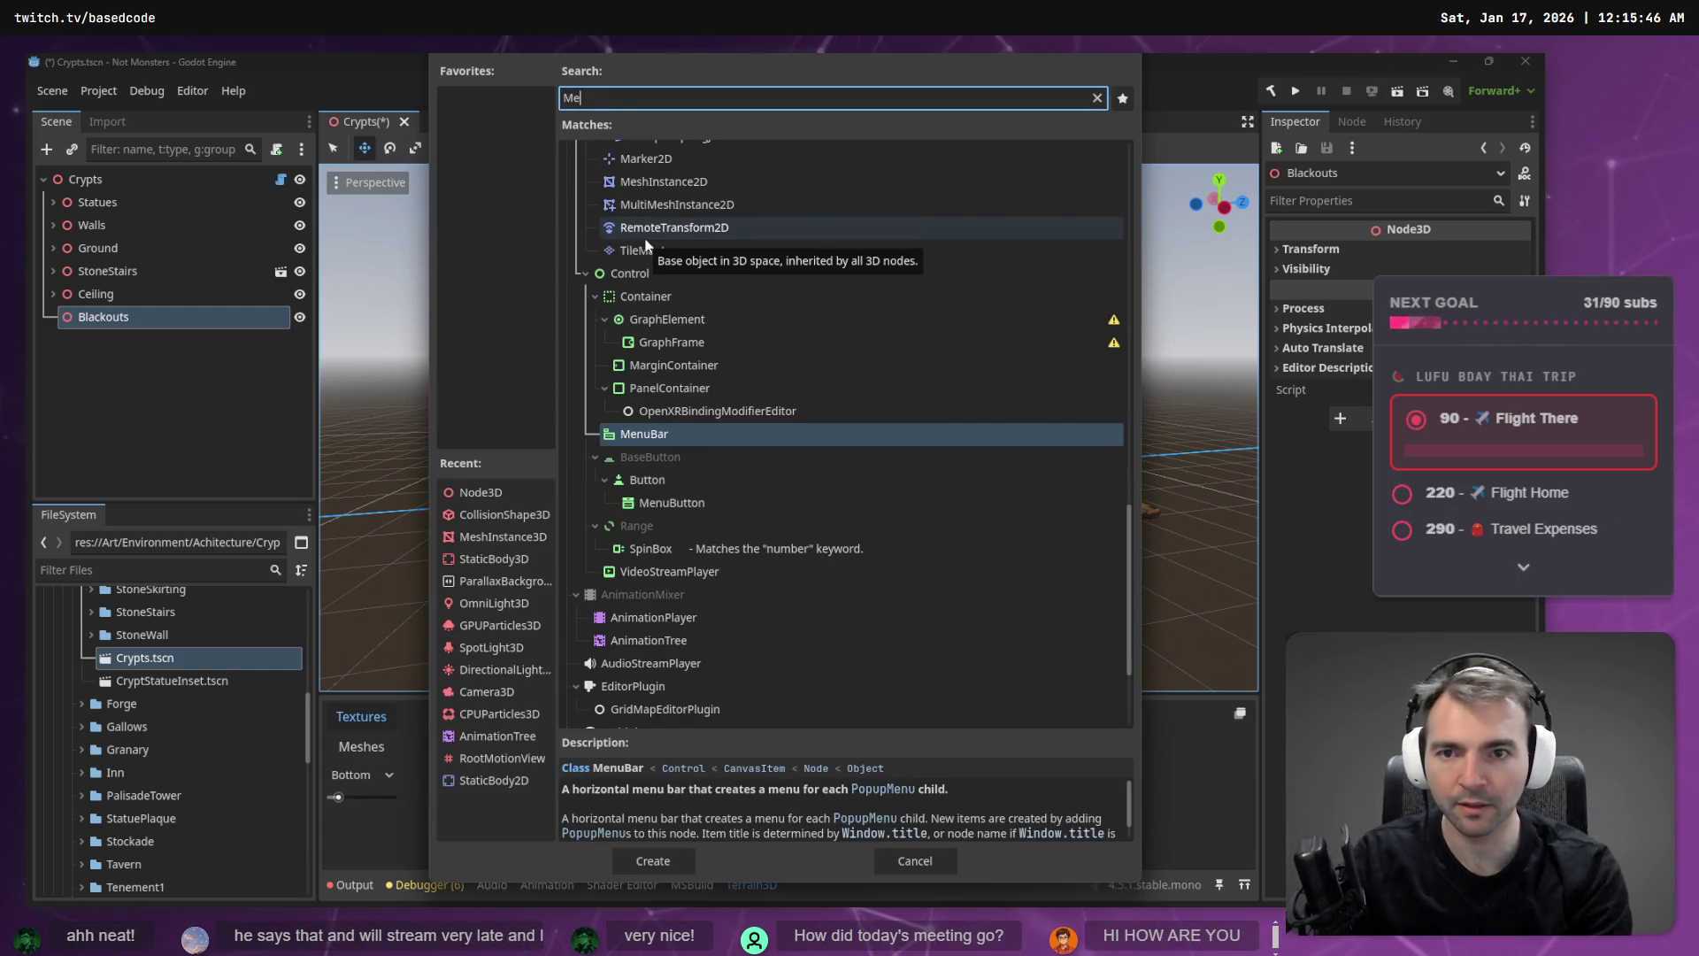
text(sh)
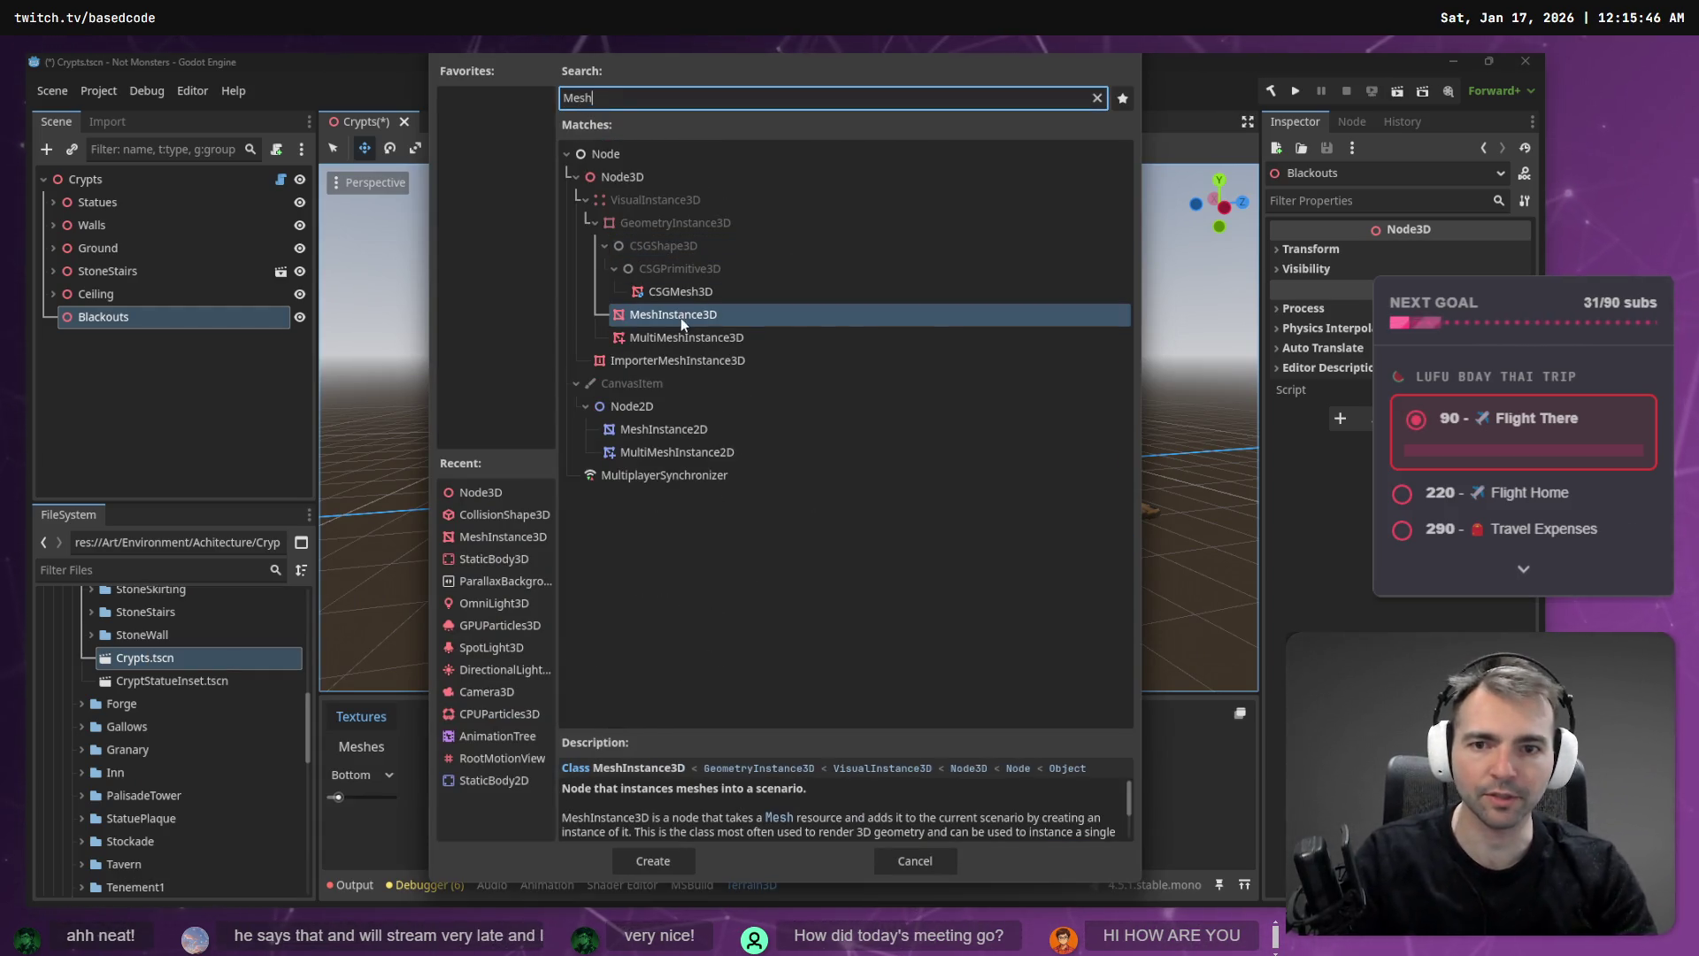
- Add a MeshInstance3D child under Blackouts and assign it a mesh from the Mesh dropdown
double_click(681, 317)
click(1518, 253)
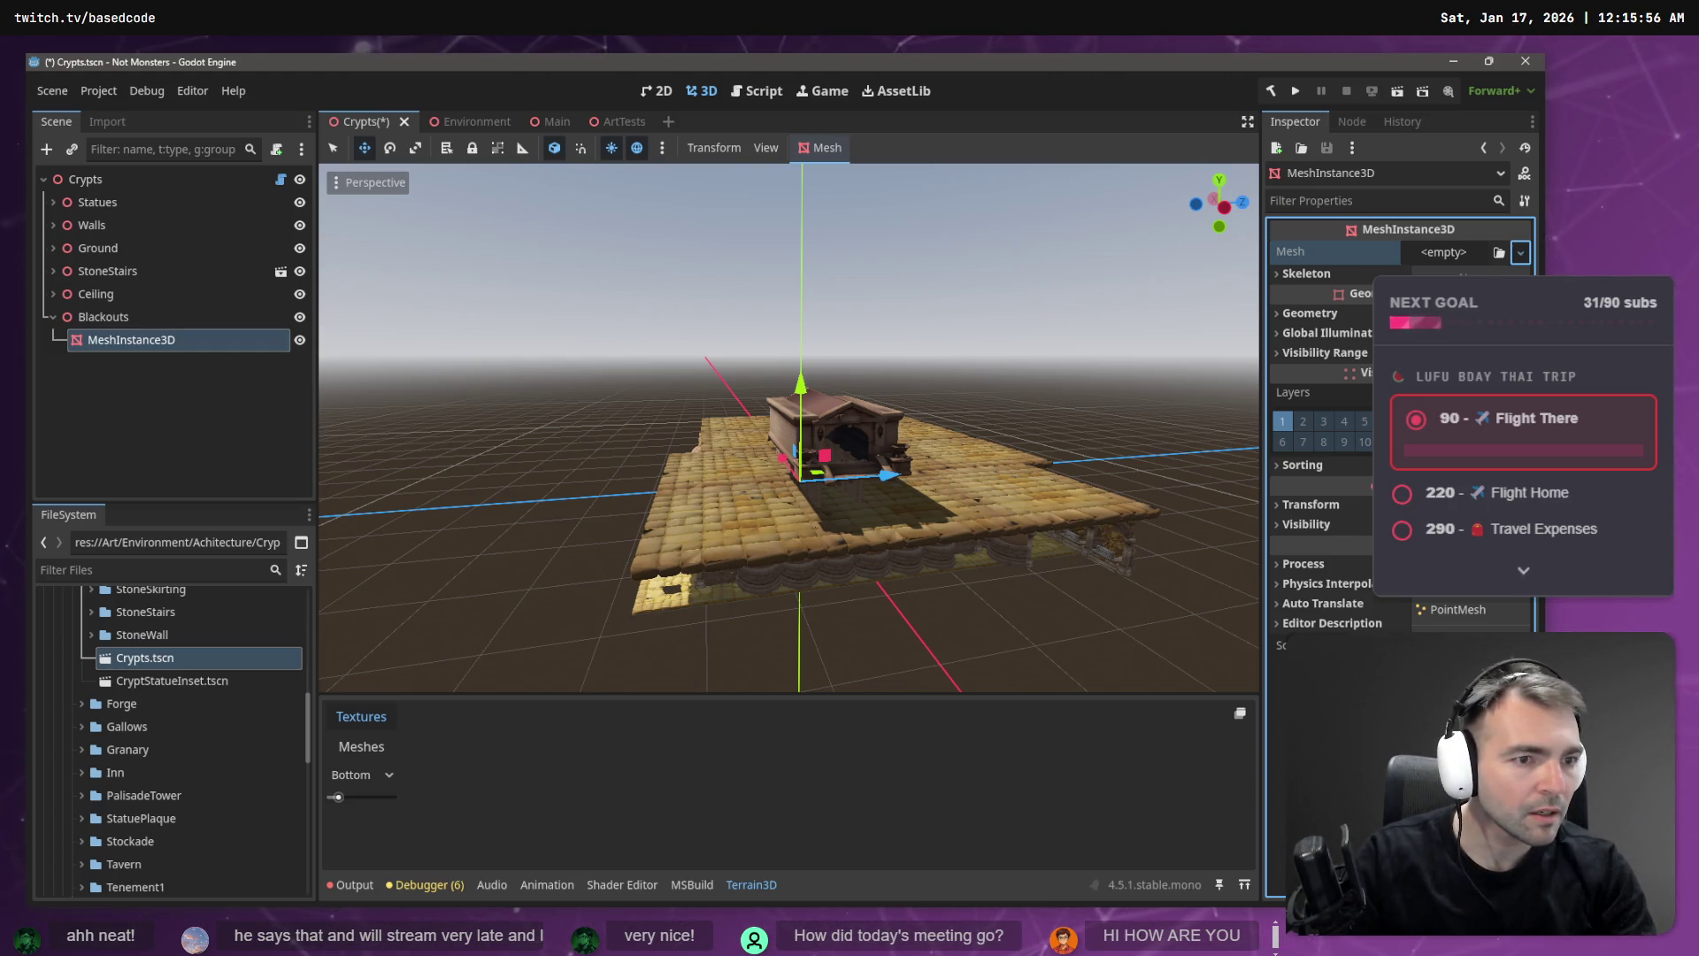
click(1469, 492)
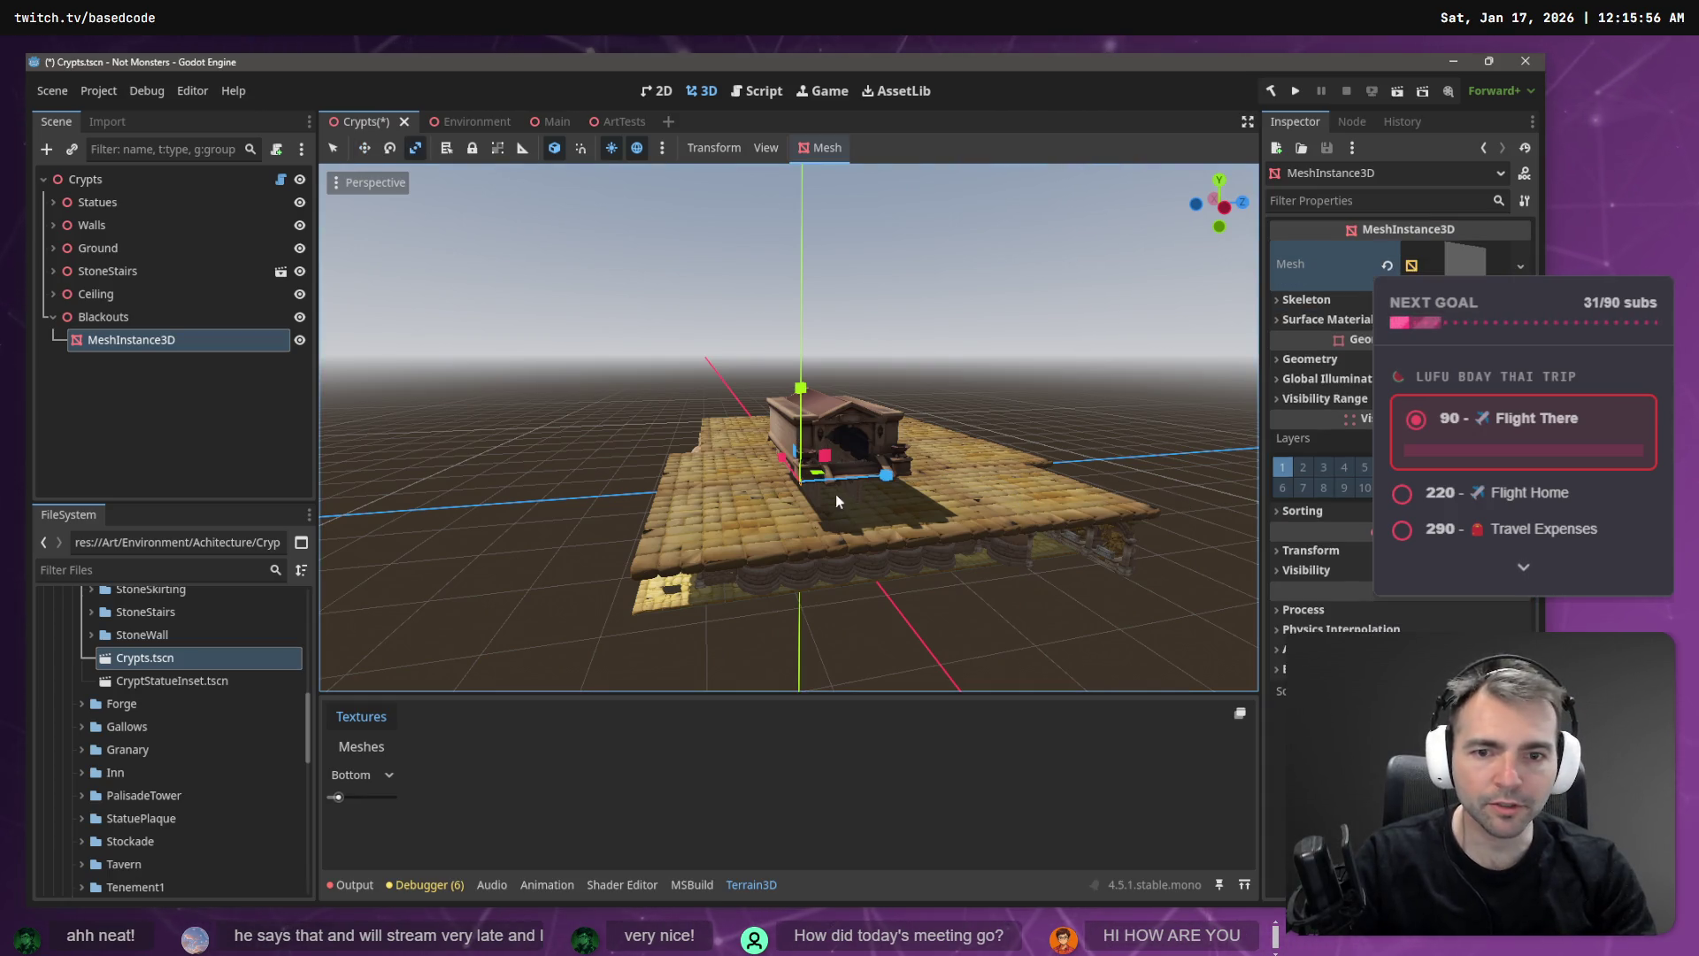
- Scale the plane up to a large size and adjust its rotation values
drag(816, 475, 975, 503)
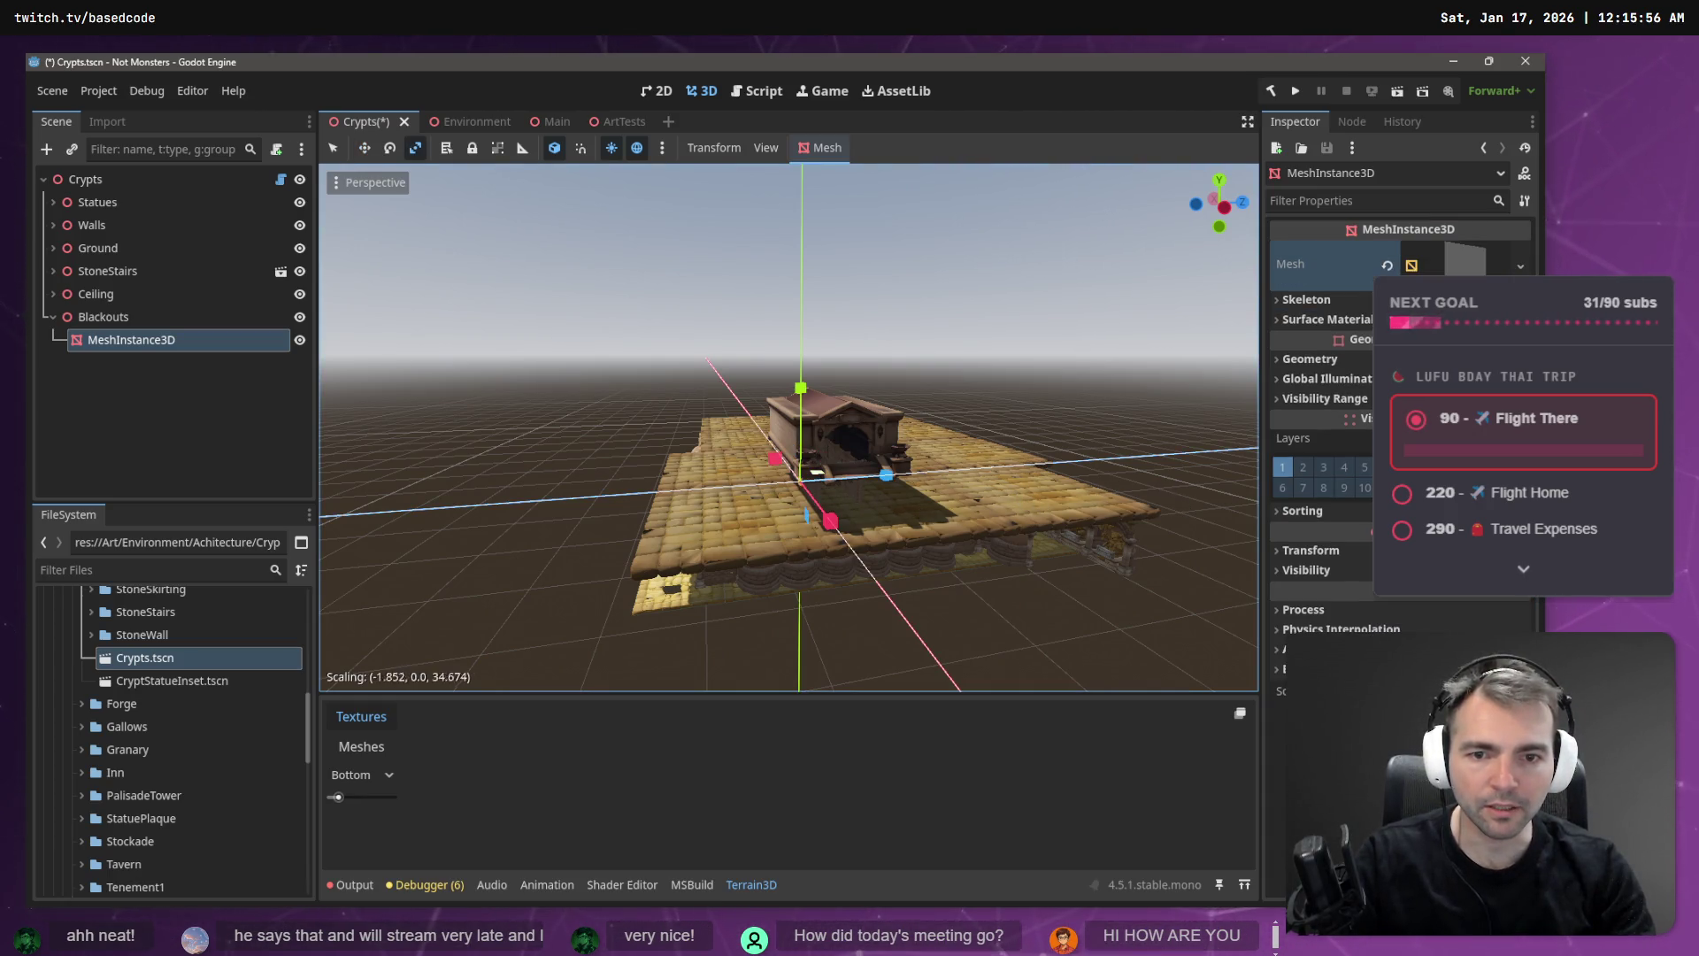
drag(831, 520, 825, 455)
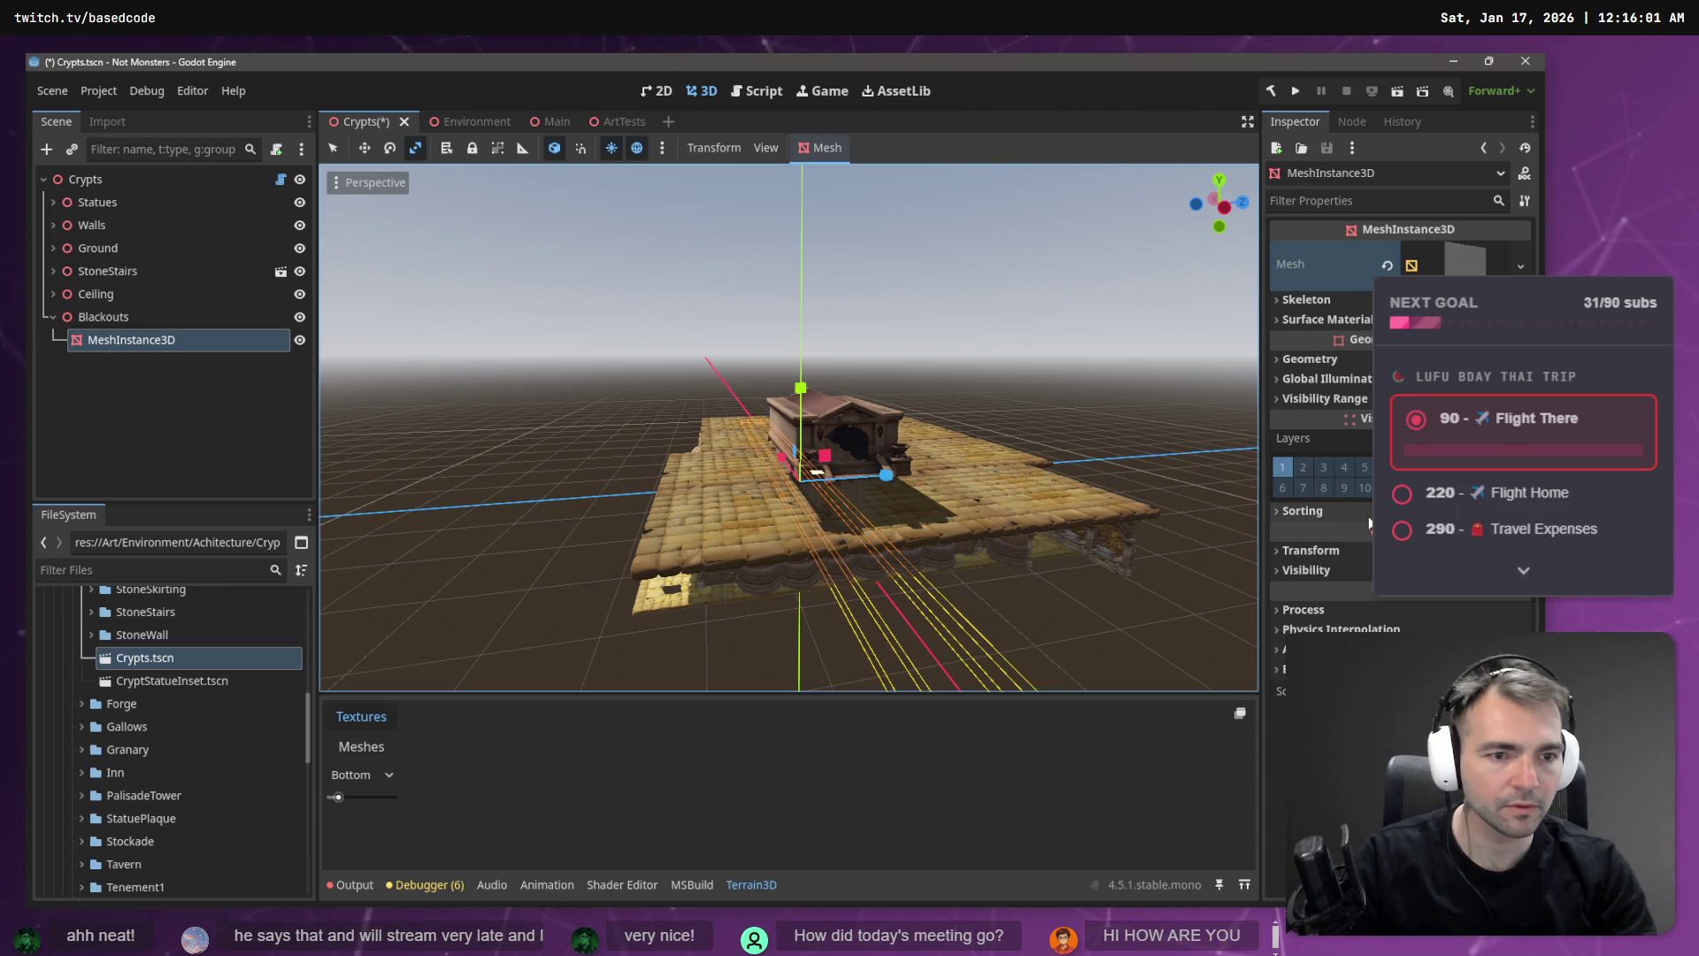
click(1329, 552)
click(1325, 599)
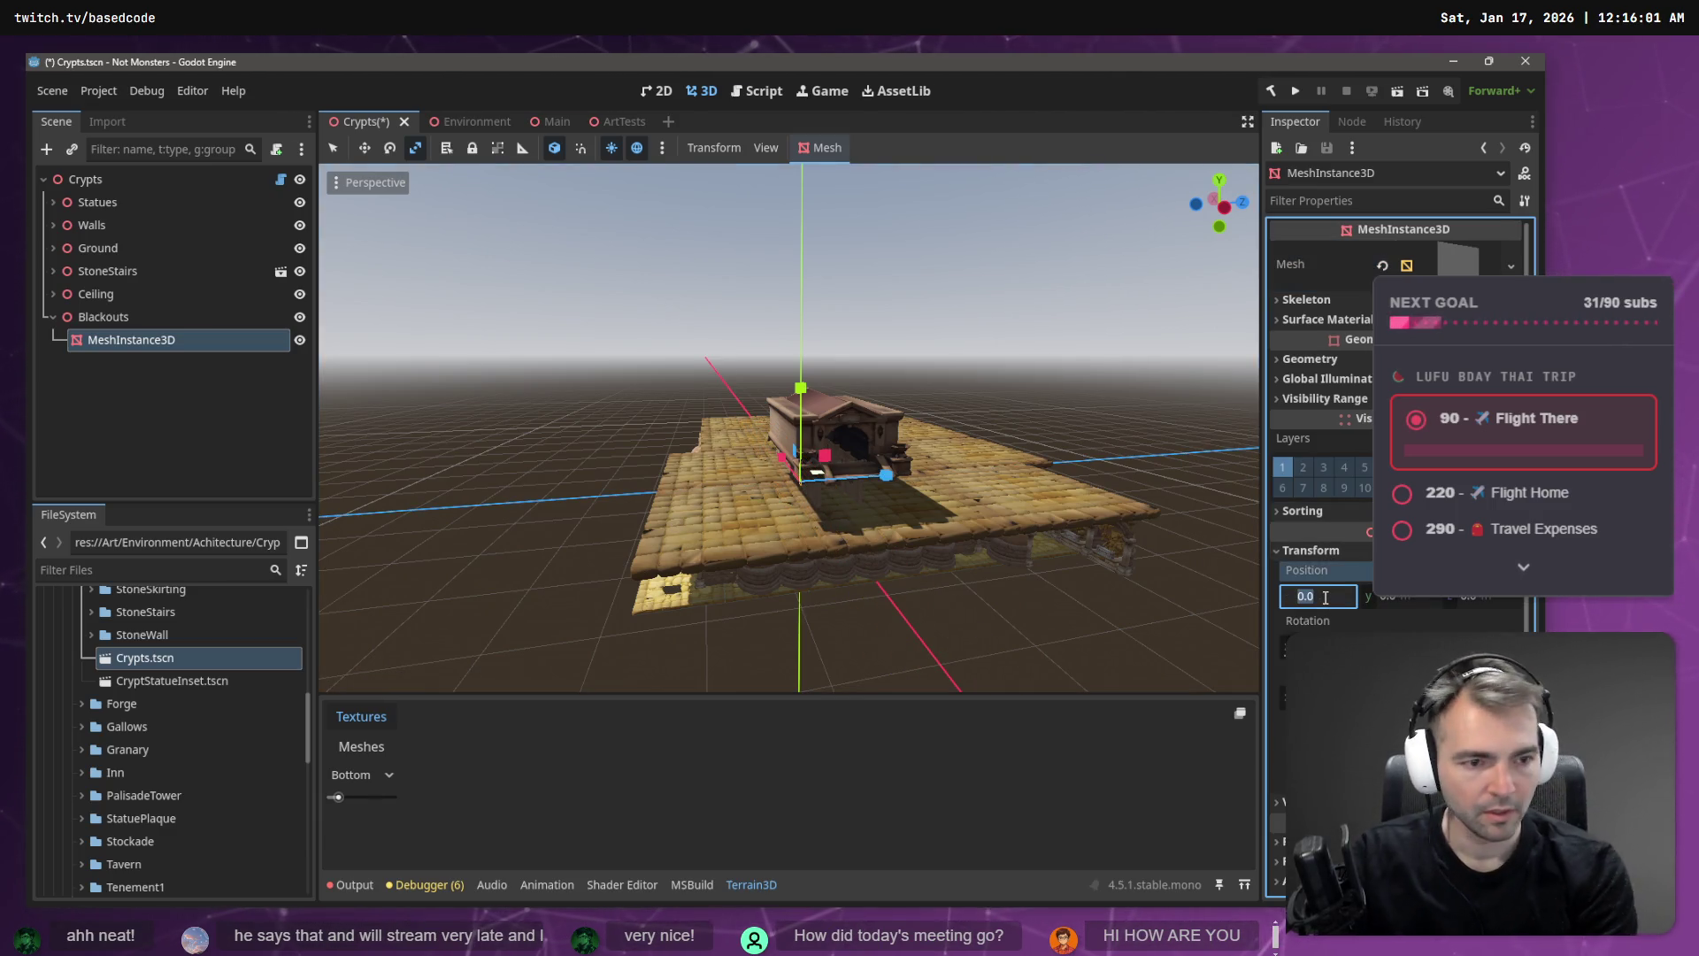
key(Tab)
key(Tab)
key(Tab)
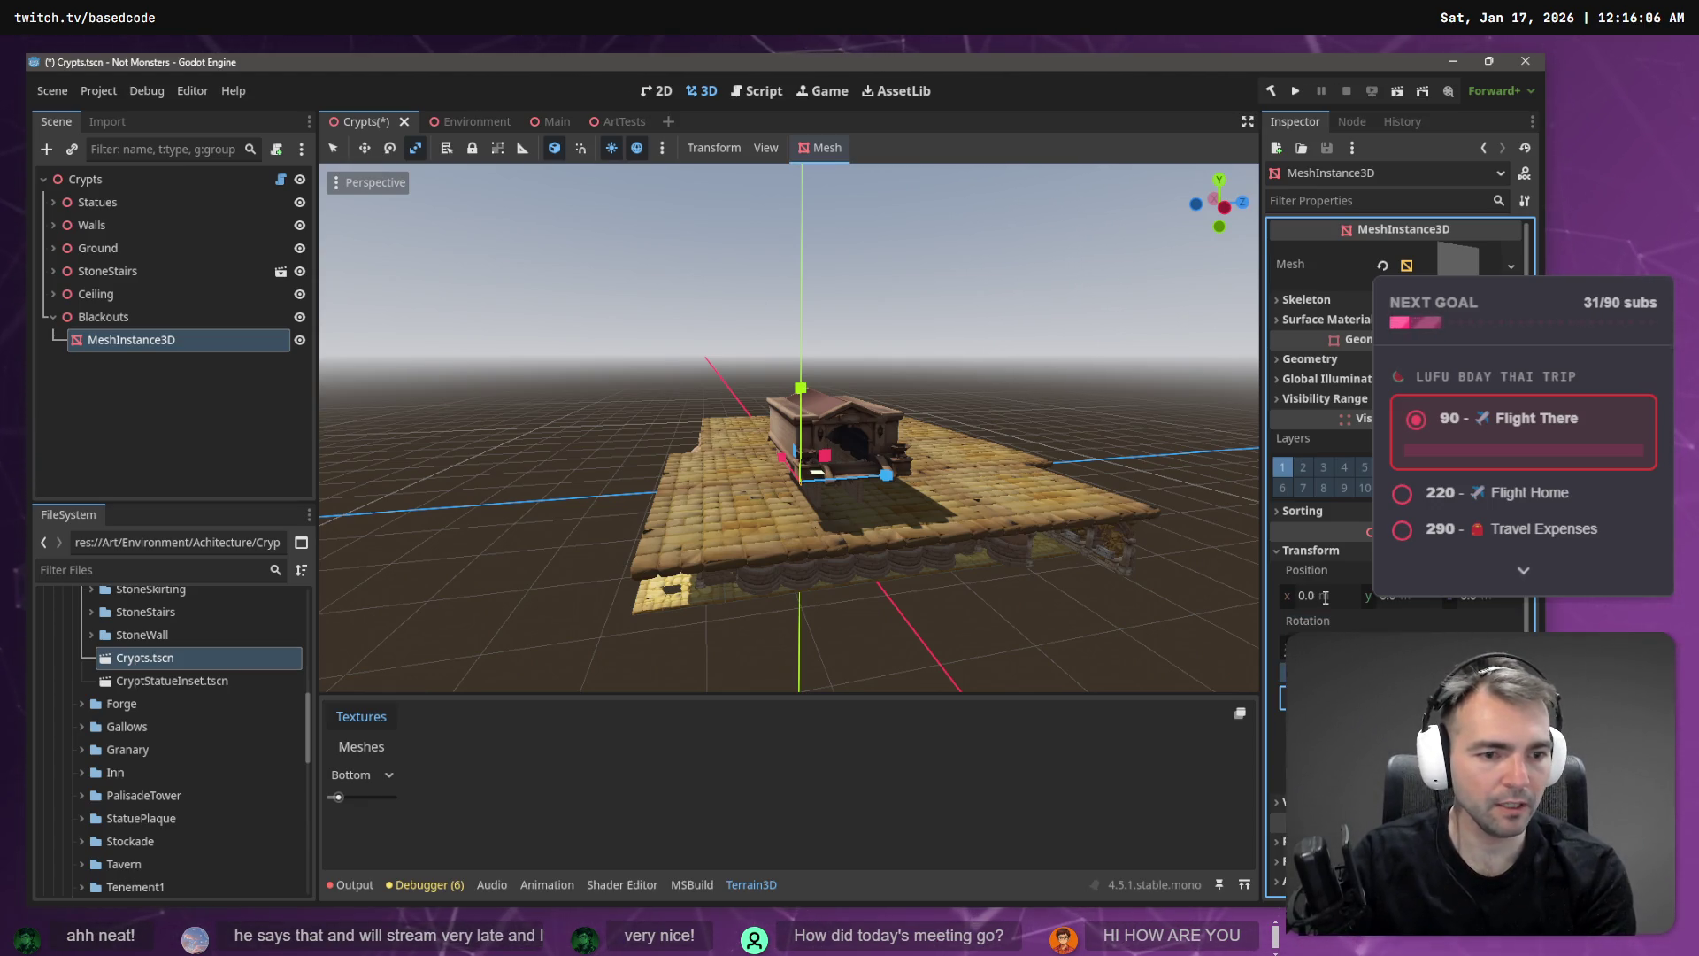
key(Return)
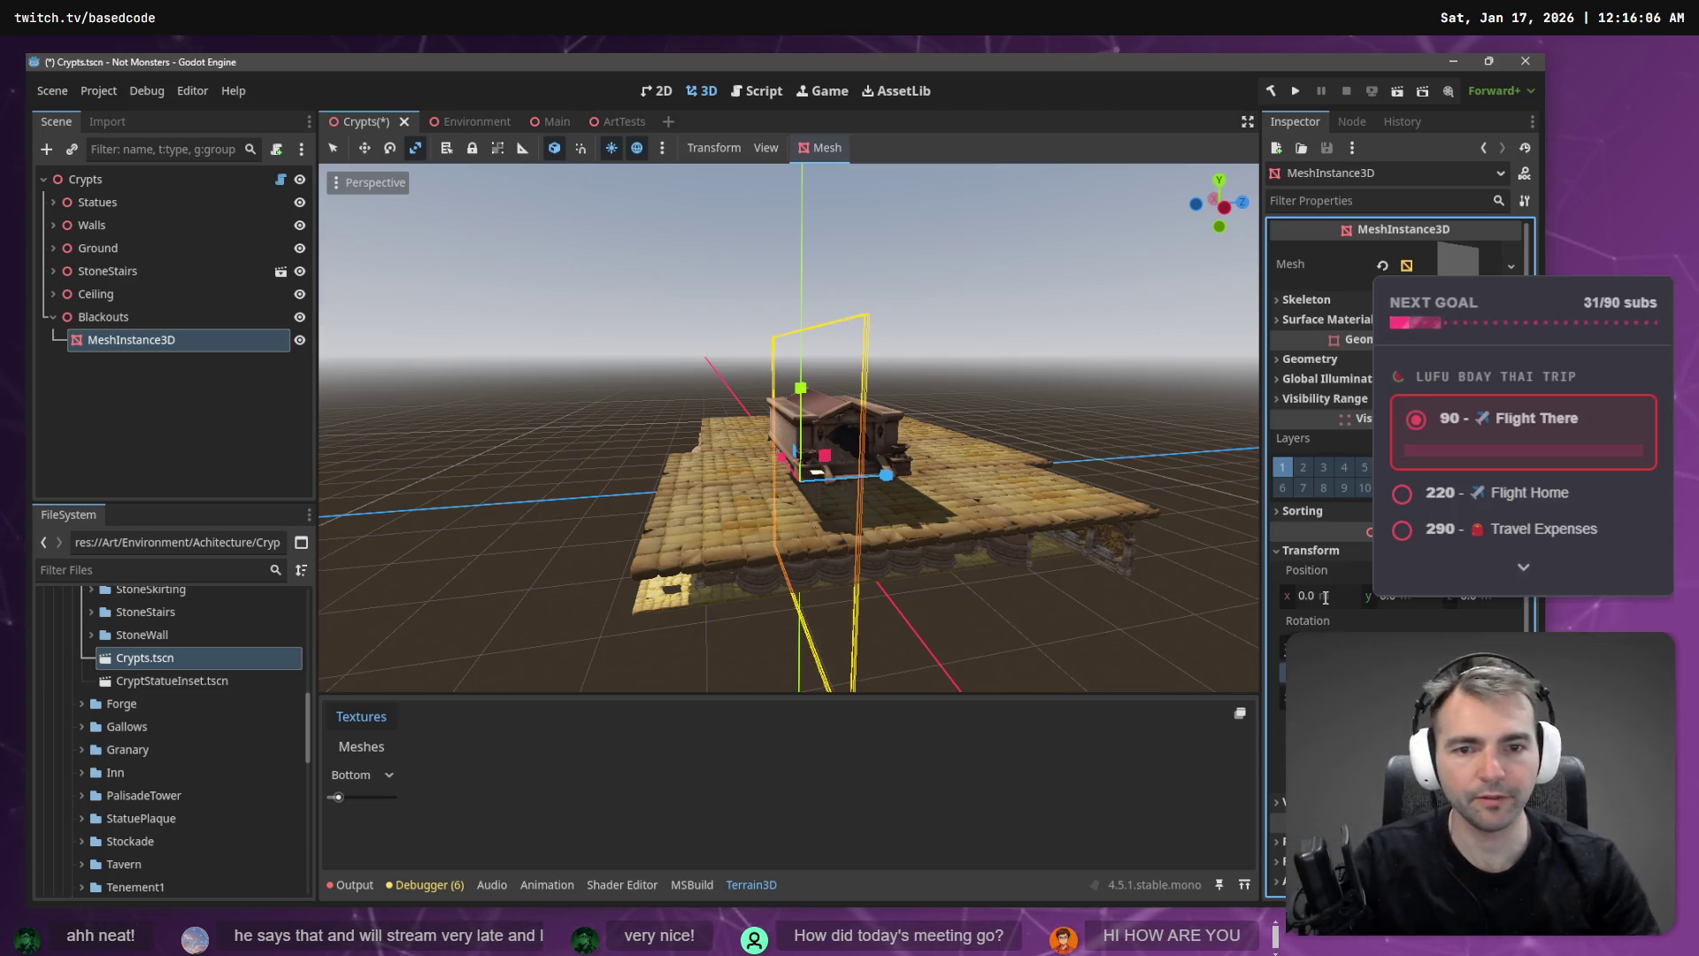
drag(1024, 290, 956, 294)
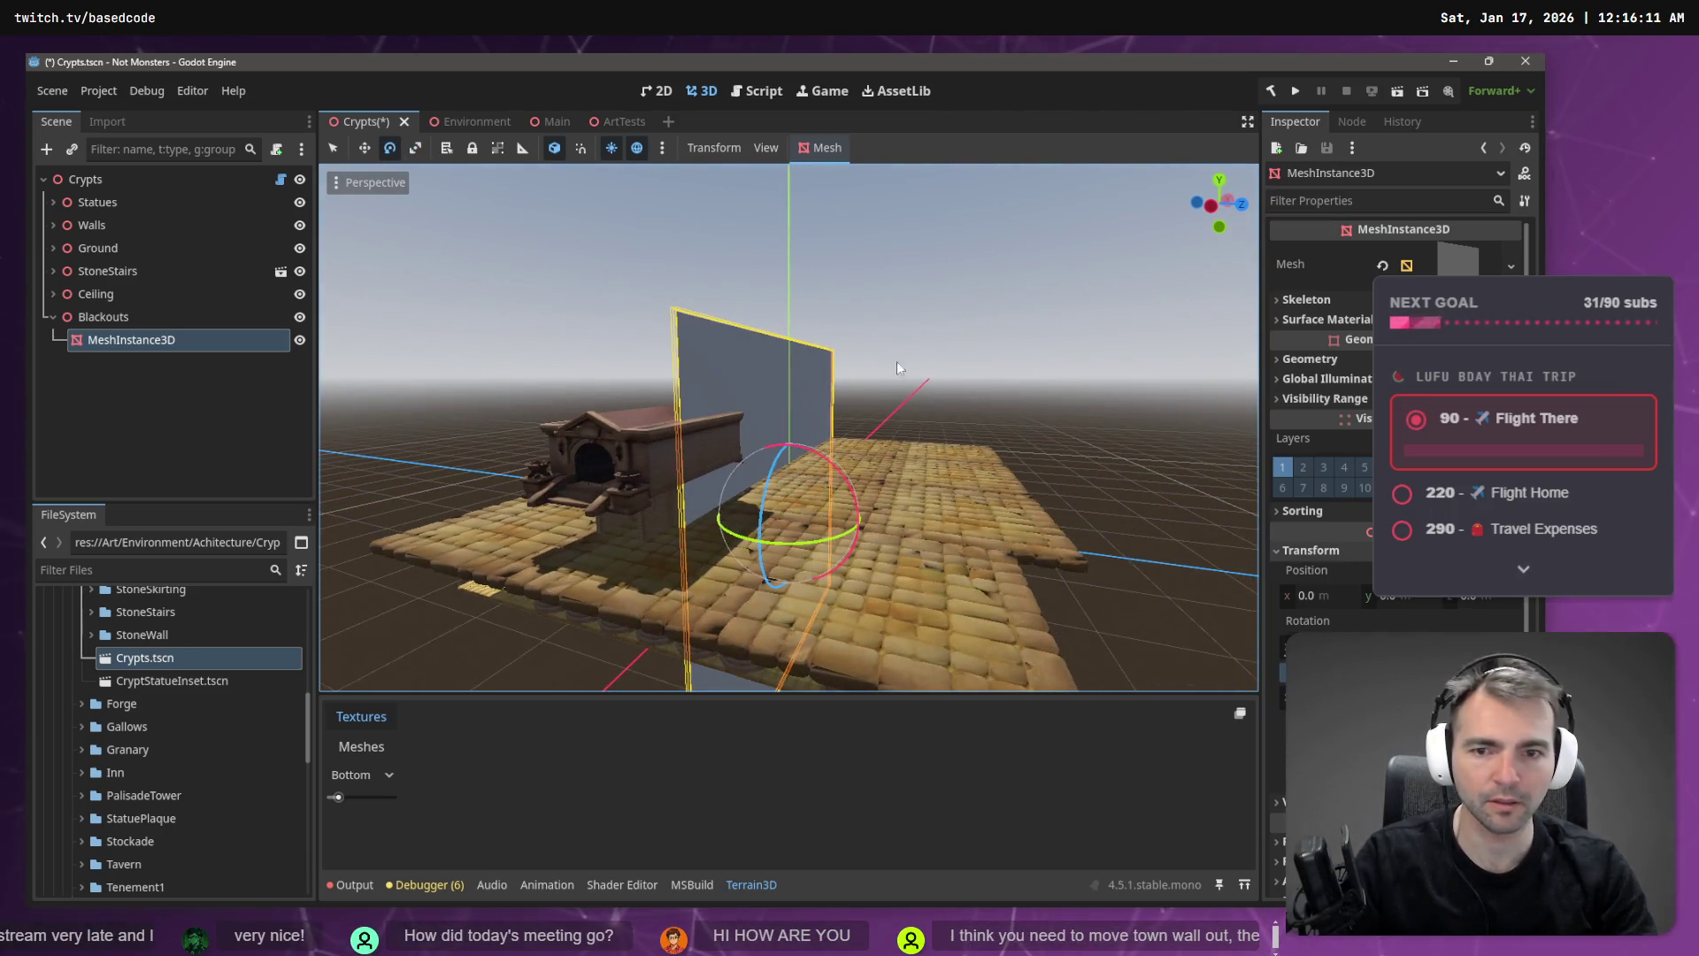
drag(826, 463, 948, 617)
- Move the plane up and along X beside the crypt, then duplicate it
key(w)
mouse_move(799, 600)
mouse_down()
mouse_move(802, 511)
mouse_move(800, 531)
mouse_up()
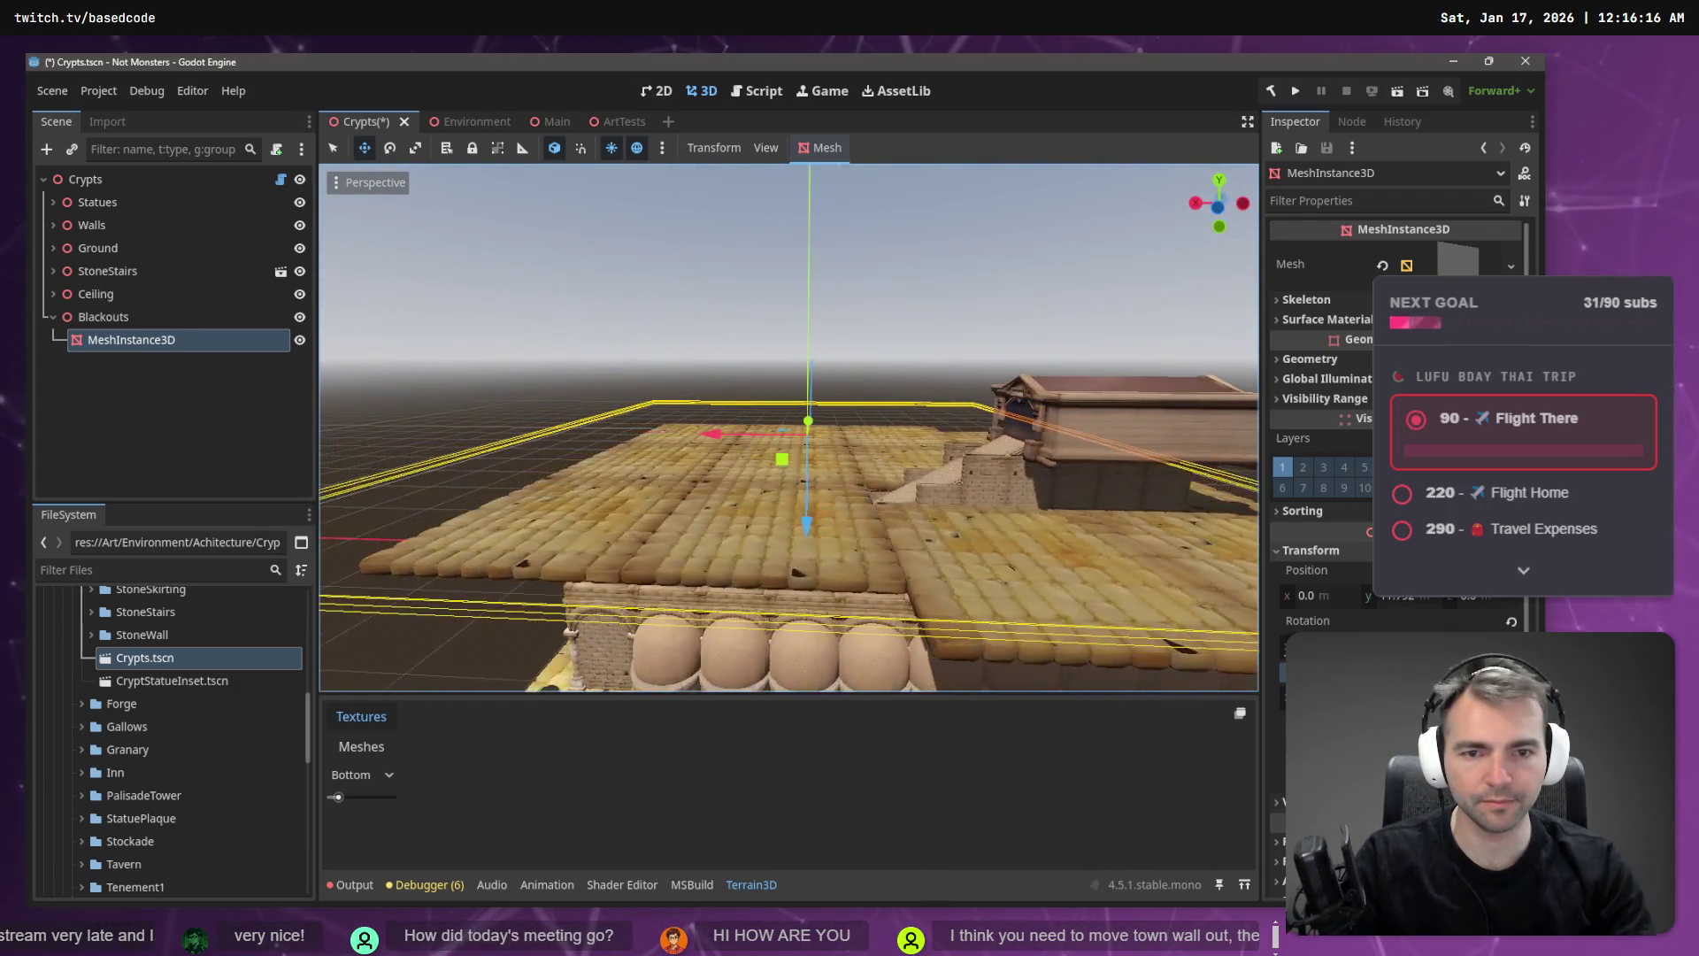
drag(742, 432, 519, 431)
drag(519, 414, 518, 414)
drag(625, 483, 618, 511)
key(ctrl+d)
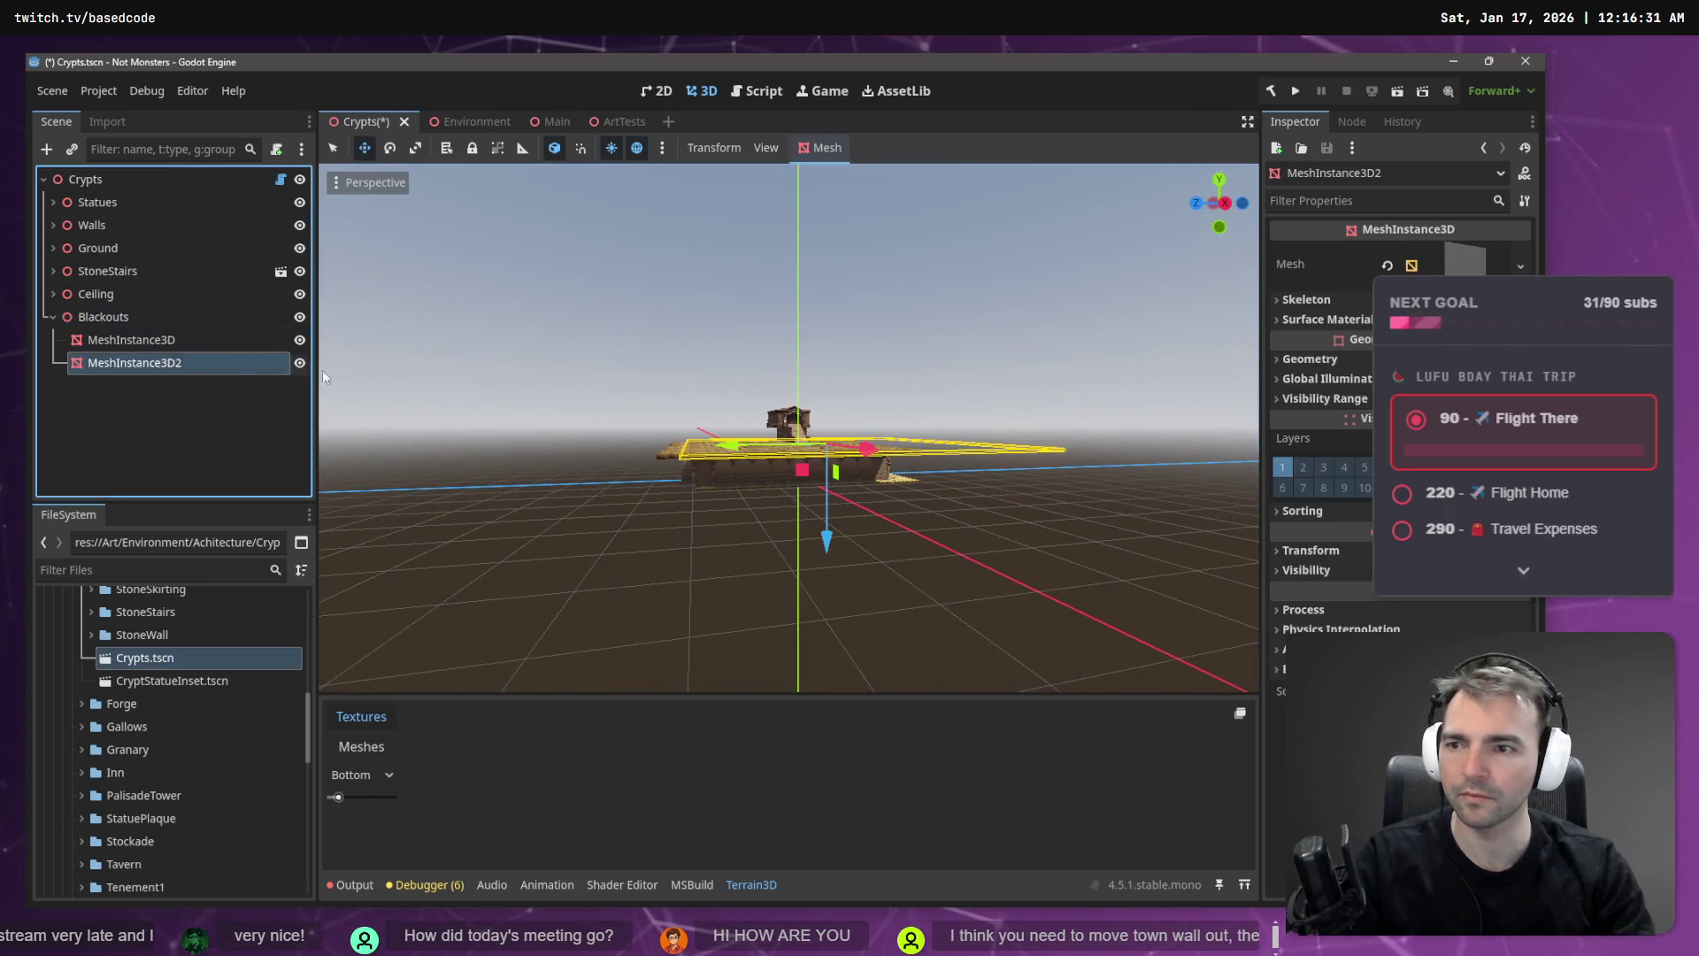
- Tilt the duplicated plane and briefly inspect its plane mesh settings
key(e)
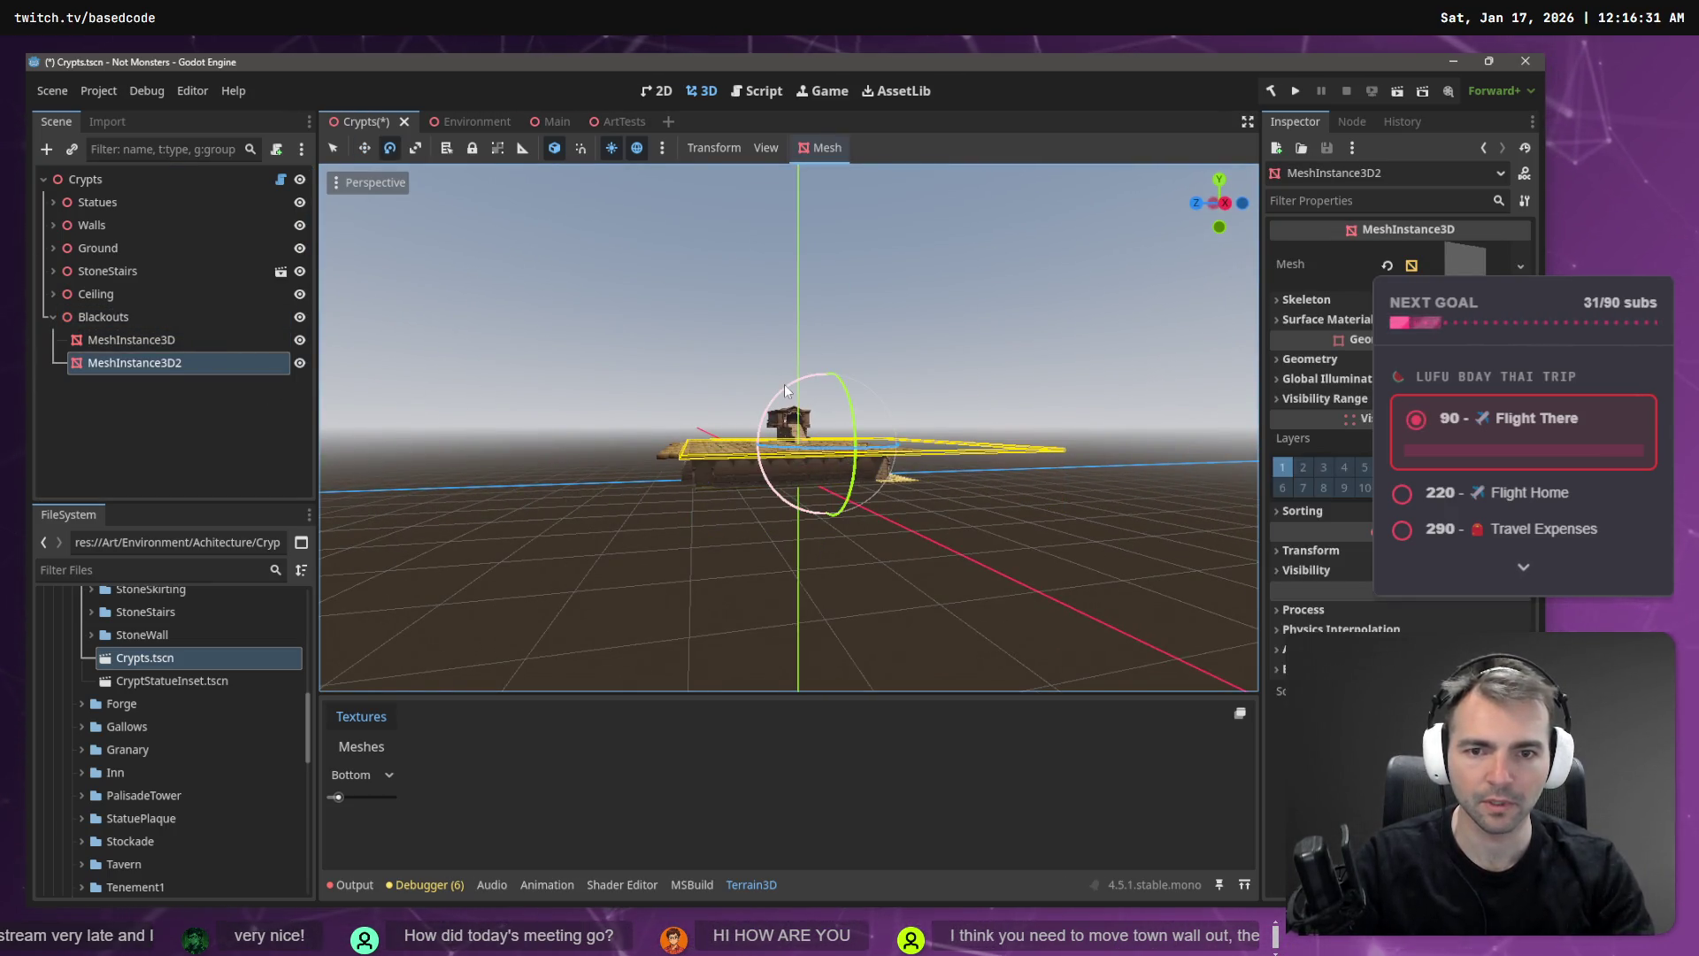
mouse_move(784, 384)
mouse_down()
mouse_move(936, 375)
mouse_move(1122, 486)
mouse_move(1163, 889)
mouse_up()
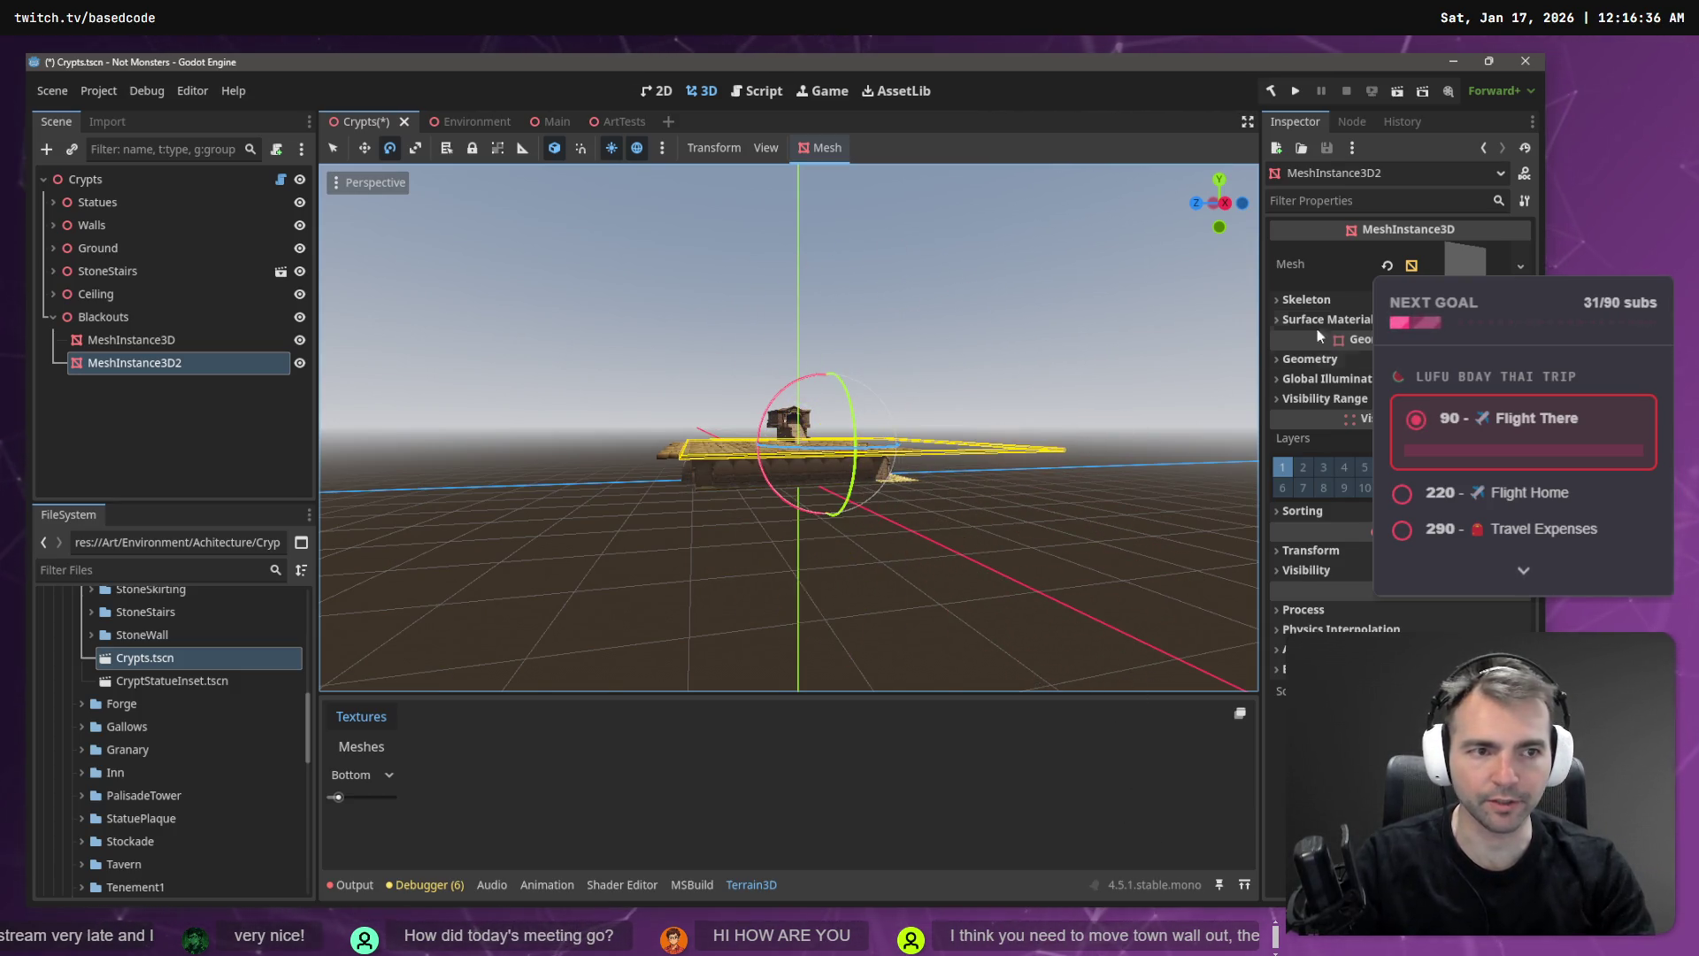
click(1469, 268)
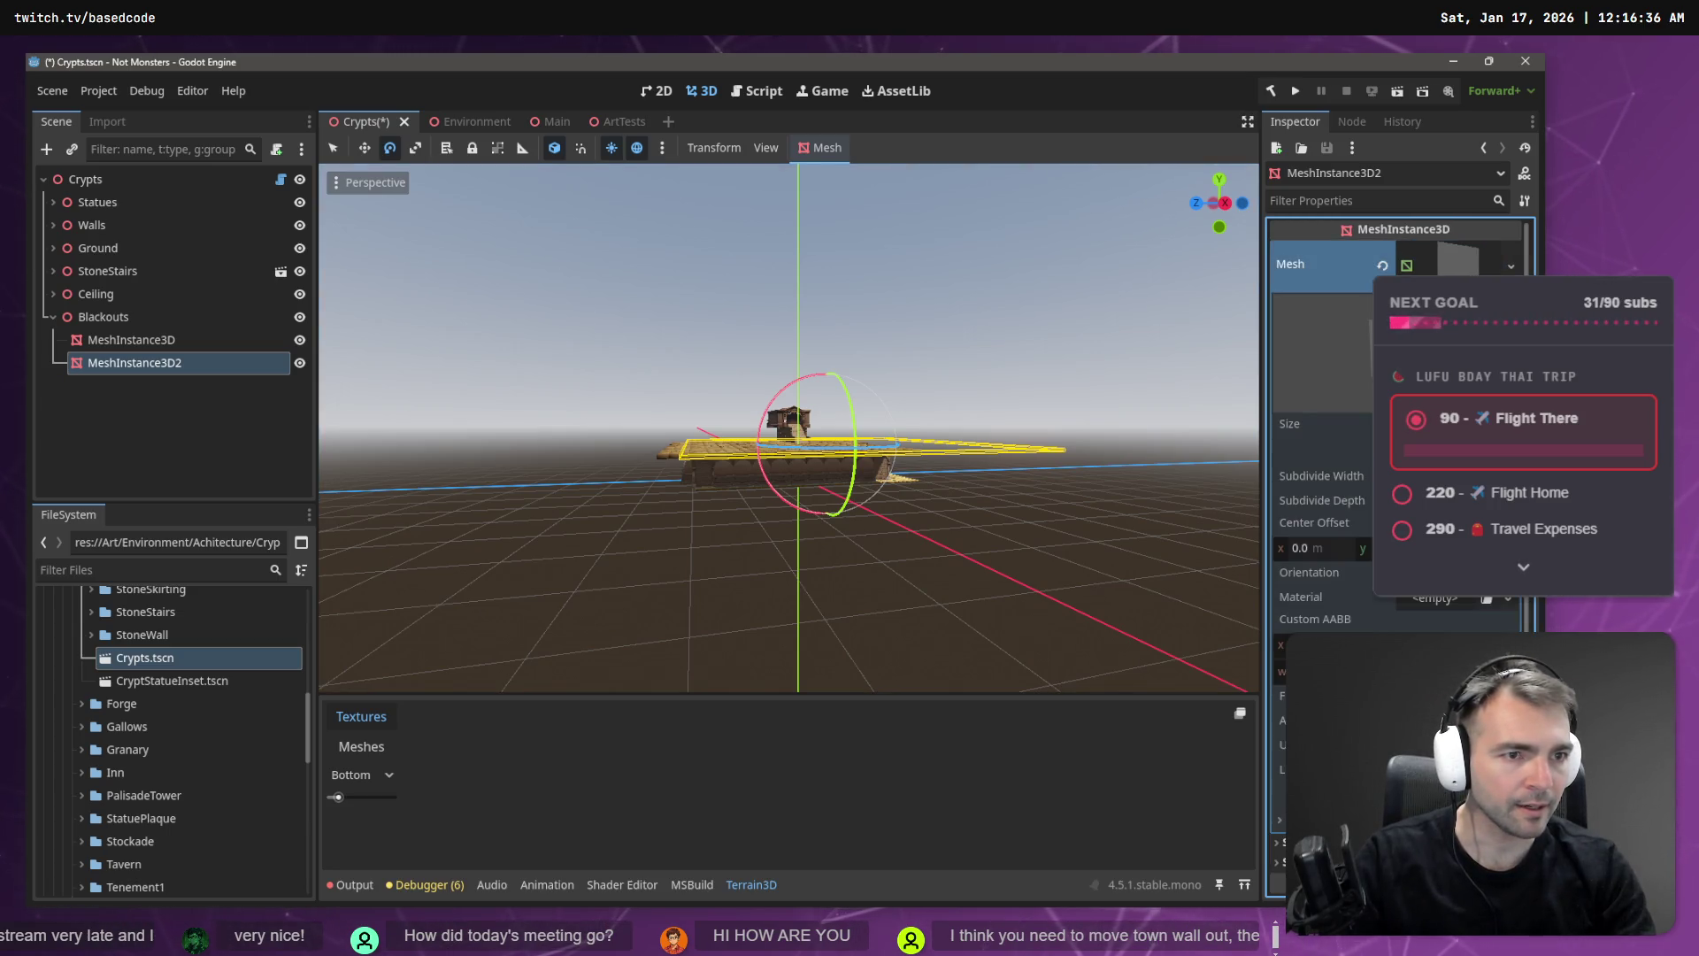
click(1464, 262)
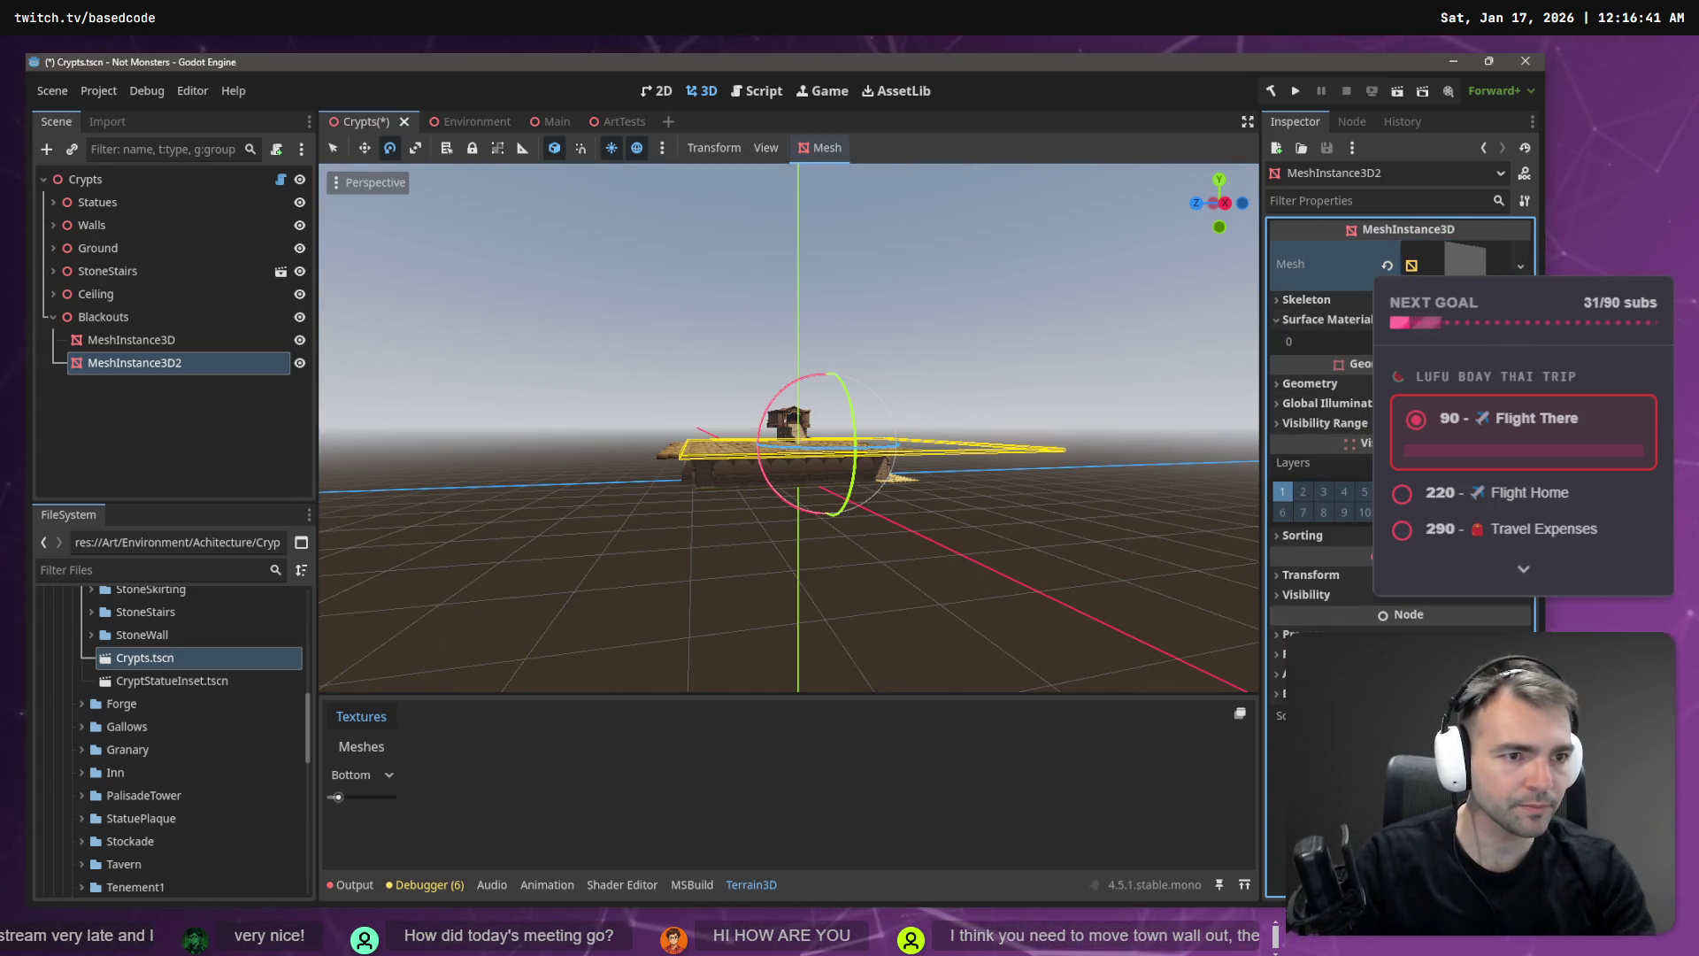
- Give MeshInstance3D2 a surface material override with a black albedo colour
click(1460, 341)
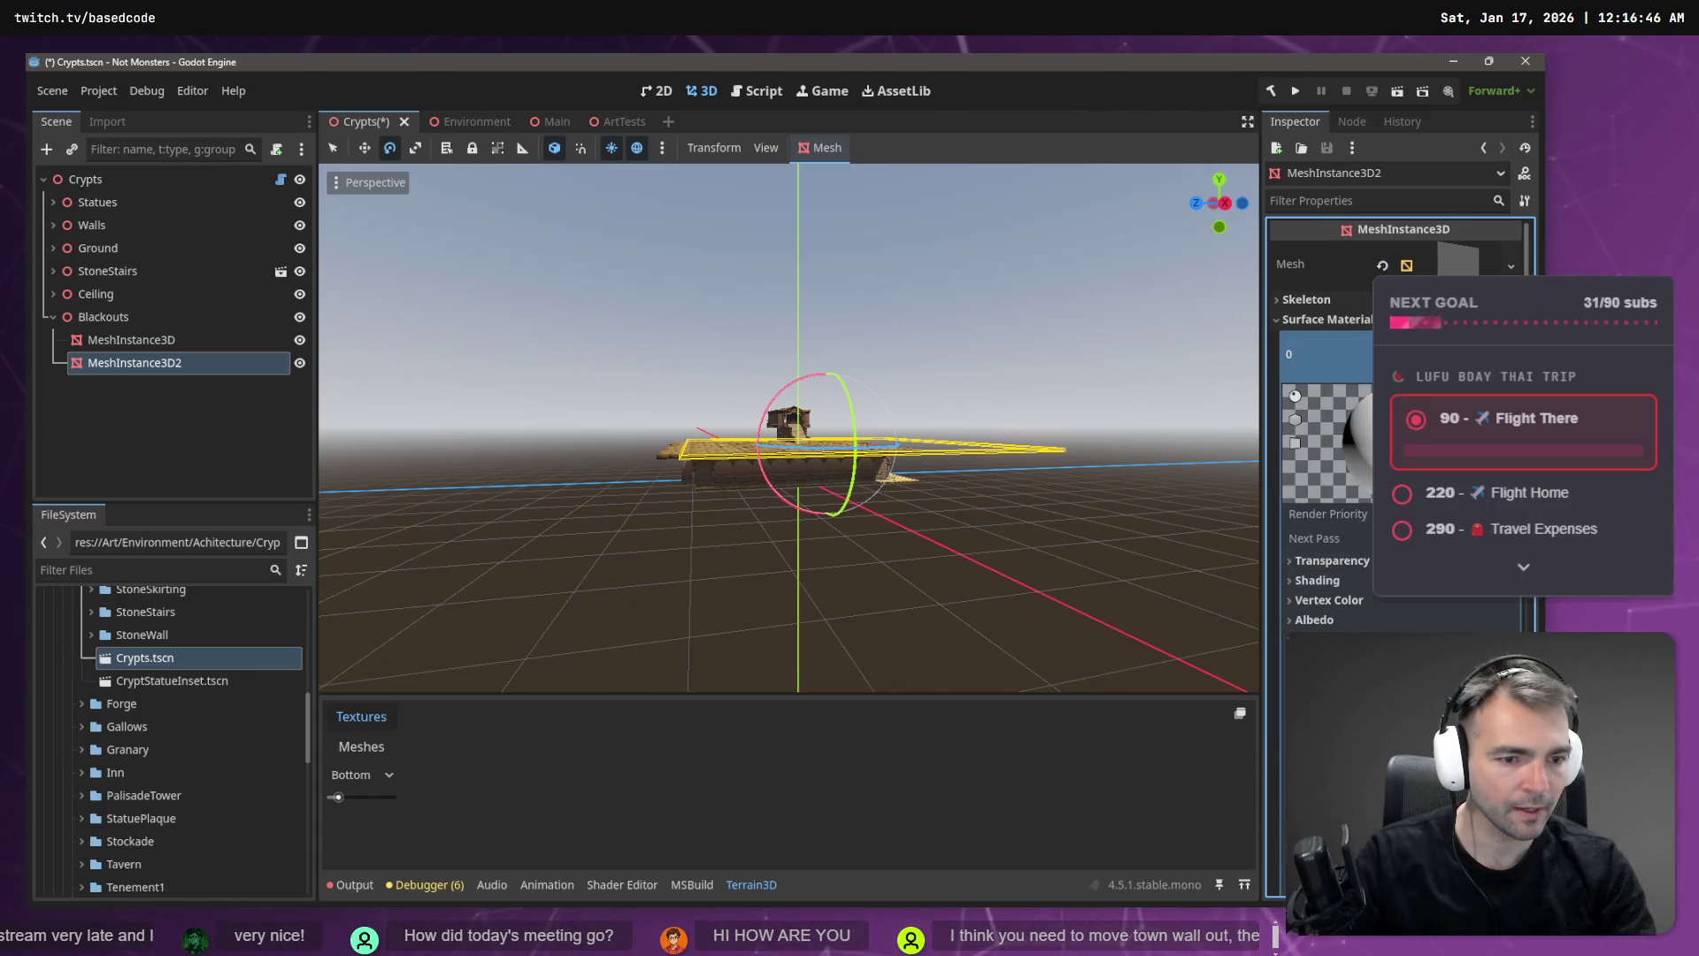
click(1385, 632)
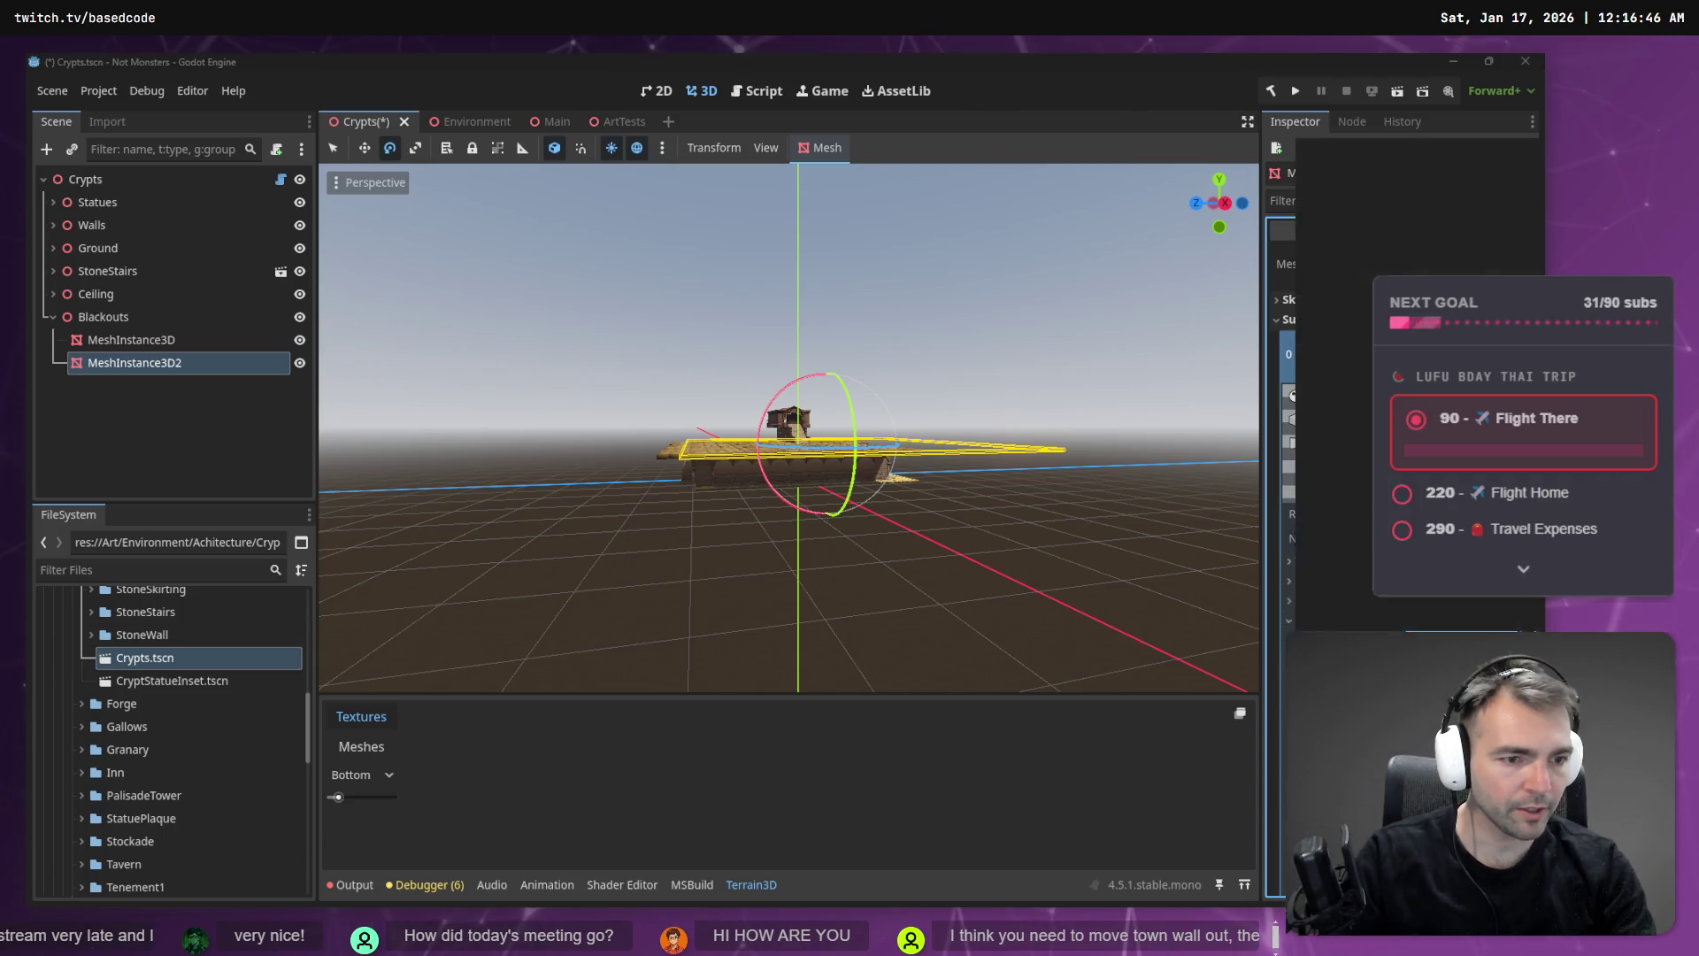
click(990, 513)
drag(989, 513, 989, 620)
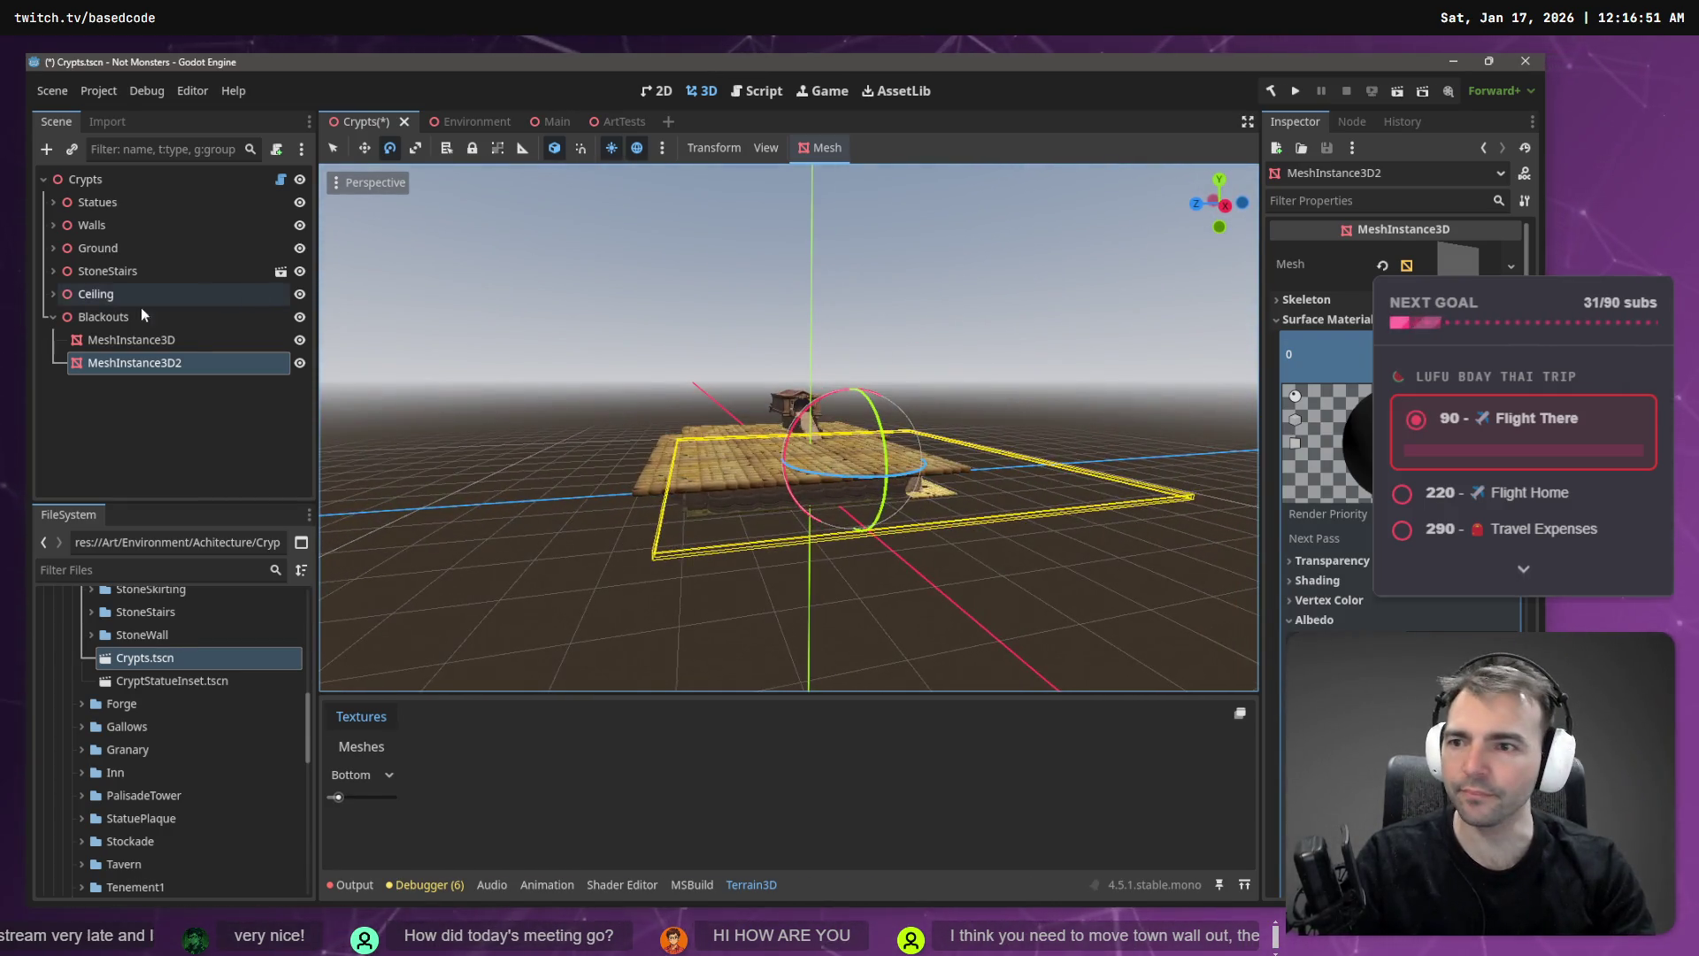
click(127, 339)
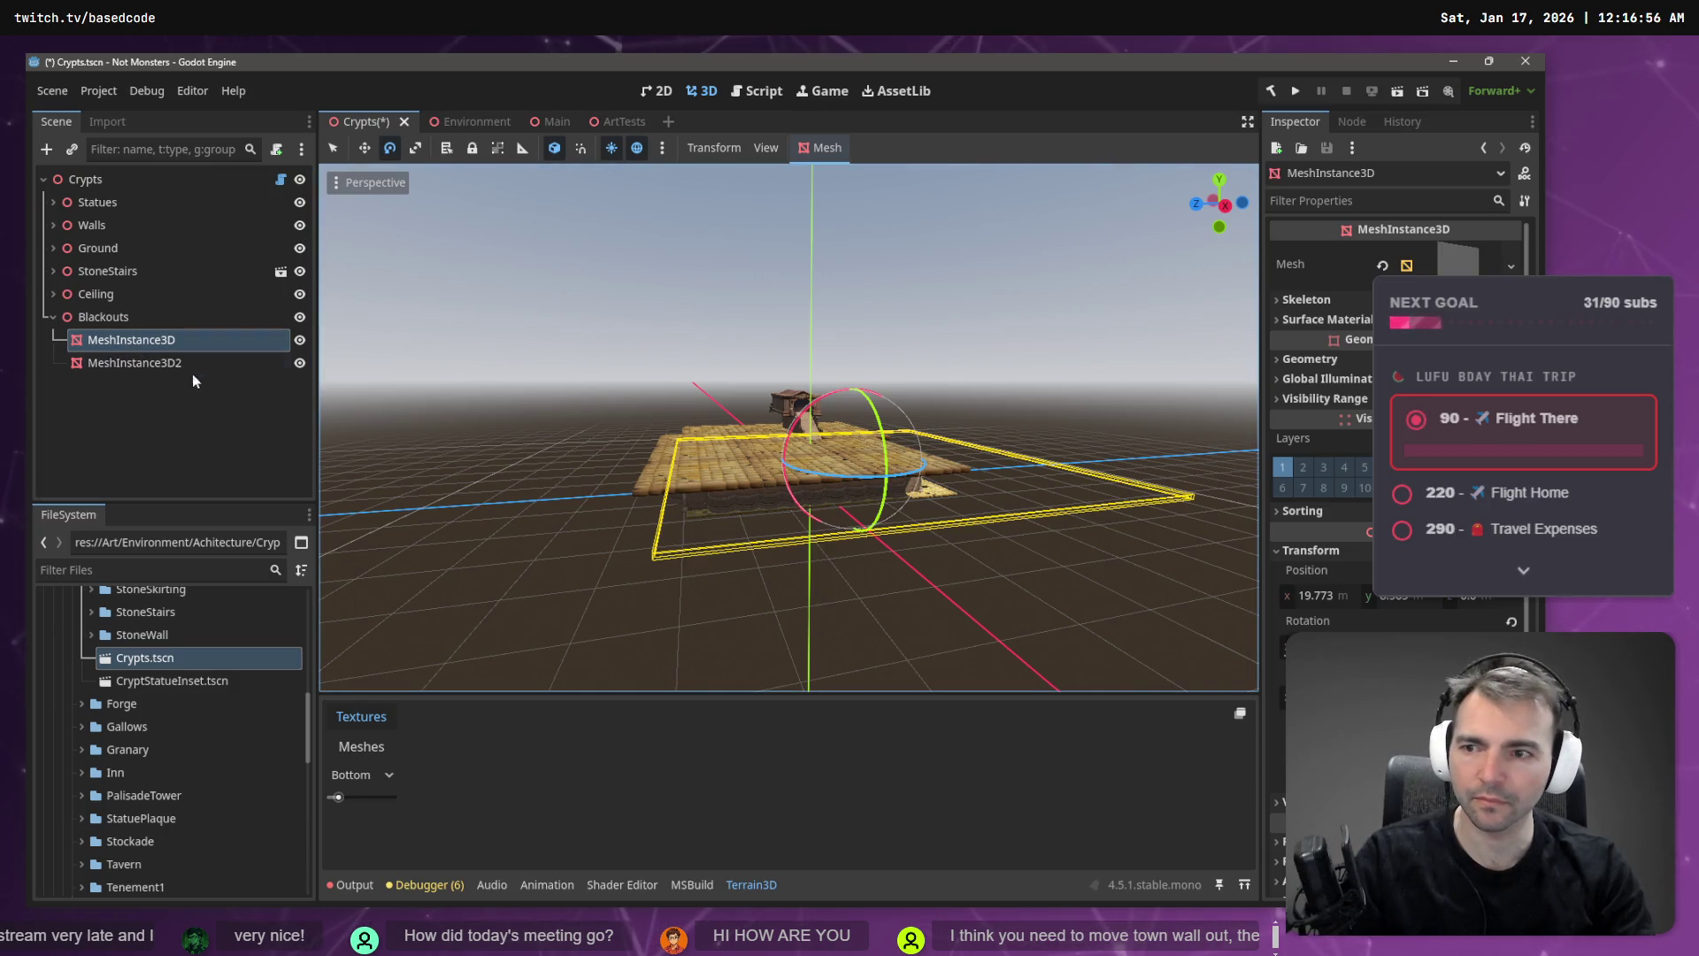
- Delete the original MeshInstance3D plane, keeping the black MeshInstance3D2
key(Delete)
key(Return)
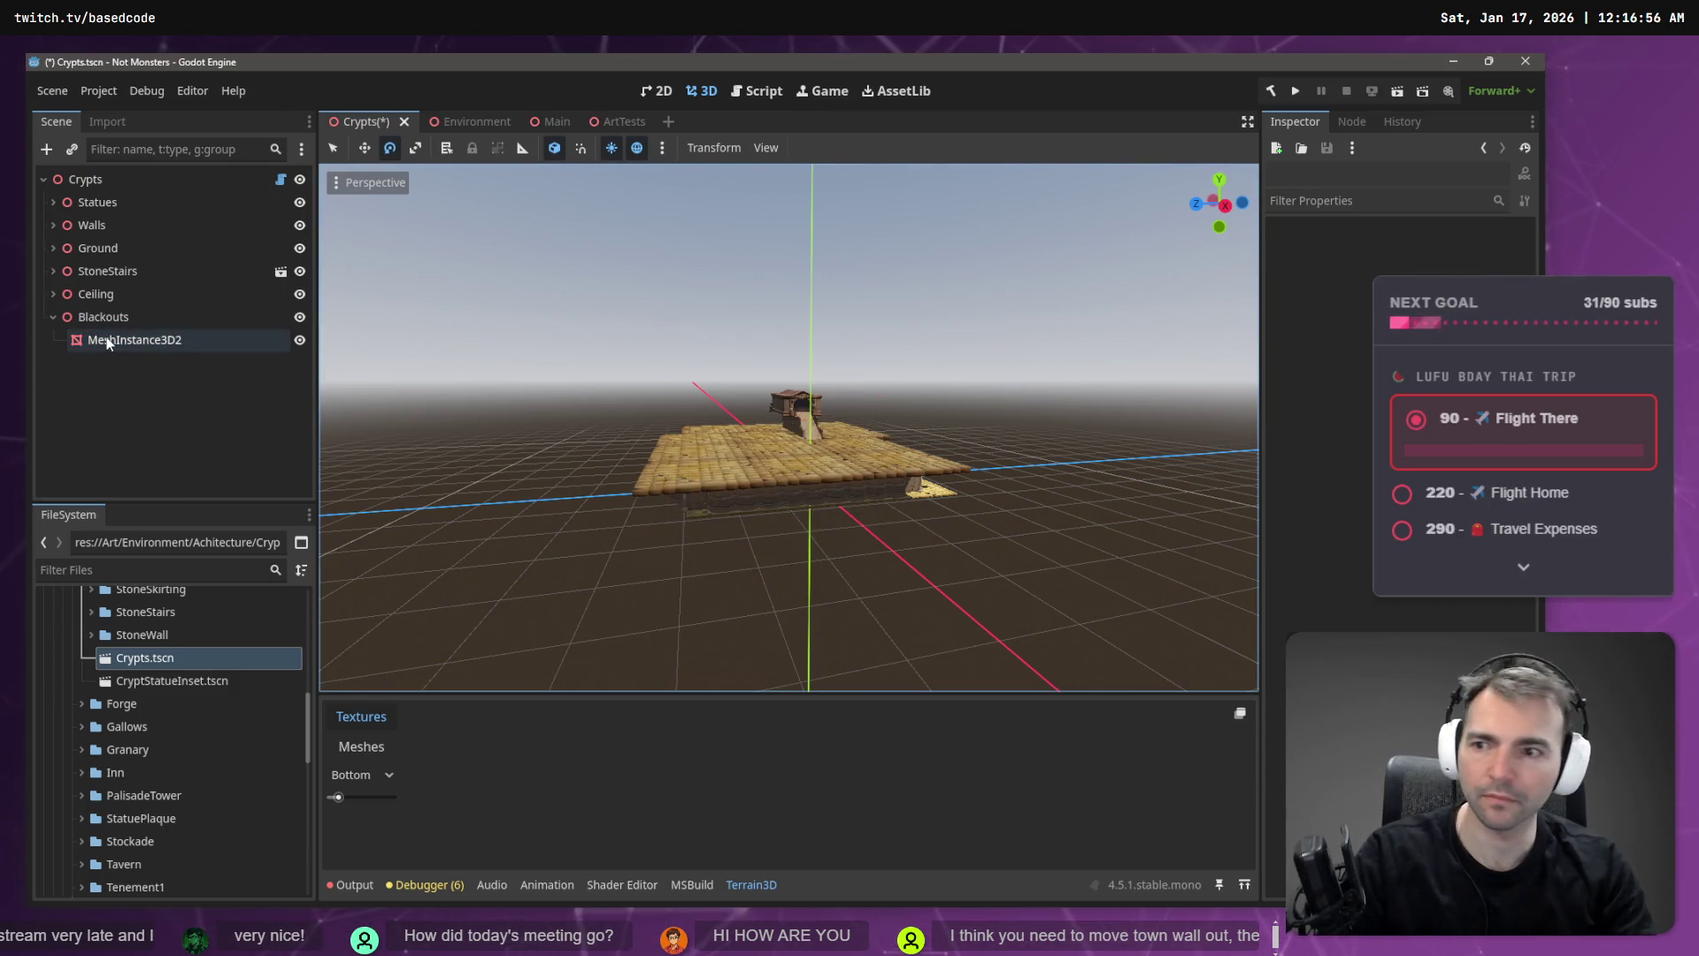
click(107, 342)
- Paste a copy of MeshInstance3D2 under Blackouts, then delete that extra copy
key(ctrl+v)
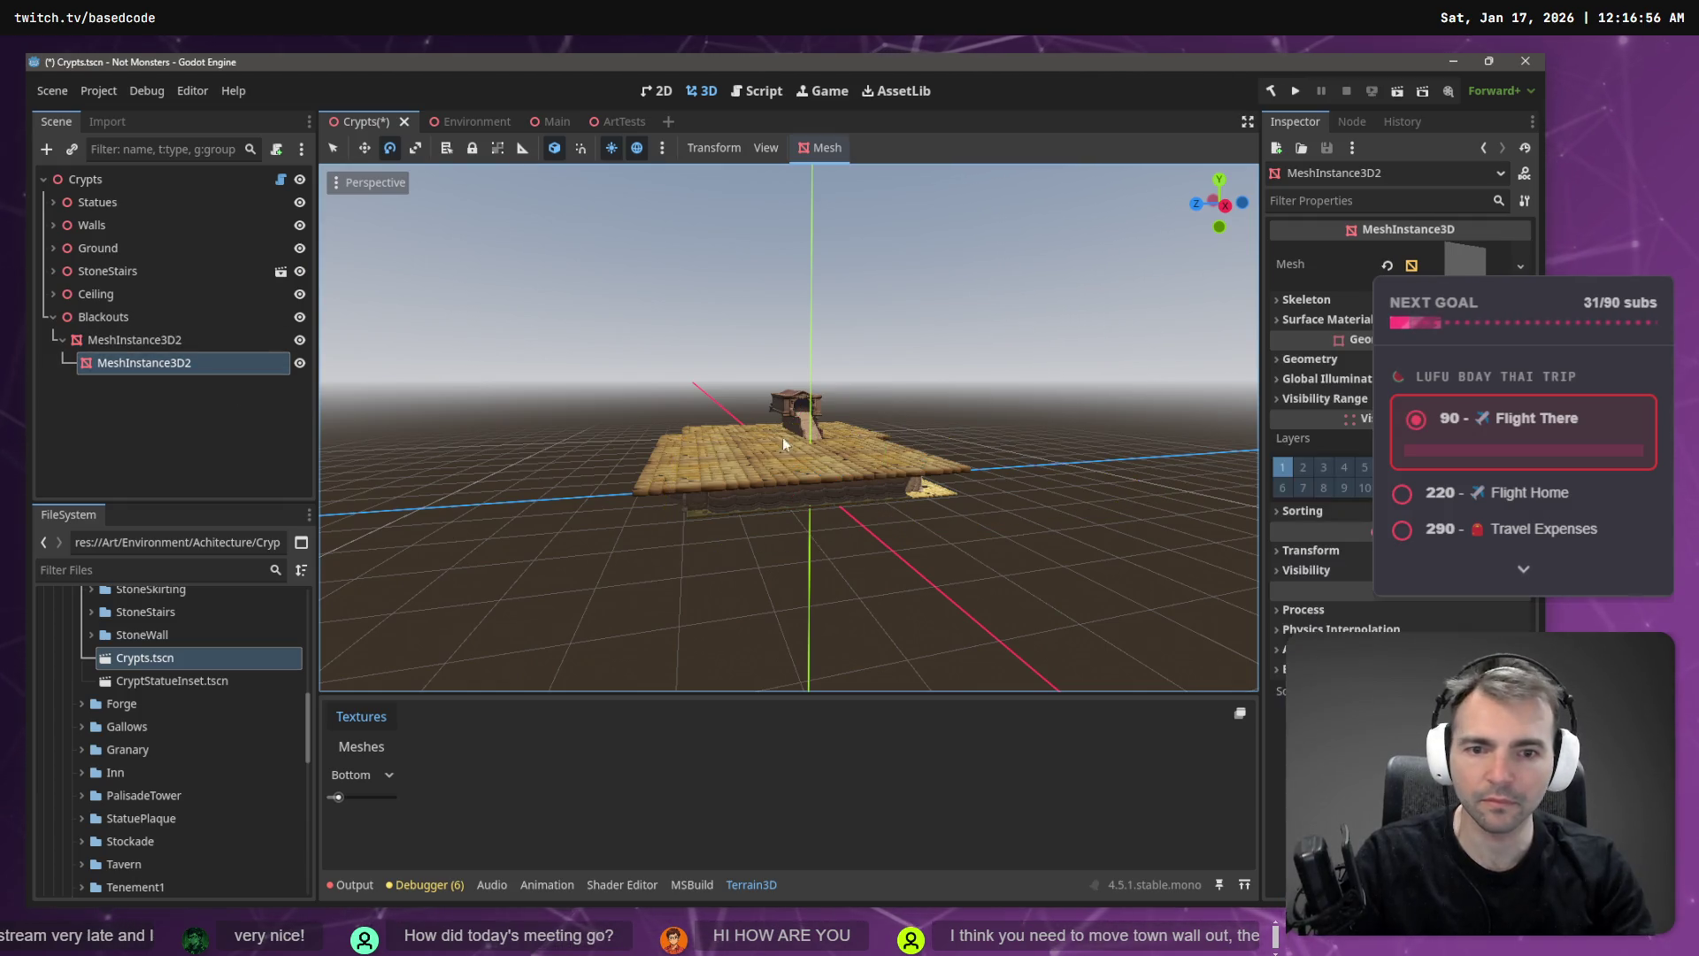
drag(146, 362, 133, 320)
key(Delete)
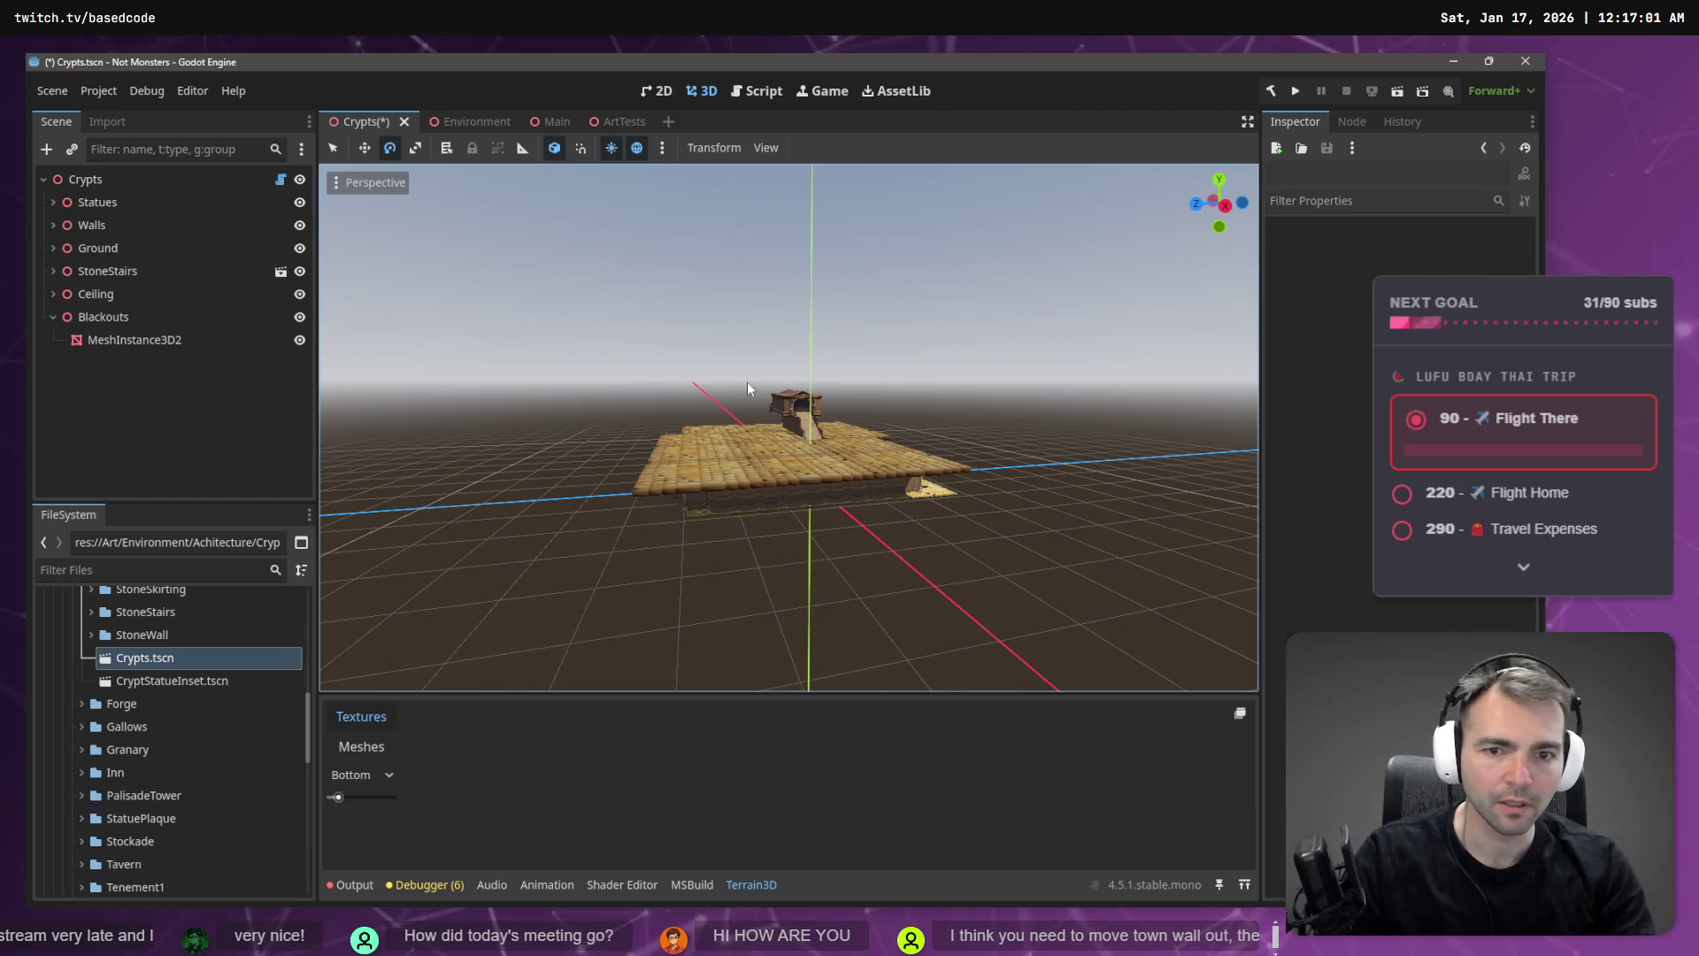
click(193, 341)
mouse_move(620, 442)
mouse_down()
mouse_move(619, 362)
mouse_move(566, 452)
mouse_move(602, 487)
mouse_move(626, 456)
mouse_up()
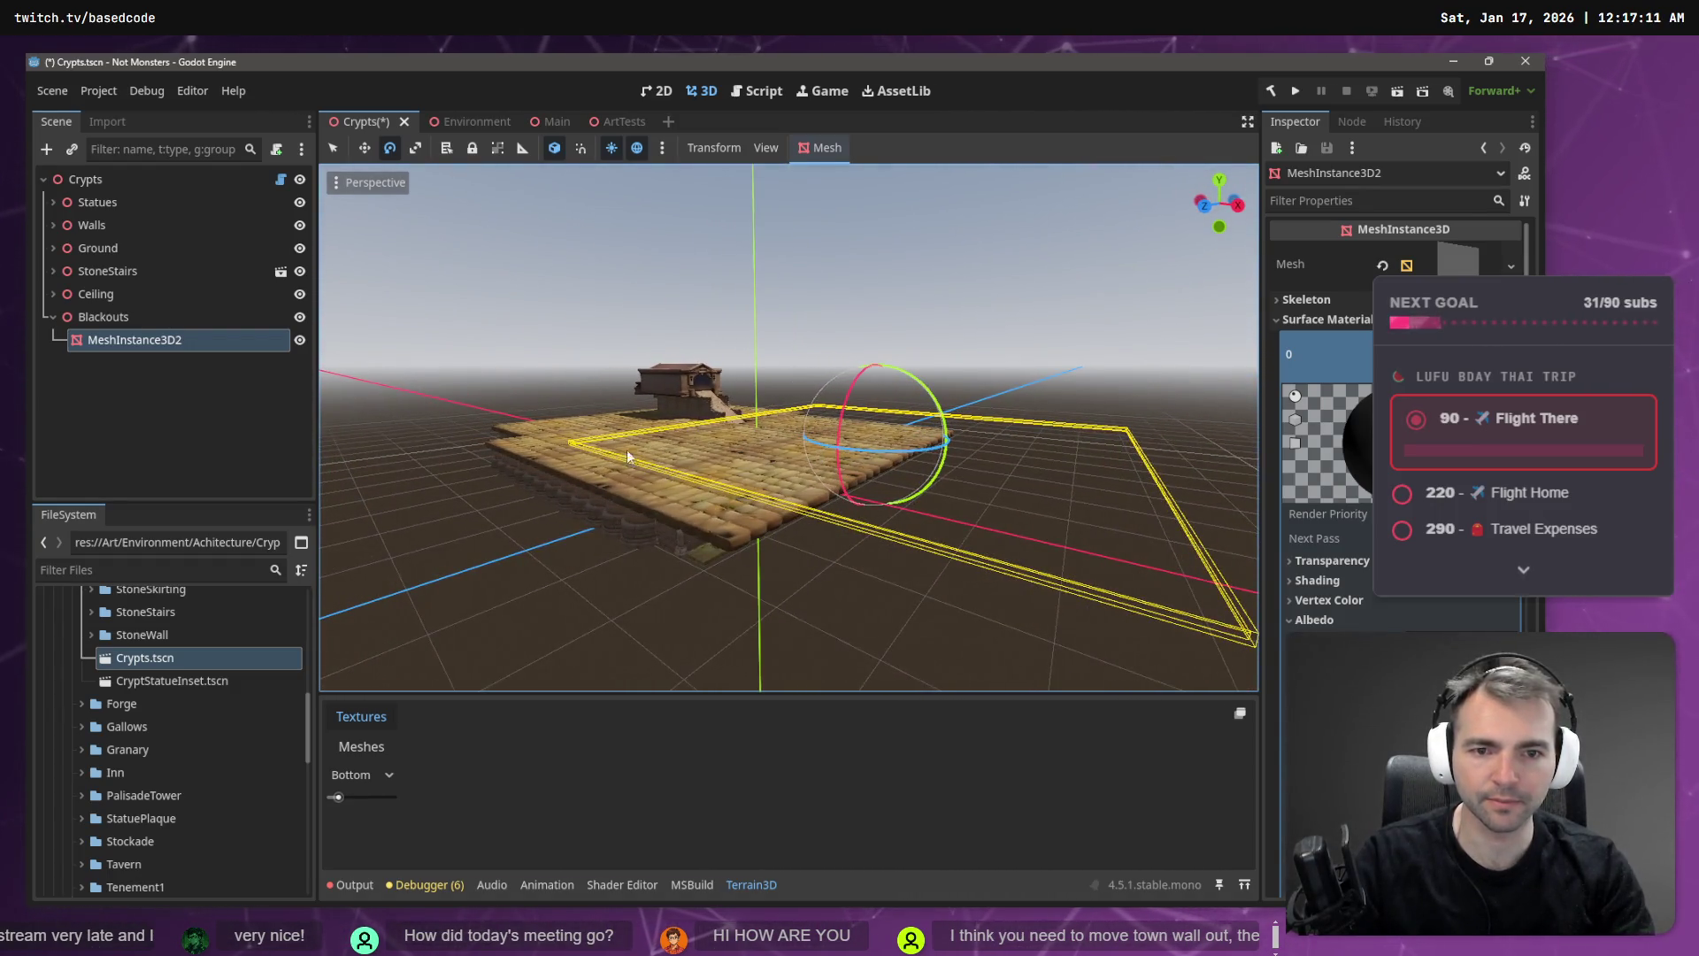
click(143, 348)
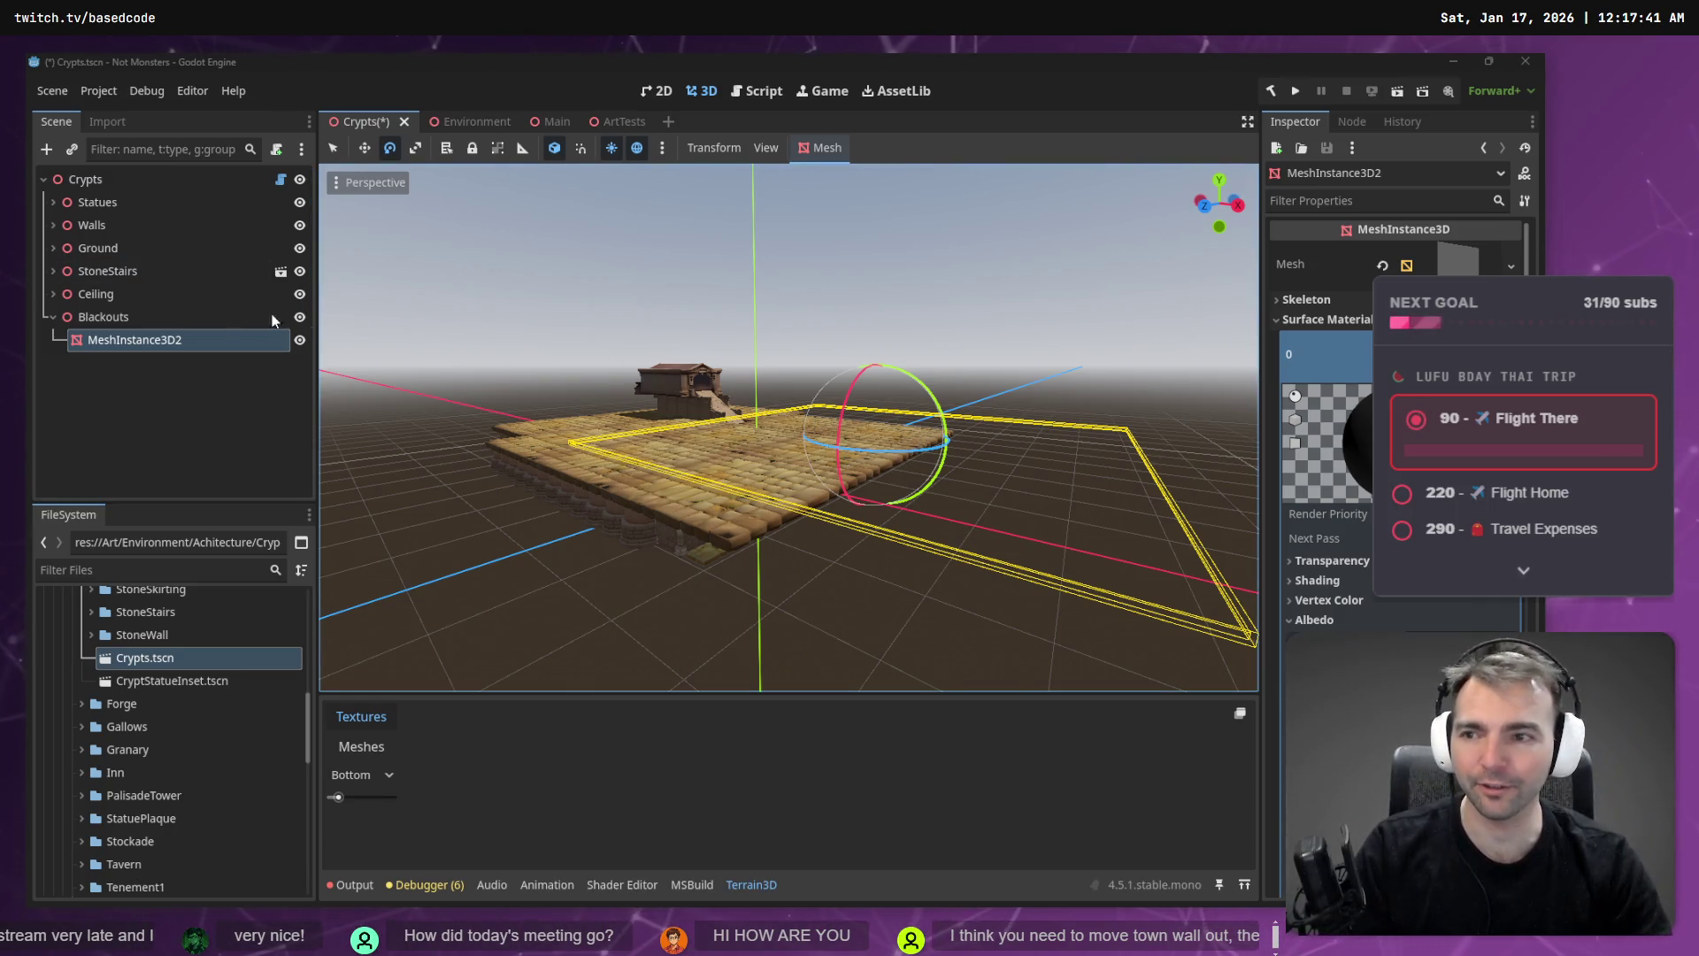
- Duplicate the black plane, turn the copy 180 degrees, and move it down and left along X
click(154, 339)
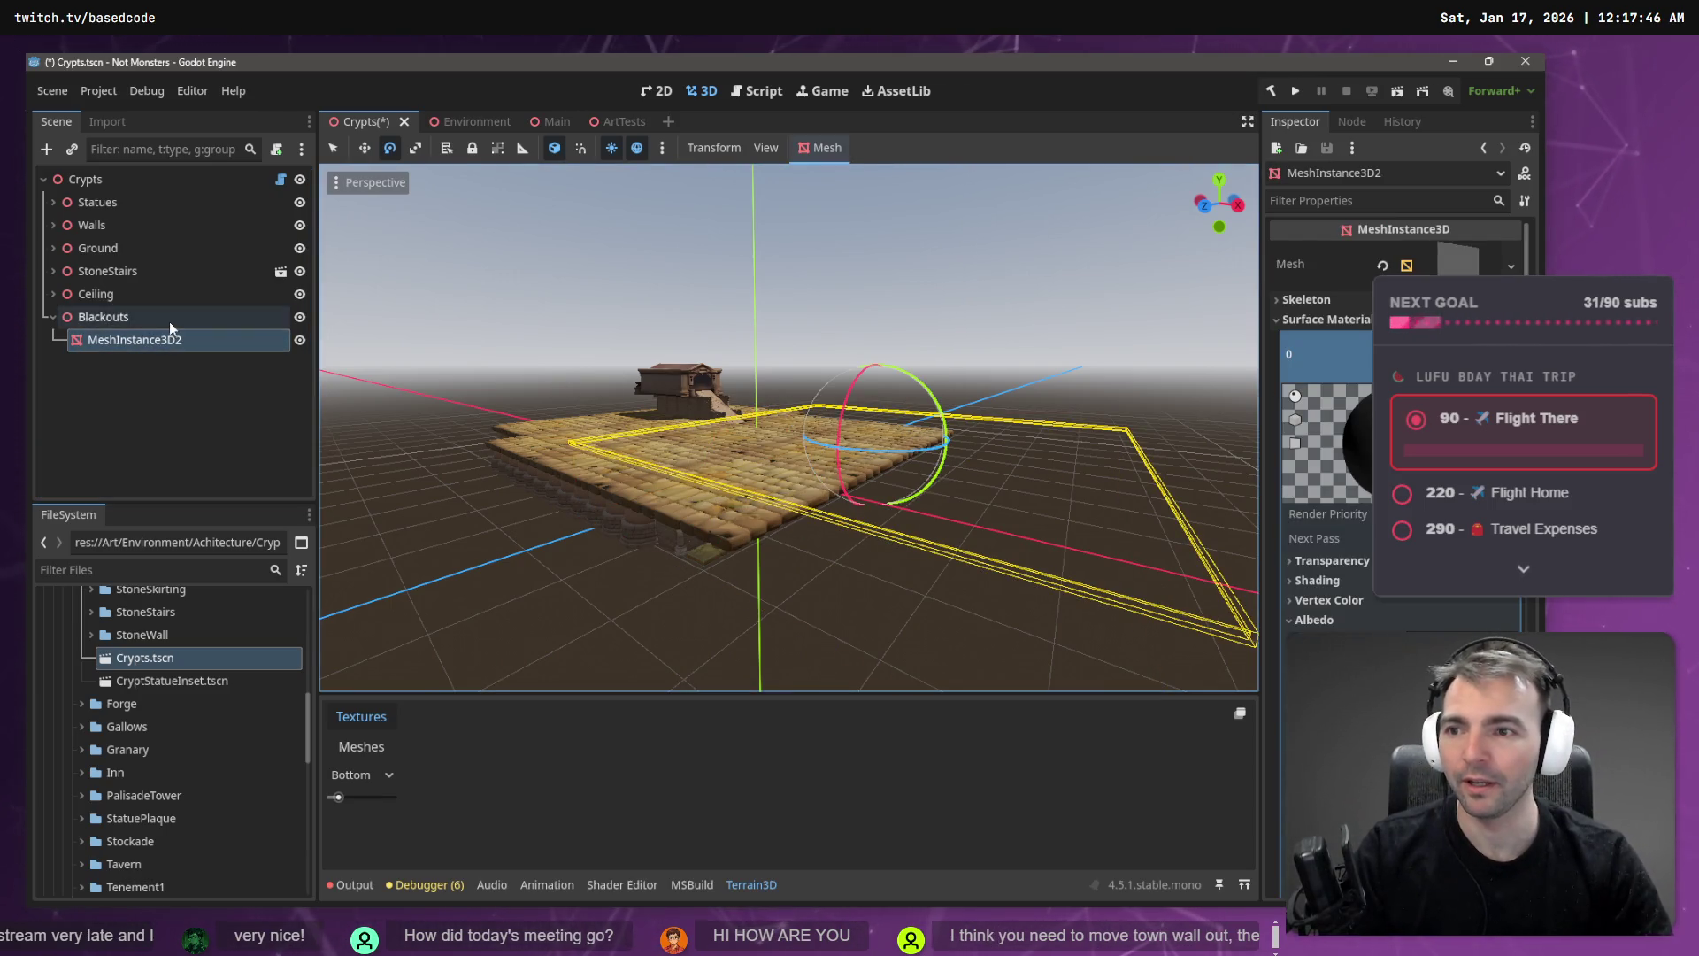
key(ctrl+d)
mouse_move(936, 402)
mouse_down()
mouse_move(778, 301)
mouse_move(573, 543)
mouse_move(656, 589)
mouse_move(679, 575)
mouse_up()
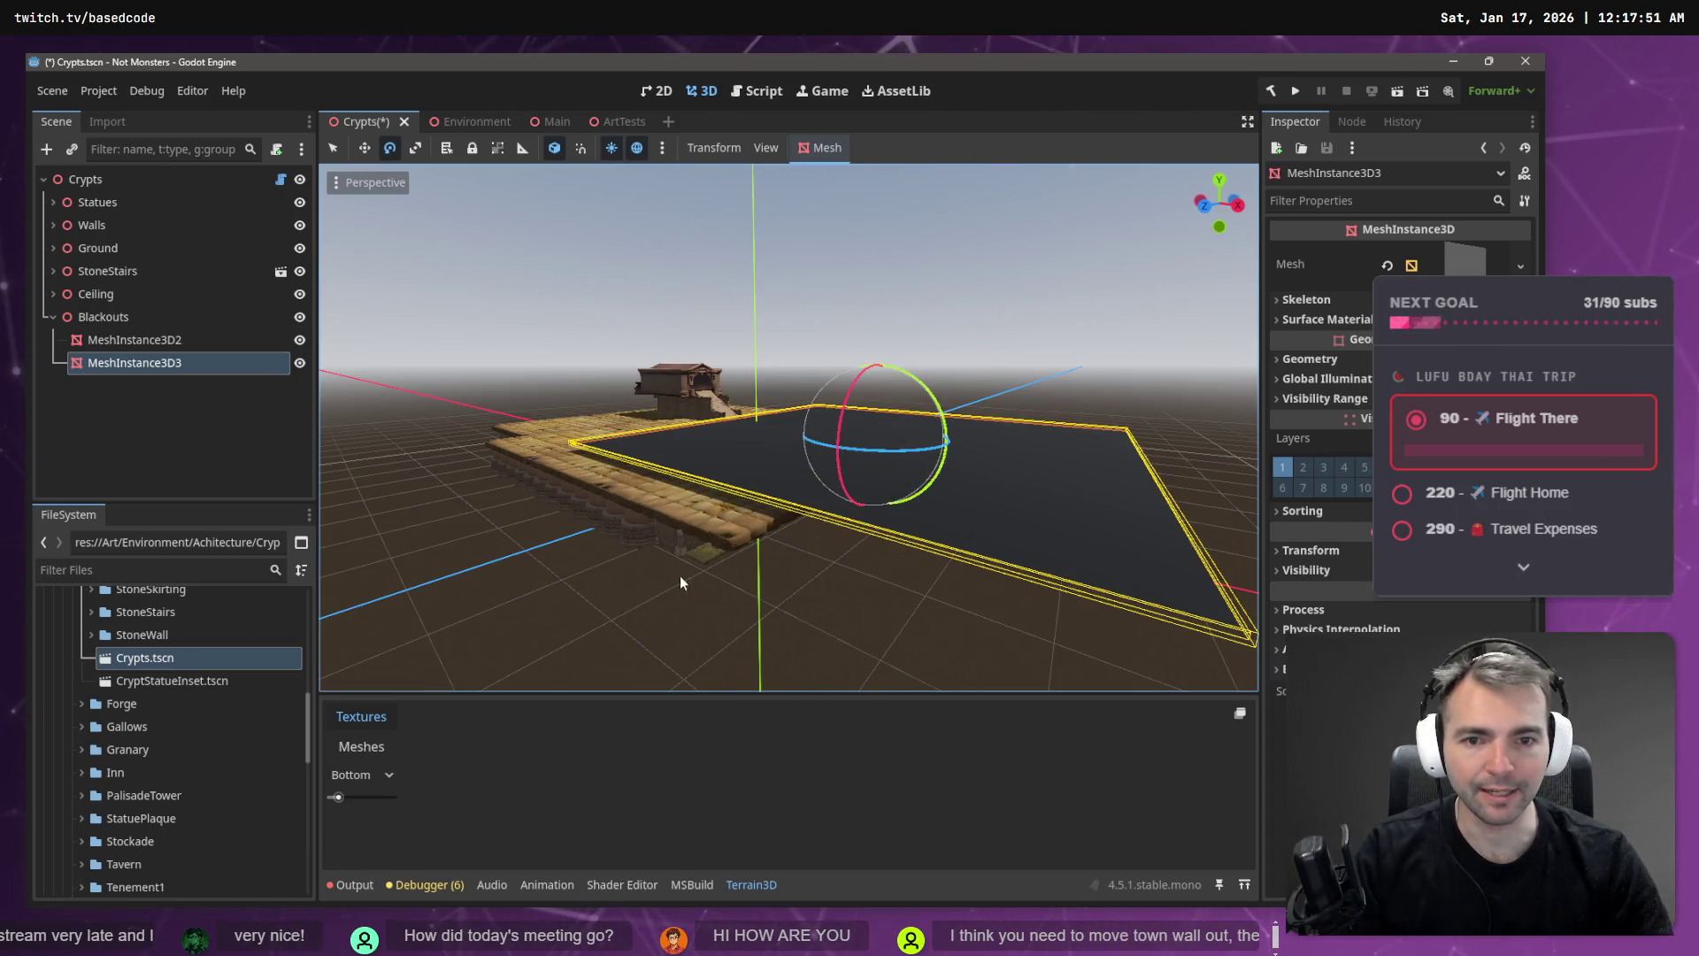
key(w)
mouse_move(883, 337)
mouse_down()
mouse_move(872, 449)
mouse_move(874, 409)
mouse_up()
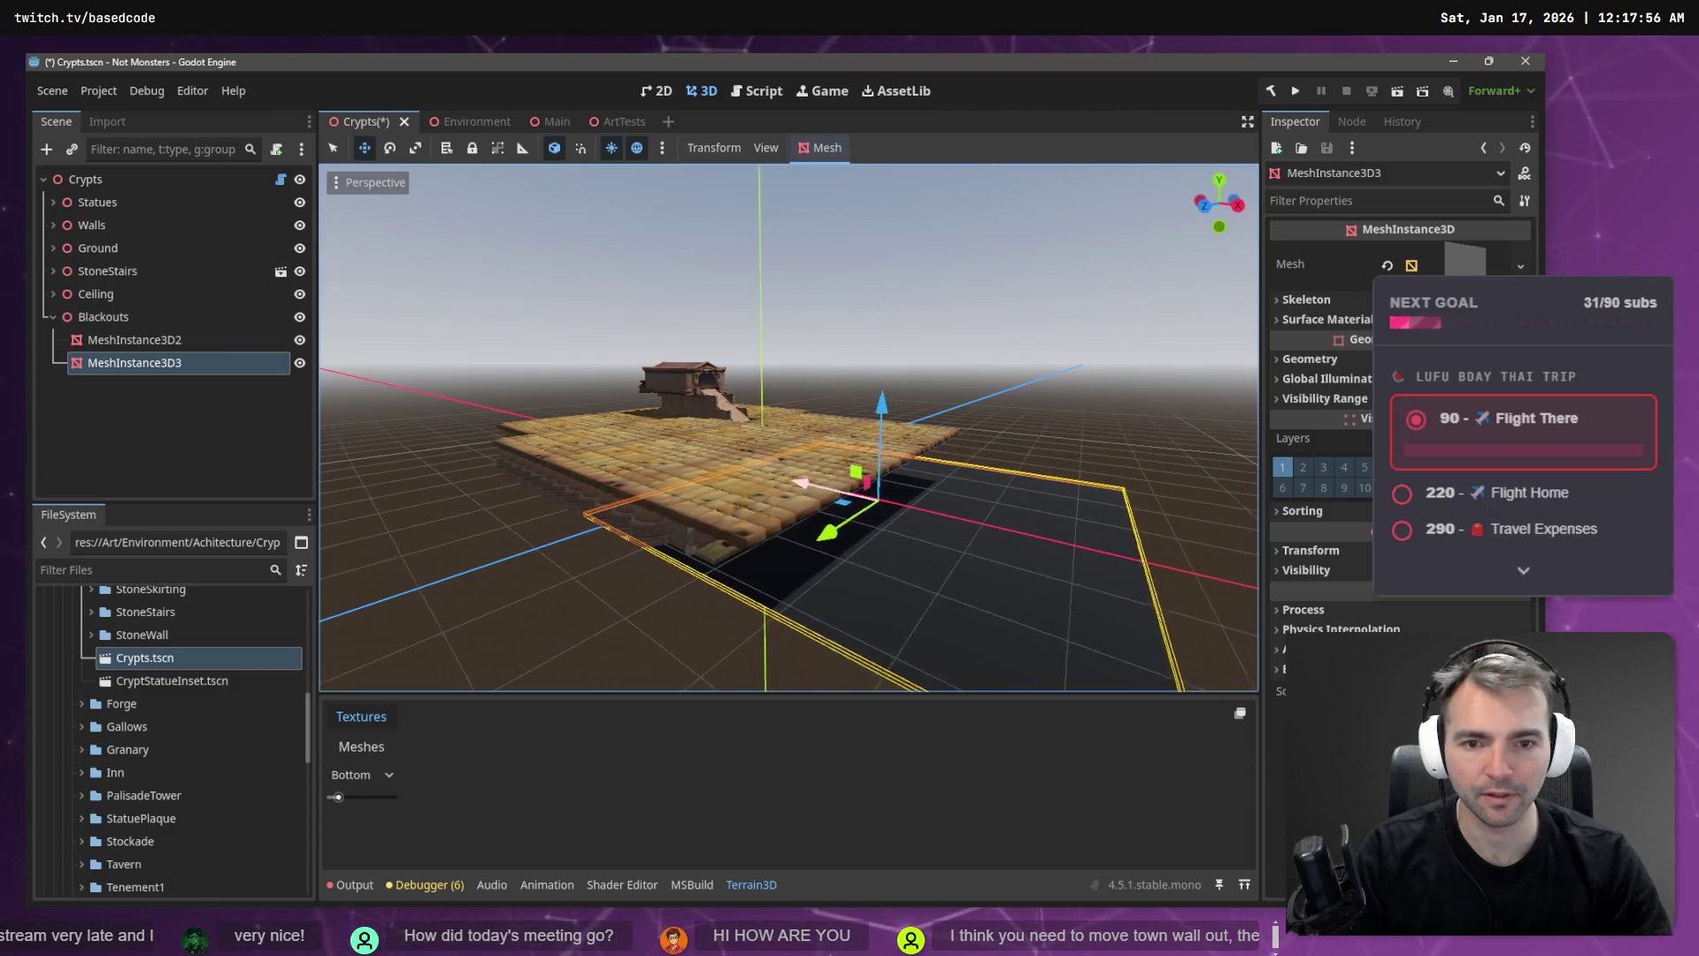
key(s)
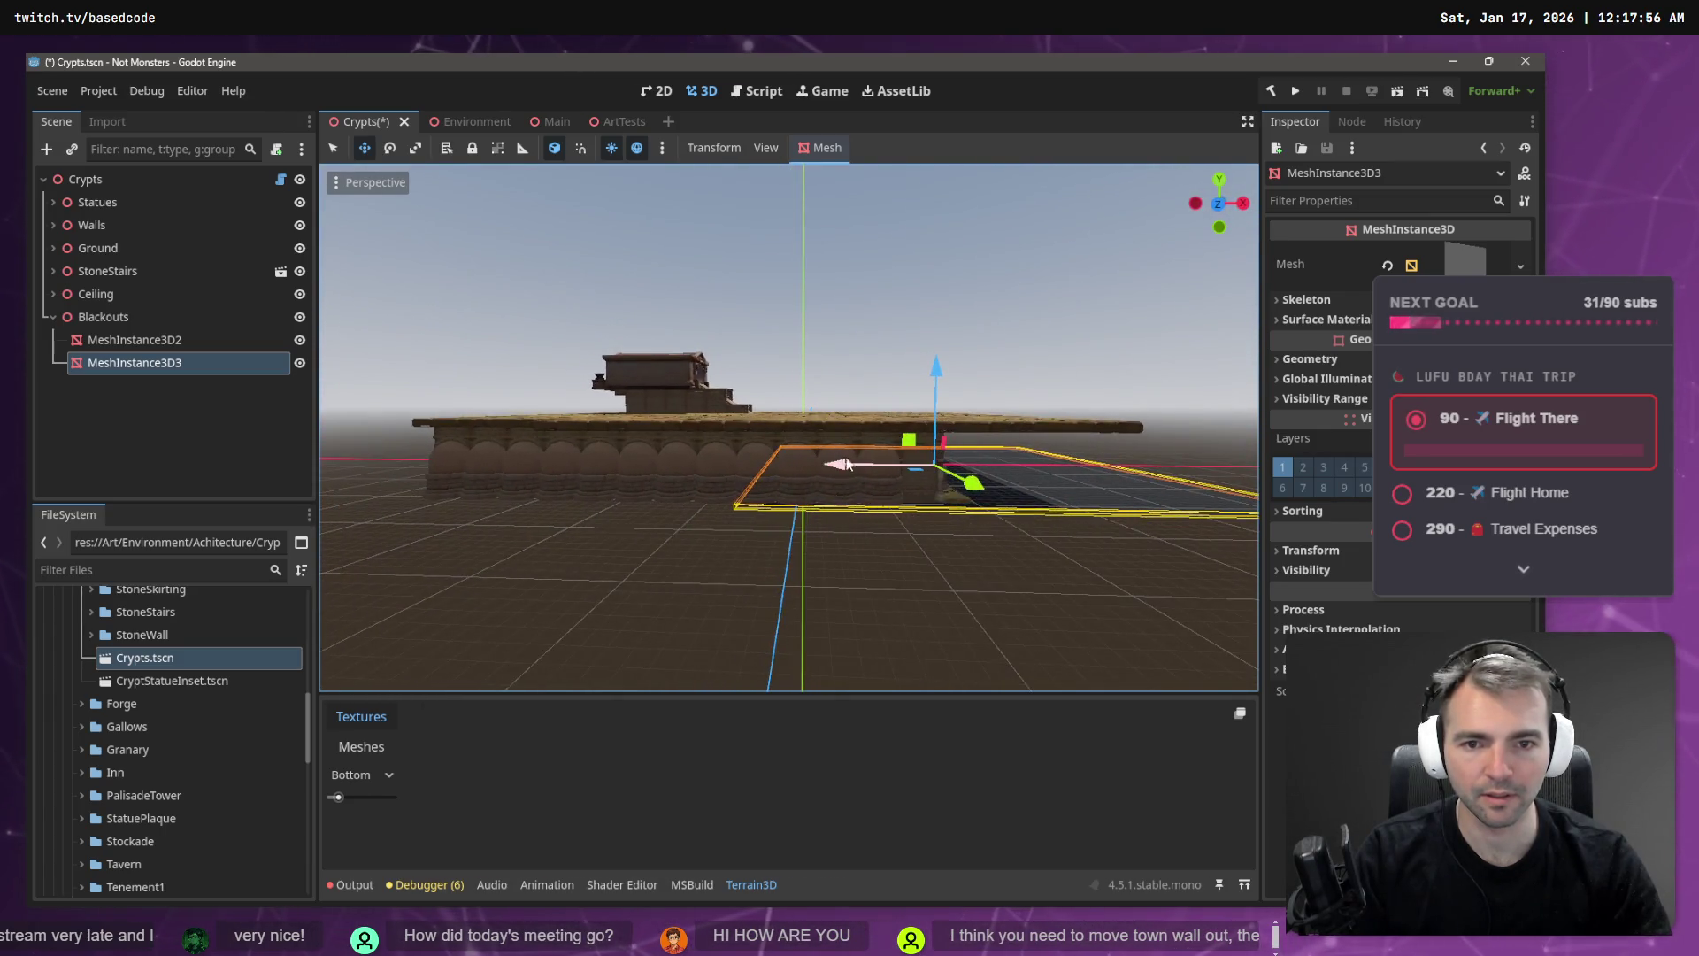
drag(855, 468, 654, 467)
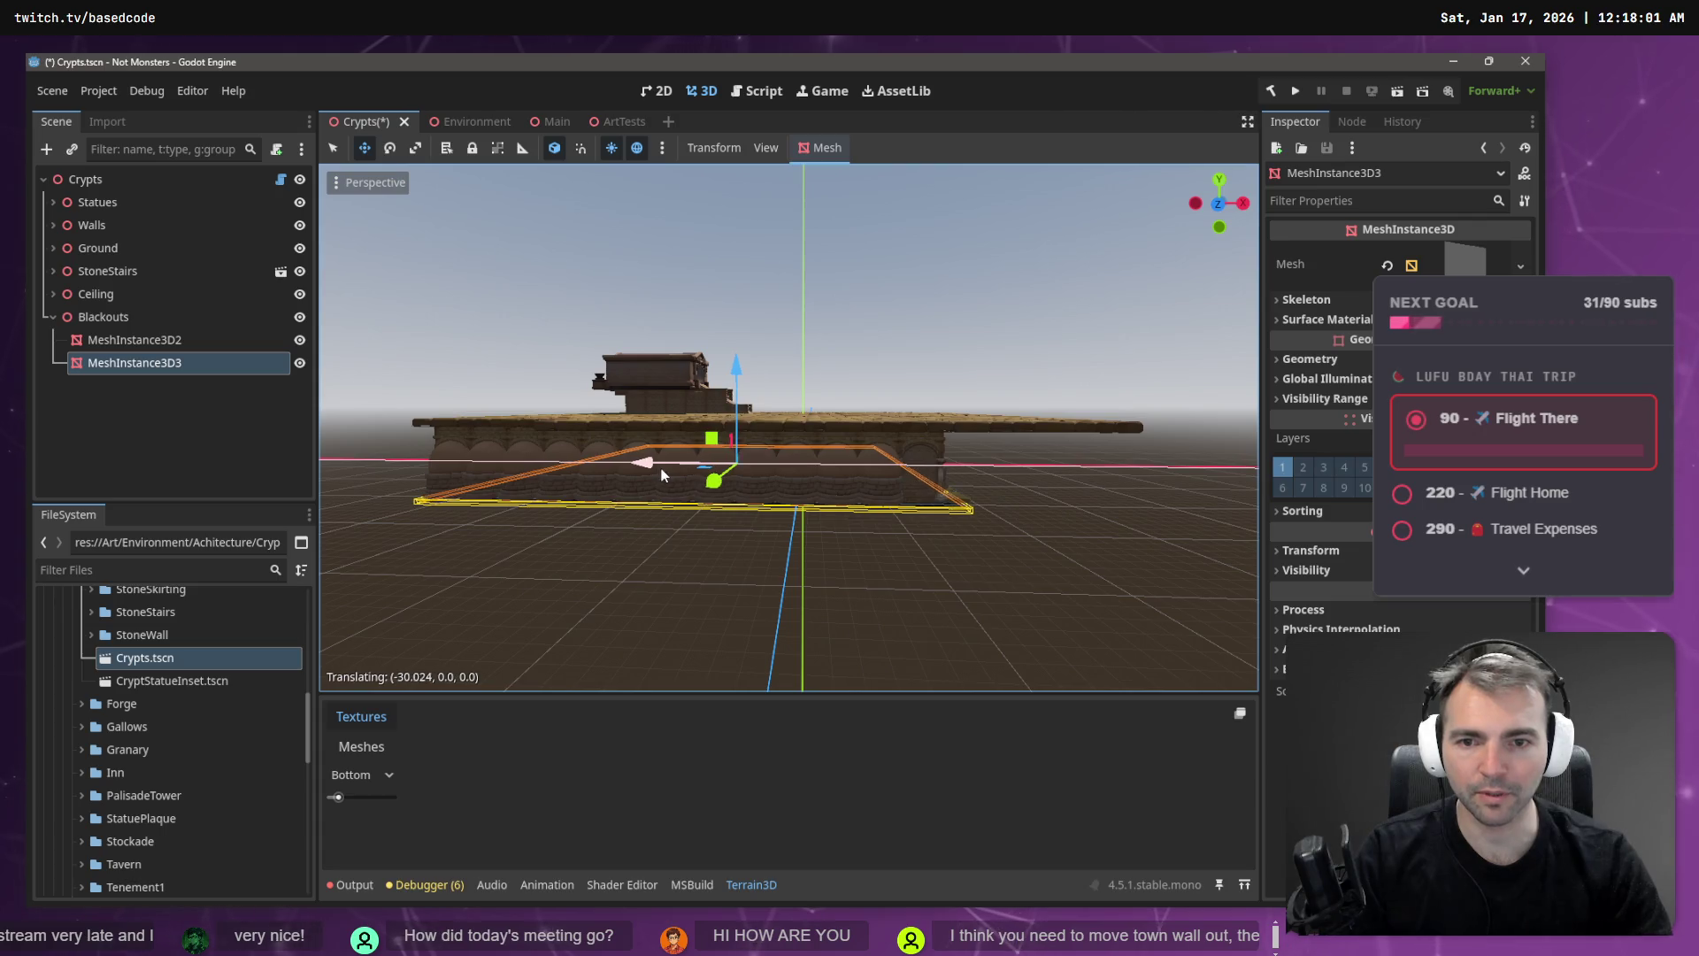
- Scale the MeshInstance3D3 copy down to just cover the gaps around the crypt's base
key(r)
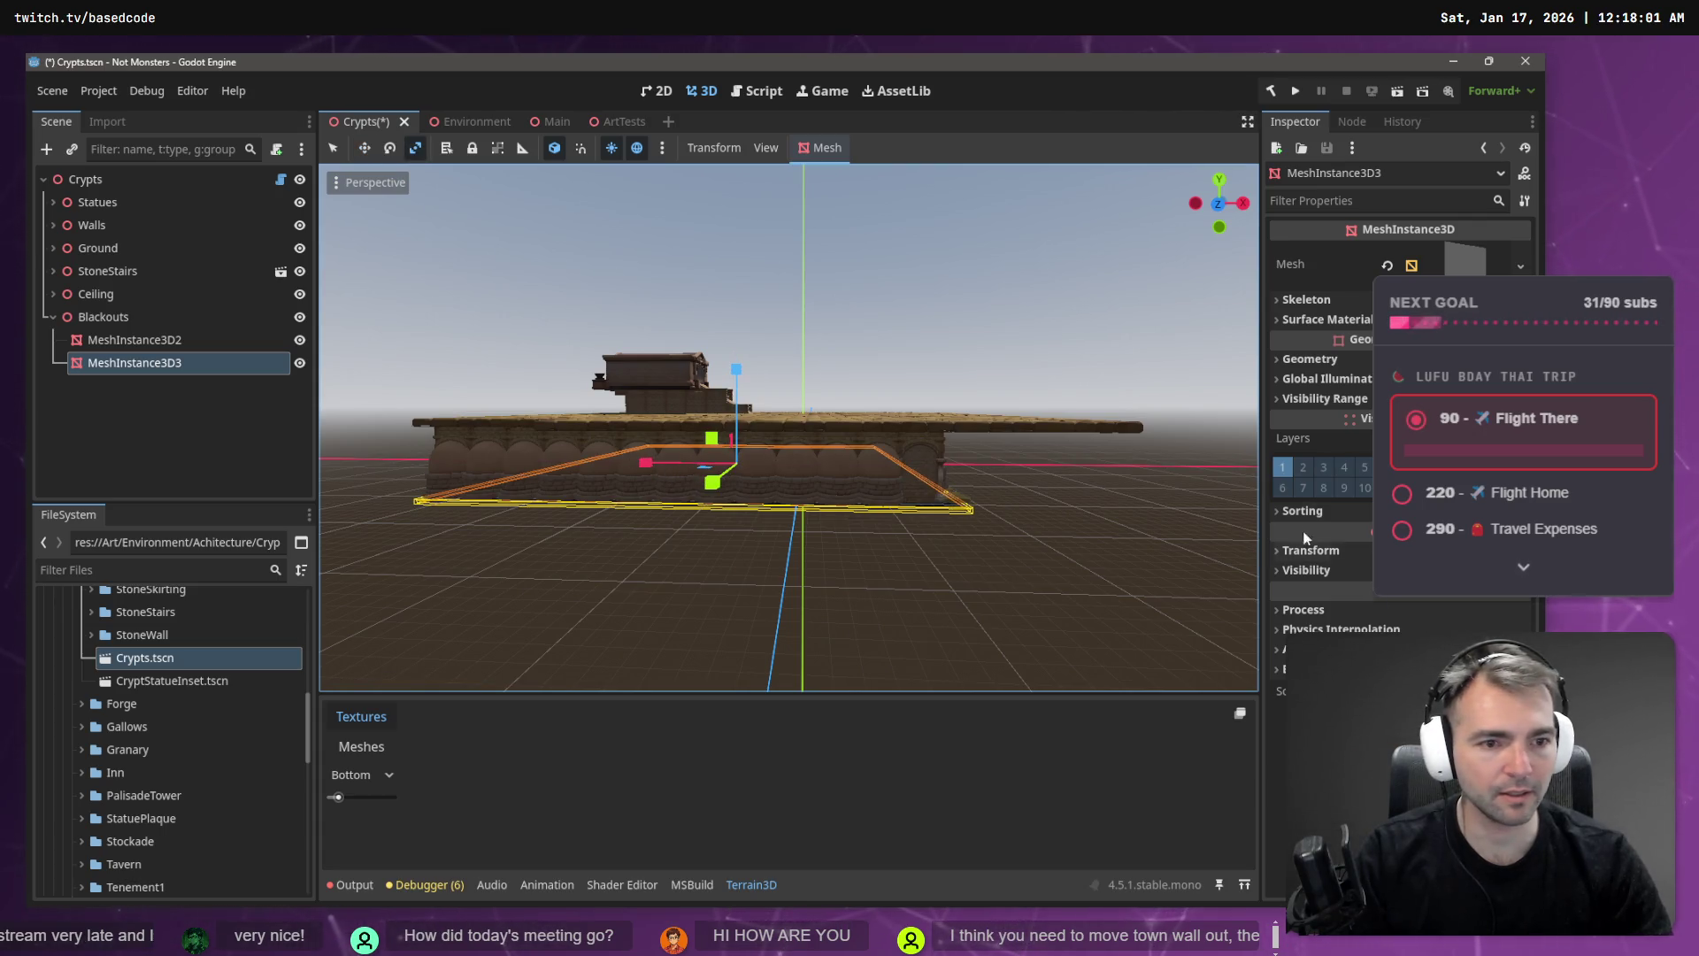
click(1310, 551)
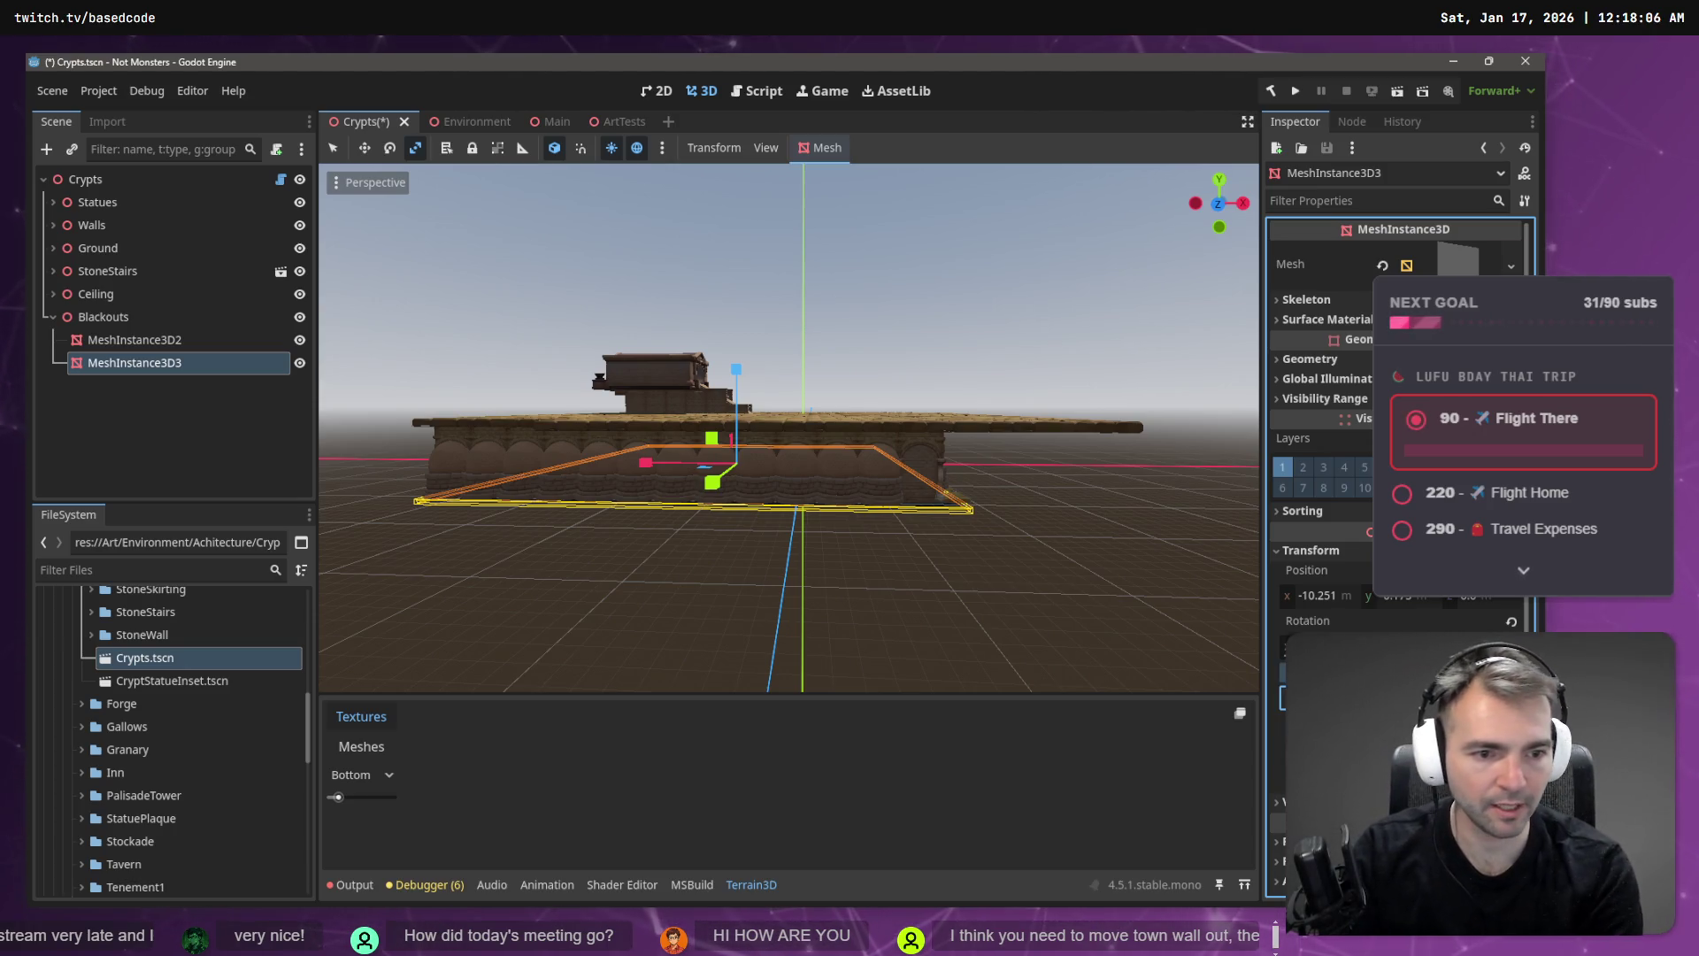
drag(711, 482, 1219, 650)
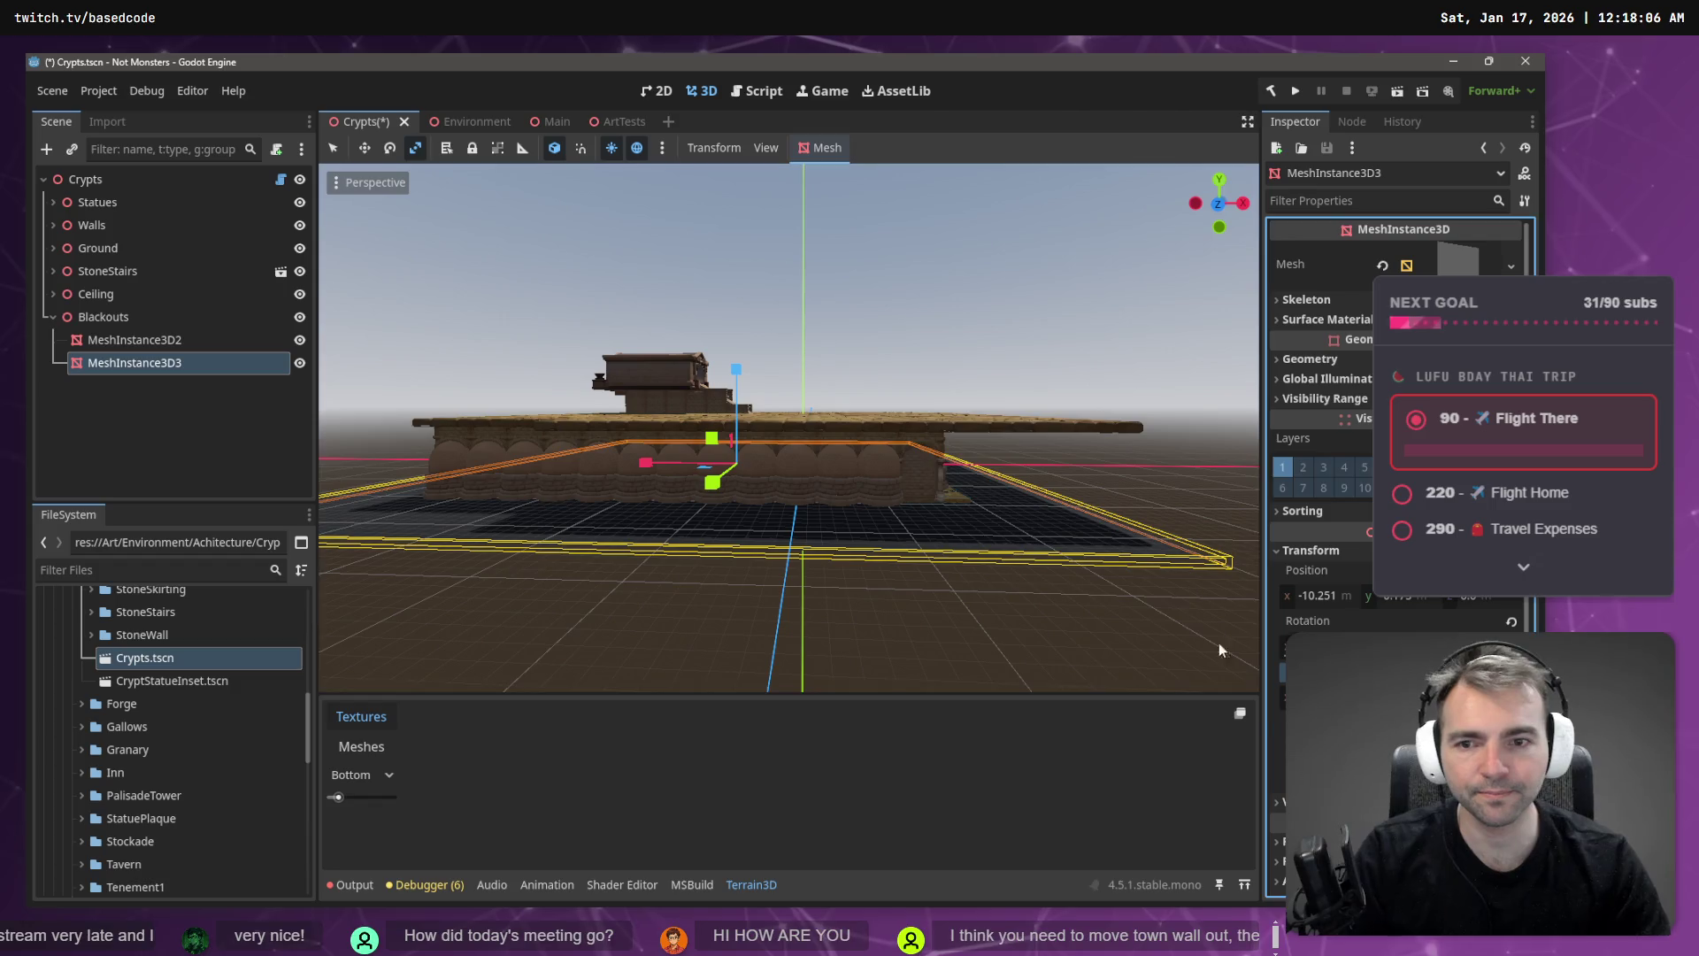
click(1281, 697)
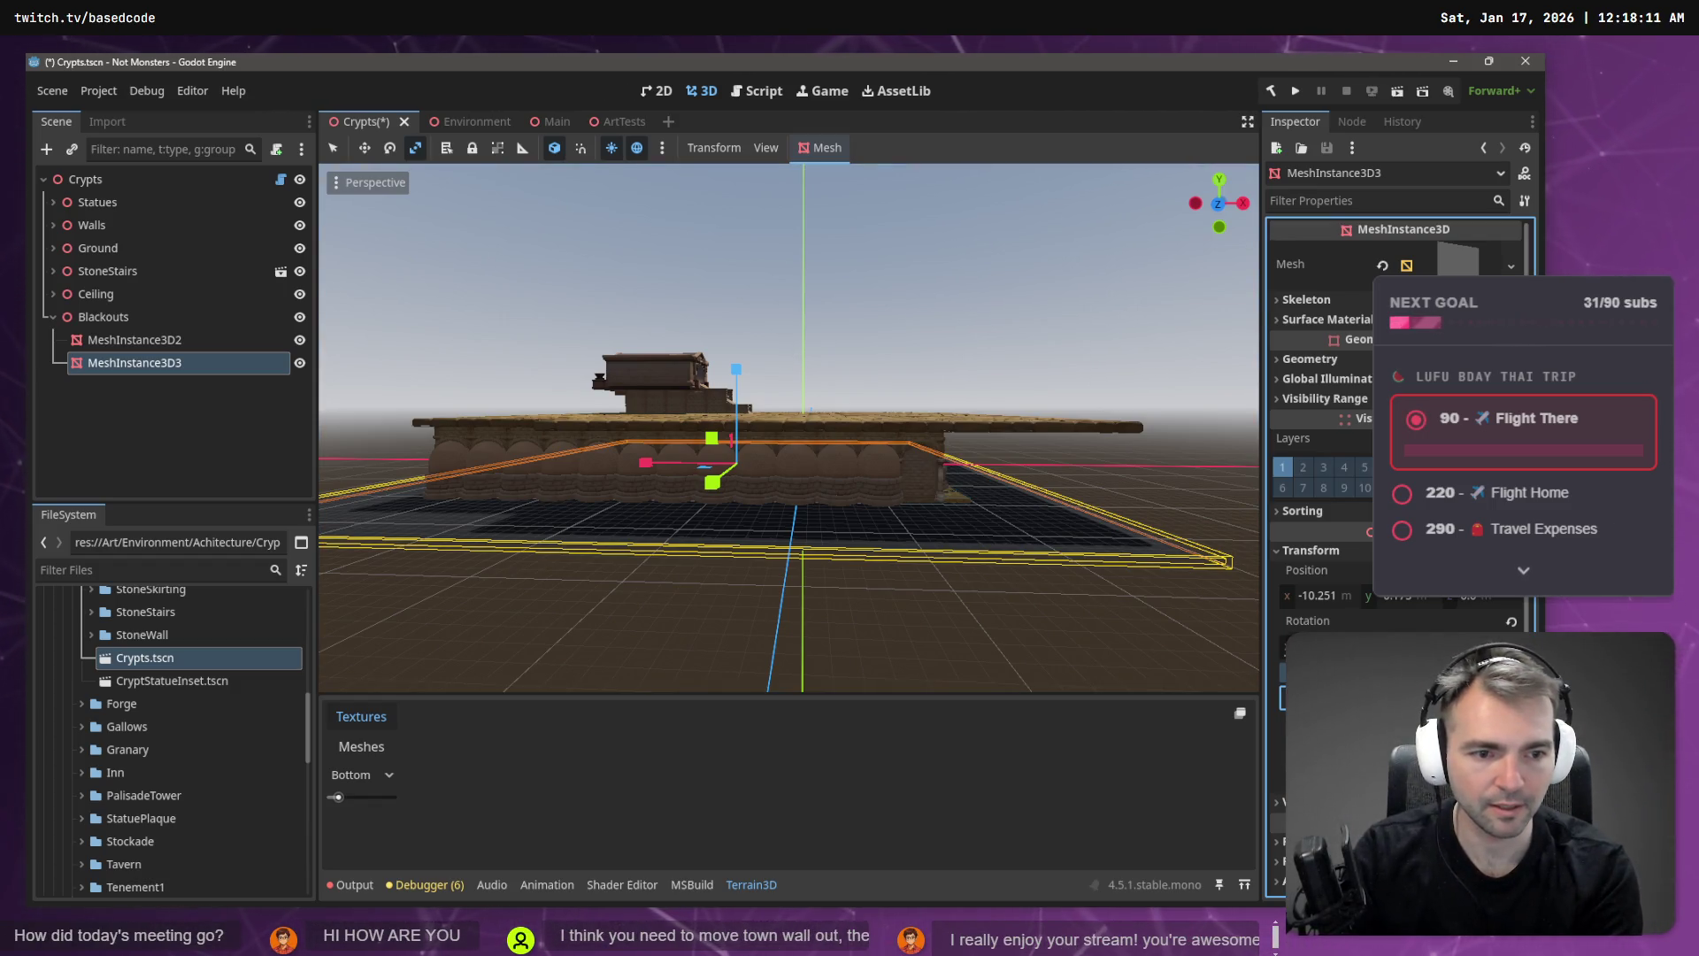
drag(1282, 697, 1243, 697)
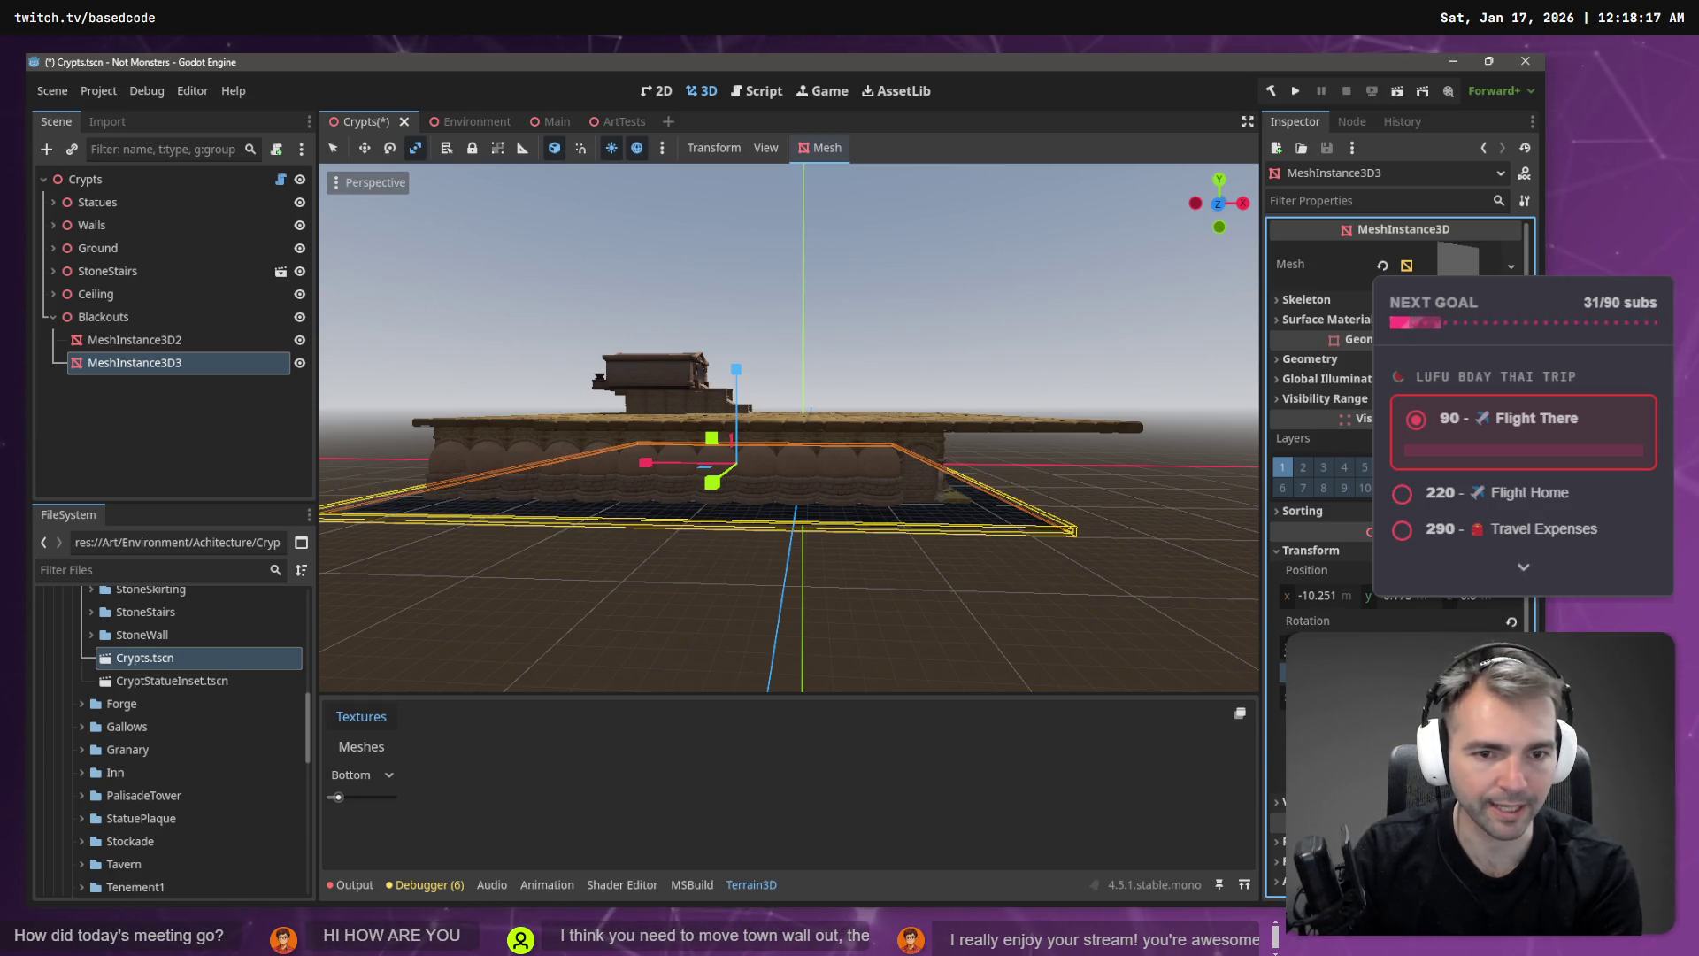
click(984, 630)
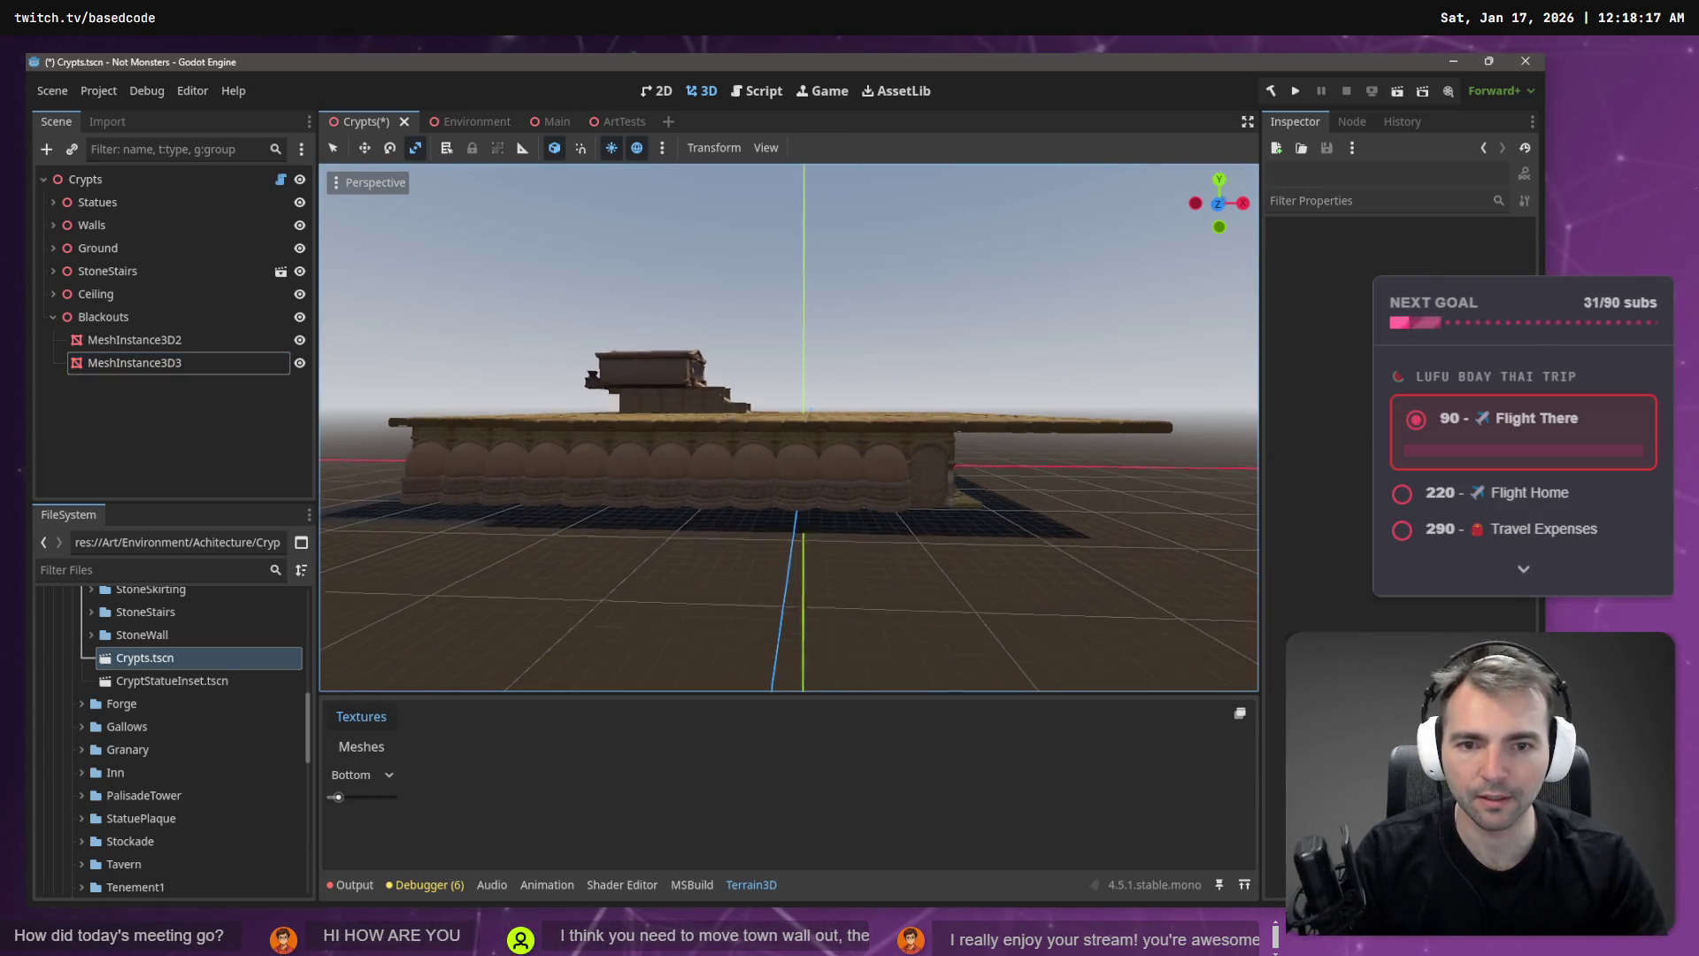
key(w)
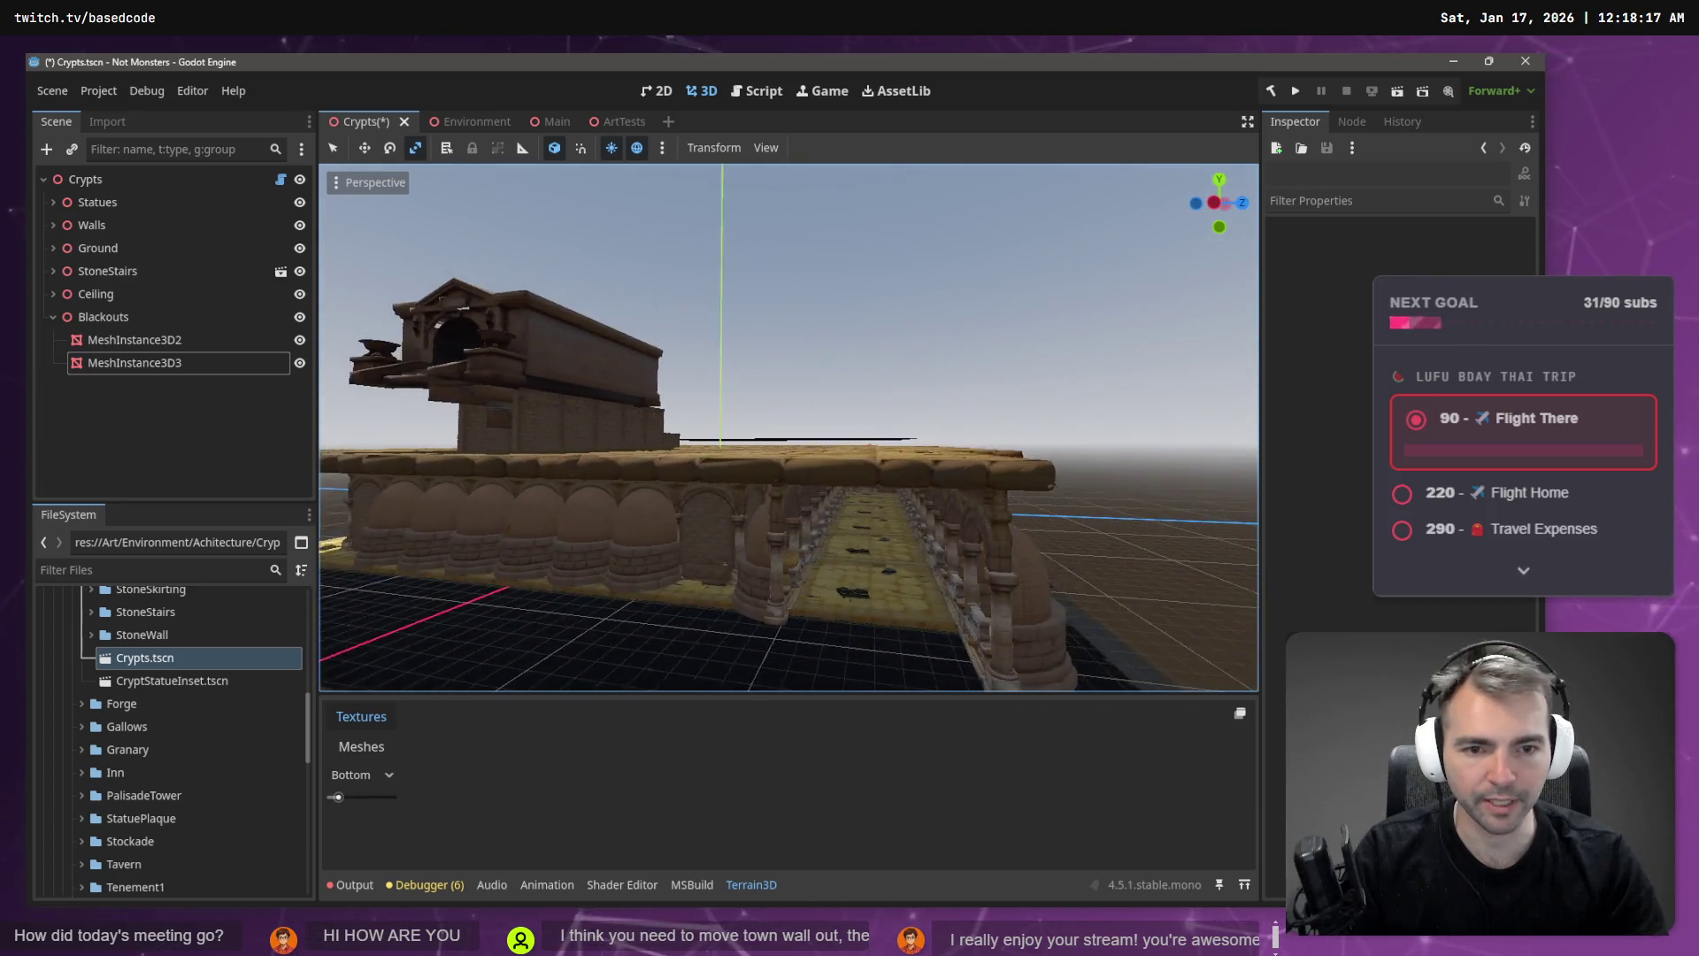
key(w)
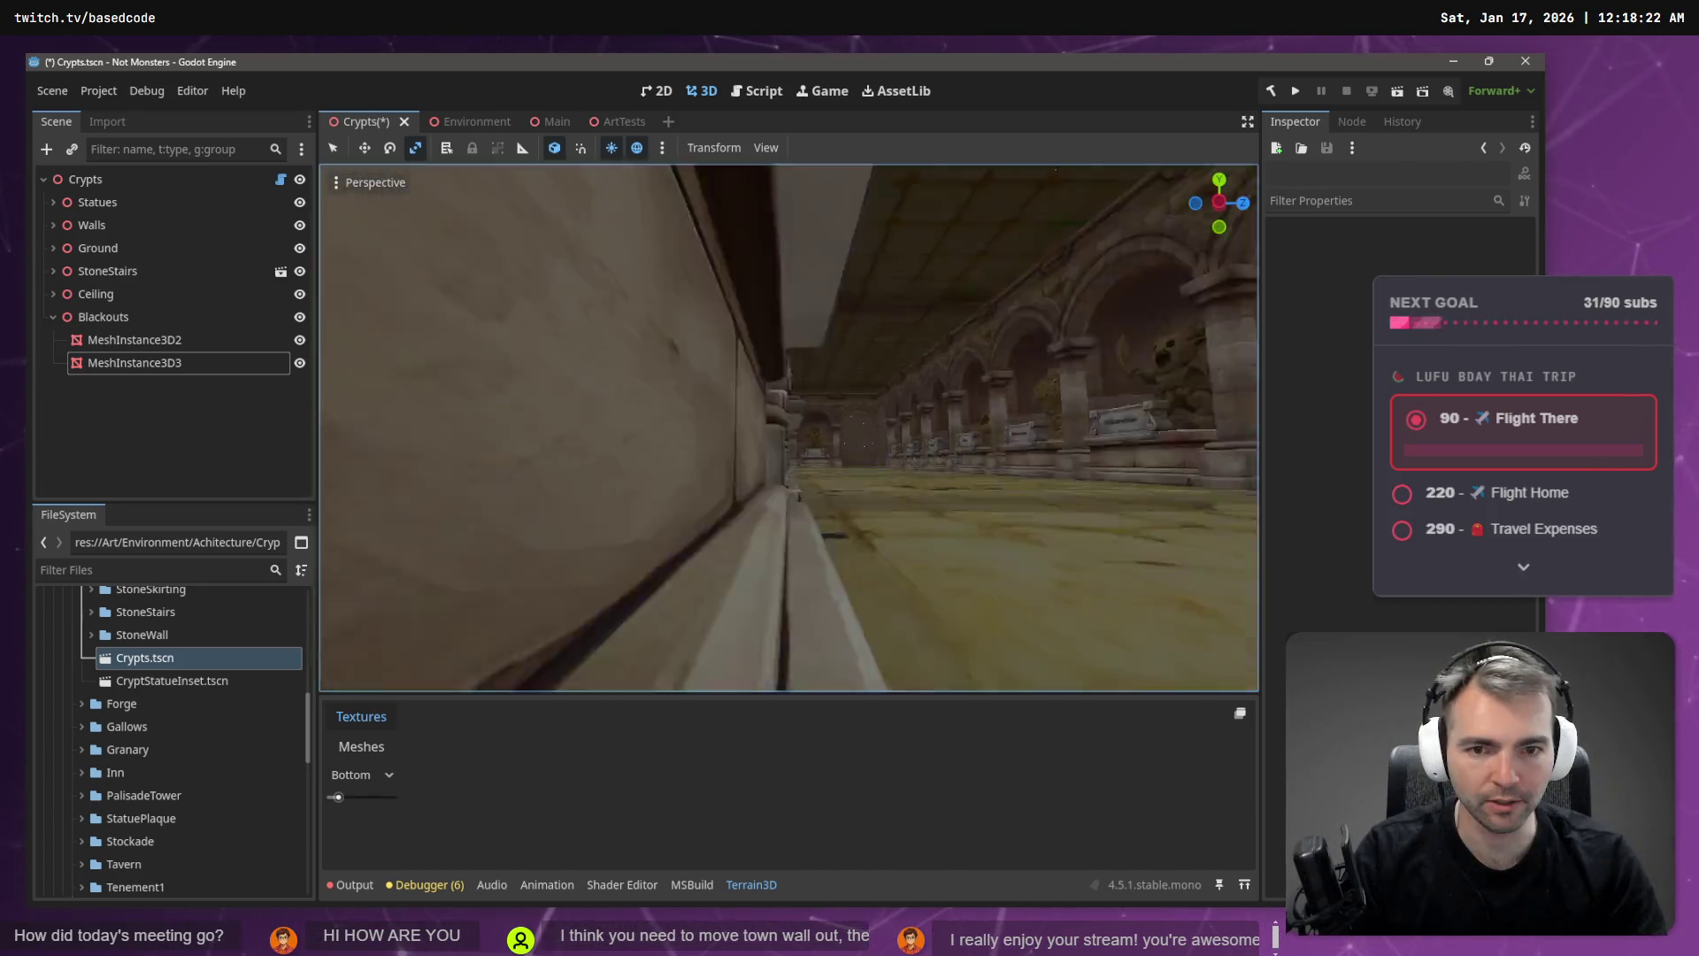
key(w)
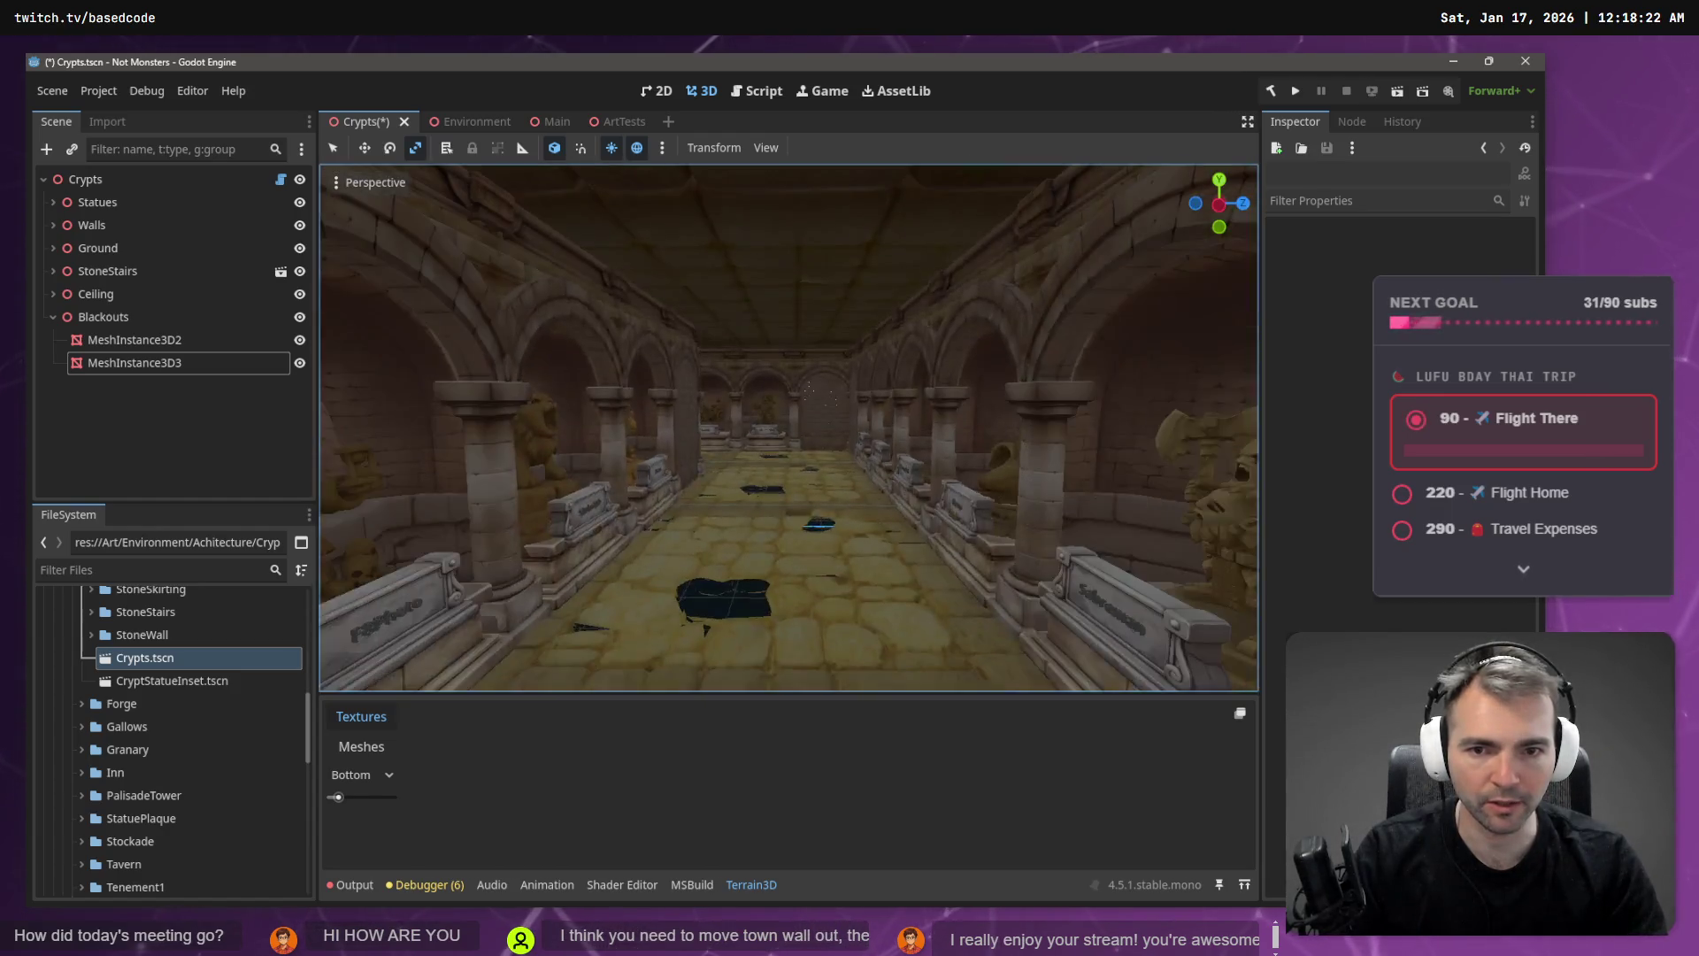
key(w)
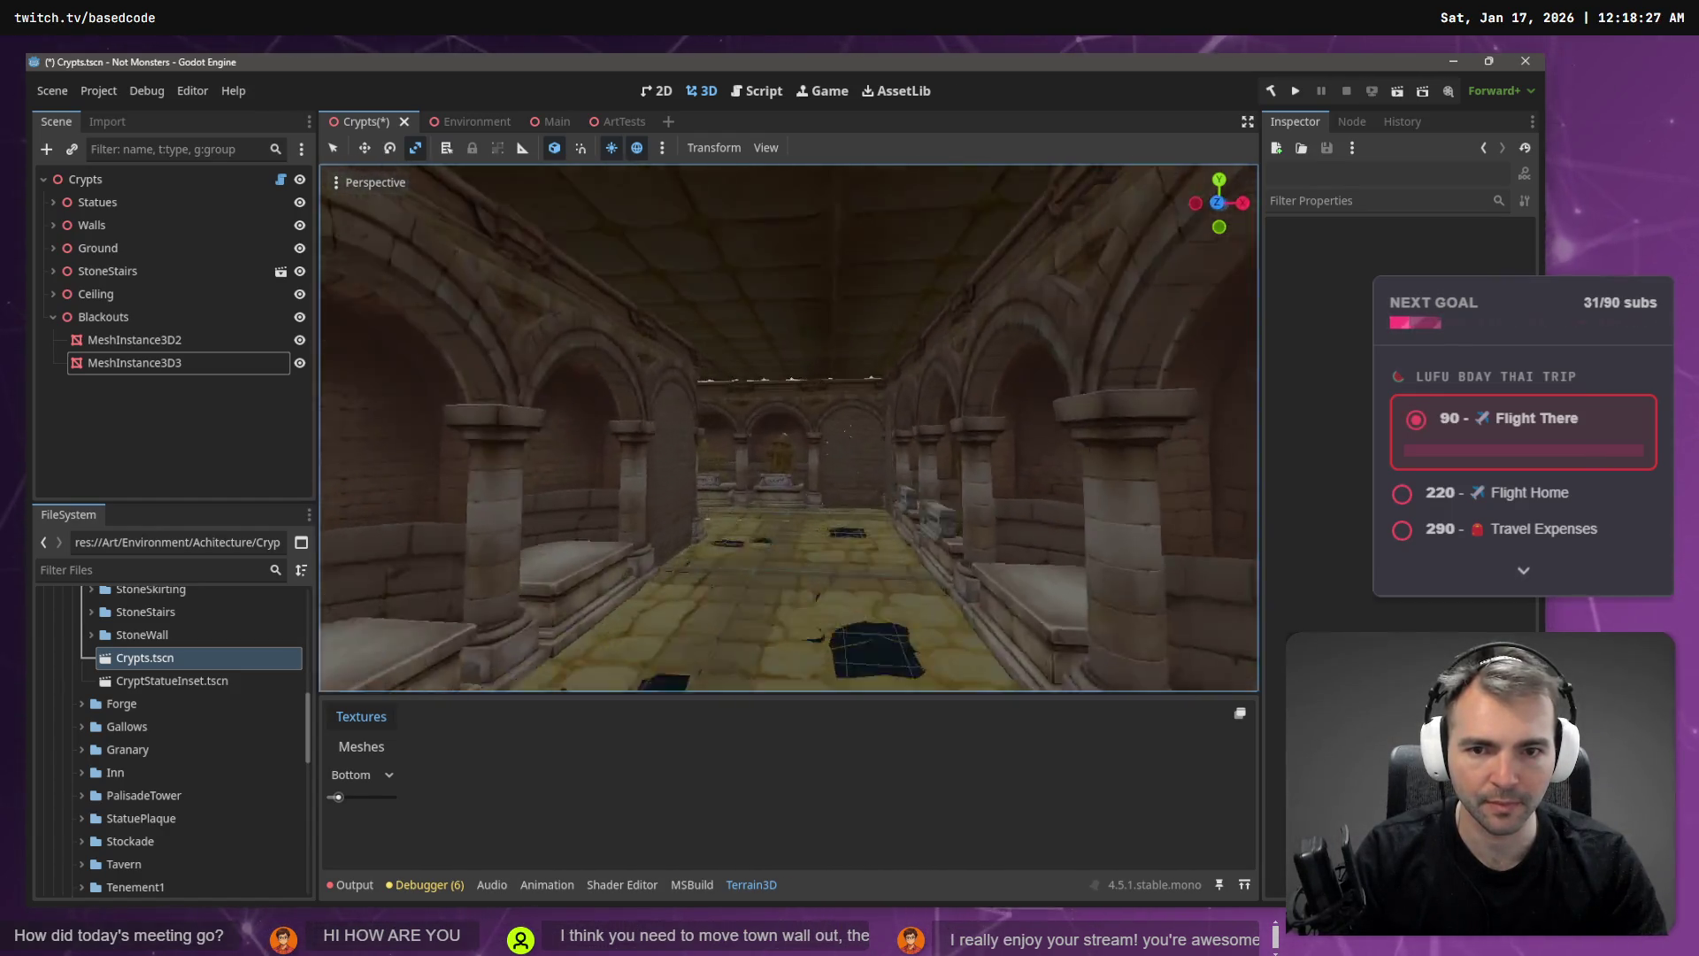
key(w)
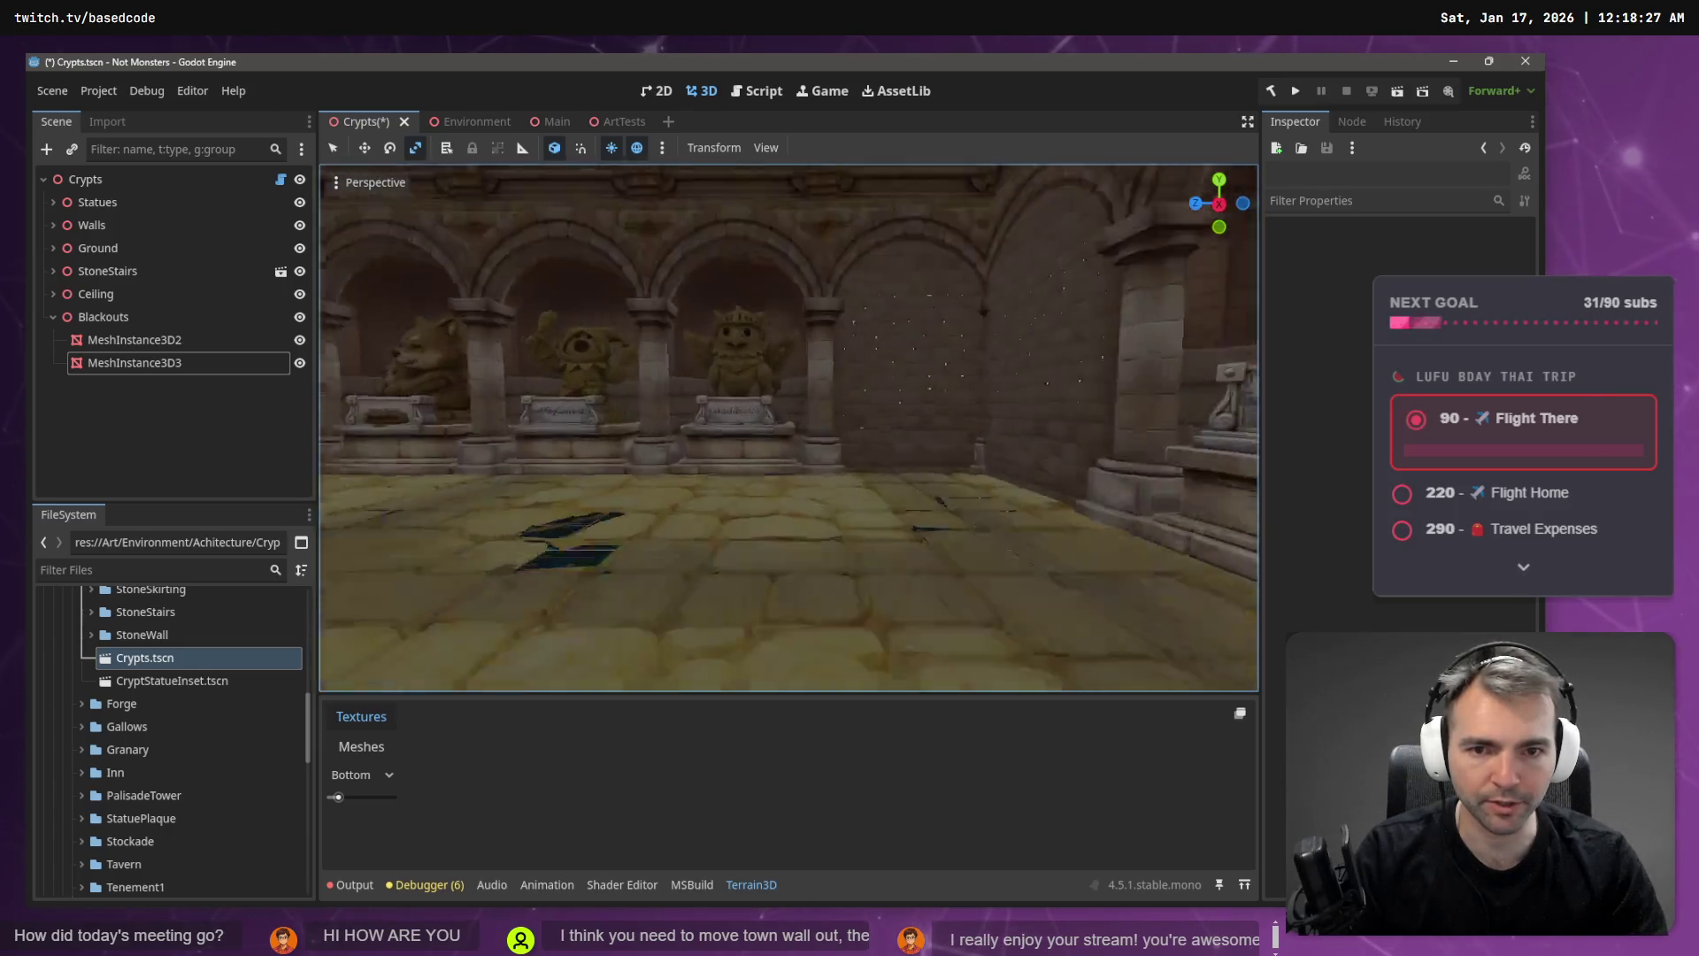
key(w)
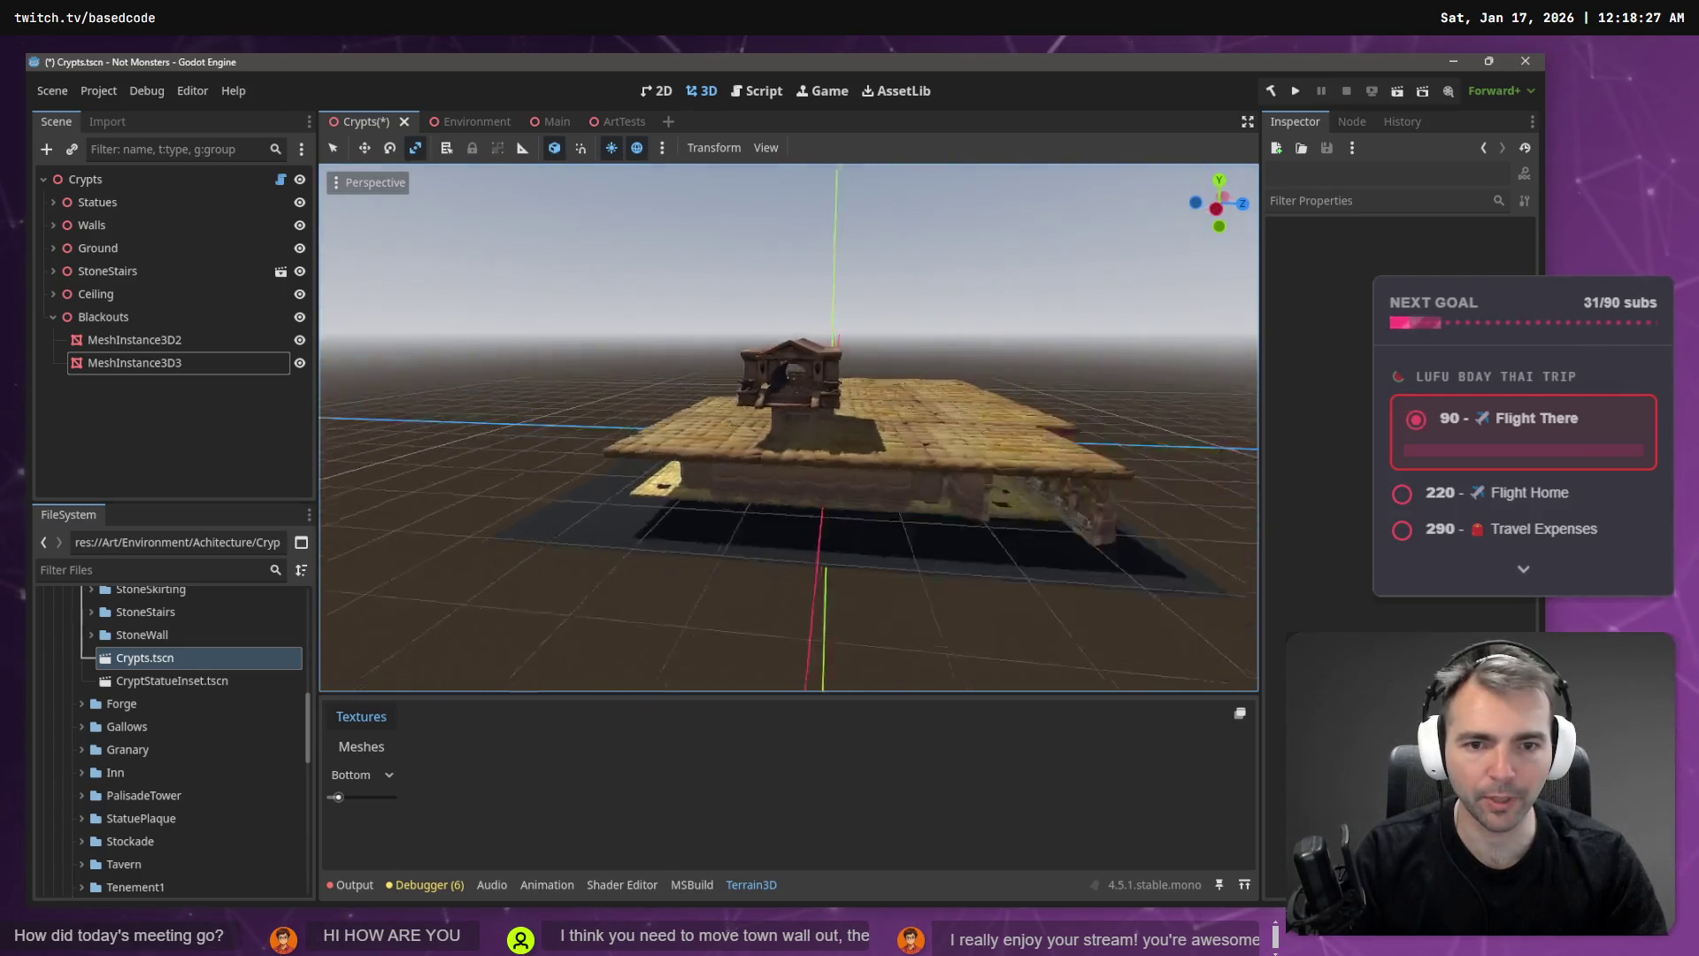
click(868, 563)
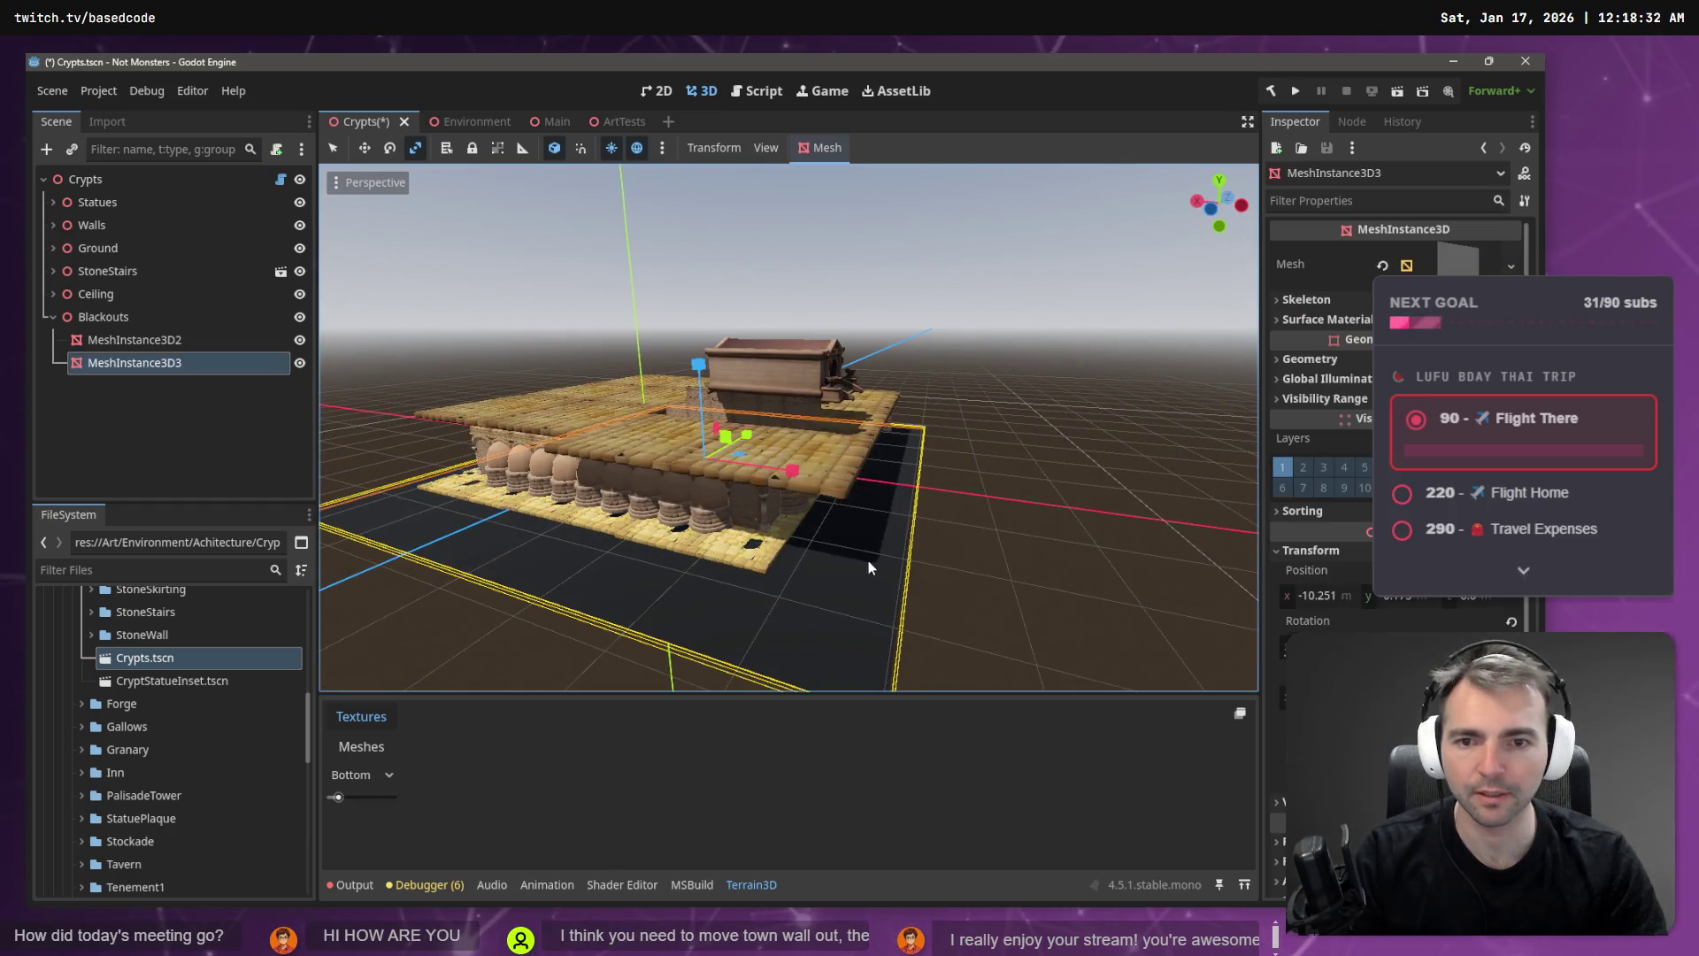
- Duplicate MeshInstance3D3 as MeshInstance3D4 and stand it upright as a wall
key(ctrl+v)
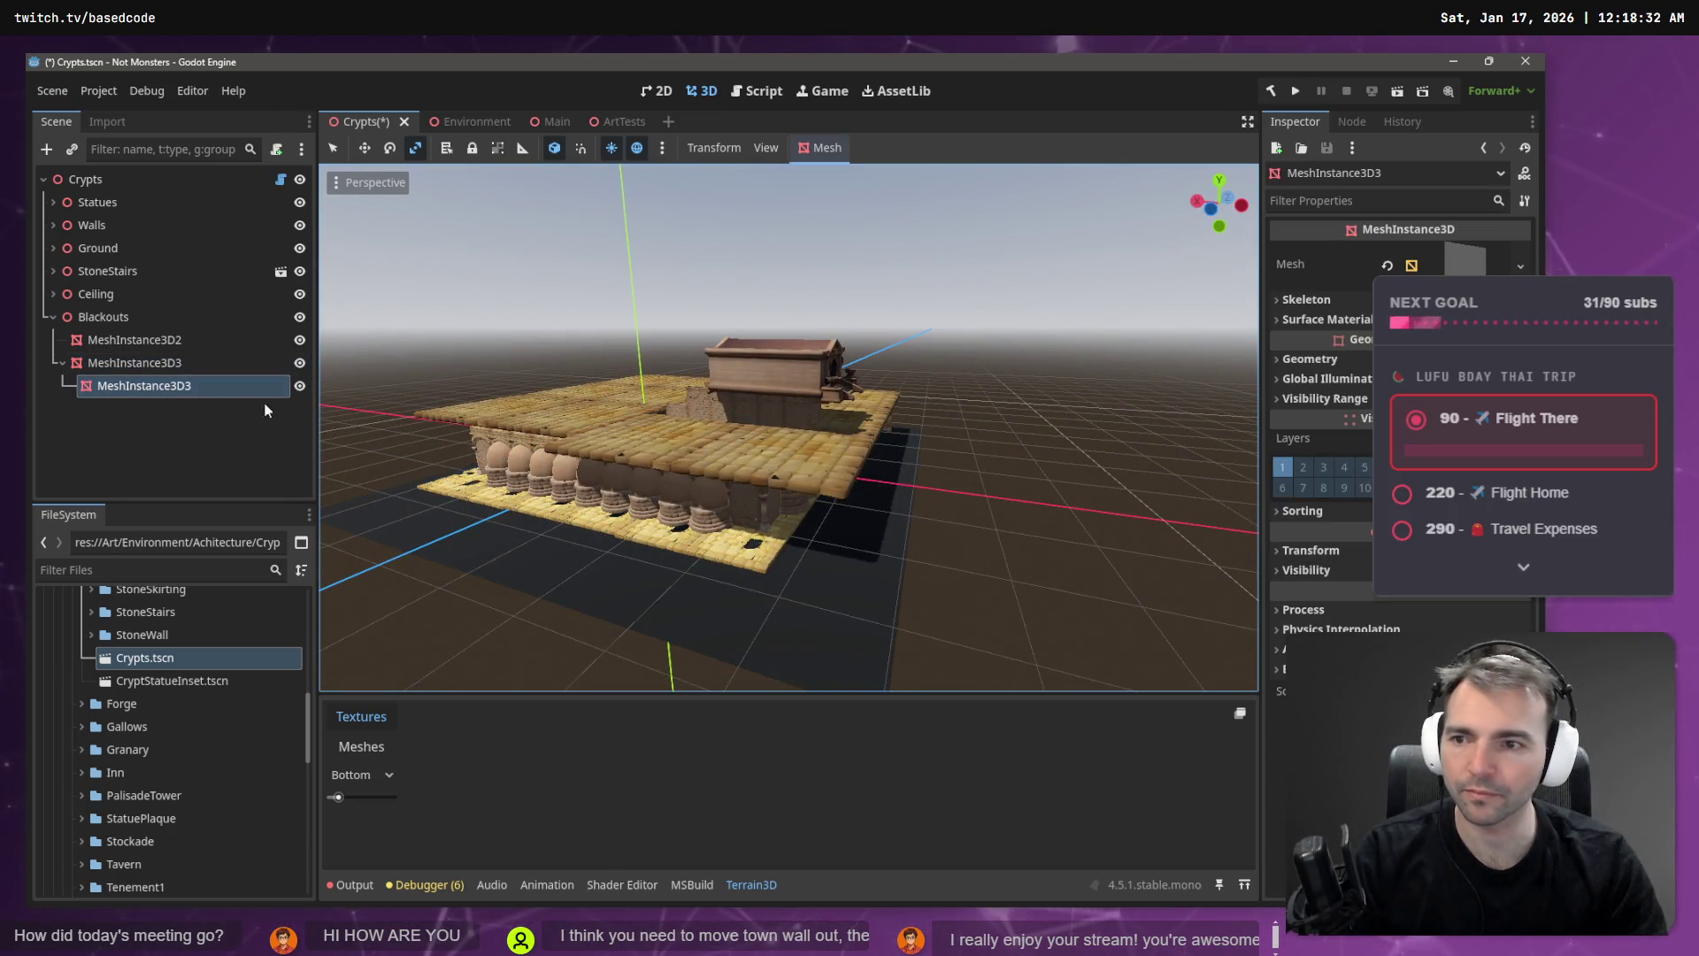
key(ctrl+z)
click(153, 364)
key(ctrl+d)
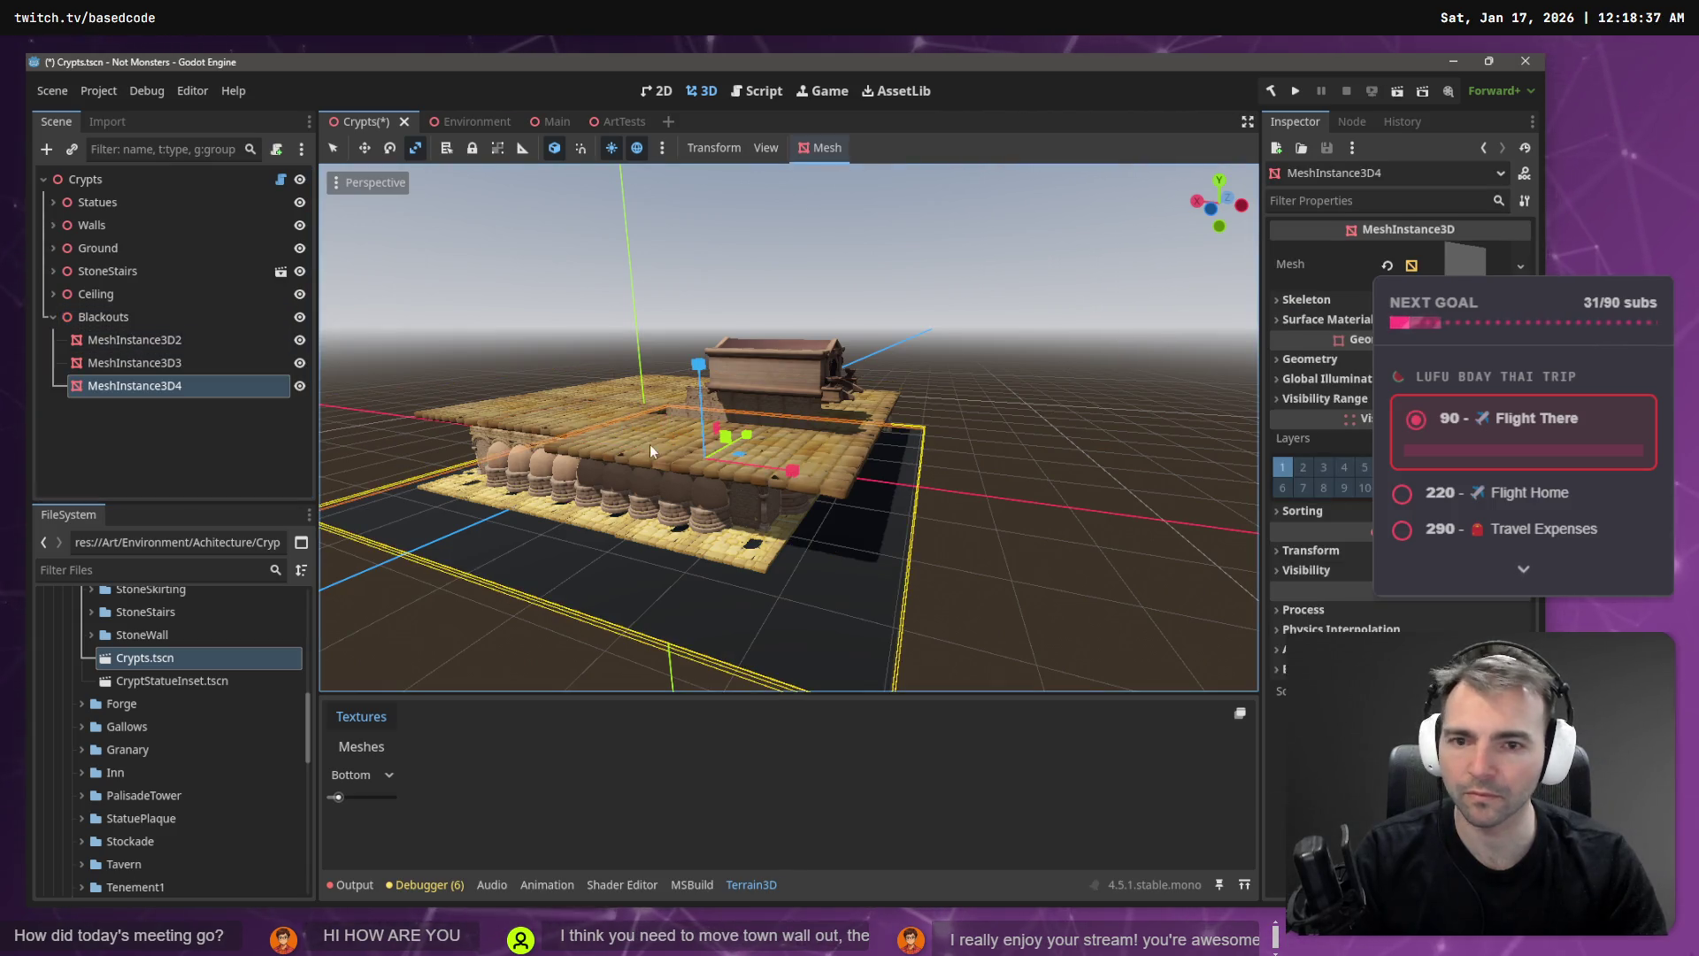
key(e)
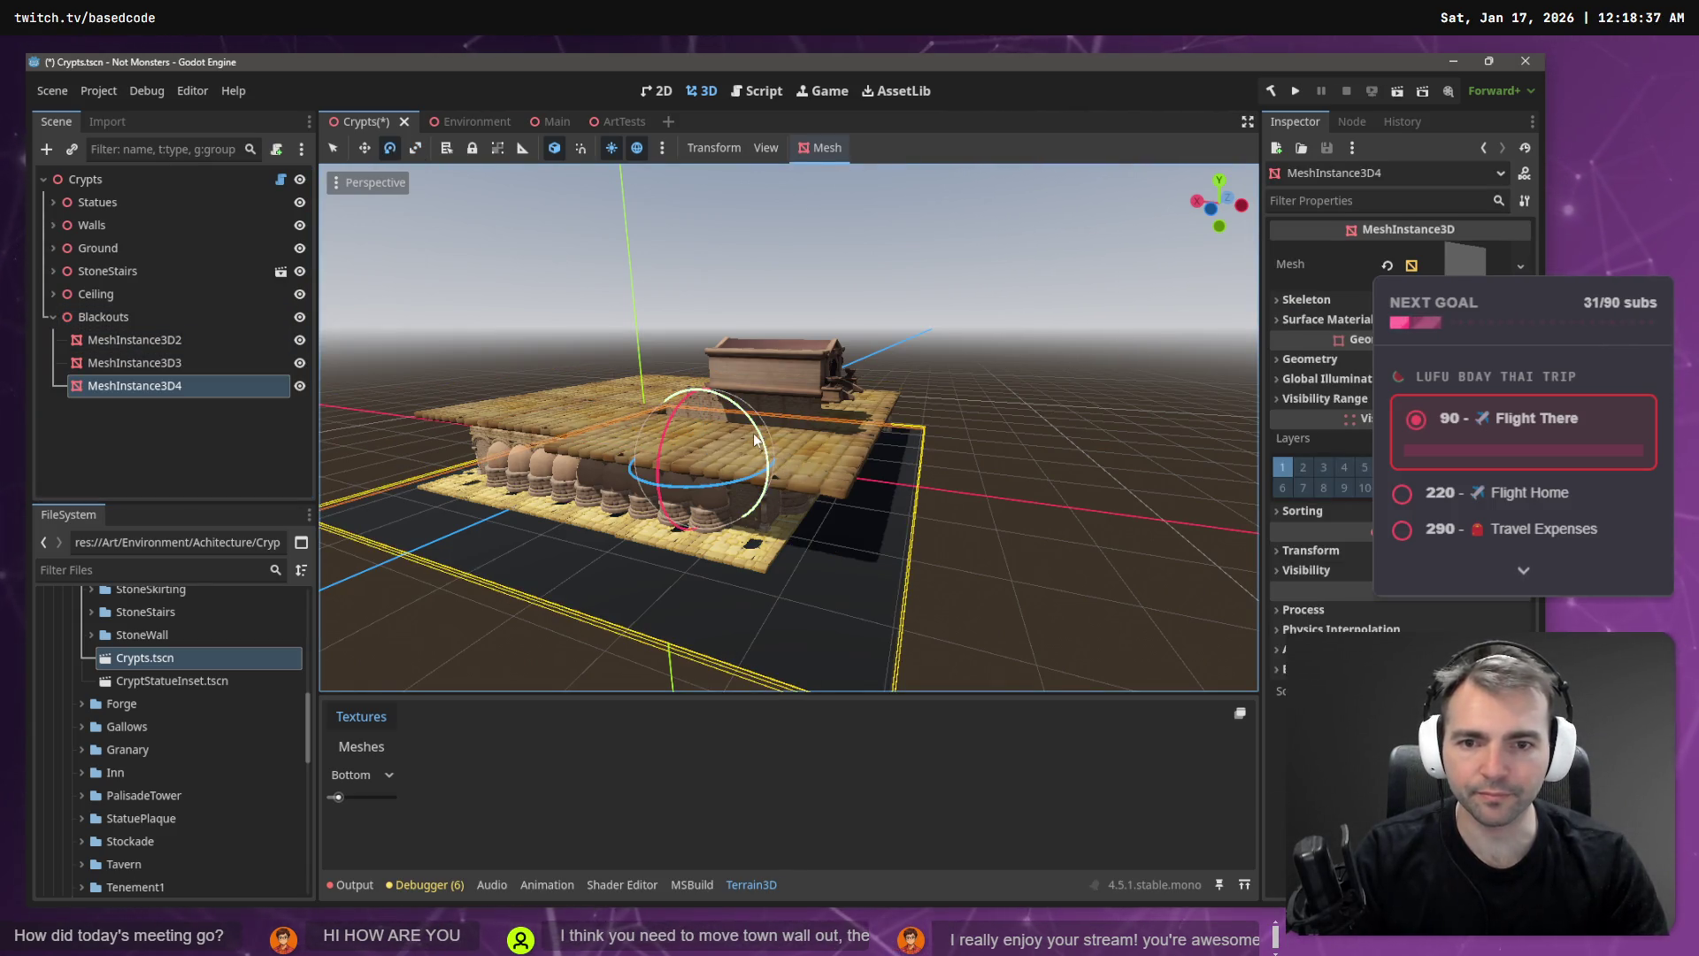
mouse_move(754, 438)
mouse_down()
mouse_move(657, 332)
mouse_move(761, 414)
mouse_move(831, 407)
mouse_move(792, 393)
mouse_up()
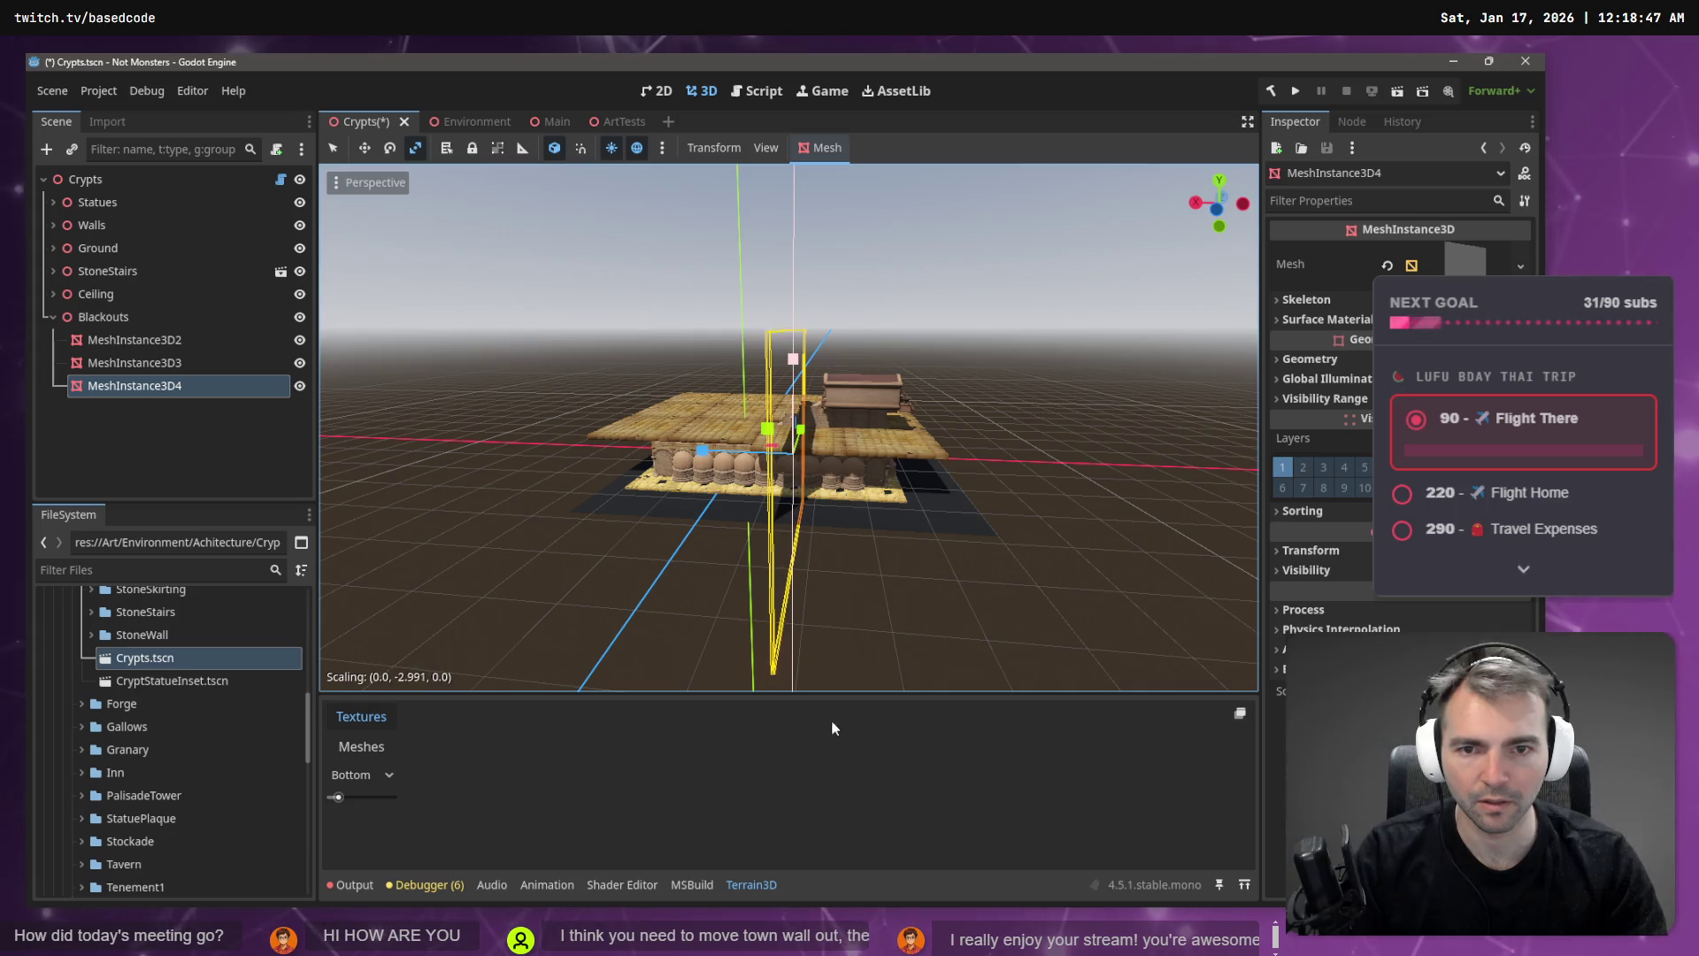
- Shrink the MeshInstance3D4 wall and slide it along X against the crypt's side
drag(794, 361, 793, 359)
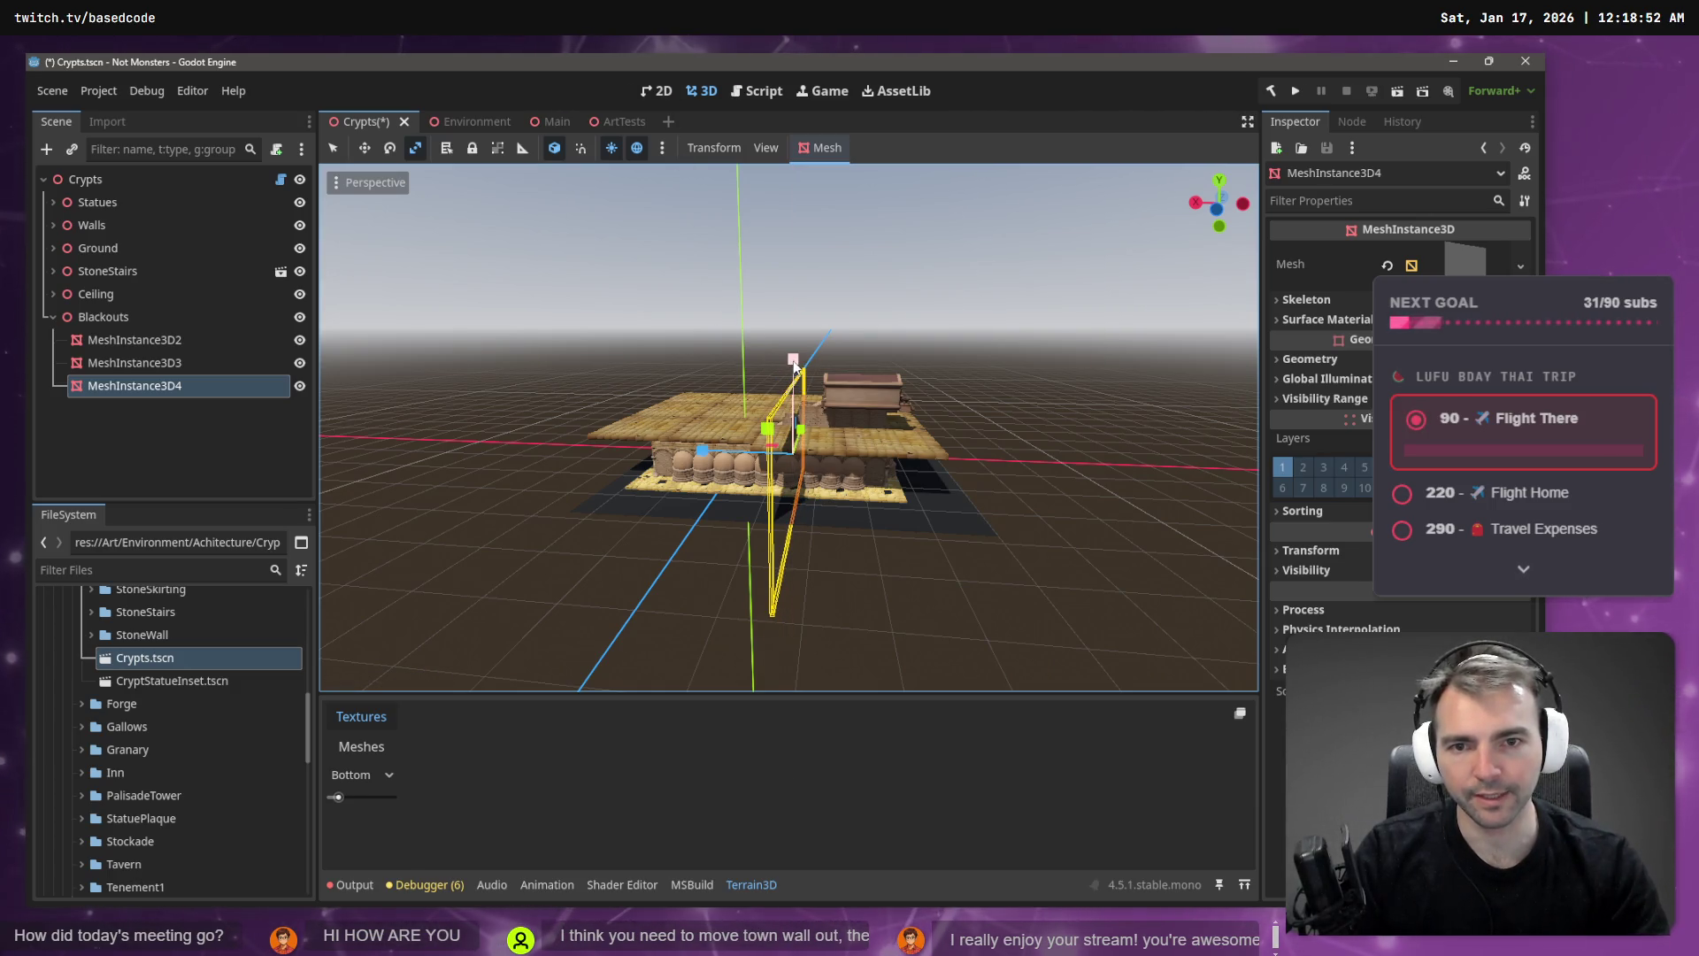
drag(794, 364, 793, 389)
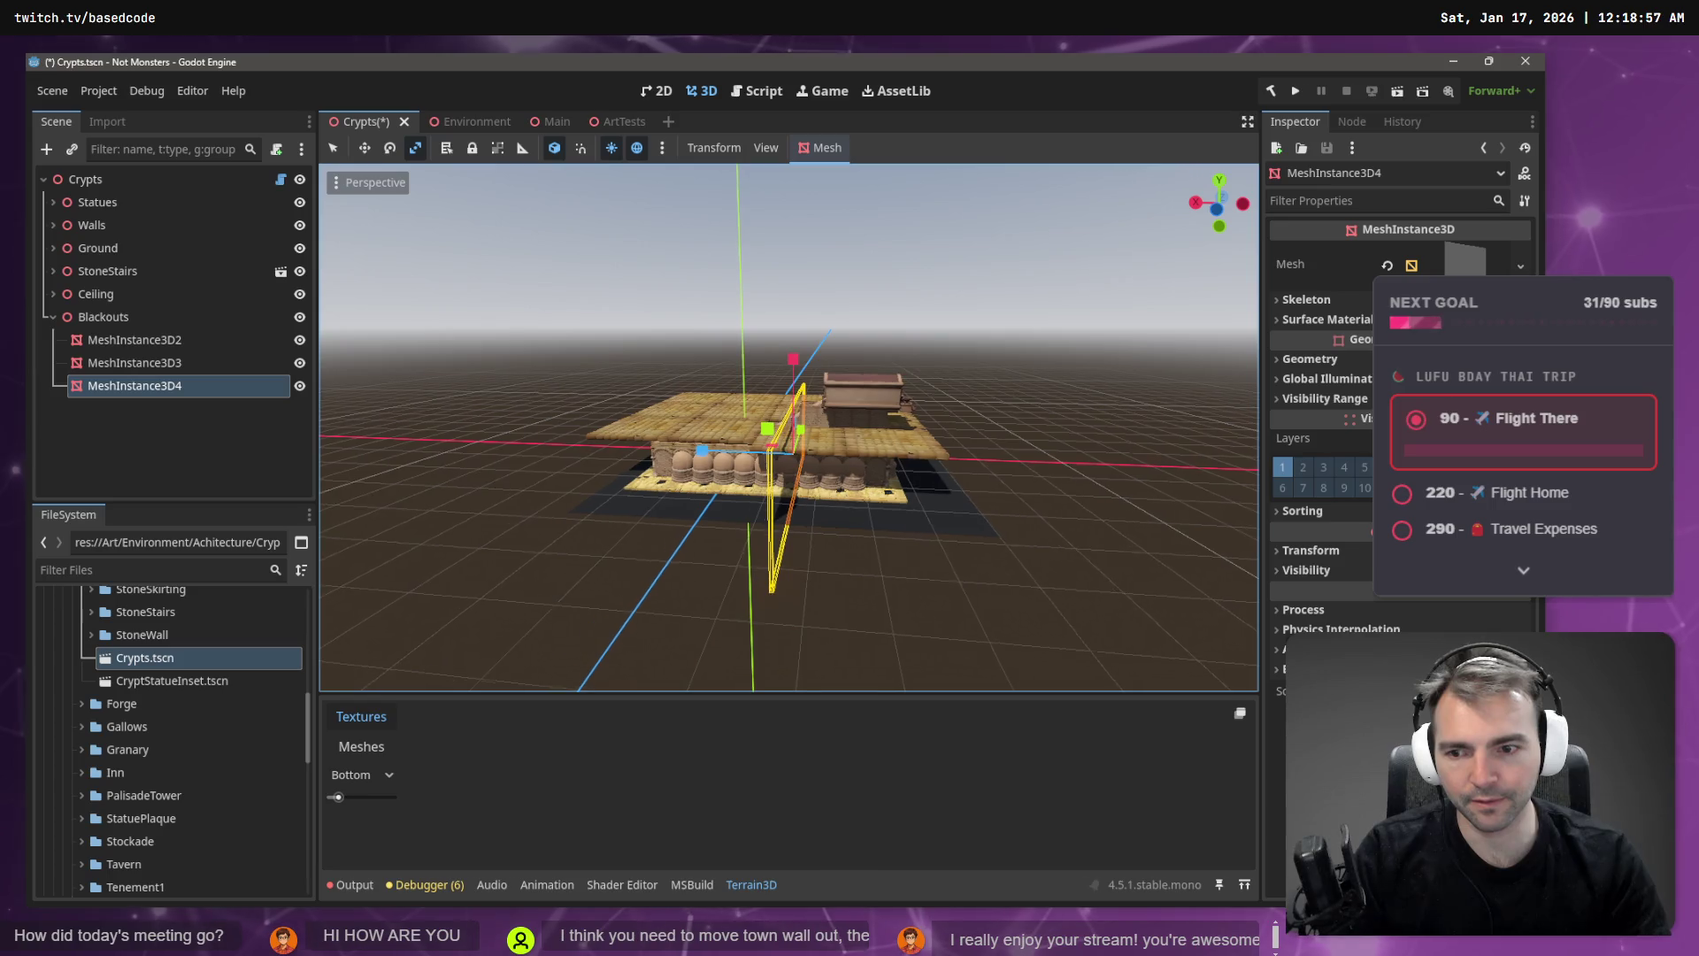
scroll(789, 428, up, 5)
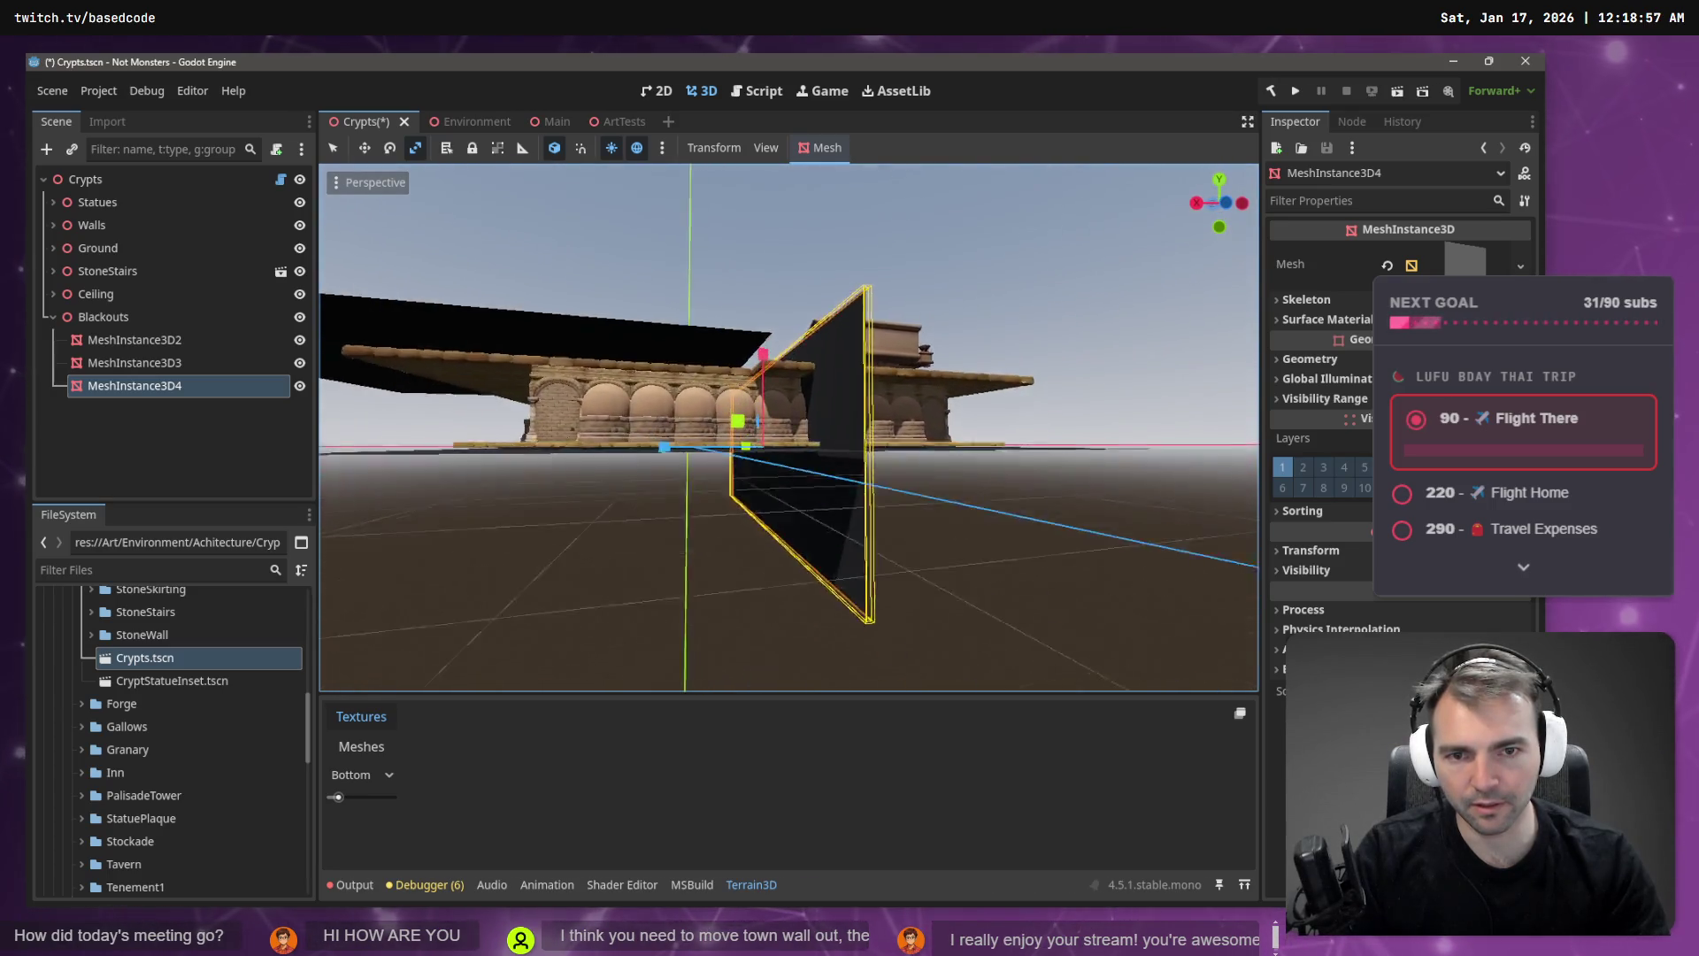
drag(888, 544, 889, 544)
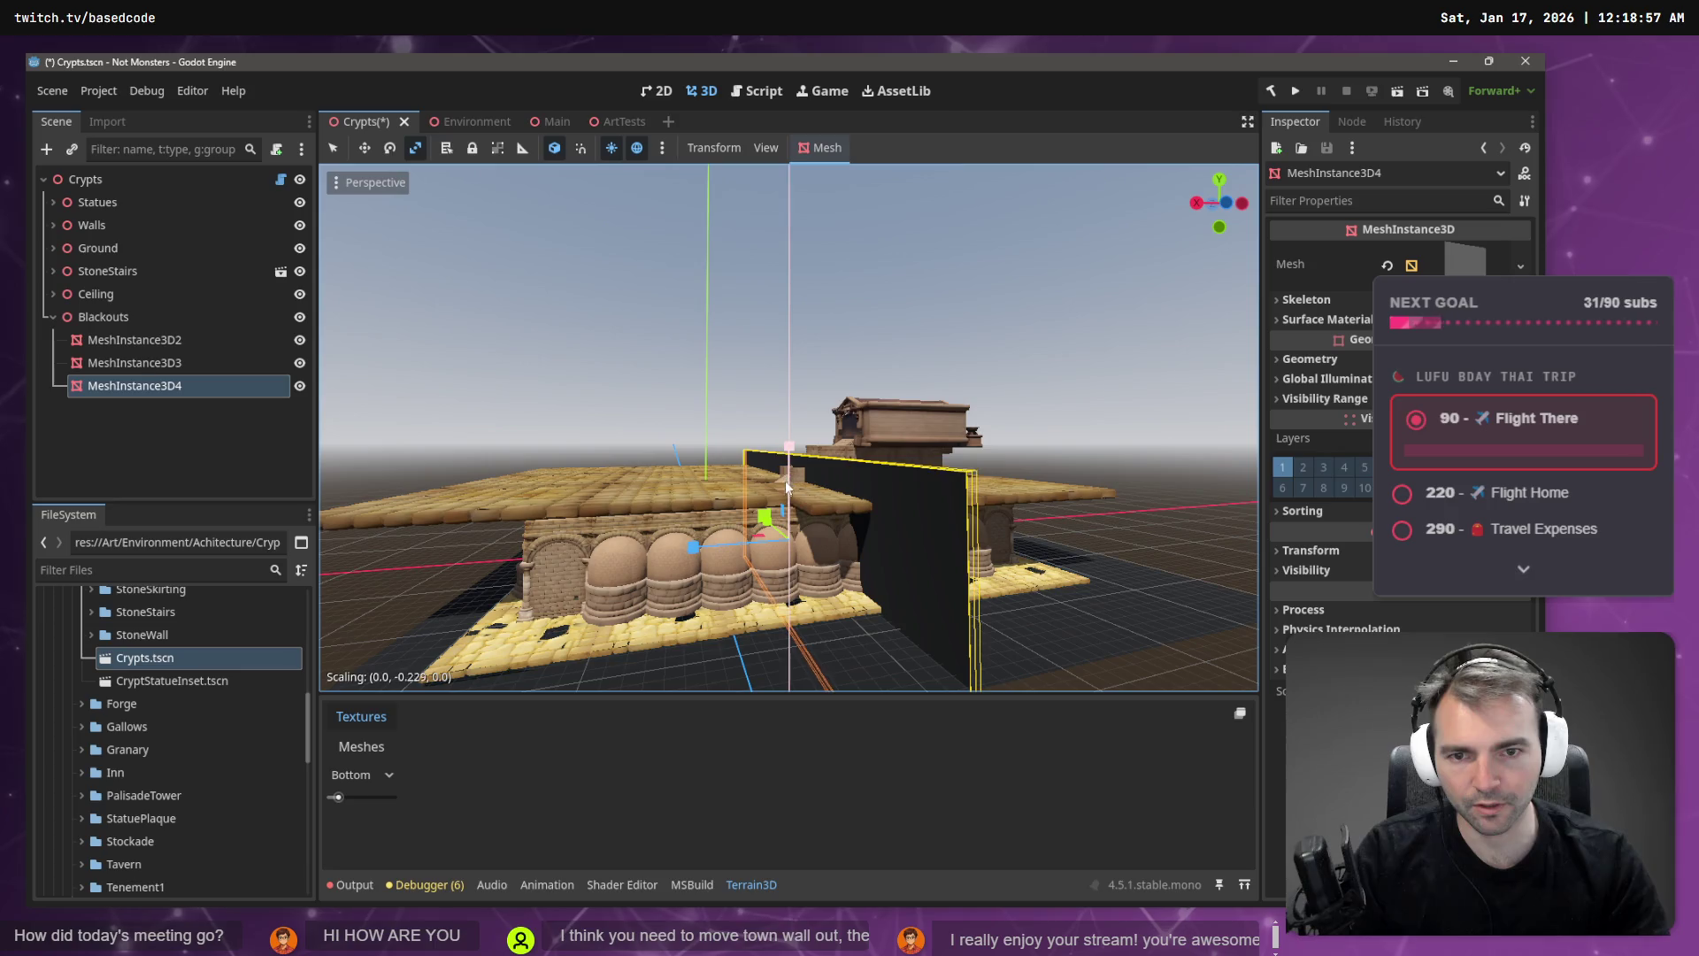
drag(787, 485, 812, 849)
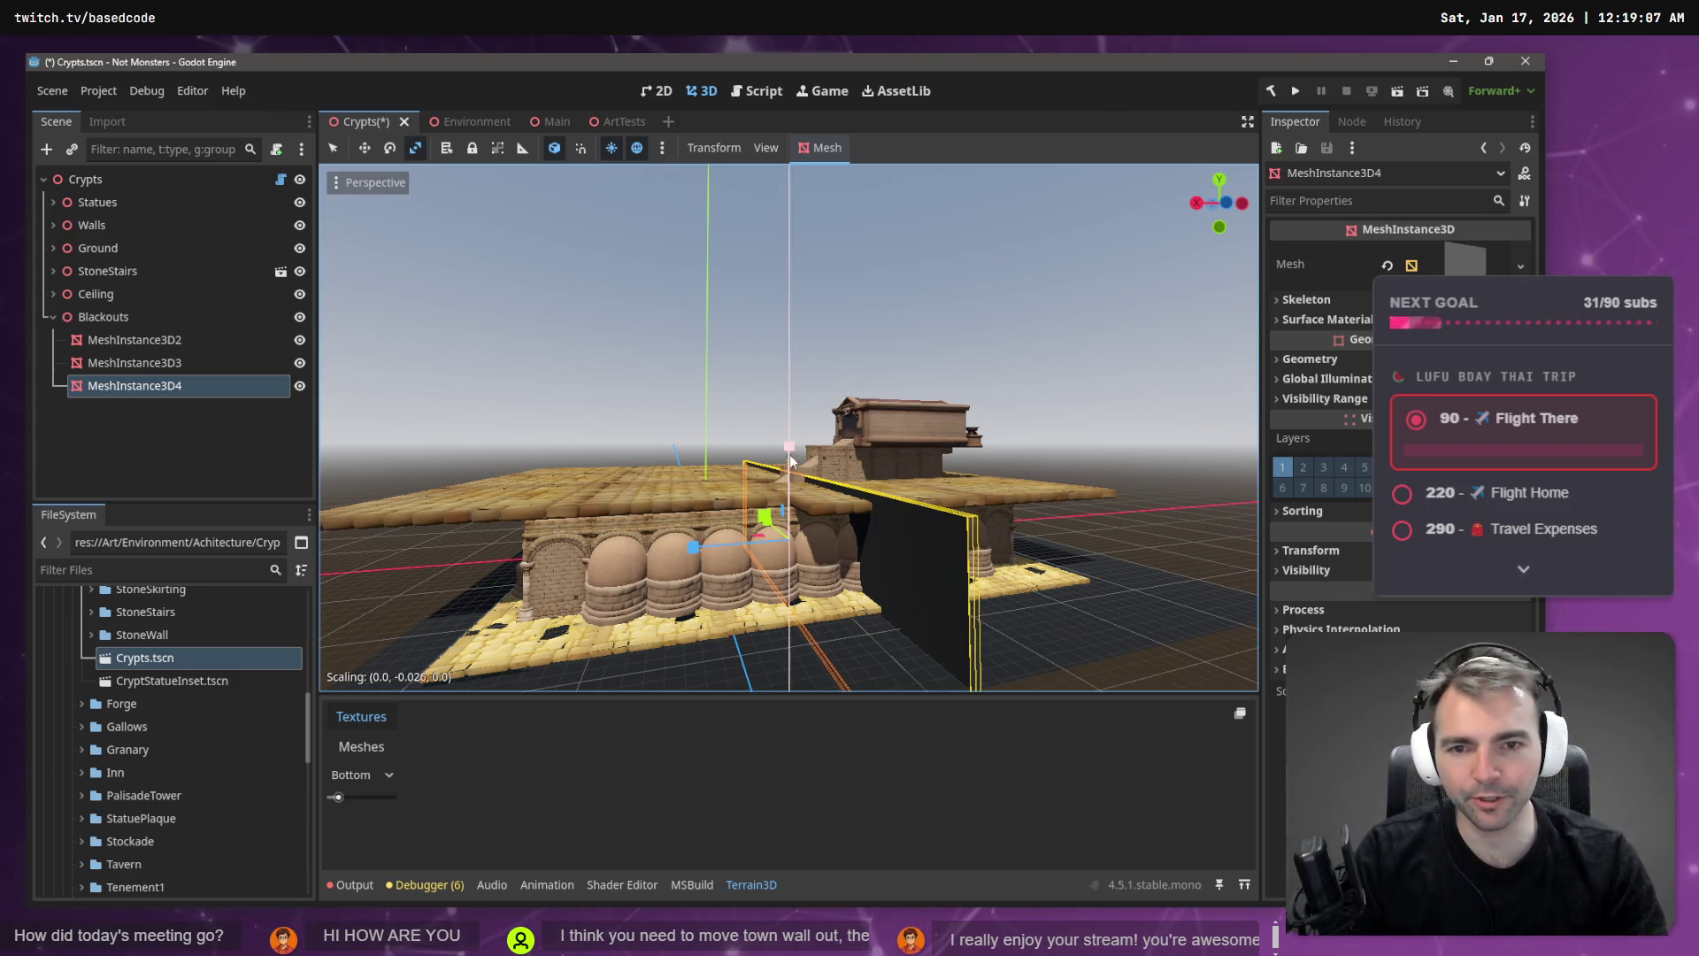
mouse_move(797, 520)
mouse_down()
mouse_move(825, 656)
mouse_move(987, 596)
mouse_up()
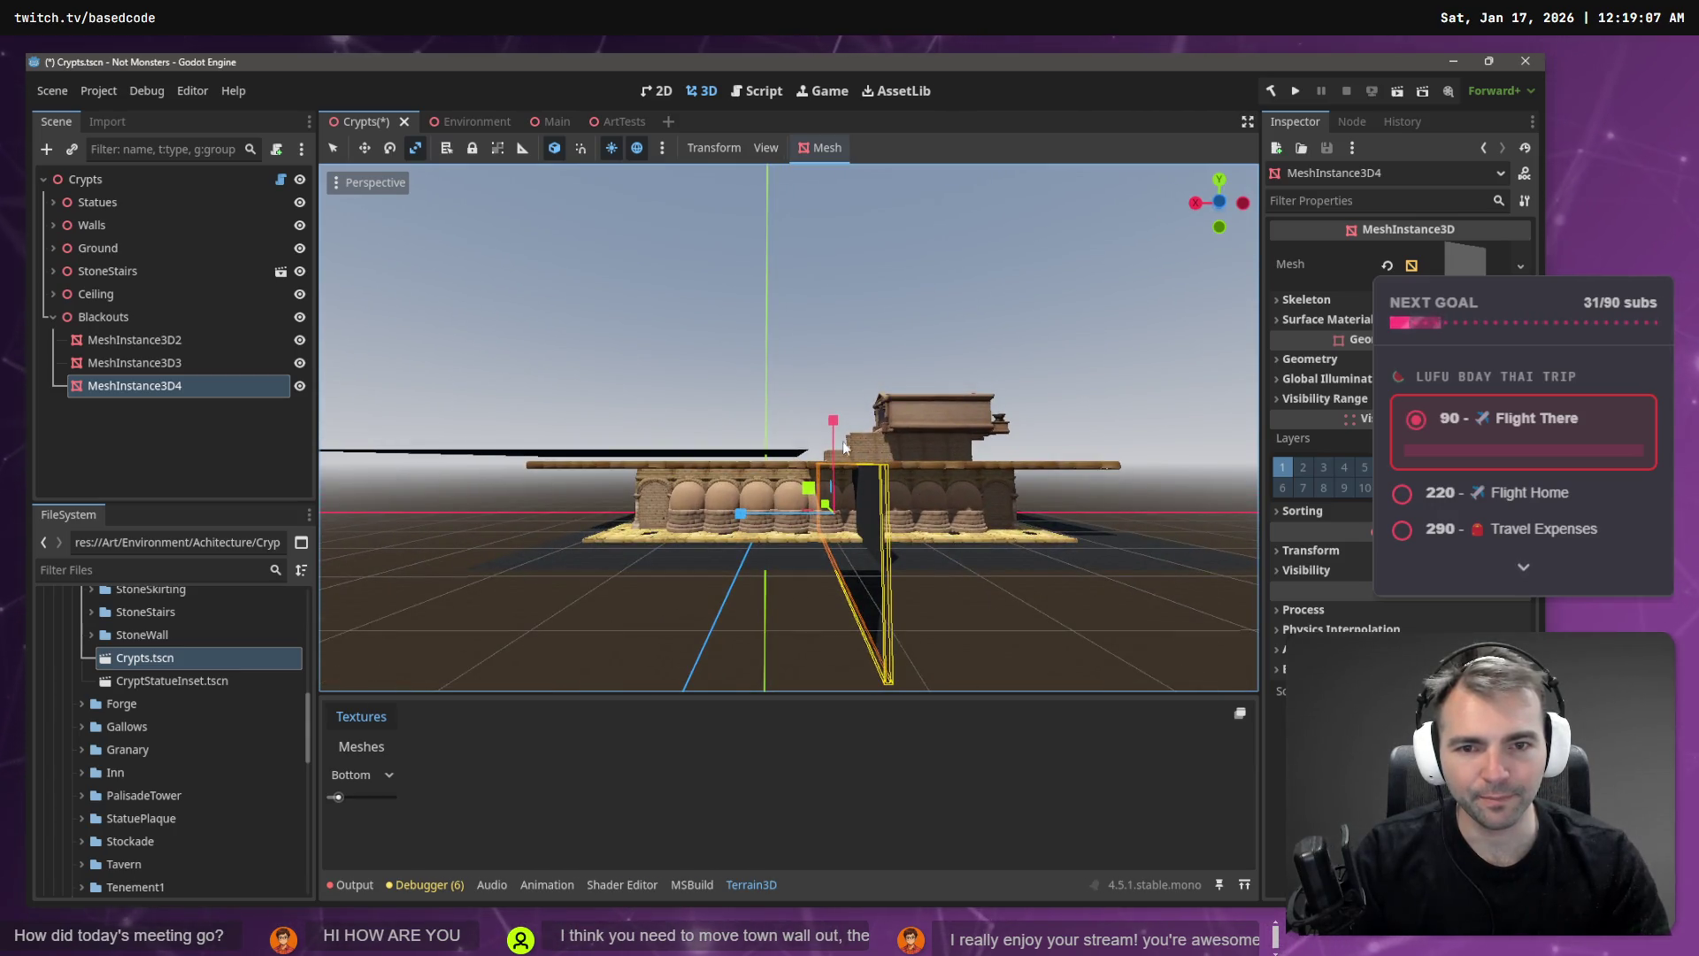
mouse_move(832, 419)
mouse_down()
mouse_move(831, 455)
mouse_move(830, 406)
mouse_up()
drag(740, 510, 1026, 511)
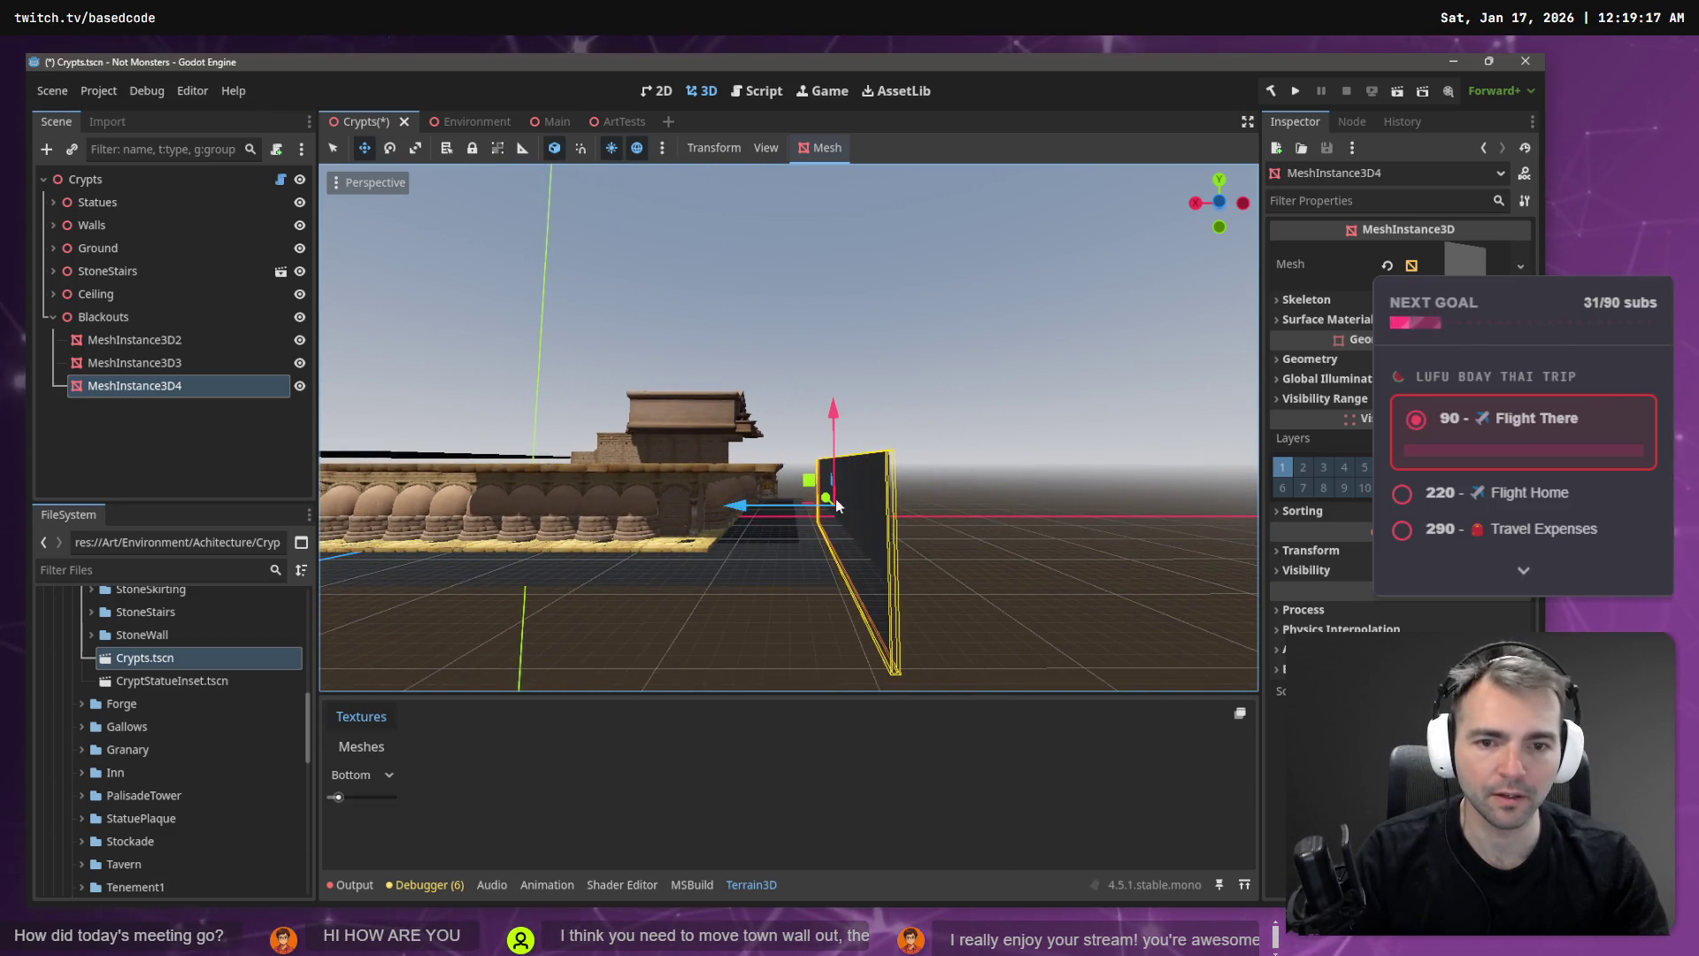
mouse_move(740, 506)
mouse_down()
mouse_move(699, 508)
mouse_move(715, 514)
mouse_up()
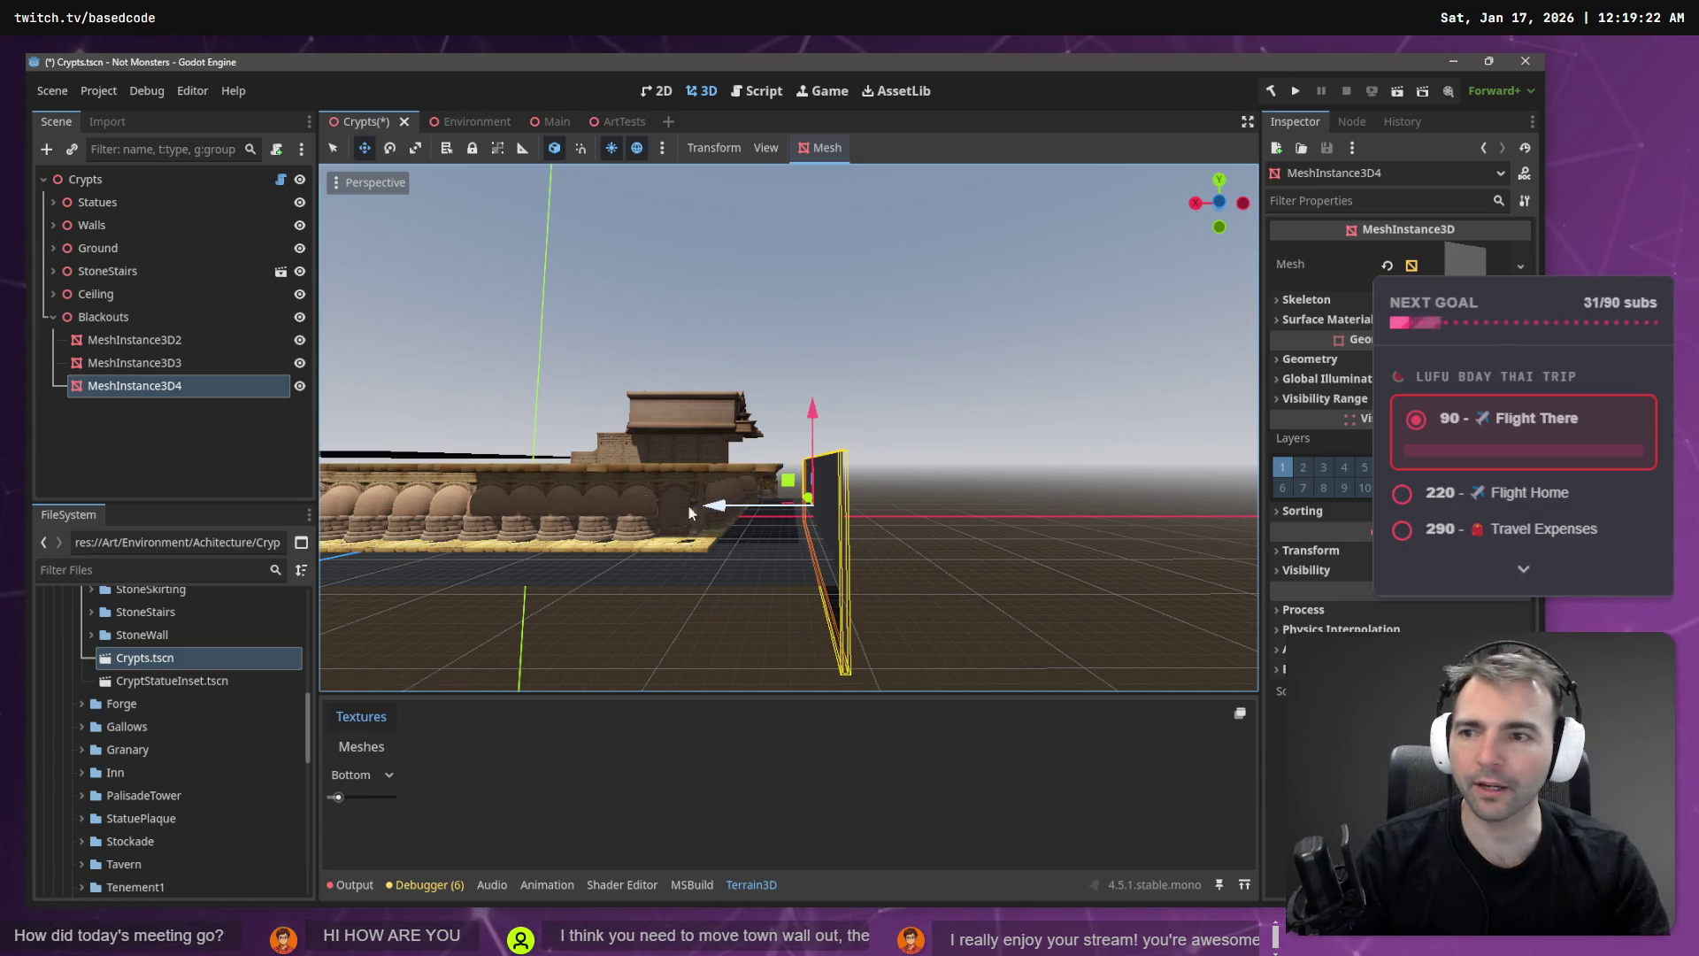
- Duplicate the wall as MeshInstance3D5 and turn it 90 degrees around its vertical axis
key(ctrl+d)
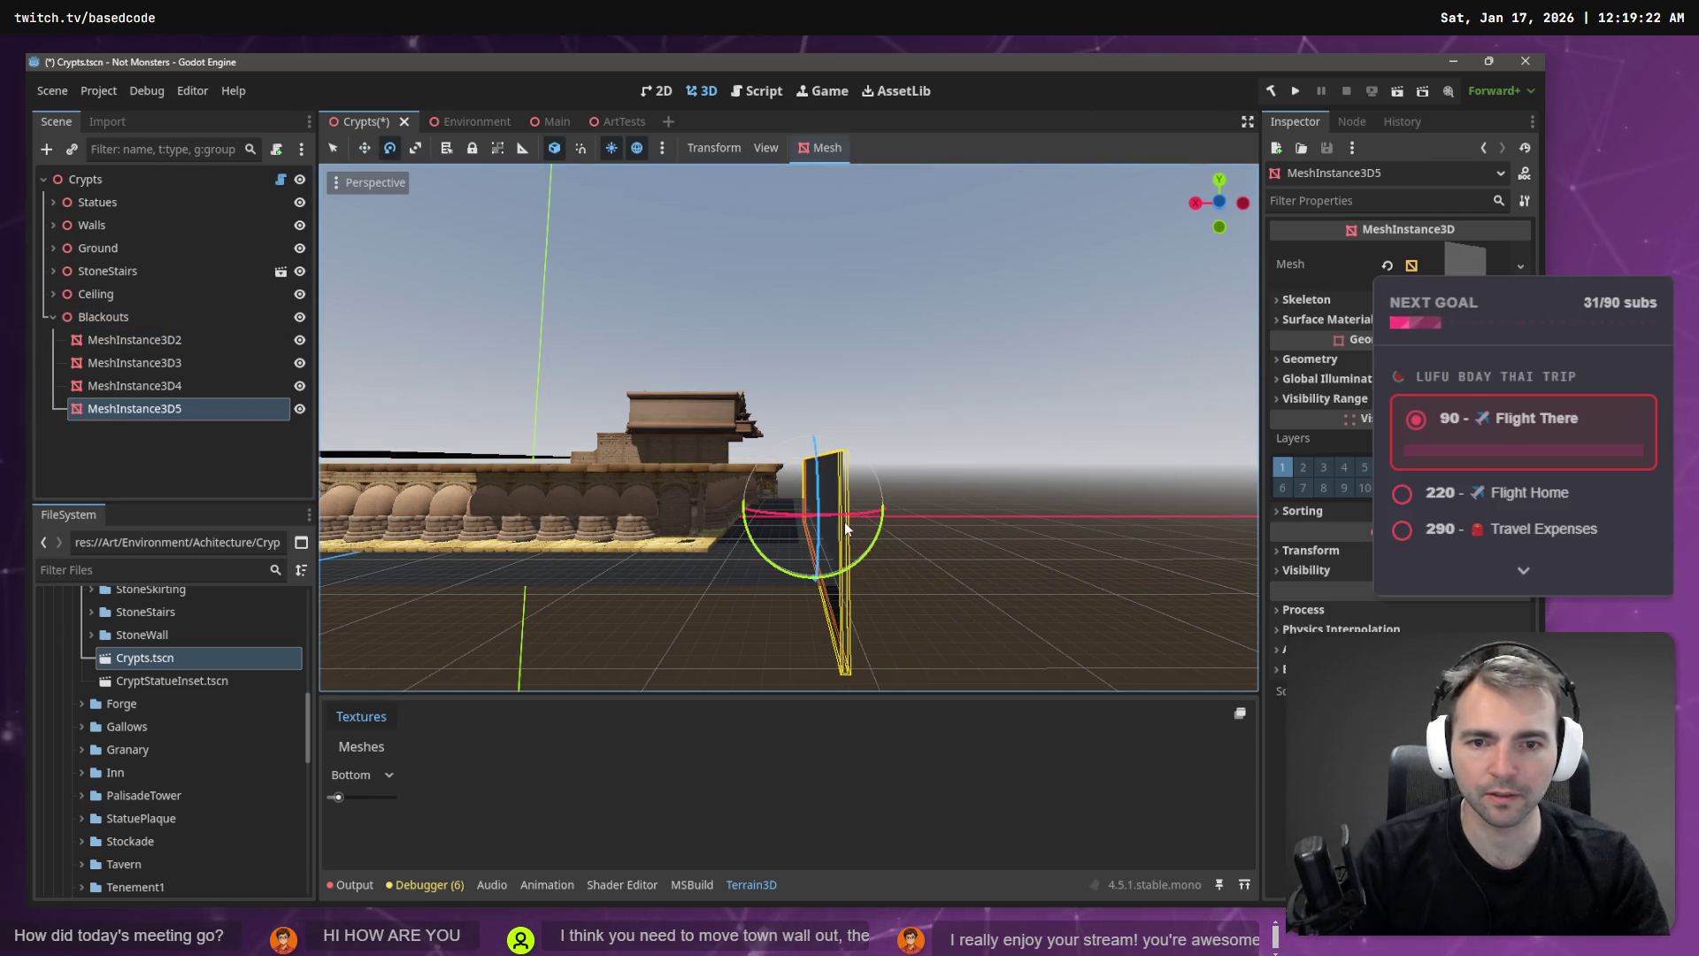
click(809, 524)
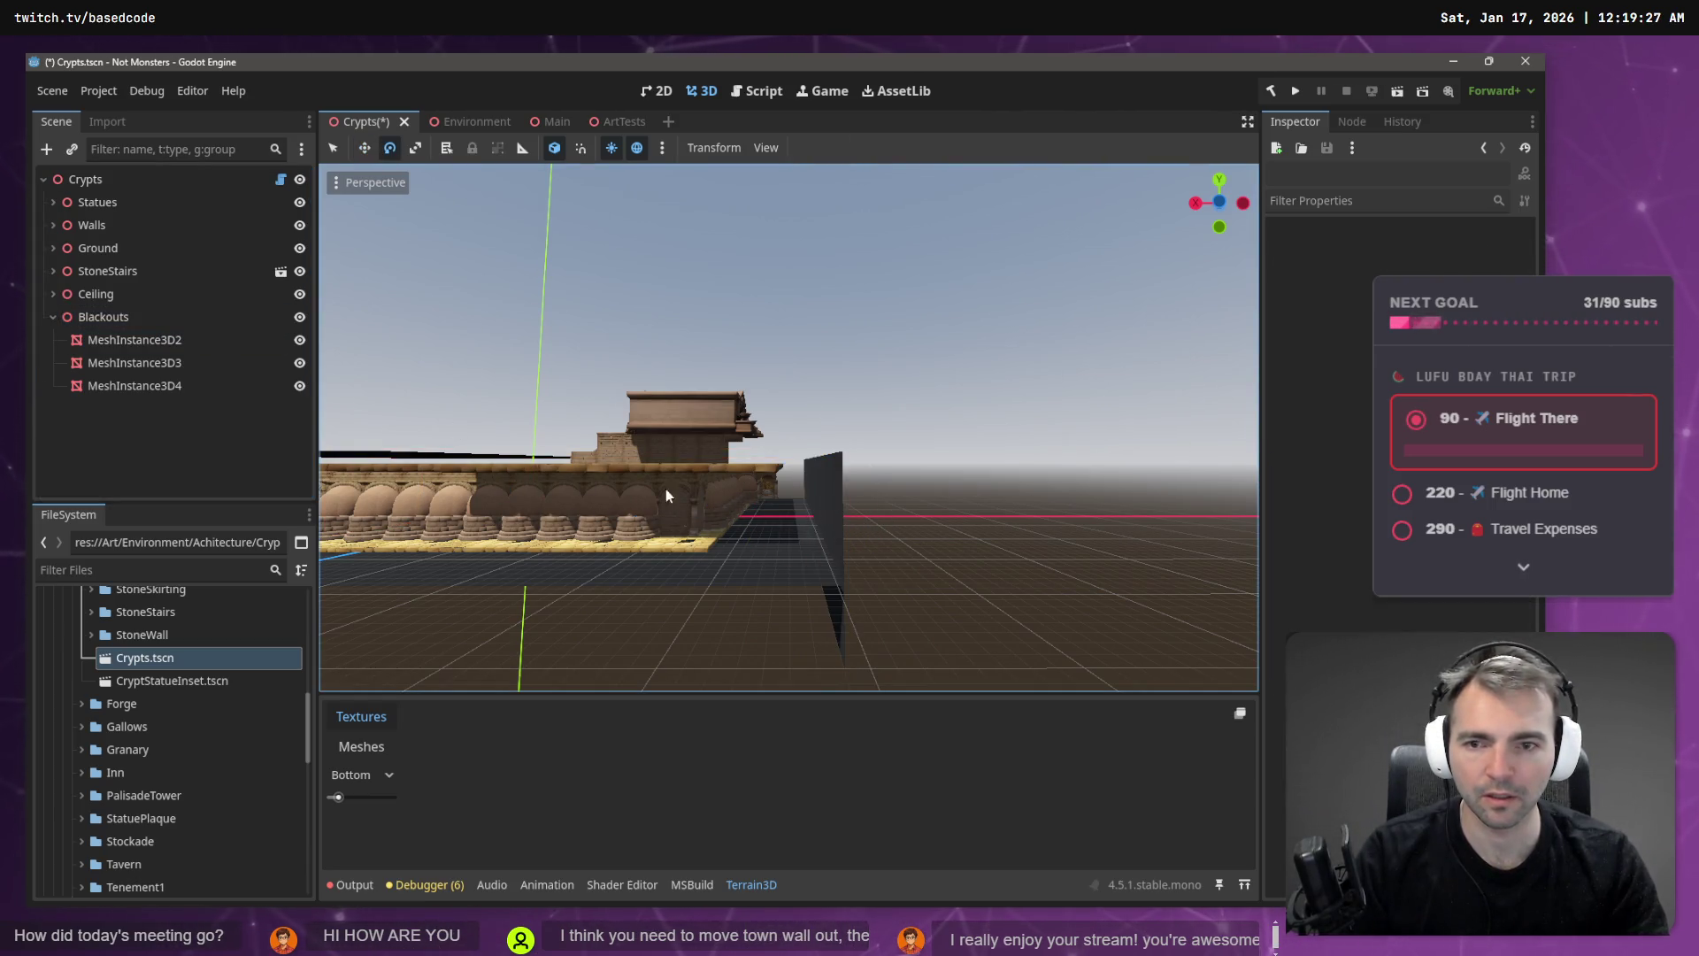
key(ctrl+shift+z)
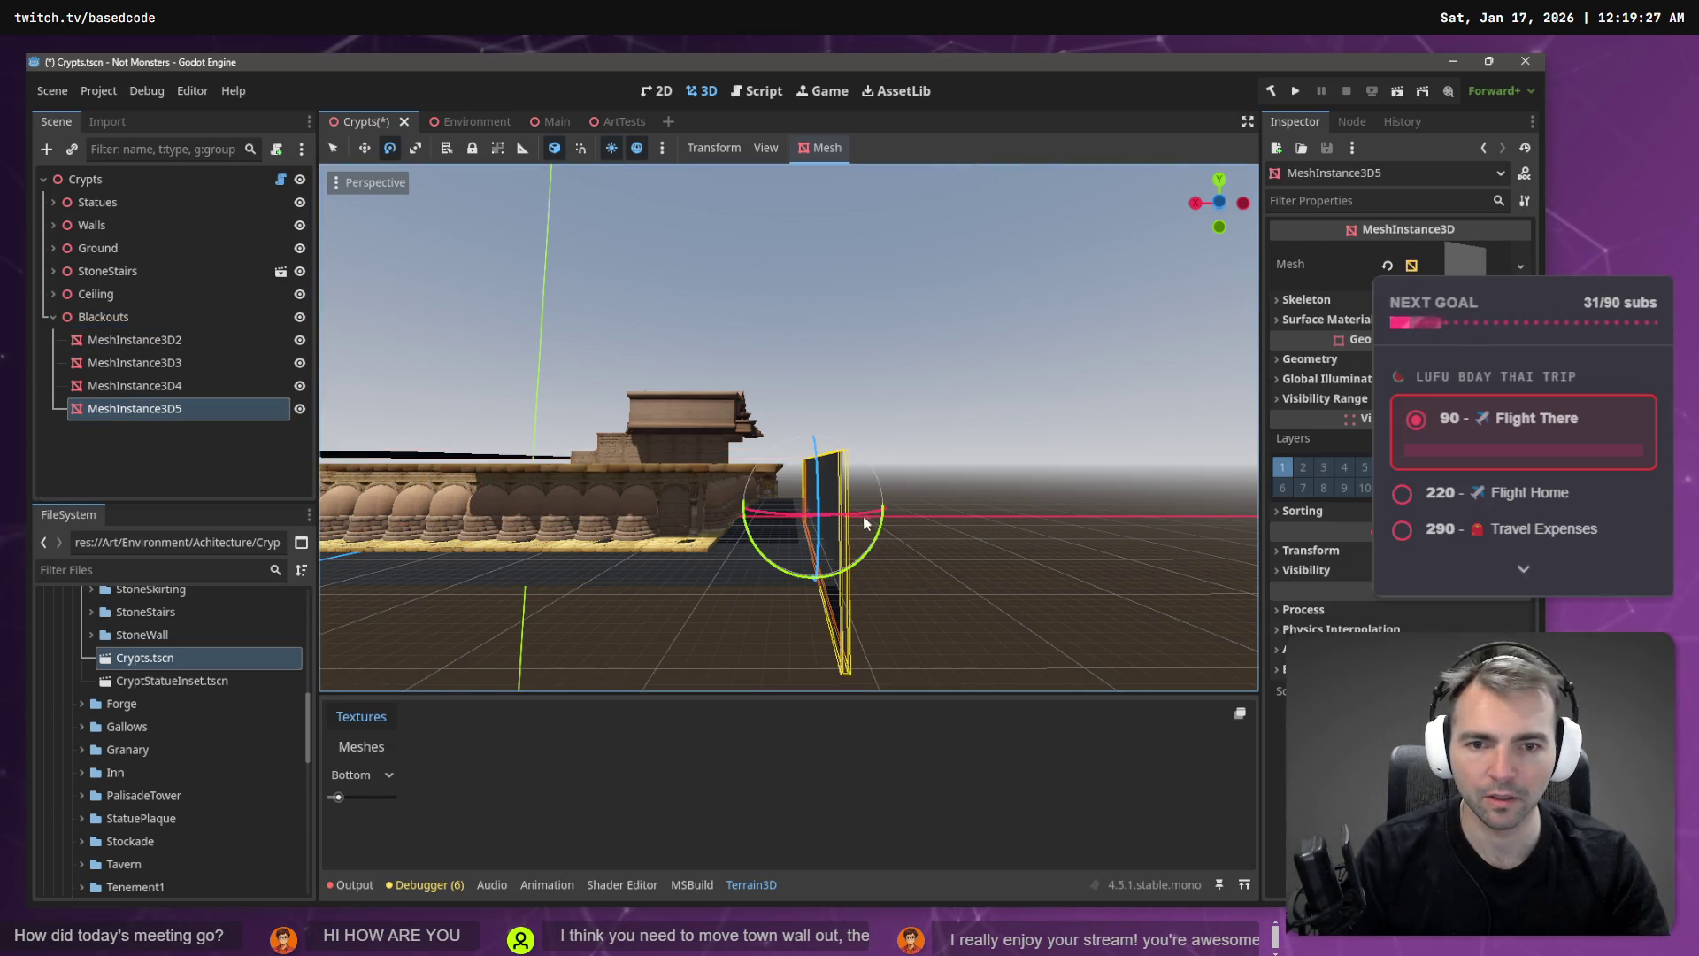
drag(866, 519, 811, 539)
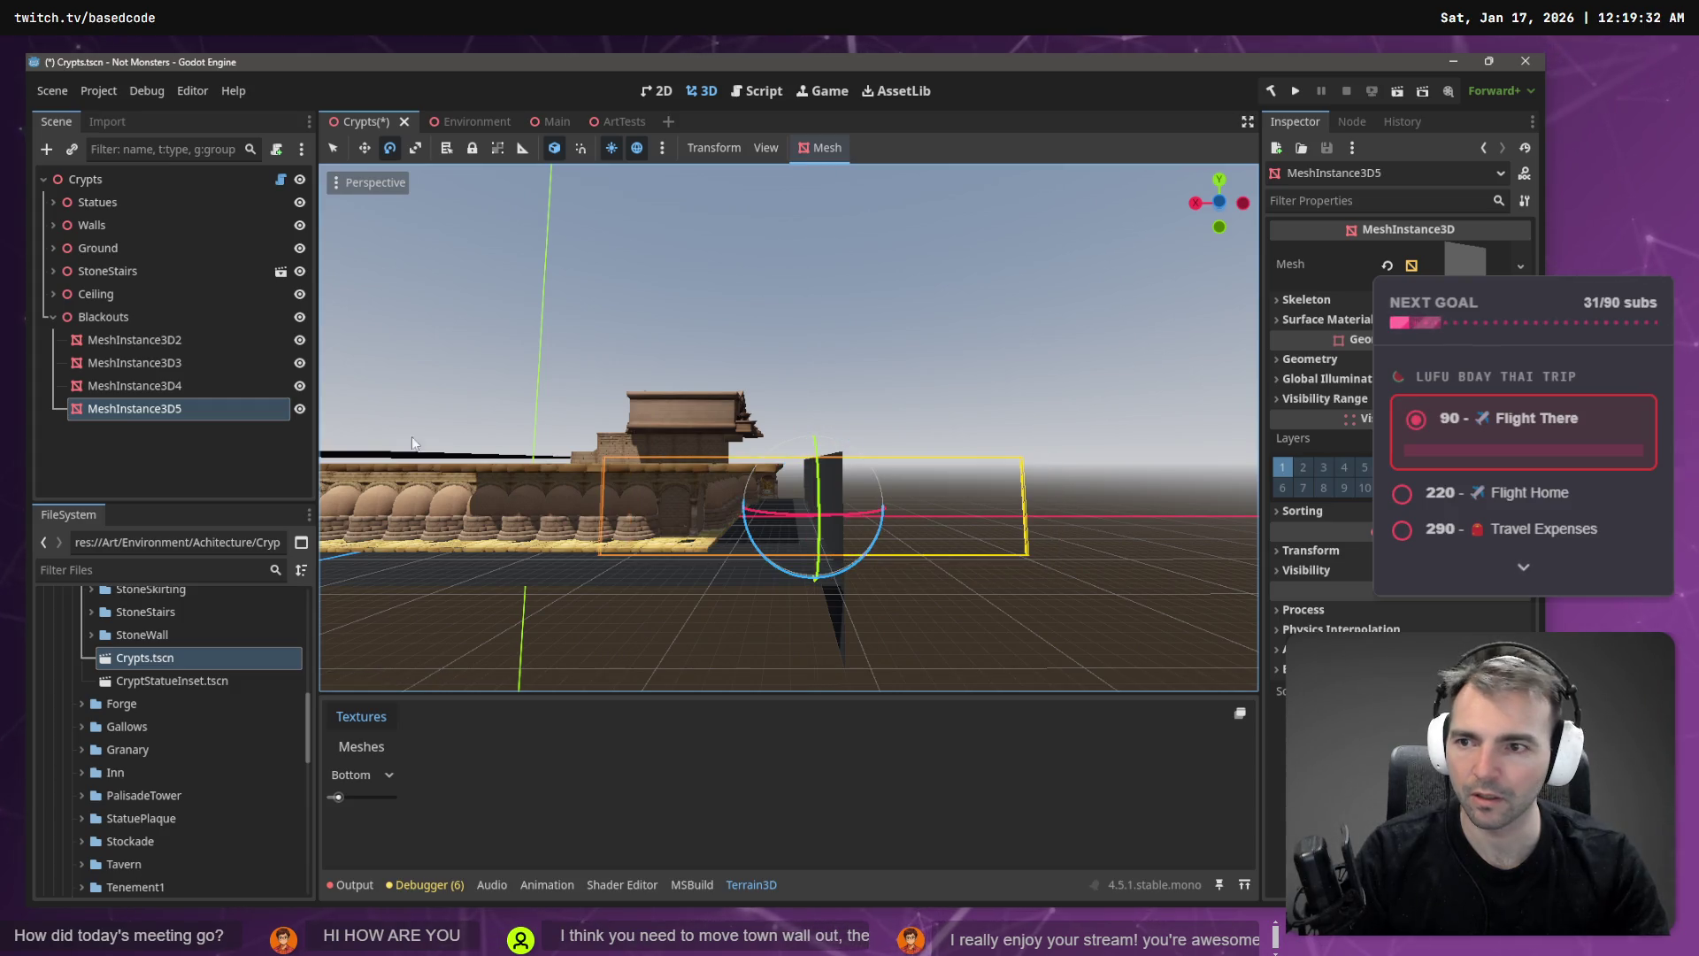
click(186, 385)
click(184, 364)
click(184, 386)
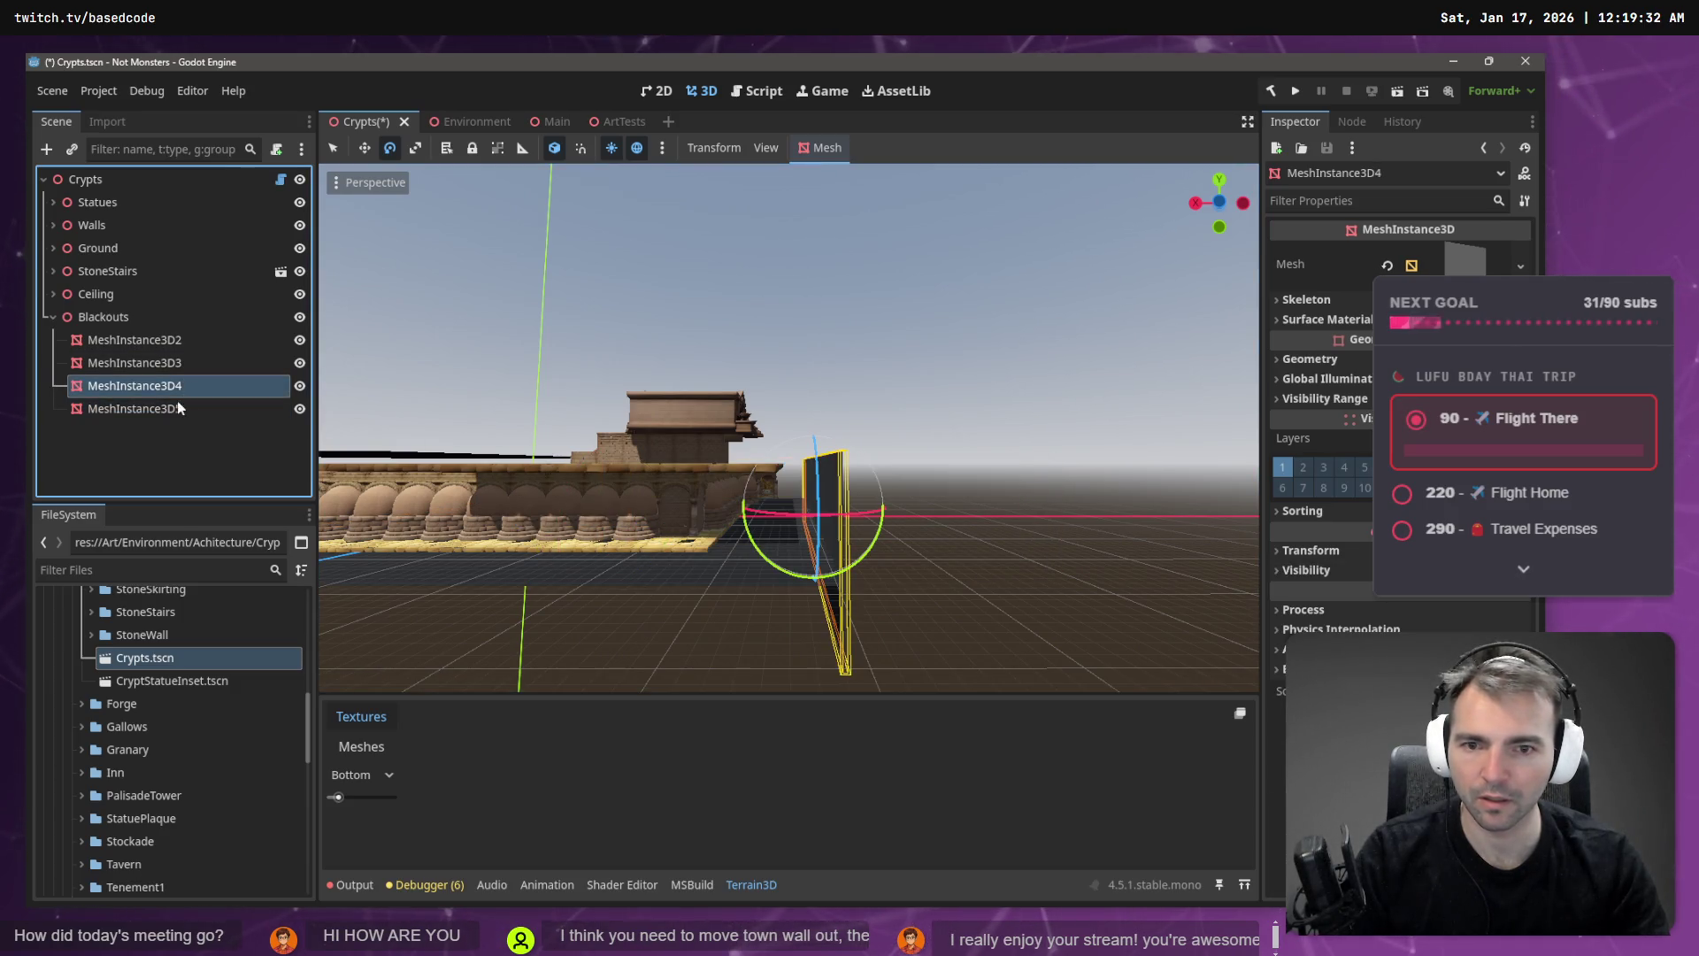
click(186, 408)
- Move MeshInstance3D5 toward the crypt's front edge at the end of the stone wall
mouse_move(435, 448)
mouse_down()
mouse_move(372, 477)
mouse_move(994, 455)
mouse_move(801, 540)
mouse_up()
key(w)
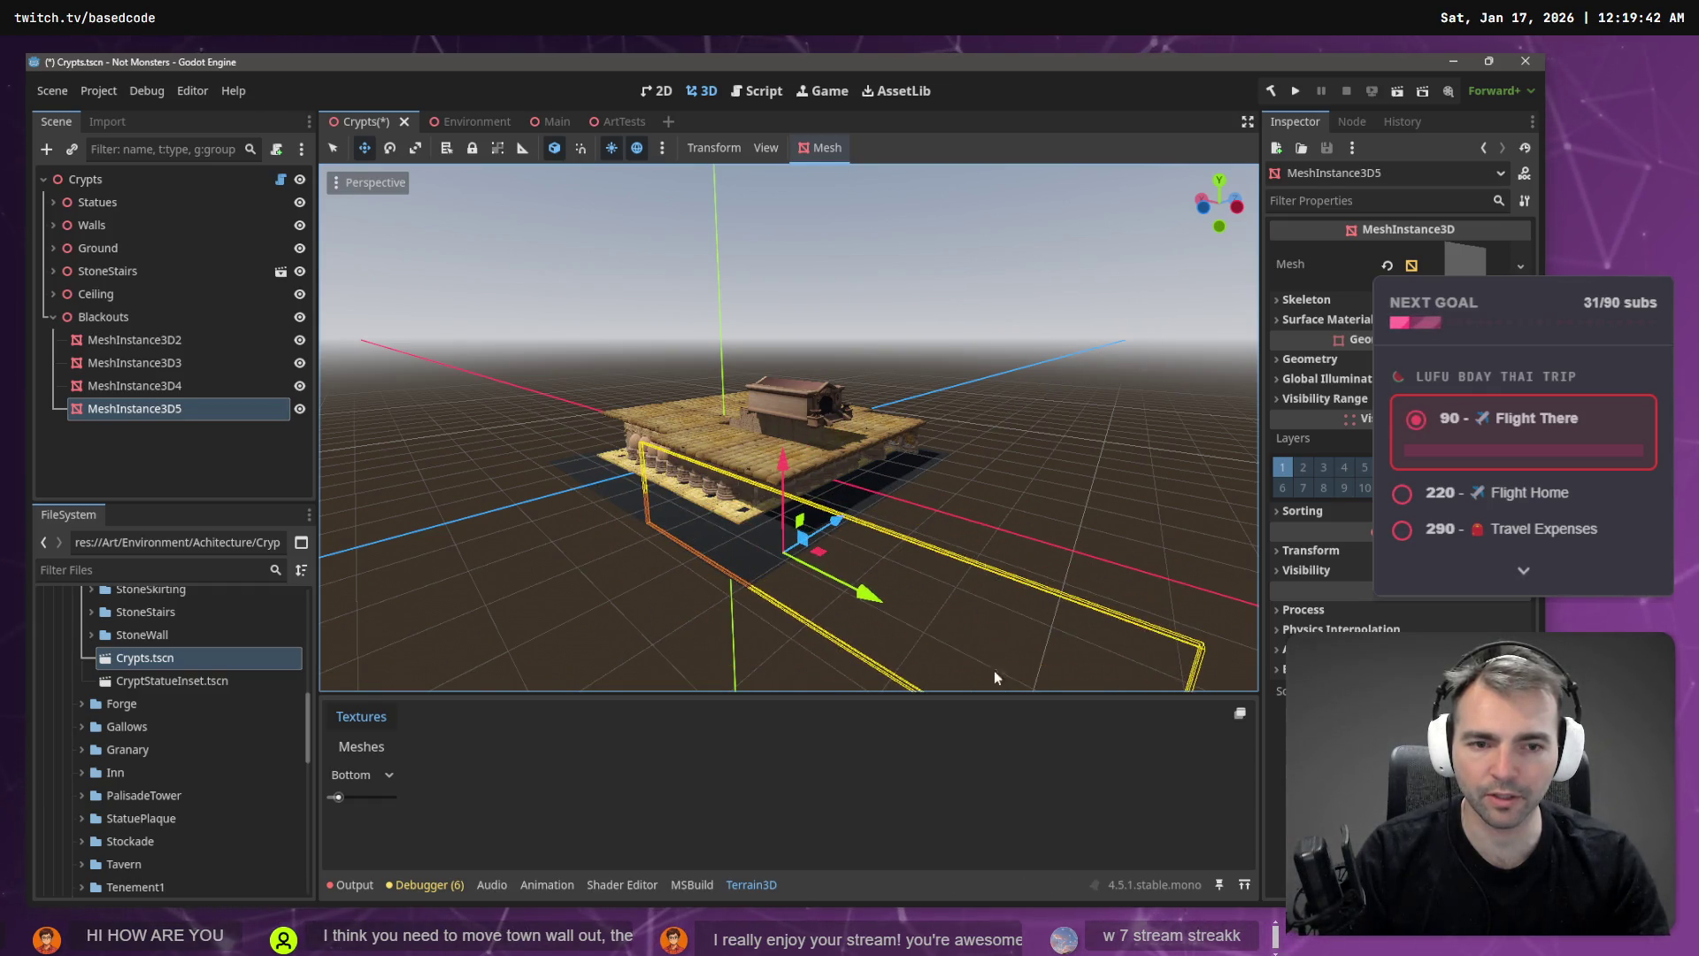
mouse_move(979, 513)
mouse_down()
mouse_move(1024, 506)
mouse_move(979, 409)
mouse_move(1081, 538)
mouse_move(1042, 624)
mouse_up()
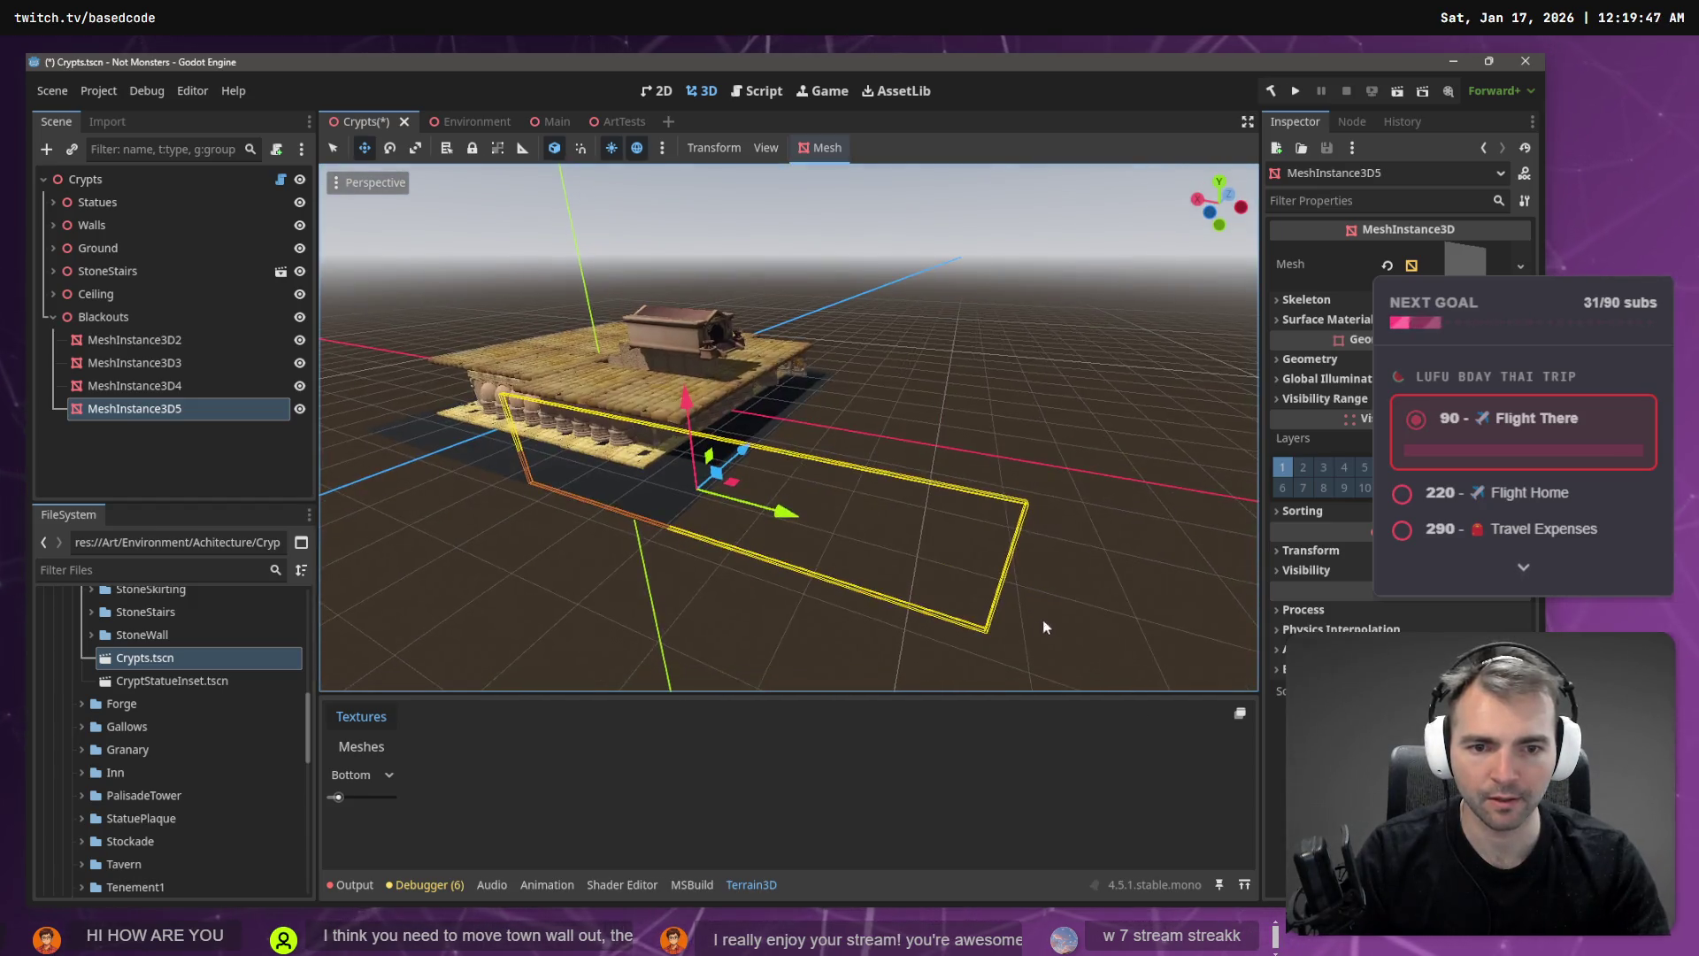
click(867, 607)
click(131, 394)
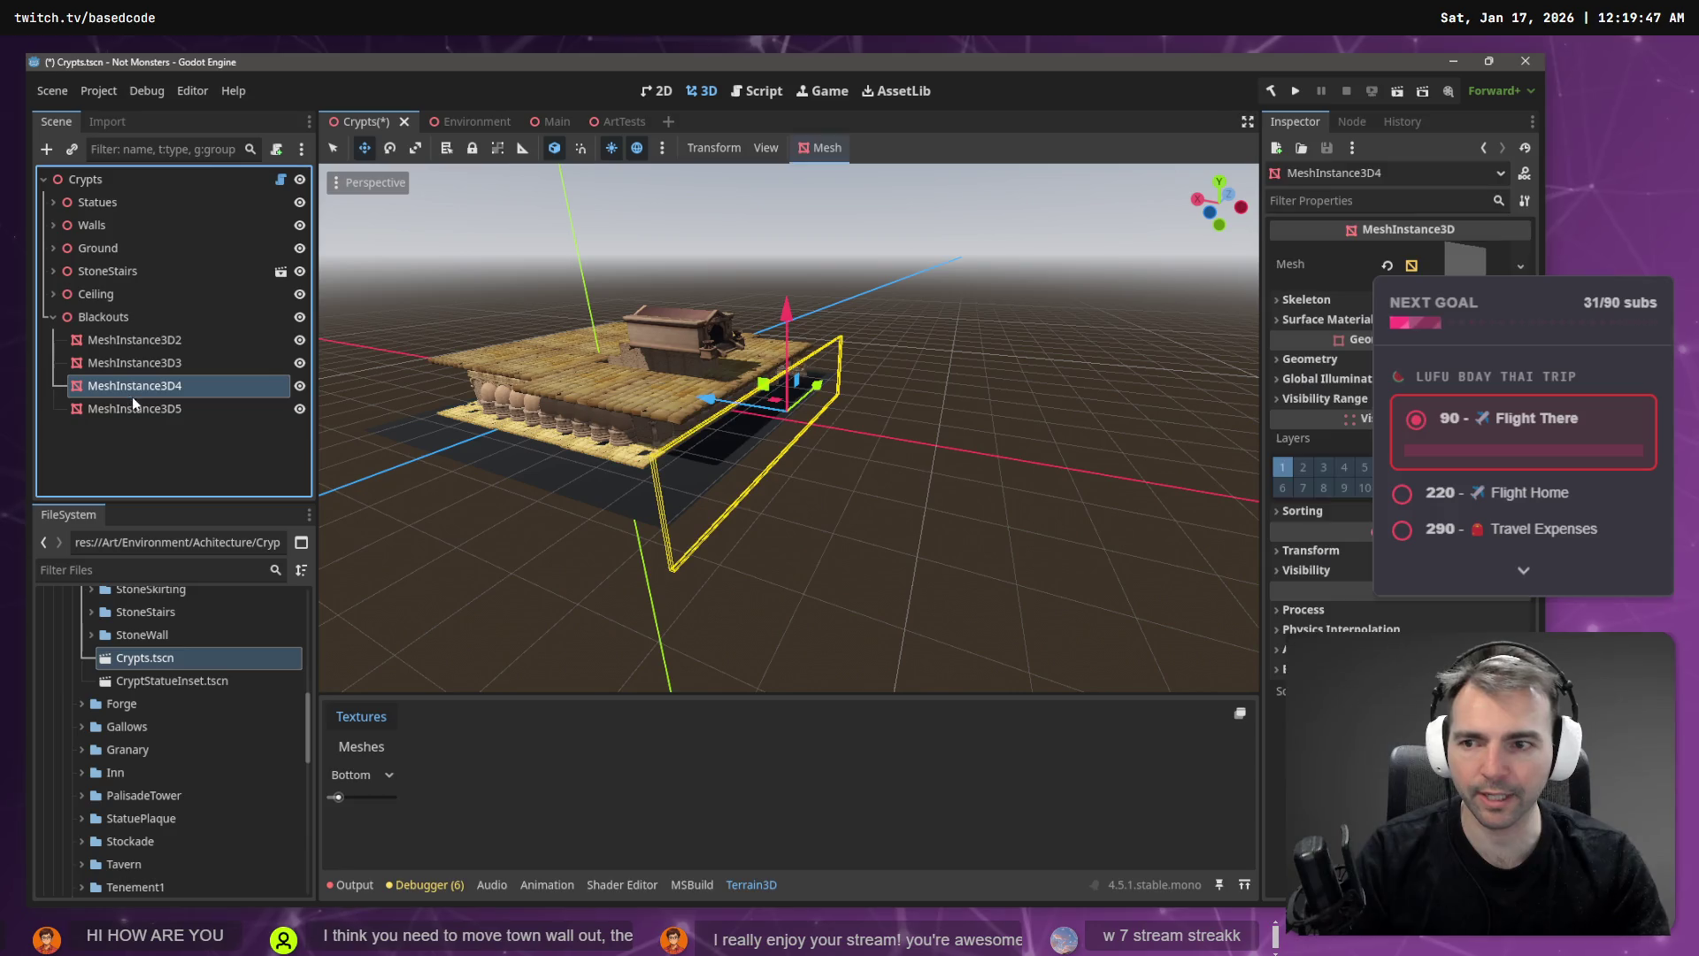
click(138, 406)
mouse_move(826, 384)
mouse_down()
mouse_move(646, 566)
mouse_move(761, 484)
mouse_move(744, 540)
mouse_move(538, 483)
mouse_up()
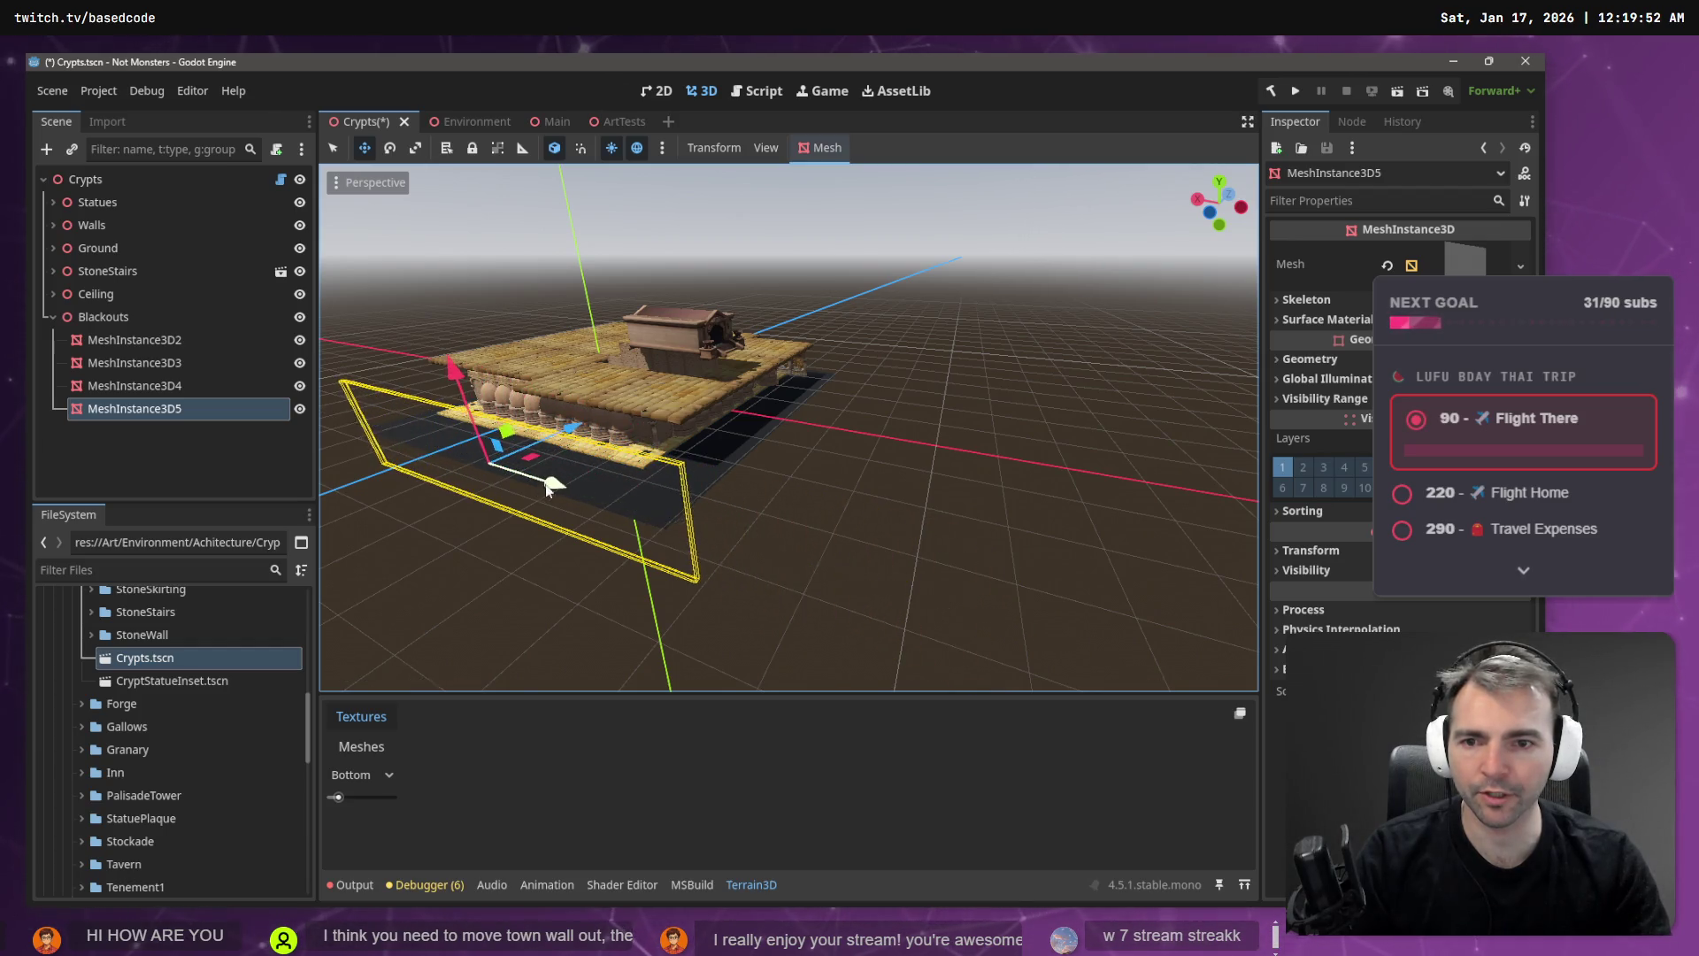
- Fly the camera close to inspect the new black wall against the crypt
key(w)
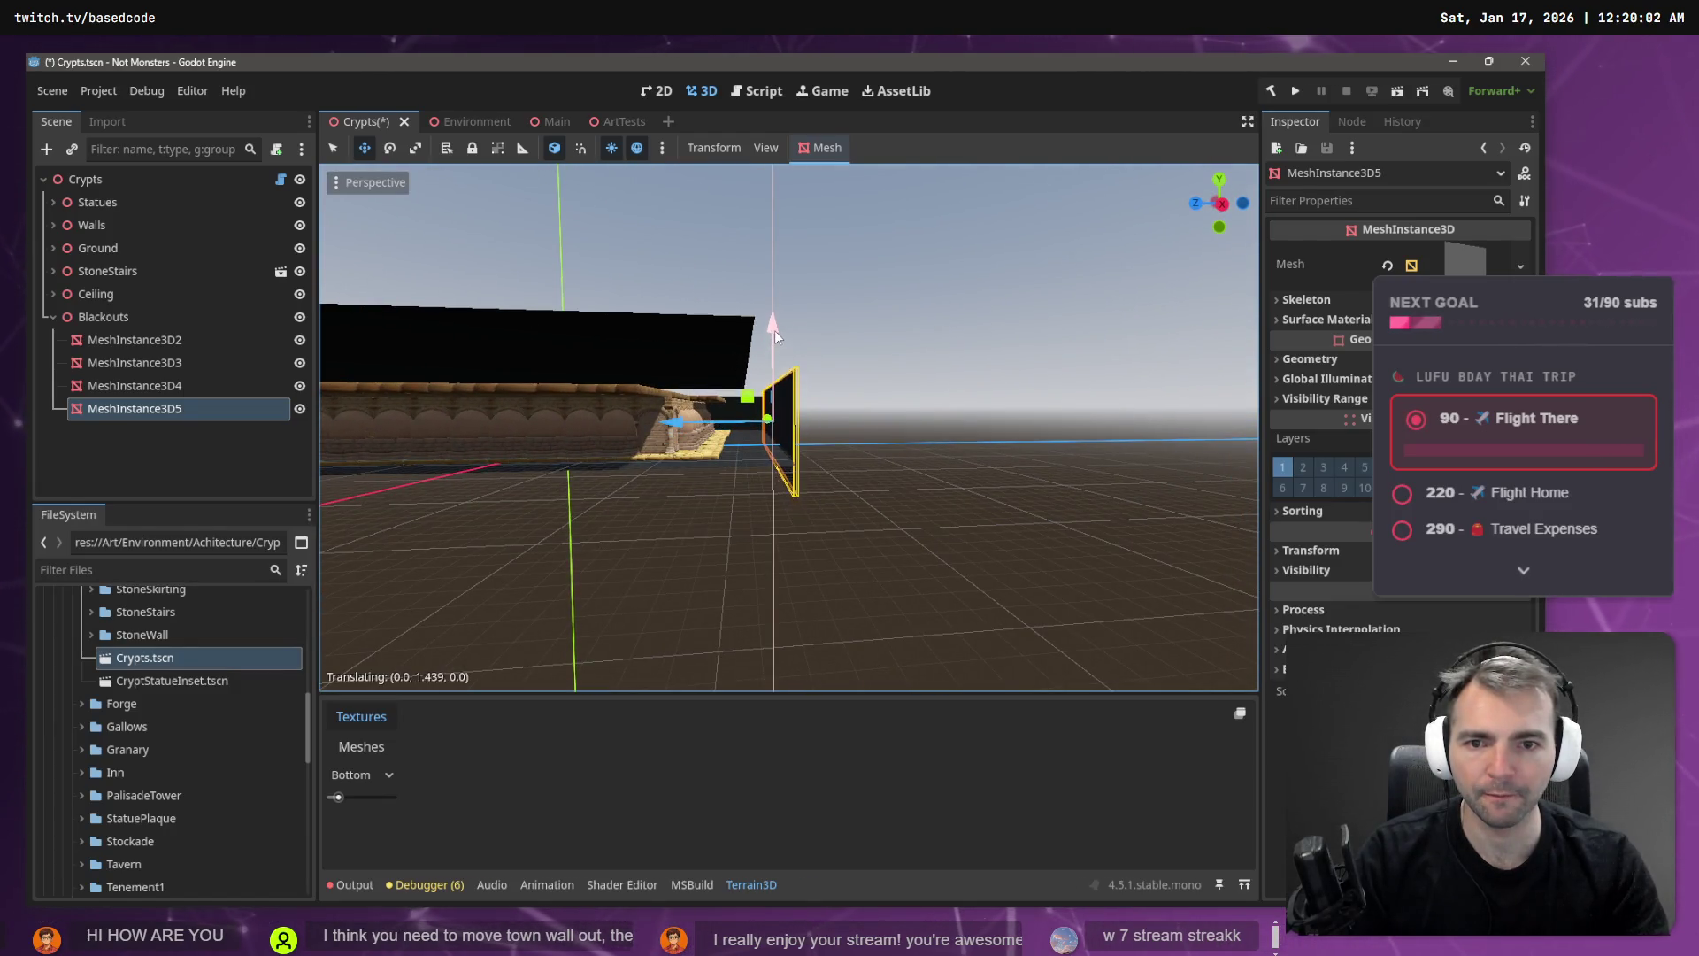
right_click(763, 332)
key(e)
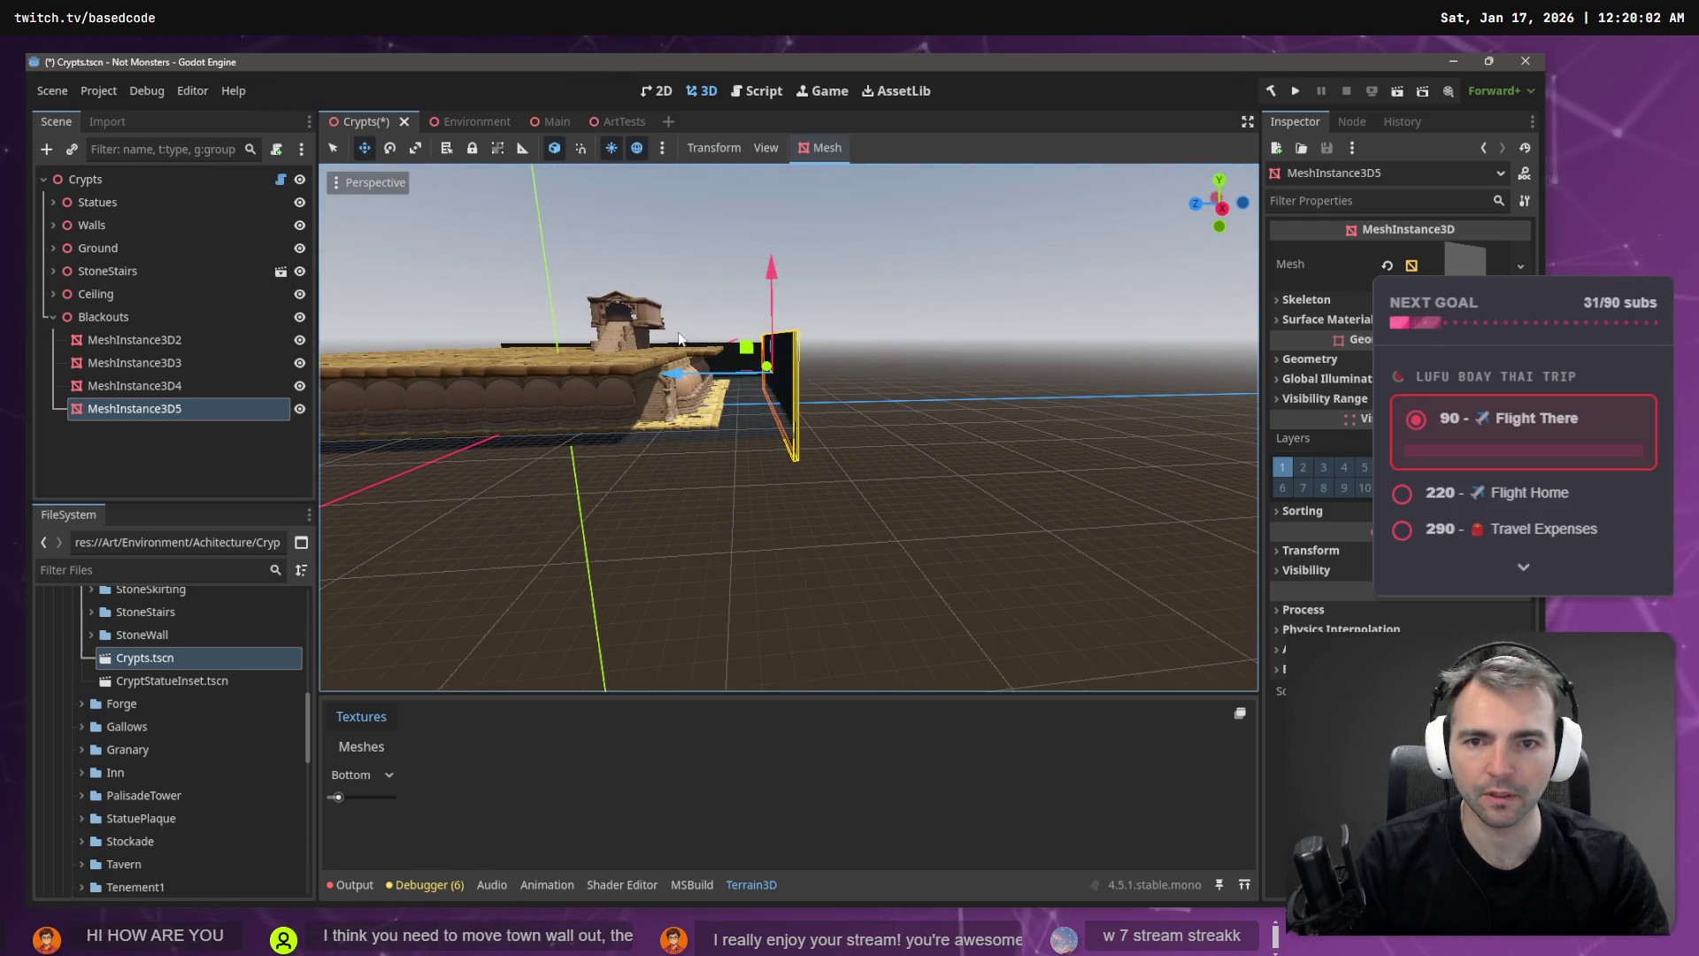
right_click(693, 347)
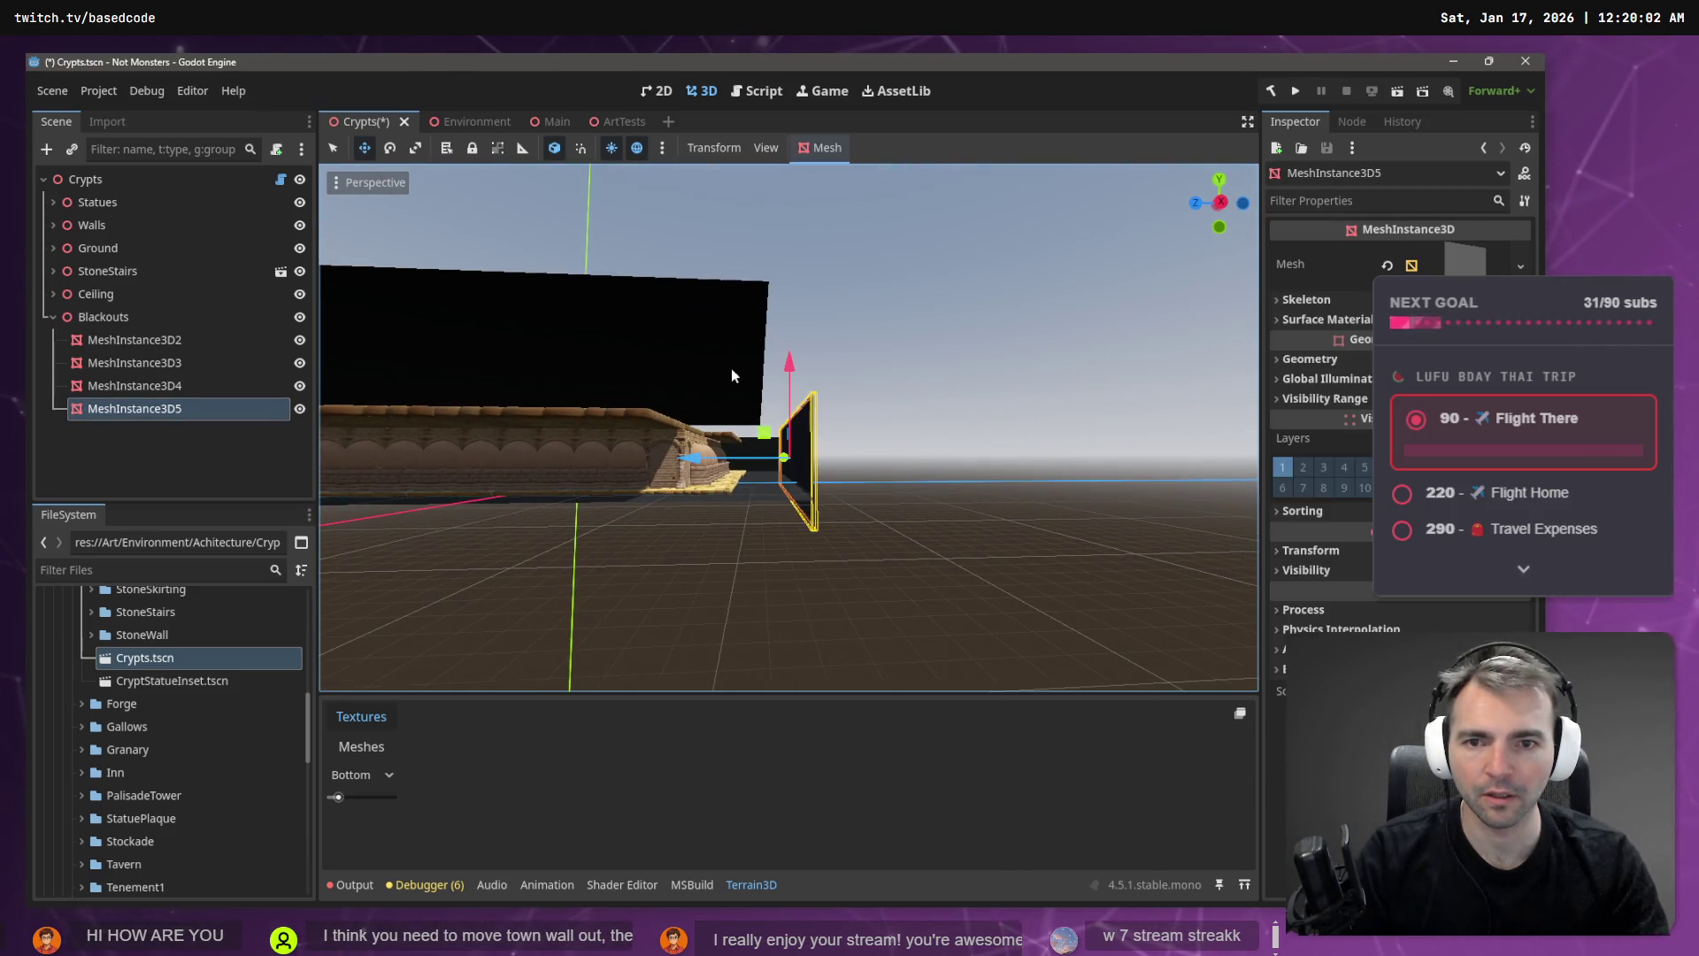
- Enlarge MeshInstance3D2 along its Z and X axes to extend past the crypt's footprint
click(732, 380)
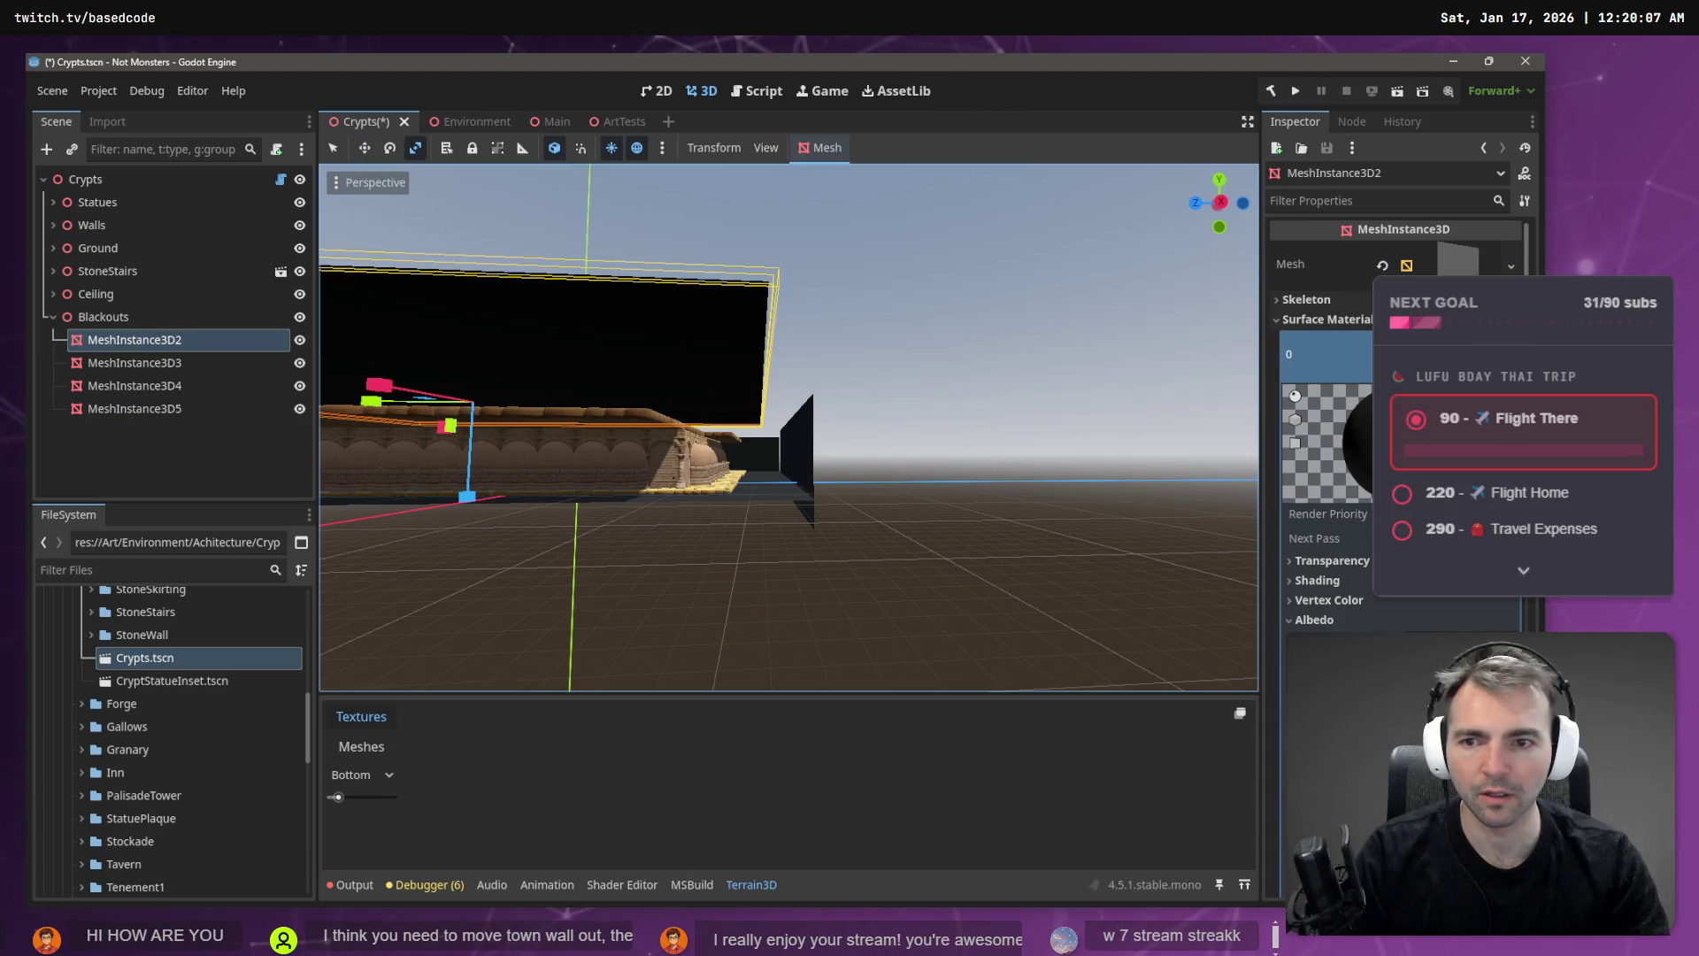
key(a)
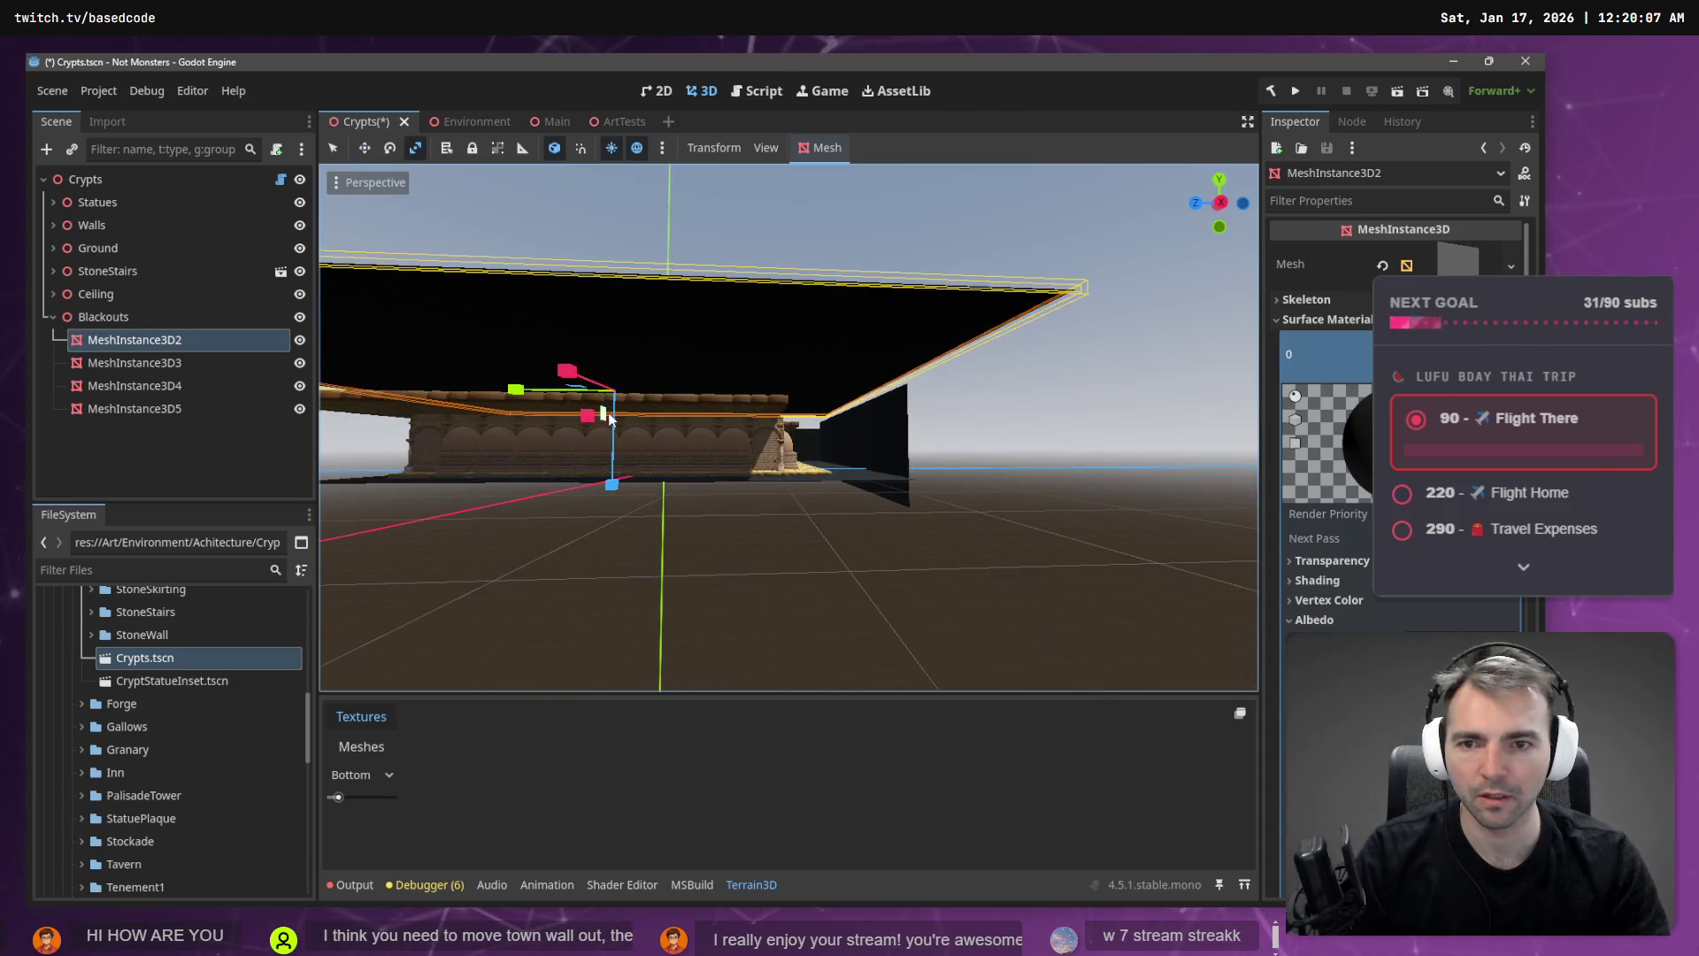
key(a)
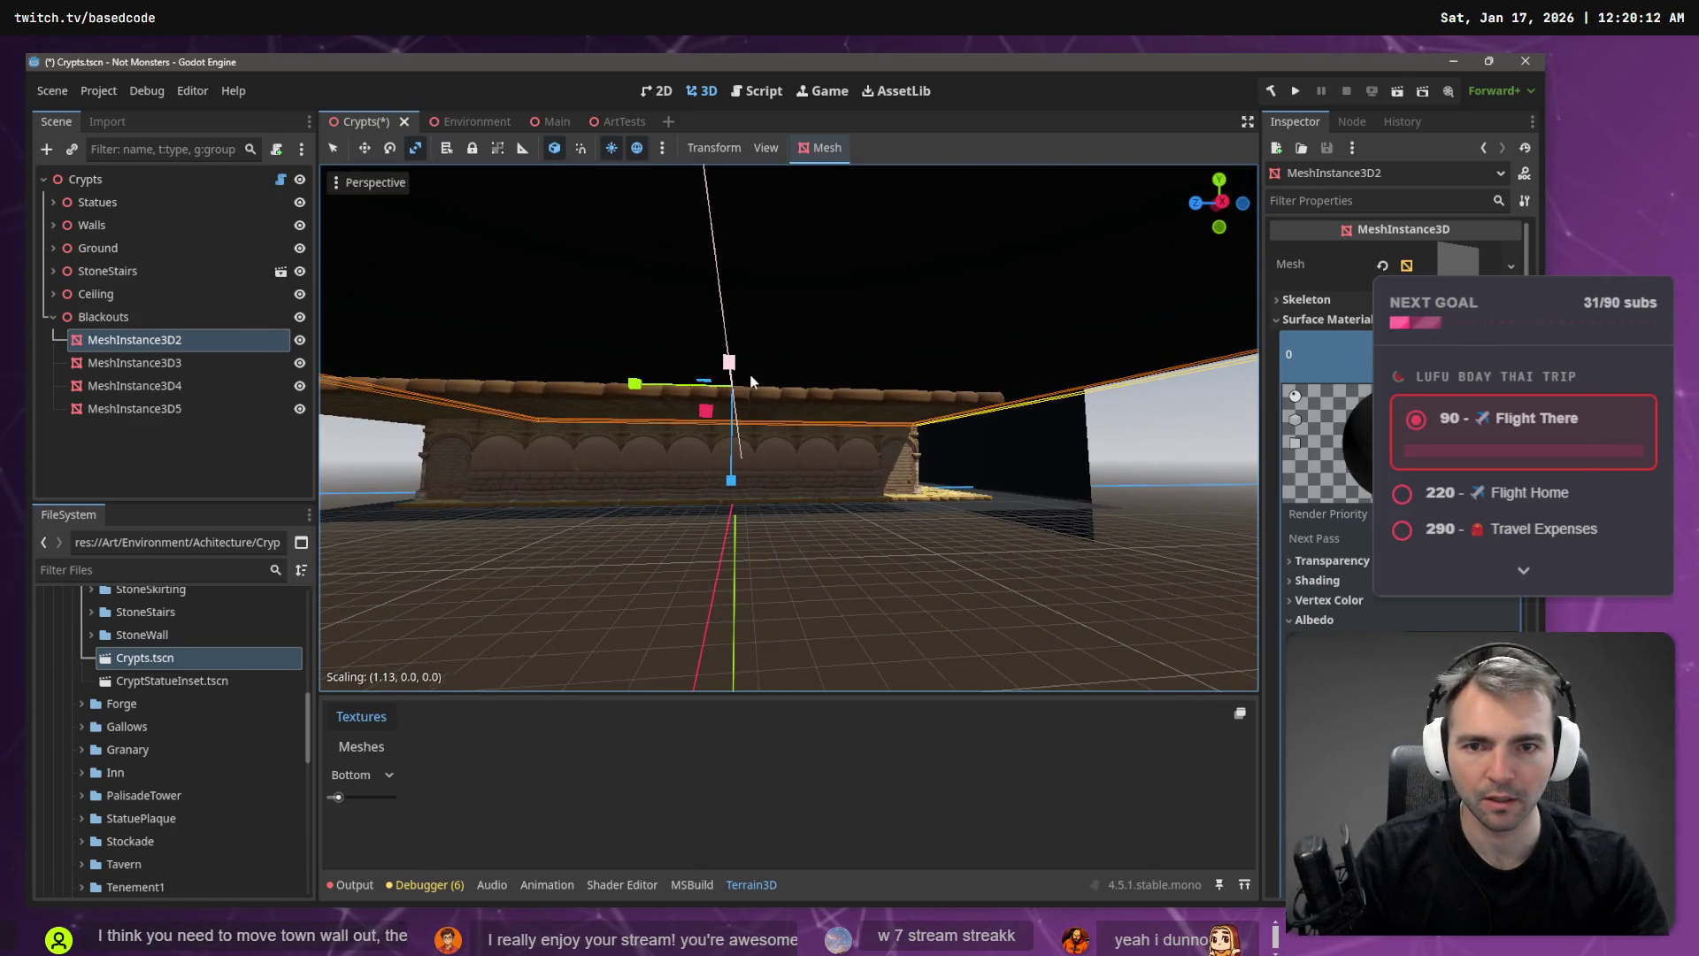
key(s)
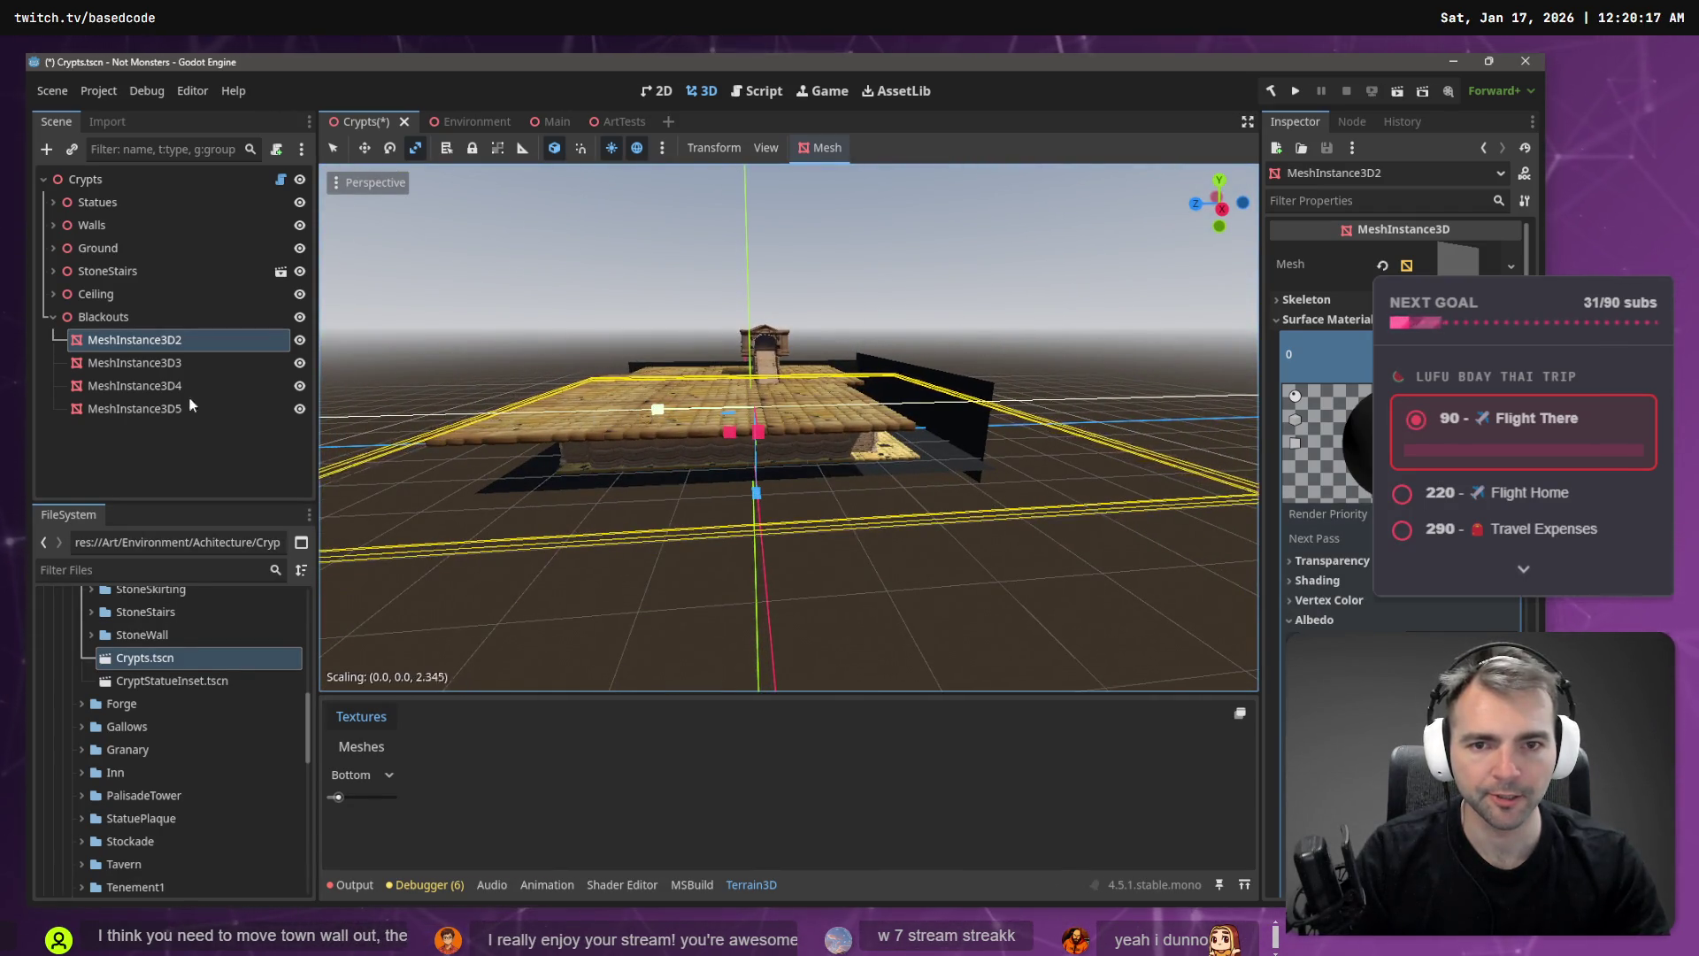
drag(189, 405, 133, 407)
key(d)
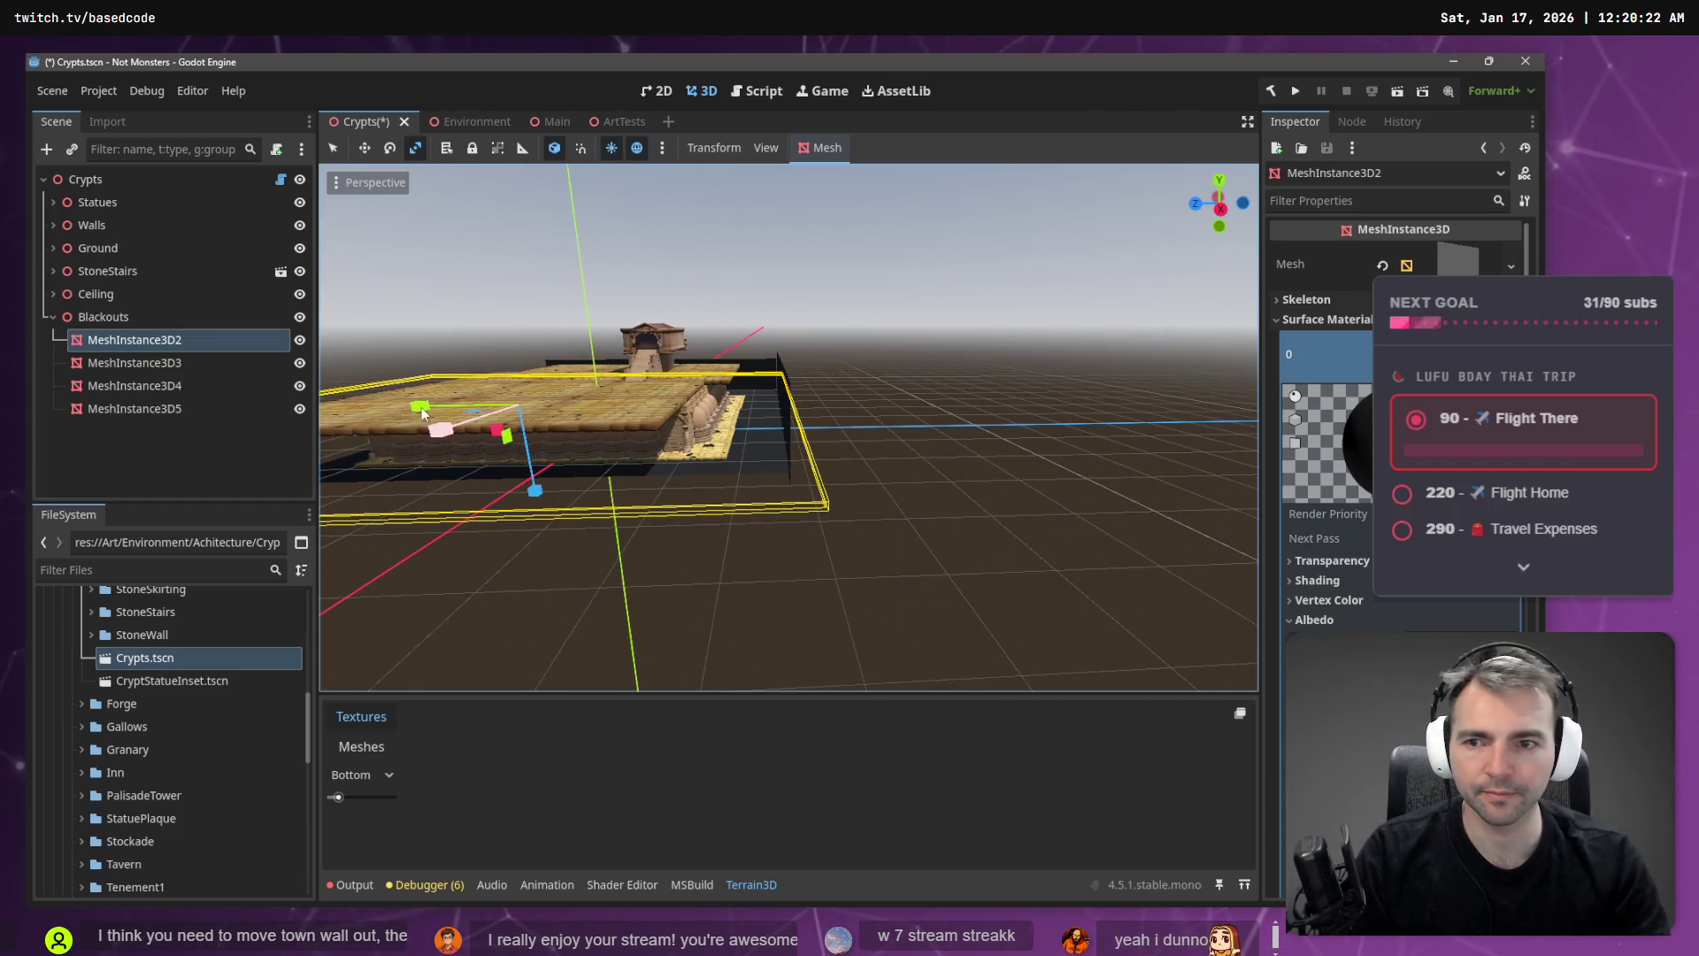
drag(422, 412, 411, 417)
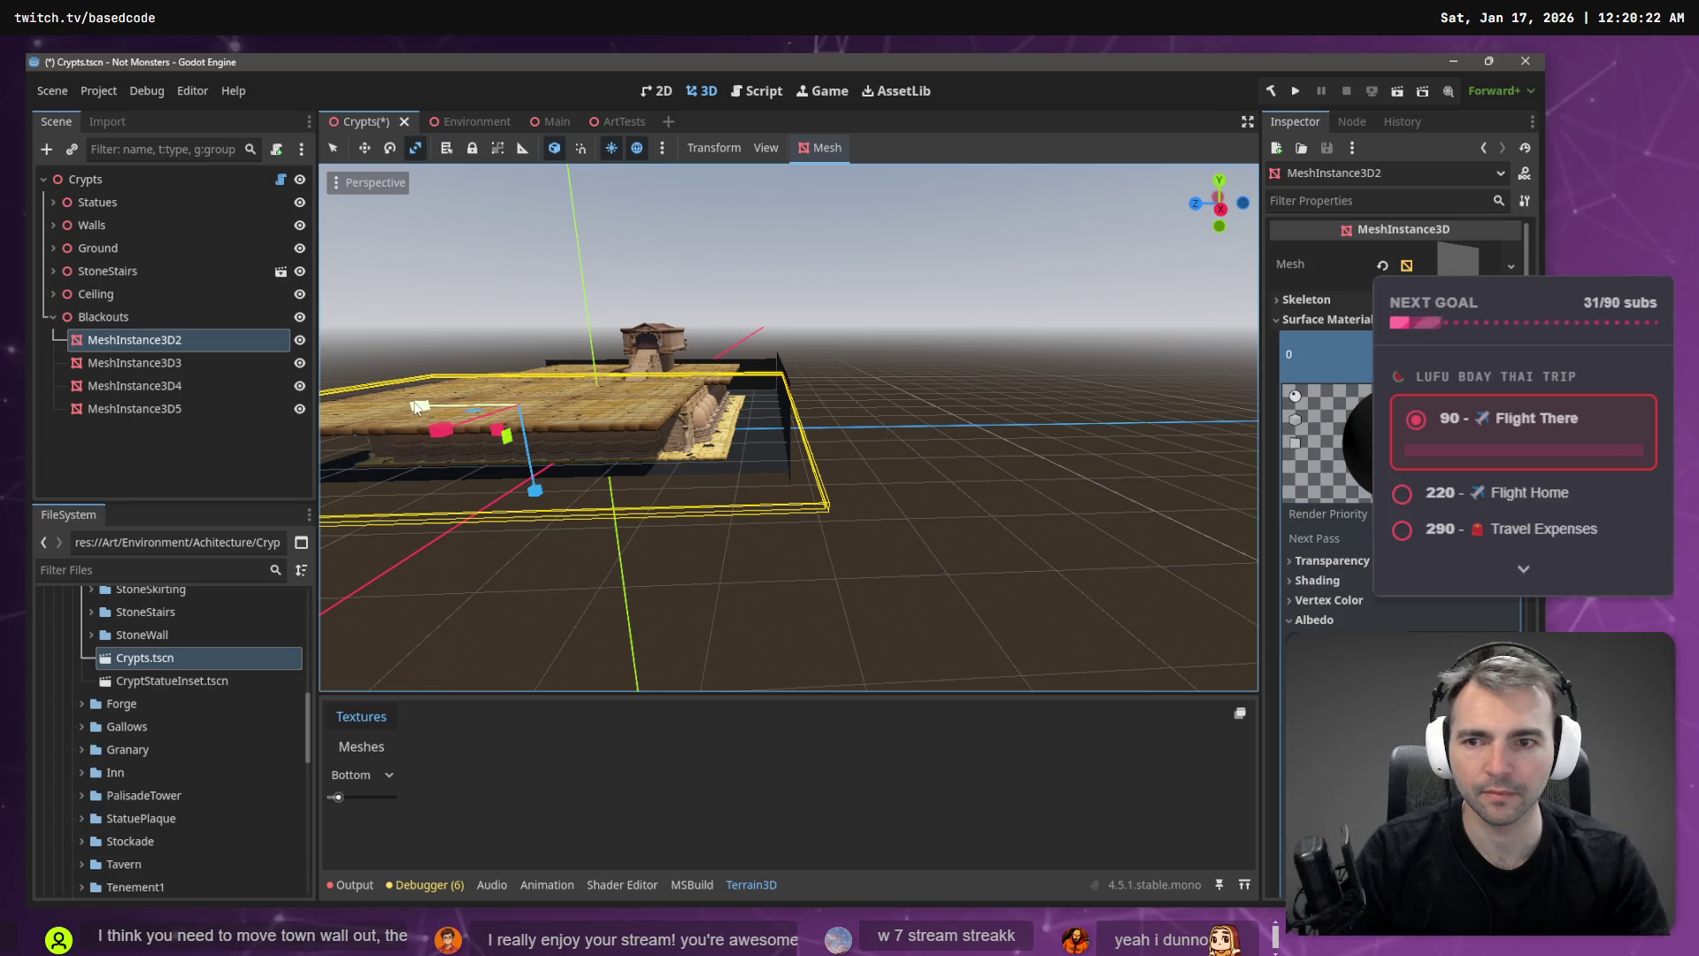
drag(263, 399, 264, 399)
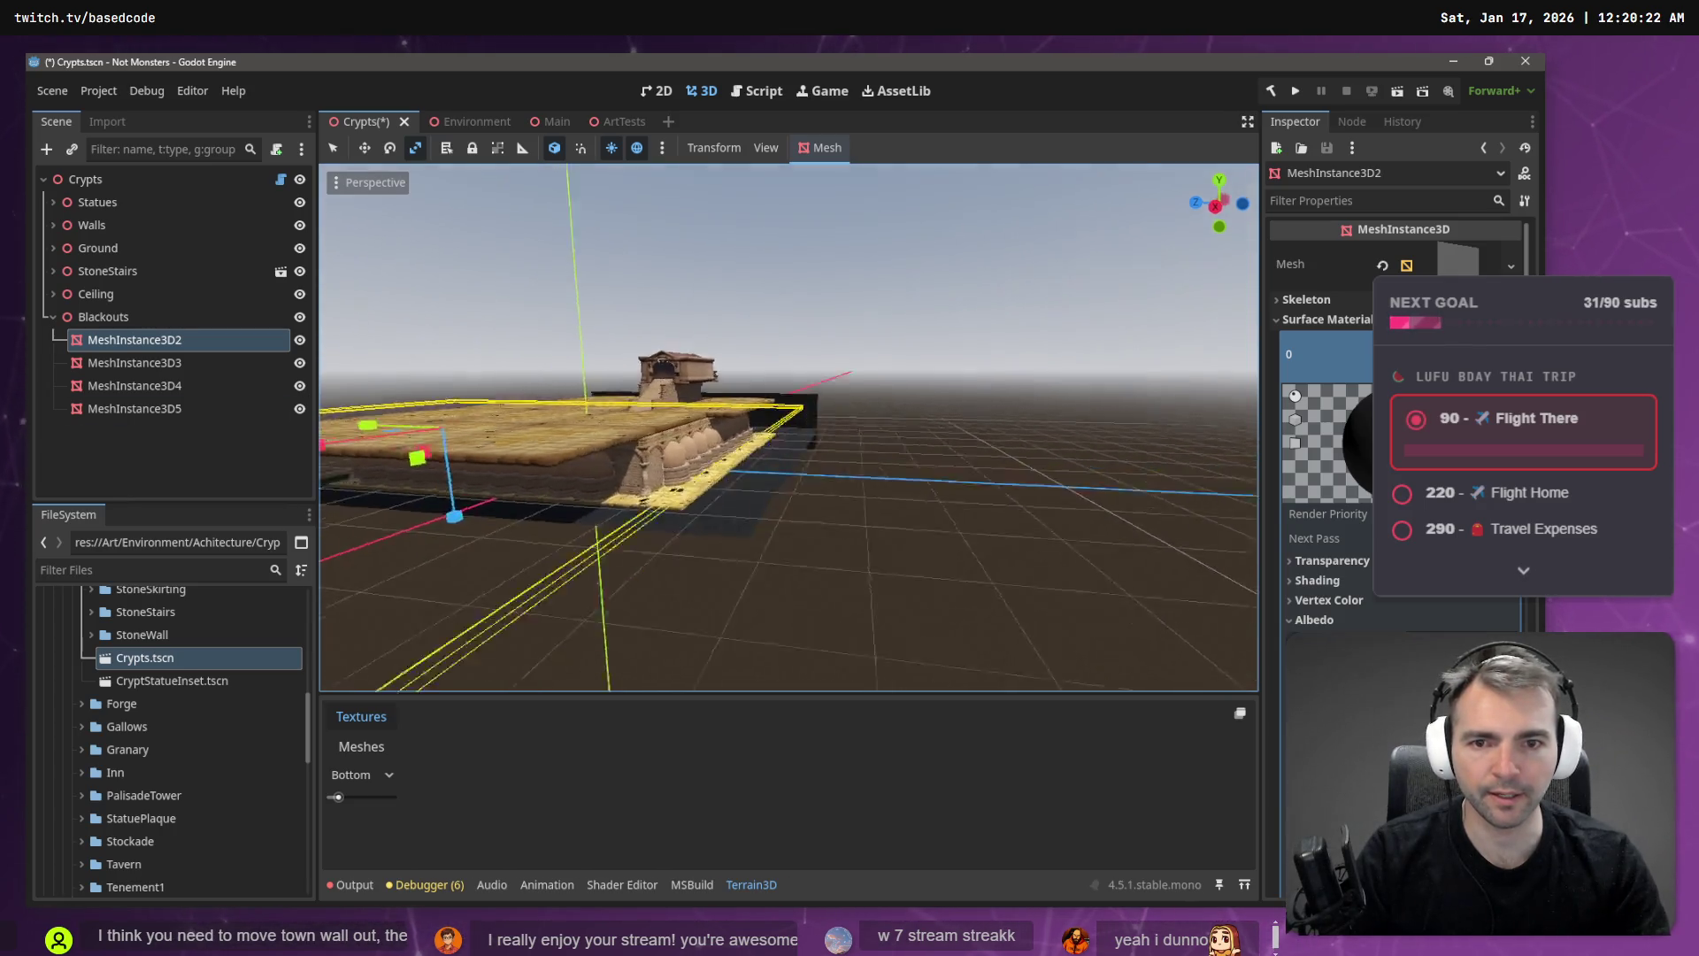
key(d)
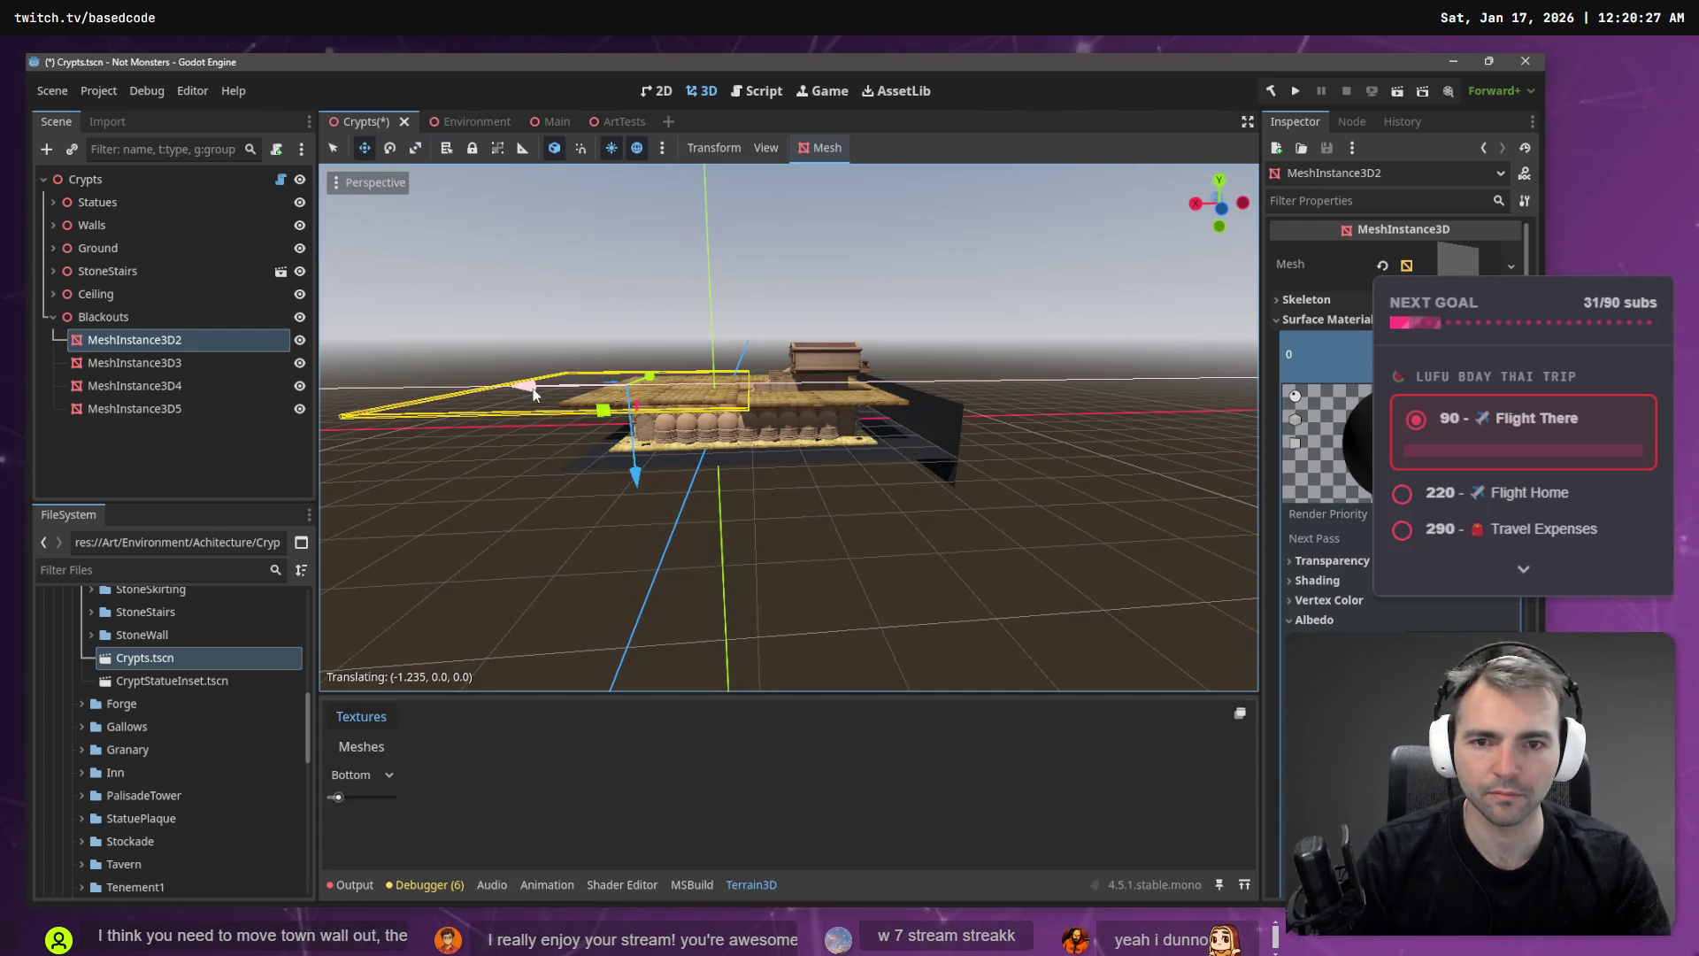
drag(543, 396, 1017, 479)
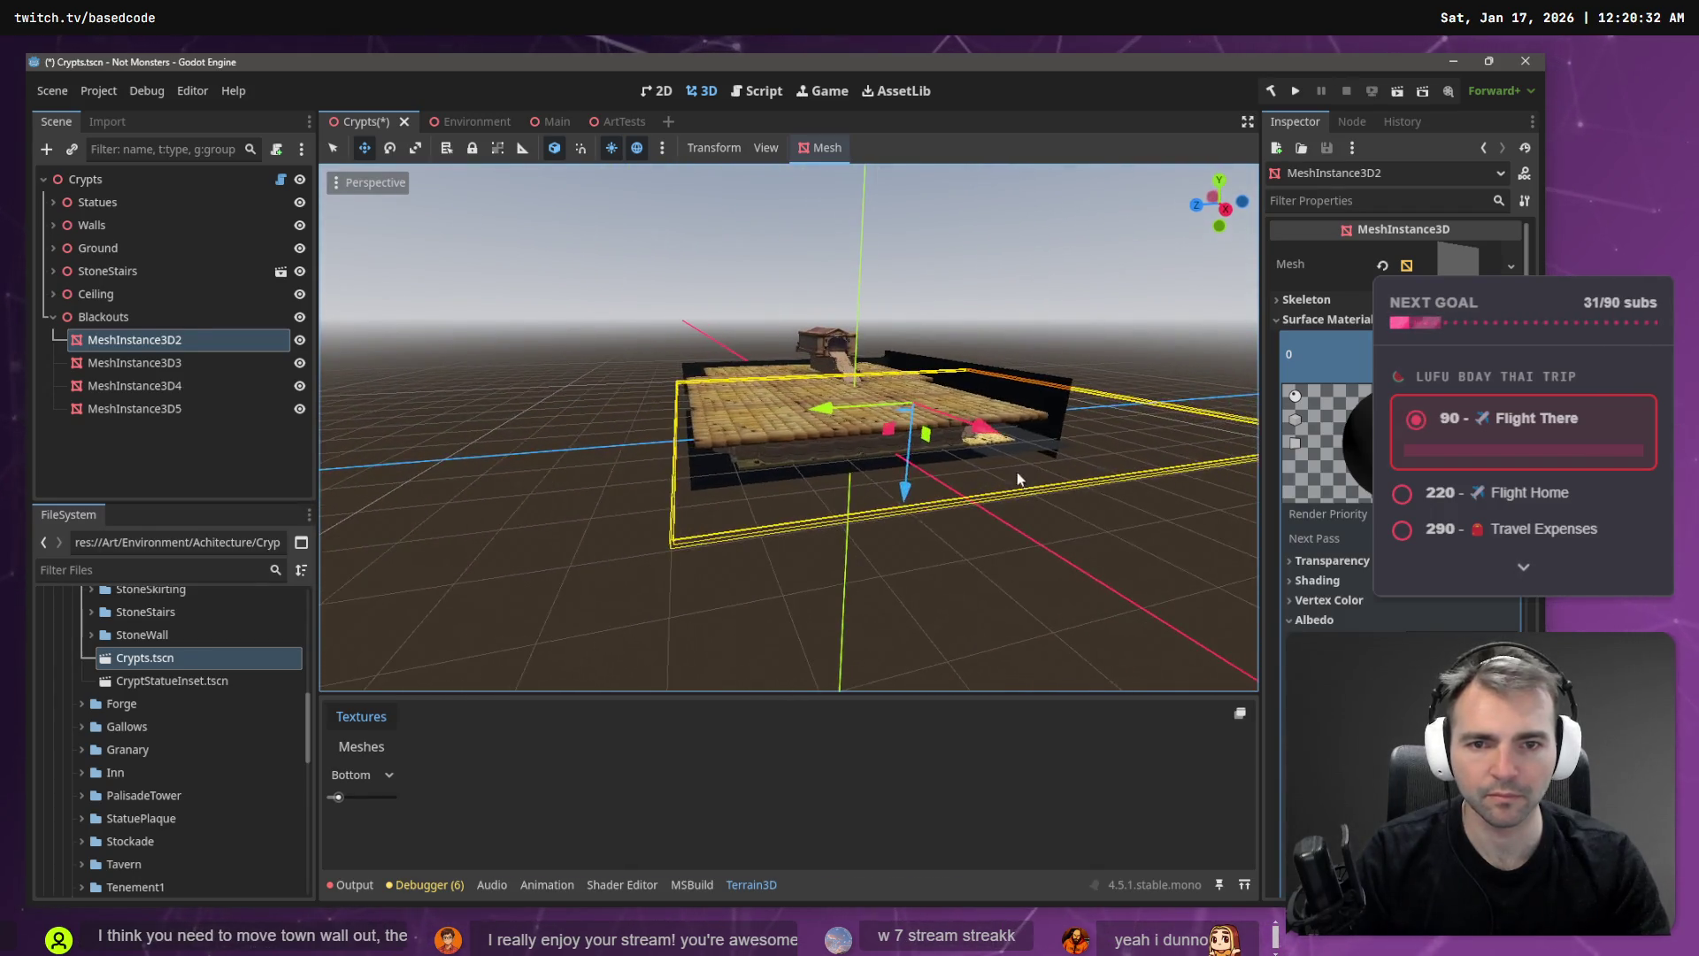
- Raise the black panel MeshInstance3D4 along its vertical axis
click(898, 362)
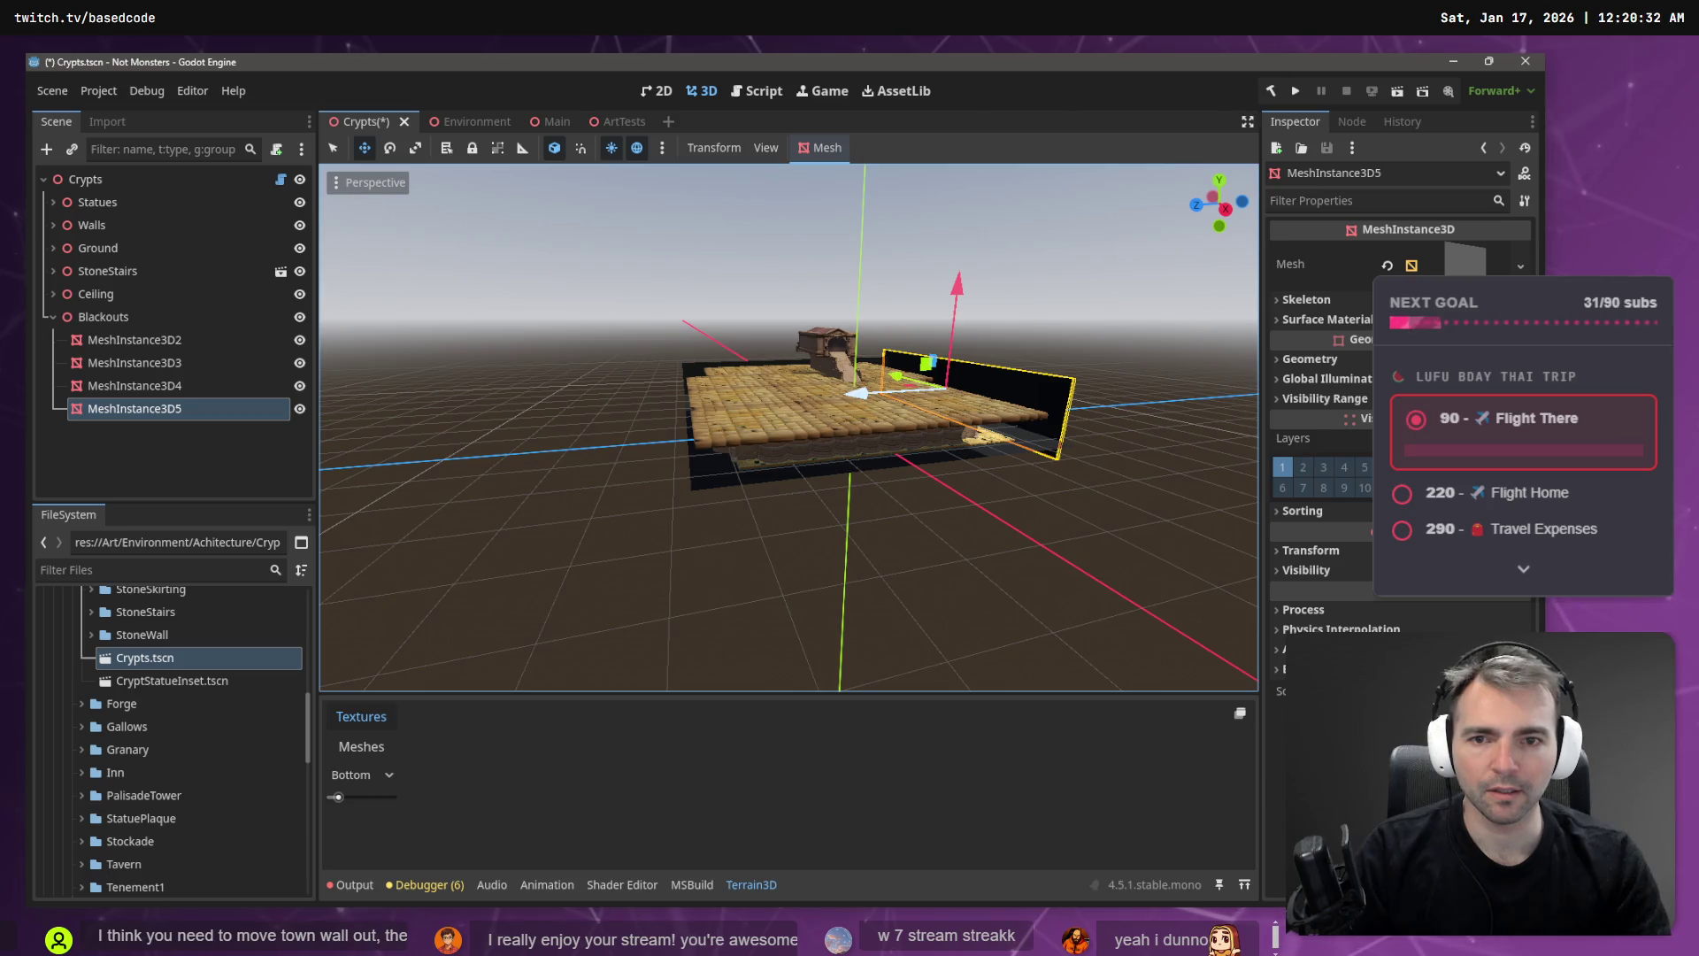
drag(898, 363, 874, 400)
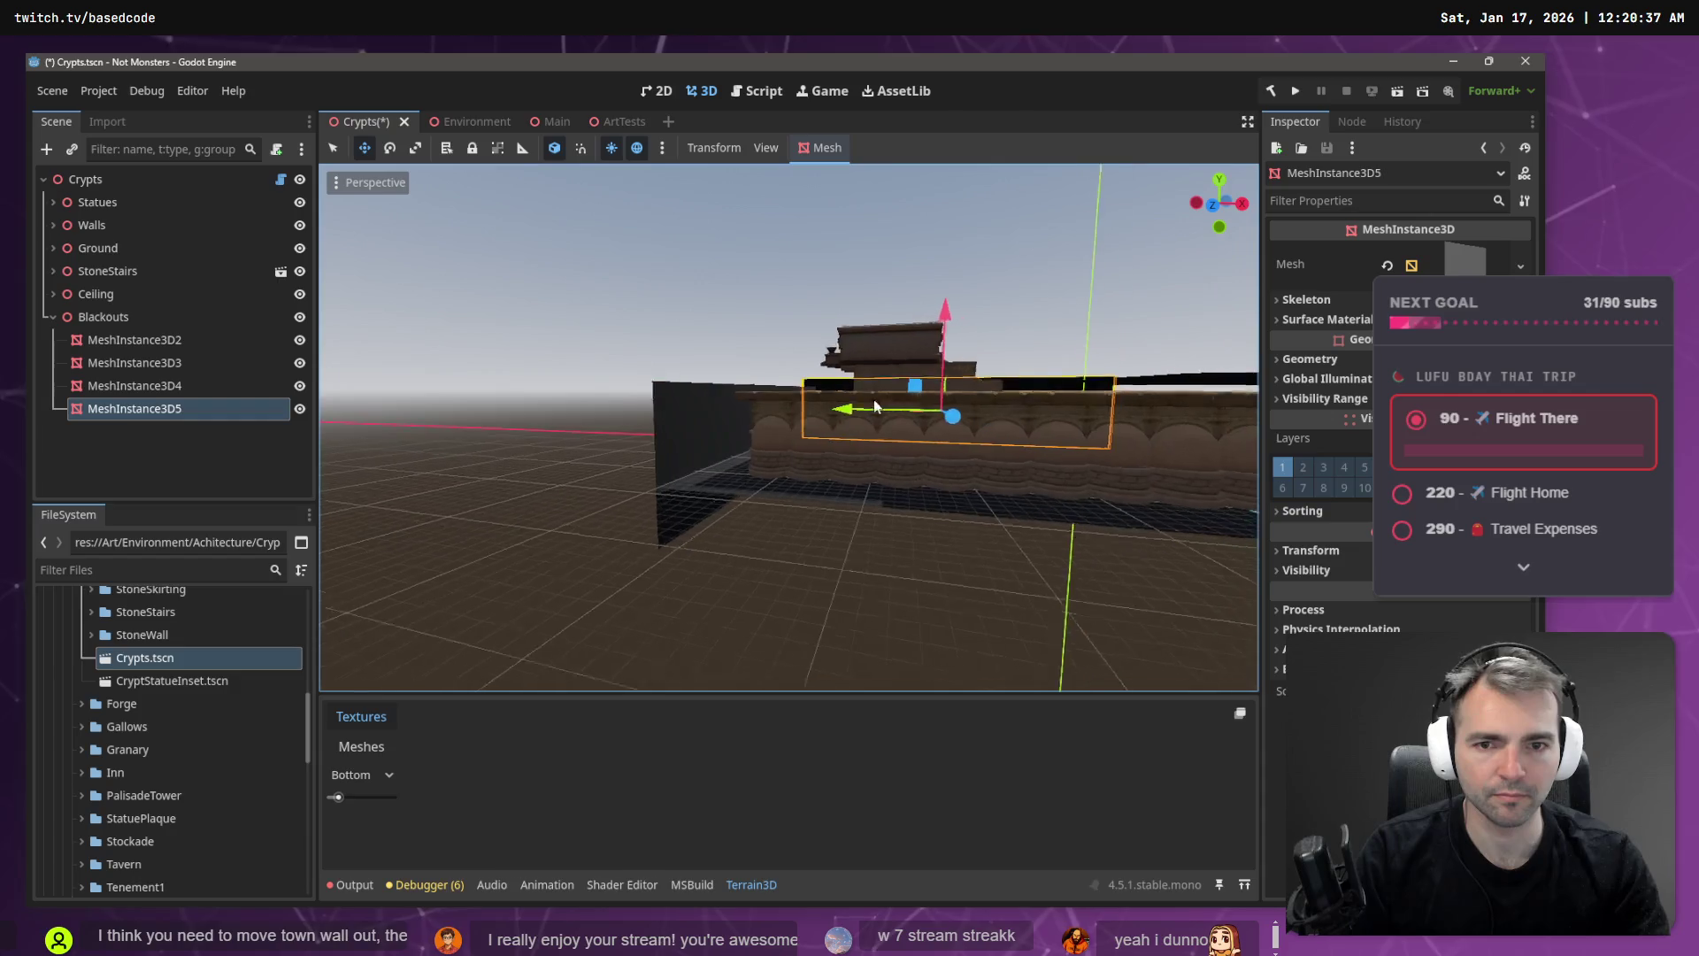
click(715, 417)
drag(777, 362, 777, 325)
drag(581, 359, 641, 387)
- Copy wall panel MeshInstance3D5 as MeshInstance3D6 and move it left along X
click(763, 468)
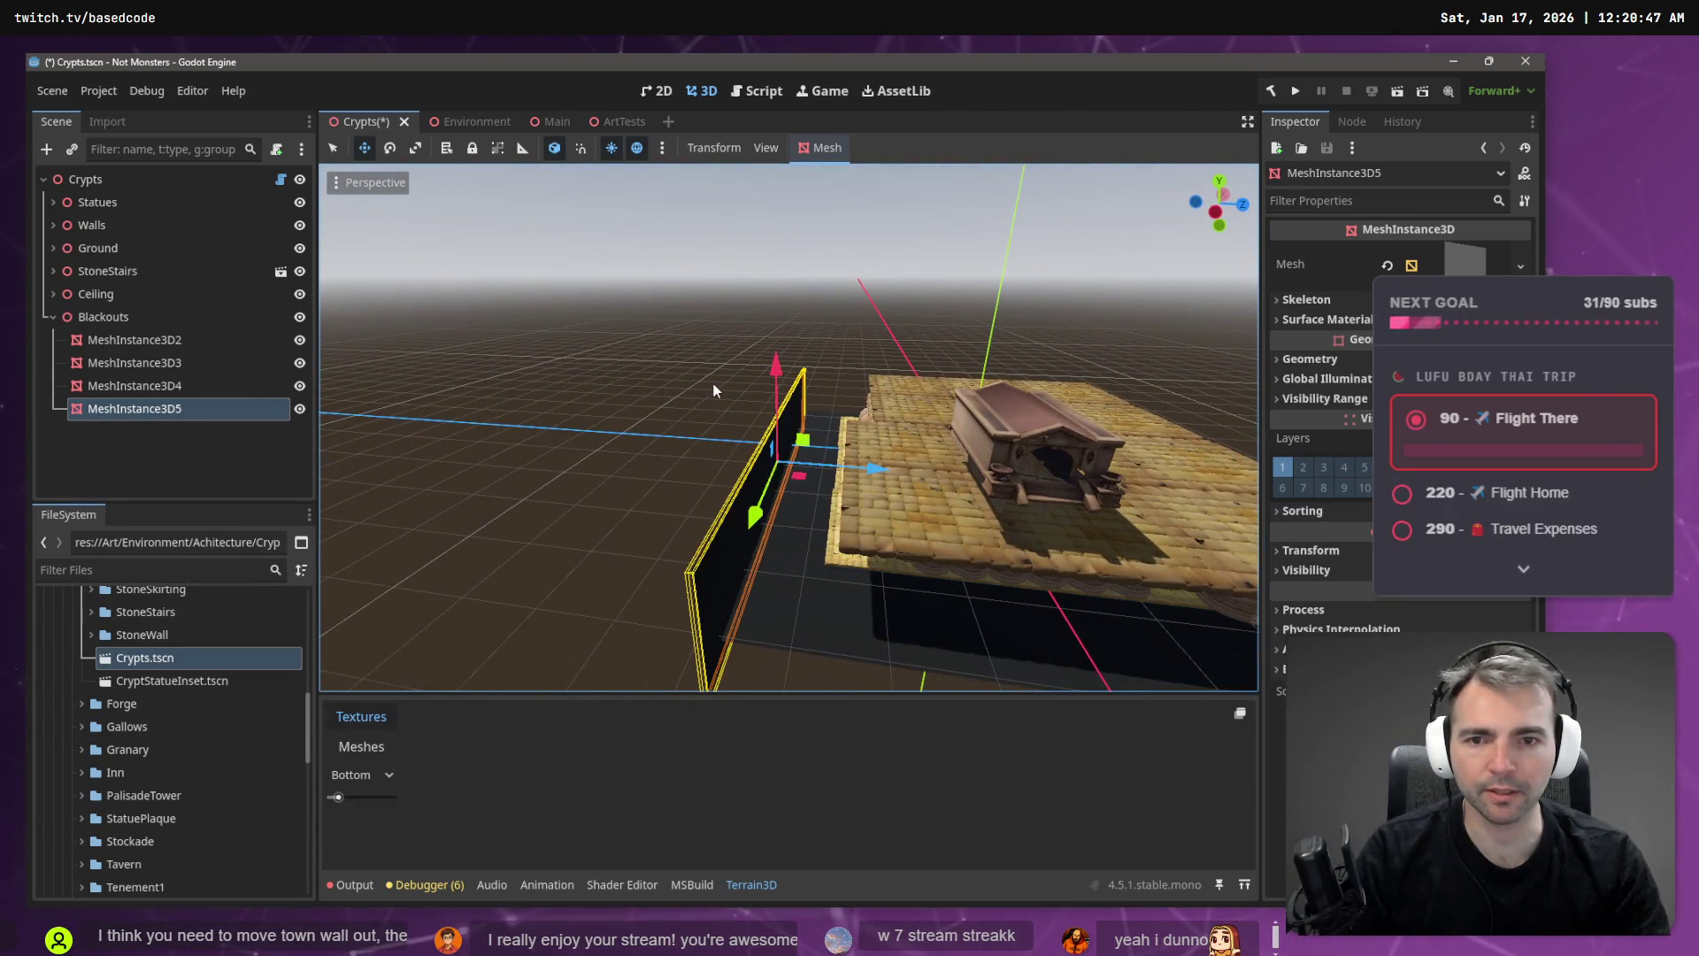
click(165, 317)
key(ctrl+v)
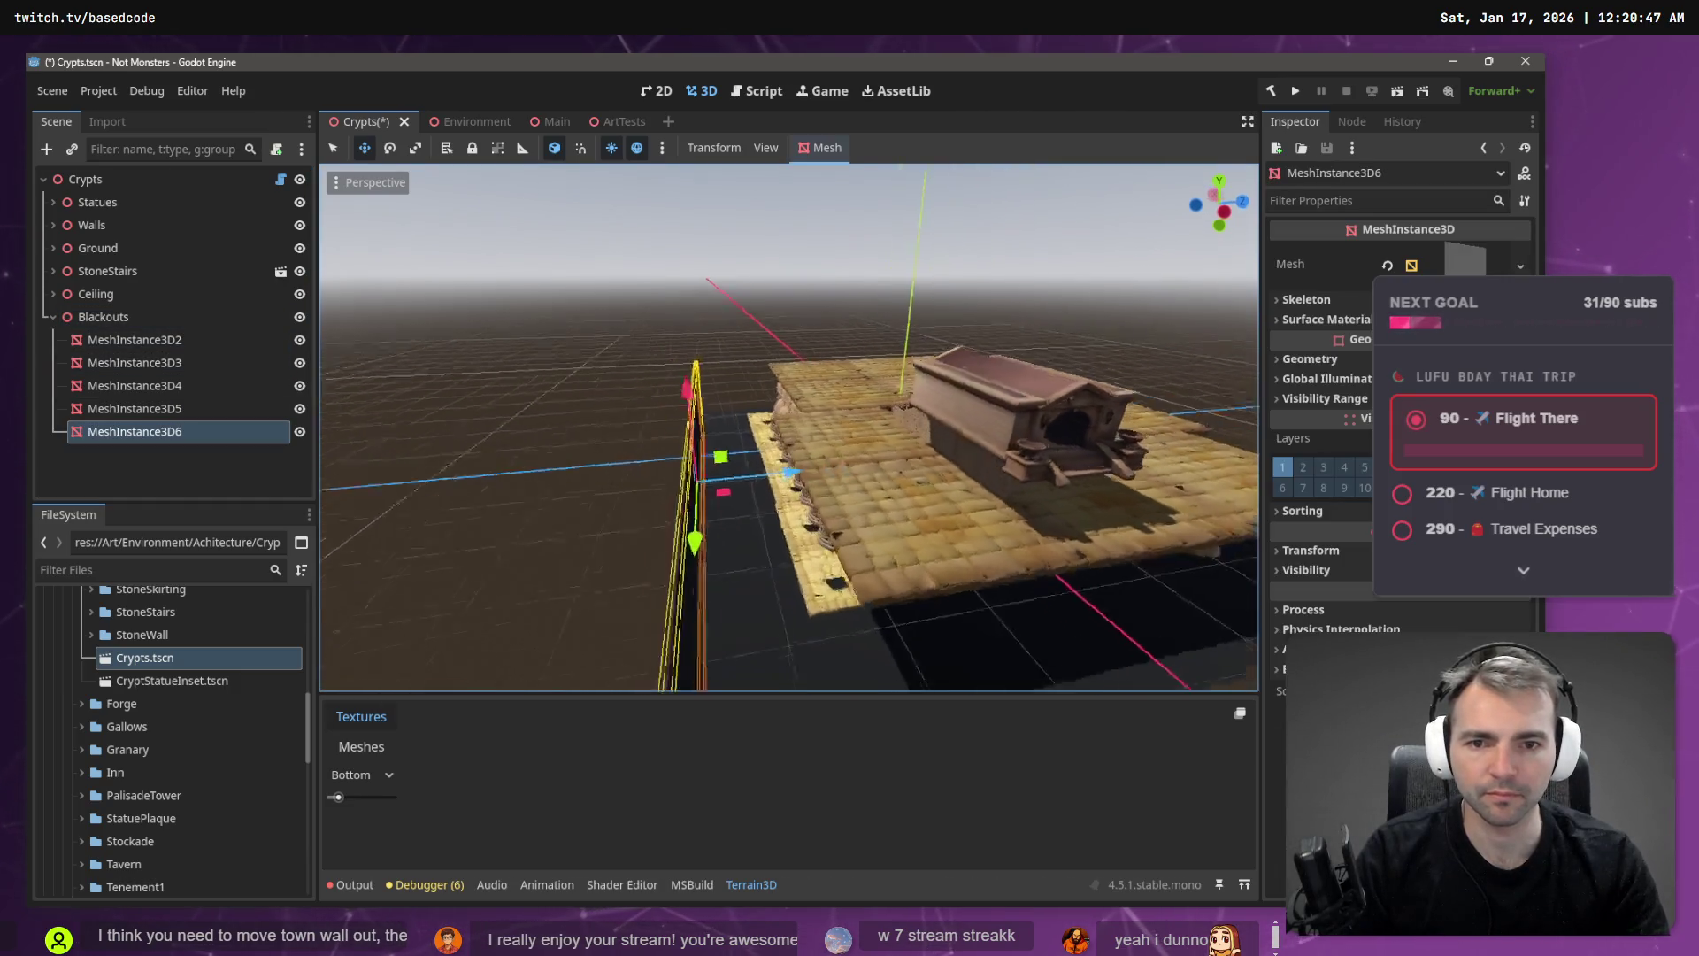
drag(784, 469, 895, 447)
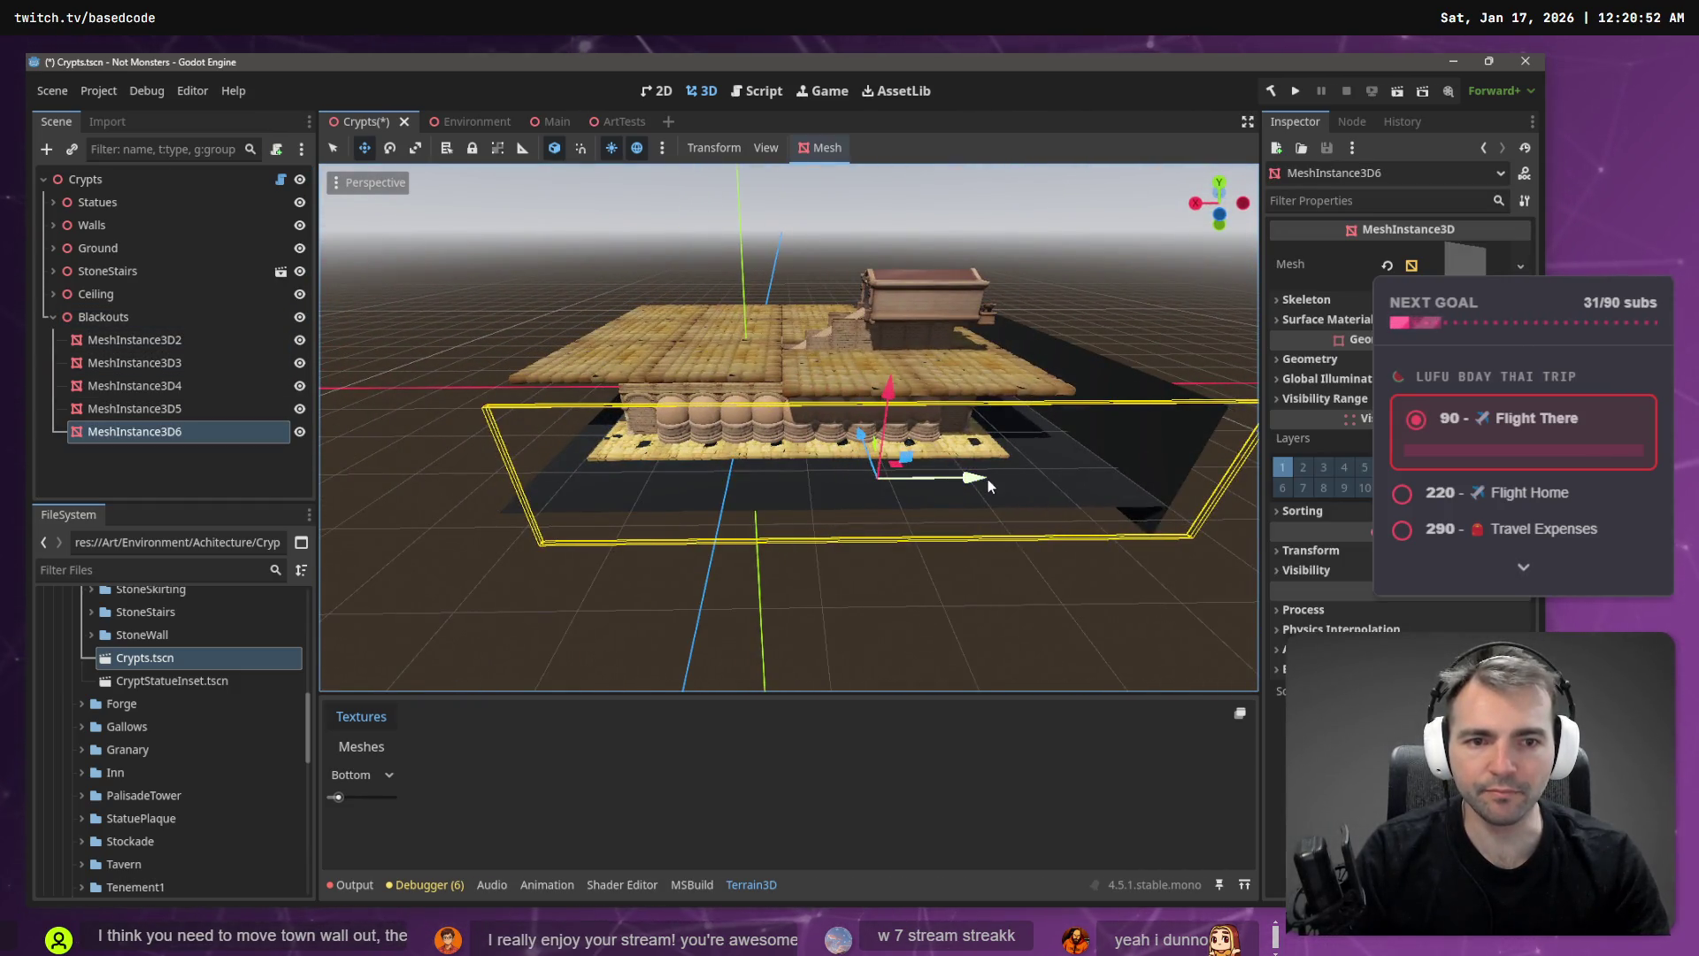
drag(989, 485, 394, 489)
- Turn MeshInstance3D6 and slide it along Z against the crypt's opposite end wall
key(e)
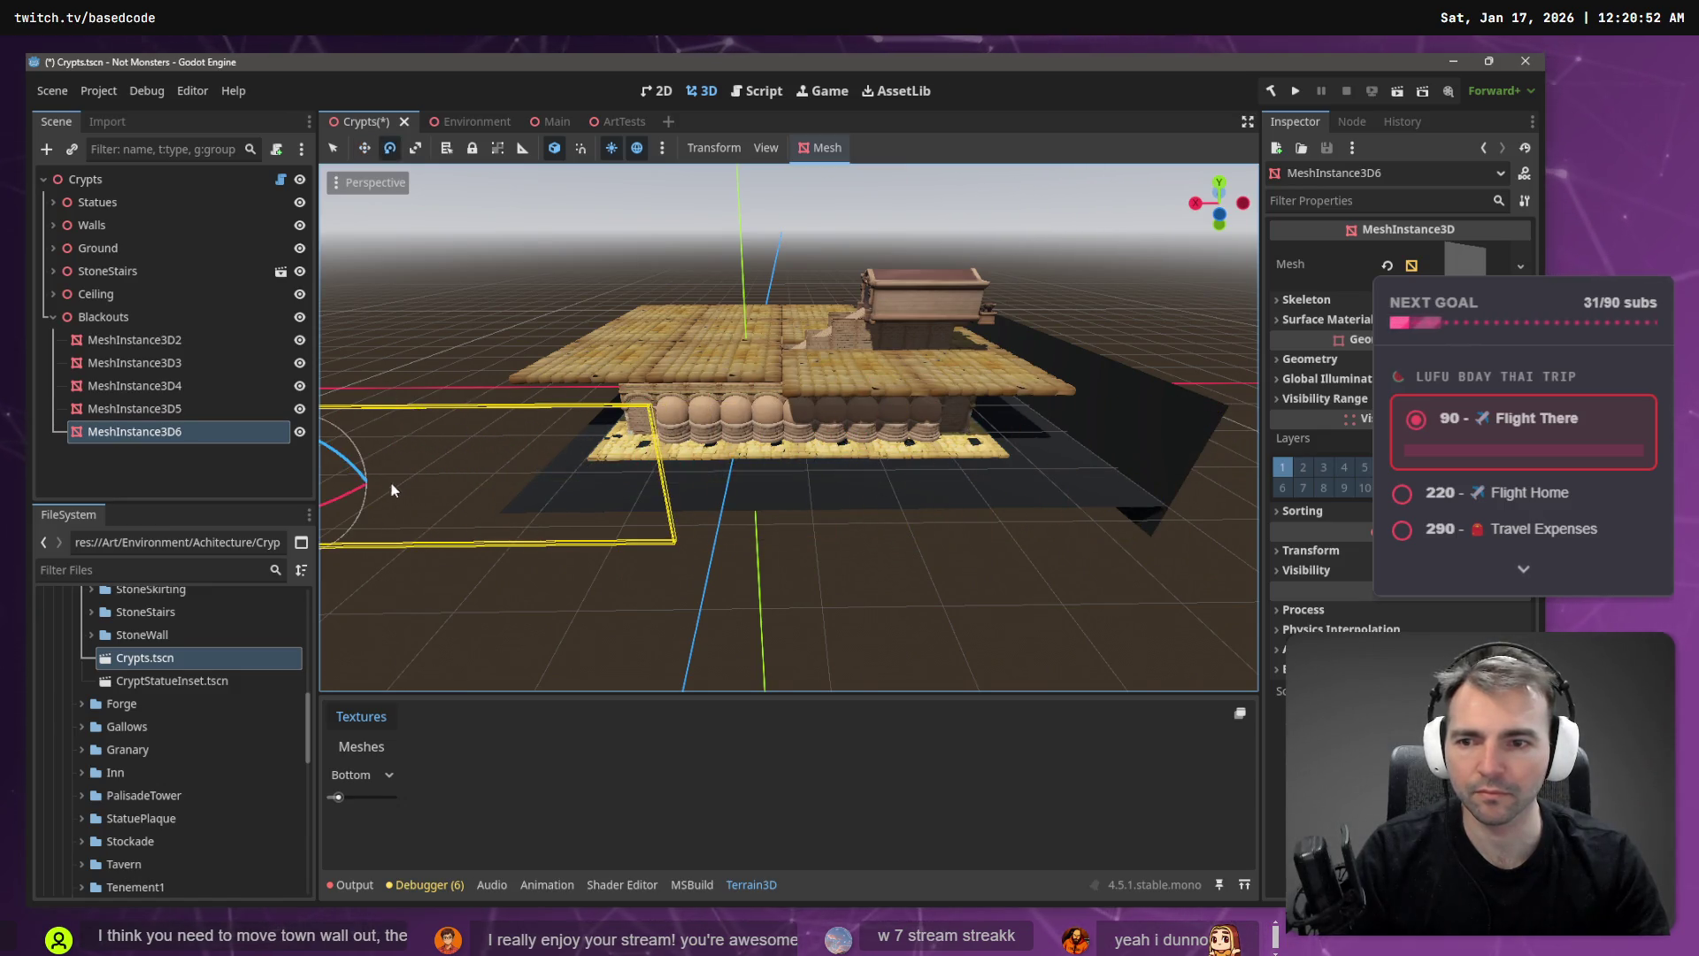
mouse_move(492, 465)
mouse_down()
mouse_move(631, 464)
mouse_move(434, 467)
mouse_move(567, 473)
mouse_move(487, 473)
mouse_move(557, 562)
mouse_move(672, 496)
mouse_up()
key(w)
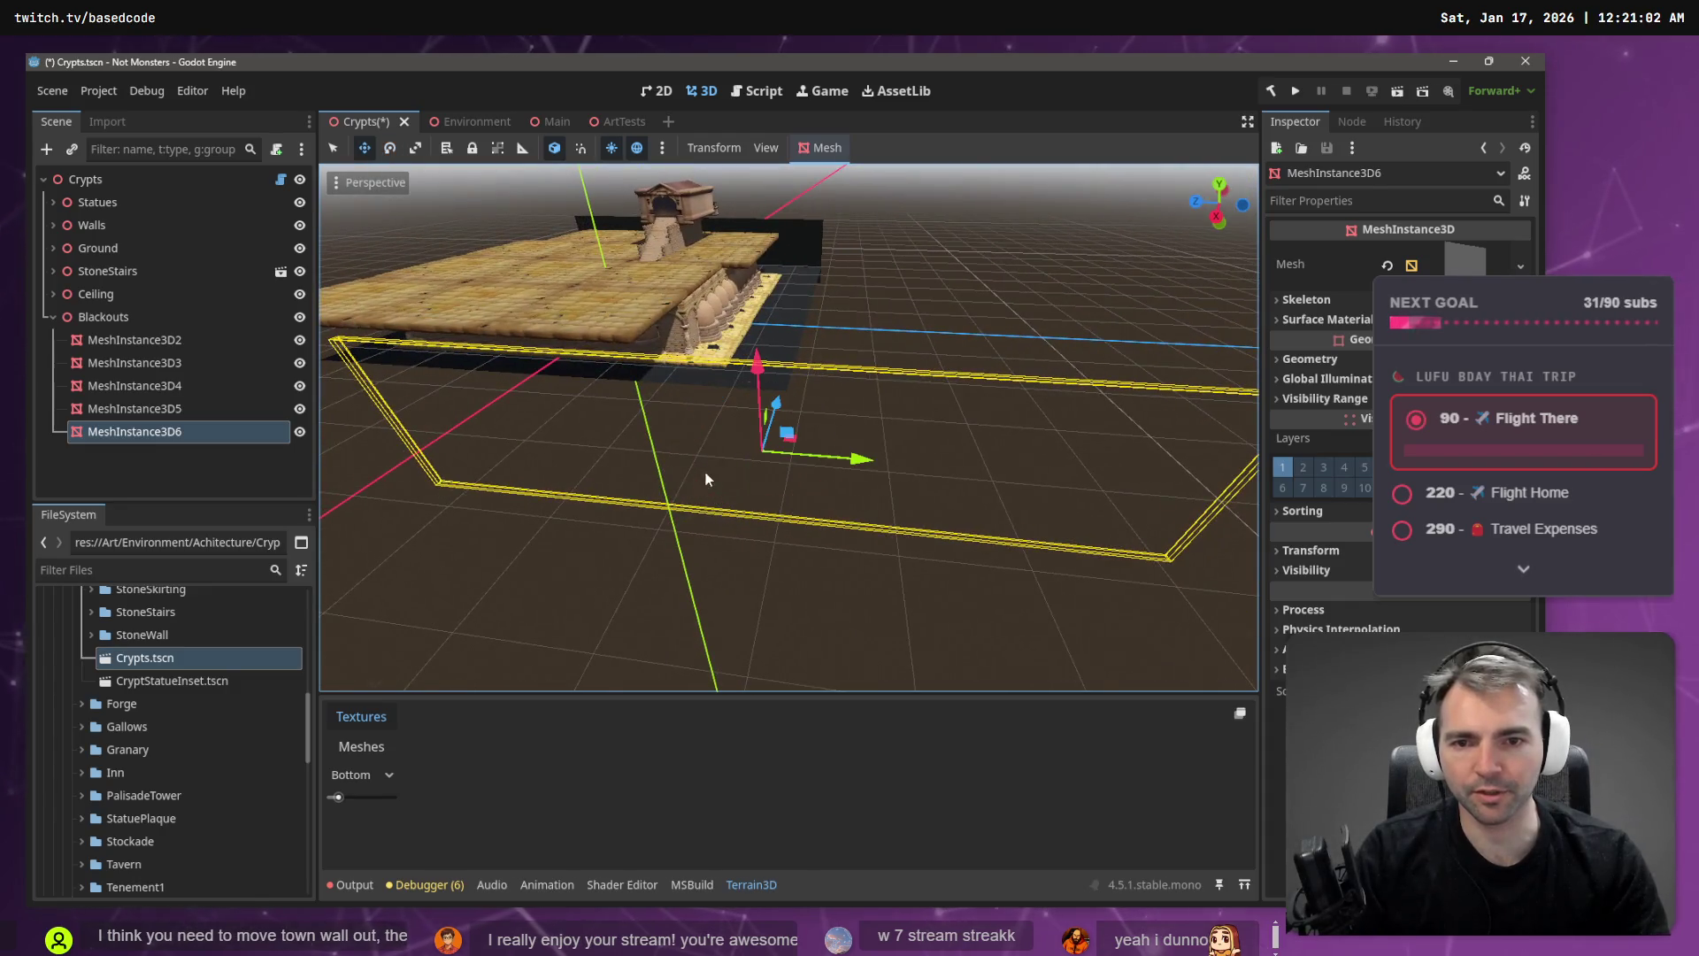
mouse_move(780, 463)
mouse_down()
mouse_move(671, 442)
mouse_move(543, 452)
mouse_move(872, 363)
mouse_move(796, 380)
mouse_move(823, 416)
mouse_move(858, 407)
mouse_move(805, 423)
mouse_move(858, 418)
mouse_move(797, 497)
mouse_up()
scroll(788, 425, up, 4)
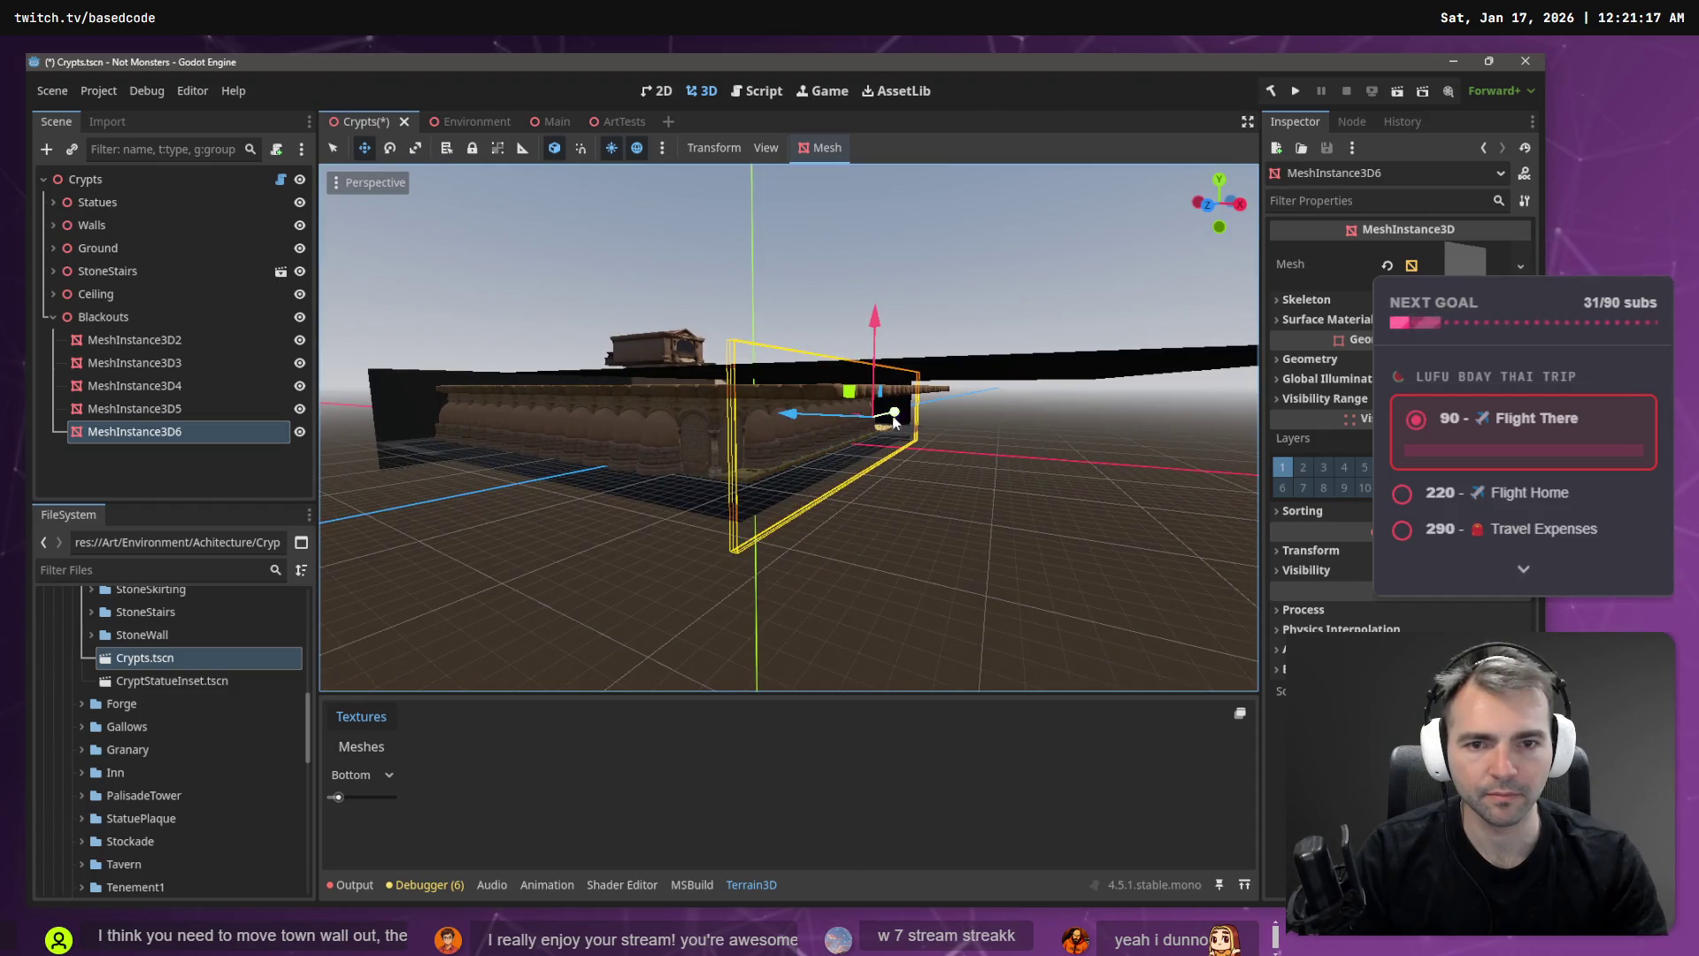
drag(894, 422, 890, 418)
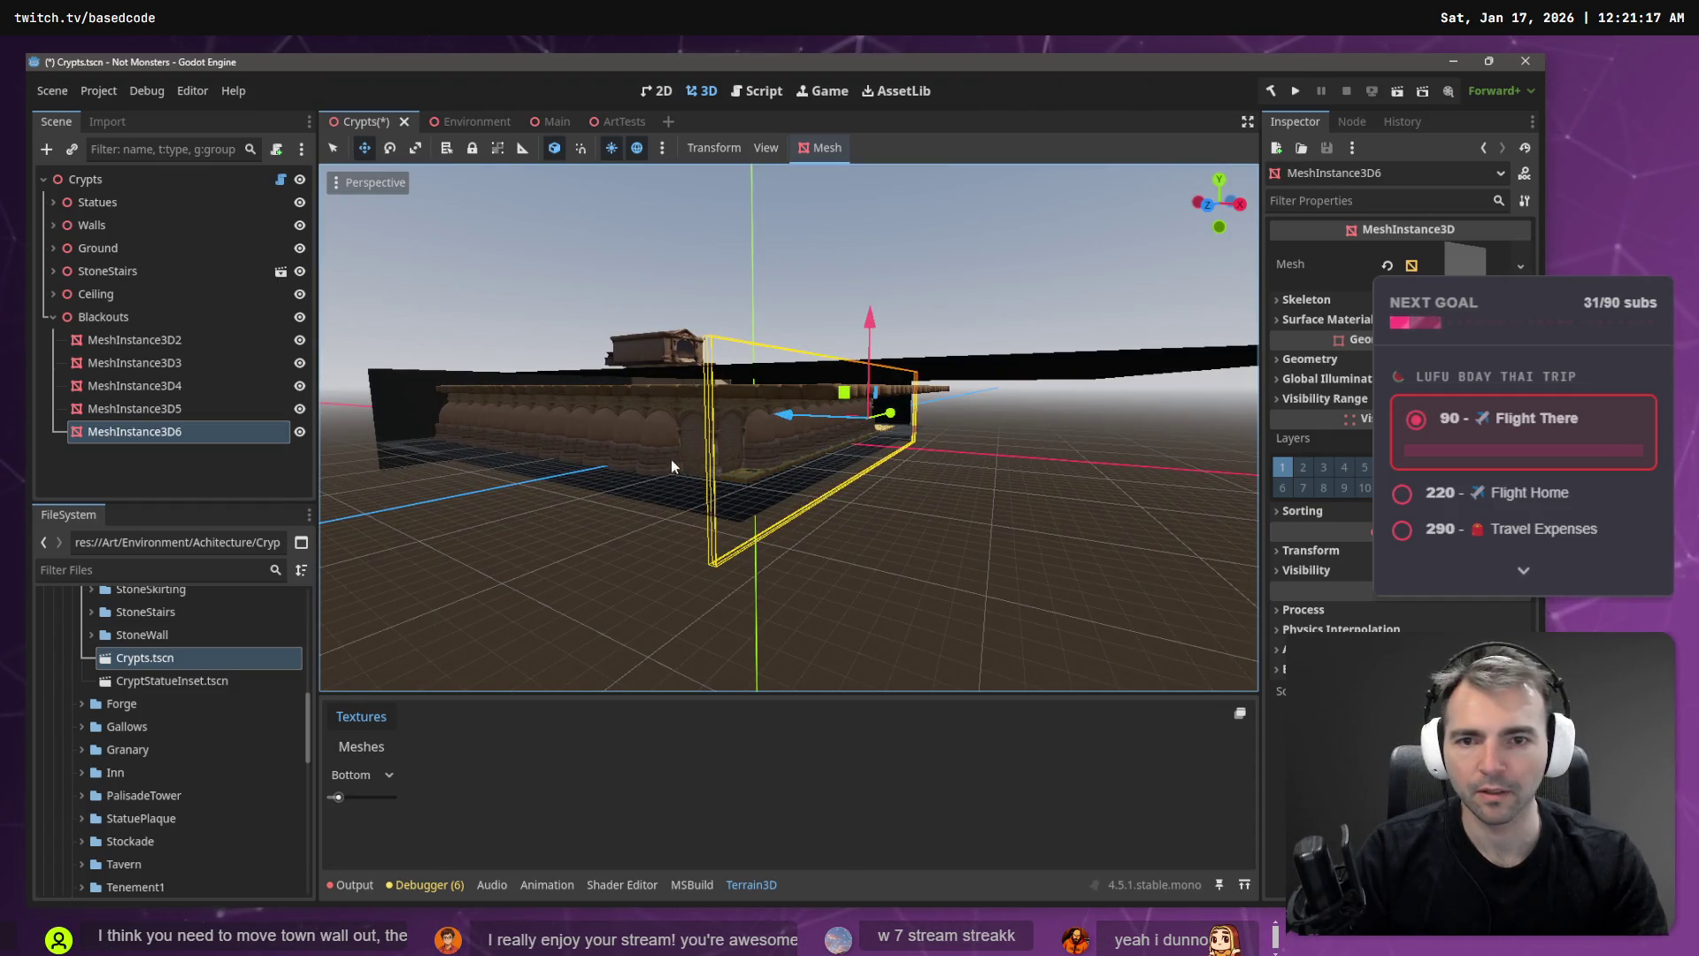
mouse_move(671, 459)
mouse_down()
mouse_move(615, 449)
mouse_move(730, 448)
mouse_up()
- Duplicate MeshInstance3D5 as MeshInstance3D7, turn it 180 degrees, and shift it along Z
click(800, 438)
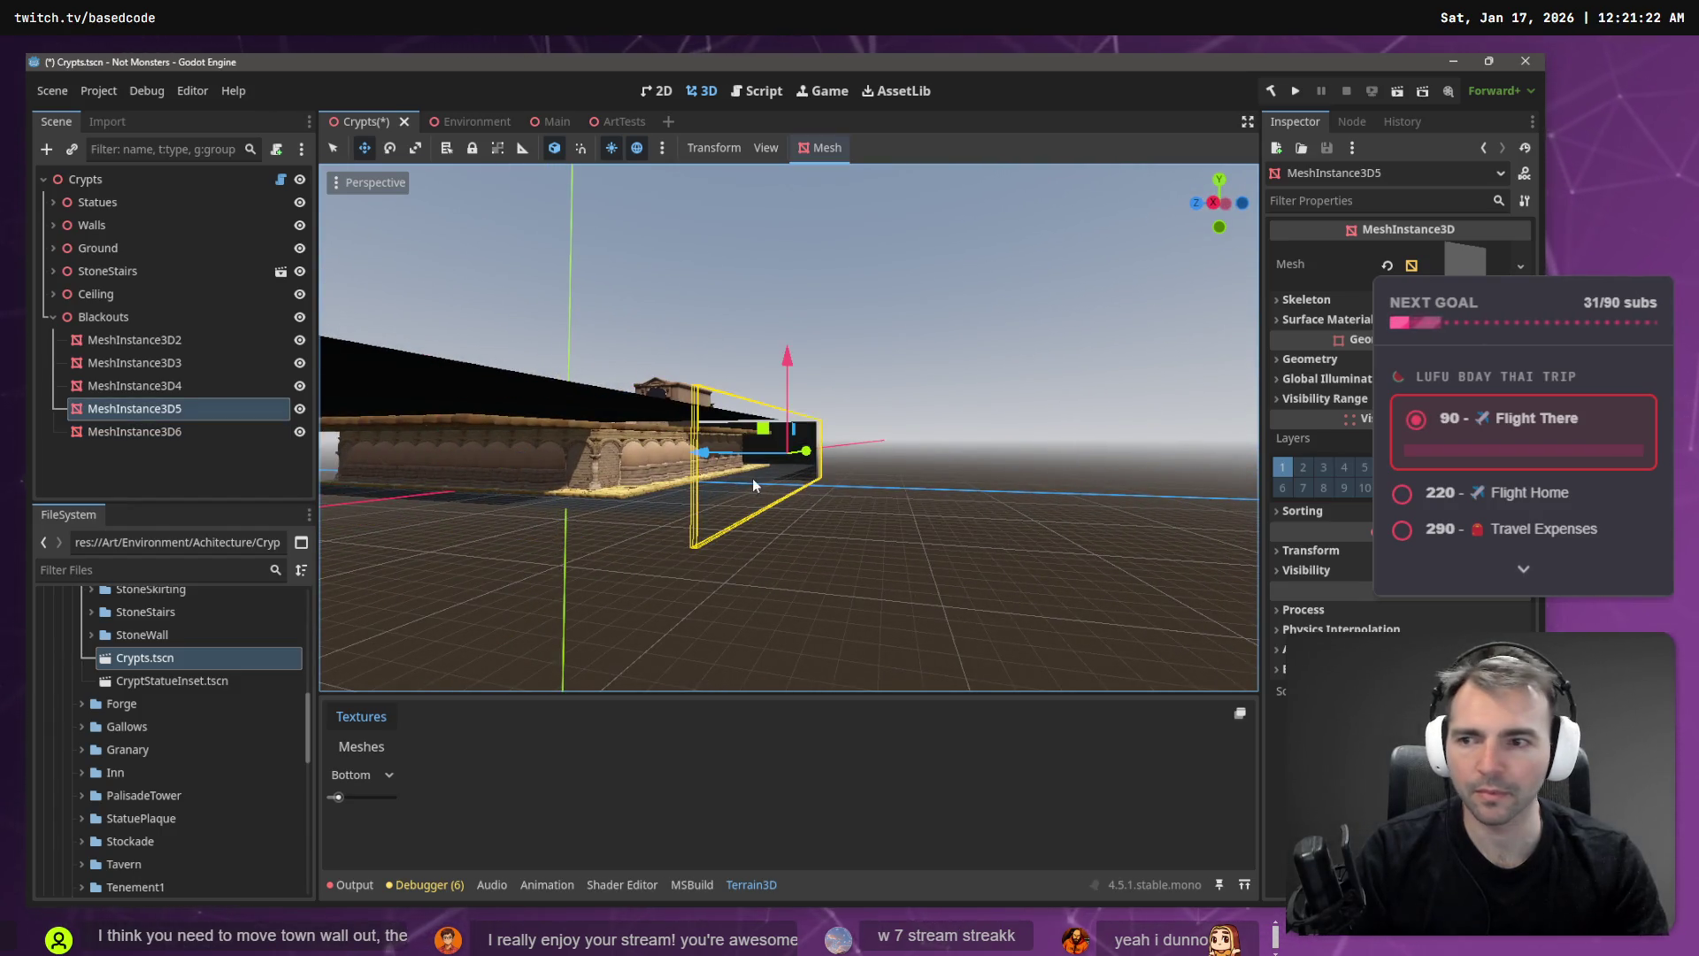
key(ctrl+d)
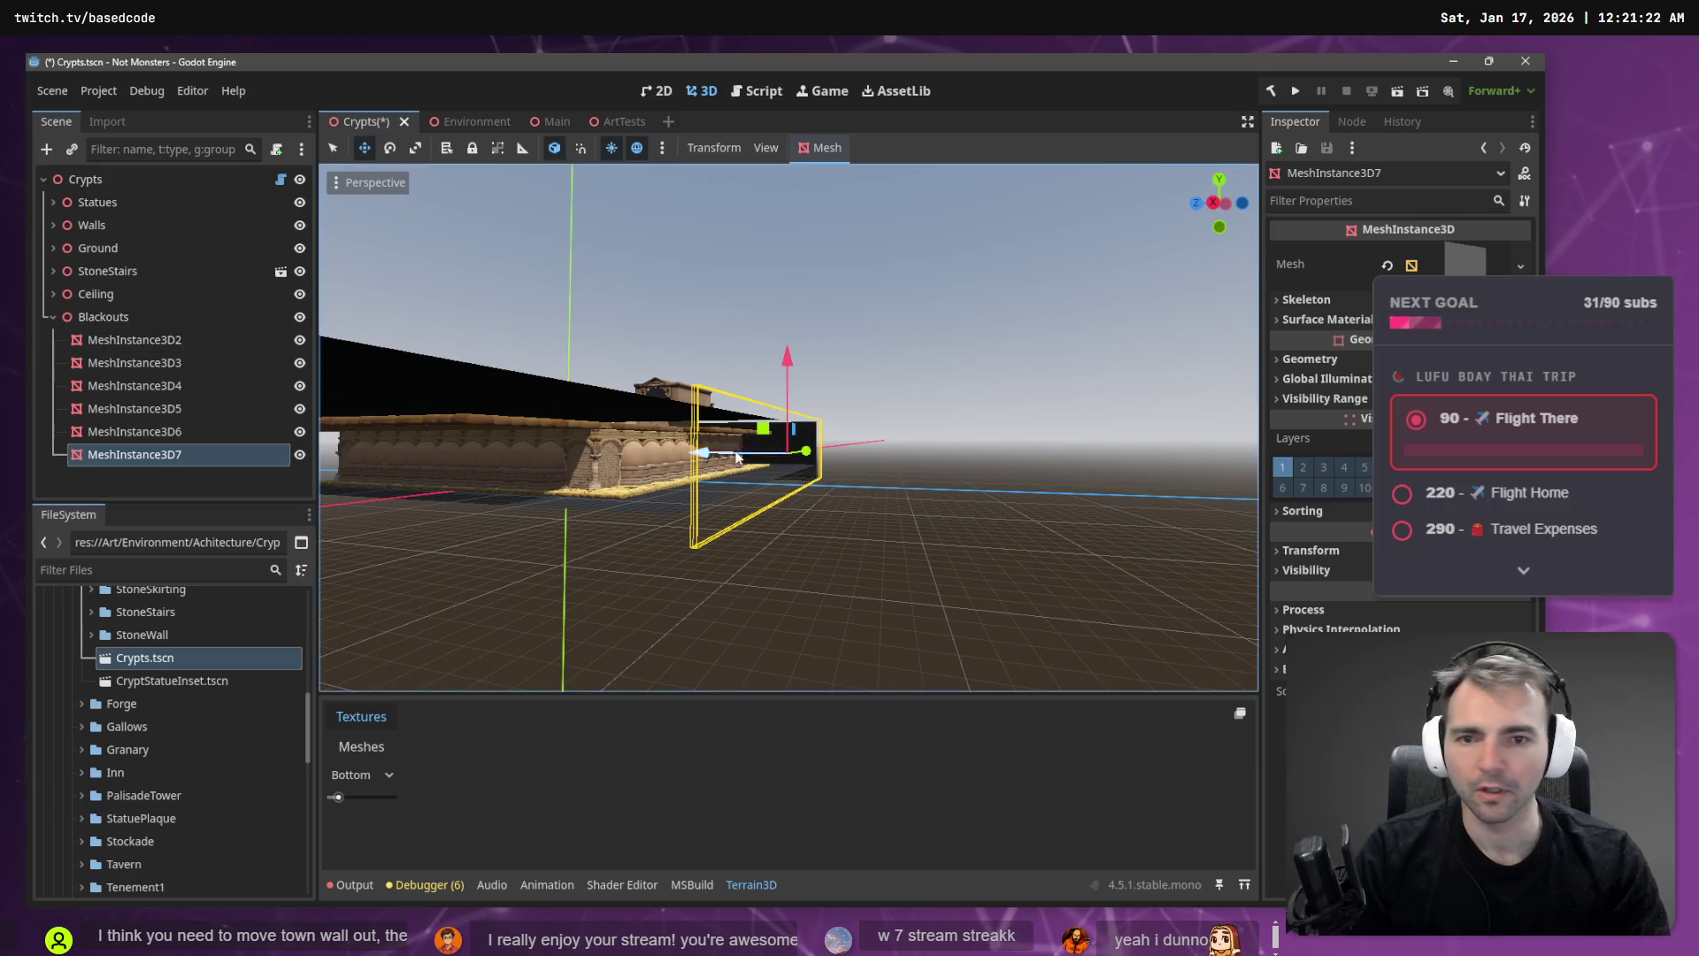
click(1319, 551)
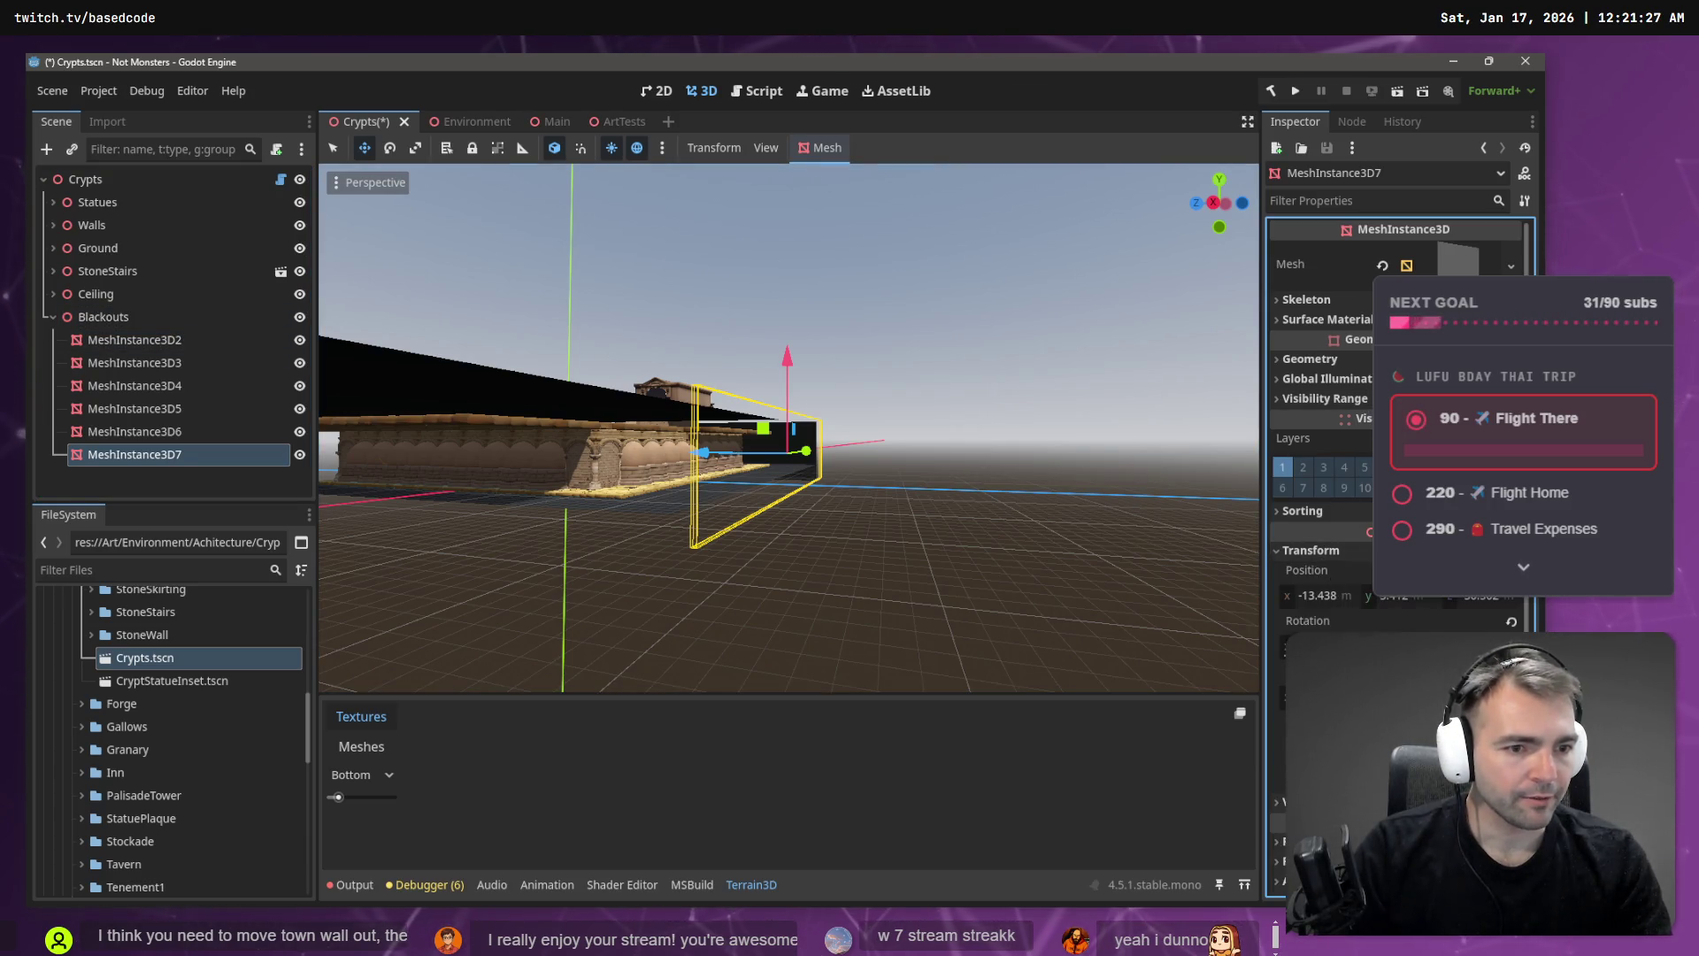
key(Return)
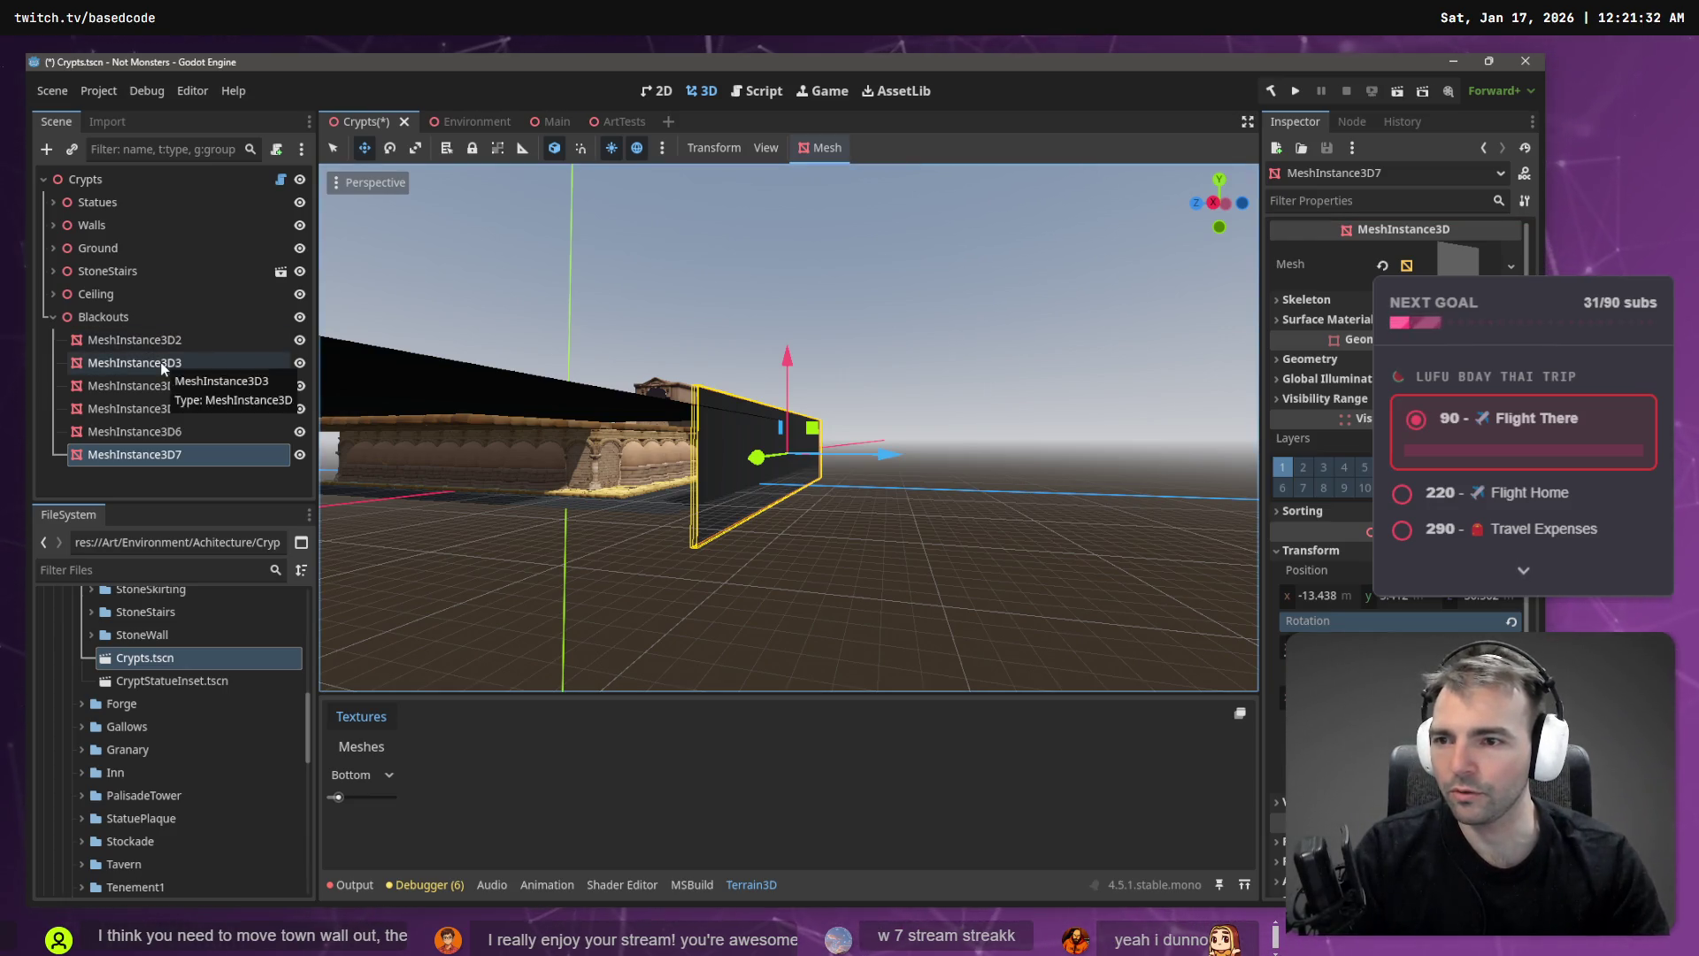
drag(764, 496, 690, 495)
mouse_move(995, 455)
mouse_down()
mouse_move(512, 460)
mouse_move(672, 473)
mouse_up()
drag(876, 476, 909, 483)
- Fly up over the crypt roof and select the large black plane MeshInstance3D2
mouse_move(787, 425)
mouse_down()
mouse_move(841, 407)
mouse_move(938, 414)
mouse_move(831, 409)
mouse_up()
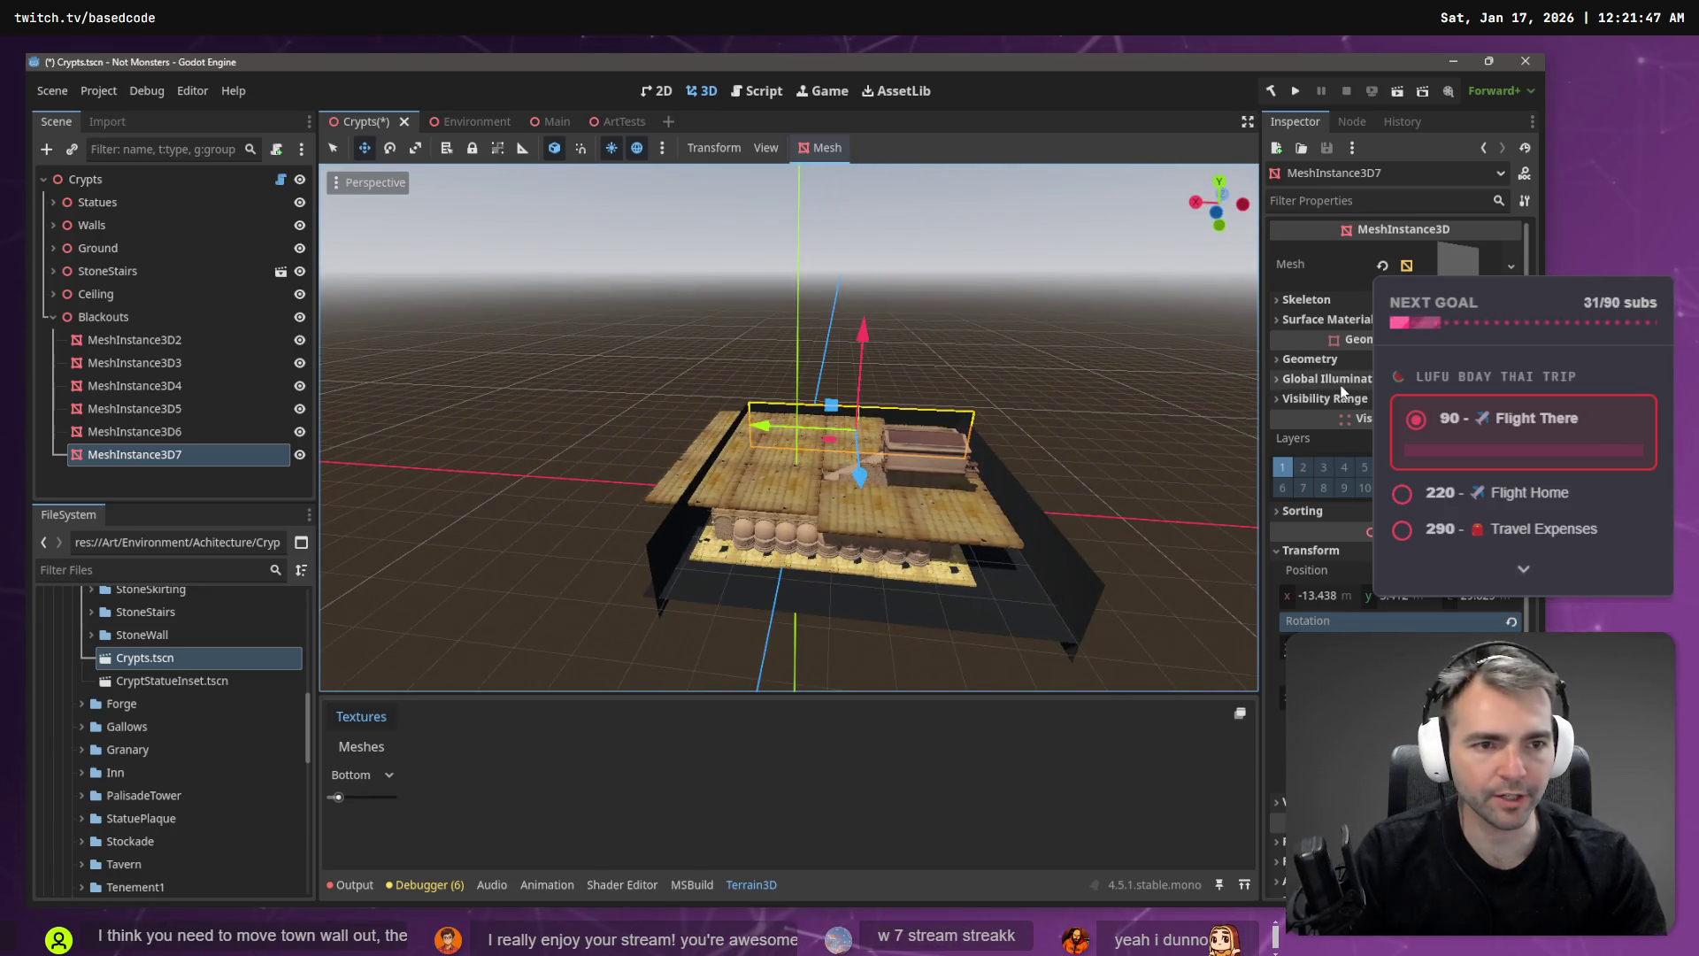
click(133, 342)
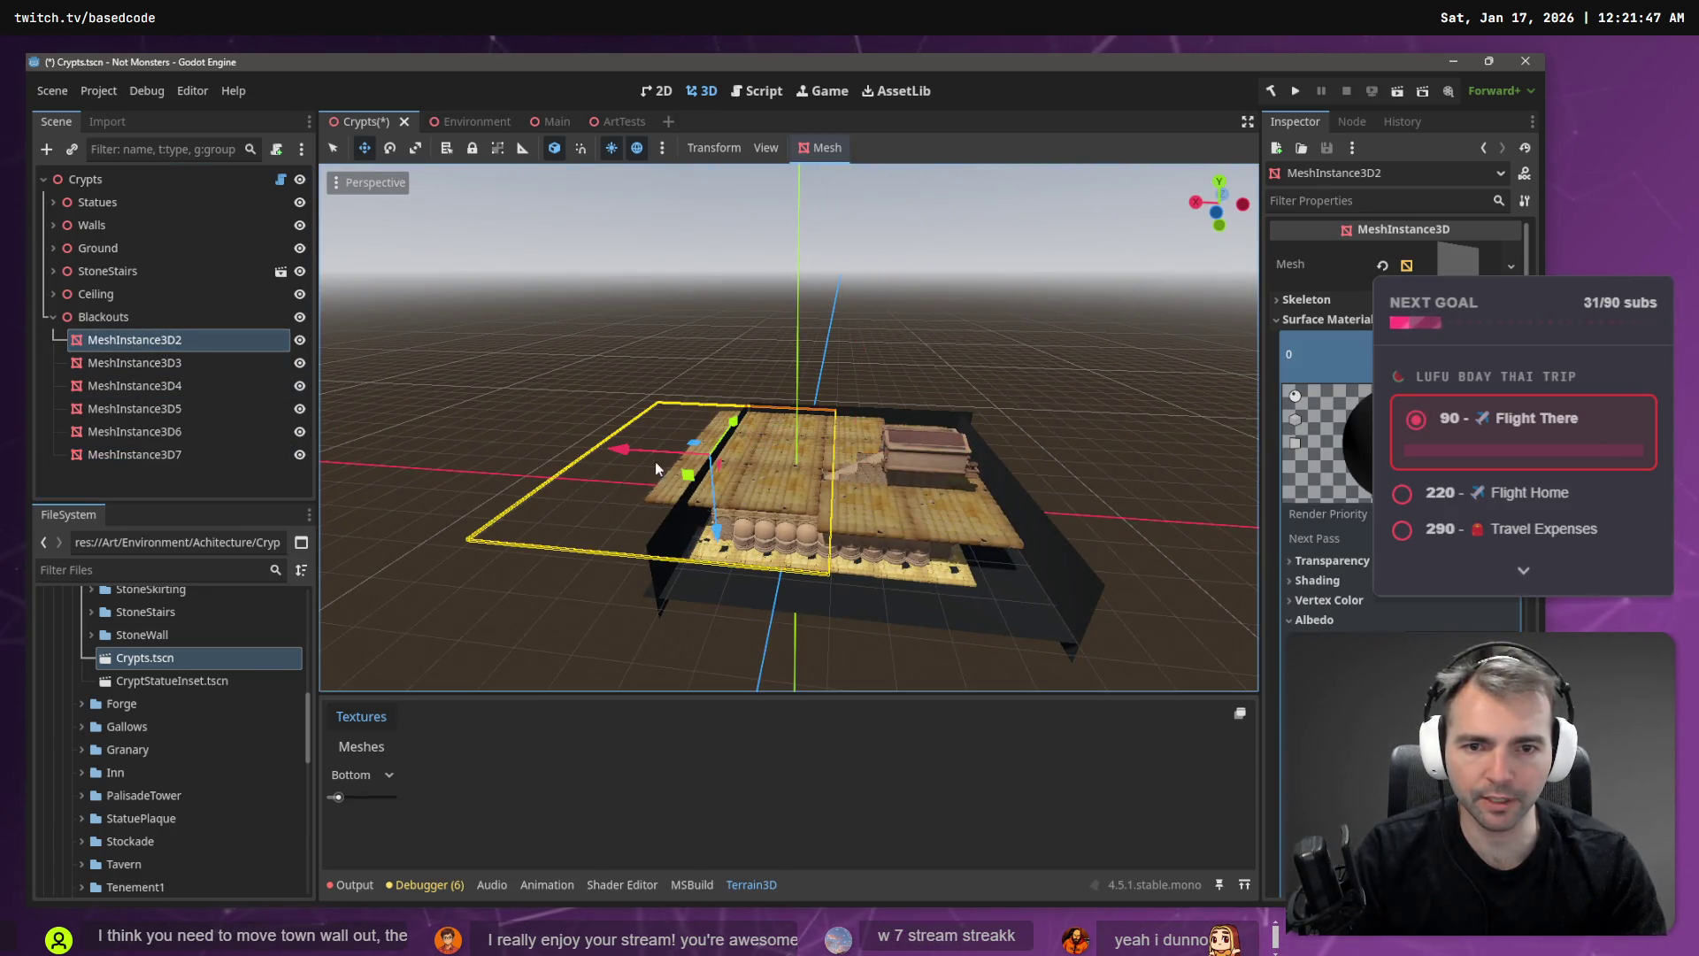
drag(670, 466, 670, 403)
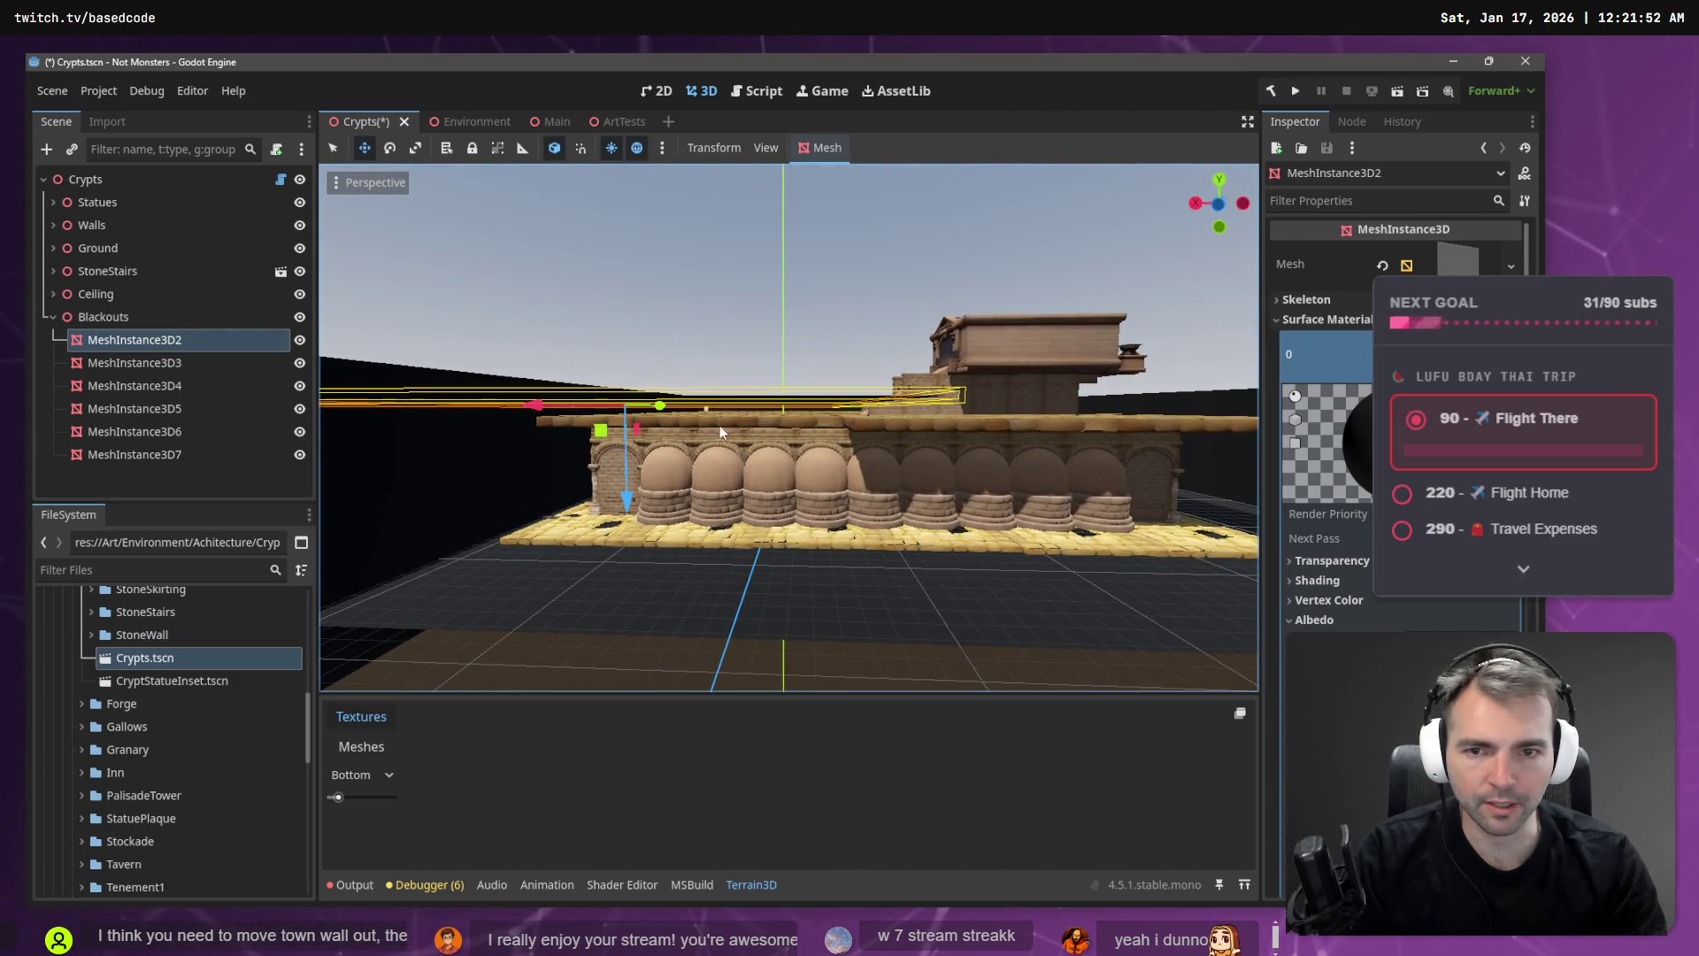
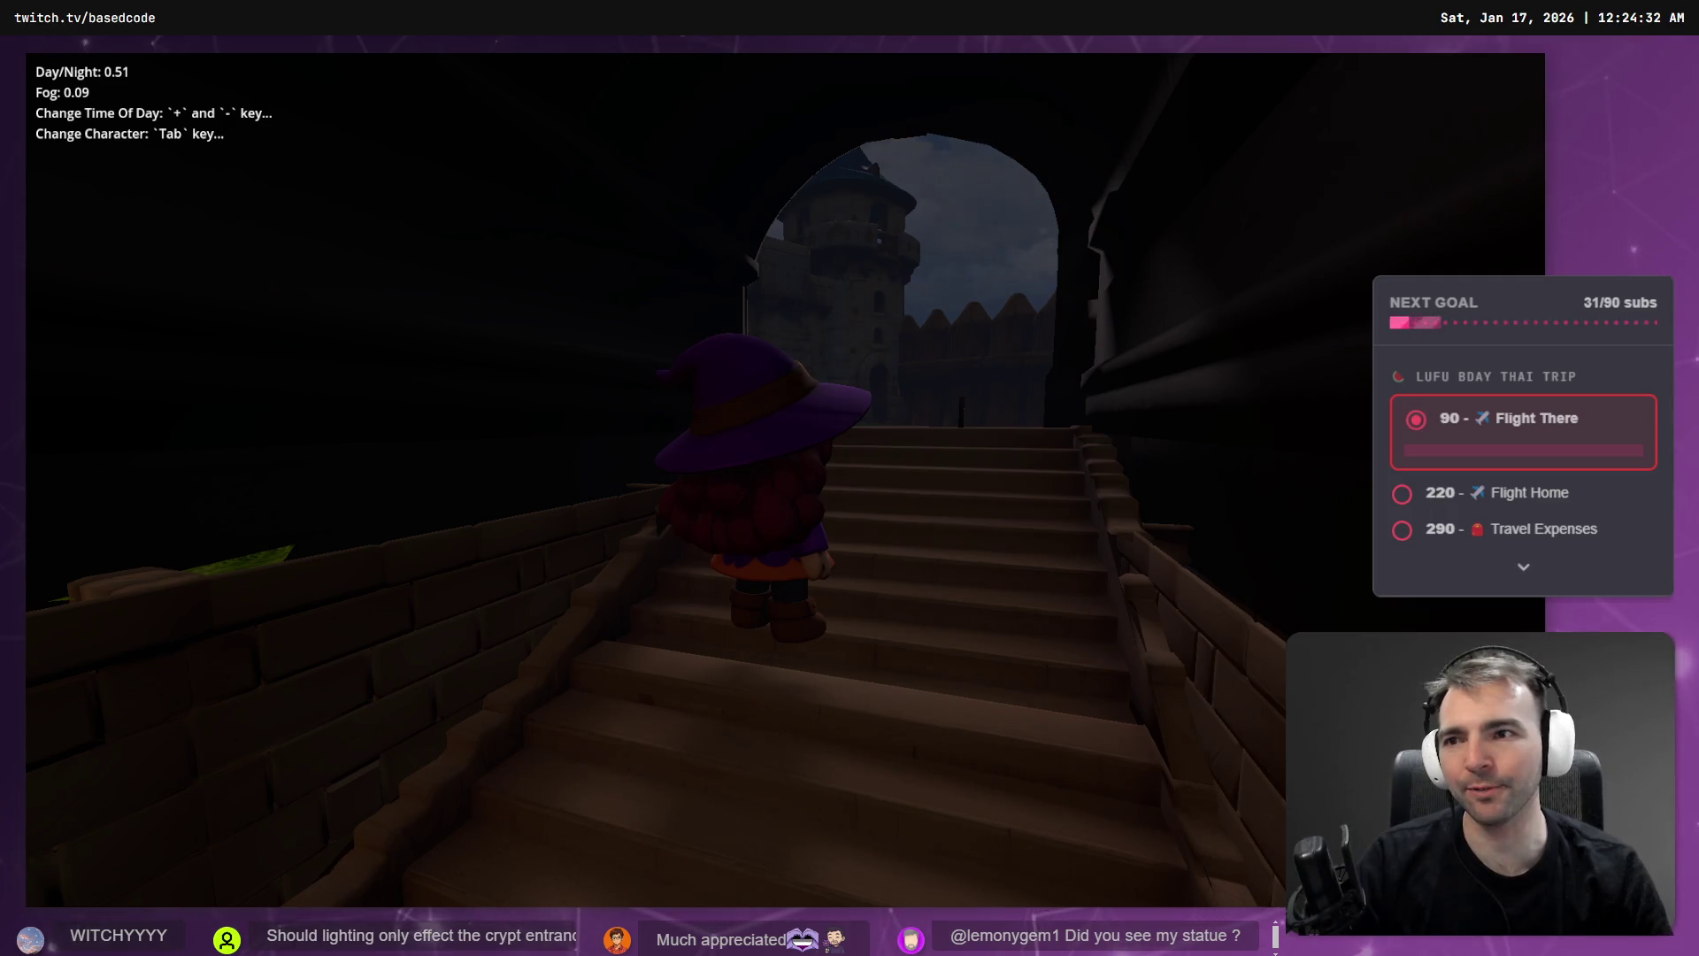
- Walk the witch up out of the crypt, across the courtyard and through the town streets
key(w)
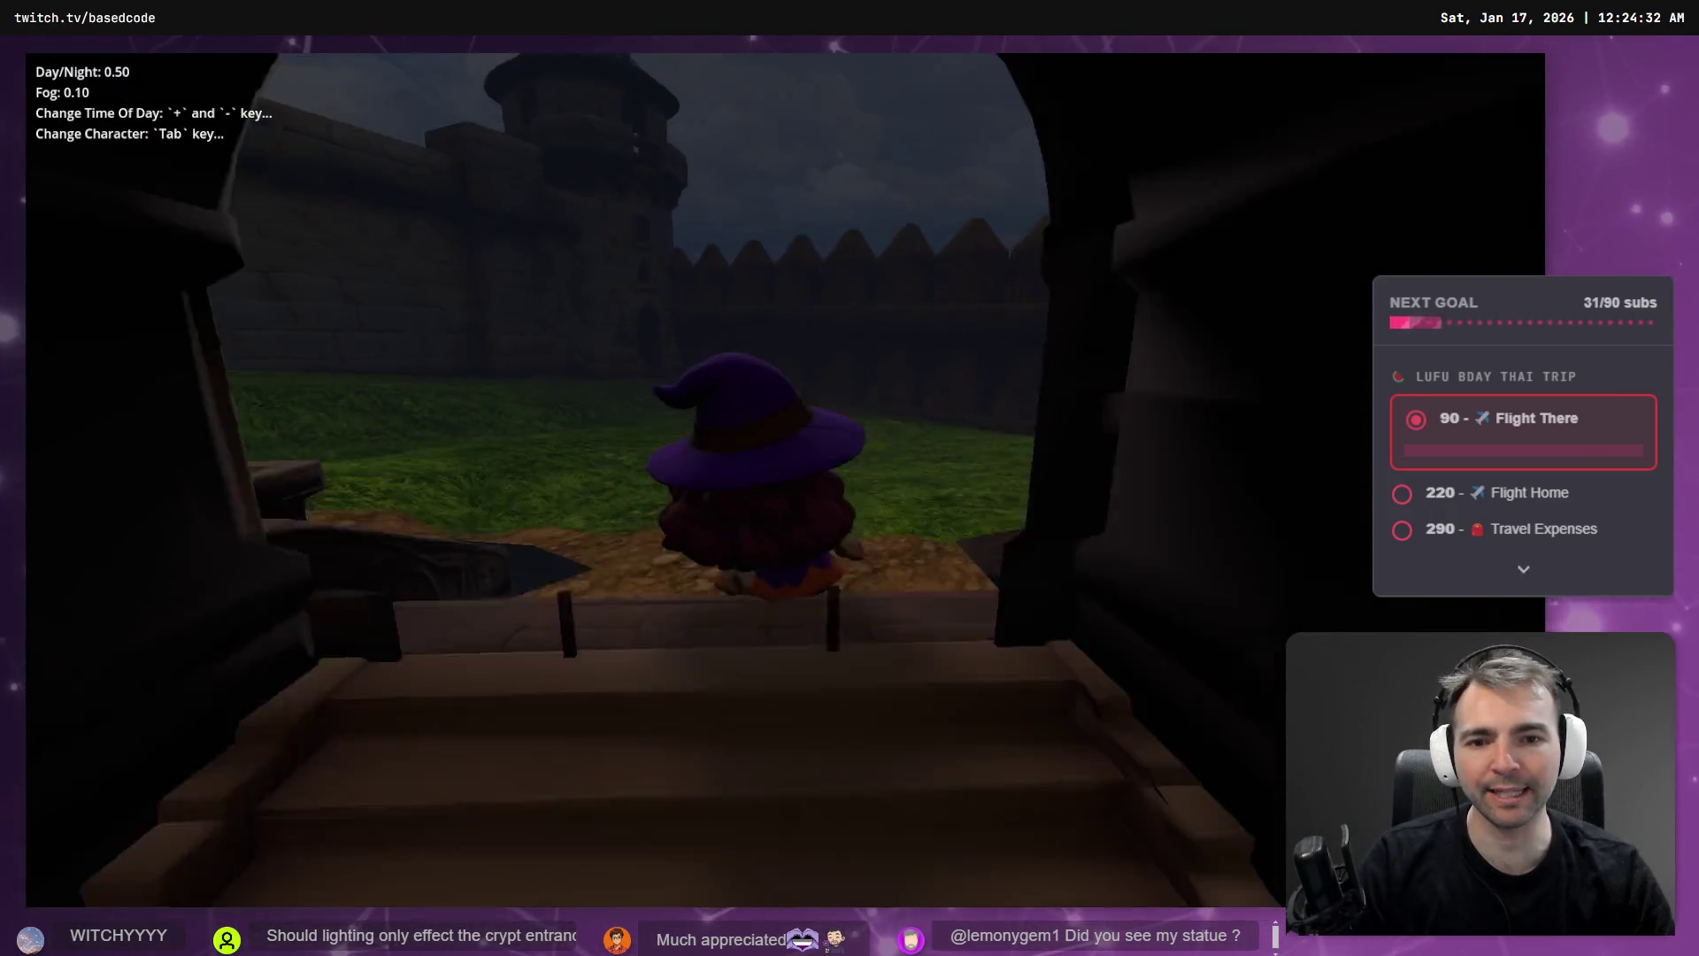
key(w)
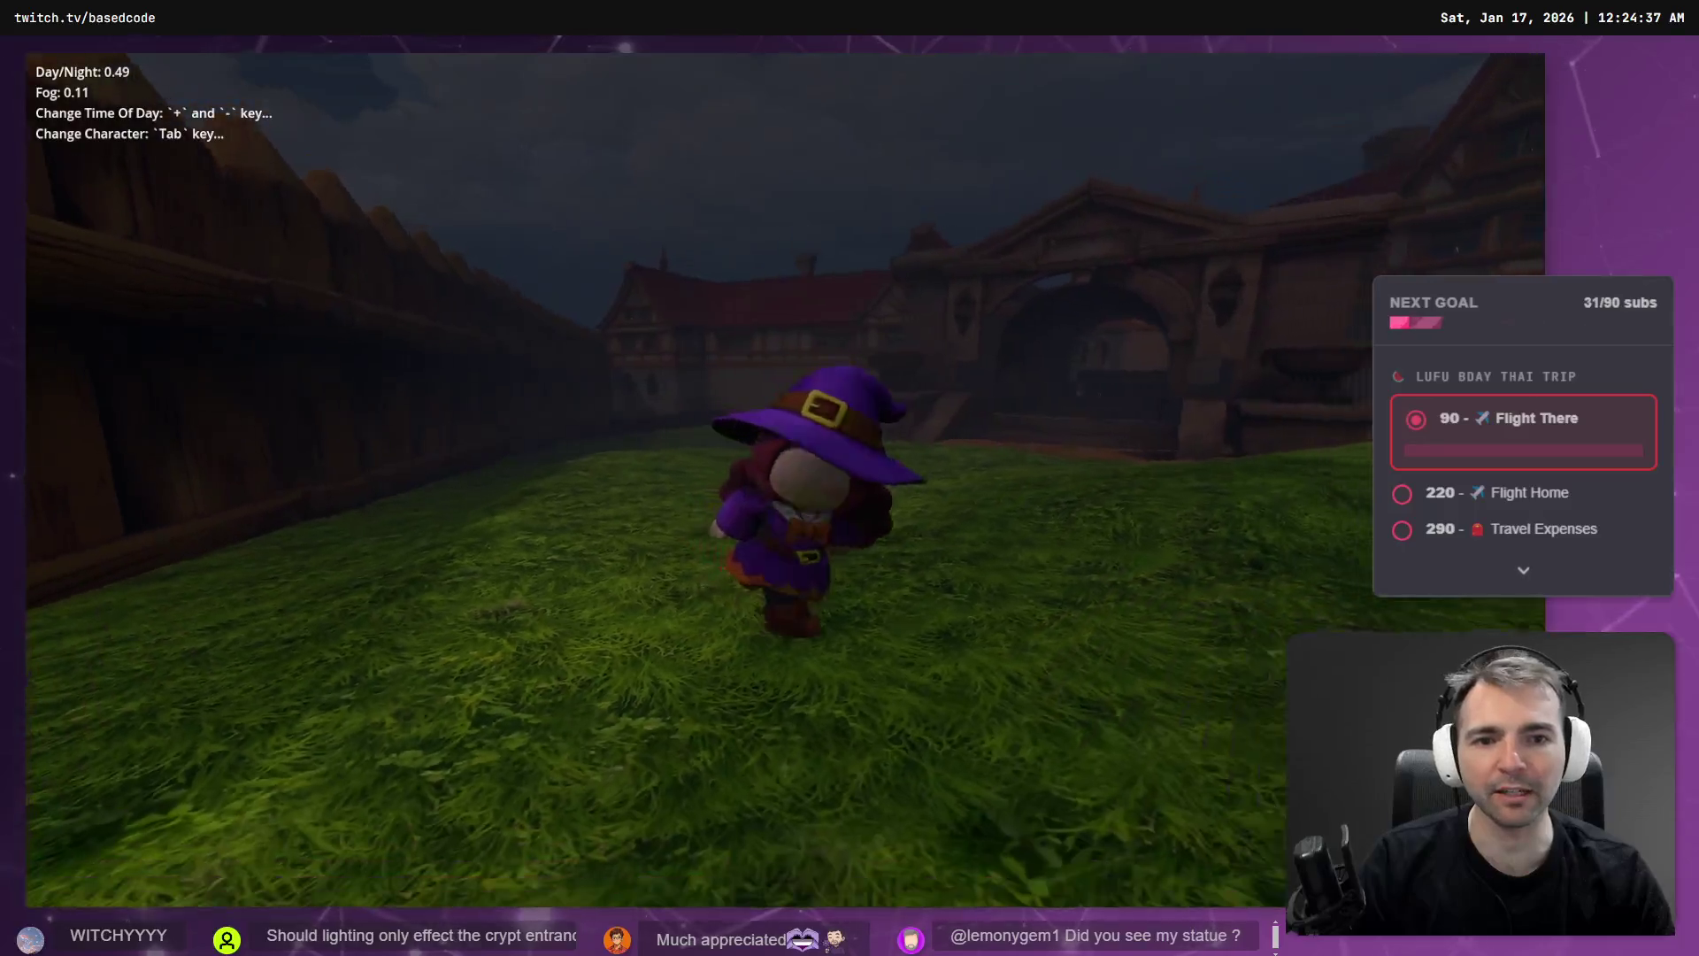
key(w)
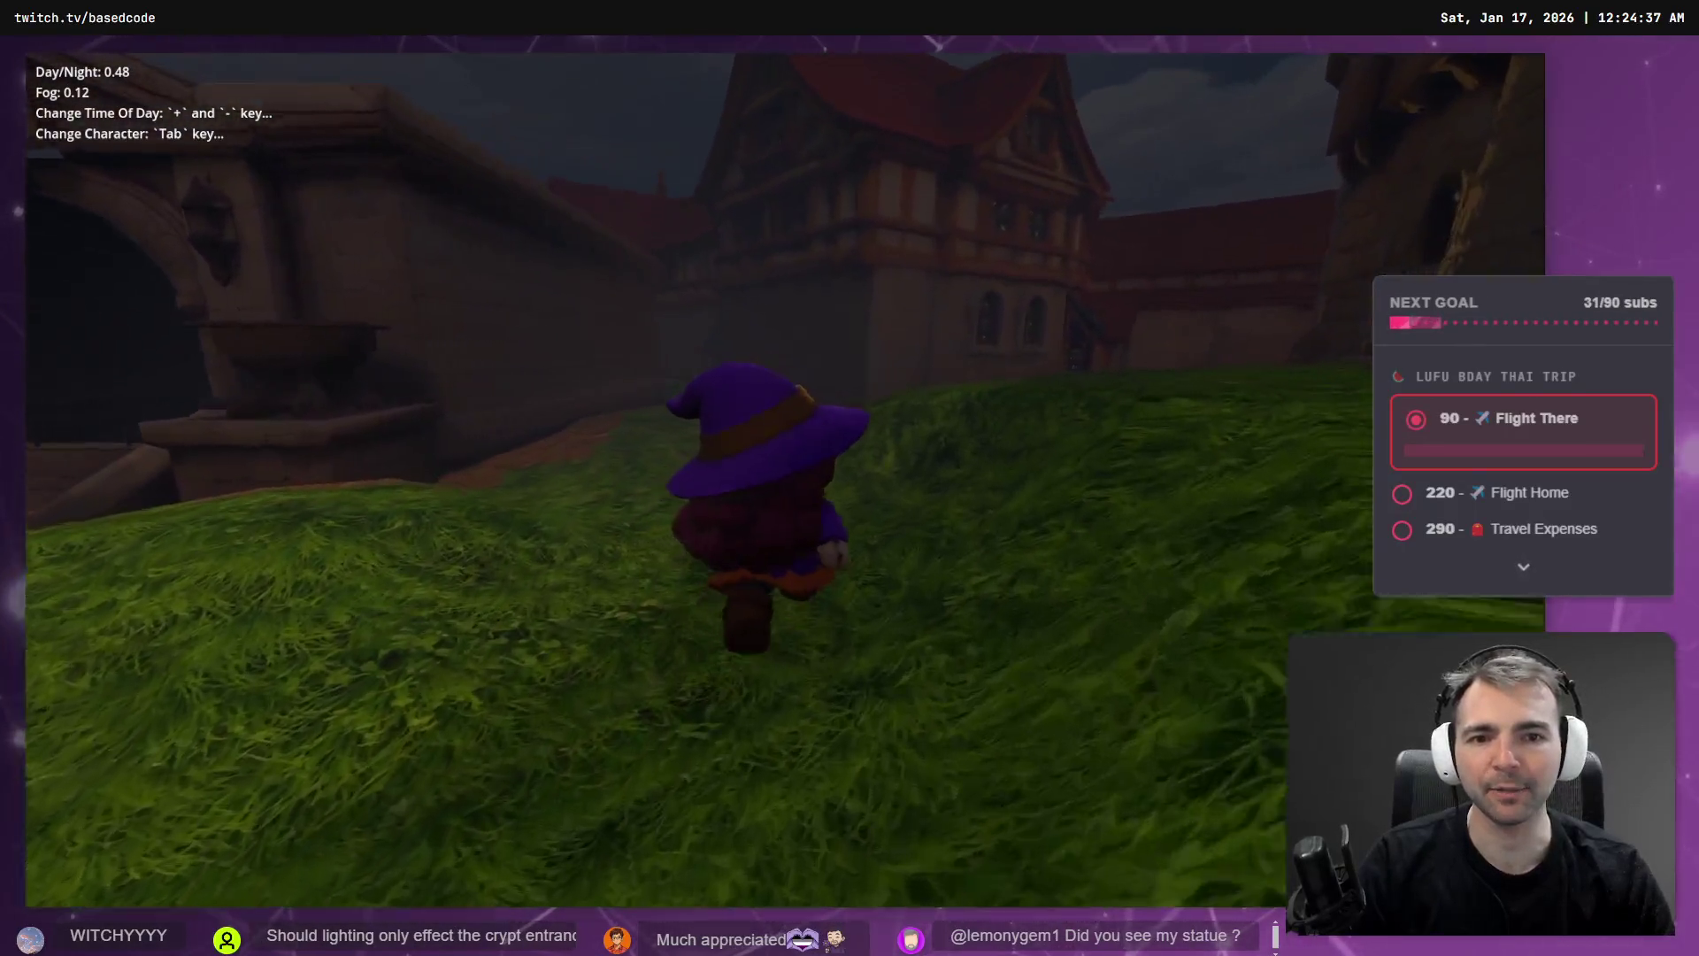
key(w)
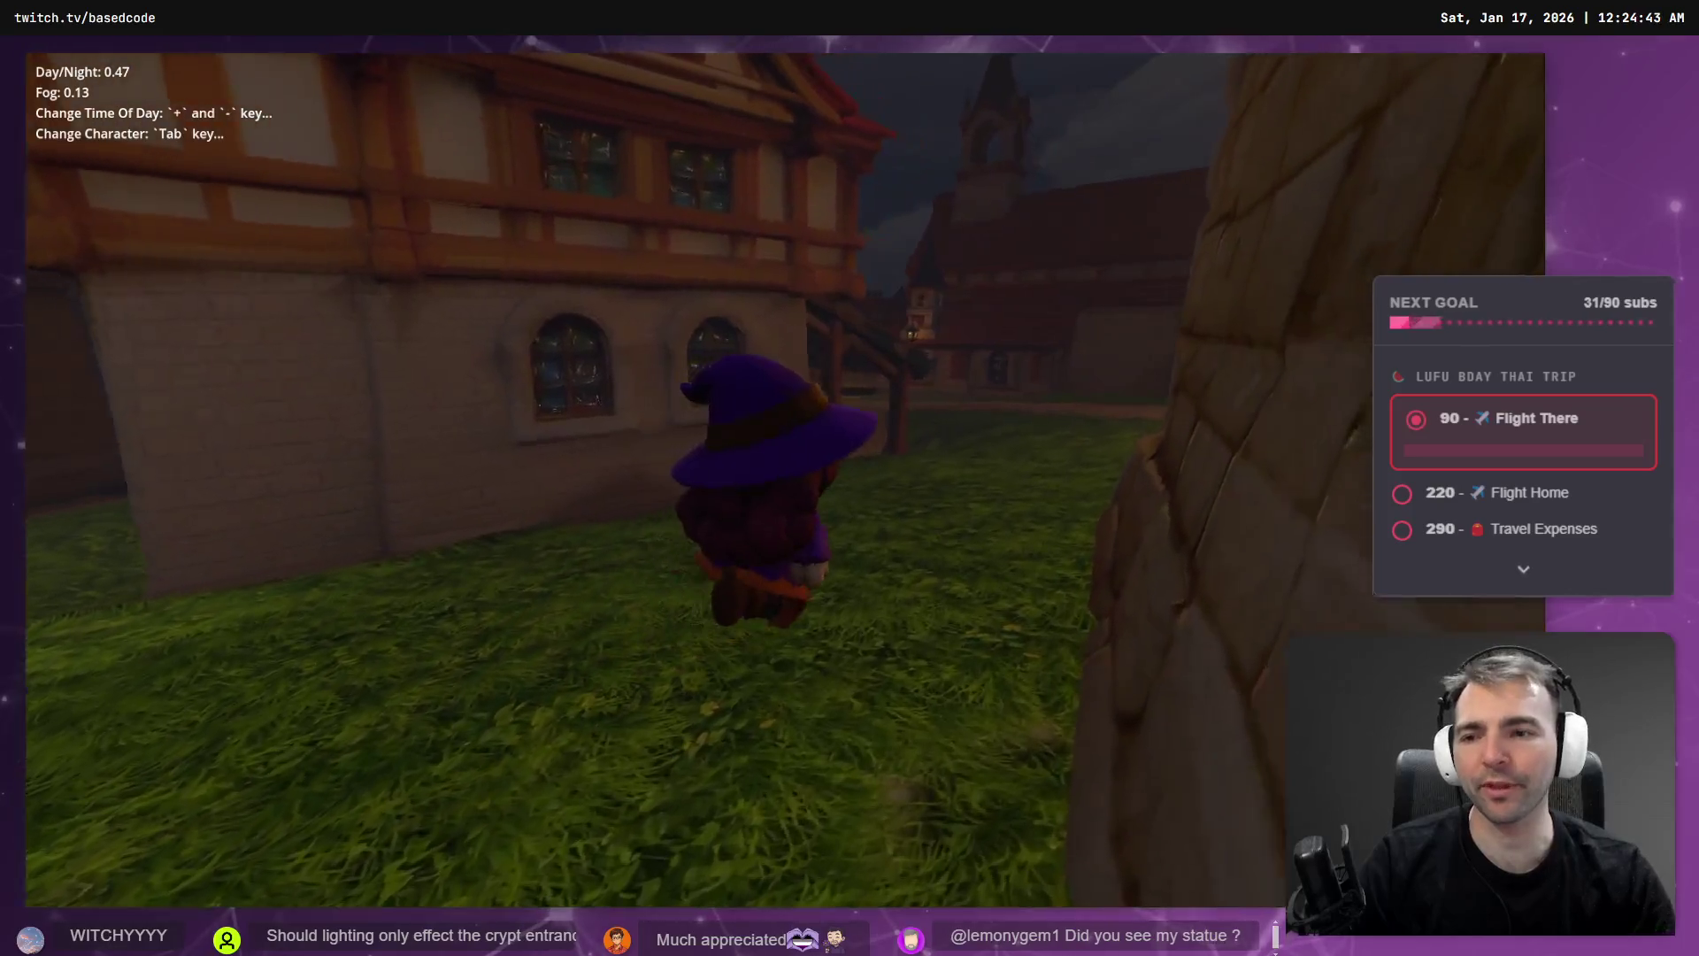
key(w)
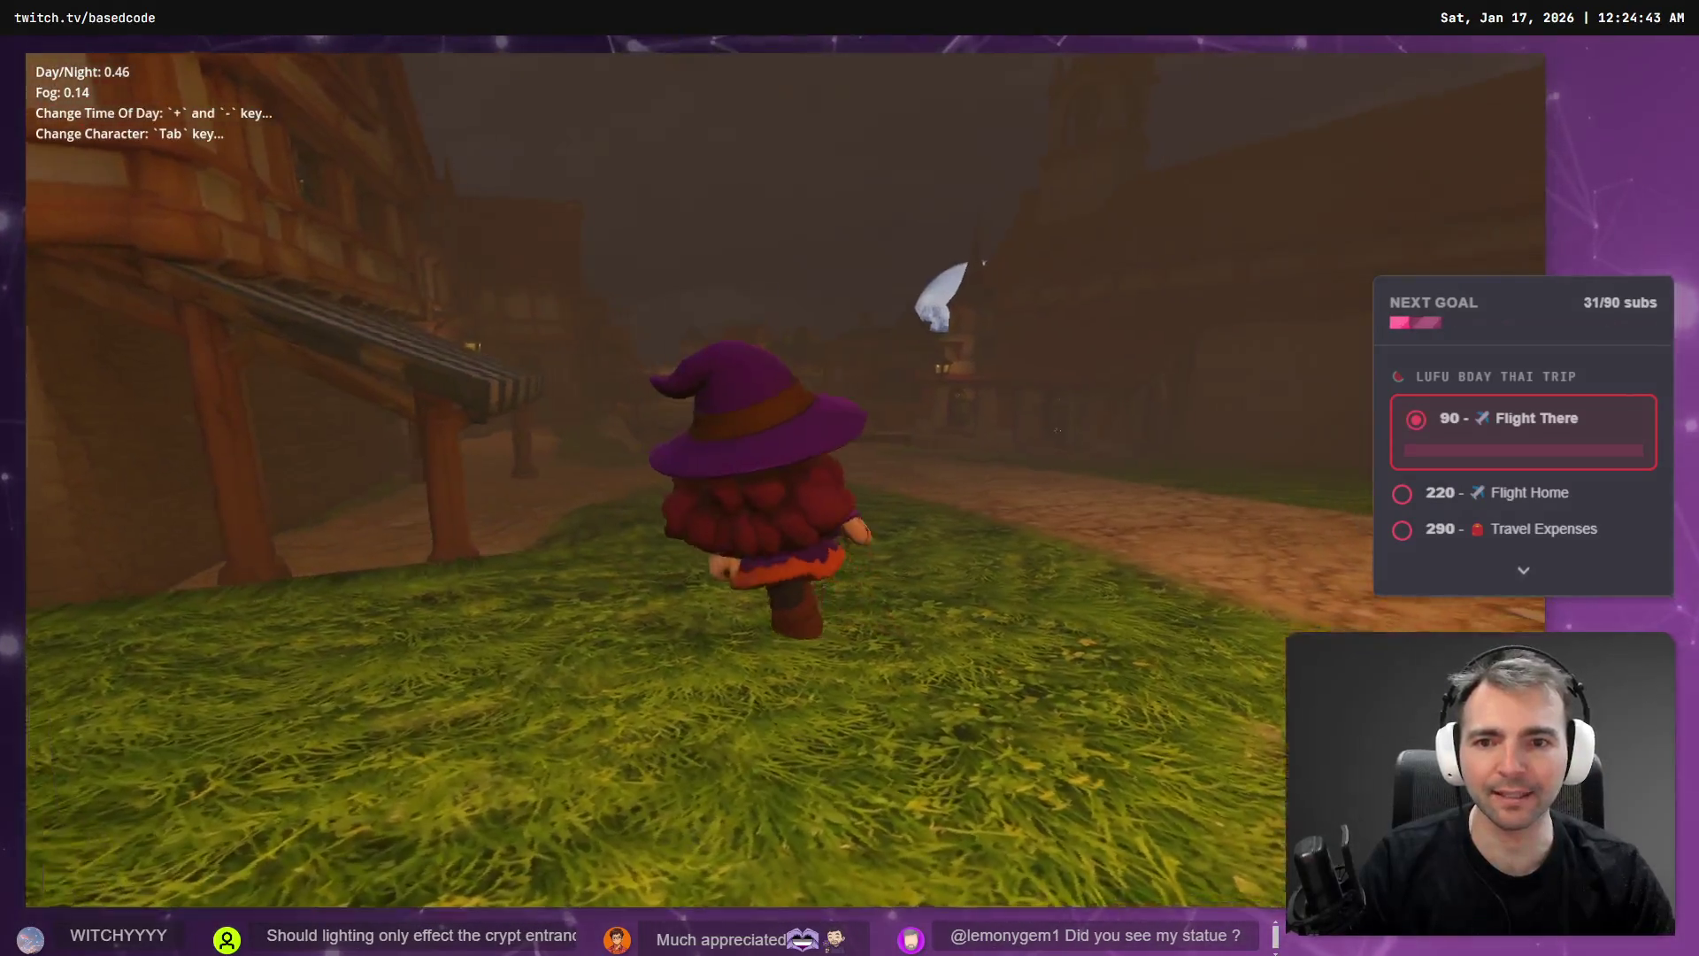
key(w)
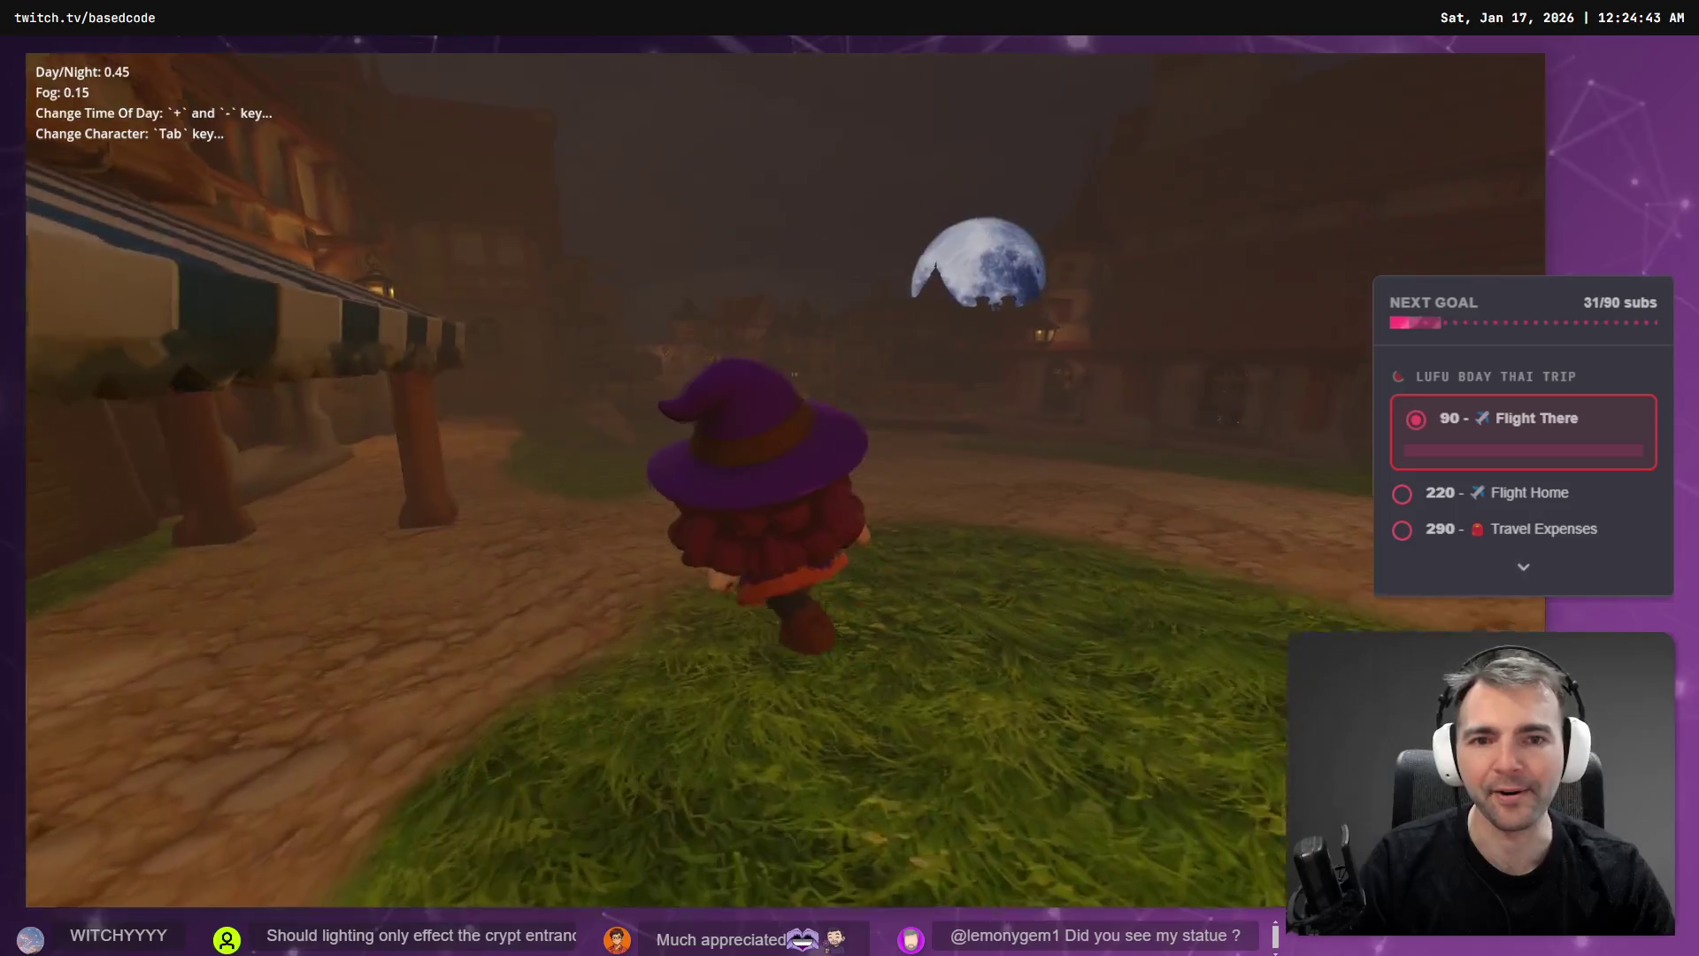
key(w)
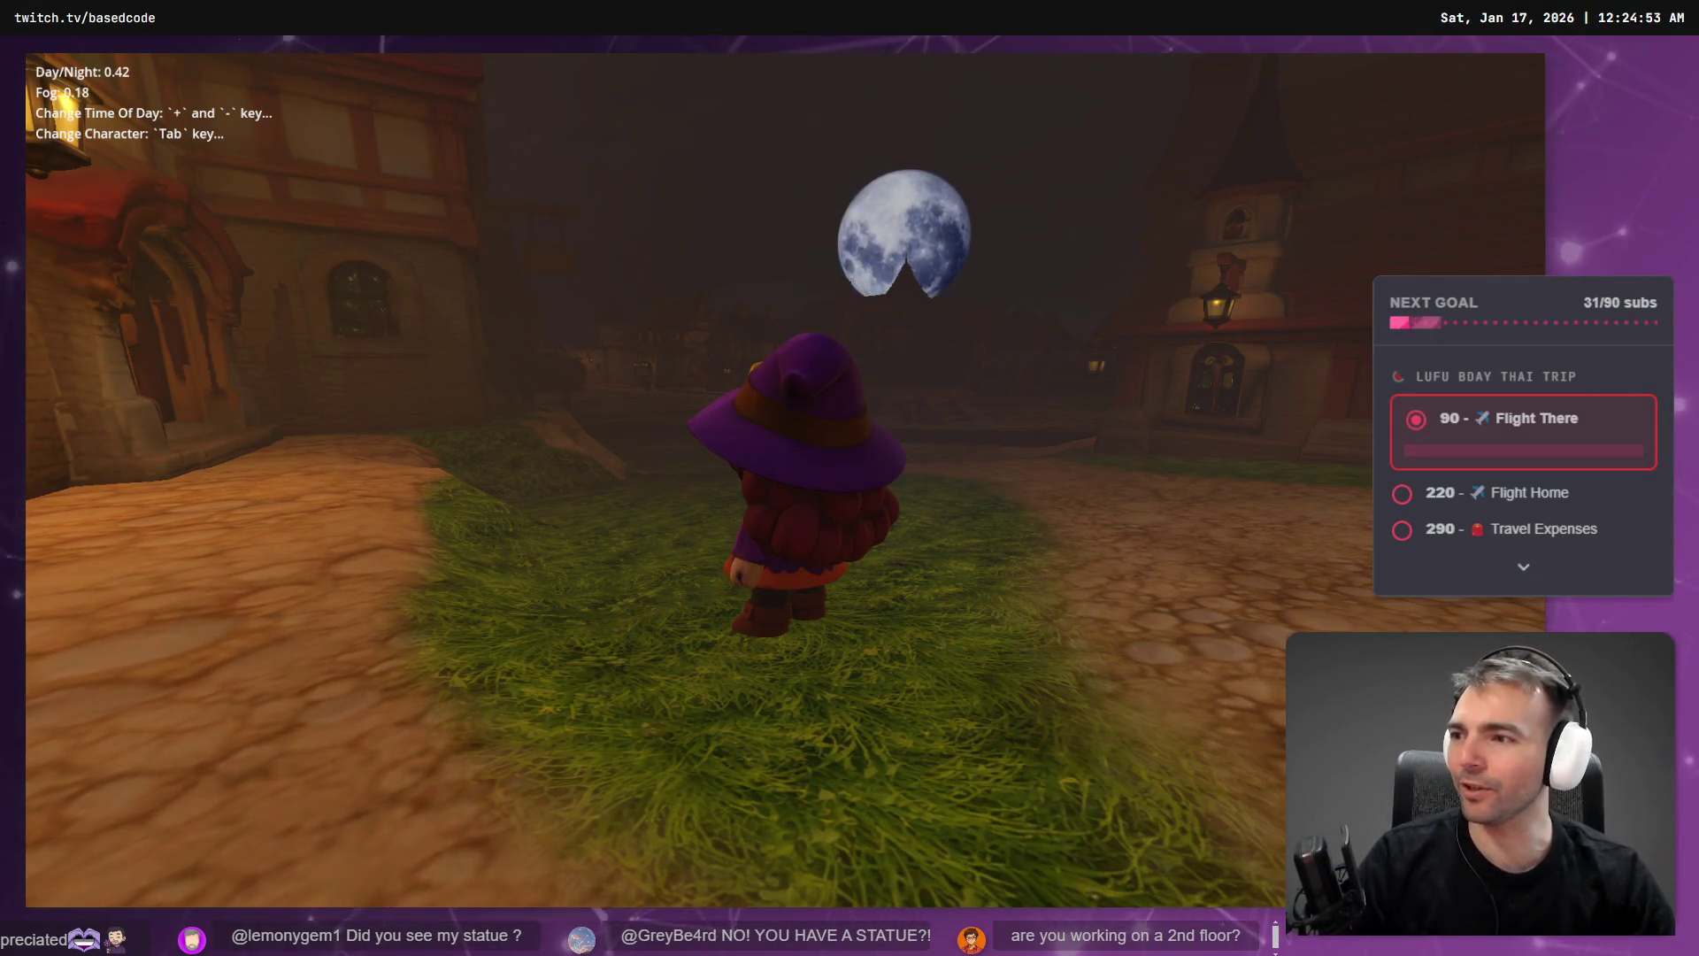
key(w)
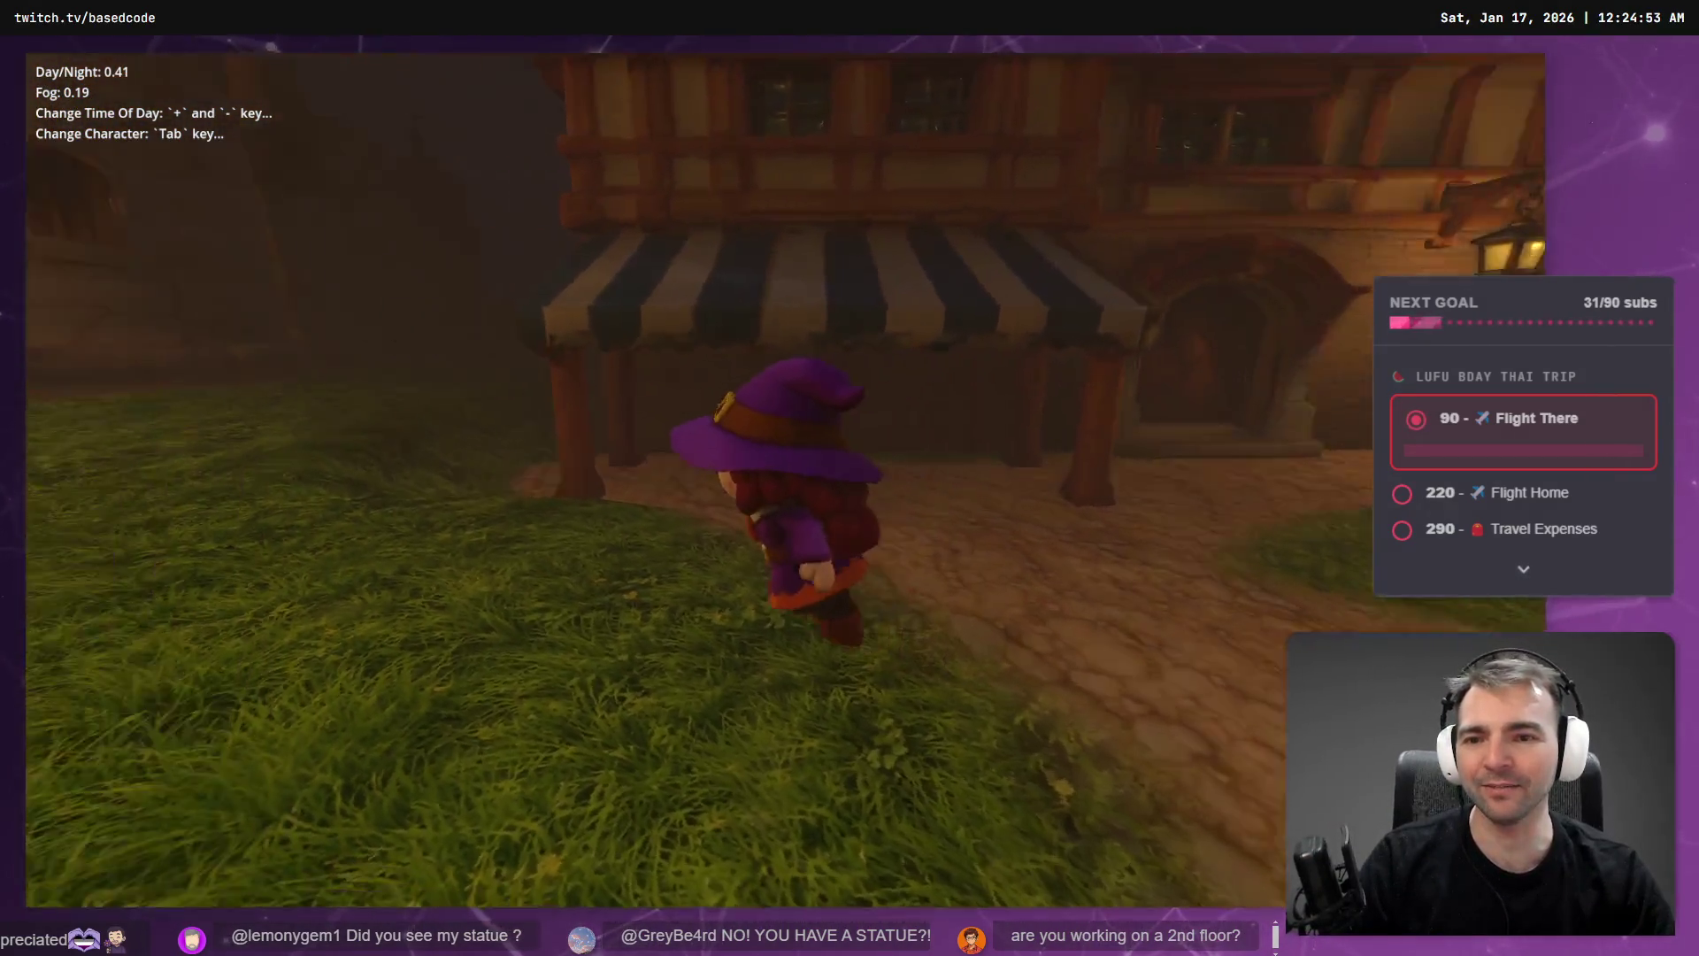
key(w)
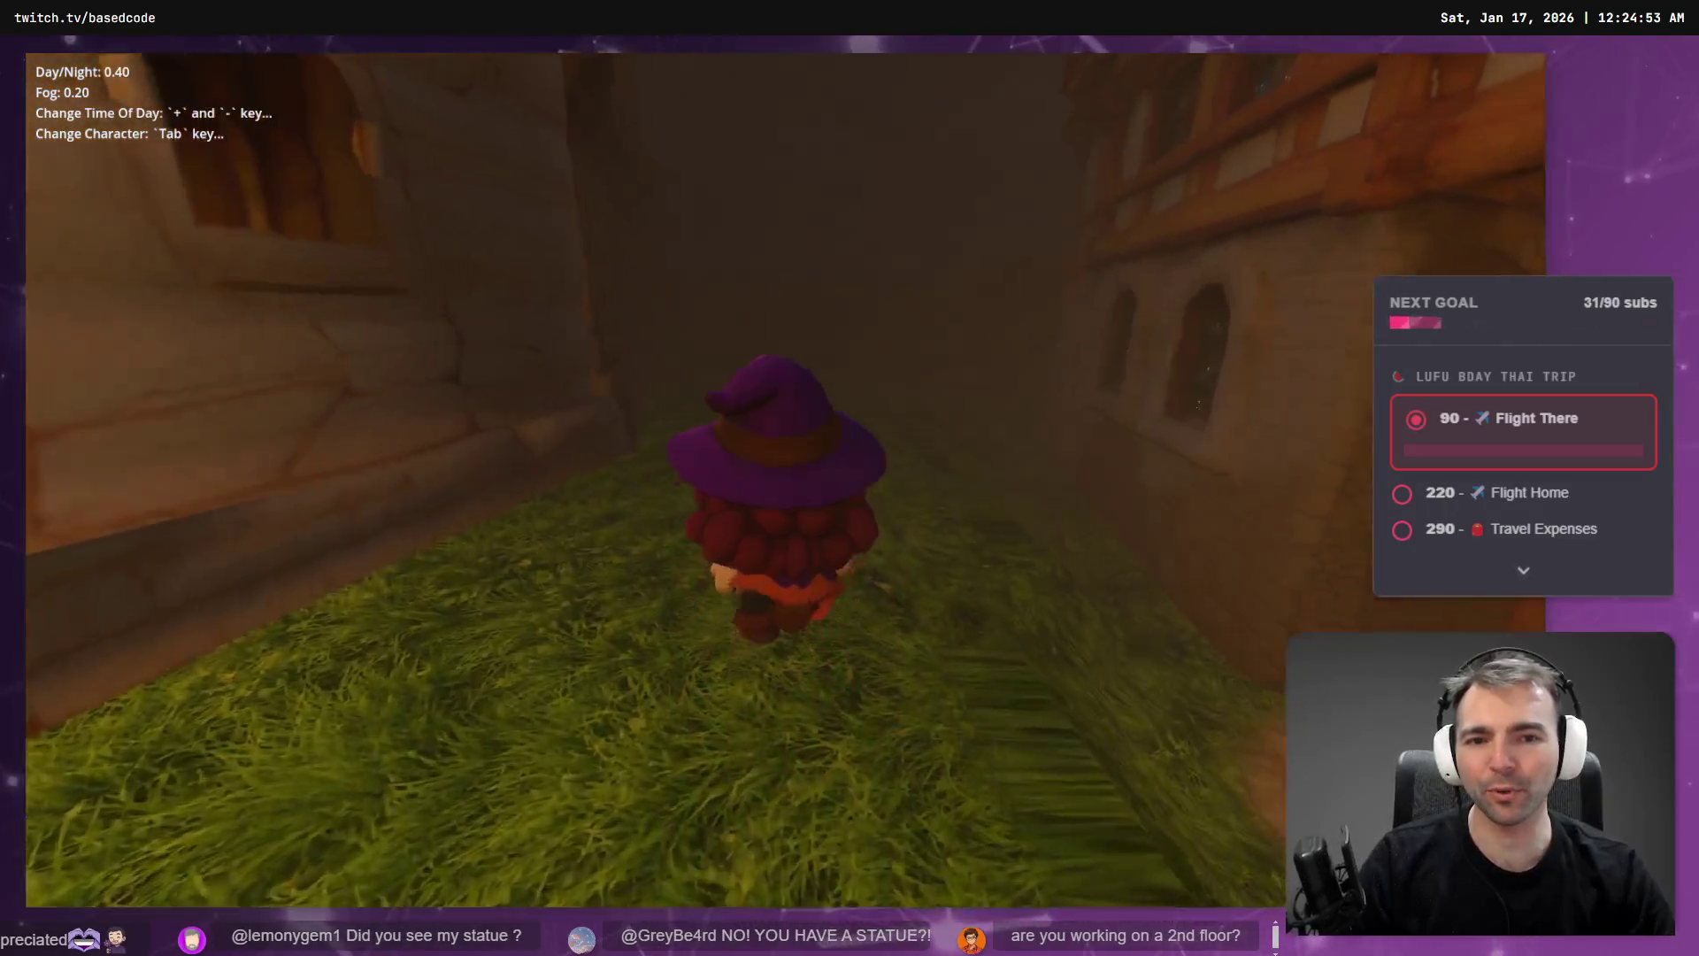
key(w)
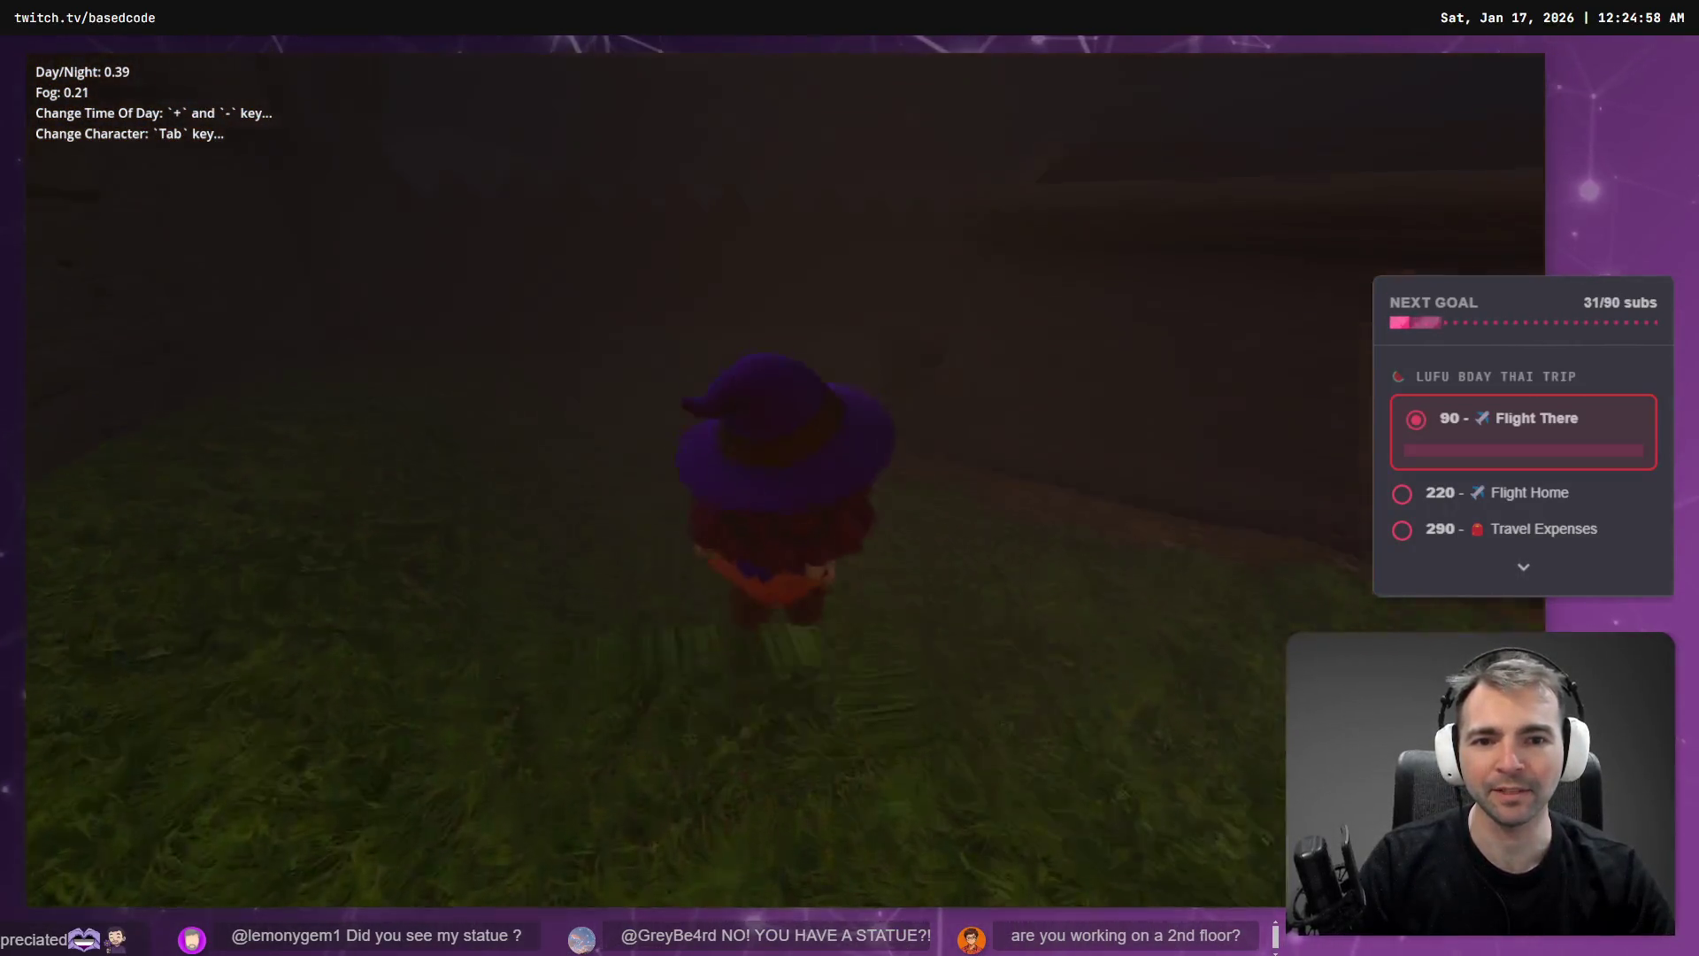
key(w)
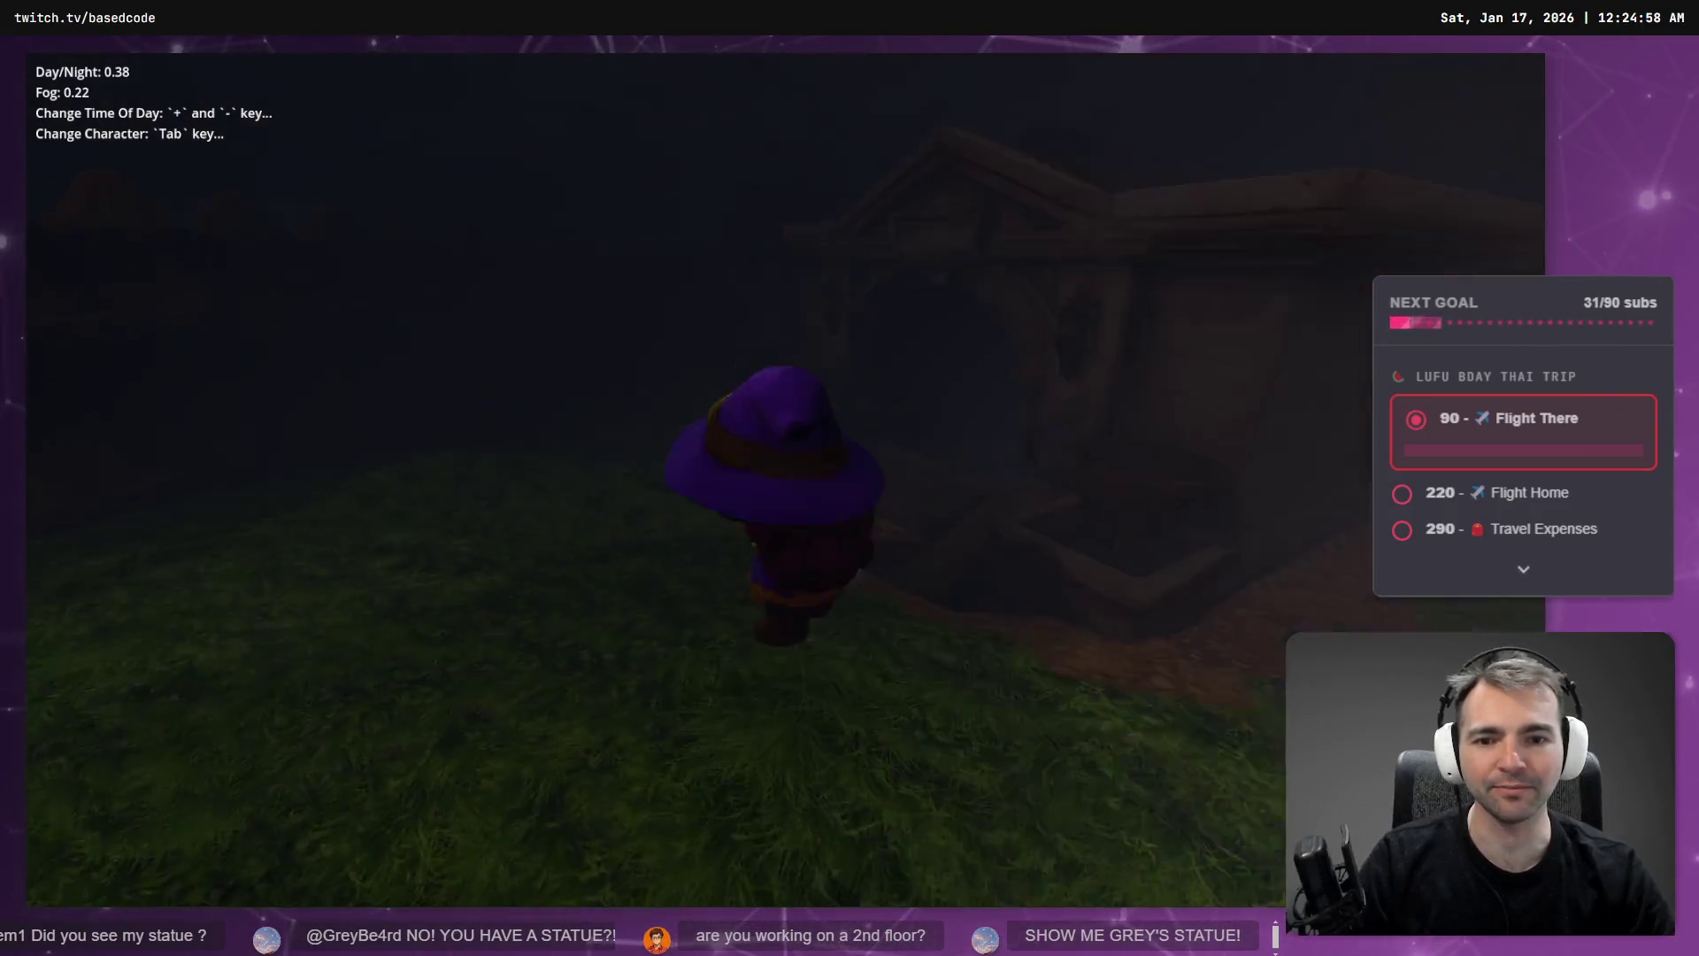
- Walk back down into the crypt's statue hall, then stop the running game with F8
key(w)
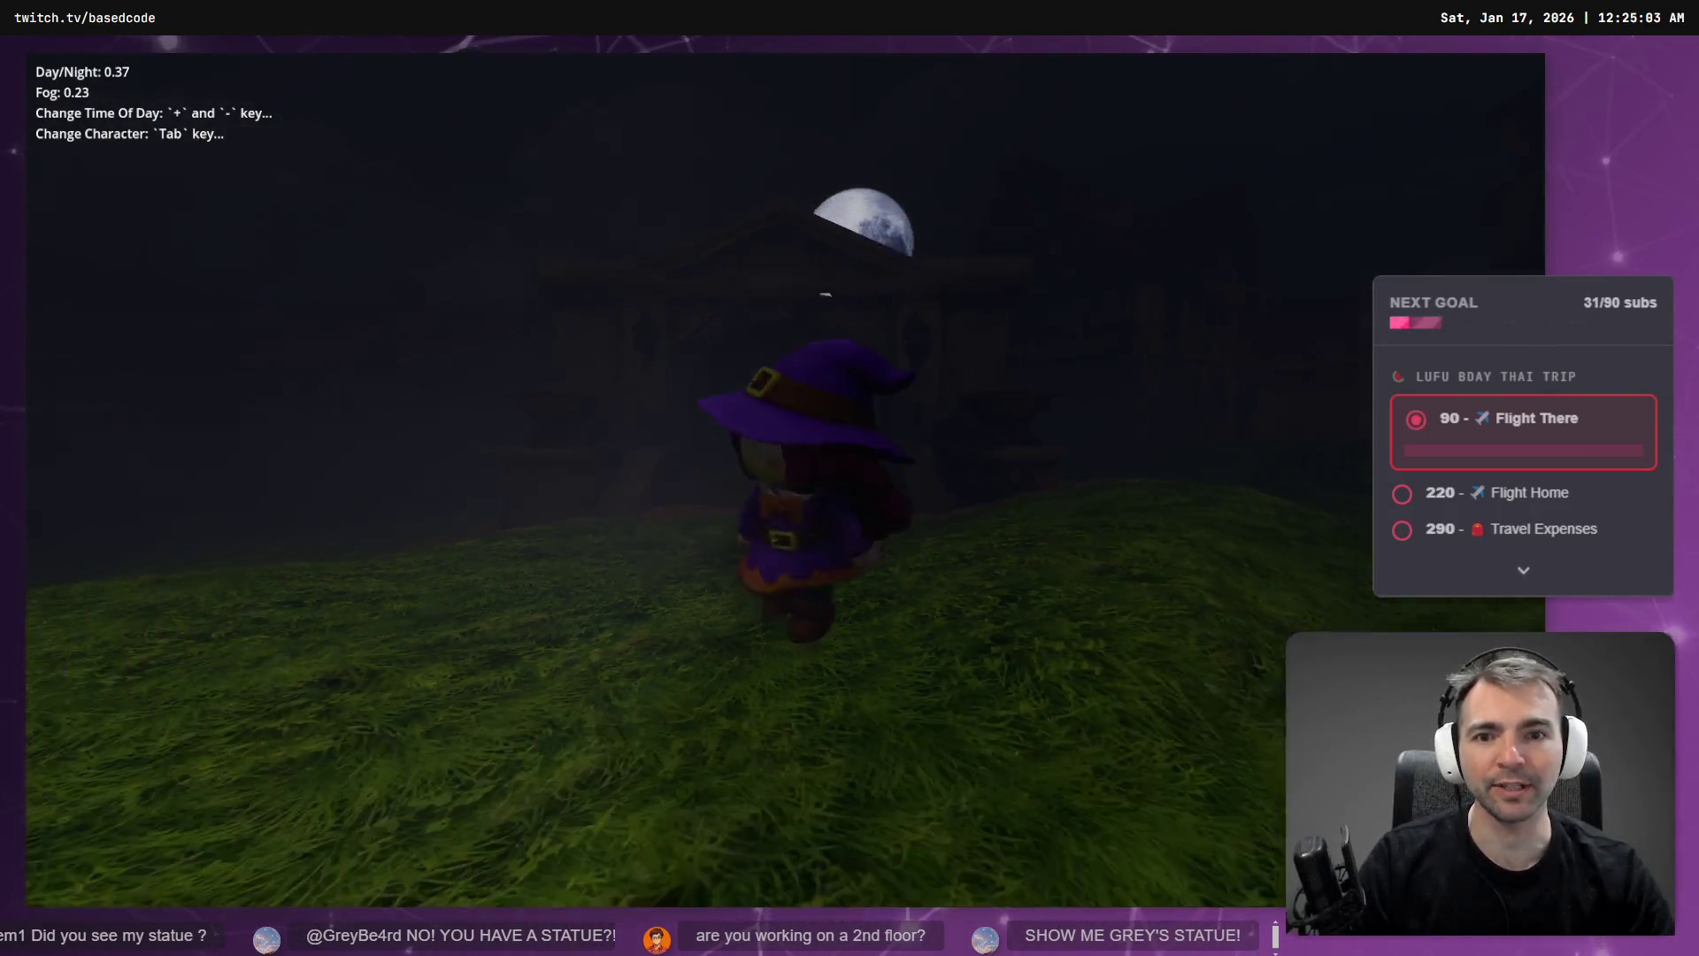
key(w)
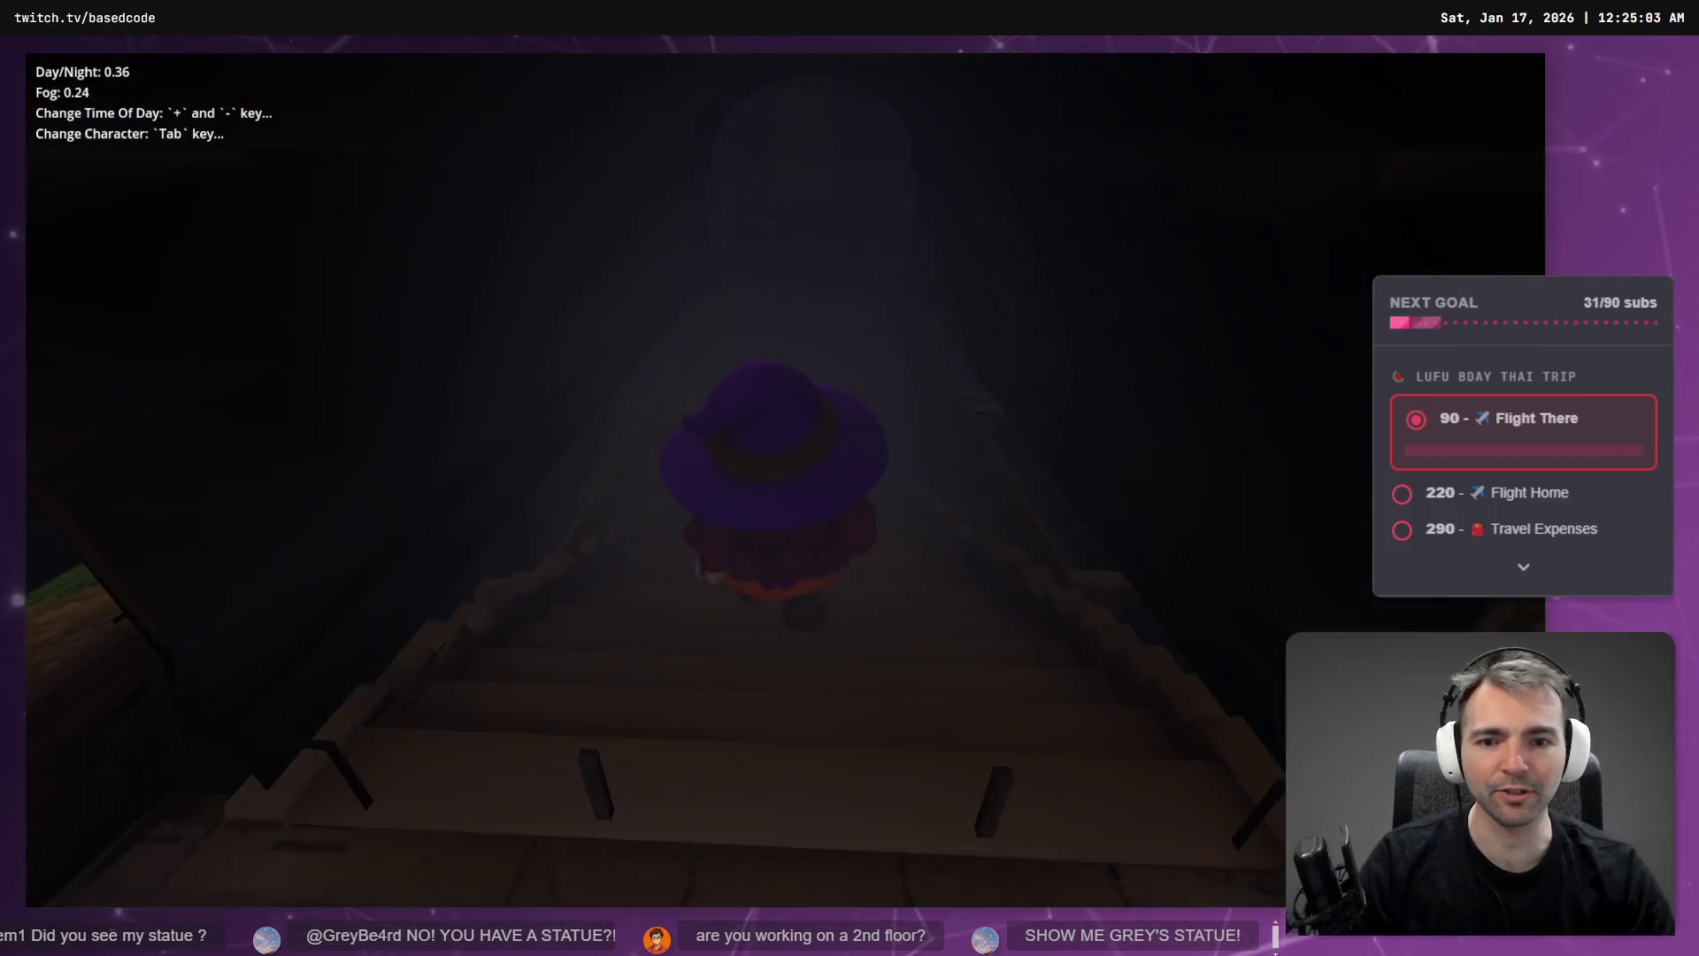
key(w)
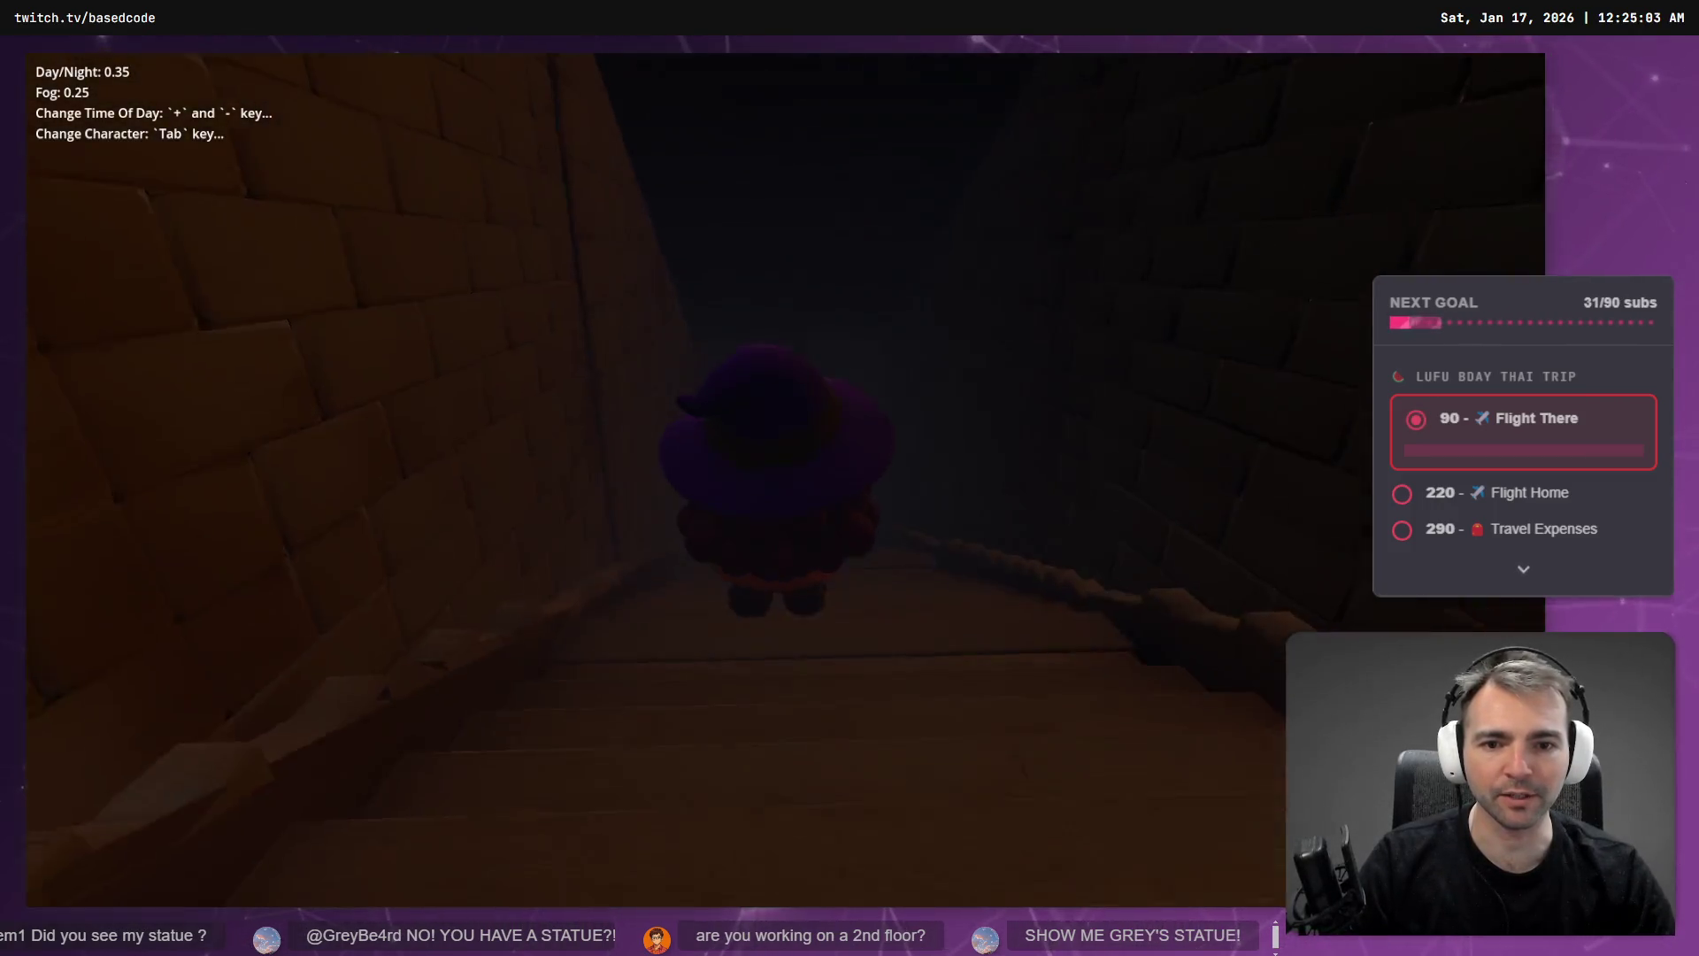
key(w)
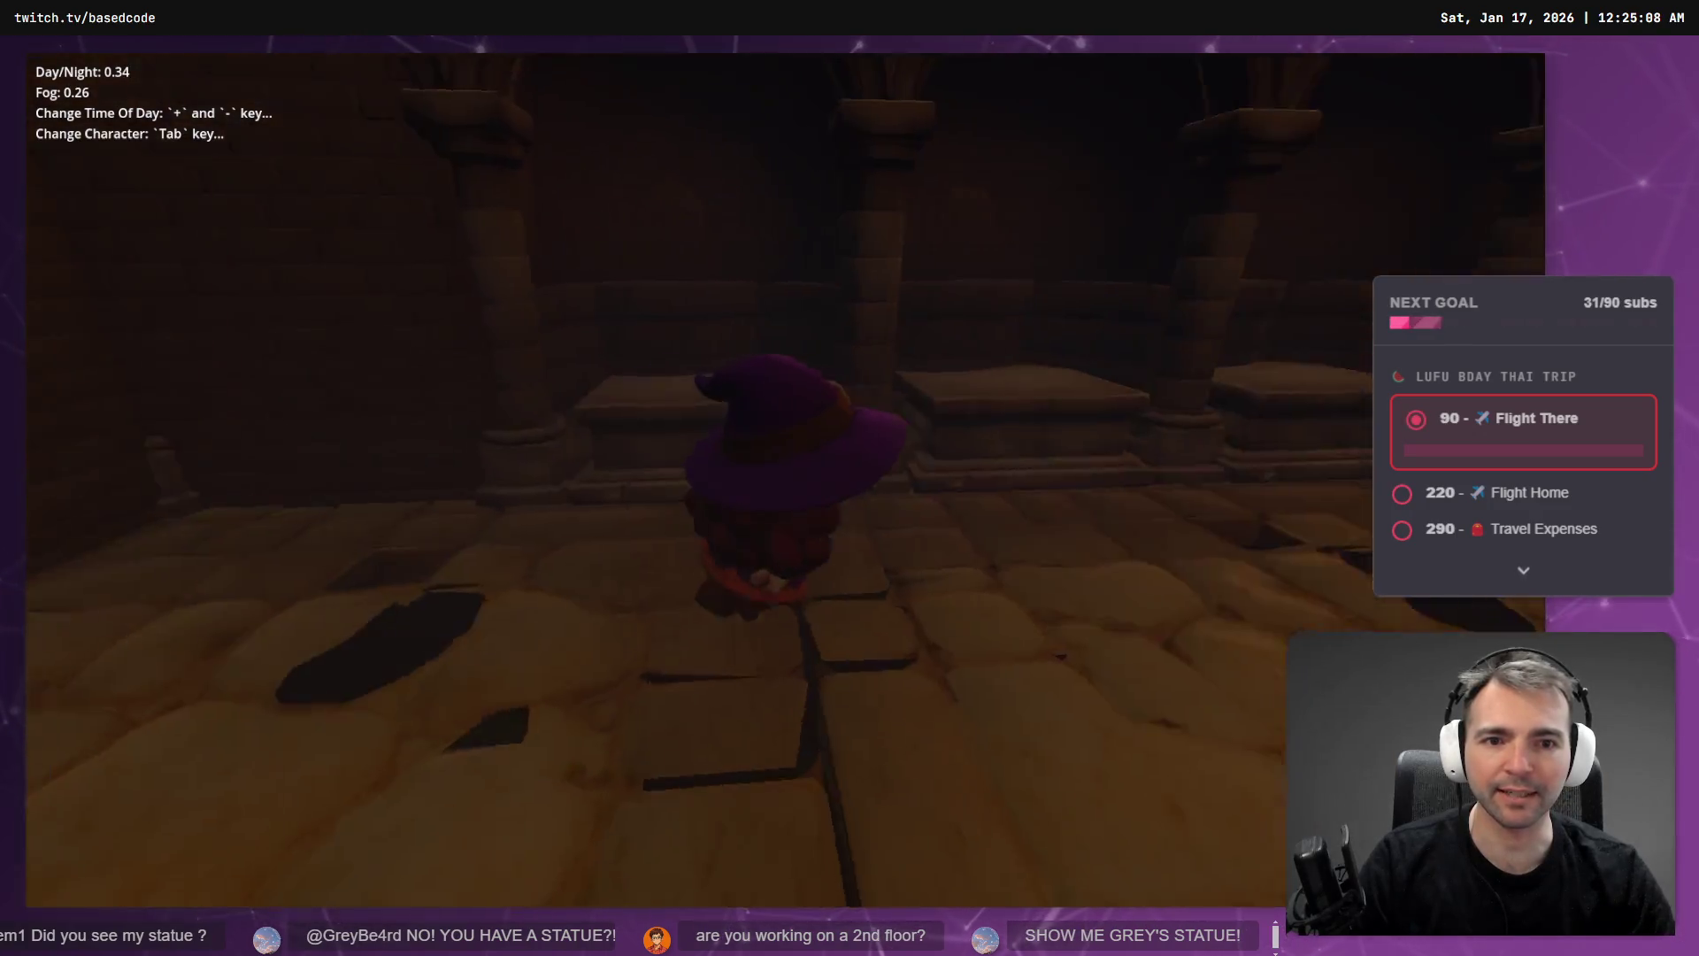
key(w)
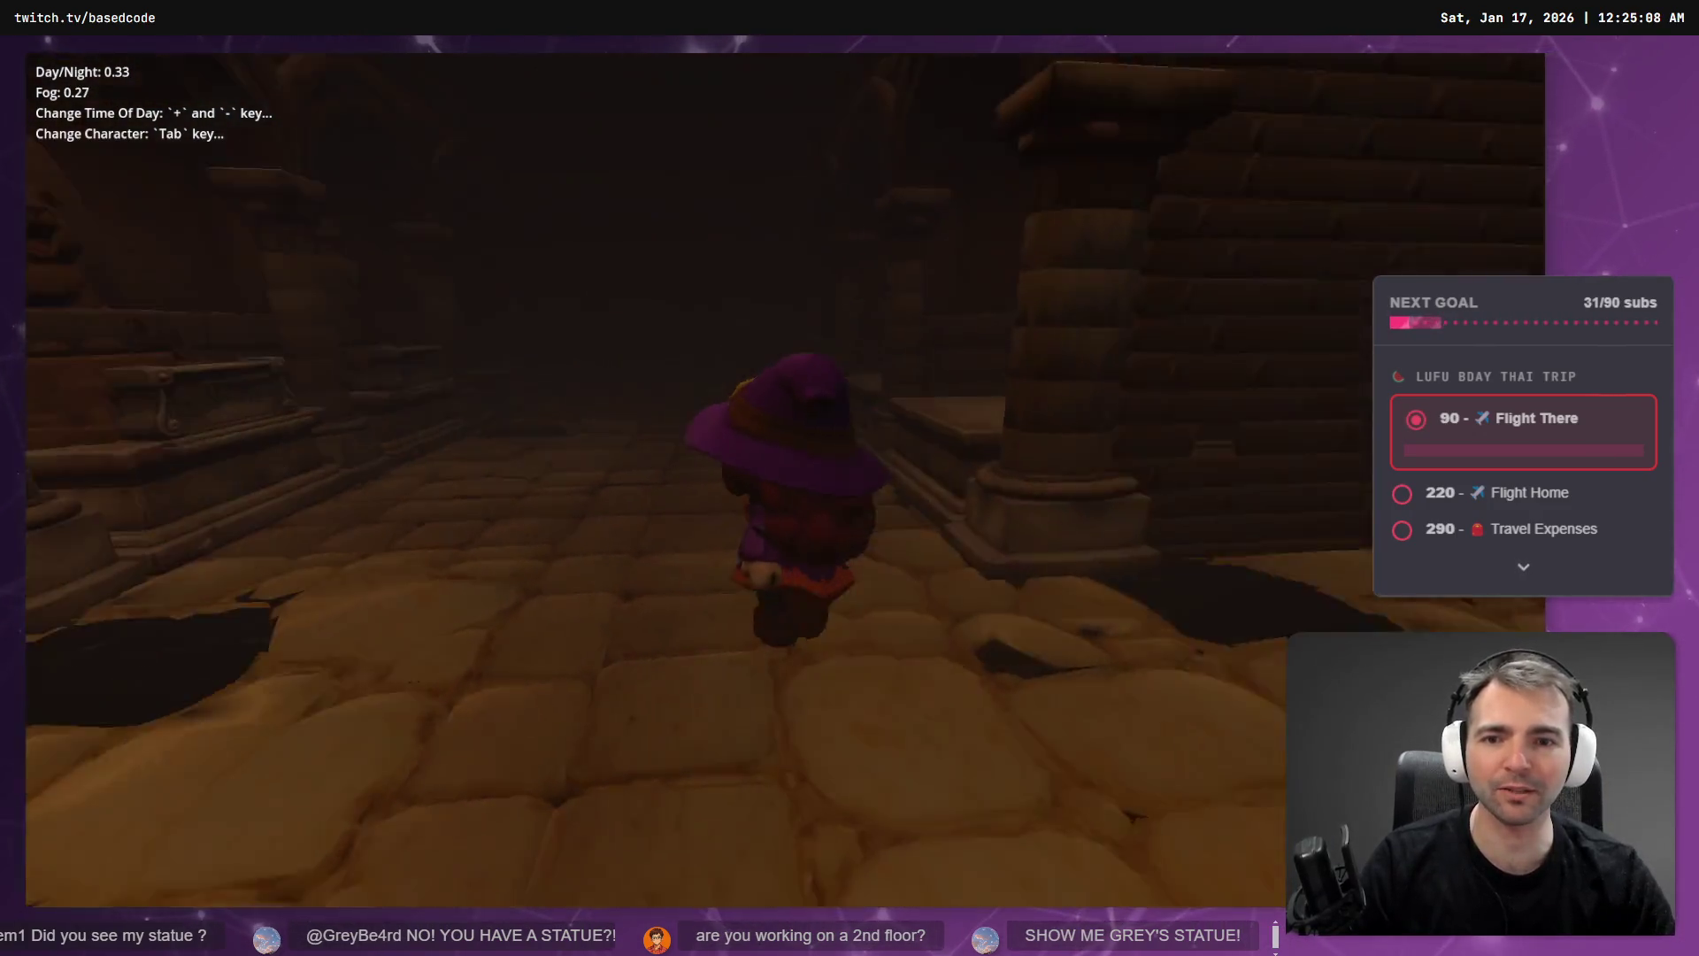
key(w)
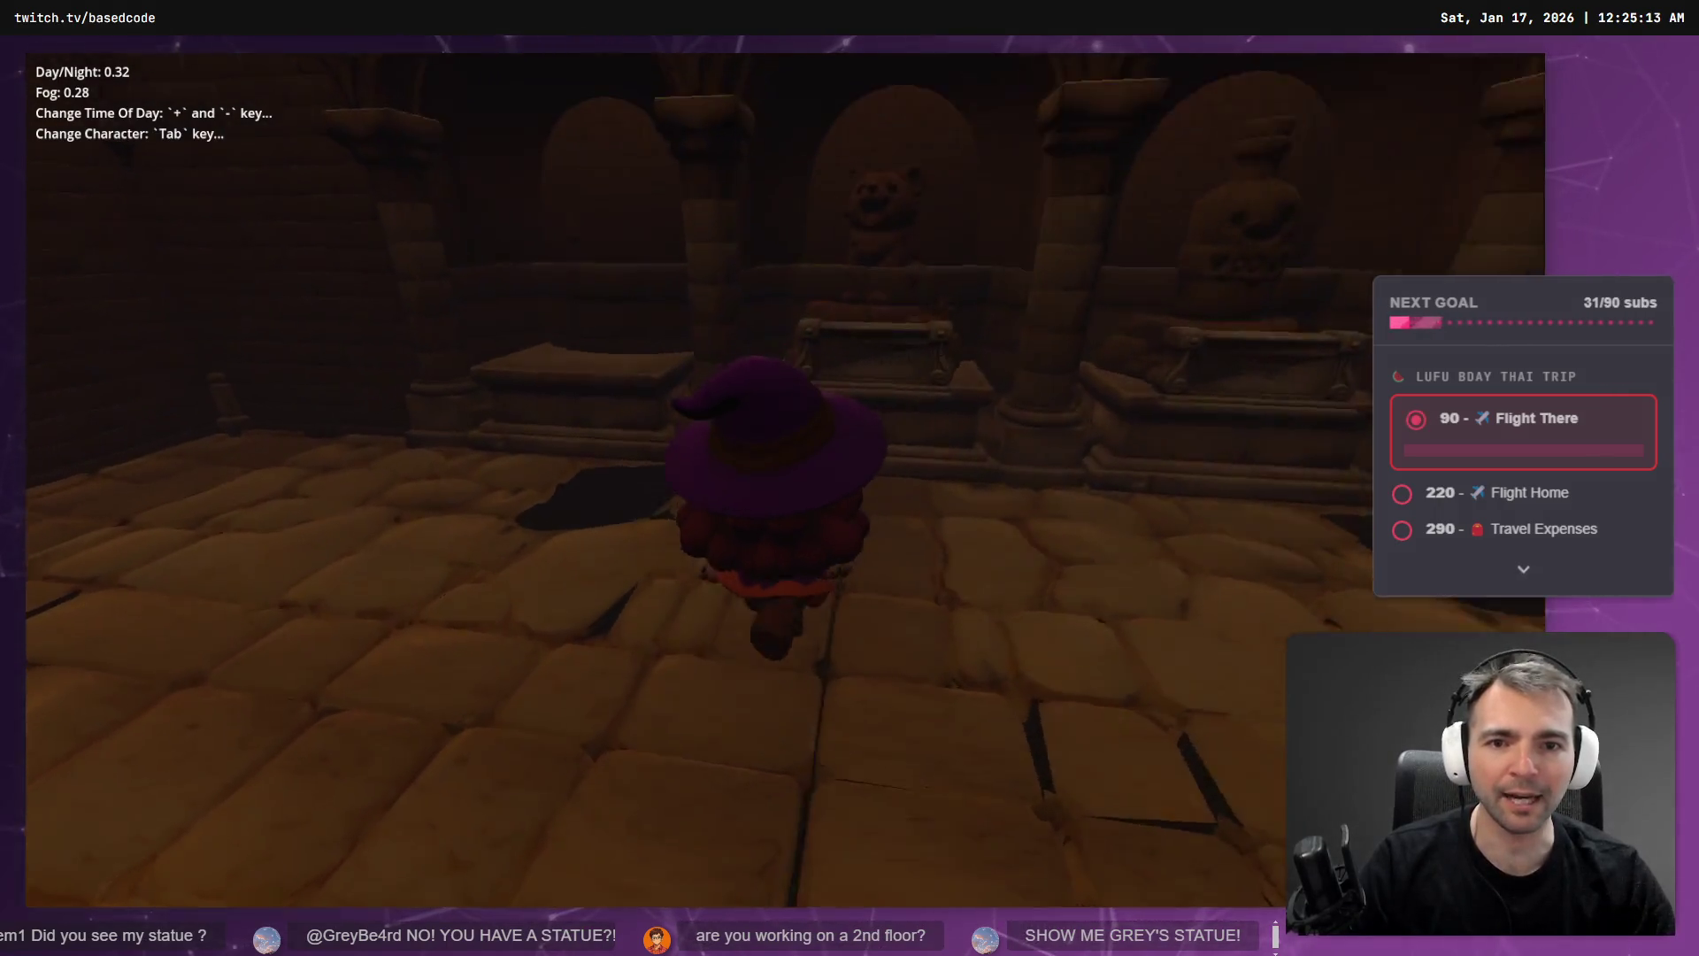
key(w)
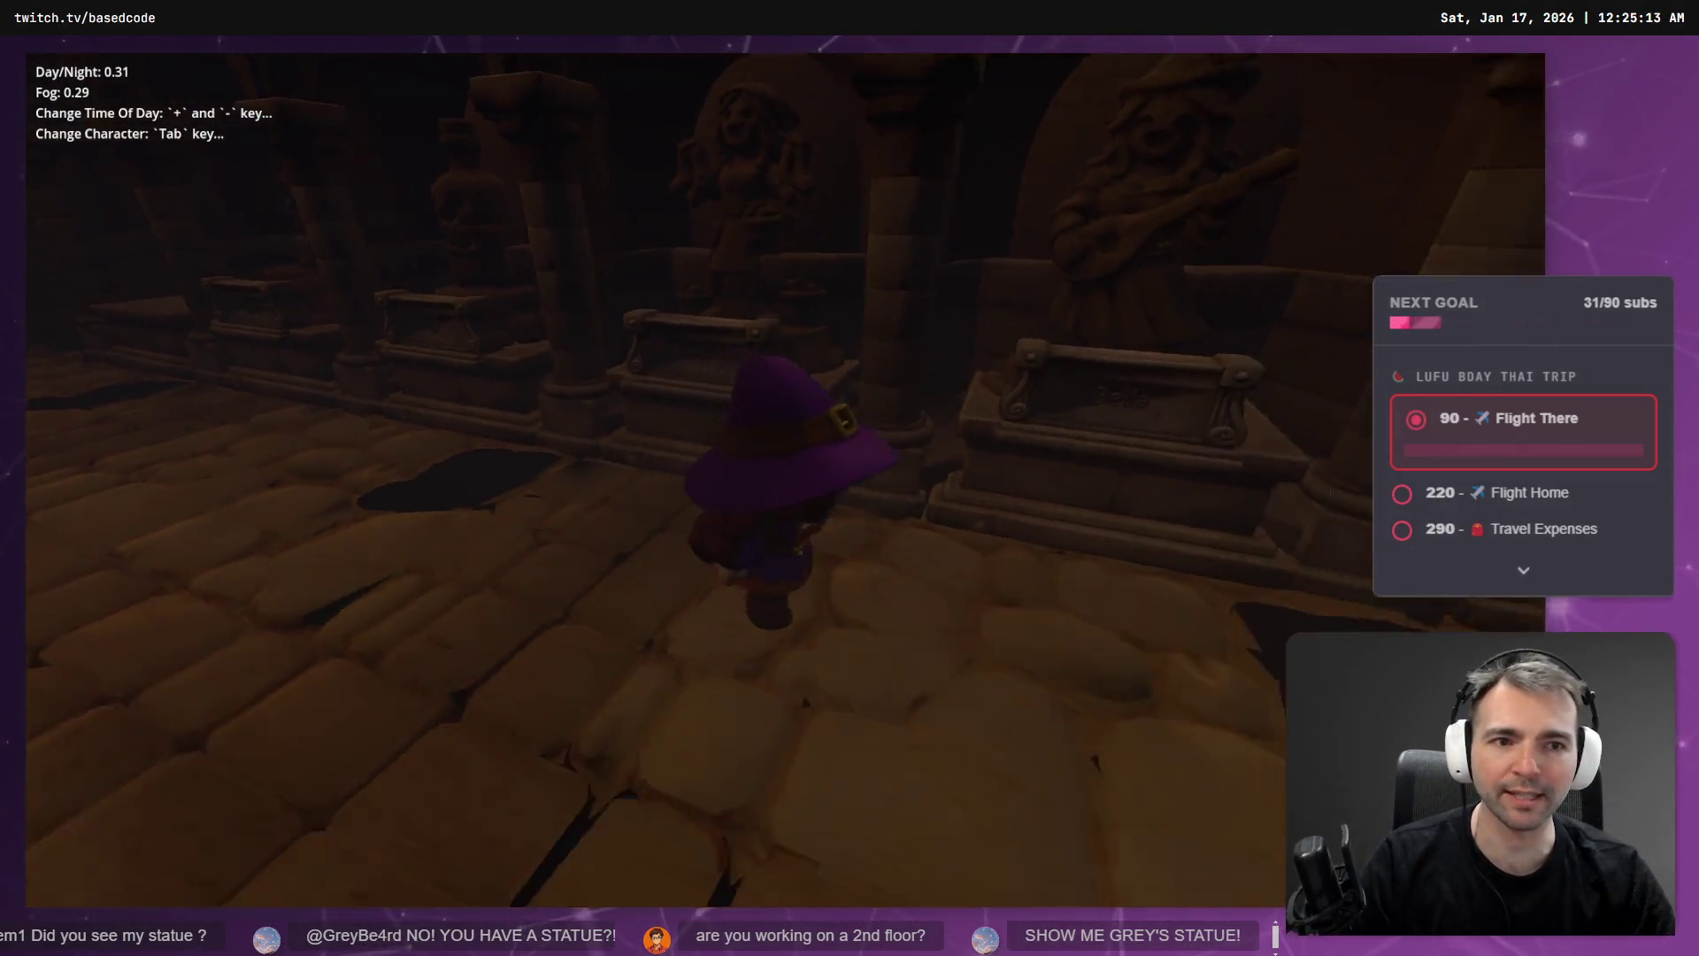
key(w)
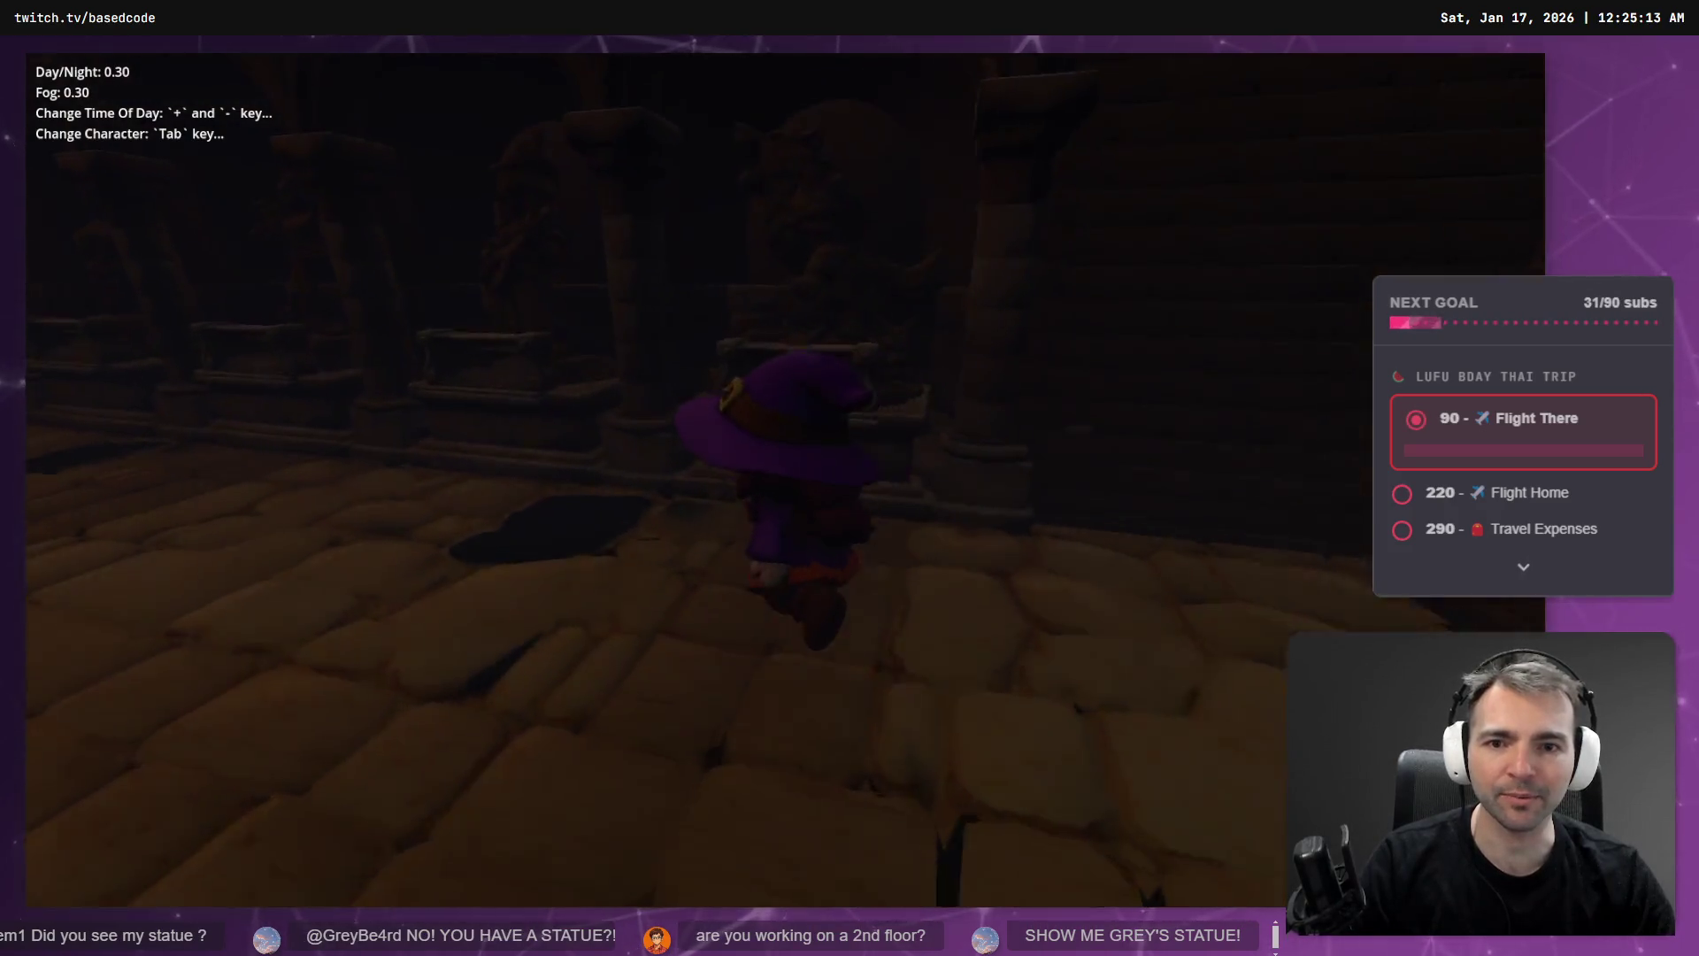
key(w)
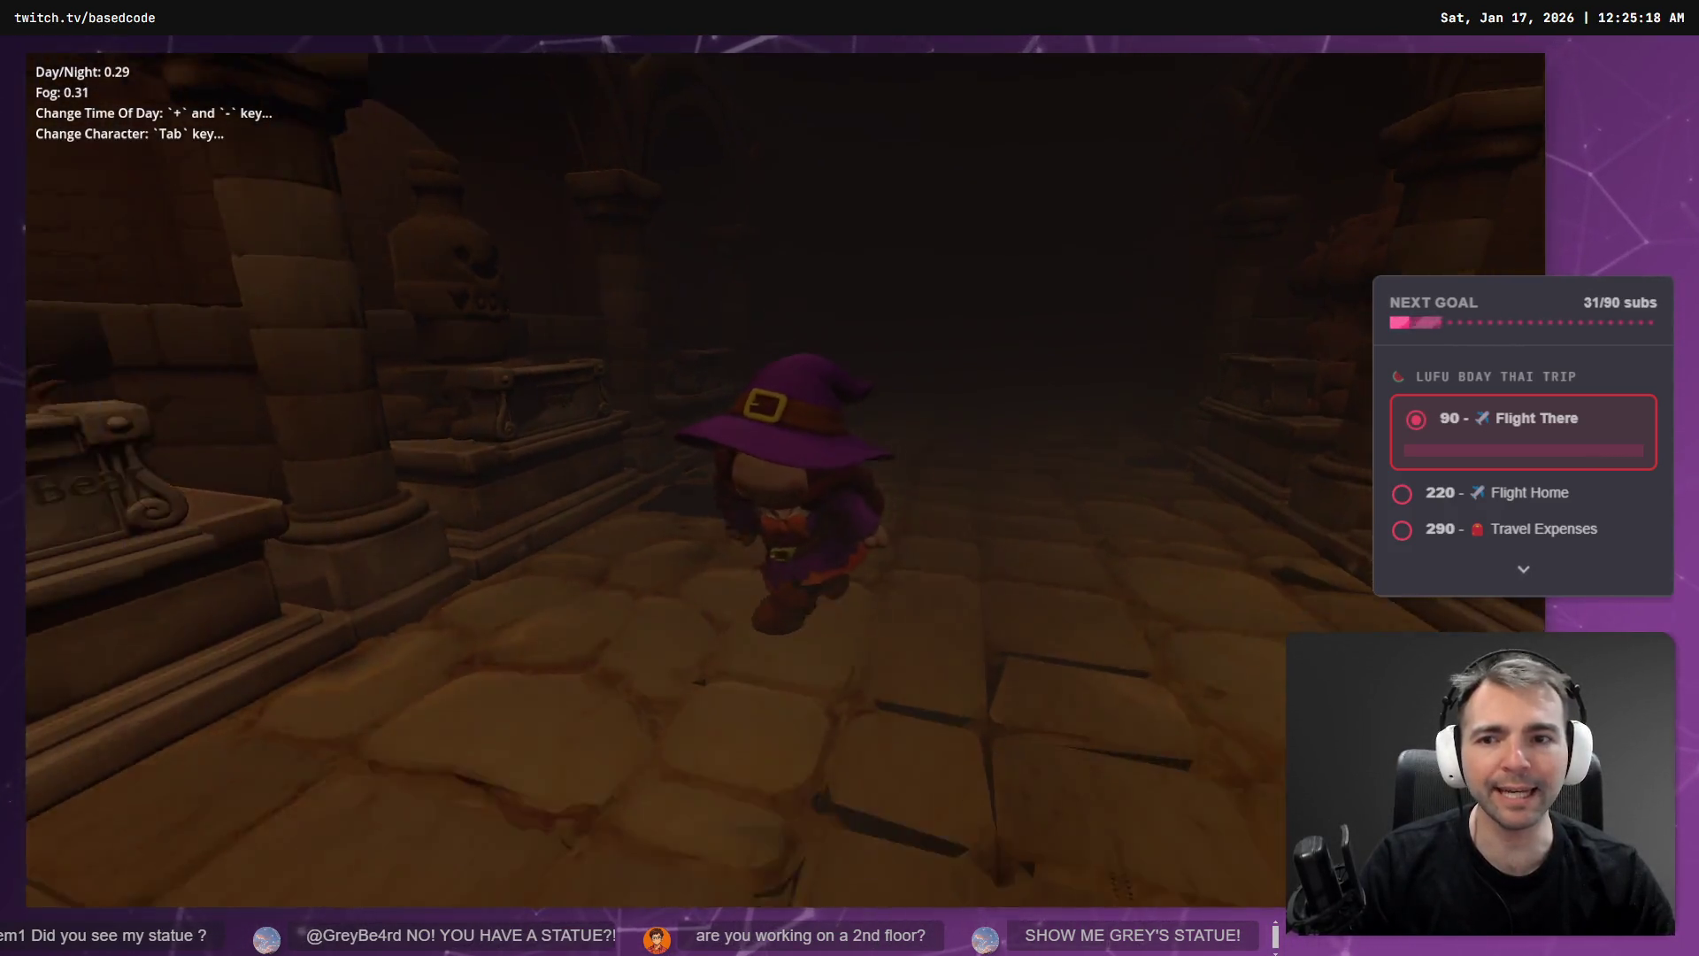
key(w)
key(w)
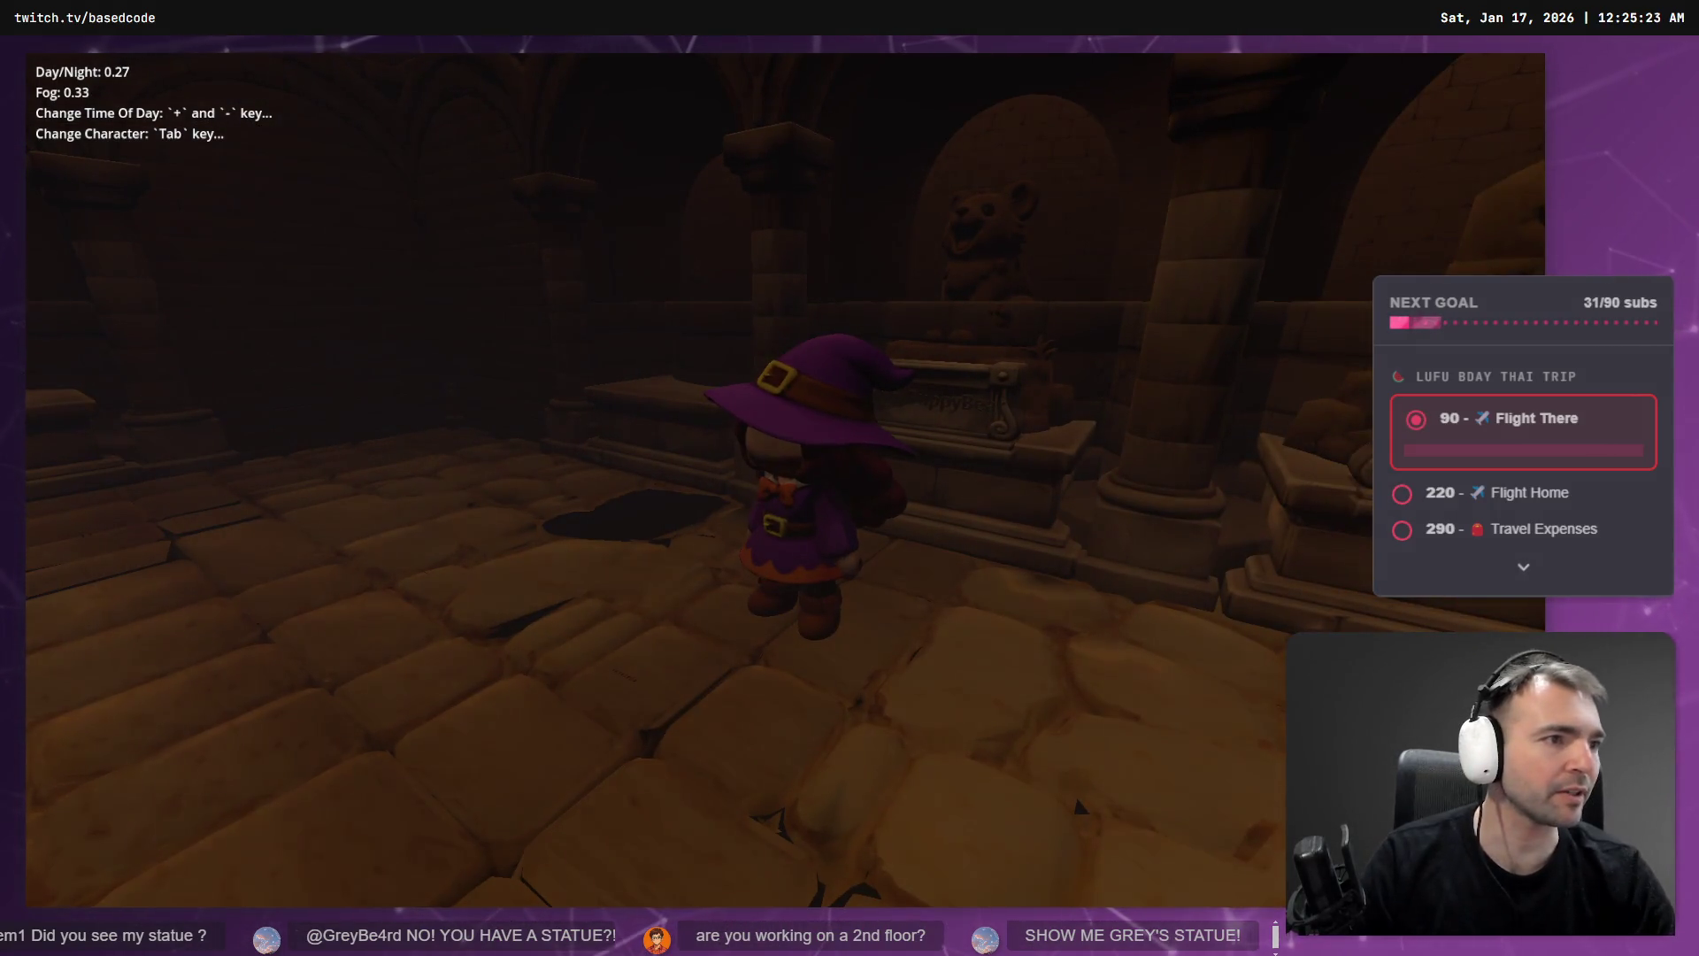
key(F8)
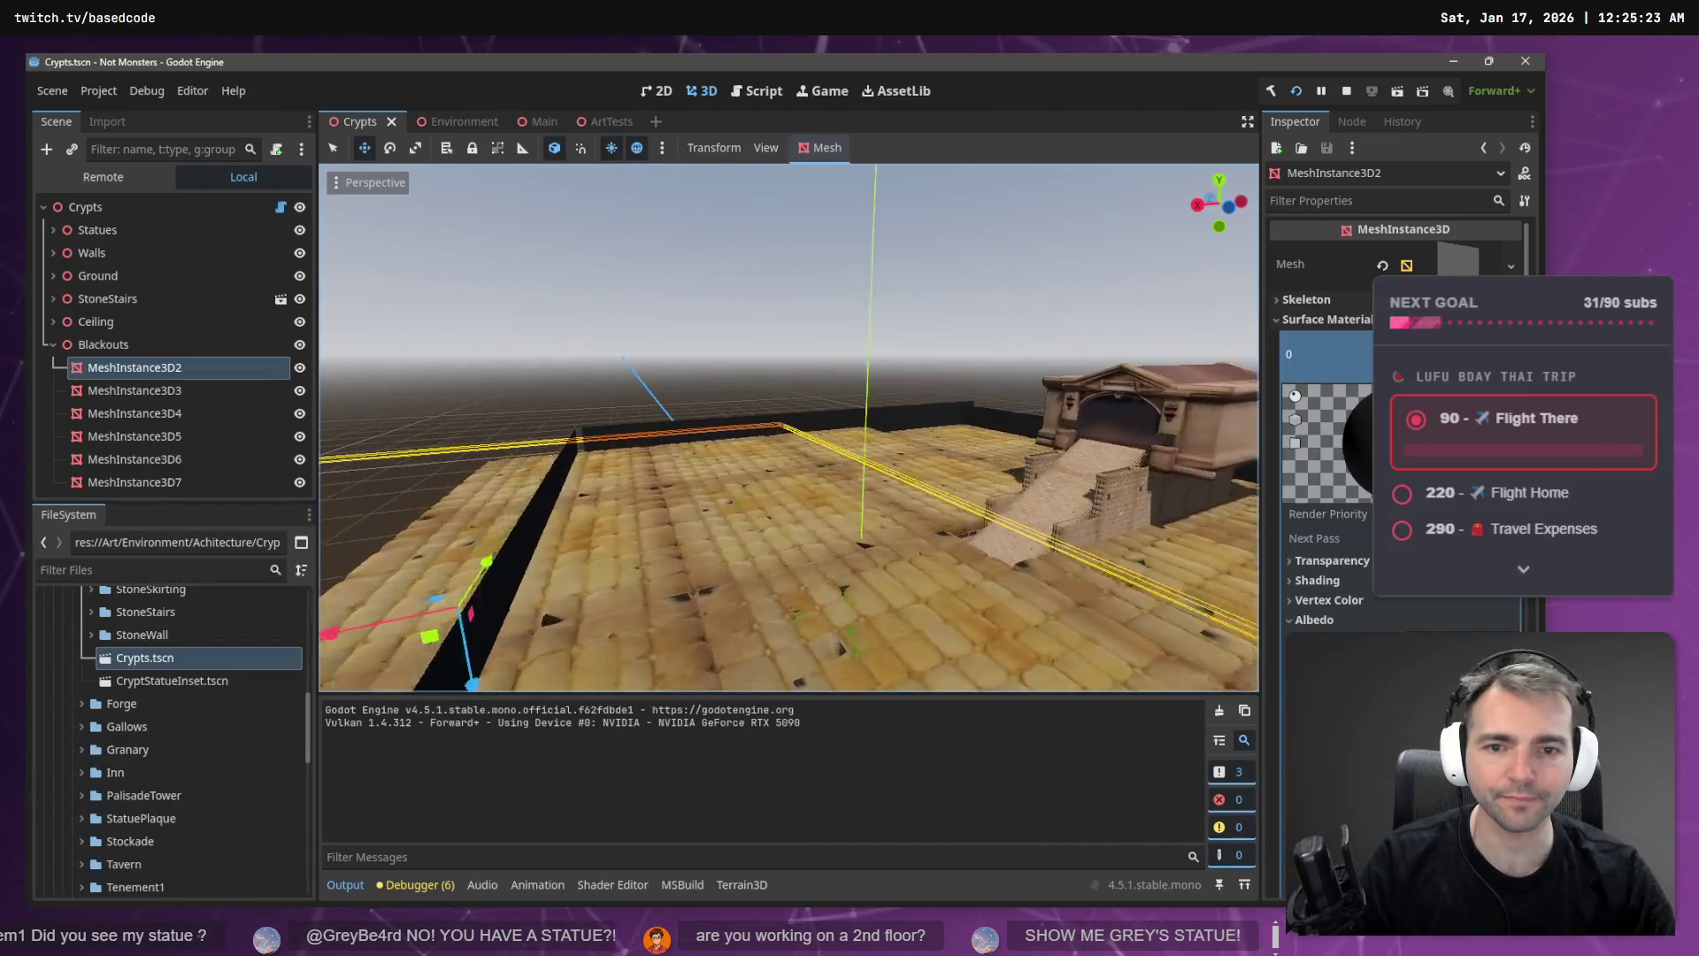
key(w)
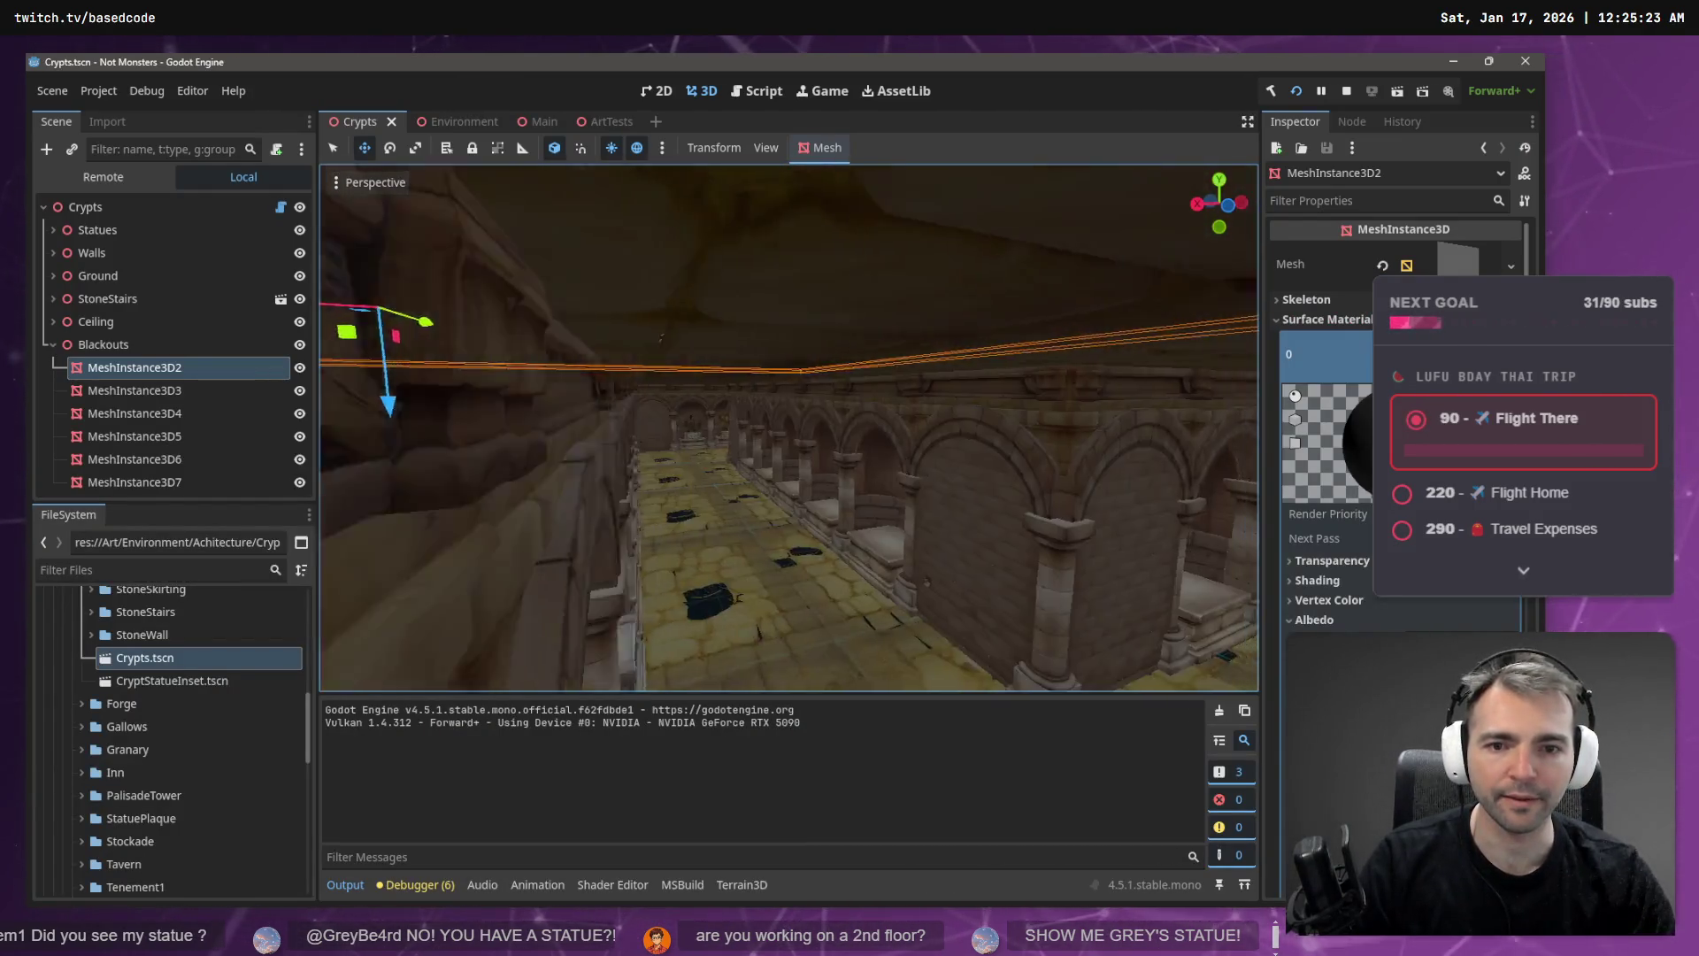
key(w)
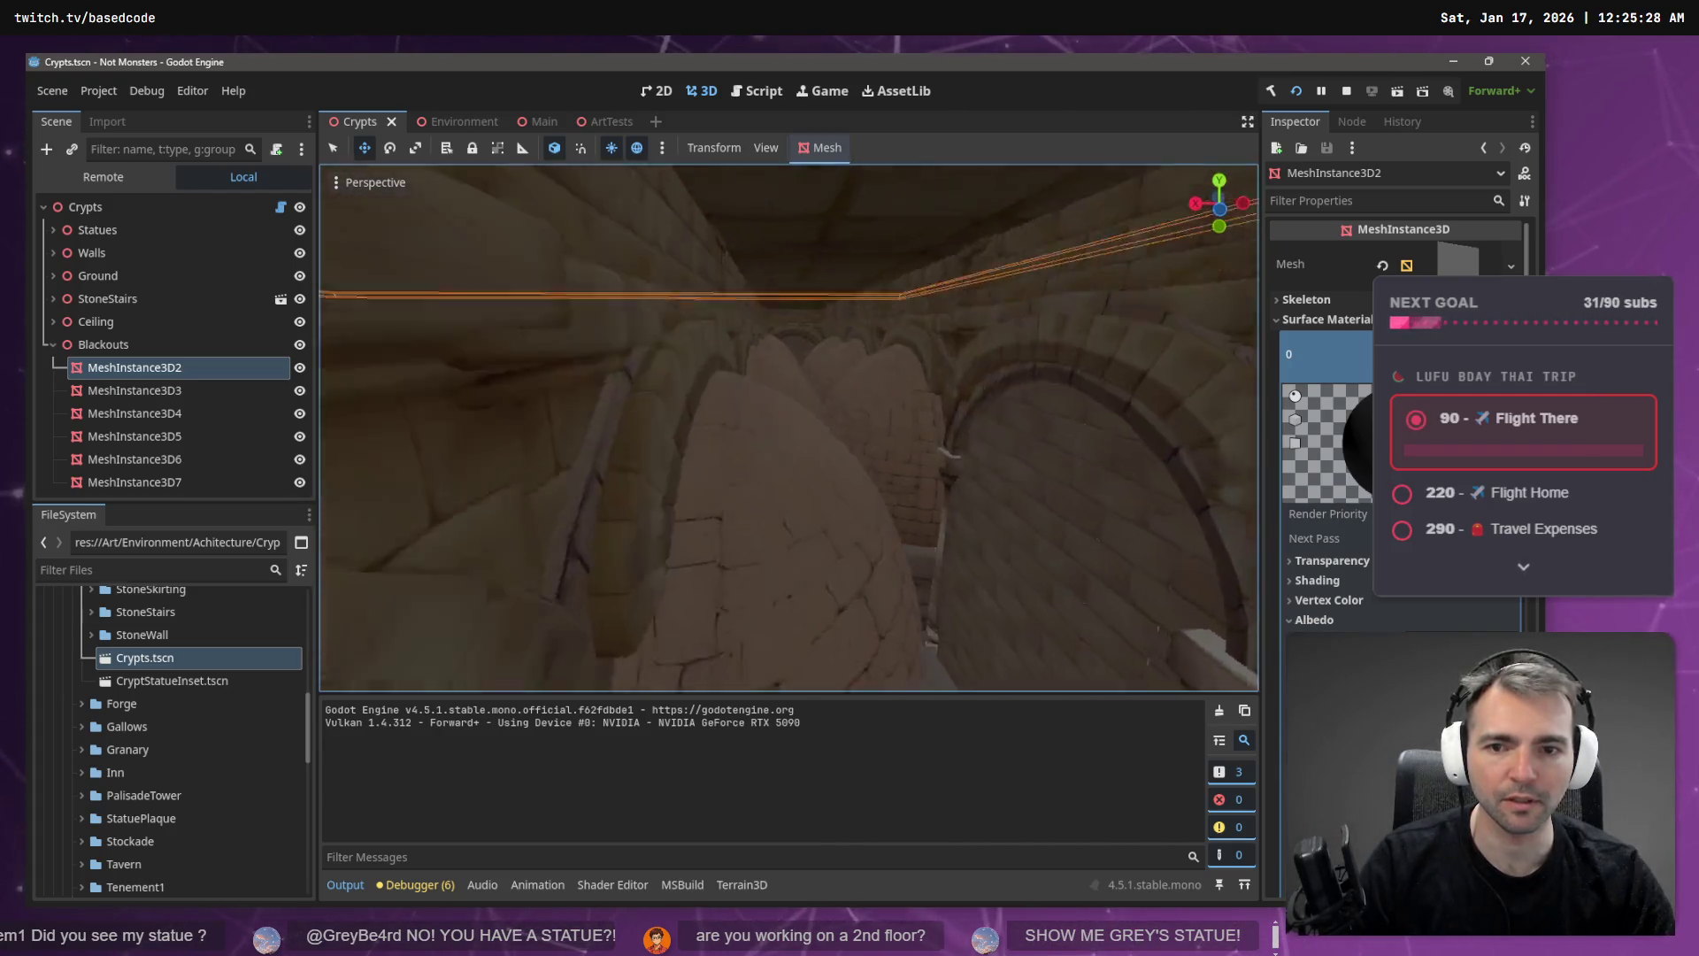
key(w)
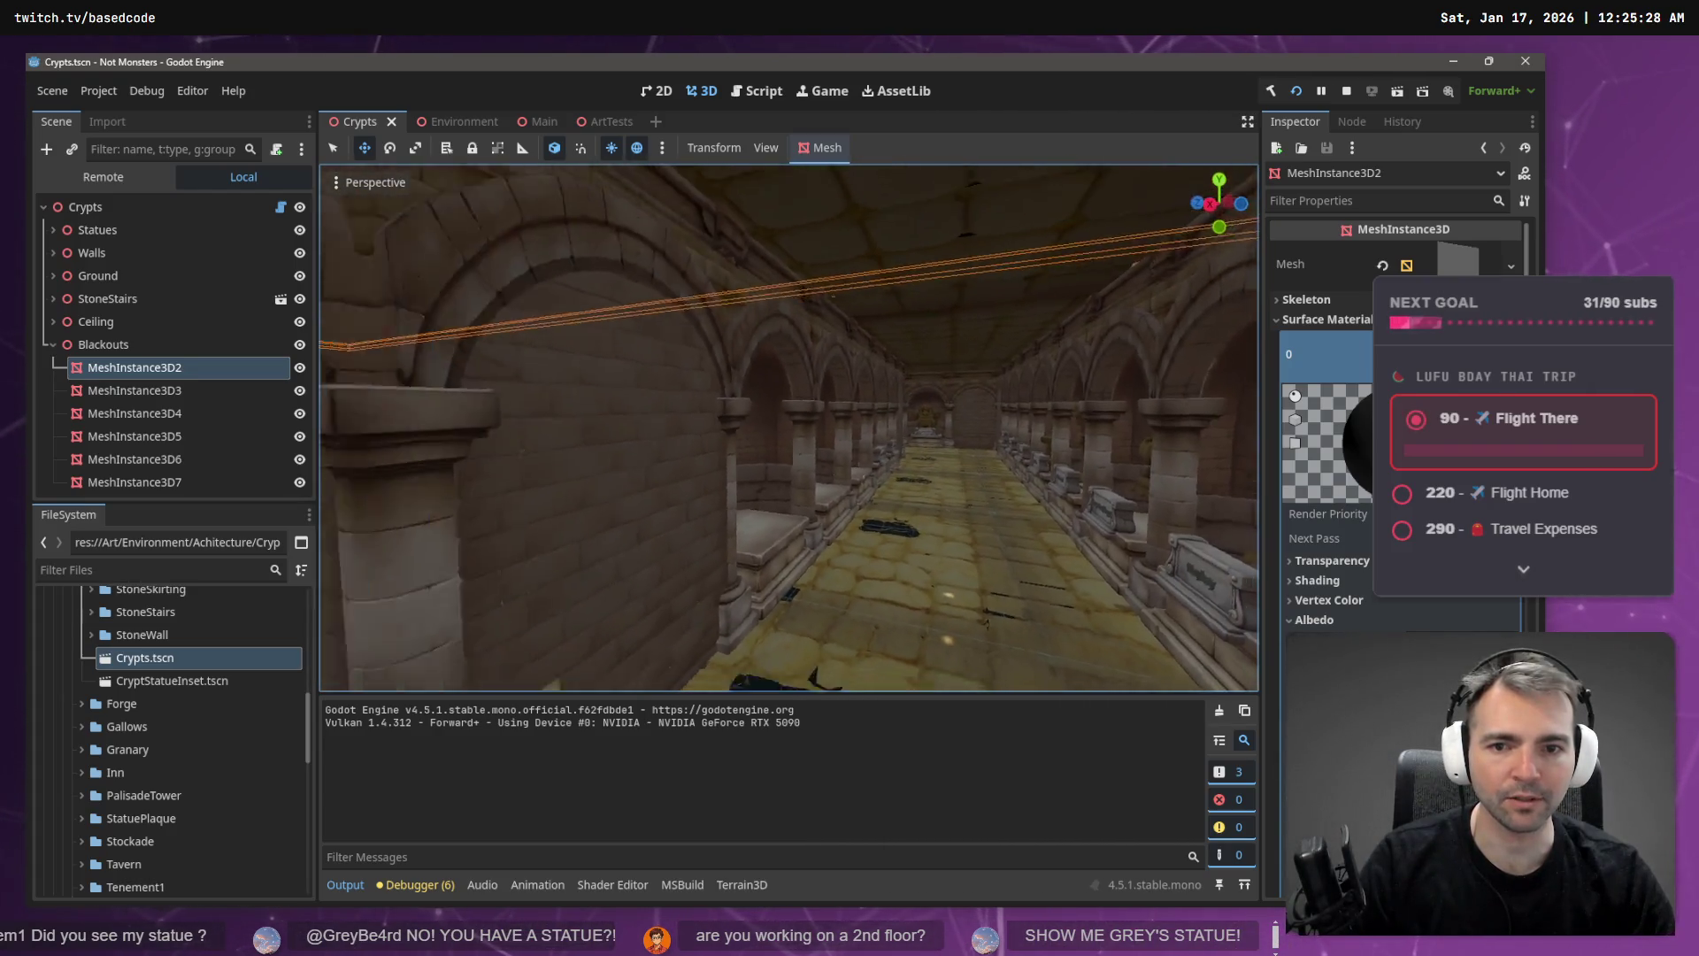
key(w)
key(w)
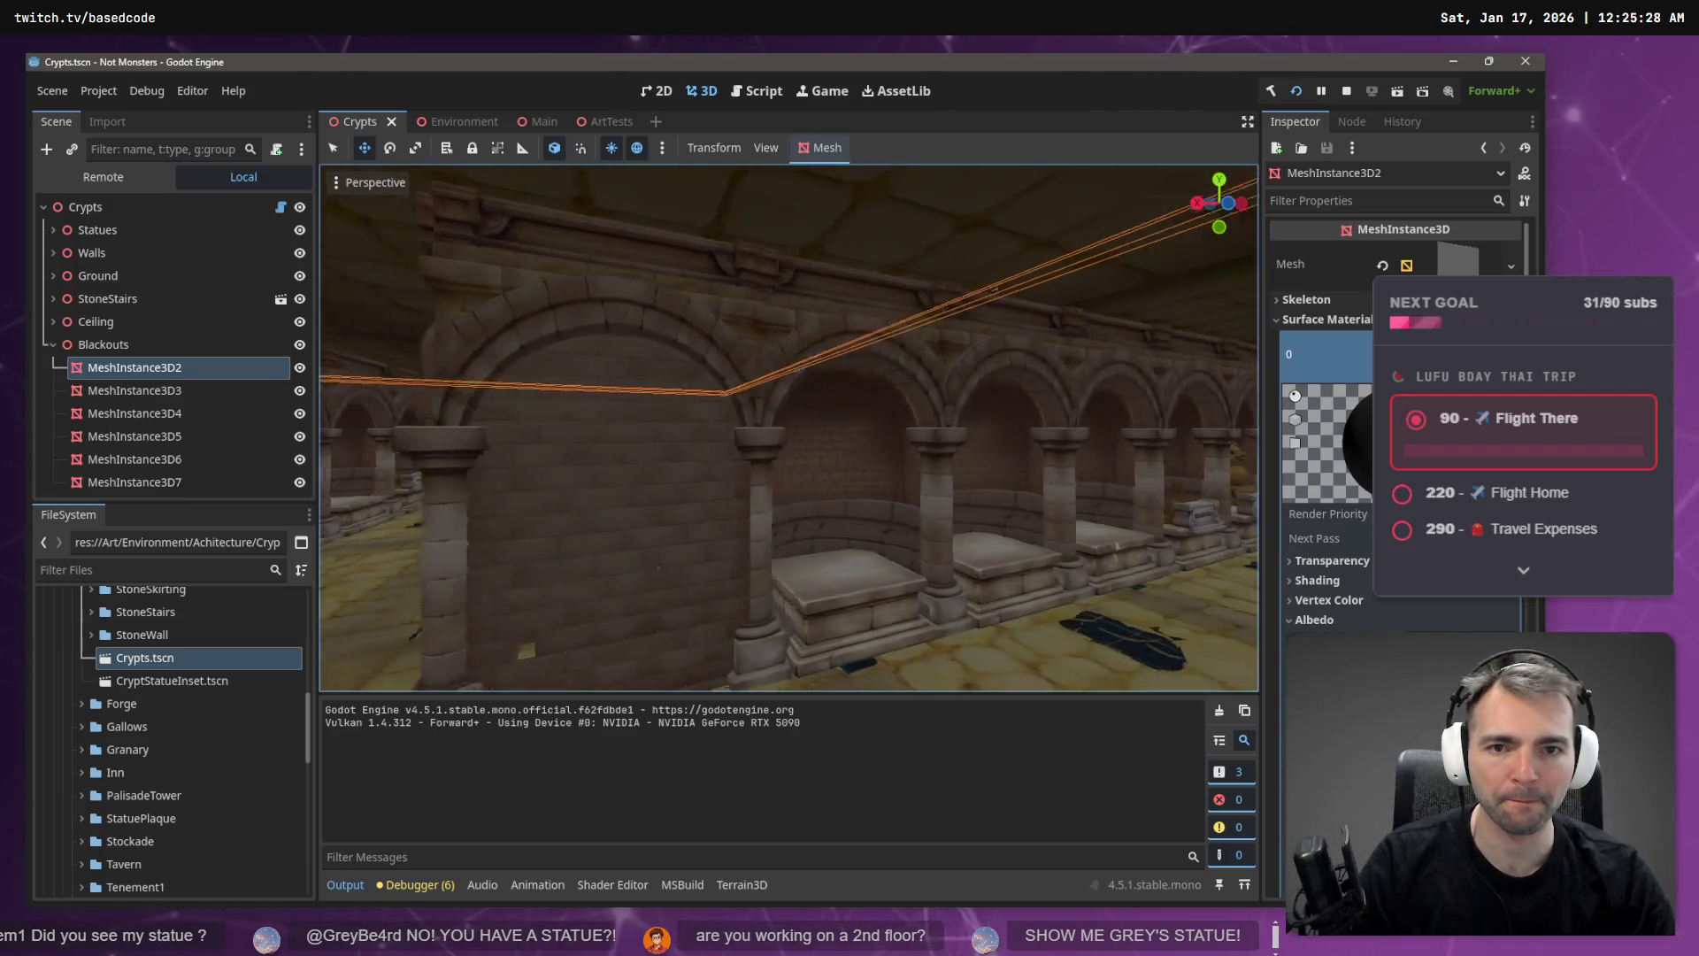
key(w)
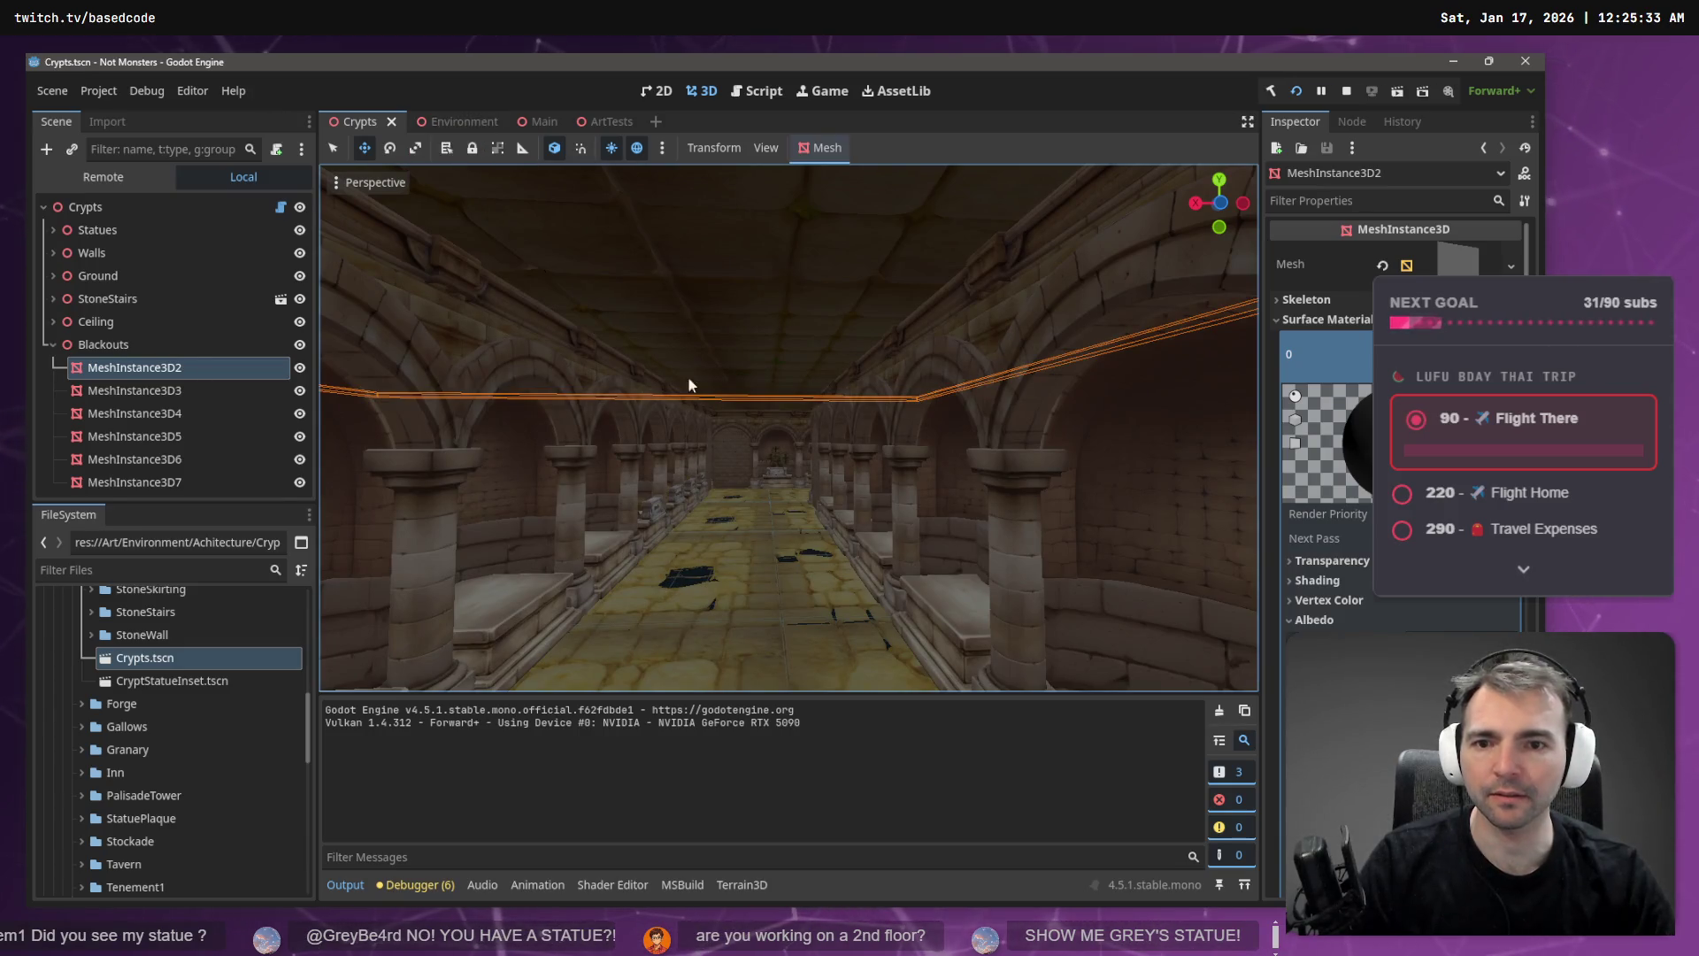
click(736, 328)
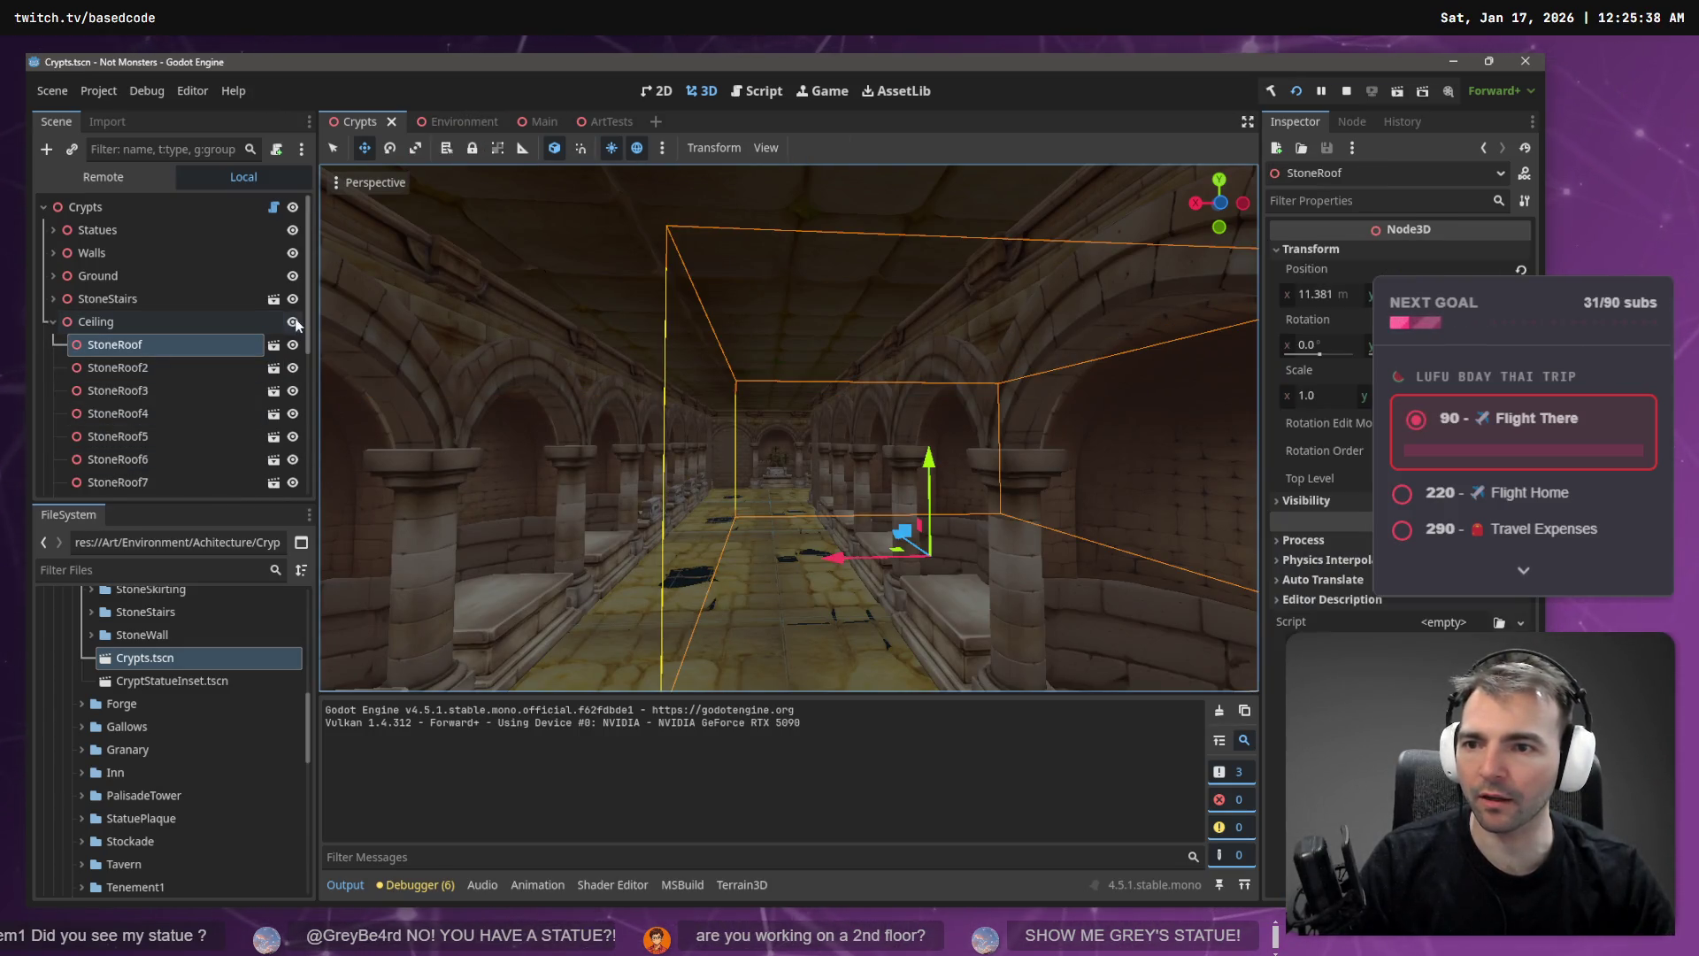
click(293, 322)
scroll(183, 347, down, 4)
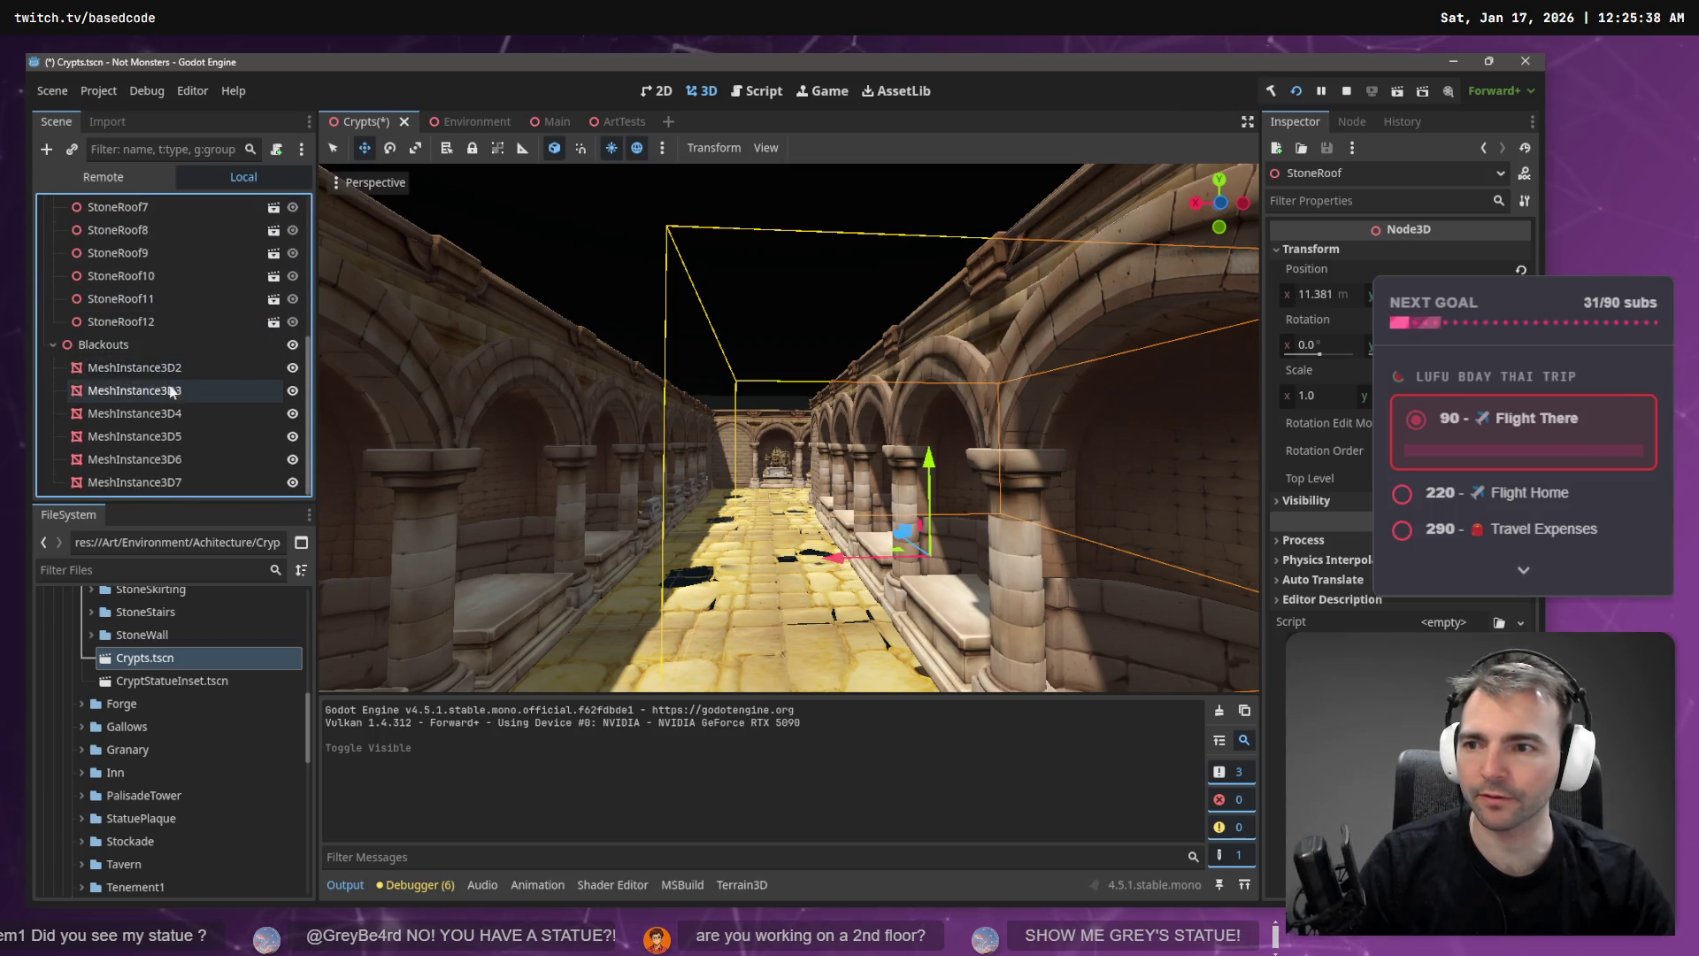
click(293, 344)
drag(788, 425, 788, 558)
scroll(786, 495, down, 4)
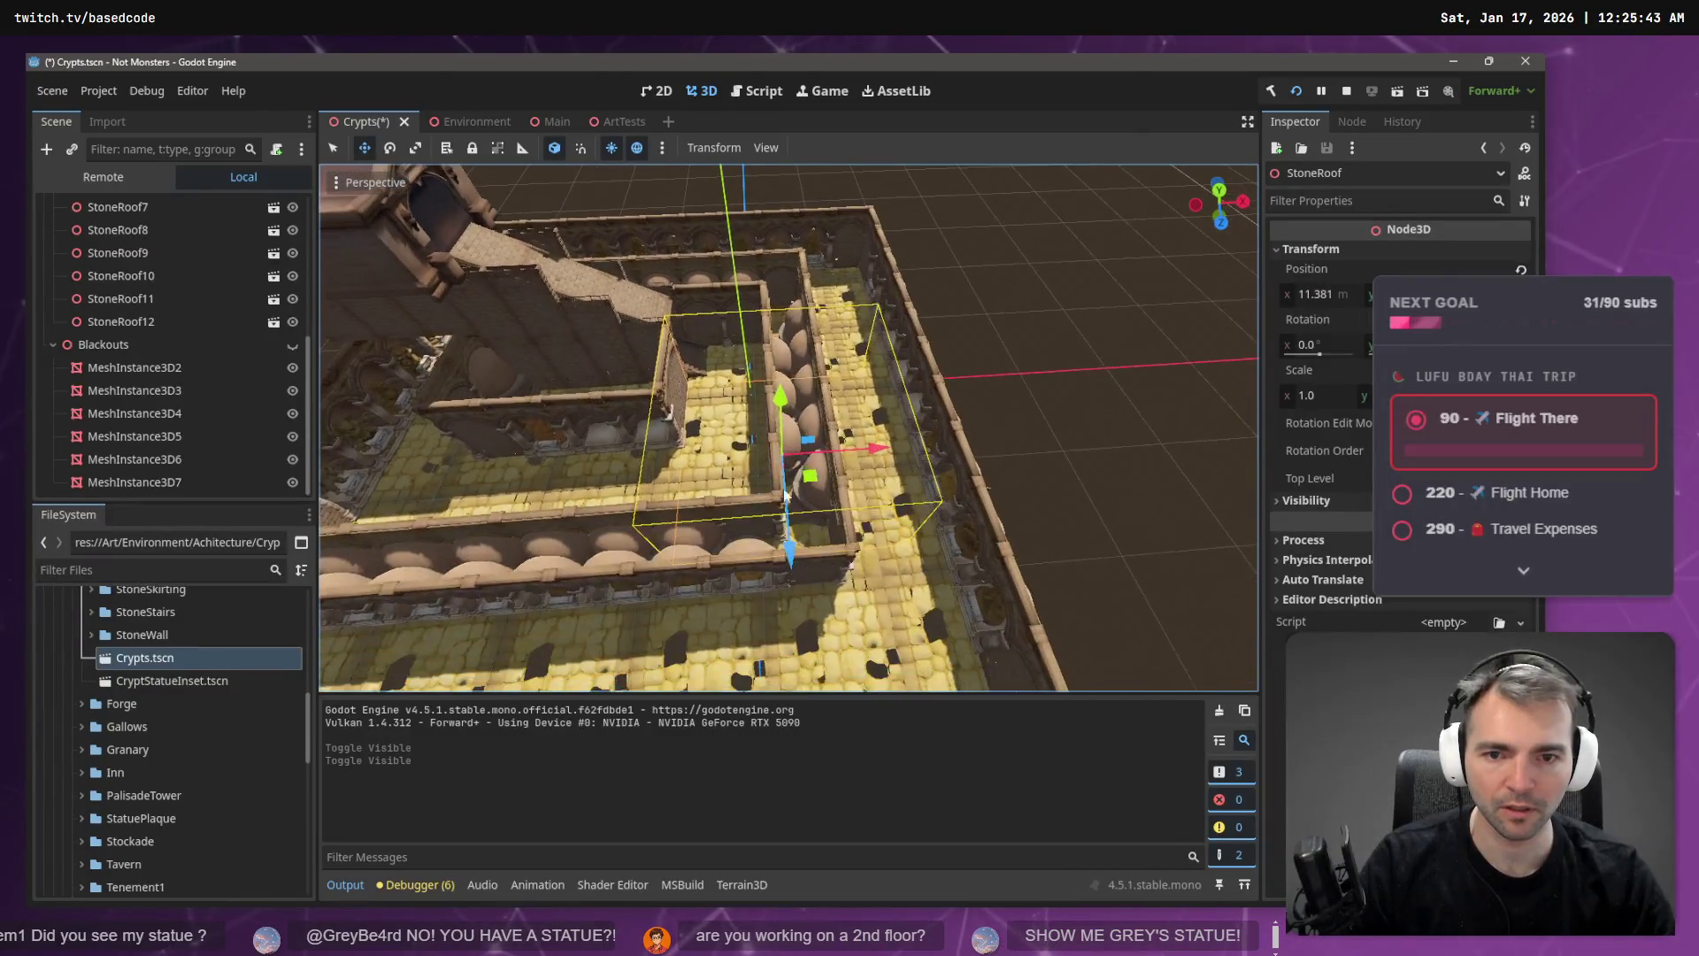
click(855, 544)
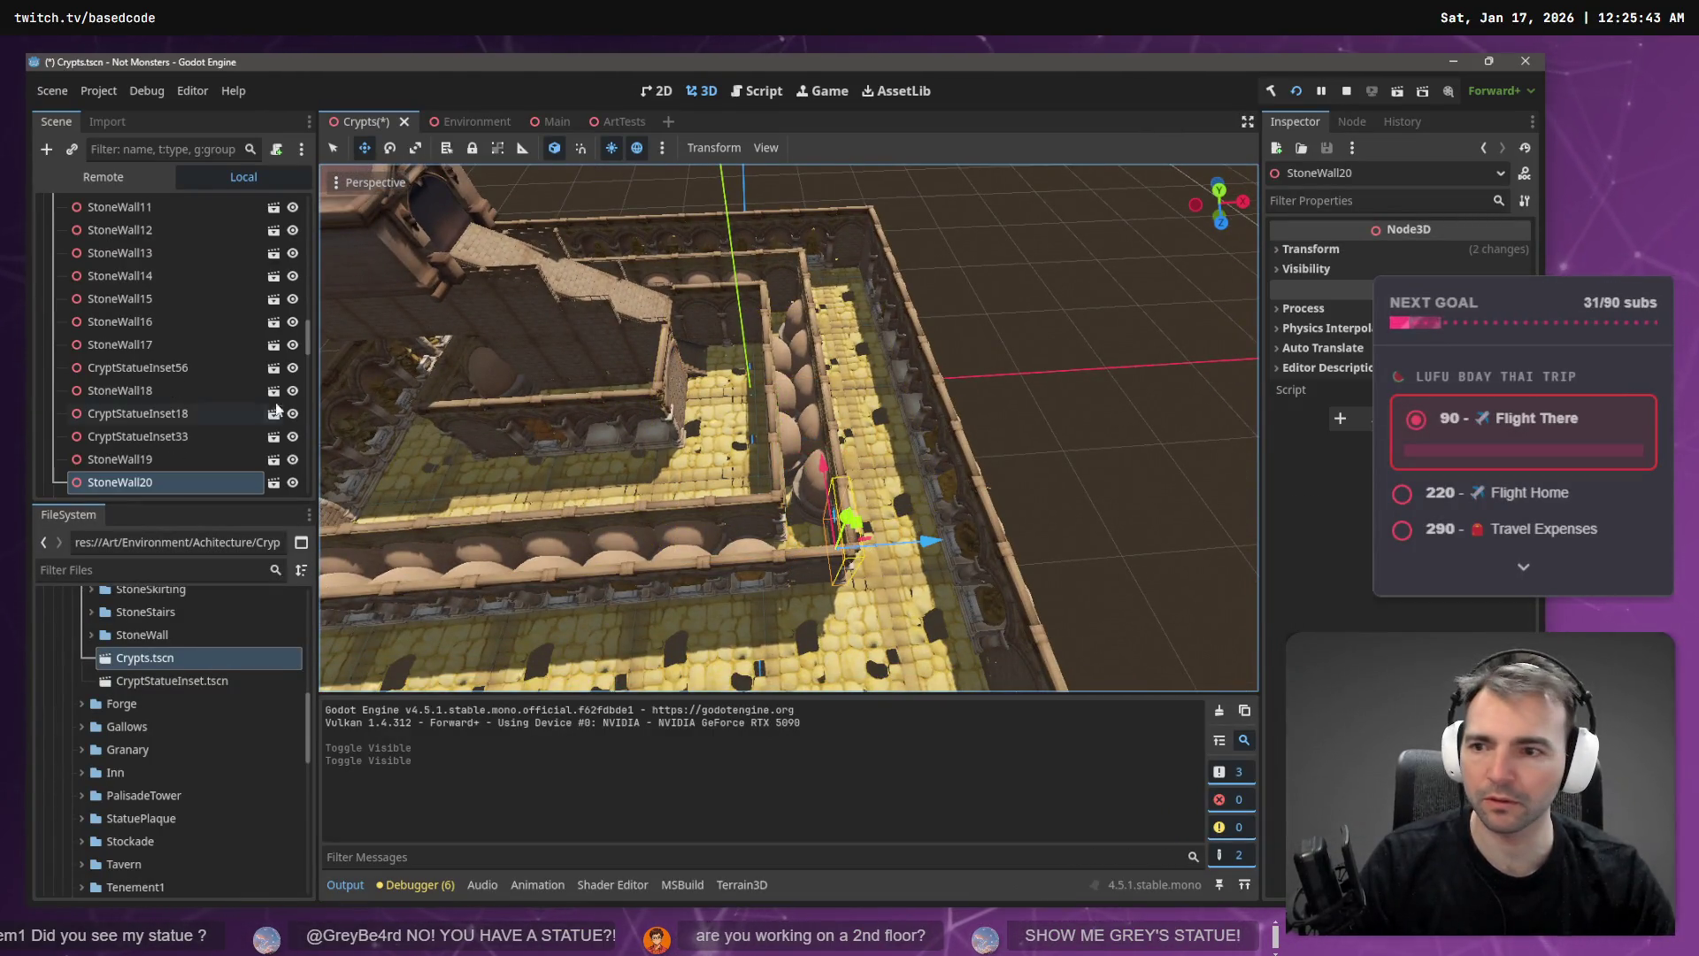
click(171, 460)
key(f)
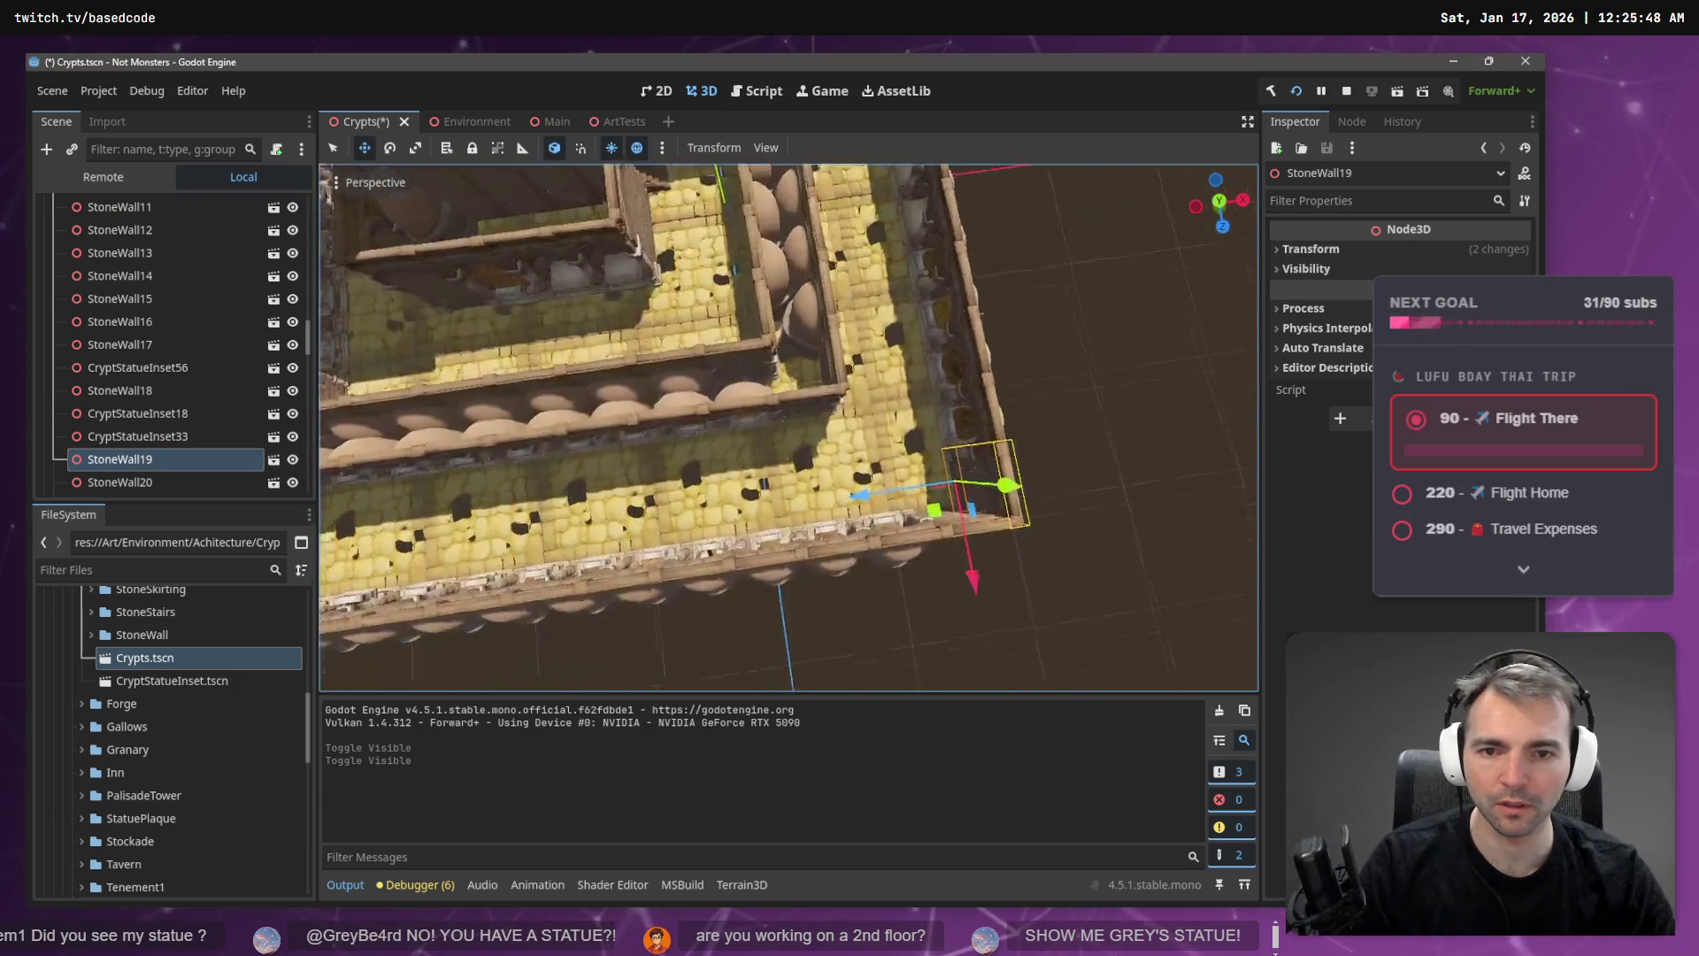
drag(1255, 230, 1244, 365)
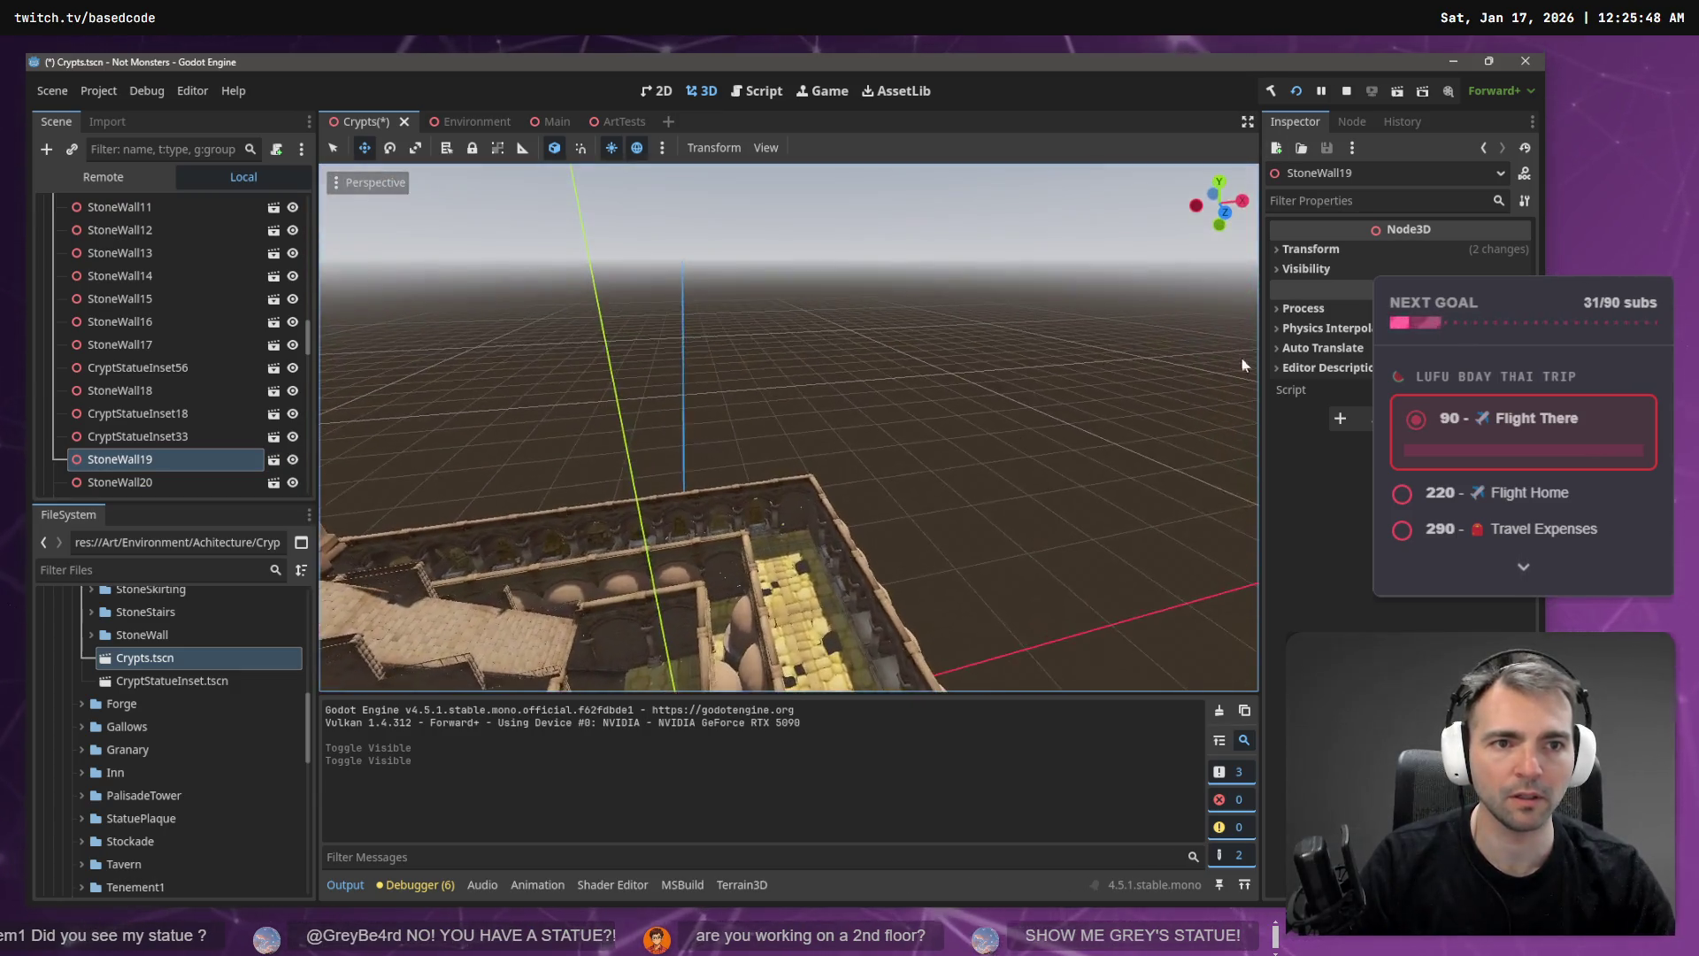
click(1221, 181)
- Box-select the eight statue insets along the corridor and shift them right along X
scroll(1010, 391, down, 3)
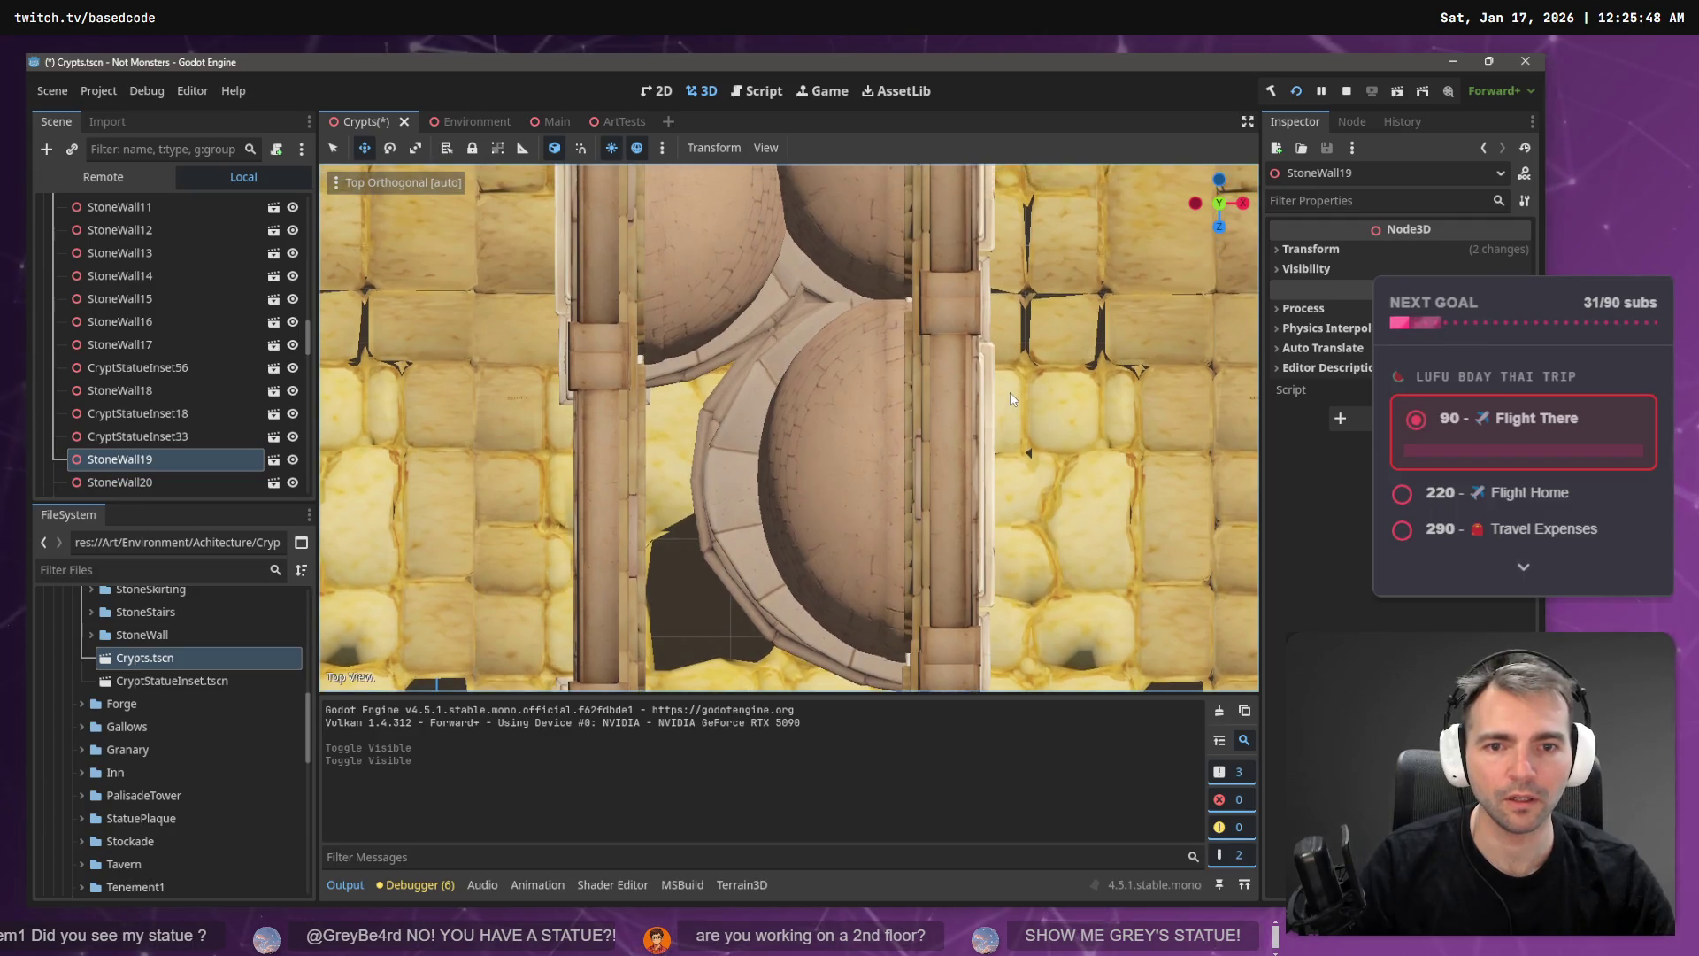
scroll(1004, 389, down, 5)
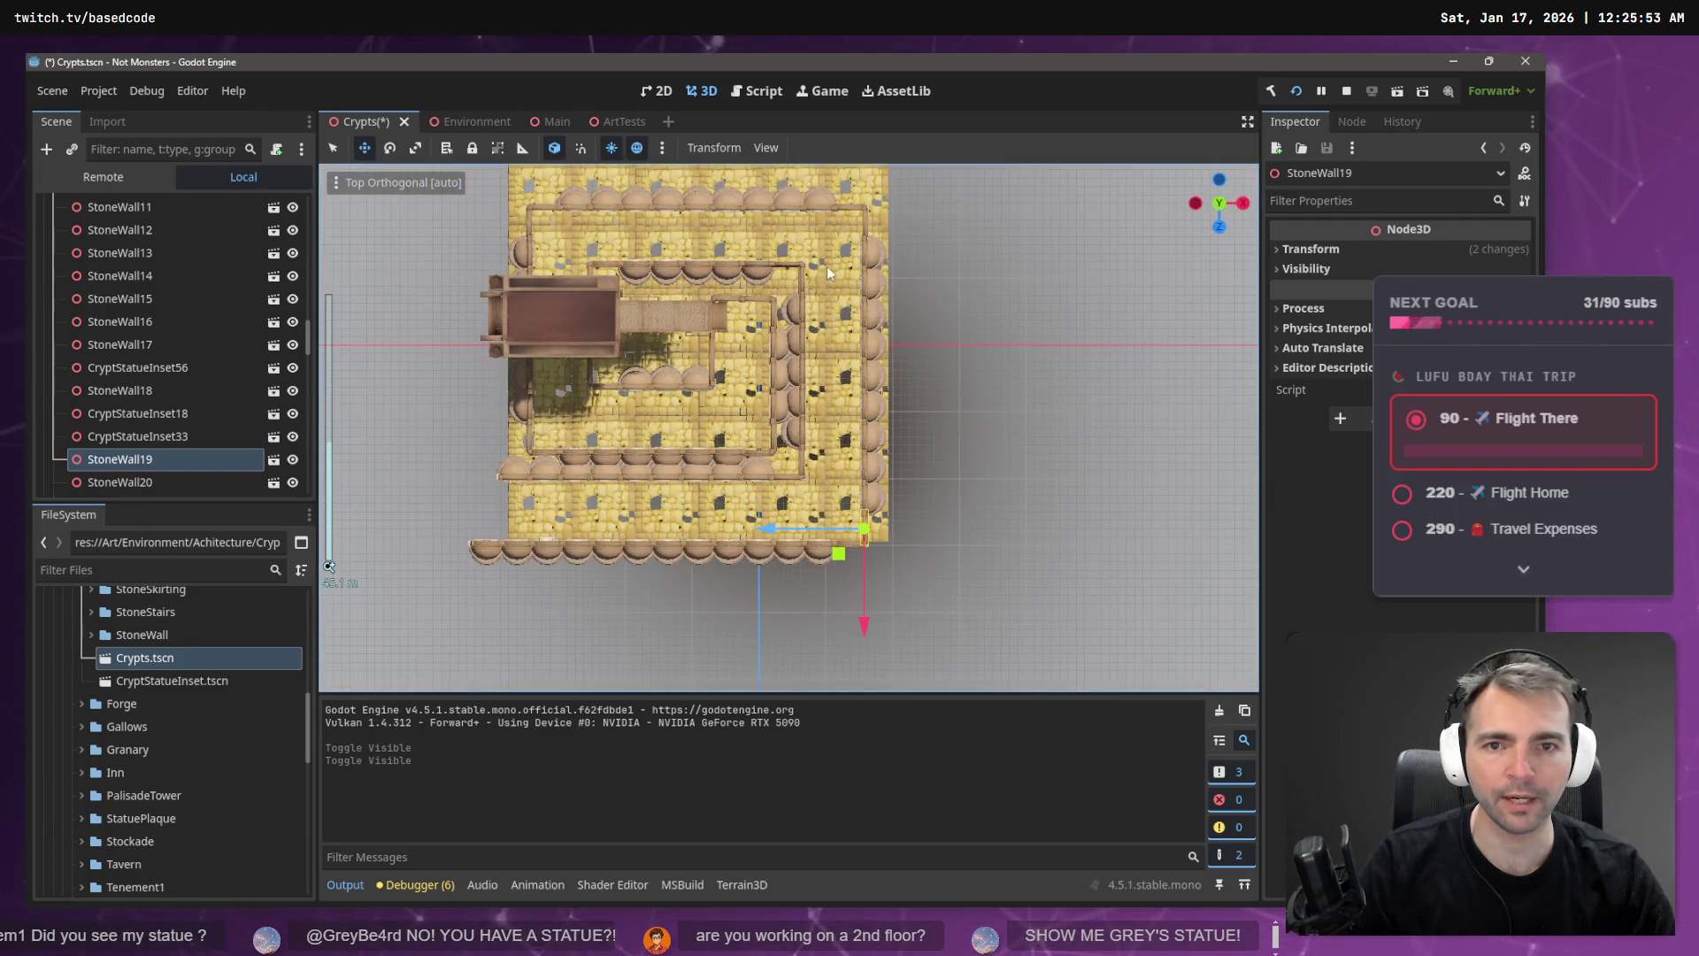
drag(820, 236, 792, 402)
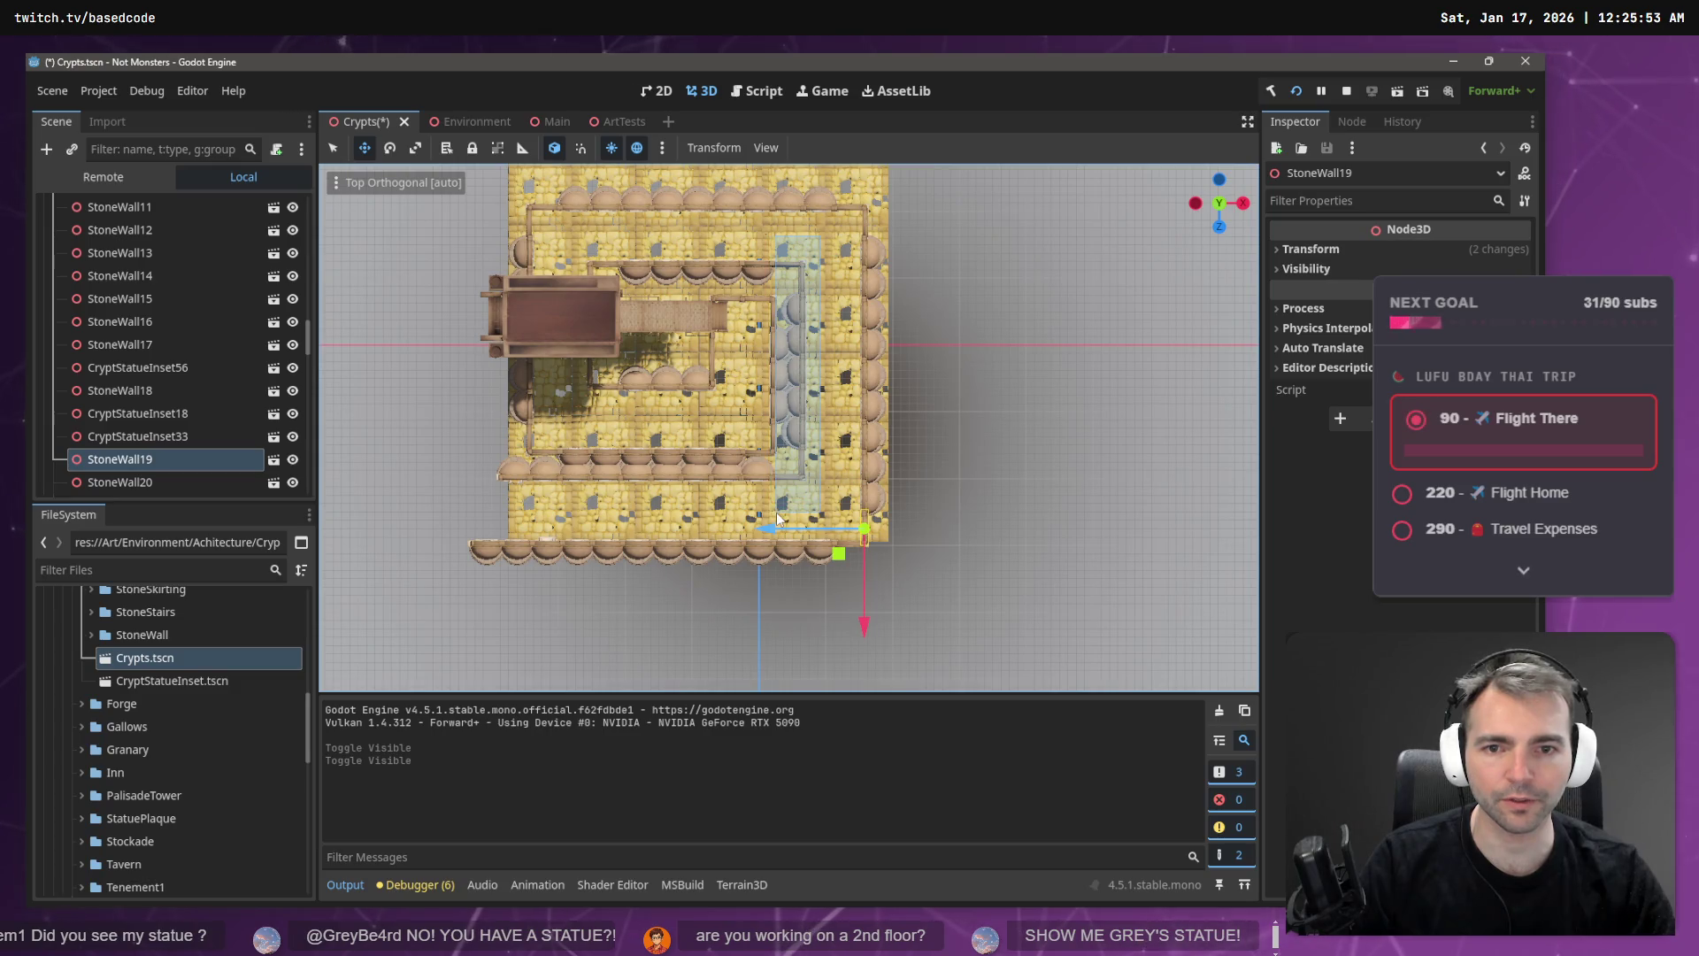
drag(777, 520, 778, 519)
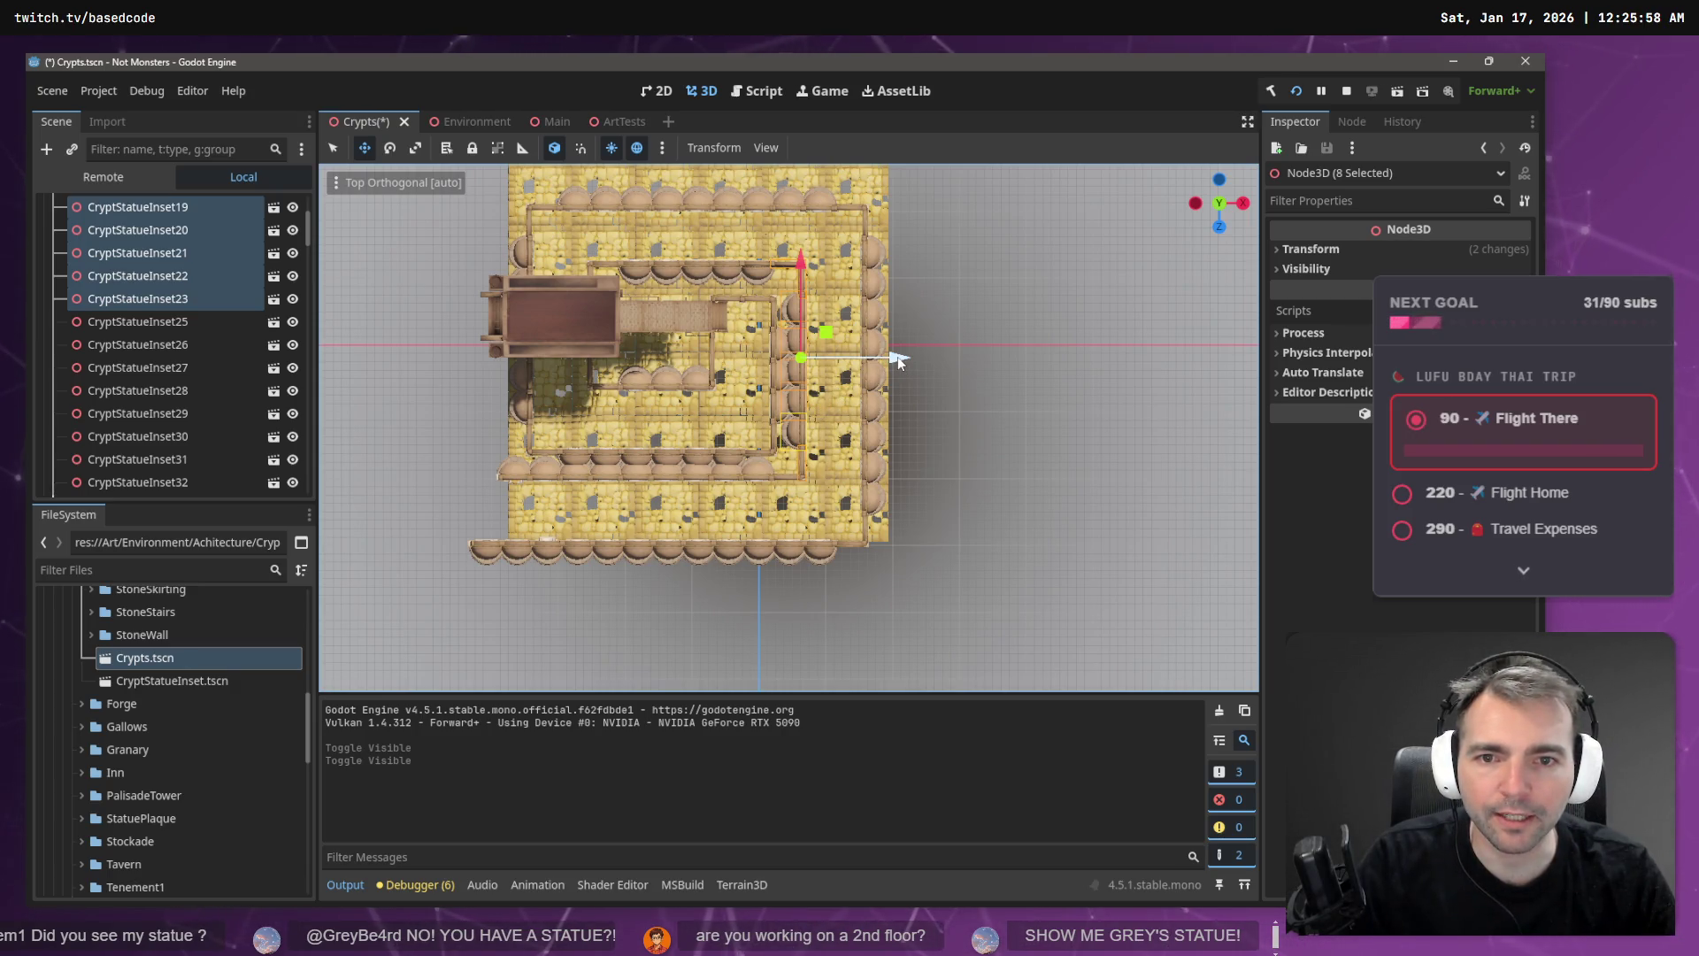
drag(898, 361, 916, 357)
key(ctrl+z)
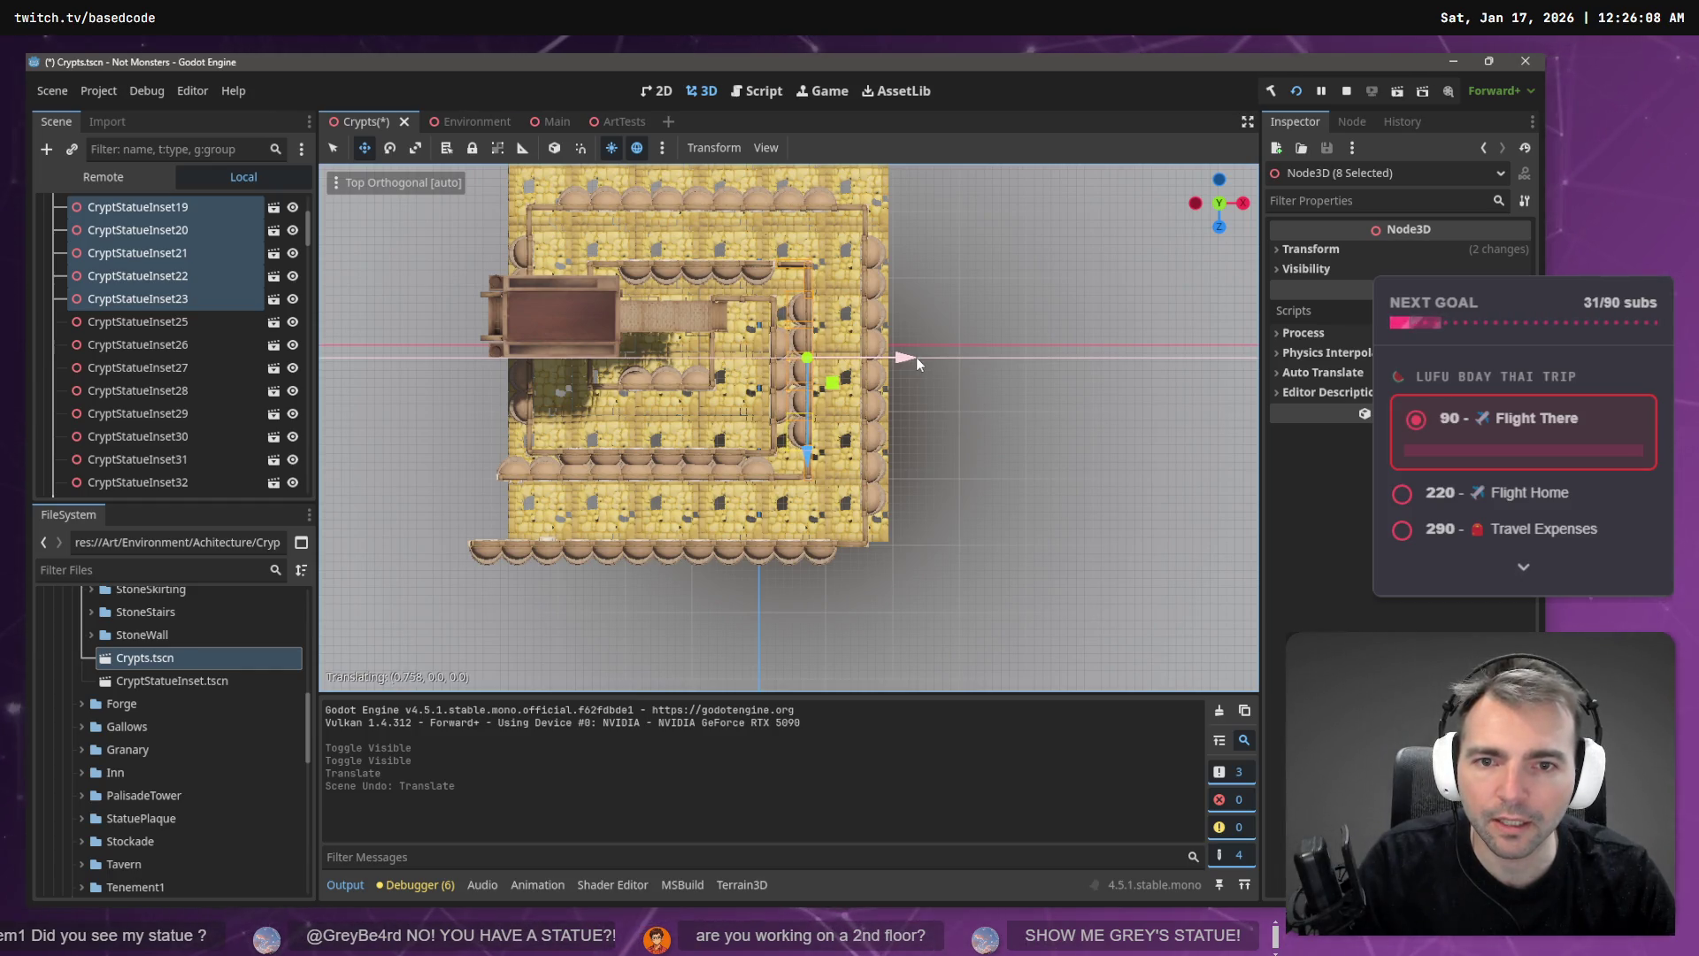
drag(916, 357, 920, 357)
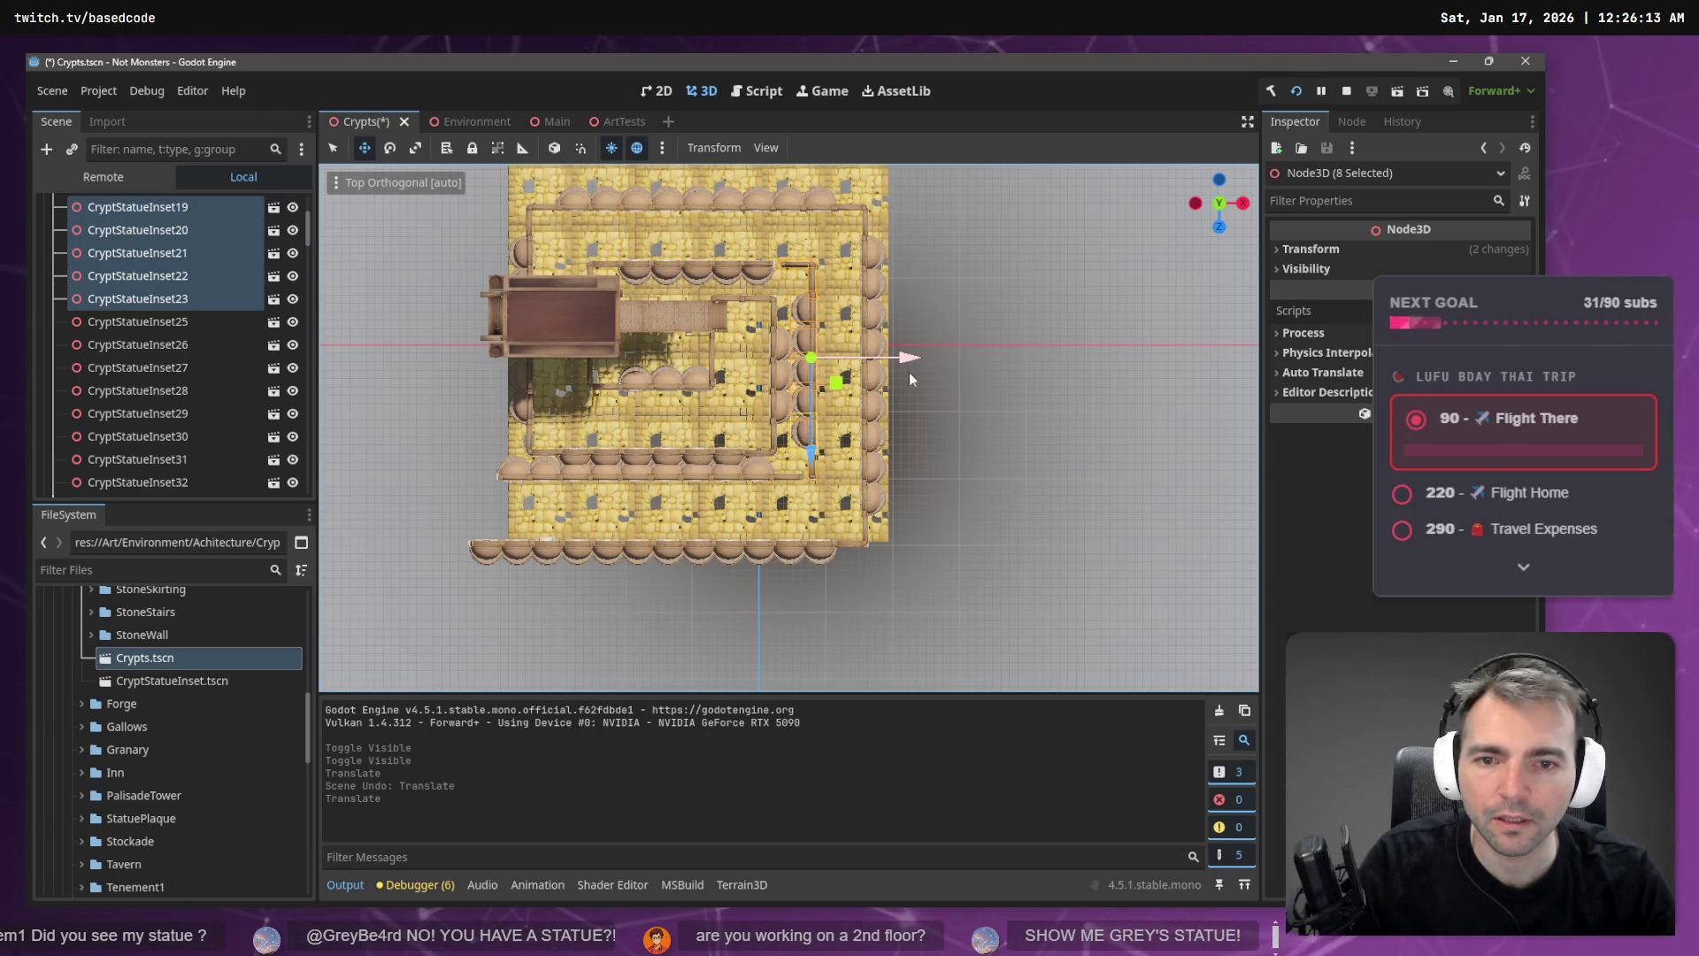
- Stretch the StoneWall31 wall piece along X
click(790, 476)
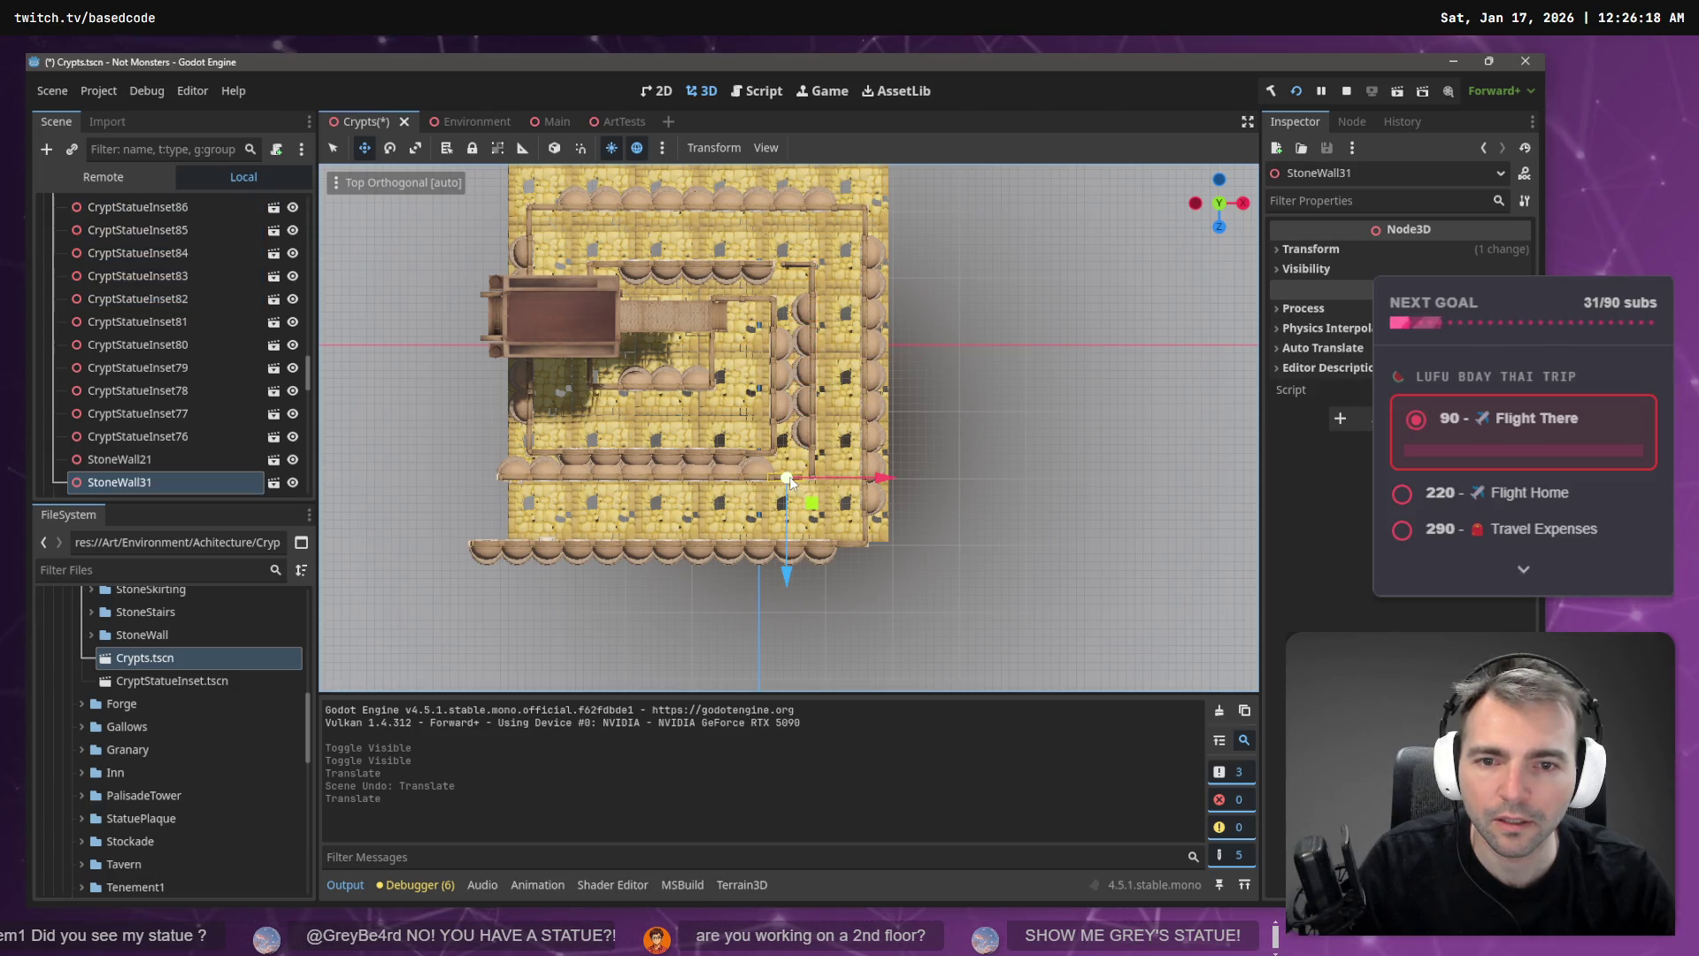
key(r)
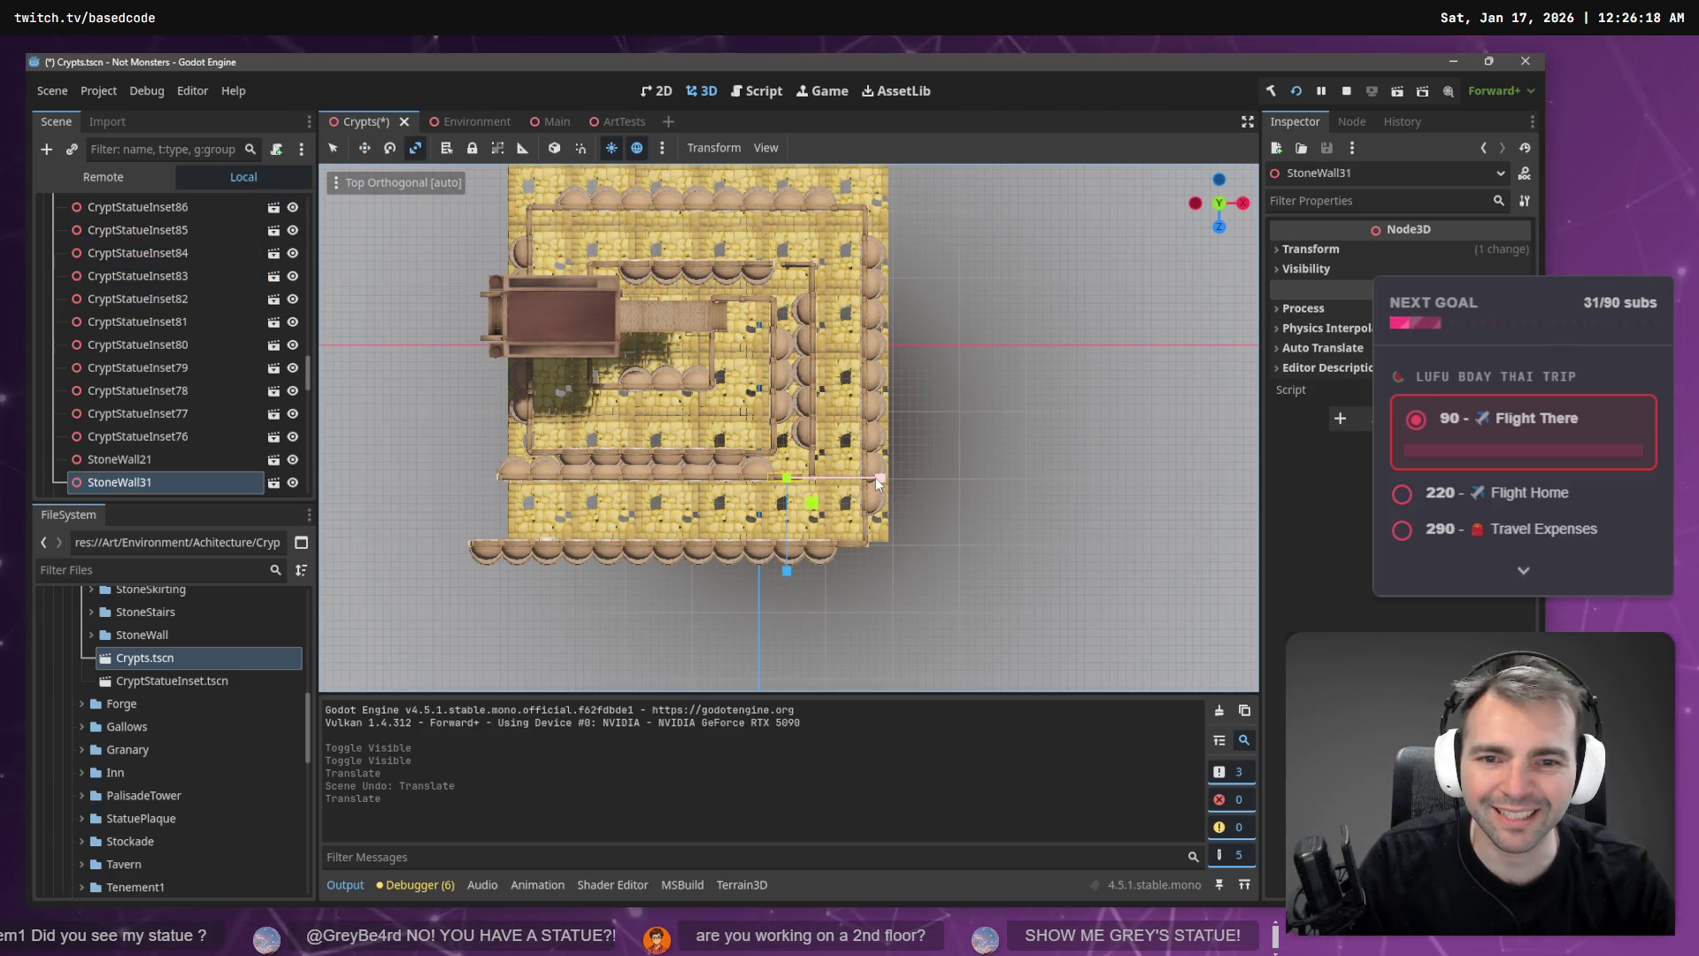
drag(876, 477, 888, 476)
key(w)
key(r)
key(w)
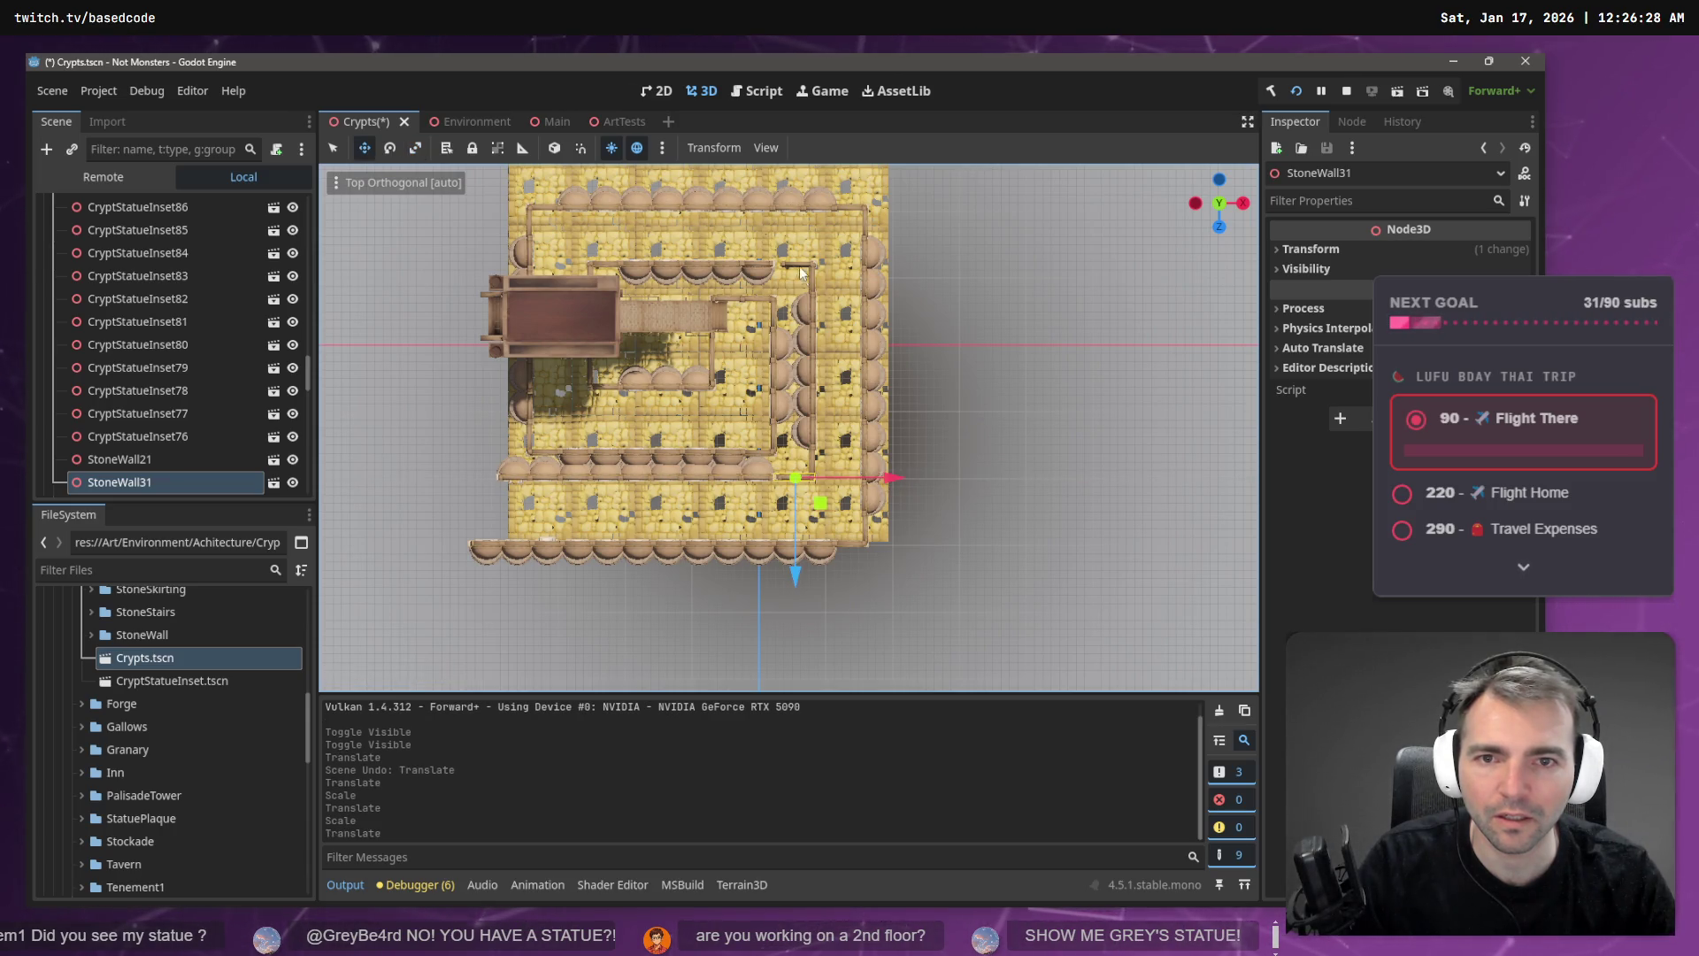
- Resize the StoneWall3 wall piece along X
click(789, 263)
key(r)
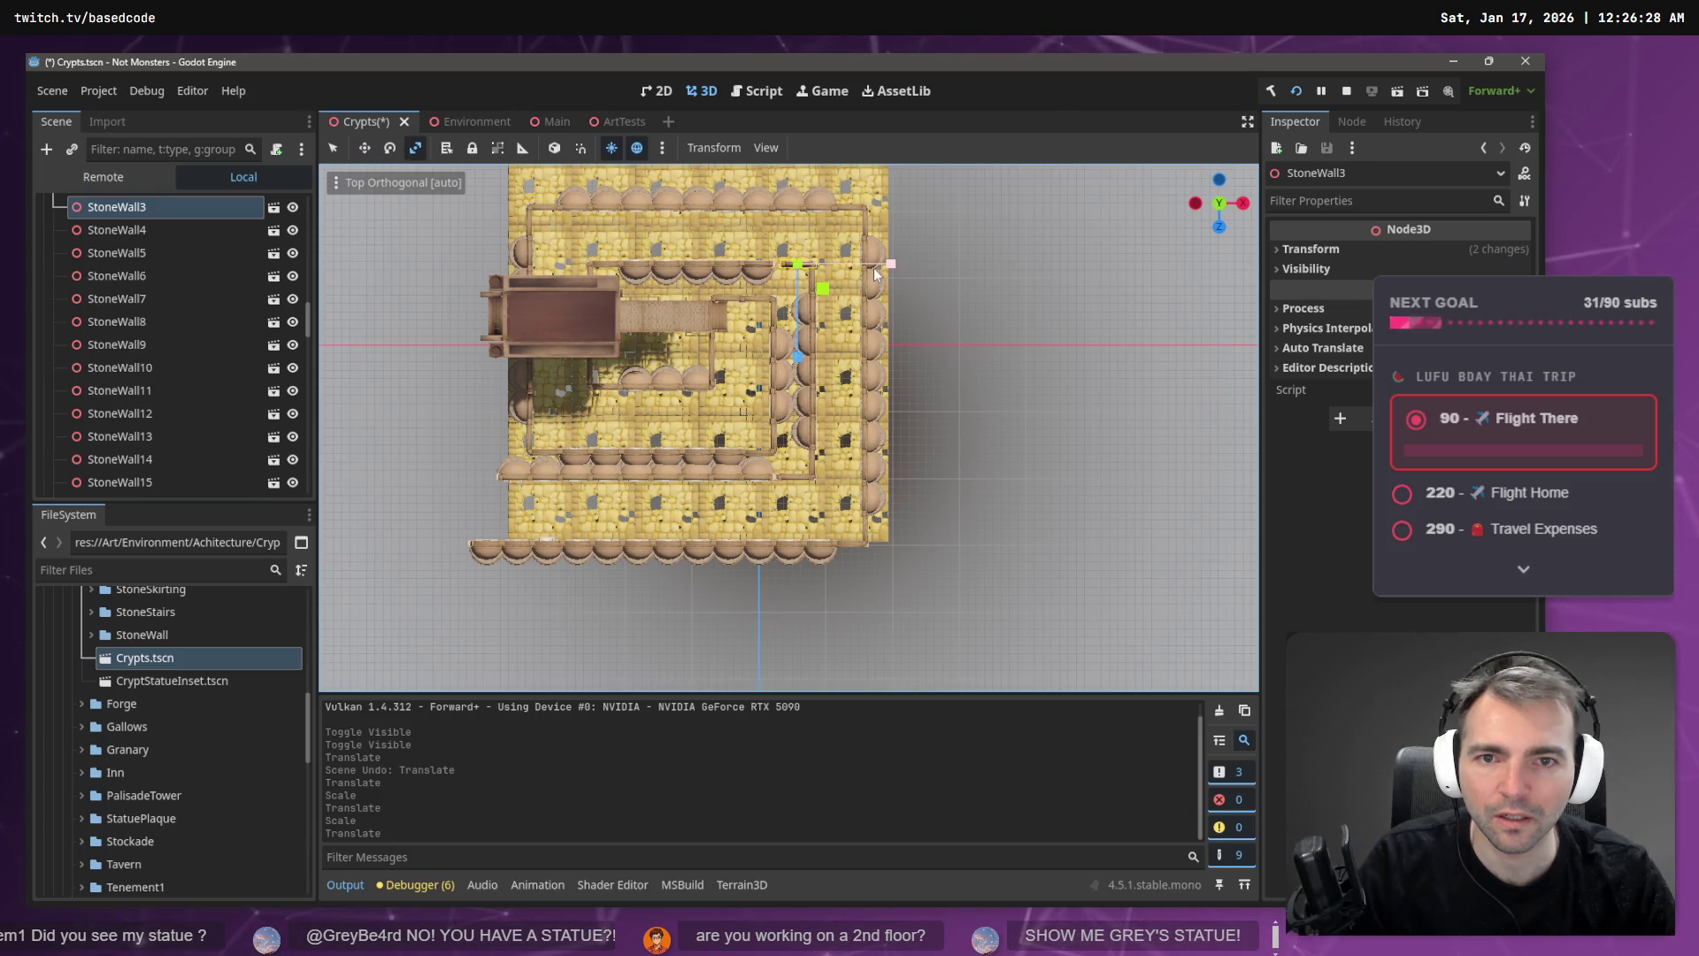
mouse_move(894, 263)
mouse_down()
mouse_move(911, 263)
mouse_move(863, 301)
mouse_up()
key(w)
scroll(863, 301, up, 5)
mouse_move(880, 466)
mouse_down()
mouse_move(874, 389)
mouse_move(918, 200)
mouse_move(955, 221)
mouse_up()
- Slide StoneWall31 left along X
click(868, 433)
drag(836, 372, 836, 349)
click(862, 483)
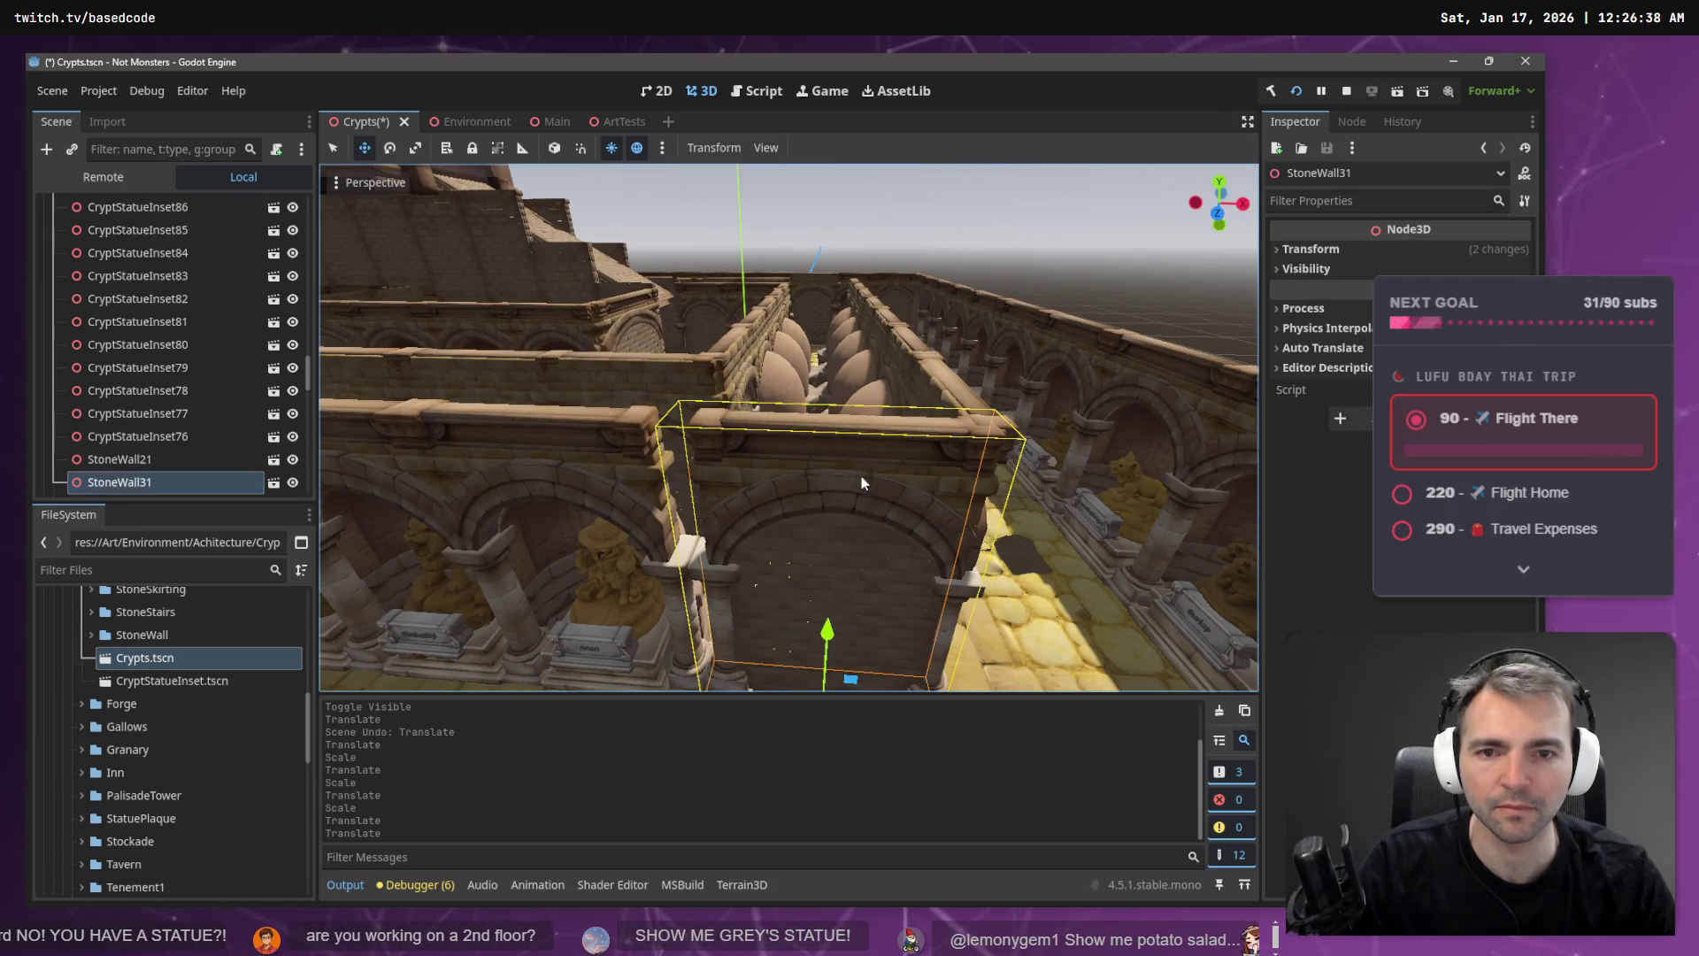
drag(758, 614, 851, 623)
drag(907, 569, 881, 565)
key(r)
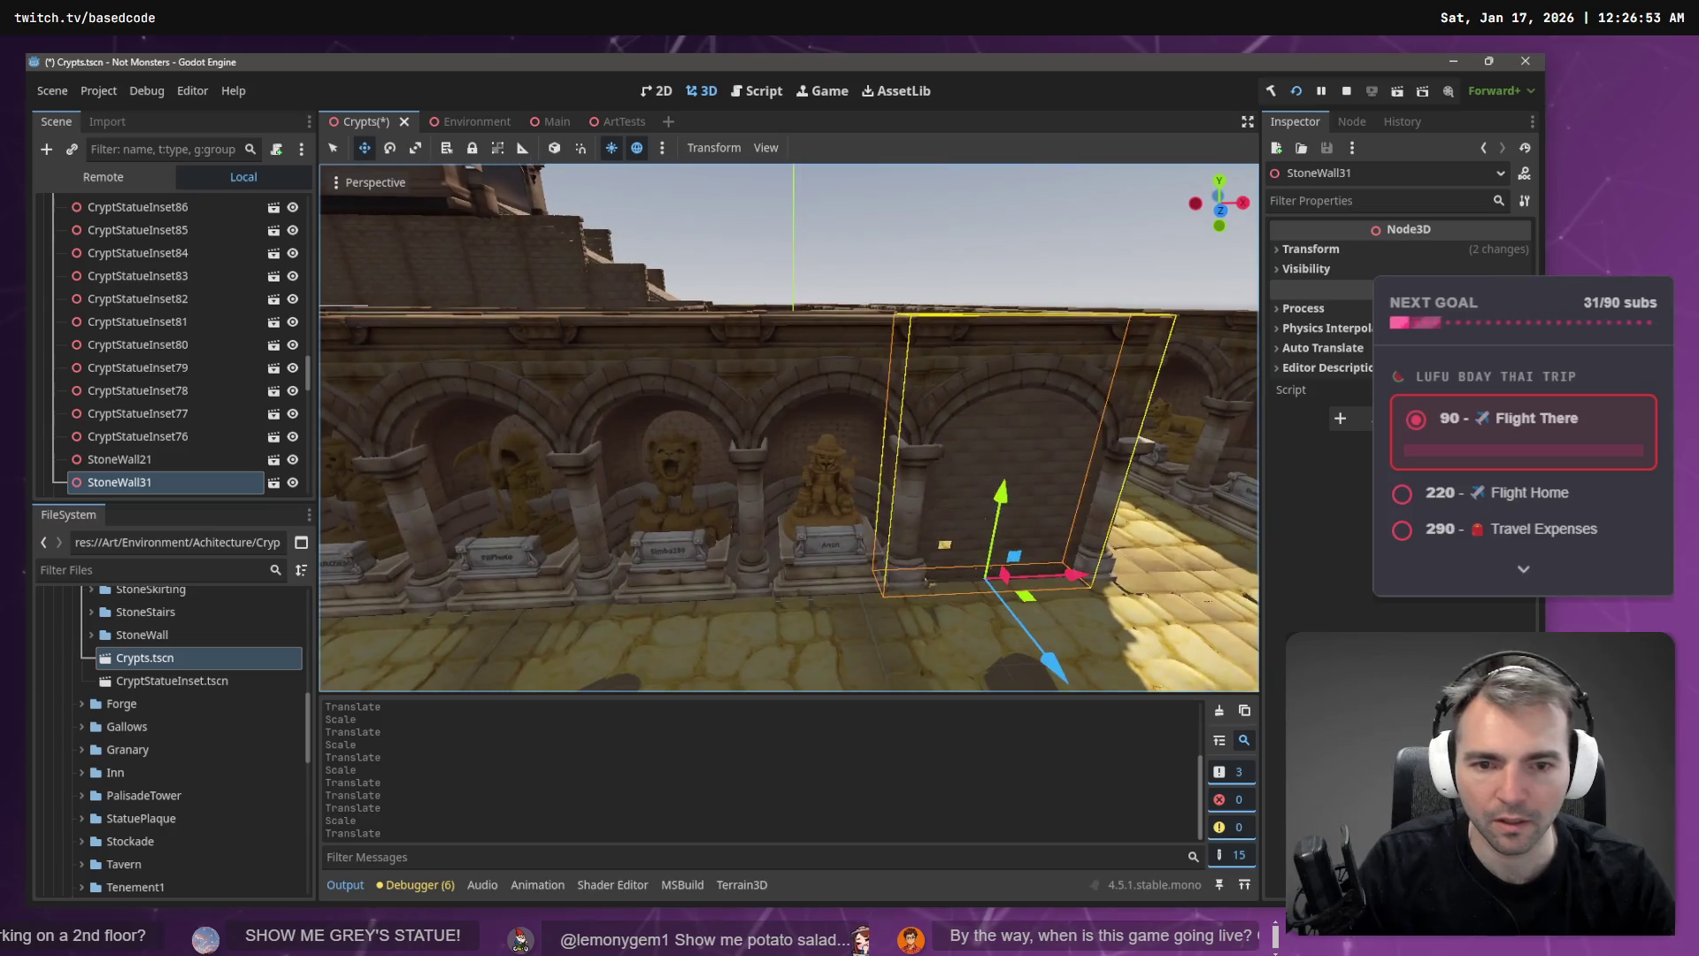
- Move StoneWall3 along Z toward the left wall, then along X
key(e)
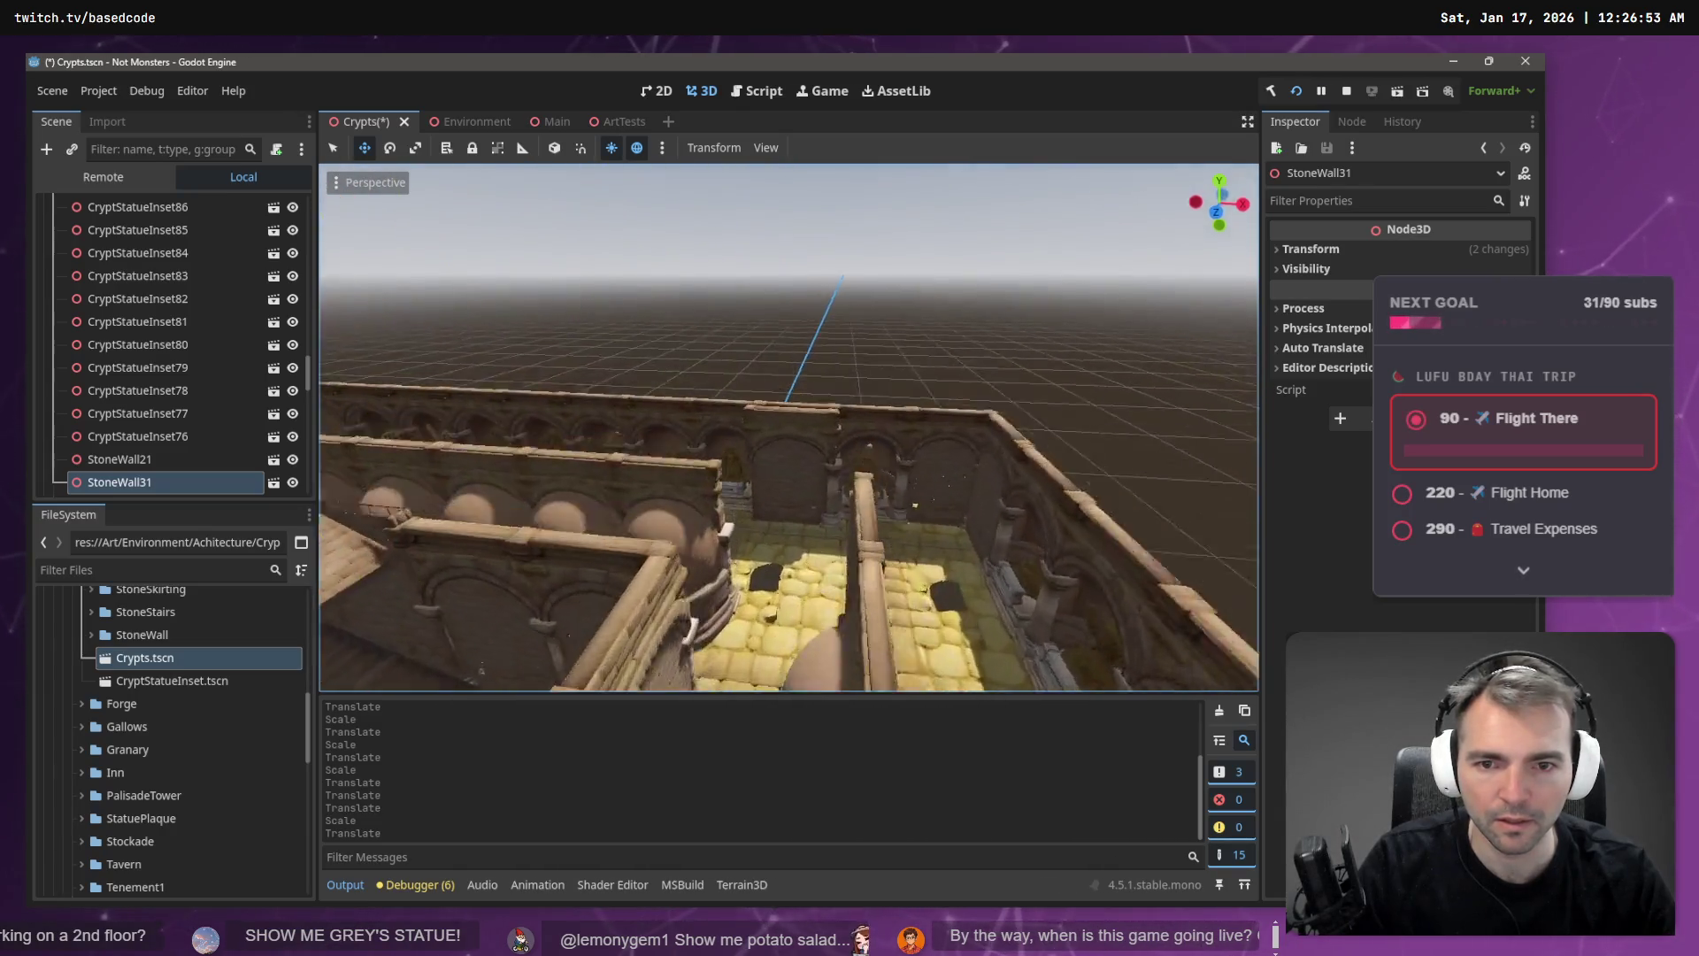
key(e)
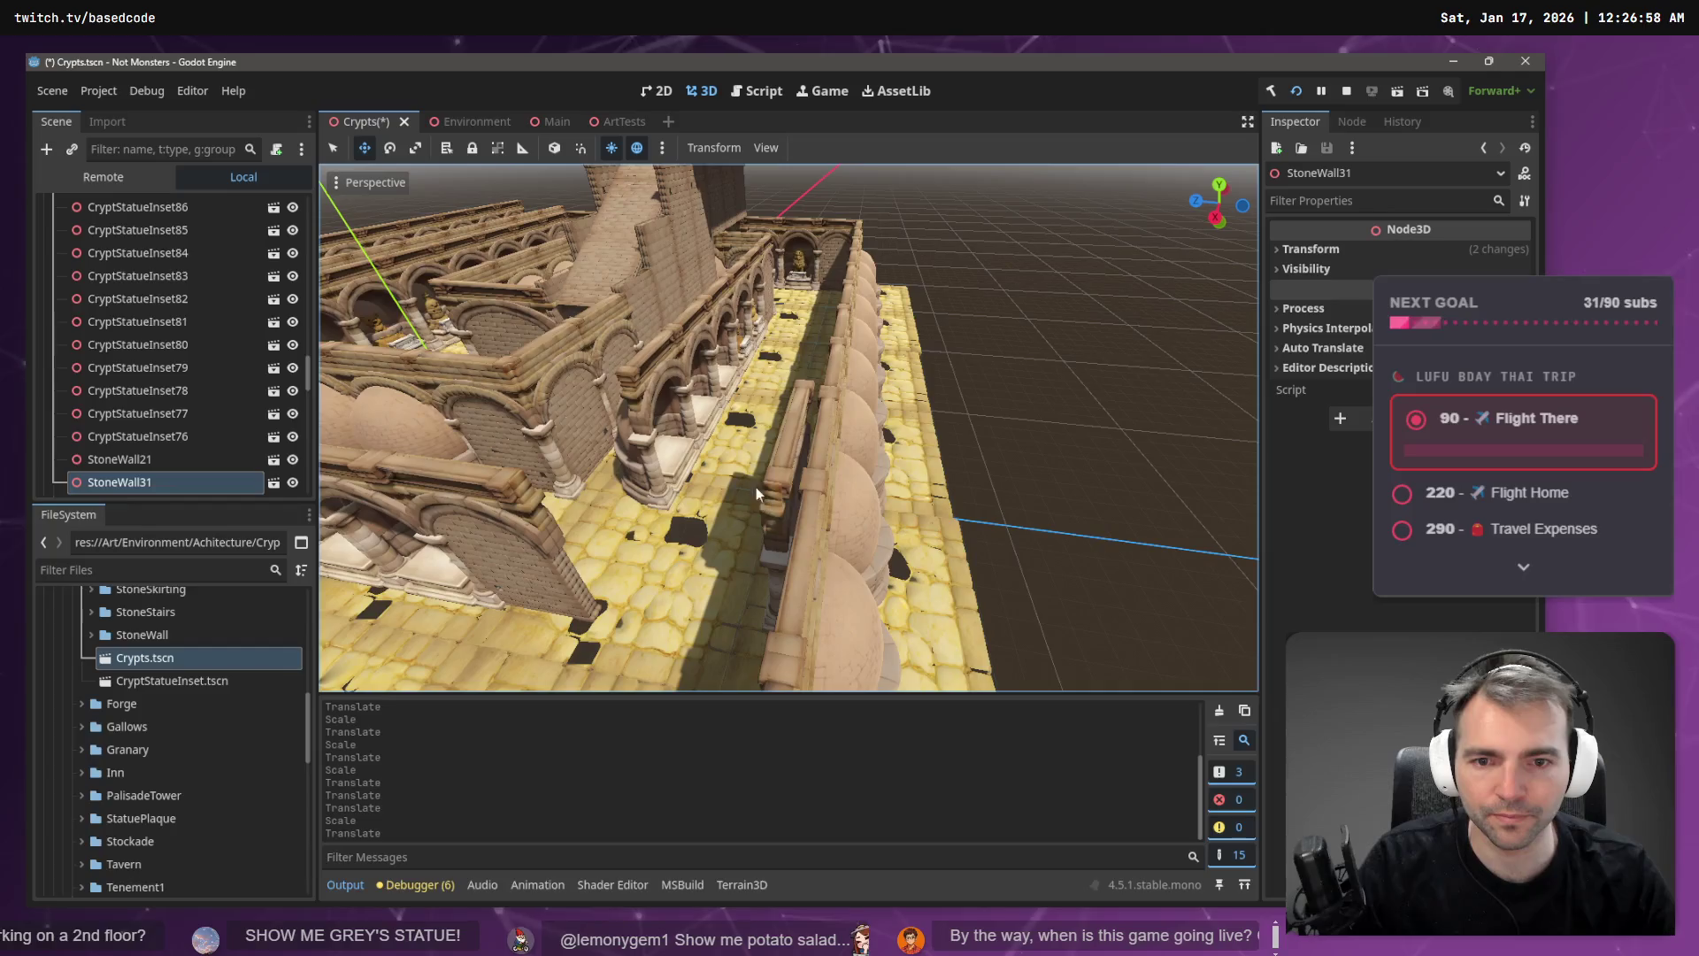
click(789, 506)
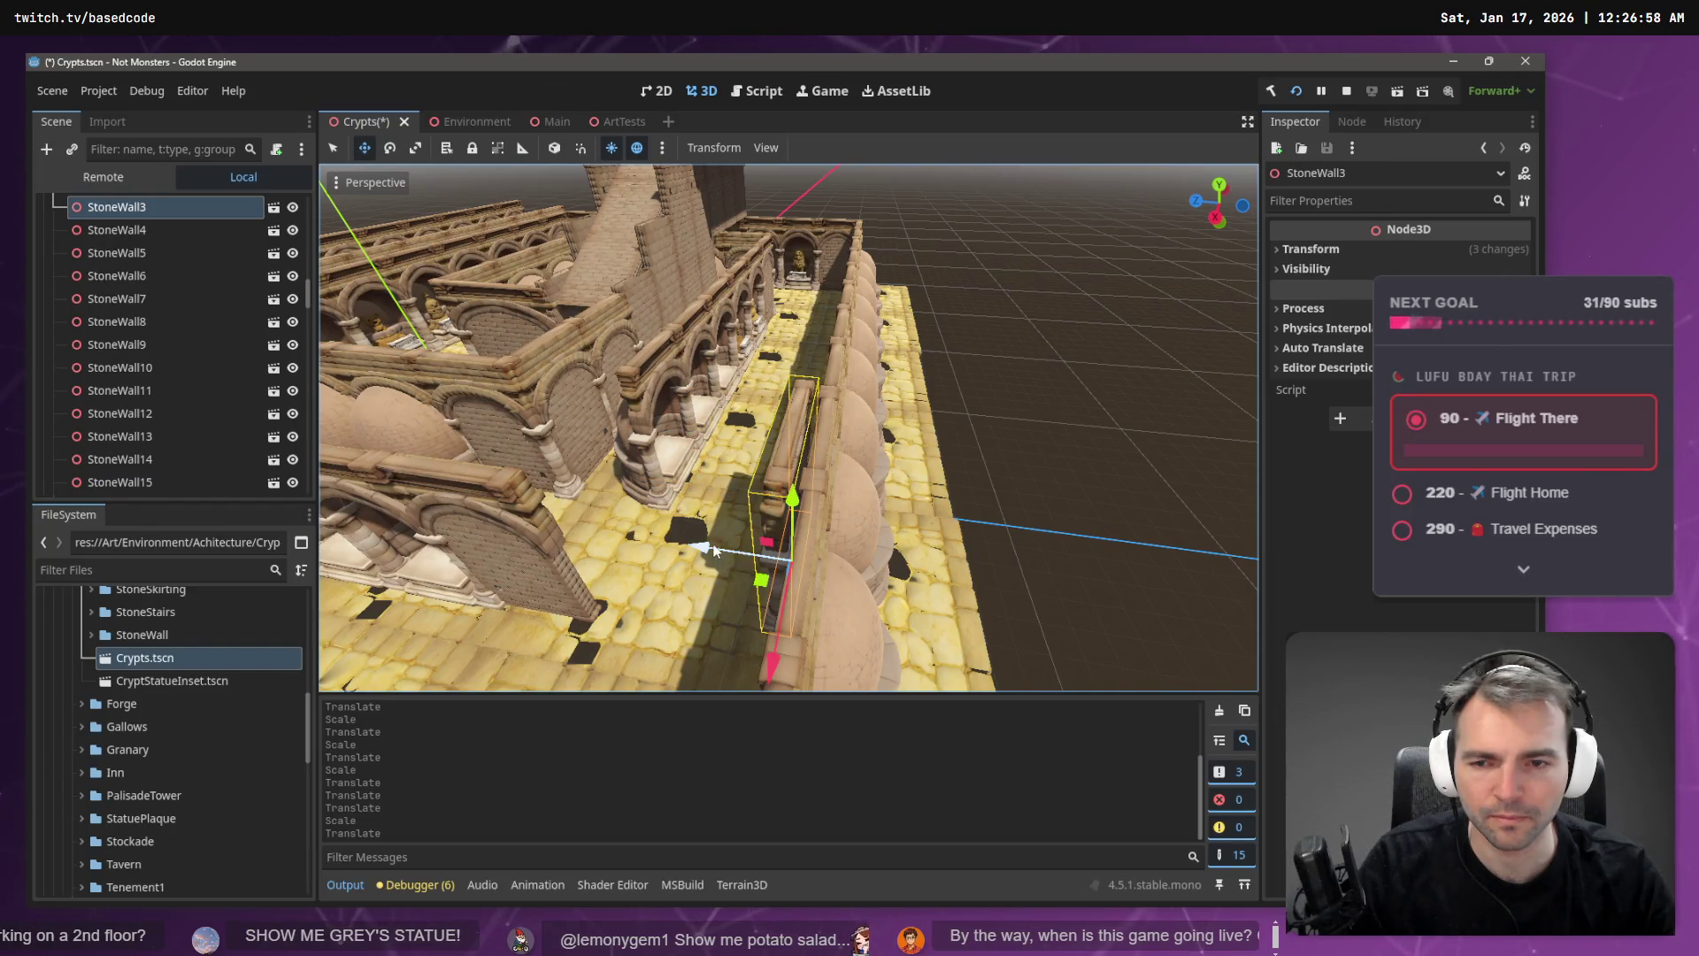
mouse_move(714, 548)
mouse_down()
mouse_move(549, 534)
mouse_move(565, 534)
mouse_up()
key(w)
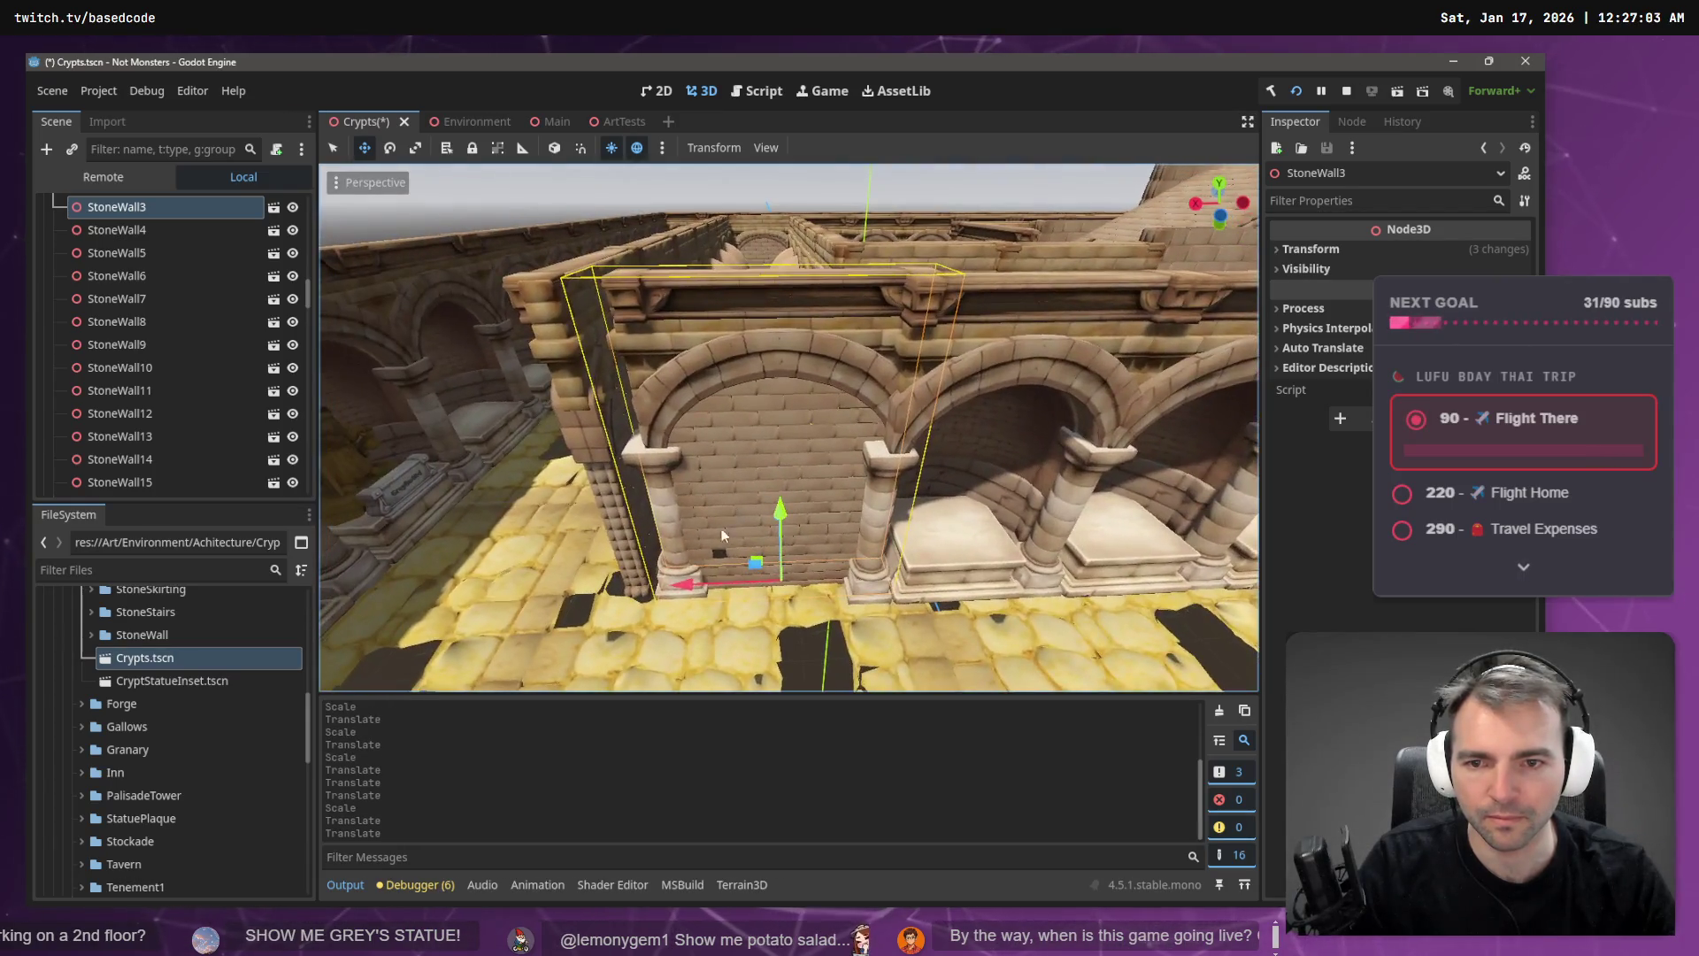
drag(689, 584, 651, 593)
- Rescale StoneWall3 and fly along the crypt corridor to check the fit
key(r)
key(w)
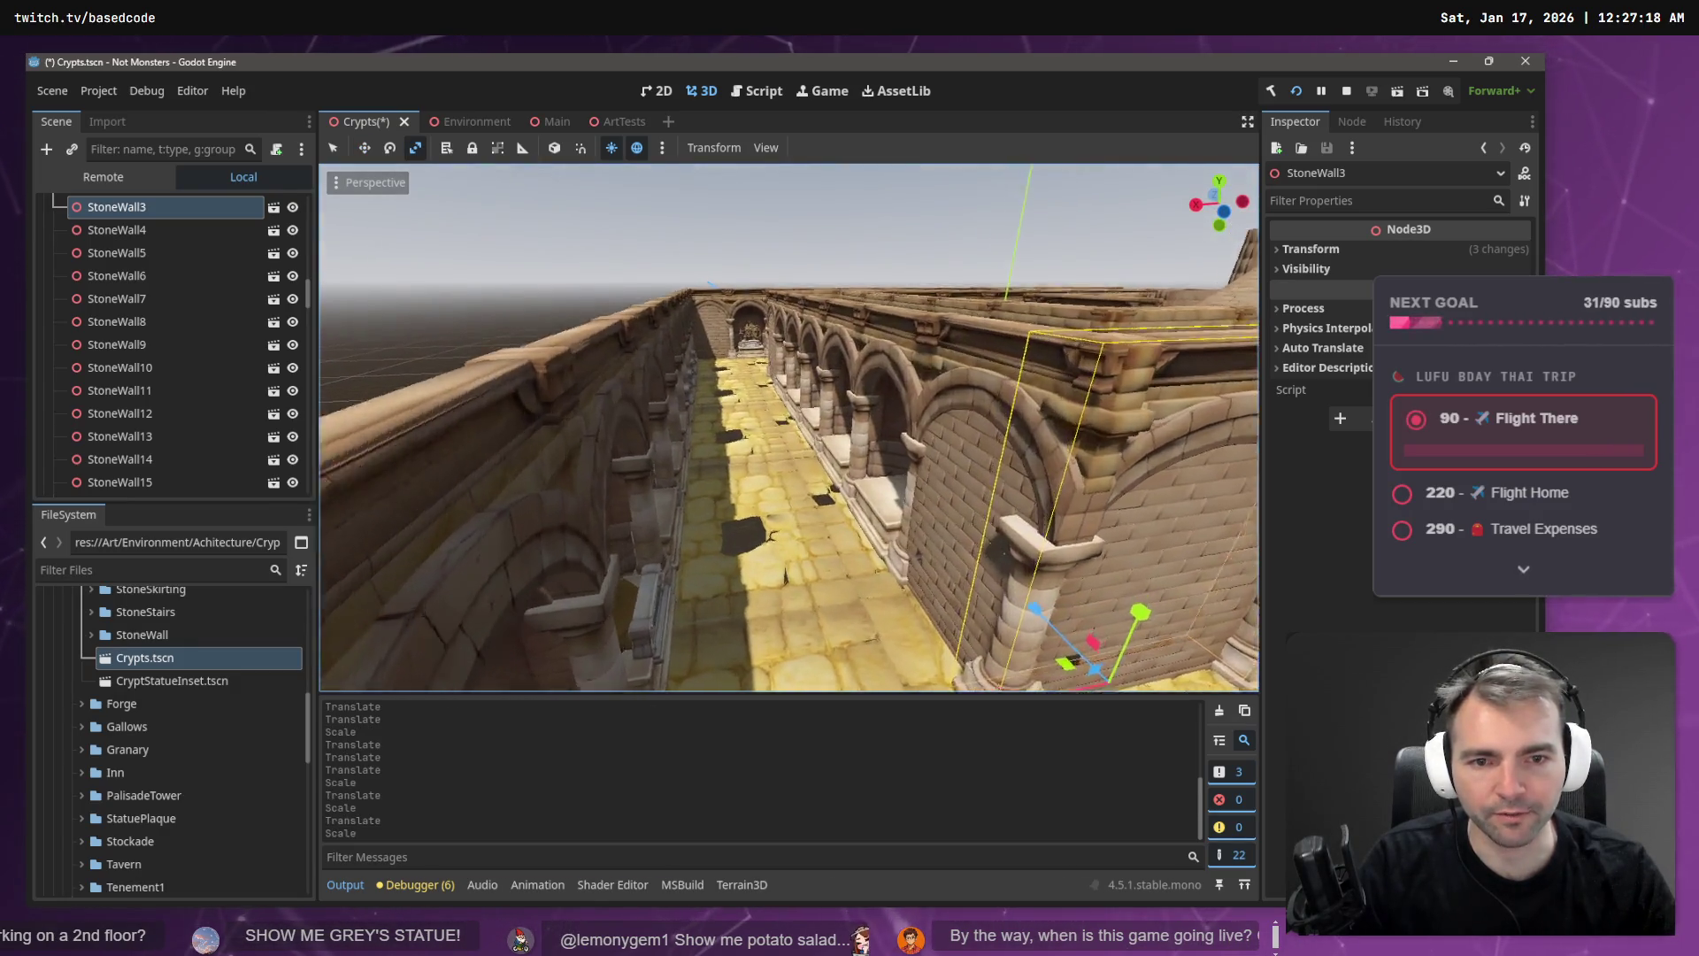
key(w)
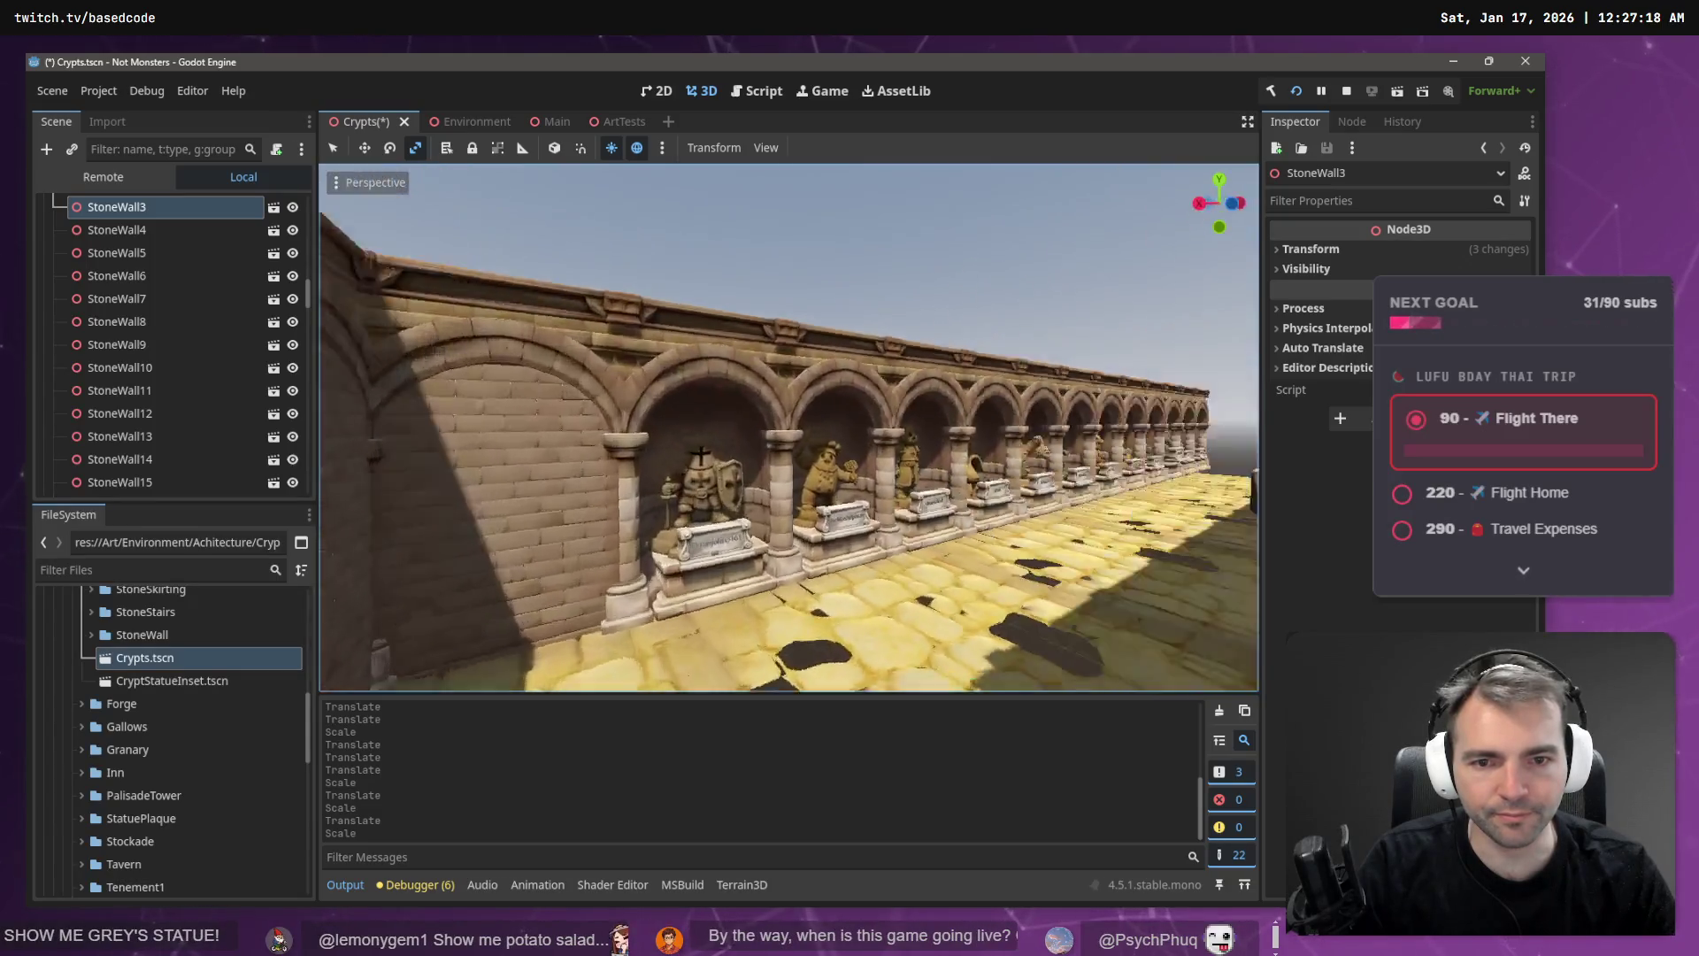
key(w)
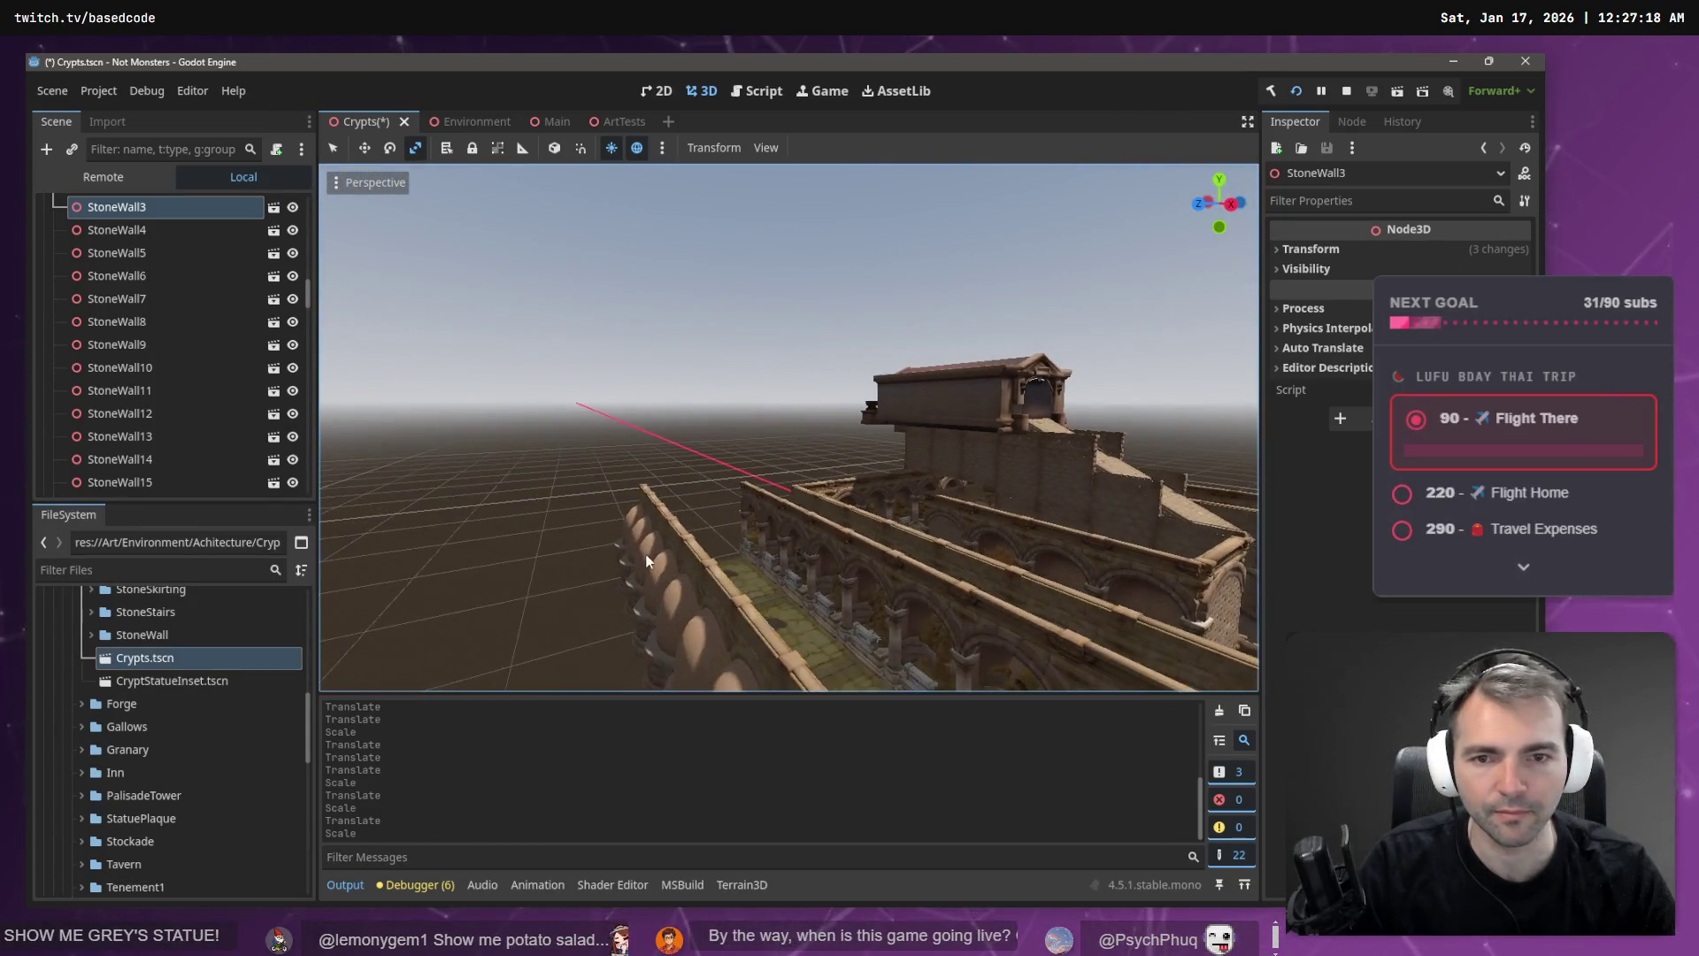
click(651, 567)
click(671, 421)
- Make the Ceiling and Blackouts groups visible again, collapsing Walls, Ground and Ceiling, and save
key(ctrl+s)
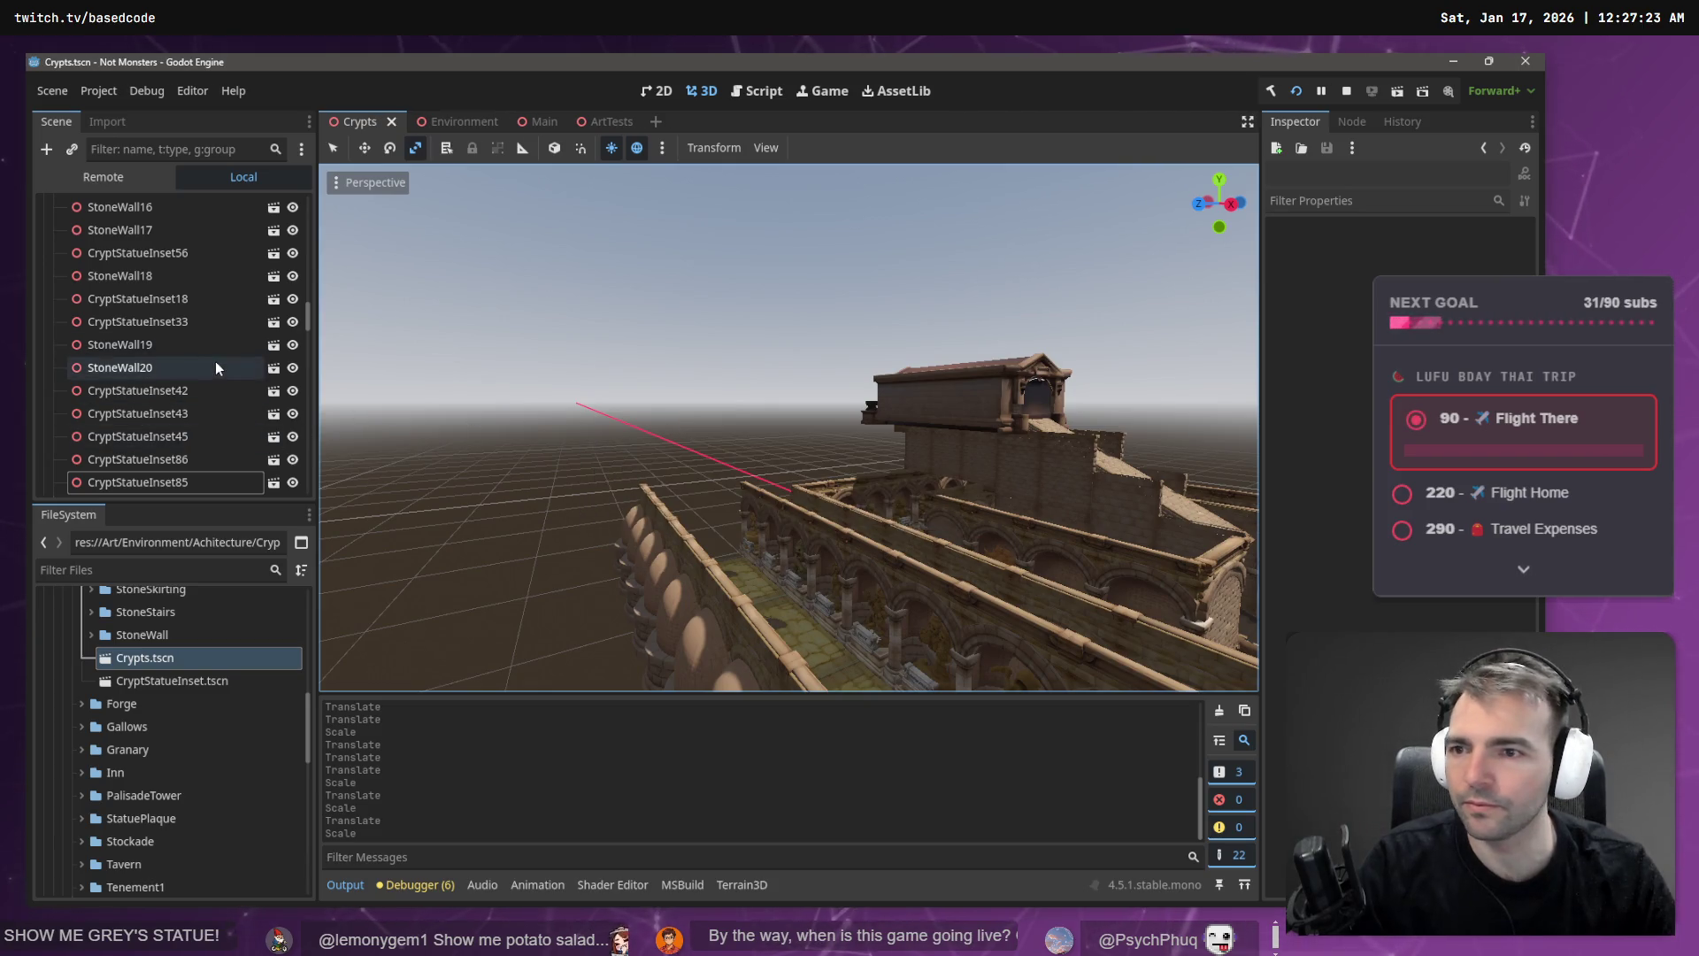
drag(309, 312, 304, 189)
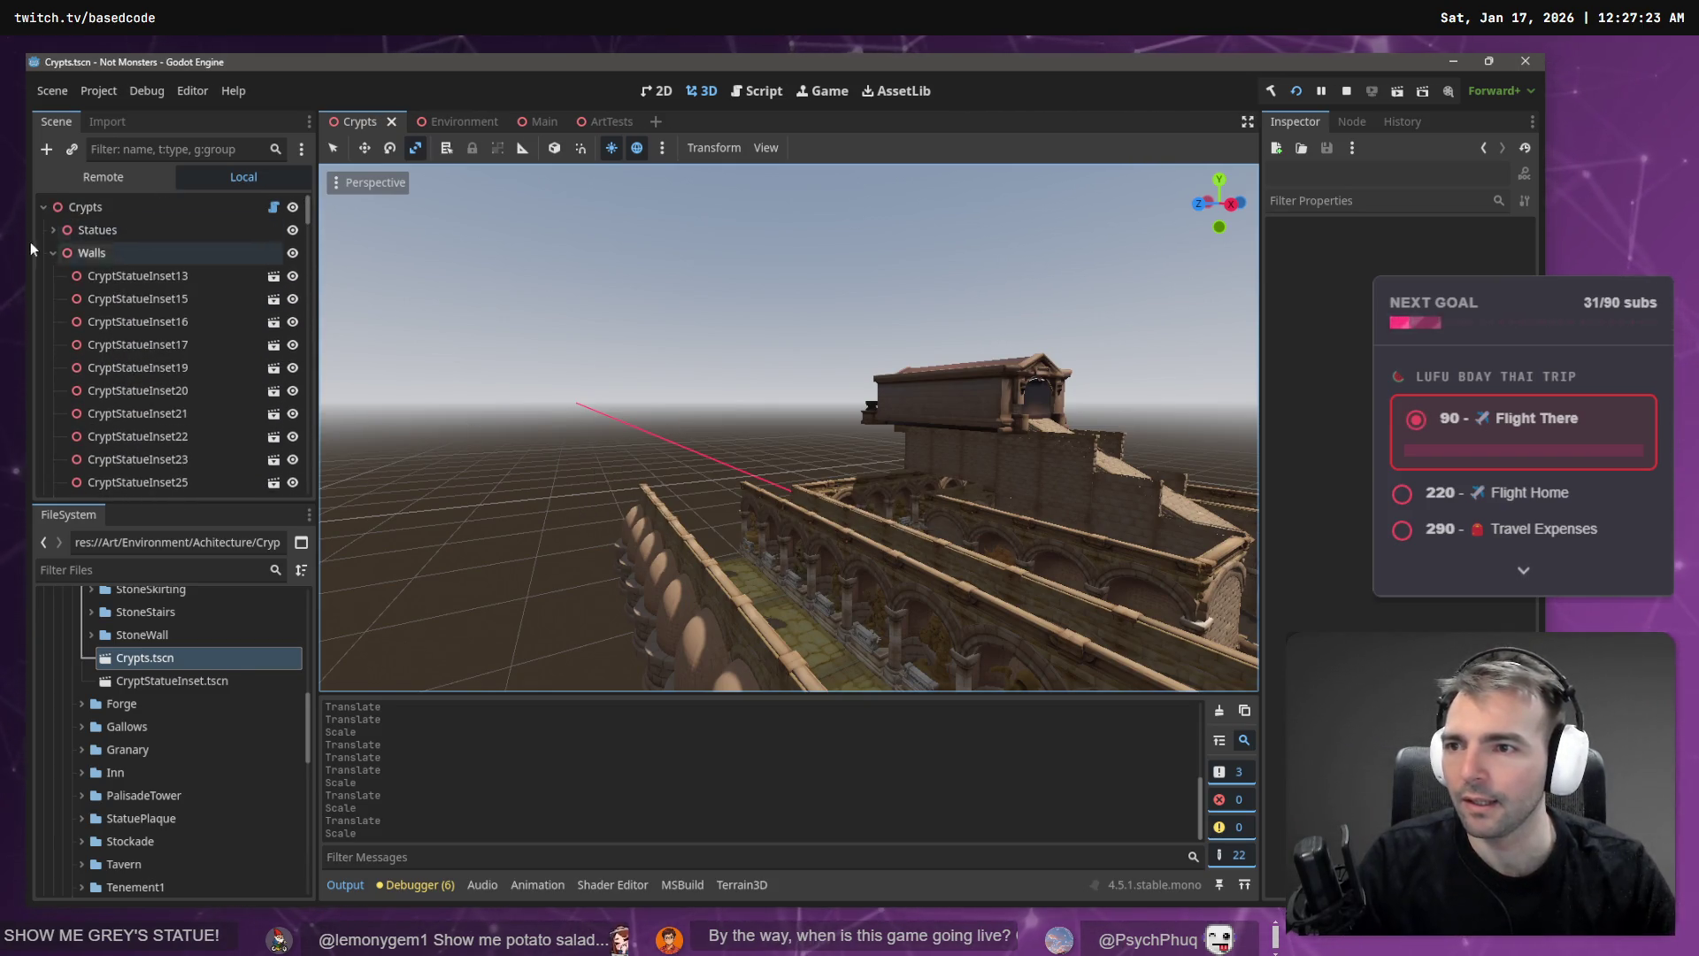
click(54, 252)
click(54, 275)
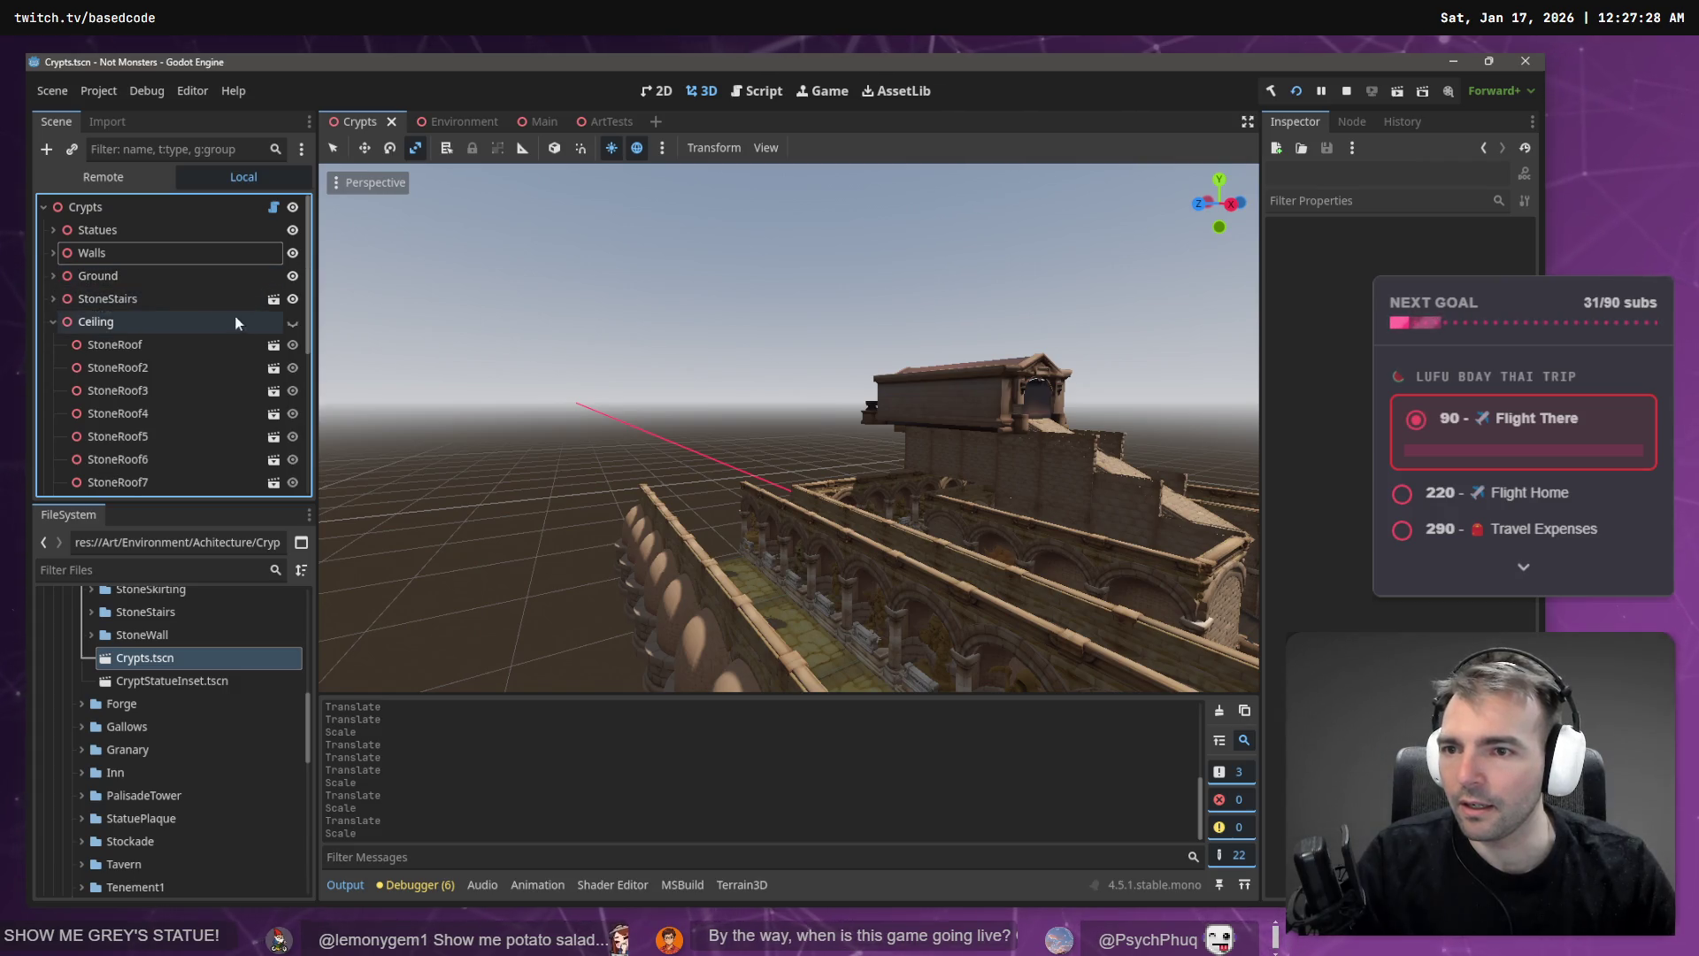
click(293, 322)
click(54, 321)
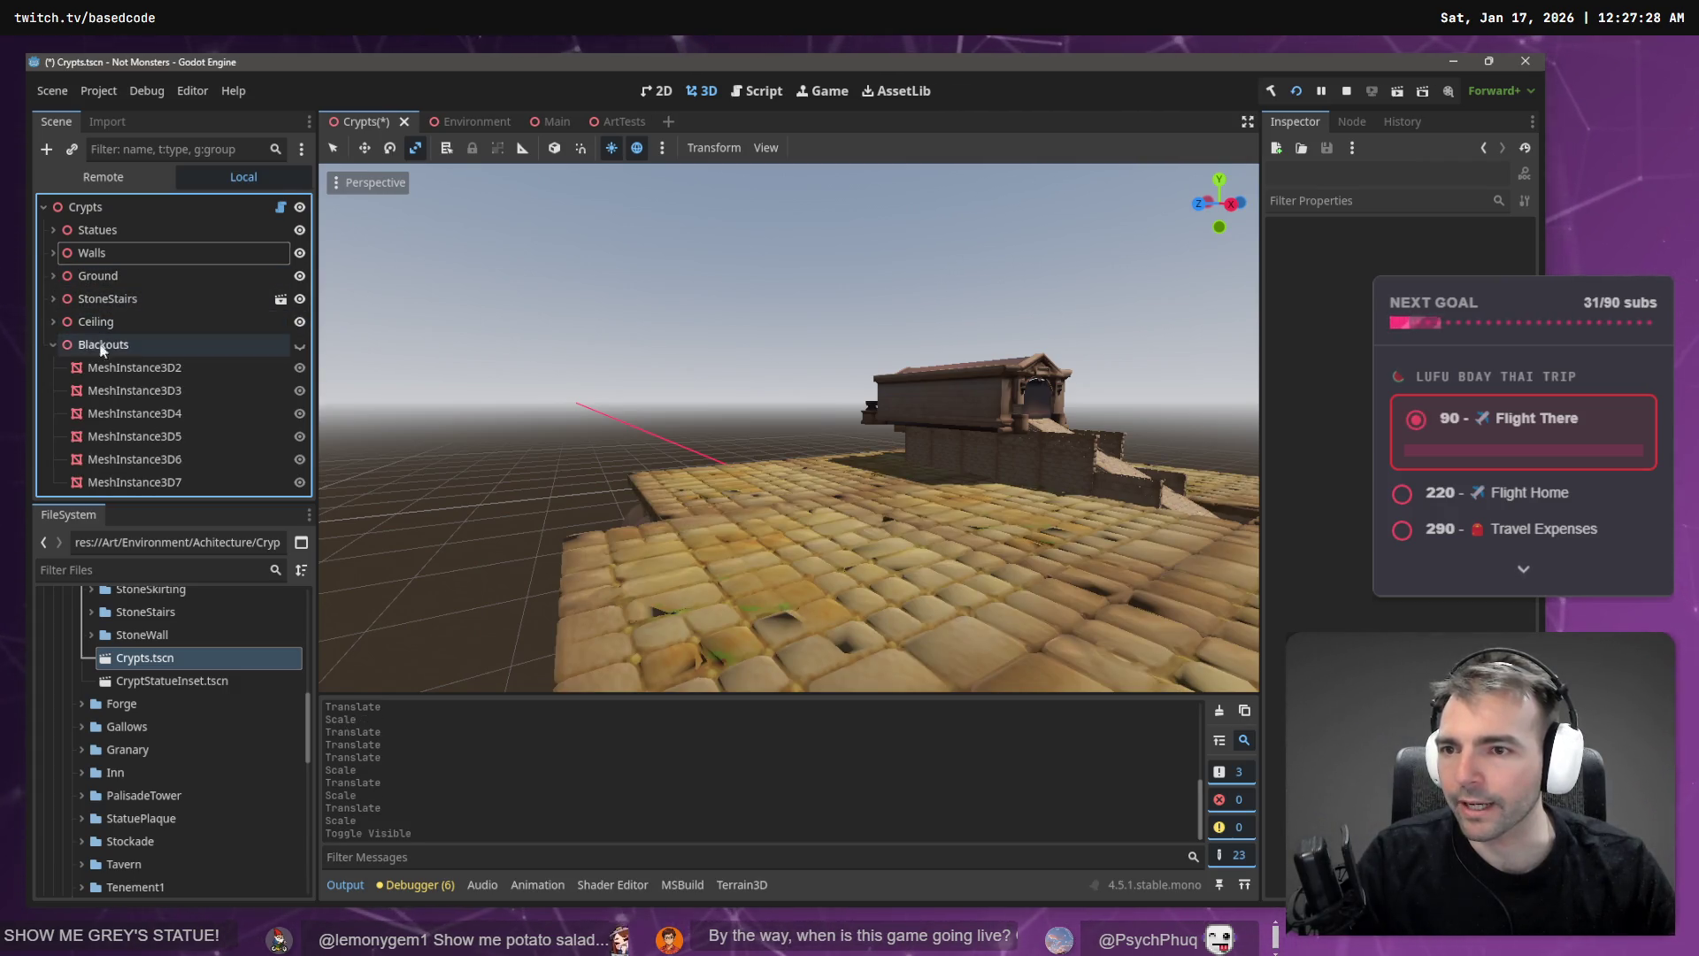
click(300, 345)
key(ctrl+s)
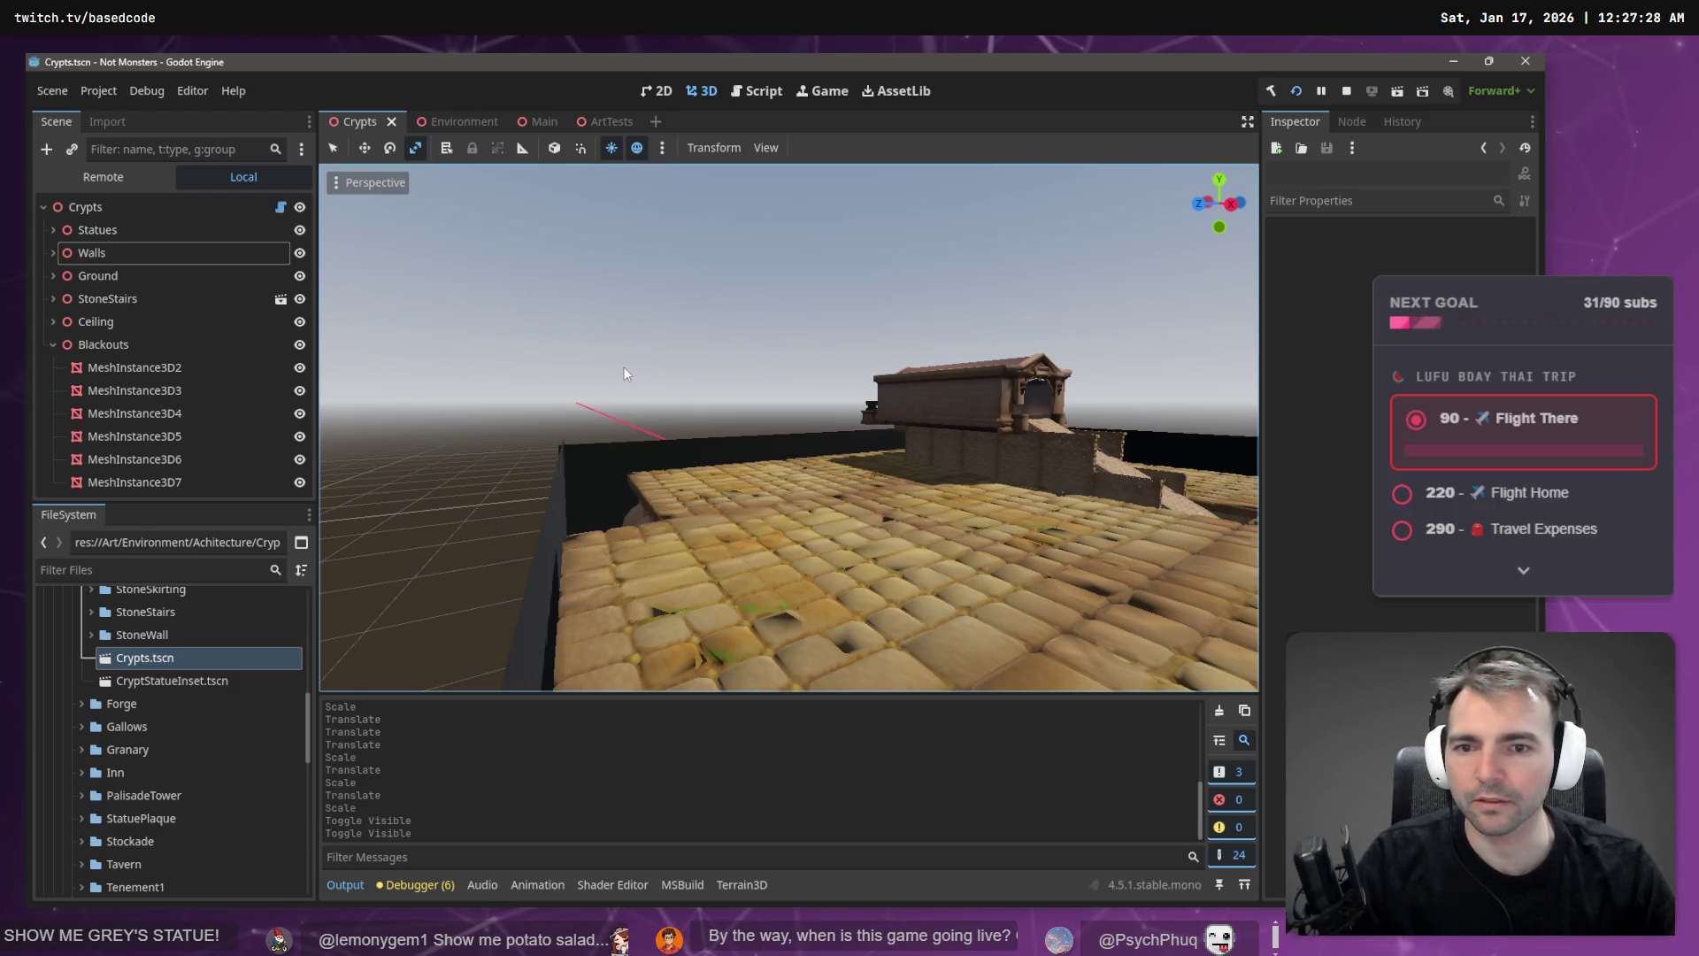
mouse_move(623, 366)
mouse_down()
mouse_move(531, 389)
mouse_move(611, 369)
mouse_move(584, 363)
mouse_move(624, 372)
mouse_up()
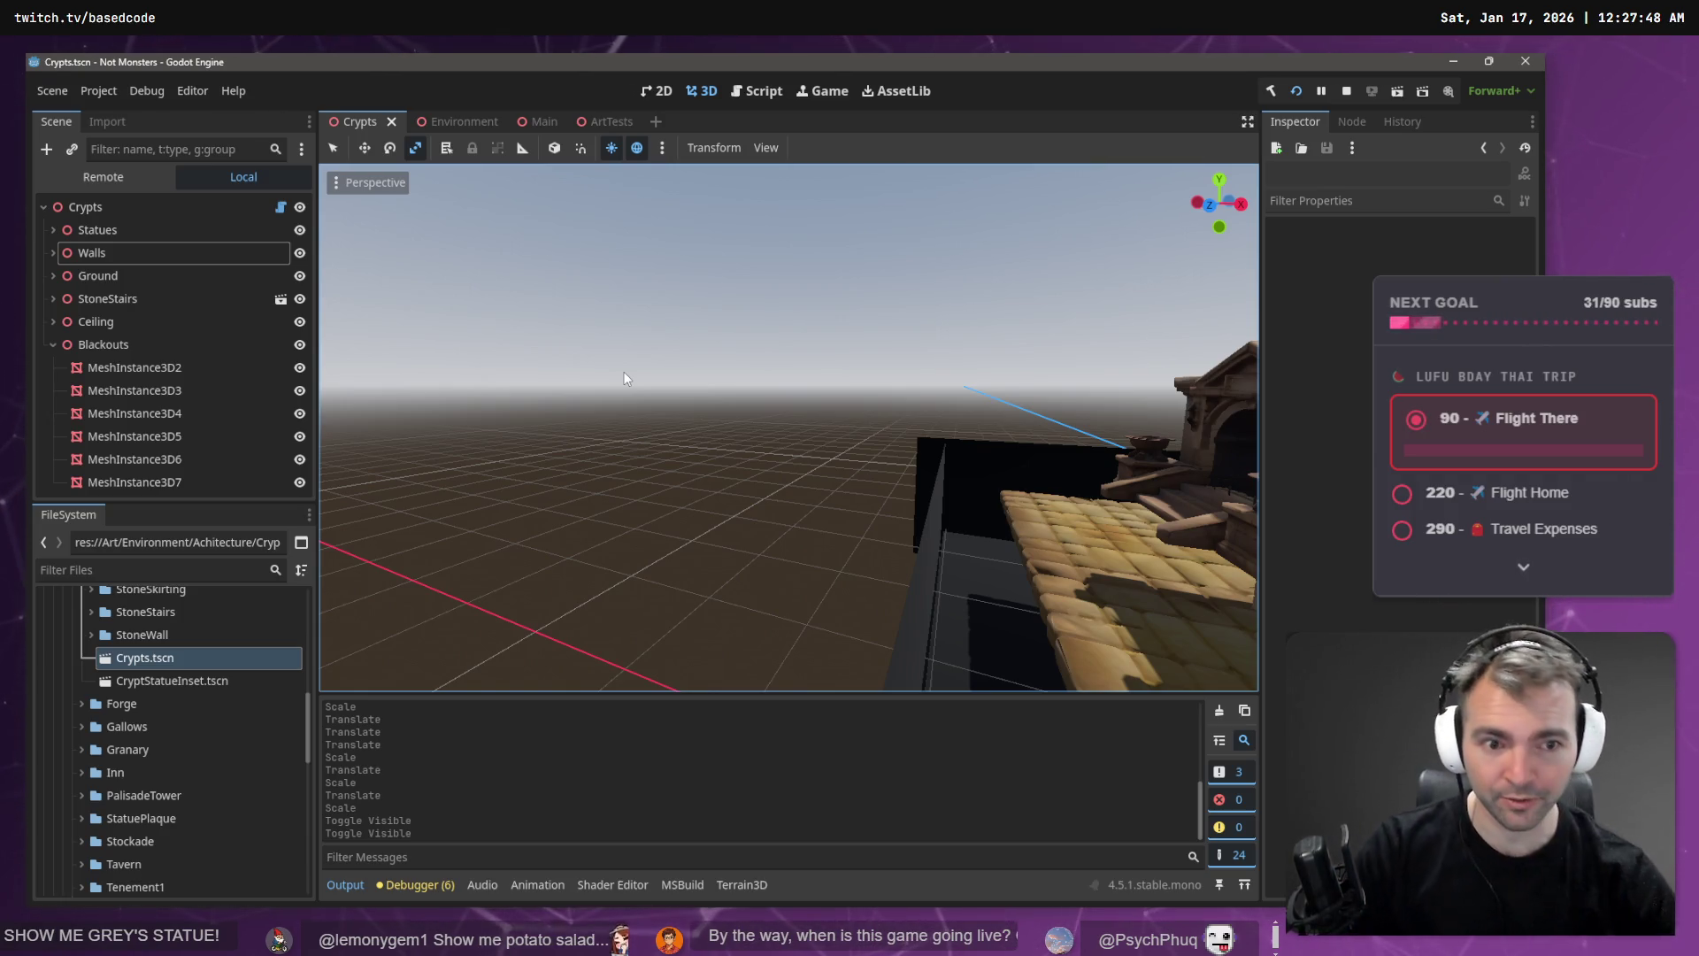
right_click(637, 315)
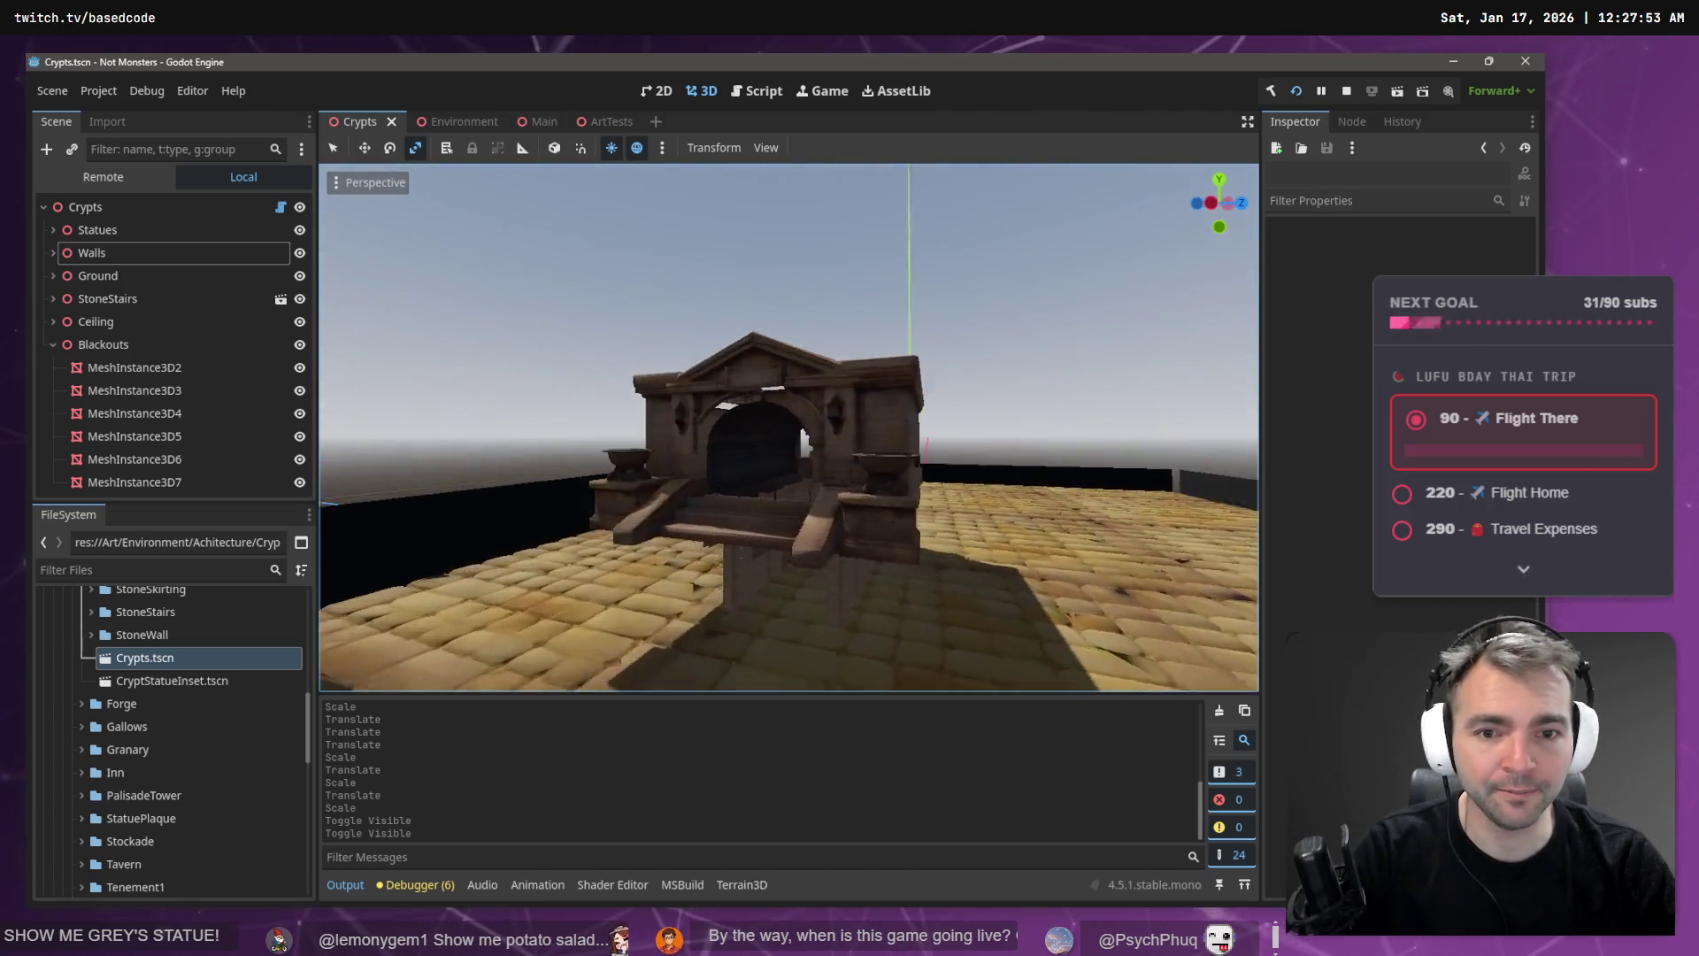
key(s)
key(a)
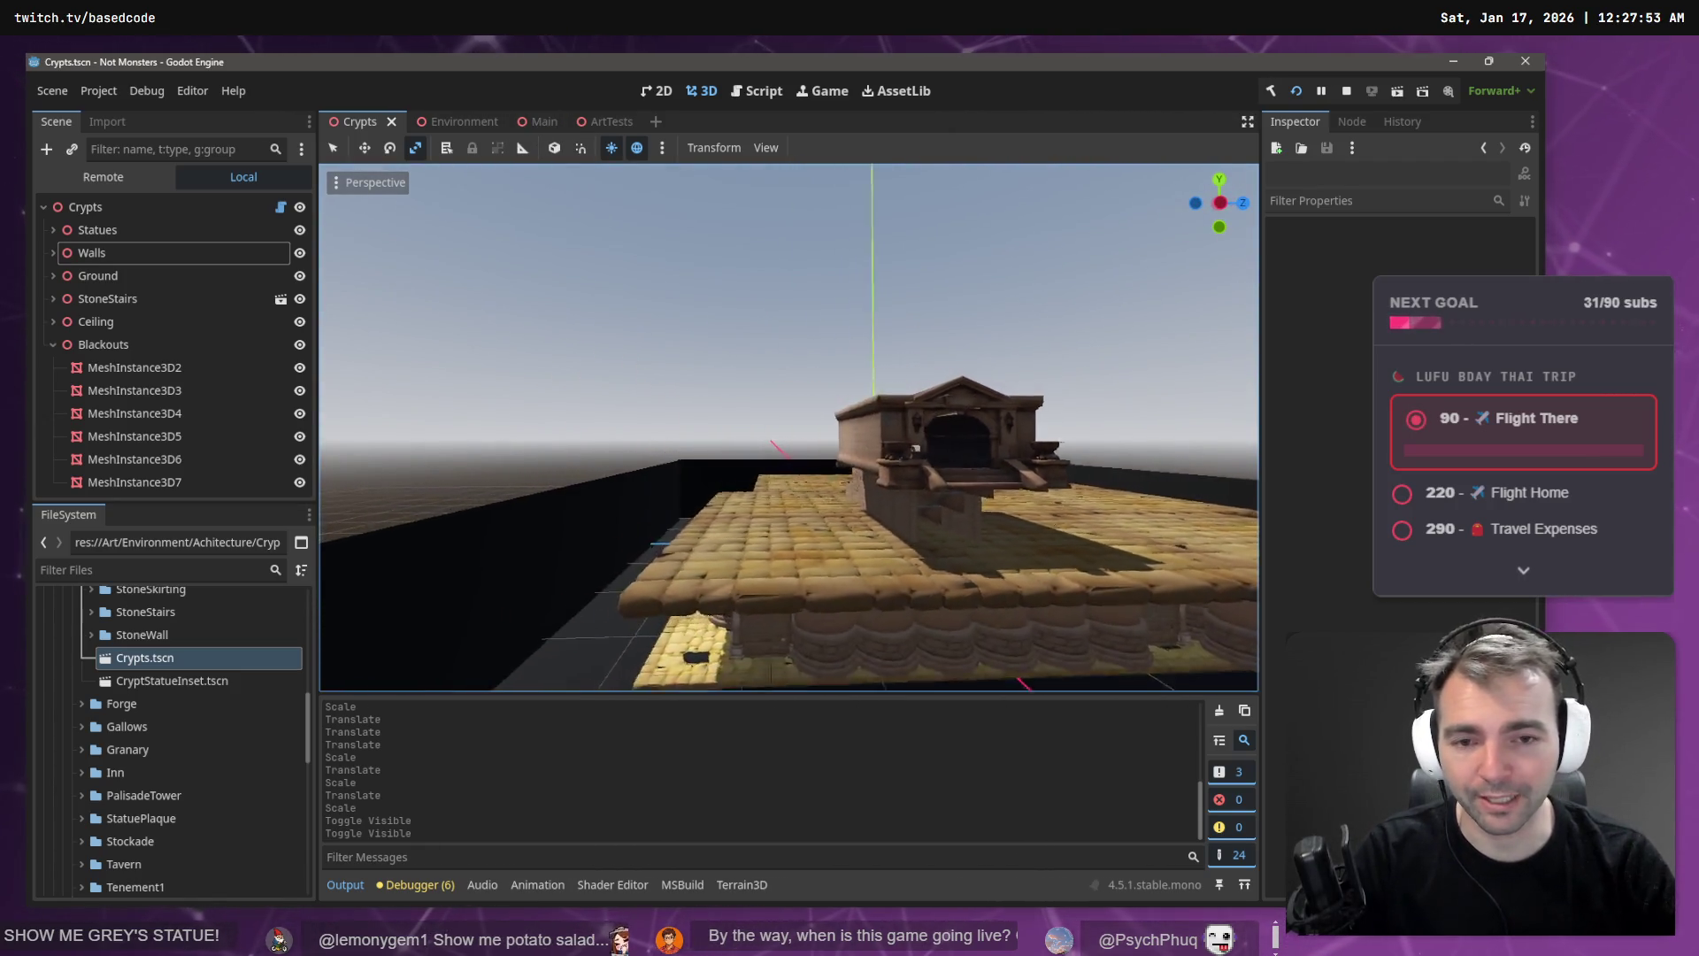
key(d)
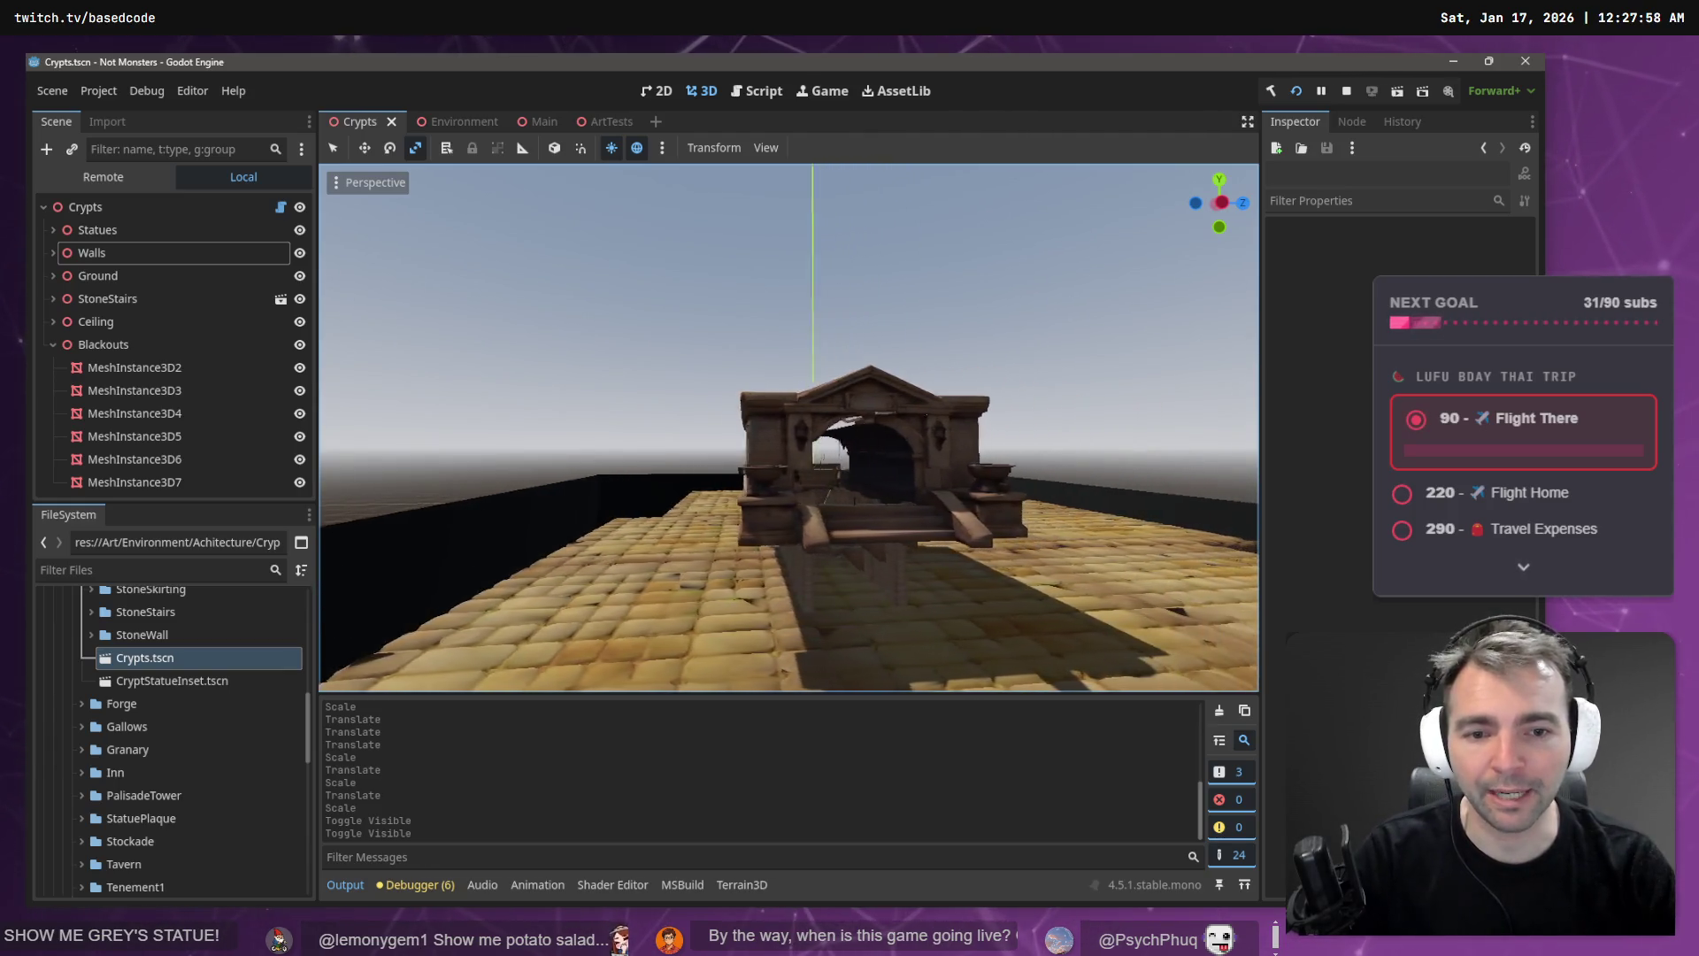
key(w)
key(s)
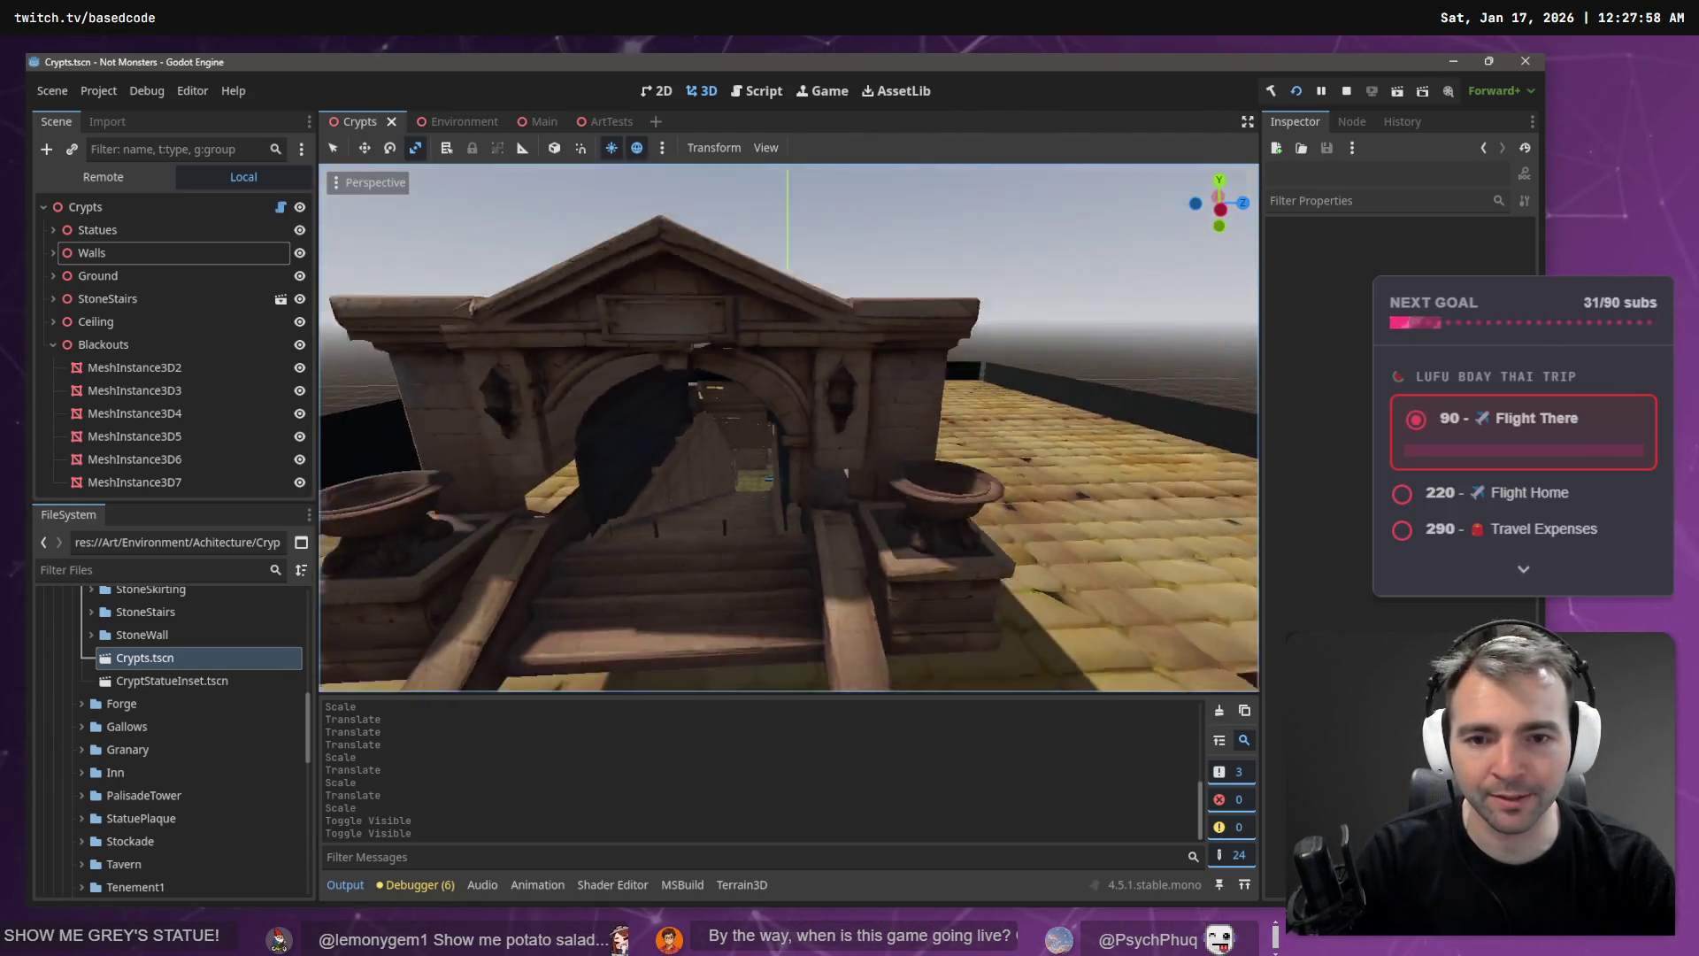
key(s)
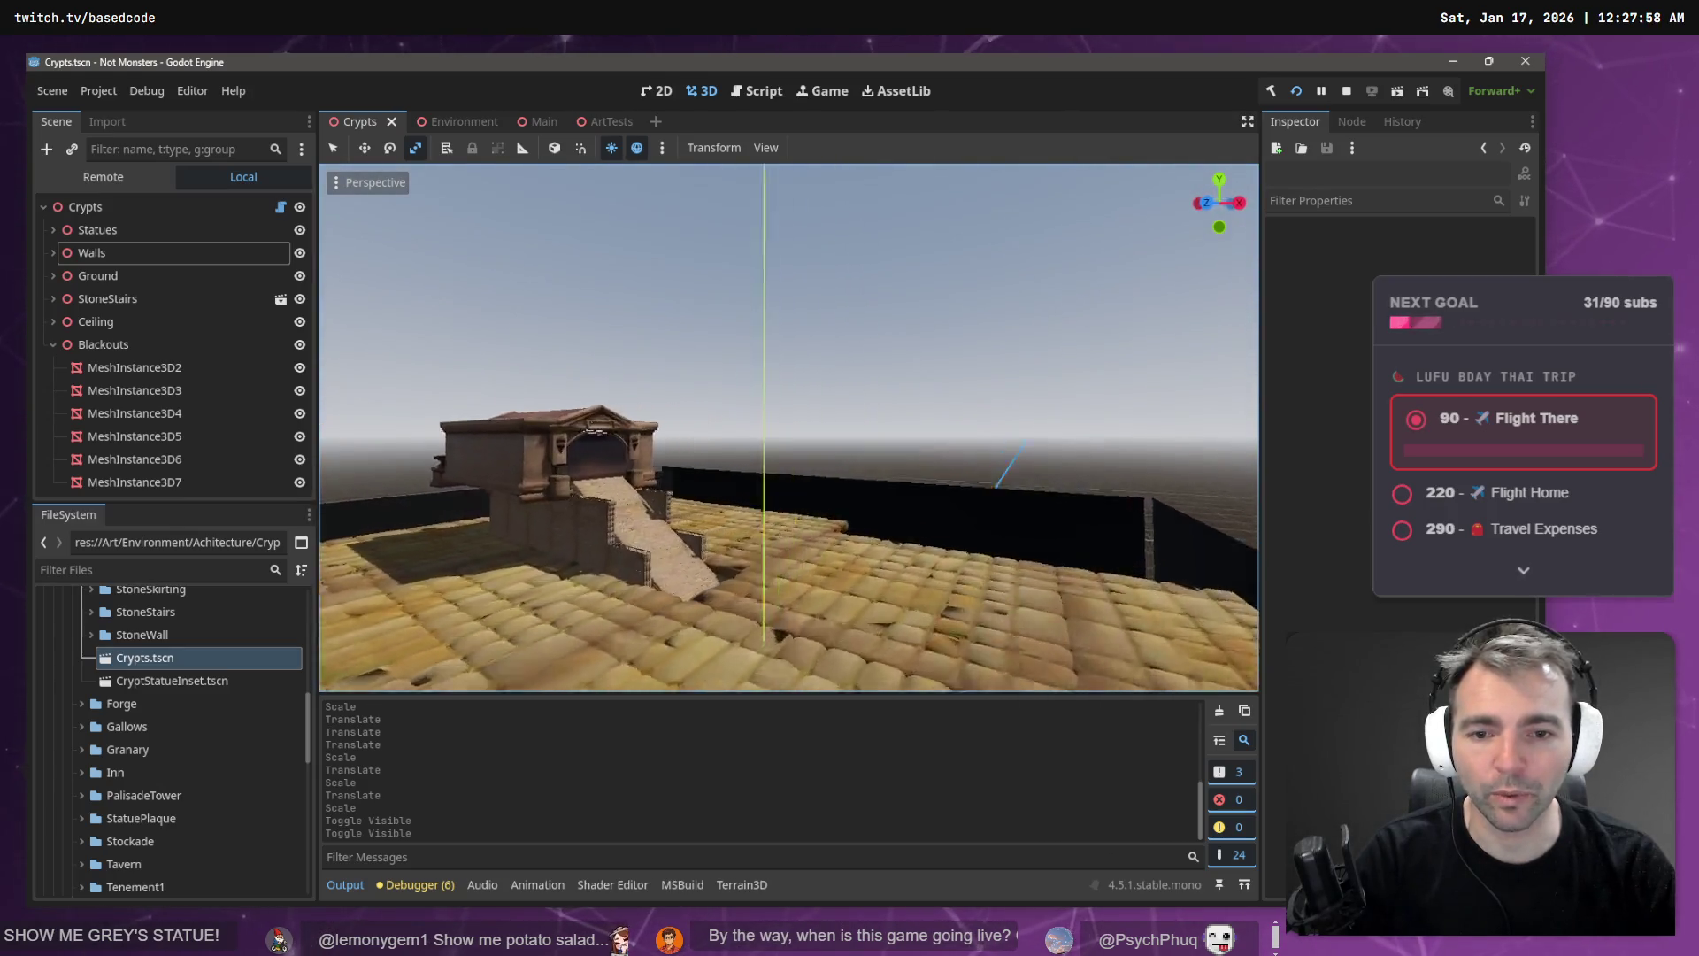
key(w)
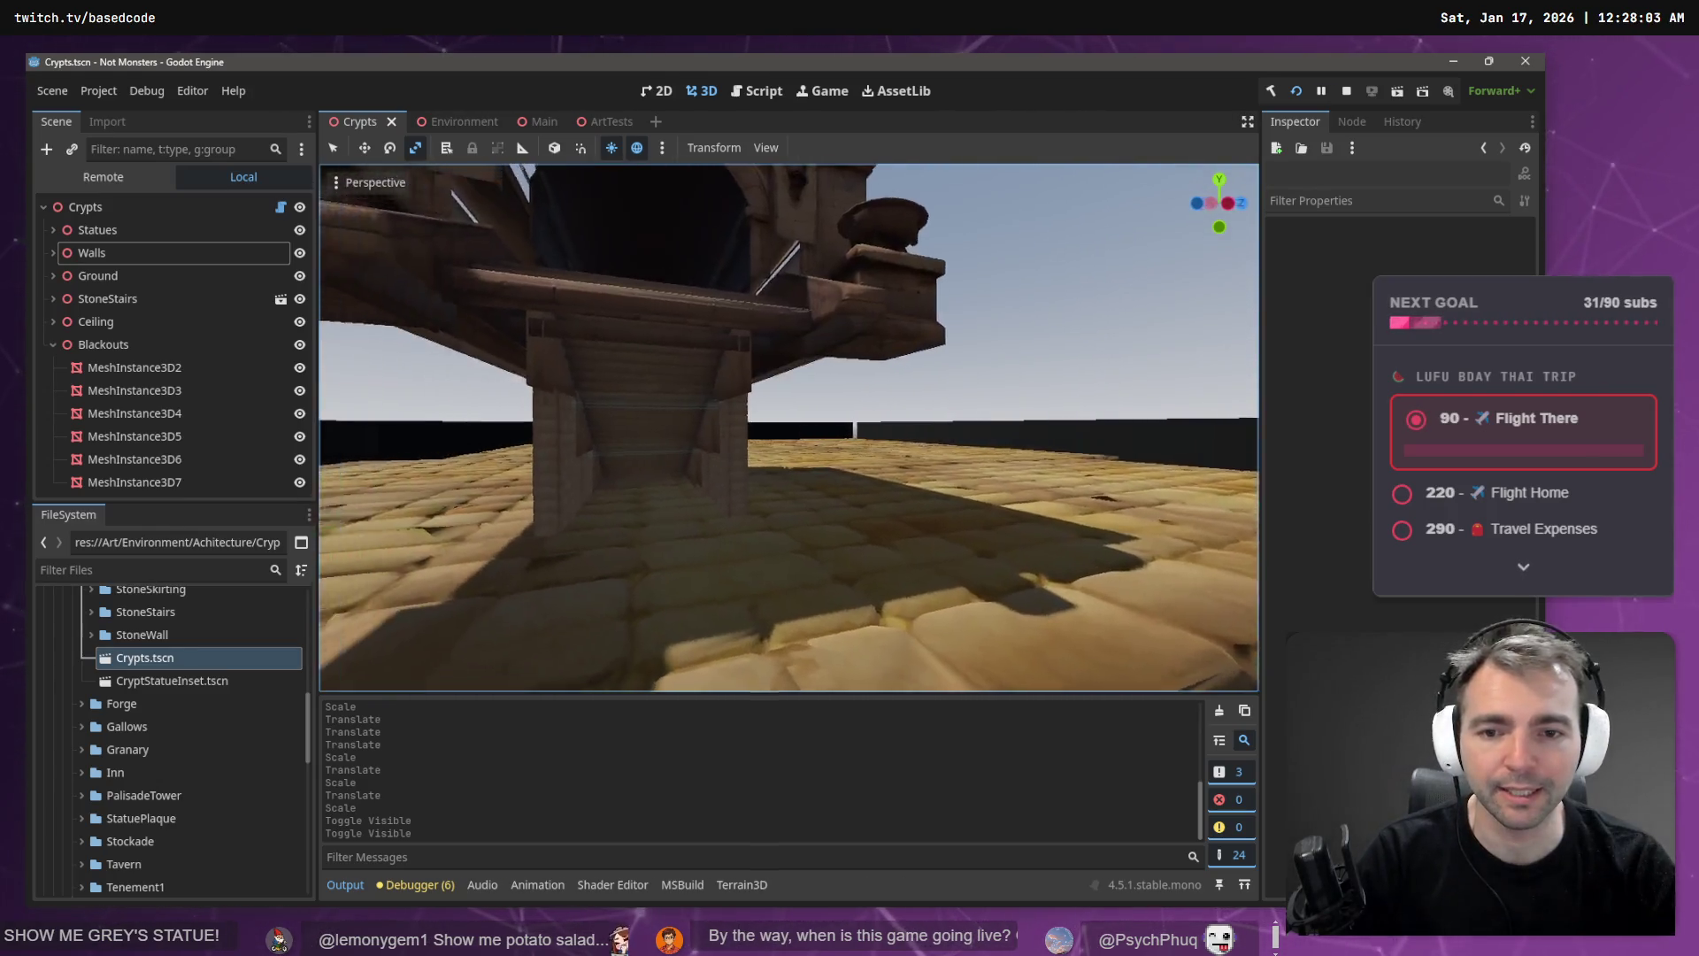
key(s)
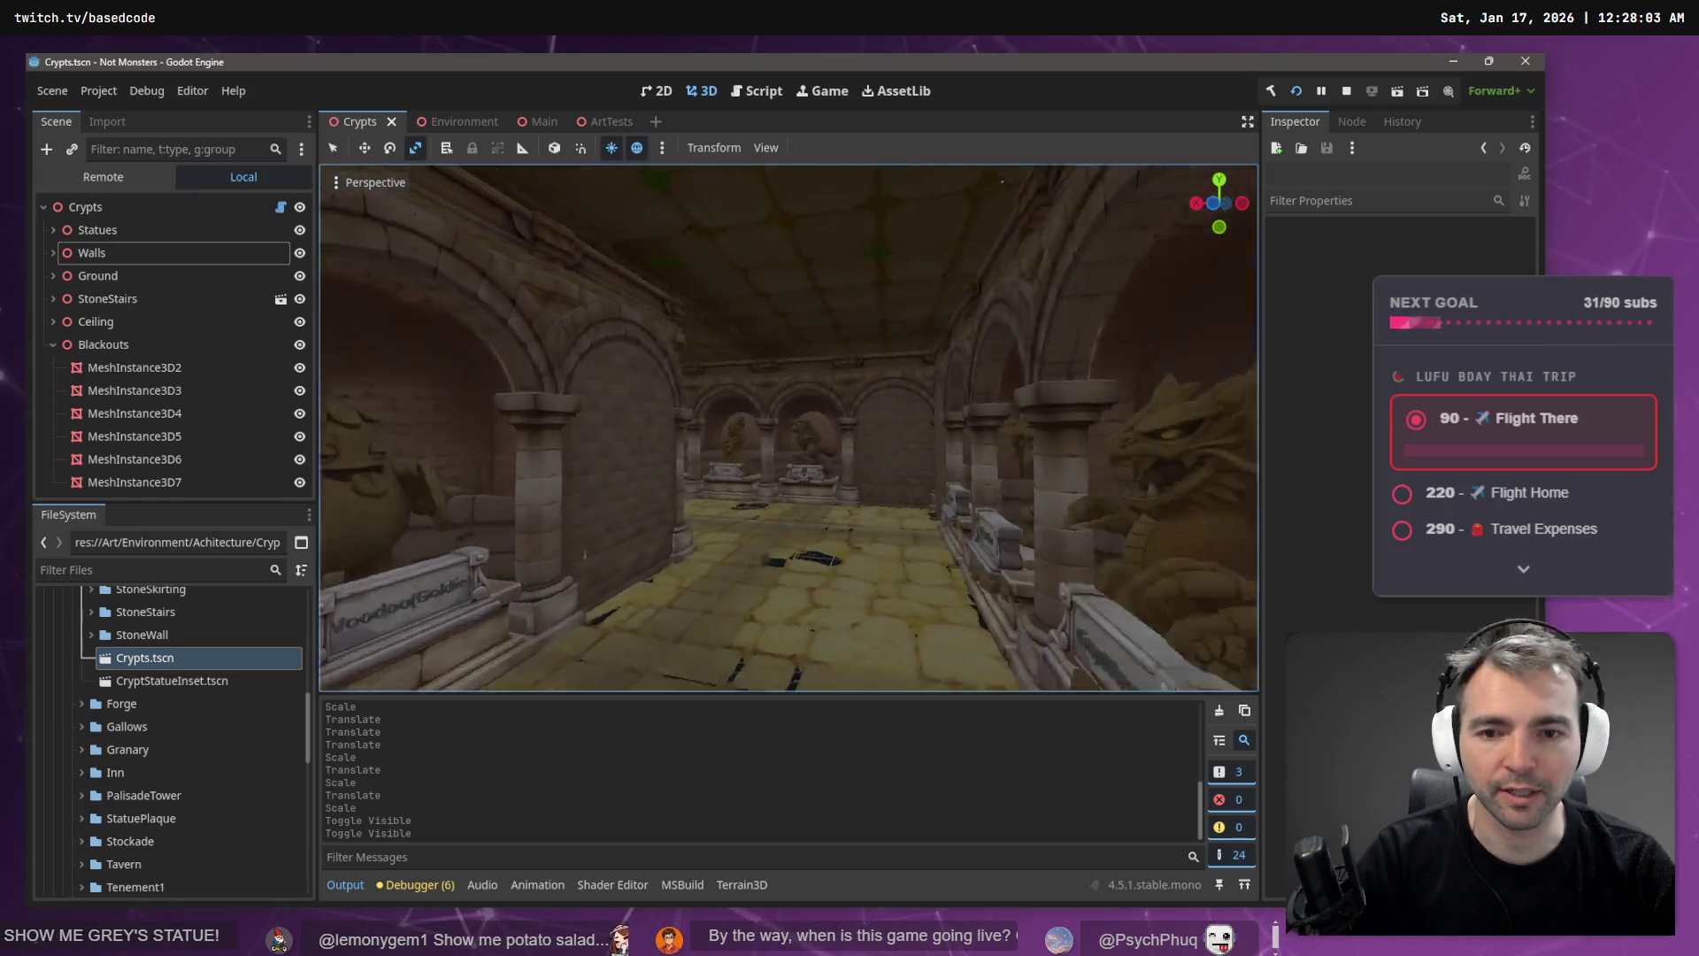
key(w)
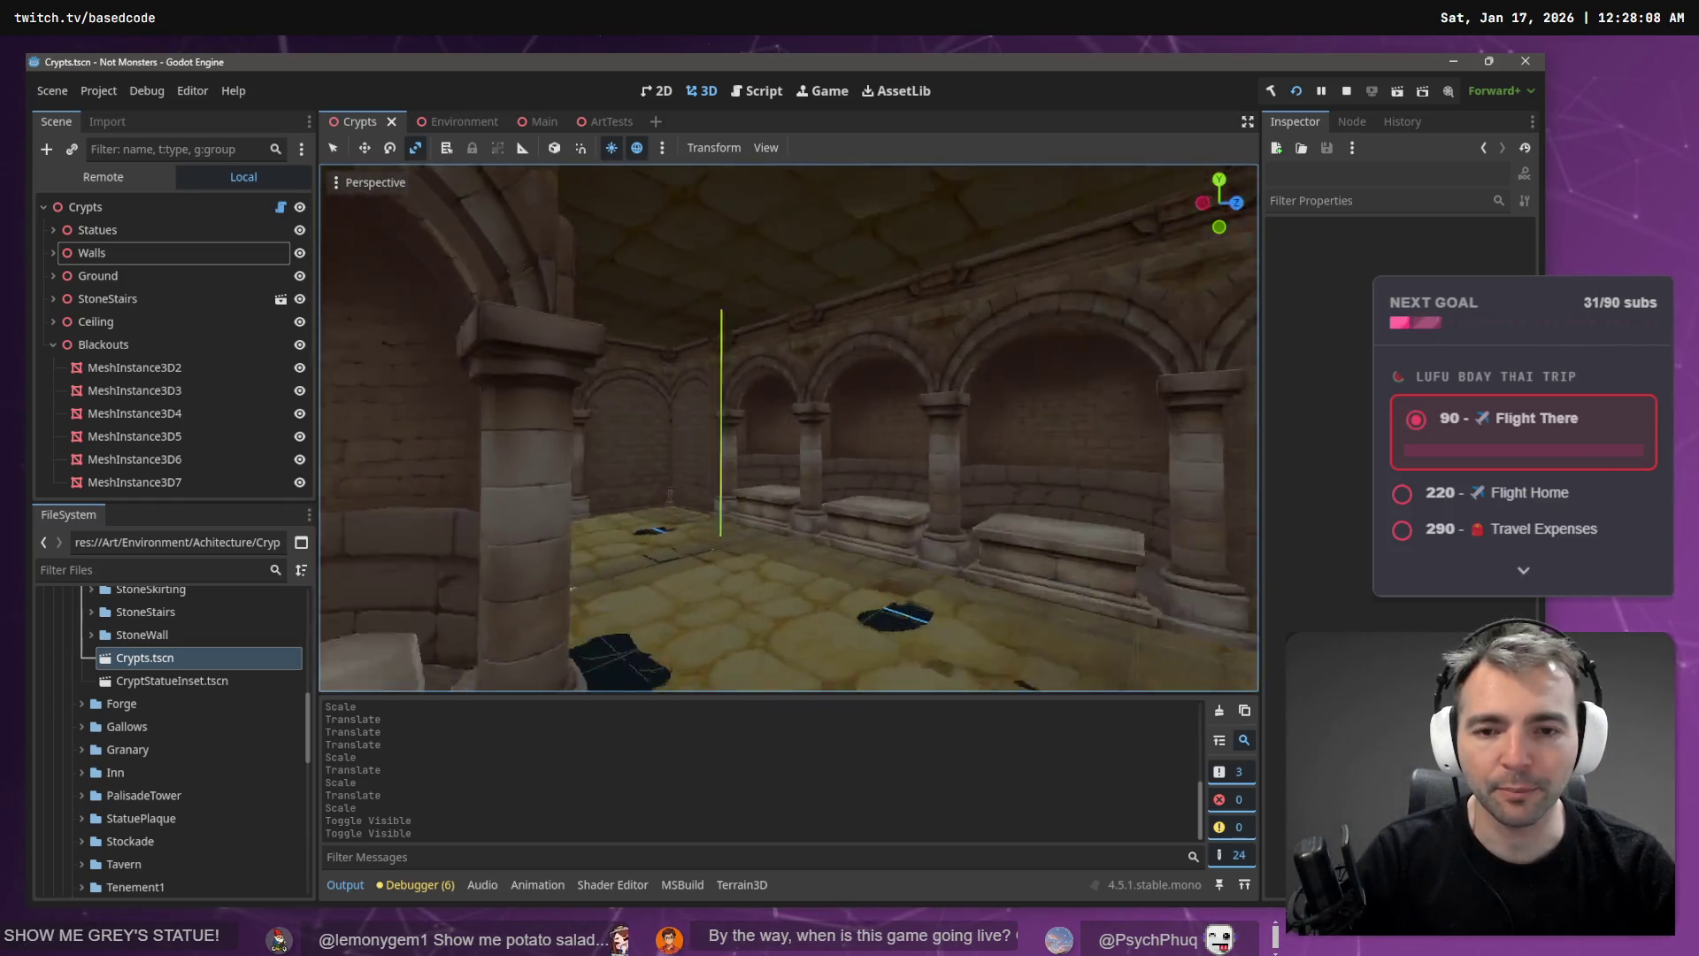
key(s)
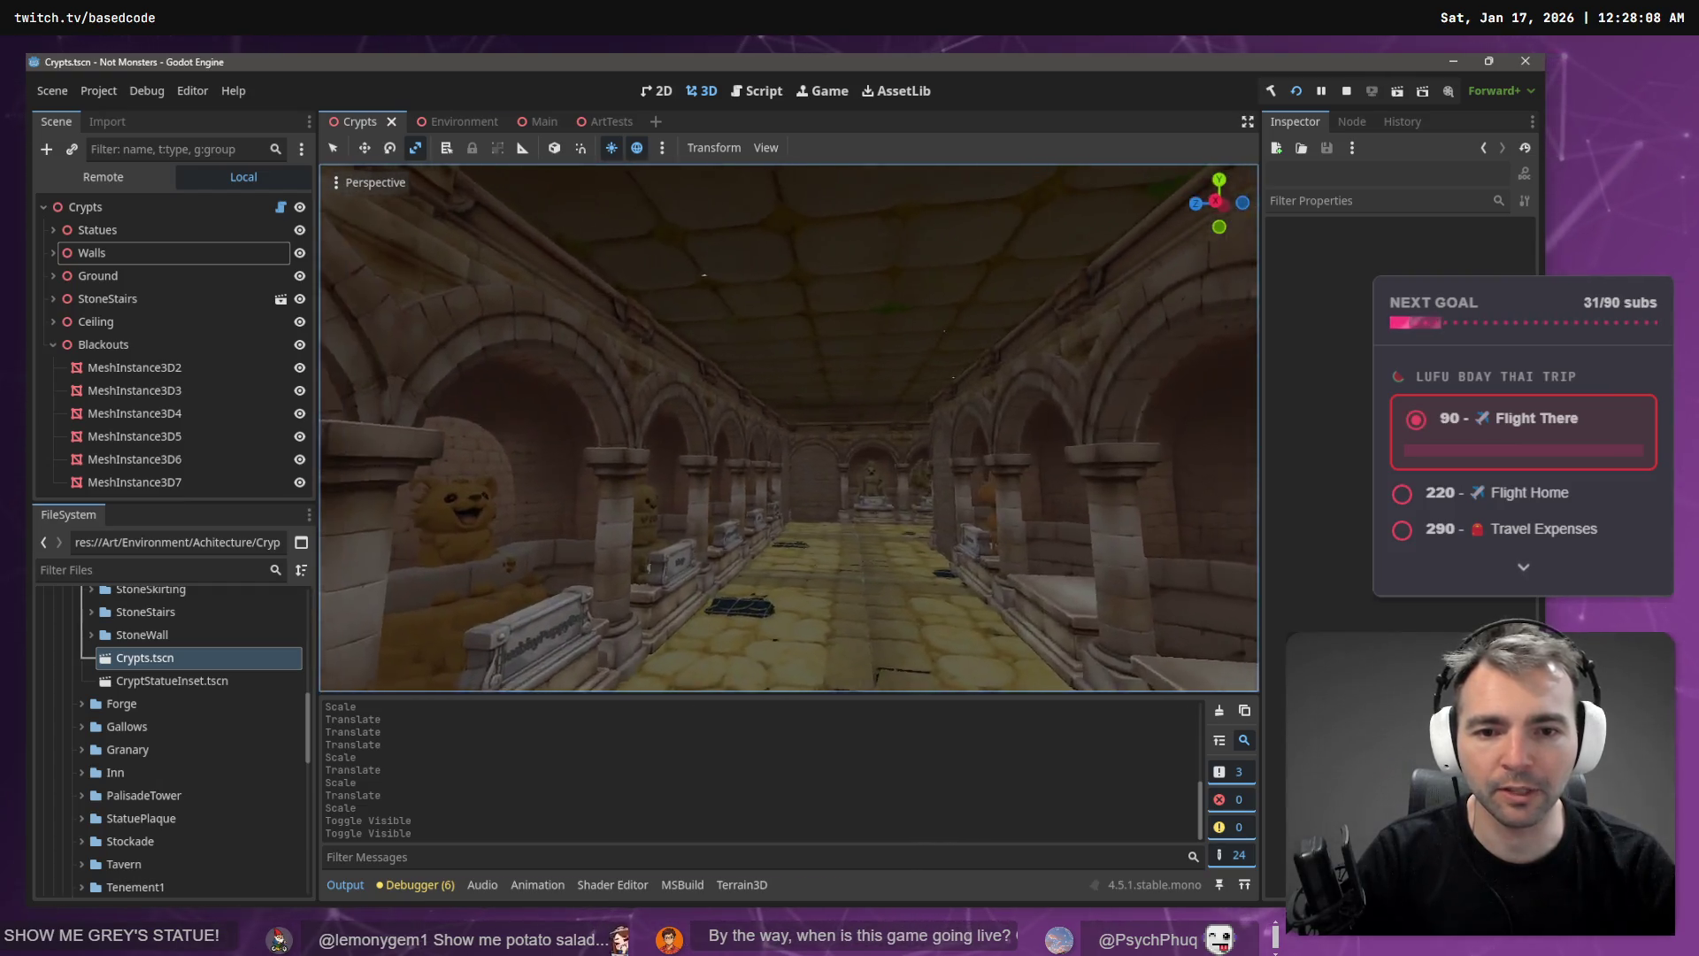
key(s)
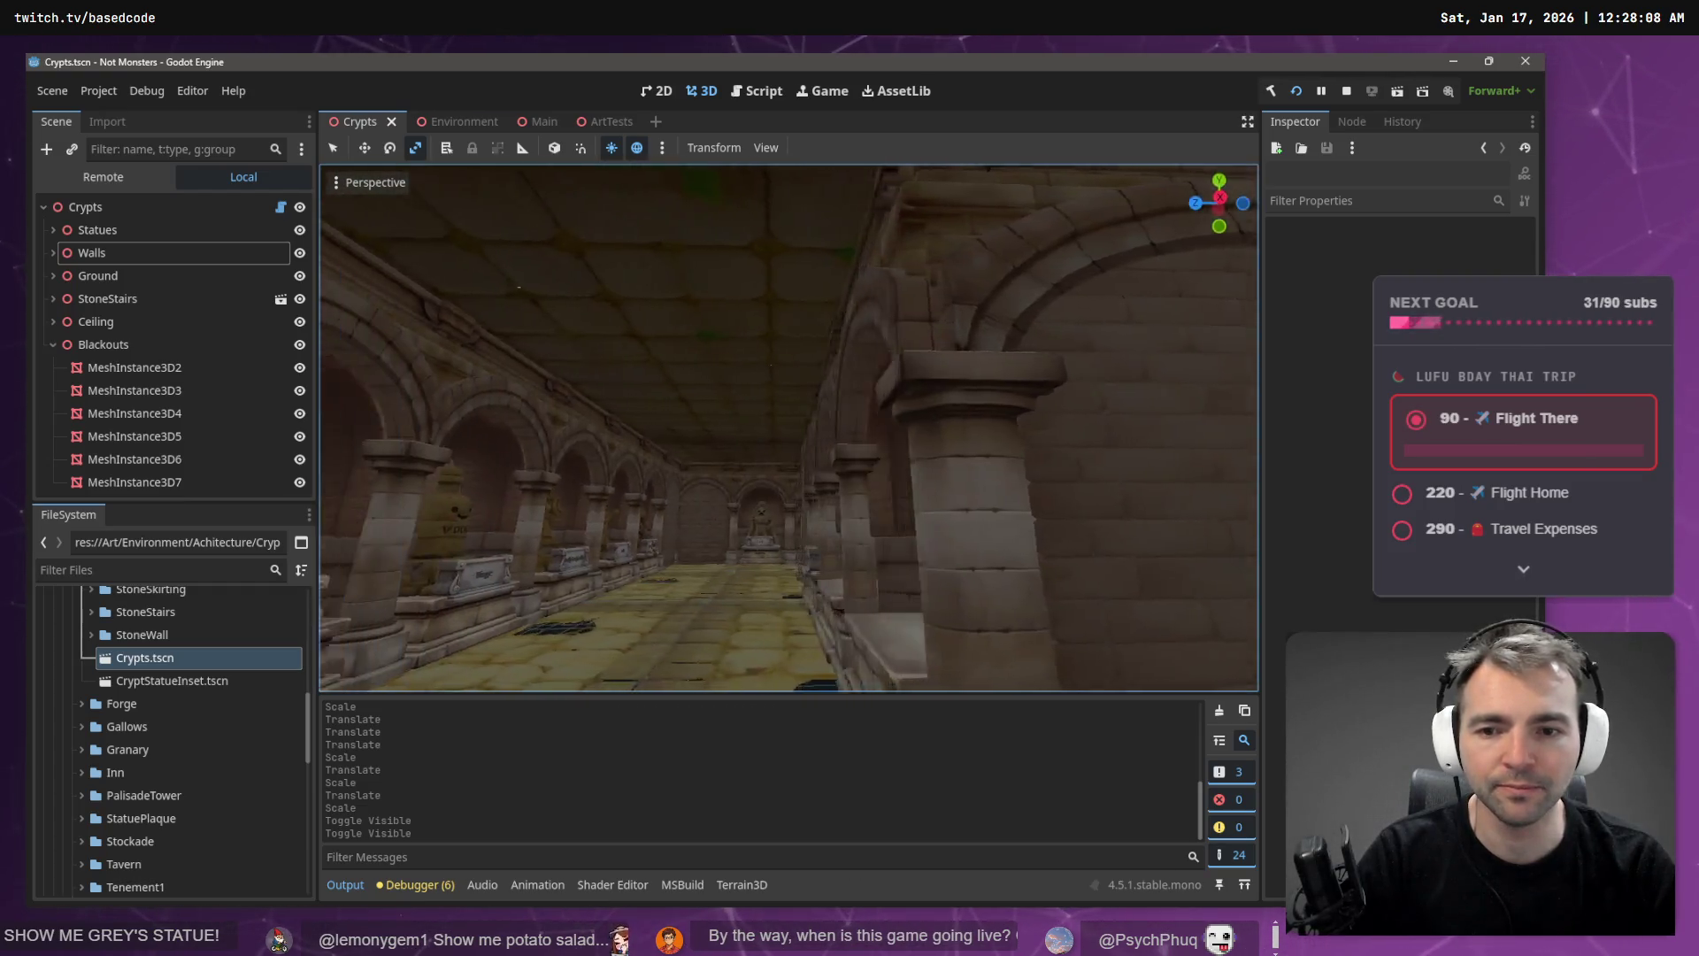
key(w)
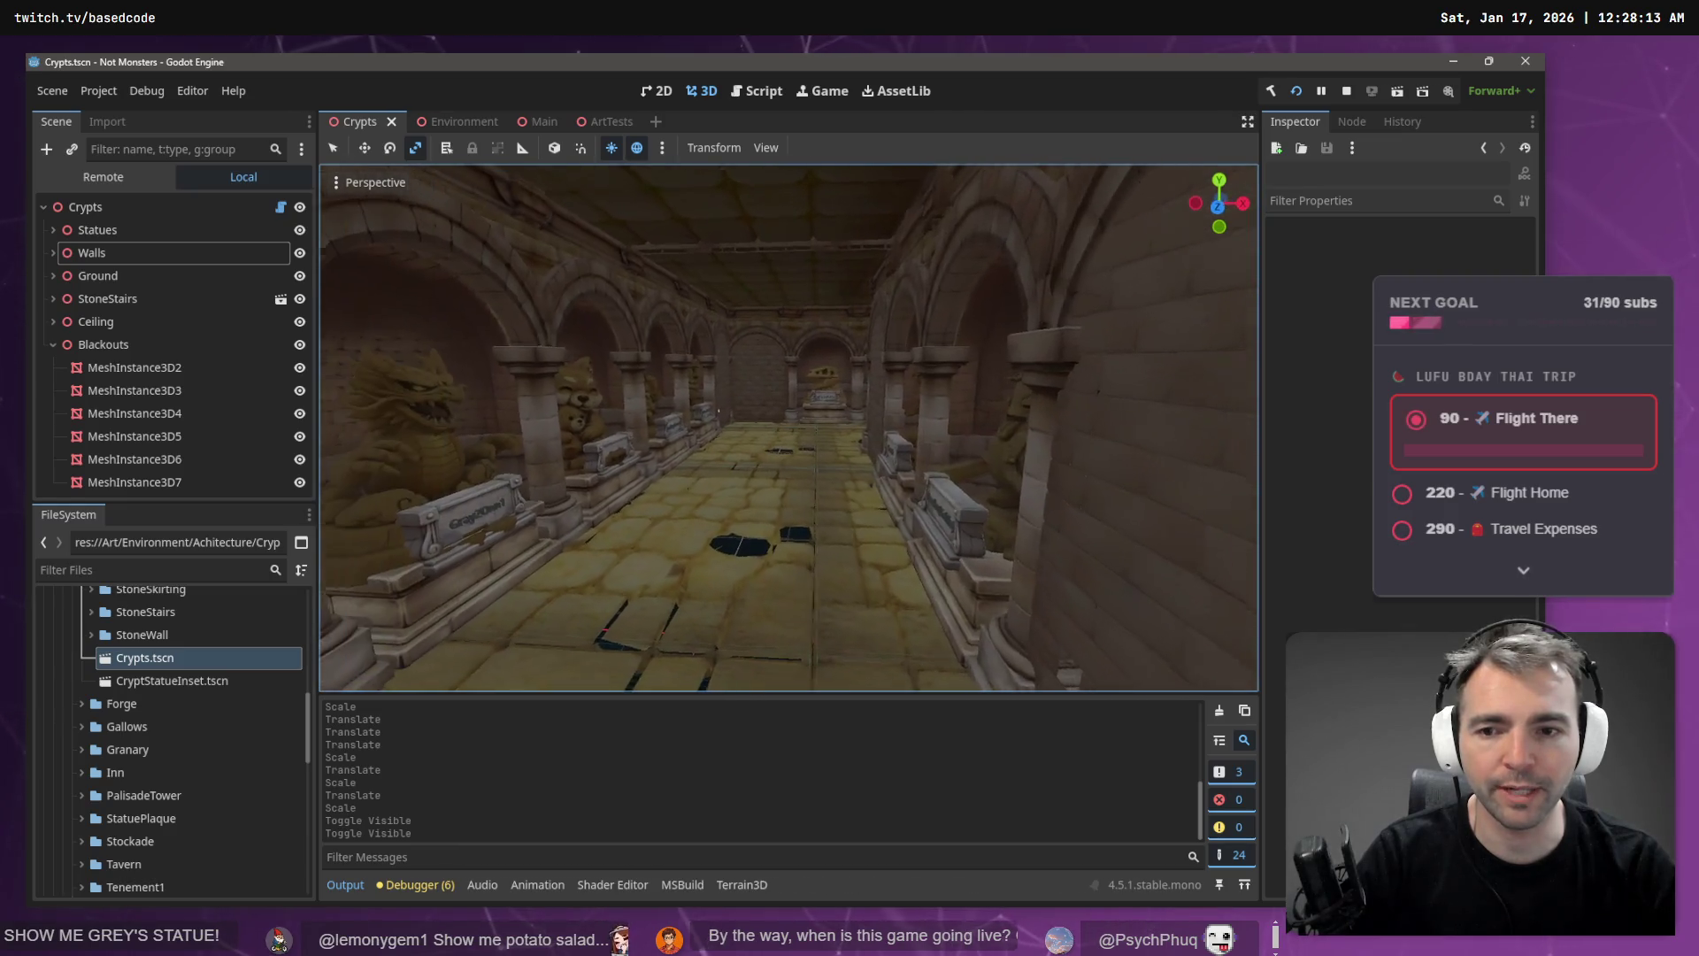
key(w)
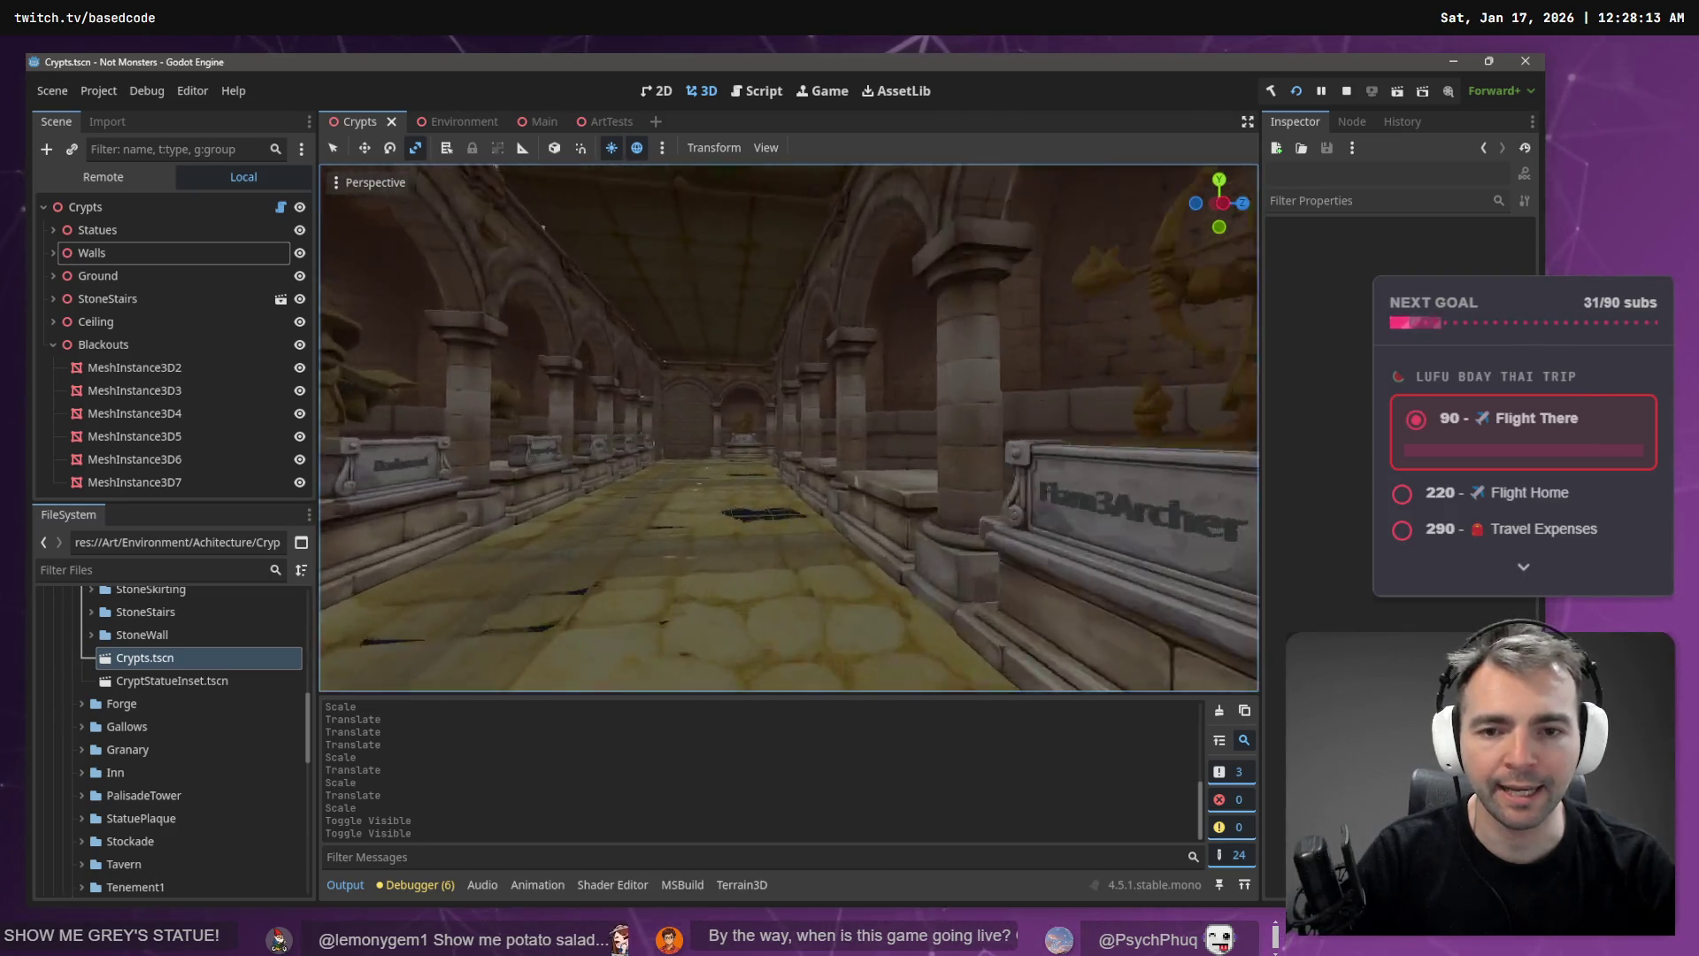
key(w)
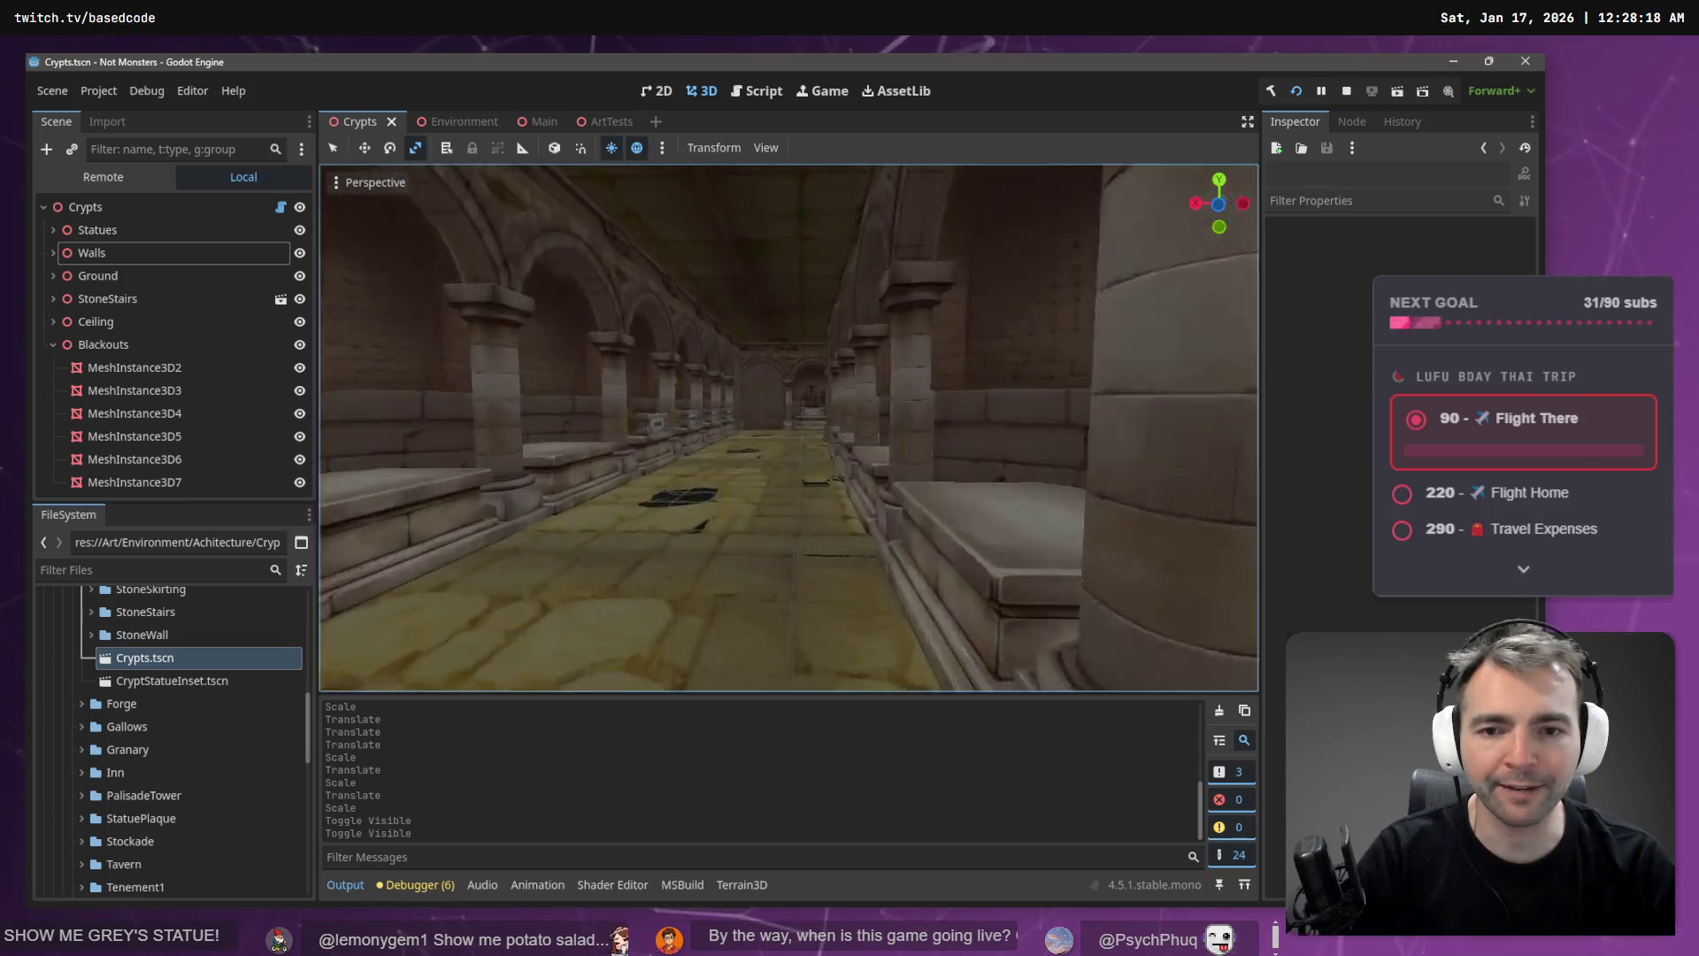
key(w)
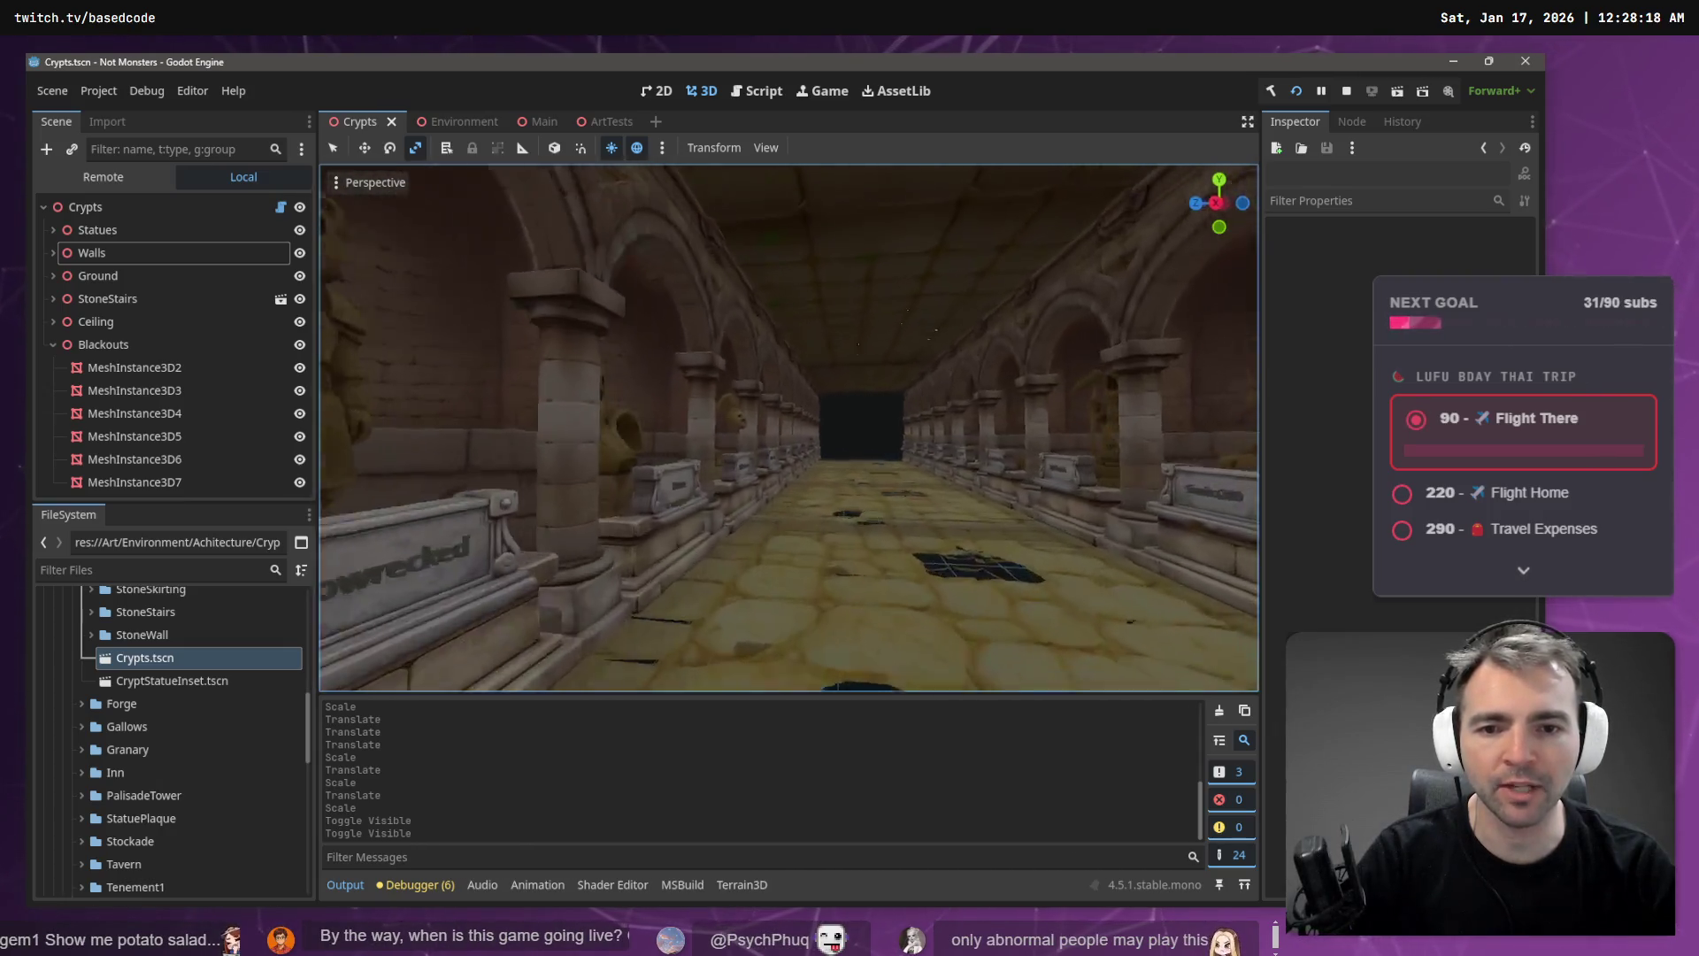
key(w)
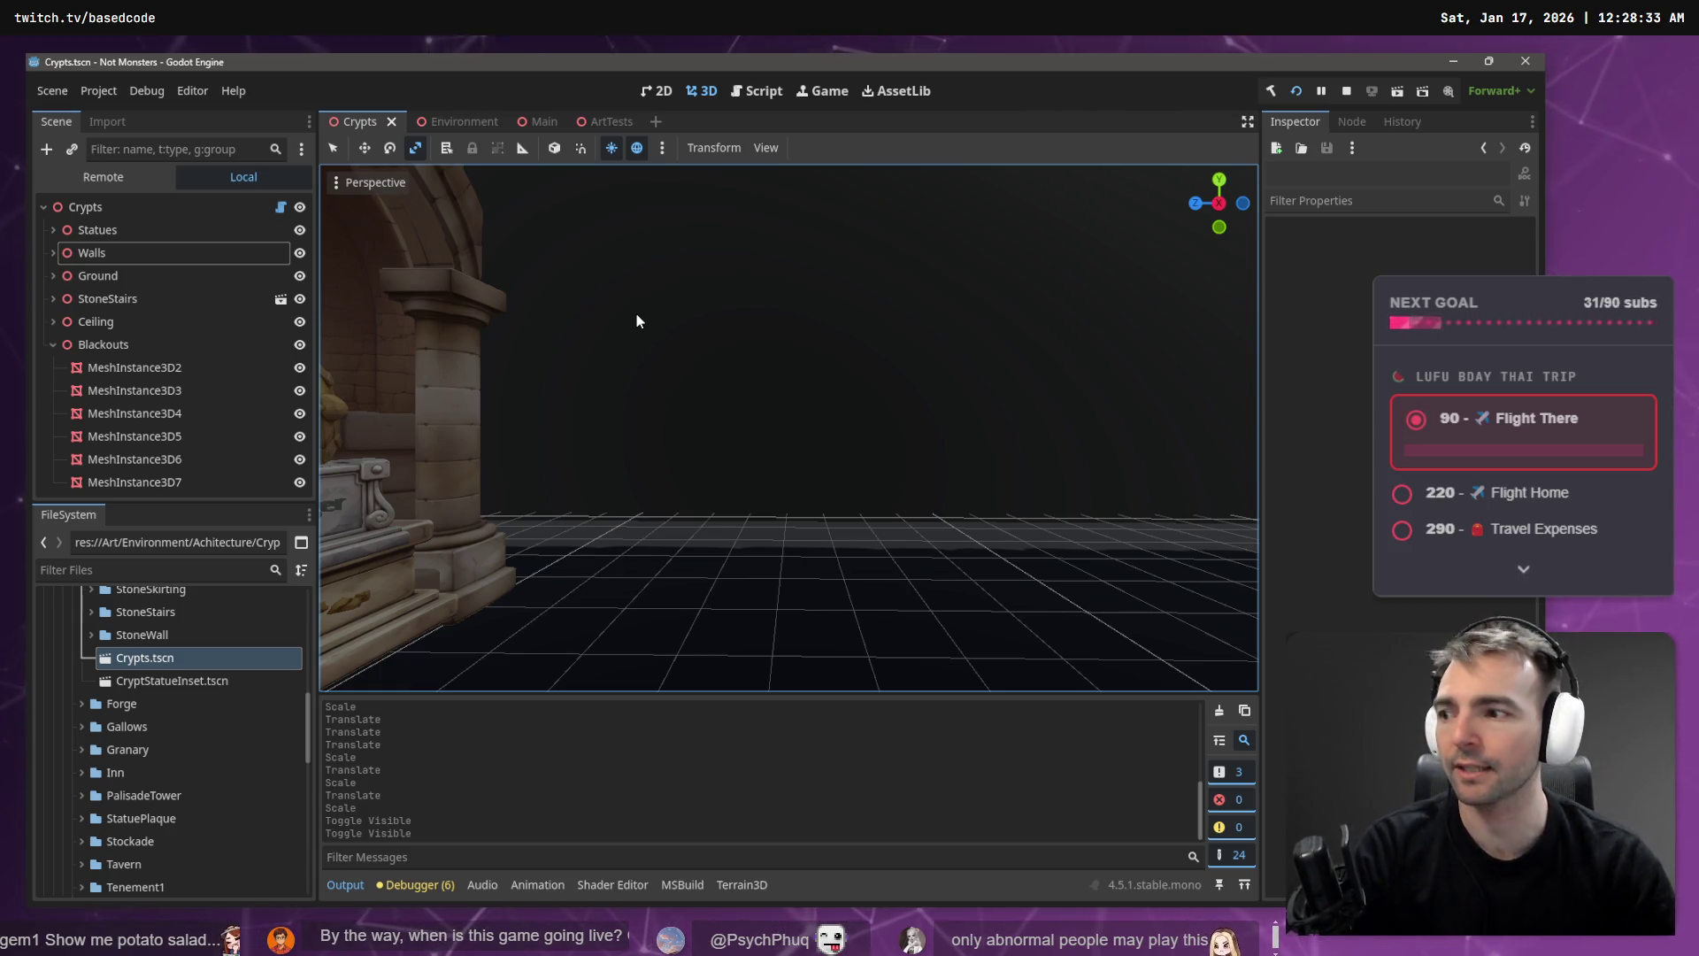
drag(688, 334, 827, 343)
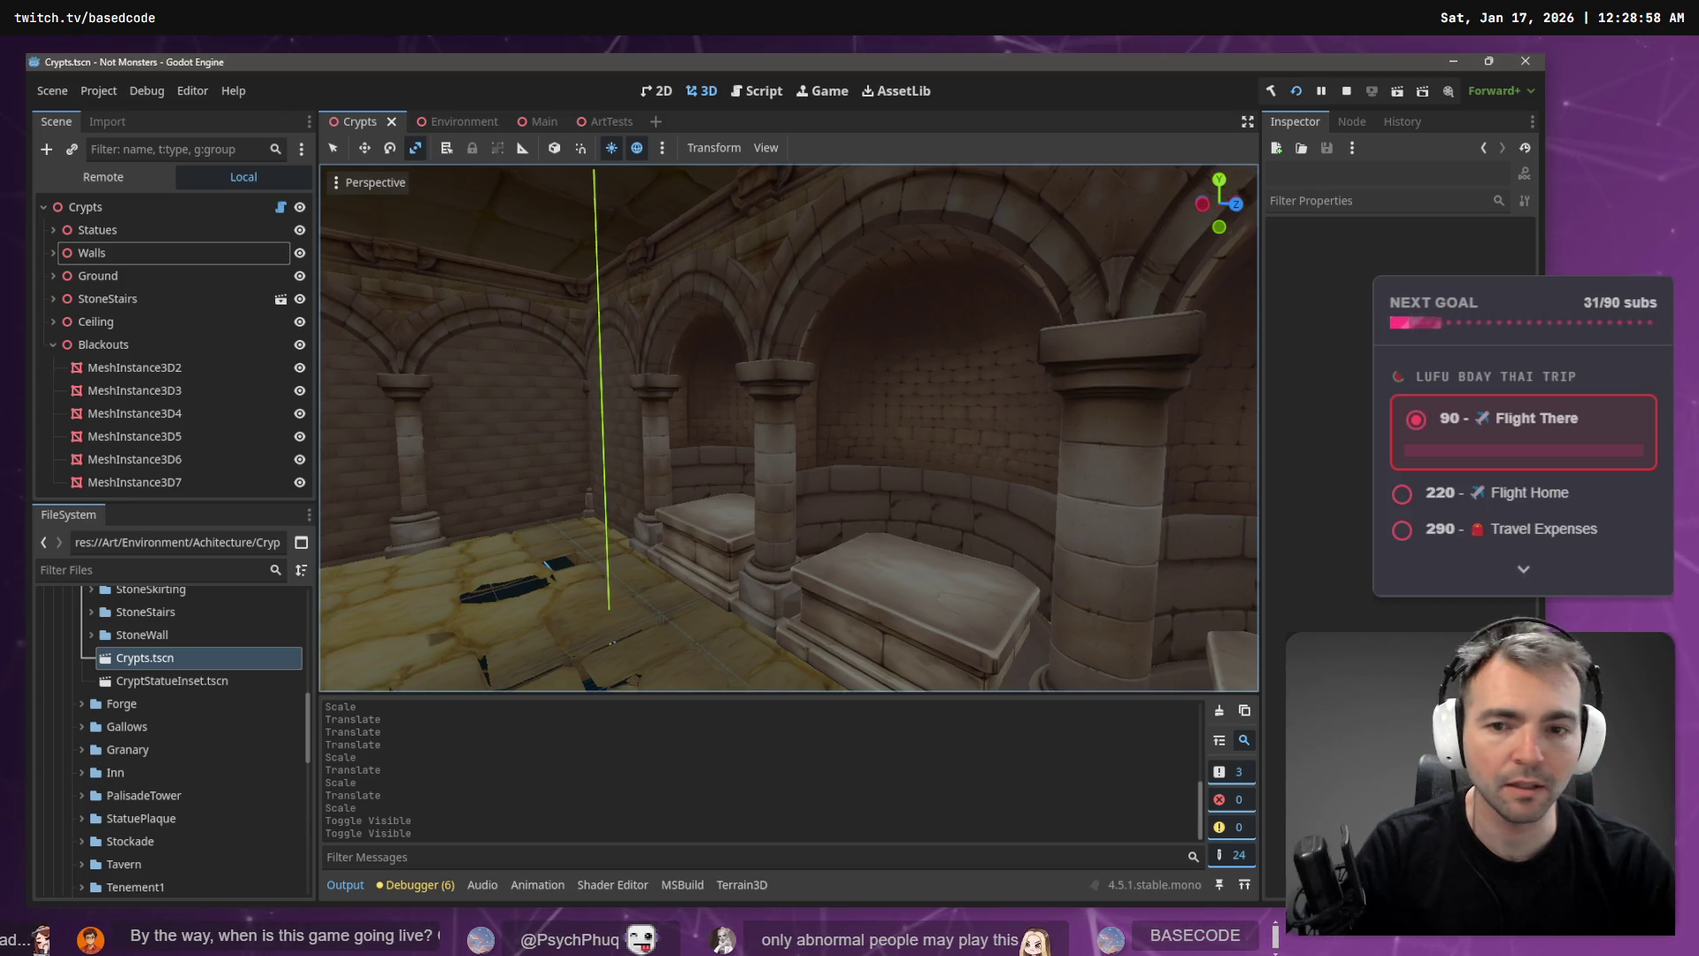
- Collapse the Crypts and Editor folders in the FileSystem dock
key(w)
key(w)
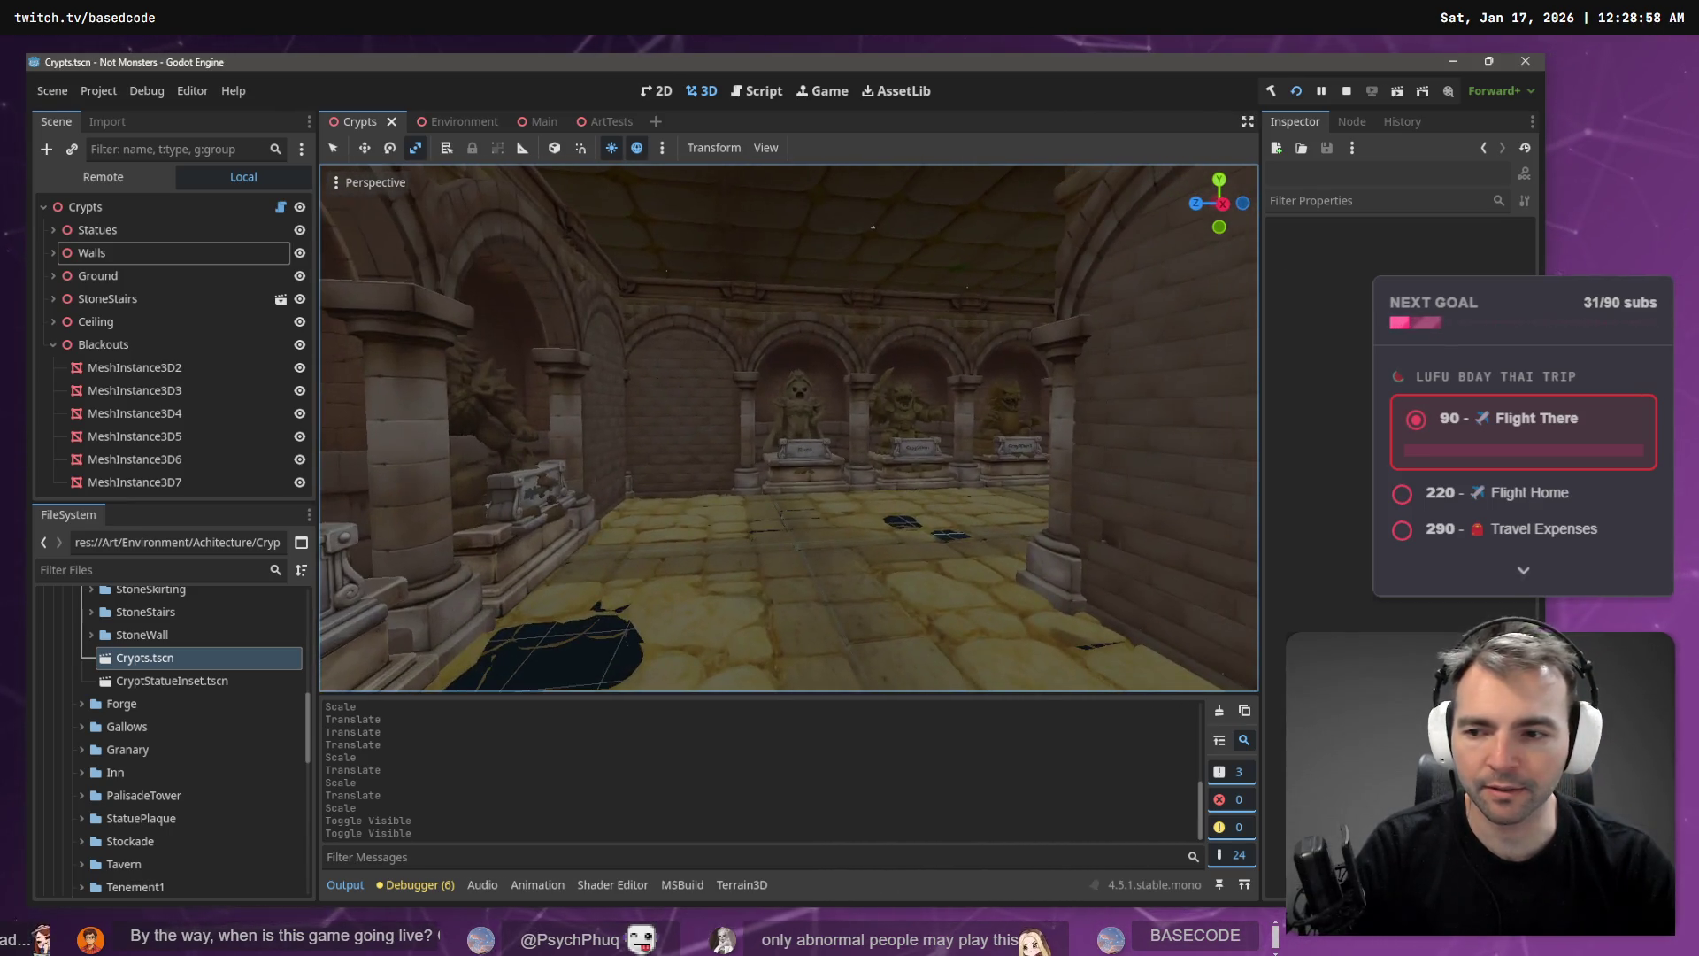
scroll(78, 841, up, 10)
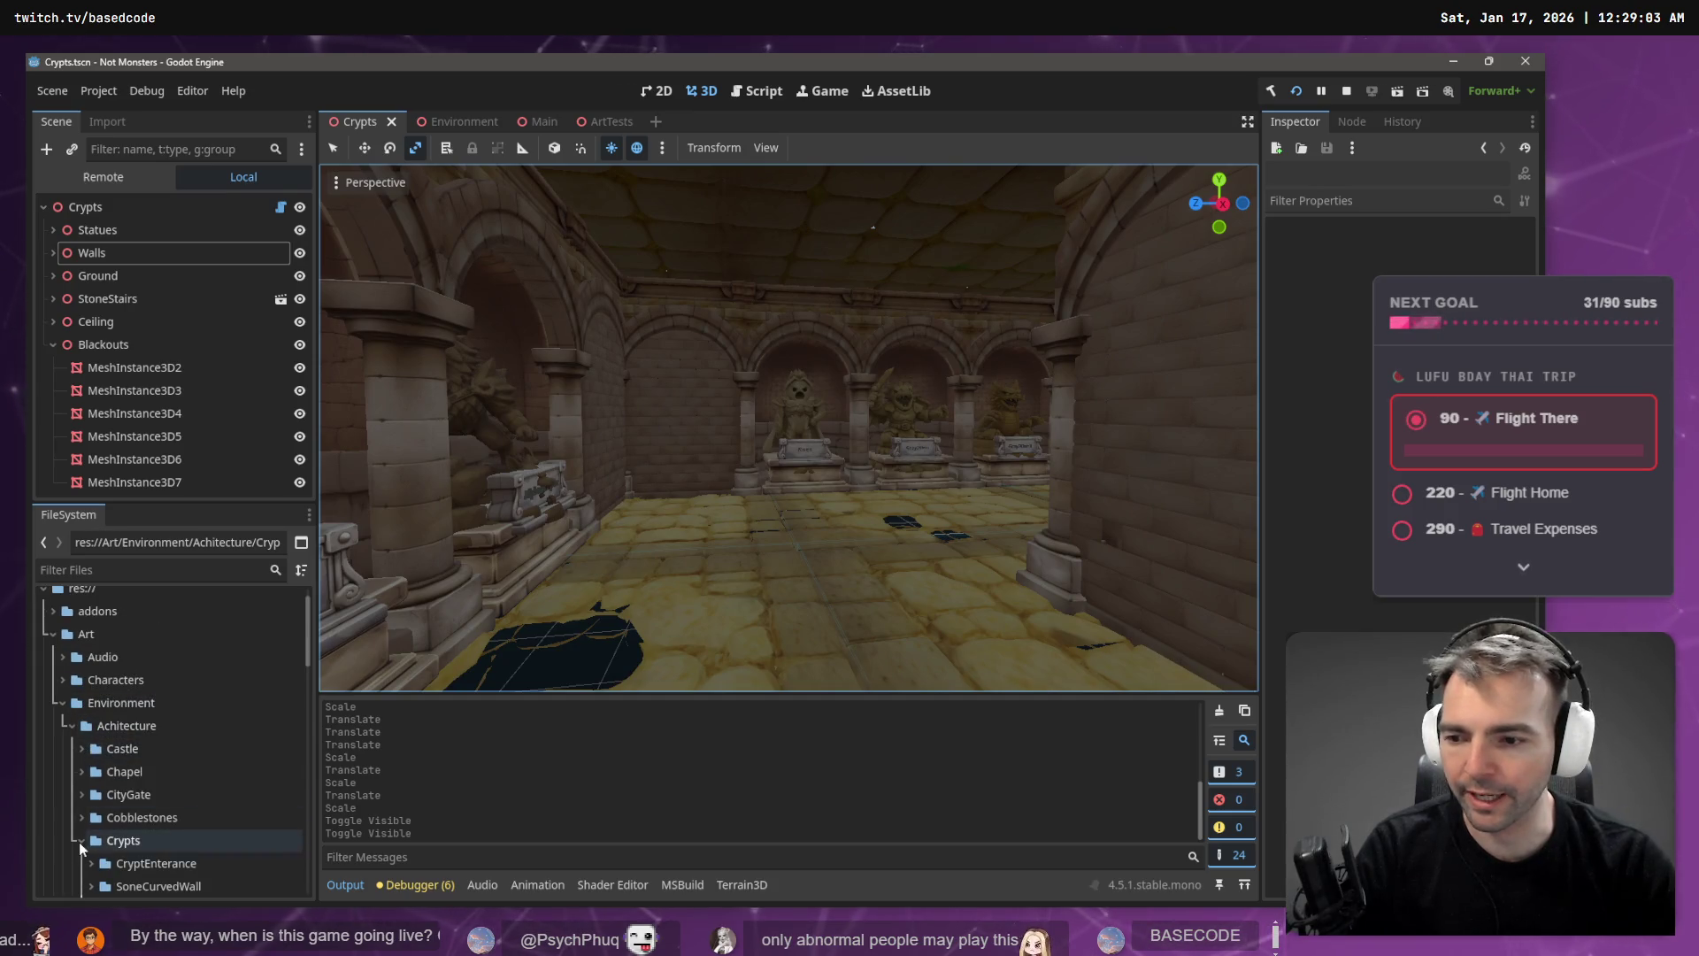
click(81, 840)
scroll(90, 741, down, 8)
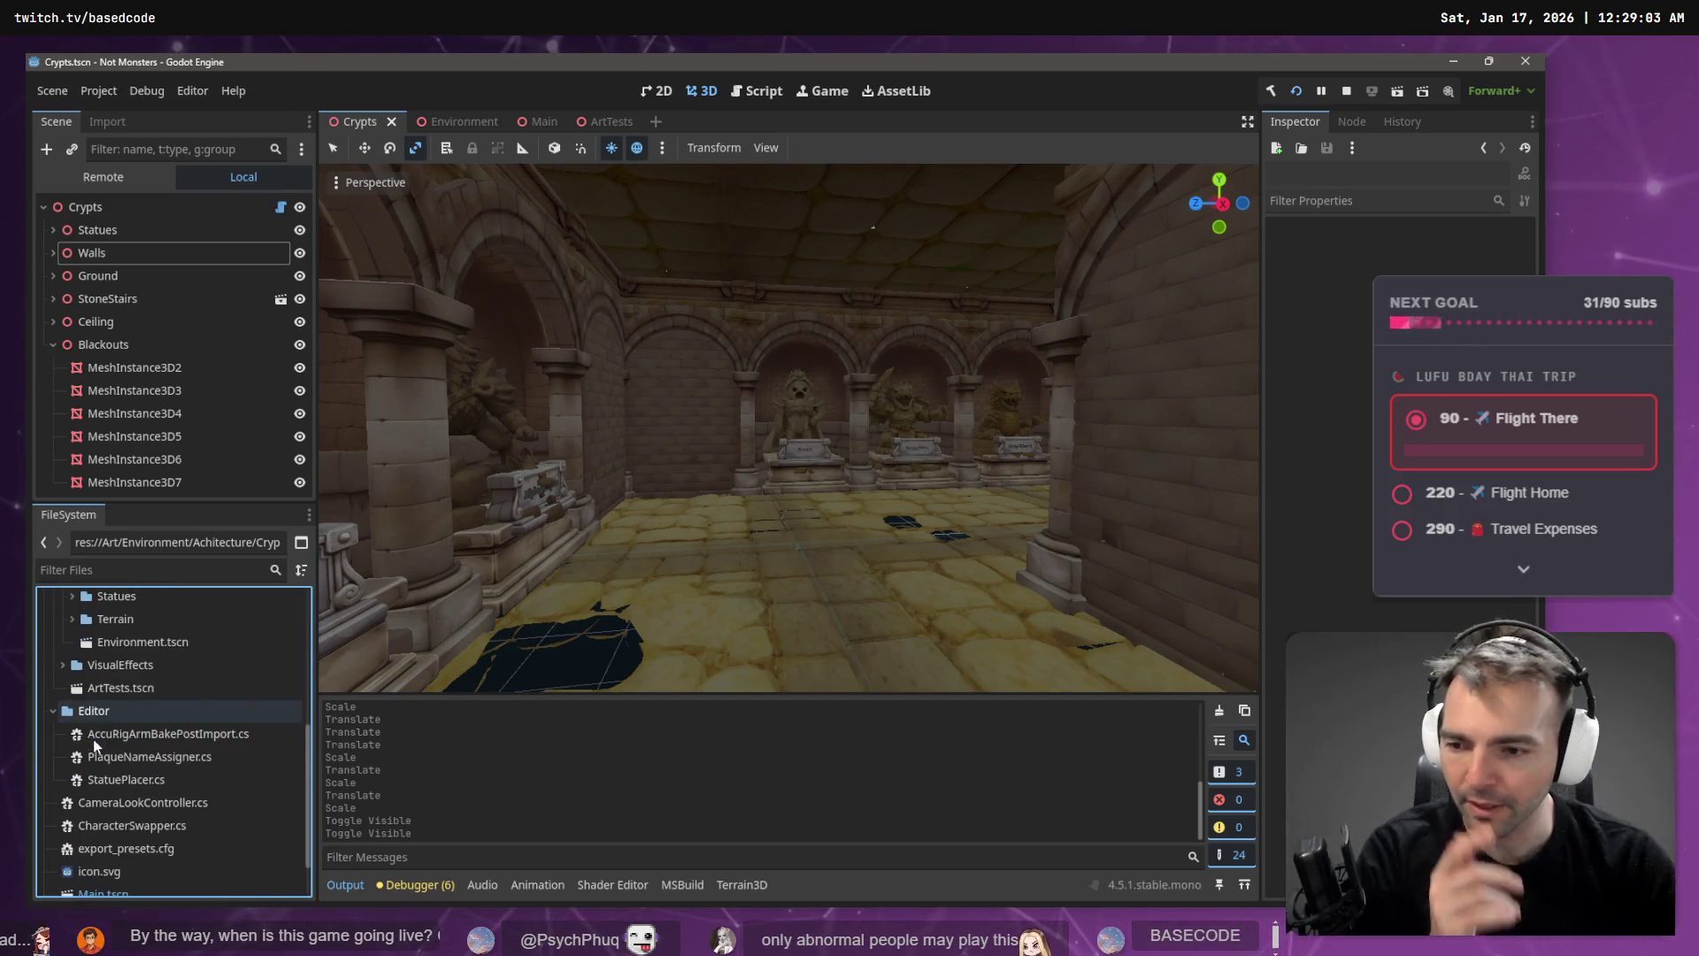
click(53, 711)
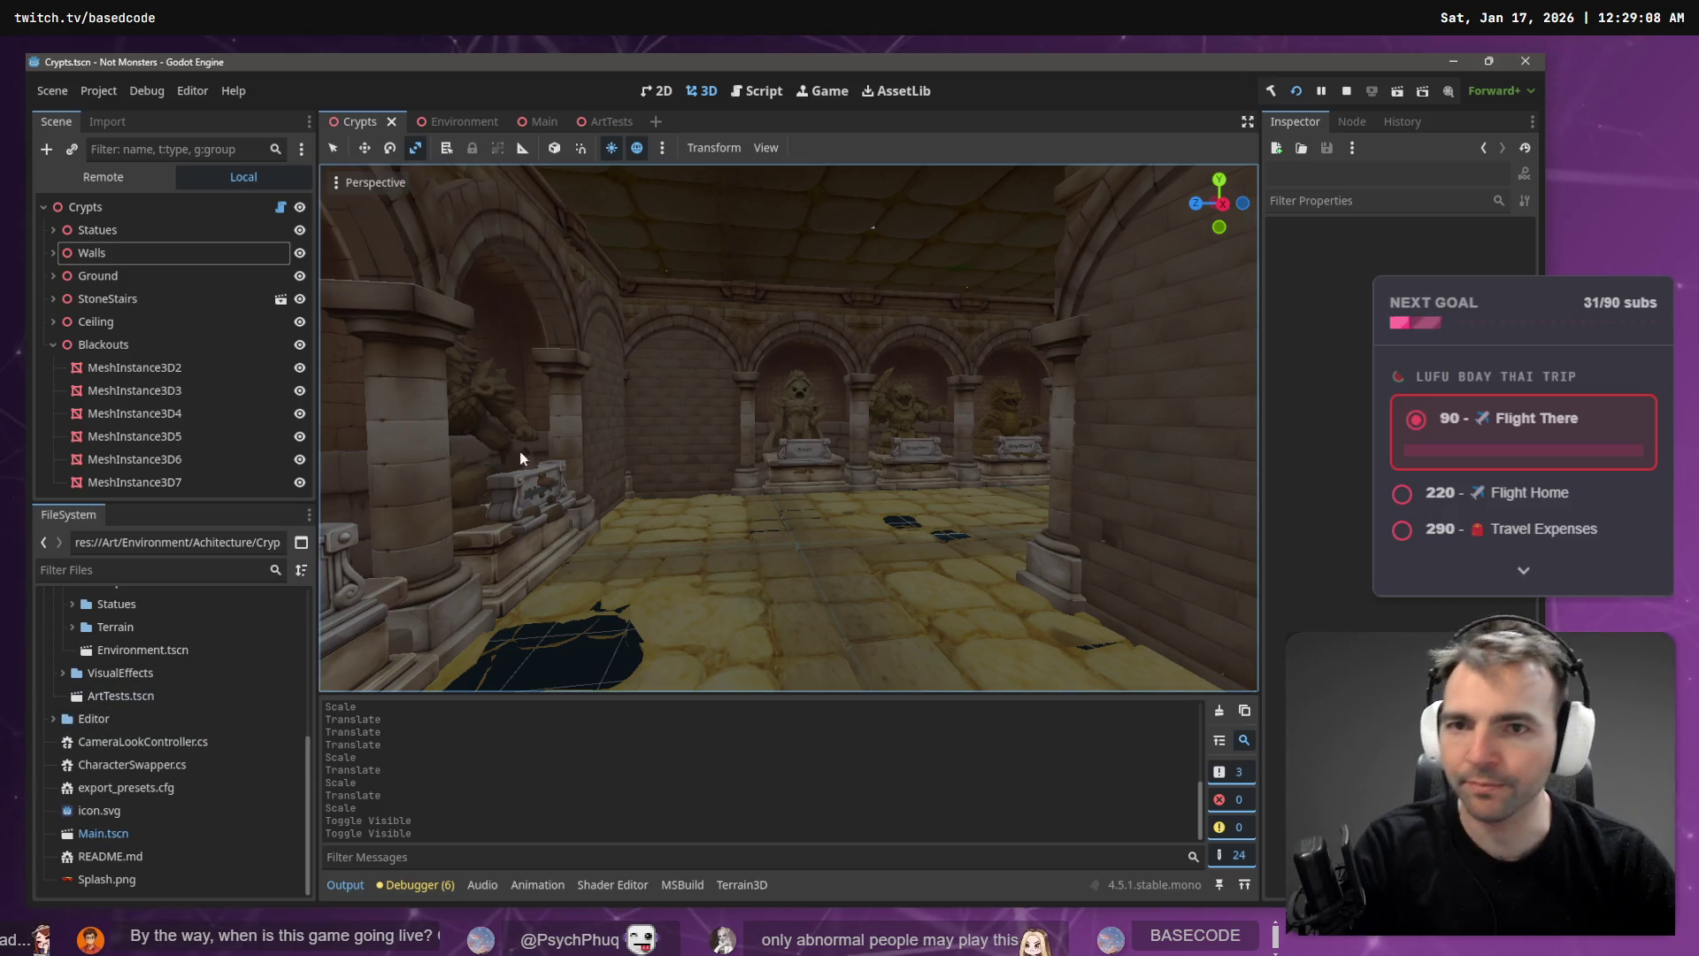
key(alt+Tab)
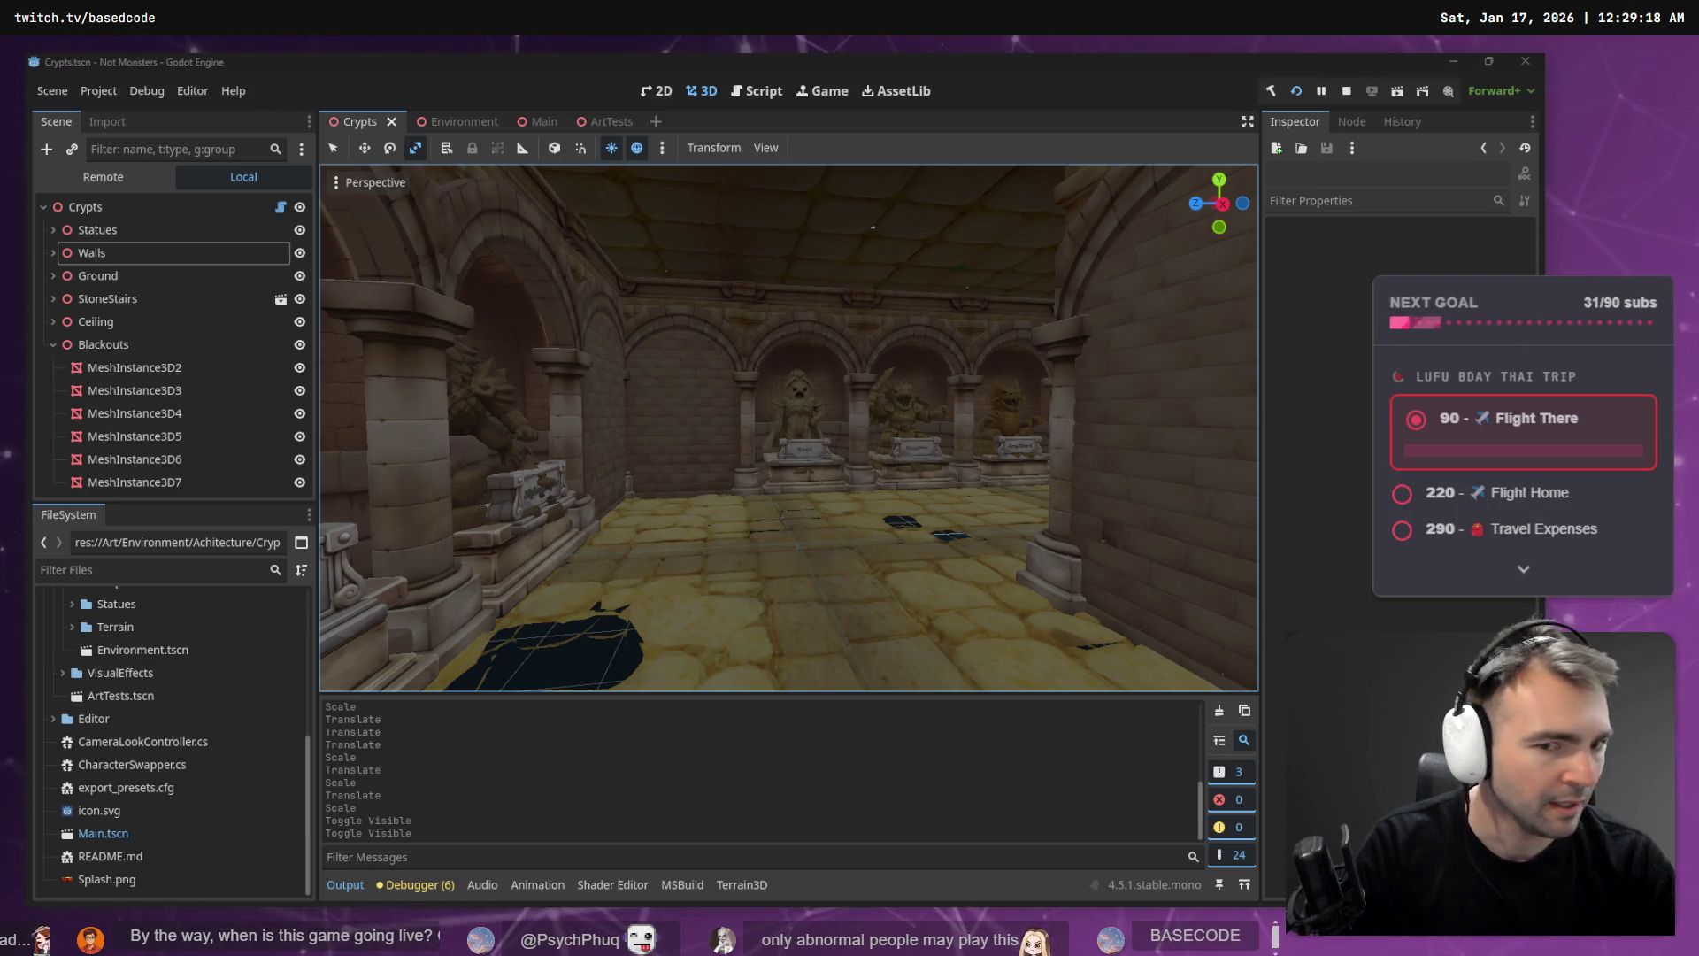
click(941, 474)
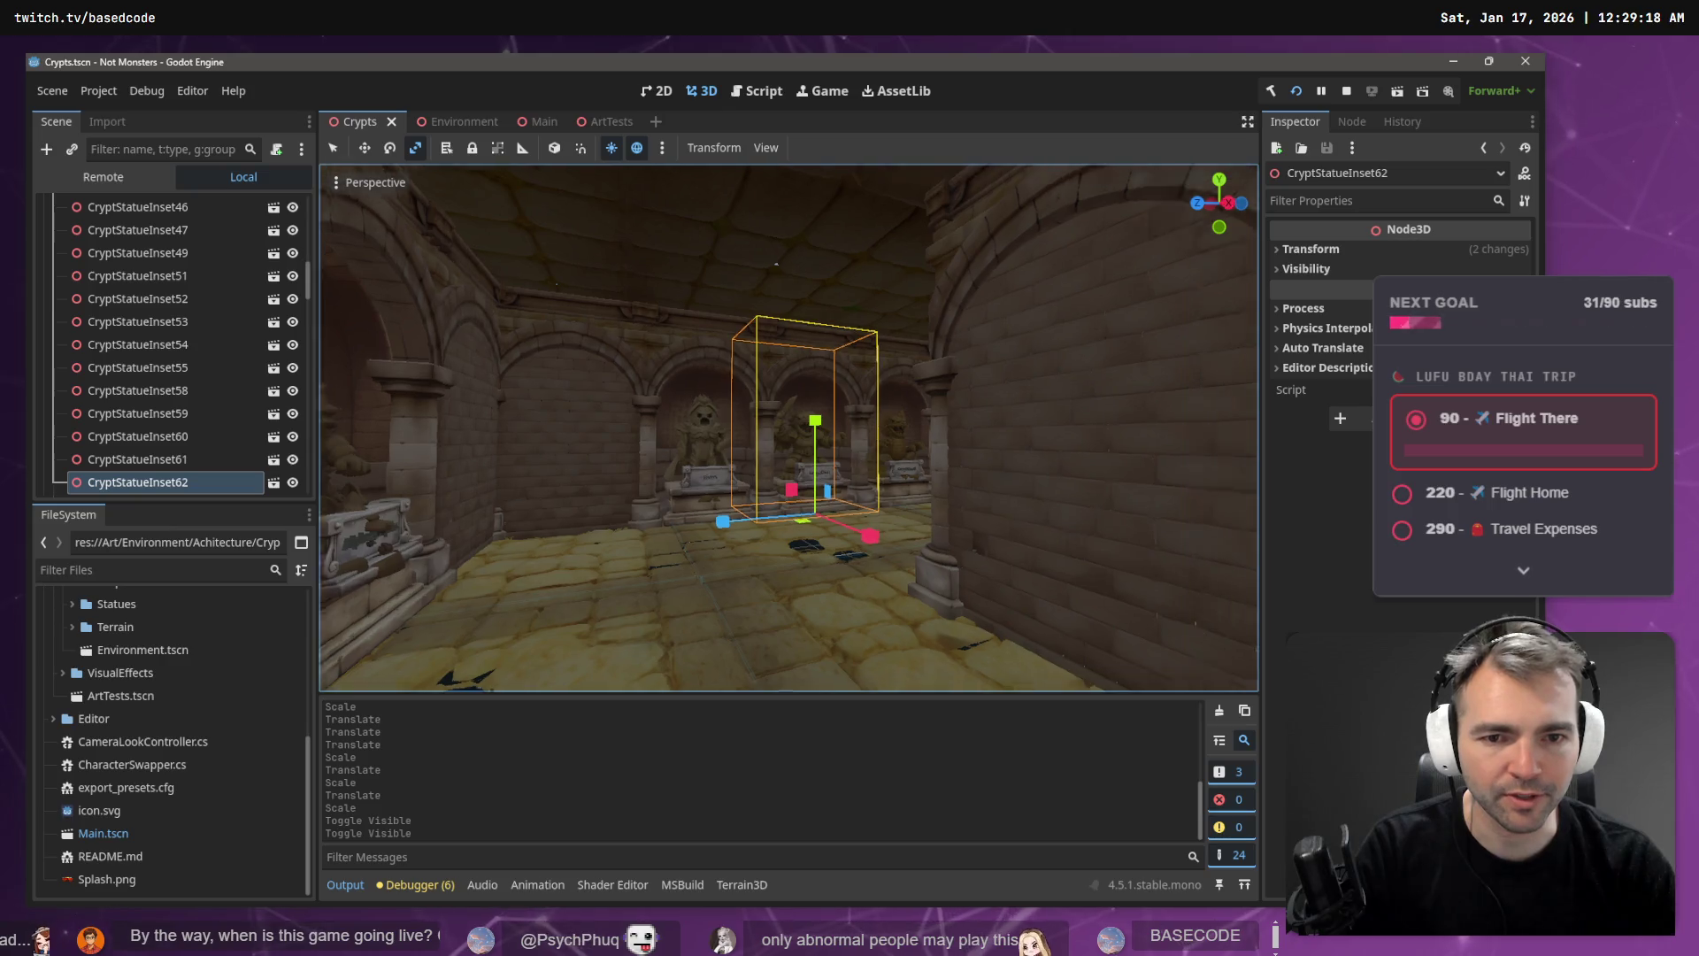
- Fly around the selected statue toward the staircase, then deselect it
key(w)
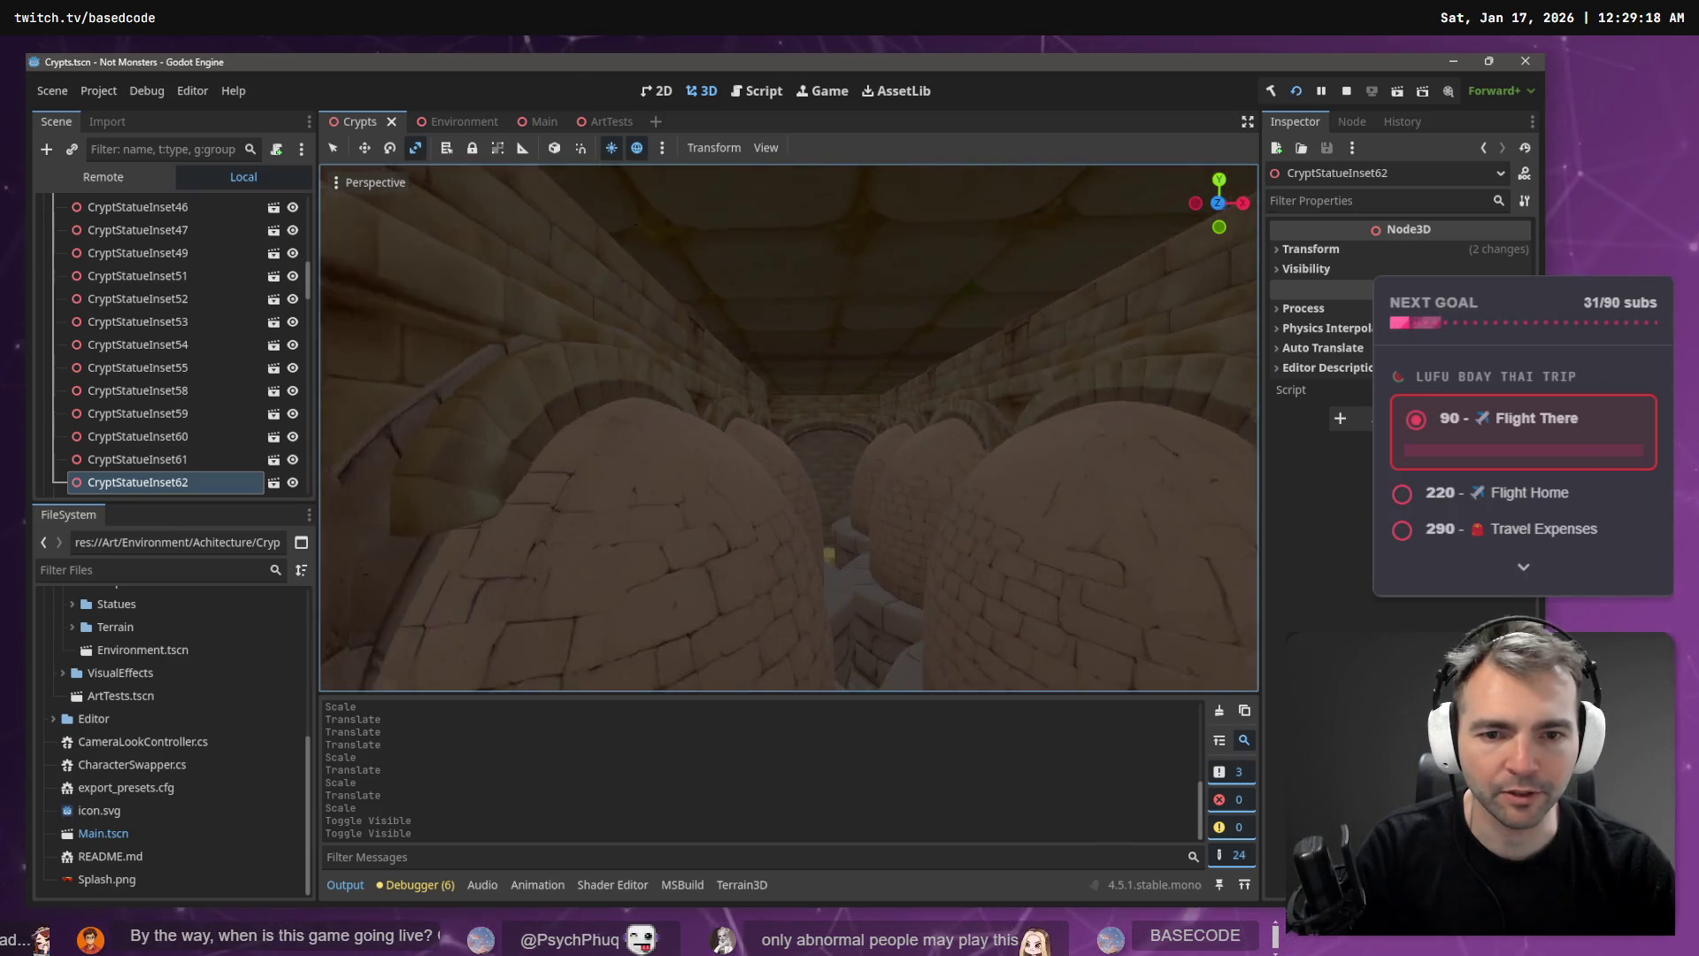
key(f)
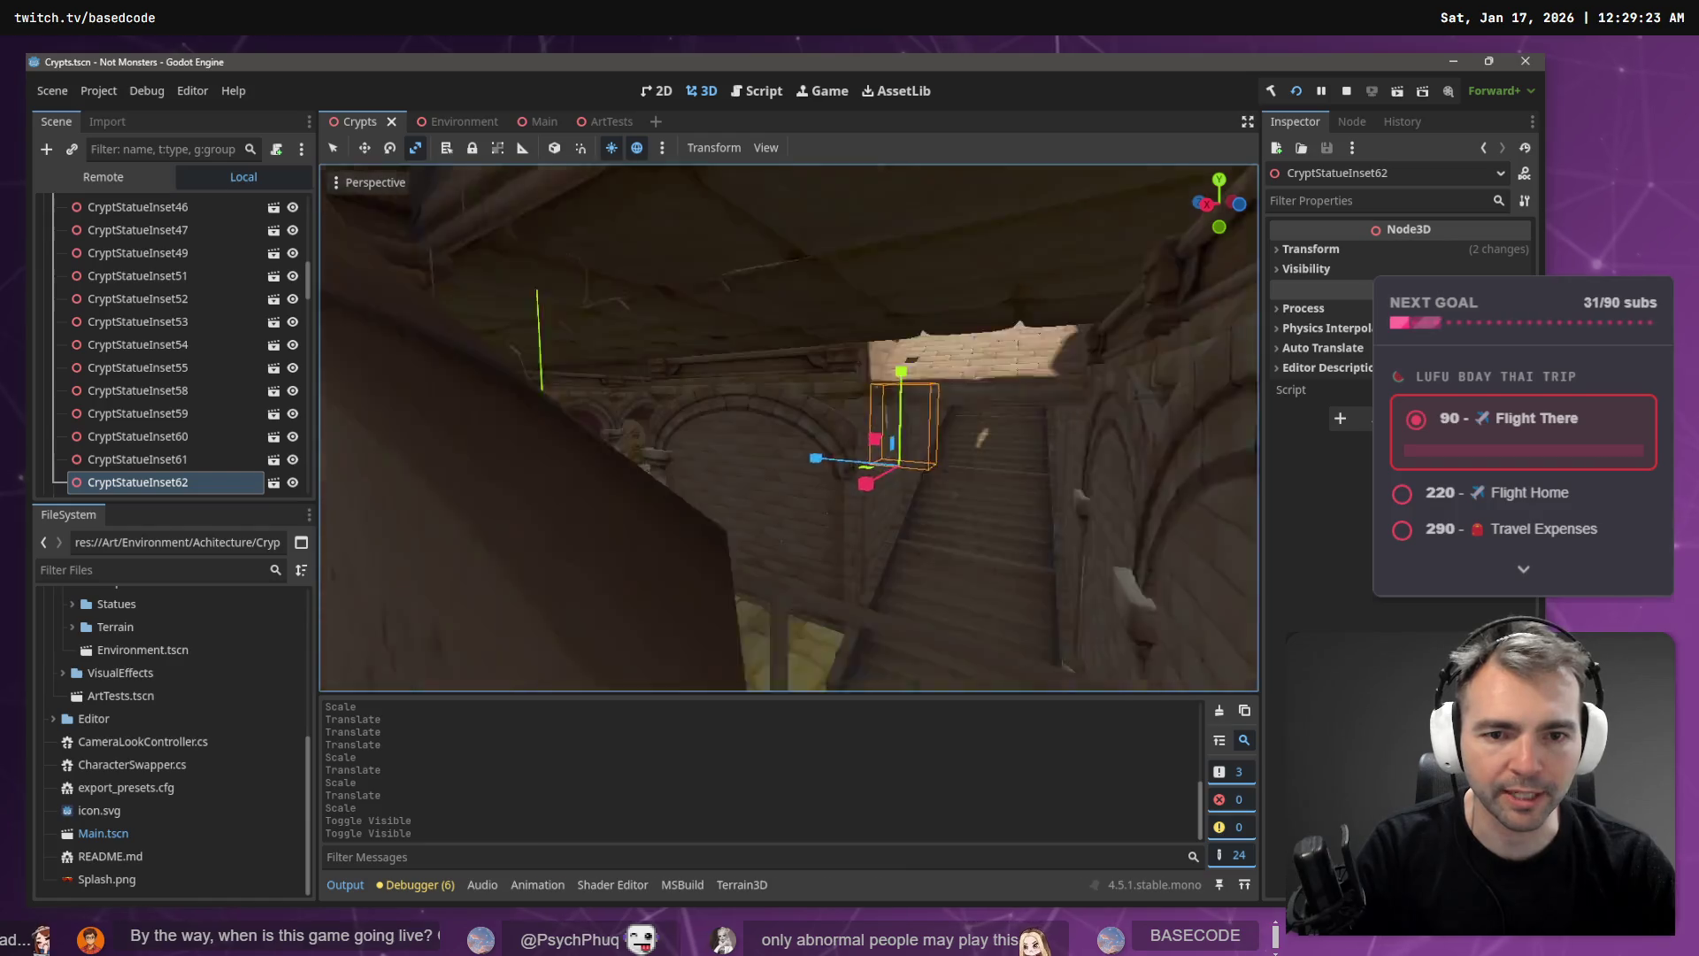
key(w)
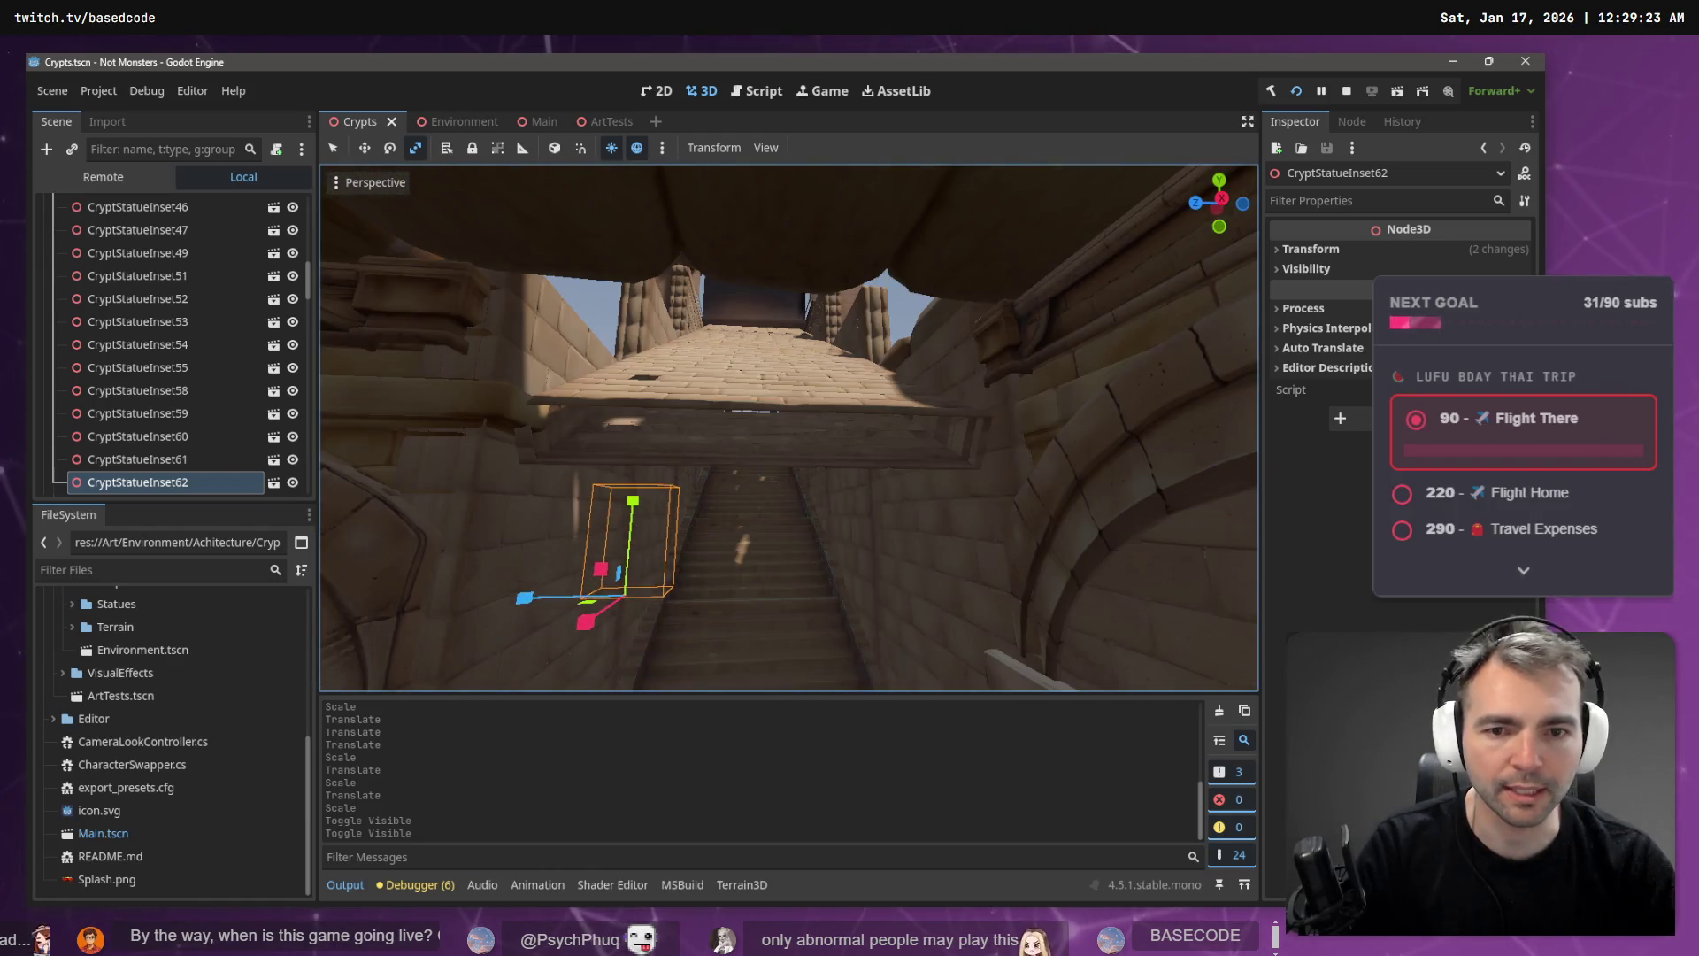
key(w)
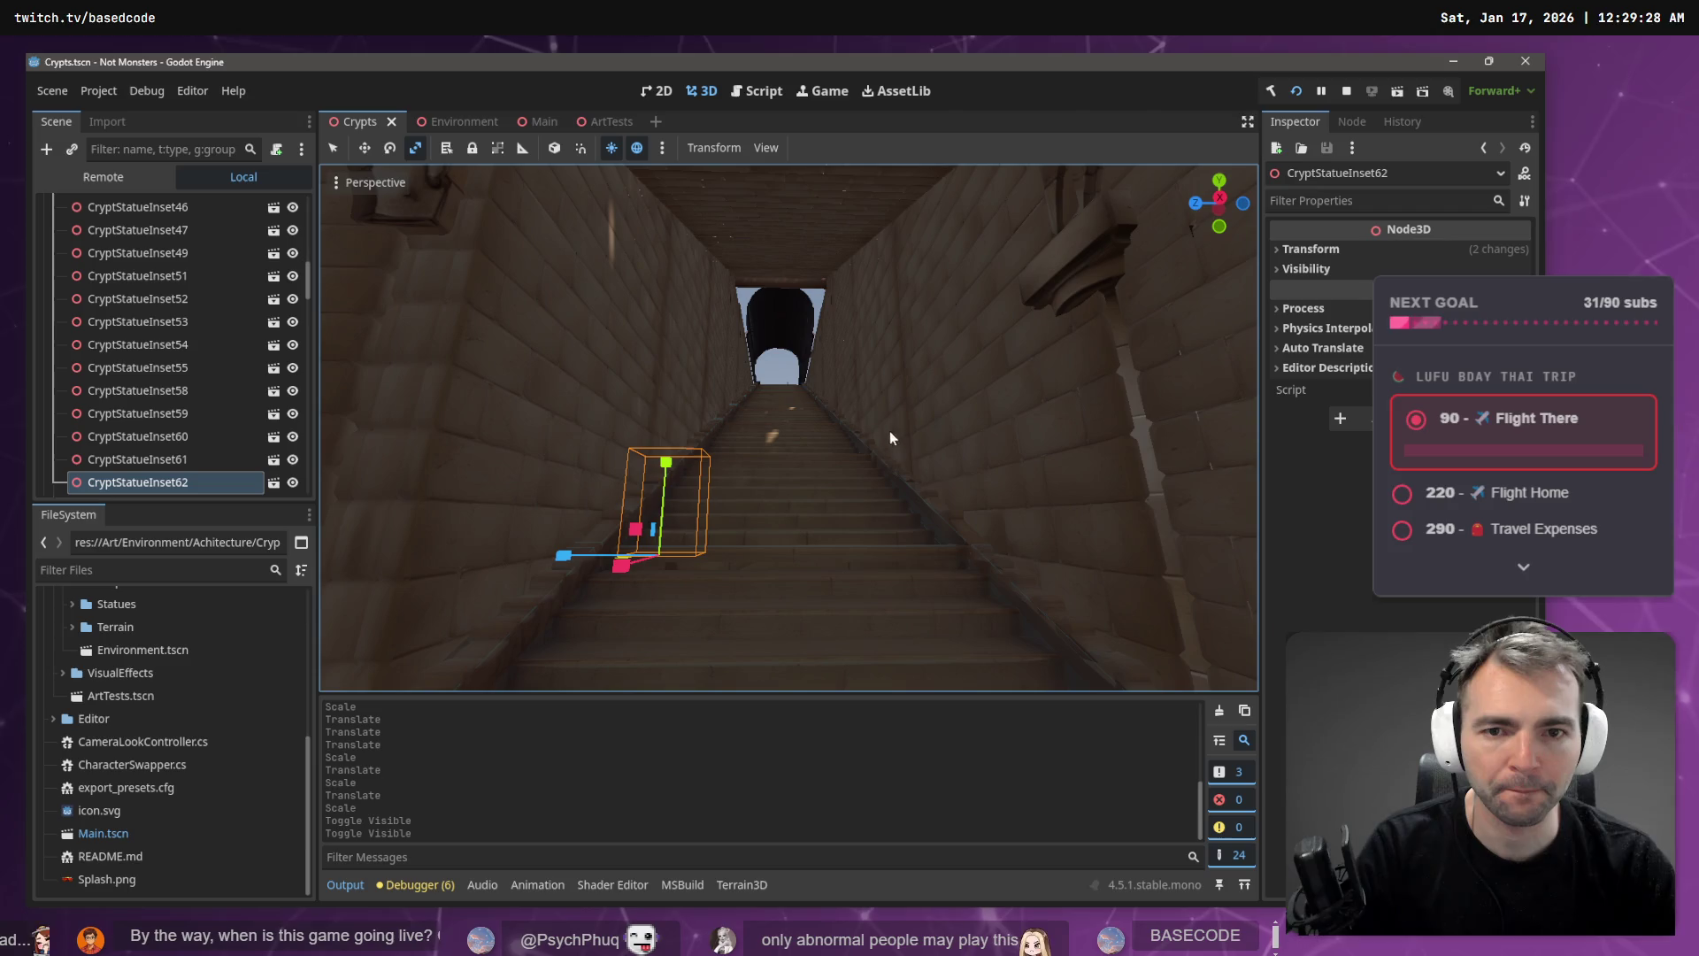
click(778, 371)
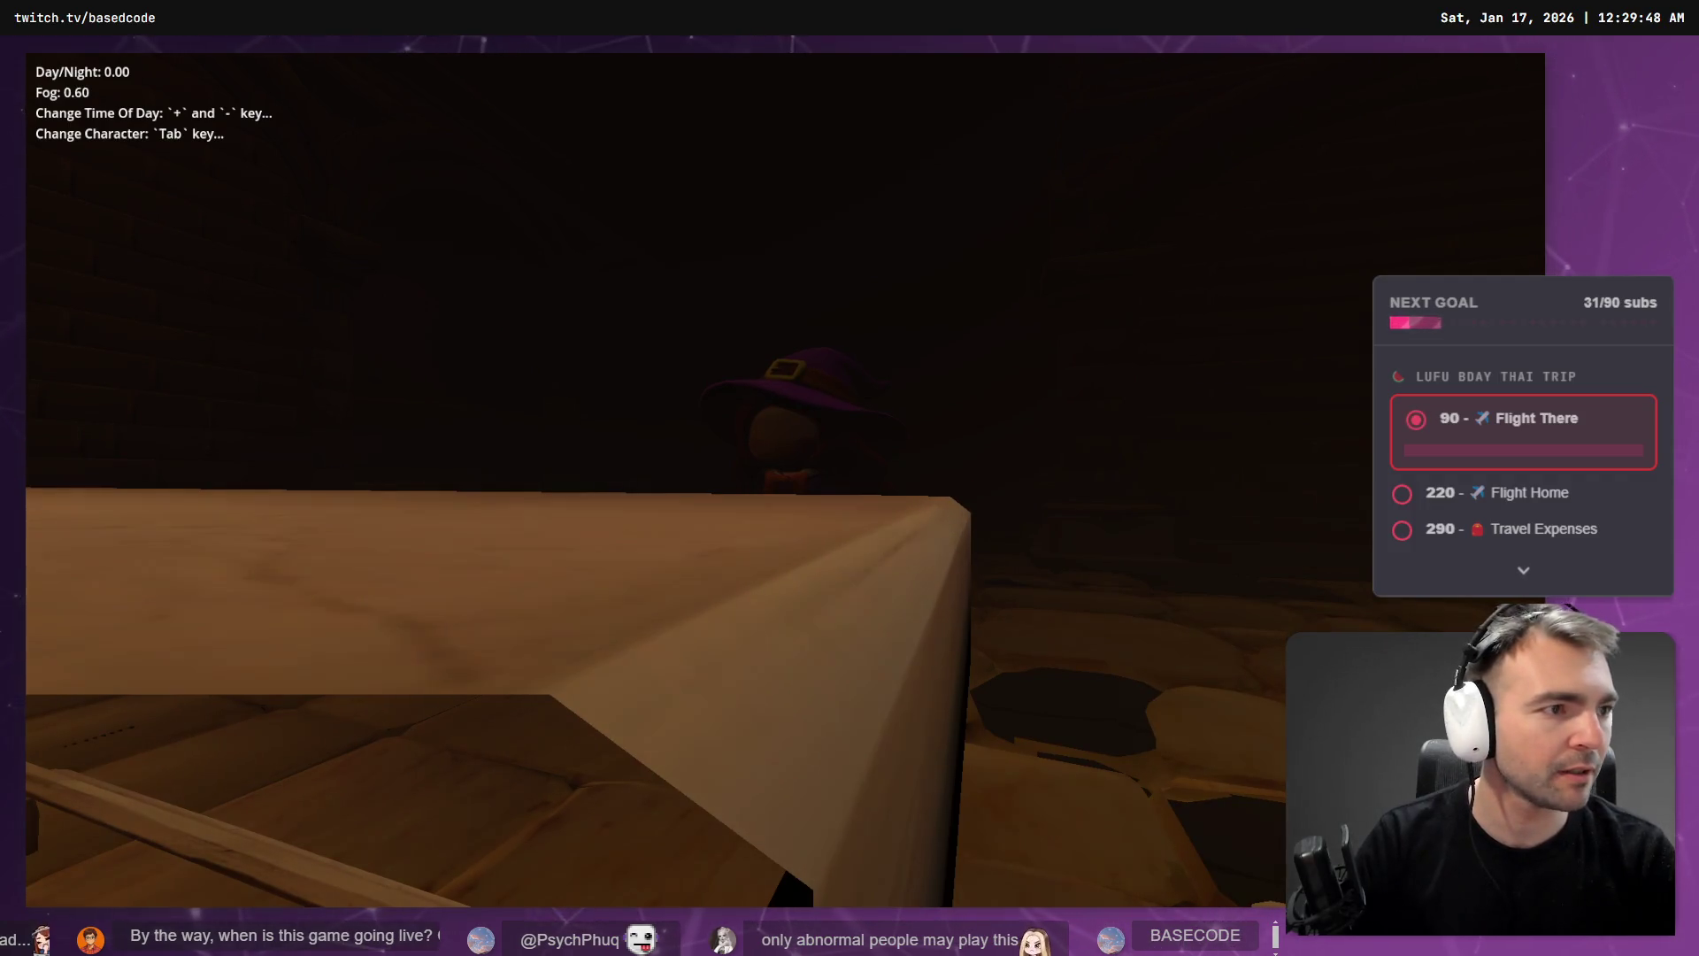
- Stop the game, move the editor view to the crypt entrance, and relaunch with F5
key(F8)
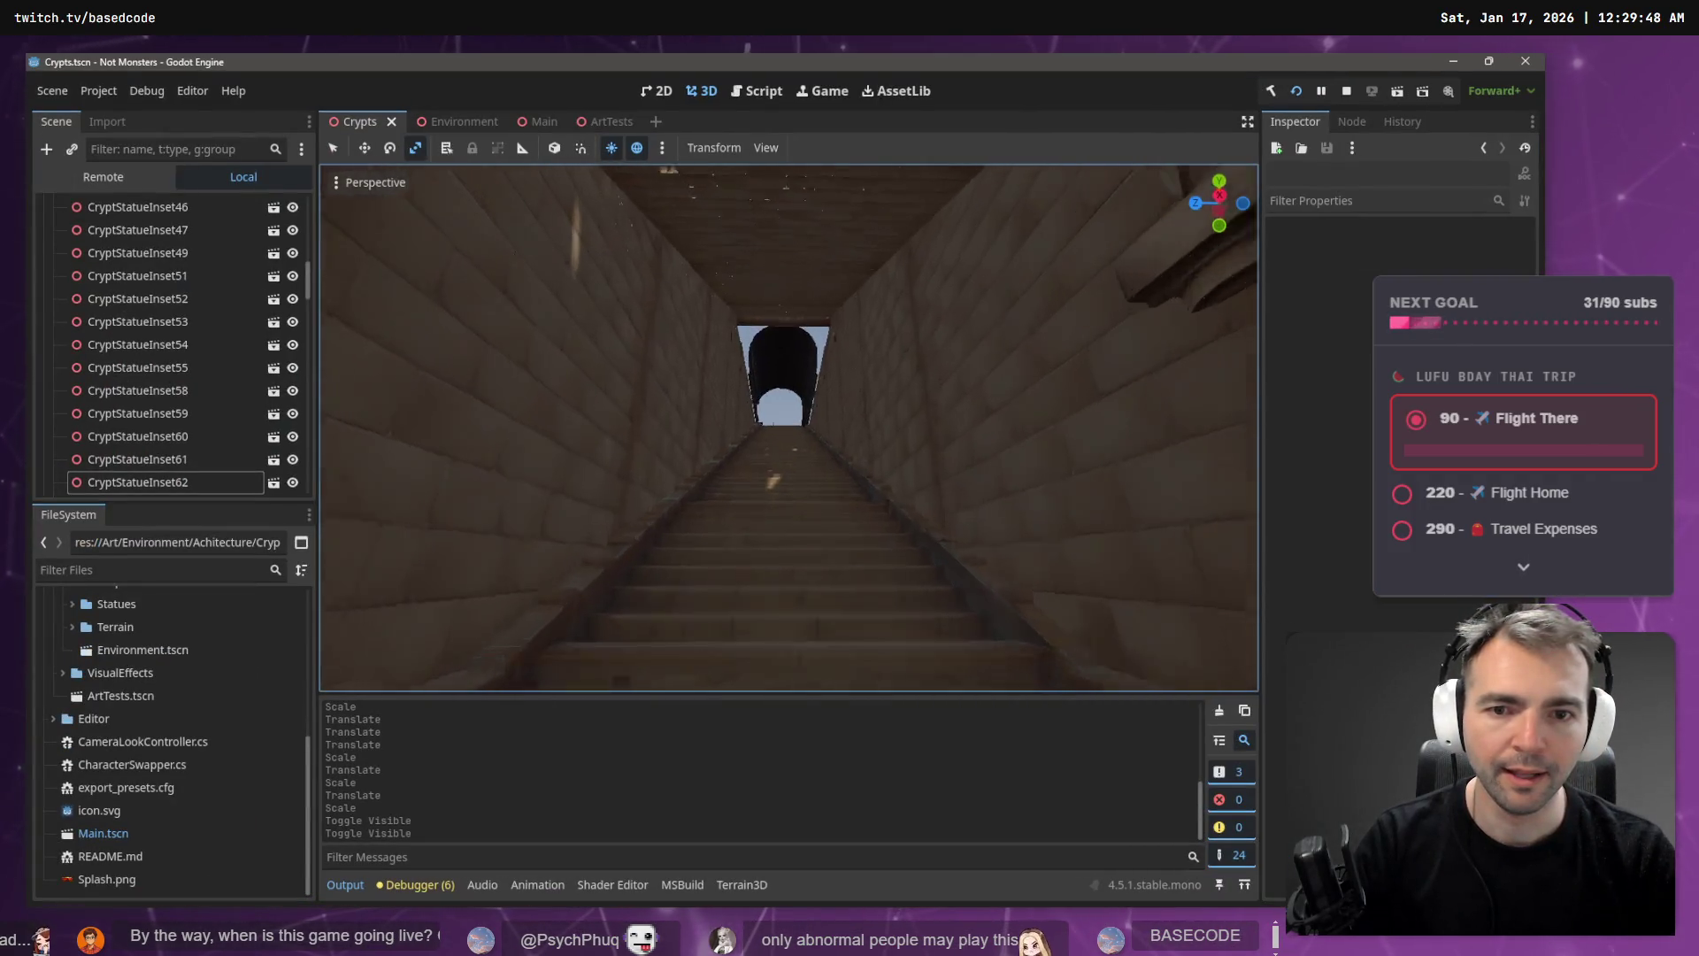
key(s)
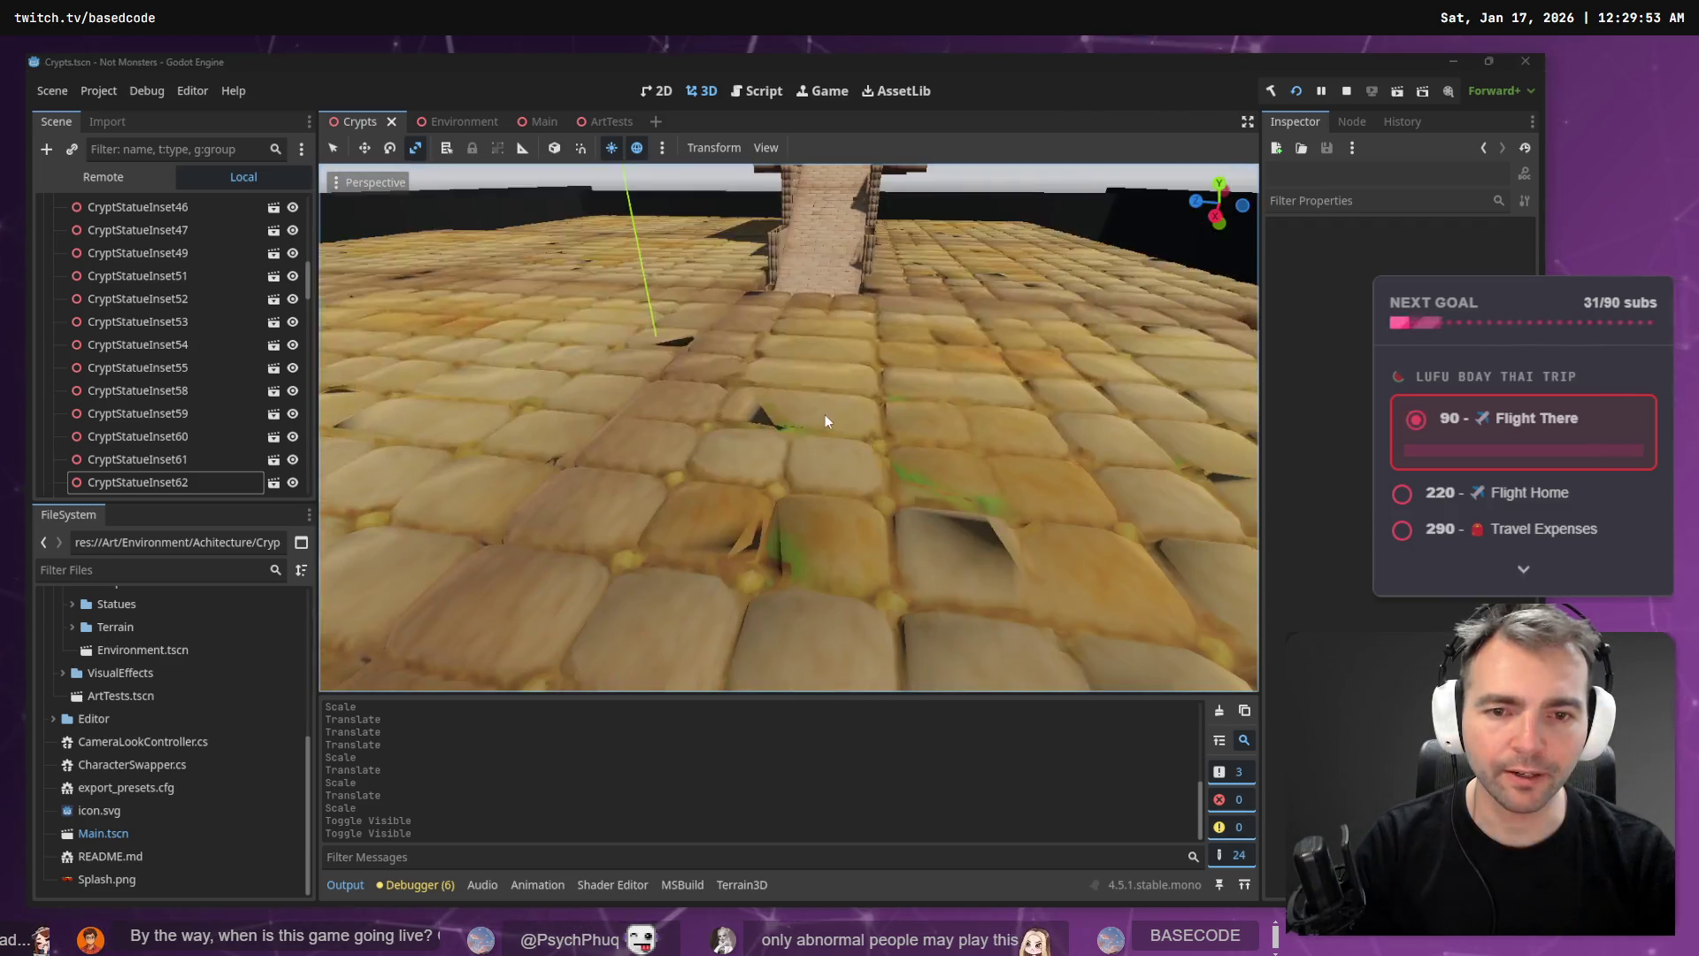
key(F5)
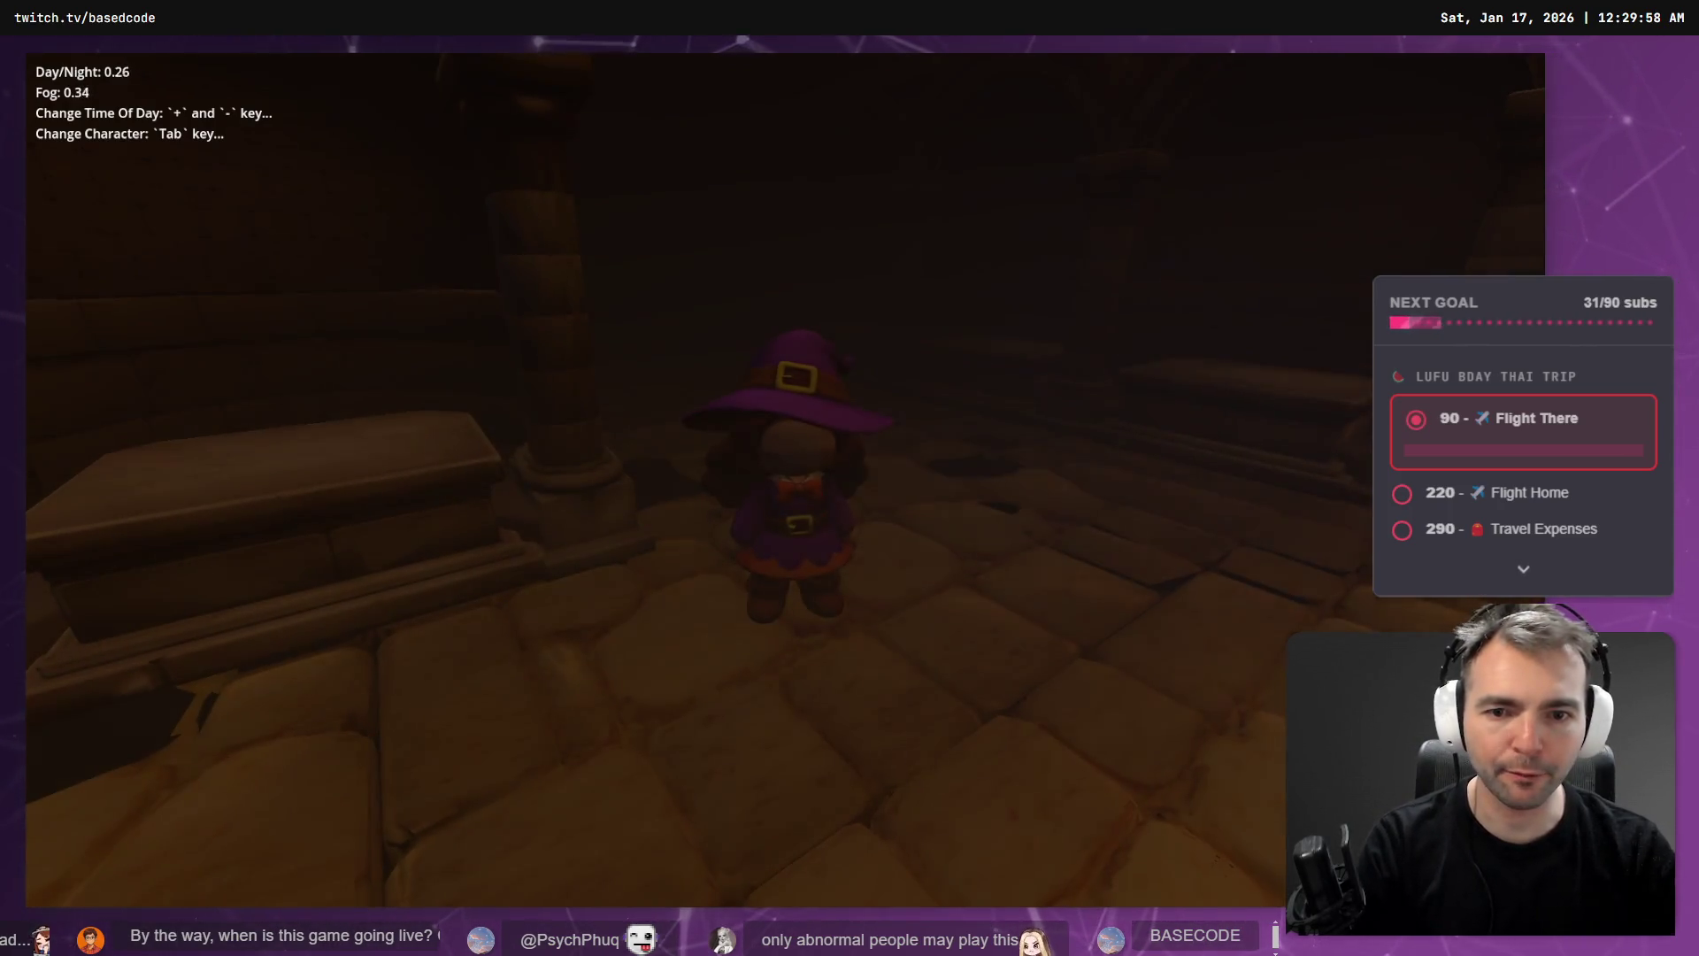
- Raise Day/Night to full daylight with no fog, walk the witch forward, then leave the game
key(plus)
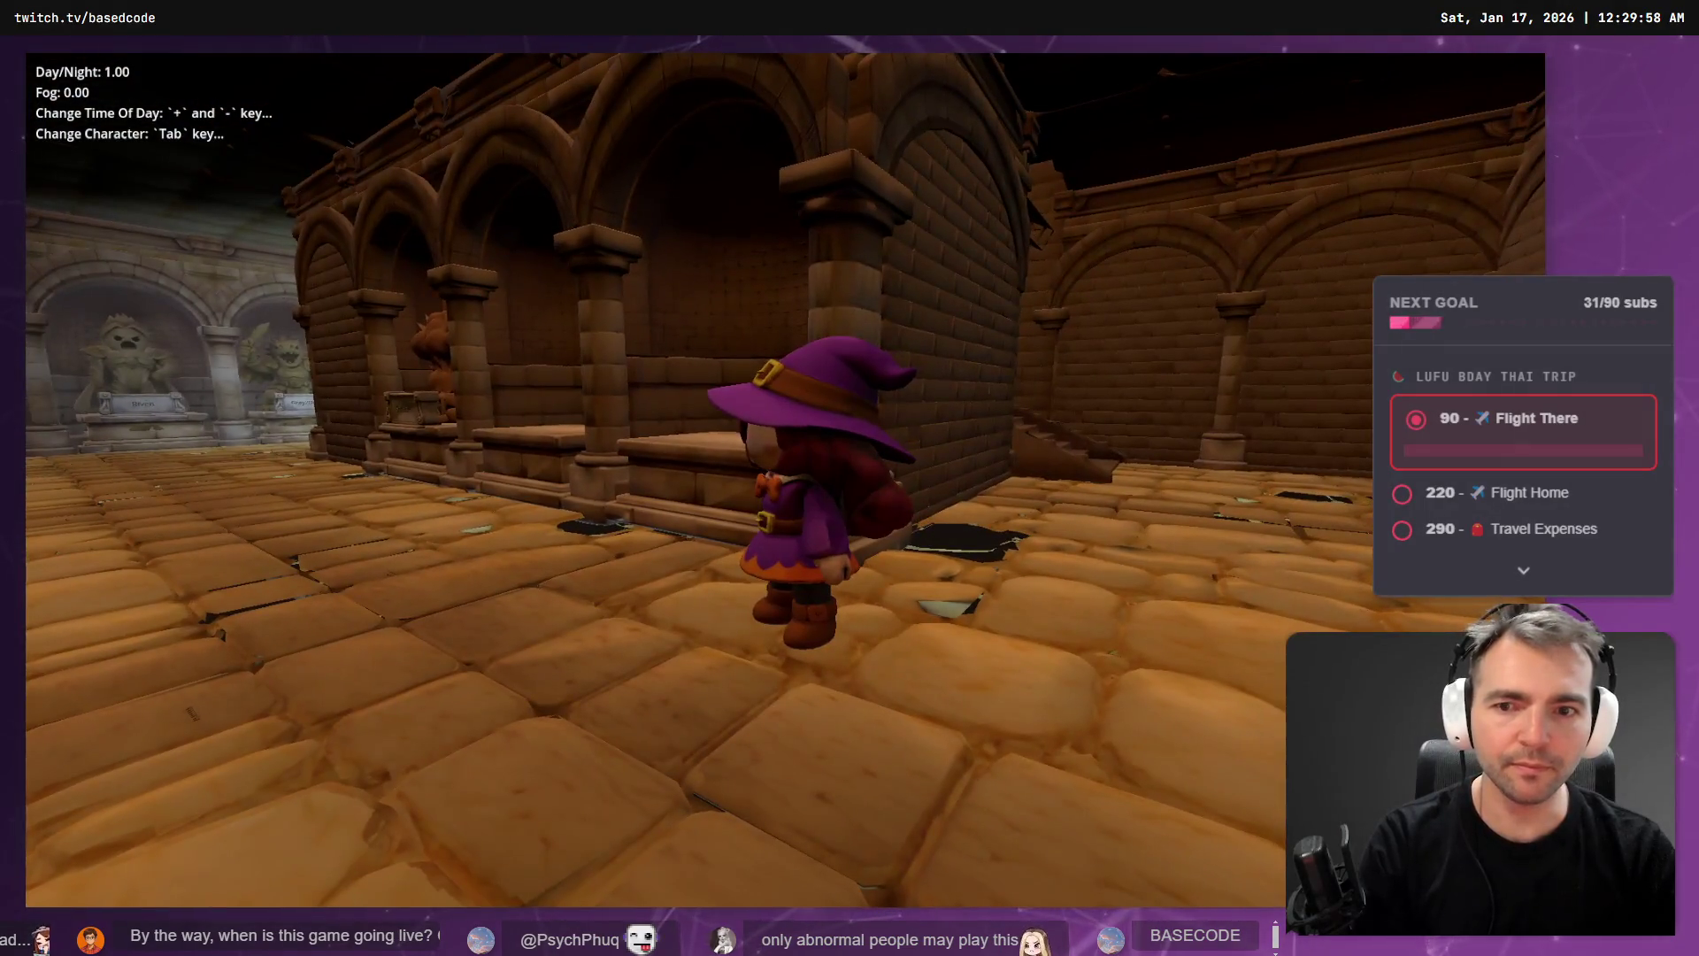
key(w)
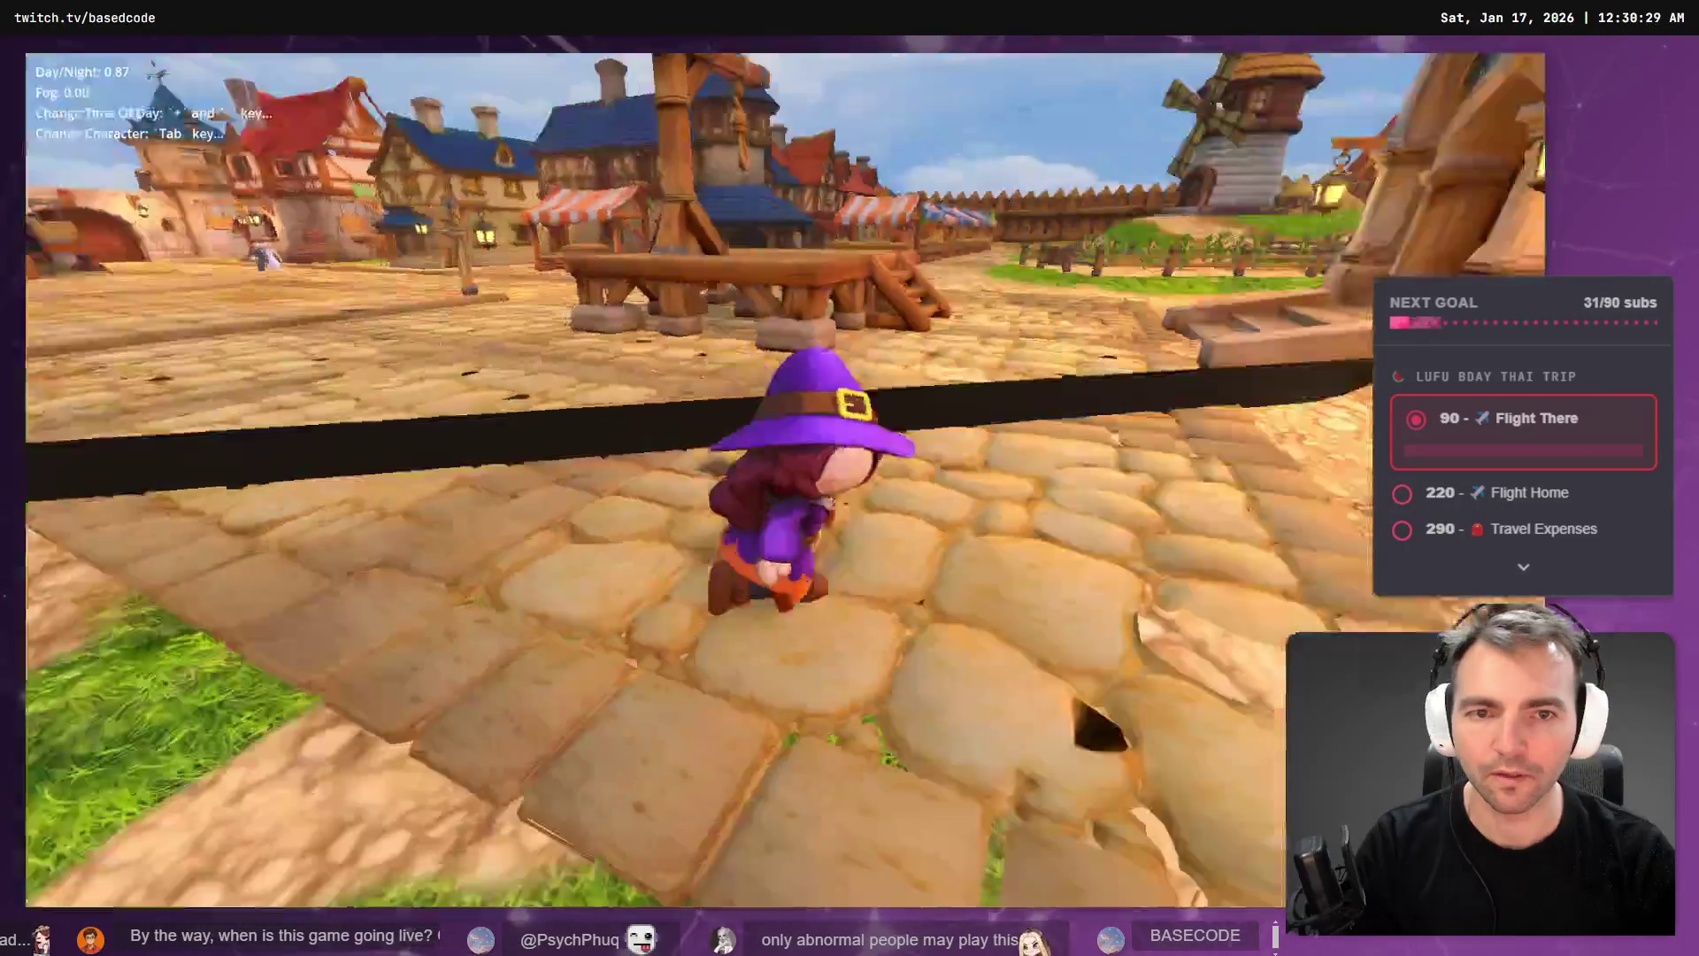
key(alt+Tab)
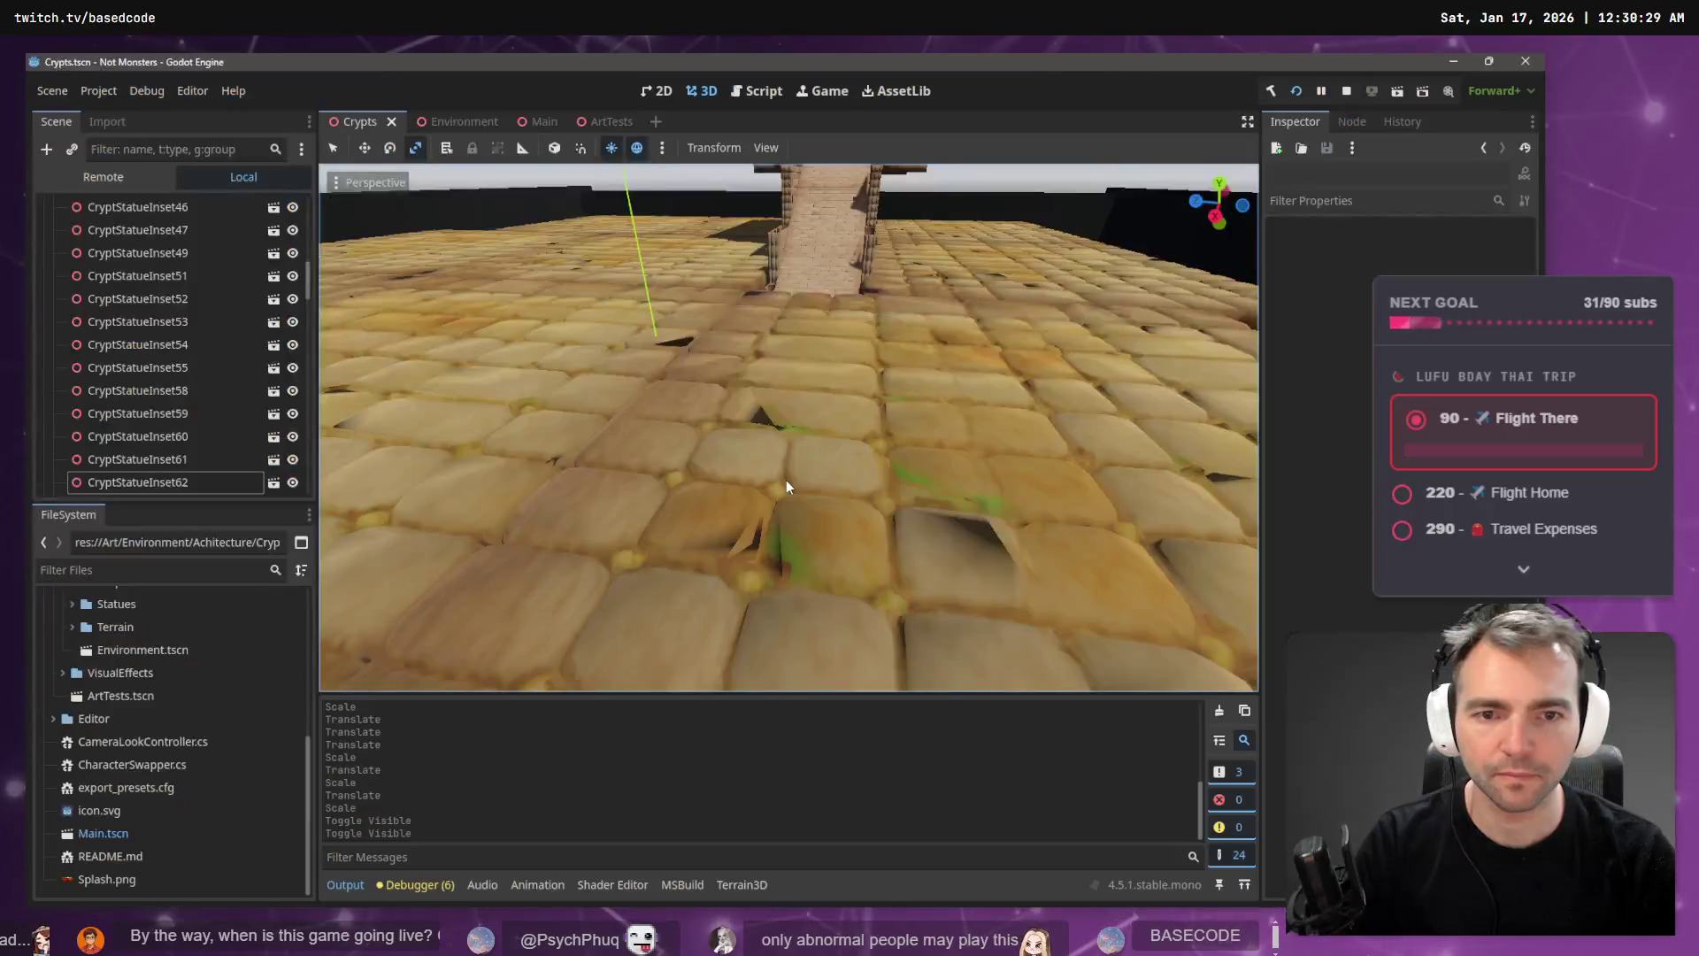
- Shrink the blackout wall MeshInstance3D4 vertically
scroll(788, 427, down, 10)
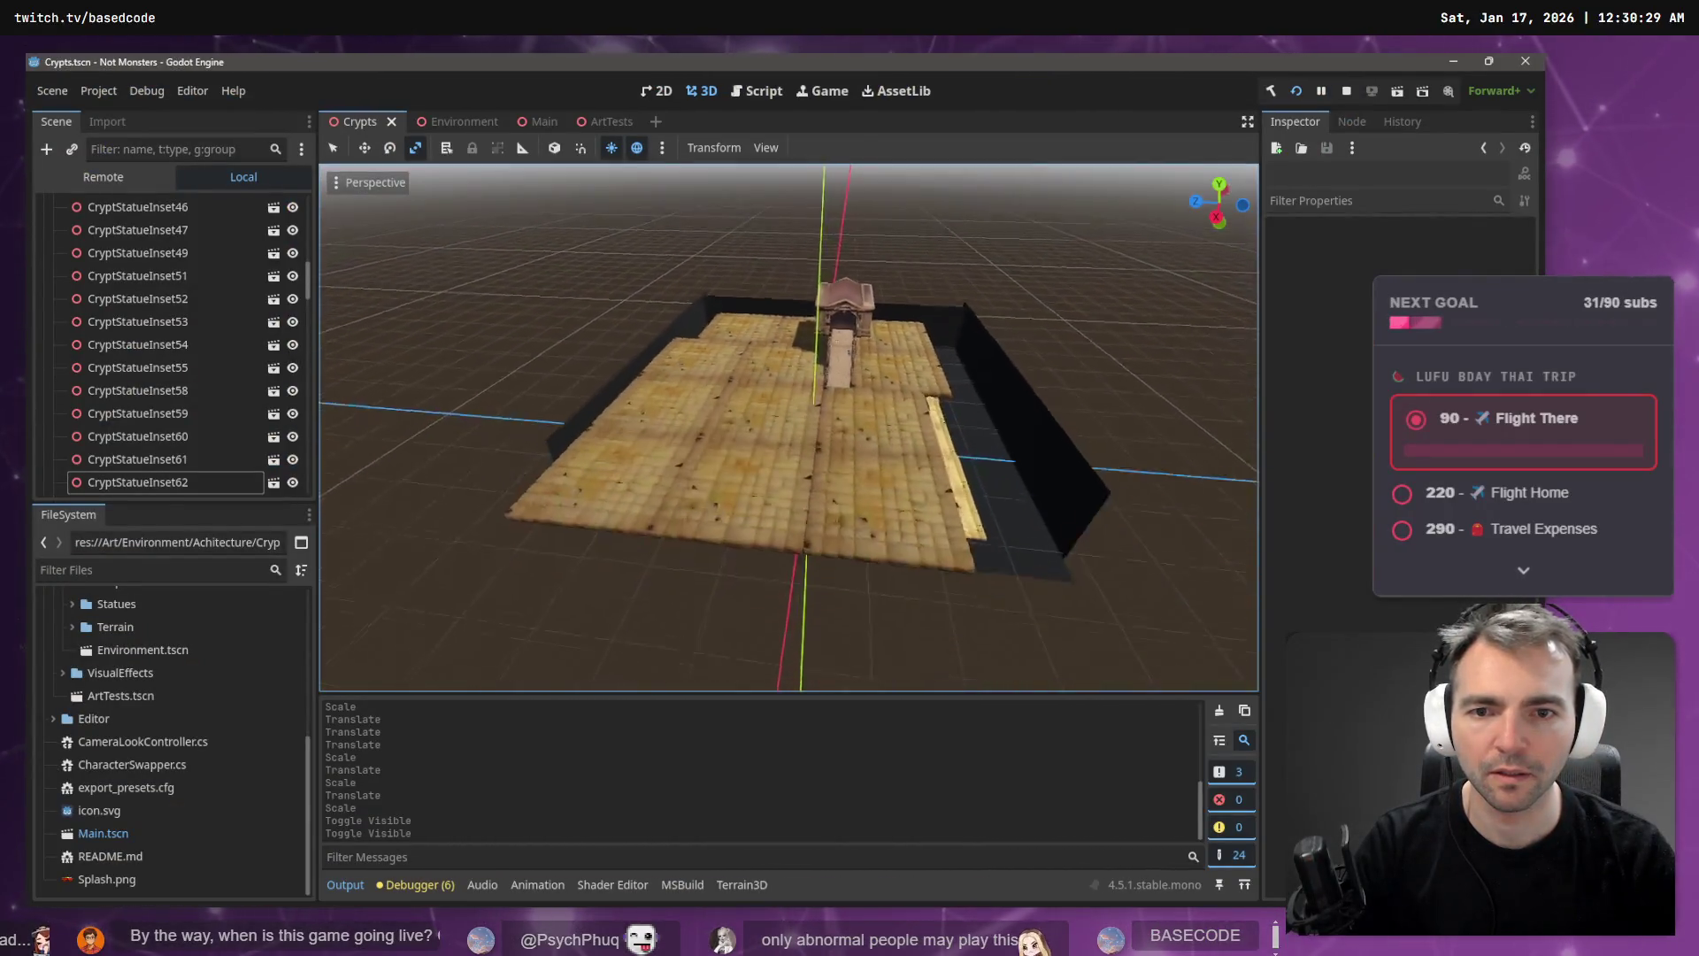
scroll(789, 426, up, 10)
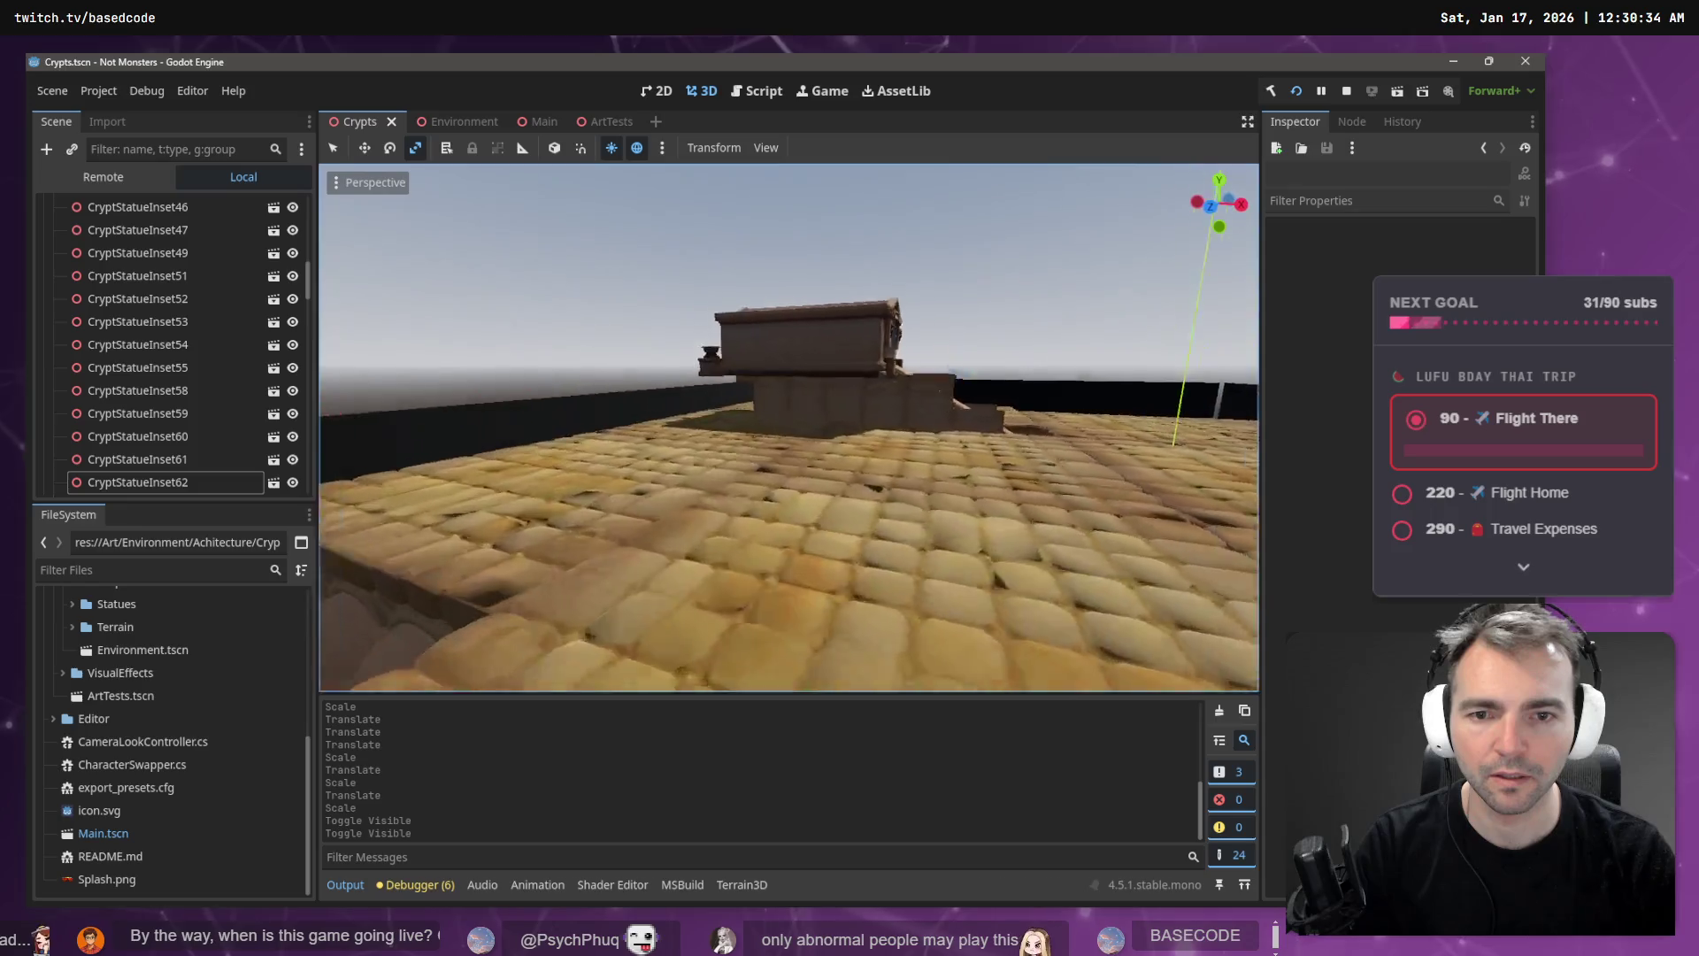
scroll(852, 354, down, 4)
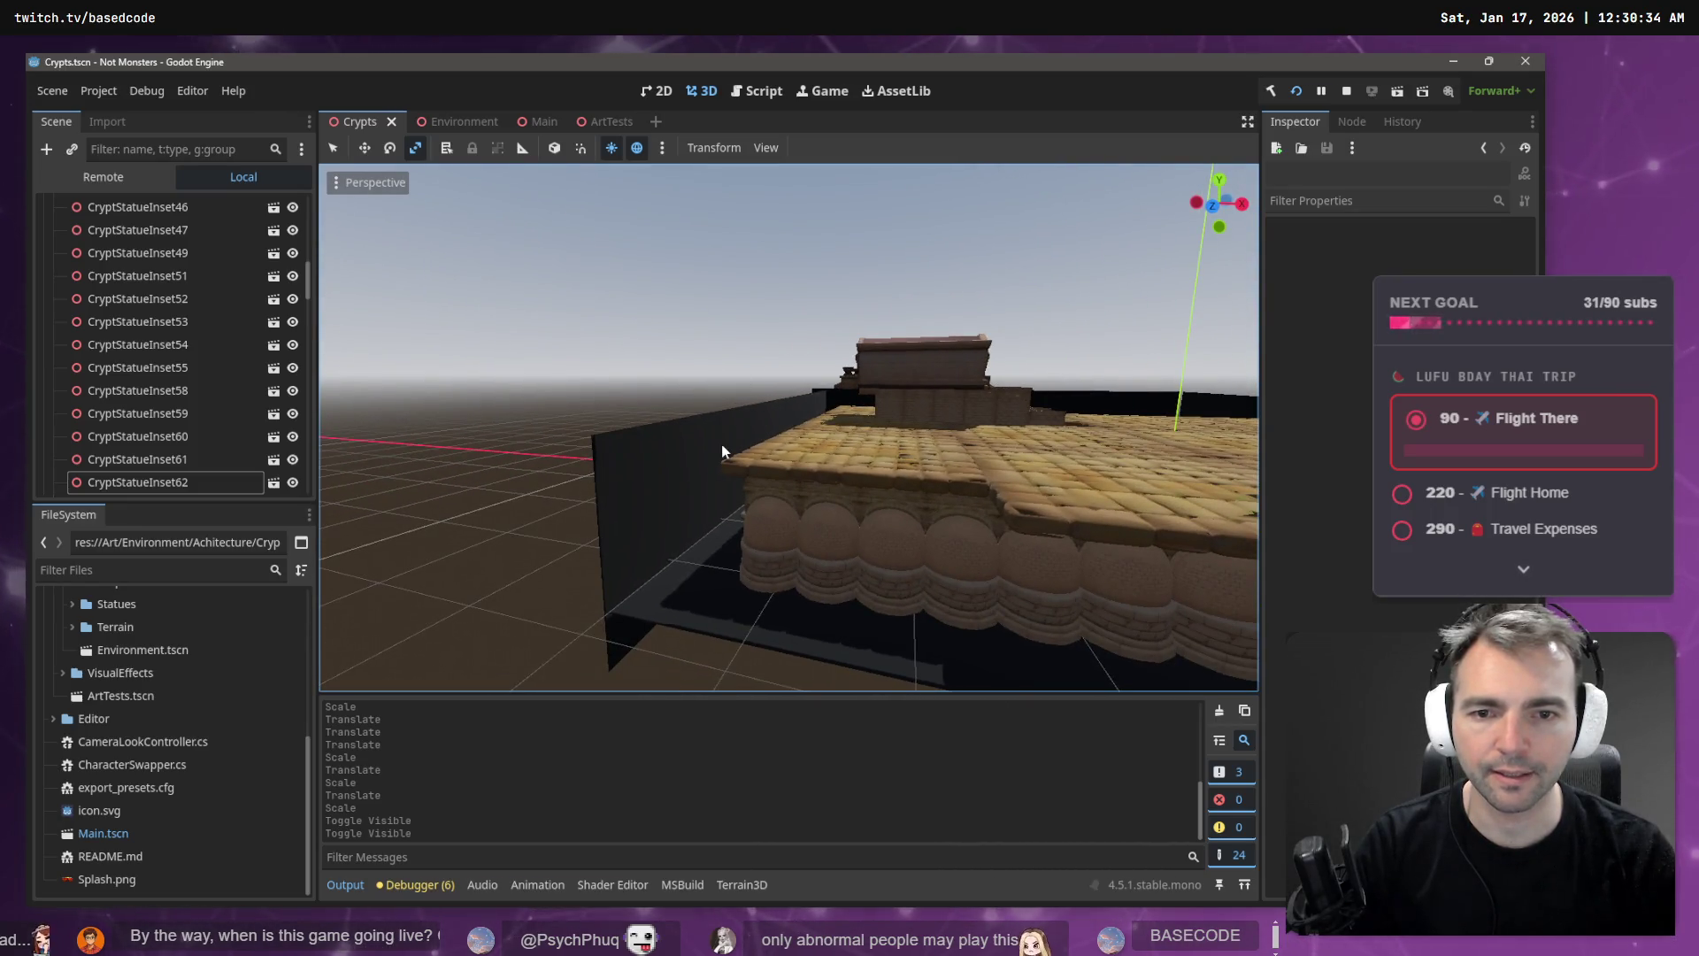
click(720, 444)
click(747, 408)
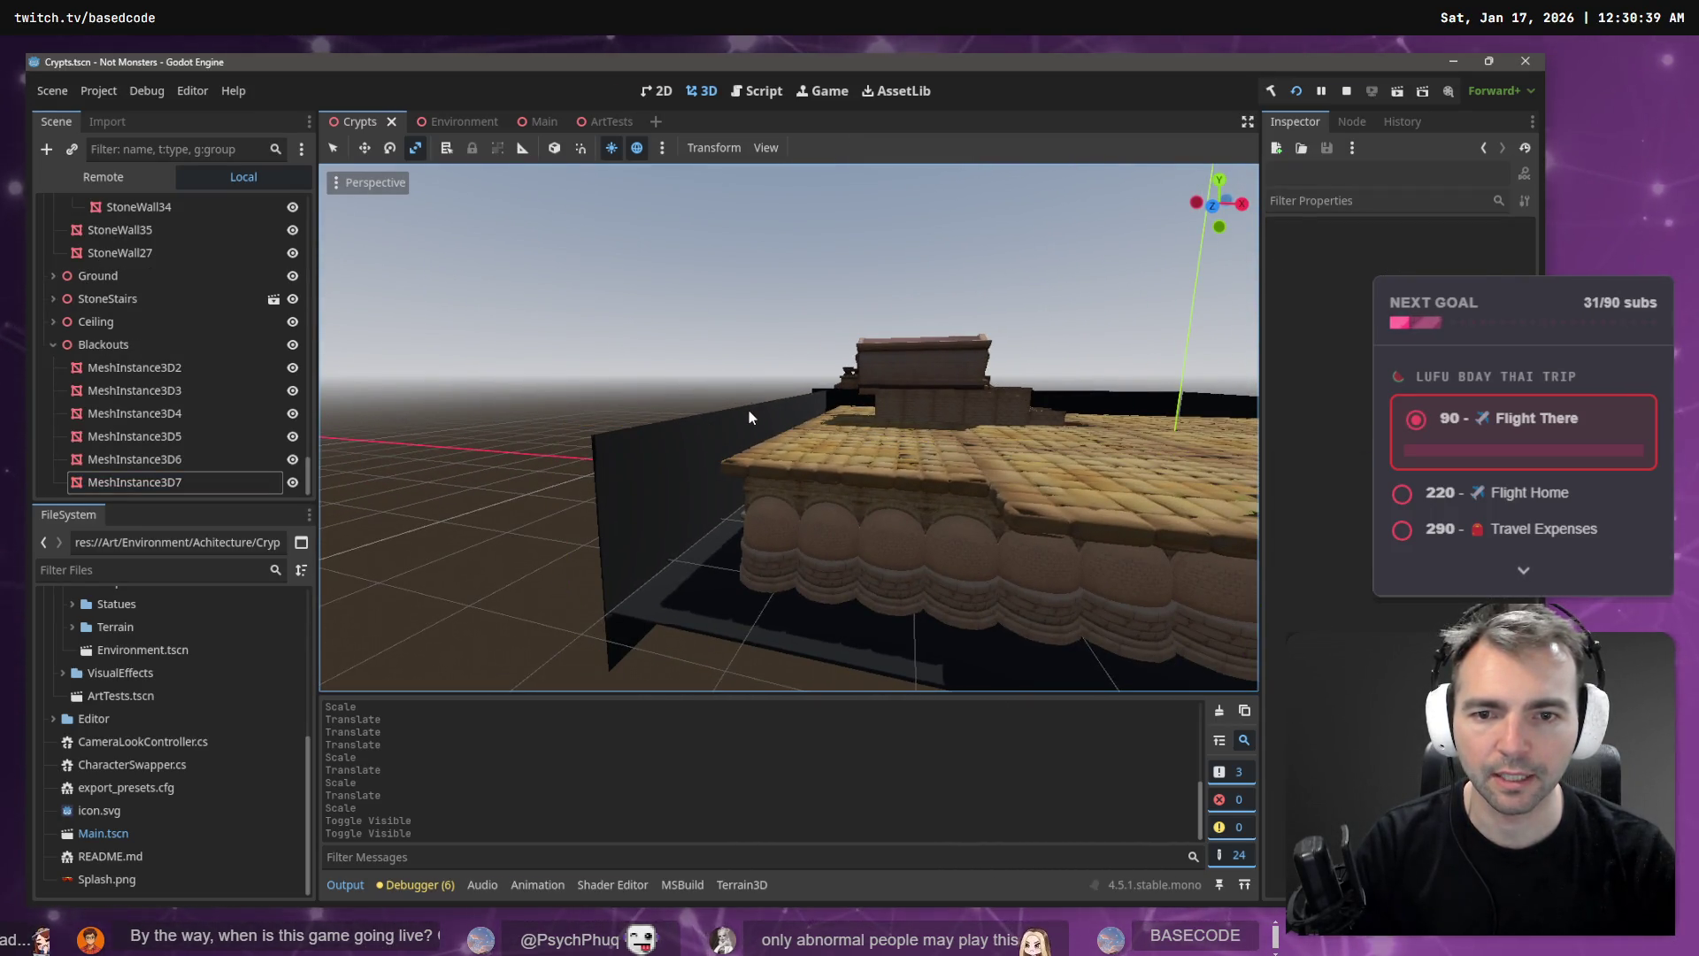
click(747, 409)
mouse_move(779, 356)
mouse_down()
mouse_move(781, 377)
mouse_move(664, 358)
mouse_move(676, 375)
mouse_up()
click(740, 380)
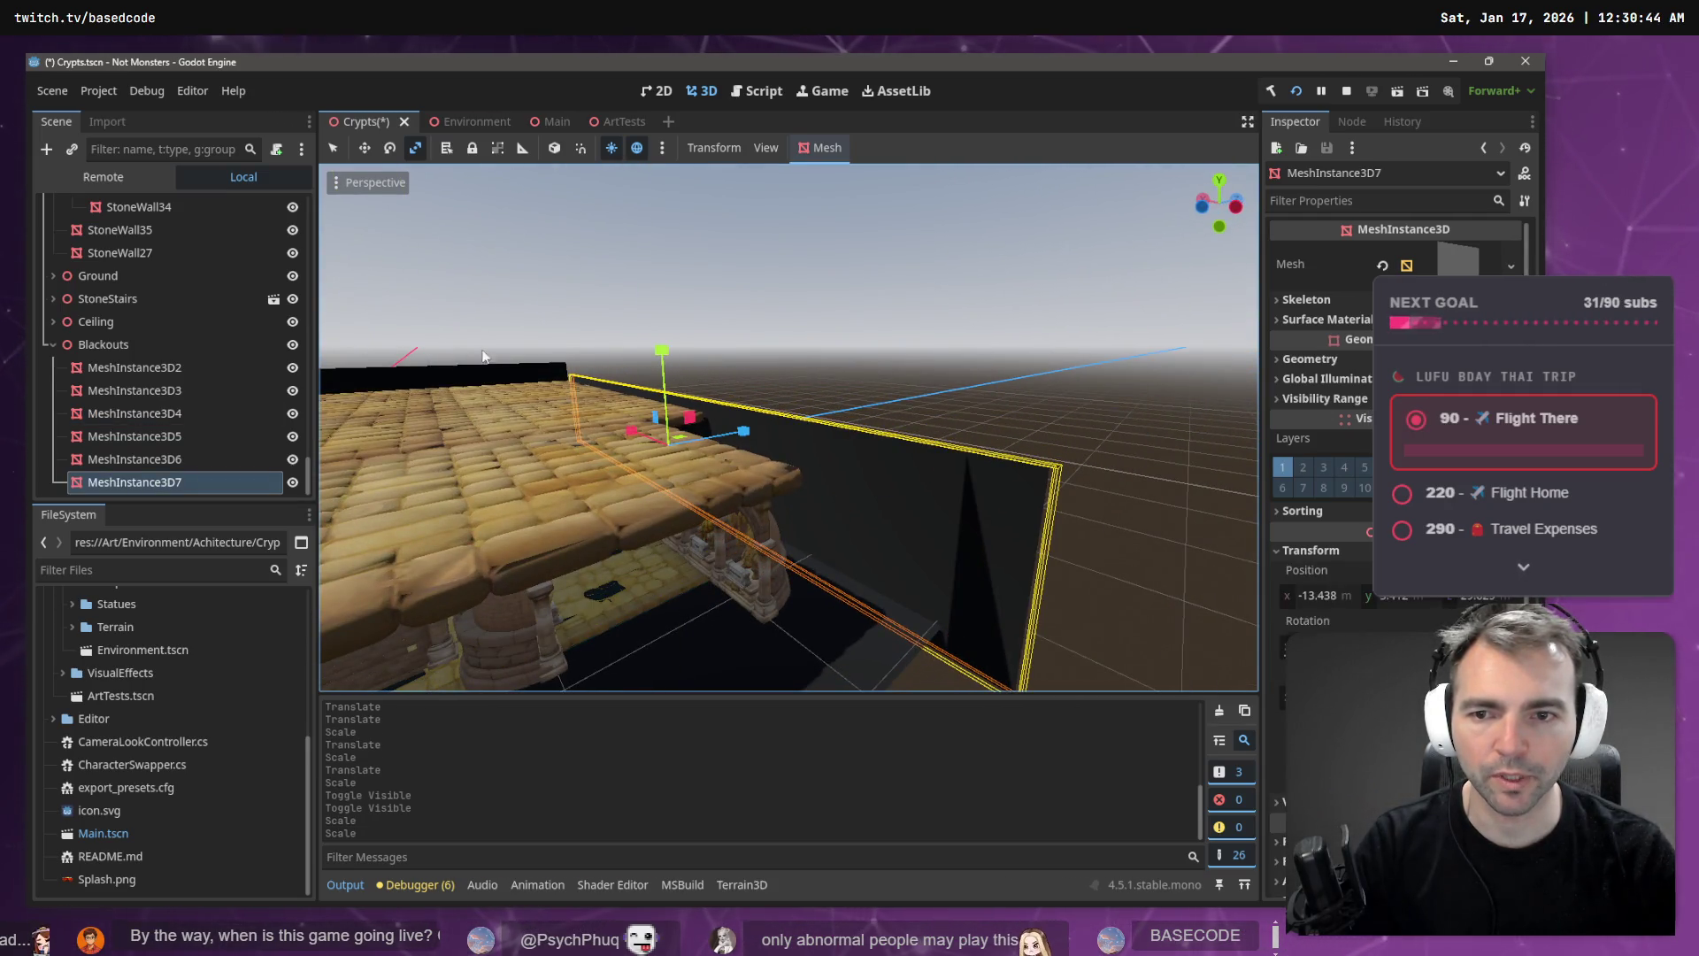
- Shorten blackout walls MeshInstance3D6 and MeshInstance3D5 vertically, then switch to the Environment scene
click(461, 379)
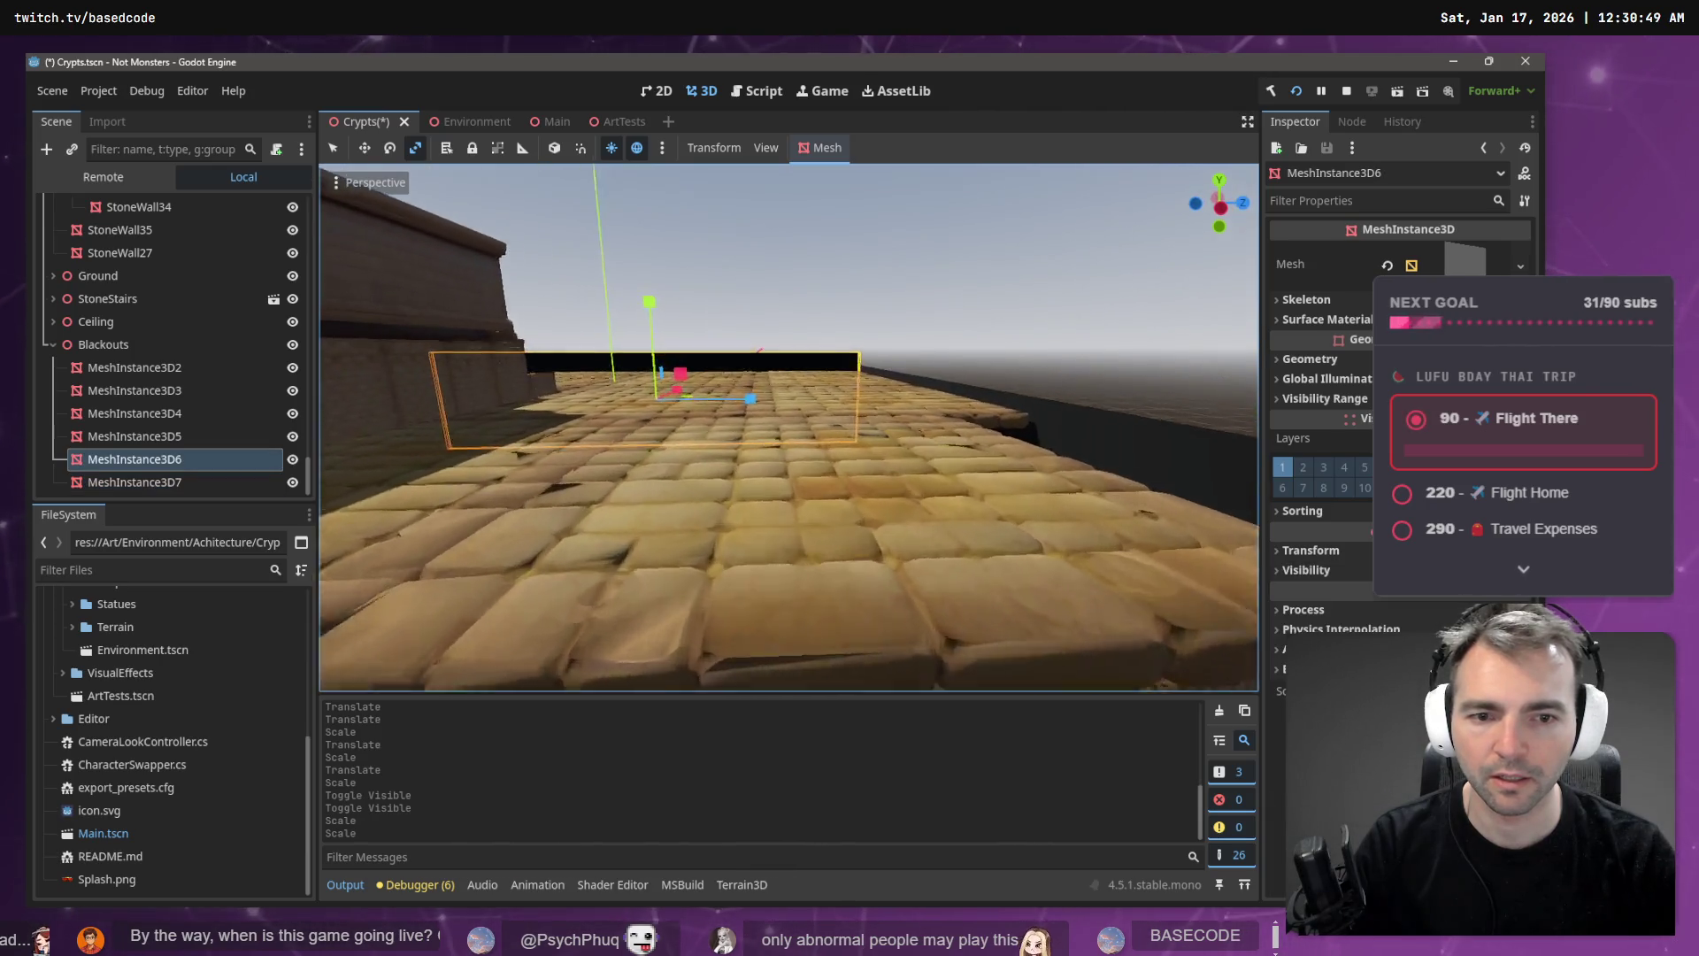
drag(645, 317, 653, 338)
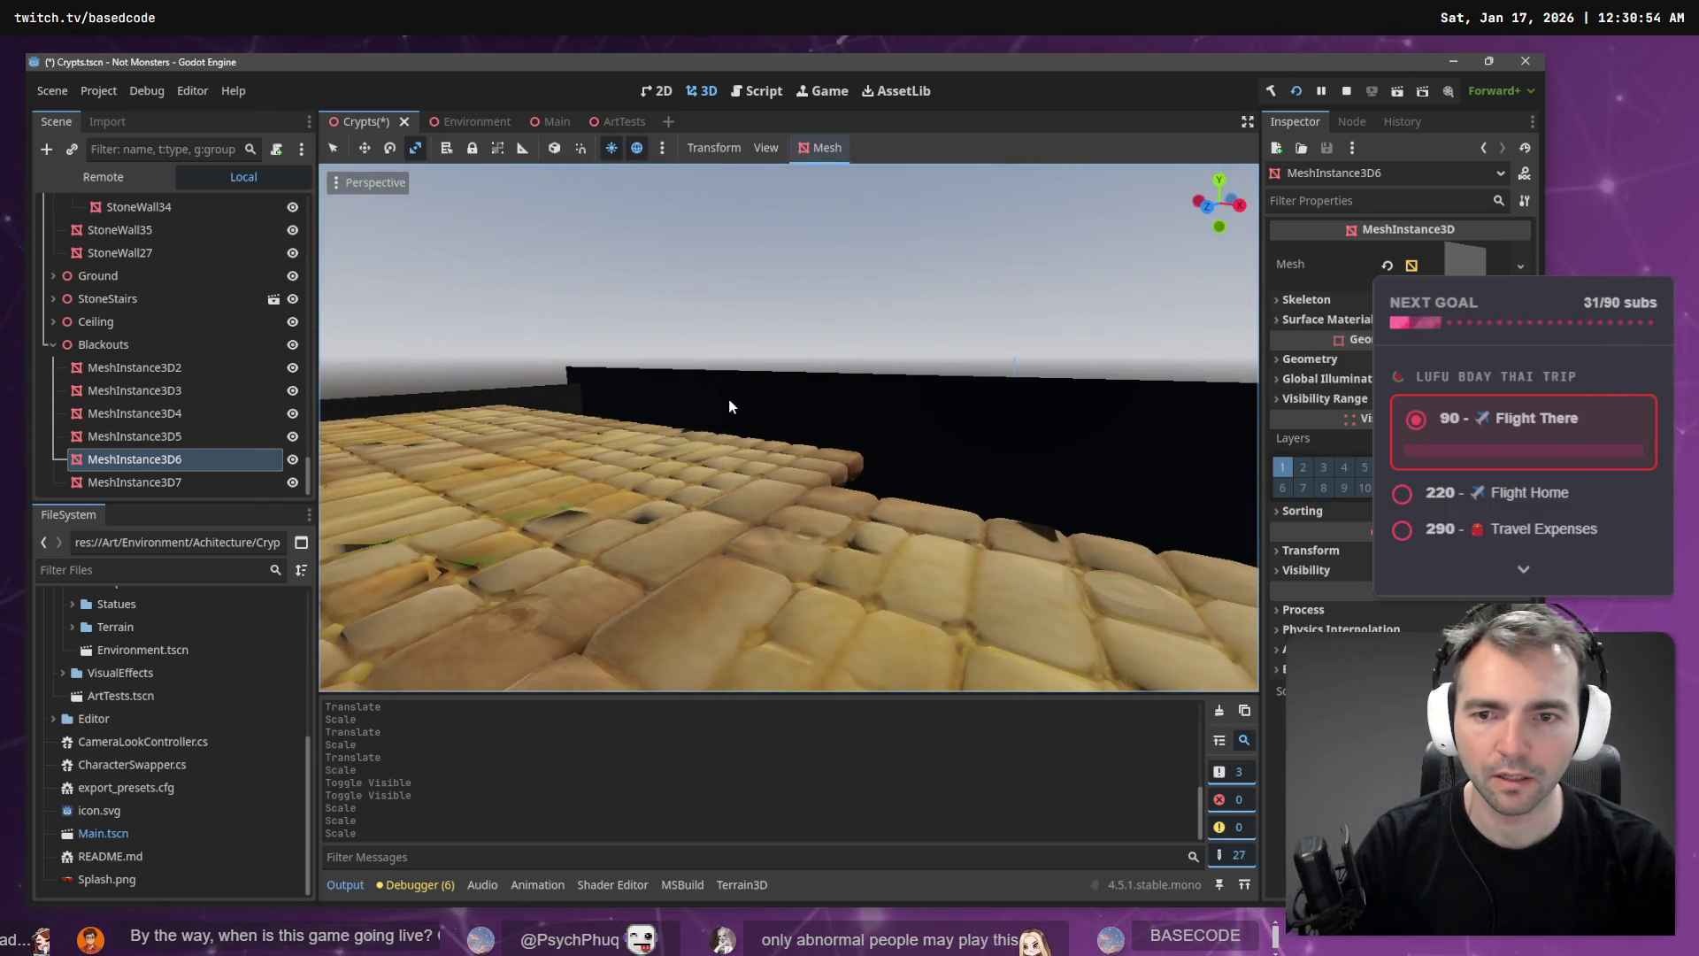
click(790, 376)
drag(805, 377, 811, 396)
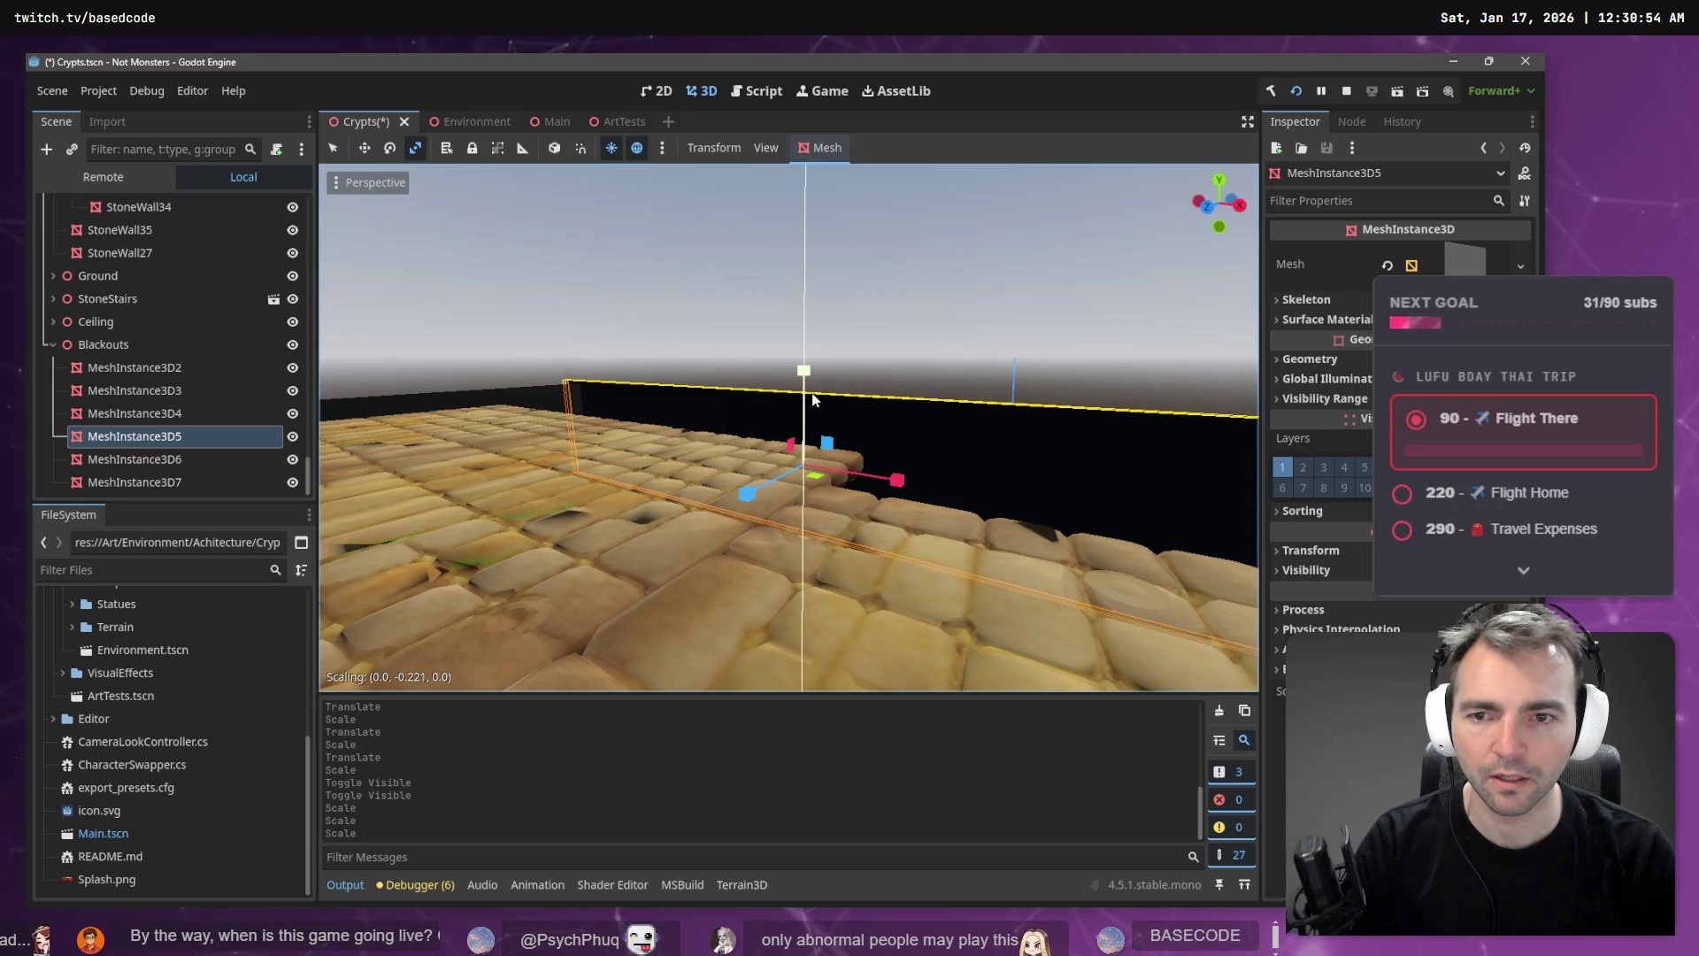
click(462, 114)
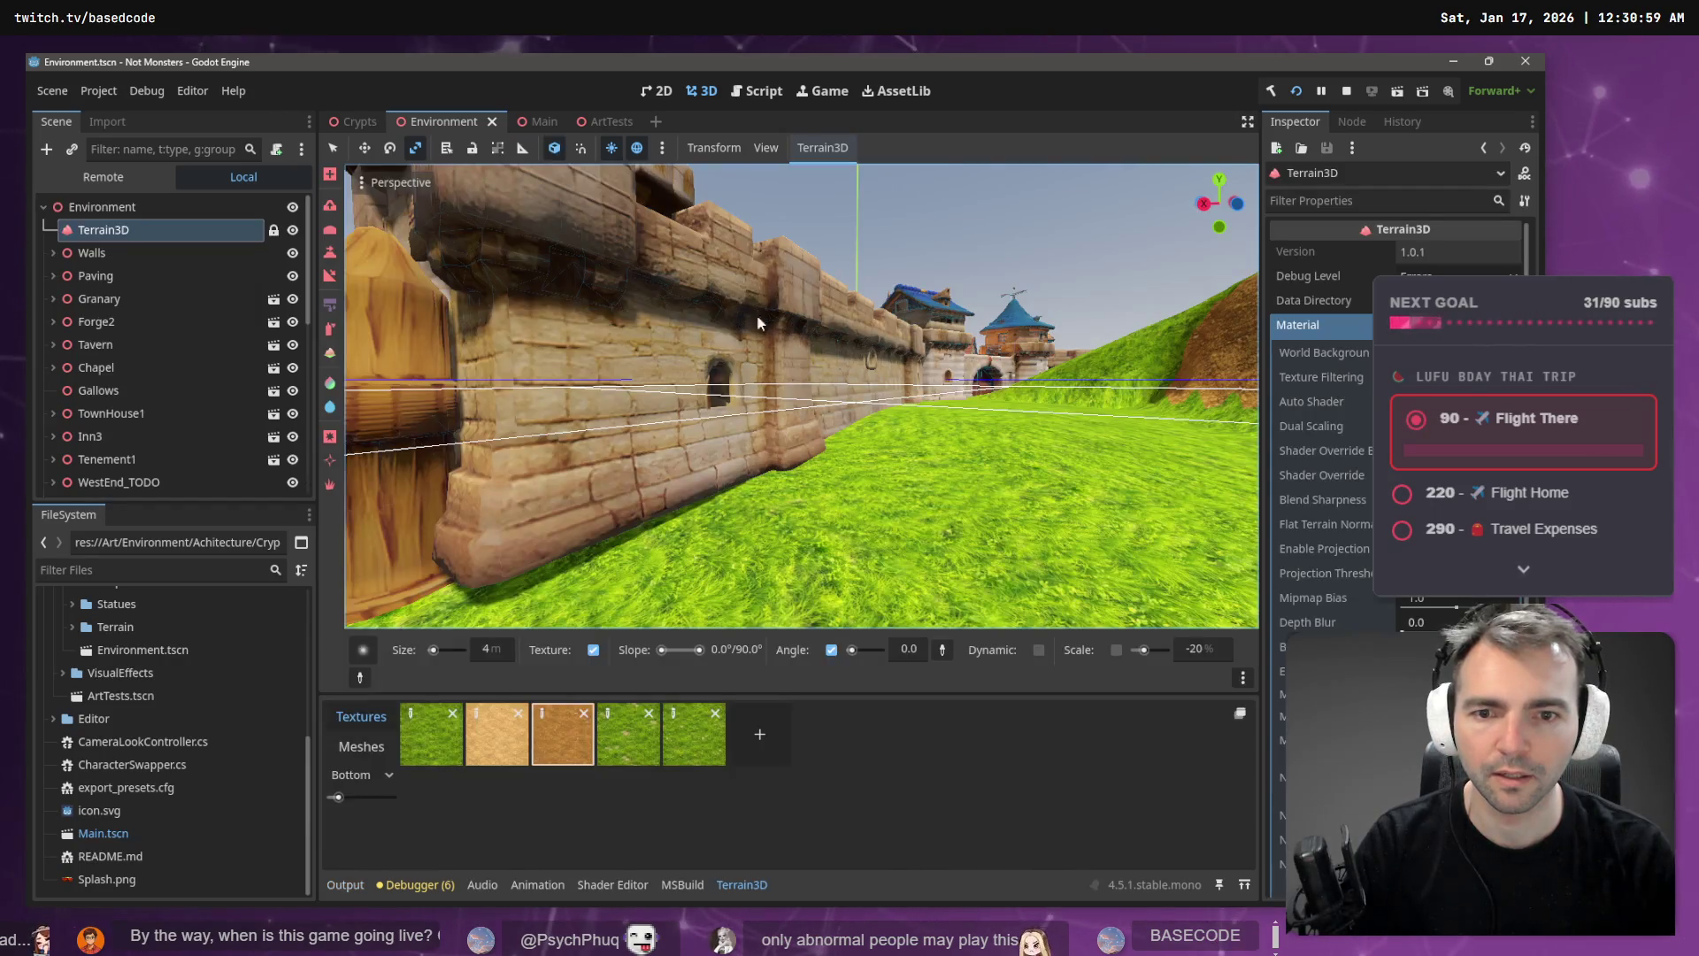
key(s)
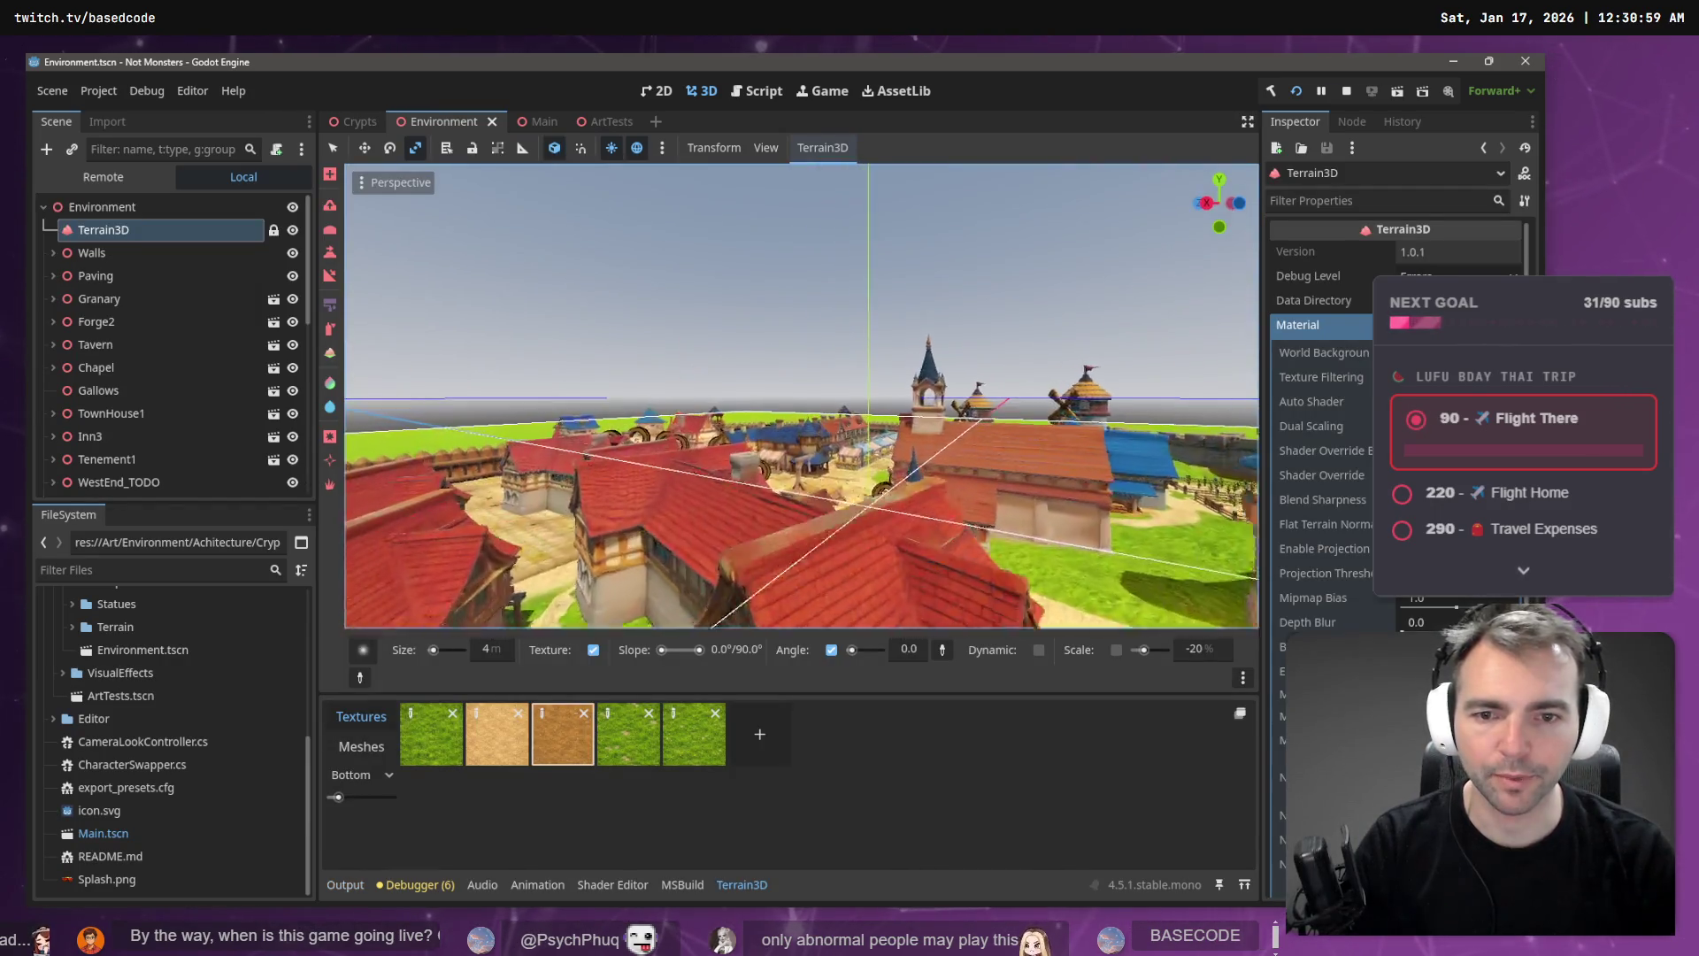
key(w)
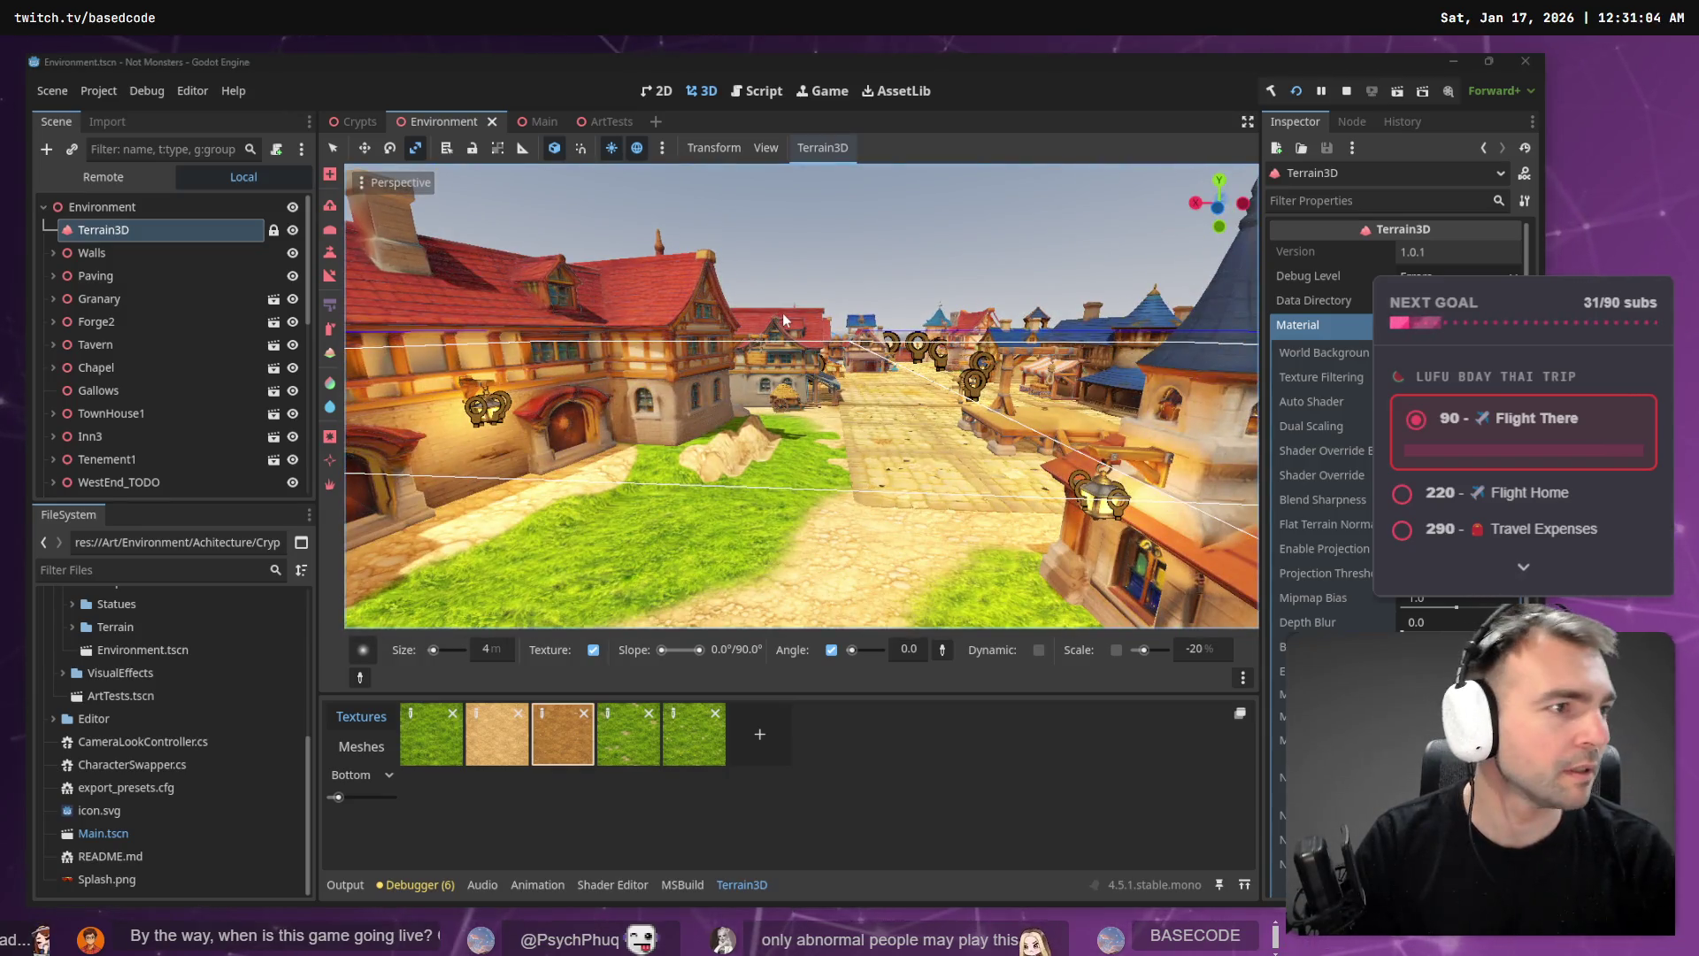
key(F5)
key(w)
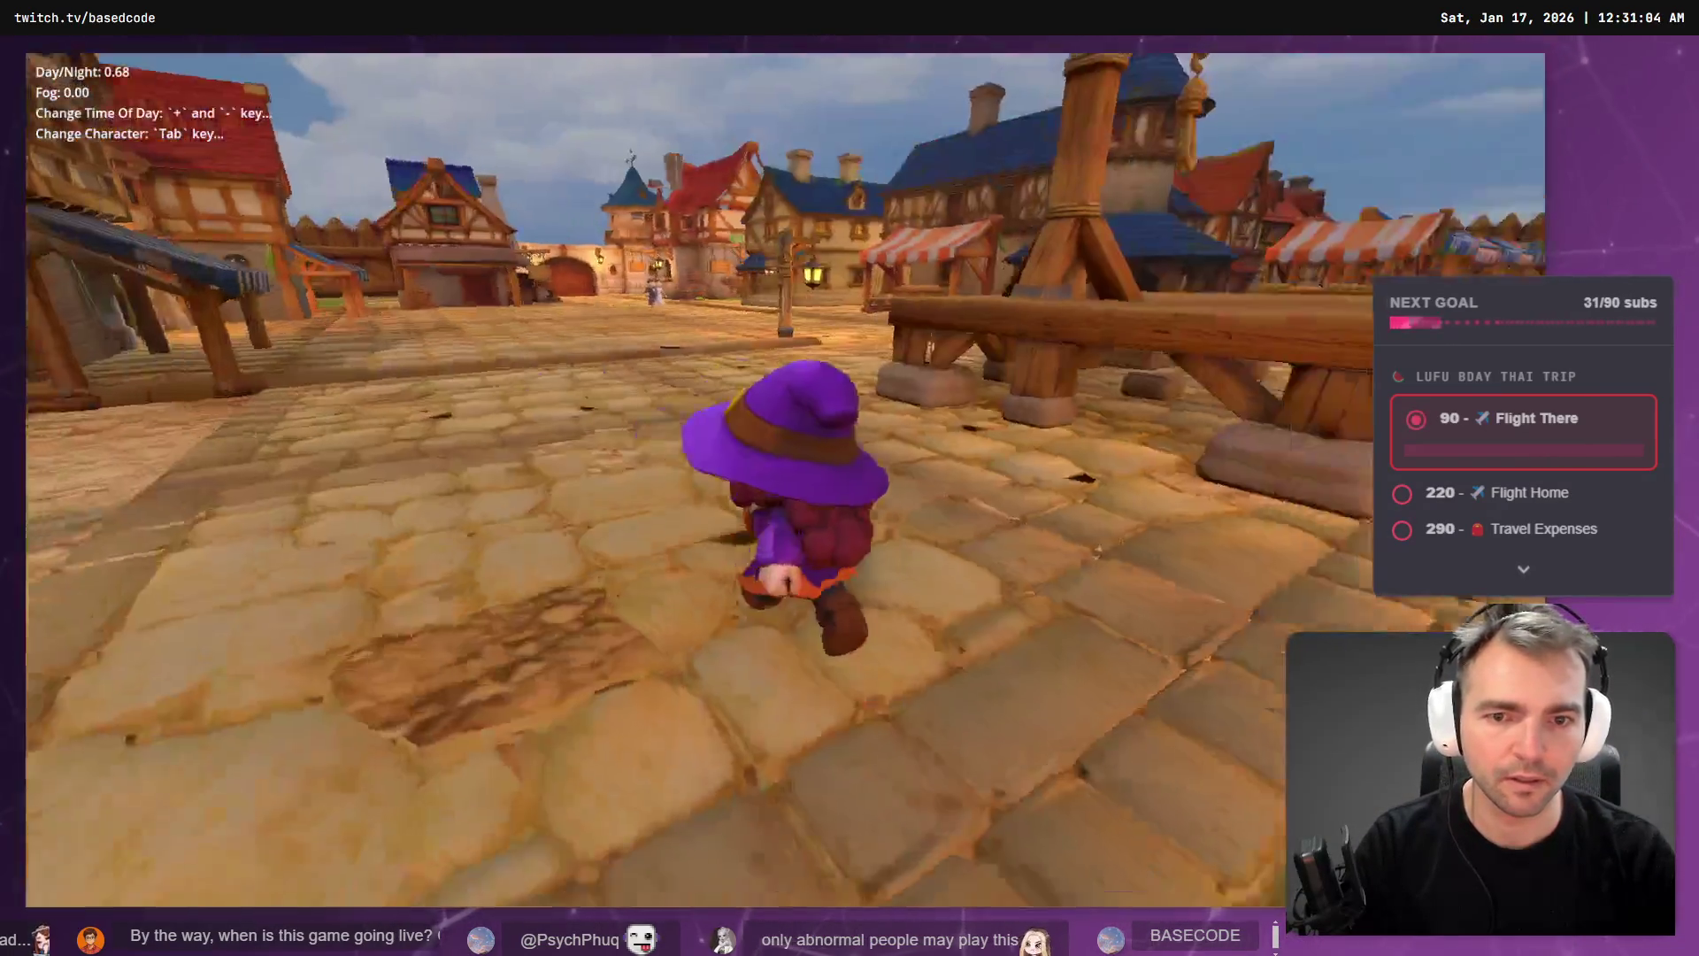
key(s)
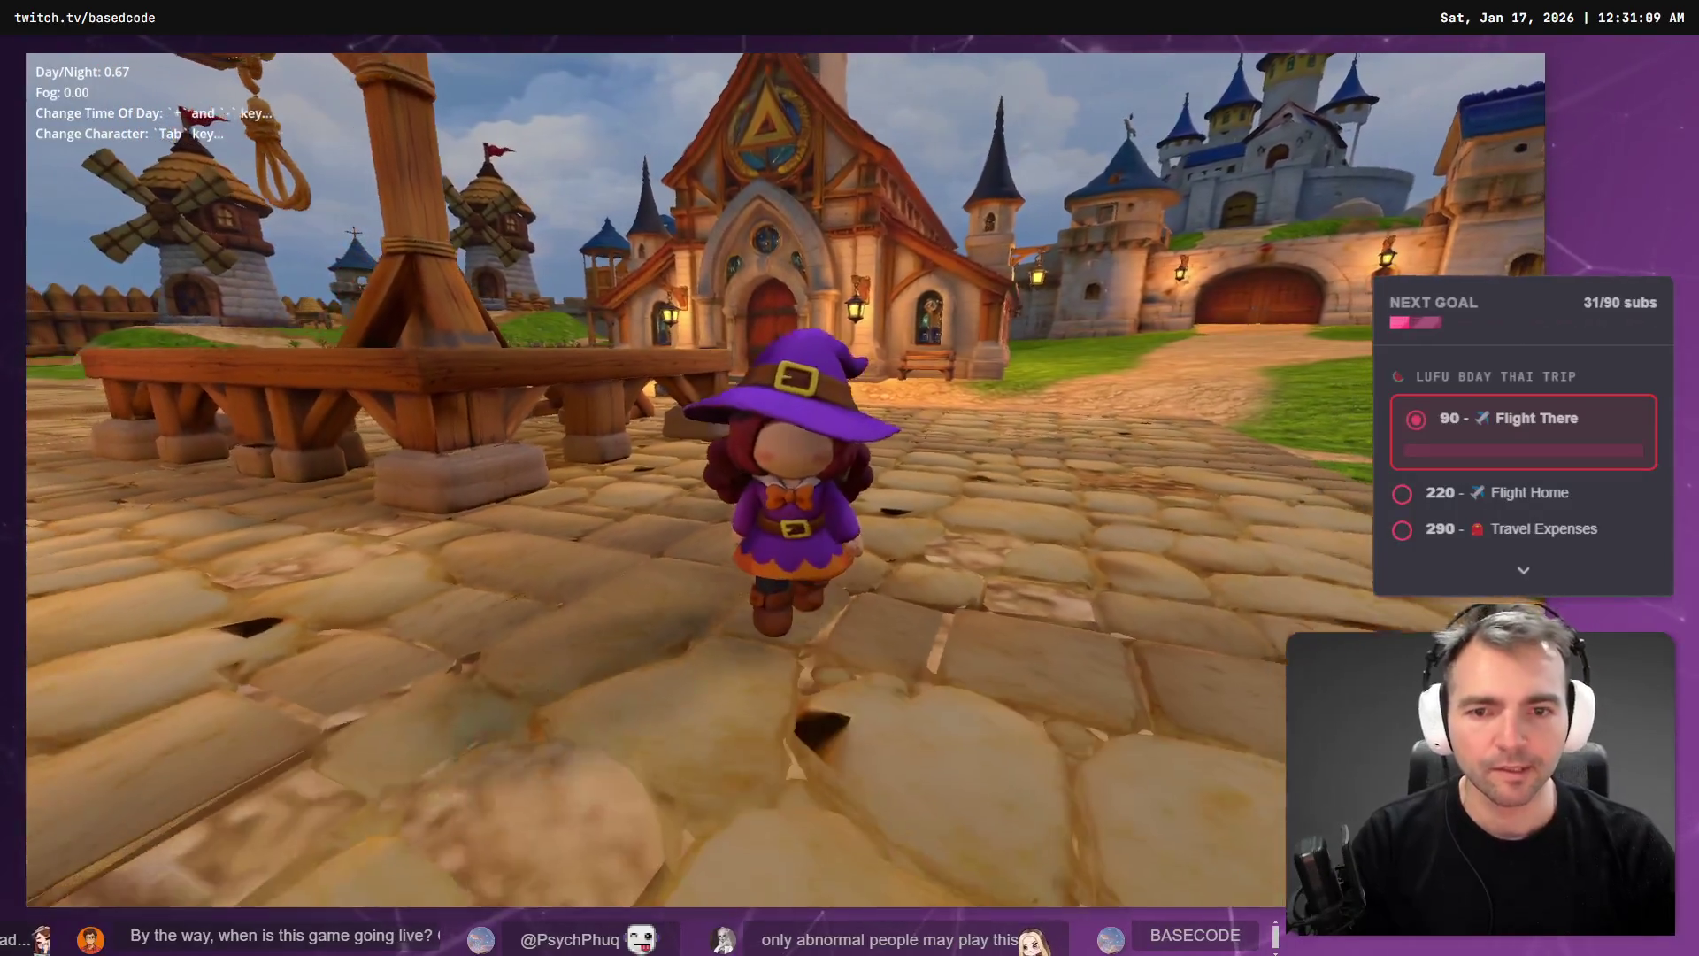
key(d)
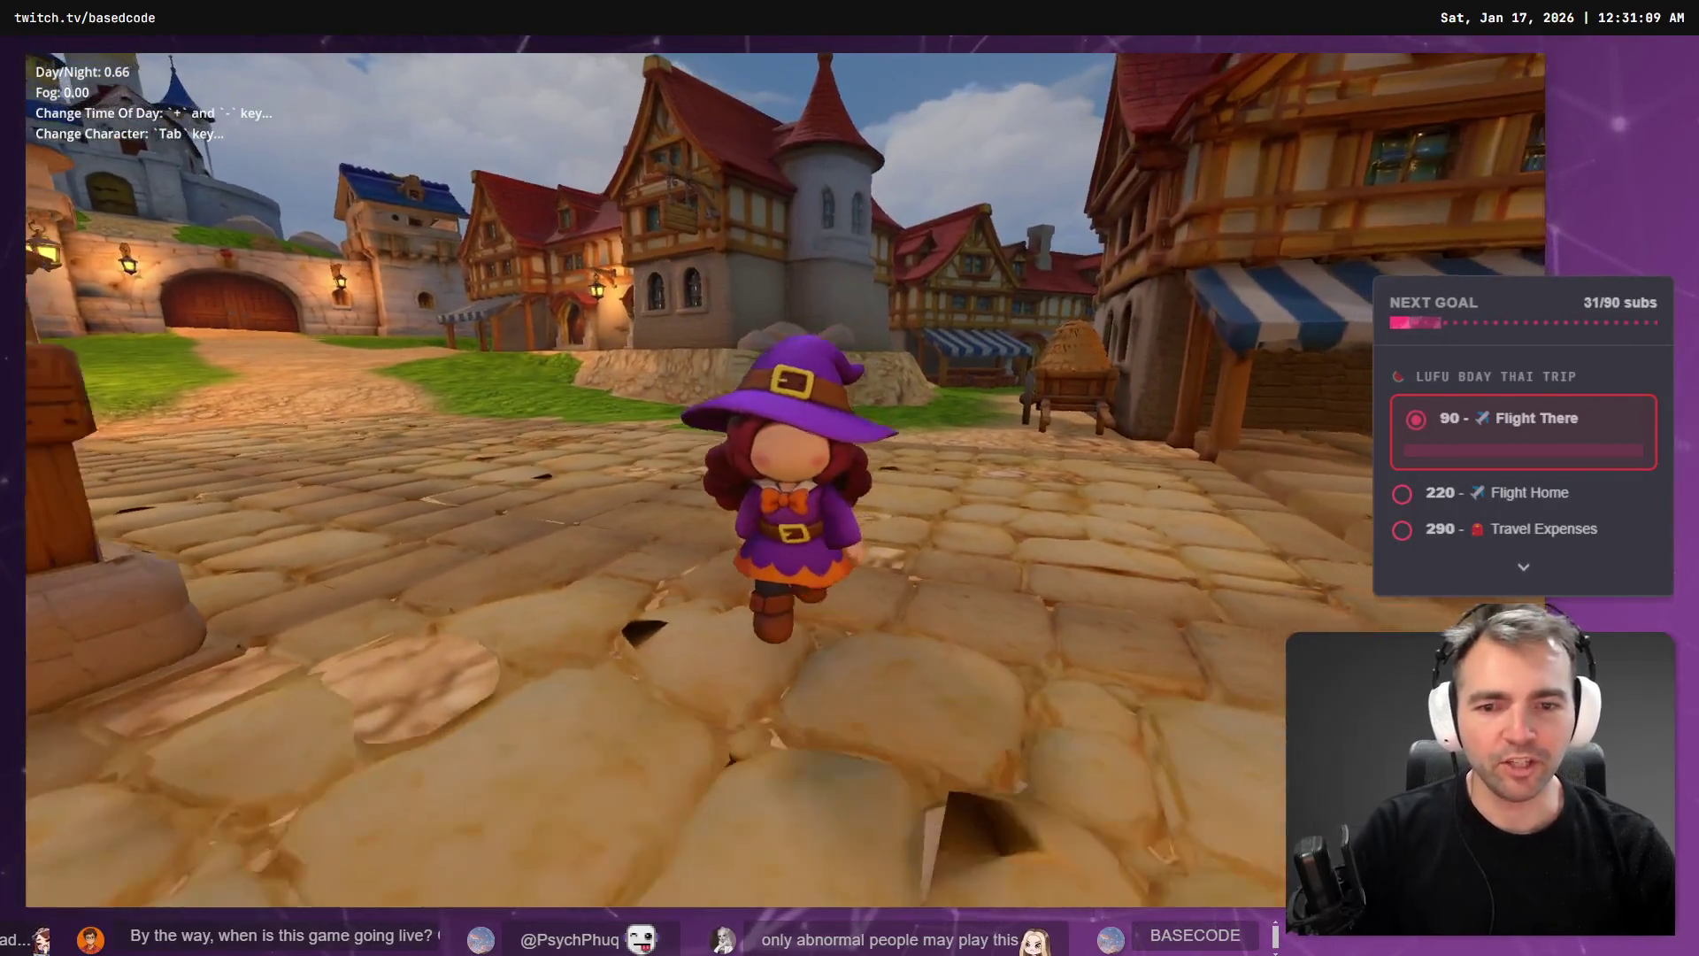
key(s)
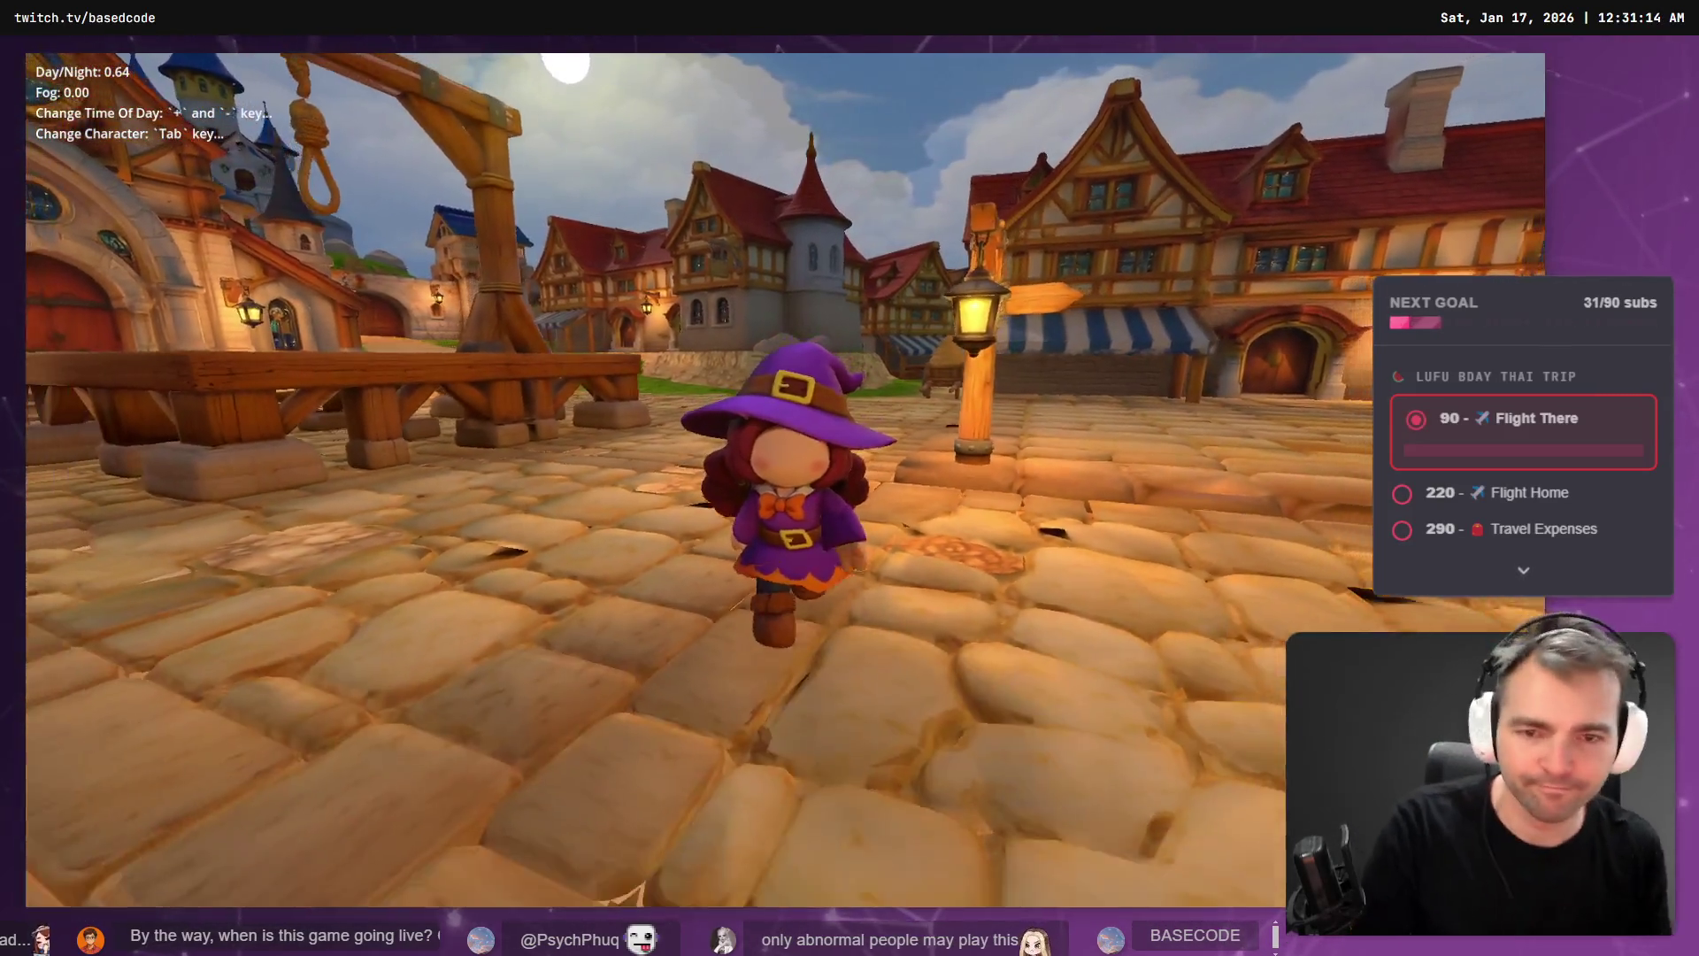
key(w)
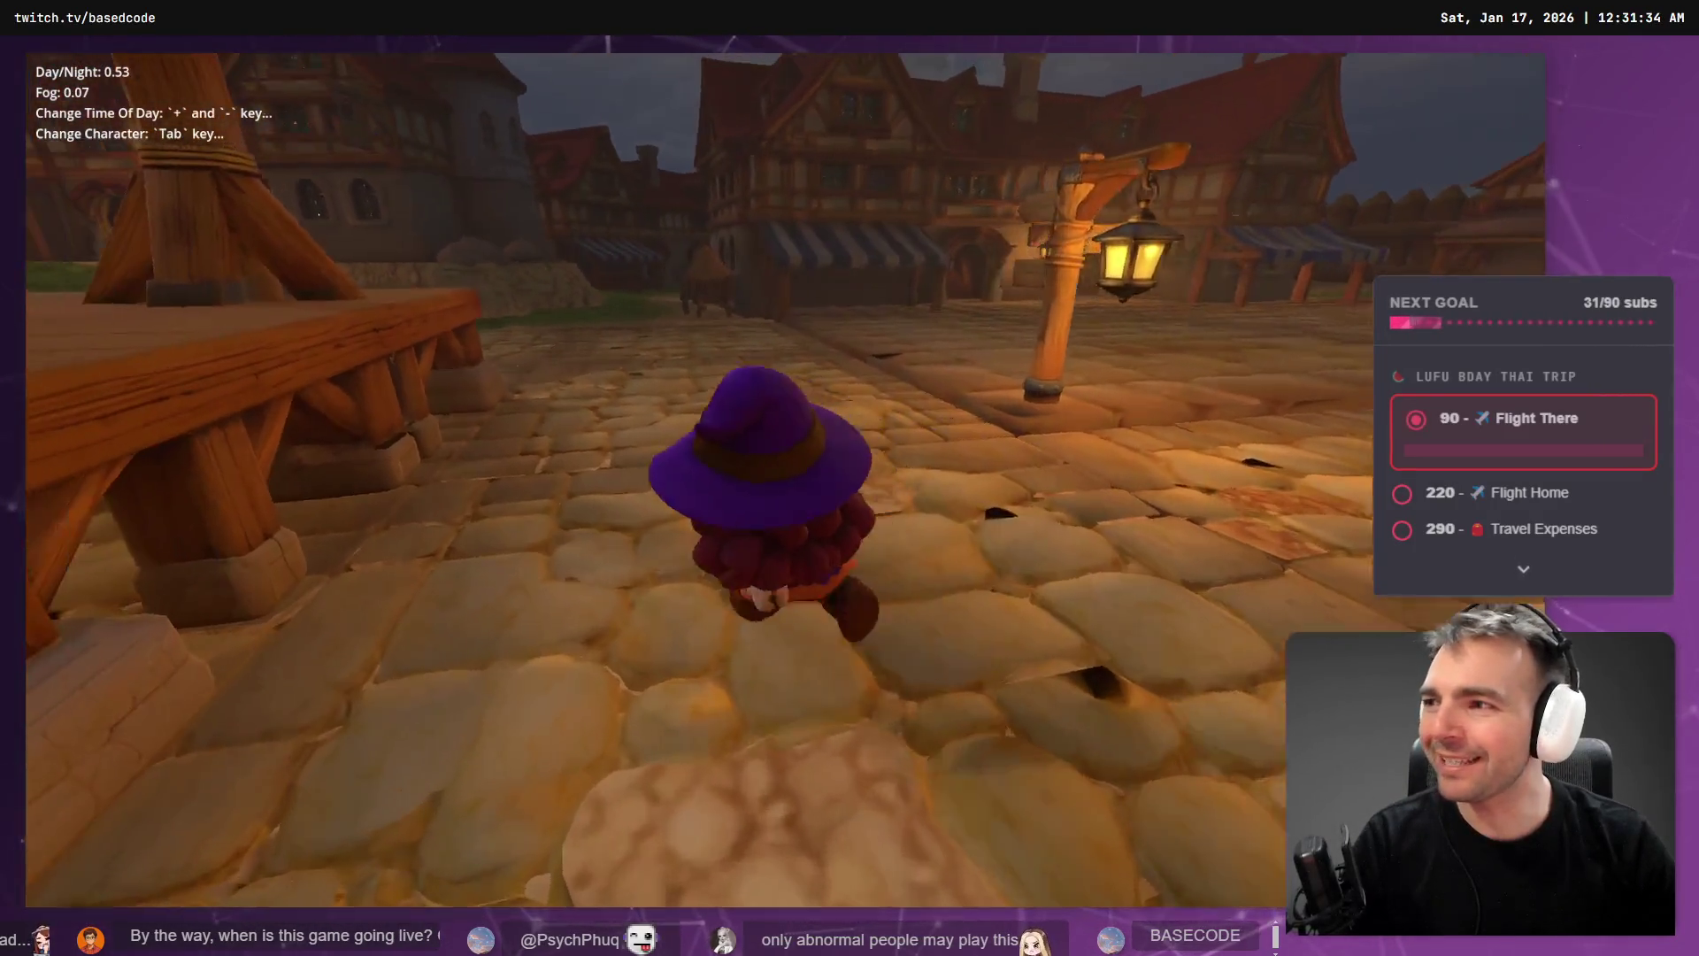
key(F8)
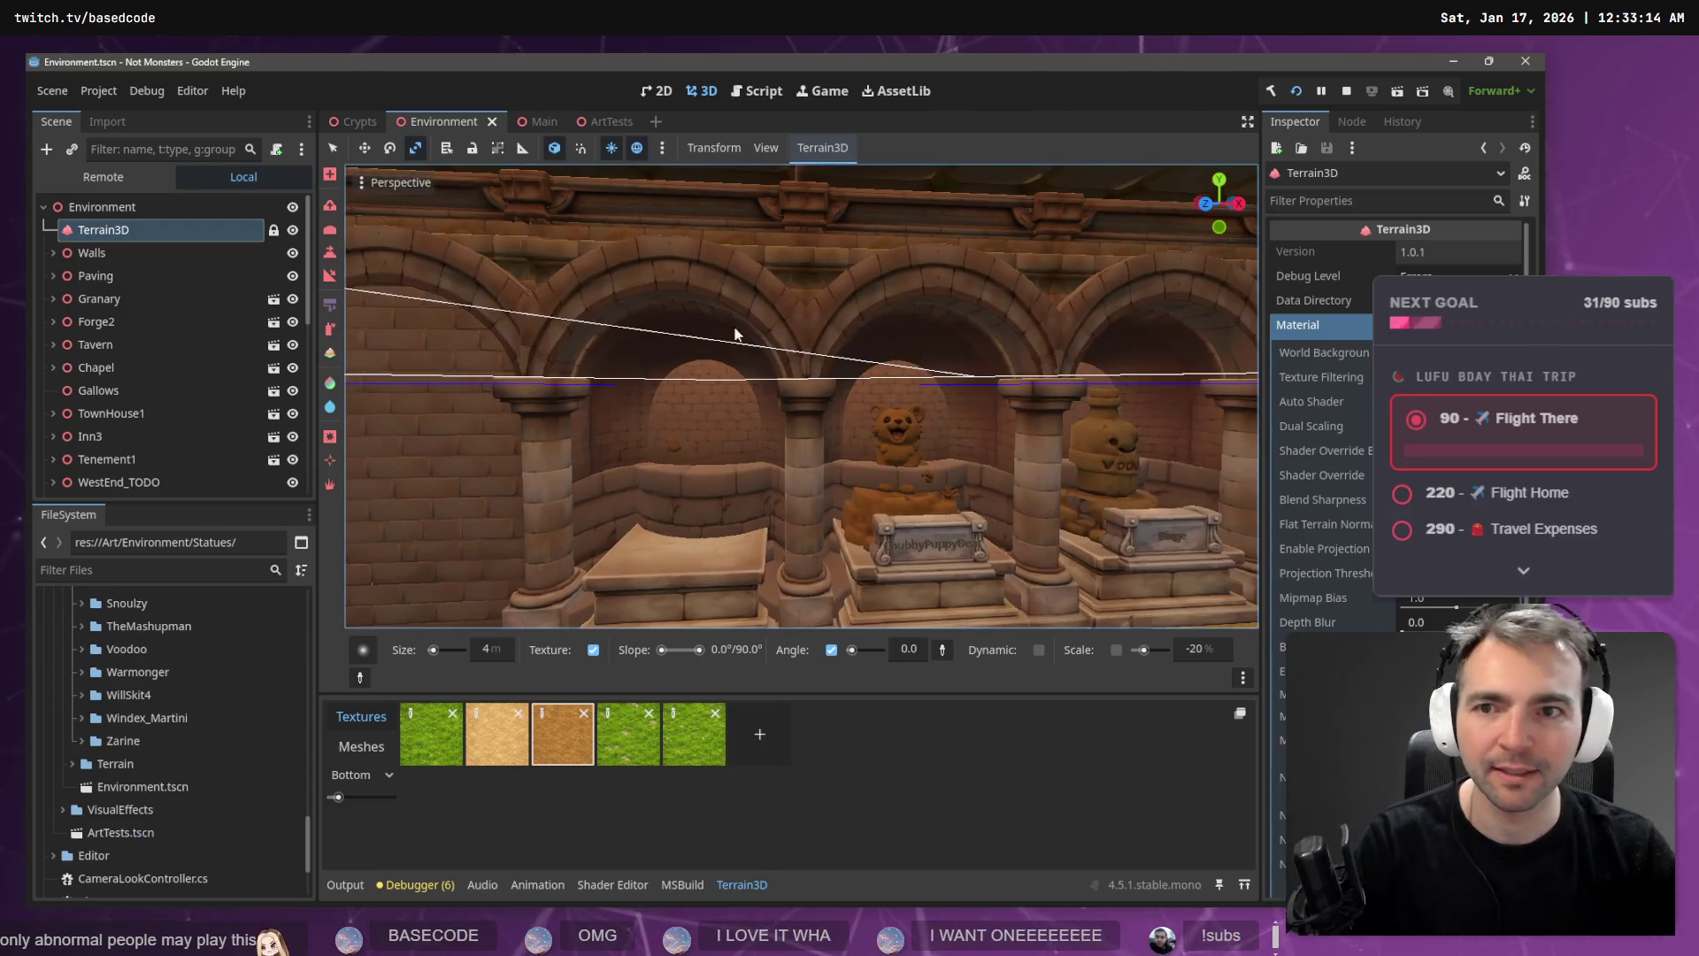
- Return to the Crypts scene, view wall MeshInstance3D5, and flip to Environment and back
drag(671, 358, 611, 406)
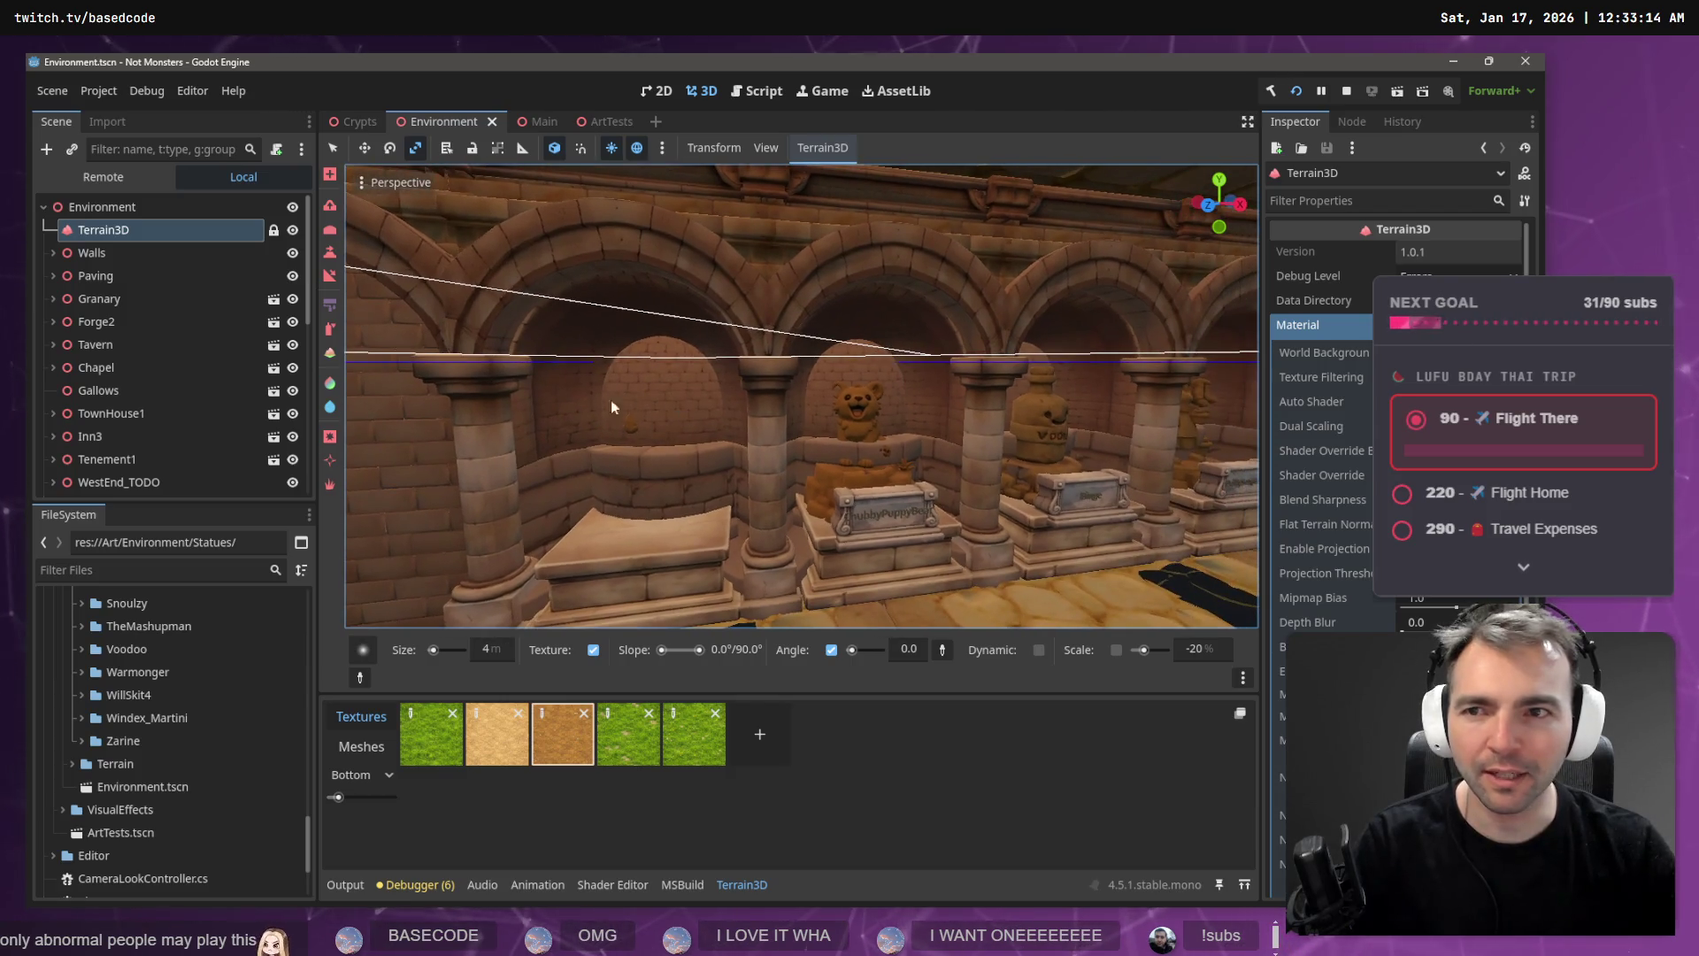
click(354, 121)
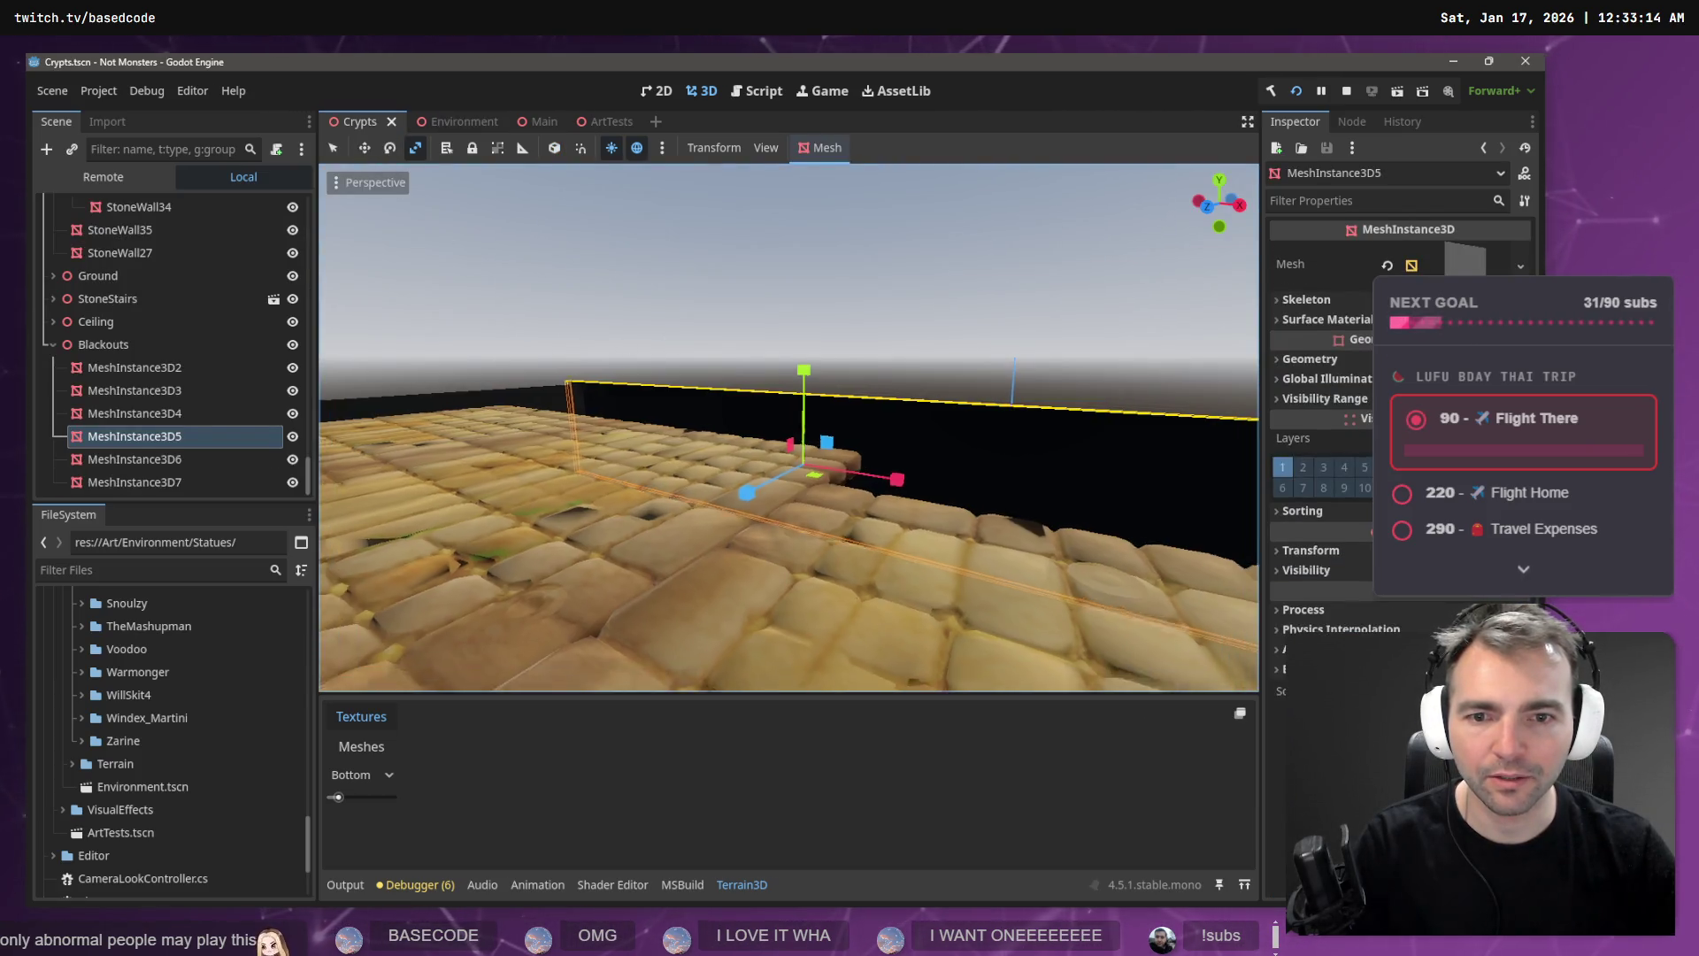
drag(787, 425, 659, 338)
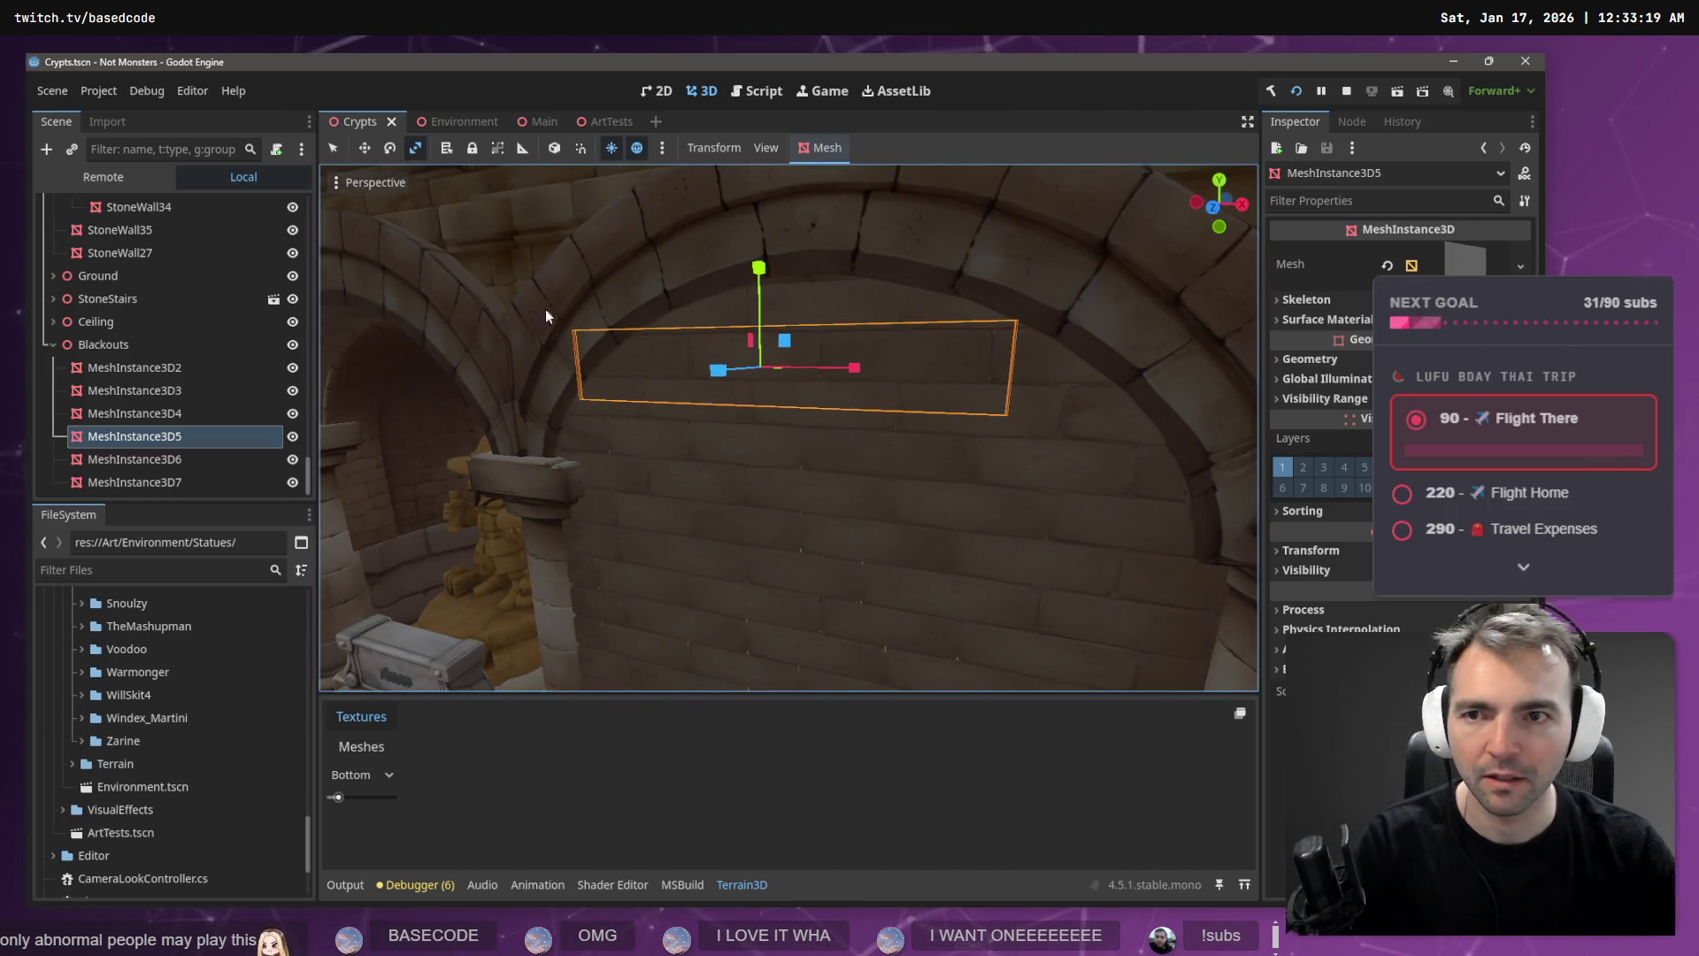
key(ctrl+Tab)
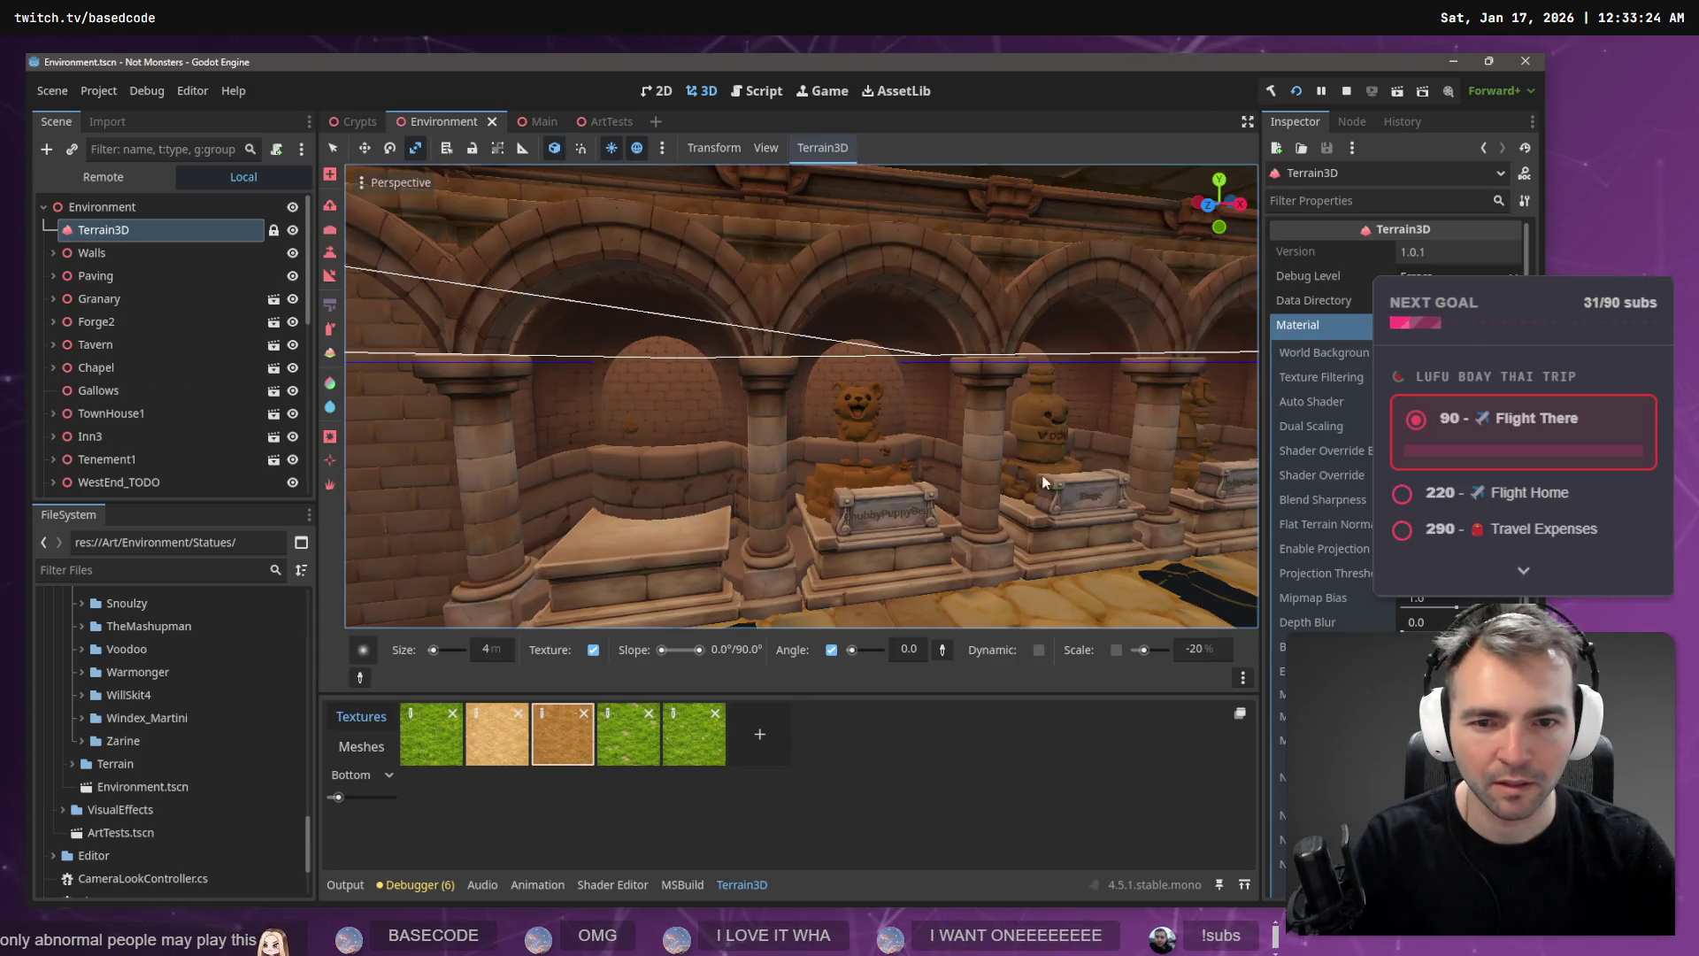
click(352, 120)
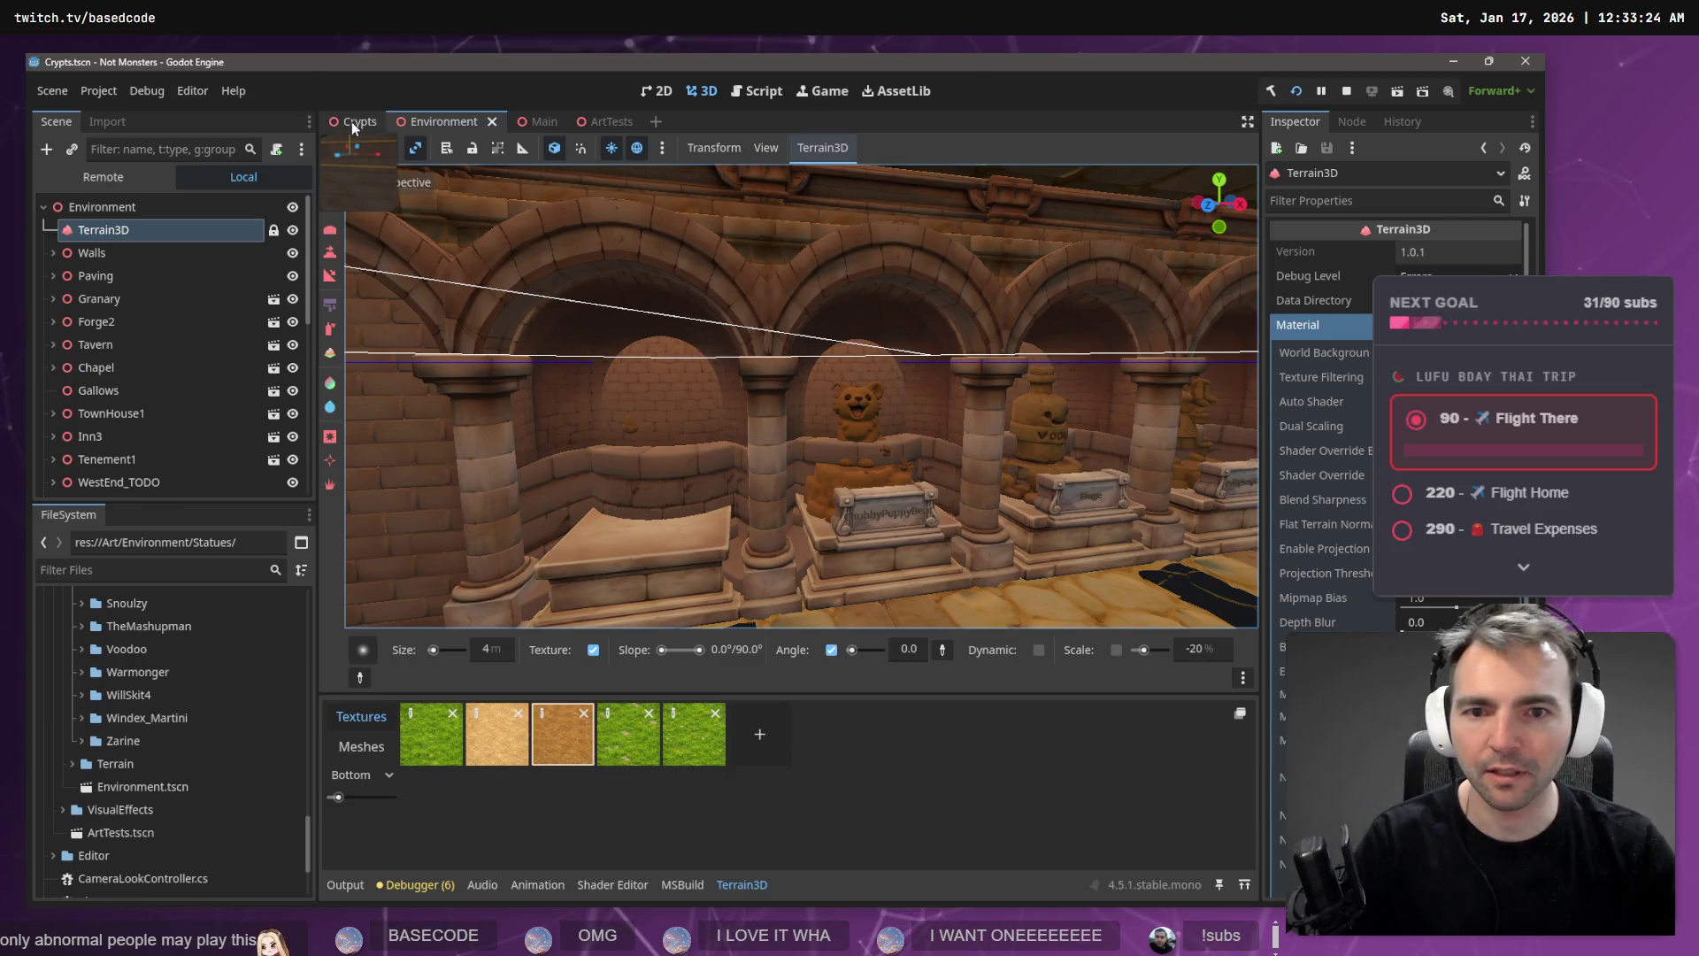
right_click(402, 400)
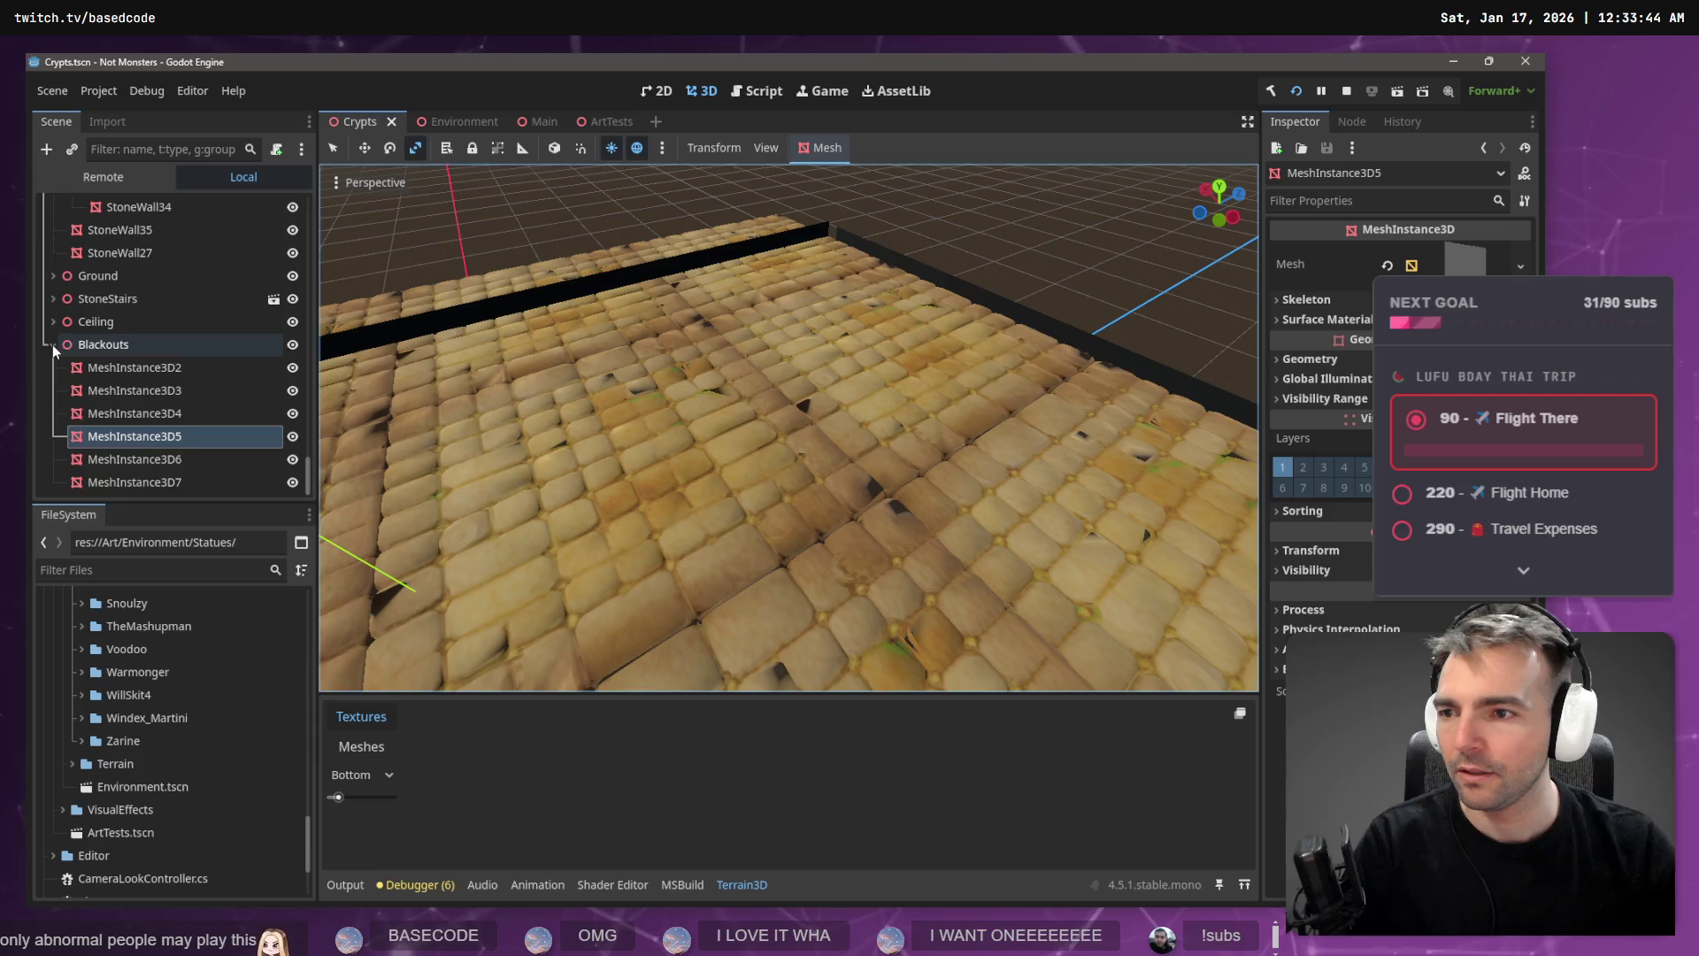
- Collapse Blackouts and hide the Ceiling and Blackouts groups to expose the crypt walls
click(53, 343)
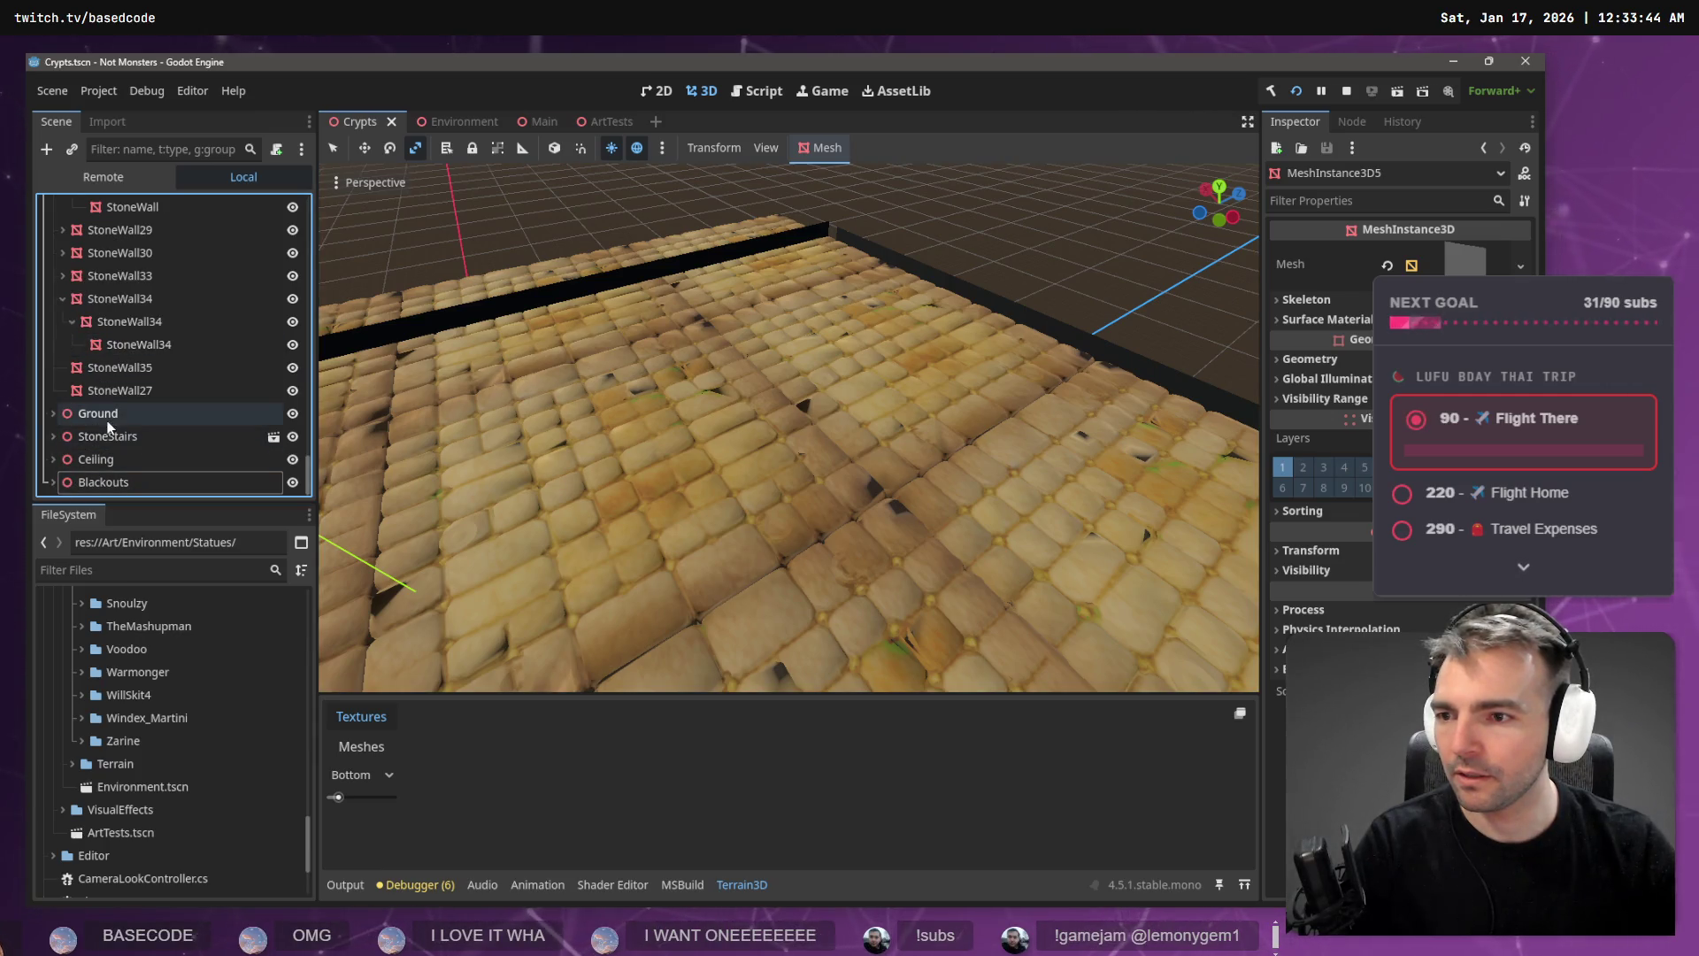
click(292, 459)
click(292, 483)
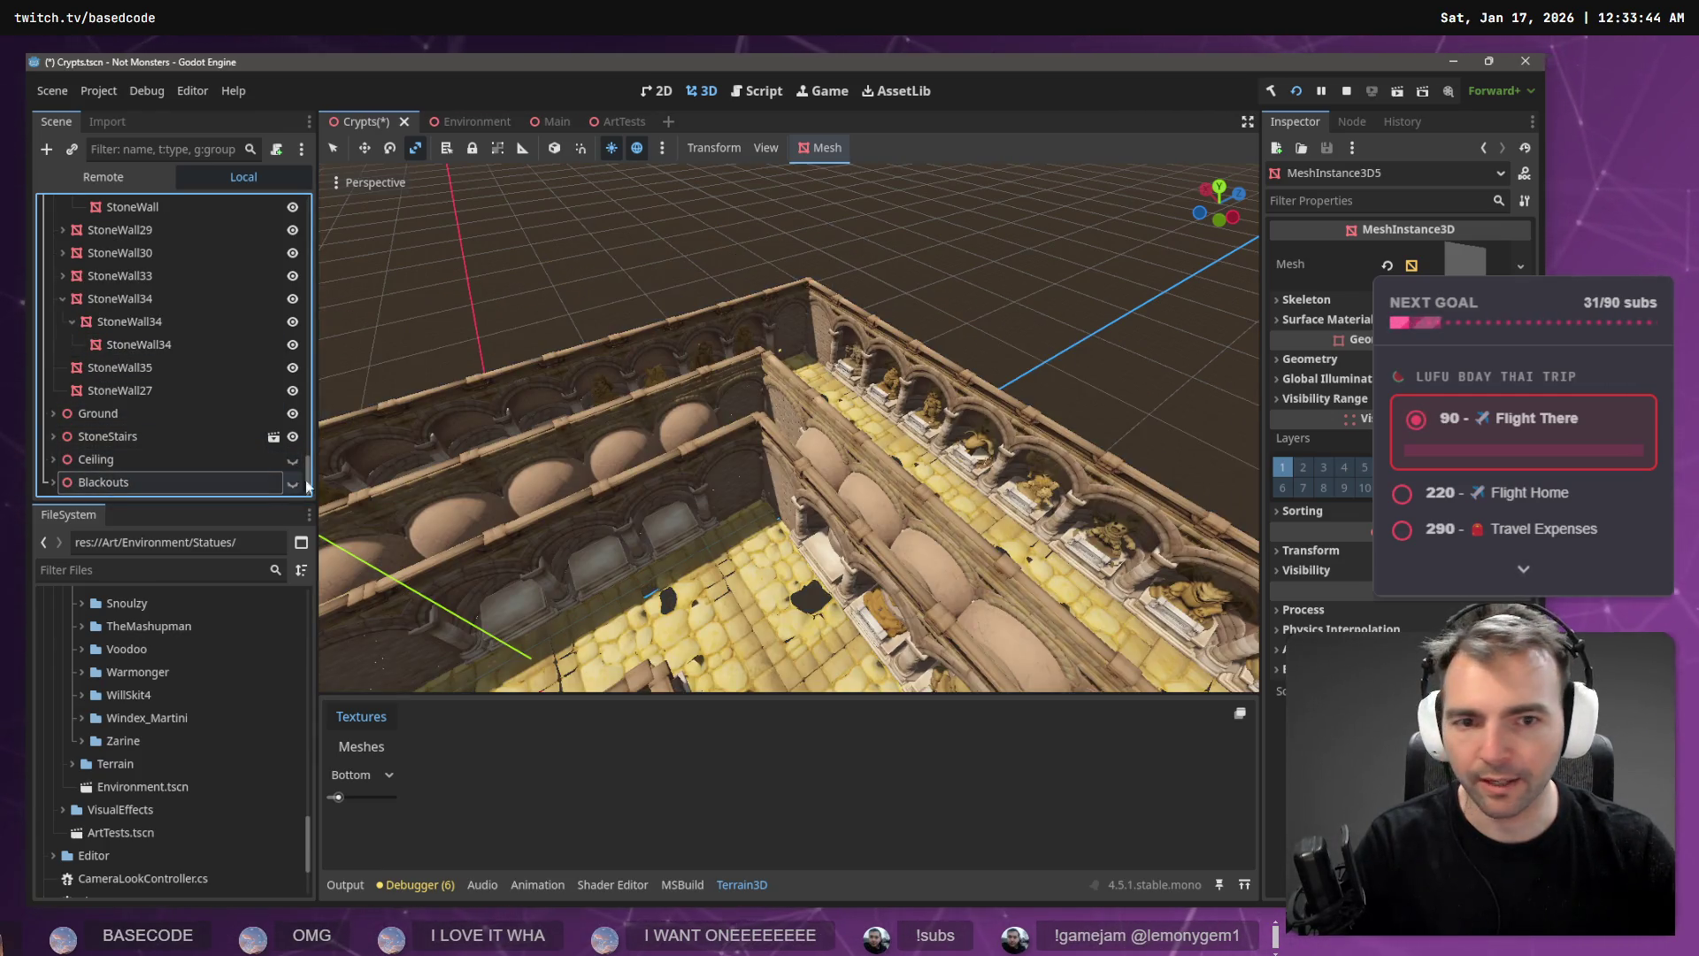
scroll(788, 428, down, 5)
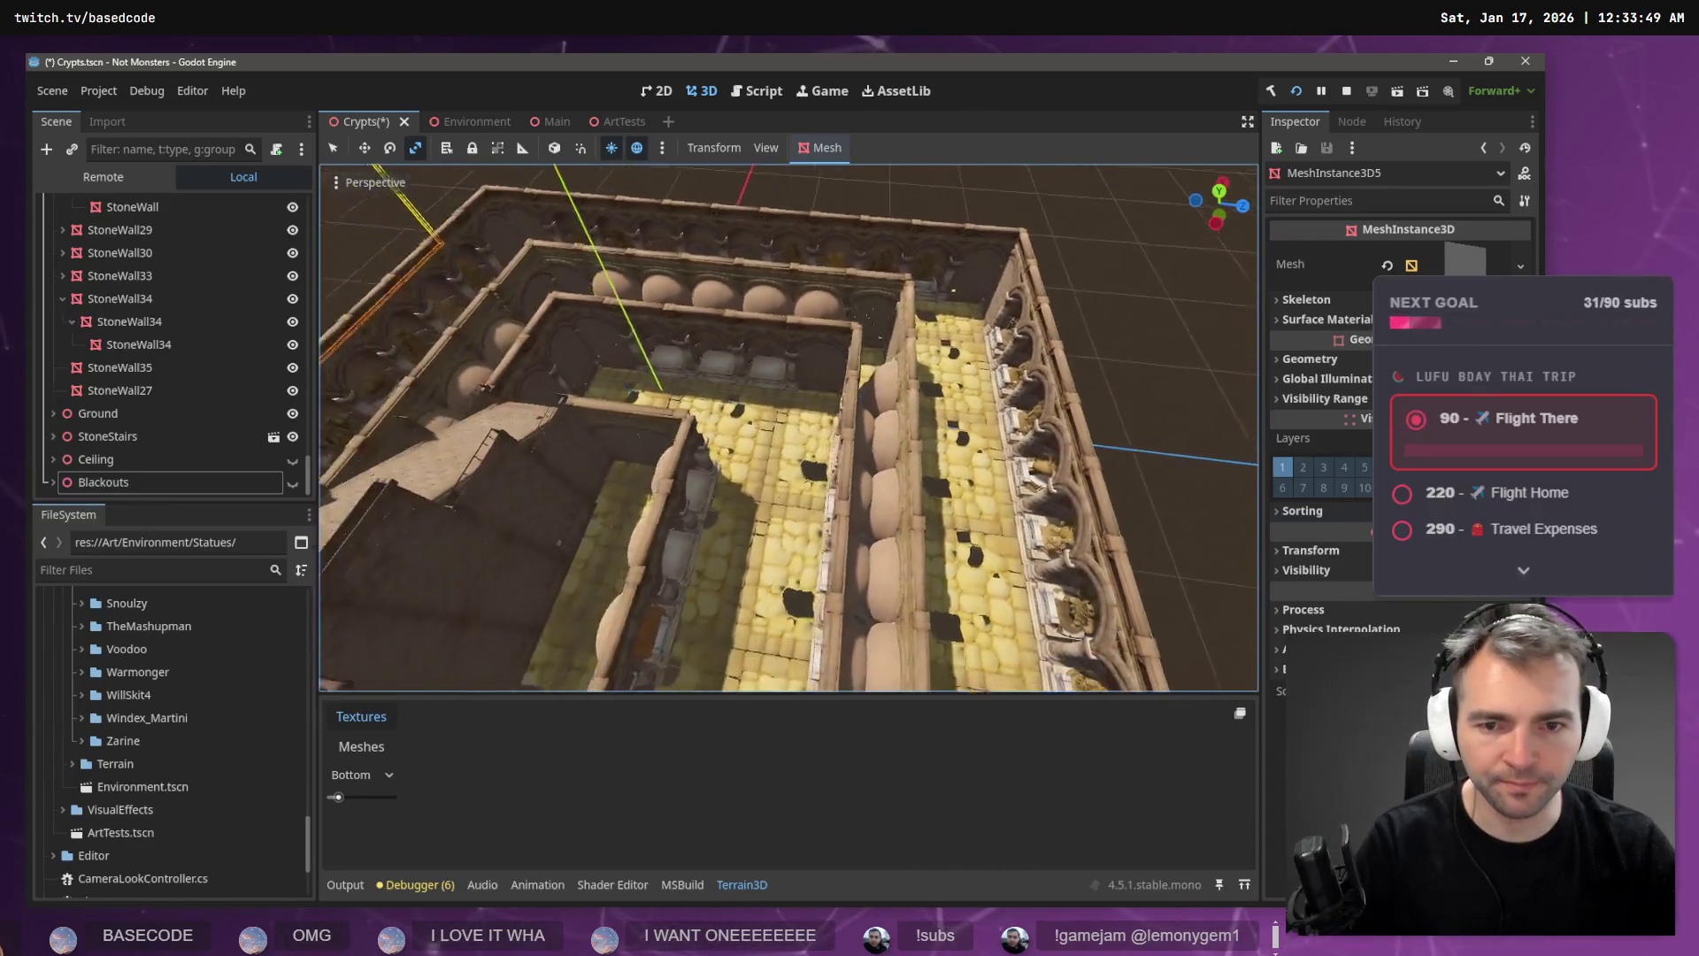
scroll(789, 428, down, 2)
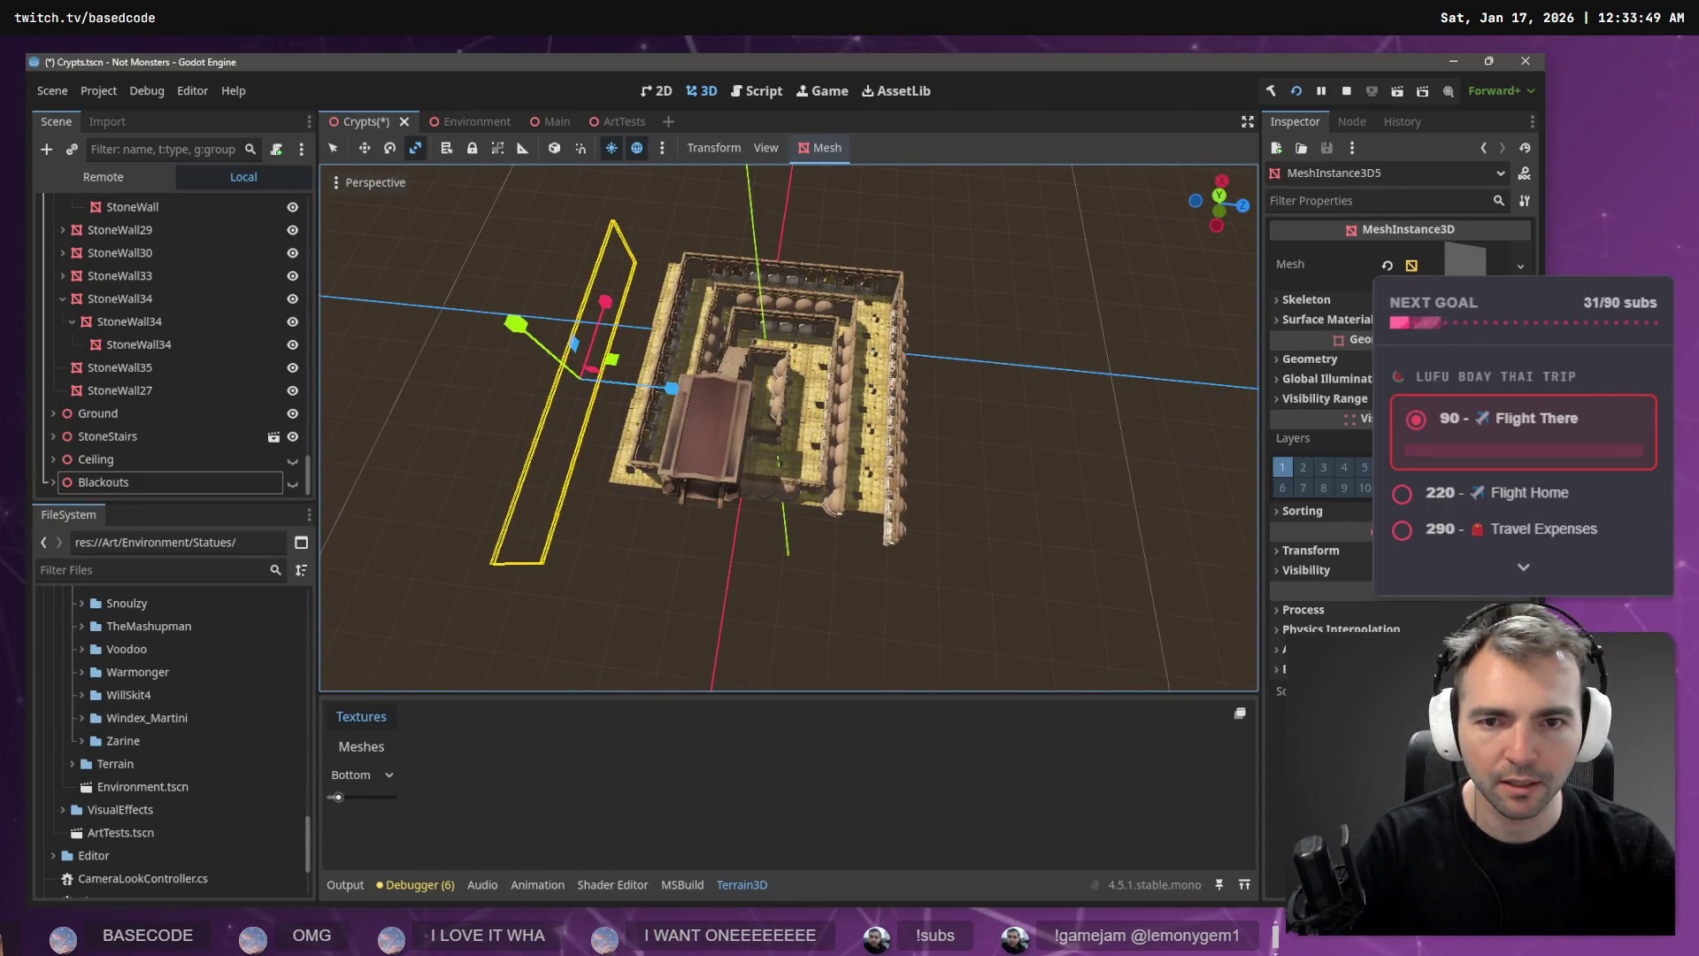
scroll(789, 428, up, 8)
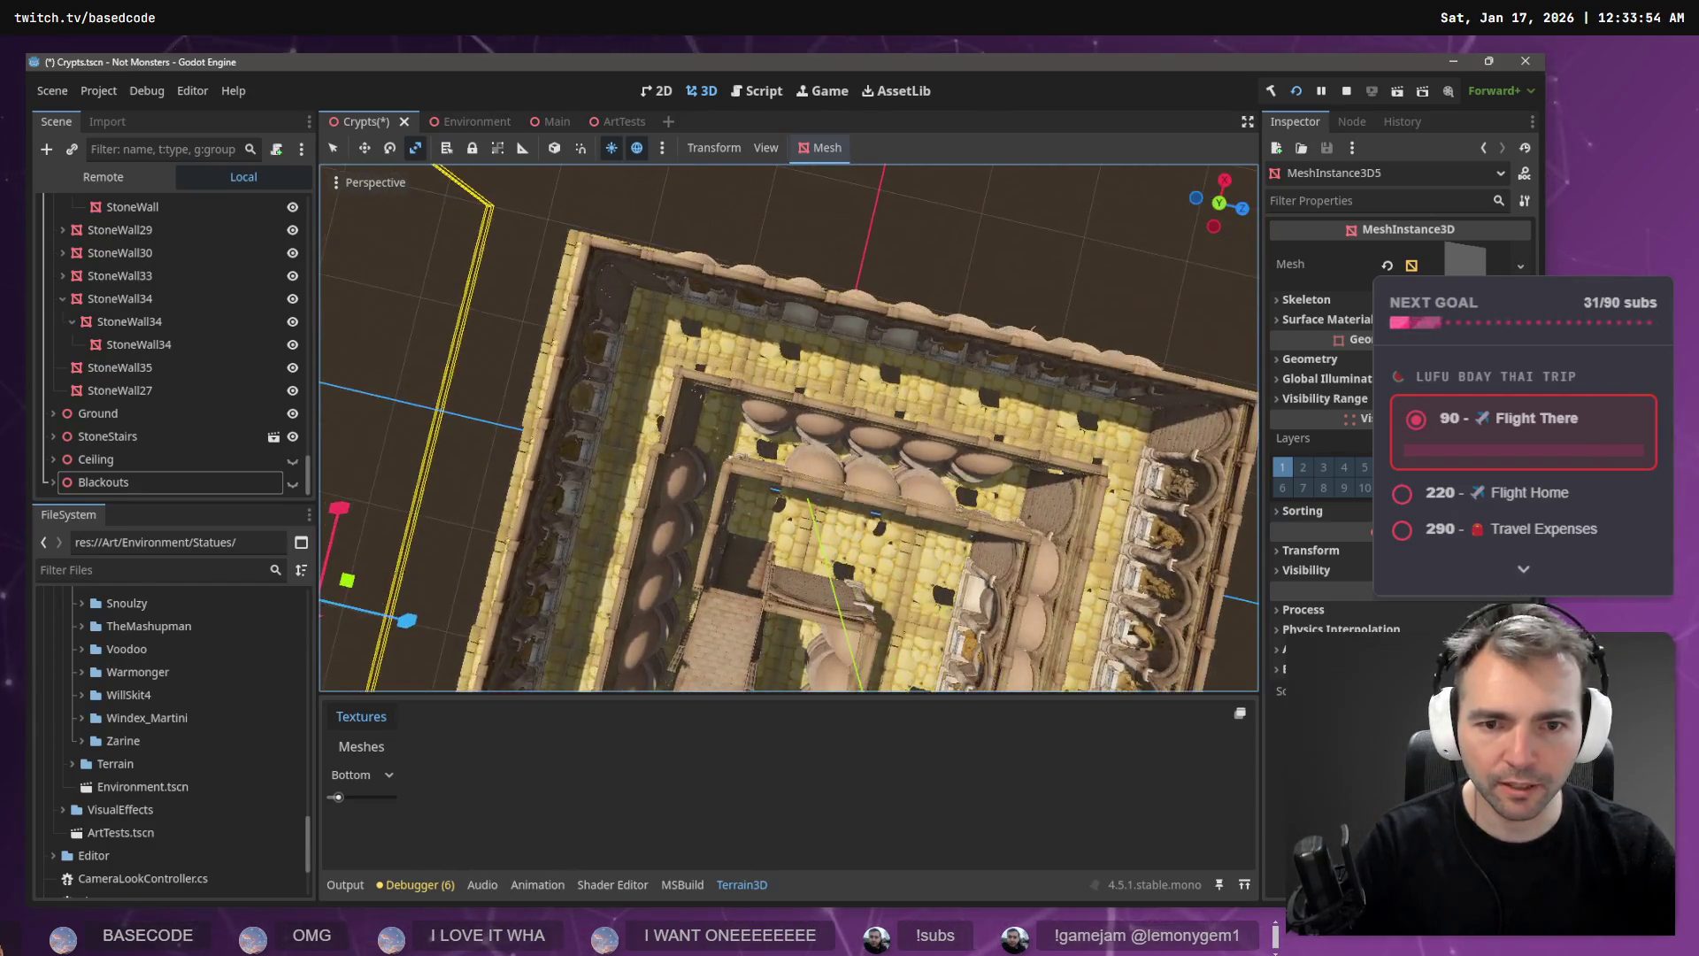
- Nudge StoneWall3 about 0.28 units along Z and save the Crypts scene
key(a)
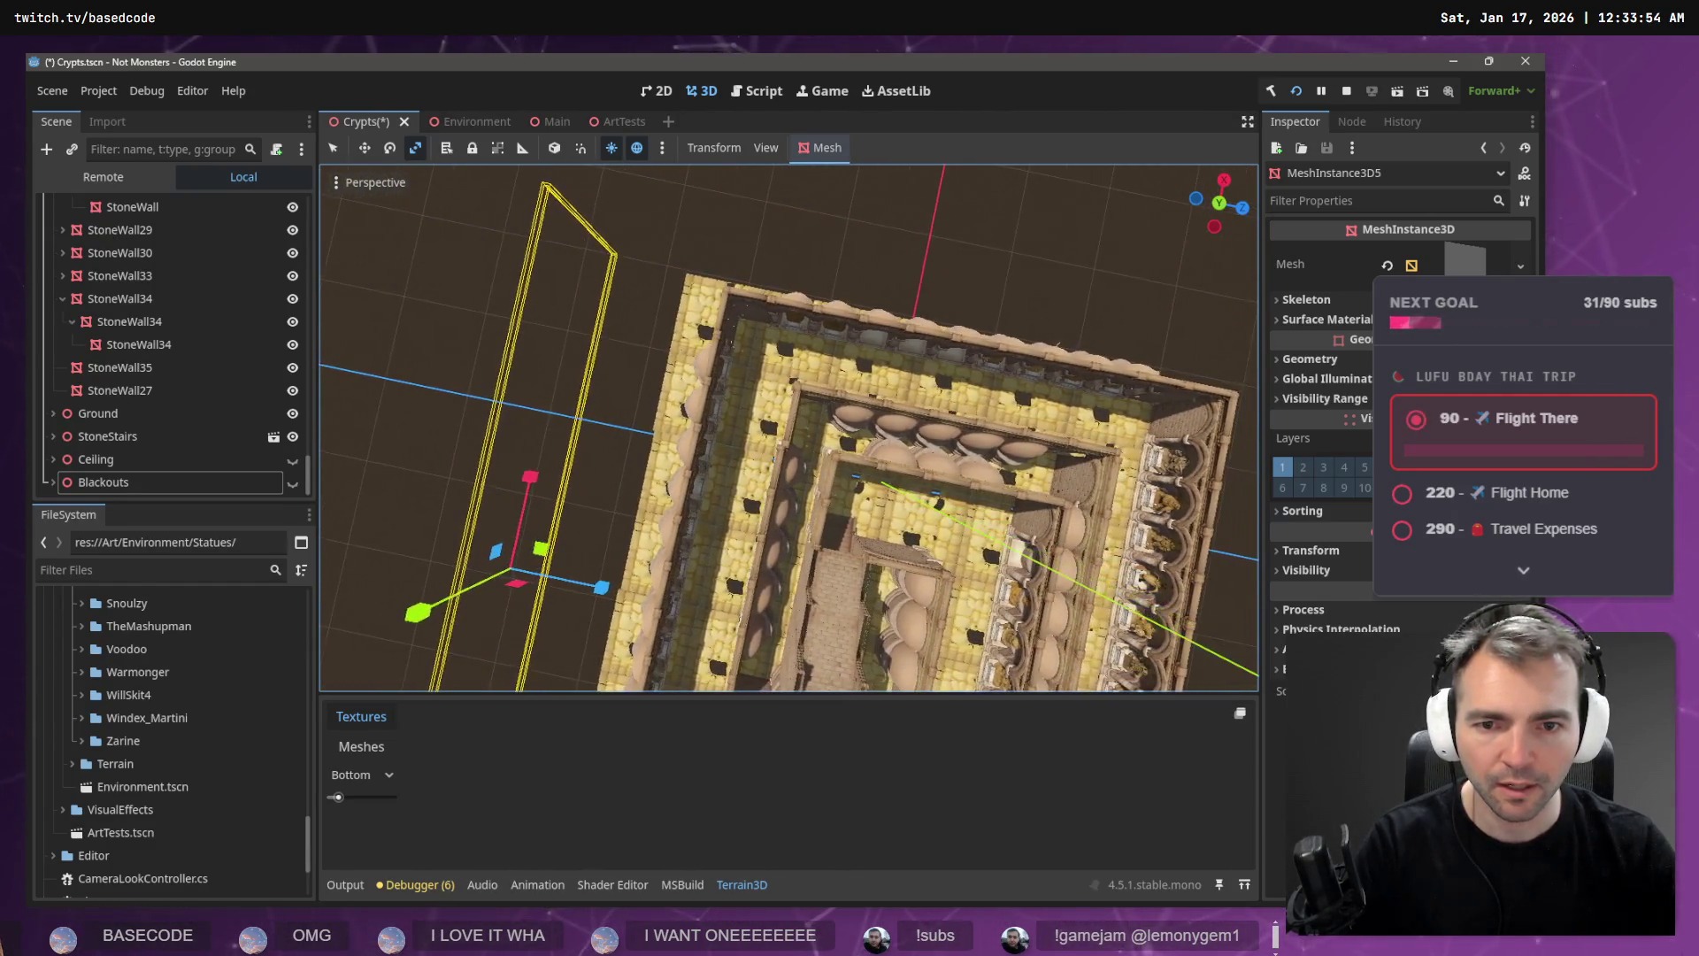
click(789, 418)
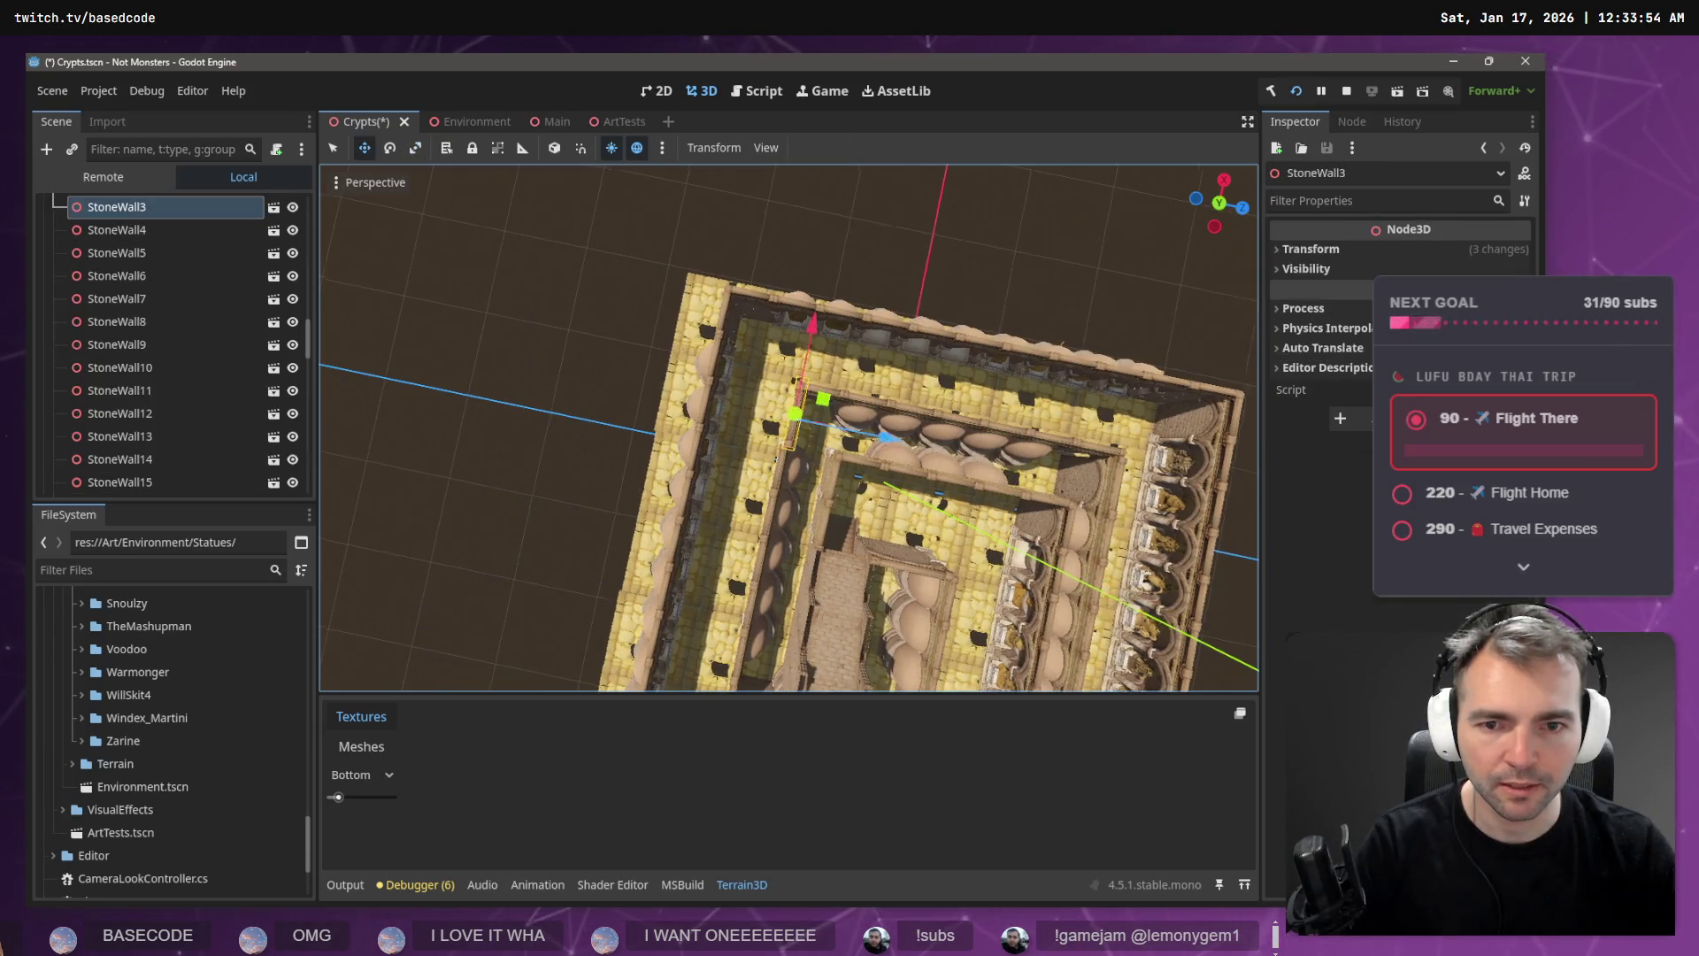
scroll(790, 418, up, 4)
key(s)
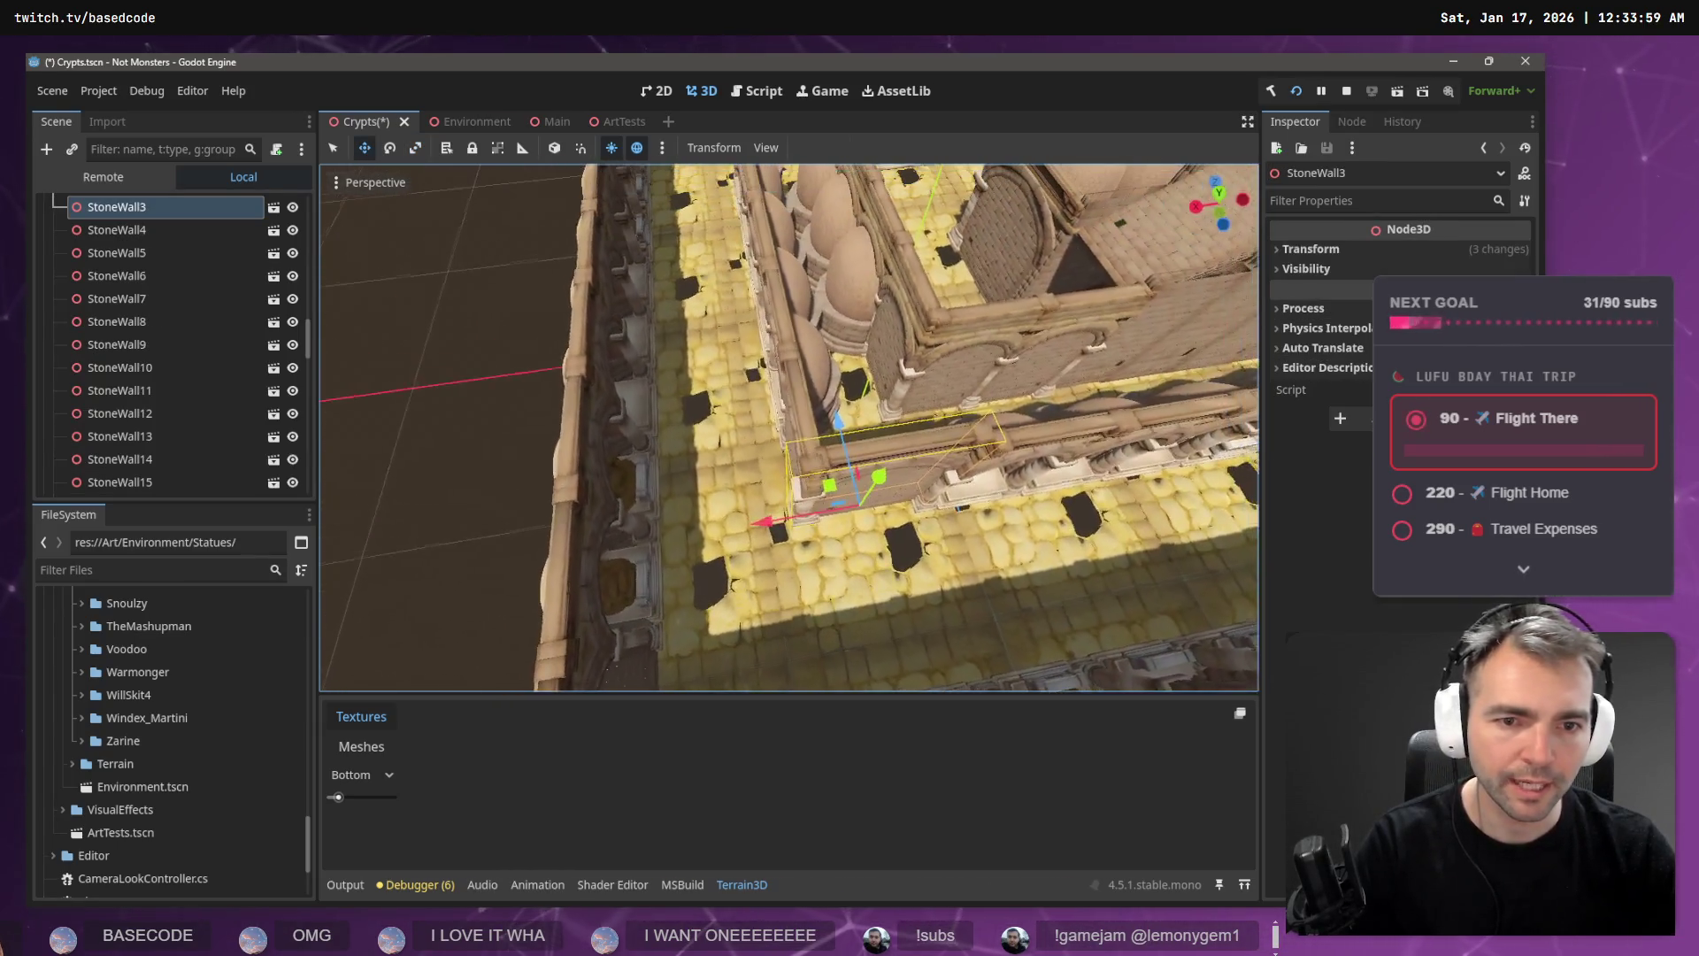
key(d)
key(a)
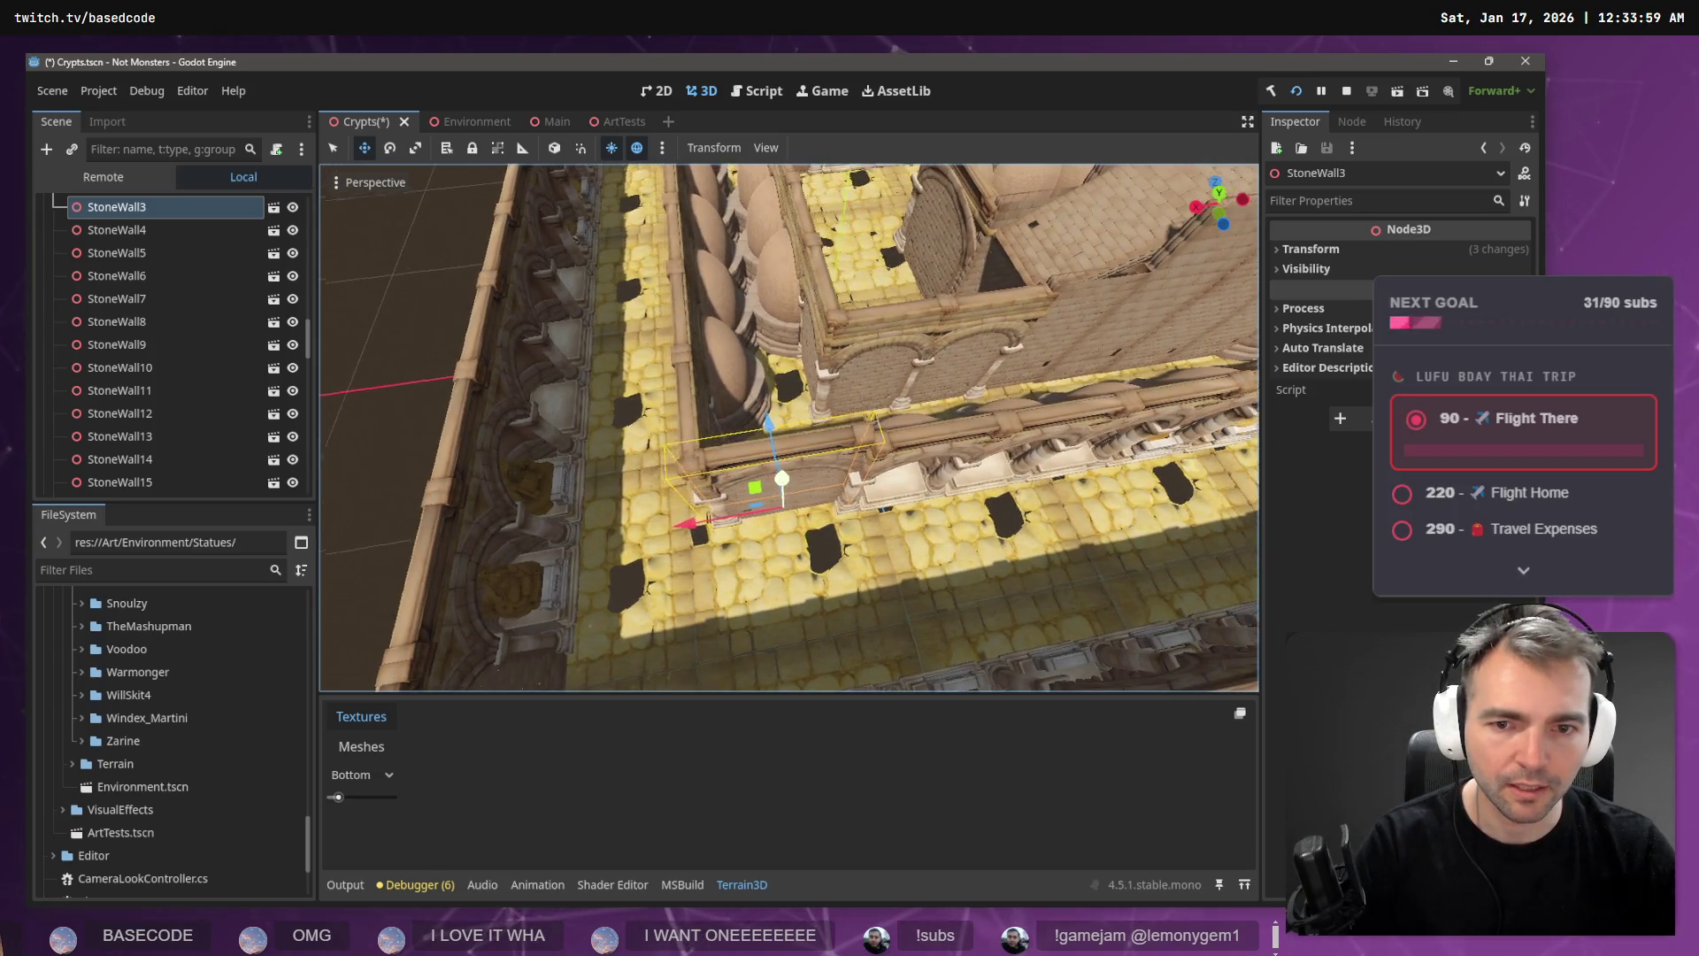
drag(809, 450, 816, 459)
key(ctrl+s)
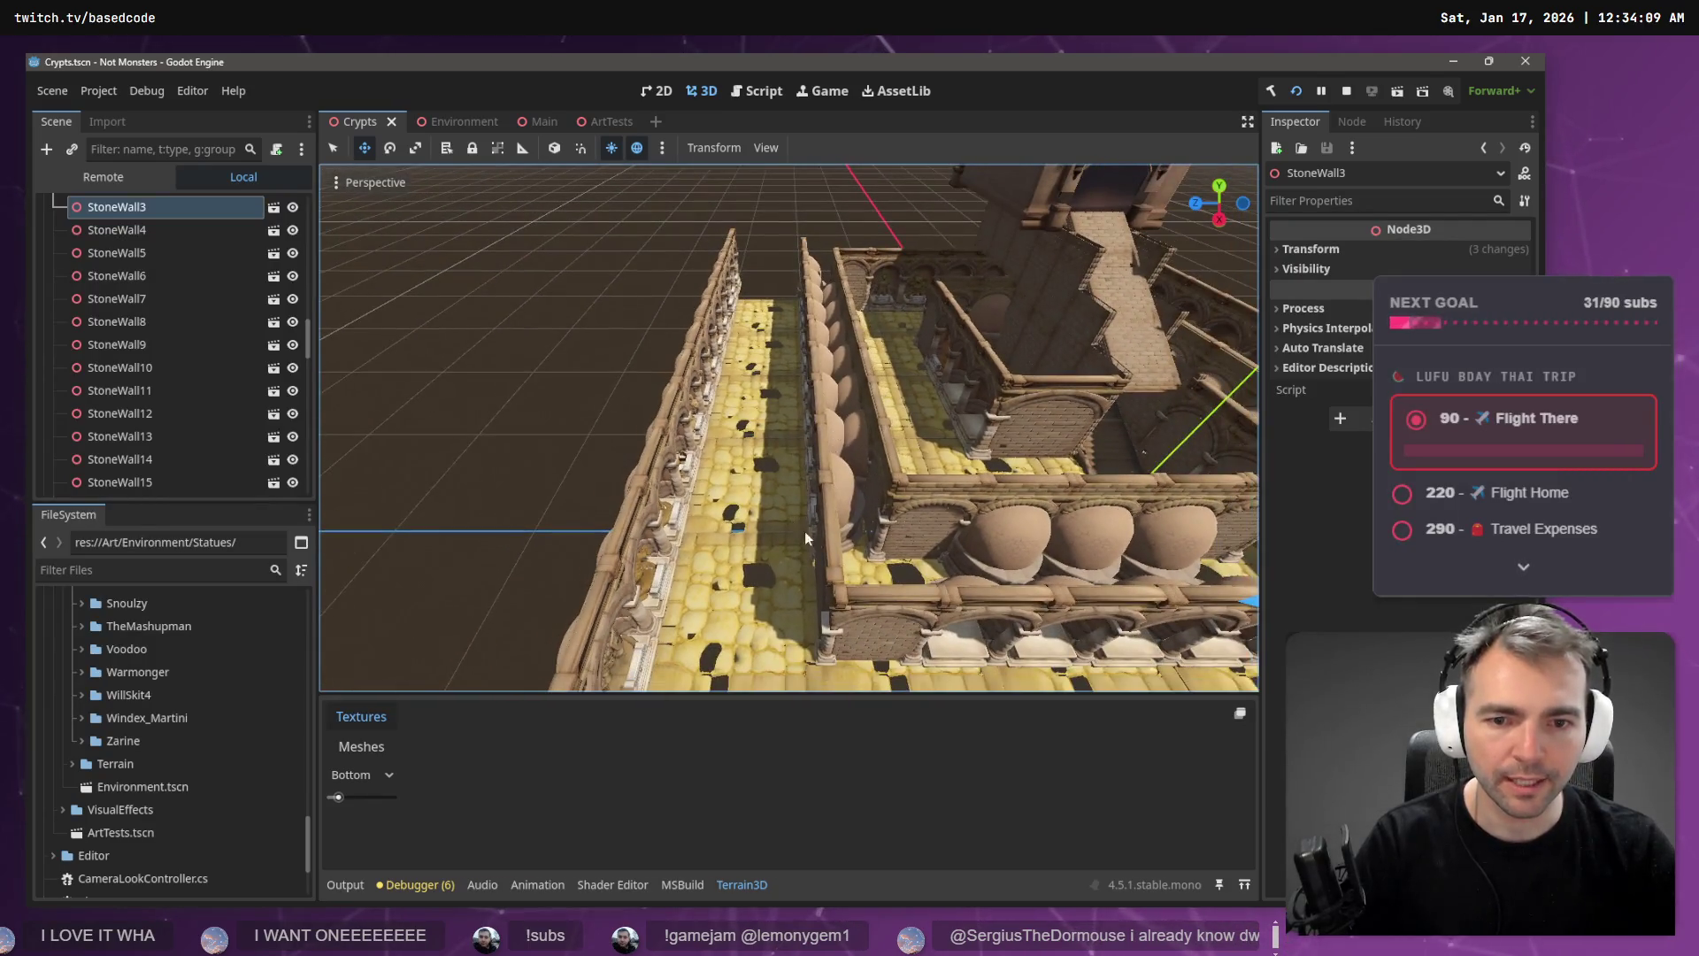
click(827, 541)
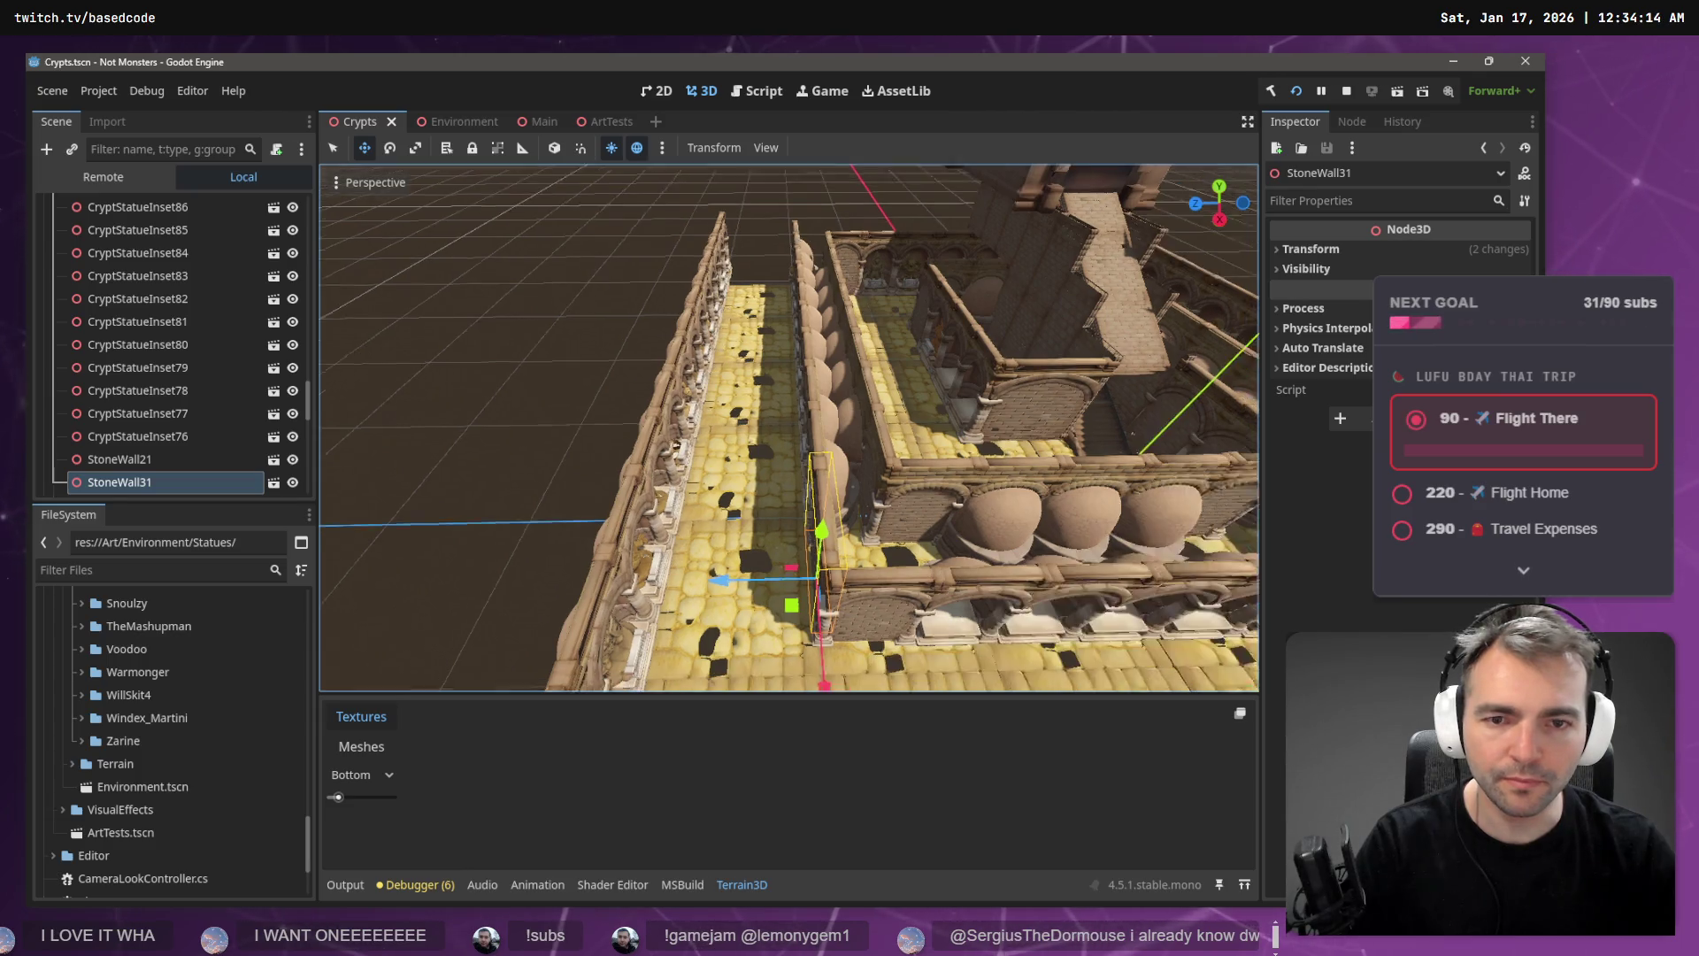
- In top-down view, box-select the 37 lower-row statues and shift them slightly along Z
key(w)
click(1222, 188)
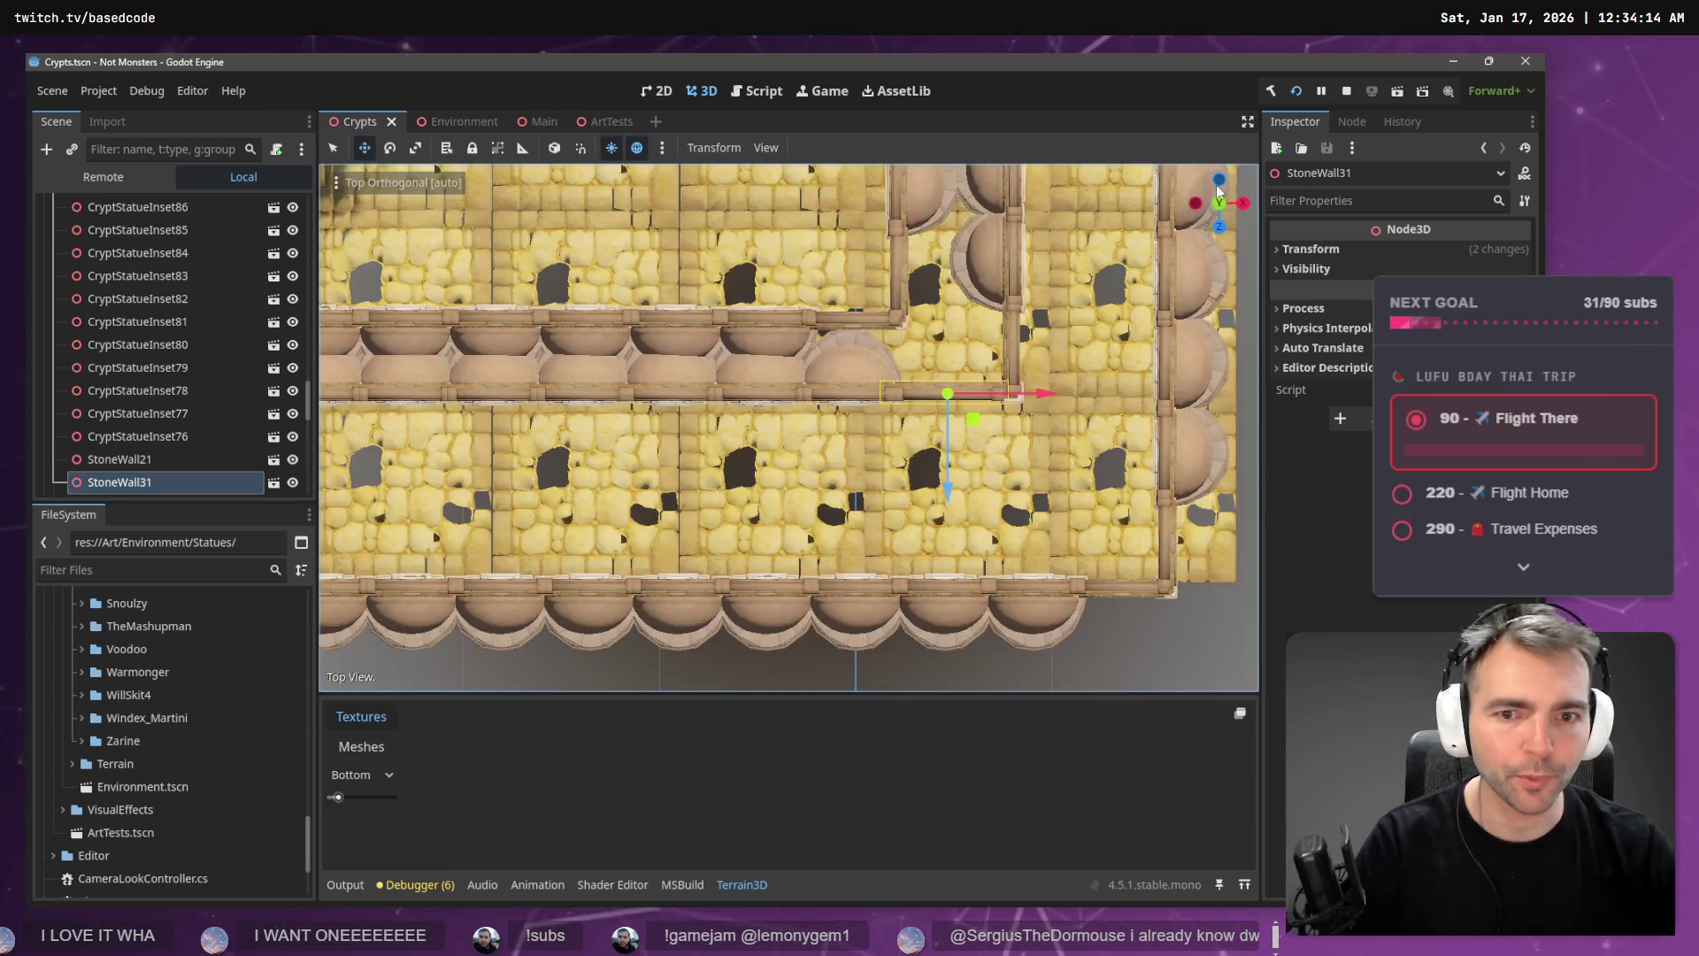
scroll(1041, 422, down, 5)
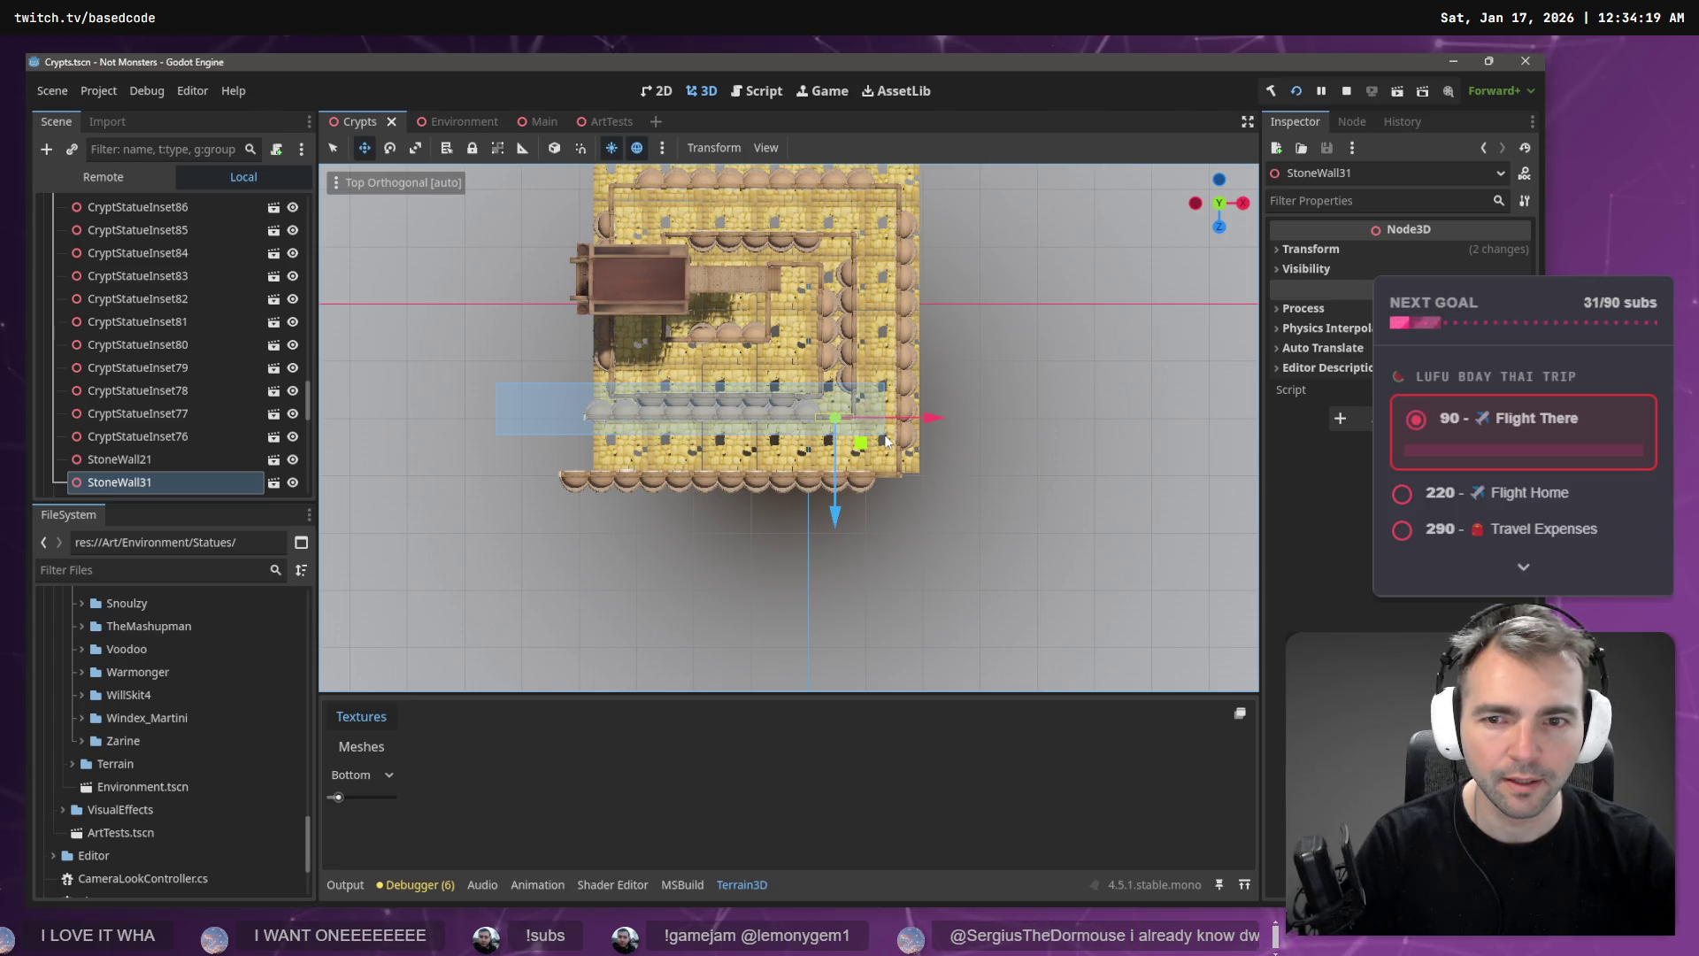
drag(885, 437, 885, 436)
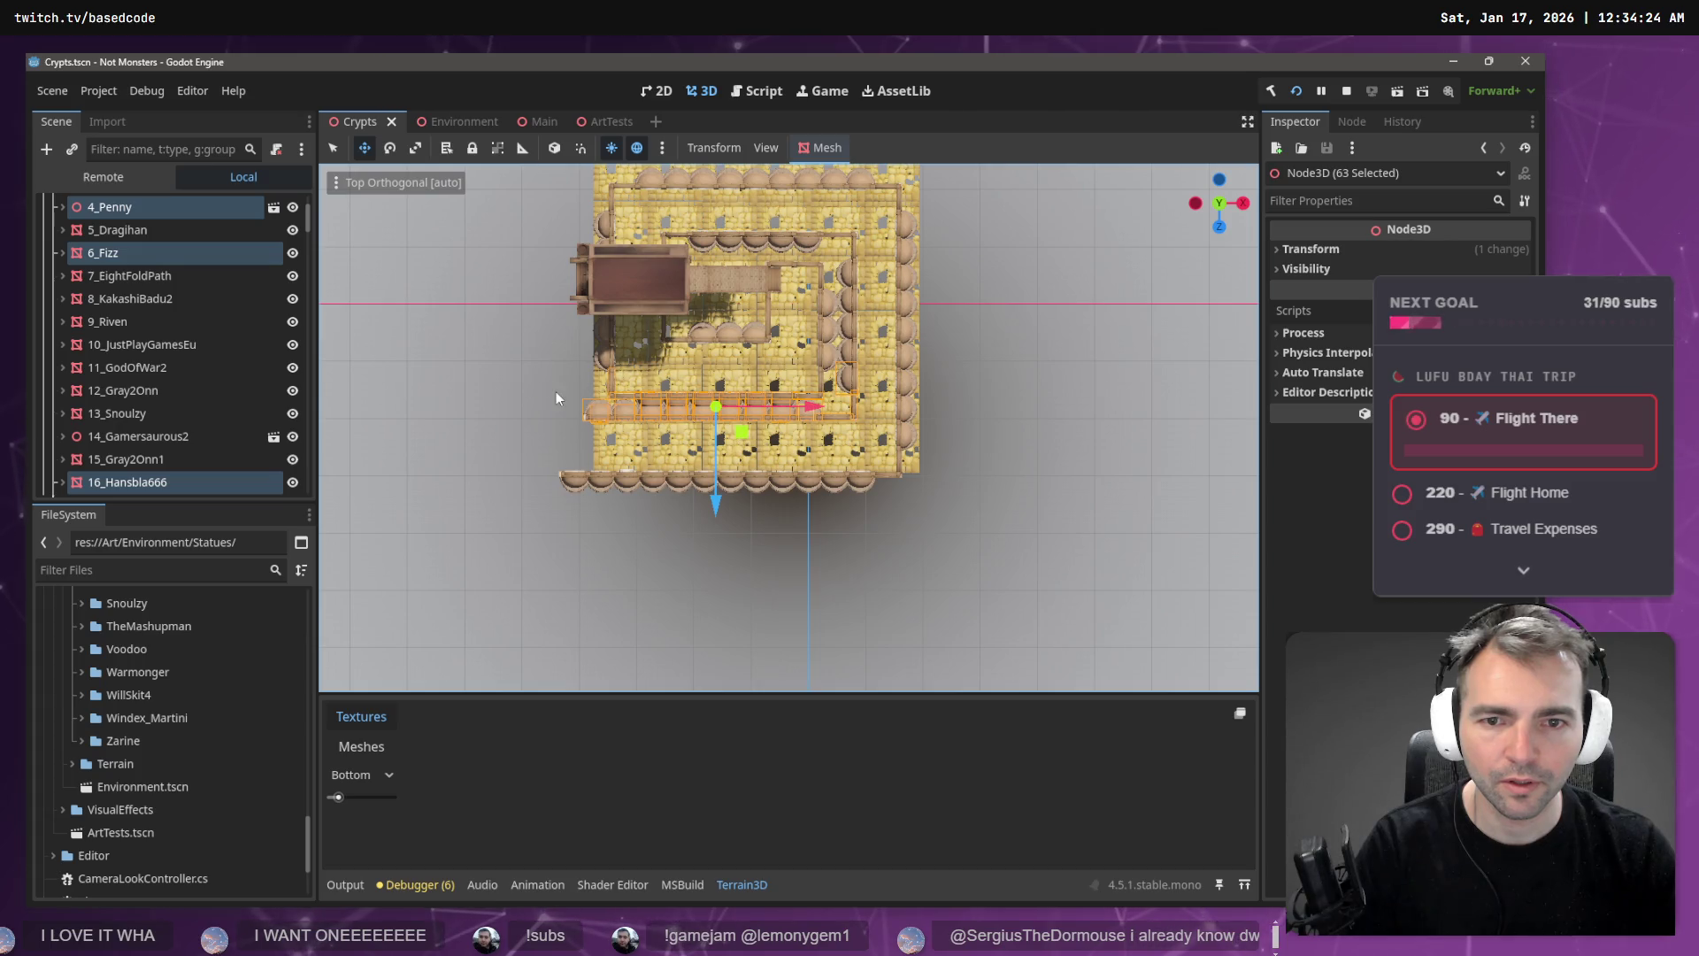
click(526, 403)
drag(702, 428, 863, 444)
click(506, 412)
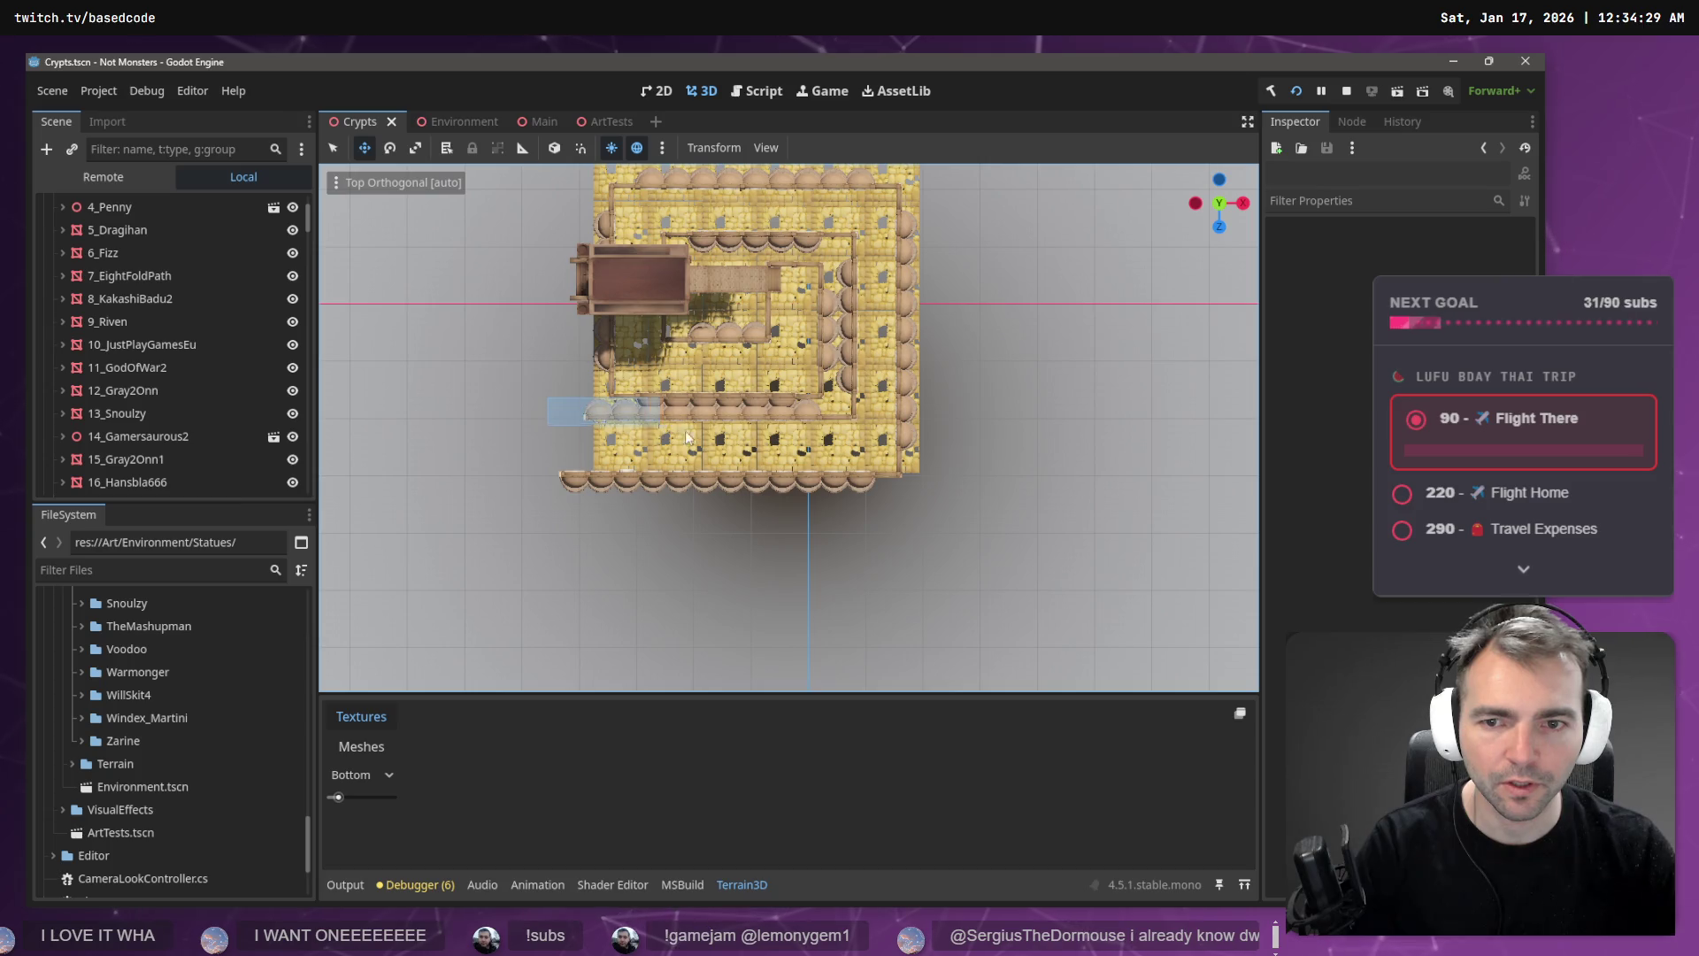
drag(841, 449, 840, 449)
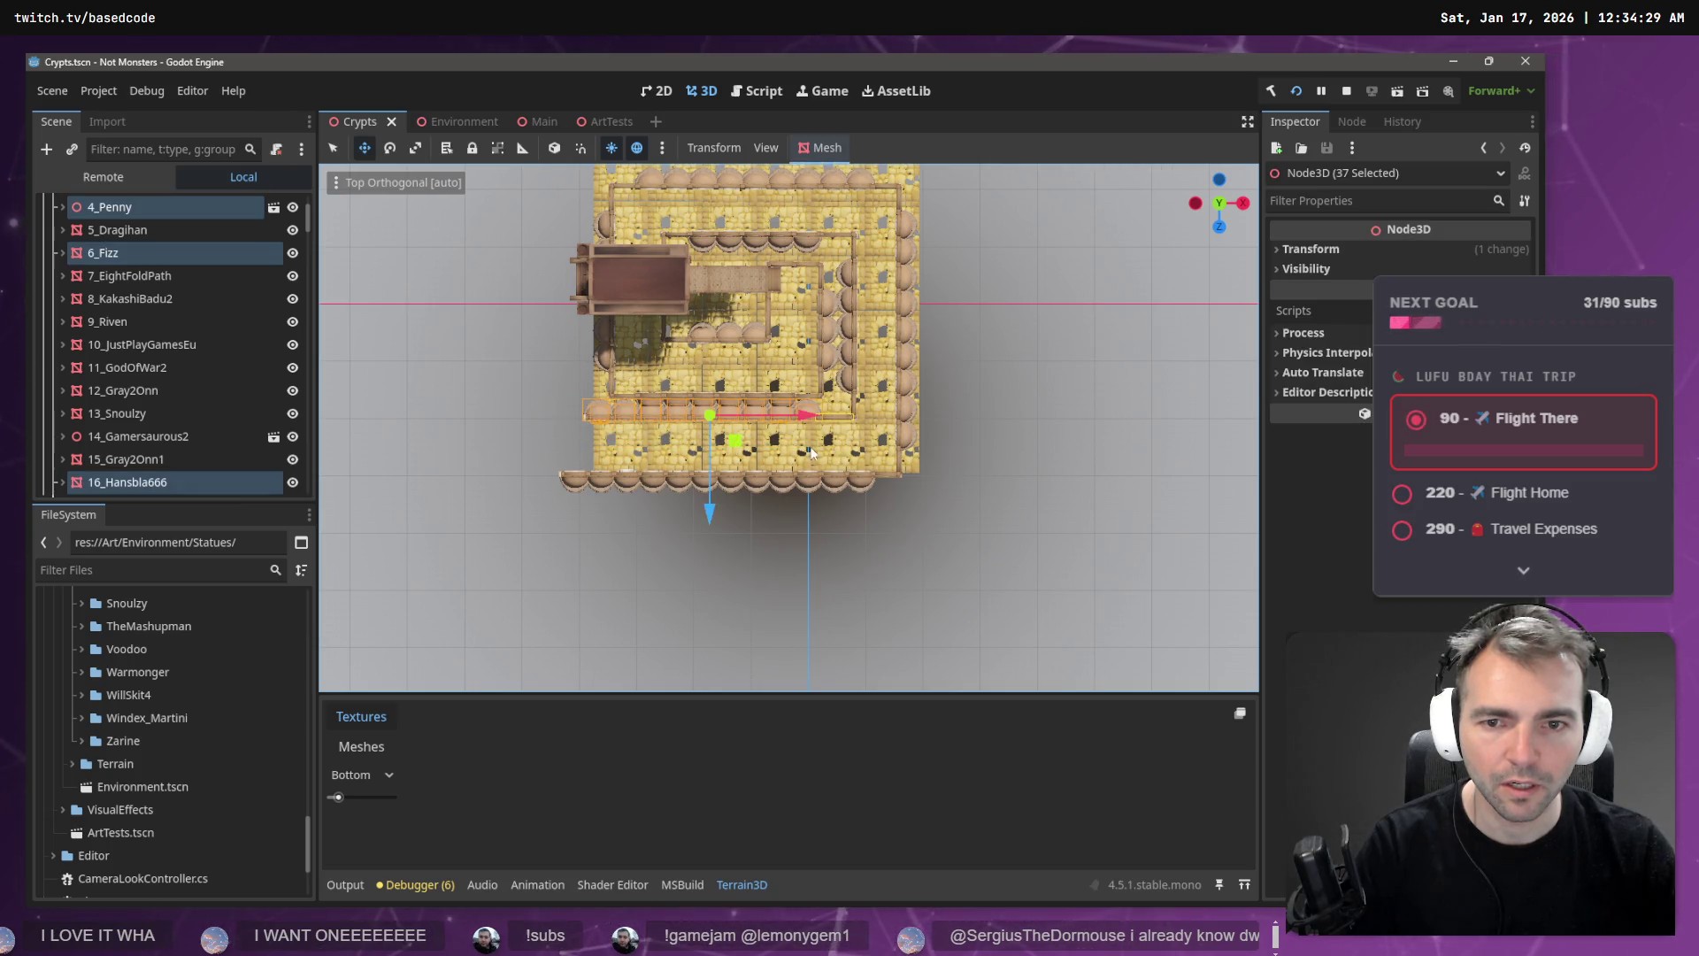
drag(713, 512, 715, 520)
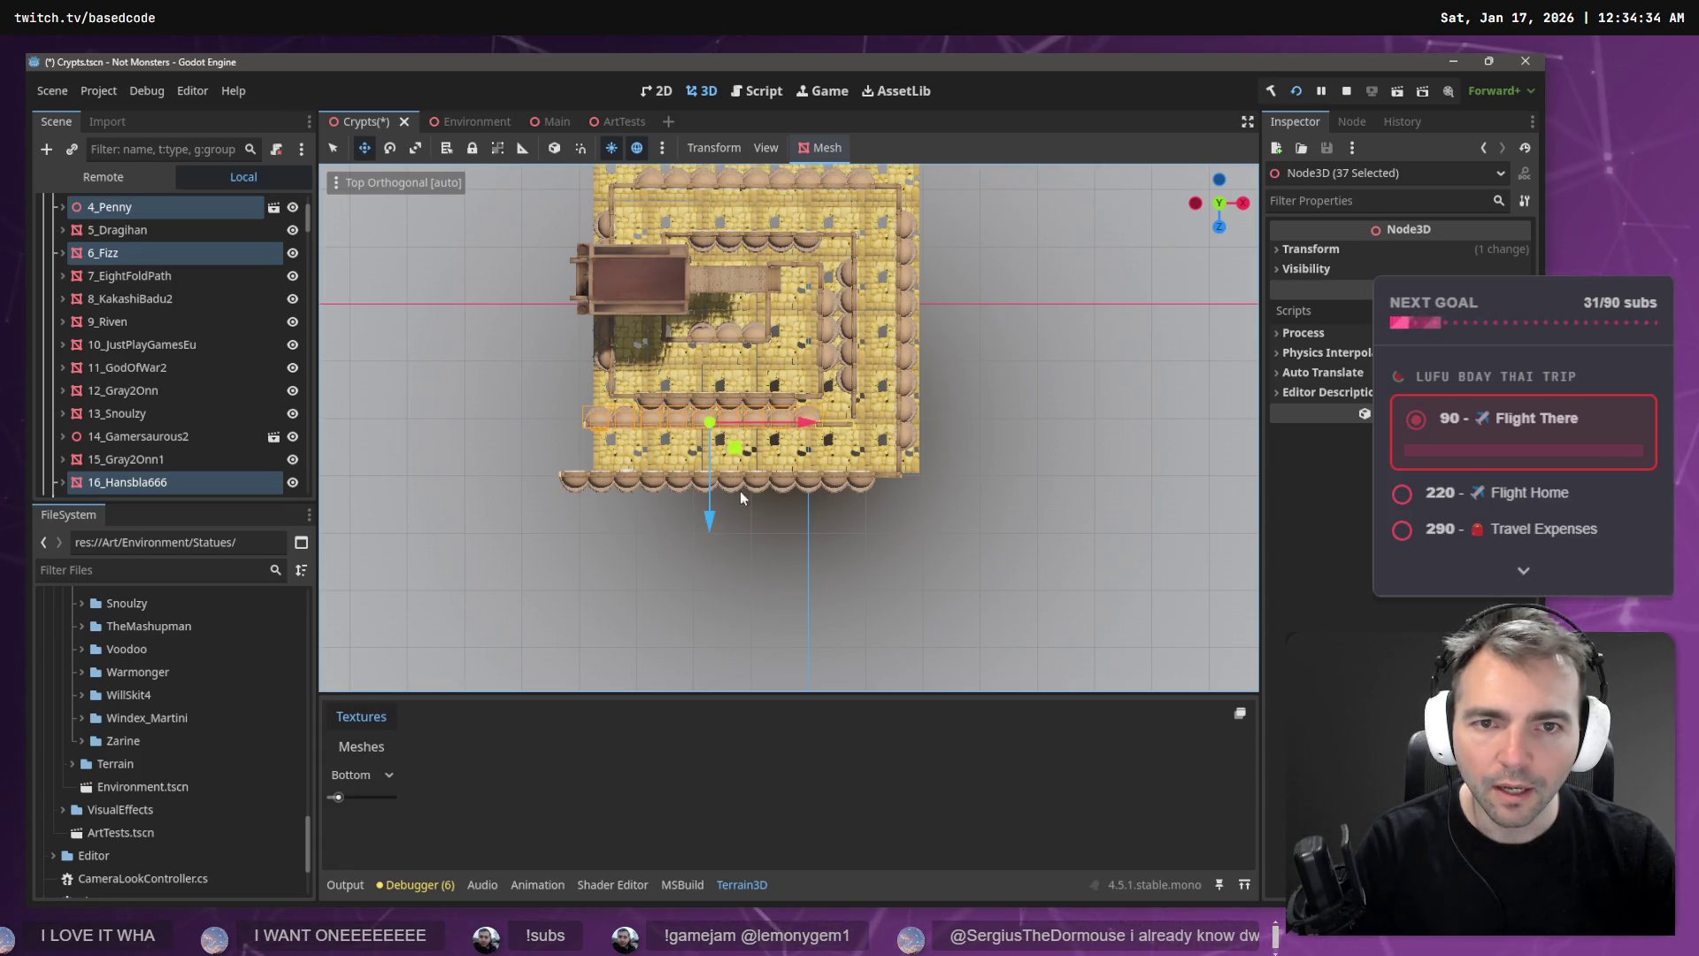
- Using Local space, move StoneWall20 forward along Z and make it slightly wider
click(854, 407)
key(f)
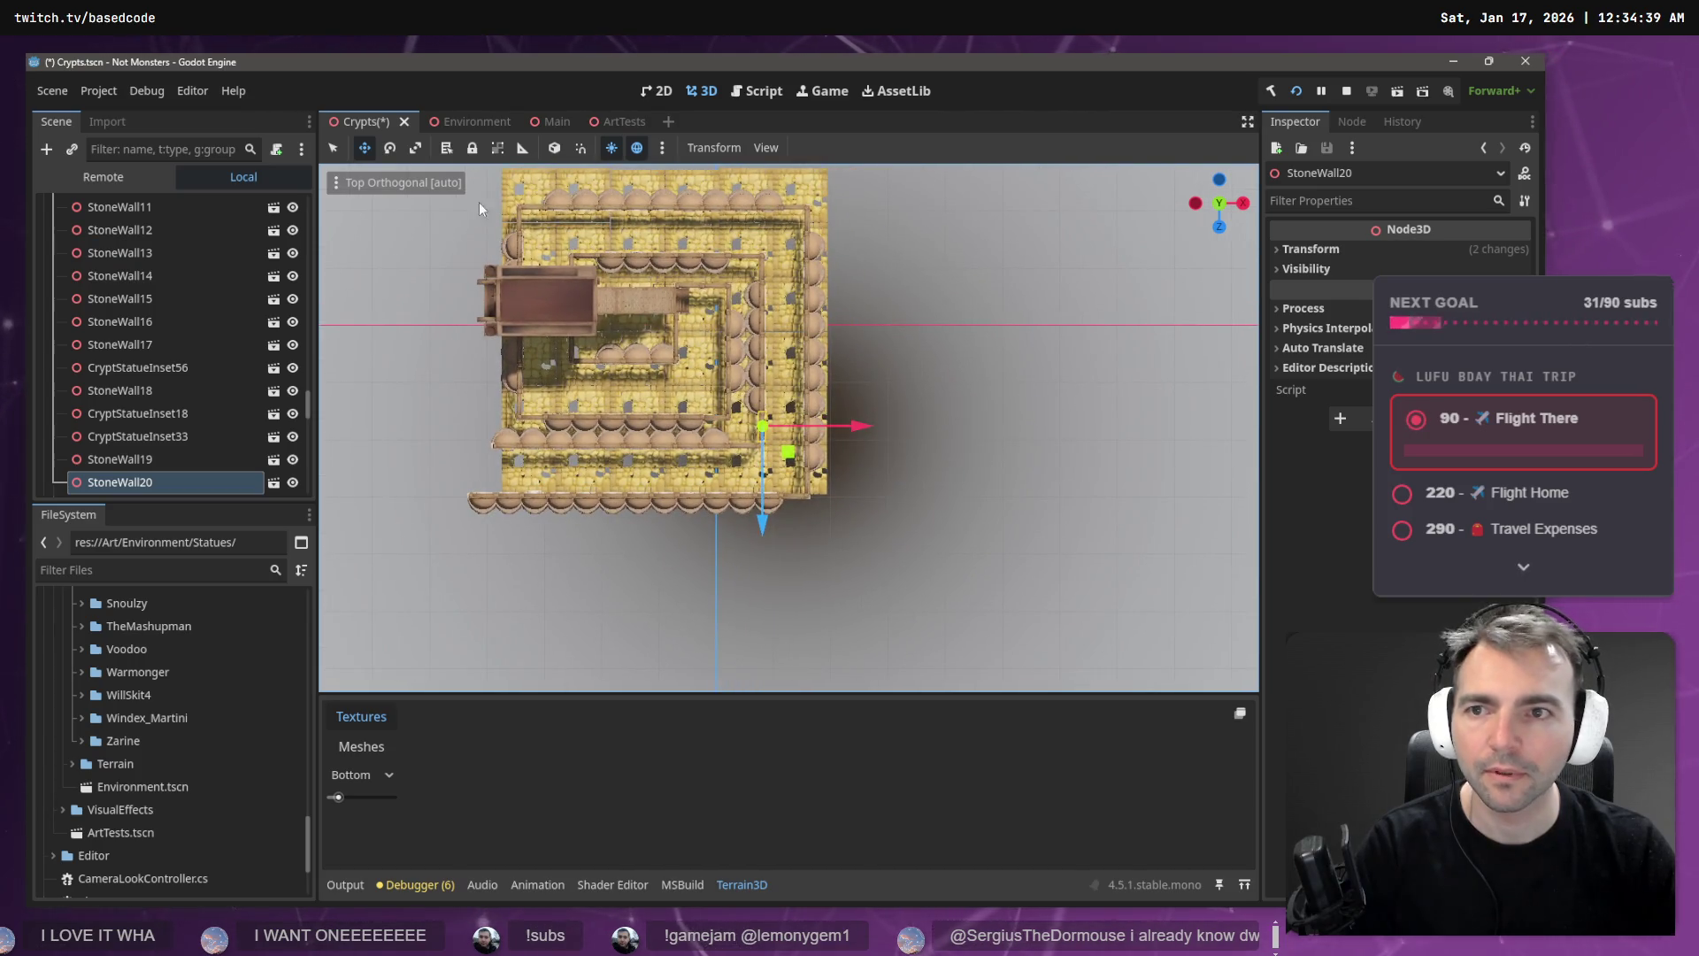
click(554, 148)
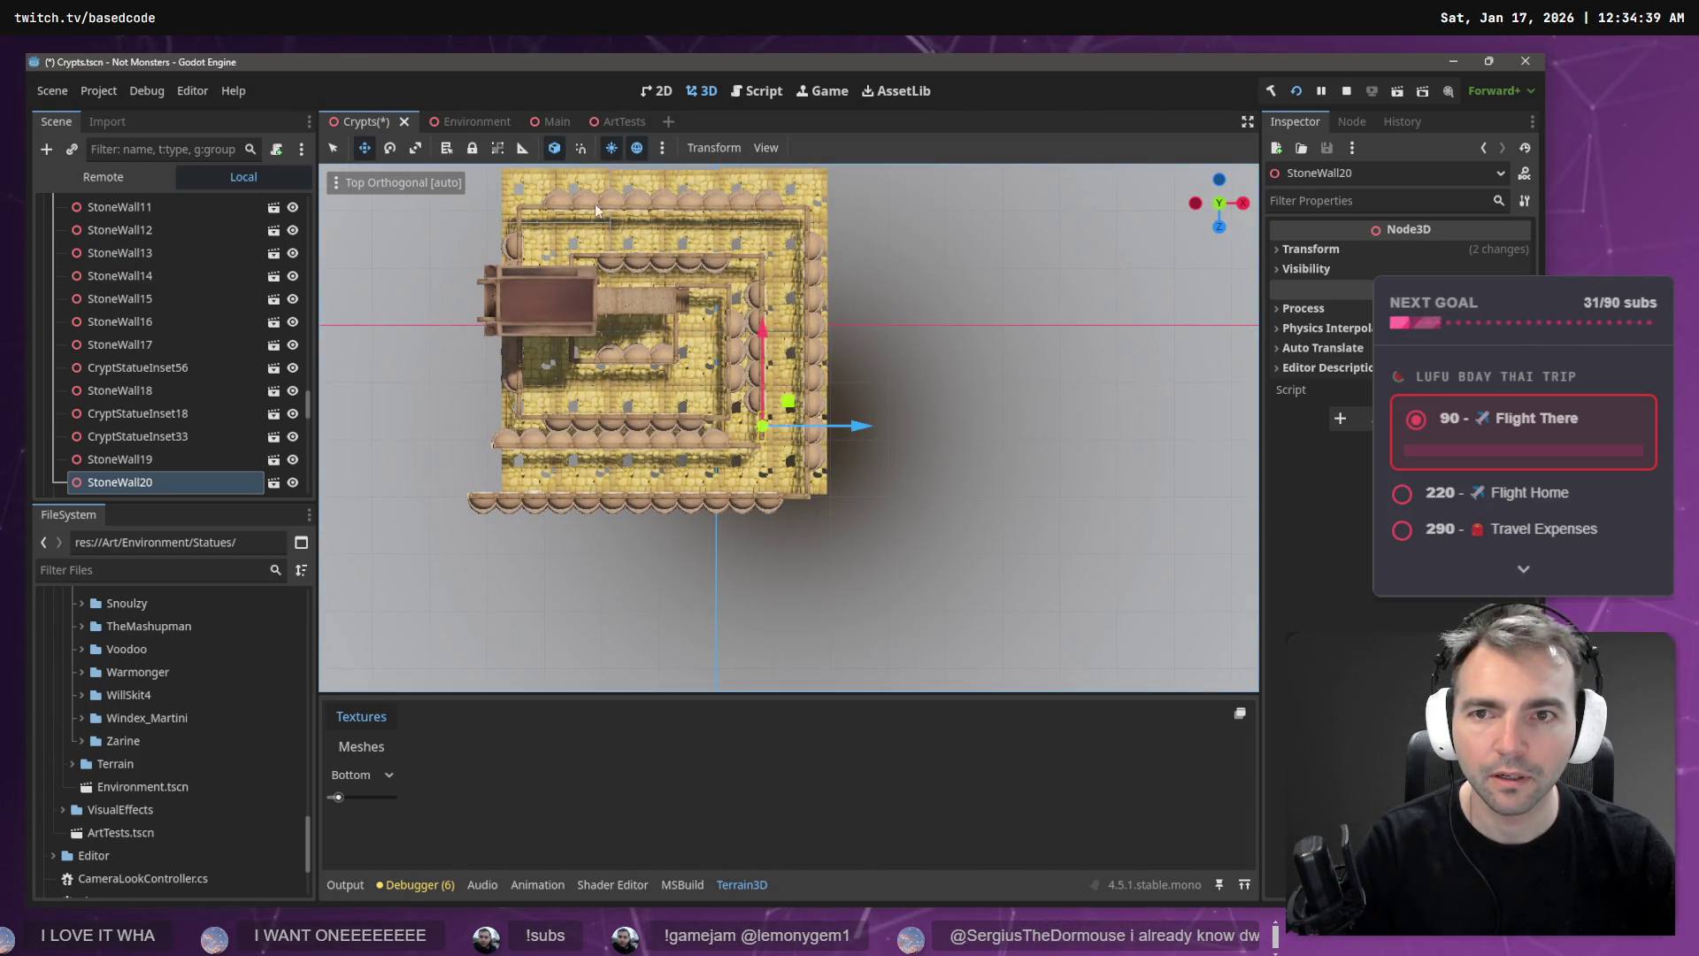
mouse_move(917, 352)
mouse_down()
mouse_move(917, 380)
mouse_move(978, 447)
mouse_move(886, 566)
mouse_move(895, 546)
mouse_up()
key(r)
key(w)
key(r)
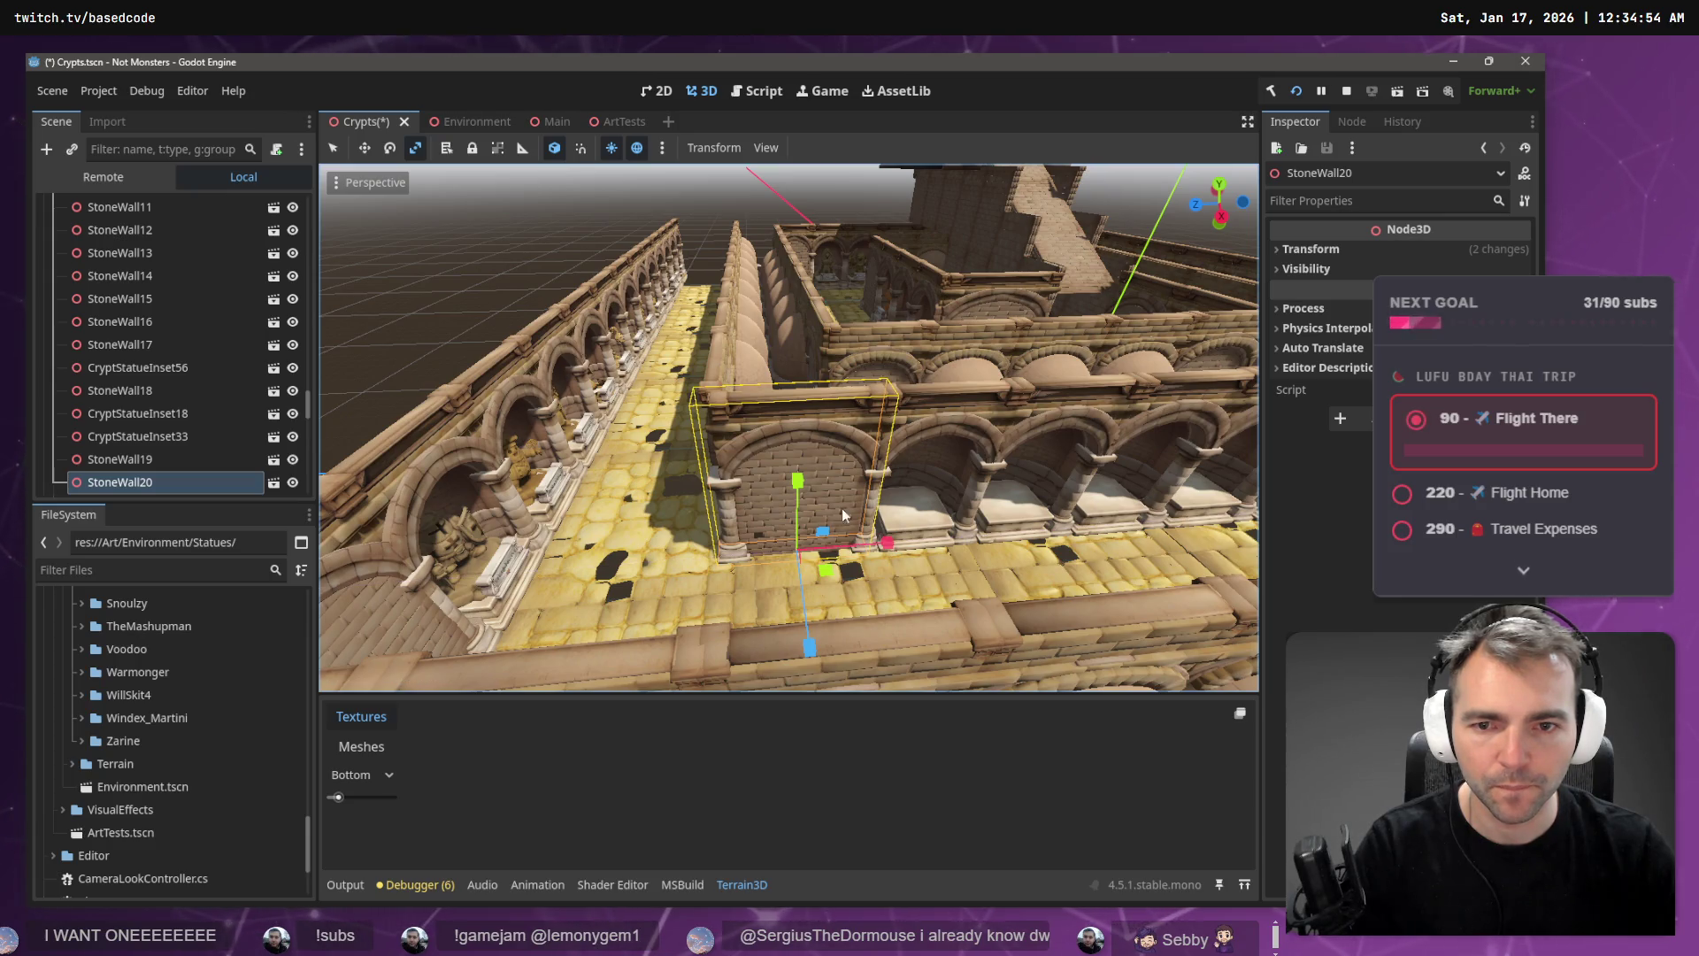
key(ctrl+z)
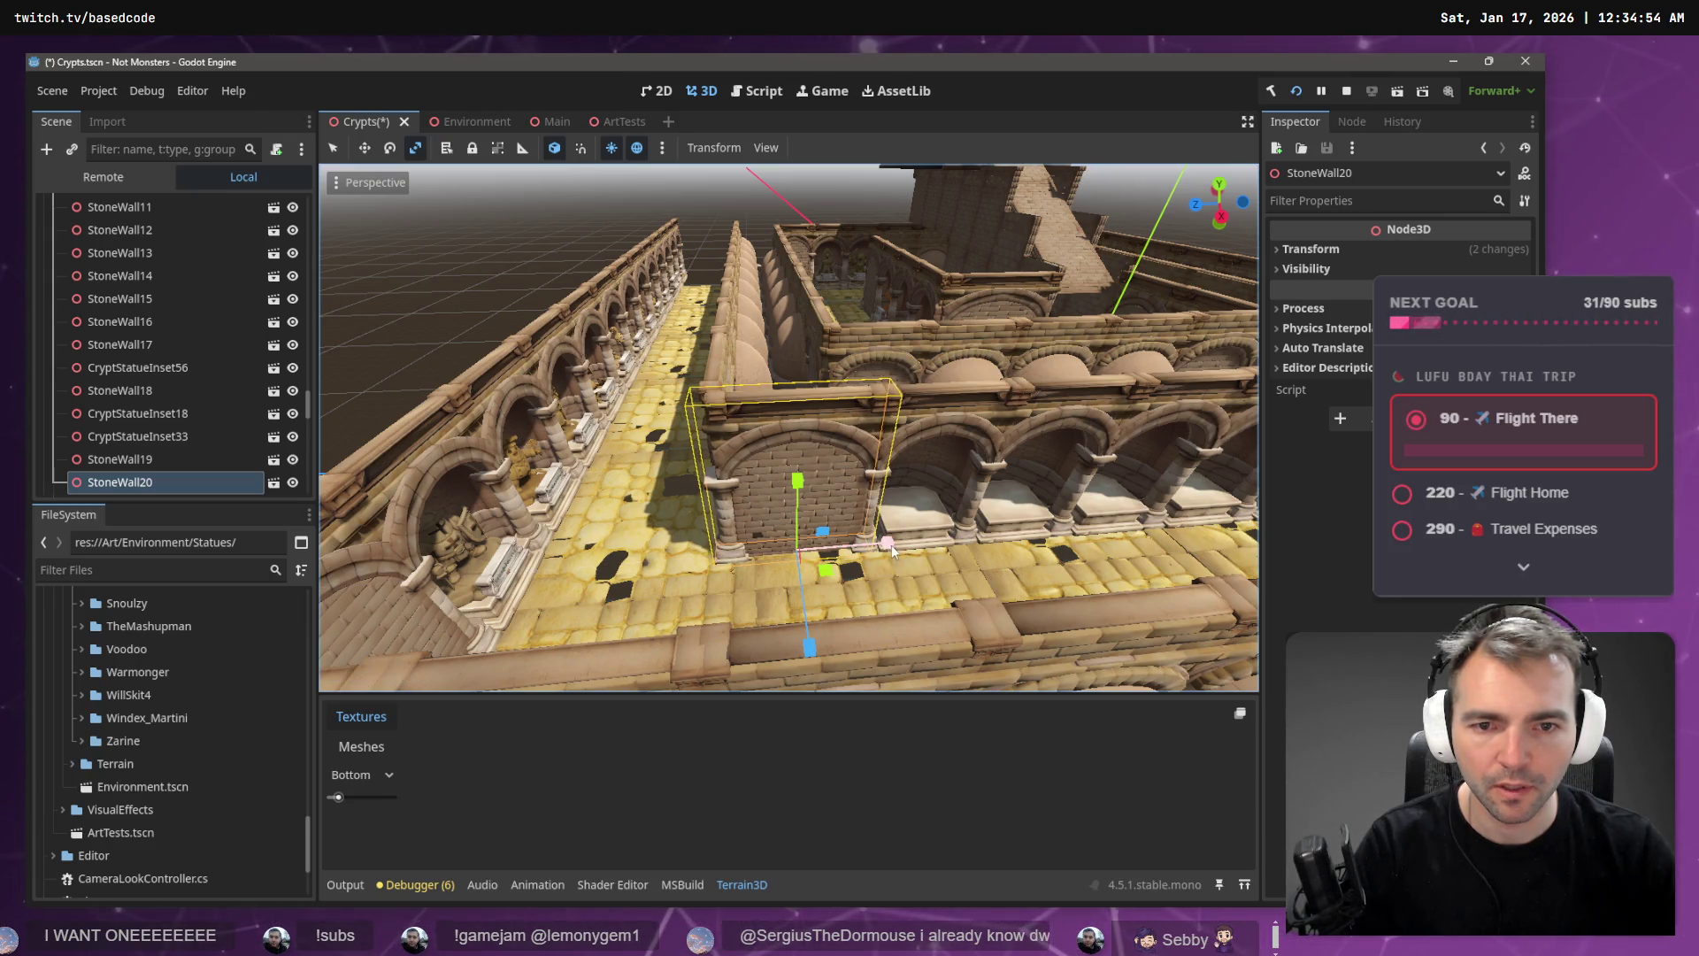
drag(887, 544, 890, 322)
click(883, 343)
- Save Crypts.tscn and orbit around to review the open-topped crypt walls
key(ctrl+s)
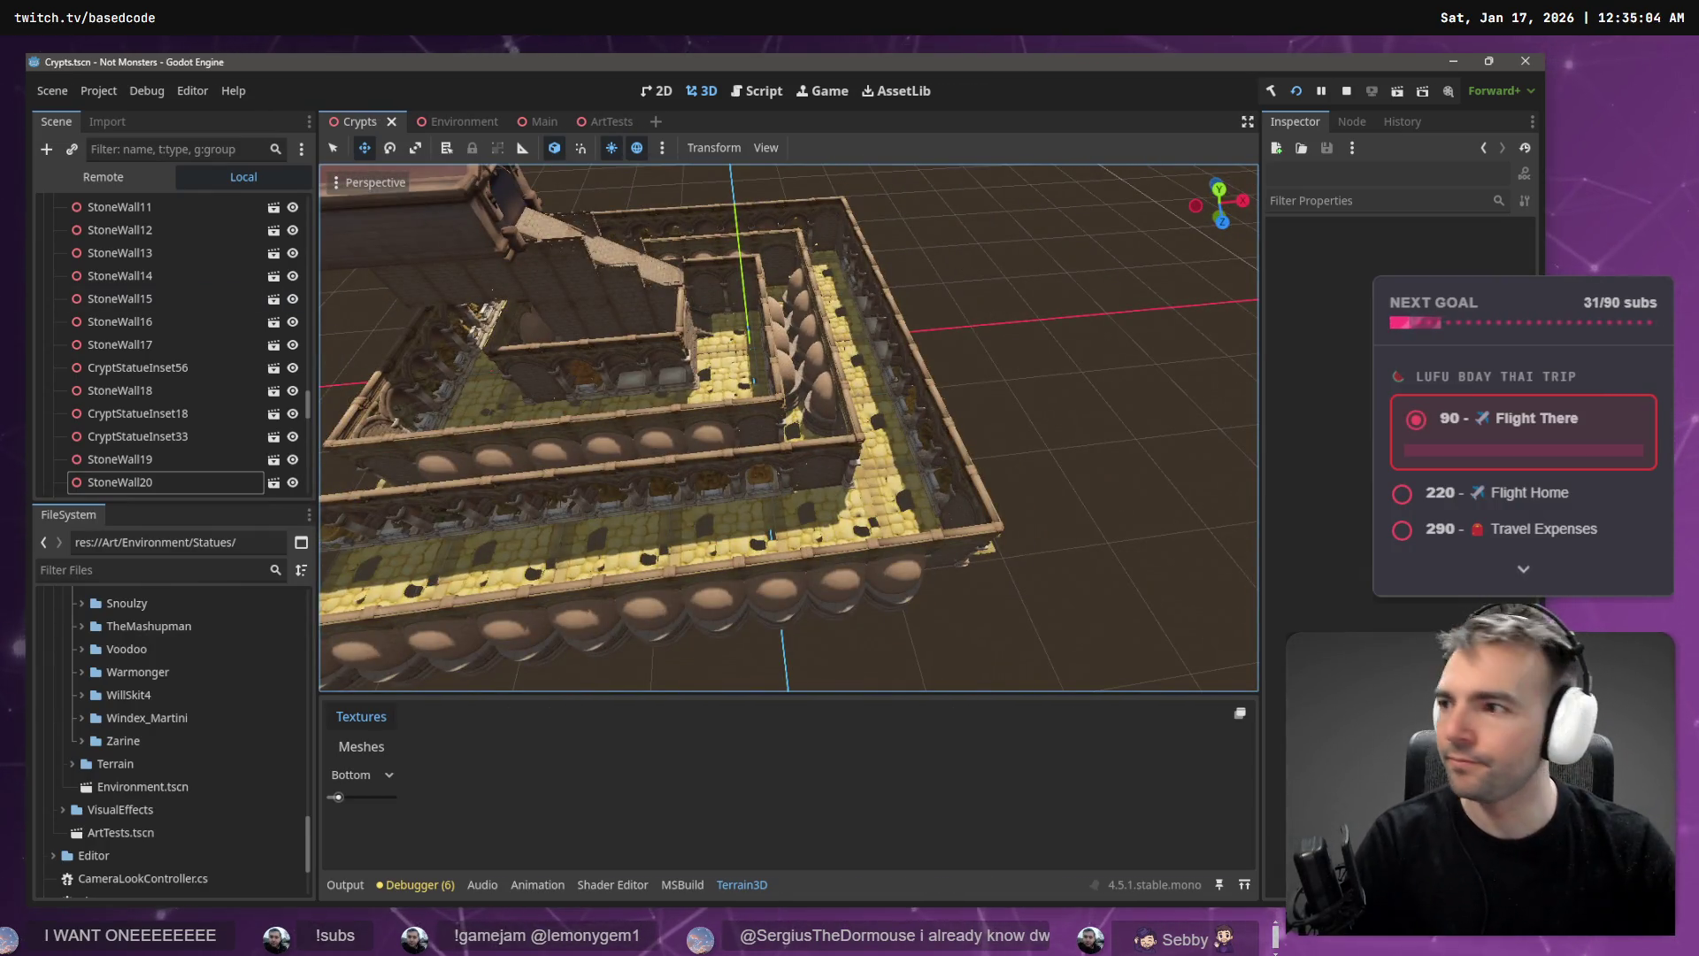
key(alt+Tab)
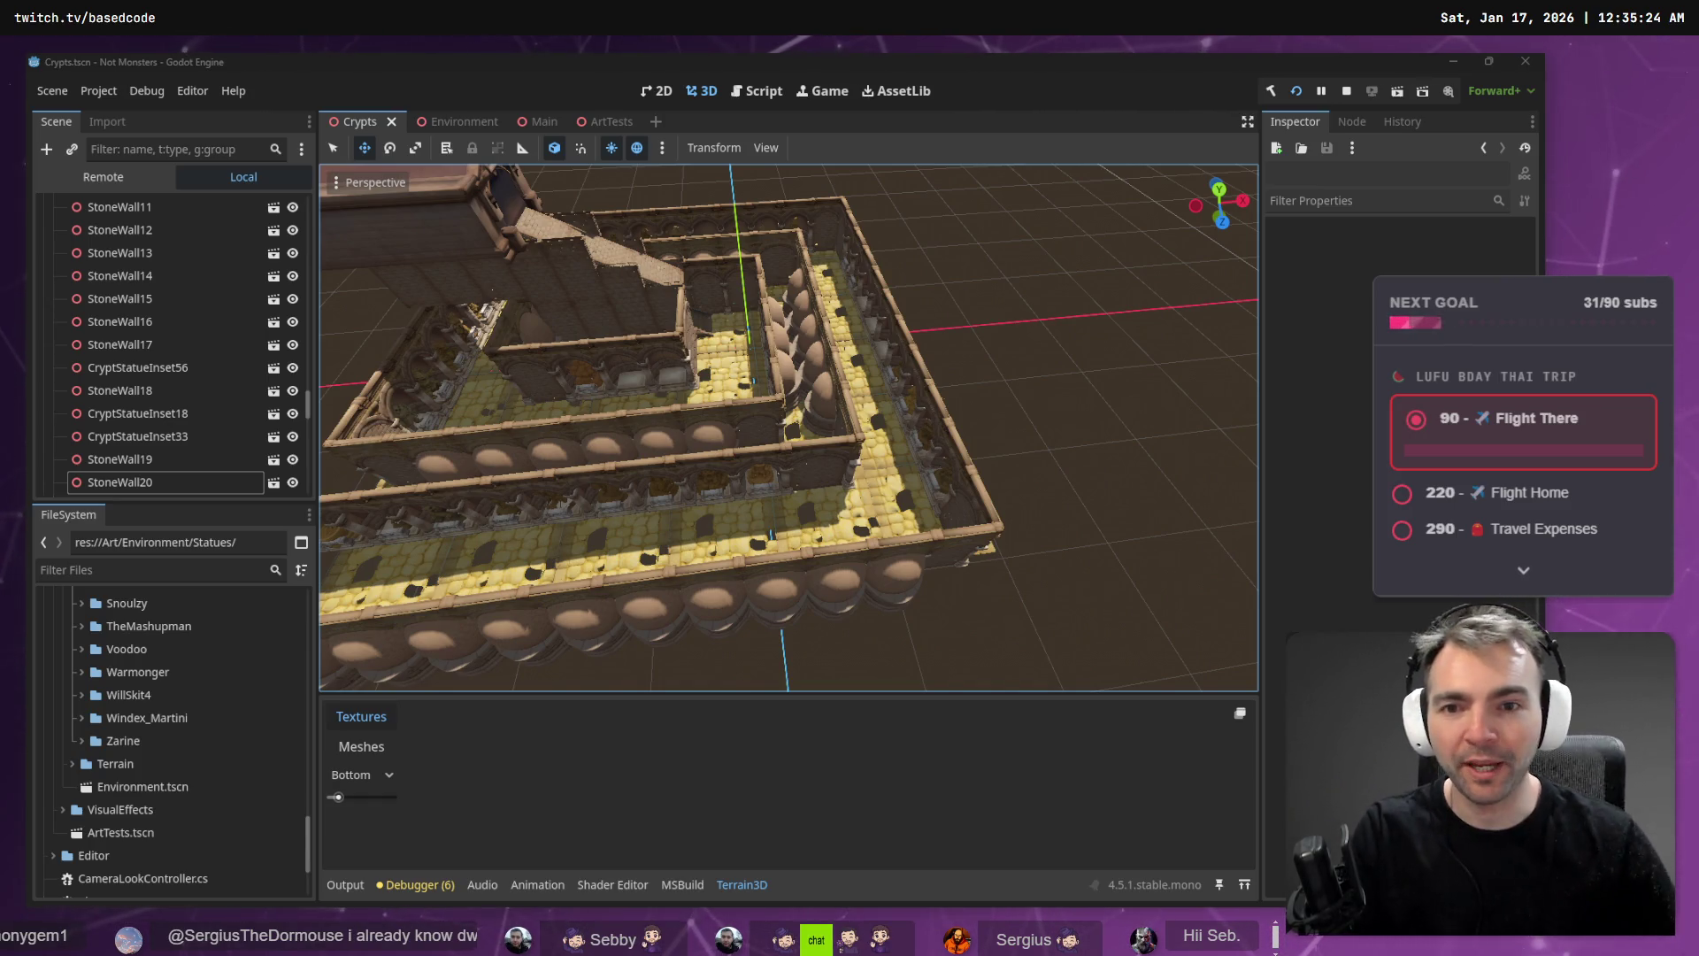
drag(889, 245, 880, 296)
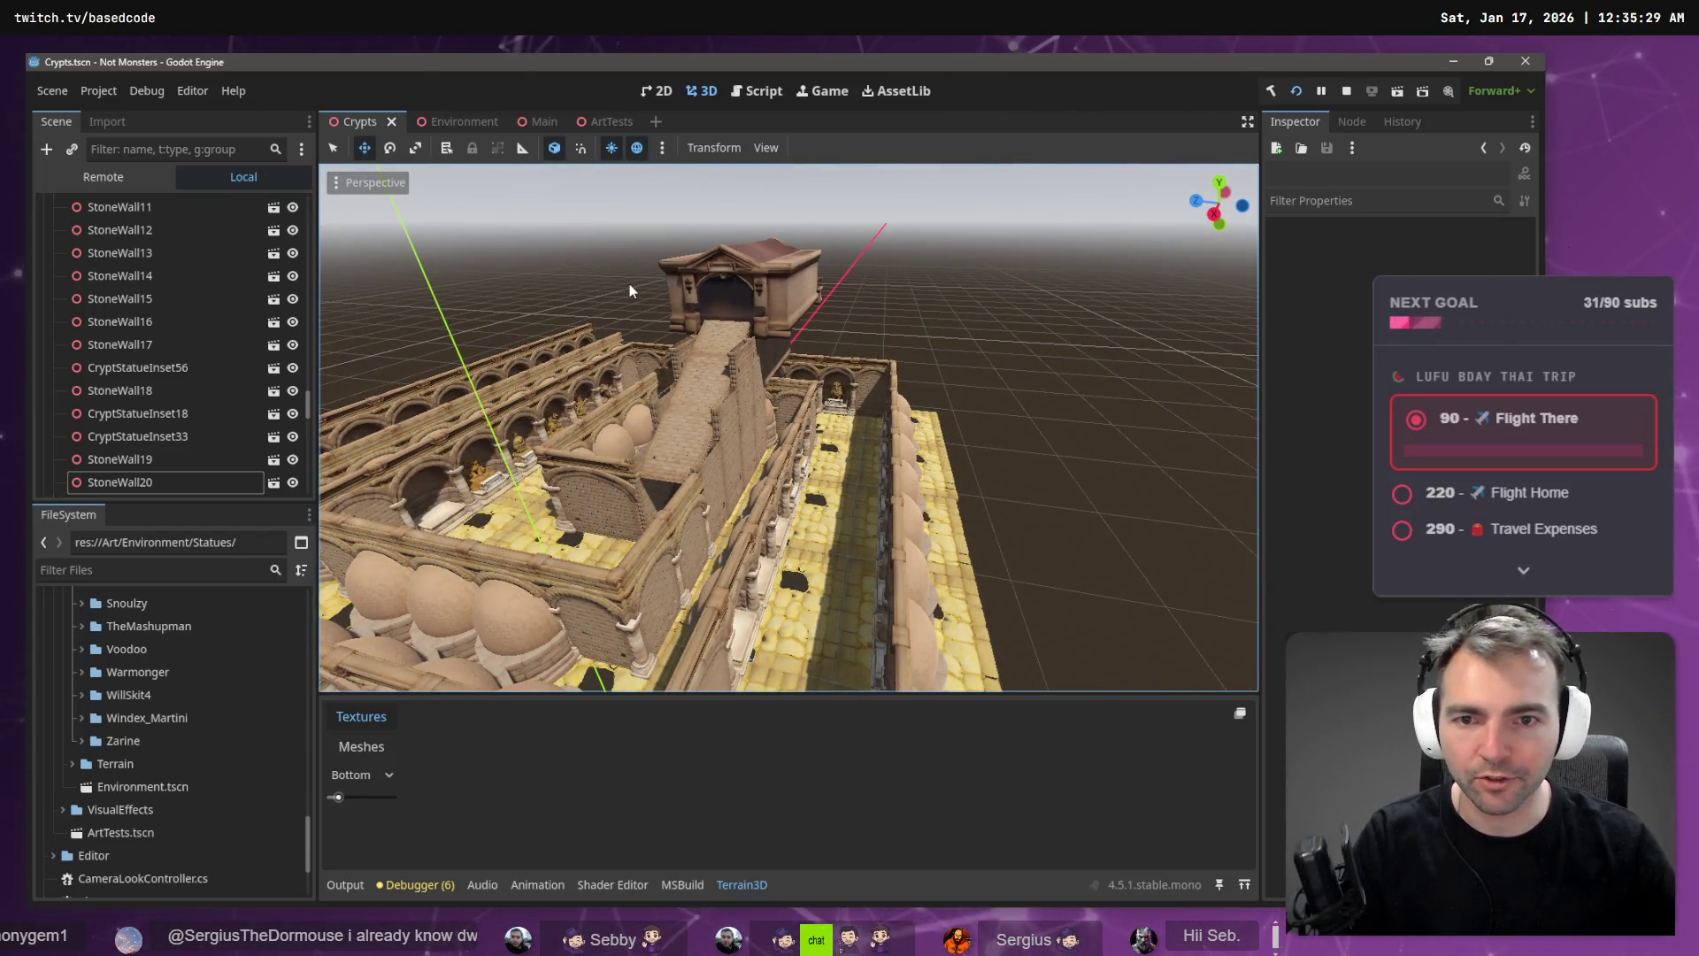
drag(629, 290, 619, 257)
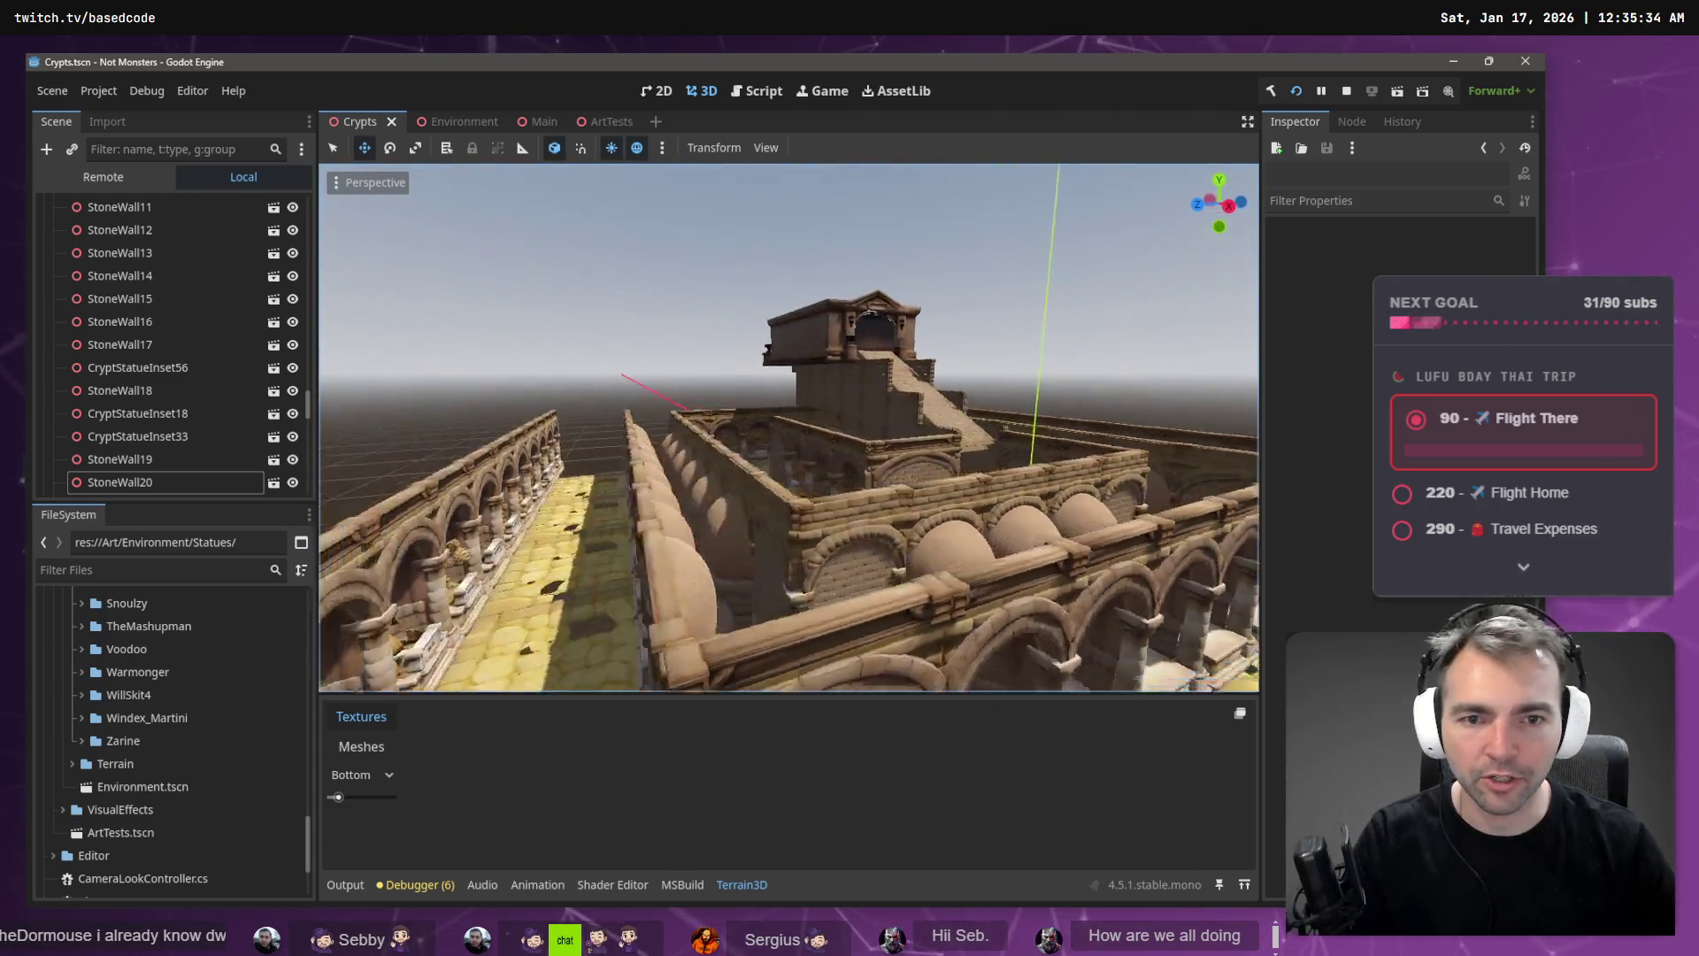
drag(1012, 491, 897, 289)
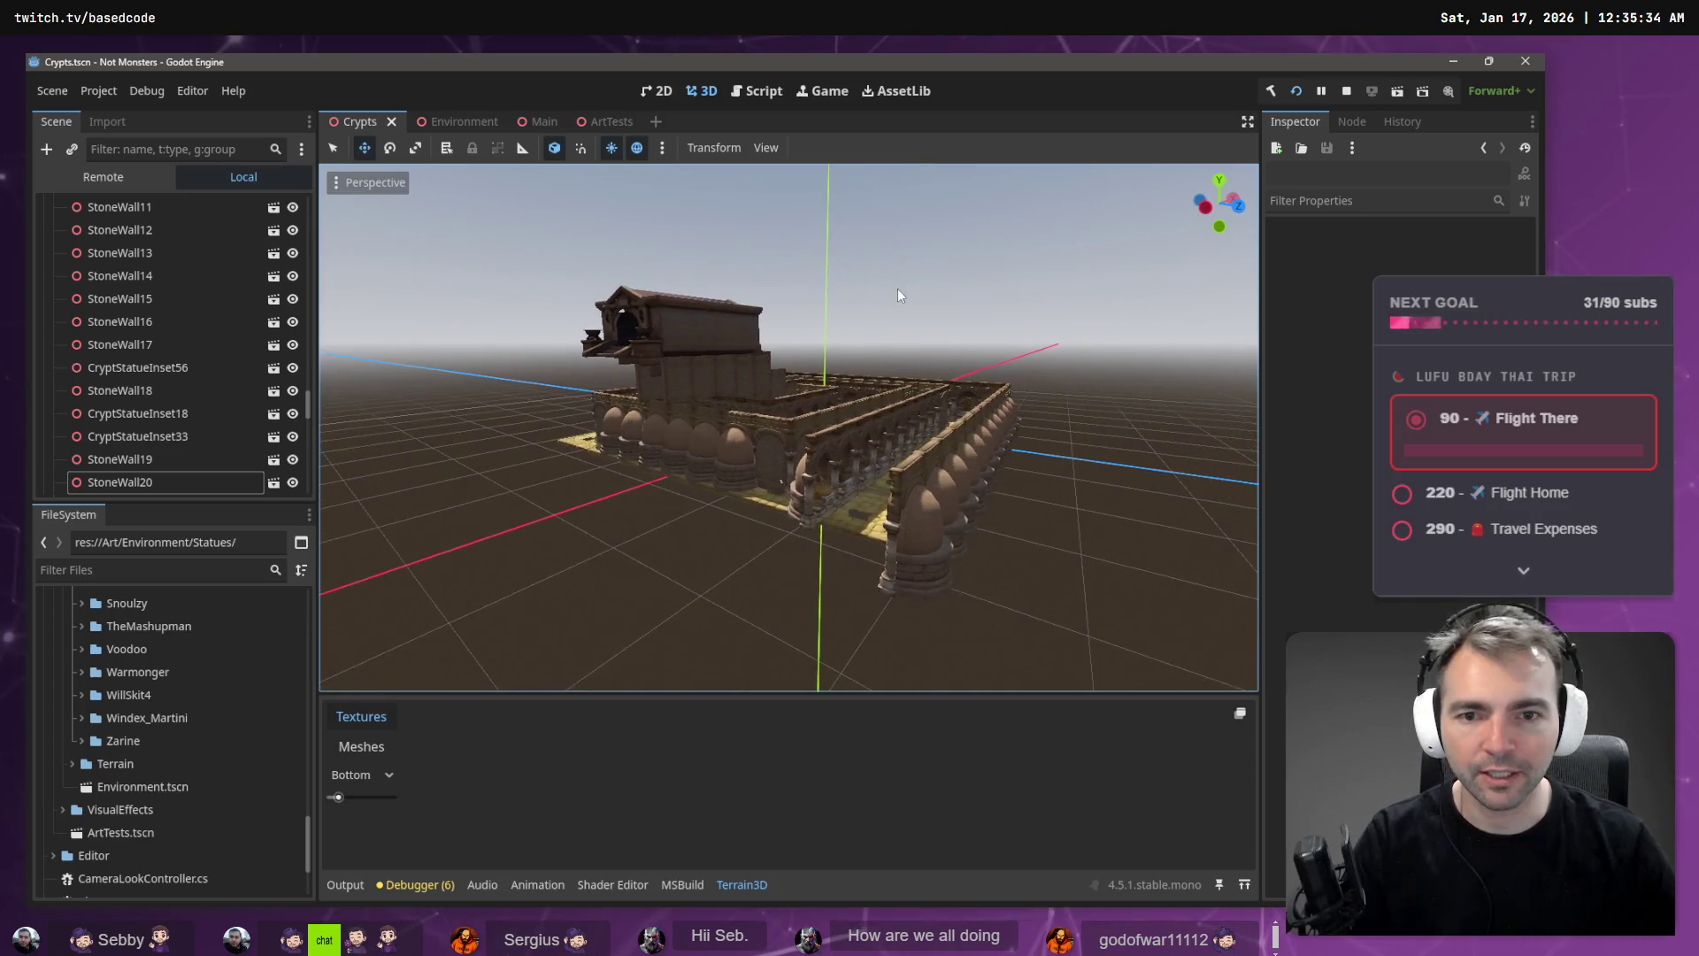
- Switch to the Environment scene and look around the courtyard and arcaded street
click(466, 123)
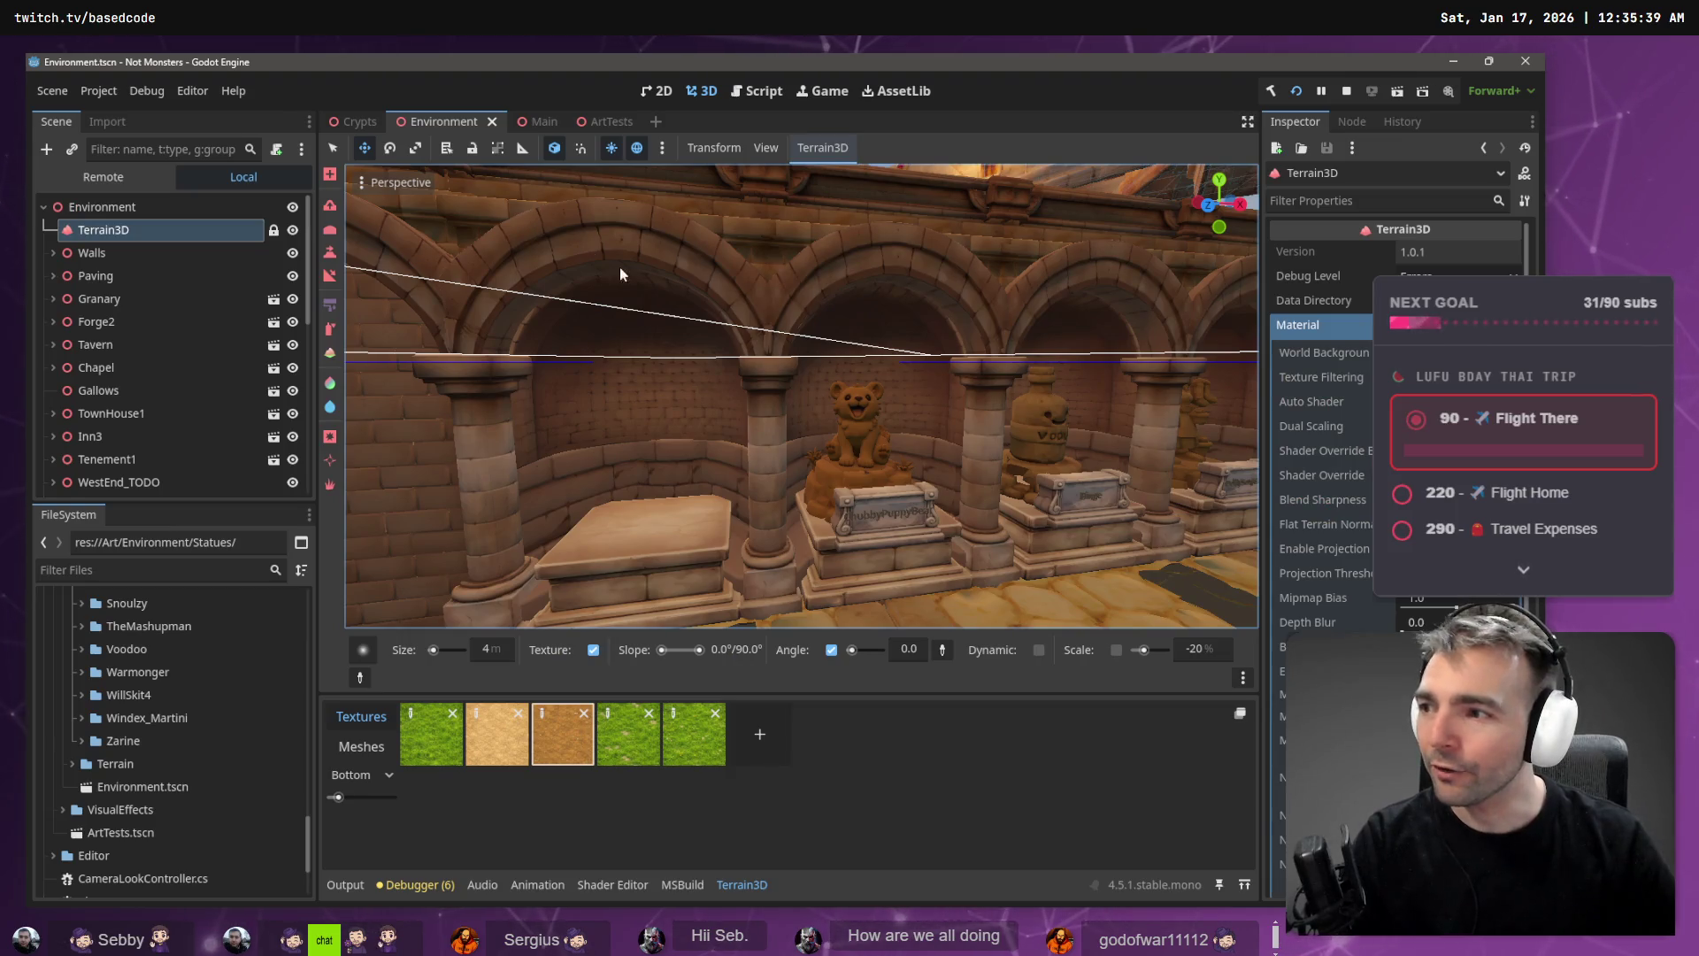
drag(619, 267, 575, 230)
mouse_move(801, 396)
mouse_down()
mouse_move(766, 396)
mouse_move(797, 395)
mouse_move(778, 391)
mouse_up()
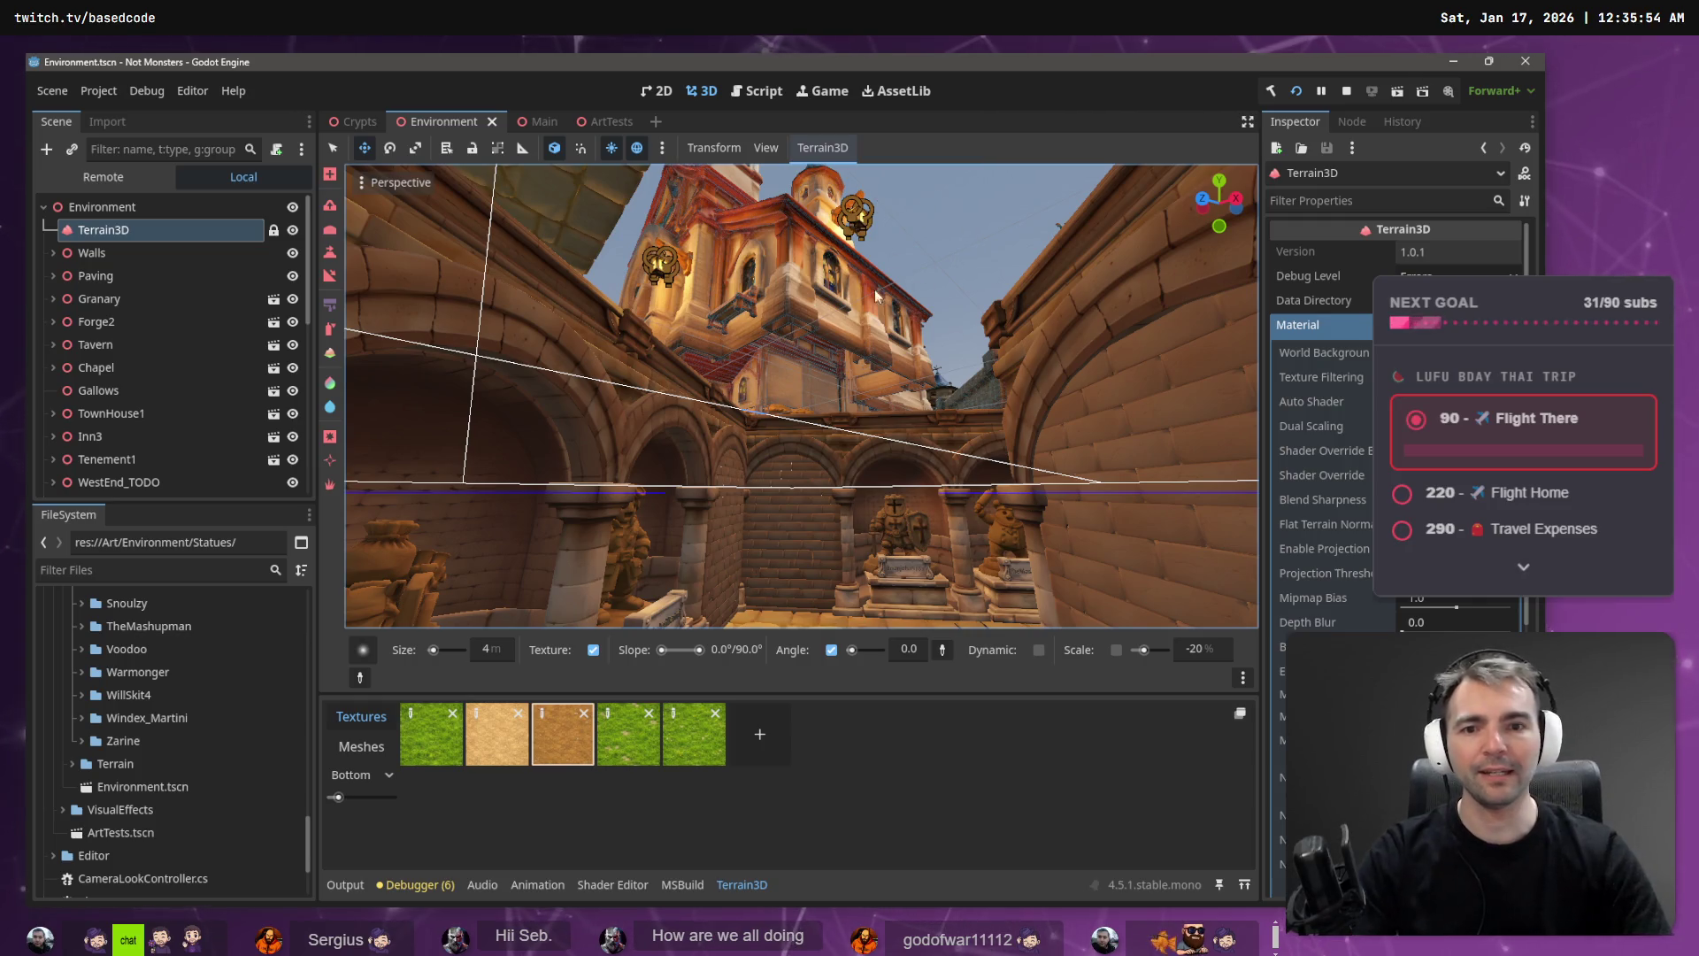
mouse_move(875, 289)
mouse_down()
mouse_move(789, 414)
mouse_move(768, 402)
mouse_up()
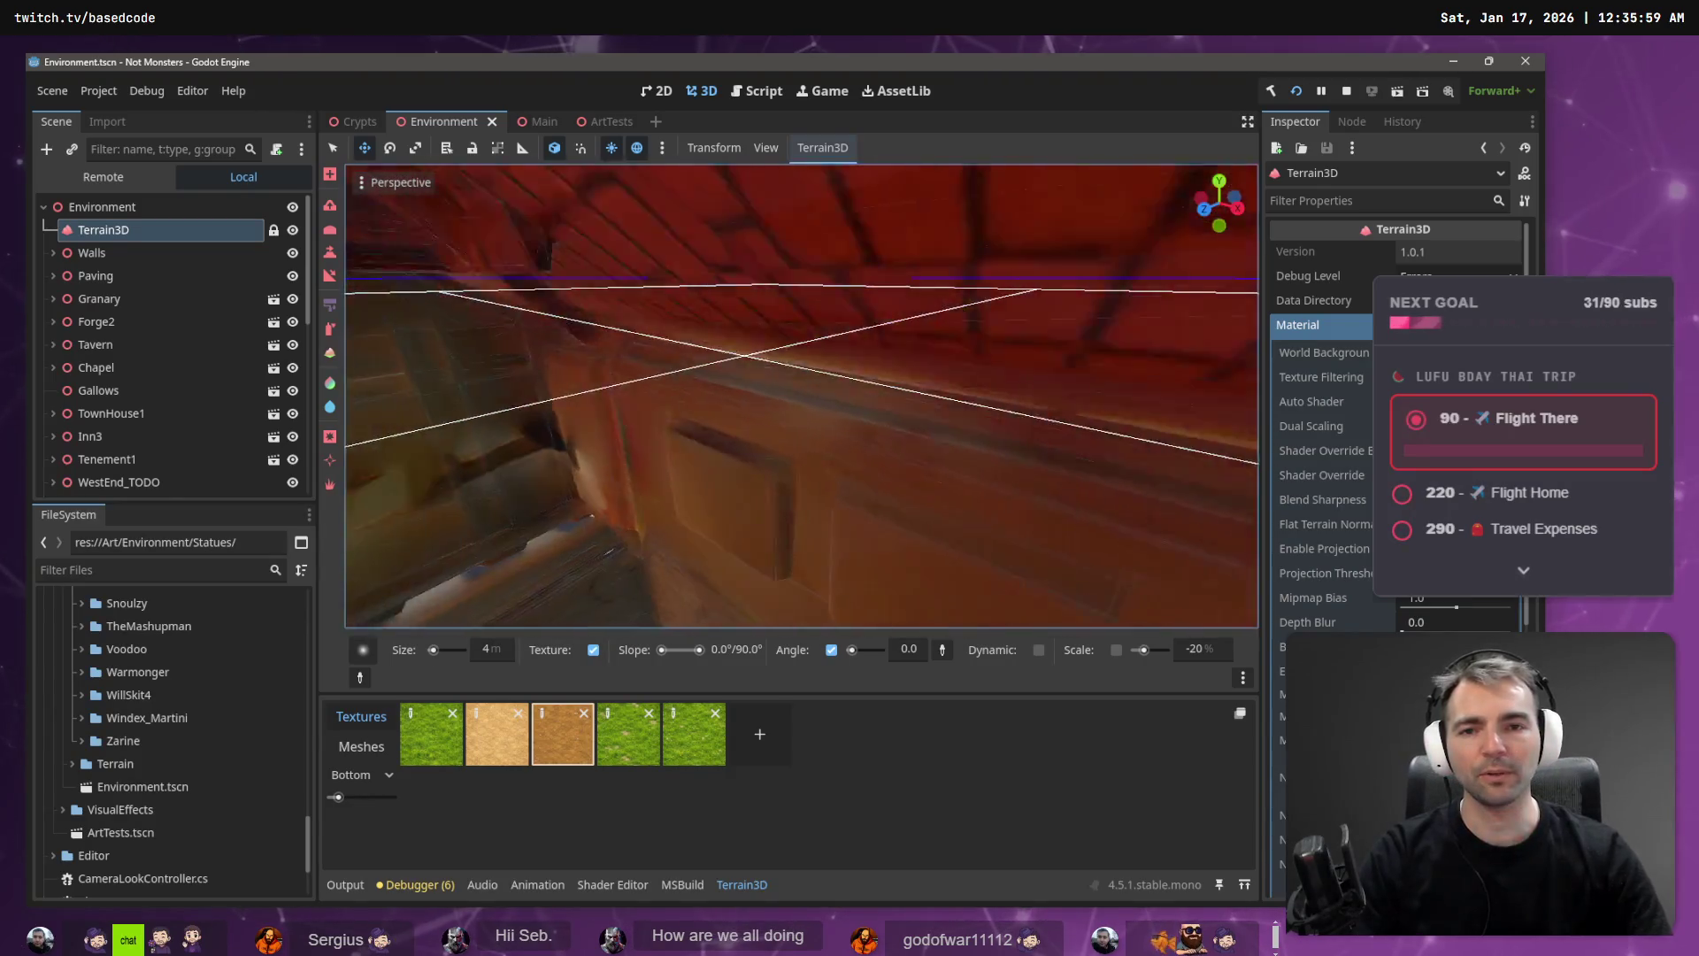
scroll(784, 412, down, 5)
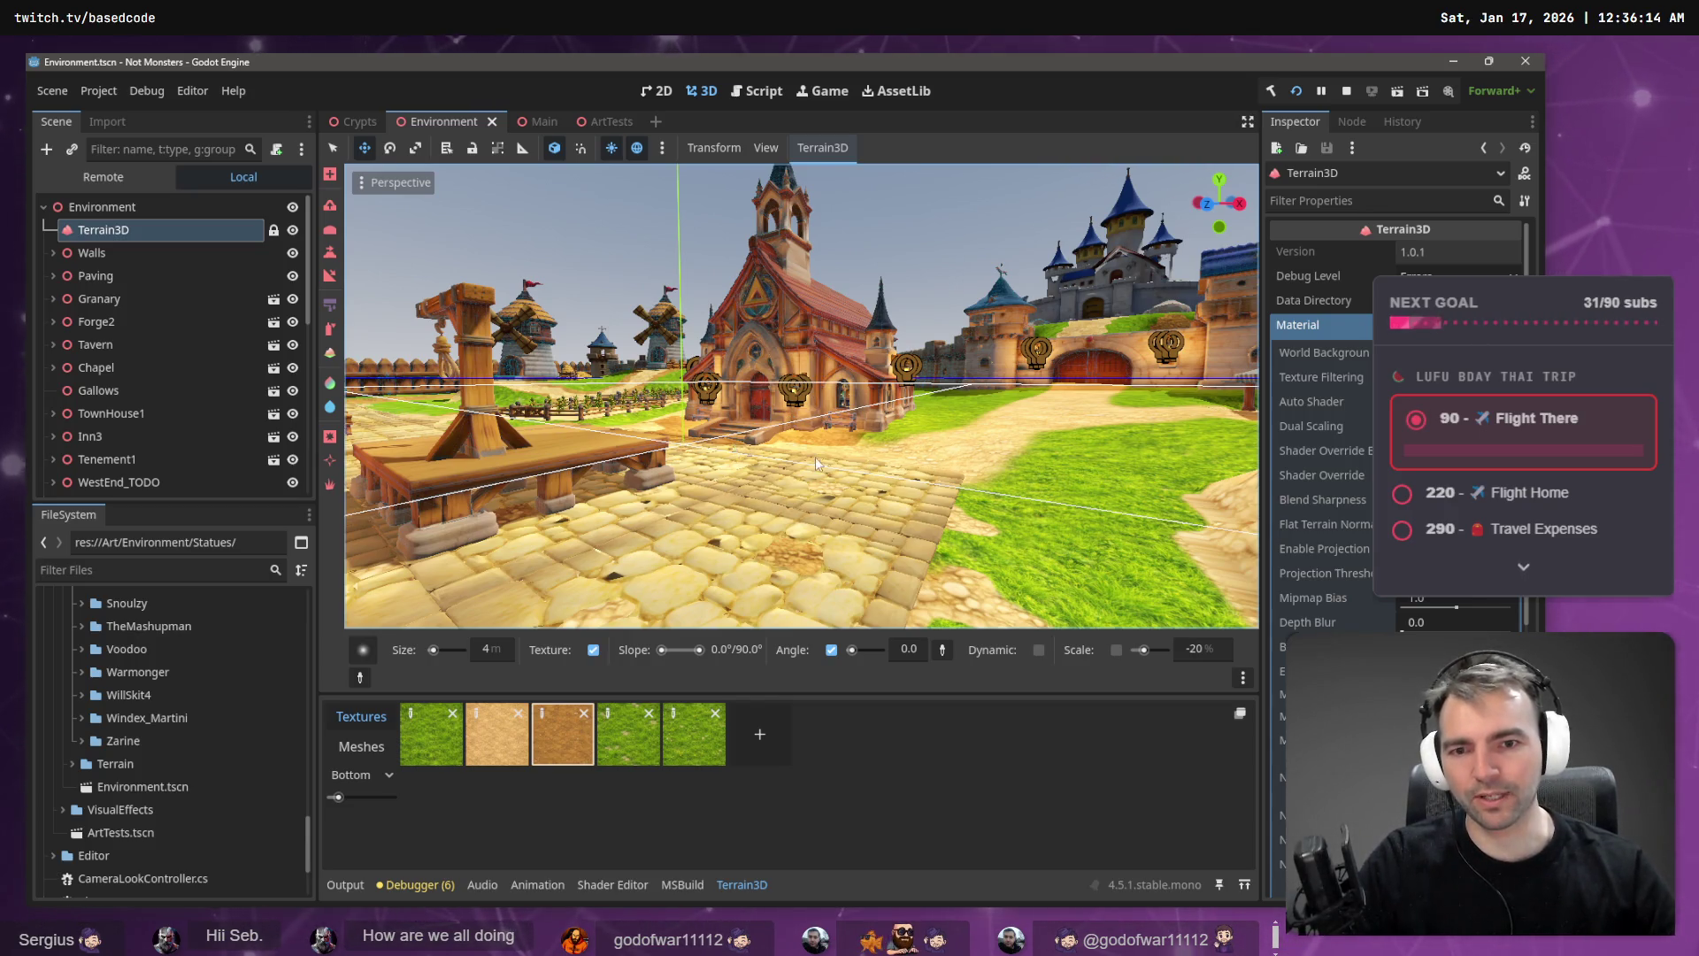
- Fly through the town and down into the crypt's arched corridor beneath it
key(w)
key(w)
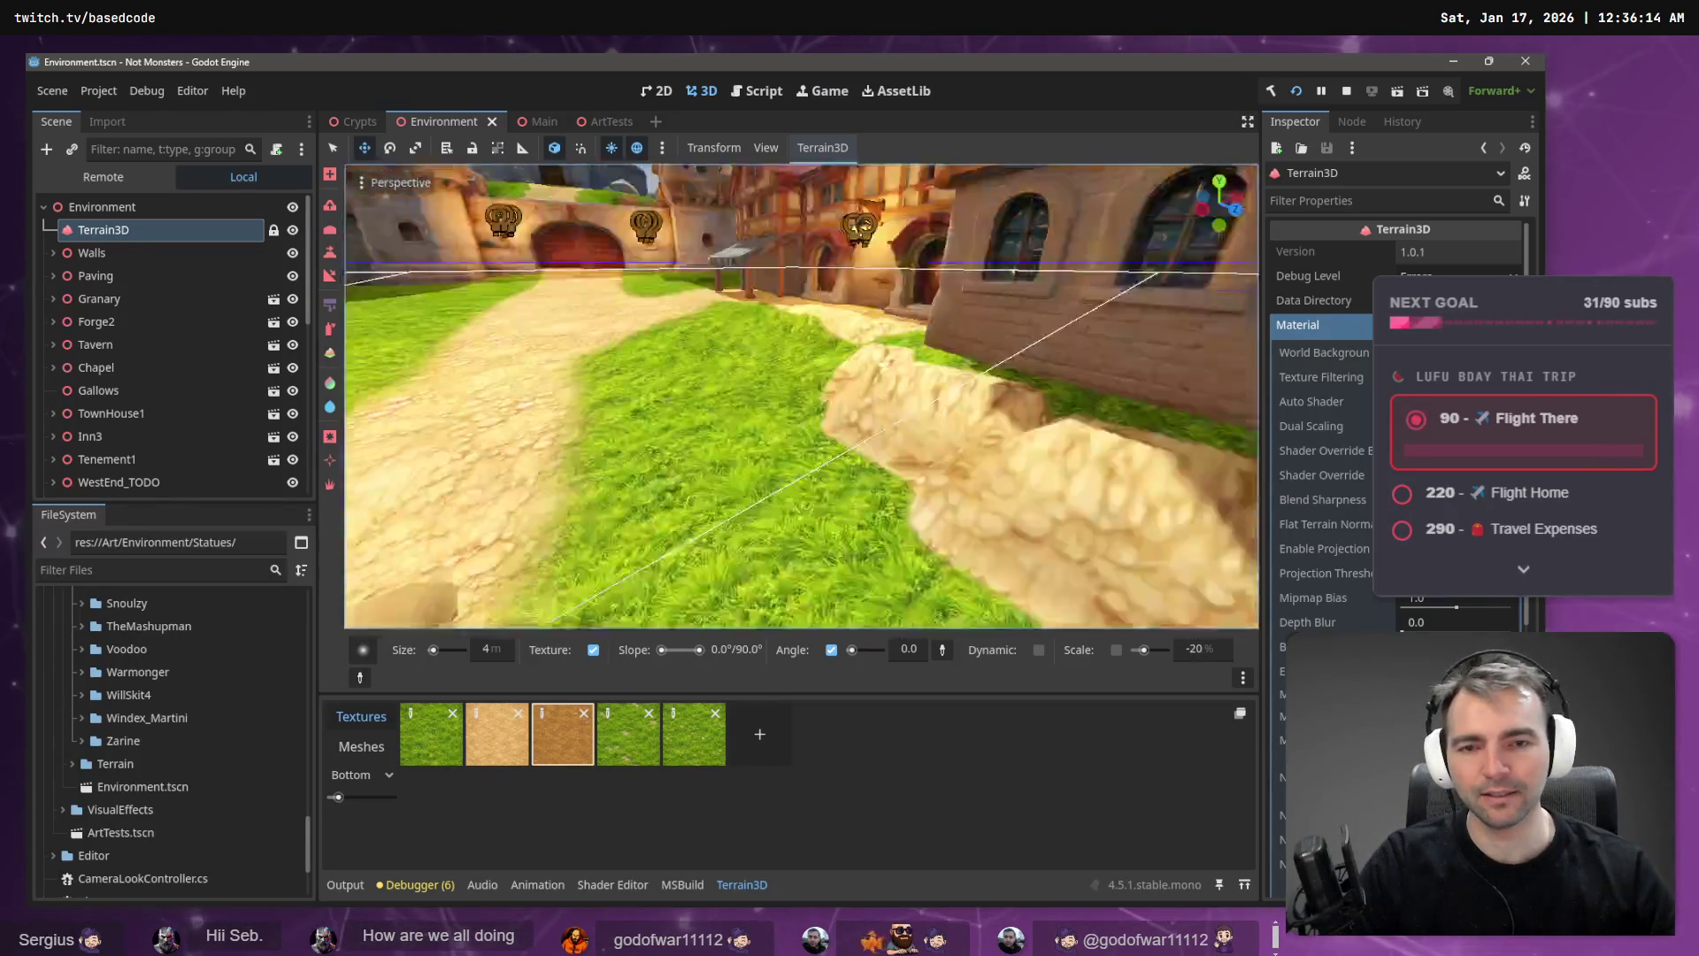
key(w)
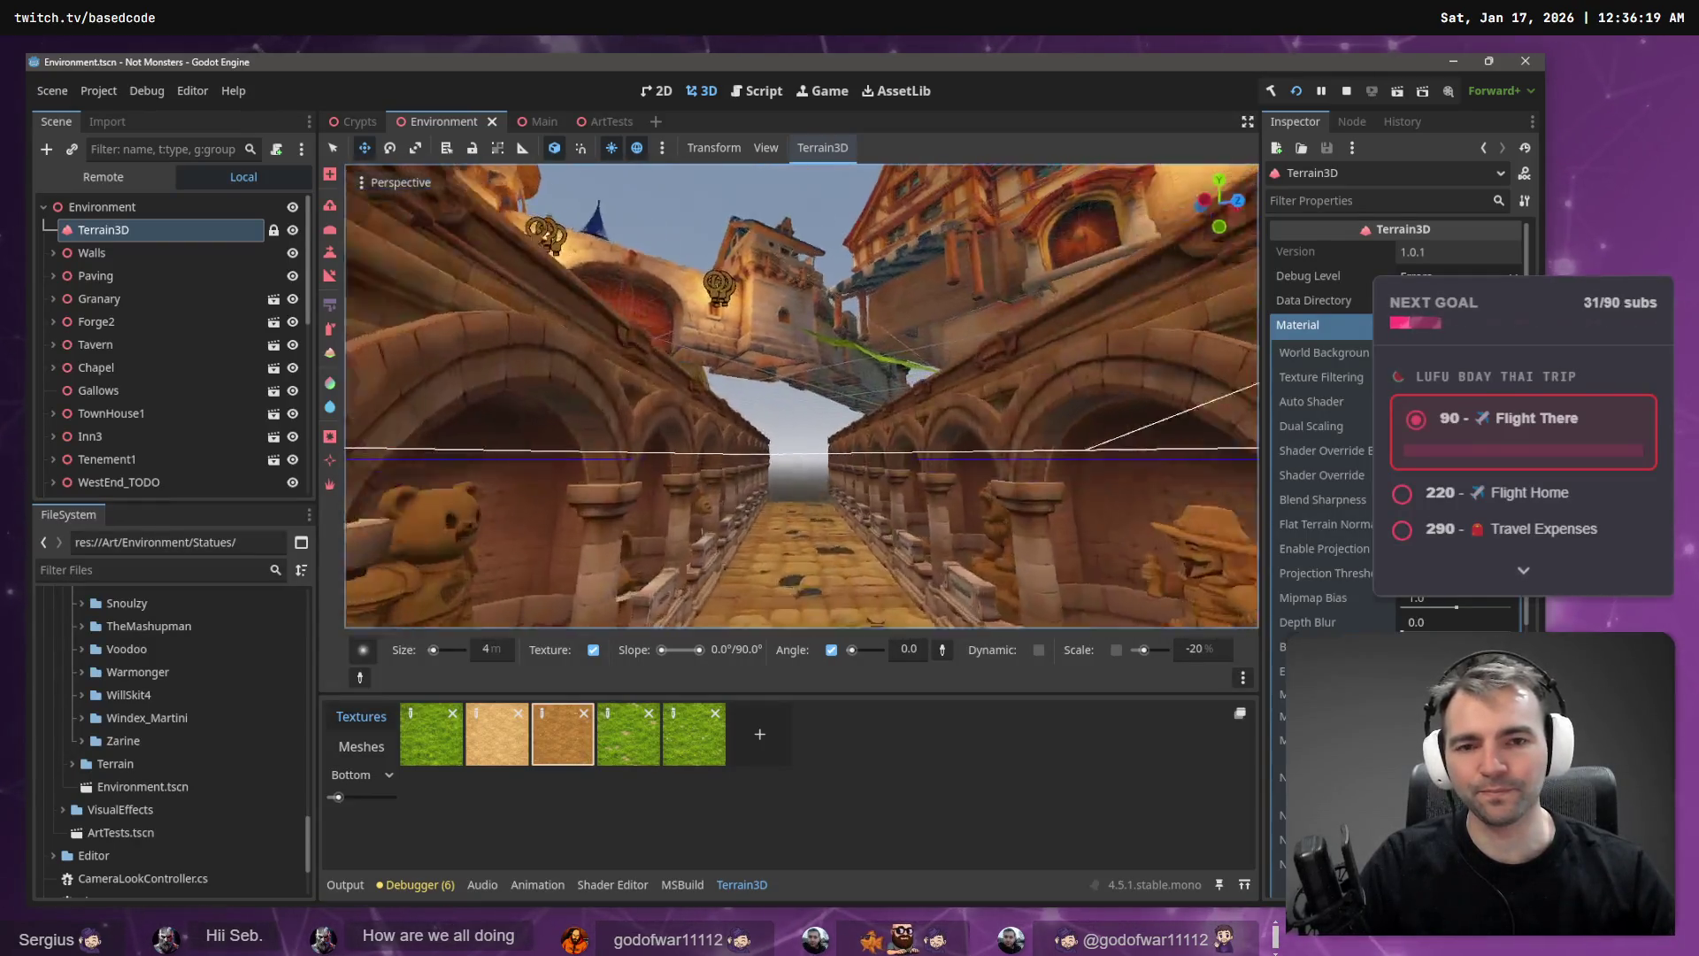
key(w)
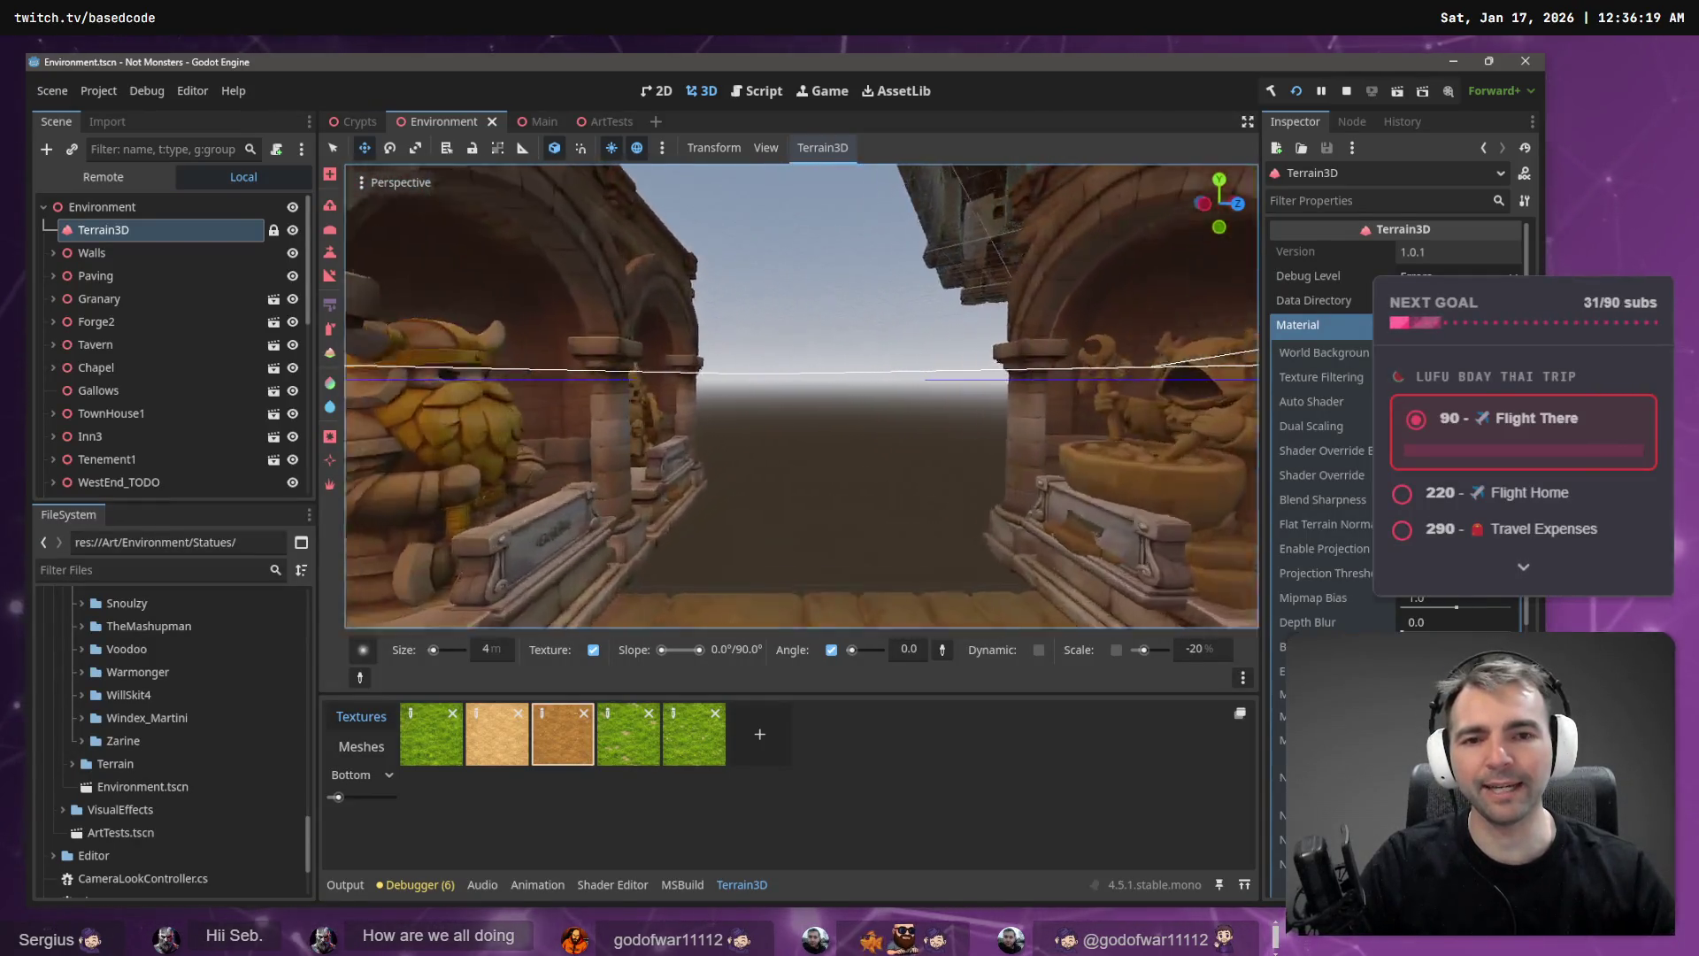
key(w)
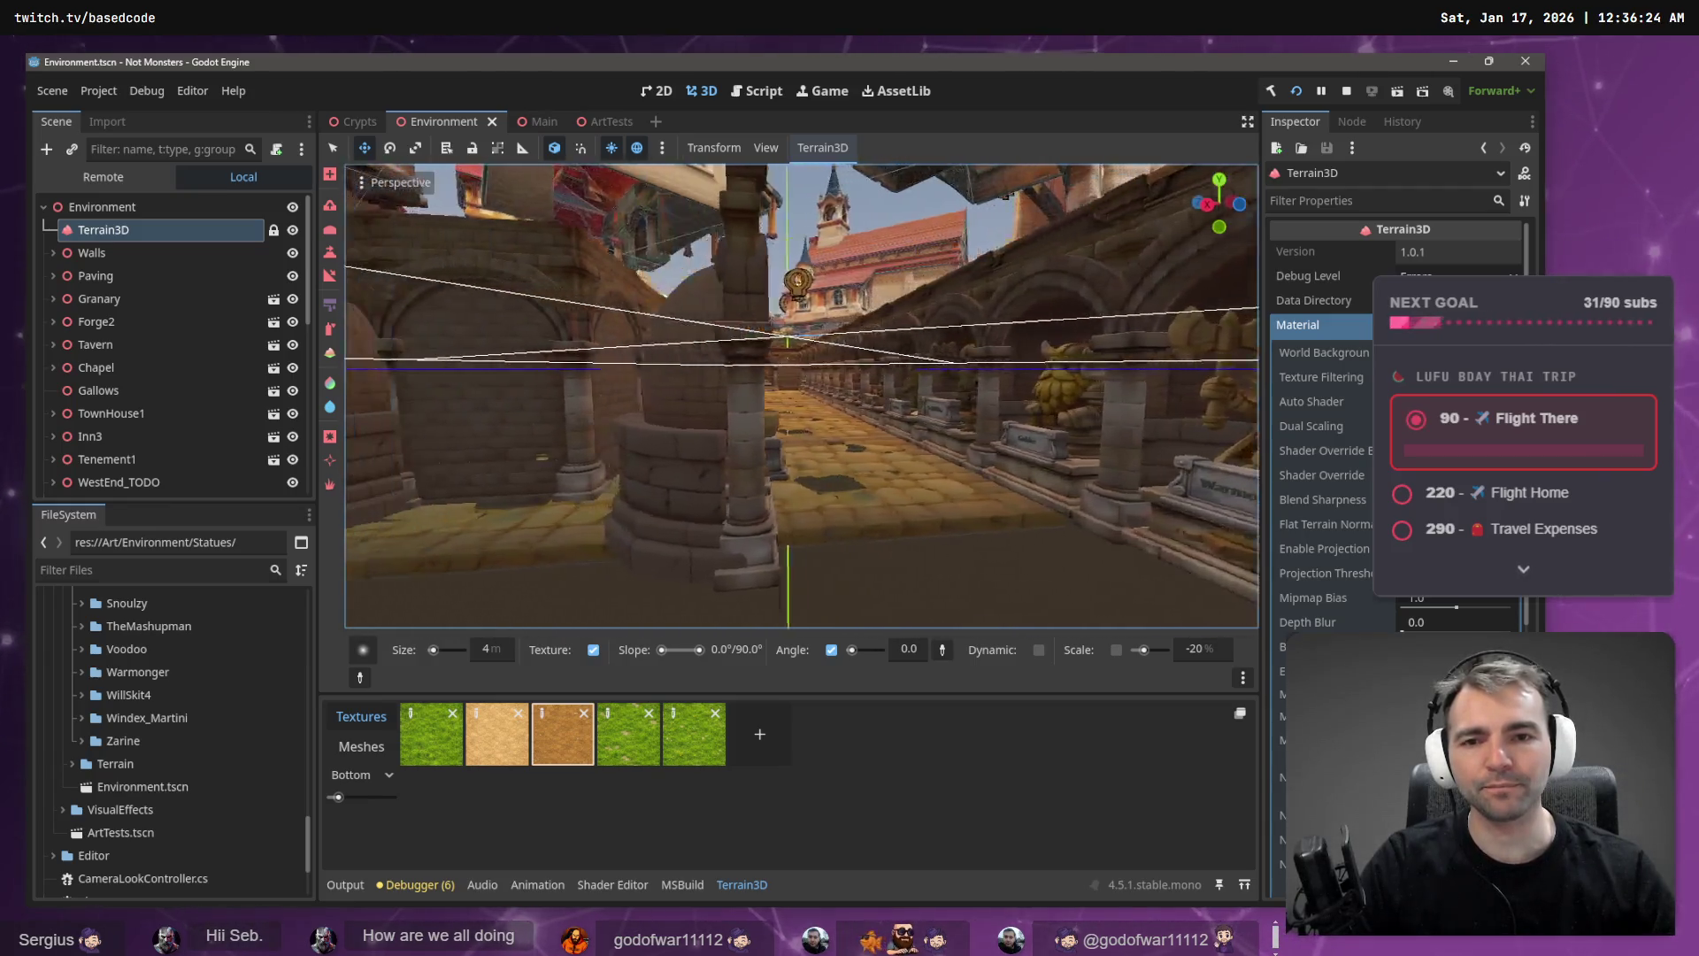
key(s)
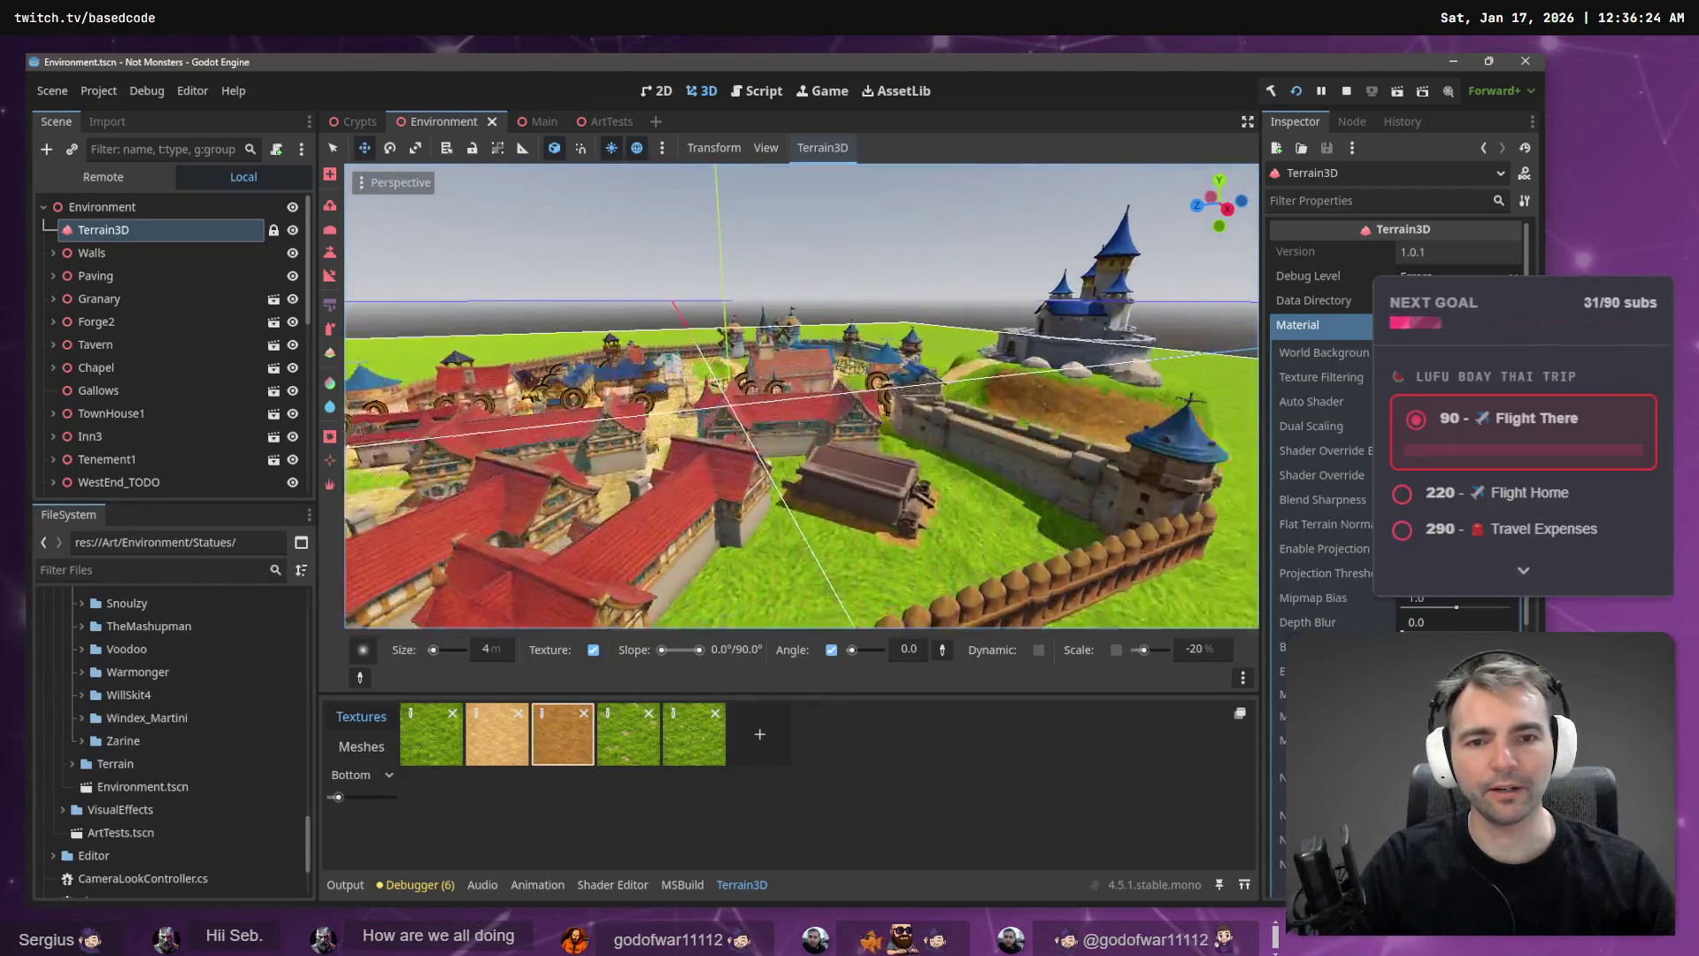
key(w)
key(w)
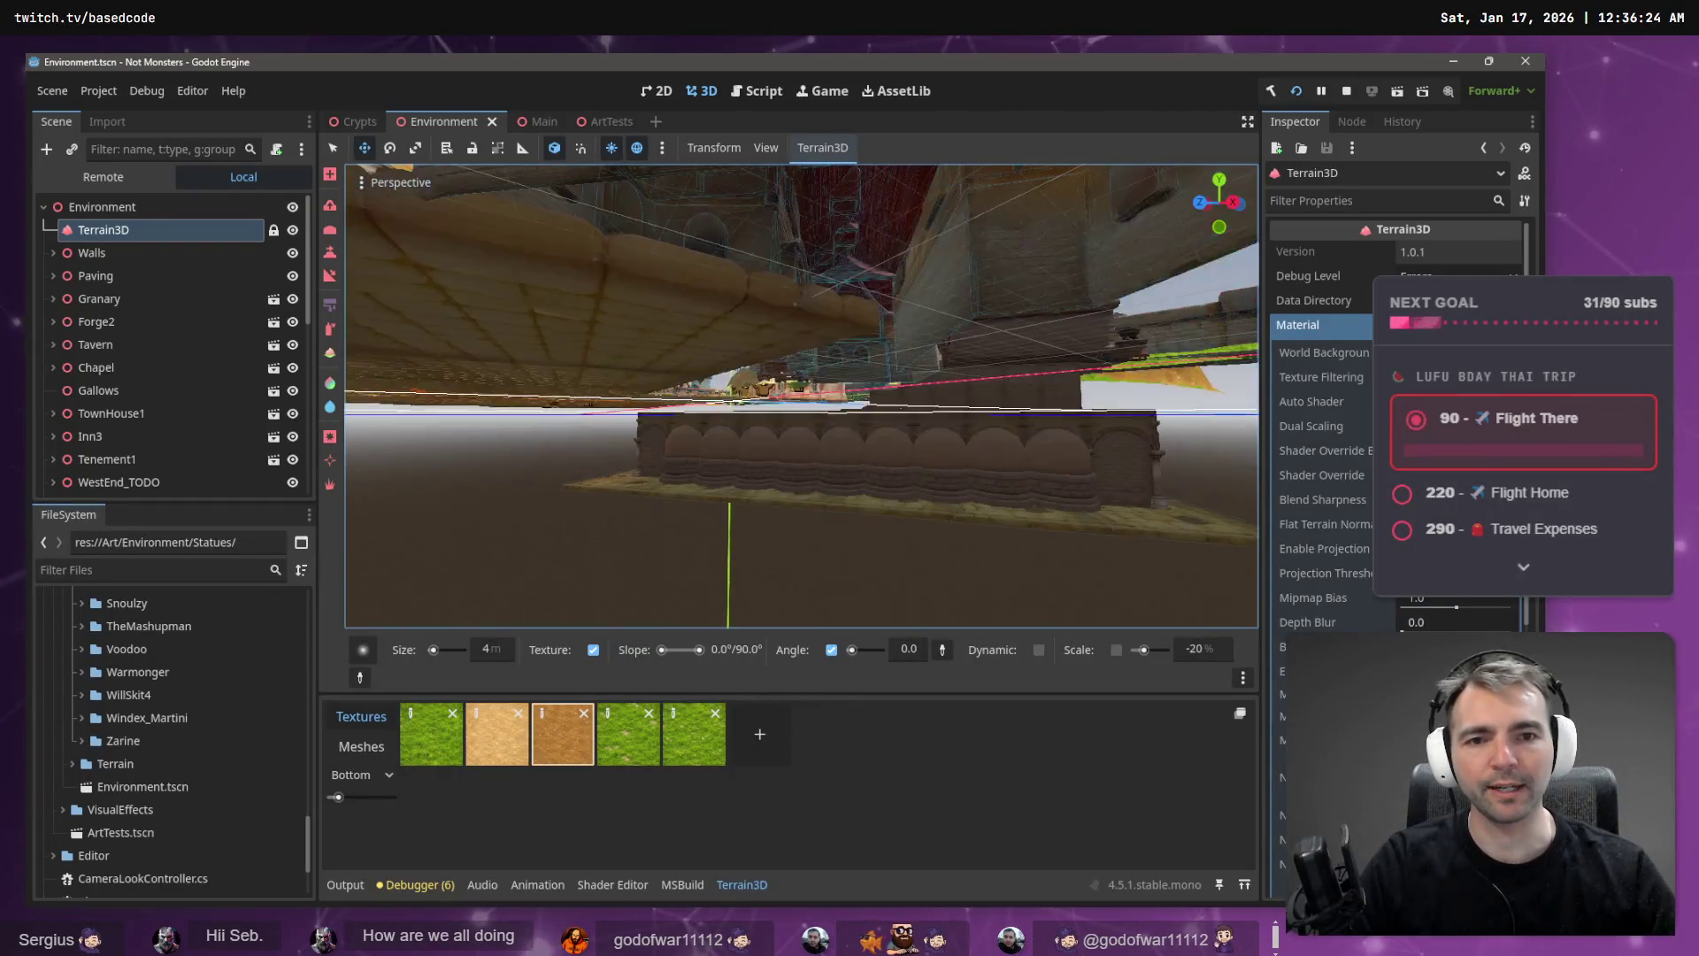
key(w)
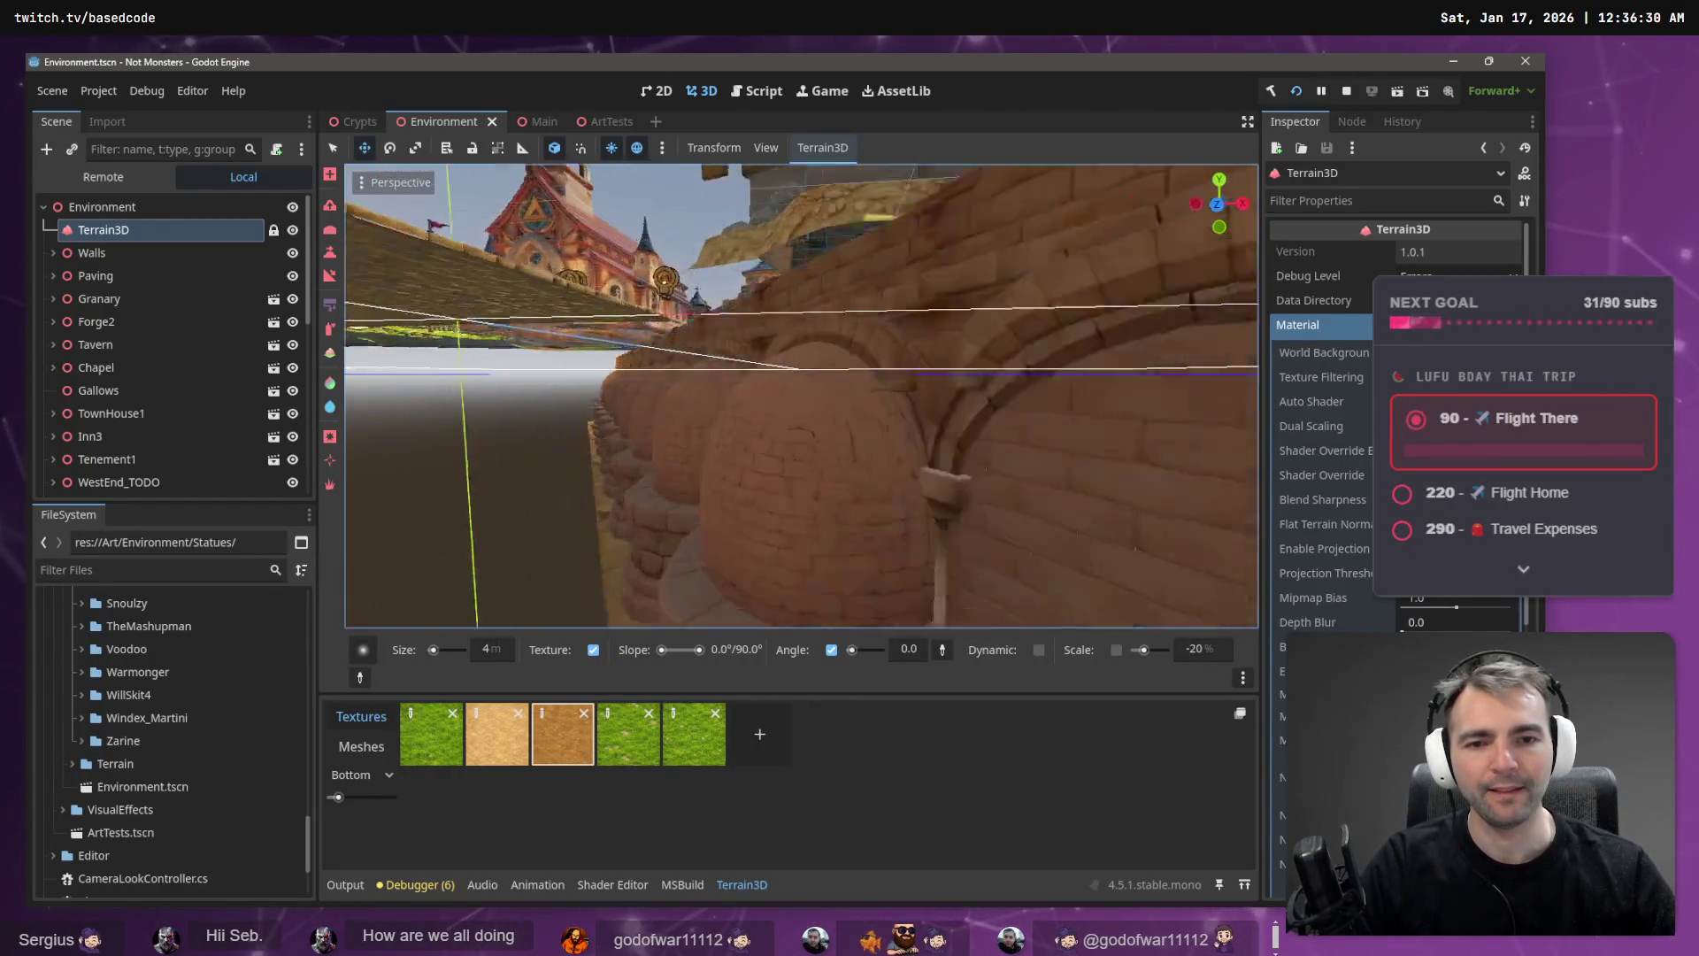
key(s)
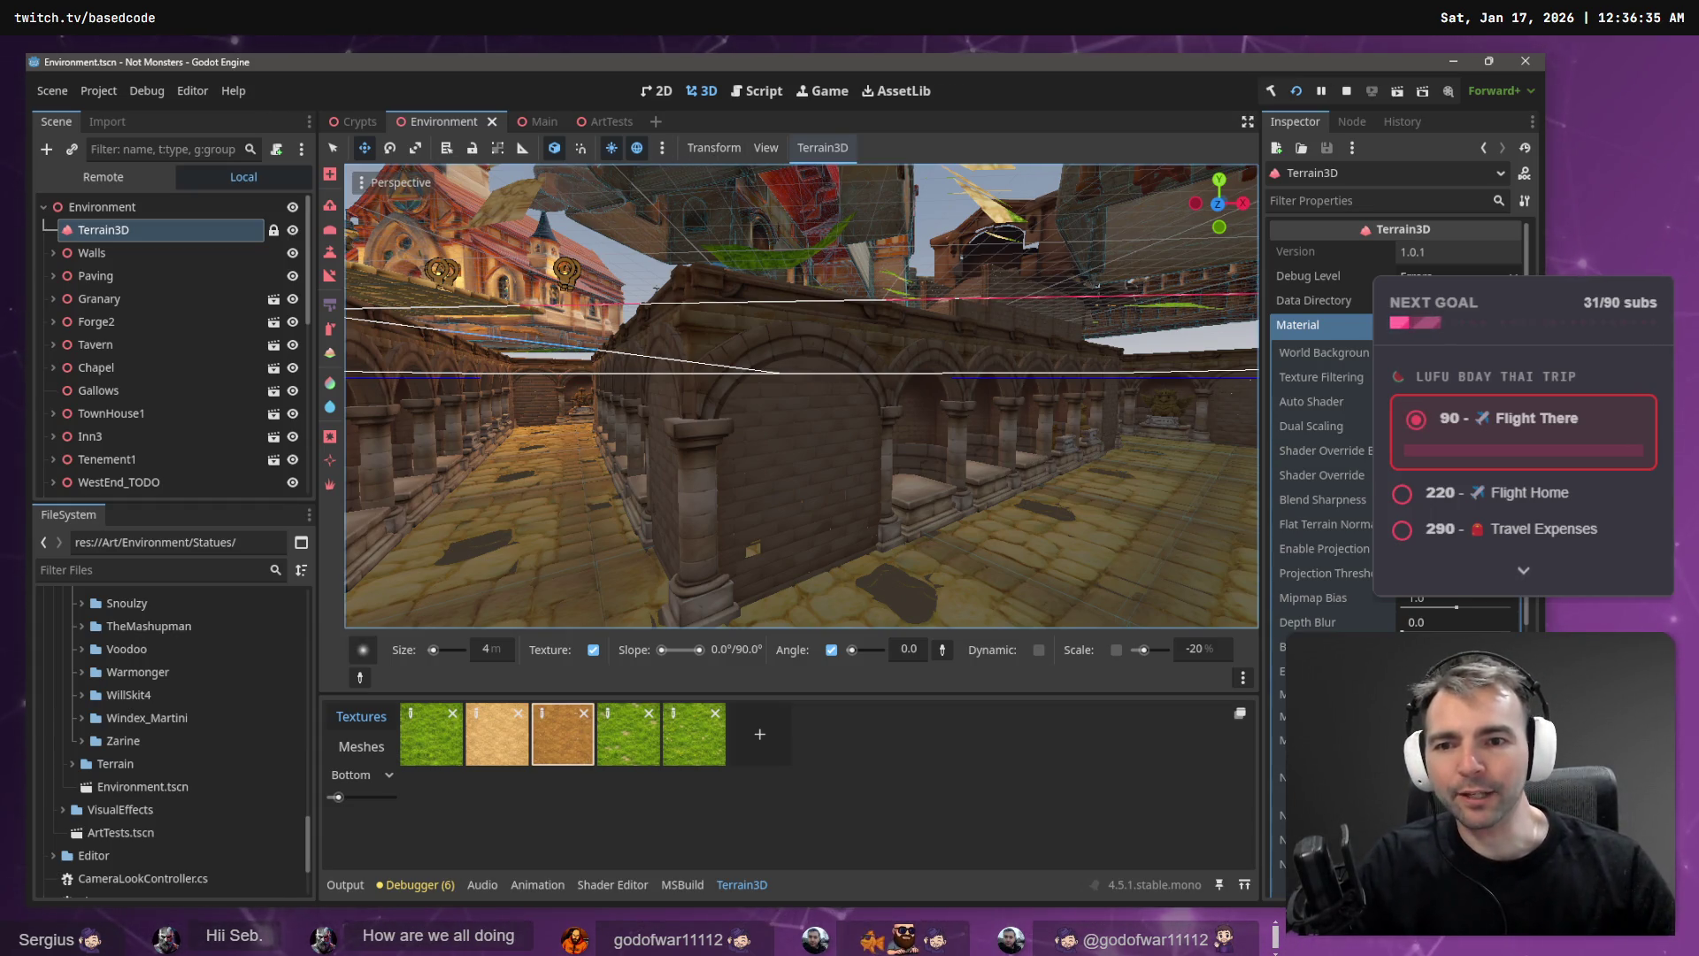
- Unhide Ceiling and Blackouts in the Crypts scene, then return to the Environment scene
click(352, 127)
scroll(246, 474, down, 5)
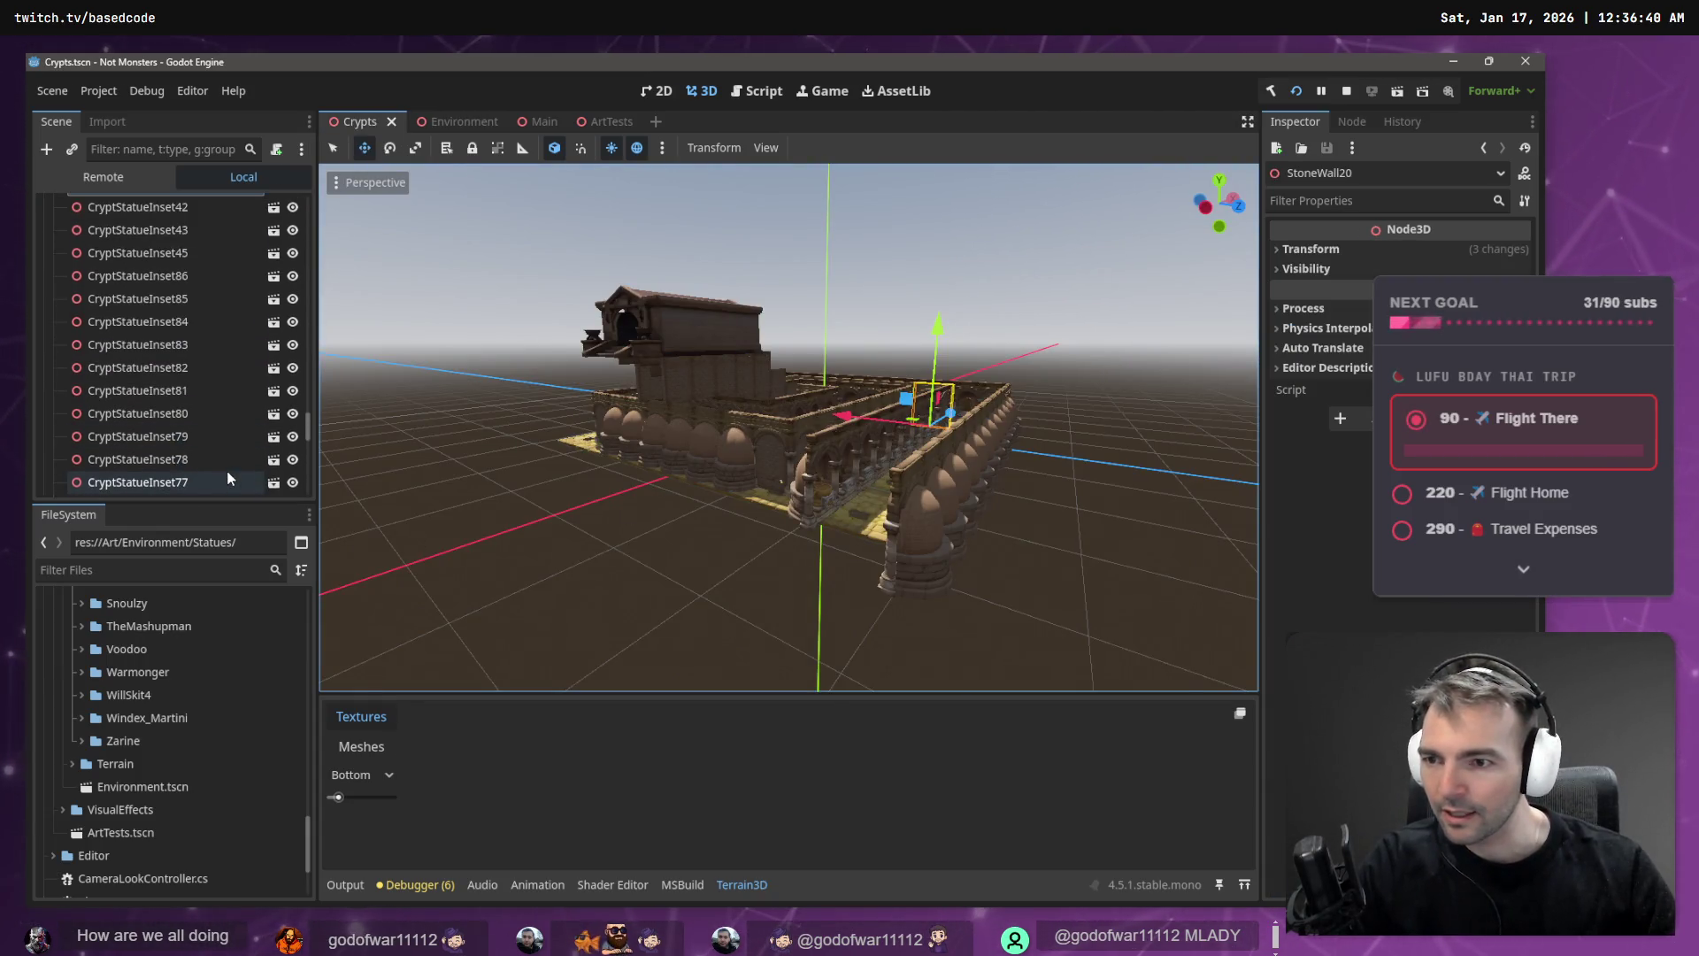
scroll(949, 528, down, 6)
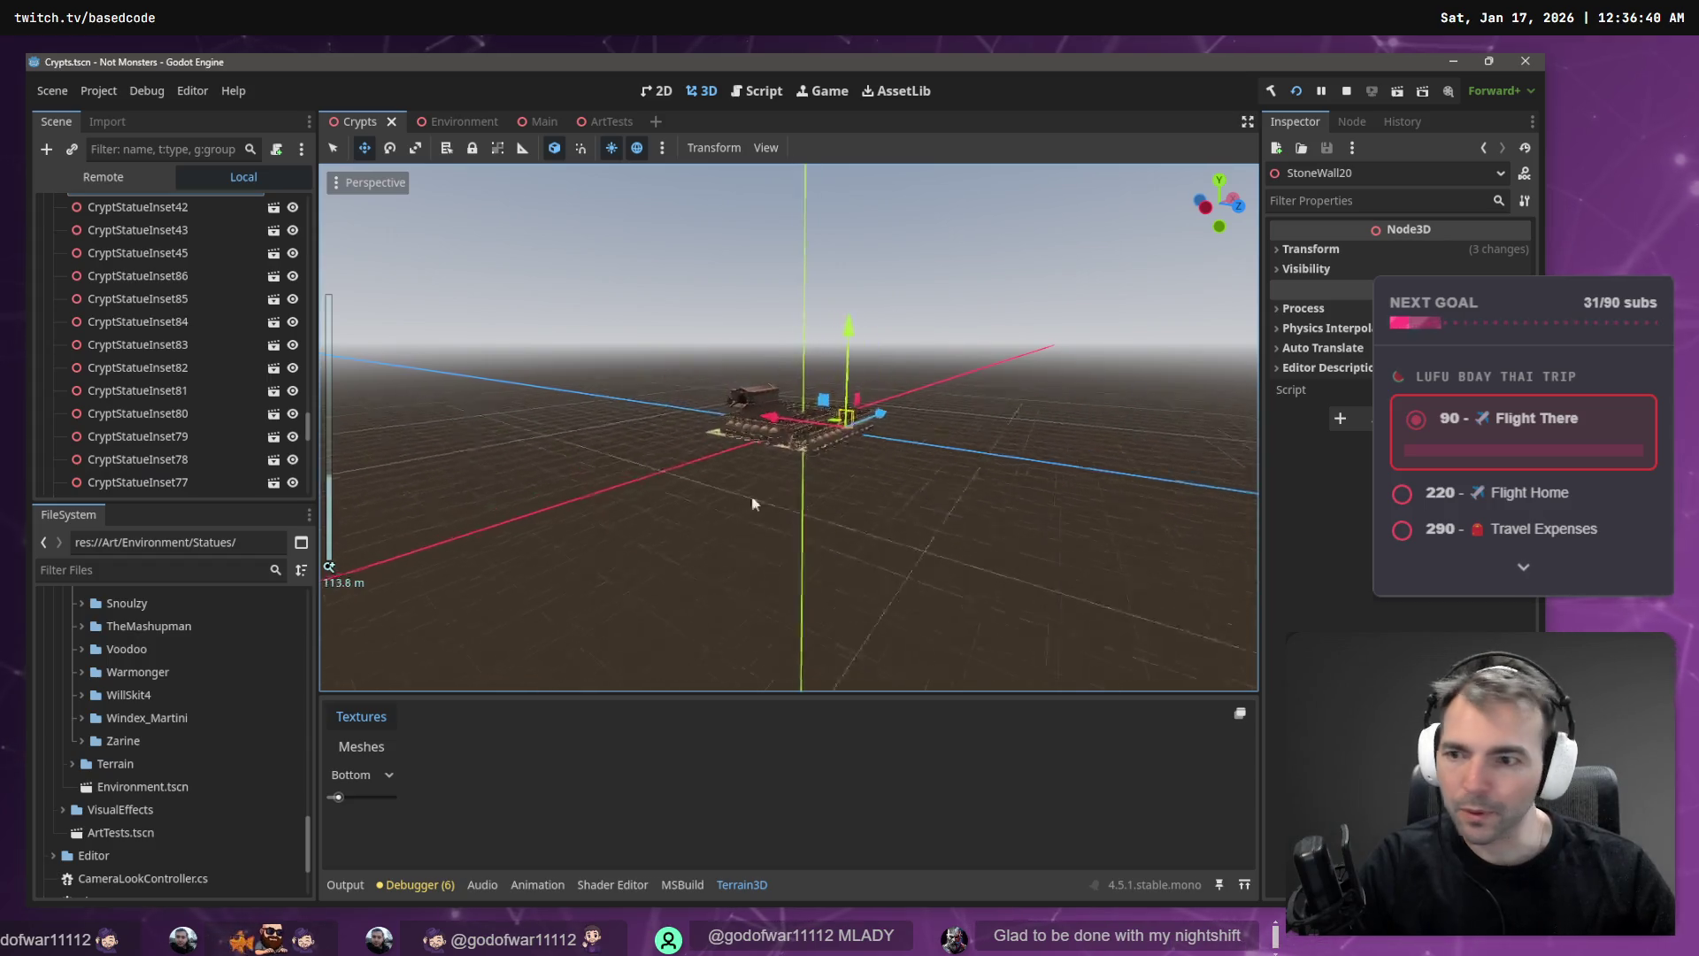
scroll(753, 504, up, 2)
scroll(235, 447, up, 10)
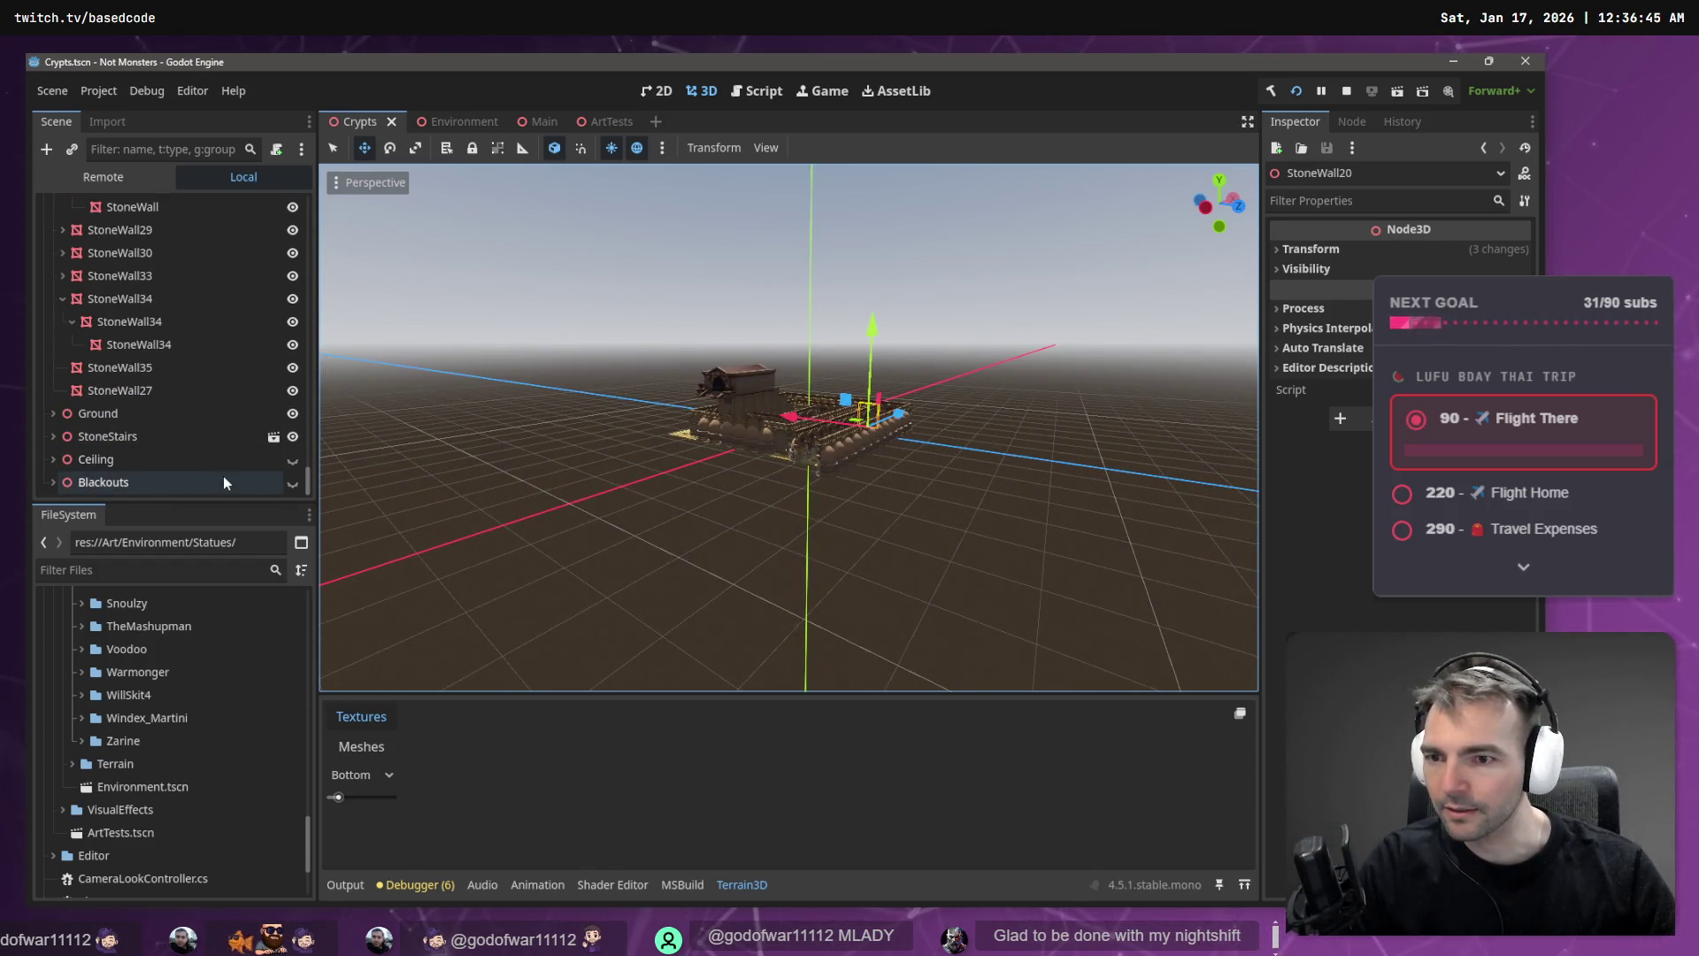
click(293, 460)
click(293, 483)
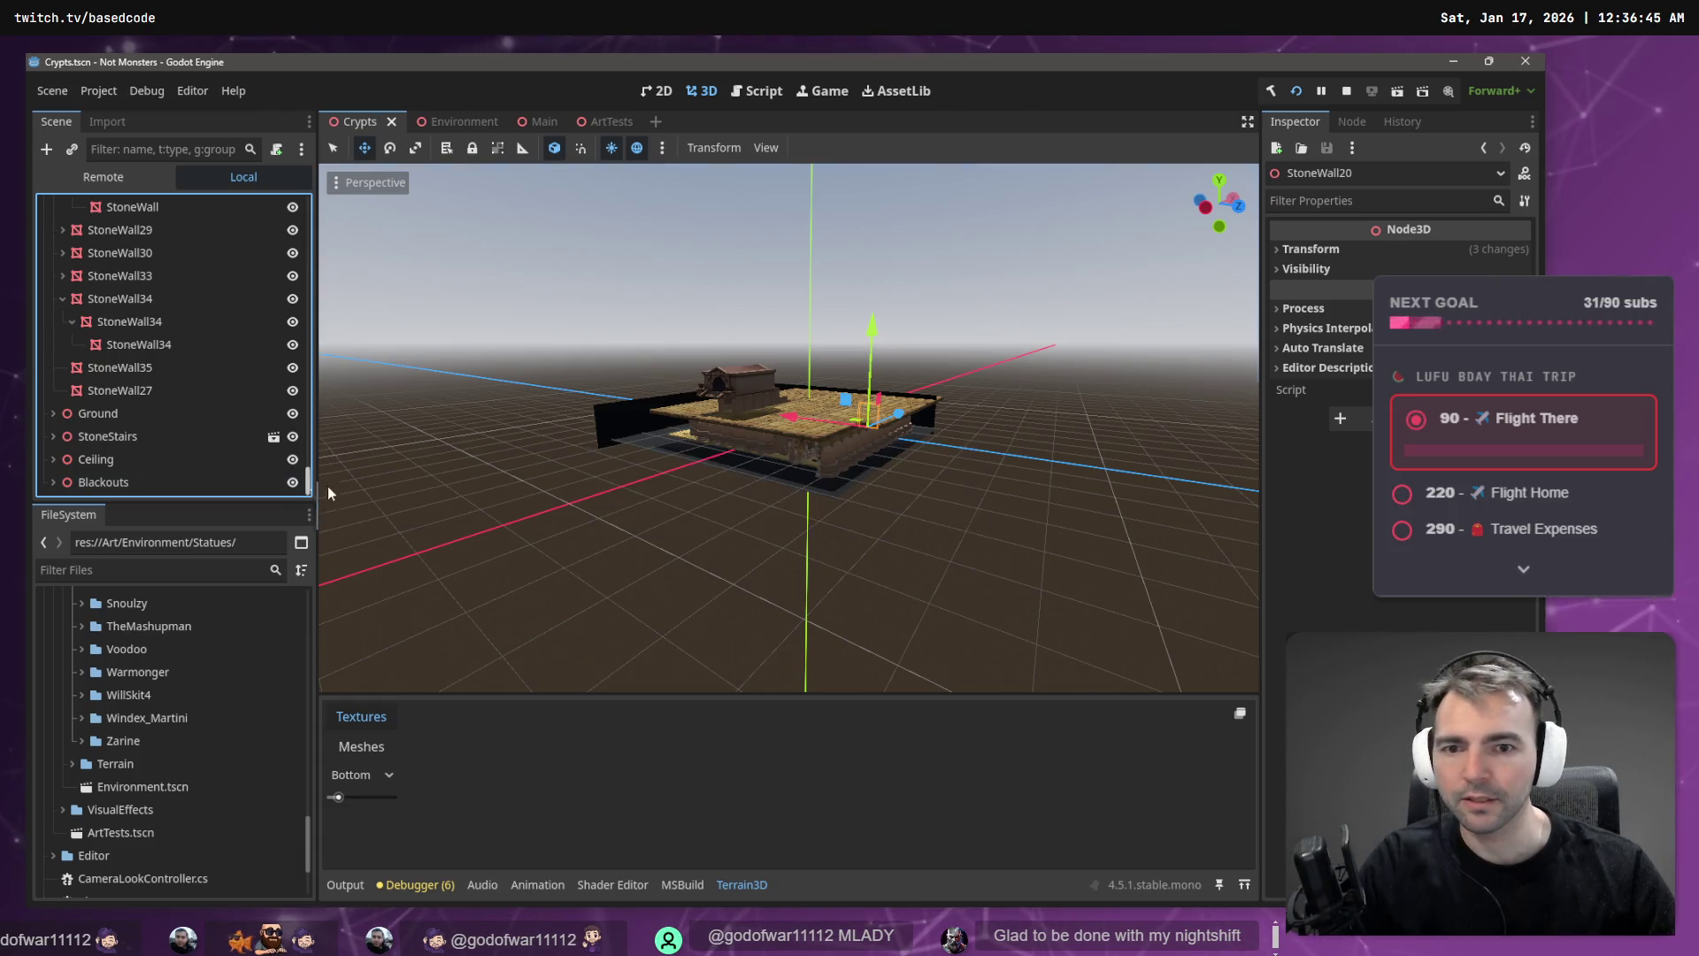
click(461, 125)
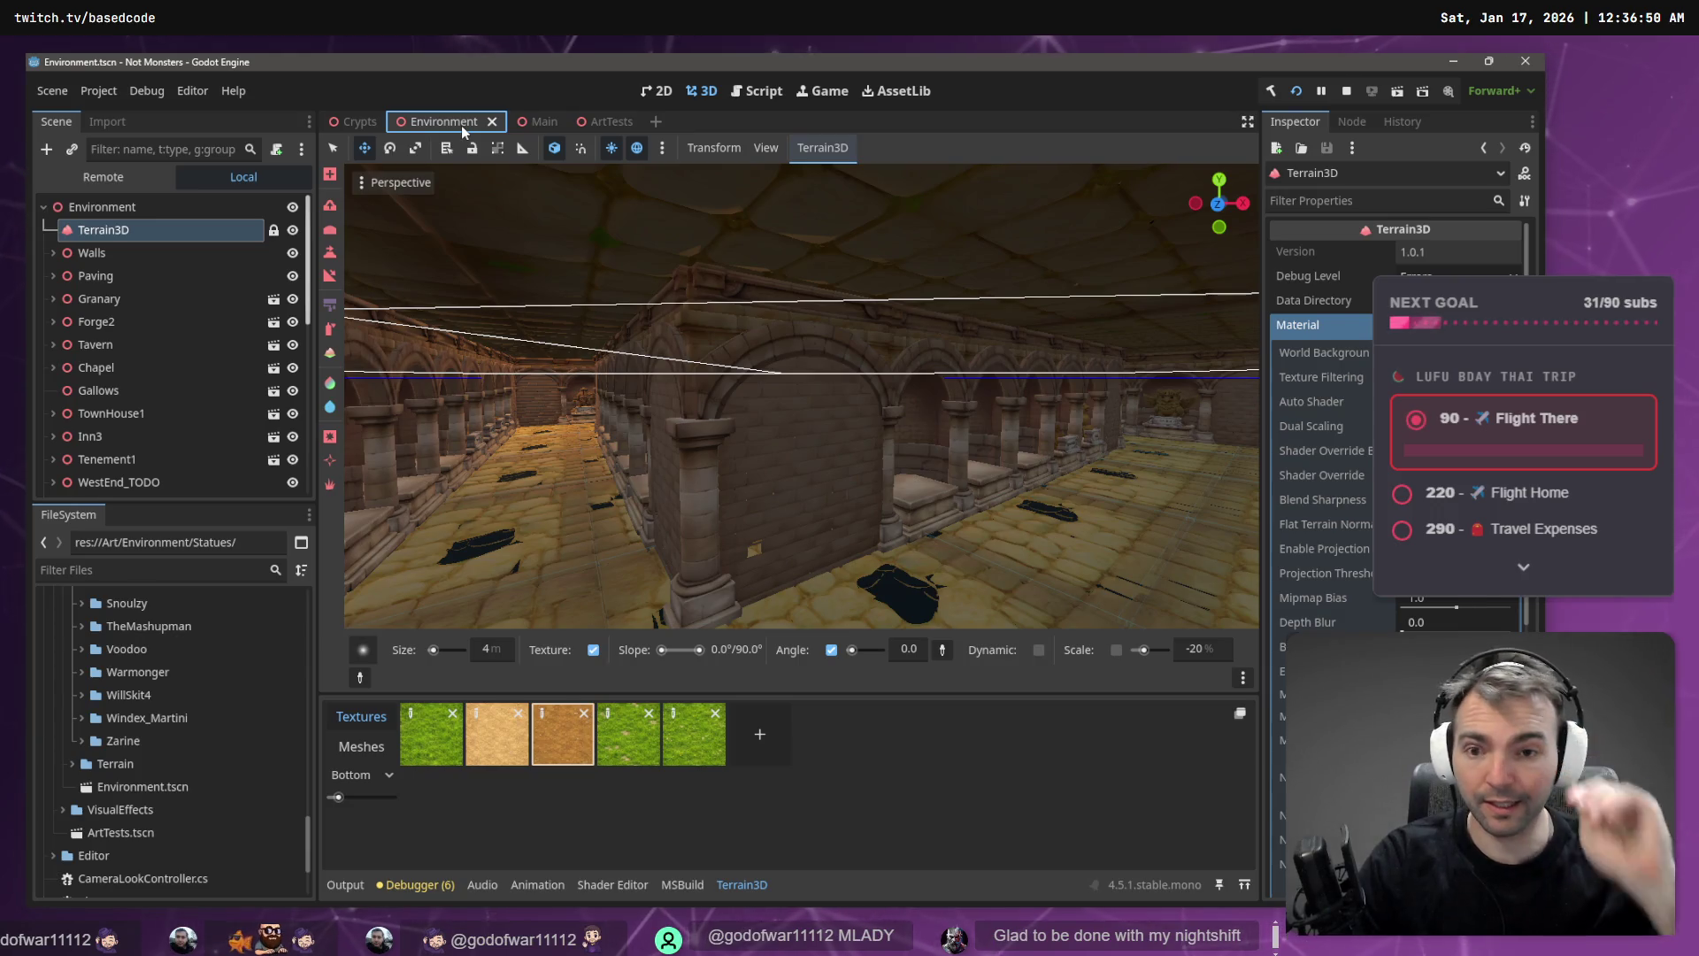
- Run the game and steer the werewolf through town toward the wooden crypt building
key(F5)
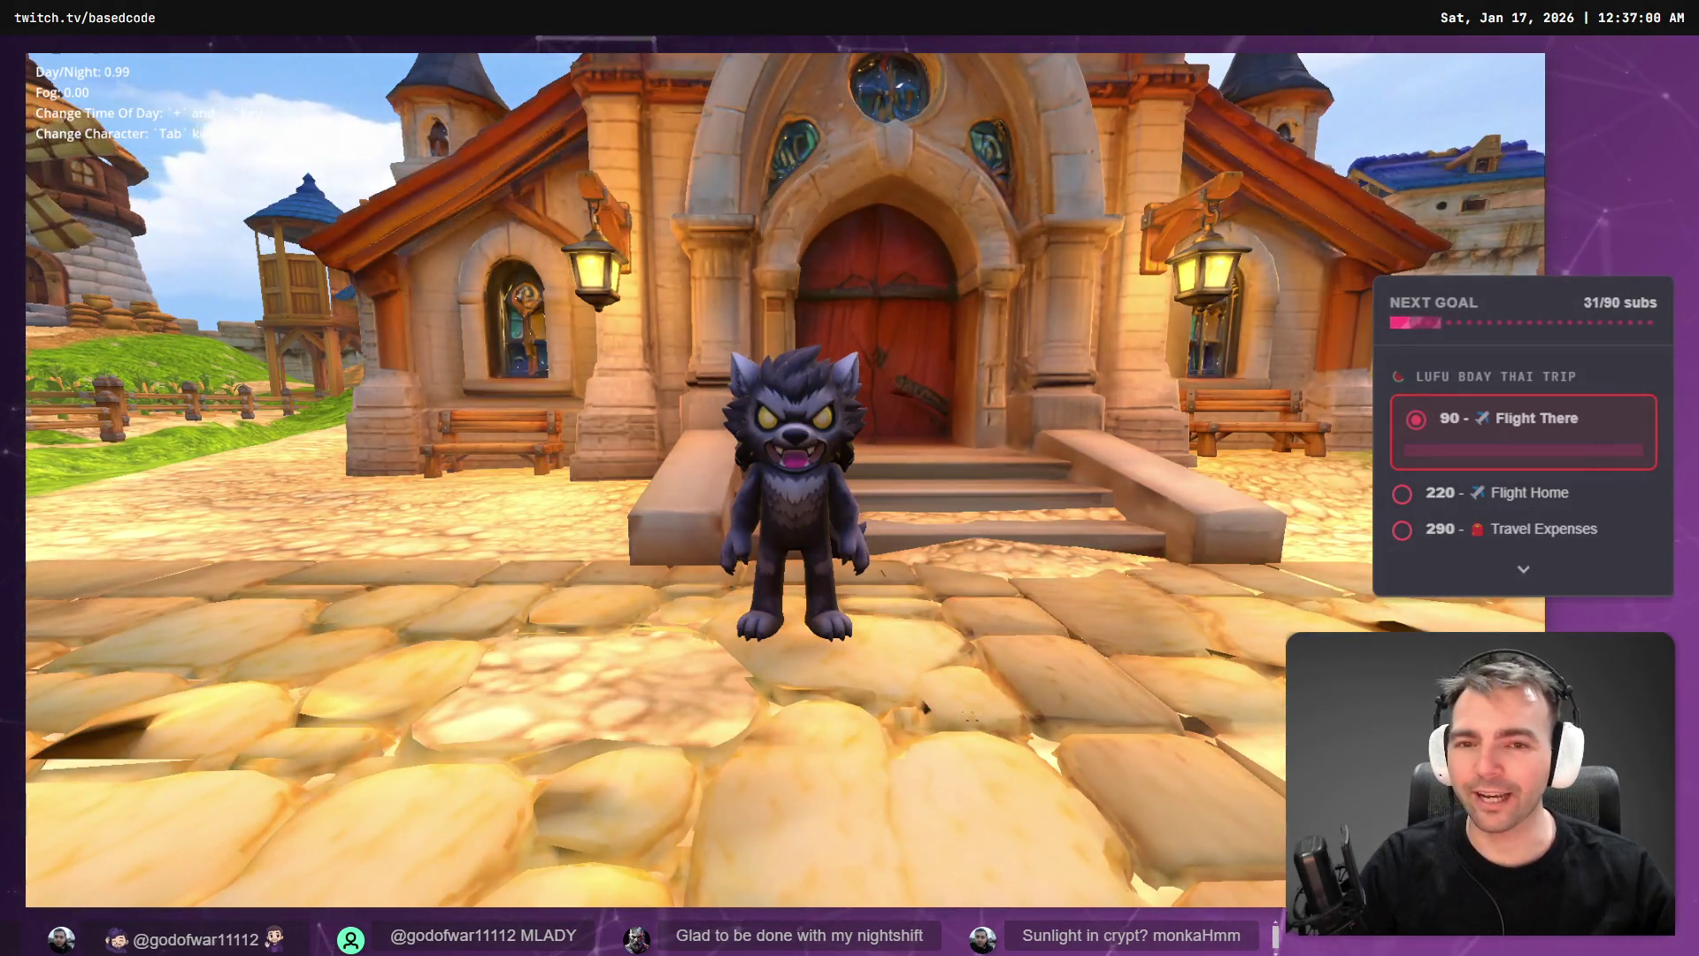
key(w)
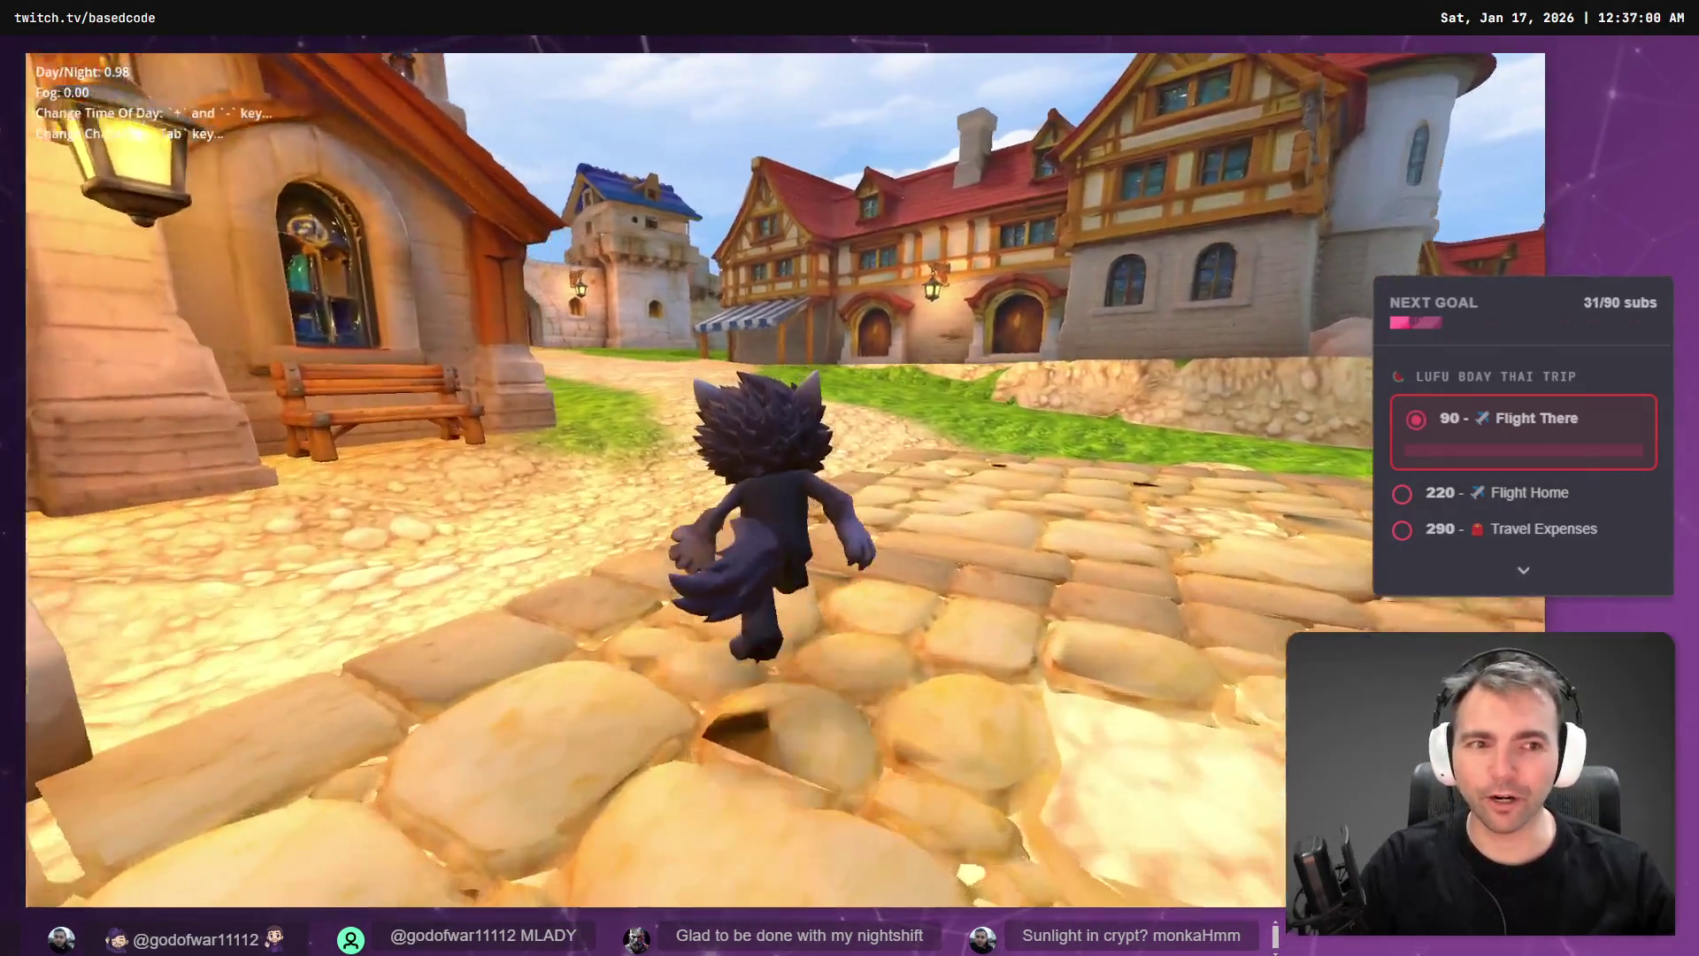
key(a)
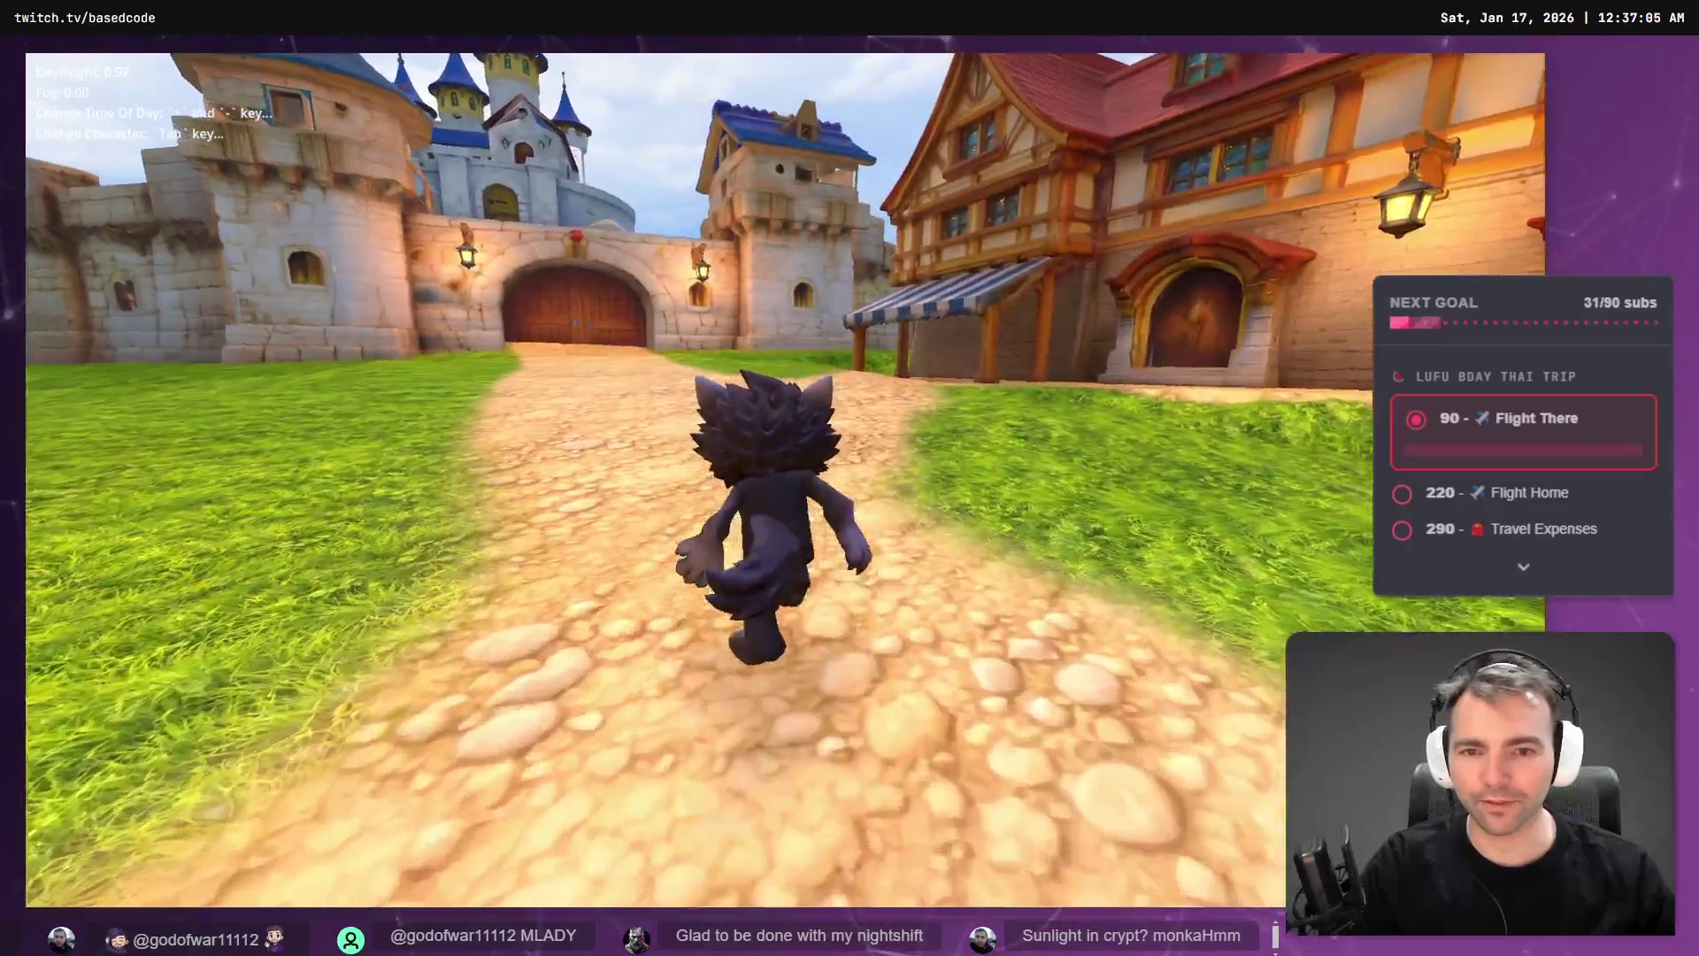
key(d)
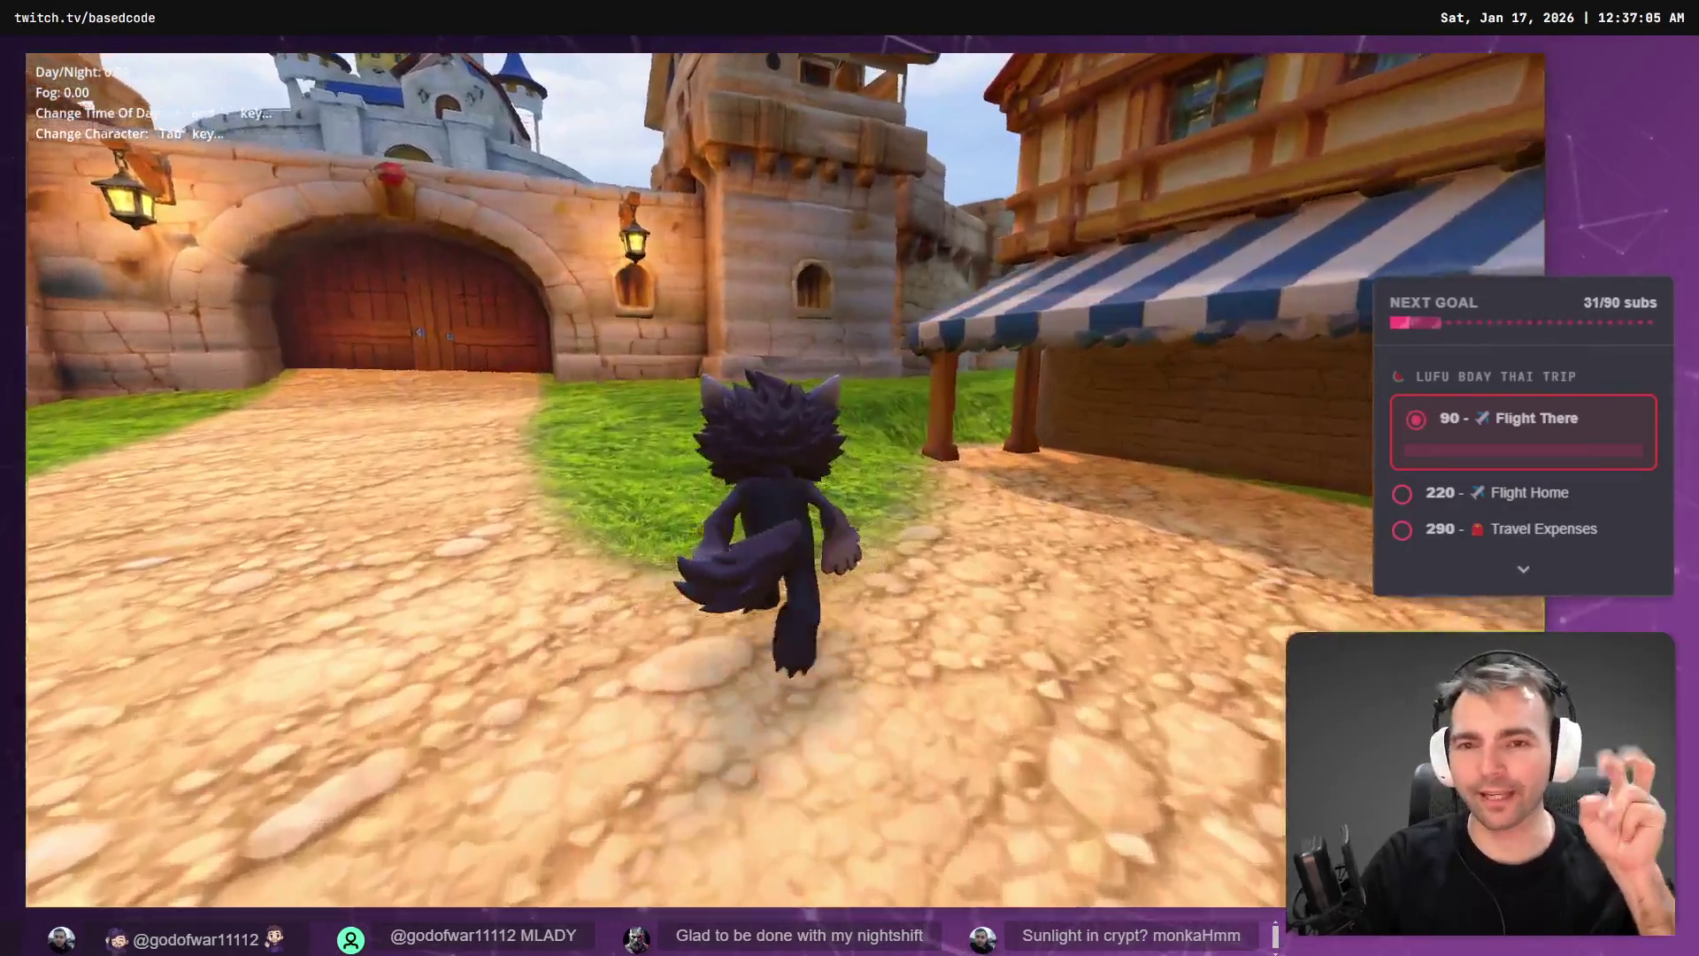
key(a)
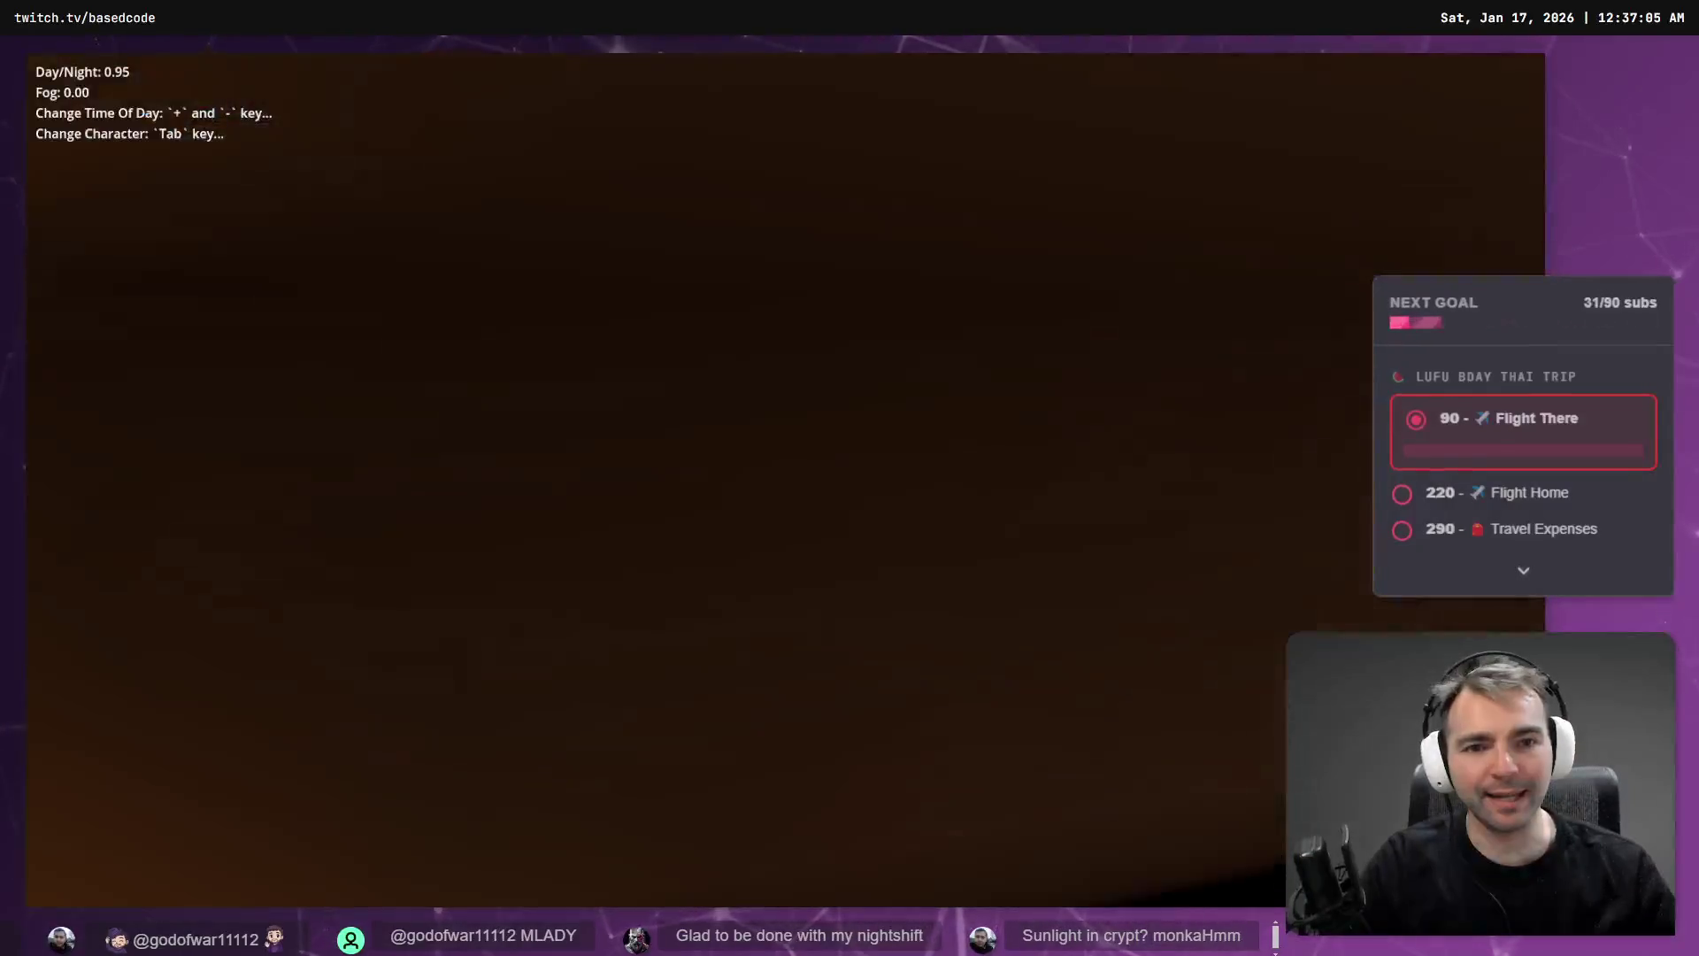
key(w)
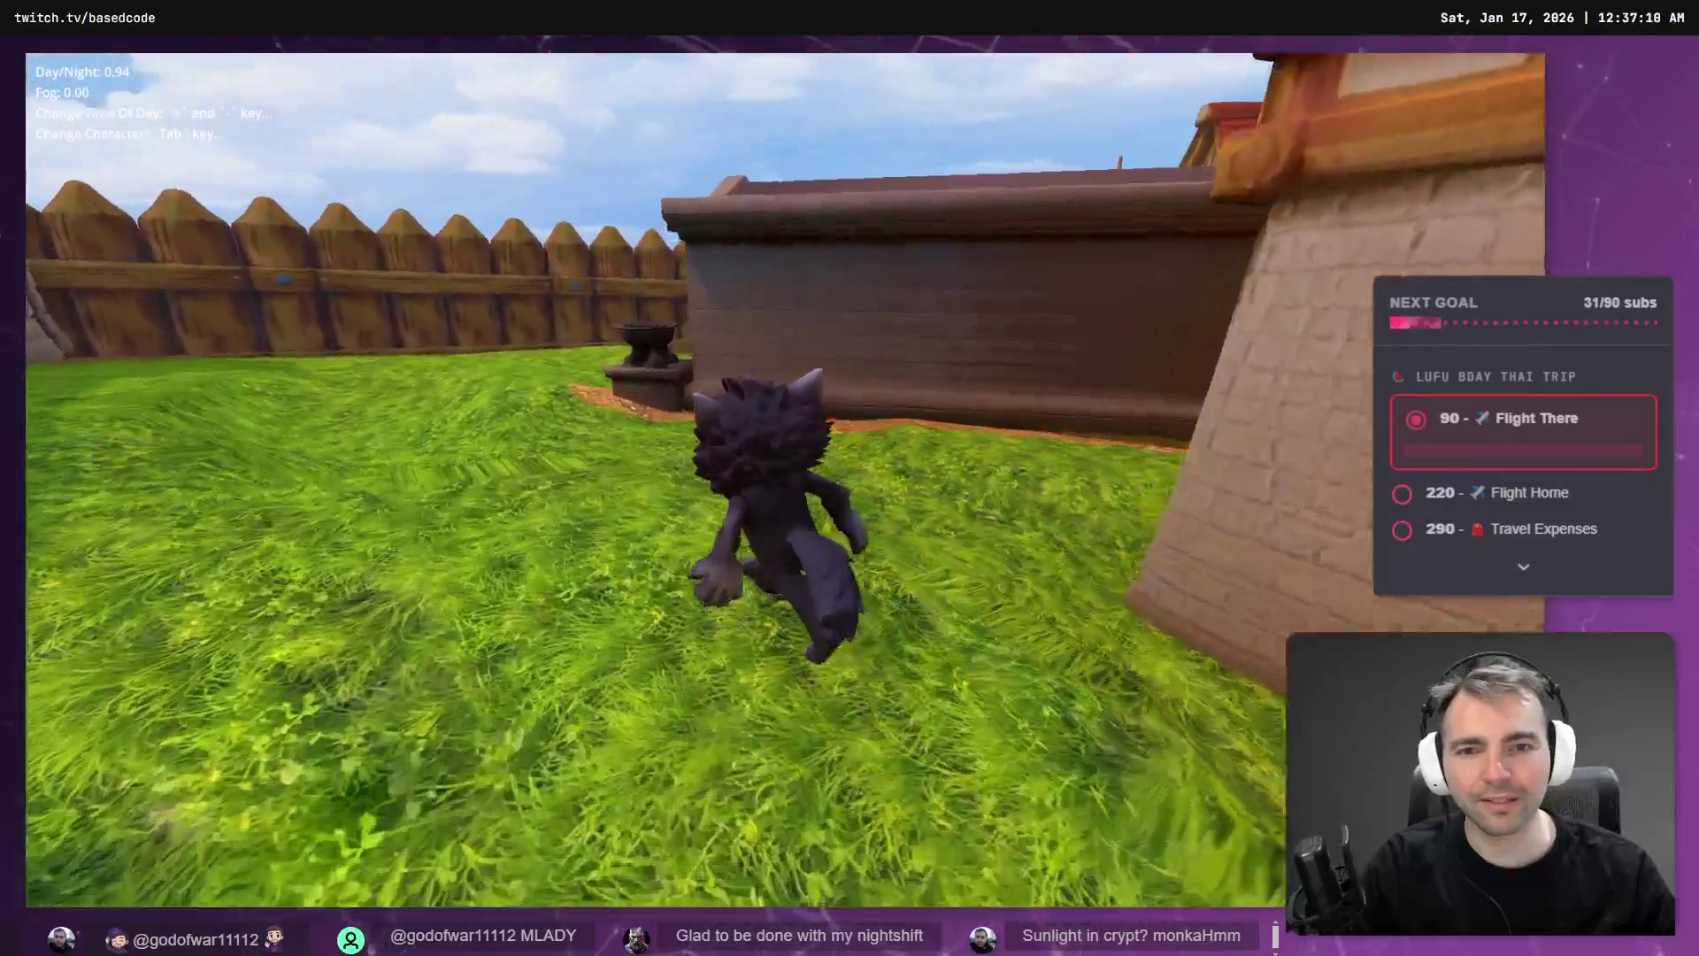
key(w)
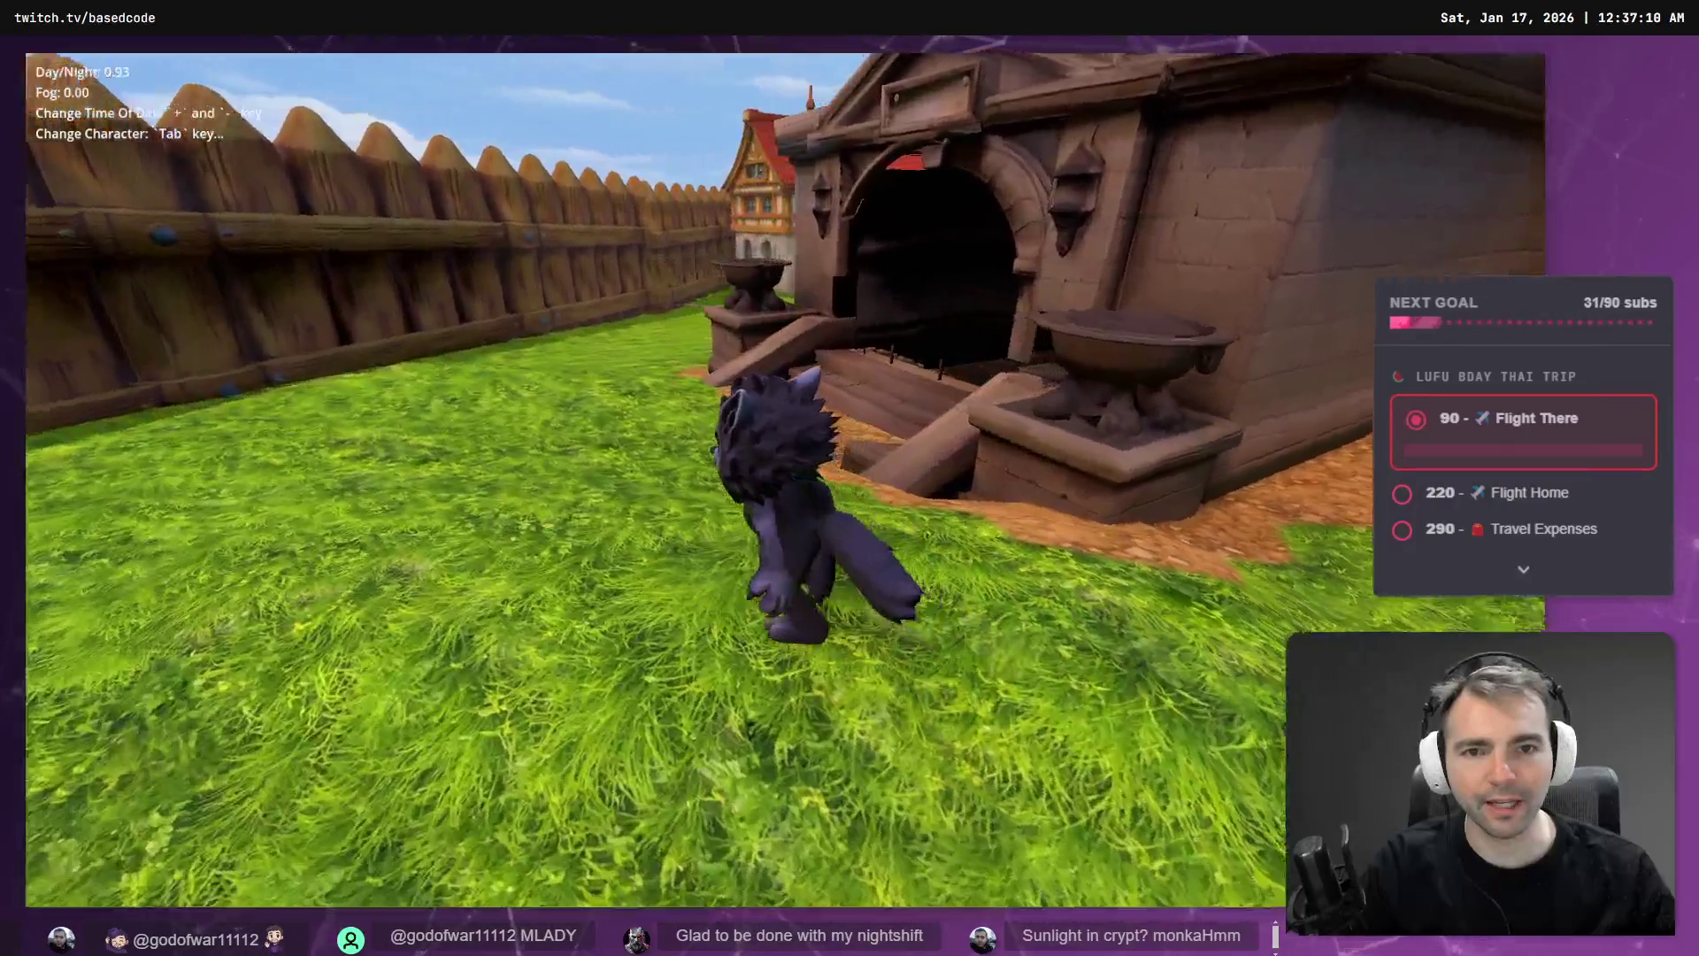
- Take the werewolf down the stairs along the dark crypt corridor, then stop the game
key(w)
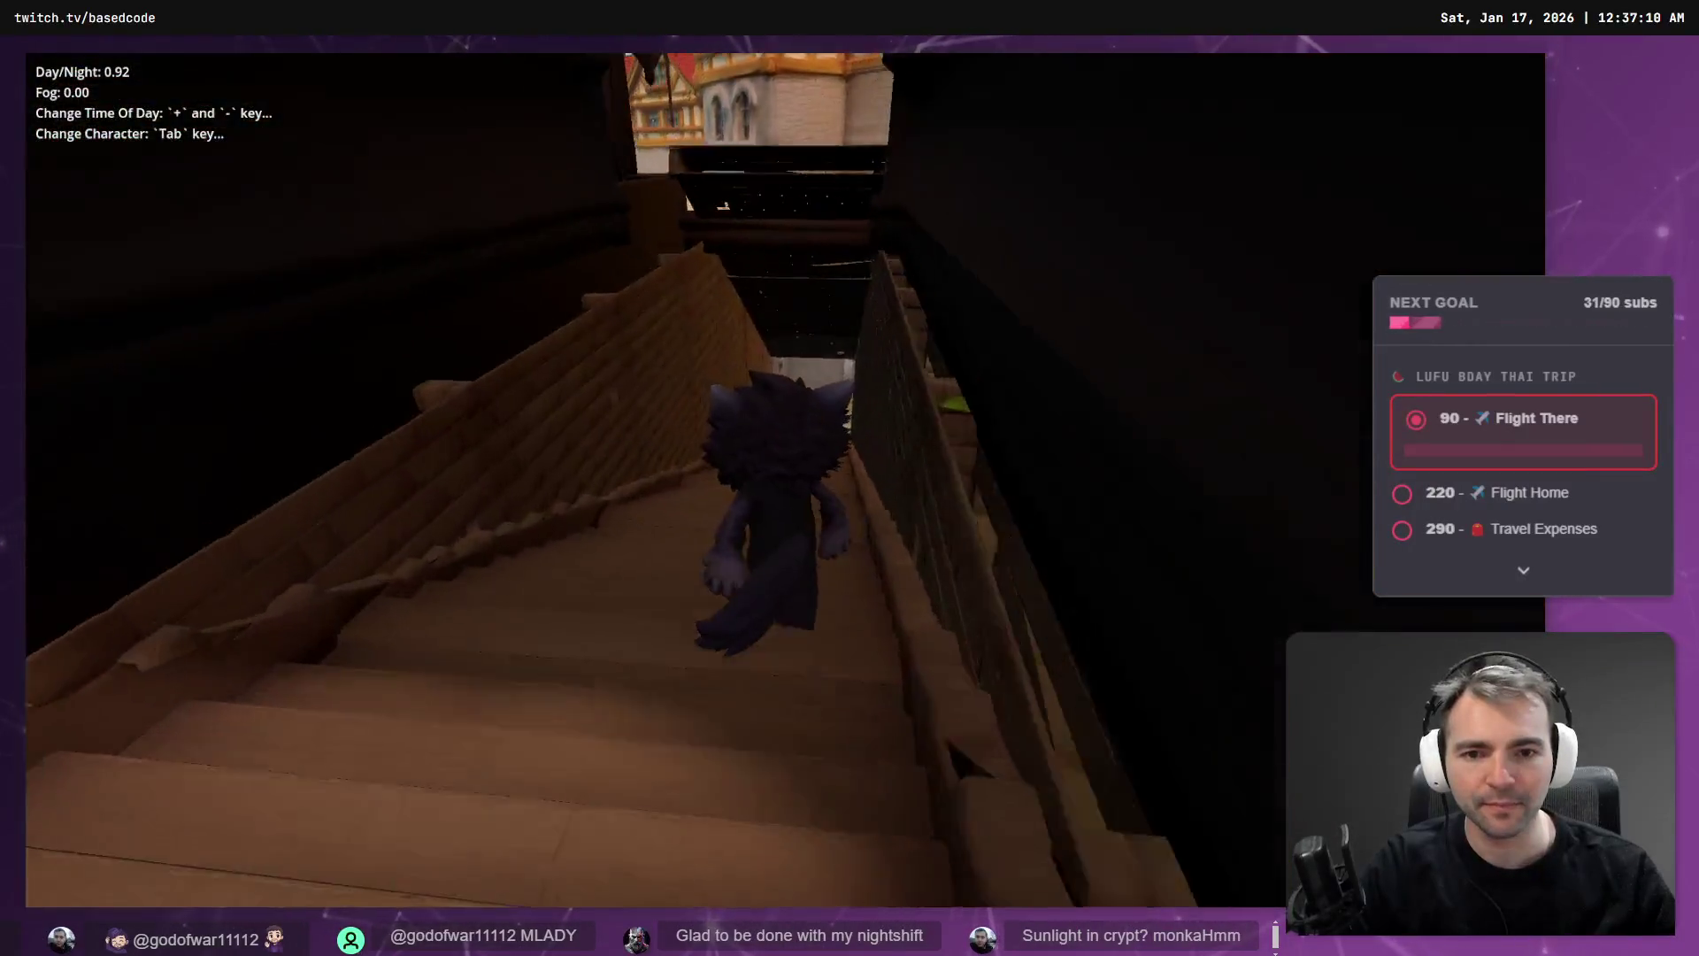
key(w)
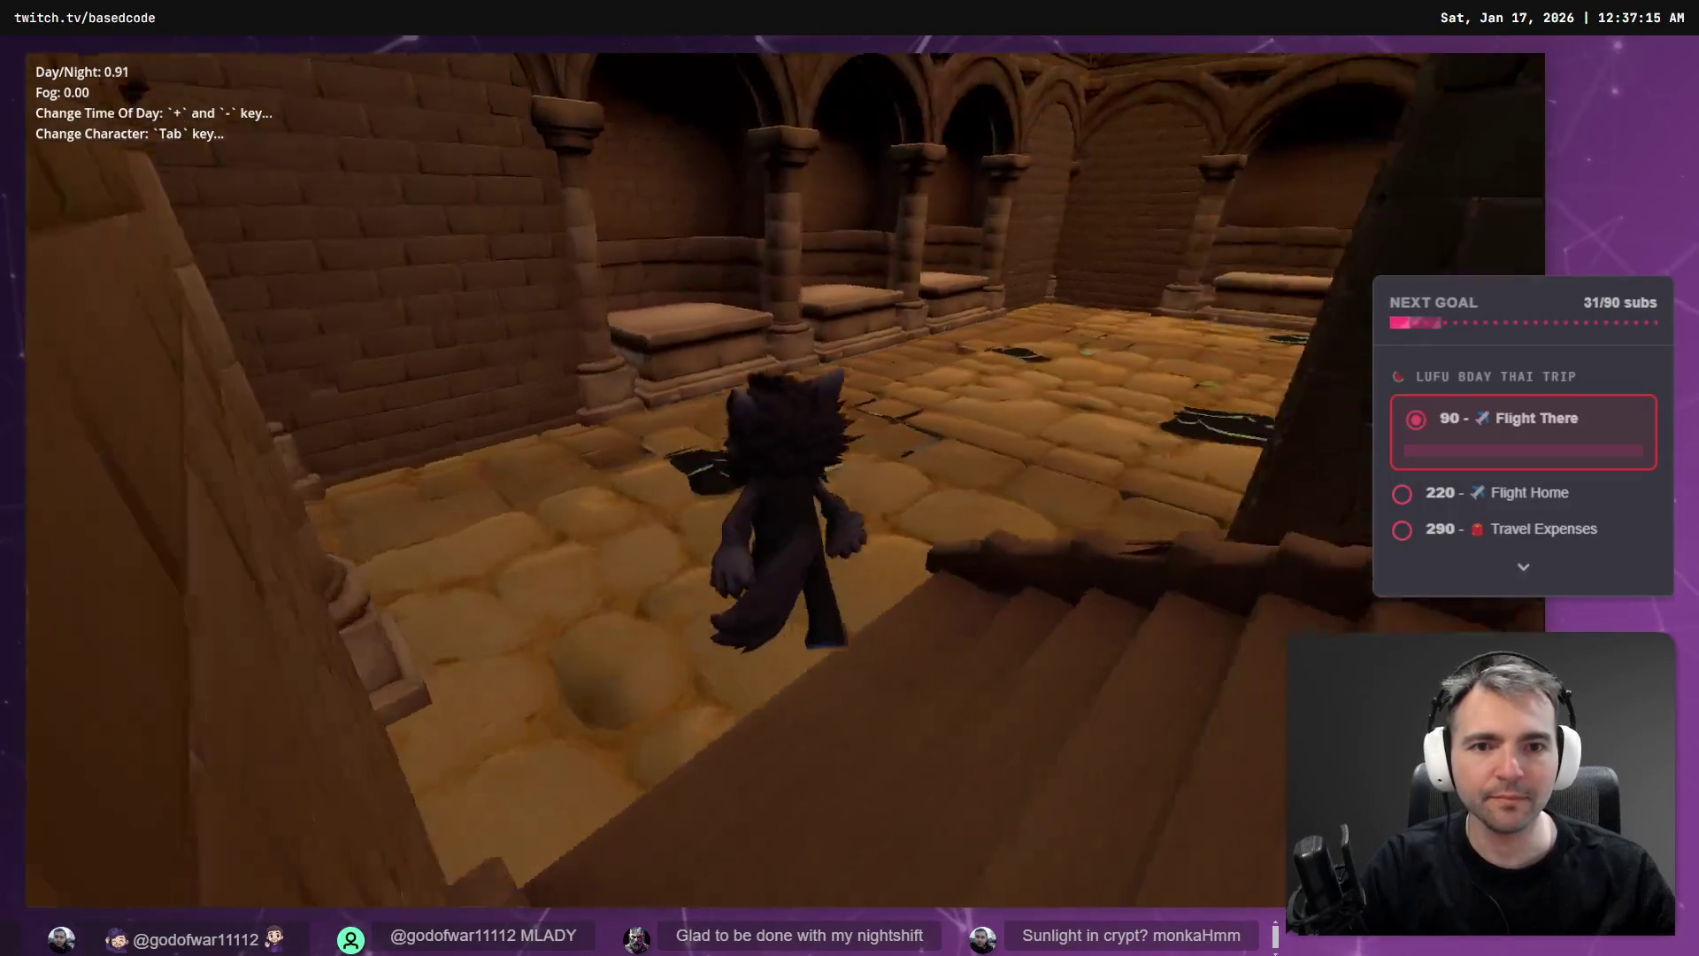
key(w)
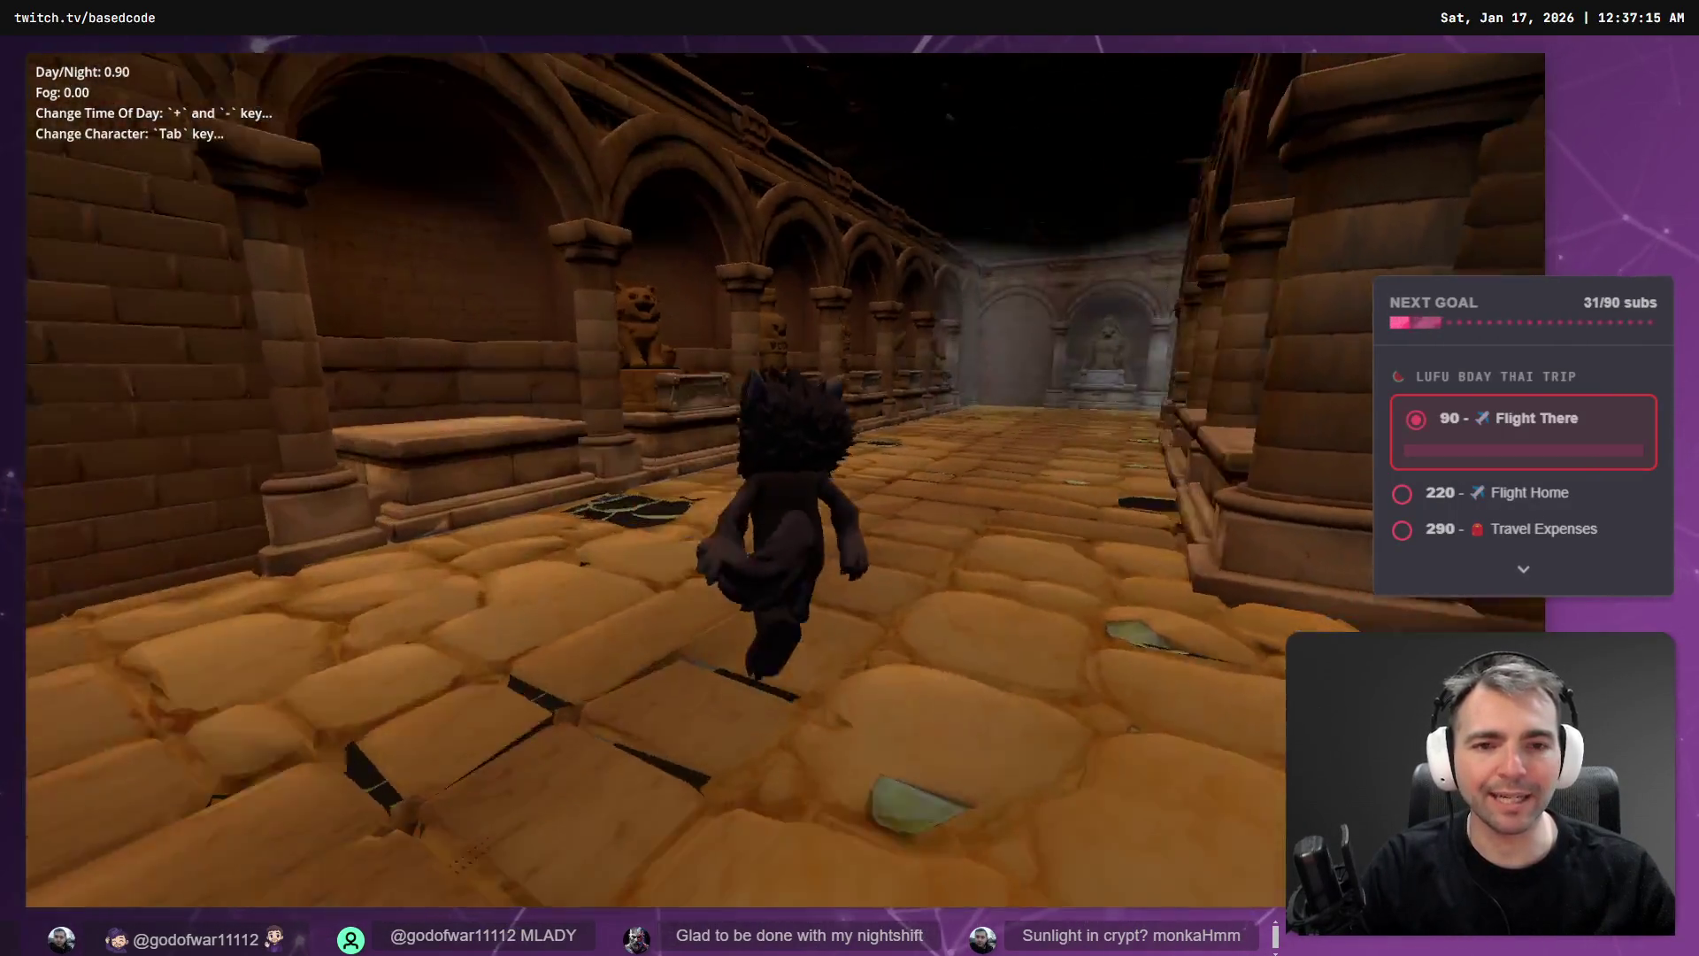
key(w)
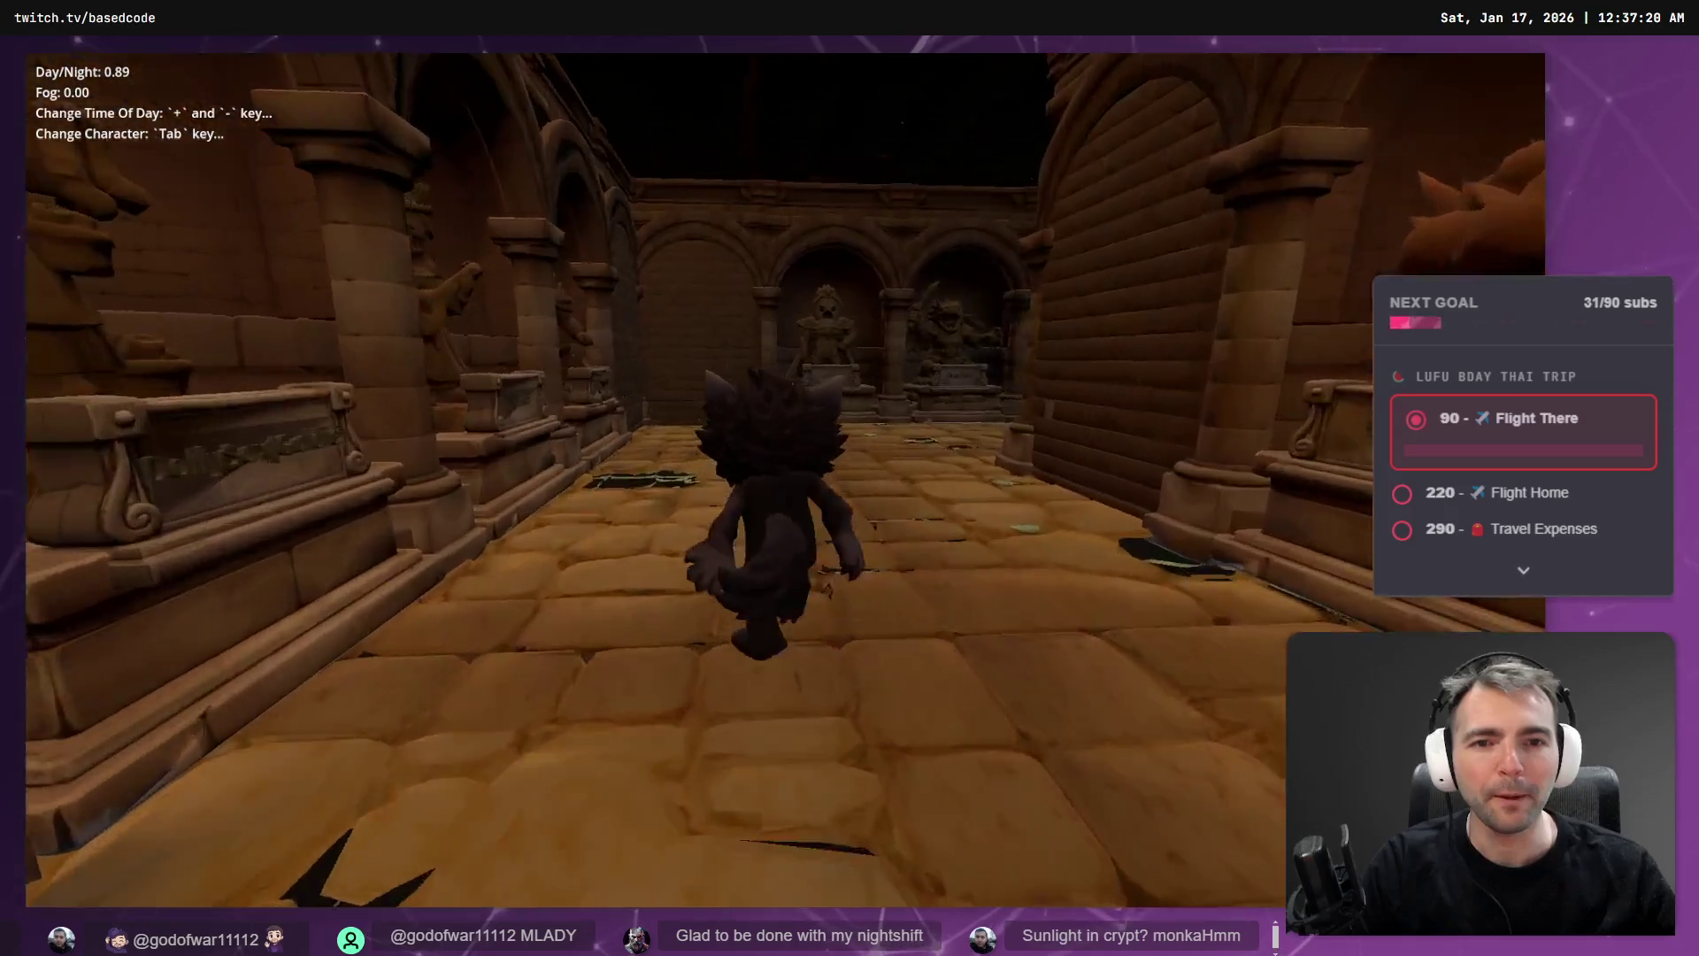
key(w)
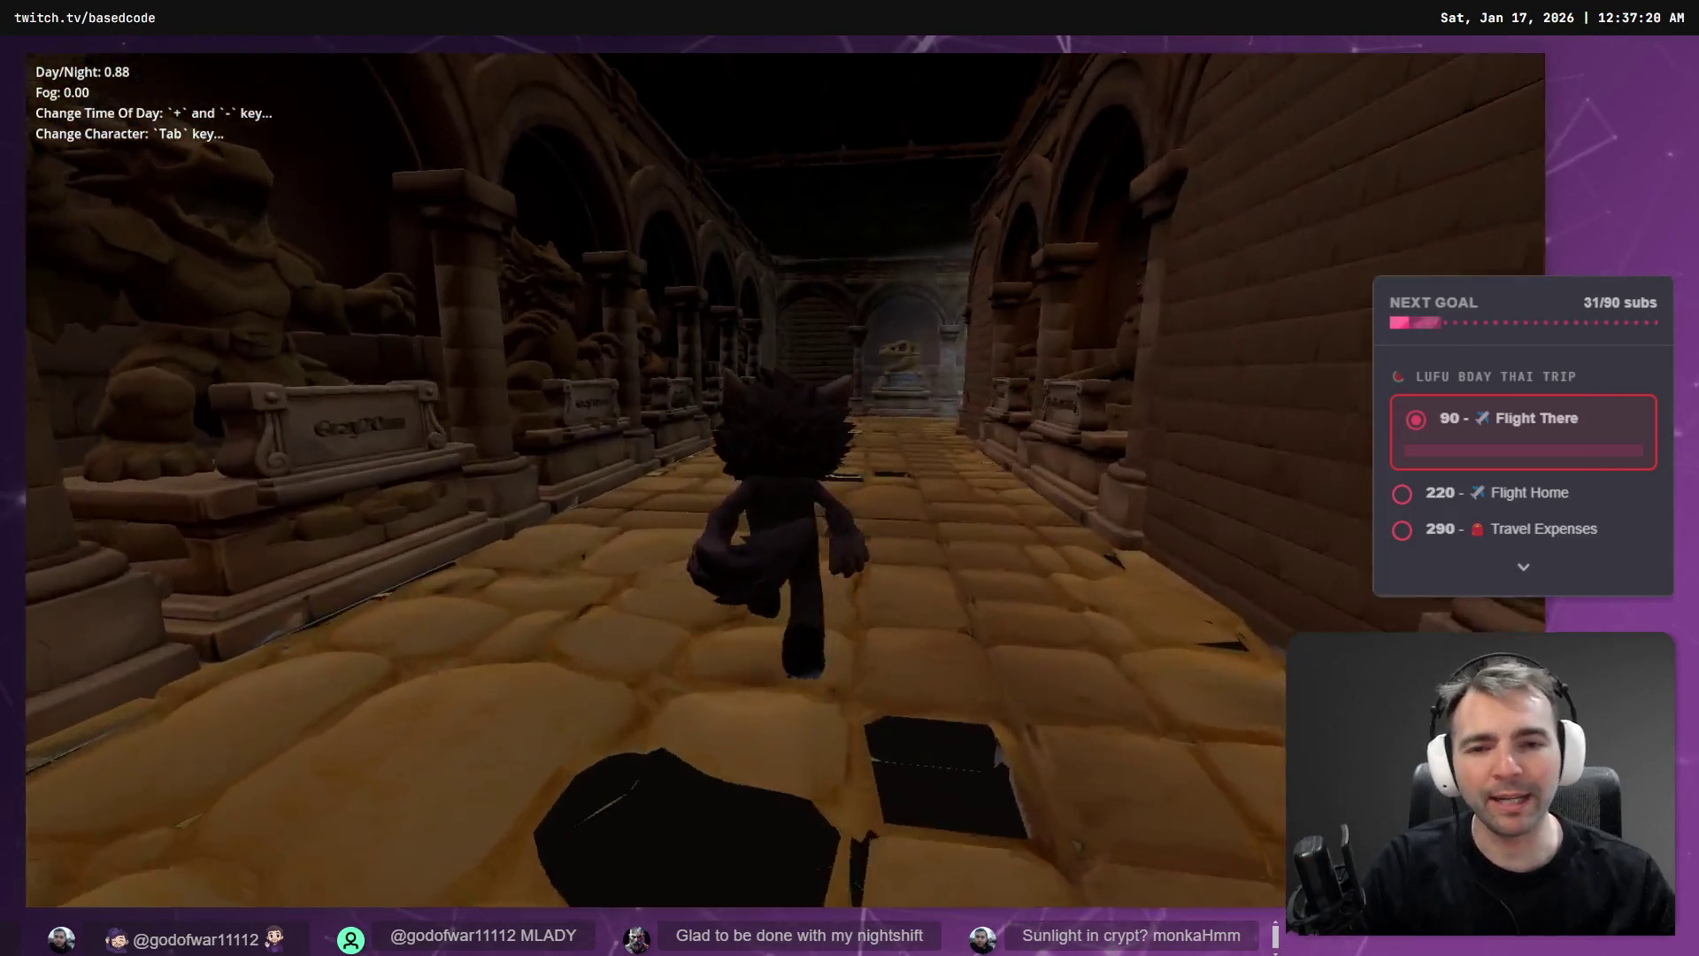
key(w)
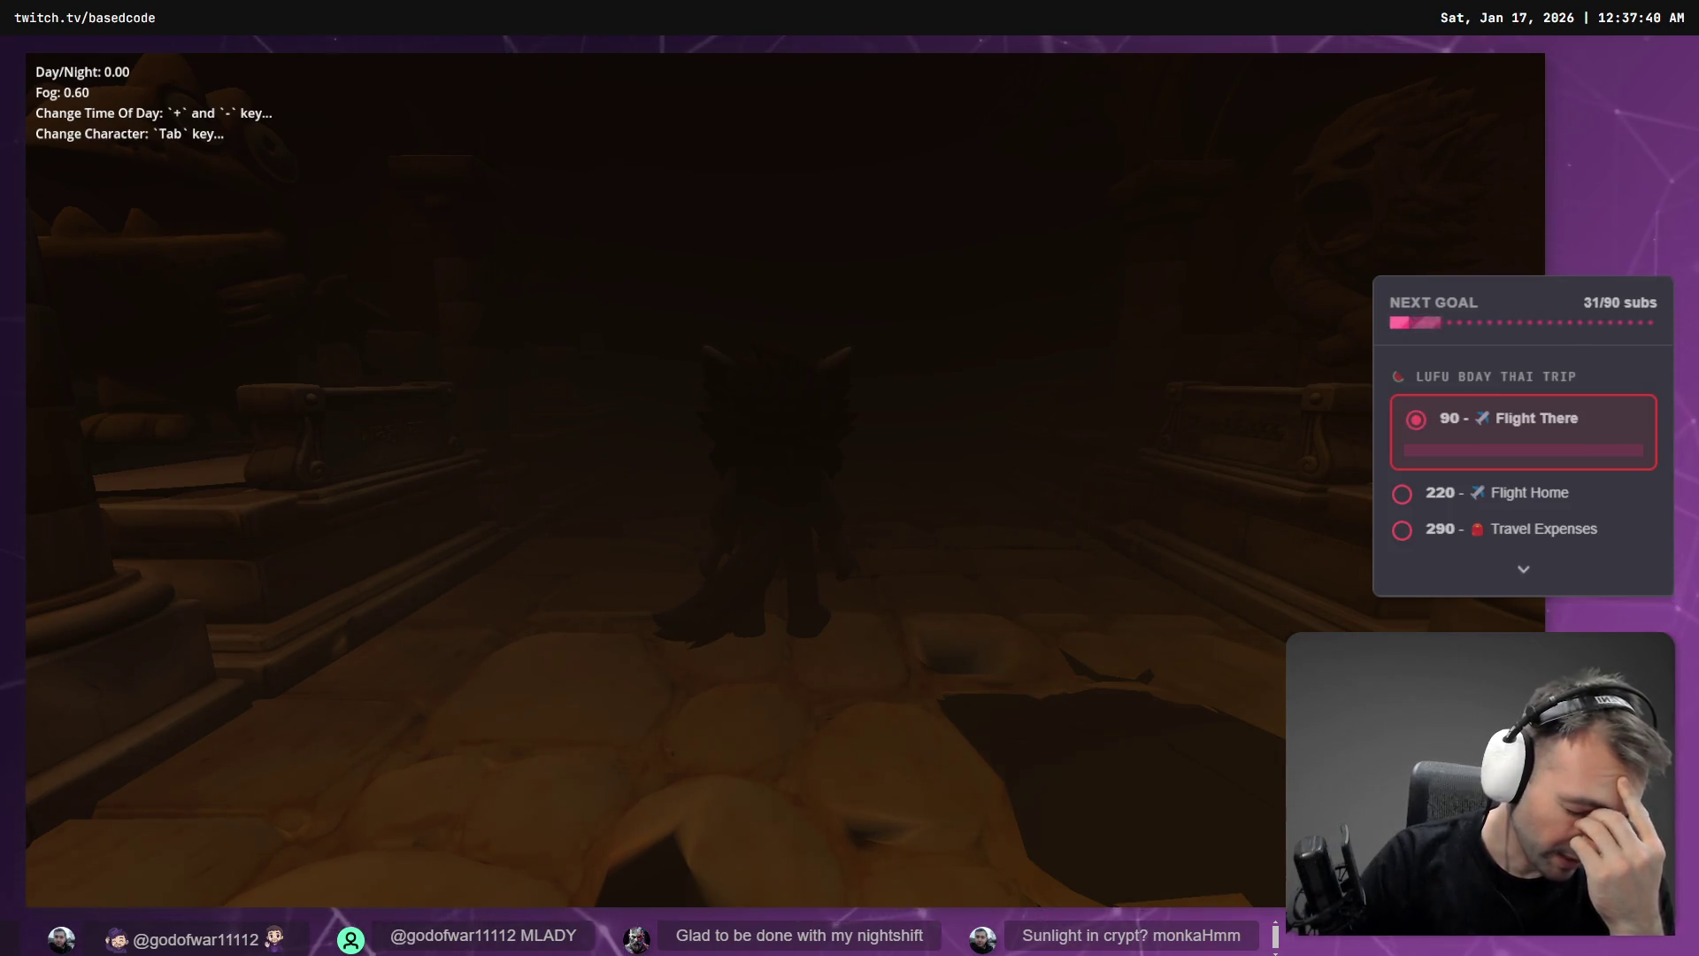
key(F8)
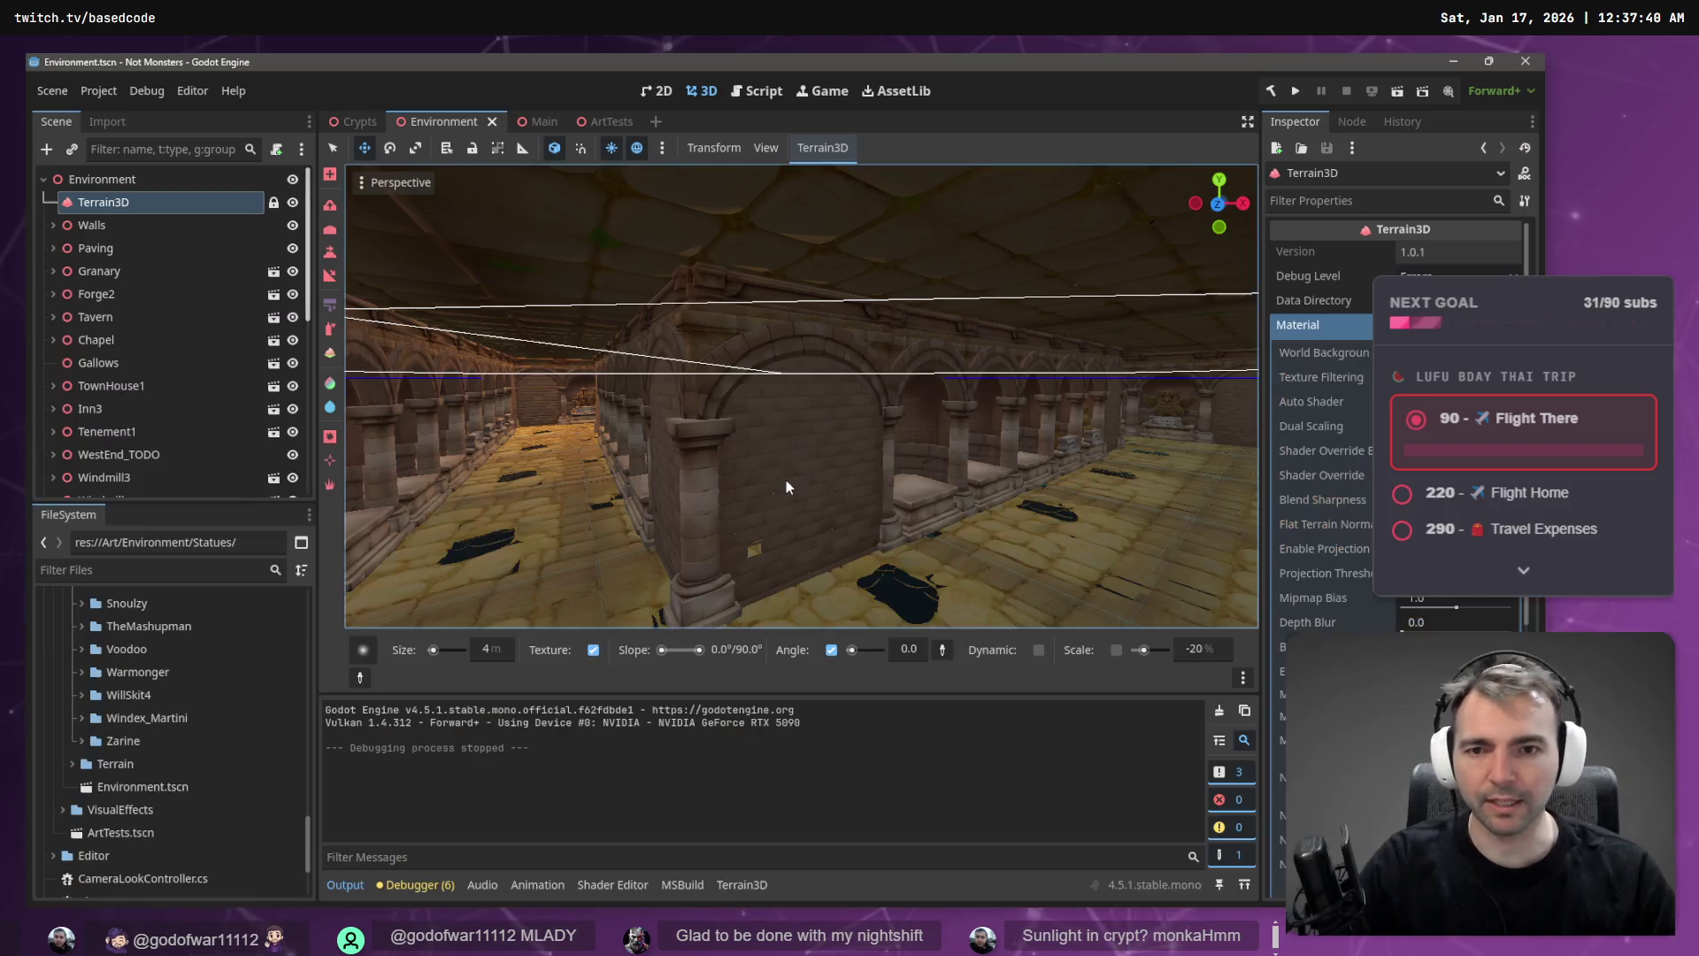
- Return to the Crypts scene and collapse the Statues and Walls branches in the Scene tree
click(363, 127)
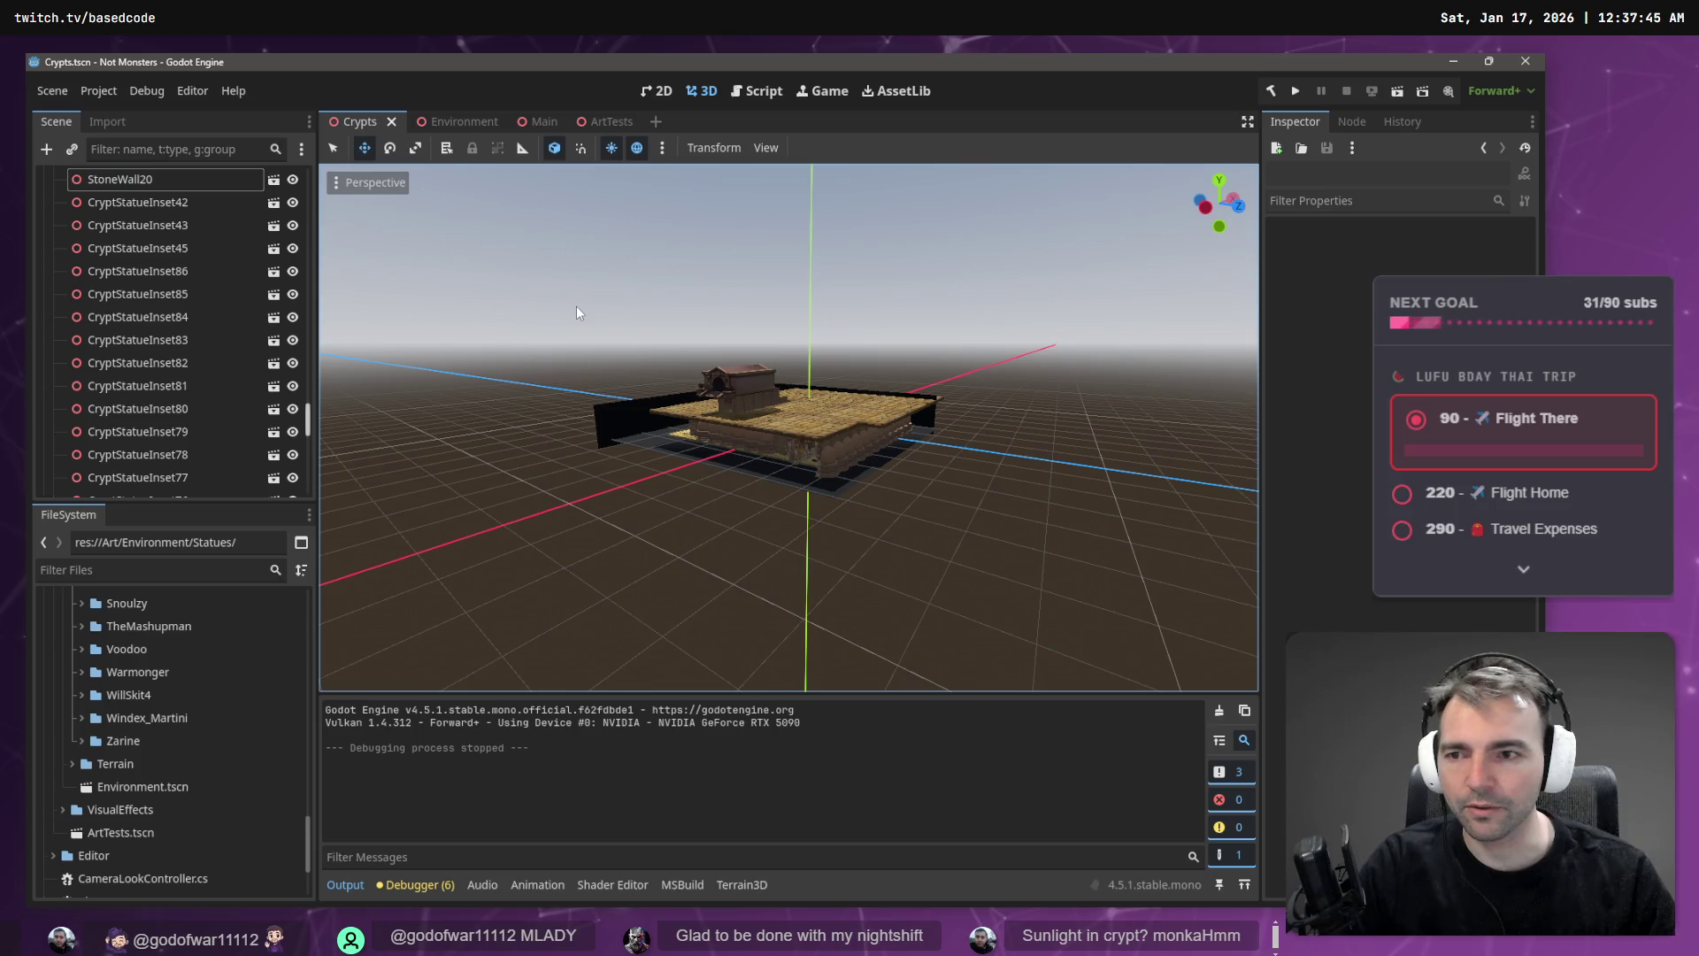
drag(310, 427, 306, 179)
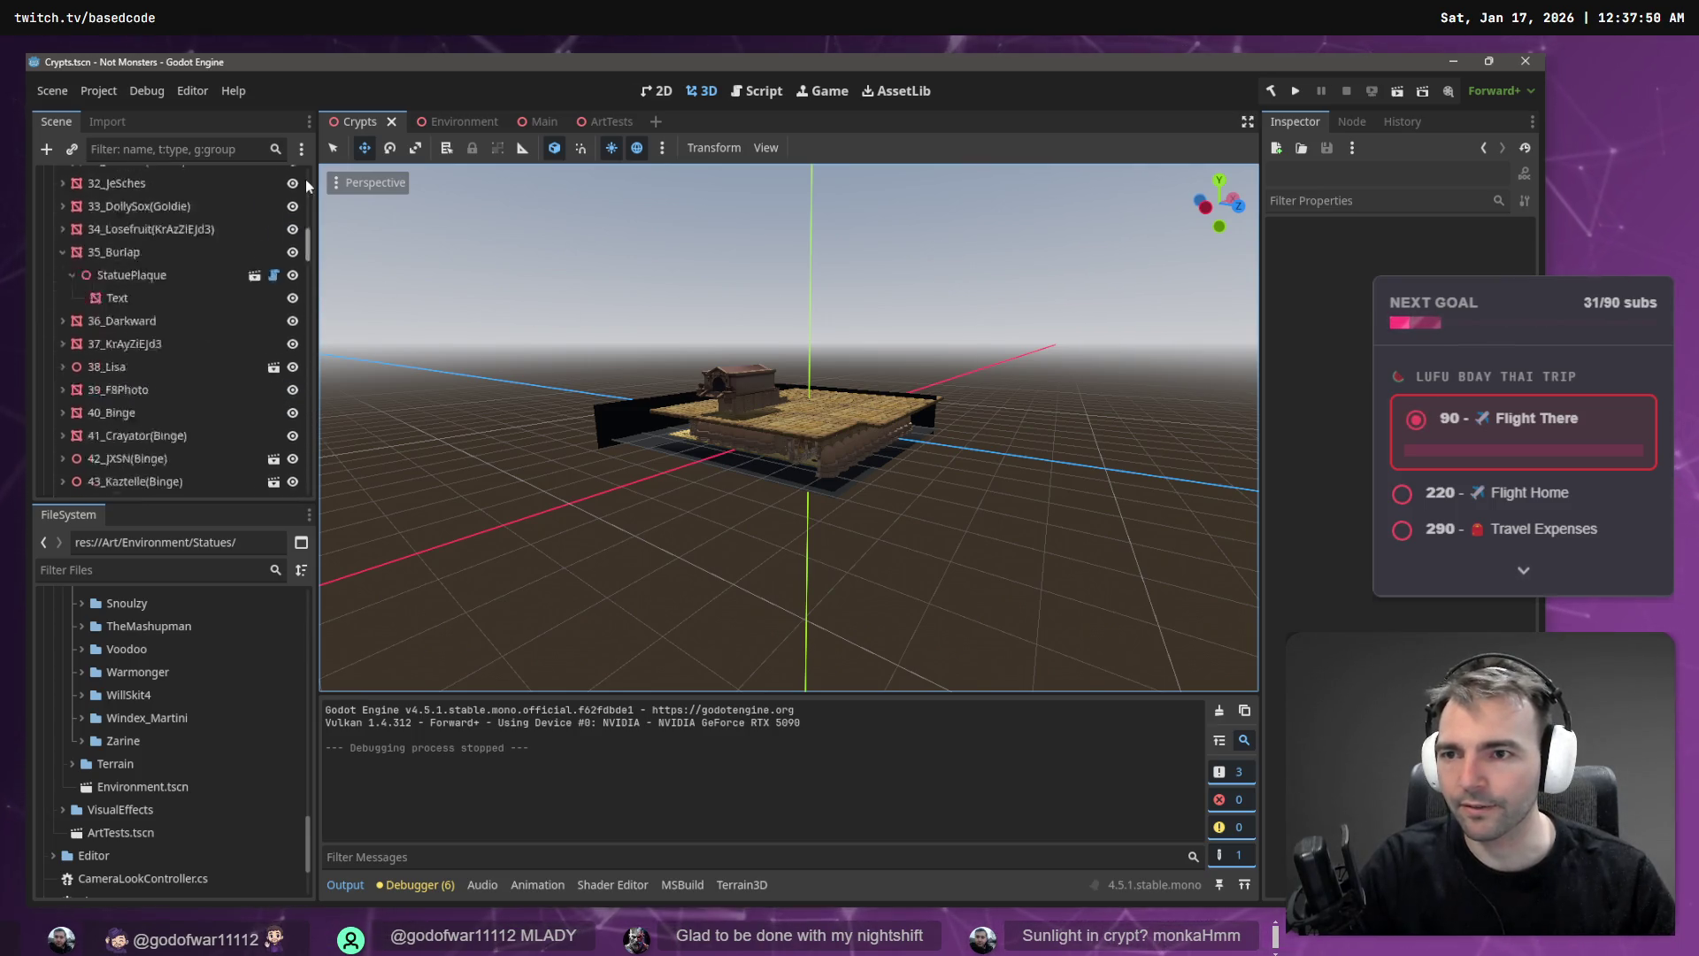
click(54, 202)
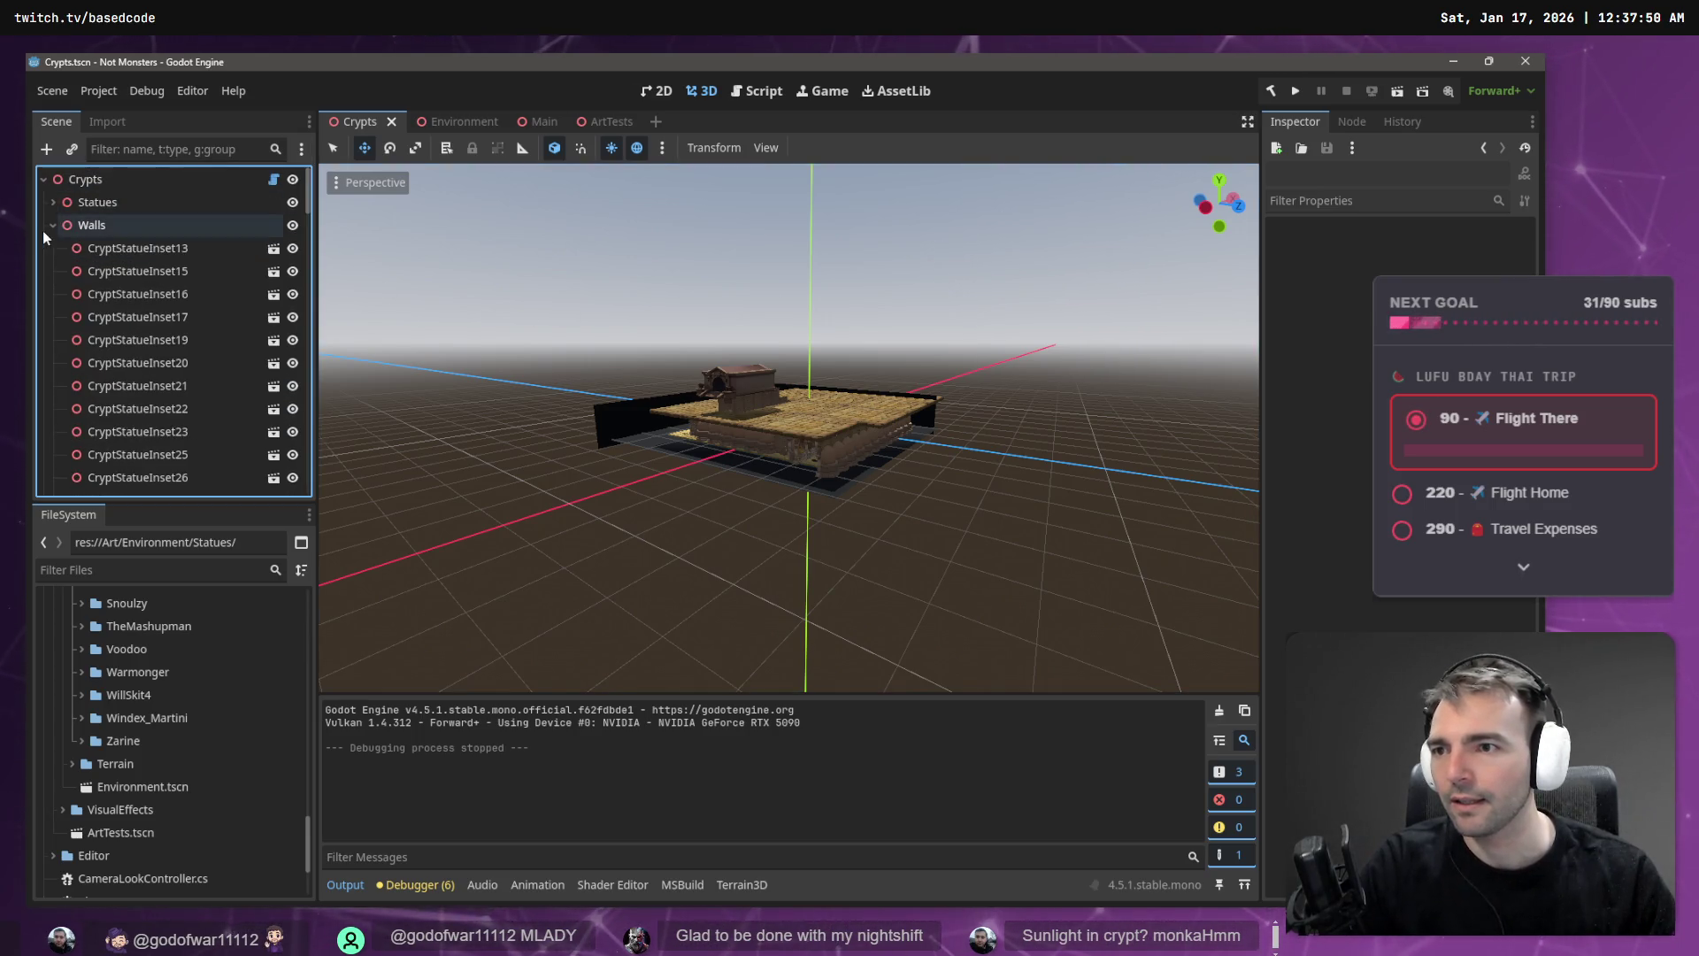
click(53, 224)
right_click(110, 180)
mouse_move(170, 189)
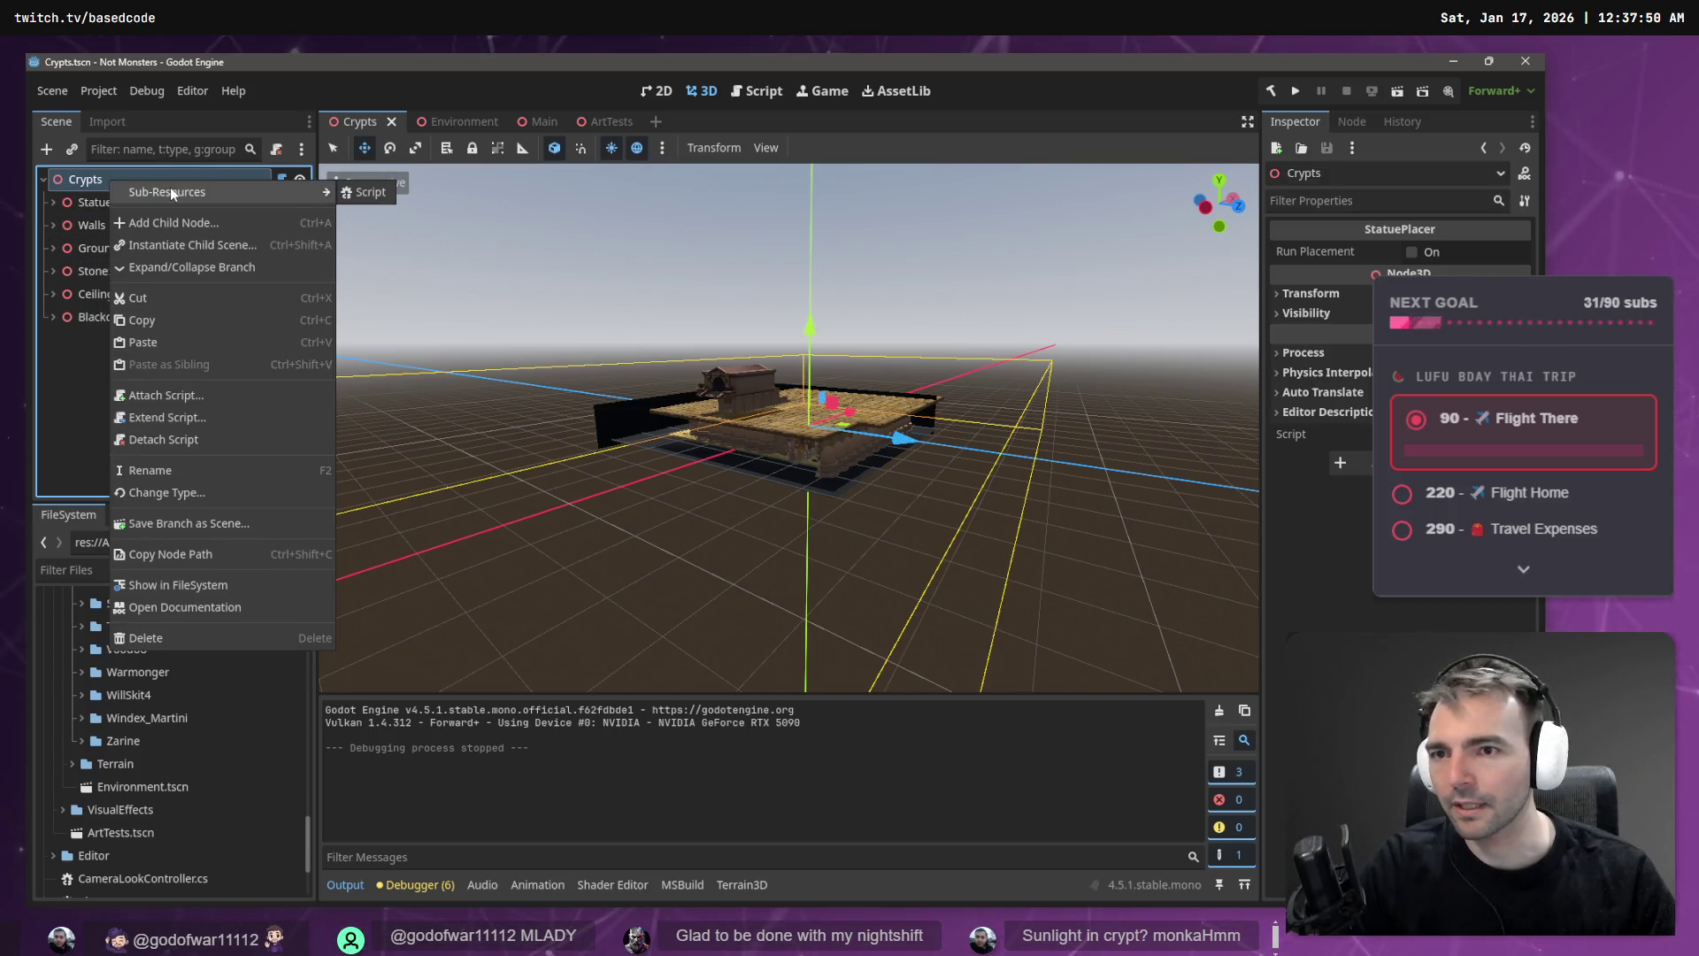
click(140, 225)
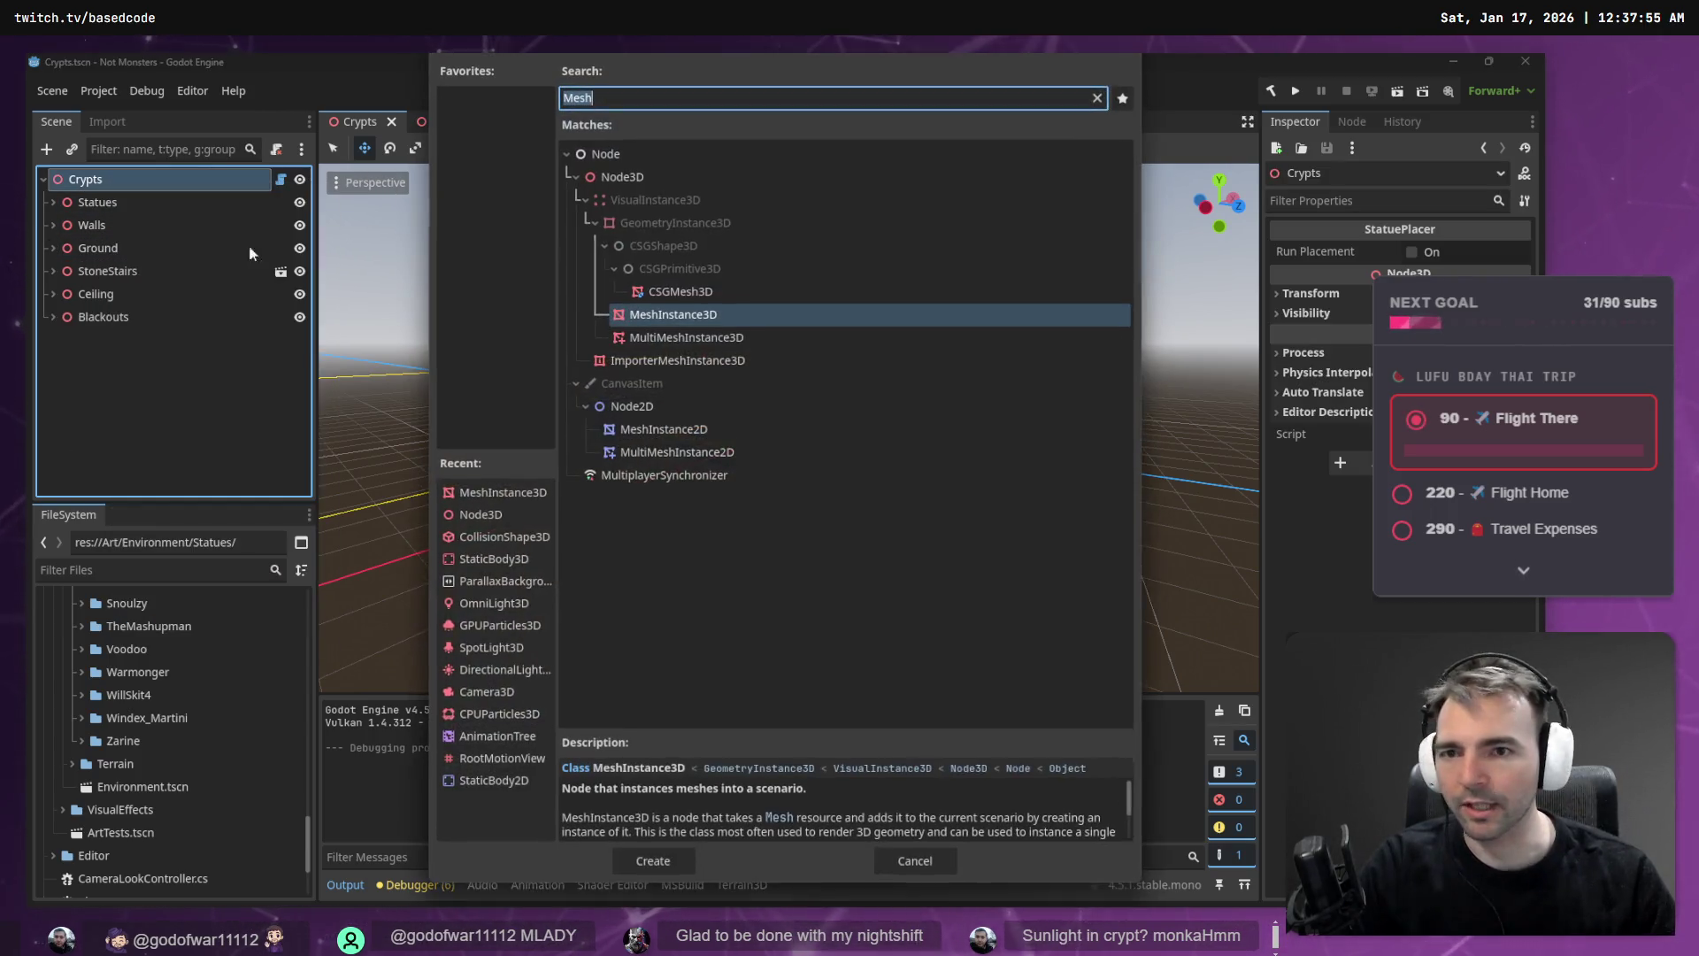
text(Environ)
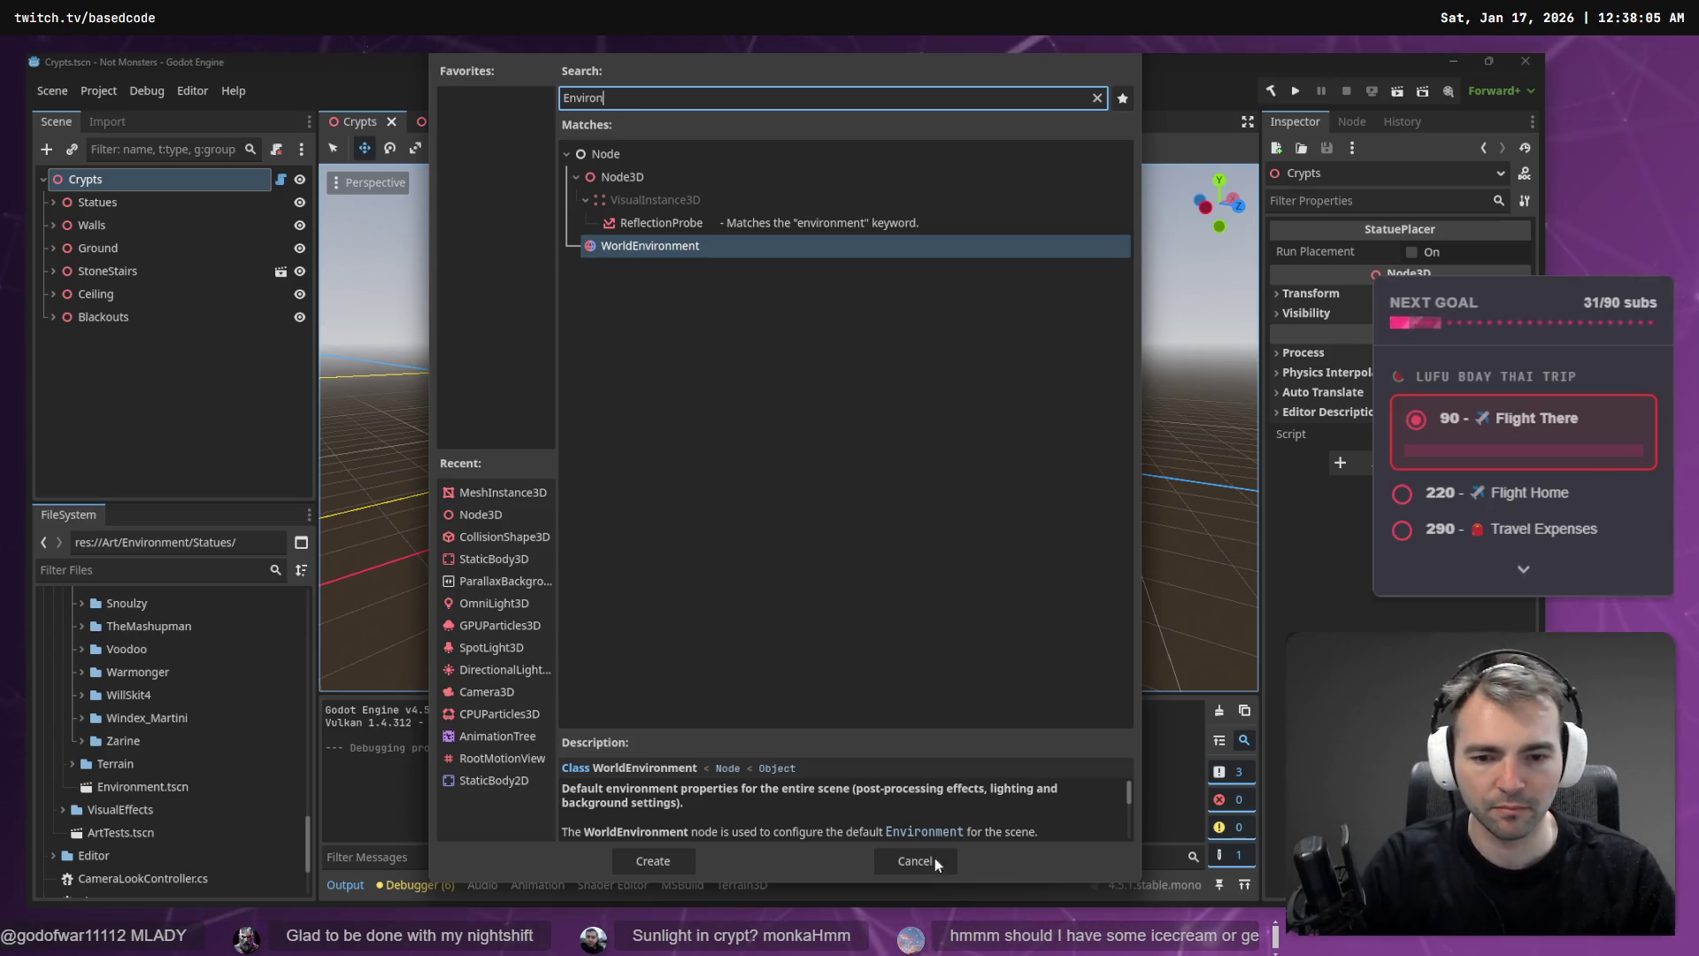
scroll(855, 818, down, 2)
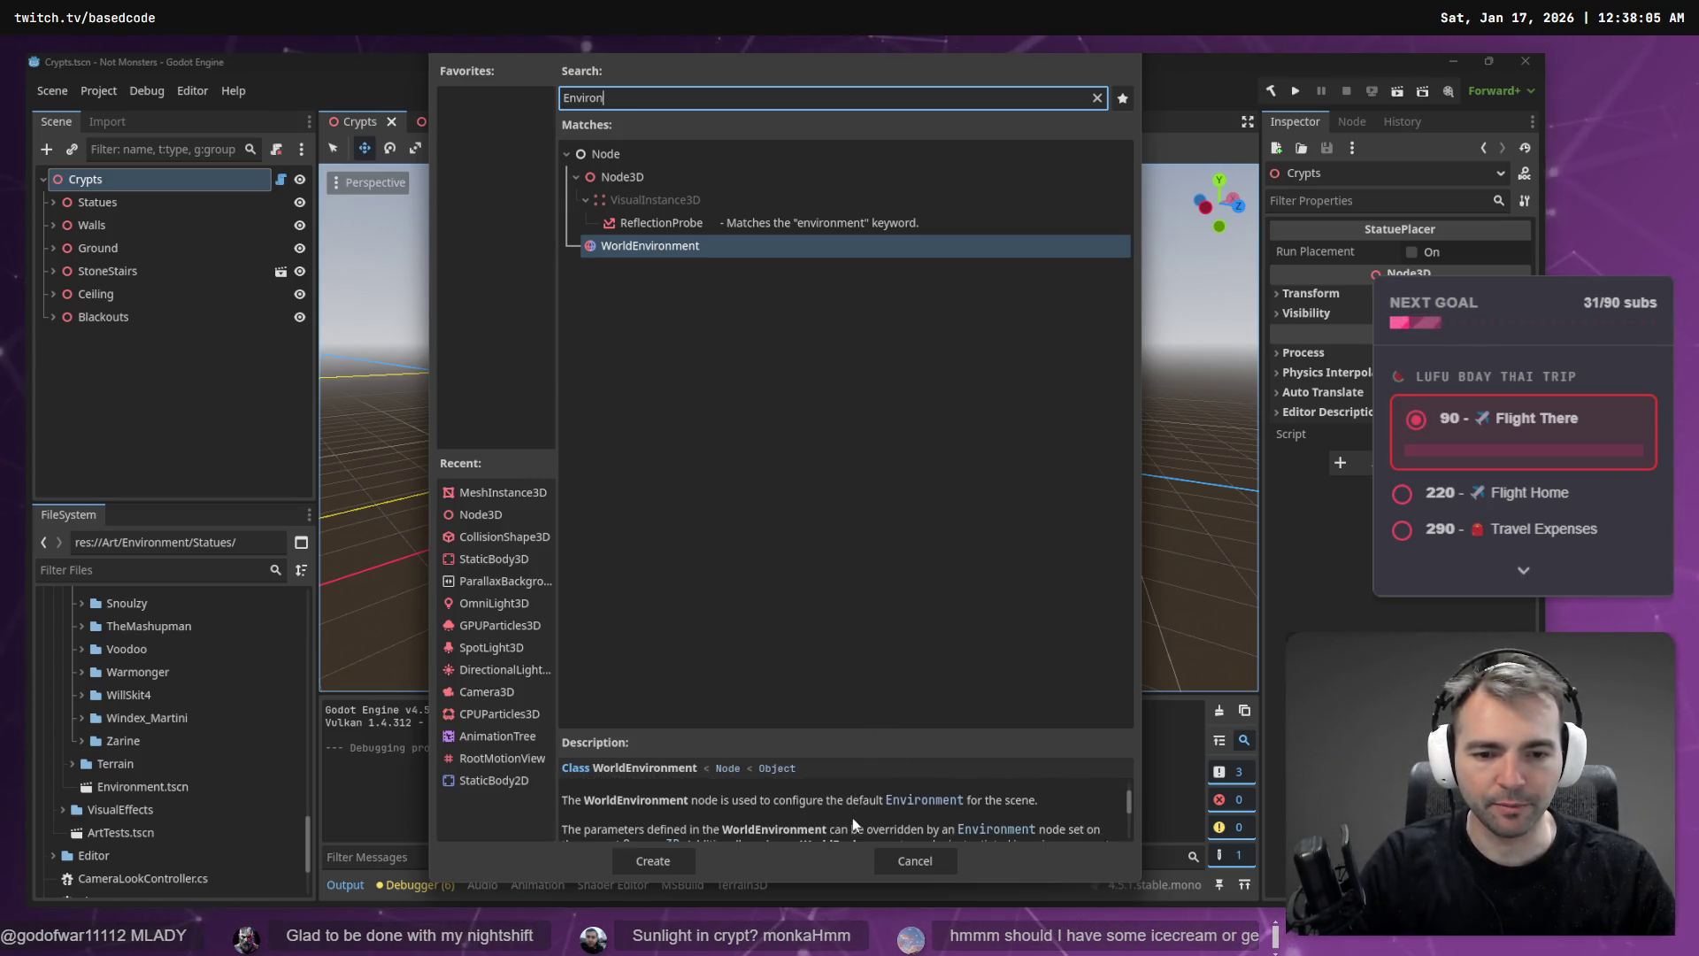
scroll(851, 820, down, 2)
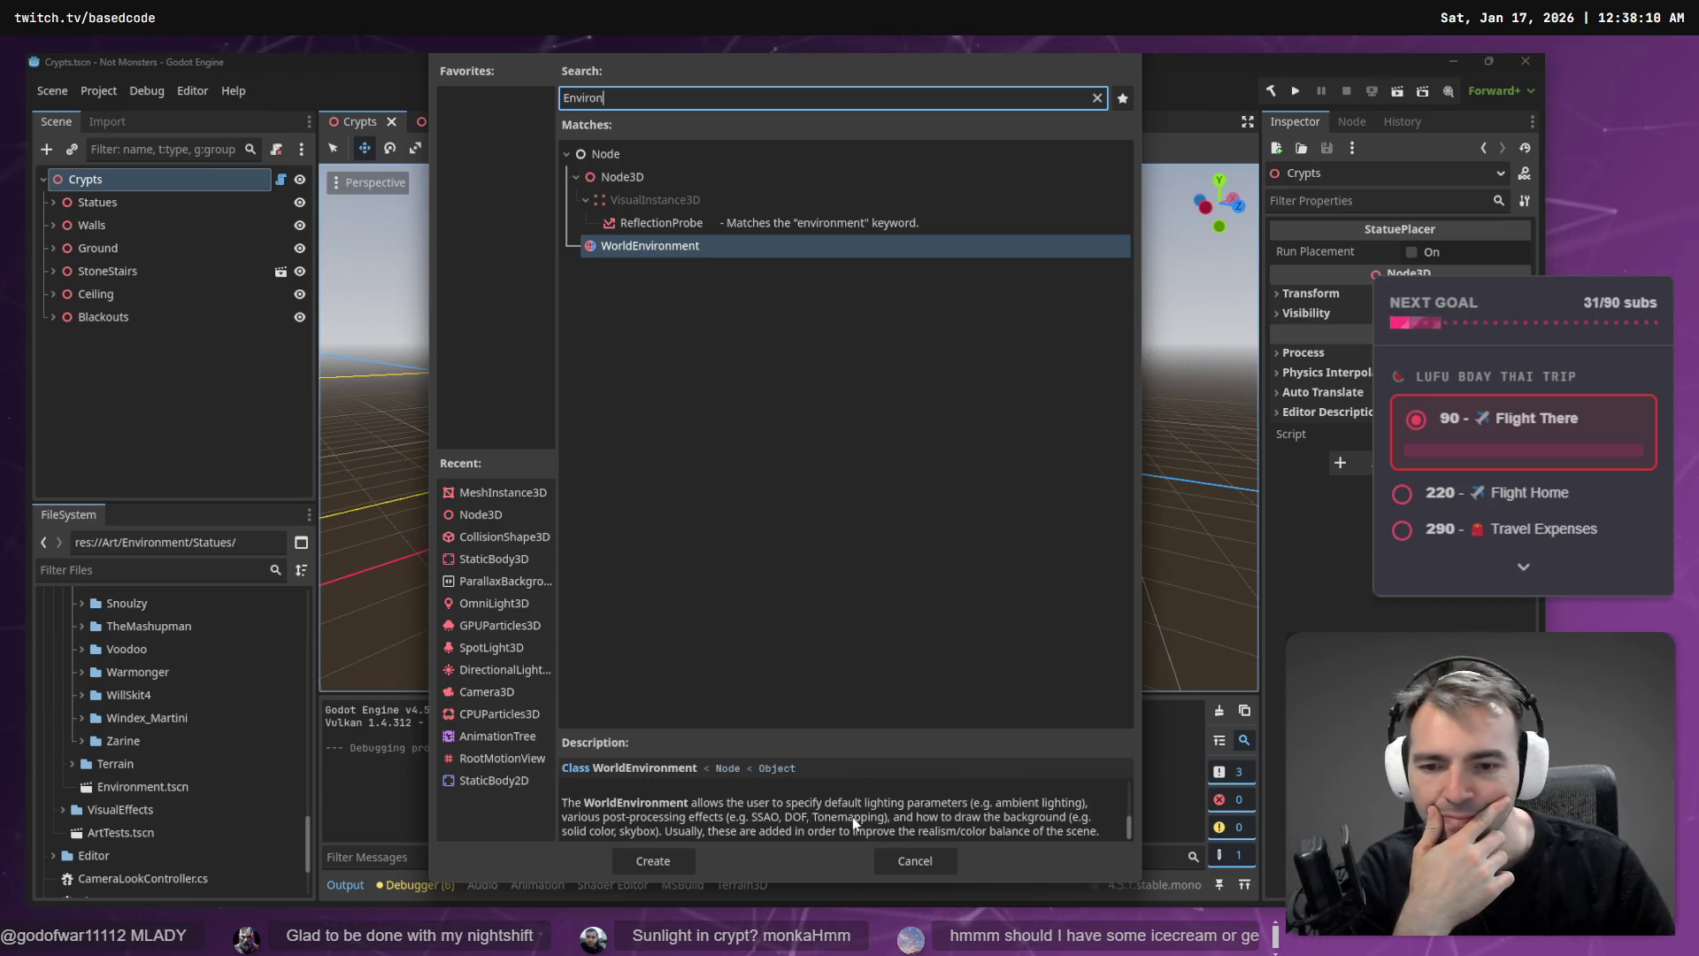
scroll(849, 815, up, 4)
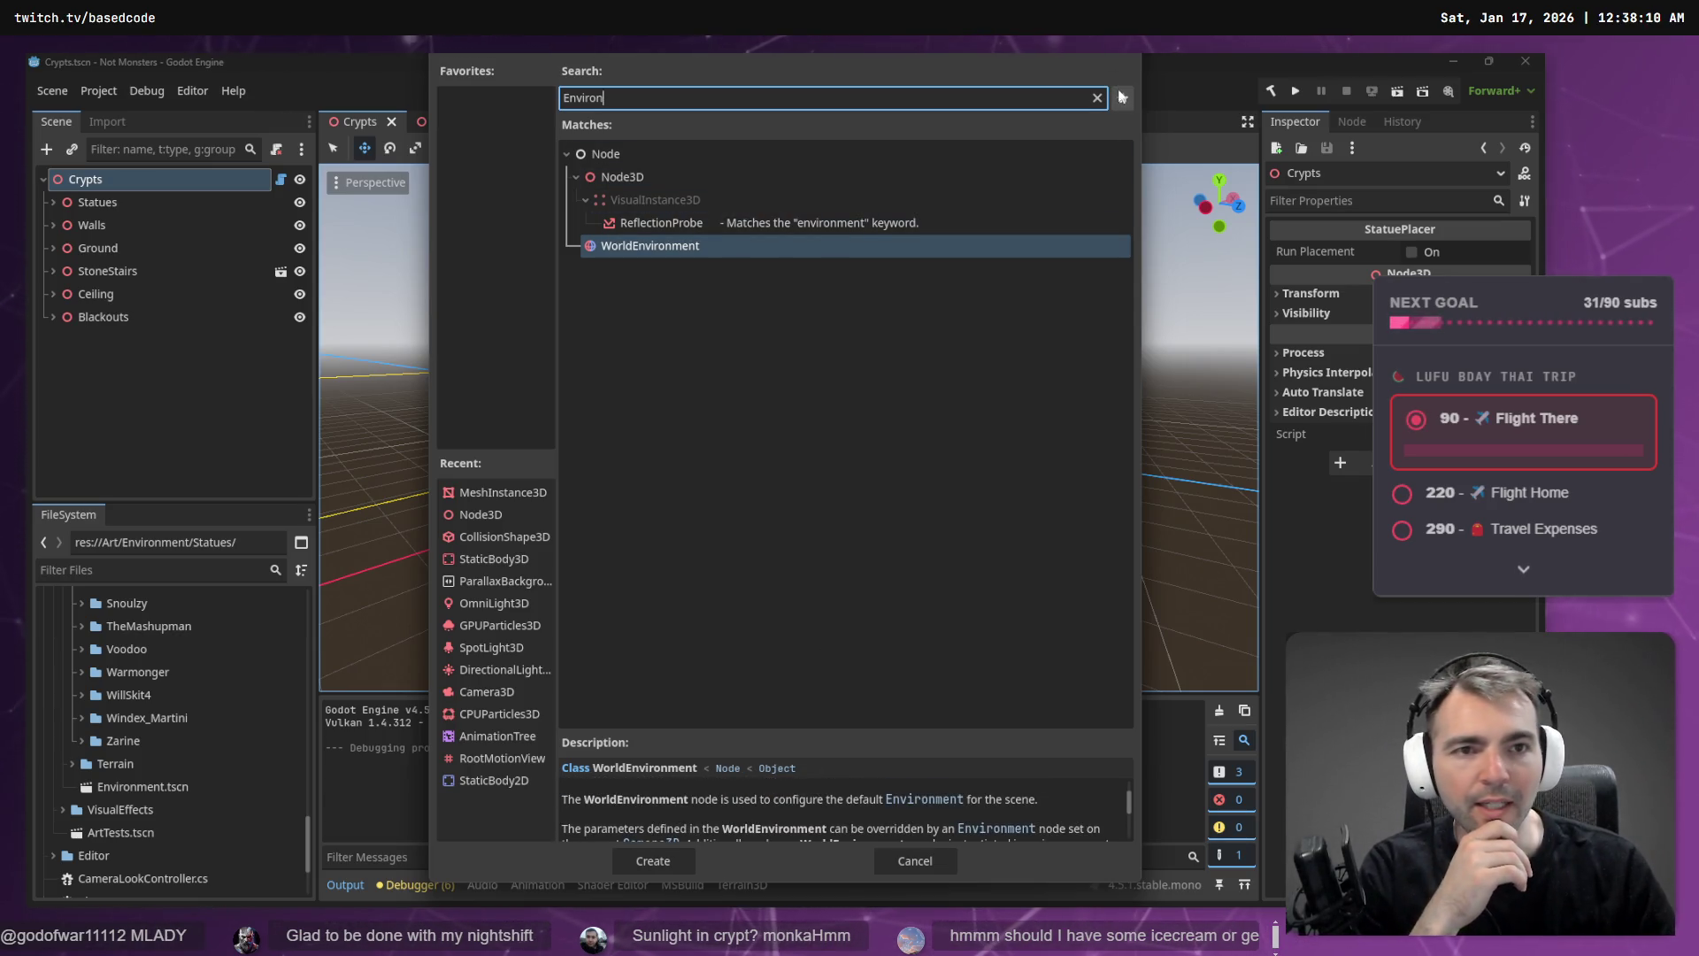
key(Escape)
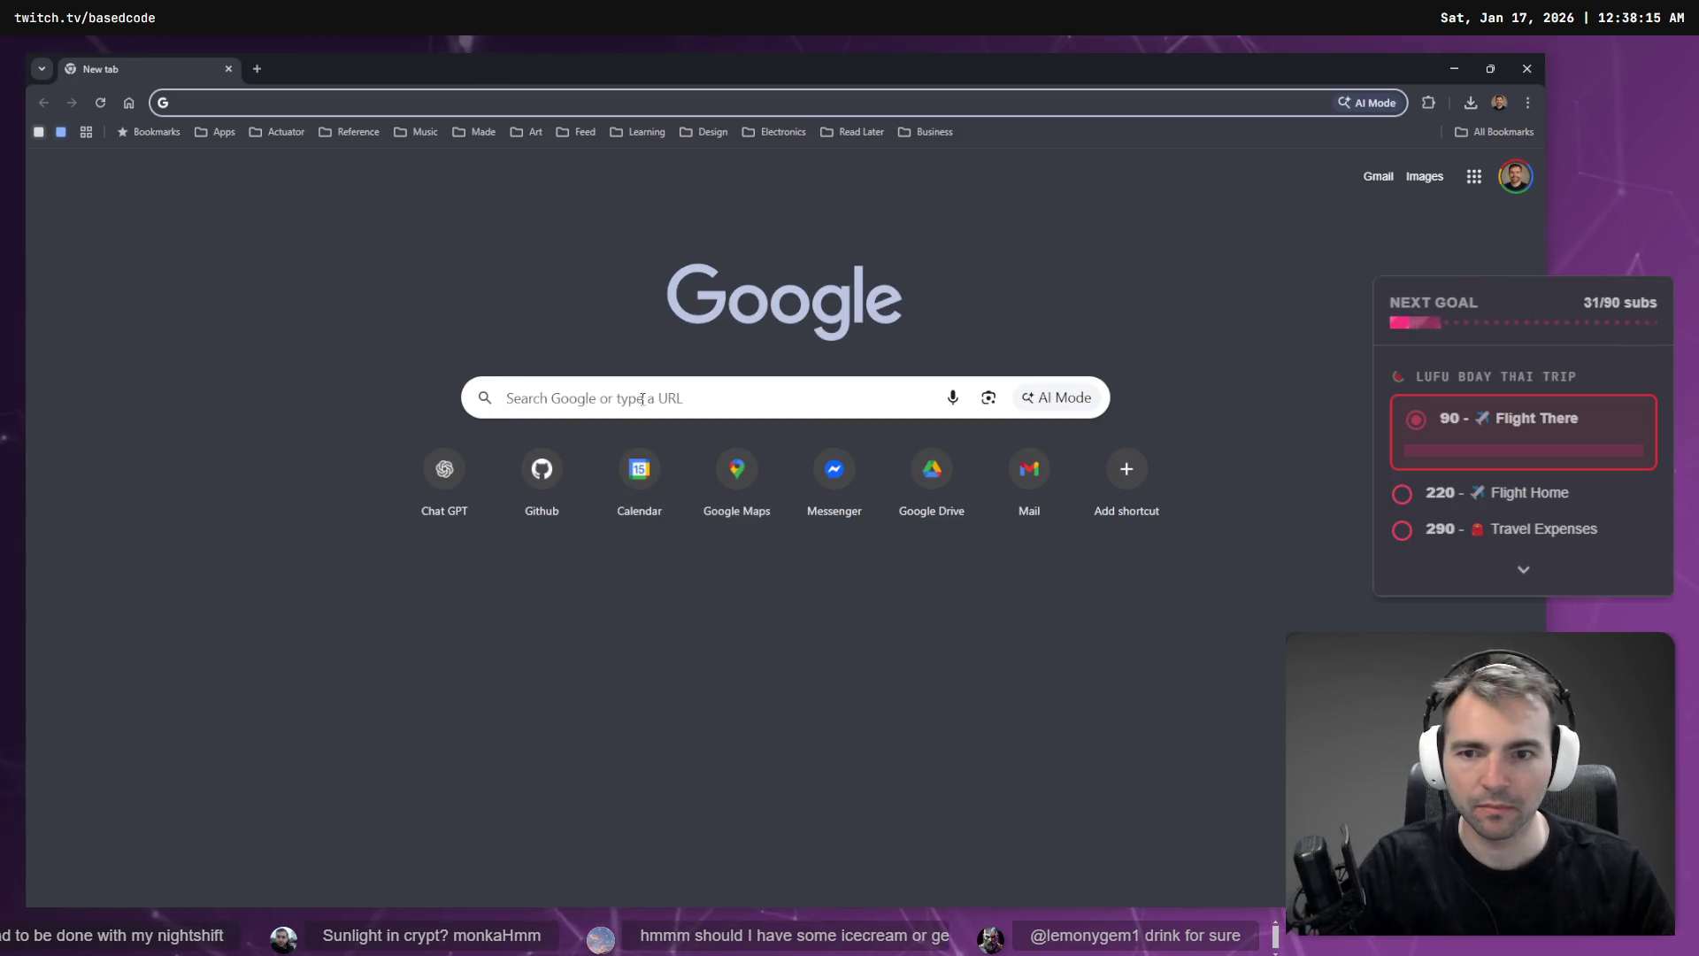
- Search Google for 'godot environment limit' and expand the full AI overview
click(643, 403)
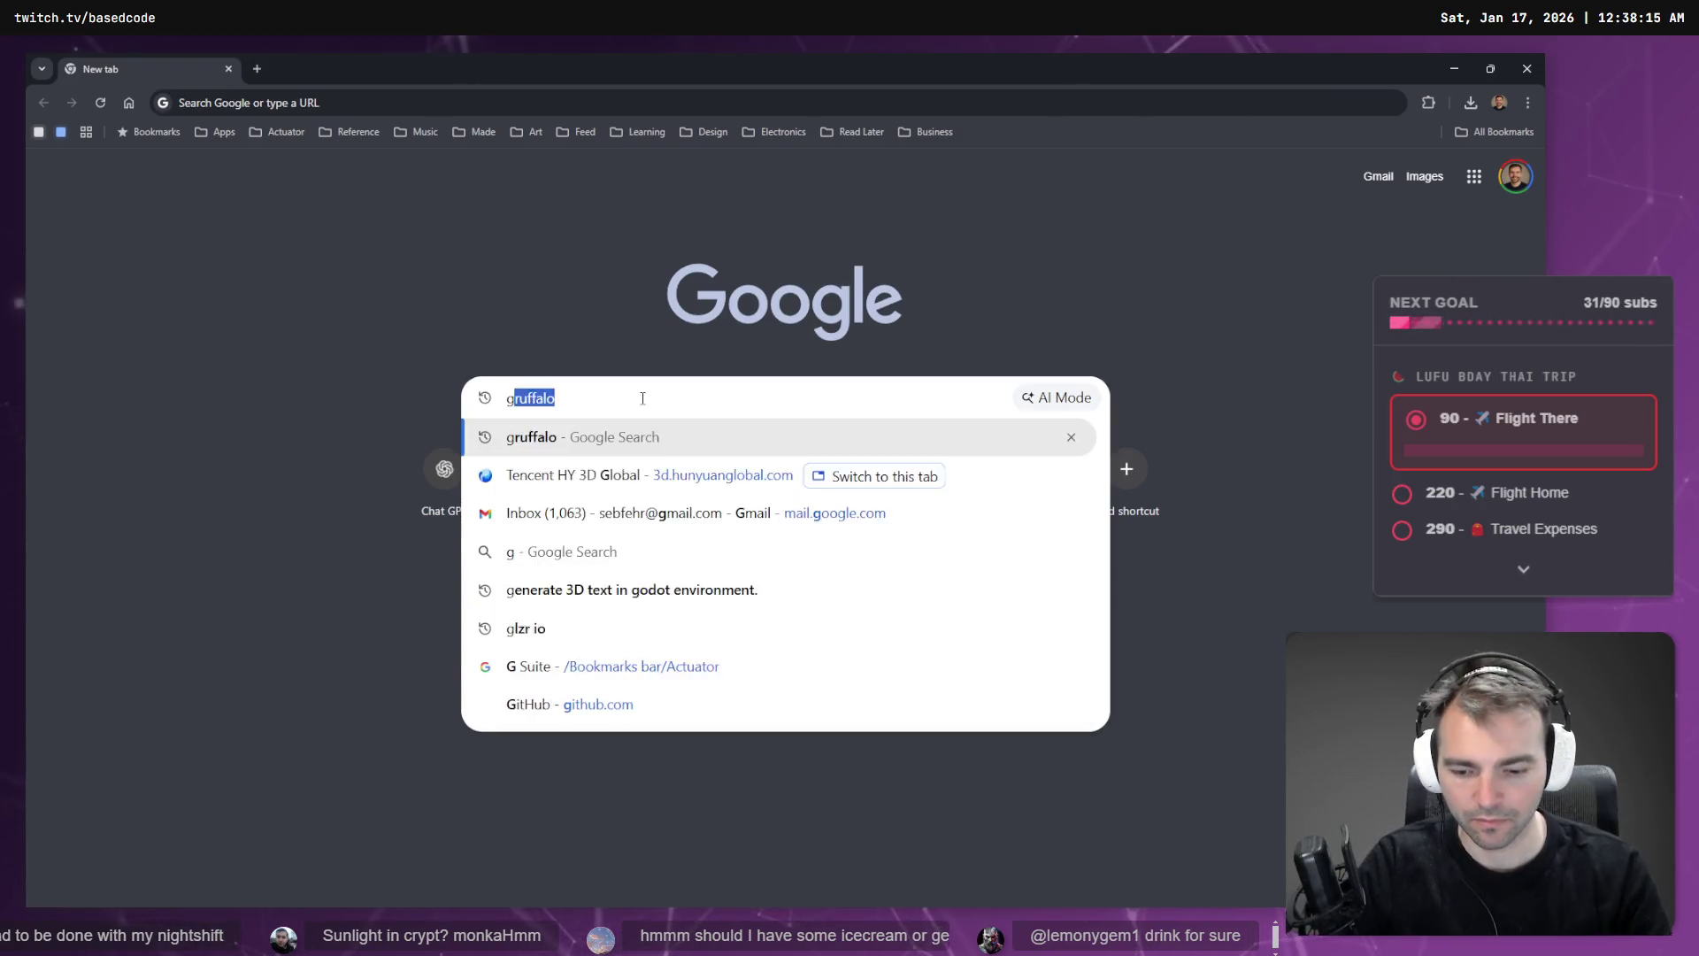
text(godot envir)
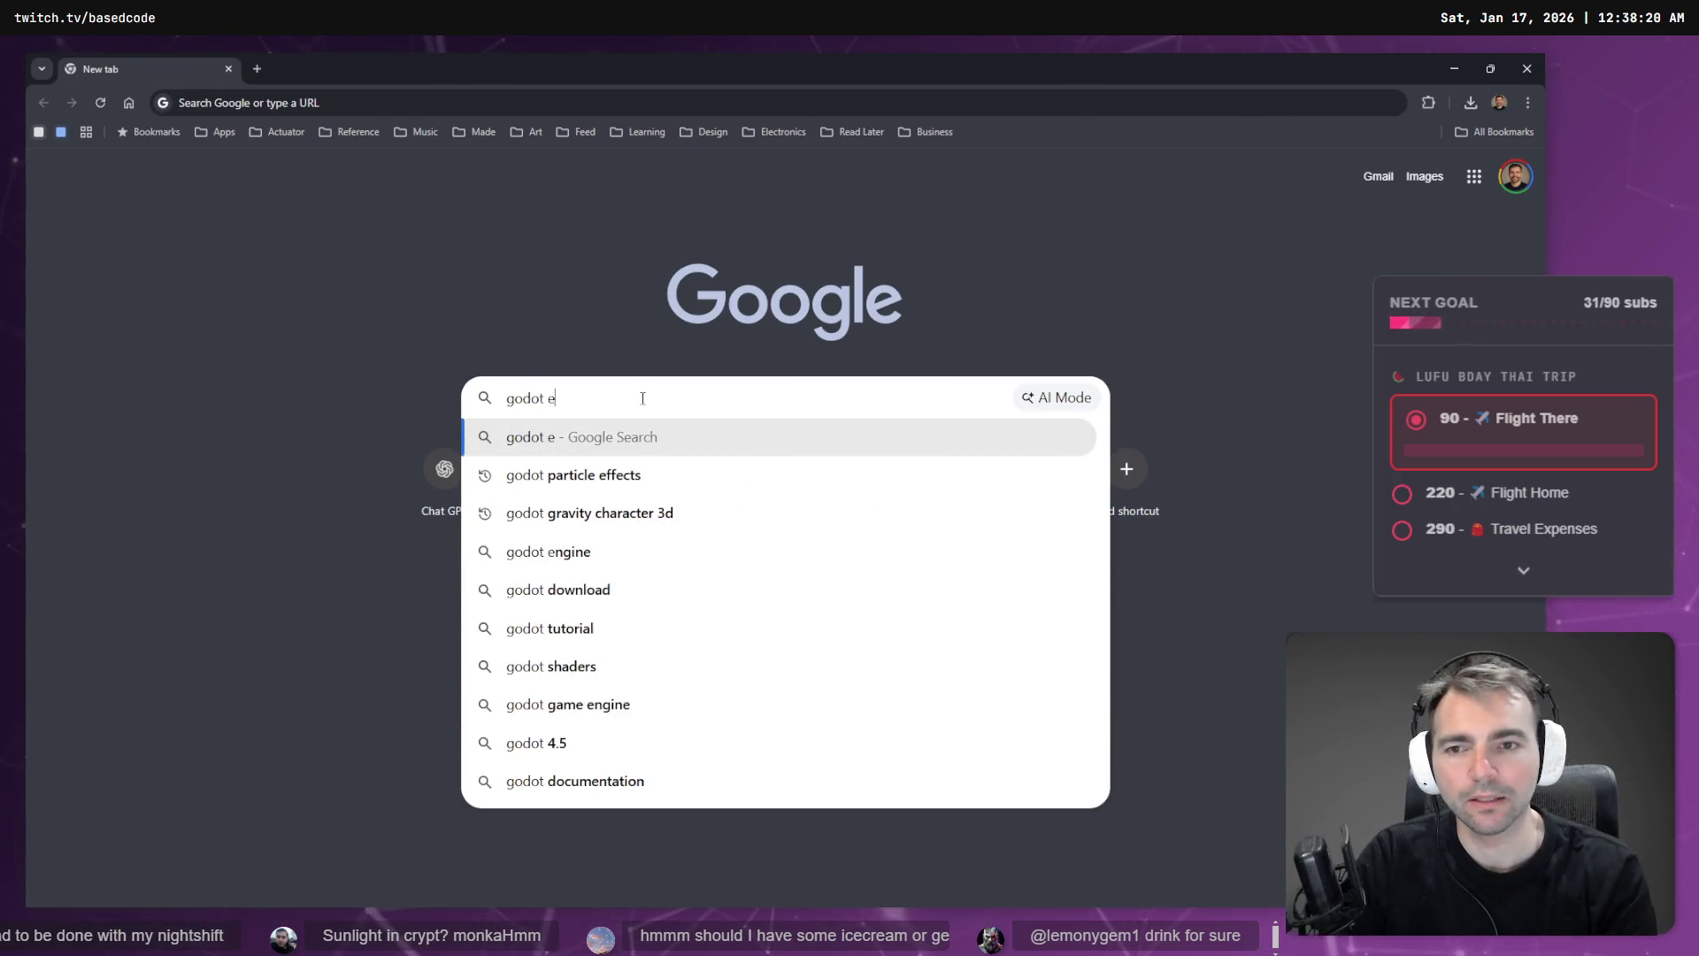
text(onment l)
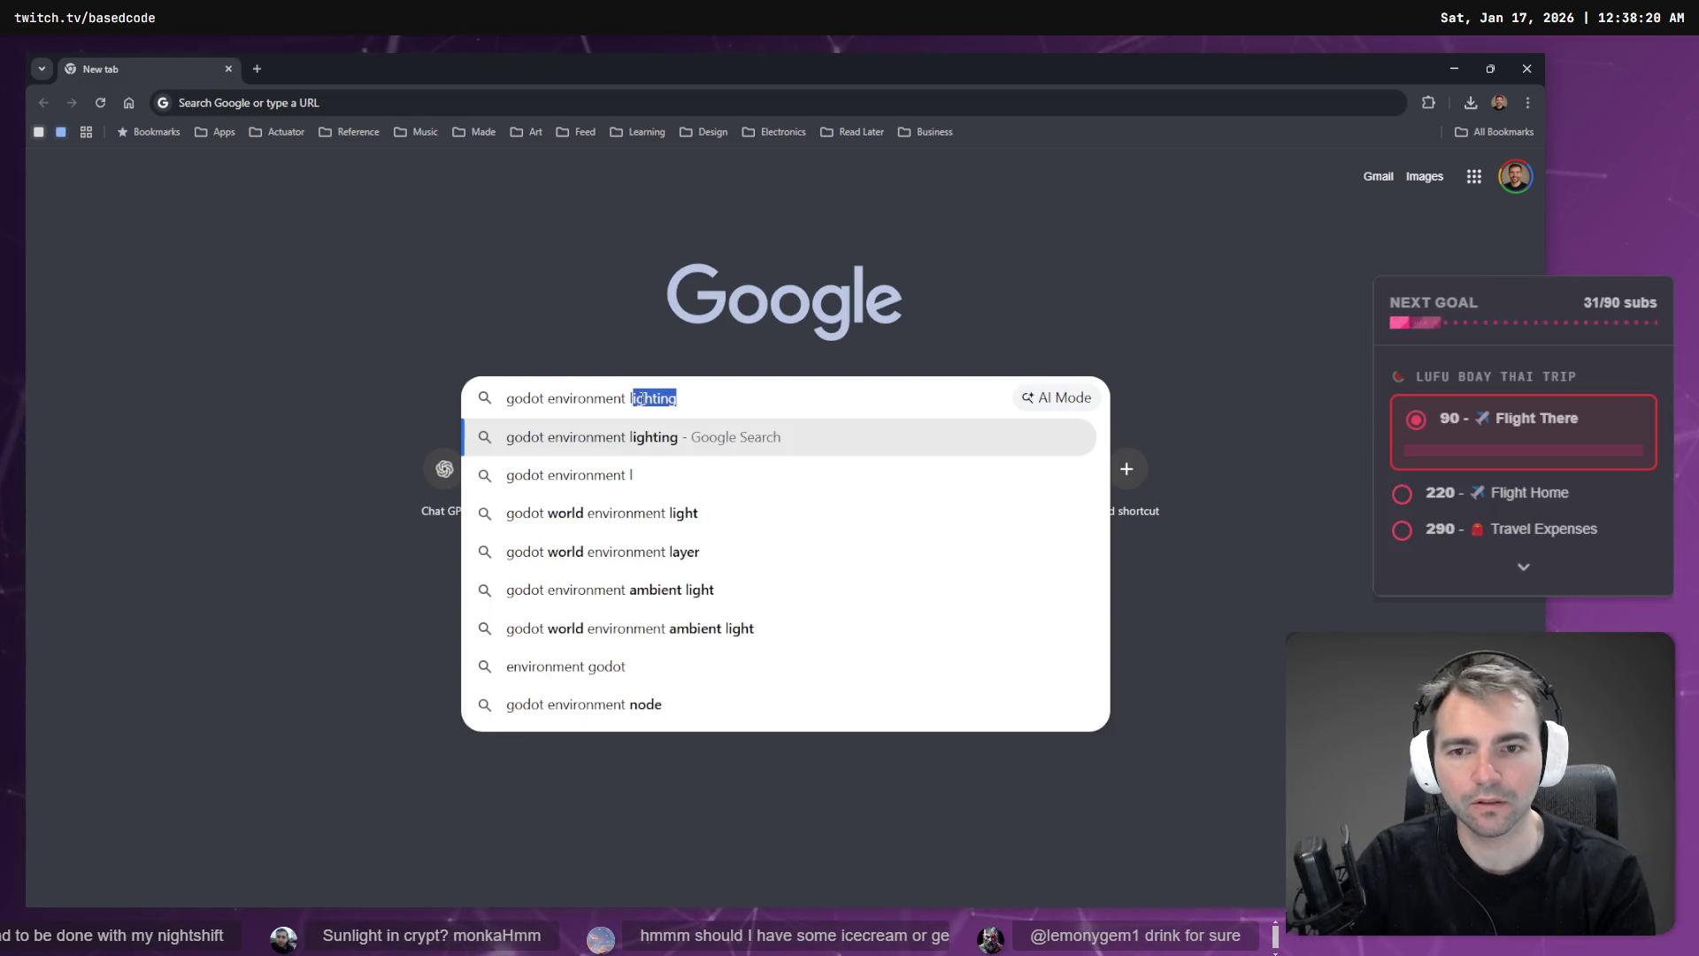
text(imit)
key(Return)
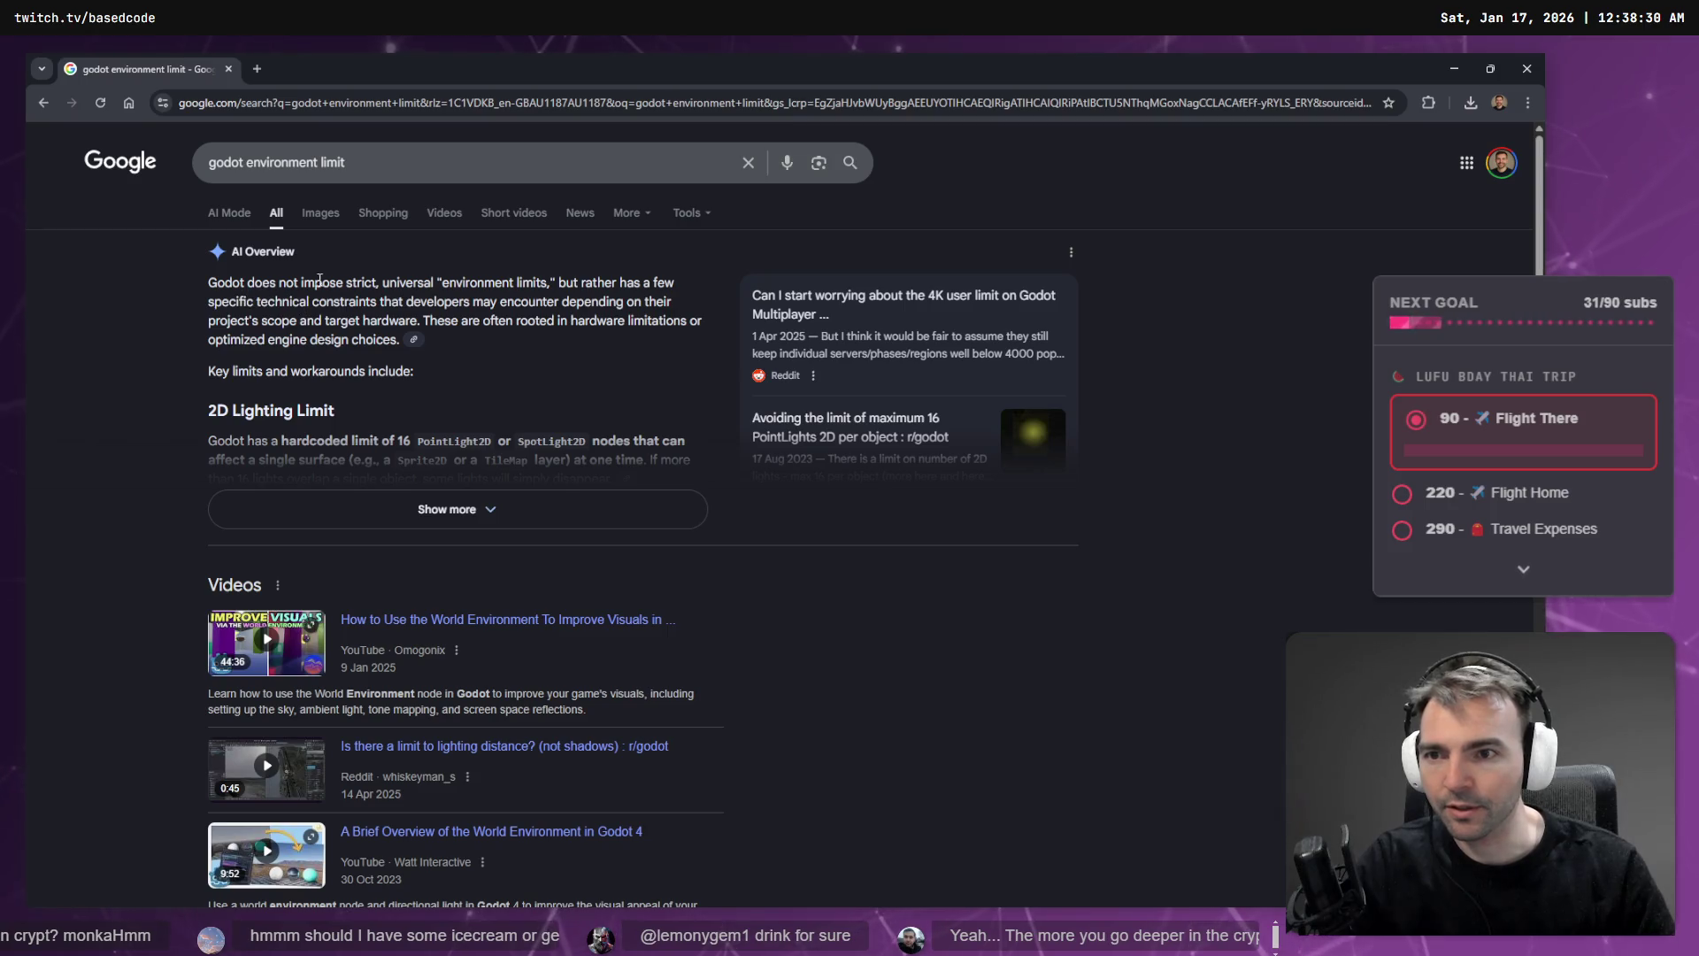
click(447, 509)
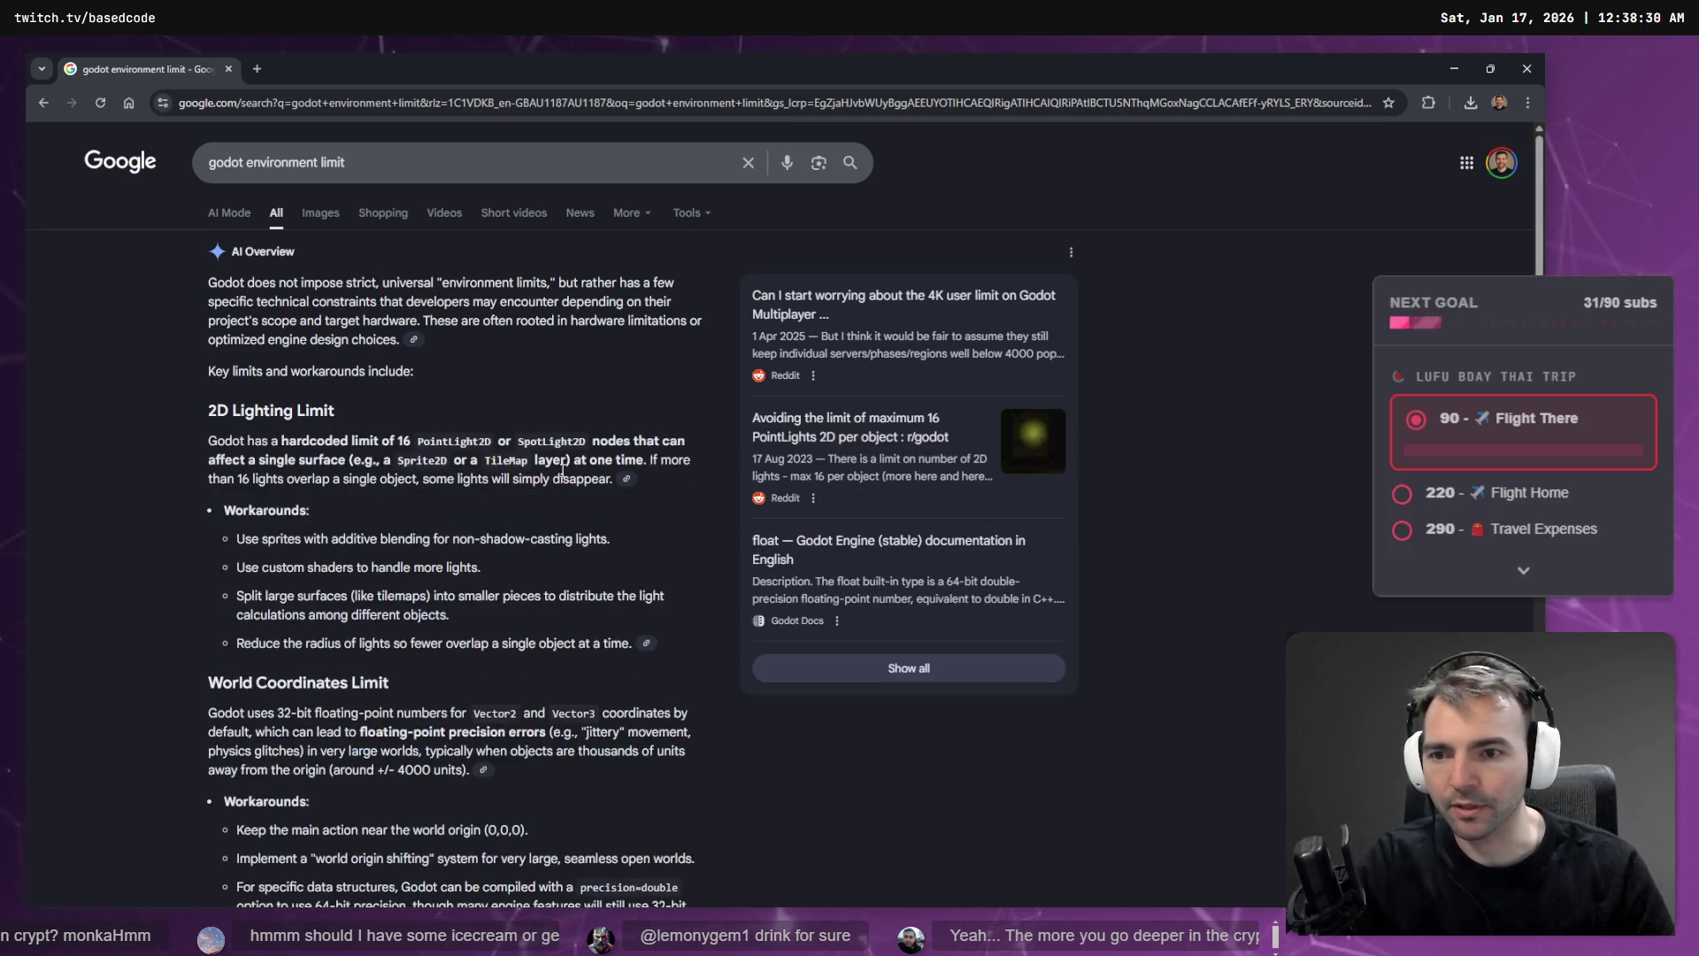
scroll(574, 433, down, 5)
scroll(556, 411, down, 6)
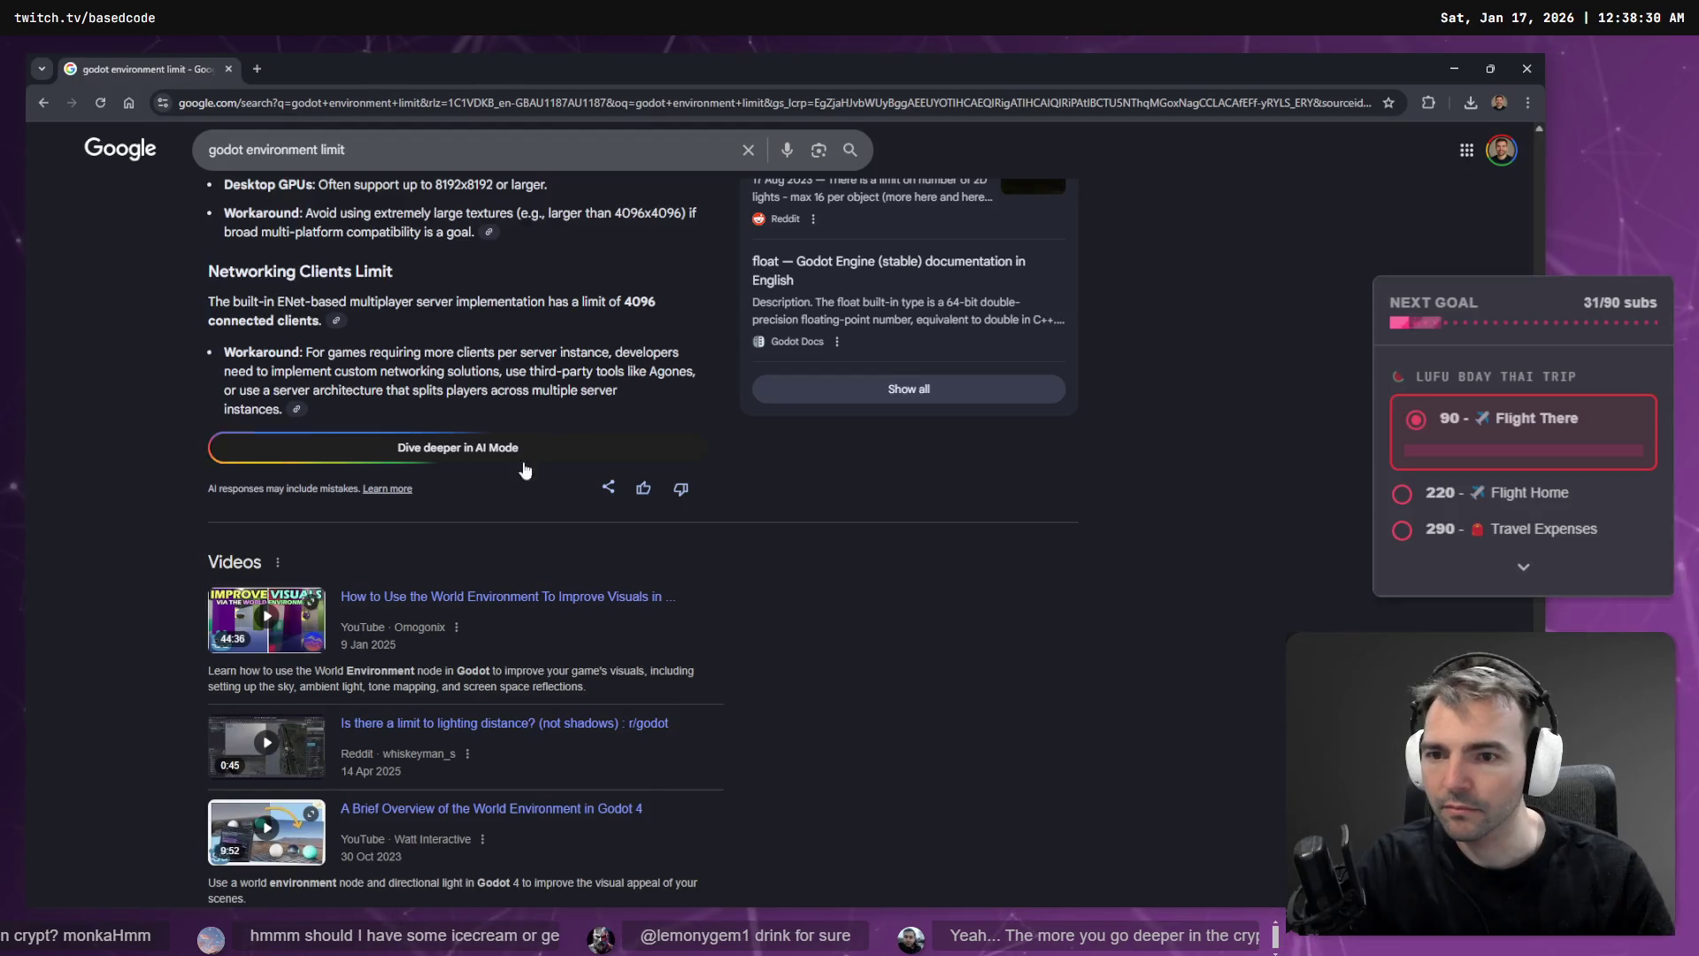
- In AI Mode, dictate and submit a follow-up about using two separate environments
click(808, 501)
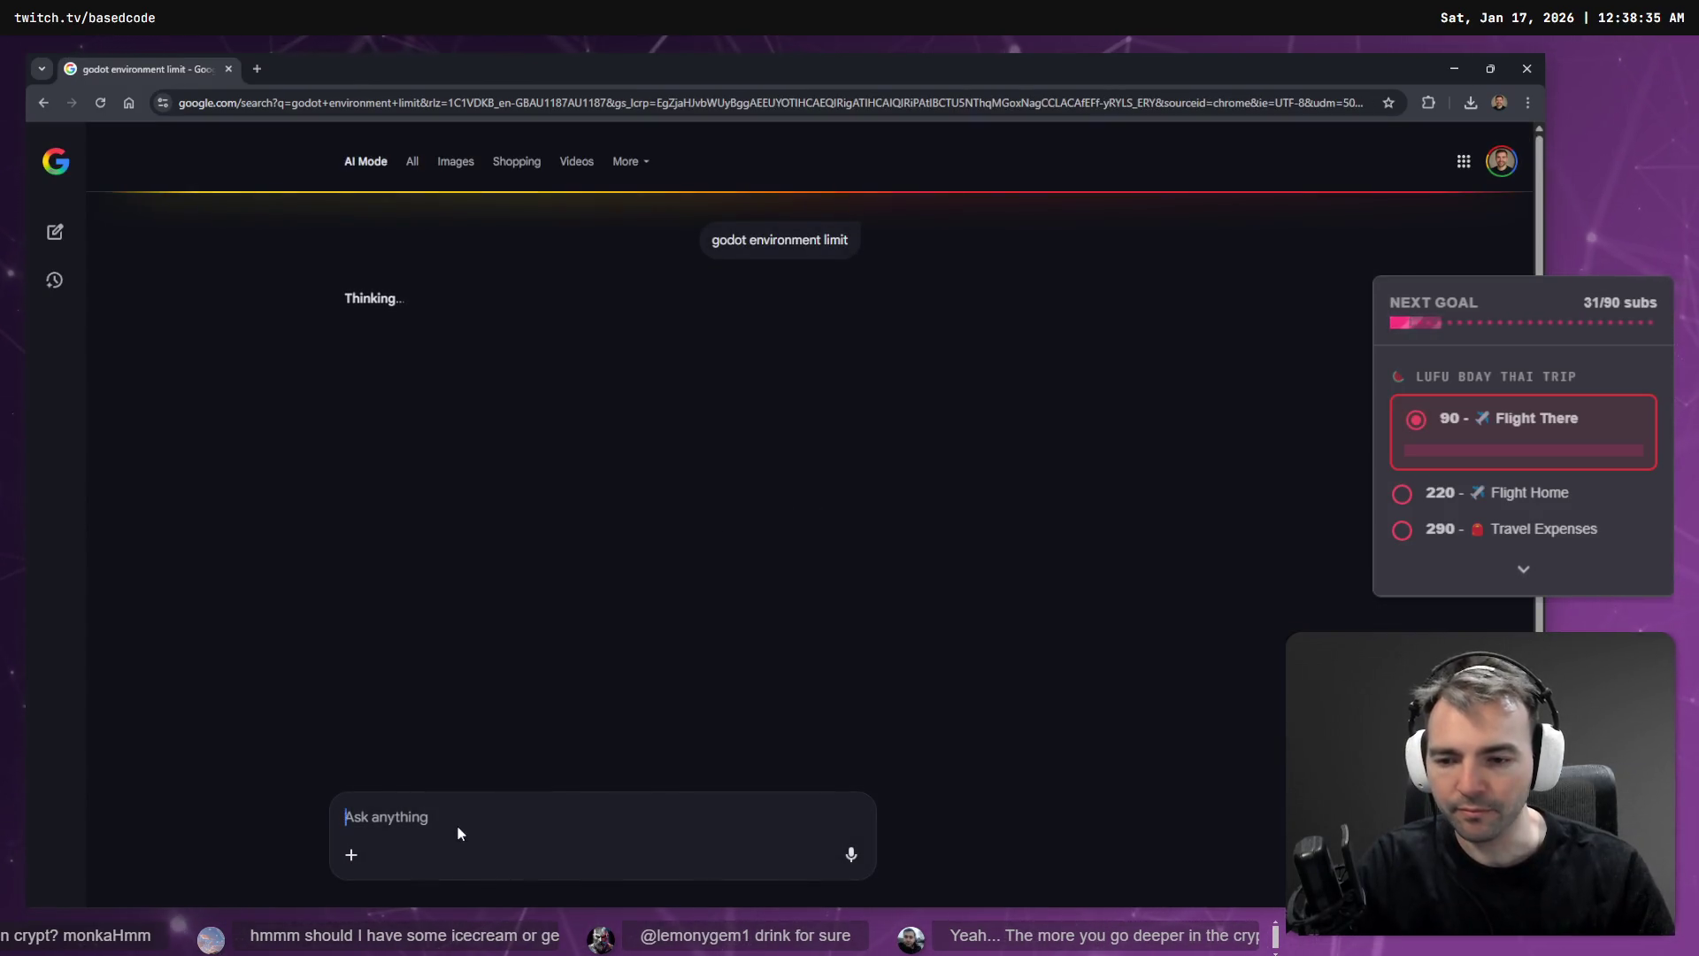
key(super+h)
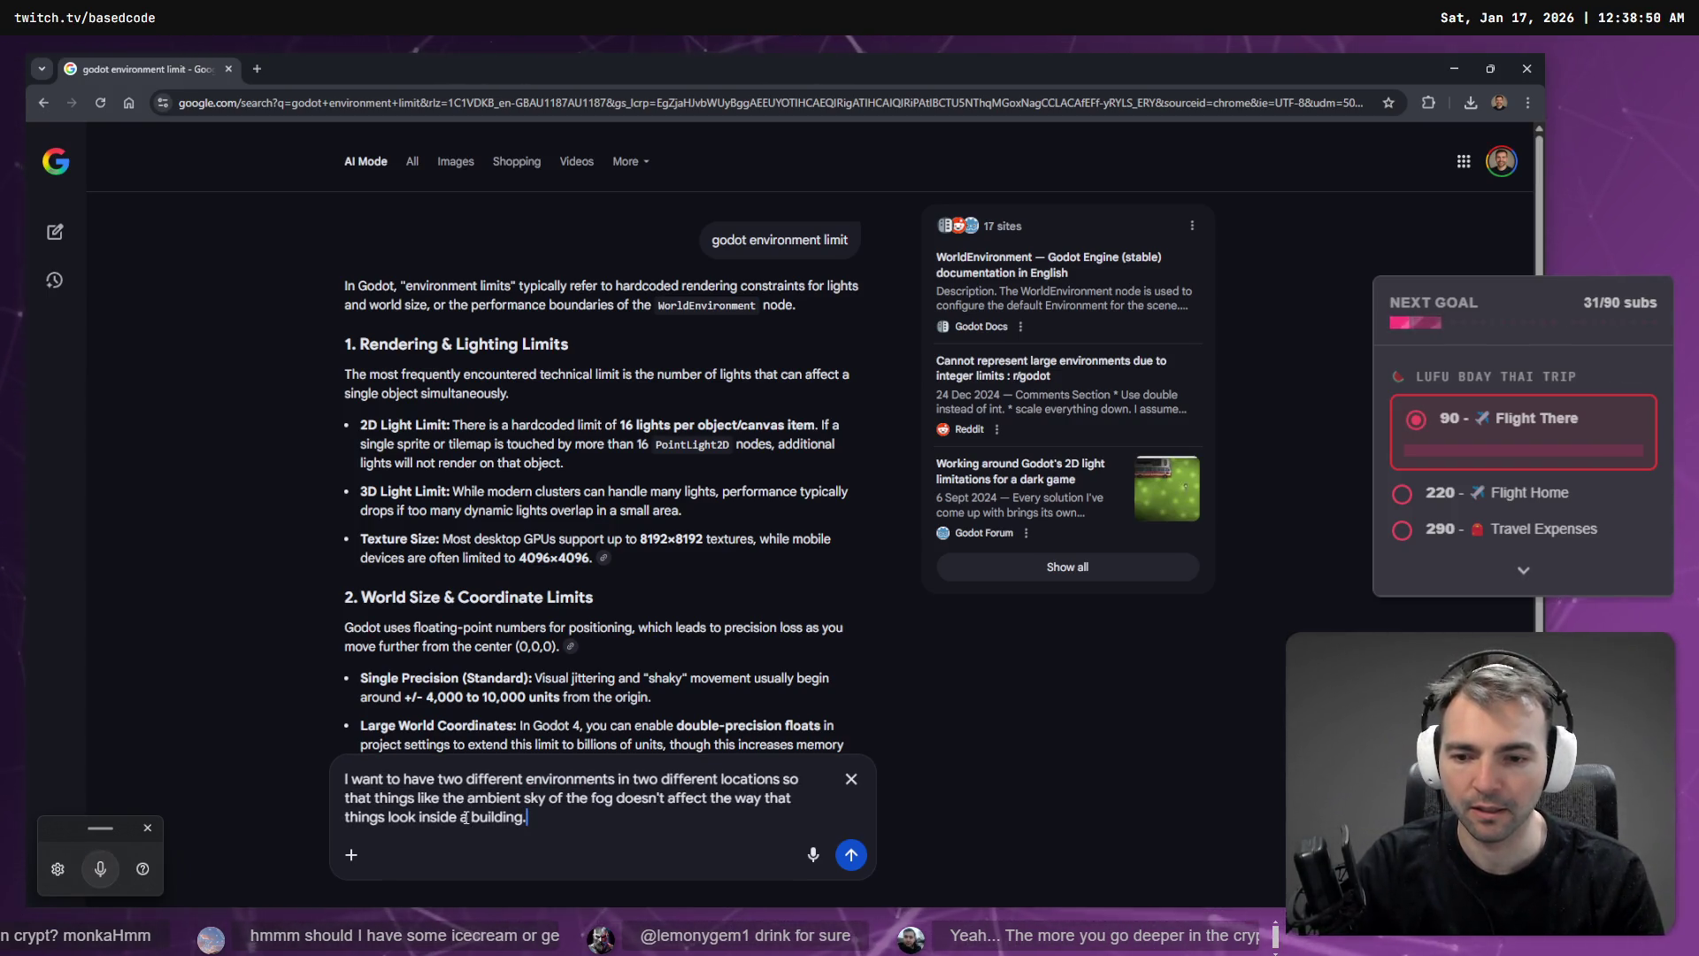
key(Return)
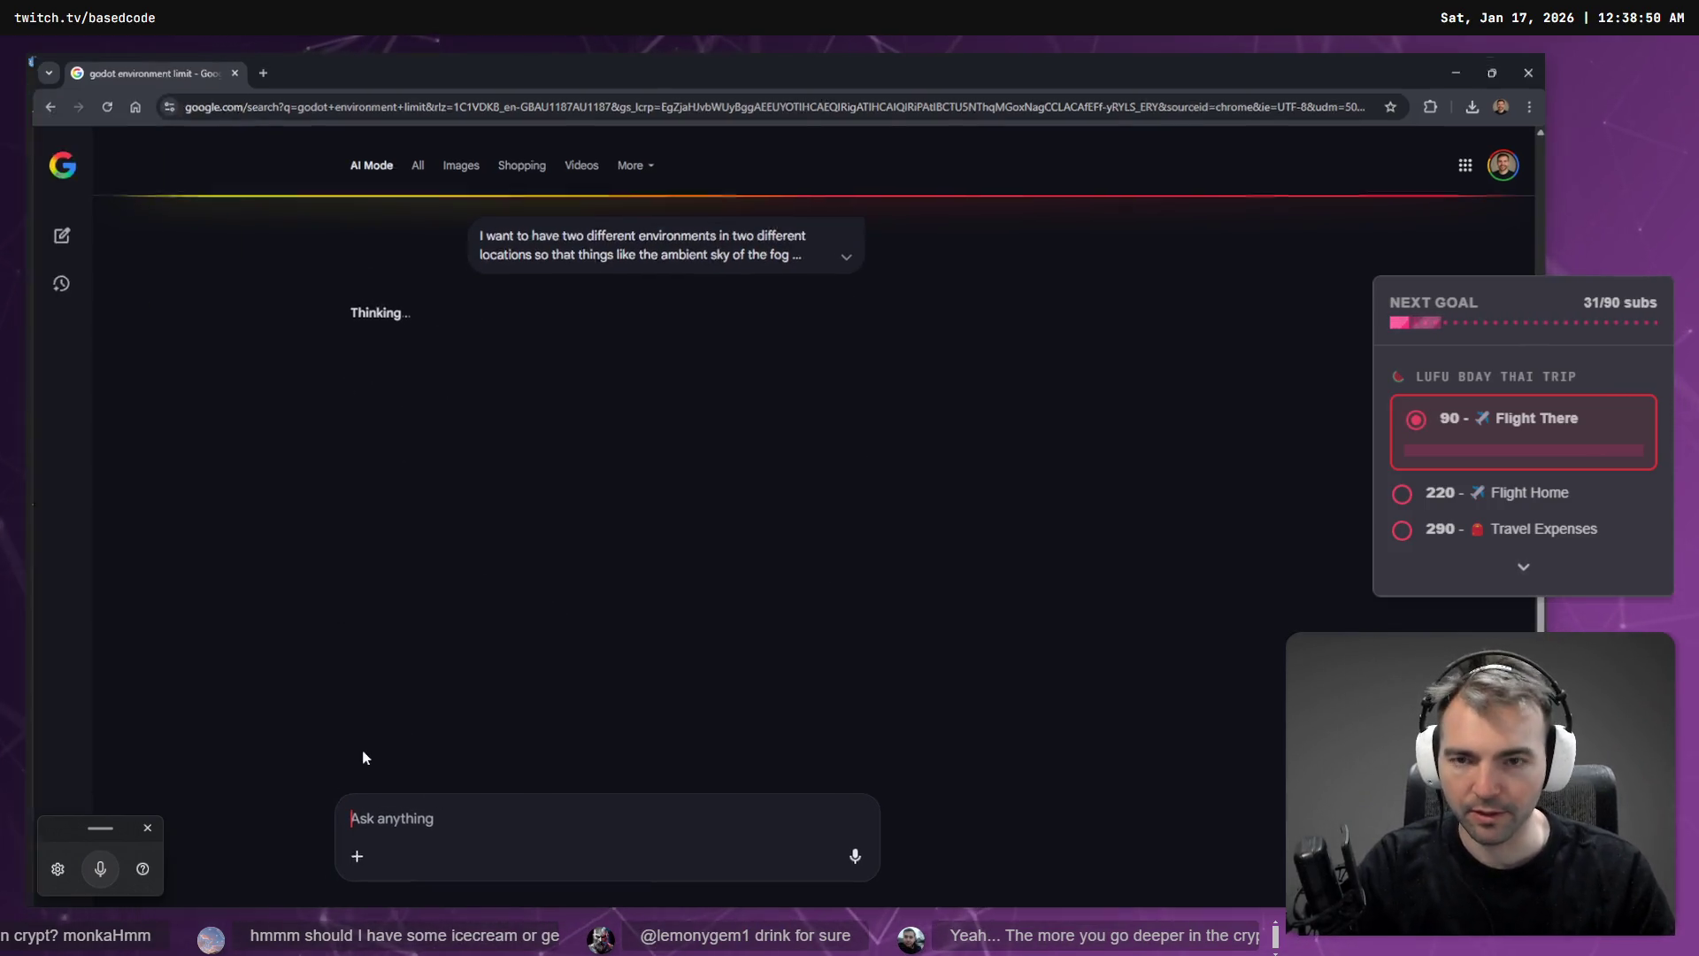
key(alt+Tab)
click(83, 741)
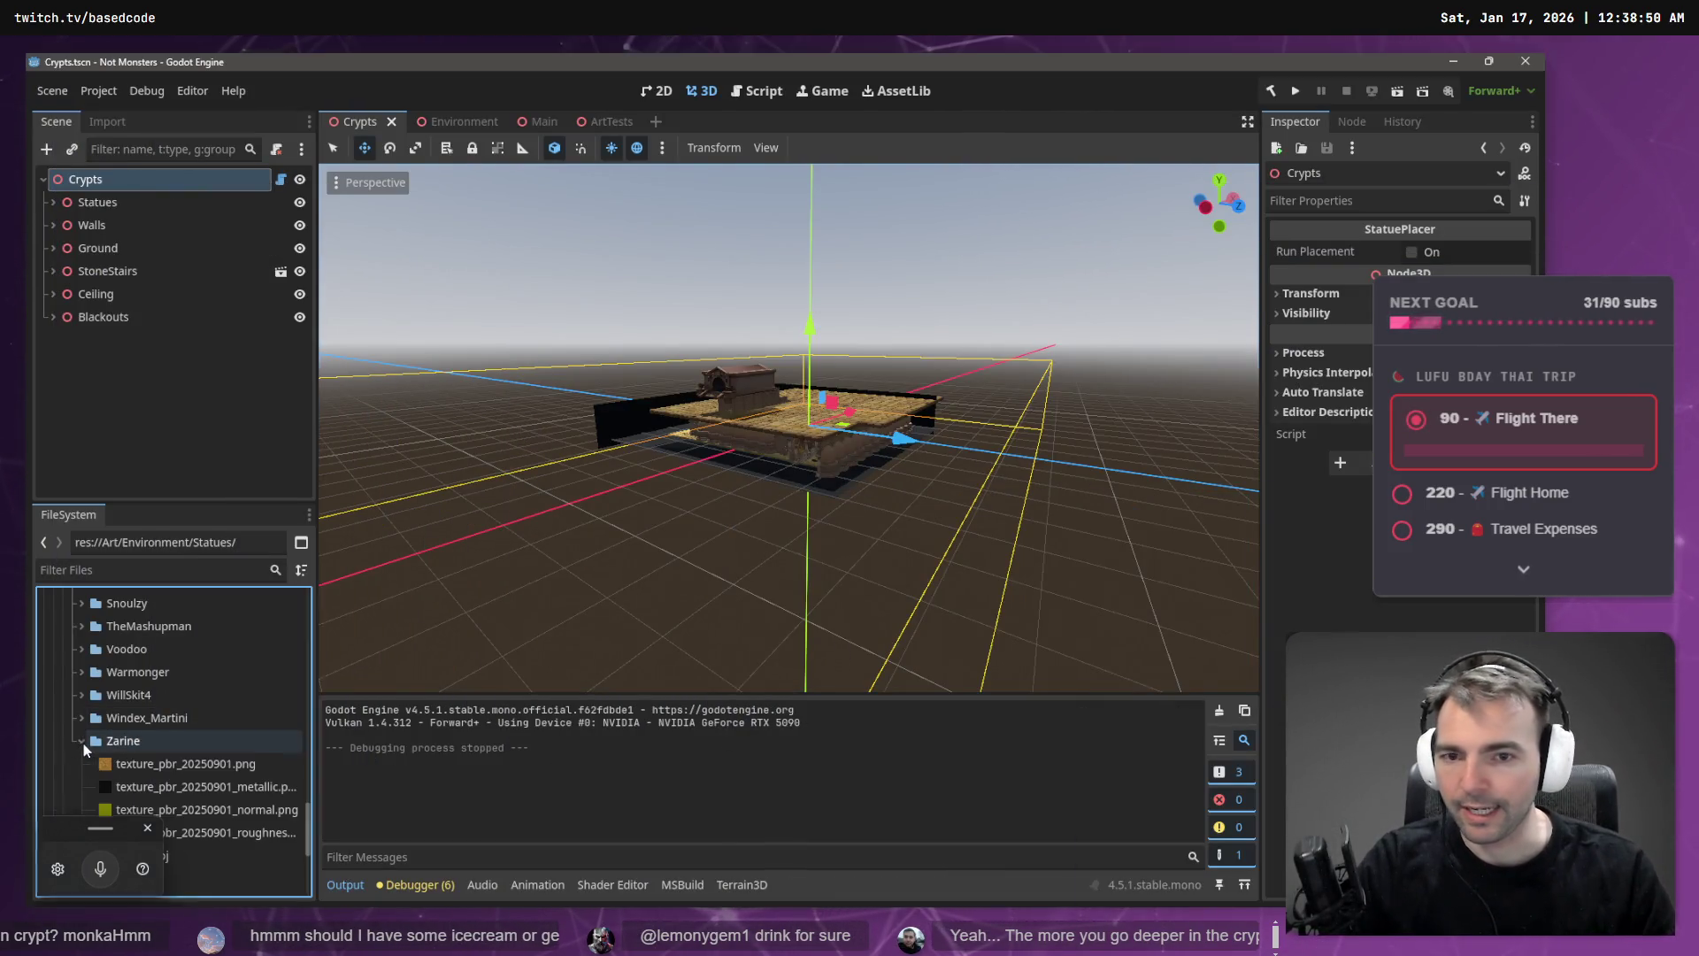
- Drop Zarine.obj into the crypt corridor beside the statues and show its import settings
scroll(676, 322, up, 5)
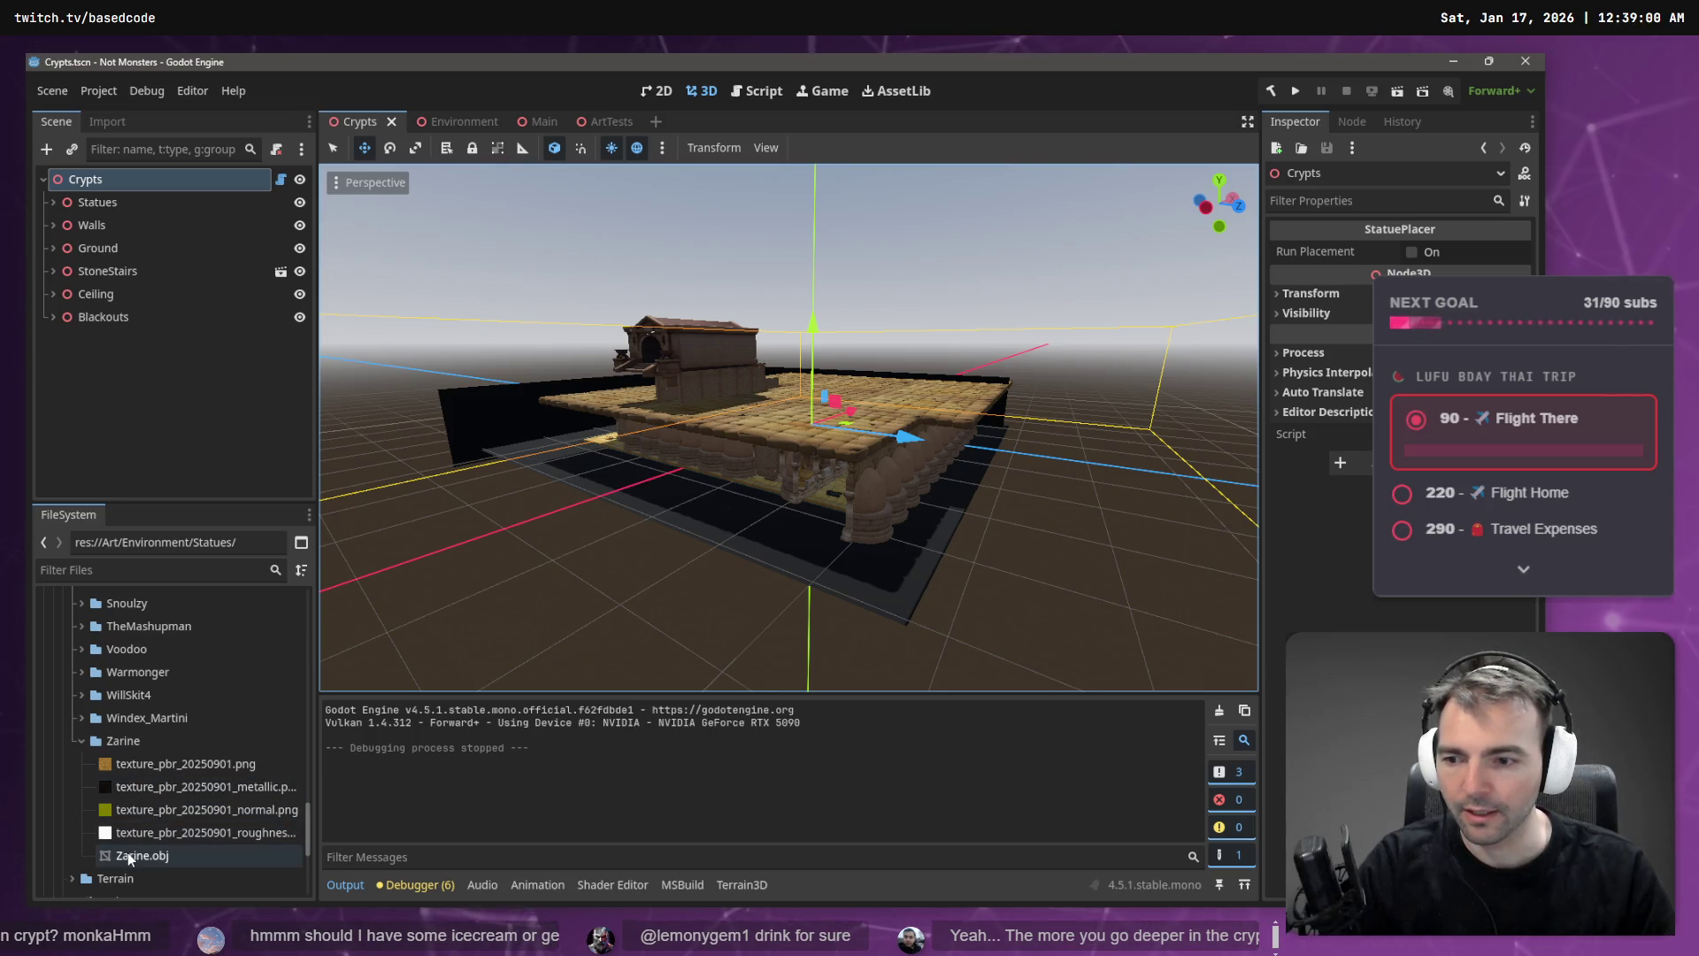
mouse_move(129, 855)
mouse_move(131, 856)
mouse_down()
mouse_move(551, 596)
mouse_move(577, 602)
mouse_up()
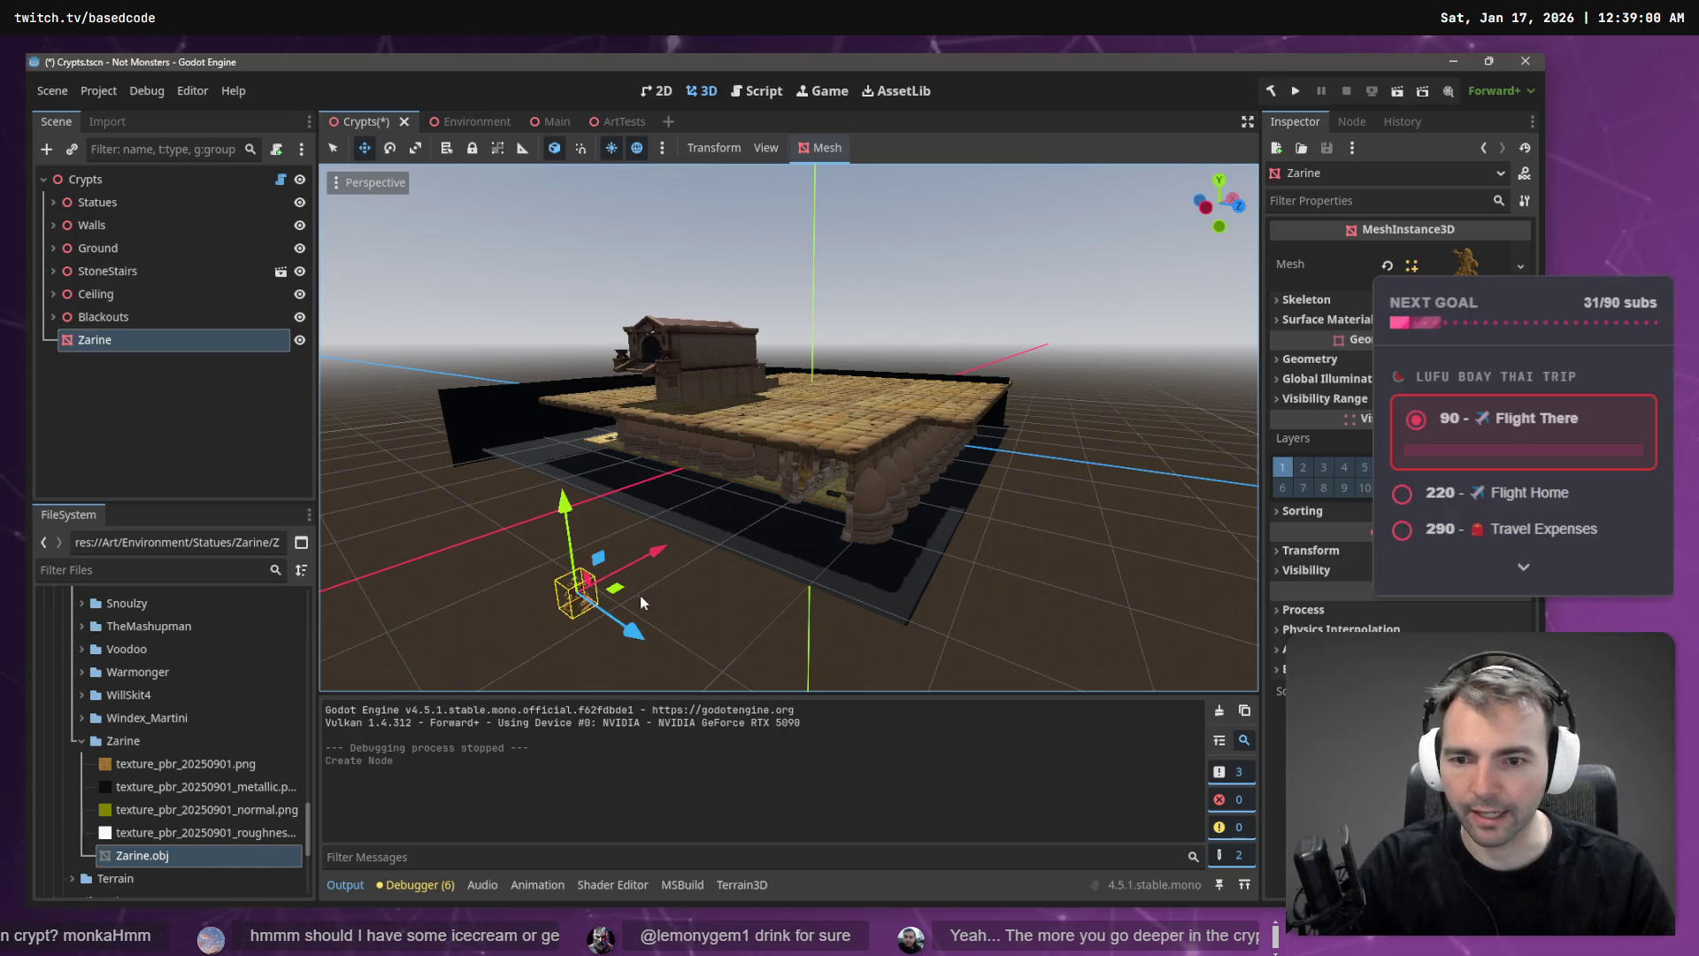
key(ctrl+z)
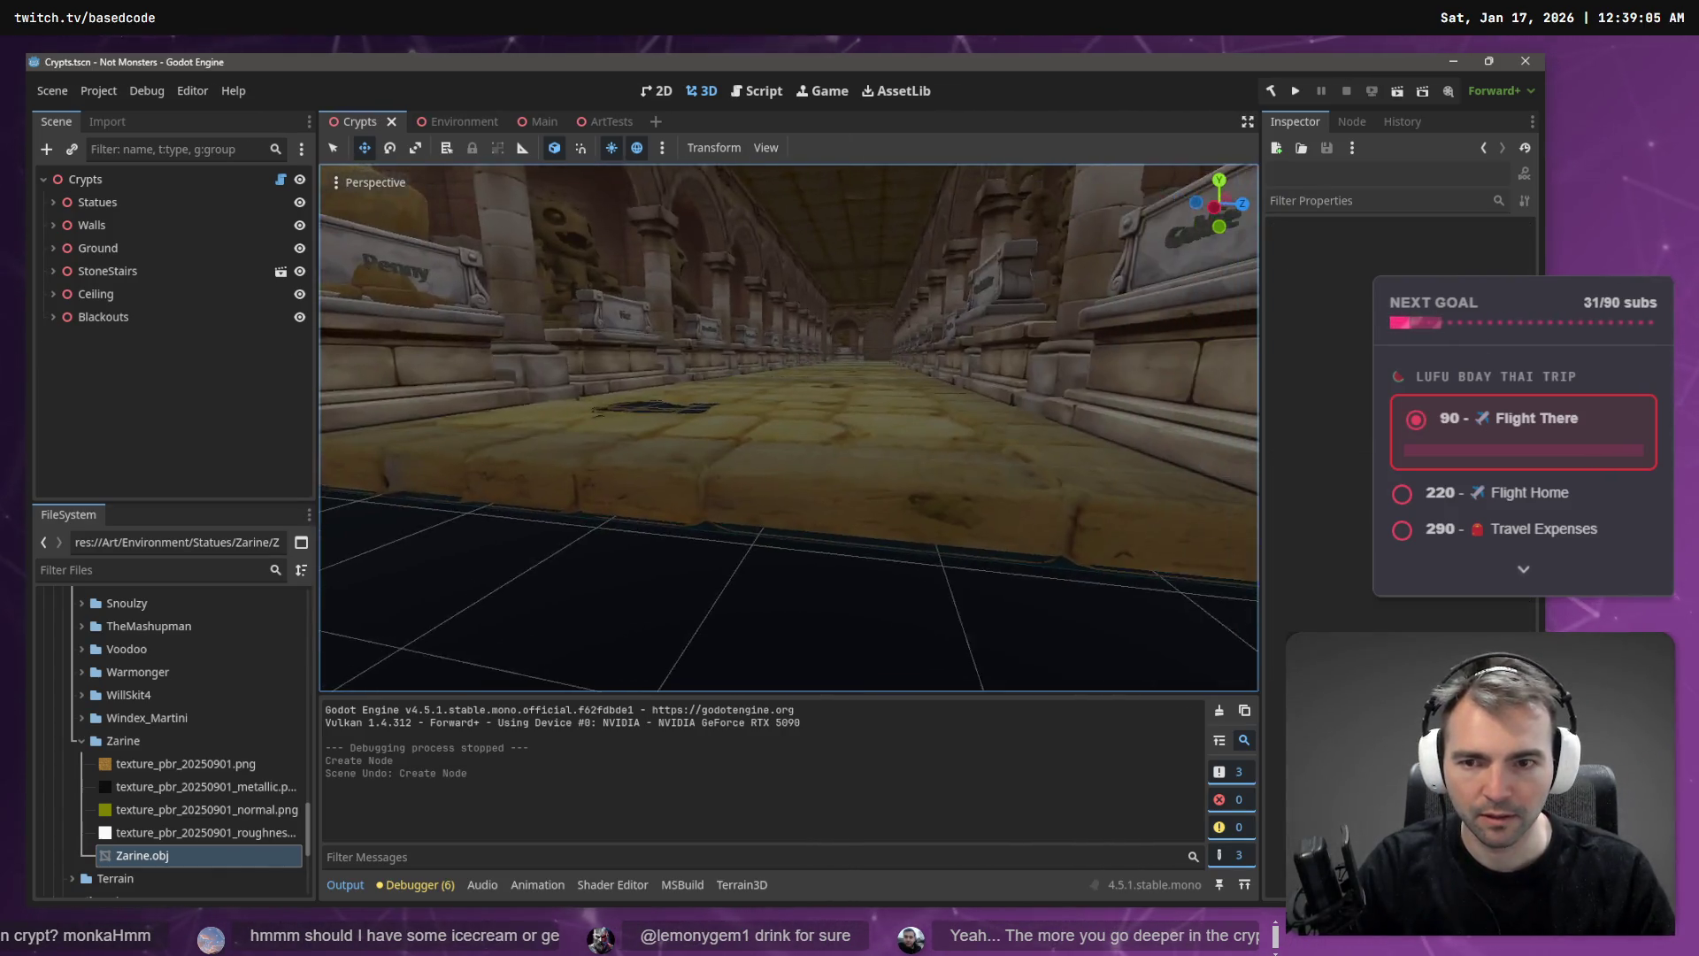
mouse_move(133, 854)
mouse_down()
mouse_move(848, 660)
mouse_move(920, 611)
mouse_move(905, 616)
mouse_up()
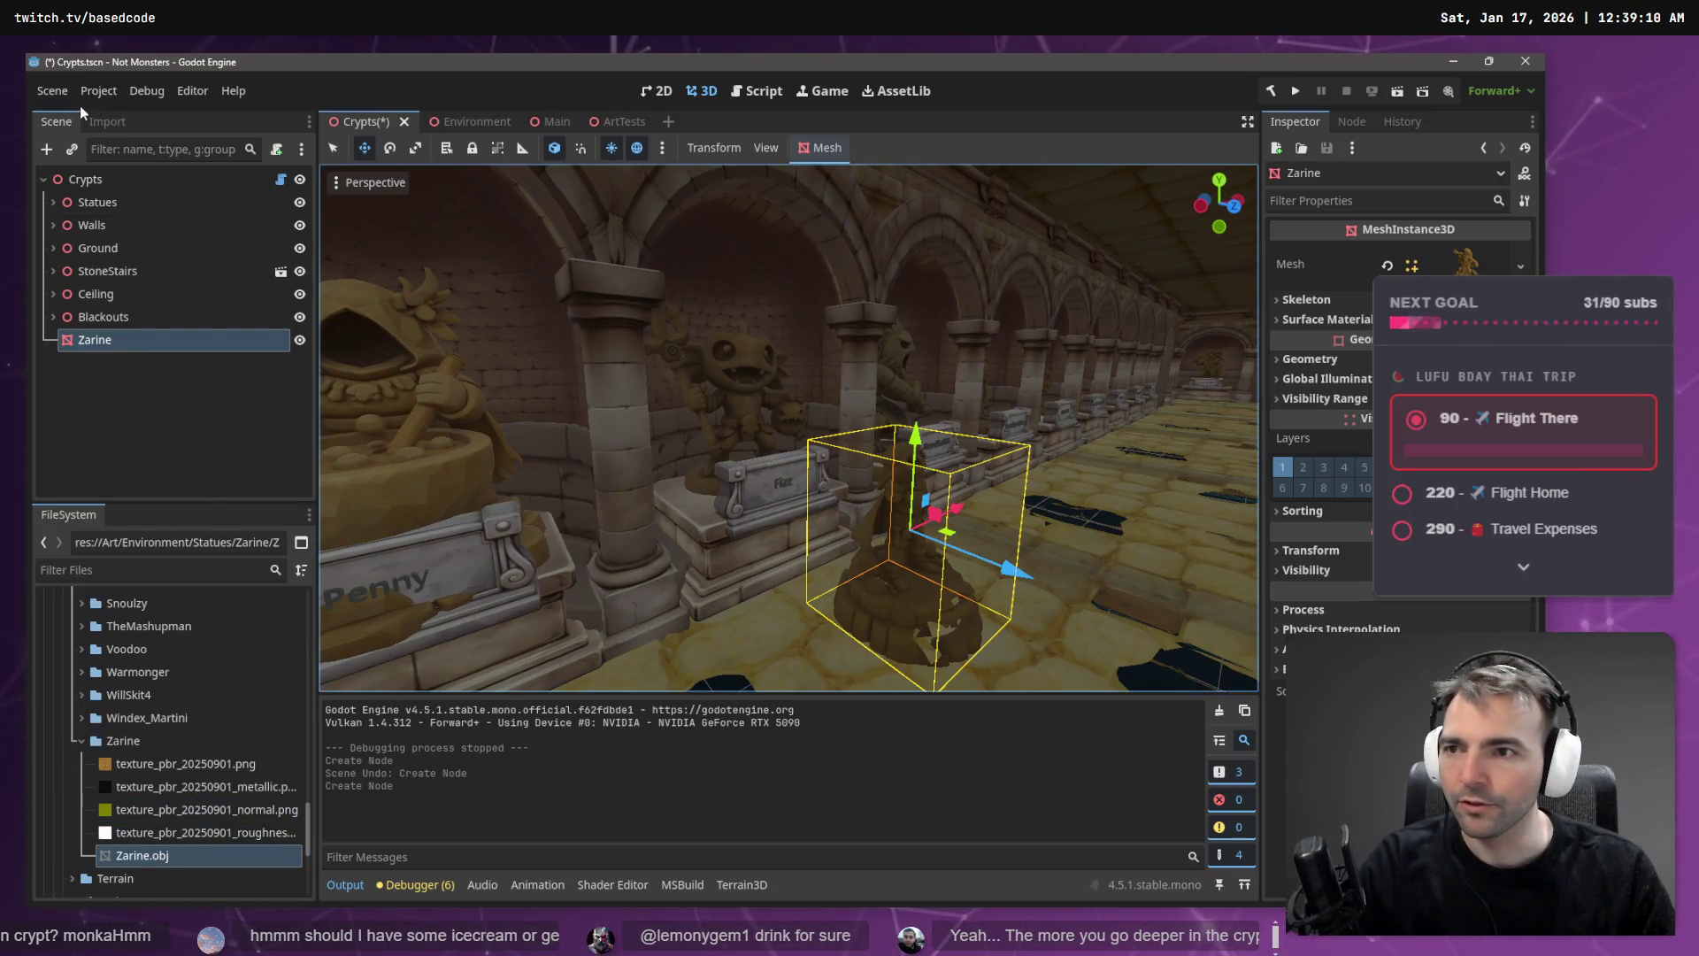
click(96, 121)
key(f)
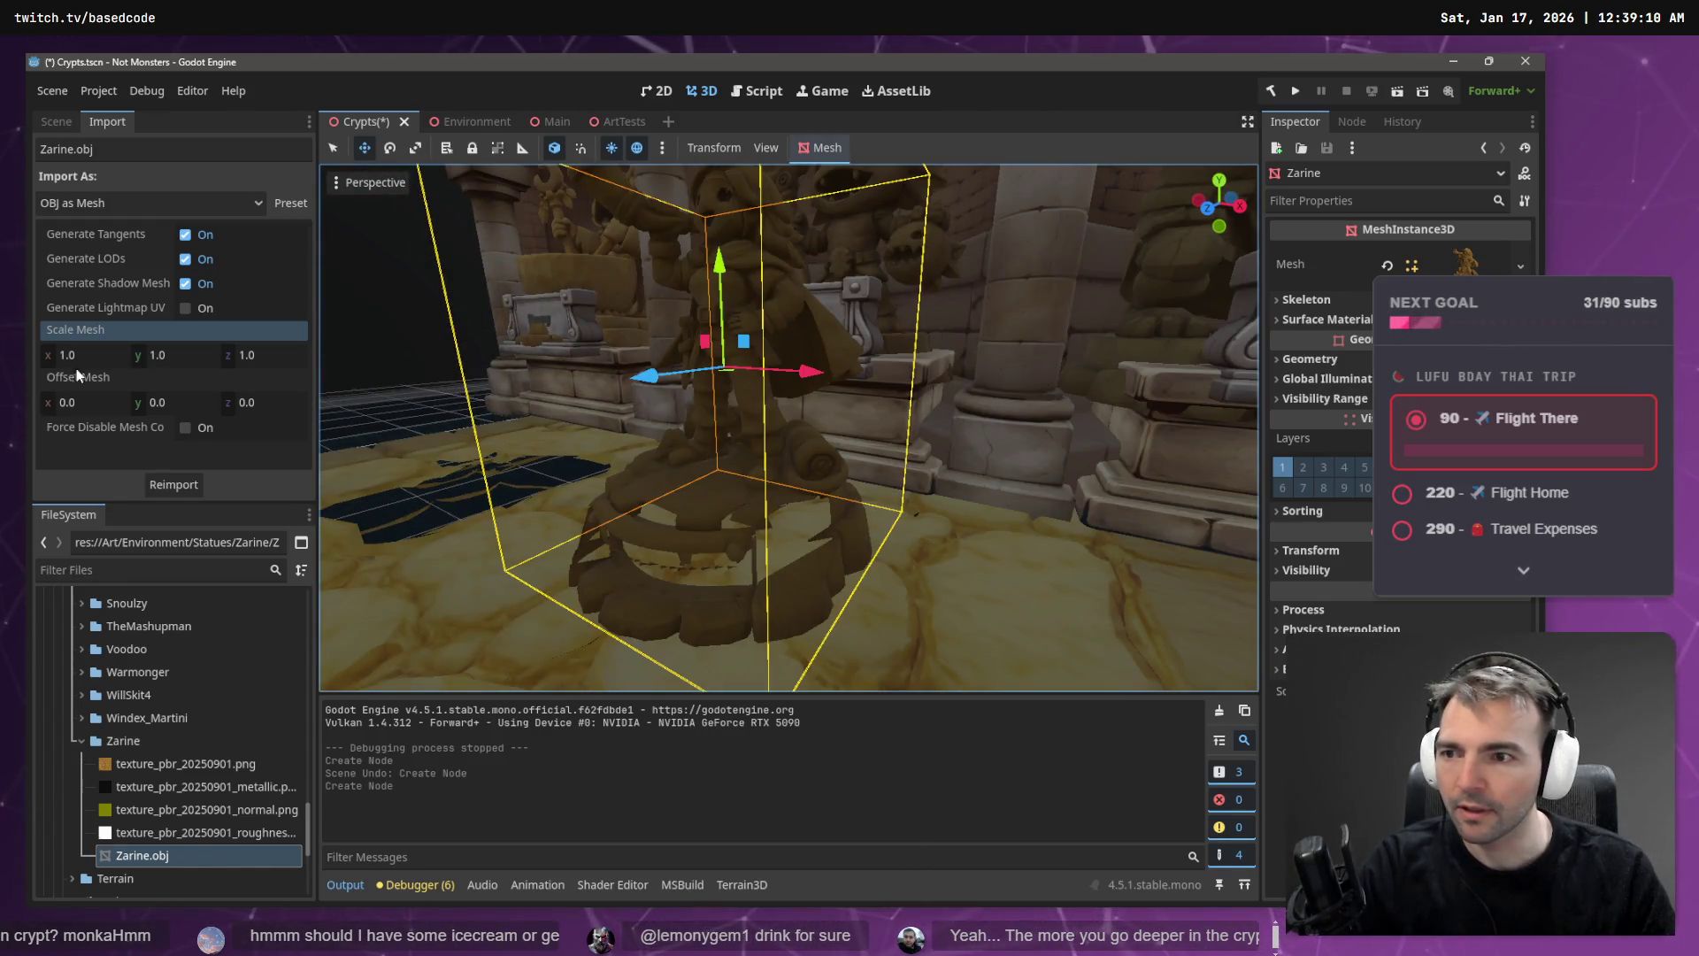
- Reimport Zarine.obj with Scale Mesh set to 1.5 on X, Y and Z
click(115, 362)
text(1.5)
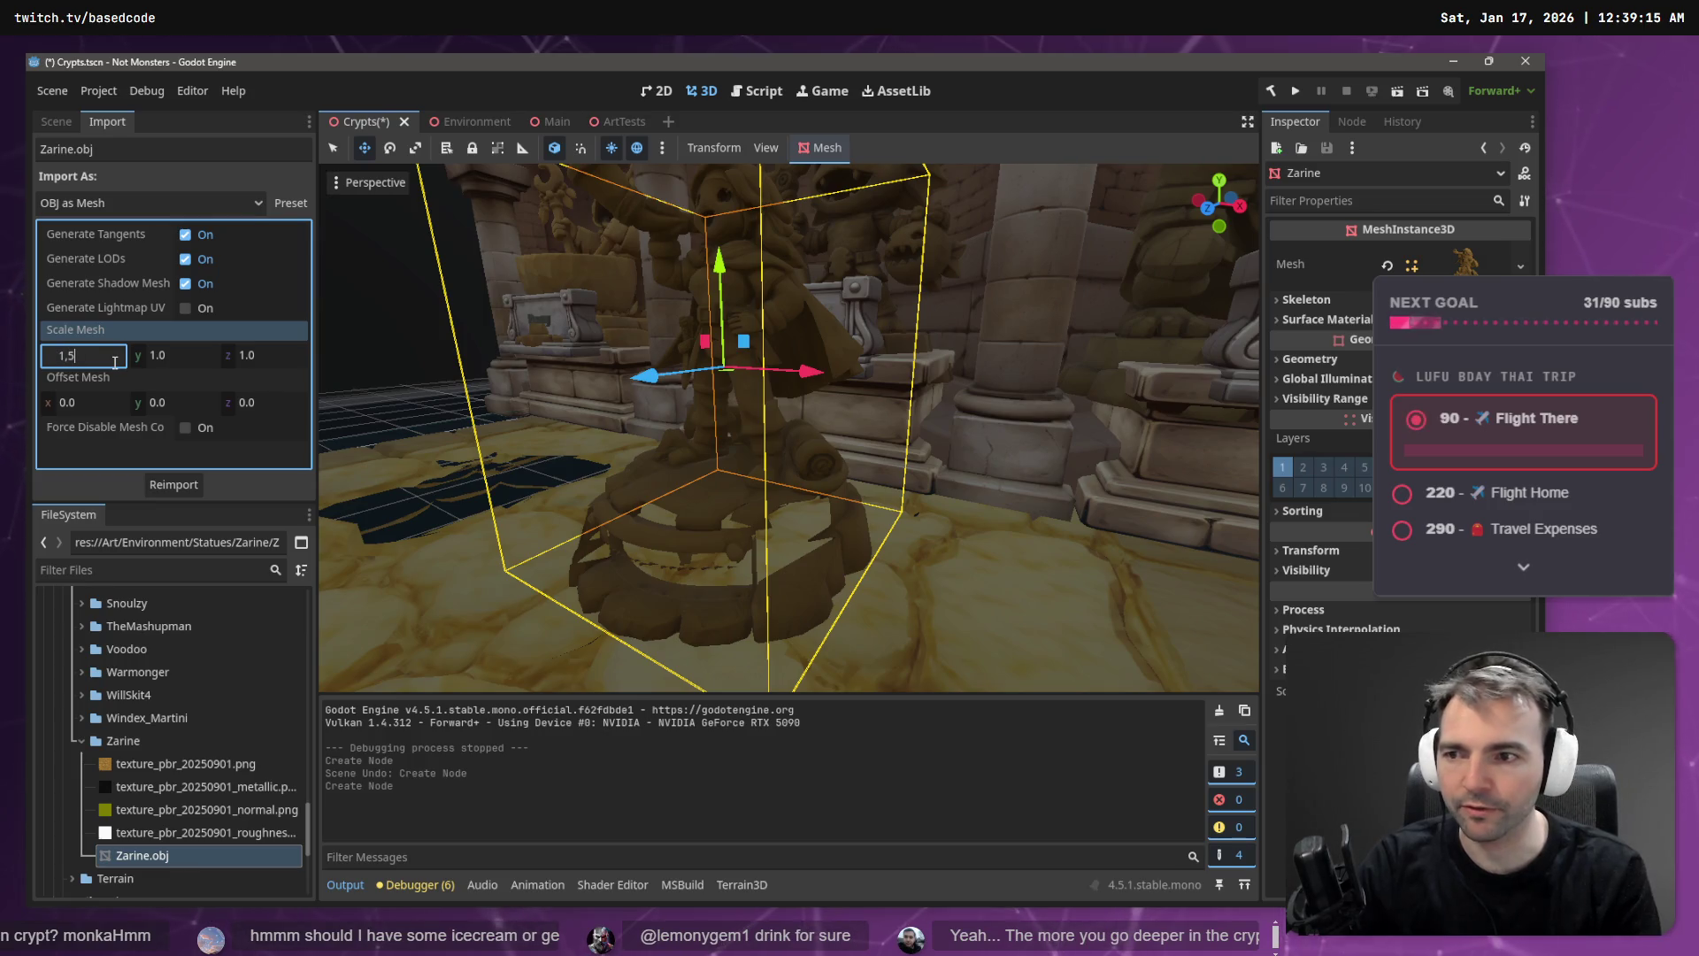
key(Tab)
text(1.5)
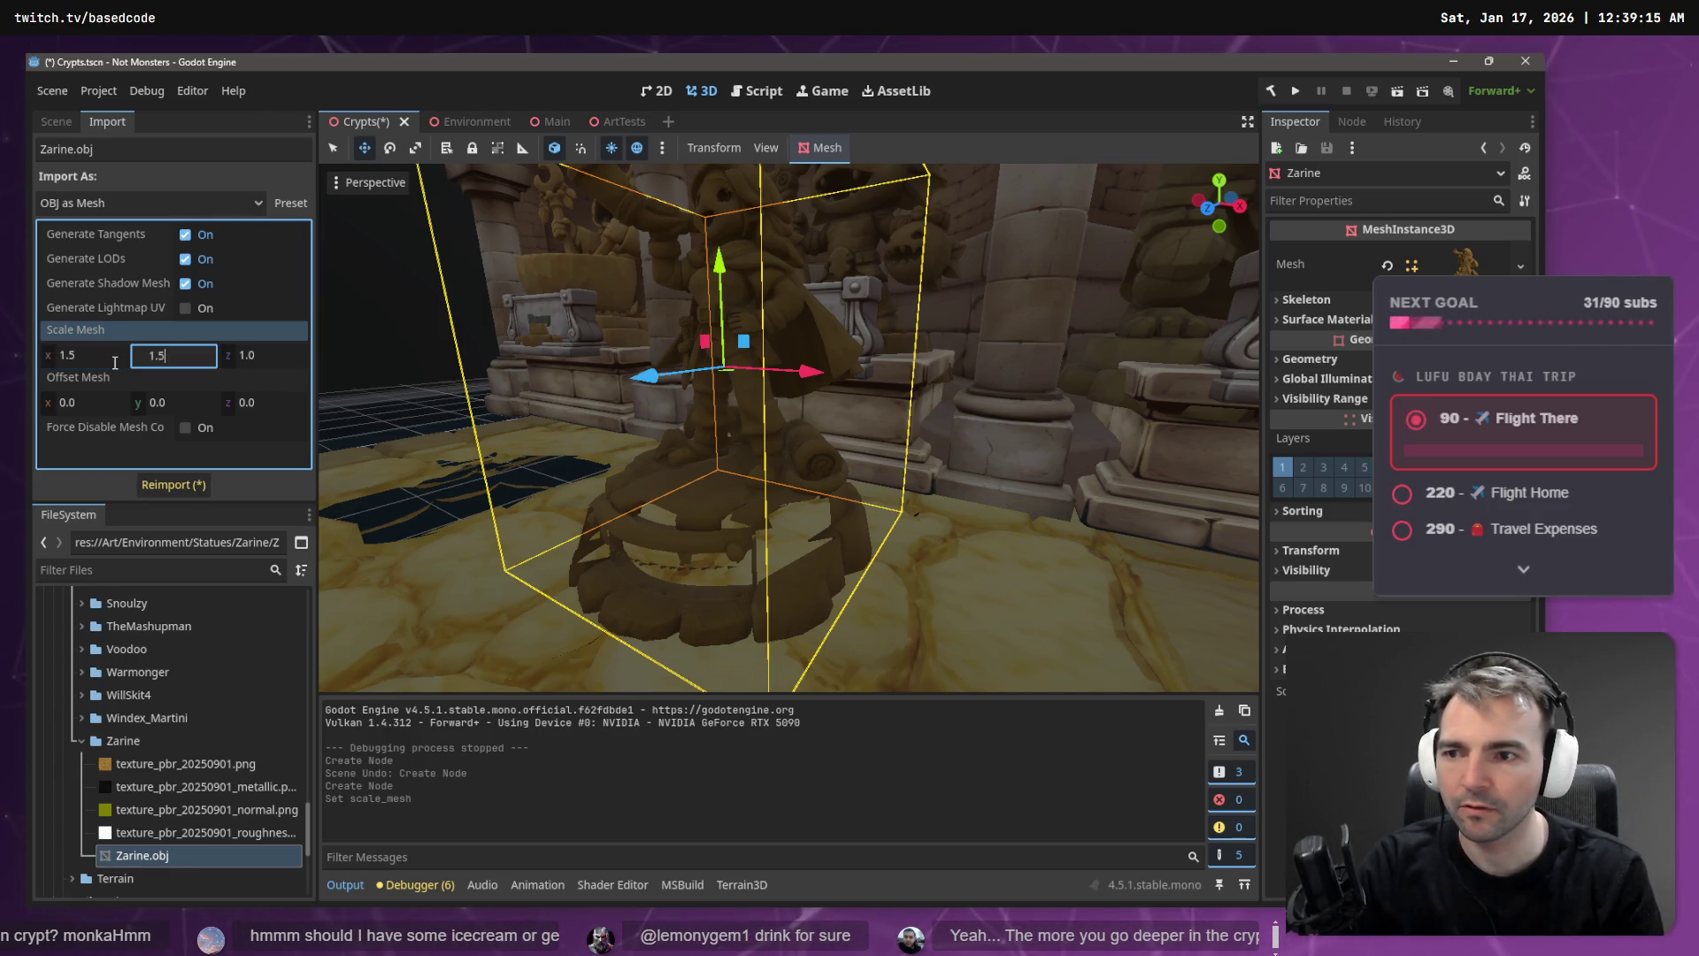
key(Tab)
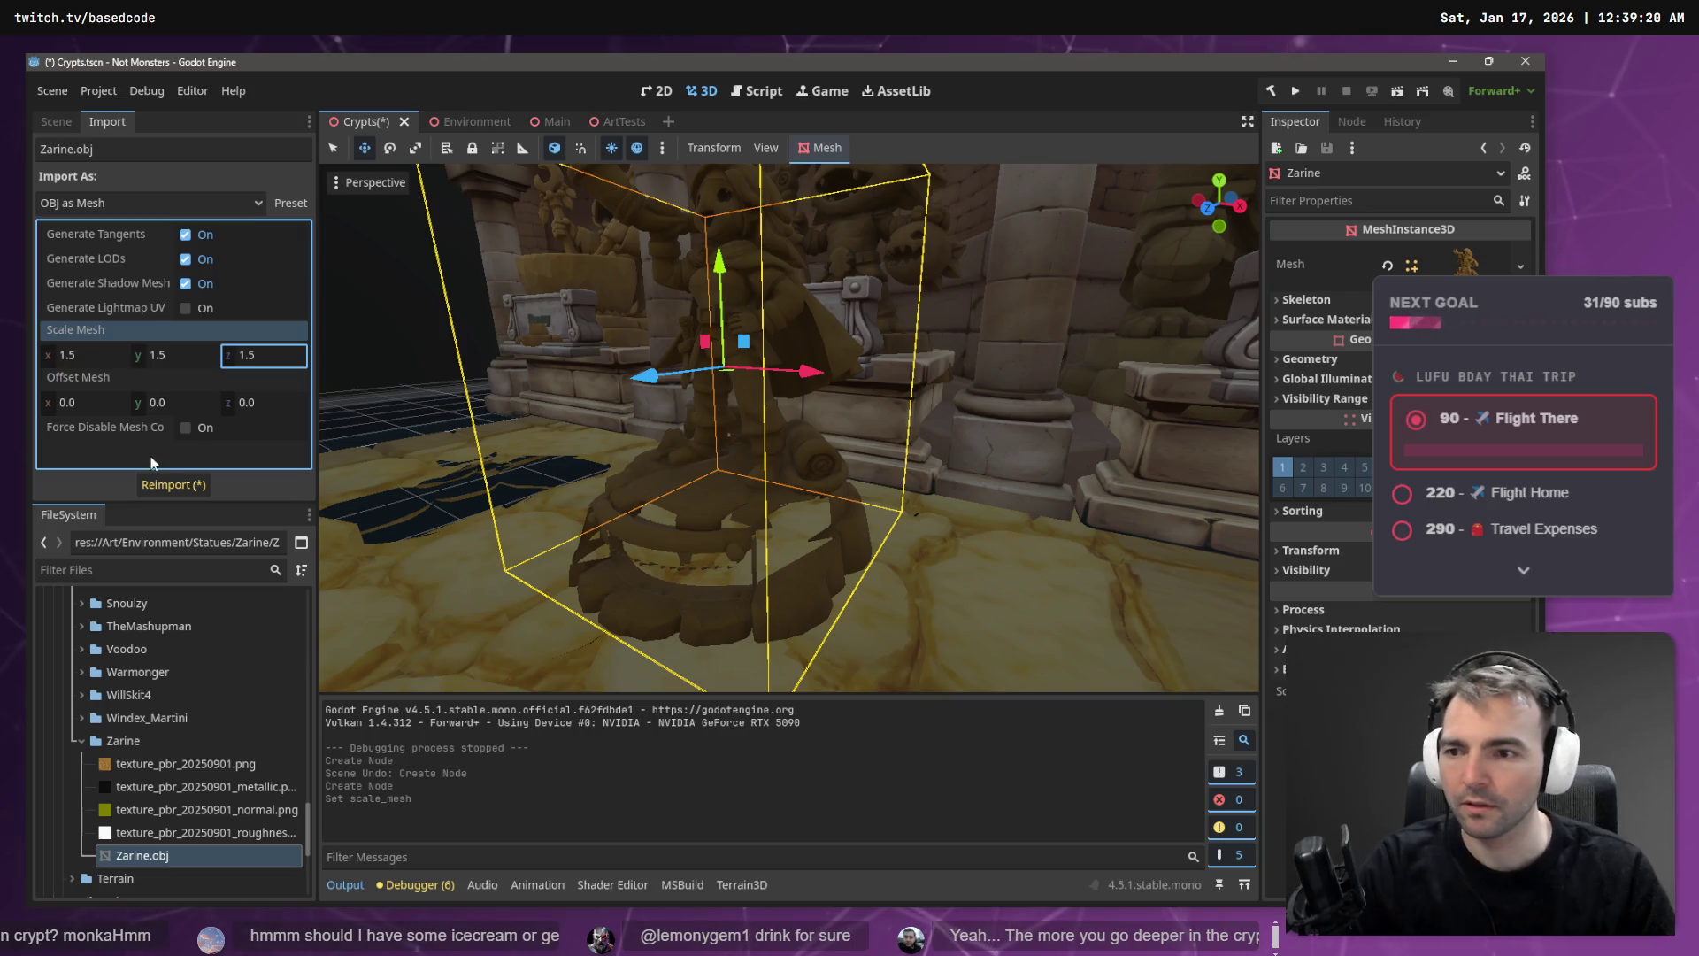
click(171, 484)
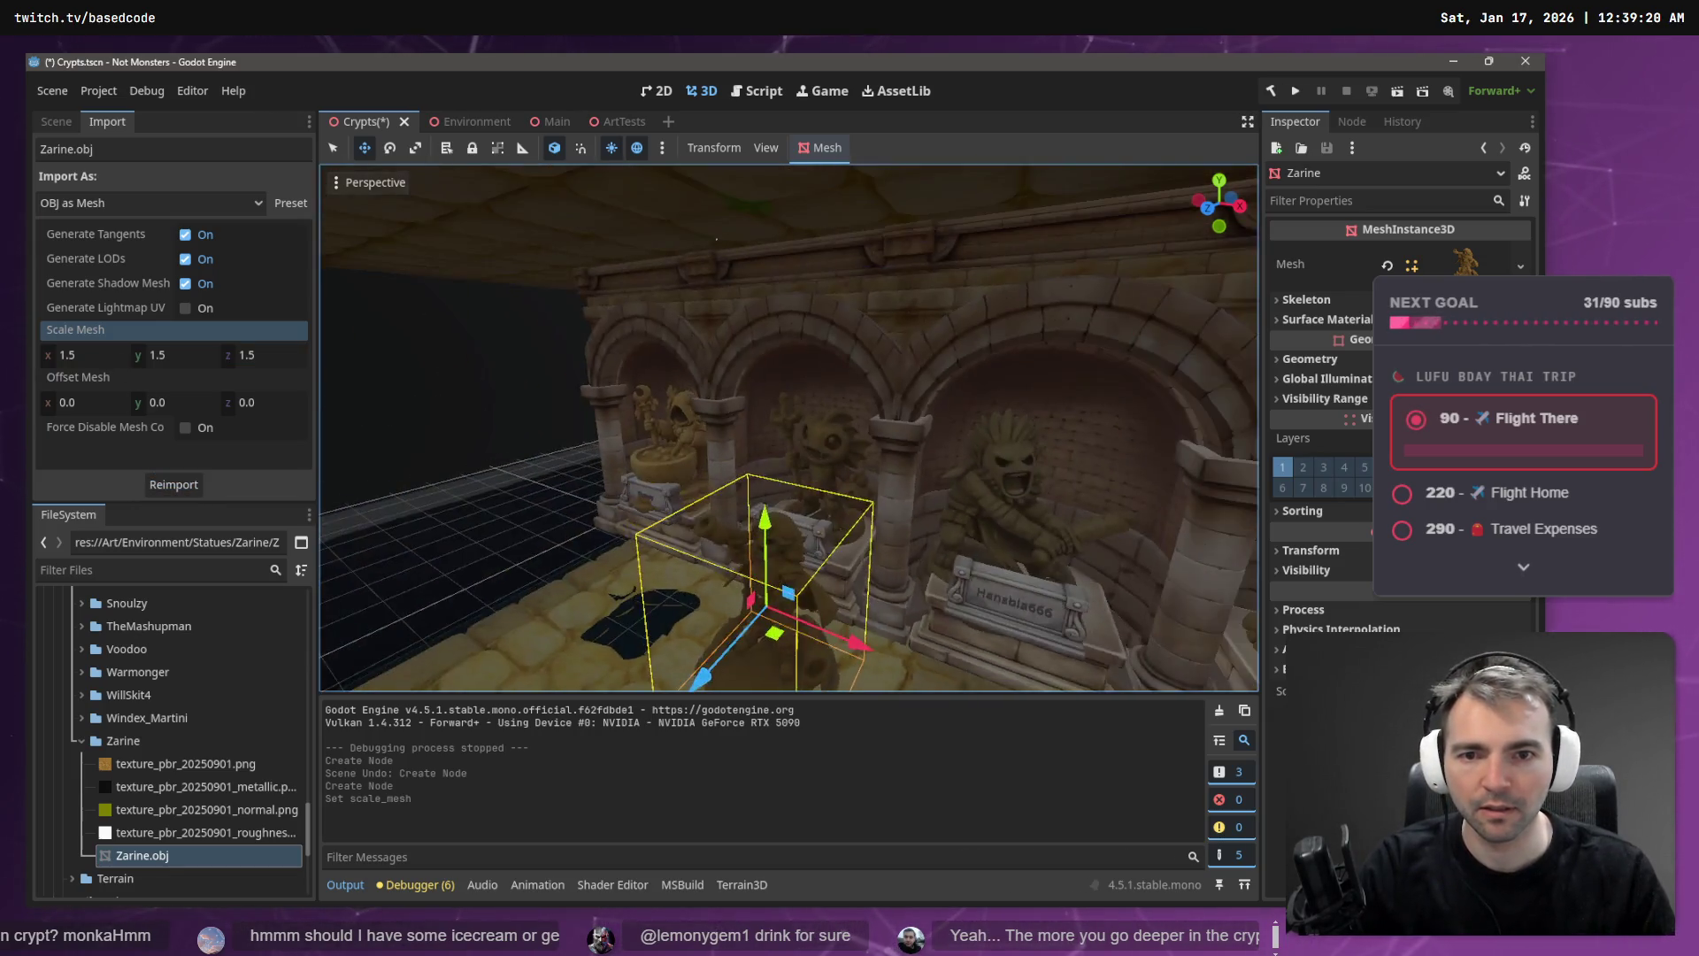
- Paste a statue plaque under Zarine and move Zarine after 52_Danzie among the statues
key(w)
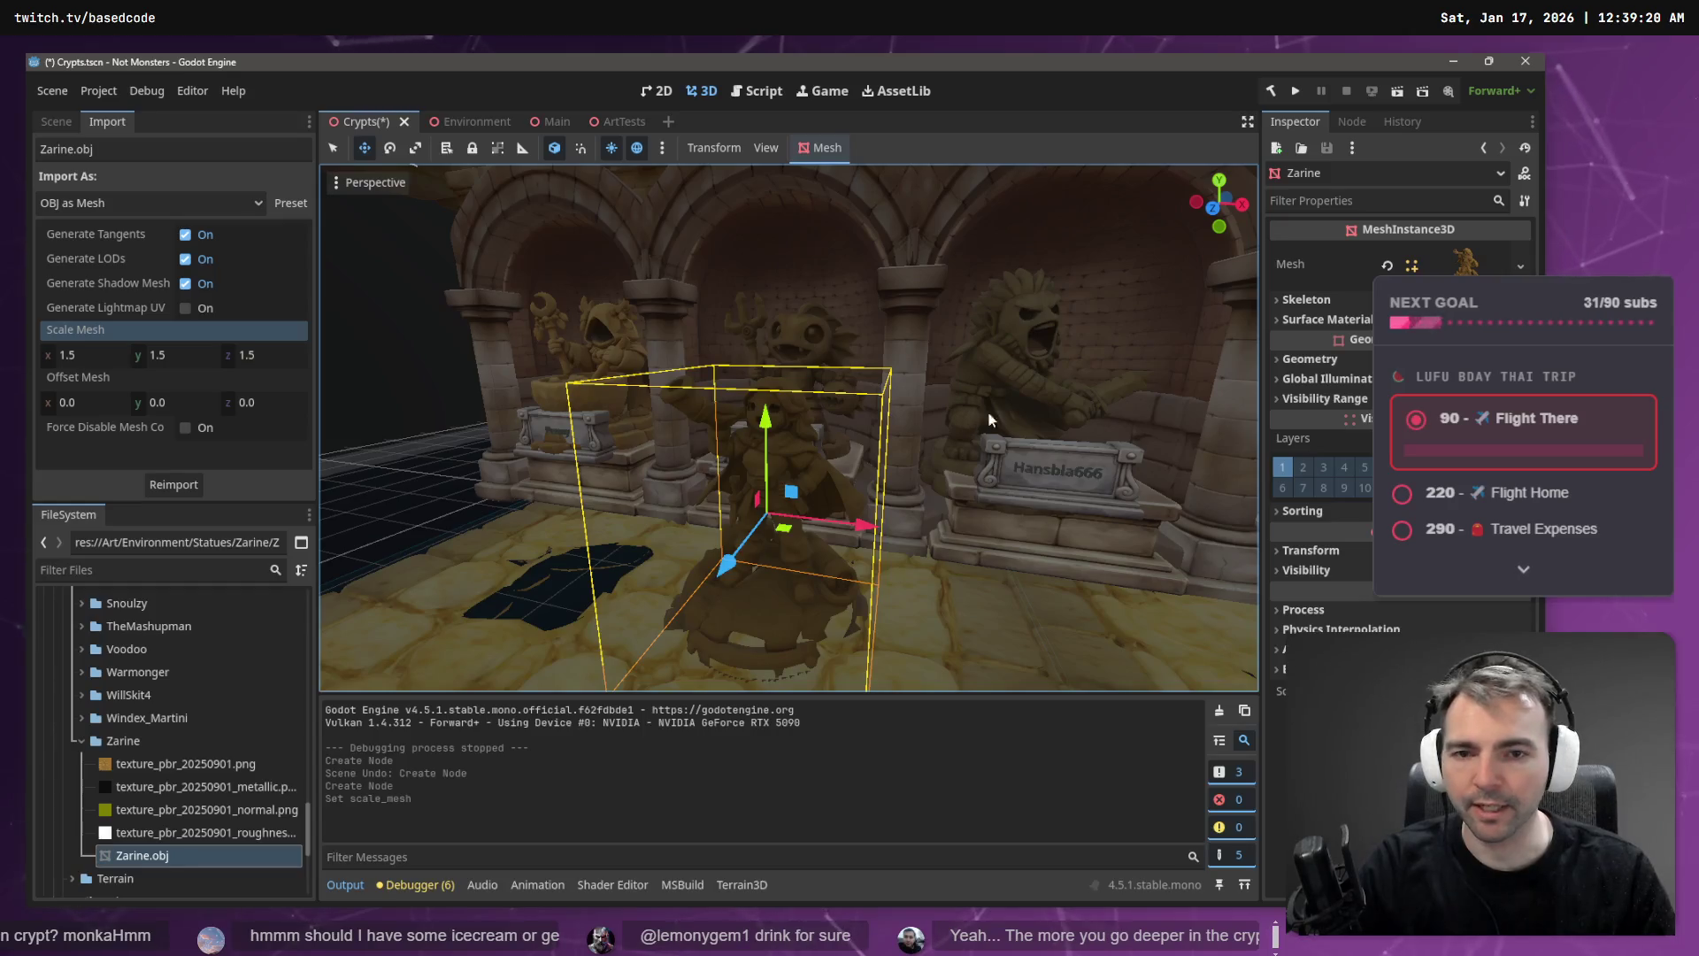
click(1018, 458)
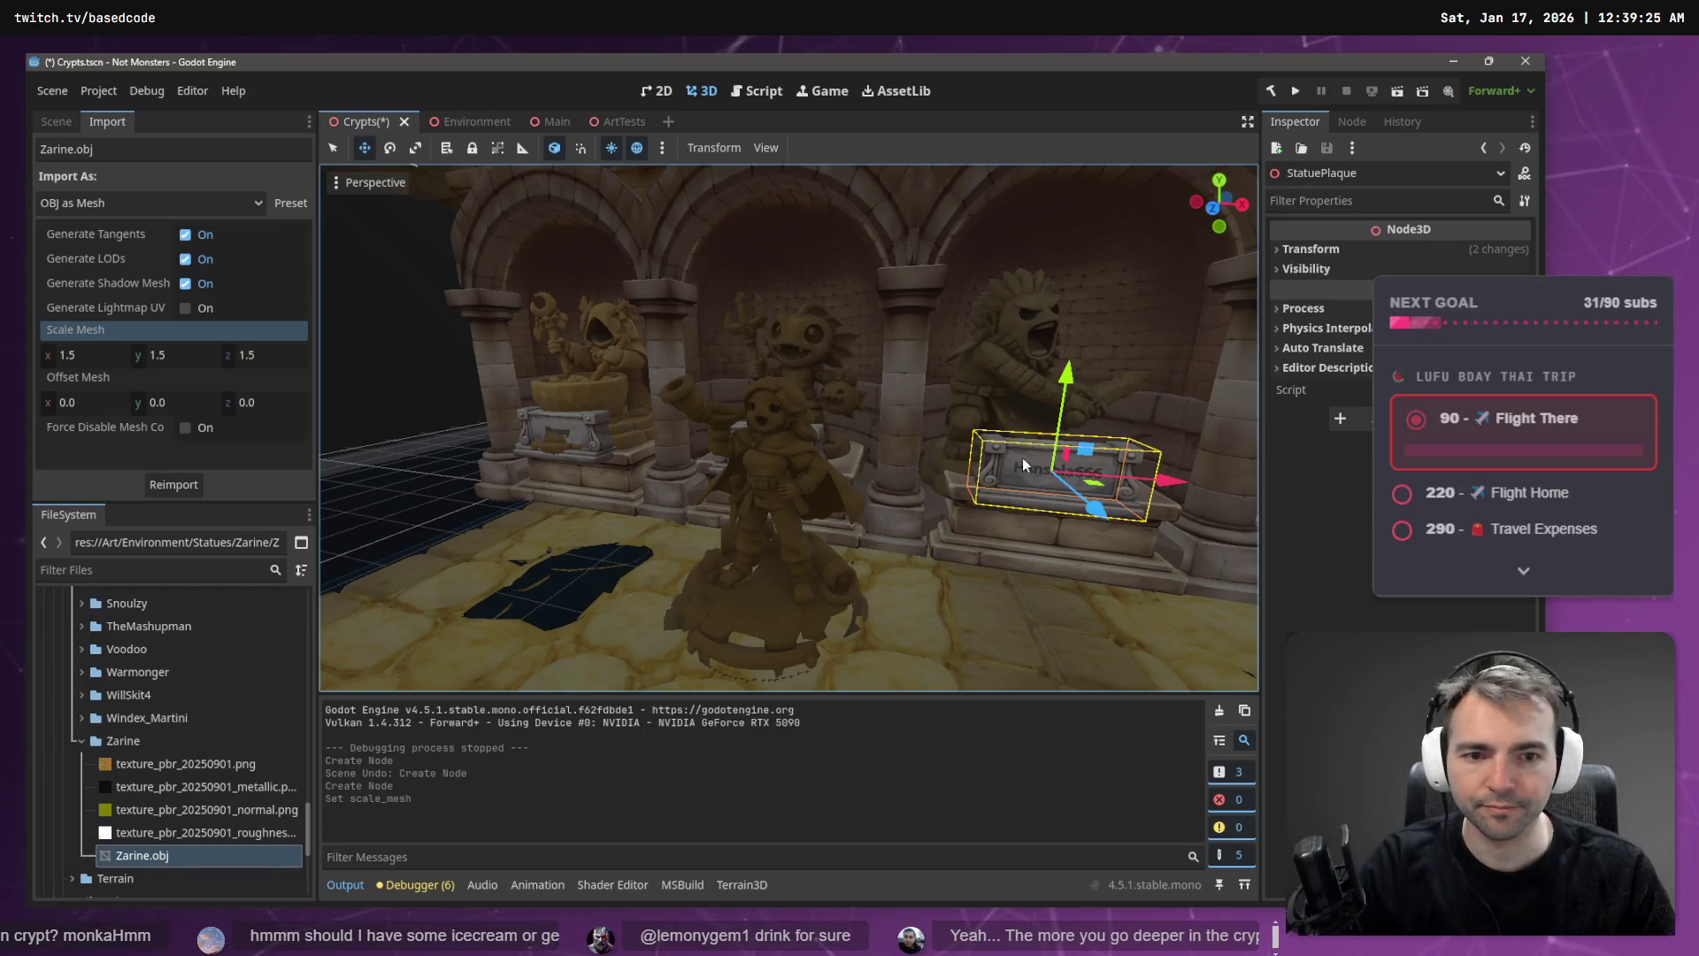
click(51, 121)
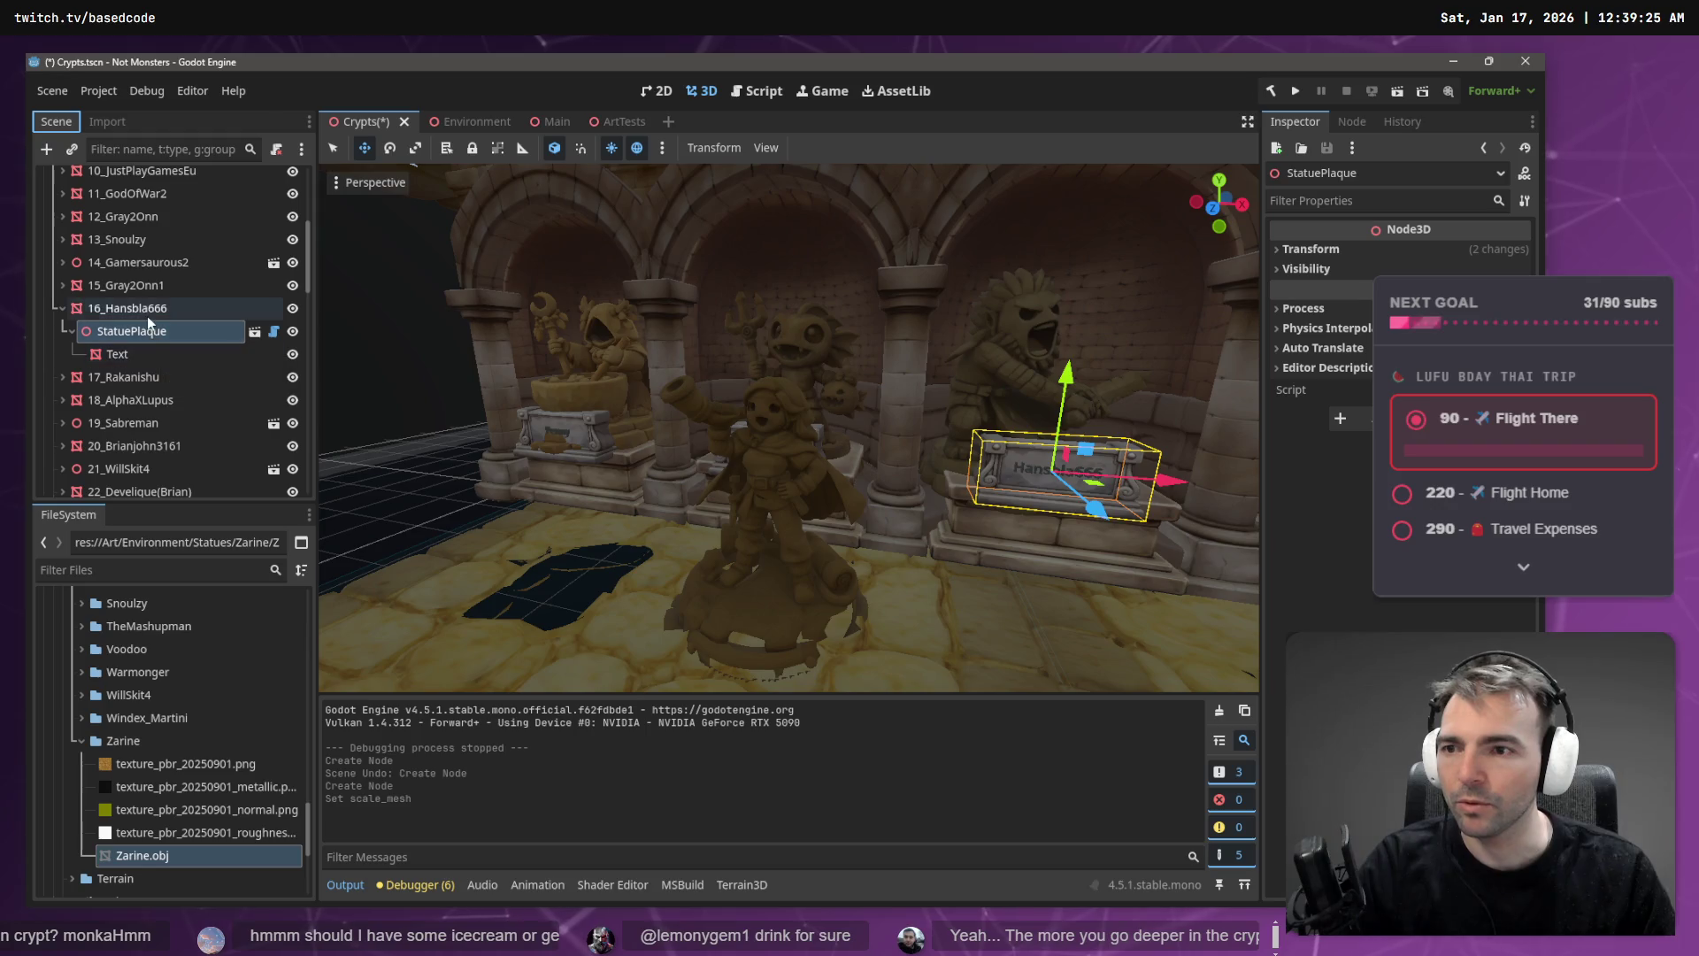
click(805, 578)
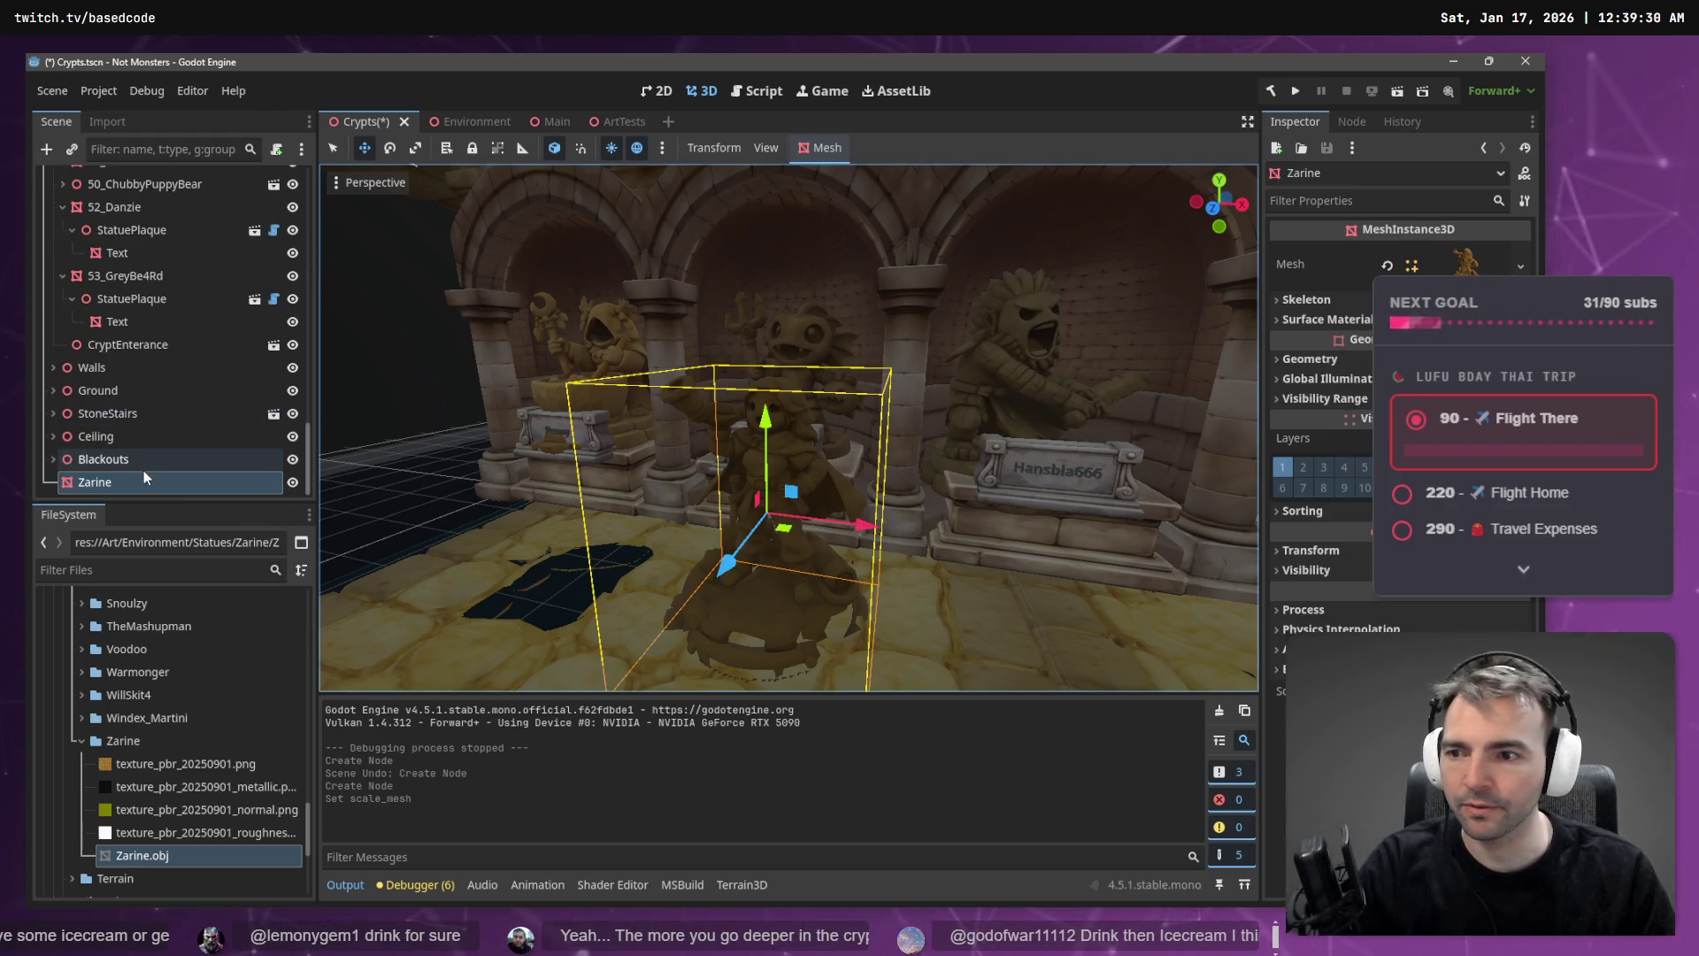
key(ctrl+v)
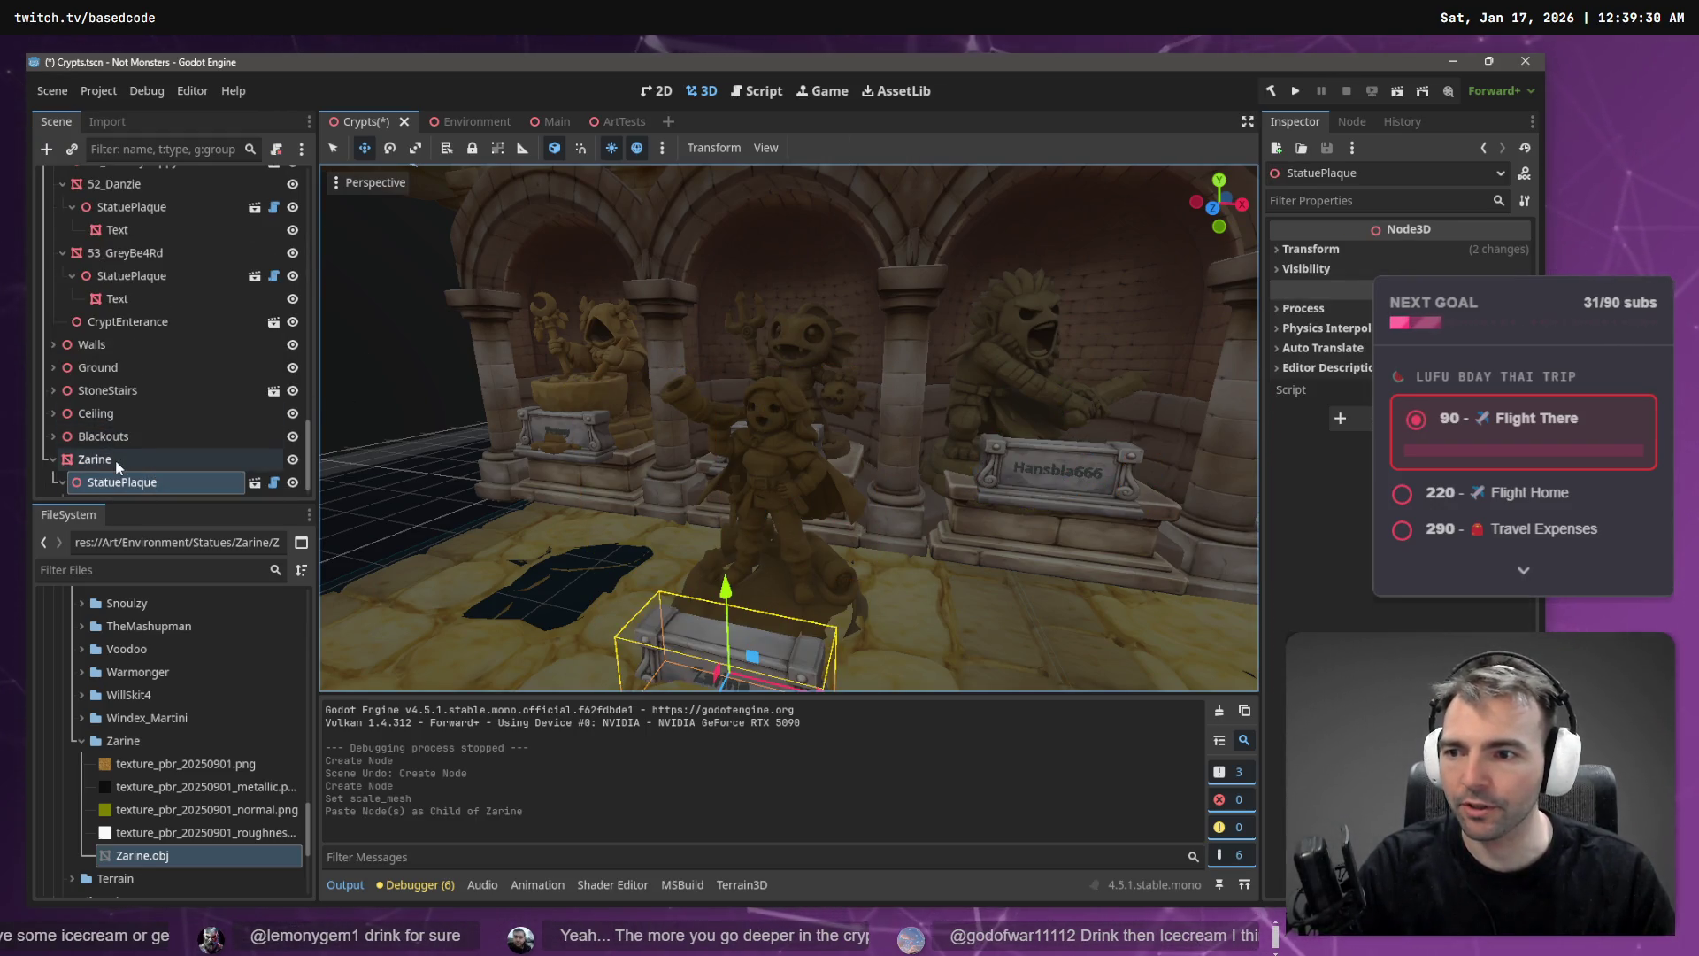
click(114, 460)
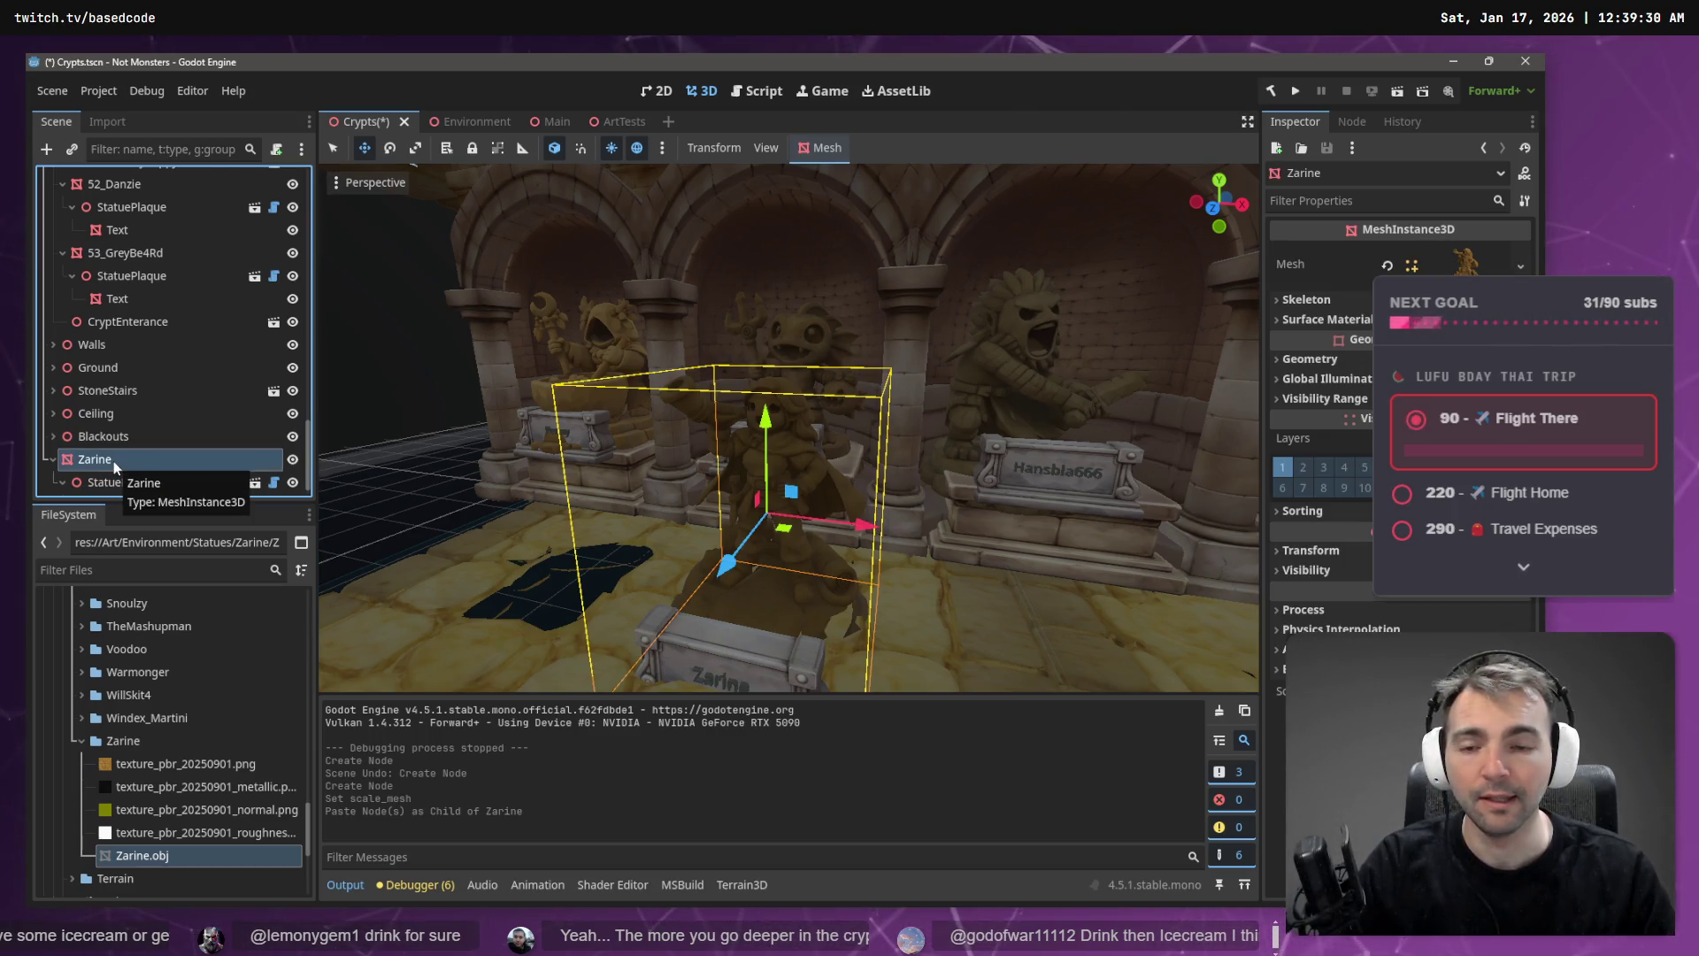
mouse_move(113, 460)
mouse_down()
mouse_move(44, 334)
mouse_move(47, 245)
mouse_up()
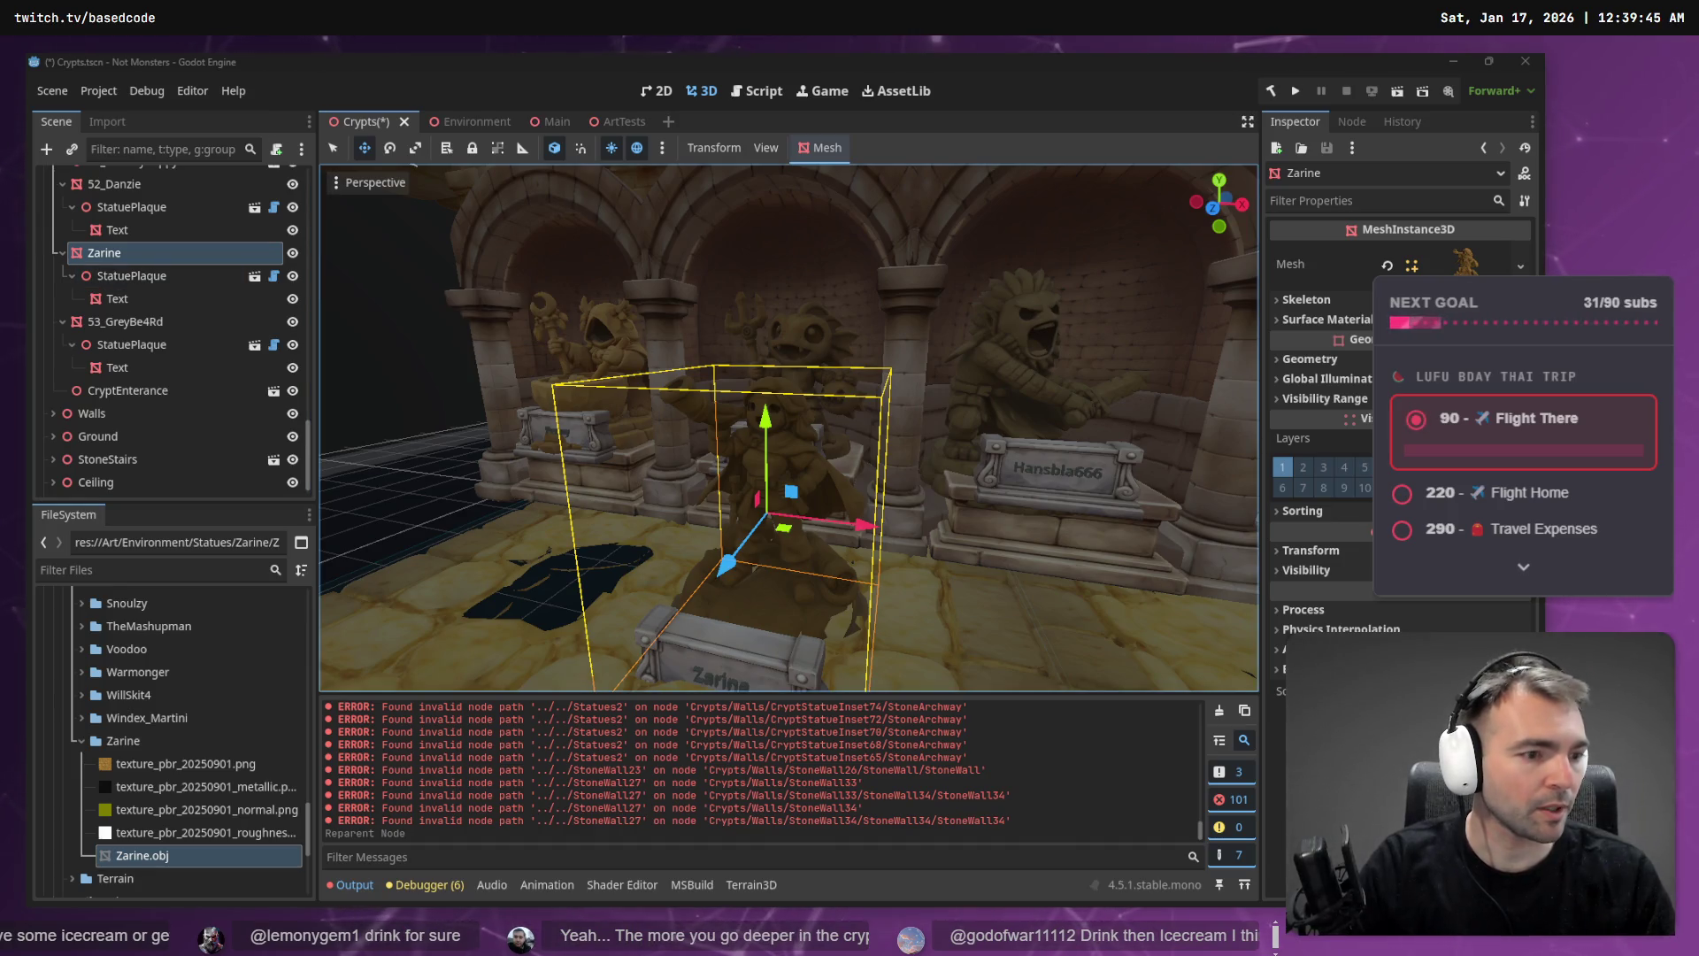
key(F11)
- Zoom around the tldraw asset boards to check the Next 50 board
scroll(701, 587, down, 5)
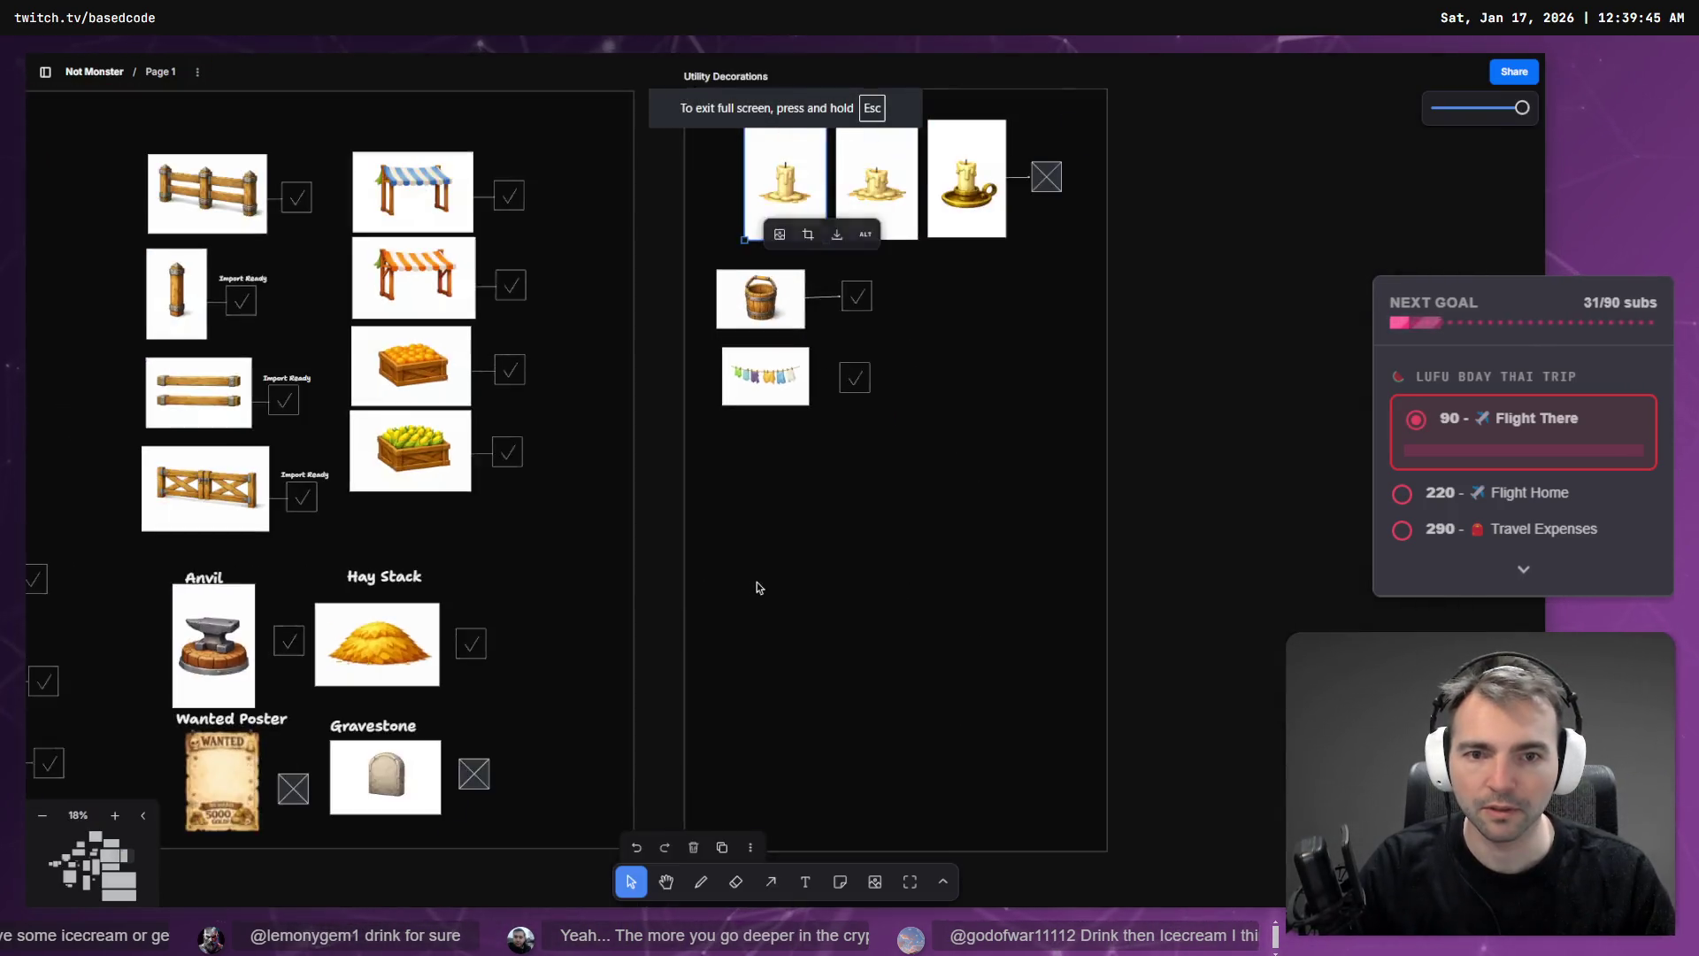
scroll(608, 609, down, 5)
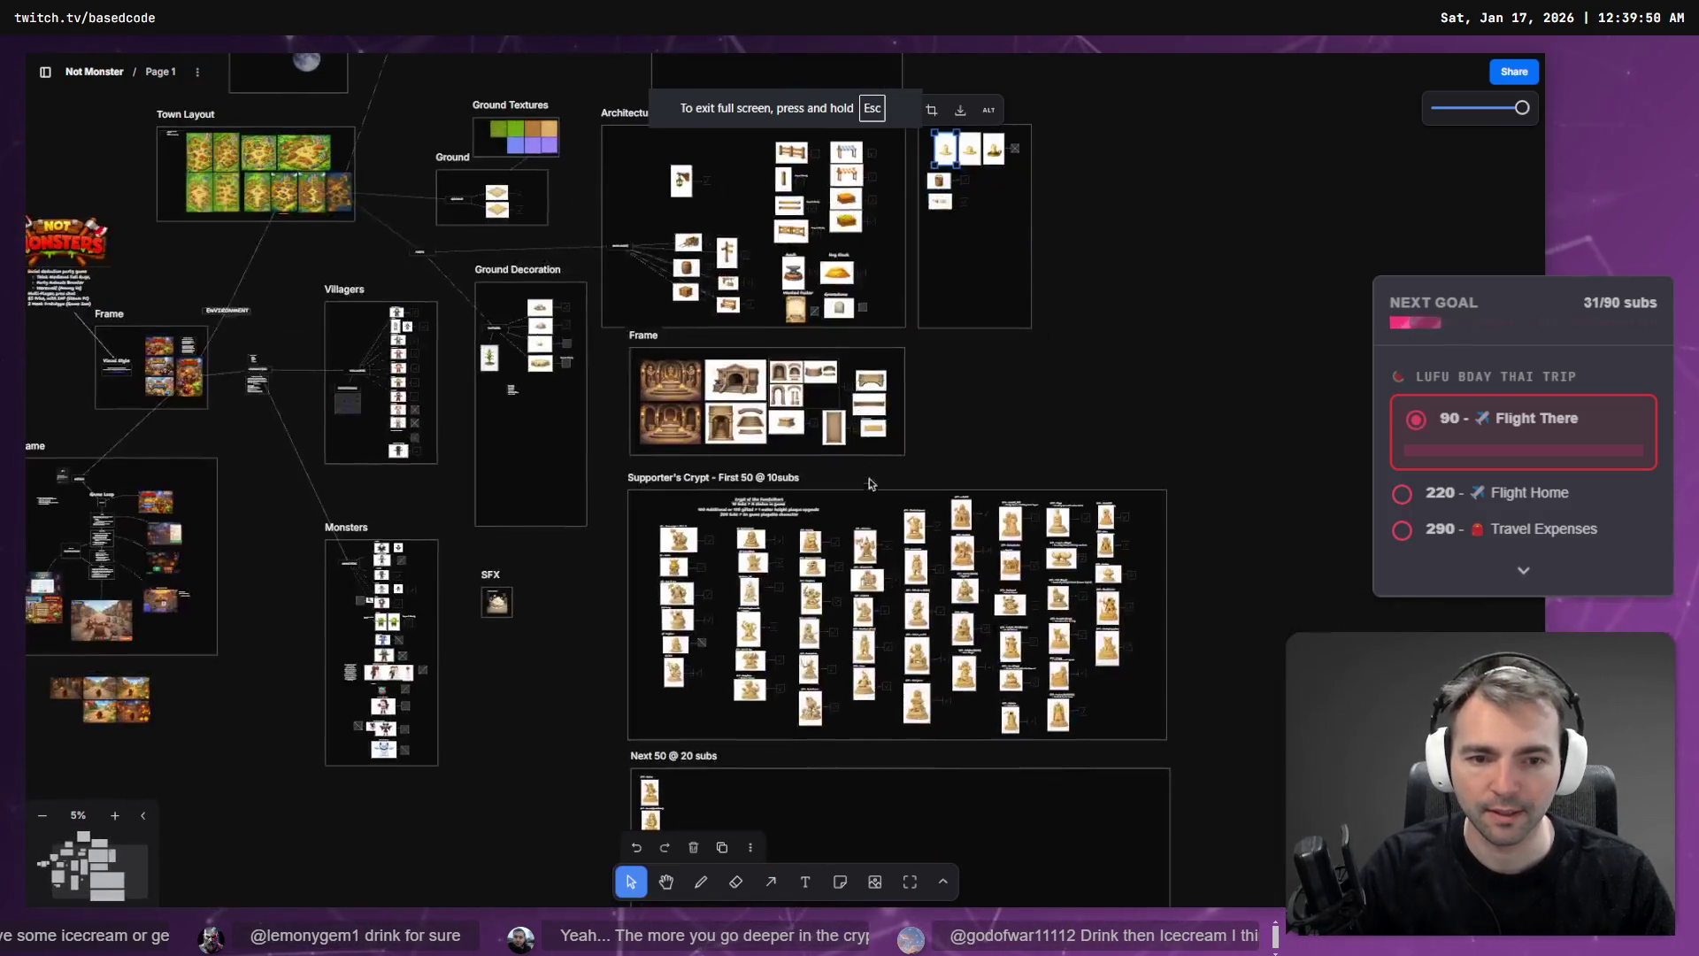
scroll(637, 567, up, 10)
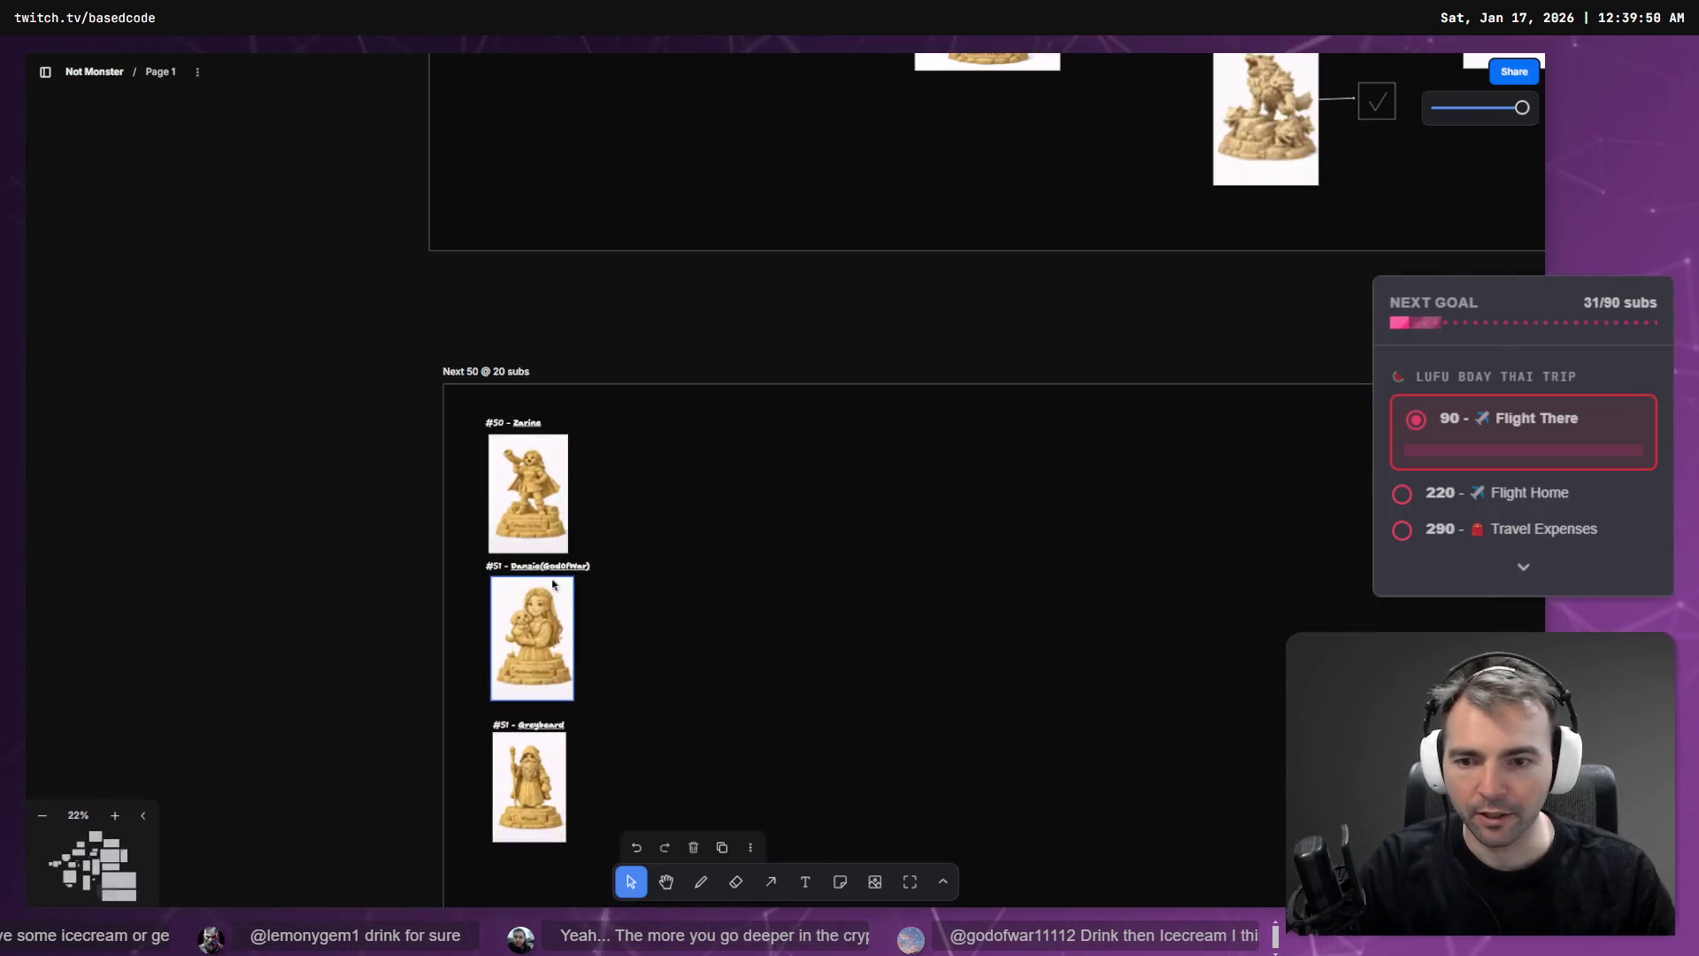
scroll(956, 429, up, 2)
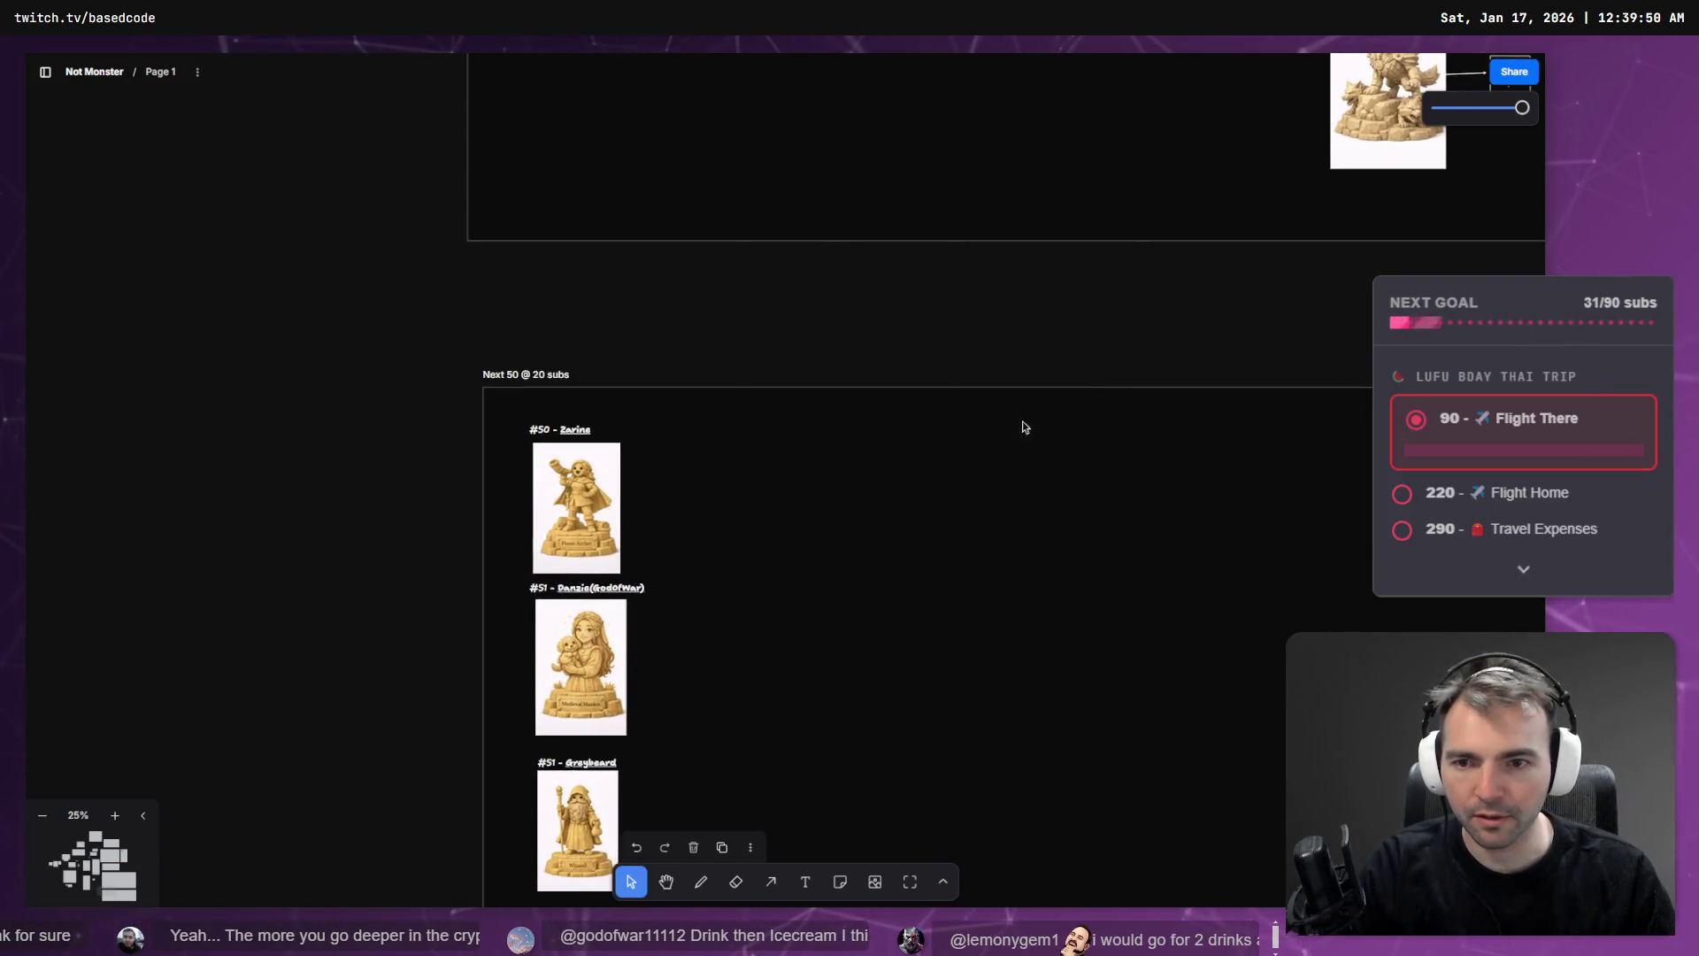
- Back in Godot, rename the Zarine statue node to 50_Zarine and collapse 52_Danzie
key(alt+Tab)
double_click(141, 253)
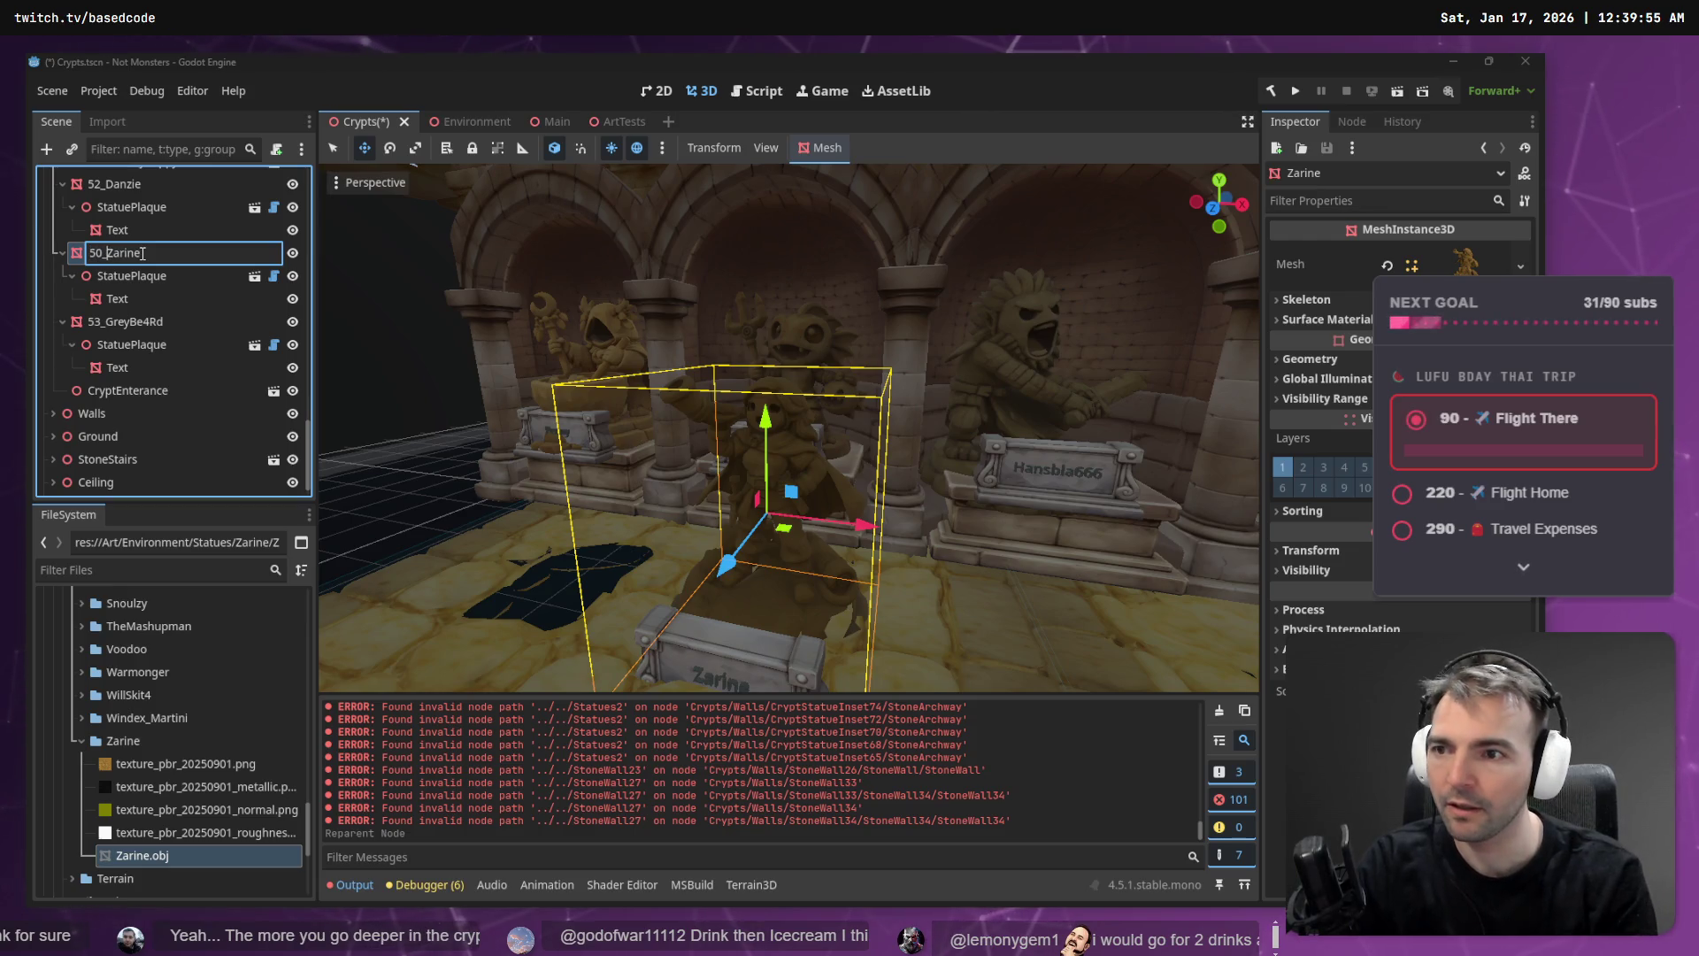
key(Return)
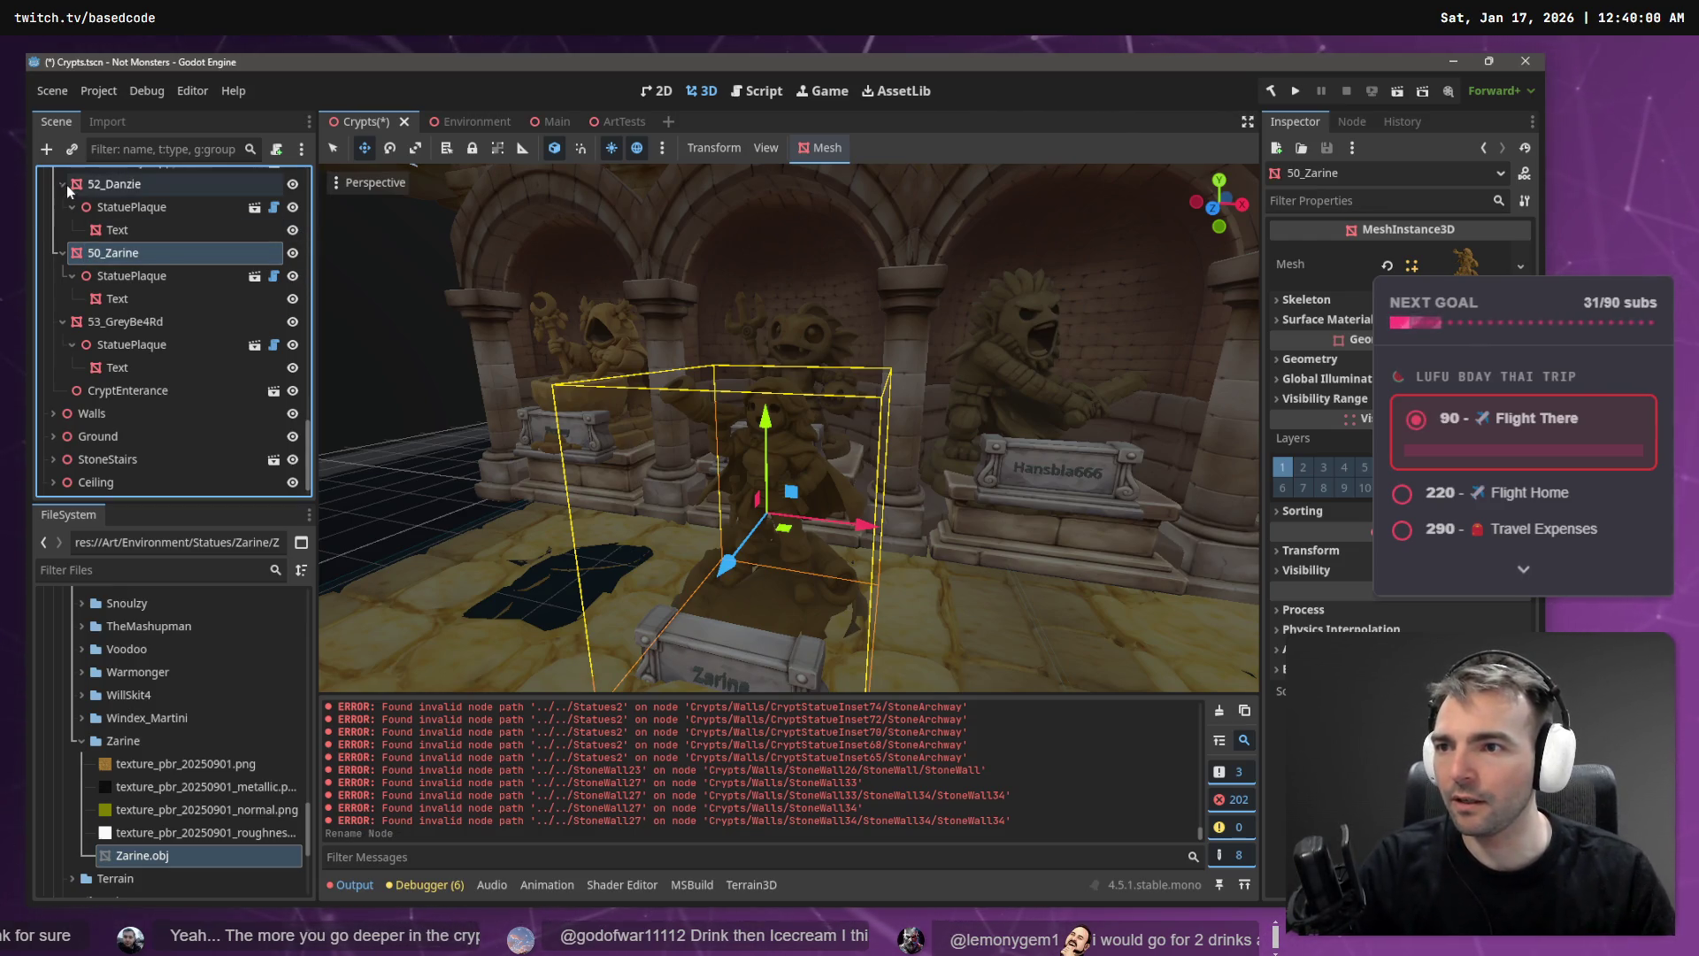
click(67, 184)
scroll(78, 341, up, 3)
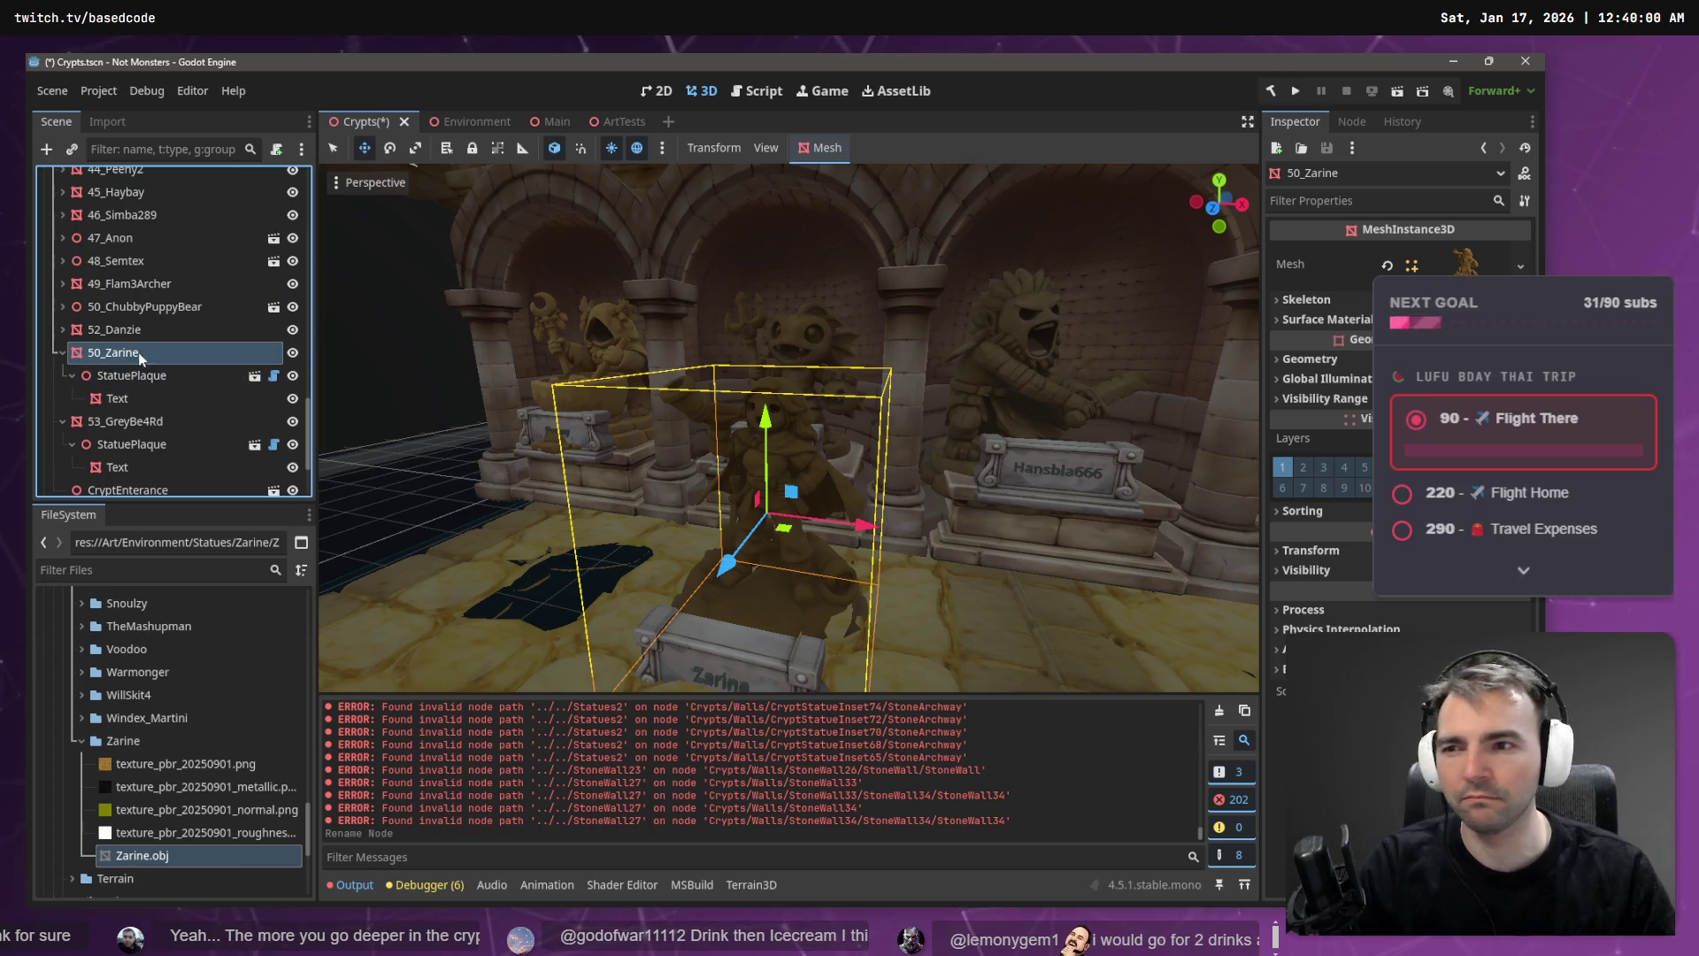
key(alt+Tab)
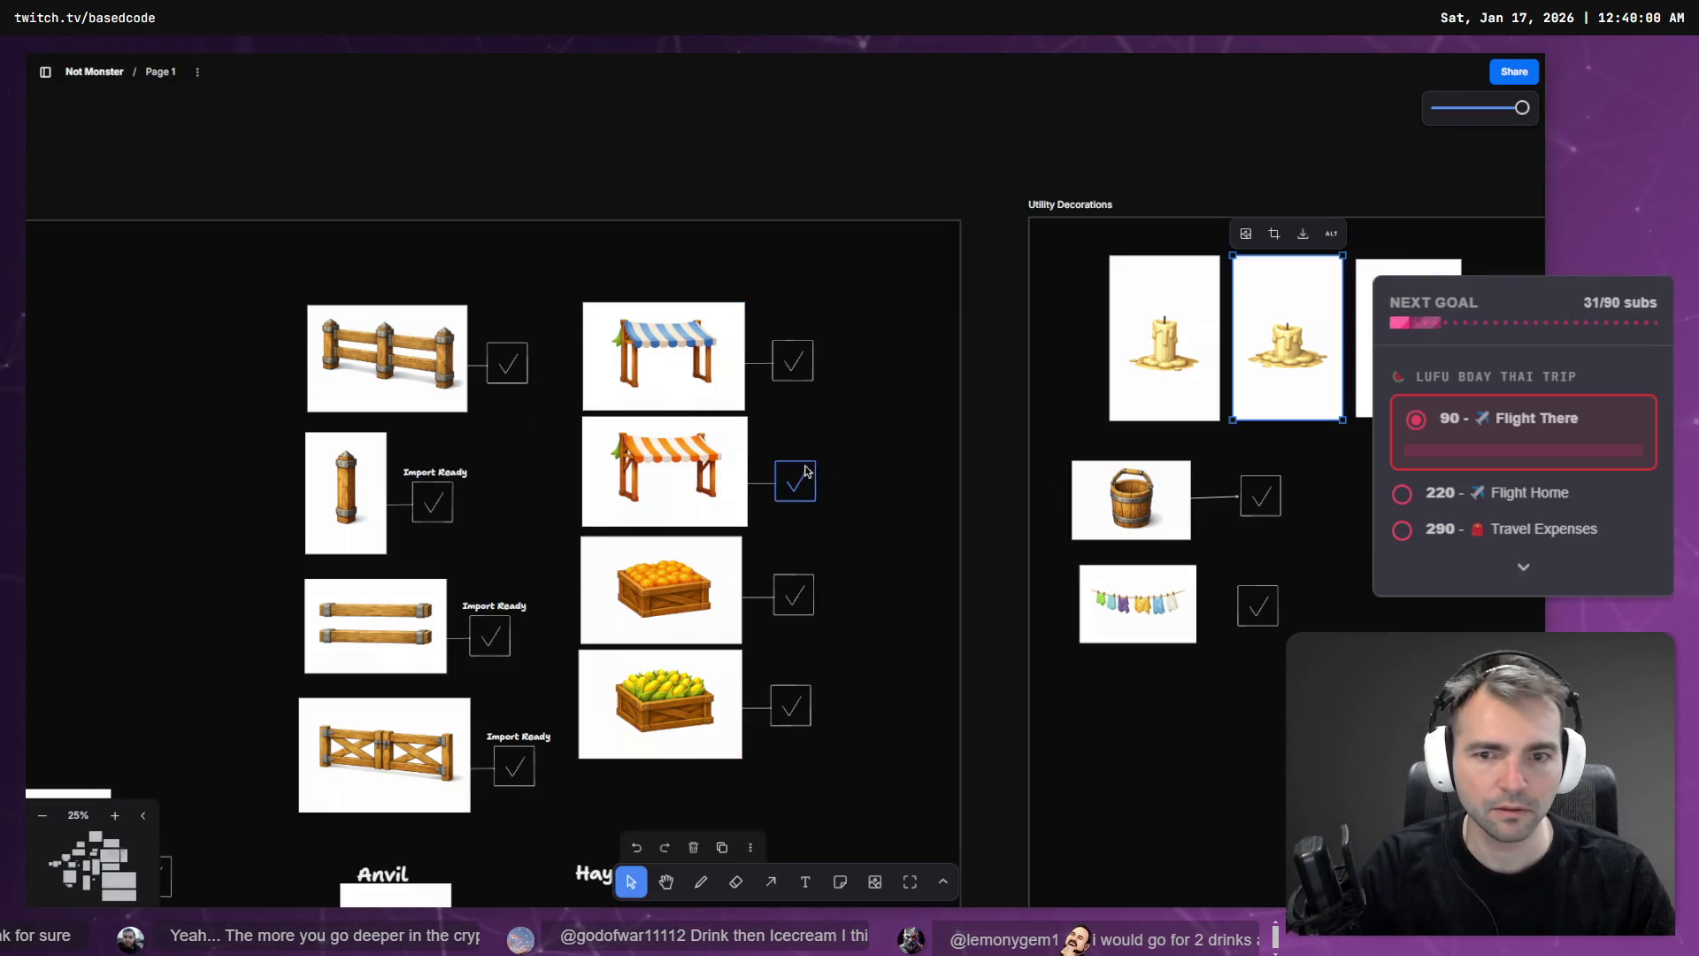
- Zoom and pan tldraw to the Next 50 @ 20 subs board with #50 Zarina, #51 Danzie and Greybeard
scroll(788, 473, down, 10)
scroll(1009, 482, up, 5)
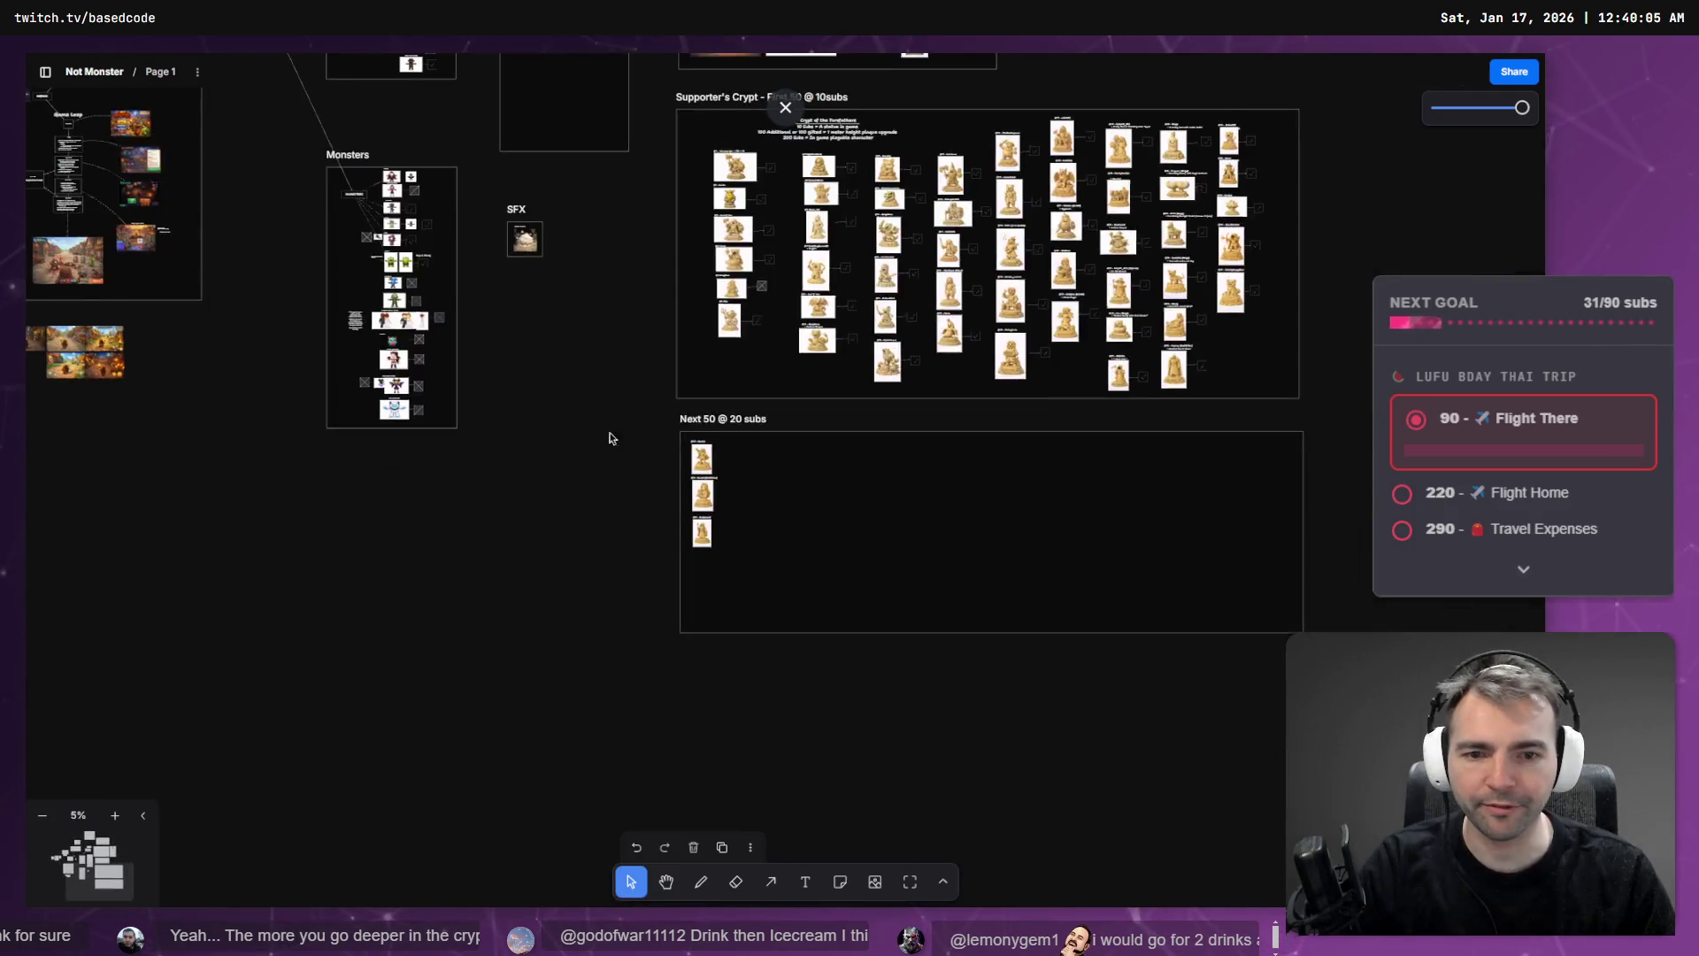
mouse_move(1053, 372)
mouse_down()
mouse_move(531, 483)
mouse_move(494, 600)
mouse_up()
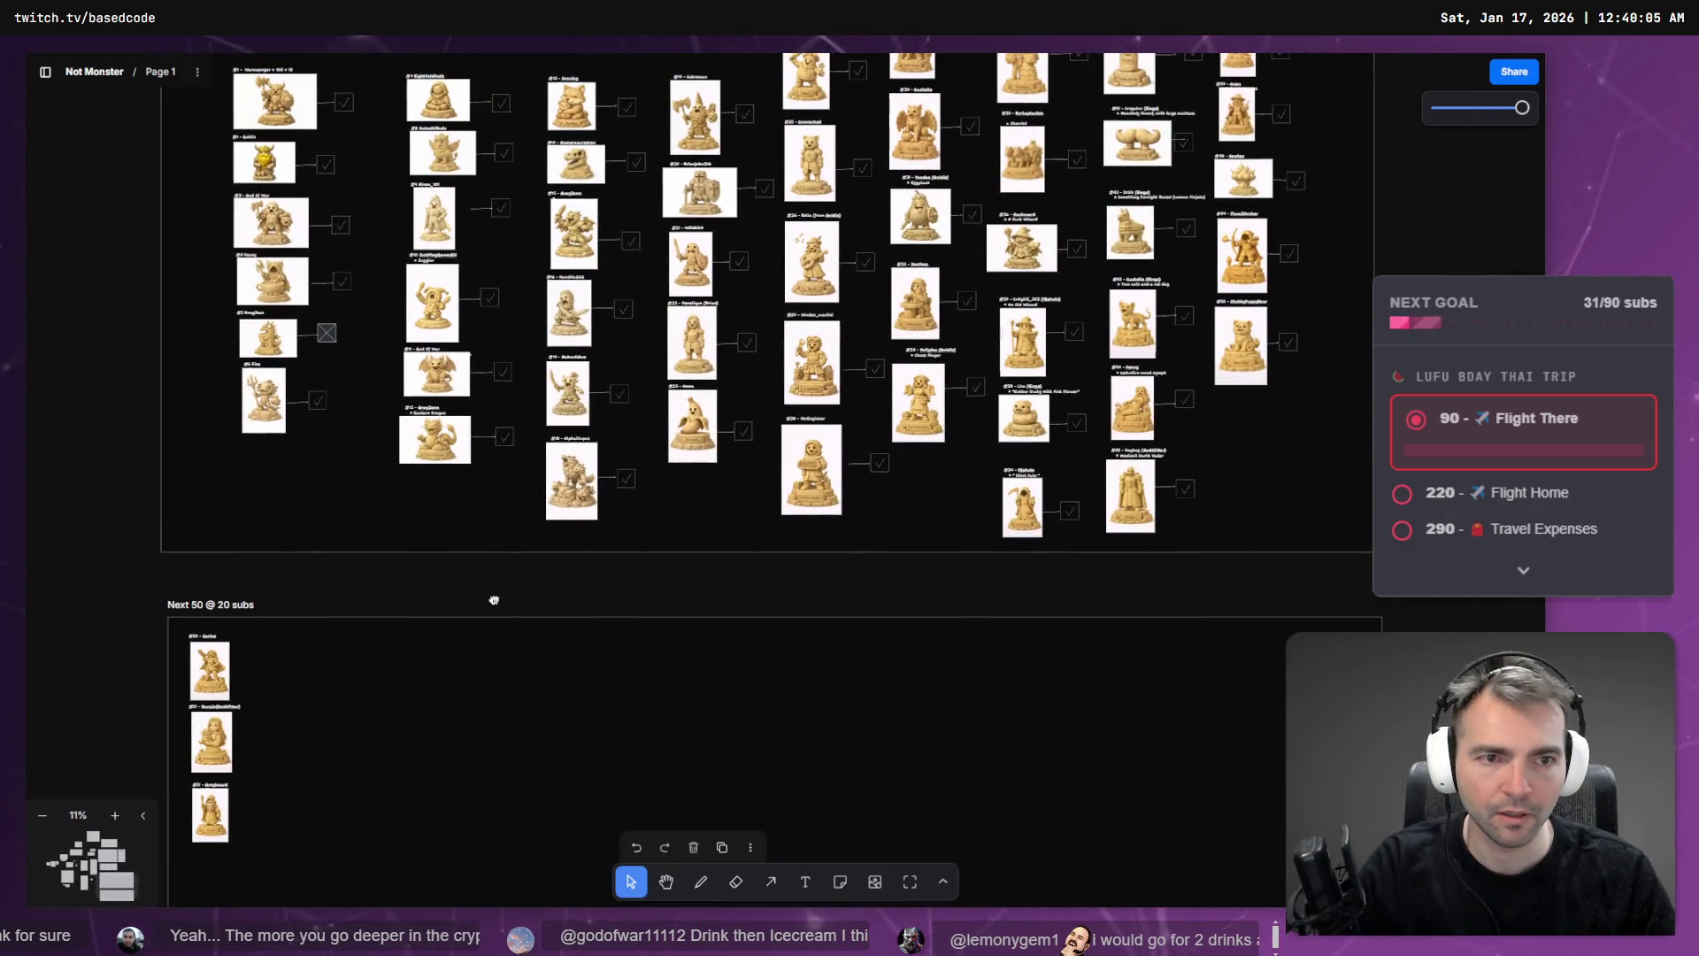
scroll(493, 600, up, 5)
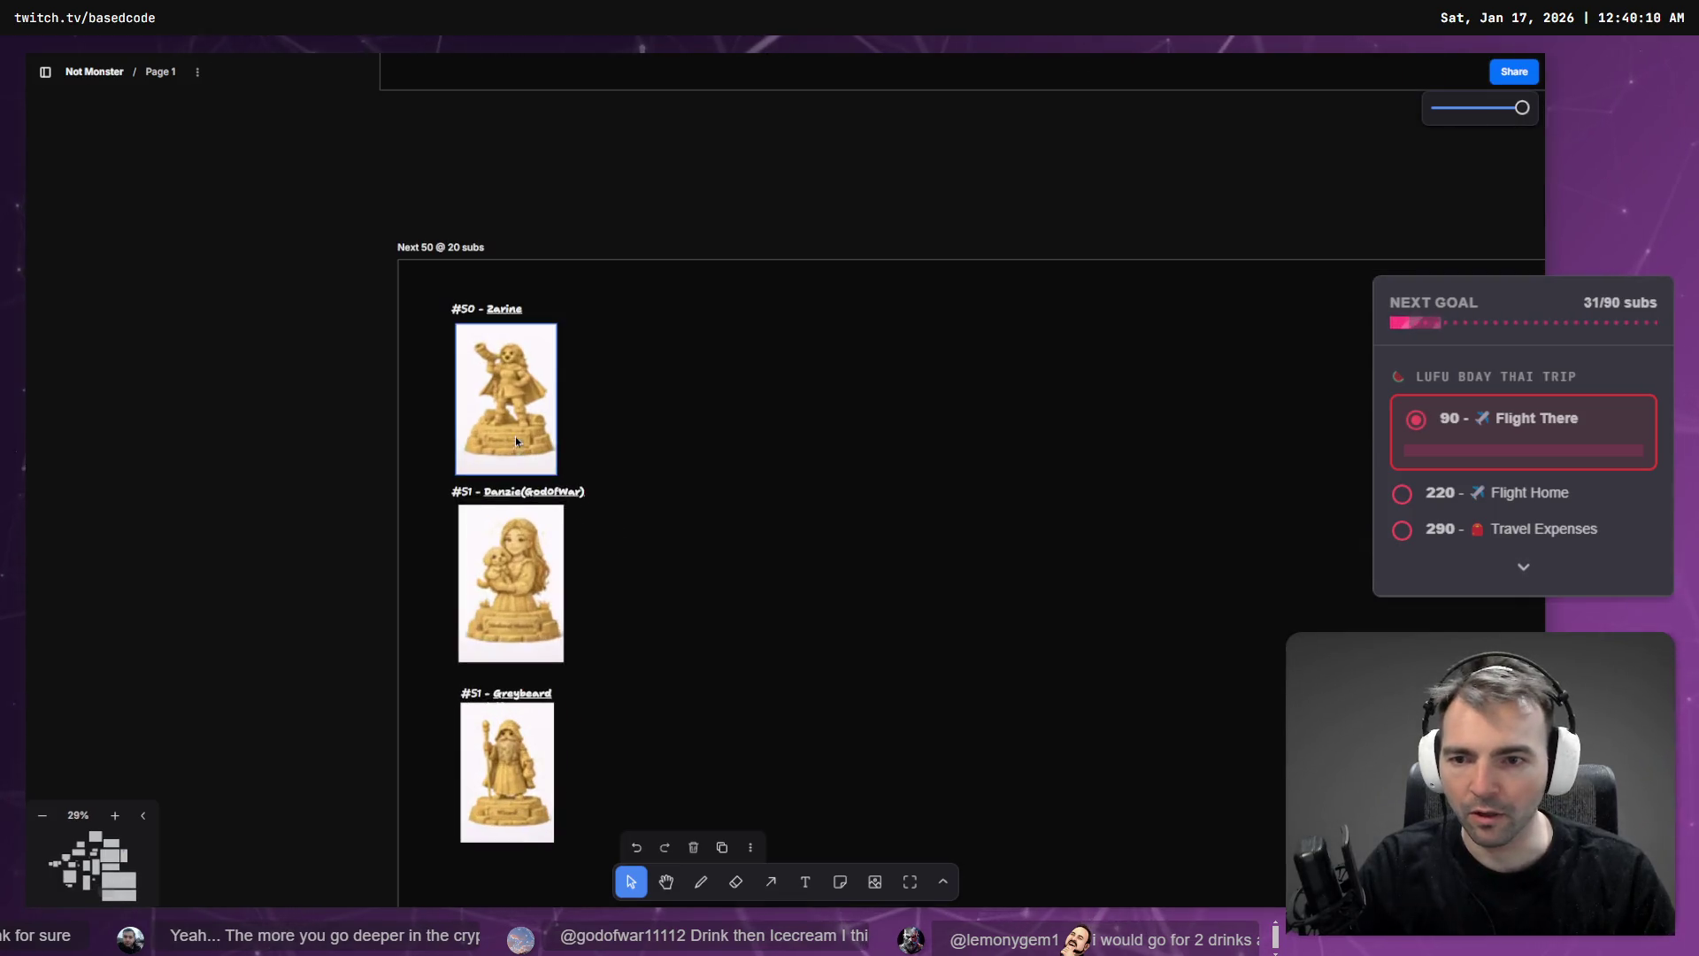